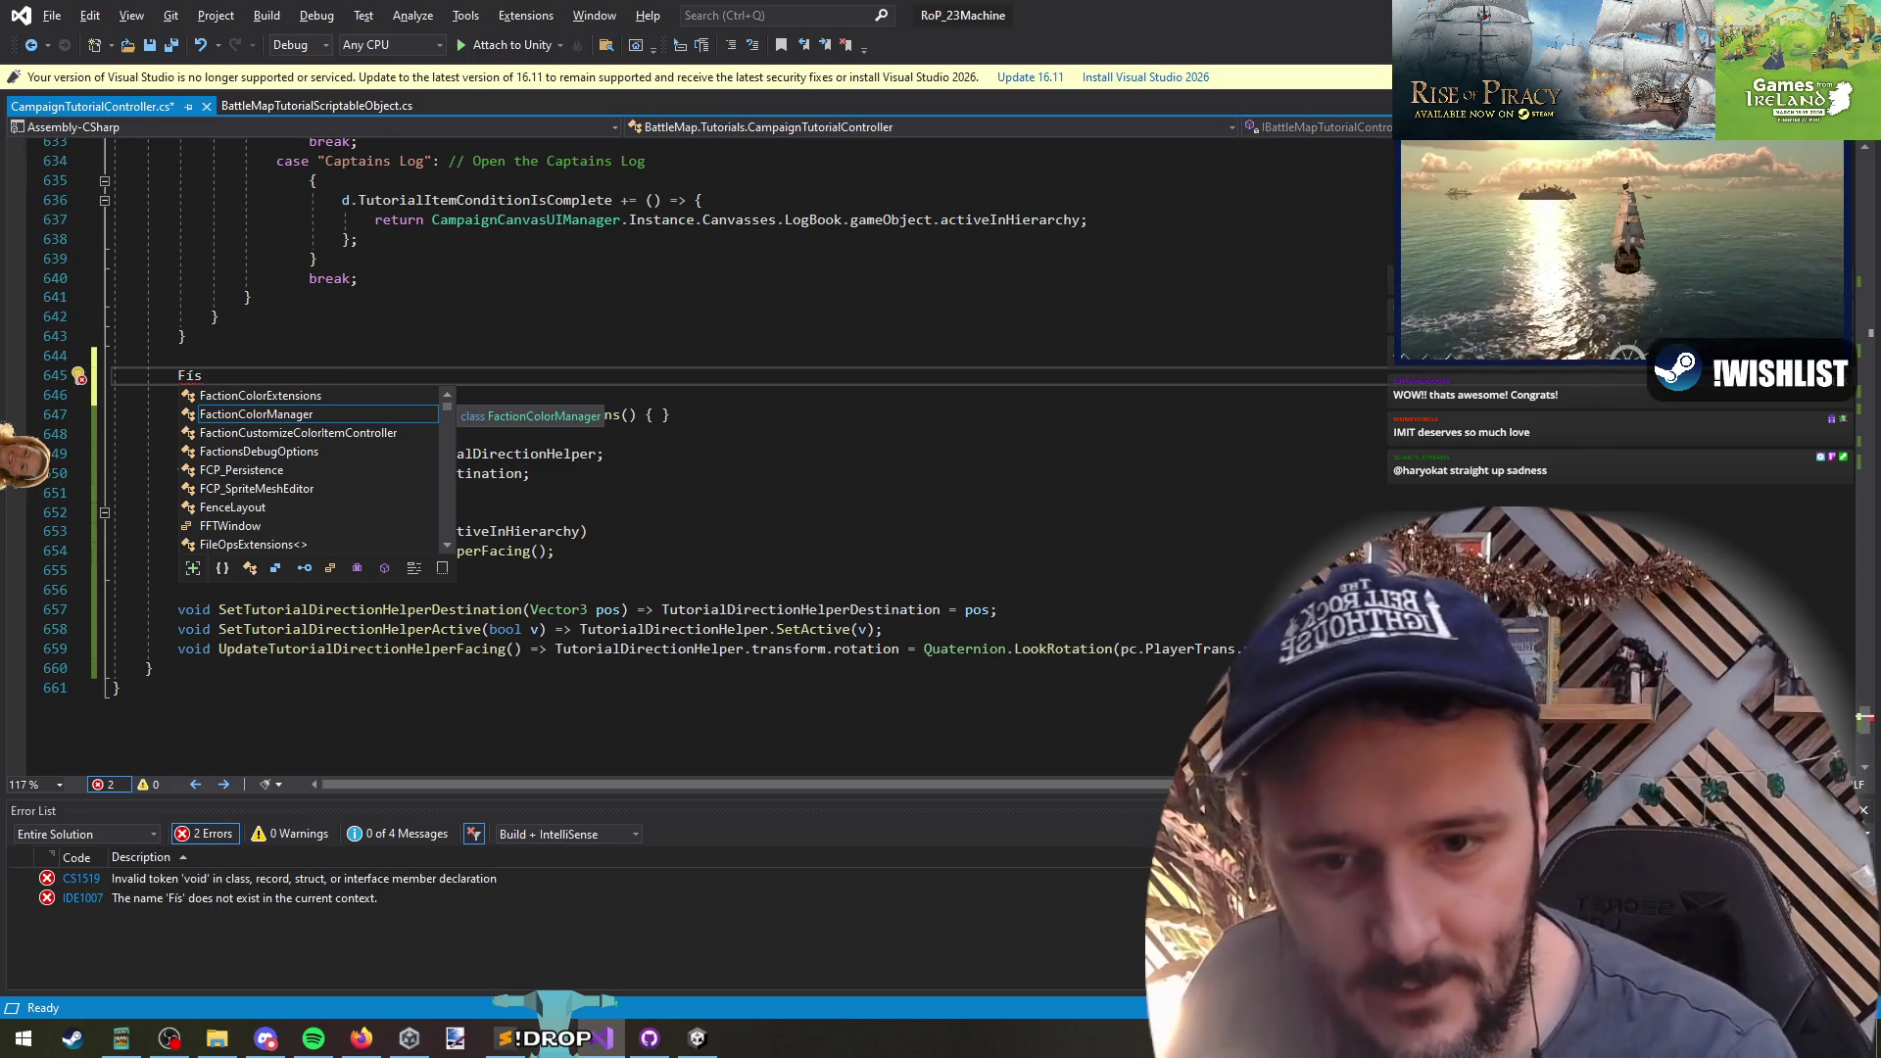
# - Delete the stray 'Fis' line from CampaignTutorialController.cs
pyautogui.press('Escape')
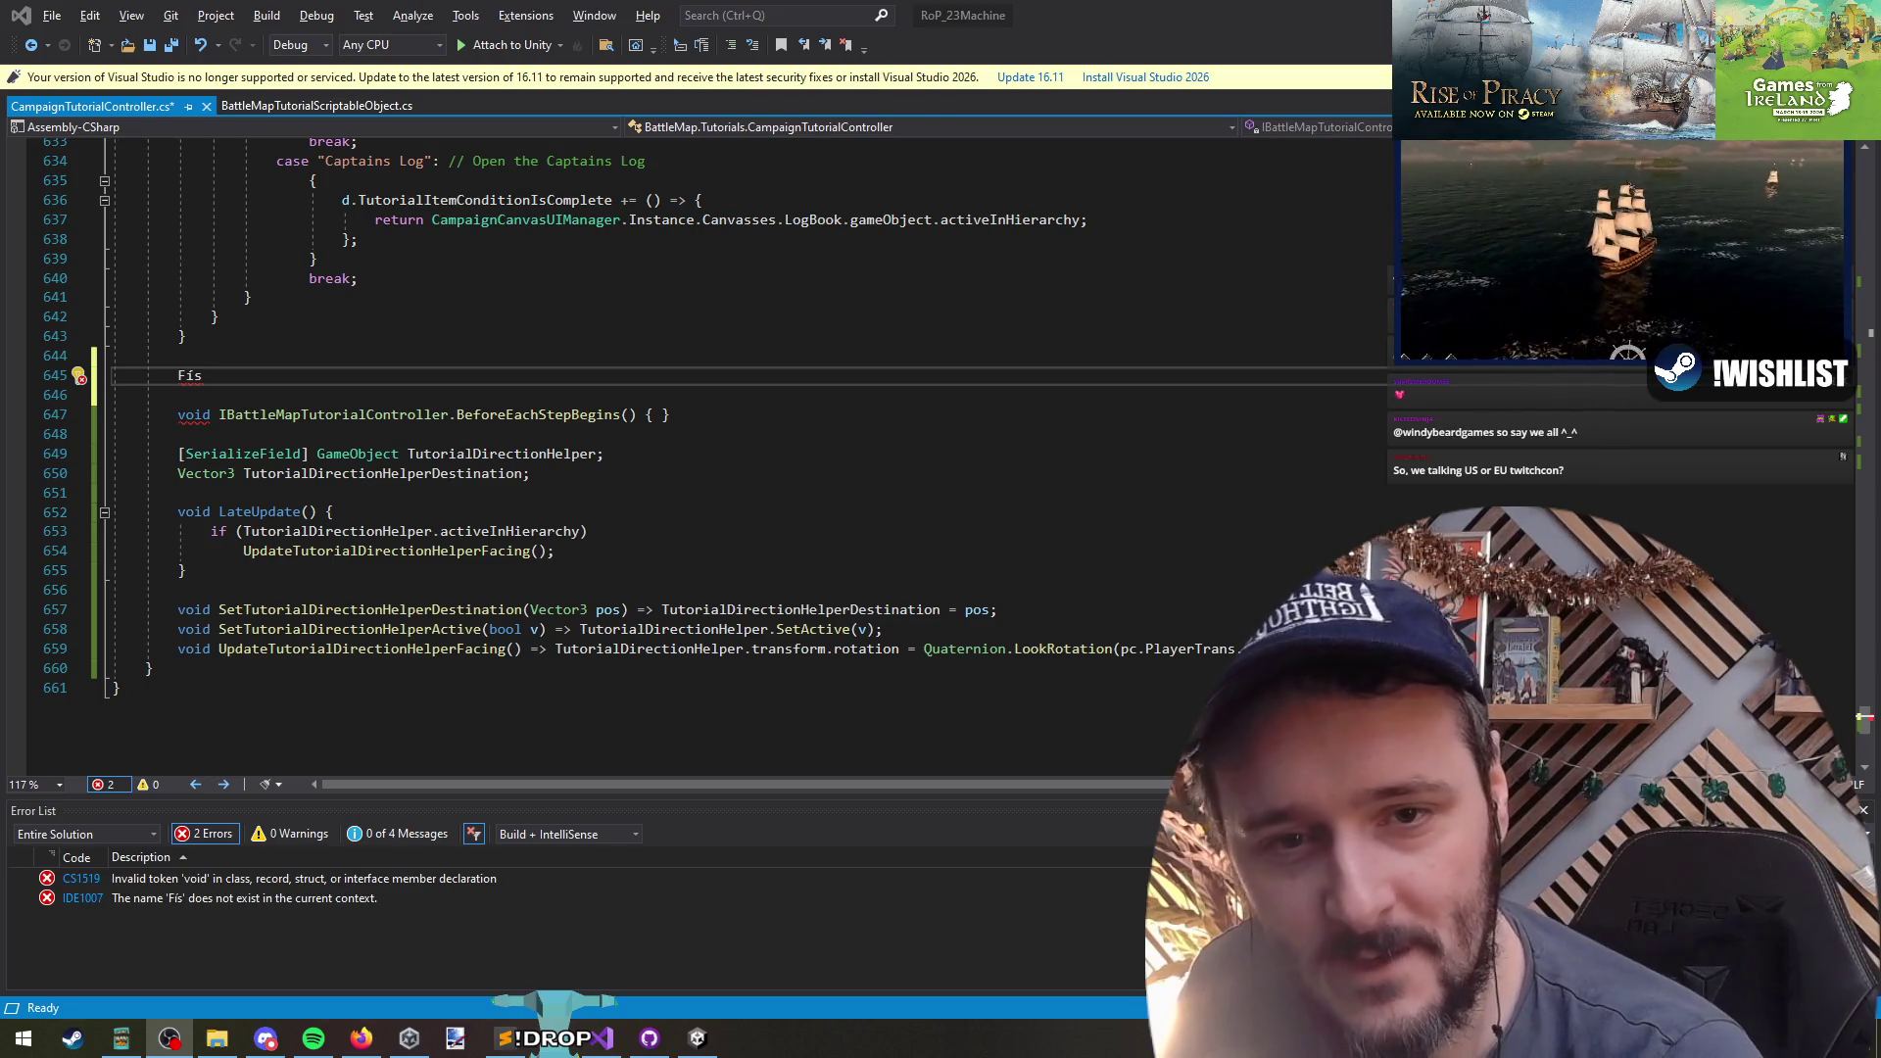
pyautogui.click(1099, 450)
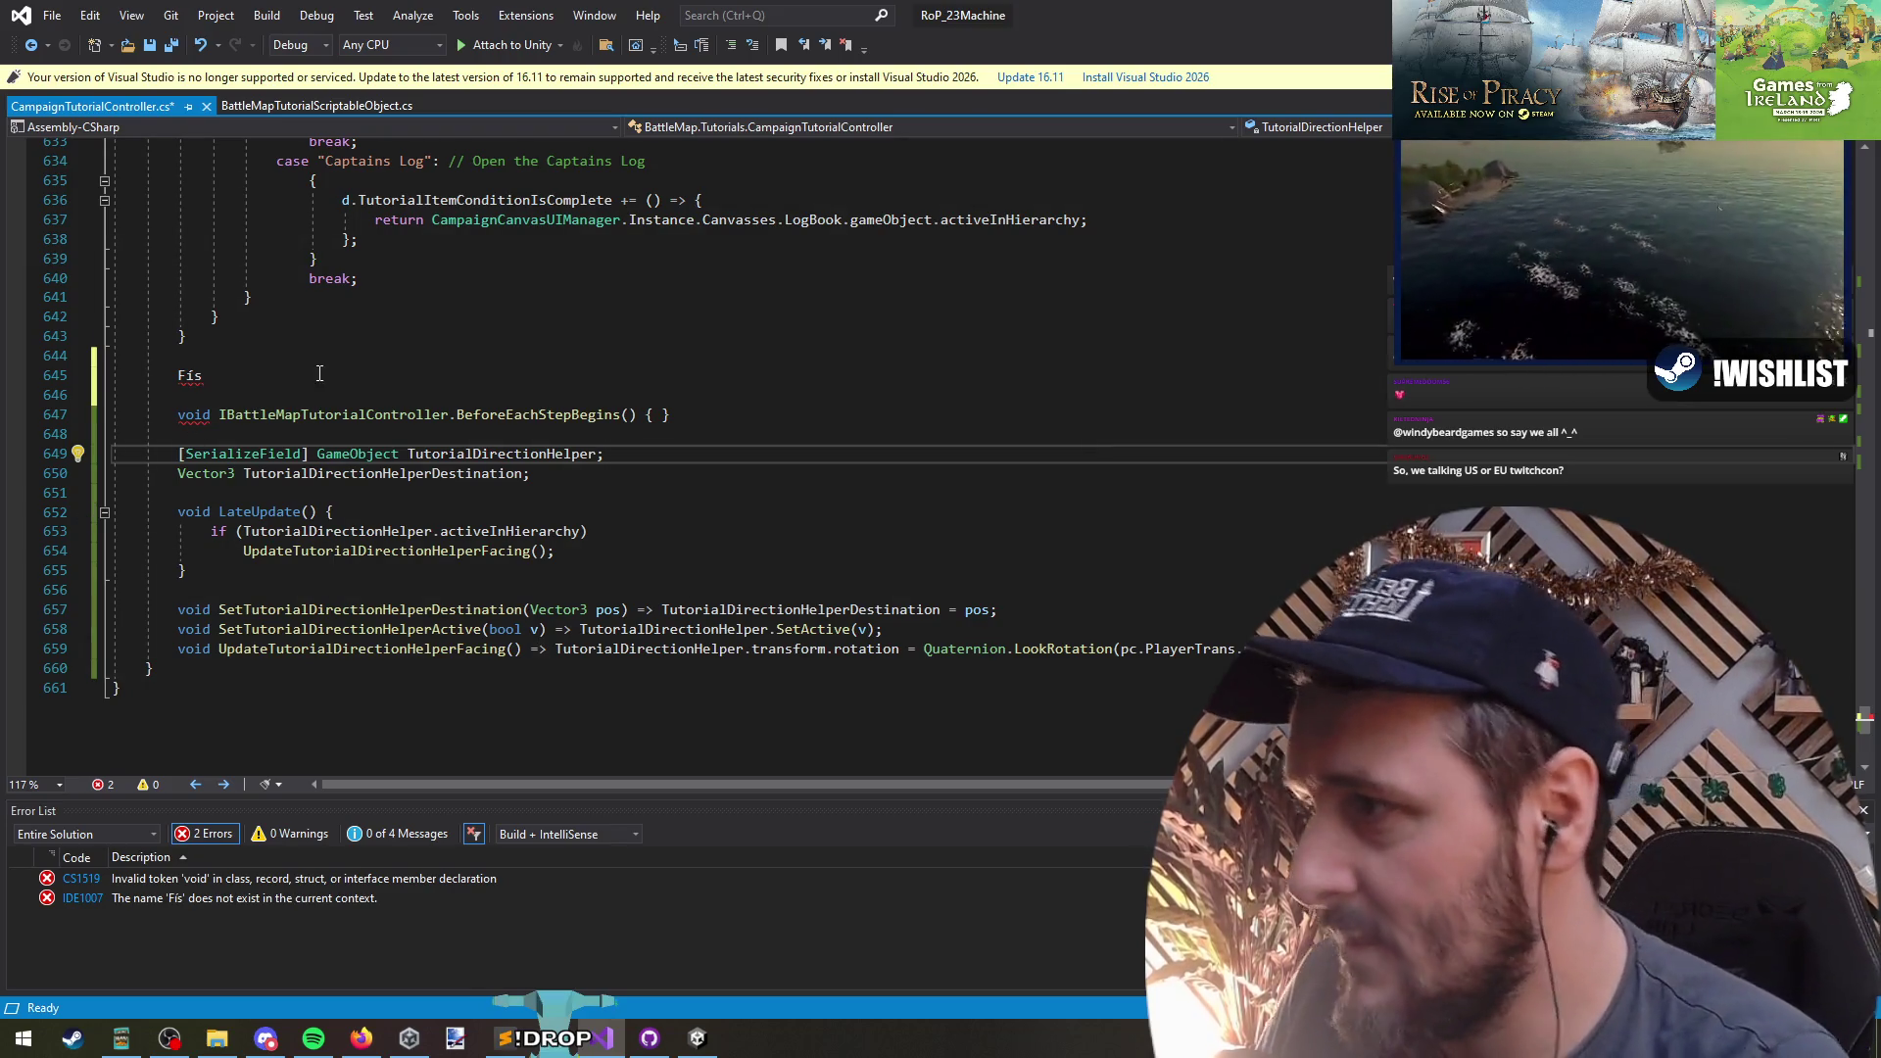
pyautogui.click(330, 374)
pyautogui.hotkey('ctrl', 'shift', 'l')
pyautogui.hotkey('ctrl', 'shift', 'l')
pyautogui.press('Down')
pyautogui.press('Down')
pyautogui.press('Down')
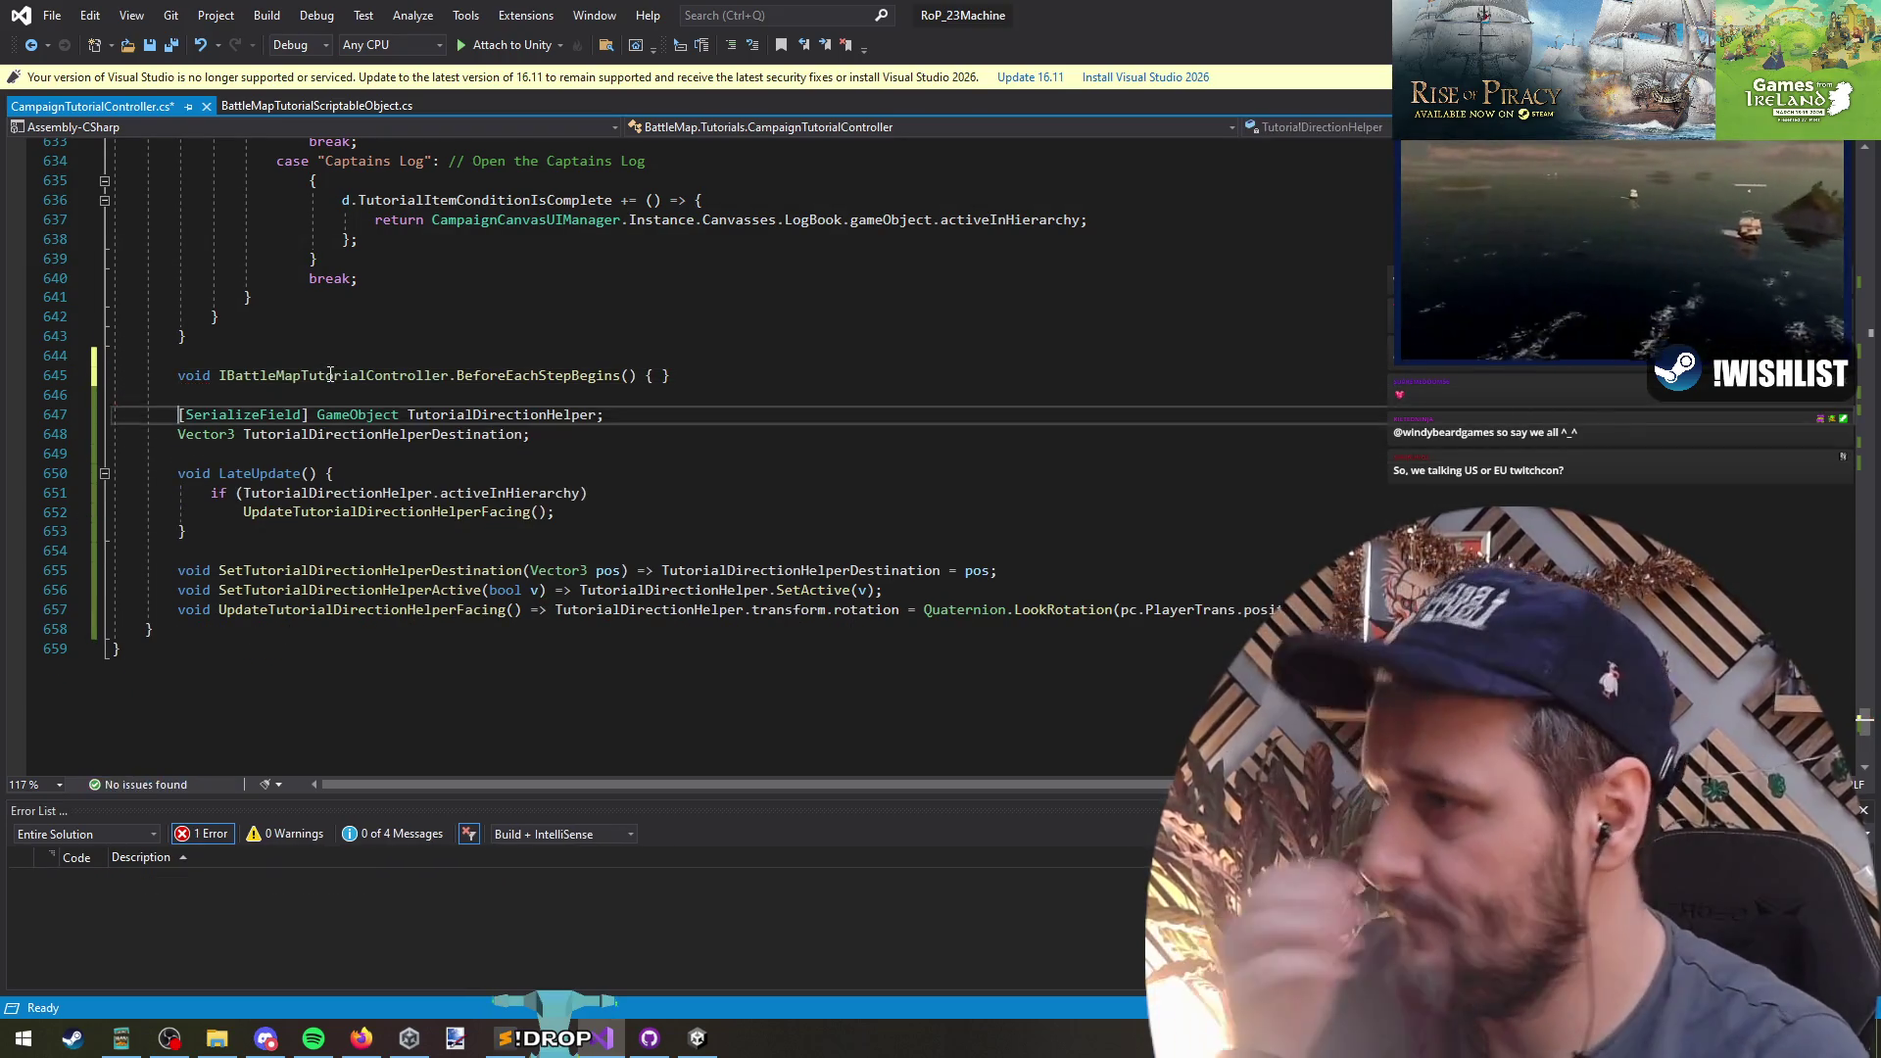
# - Save all changes so Visual Studio reports 0 errors
pyautogui.click(241, 492)
pyautogui.click(399, 512)
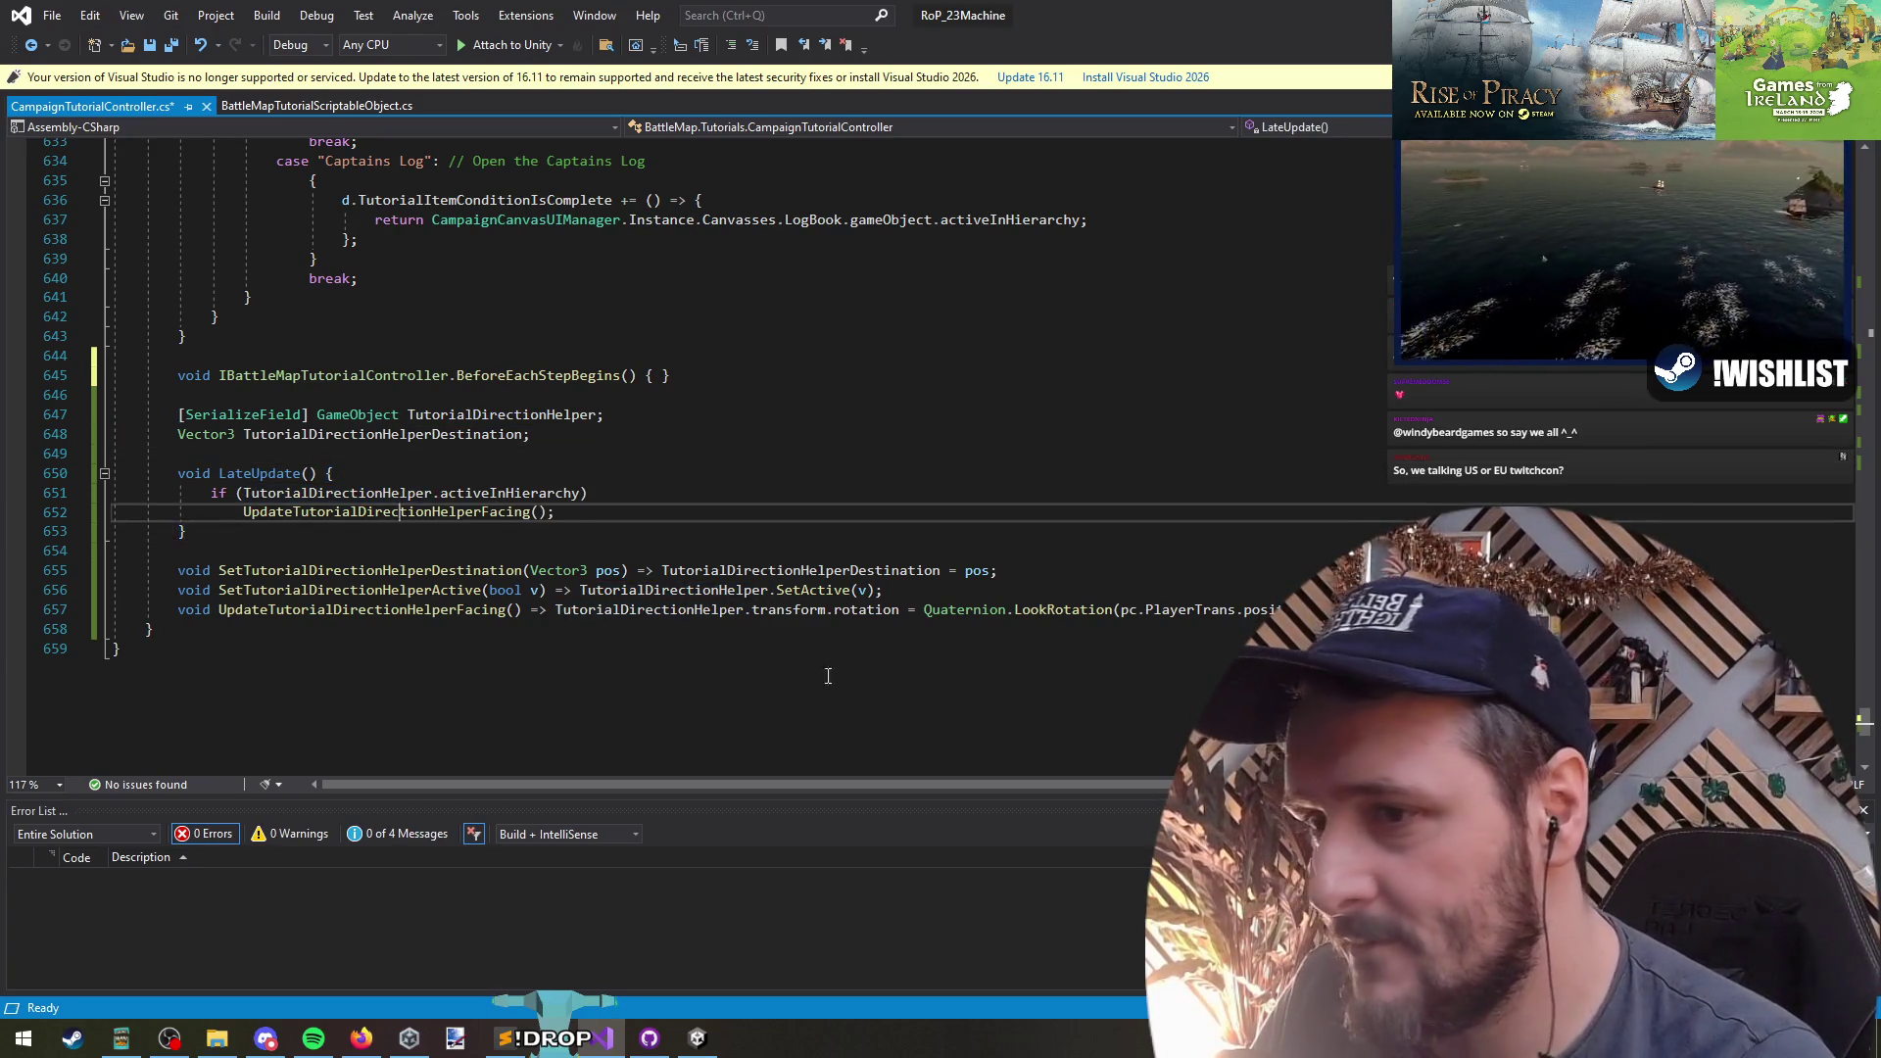
pyautogui.click(635, 533)
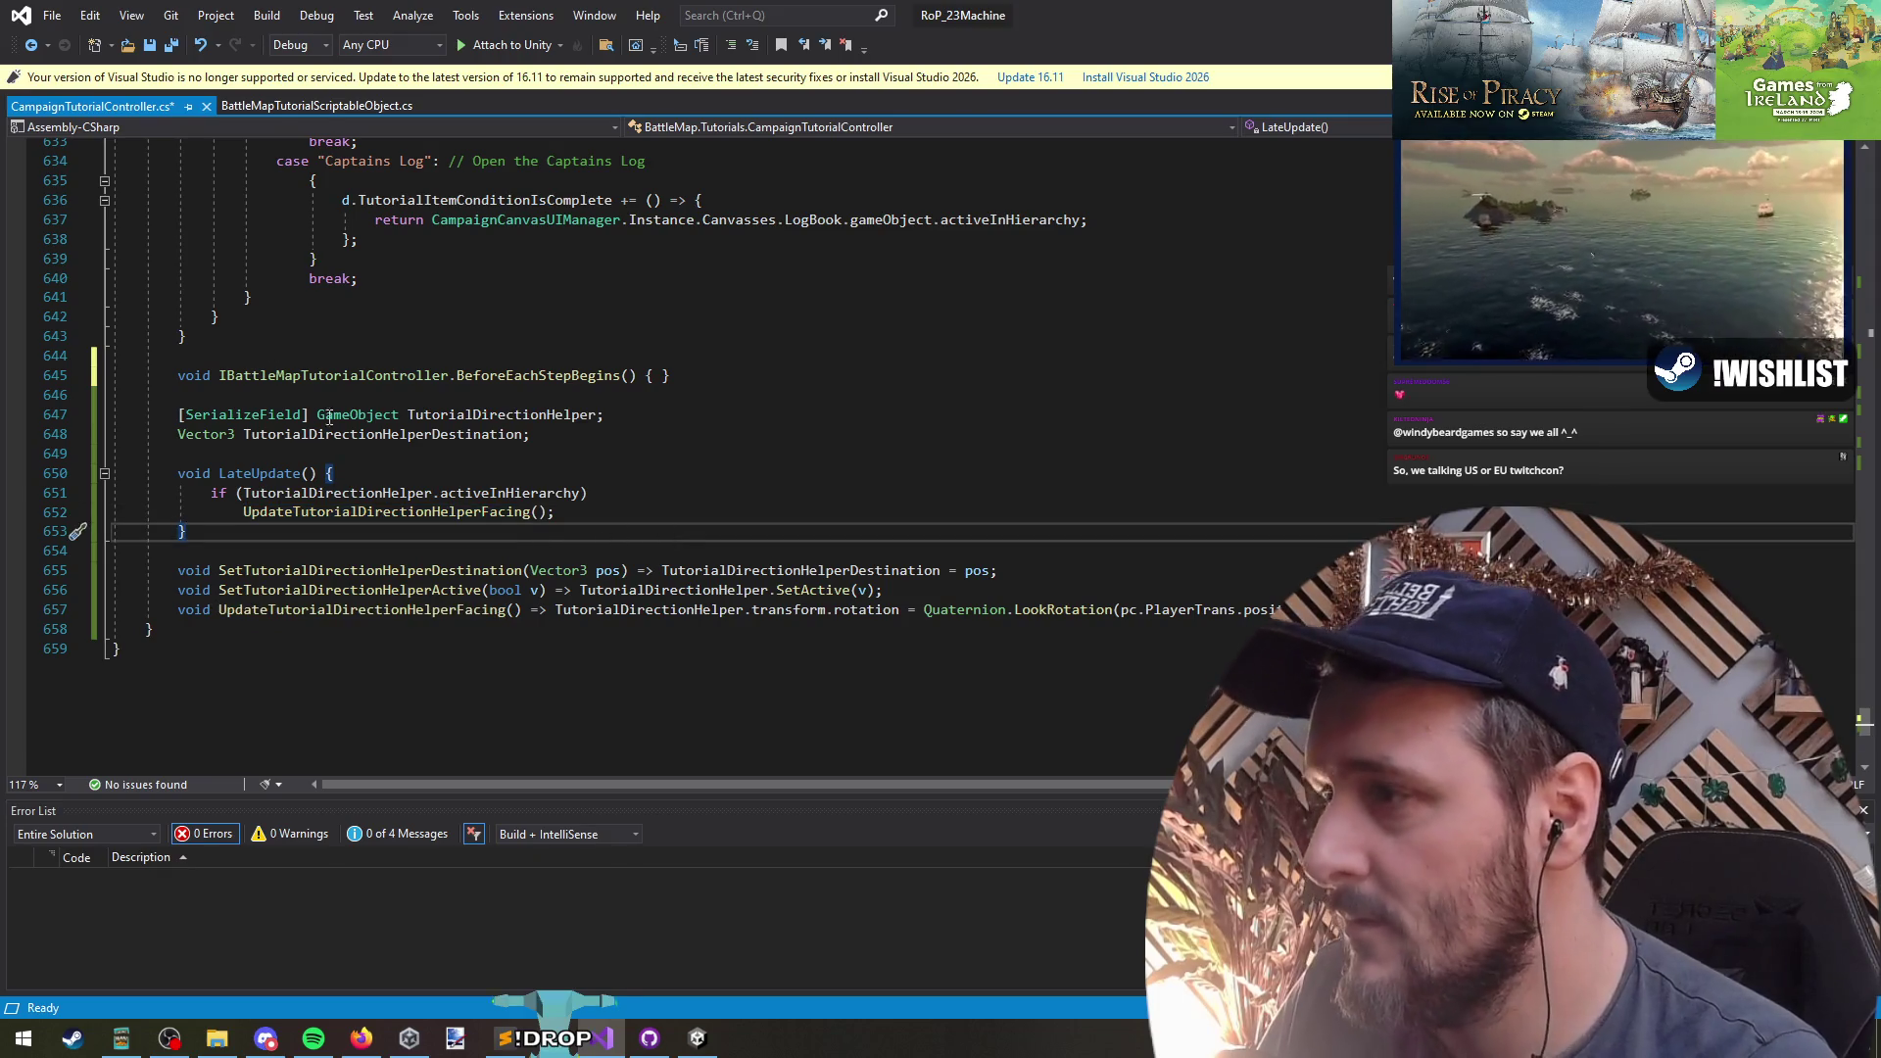
pyautogui.click(175, 46)
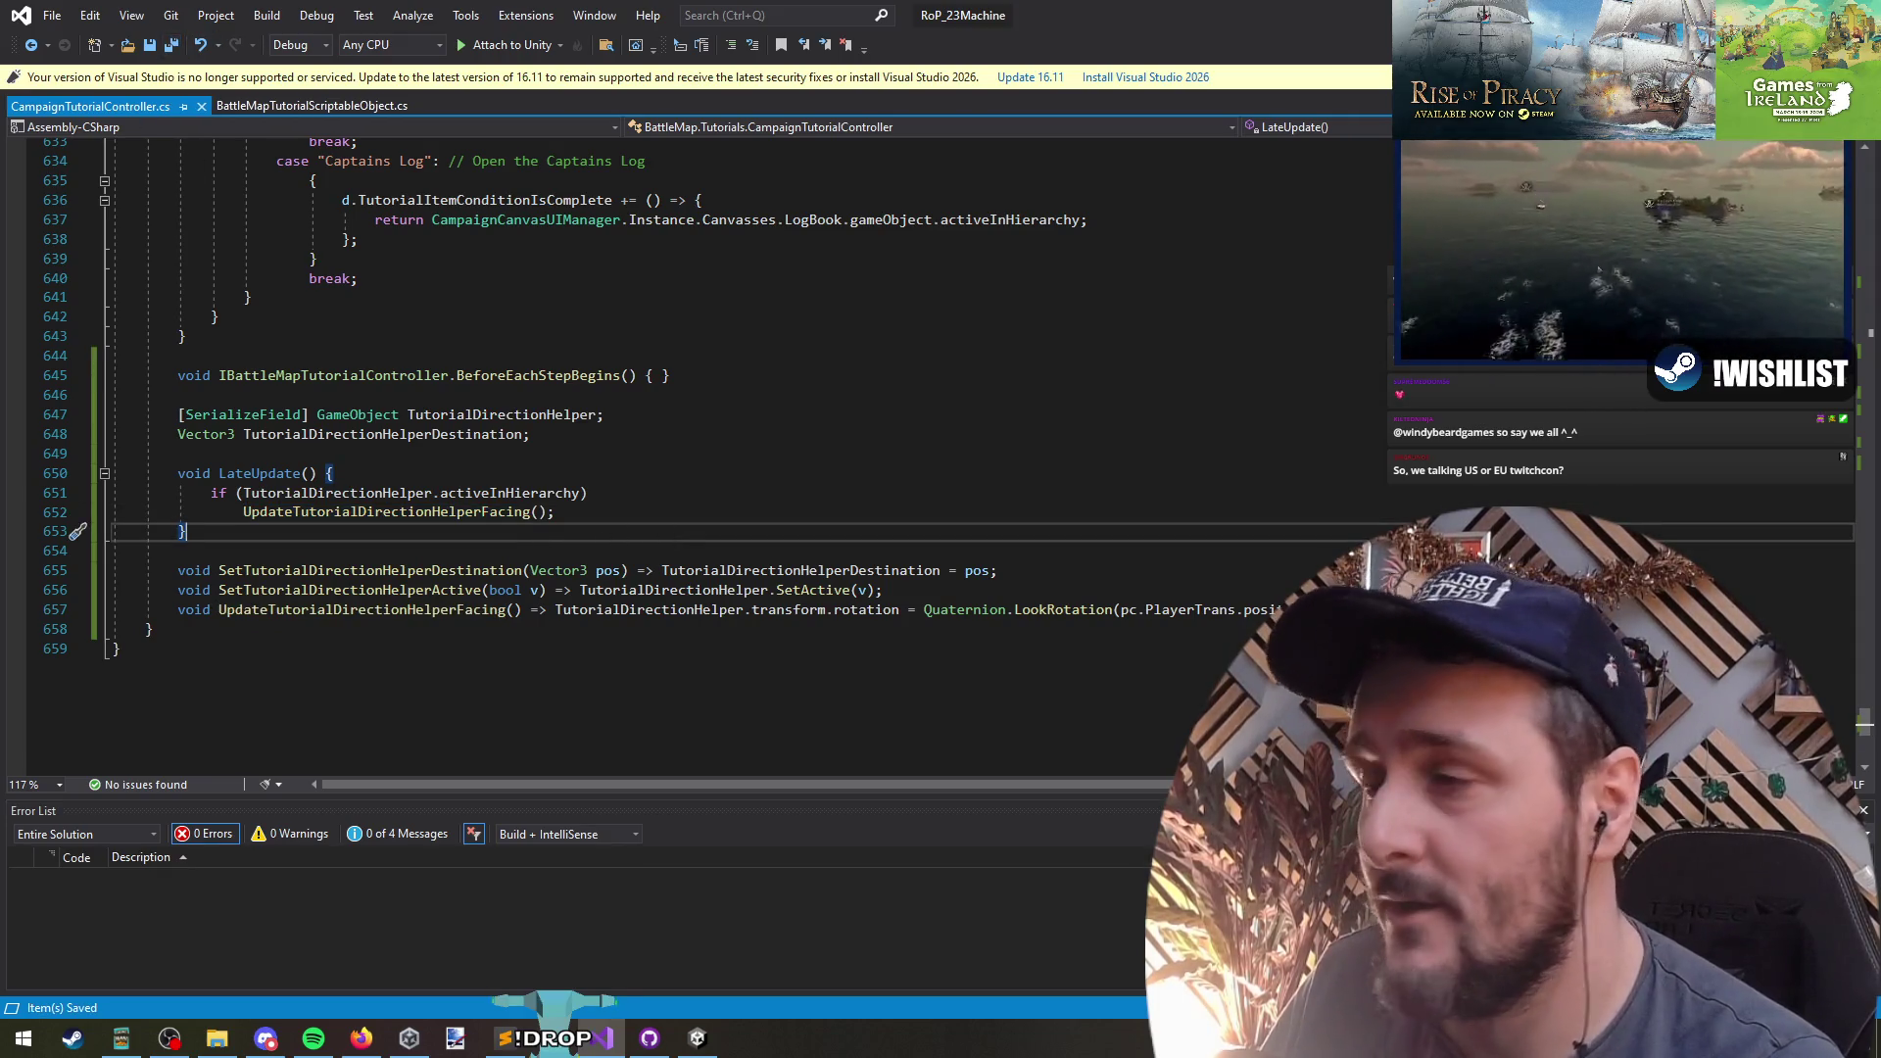
pyautogui.click(534, 553)
pyautogui.click(601, 520)
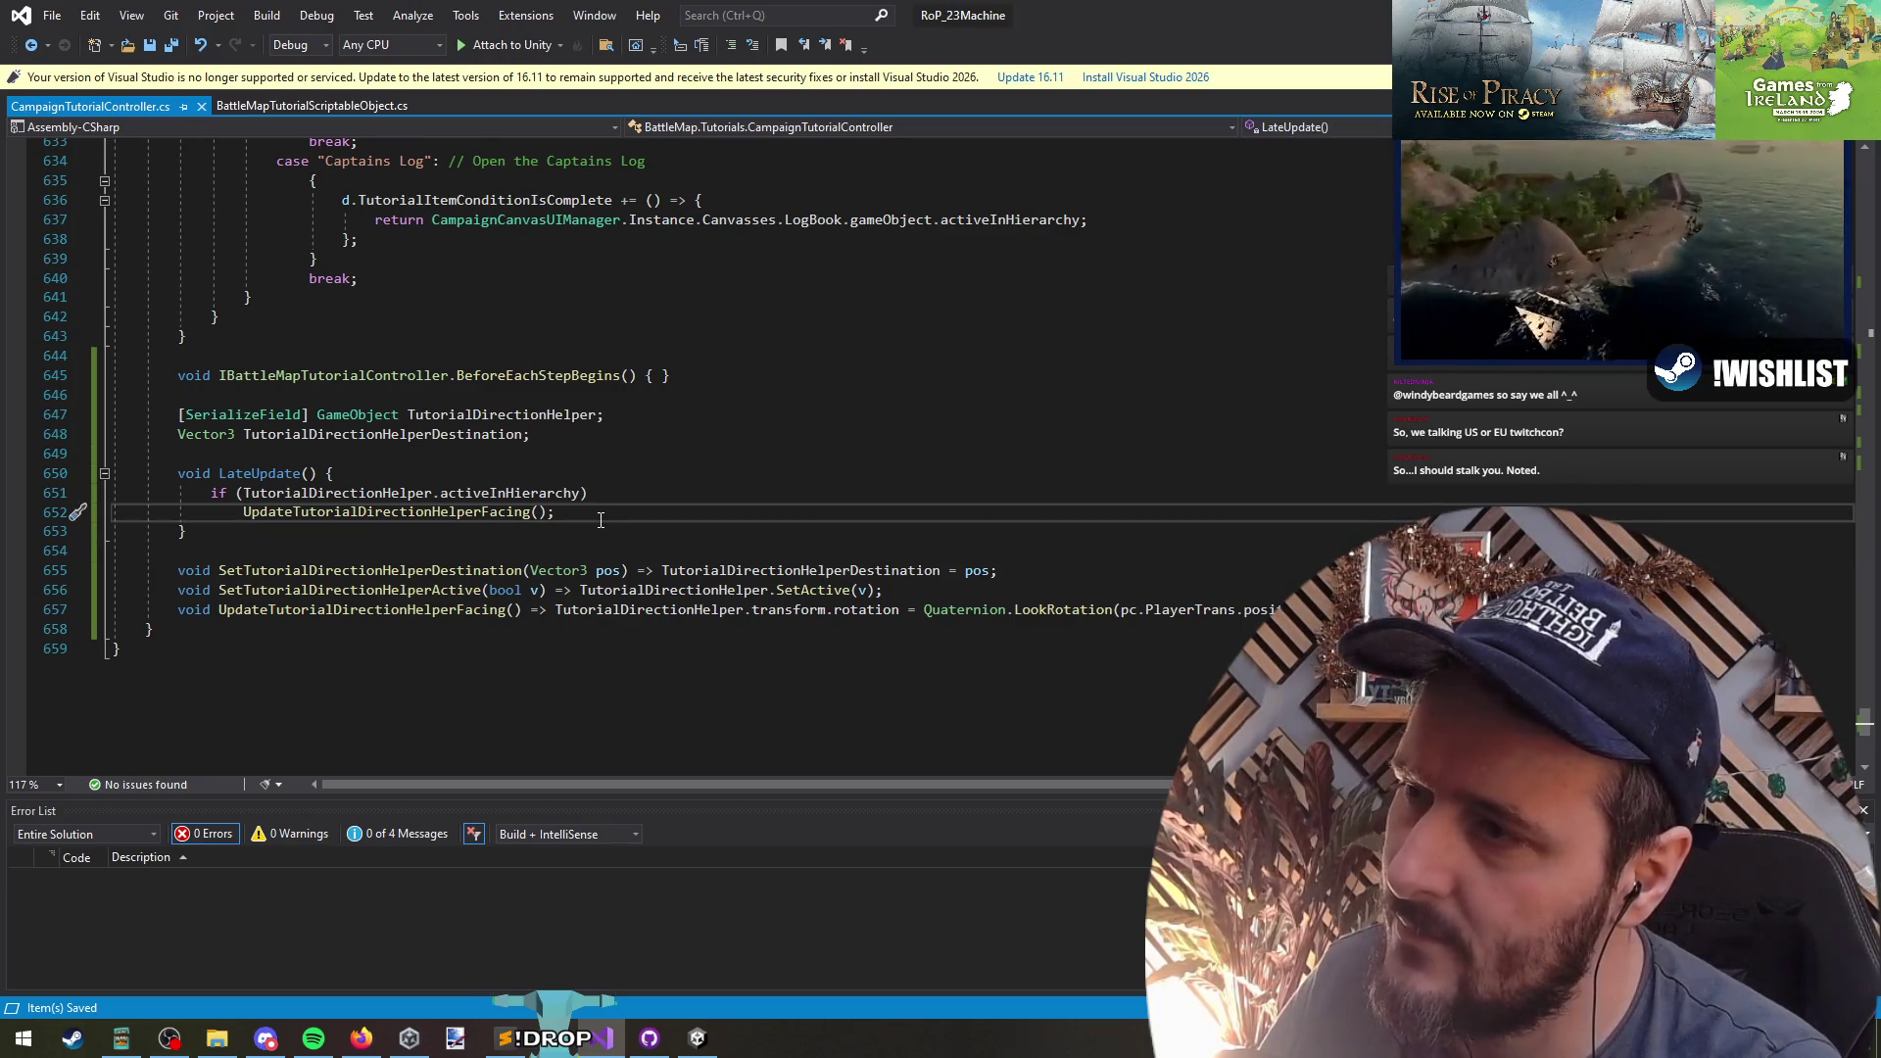
# - Add an if (Keyboard.current.numpad0Key.wasPressedThisFrame) block in LateUpdate
pyautogui.press('Return')
pyautogui.press('Return')
pyautogui.write('if')
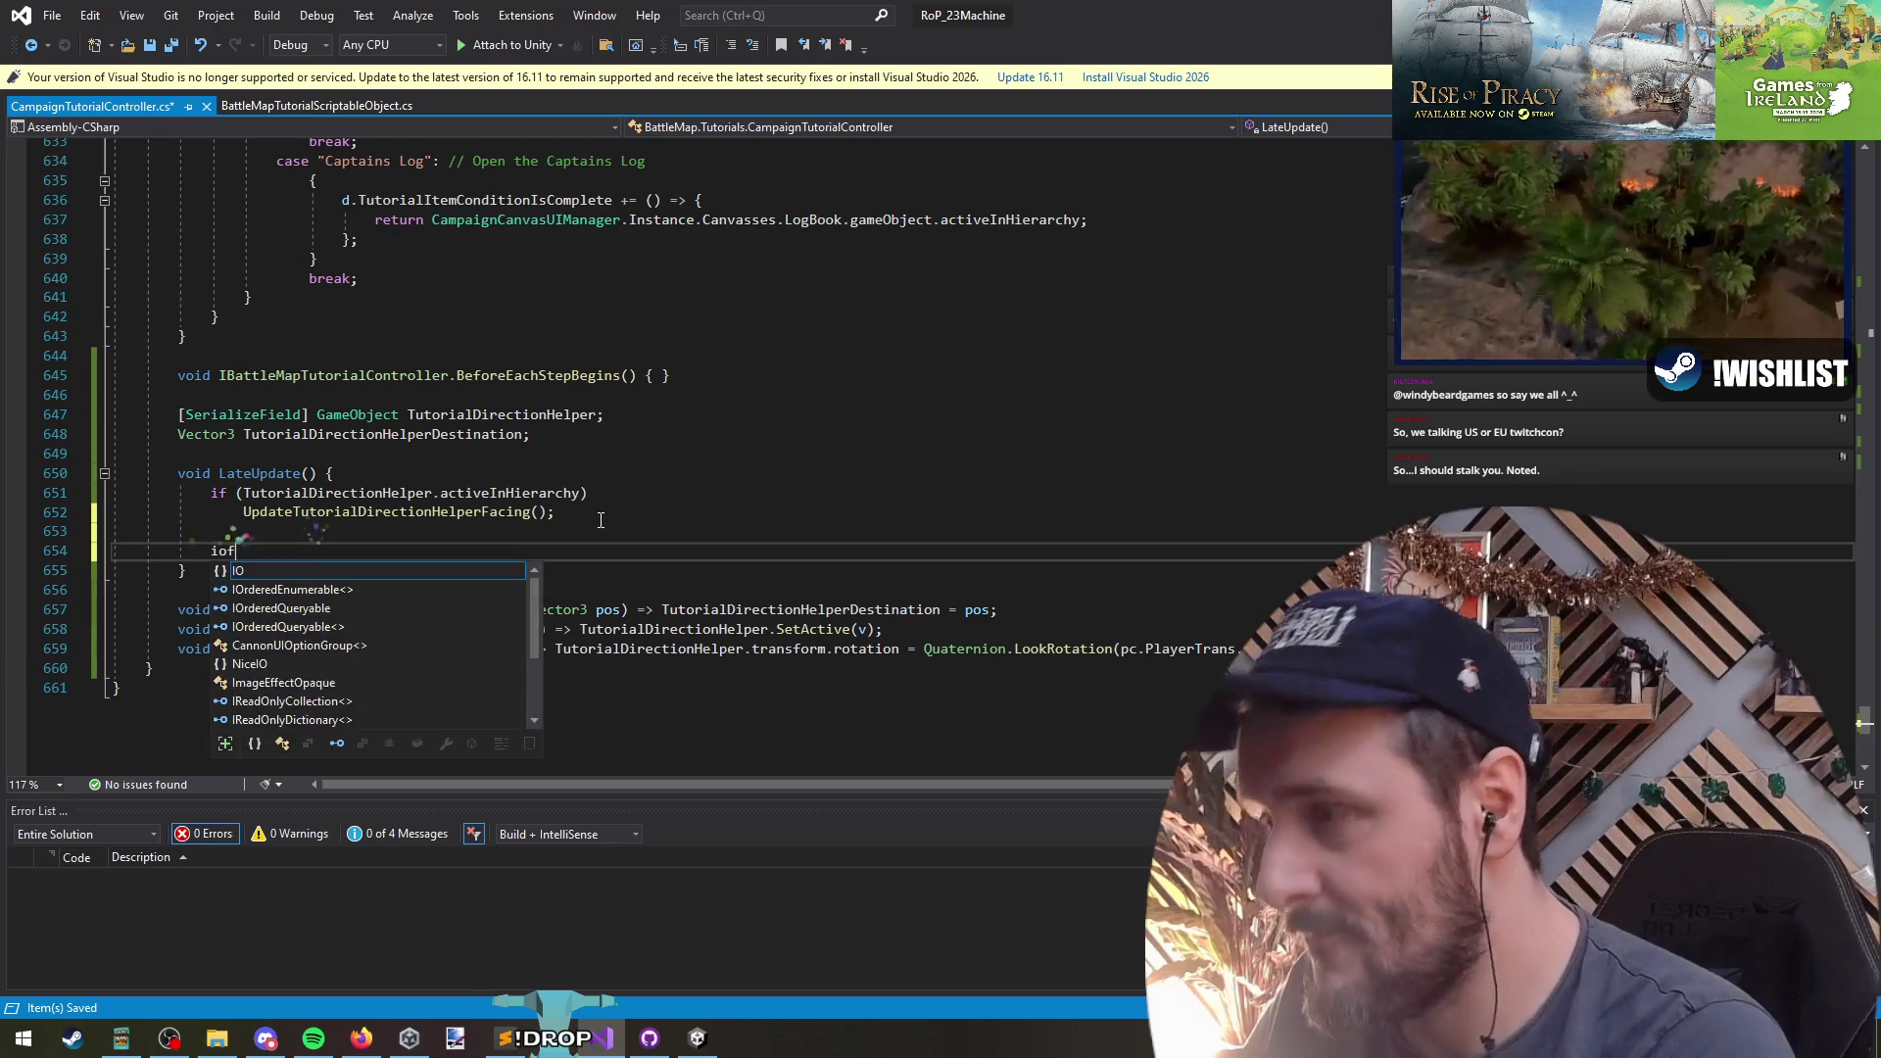
pyautogui.write('(Keyboard.curr')
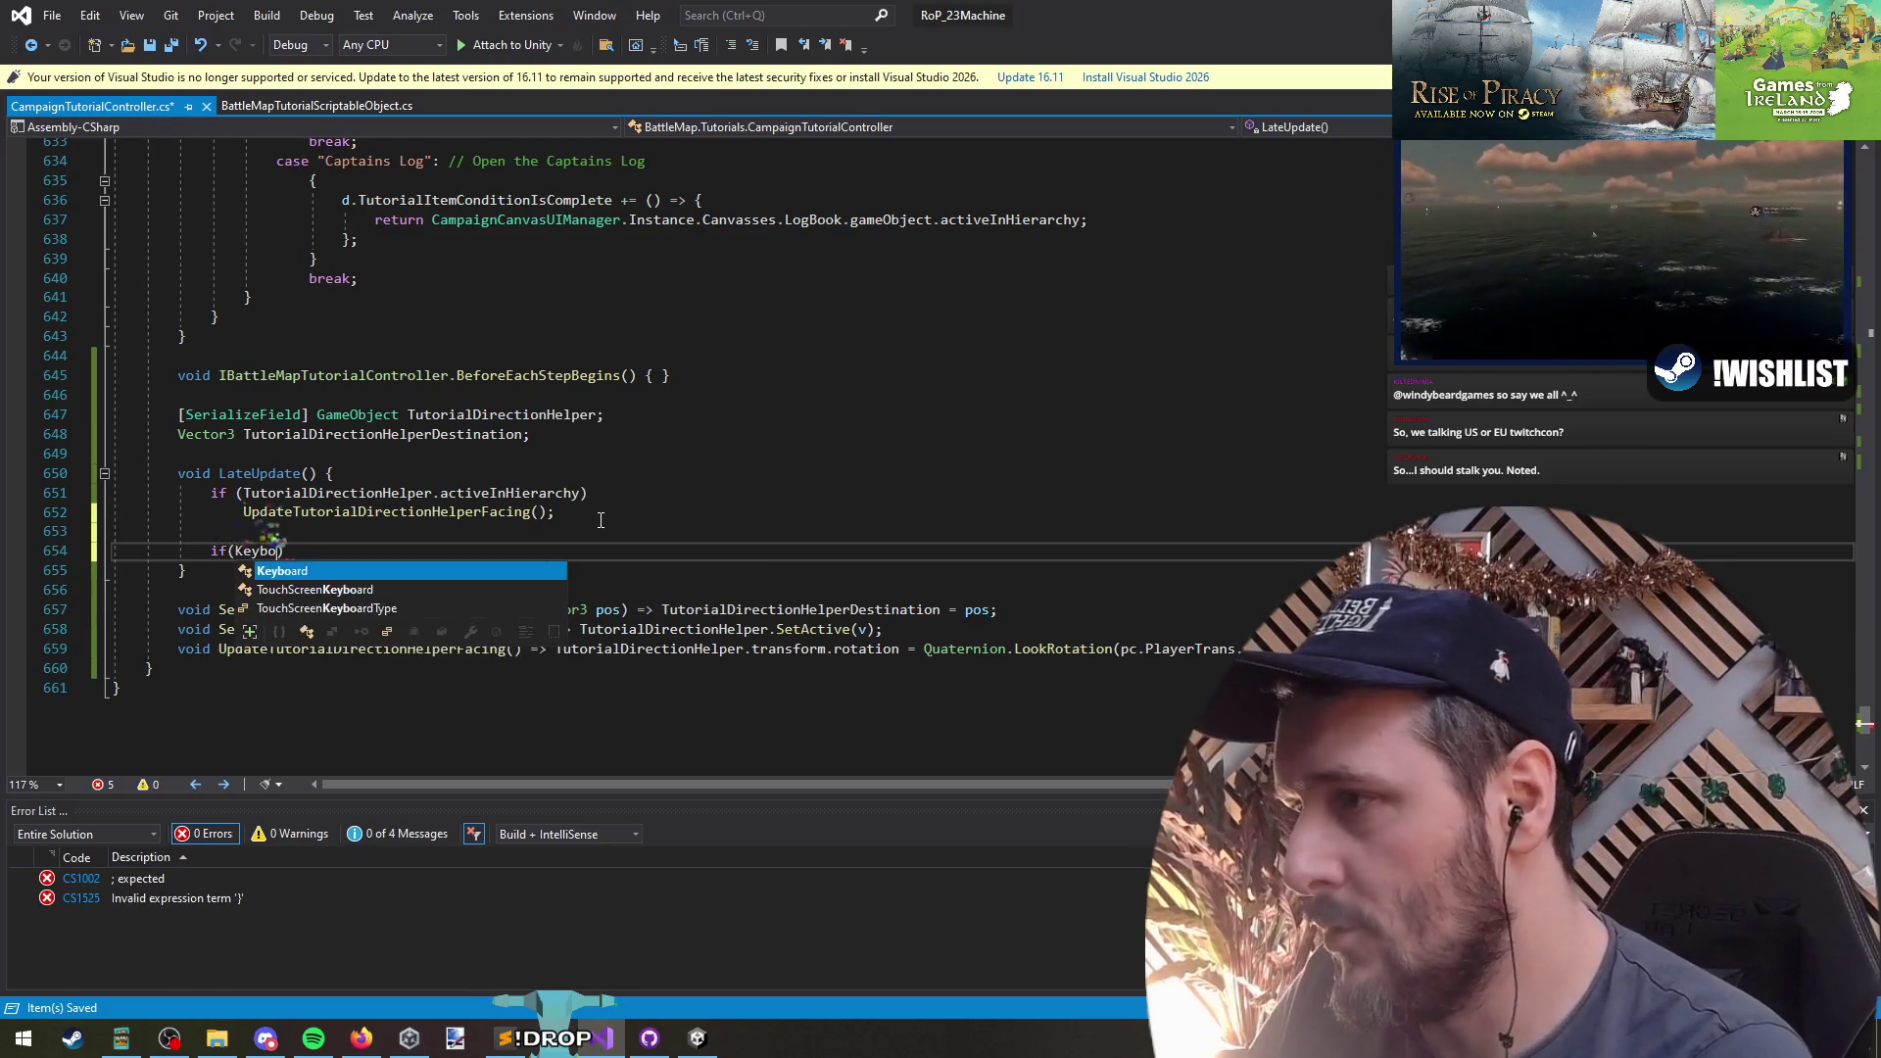
pyautogui.press('Tab')
pyautogui.write('.')
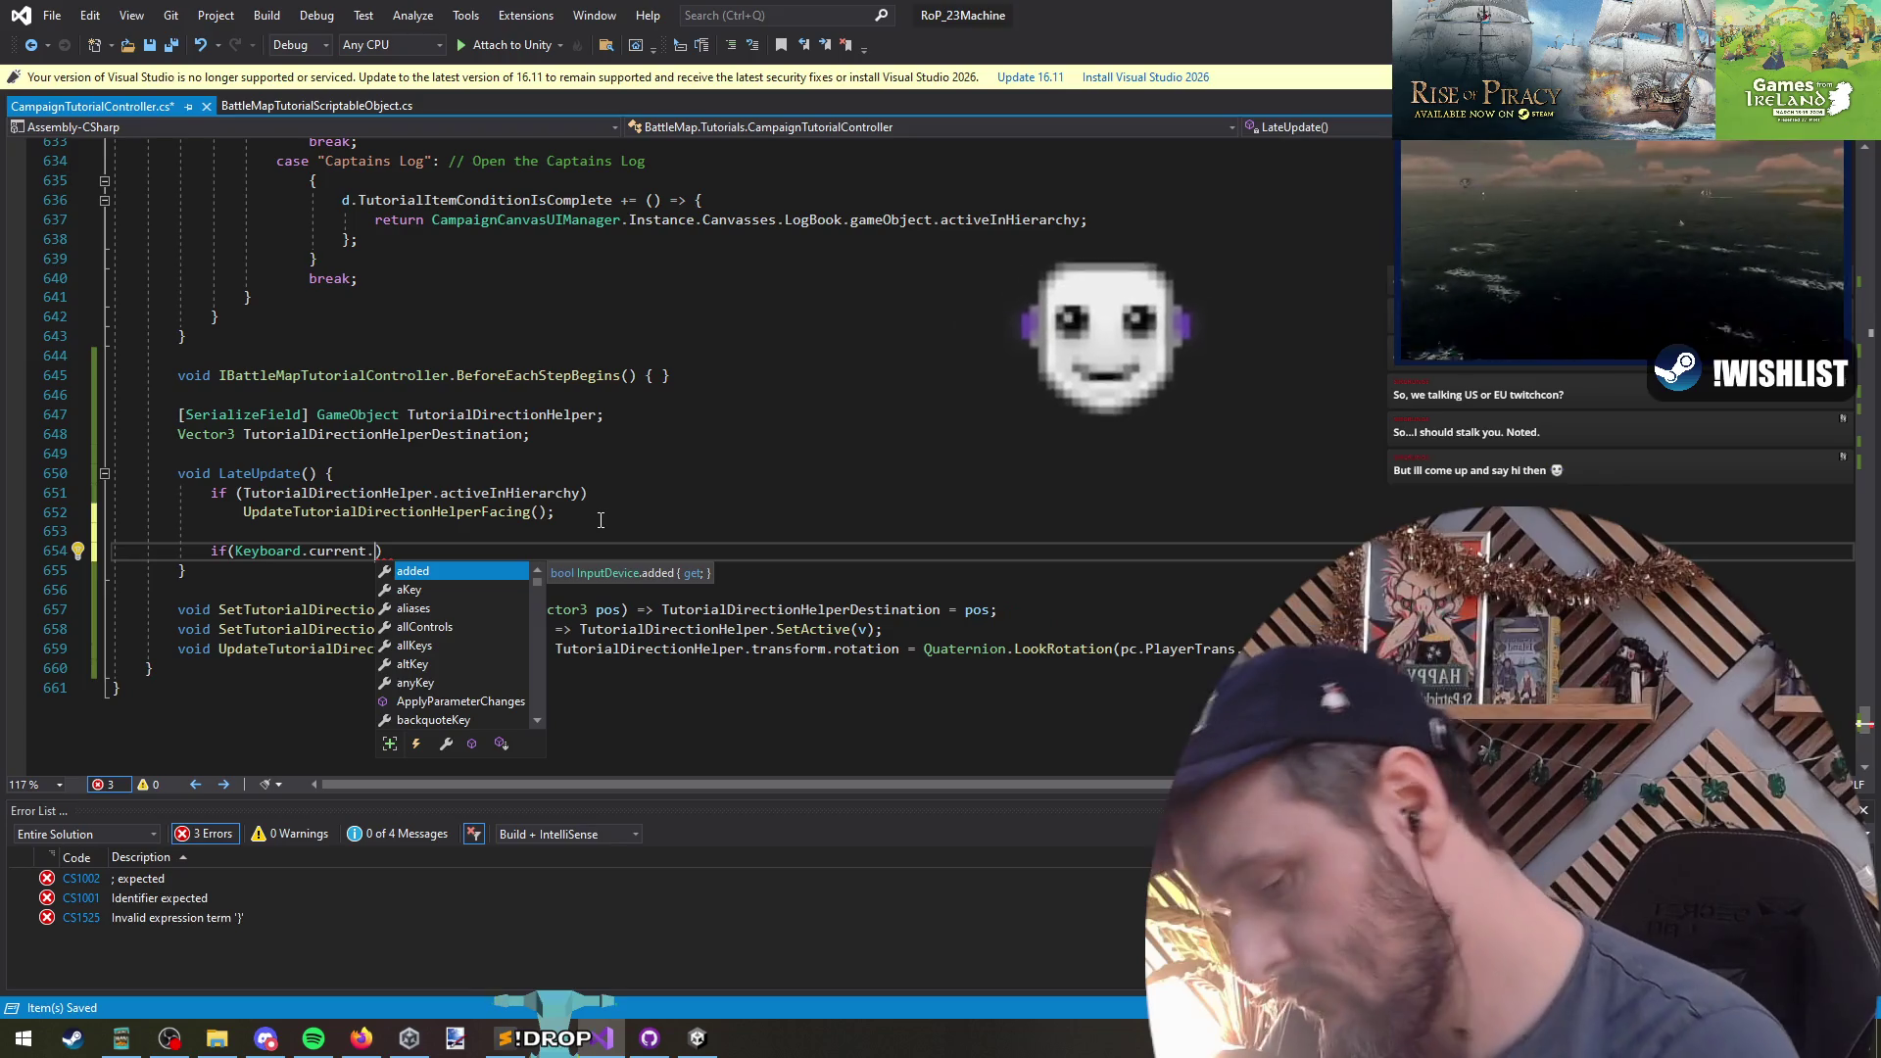
pyautogui.write('nump')
pyautogui.press('Tab')
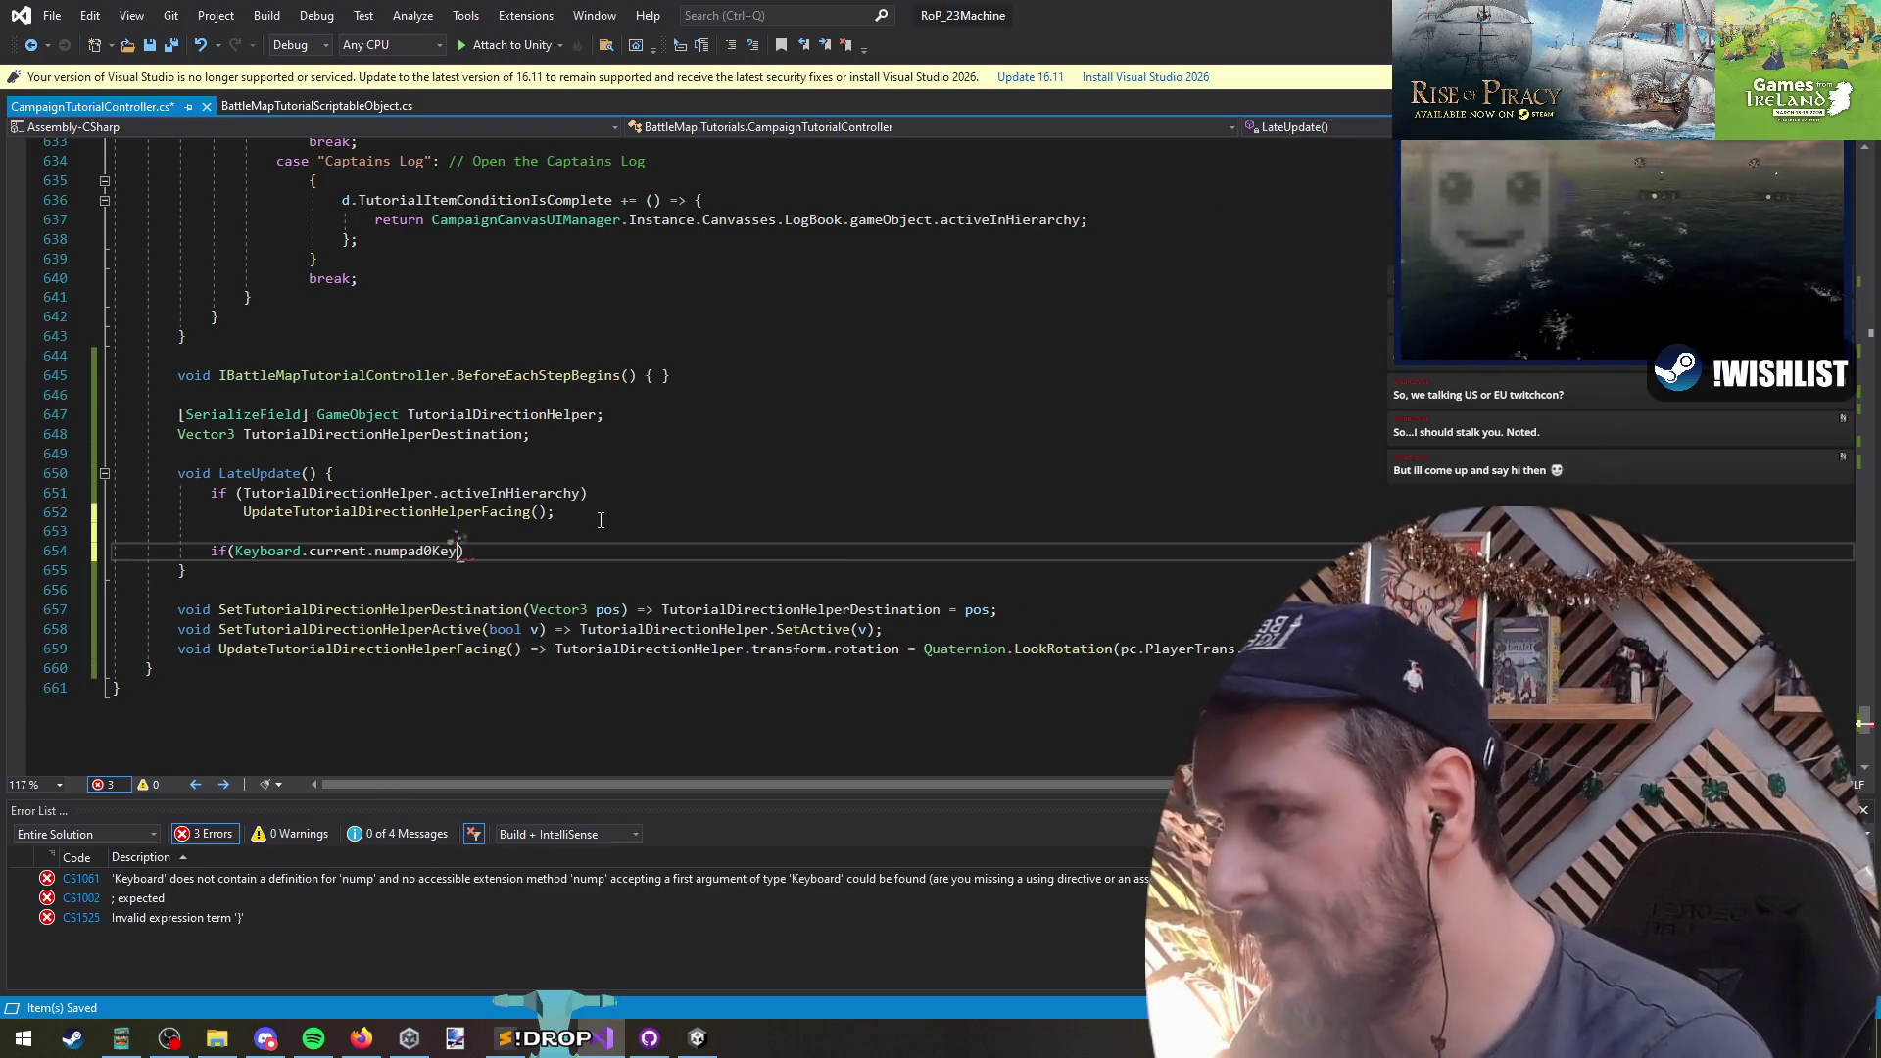
pyautogui.press('Return')
pyautogui.press('Up')
pyautogui.press('End')
pyautogui.press('Left')
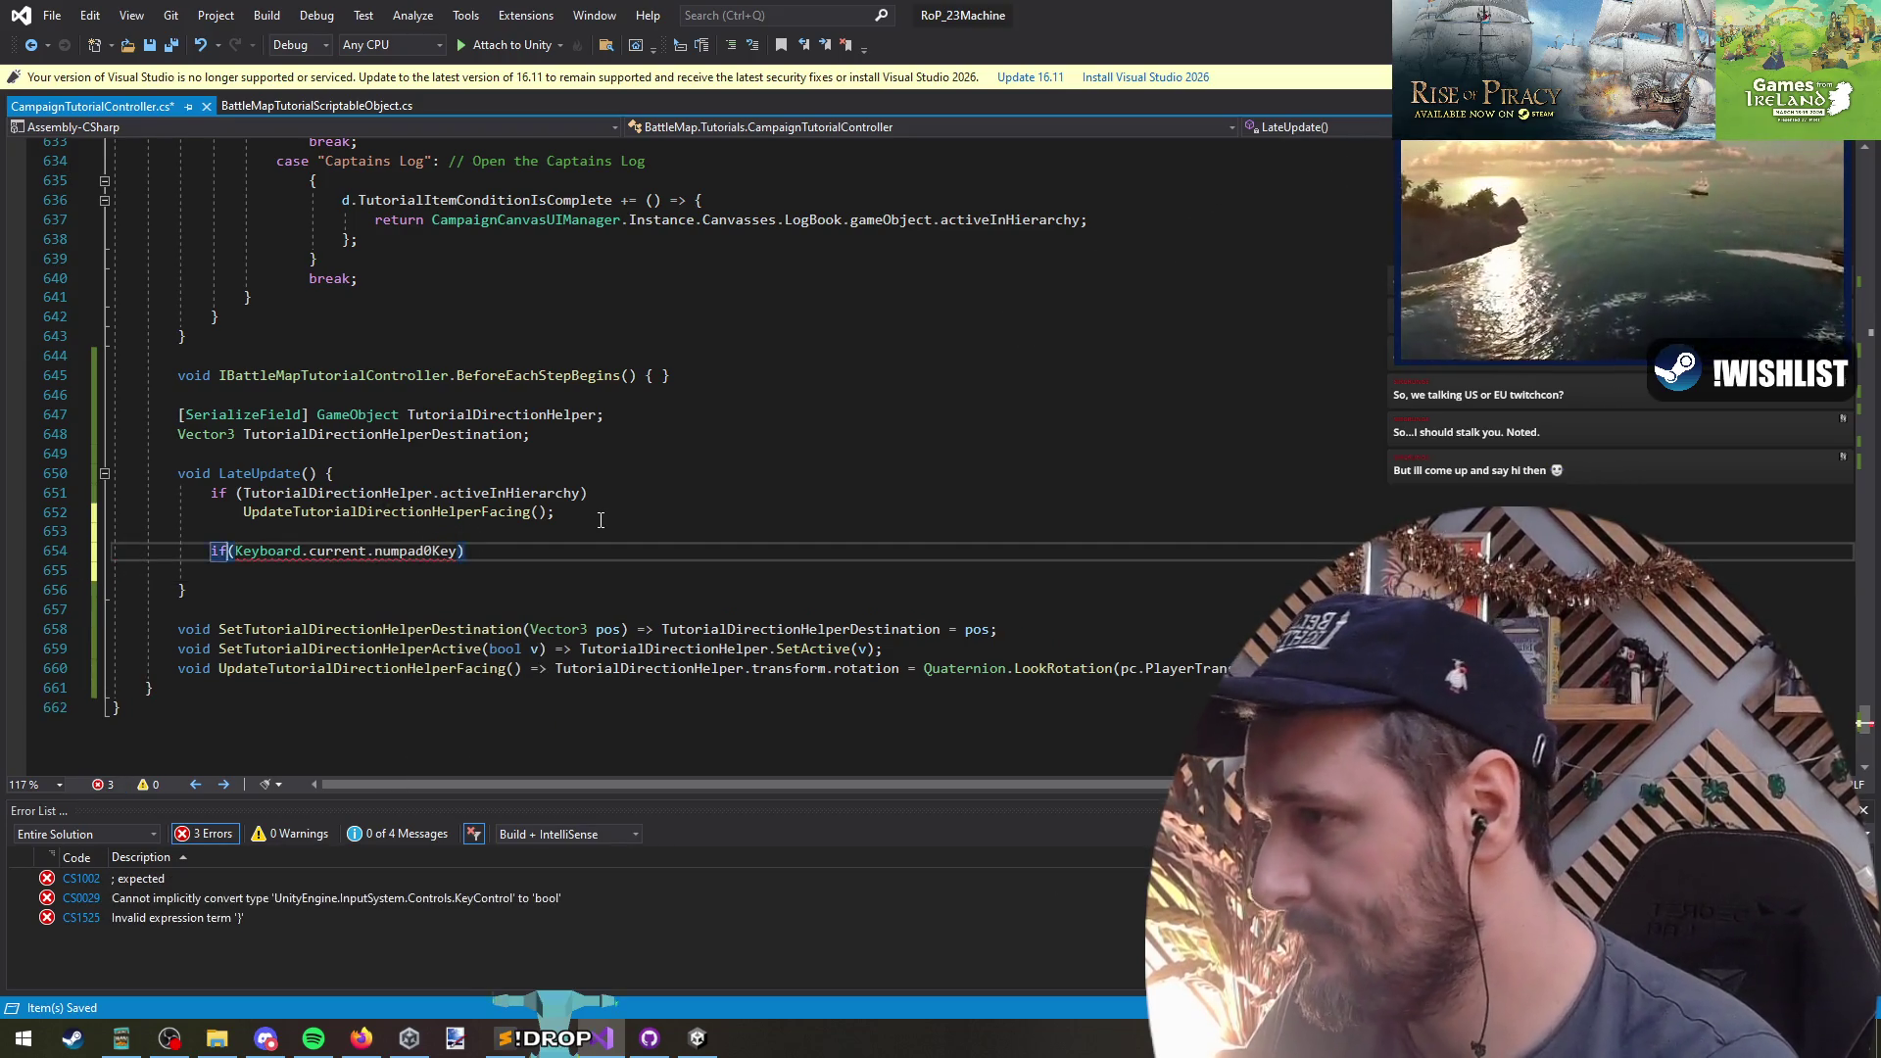
pyautogui.write('.was')
pyautogui.press('Tab')
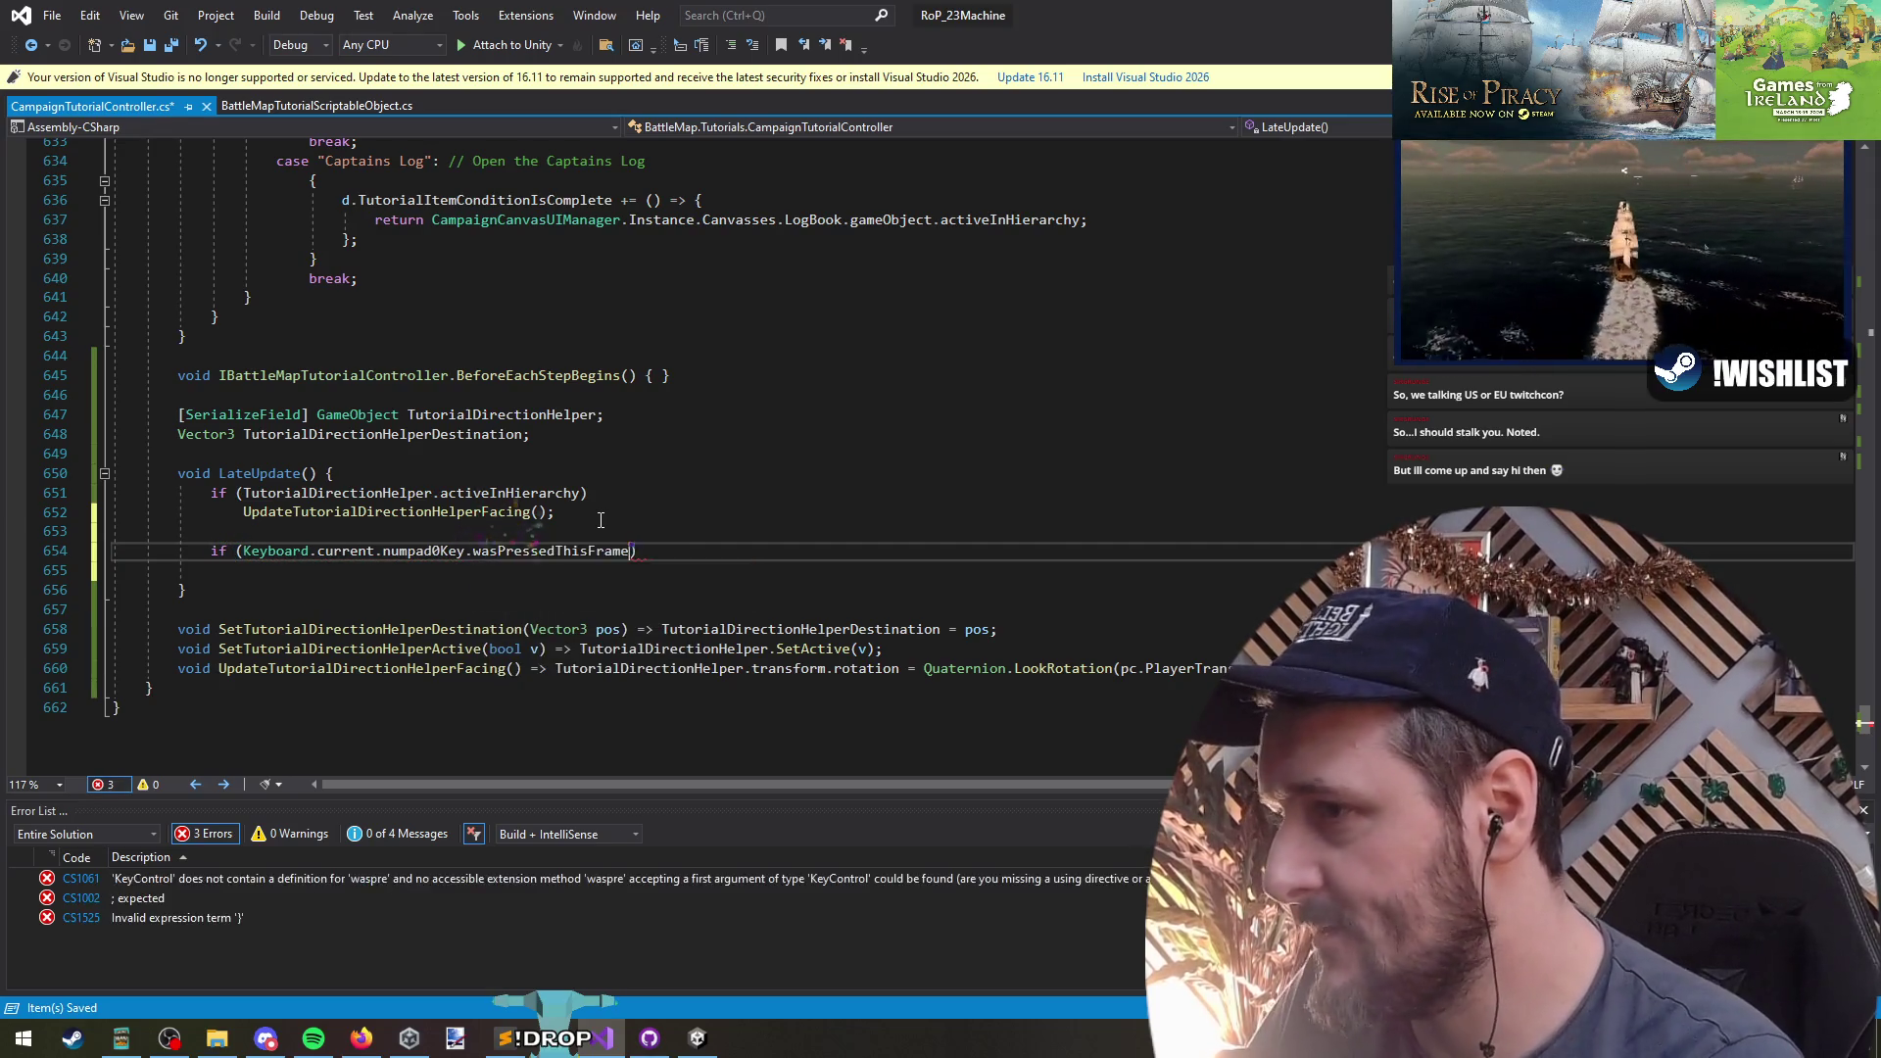
pyautogui.press('End')
pyautogui.write('{')
pyautogui.press('Return')
# - Inside the block, call SetTutorialDirectionHelperDestination() using a trimmed copy of its declaration
pyautogui.press('Up')
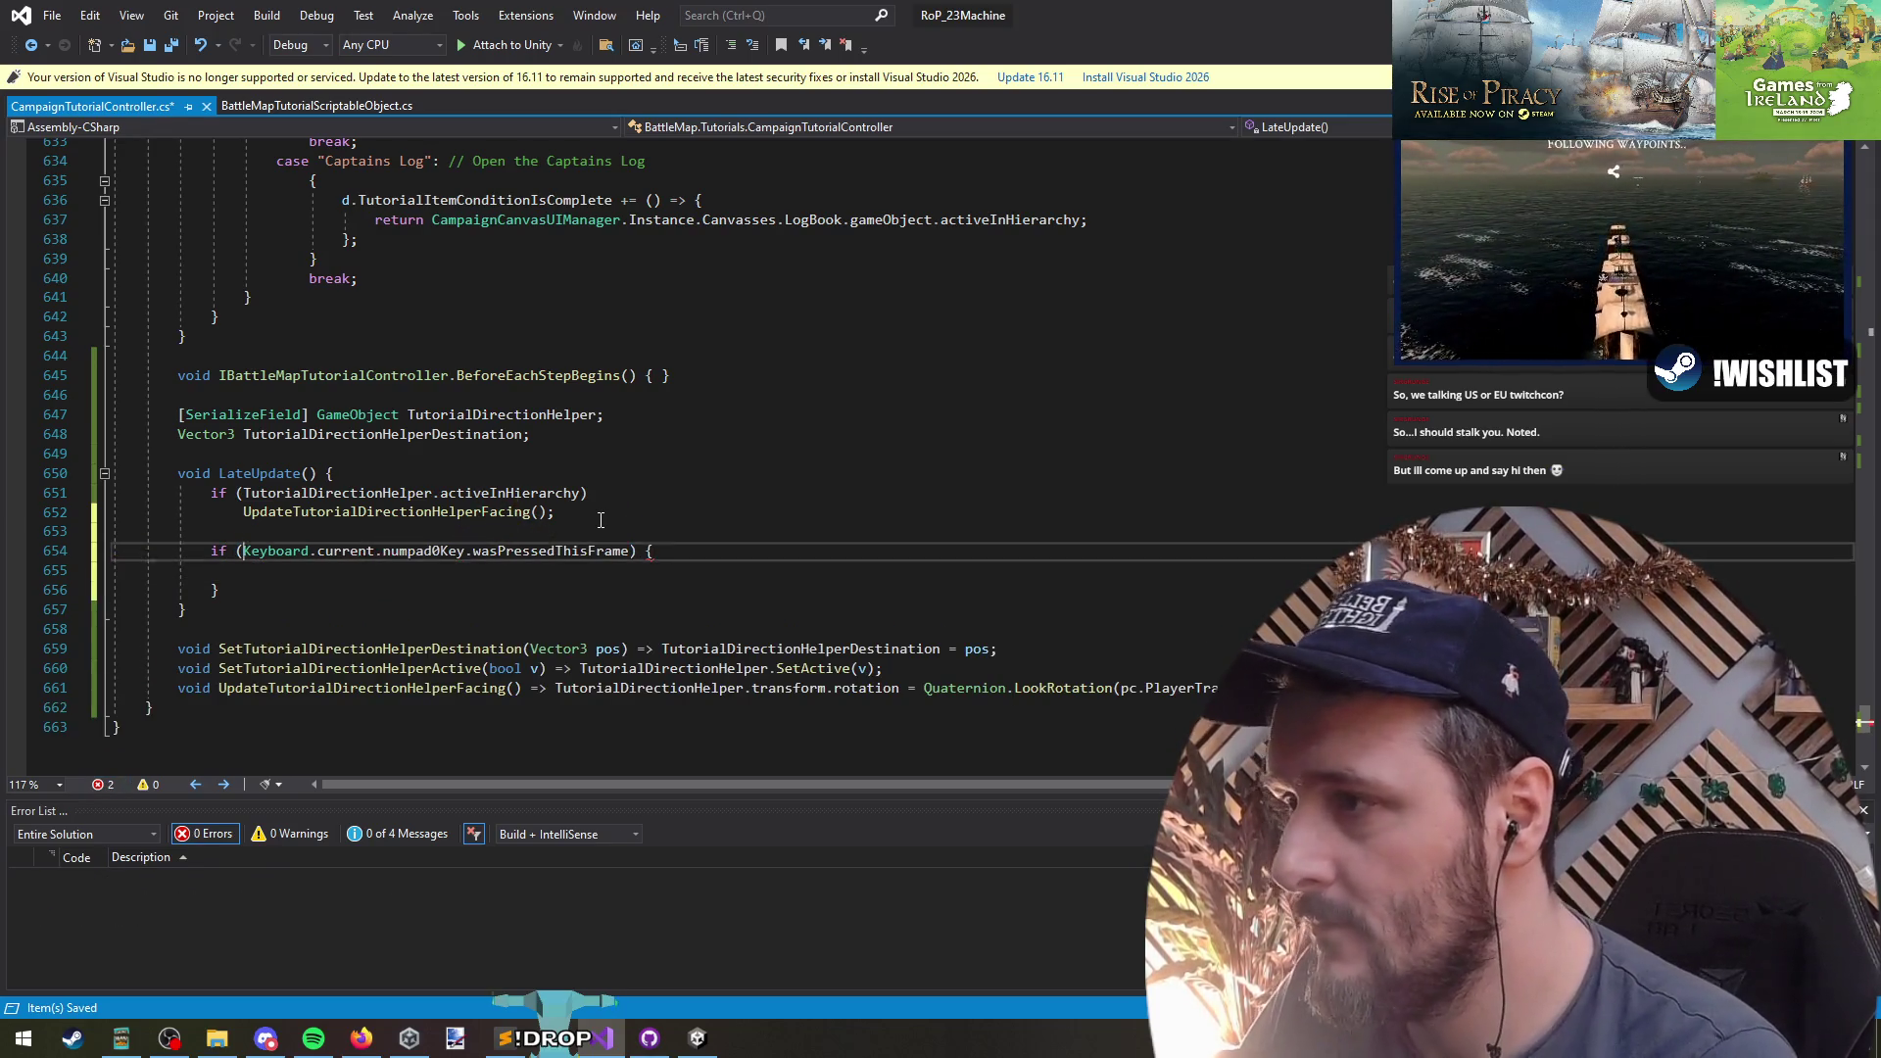
pyautogui.press('Up')
pyautogui.press('Up')
pyautogui.press('Down')
pyautogui.press('Down')
pyautogui.press('Down')
pyautogui.press('Down')
pyautogui.press('Down')
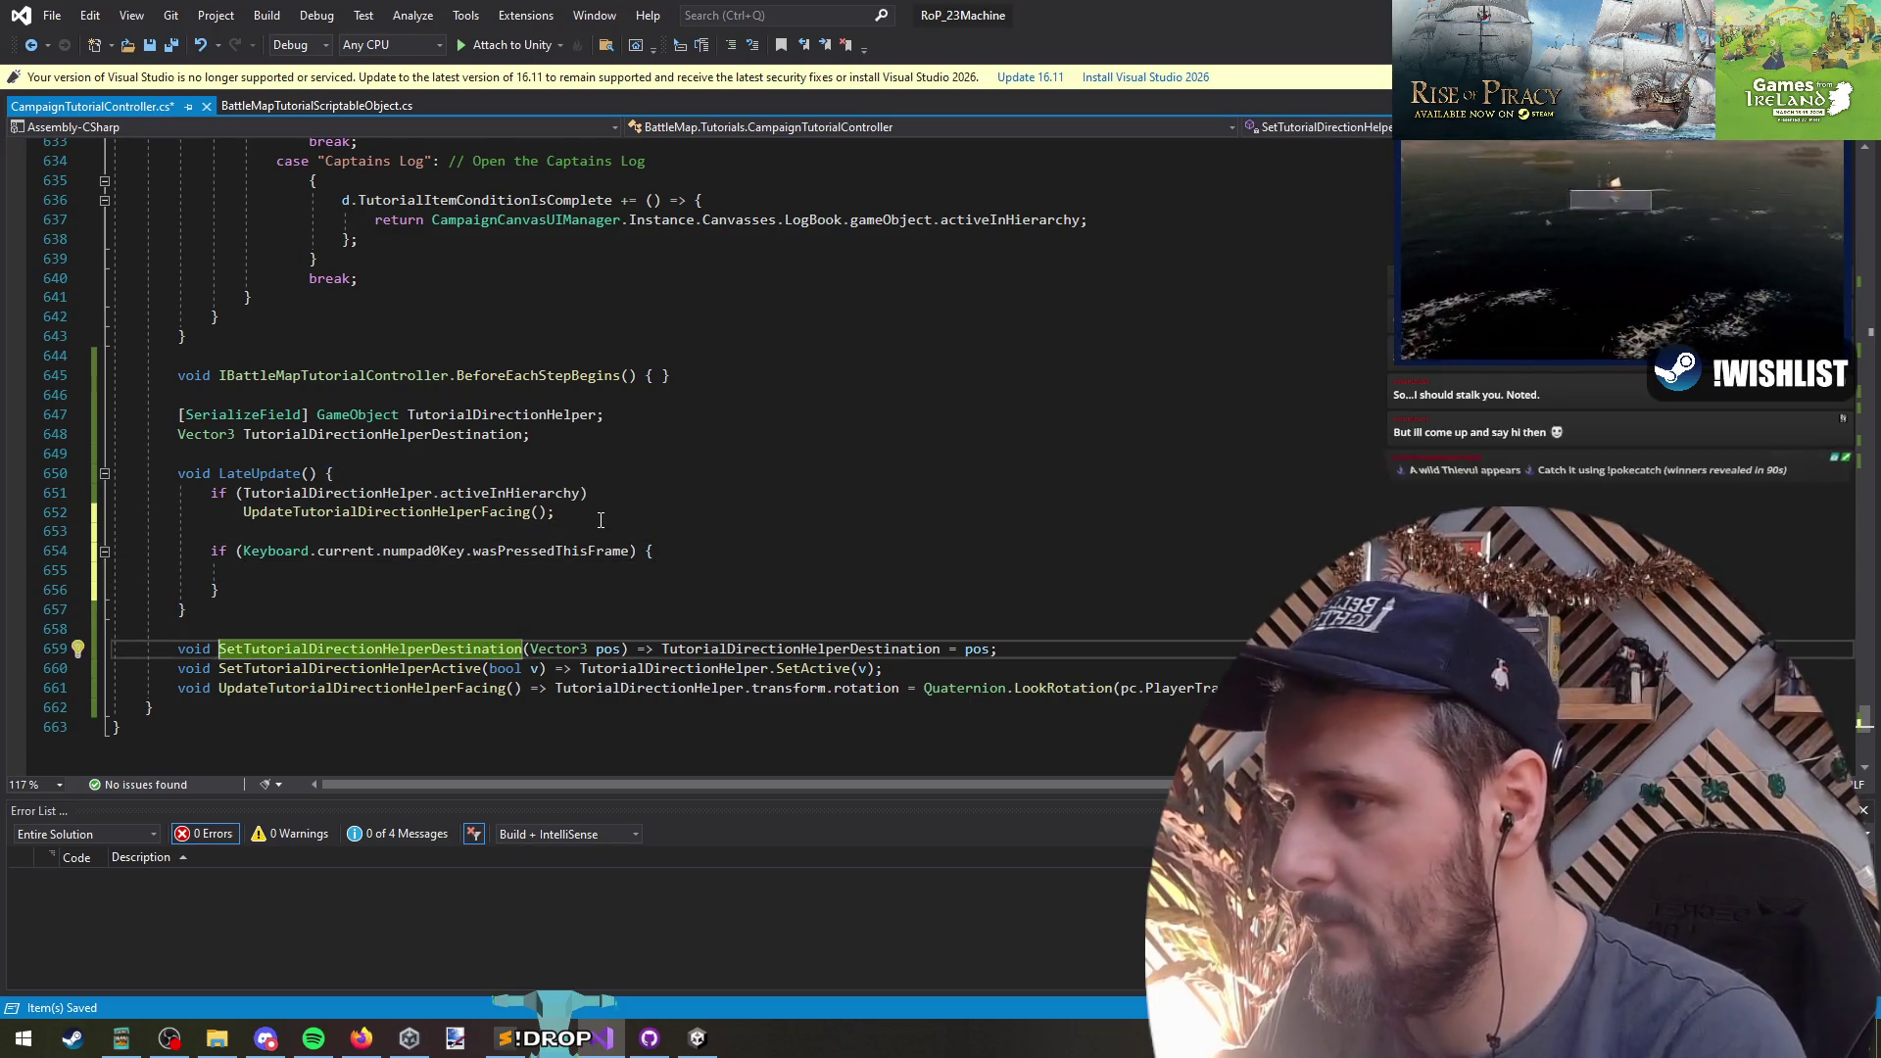
pyautogui.press('Up')
pyautogui.press('Up')
pyautogui.press('Up')
pyautogui.press('Up')
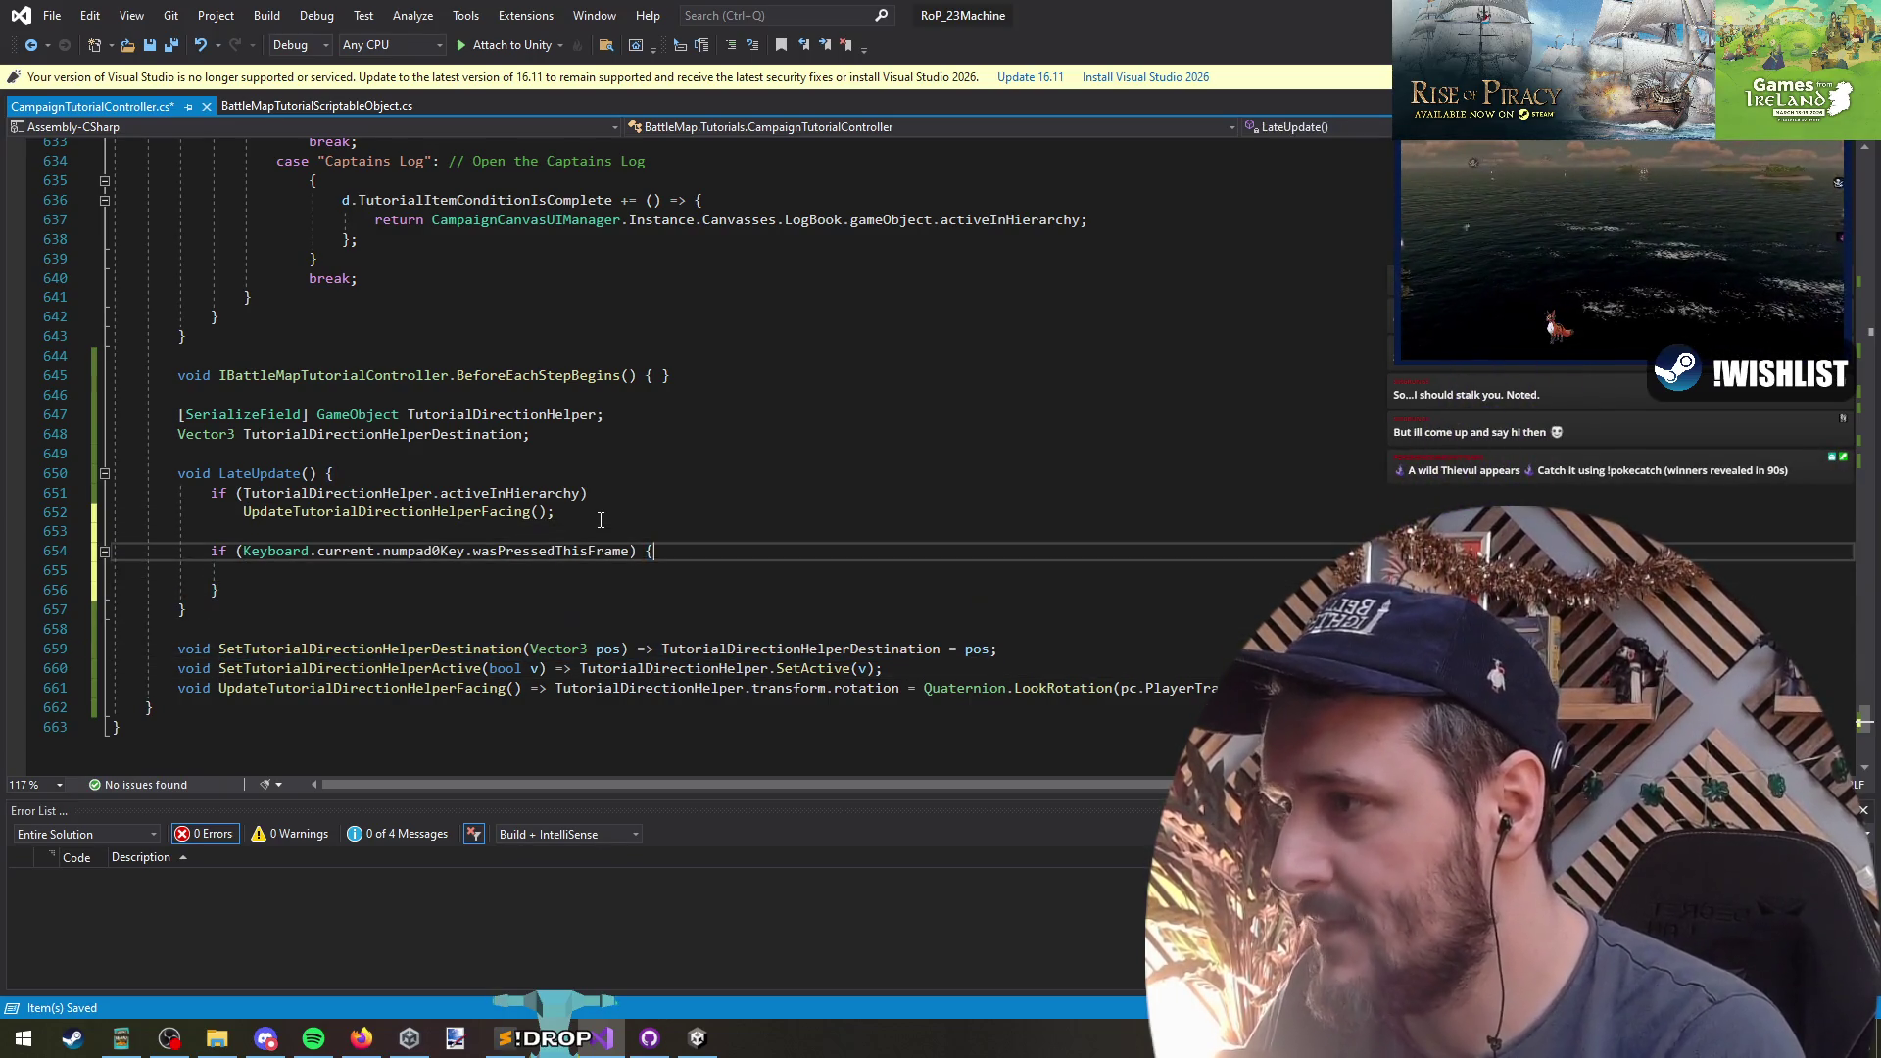
pyautogui.write('SetTutorialDirectionHelperDestination(Vector3 pos) => TutorialDirectionHelperDestination = pos;')
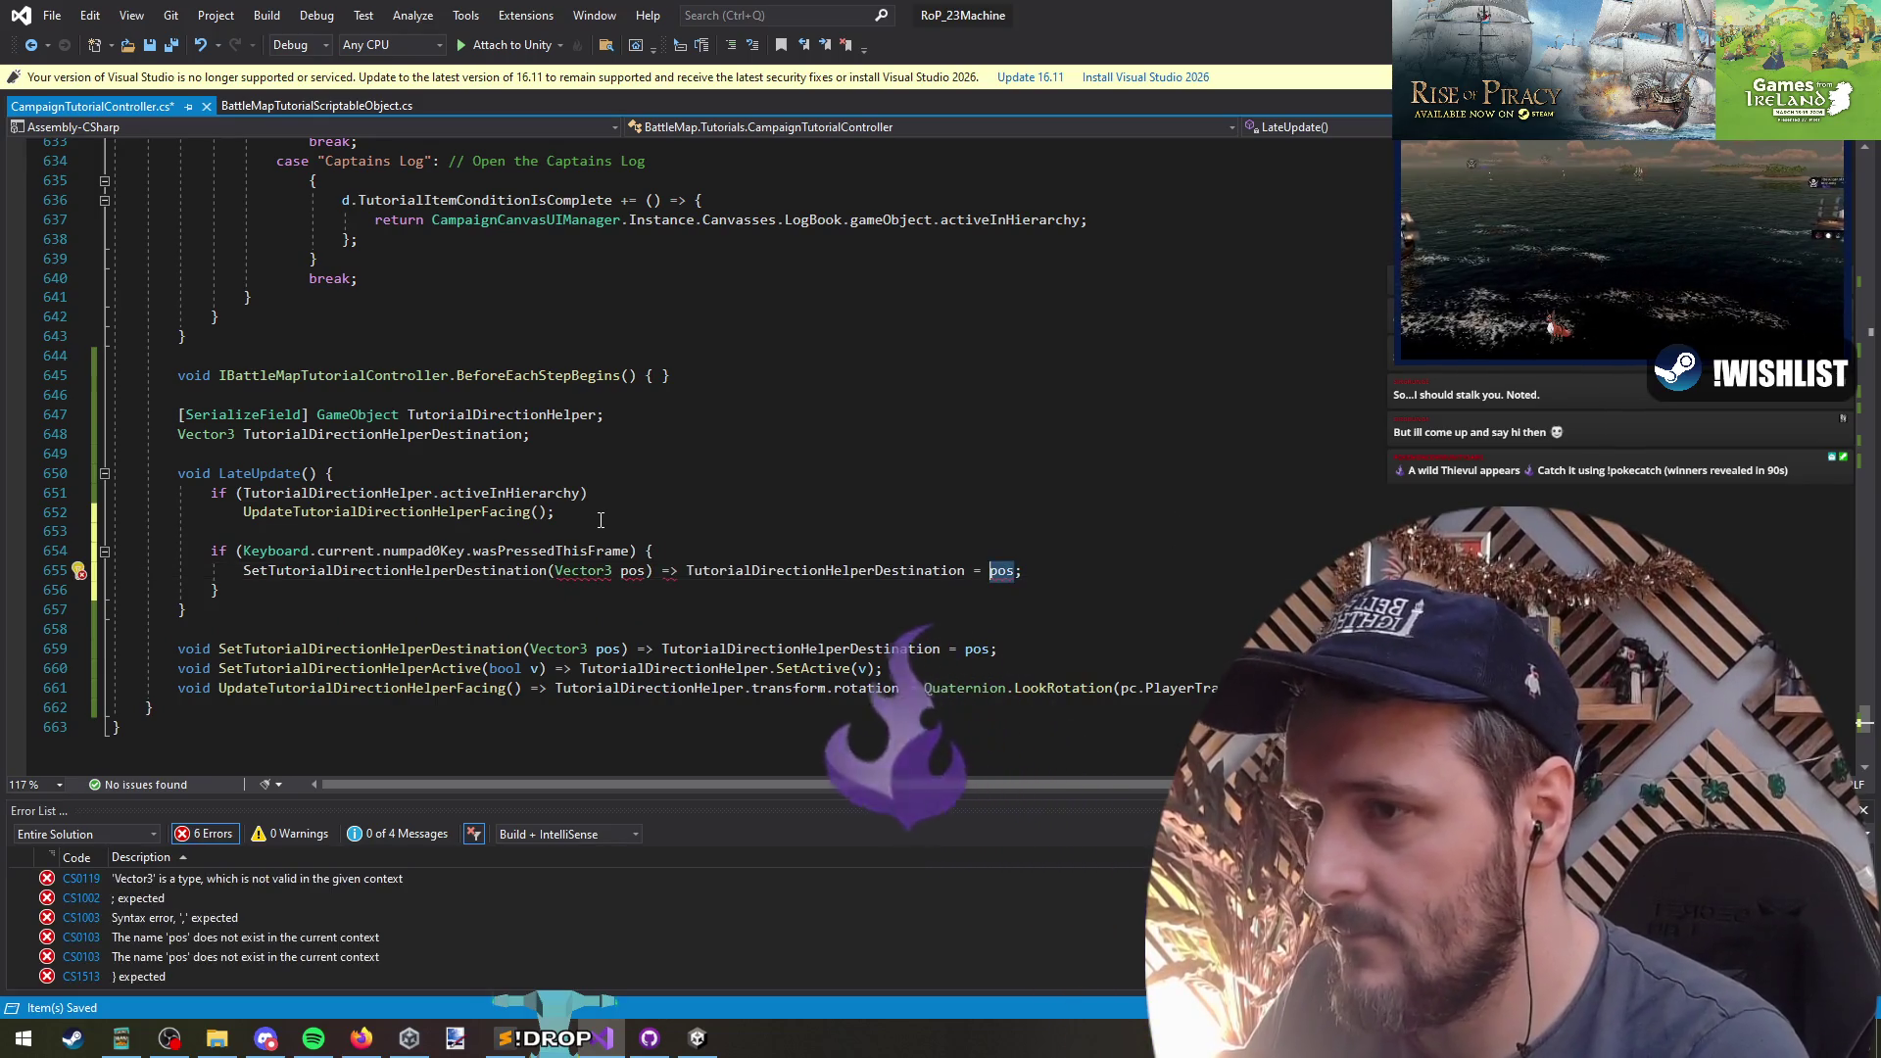
pyautogui.press('Home')
pyautogui.hotkey('ctrl', 'shift', 'Right')
pyautogui.press('Right')
pyautogui.press('Right')
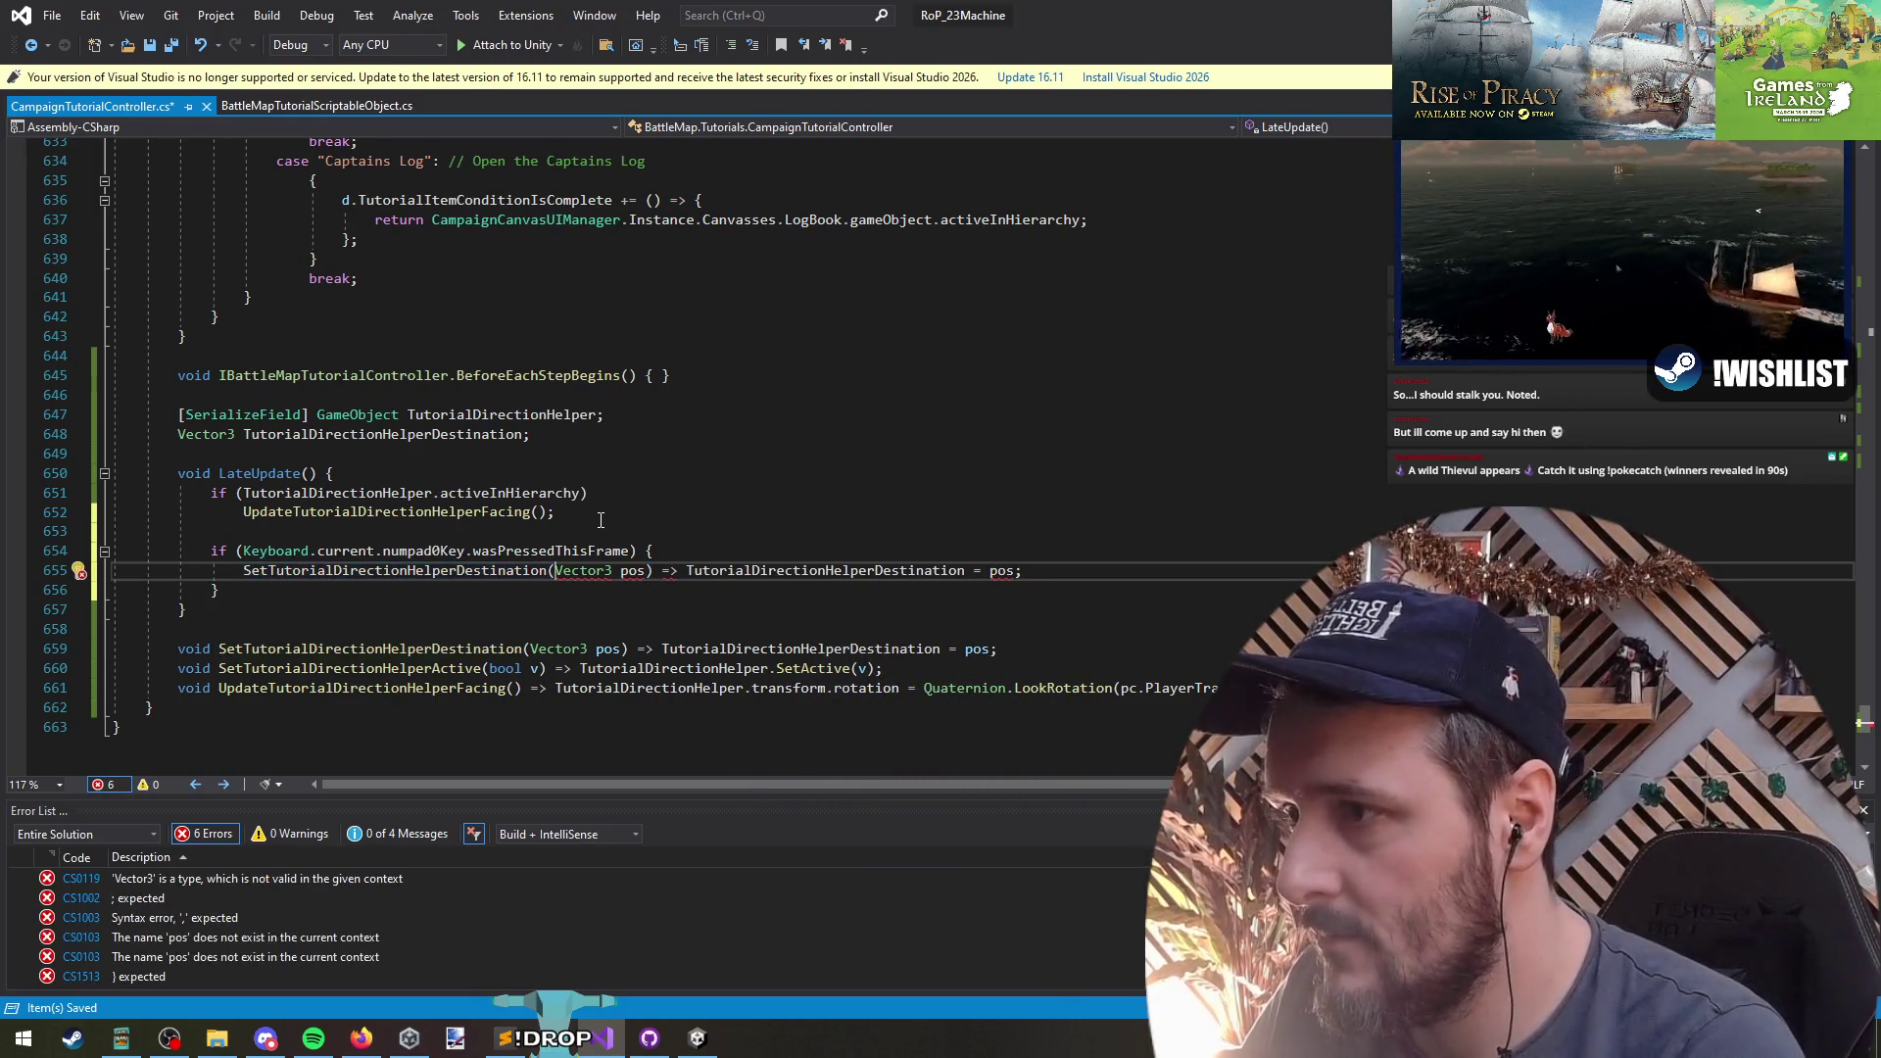
pyautogui.hotkey('ctrl', 'shift', 'Right')
pyautogui.hotkey('ctrl', 'shift', 'Right')
pyautogui.press('Delete')
pyautogui.hotkey('ctrl', 'Right')
pyautogui.hotkey('shift', 'End')
pyautogui.press('Delete')
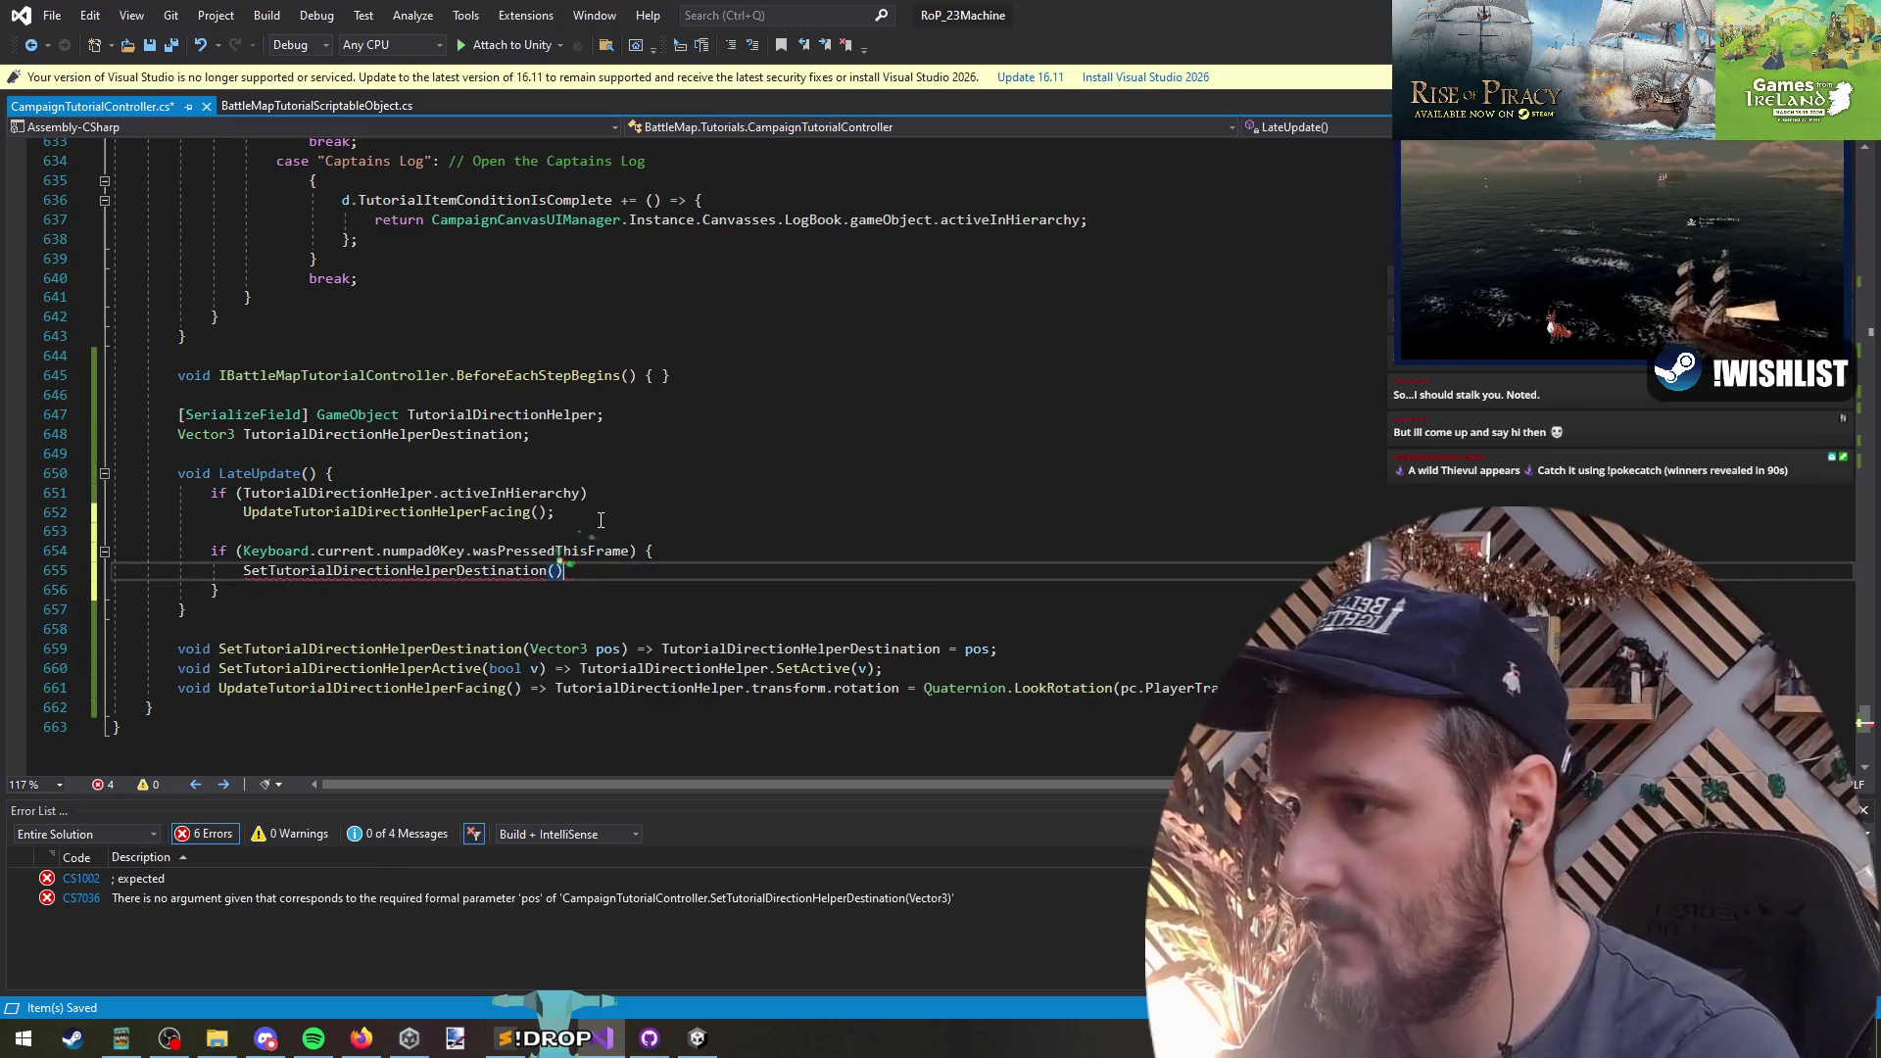
pyautogui.write(';')
pyautogui.press('Return')
pyautogui.press('Down')
pyautogui.press('Down')
pyautogui.press('Down')
pyautogui.press('Down')
pyautogui.press('Down')
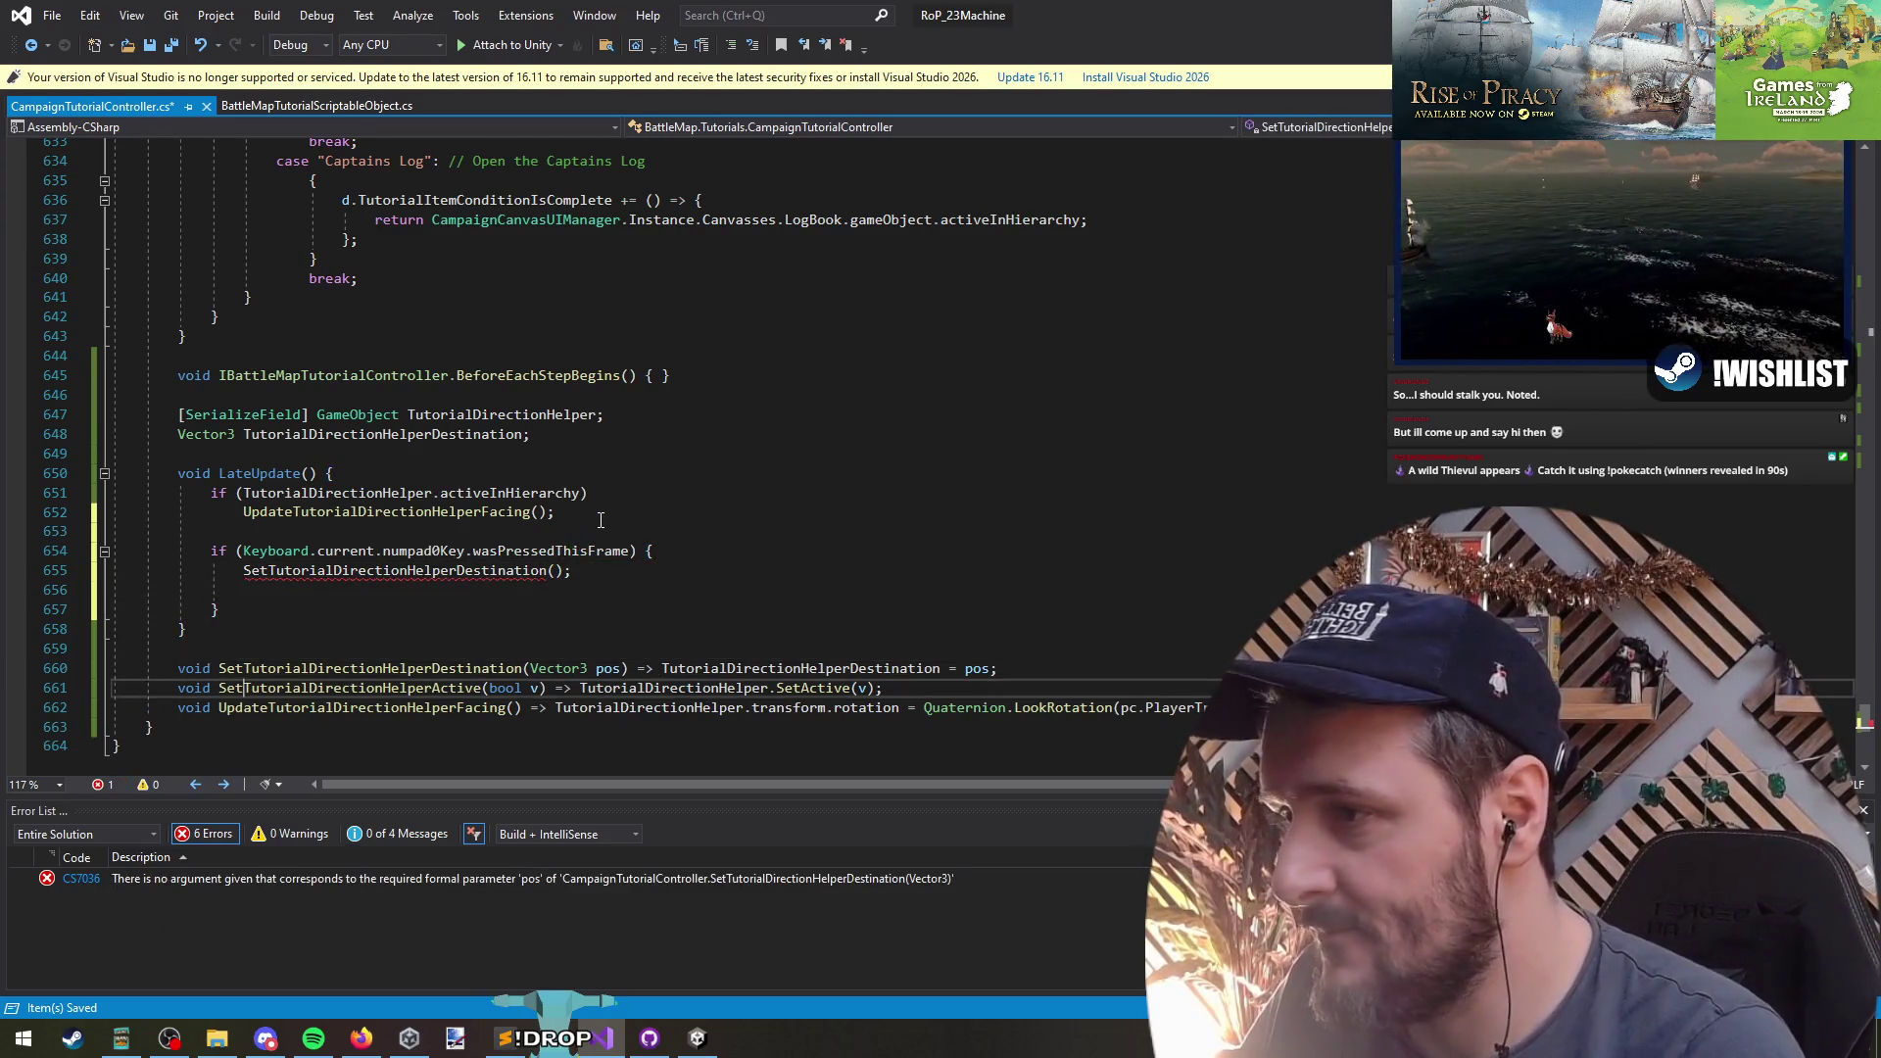
# - Add SetTutorialDirectionHelperActive(true); after the destination call
pyautogui.hotkey('shift', 'End')
pyautogui.press('Delete')
pyautogui.hotkey('ctrl', 'z')
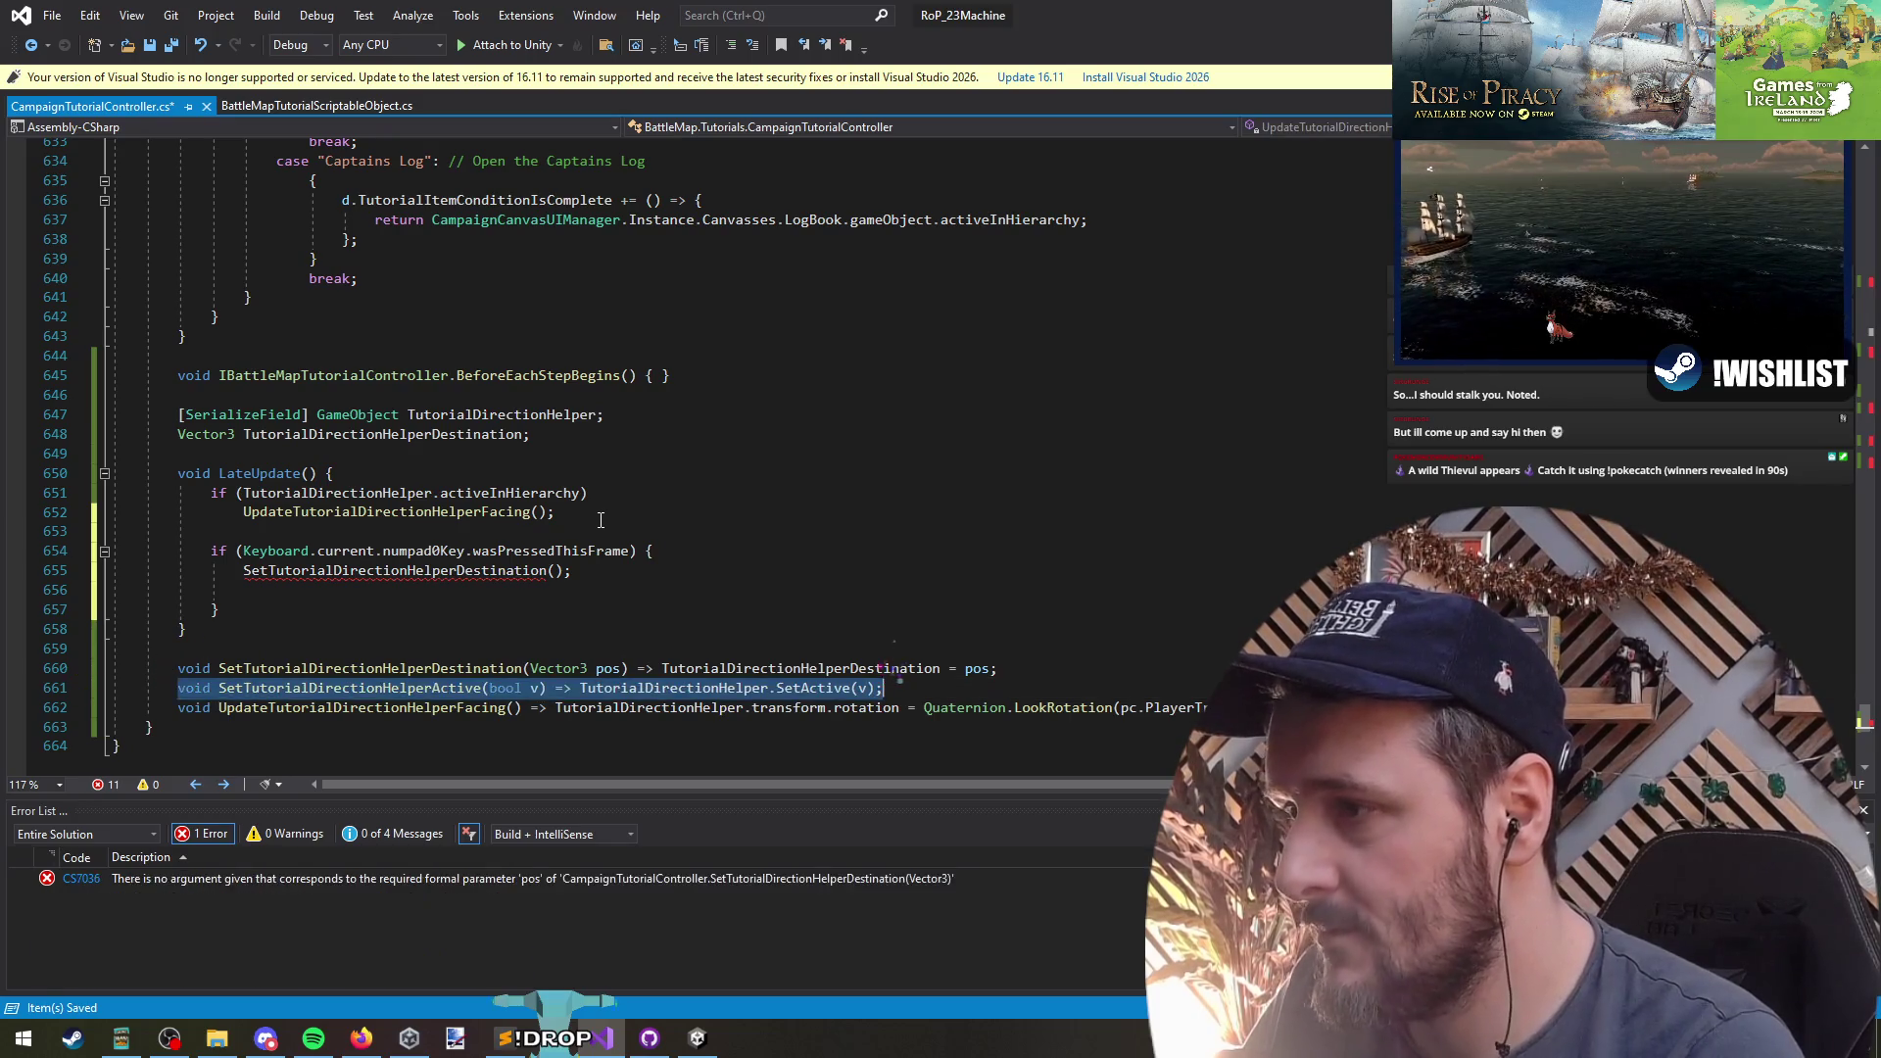
pyautogui.press('Up')
pyautogui.press('Up')
pyautogui.press('Up')
pyautogui.press('Up')
pyautogui.press('Up')
pyautogui.write('SetTutorialDirectionHelperActive(true);')
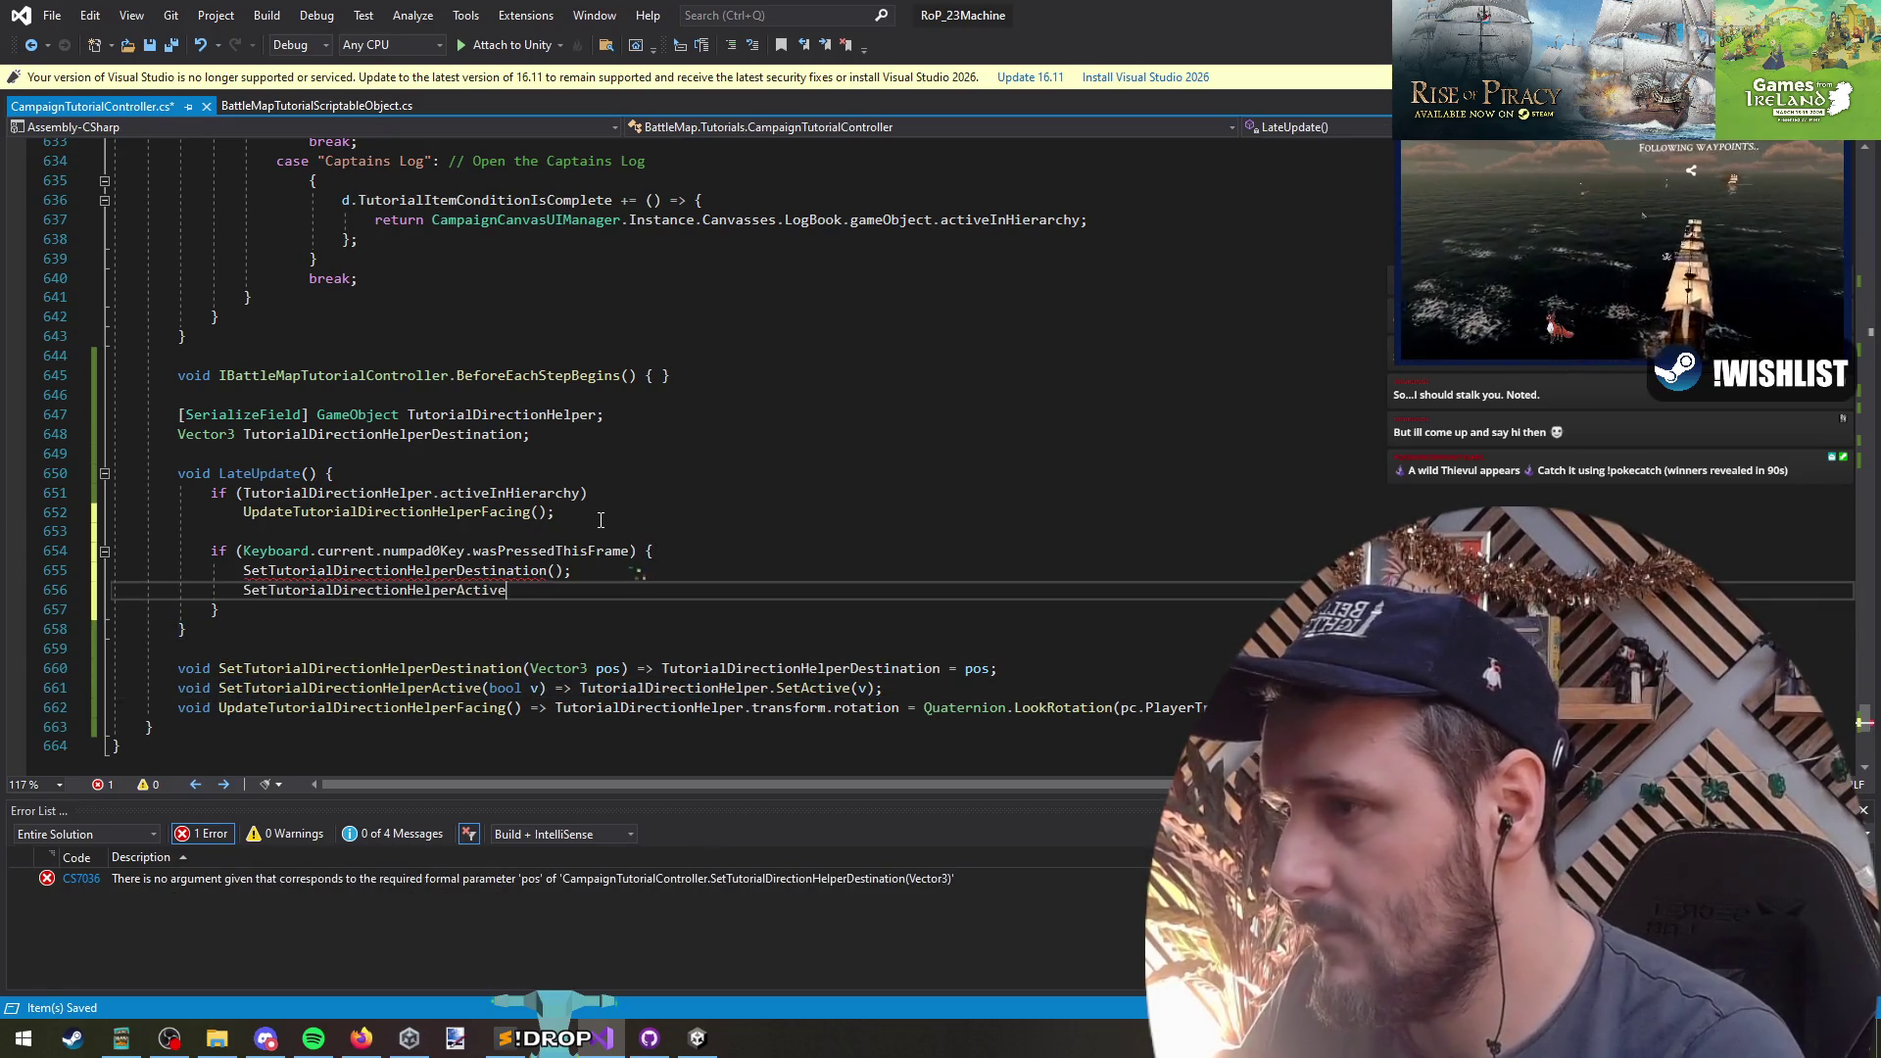
pyautogui.press('Down')
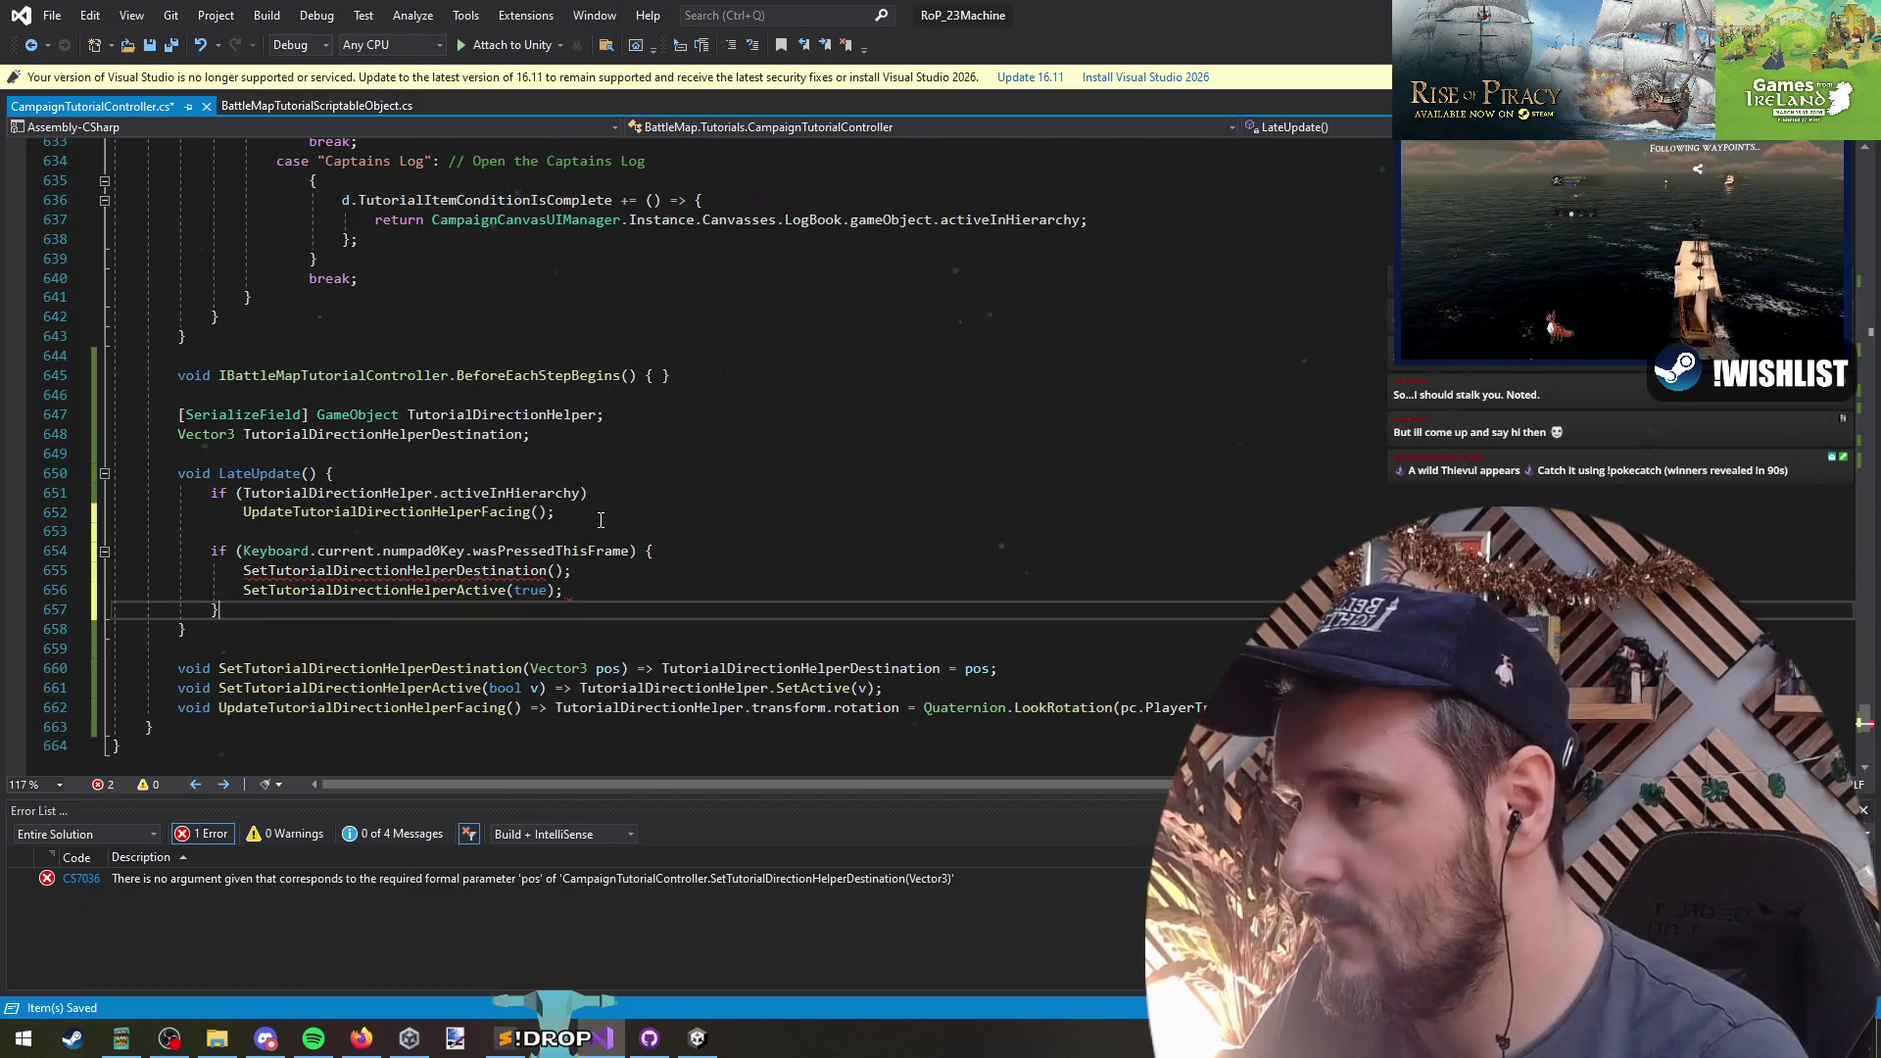
pyautogui.press('Return')
# - Duplicate the numpad0 condition line below the first block as a second check
pyautogui.press('Up')
pyautogui.press('Up')
pyautogui.press('Up')
pyautogui.hotkey('shift', 'End')
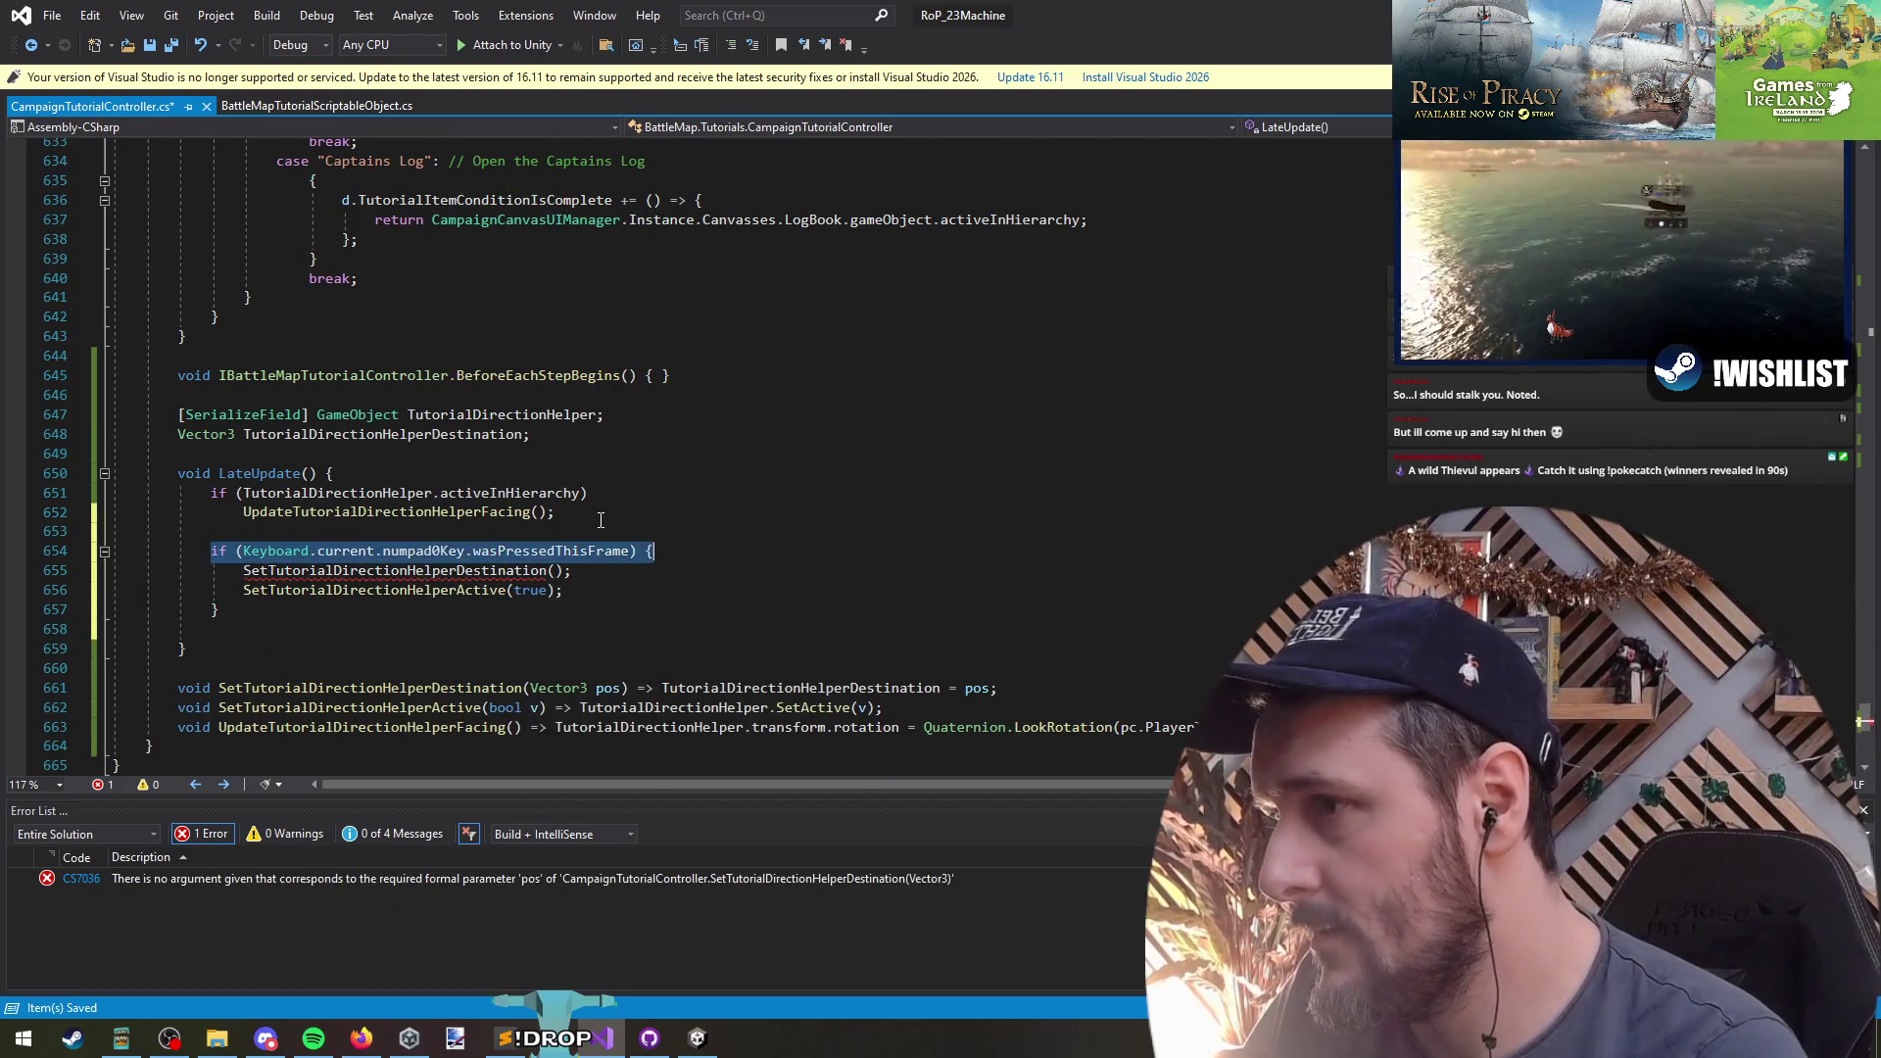
pyautogui.hotkey('ctrl', 'c')
pyautogui.press('Down')
pyautogui.press('Down')
pyautogui.press('Down')
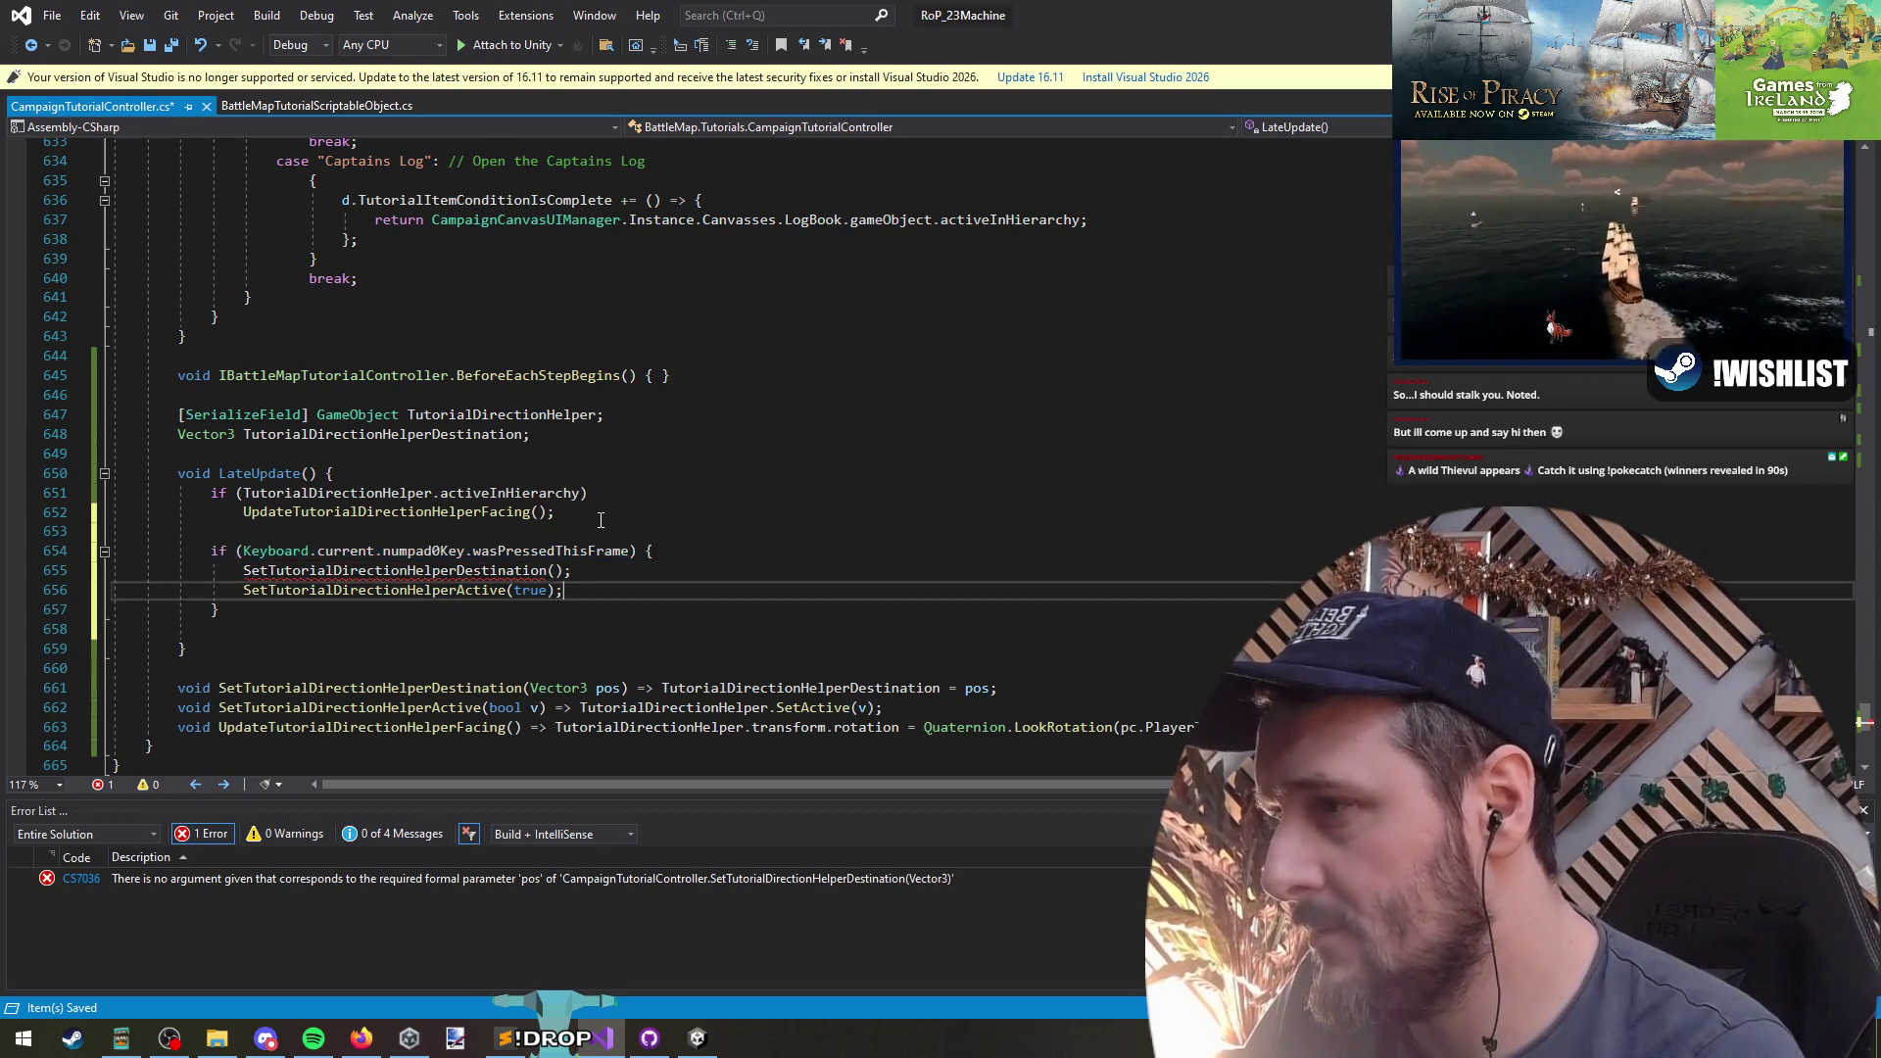
pyautogui.hotkey('ctrl', 'v')
pyautogui.press('Down')
pyautogui.press('Return')
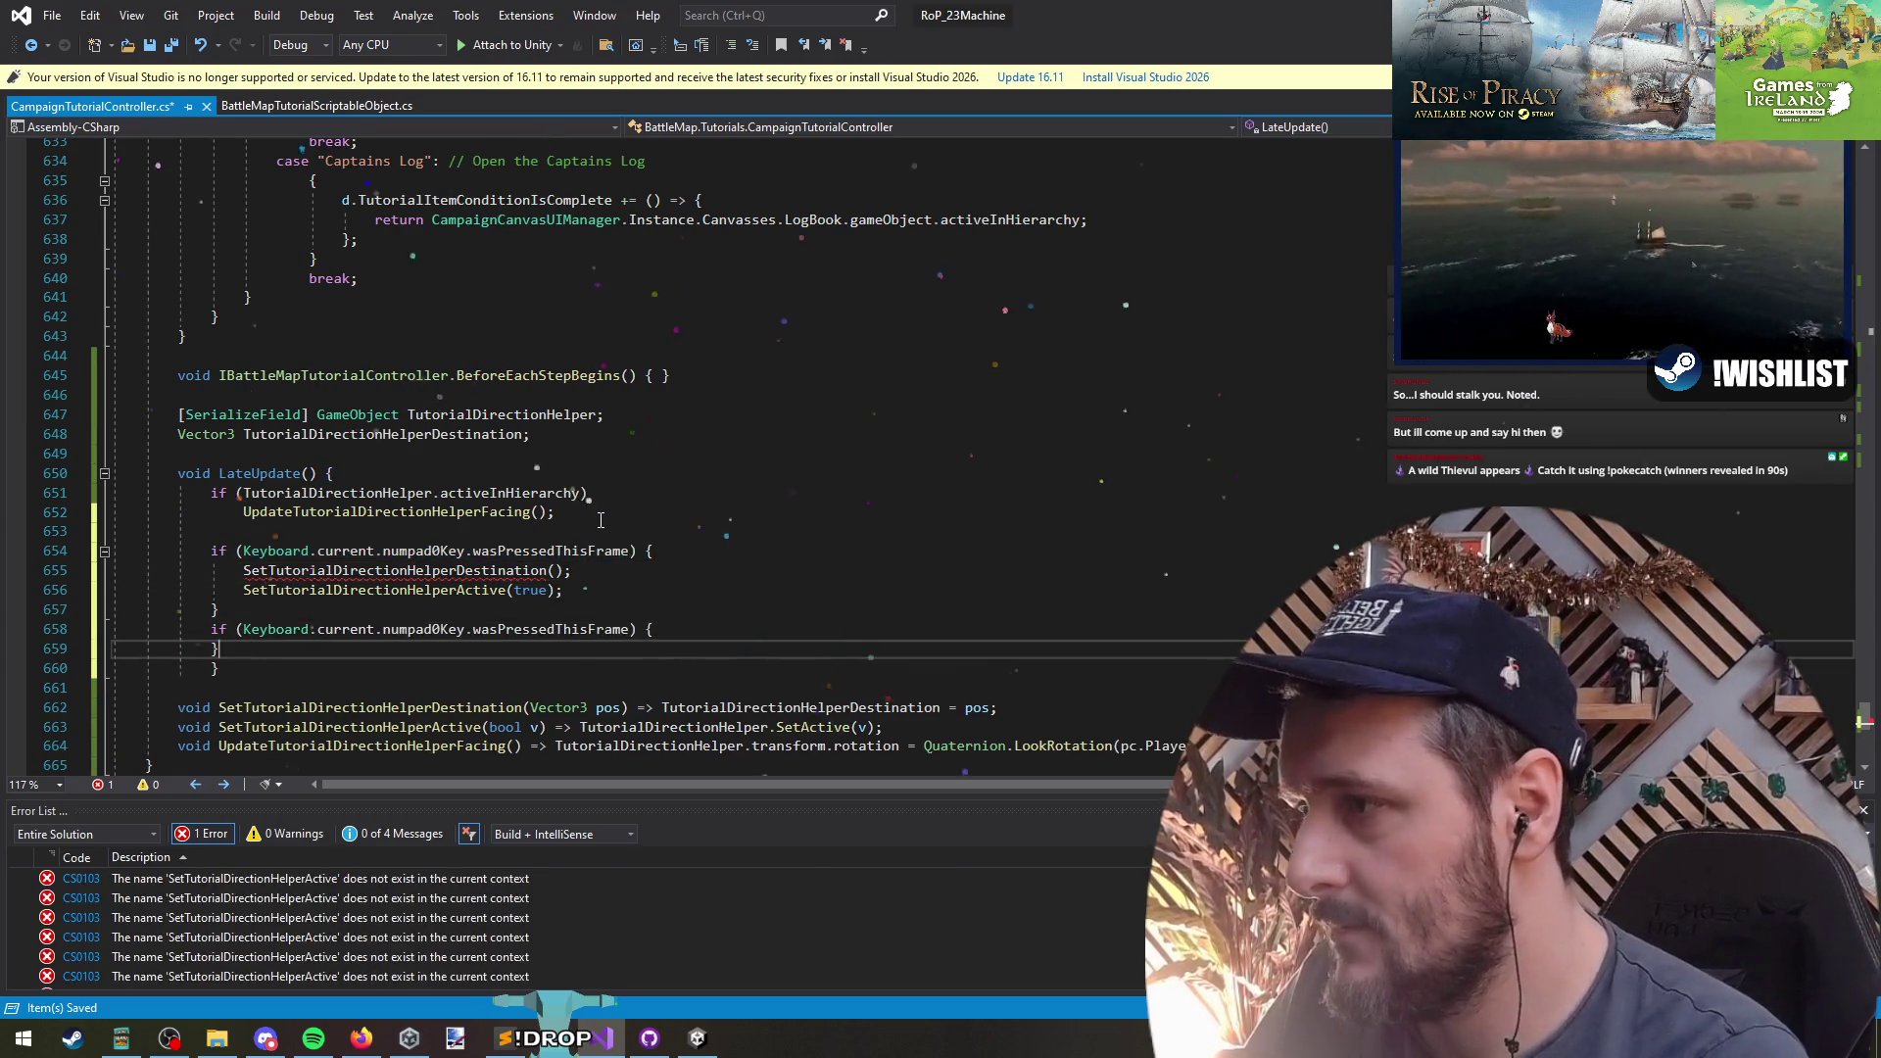
# - Close the second block and change its condition to numpad1Key
pyautogui.write('}')
pyautogui.press('Up')
pyautogui.press('Up')
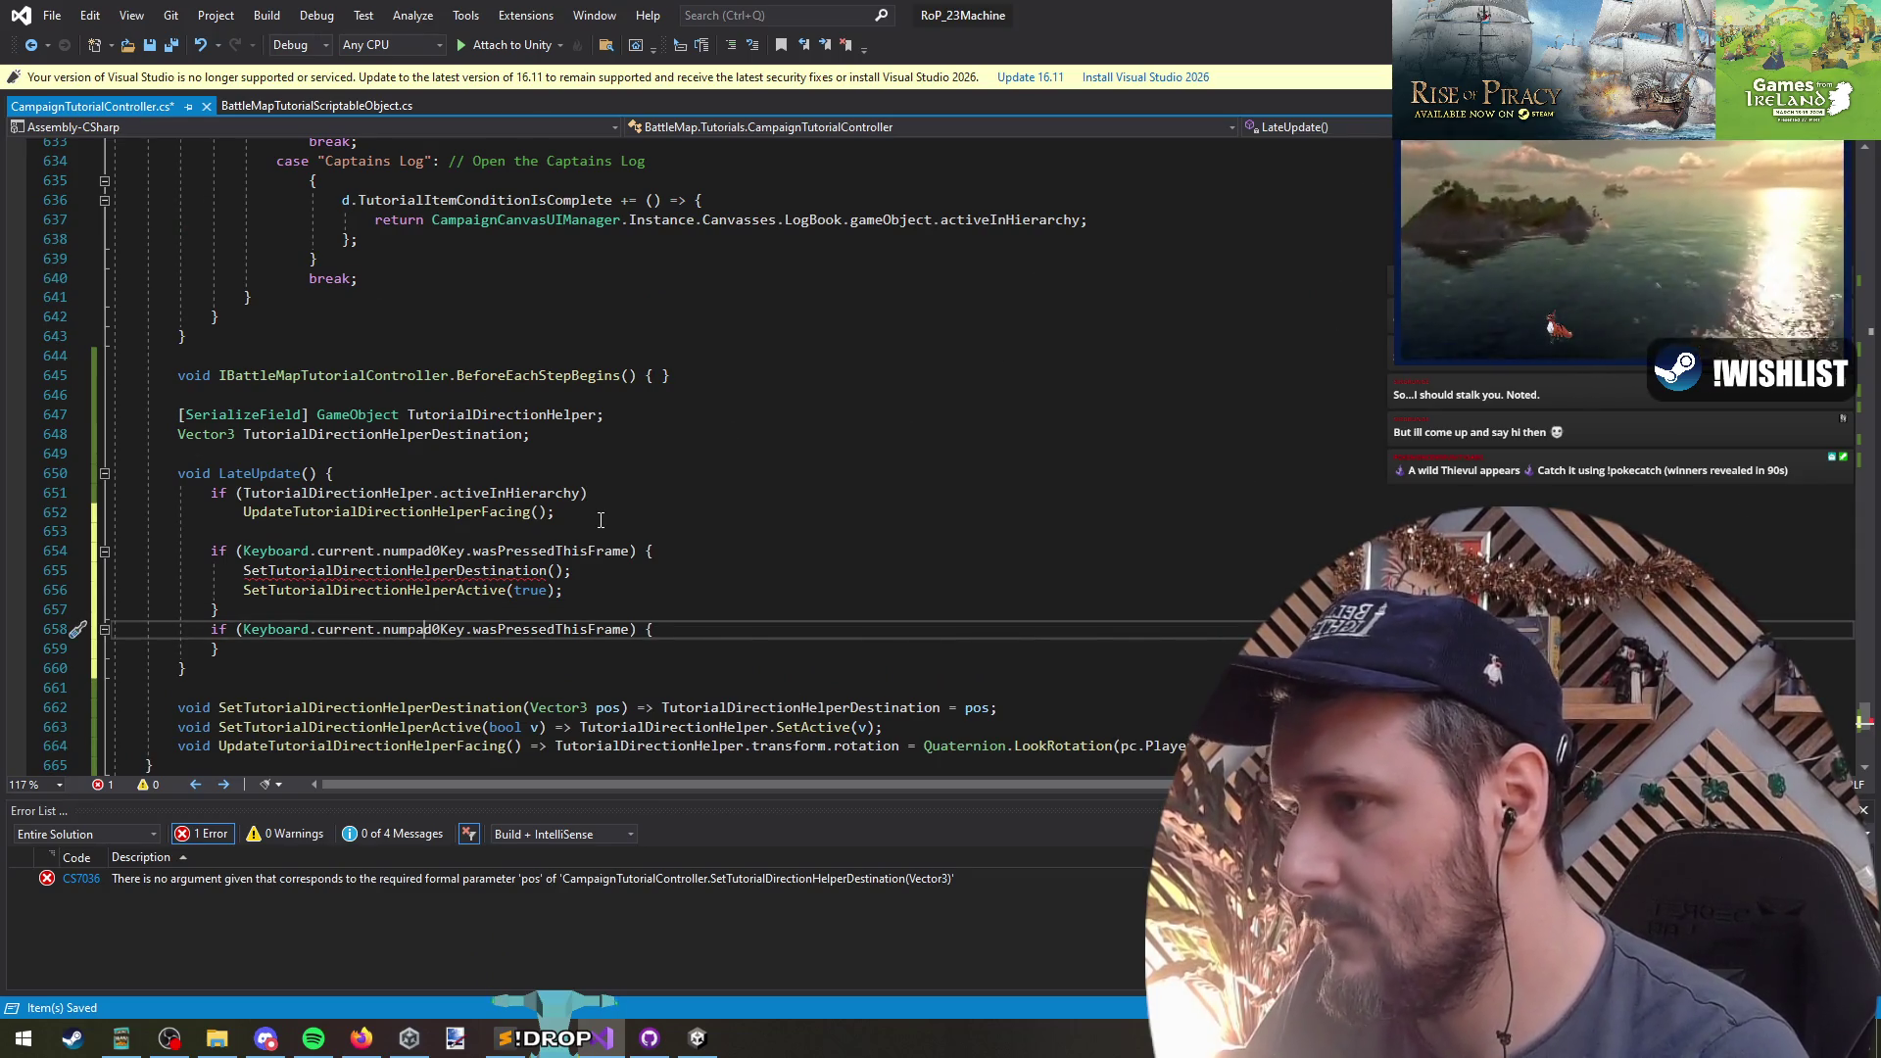
pyautogui.press('Delete')
pyautogui.write('1')
# - Make the numpad1 block call SetTutorialDirectionHelperActive(false)
pyautogui.press('Up')
pyautogui.press('Up')
pyautogui.press('Down')
pyautogui.press('Up')
pyautogui.hotkey('ctrl', 'c')
pyautogui.press('Down')
pyautogui.press('Down')
pyautogui.press('Down')
pyautogui.hotkey('ctrl', 'v')
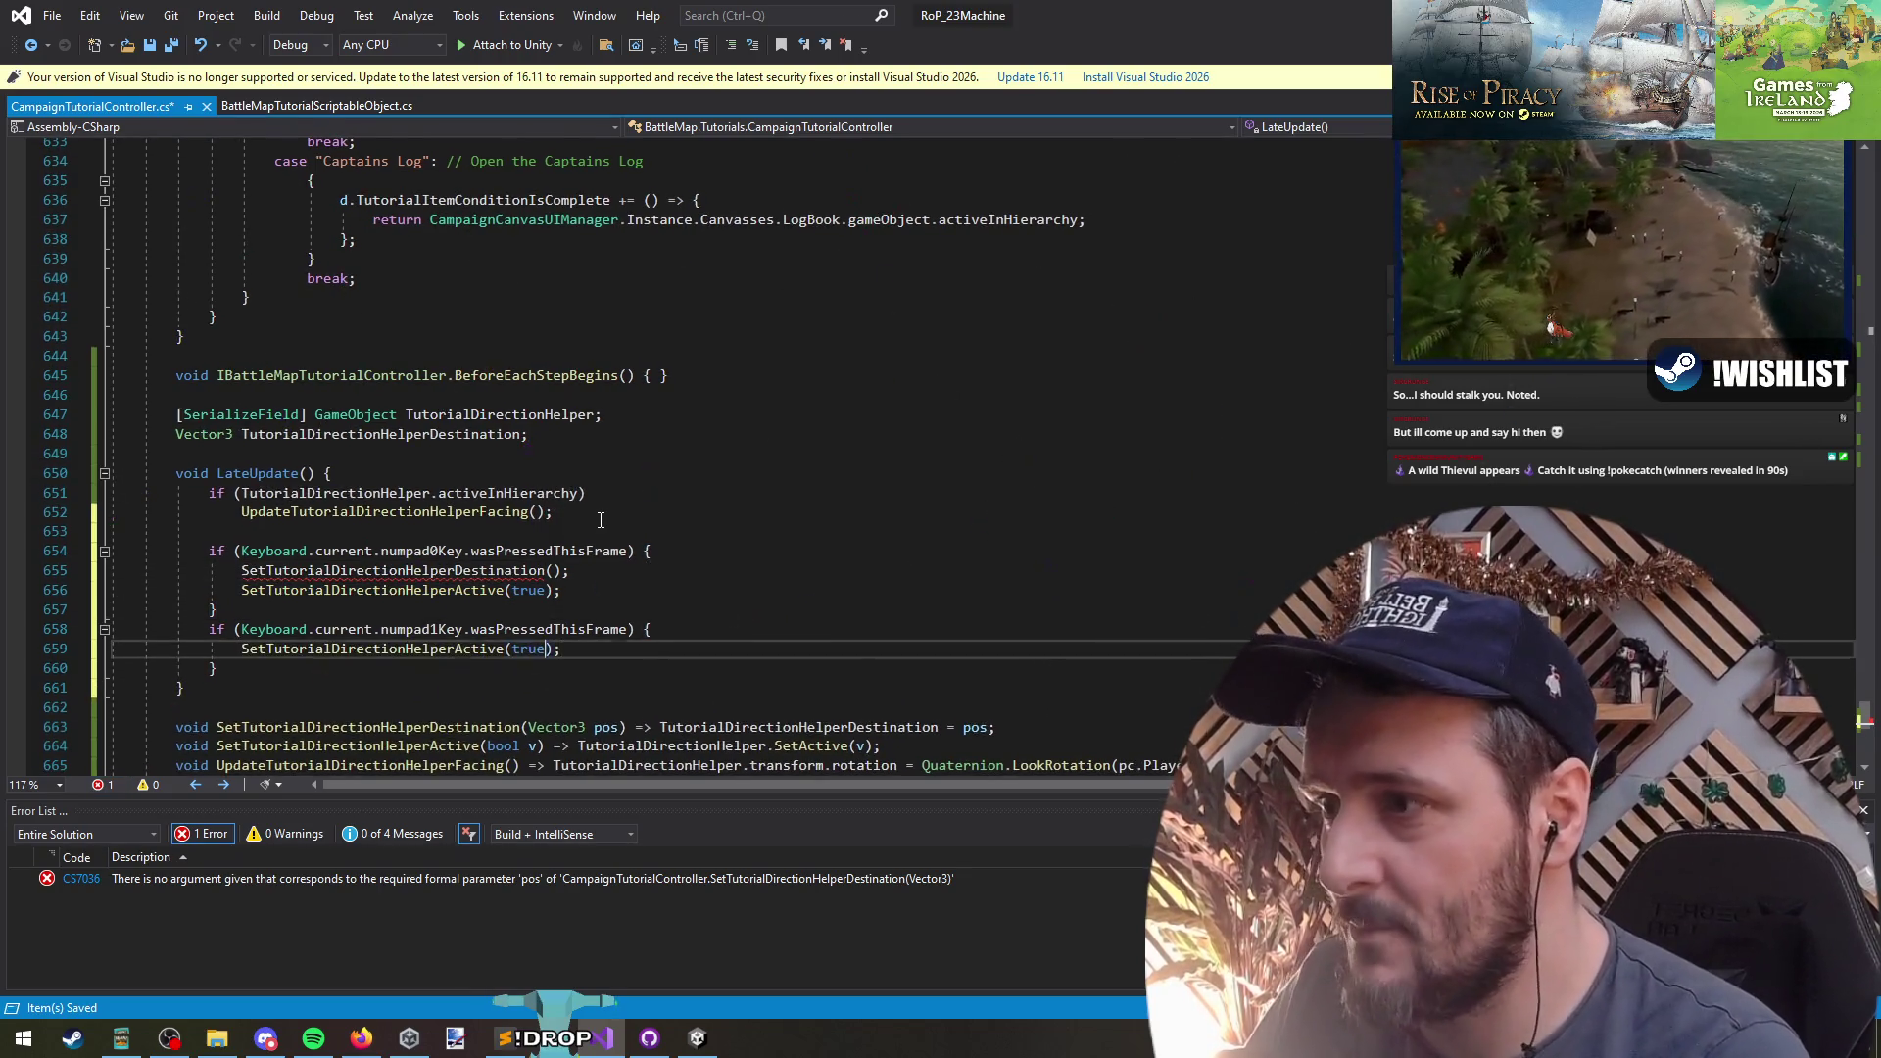
pyautogui.press('Up')
pyautogui.press('End')
pyautogui.press('Left')
pyautogui.press('Left')
pyautogui.hotkey('ctrl', 'shift', 'Left')
pyautogui.write('fakl')
pyautogui.press('BackSpace')
pyautogui.press('BackSpace')
pyautogui.press('BackSpace')
pyautogui.write('se')
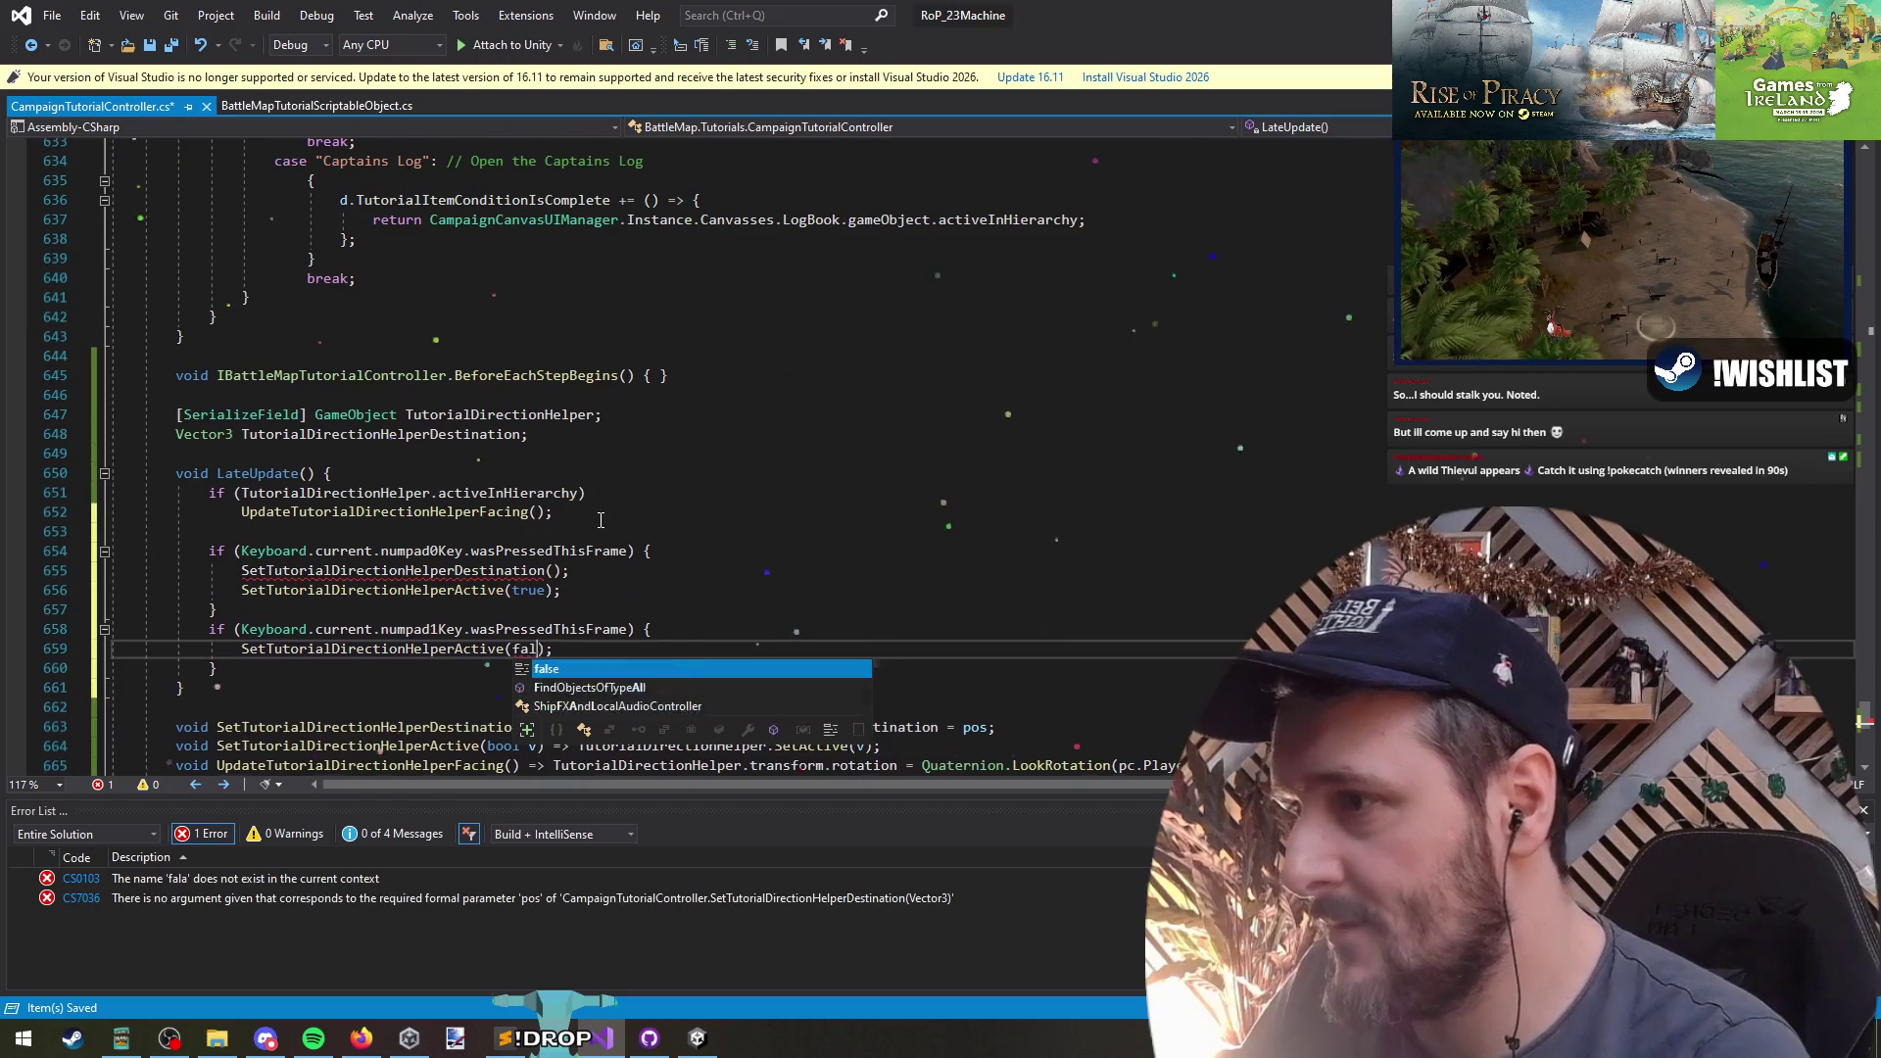
pyautogui.press('Escape')
pyautogui.press('Up')
# - Add a blank line below the destination call and save the controller script
pyautogui.press('Return')
pyautogui.press('Up')
pyautogui.press('End')
pyautogui.press('Left')
pyautogui.press('Left')
pyautogui.hotkey('ctrl', 's')
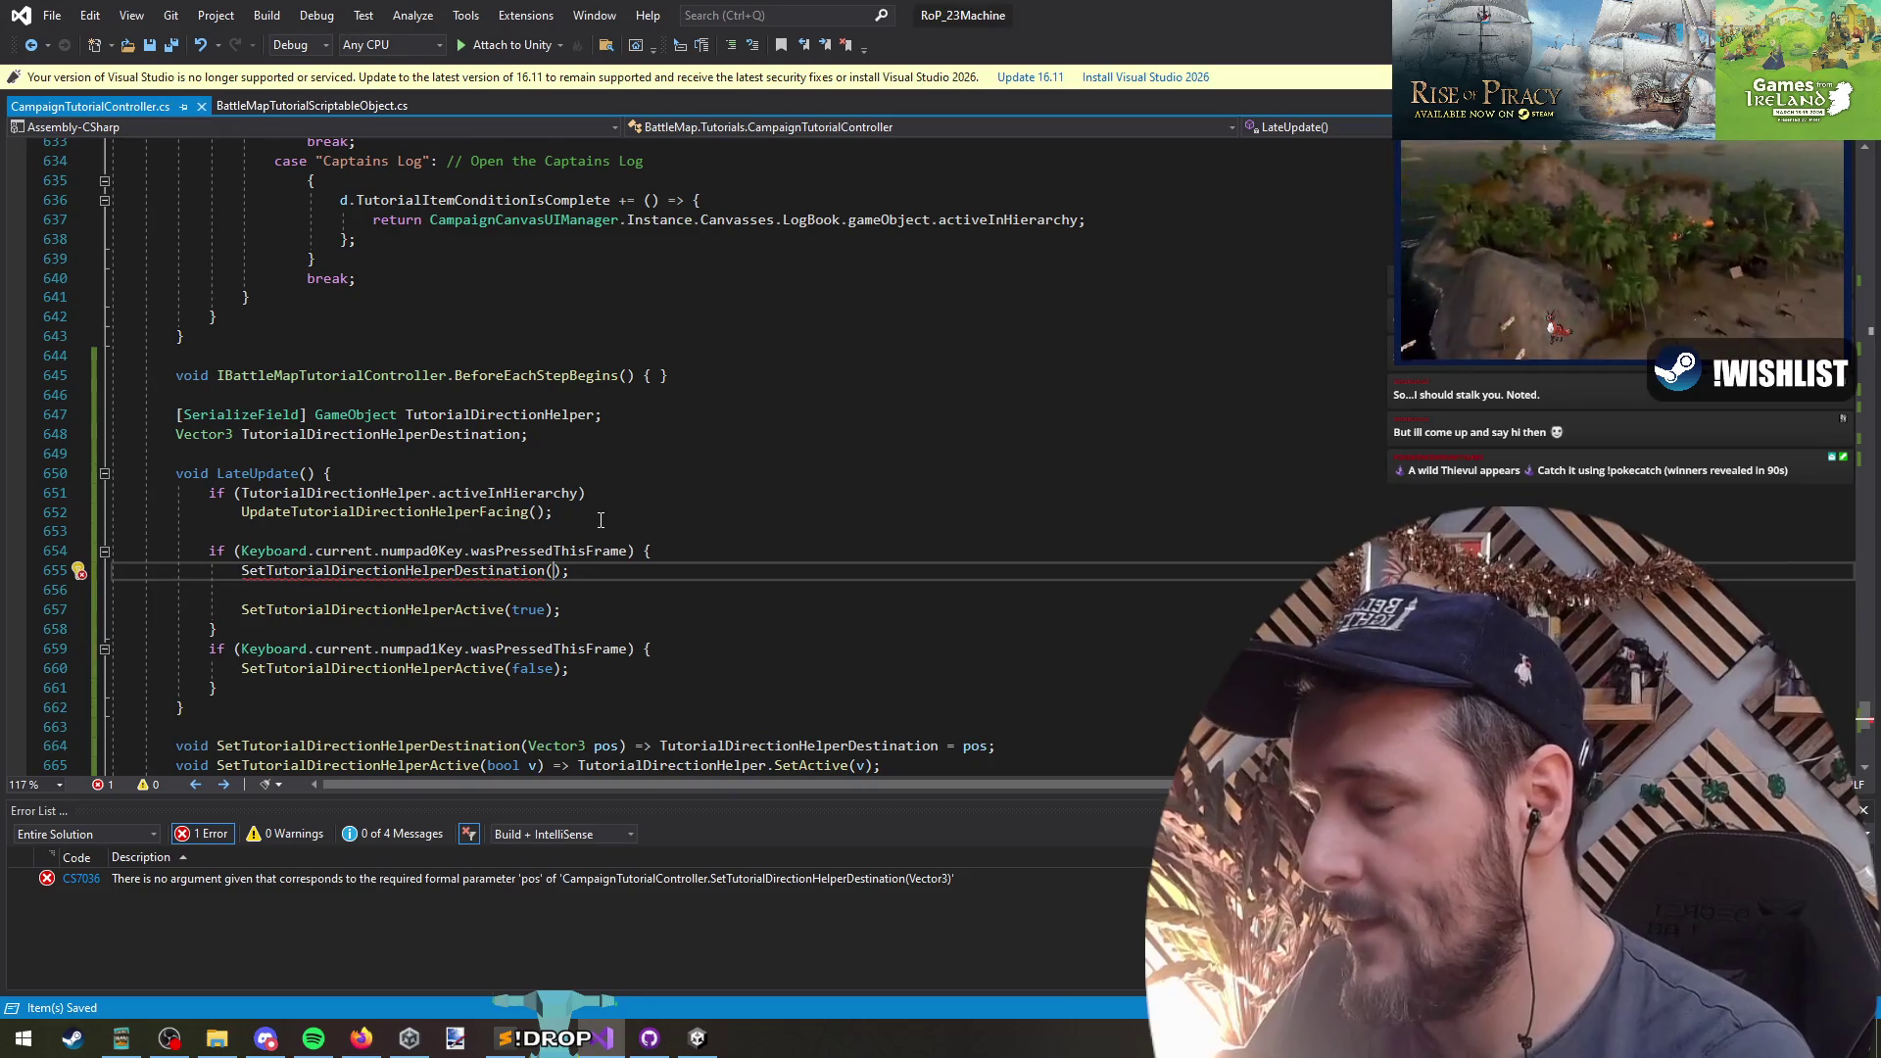
# - Pass CmpAIManager.Instance.islandController.collection.RandomFromCollection() to the destination setter and save
pyautogui.write('cmpai.')
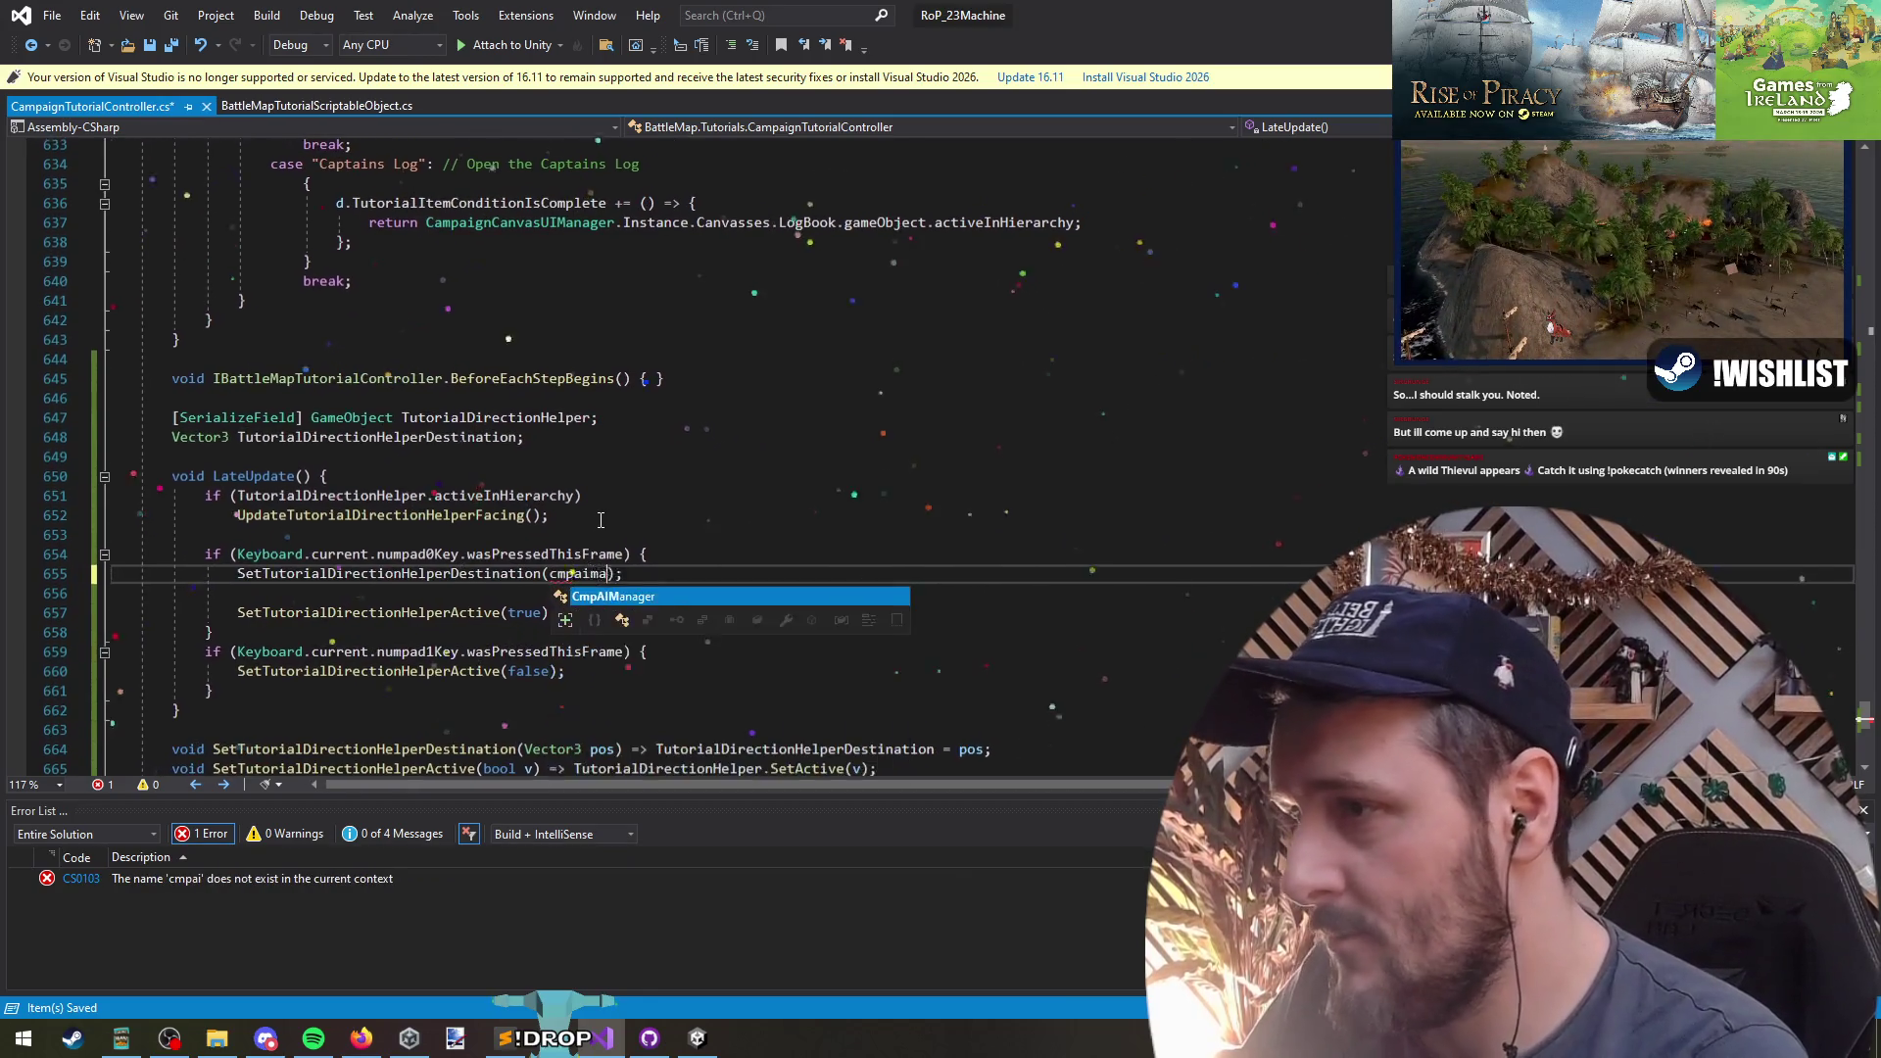
pyautogui.write('in')
pyautogui.press('Tab')
pyautogui.write('.')
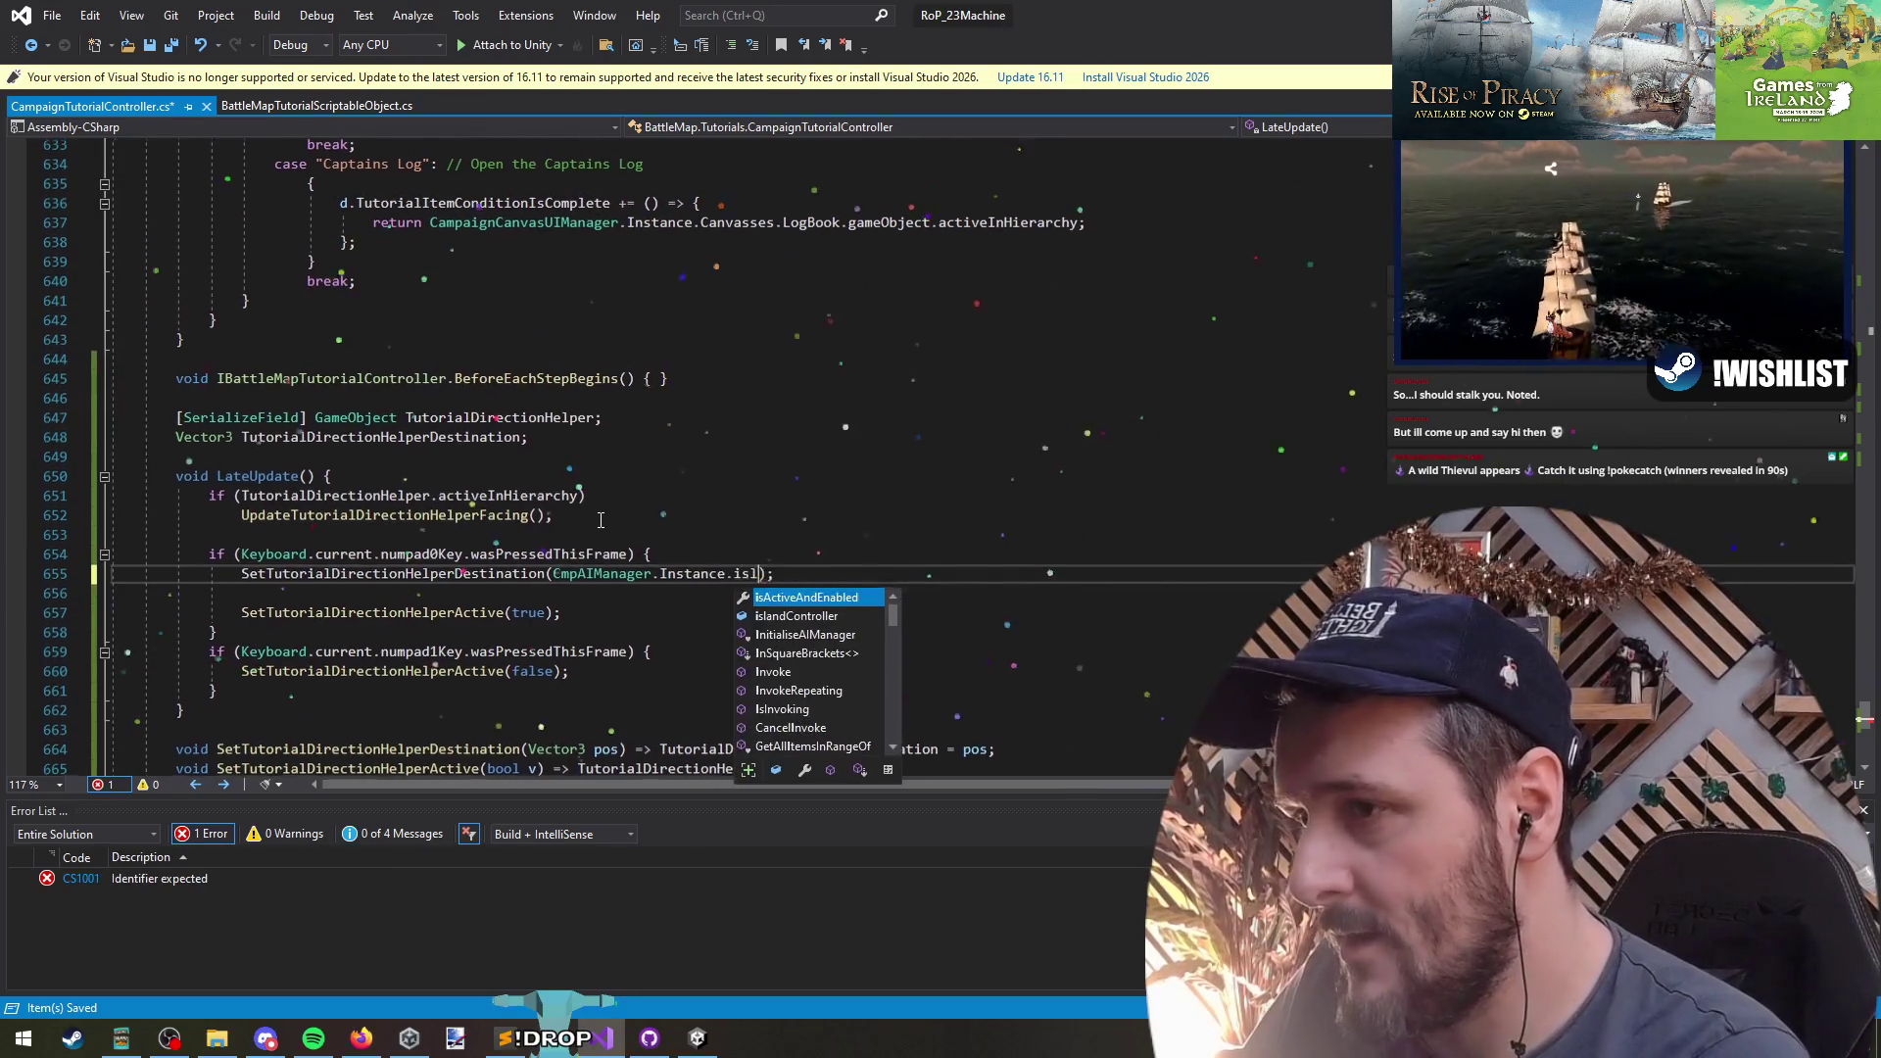
pyautogui.write('isl')
pyautogui.press('Tab')
pyautogui.write('.col')
pyautogui.press('Tab')
pyautogui.write('.ran')
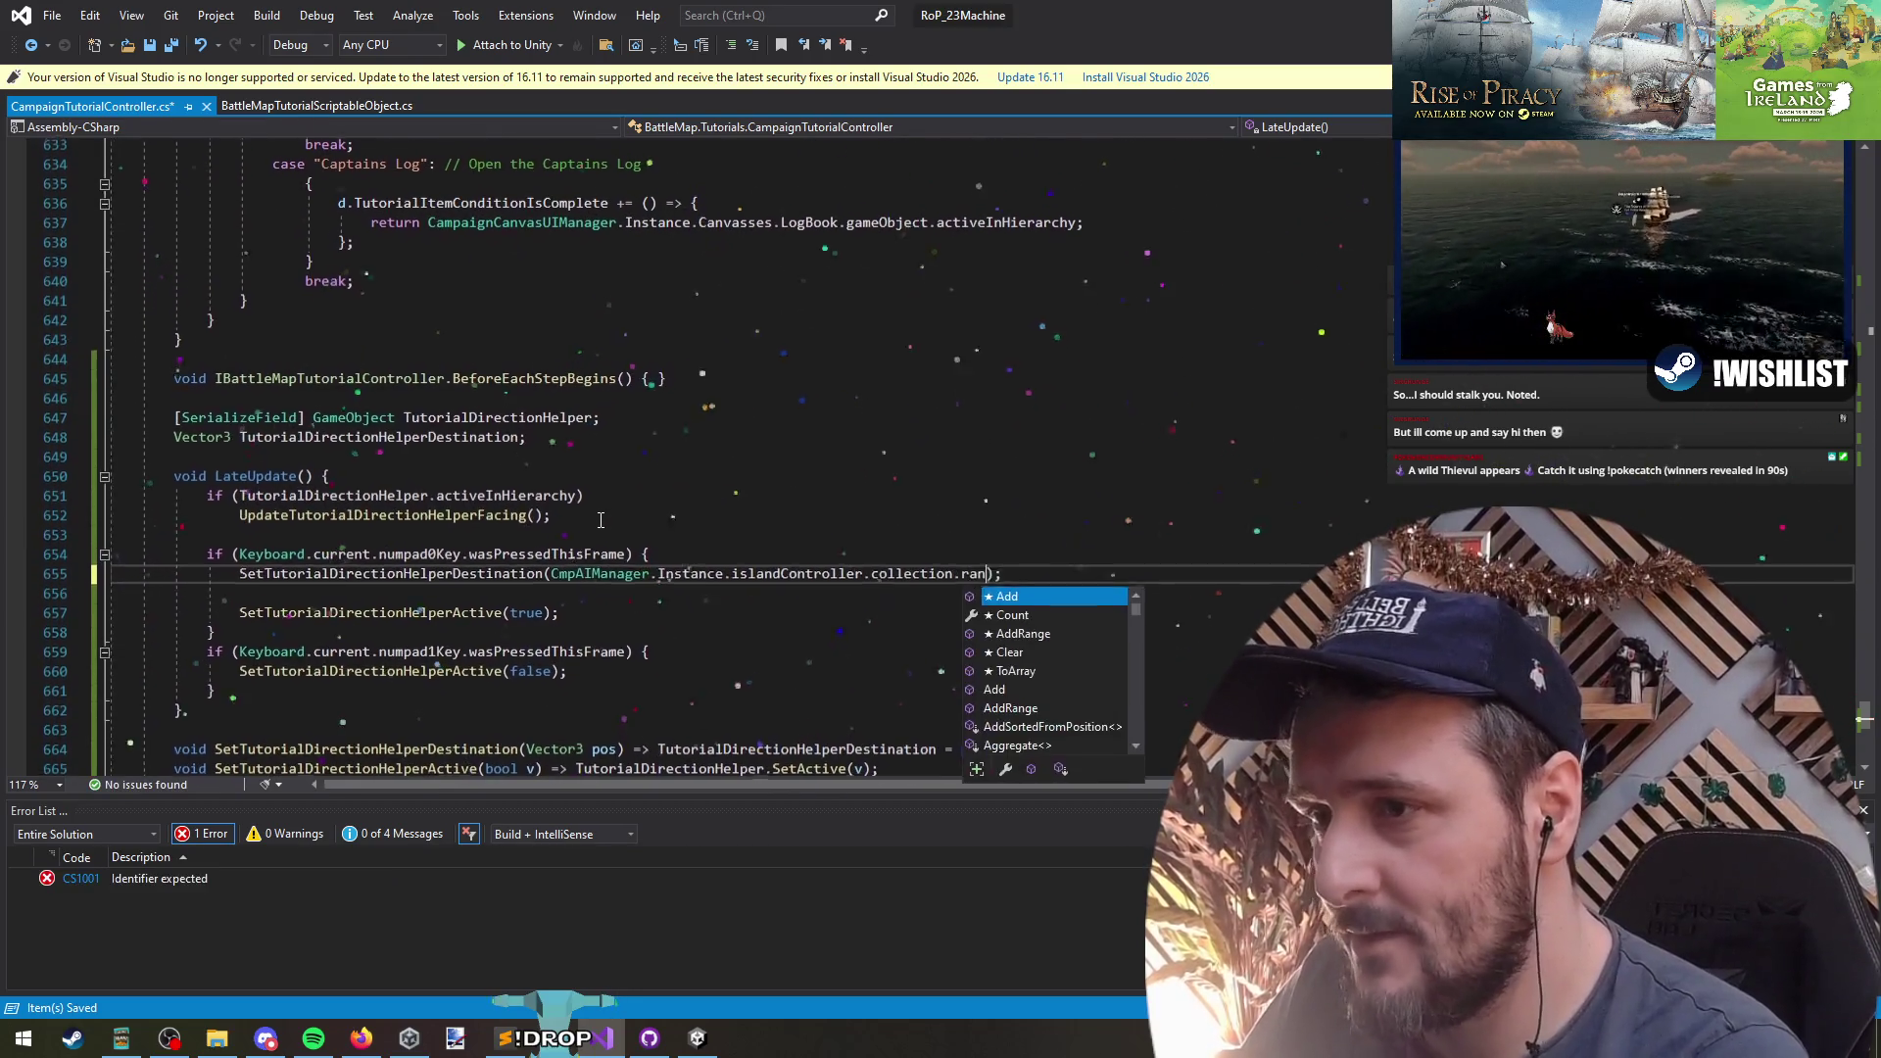
pyautogui.press('Tab')
pyautogui.write('()')
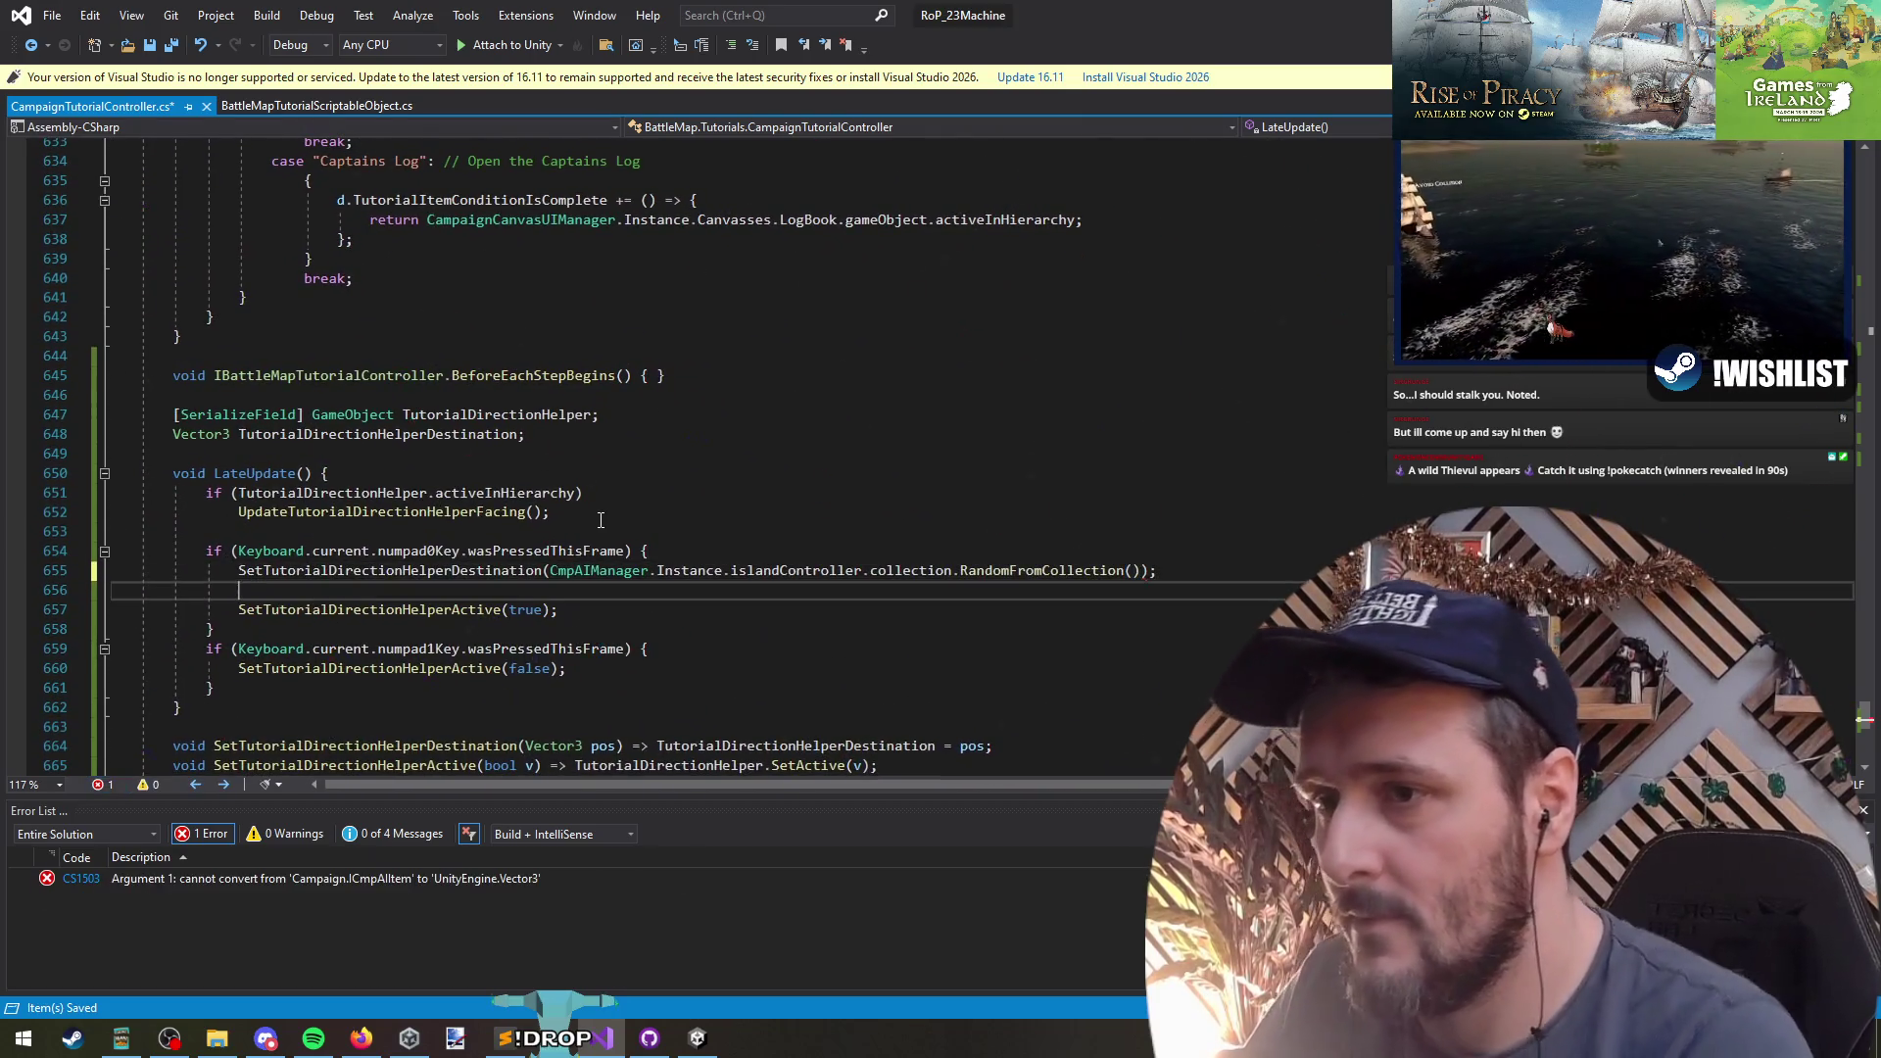
pyautogui.hotkey('ctrl', 's')
pyautogui.press('Down')
pyautogui.hotkey('ctrl', 'shift', 'l')
pyautogui.hotkey('ctrl', 's')
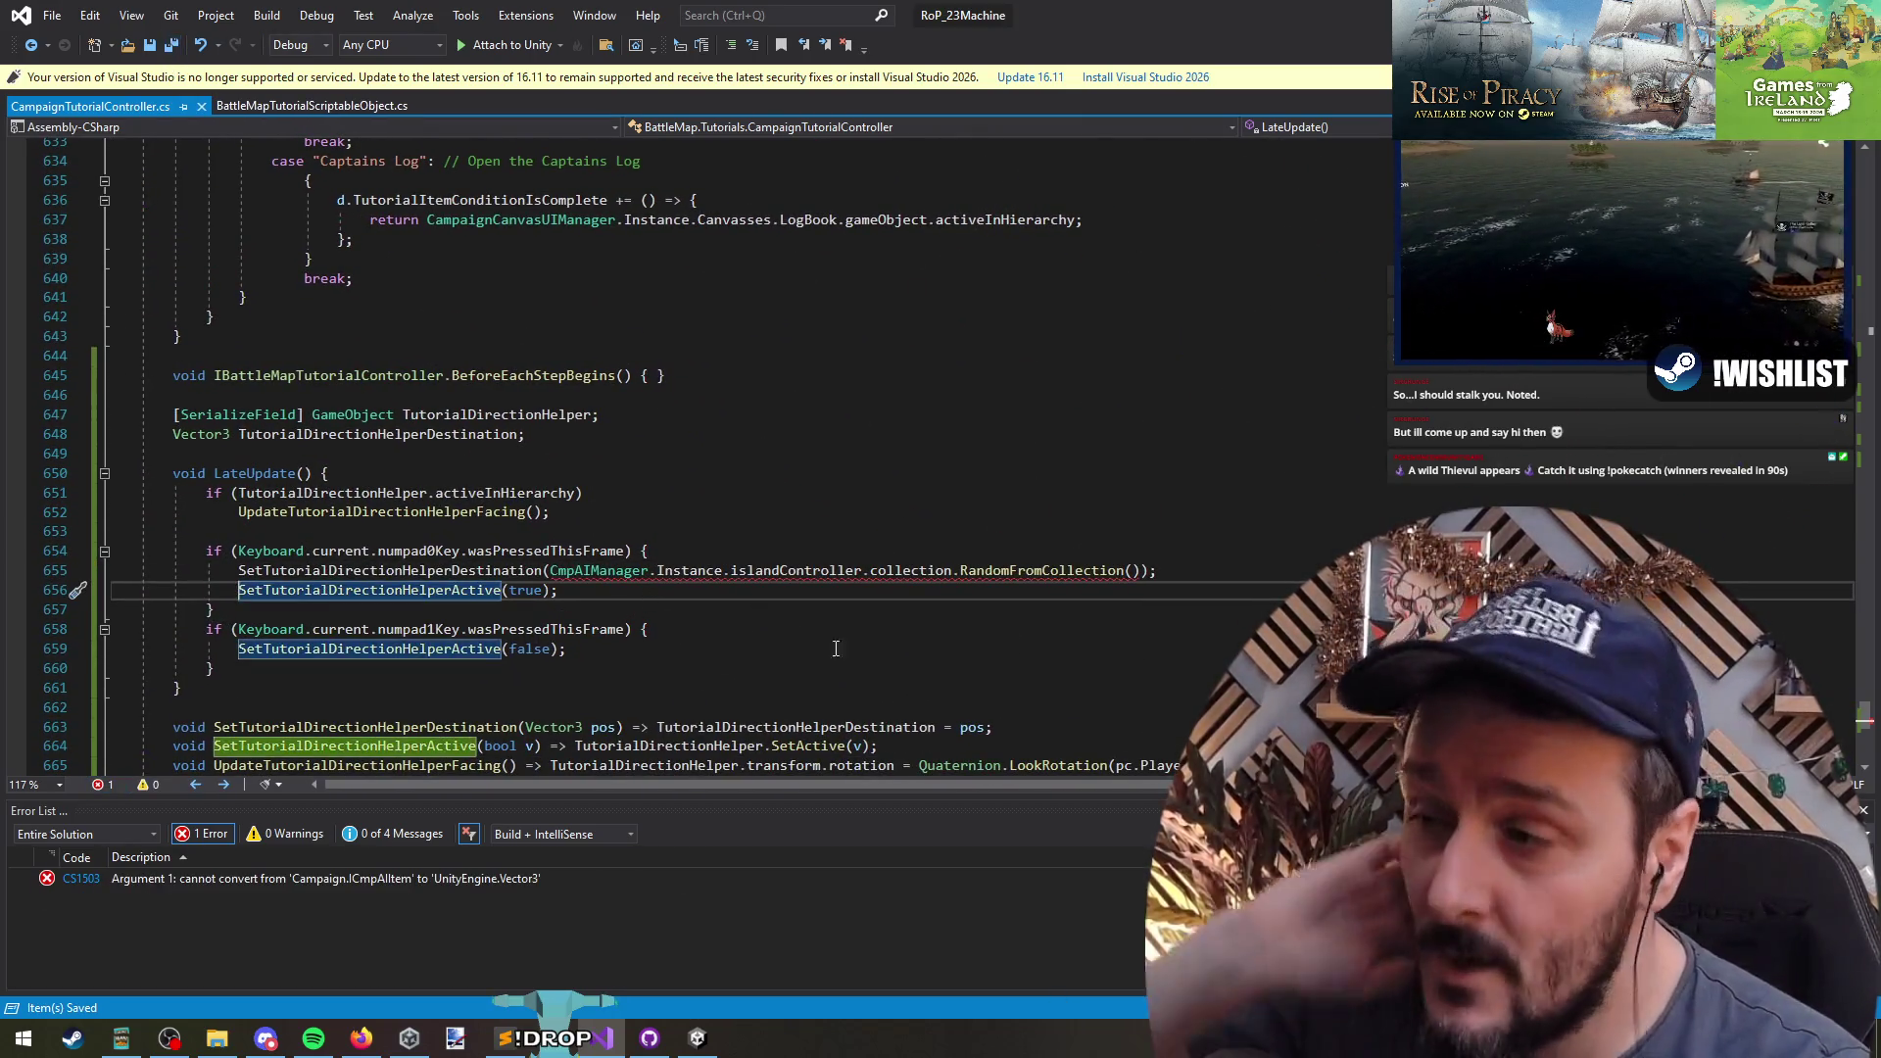
# - Append .GetPosition() to the random island, save, and return to Unity to recompile
pyautogui.click(1020, 571)
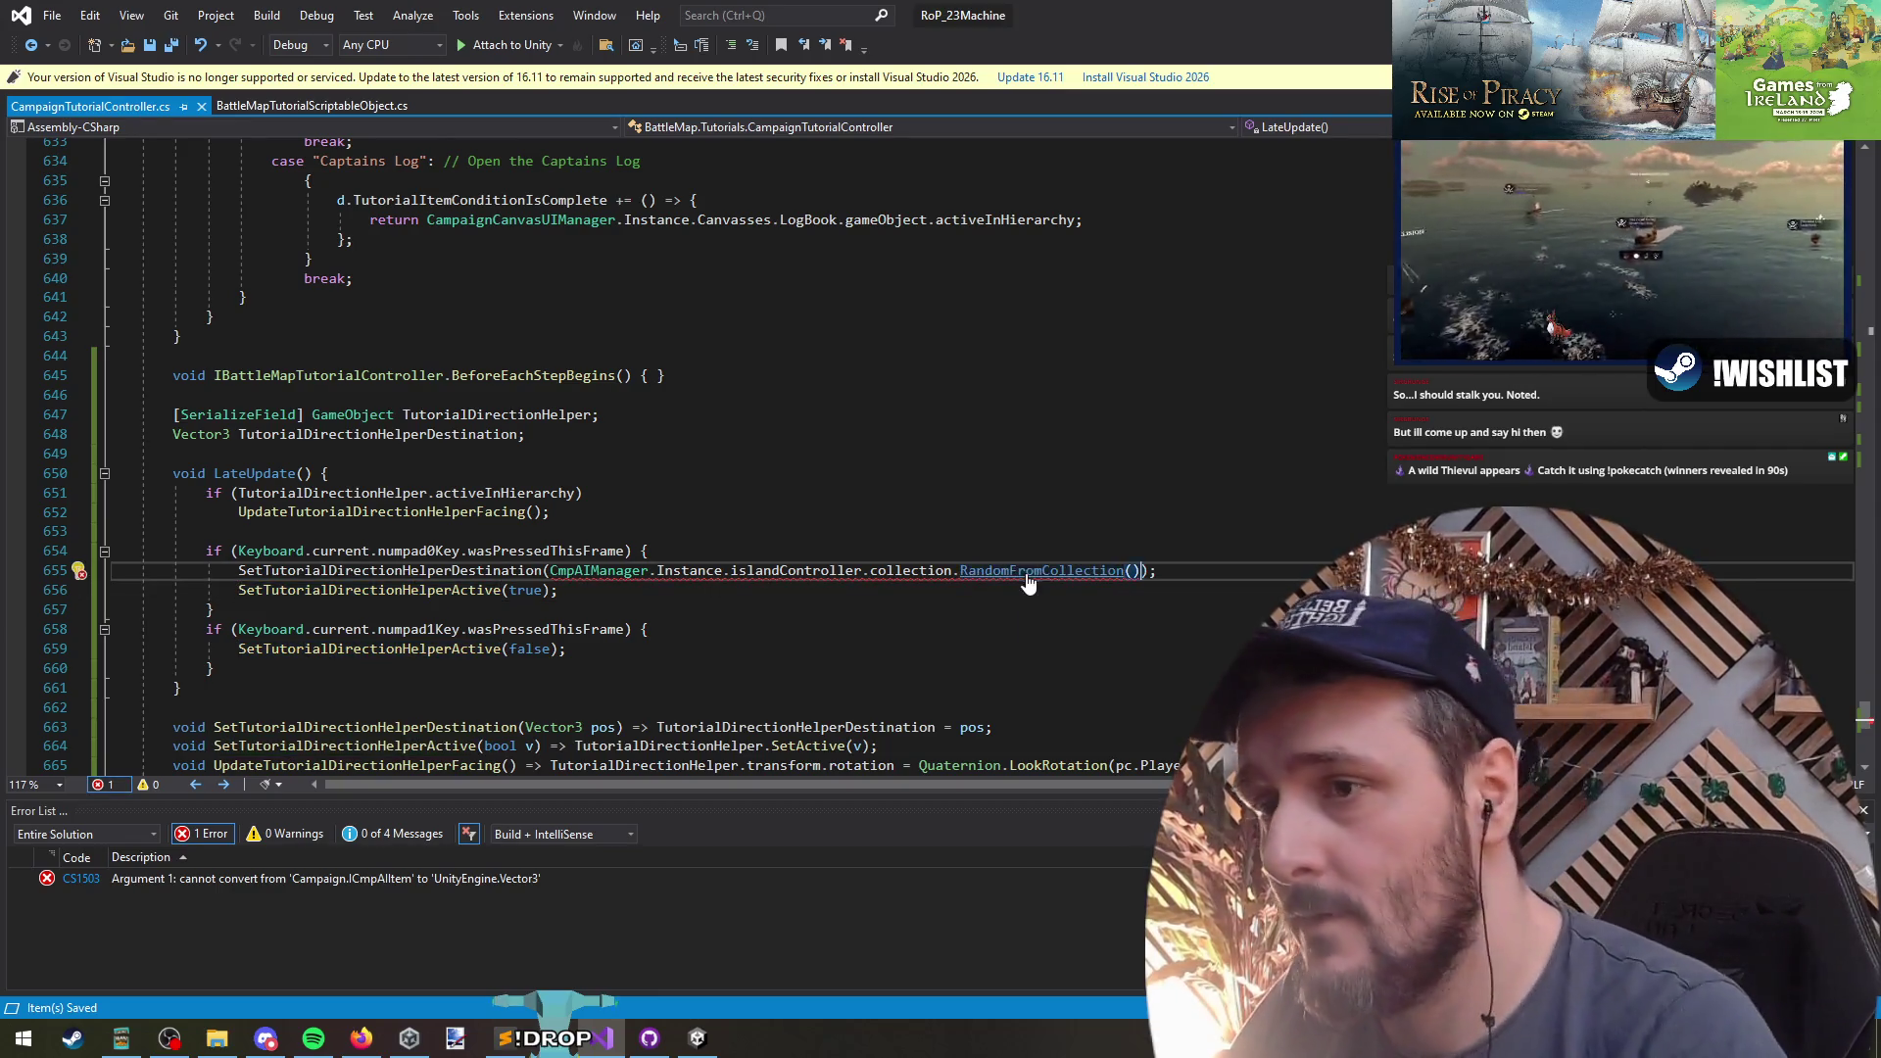
pyautogui.press('End')
pyautogui.press('Left')
pyautogui.press('Left')
pyautogui.write('.get')
pyautogui.press('Tab')
pyautogui.write('()')
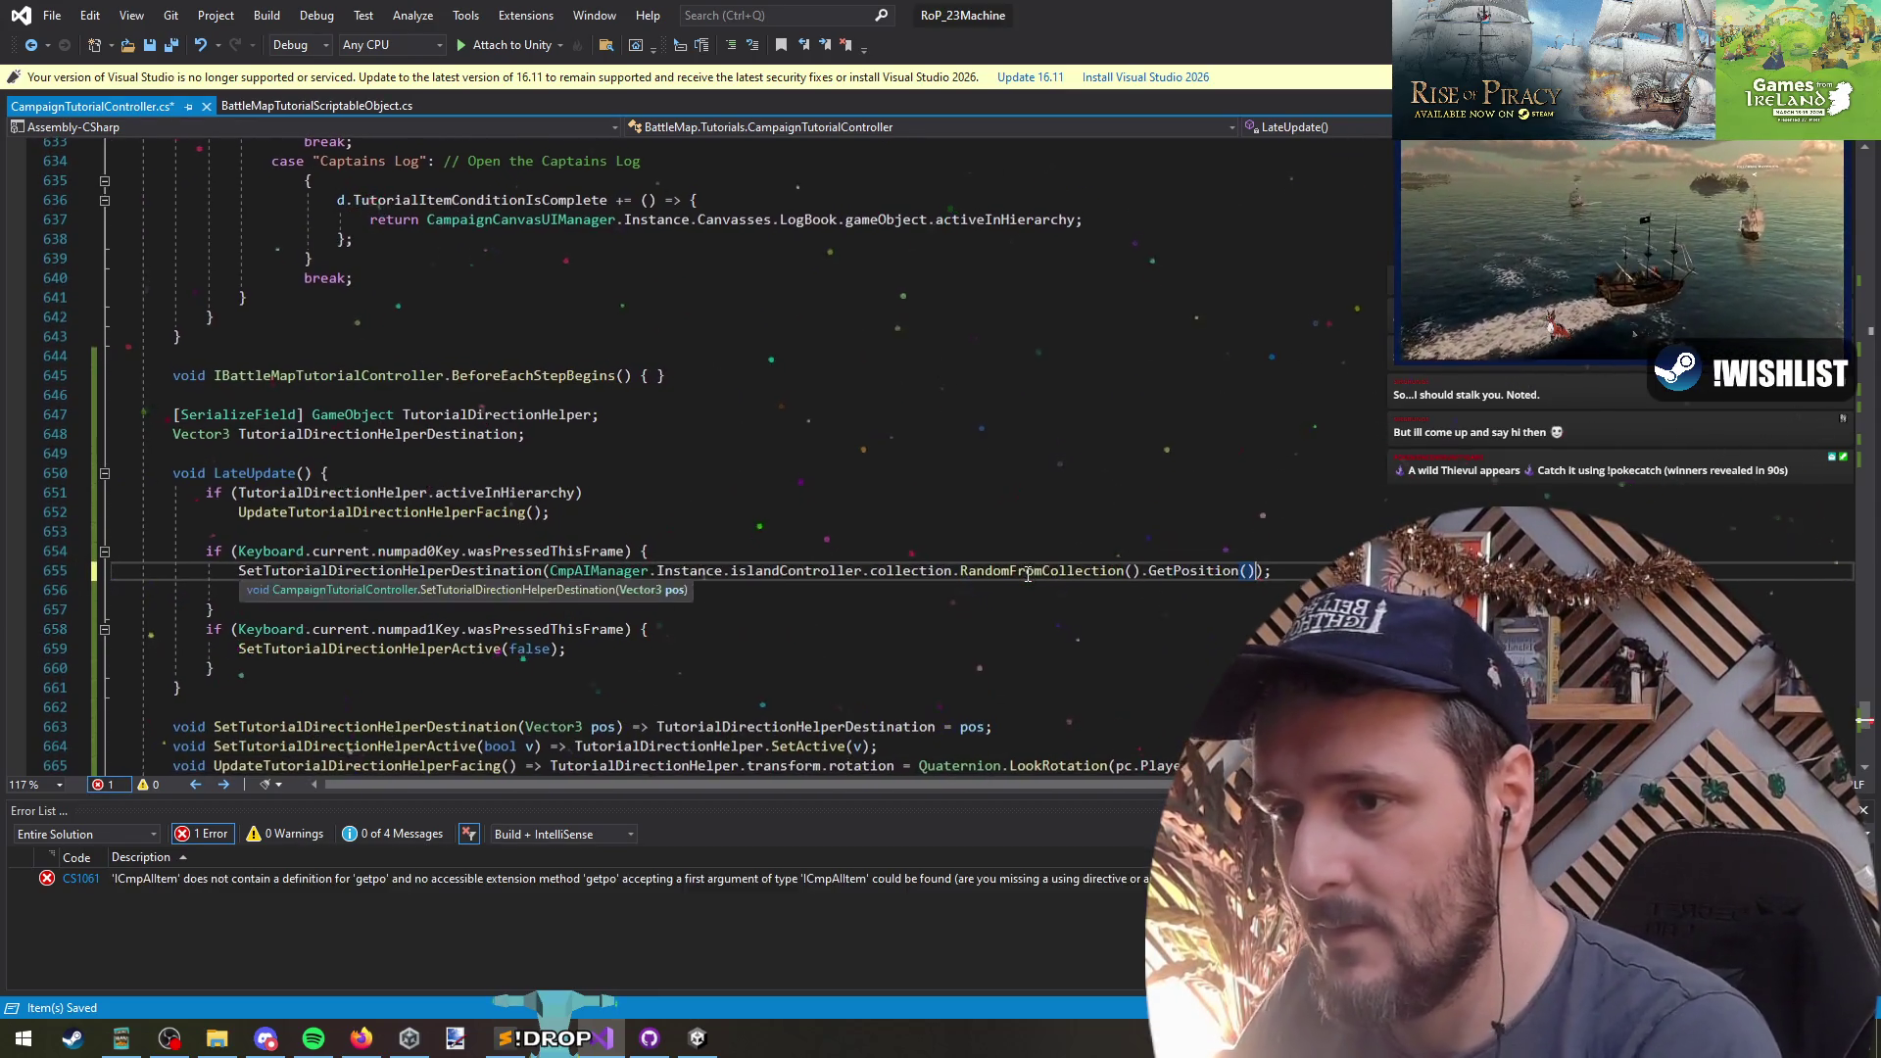
pyautogui.press('Down')
pyautogui.hotkey('ctrl', 's')
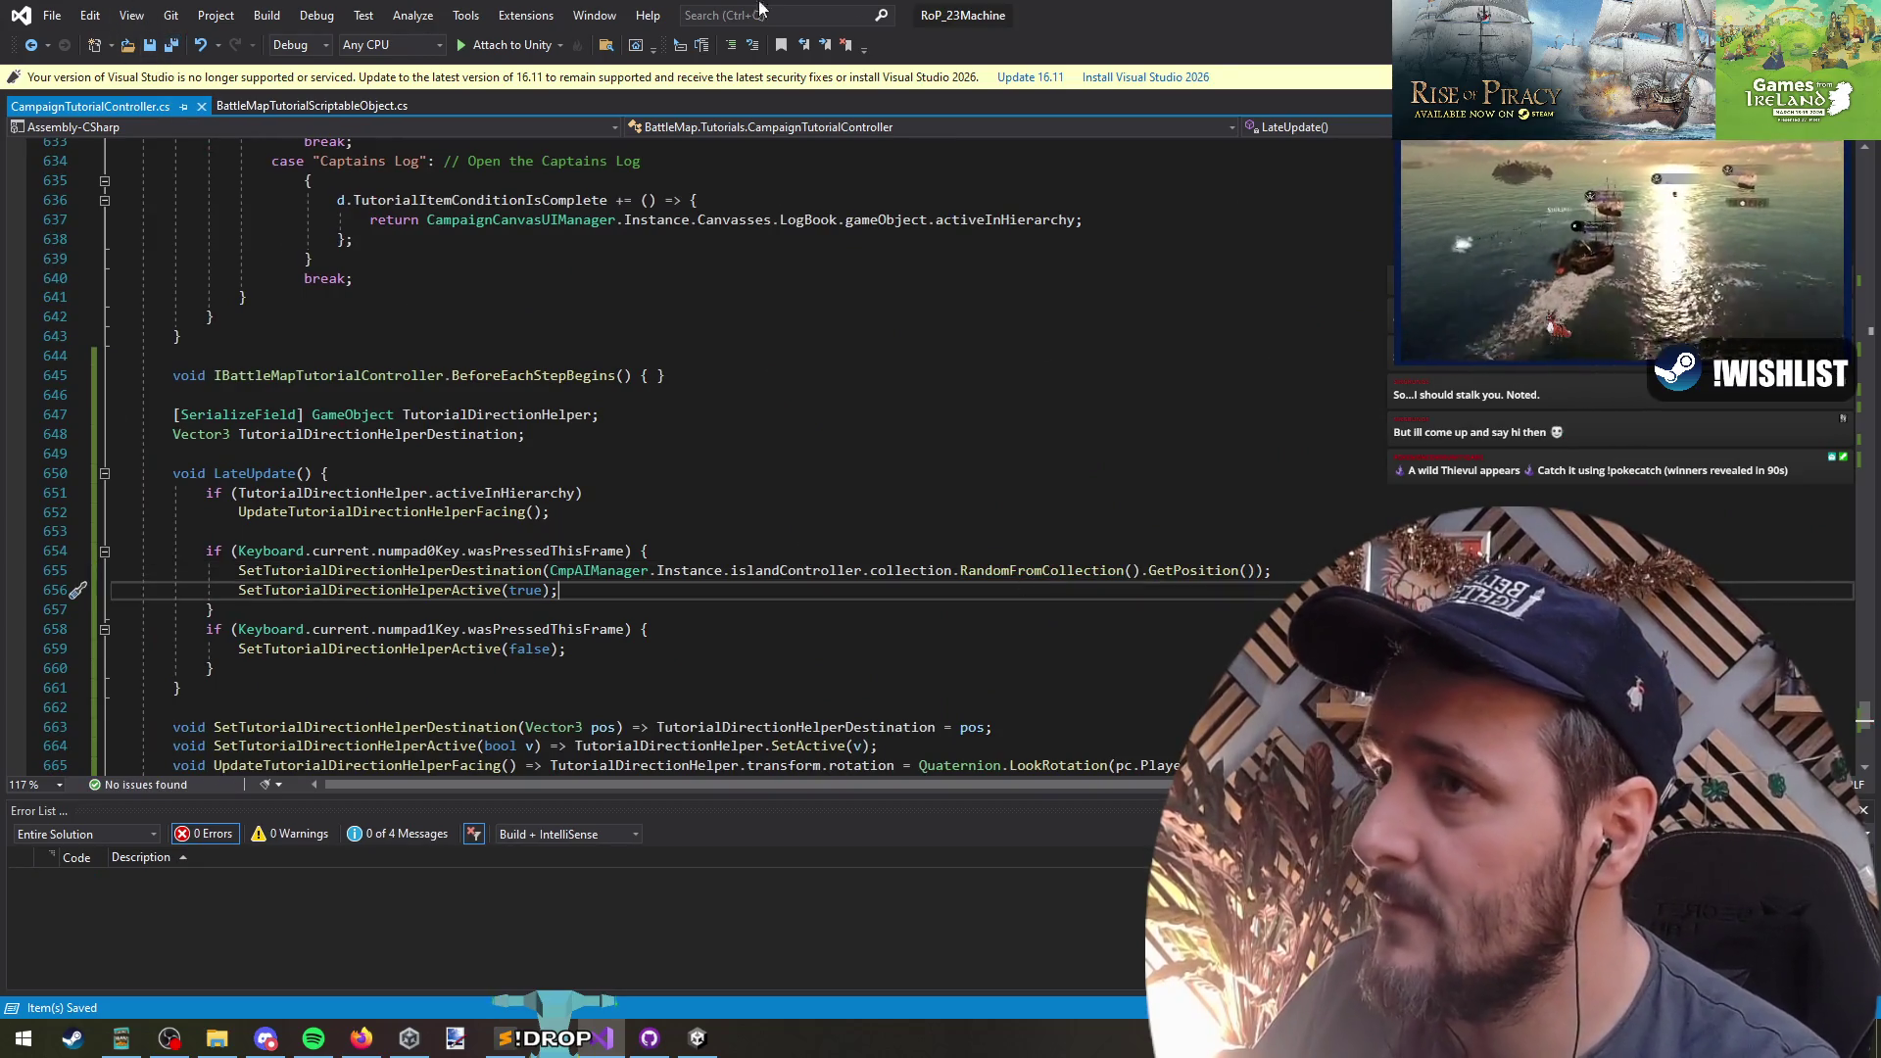
pyautogui.hotkey('alt', 'Tab')
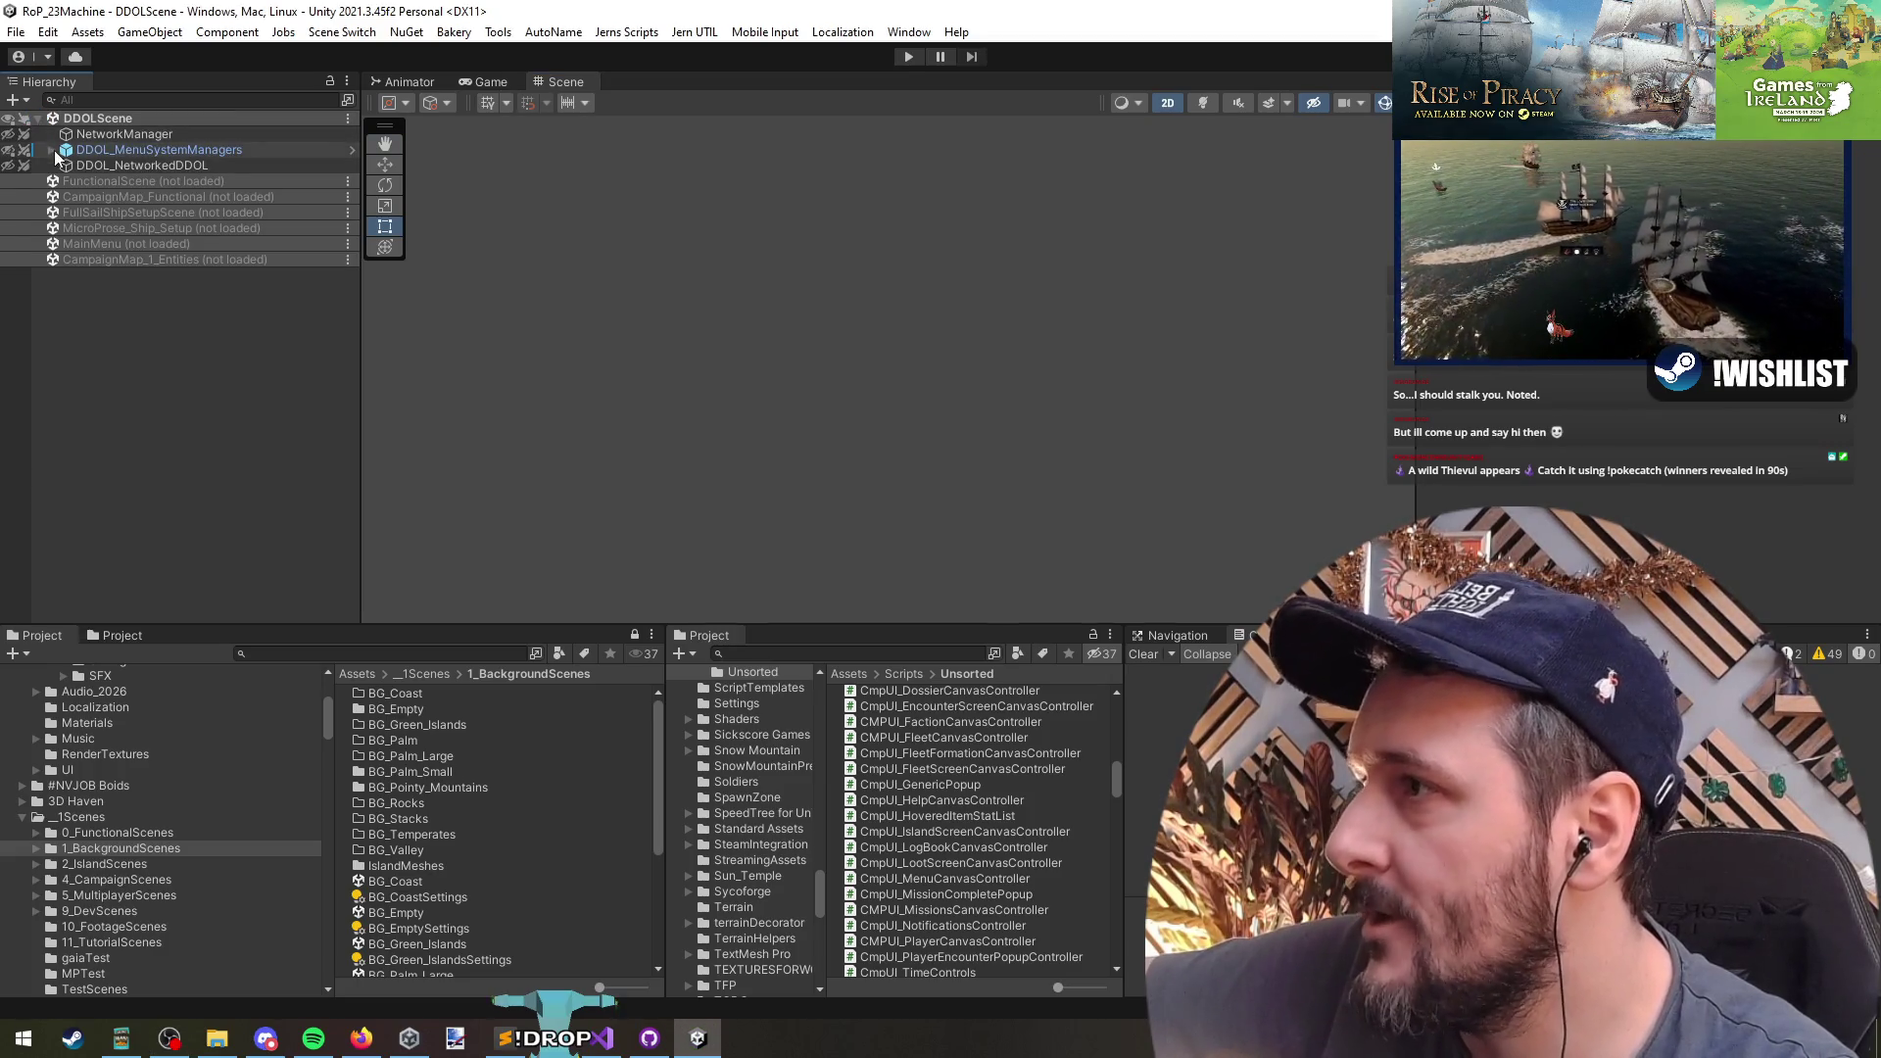
# - Disable DEV_AUTO_FLOW_FleetFight, enable DEV_TEST_SP_NEW_AND_CONTINUE, and open its controller script
pyautogui.click(79, 341)
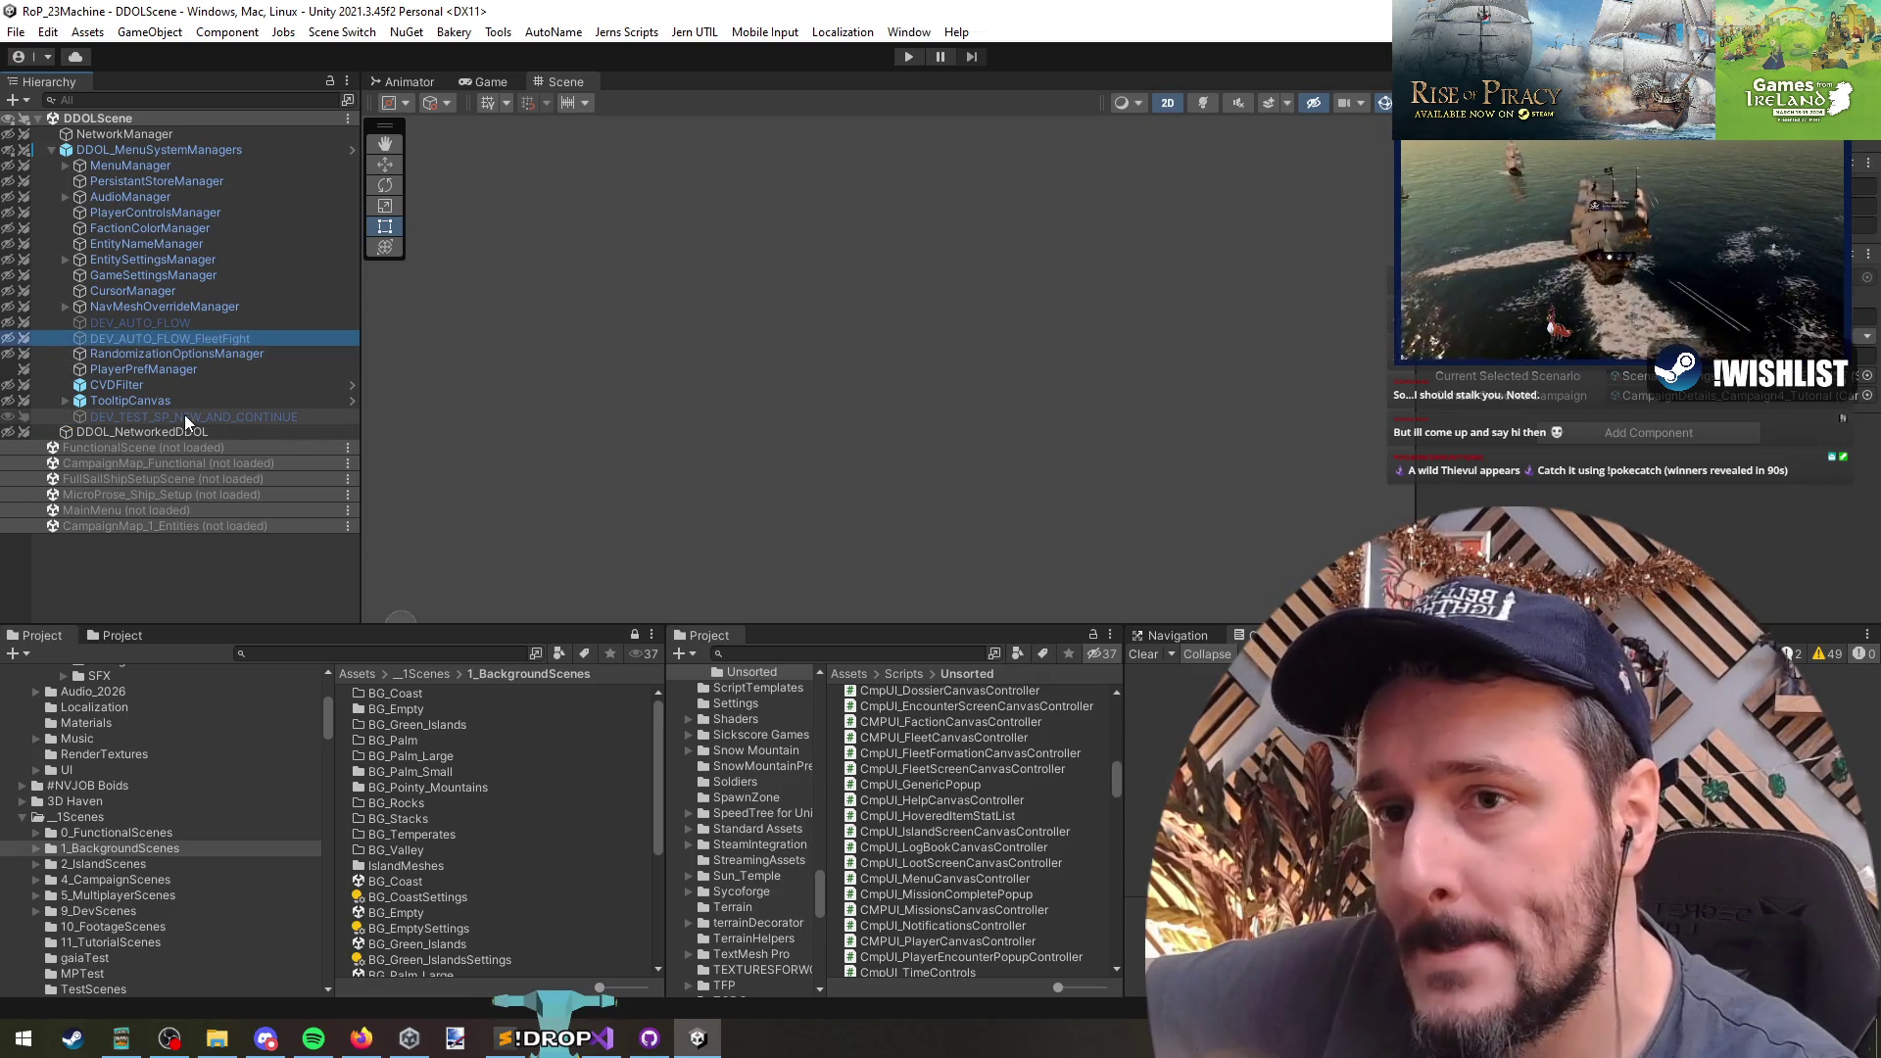
pyautogui.click(1497, 428)
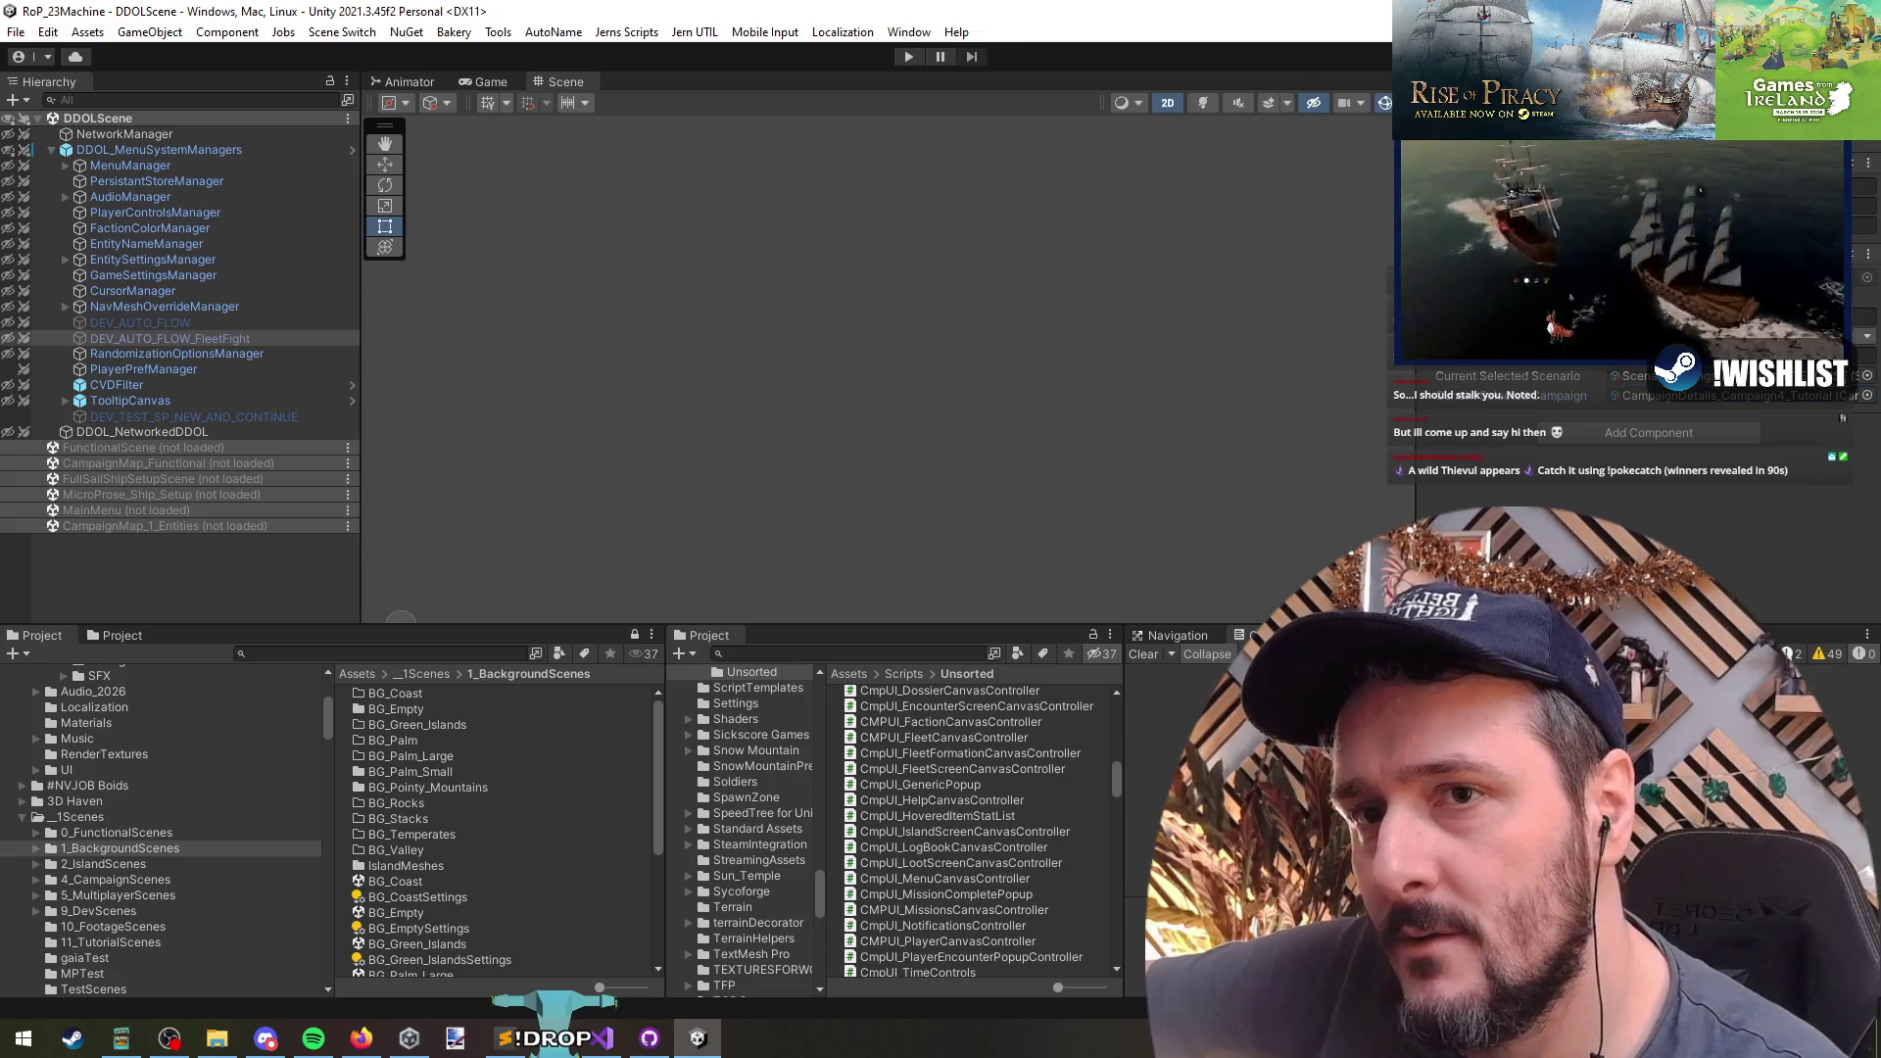
pyautogui.click(178, 416)
pyautogui.click(173, 327)
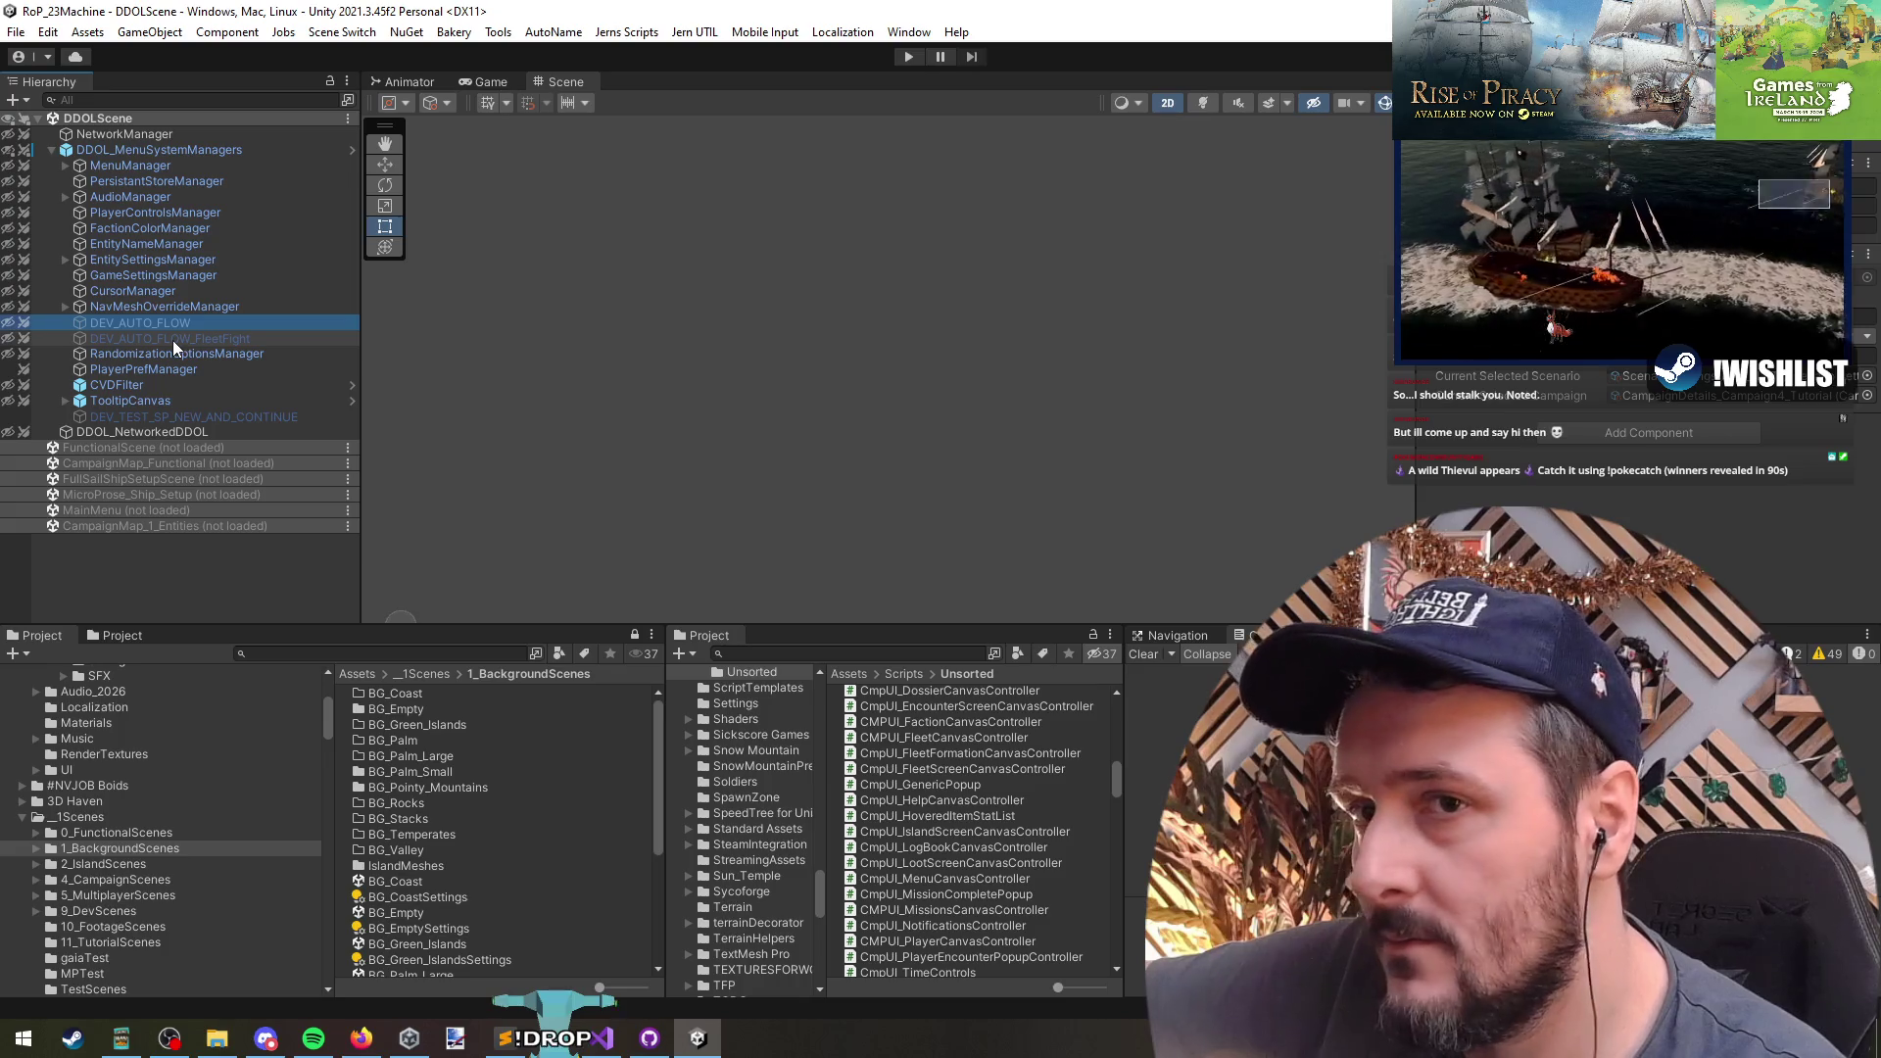
pyautogui.click(174, 339)
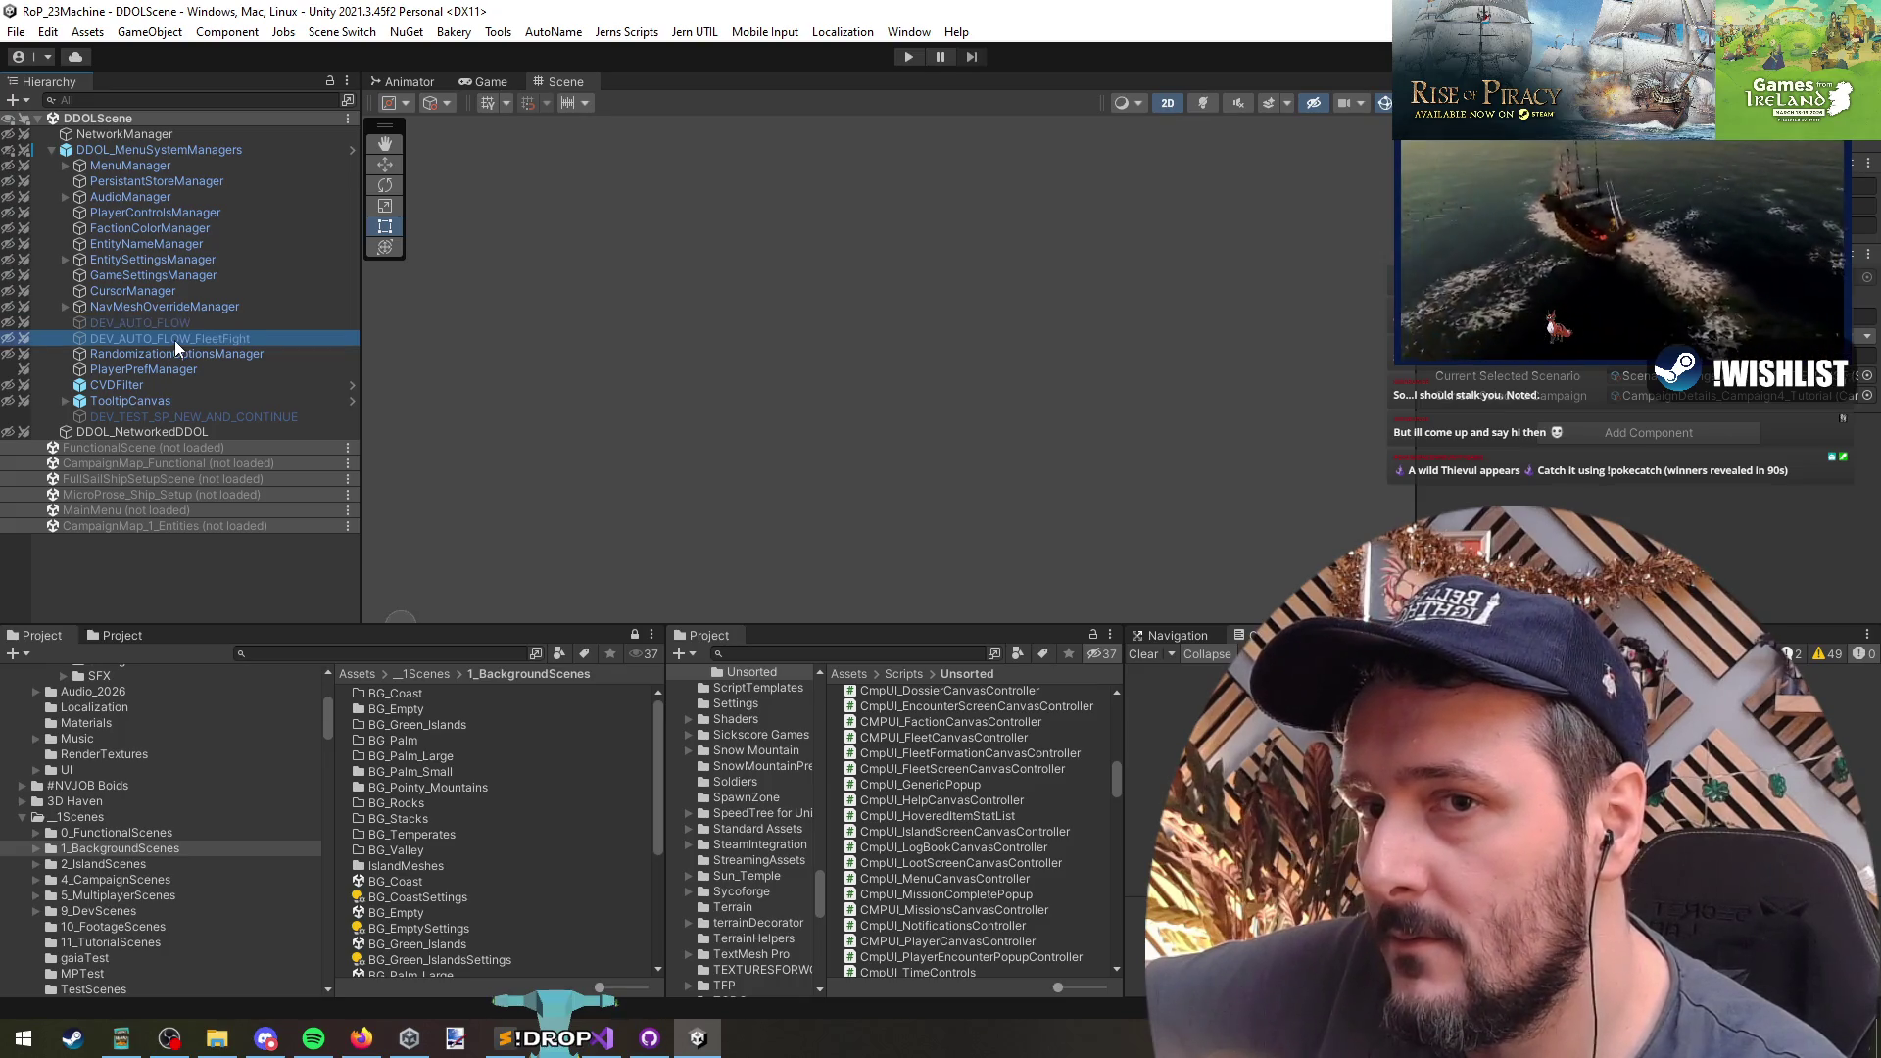
pyautogui.click(188, 410)
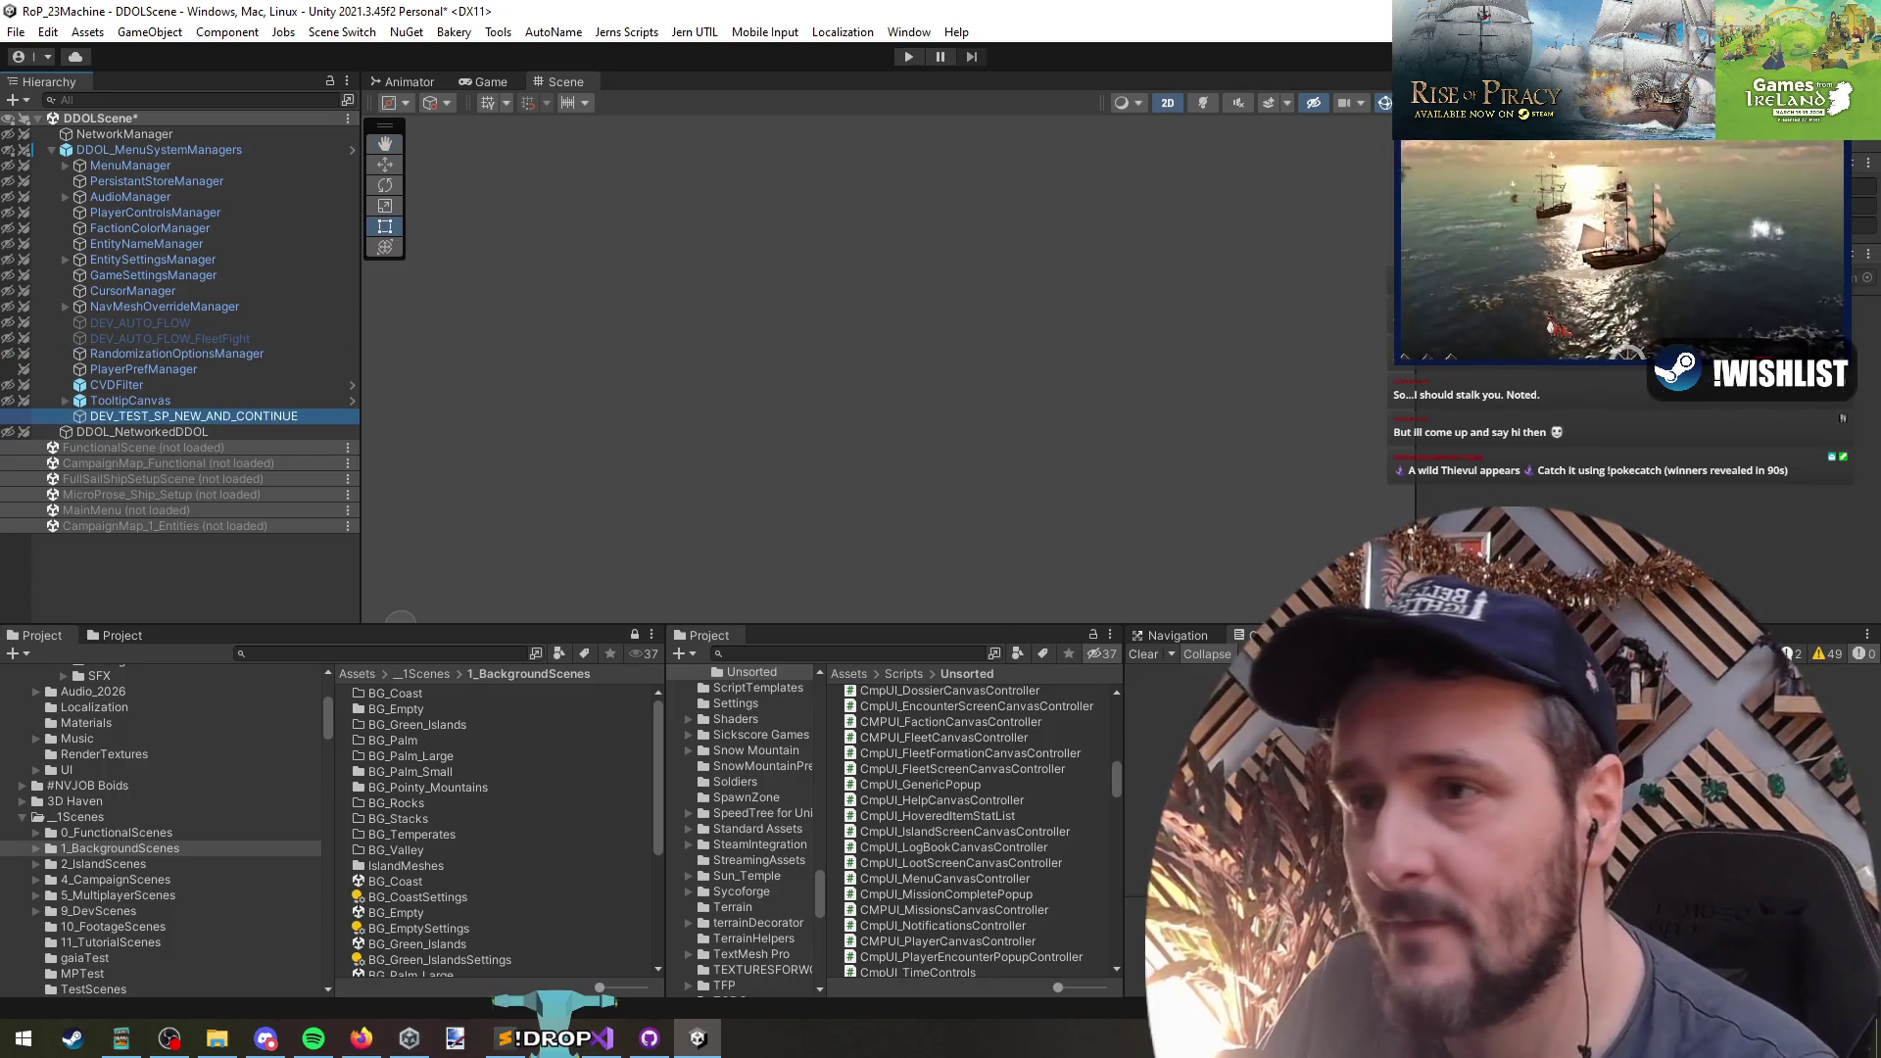
pyautogui.doubleClick(1616, 323)
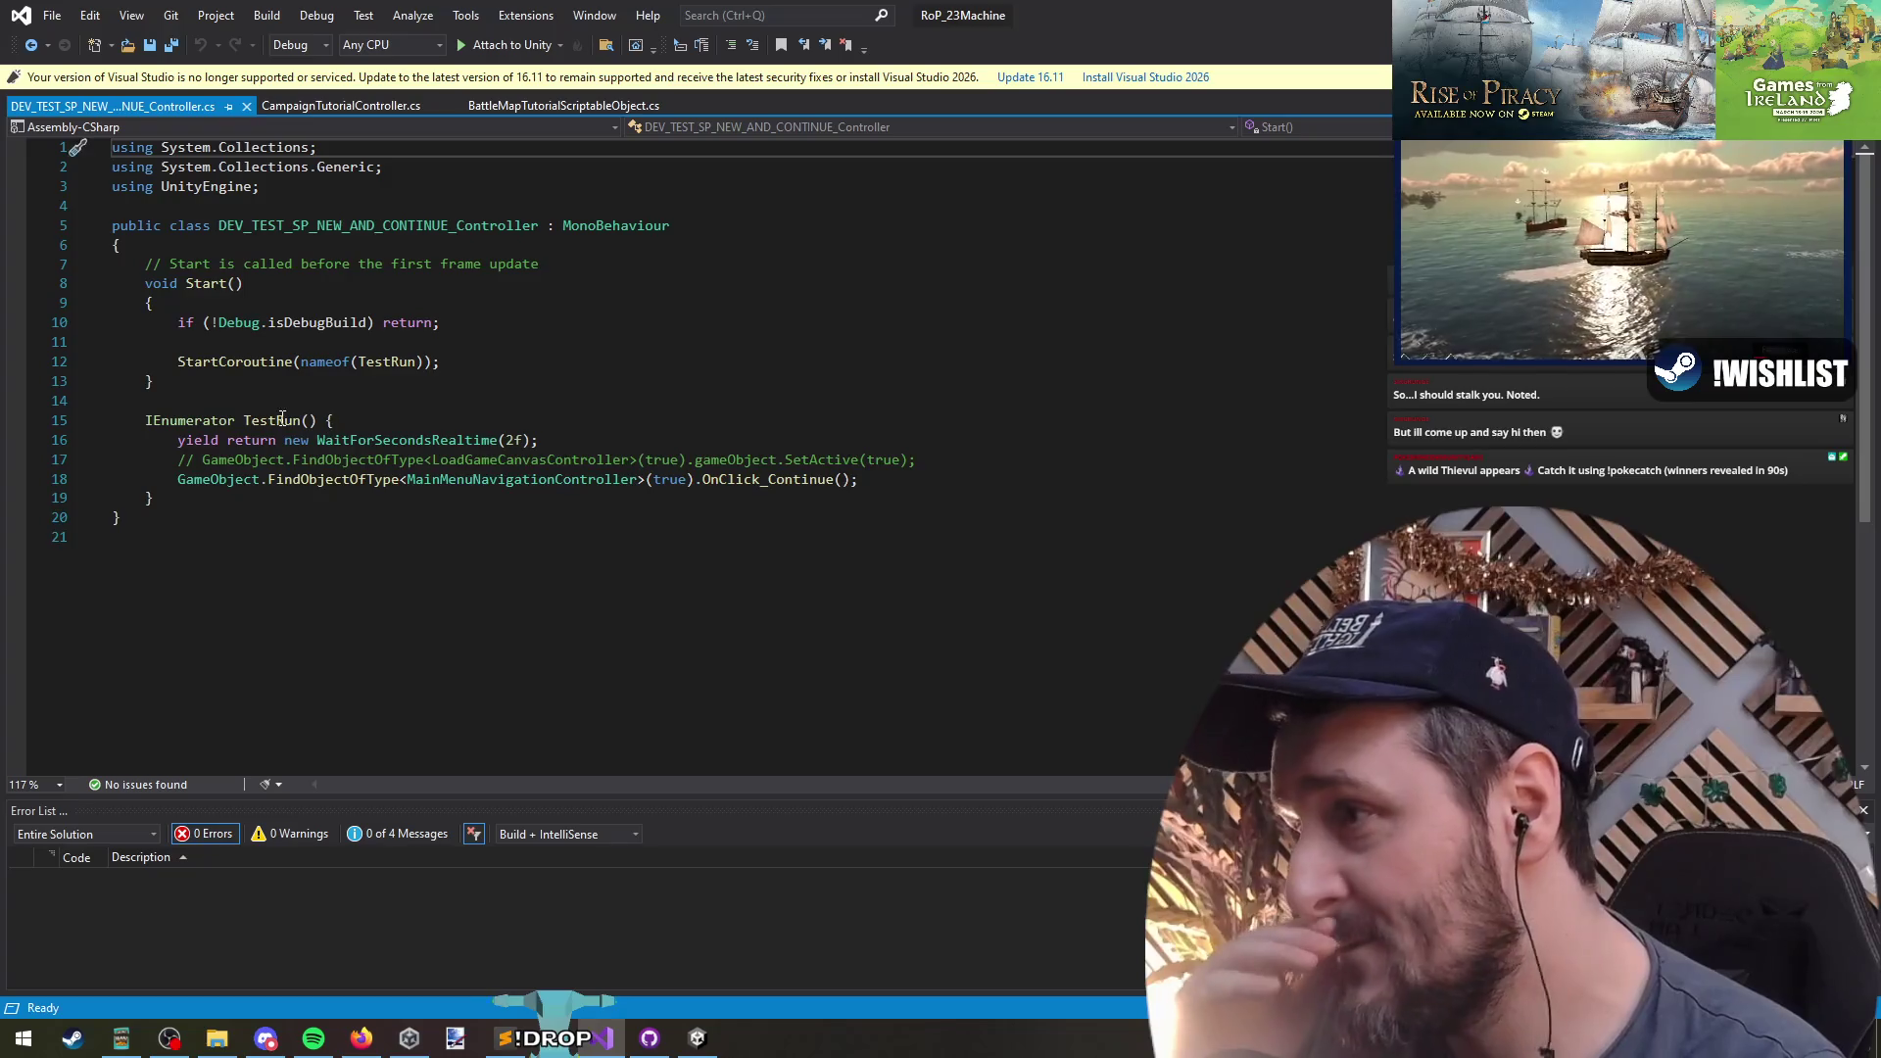
# - Replace the OnClick_Continue call on line 18 with OnClick_Tutorials
pyautogui.click(450, 401)
pyautogui.click(376, 363)
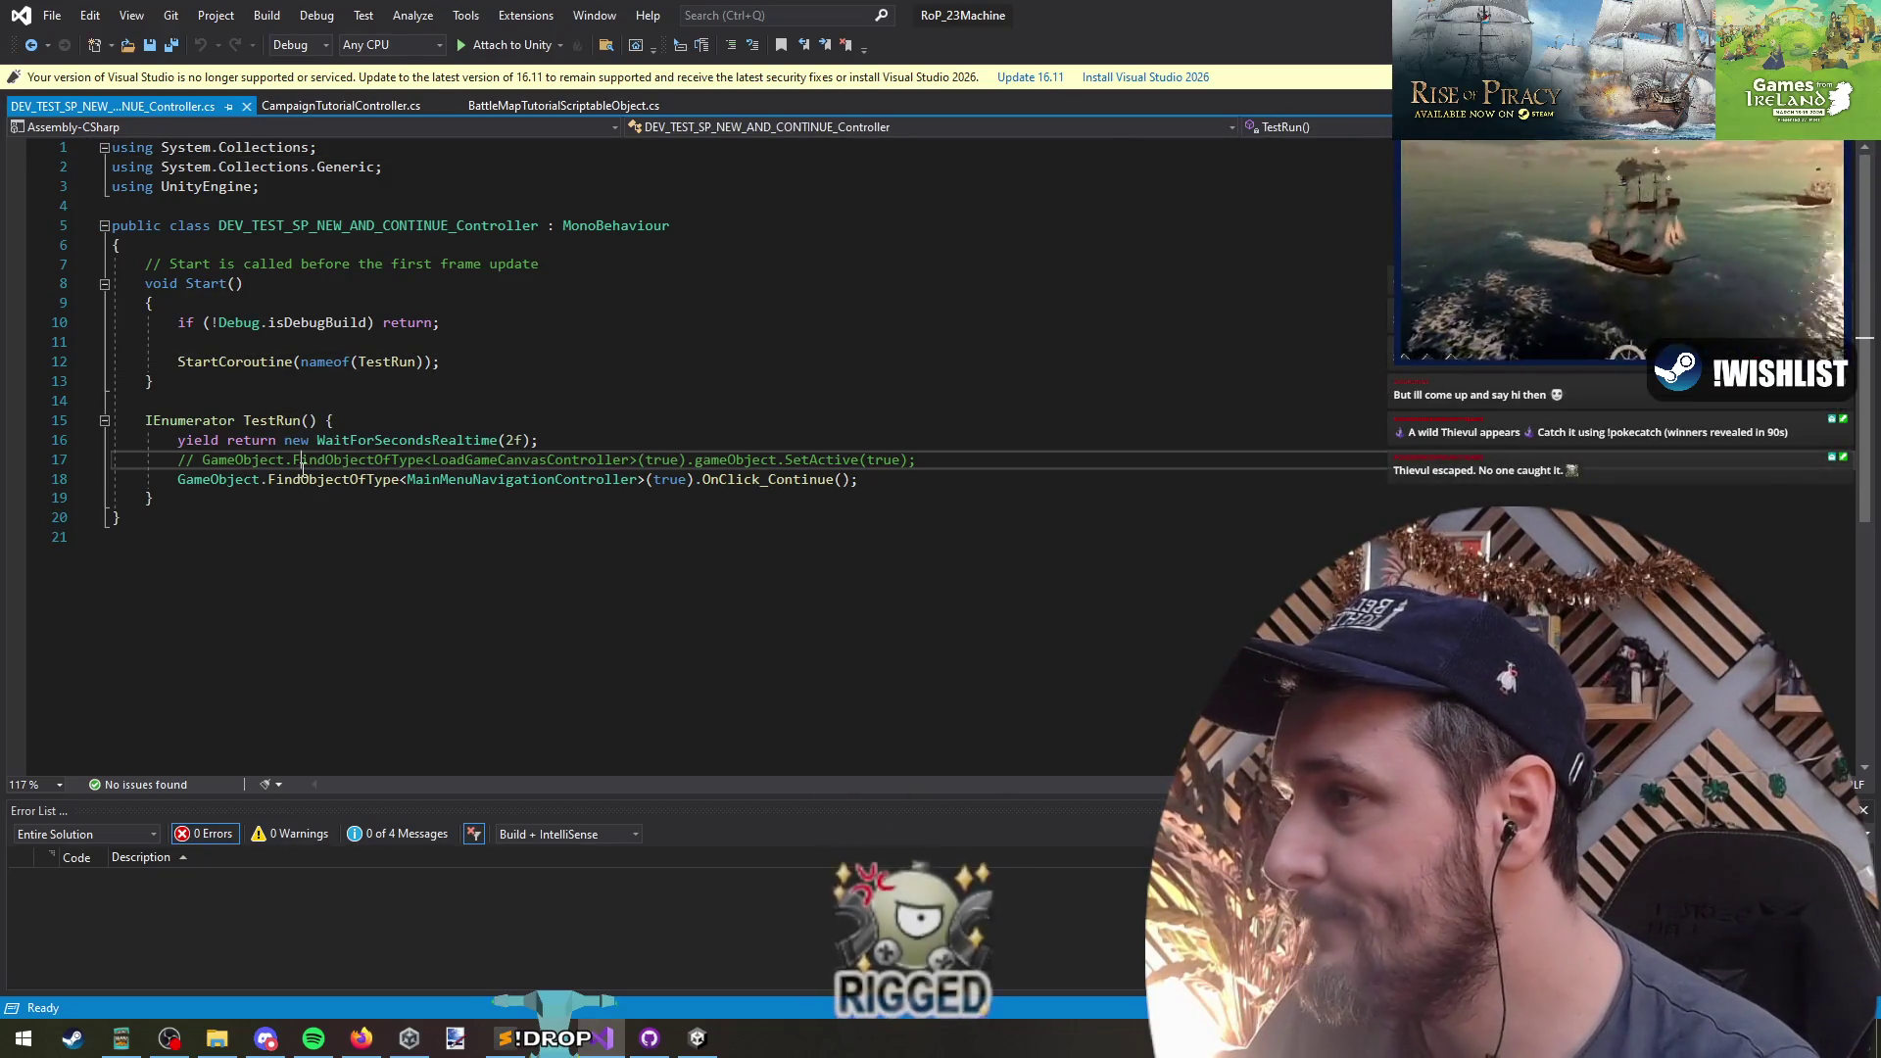
pyautogui.doubleClick(818, 480)
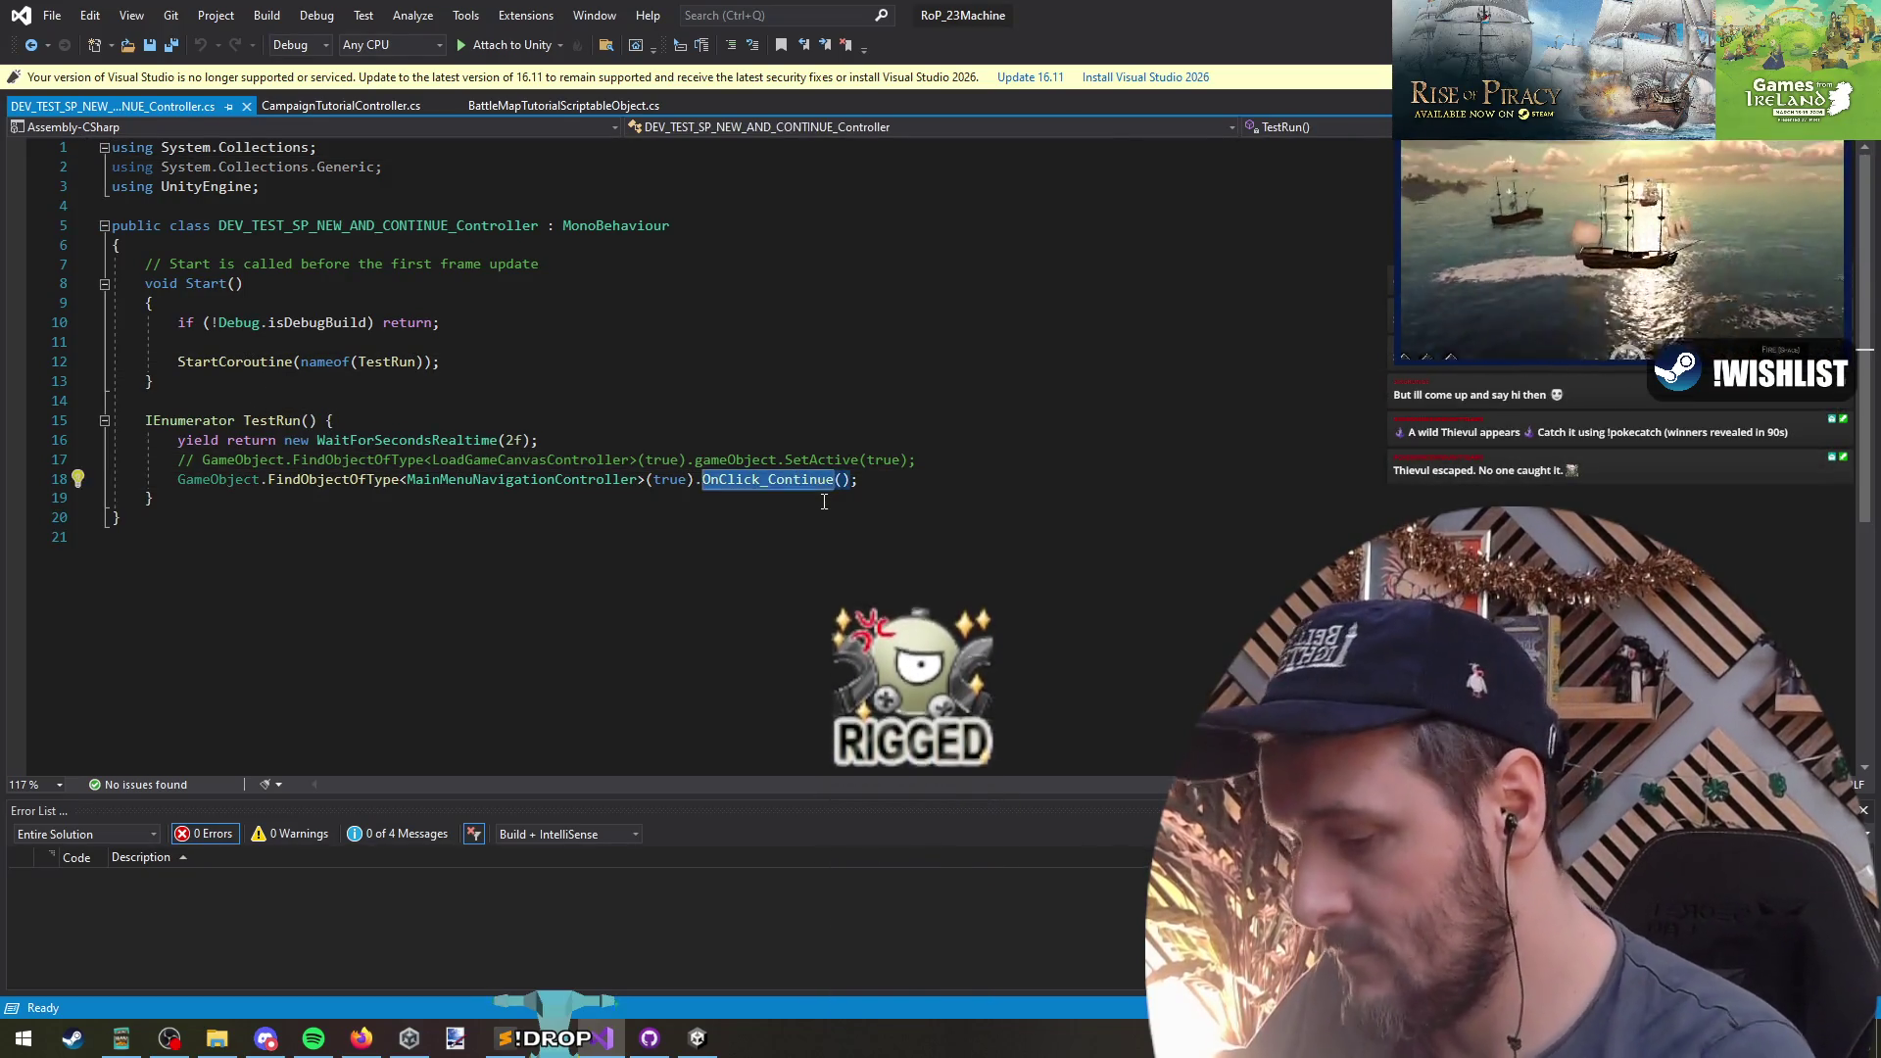
pyautogui.write('OnClick_Tutorials')
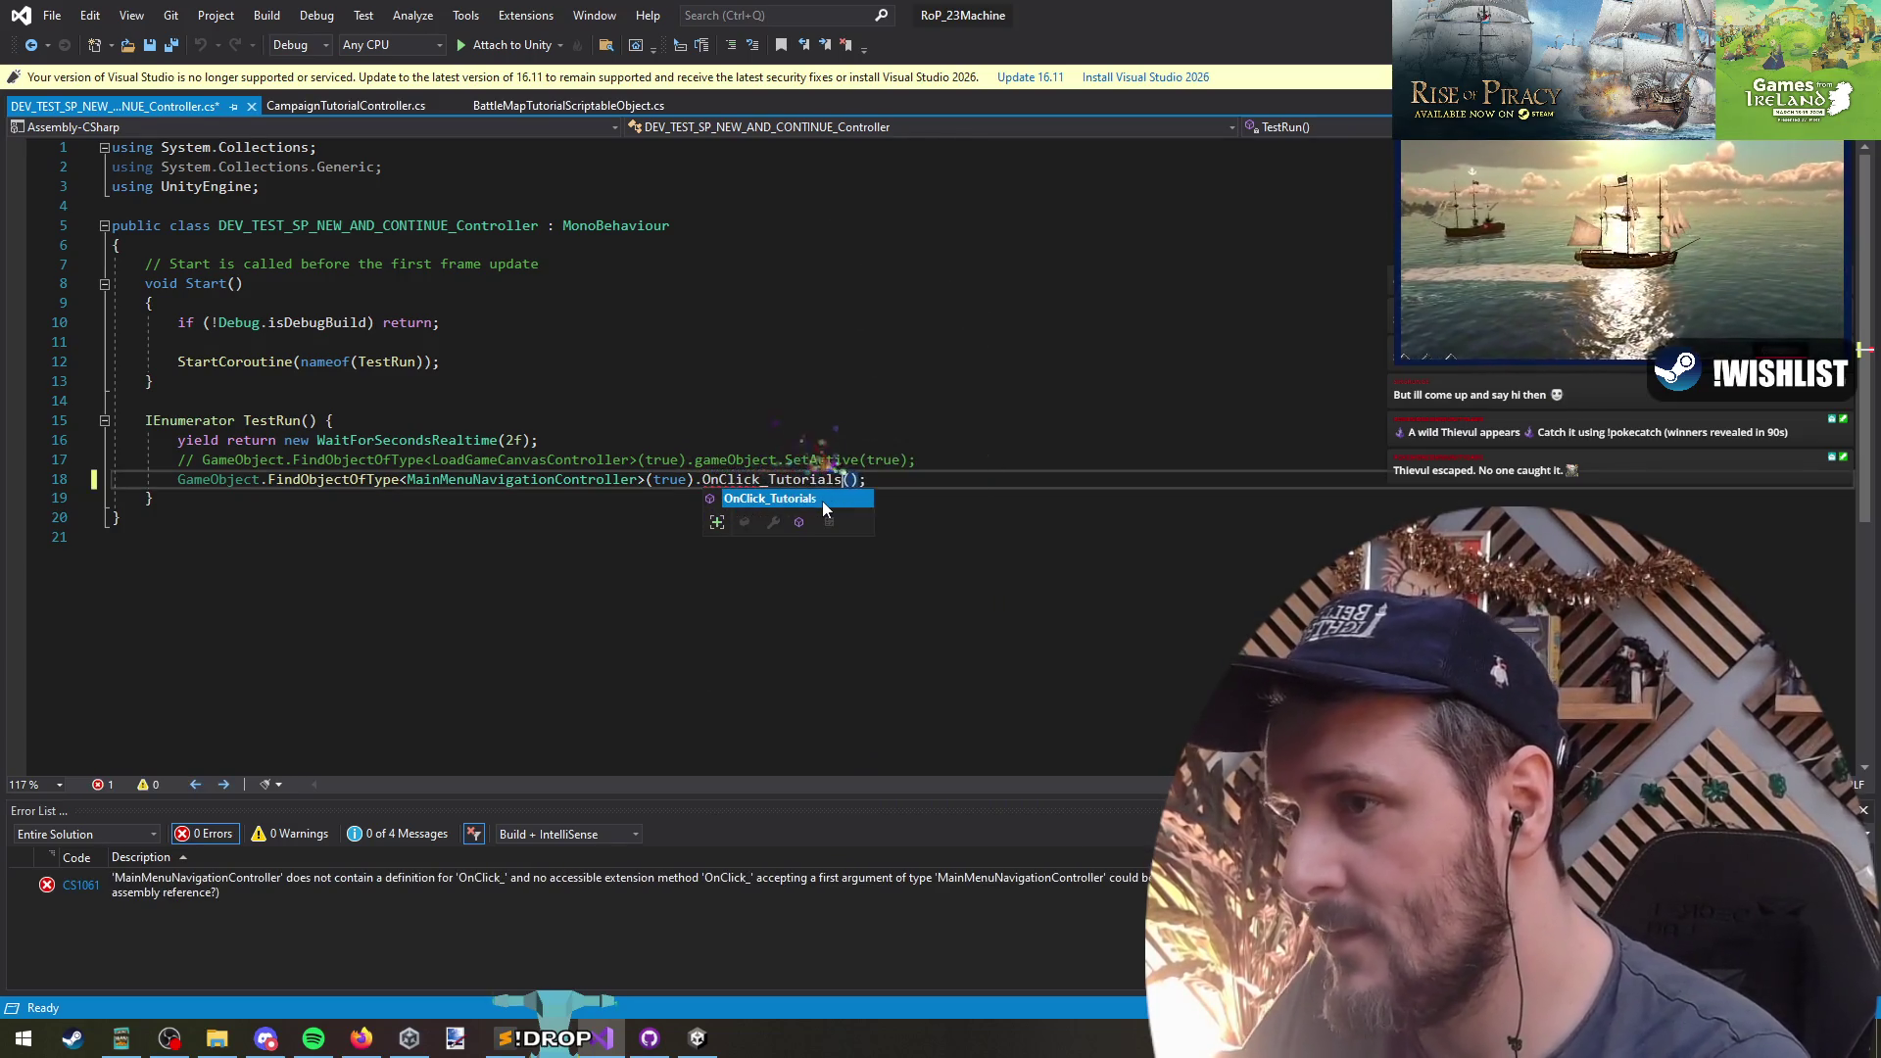
pyautogui.press('Tab')
# - Tidy the lines after line 18, save the test script, and return to Unity to recompile
pyautogui.press('End')
pyautogui.press('Return')
pyautogui.hotkey('shift', 'Up')
pyautogui.hotkey('ctrl', 'c')
pyautogui.press('Down')
pyautogui.hotkey('ctrl', 'v')
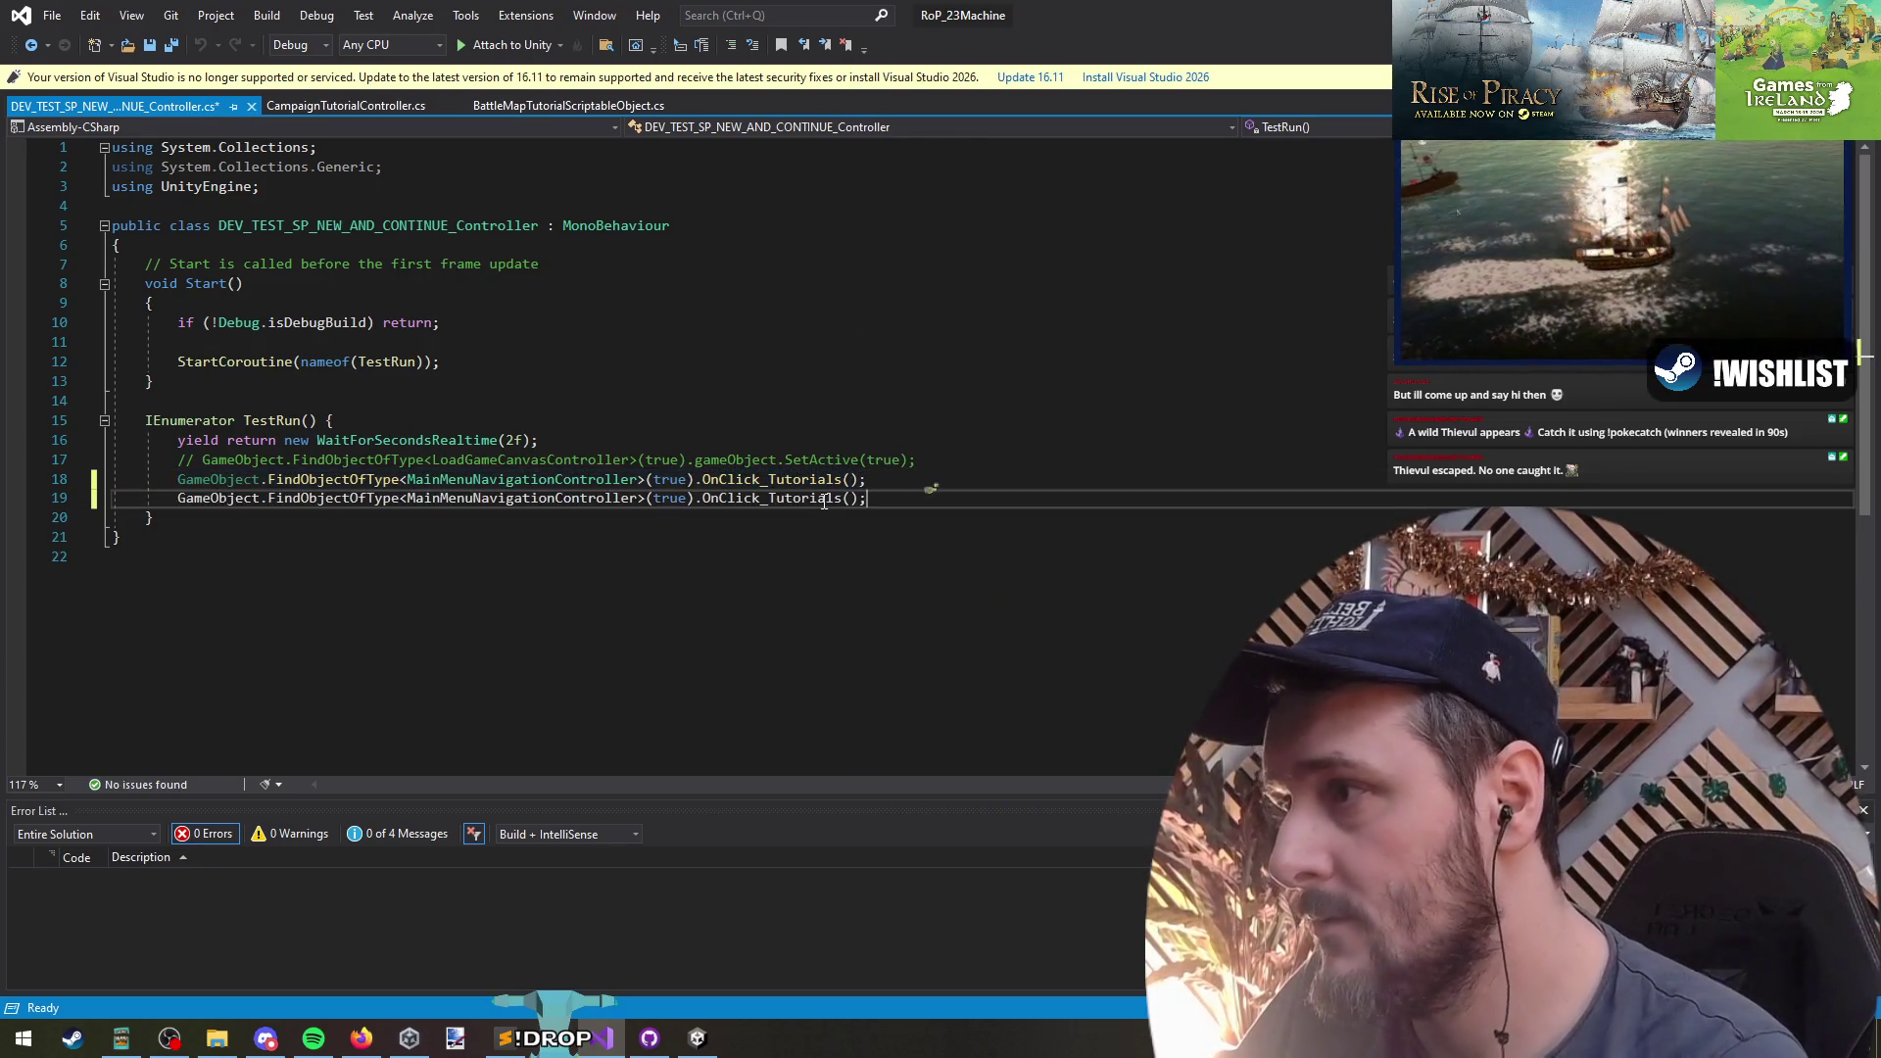
pyautogui.doubleClick(824, 500)
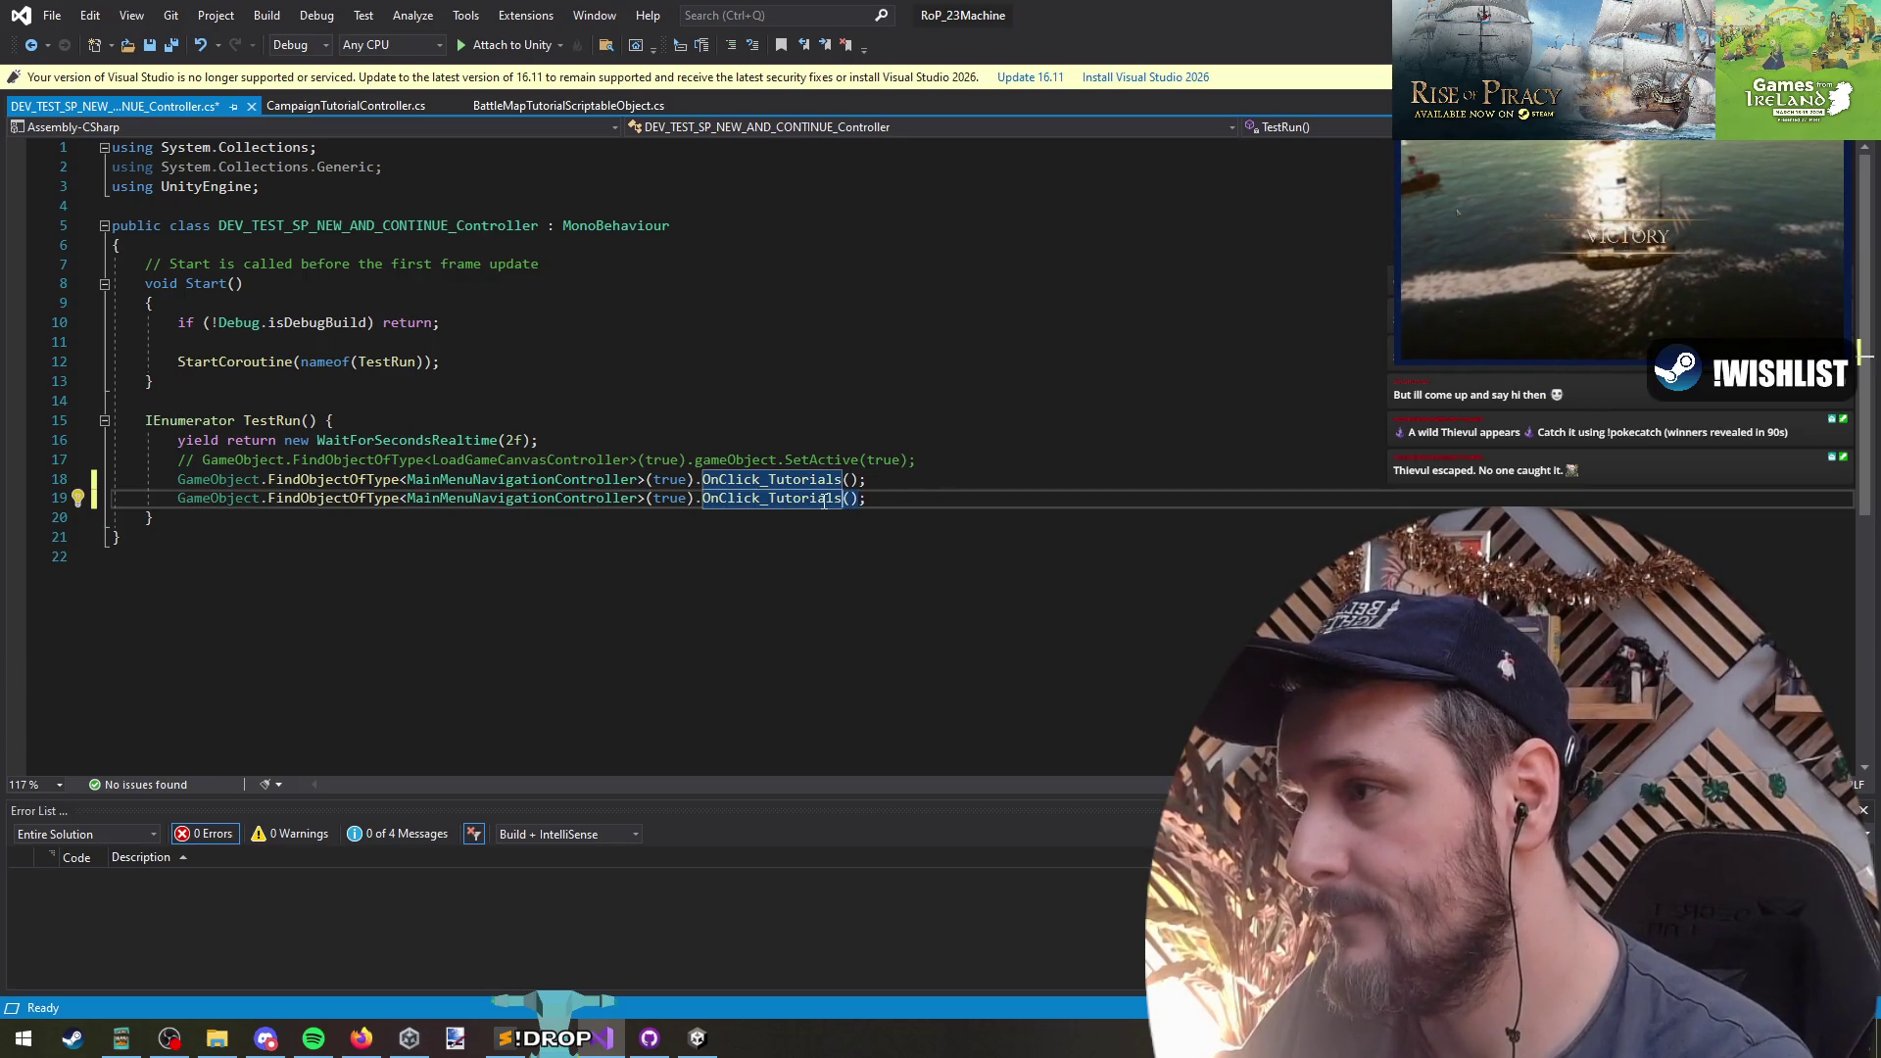
pyautogui.hotkey('ctrl', 'shift', 'l')
pyautogui.hotkey('ctrl', 's')
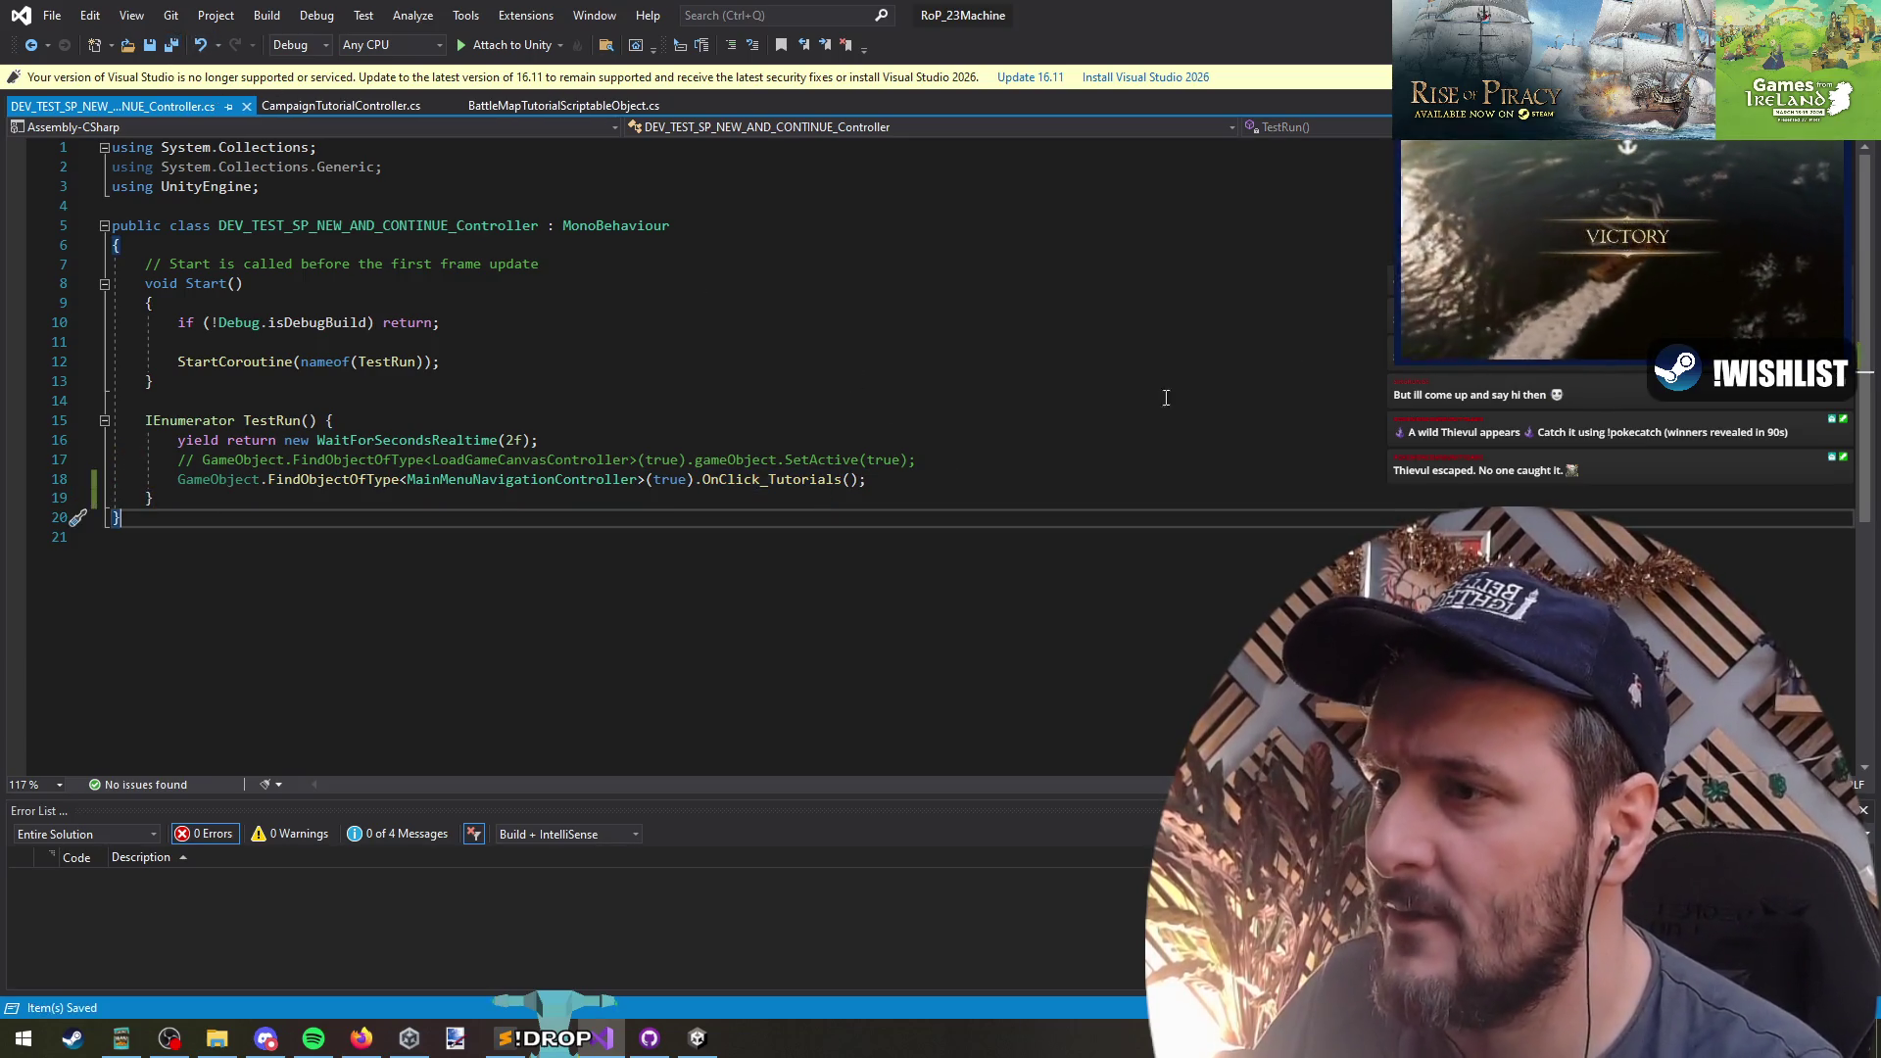
pyautogui.hotkey('alt', 'Tab')
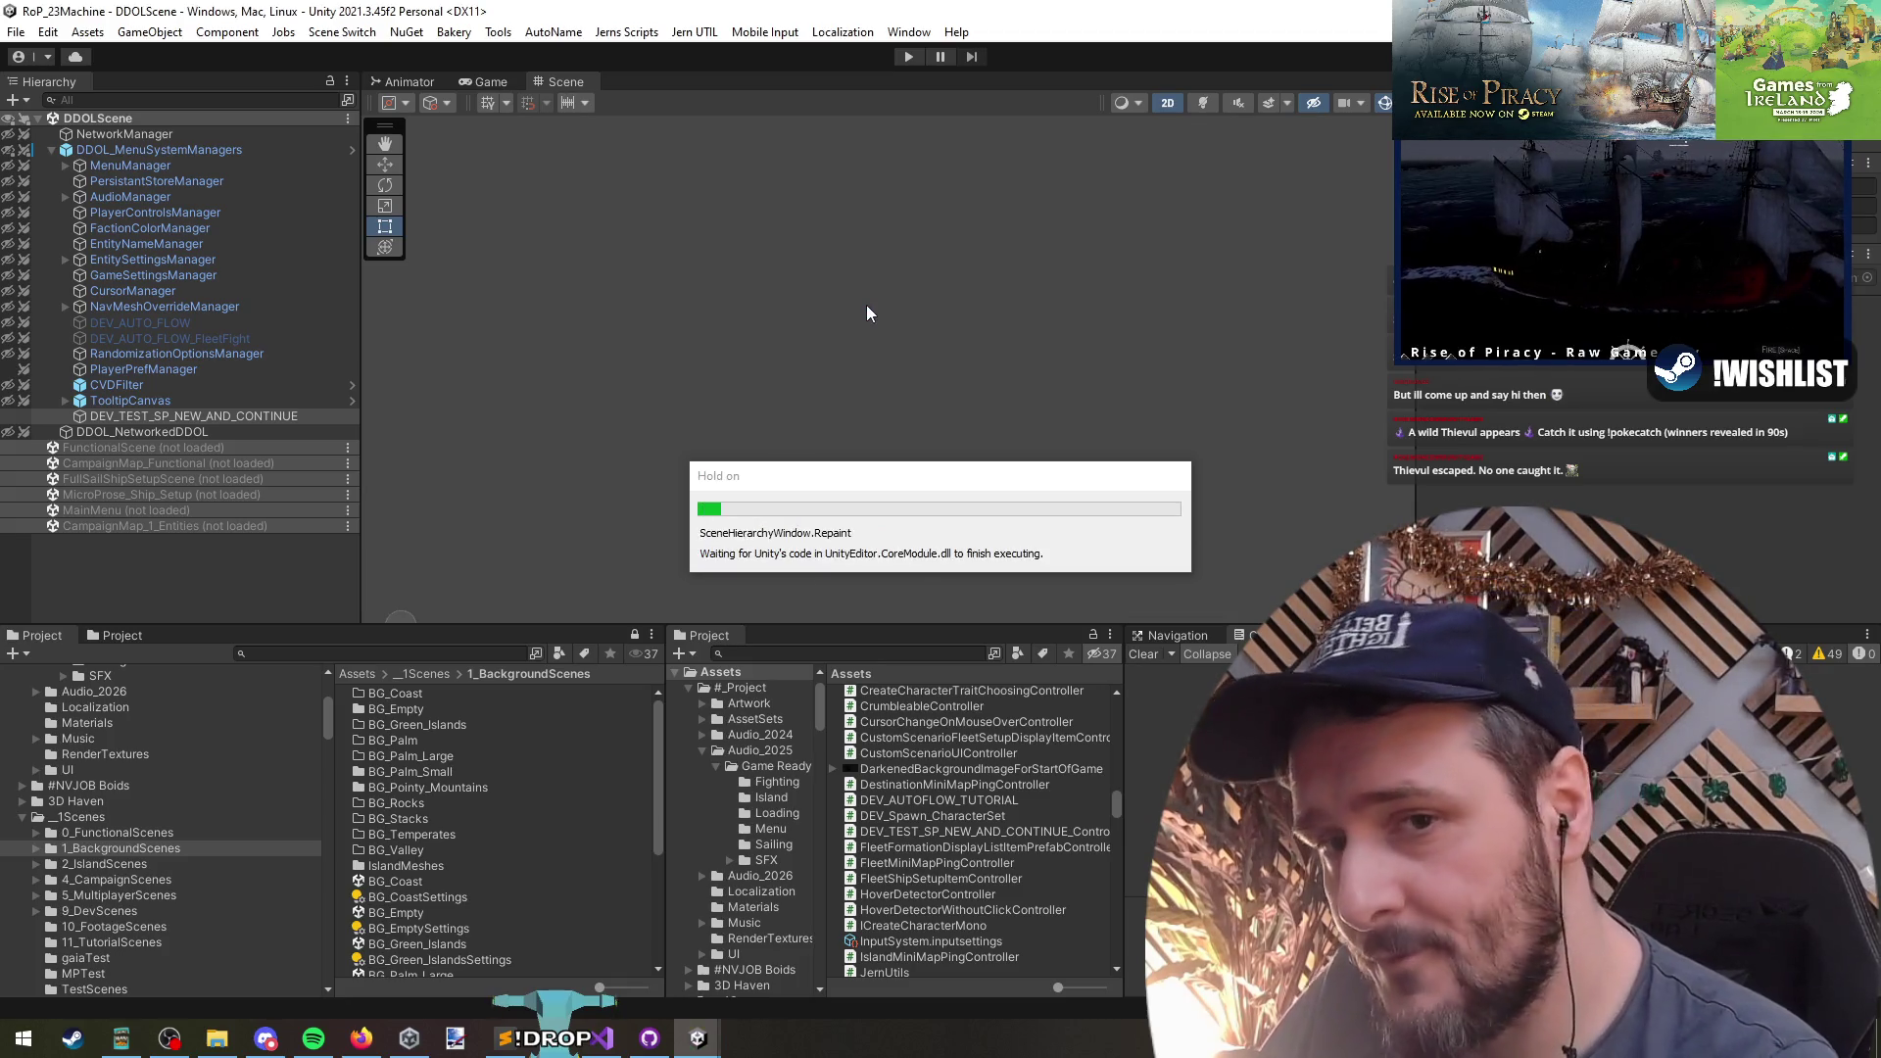
# - Enter play mode and begin Tutorial 1 - Campaign with the chosen captain
pyautogui.click(908, 56)
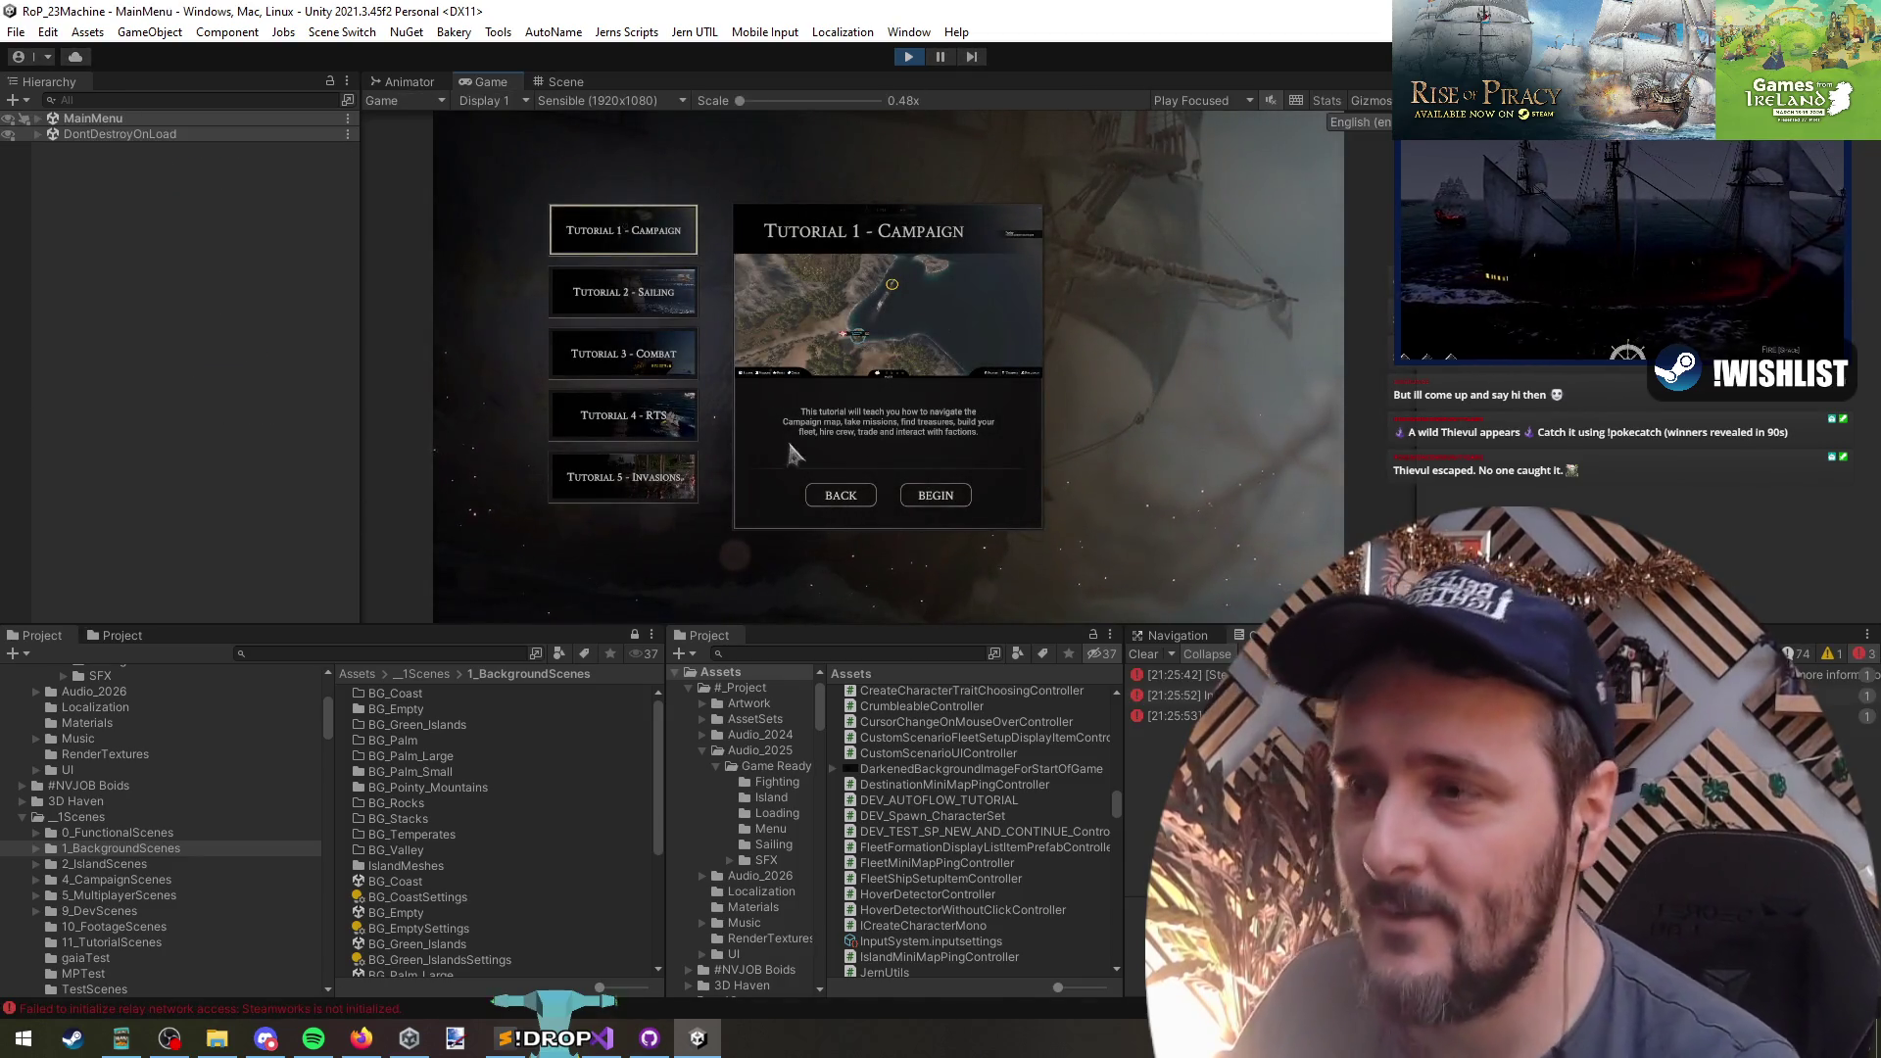
pyautogui.click(936, 498)
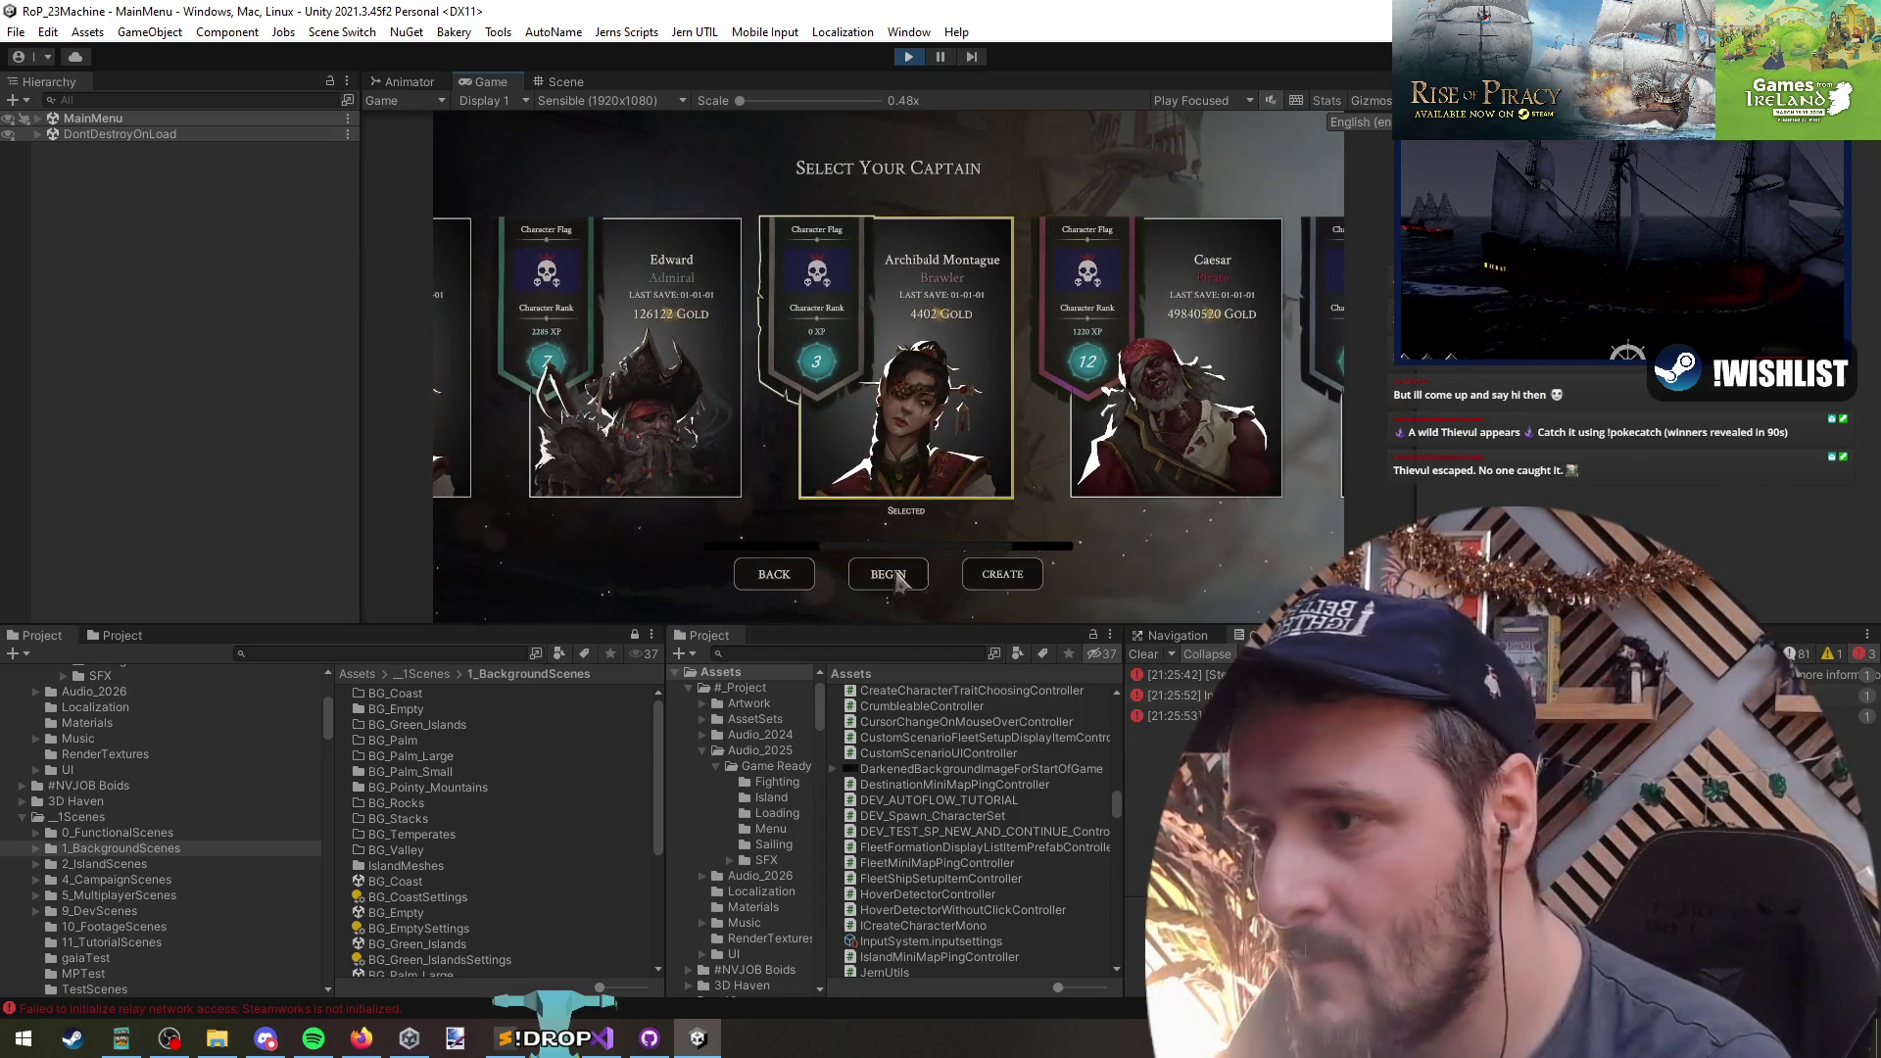
pyautogui.click(883, 574)
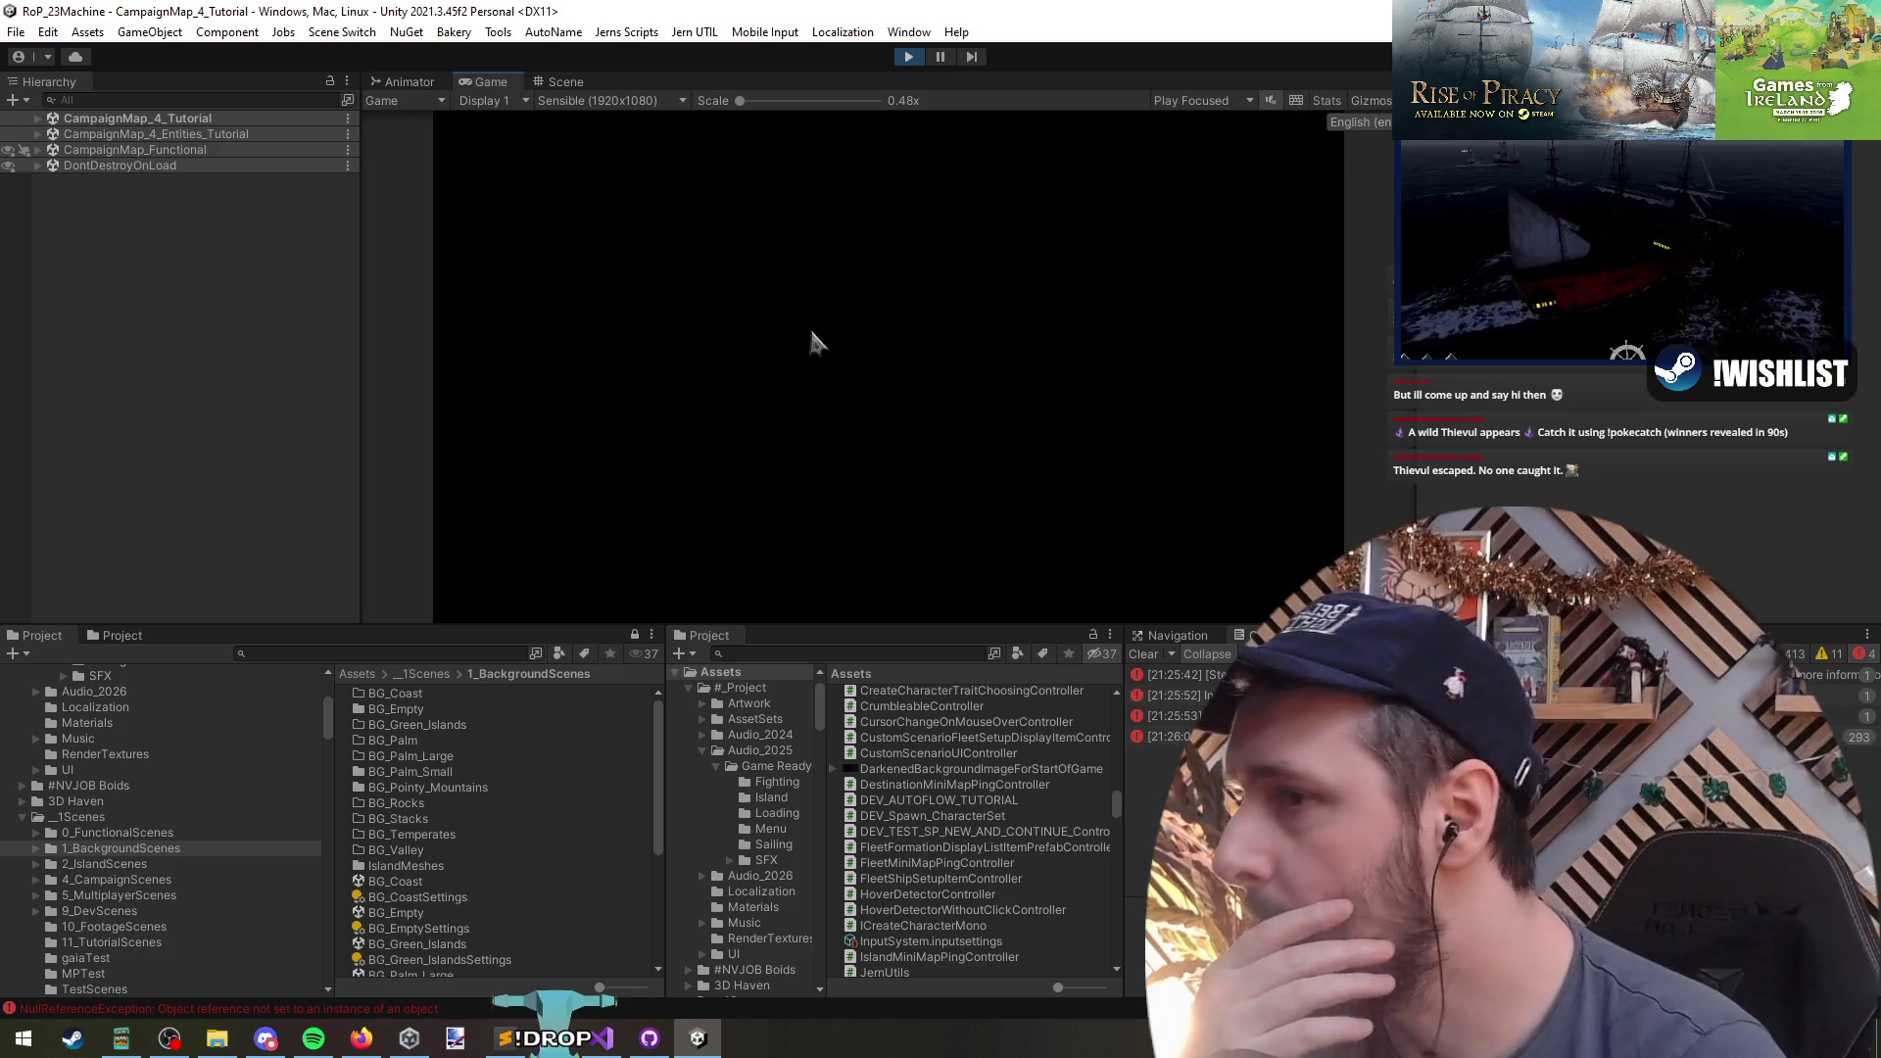
# - Plot the ship's course toward the lower left of the map, stop play mode, and return to Visual Studio
pyautogui.click(652, 410)
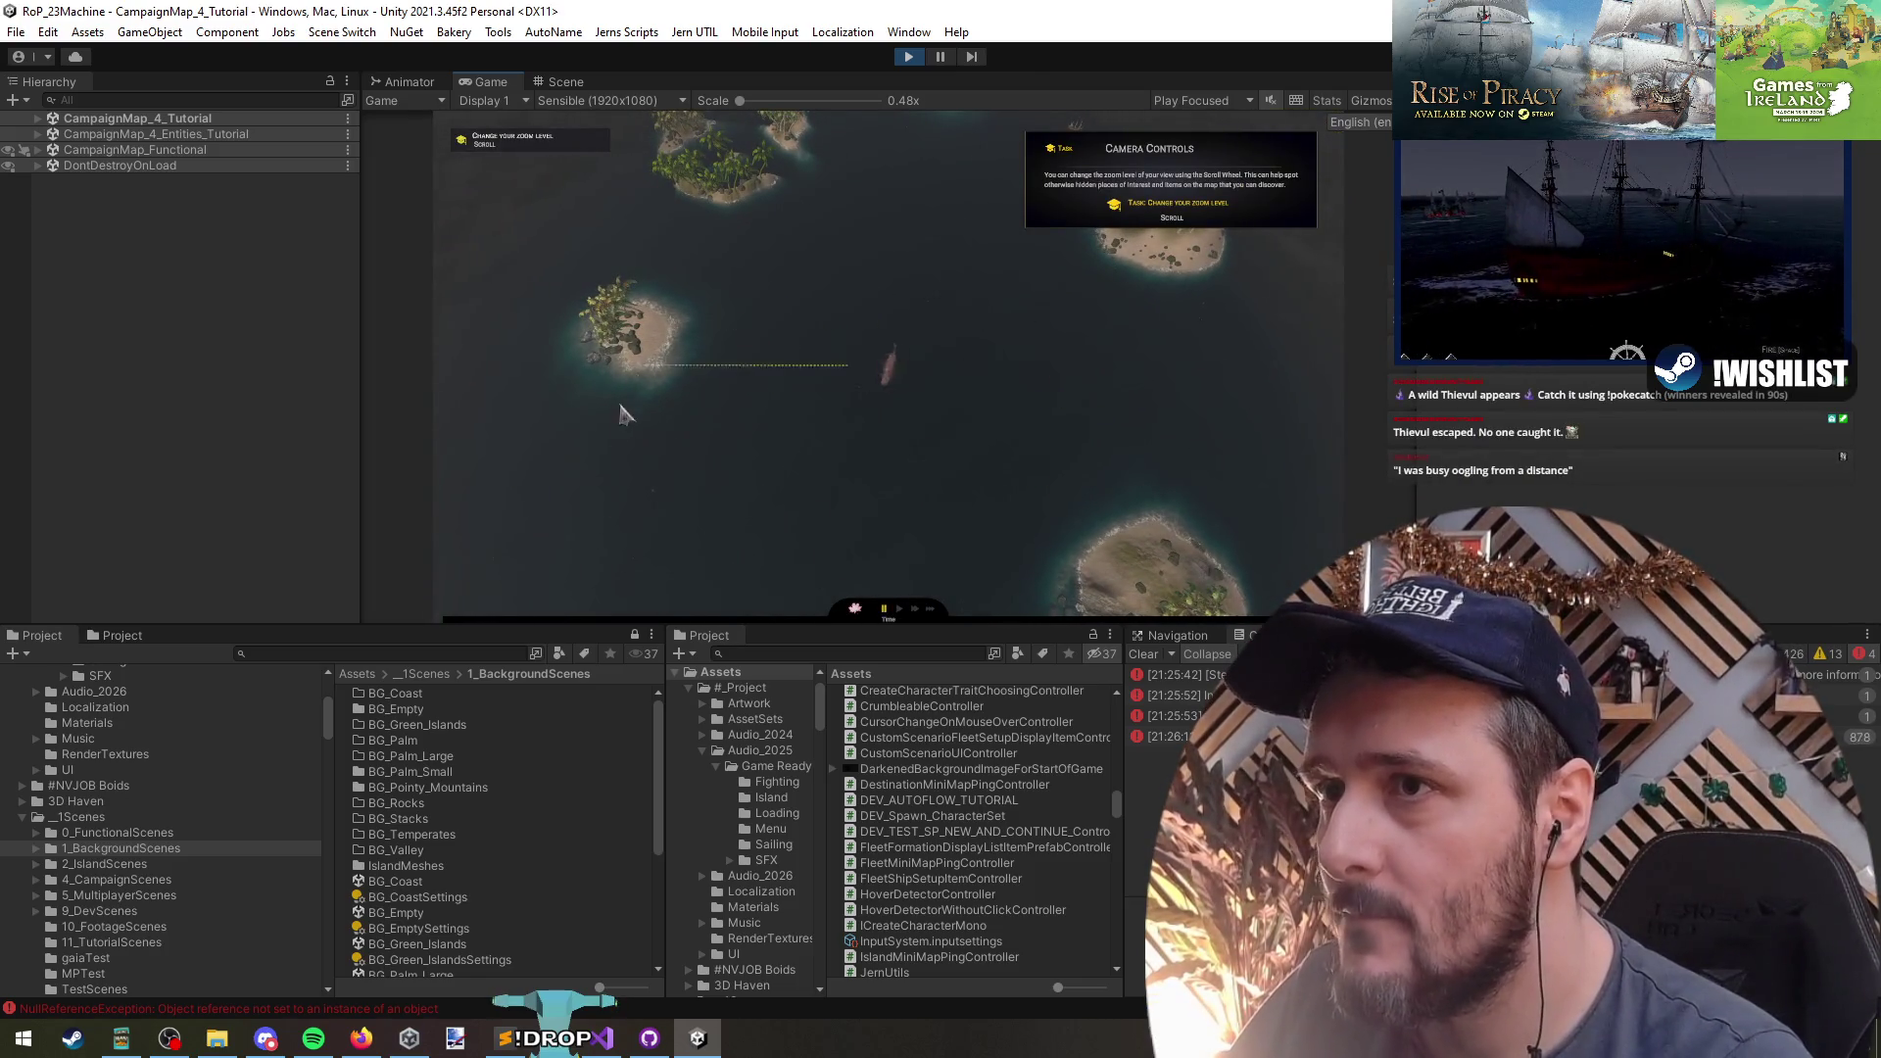
pyautogui.click(547, 521)
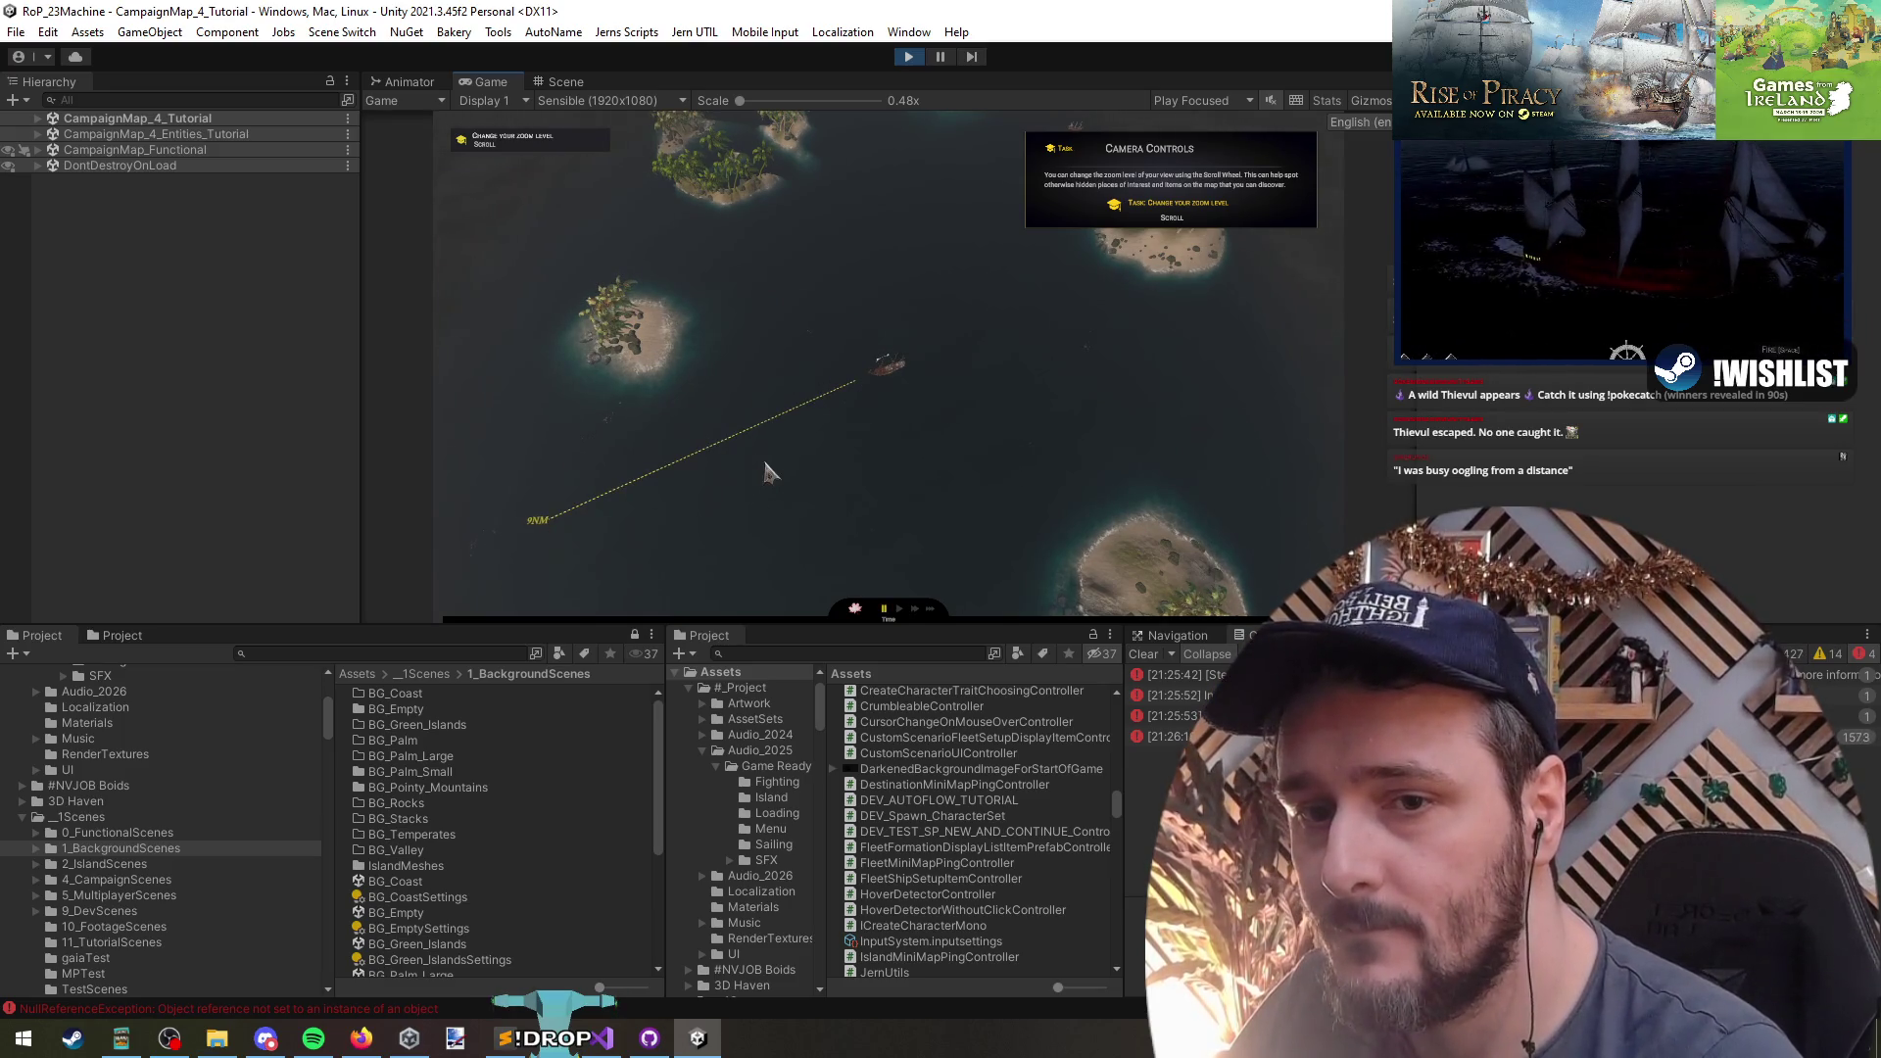
pyautogui.click(908, 56)
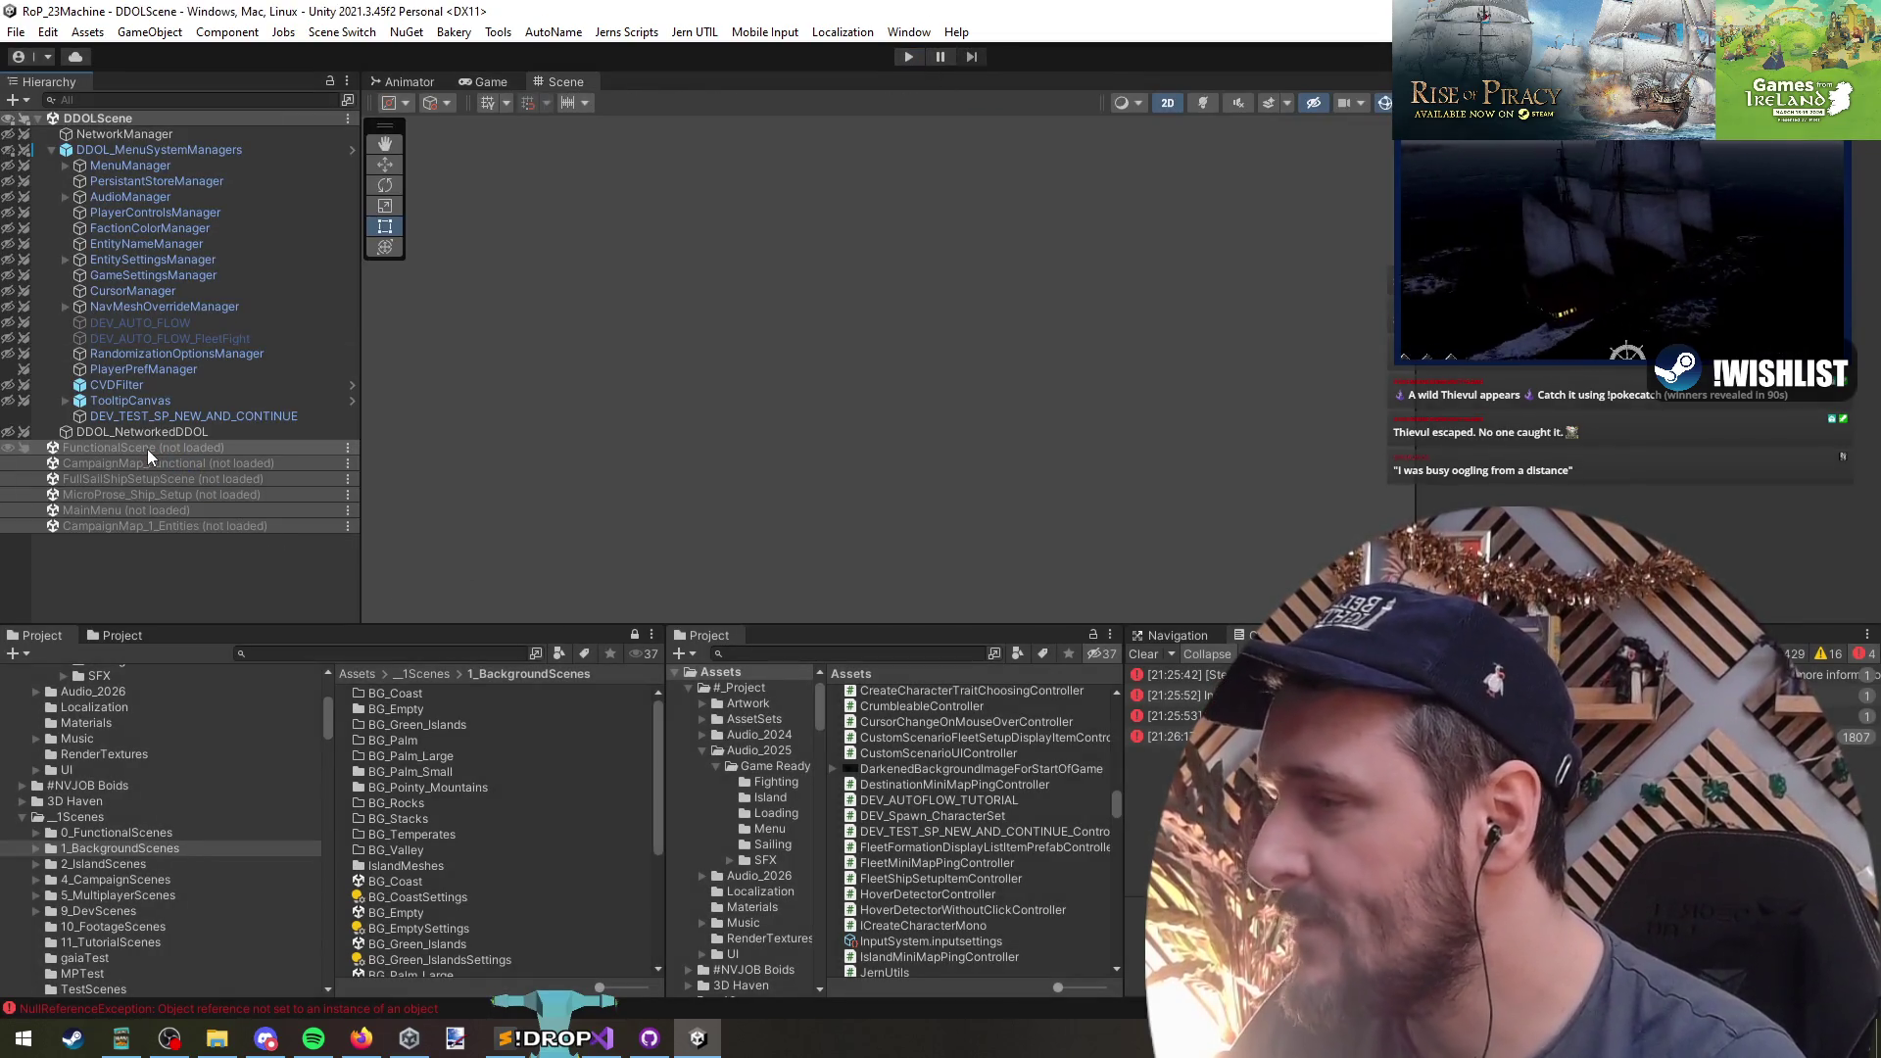
pyautogui.click(600, 1039)
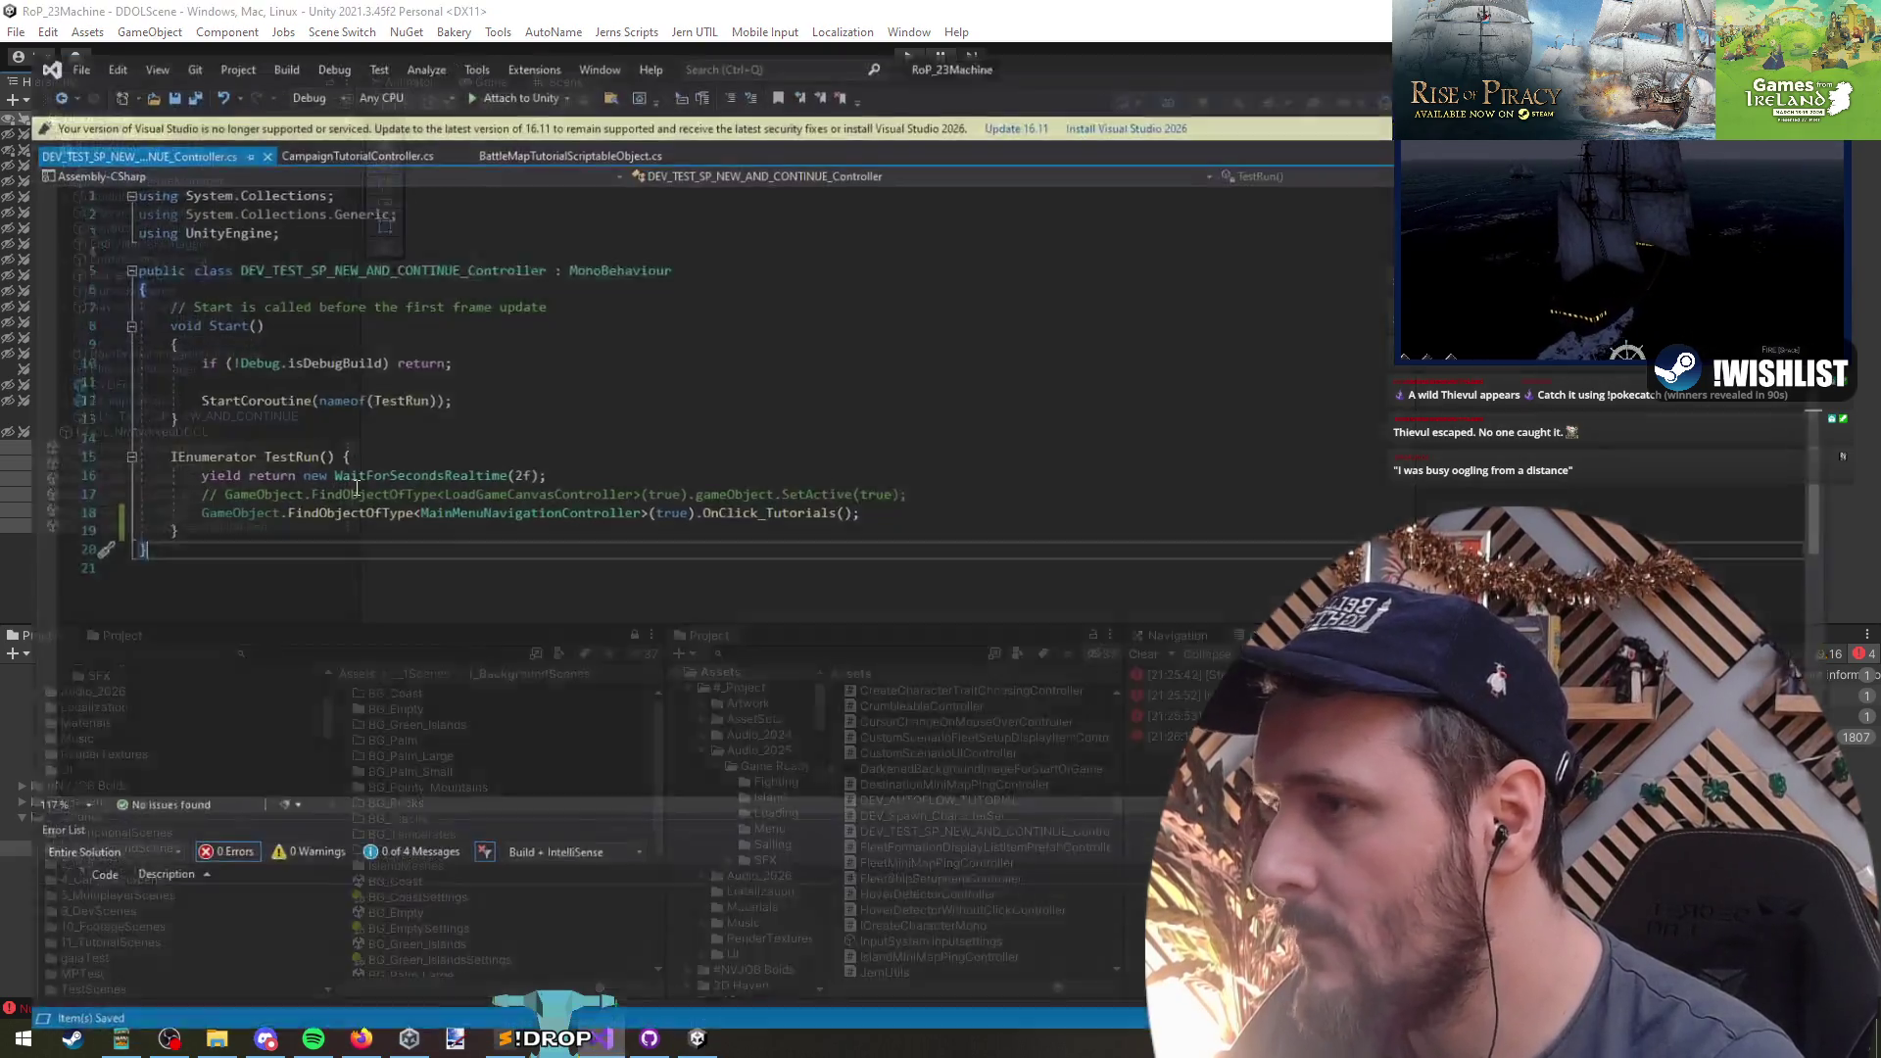
# - In CampaignTutorialController, prefix a helper reference with pc. and cut the TutorialDirectionHelper field declaration
pyautogui.click(385, 405)
pyautogui.hotkey('ctrl', 'Tab')
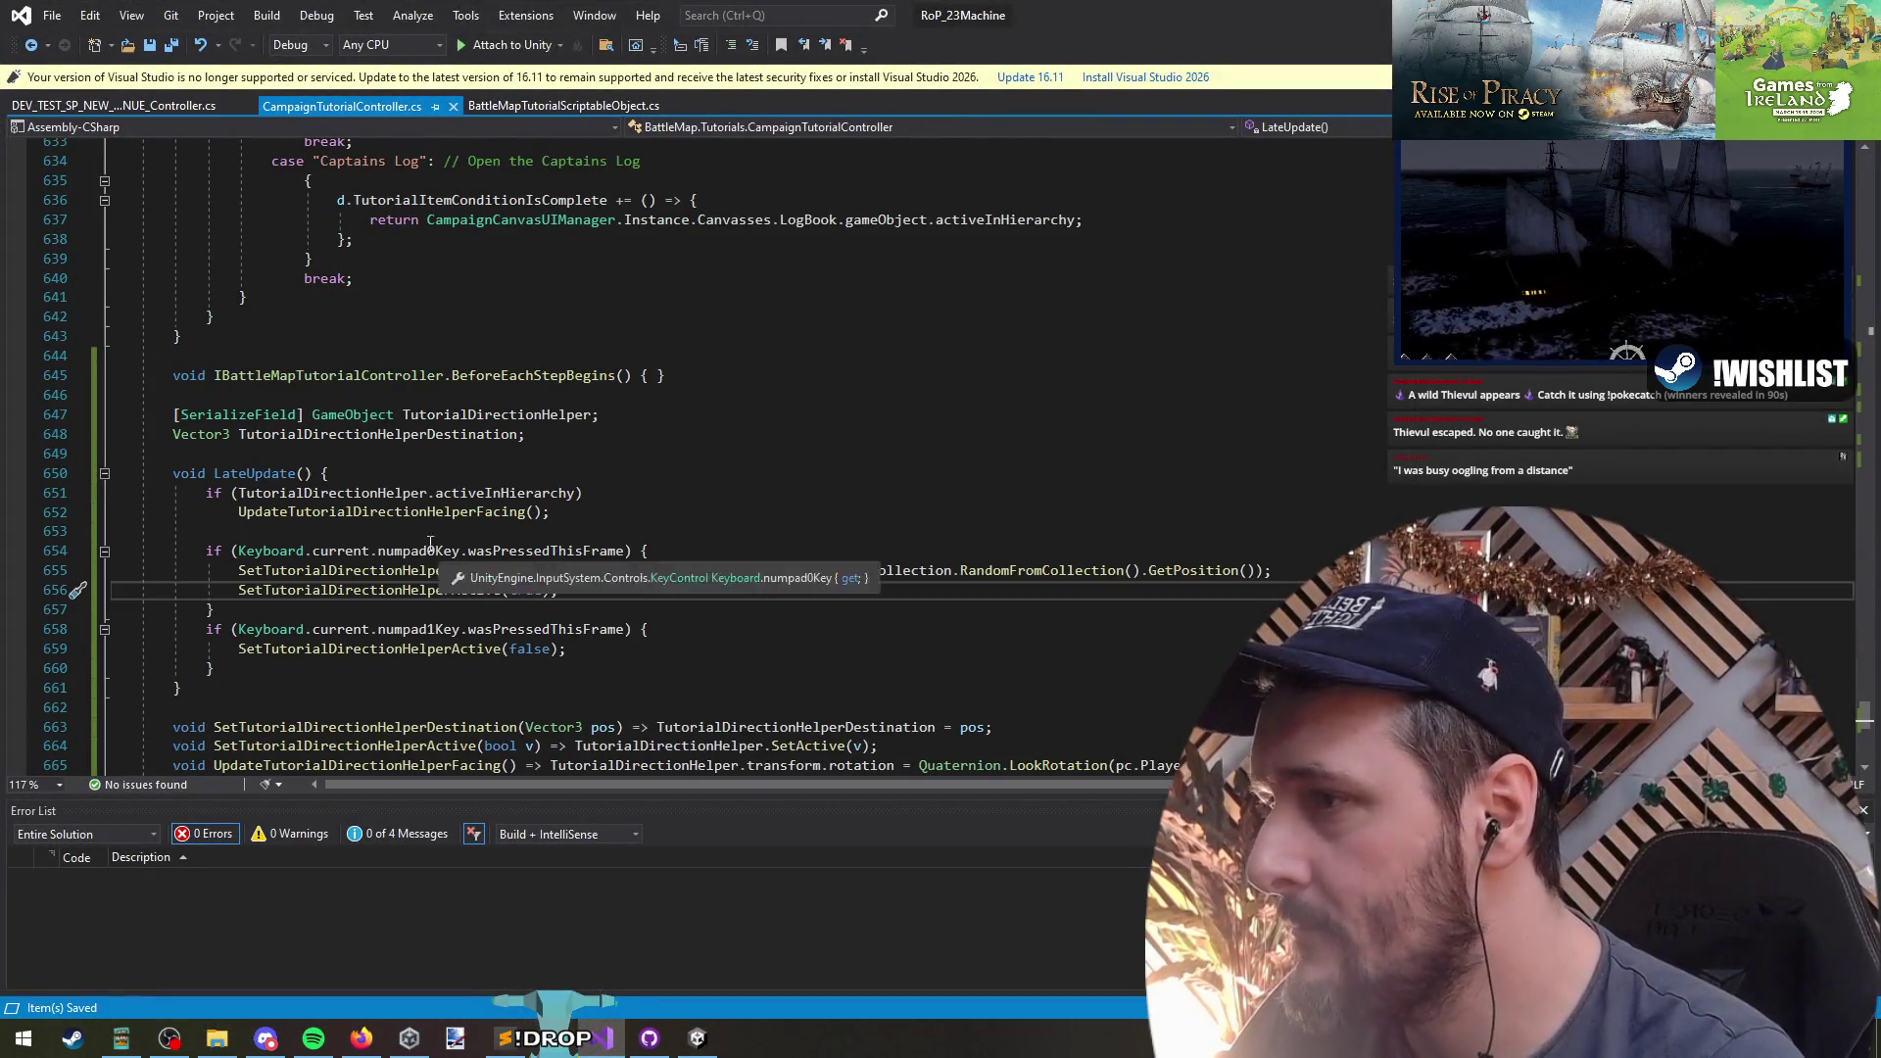
pyautogui.scroll(-4, 479, 663)
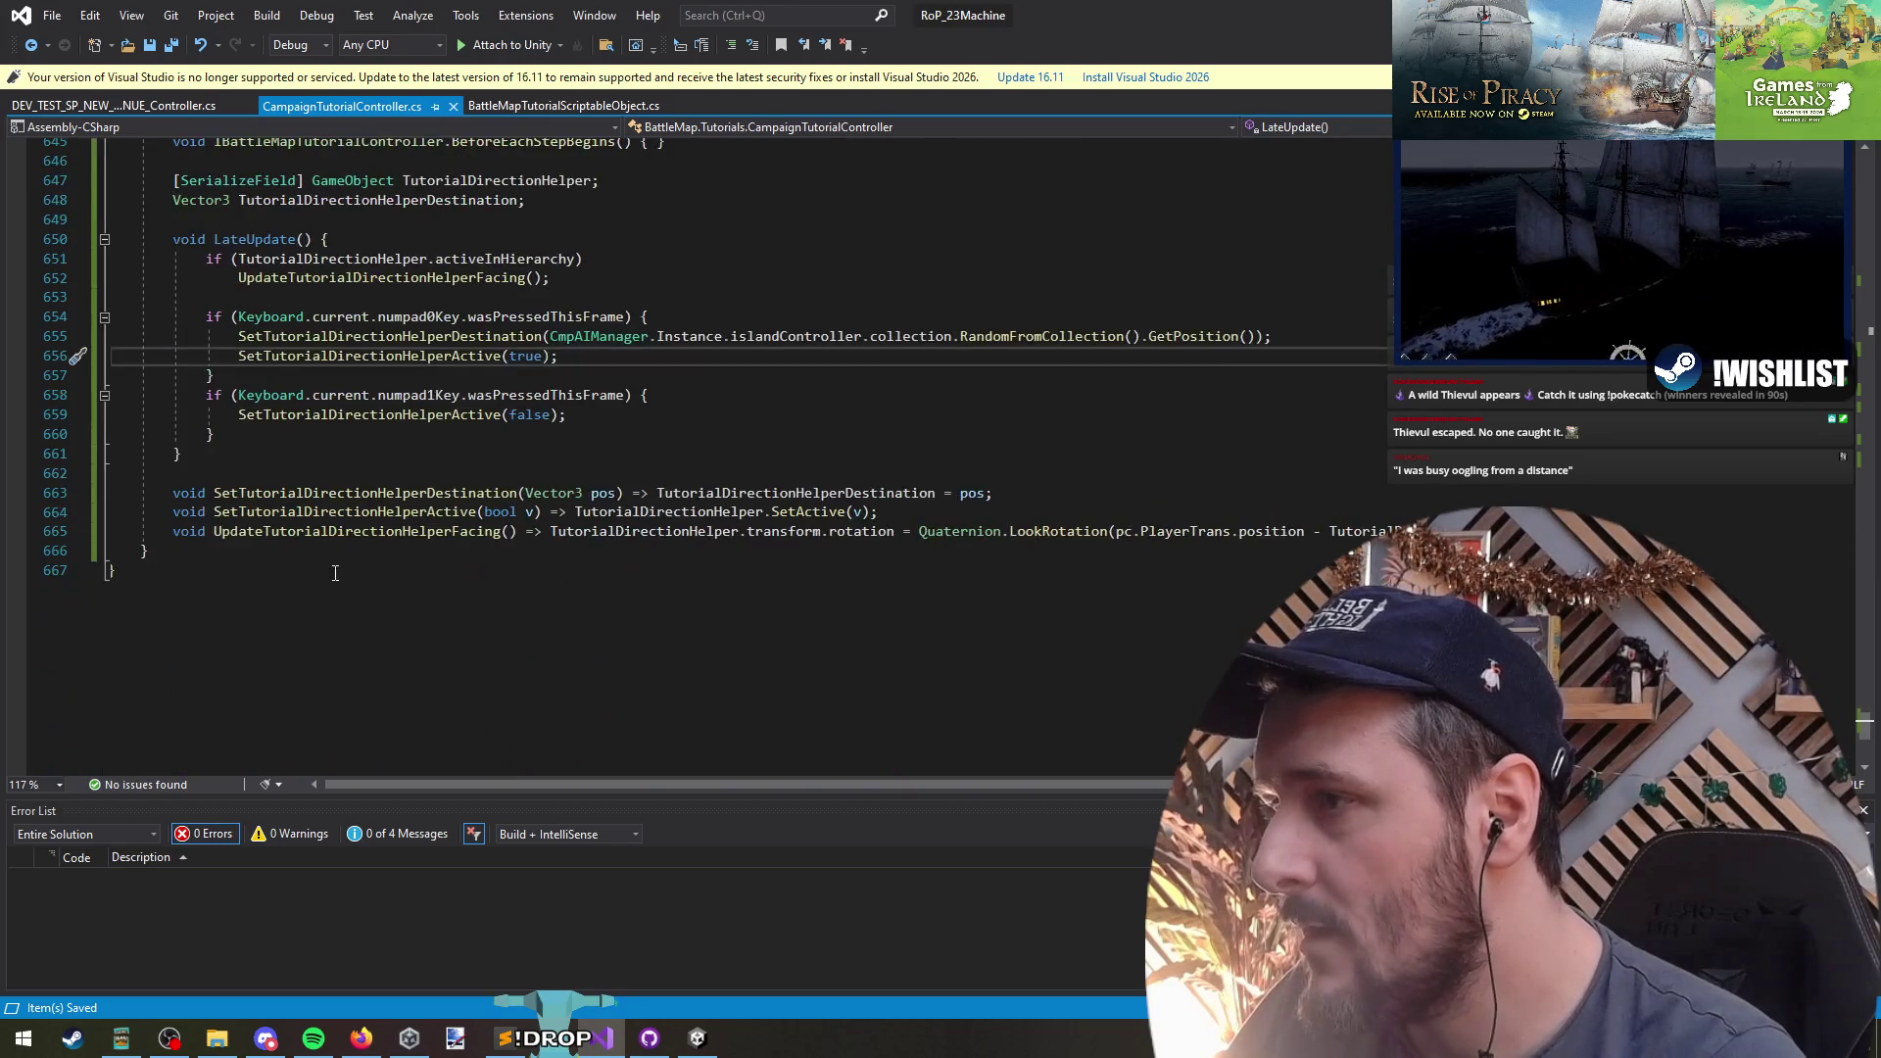
pyautogui.click(352, 519)
pyautogui.doubleClick(680, 512)
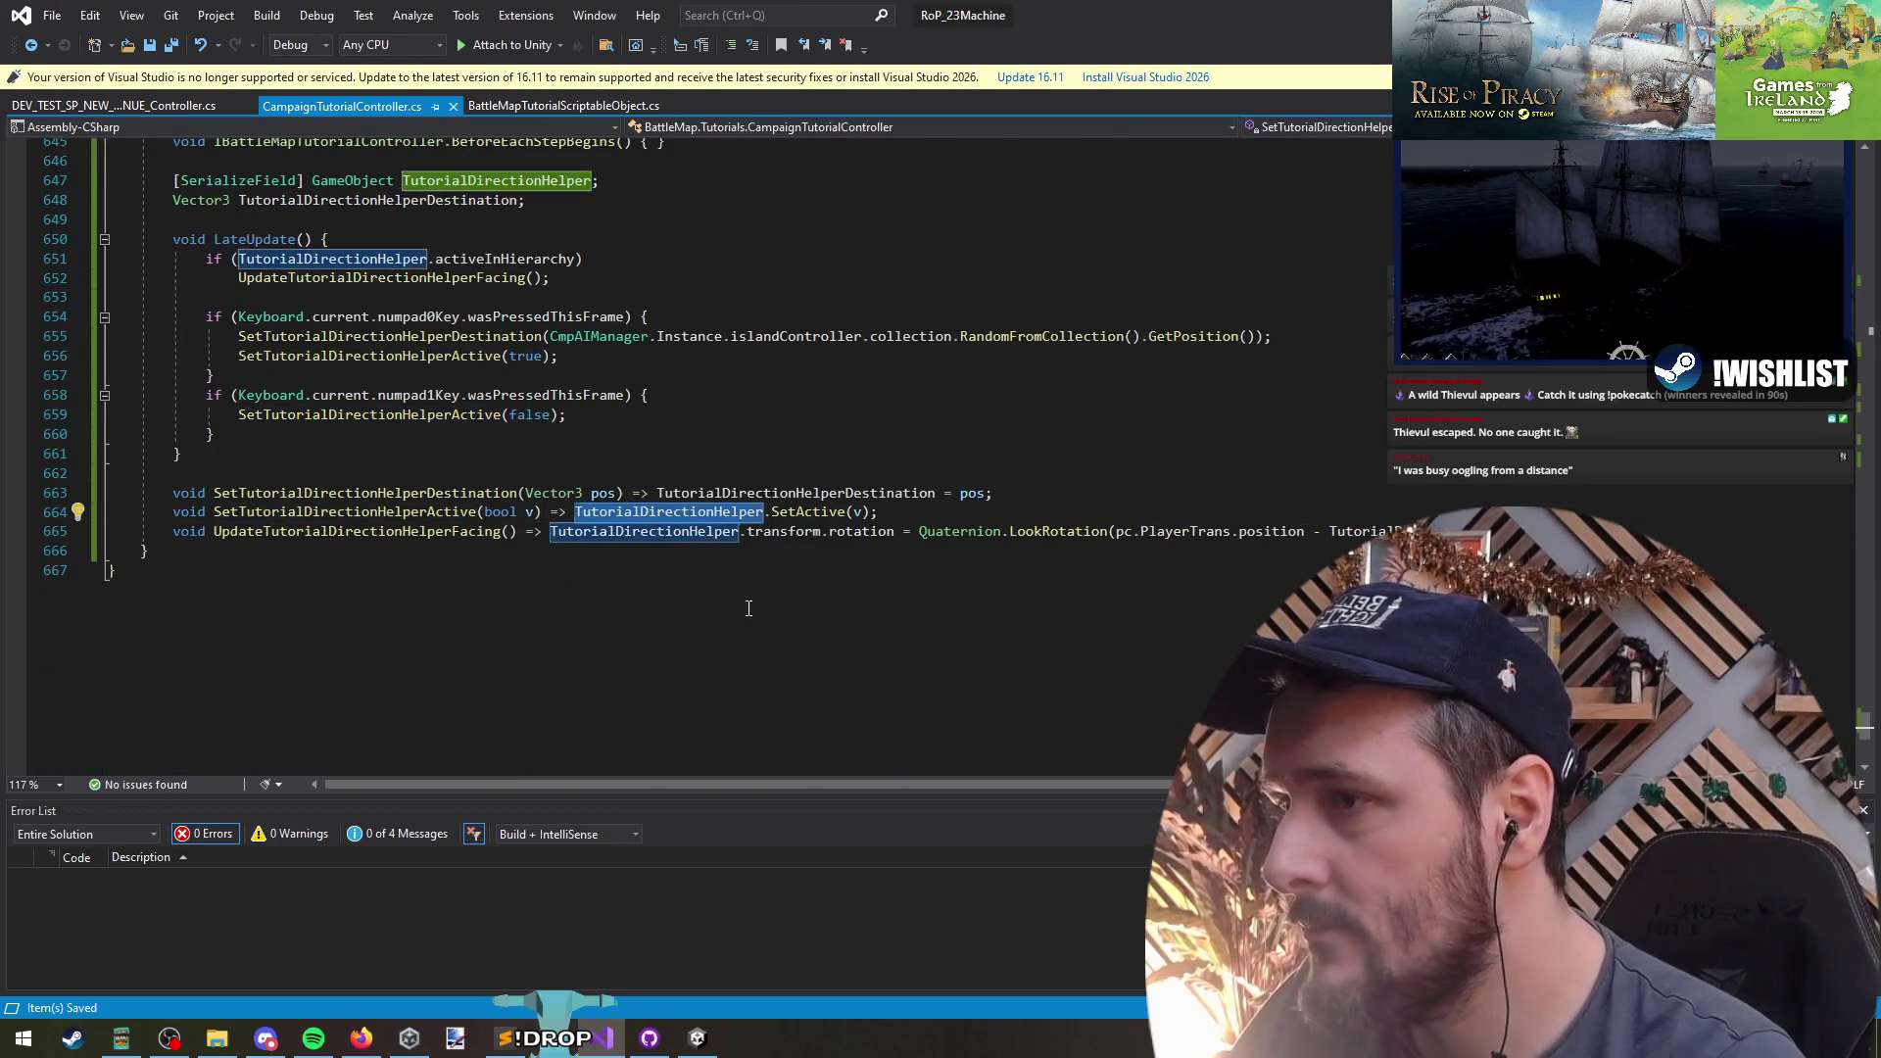
pyautogui.scroll(2, 744, 614)
pyautogui.click(494, 297)
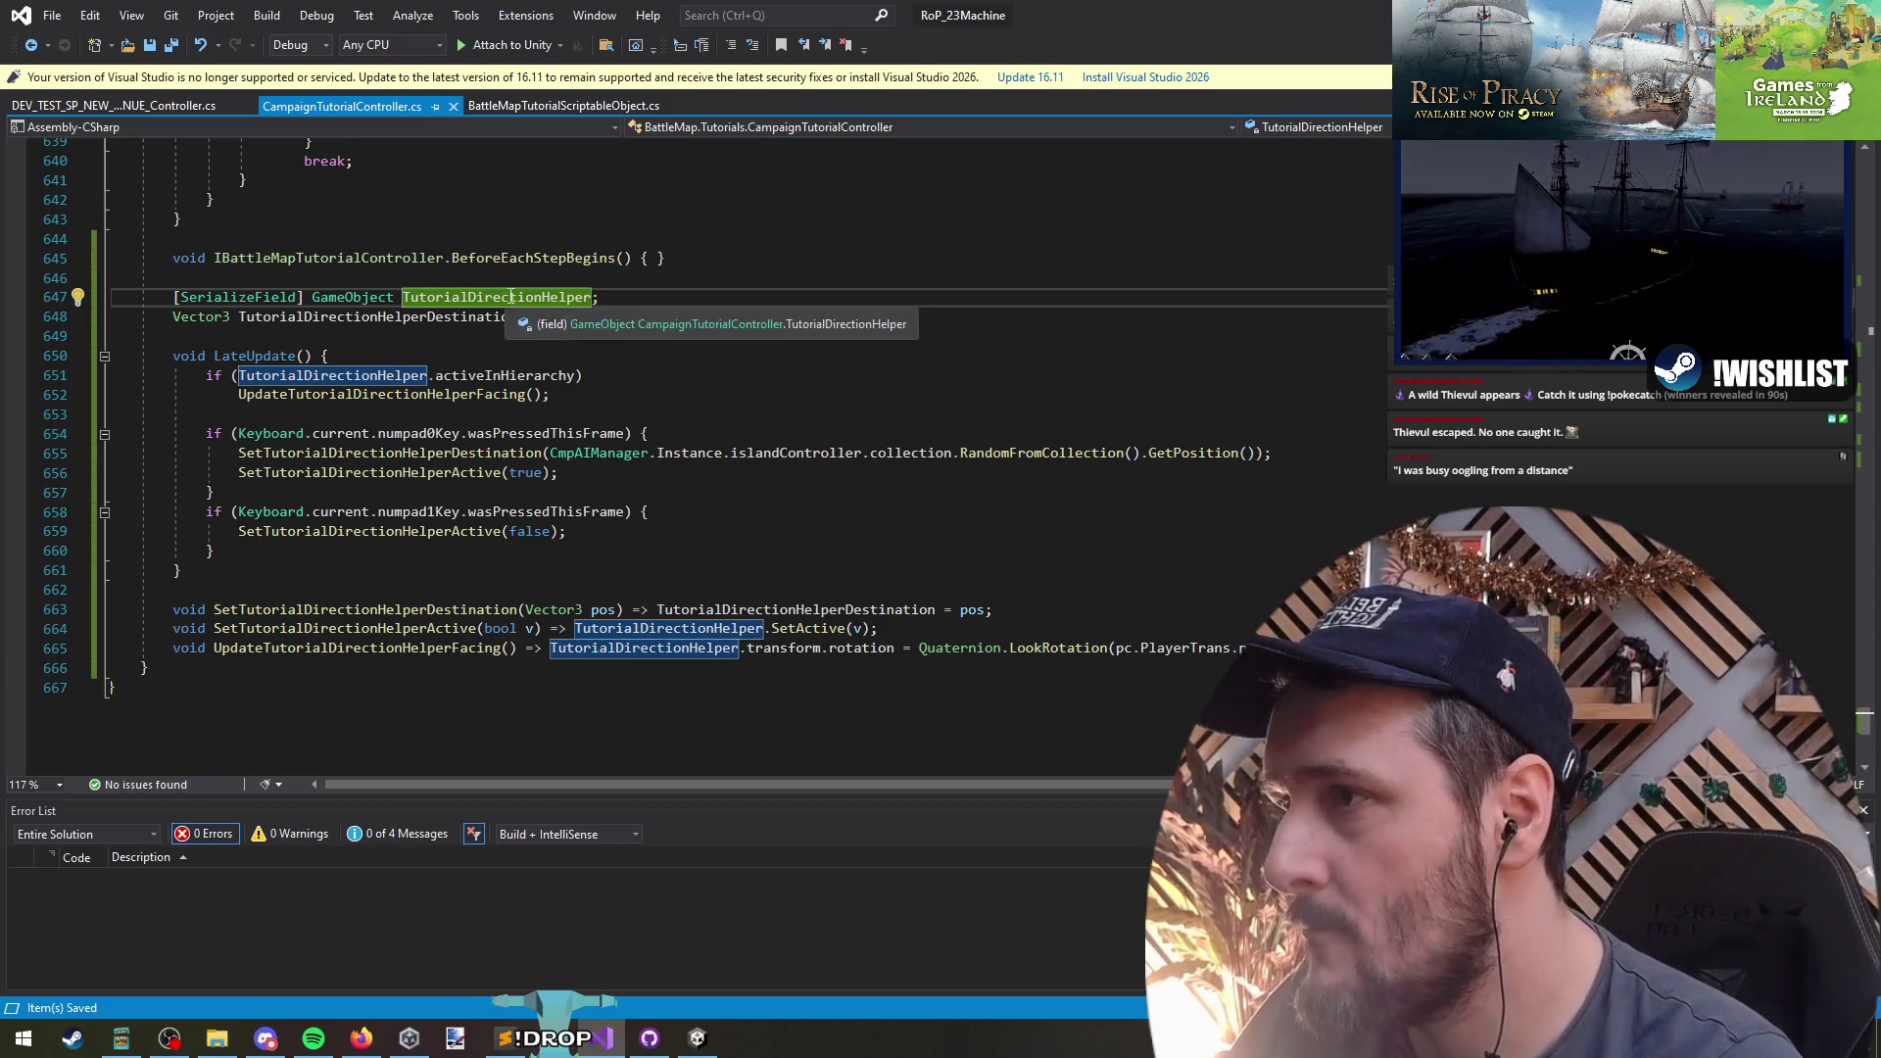
pyautogui.click(246, 374)
pyautogui.write('pc')
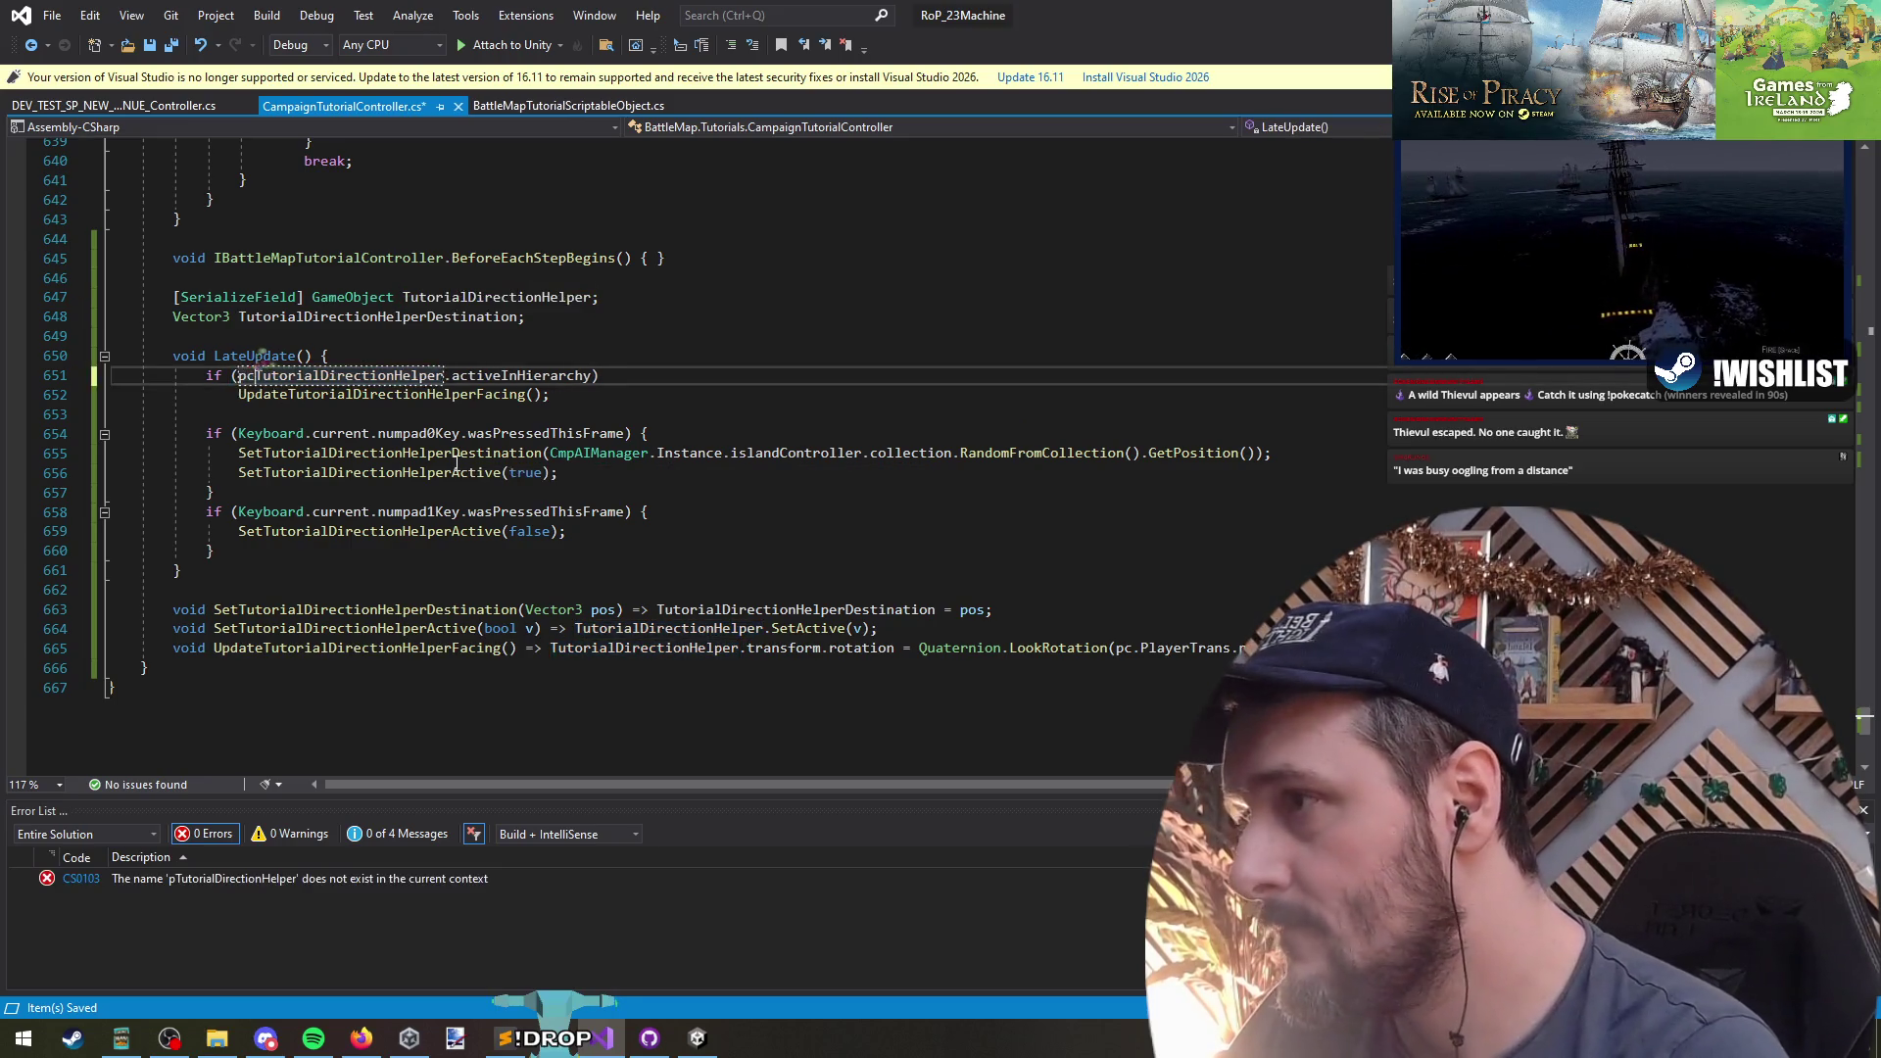
pyautogui.write('.')
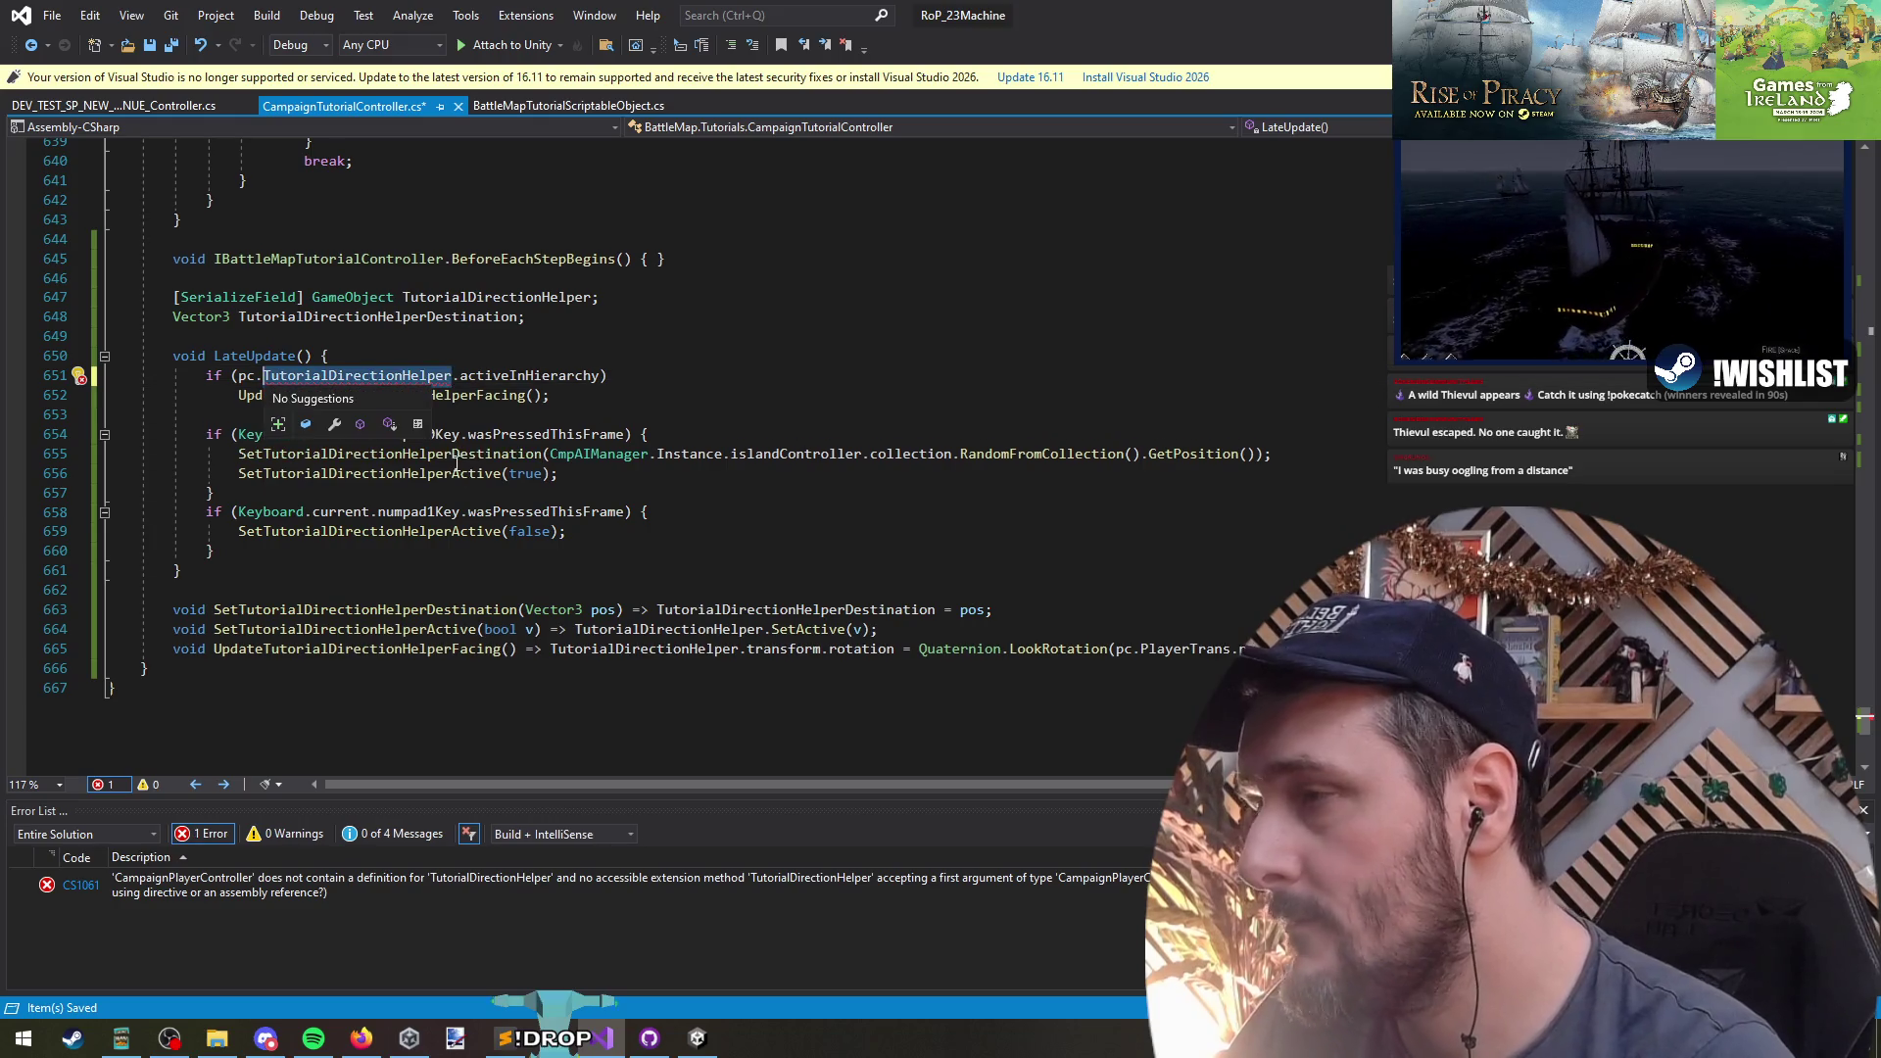
pyautogui.click(407, 335)
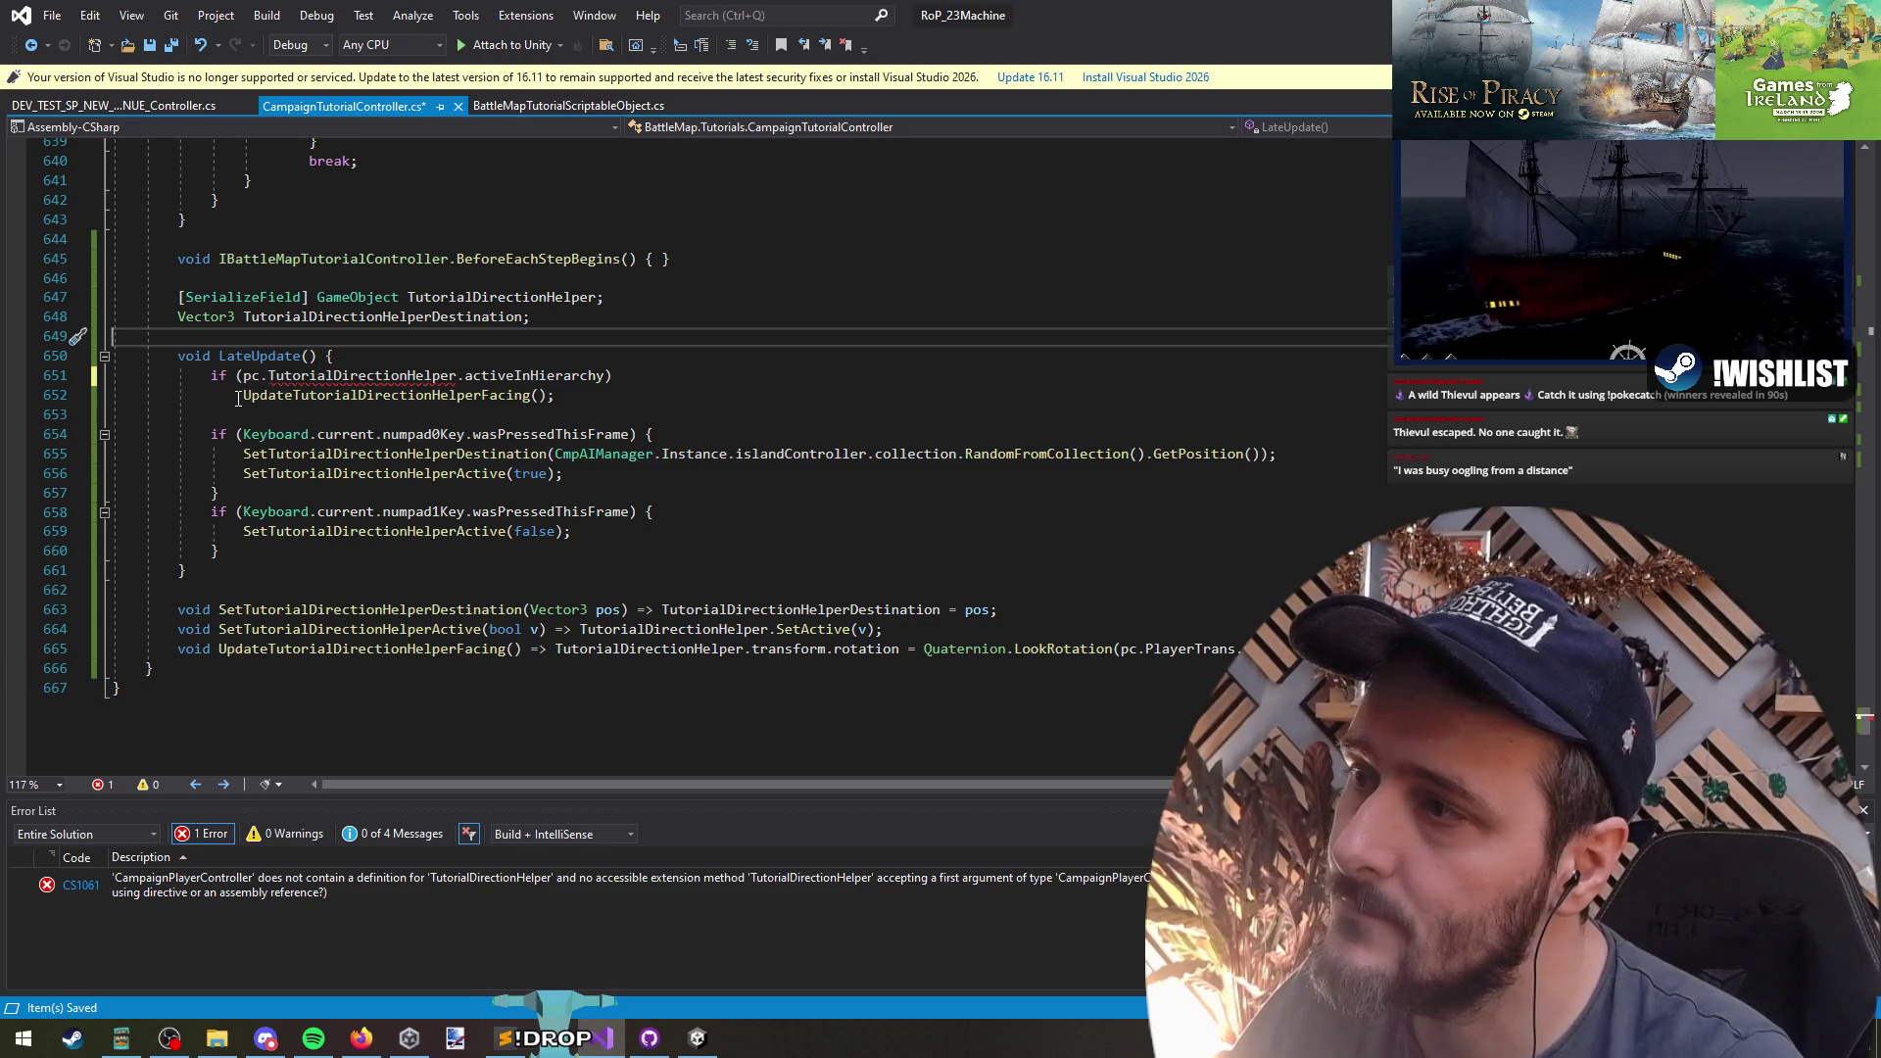
pyautogui.click(473, 297)
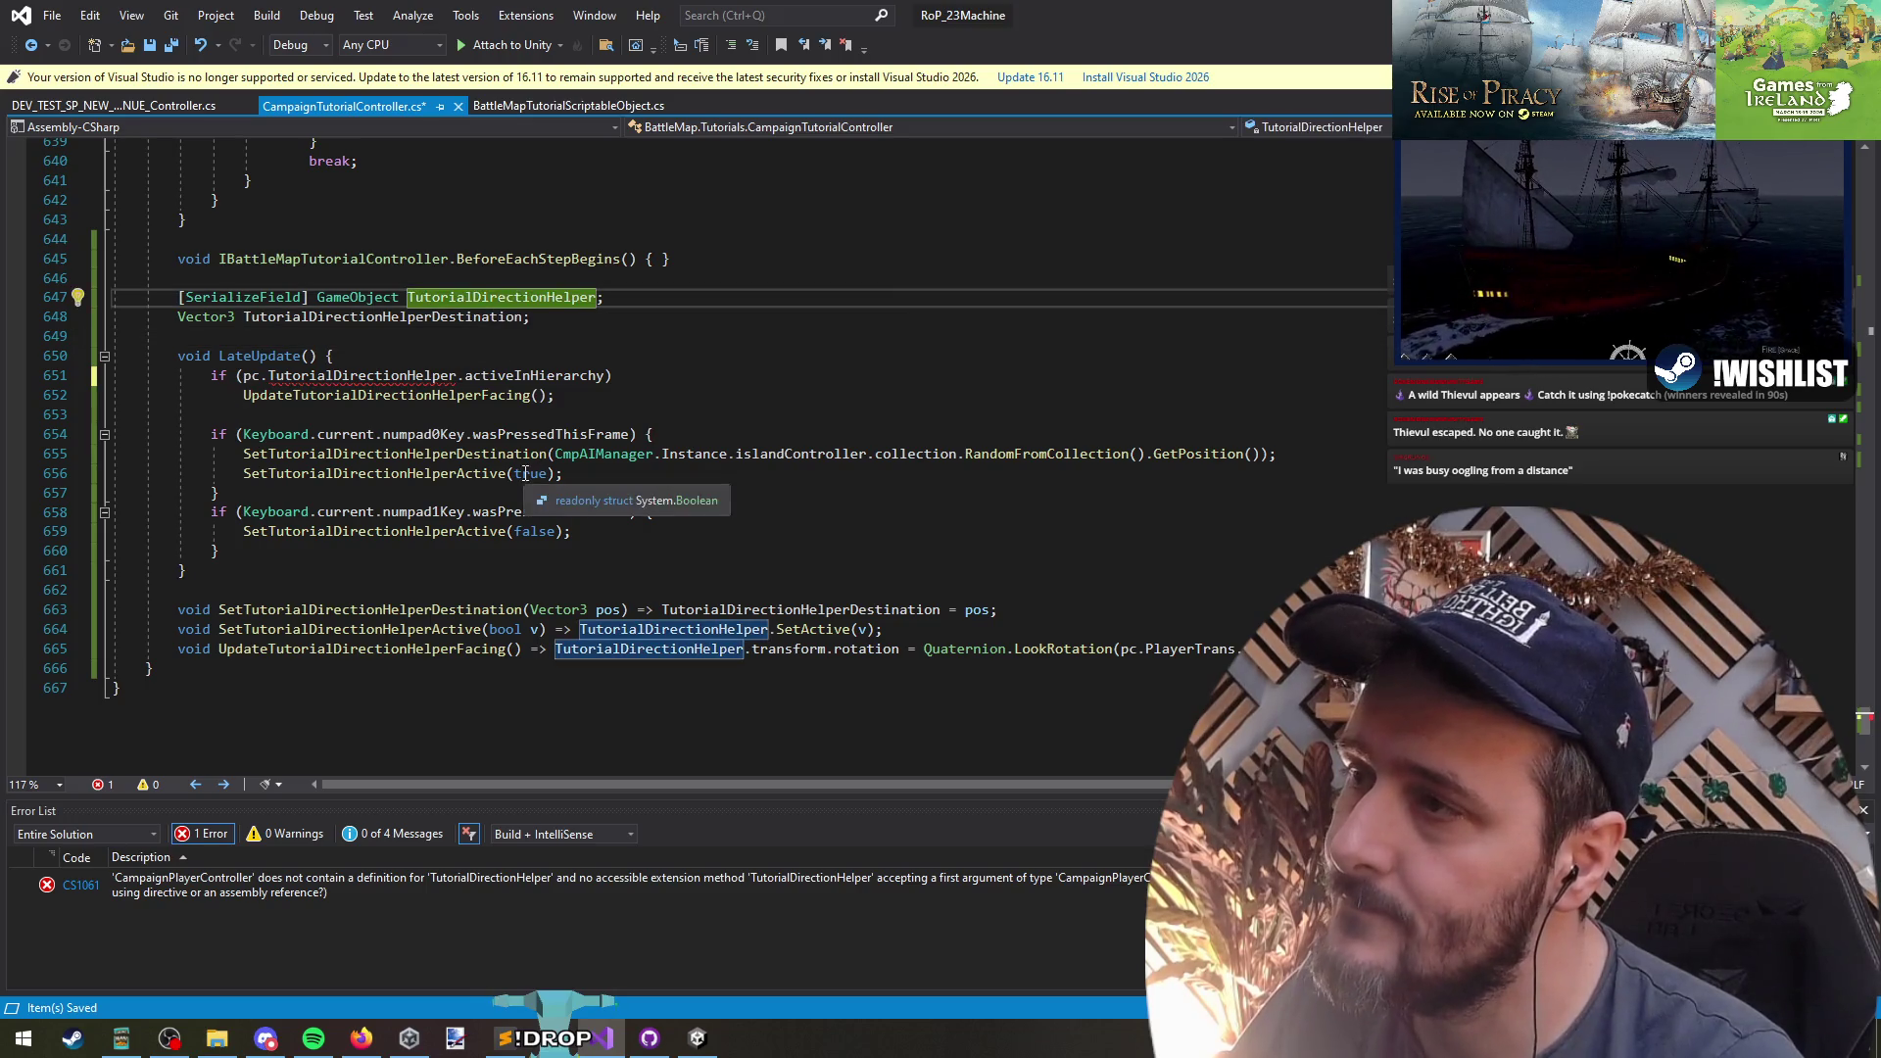
pyautogui.hotkey('ctrl', 'x')
# - Replace the quick-fix field generated in CampaignPlayerController with the pasted serialized GameObject TutorialDirectionHelper declaration
pyautogui.rightClick(370, 357)
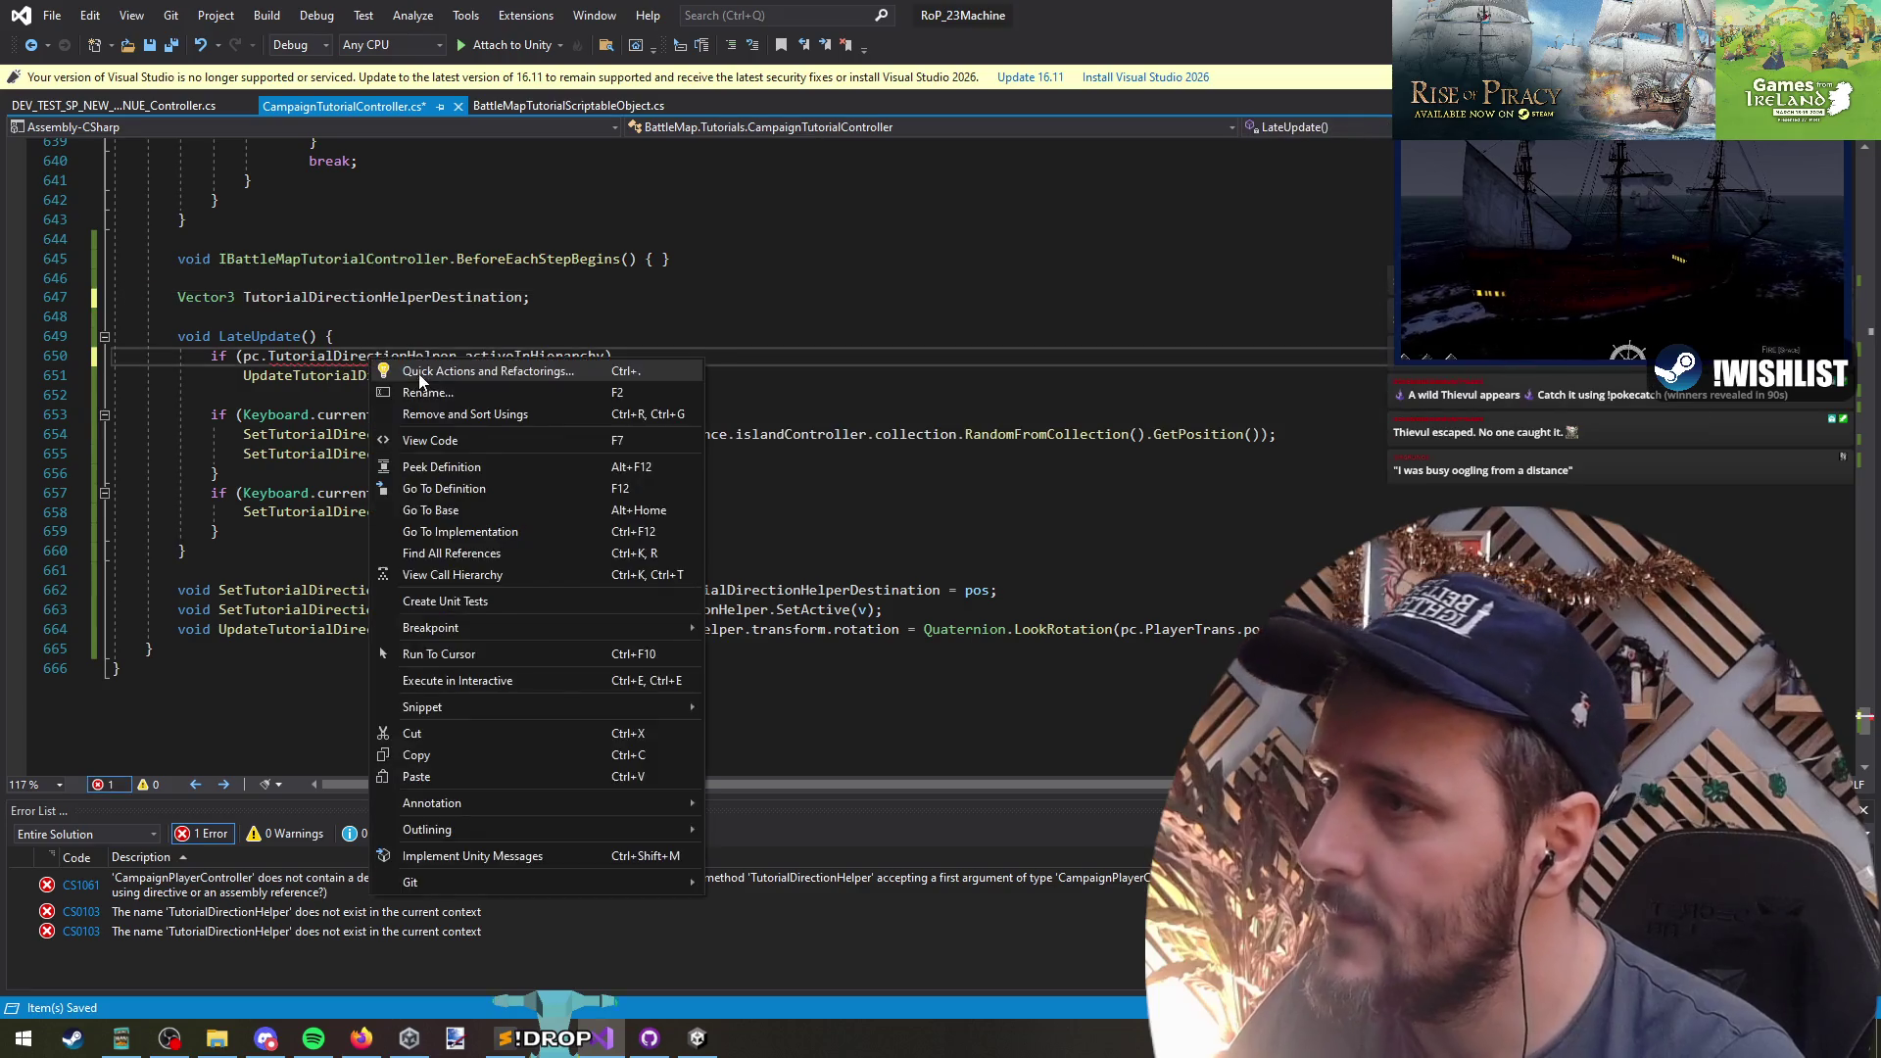
pyautogui.click(401, 371)
pyautogui.click(181, 405)
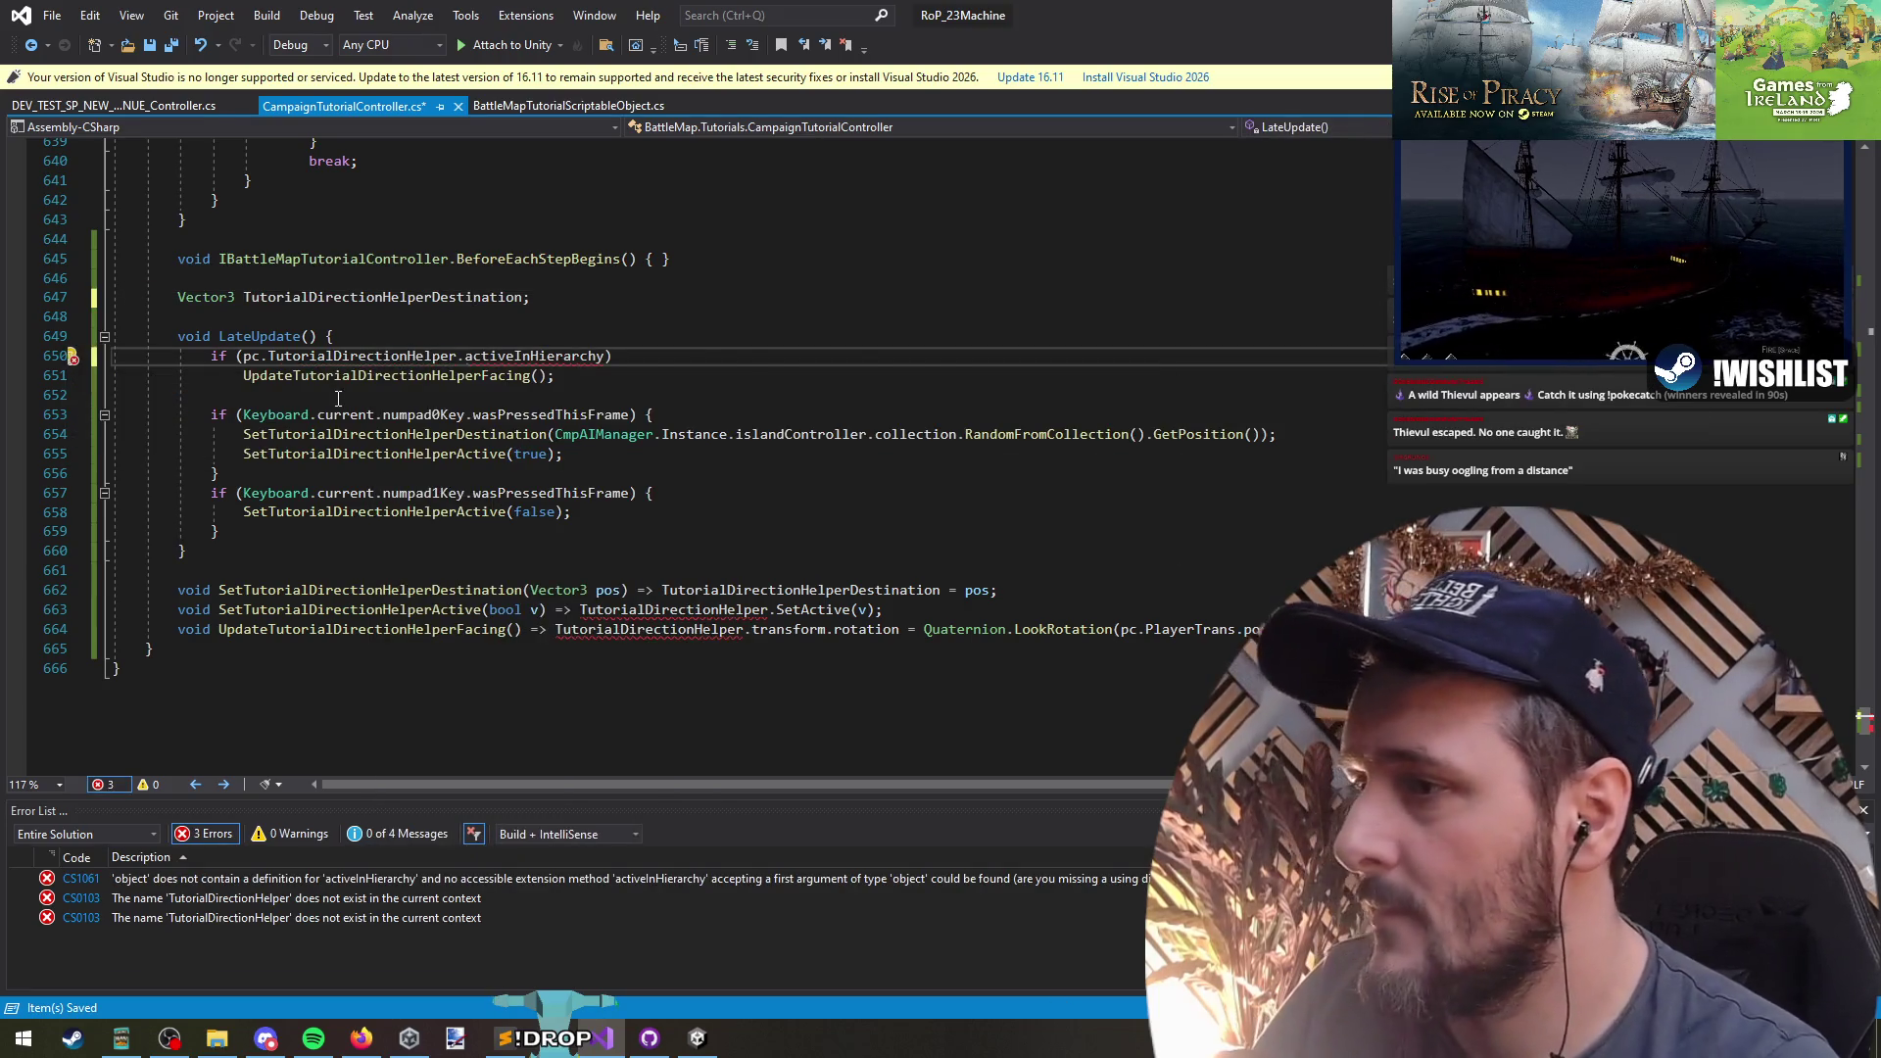
pyautogui.click(328, 480)
pyautogui.hotkey('ctrl', 'v')
pyautogui.press('Up')
pyautogui.press('Up')
pyautogui.hotkey('ctrl', 'x')
pyautogui.hotkey('ctrl', 'Tab')
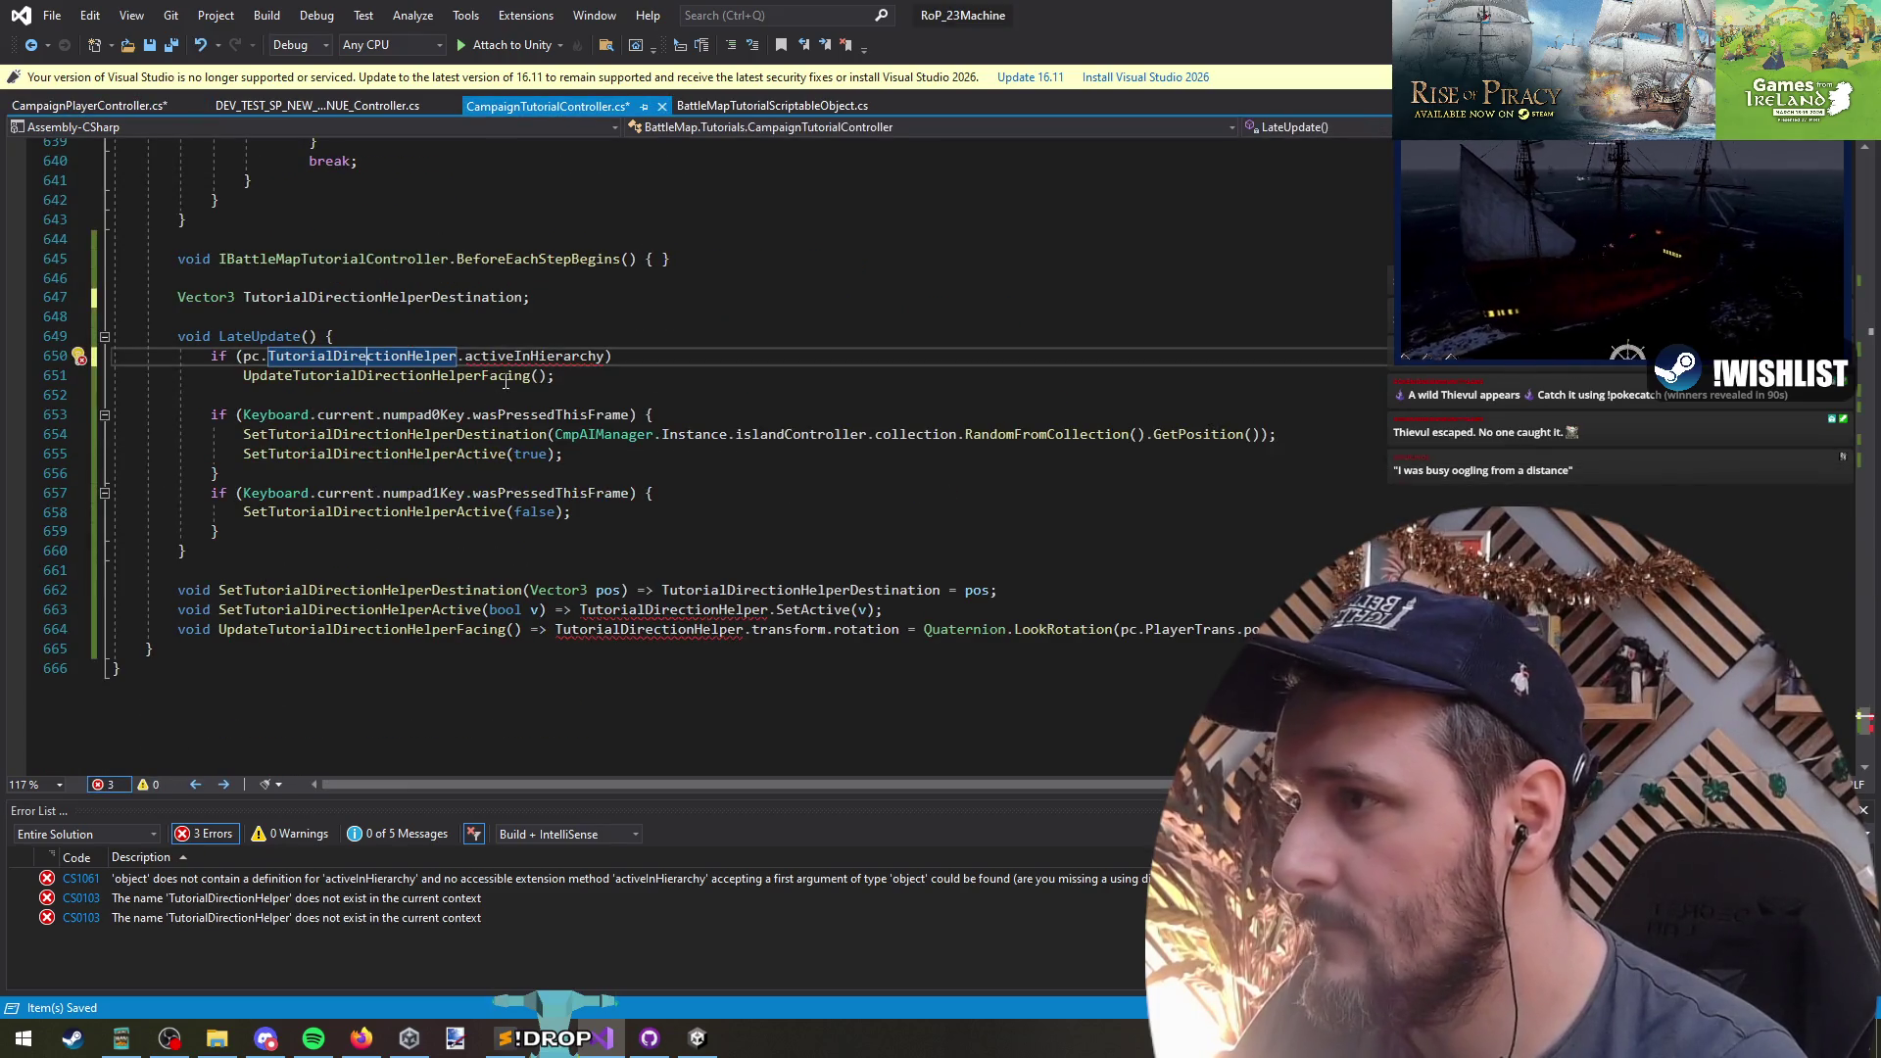
pyautogui.hotkey('ctrl', 'Tab')
# - Make the TutorialDirectionHelper field internal and move it to line 11 near the class top
pyautogui.click(315, 458)
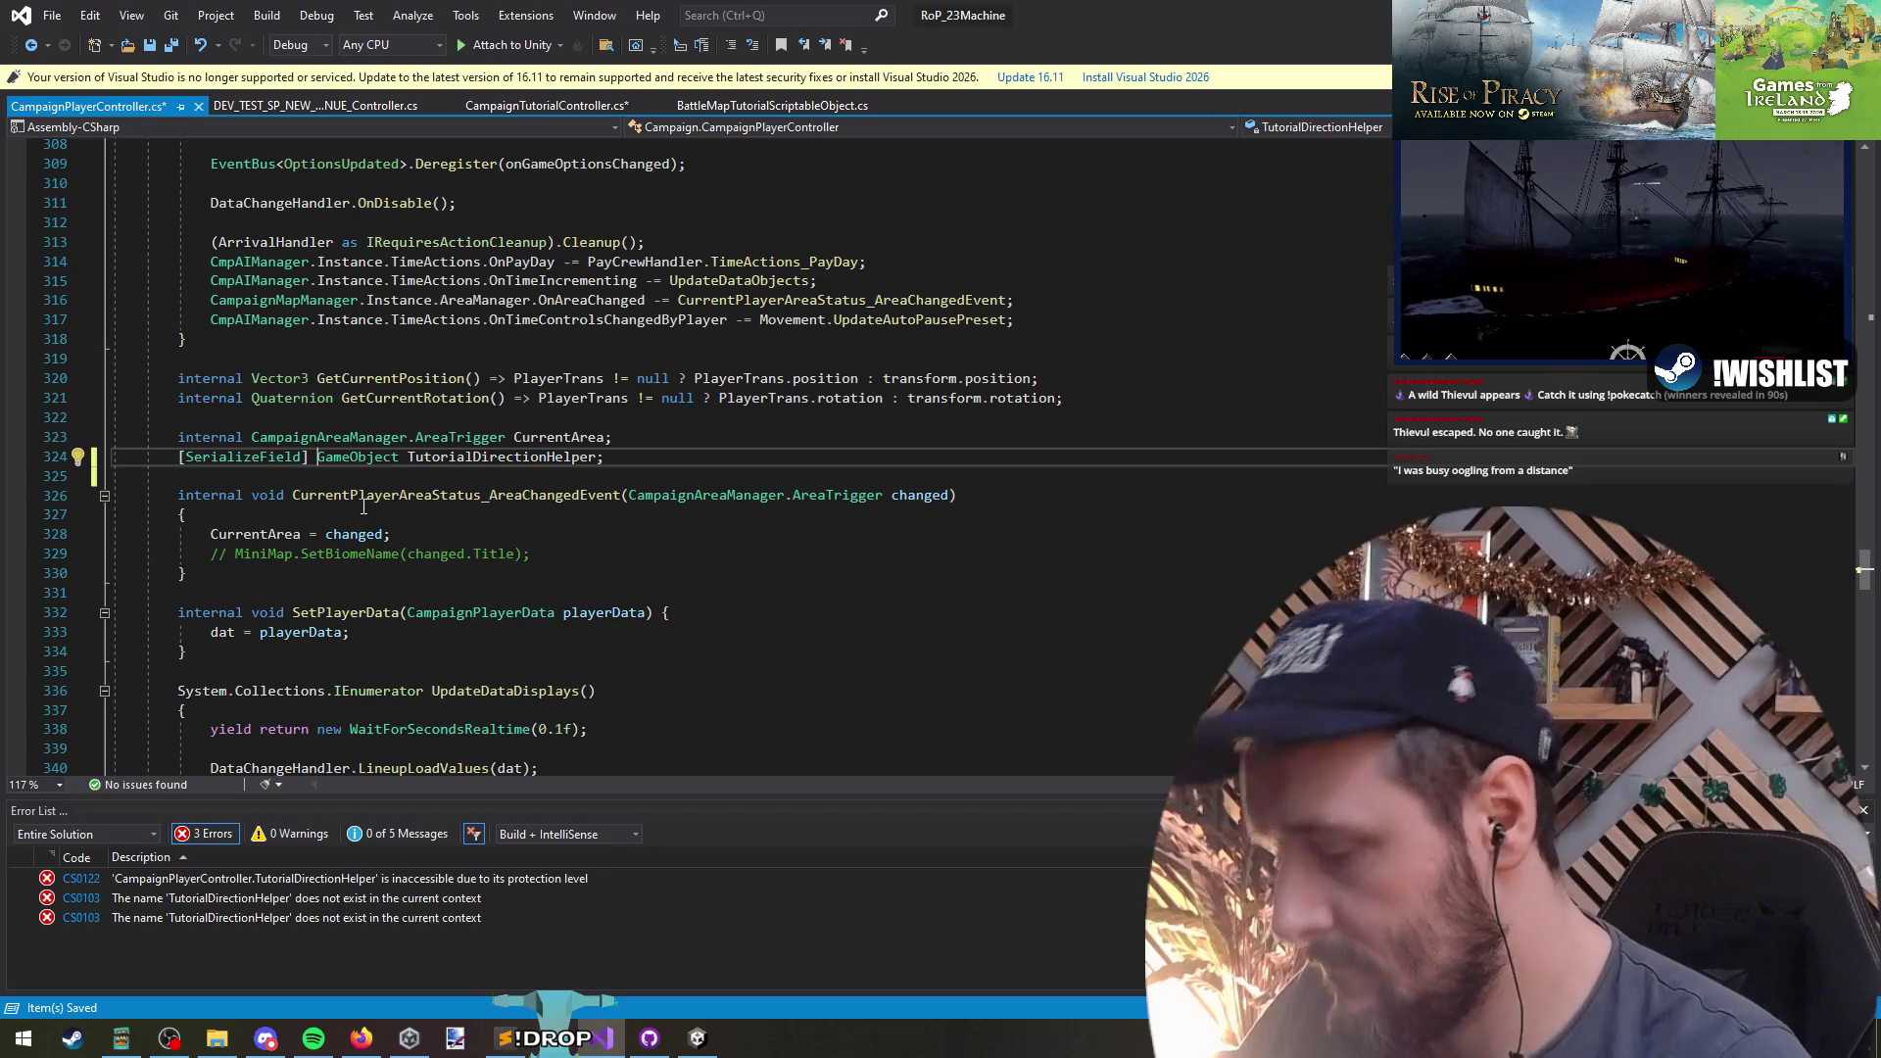
pyautogui.write('internal')
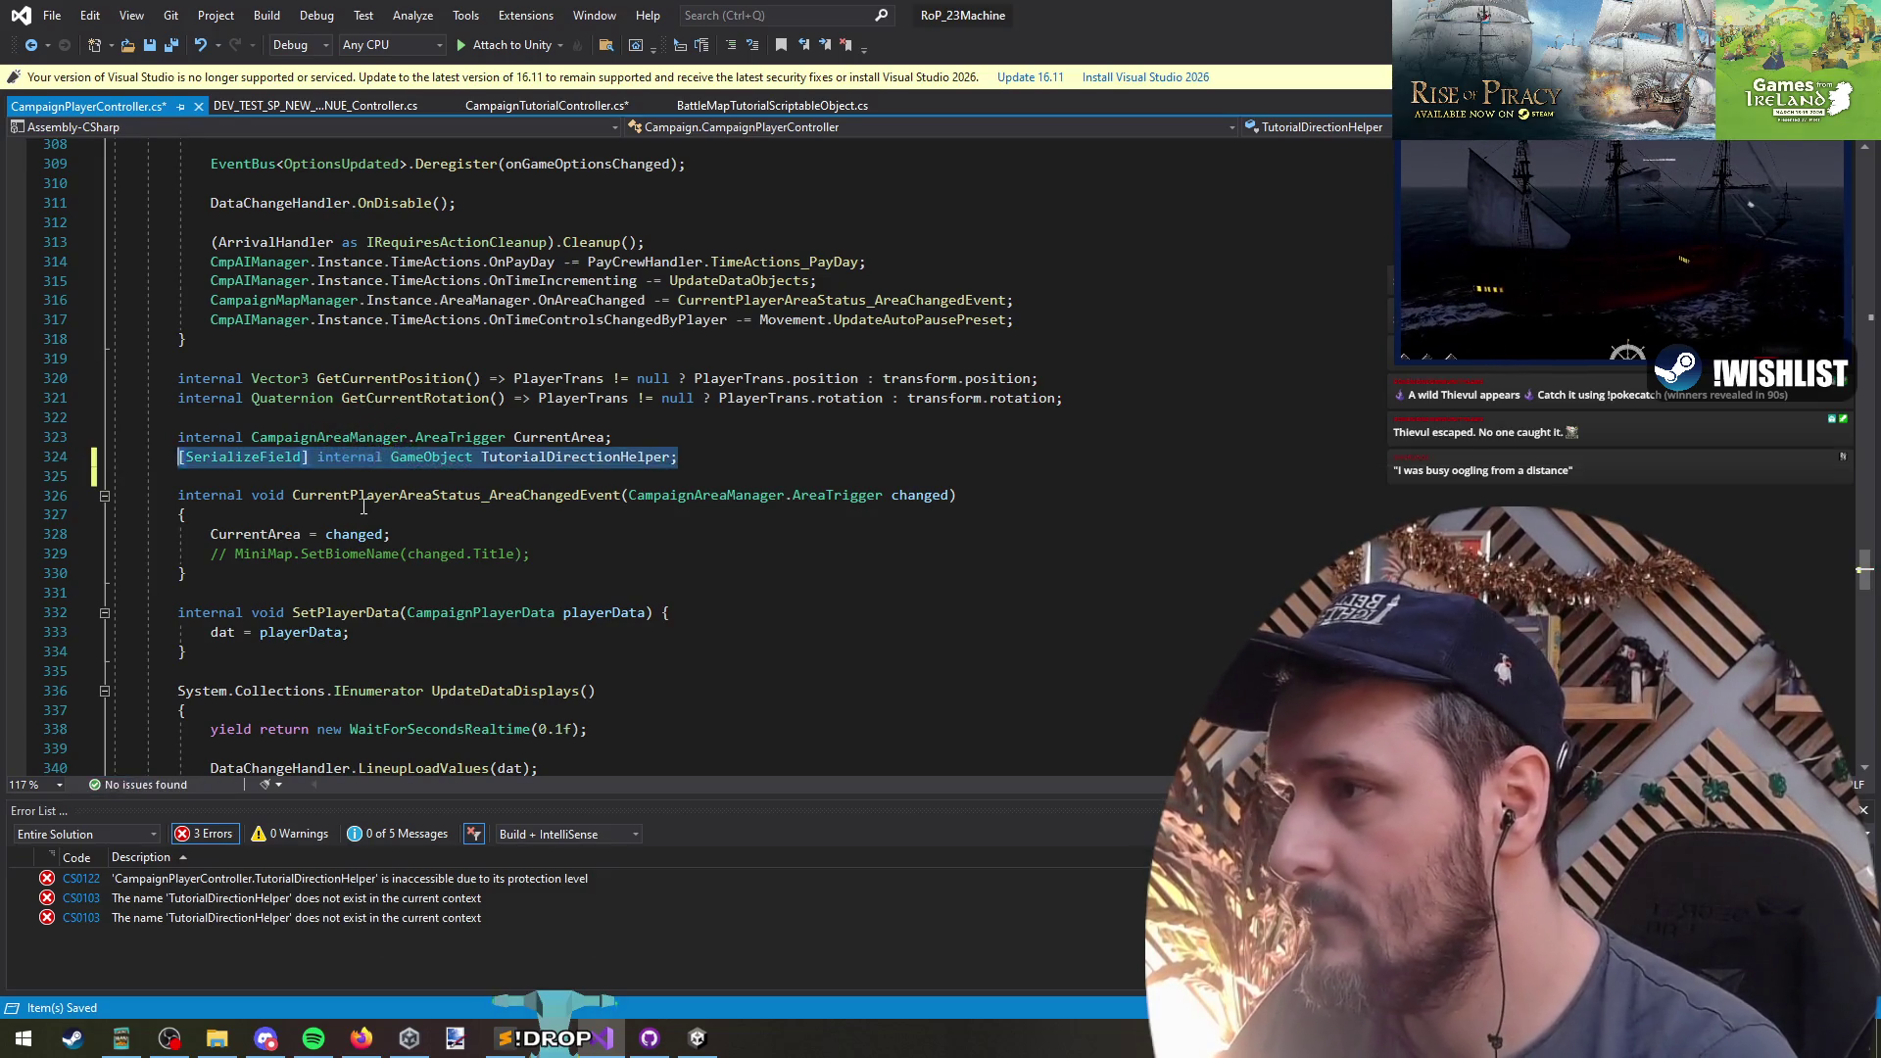
pyautogui.hotkey('ctrl', 'Home')
pyautogui.press('Down')
pyautogui.click(307, 338)
pyautogui.hotkey('ctrl', 'v')
pyautogui.press('Return')
# - Prefix the helper references on lines 663 and 664 with pc., then save all files
pyautogui.hotkey('ctrl', 'Tab')
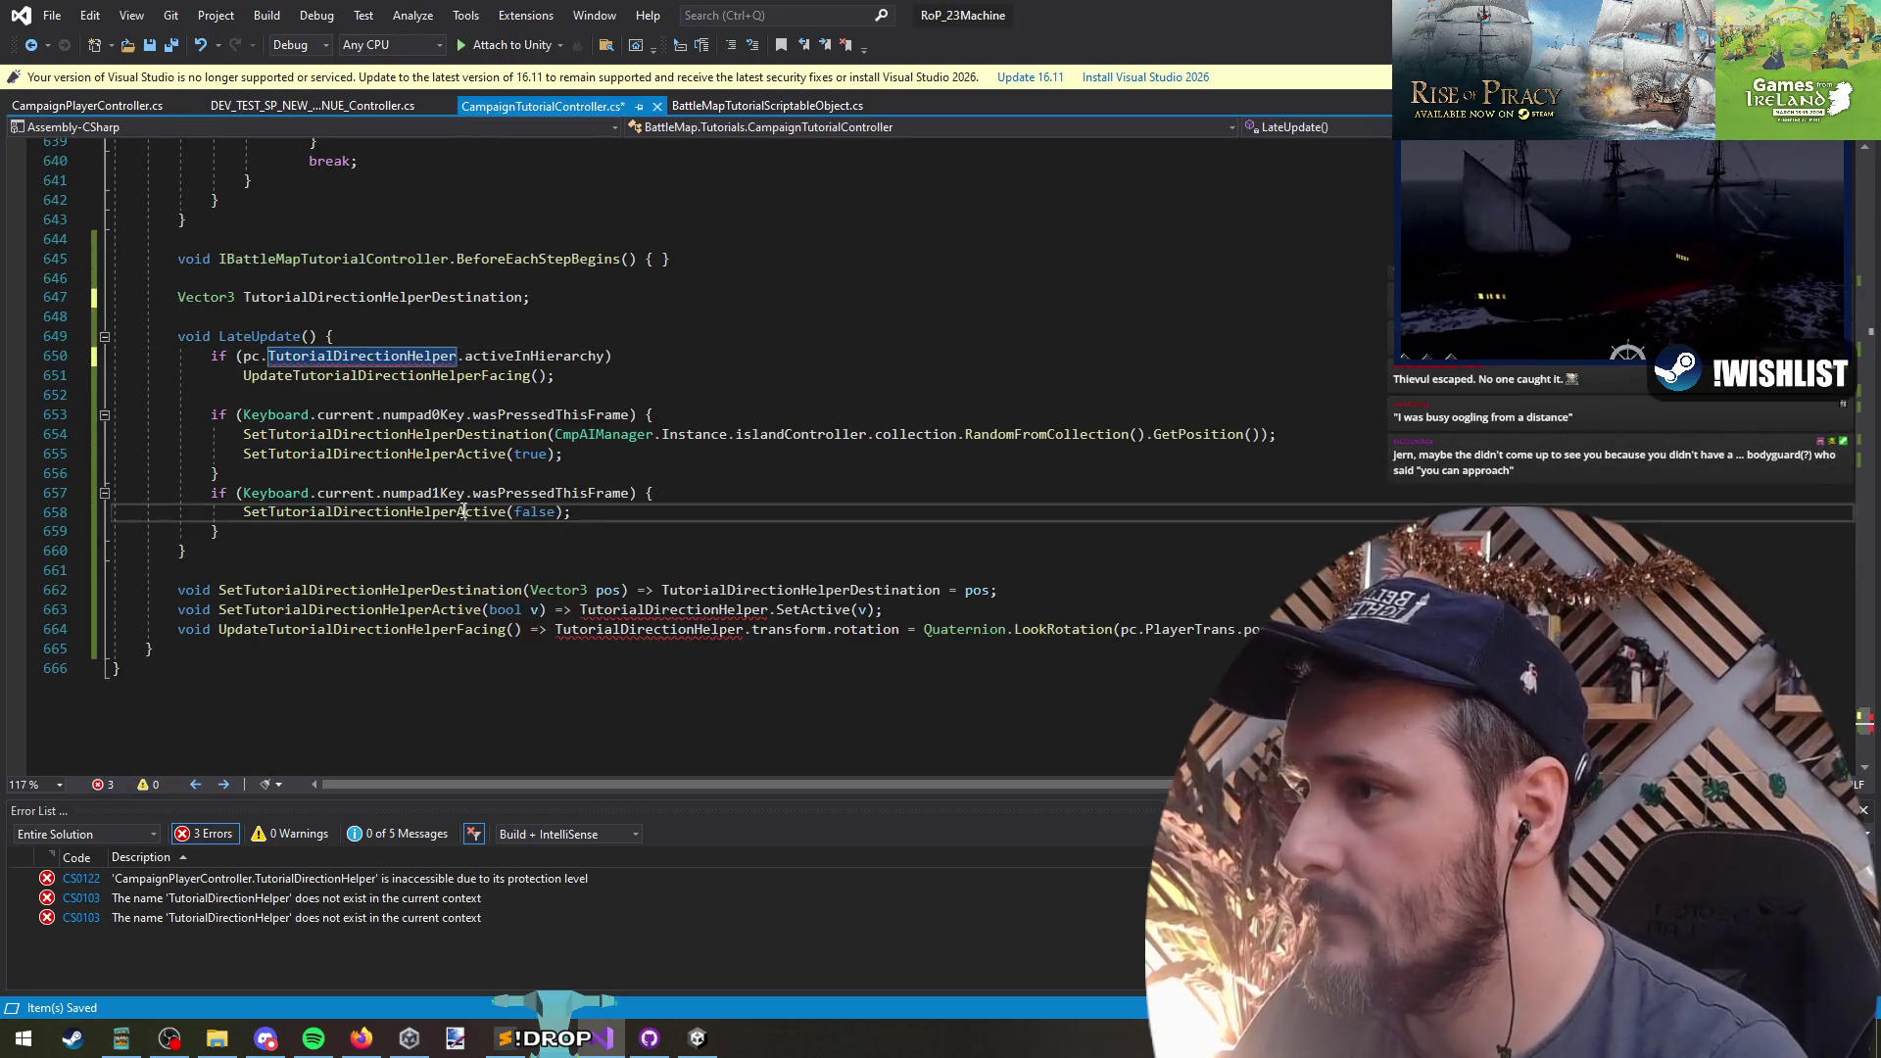
pyautogui.hotkey('ctrl', '-')
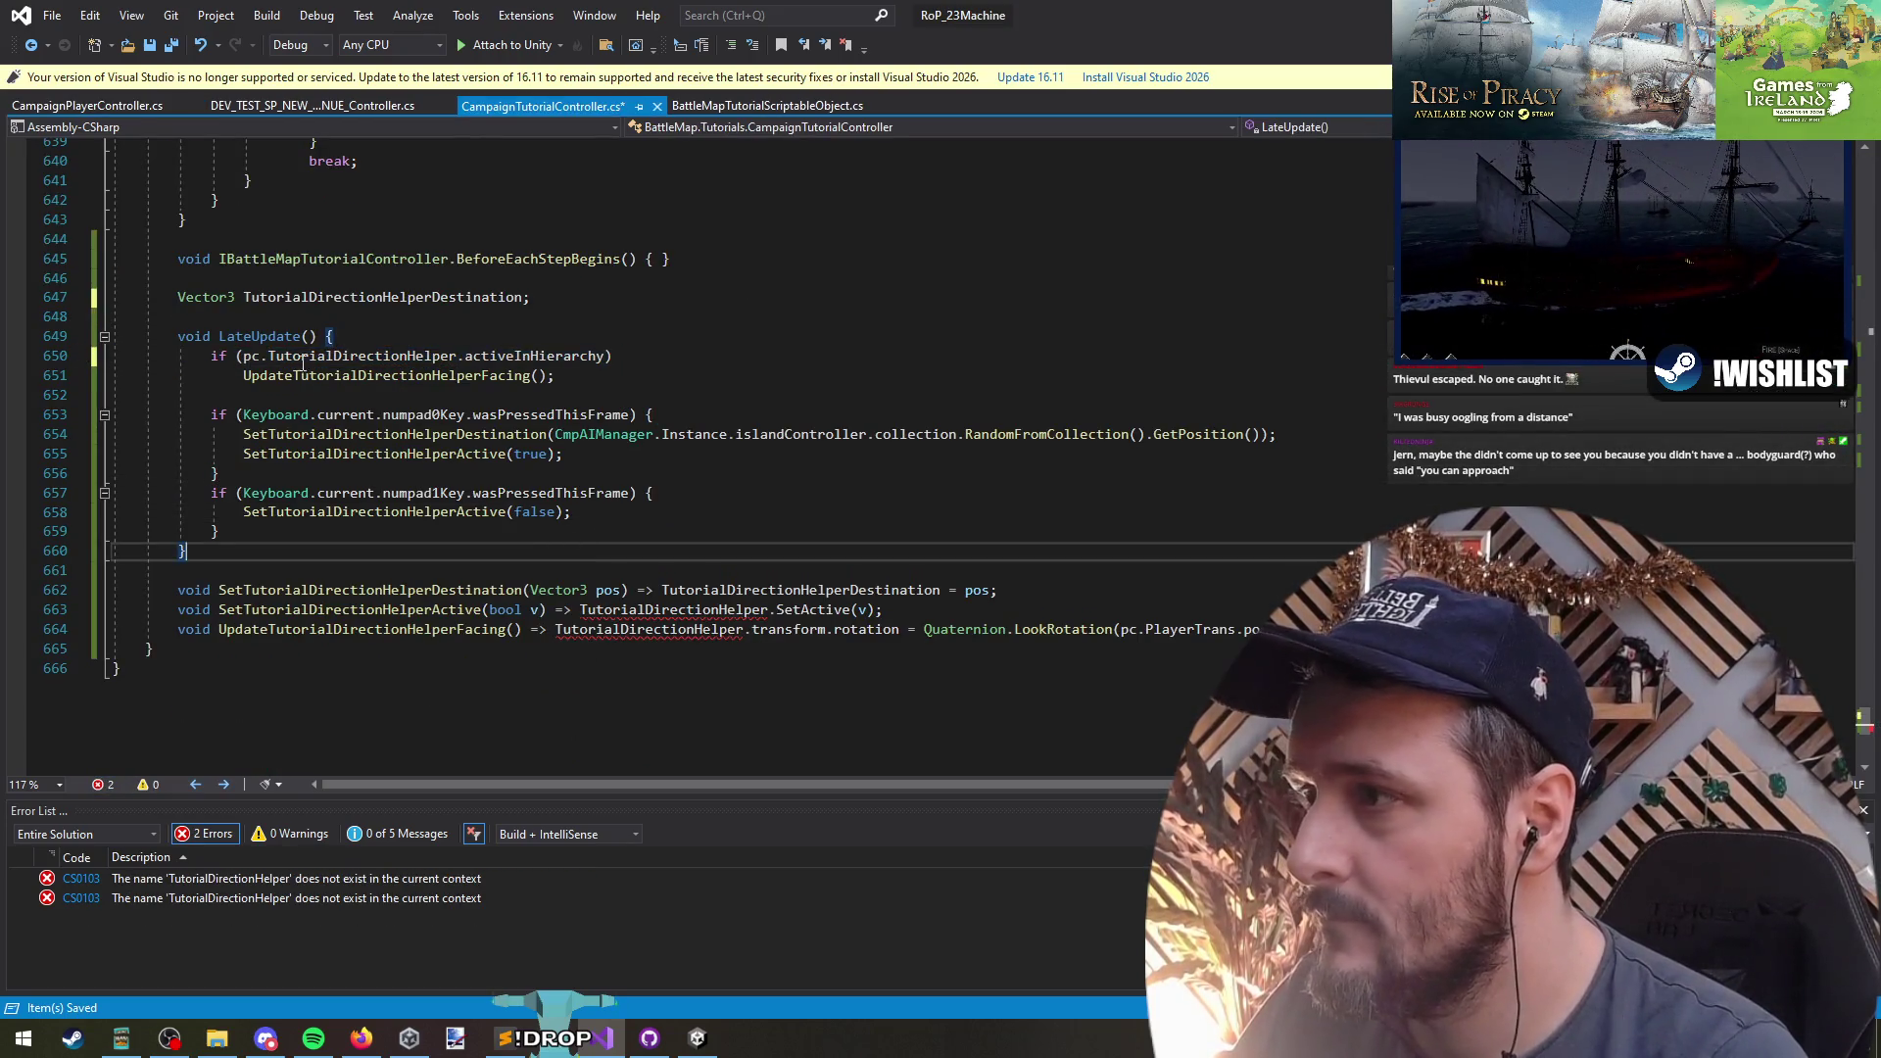
pyautogui.hotkey('ctrl', '-')
pyautogui.click(579, 610)
pyautogui.write('pc.')
pyautogui.click(556, 629)
pyautogui.write('pc.')
pyautogui.click(689, 692)
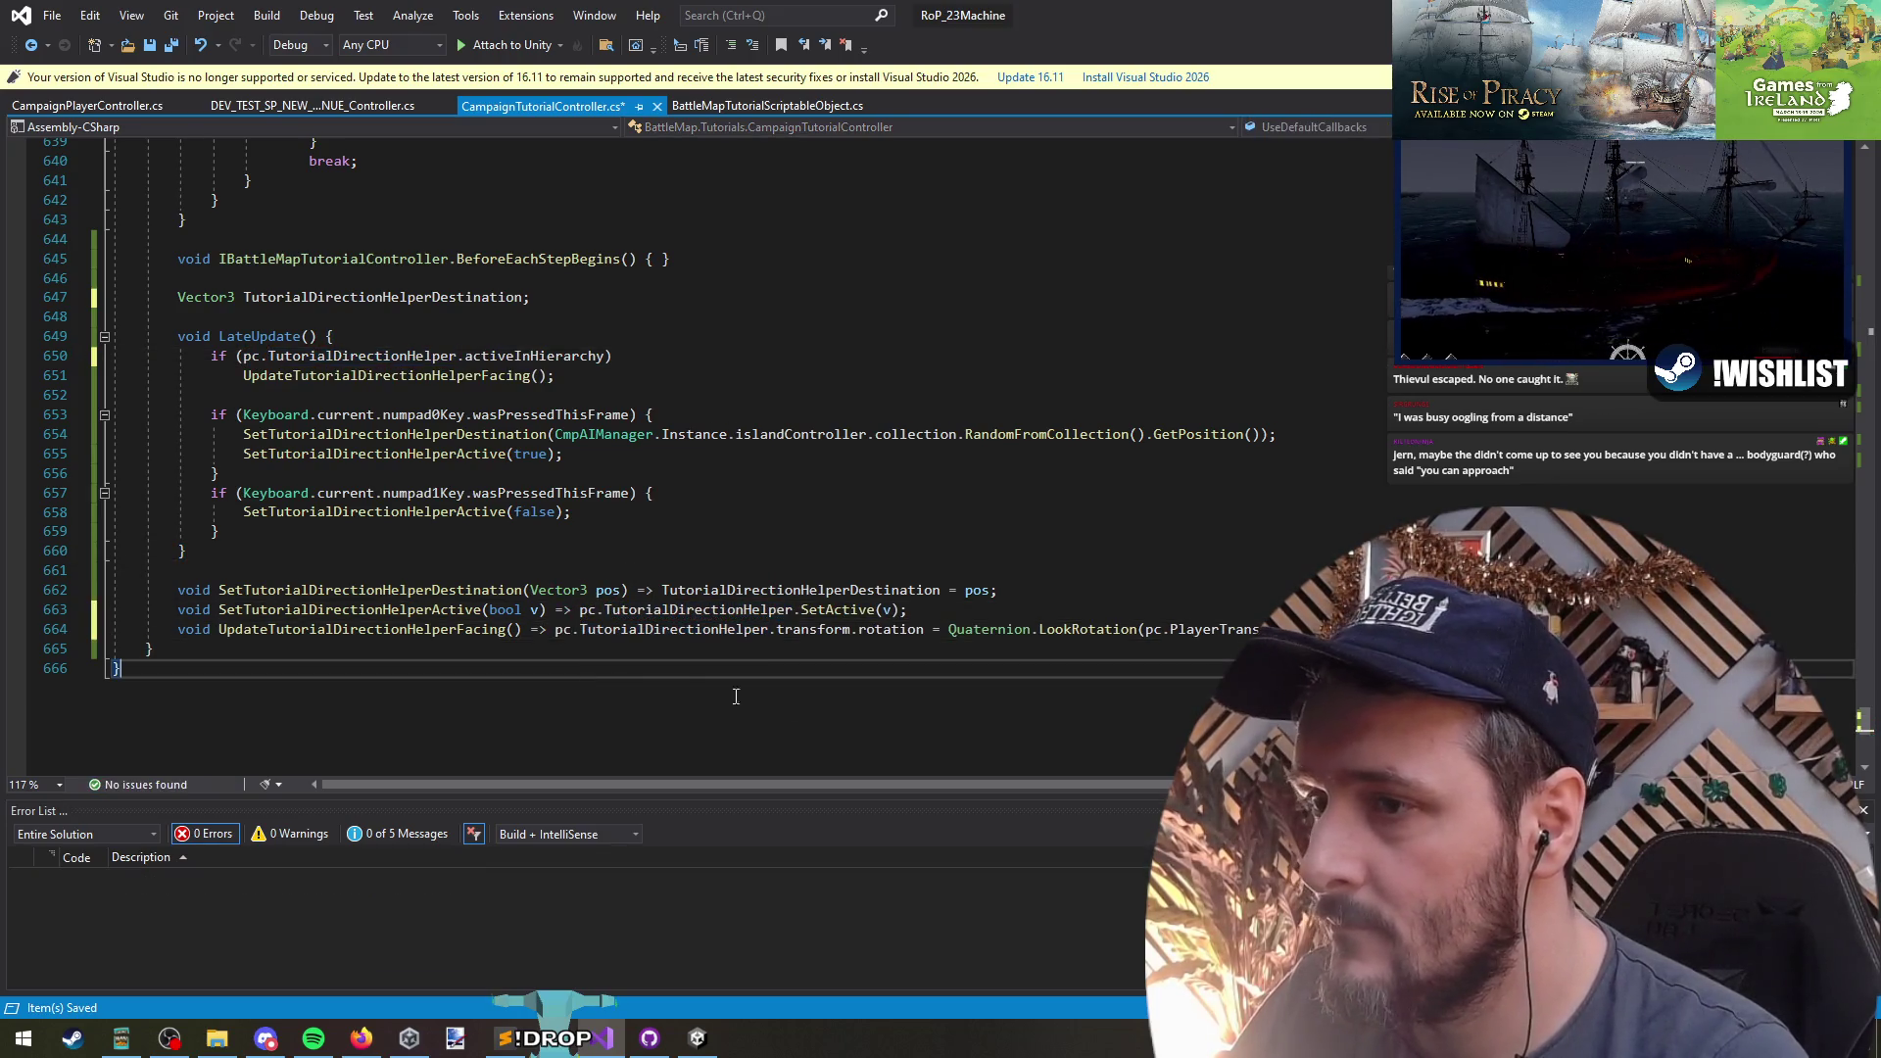
pyautogui.click(165, 55)
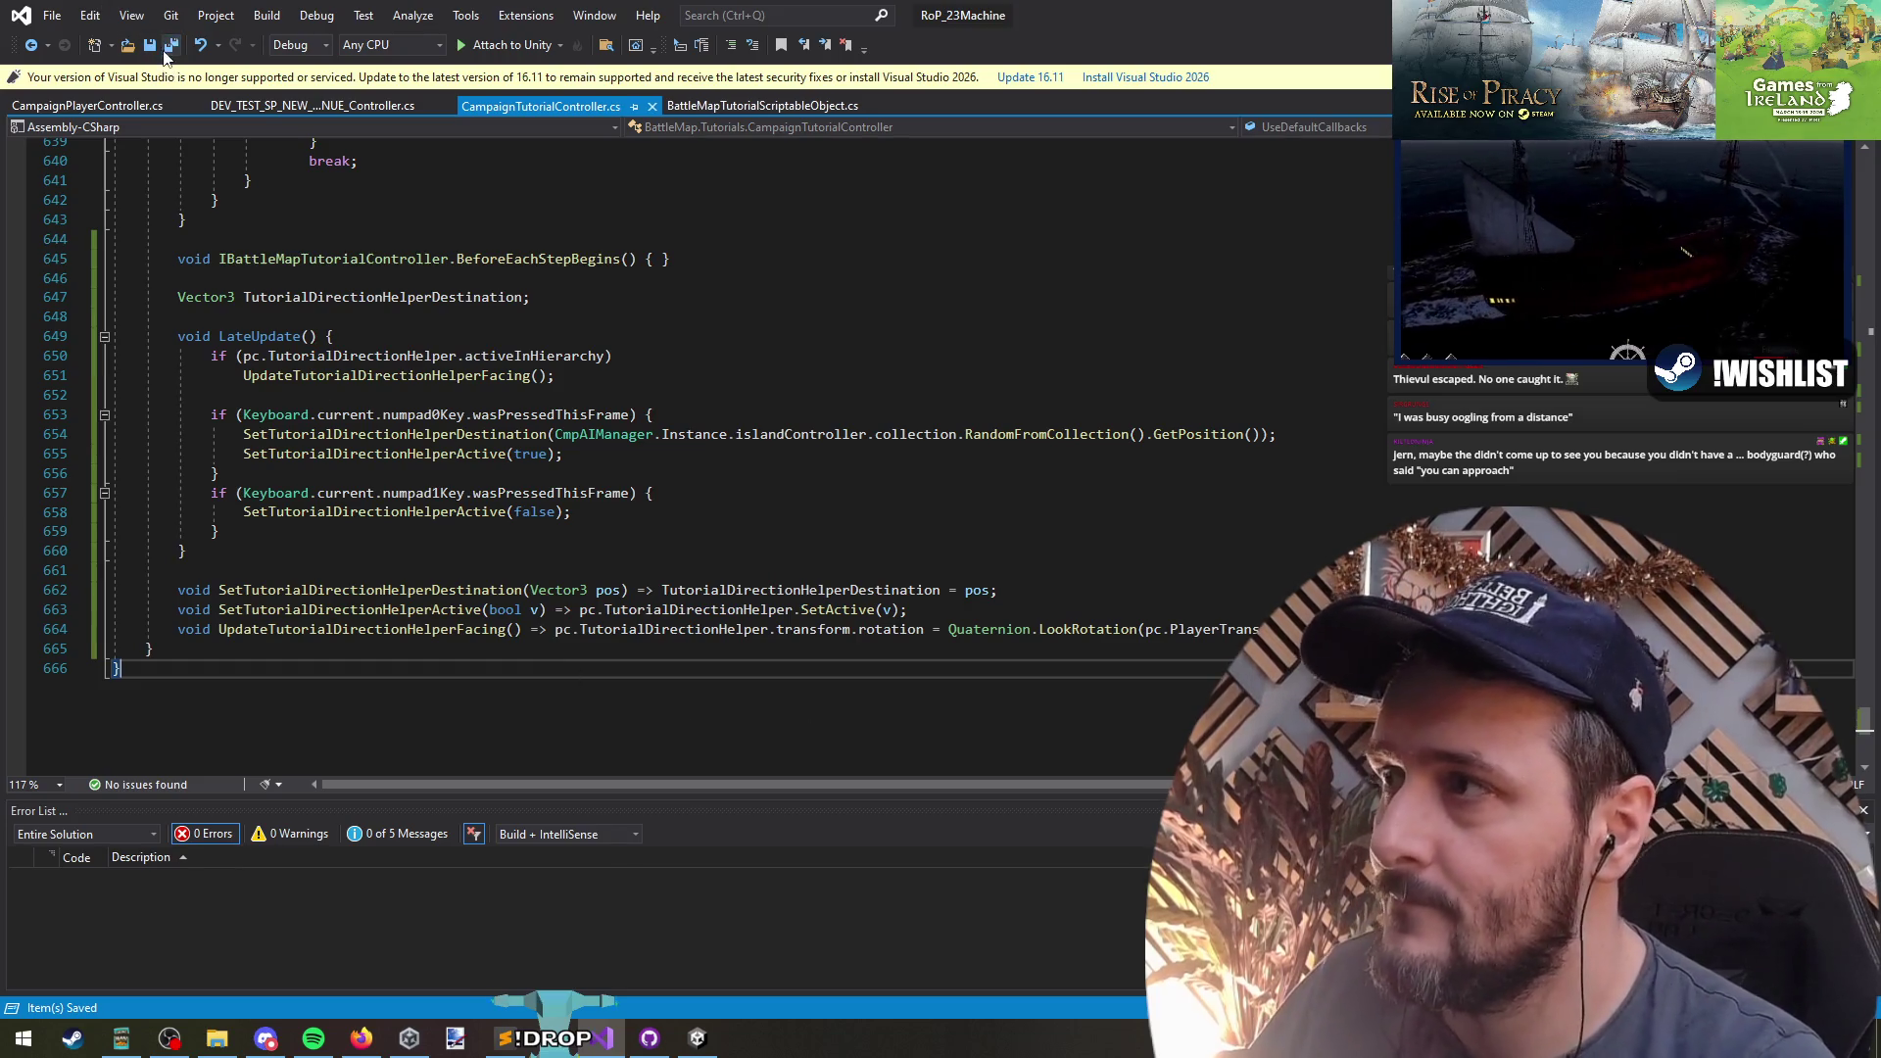
pyautogui.hotkey('alt', 'Tab')
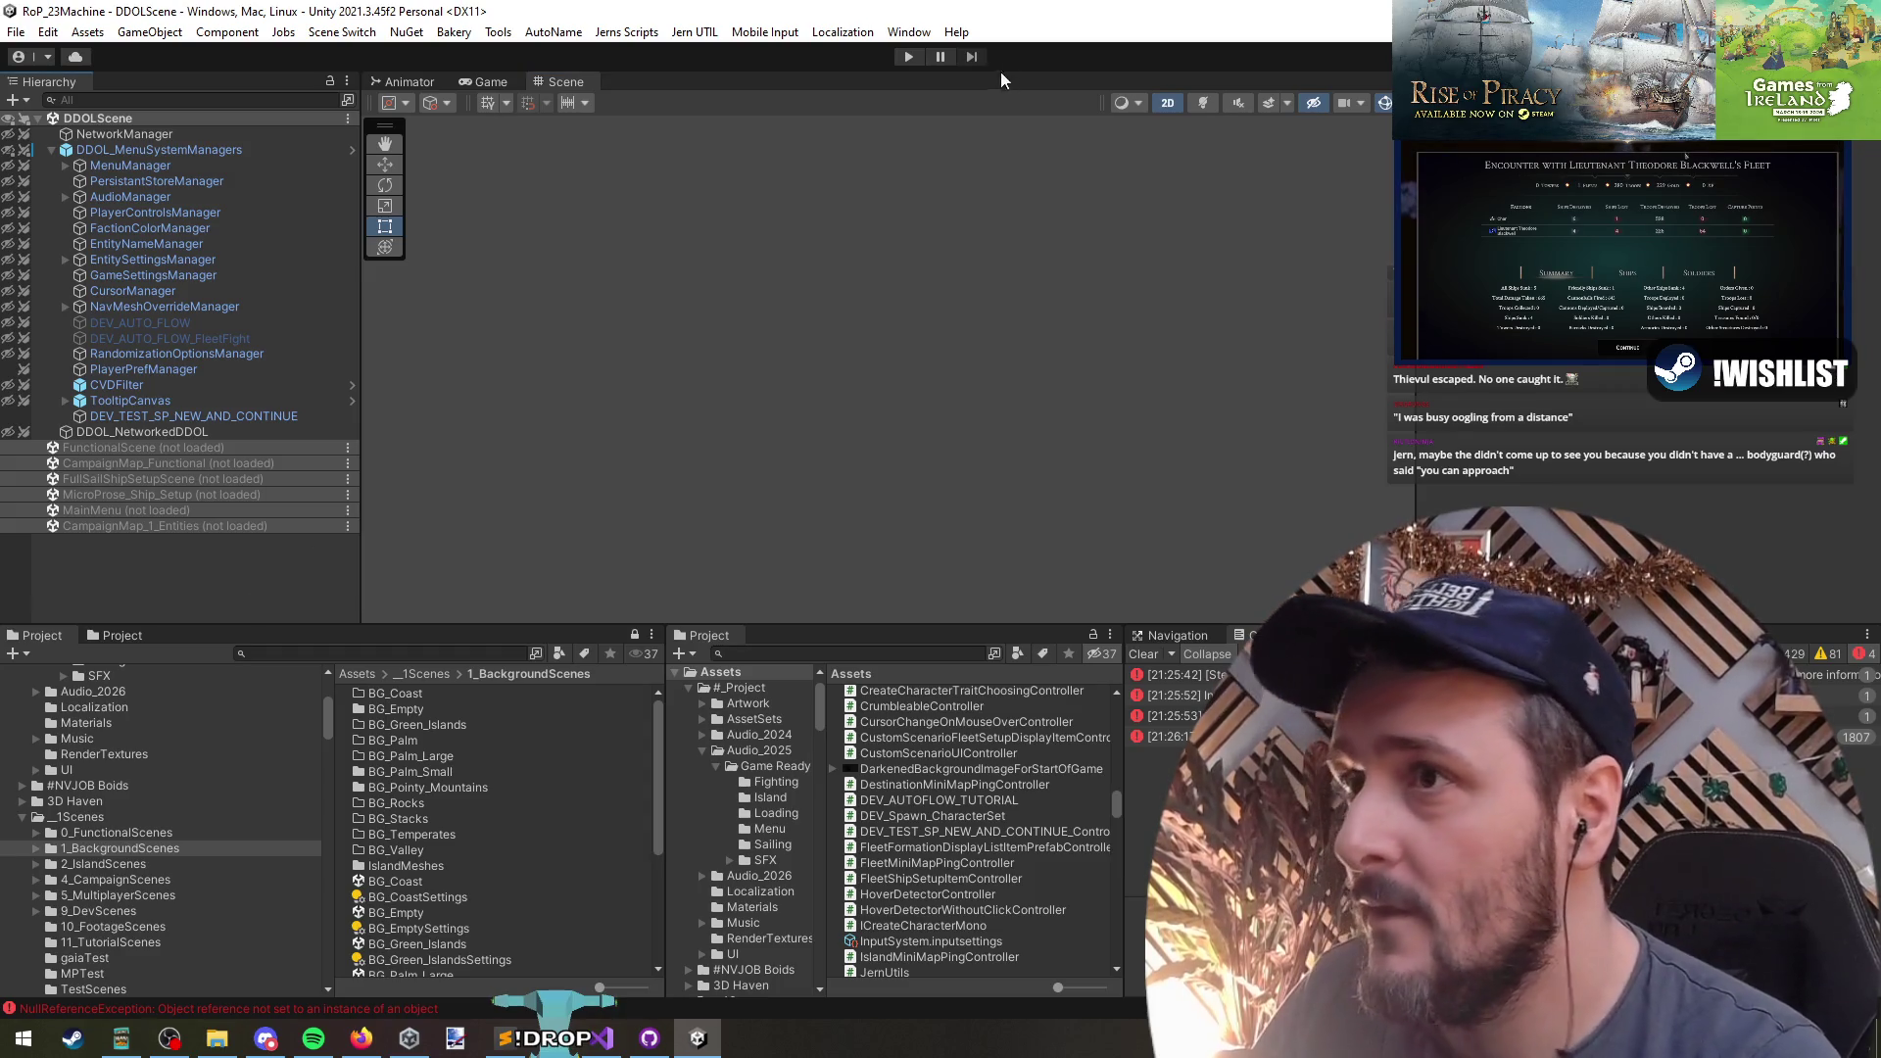
# - Playtest Tutorial 1 - Campaign with a captain, zoom out, stop, then load CampaignMap_Functional
pyautogui.click(907, 57)
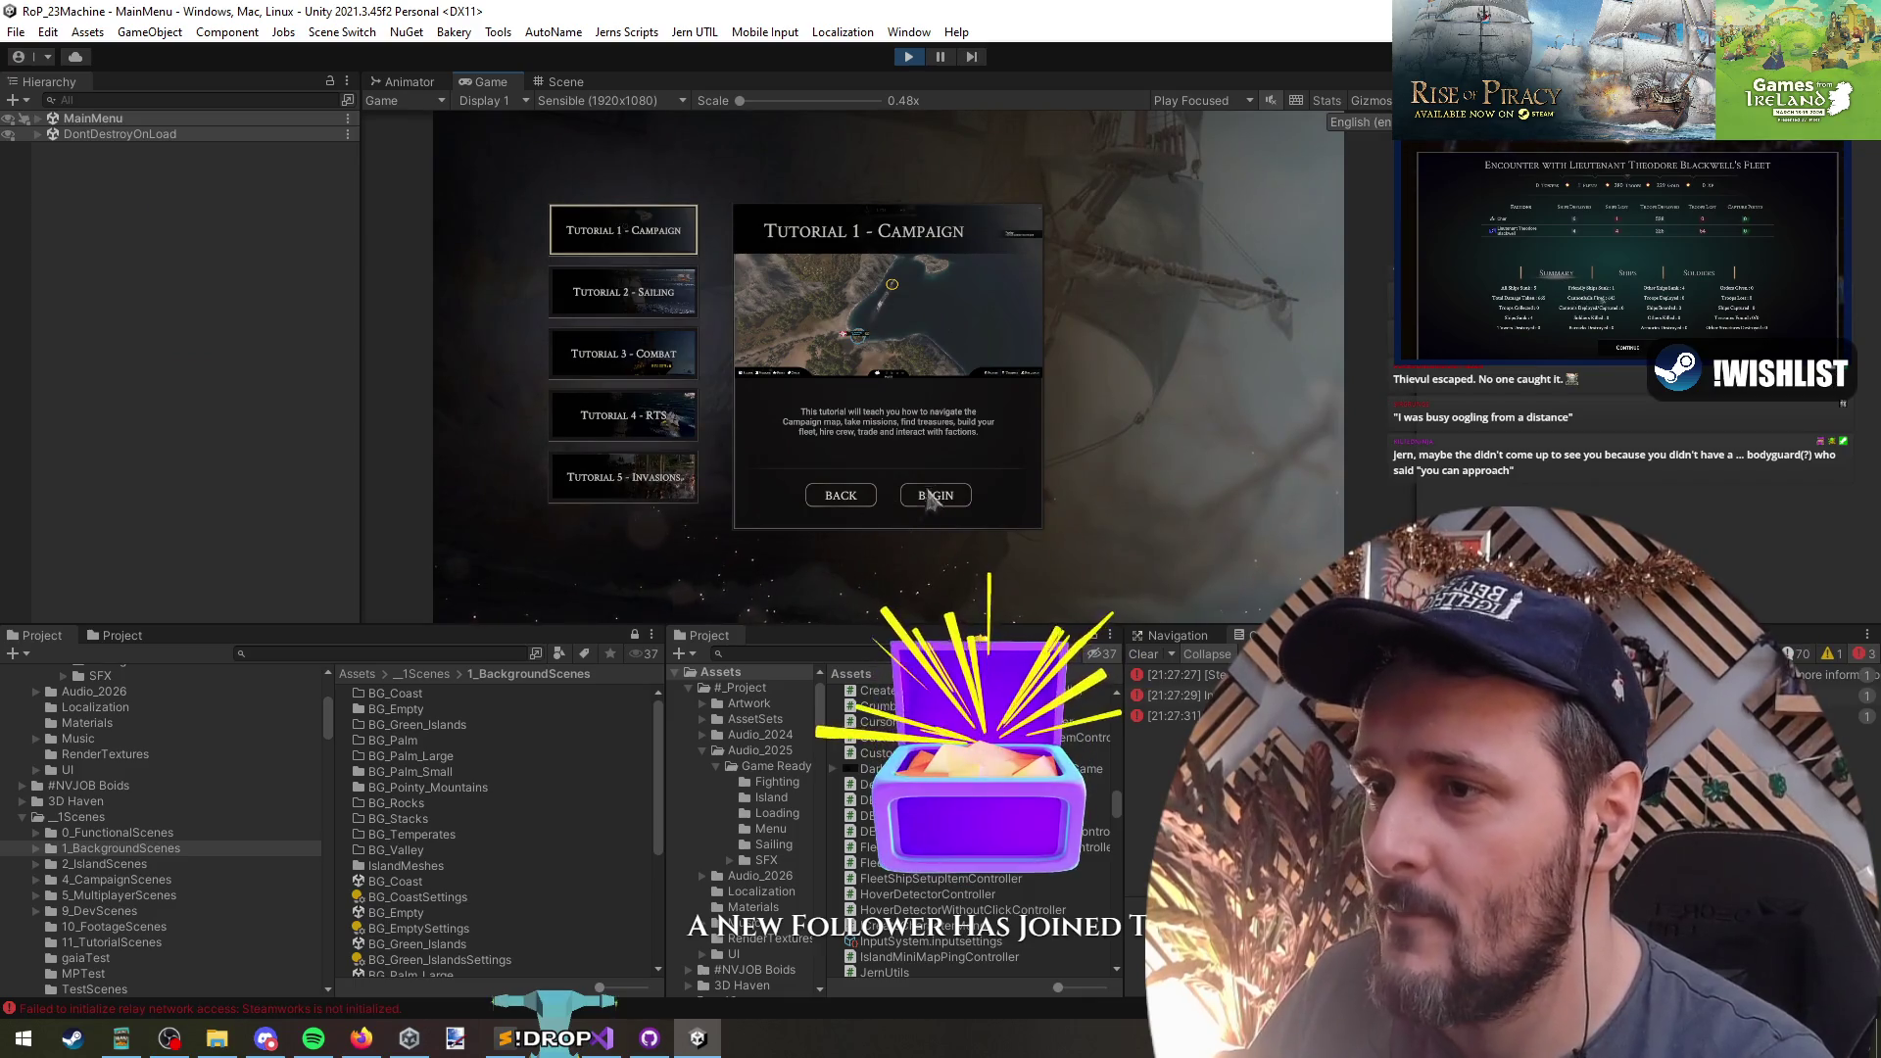
pyautogui.click(936, 495)
pyautogui.click(946, 505)
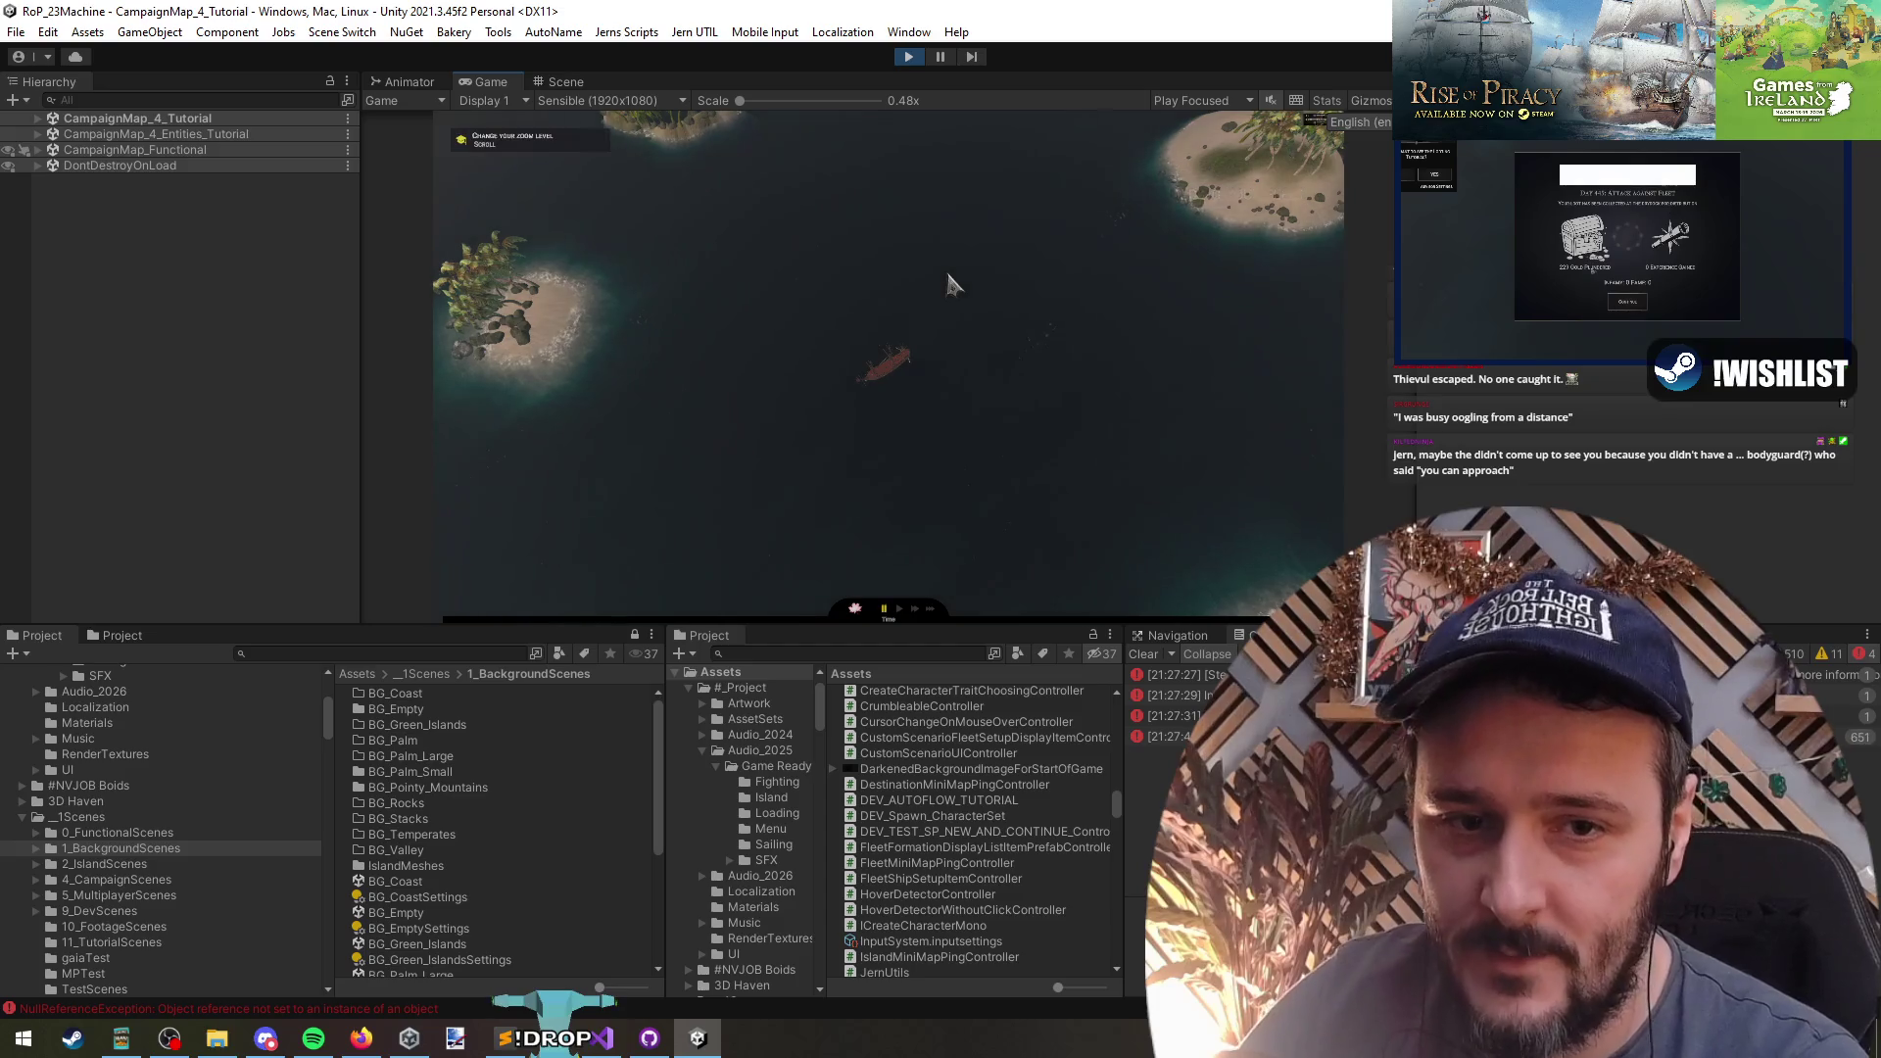
pyautogui.scroll(-5, 815, 335)
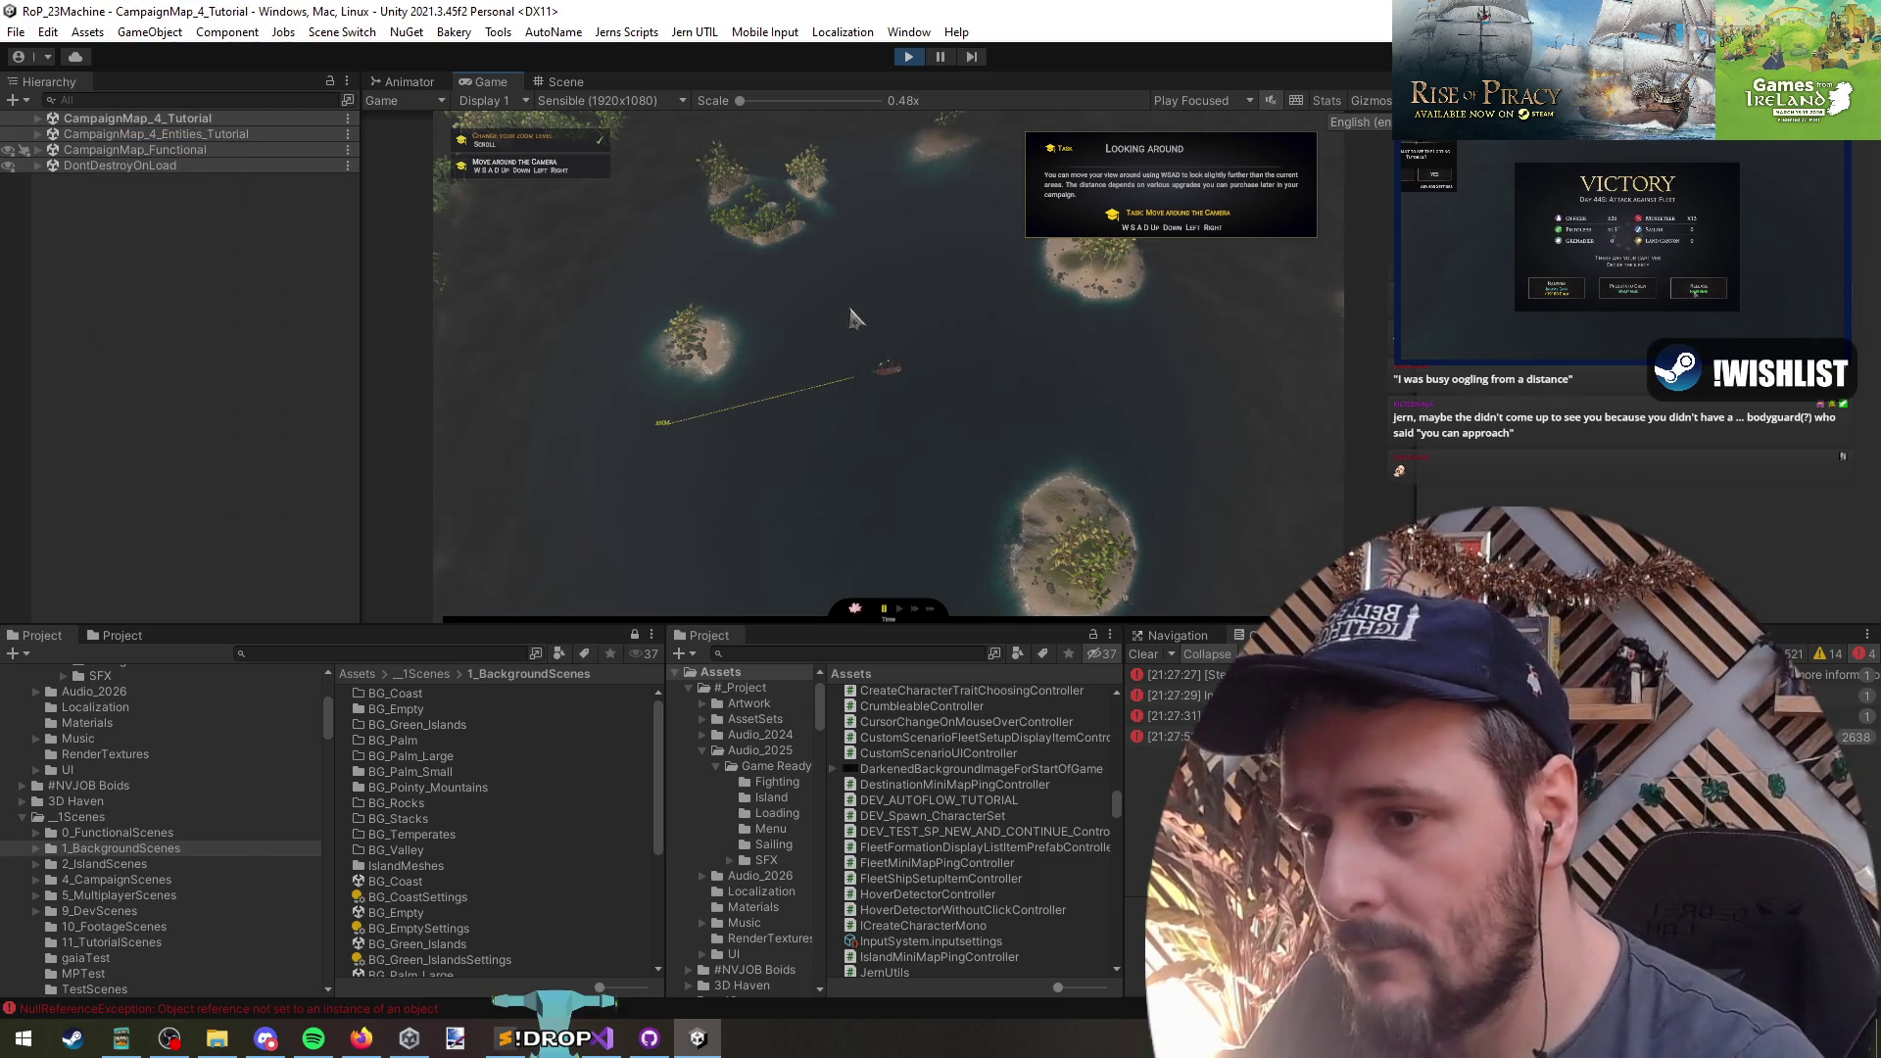
pyautogui.click(909, 56)
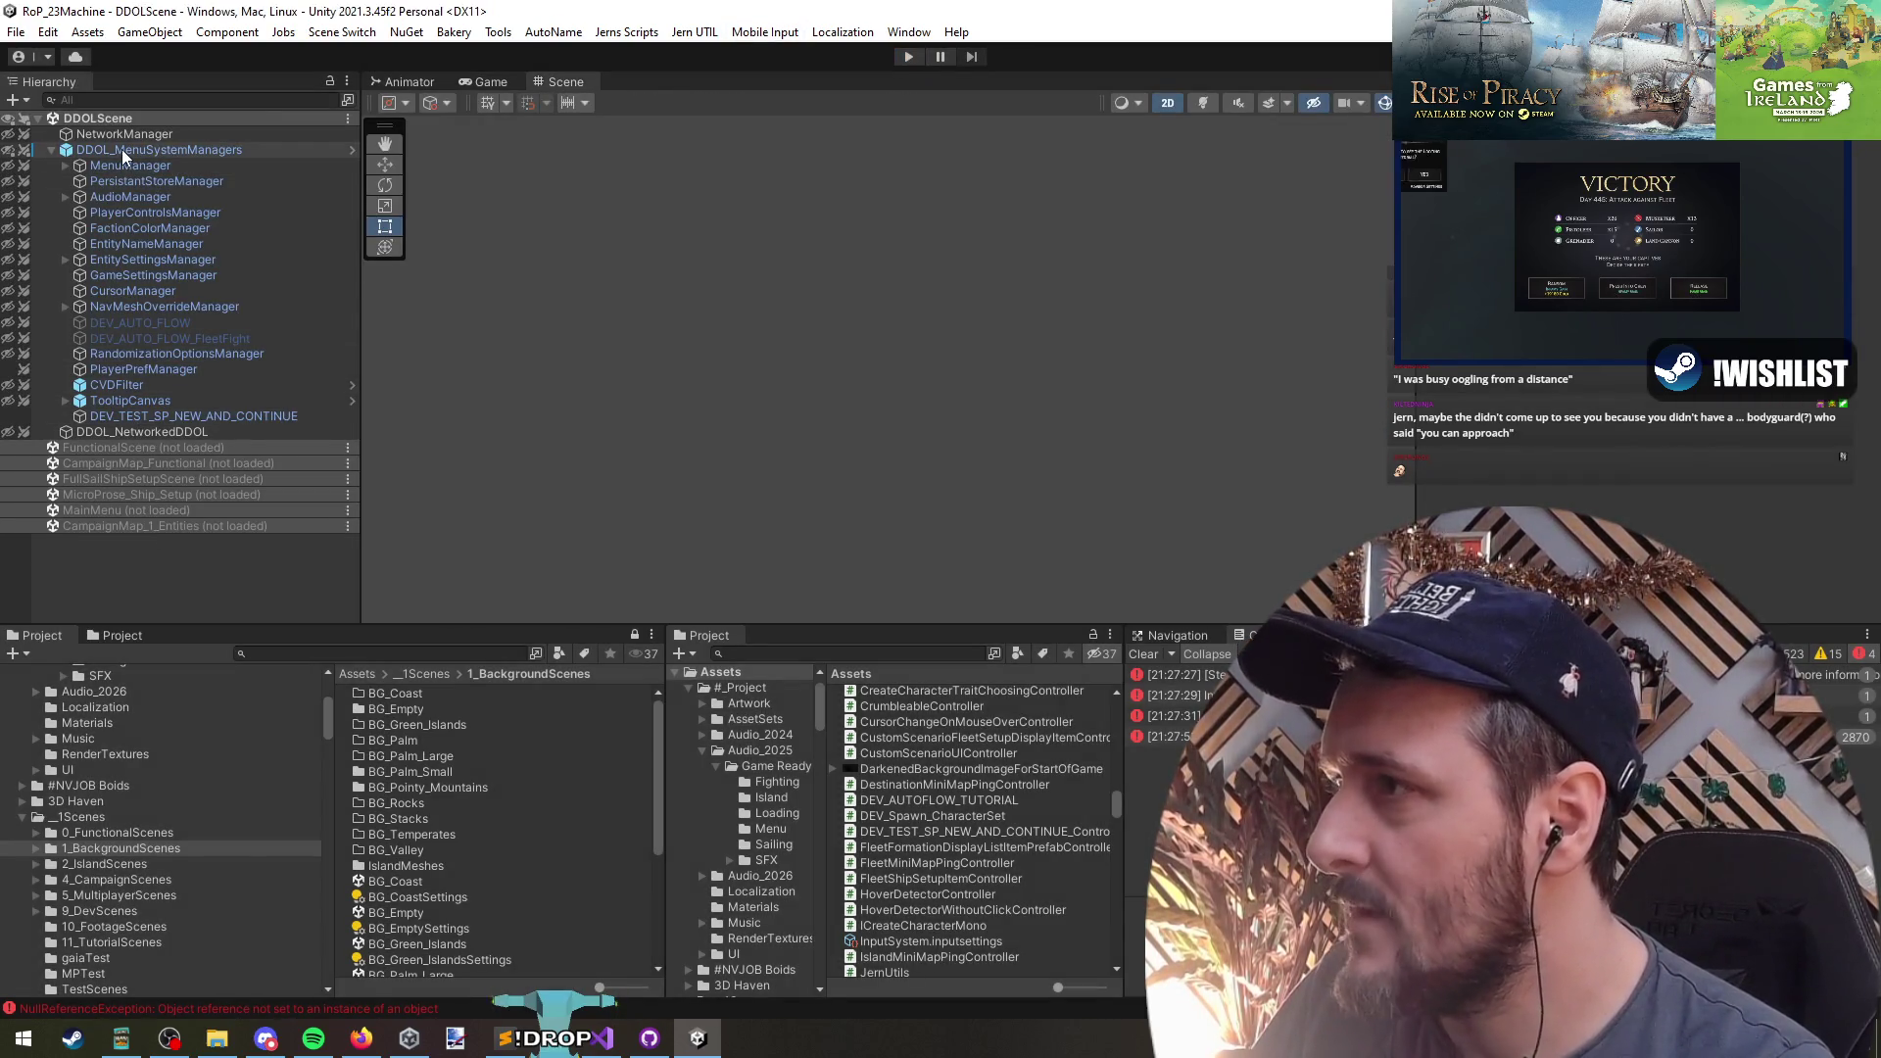
pyautogui.doubleClick(157, 462)
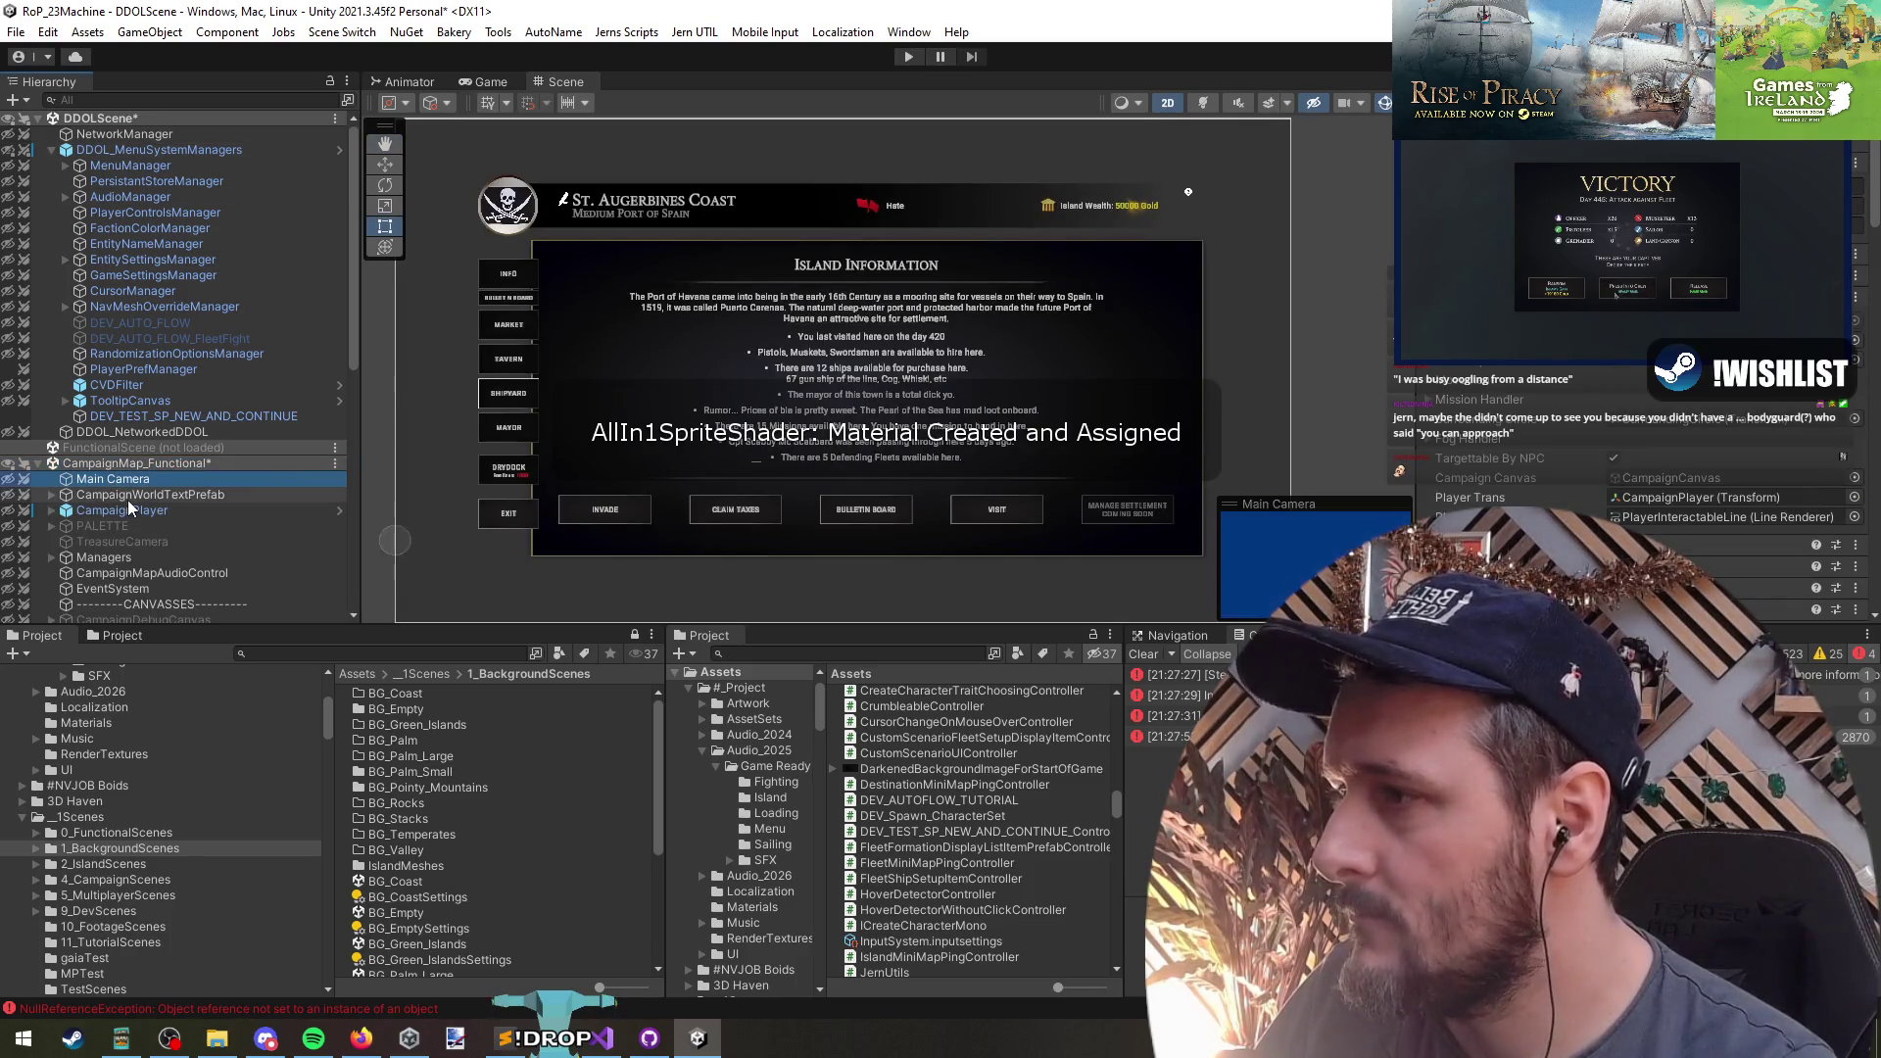
# - Copy the CampaignPlayerController class name and search the Hierarchy for it
pyautogui.click(131, 511)
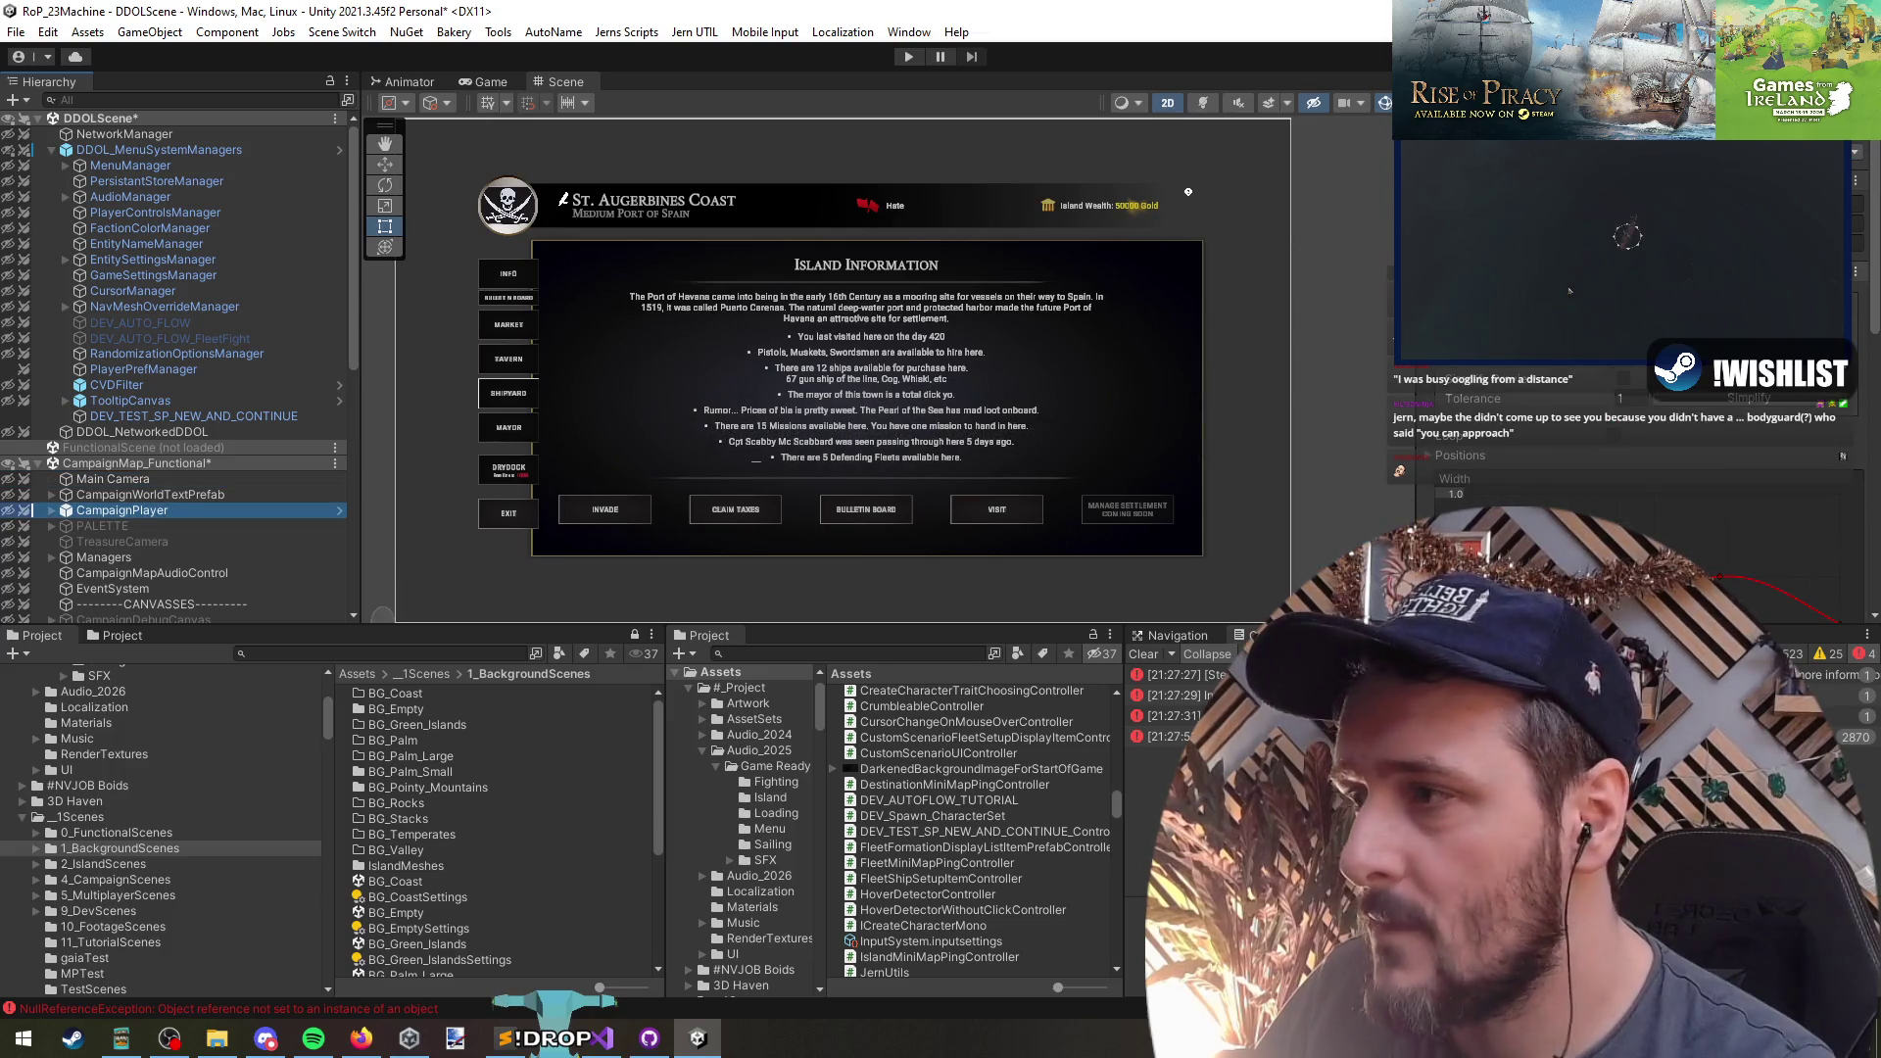
pyautogui.hotkey('alt', 'Tab')
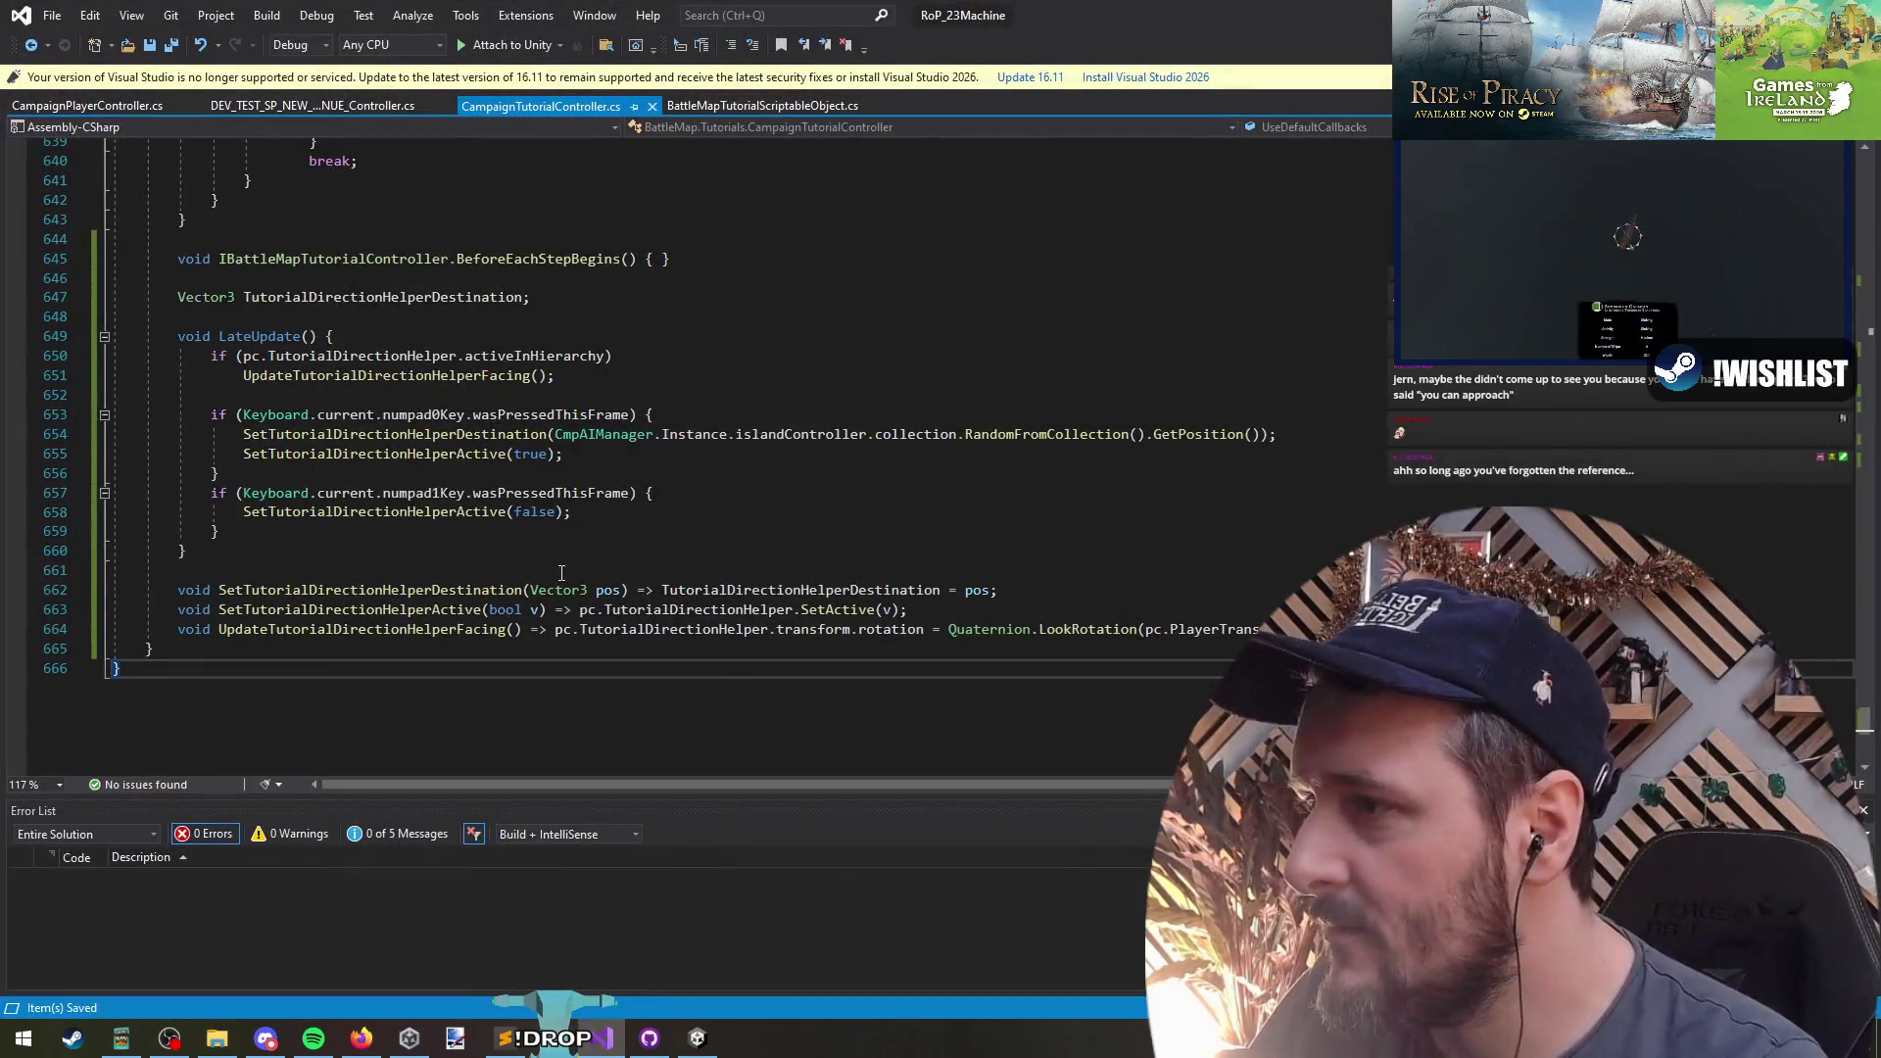
pyautogui.keyDown('ctrl'); pyautogui.click(634, 627); pyautogui.keyUp('ctrl')
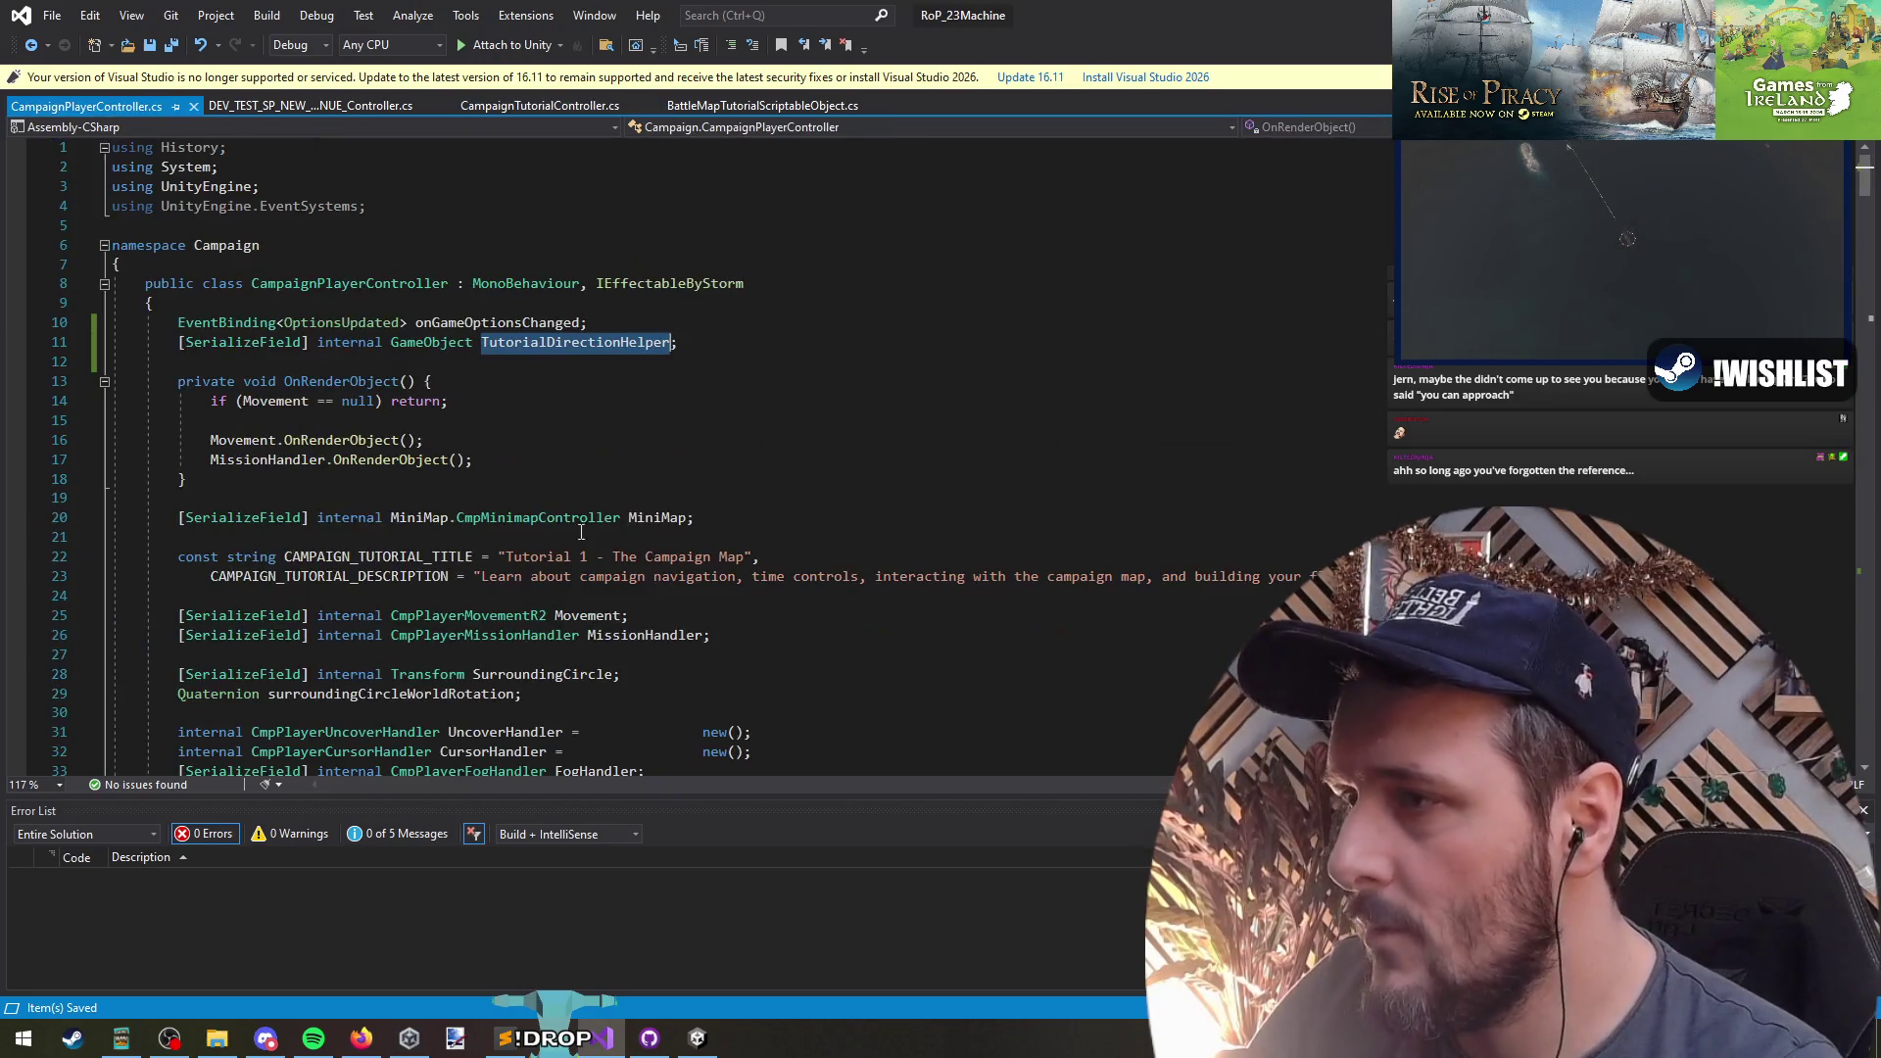
pyautogui.doubleClick(392, 285)
pyautogui.hotkey('ctrl', 'c')
pyautogui.hotkey('alt', 'Tab')
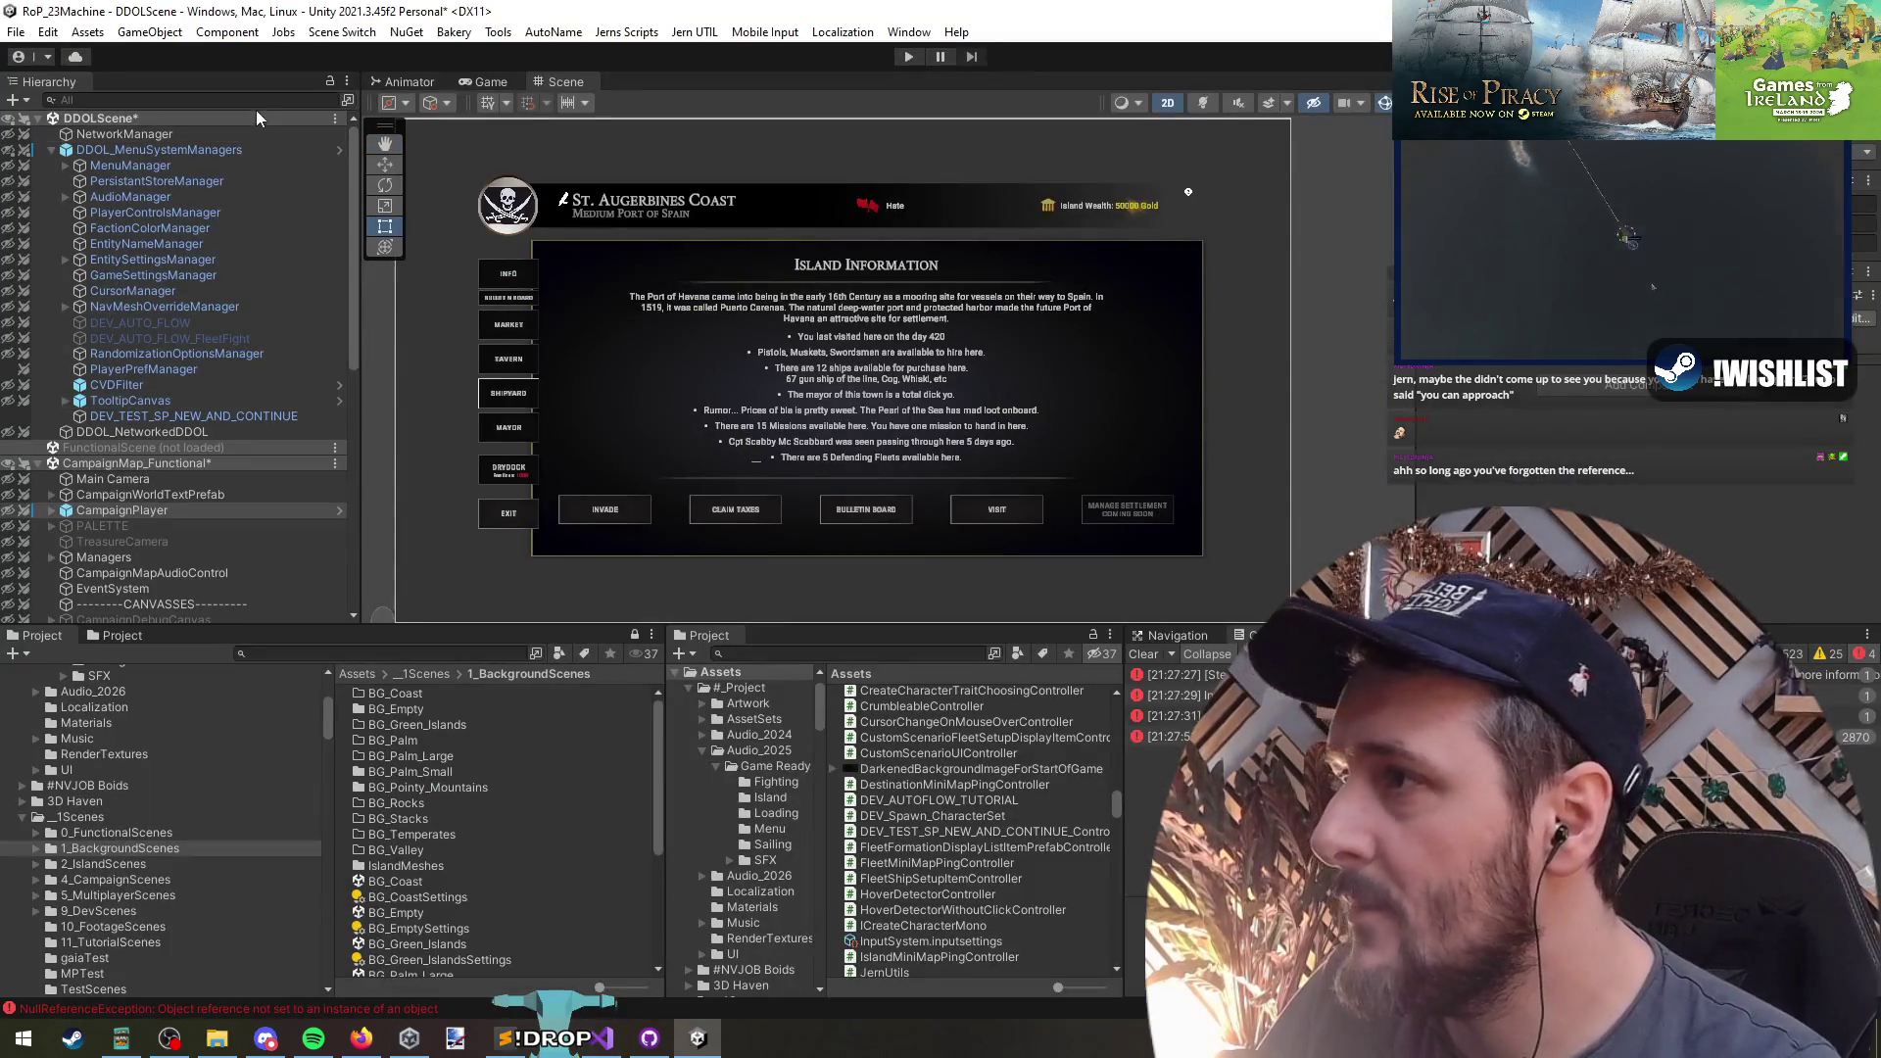
pyautogui.click(256, 100)
pyautogui.hotkey('ctrl', 'v')
pyautogui.click(175, 134)
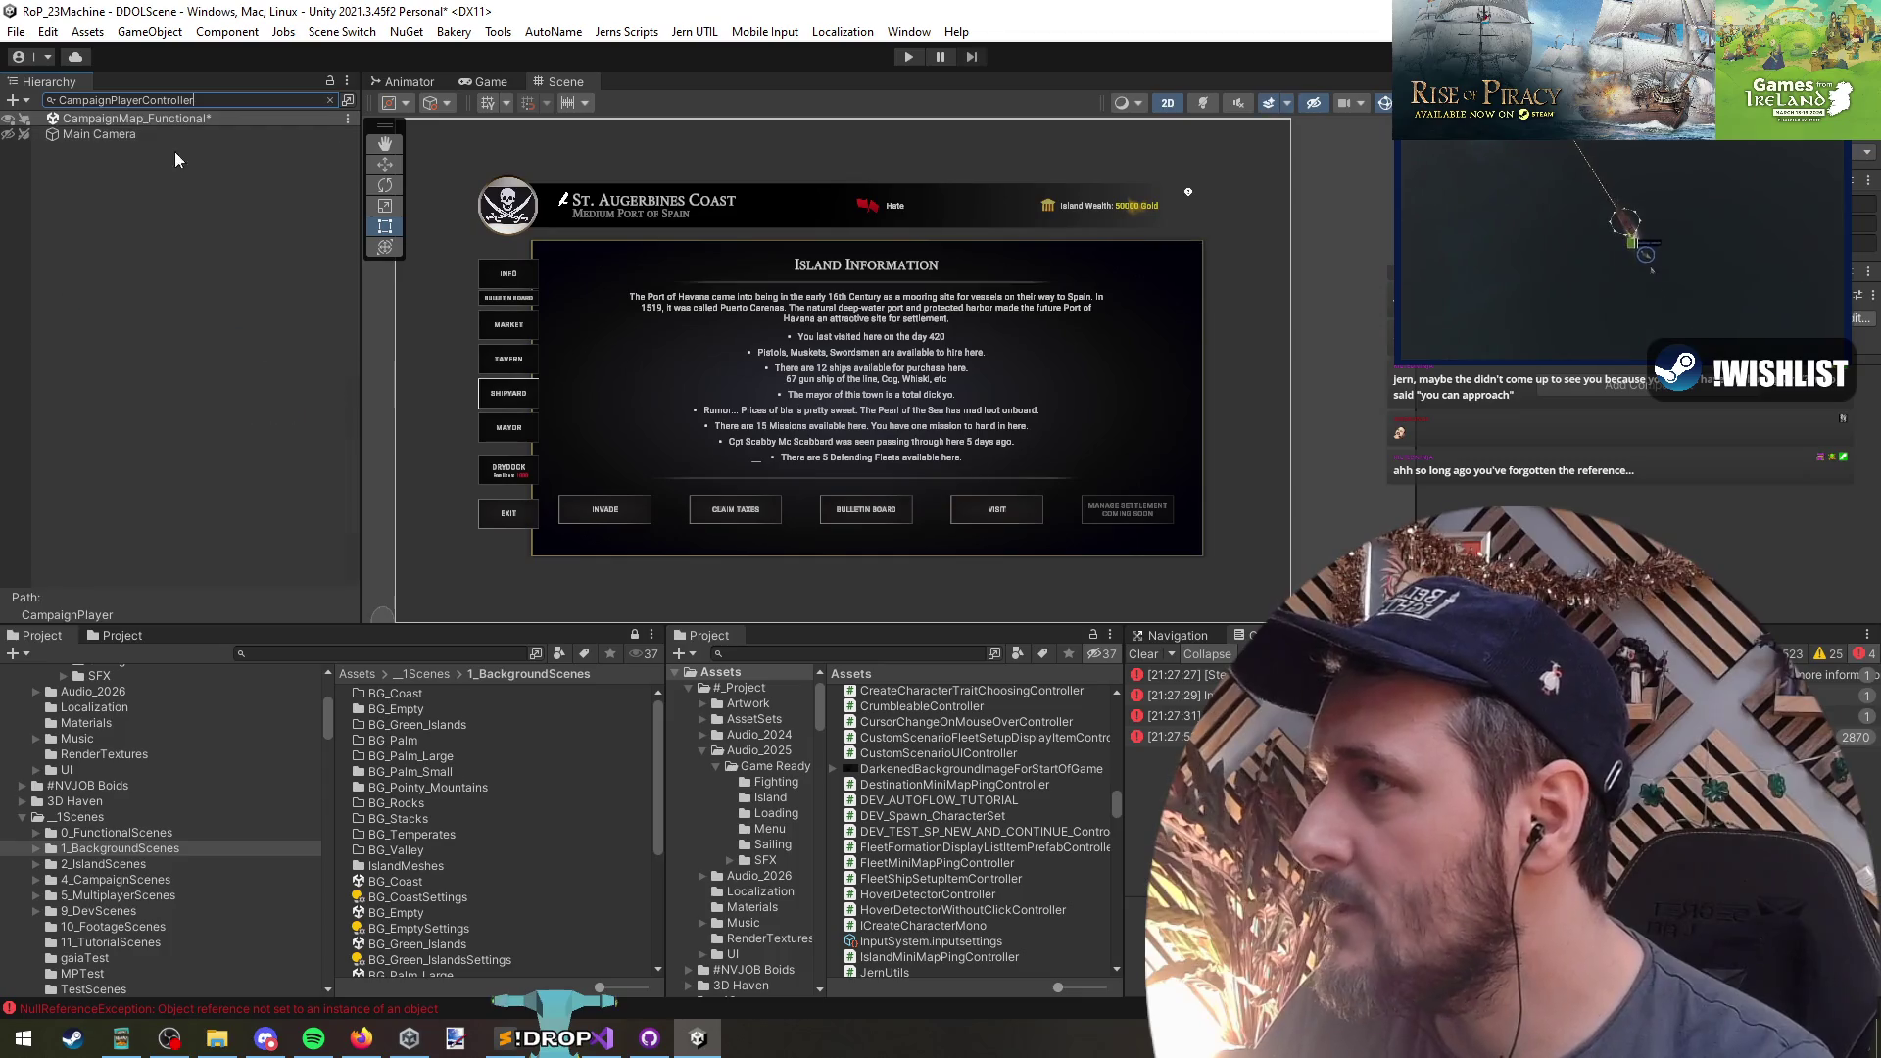
pyautogui.click(331, 100)
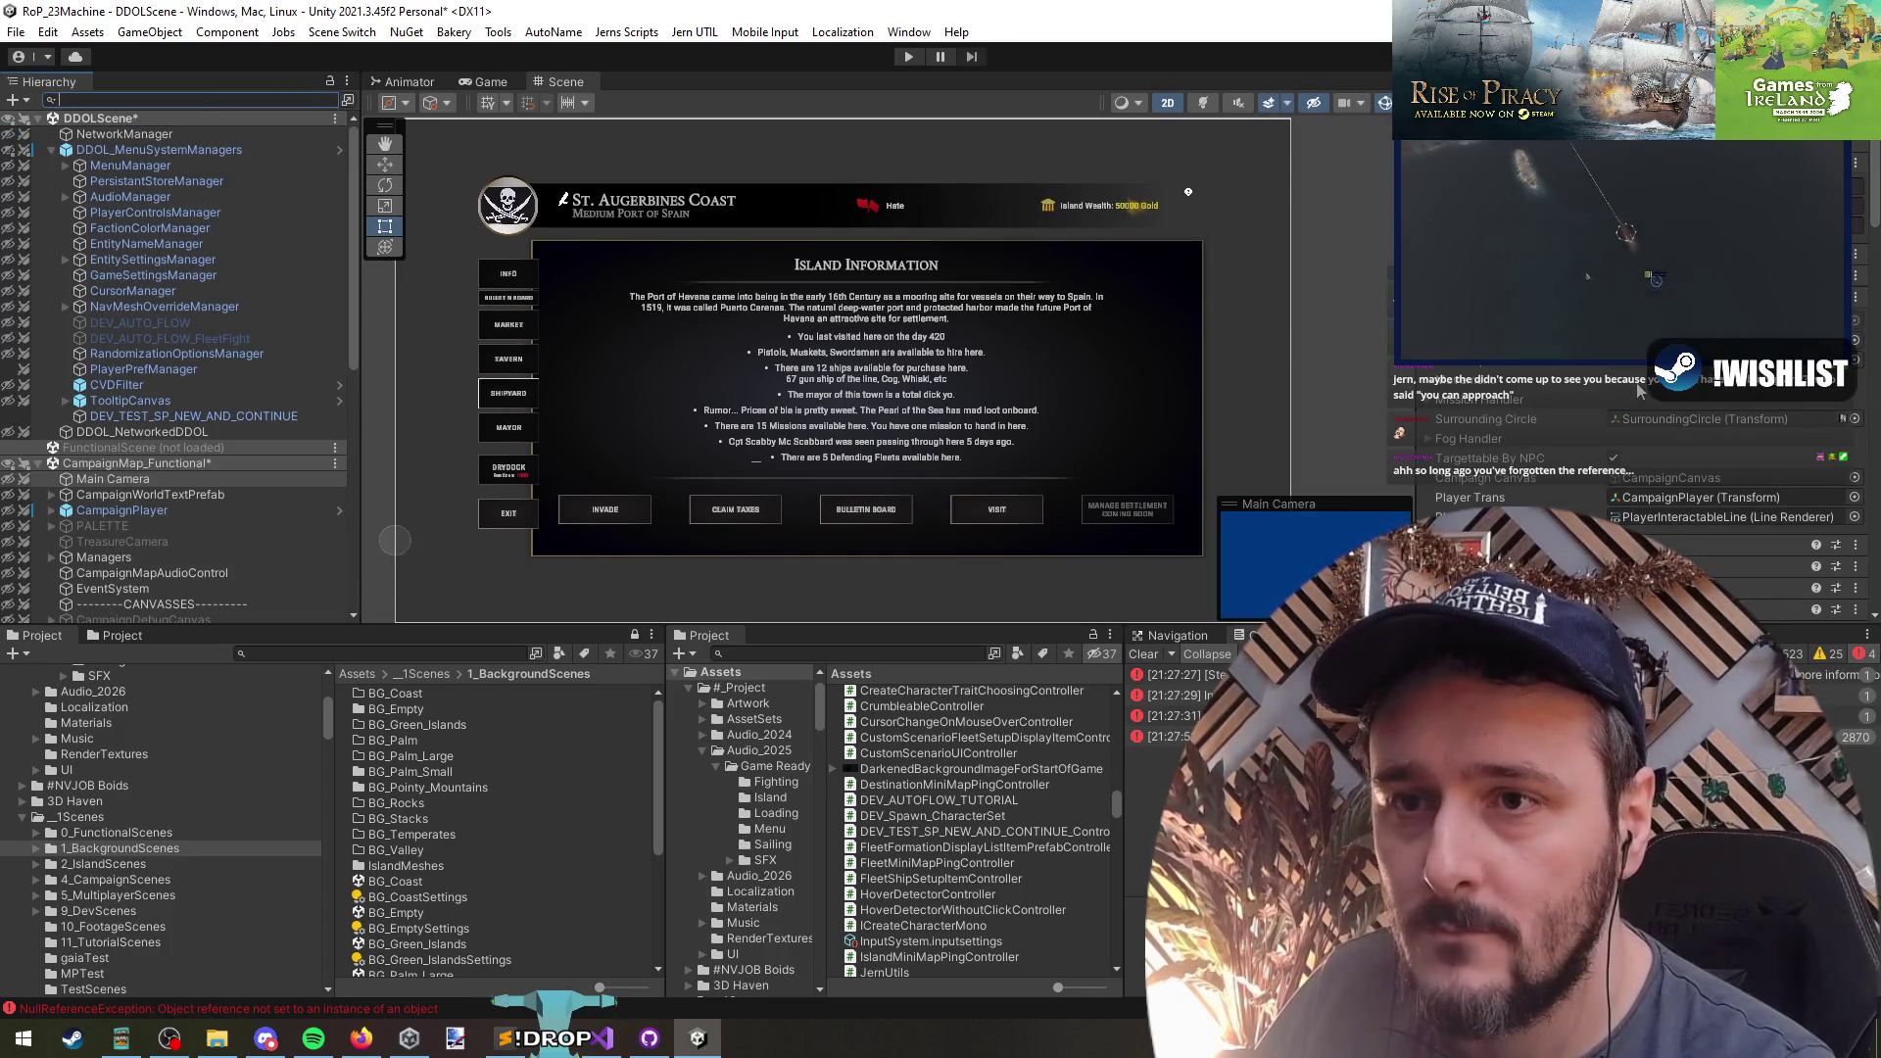
# - Expand CampaignPlayer and duplicate its TrackingCircle child with Ctrl+D
pyautogui.click(1679, 498)
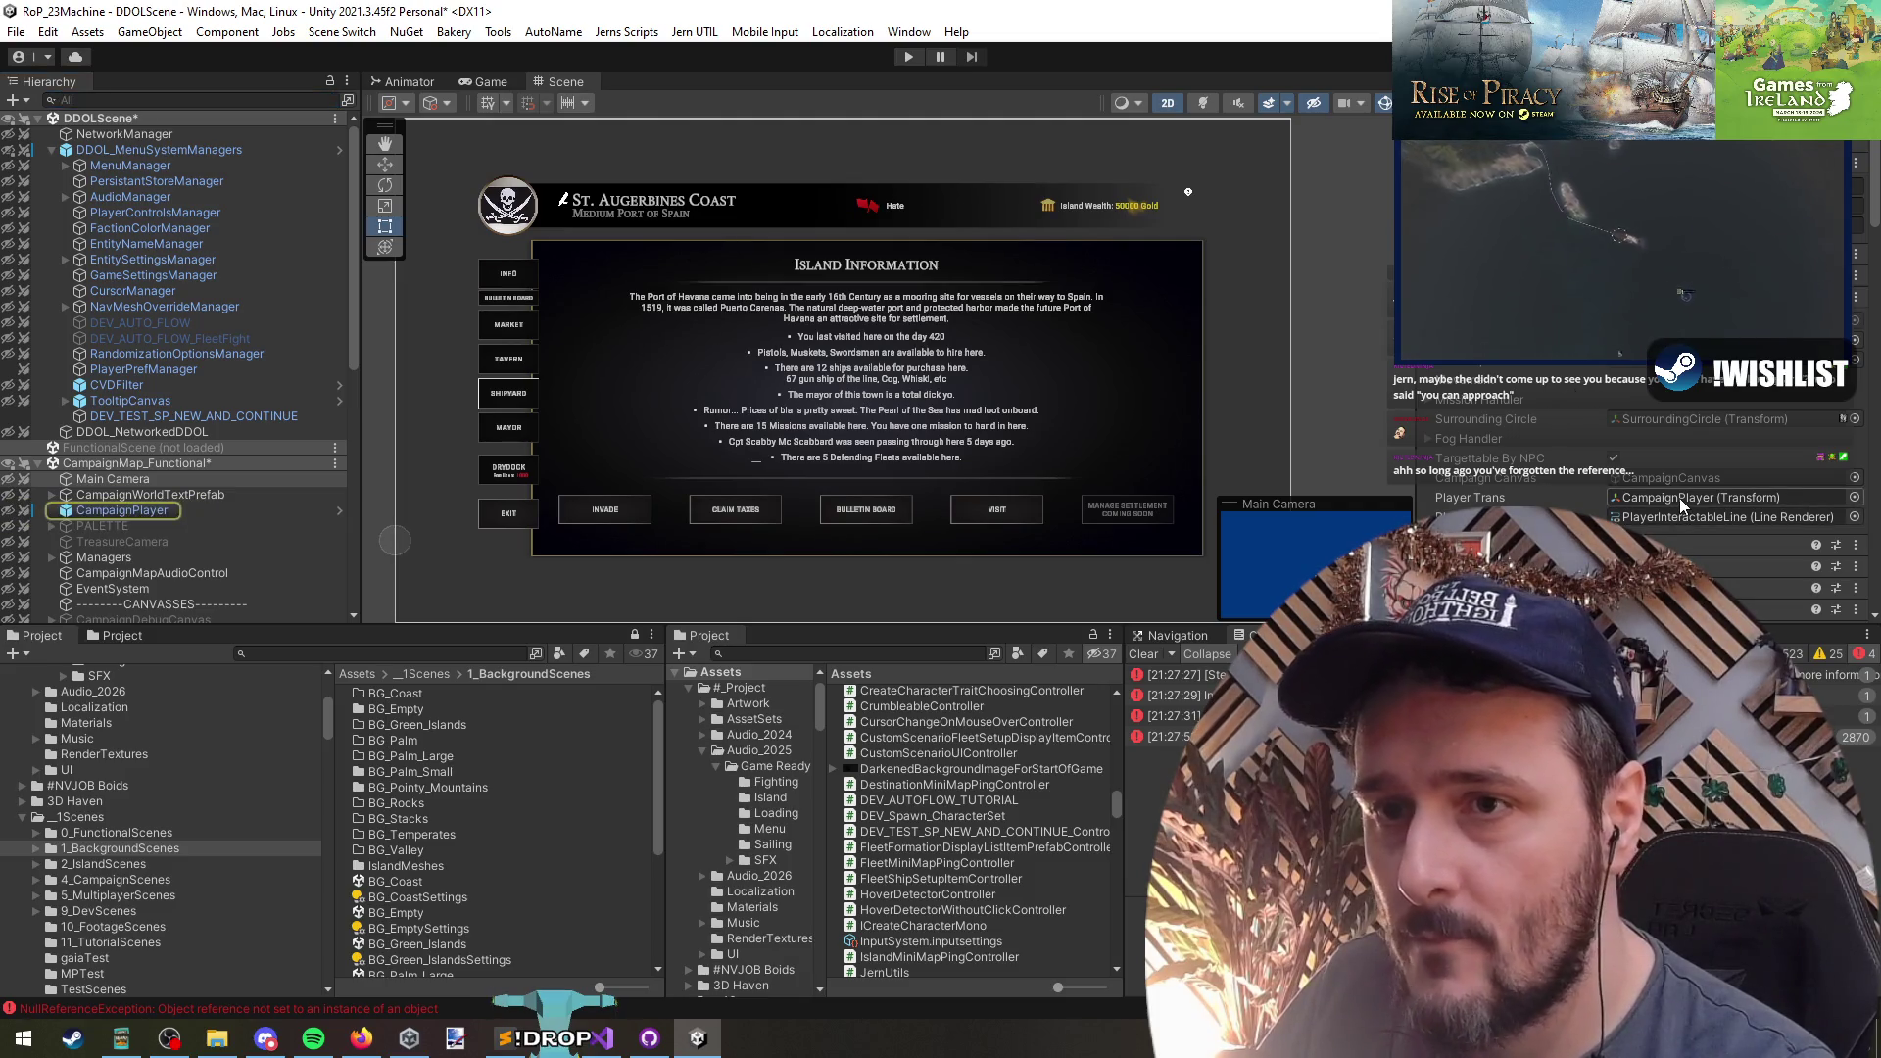
pyautogui.click(1670, 417)
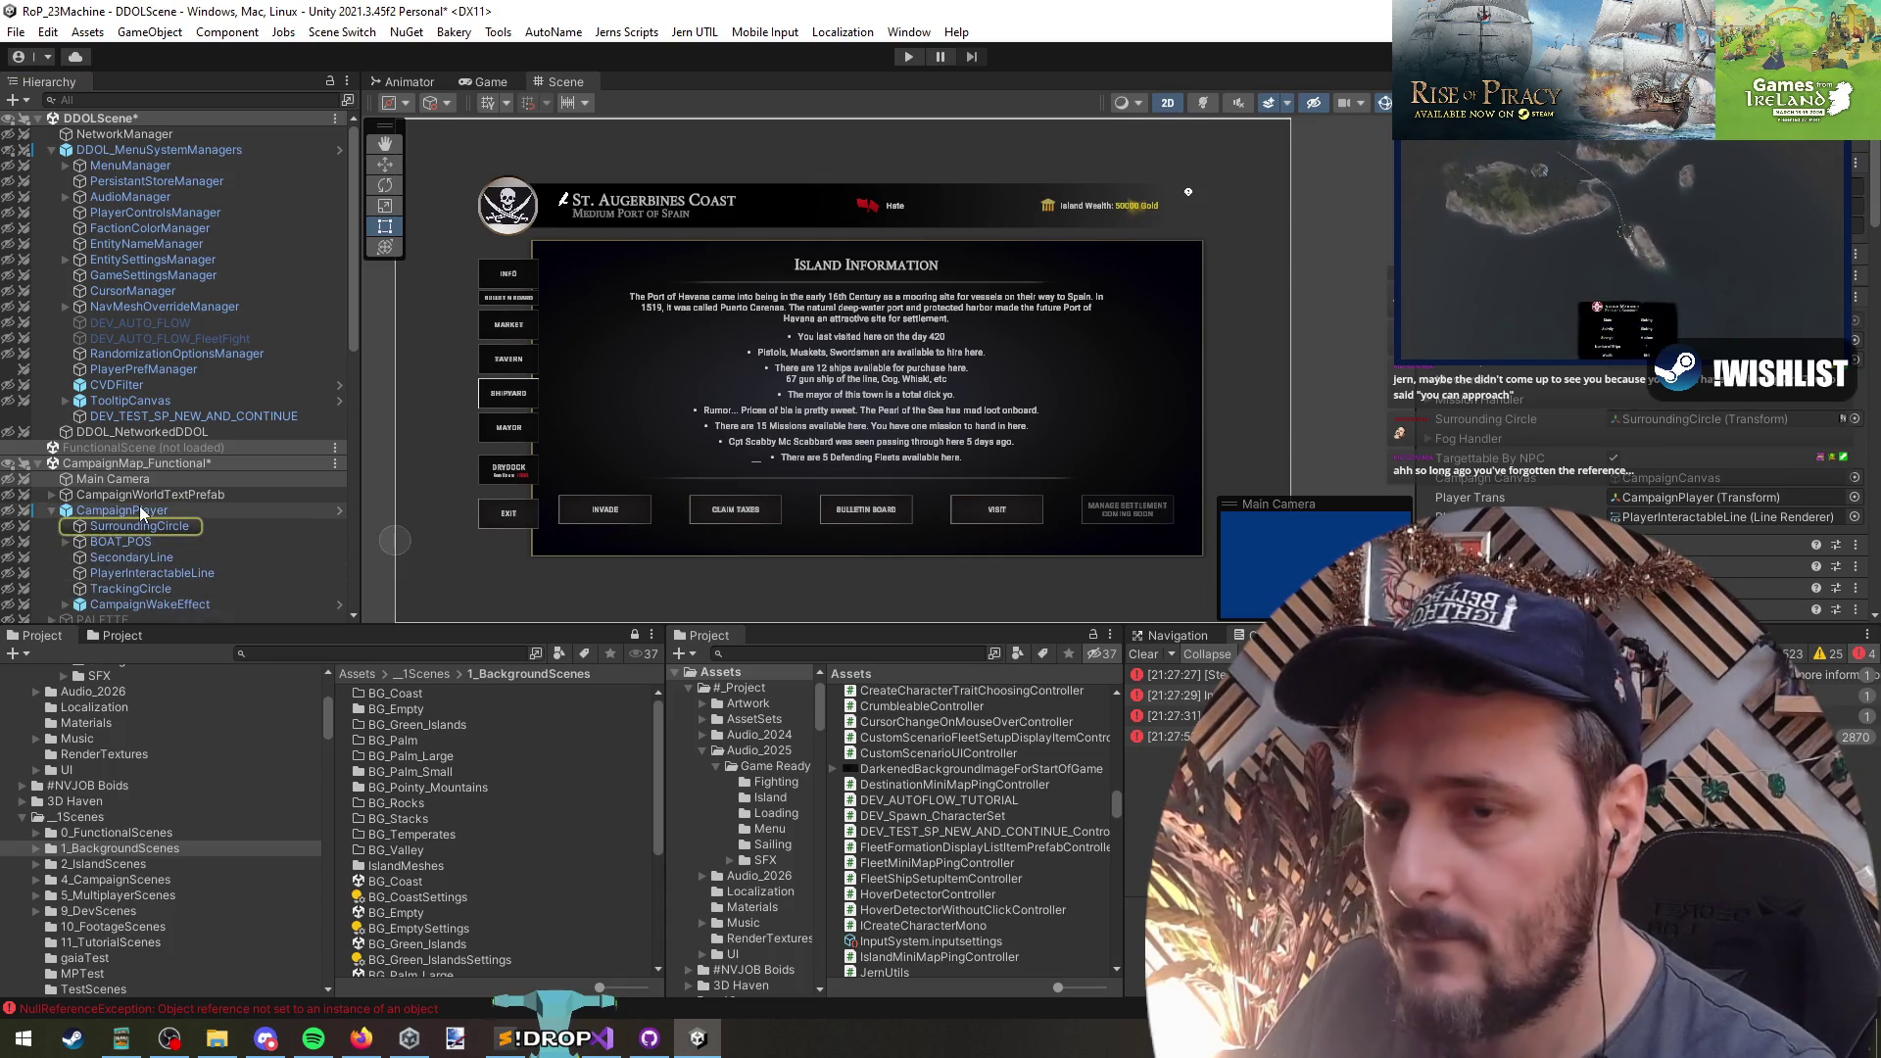
pyautogui.click(141, 585)
pyautogui.hotkey('ctrl', 'd')
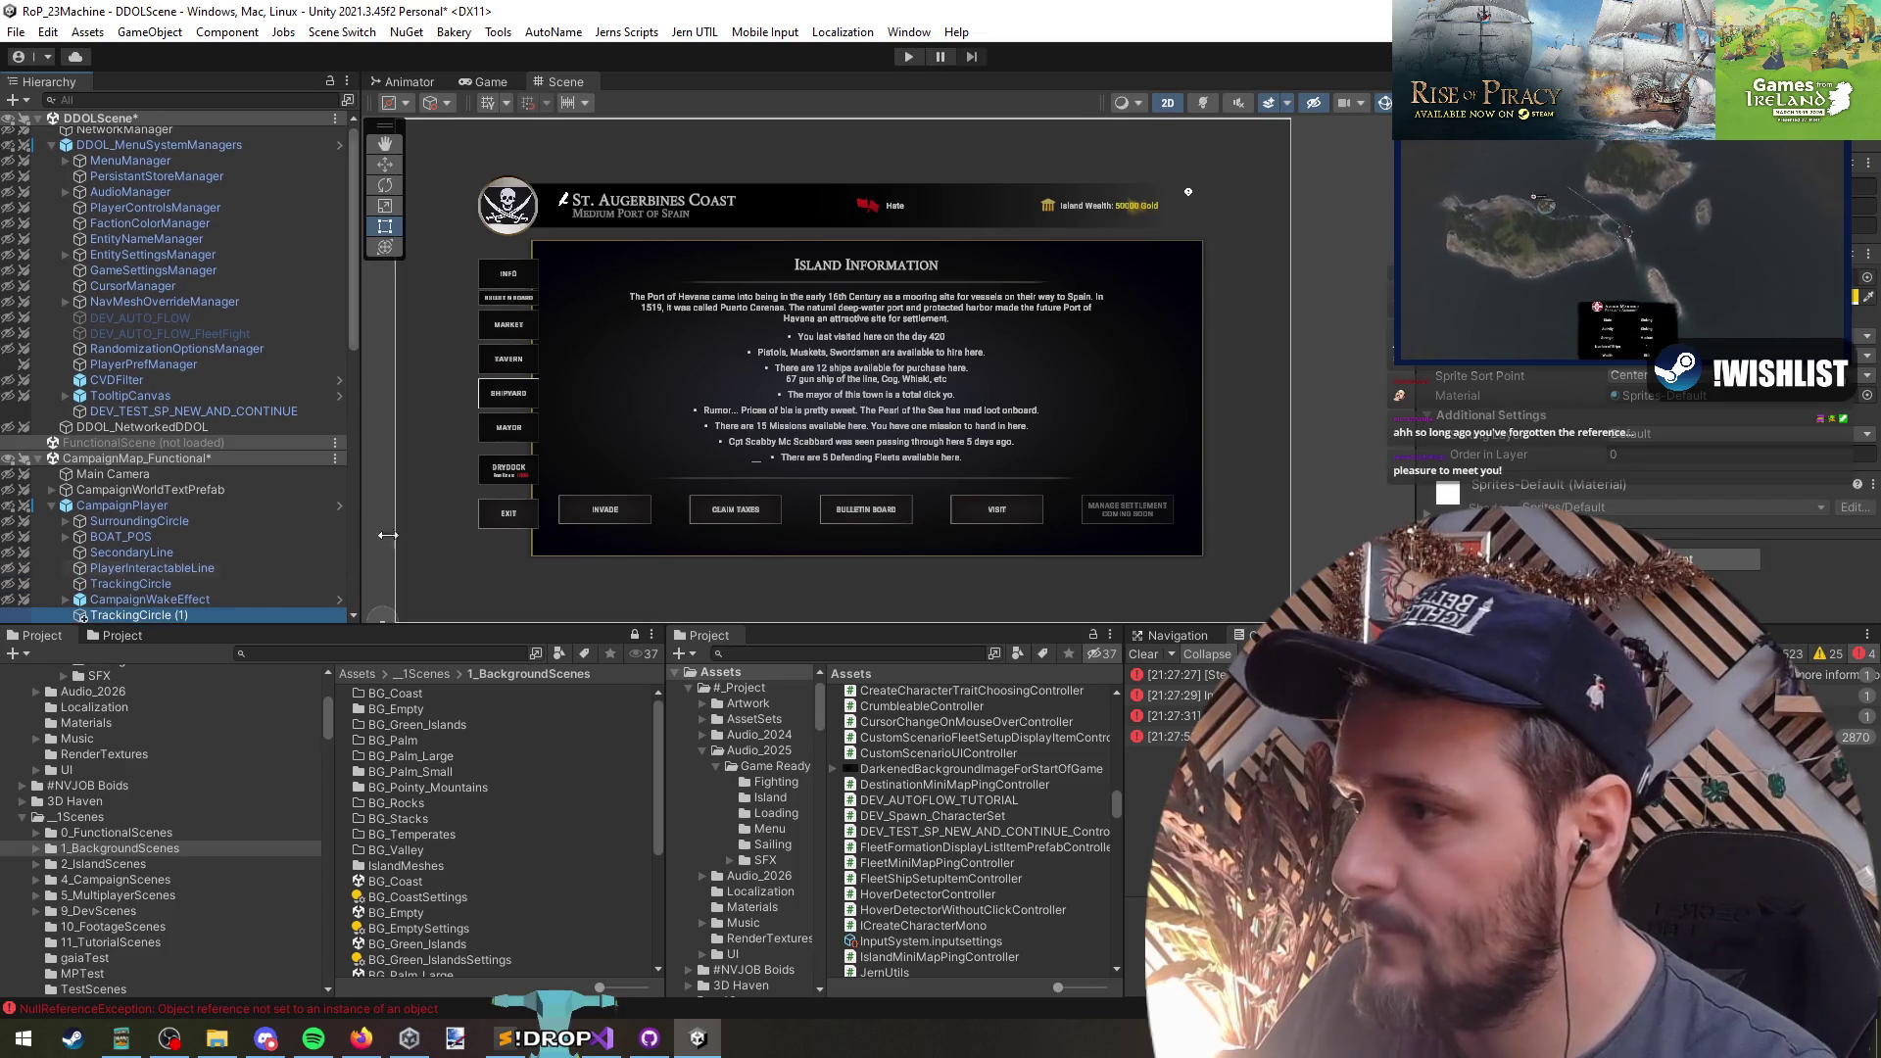
pyautogui.click(482, 80)
# - Look over the Main Camera's settings and save the open scenes
pyautogui.click(132, 476)
pyautogui.scroll(-5, 1540, 397)
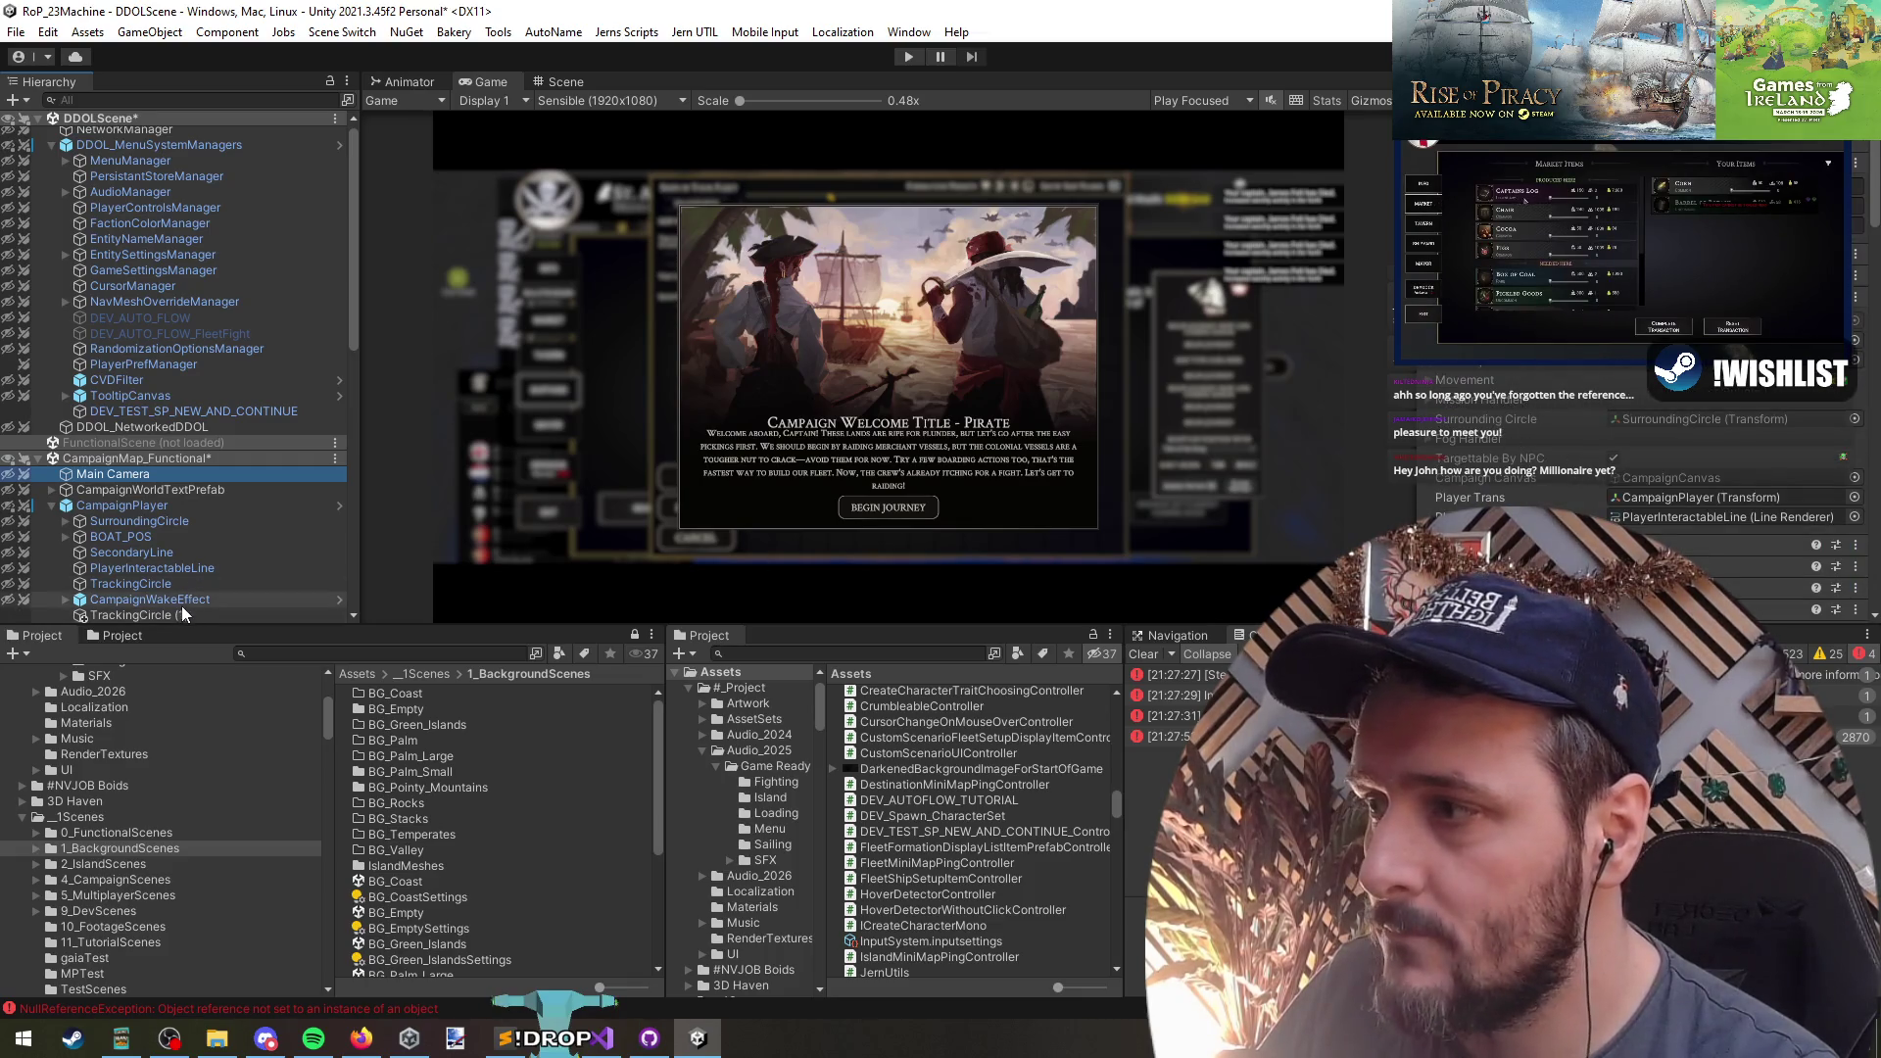
pyautogui.scroll(-3, 186, 524)
pyautogui.click(1161, 476)
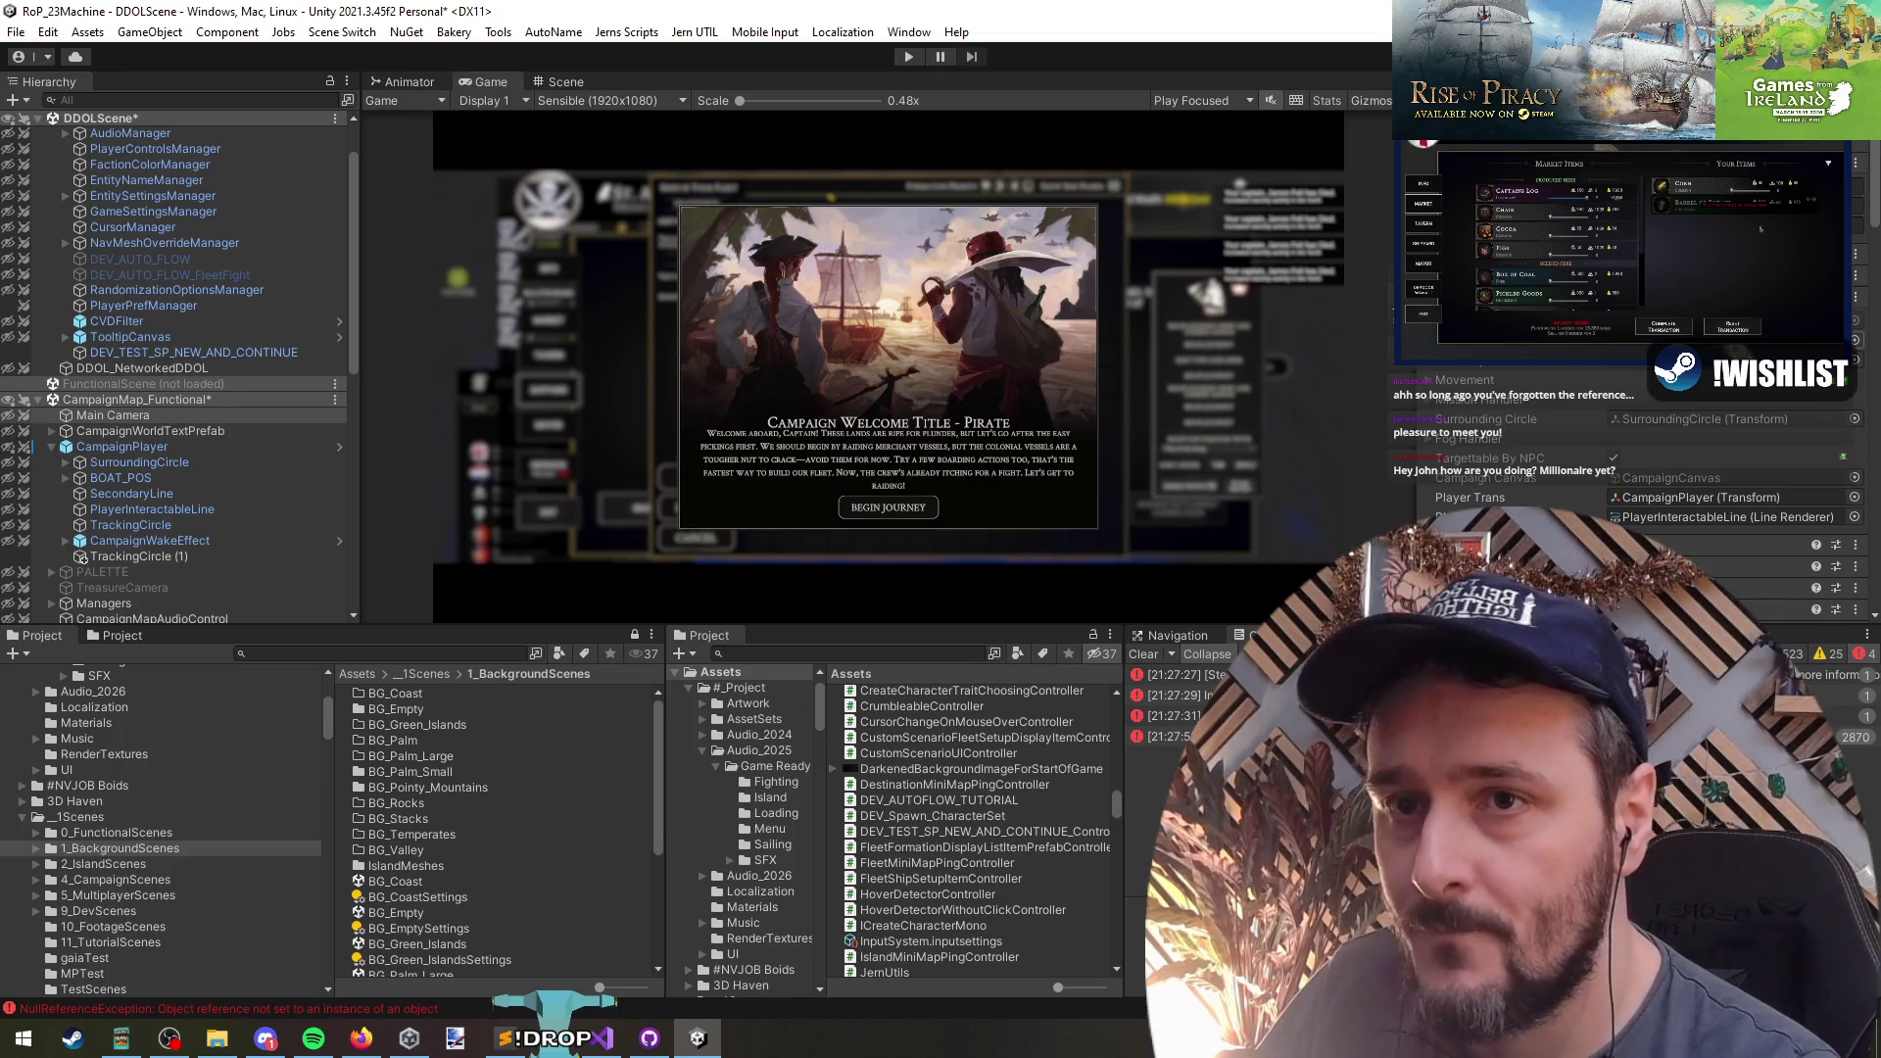
pyautogui.hotkey('ctrl', 's')
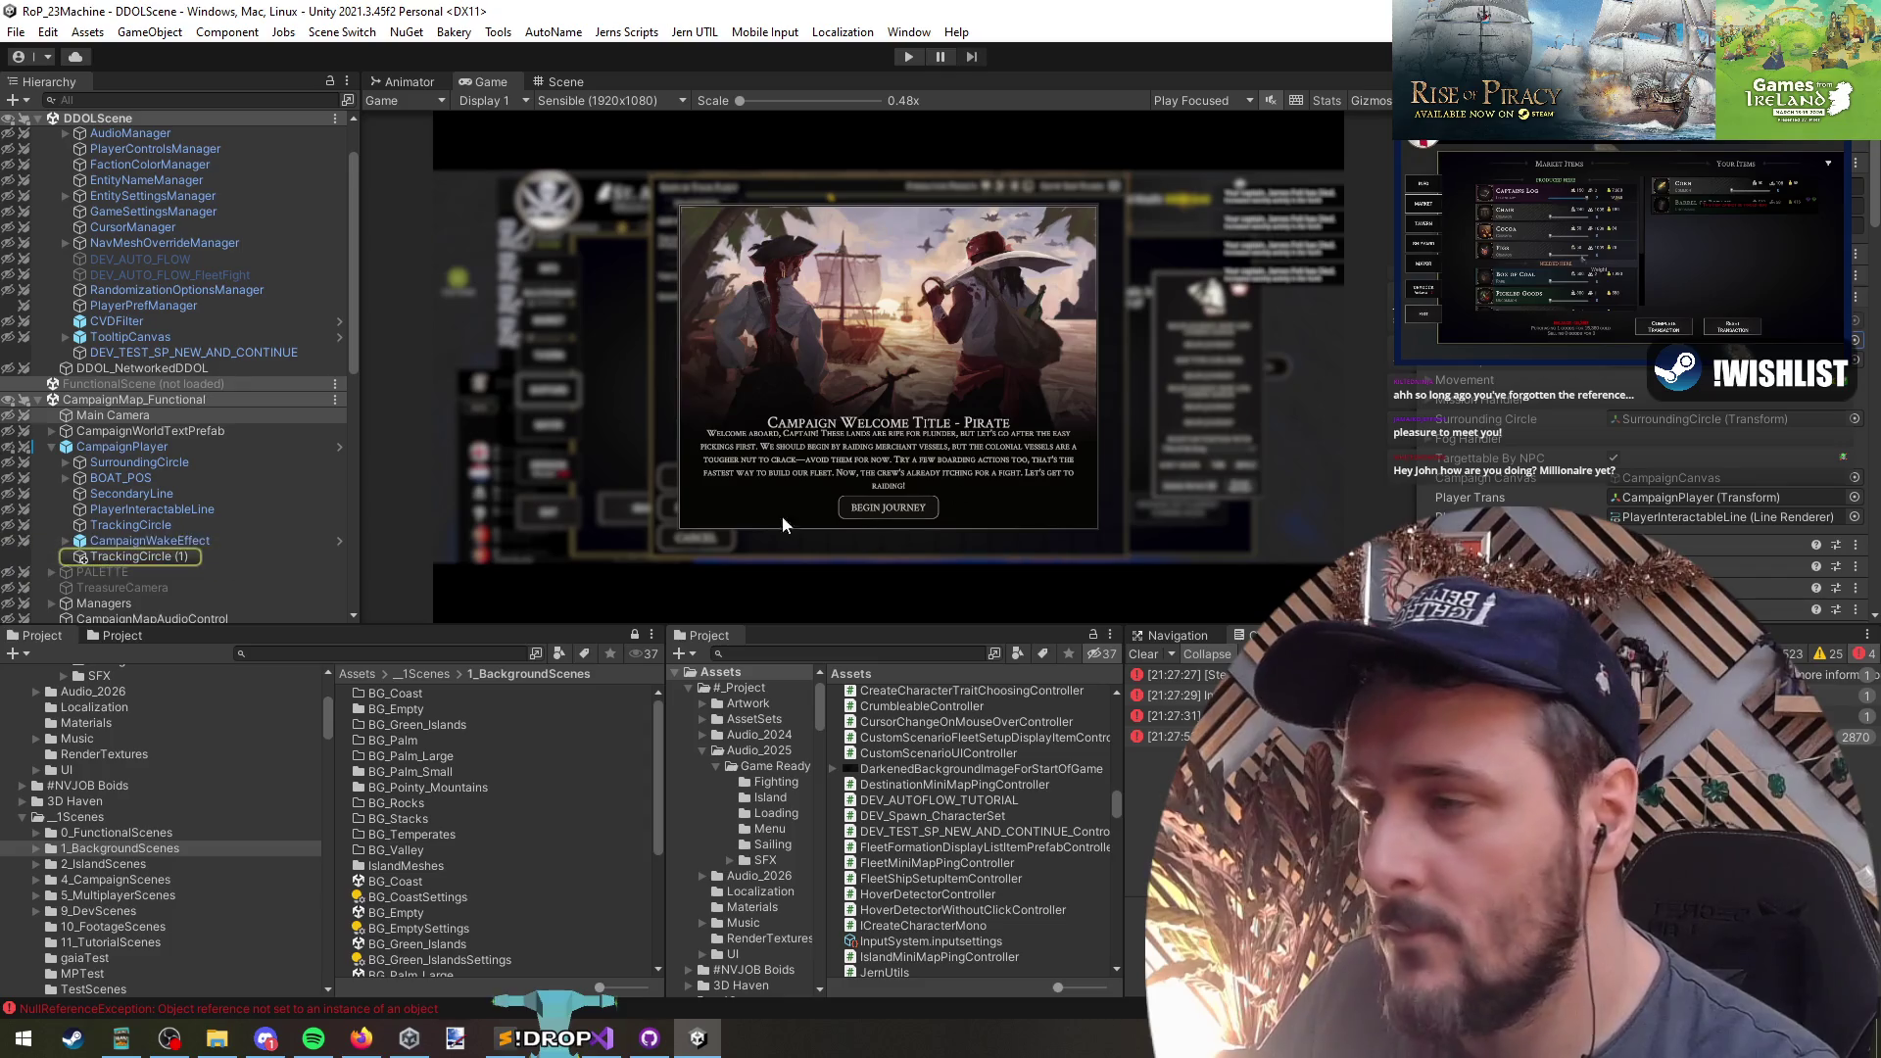
# - Rename TrackingCircle (1) to TutorialDirectionHelper and switch to the Scene view
pyautogui.click(186, 556)
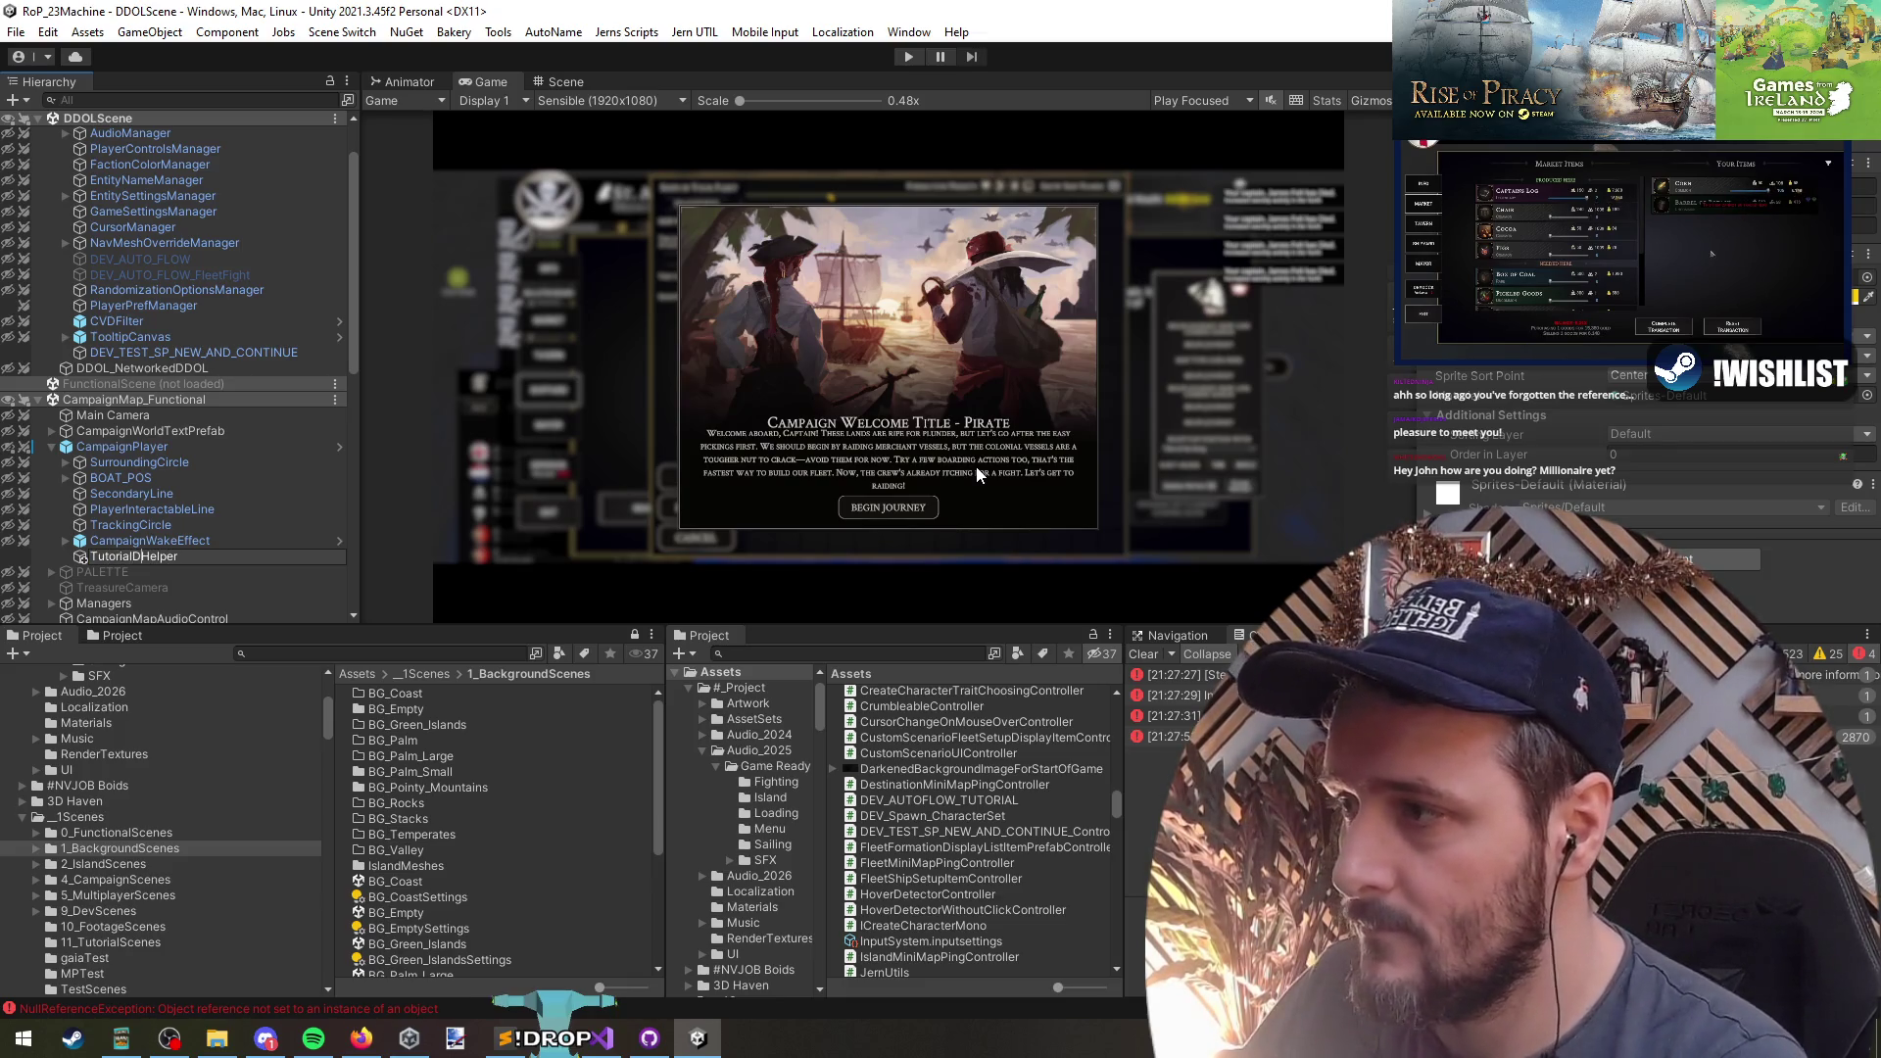
pyautogui.write('irection')
pyautogui.press('Return')
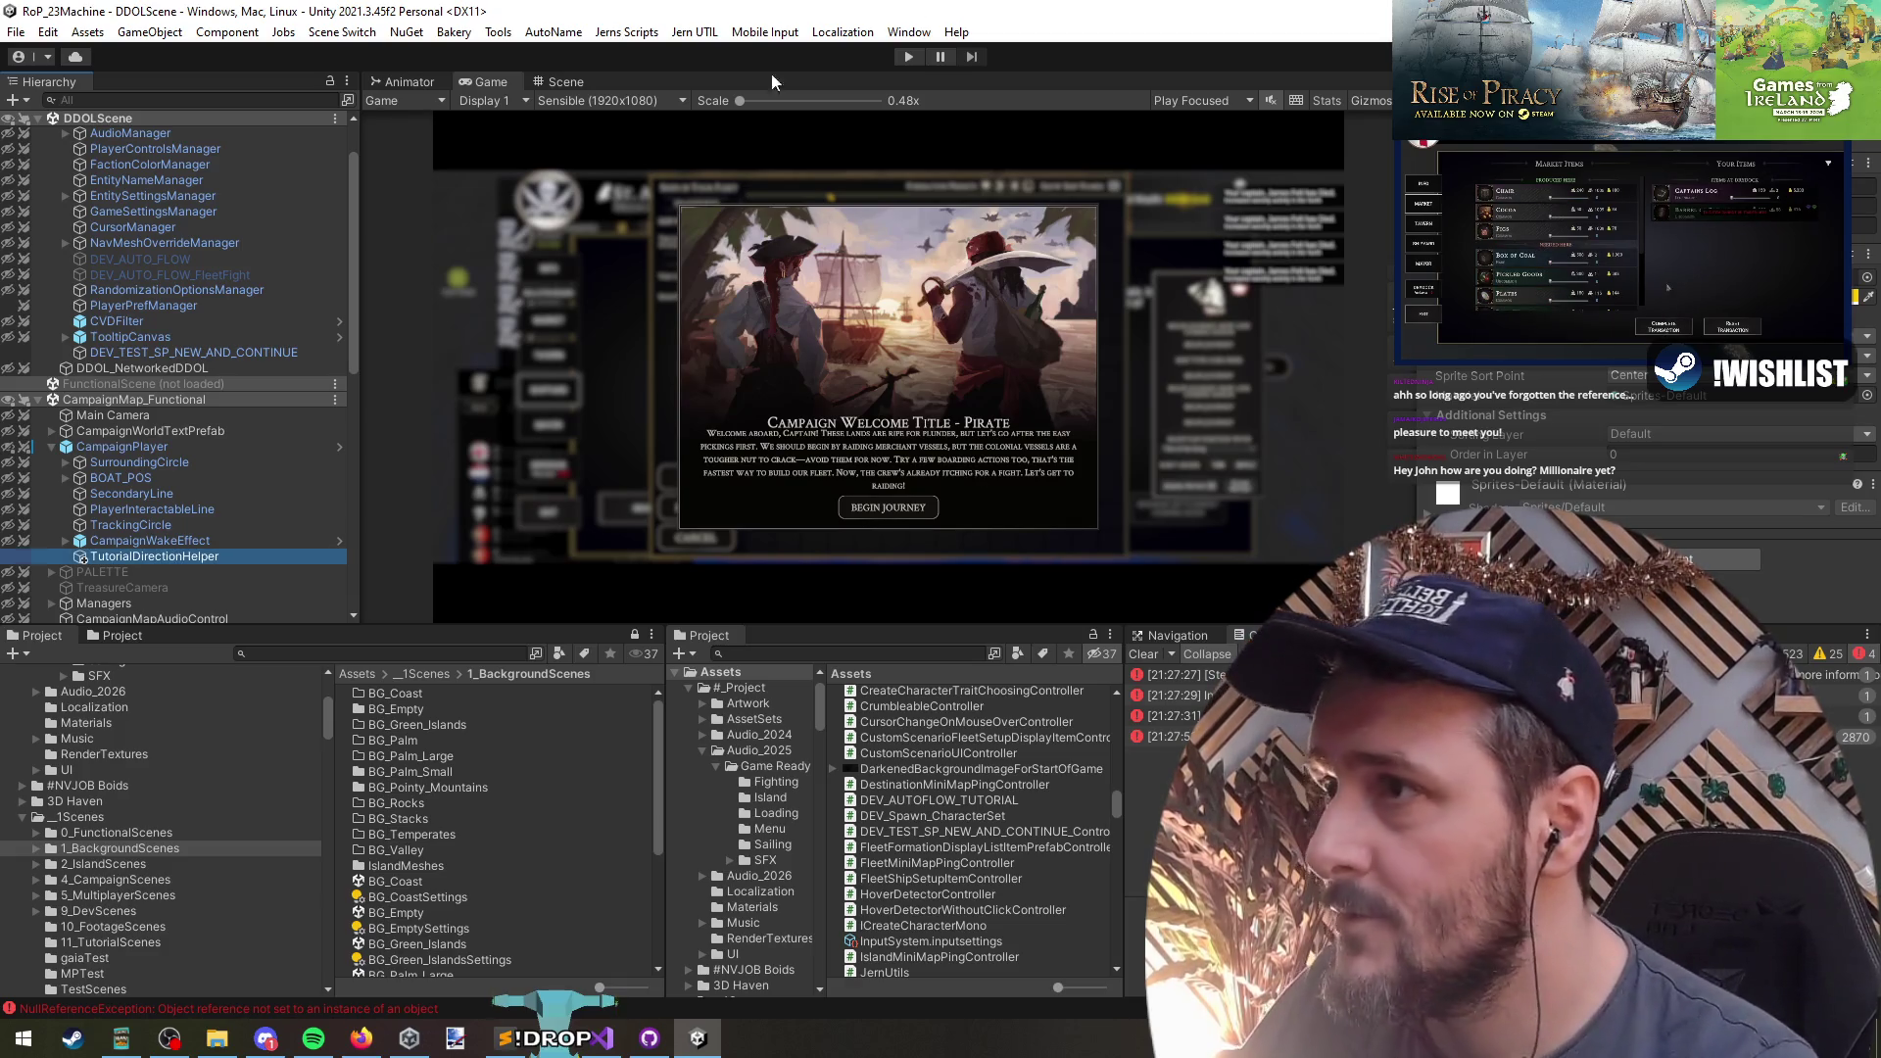
pyautogui.click(563, 82)
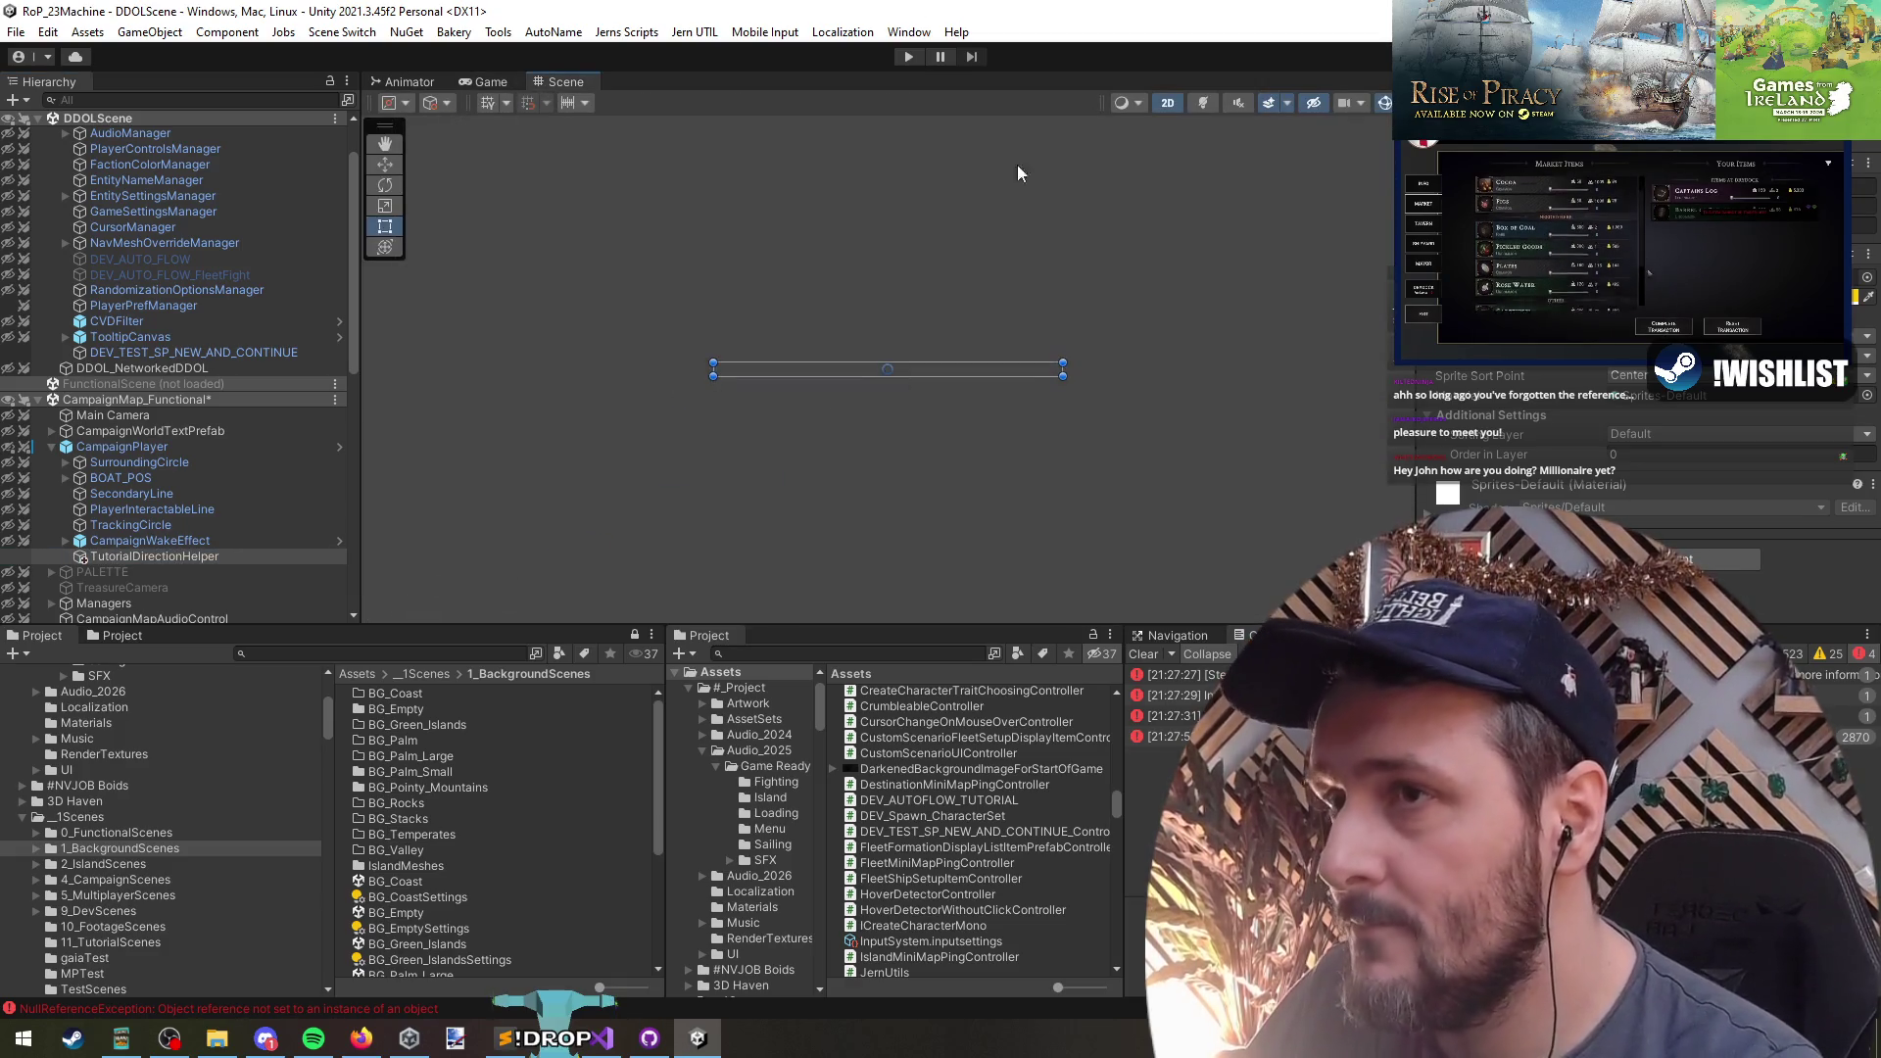
# - Unhide CampaignPlayer and recolour the helper sprite to off-white 222,218,204 with alpha 181
pyautogui.click(1167, 102)
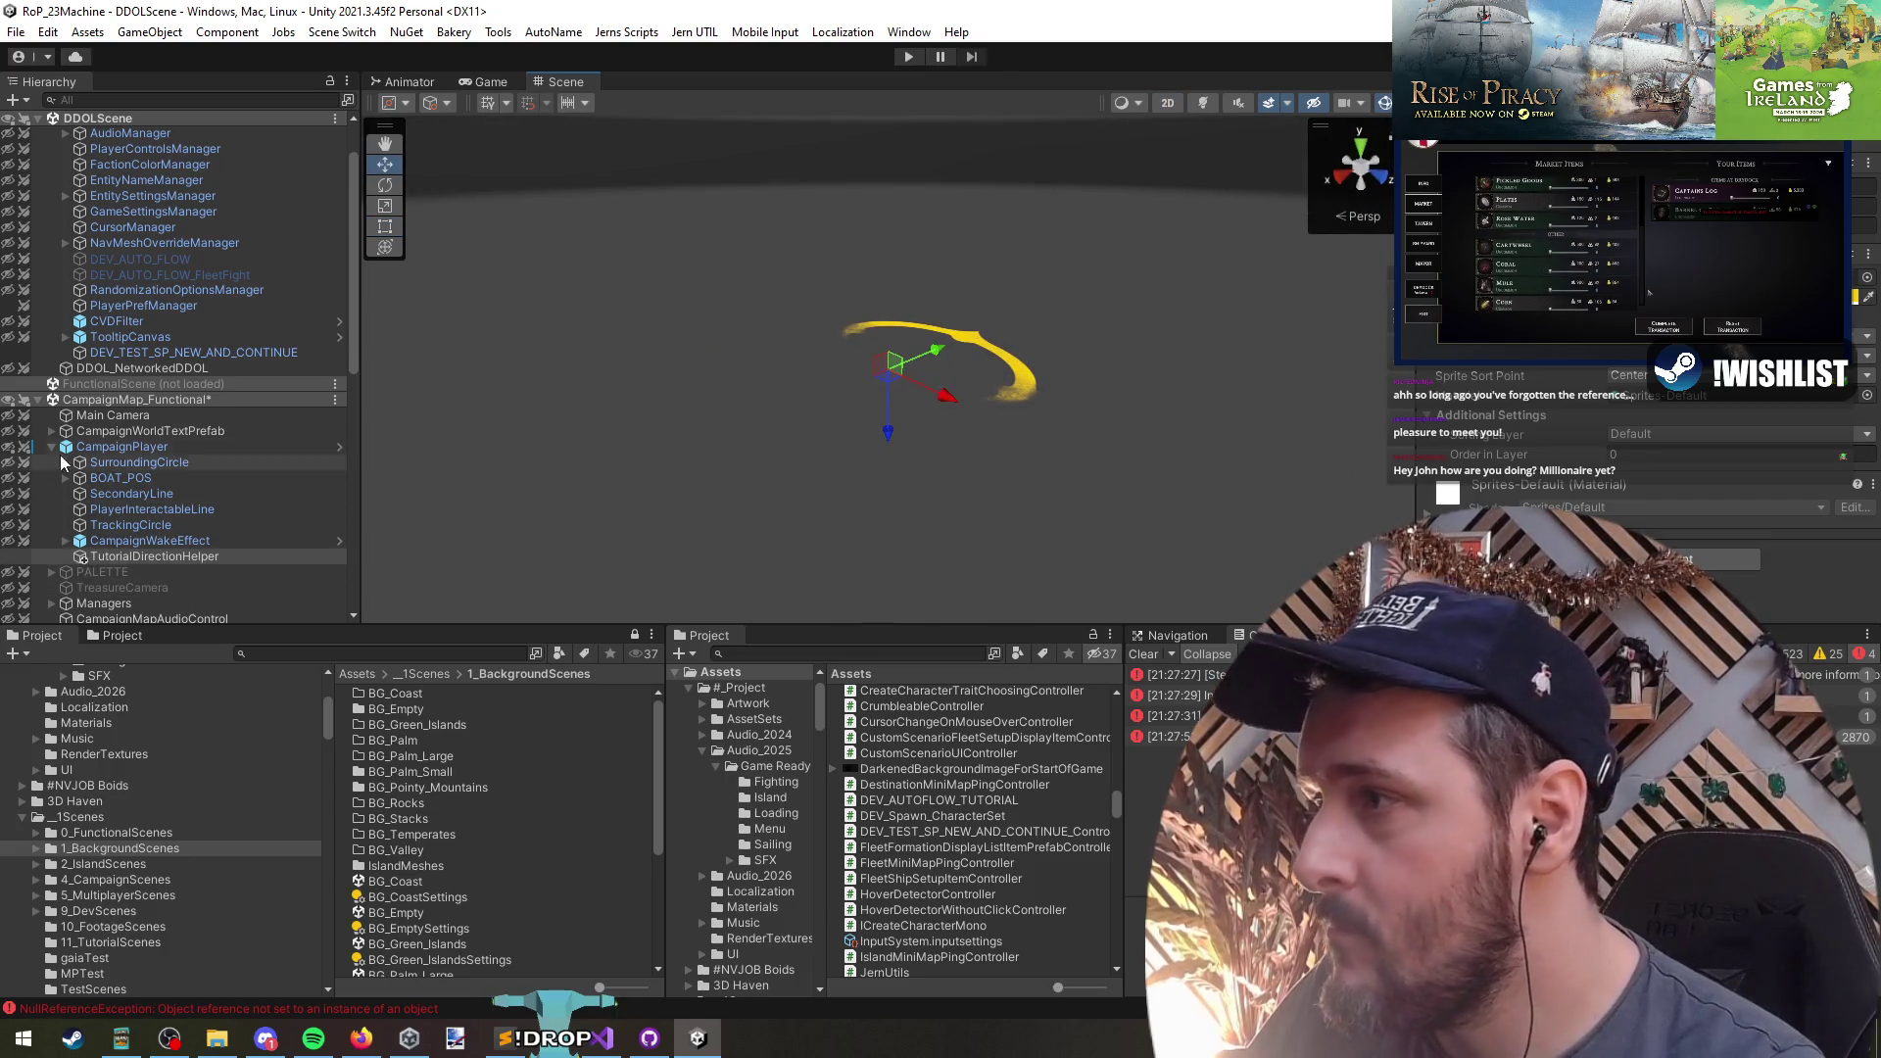
pyautogui.click(9, 448)
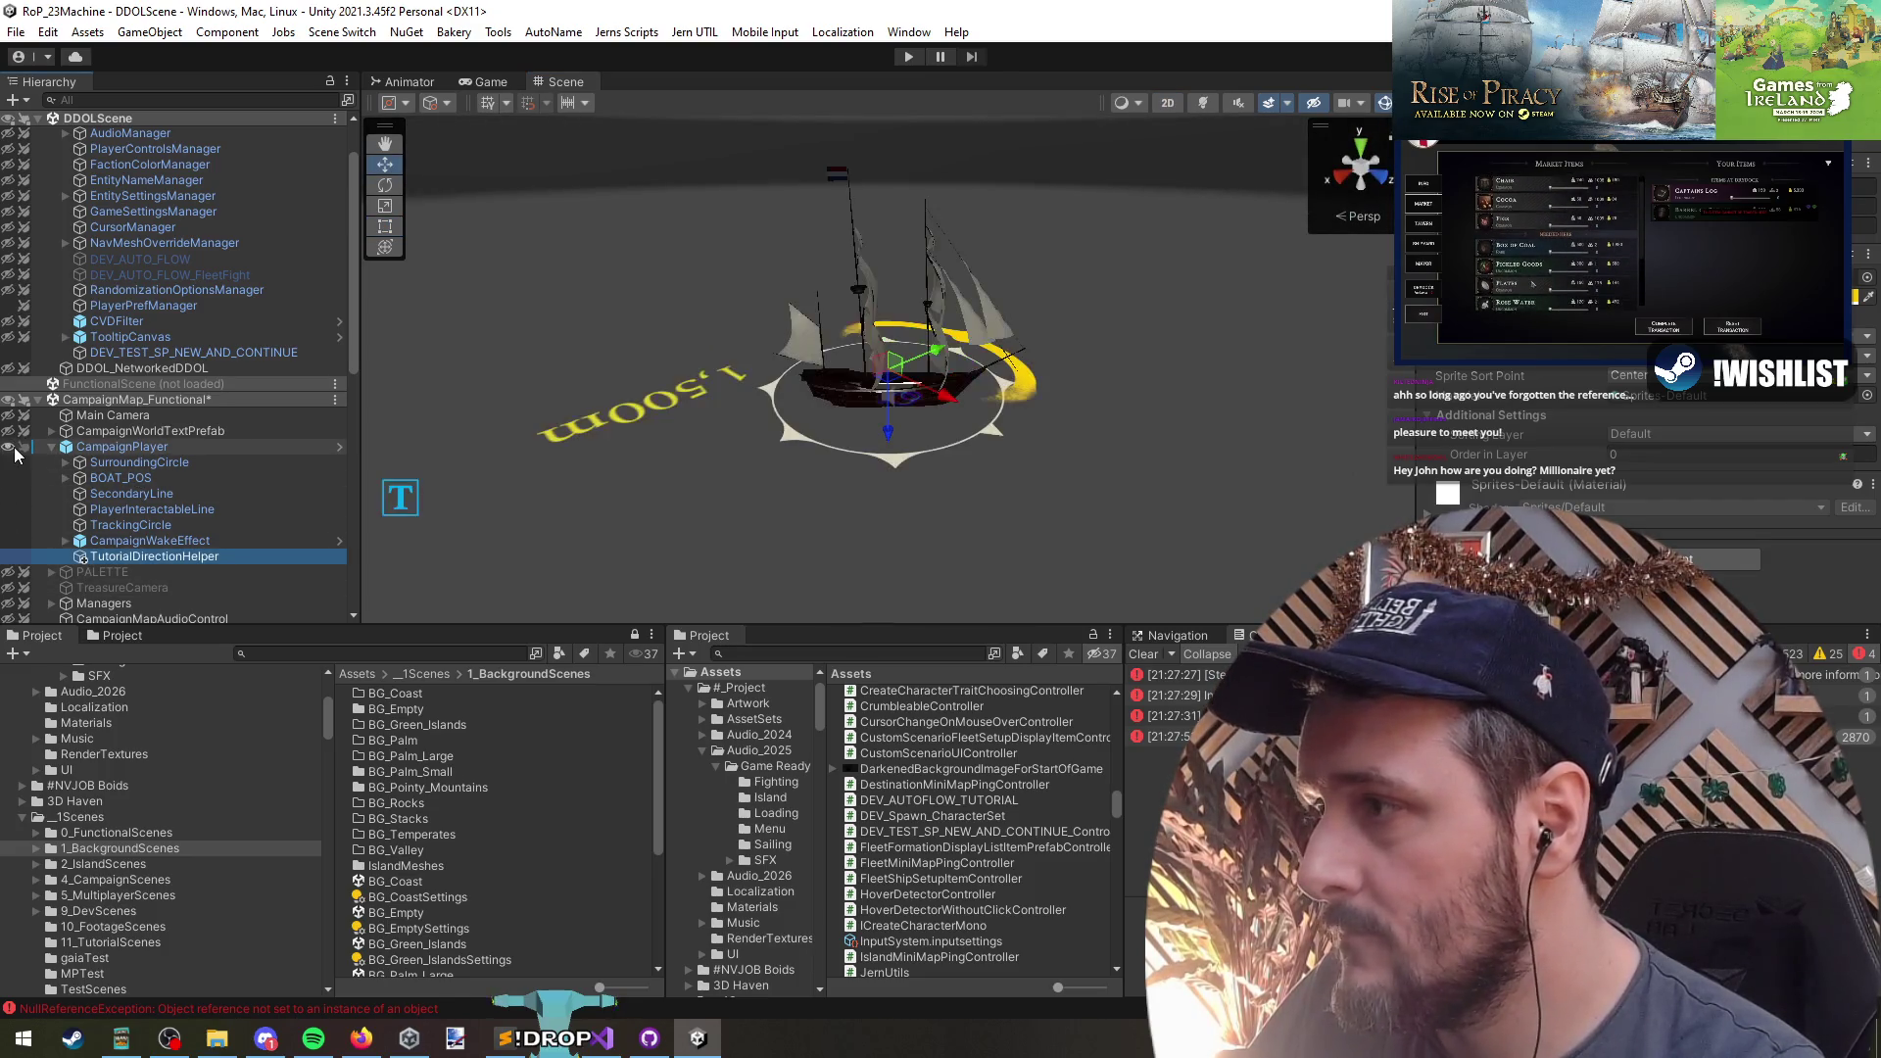
pyautogui.moveTo(693, 405)
pyautogui.mouseDown()
pyautogui.moveTo(1000, 378)
pyautogui.moveTo(614, 403)
pyautogui.mouseUp()
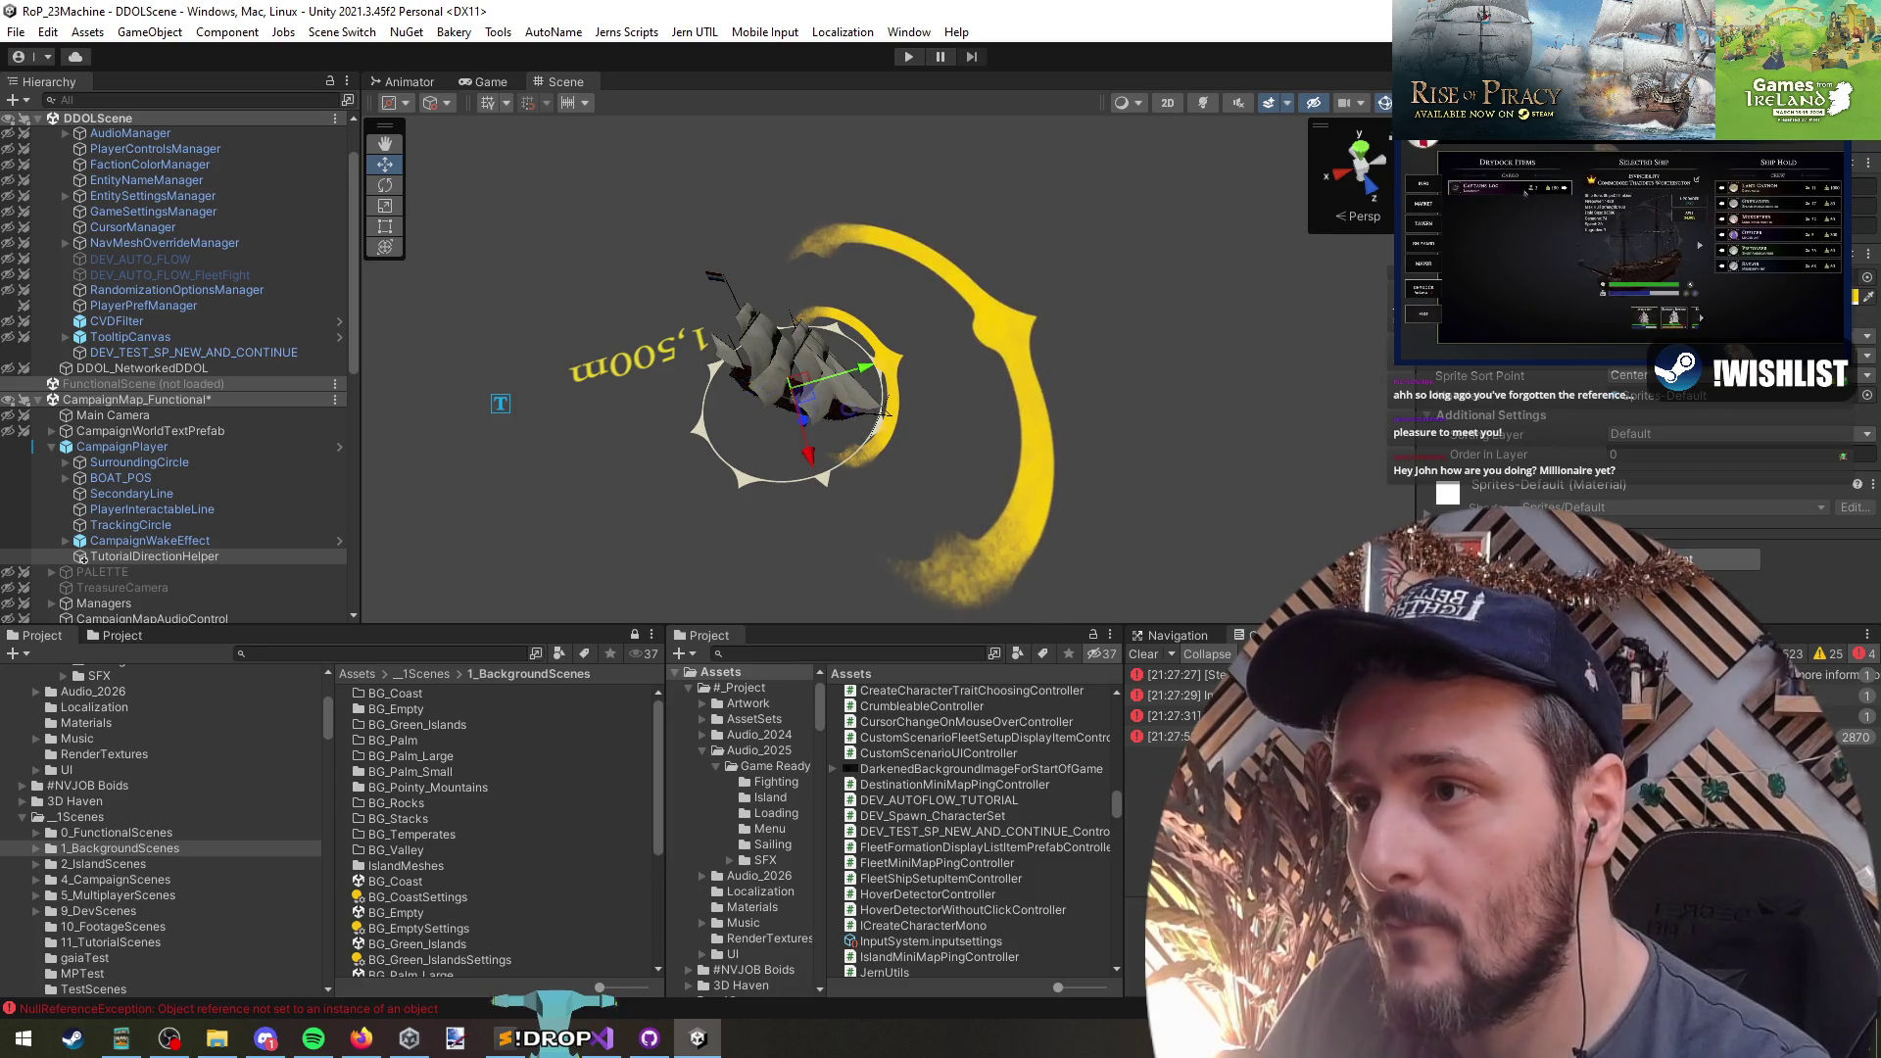
pyautogui.click(1764, 296)
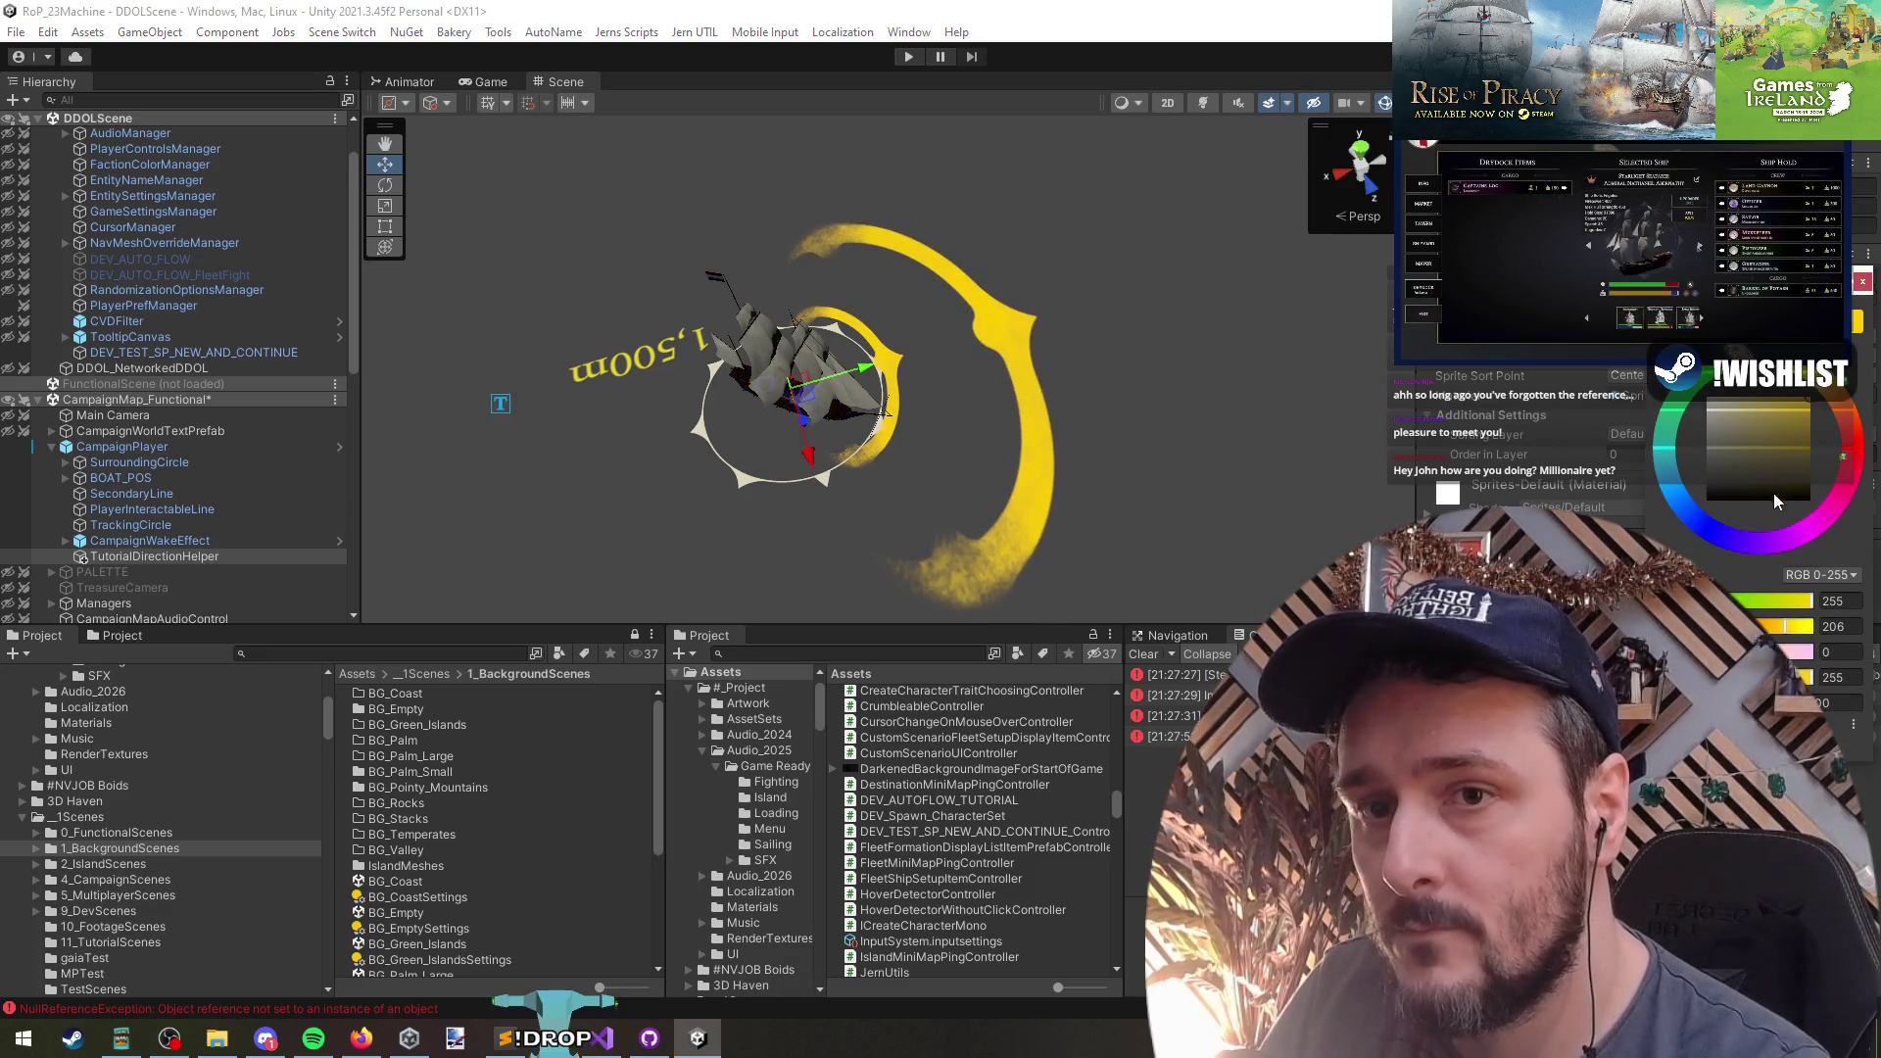
pyautogui.click(1716, 416)
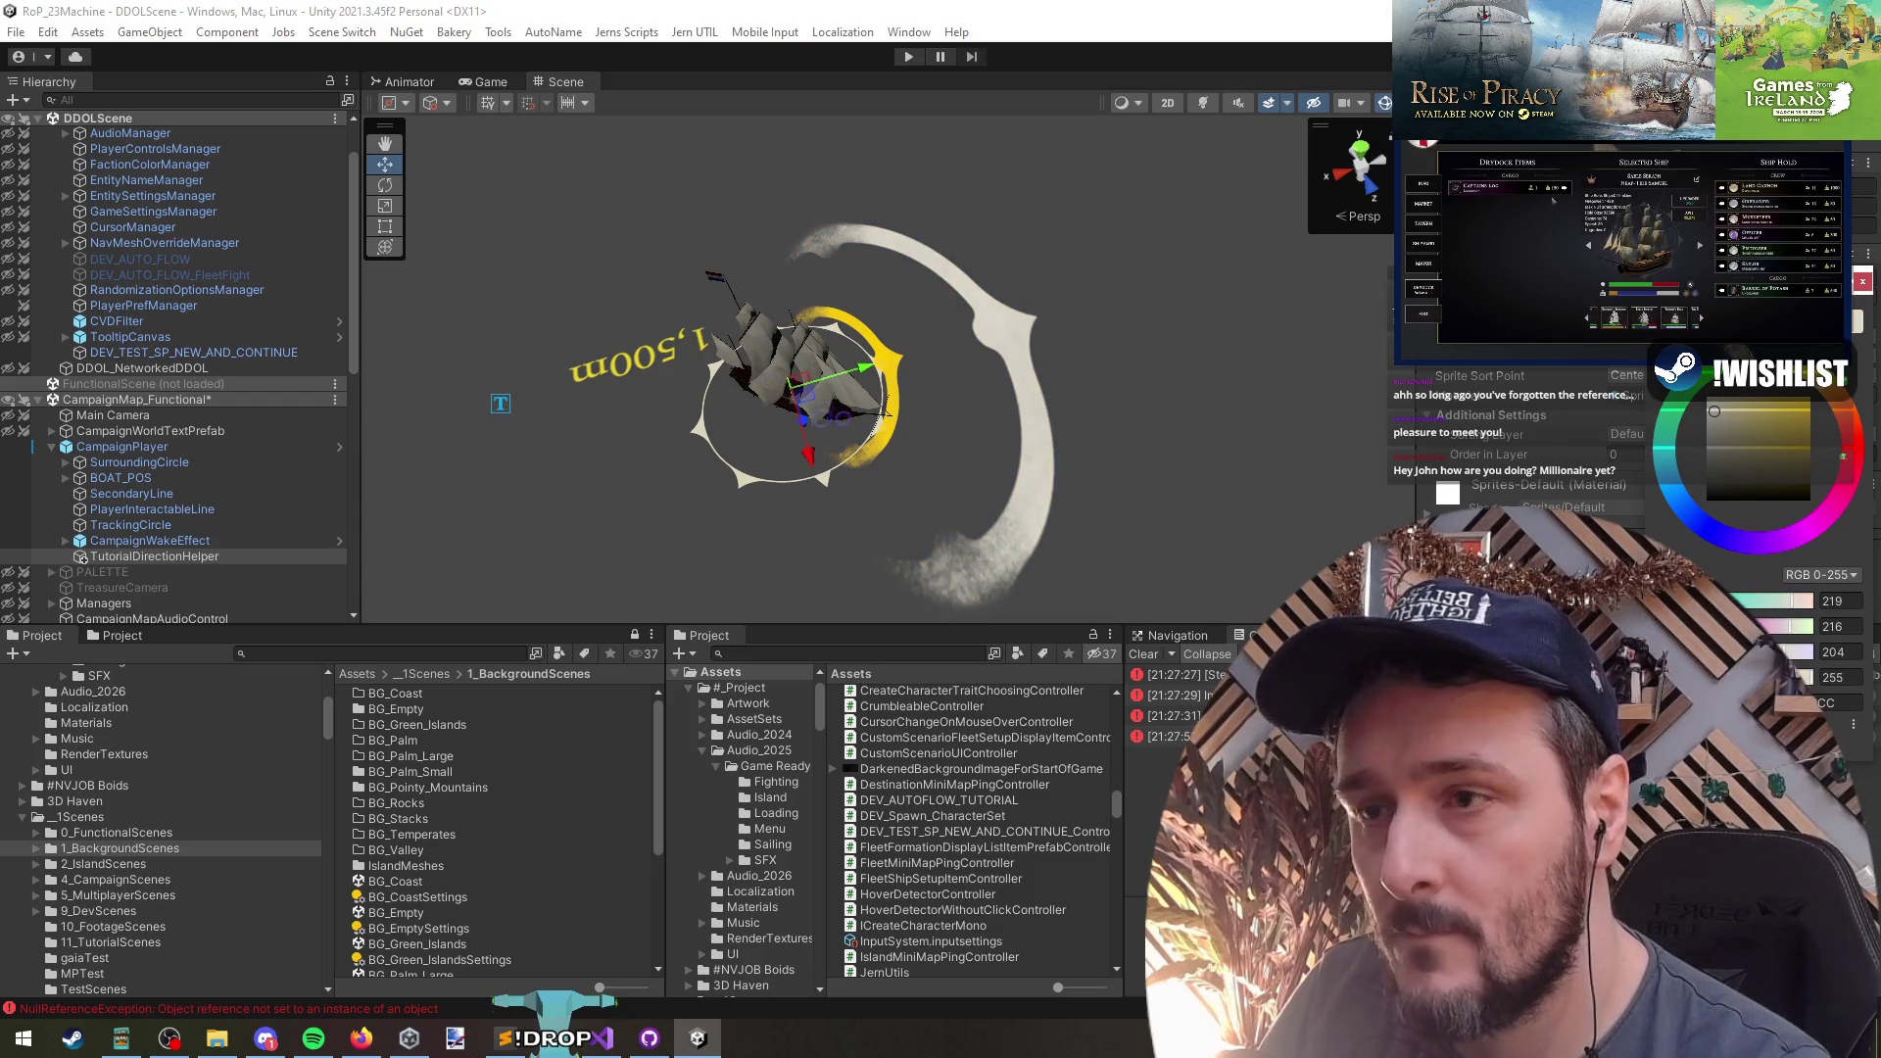
pyautogui.click(1840, 677)
pyautogui.write('181')
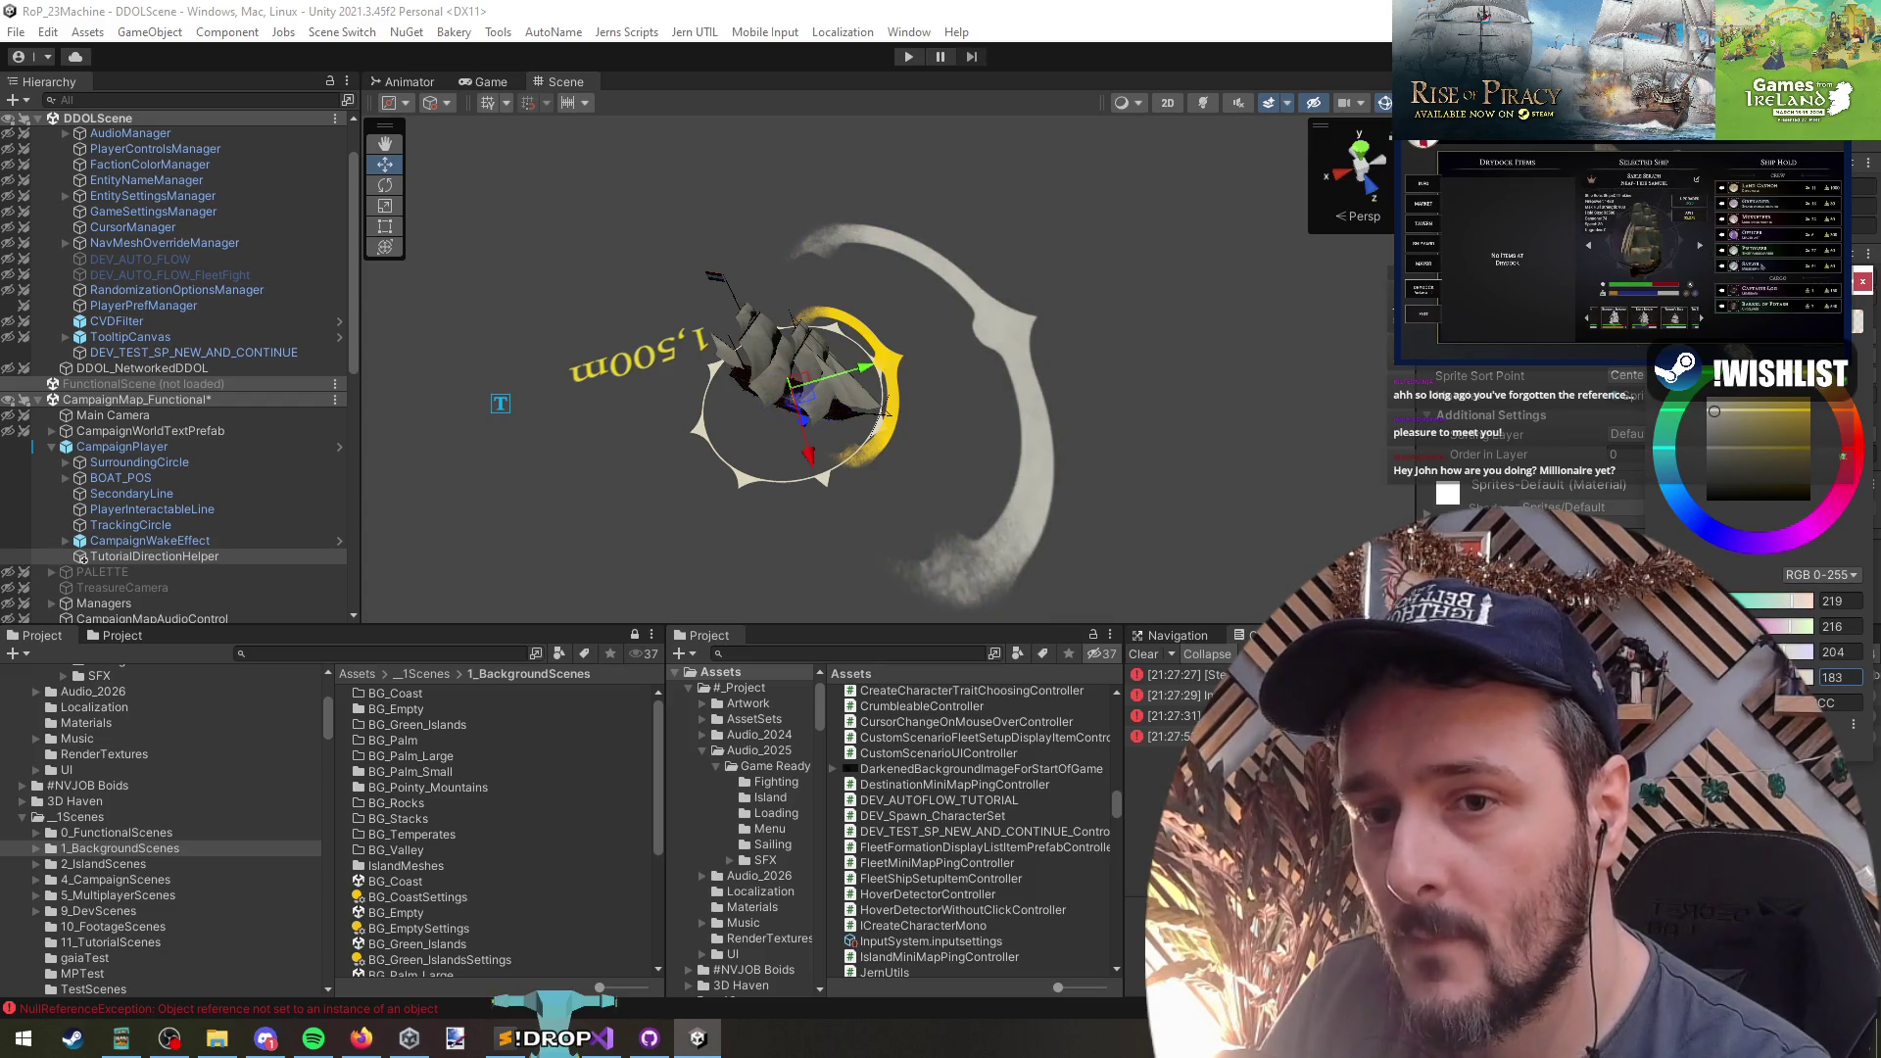
pyautogui.click(1001, 390)
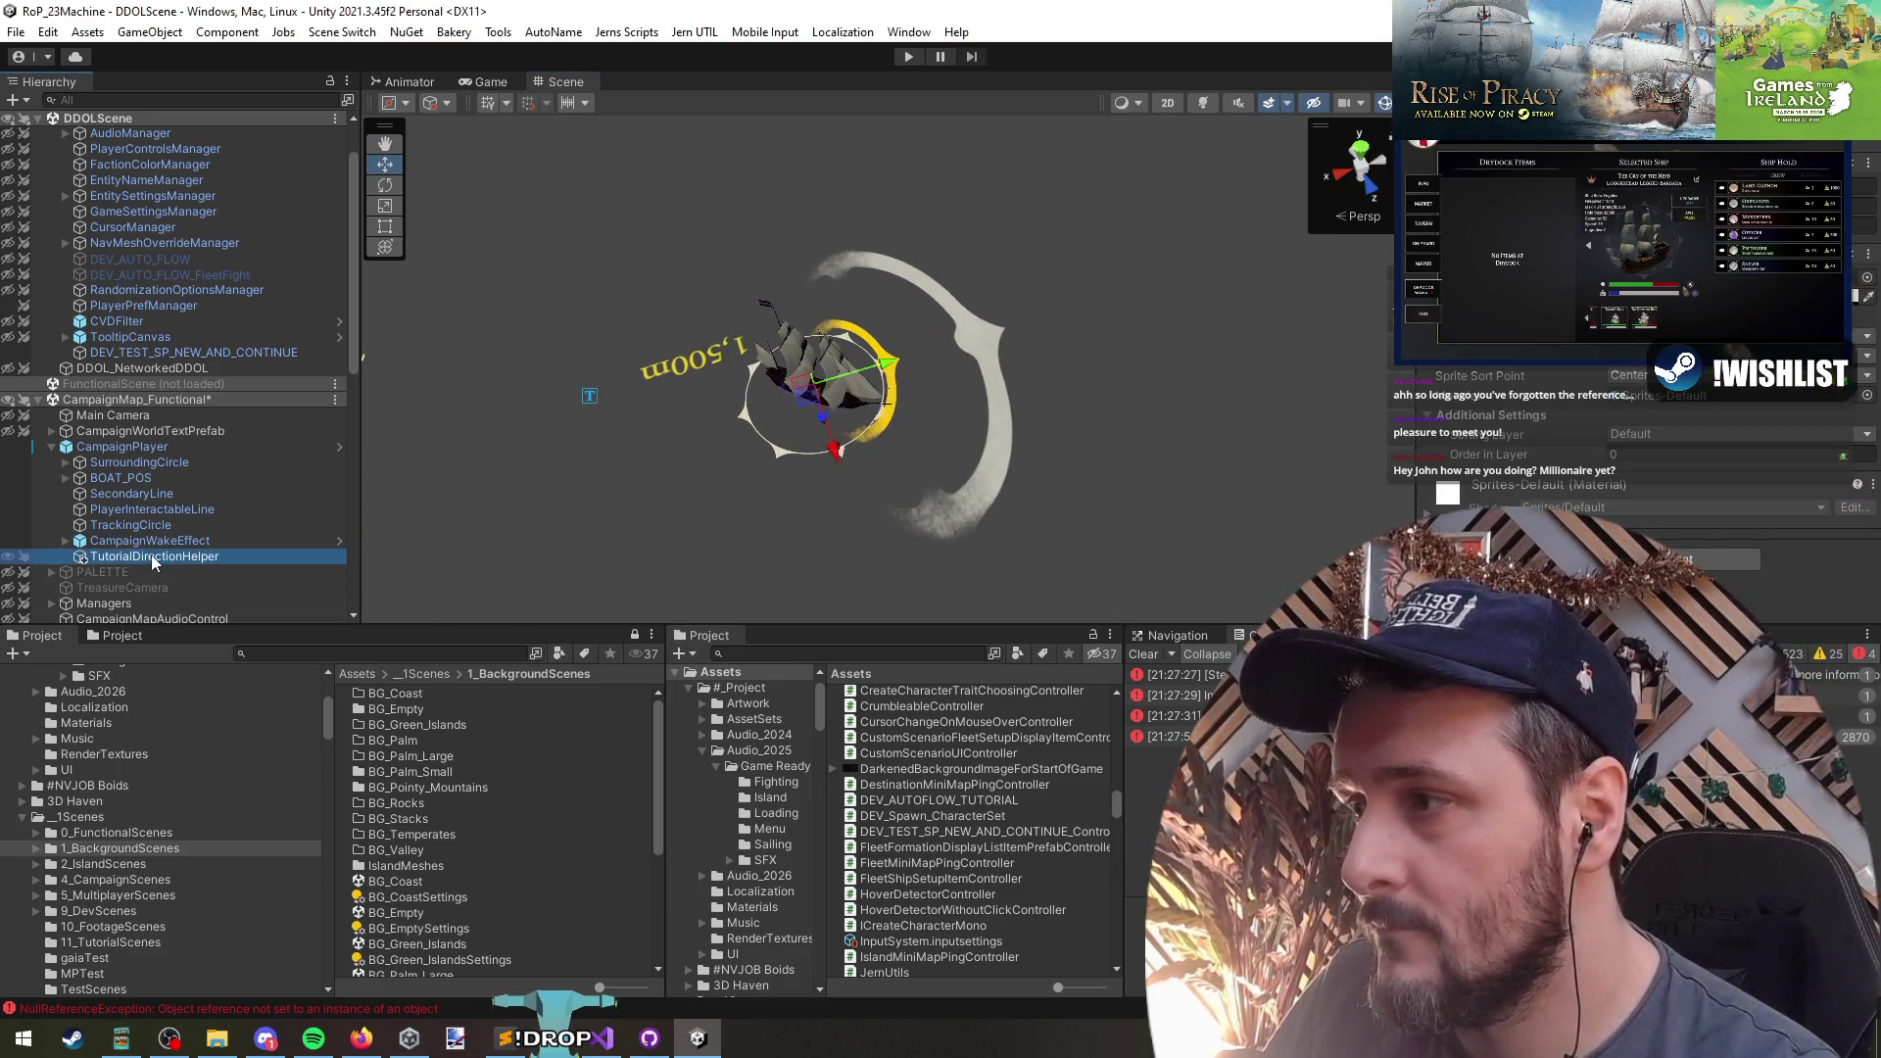
# - Select the TutorialDirectionHelper field name on line 11 of CampaignPlayerController.cs in Visual Studio
pyautogui.click(120, 446)
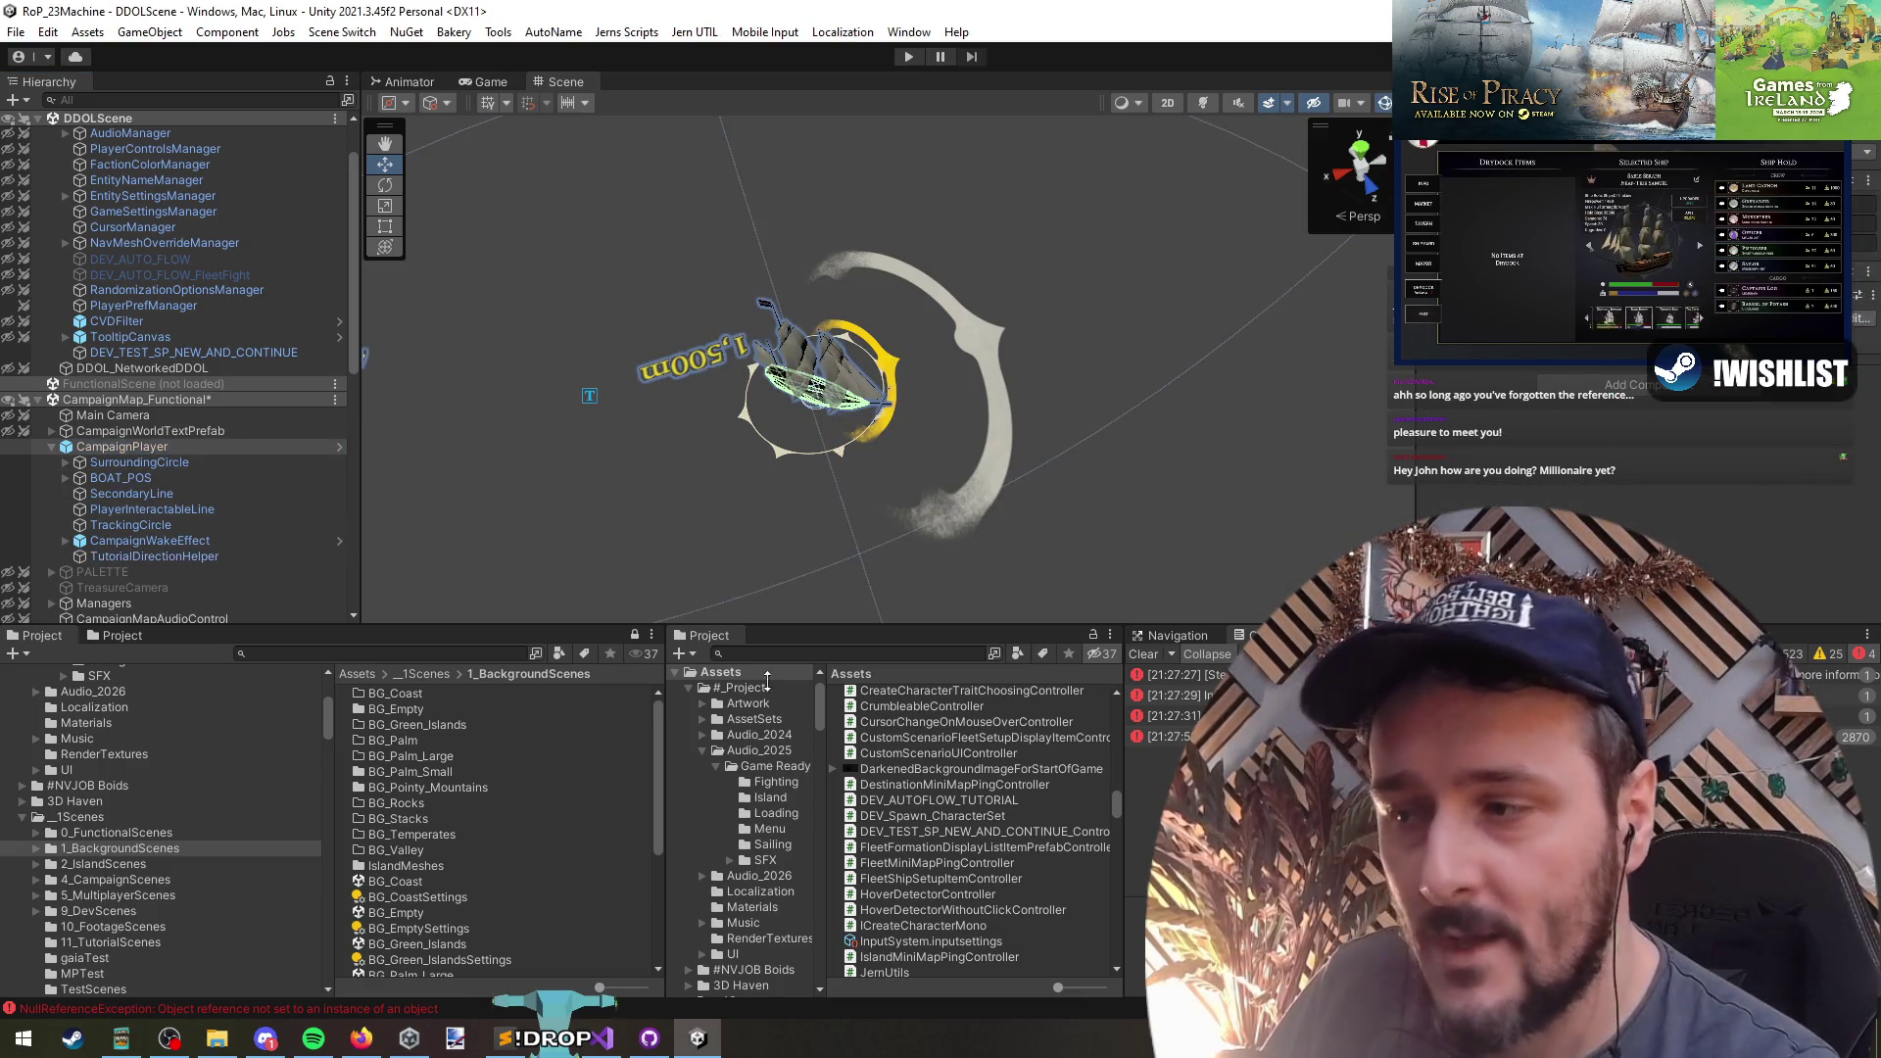
pyautogui.click(610, 1047)
pyautogui.doubleClick(533, 348)
pyautogui.hotkey('ctrl', 'c')
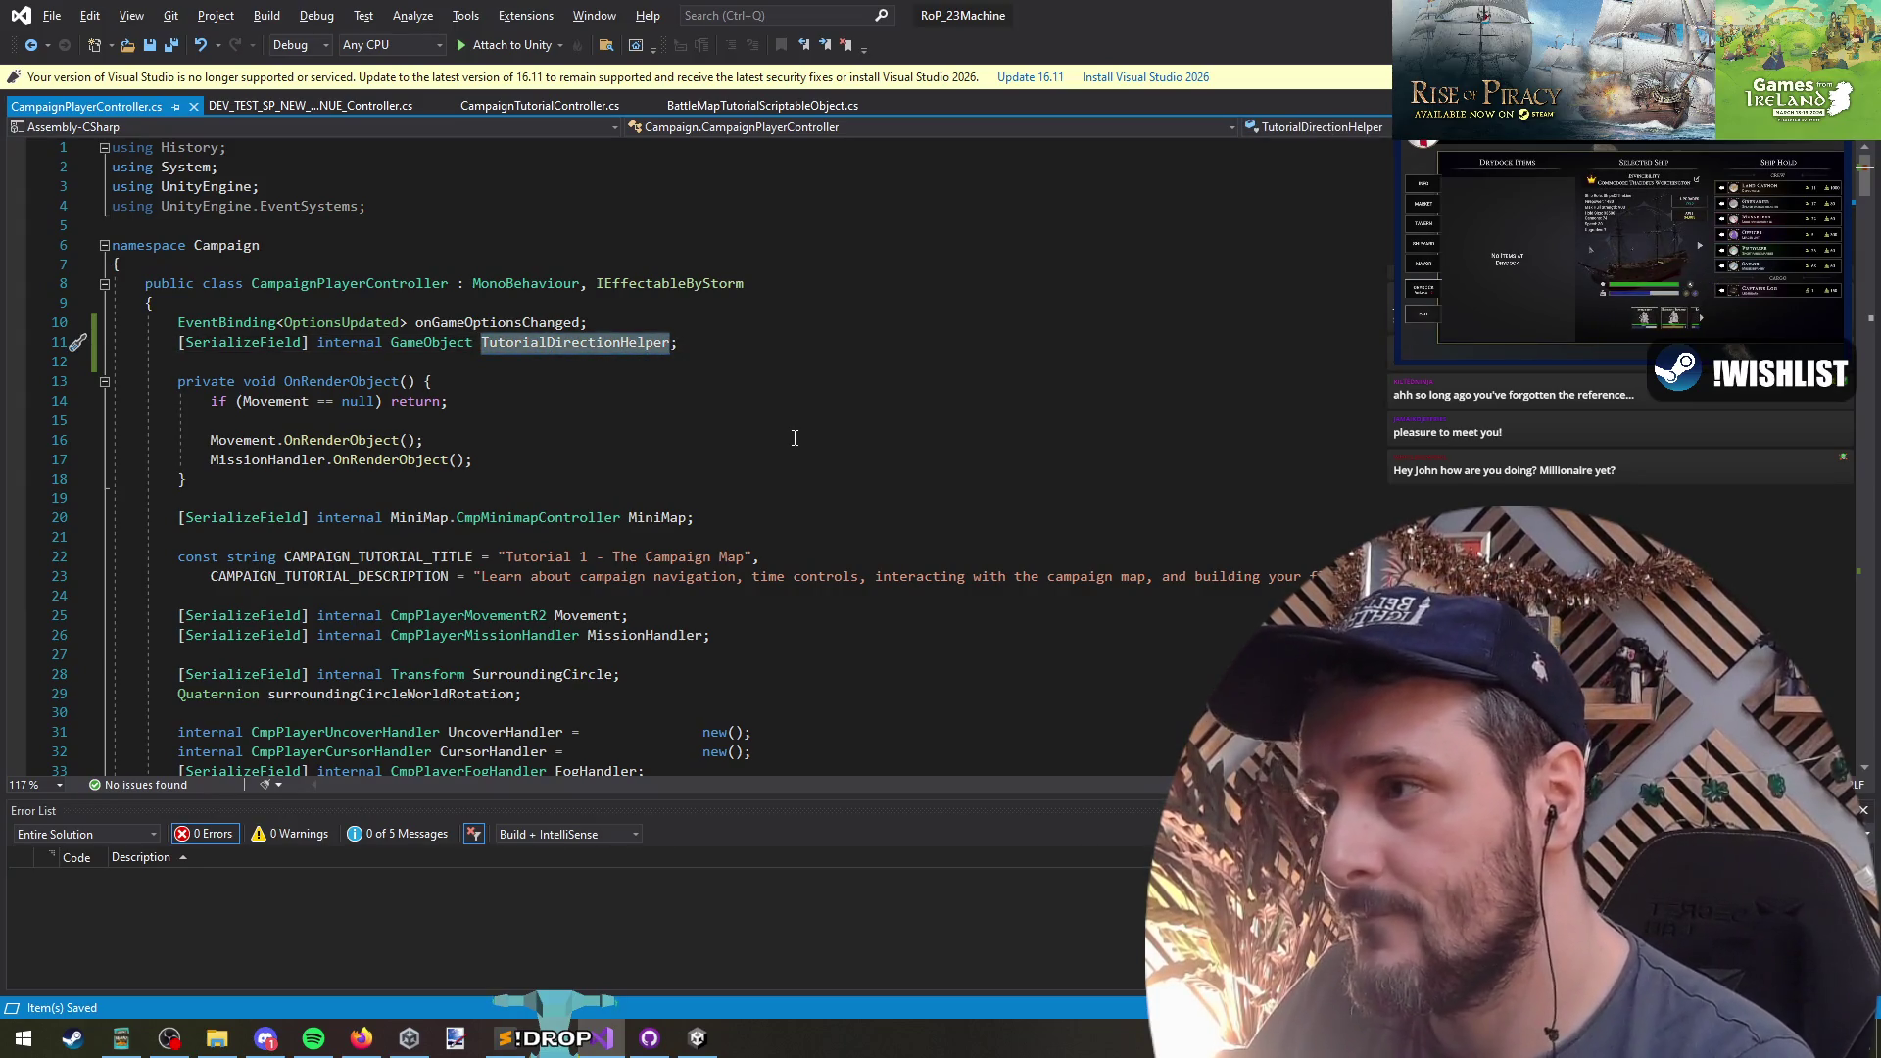
# - Add TutorialDirectionHelper.SetActive(false); at the end of Awake, save, and return to Unity
pyautogui.hotkey('ctrl', 'i')
pyautogui.write('awake')
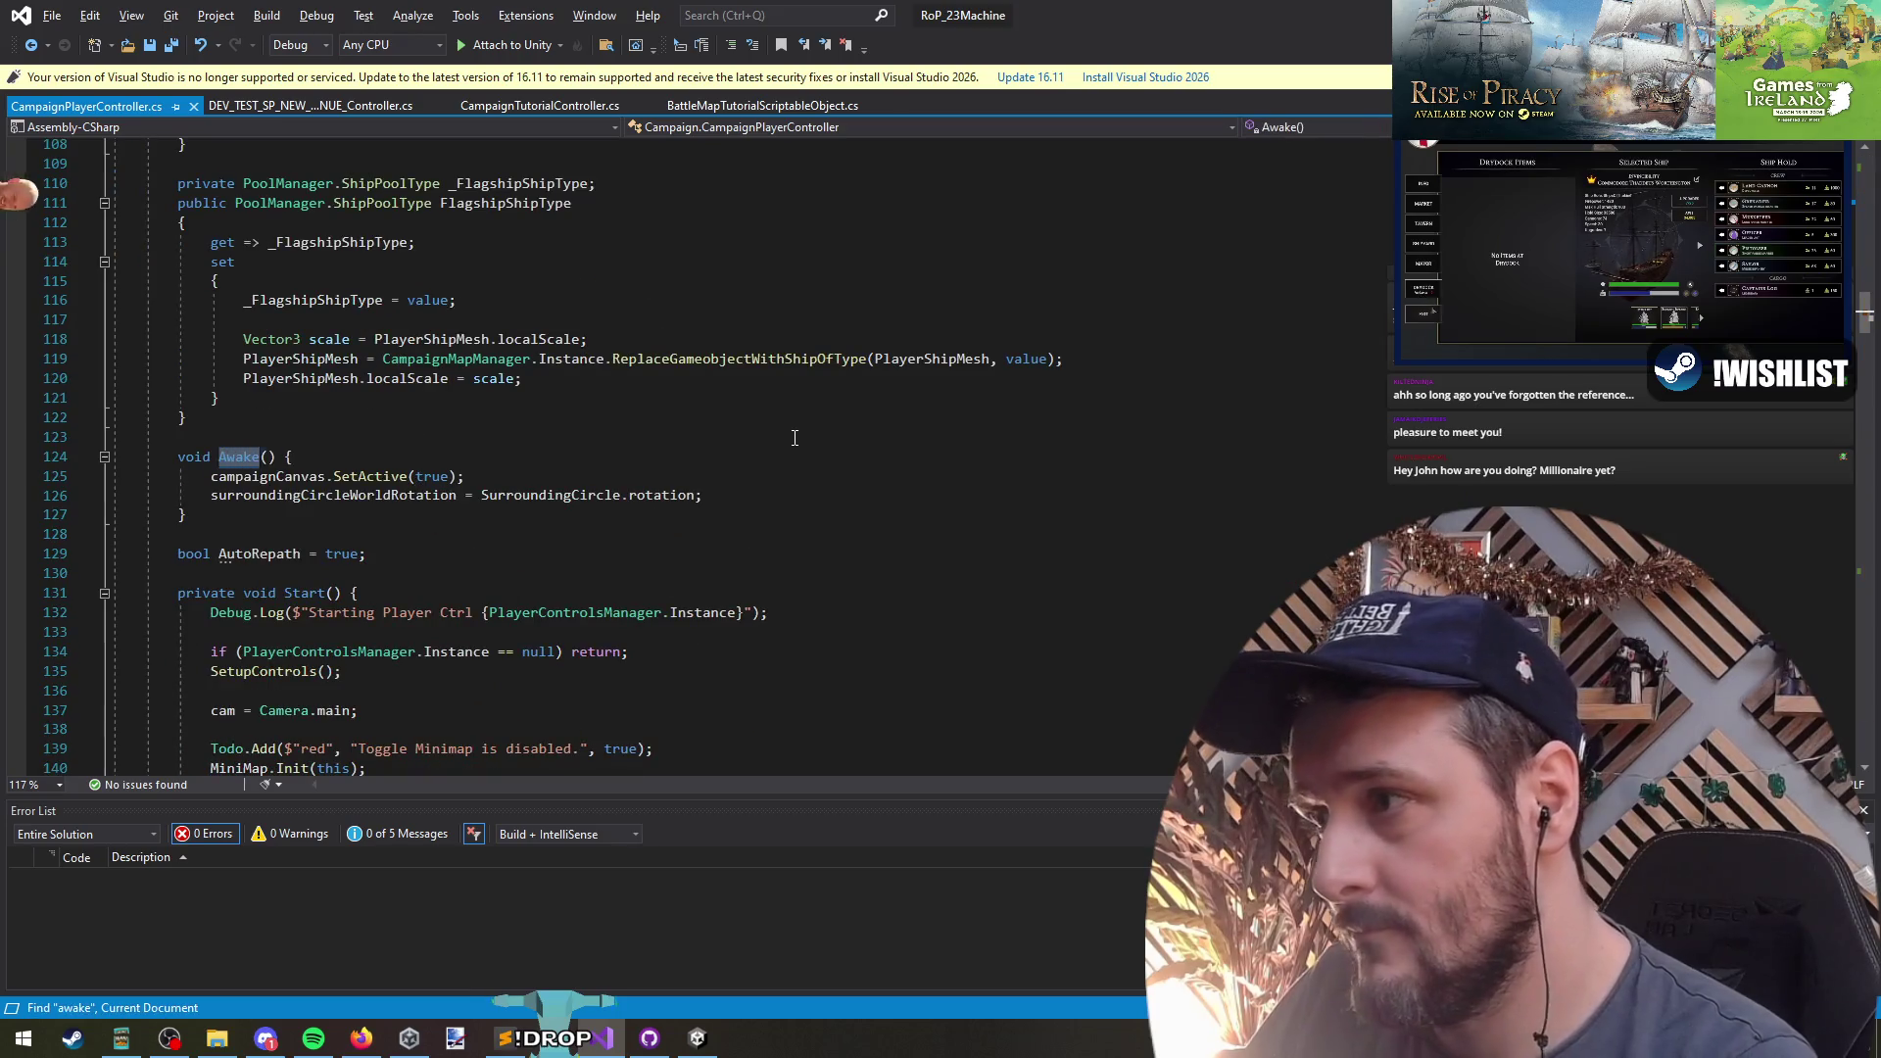
pyautogui.click(722, 494)
pyautogui.press('Return')
pyautogui.hotkey('ctrl', 'v')
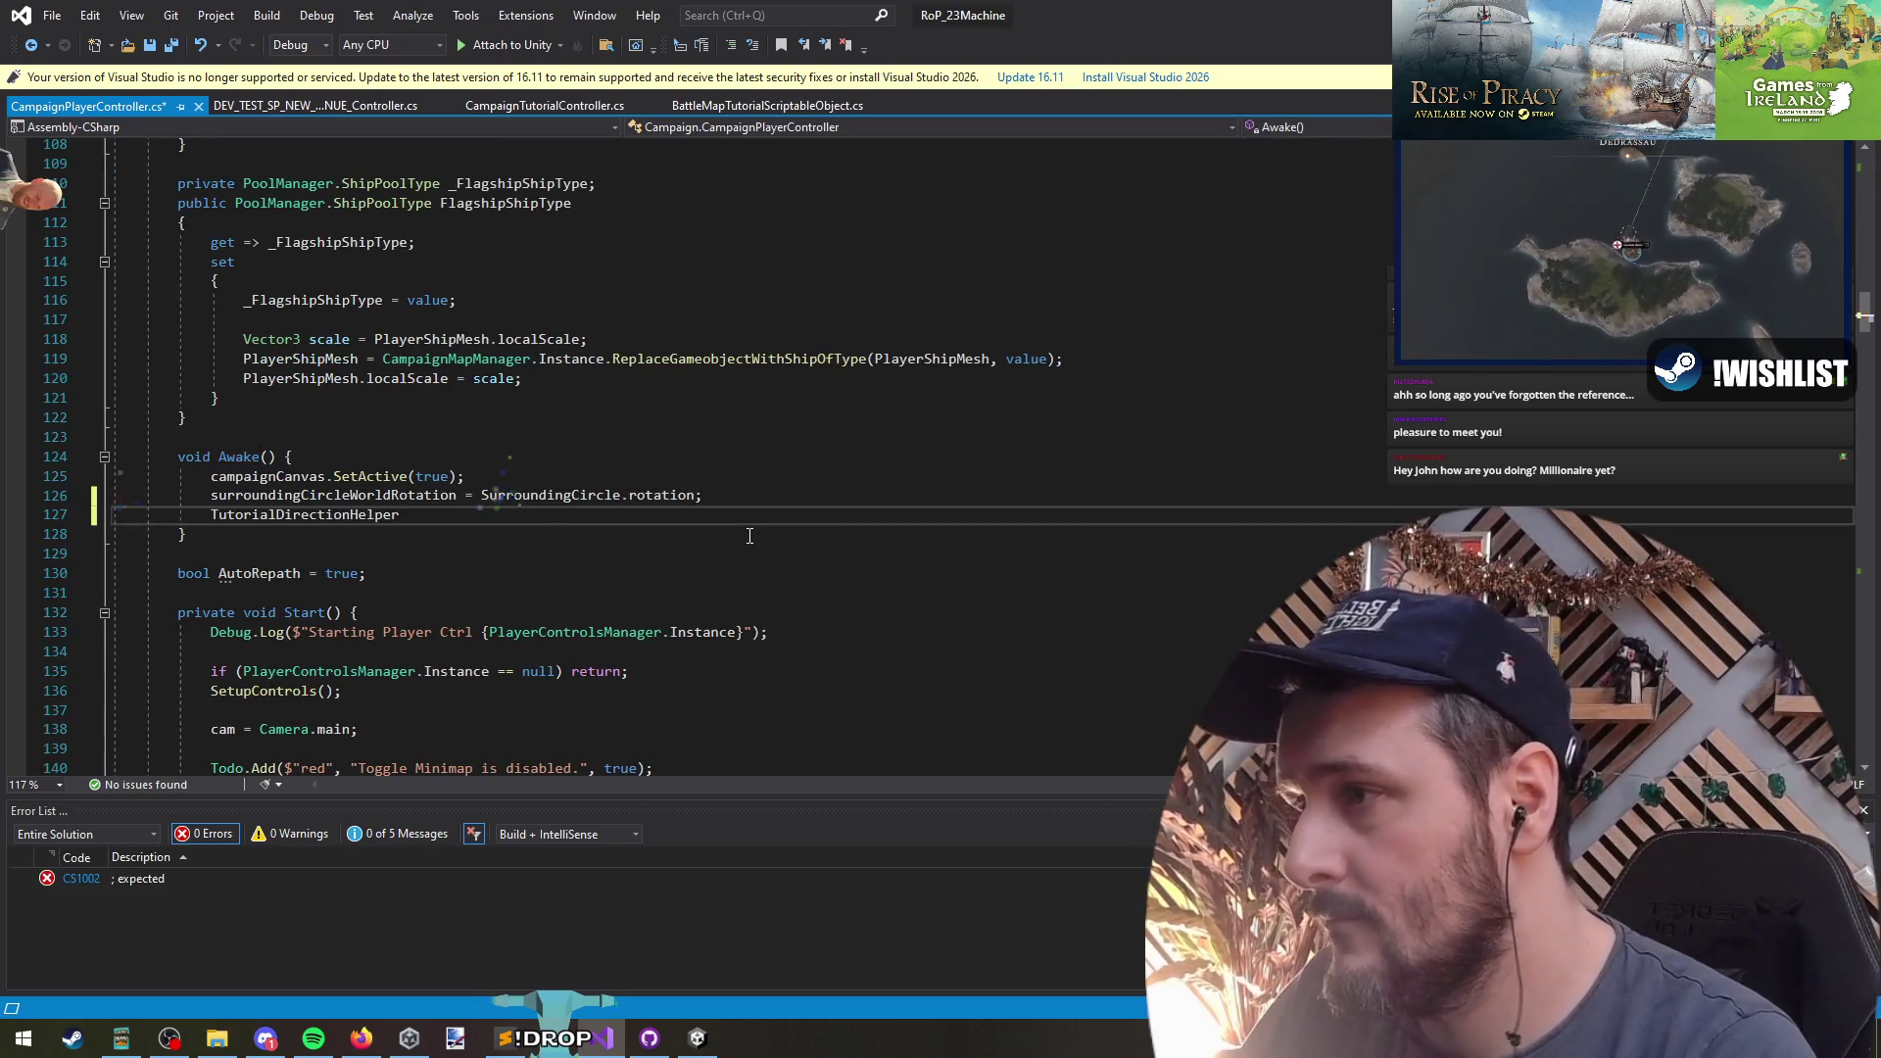
pyautogui.write('.gameObject')
pyautogui.write('.')
pyautogui.hotkey('ctrl', 'shift', 'Left')
pyautogui.hotkey('ctrl', 'shift', 'Left')
pyautogui.write('SetActive(fals')
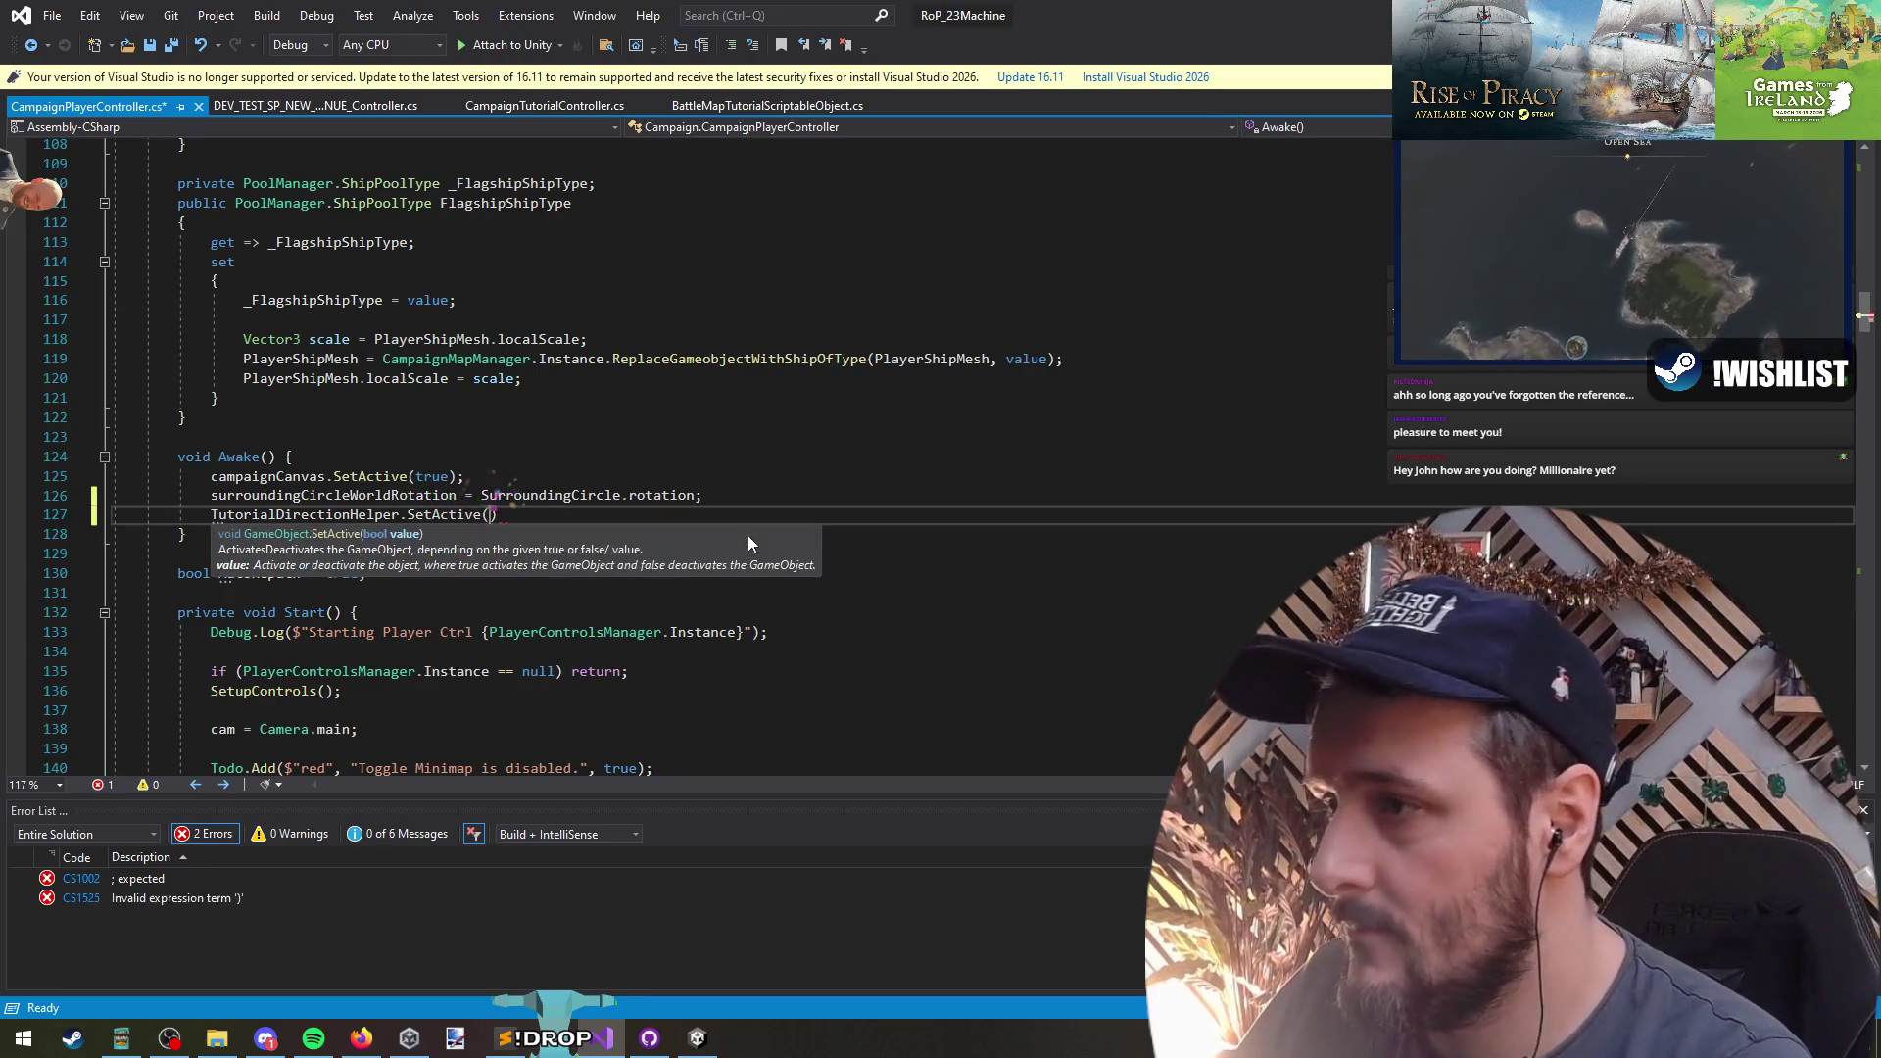
pyautogui.write('e);')
pyautogui.press('Down')
pyautogui.press('Down')
pyautogui.hotkey('ctrl', 's')
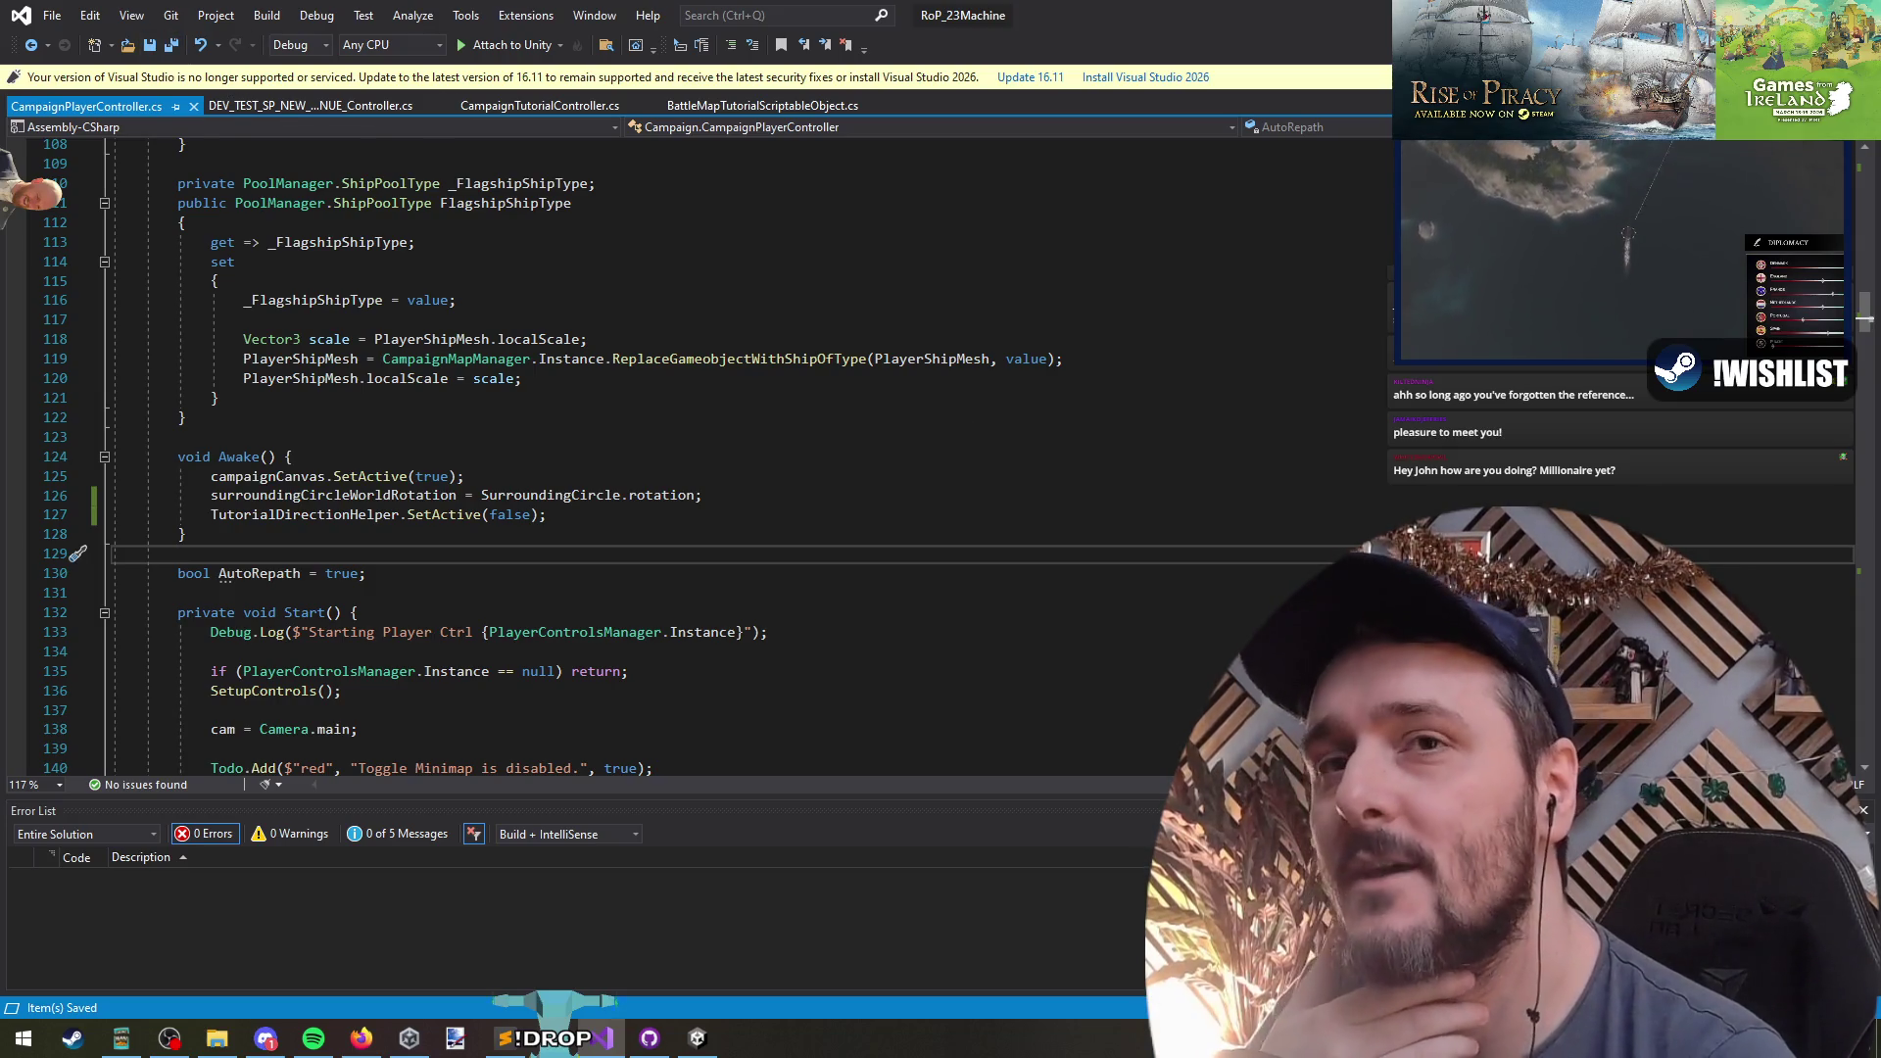
pyautogui.hotkey('alt', 'Tab')
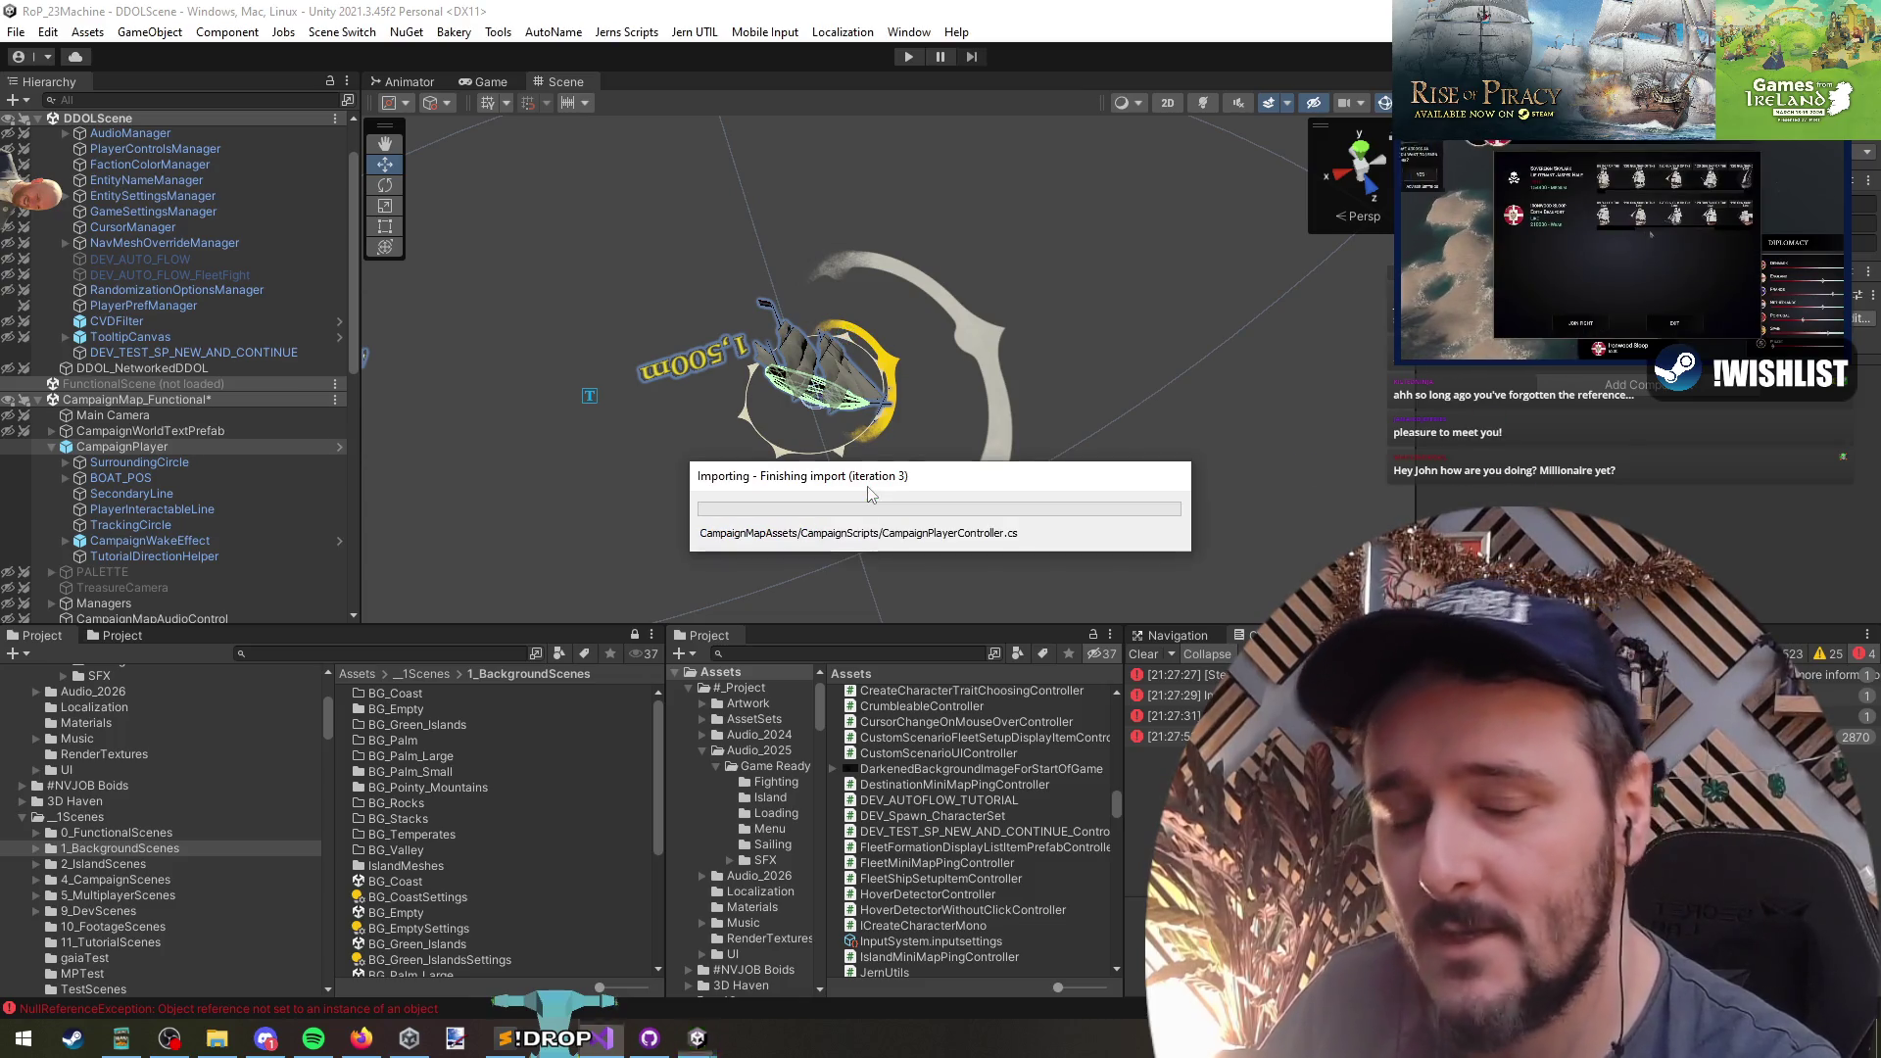
# - Collapse CampaignPlayer, unload the CampaignMap_Functional scene, and enter play mode
pyautogui.click(50, 445)
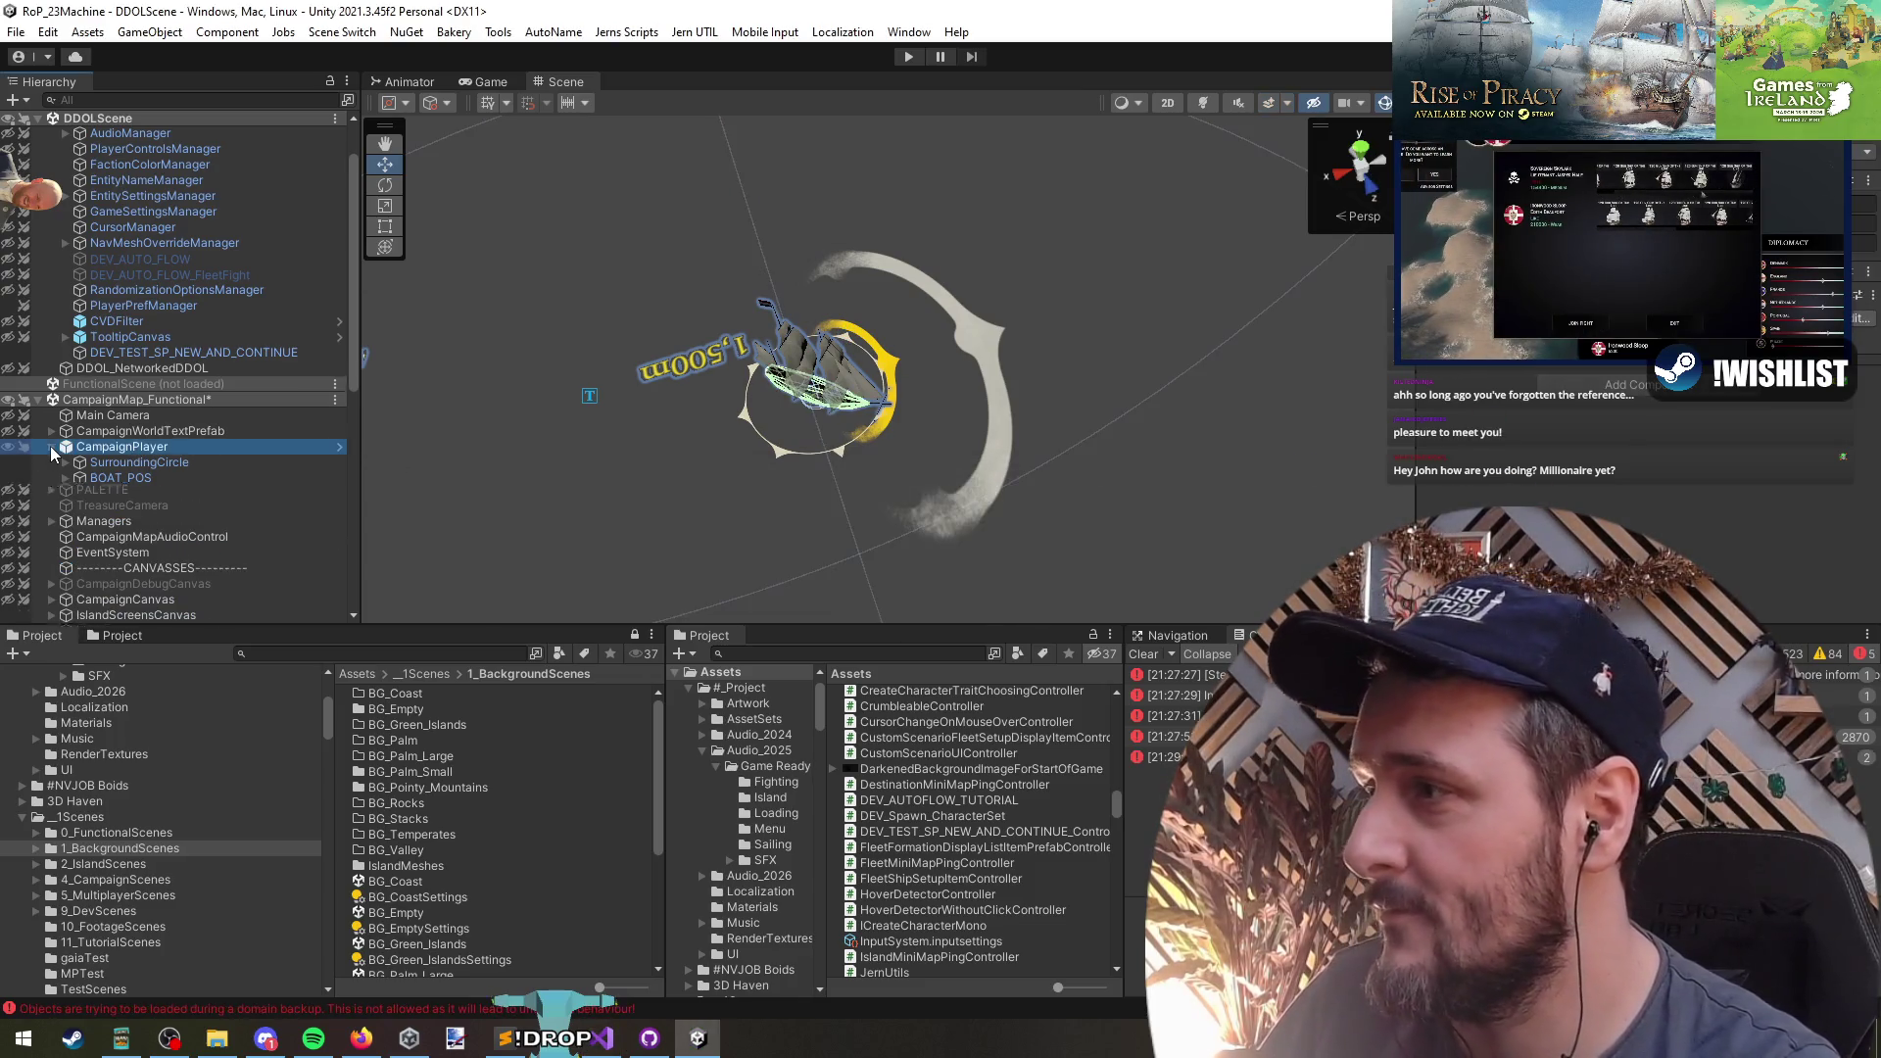
pyautogui.rightClick(184, 397)
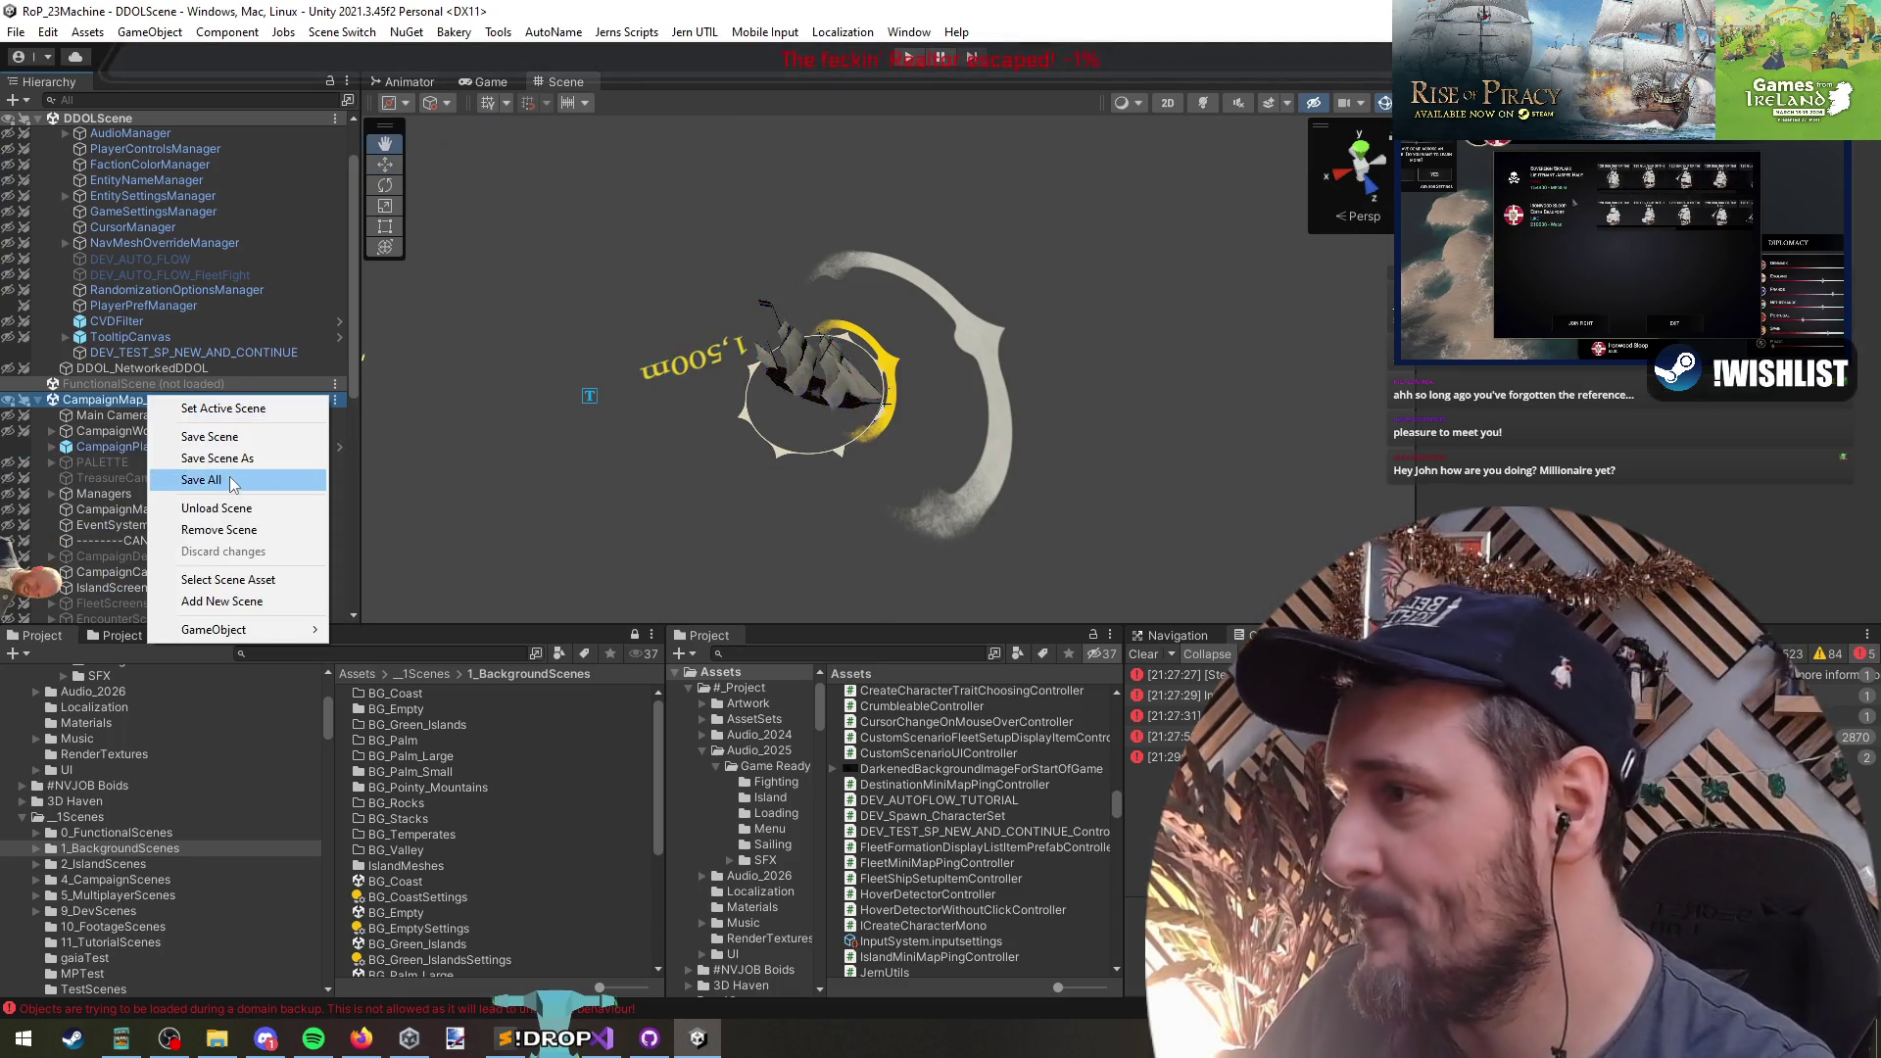
pyautogui.click(225, 508)
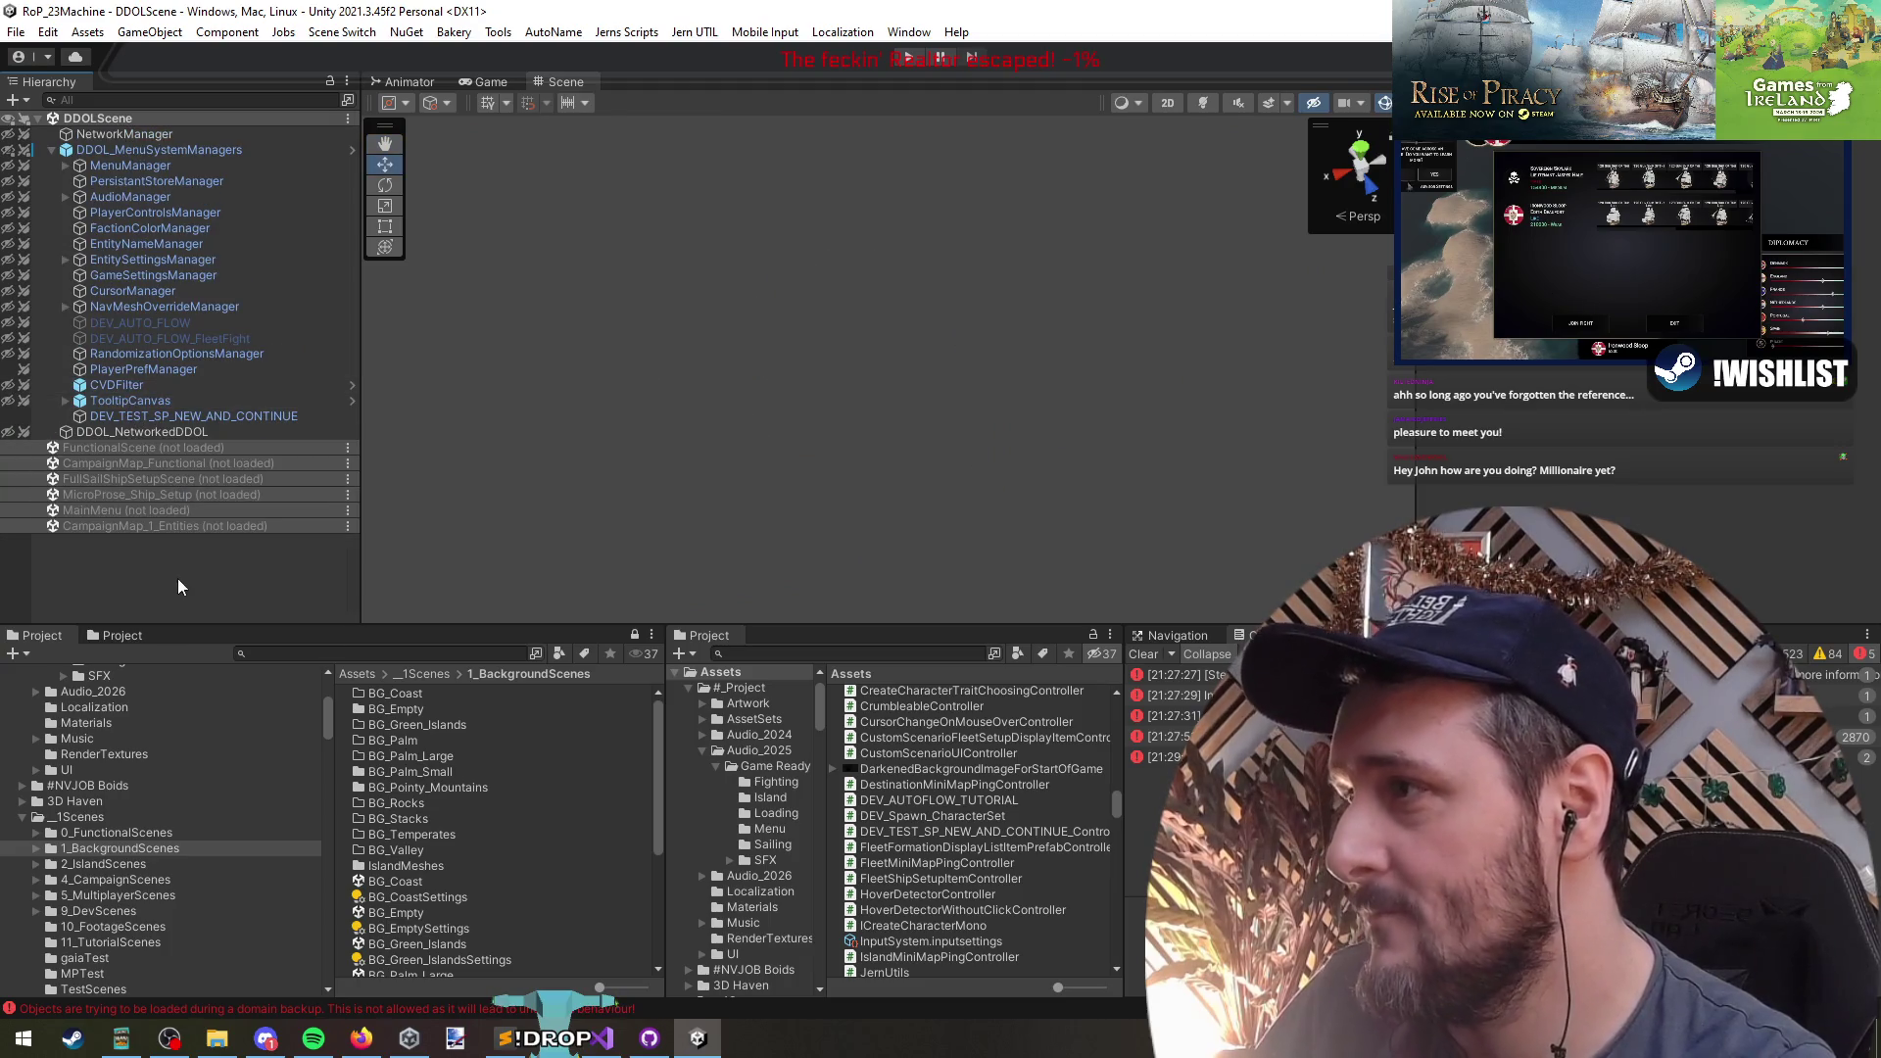
pyautogui.click(910, 56)
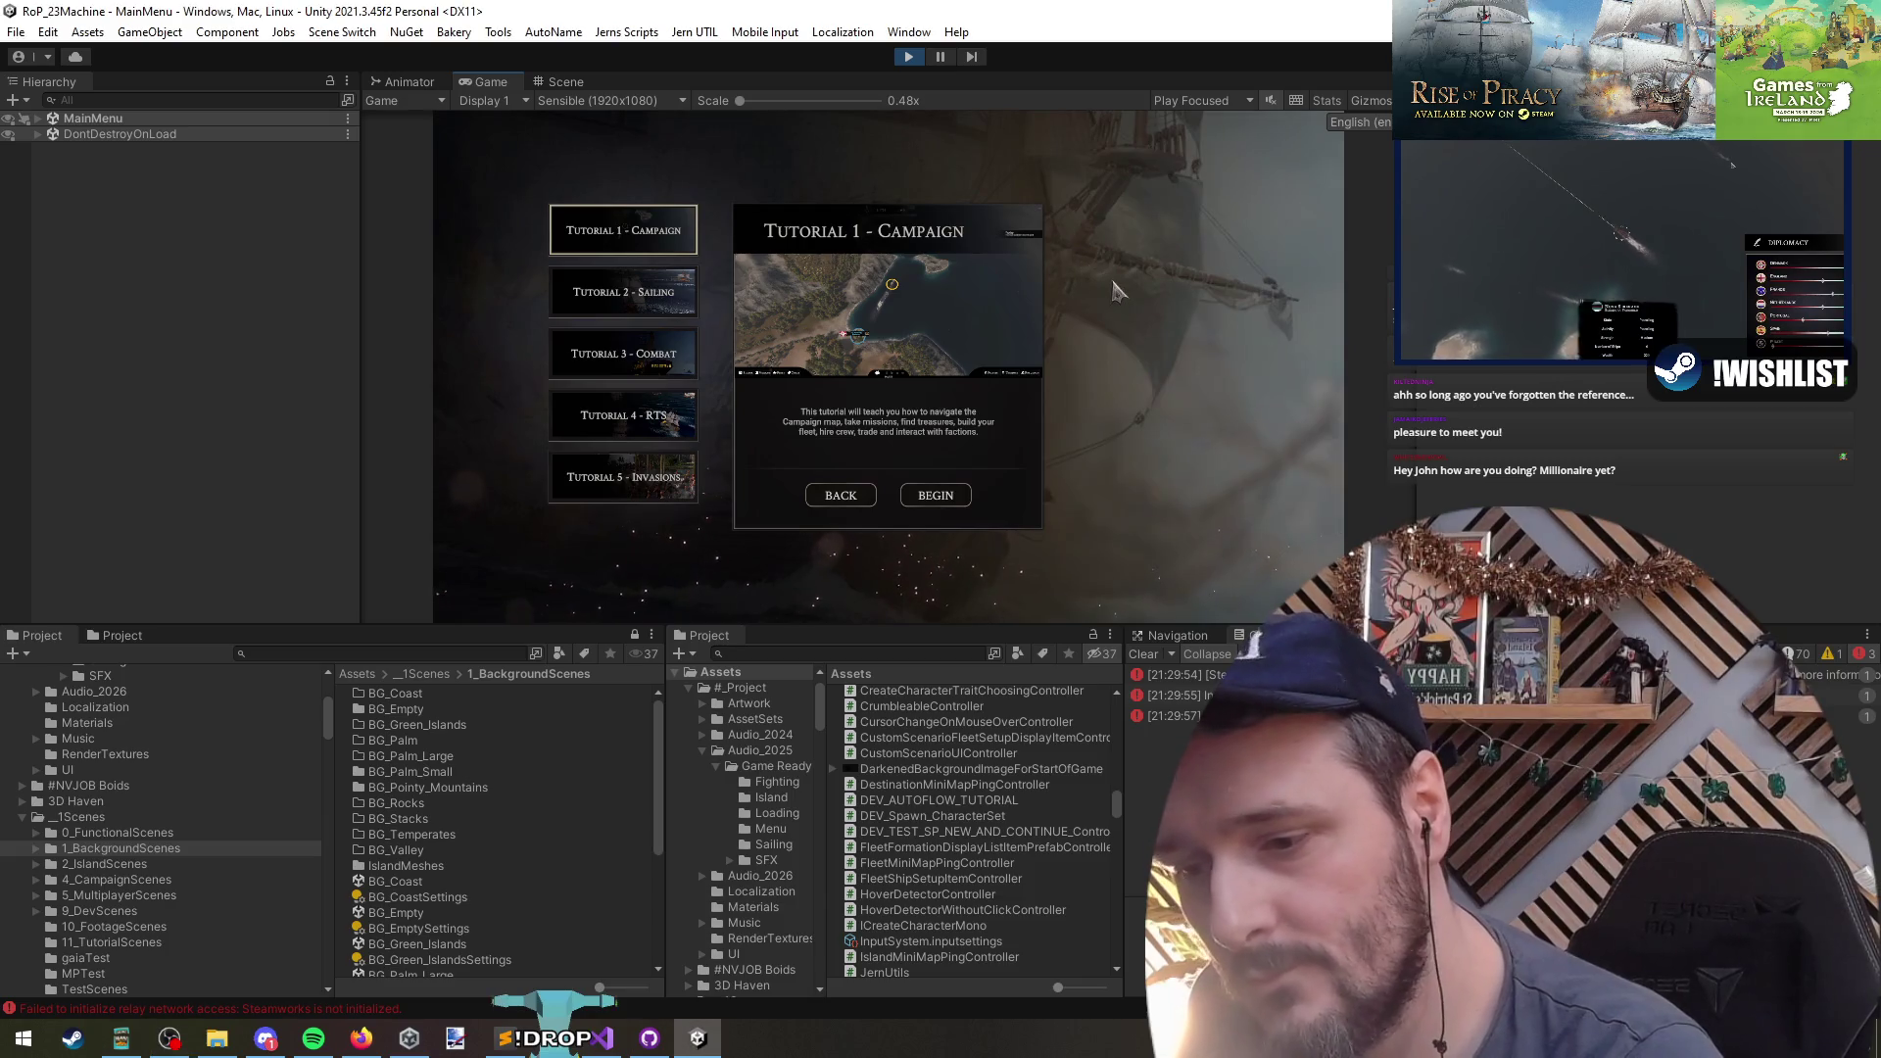
# - Begin Tutorial 1 in a larger Game view, pick a captain, set a course, then stop play
pyautogui.moveTo(1287, 624); pyautogui.dragTo(1286, 697)
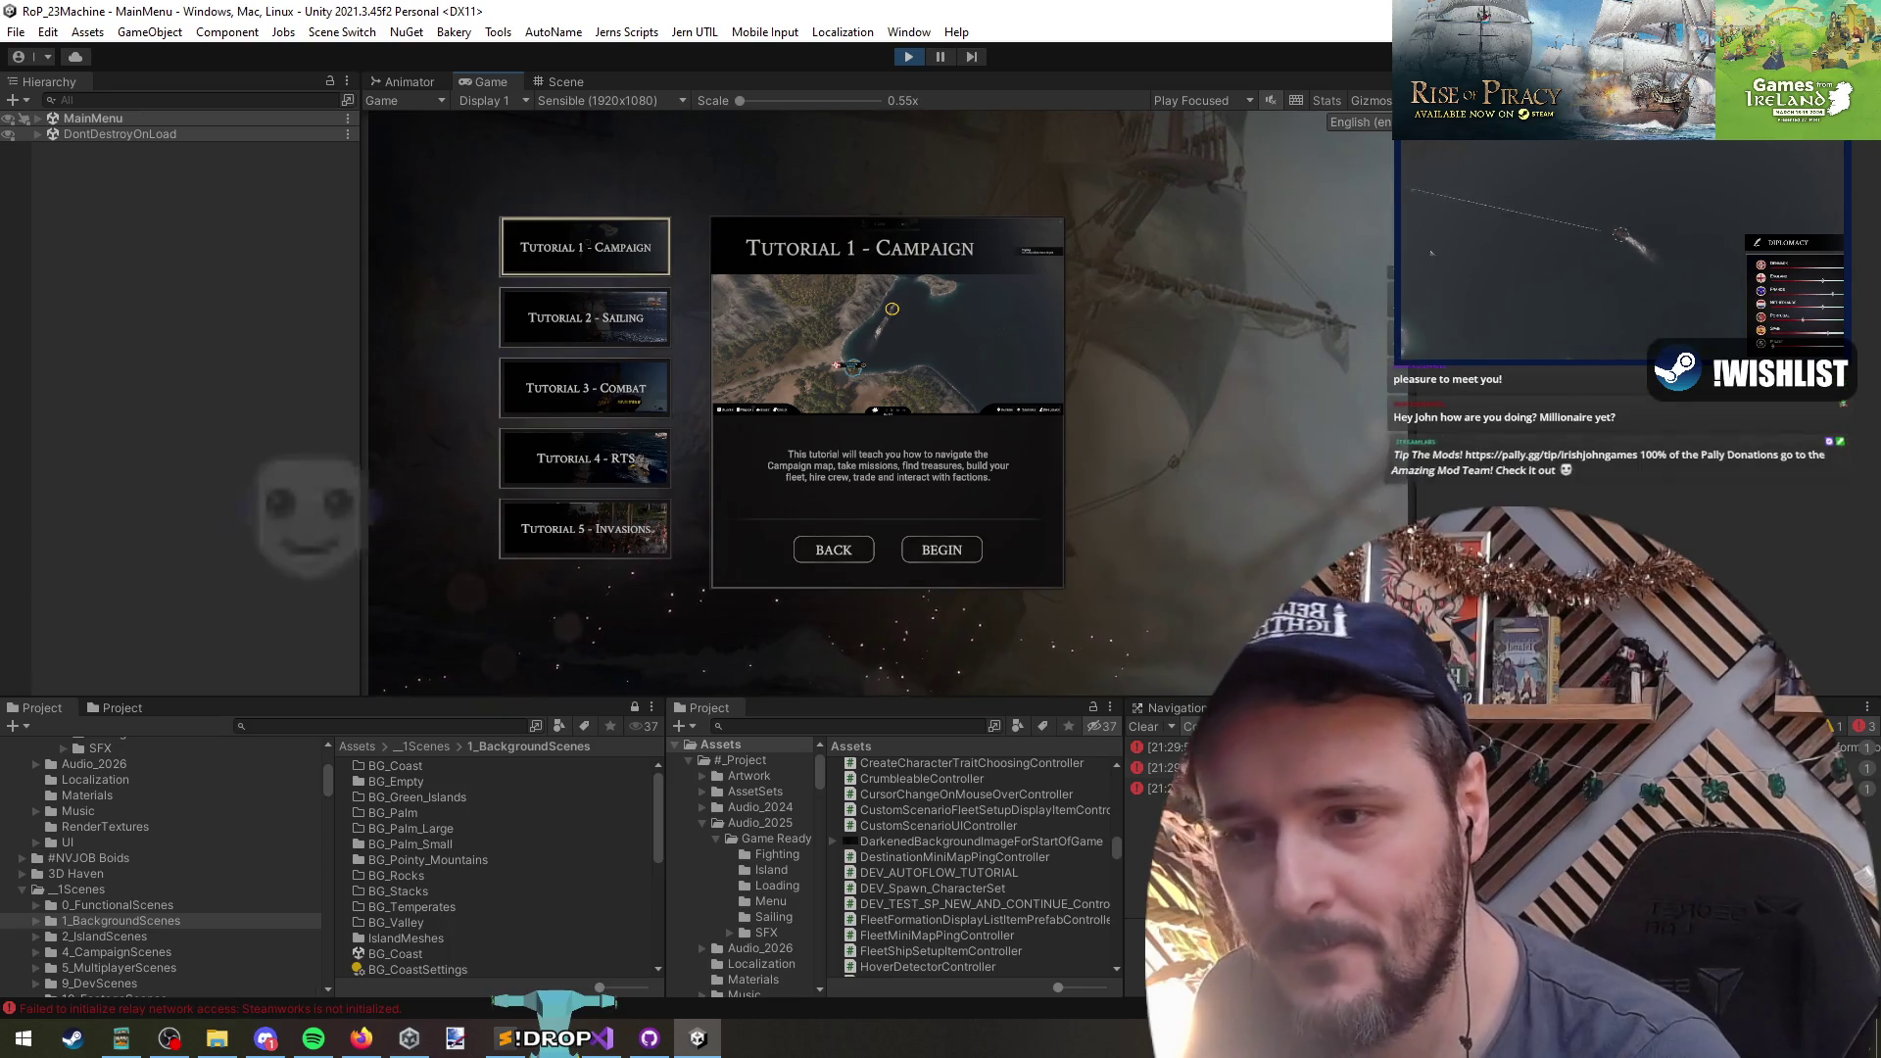
pyautogui.moveTo(744, 701); pyautogui.dragTo(745, 712)
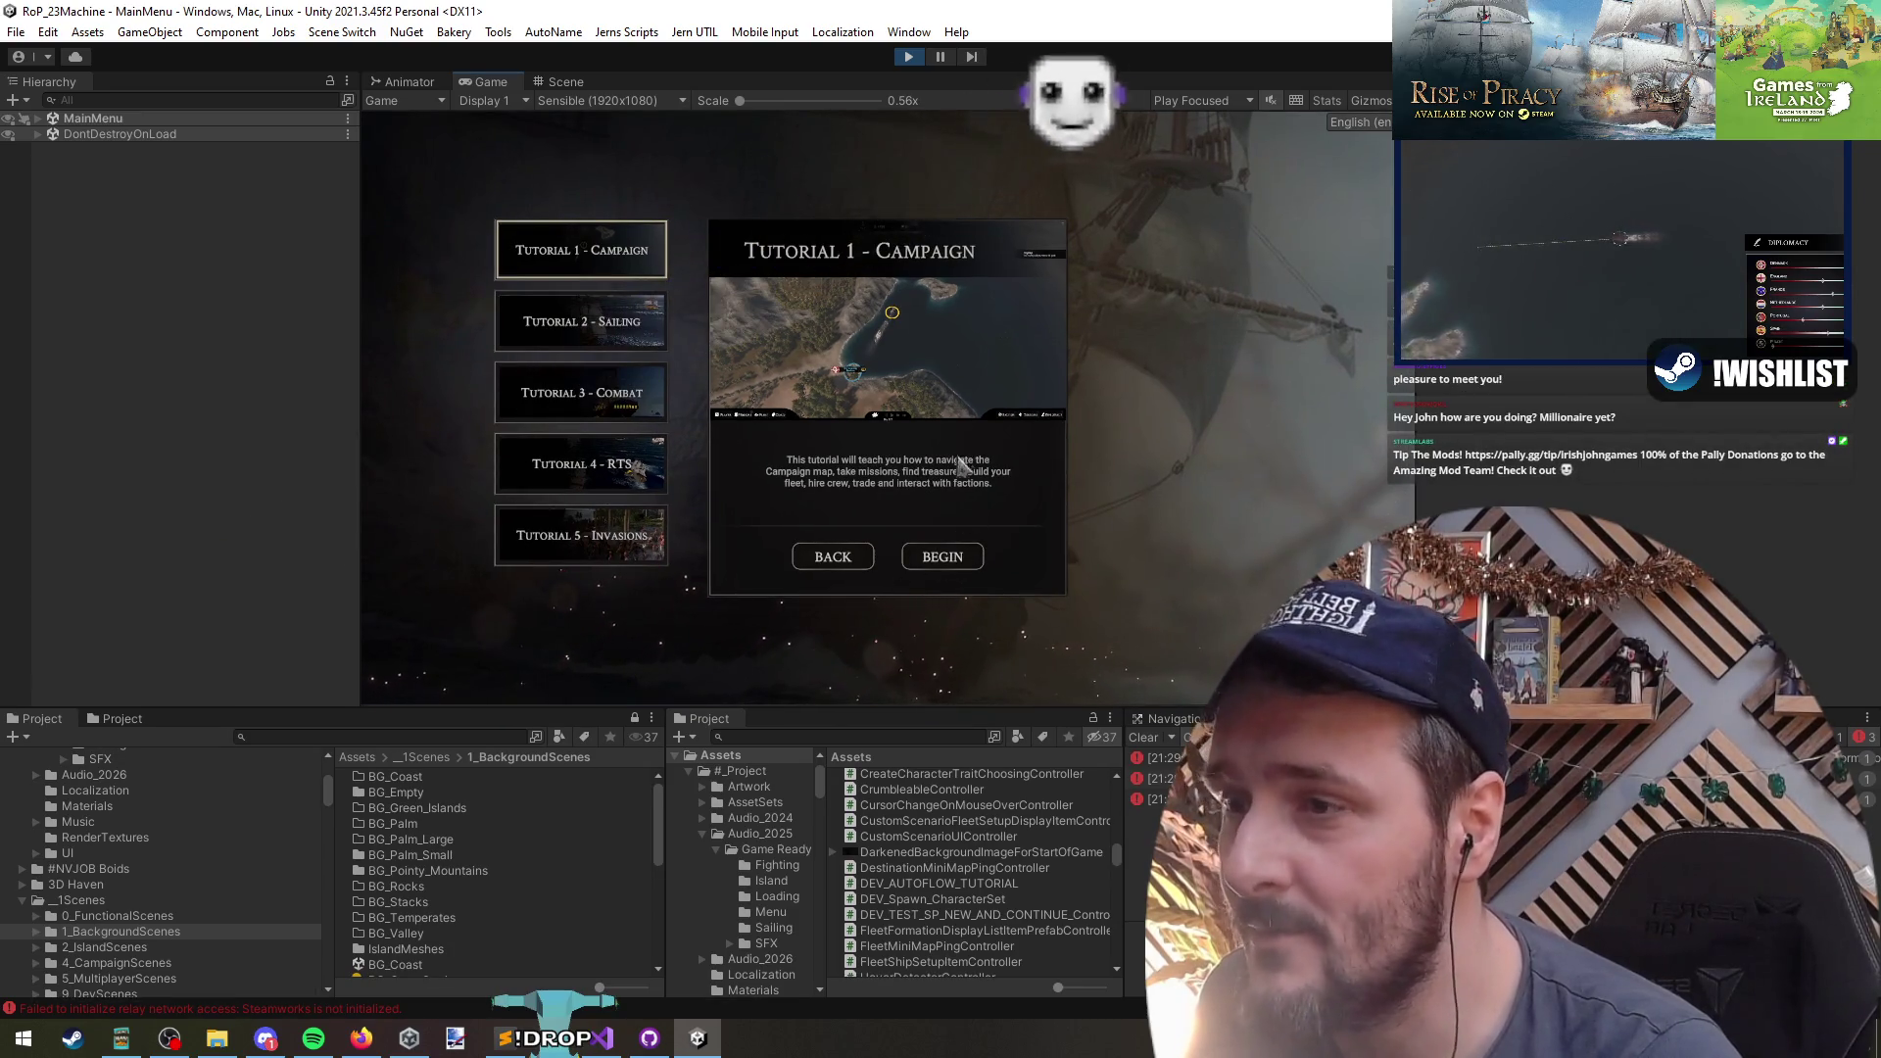
pyautogui.click(952, 556)
pyautogui.click(873, 666)
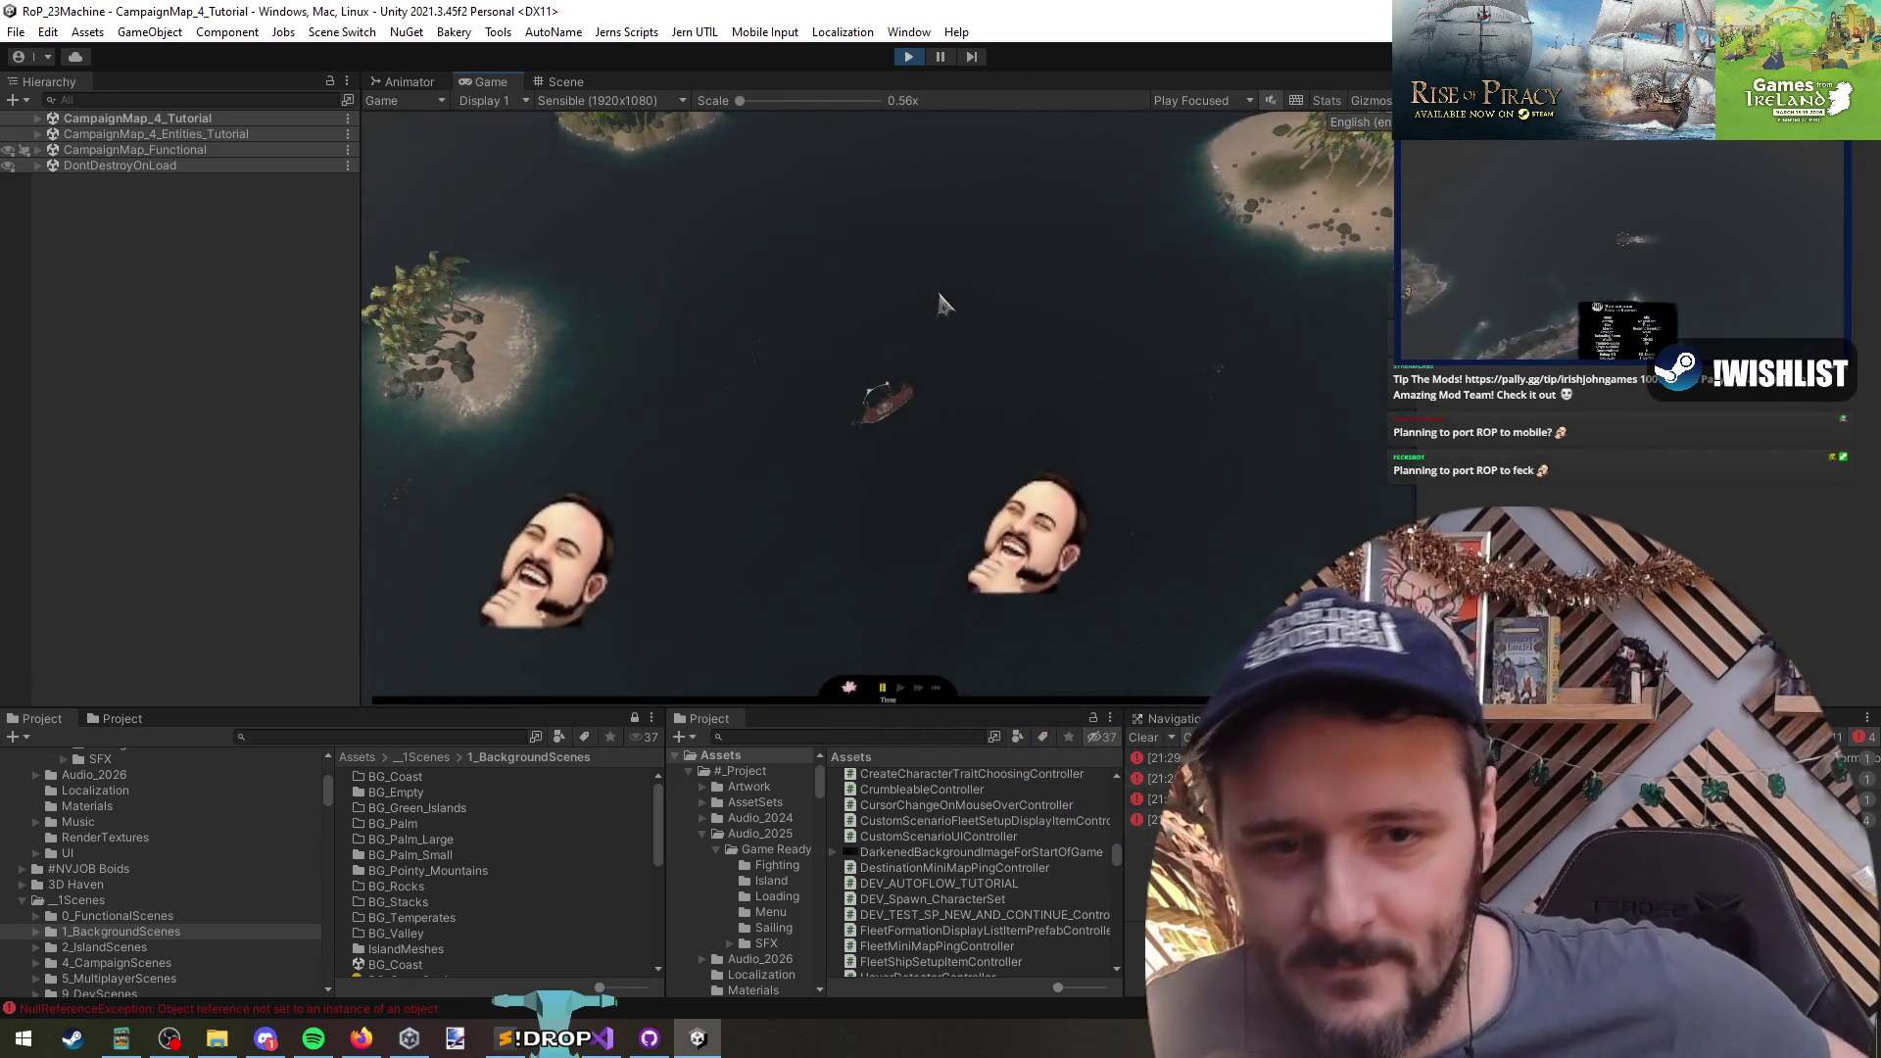
pyautogui.click(708, 333)
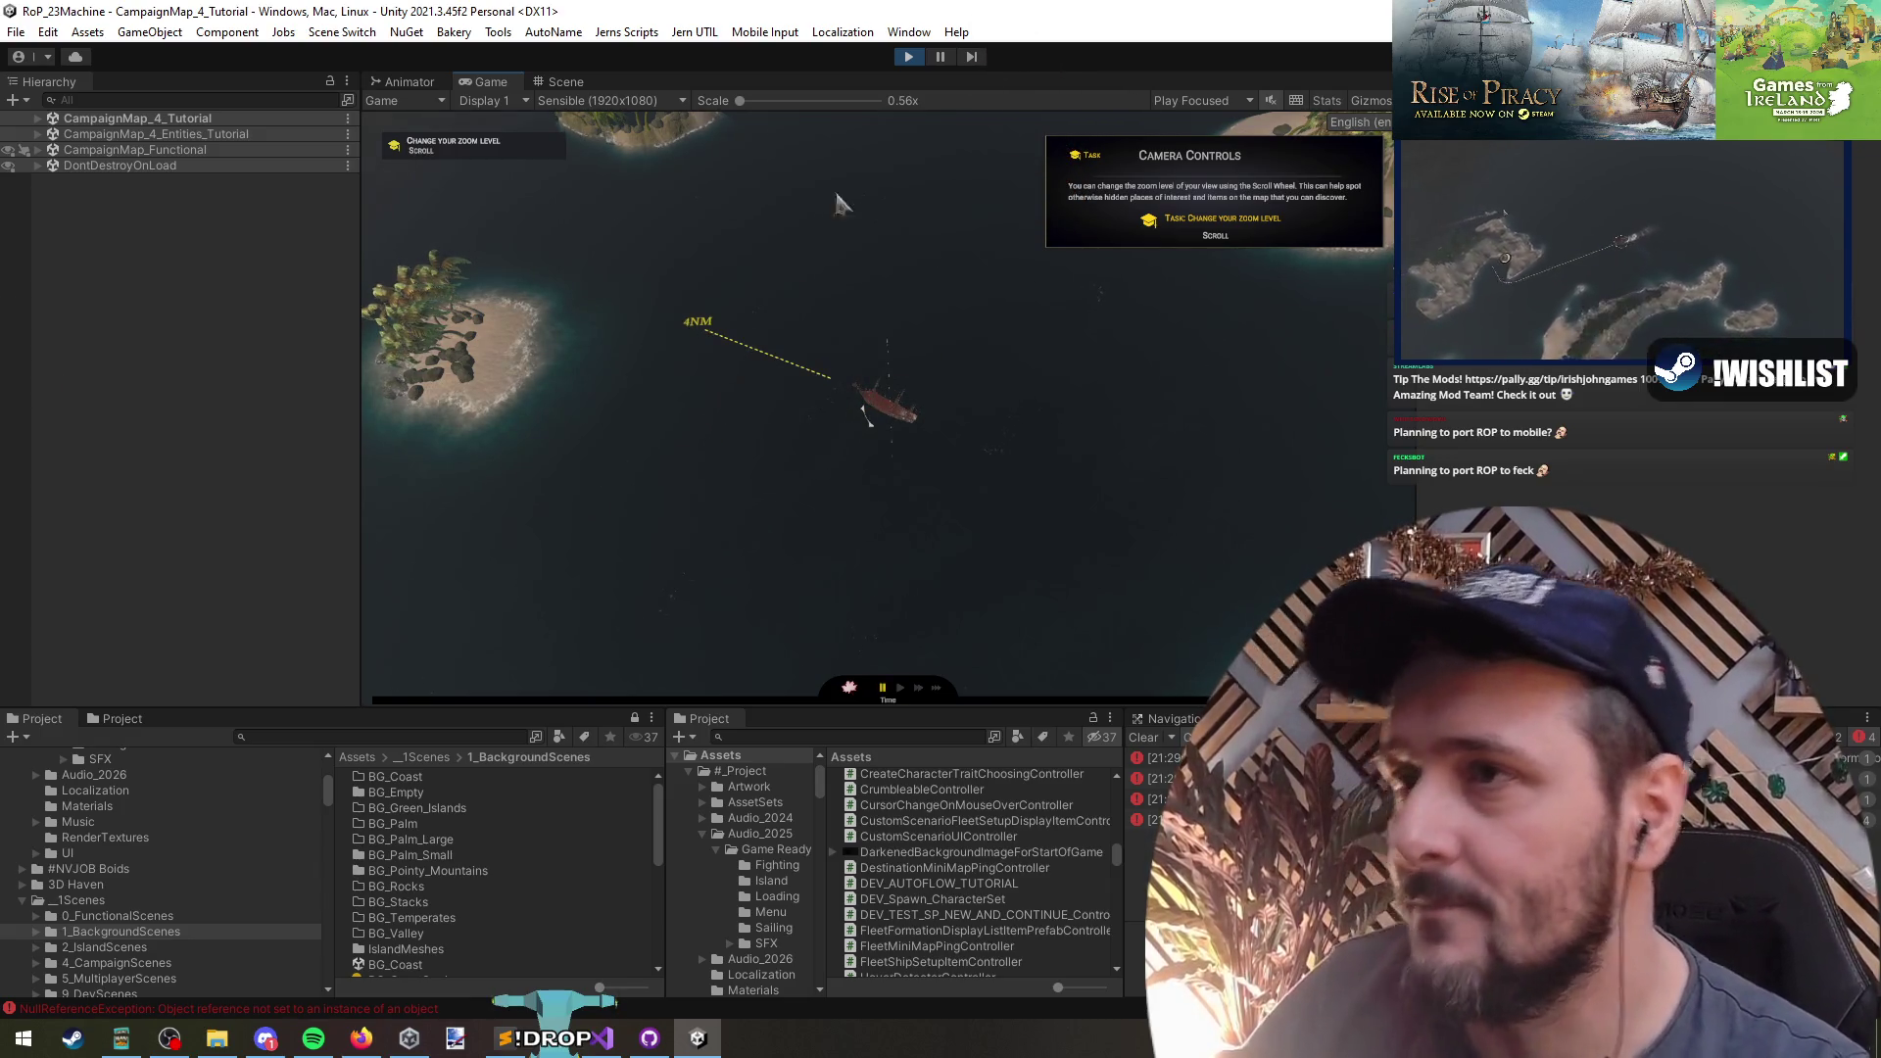
pyautogui.hotkey('ctrl', 'p')
pyautogui.hotkey('alt', 'Tab')
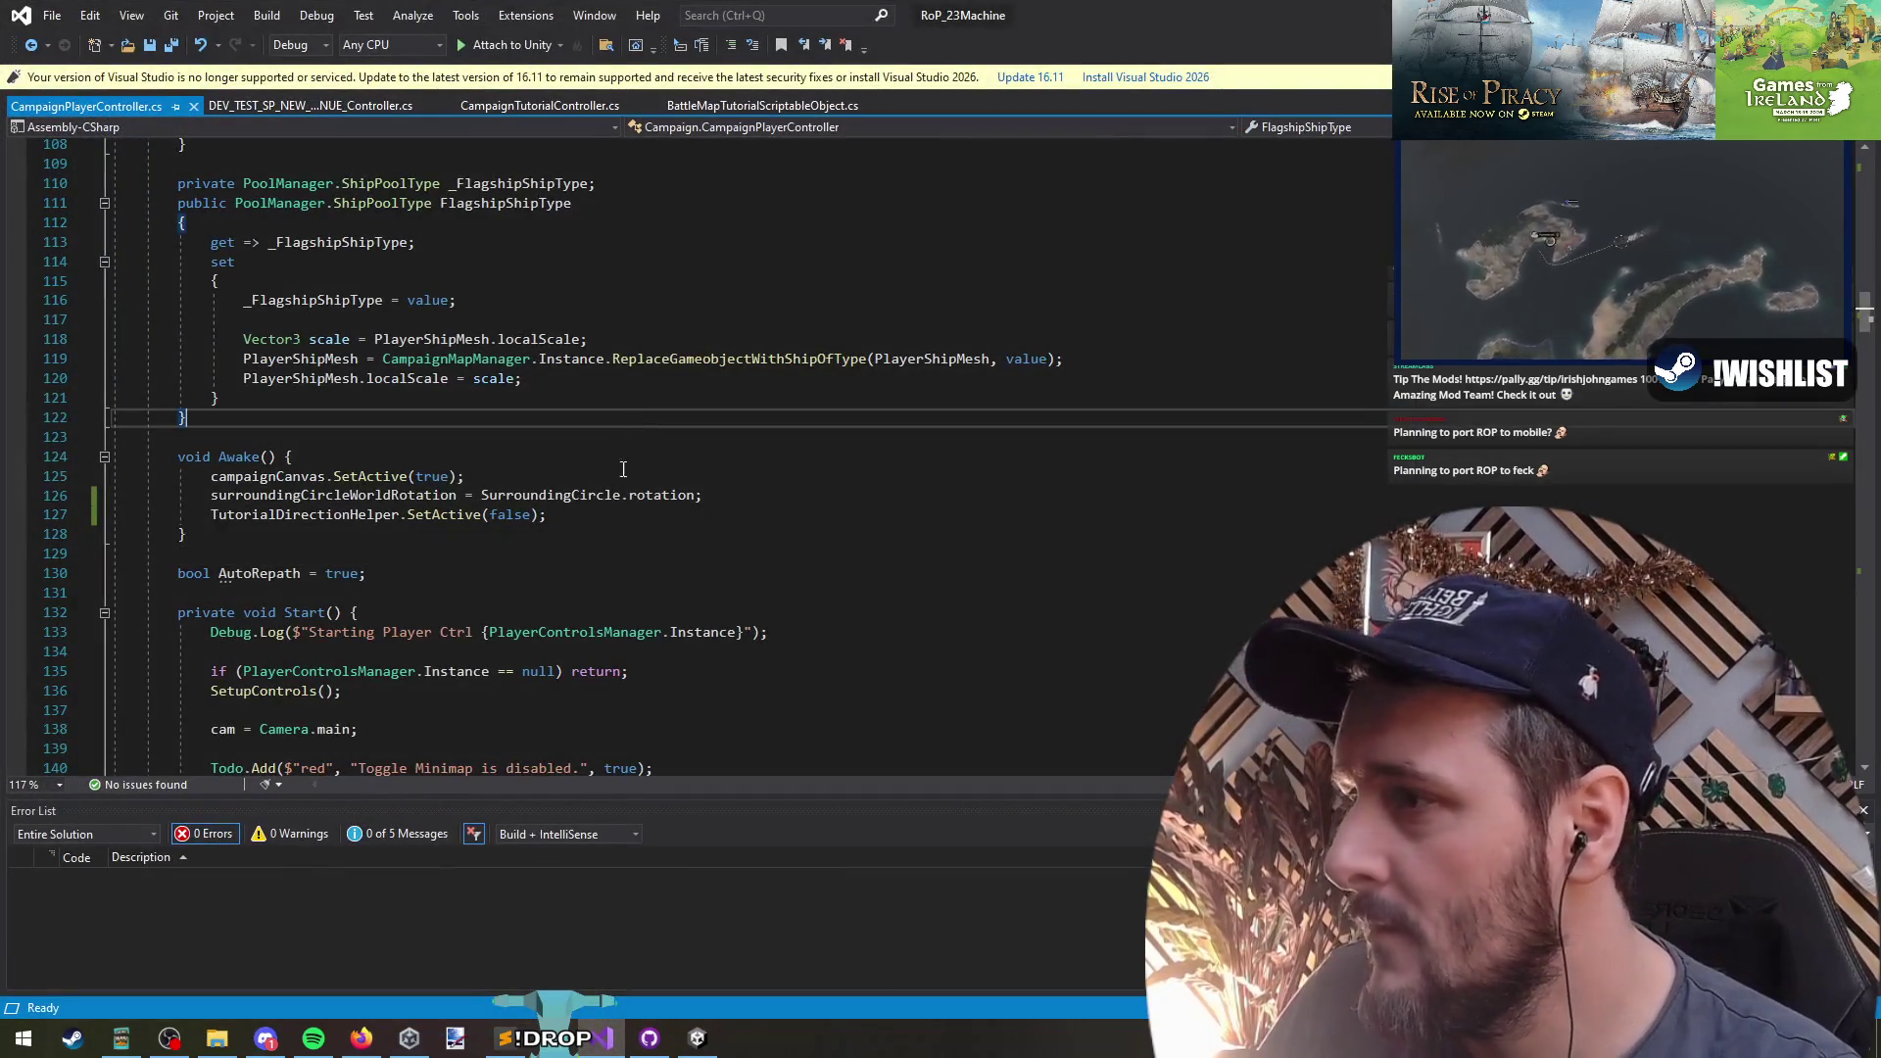
# - Review the fields at the top of CampaignPlayerController.cs and search it for 'tra'
pyautogui.click(553, 445)
pyautogui.scroll(-7, 551, 490)
pyautogui.scroll(6, 550, 539)
pyautogui.hotkey('ctrl', 'Home')
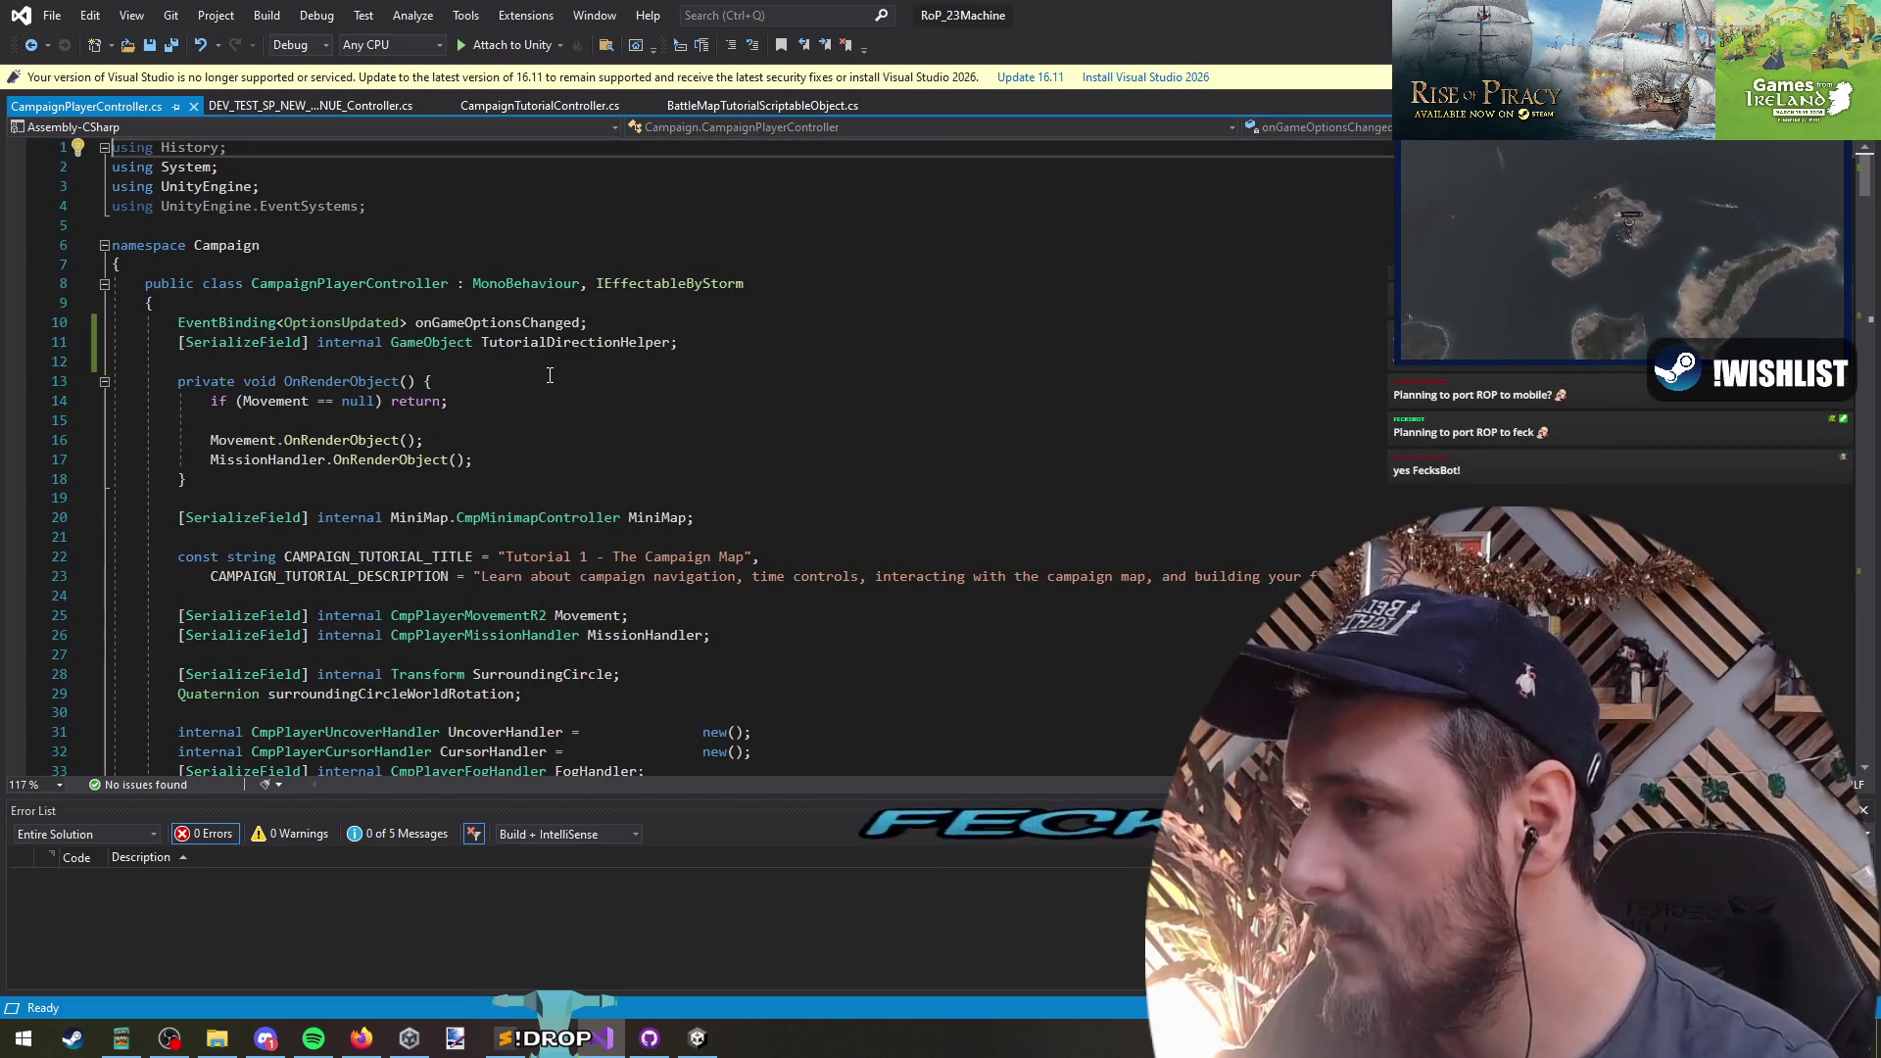
pyautogui.click(499, 322)
pyautogui.click(580, 342)
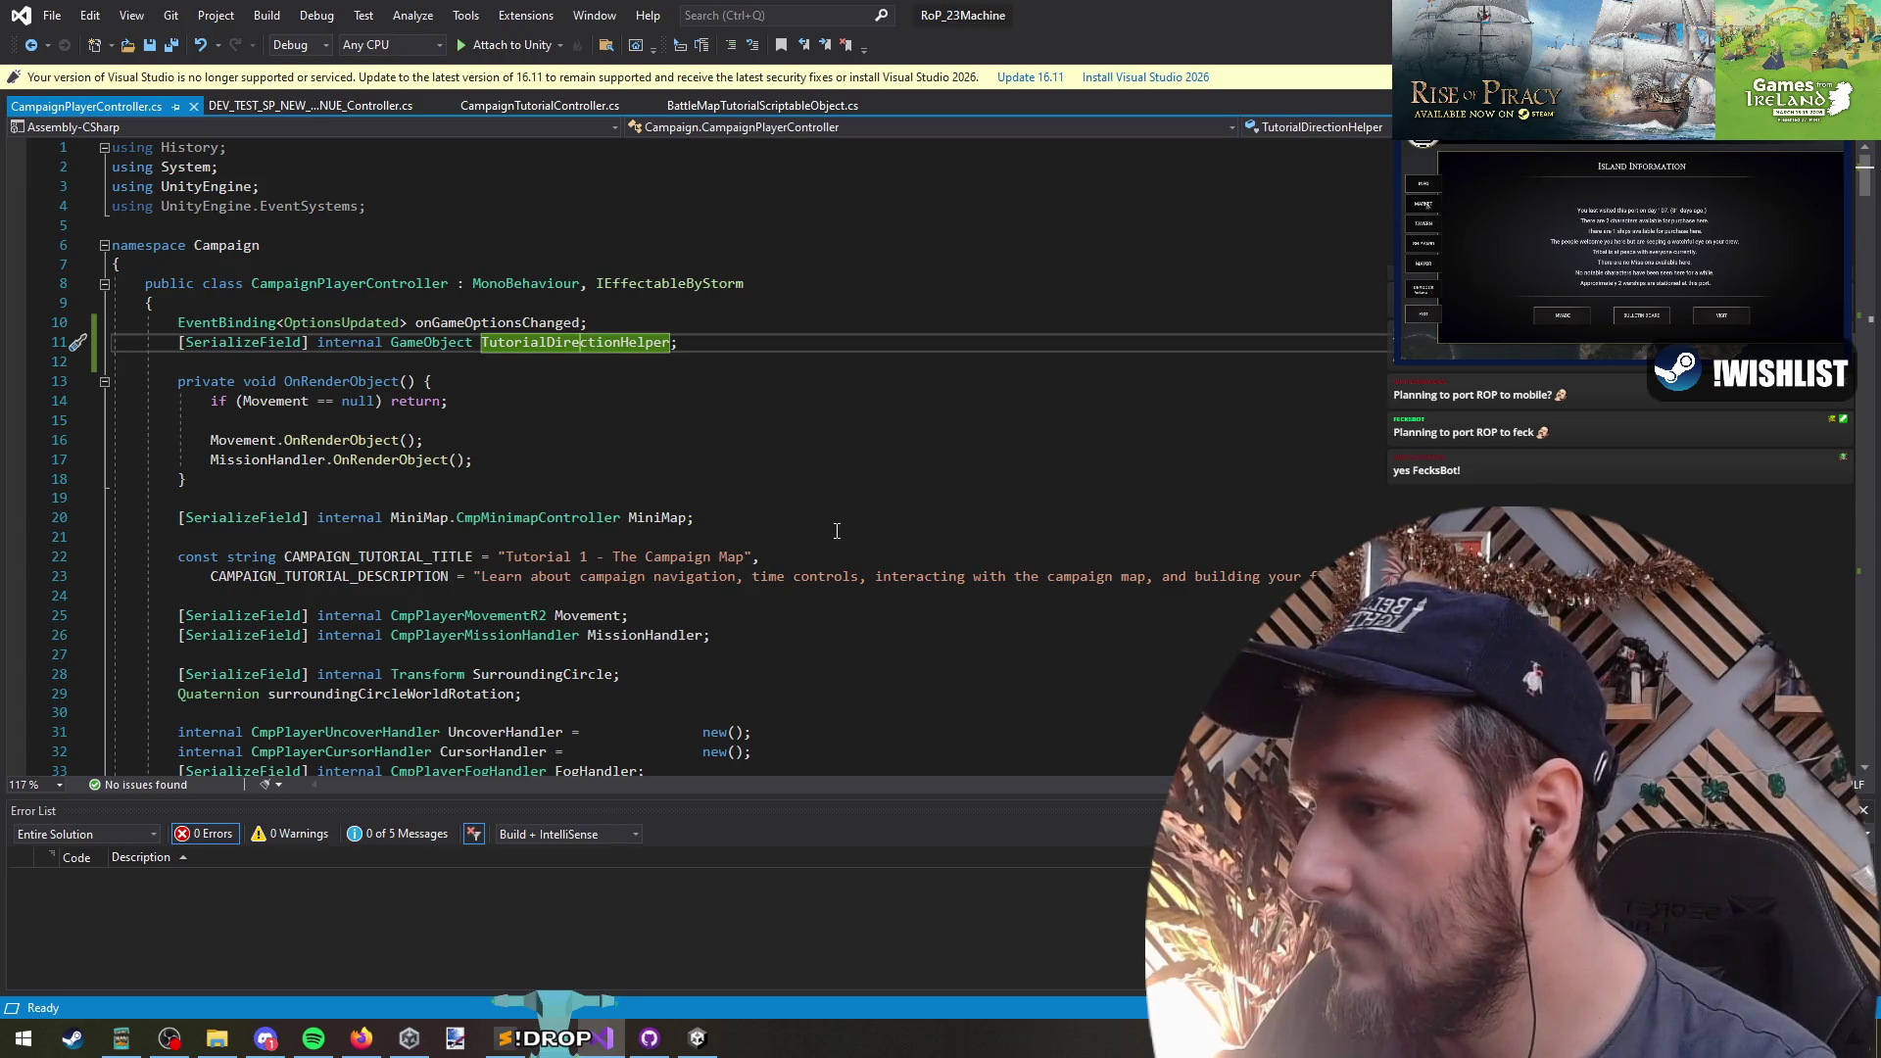
pyautogui.scroll(-4, 837, 534)
pyautogui.scroll(-7, 983, 636)
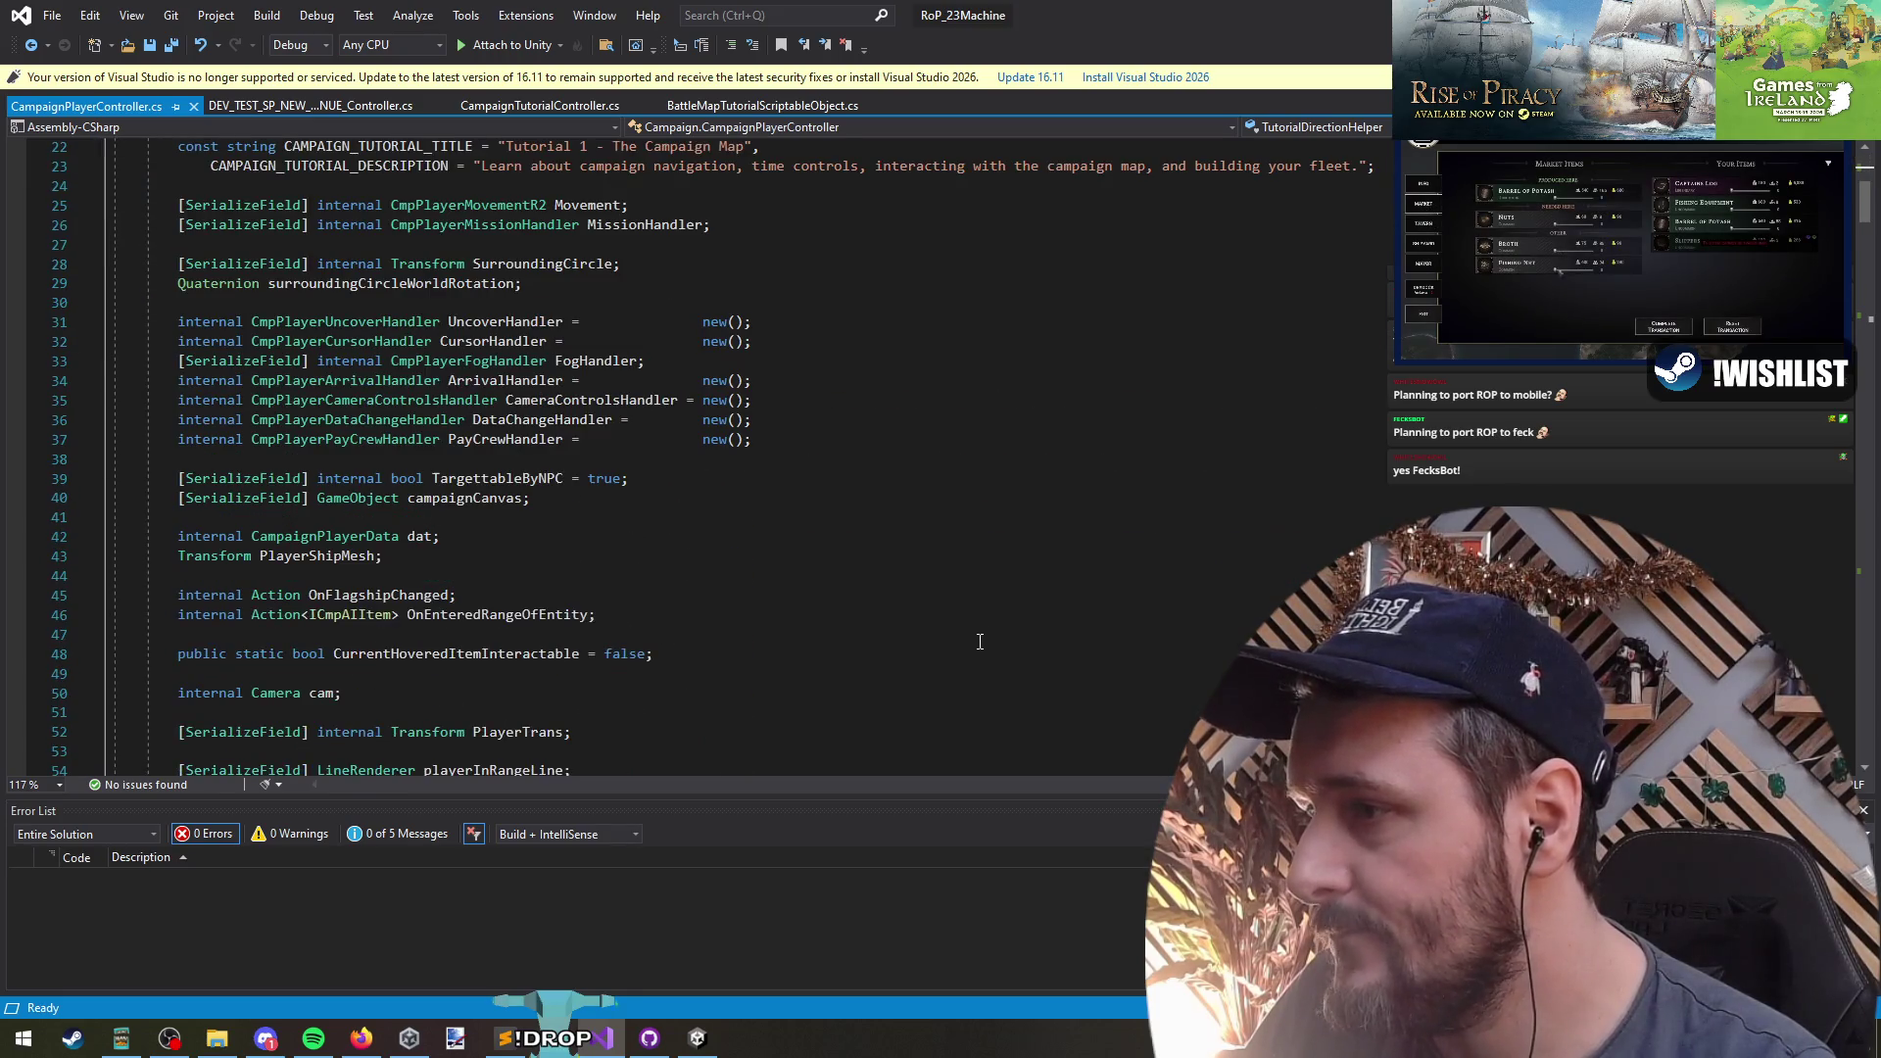
pyautogui.click(512, 488)
pyautogui.hotkey('ctrl', 'i')
pyautogui.write('tracking')
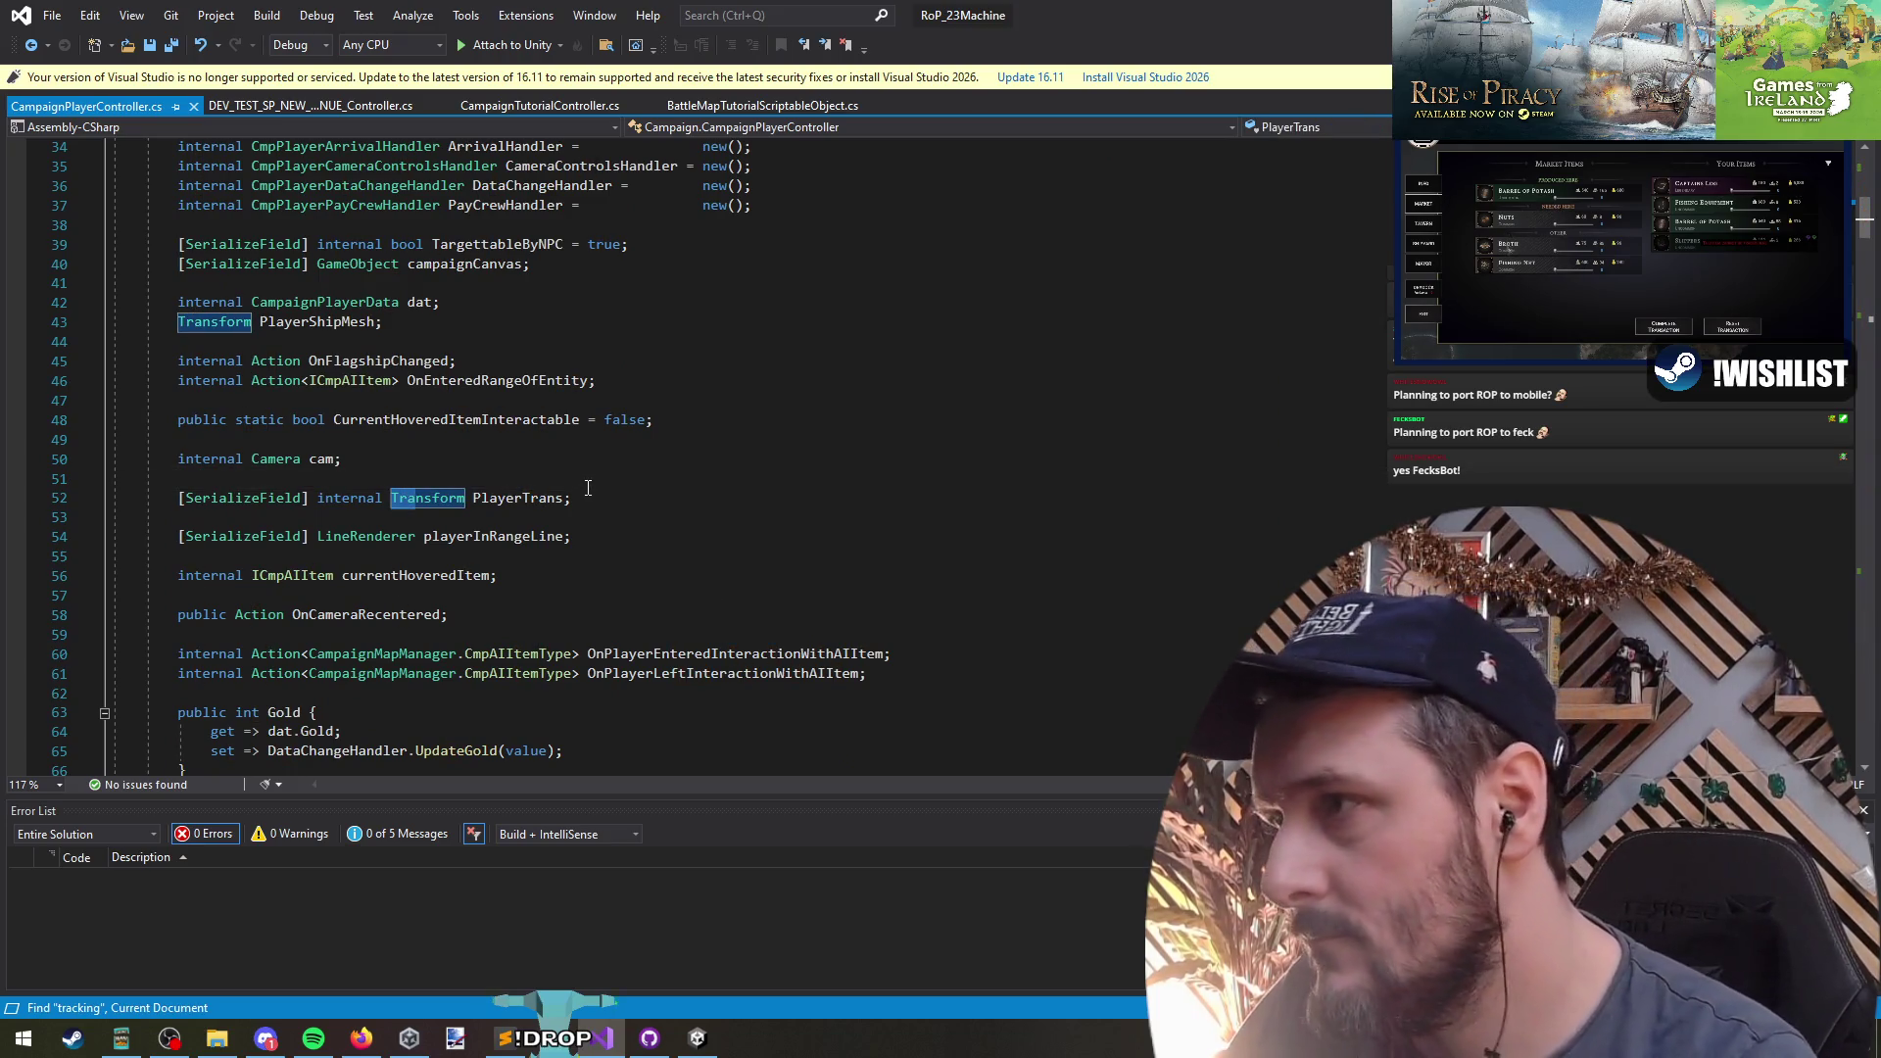
pyautogui.press('BackSpace')
pyautogui.press('BackSpace')
pyautogui.press('BackSpace')
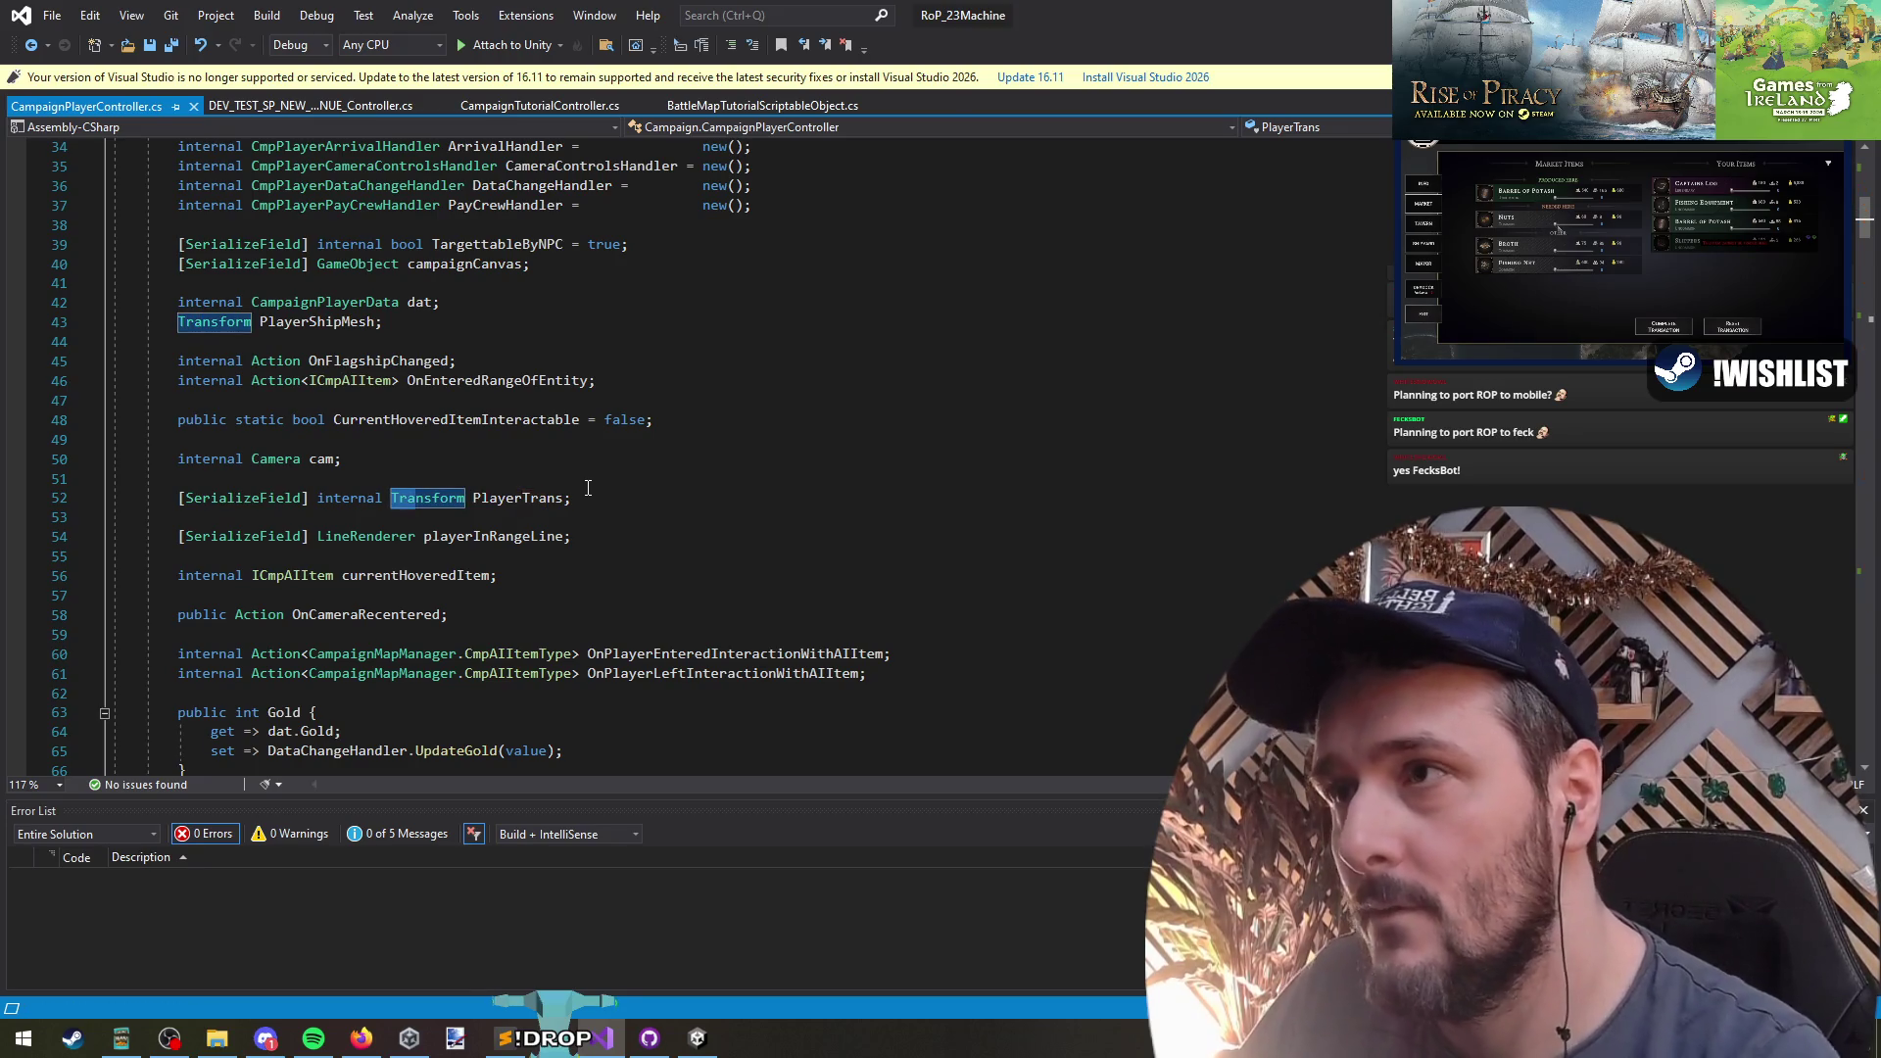
# - Search CampaignPlayerController.cs again for 'tra' and look over the handler declarations
pyautogui.hotkey('ctrl', 'Tab')
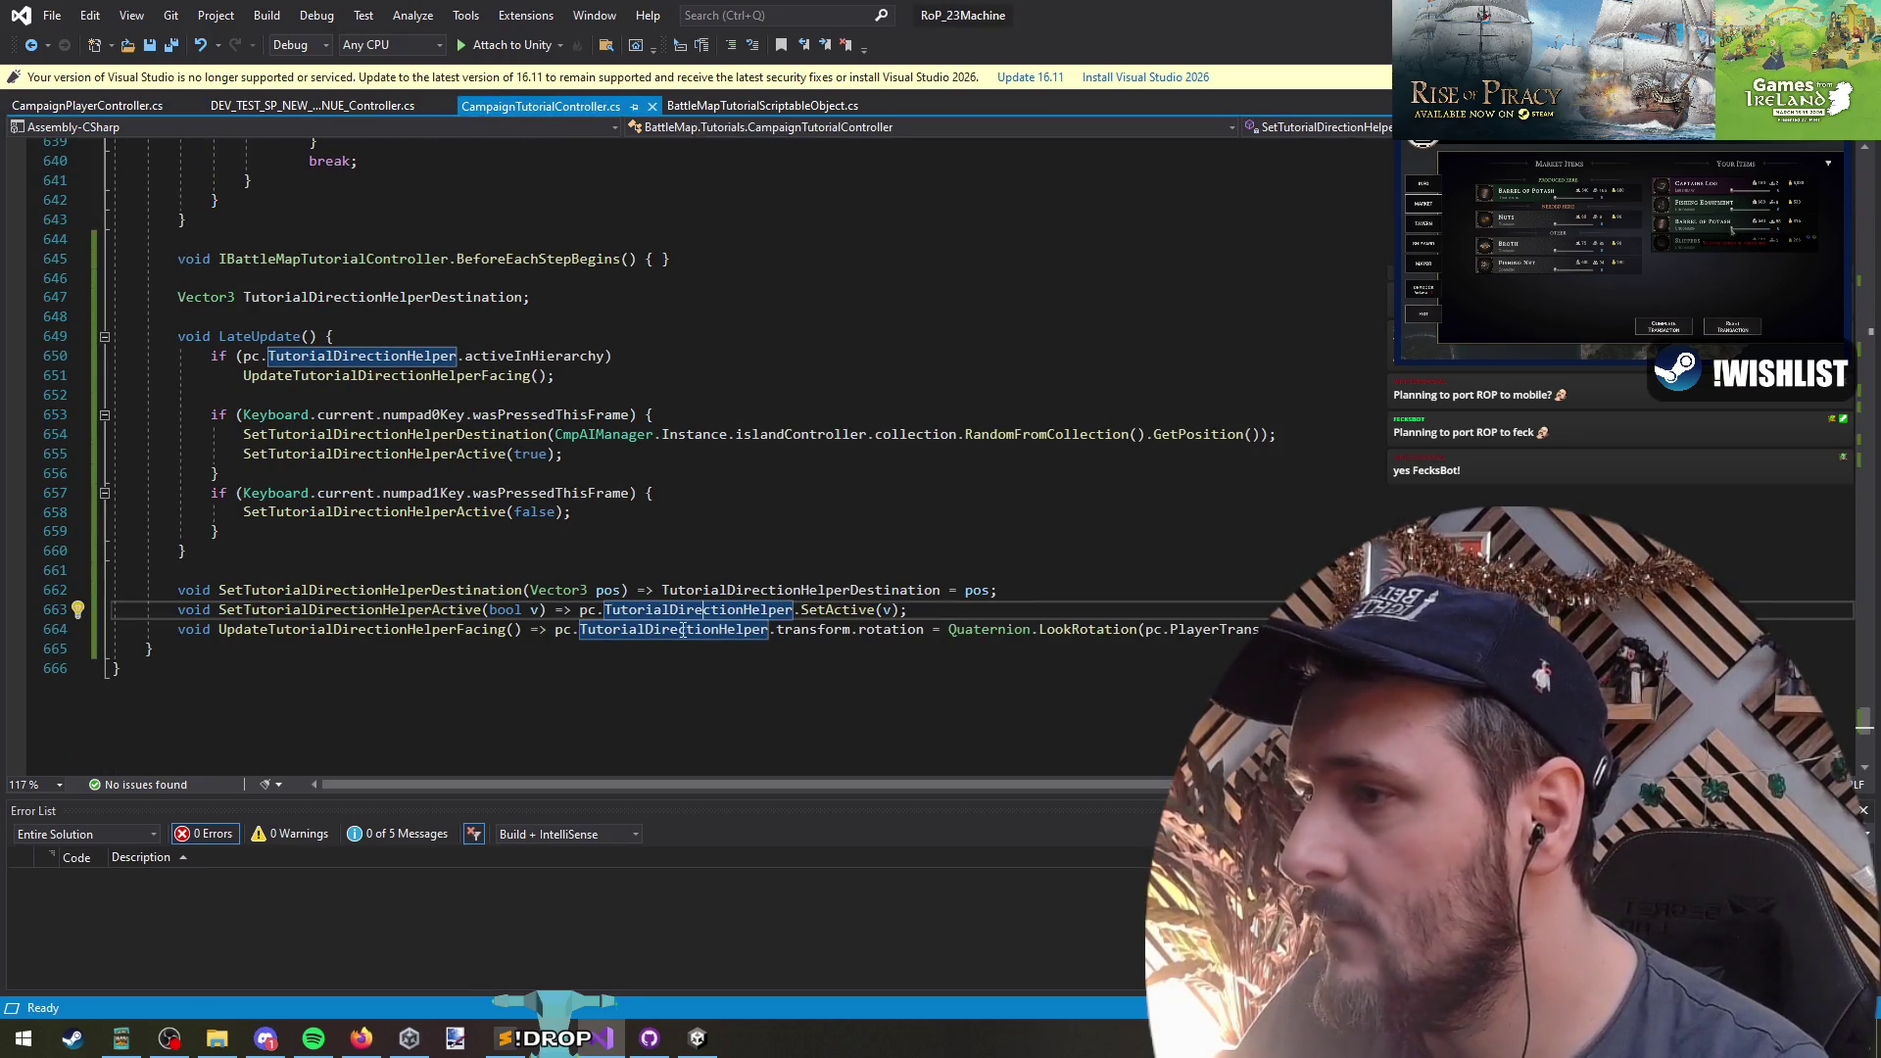
pyautogui.hotkey('ctrl', 'Tab')
pyautogui.click(466, 459)
pyautogui.hotkey('ctrl', 'i')
pyautogui.write('track')
pyautogui.press('Escape')
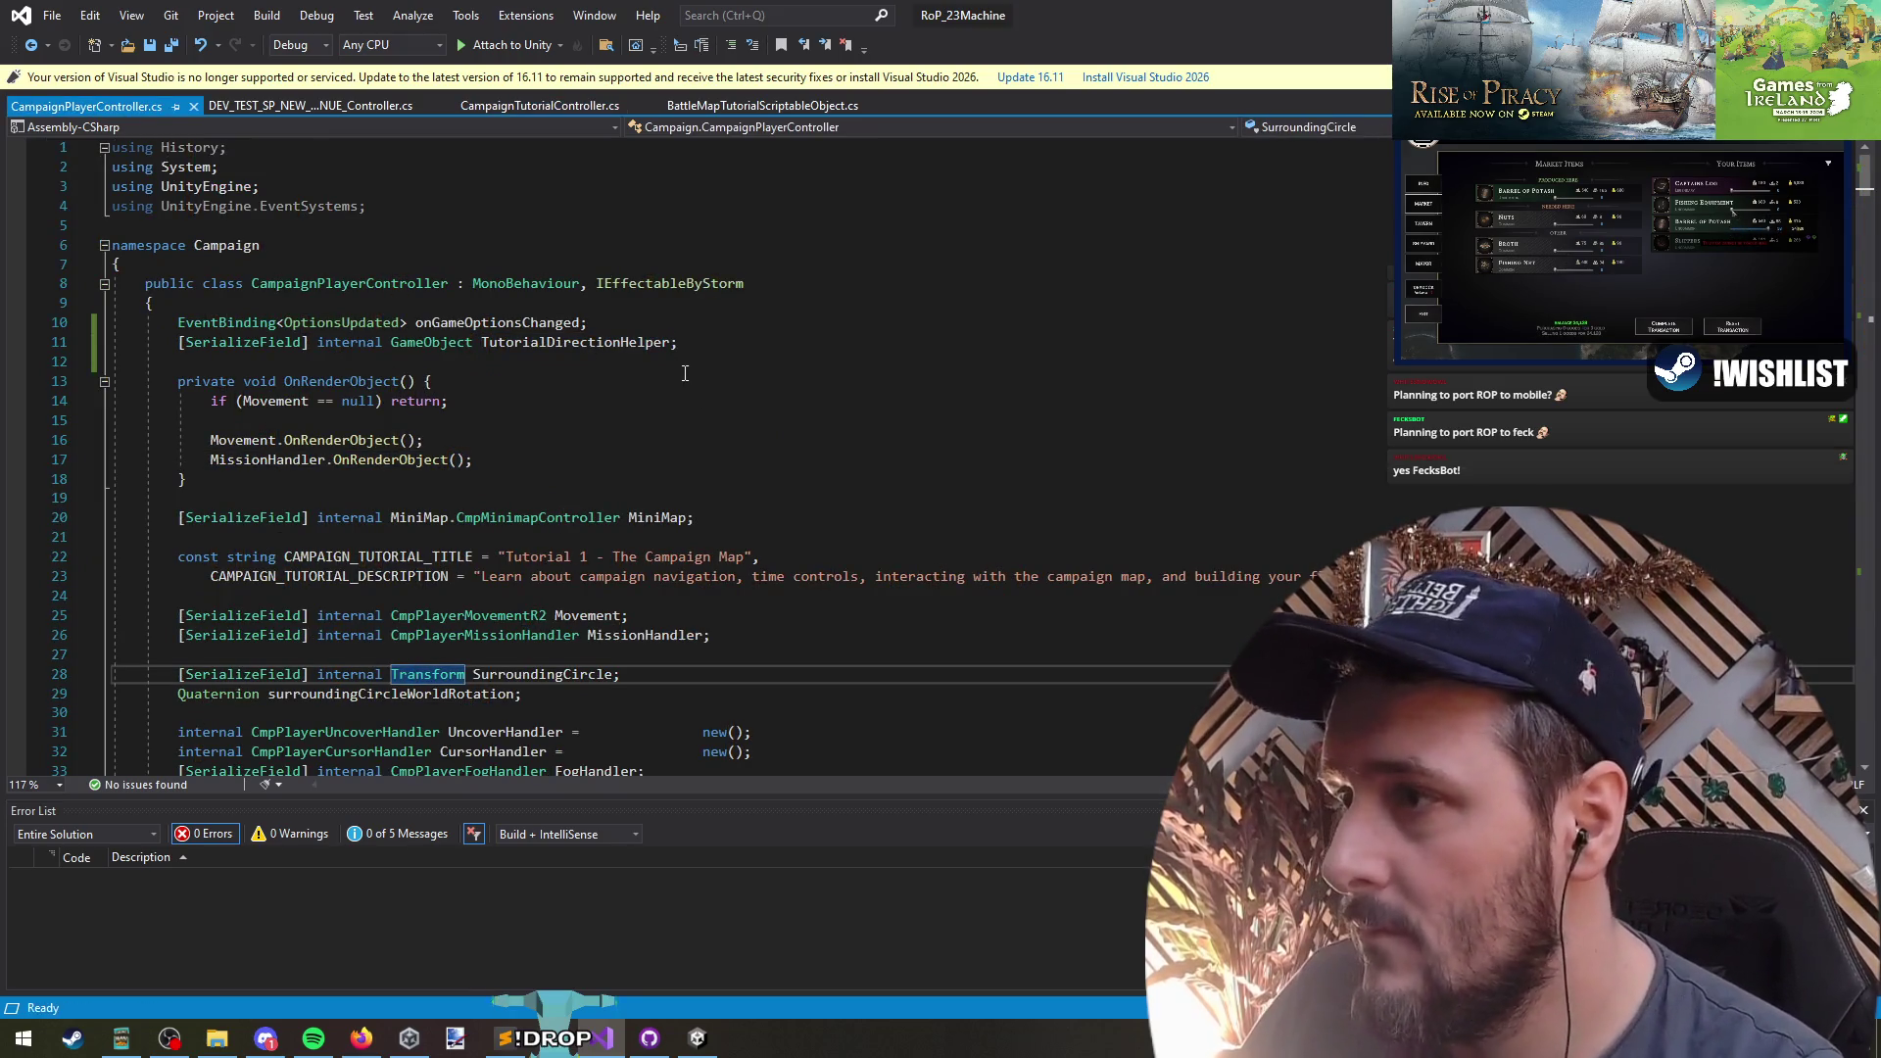
pyautogui.scroll(-6, 685, 373)
pyautogui.click(481, 497)
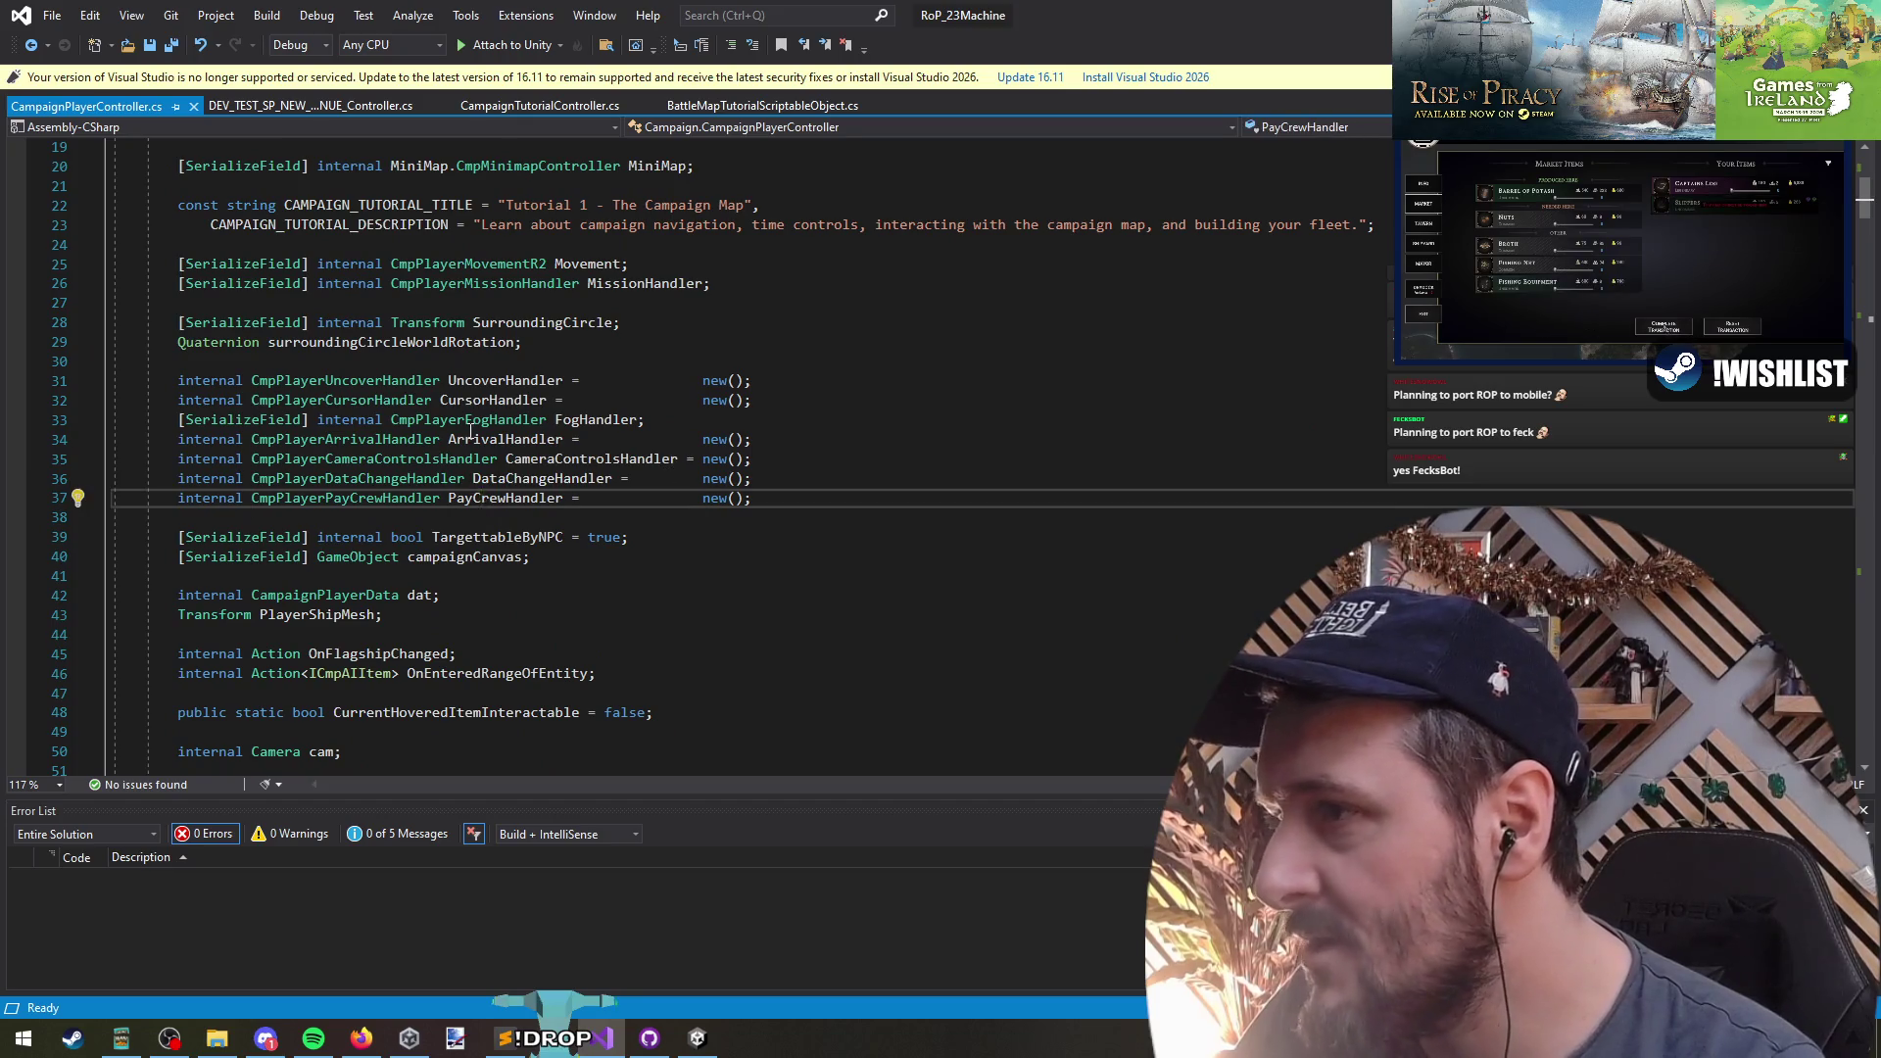
pyautogui.click(348, 363)
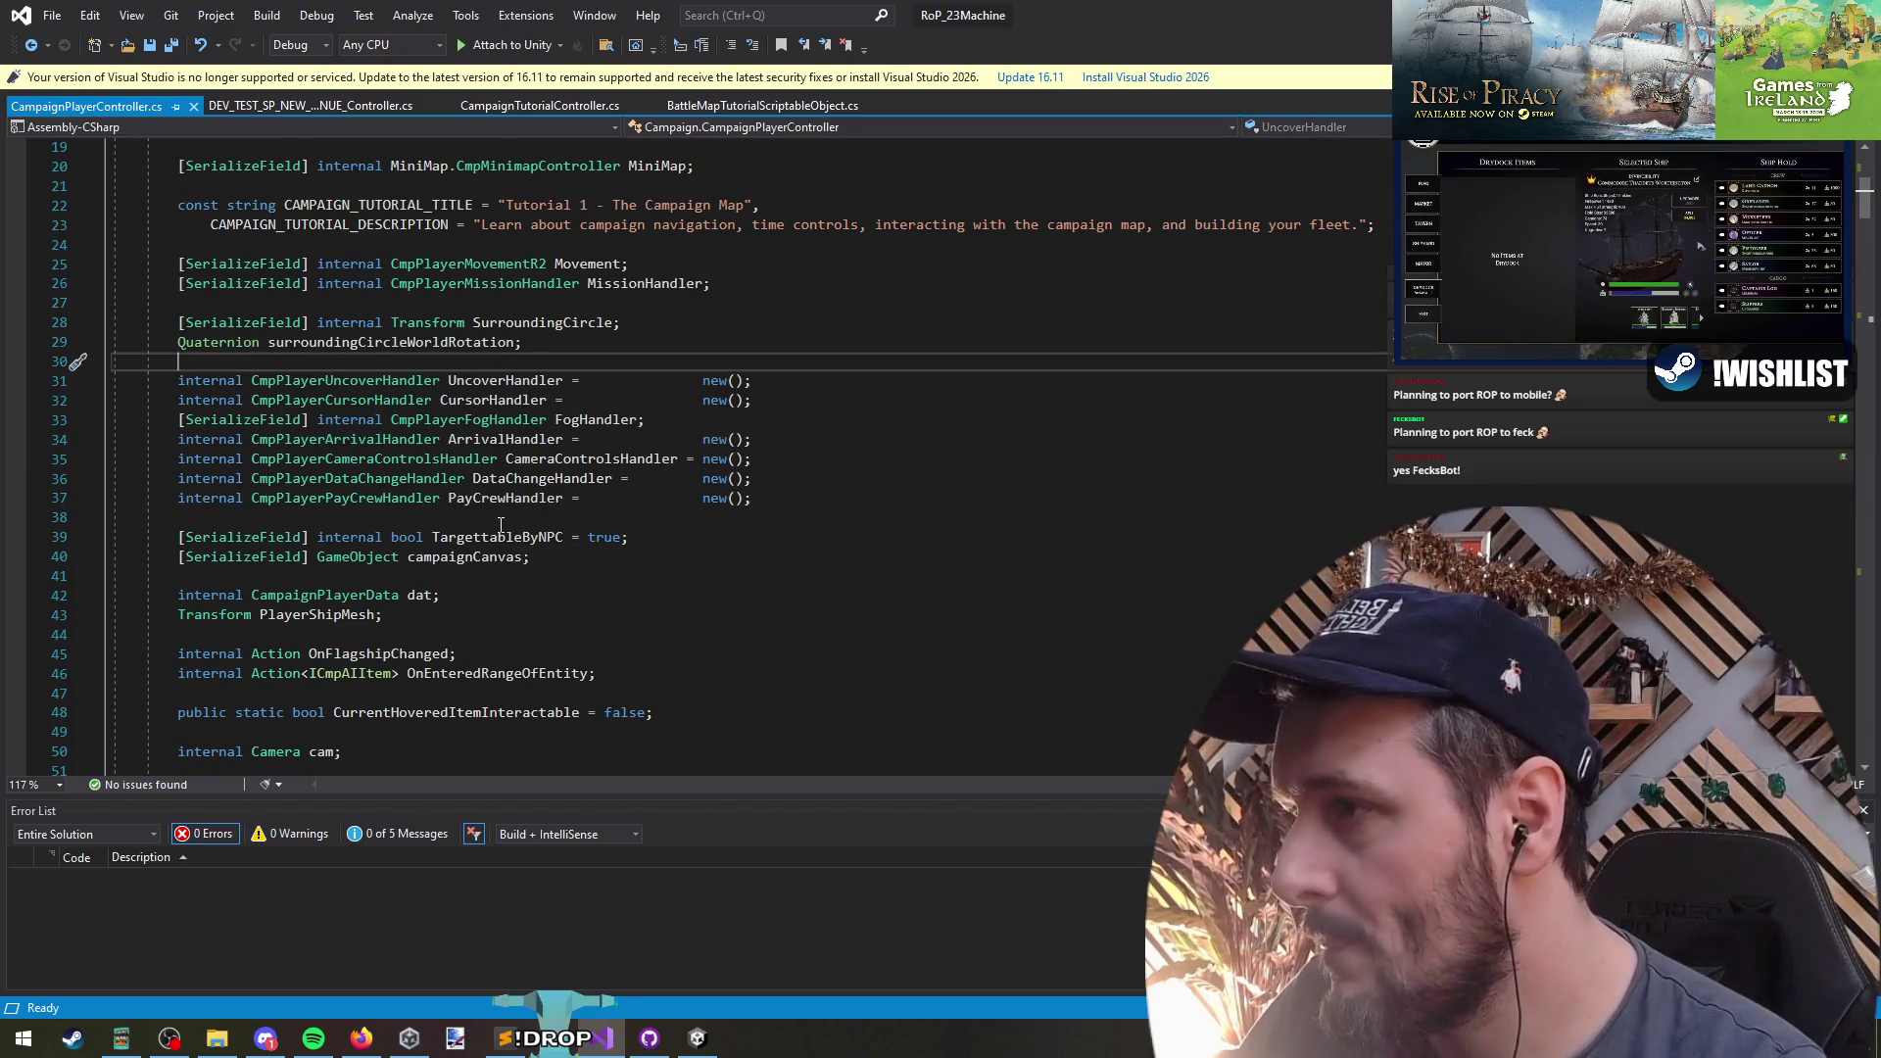
# - Find MissionHandler and go to the top of its definition file, CmpPlayerMissionHandler.cs
pyautogui.hotkey('ctrl', 'f')
pyautogui.write('miss')
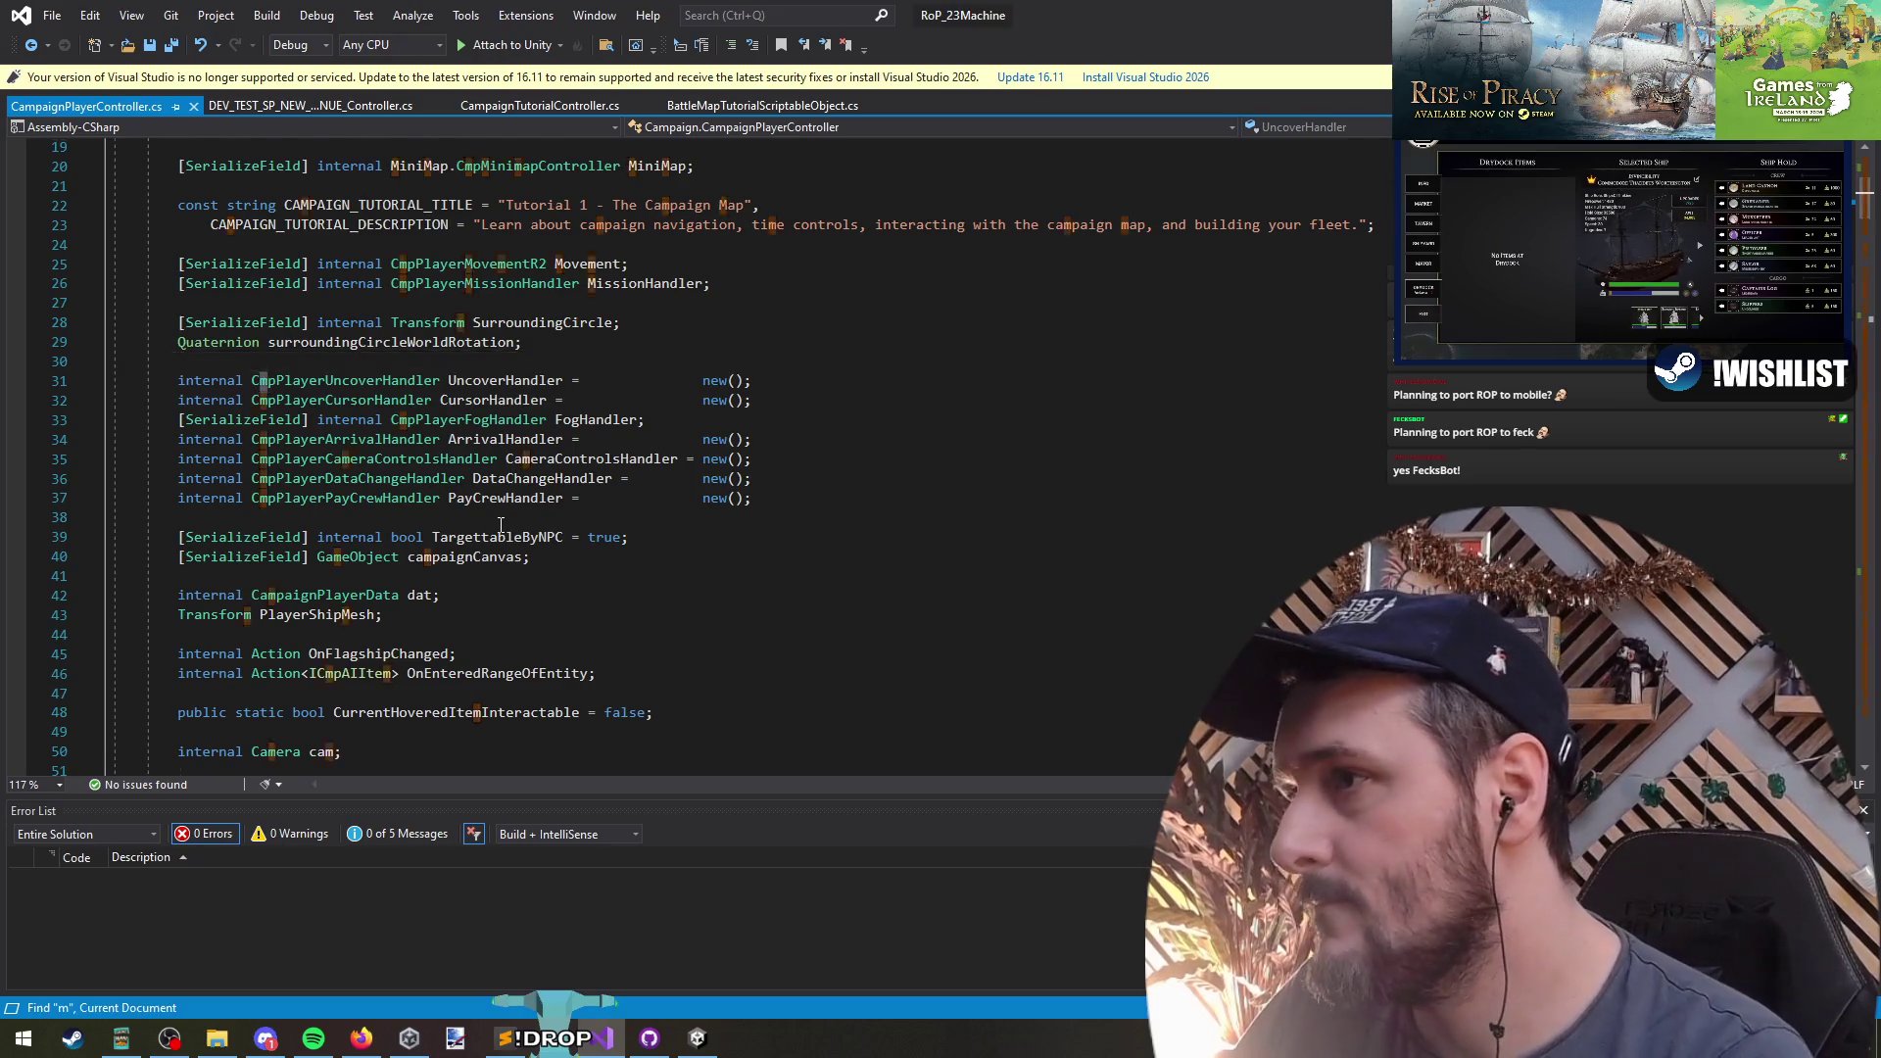
pyautogui.press('Escape')
pyautogui.hotkey('ctrl', 'shift', 'Right')
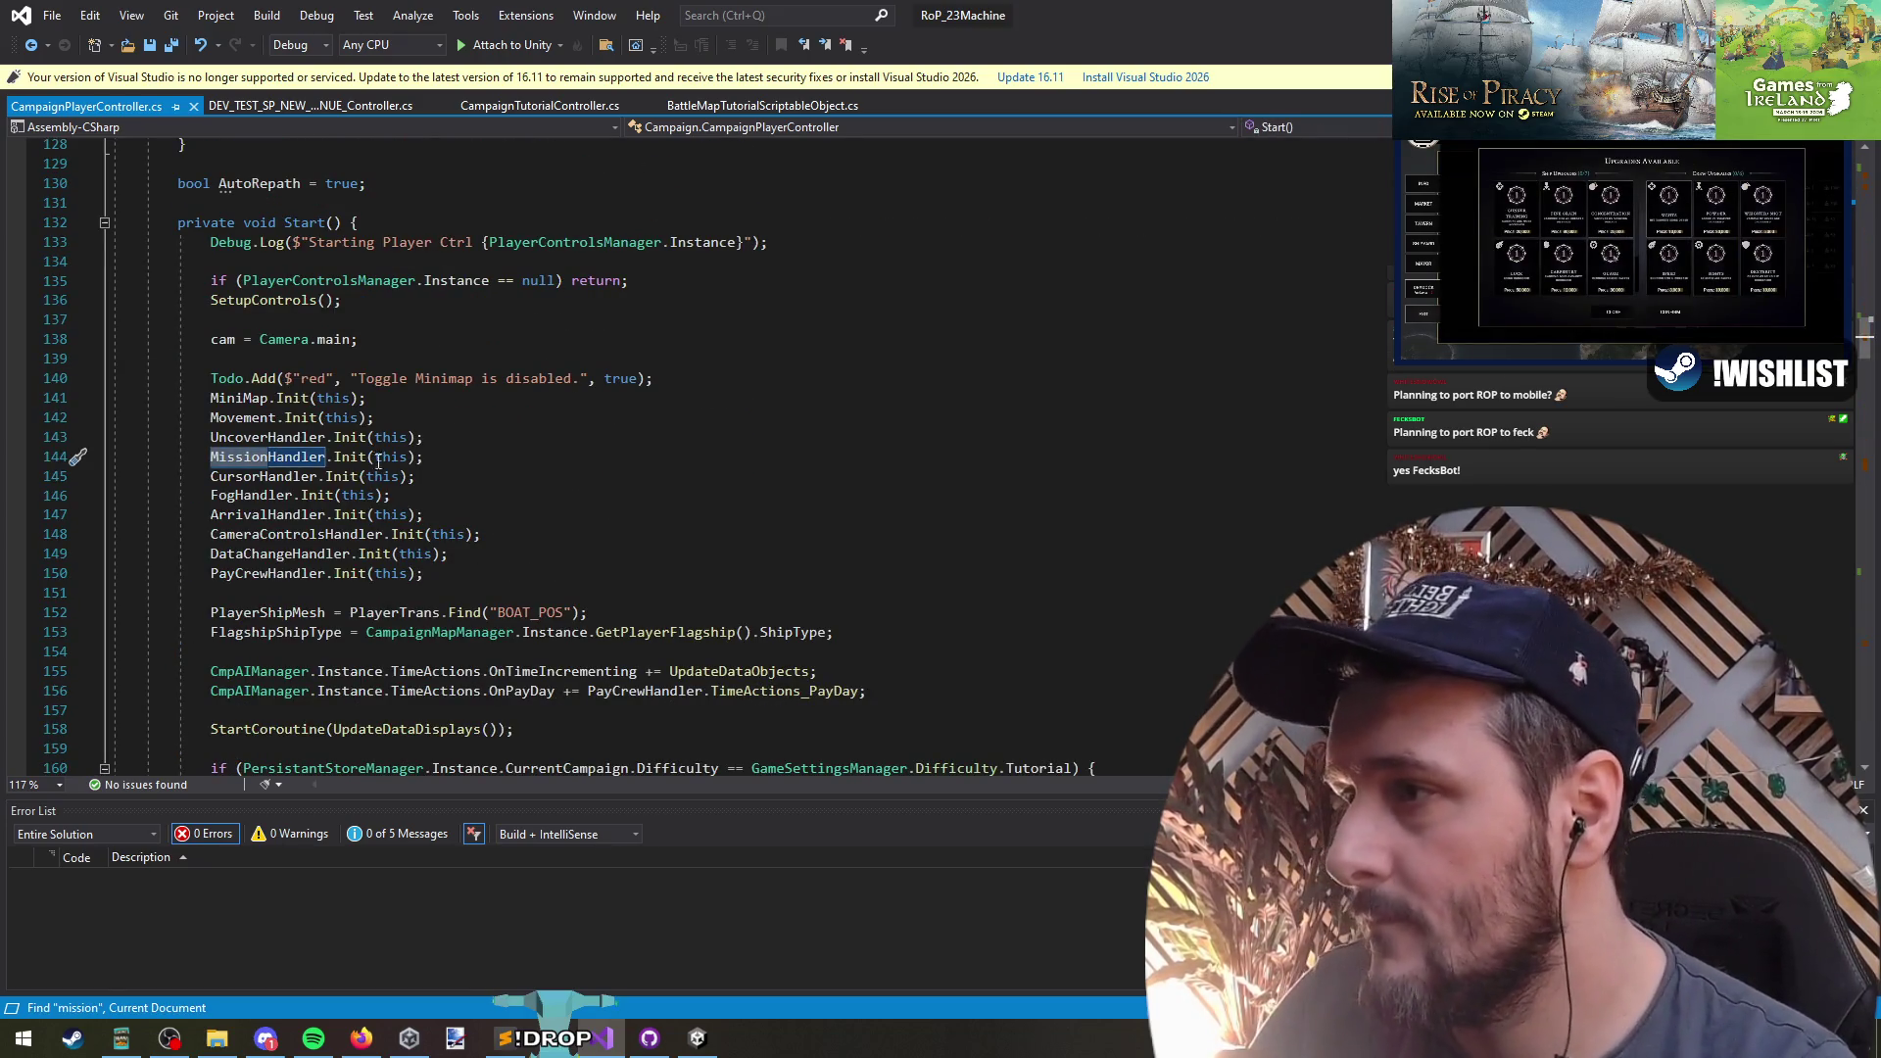
pyautogui.press('F12')
pyautogui.hotkey('ctrl', 'Home')
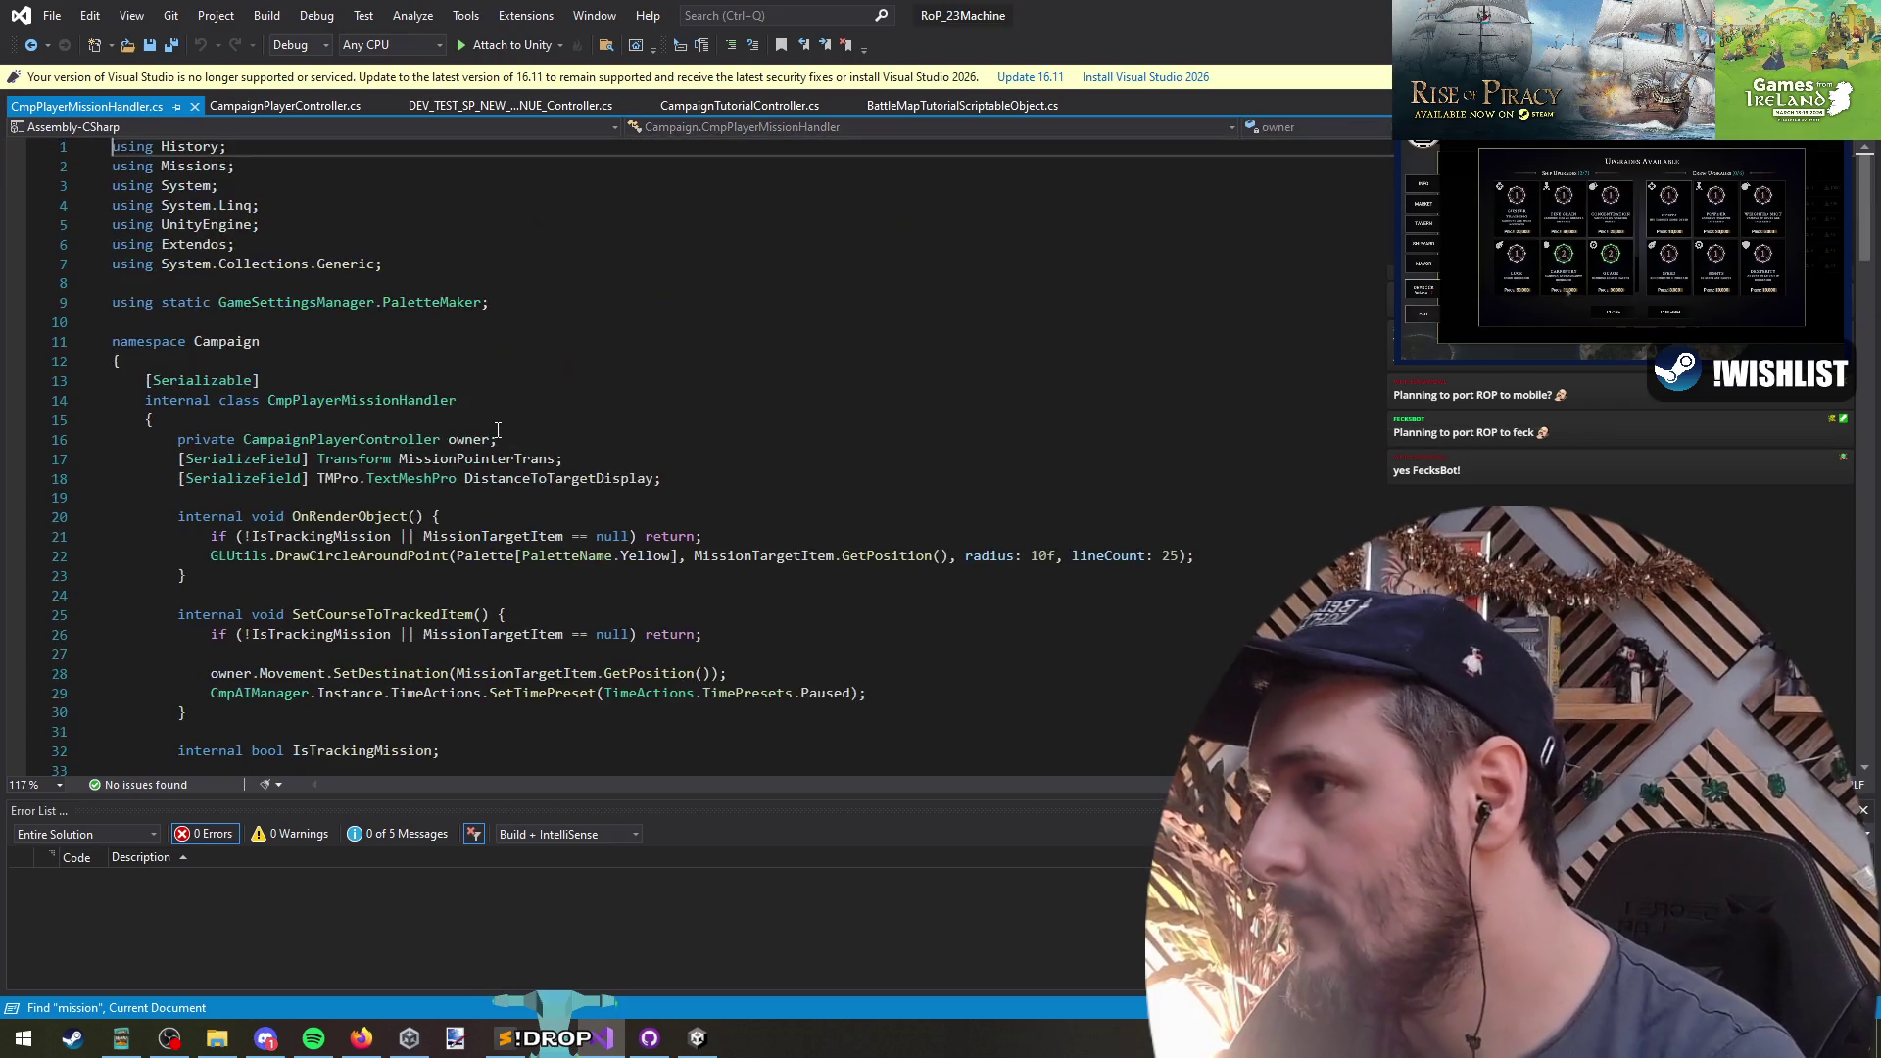
# - List all six references to MissionPointerTrans and open the FixedUpdate result
pyautogui.doubleClick(477, 460)
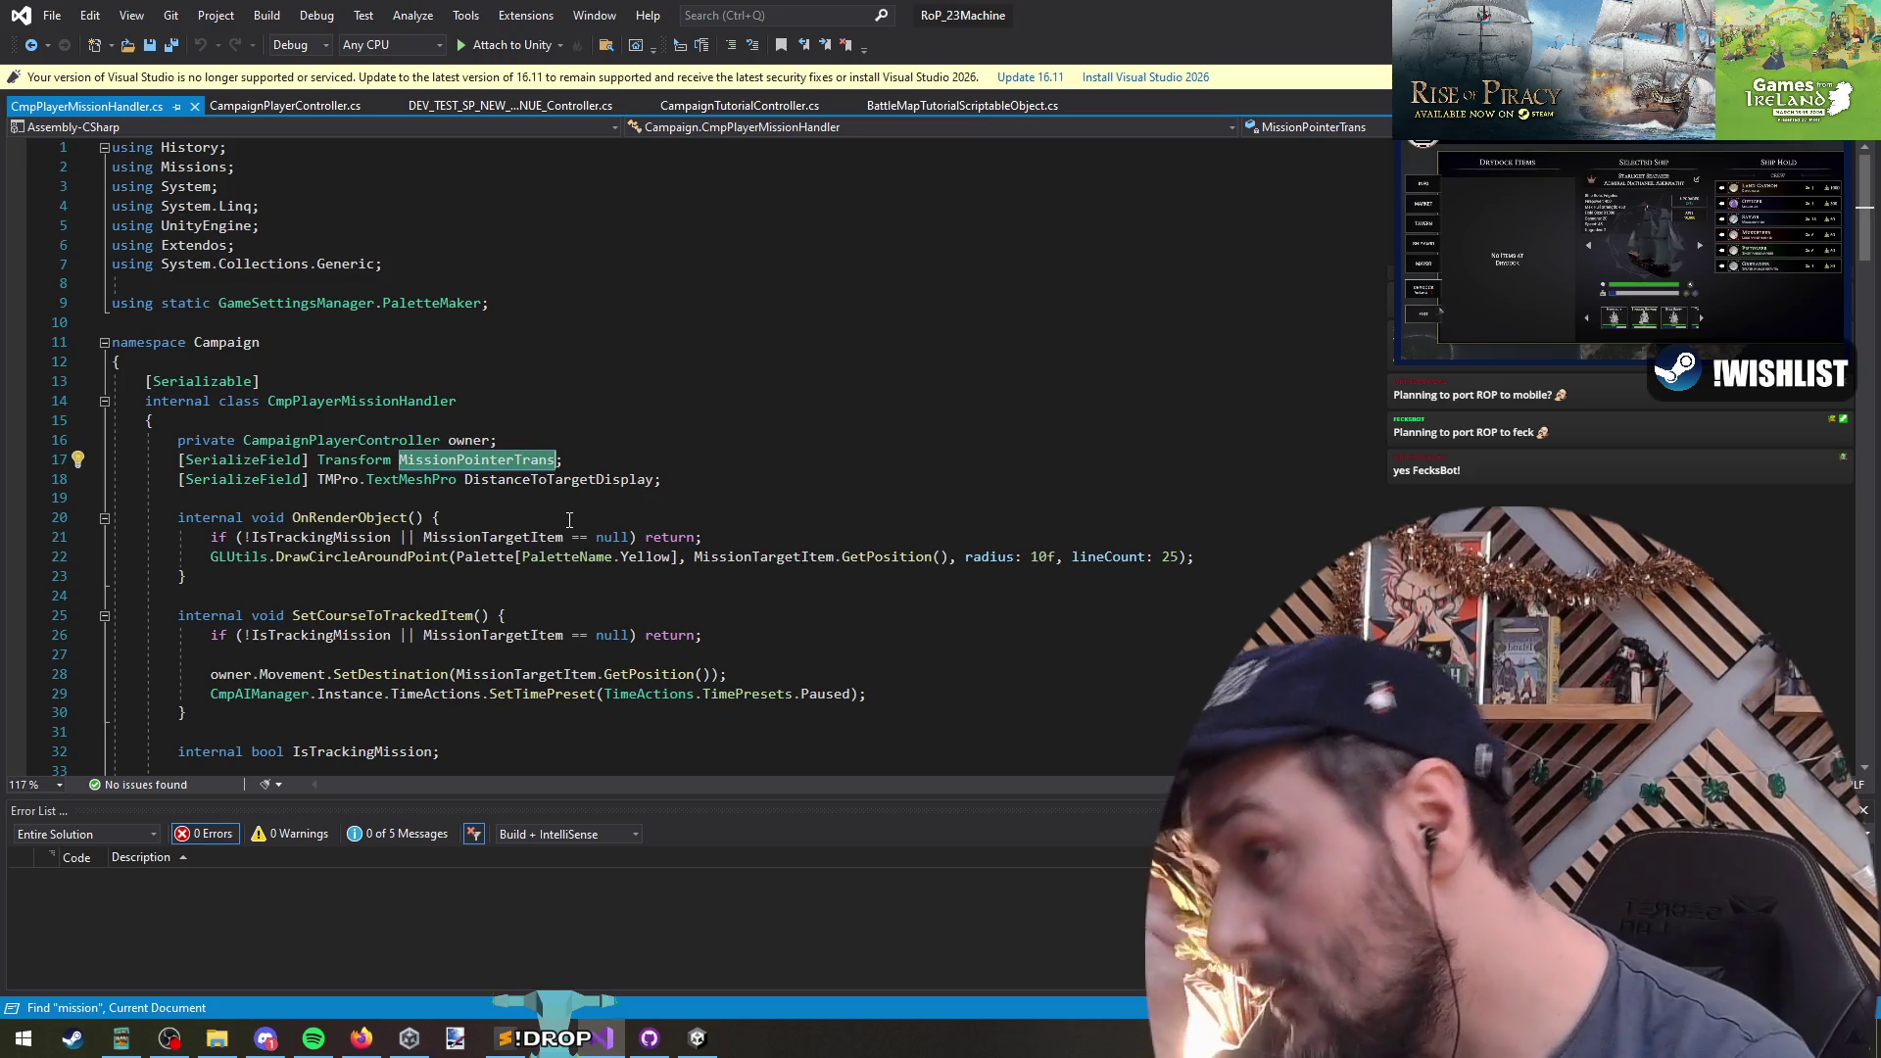
pyautogui.rightClick(504, 463)
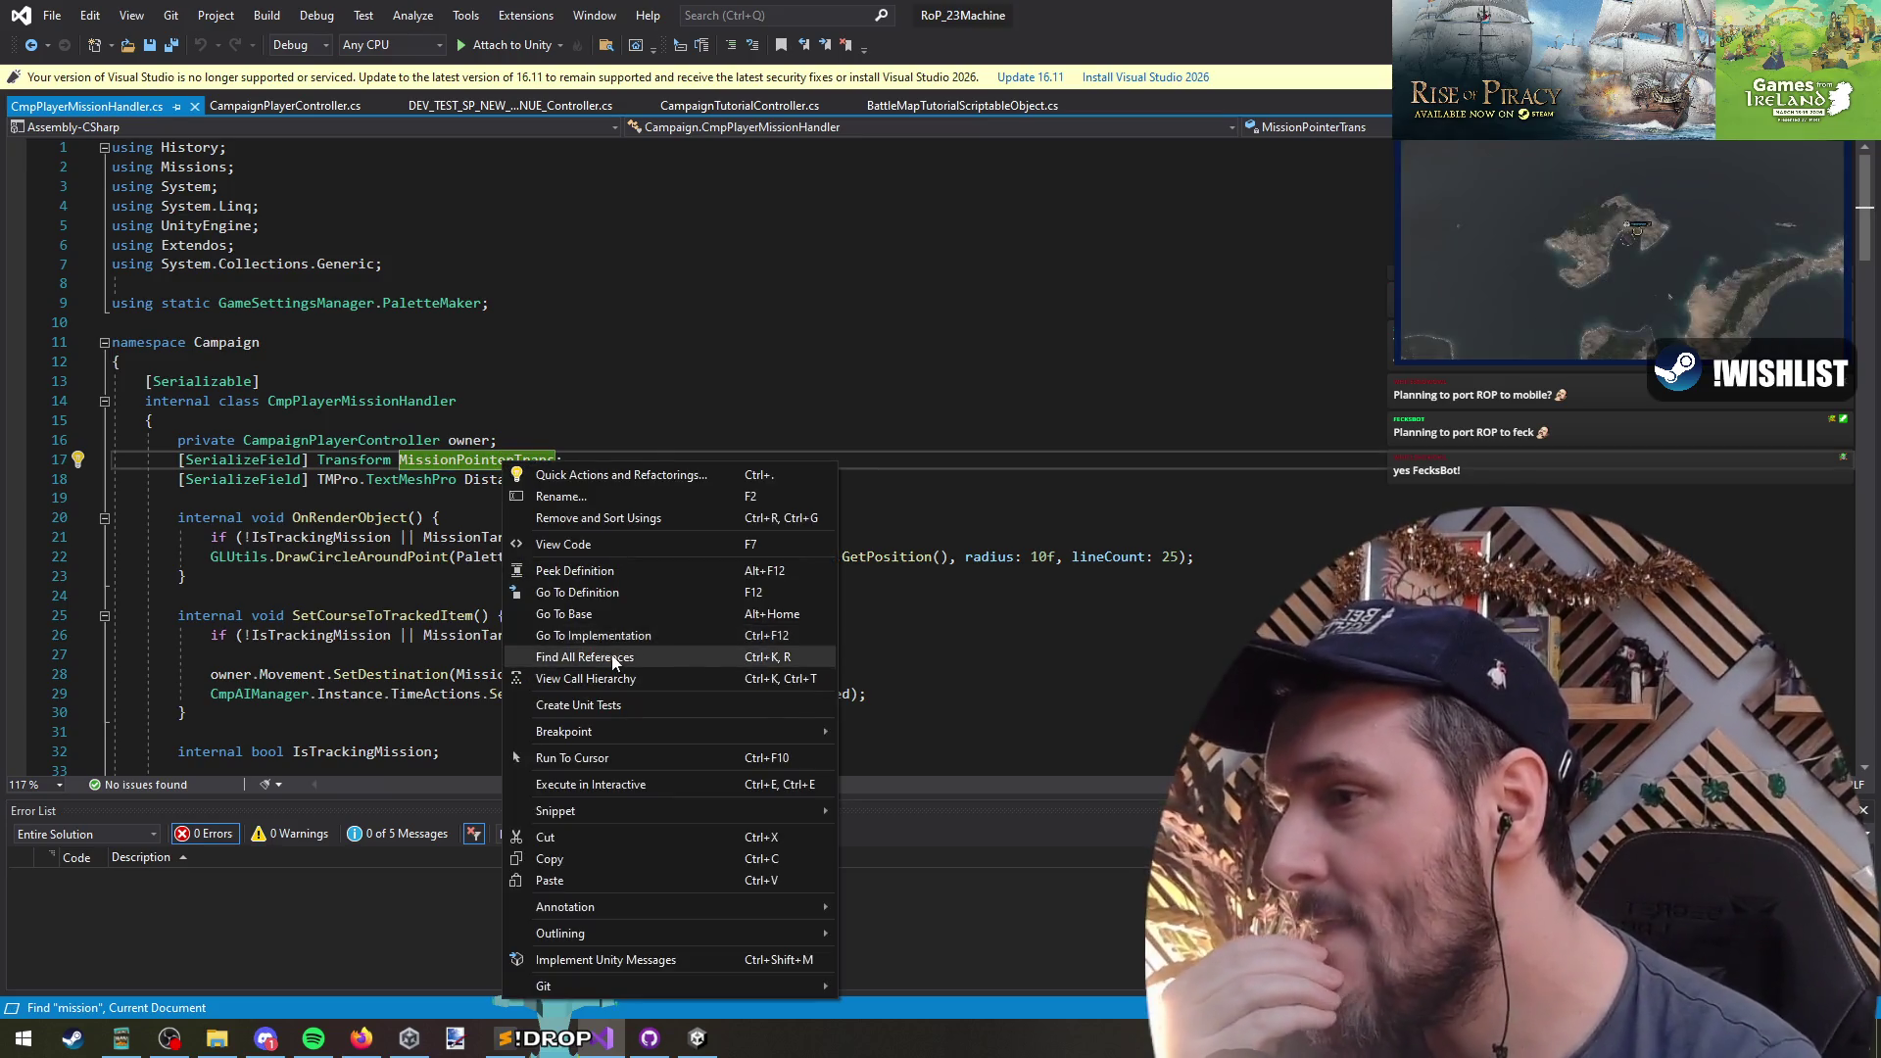
pyautogui.click(598, 657)
pyautogui.moveTo(398, 795); pyautogui.dragTo(392, 619)
pyautogui.doubleClick(329, 813)
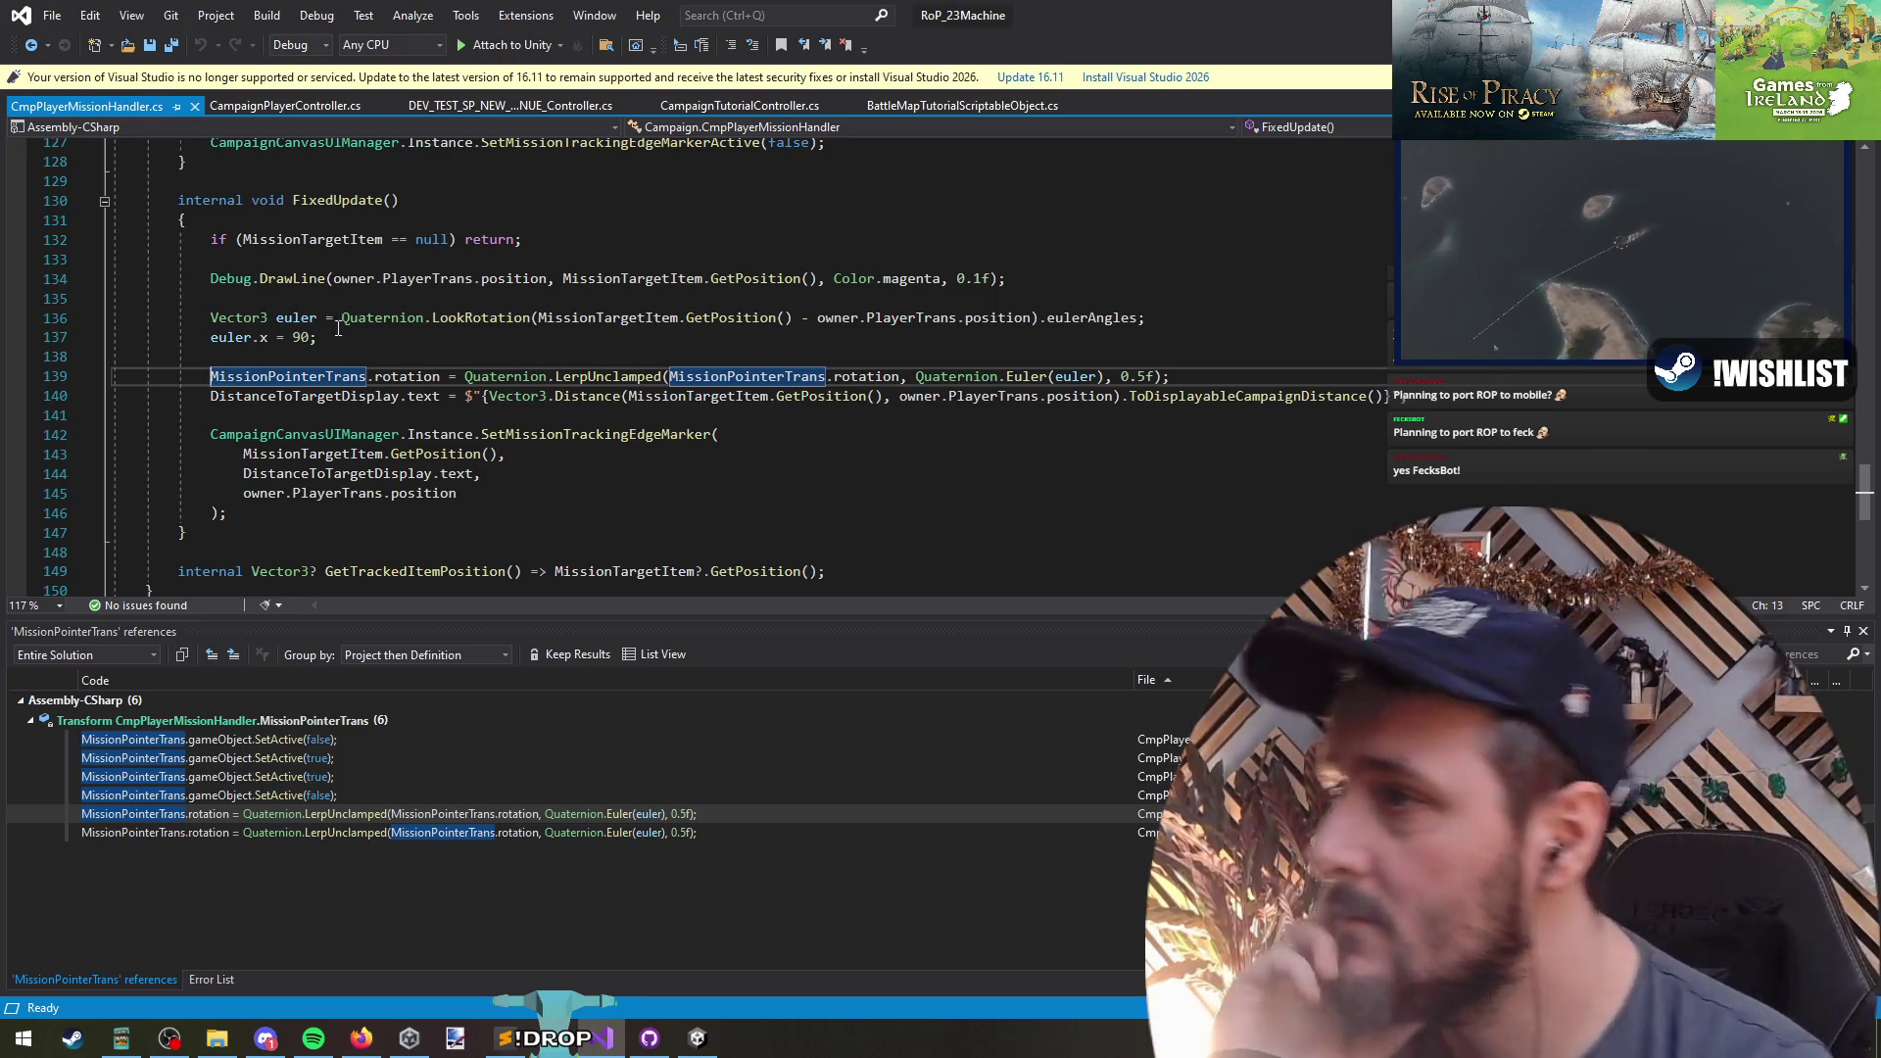
# - Select the pointer rotation code through line 139, then return to CampaignTutorialController.cs
pyautogui.tripleClick(226, 338)
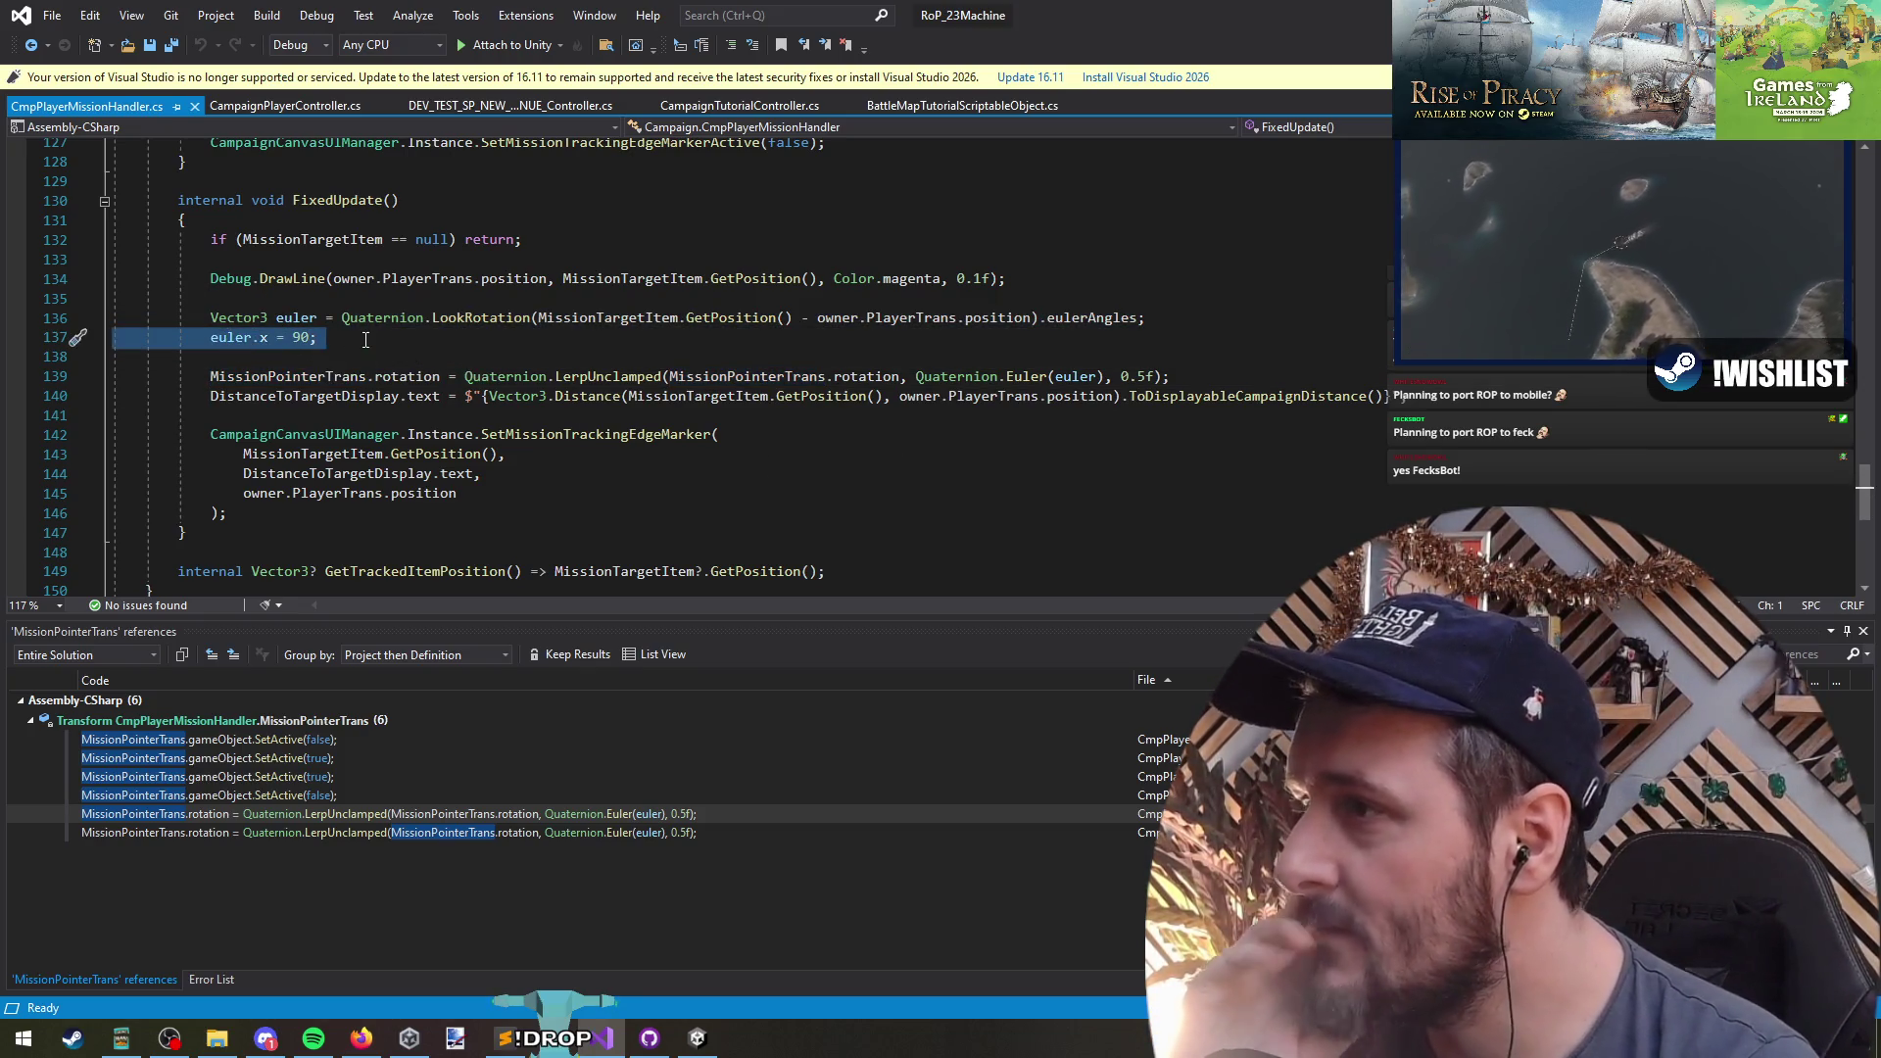
pyautogui.click(783, 298)
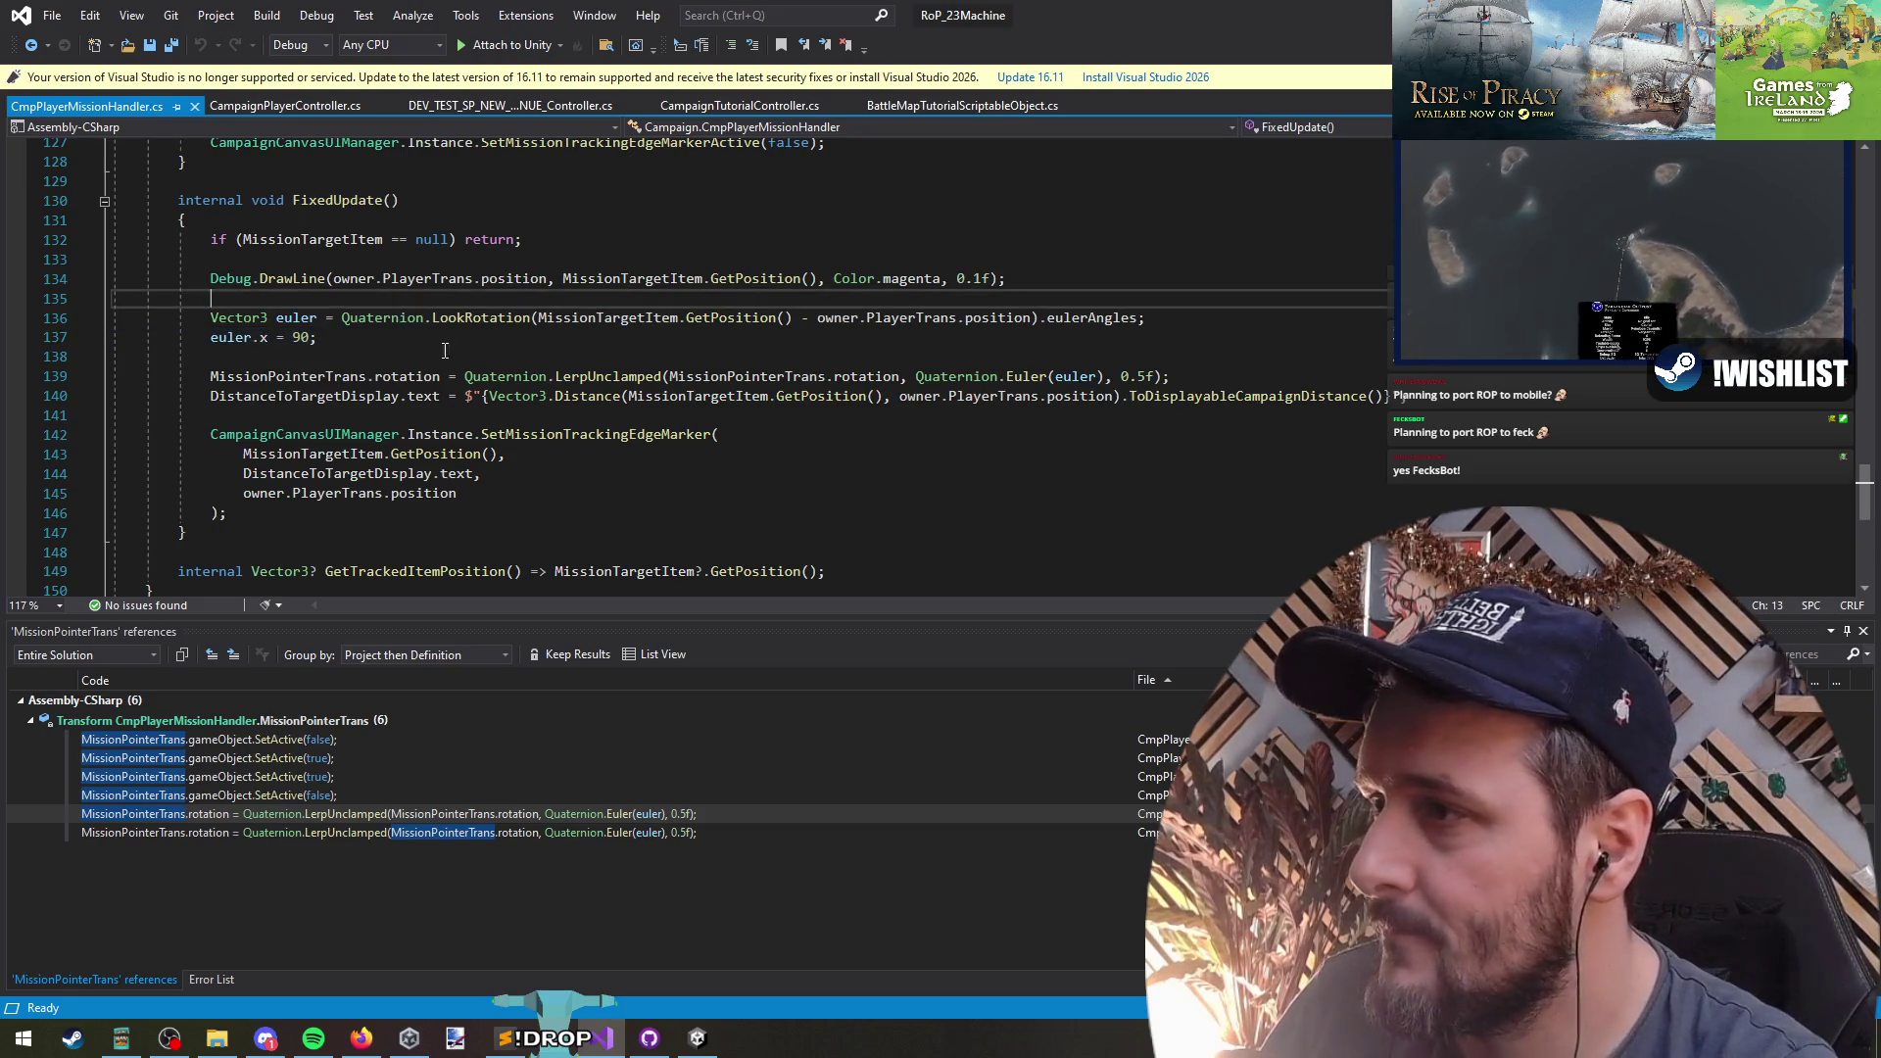
pyautogui.keyDown('shift'); pyautogui.click(1237, 375); pyautogui.keyUp('shift')
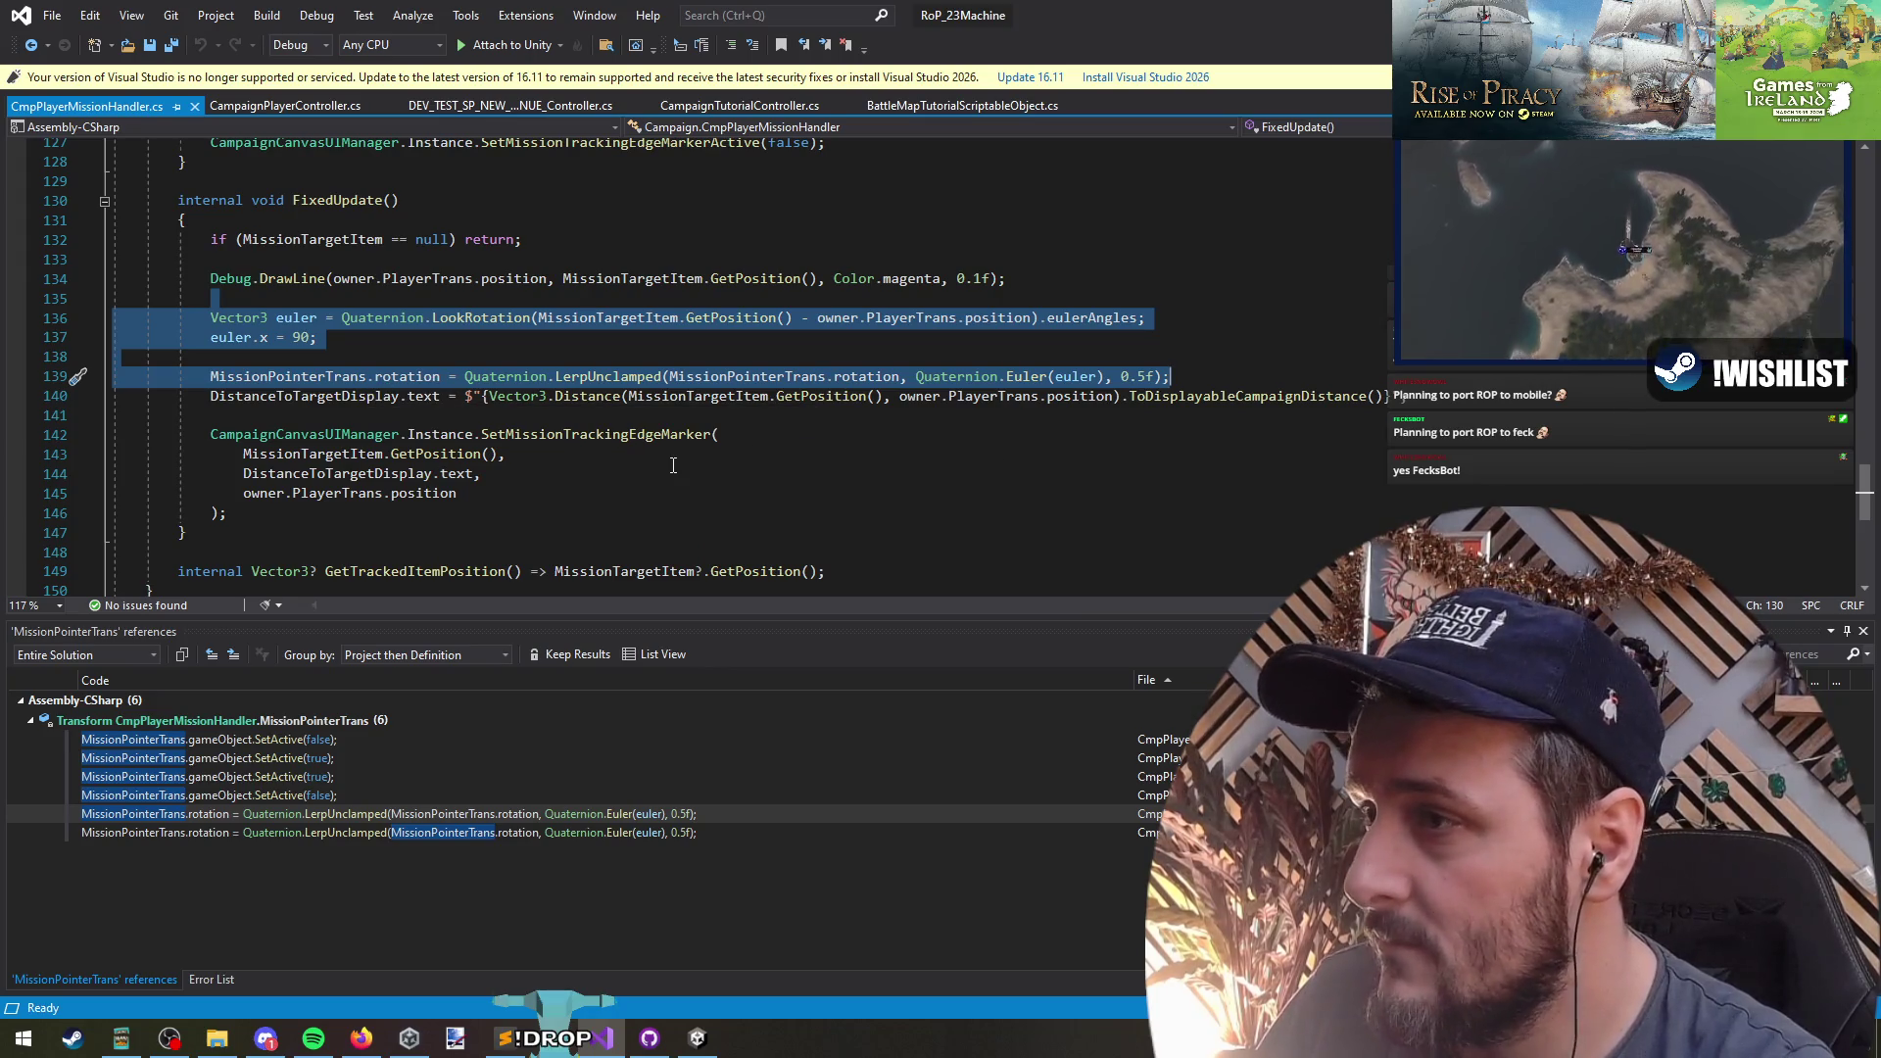
pyautogui.hotkey('ctrl', 'Tab')
pyautogui.hotkey('ctrl', 'Tab')
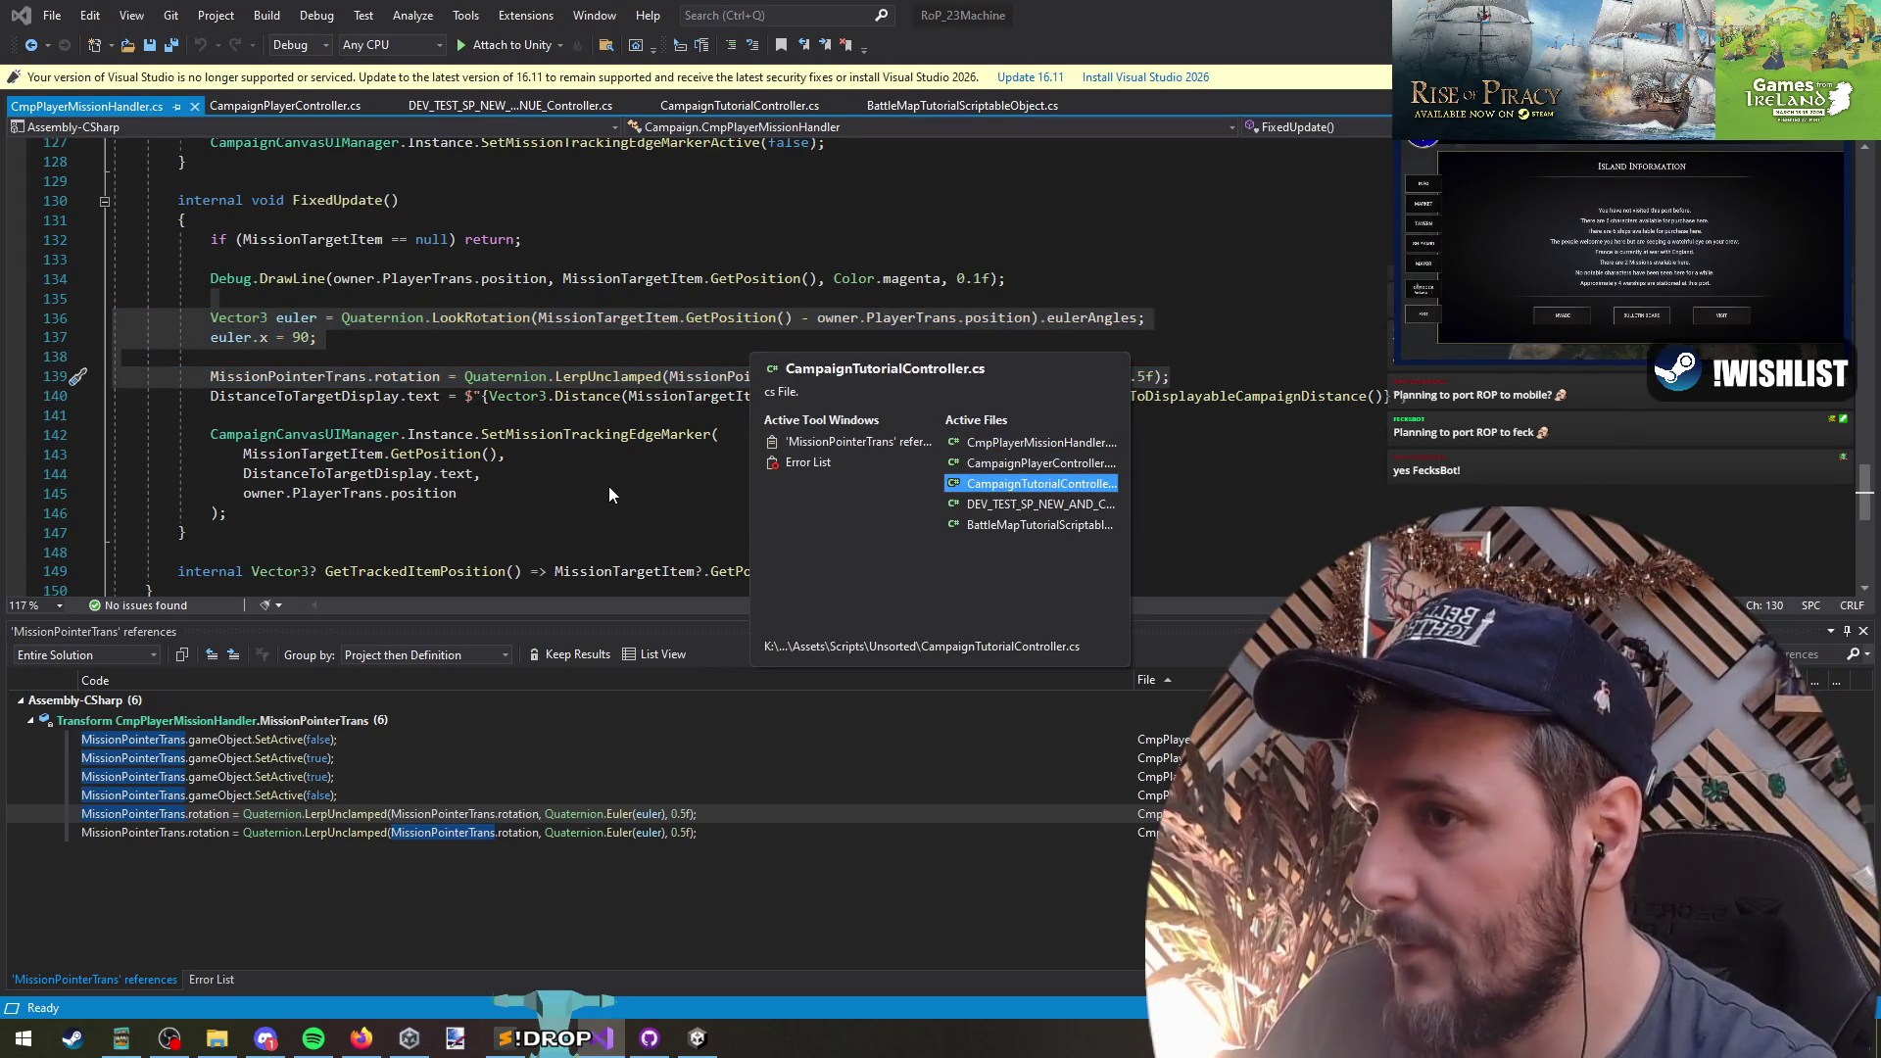
pyautogui.hotkey('ctrl', 'shift', 'Tab')
pyautogui.hotkey('ctrl', 'Tab')
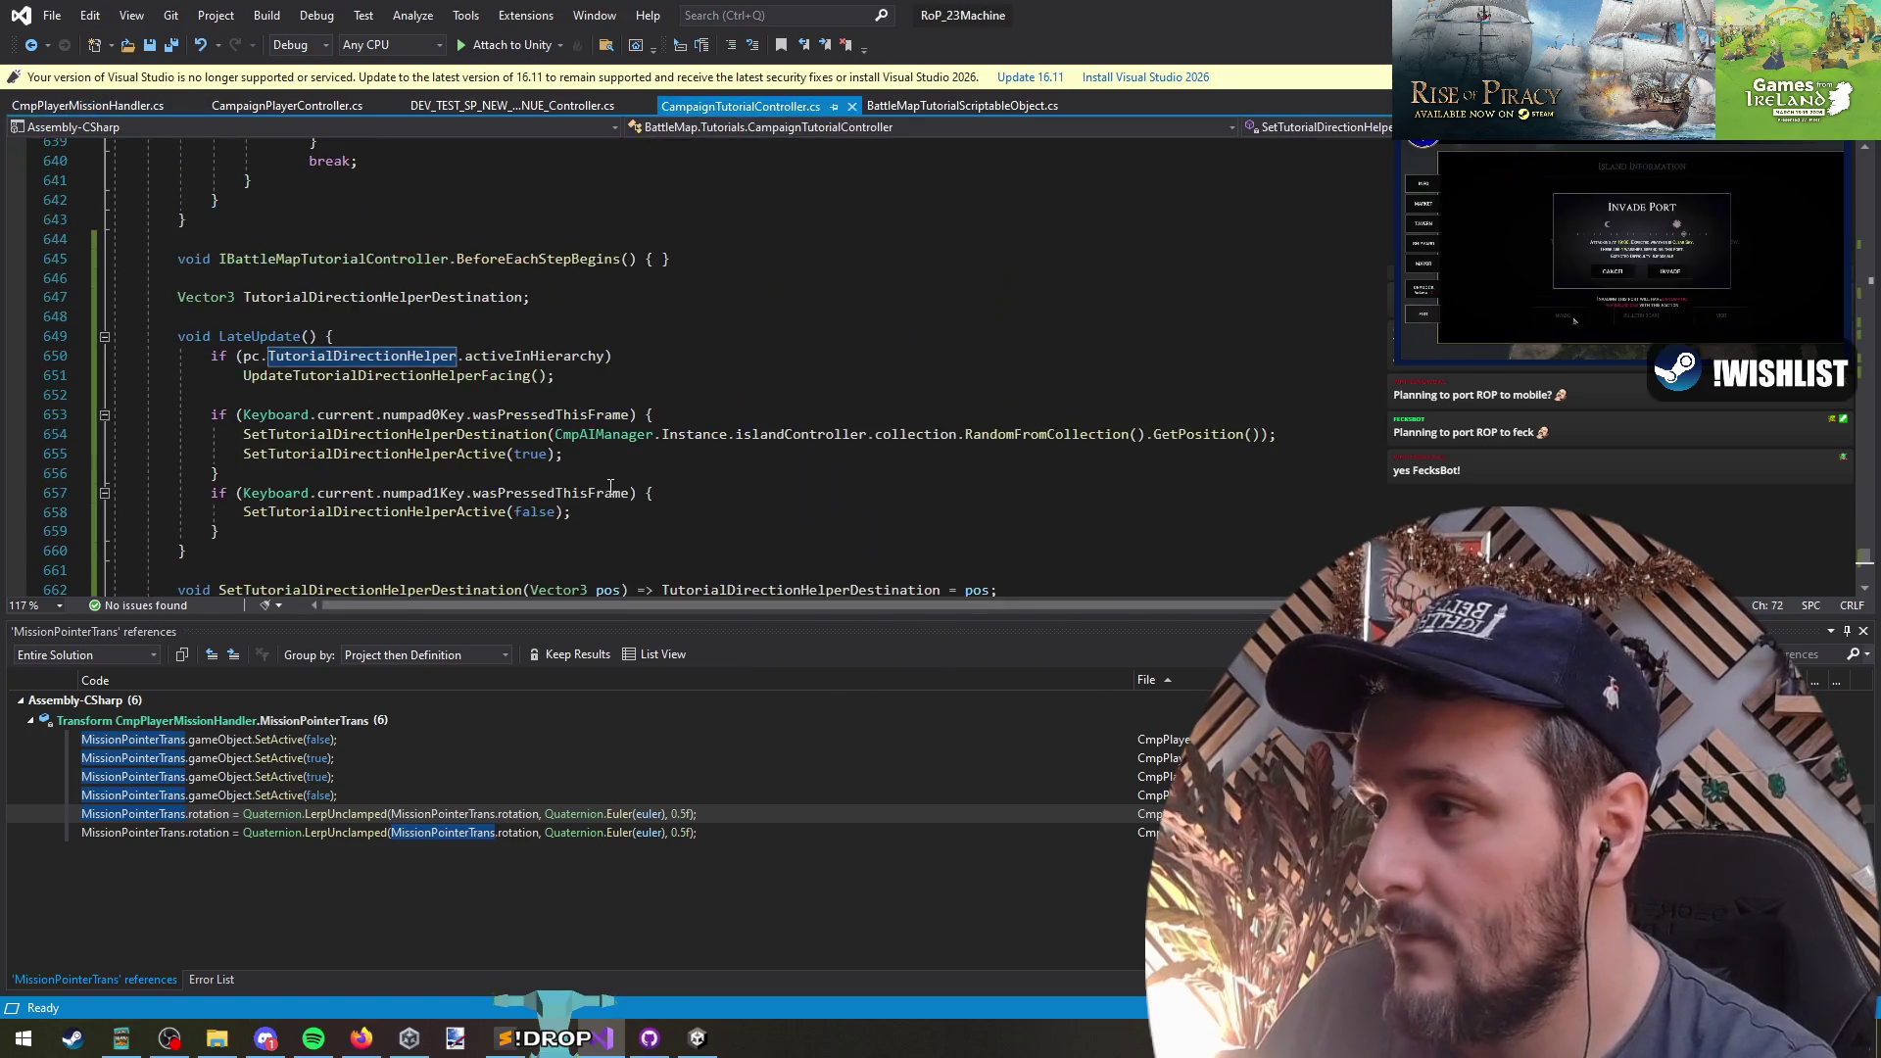
# - Jump to UpdateTutorialDirectionHelperFacing's definition and convert its expression body into a braced block
pyautogui.click(279, 388)
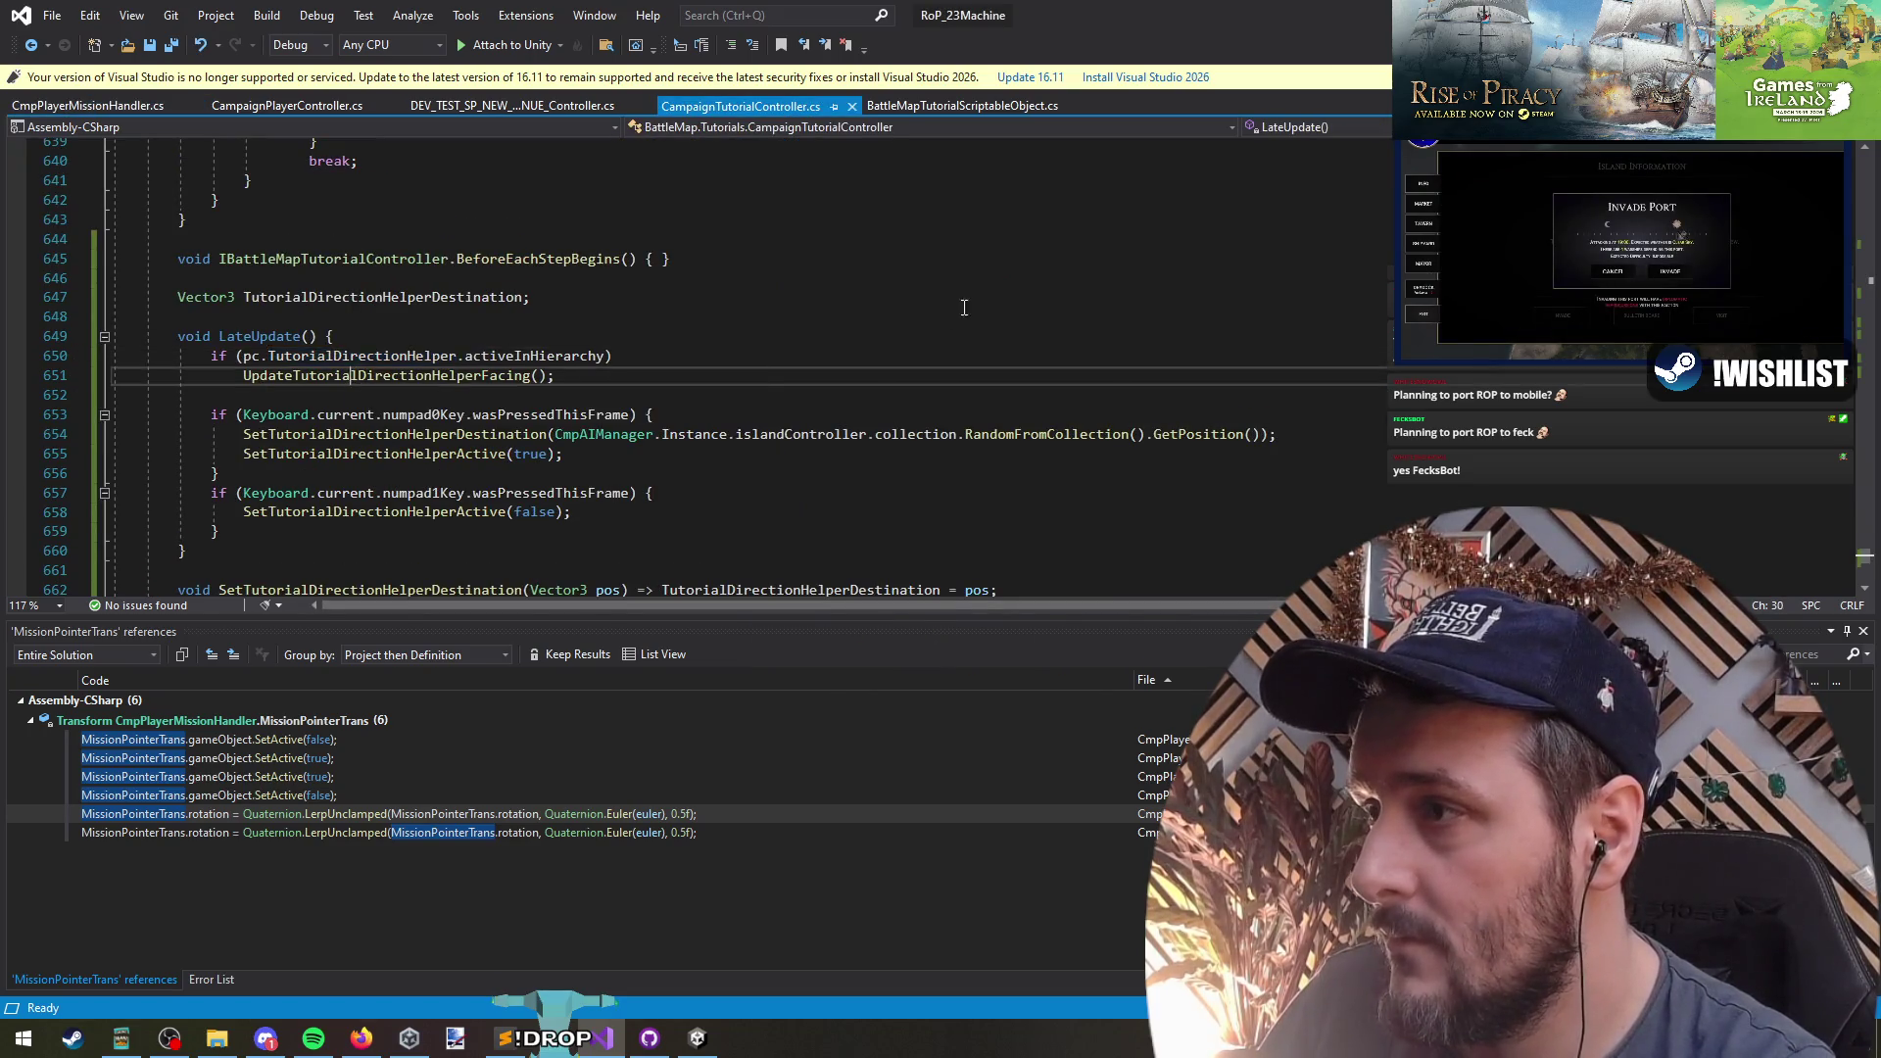
pyautogui.press('F12')
pyautogui.hotkey('ctrl', 'Right')
pyautogui.hotkey('ctrl', 'Right')
pyautogui.hotkey('ctrl', 'Right')
pyautogui.press('BackSpace')
pyautogui.press('BackSpace')
pyautogui.press('BackSpace')
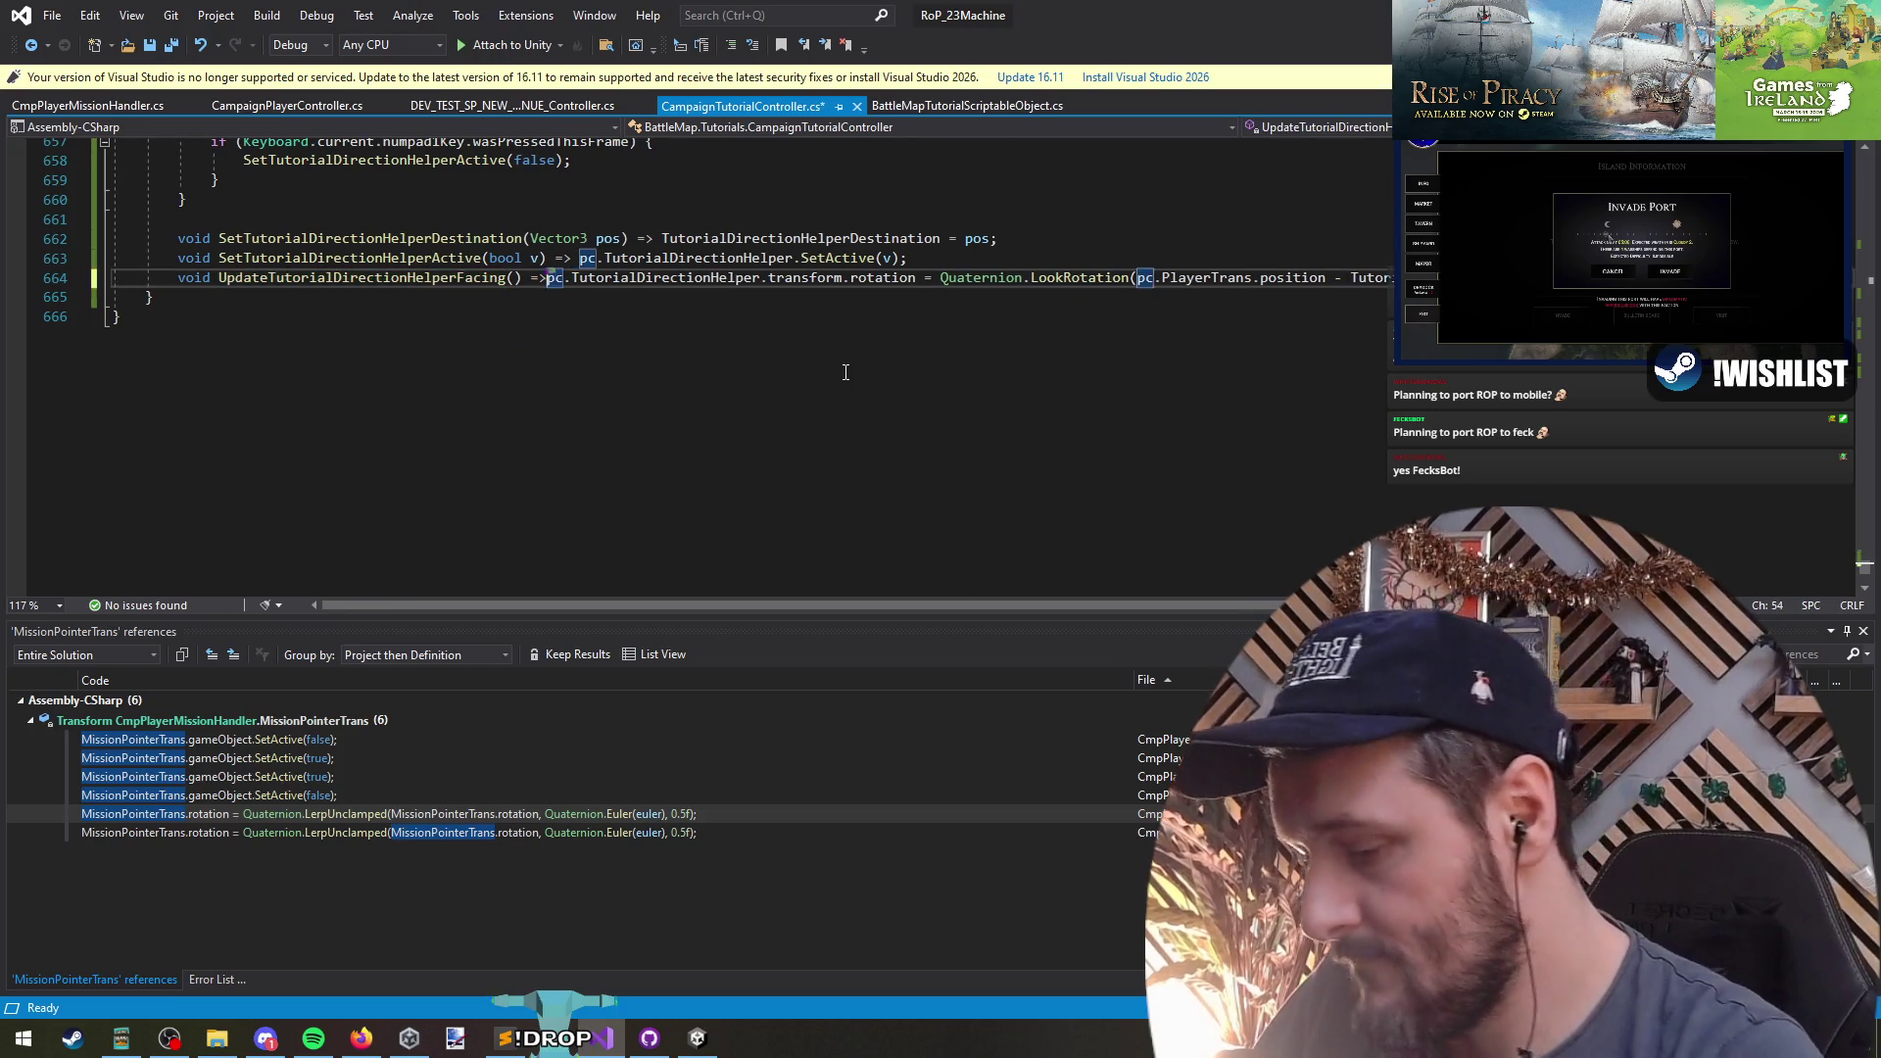
pyautogui.write('{')
pyautogui.press('Return')
pyautogui.press('End')
pyautogui.press('Return')
pyautogui.write('}')
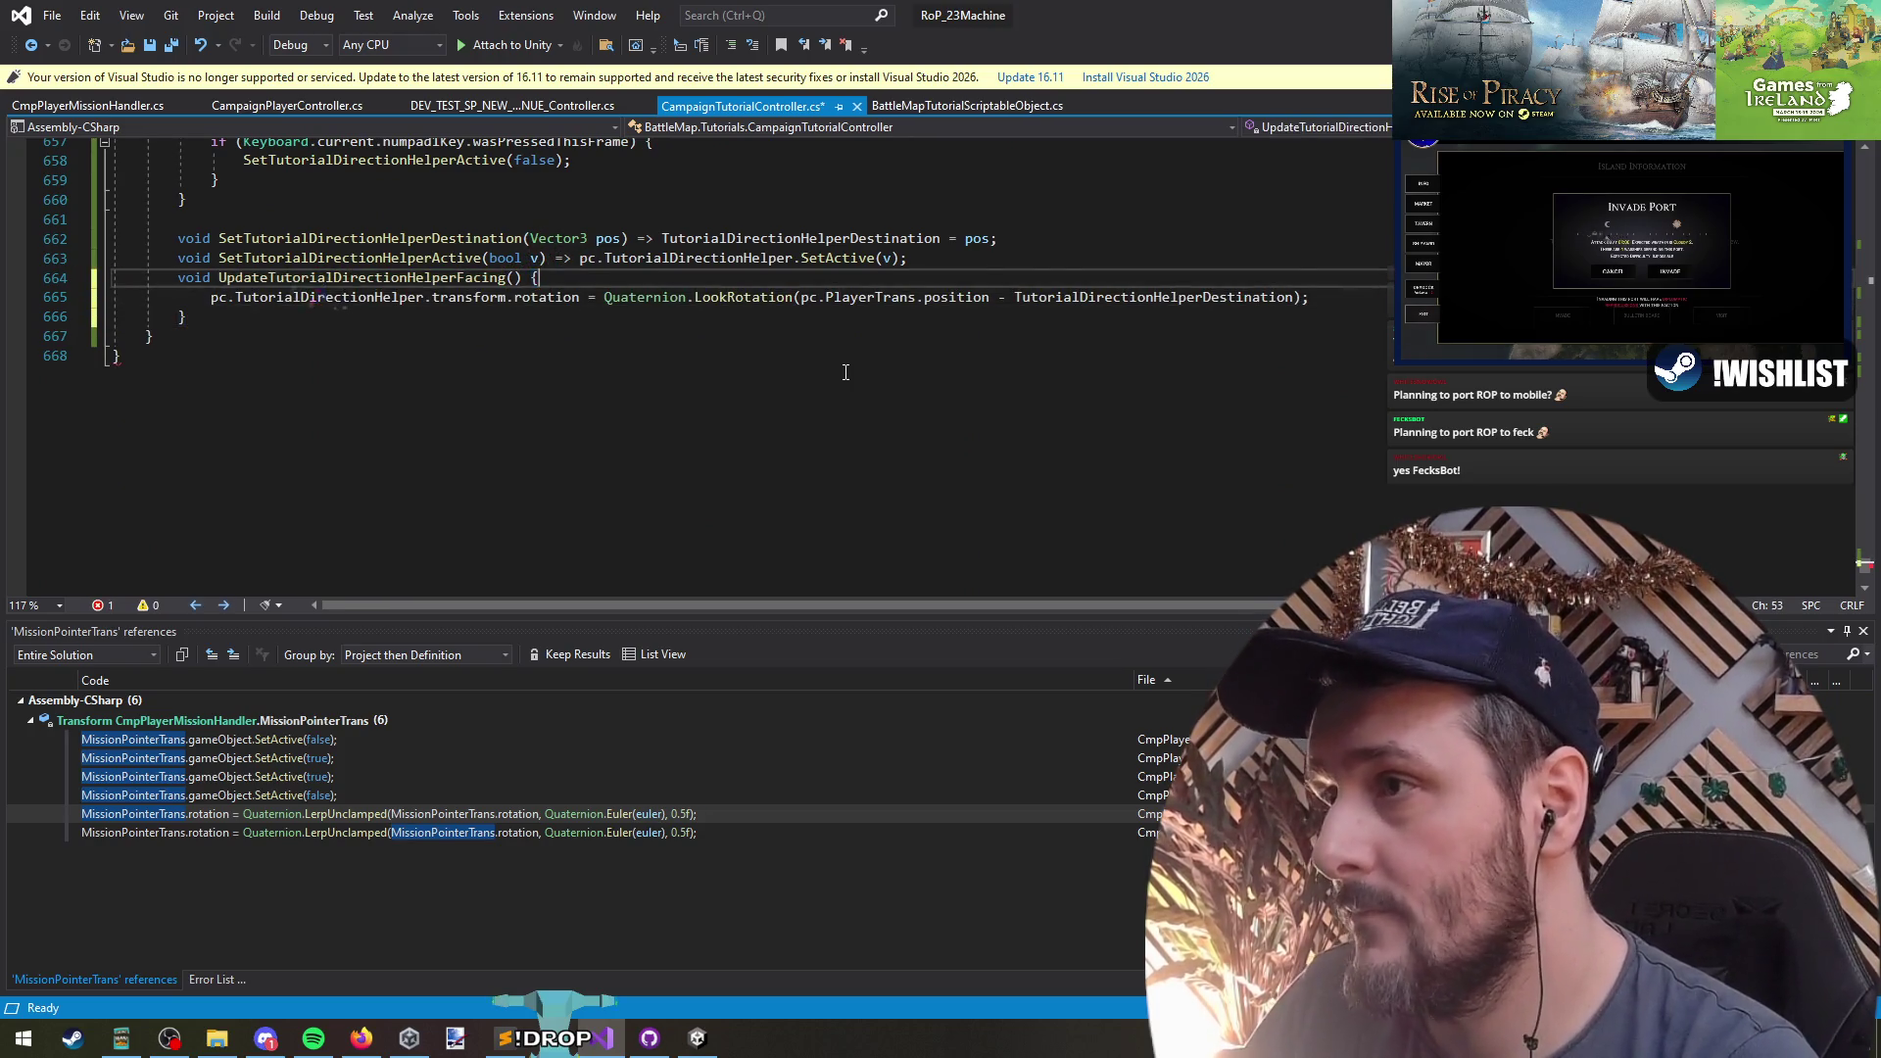
# - Paste the euler rotation code and reorder the subtraction to destination minus pc.PlayerTrans.position
pyautogui.hotkey('ctrl', 'v')
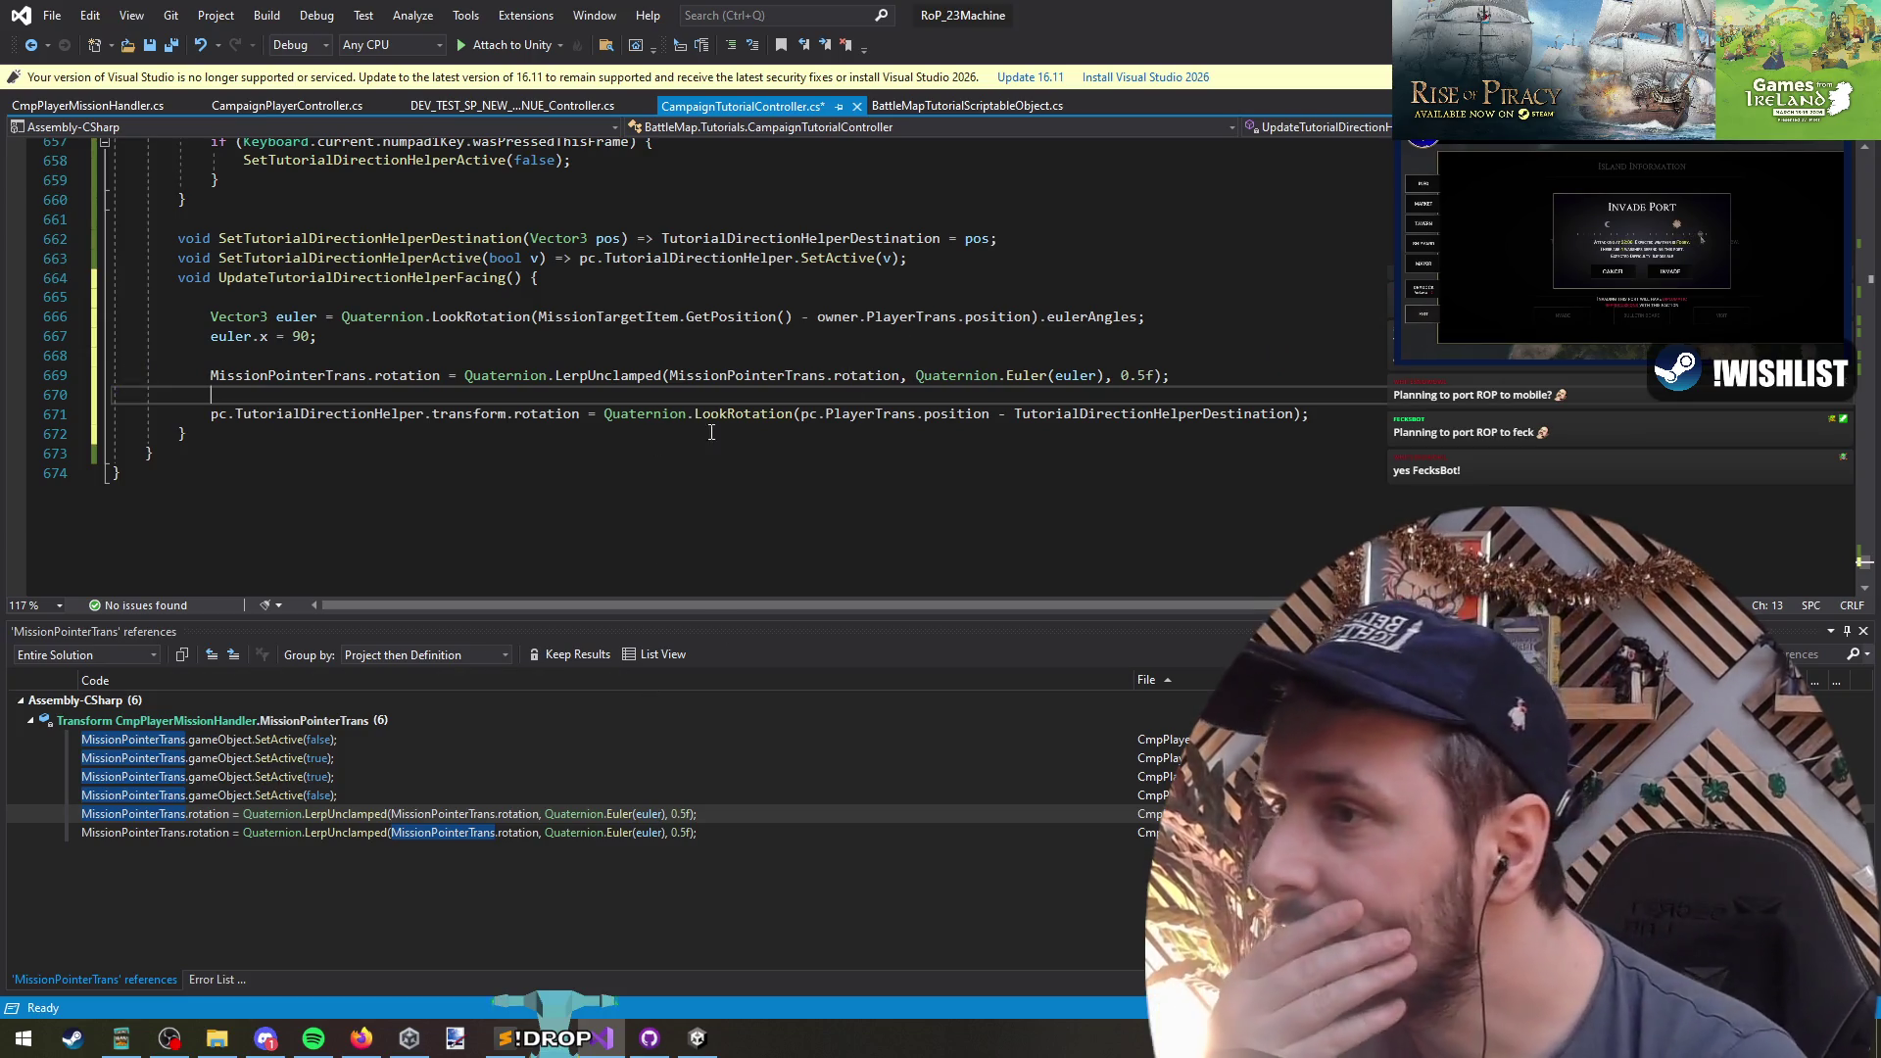
pyautogui.click(723, 416)
pyautogui.hotkey('ctrl', 'Right')
pyautogui.scroll(1, 488, 386)
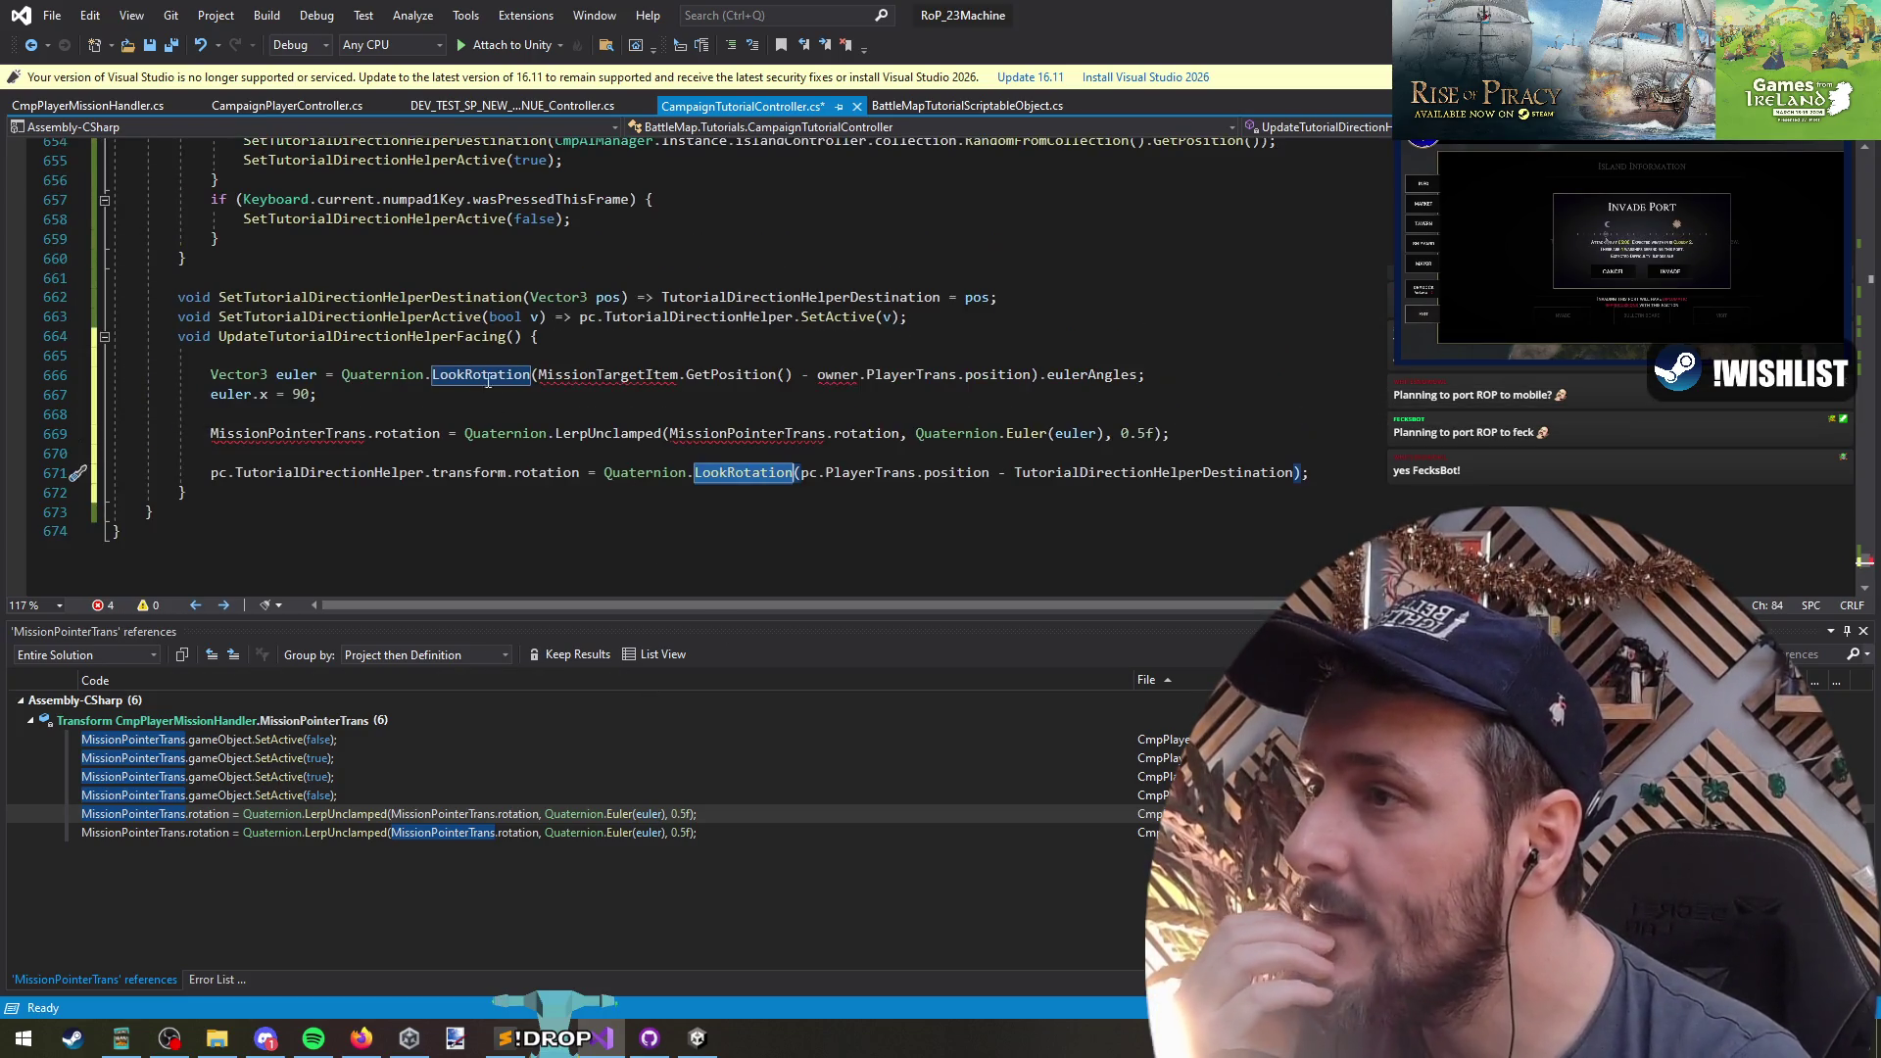
pyautogui.click(637, 378)
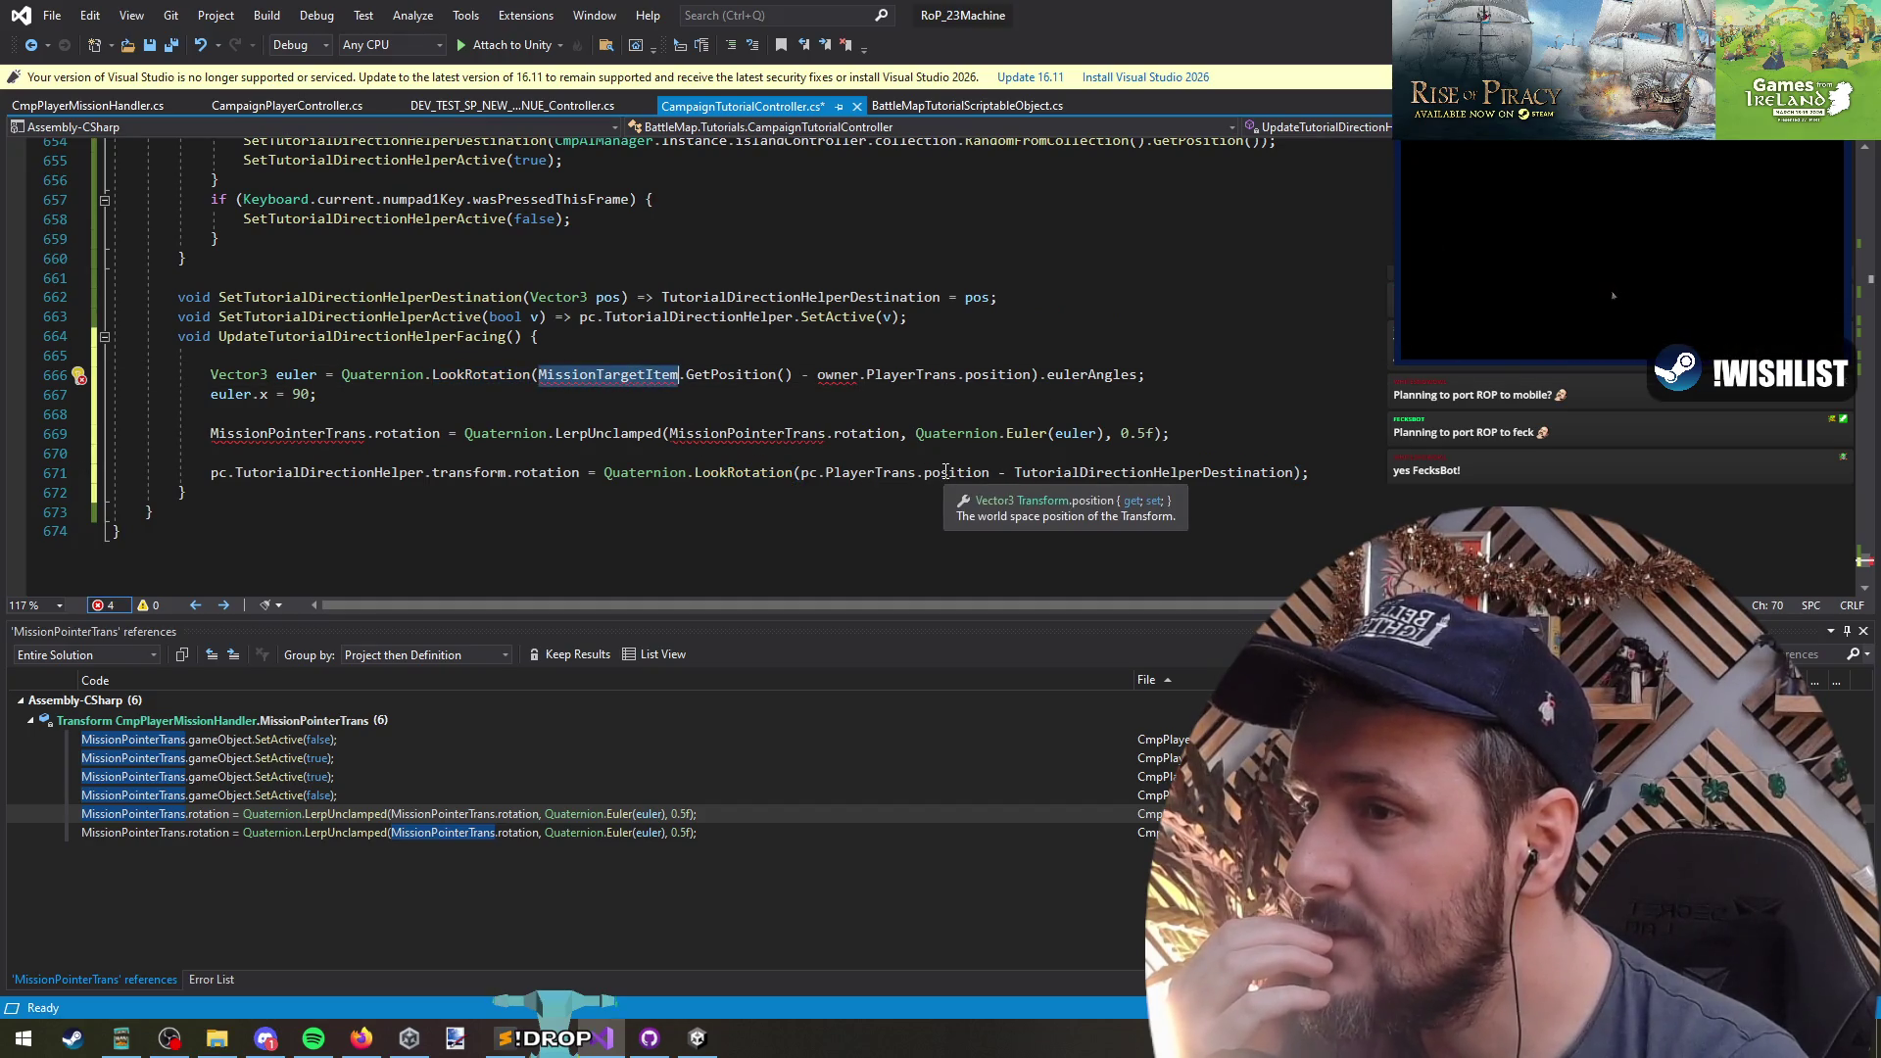
pyautogui.moveTo(990, 473); pyautogui.dragTo(802, 472)
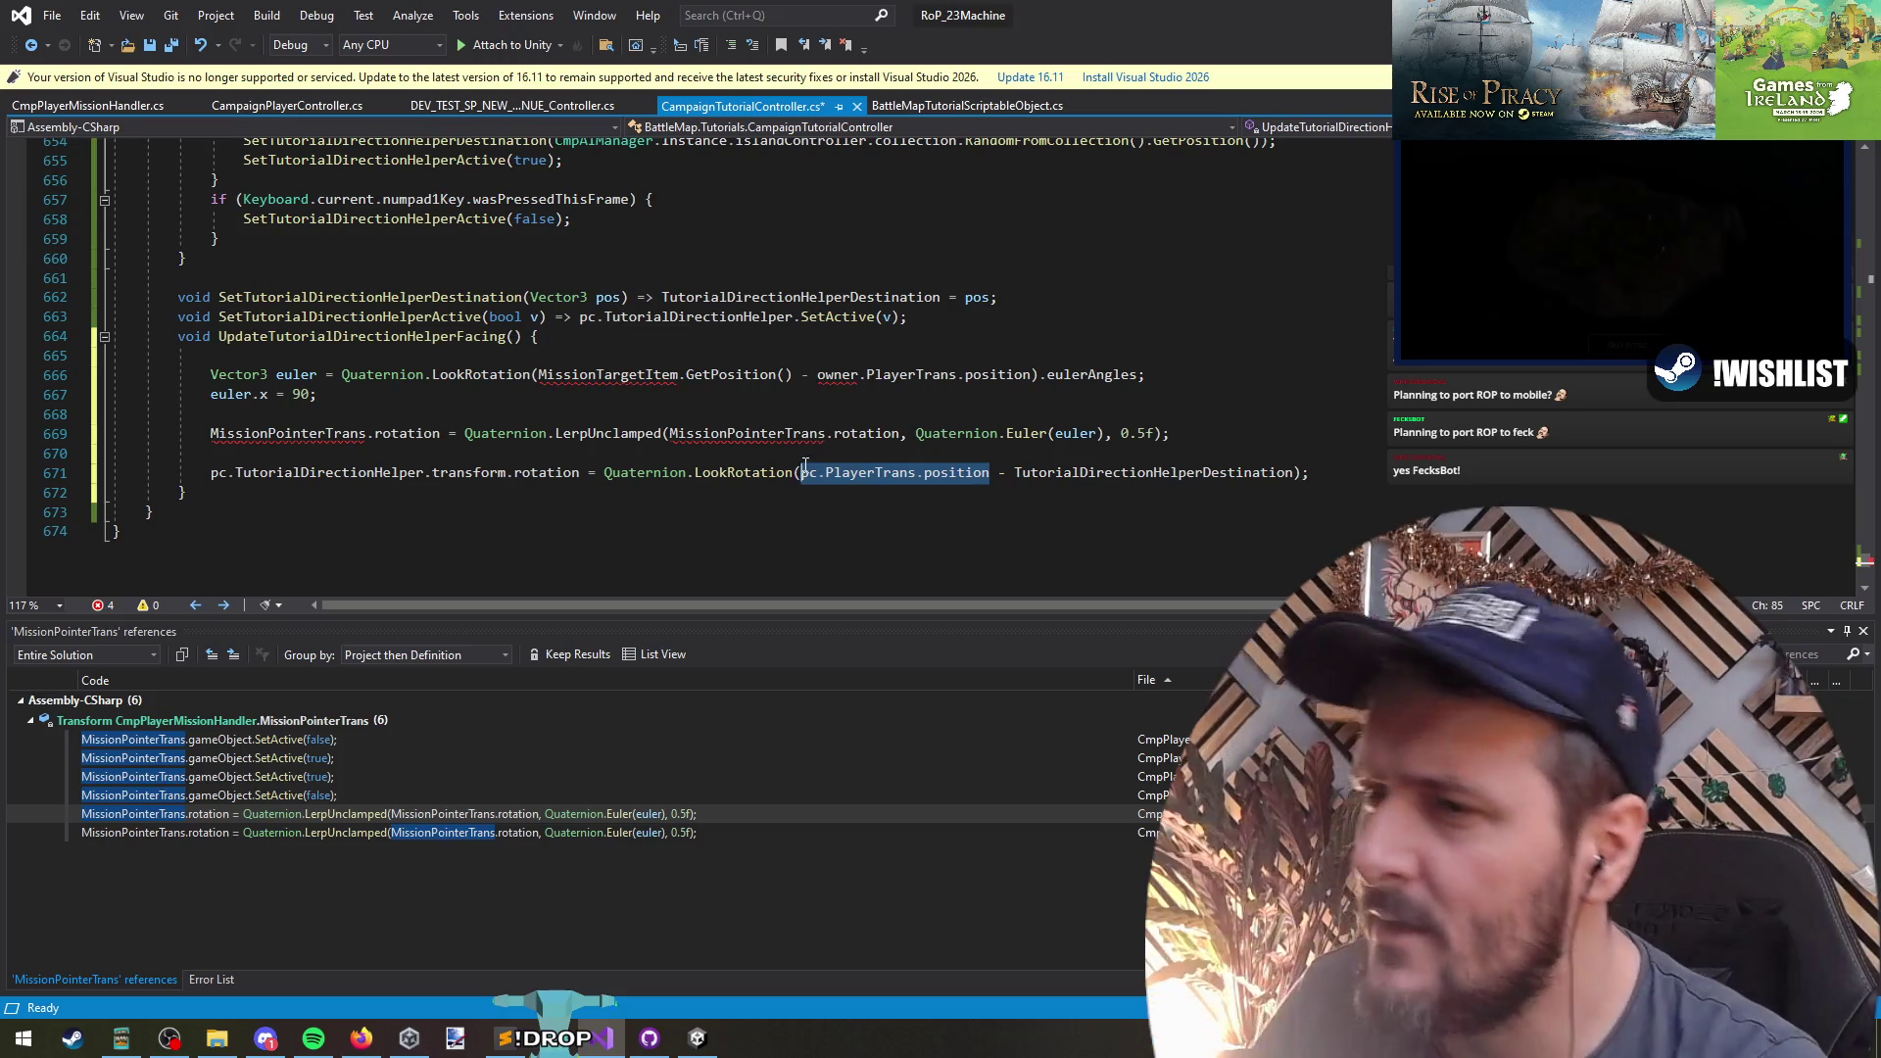
pyautogui.hotkey('ctrl', 'x')
pyautogui.press('Delete')
pyautogui.press('Delete')
pyautogui.press('Delete')
pyautogui.hotkey('ctrl', 'Right')
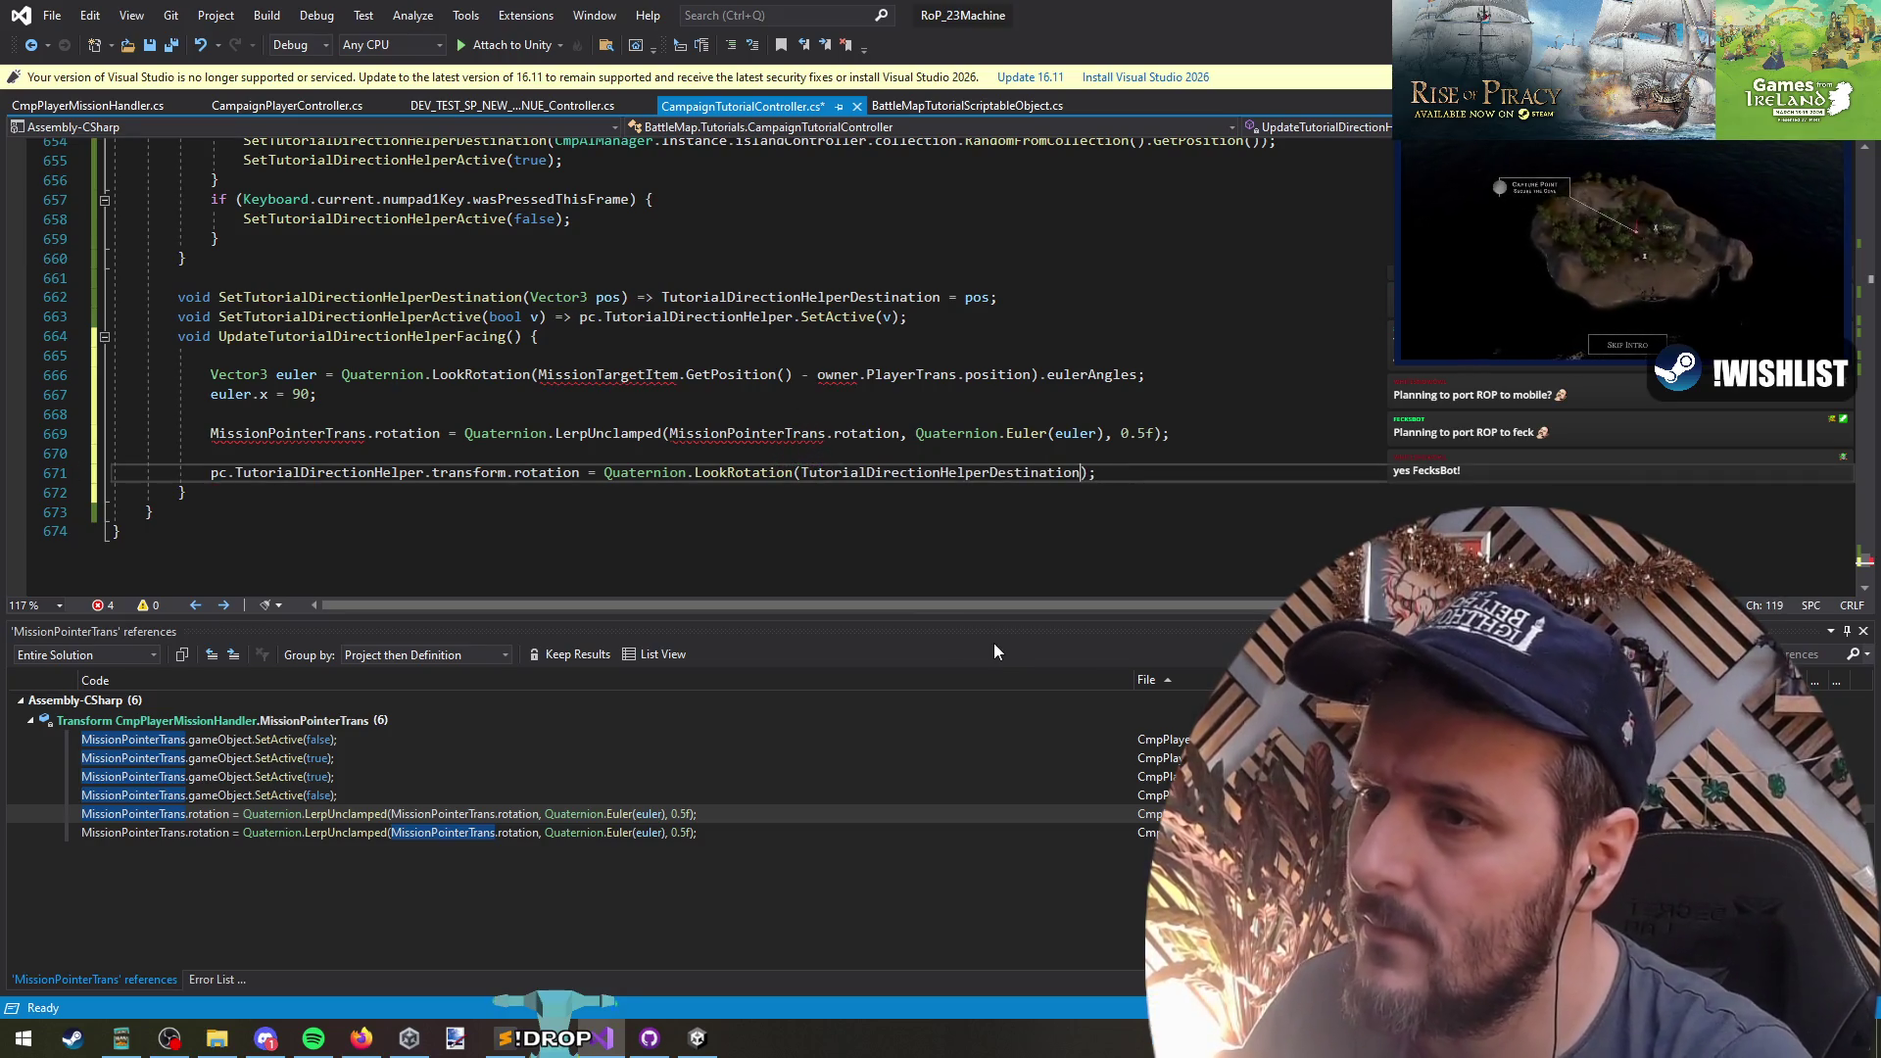
pyautogui.write('-')
pyautogui.hotkey('ctrl', 'v')
# - Cut the LookRotation expression out of the helper rotation assignment, leaving it empty
pyautogui.press('Up')
pyautogui.press('Up')
pyautogui.press('Up')
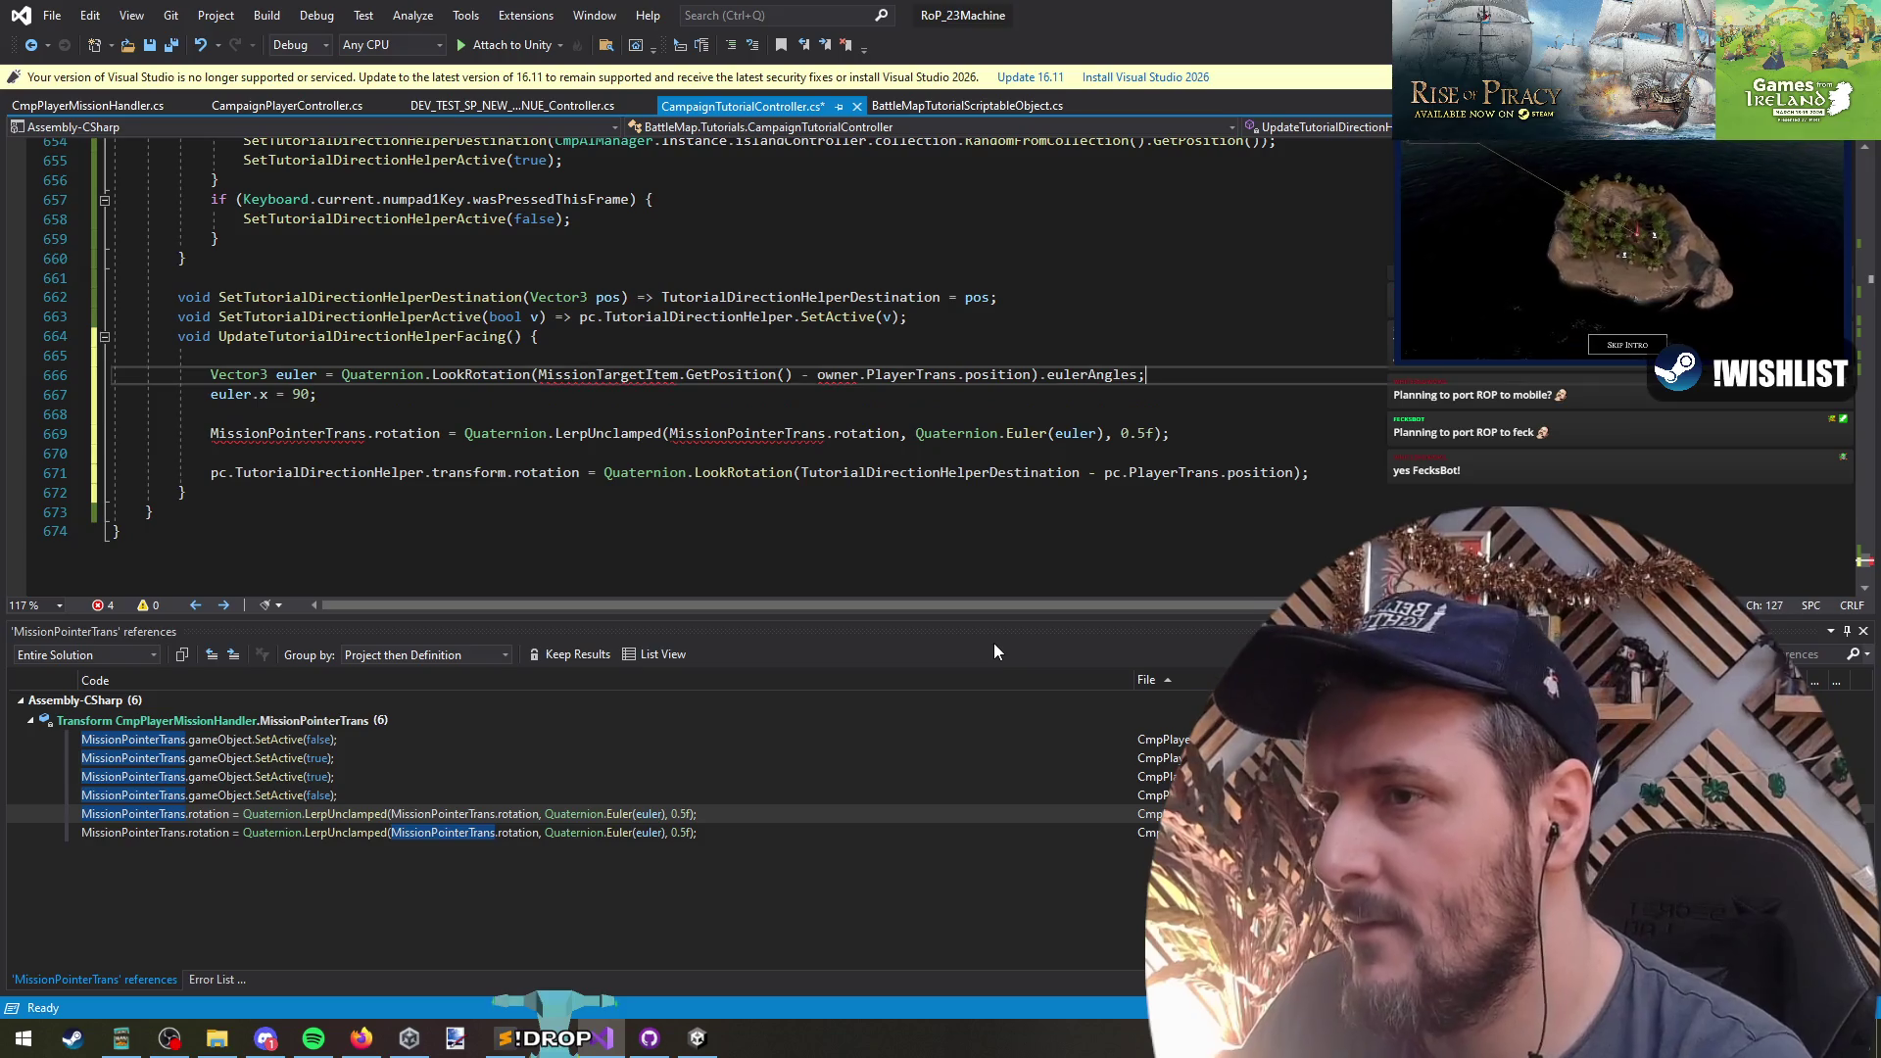
pyautogui.press('Down')
pyautogui.press('Down')
pyautogui.press('Down')
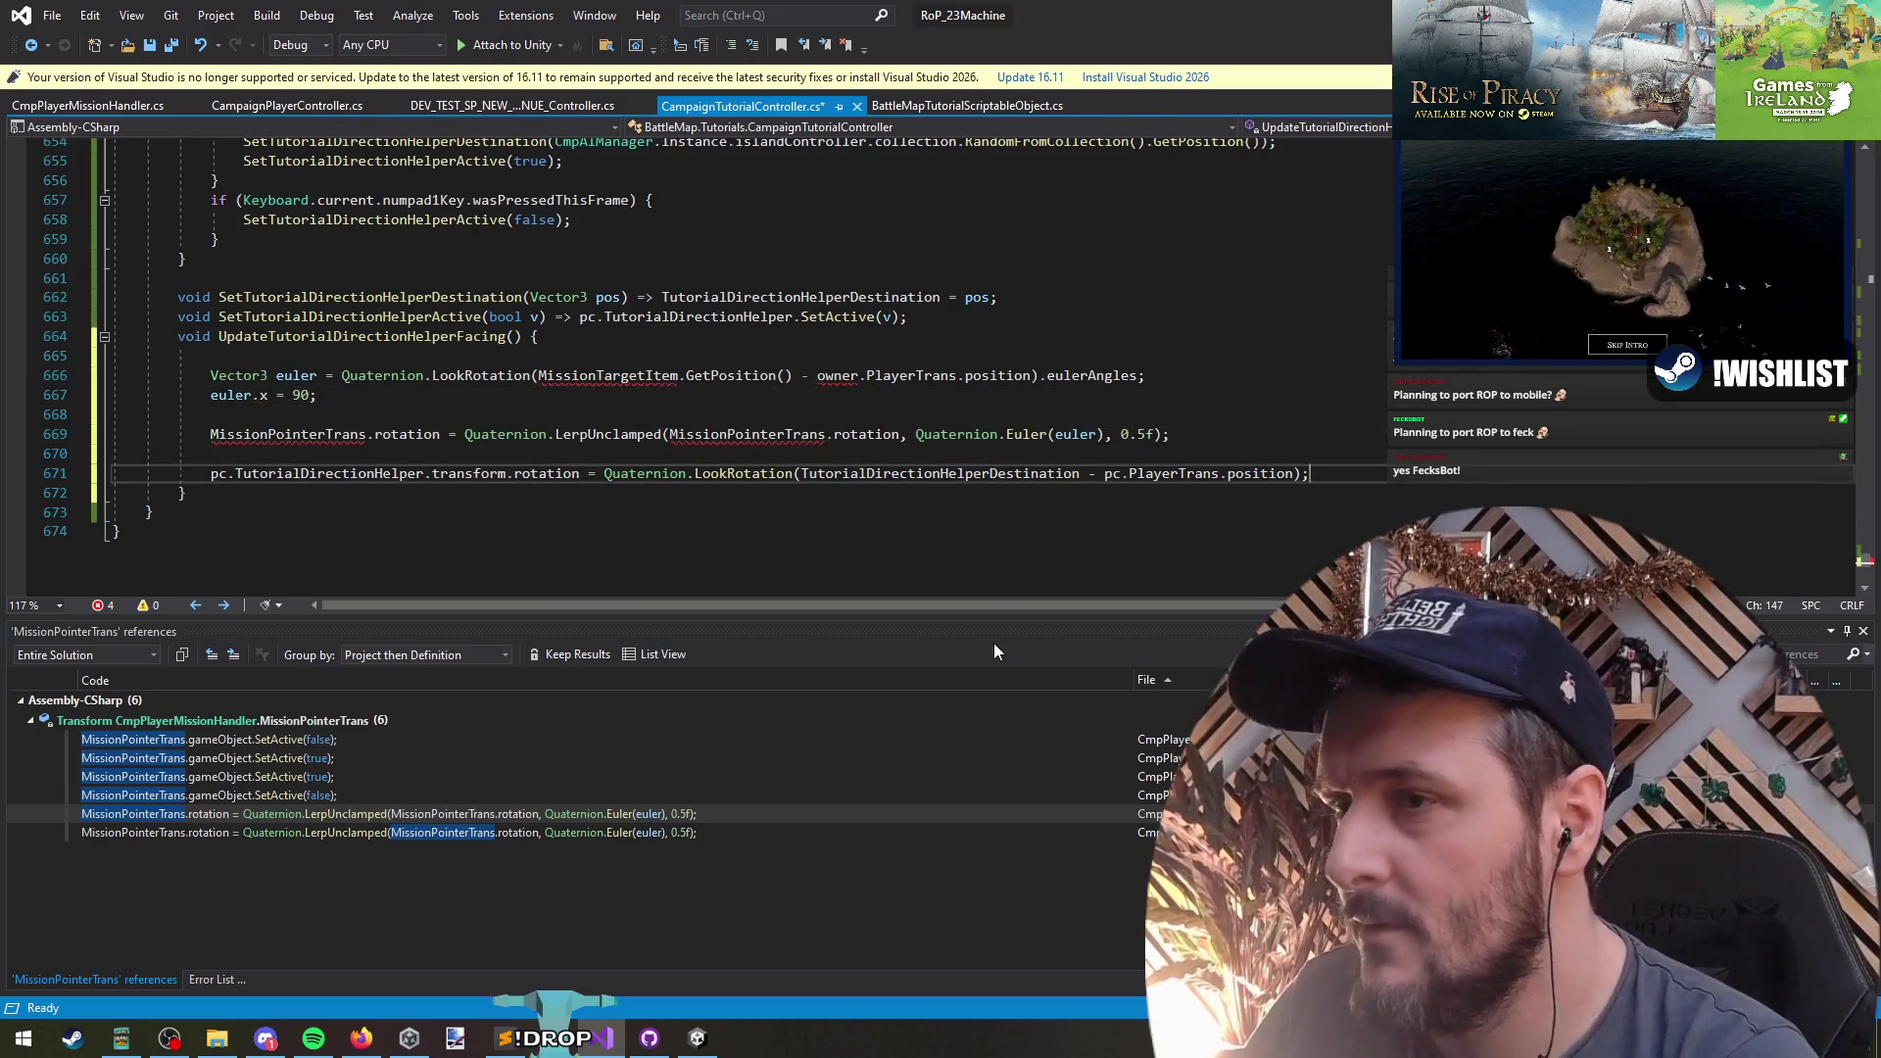
pyautogui.press('End')
pyautogui.press('Left')
pyautogui.press('Left')
pyautogui.hotkey('shift', 'alt', '=')
pyautogui.hotkey('shift', 'alt', '=')
pyautogui.hotkey('shift', 'alt', '=')
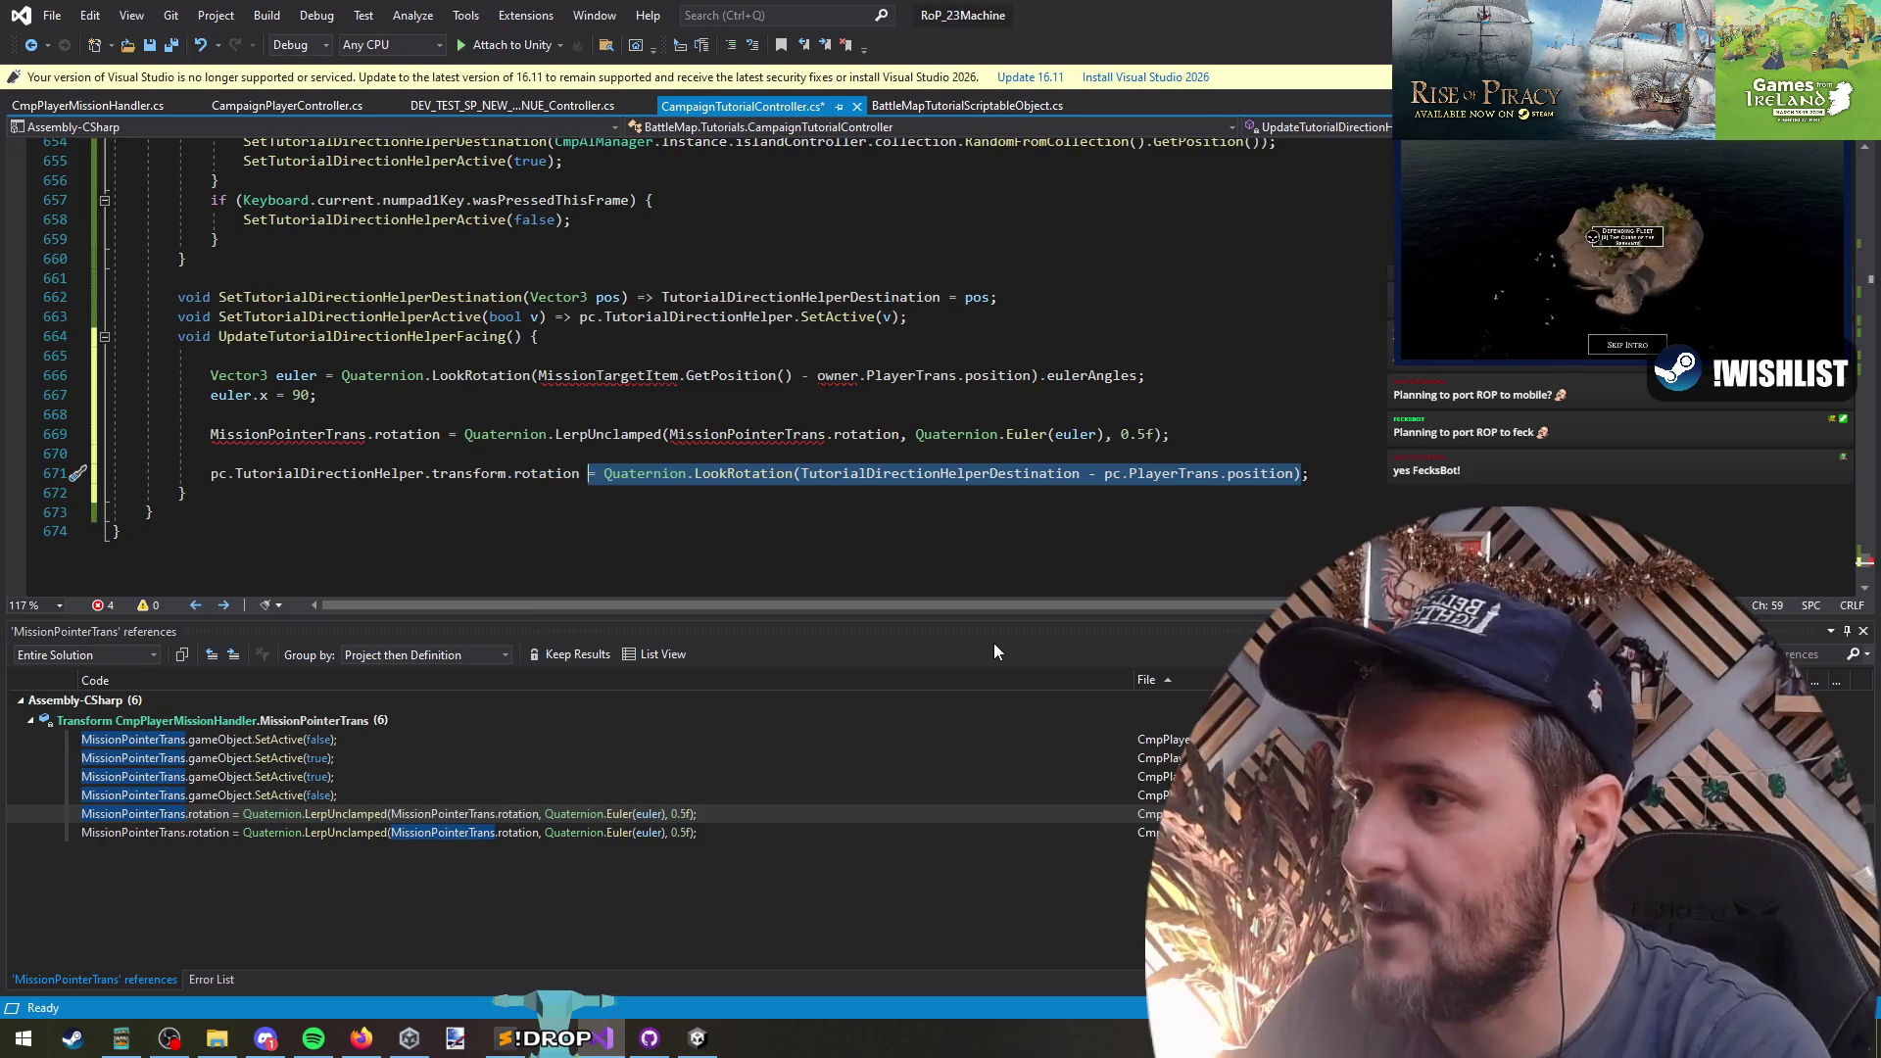
pyautogui.hotkey('ctrl', 'x')
pyautogui.hotkey('ctrl', 'Return')
pyautogui.hotkey('ctrl', 'Return')
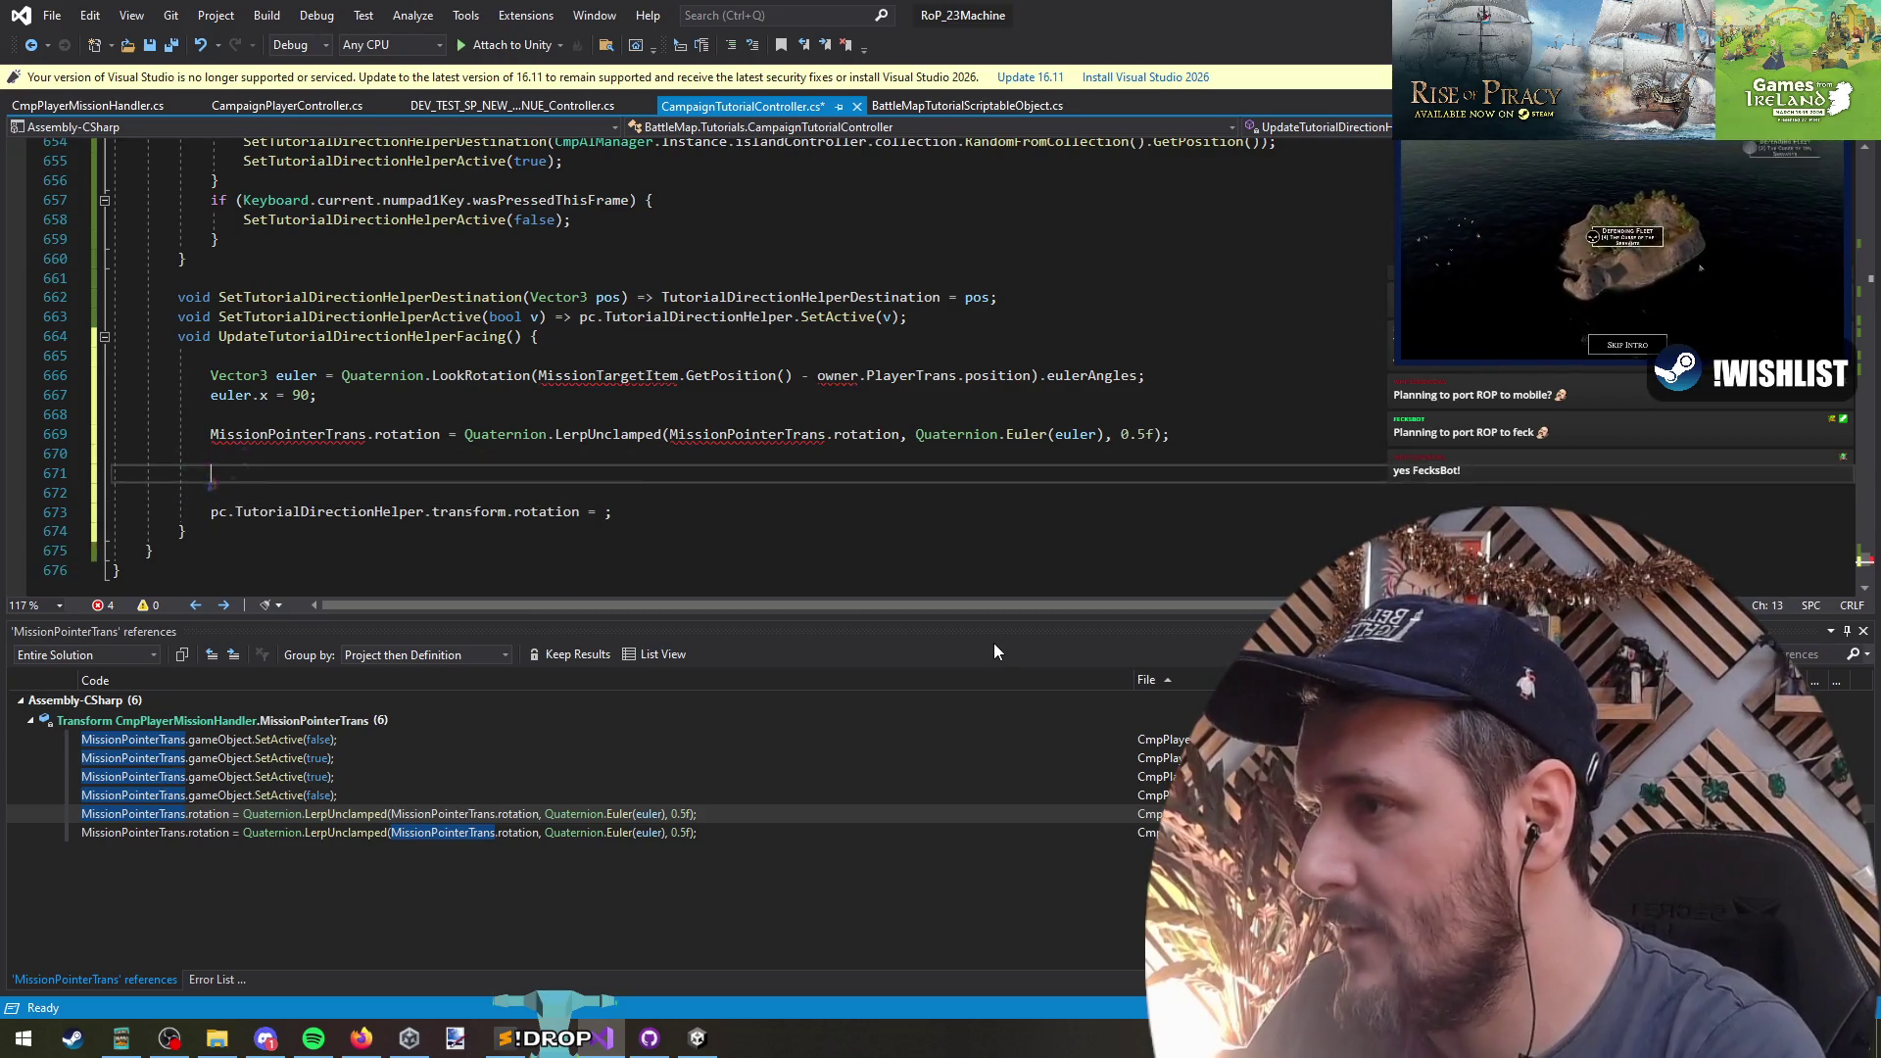
# - Add a 'var x' LookRotation statement followed by 'x.x = 90;'
pyautogui.write('var x =')
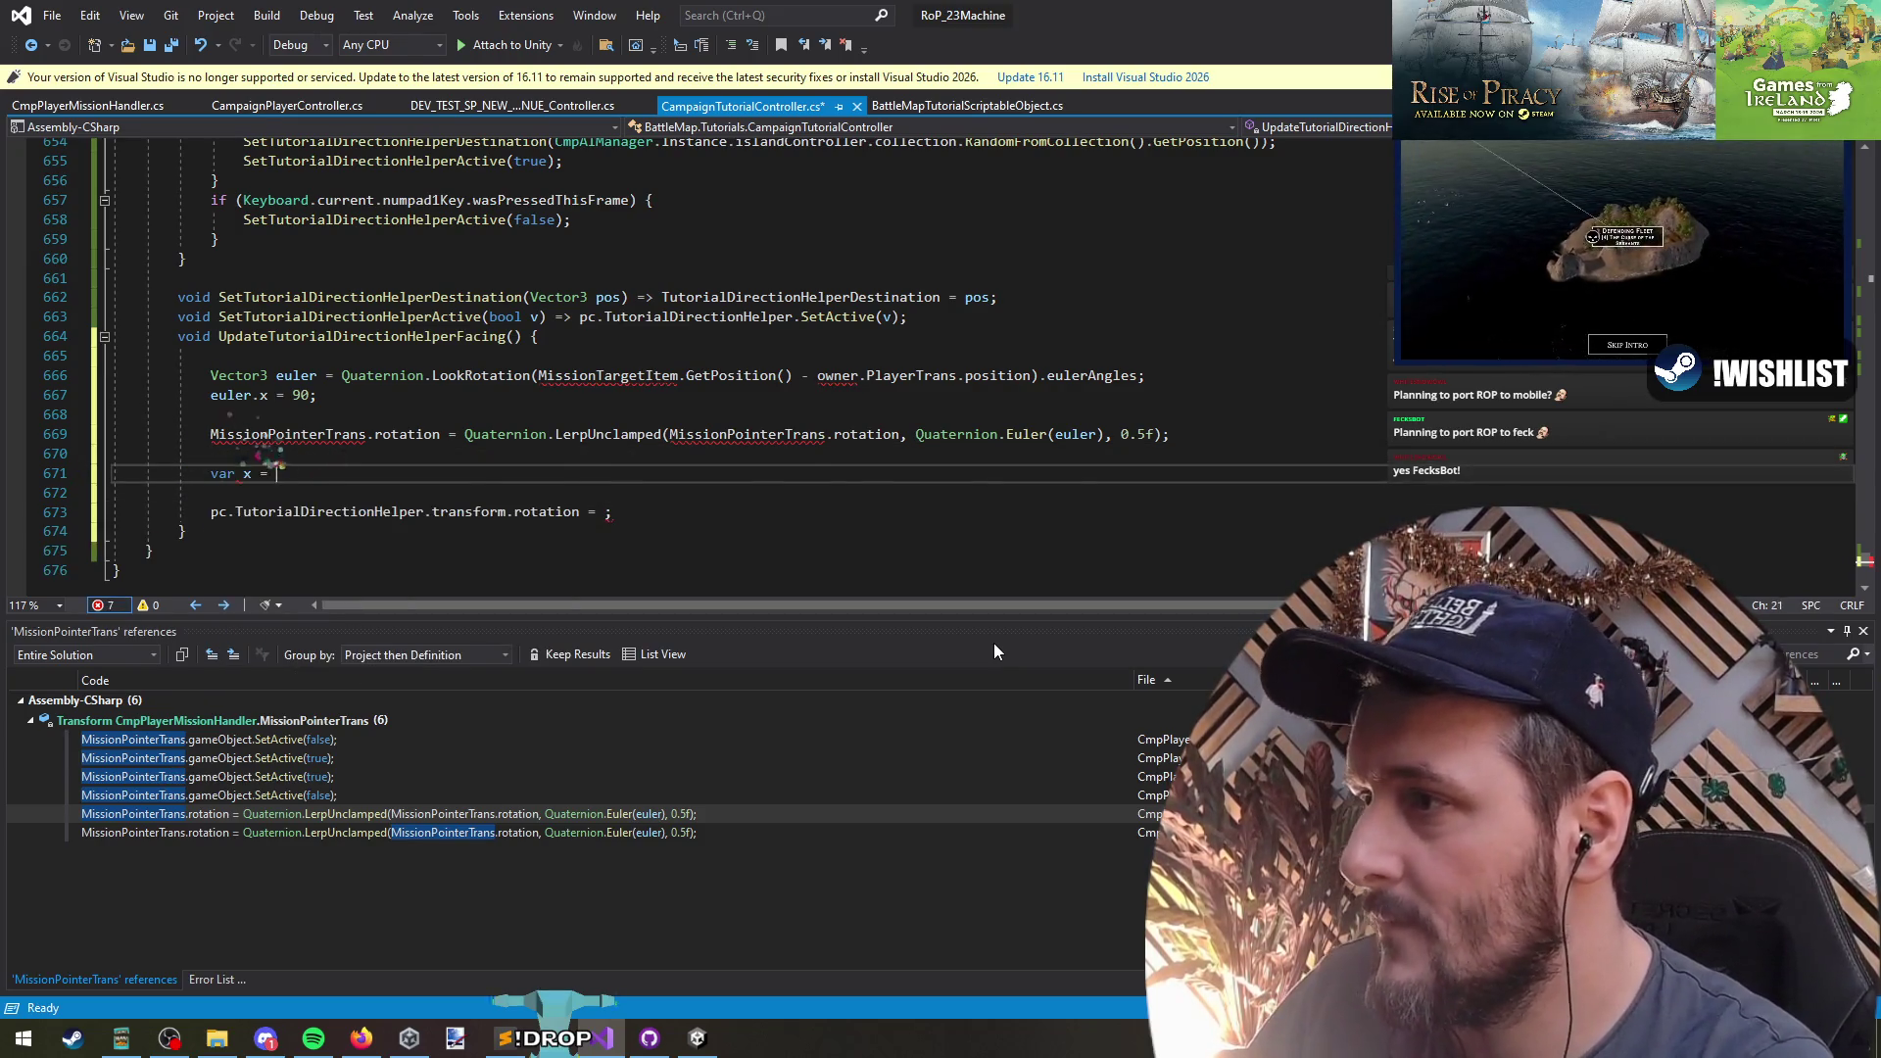
pyautogui.press('Tab')
pyautogui.press('Down')
pyautogui.write('x')
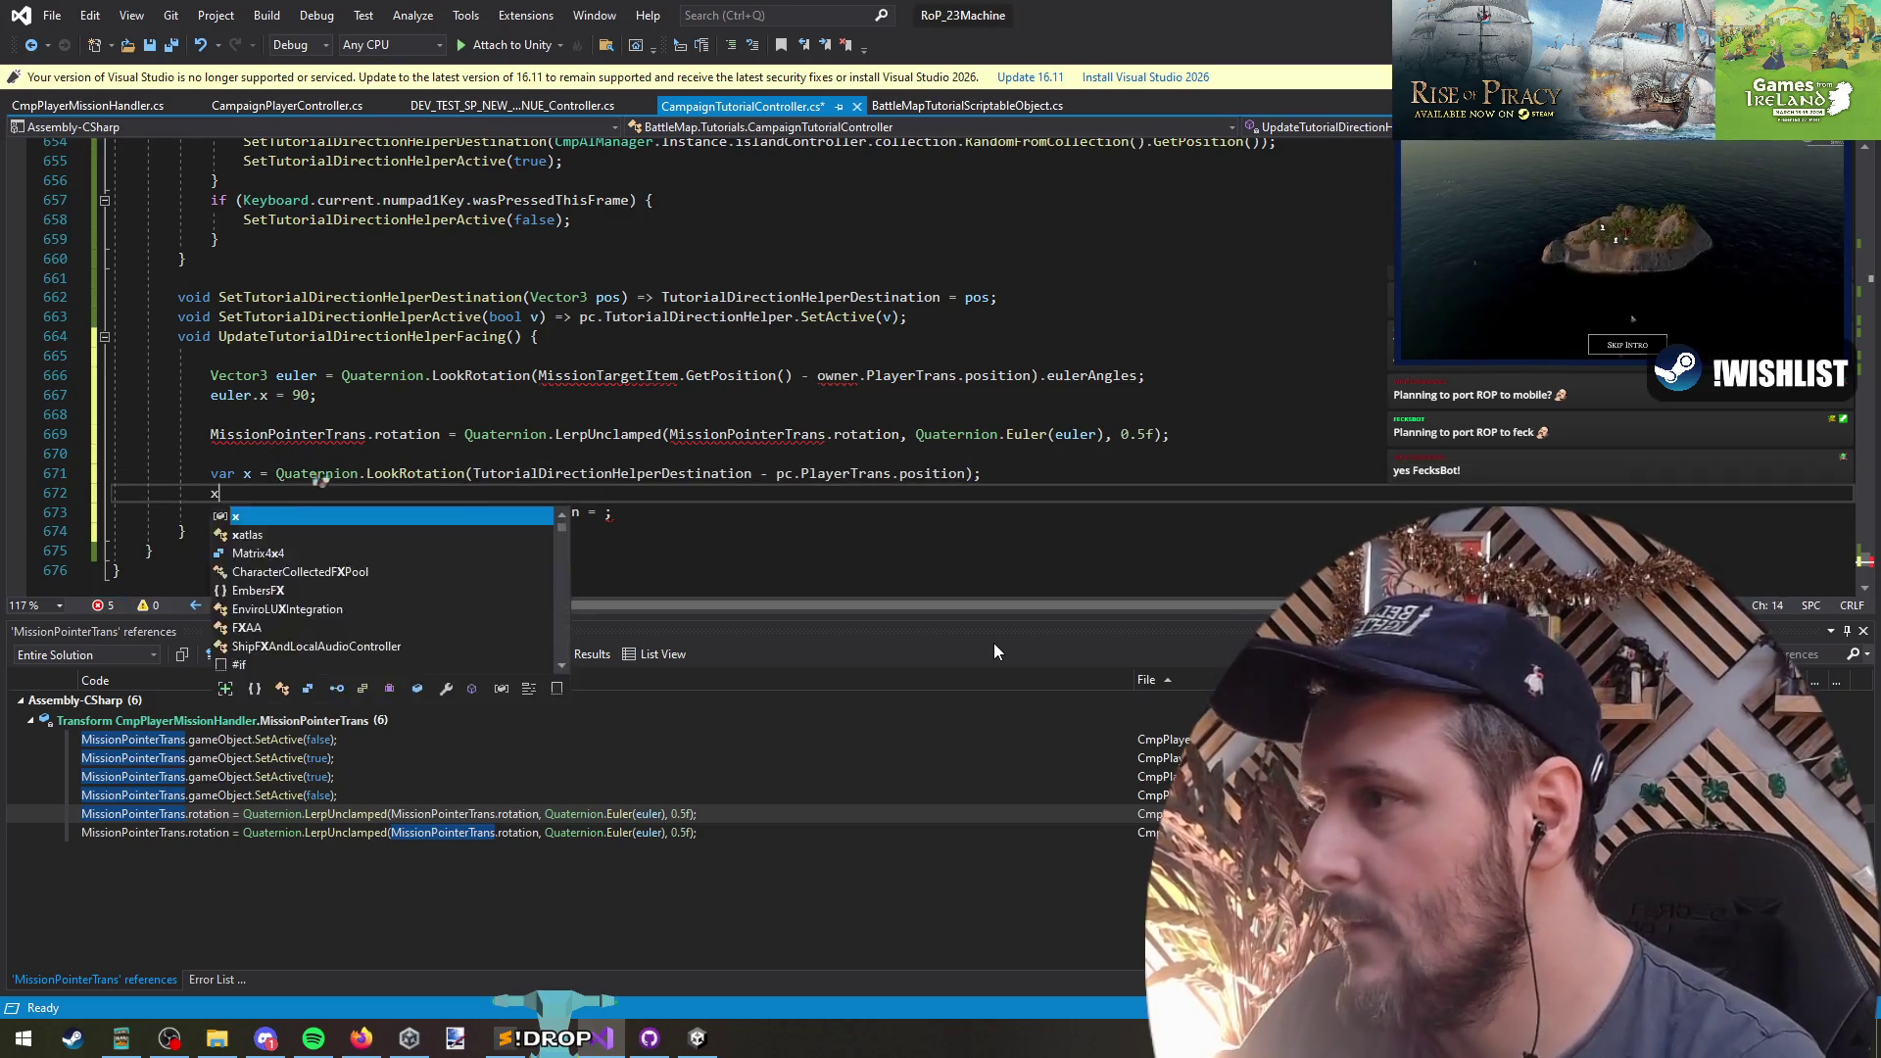
pyautogui.write('.x = 90;')
pyautogui.press('Up')
pyautogui.press('Up')
pyautogui.press('Up')
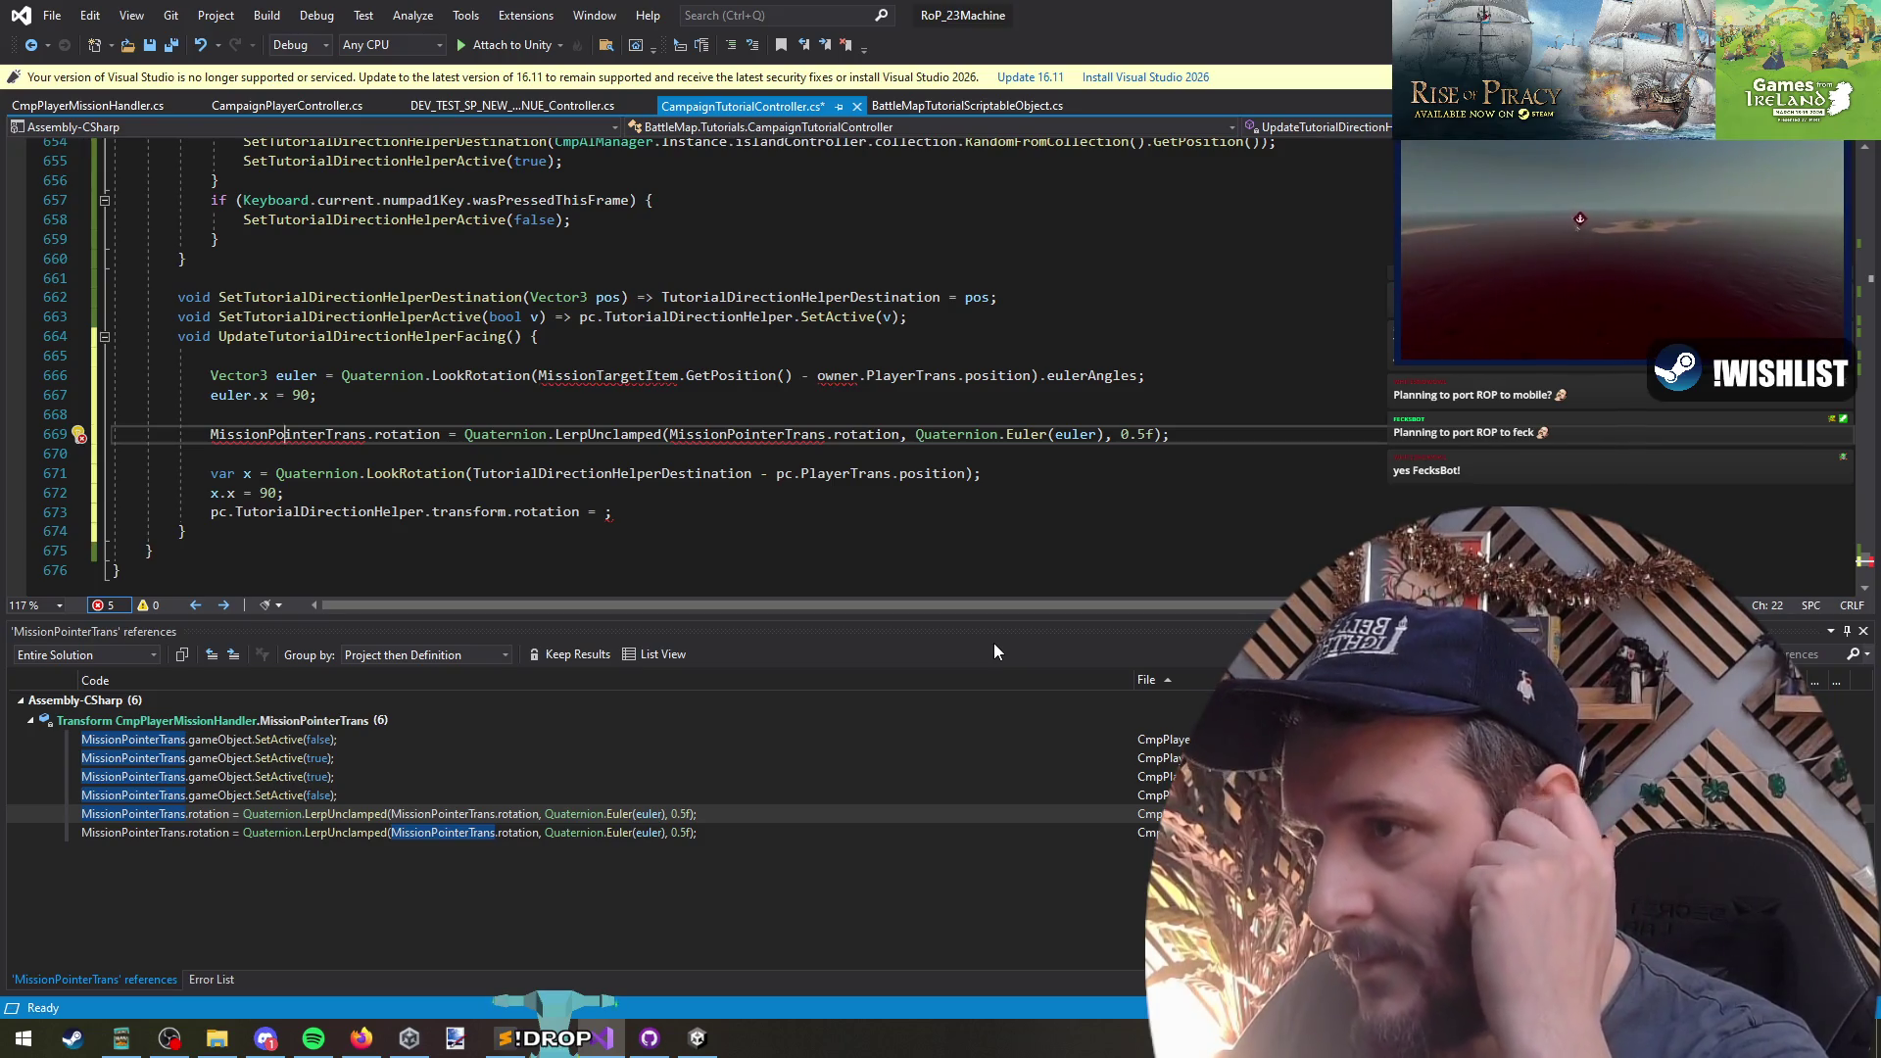
# - Move the LerpUnclamped expression from the MissionPointerTrans line into the helper rotation assignment
pyautogui.click(601, 512)
pyautogui.tripleClick(1060, 438)
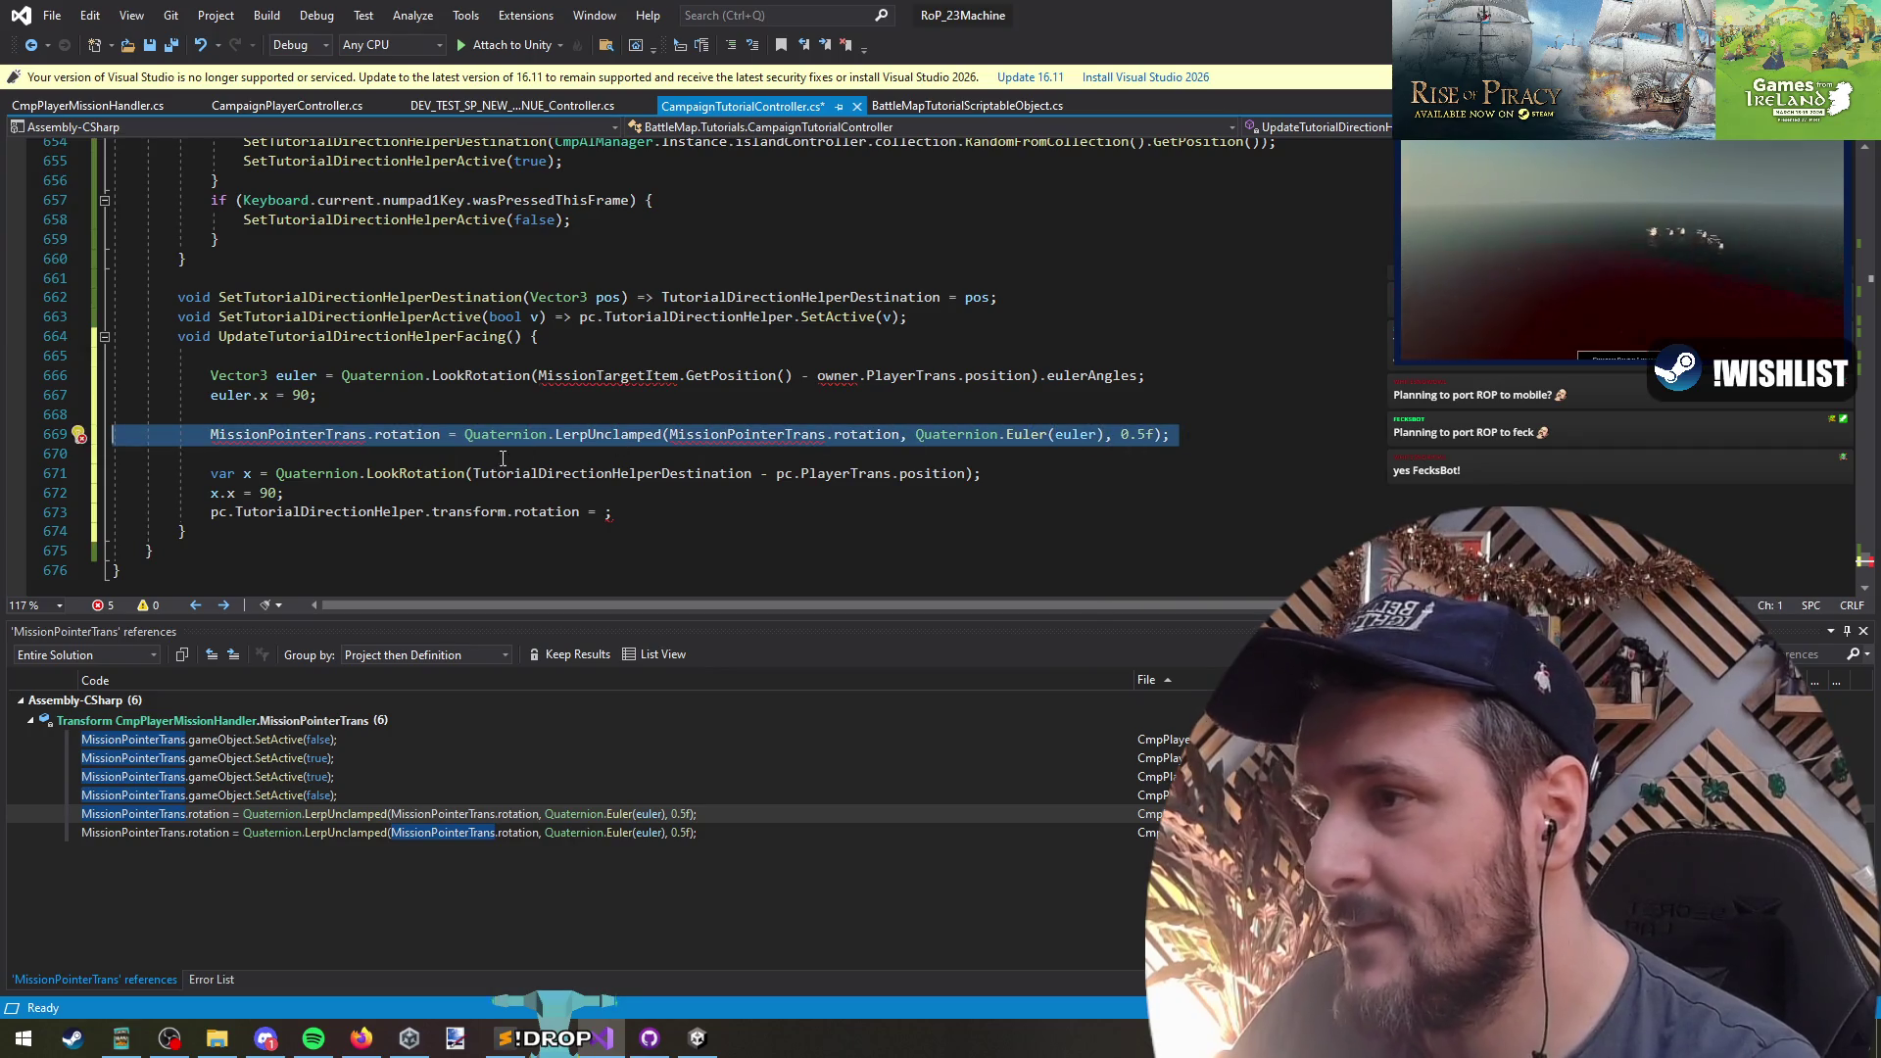
pyautogui.click(466, 434)
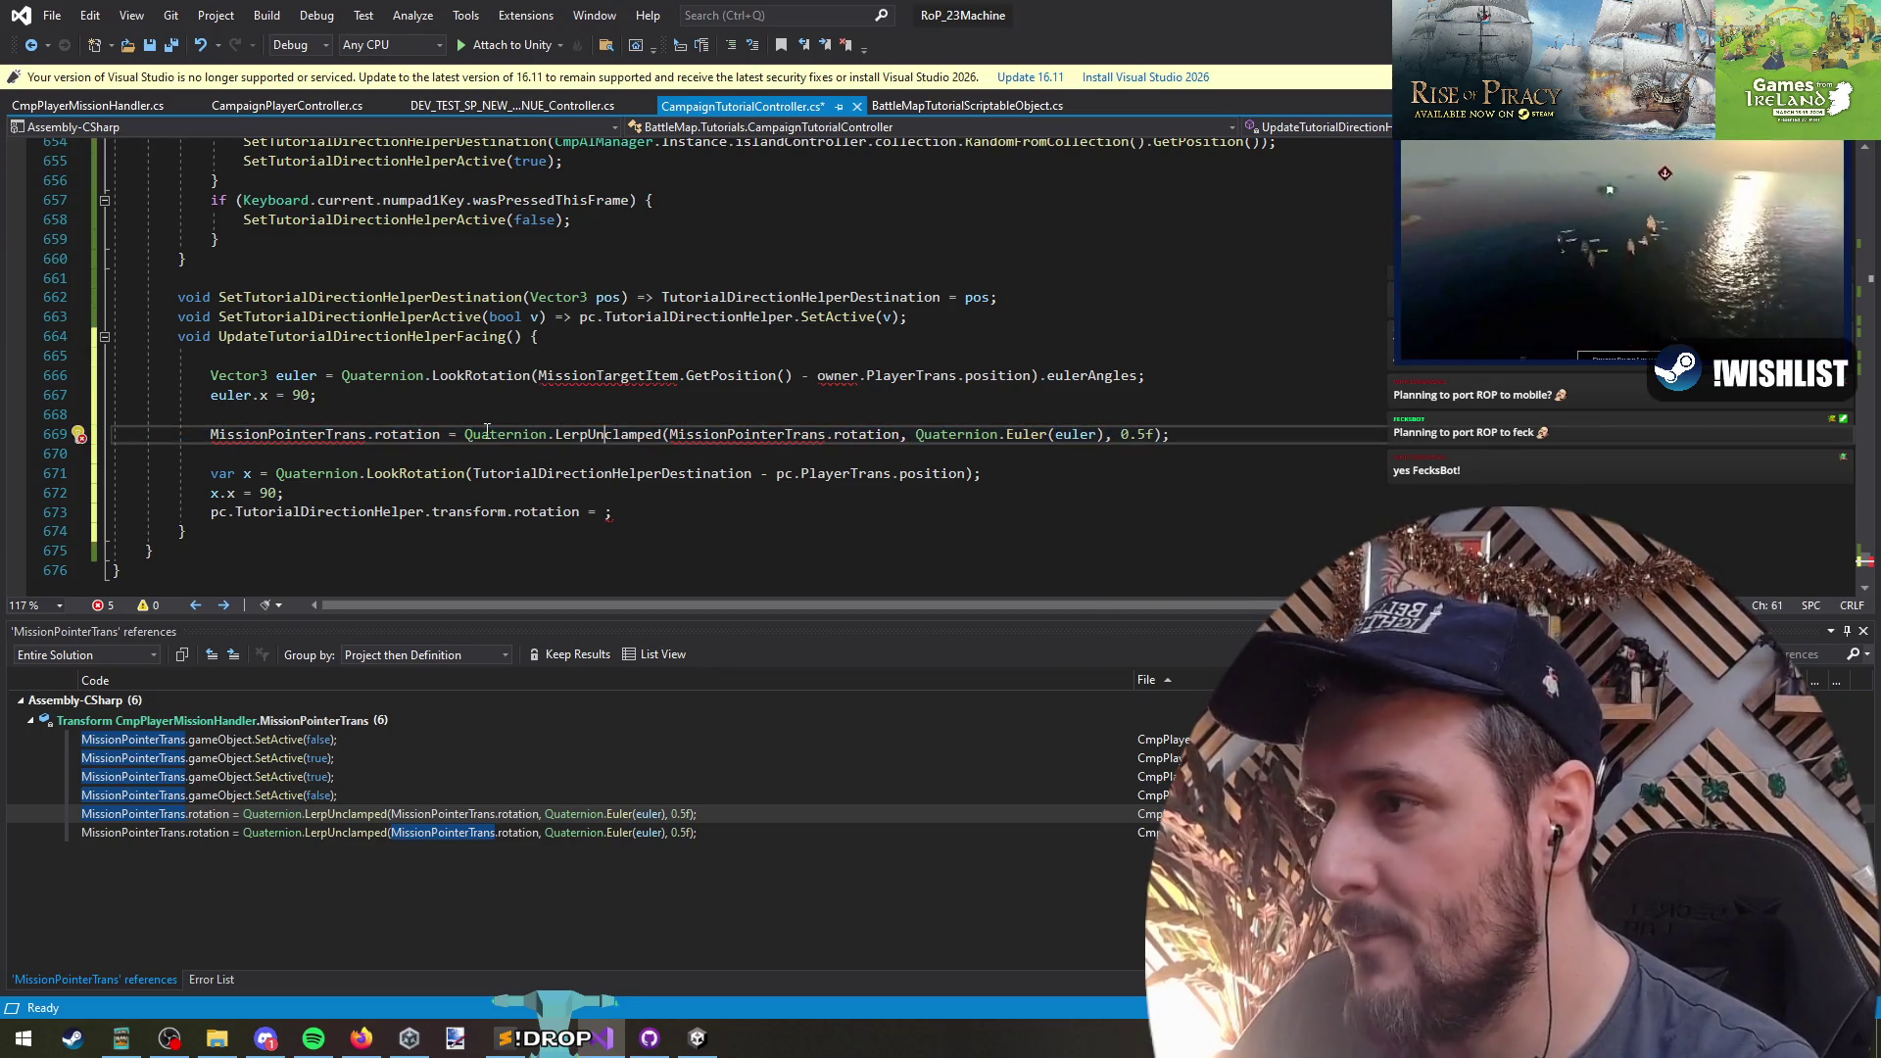
pyautogui.keyDown('shift'); pyautogui.click(1158, 434); pyautogui.keyUp('shift')
pyautogui.hotkey('ctrl', 'x')
pyautogui.click(604, 511)
pyautogui.hotkey('ctrl', 'v')
# - In the pasted line, use x in the Euler call and TutorialDirectionHelperDestination instead of MissionPointerTrans
pyautogui.doubleClick(1215, 512)
pyautogui.write('x')
pyautogui.click(912, 511)
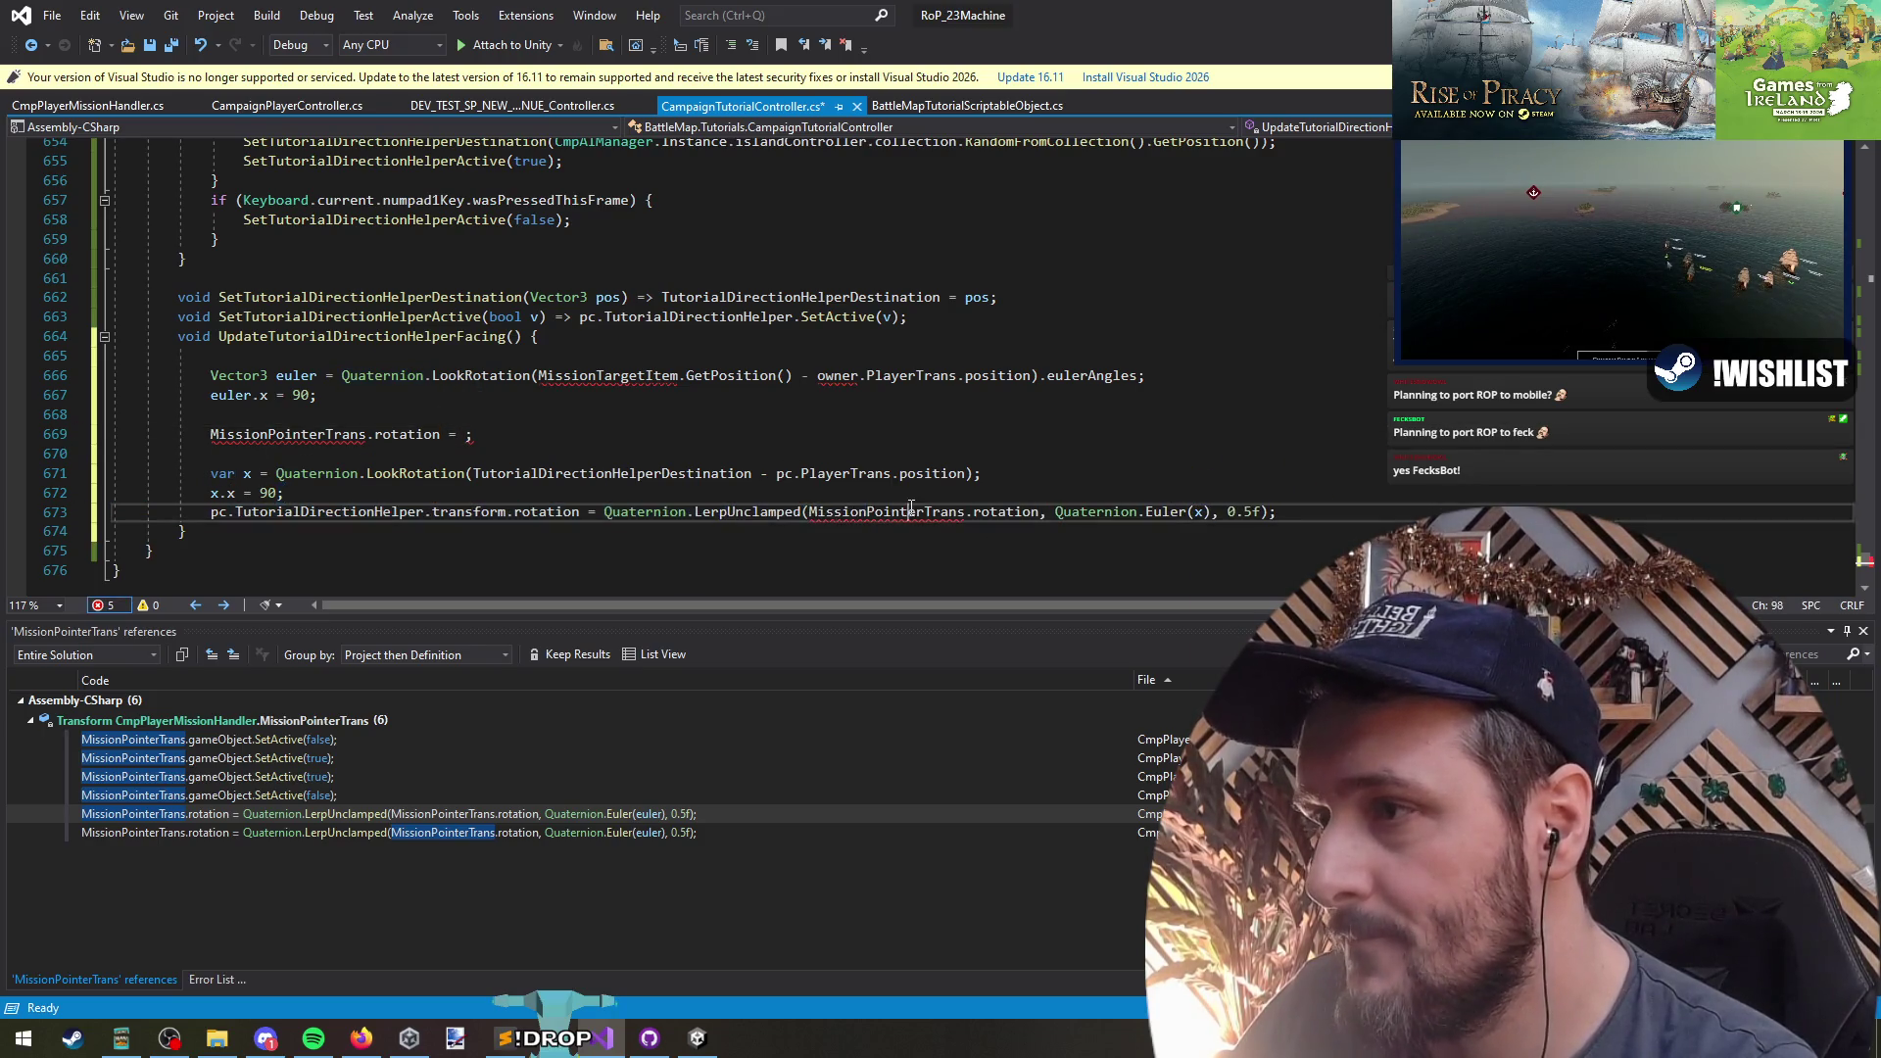
pyautogui.doubleClick(669, 475)
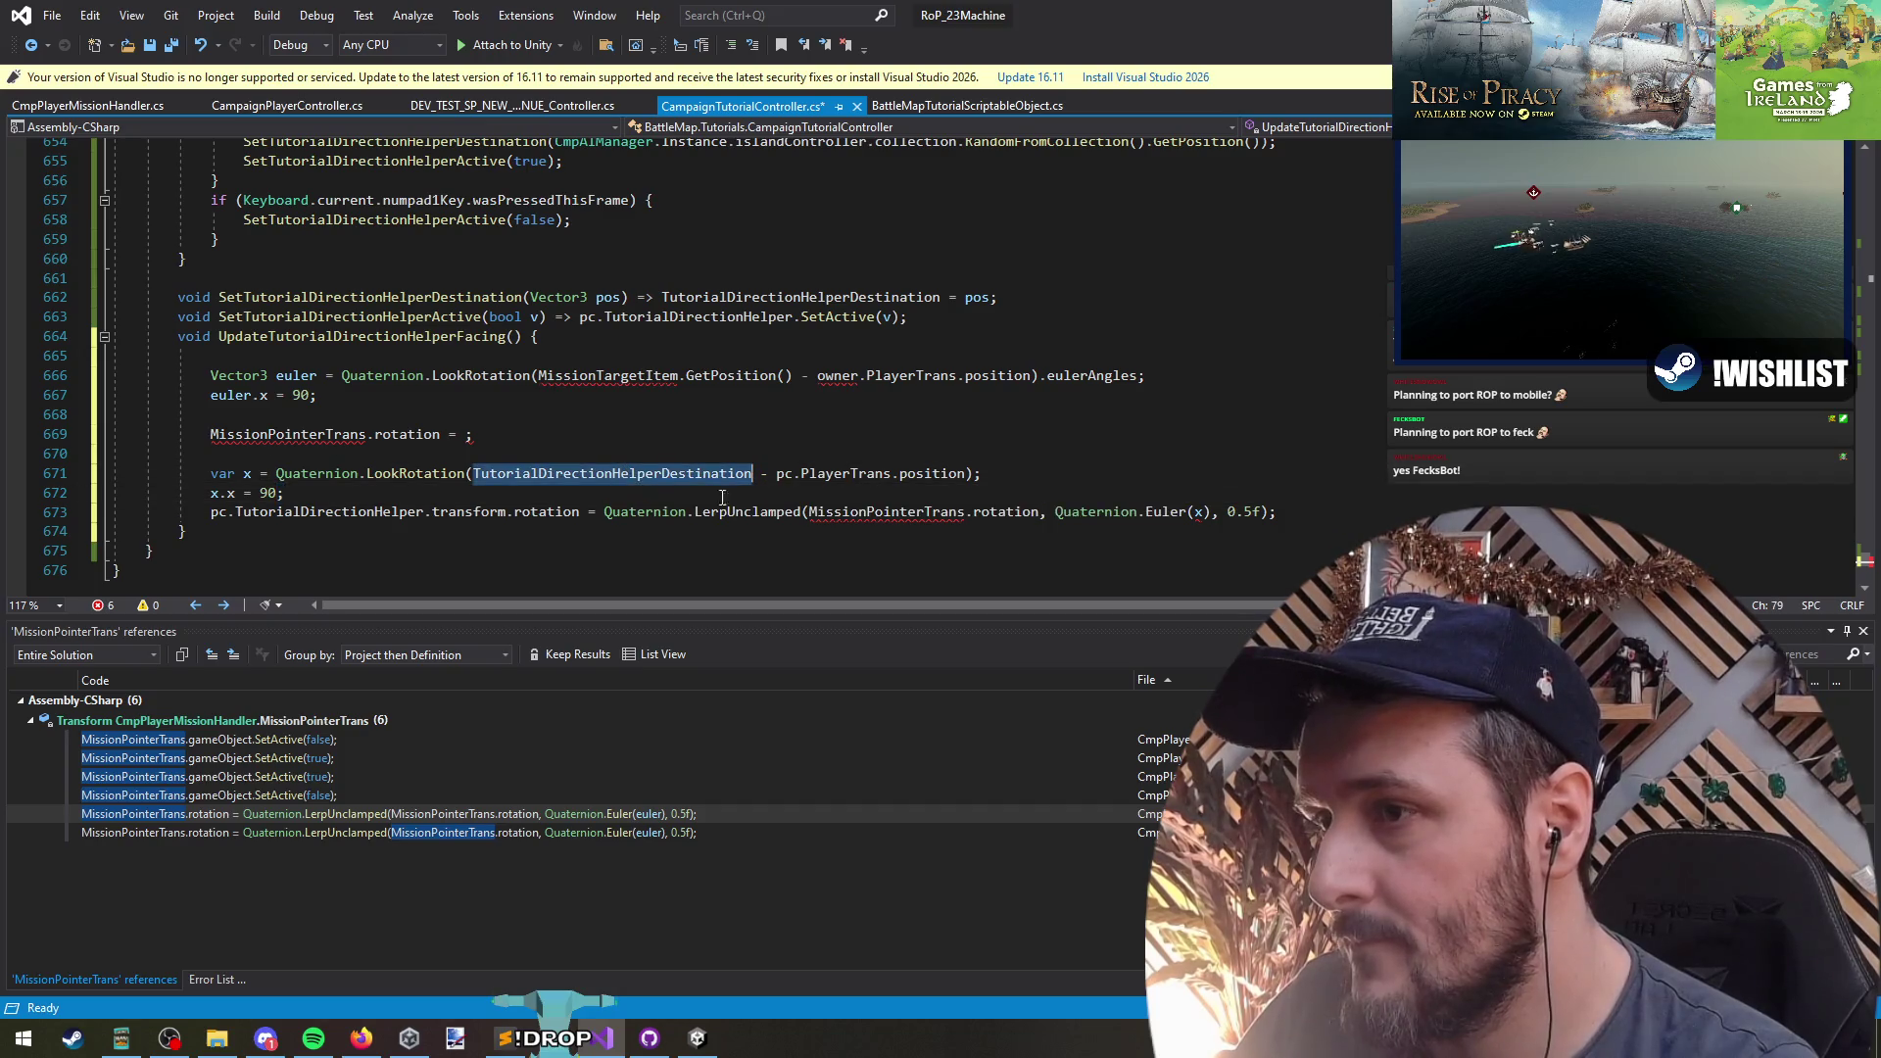
pyautogui.hotkey('ctrl', 'c')
pyautogui.doubleClick(882, 512)
pyautogui.hotkey('ctrl', 'v')
# - Insert .transform before .rotation in the helper rotation line
pyautogui.press('Down')
pyautogui.press('Down')
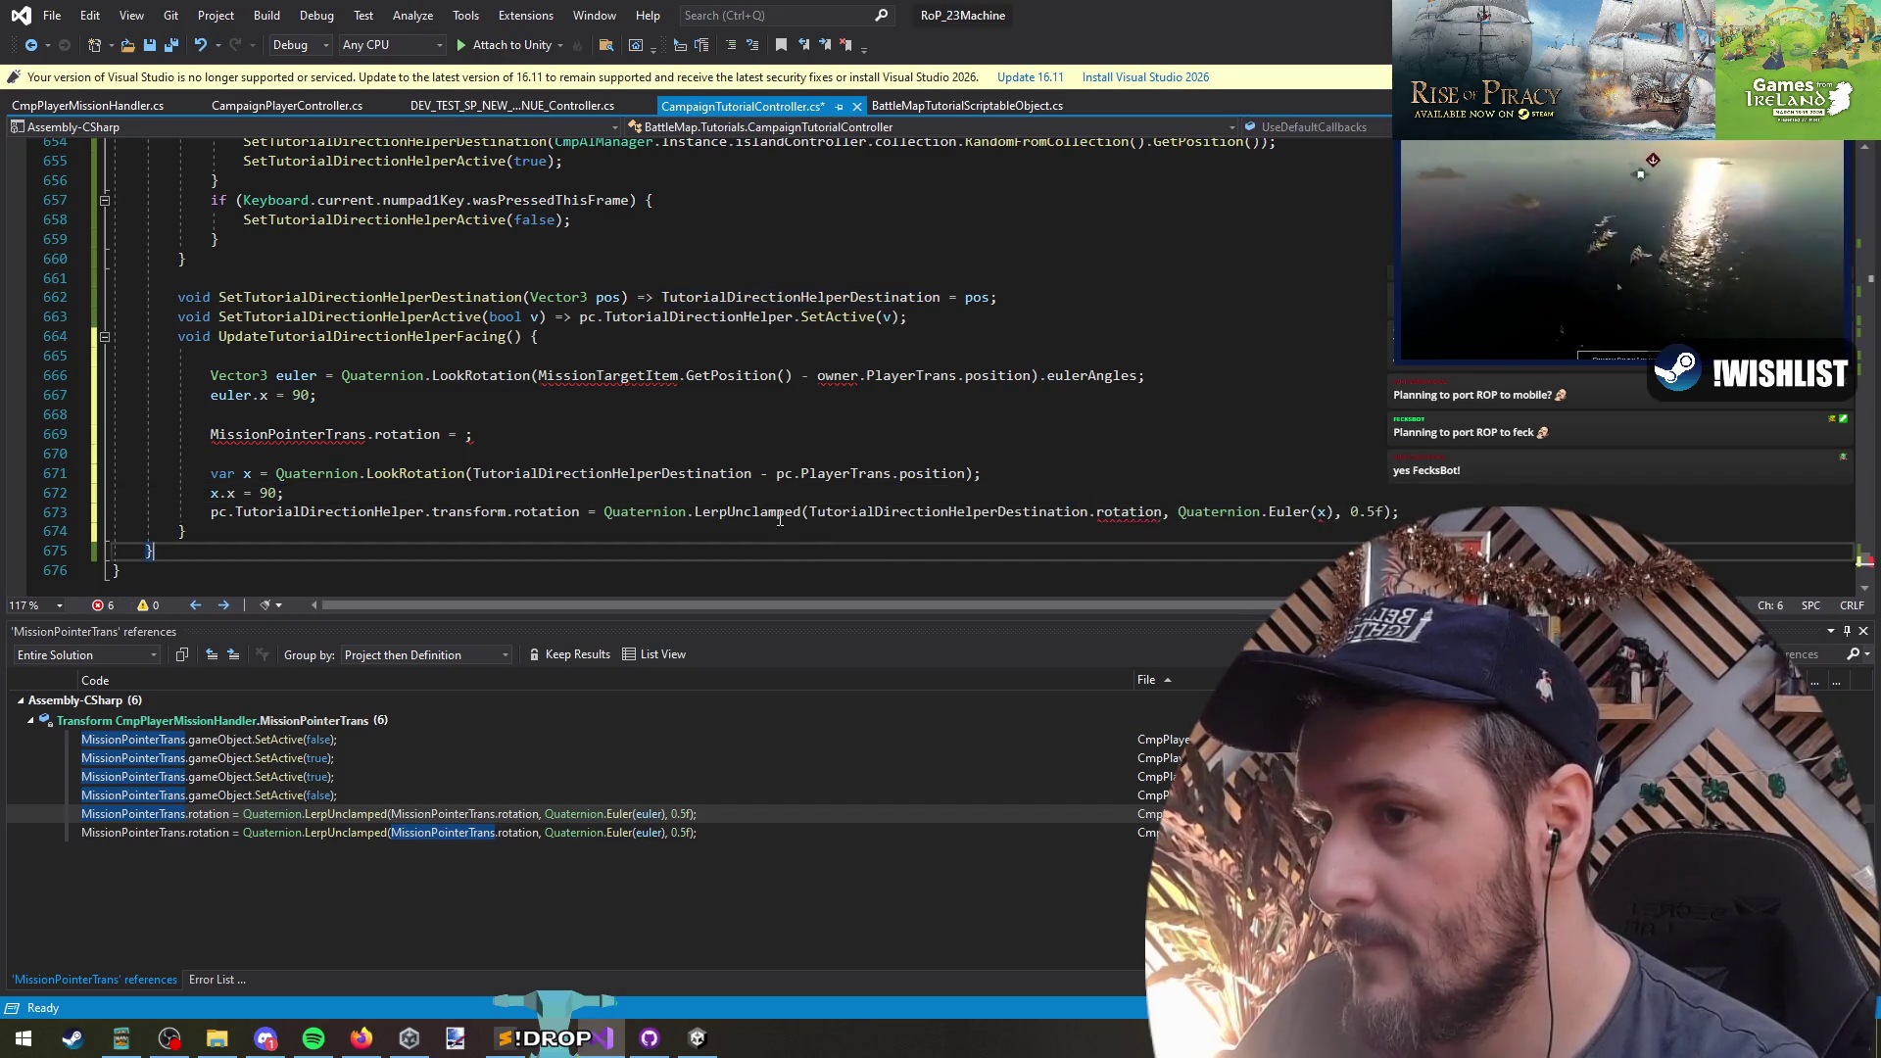
pyautogui.click(1122, 511)
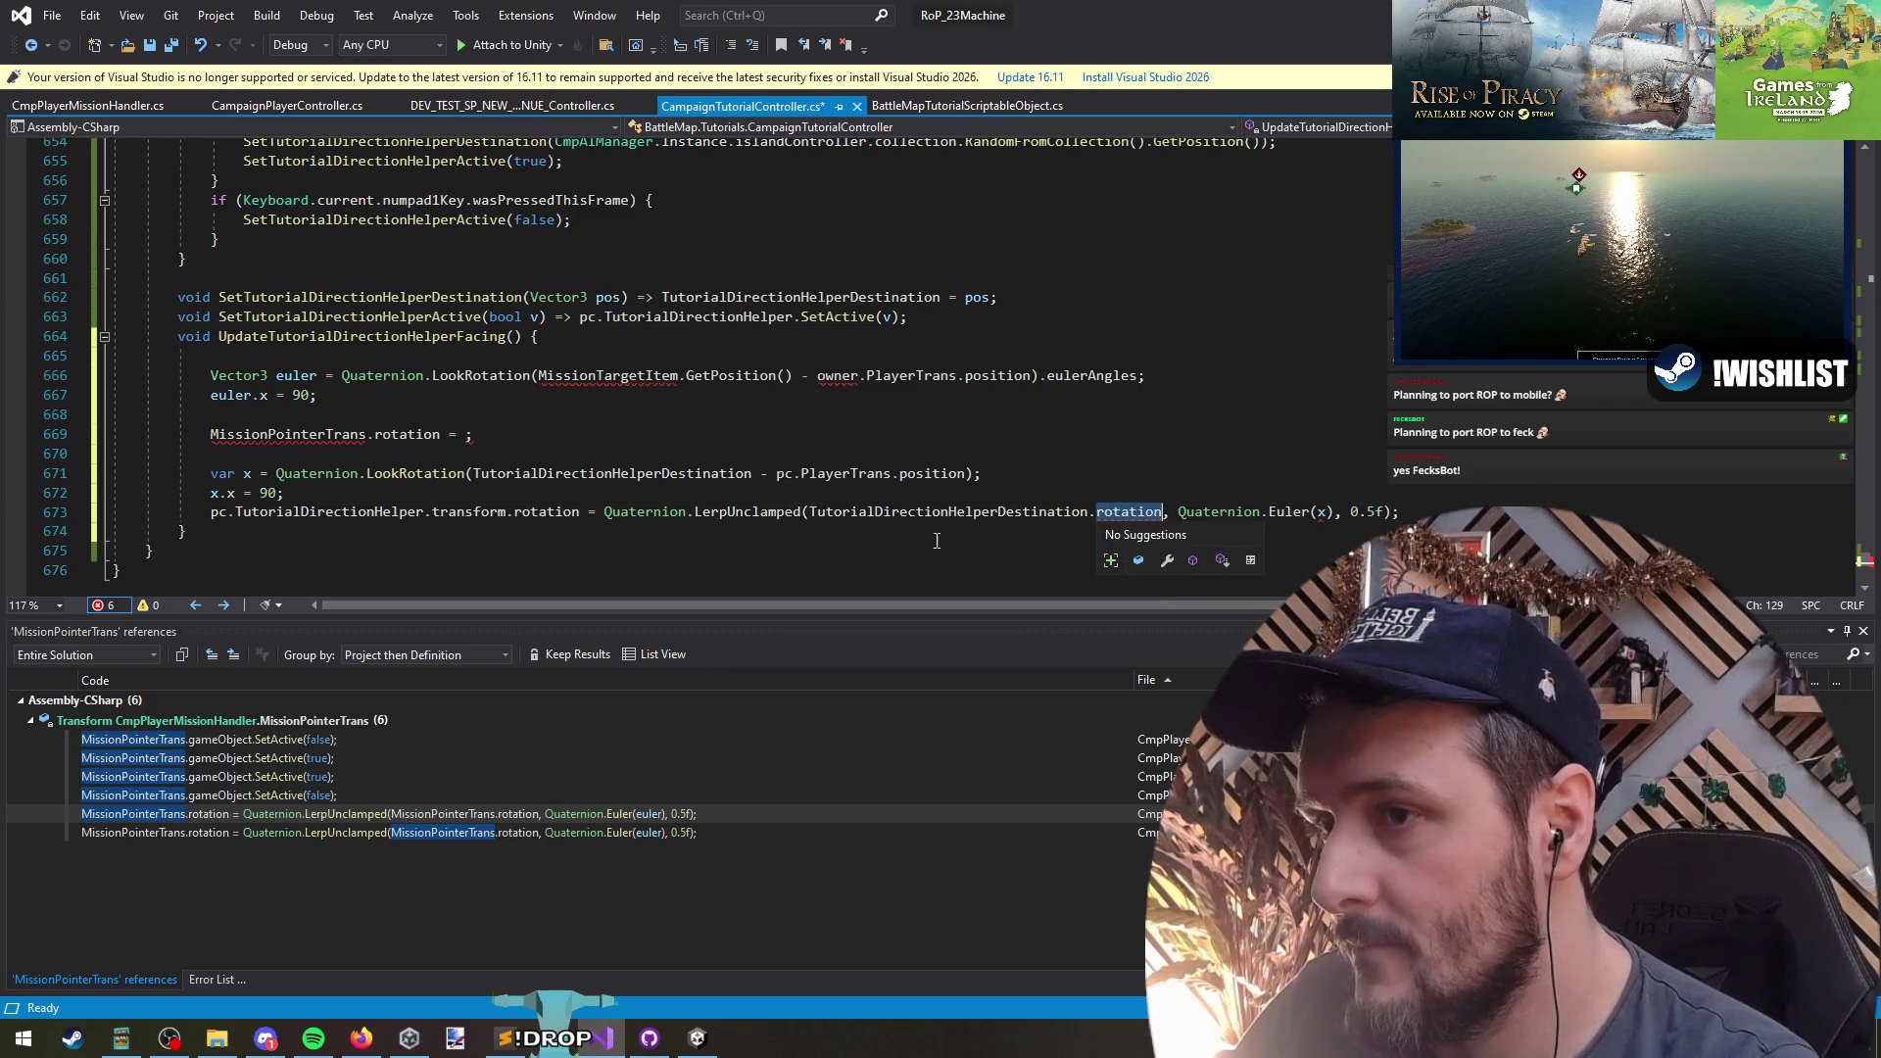
pyautogui.press('Right')
pyautogui.press('Right')
pyautogui.click(995, 512)
pyautogui.hotkey('ctrl', 'space')
pyautogui.write('.tra')
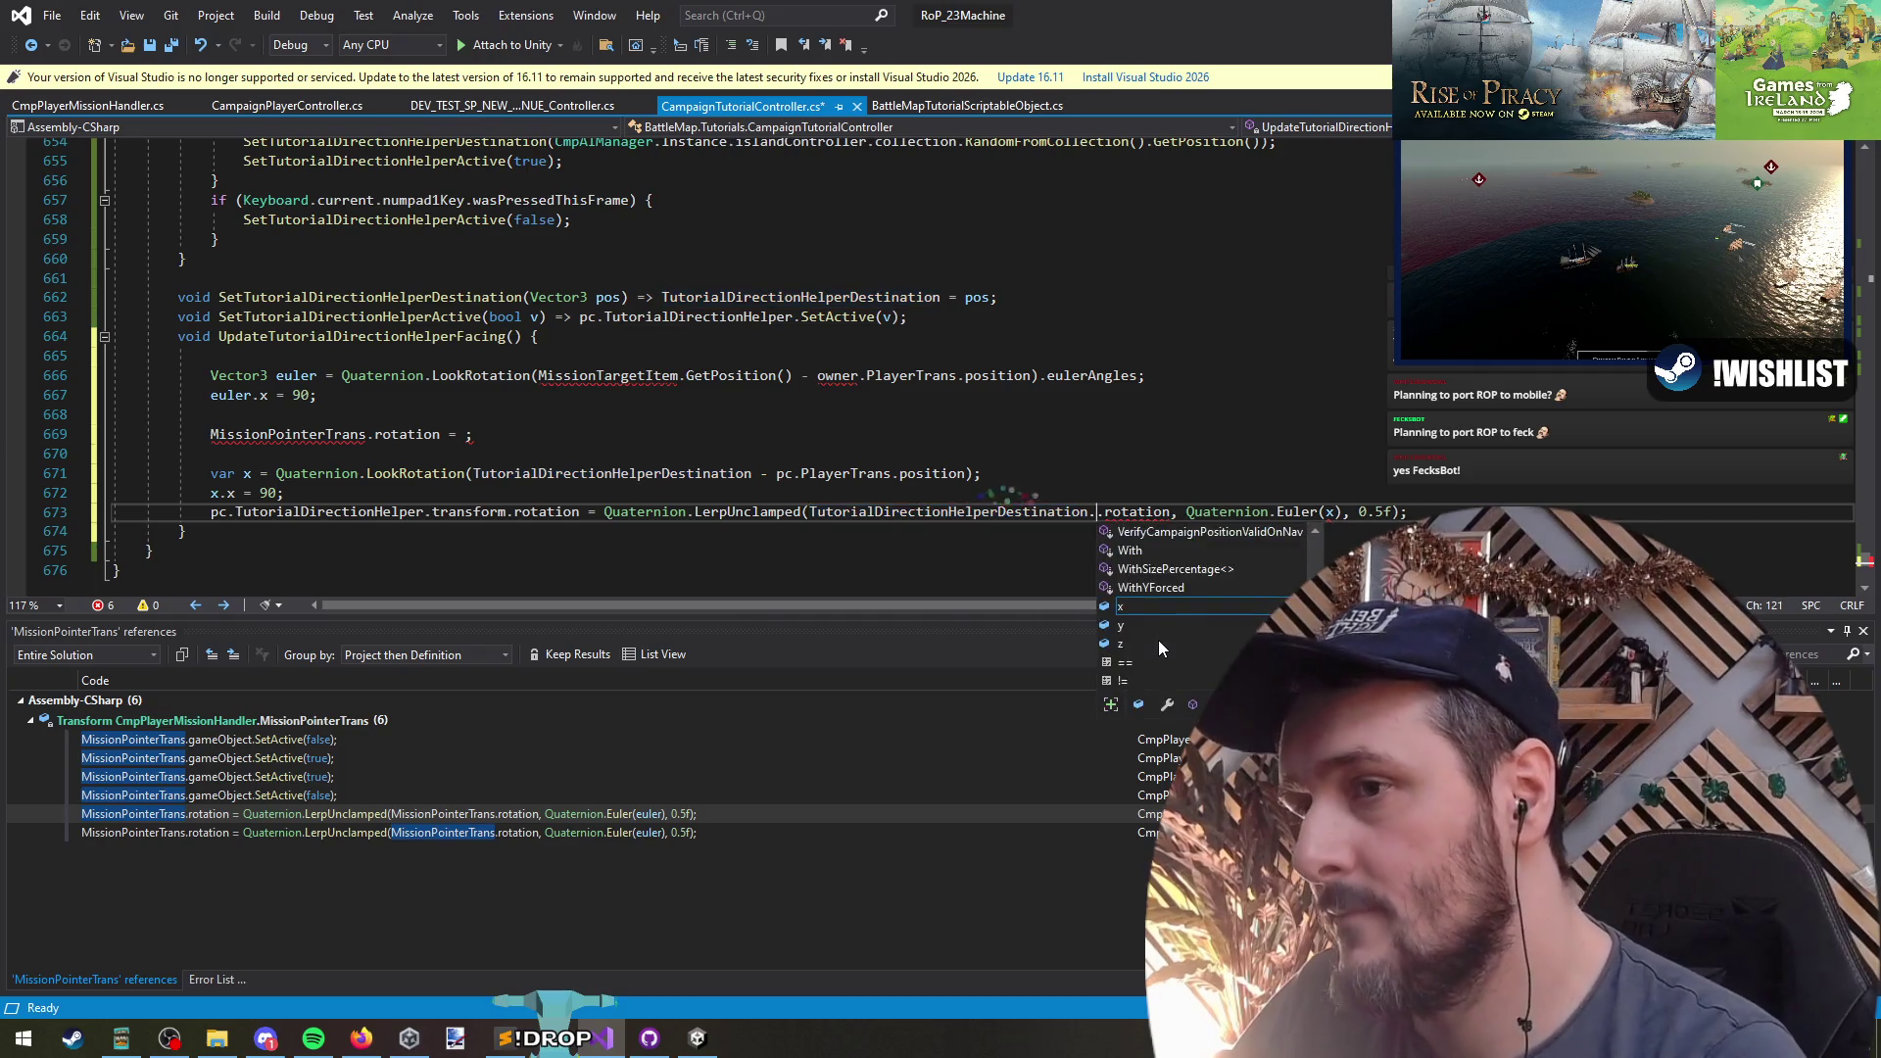
pyautogui.press('Return')
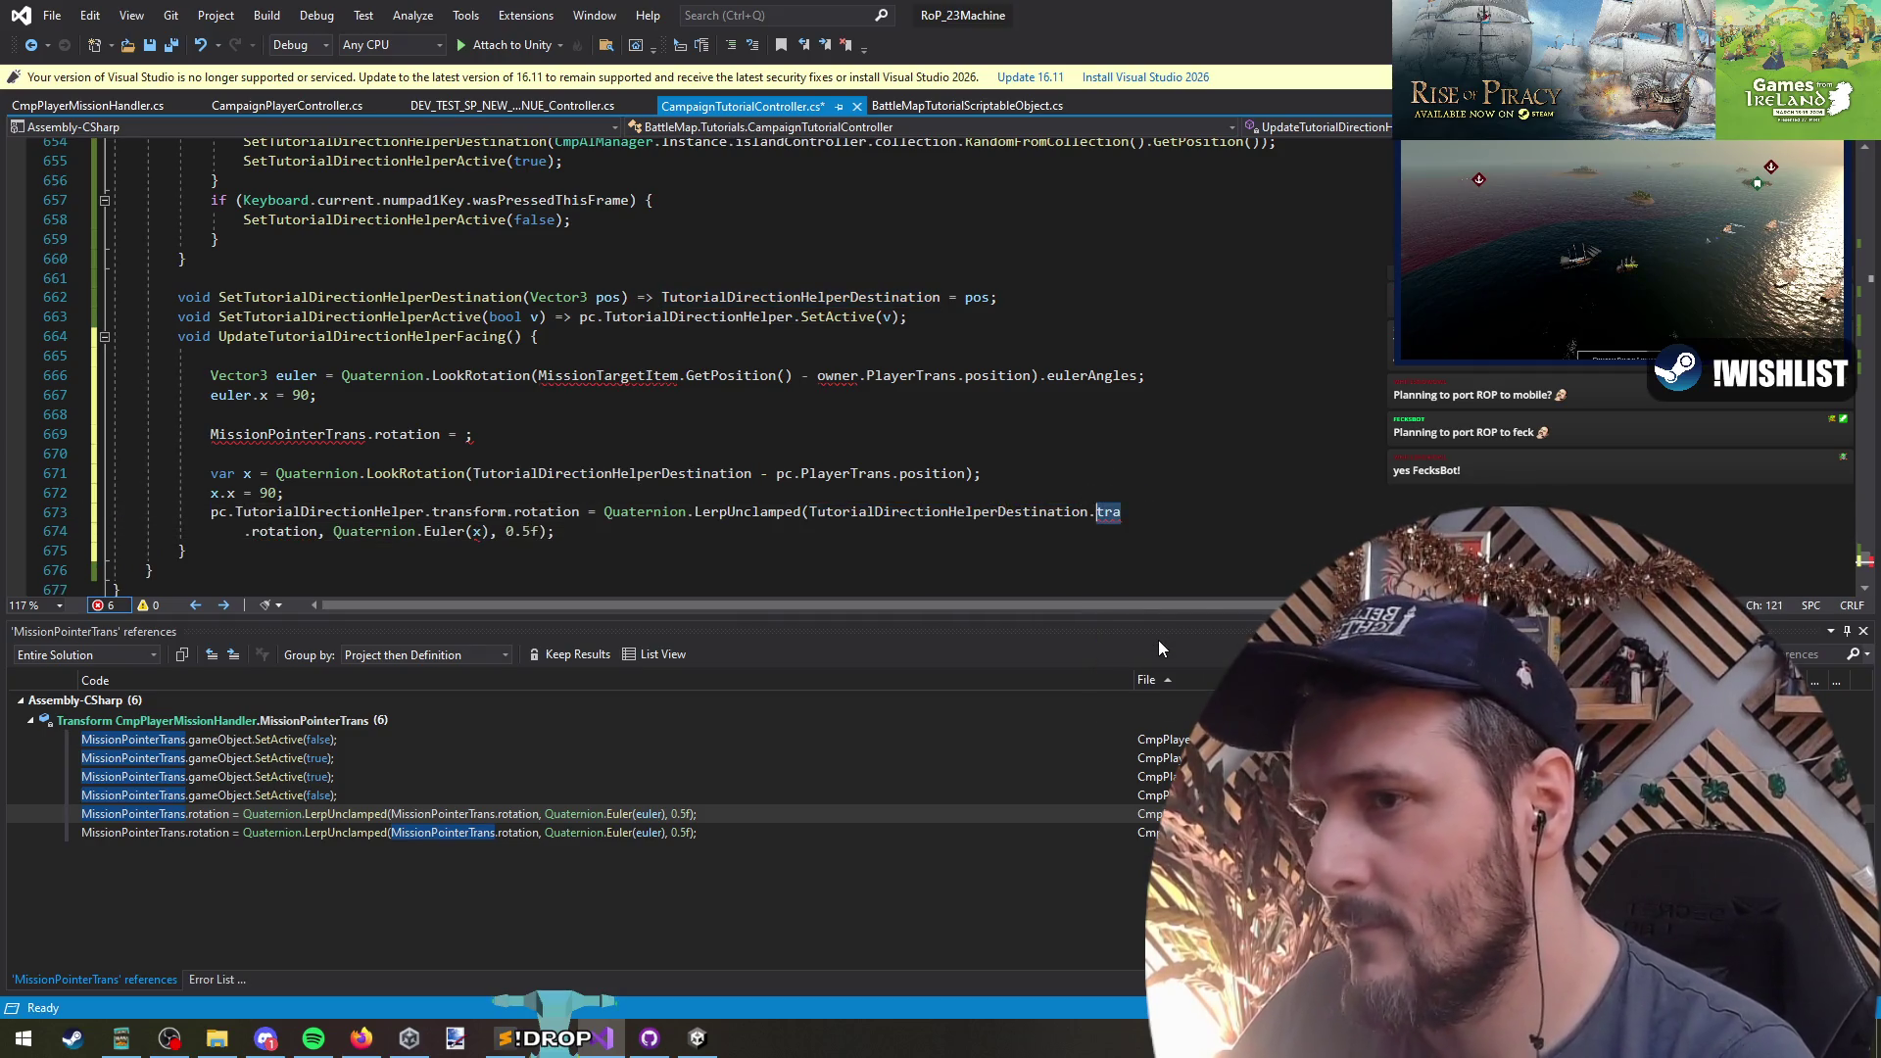
pyautogui.write('nsform')
pyautogui.hotkey('ctrl', 'Delete')
# - Retarget the lerped rotation to pc.TutorialDirectionHelper.transform
pyautogui.hotkey('ctrl', 'Left')
pyautogui.hotkey('ctrl', 'Left')
pyautogui.hotkey('ctrl', 'Left')
pyautogui.write('pc.')
pyautogui.press('Right')
pyautogui.press('Right')
pyautogui.hotkey('ctrl', 'Delete')
pyautogui.write('torialDirectionHelper.')
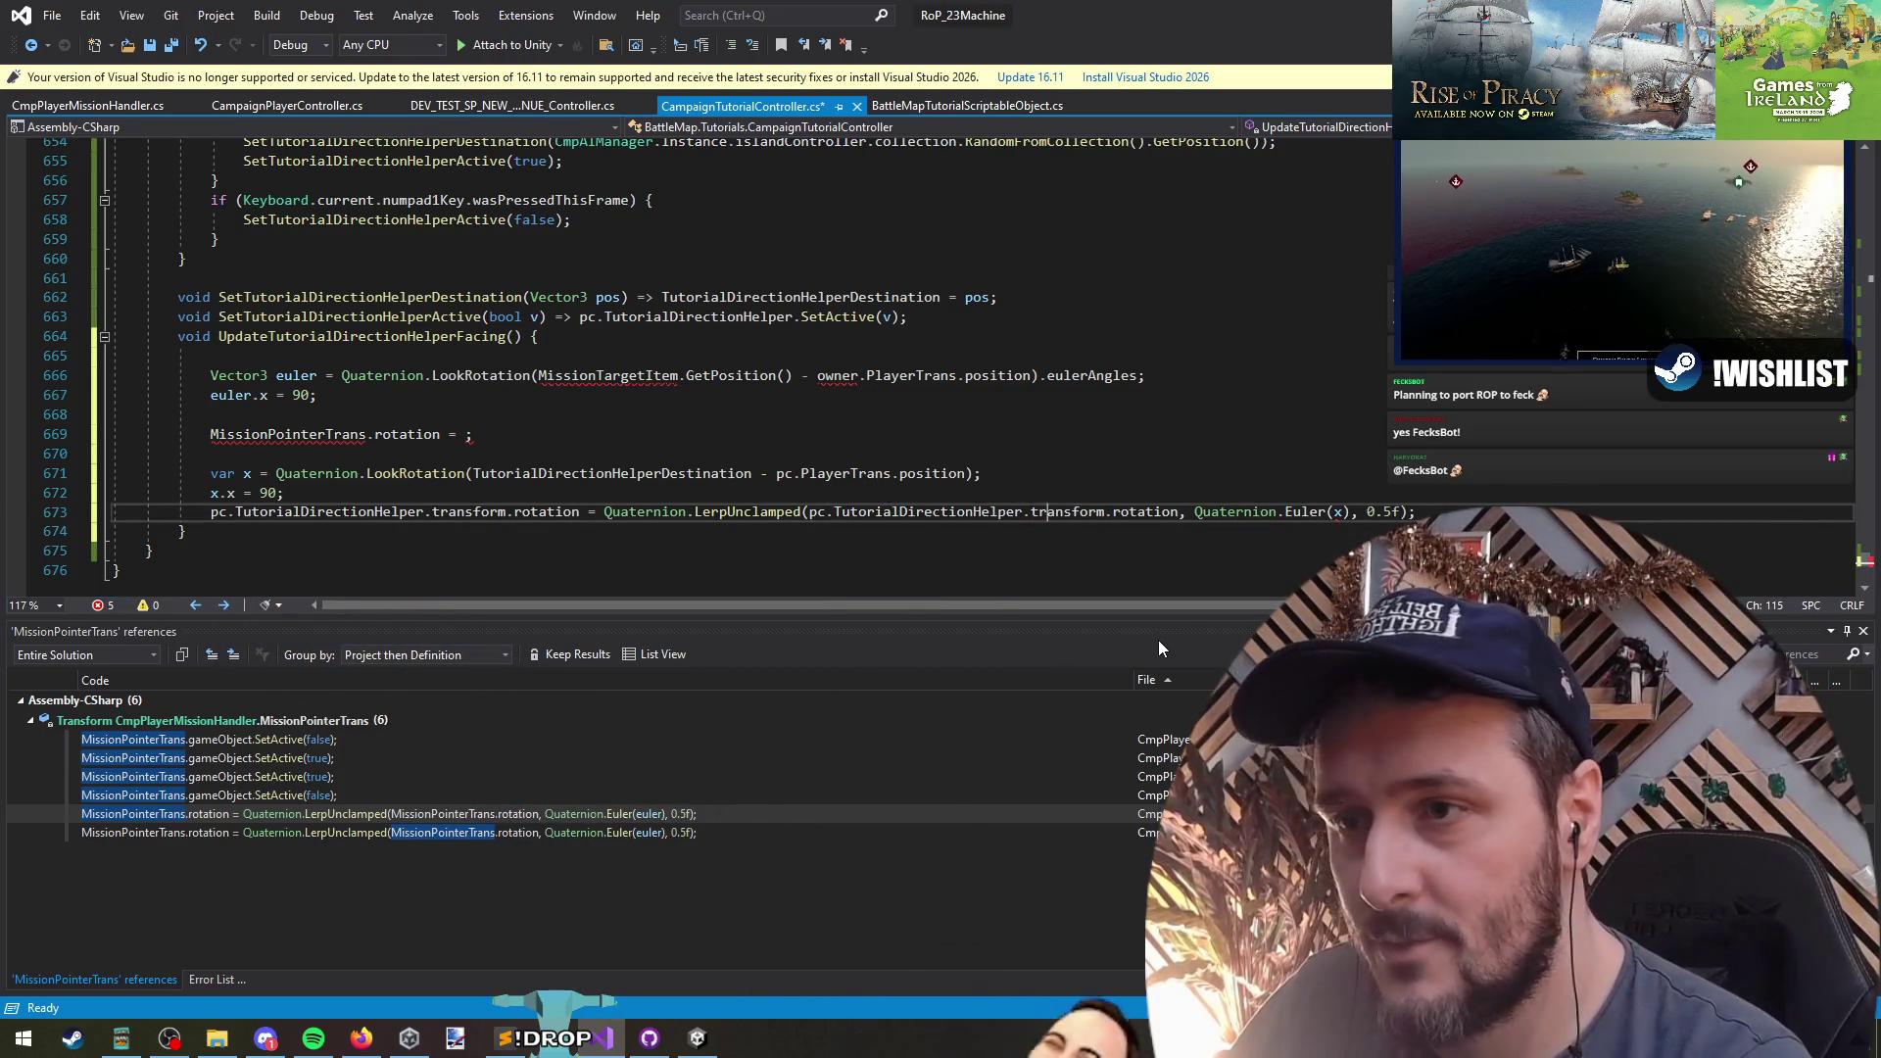
pyautogui.hotkey('ctrl', 'Right')
pyautogui.hotkey('ctrl', 'Right')
pyautogui.hotkey('ctrl', 'Right')
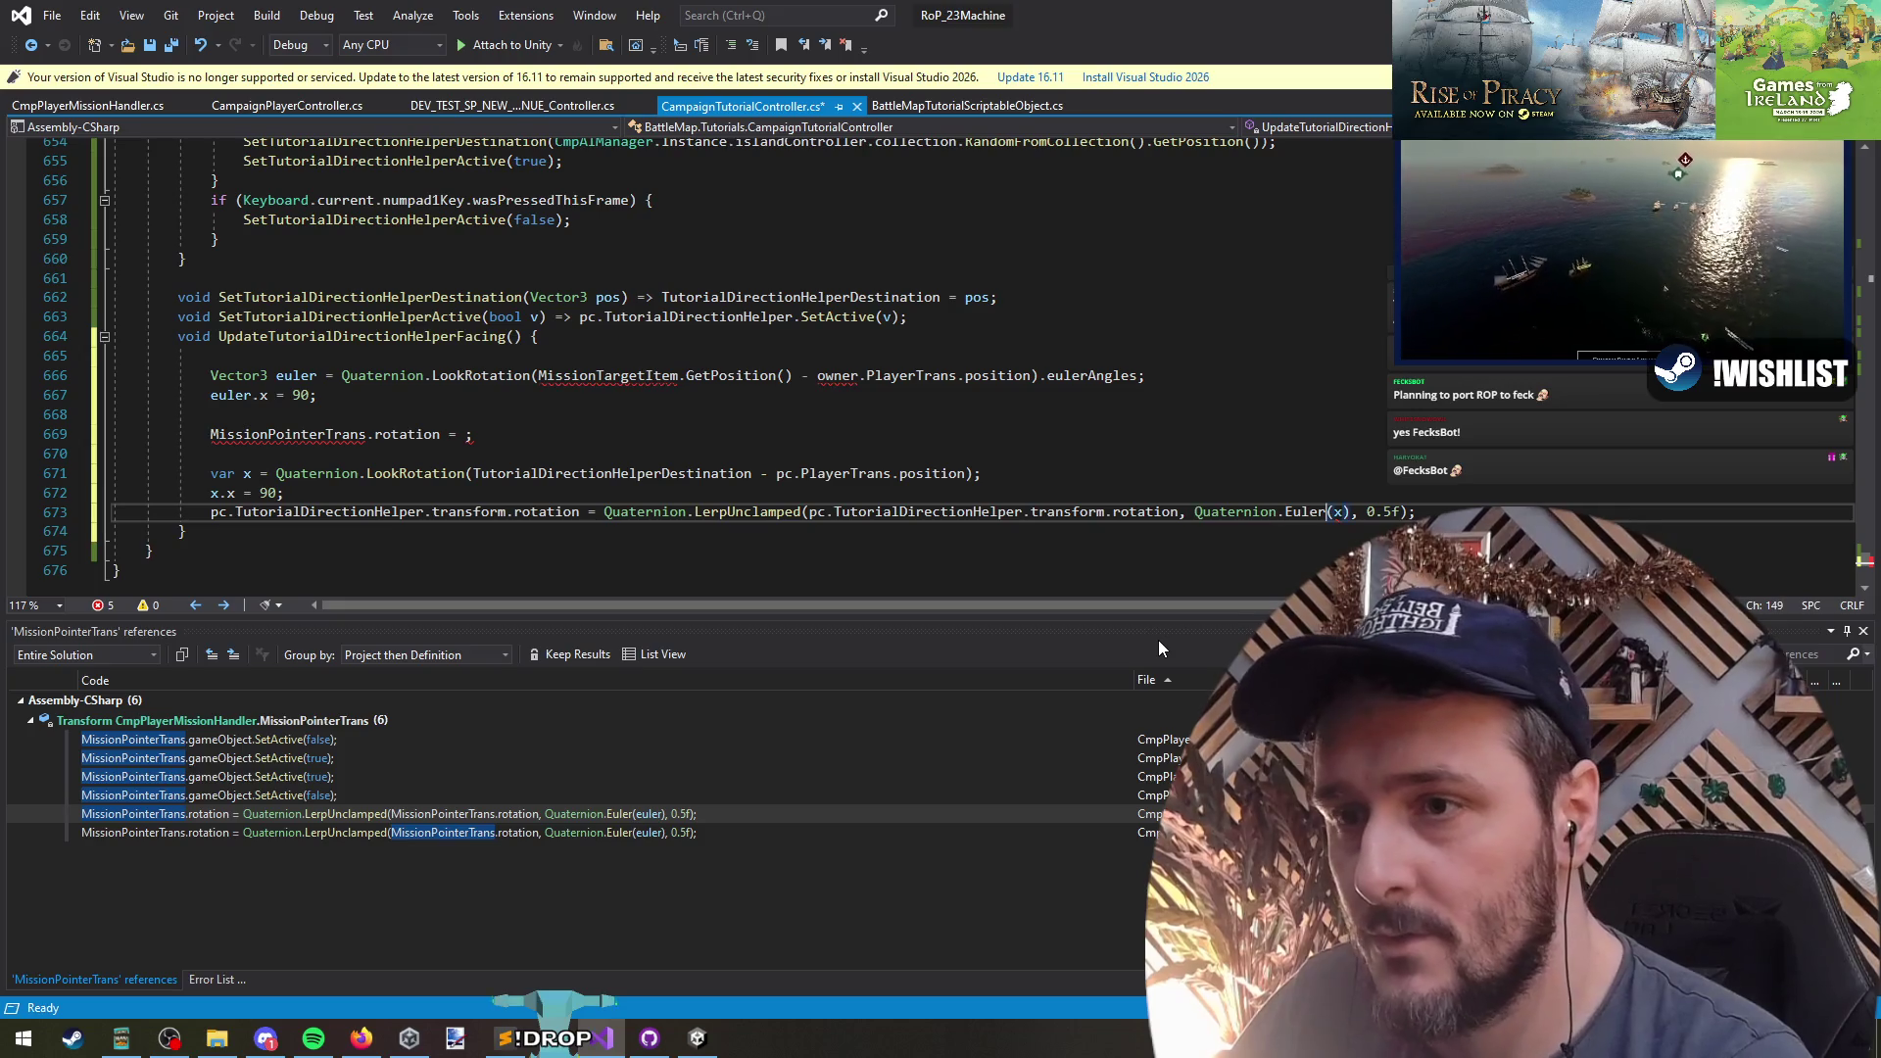
pyautogui.hotkey('ctrl', 'Right')
pyautogui.hotkey('ctrl', 'Right')
pyautogui.hotkey('ctrl', 'Right')
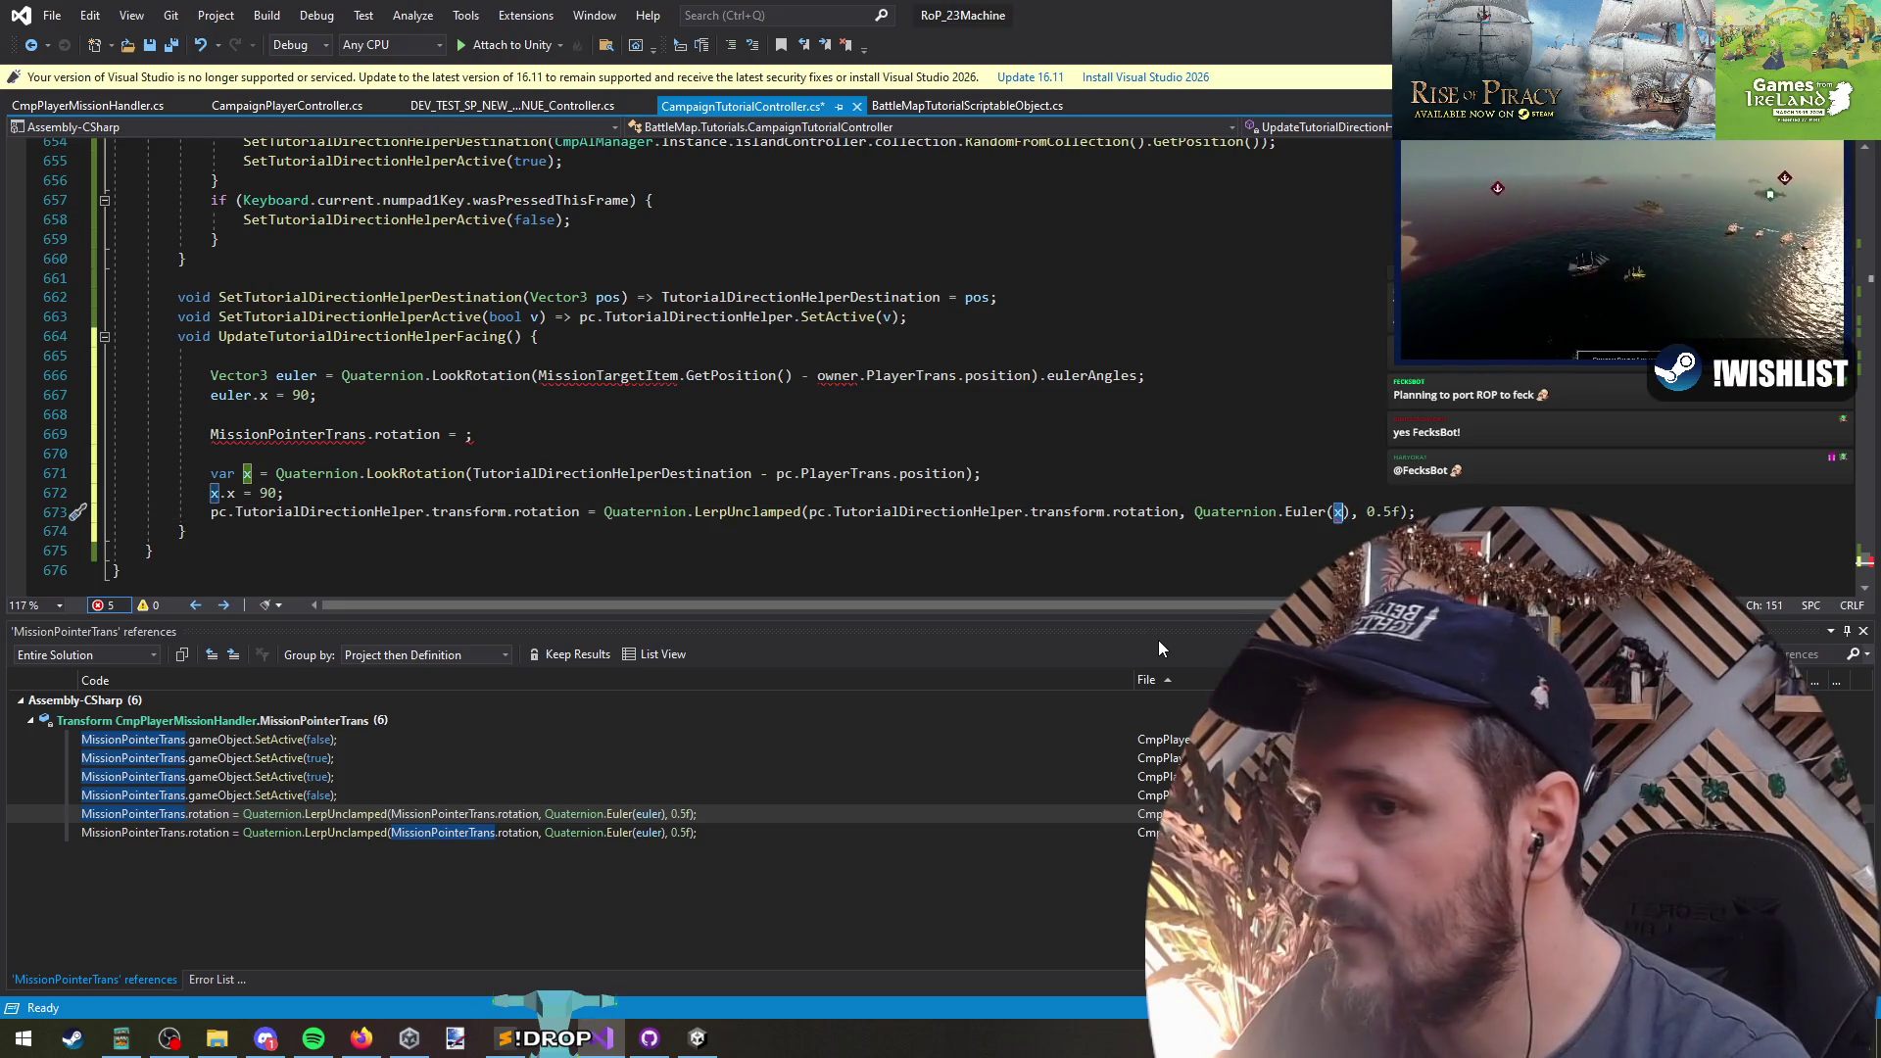
# - Rename x to euler and end the LookRotation line with .eulerAngles;
pyautogui.hotkey('ctrl', 'r')
pyautogui.hotkey('ctrl', 'r')
pyautogui.write('euler')
pyautogui.press('Return')
pyautogui.press('Up')
pyautogui.press('Up')
pyautogui.press('Up')
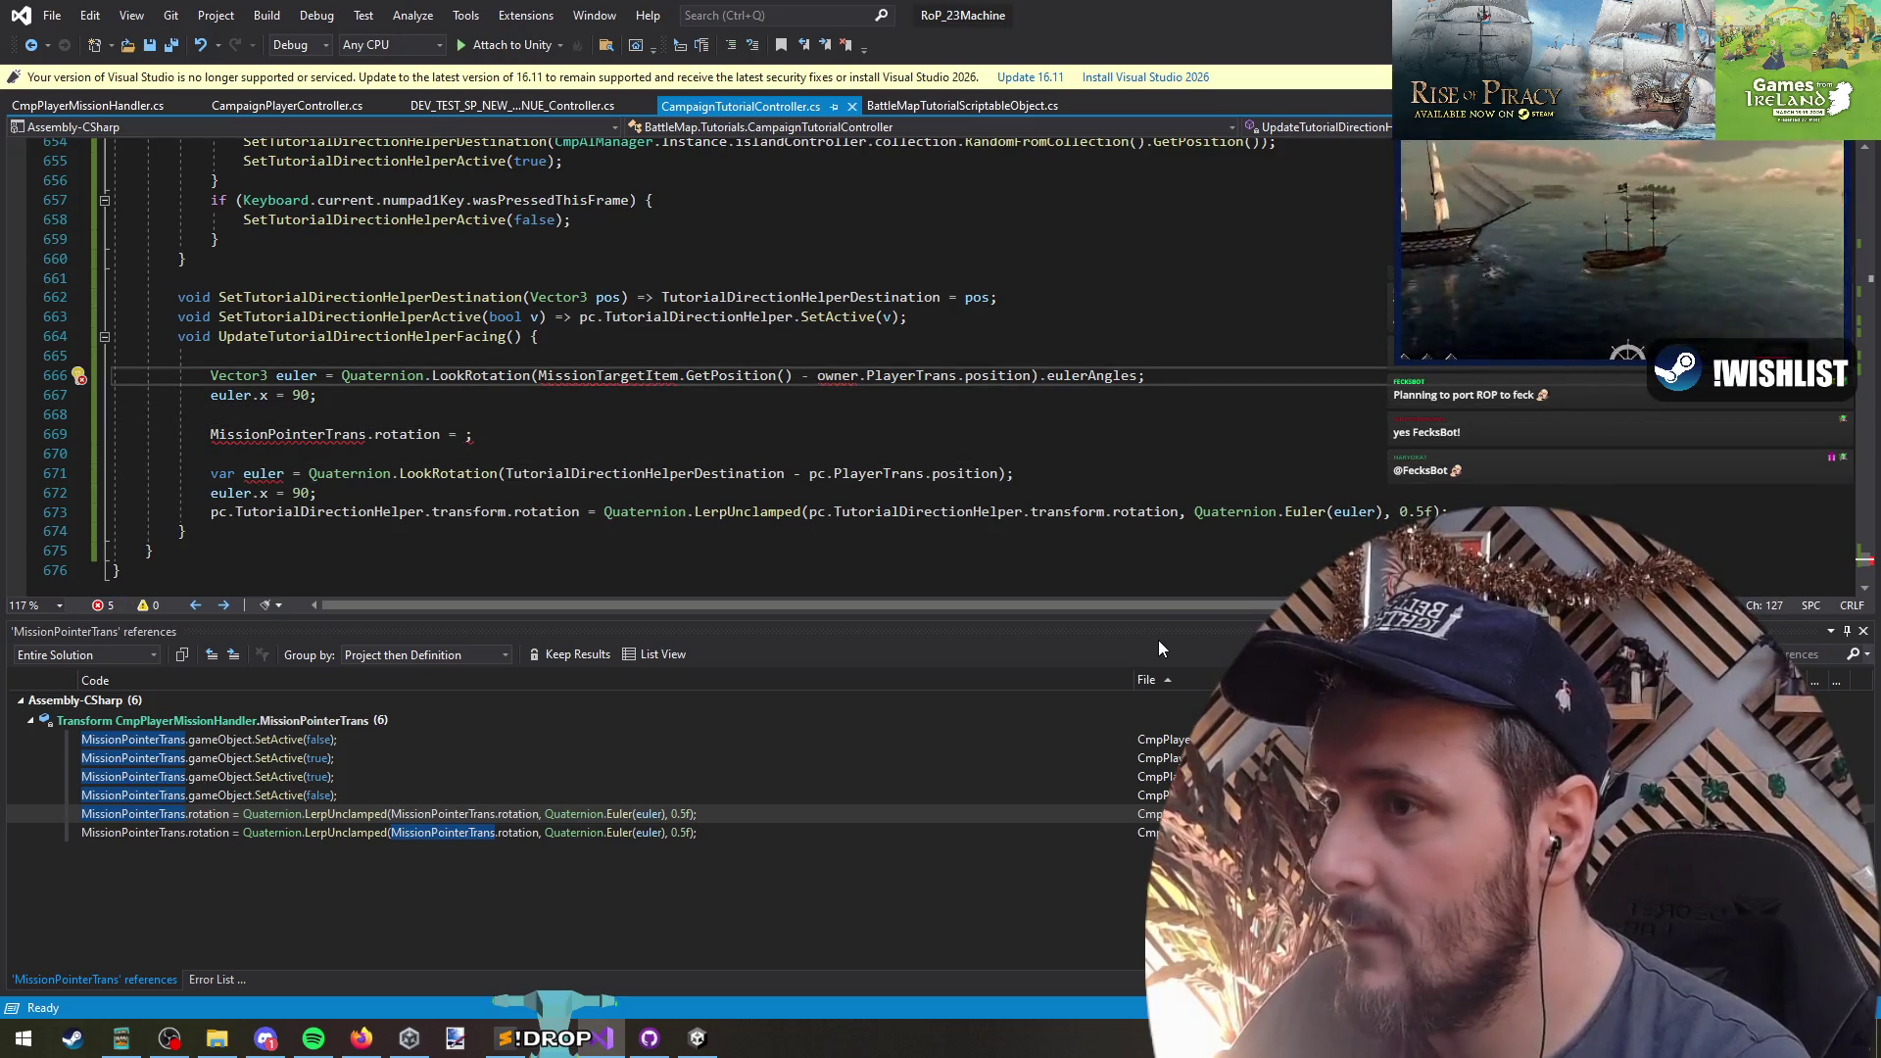
pyautogui.press('Down')
pyautogui.press('Down')
pyautogui.press('Down')
pyautogui.press('Down')
pyautogui.press('Down')
pyautogui.press('End')
pyautogui.press('BackSpace')
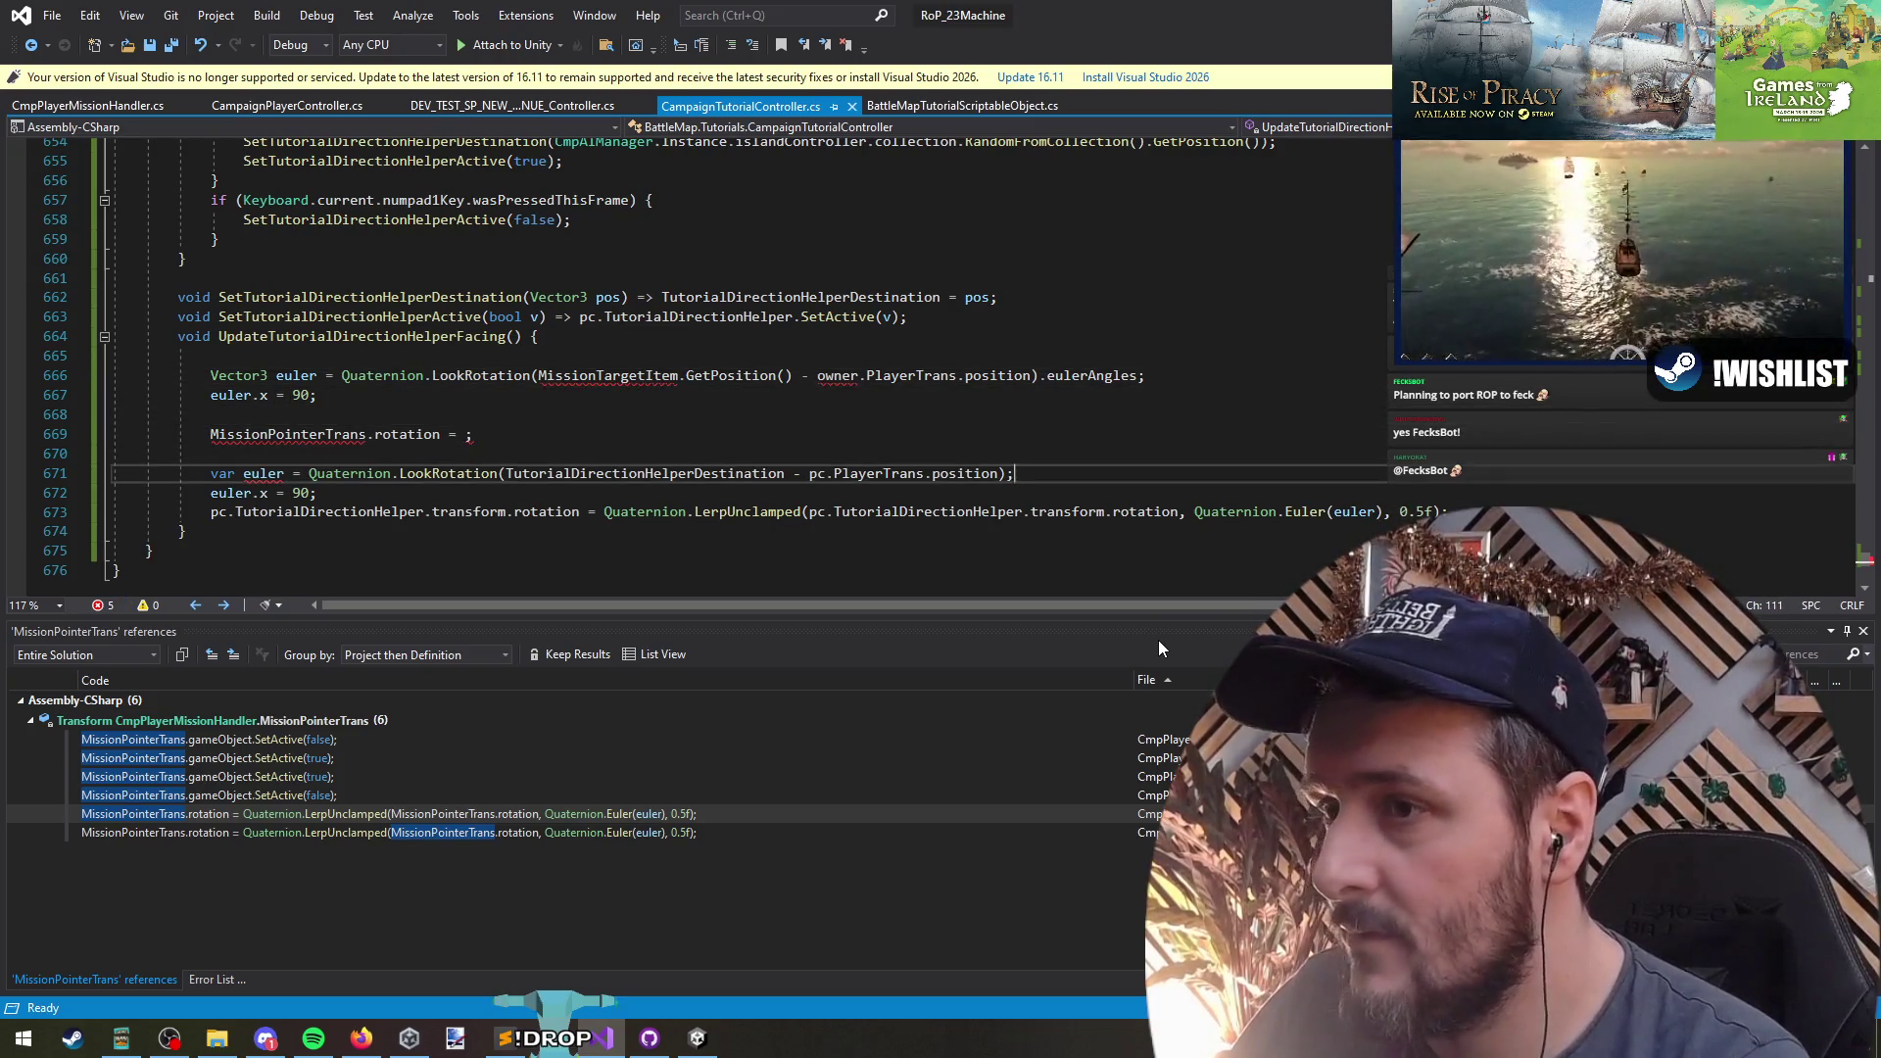
pyautogui.write('.eulerAngles;')
# - Delete the old mission pointer lines, save the script, and return to Unity
pyautogui.press('Up')
pyautogui.press('Up')
pyautogui.press('Up')
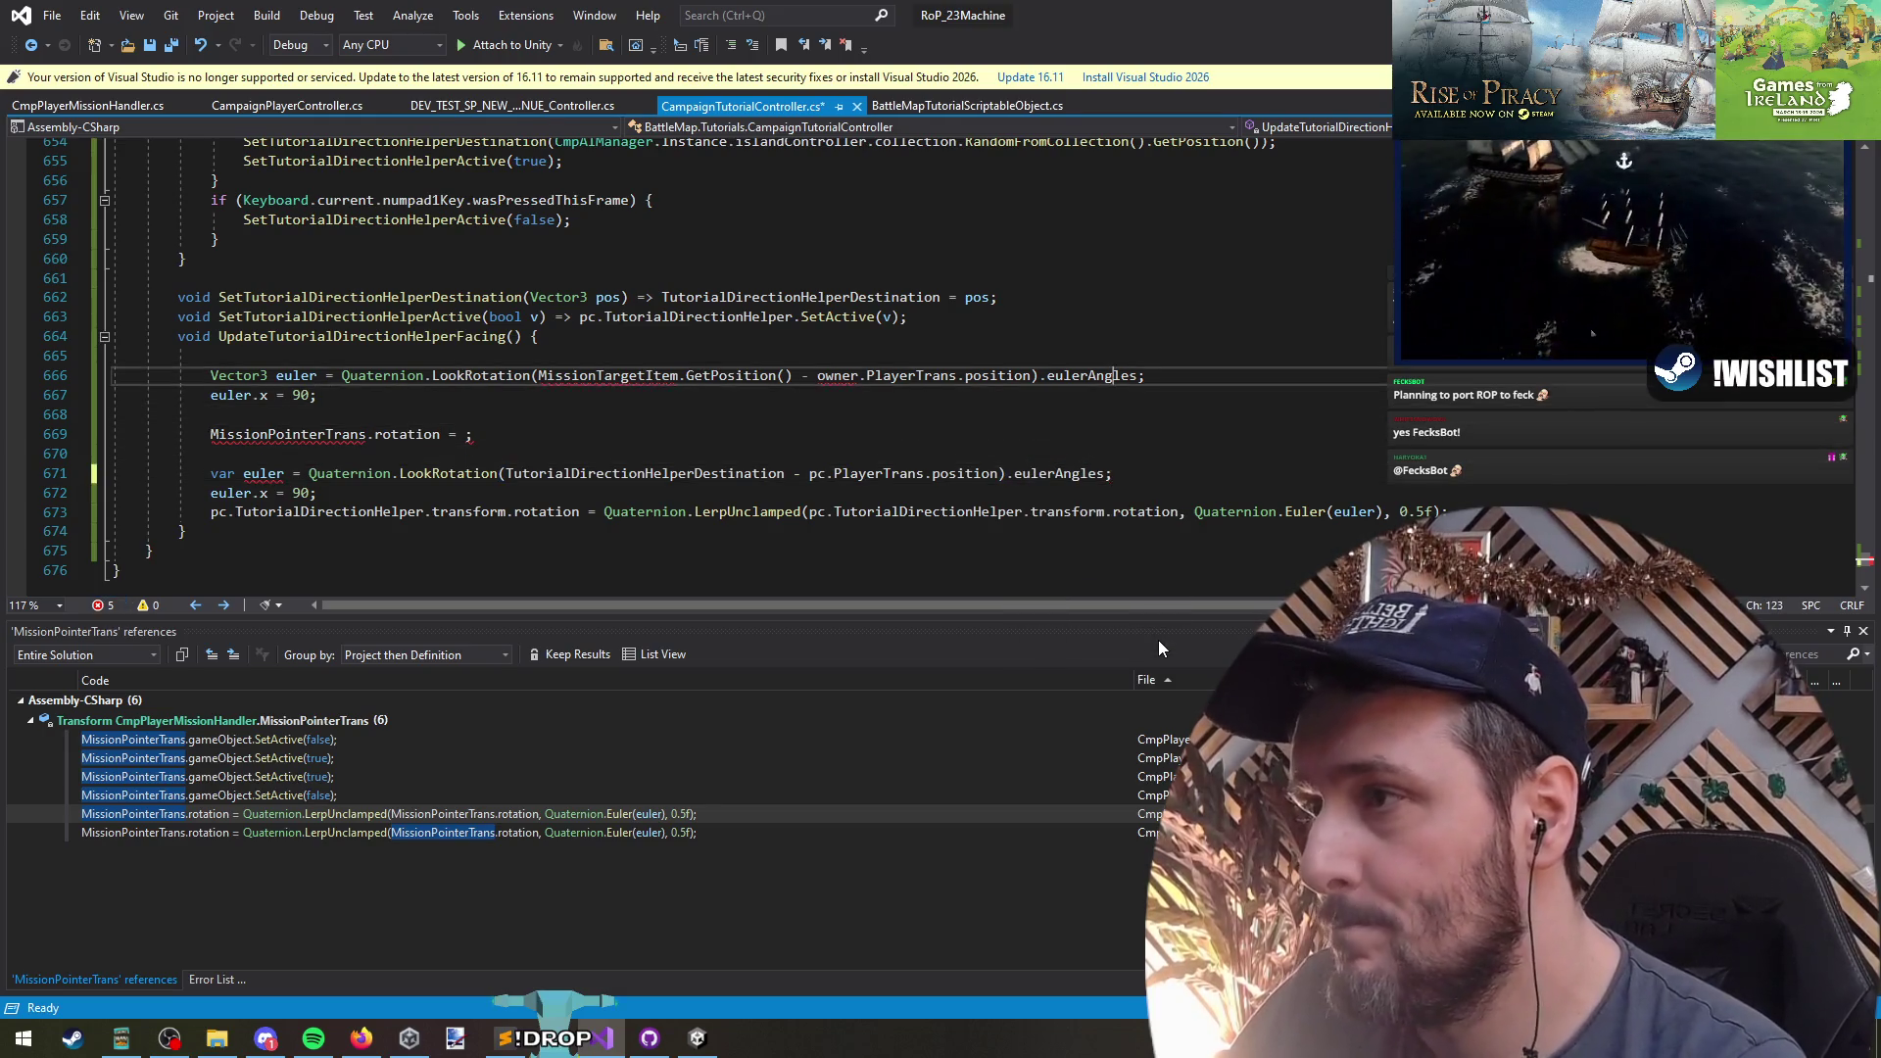
pyautogui.hotkey('ctrl', 'shift', 'l')
pyautogui.hotkey('ctrl', 'shift', 'l')
pyautogui.hotkey('ctrl', 'shift', 'l')
pyautogui.press('Up')
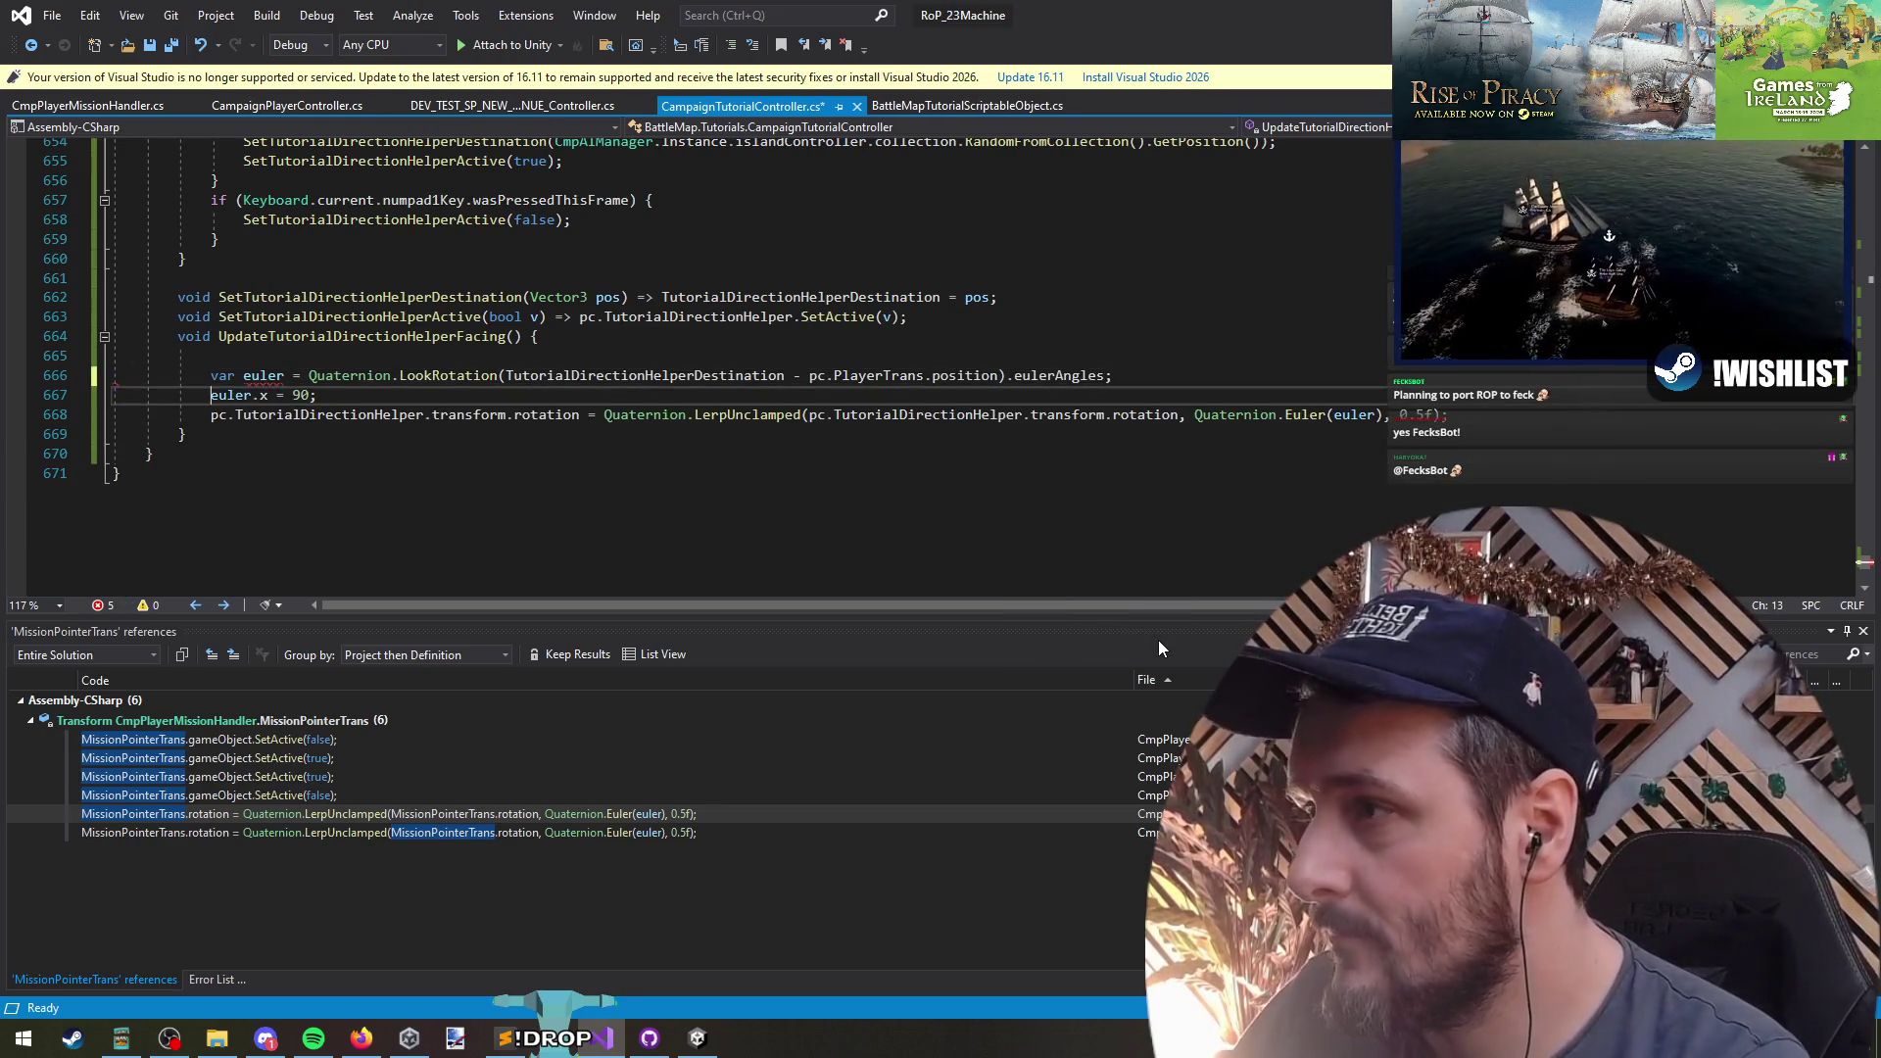
pyautogui.hotkey('ctrl', 'shift', 'l')
pyautogui.press('Down')
pyautogui.press('Down')
pyautogui.press('Down')
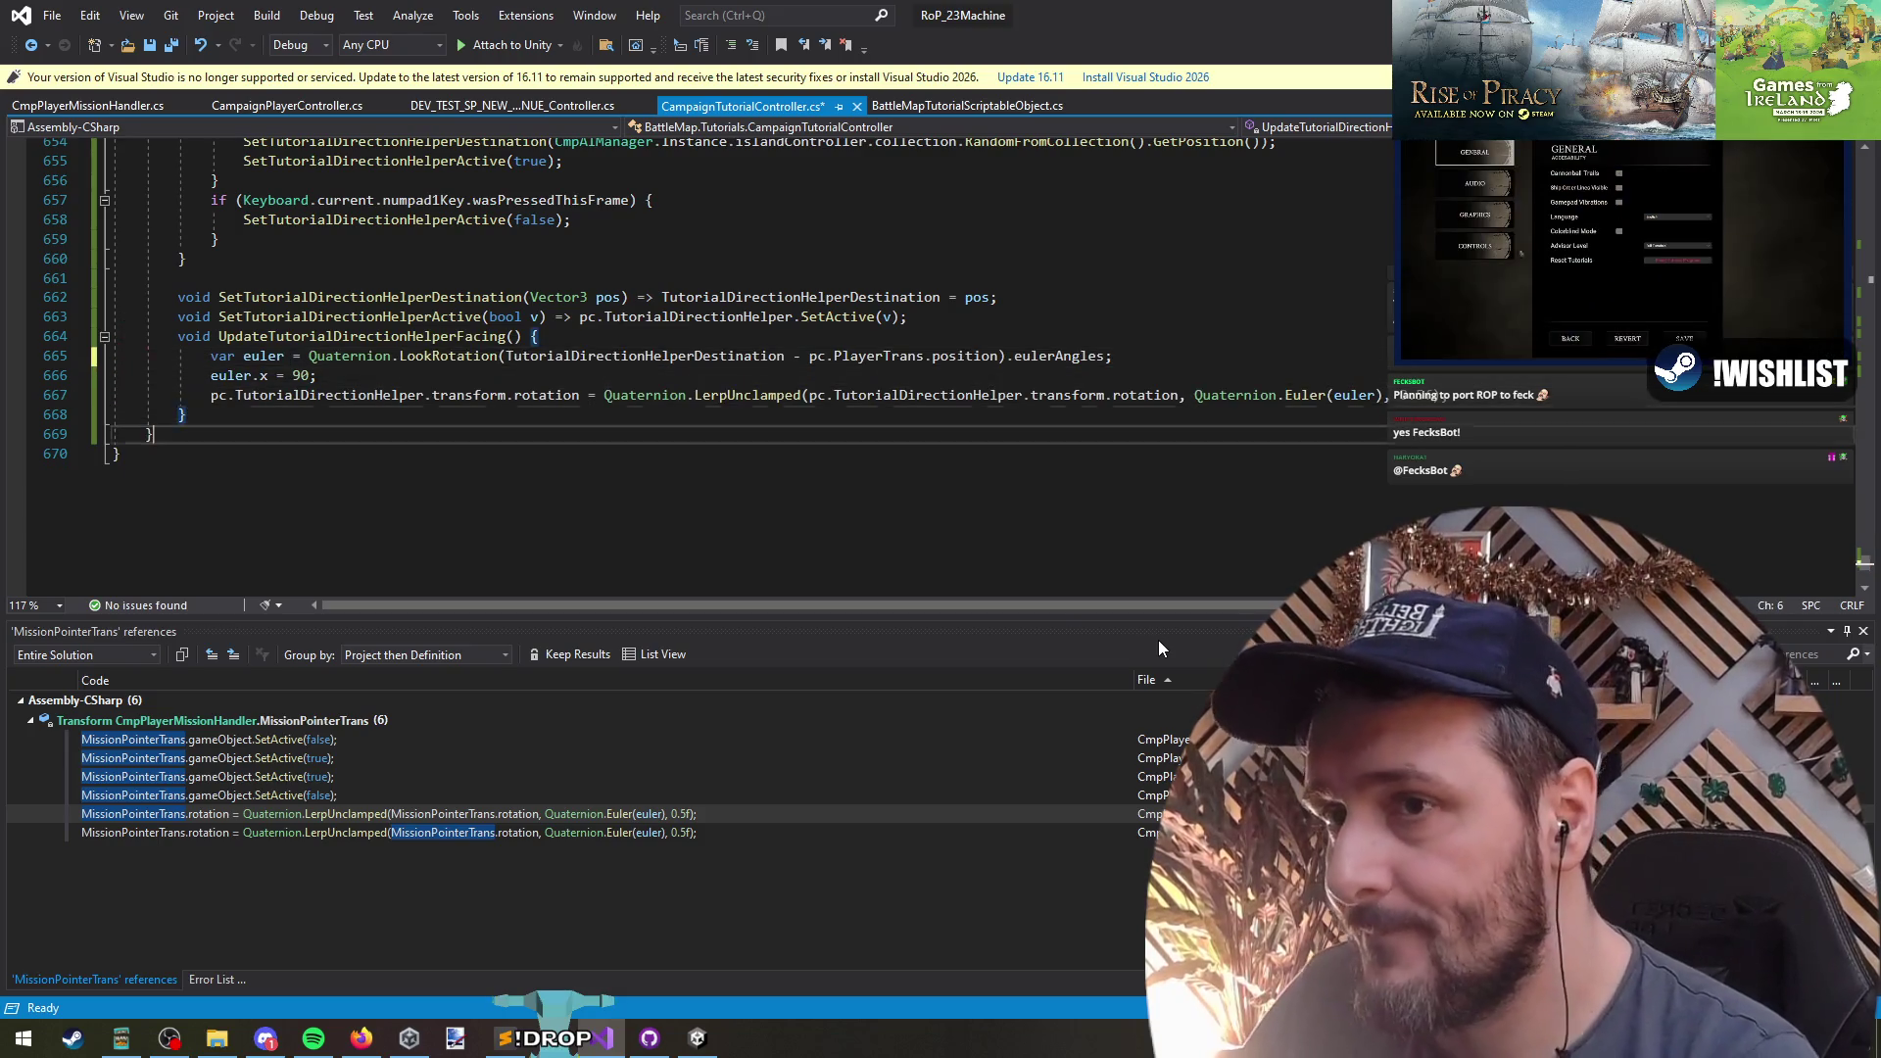
pyautogui.hotkey('ctrl', 's')
pyautogui.hotkey('alt', 'Tab')
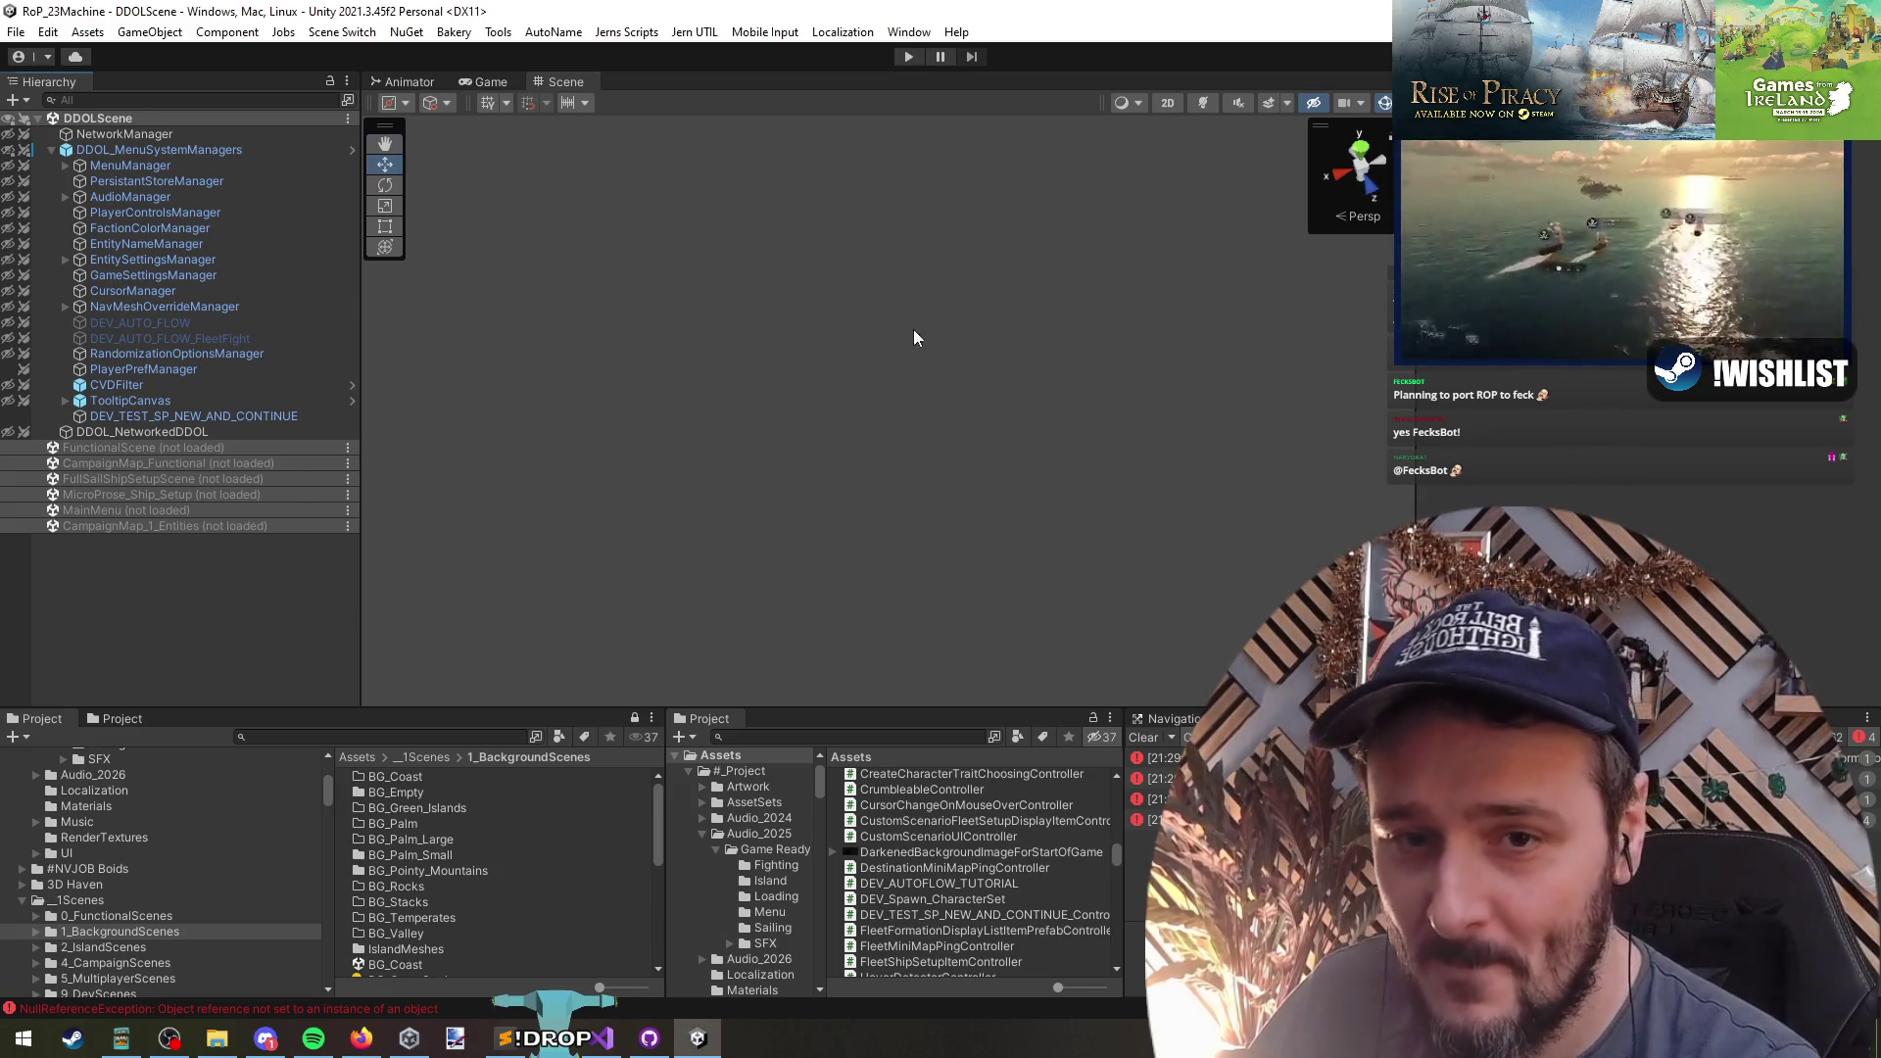
# - Enter Play mode and begin Tutorial 1 - Campaign with the selected captain
pyautogui.click(909, 56)
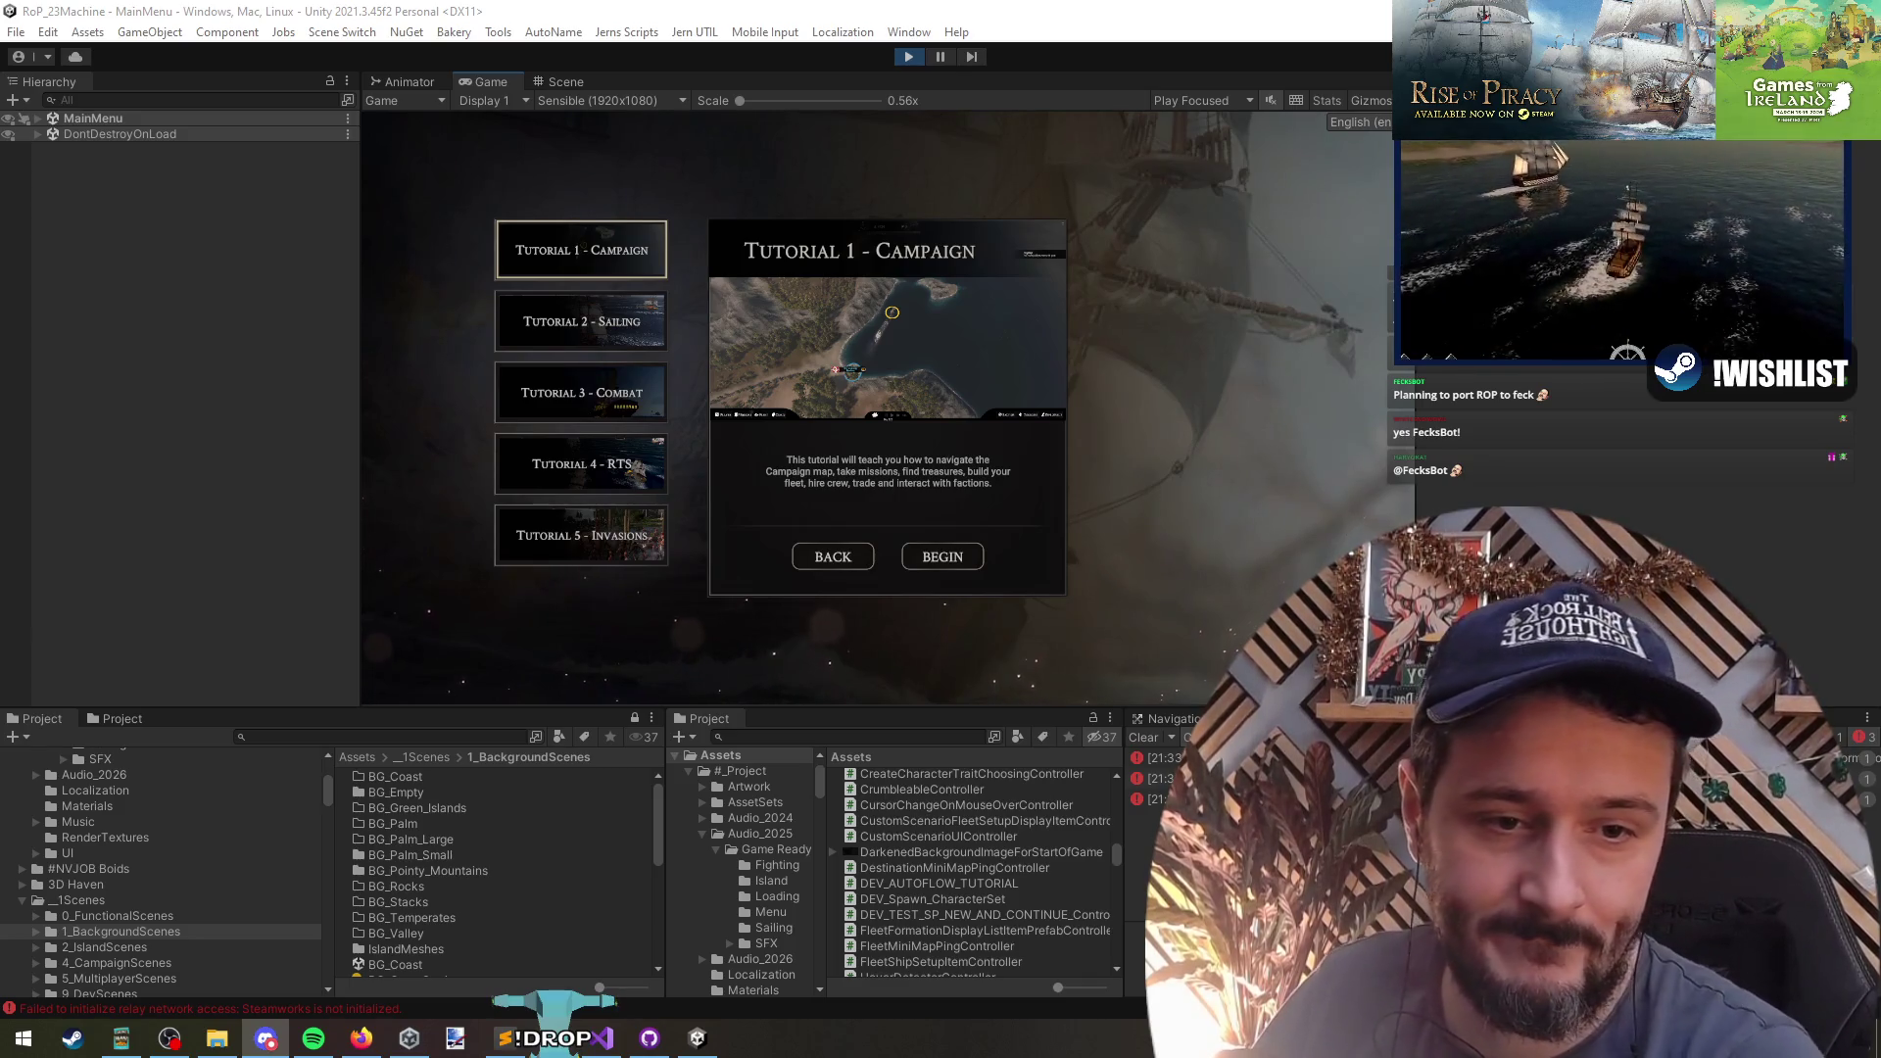
pyautogui.click(943, 557)
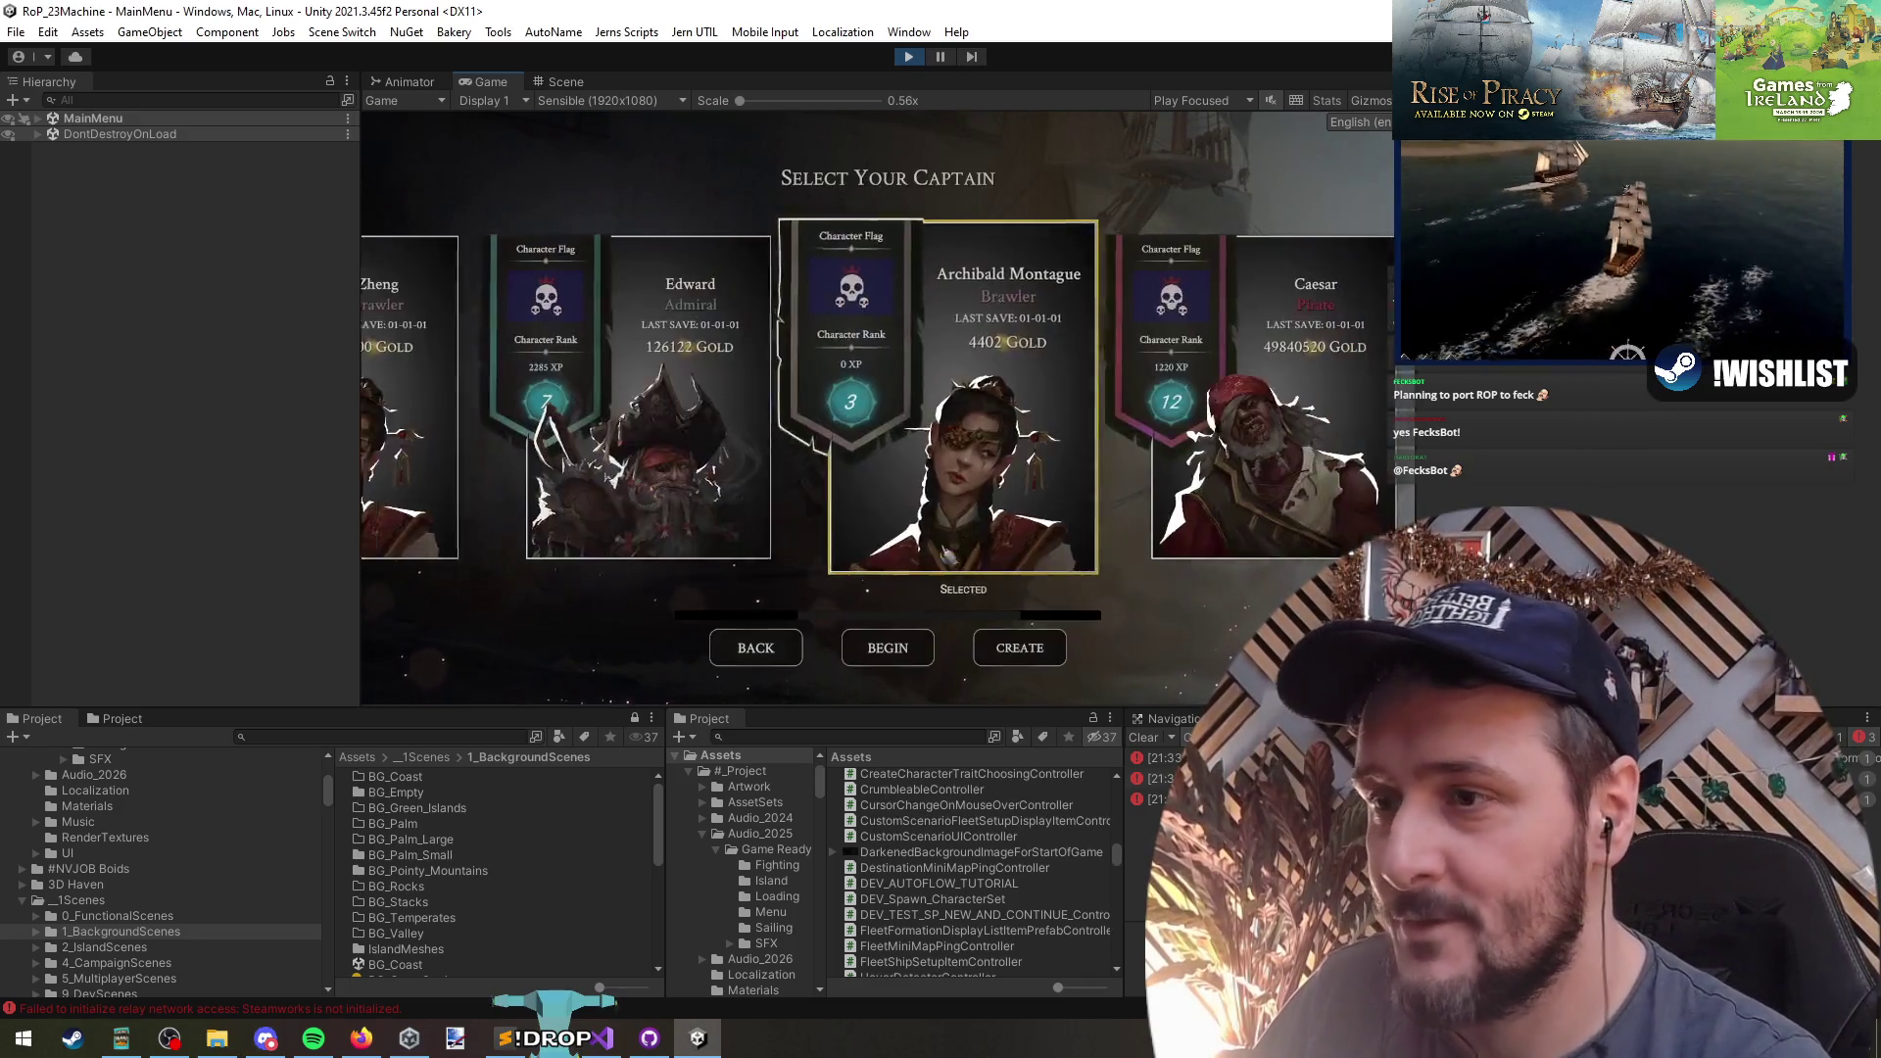
pyautogui.click(877, 655)
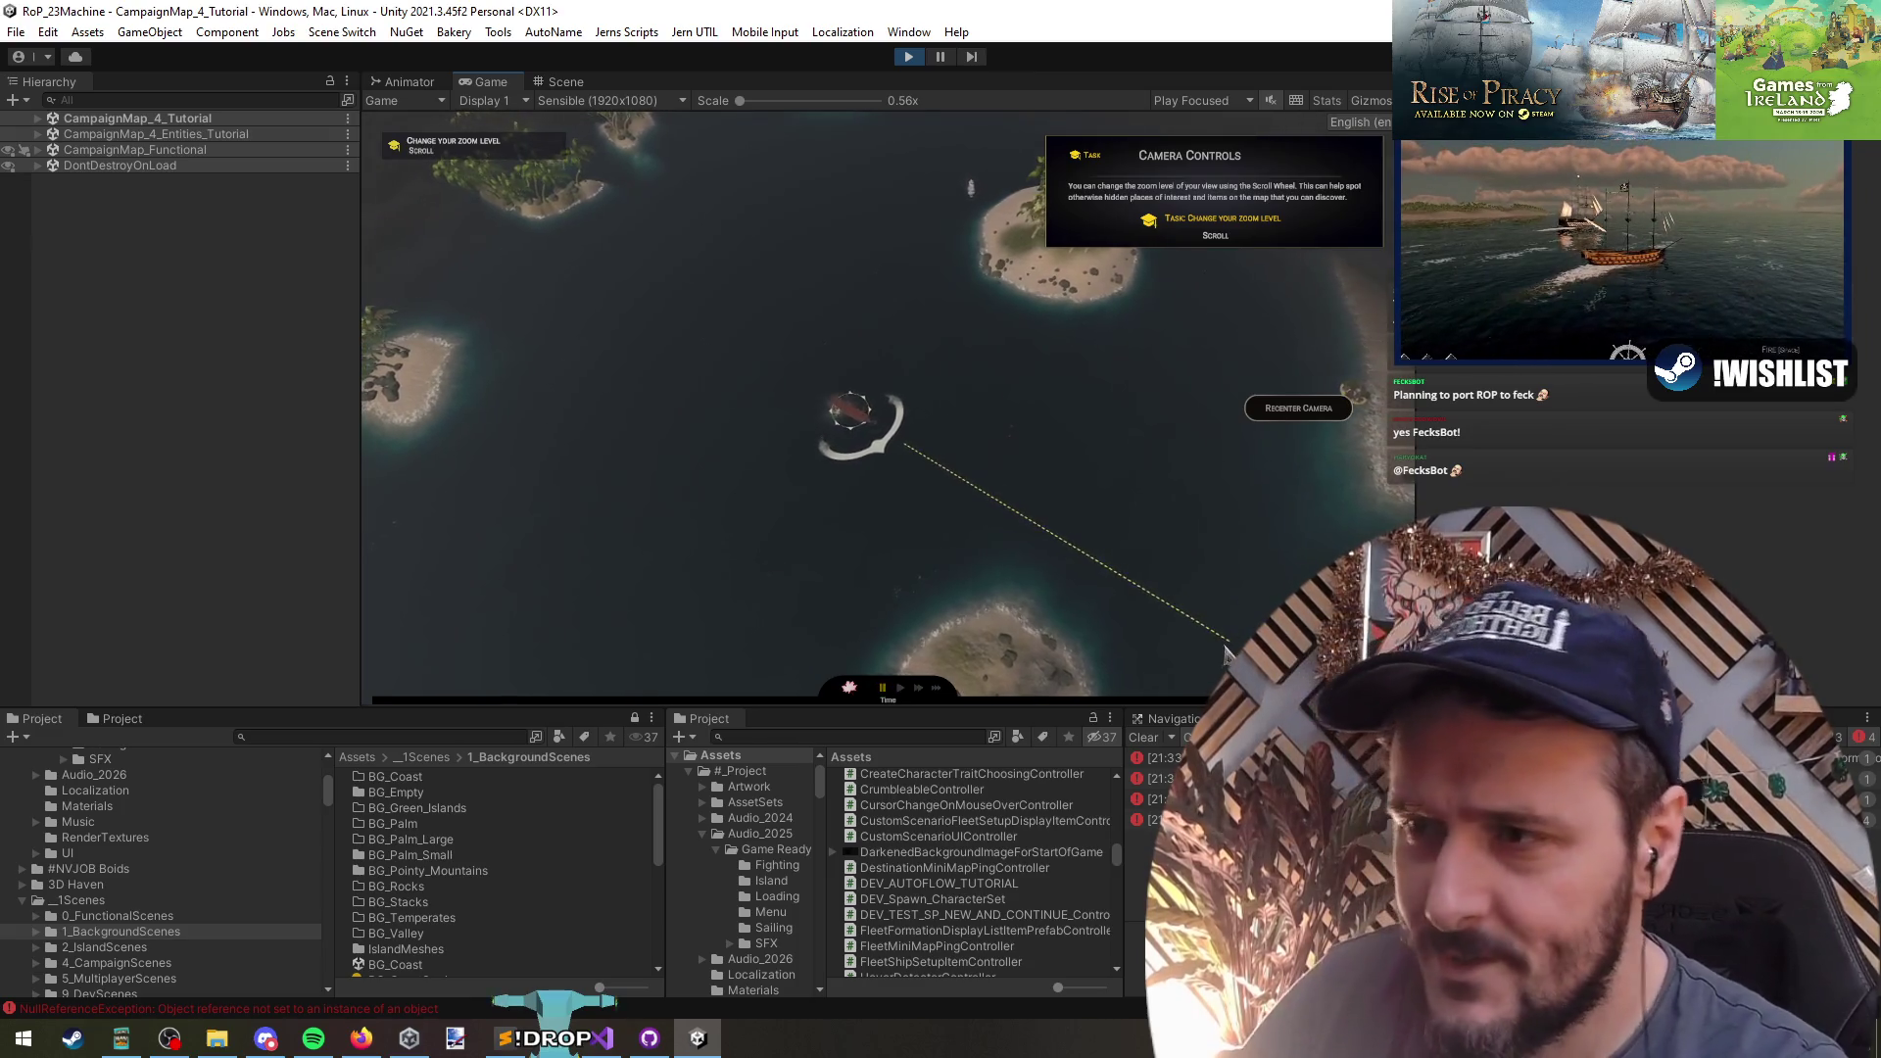
# - Sail the ship to a series of map destinations to watch the direction helper, then stop the playtest
pyautogui.scroll(-3, 759, 619)
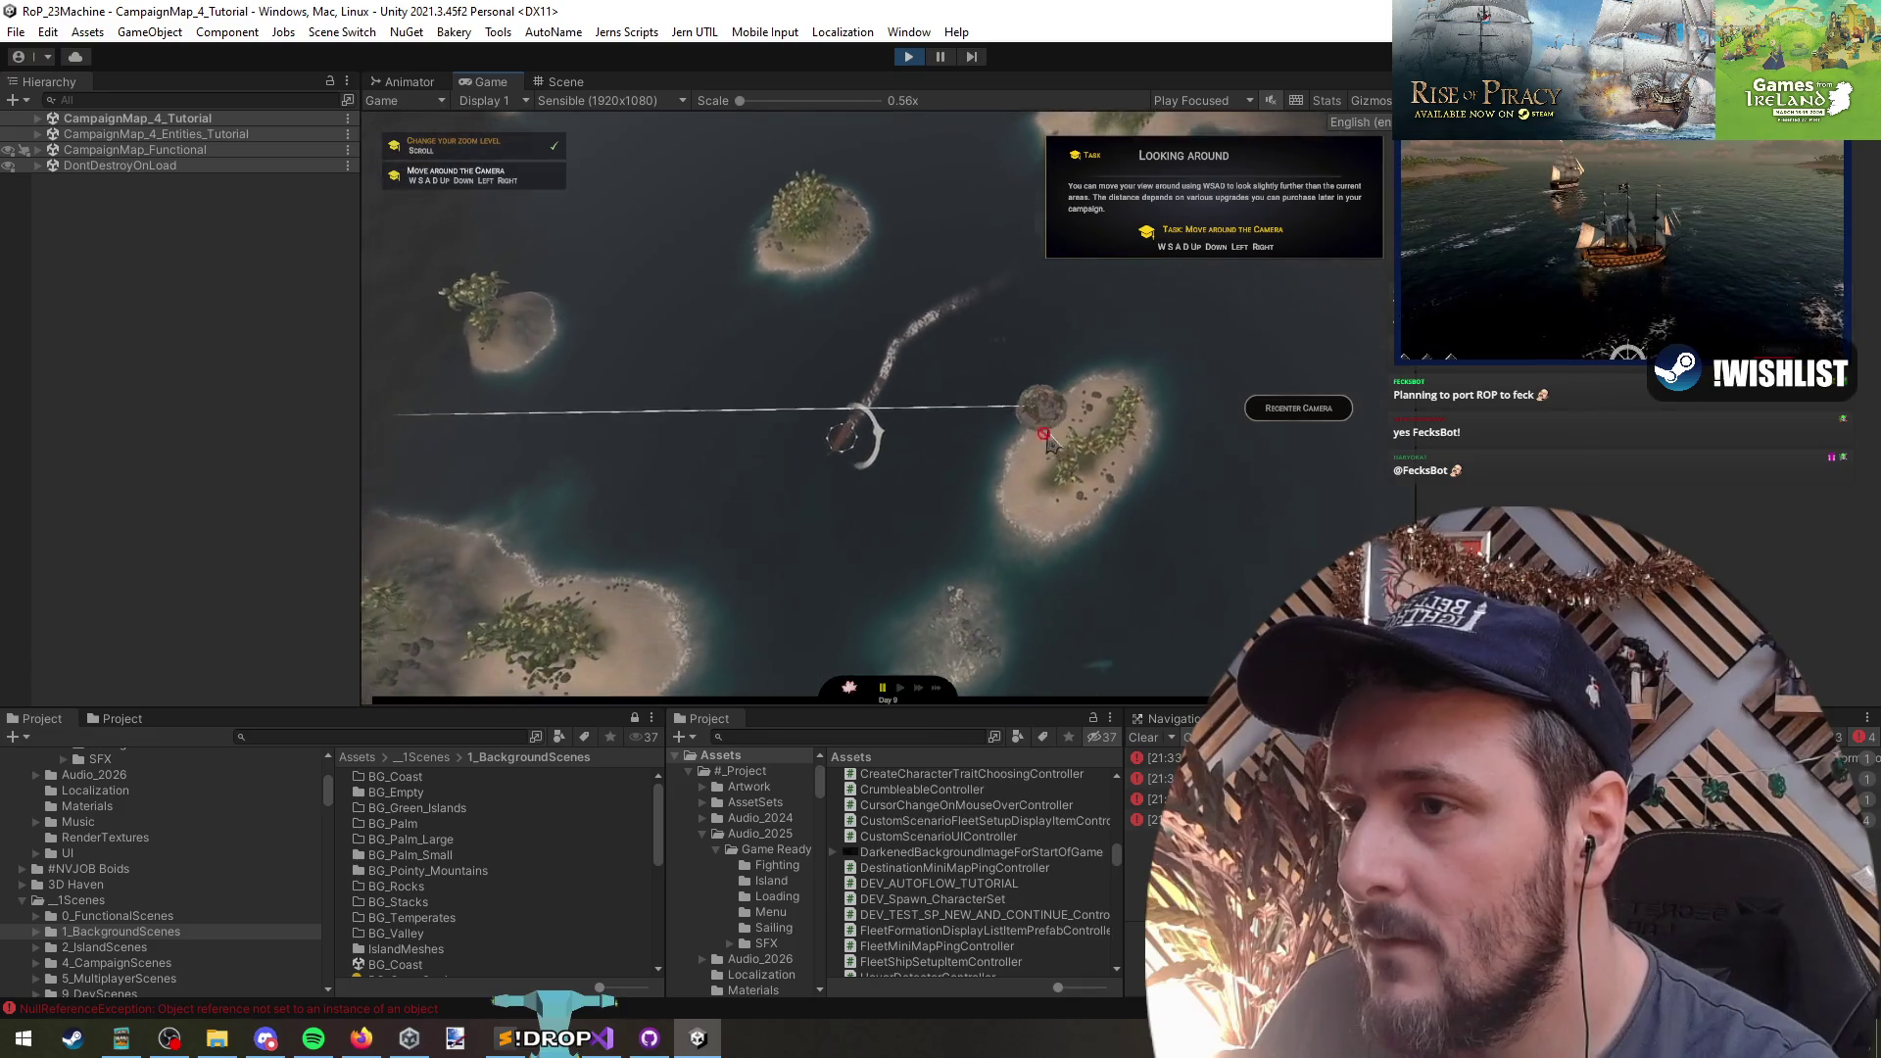
pyautogui.moveTo(1048, 389)
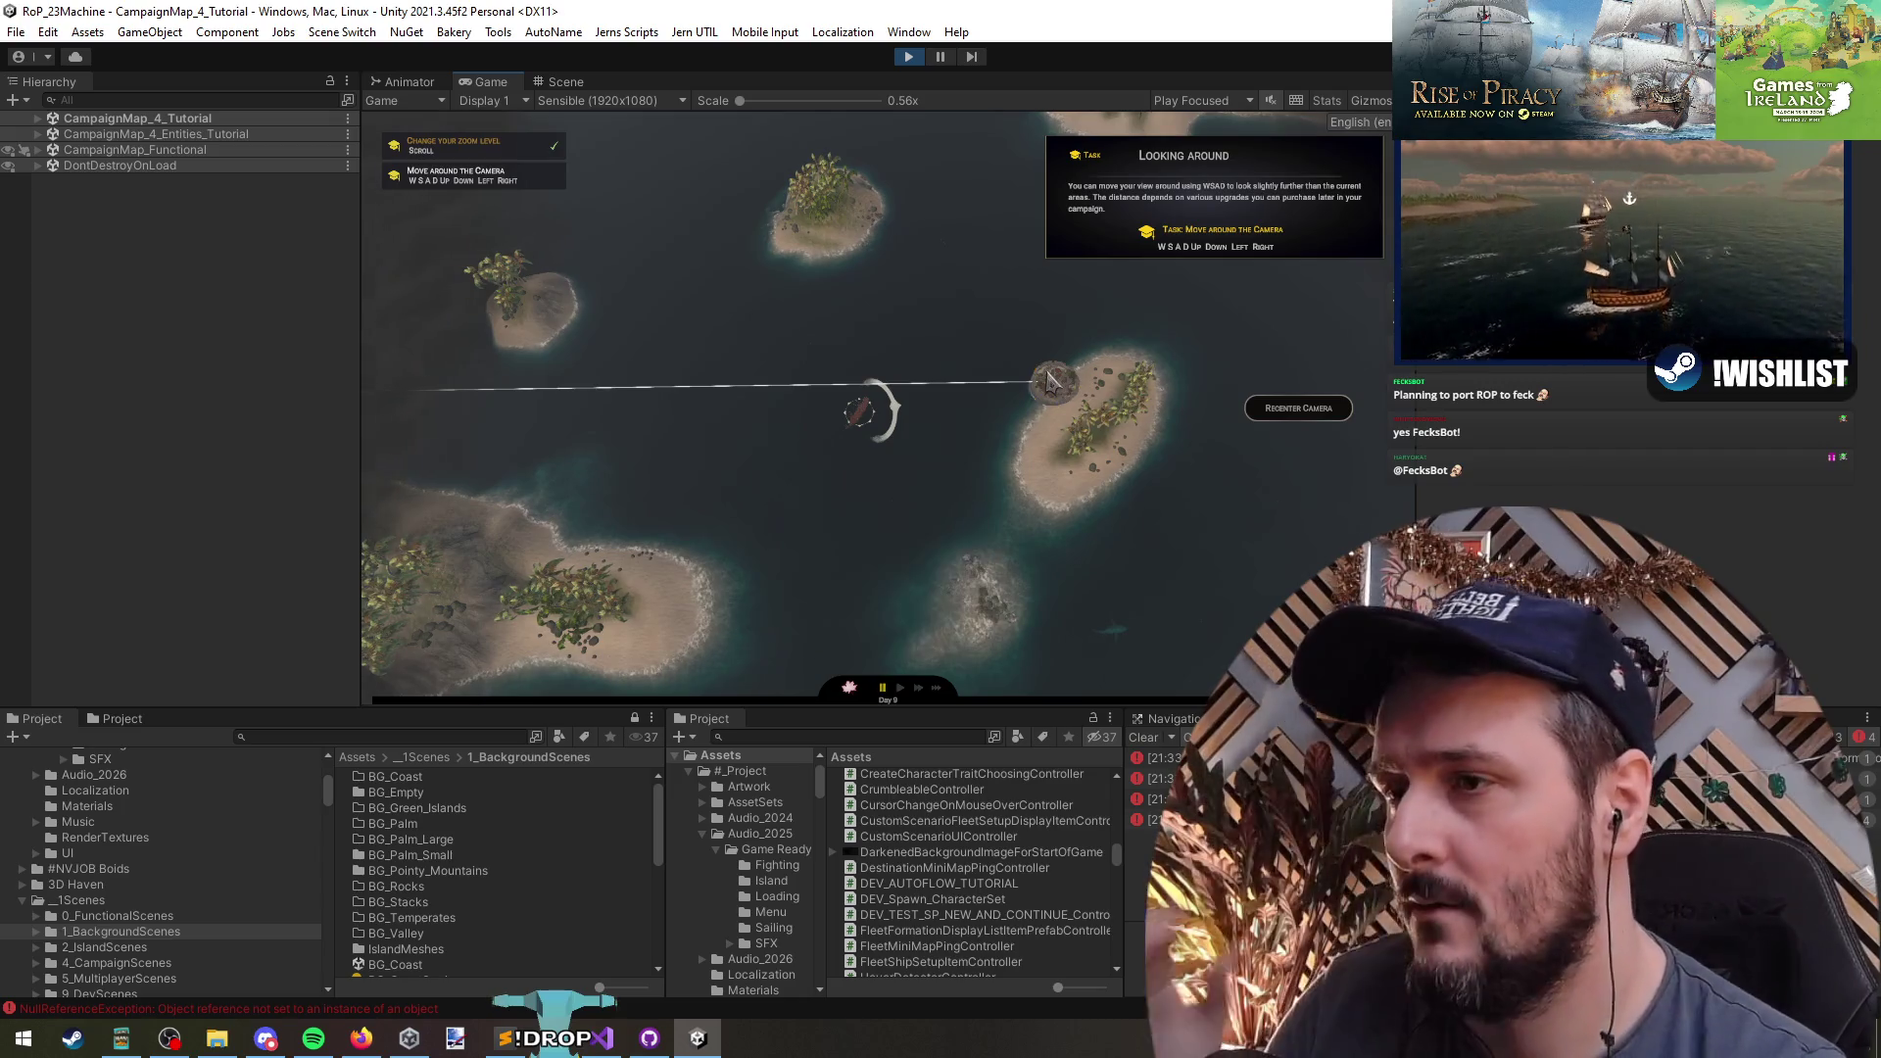
pyautogui.click(579, 410)
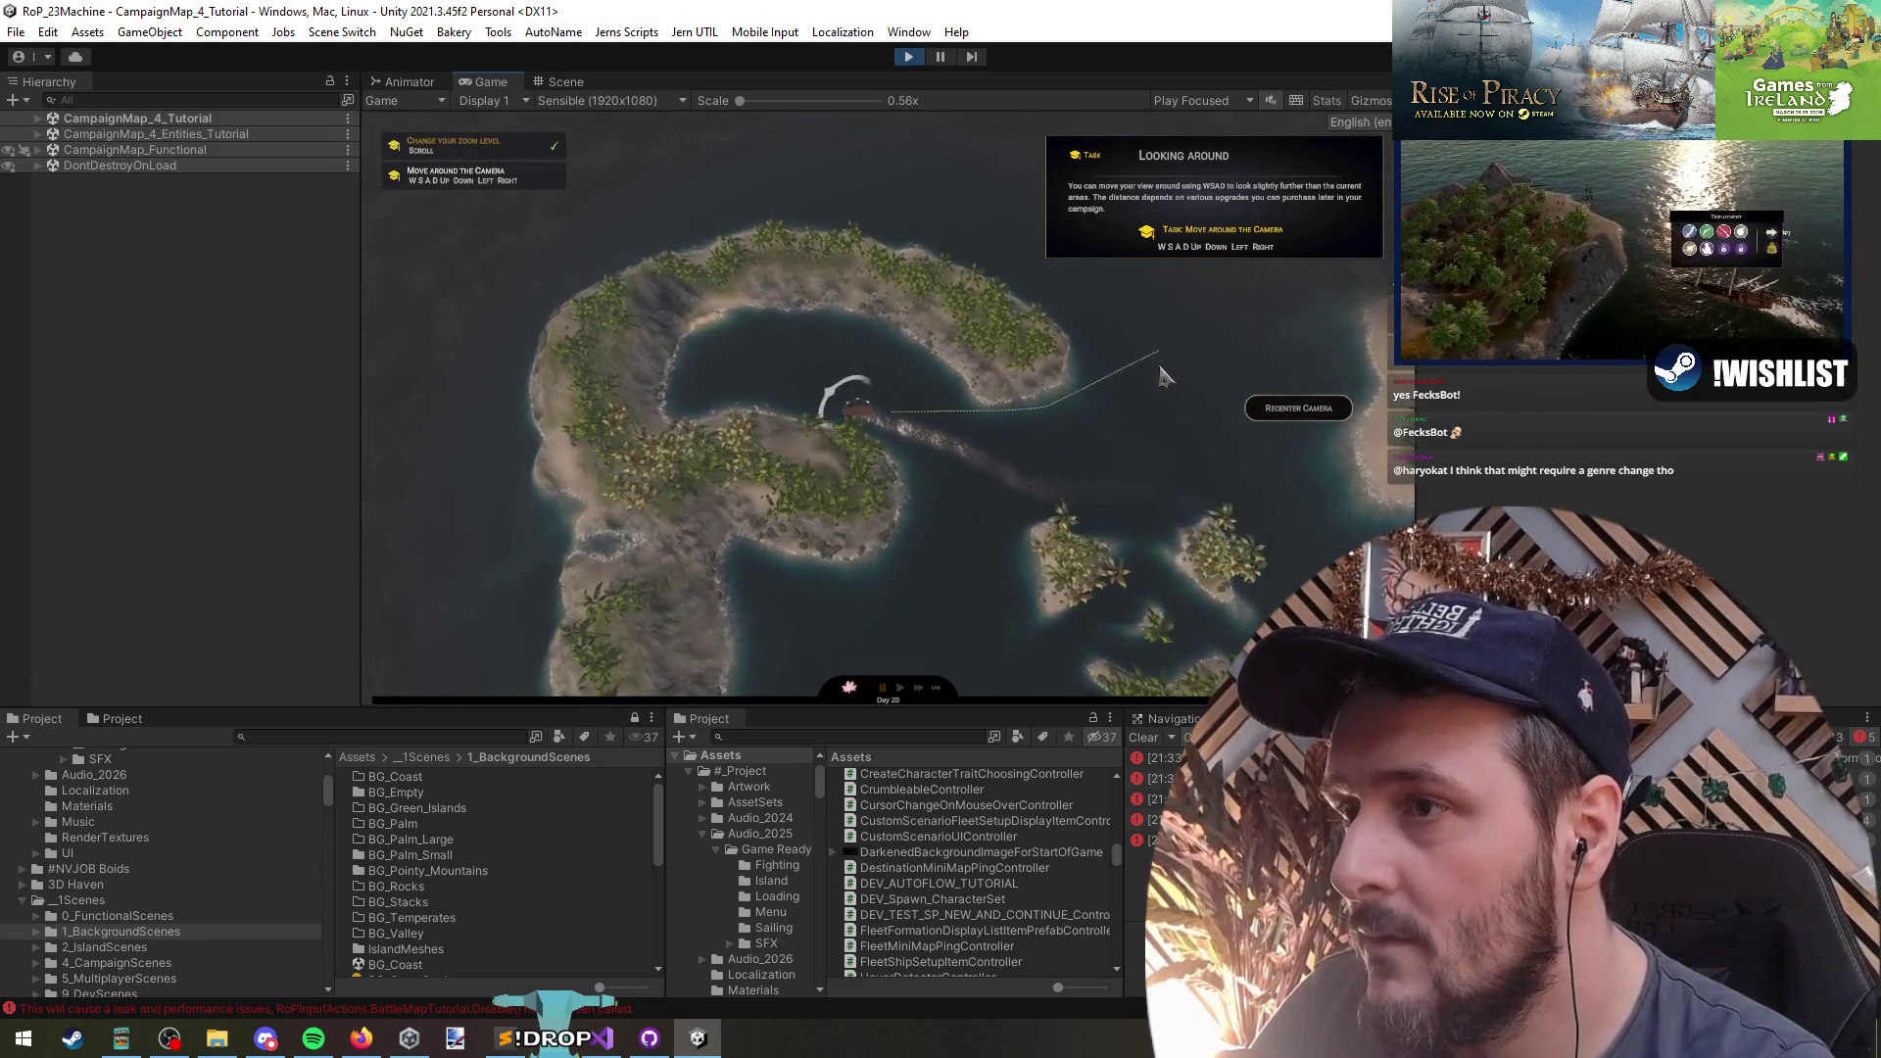
pyautogui.click(861, 164)
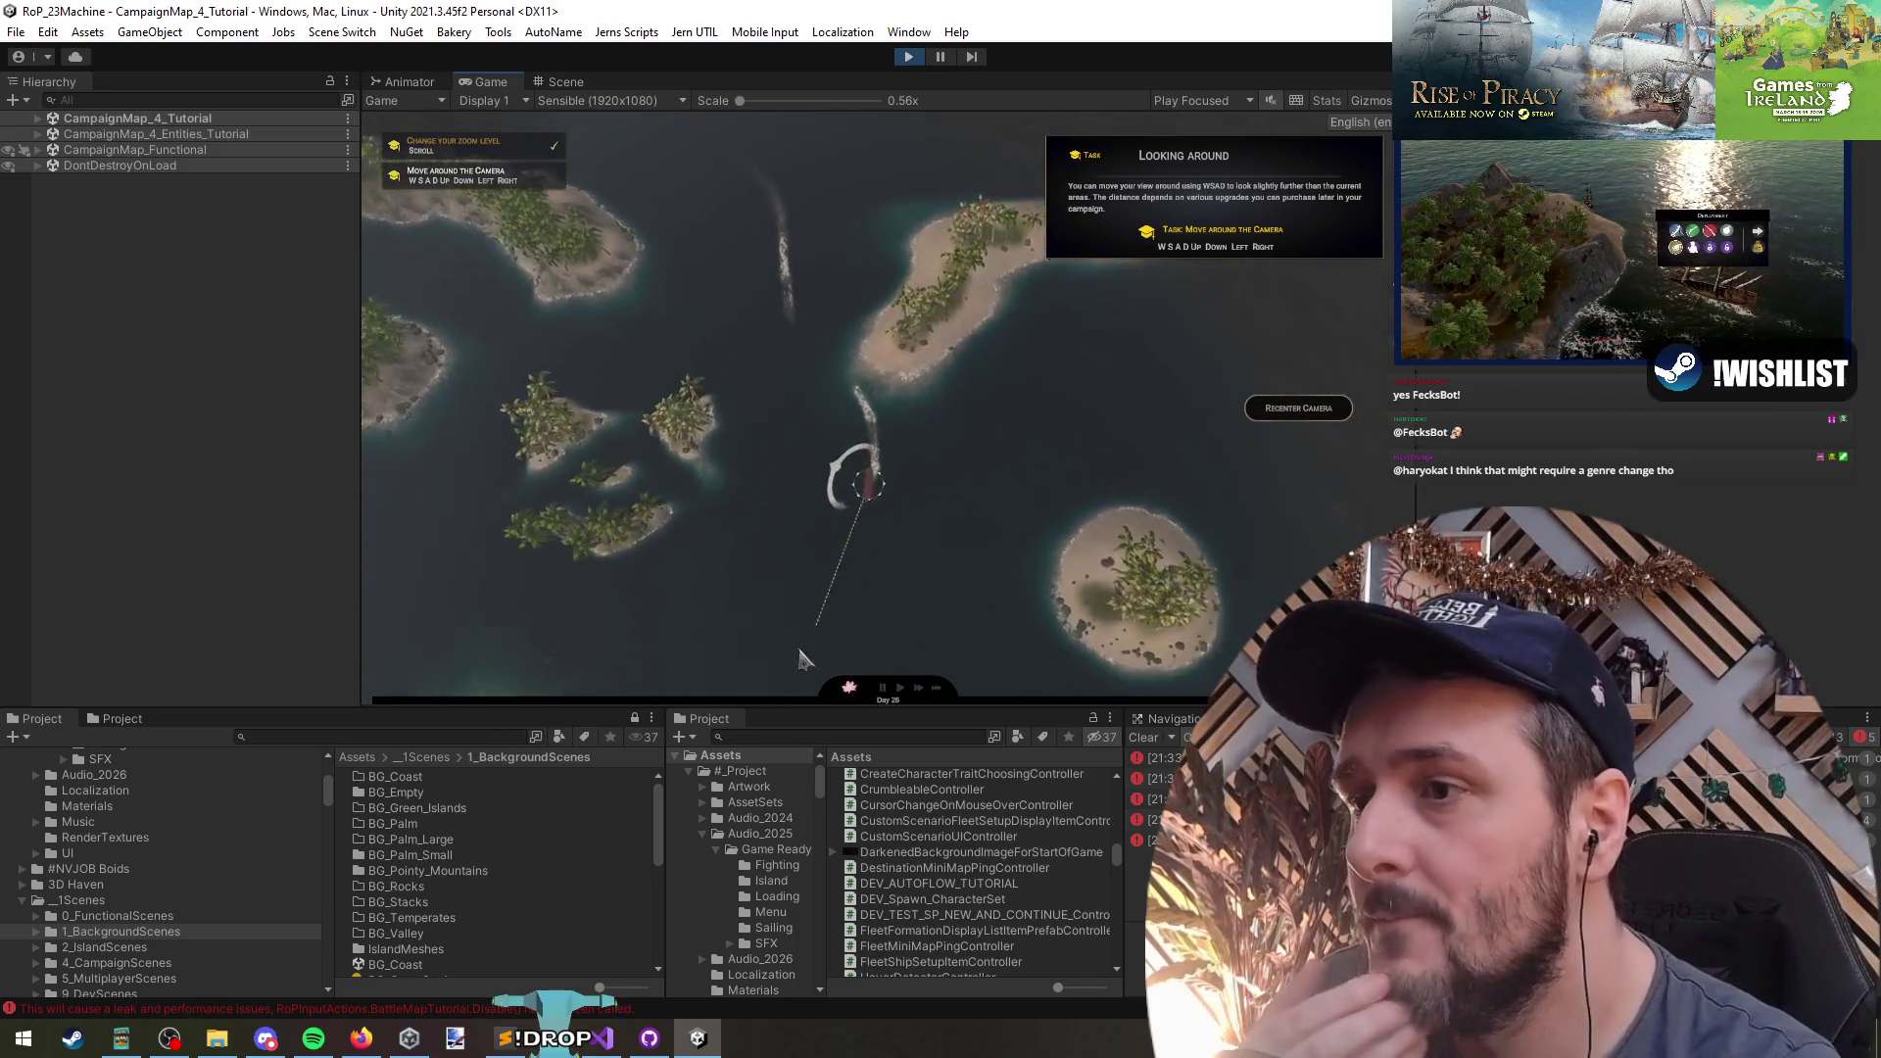
pyautogui.click(578, 457)
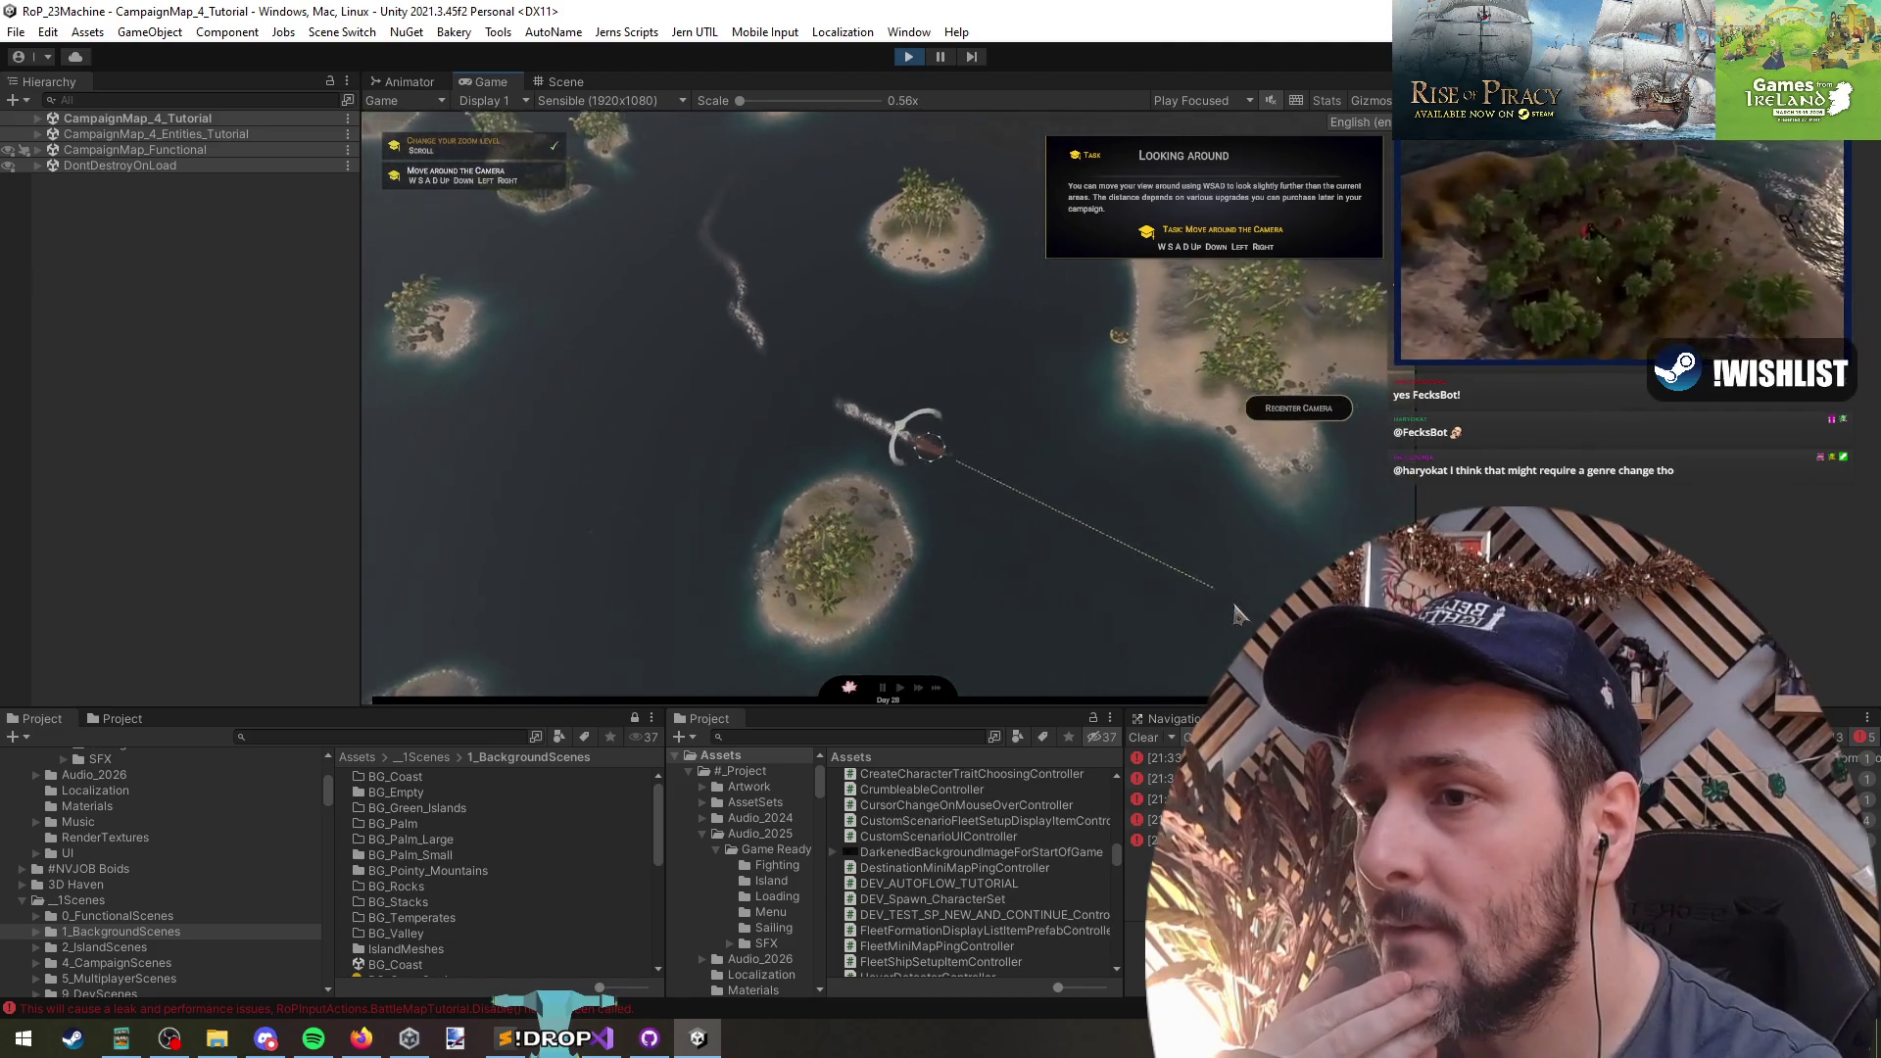
pyautogui.click(548, 358)
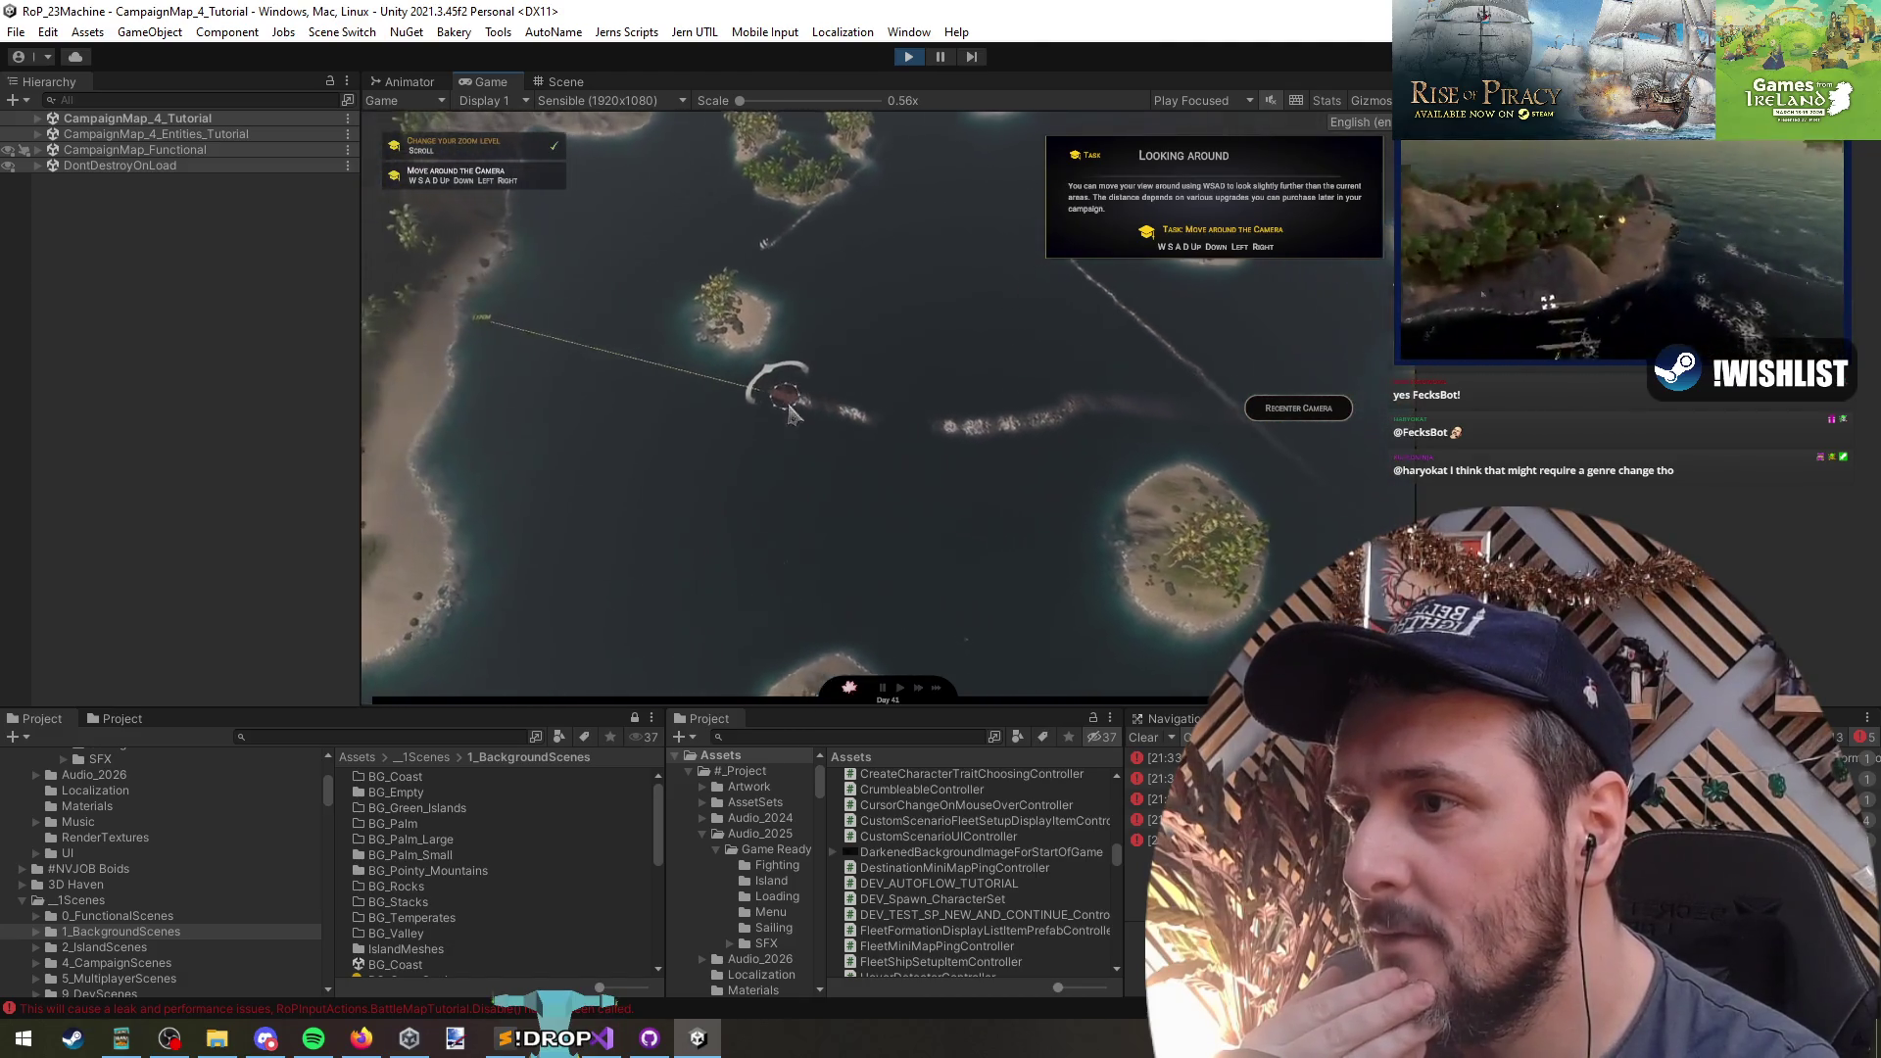
pyautogui.click(1038, 273)
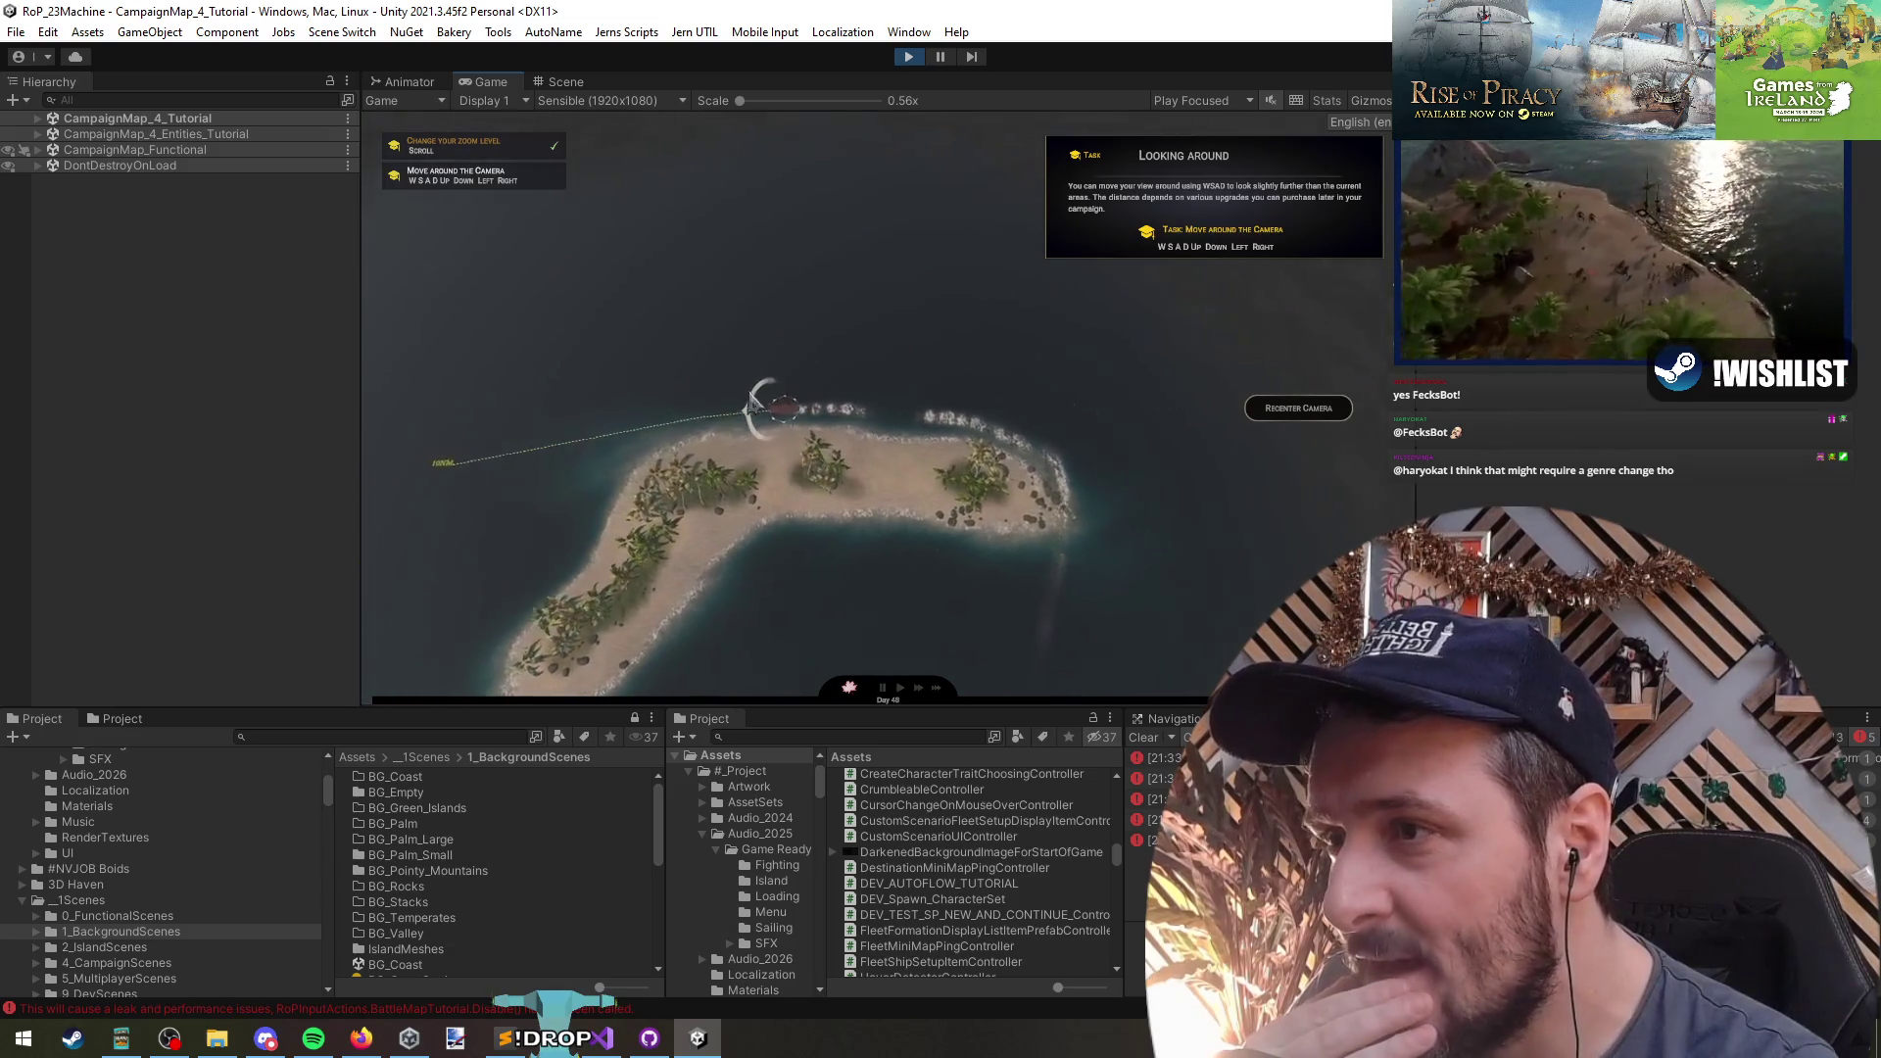
pyautogui.click(544, 627)
pyautogui.click(865, 674)
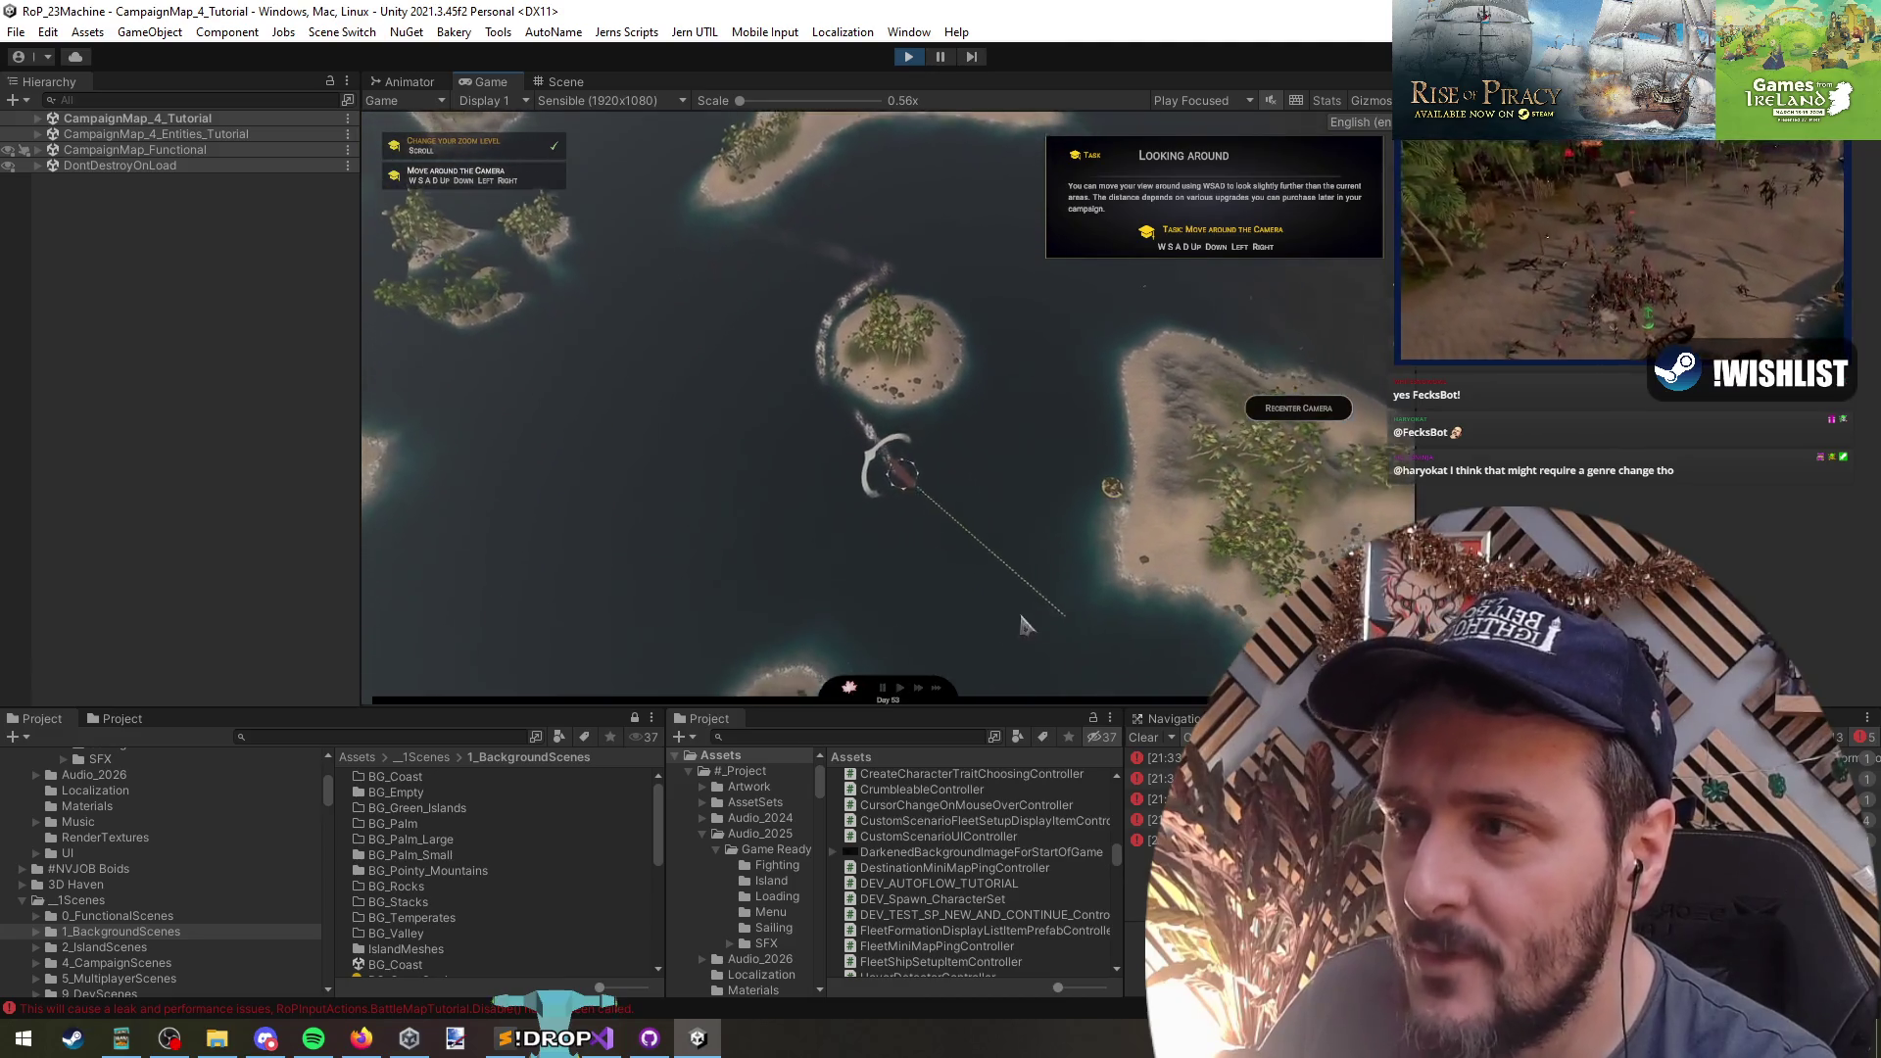
pyautogui.click(566, 483)
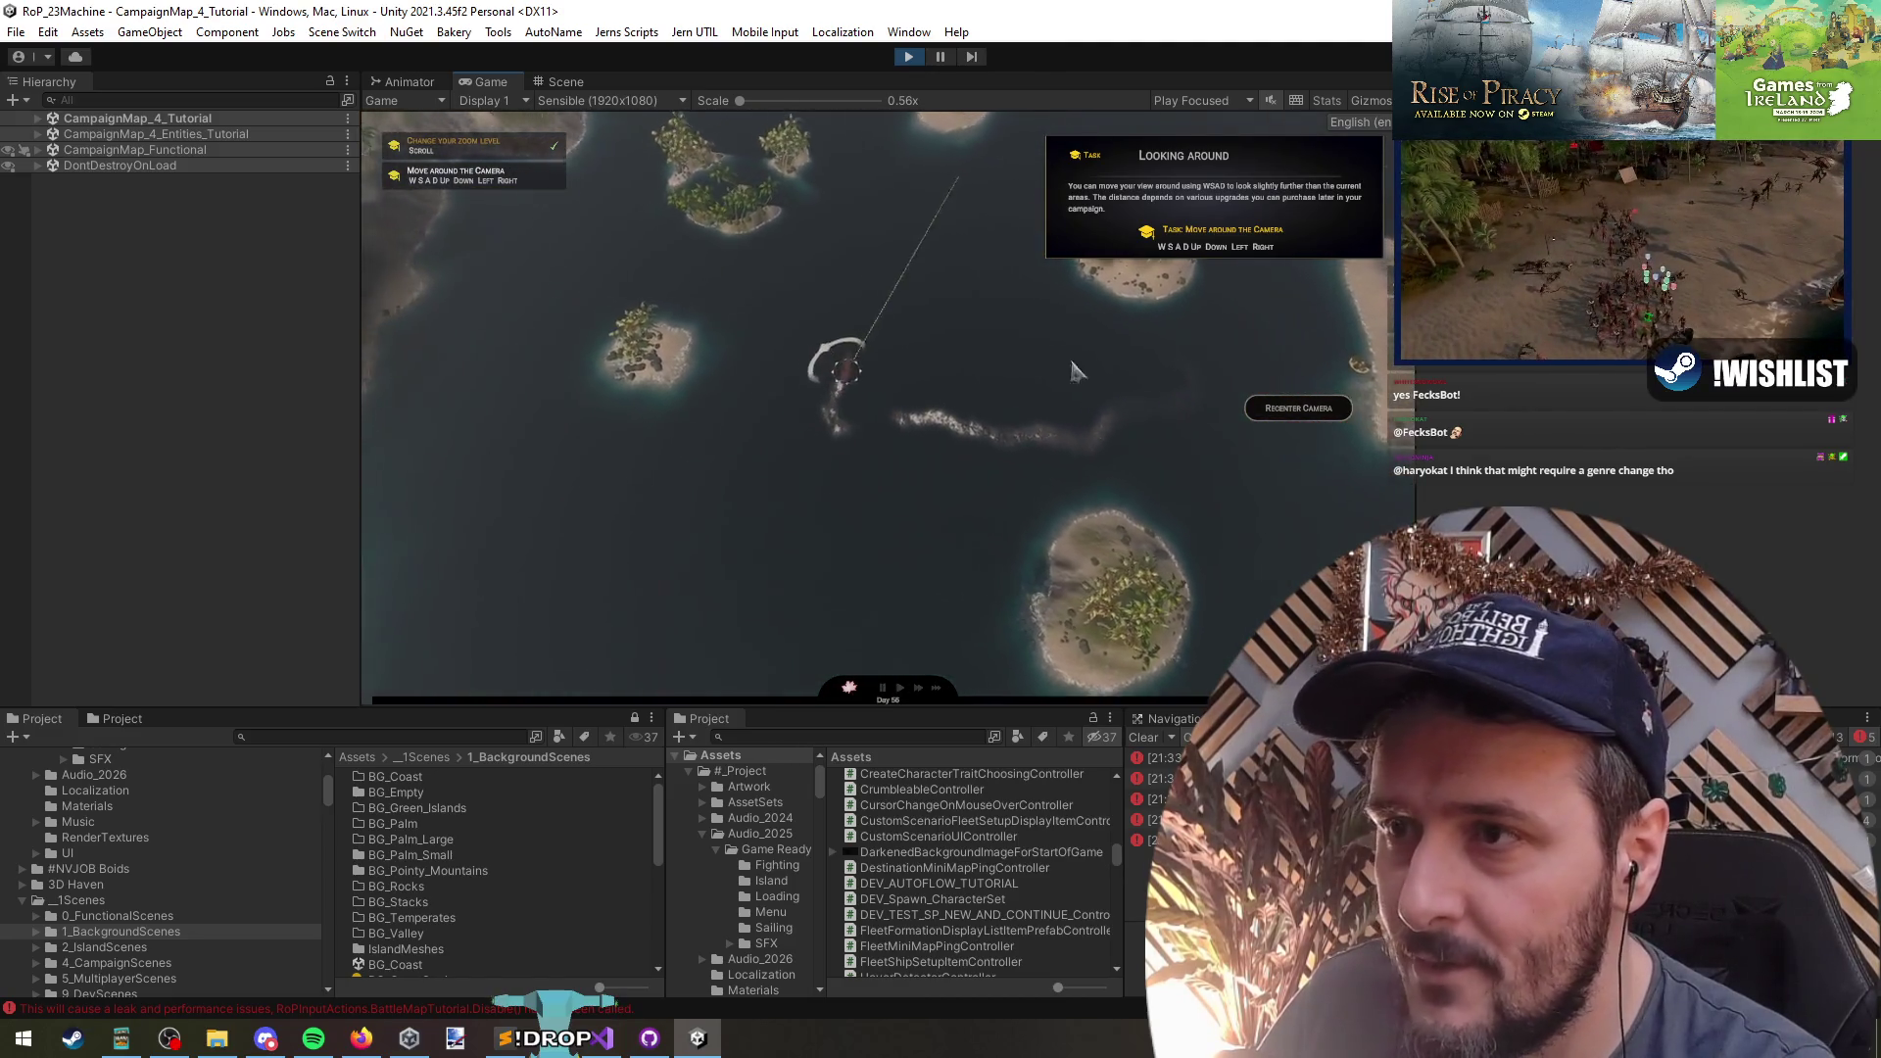
pyautogui.click(1195, 261)
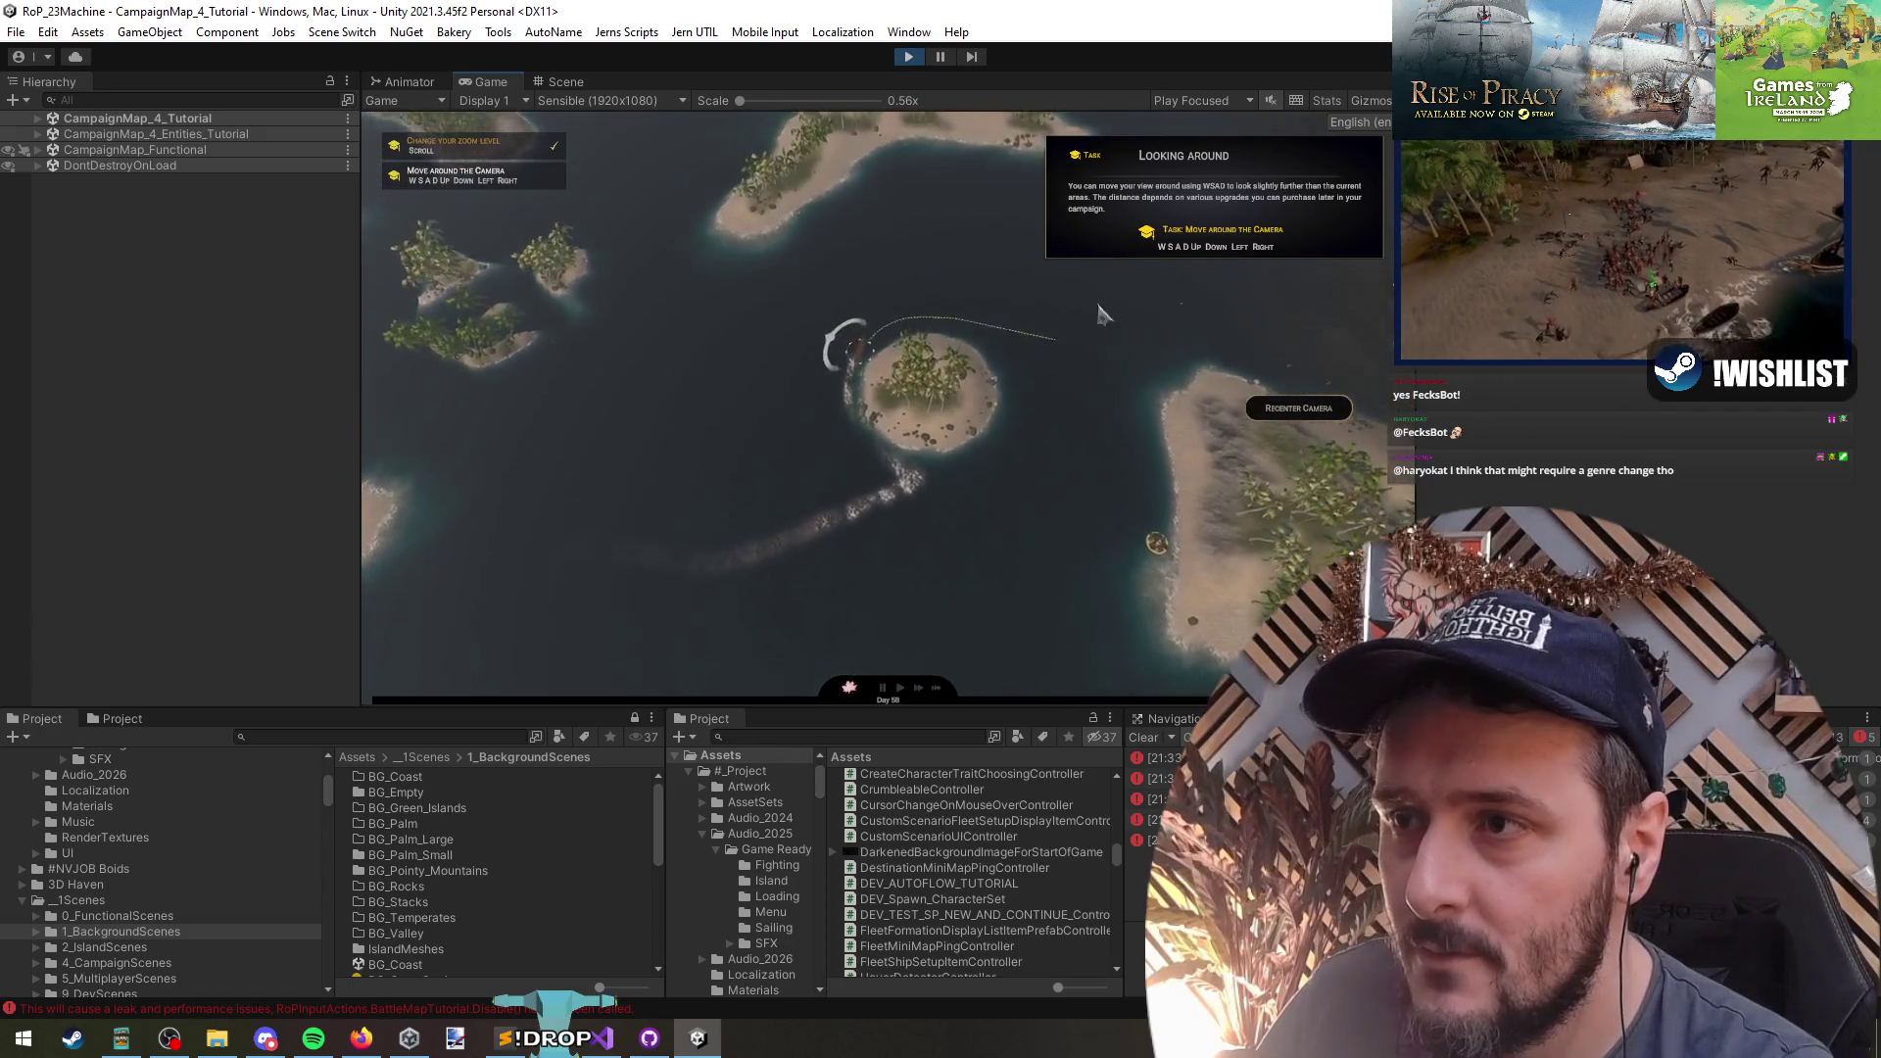
pyautogui.click(862, 410)
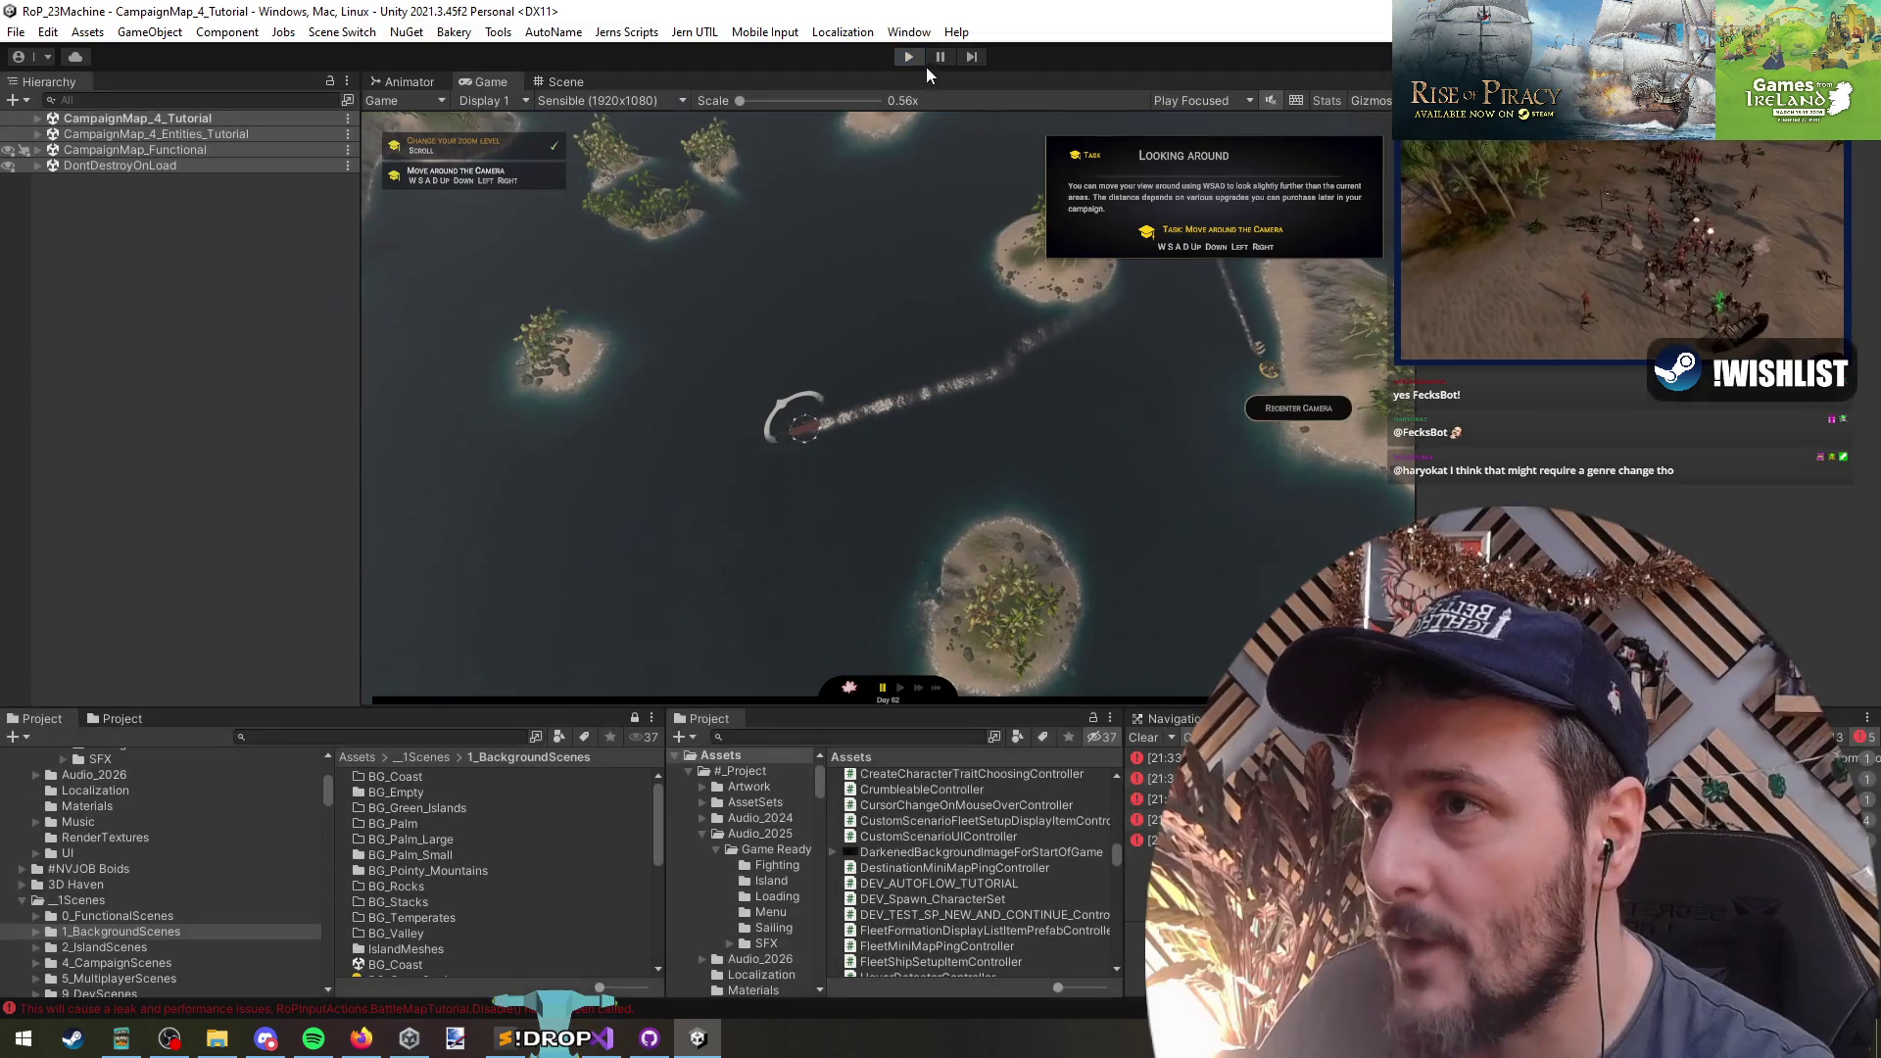
pyautogui.click(909, 57)
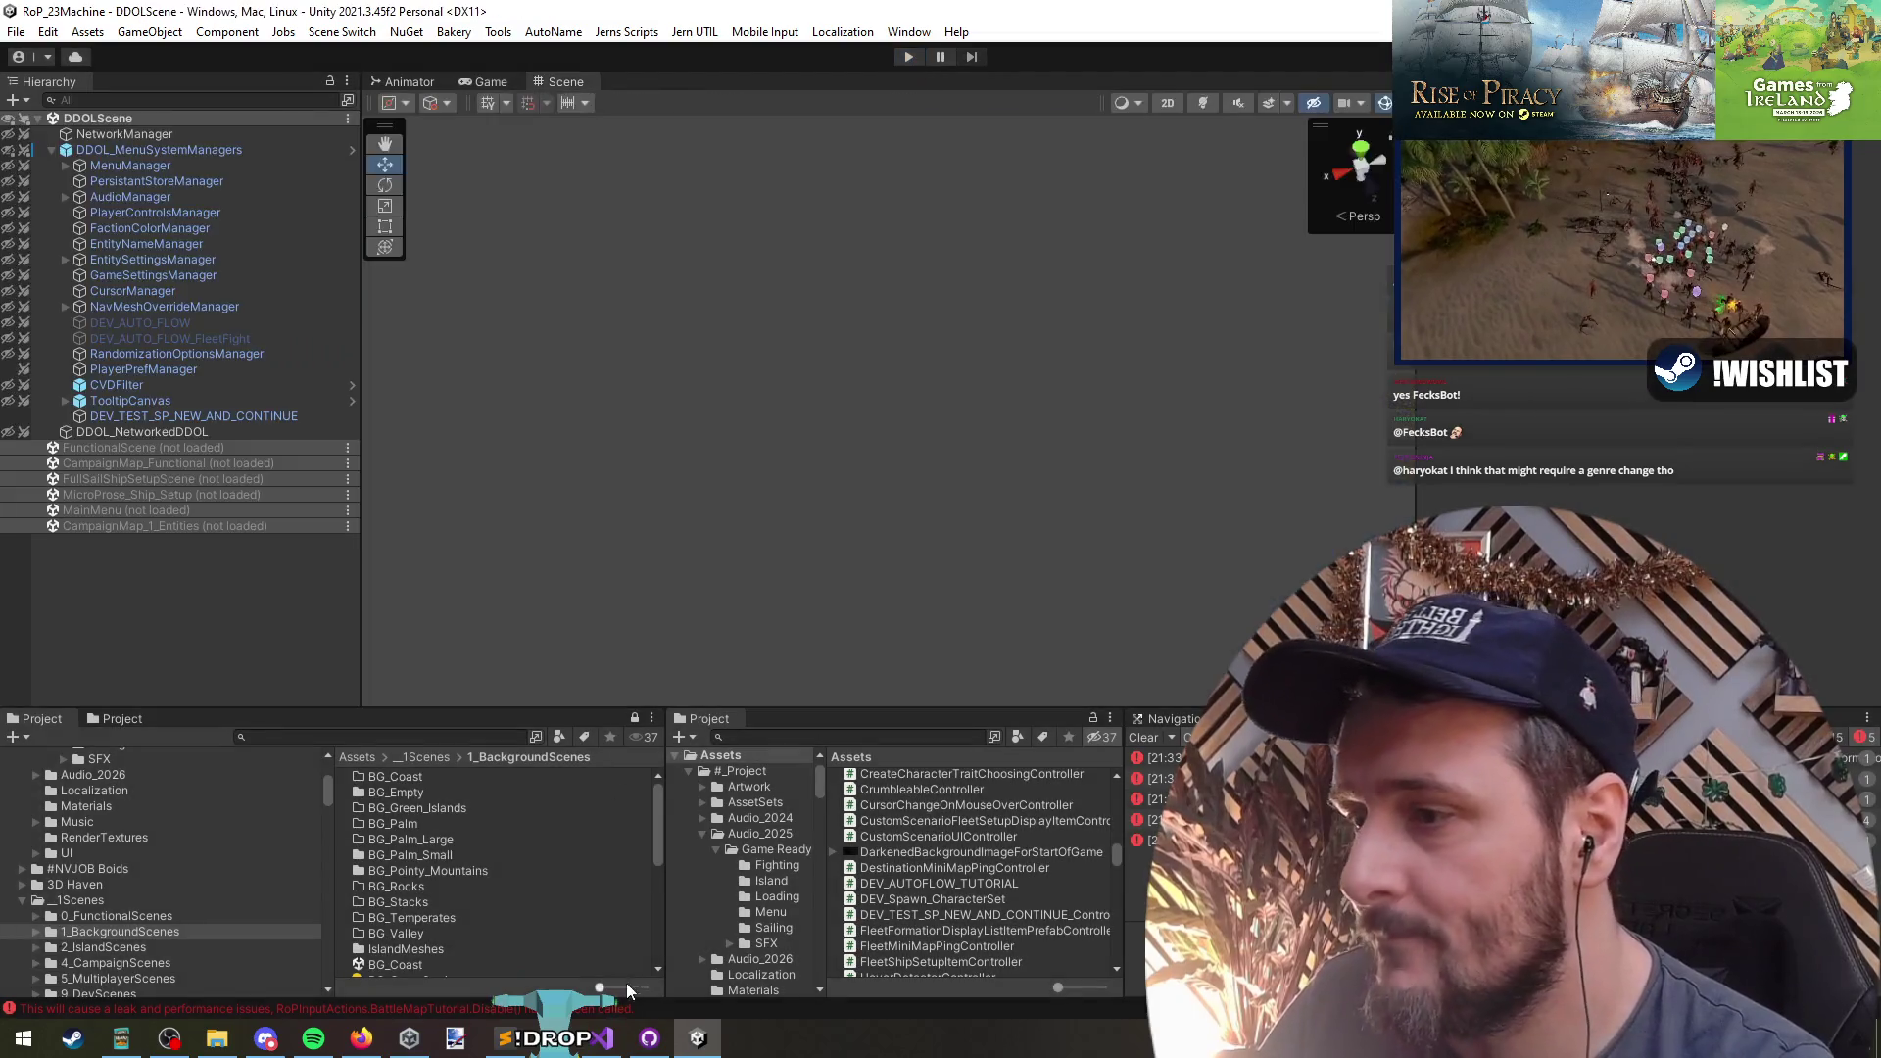
# - Restart the playtest, begin the campaign, and open the console error at CampaignTutorialController.cs LateUpdate
pyautogui.click(602, 1039)
pyautogui.press('Down')
pyautogui.press('Down')
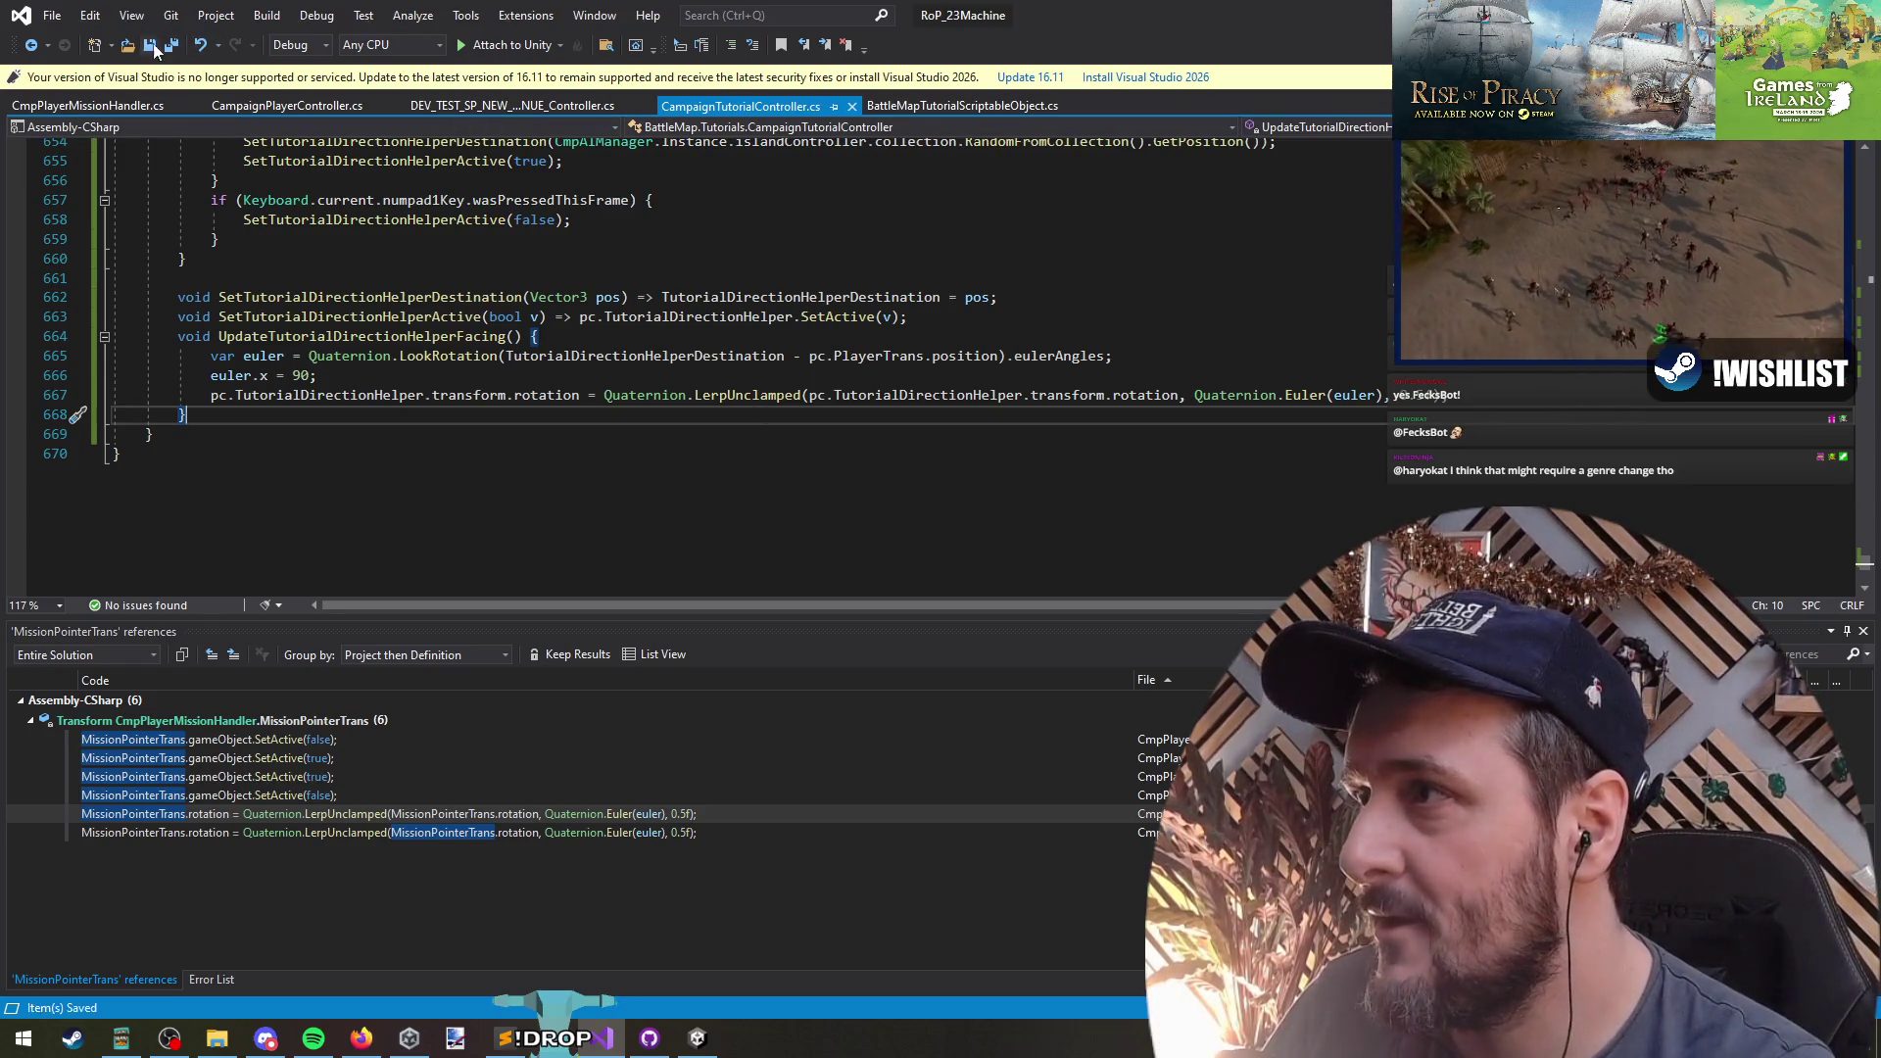
pyautogui.hotkey('alt', 'Tab')
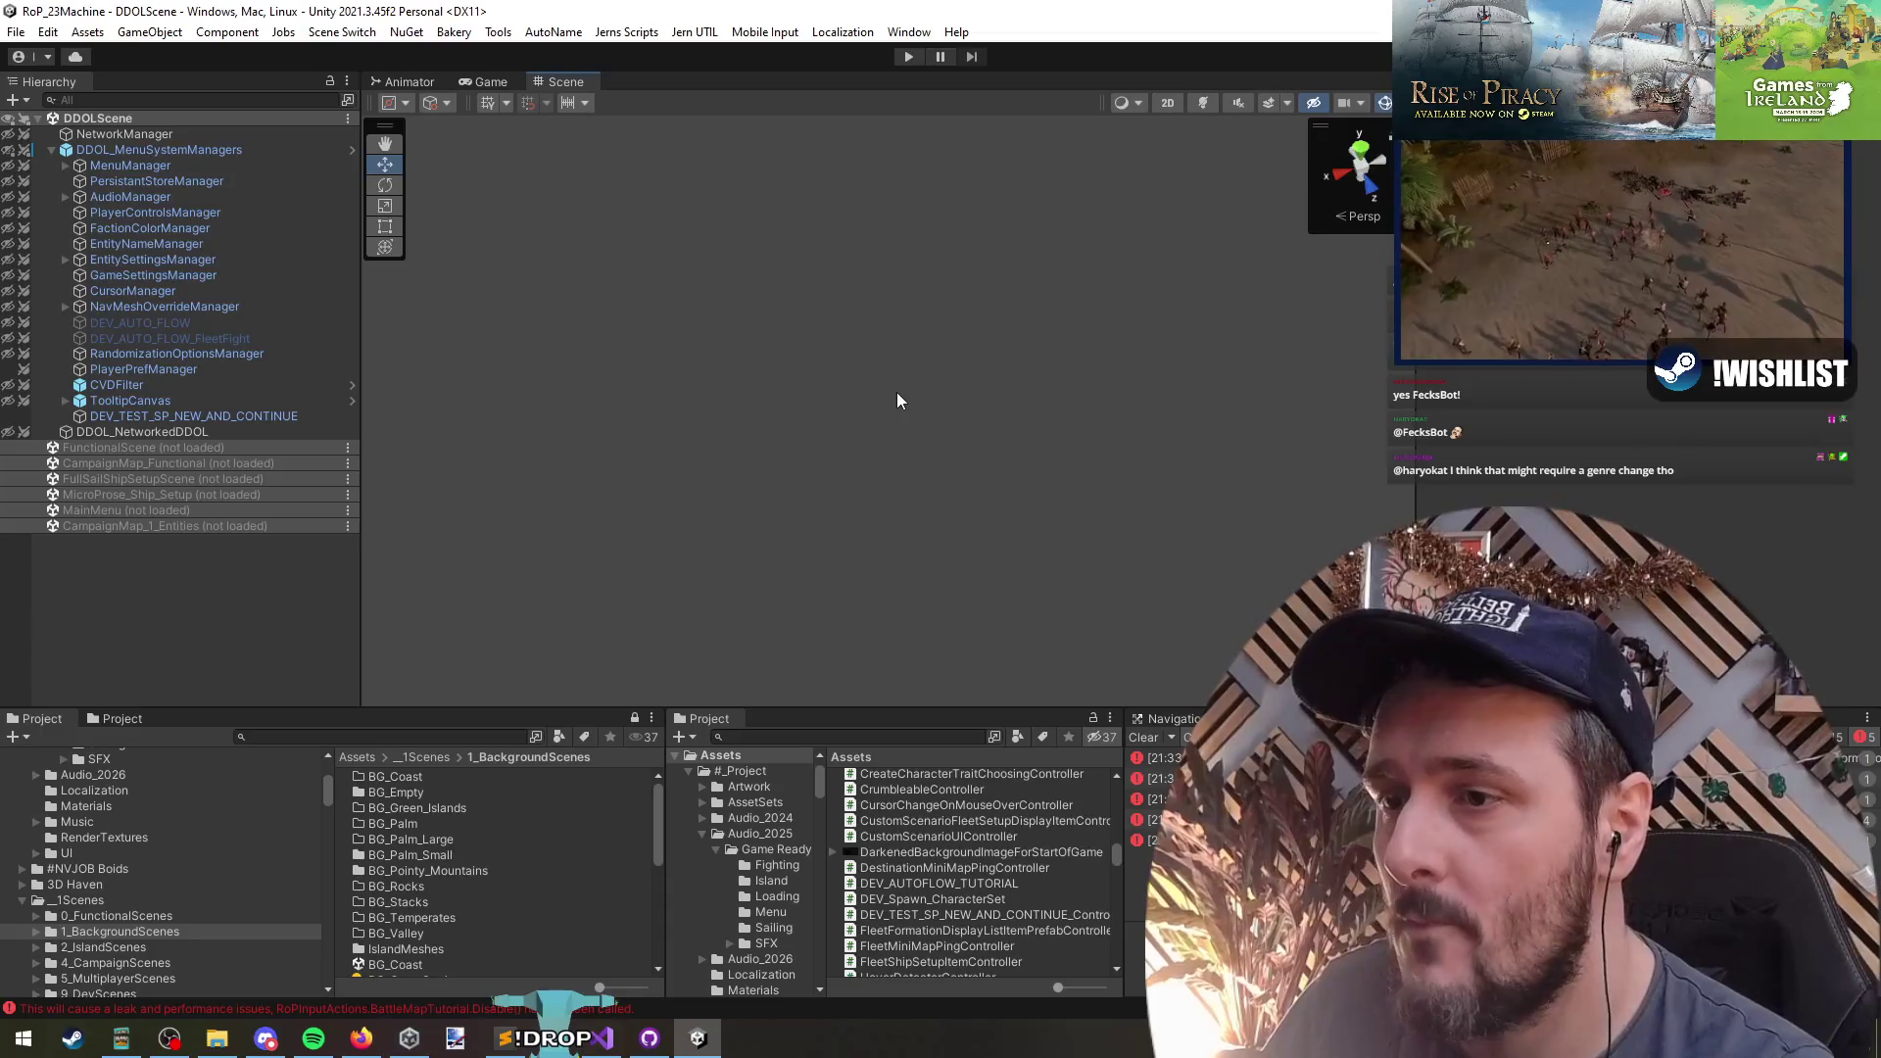
pyautogui.click(906, 59)
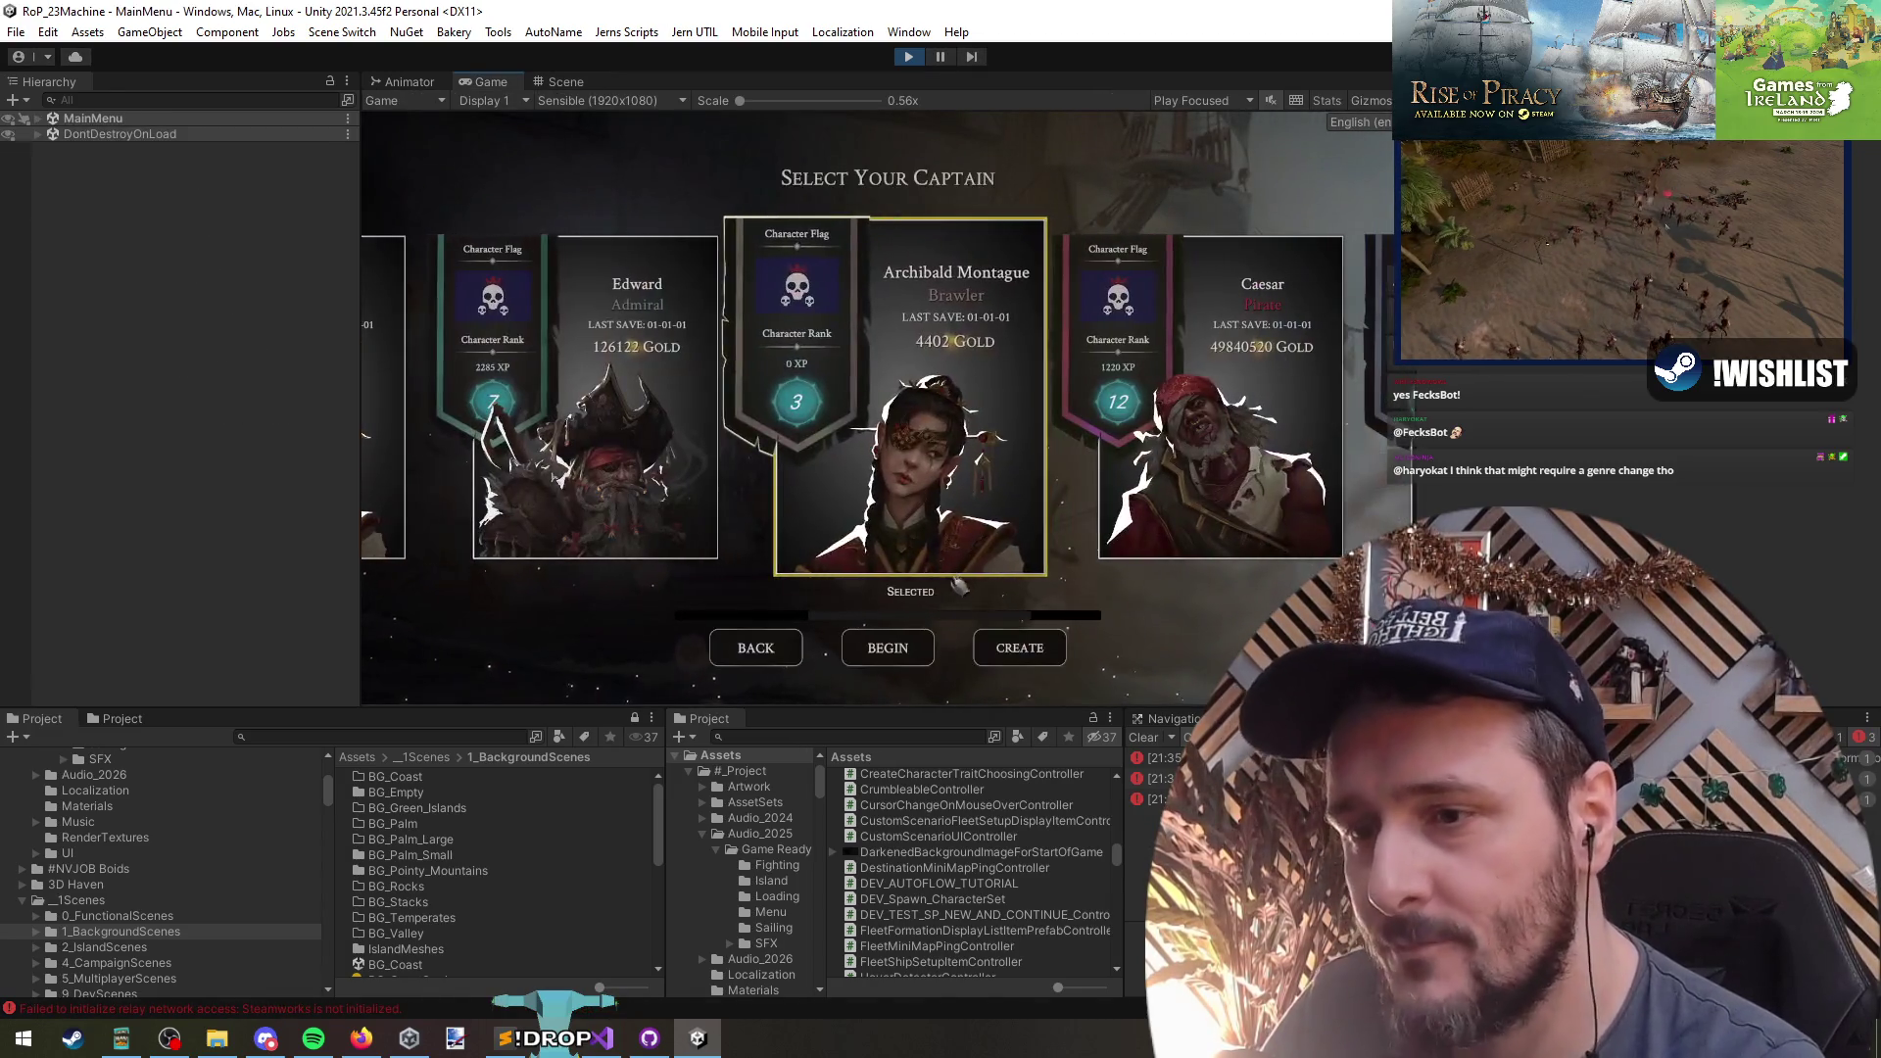
pyautogui.click(906, 644)
pyautogui.click(1151, 819)
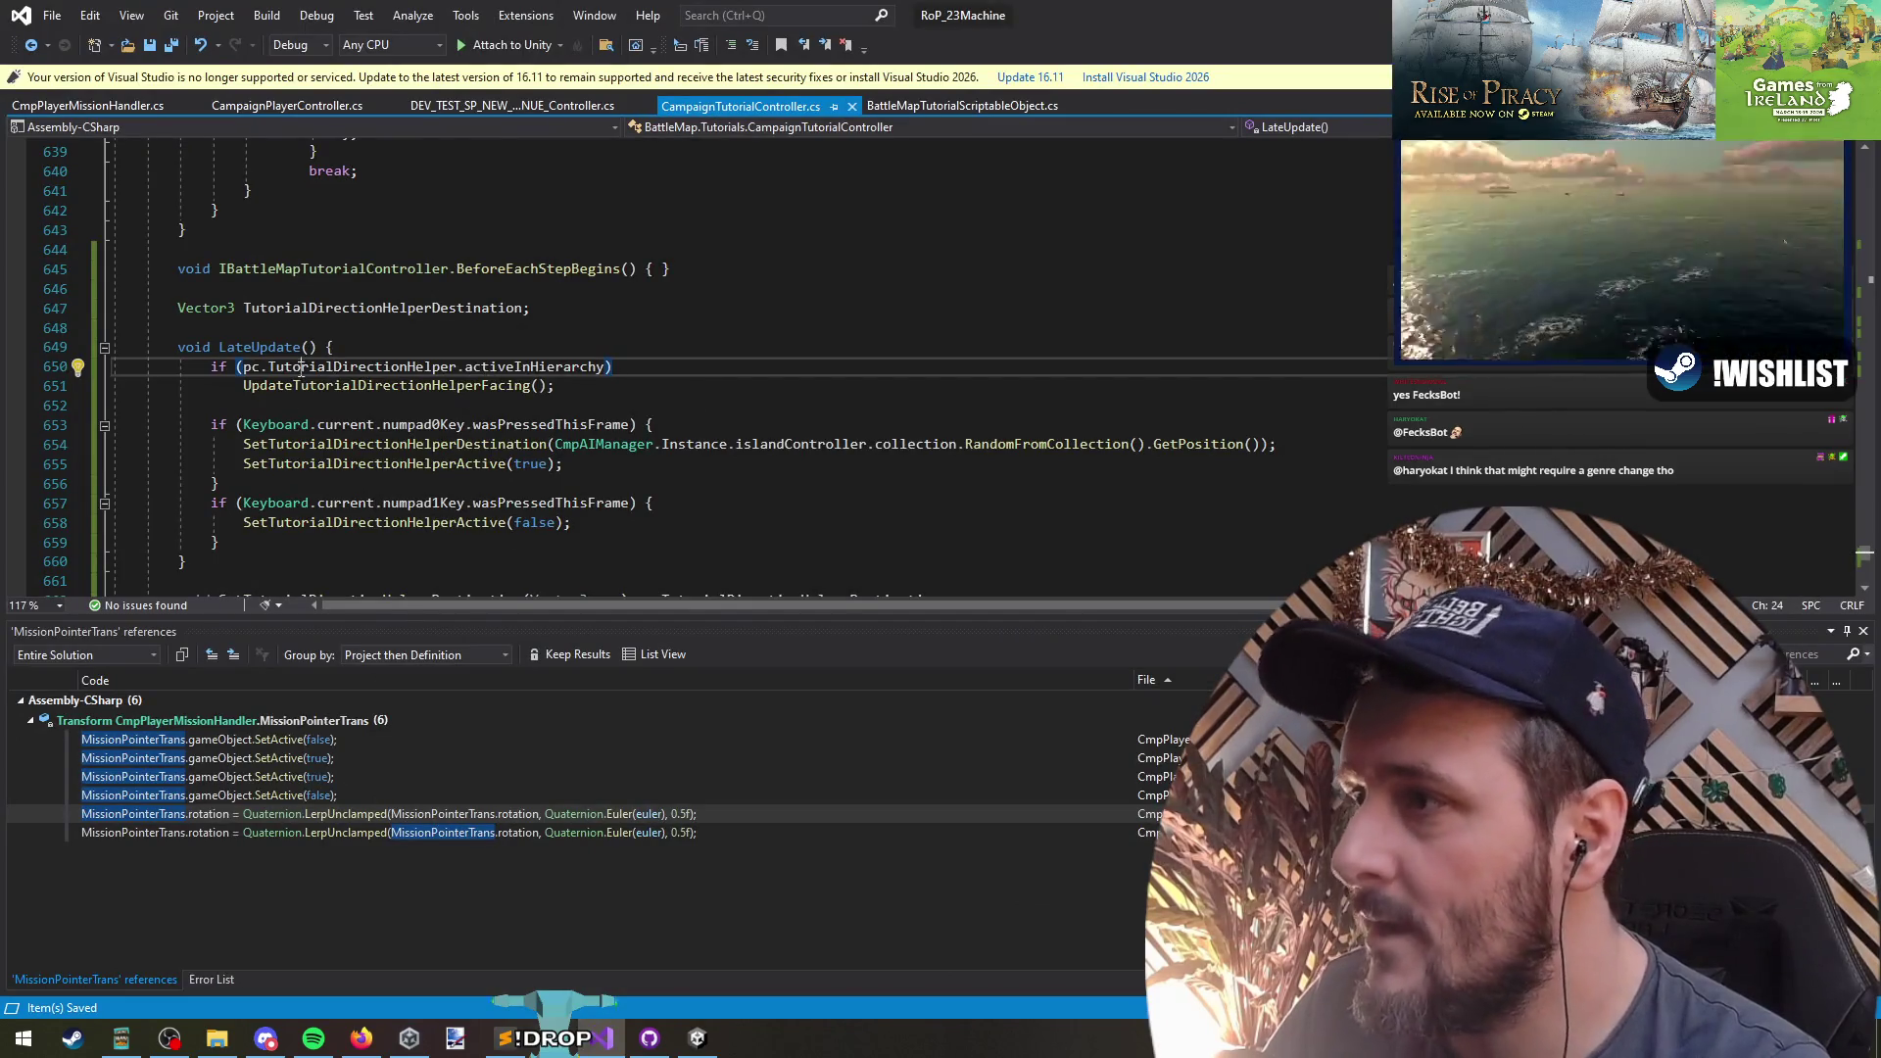
# - Add an 'if (pc == null) return;' guard as the first line of LateUpdate
pyautogui.click(333, 366)
pyautogui.press('Up')
pyautogui.press('Return')
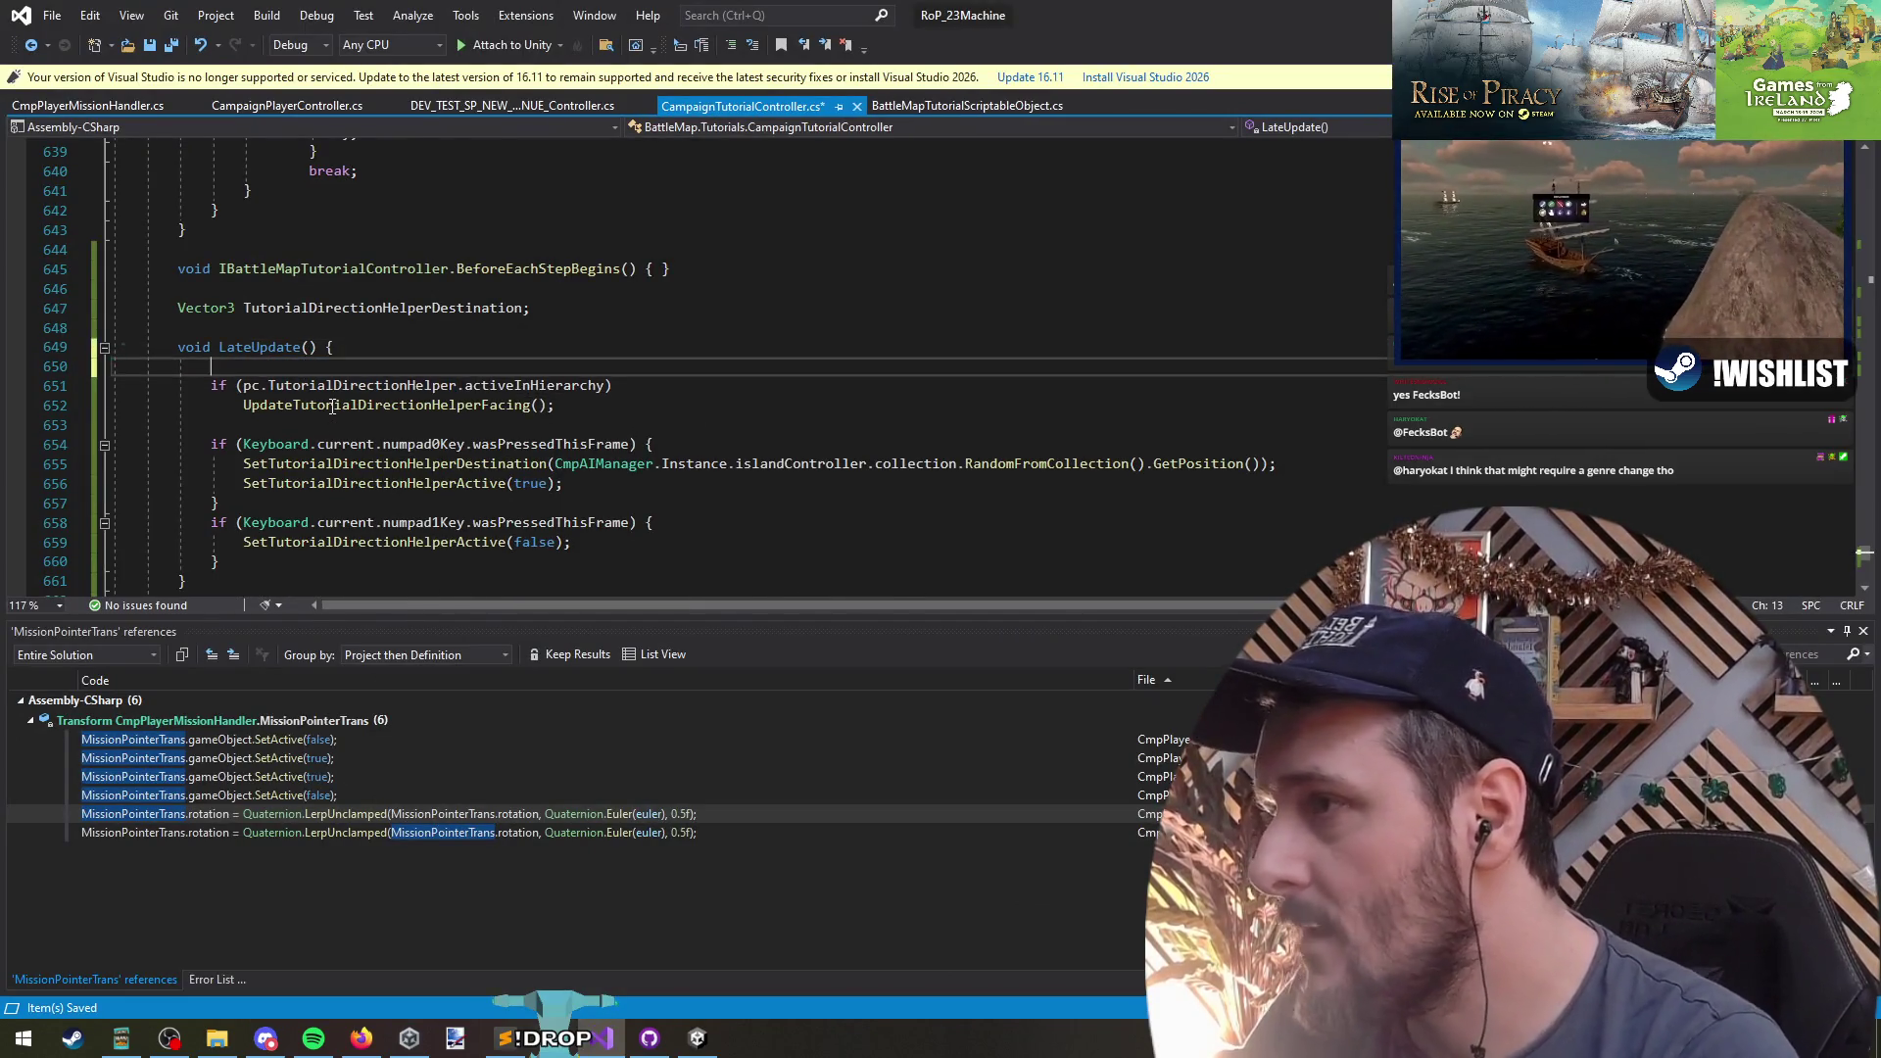
pyautogui.write('if(pc == null)')
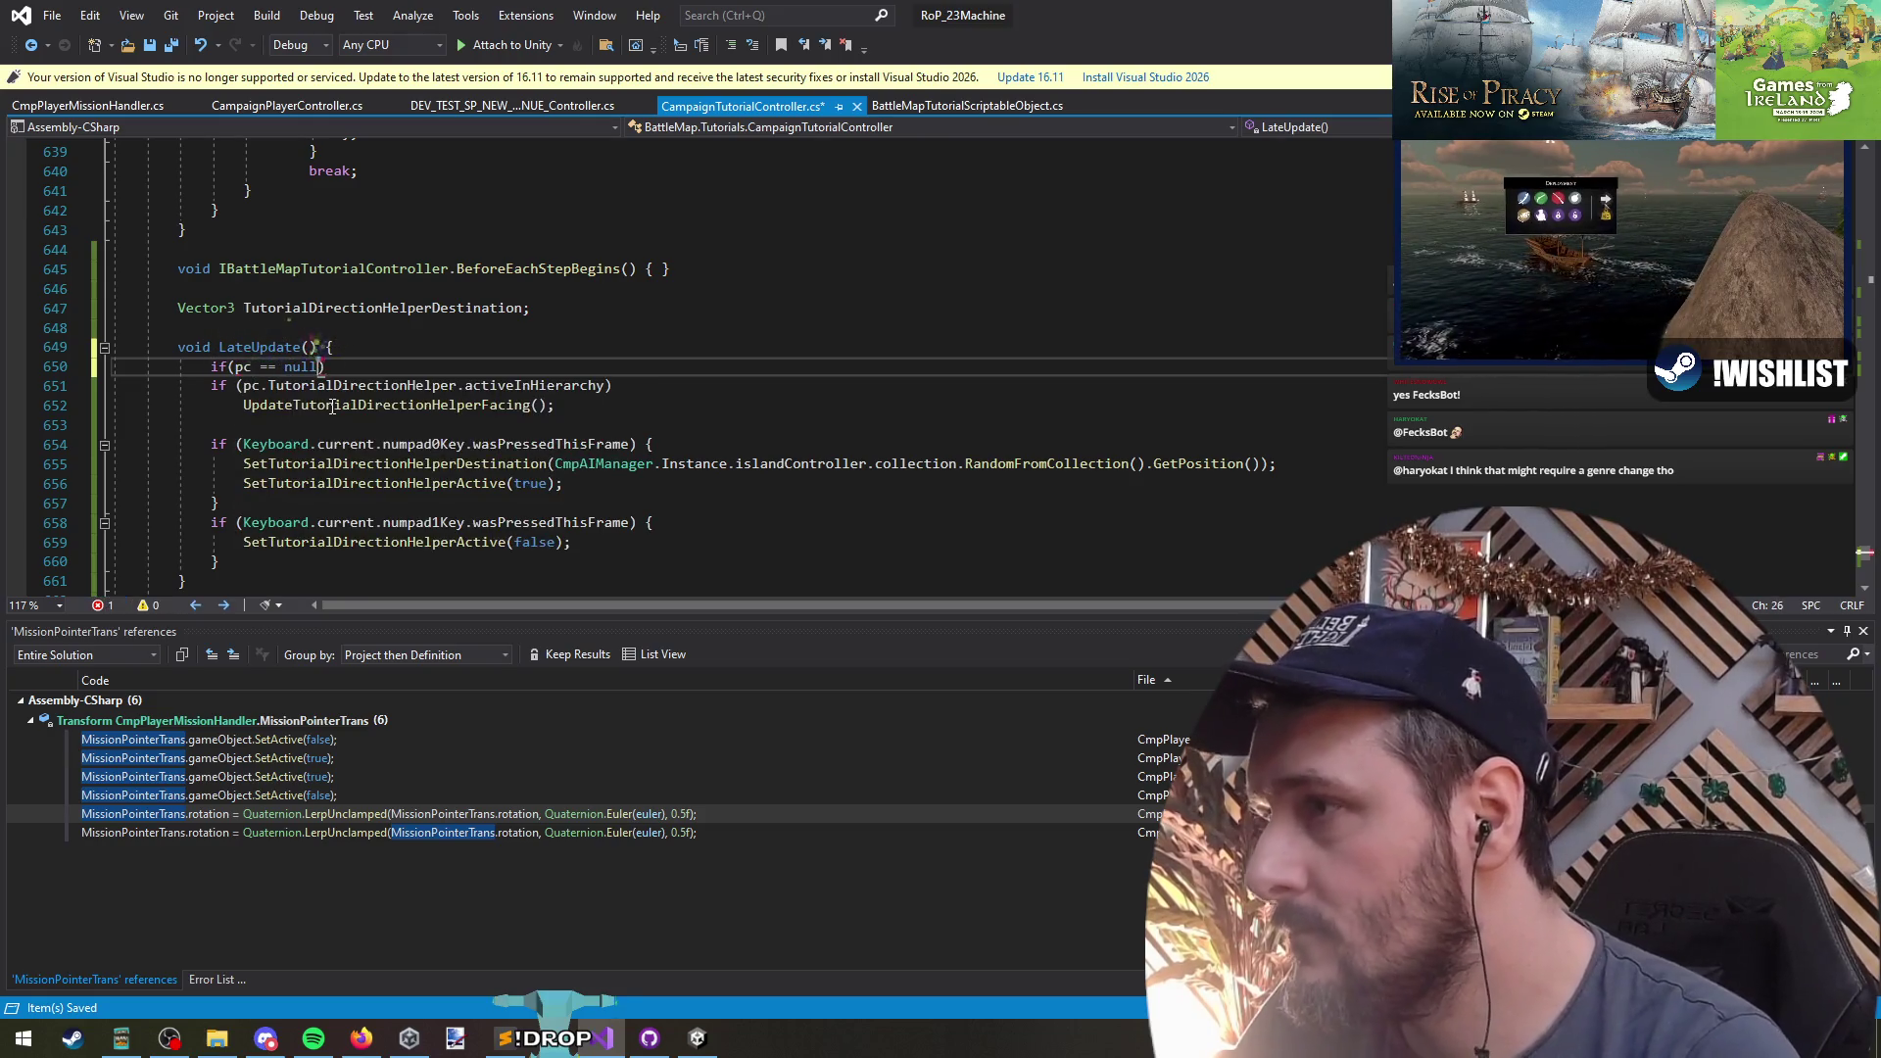
pyautogui.write(' return;')
pyautogui.press('Return')
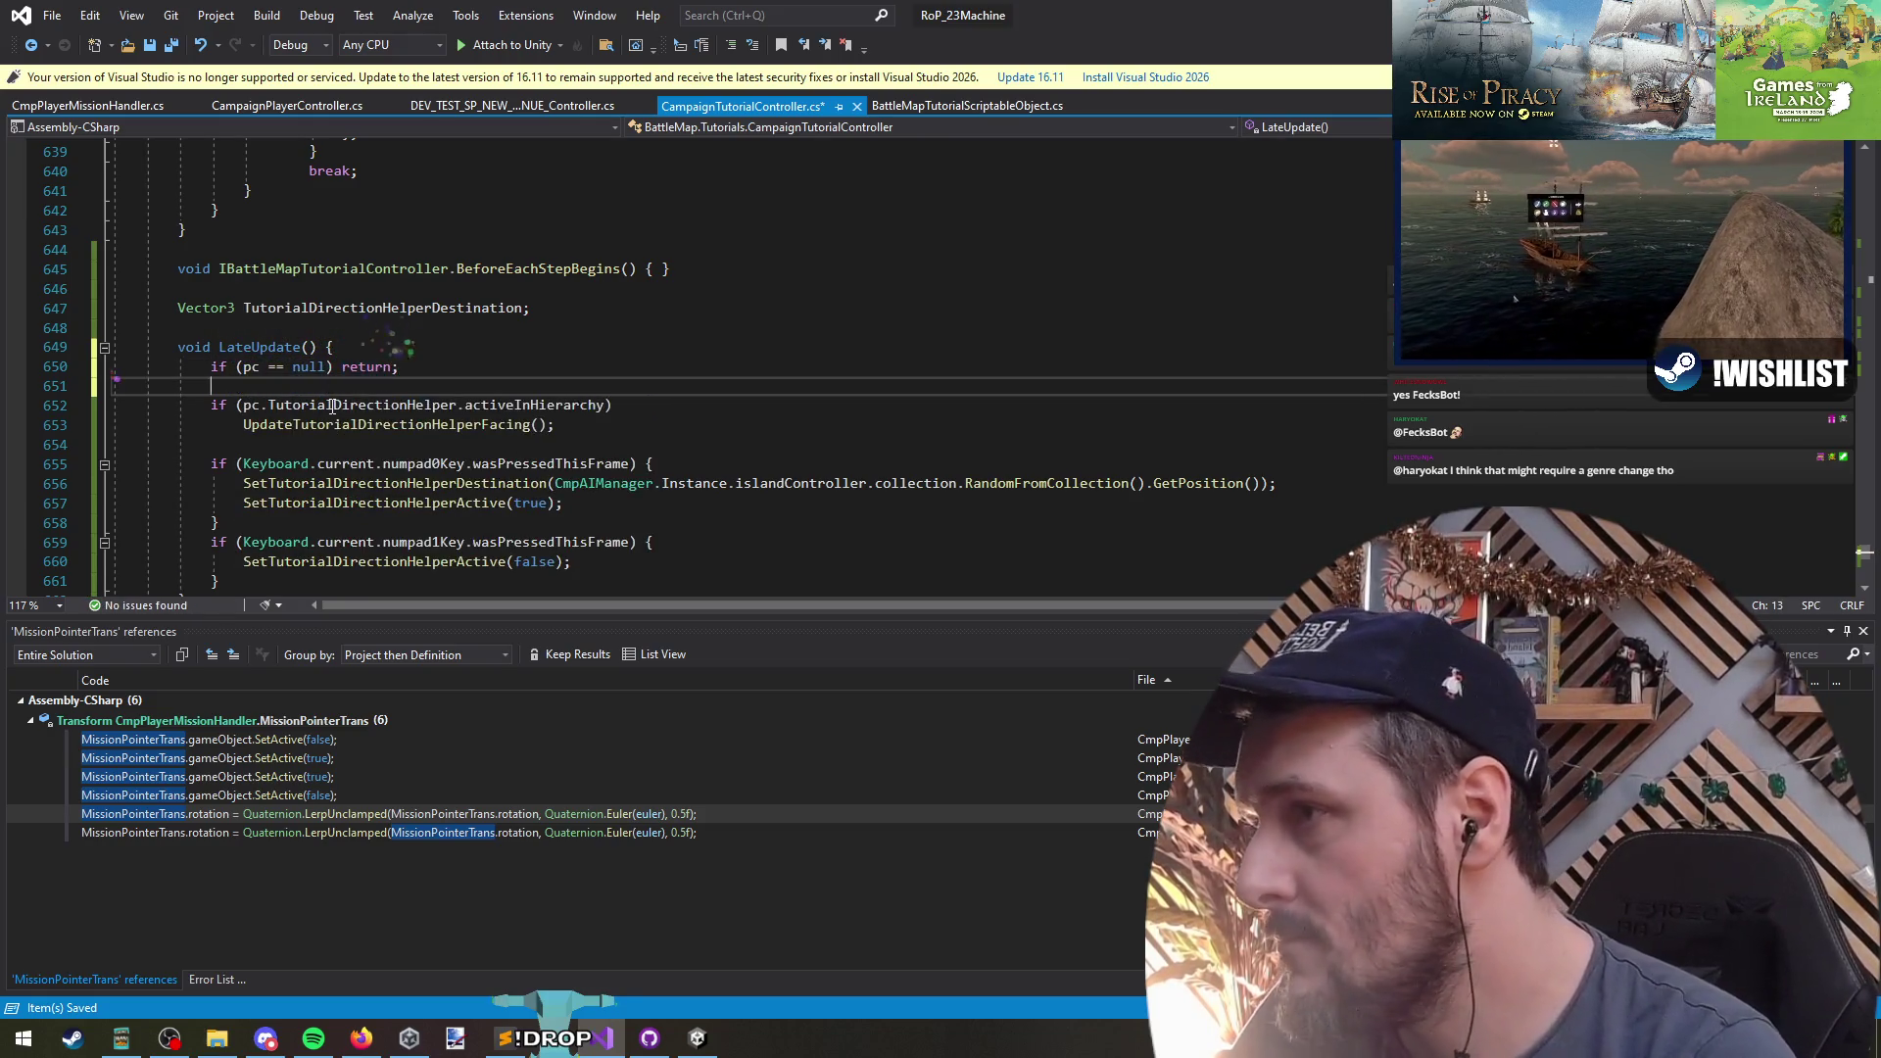
pyautogui.press('Down')
pyautogui.hotkey('ctrl', 'Right')
pyautogui.hotkey('ctrl', 'Right')
pyautogui.press('Up')
pyautogui.hotkey('alt', 'Tab')
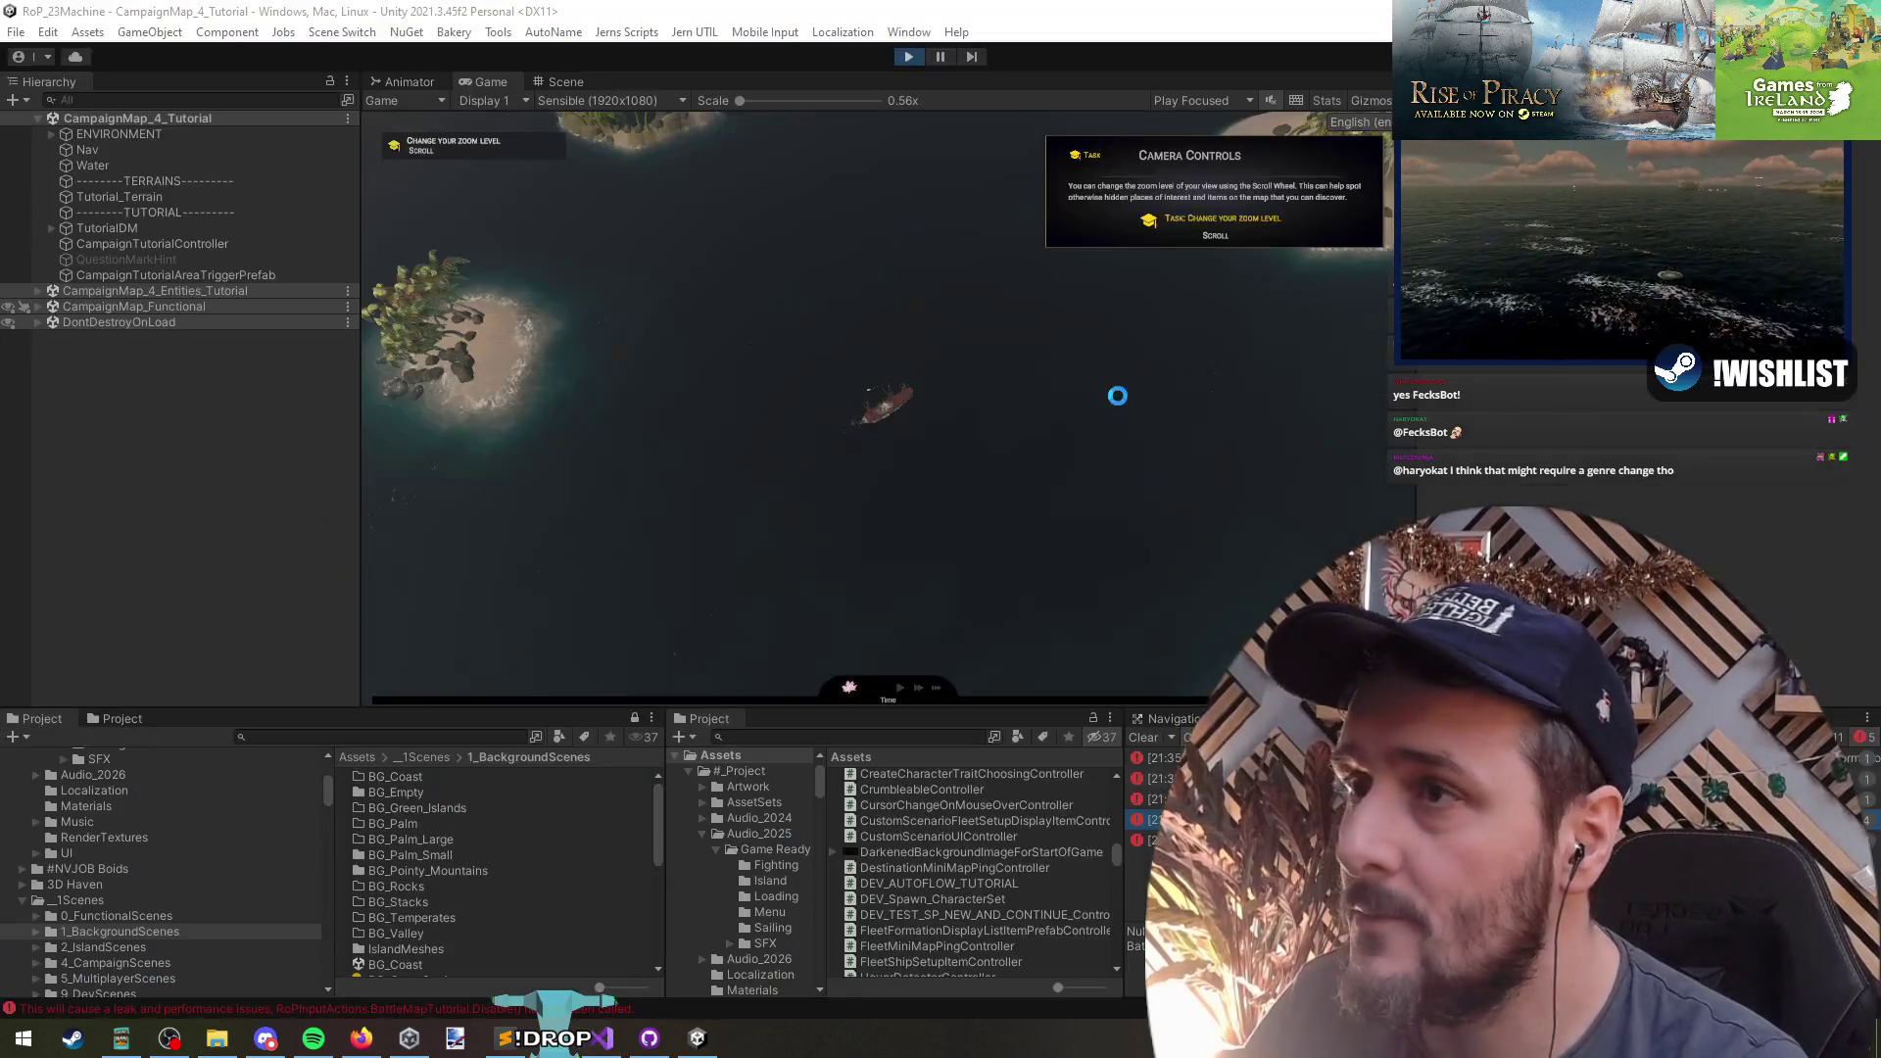
# - Stop and restart Play mode, then begin Tutorial 1 – Campaign with the null-check guard
pyautogui.click(910, 57)
pyautogui.click(911, 58)
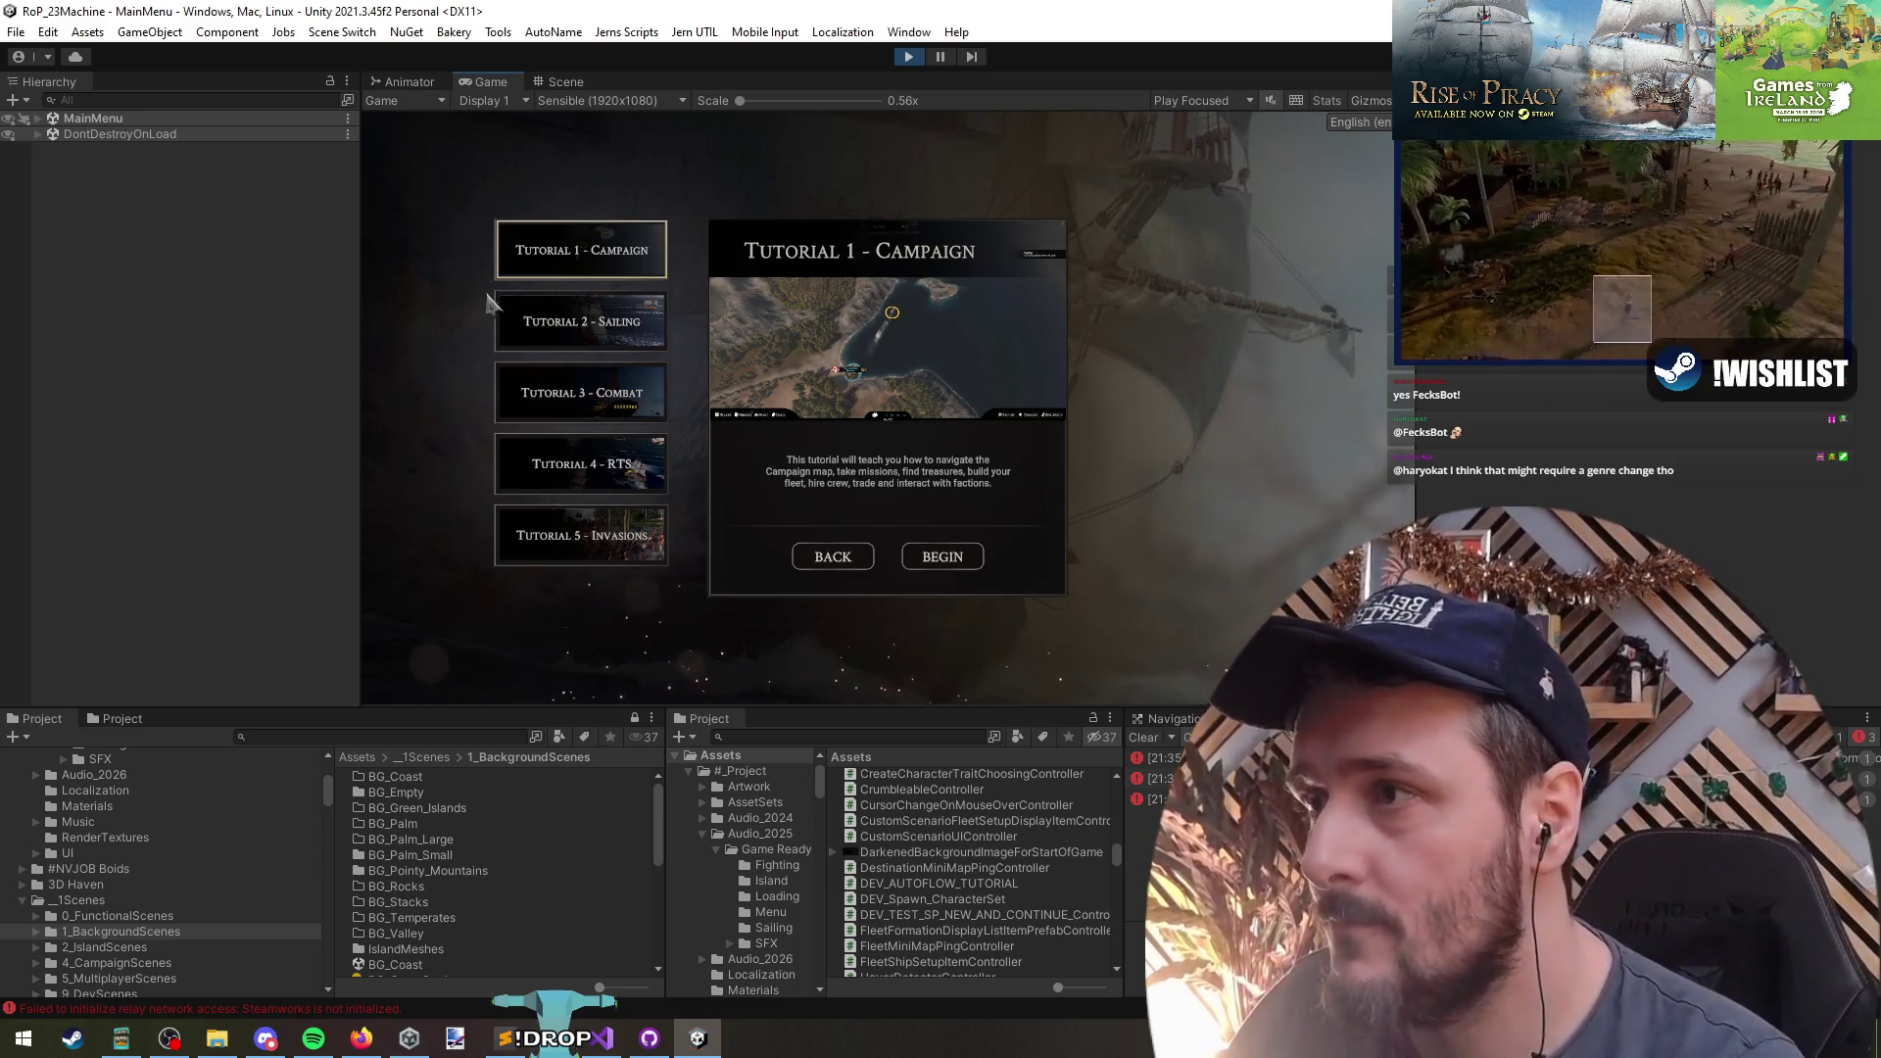
pyautogui.click(954, 554)
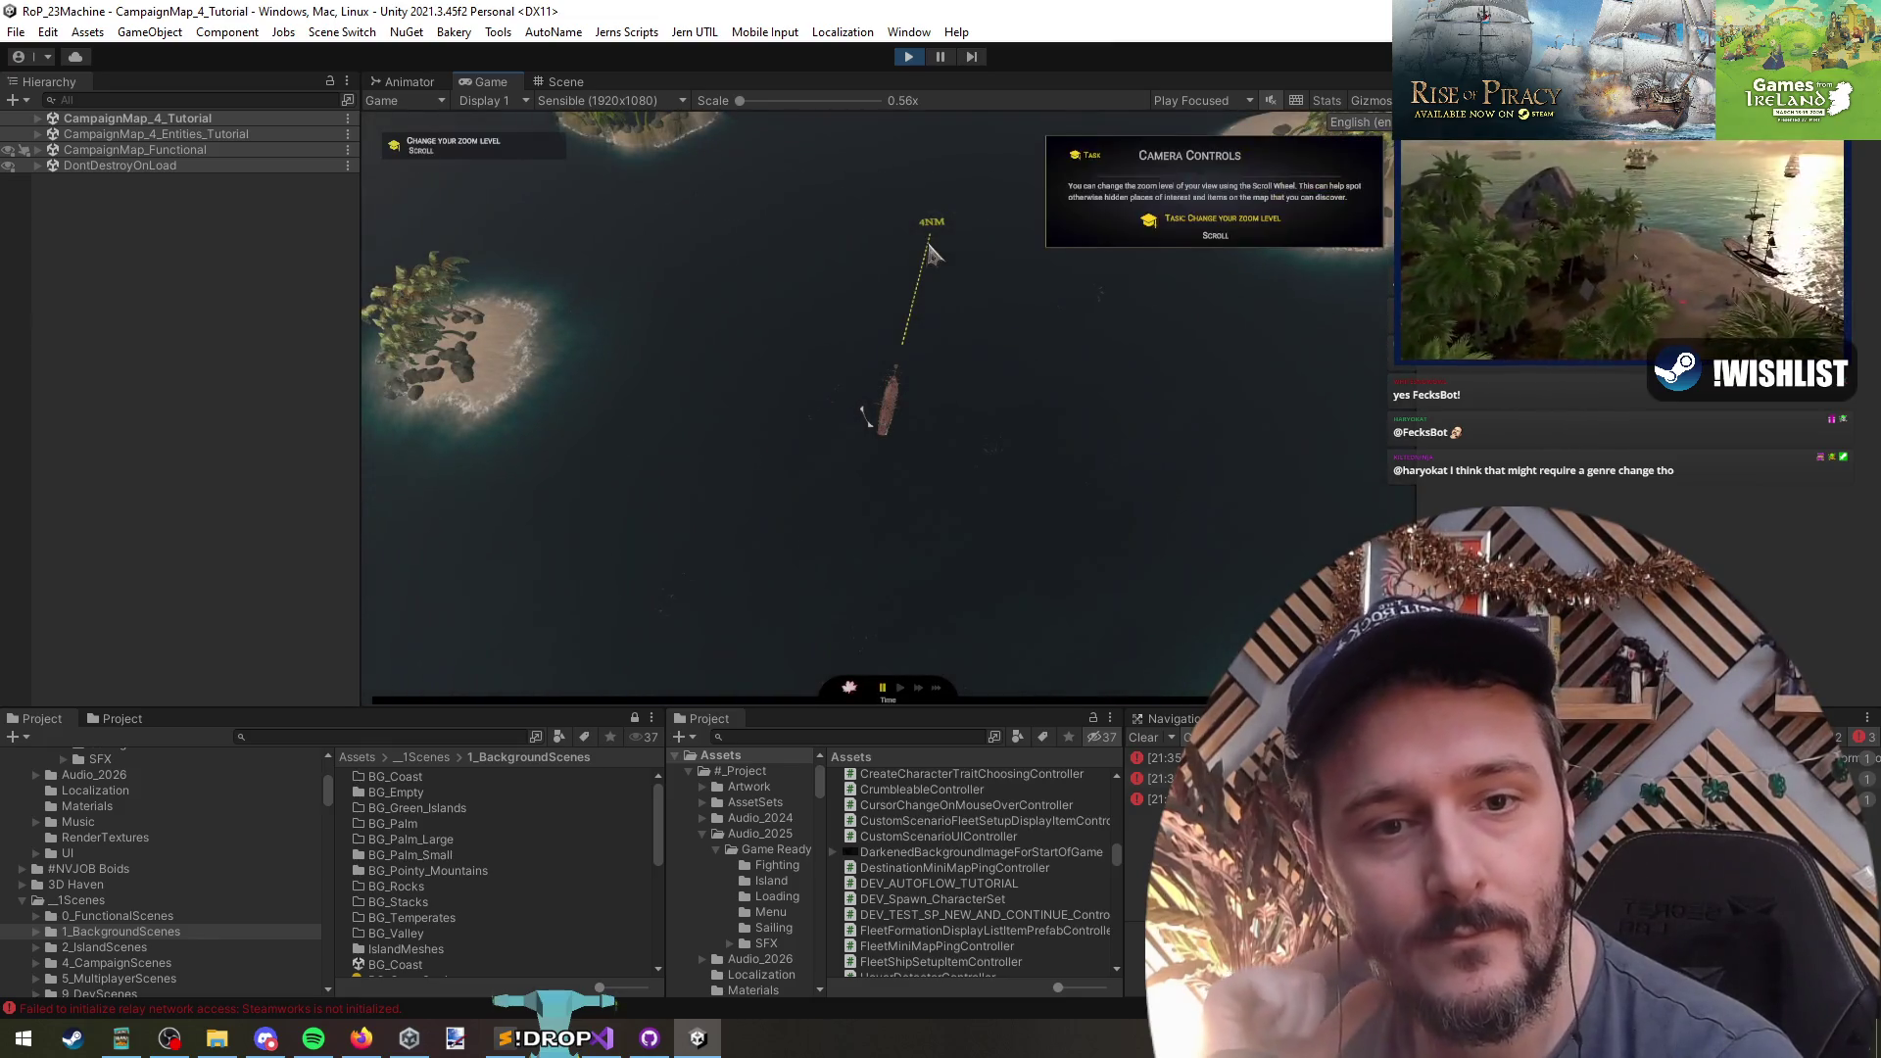
# - Dismiss the Character Stats and Exploration panels, fast-forward sailing, and leave the port screen
pyautogui.scroll(-3, 784, 297)
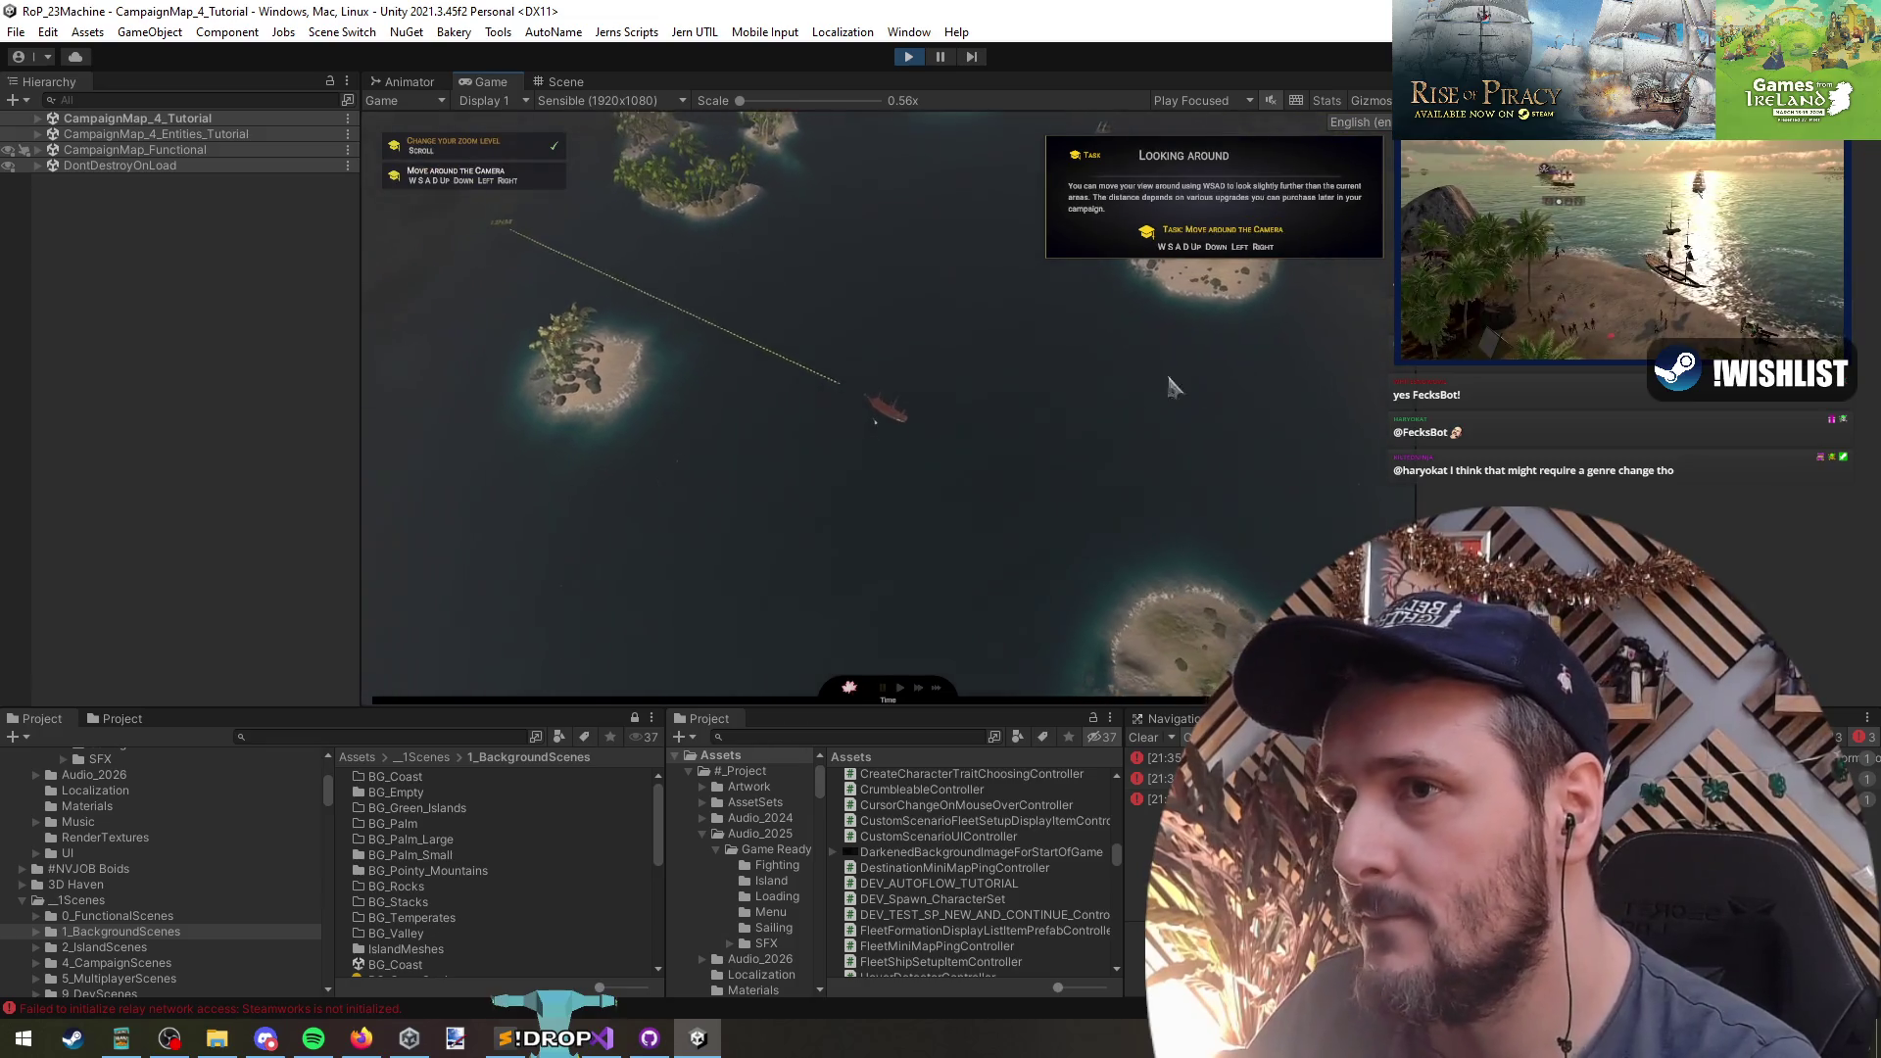
pyautogui.press('d')
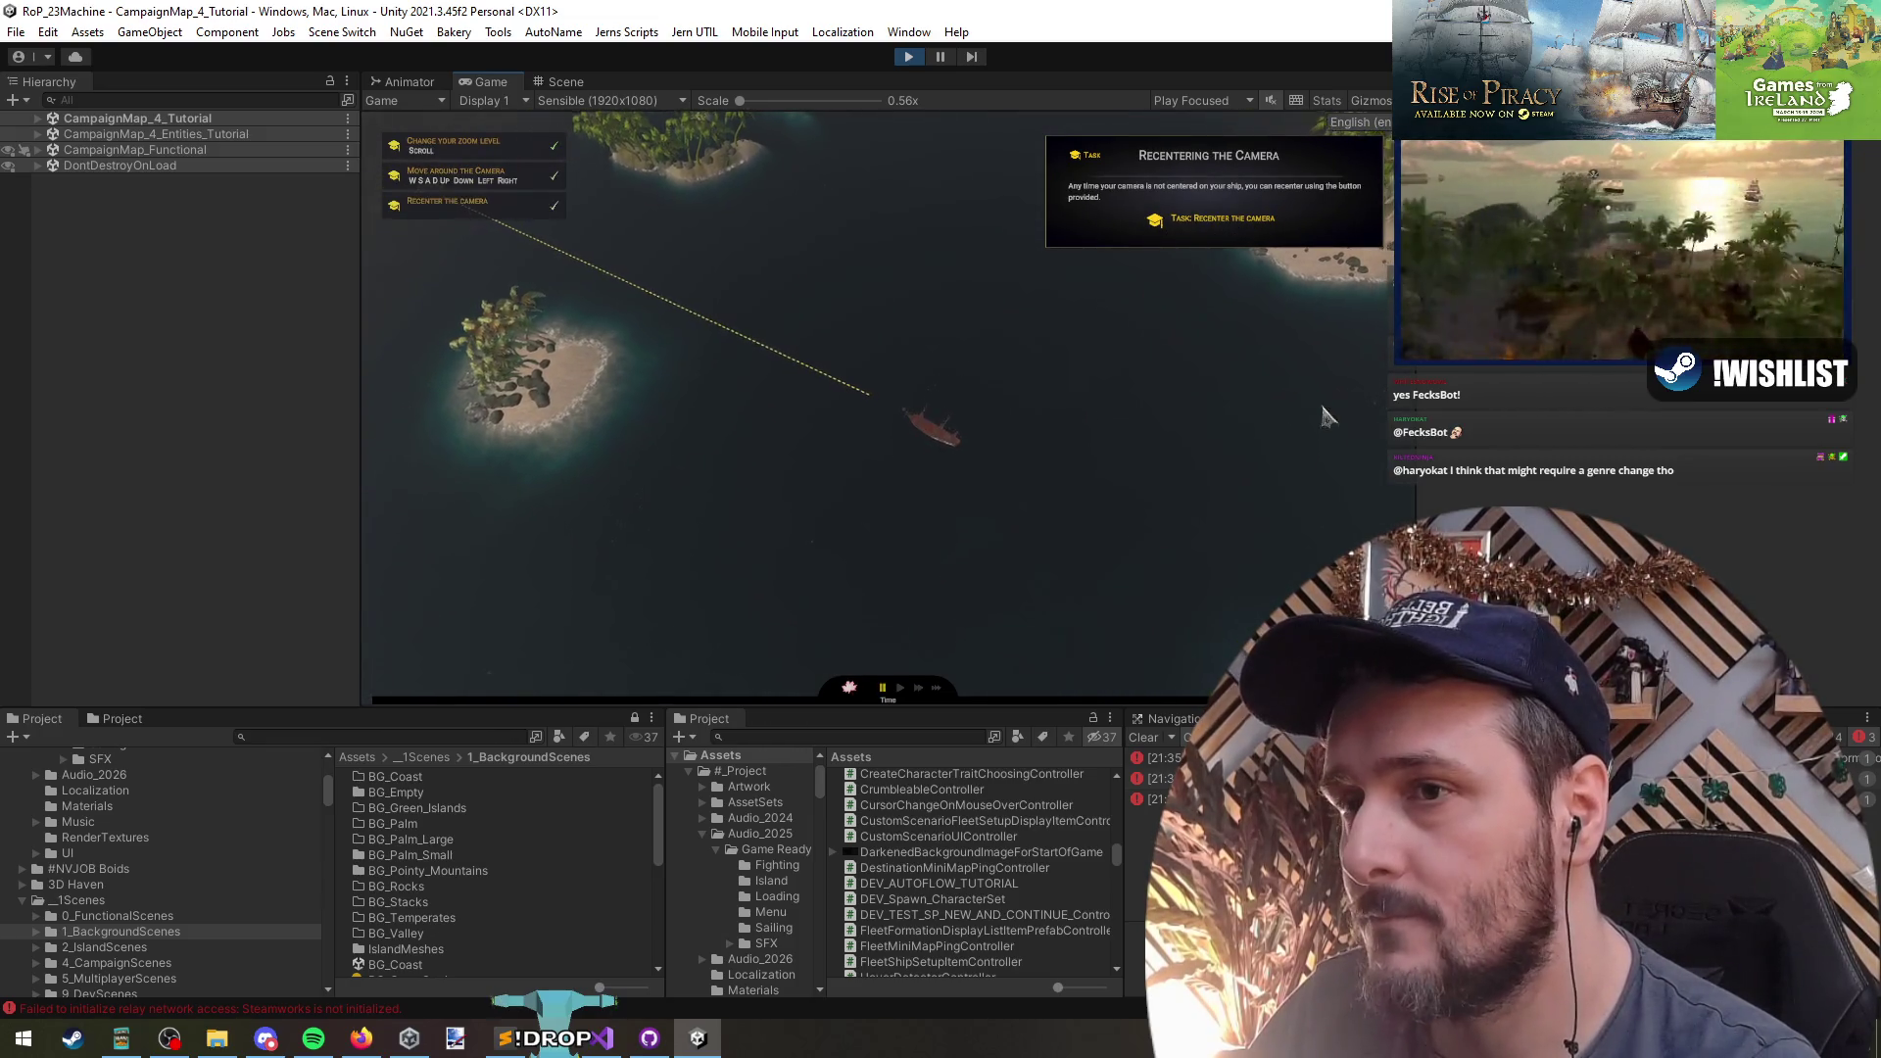
pyautogui.click(1220, 224)
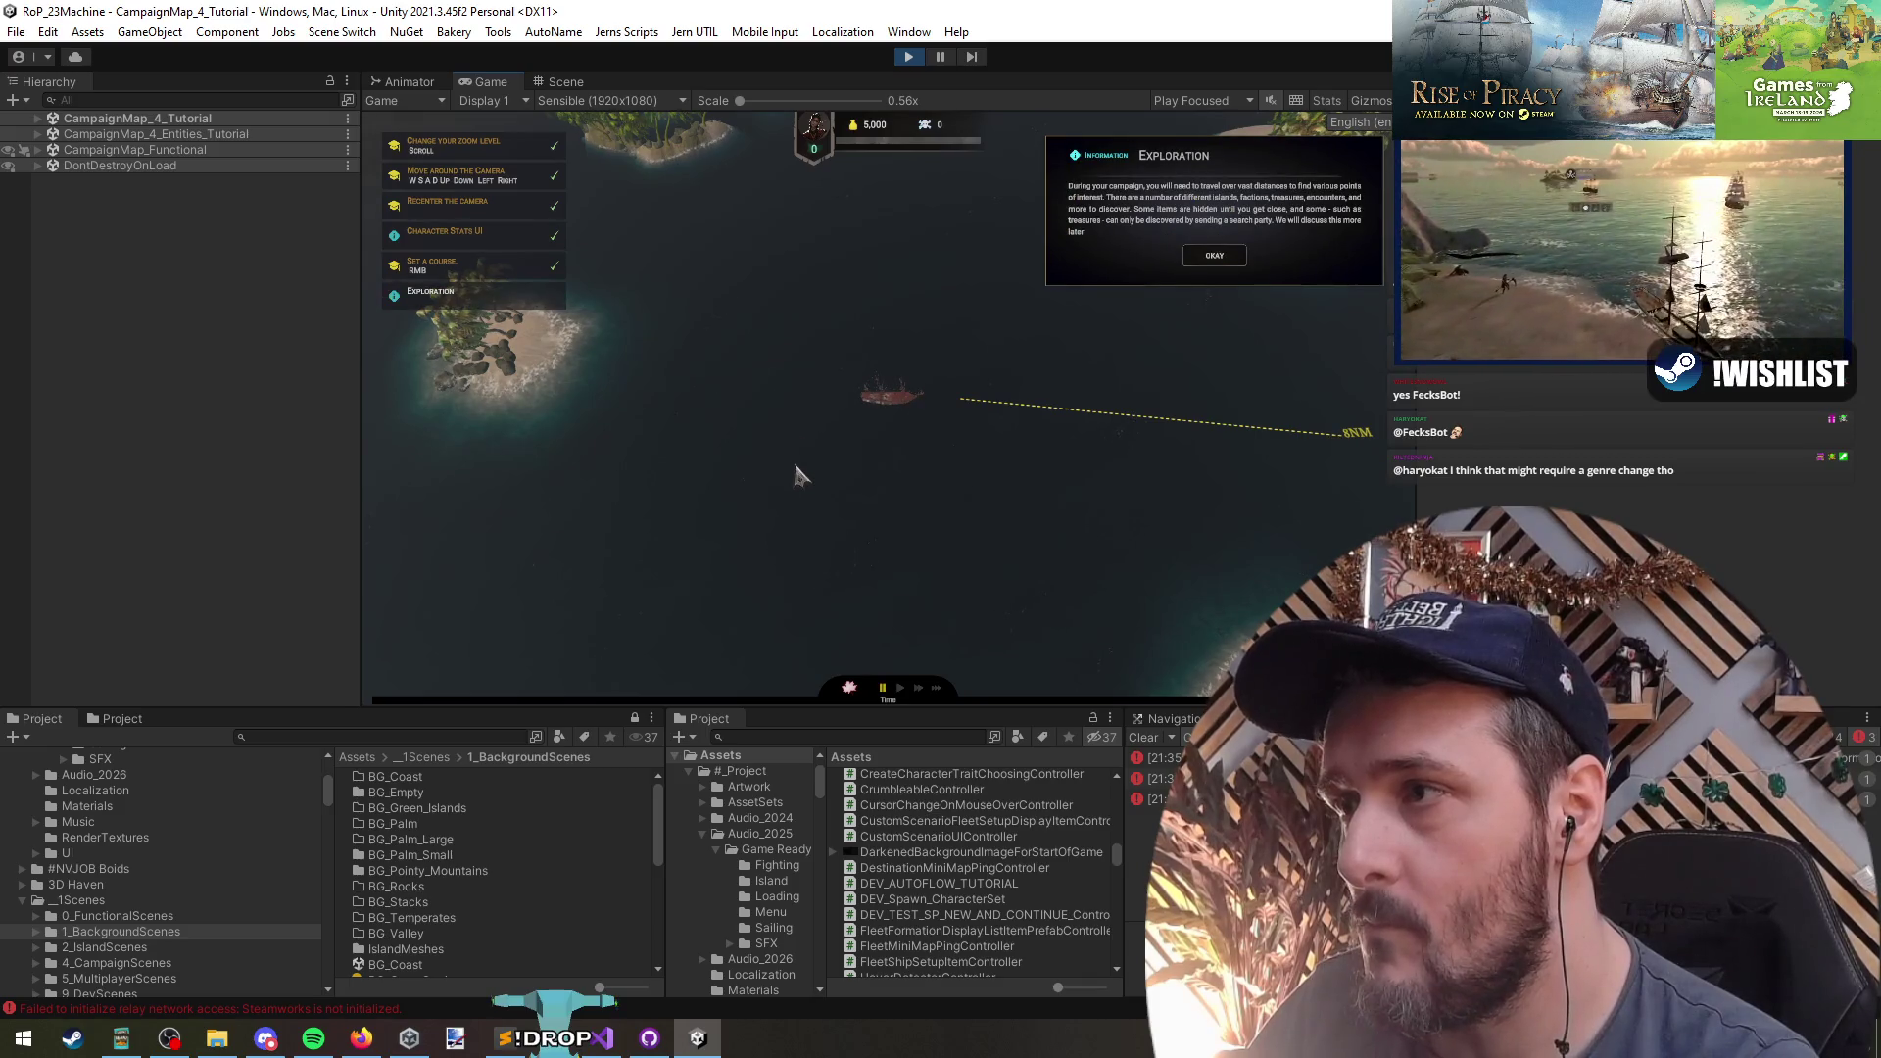
pyautogui.click(1214, 256)
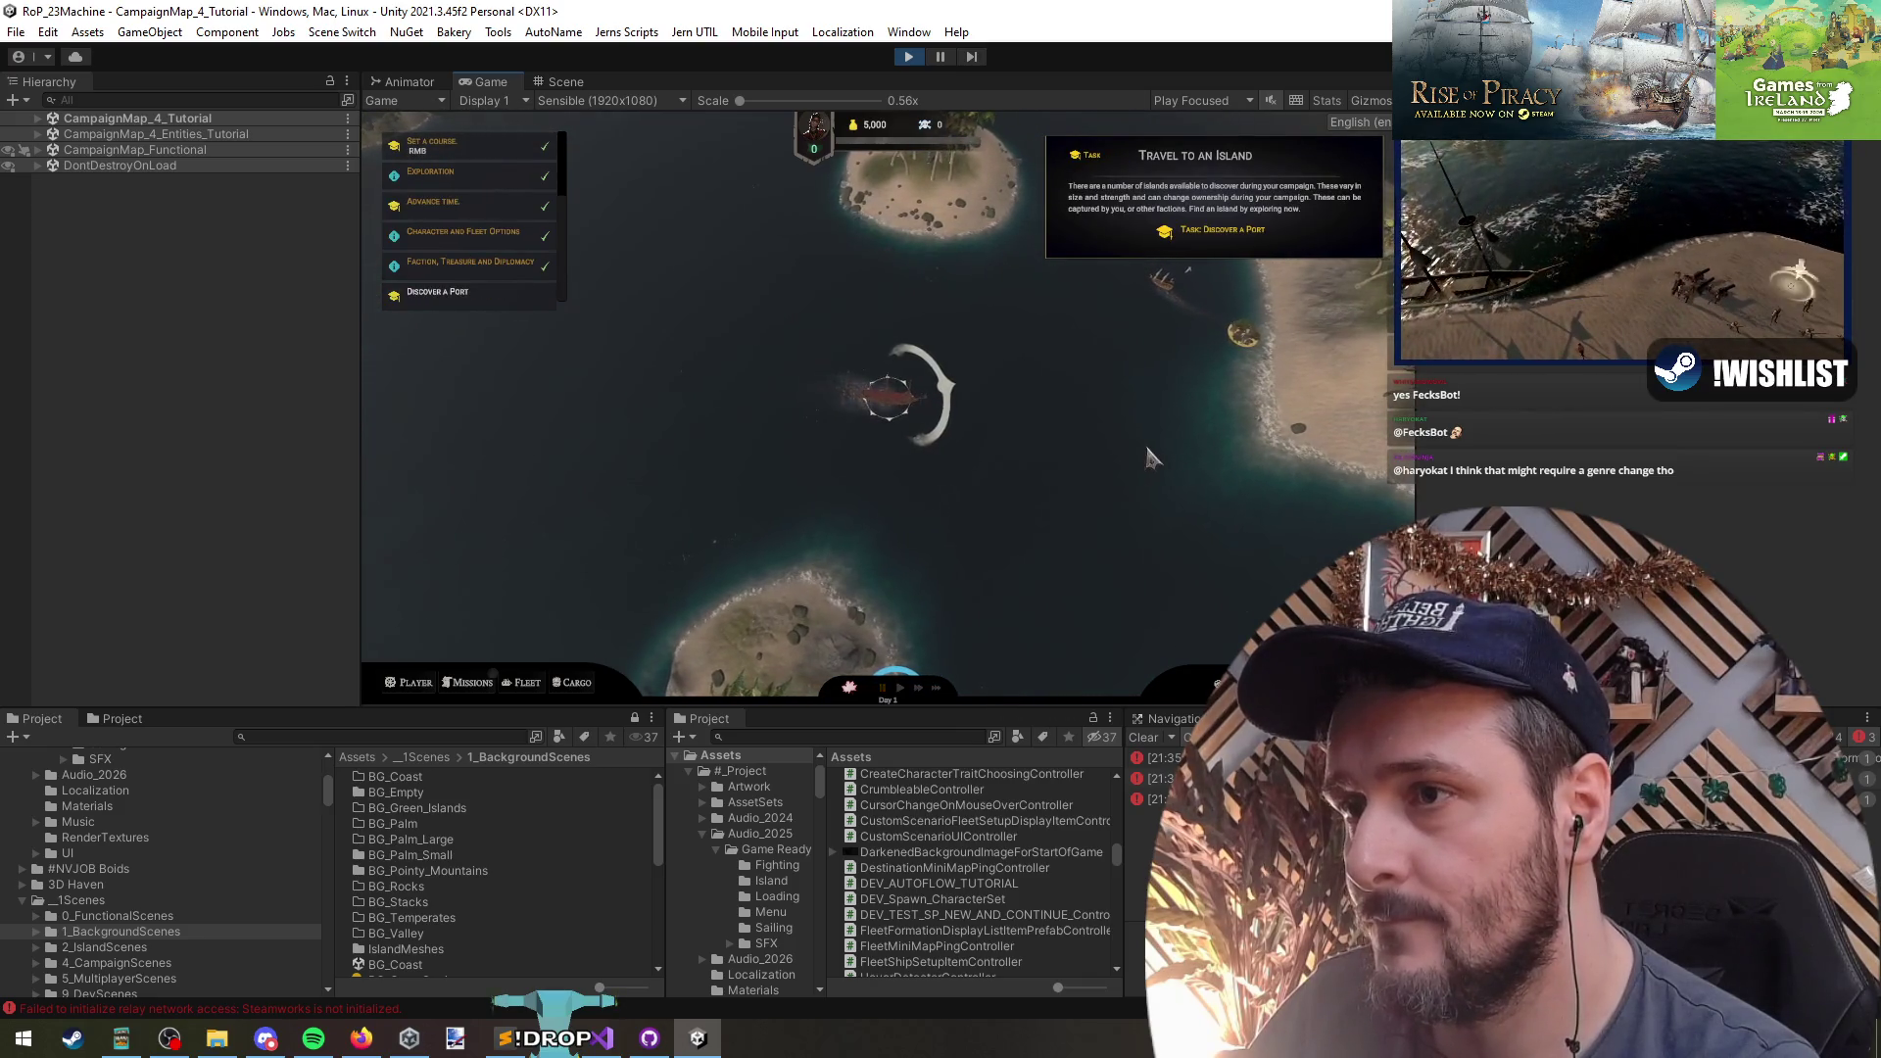
pyautogui.press('space')
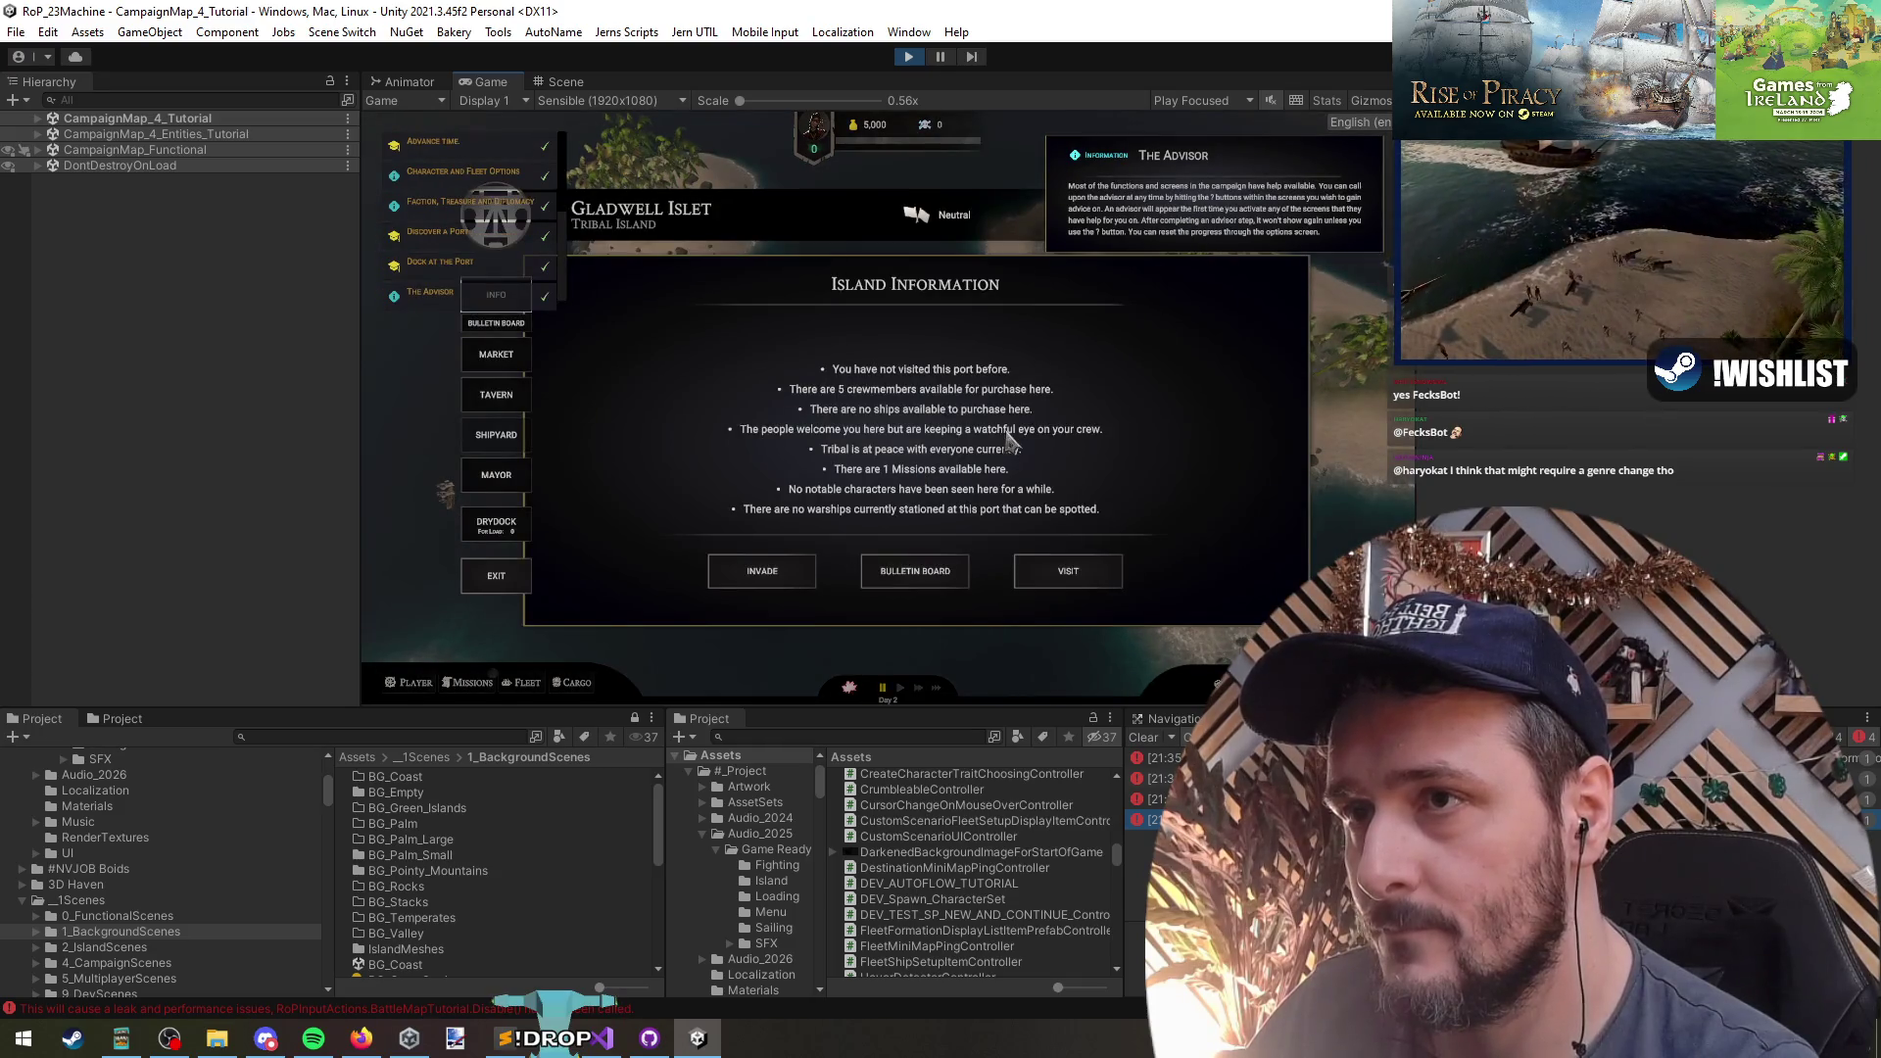
pyautogui.click(476, 580)
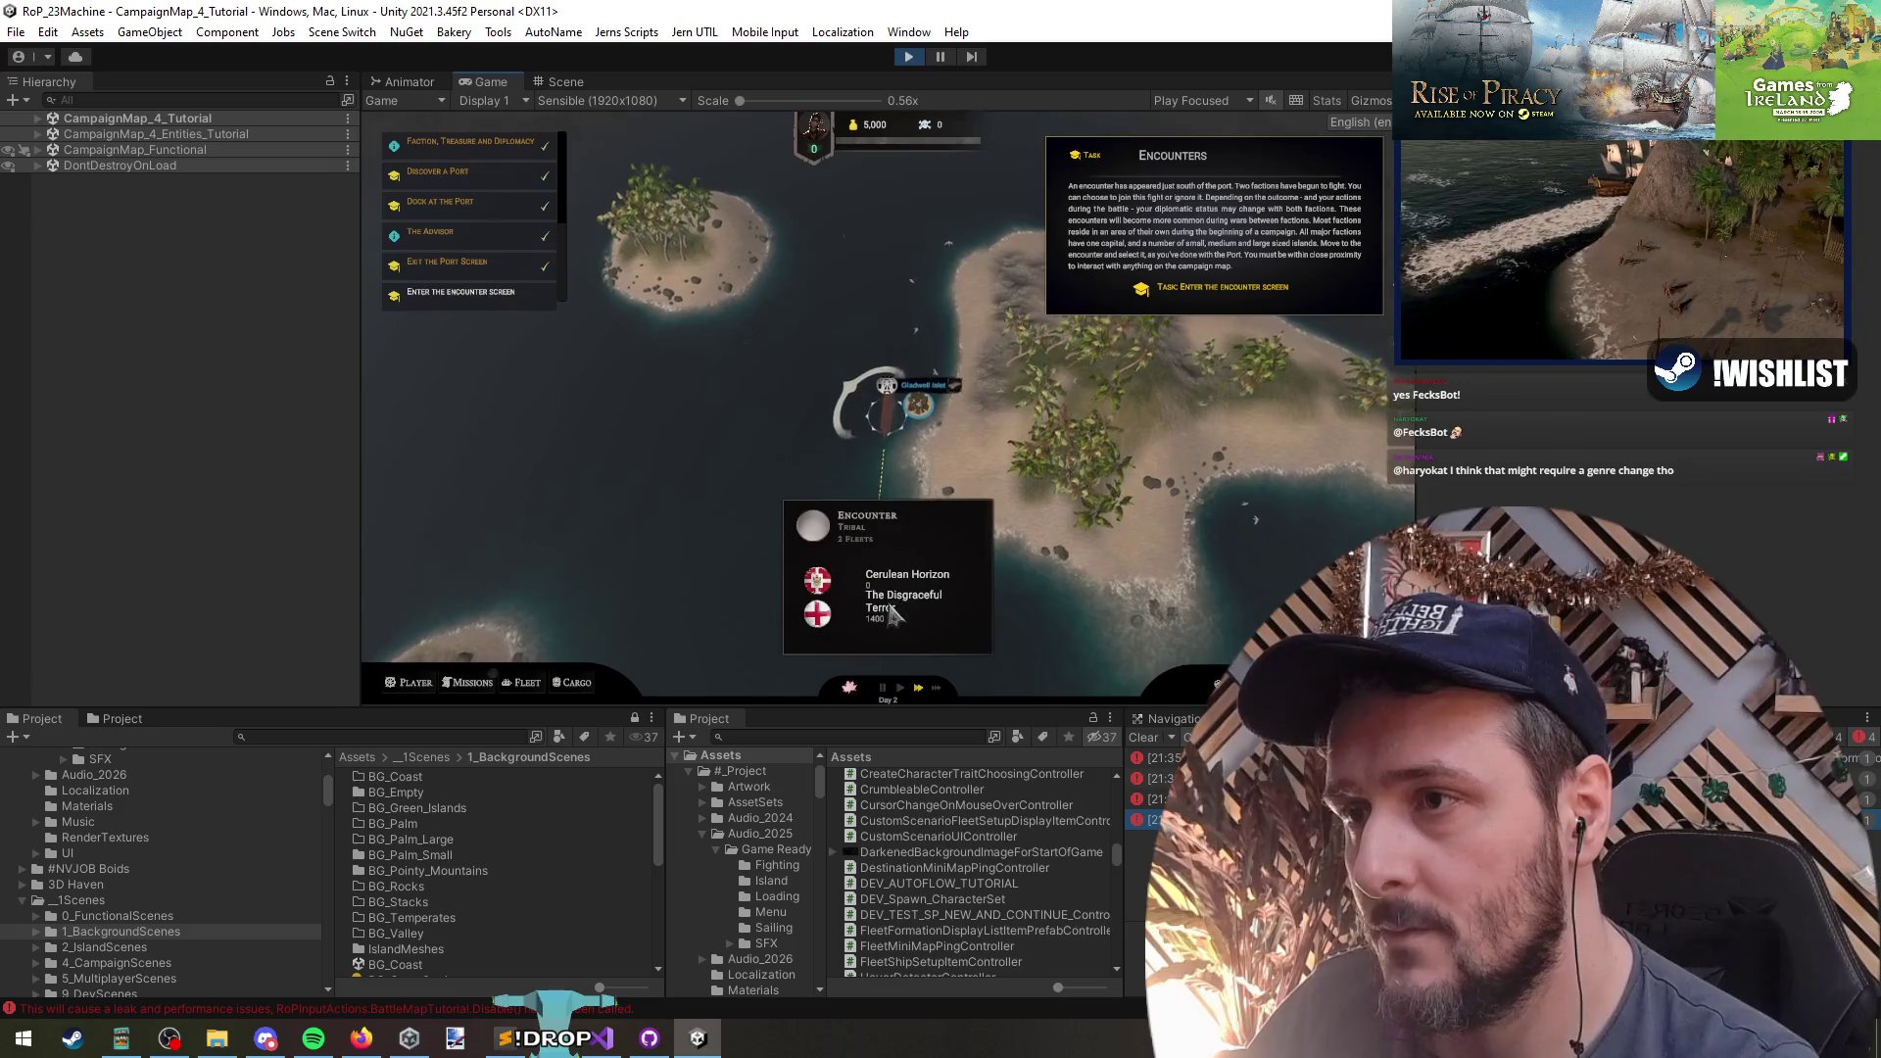
# - Check the nearby encounter, then sail to the treasure area and dig it up via the treasure maps window
pyautogui.click(878, 561)
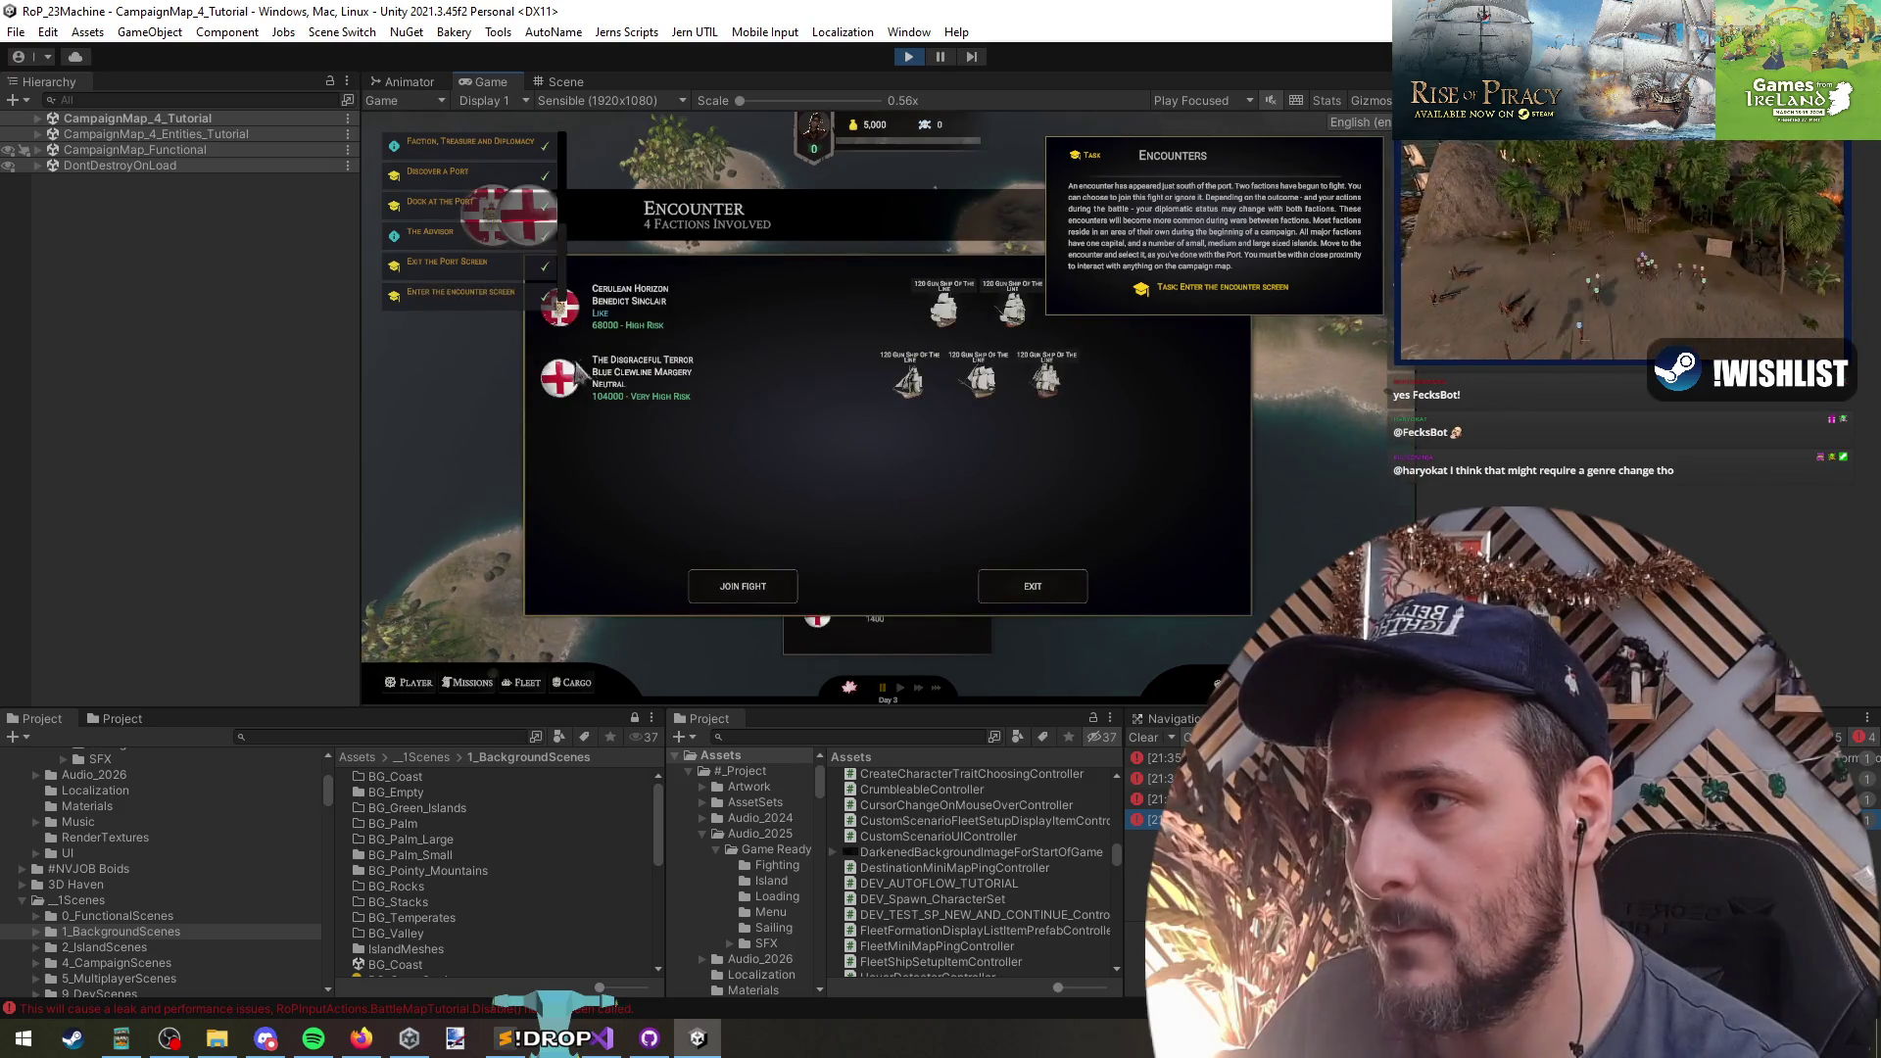
pyautogui.click(1030, 590)
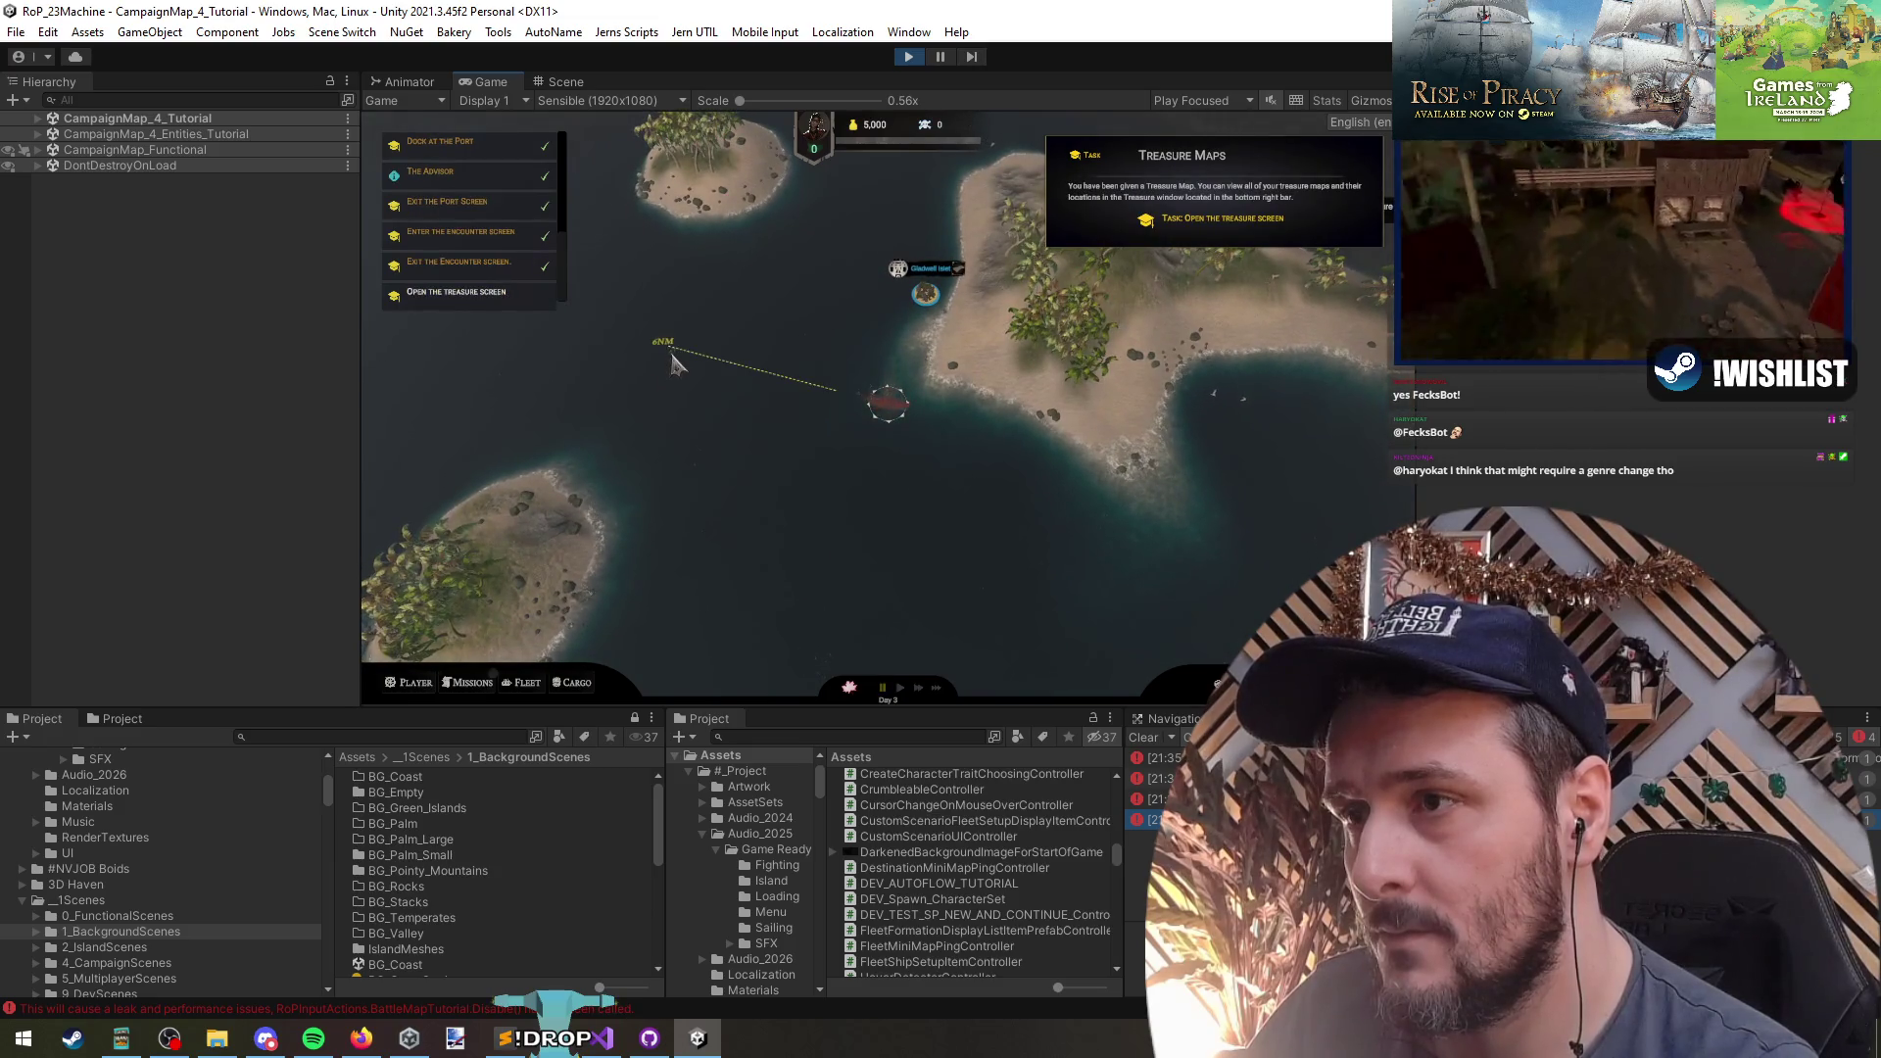
pyautogui.press('t')
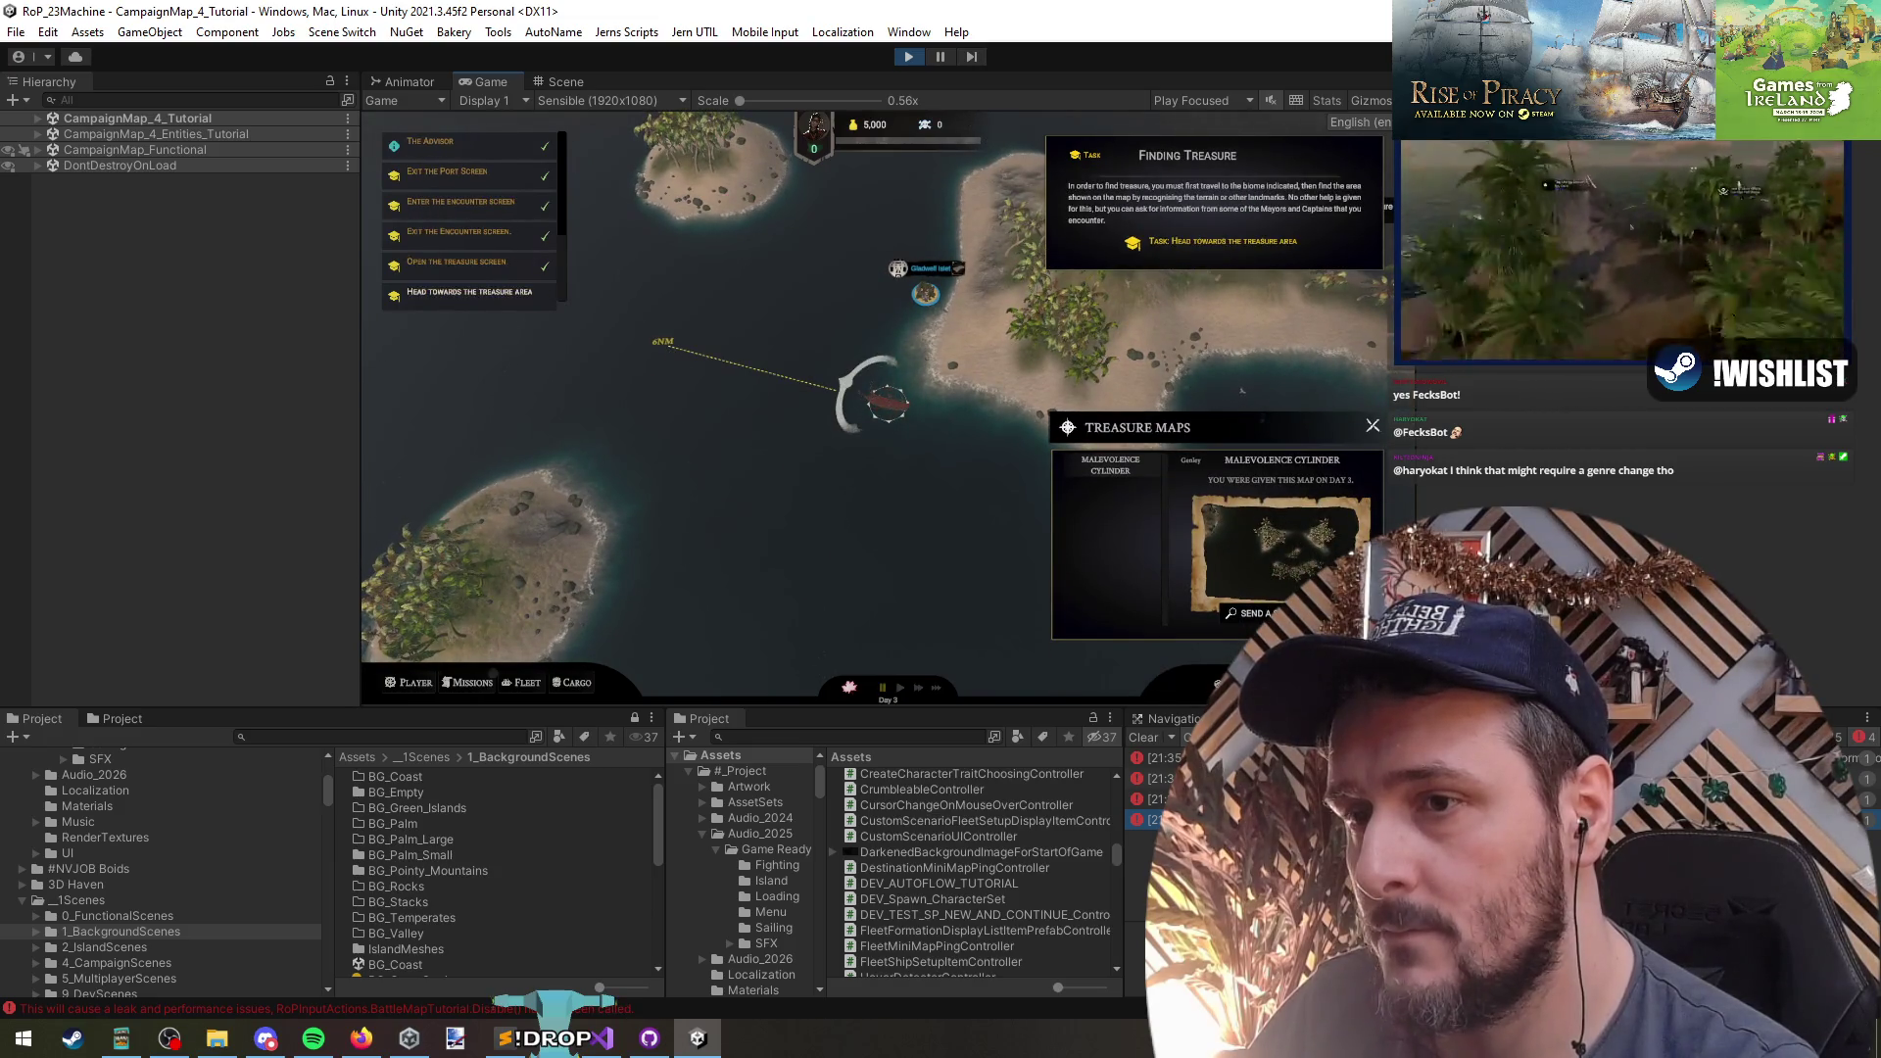
pyautogui.click(441, 369)
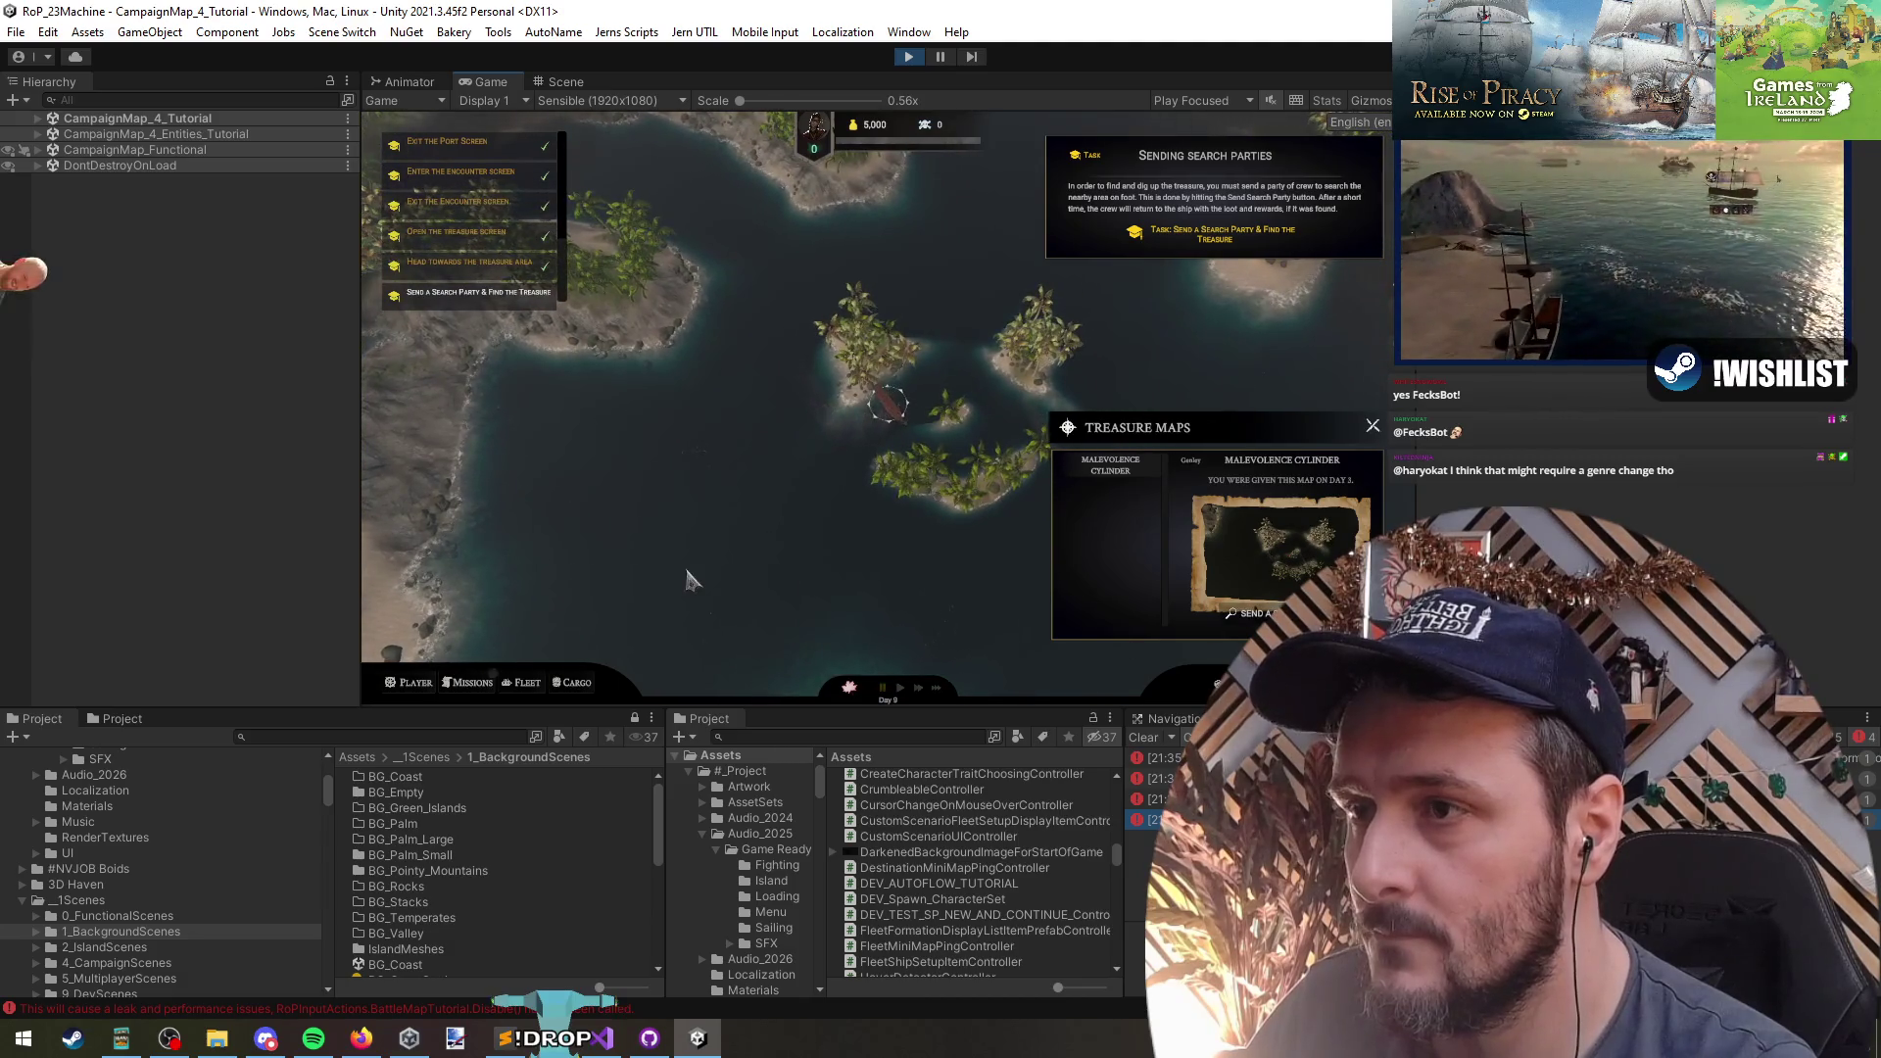
pyautogui.click(945, 492)
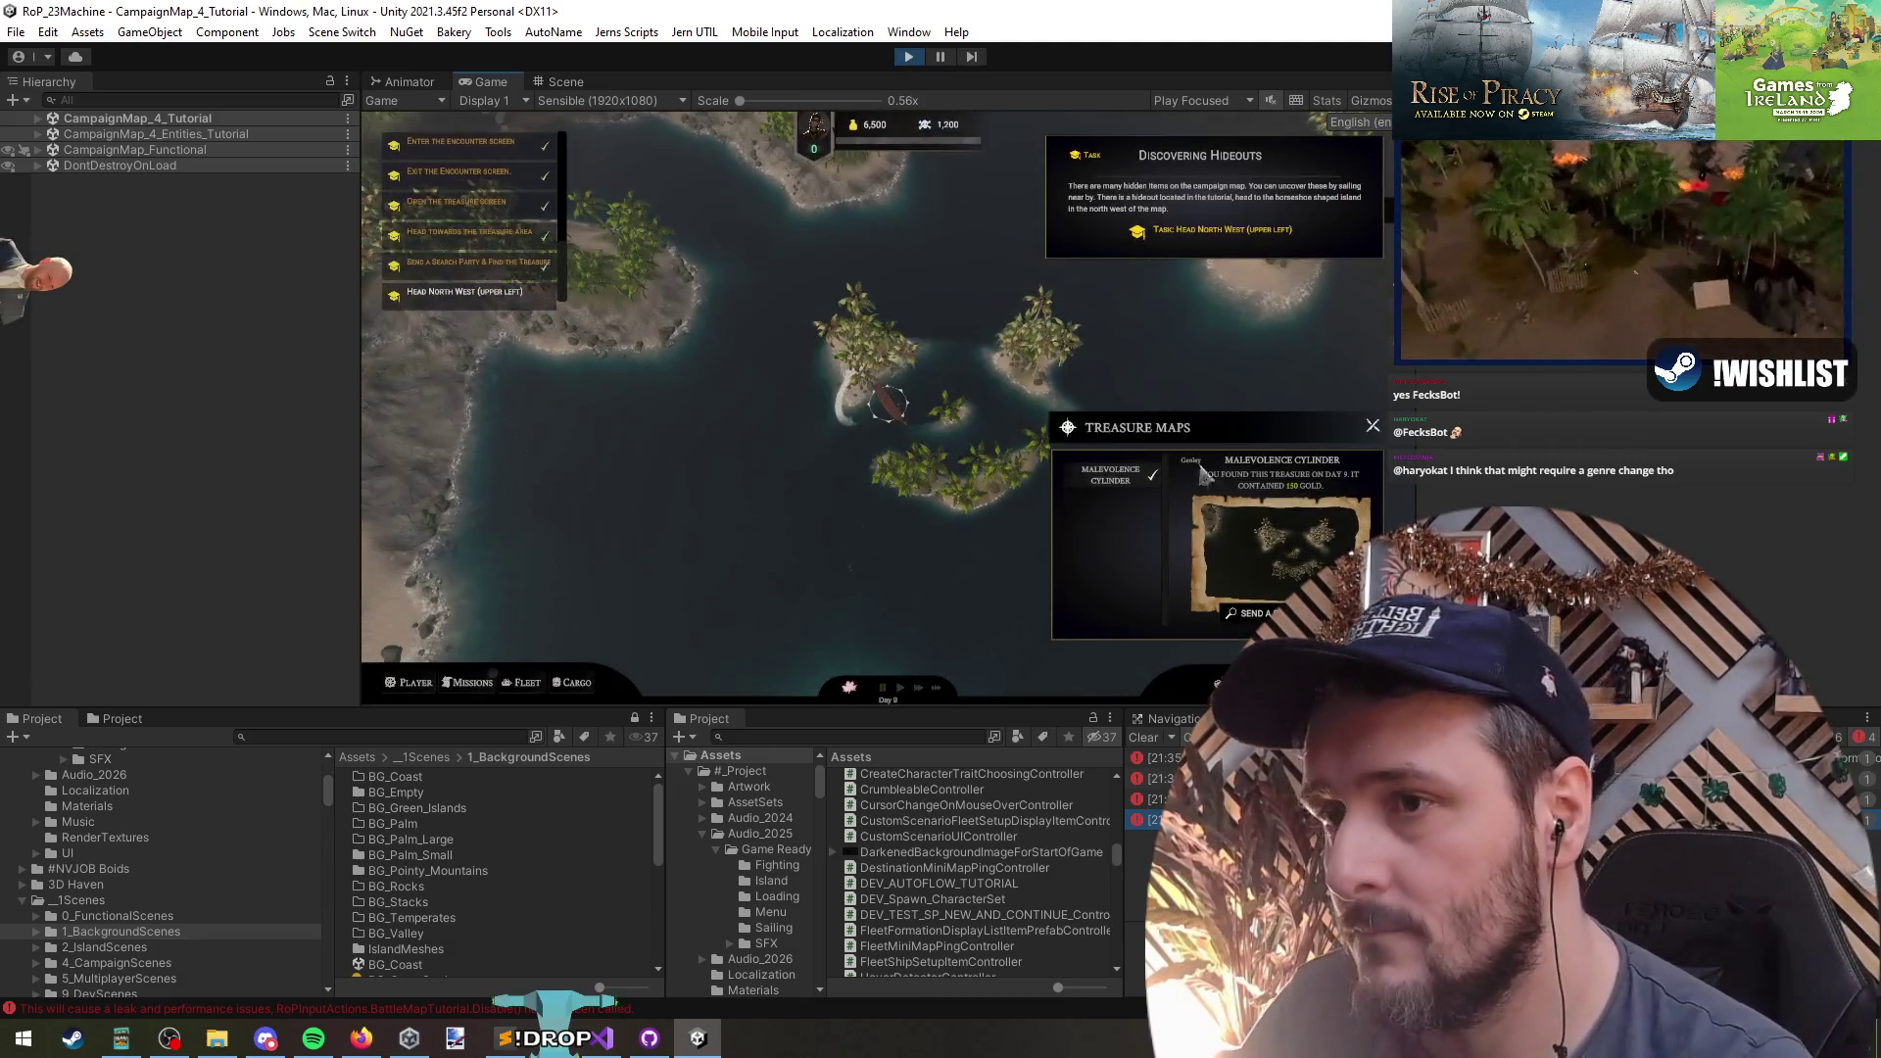
pyautogui.click(1372, 428)
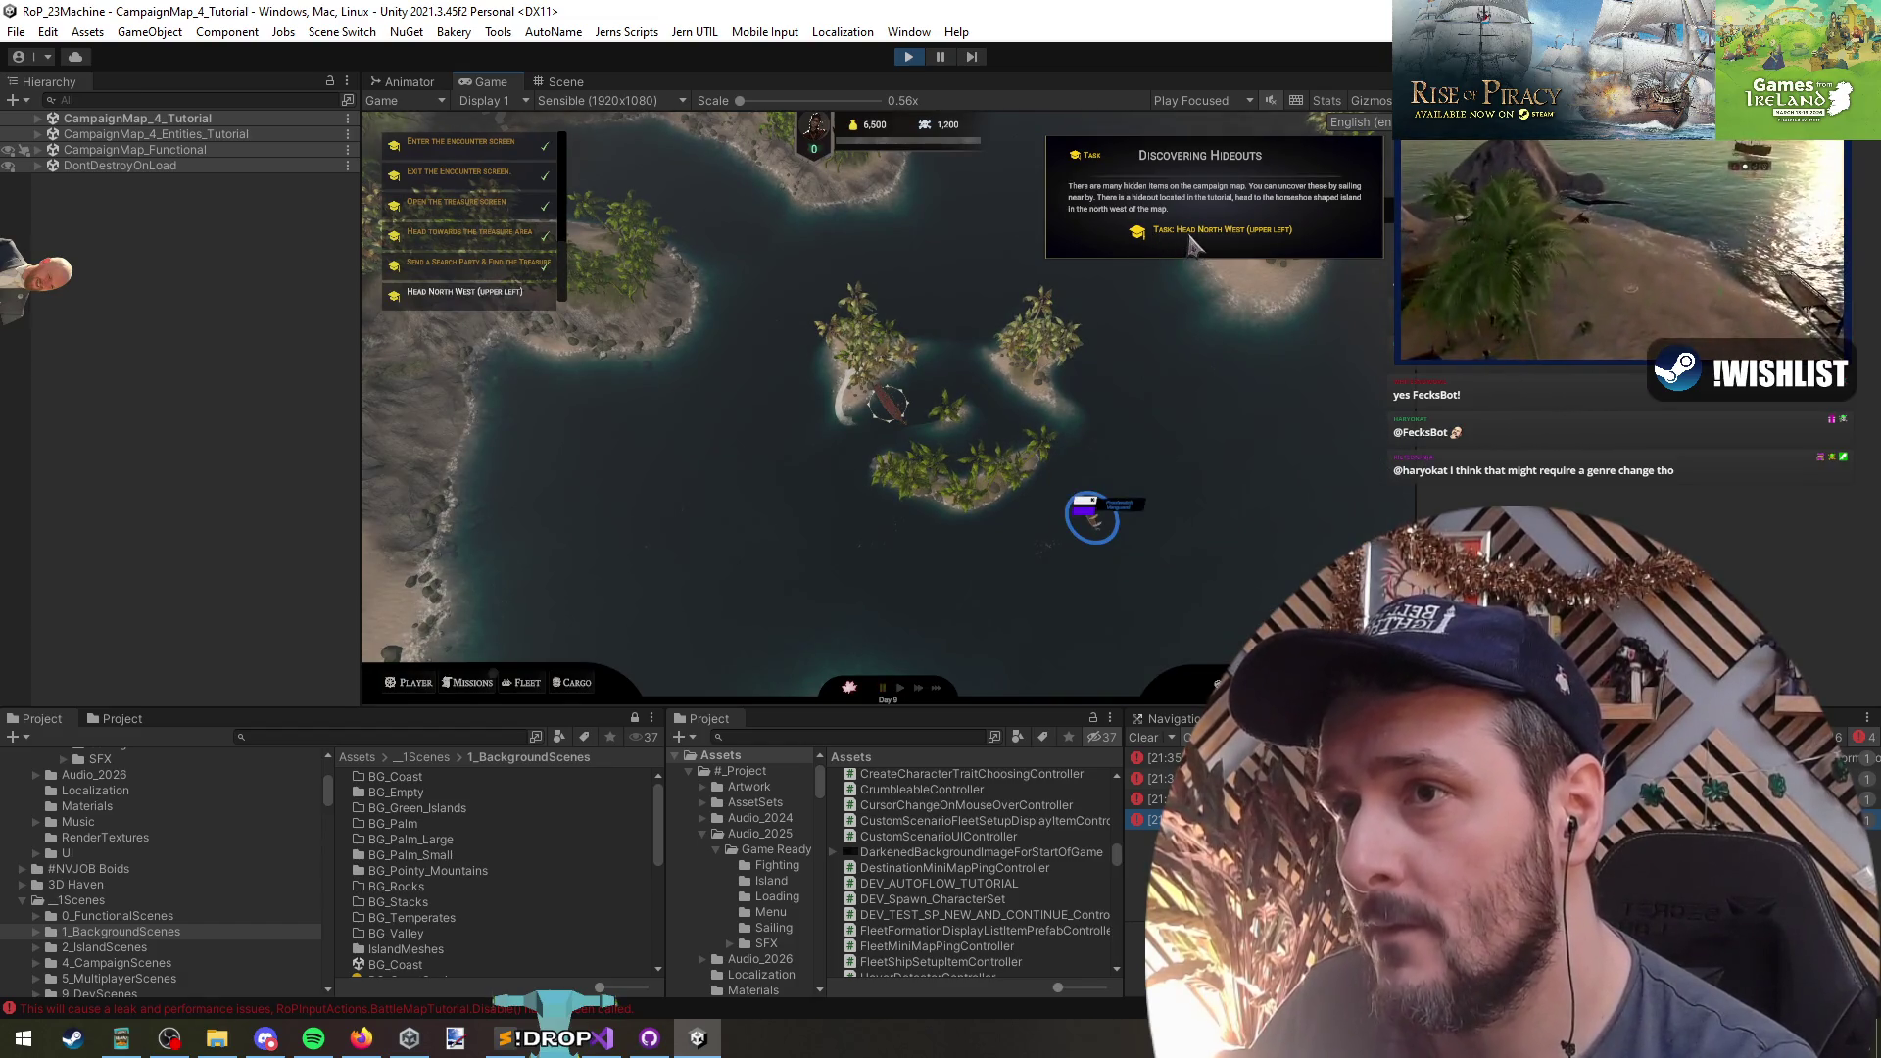
# - Sail to the hideout past Terwick Reef, track the delivery mission, and follow its route
pyautogui.moveTo(983, 228)
pyautogui.mouseDown()
pyautogui.moveTo(1030, 201)
pyautogui.moveTo(634, 688)
pyautogui.moveTo(692, 279)
pyautogui.mouseUp()
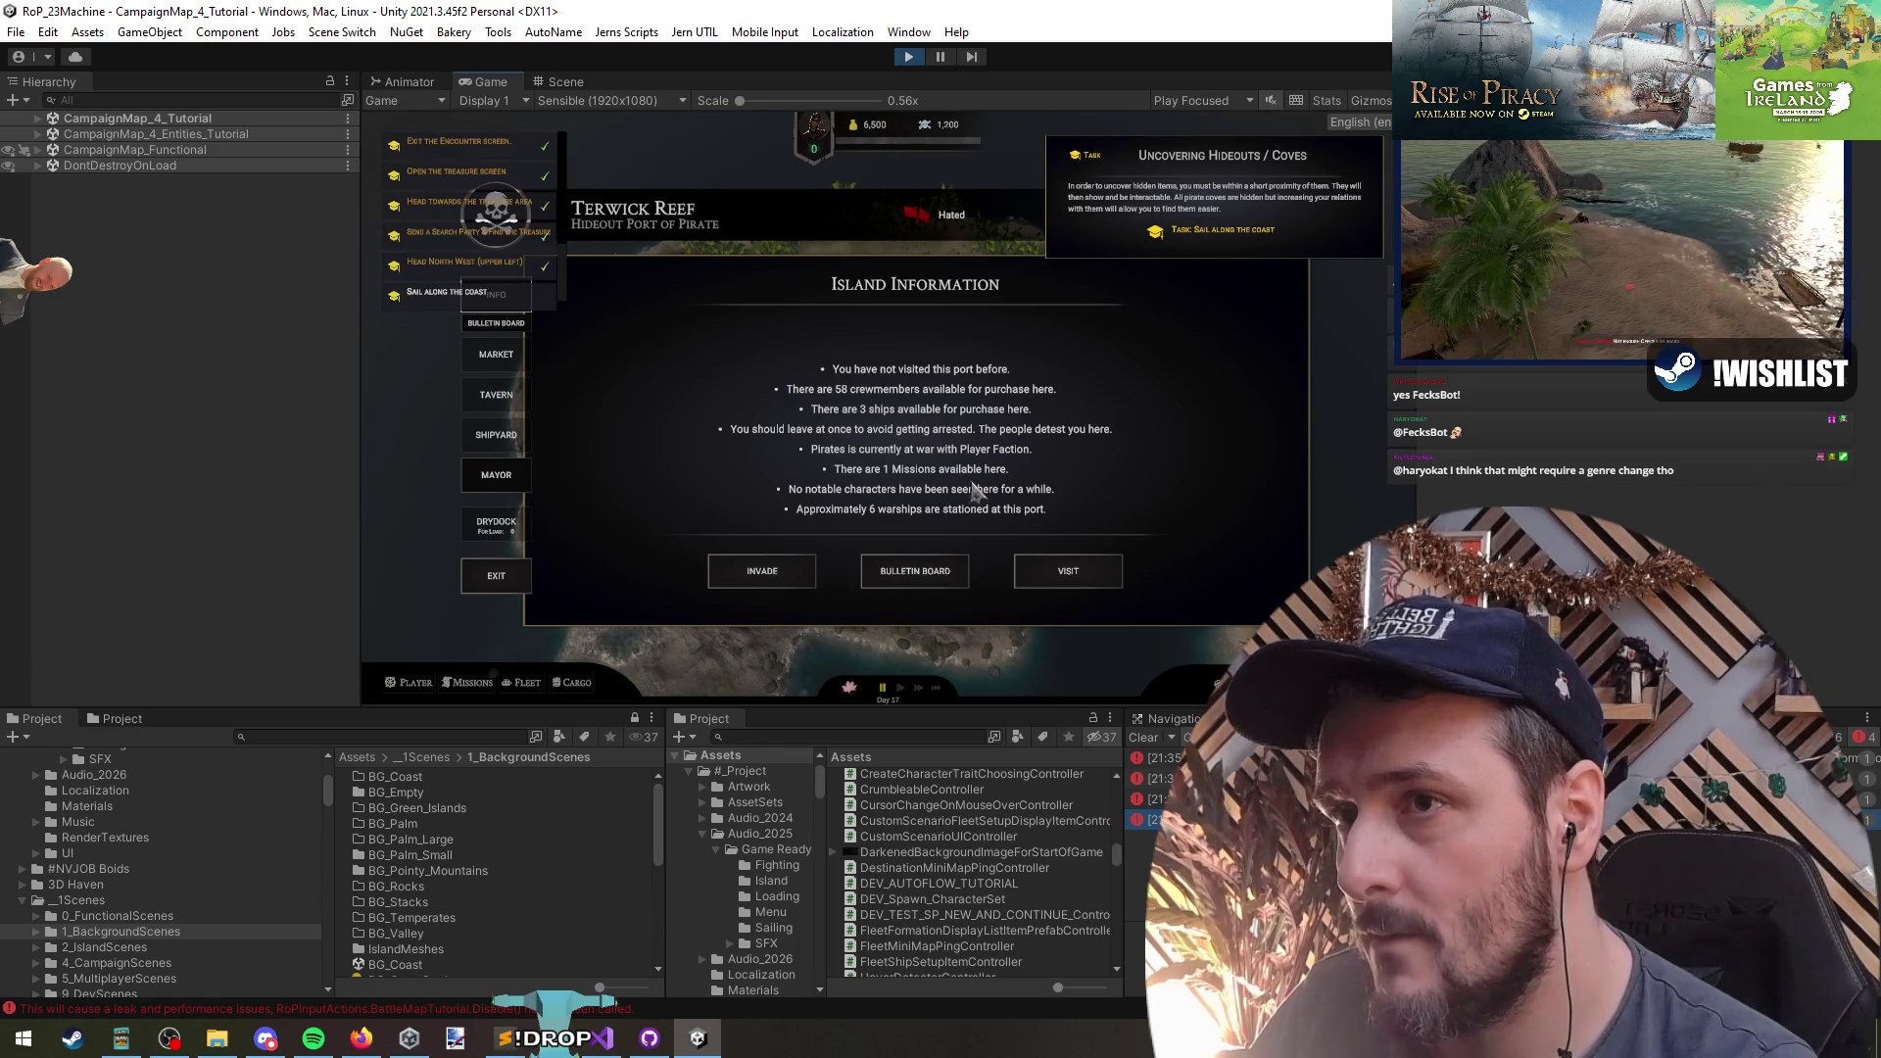
pyautogui.click(517, 582)
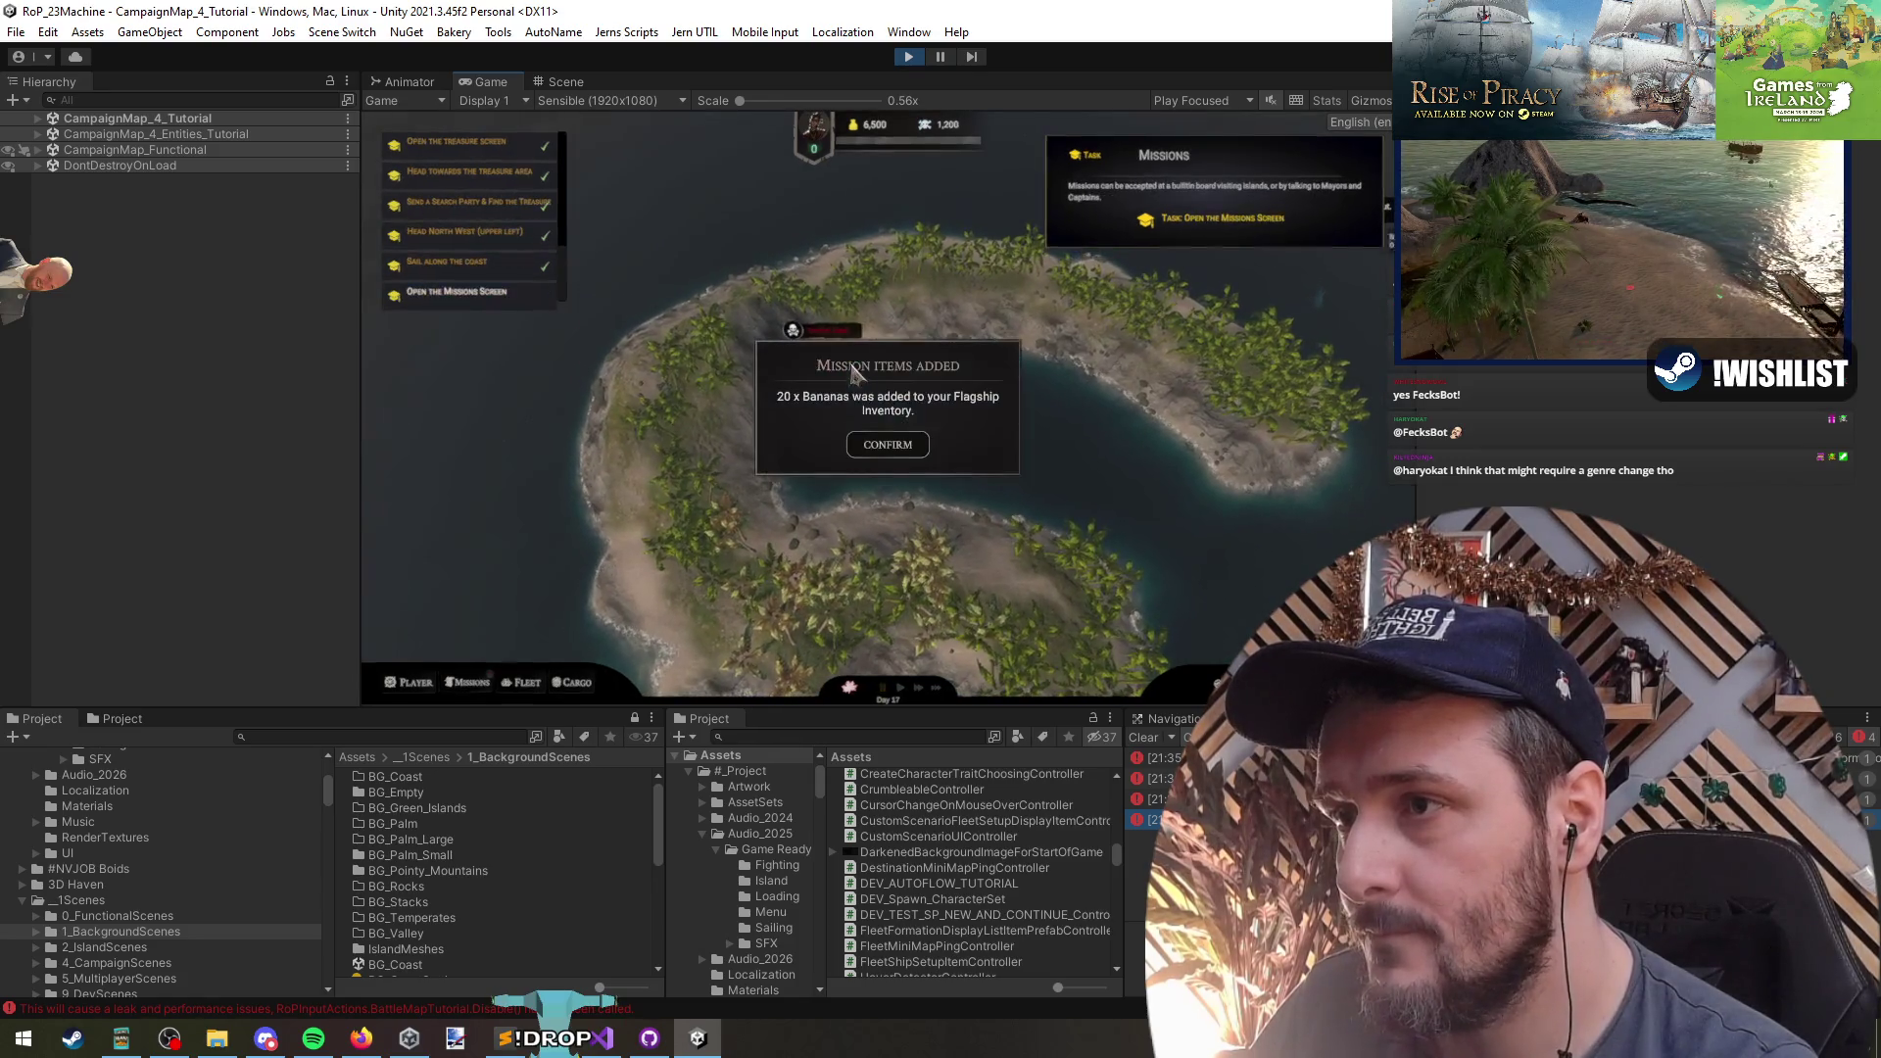
pyautogui.click(911, 447)
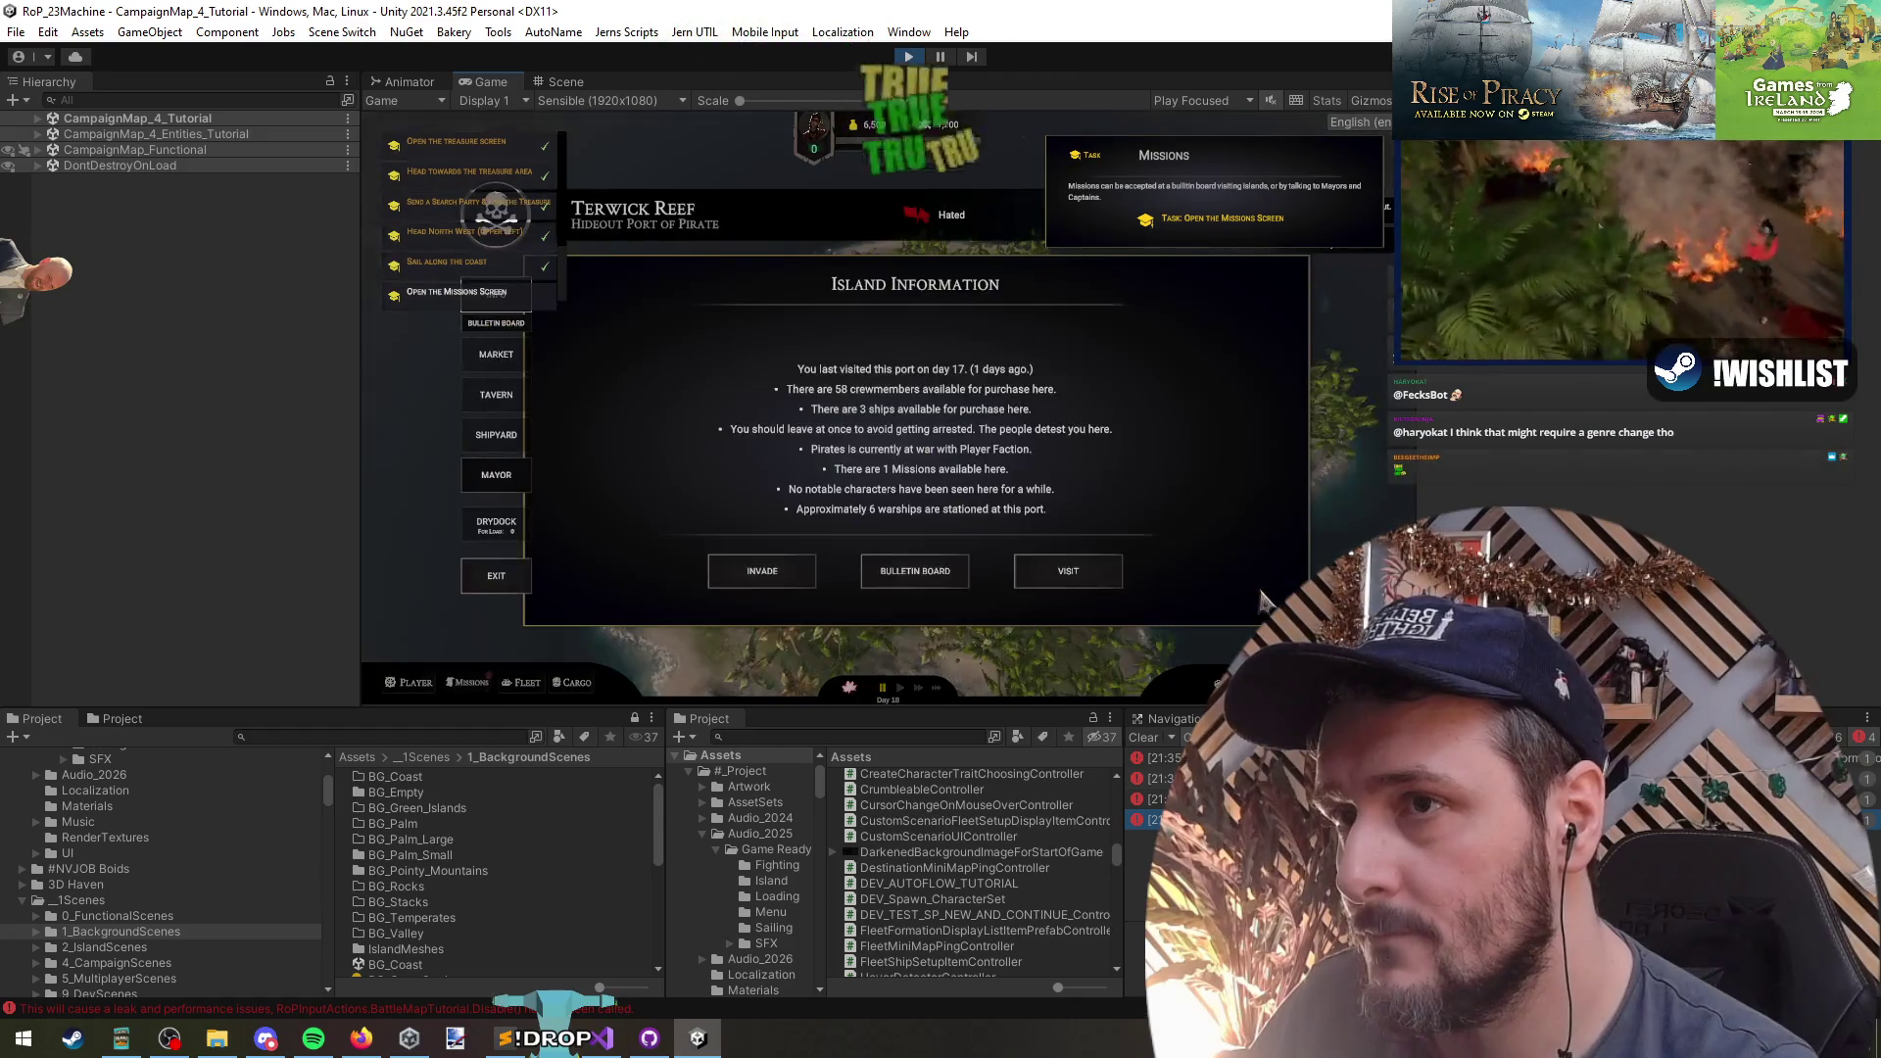
pyautogui.click(1145, 517)
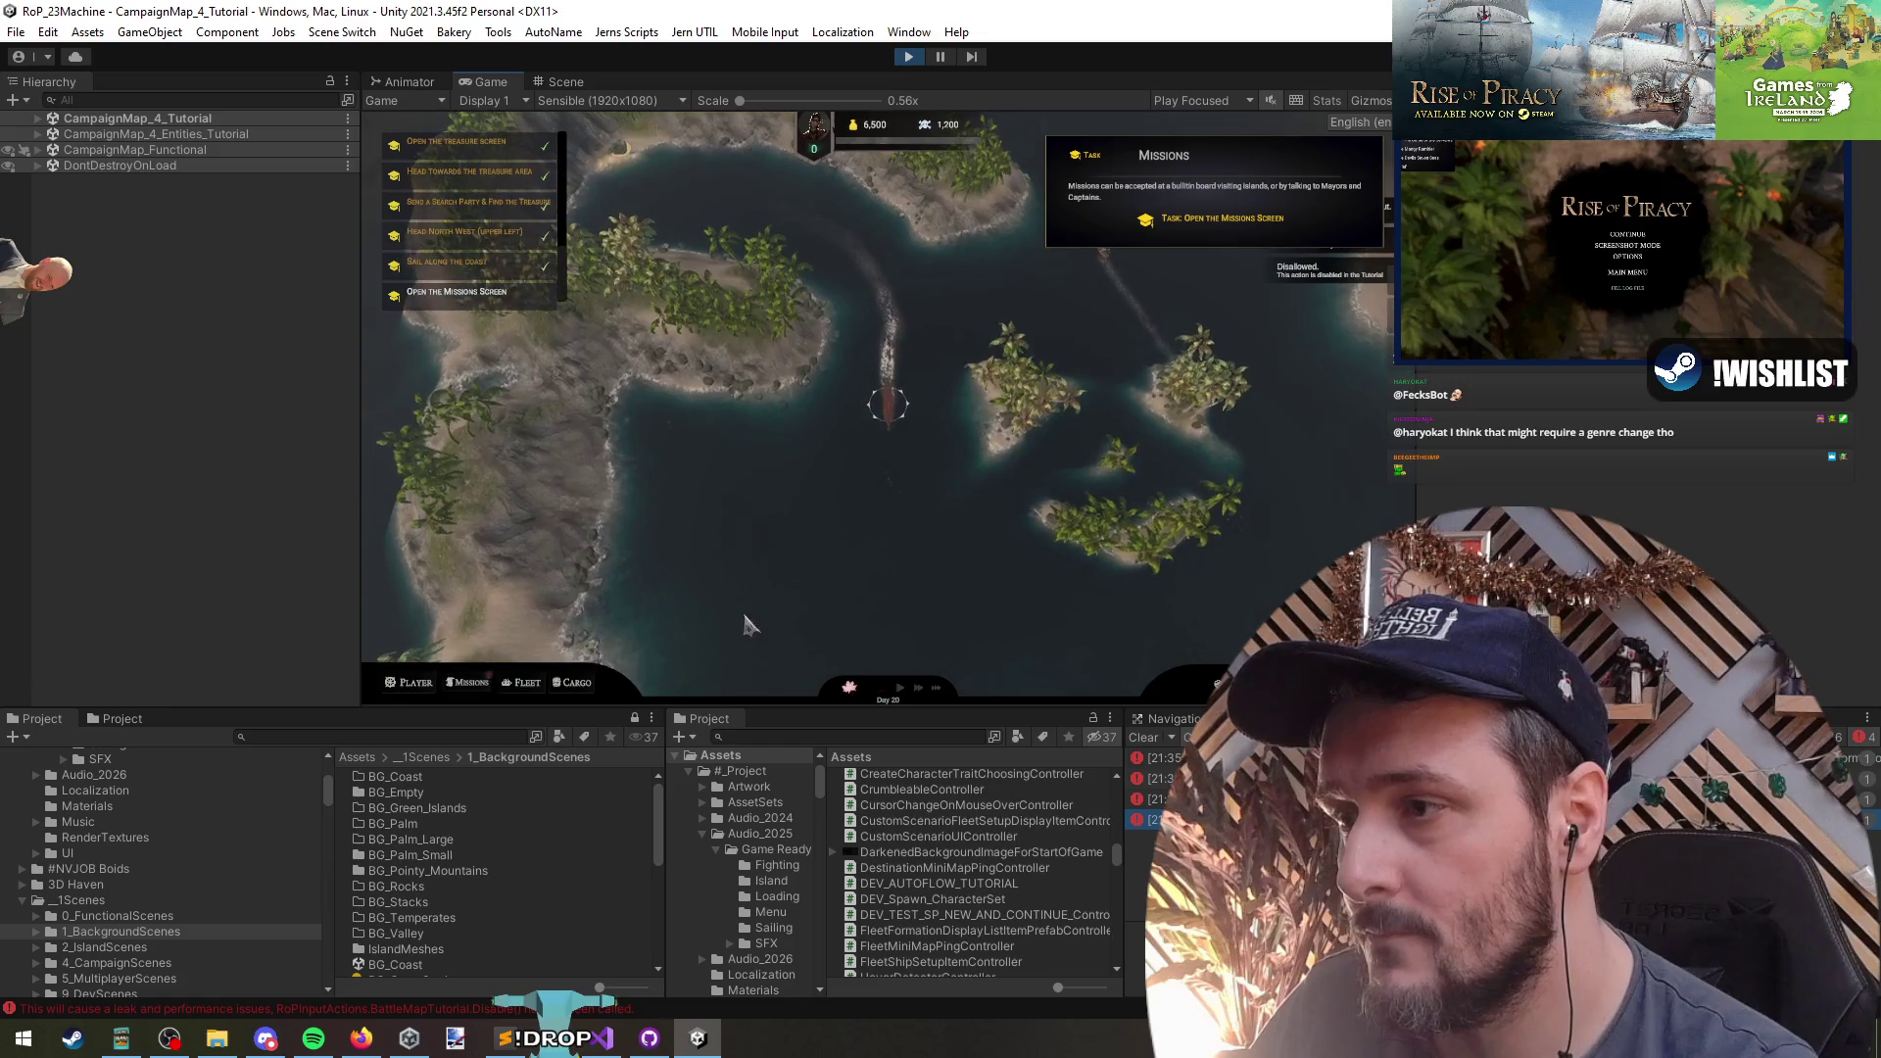
pyautogui.click(472, 683)
pyautogui.click(586, 479)
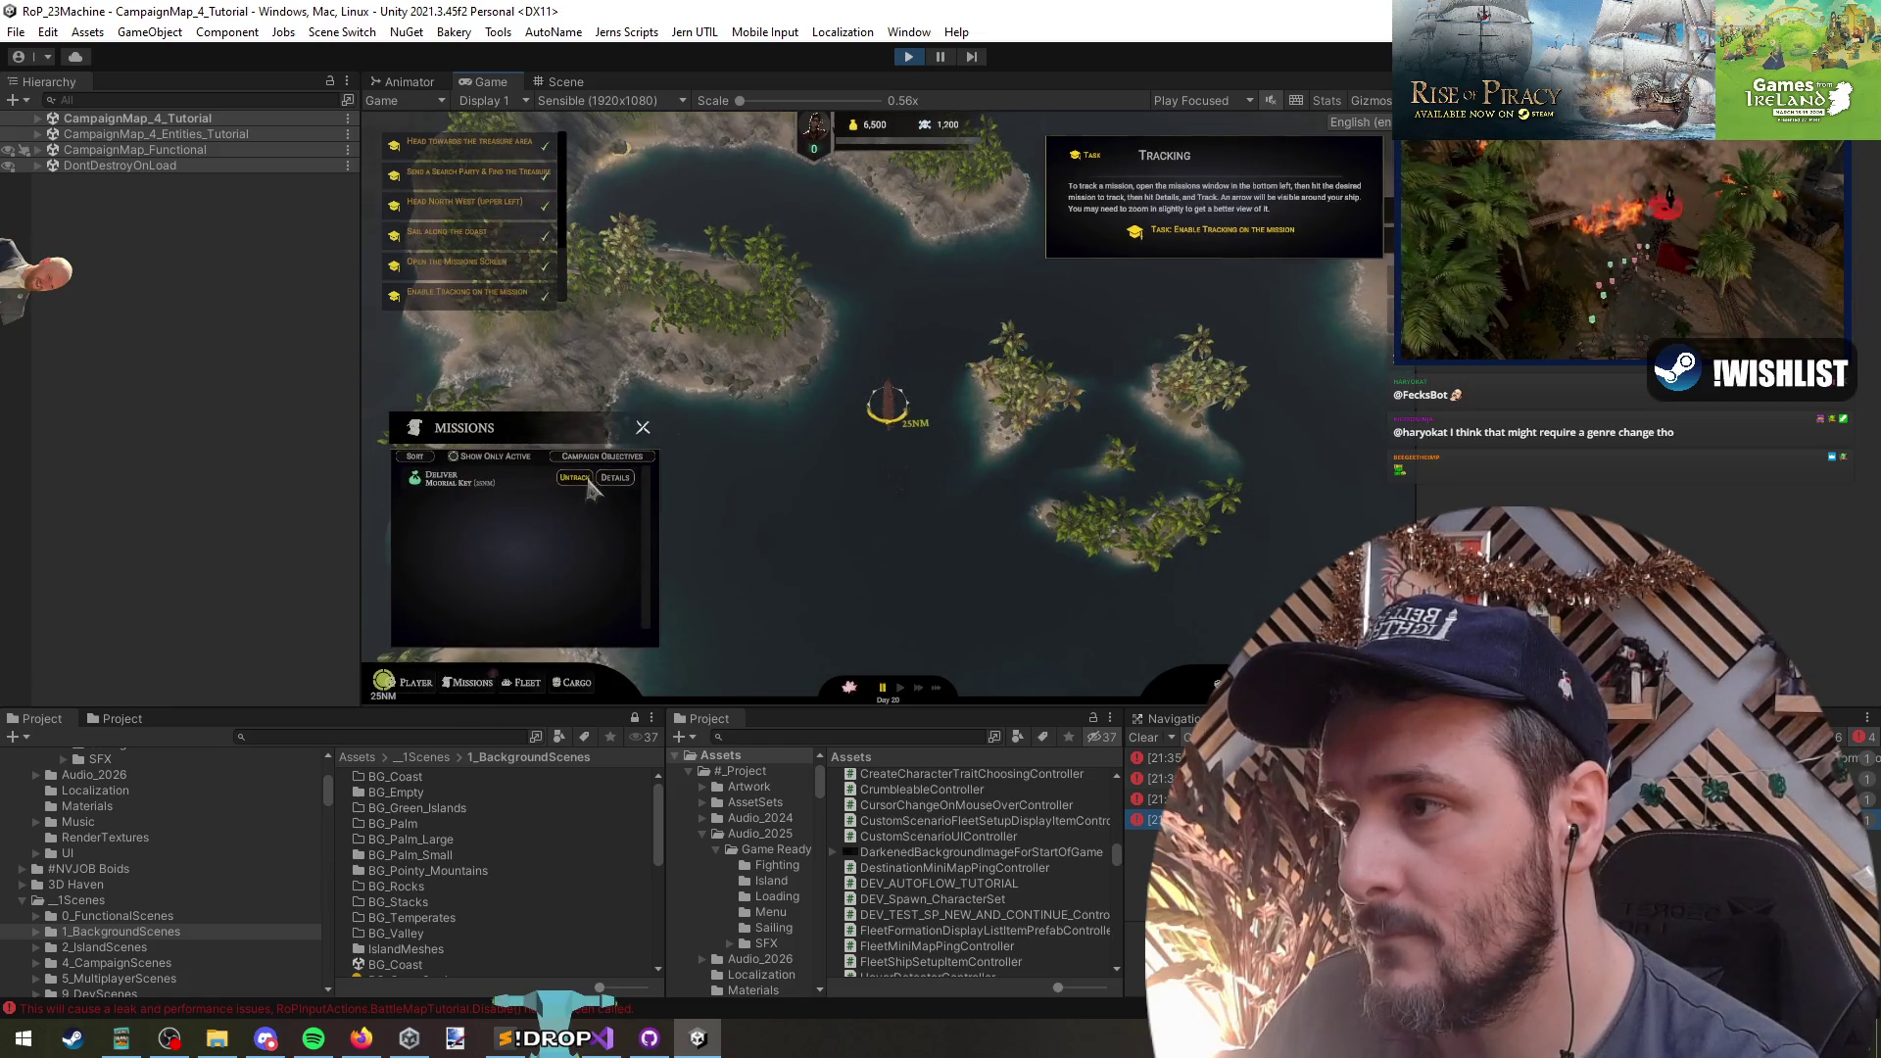
pyautogui.click(882, 627)
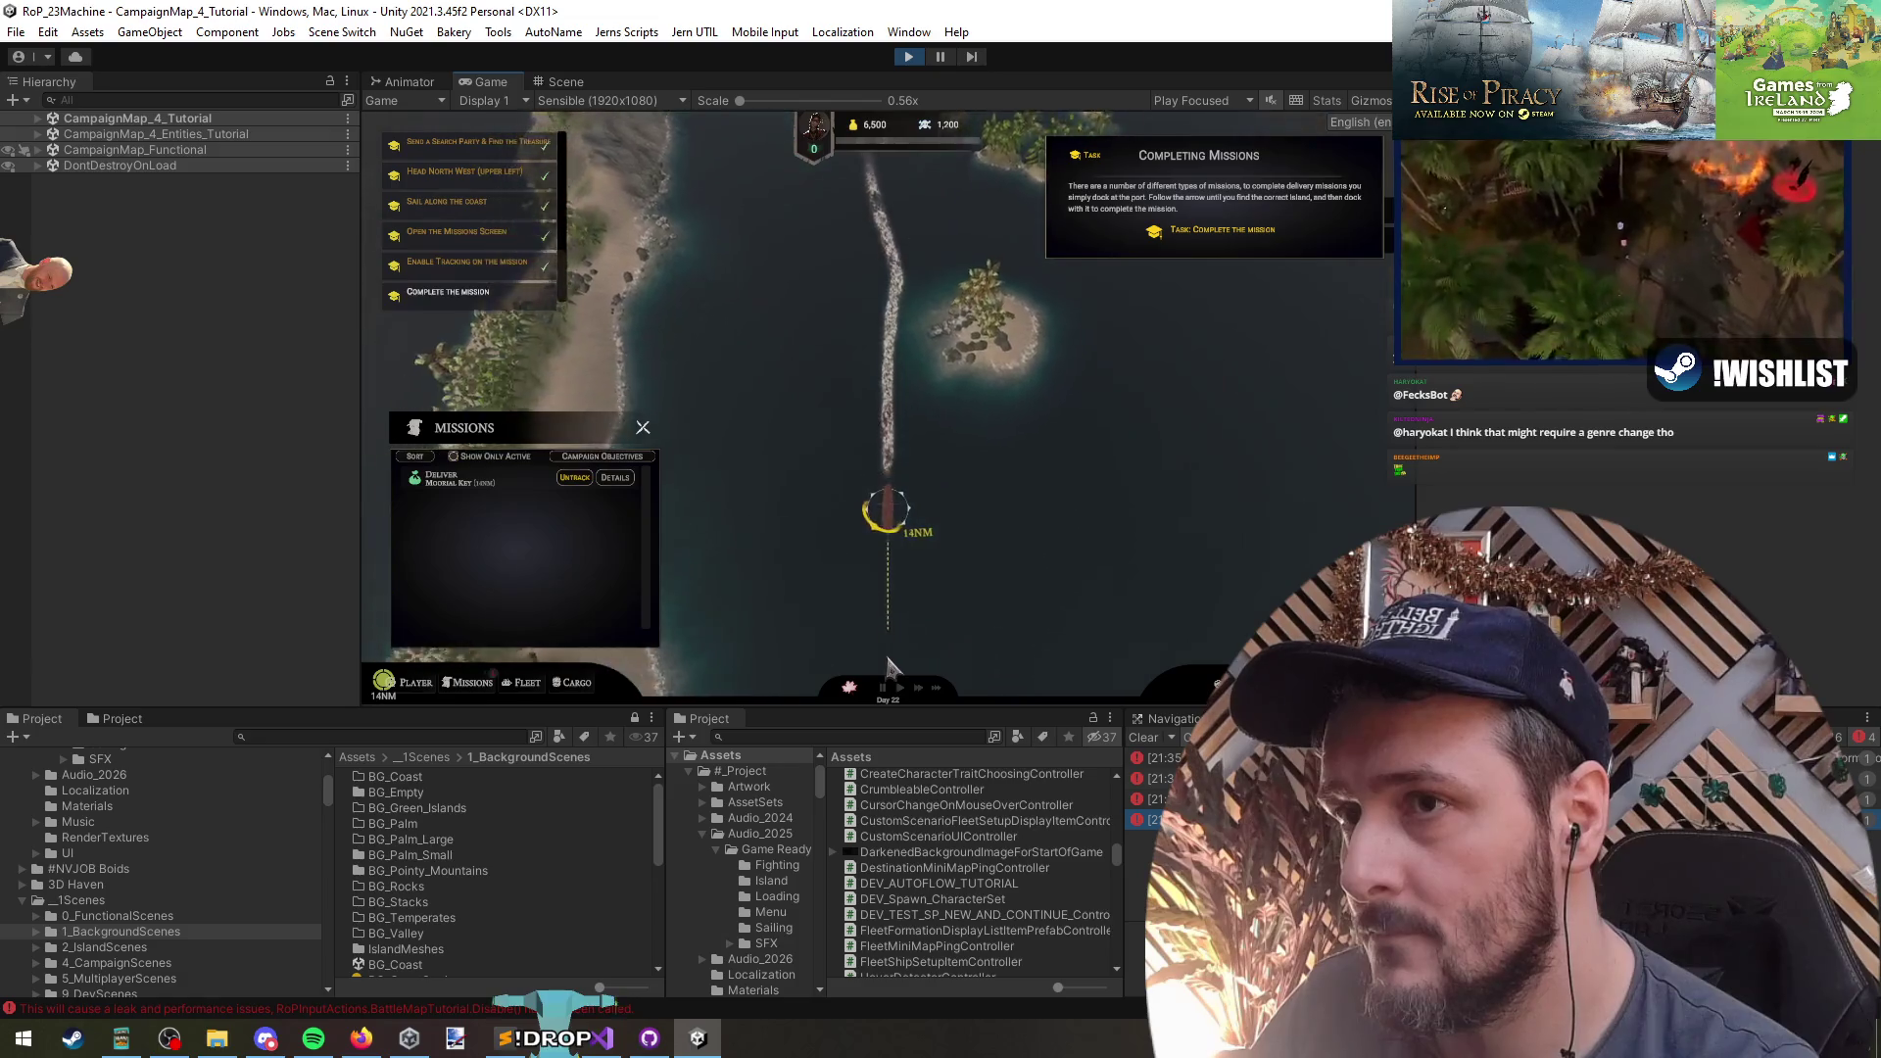
pyautogui.click(789, 333)
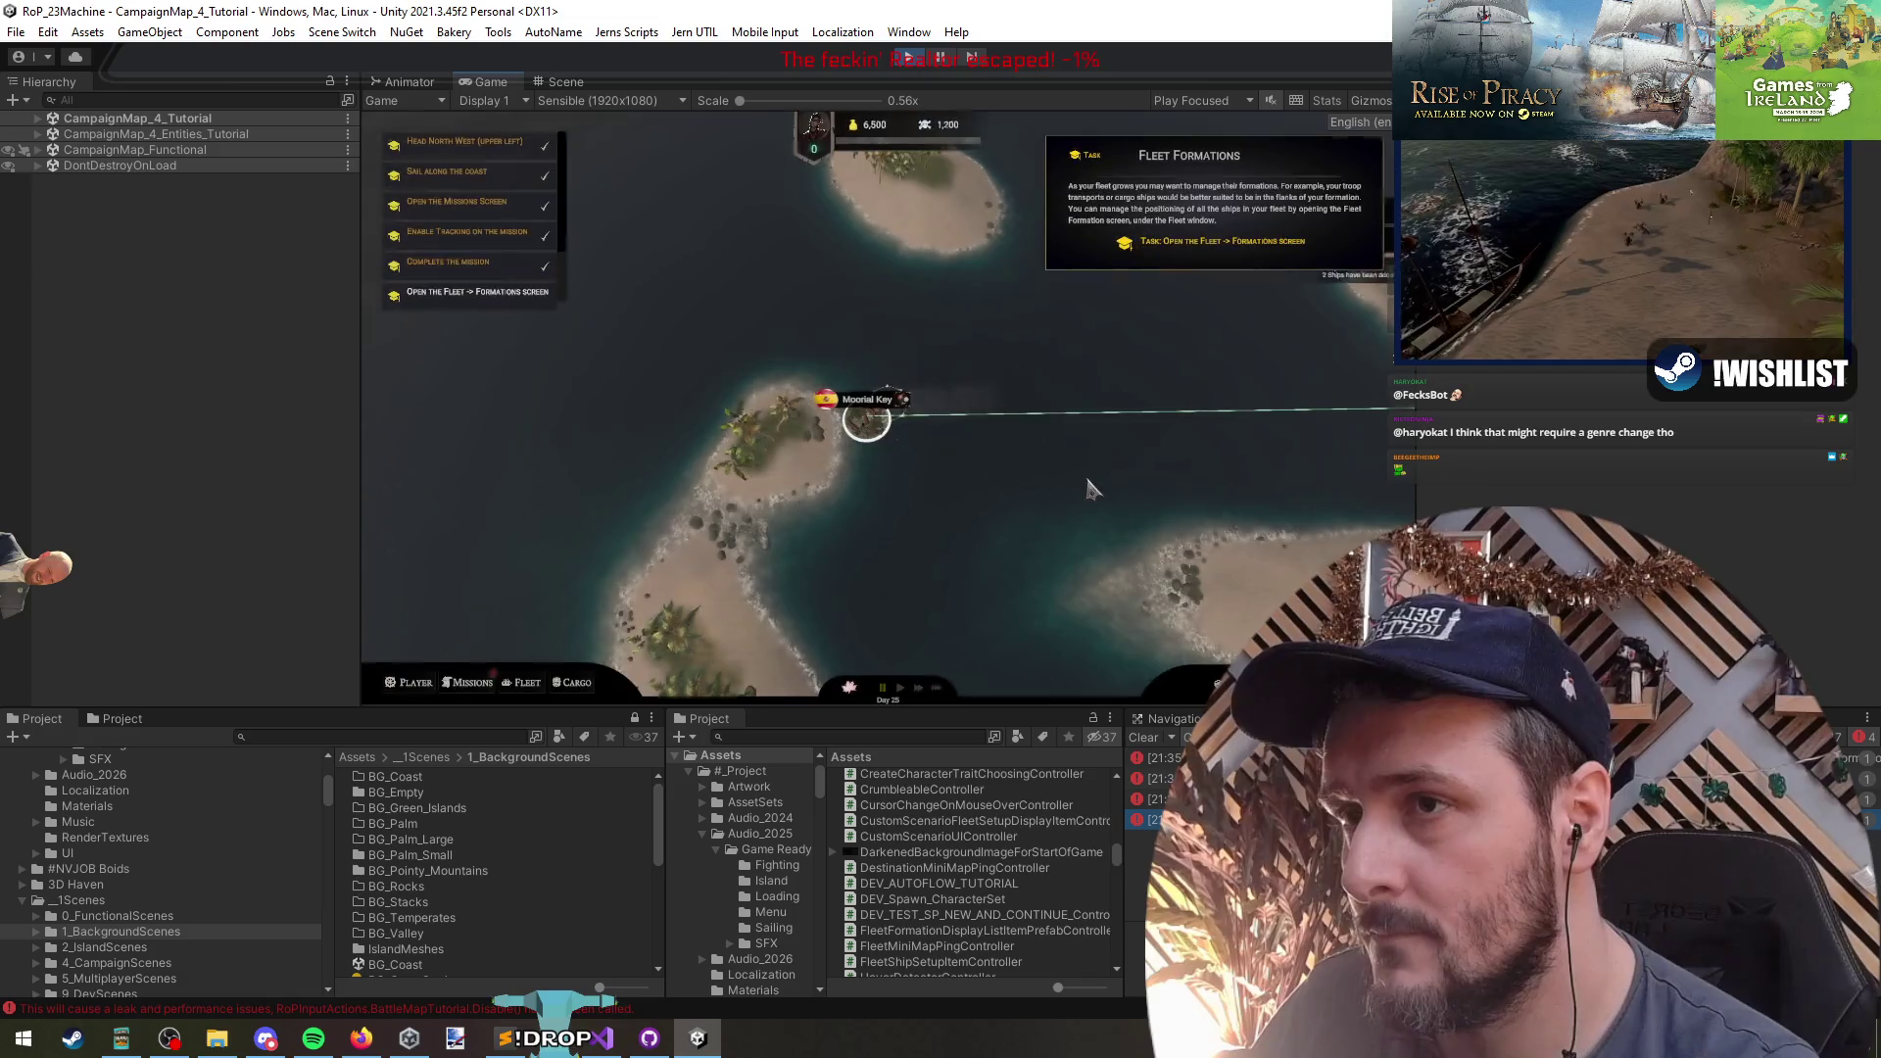
# - Open the fleet Formation editor and drag a ship into a new slot
pyautogui.click(519, 683)
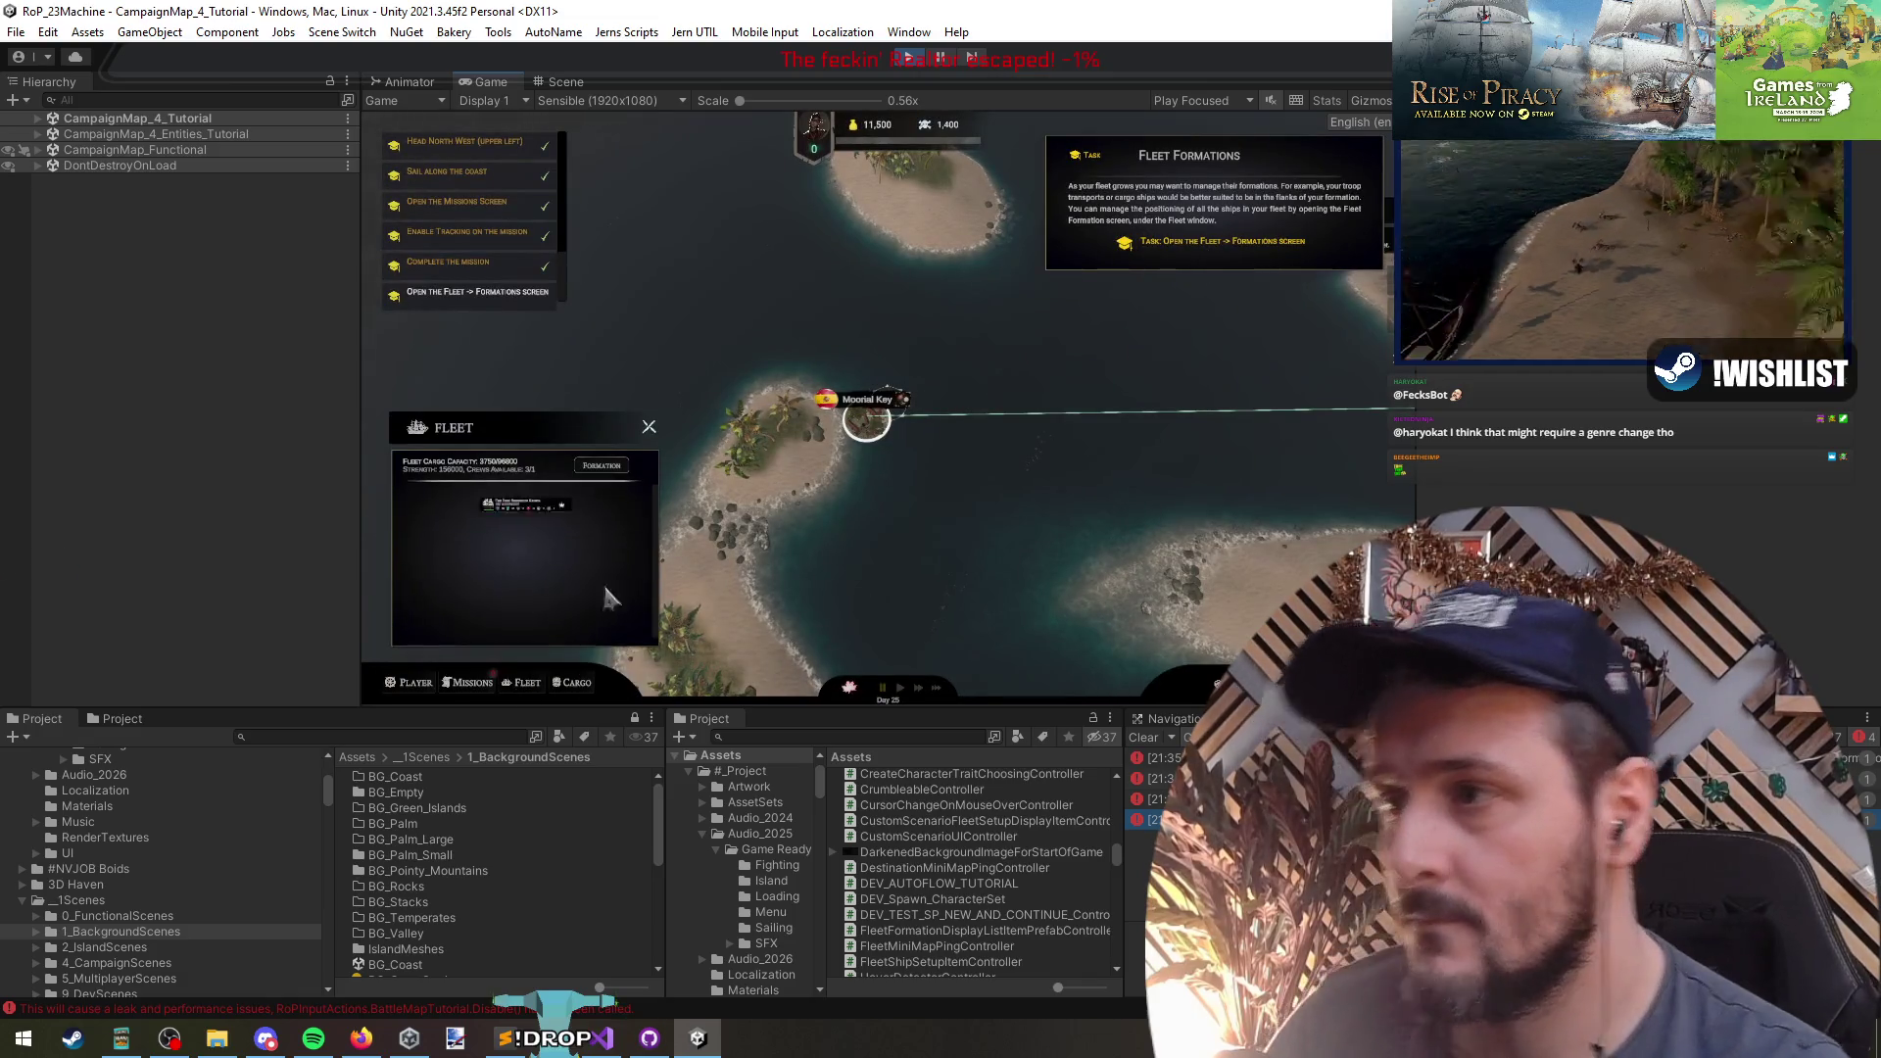
pyautogui.click(593, 463)
pyautogui.moveTo(941, 407)
pyautogui.mouseDown()
pyautogui.moveTo(860, 472)
pyautogui.moveTo(843, 402)
pyautogui.mouseUp()
# - In CampaignTutorialController.cs, find all references to SetTutorialDirectionHelperDestination and go to the Encounters step's call
pyautogui.hotkey('alt', 'Tab')
pyautogui.hotkey('ctrl', 'Tab')
pyautogui.hotkey('ctrl', 'Tab')
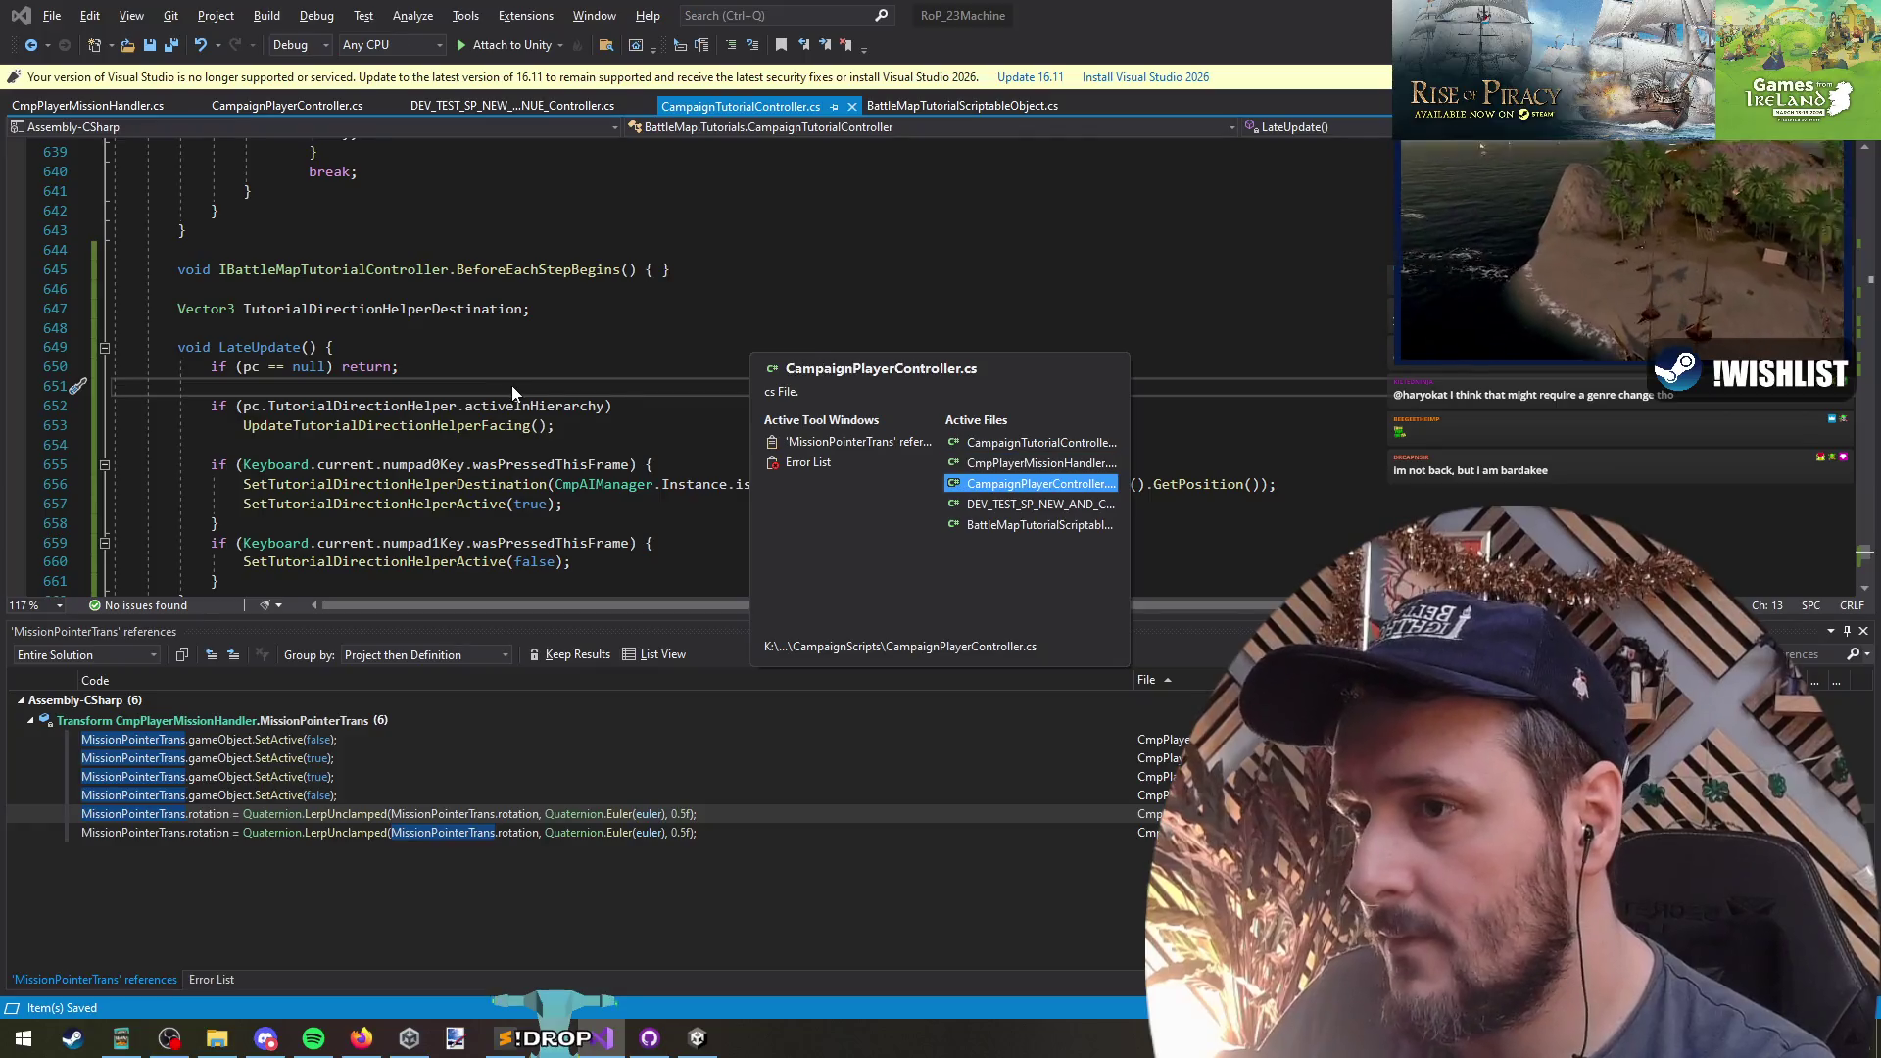
pyautogui.scroll(-4, 447, 367)
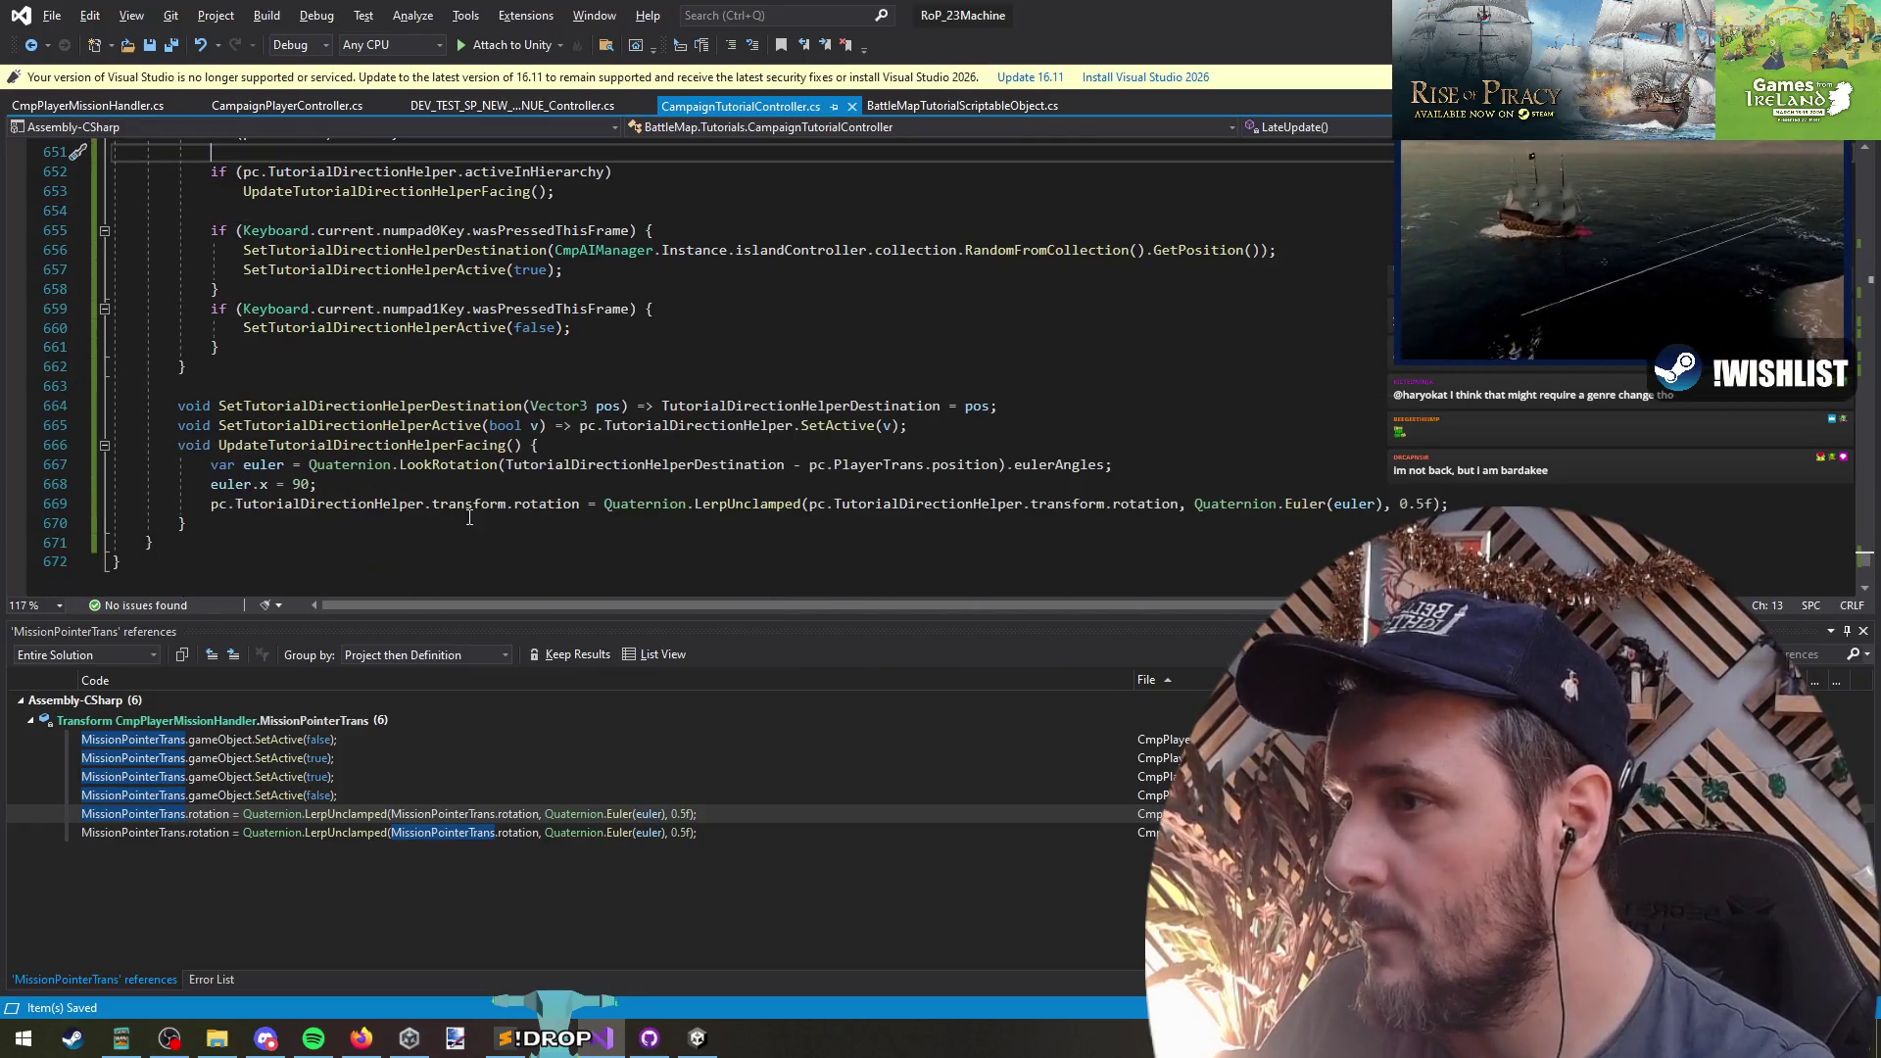
pyautogui.rightClick(446, 406)
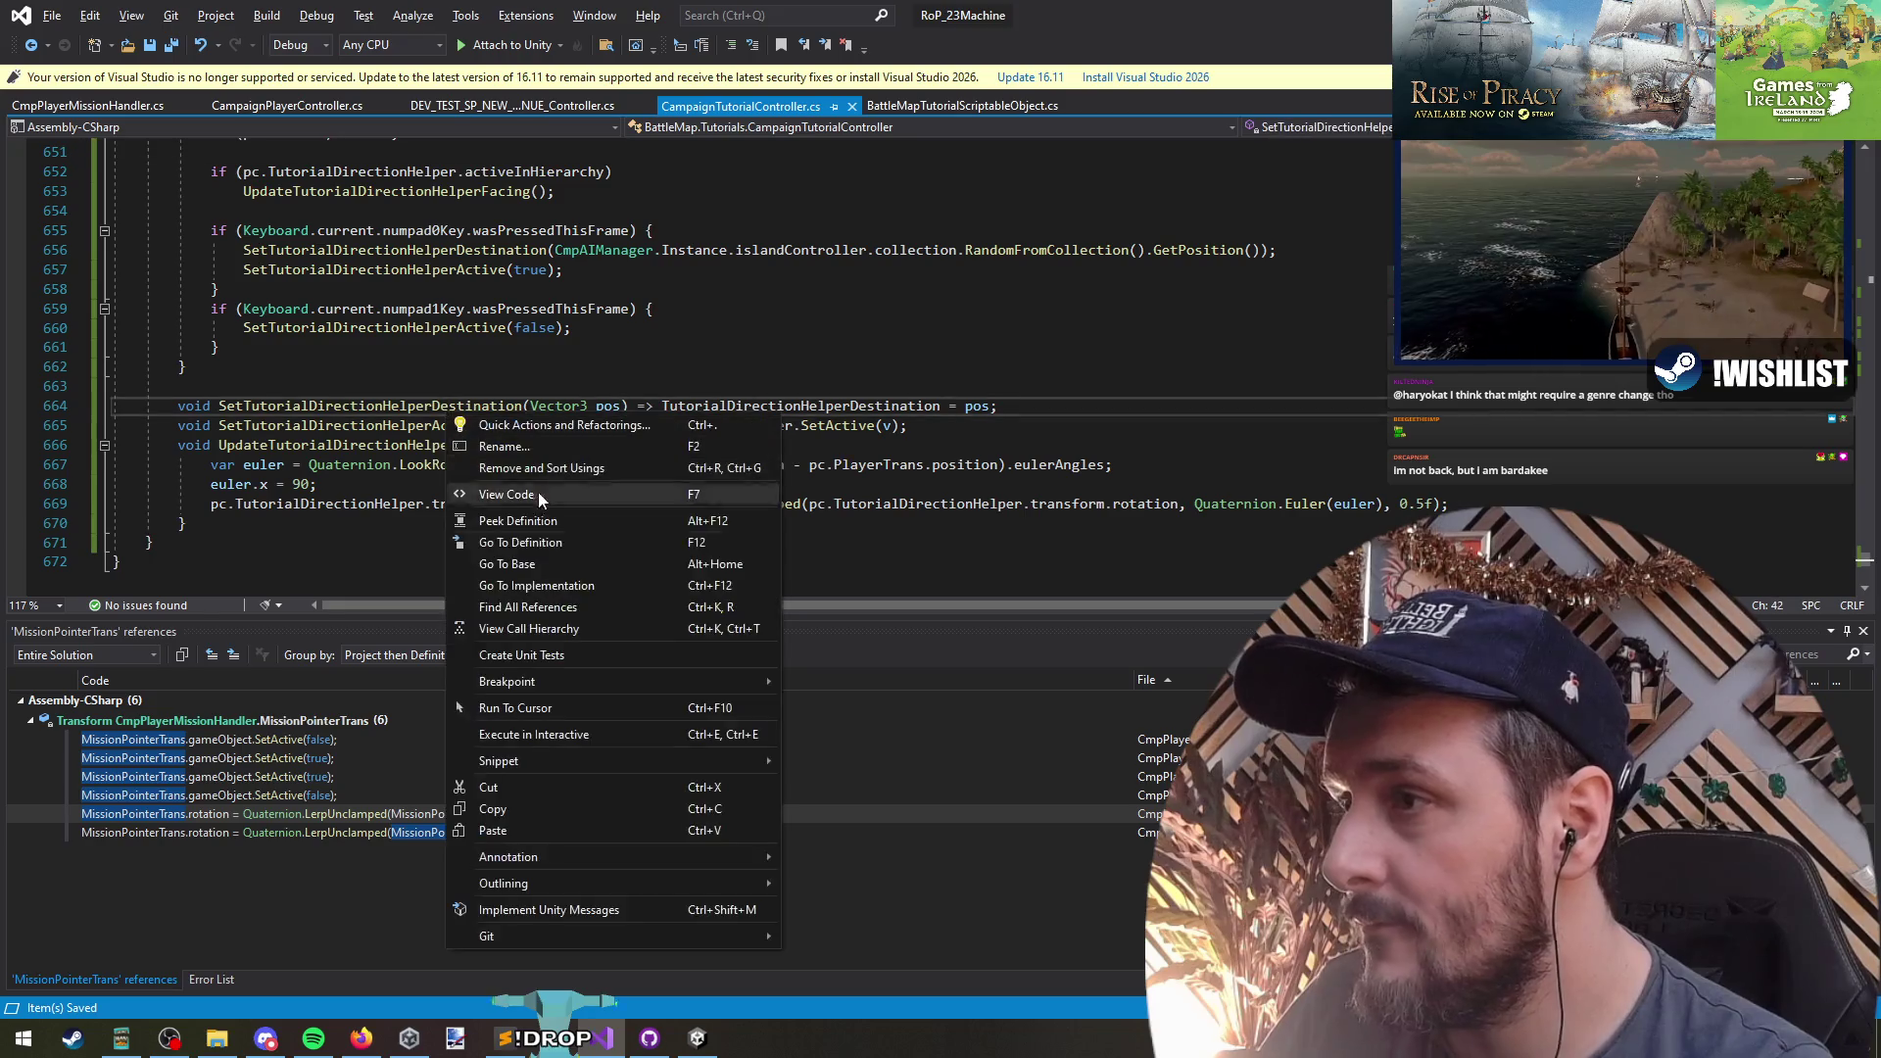
pyautogui.click(519, 609)
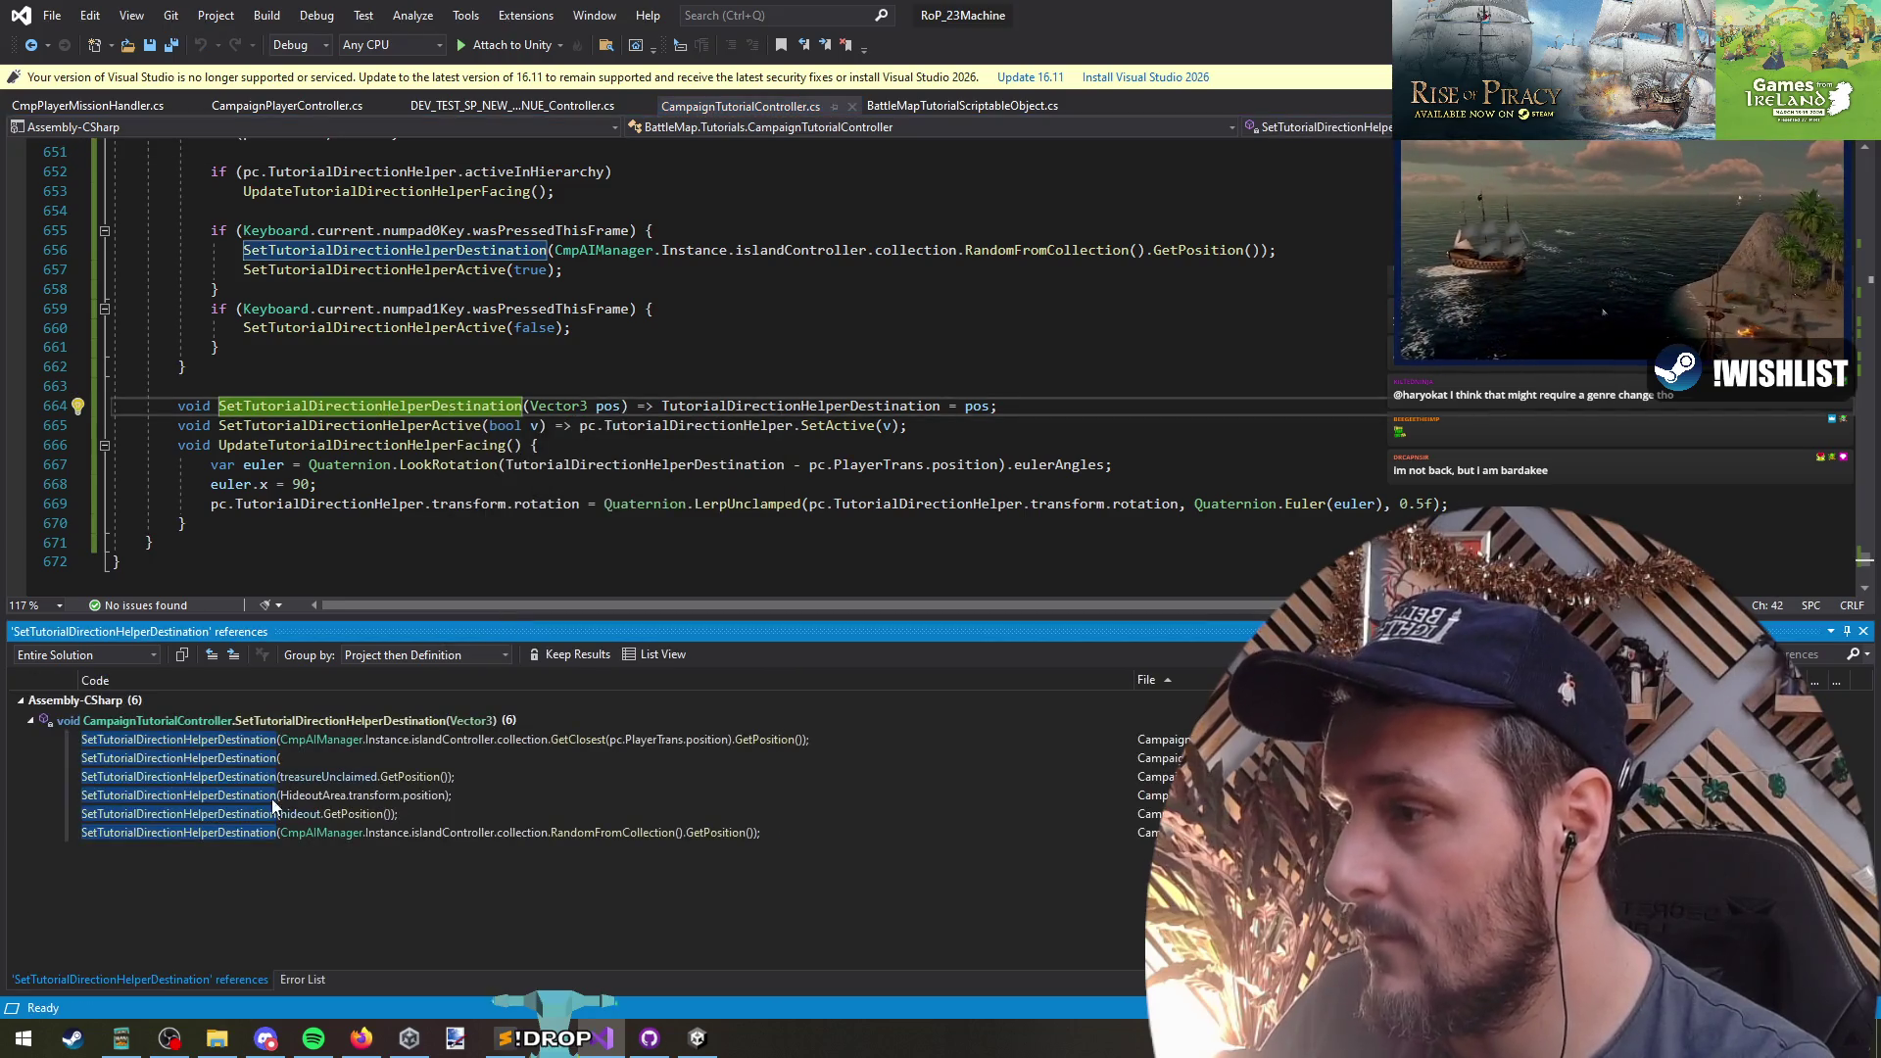
pyautogui.doubleClick(351, 758)
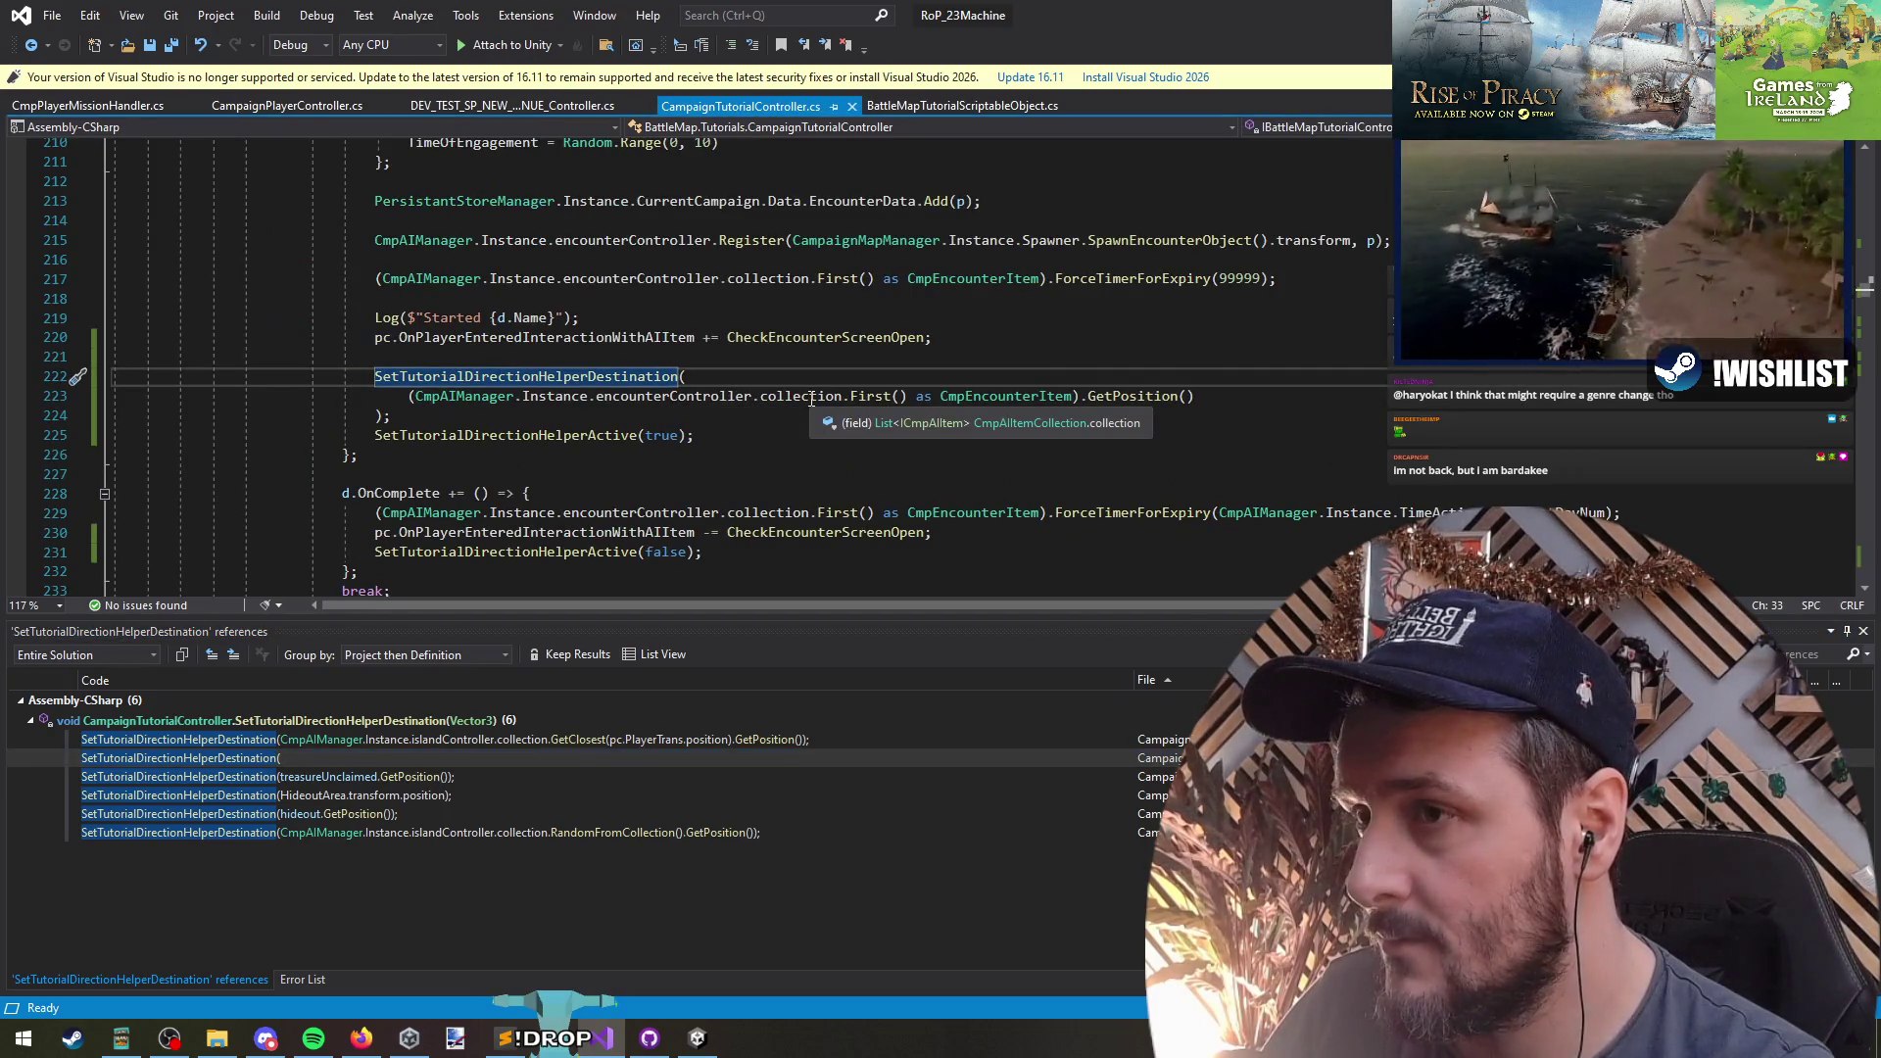
# - Replace that call's encounter GetPosition() argument with EncounterPosition
pyautogui.moveTo(1201, 398); pyautogui.dragTo(409, 395)
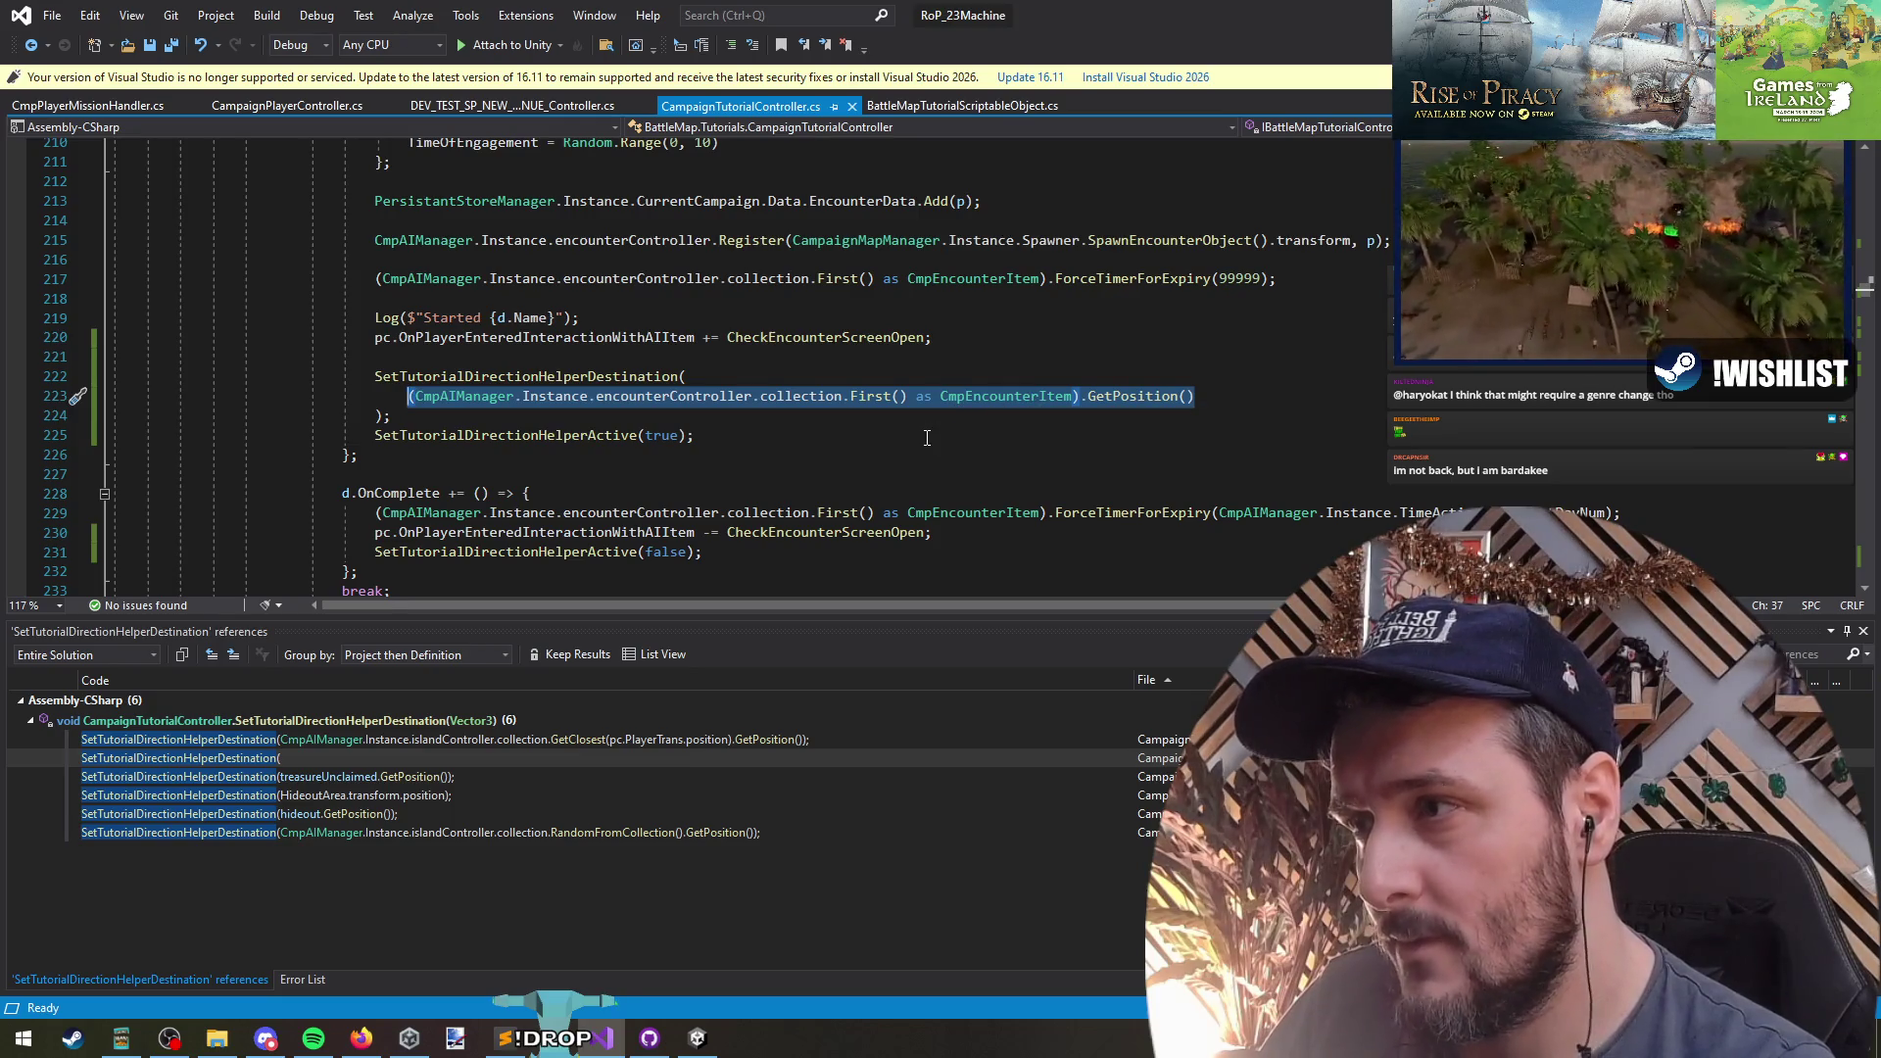
pyautogui.scroll(8, 893, 434)
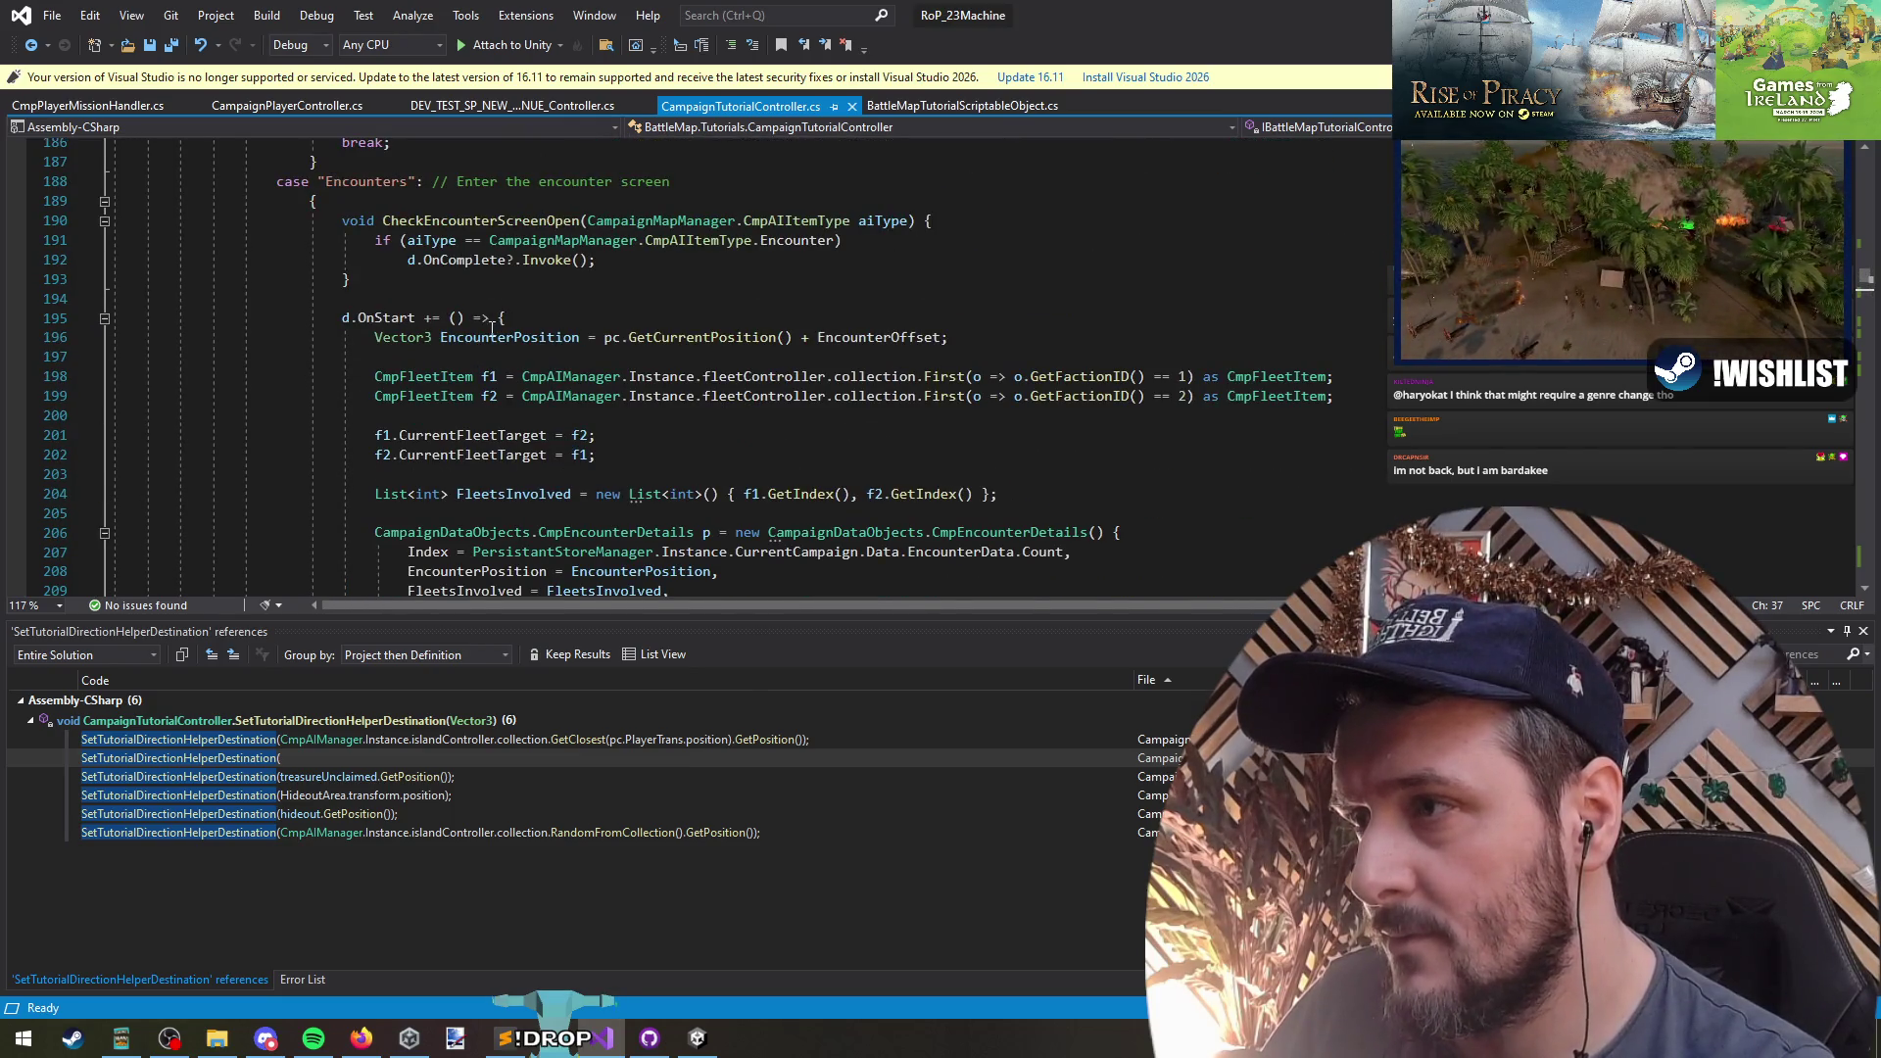
pyautogui.doubleClick(502, 337)
pyautogui.hotkey('ctrl', 'c')
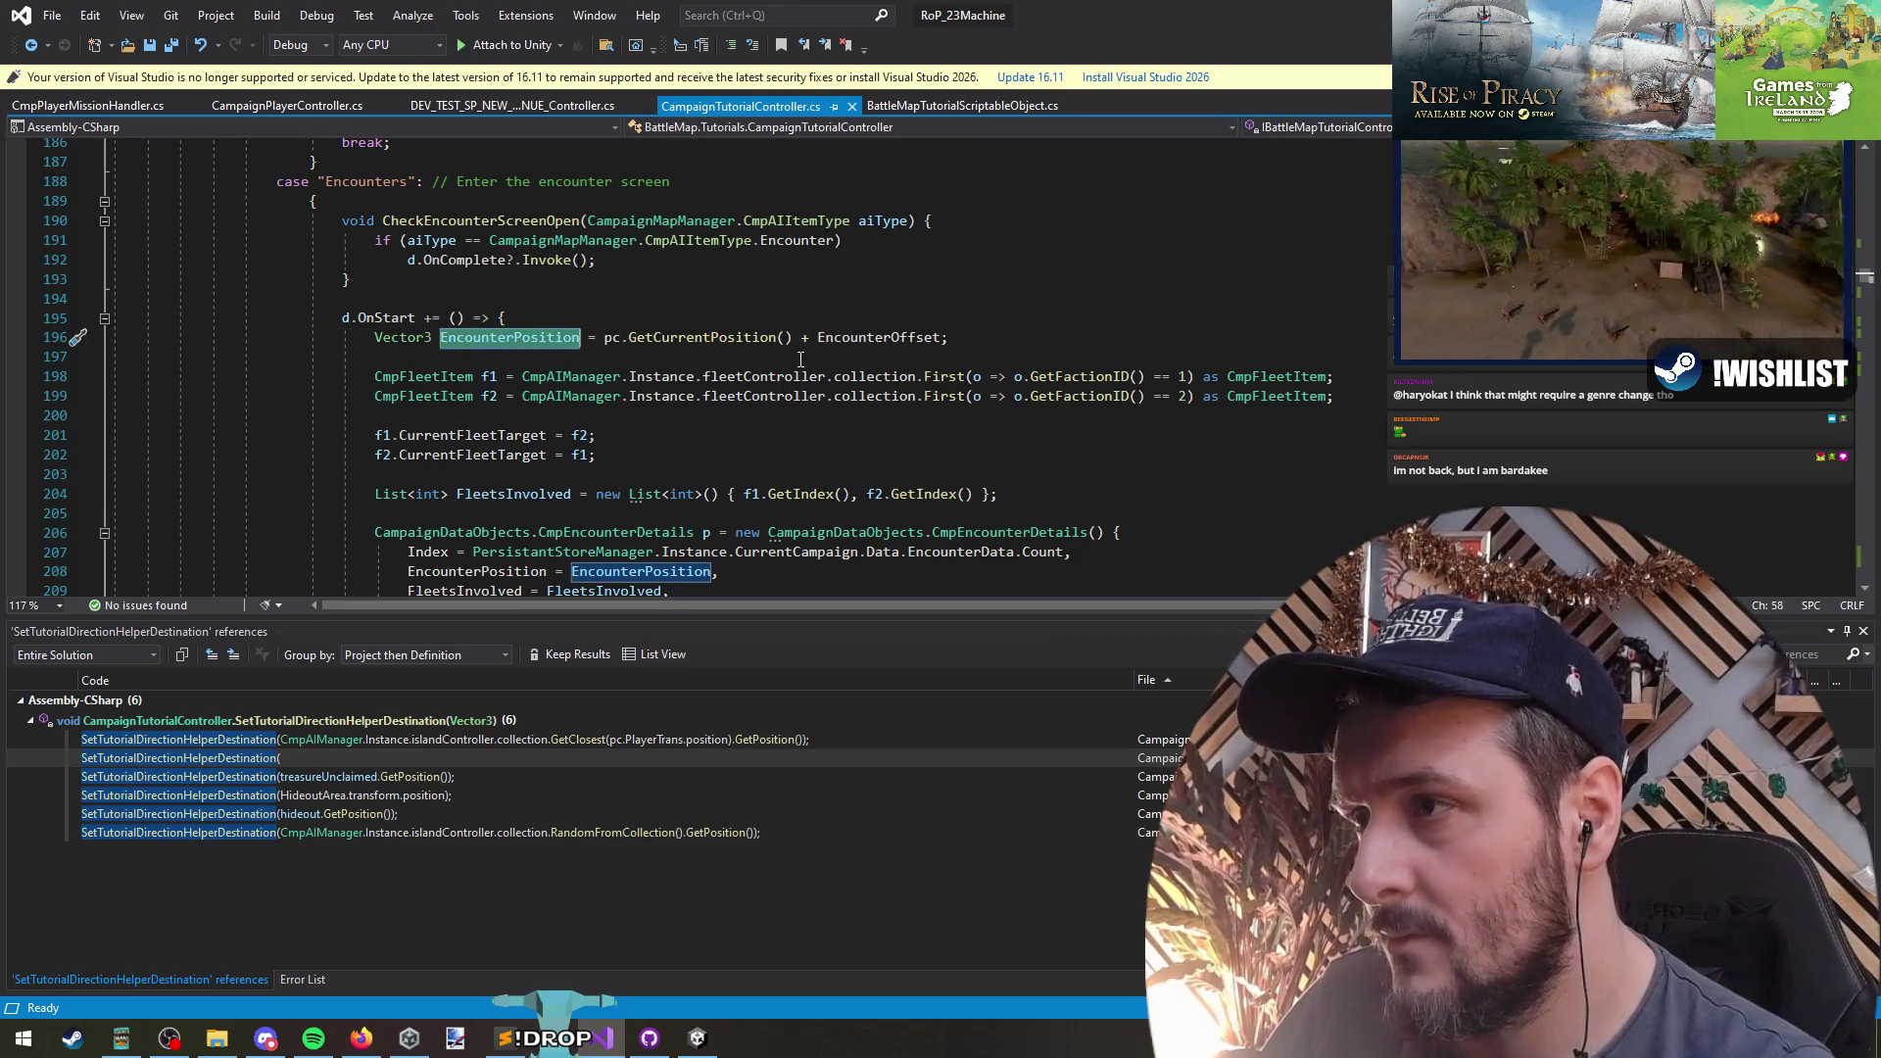
pyautogui.scroll(-8, 720, 459)
pyautogui.moveTo(410, 402)
pyautogui.mouseDown()
pyautogui.moveTo(1254, 394)
pyautogui.moveTo(1191, 396)
pyautogui.mouseUp()
pyautogui.hotkey('ctrl', 'v')
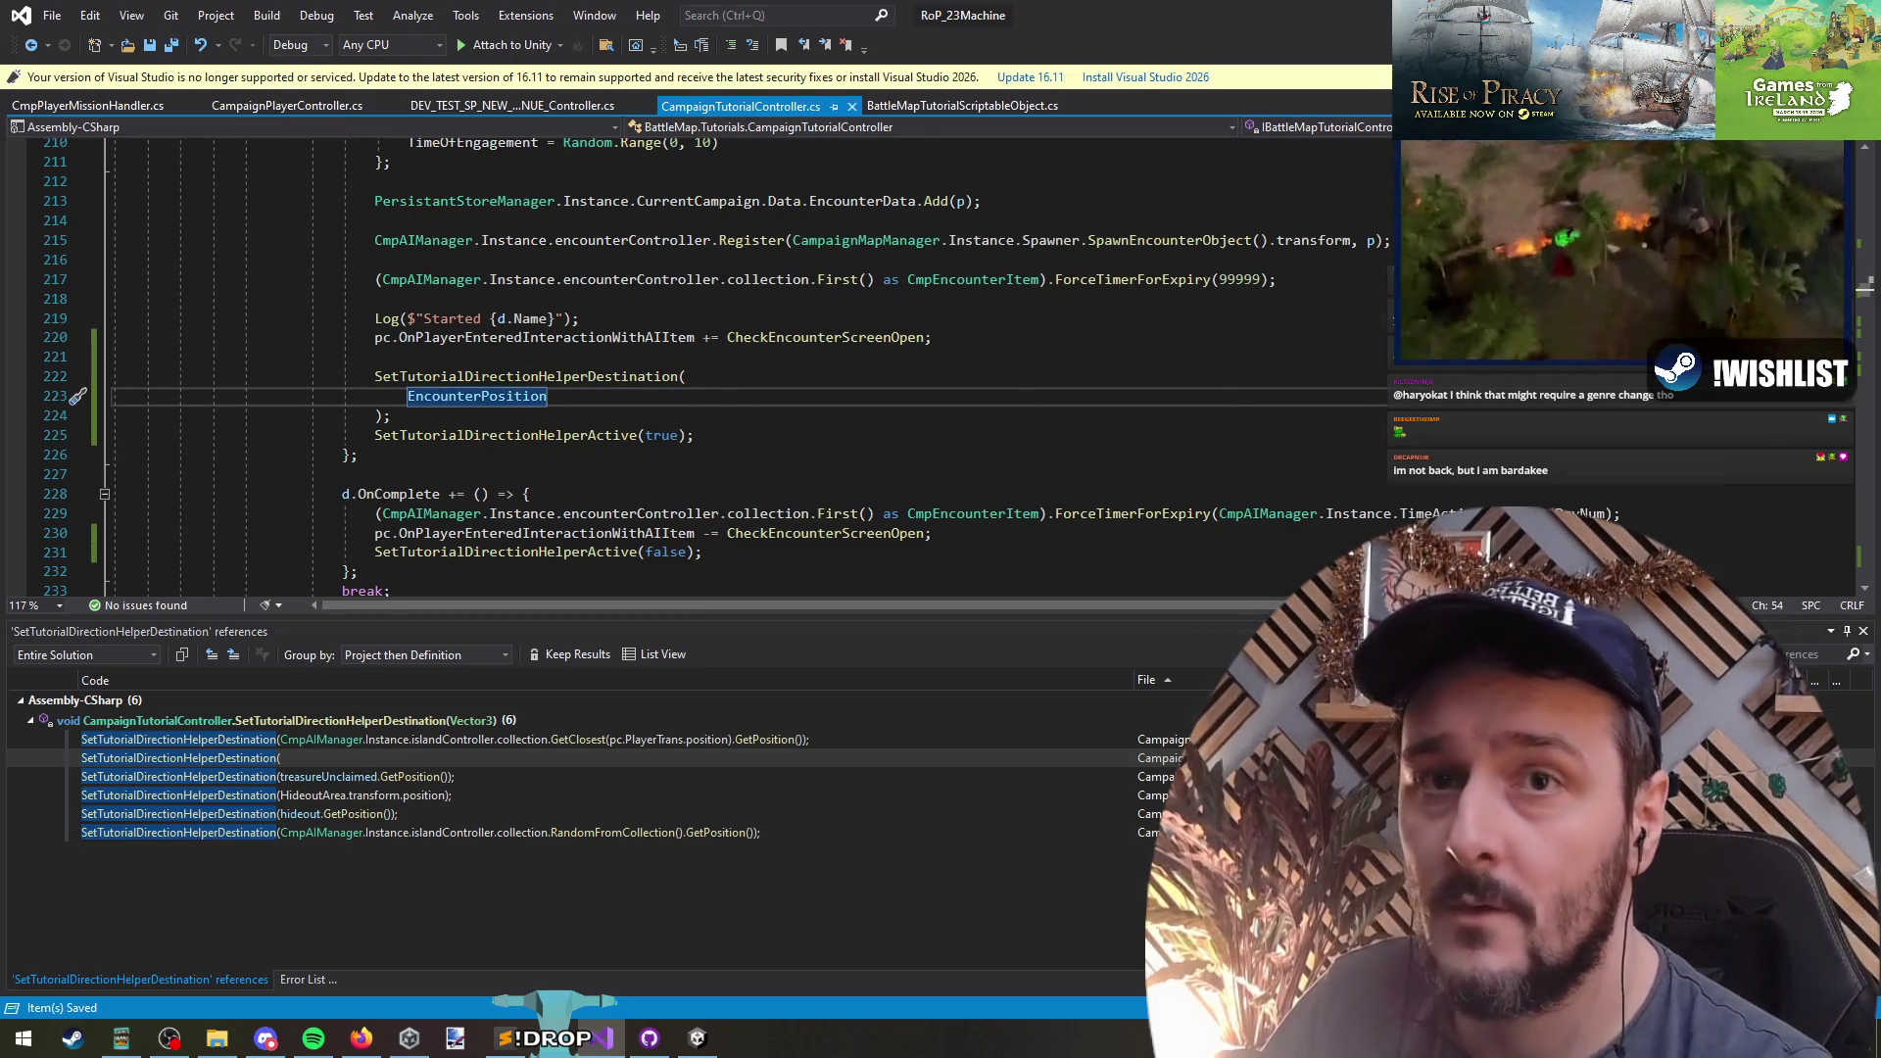
pyautogui.hotkey('alt', 'Tab')
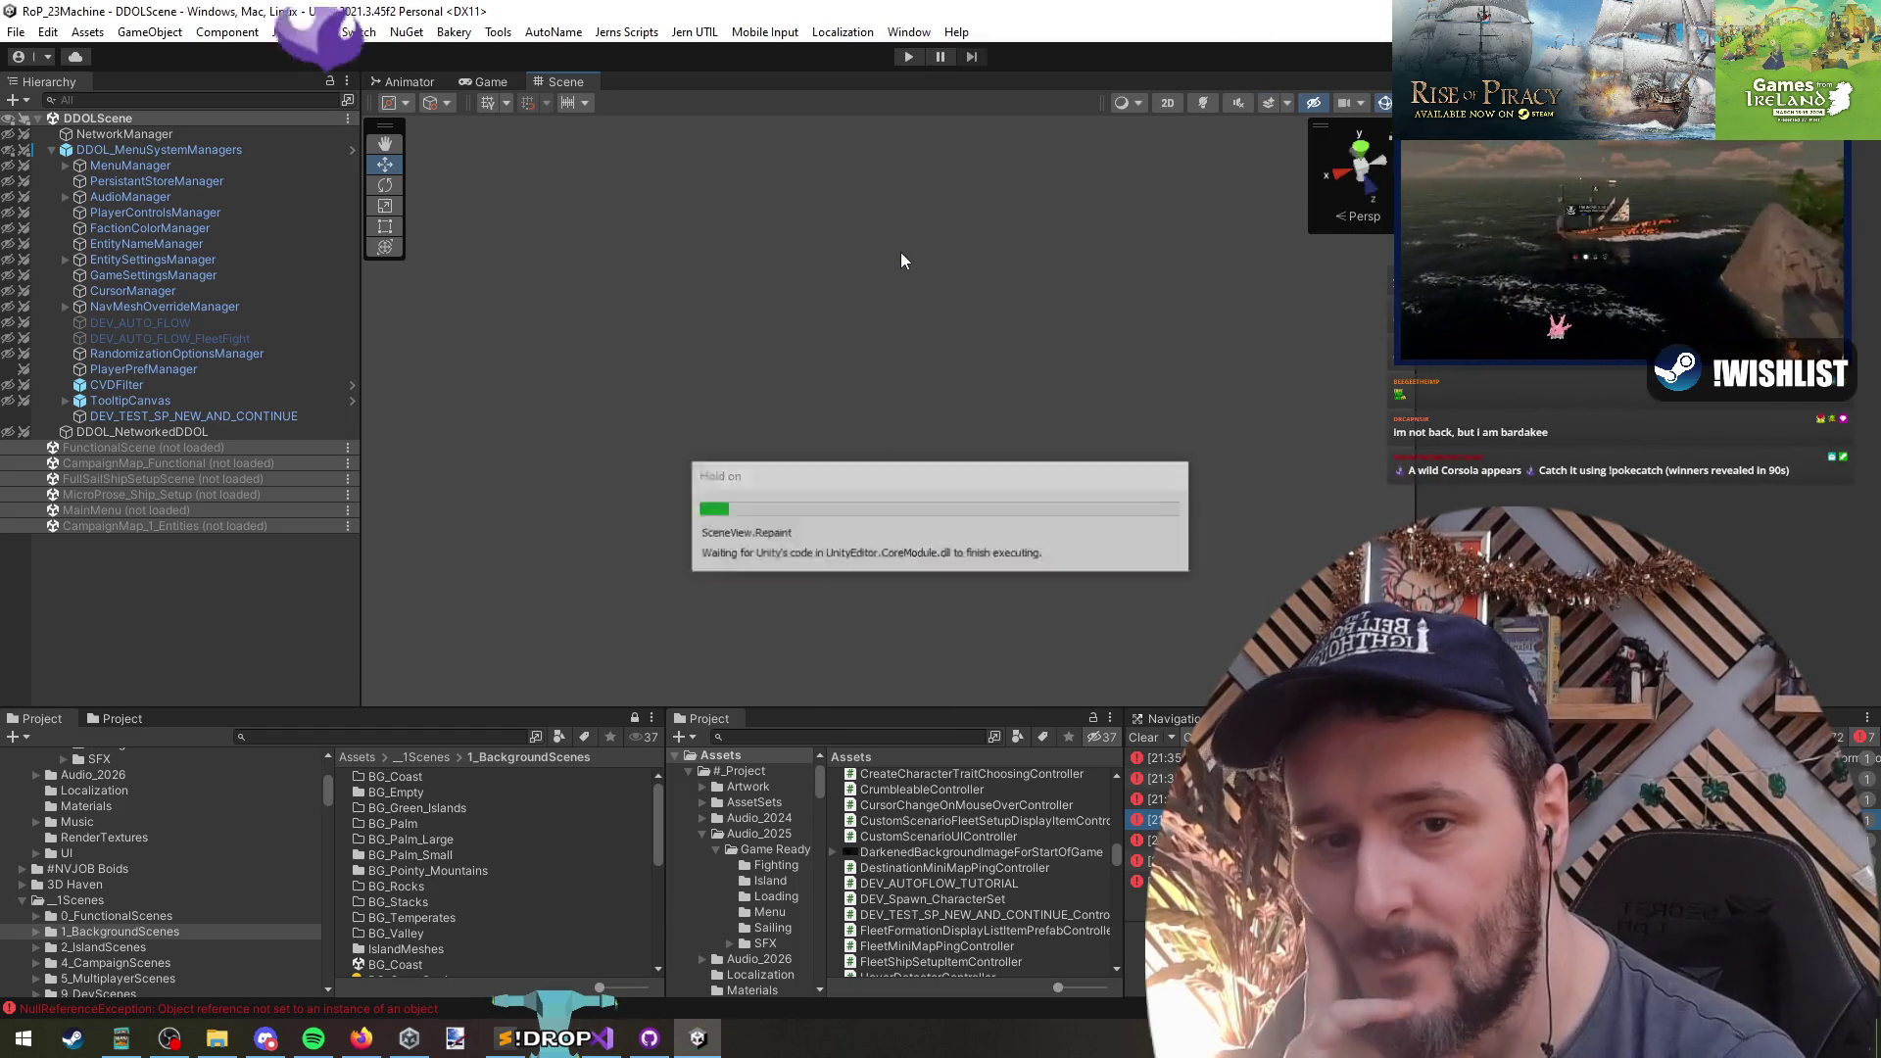
# - Start play mode and begin Tutorial 1 - The Campaign Map with the selected captain
pyautogui.click(909, 56)
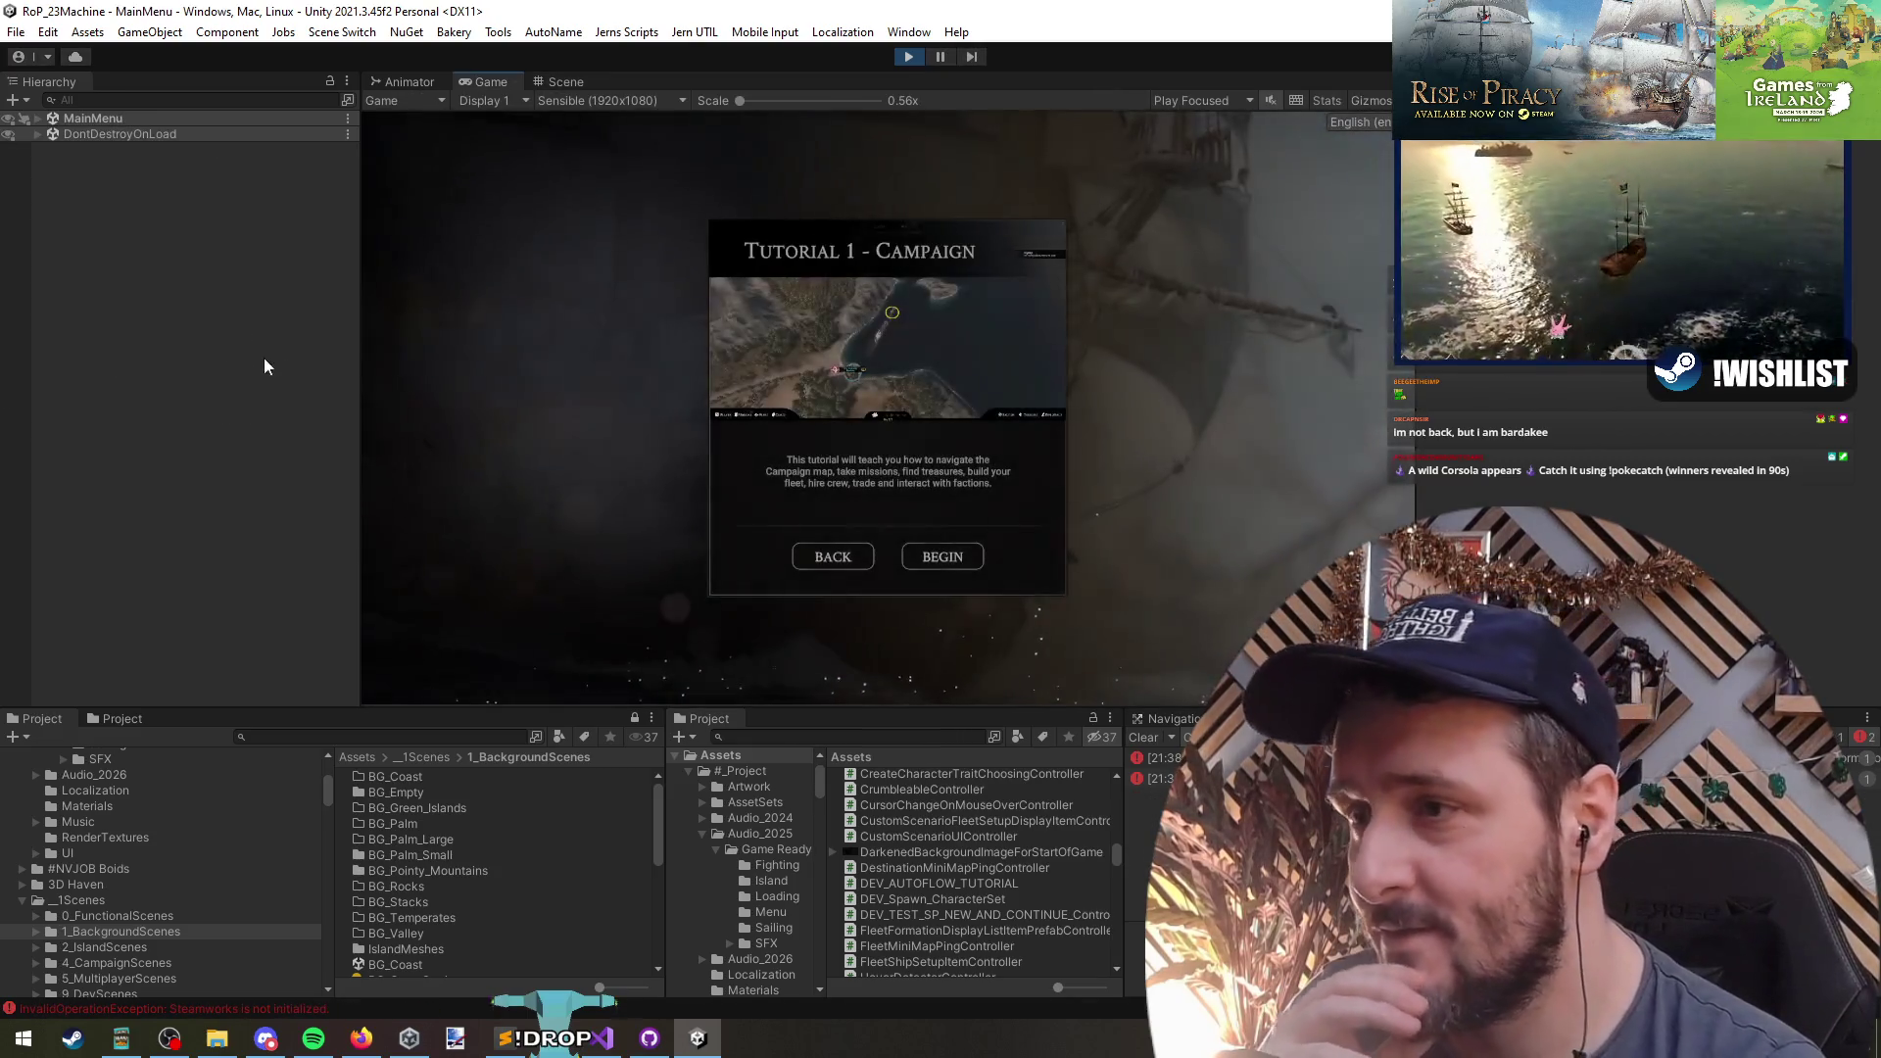
pyautogui.click(958, 554)
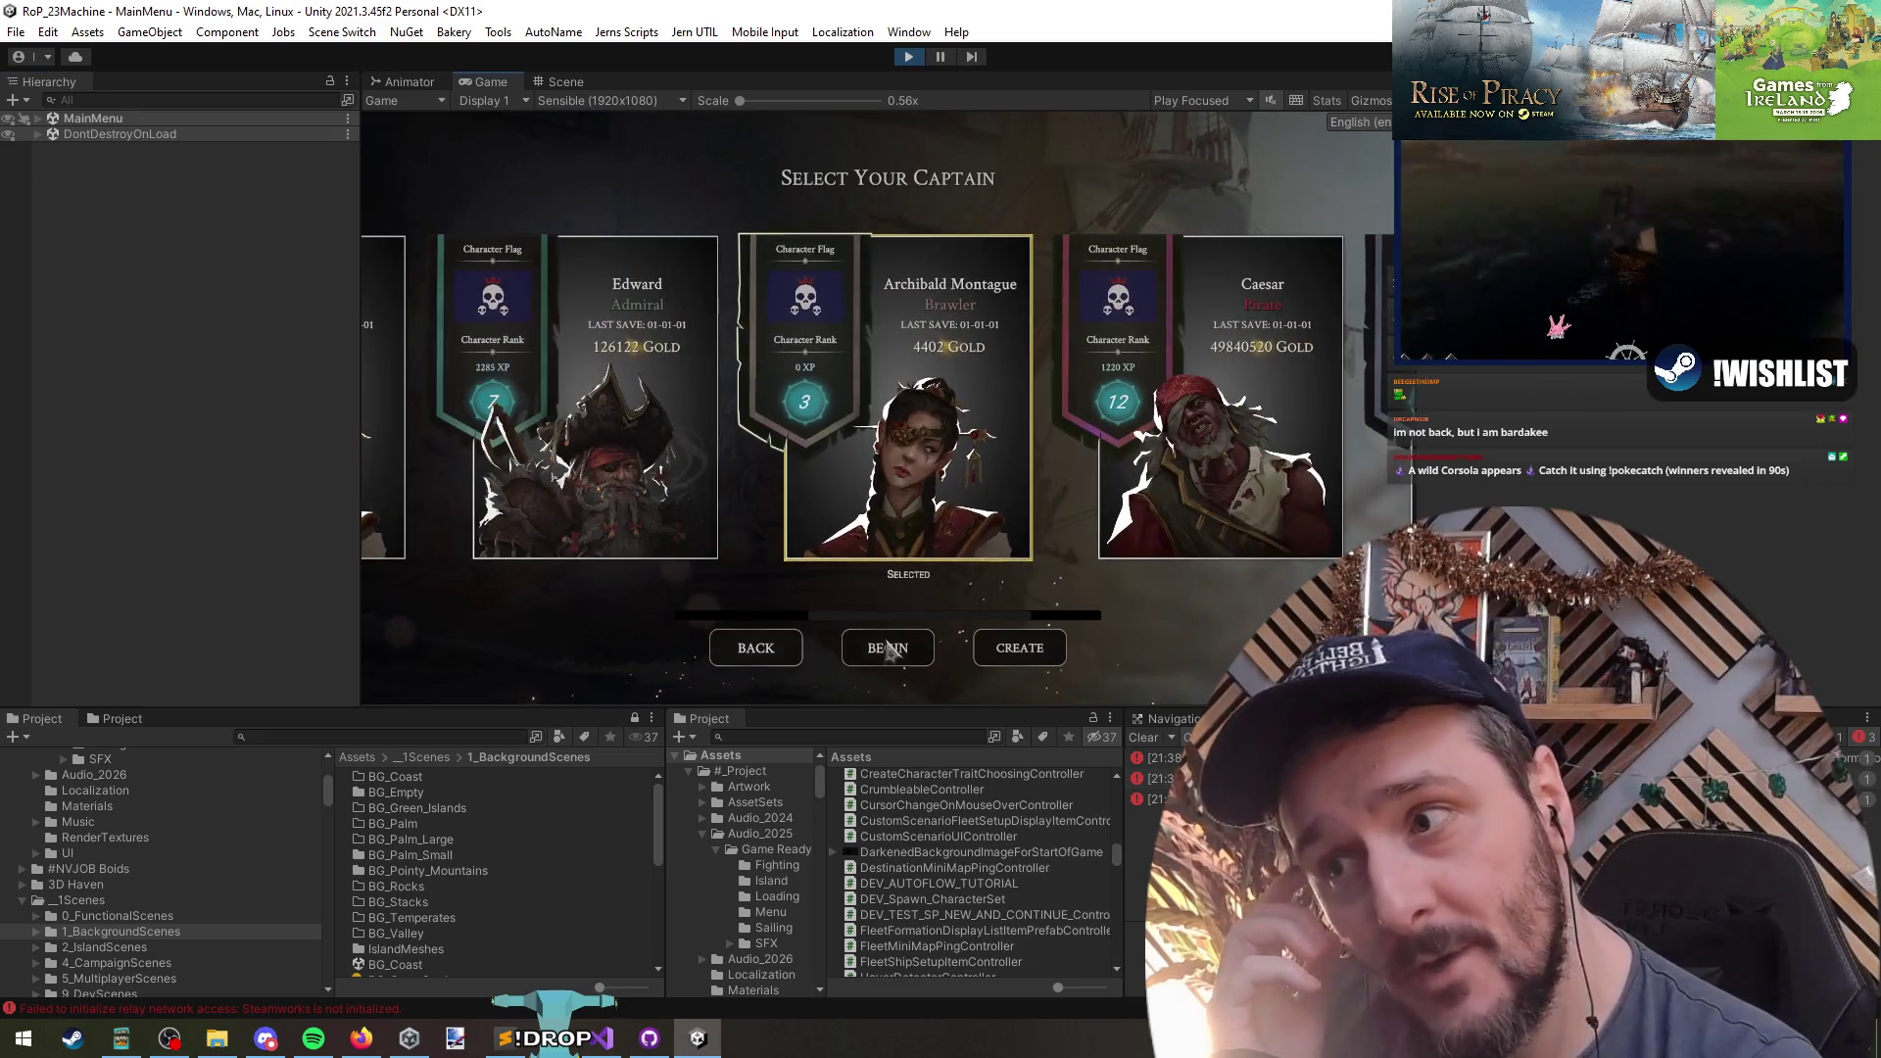
pyautogui.click(890, 650)
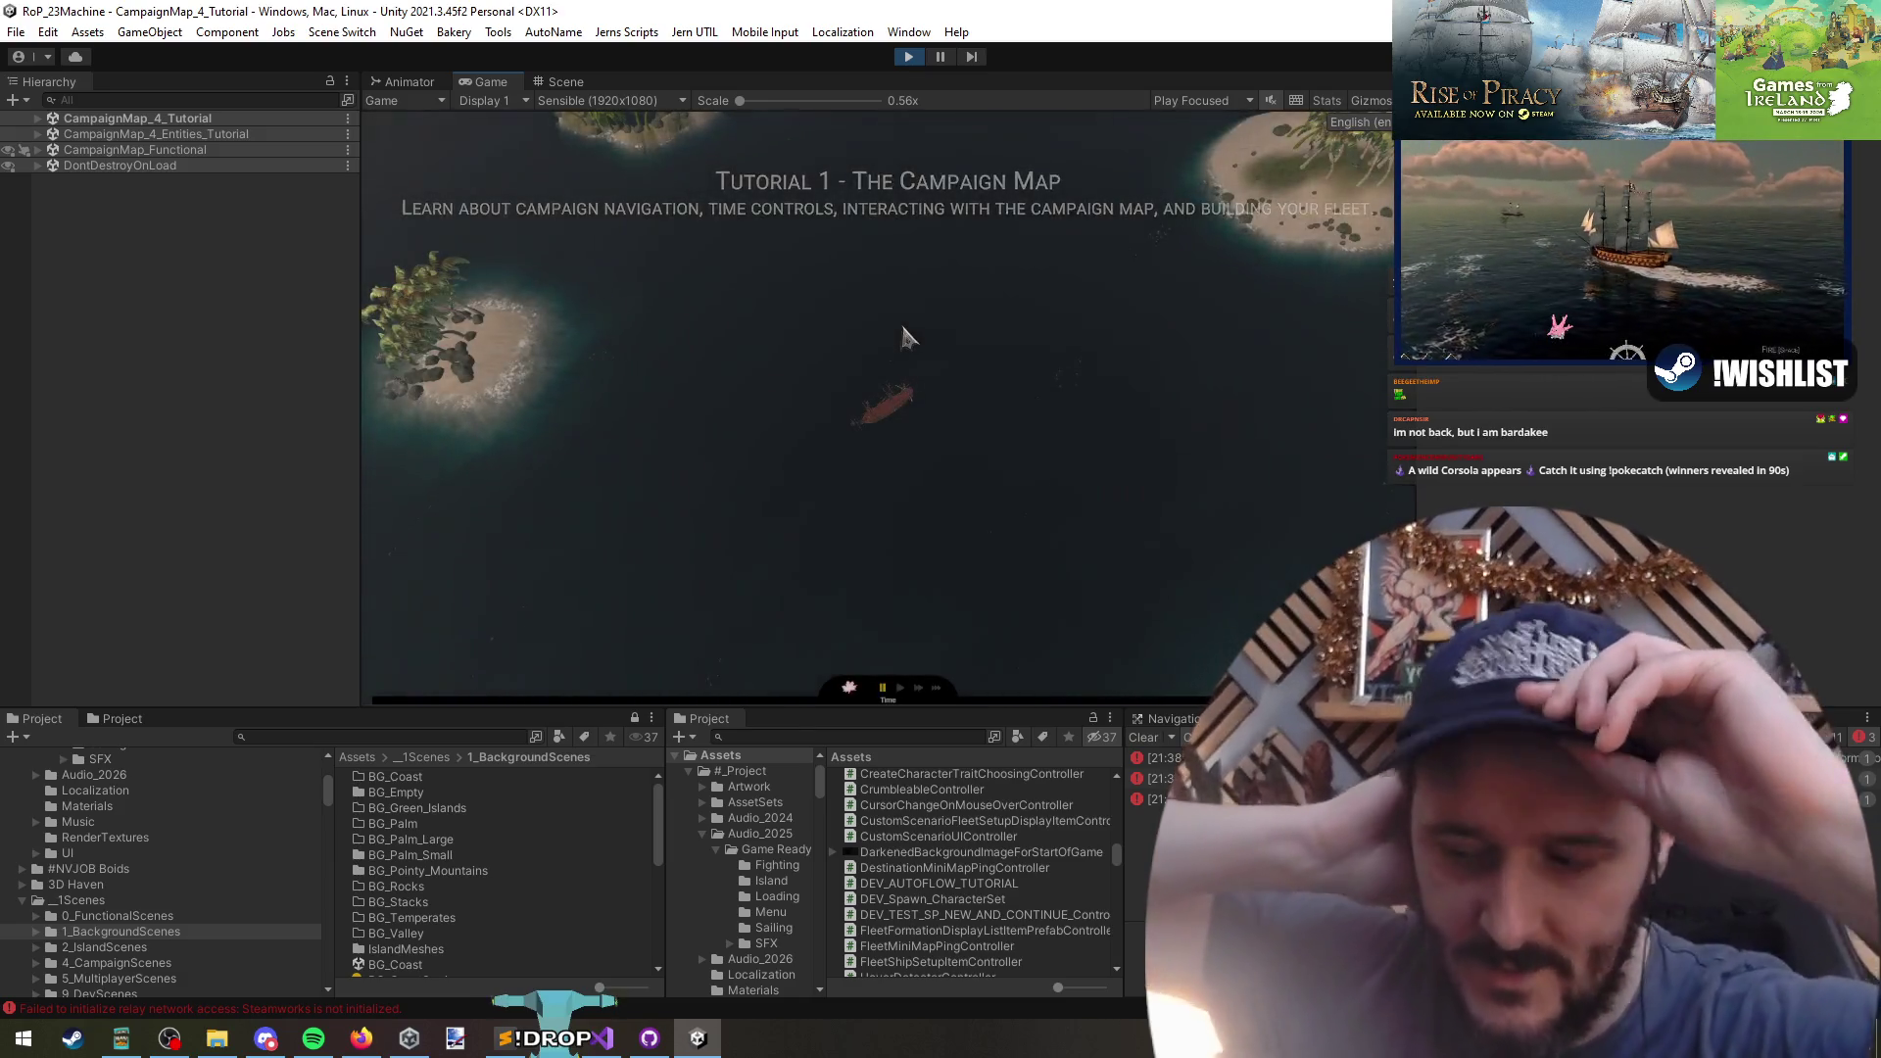
# - Complete the camera steps: zoom, pan, recenter on the ship, and dismiss the character stats
pyautogui.scroll(-3, 904, 335)
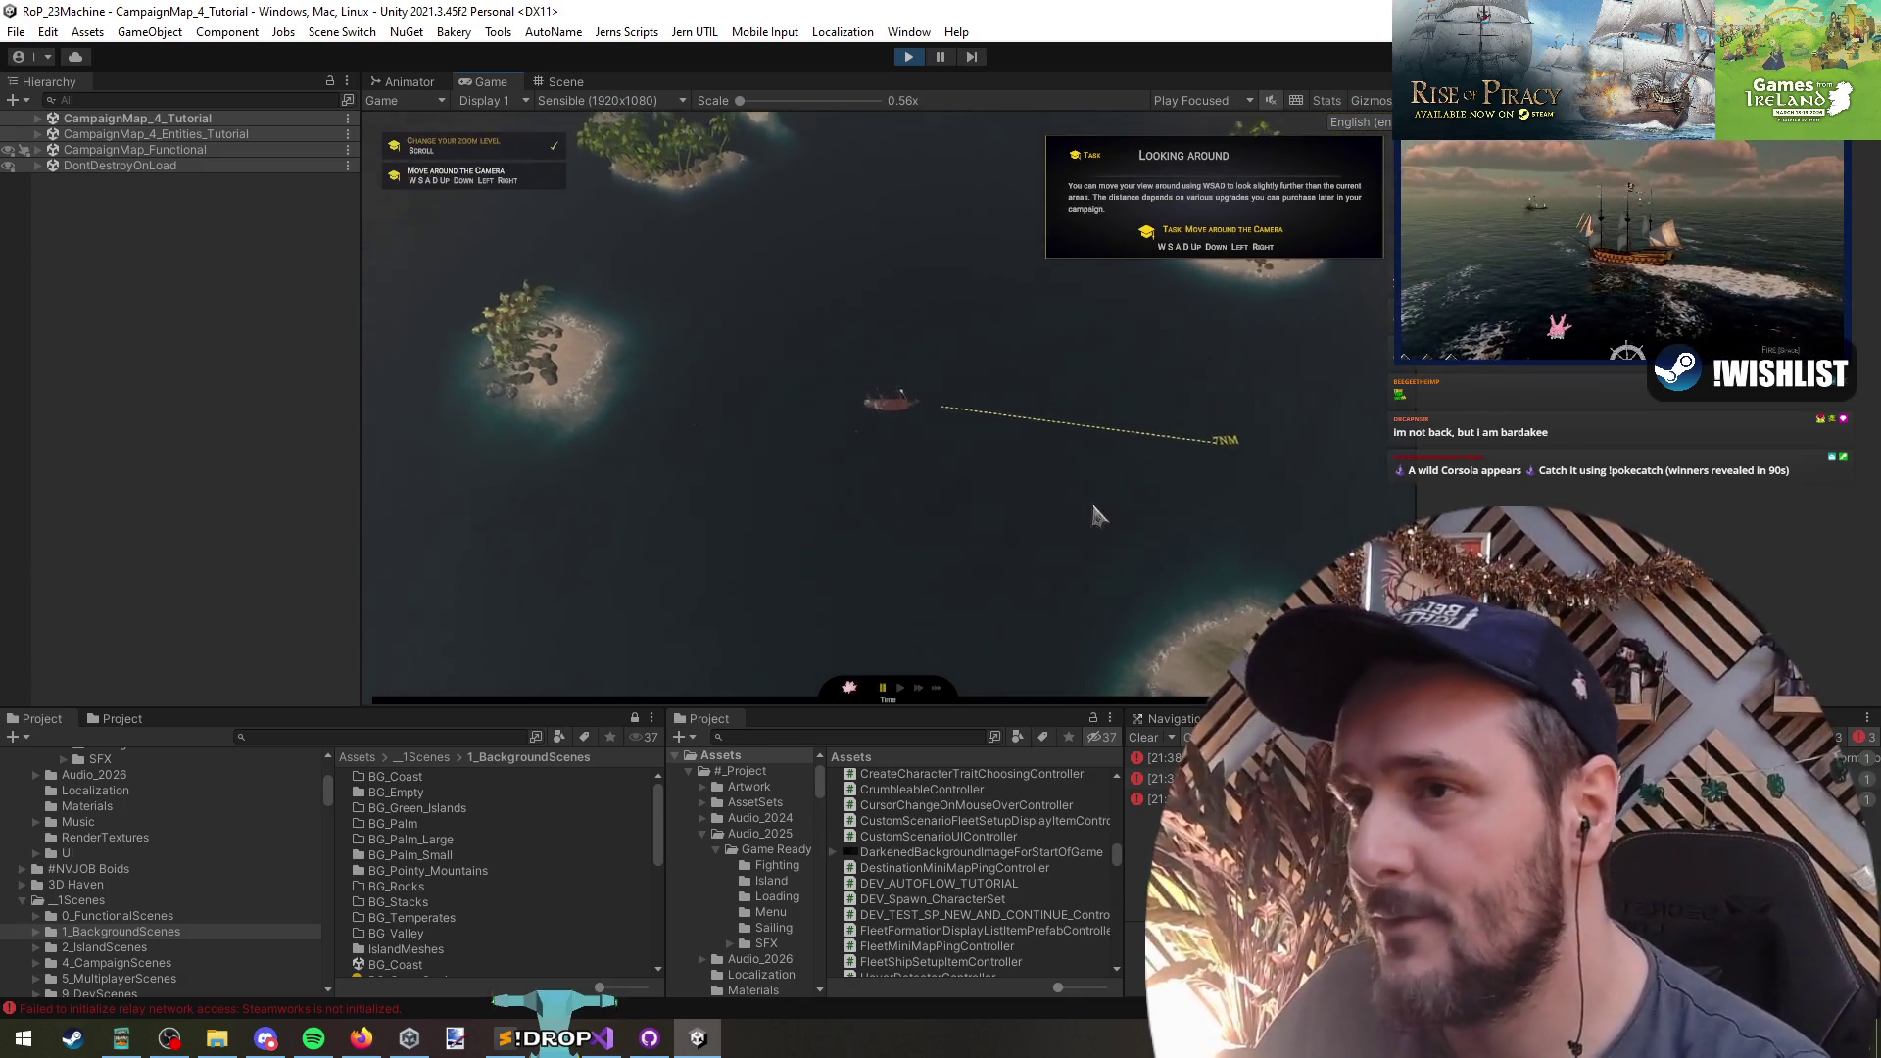
pyautogui.press('a')
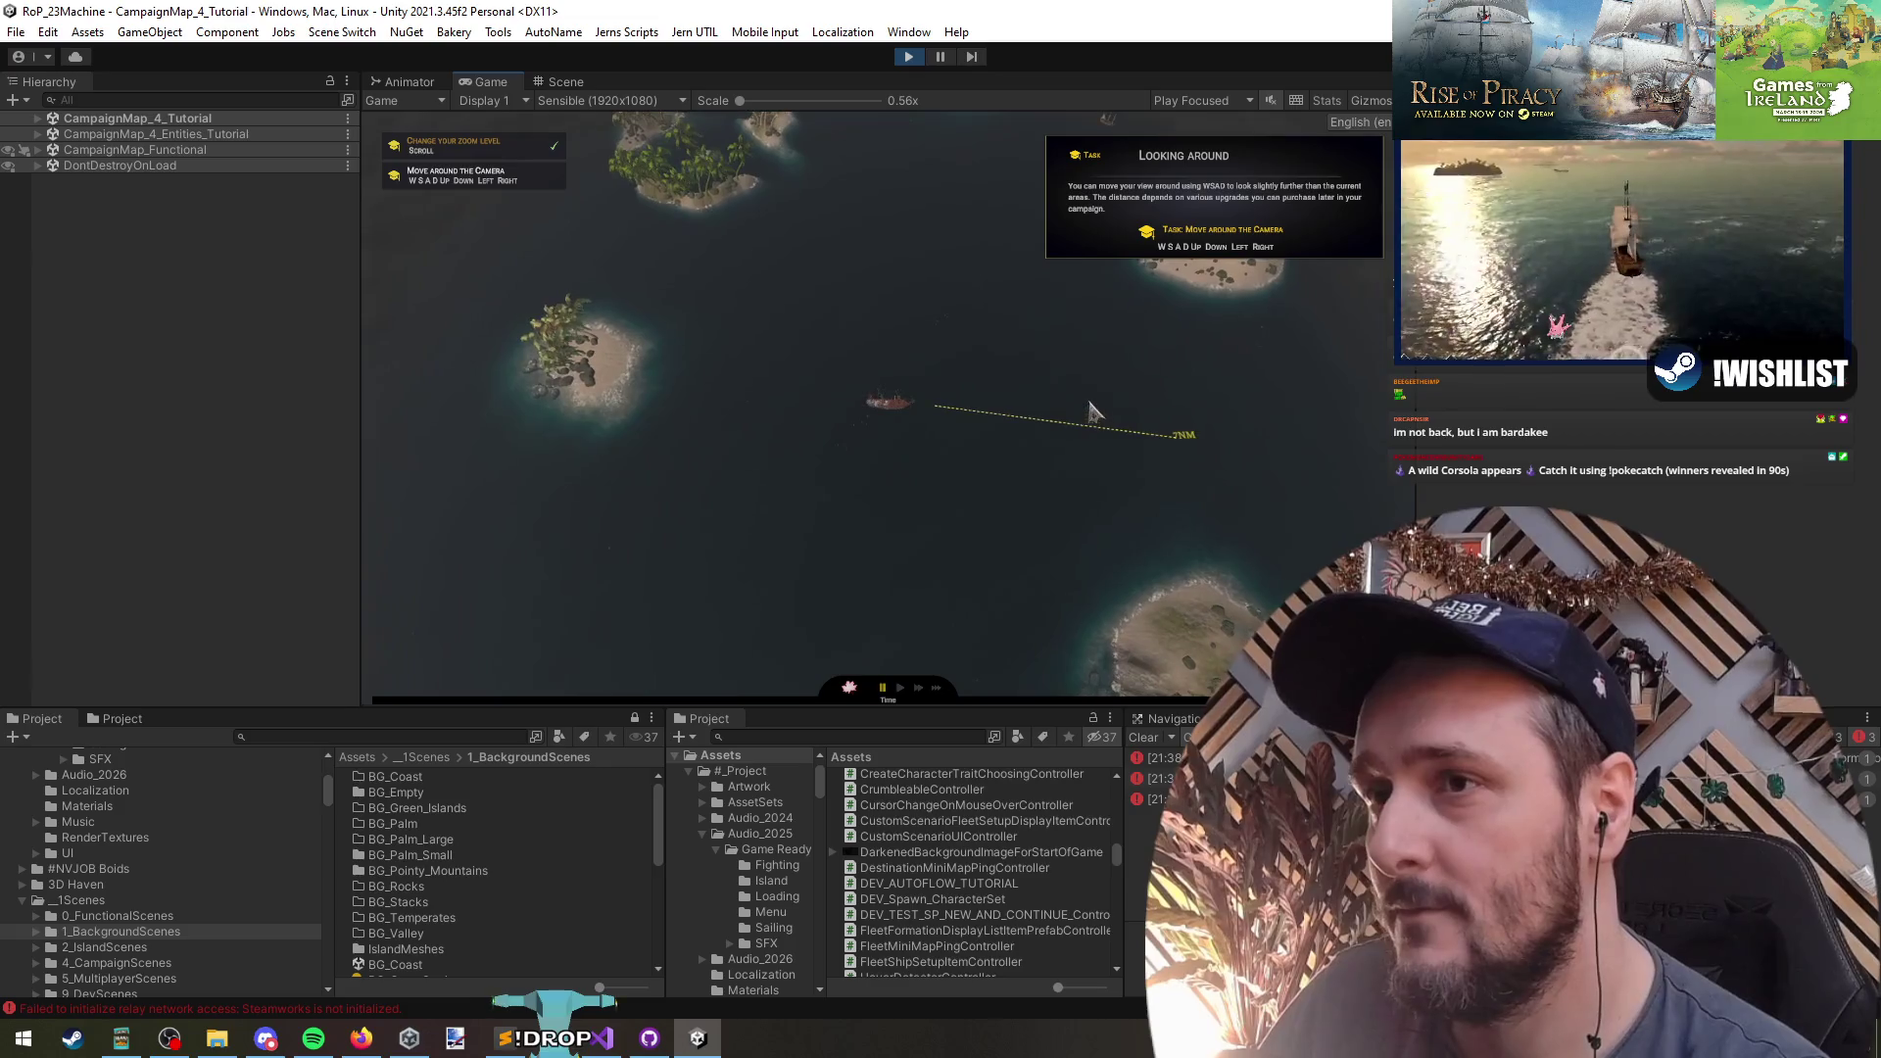
pyautogui.scroll(2, 1127, 387)
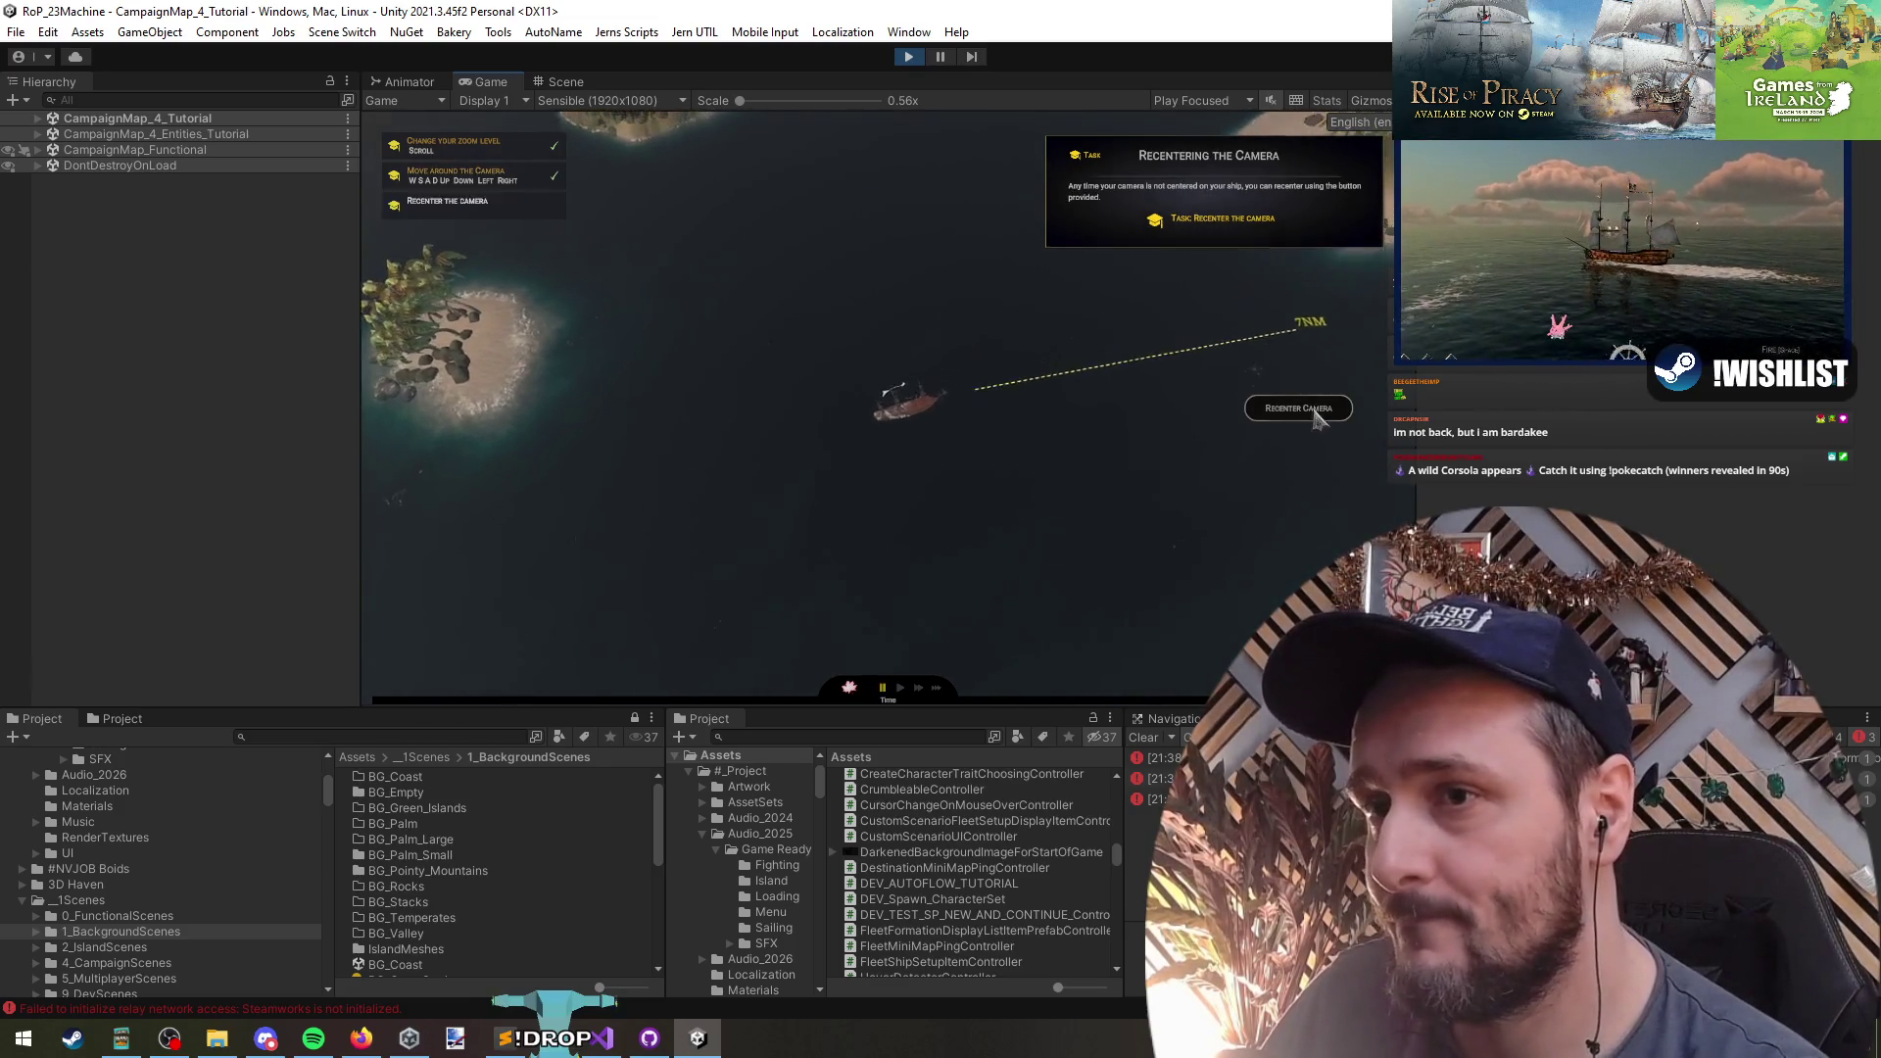
pyautogui.click(1309, 407)
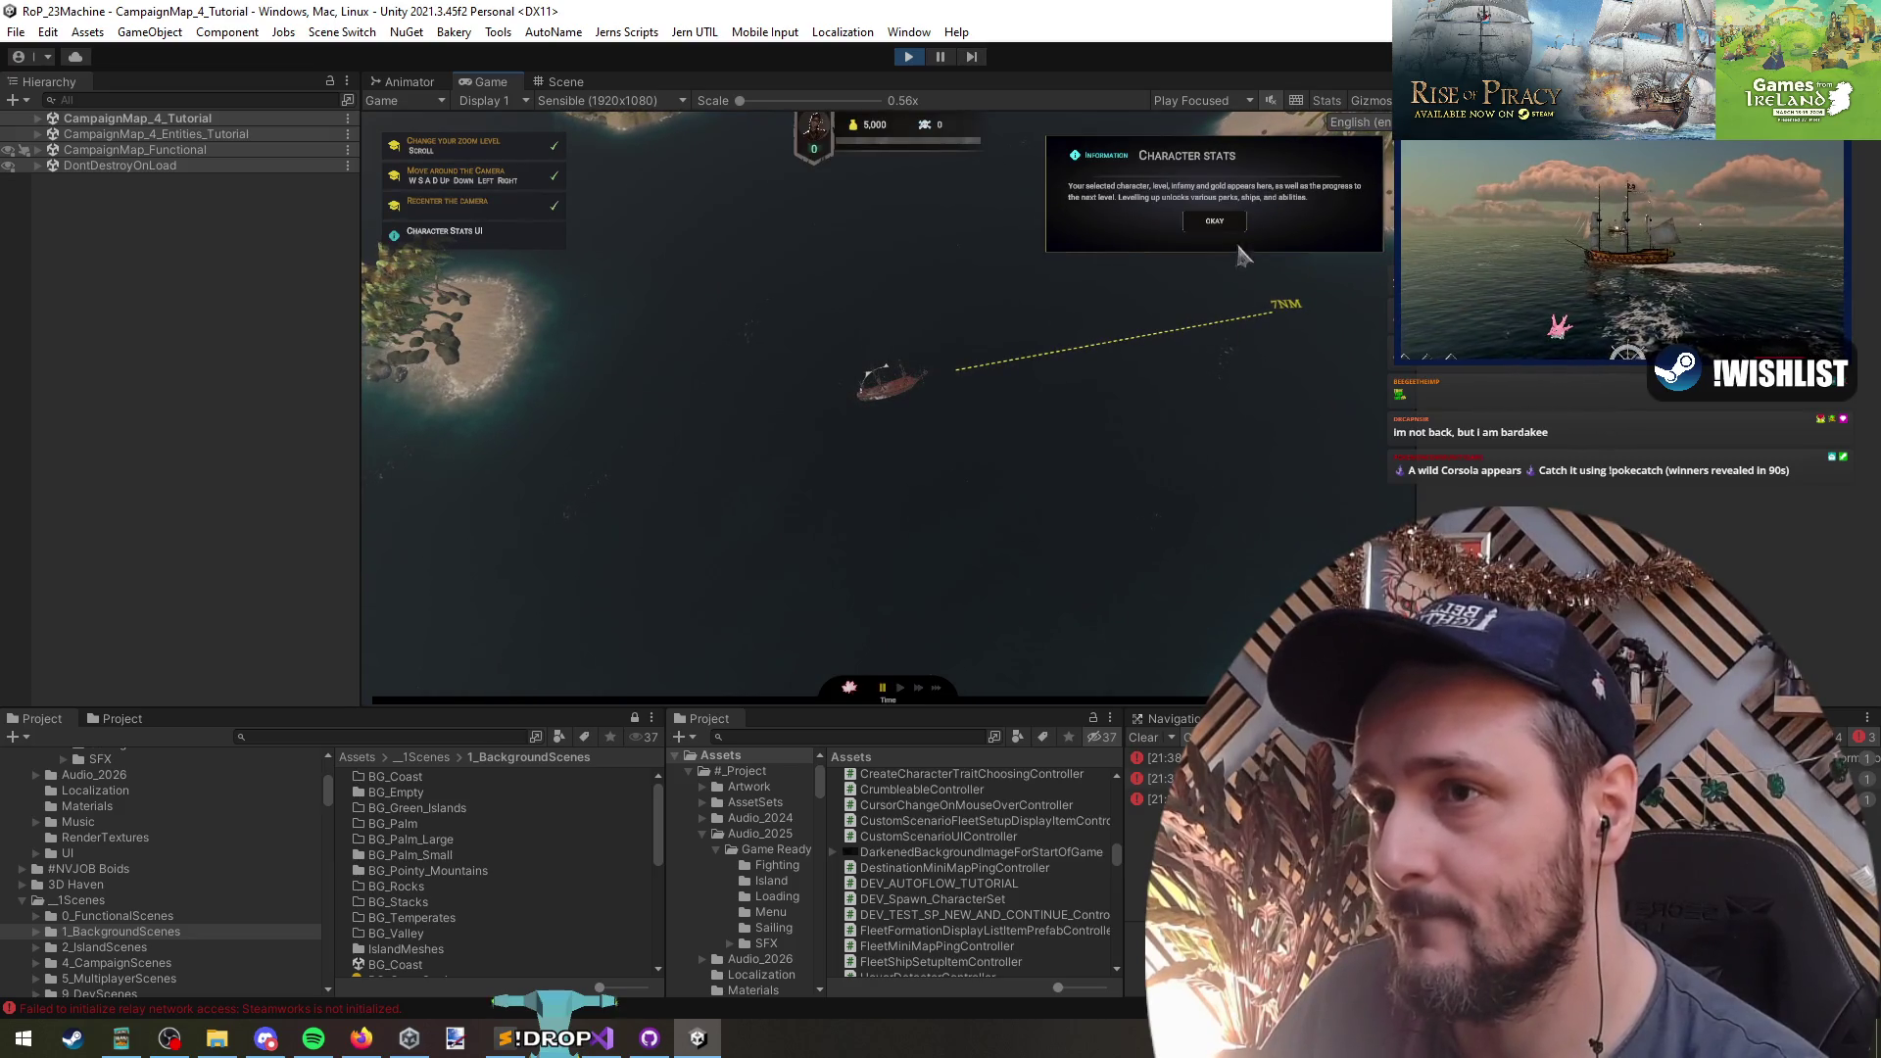
pyautogui.click(1215, 220)
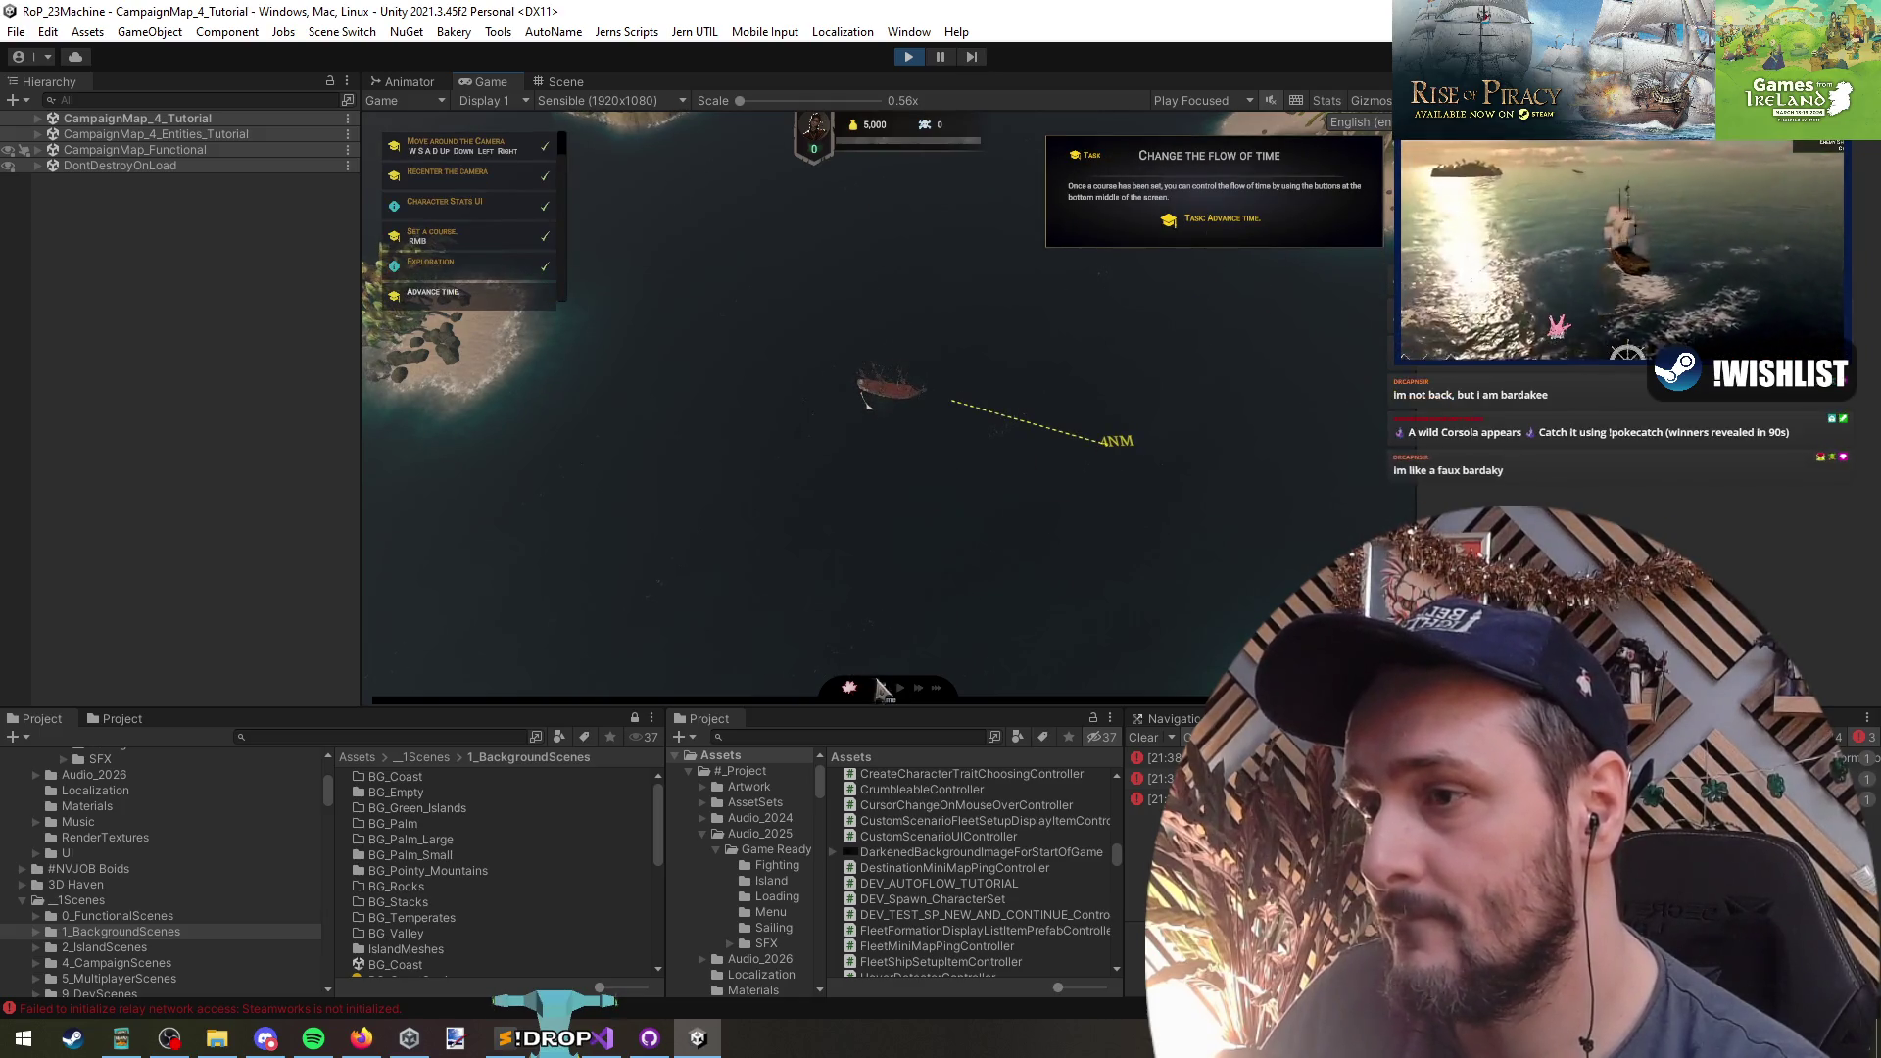
# - Set sailing courses, close the treasure maps panel, and dock at Gladwell Islet's port
pyautogui.rightClick(992, 312)
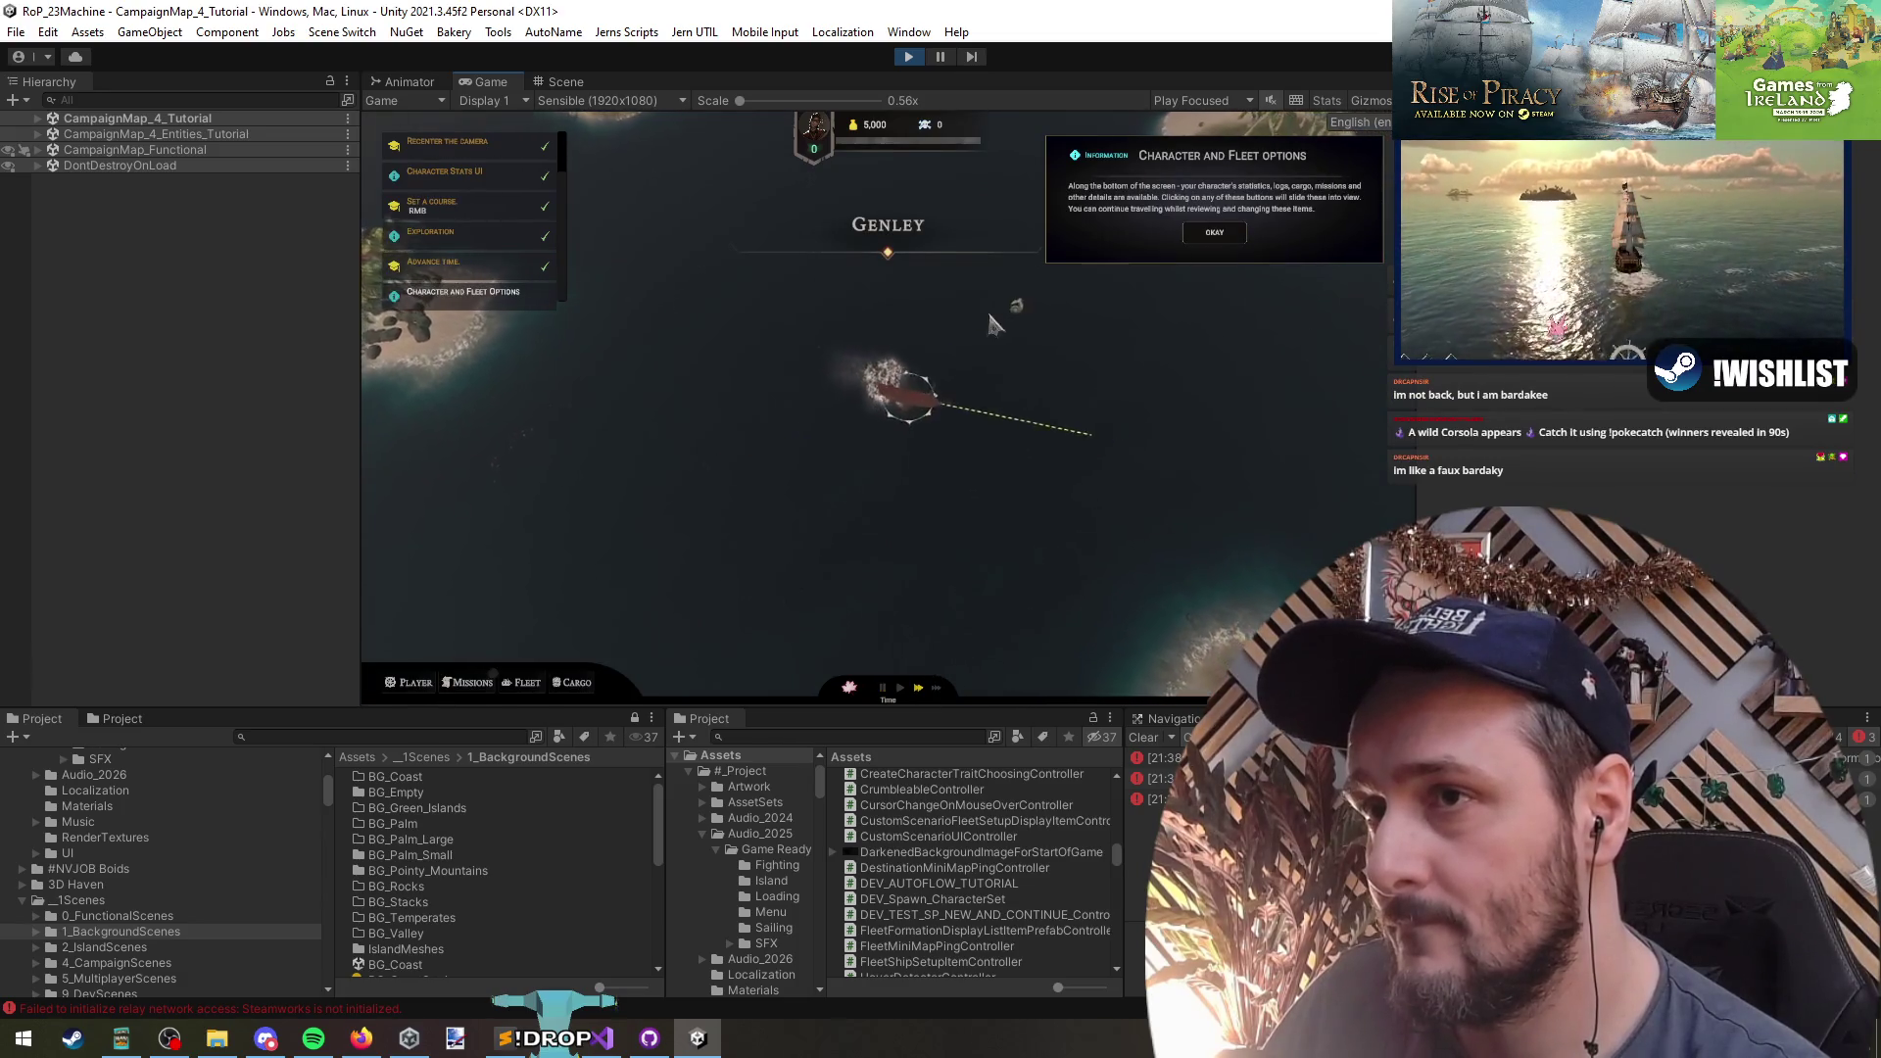
pyautogui.rightClick(779, 480)
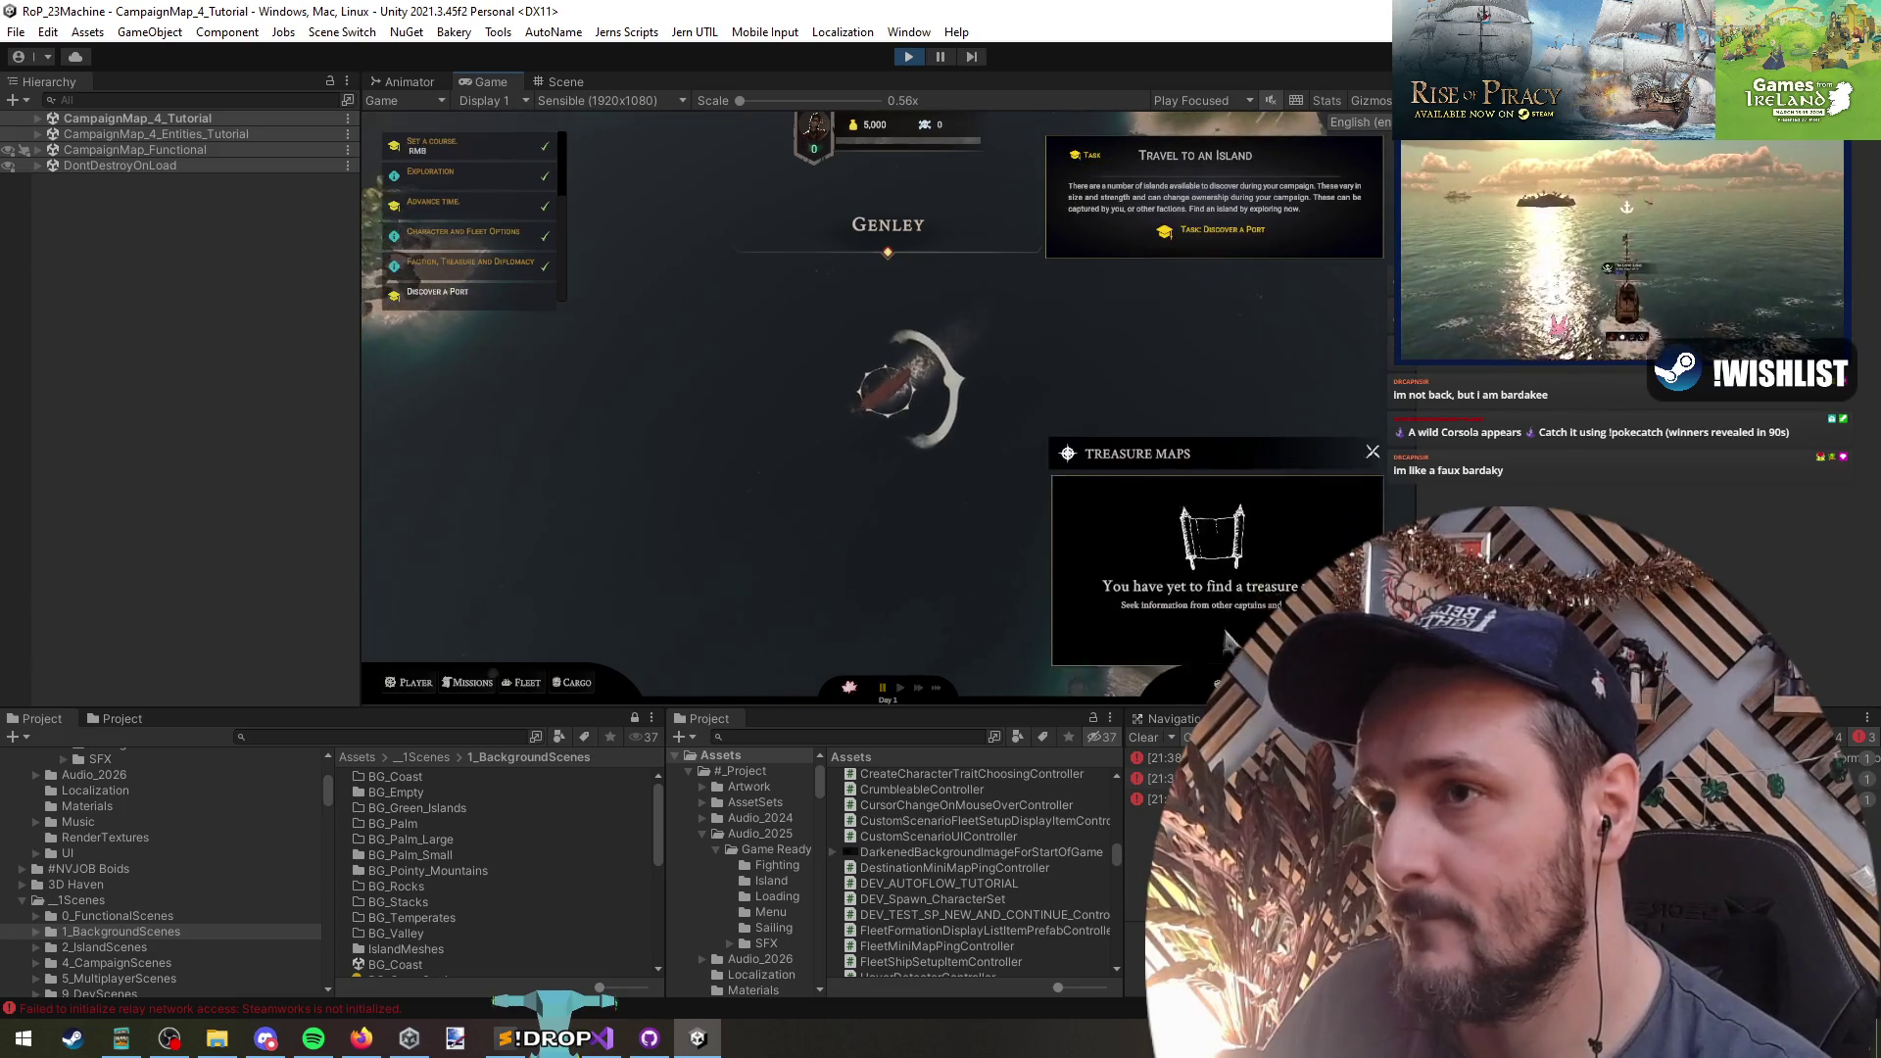
pyautogui.click(1373, 427)
pyautogui.rightClick(1264, 420)
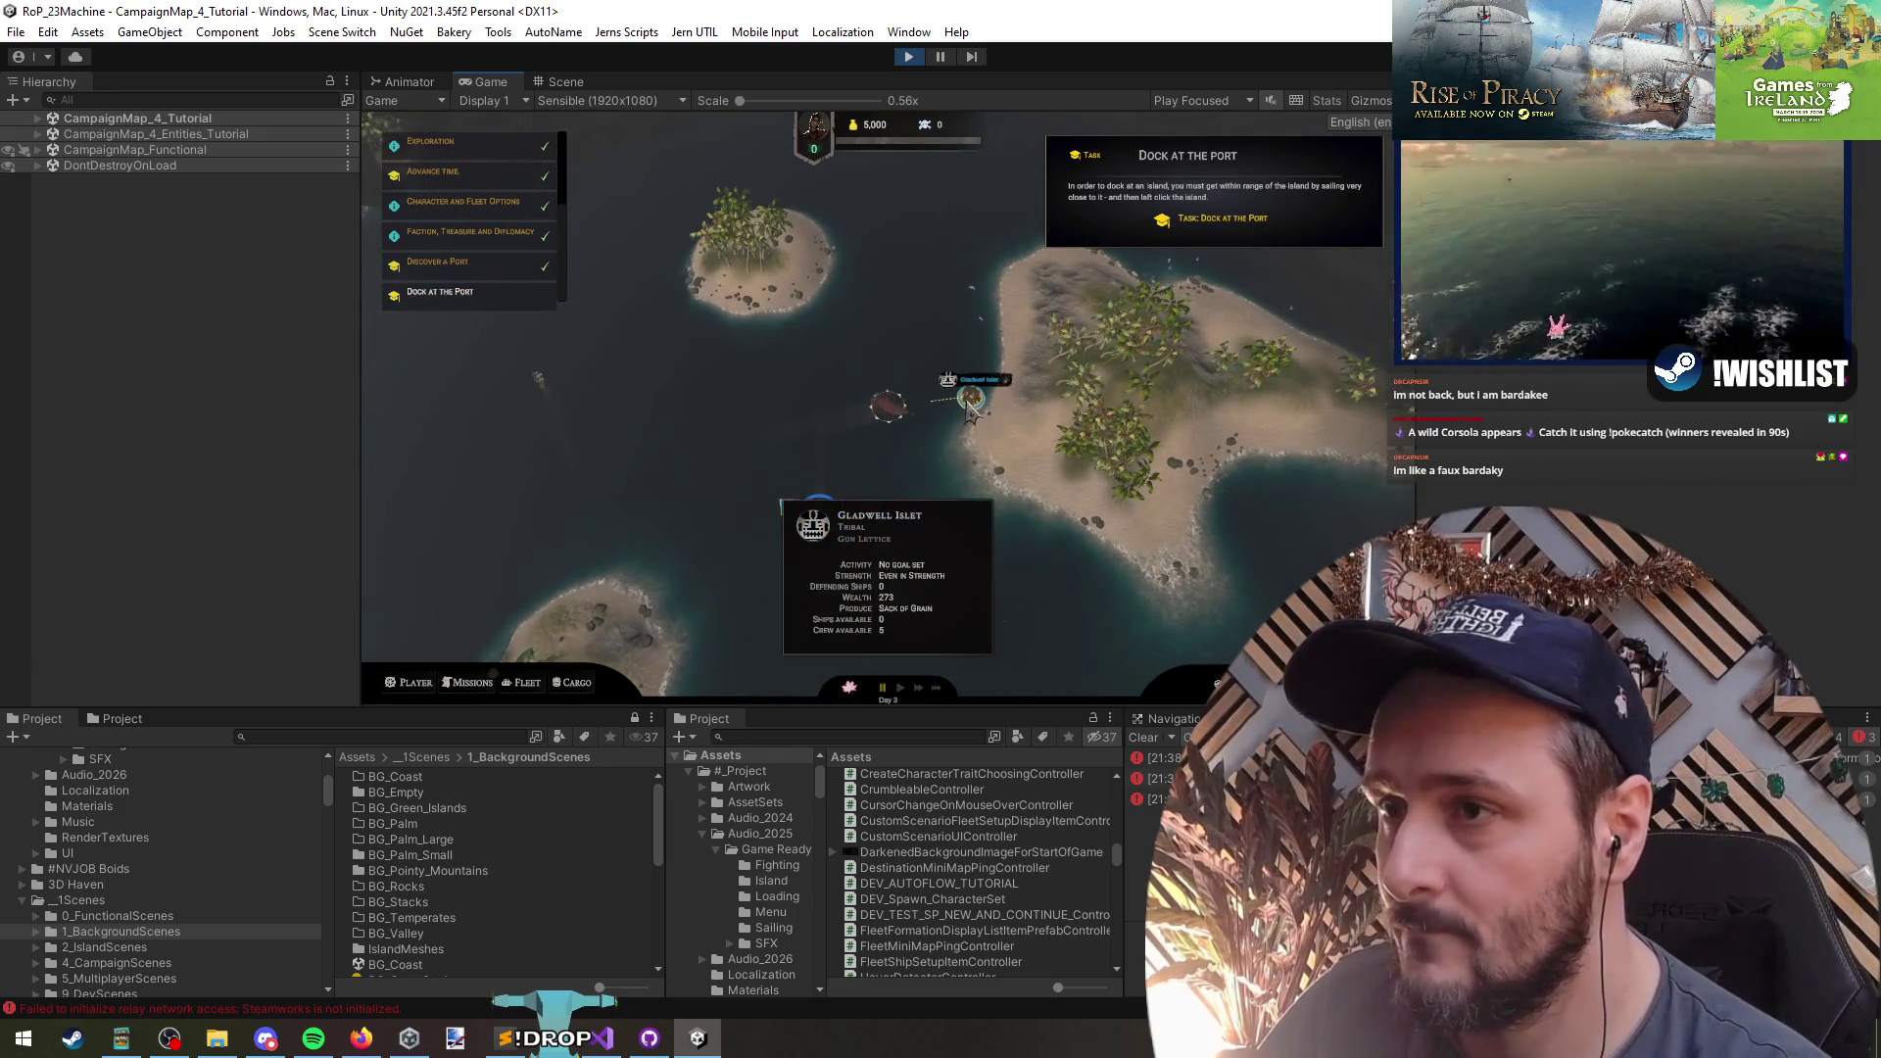
pyautogui.click(975, 441)
pyautogui.click(500, 573)
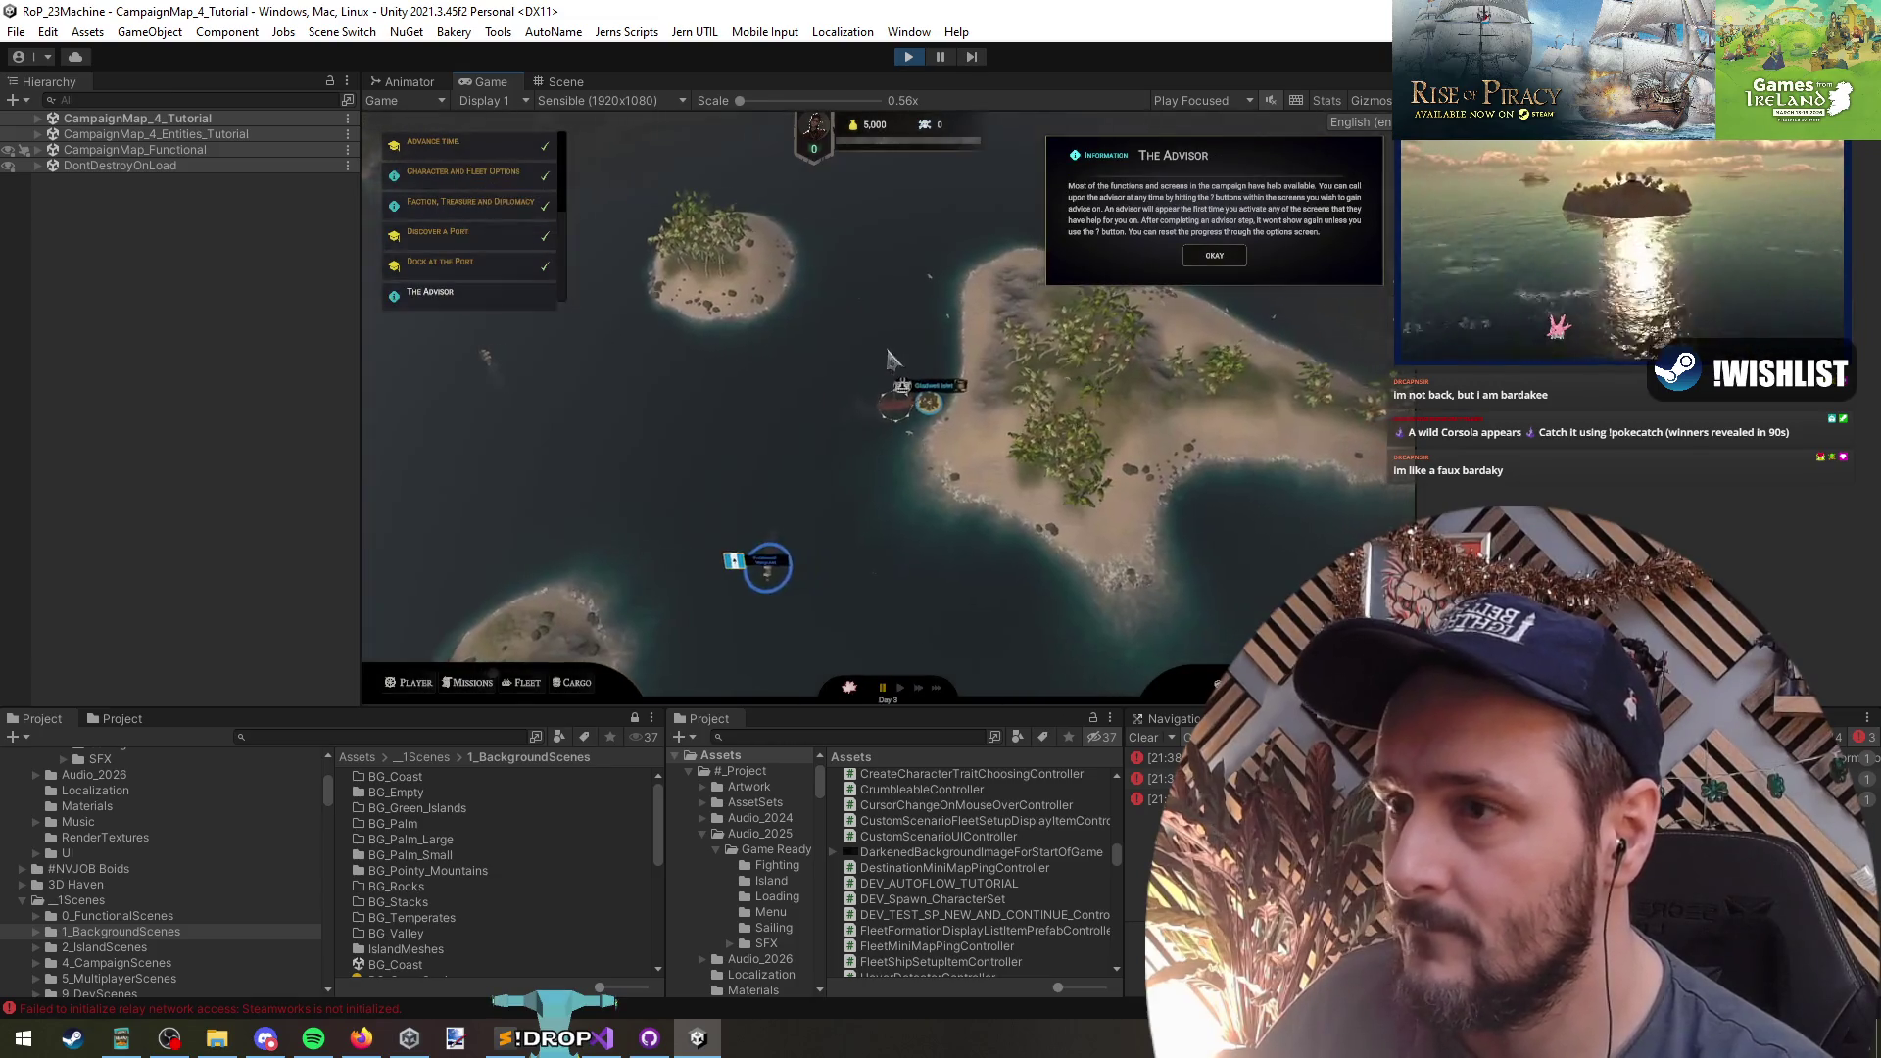
pyautogui.click(935, 409)
pyautogui.click(522, 586)
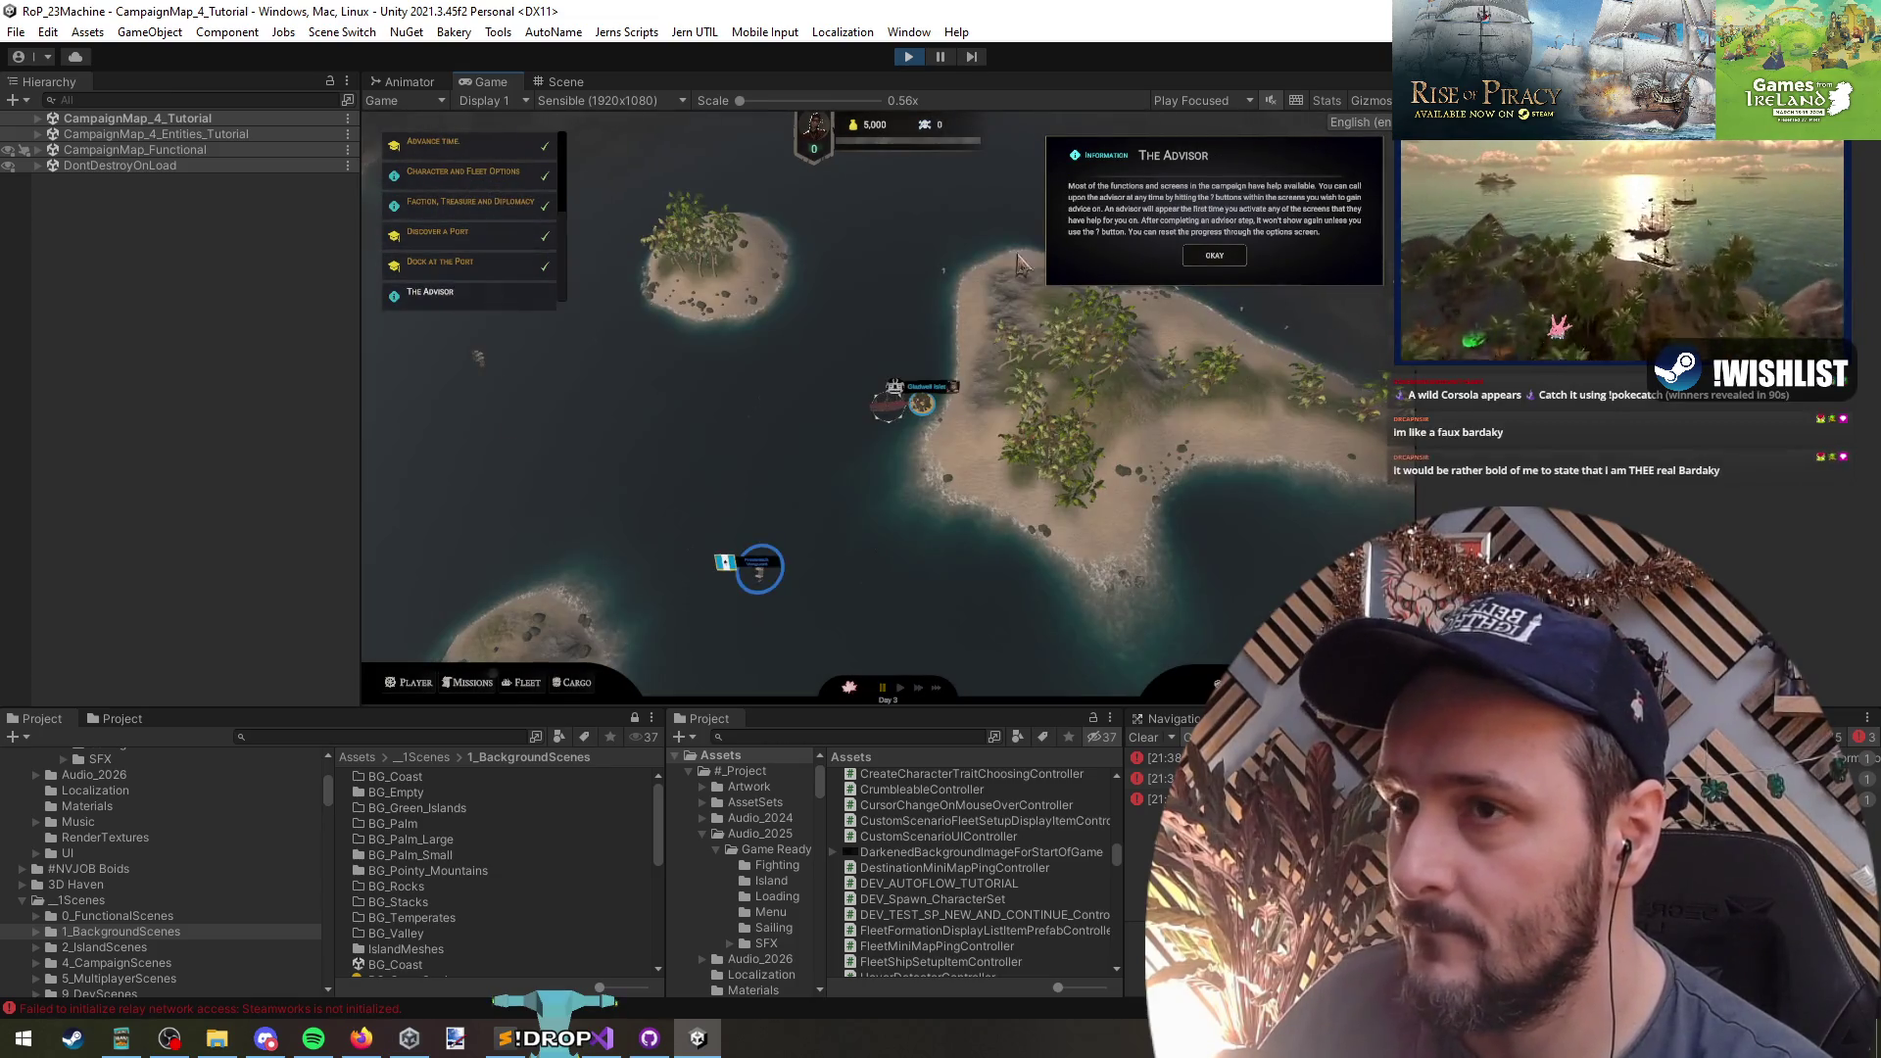
# - Dismiss the Advisor, sail to the encounter south of the port, enter and exit it, then stop the playtest
pyautogui.click(1222, 260)
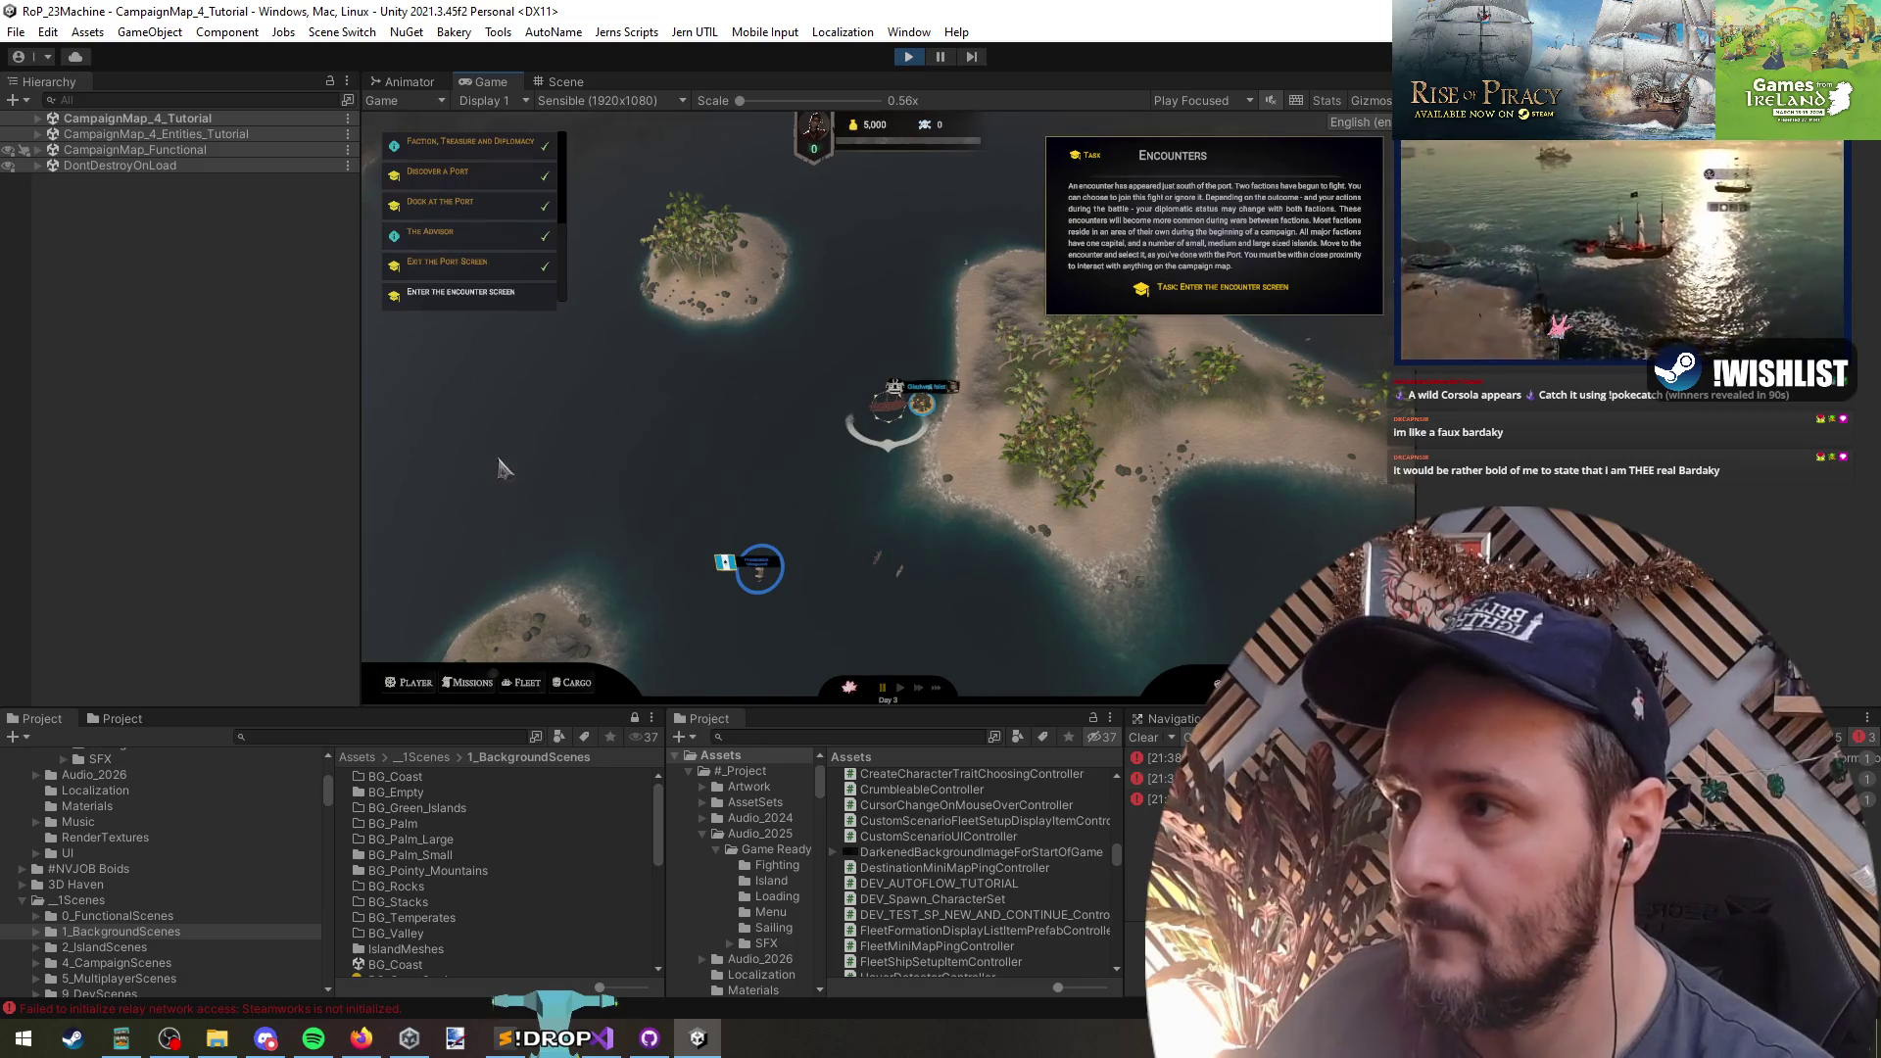
pyautogui.moveTo(884, 561)
pyautogui.click(546, 437)
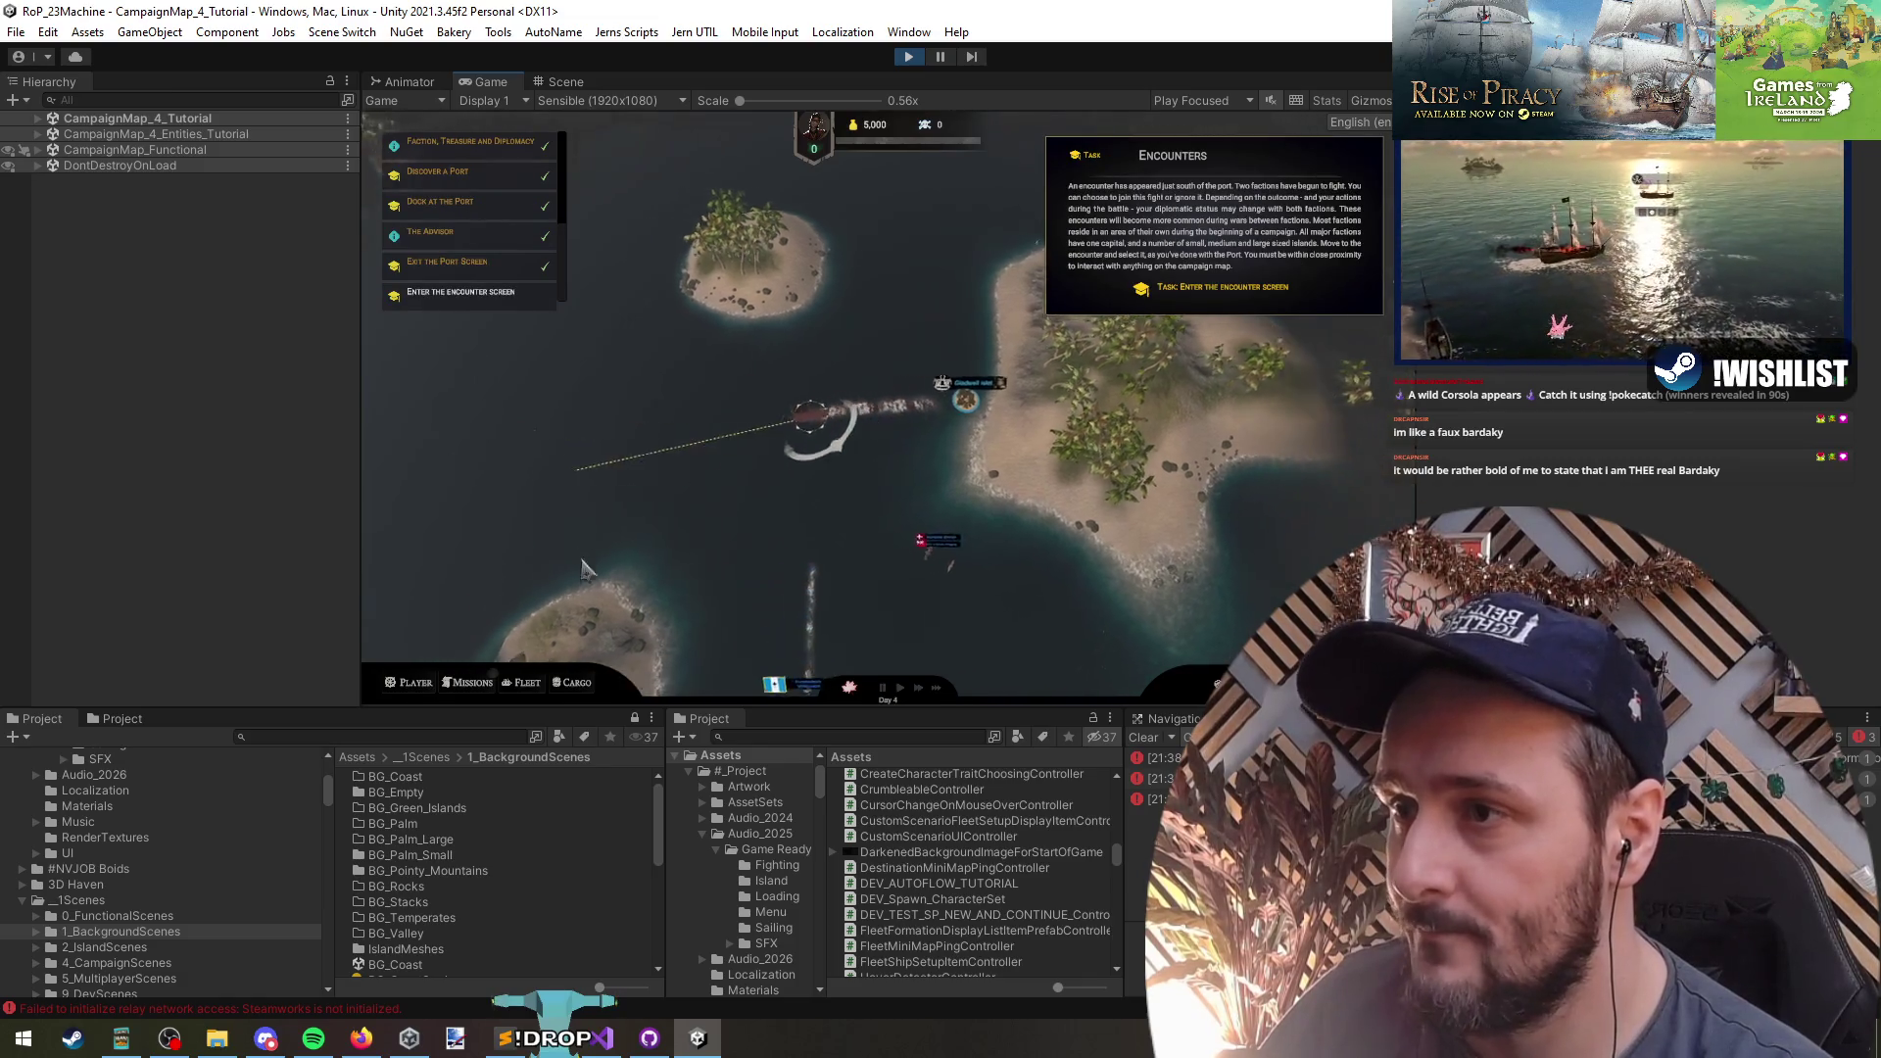
pyautogui.click(1034, 566)
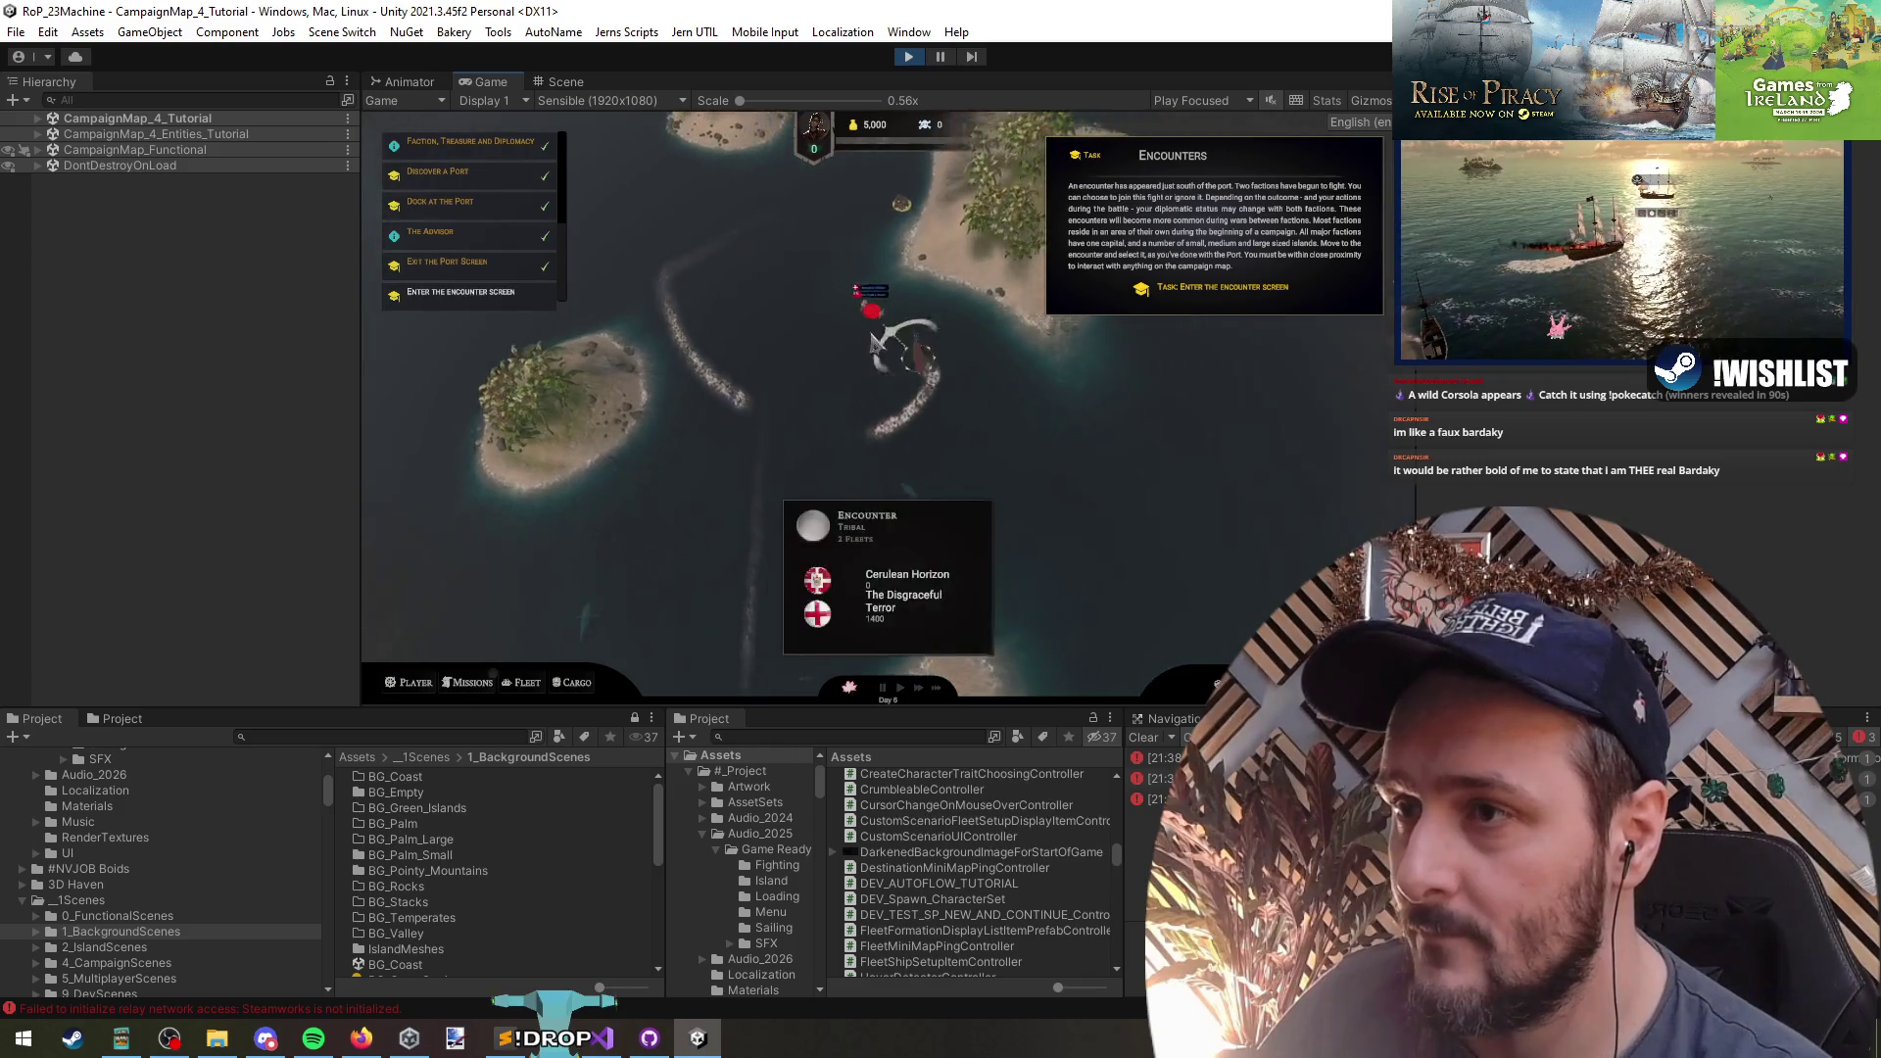
pyautogui.click(963, 529)
pyautogui.click(1031, 587)
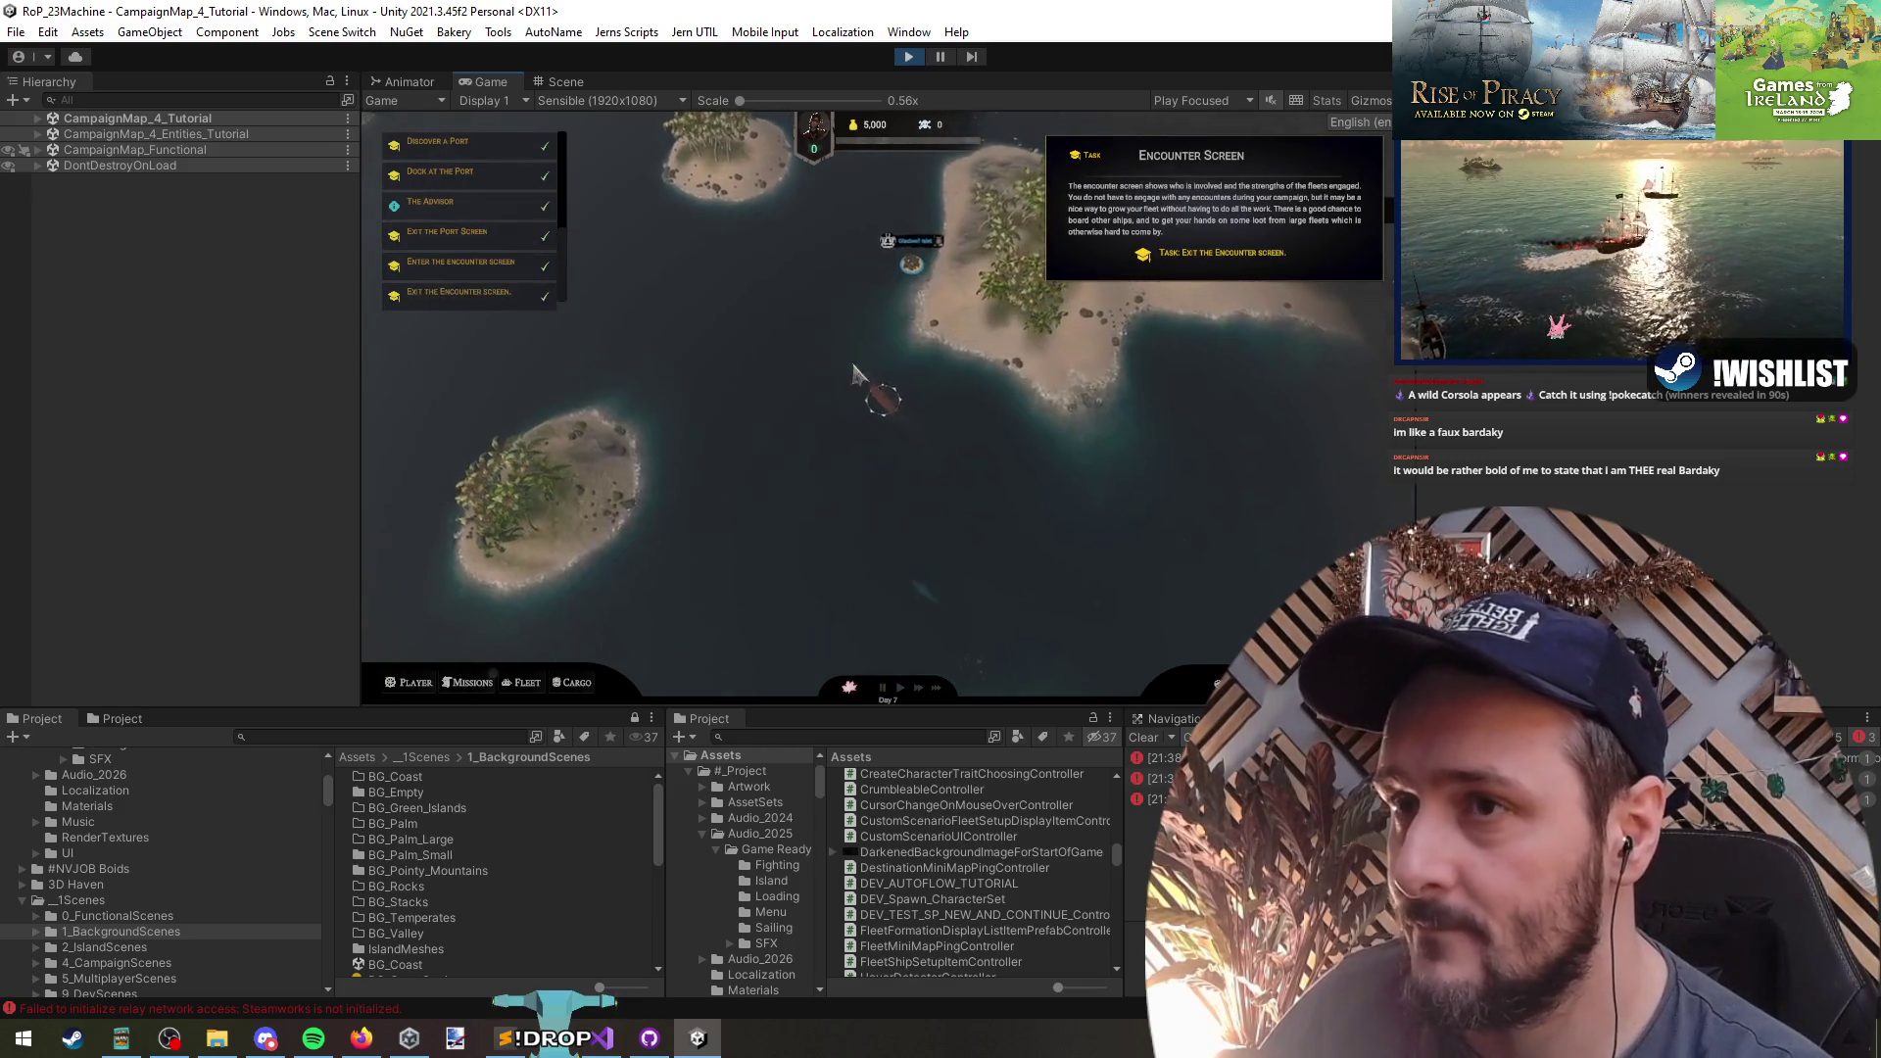
pyautogui.hotkey('ctrl', 'p')
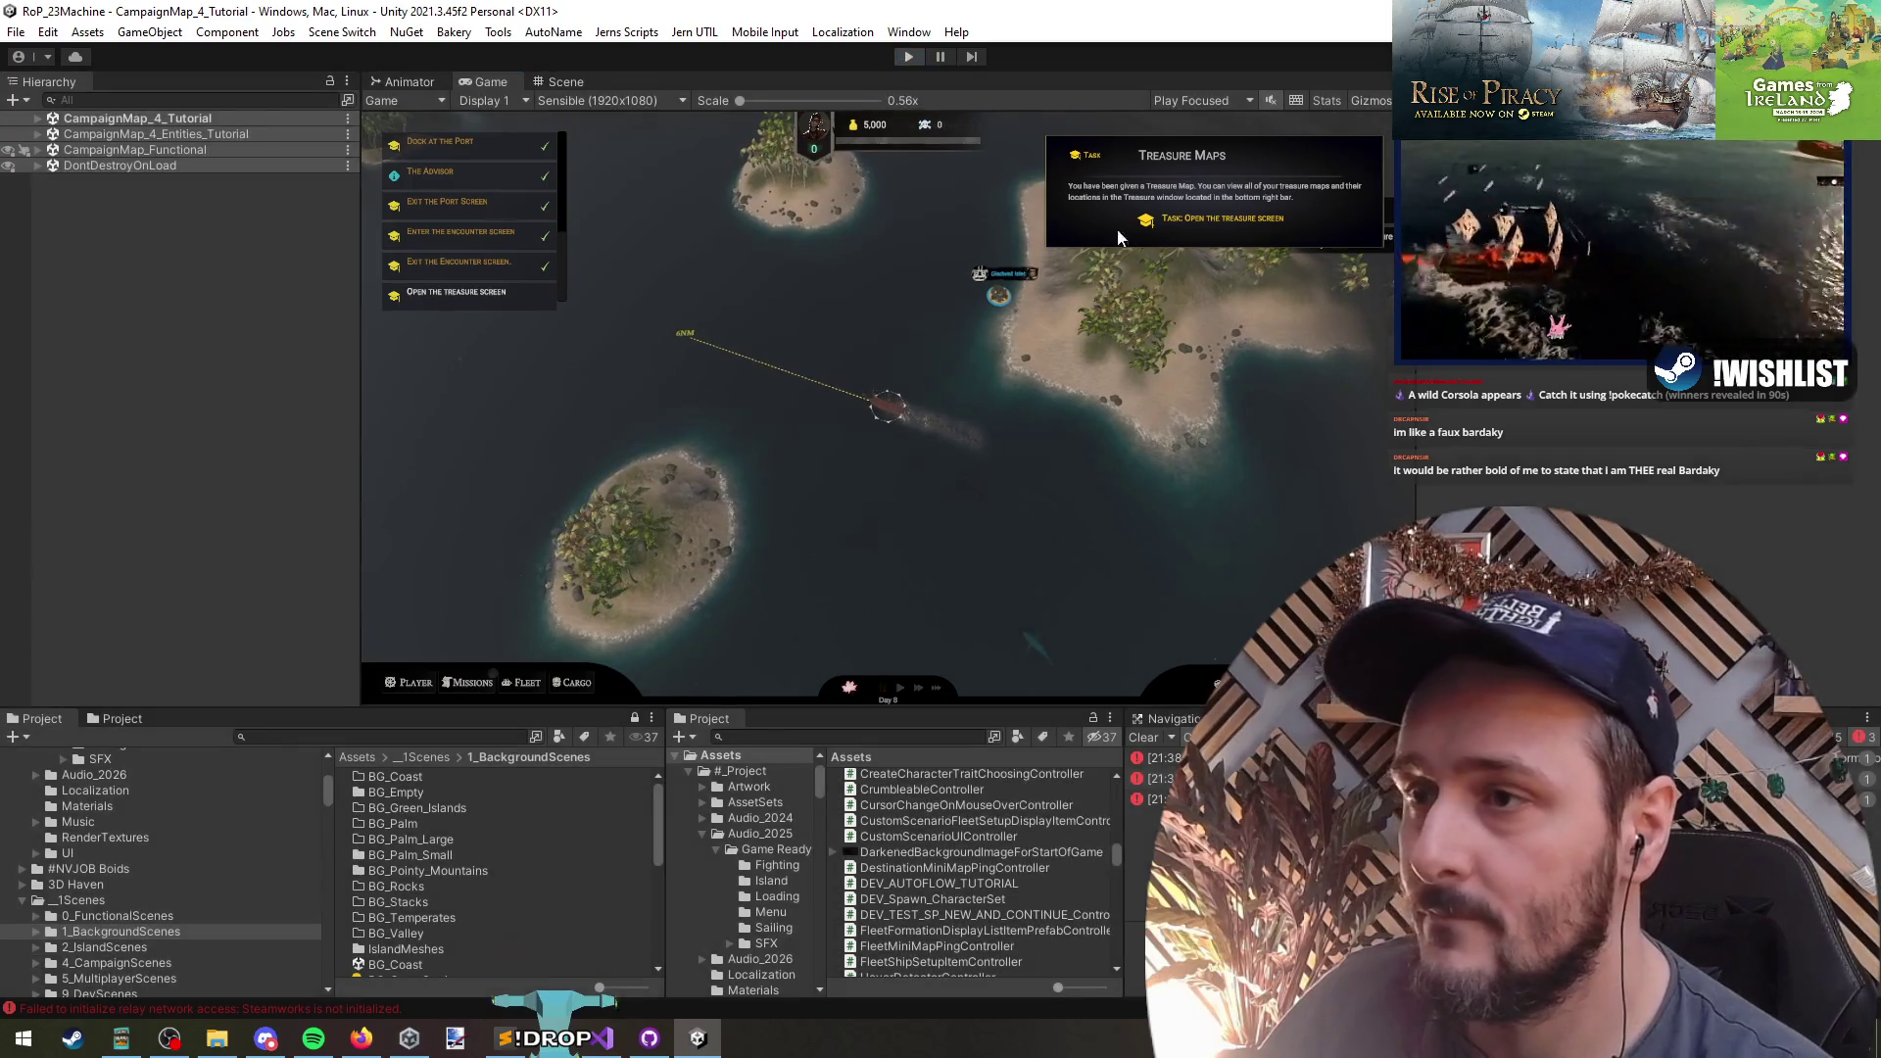
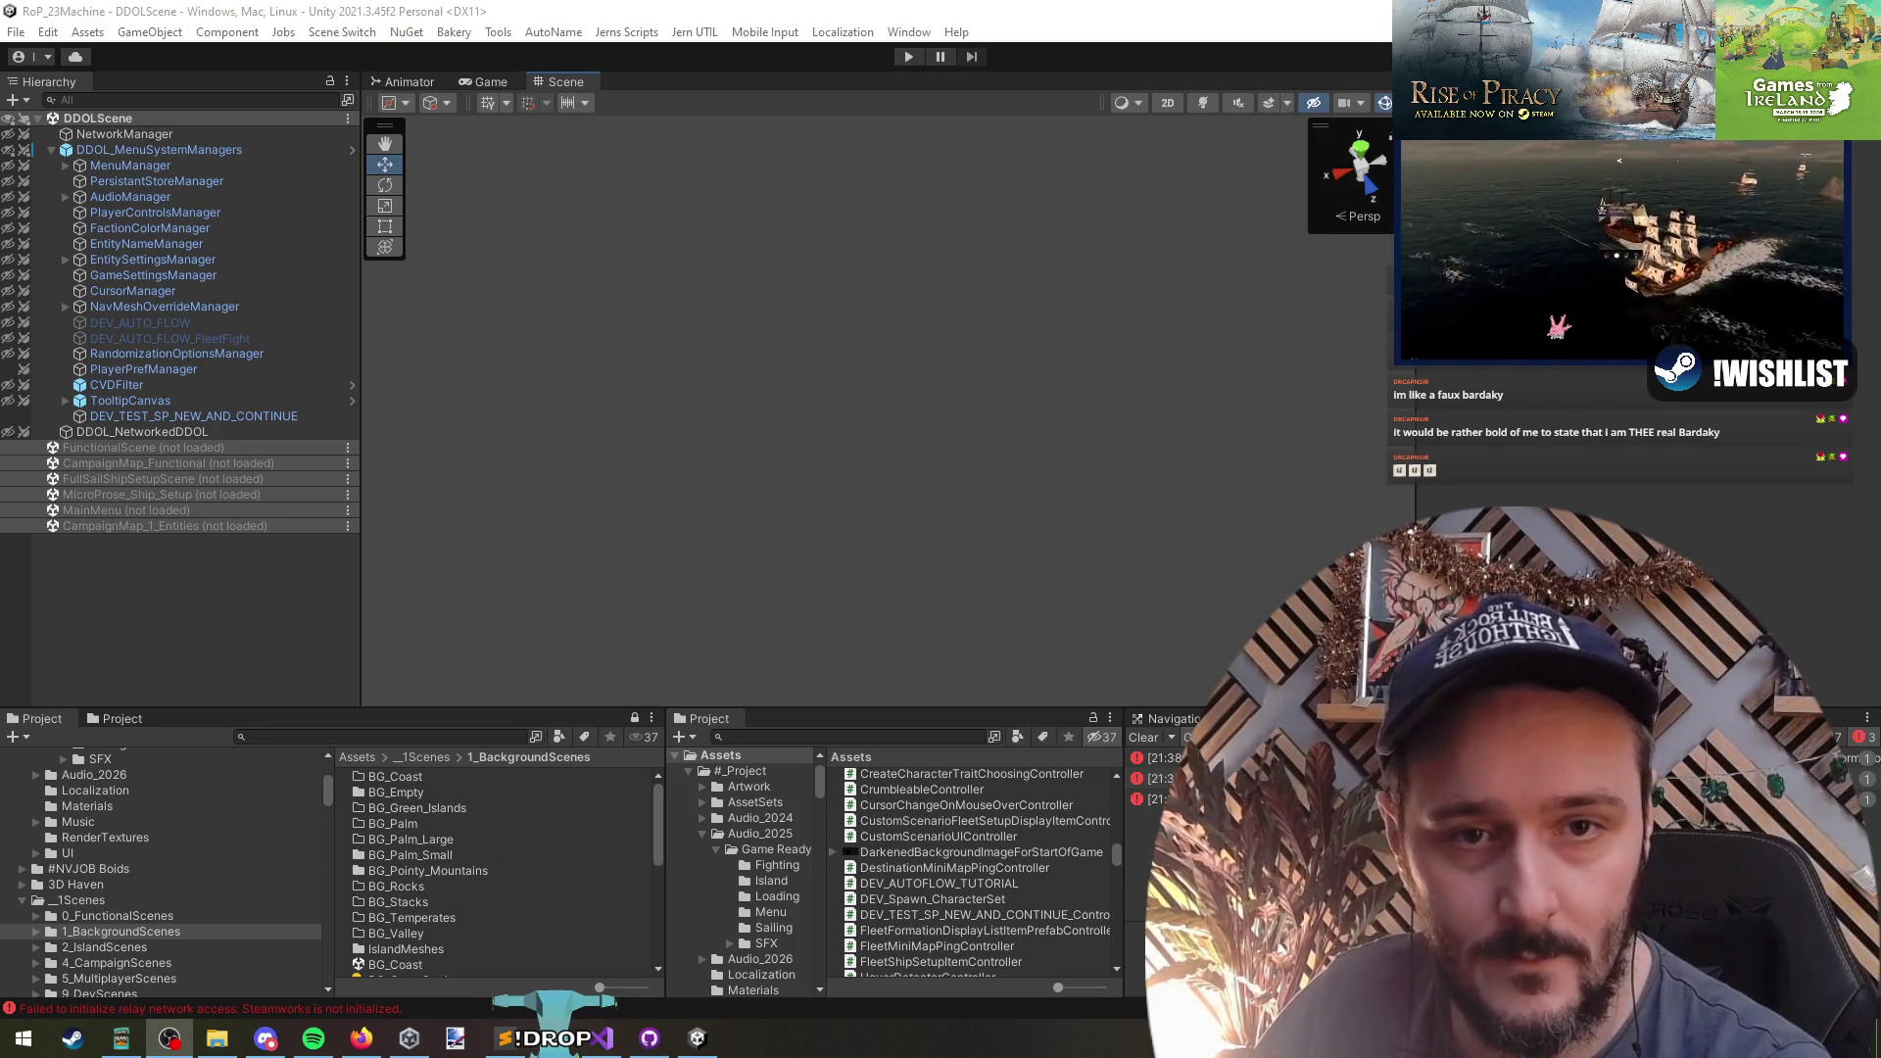
# - Switch from Unity to CampaignTutorialController.cs in Visual Studio and save the script
pyautogui.click(1553, 456)
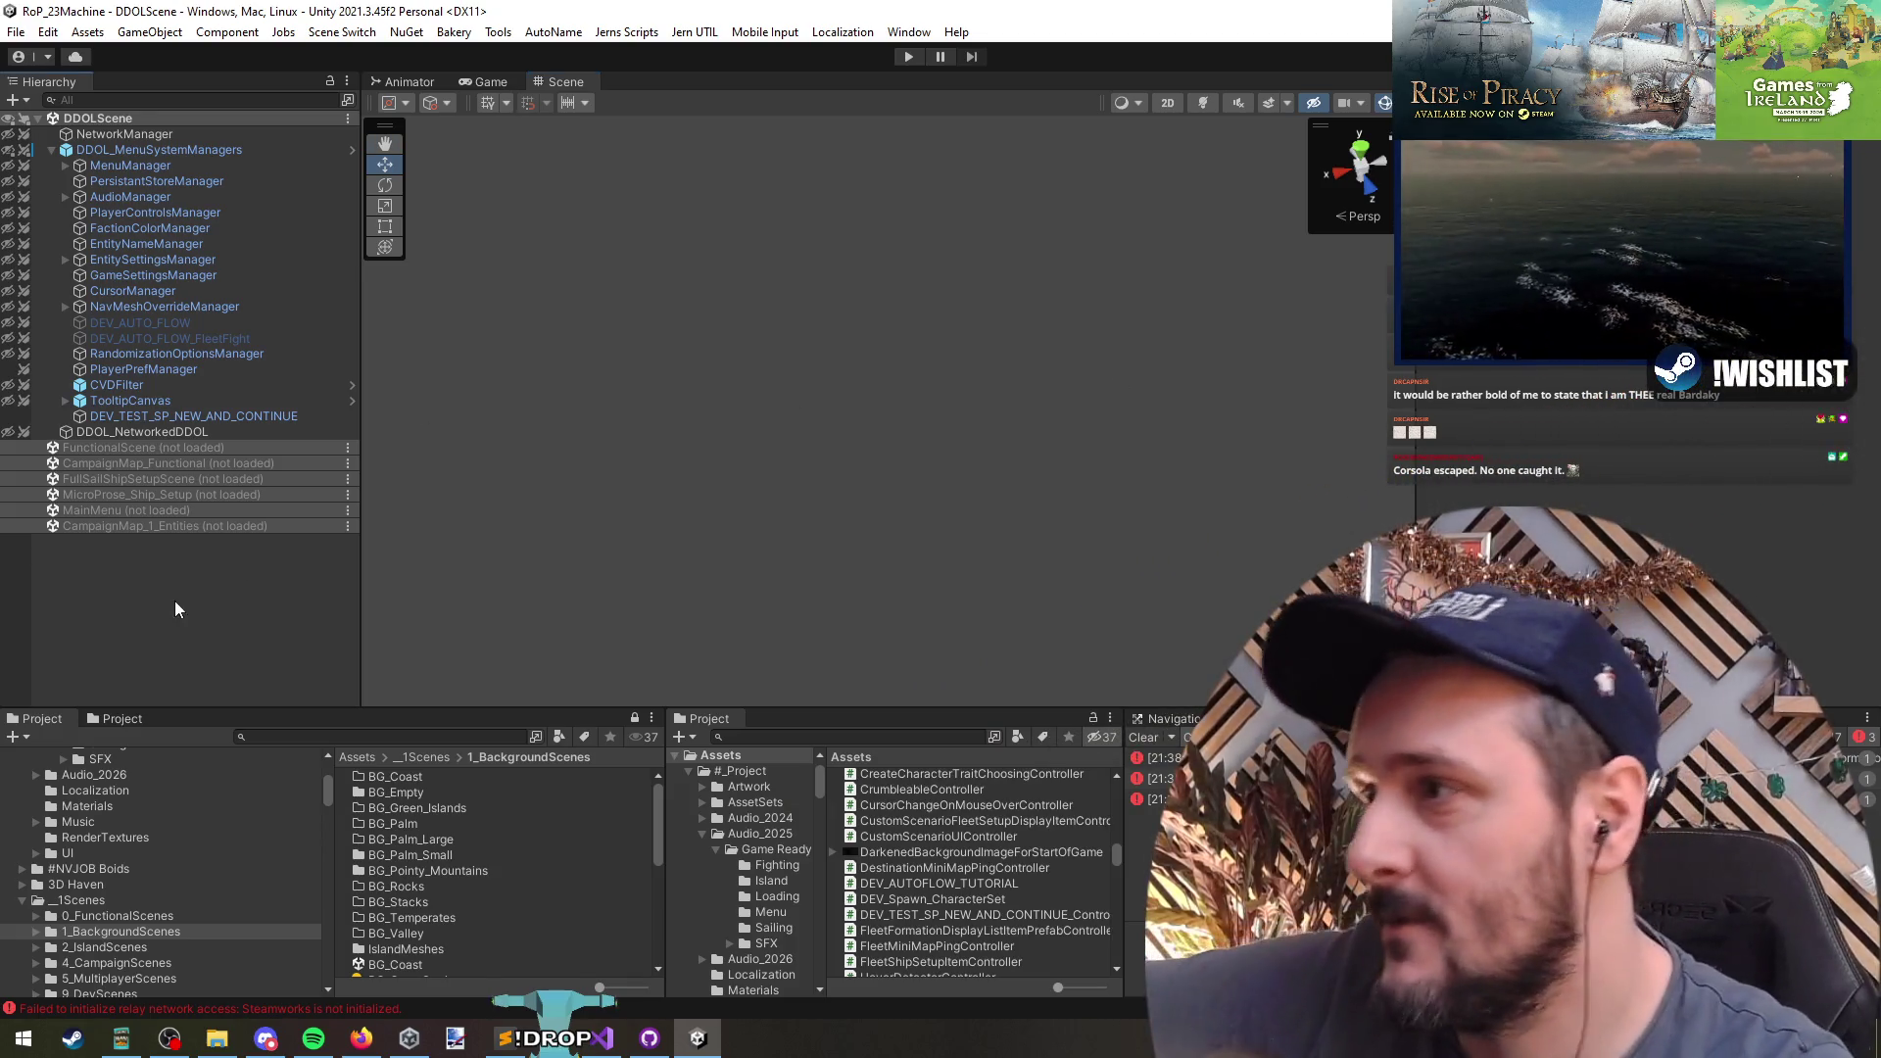
pyautogui.click(603, 1038)
pyautogui.click(811, 376)
pyautogui.hotkey('ctrl', 's')
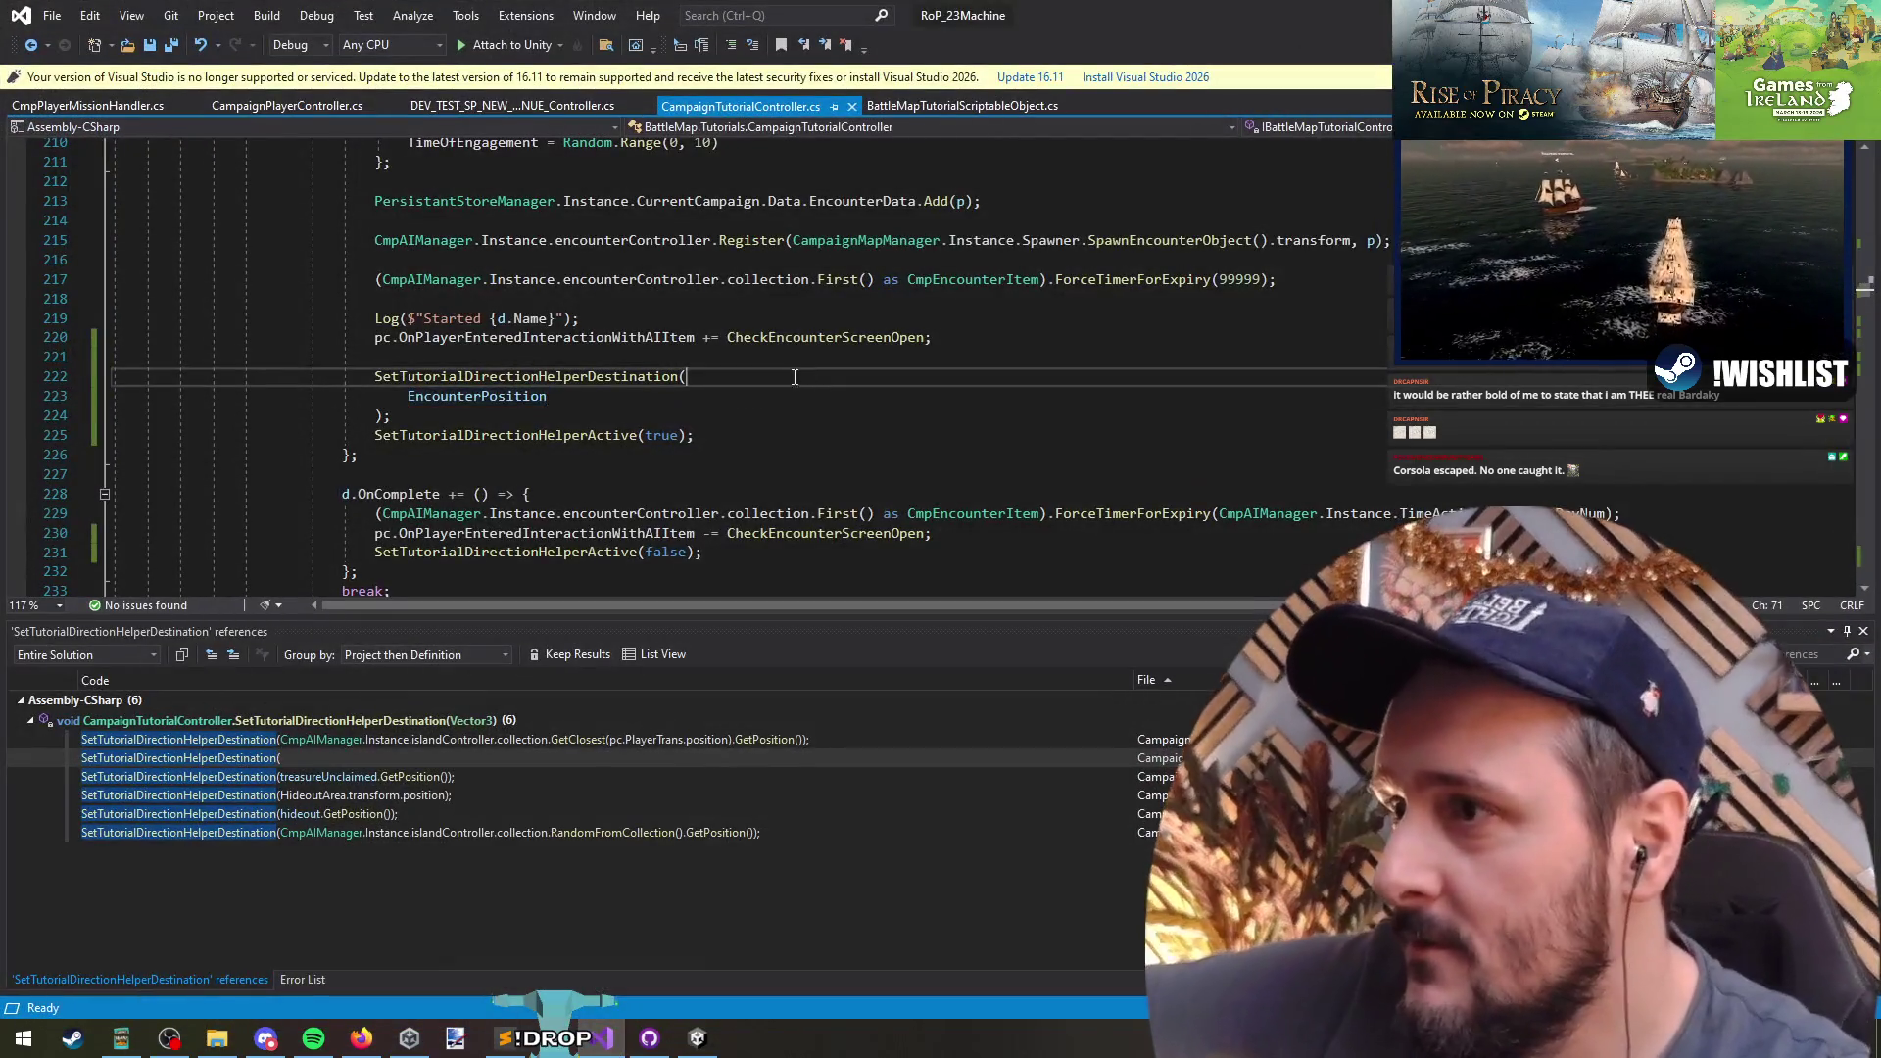
# - Join EncounterPosition and the closing parenthesis onto line 222, then return to Unity to recompile
pyautogui.hotkey('alt', 'Tab')
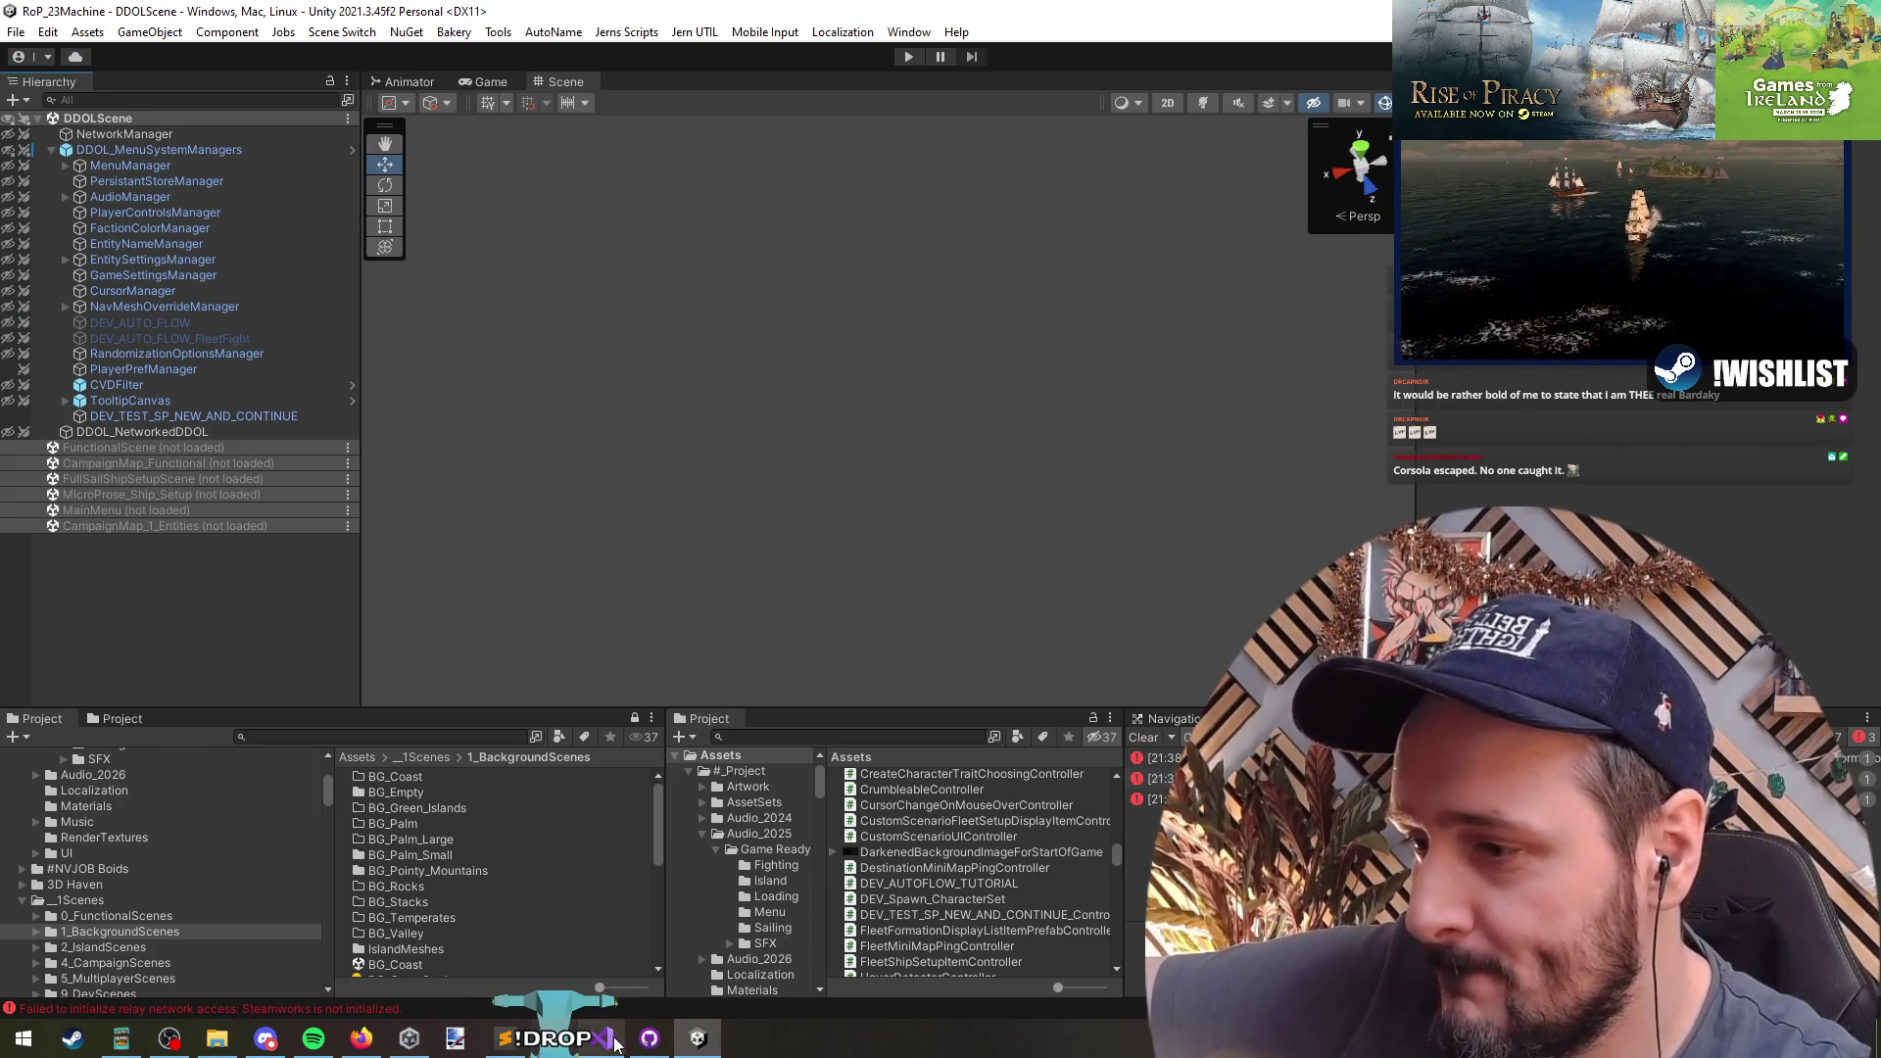
pyautogui.moveTo(611, 1047)
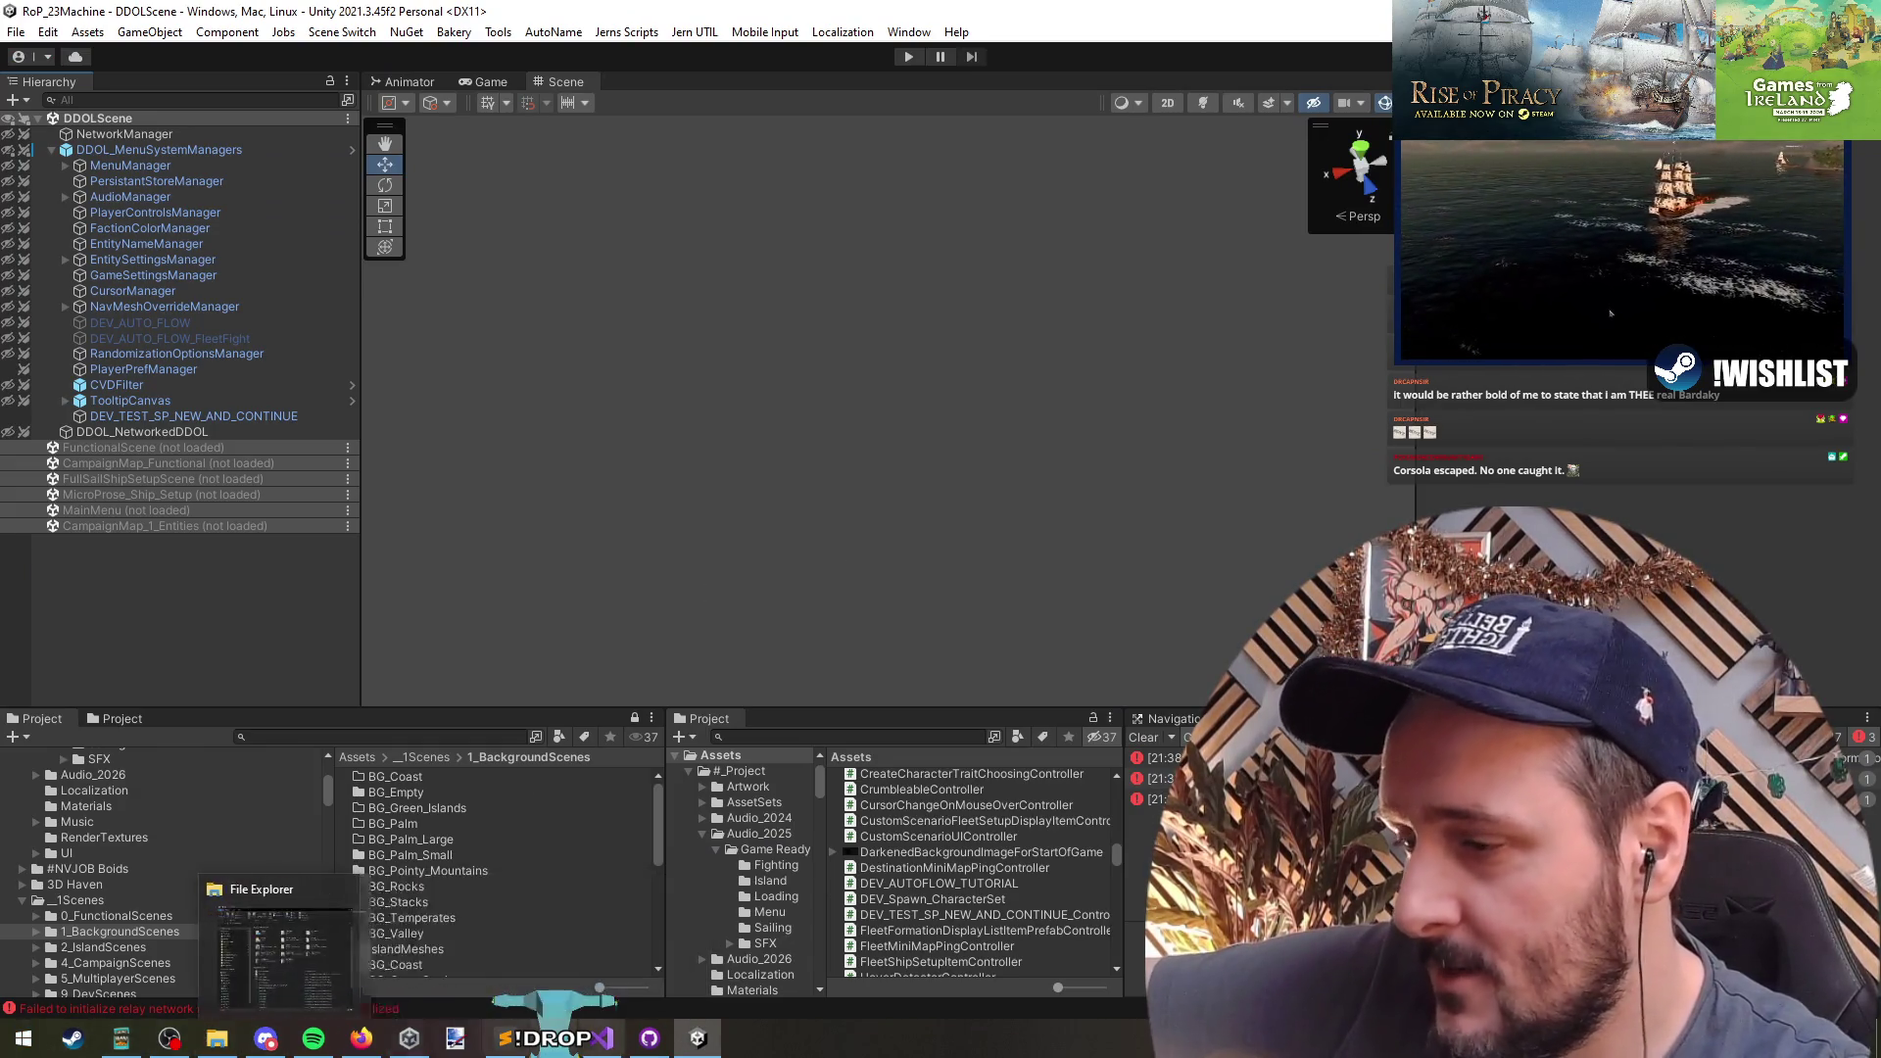
pyautogui.click(608, 1046)
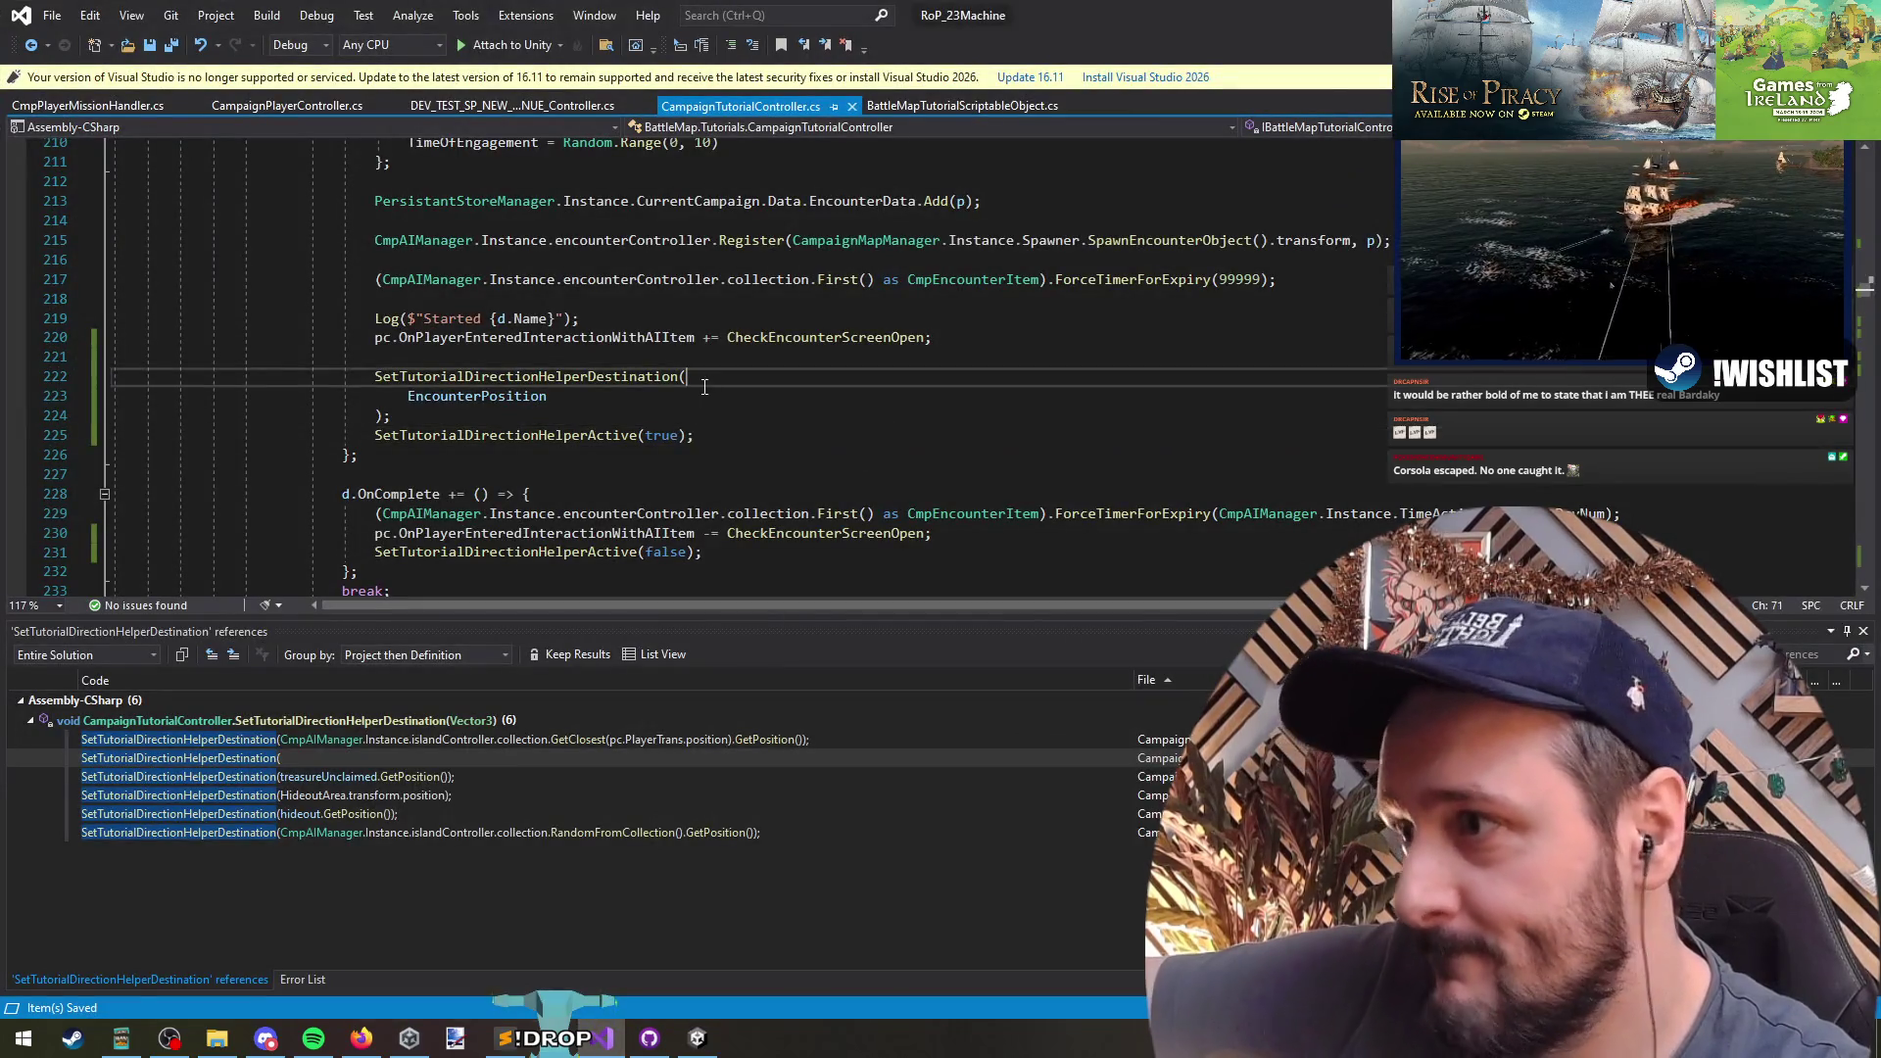
pyautogui.click(711, 415)
pyautogui.moveTo(408, 396); pyautogui.dragTo(818, 382)
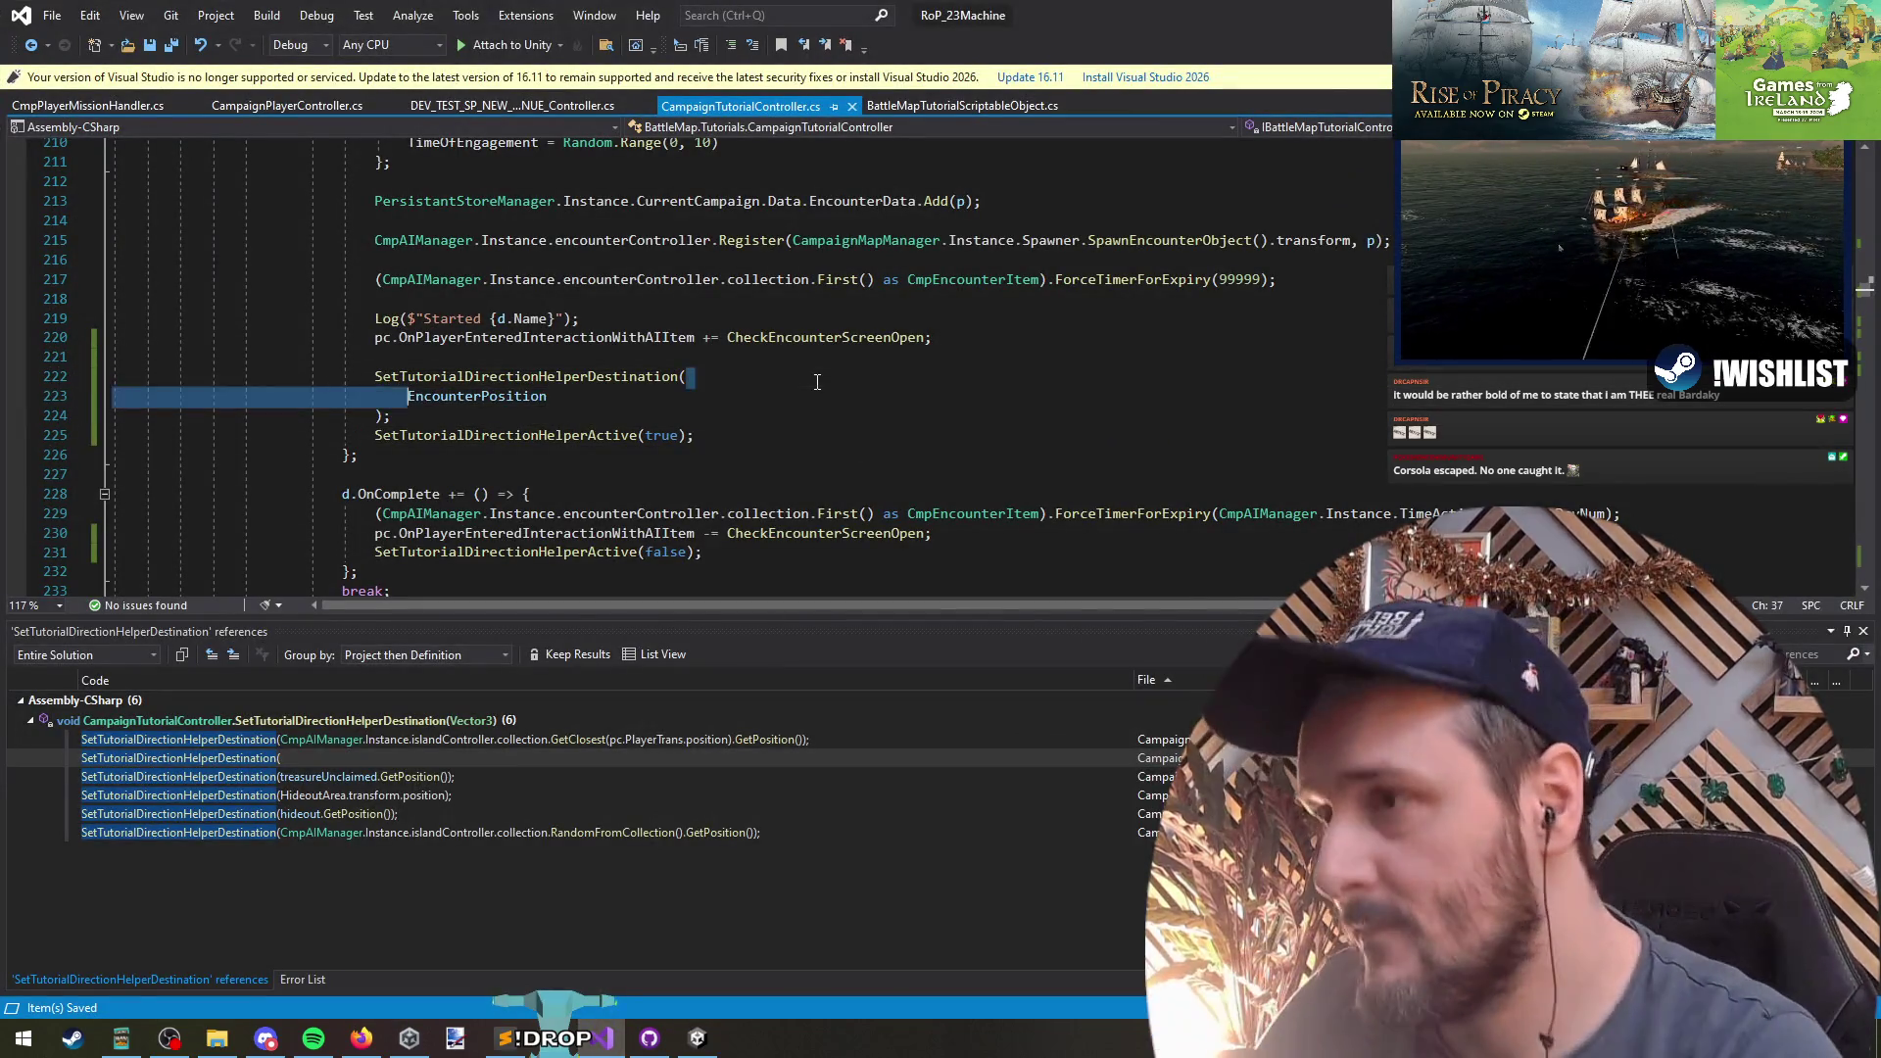
pyautogui.press('Delete')
pyautogui.press('Delete')
pyautogui.press('Down')
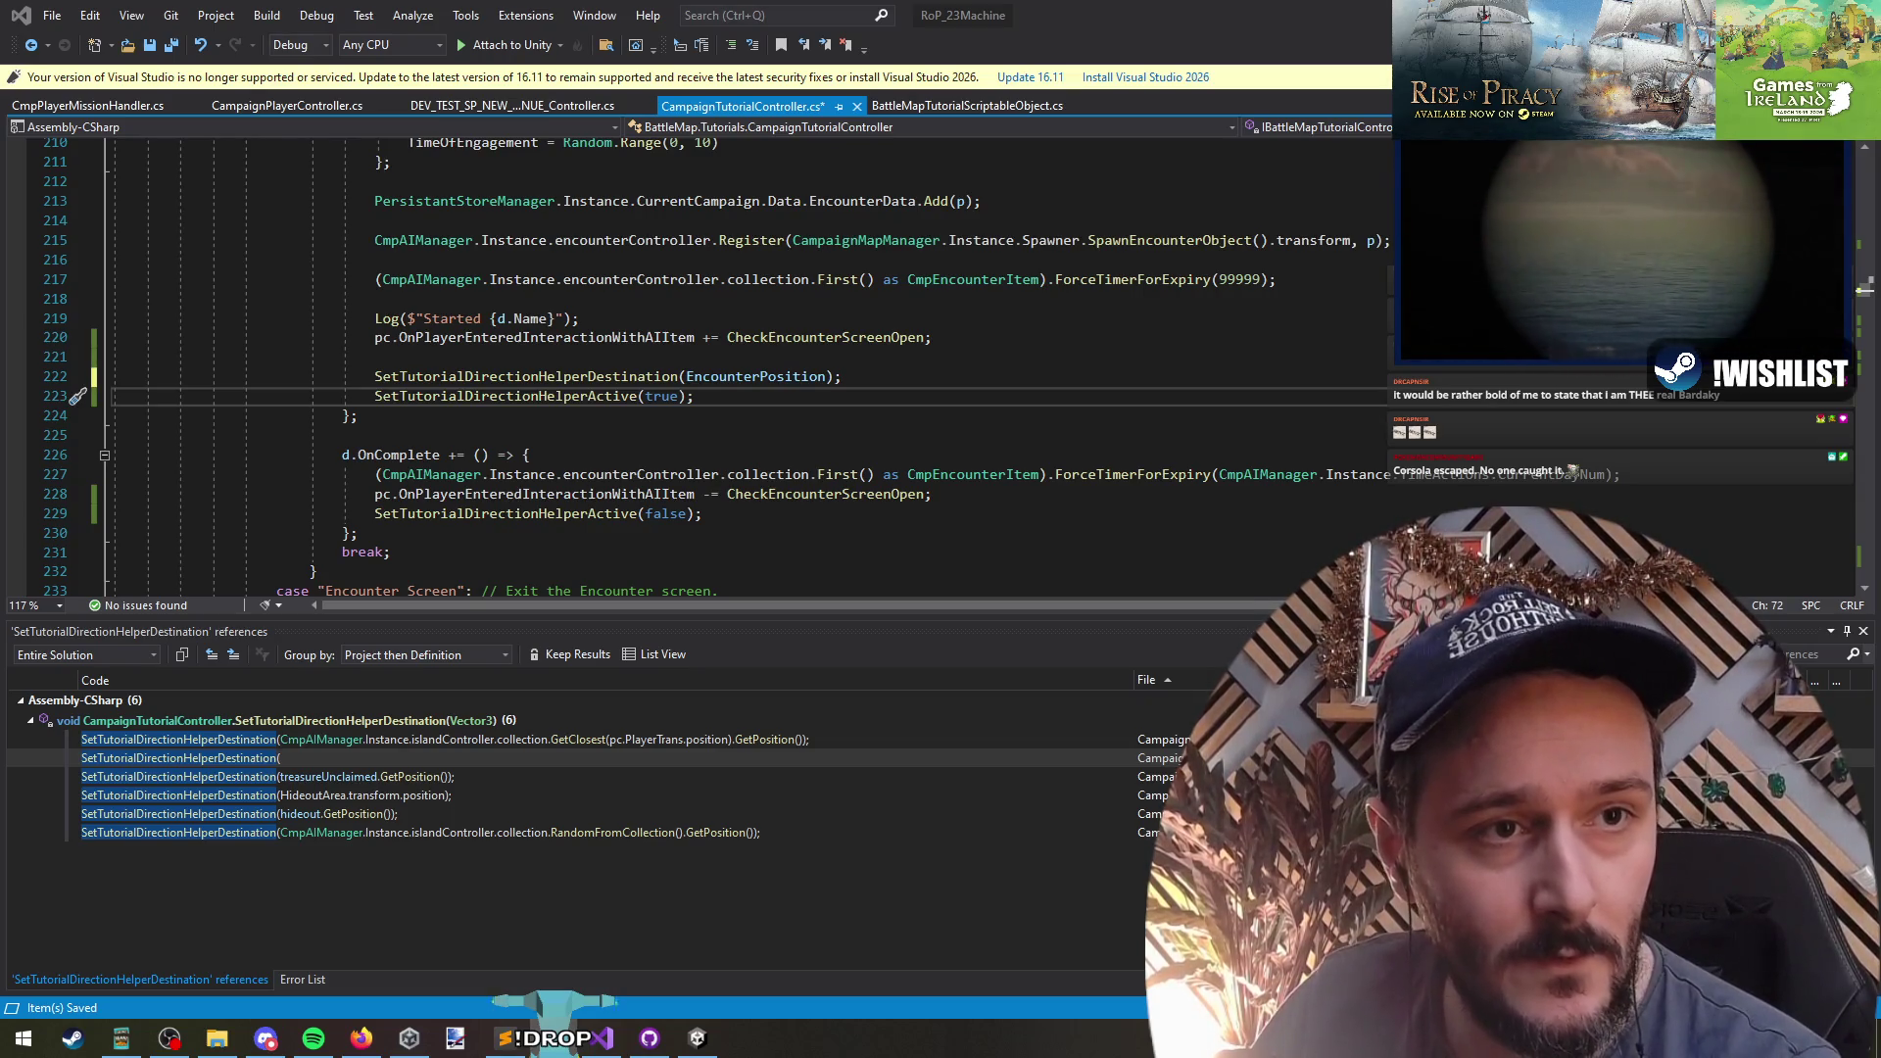
pyautogui.click(1046, 429)
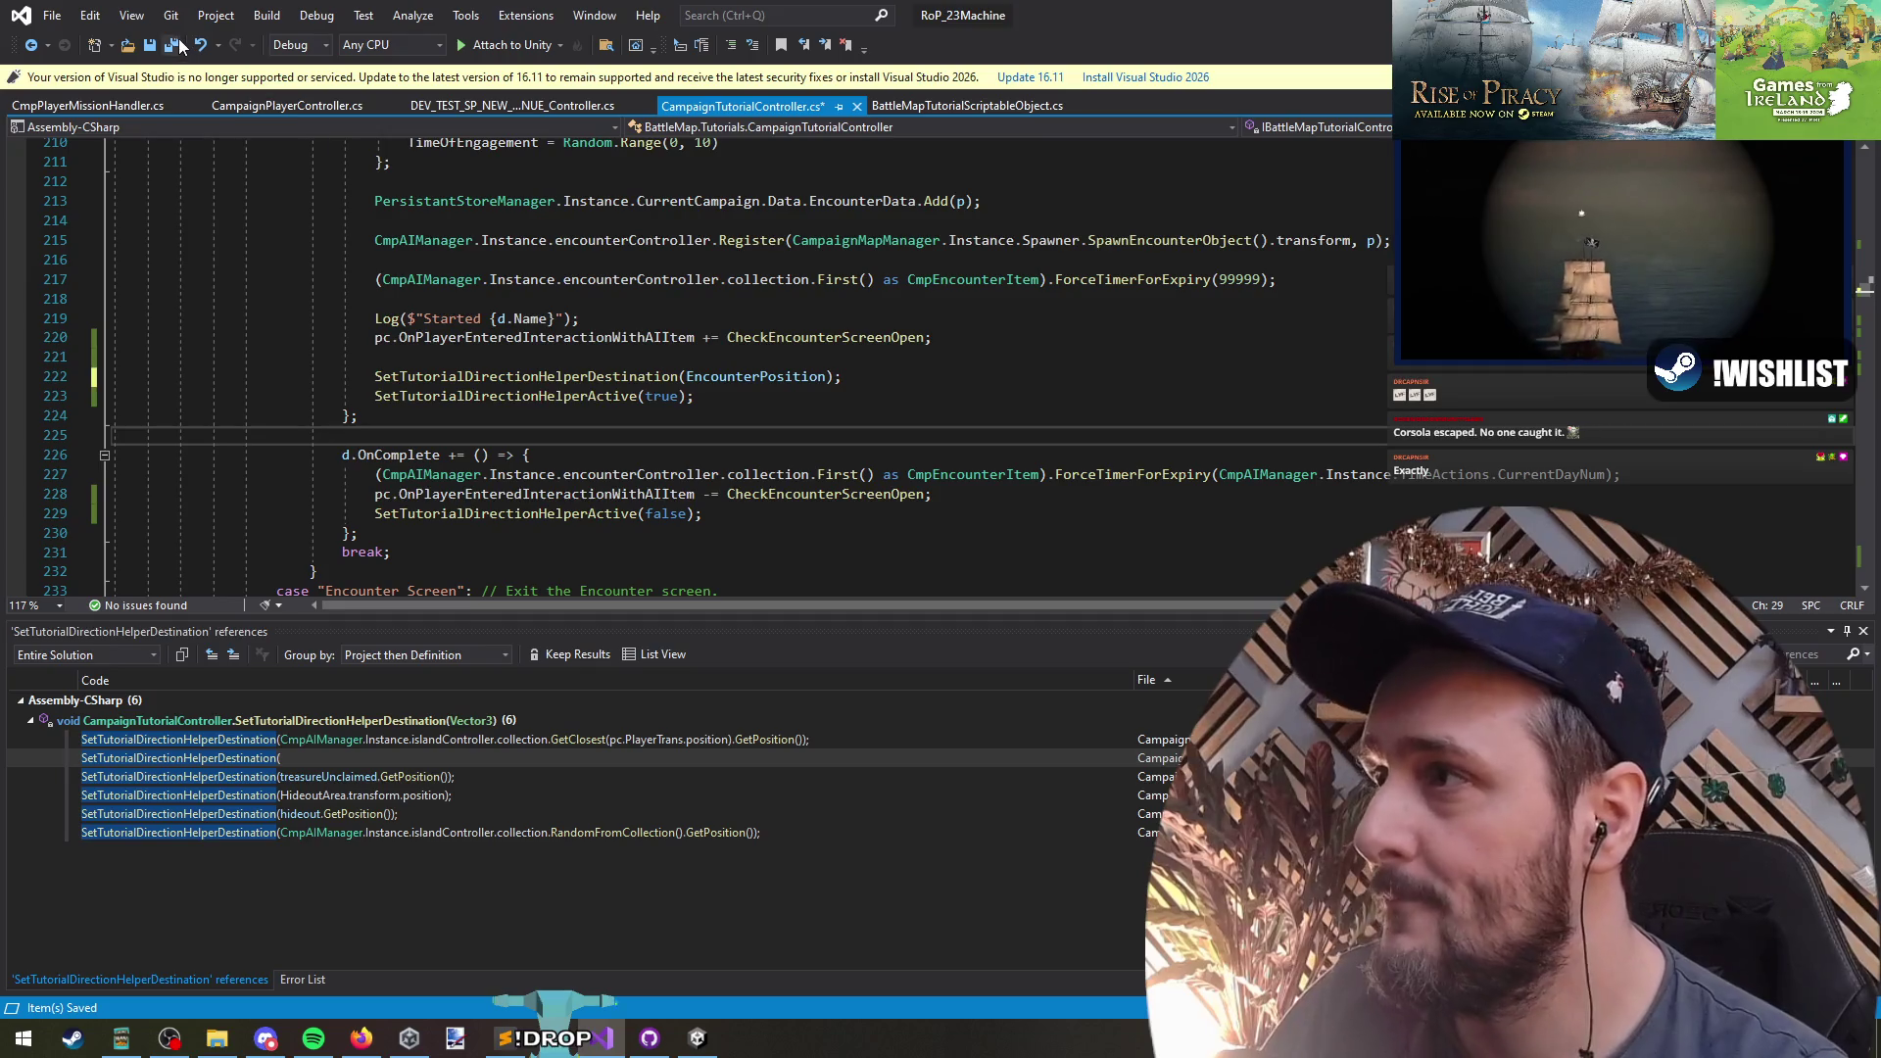
pyautogui.hotkey('alt', 'Tab')
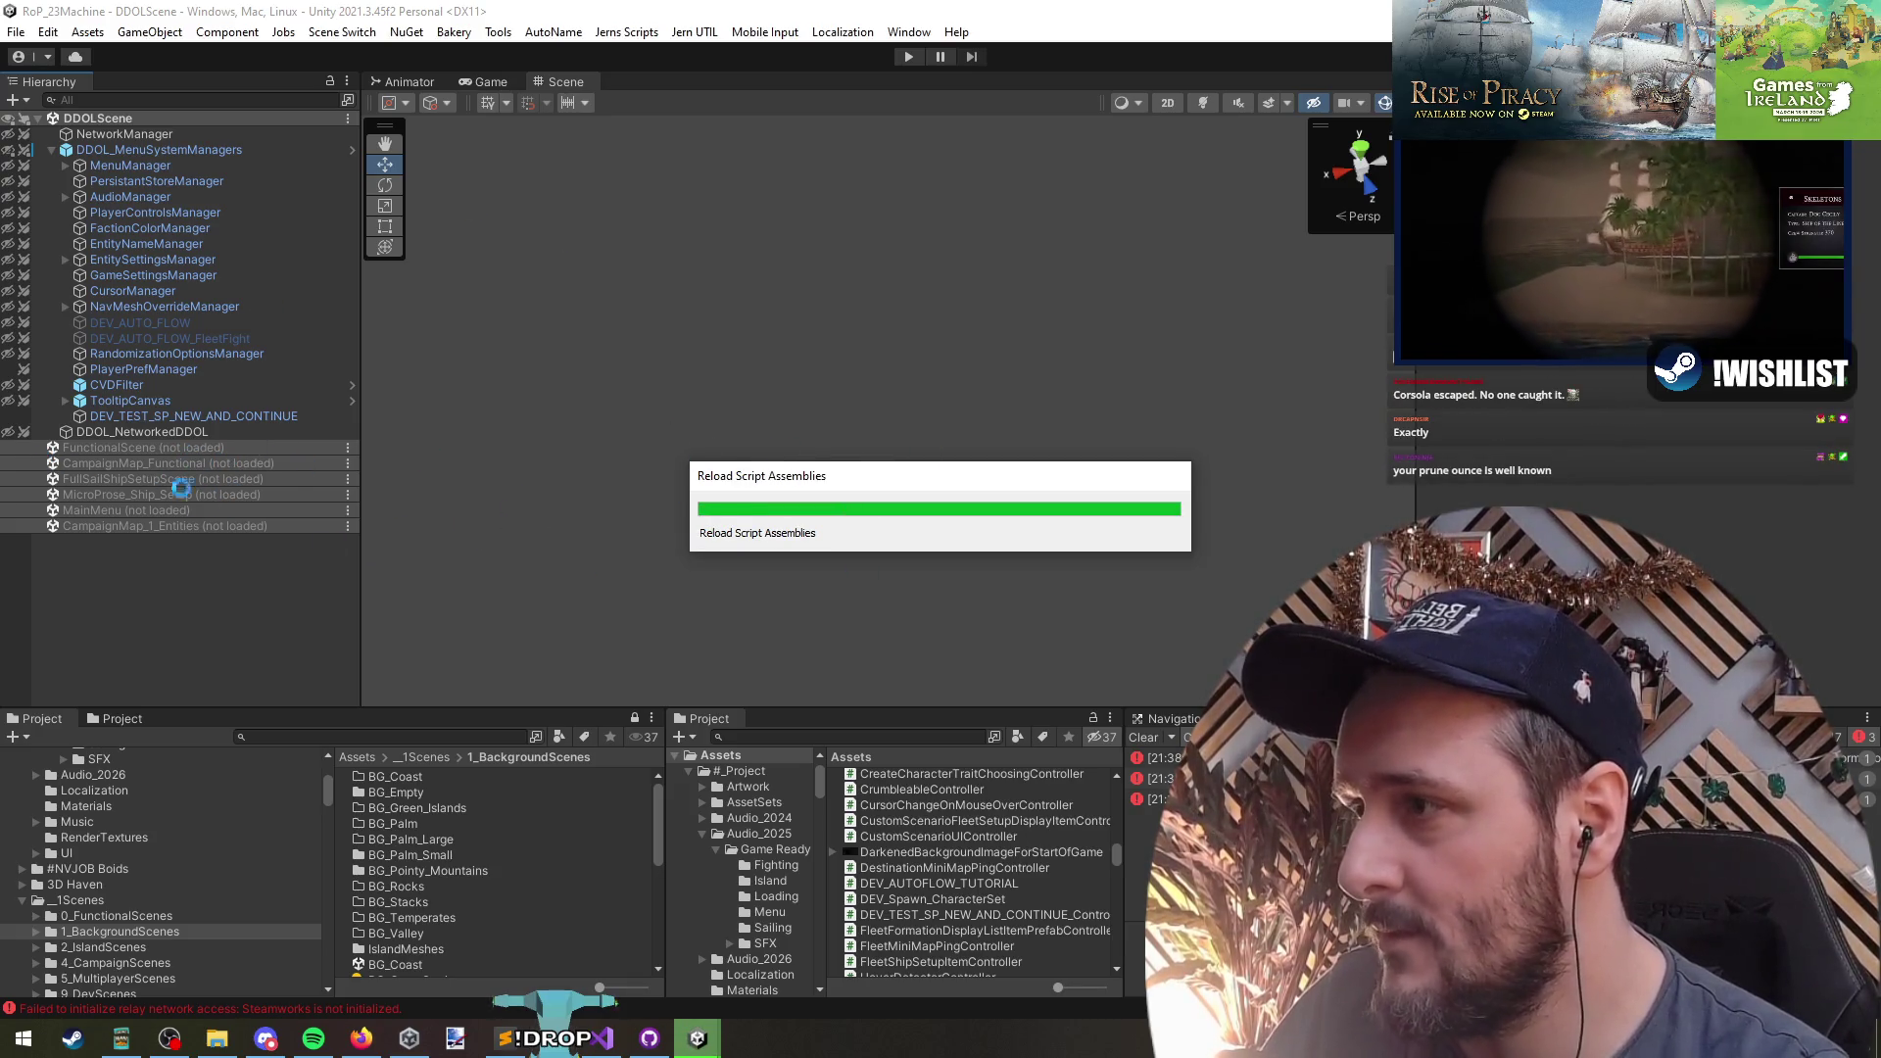
# - Load the CampaignMap_Functional scene into the Hierarchy
pyautogui.rightClick(121, 468)
pyautogui.click(162, 479)
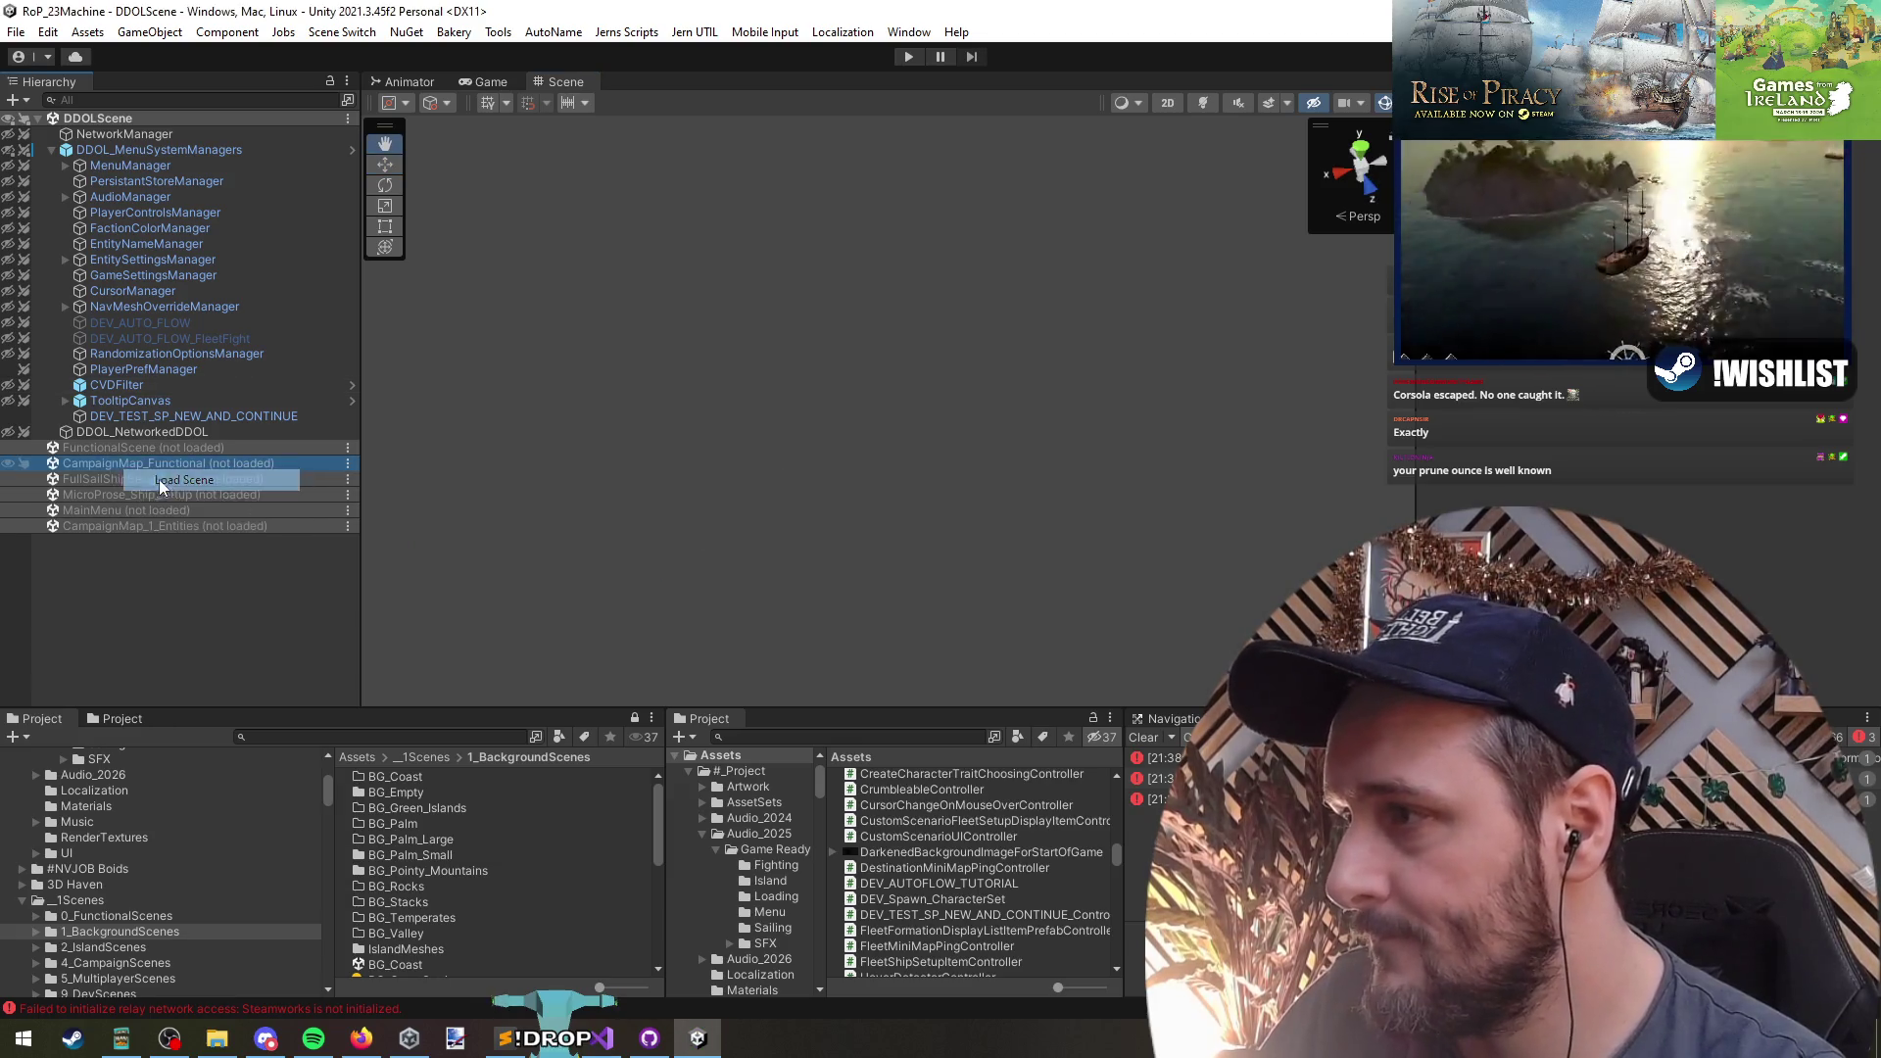
pyautogui.scroll(-2, 823, 456)
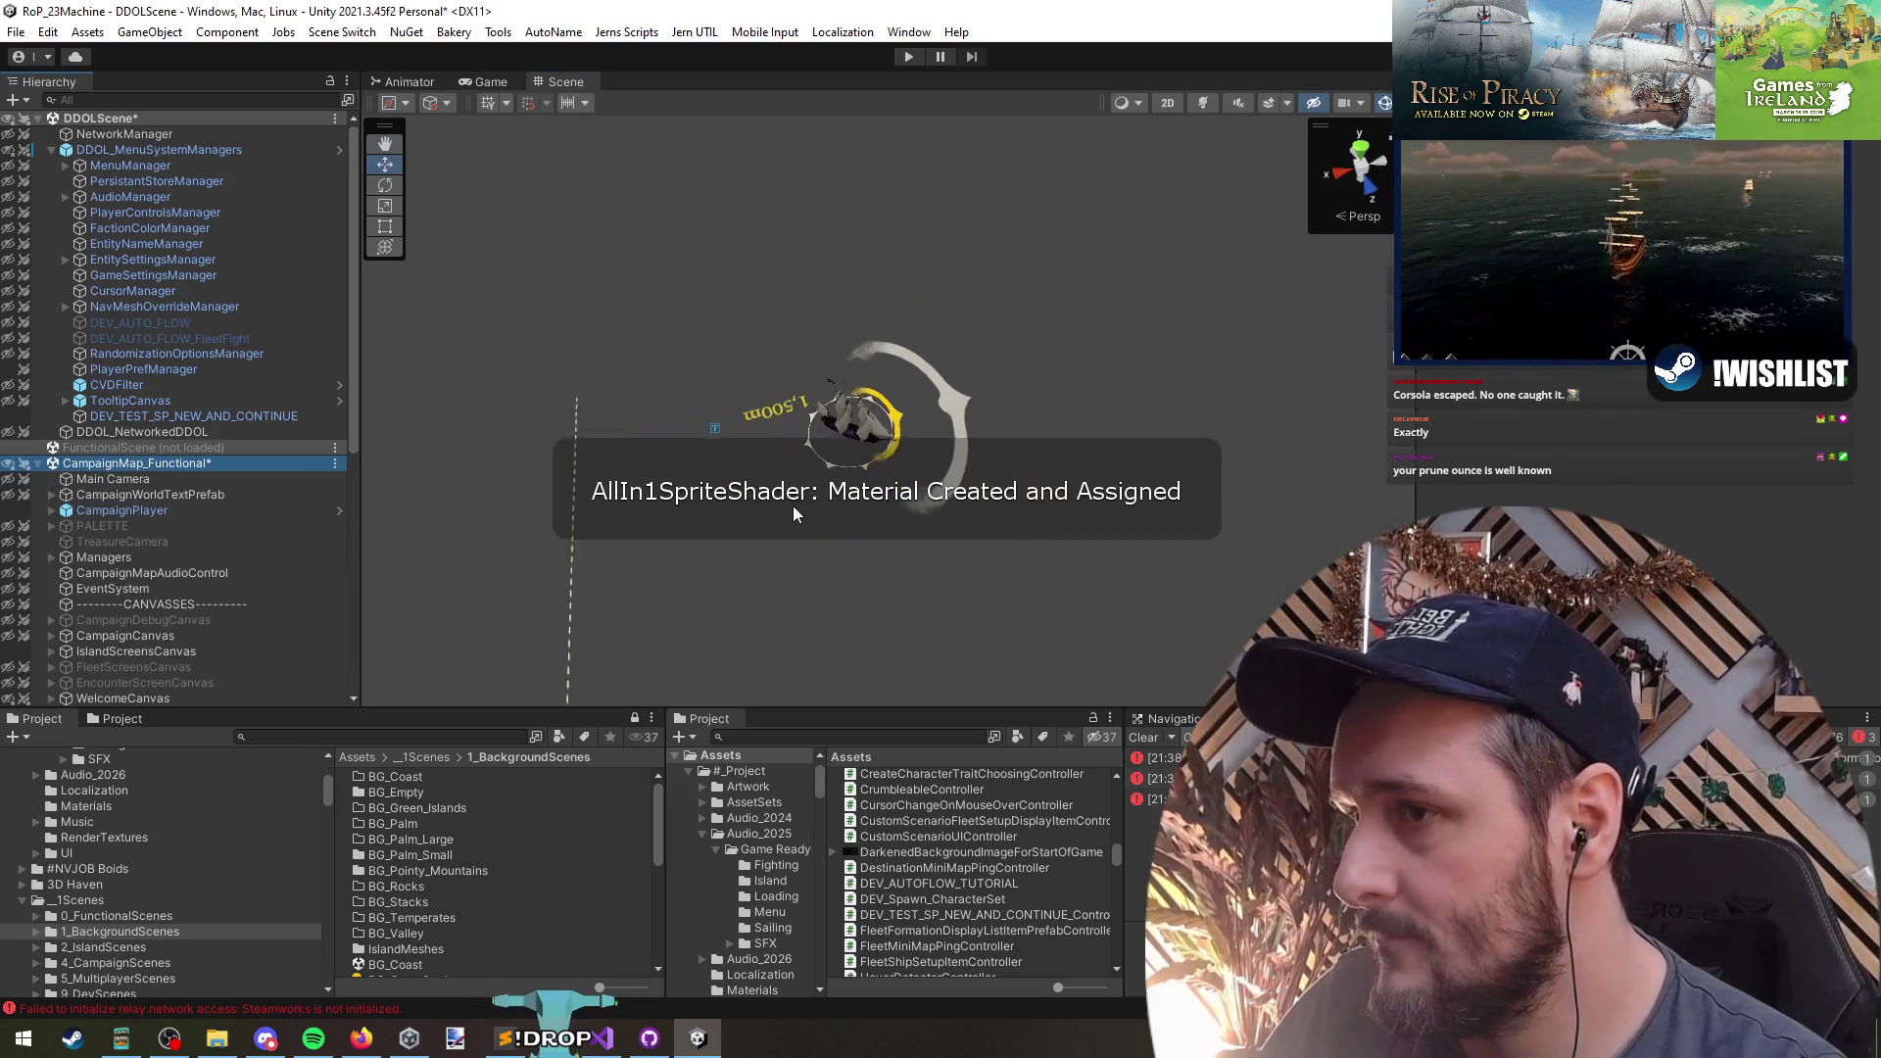
pyautogui.scroll(-7, 152, 548)
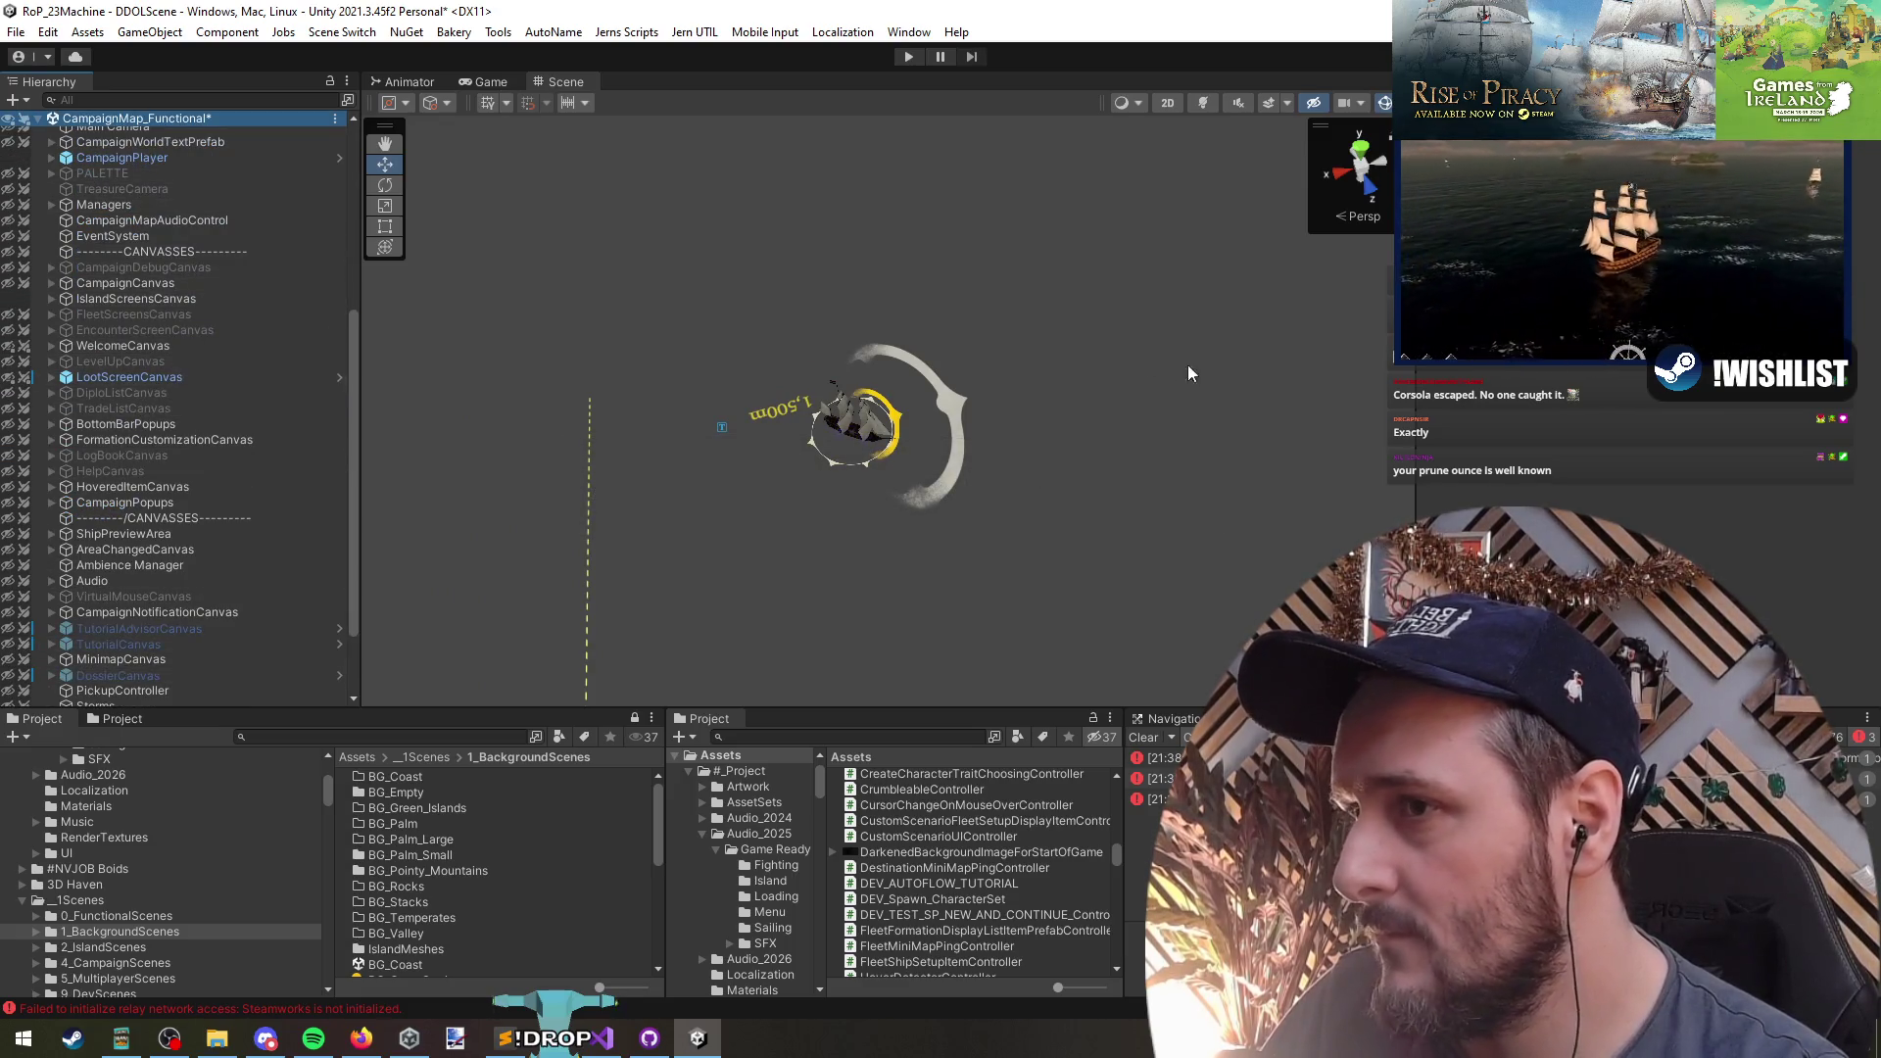
pyautogui.scroll(6, 151, 408)
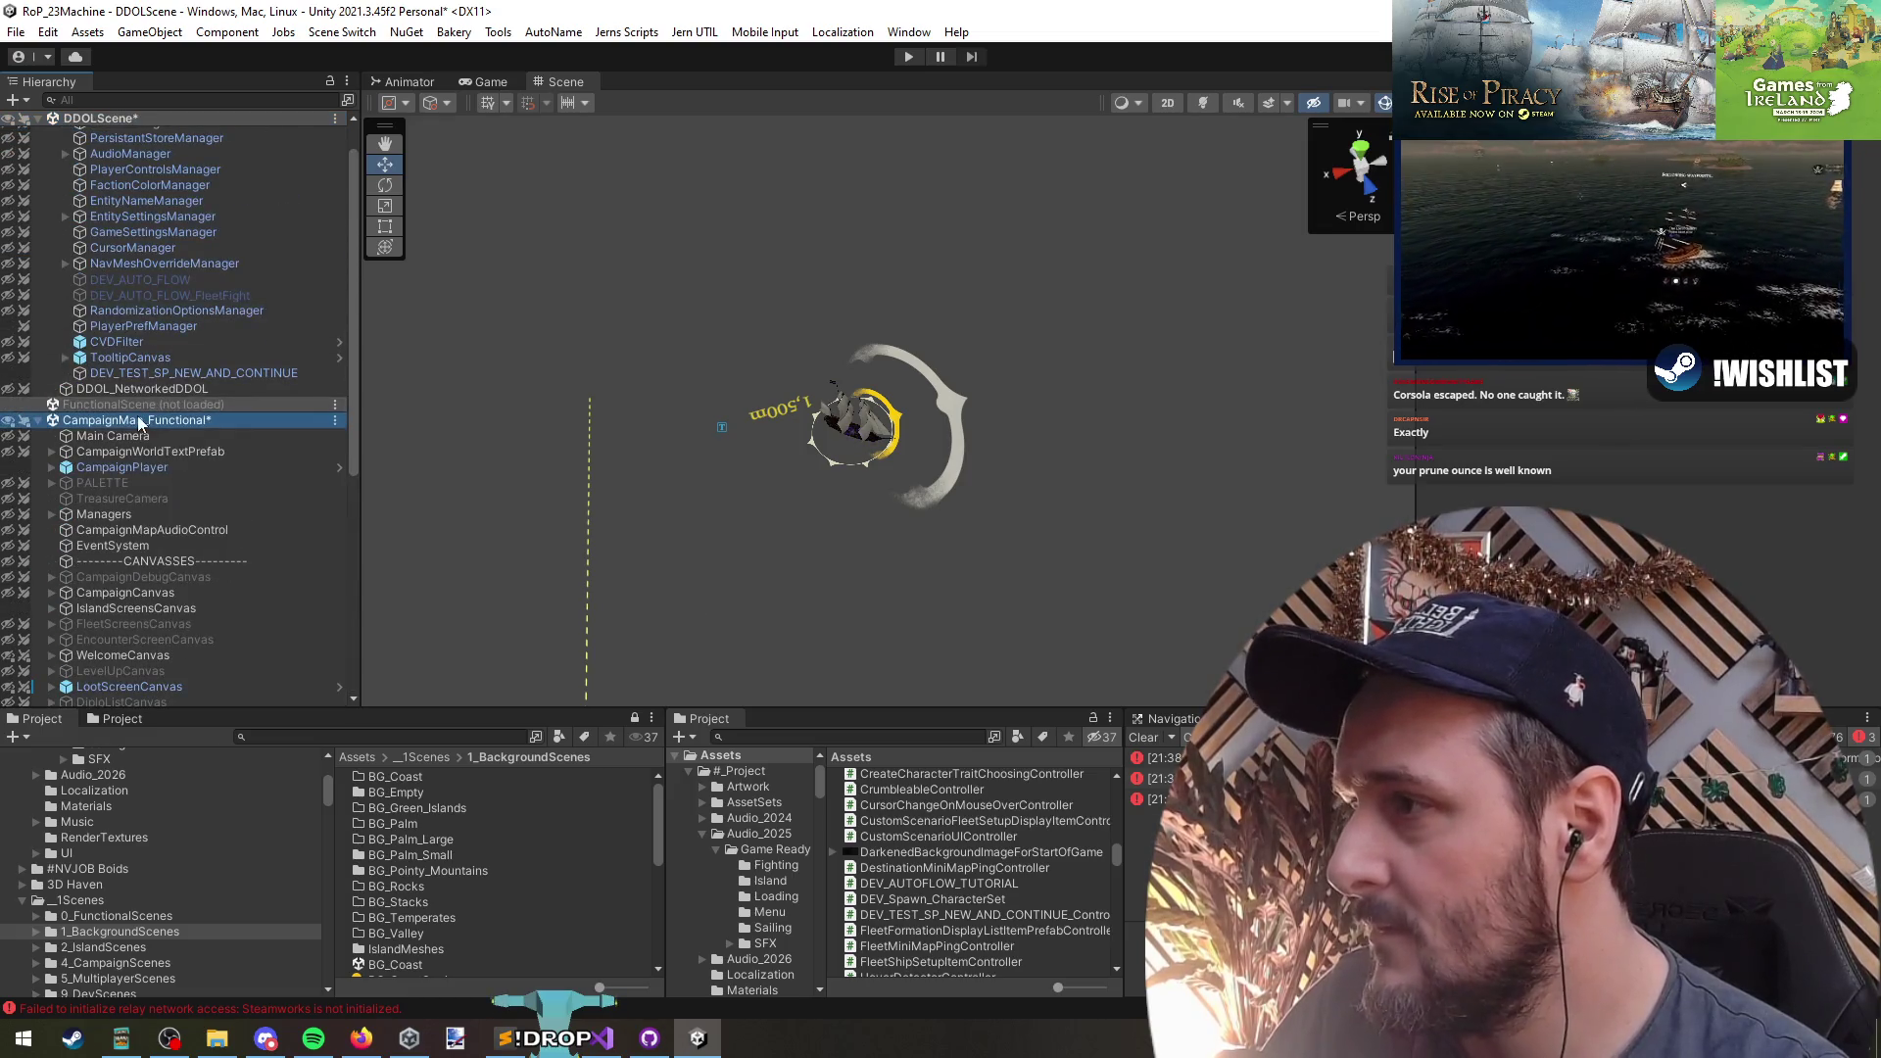
# - Select CampaignPlayer, then MinimapCanvas to view its settings in the scene
pyautogui.click(179, 466)
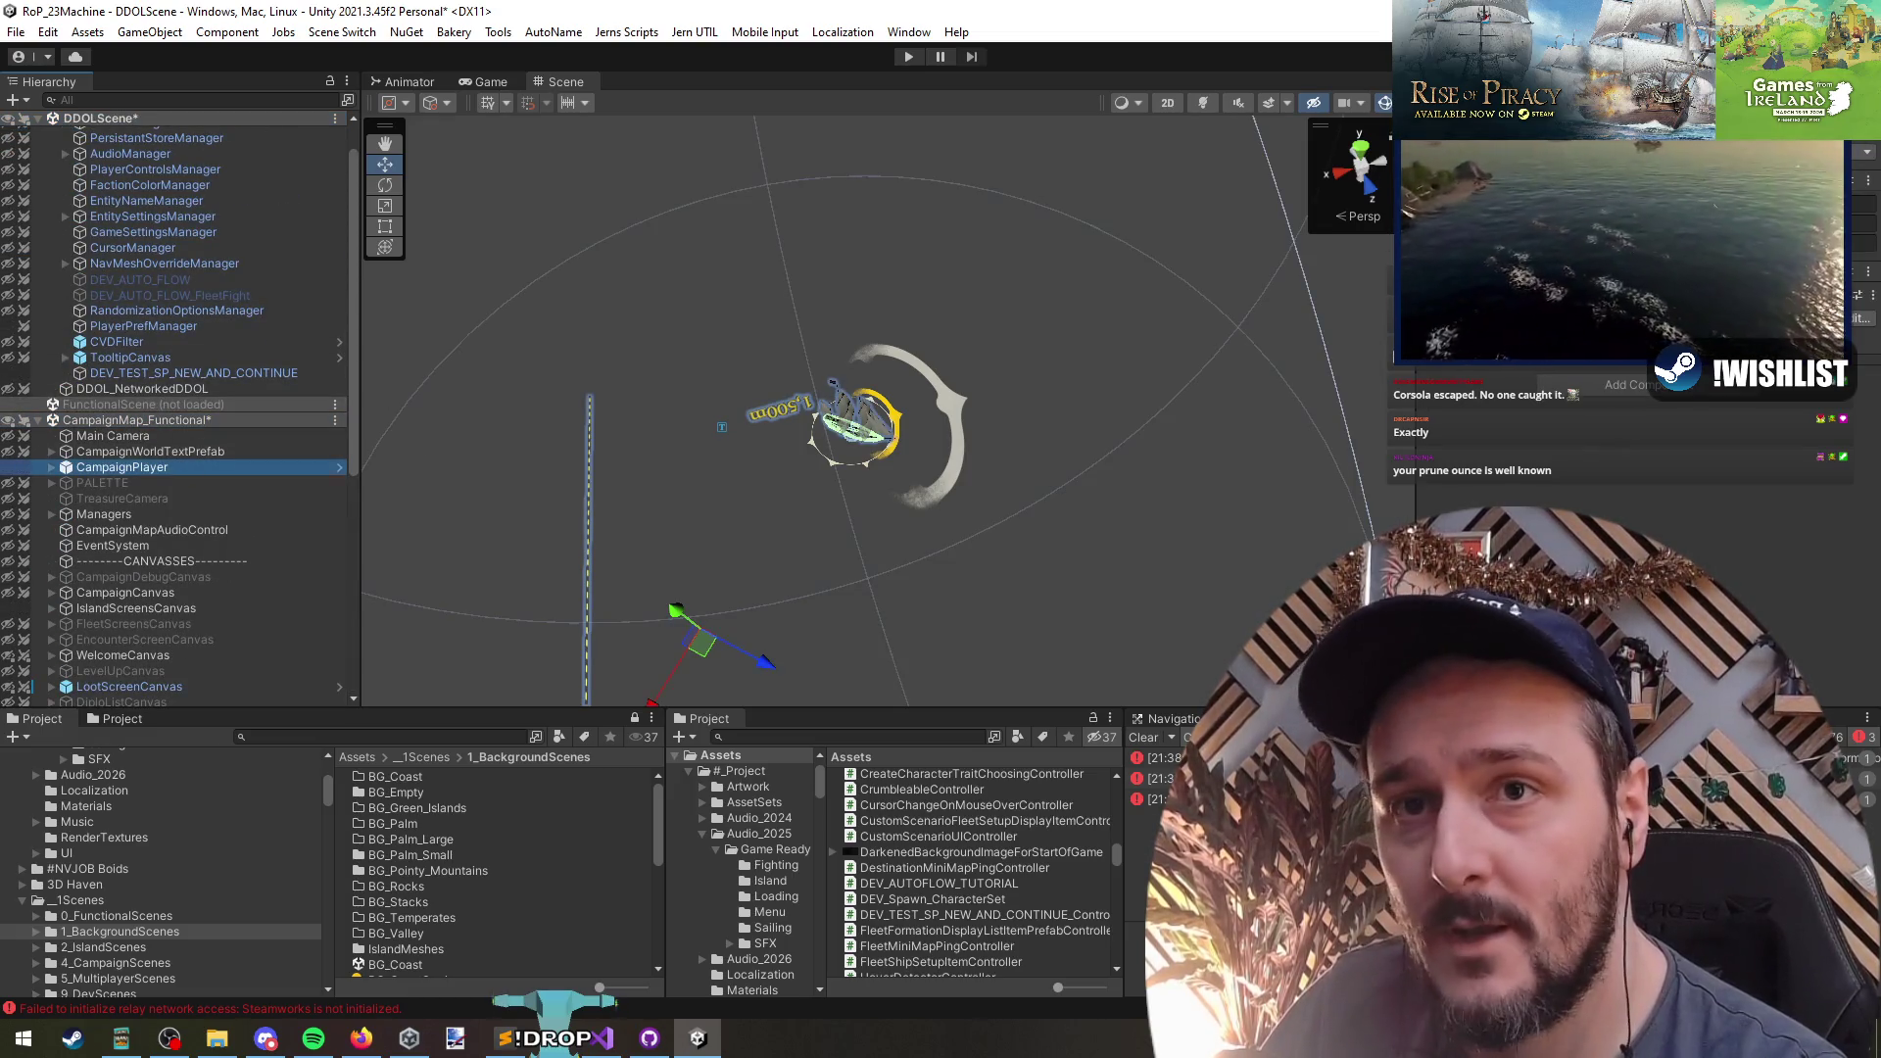
pyautogui.scroll(-6, 161, 502)
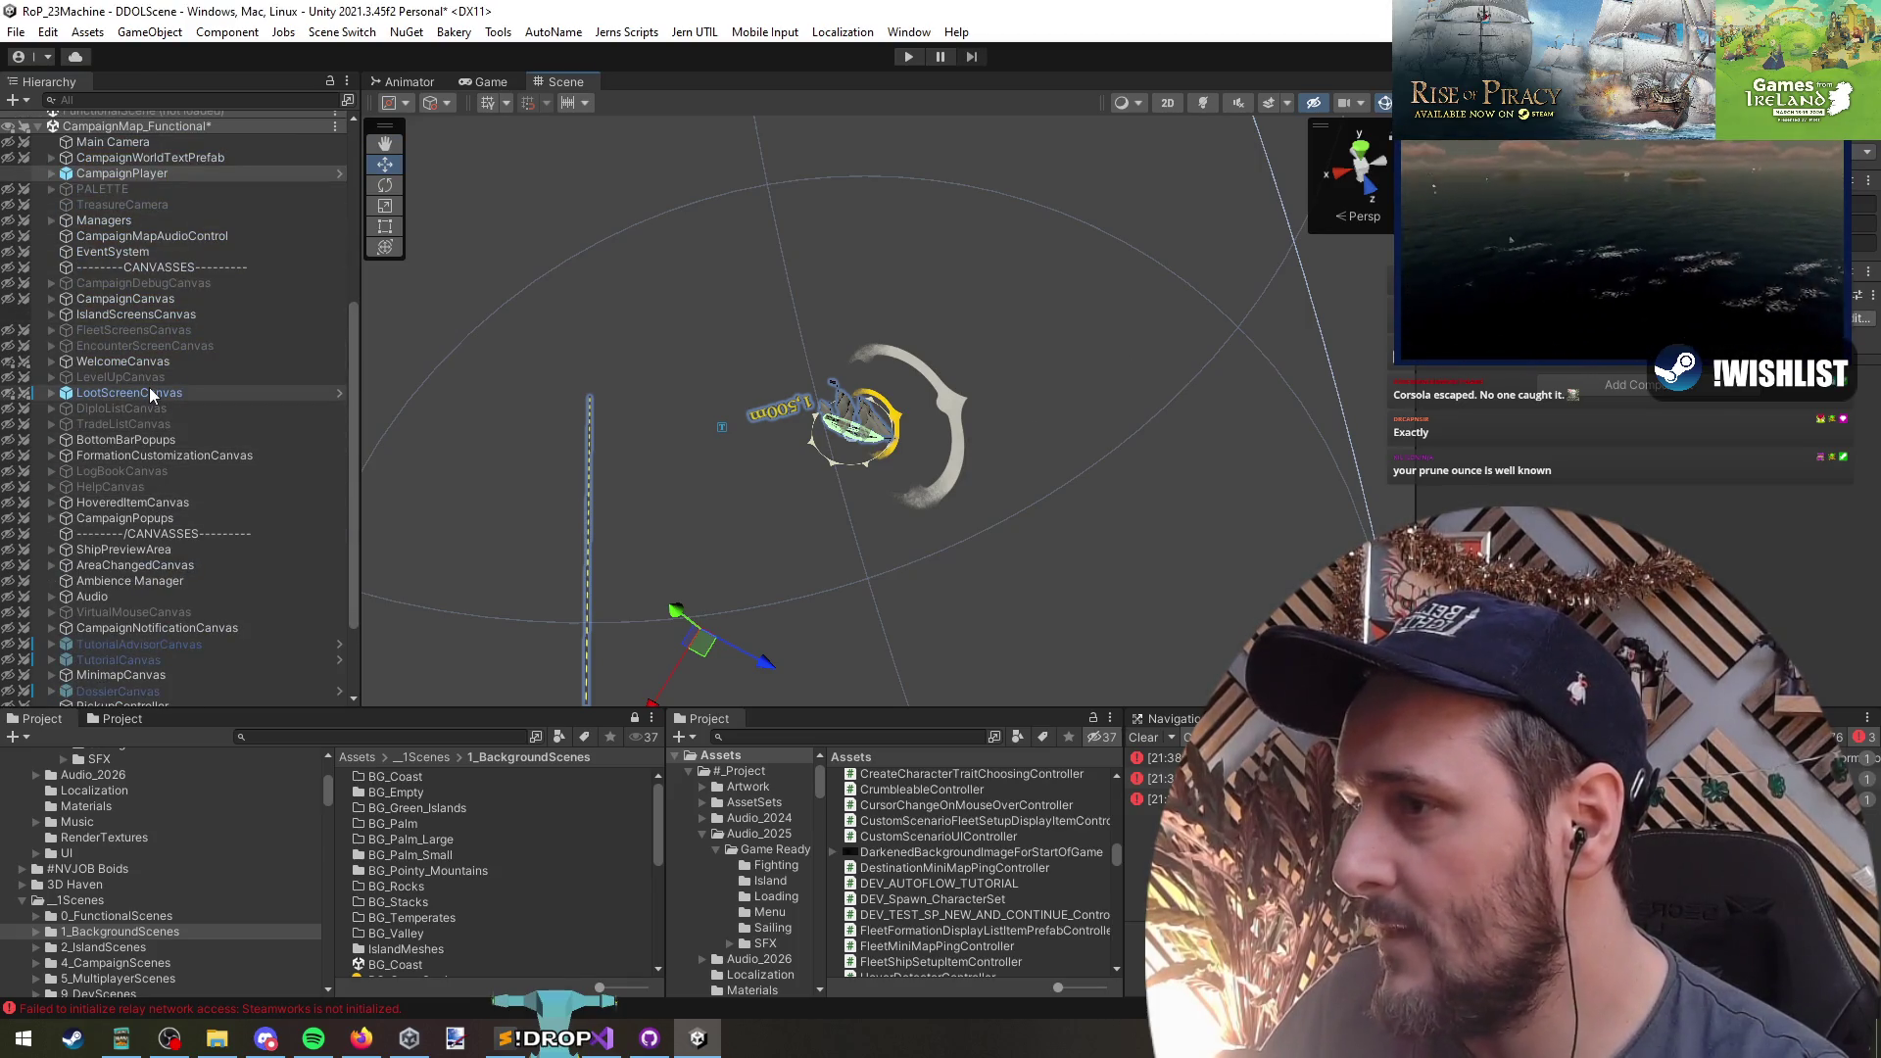
pyautogui.scroll(-3, 829, 457)
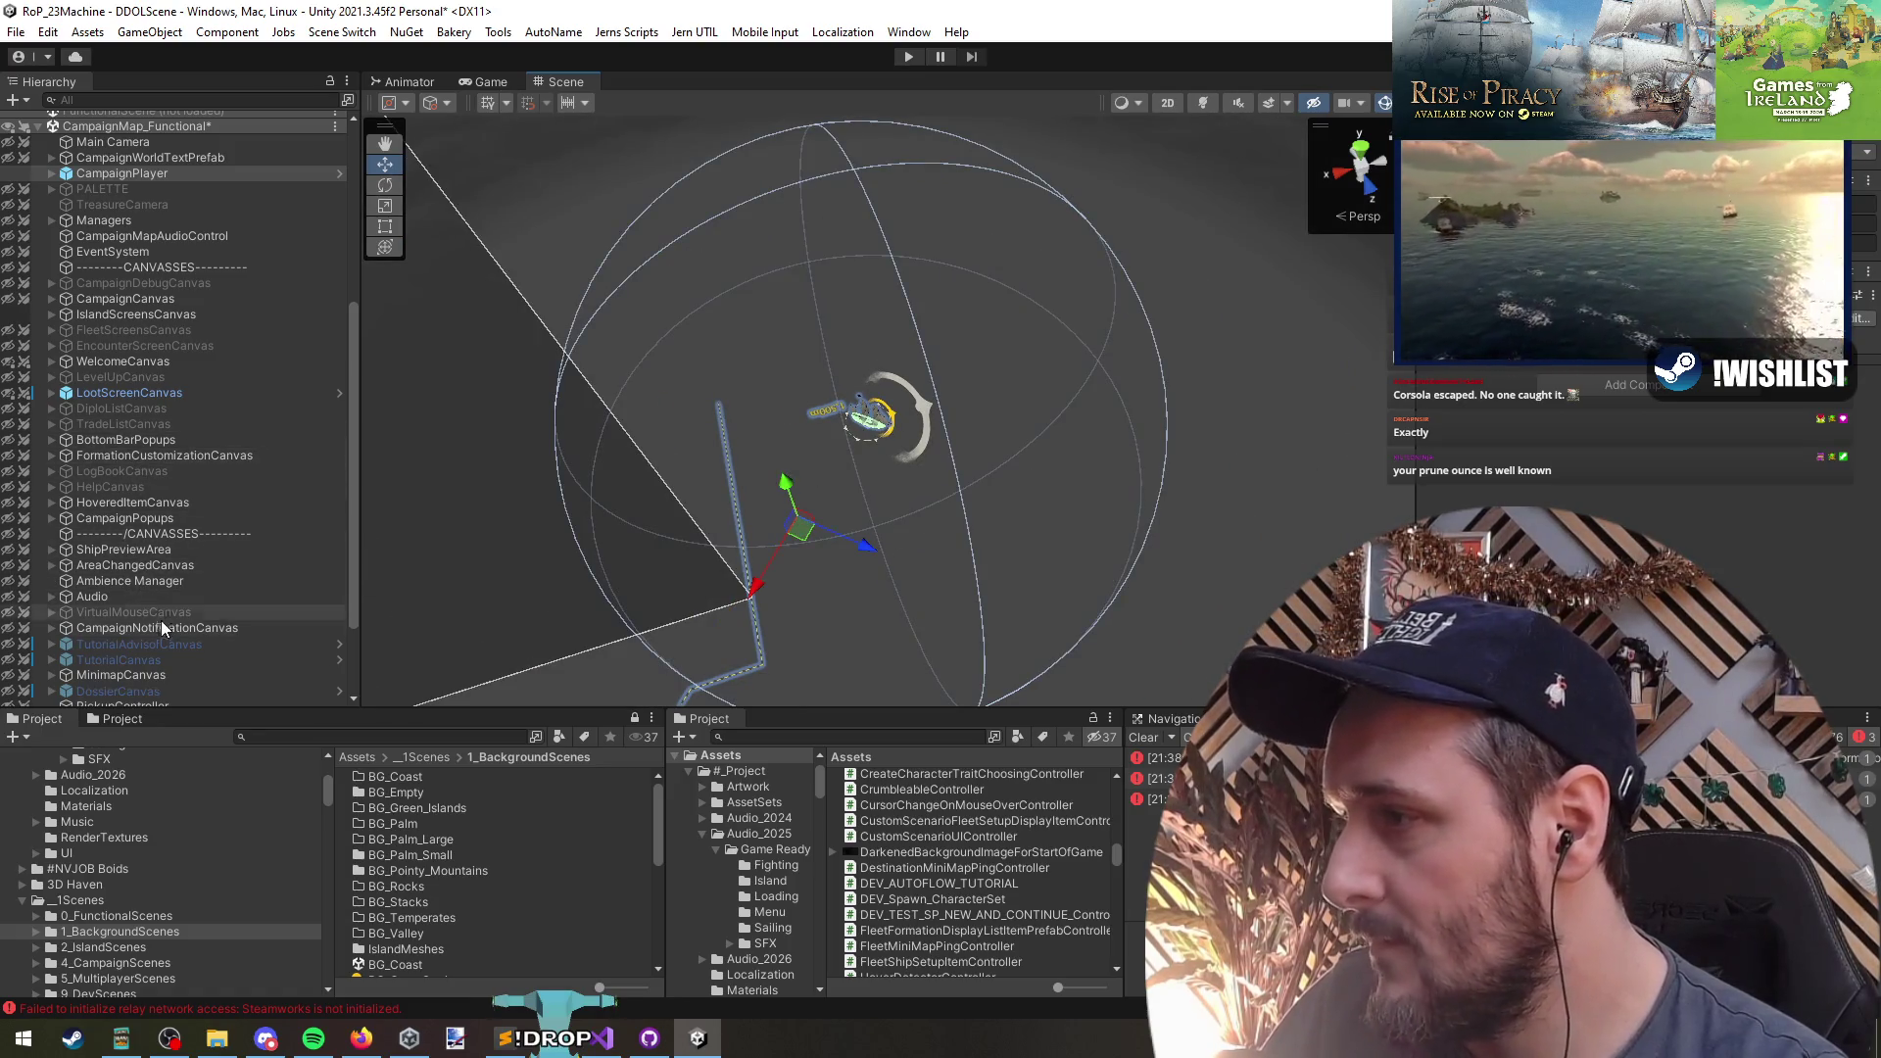
pyautogui.scroll(-3, 161, 627)
pyautogui.click(157, 557)
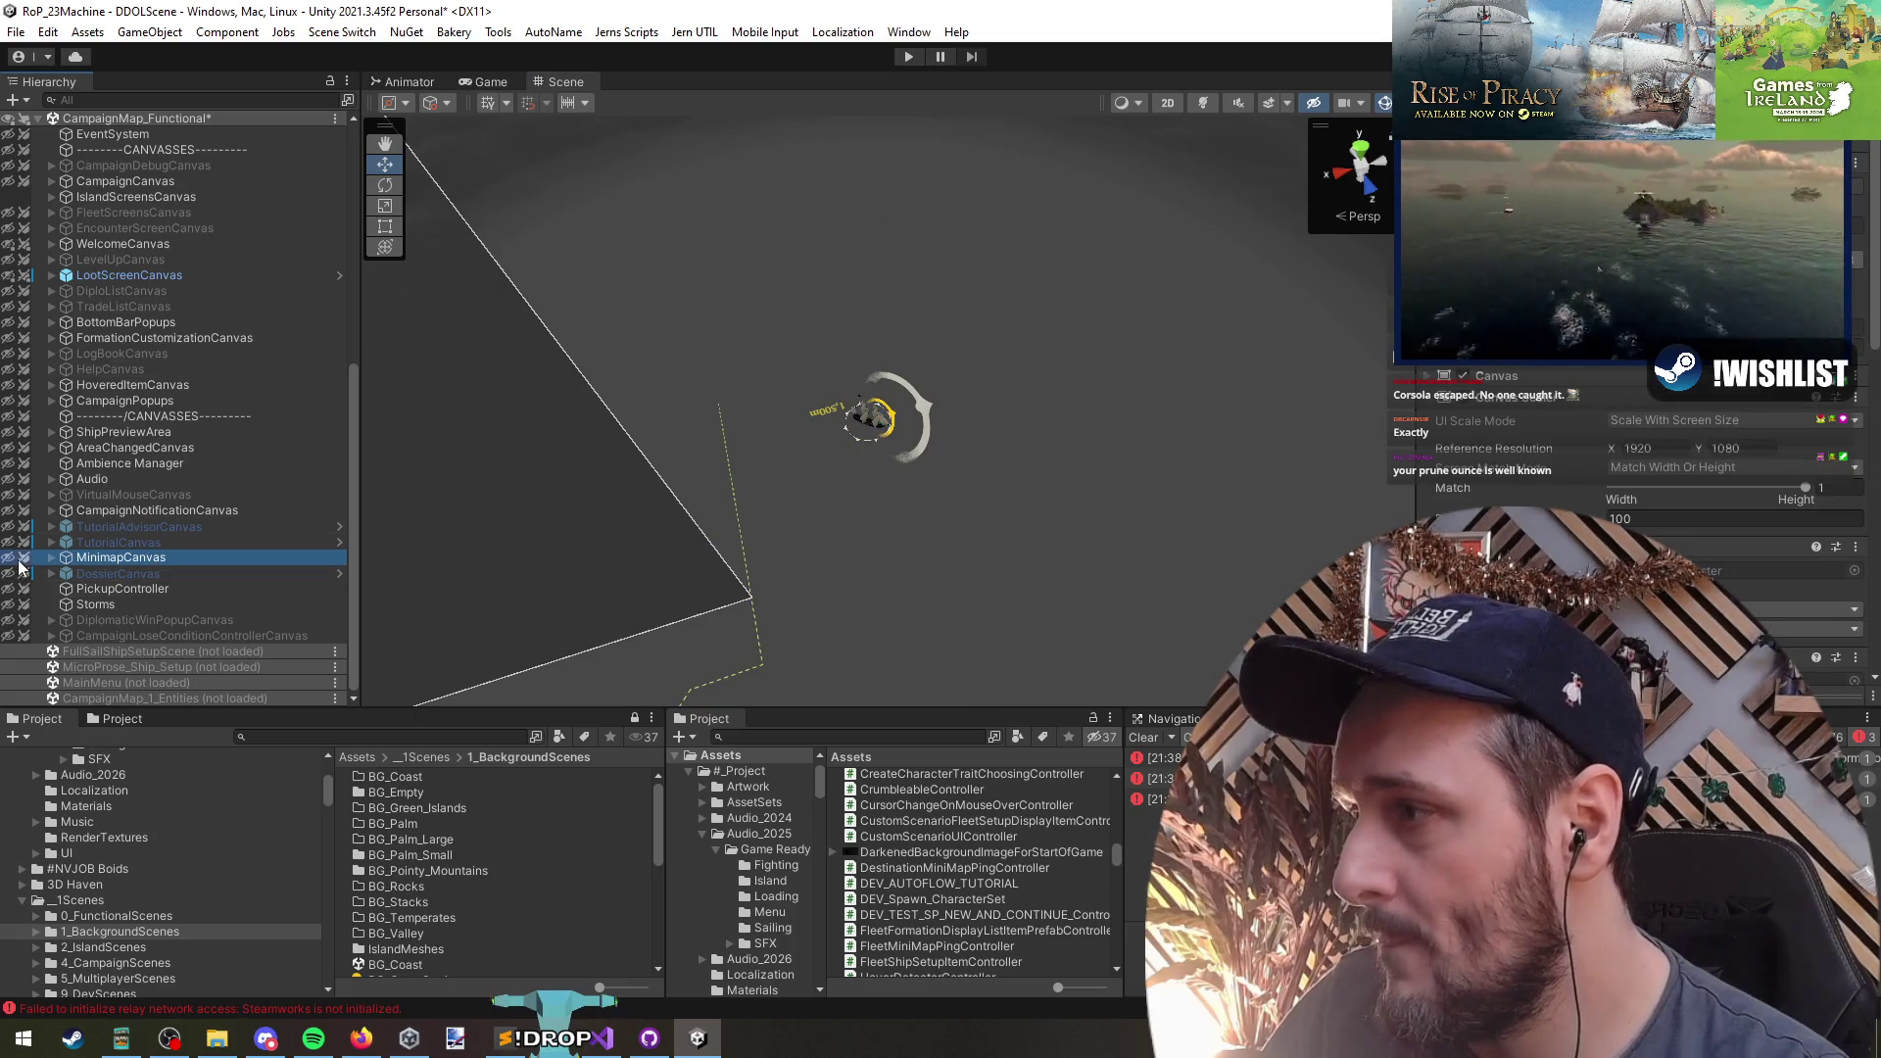
pyautogui.moveTo(554, 322); pyautogui.dragTo(562, 327)
pyautogui.click(1167, 102)
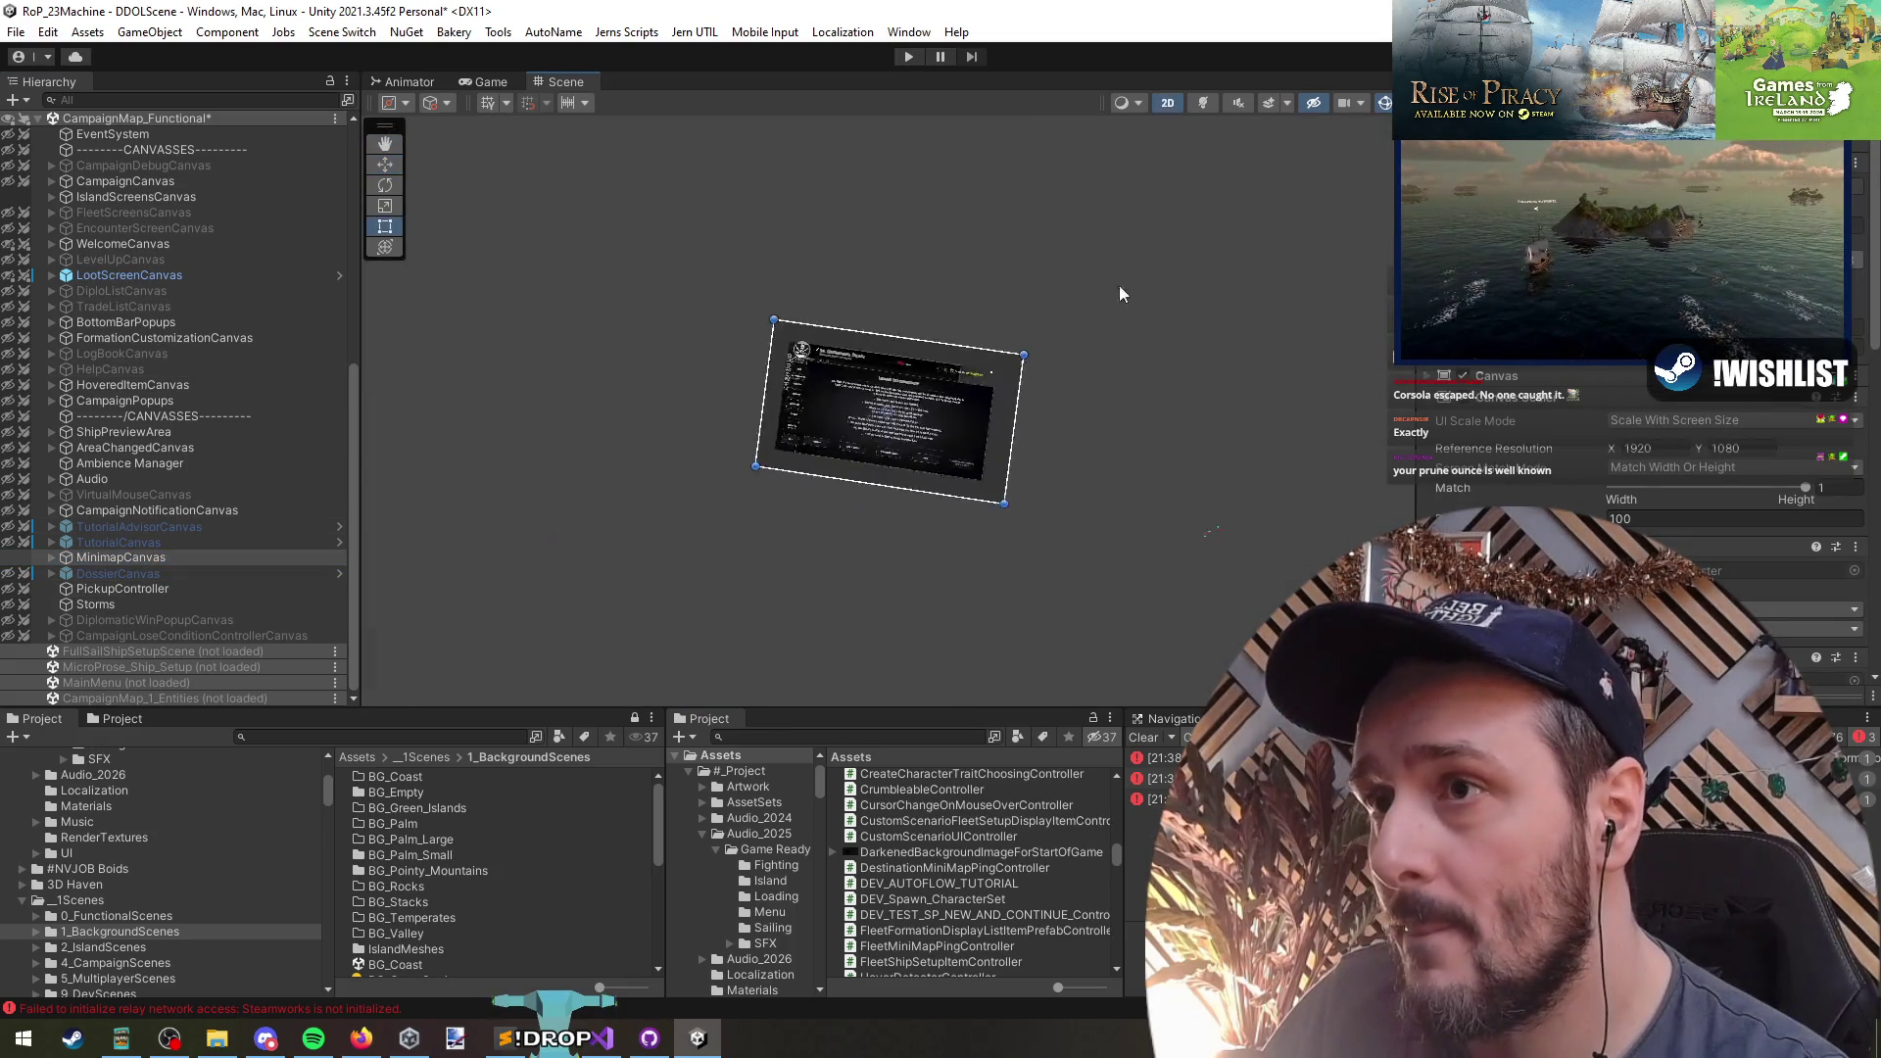
pyautogui.press('t')
pyautogui.press('f')
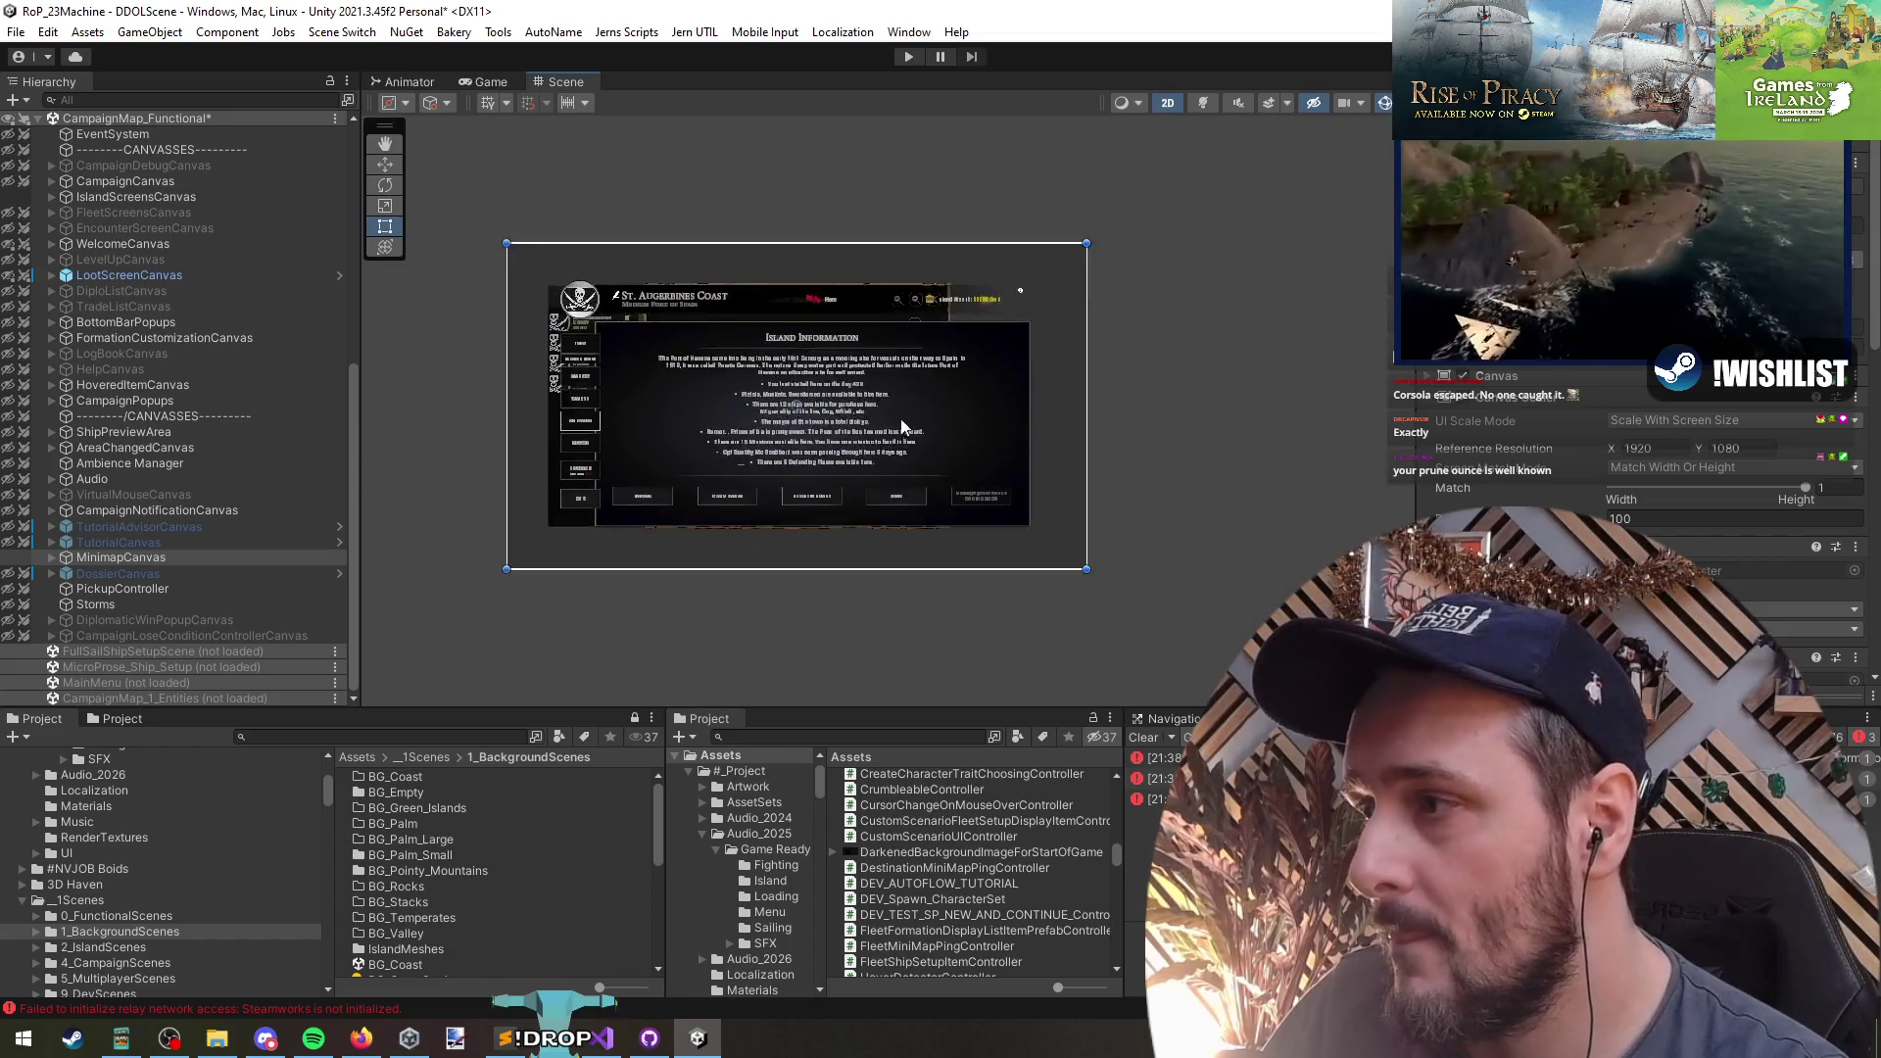
pyautogui.click(5, 203)
pyautogui.click(7, 198)
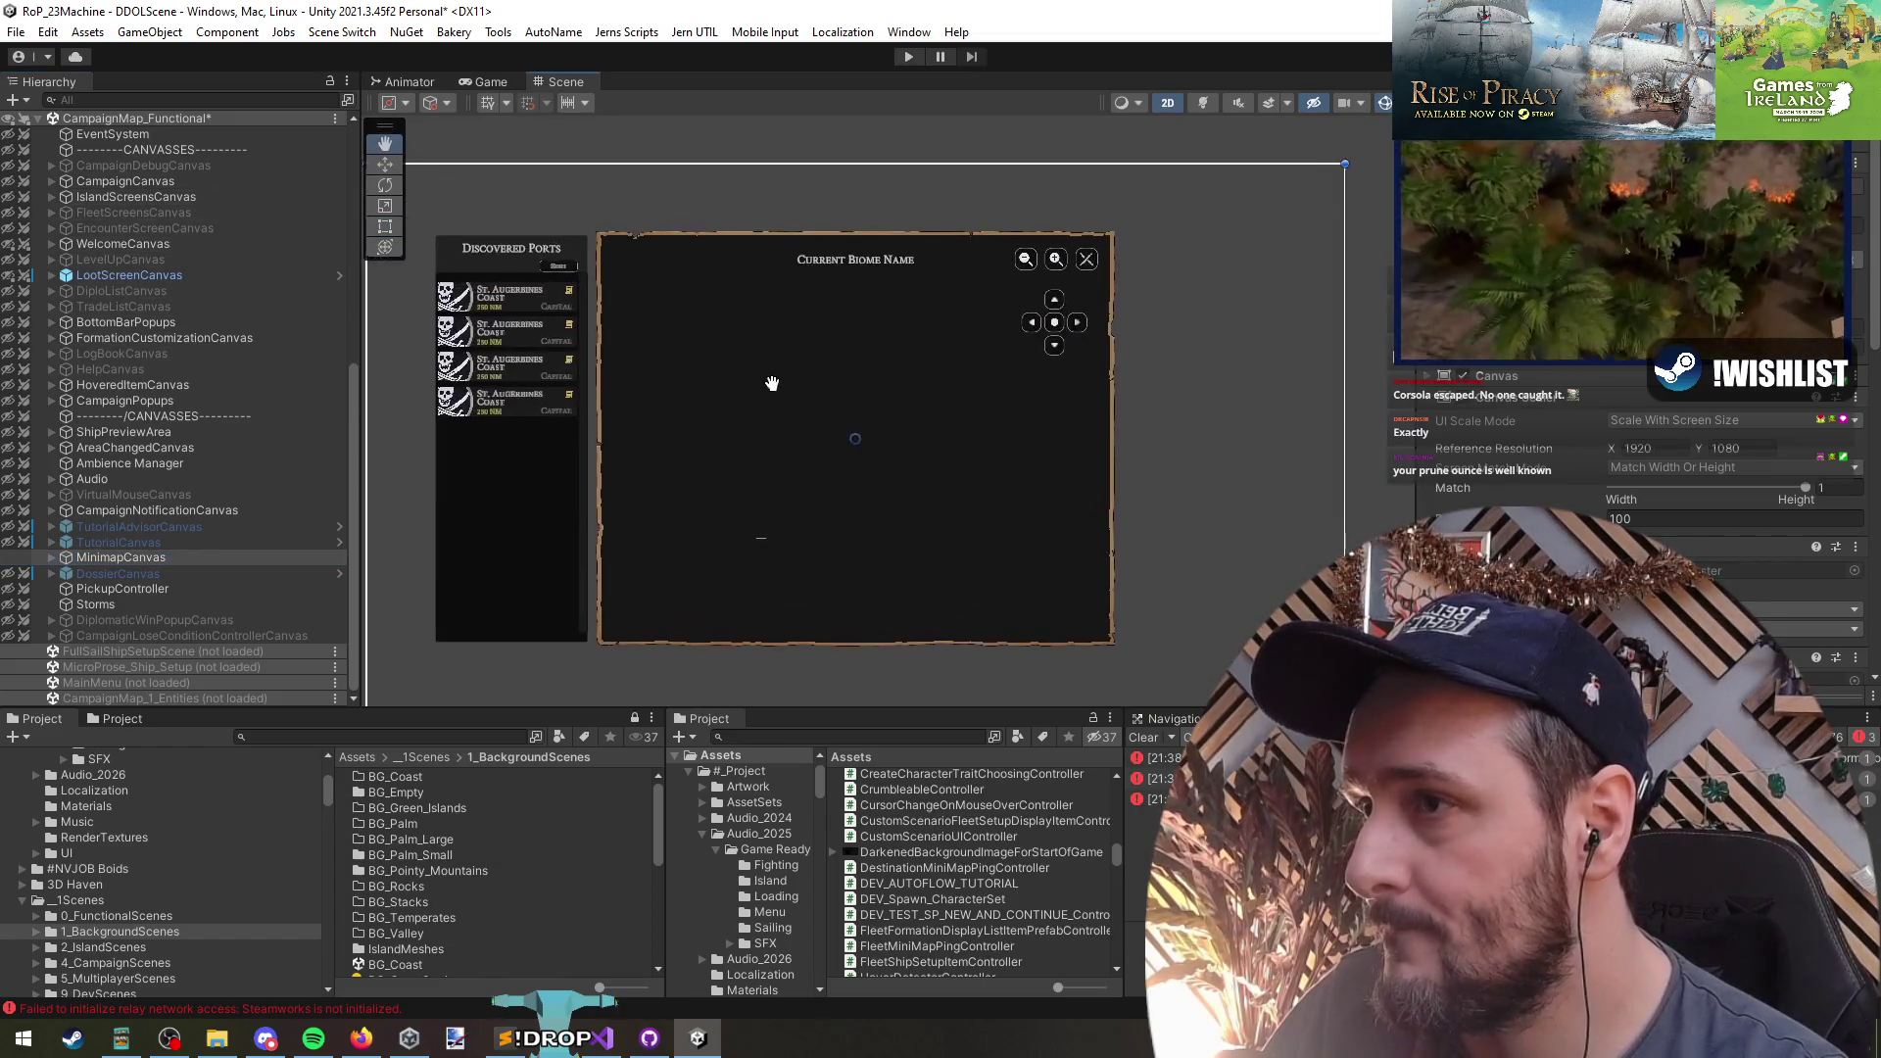
pyautogui.press('f')
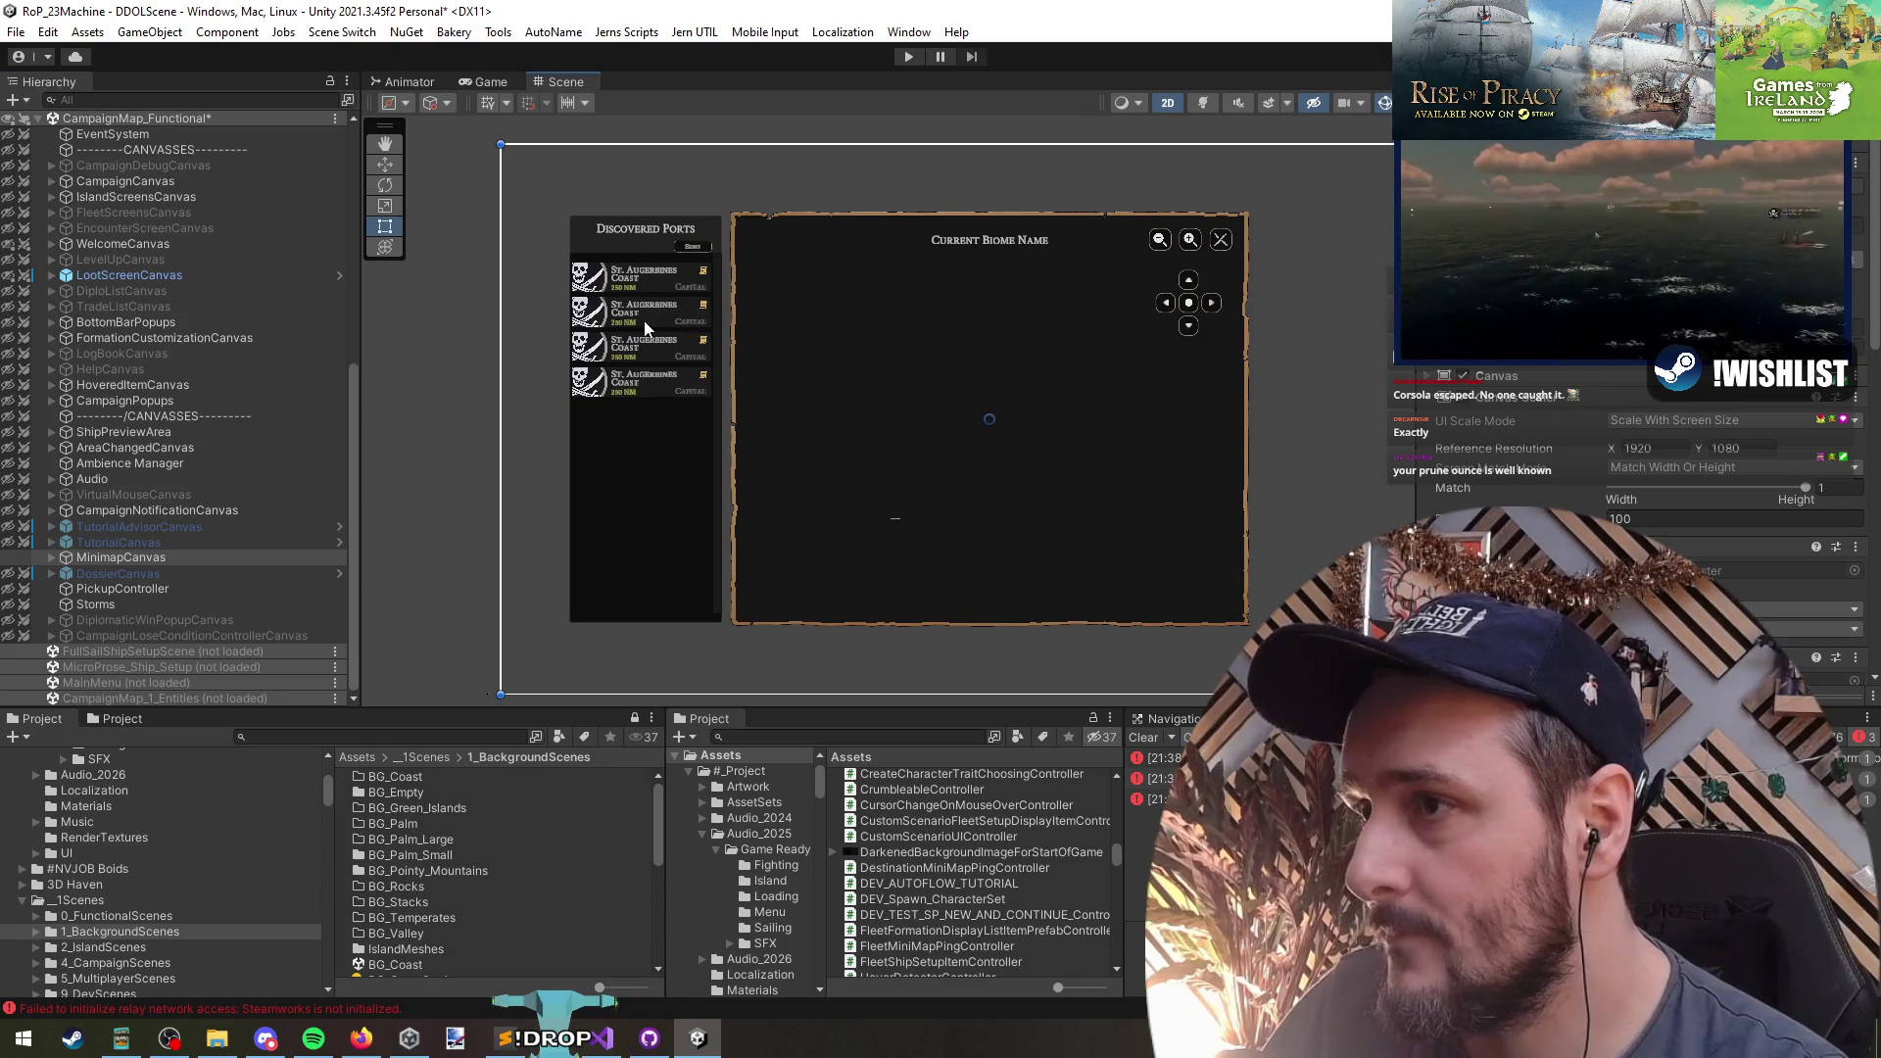
pyautogui.scroll(2, 552, 290)
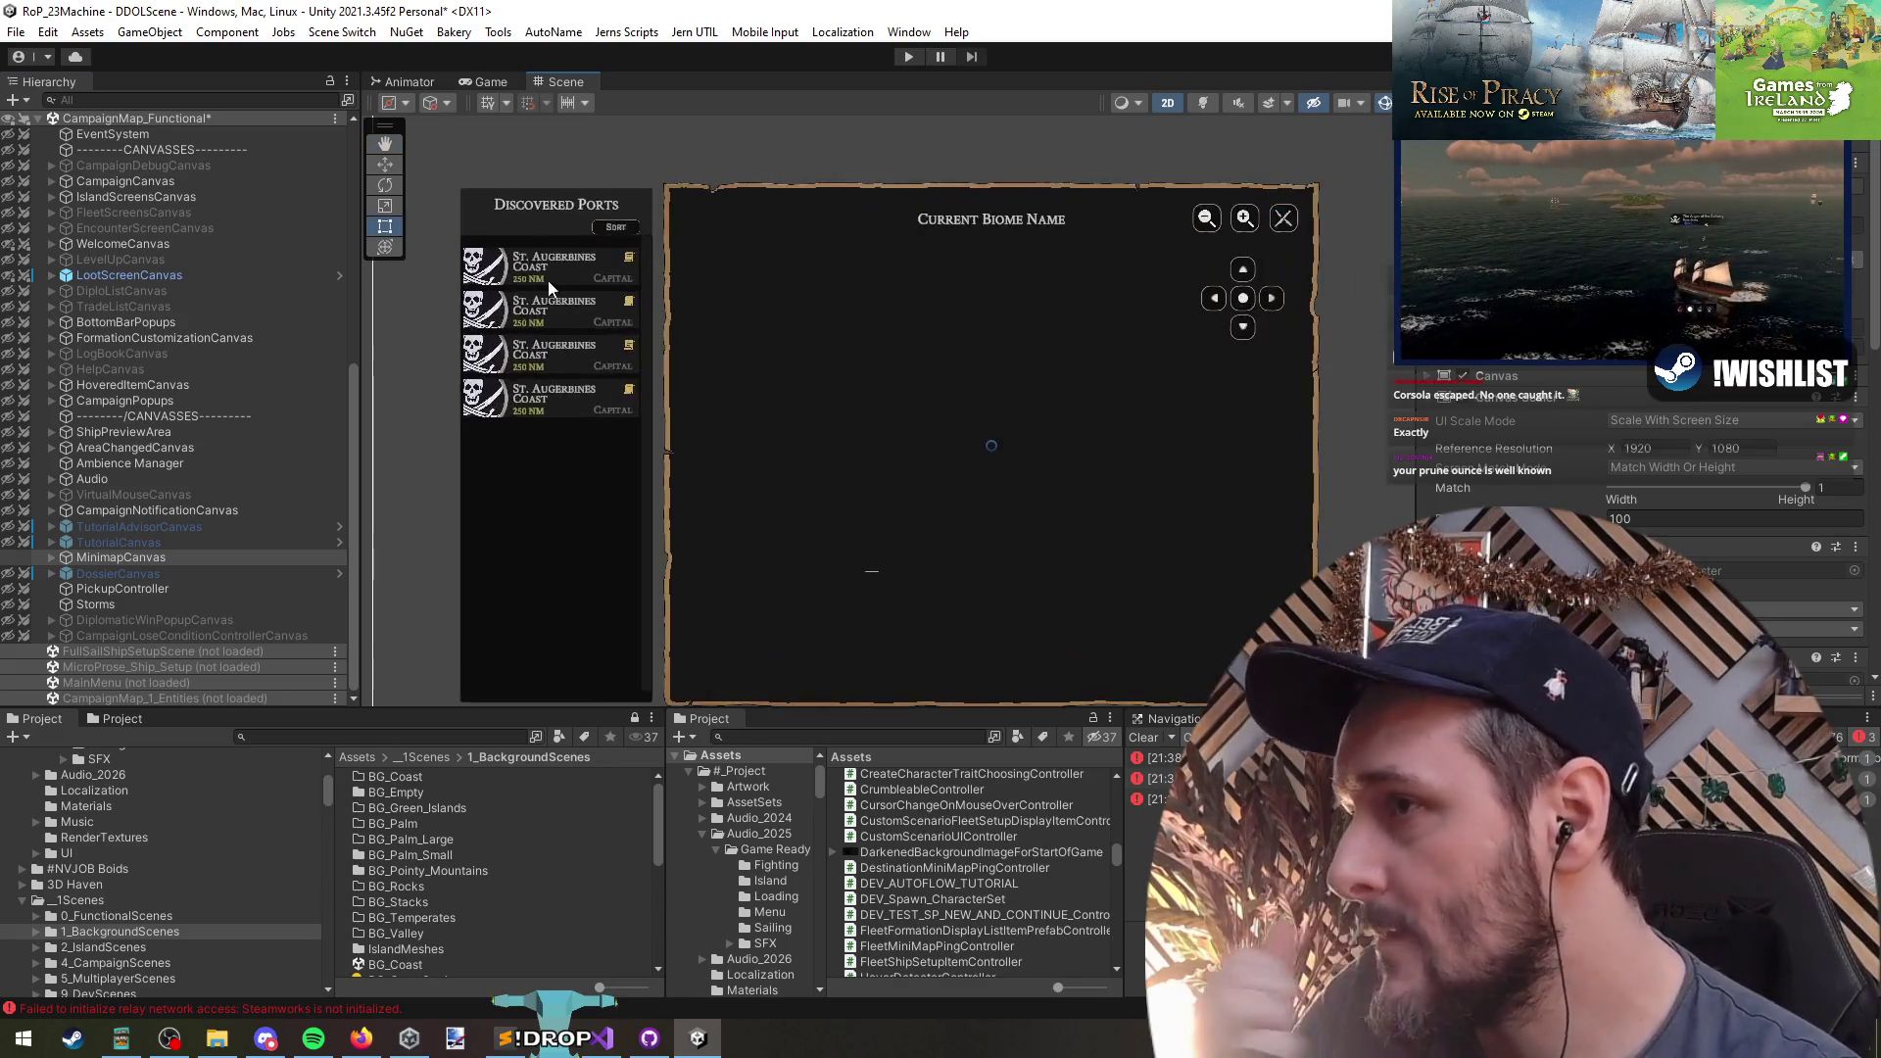
pyautogui.scroll(3, 551, 290)
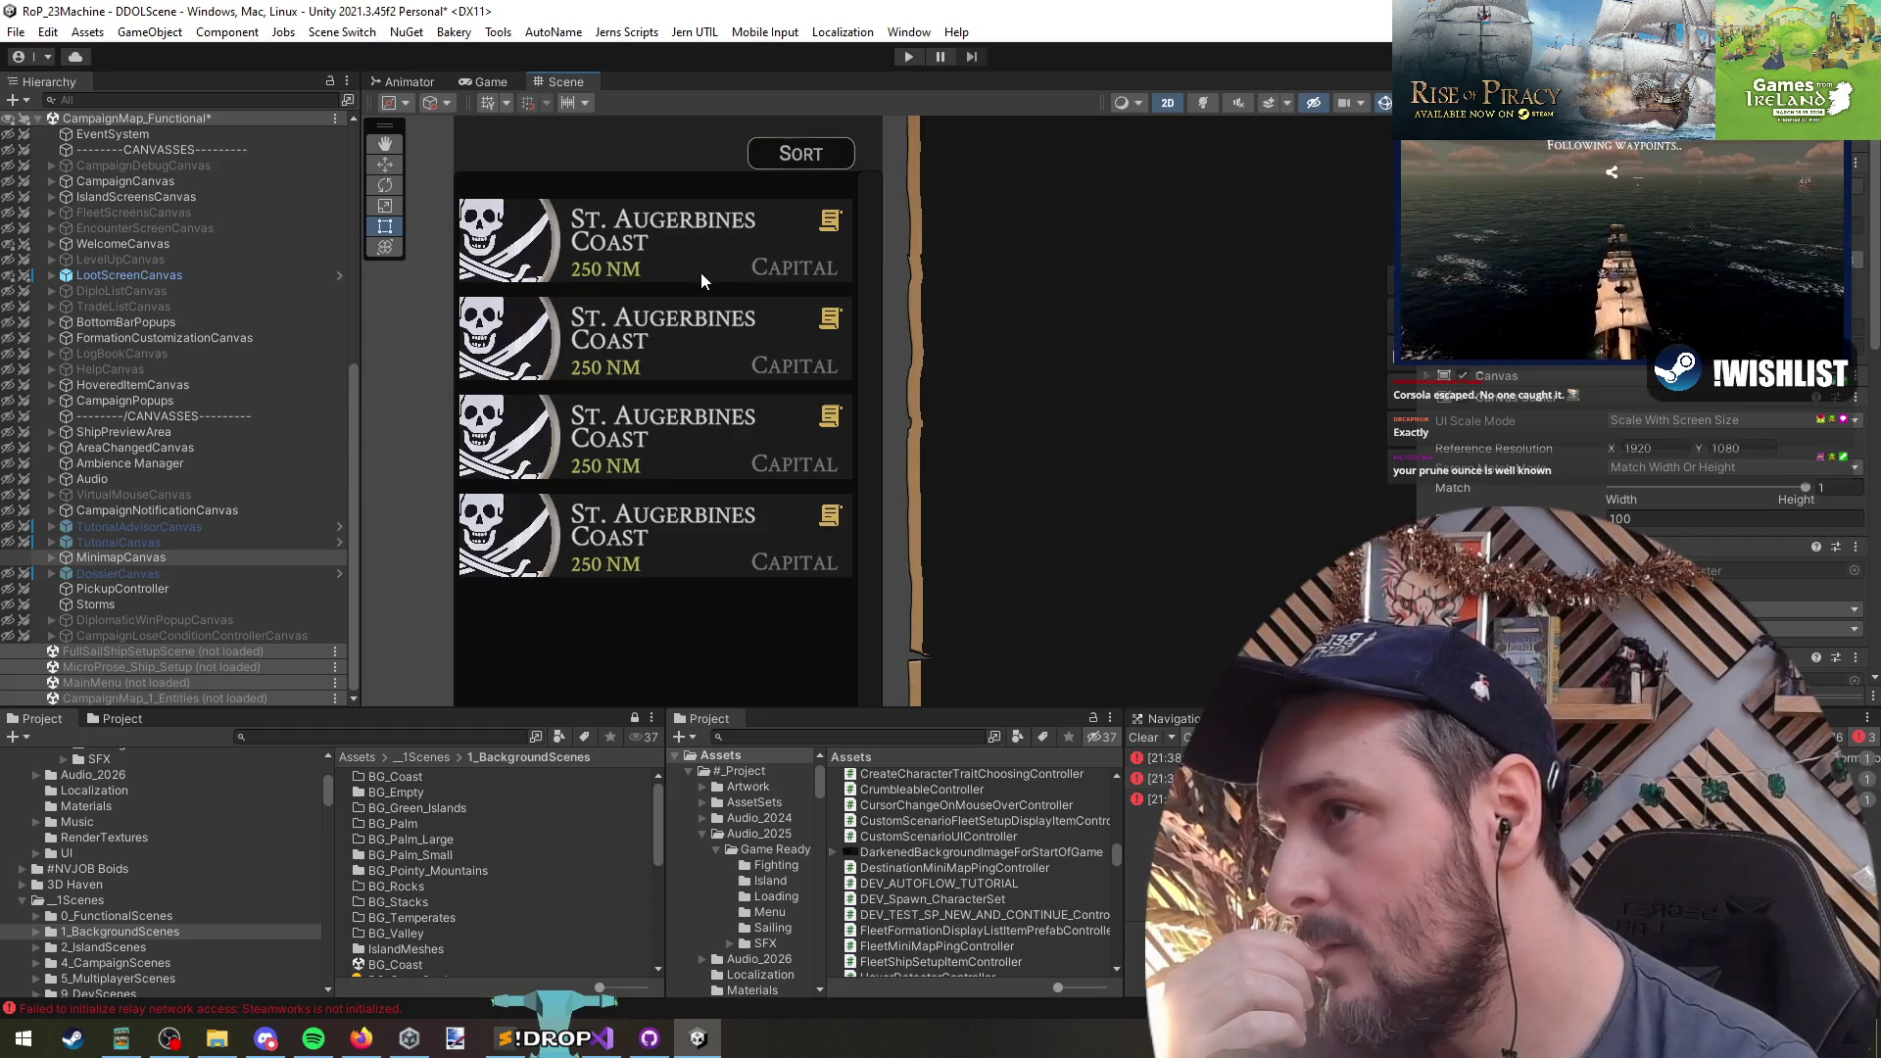
pyautogui.scroll(-3, 701, 272)
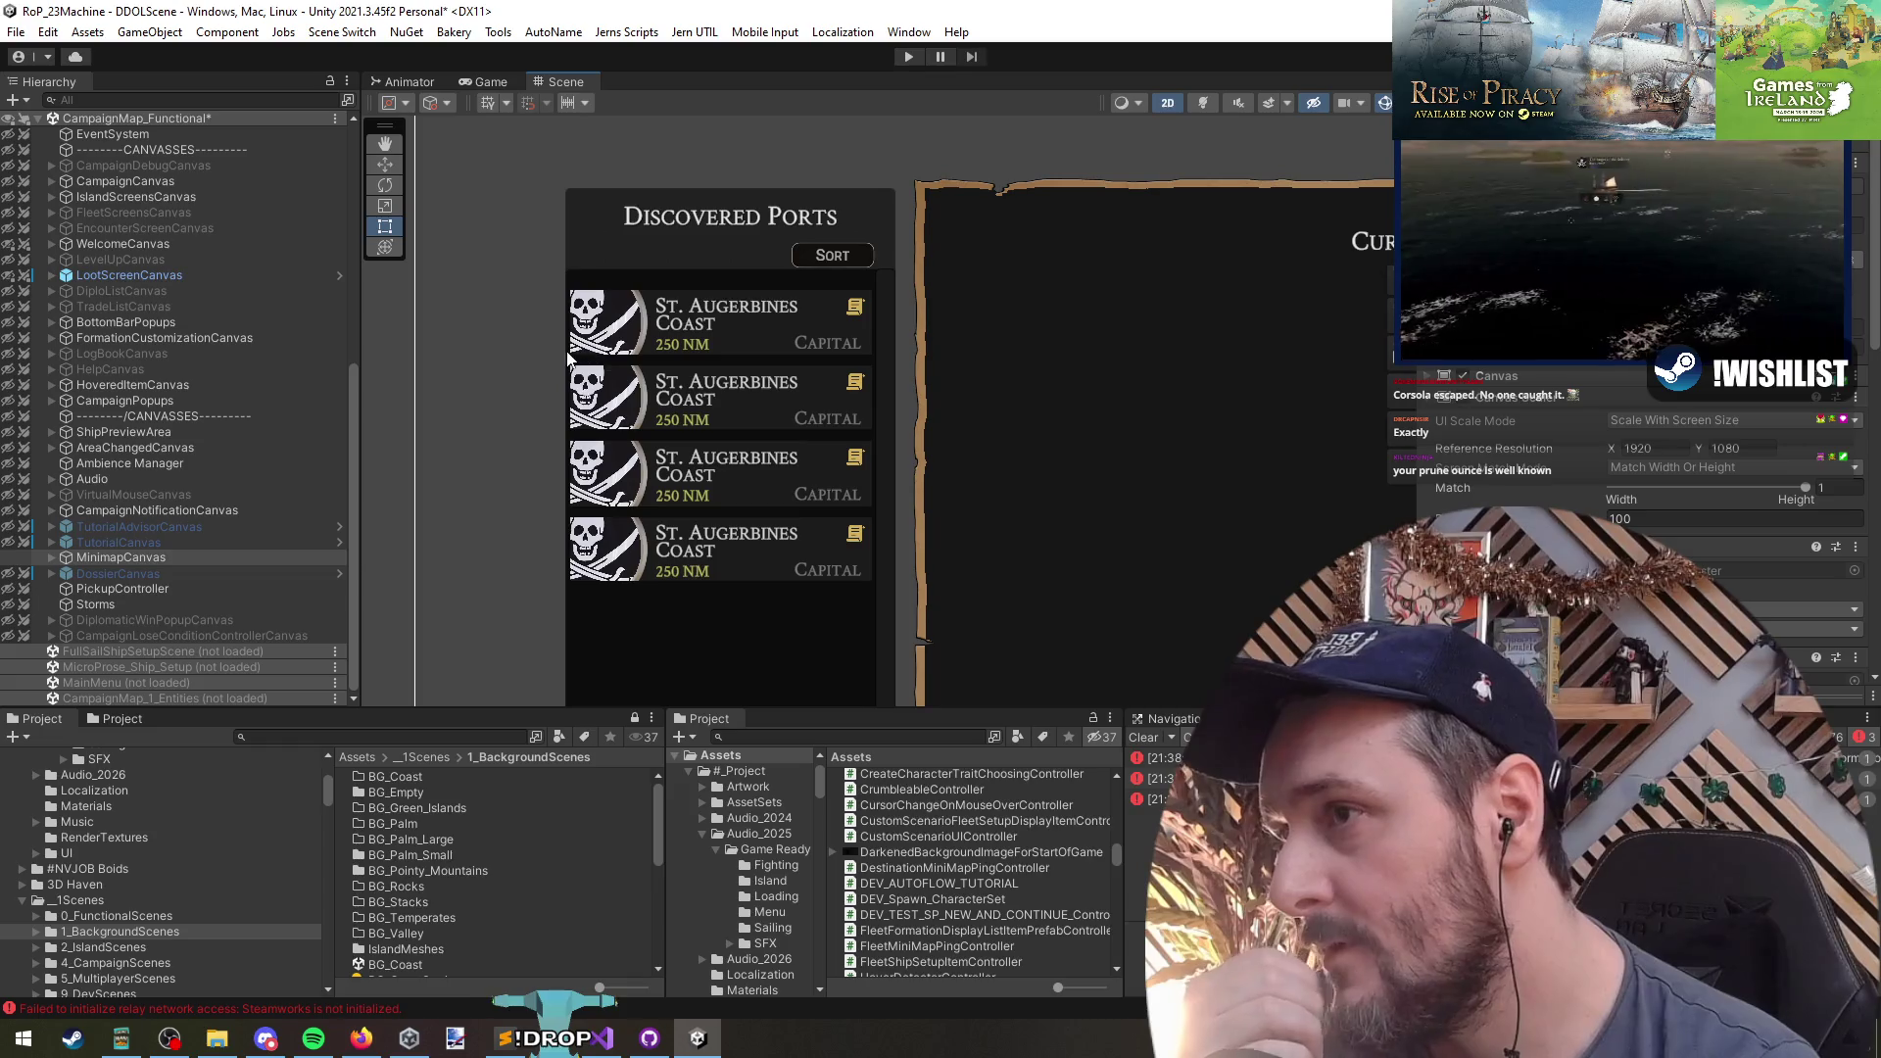
pyautogui.moveTo(884, 378); pyautogui.dragTo(785, 379)
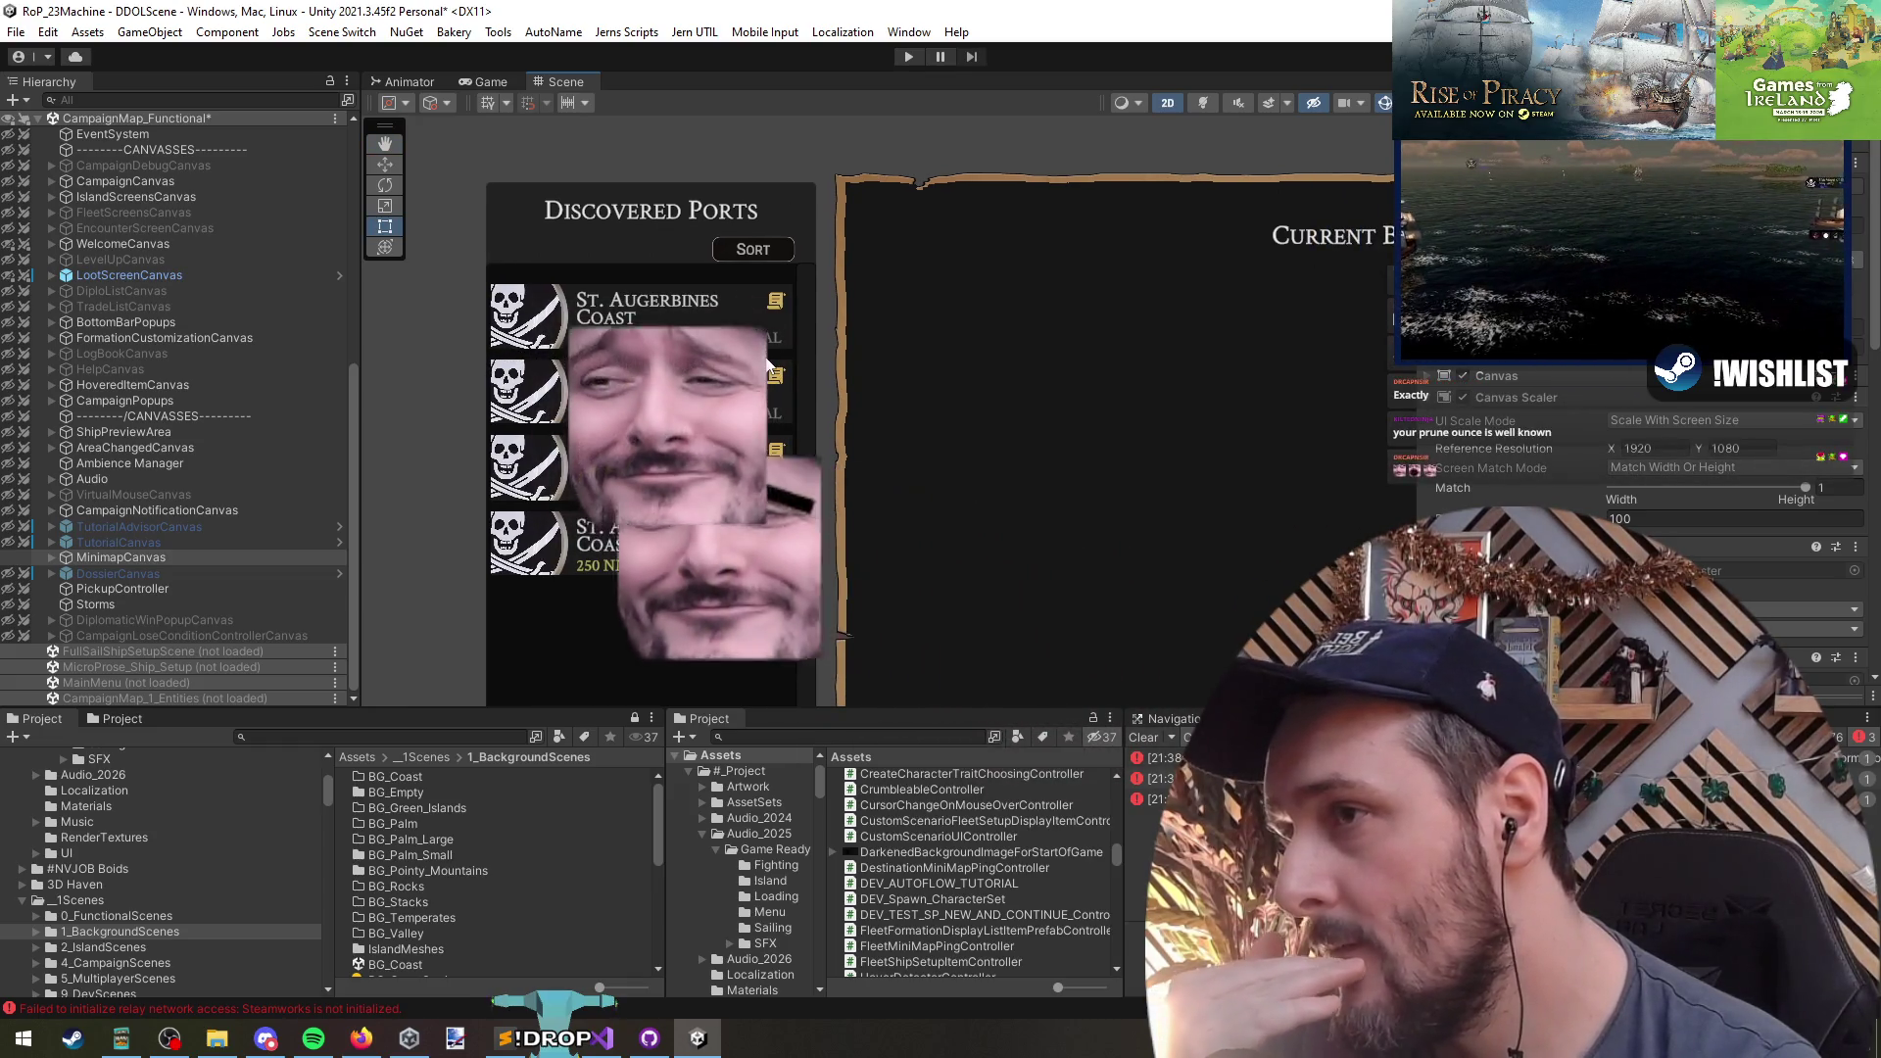
pyautogui.moveTo(754, 346); pyautogui.dragTo(749, 345)
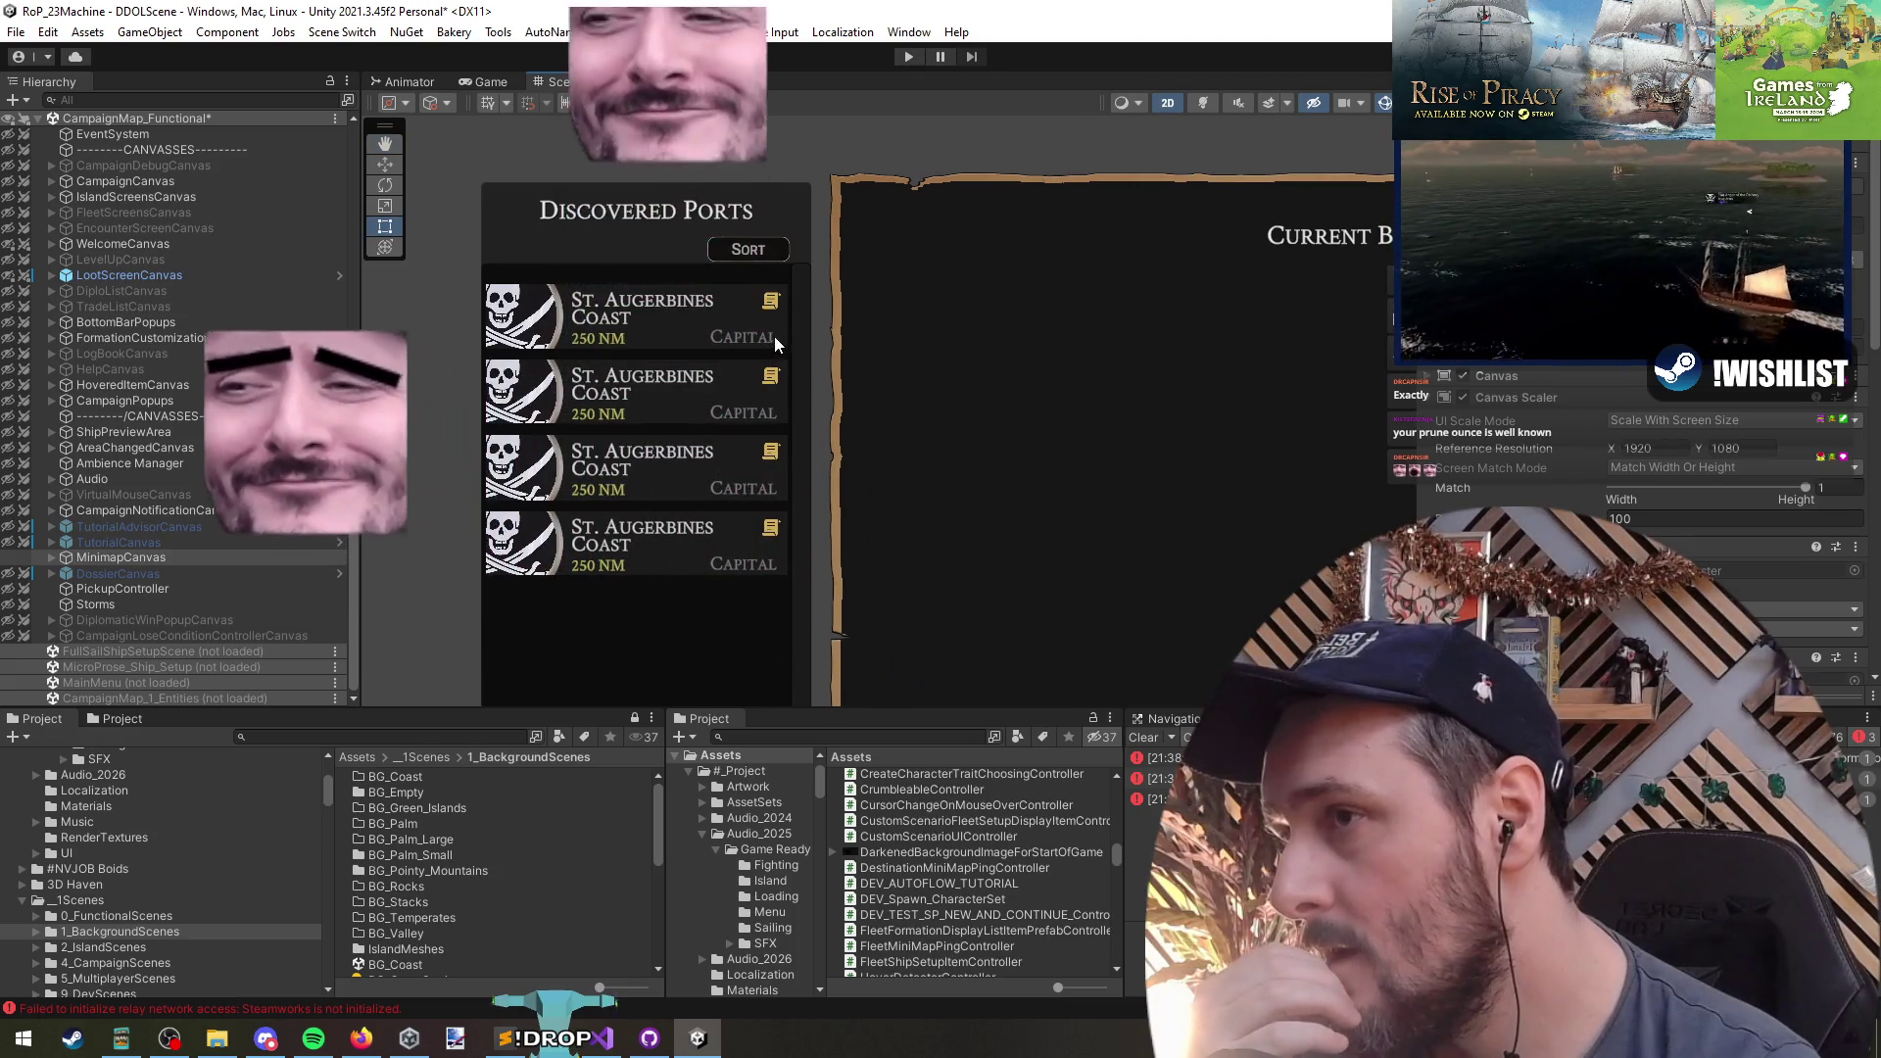
pyautogui.scroll(-2, 709, 344)
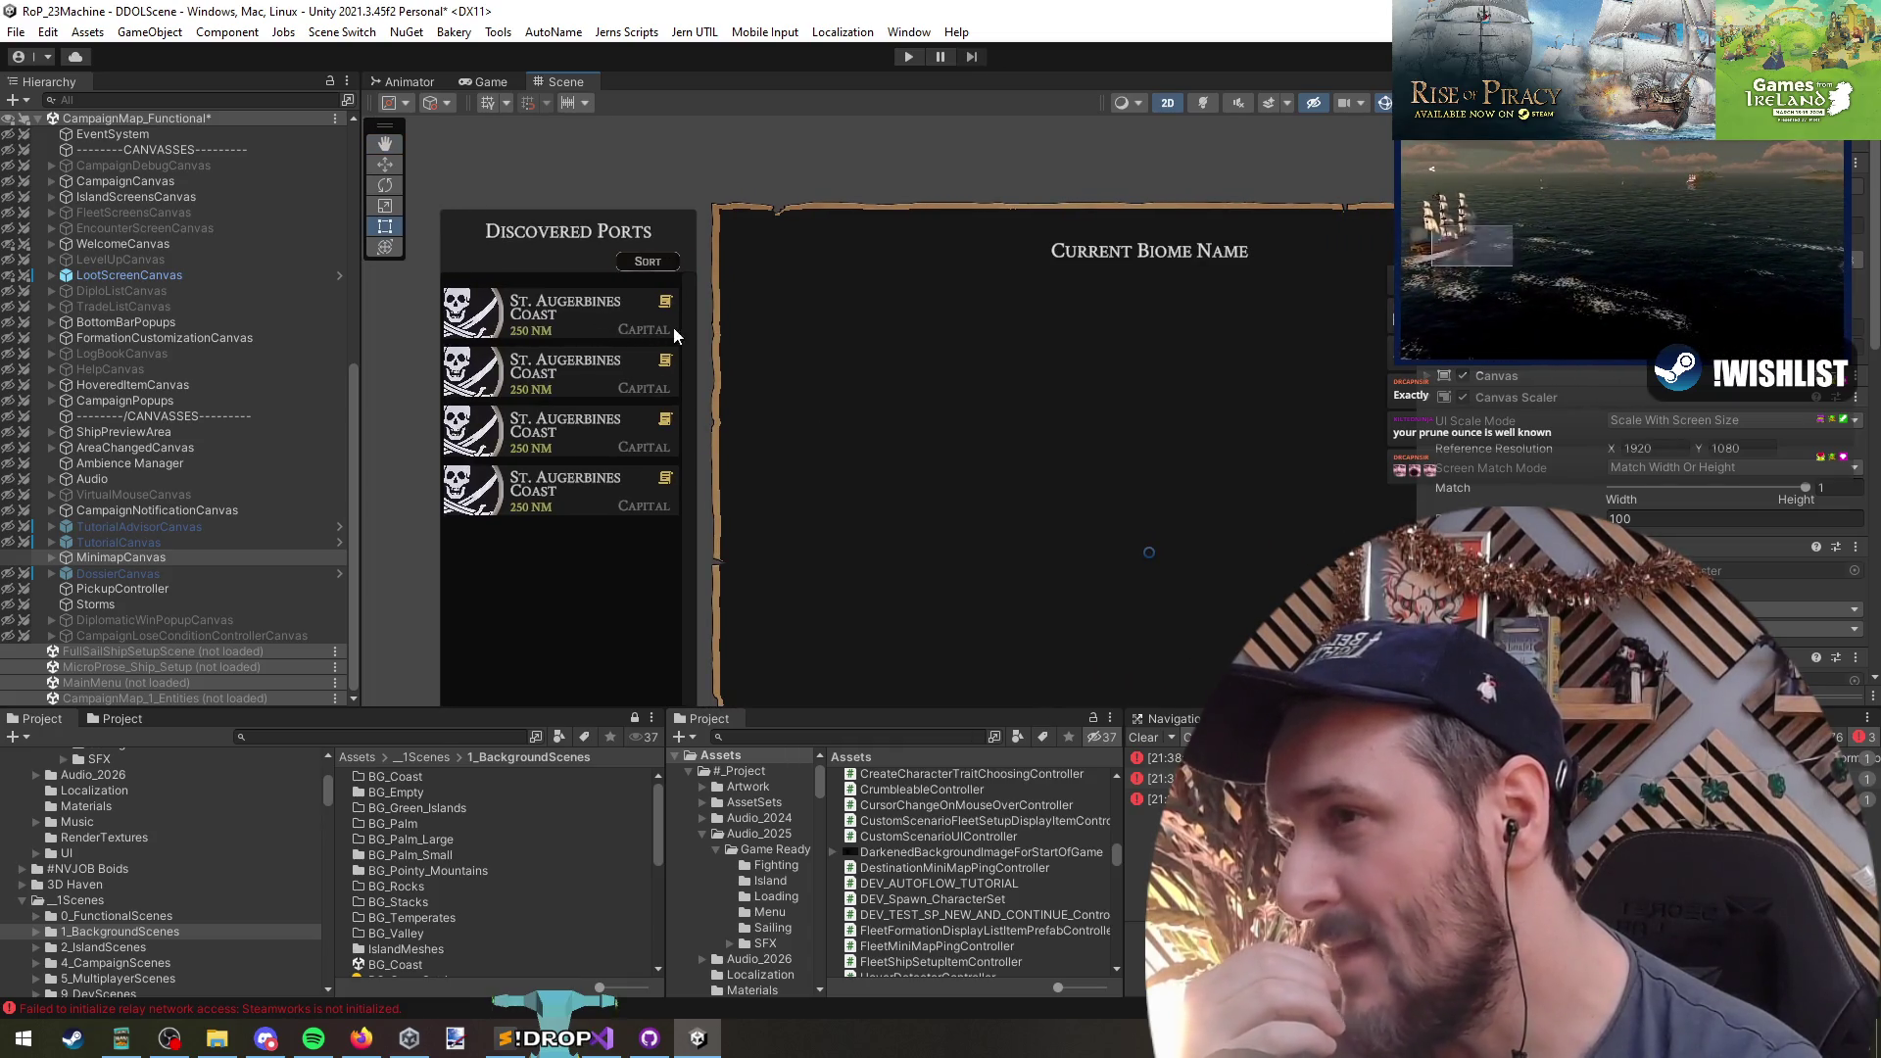
pyautogui.click(481, 316)
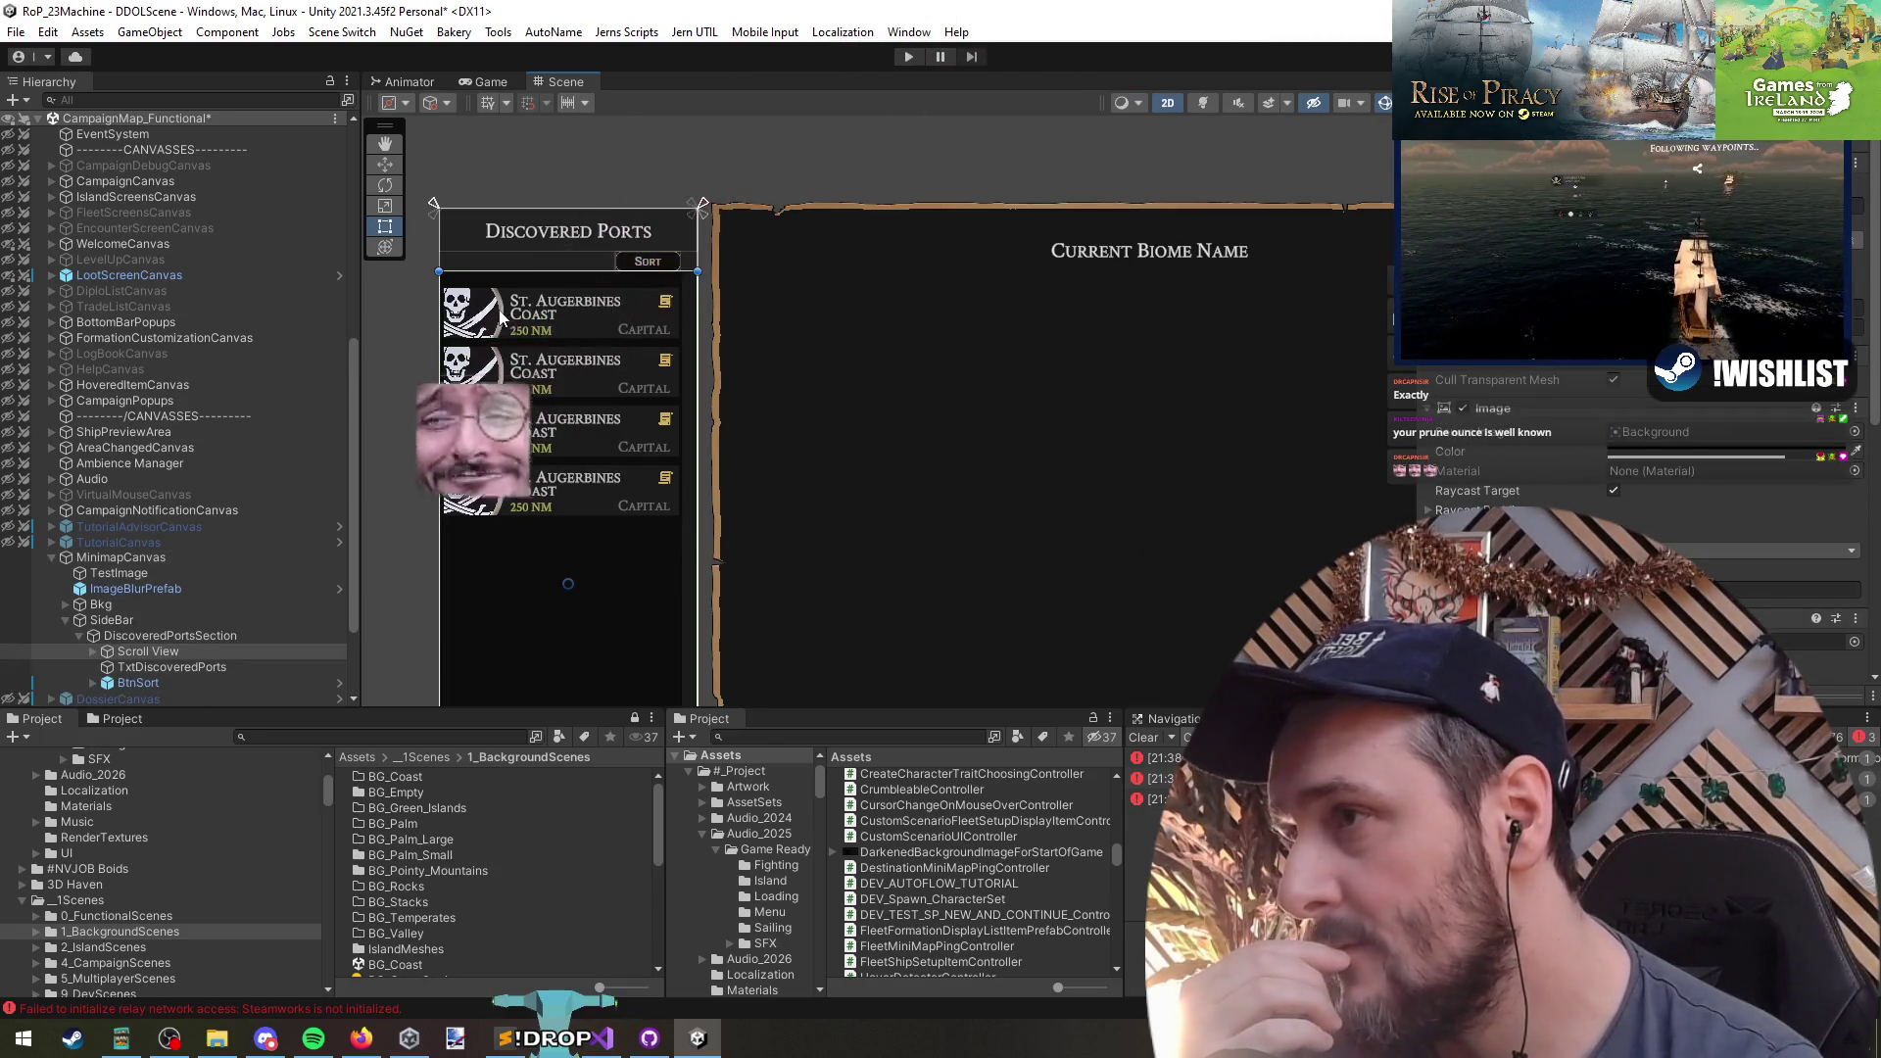
pyautogui.moveTo(485, 315); pyautogui.dragTo(493, 331)
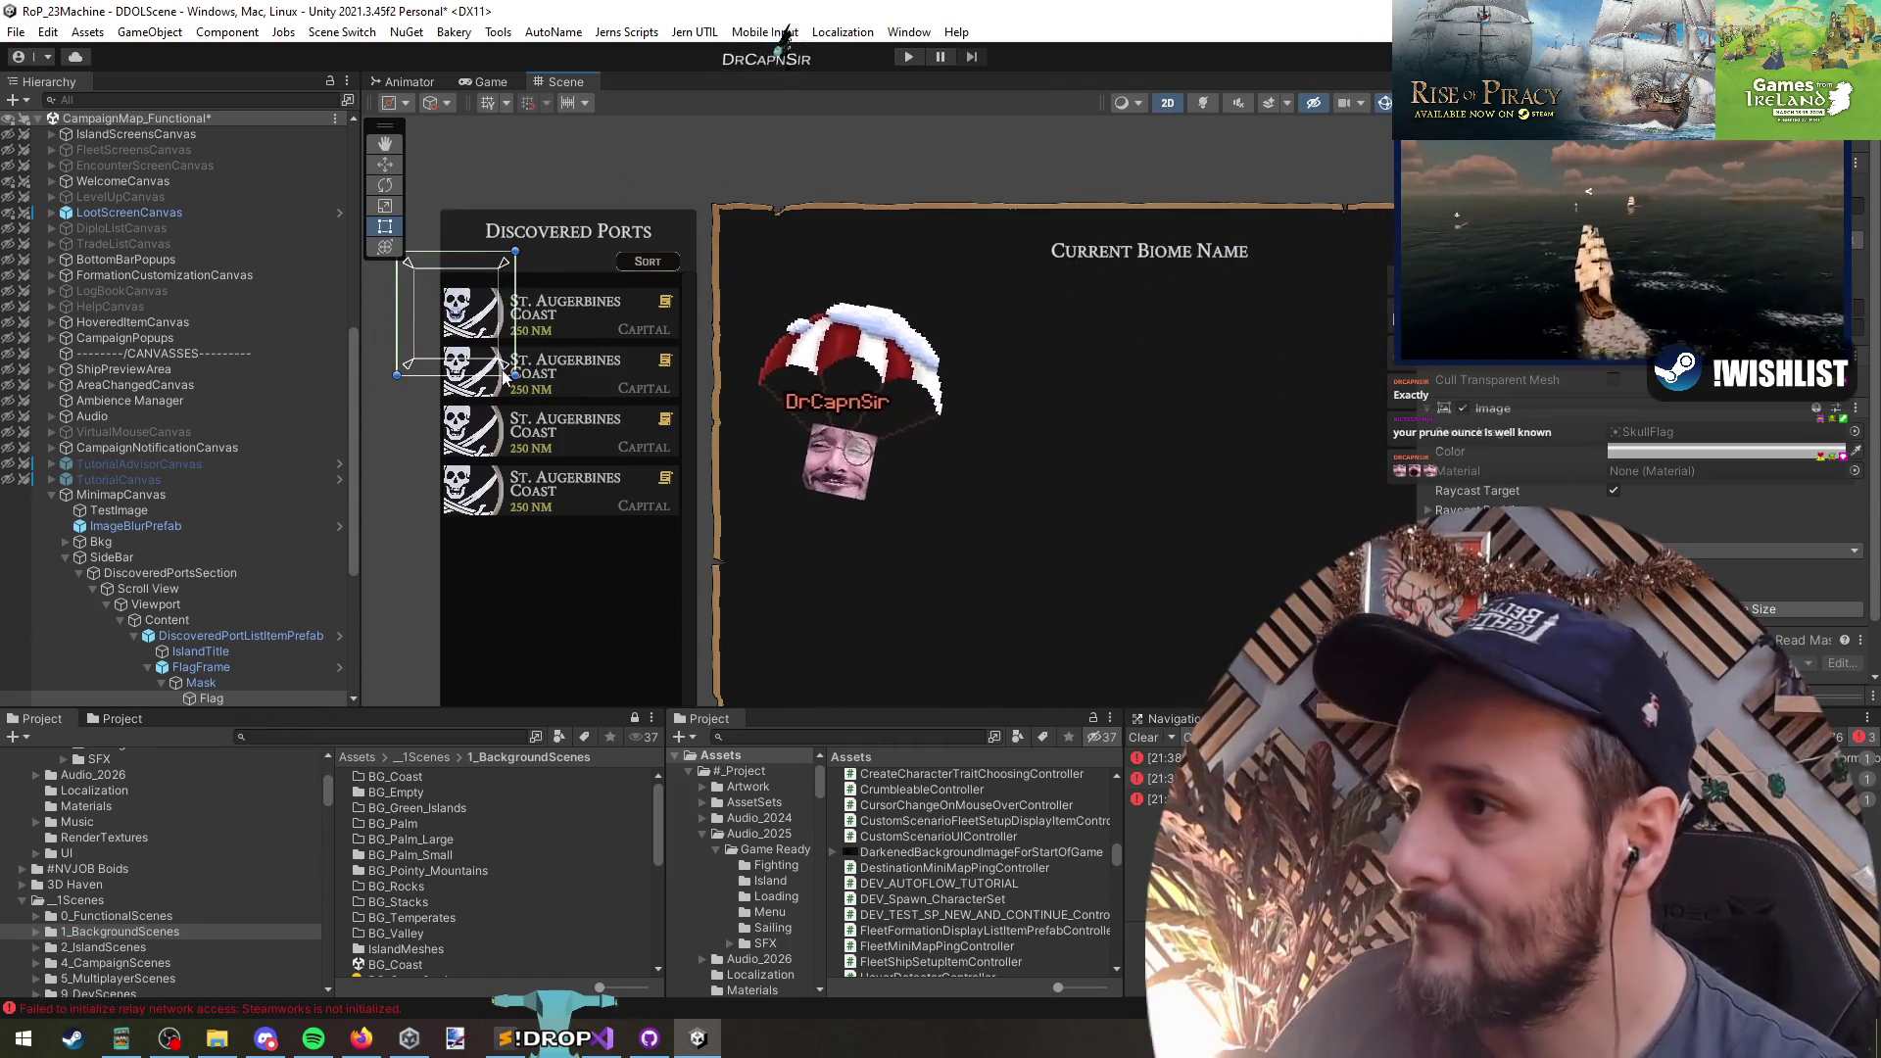
pyautogui.click(475, 367)
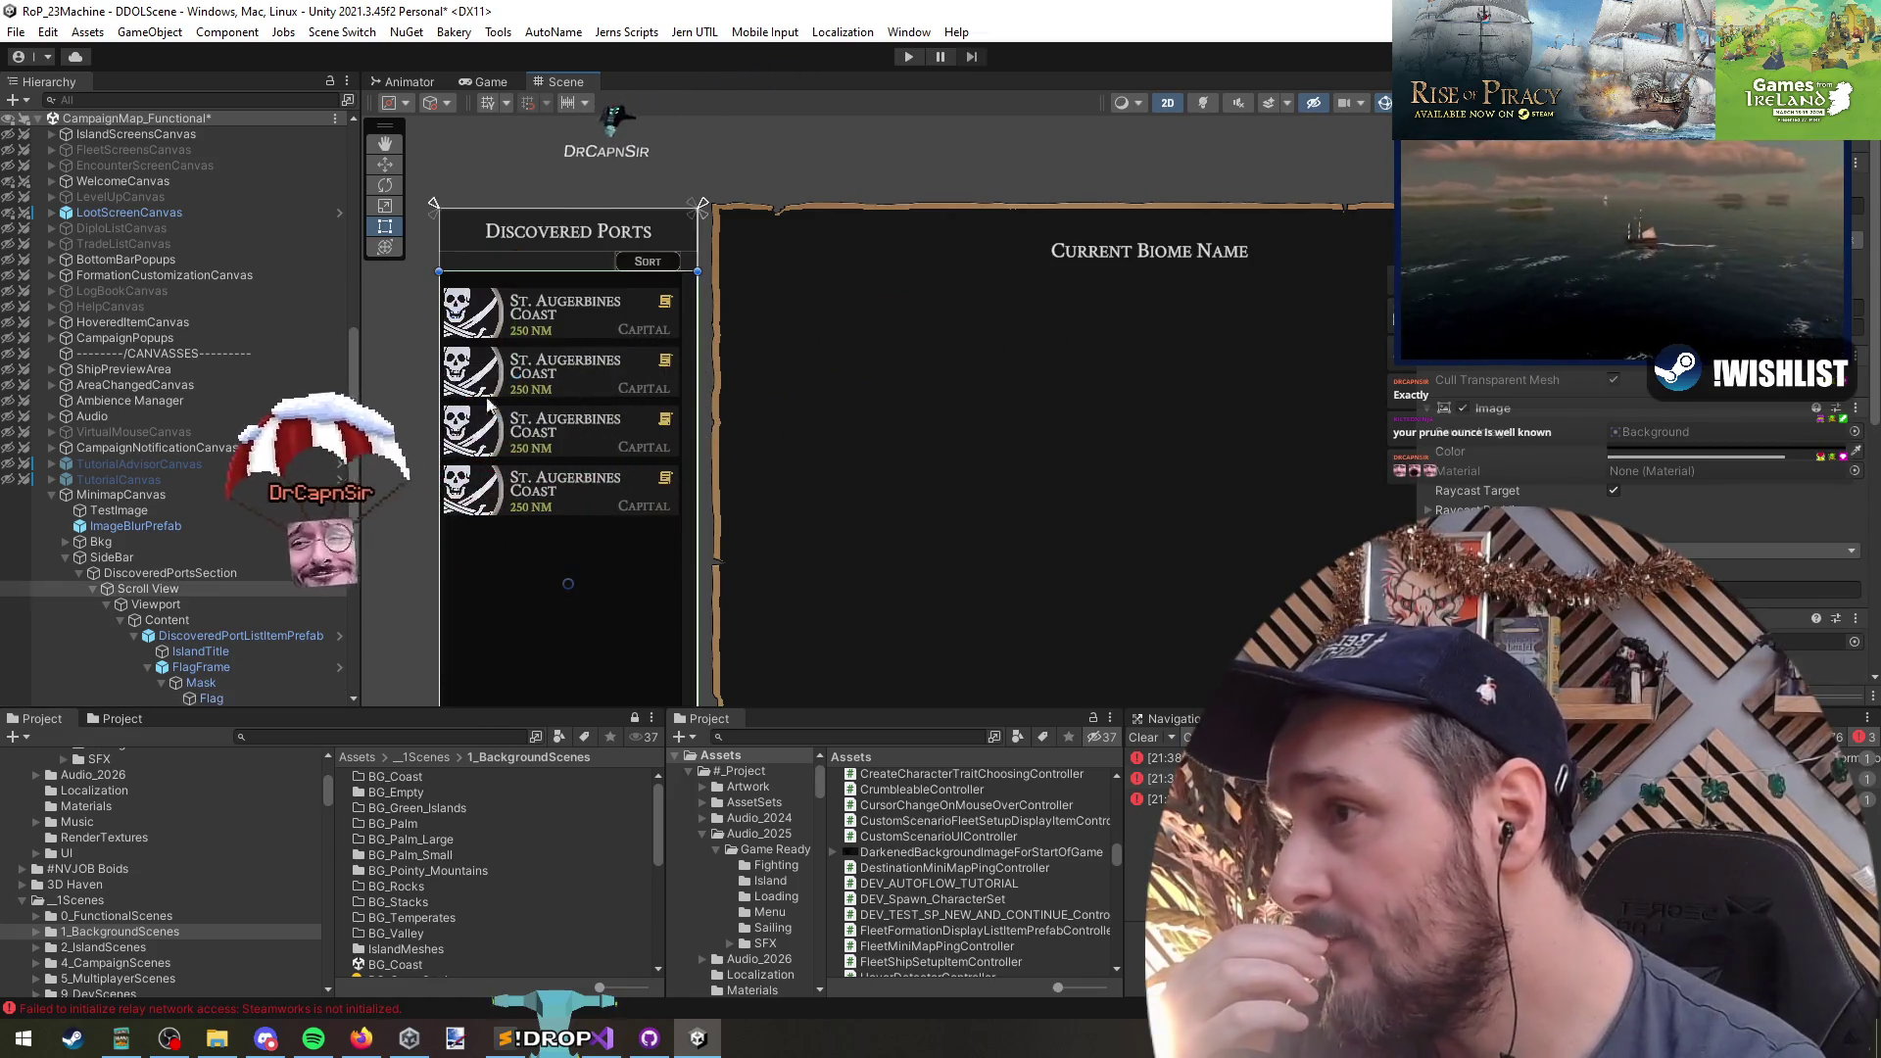
pyautogui.moveTo(475, 366); pyautogui.dragTo(609, 349)
pyautogui.click(609, 350)
pyautogui.scroll(3, 627, 350)
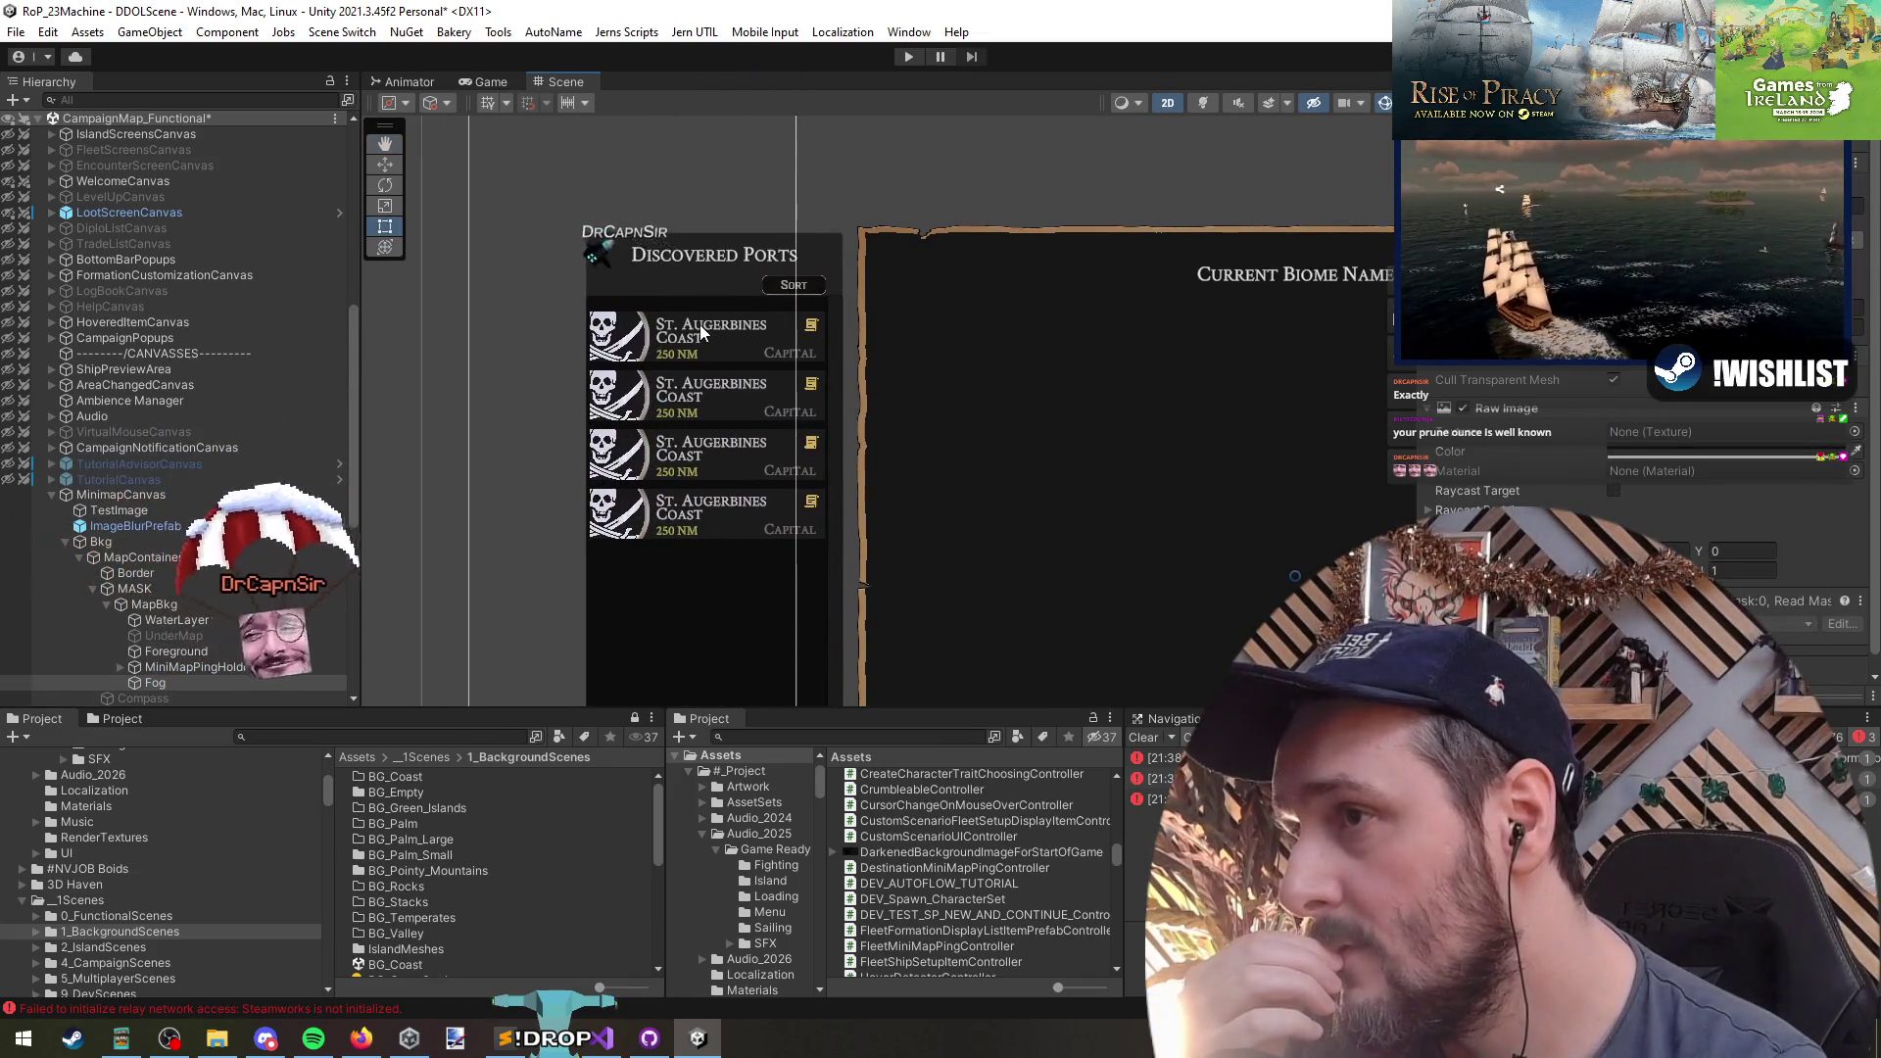
pyautogui.press('f')
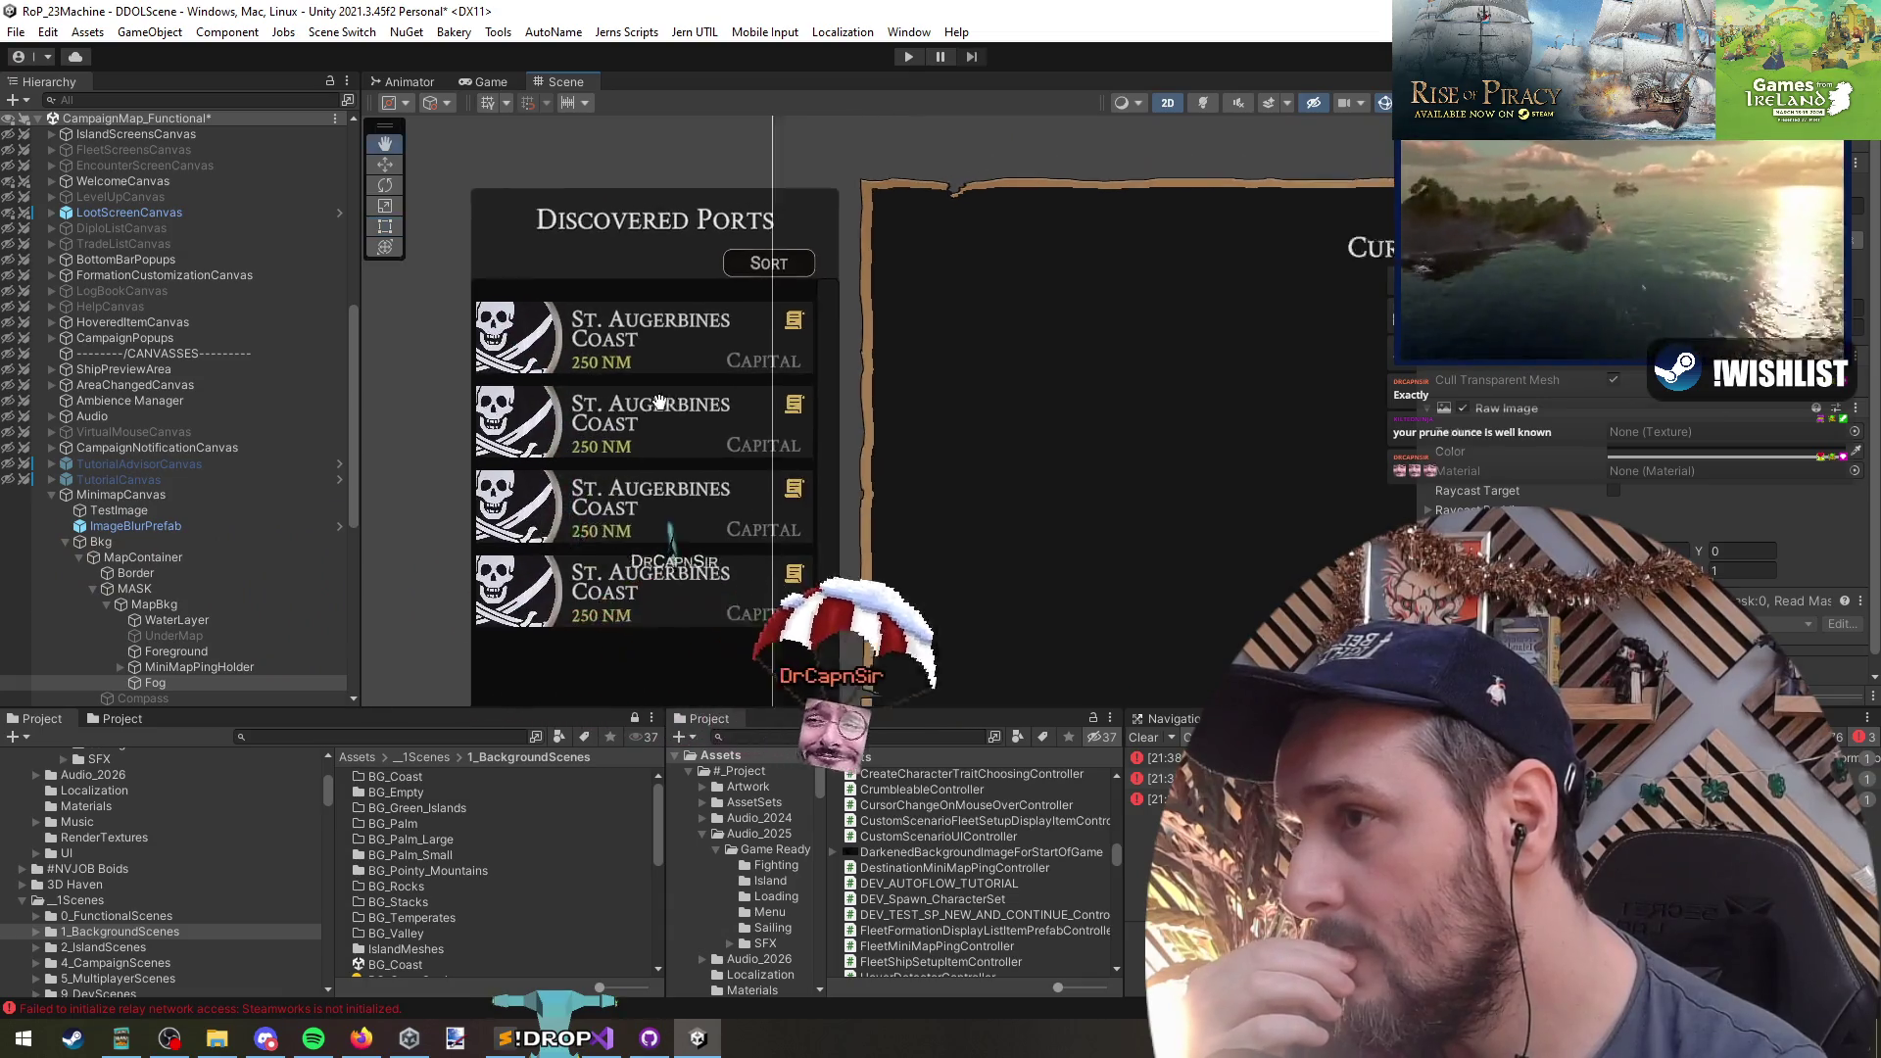
pyautogui.moveTo(829, 447); pyautogui.dragTo(1054, 429)
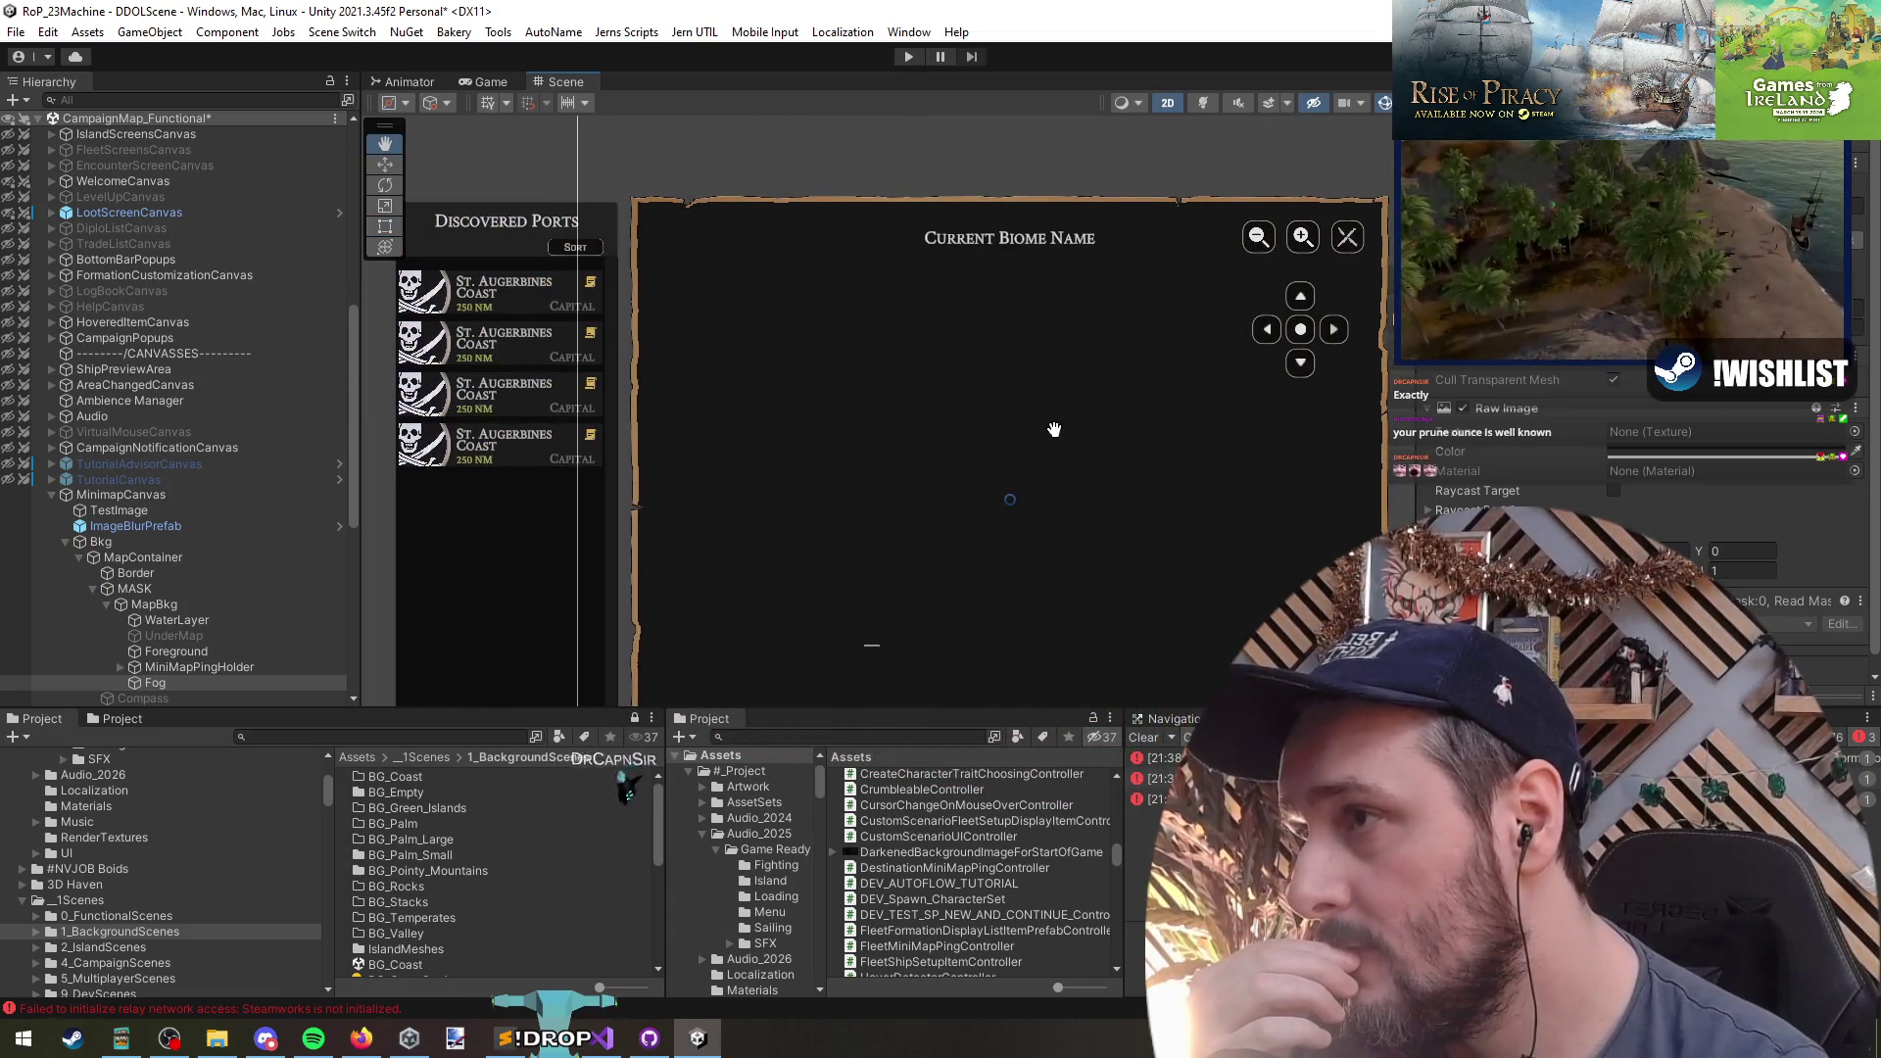
pyautogui.scroll(5, 457, 269)
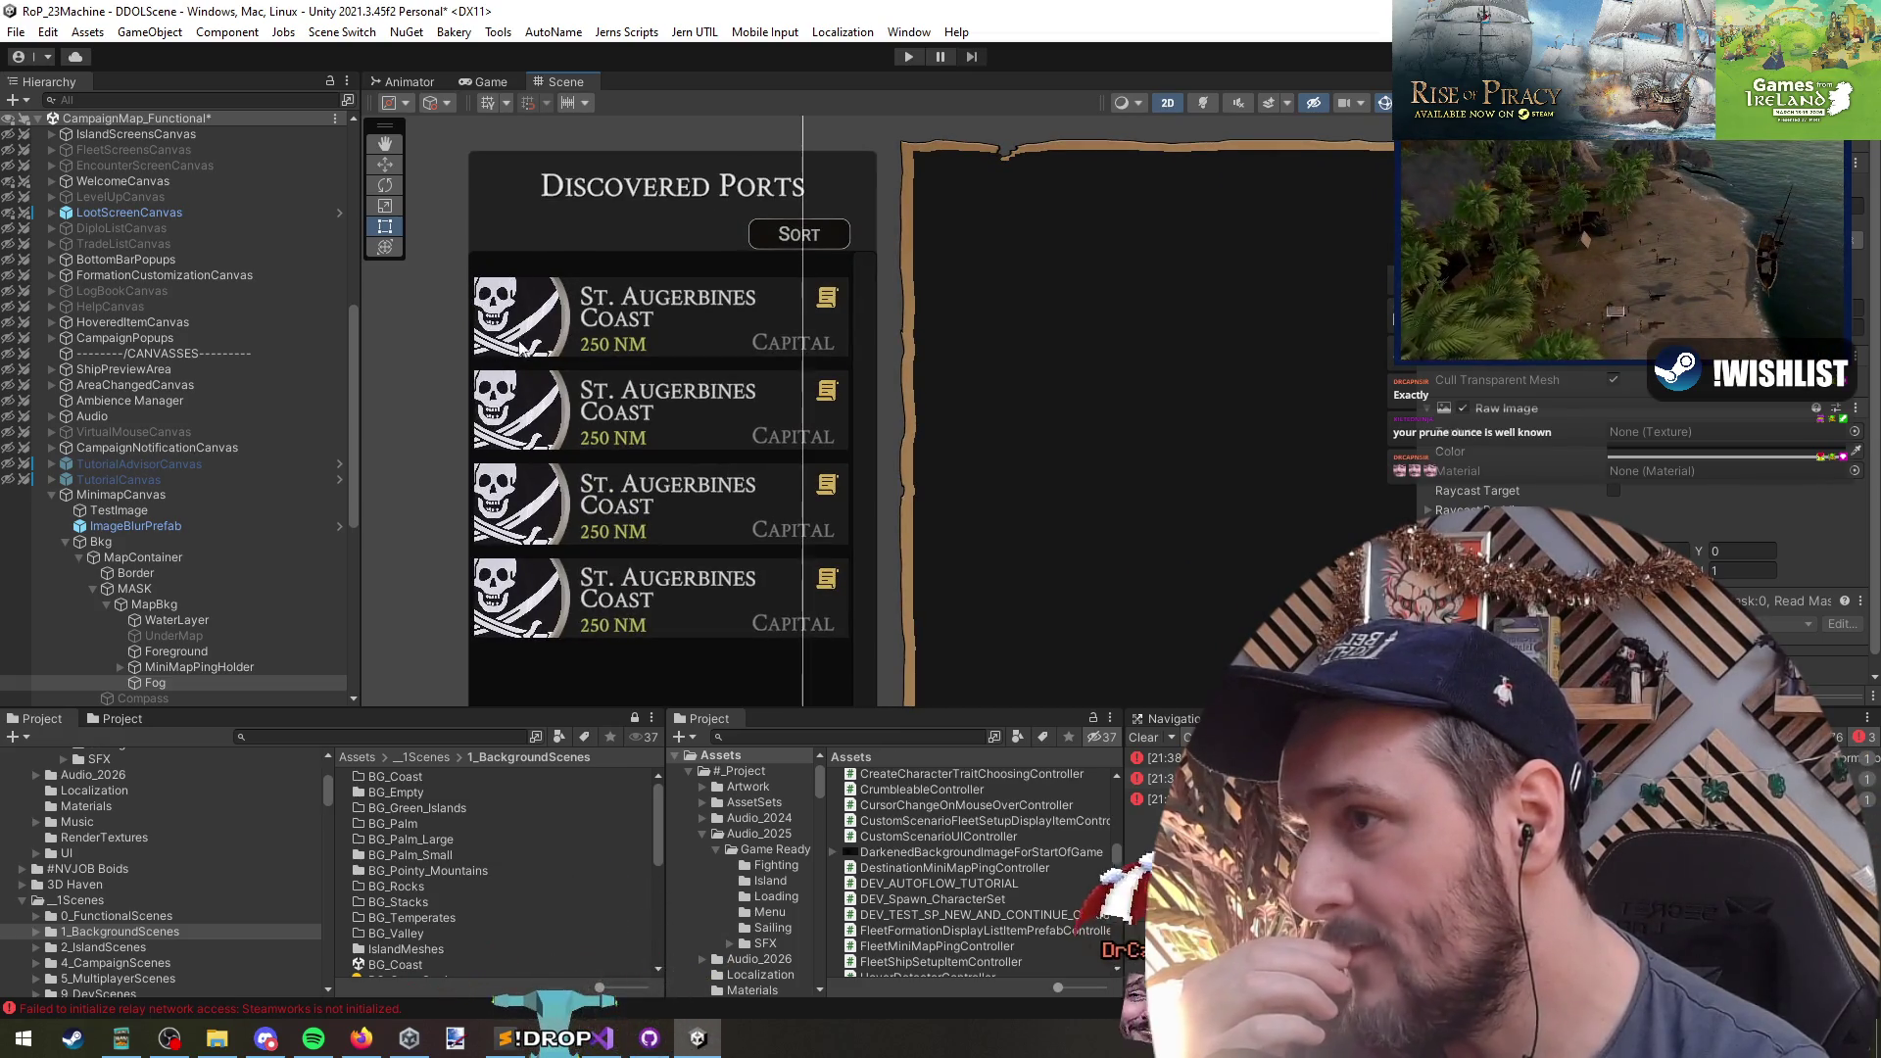
pyautogui.scroll(-6, 588, 386)
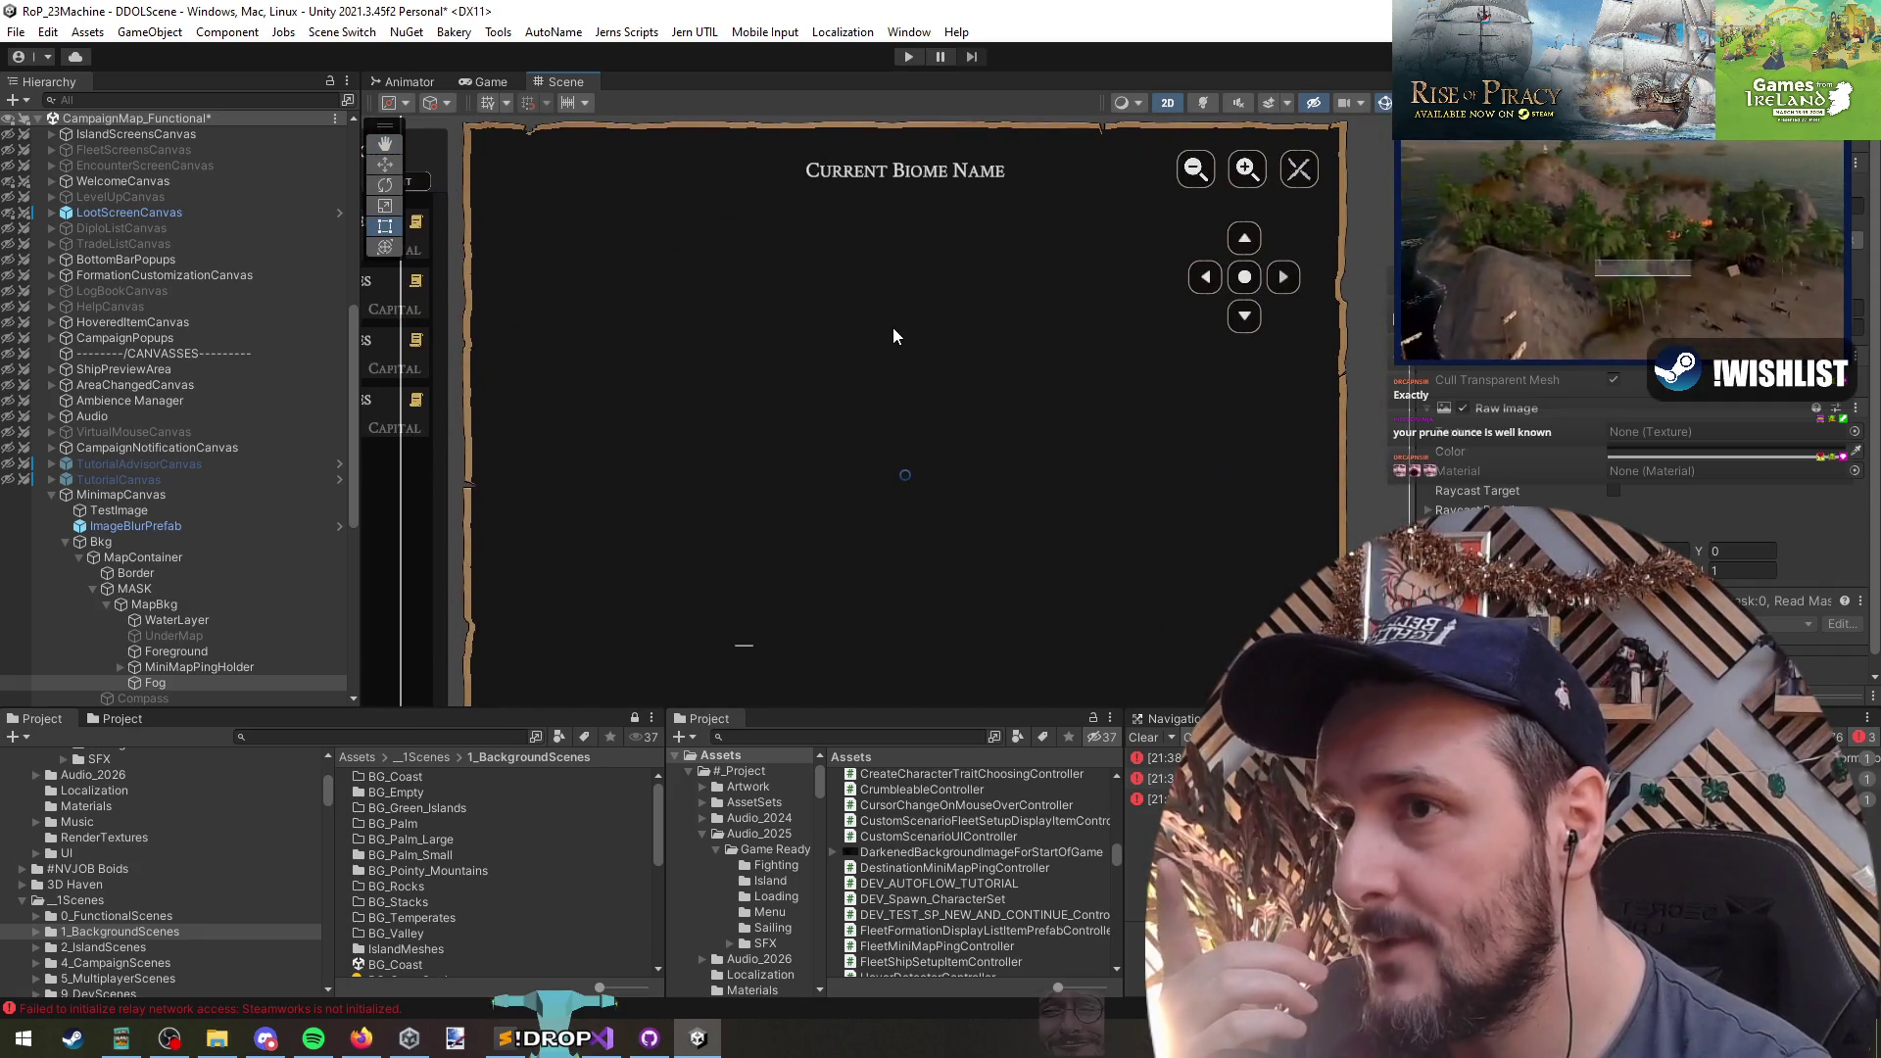
pyautogui.scroll(2, 931, 378)
pyautogui.scroll(-2, 899, 416)
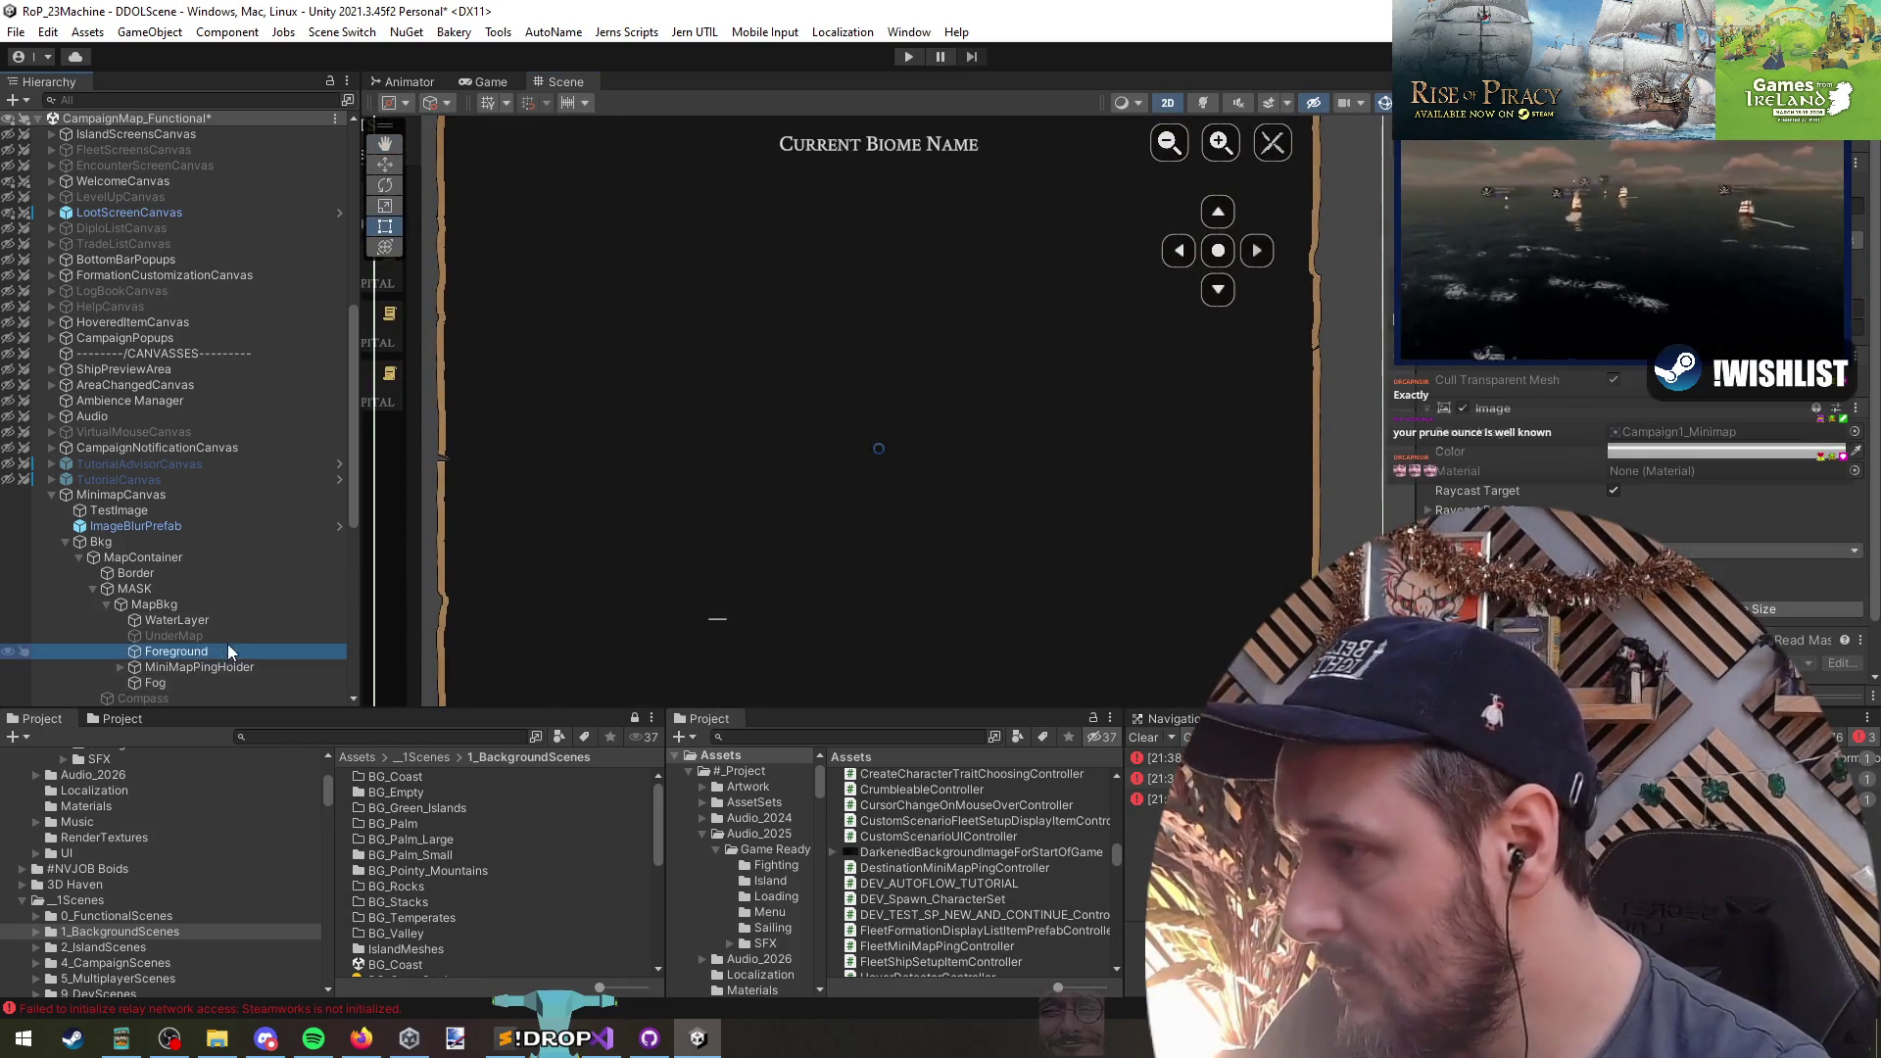
# - Deactivate the Fog layer to reveal the island minimap
pyautogui.click(245, 668)
pyautogui.click(223, 651)
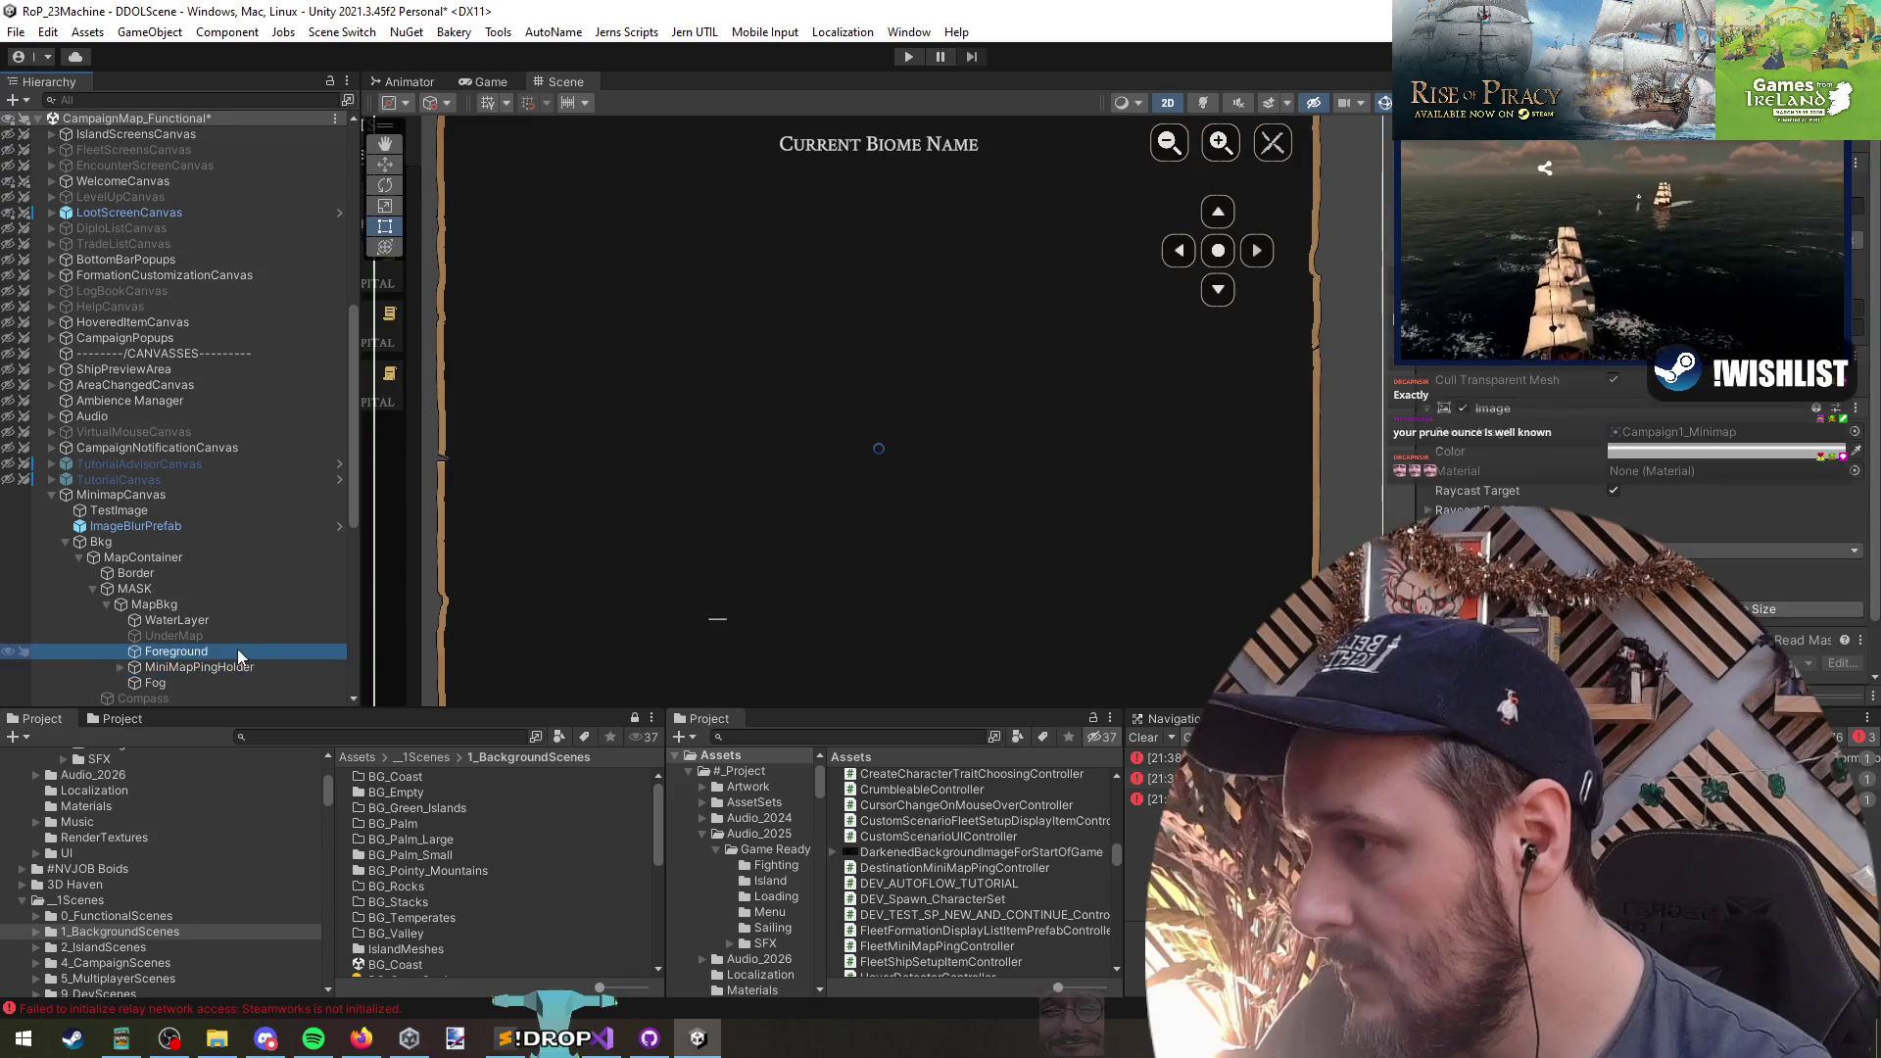
pyautogui.scroll(-3, 233, 623)
pyautogui.click(214, 625)
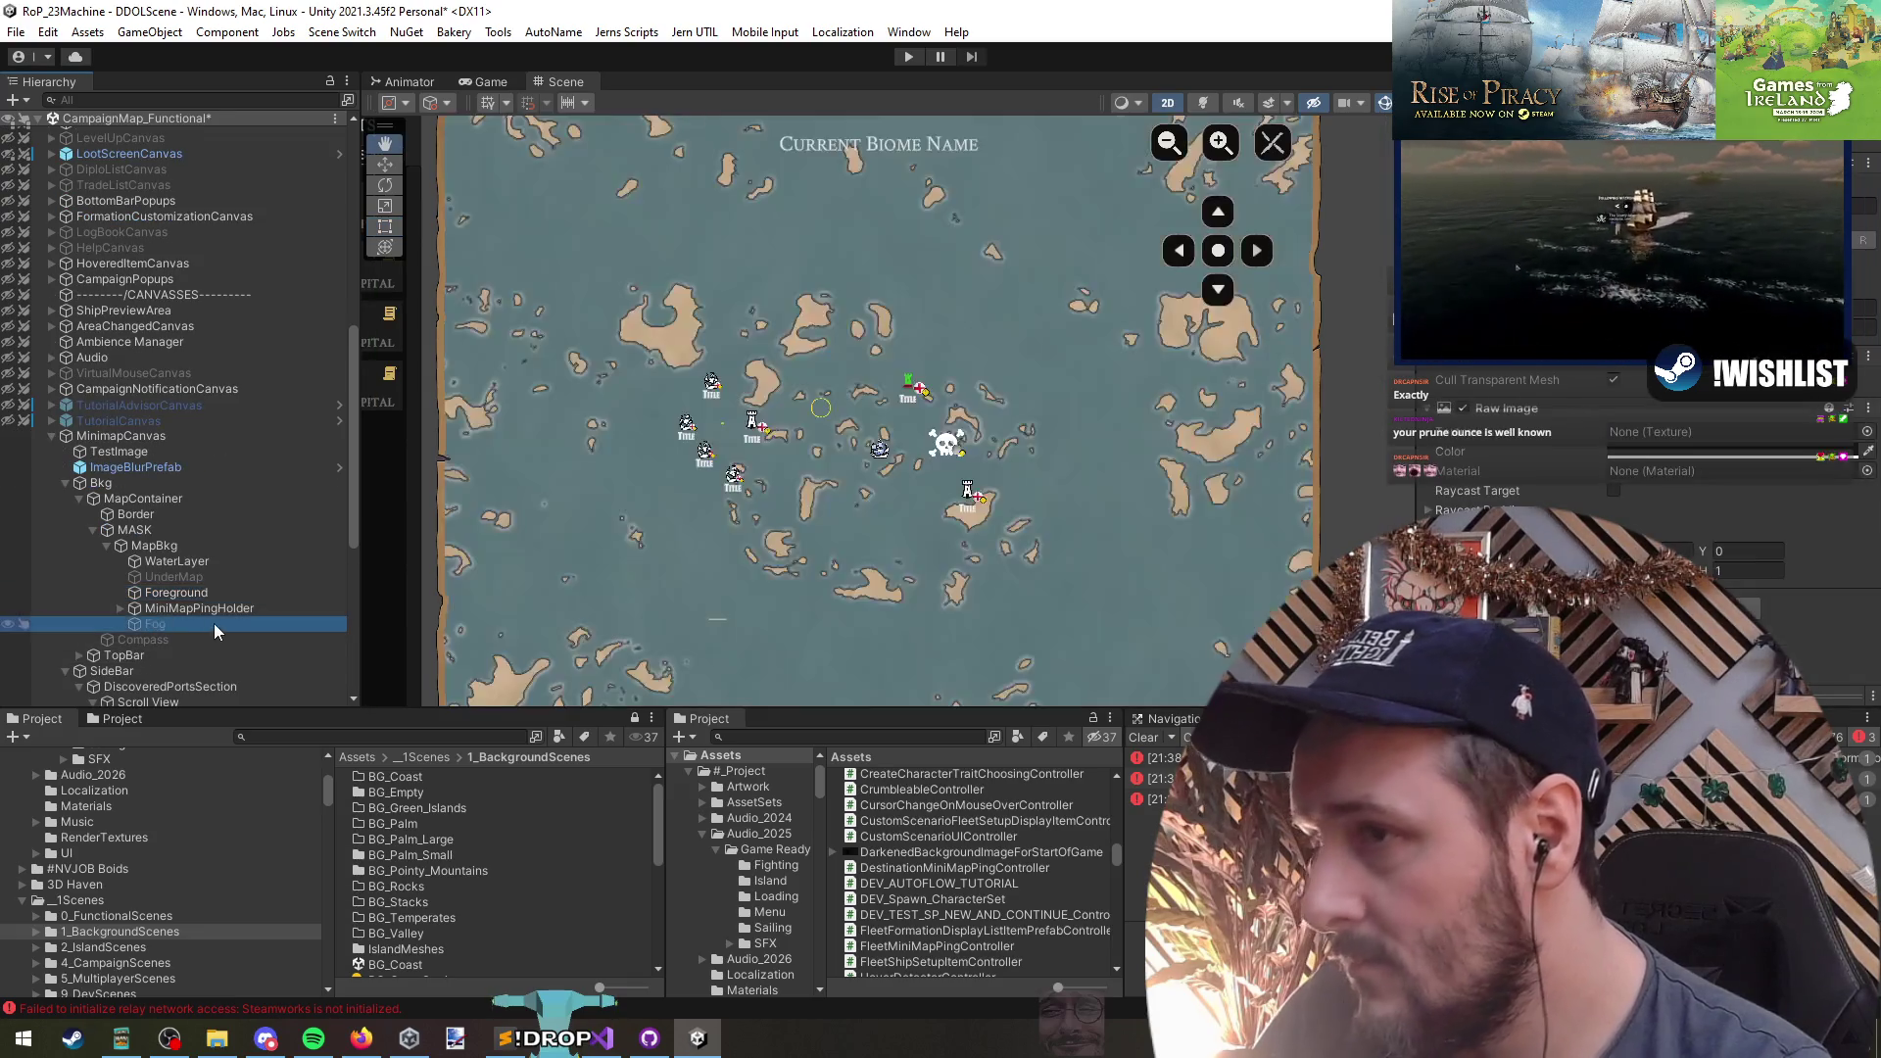
pyautogui.hotkey('alt', 'shift', 'a')
# - Pan and zoom across the revealed island map and ports sidebar
pyautogui.moveTo(727, 461); pyautogui.dragTo(701, 598)
pyautogui.scroll(2, 786, 496)
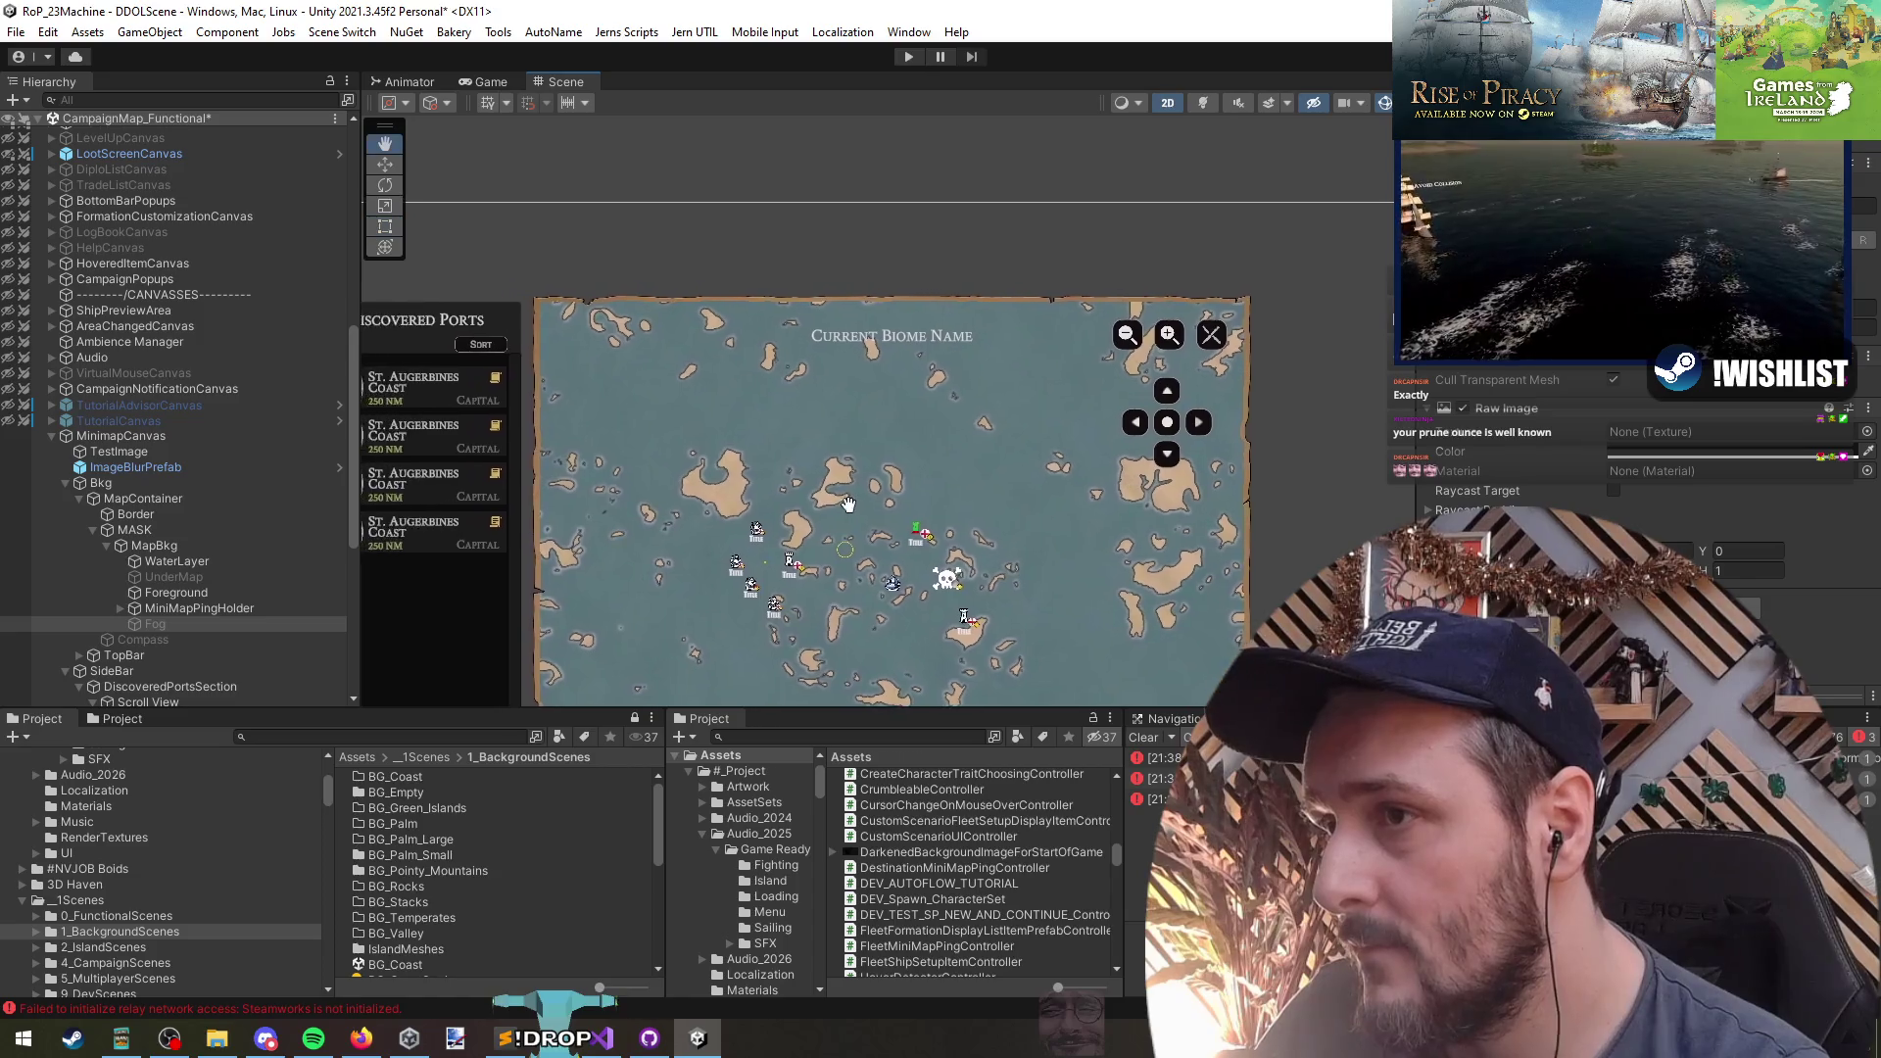
pyautogui.moveTo(786, 496); pyautogui.dragTo(696, 478)
pyautogui.scroll(3, 695, 478)
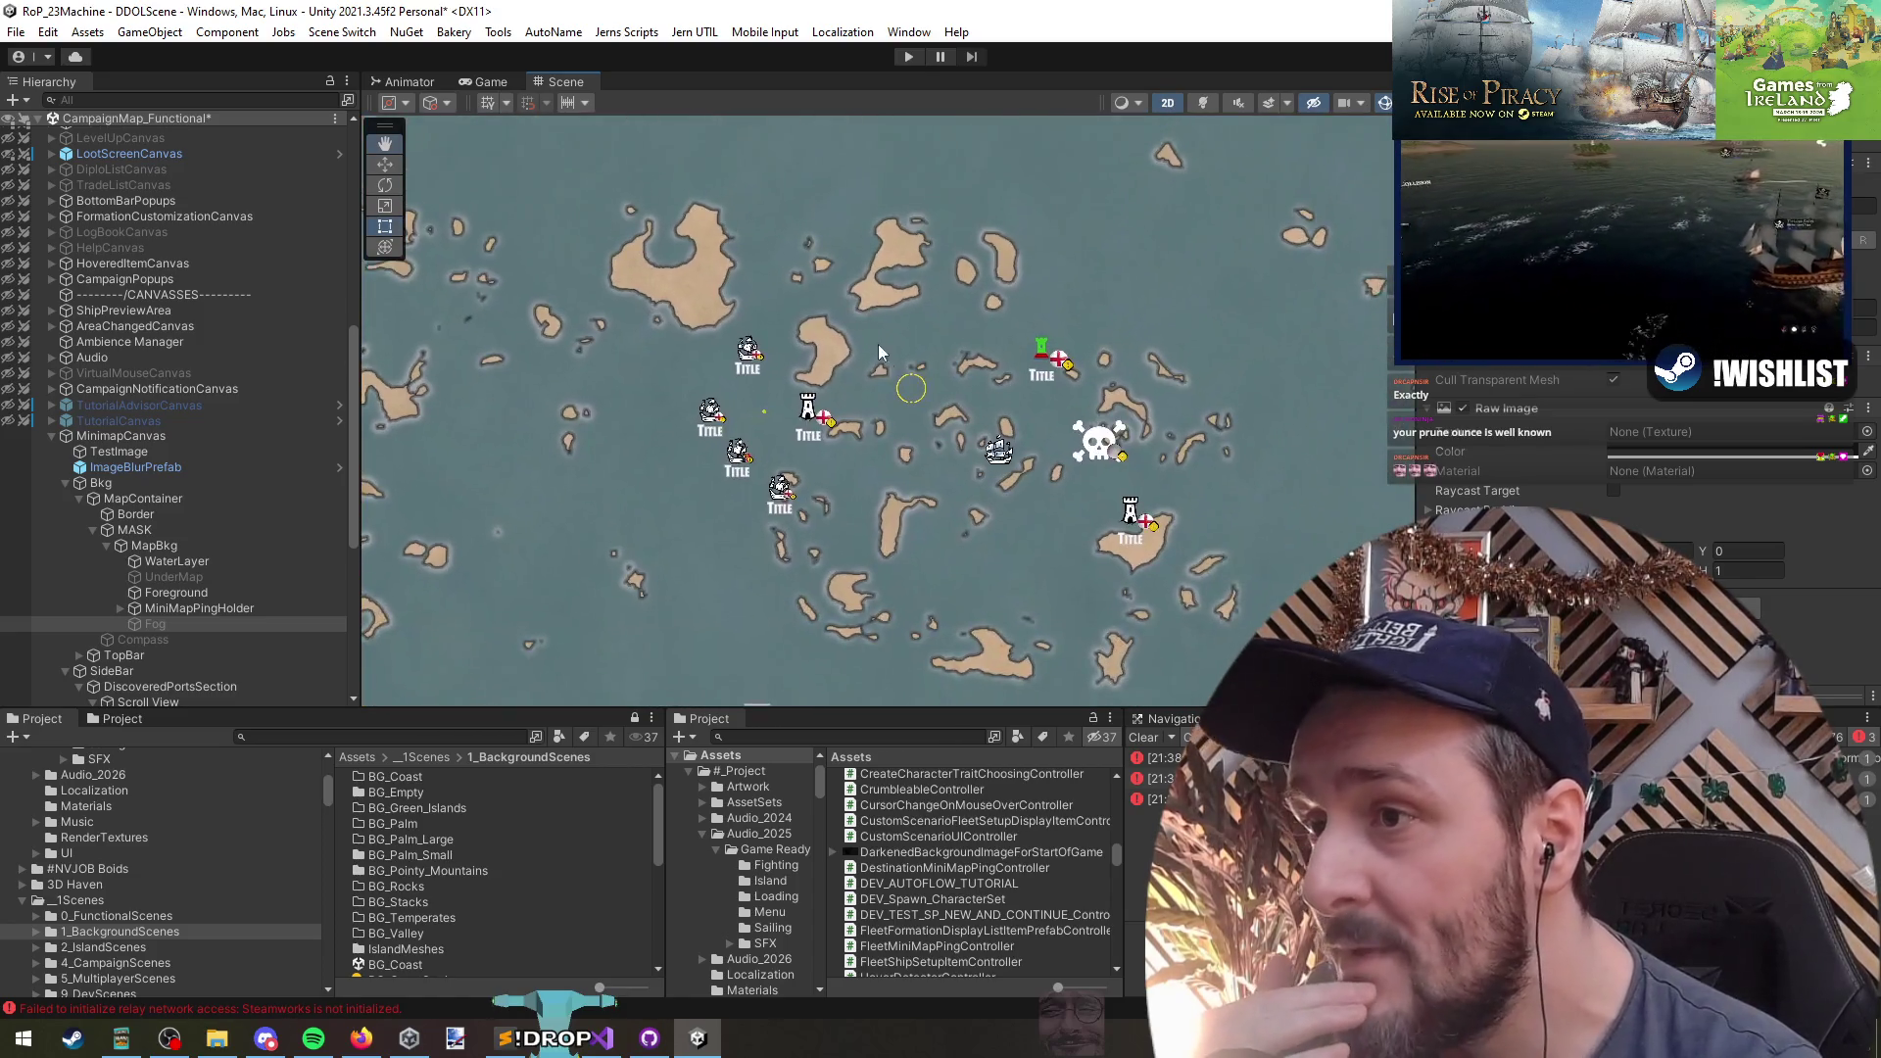
pyautogui.scroll(-5, 878, 339)
pyautogui.scroll(4, 878, 339)
pyautogui.moveTo(878, 339)
pyautogui.mouseDown()
pyautogui.moveTo(1040, 565)
pyautogui.moveTo(1003, 603)
pyautogui.mouseUp()
pyautogui.scroll(-3, 1040, 564)
pyautogui.scroll(3, 1041, 565)
pyautogui.scroll(3, 707, 389)
pyautogui.moveTo(1371, 559)
pyautogui.mouseDown()
pyautogui.moveTo(1244, 373)
pyautogui.moveTo(1204, 373)
pyautogui.mouseUp()
pyautogui.scroll(-4, 1203, 373)
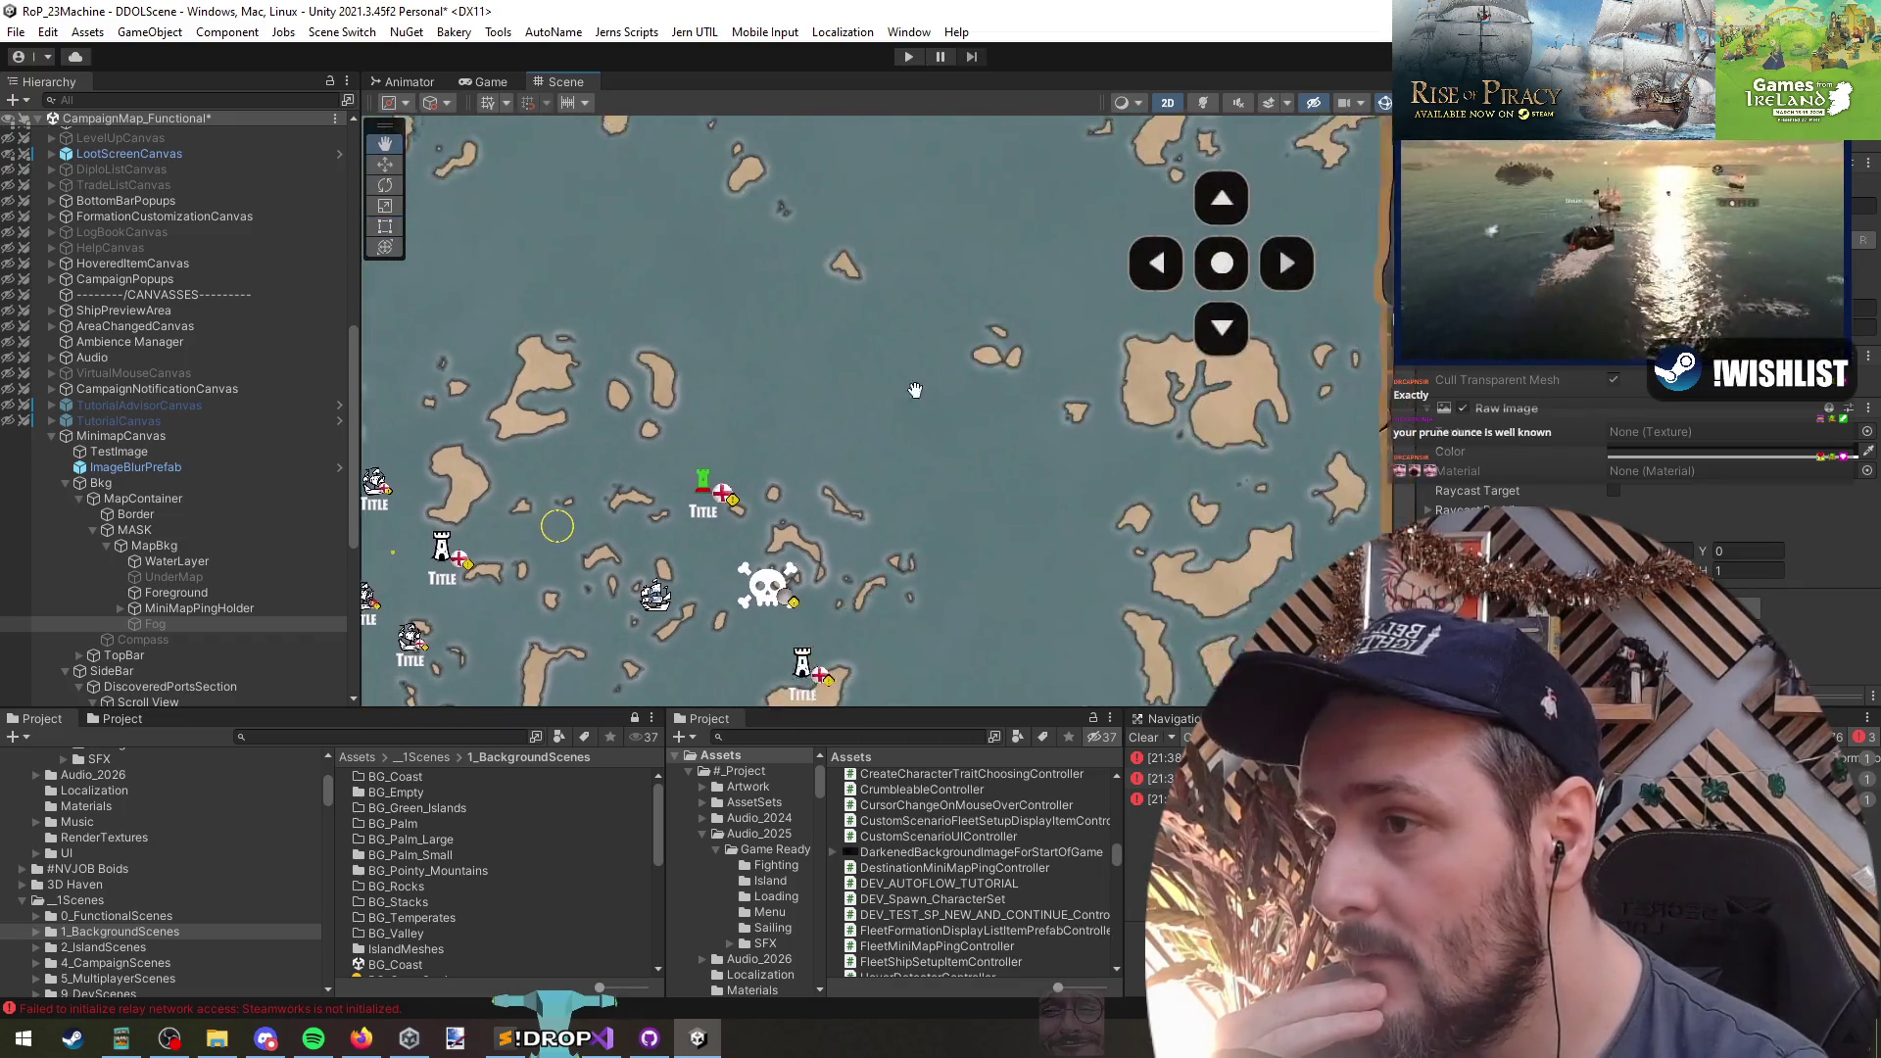
pyautogui.scroll(5, 1120, 443)
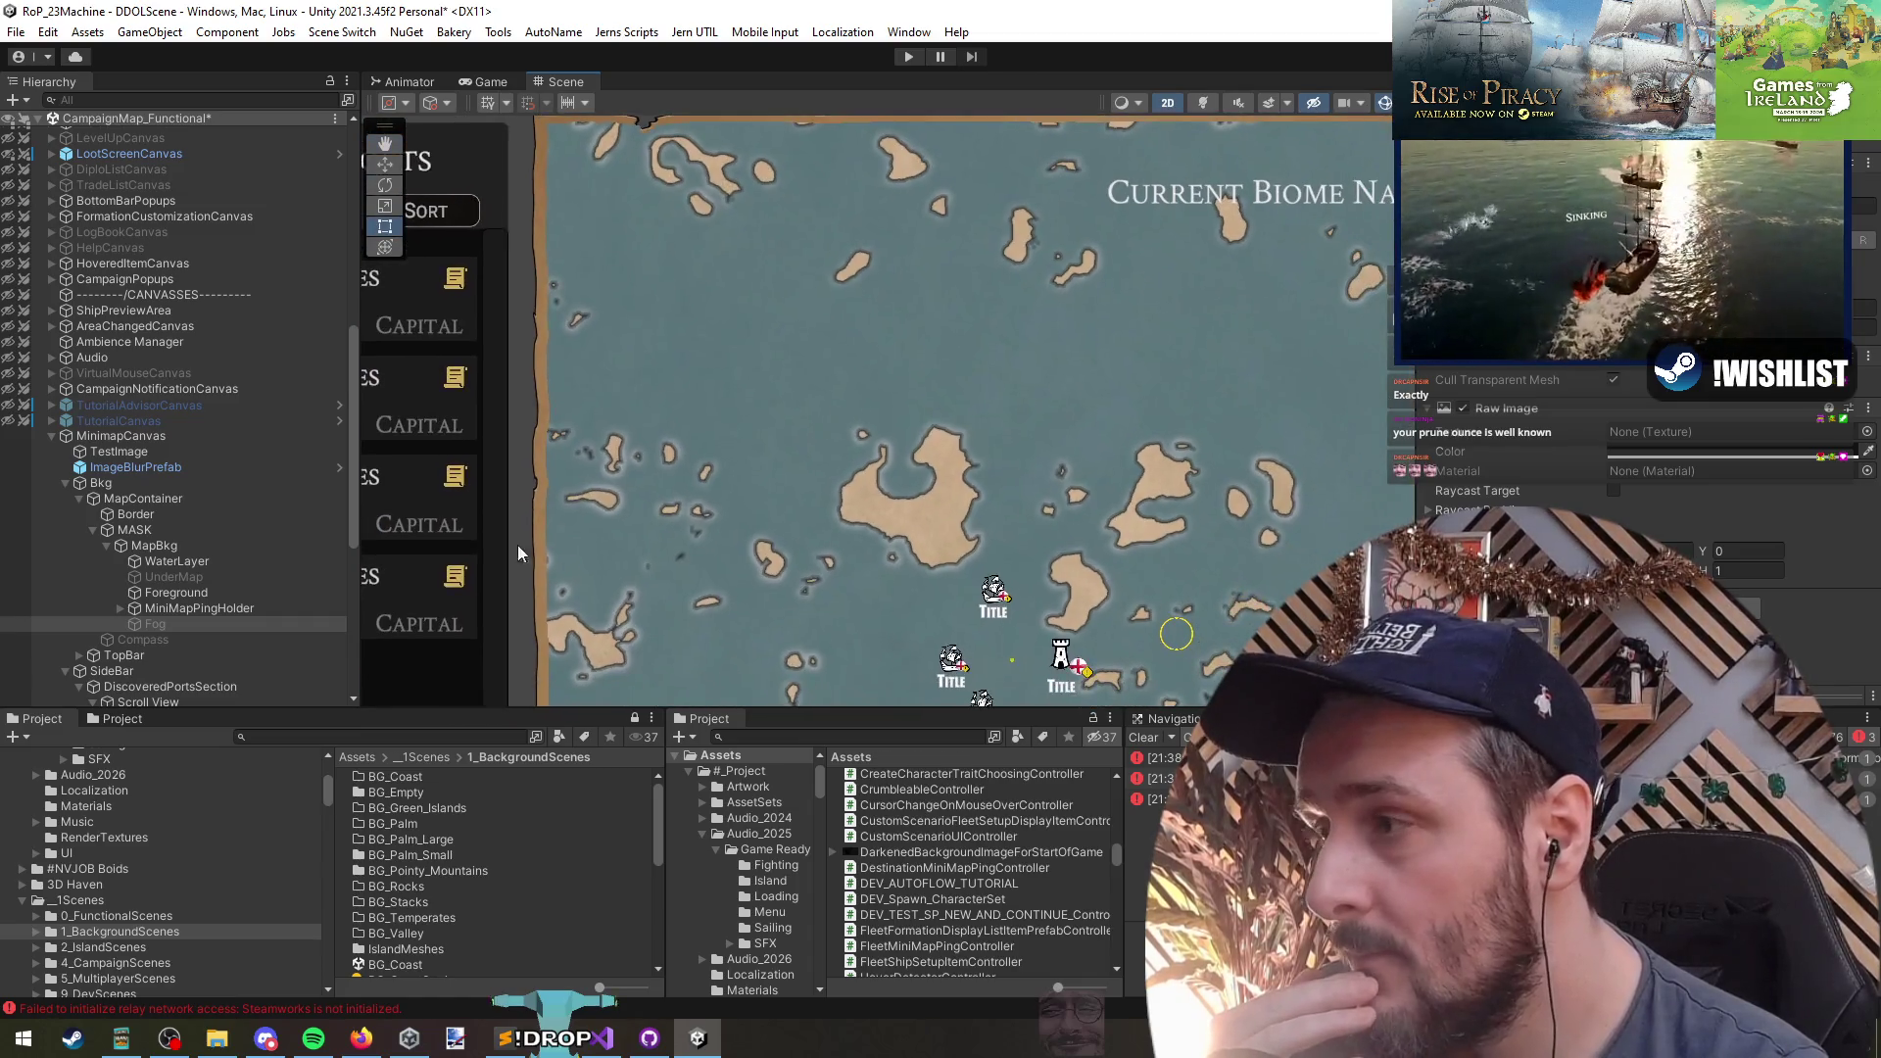
# - Toggle the Fog layer again to compare, and peek at MiniMapPingHolder's children
pyautogui.click(171, 623)
pyautogui.hotkey('alt', 'shift', 'a')
pyautogui.hotkey('alt', 'shift', 'a')
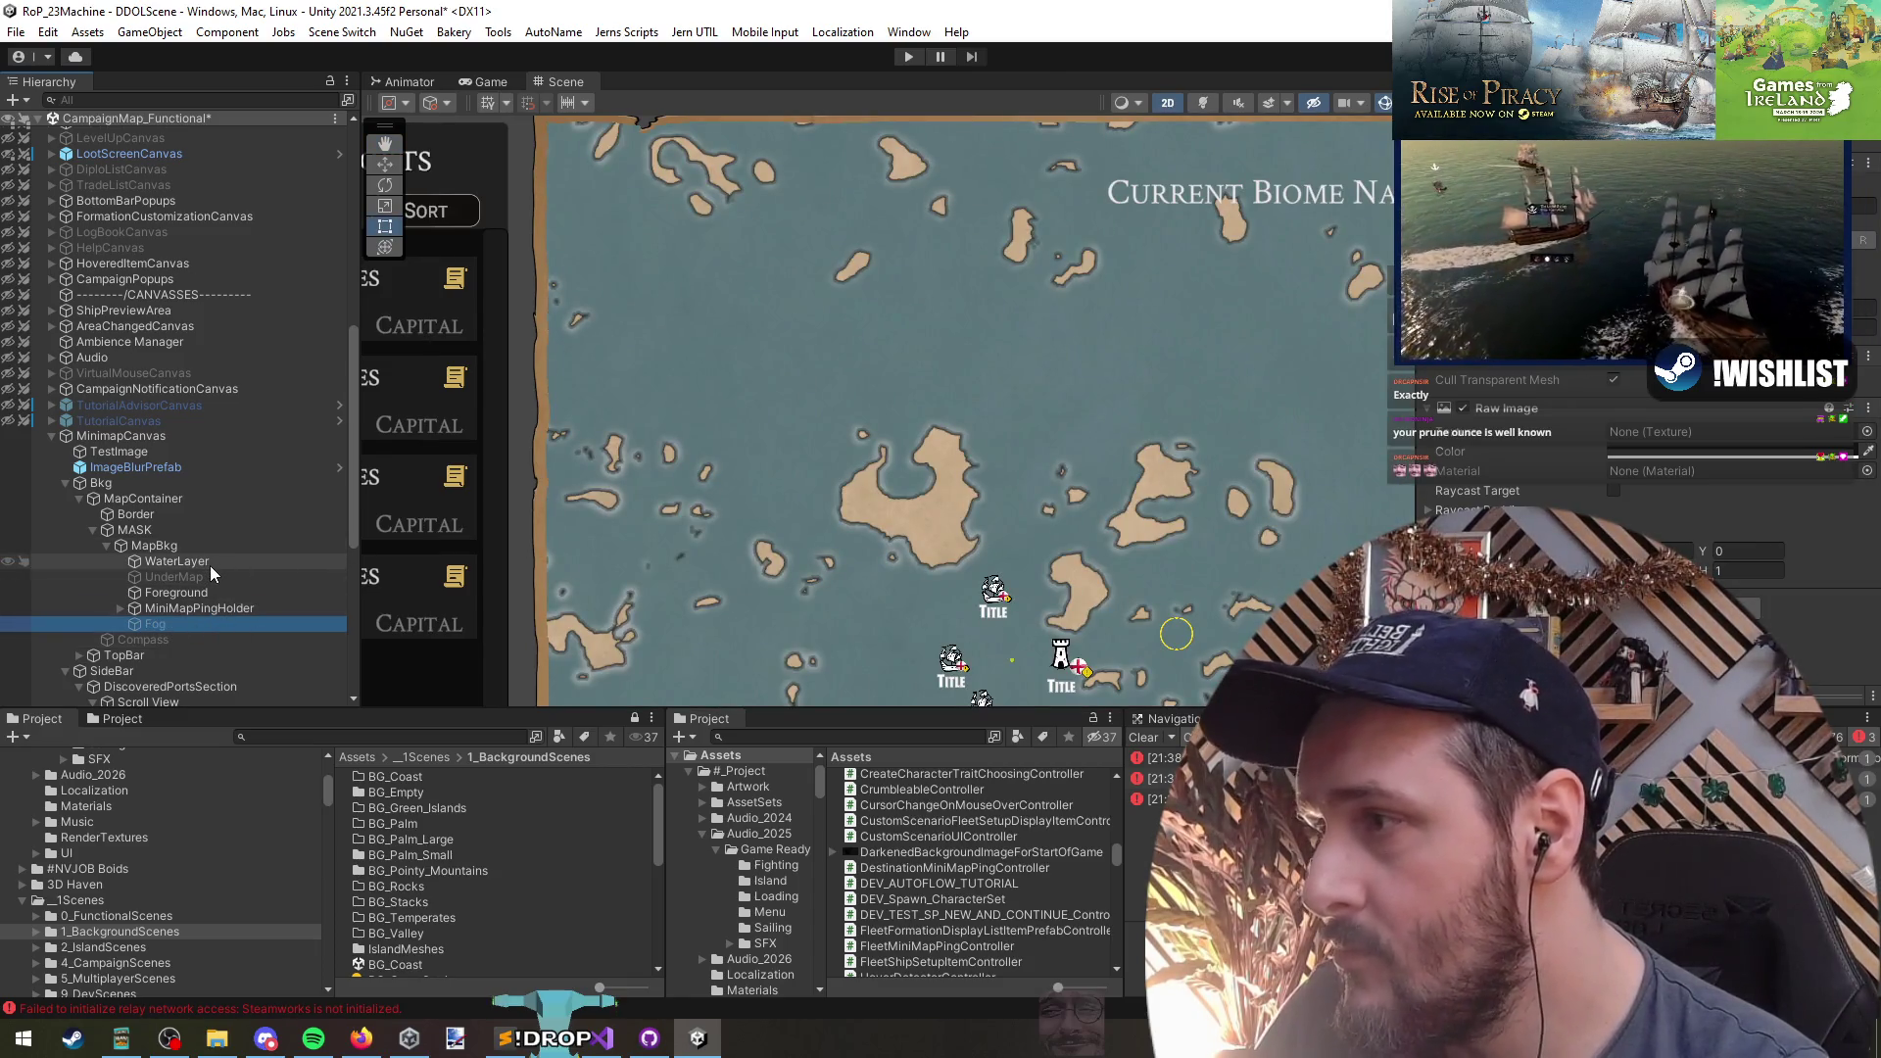
pyautogui.click(231, 613)
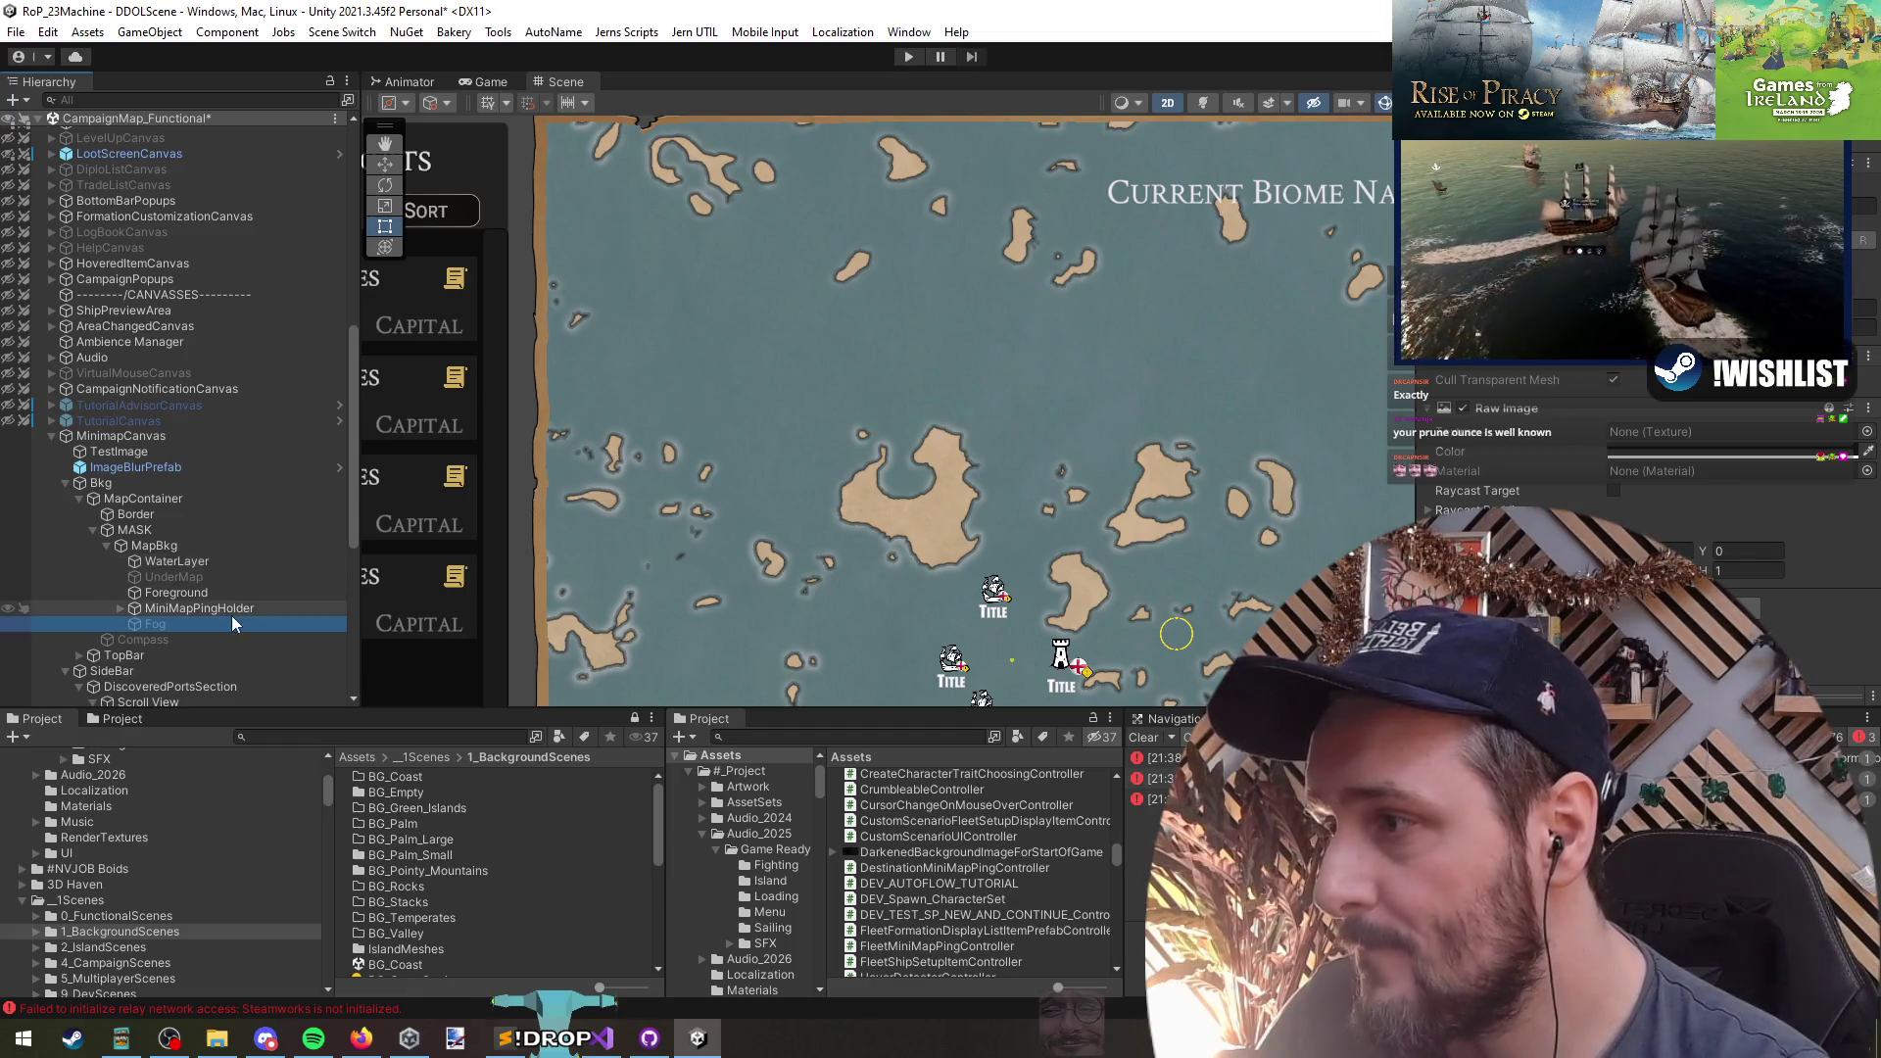
pyautogui.press('Right')
pyautogui.press('Left')
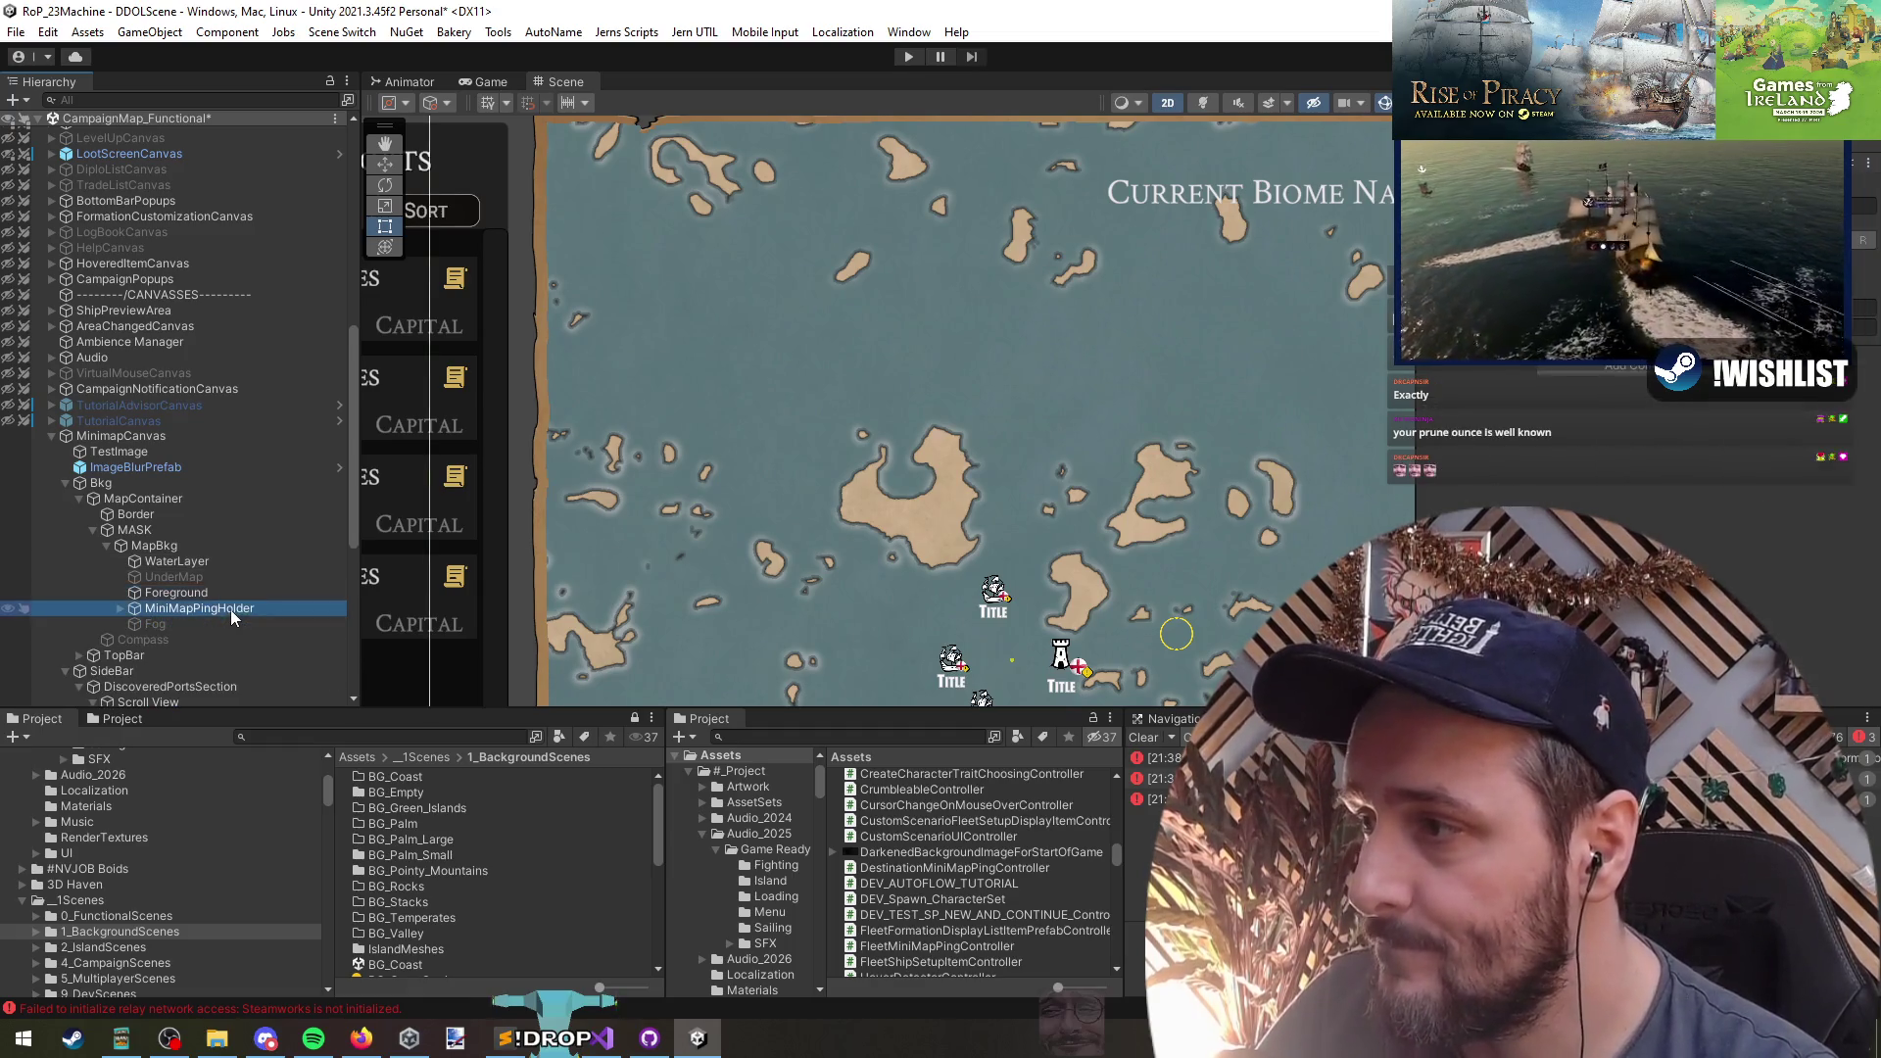
# - Frame the Foreground island layer and switch it off and back on
pyautogui.click(227, 591)
pyautogui.doubleClick(227, 590)
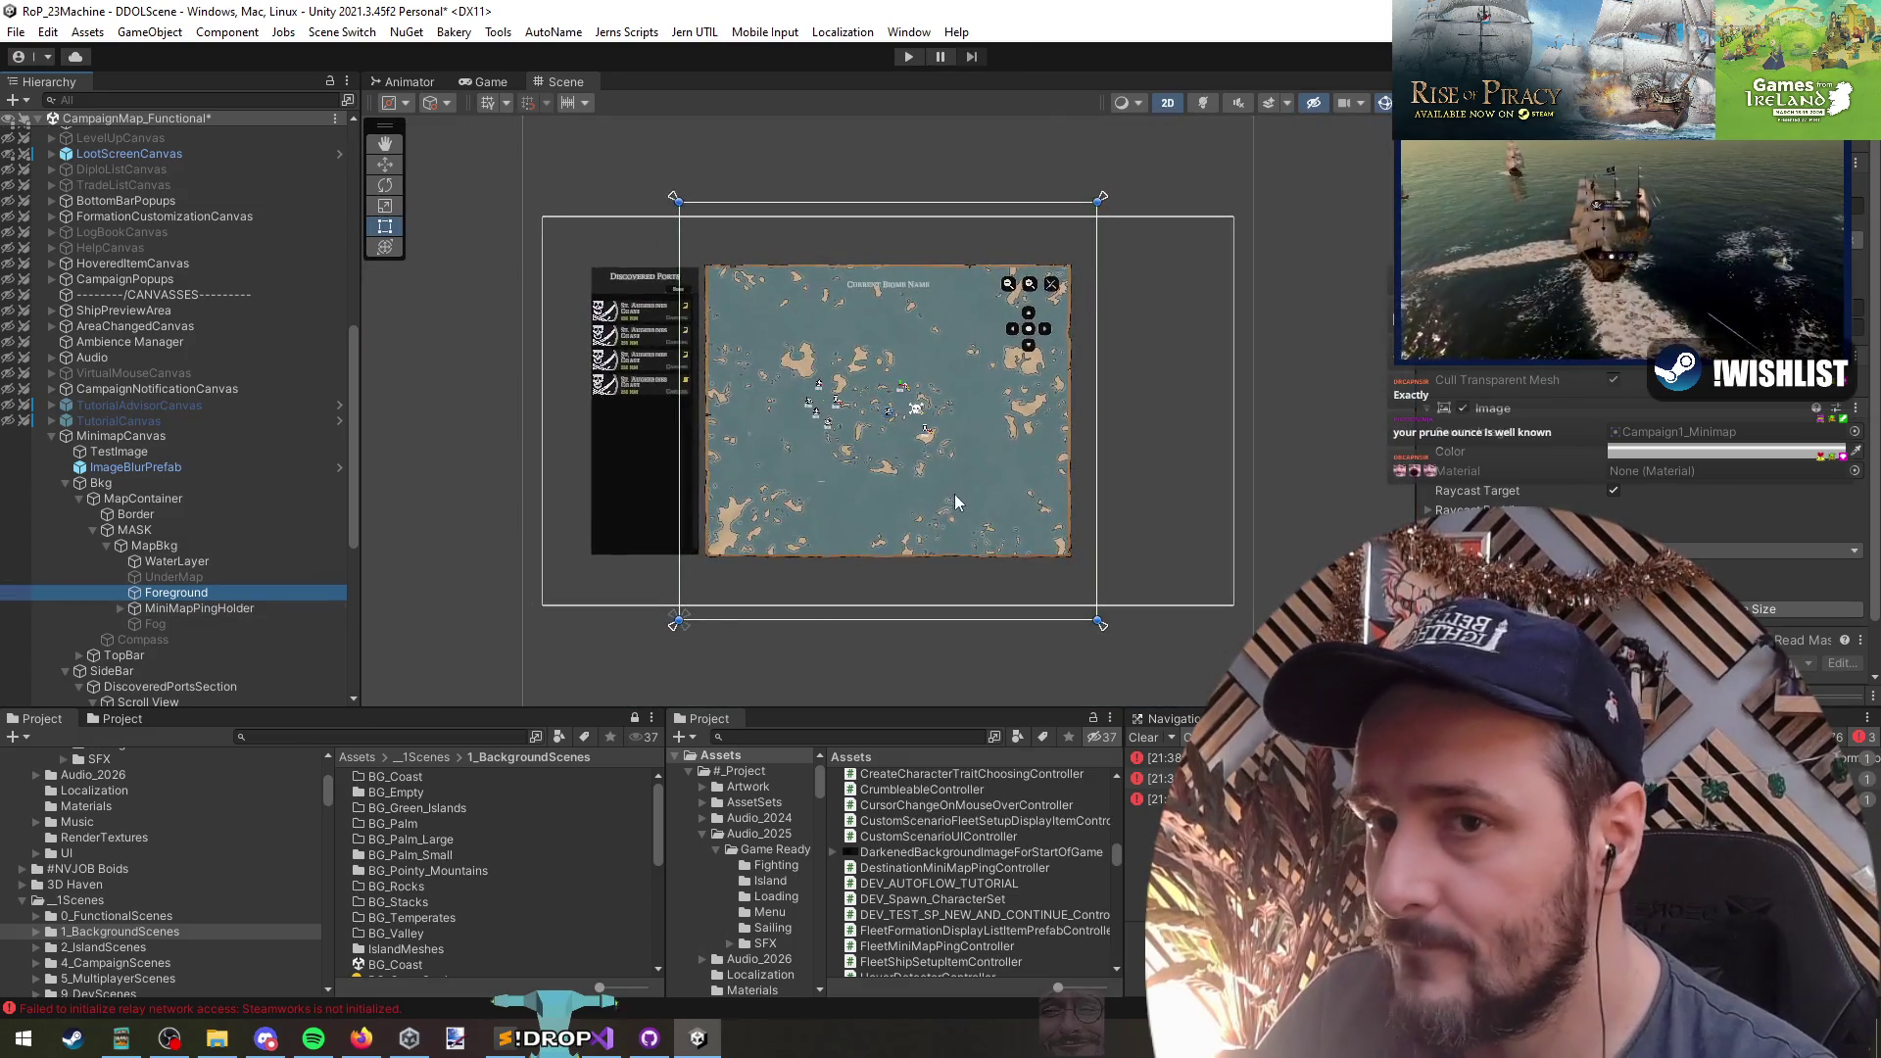
pyautogui.hotkey('alt', 'shift', 'a')
pyautogui.press('q')
pyautogui.scroll(5, 815, 473)
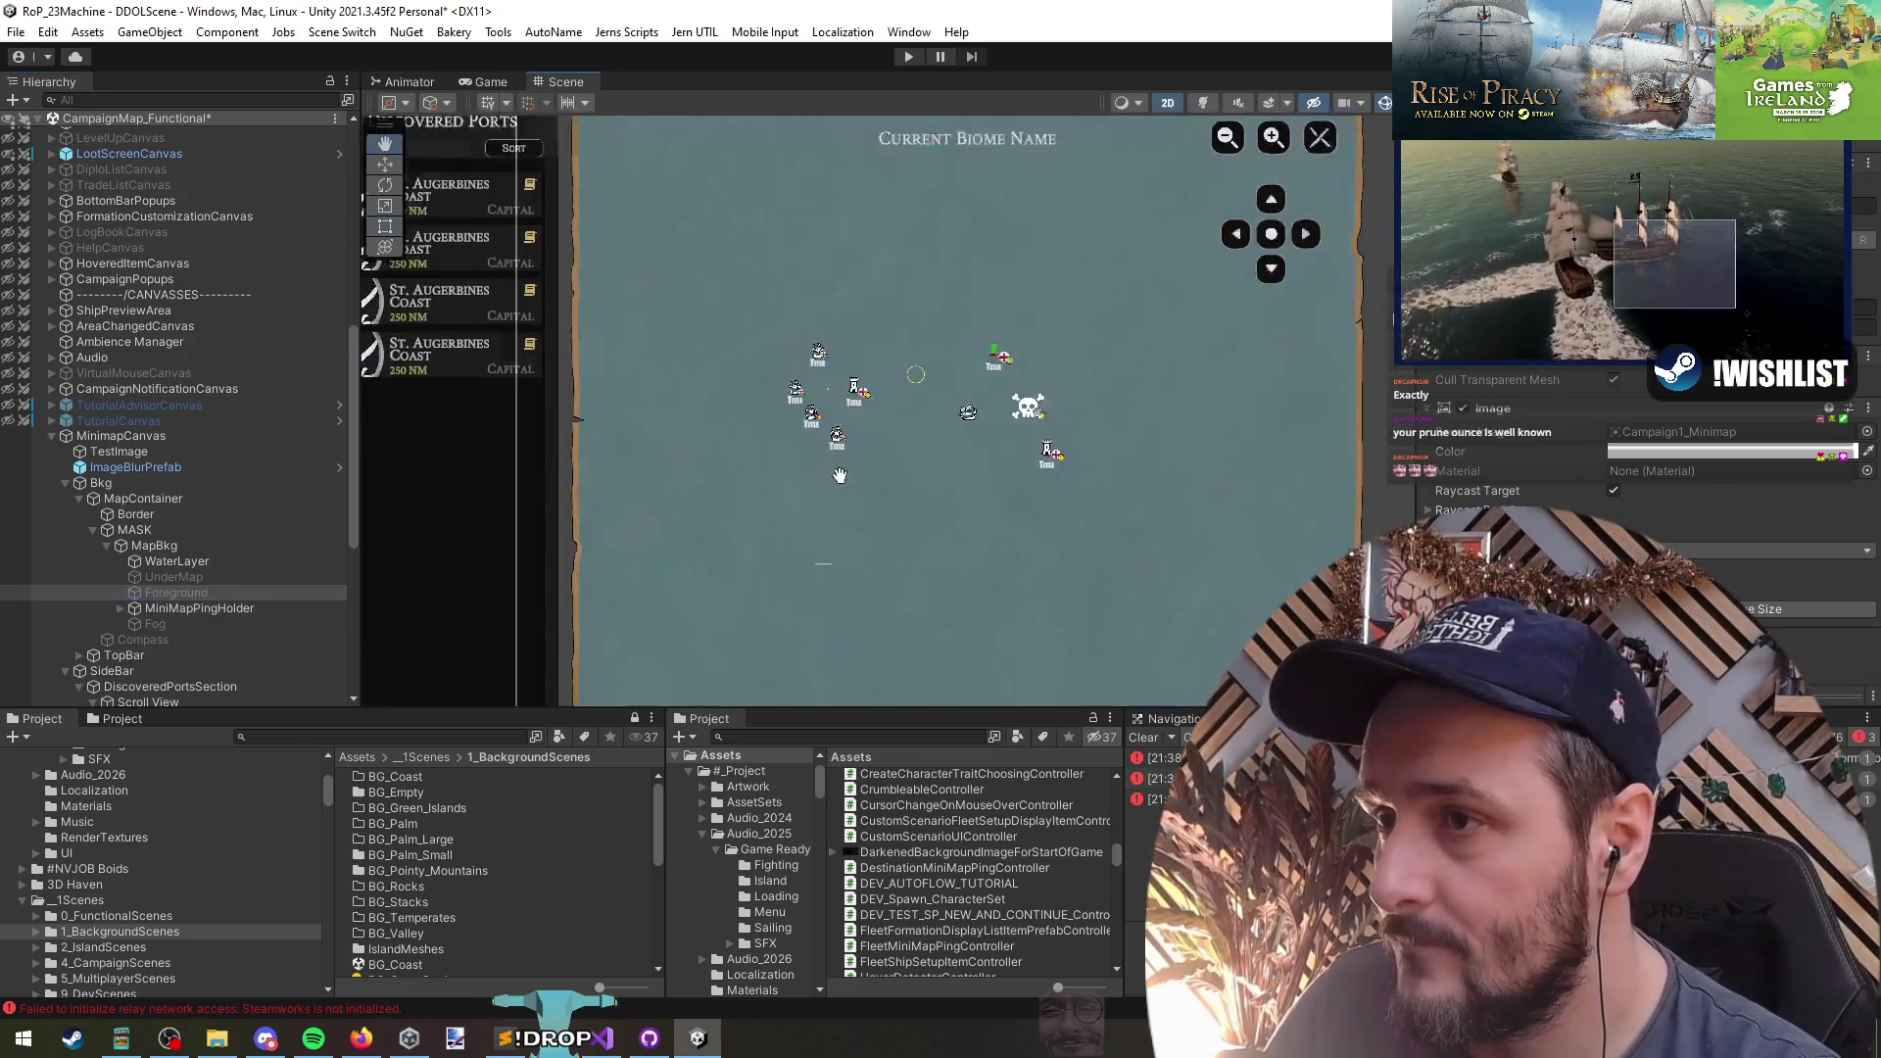
pyautogui.hotkey('alt', 'shift', 'a')
pyautogui.scroll(3, 972, 537)
pyautogui.press('t')
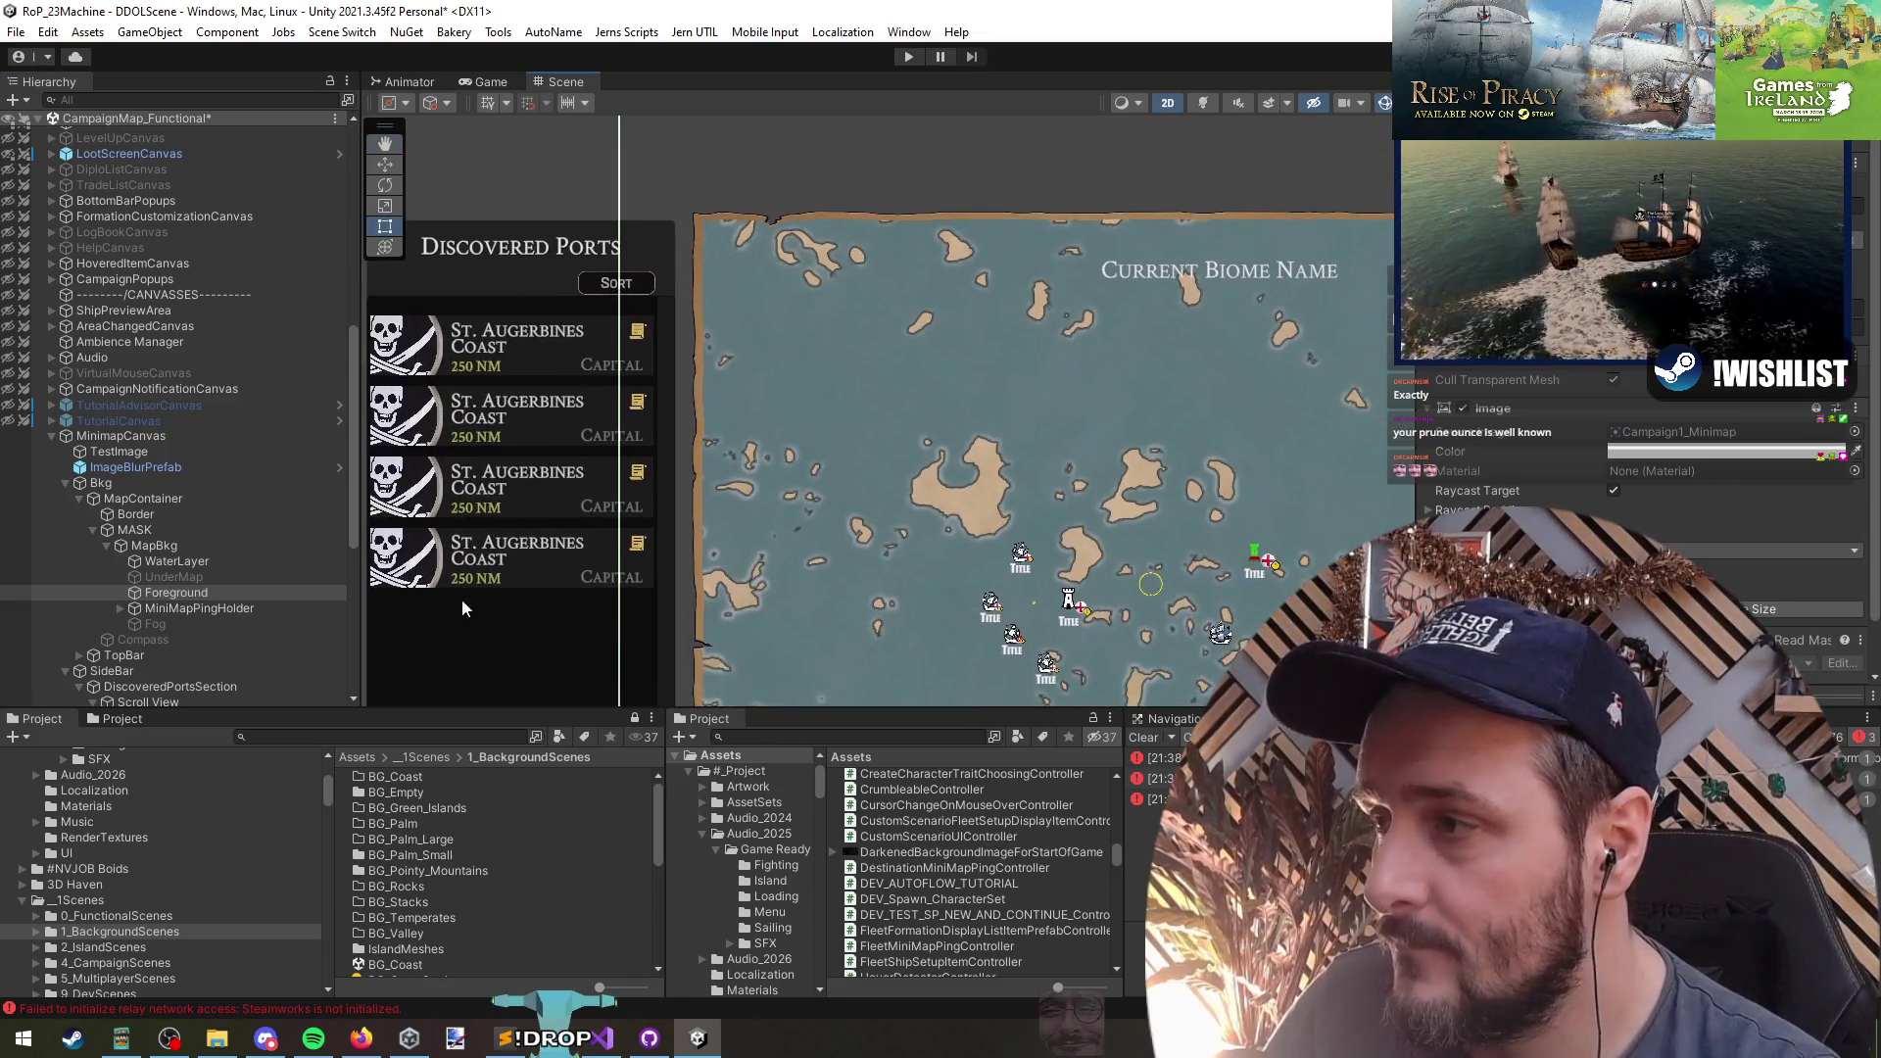
# - Locate Foreground's Campaign1_Minimap source image and open it in Paint.NET
pyautogui.click(209, 594)
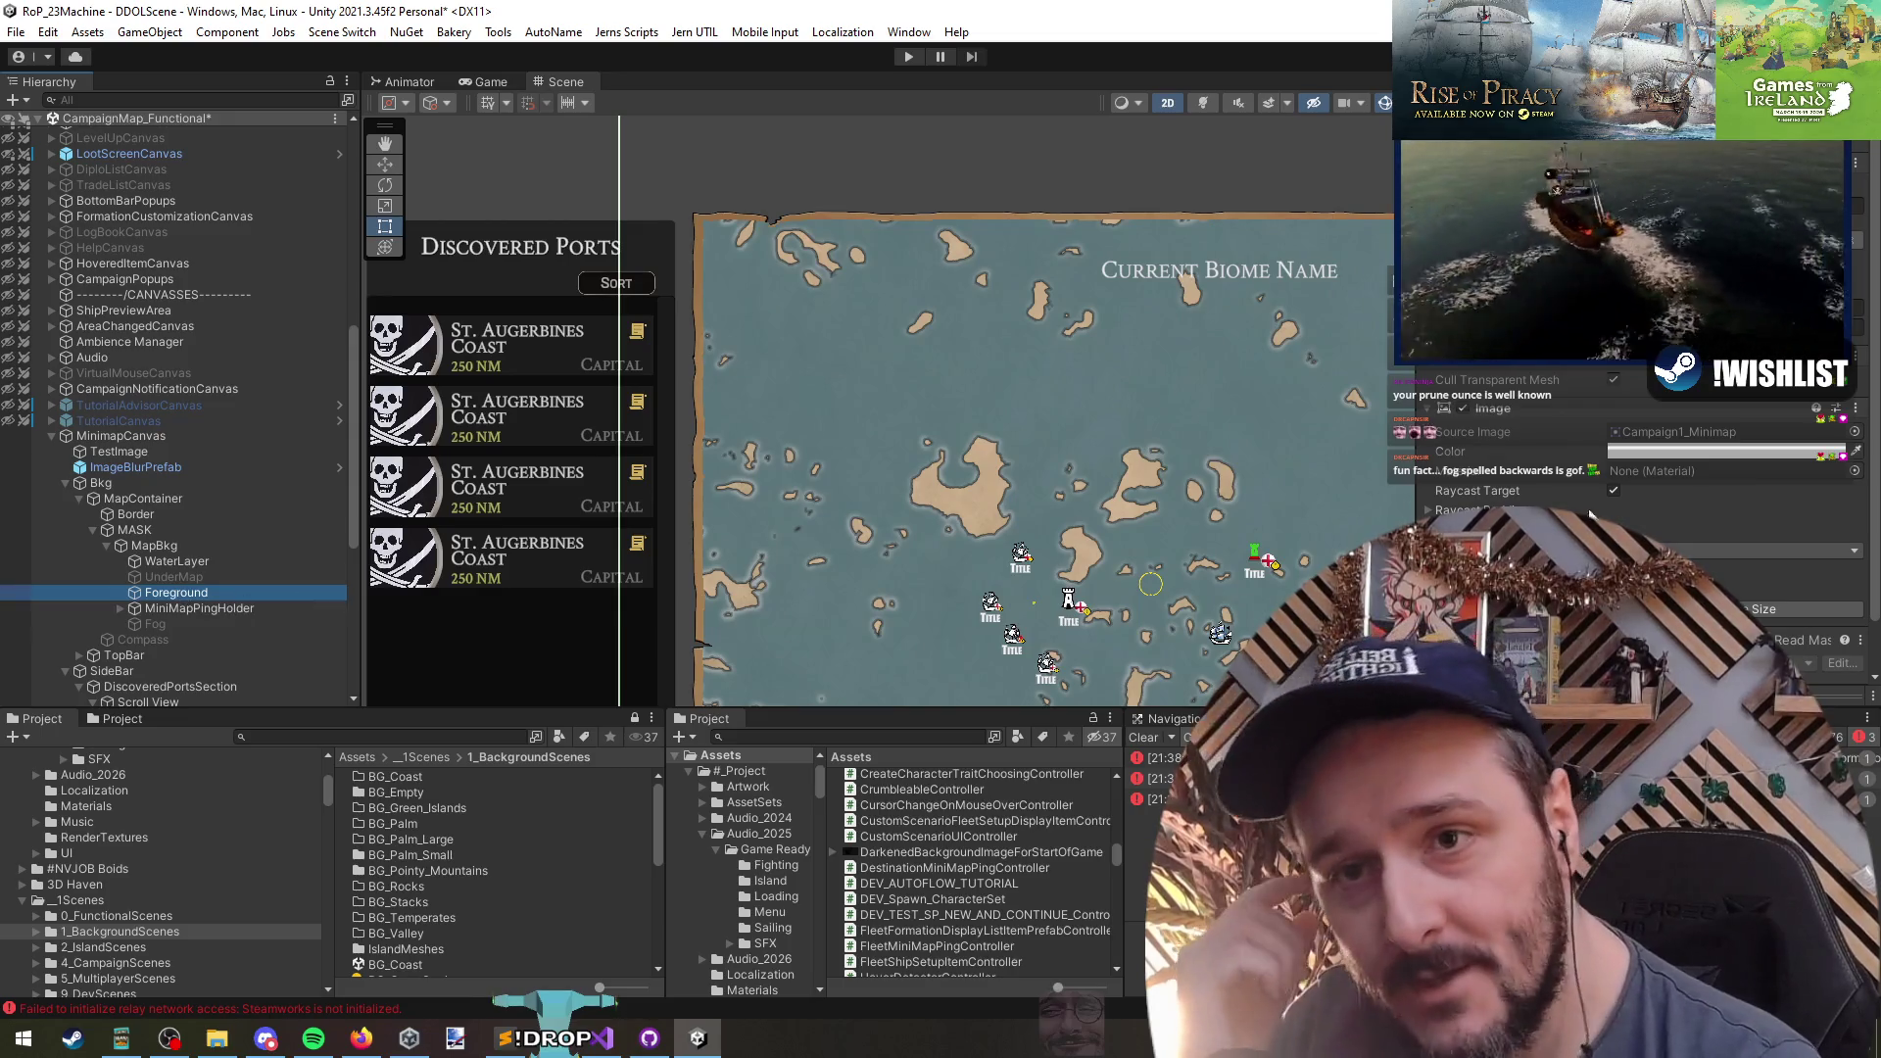
pyautogui.click(1663, 441)
pyautogui.doubleClick(889, 871)
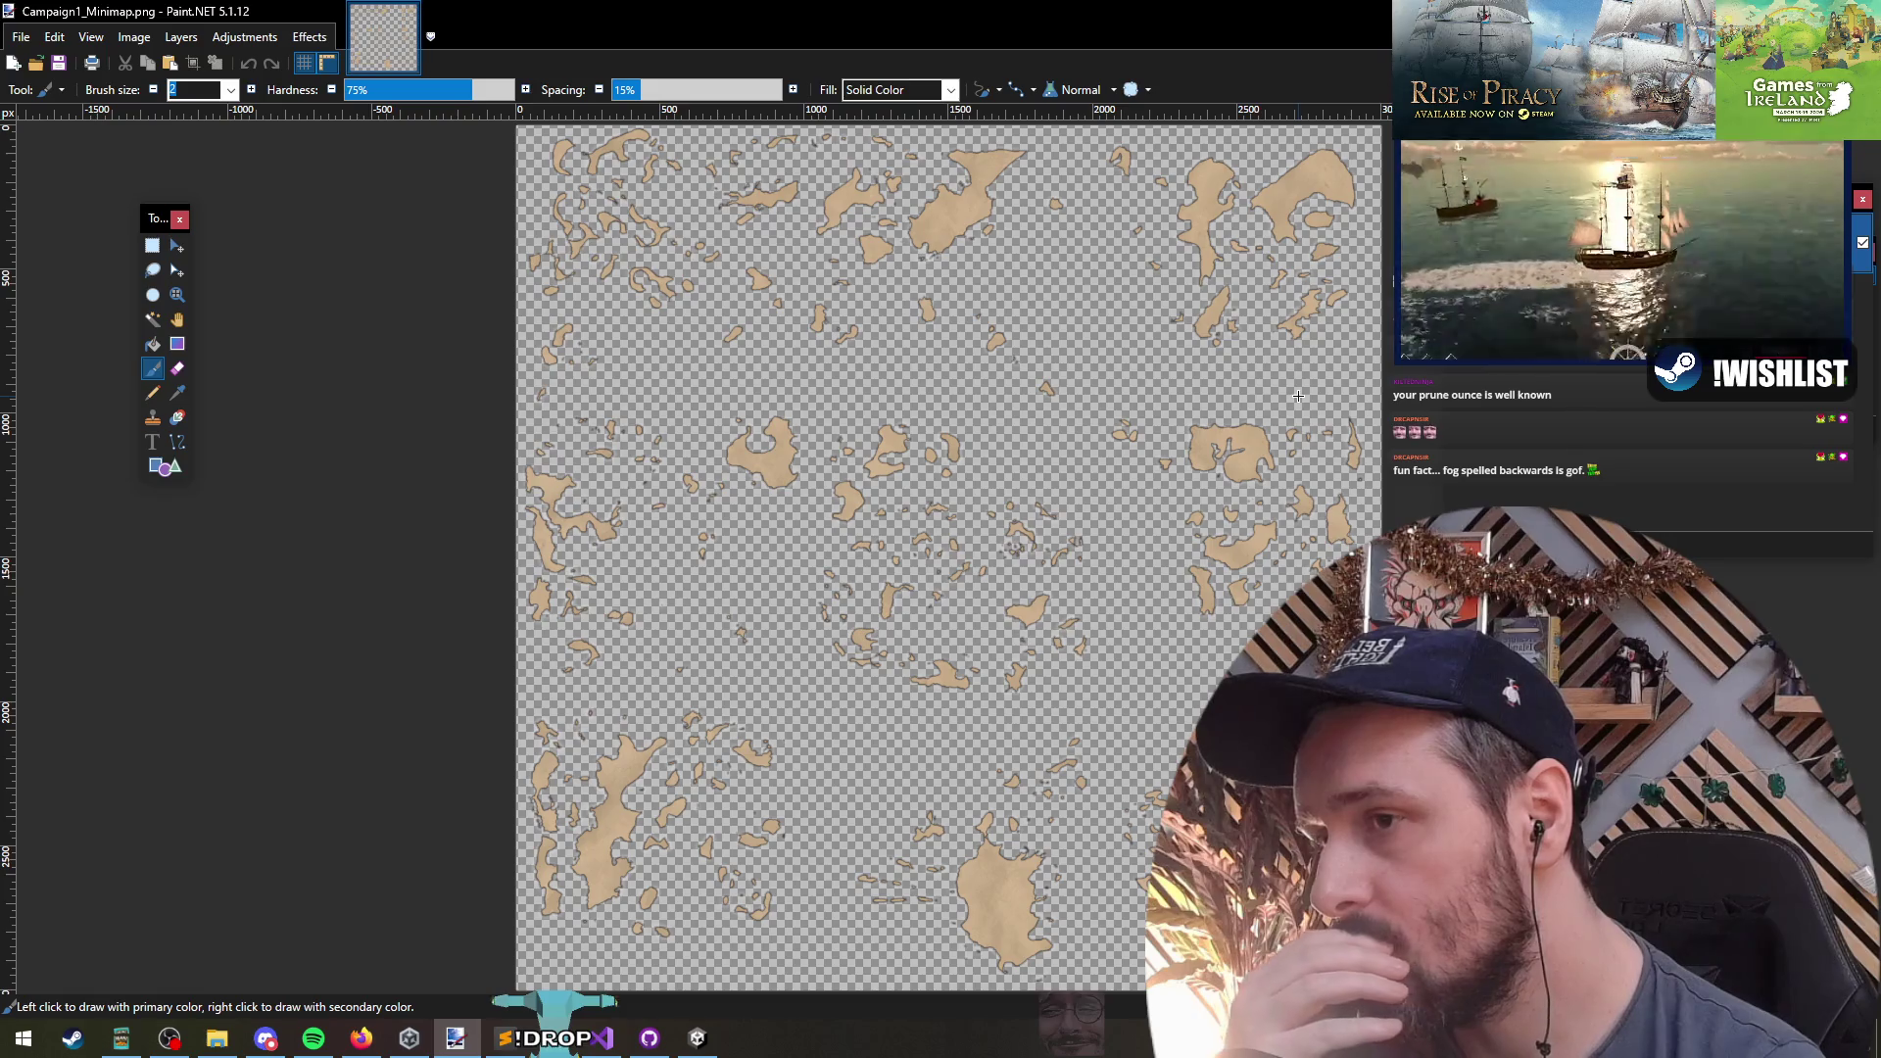
pyautogui.scroll(3, 646, 183)
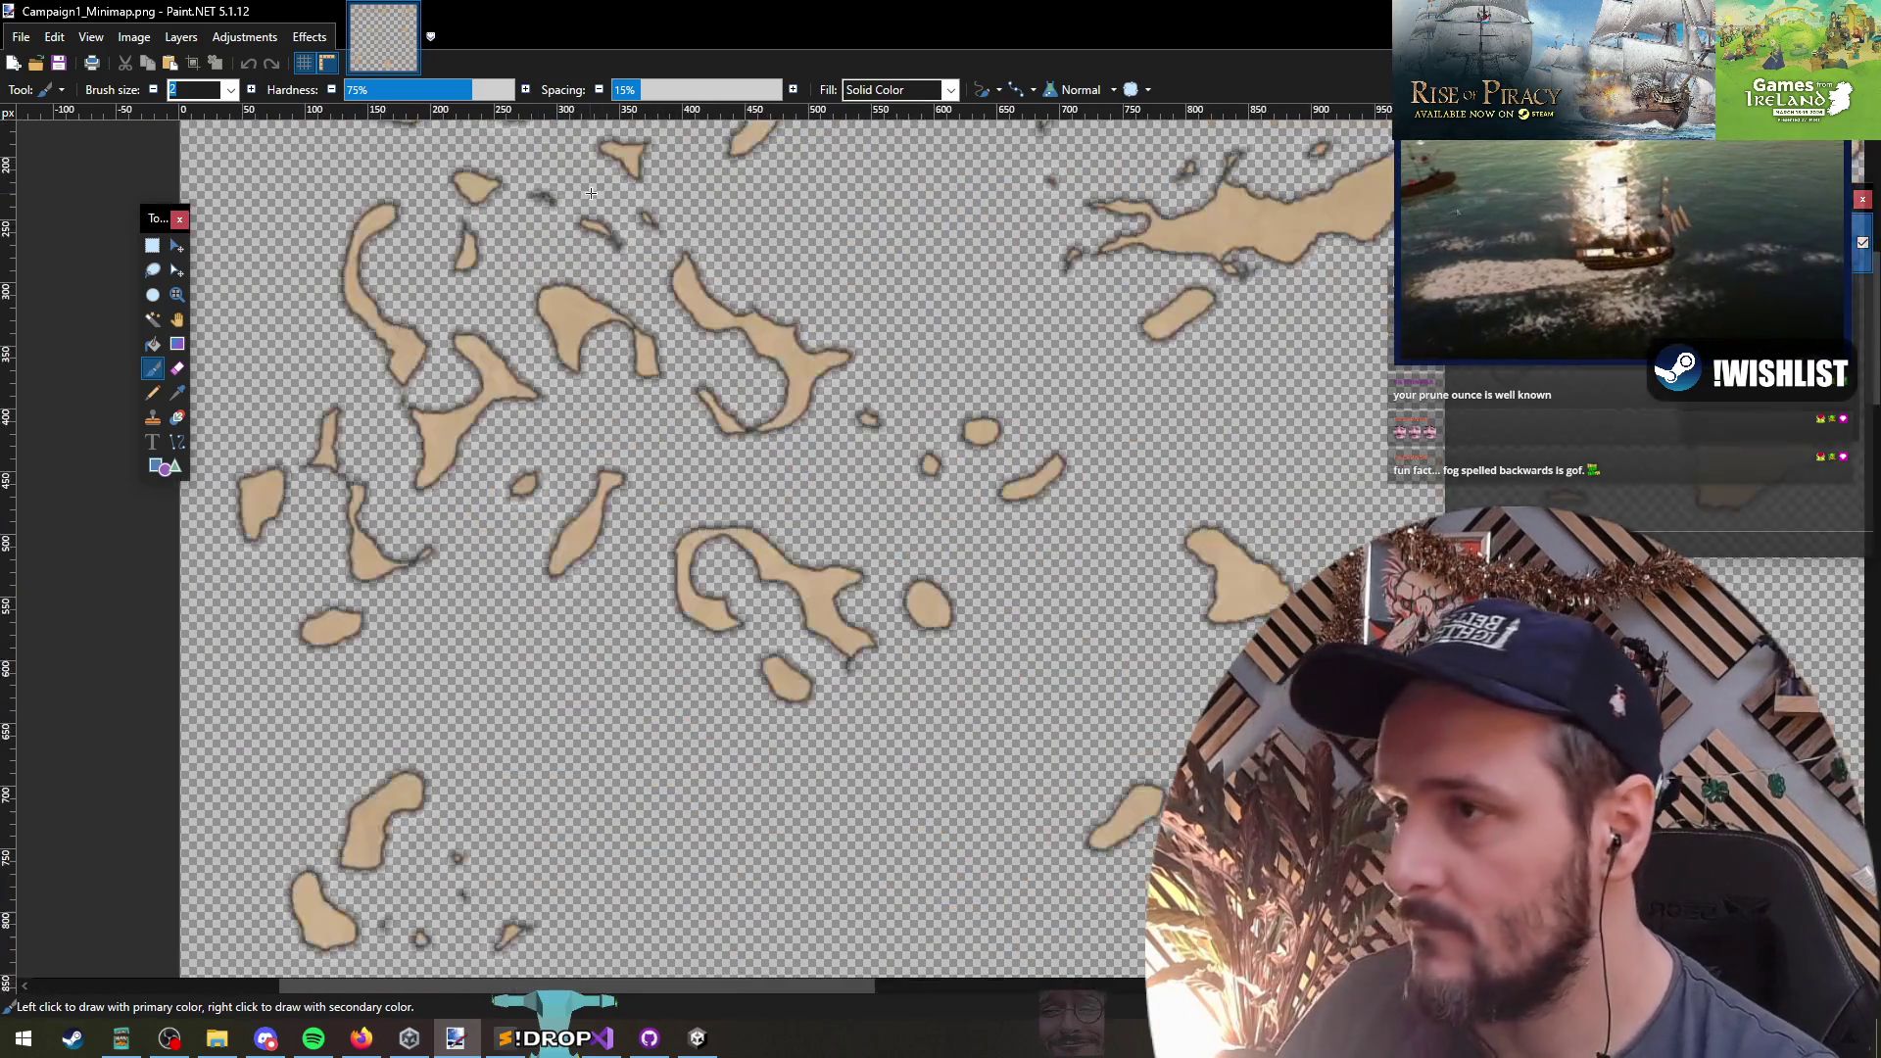
pyautogui.scroll(-1, 789, 495)
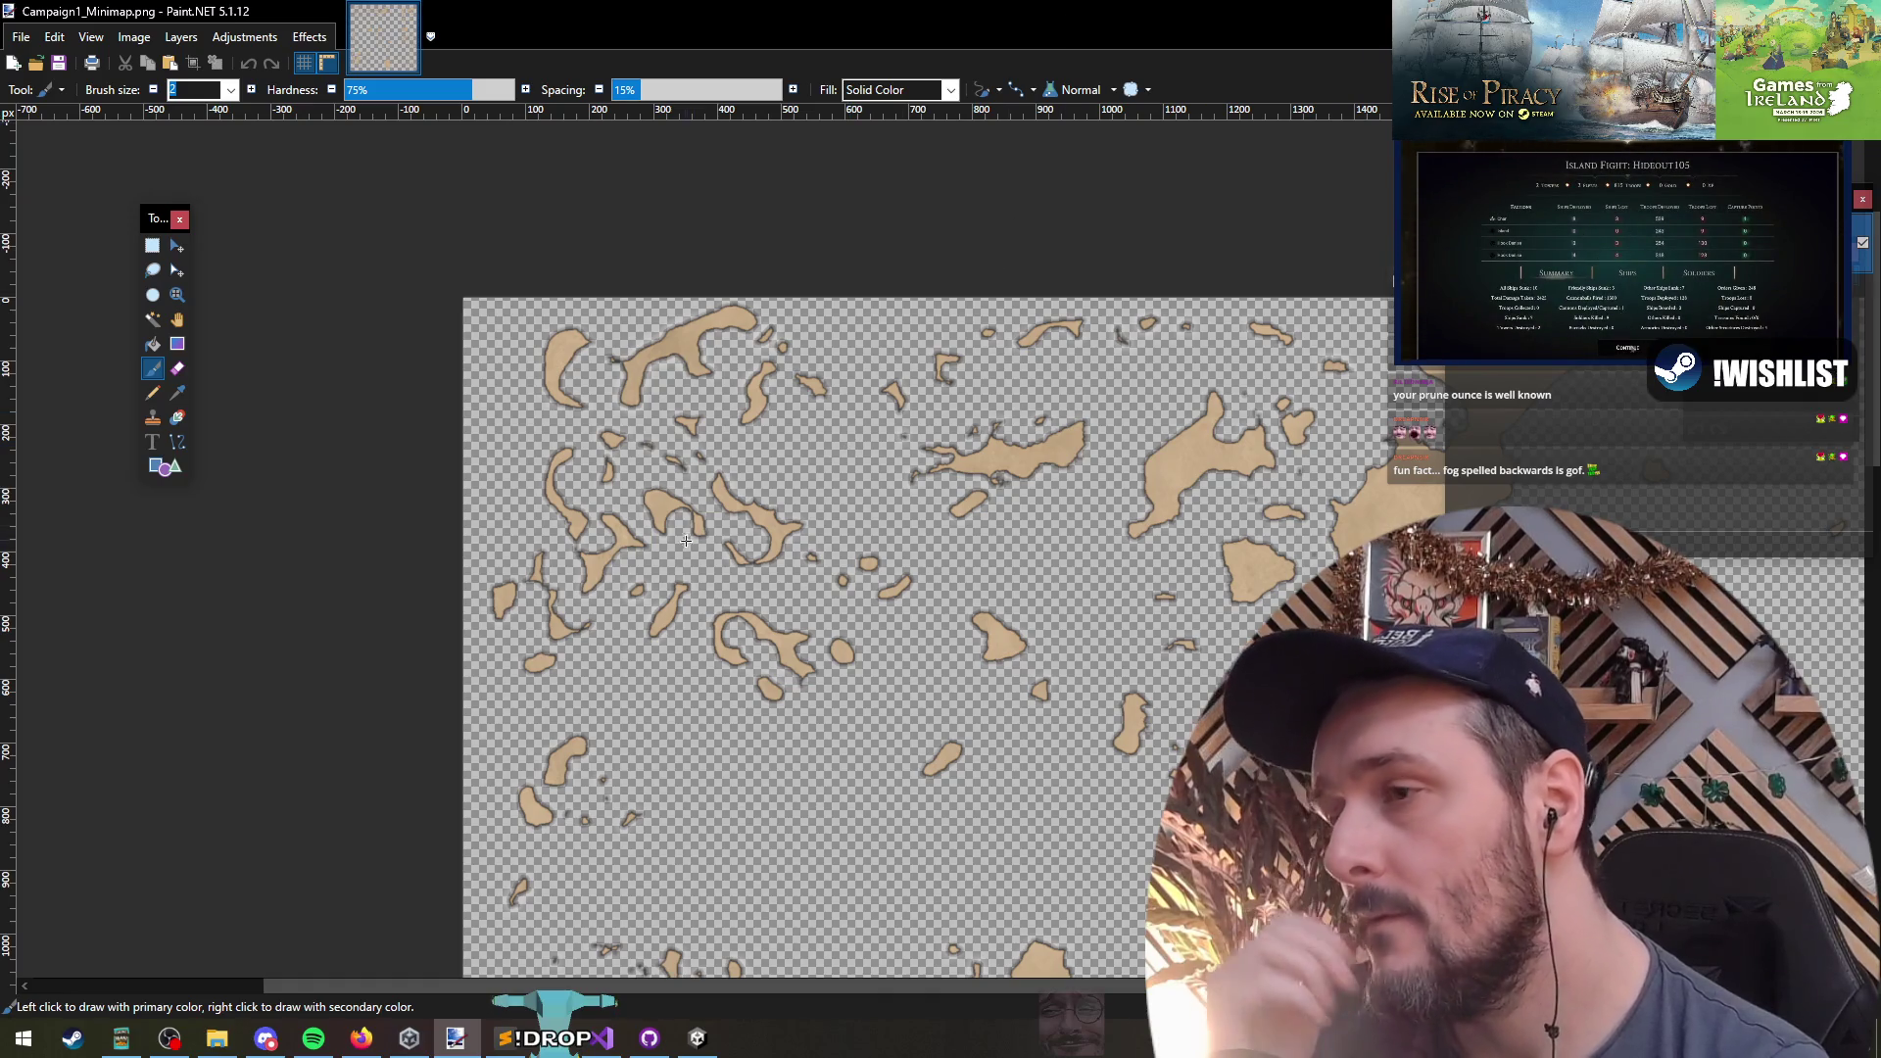
# - Back in Unity, add a new Image child under MapBkg
pyautogui.click(697, 1038)
pyautogui.rightClick(177, 544)
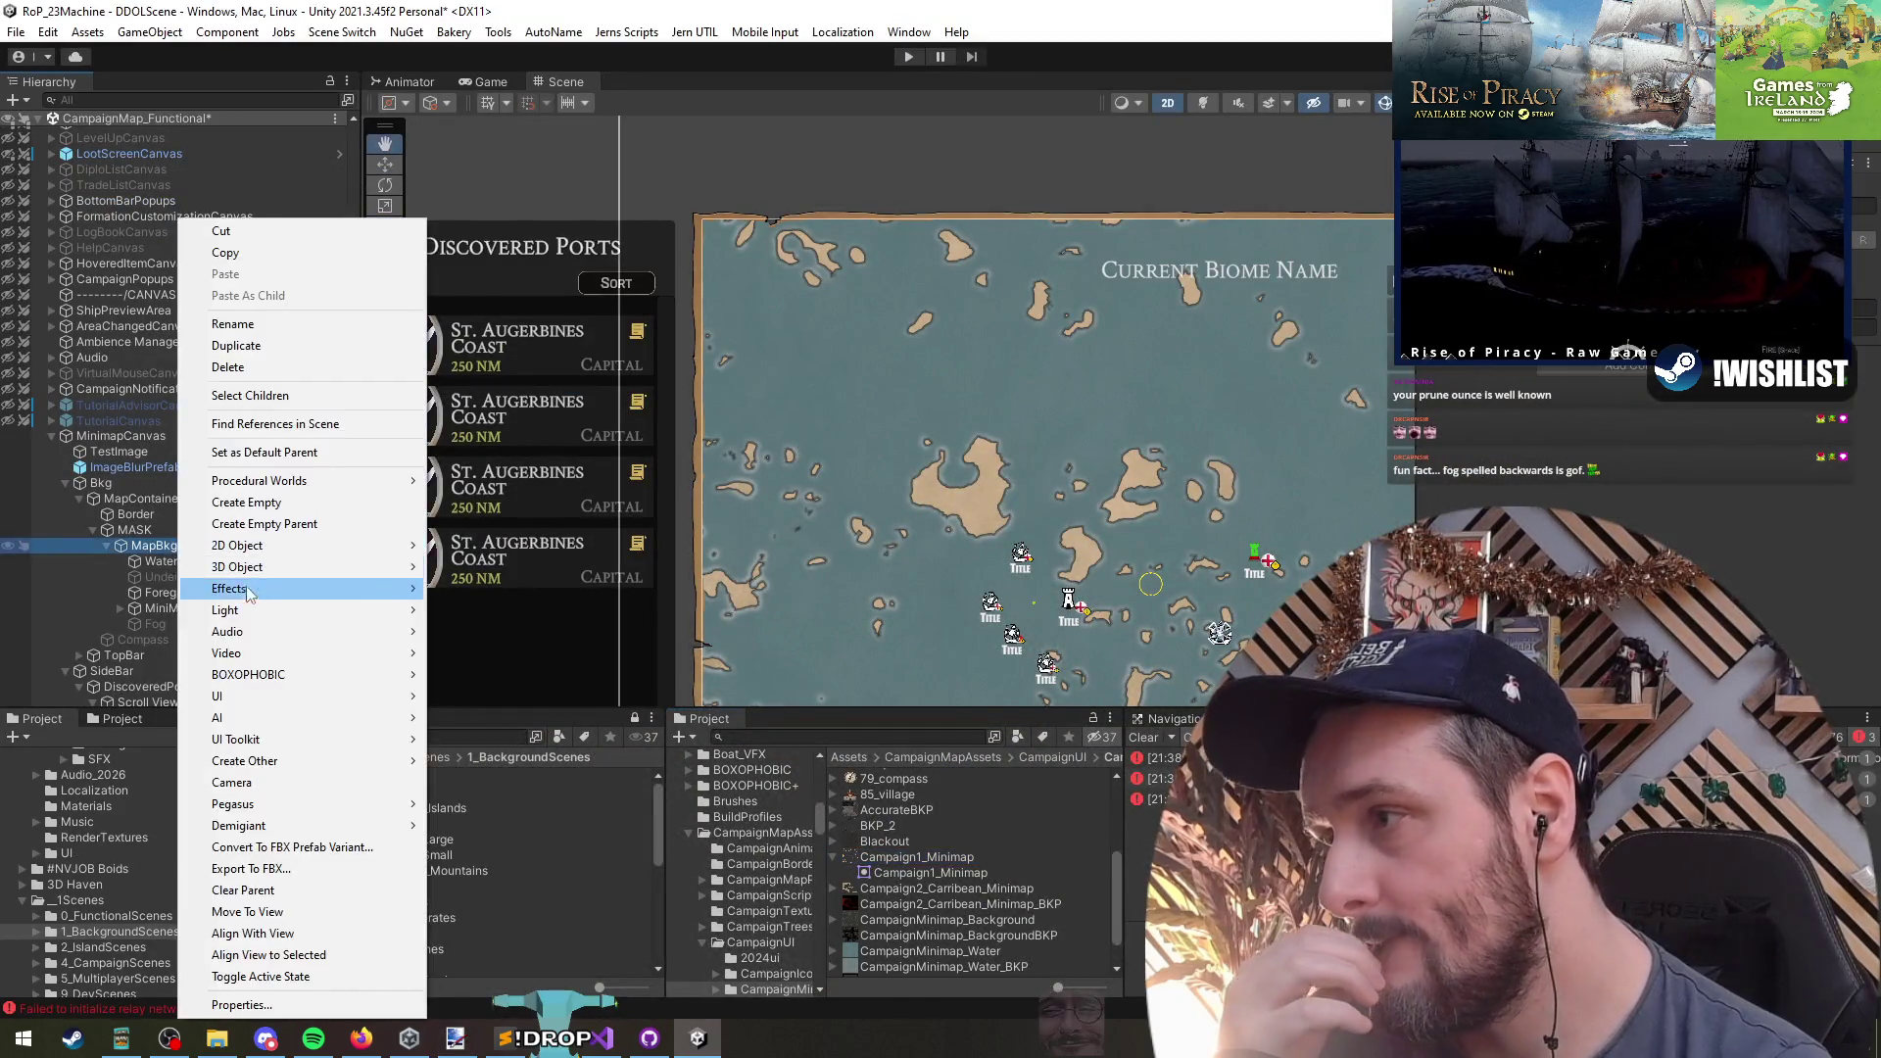
pyautogui.moveTo(306, 555)
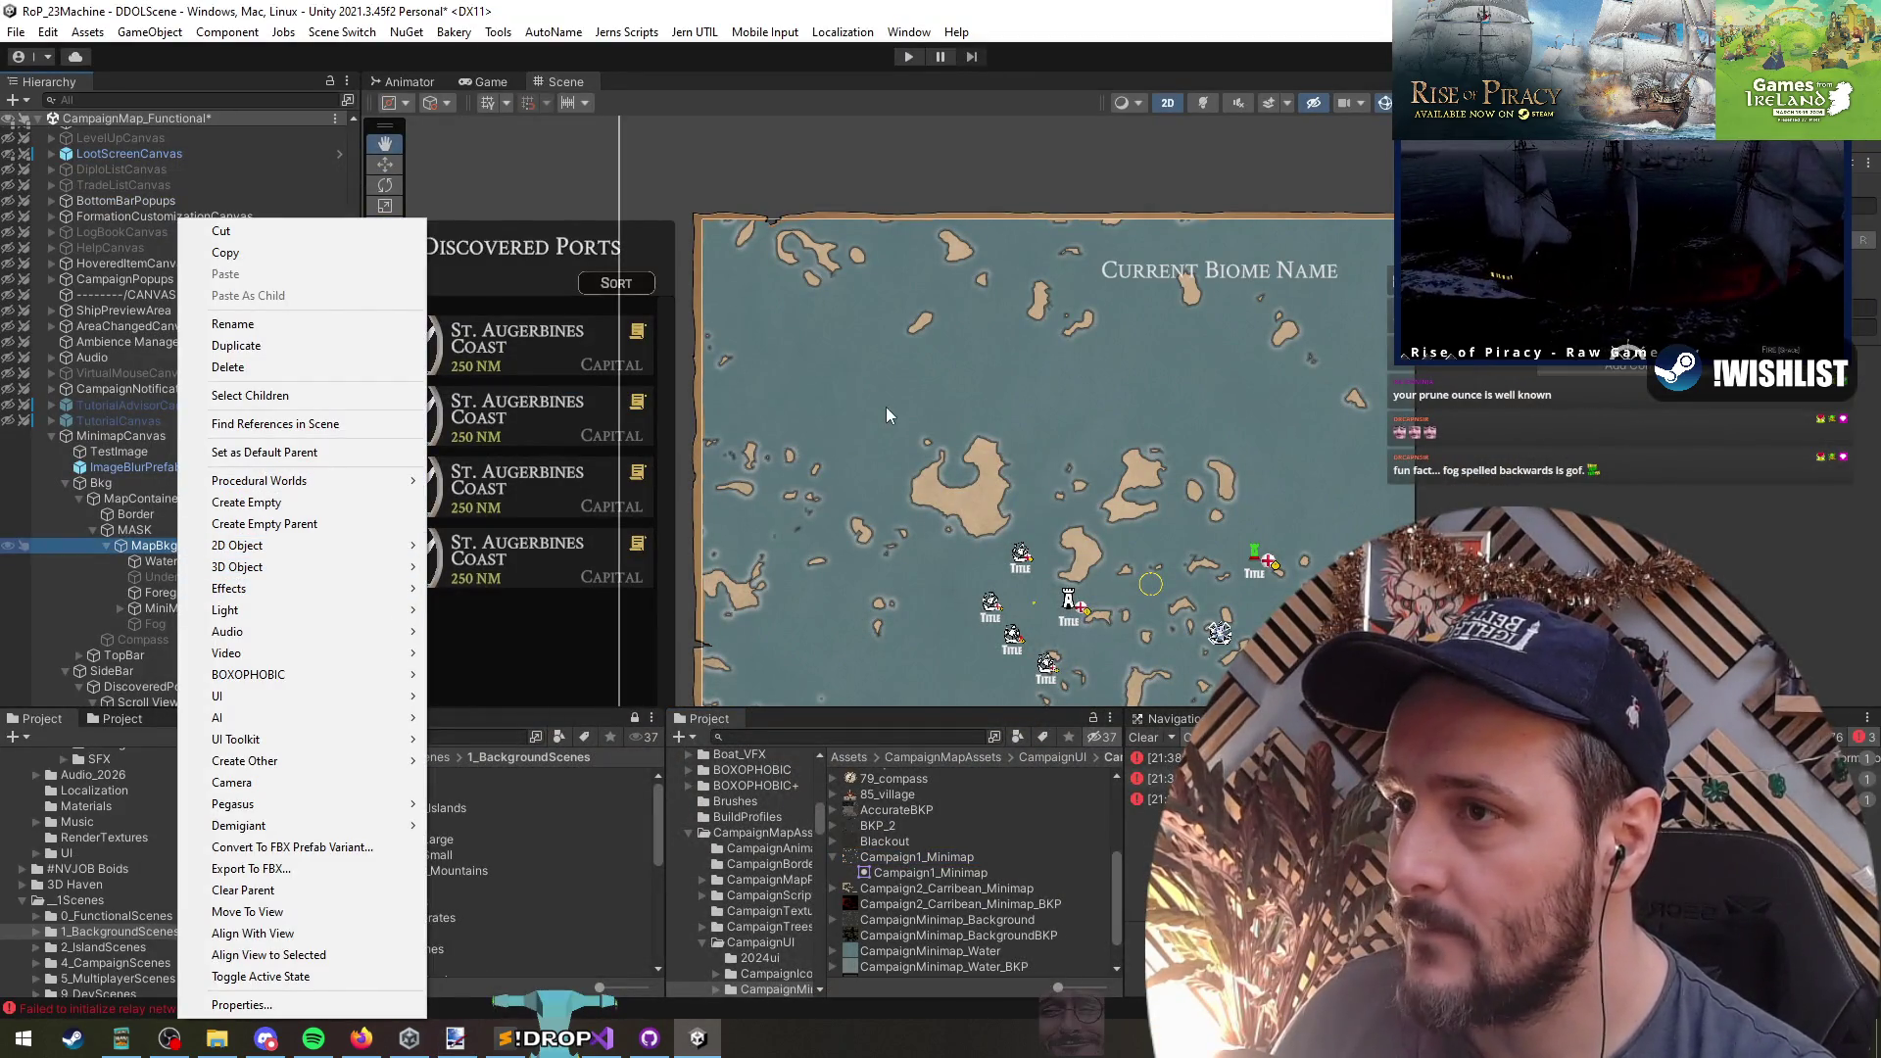
pyautogui.click(886, 408)
pyautogui.scroll(-5, 891, 392)
pyautogui.scroll(3, 929, 460)
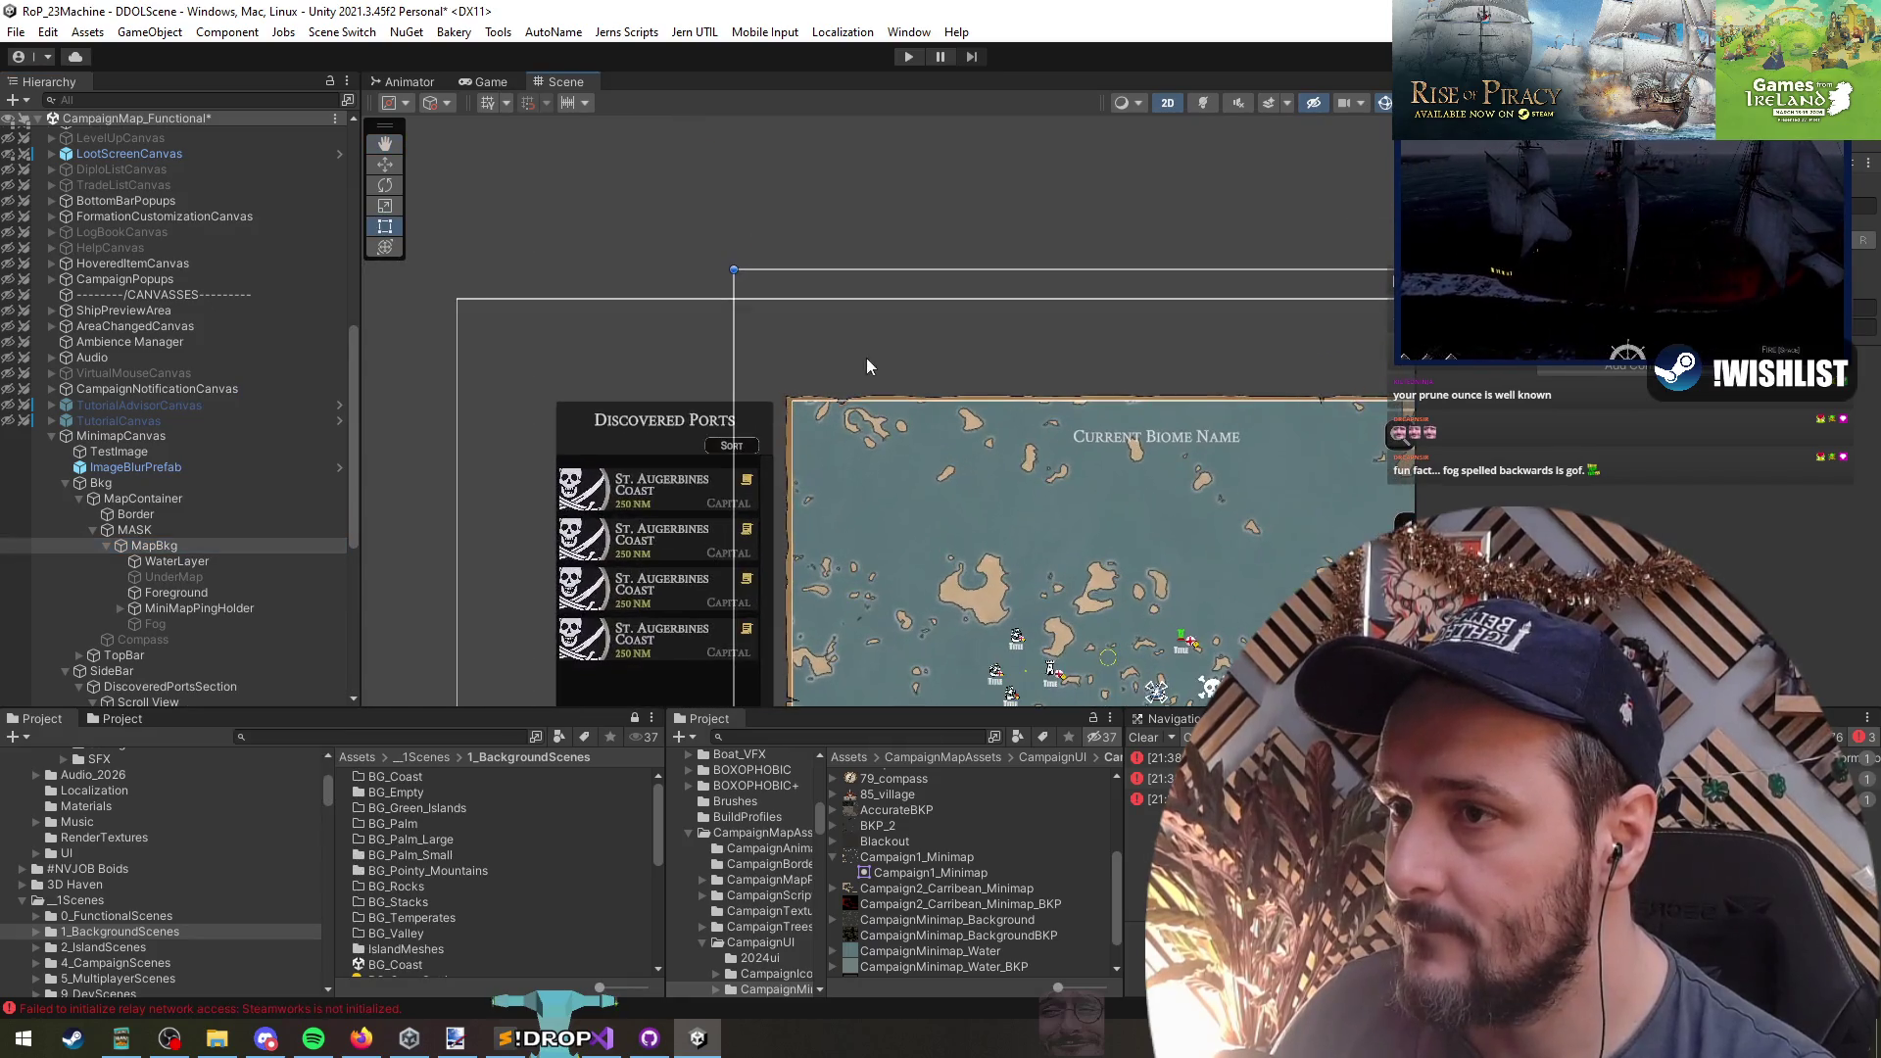
pyautogui.rightClick(169, 546)
pyautogui.moveTo(264, 700)
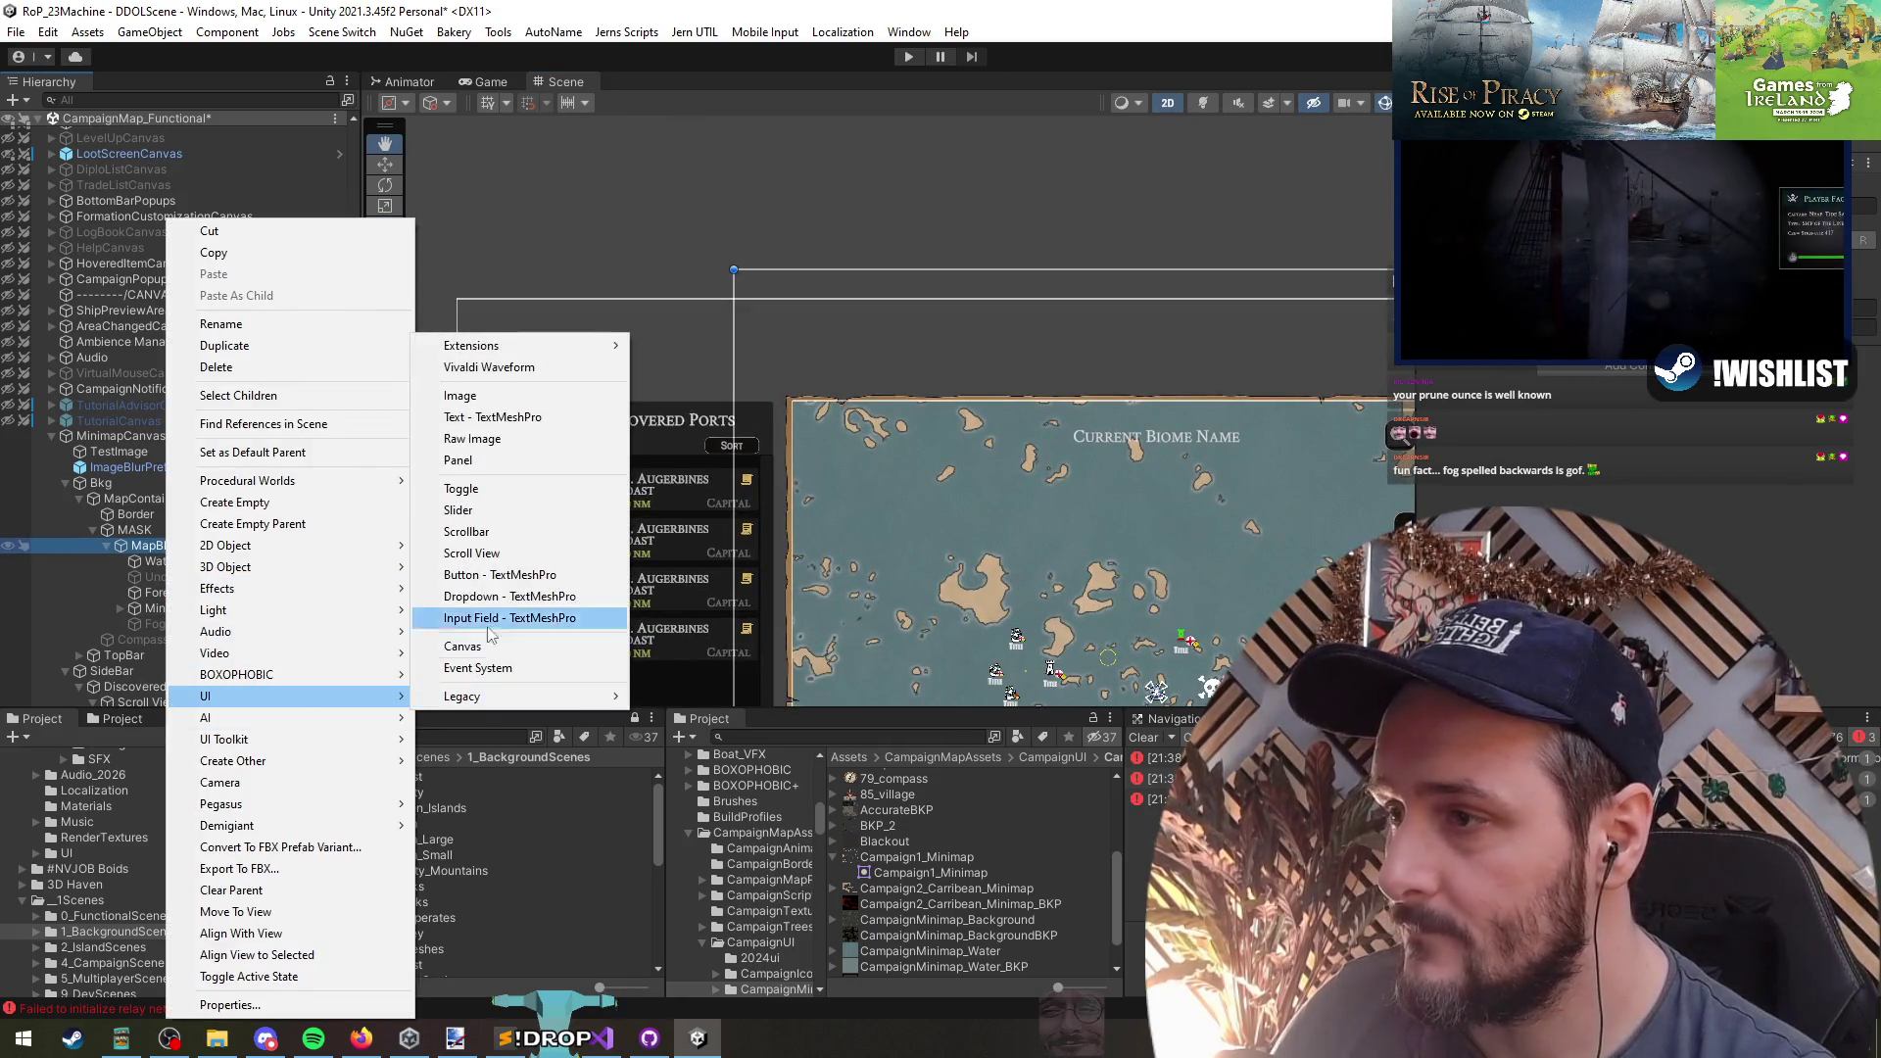
pyautogui.click(456, 396)
# - Stretch the new Image to fill the map and frame the MASK panel
pyautogui.scroll(-2, 976, 433)
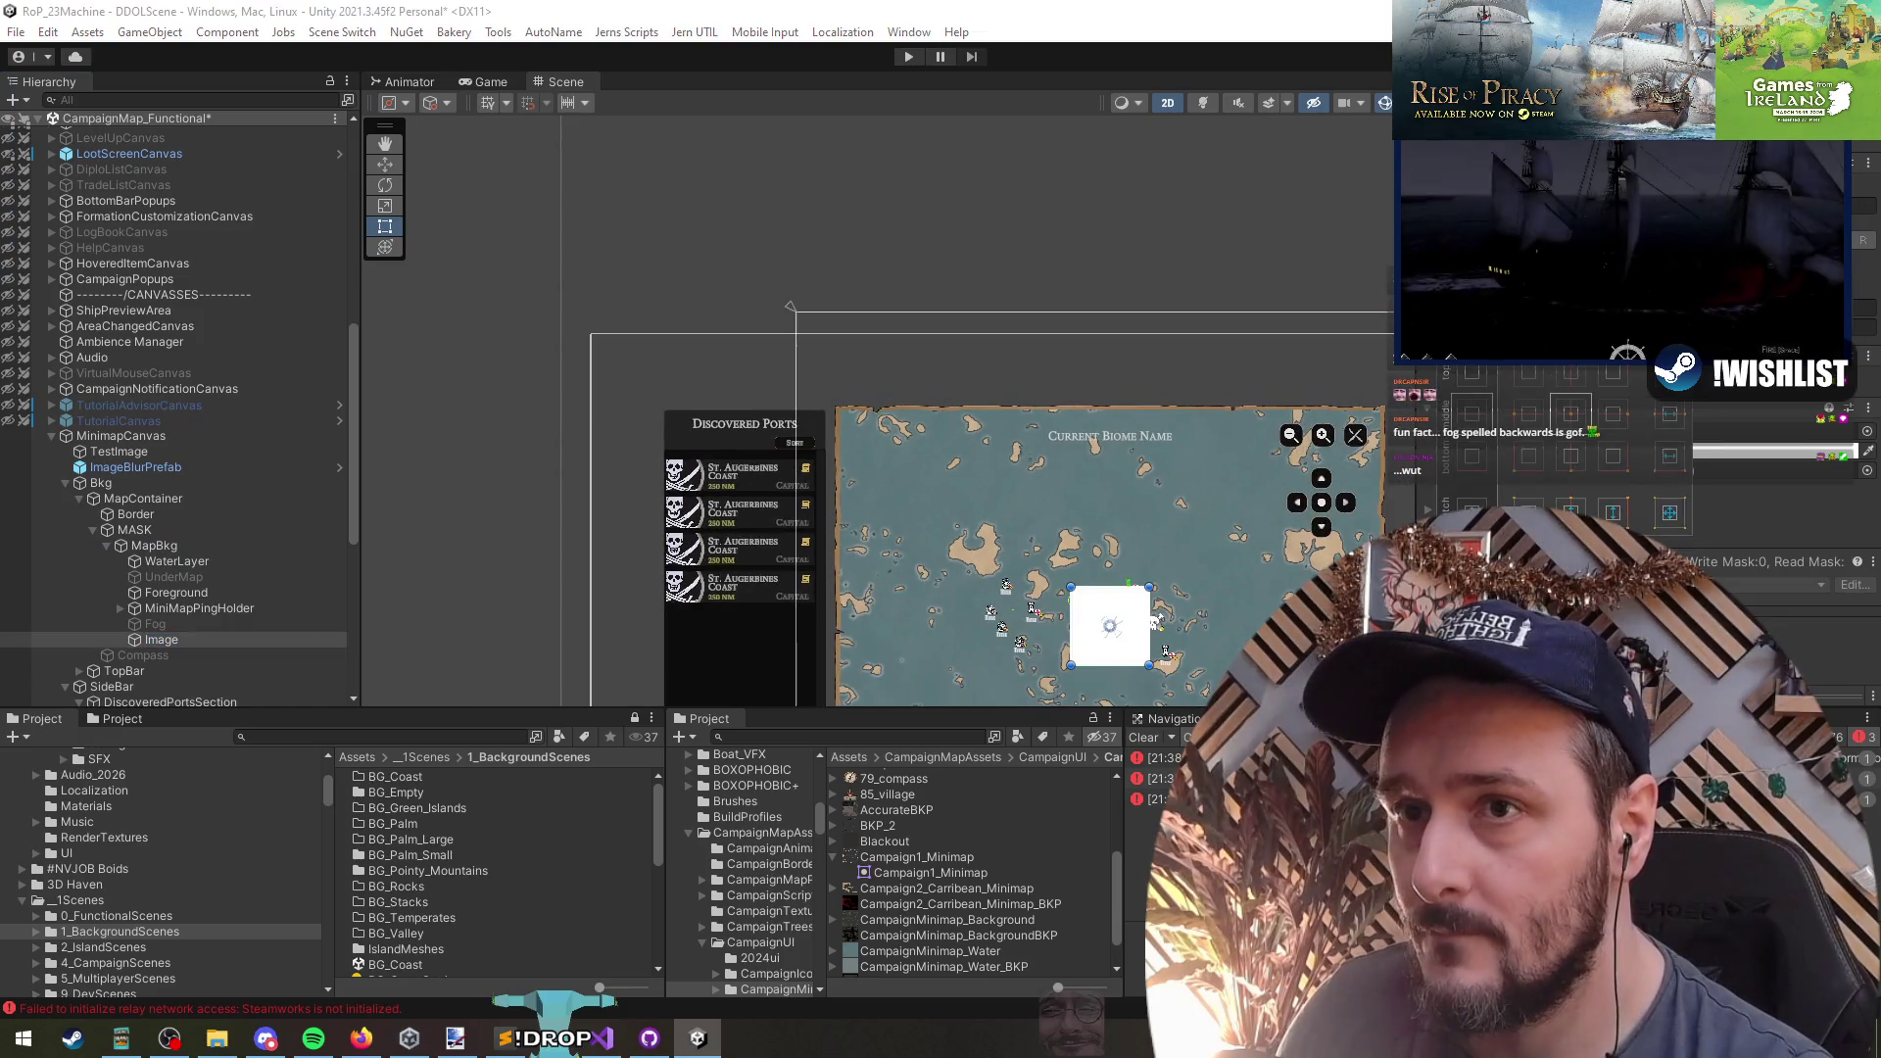
pyautogui.keyDown('alt'); pyautogui.click(1672, 513); pyautogui.keyUp('alt')
pyautogui.press('t')
pyautogui.click(165, 530)
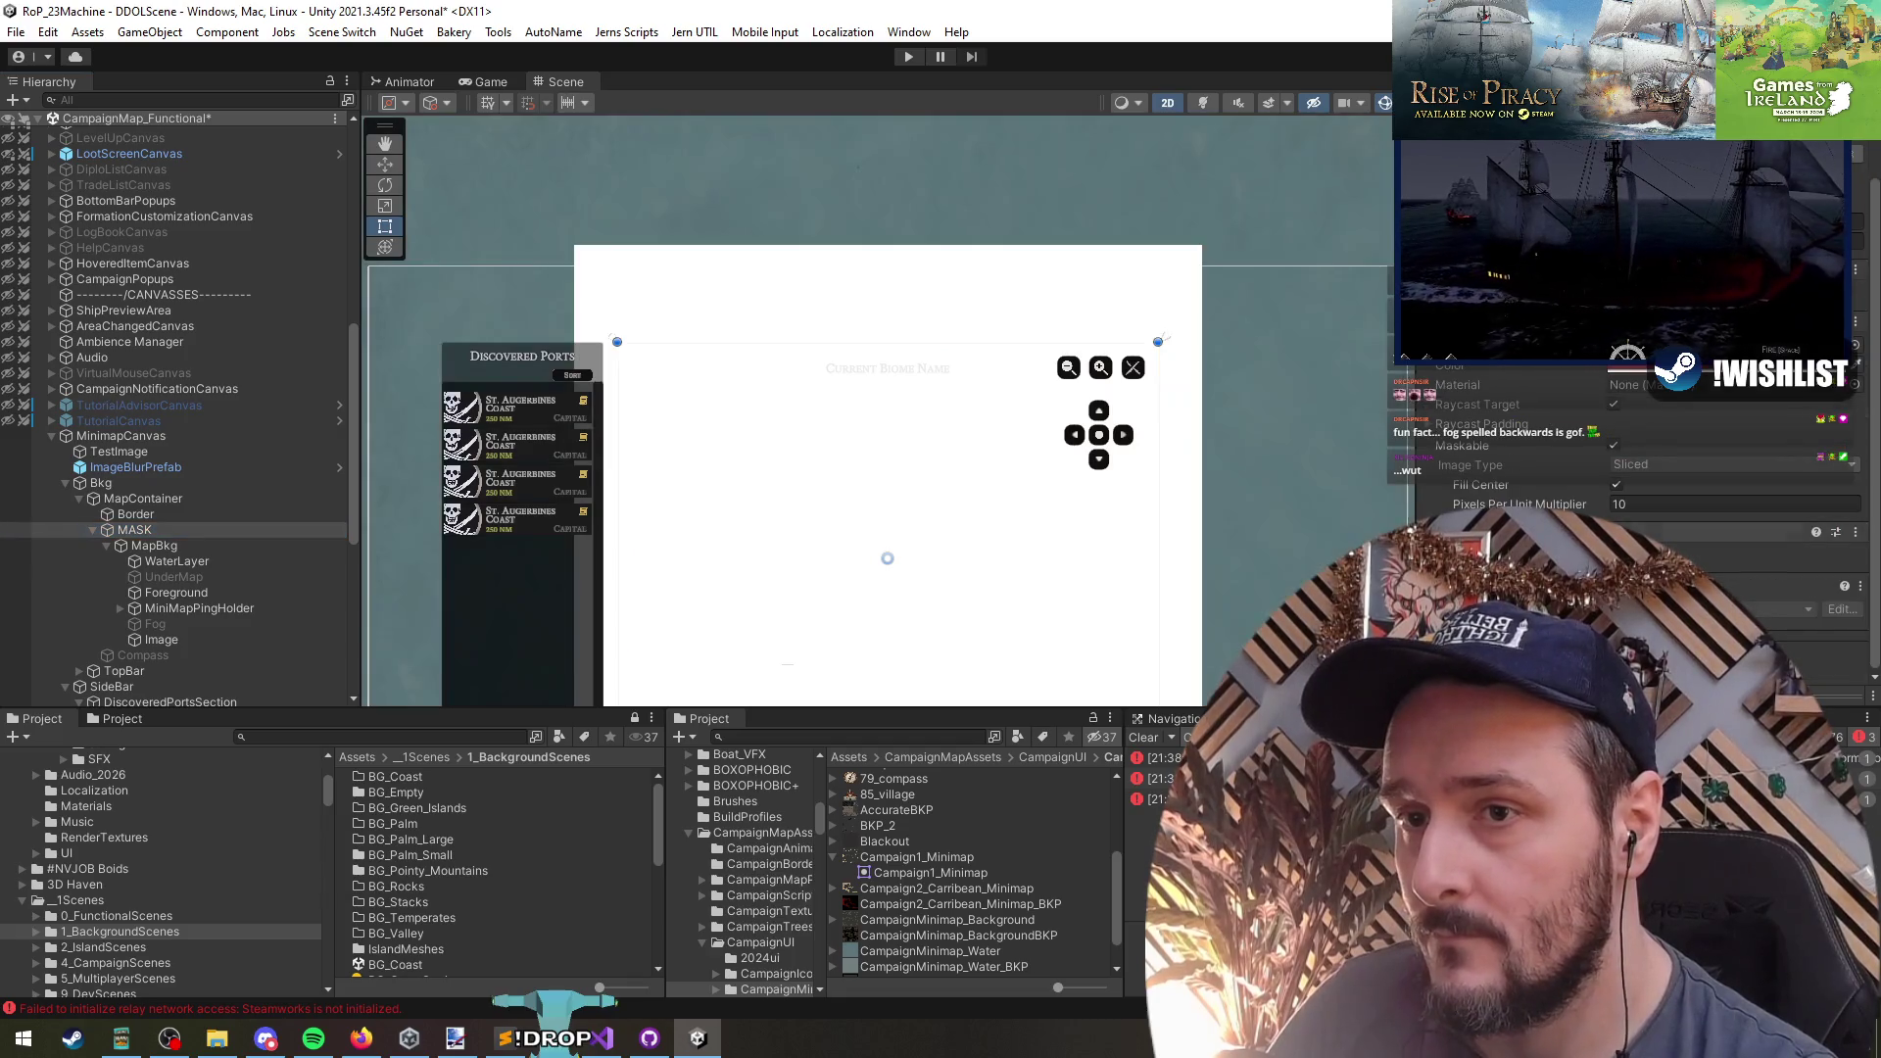
pyautogui.press('f')
pyautogui.scroll(-2, 761, 430)
pyautogui.scroll(4, 761, 430)
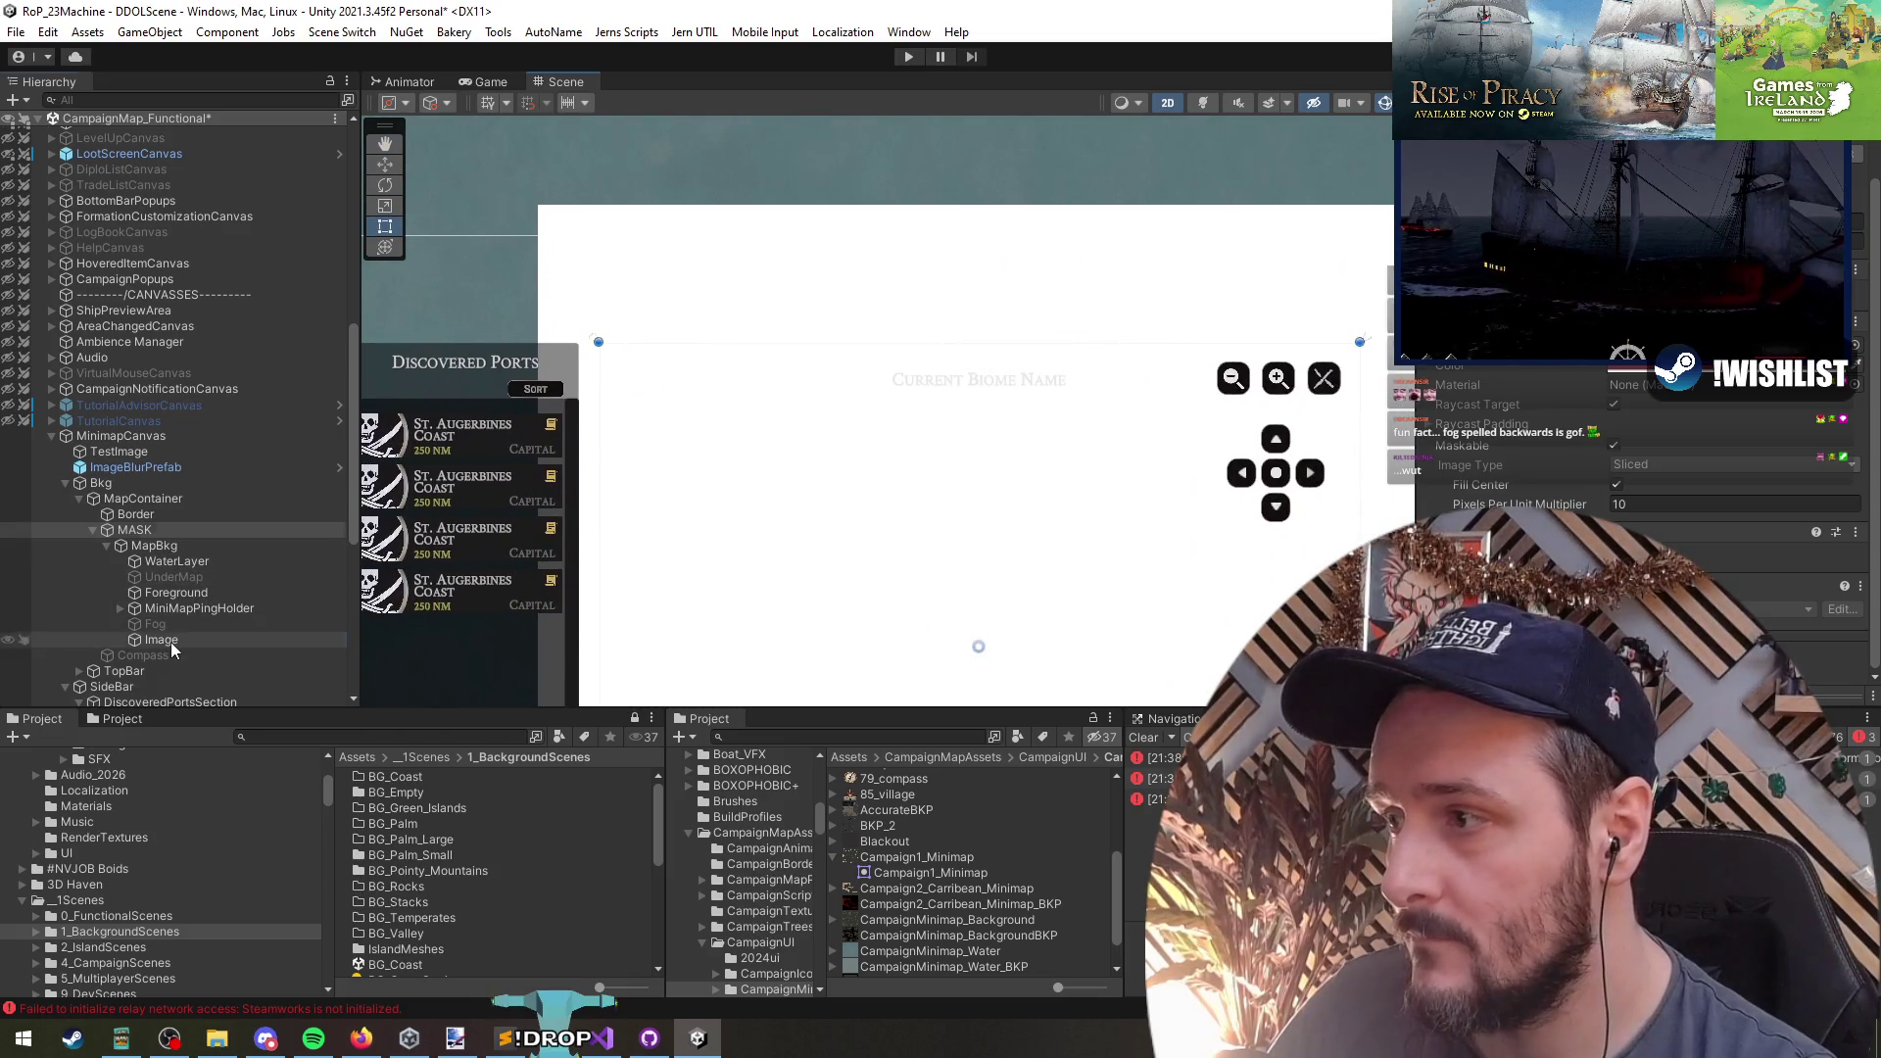
# - Move Image just under WaterLayer and give it the Campaign1_Minimap source image
pyautogui.moveTo(172, 649); pyautogui.dragTo(167, 578)
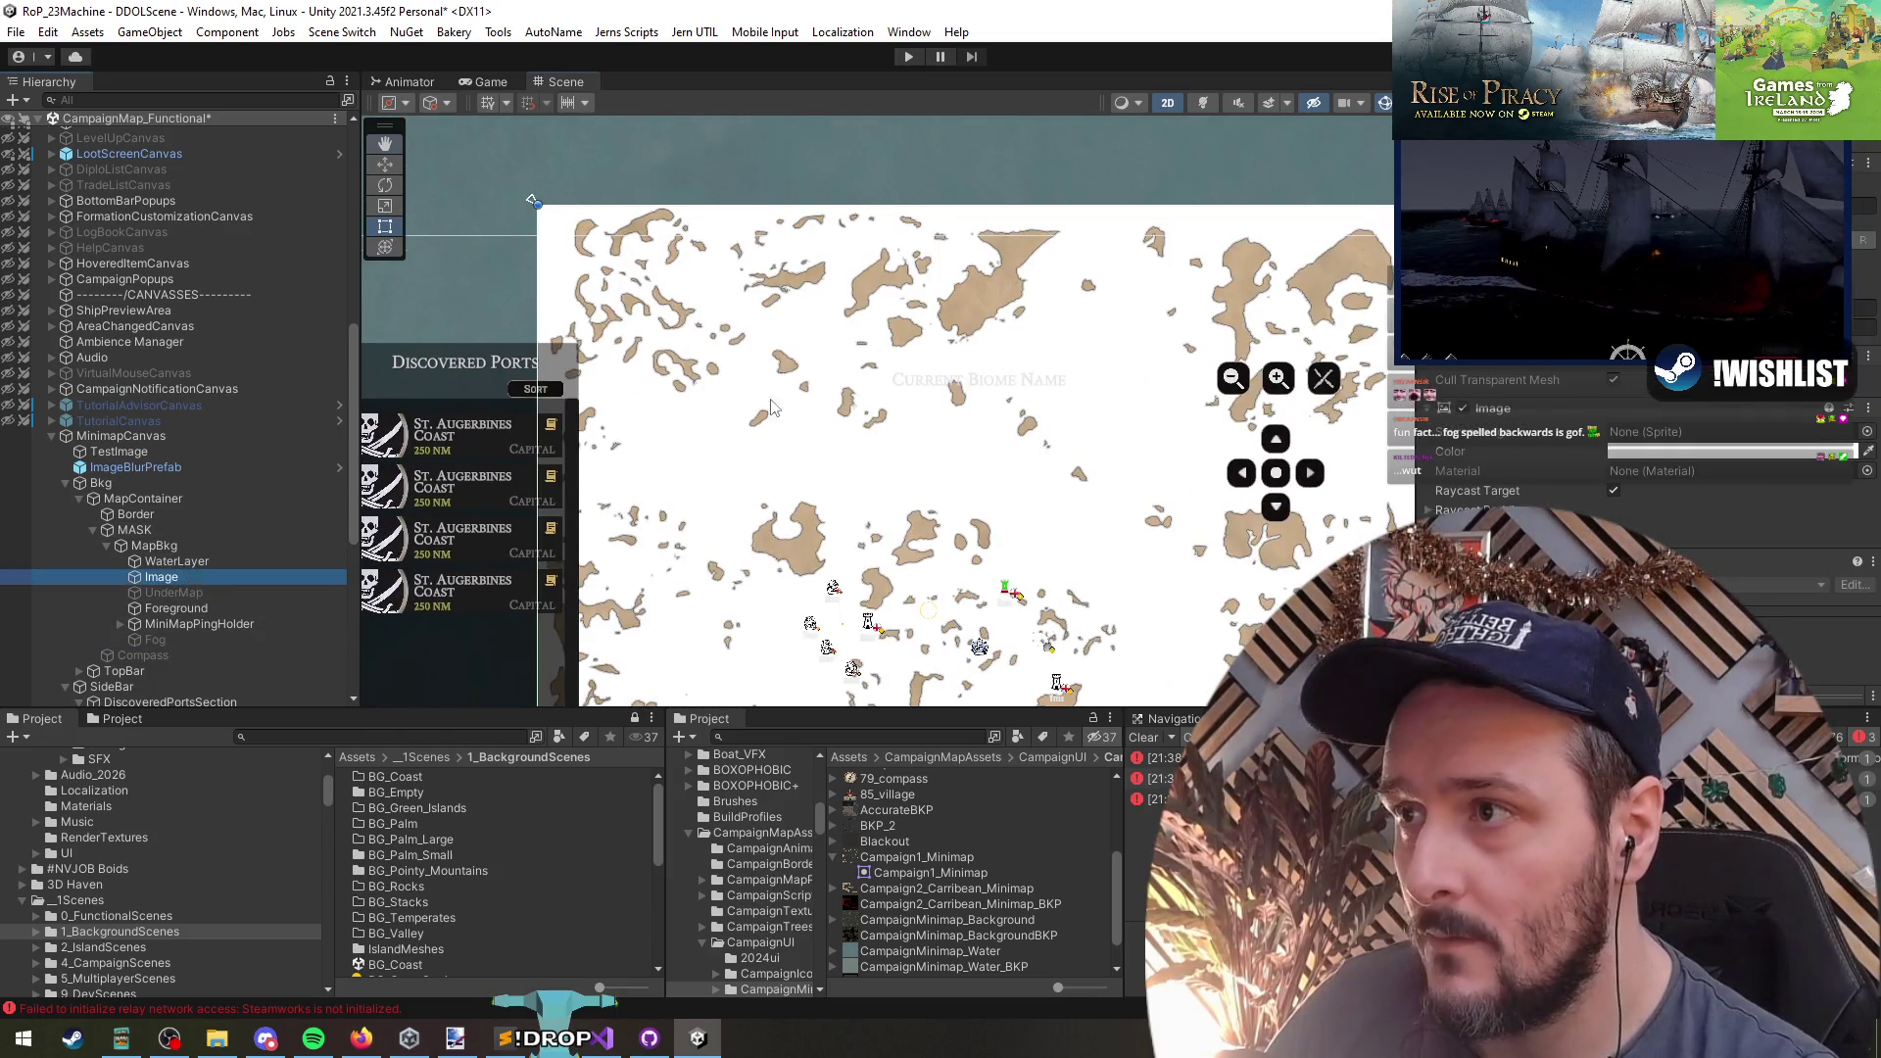
pyautogui.moveTo(771, 392); pyautogui.dragTo(793, 438)
pyautogui.moveTo(174, 580)
pyautogui.mouseDown()
pyautogui.moveTo(171, 637)
pyautogui.moveTo(174, 578)
pyautogui.mouseUp()
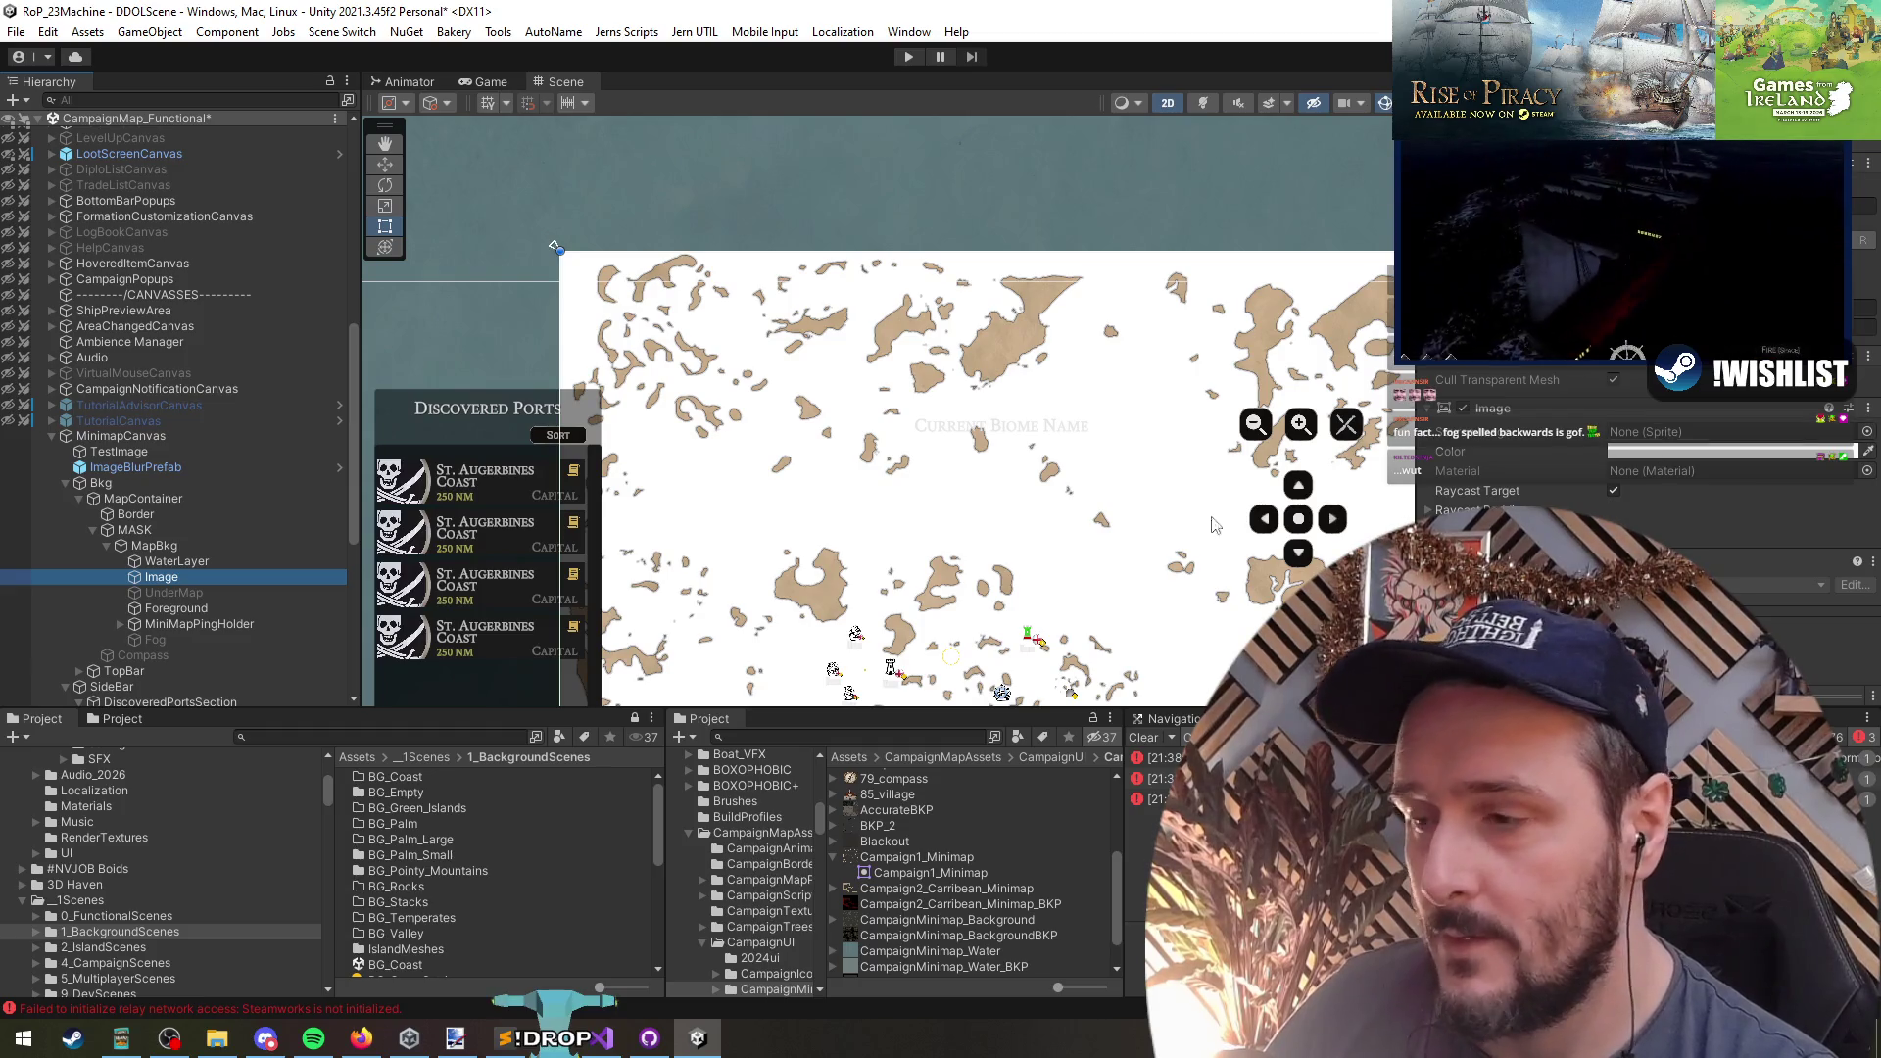
pyautogui.click(182, 609)
pyautogui.click(1671, 436)
pyautogui.click(162, 578)
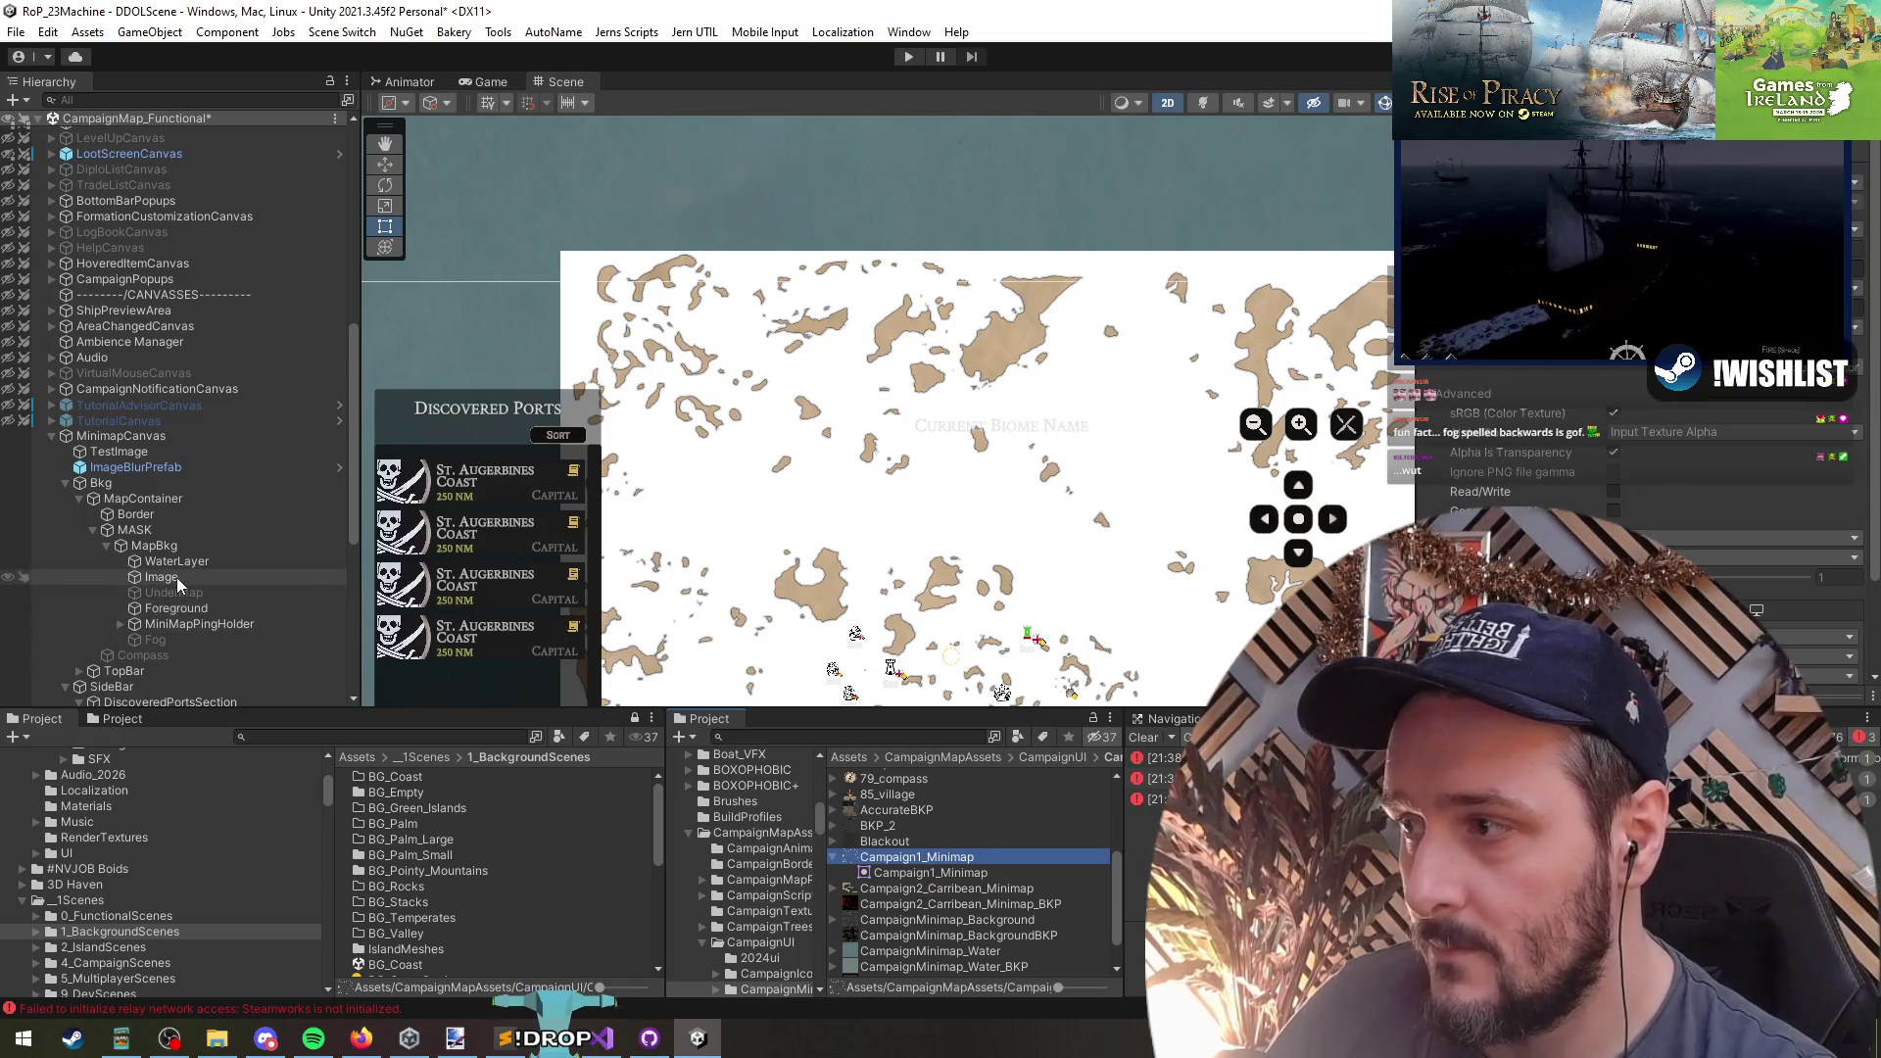
pyautogui.moveTo(924, 859)
pyautogui.mouseDown()
pyautogui.moveTo(965, 510)
pyautogui.moveTo(1671, 432)
pyautogui.mouseUp()
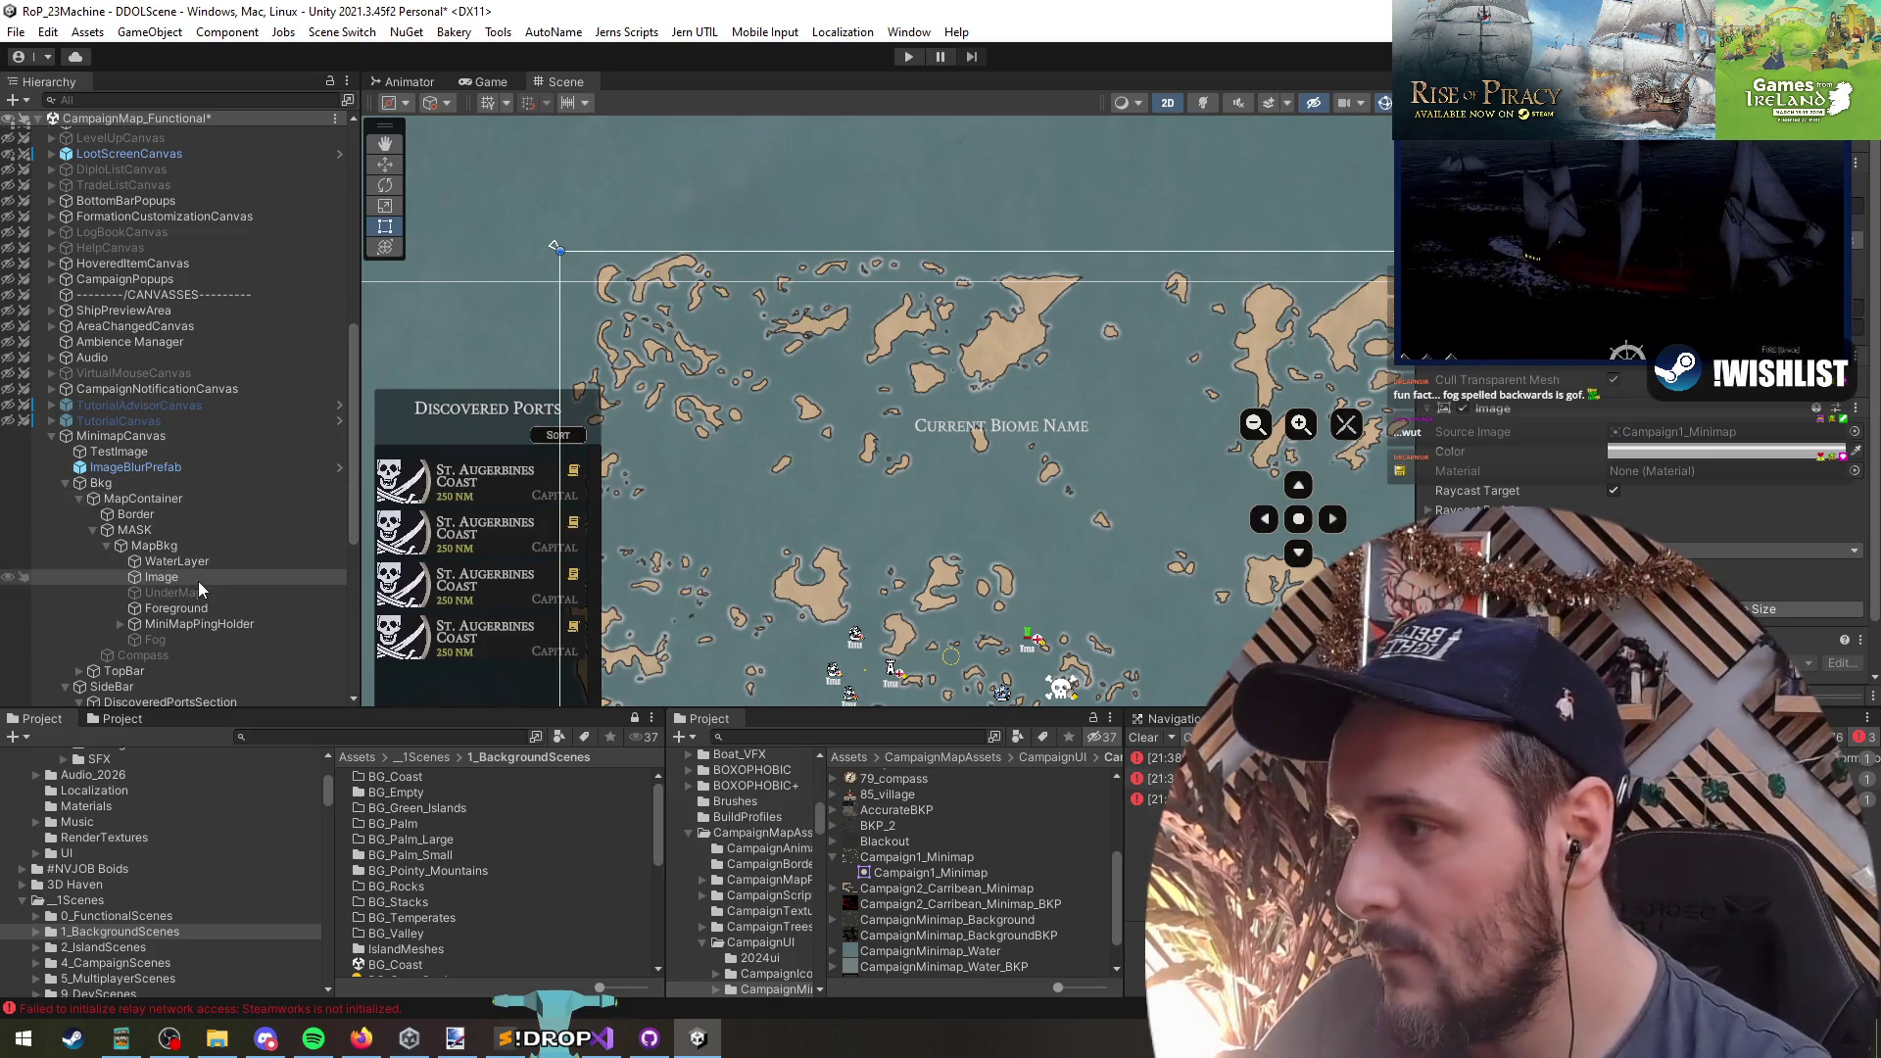
# - Remove the Image component and rename the object to AreaNames
pyautogui.rightClick(1519, 412)
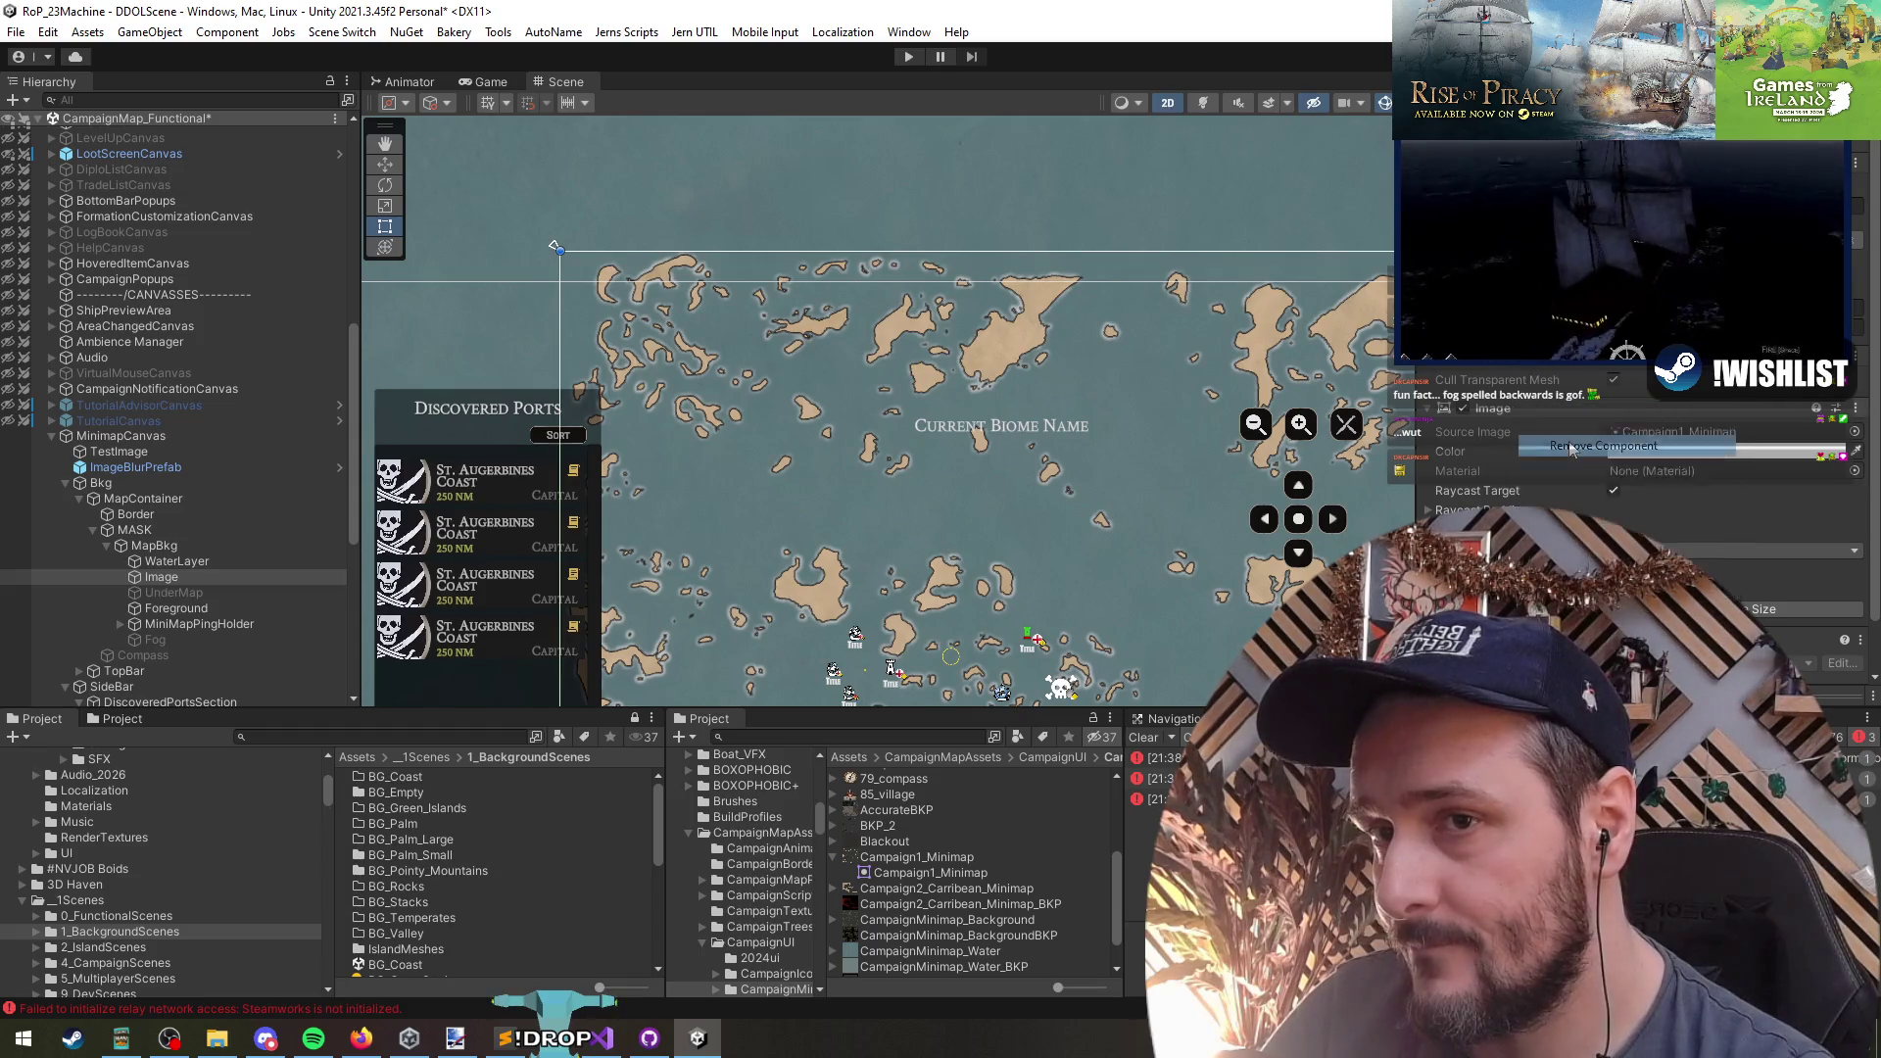
pyautogui.click(1548, 449)
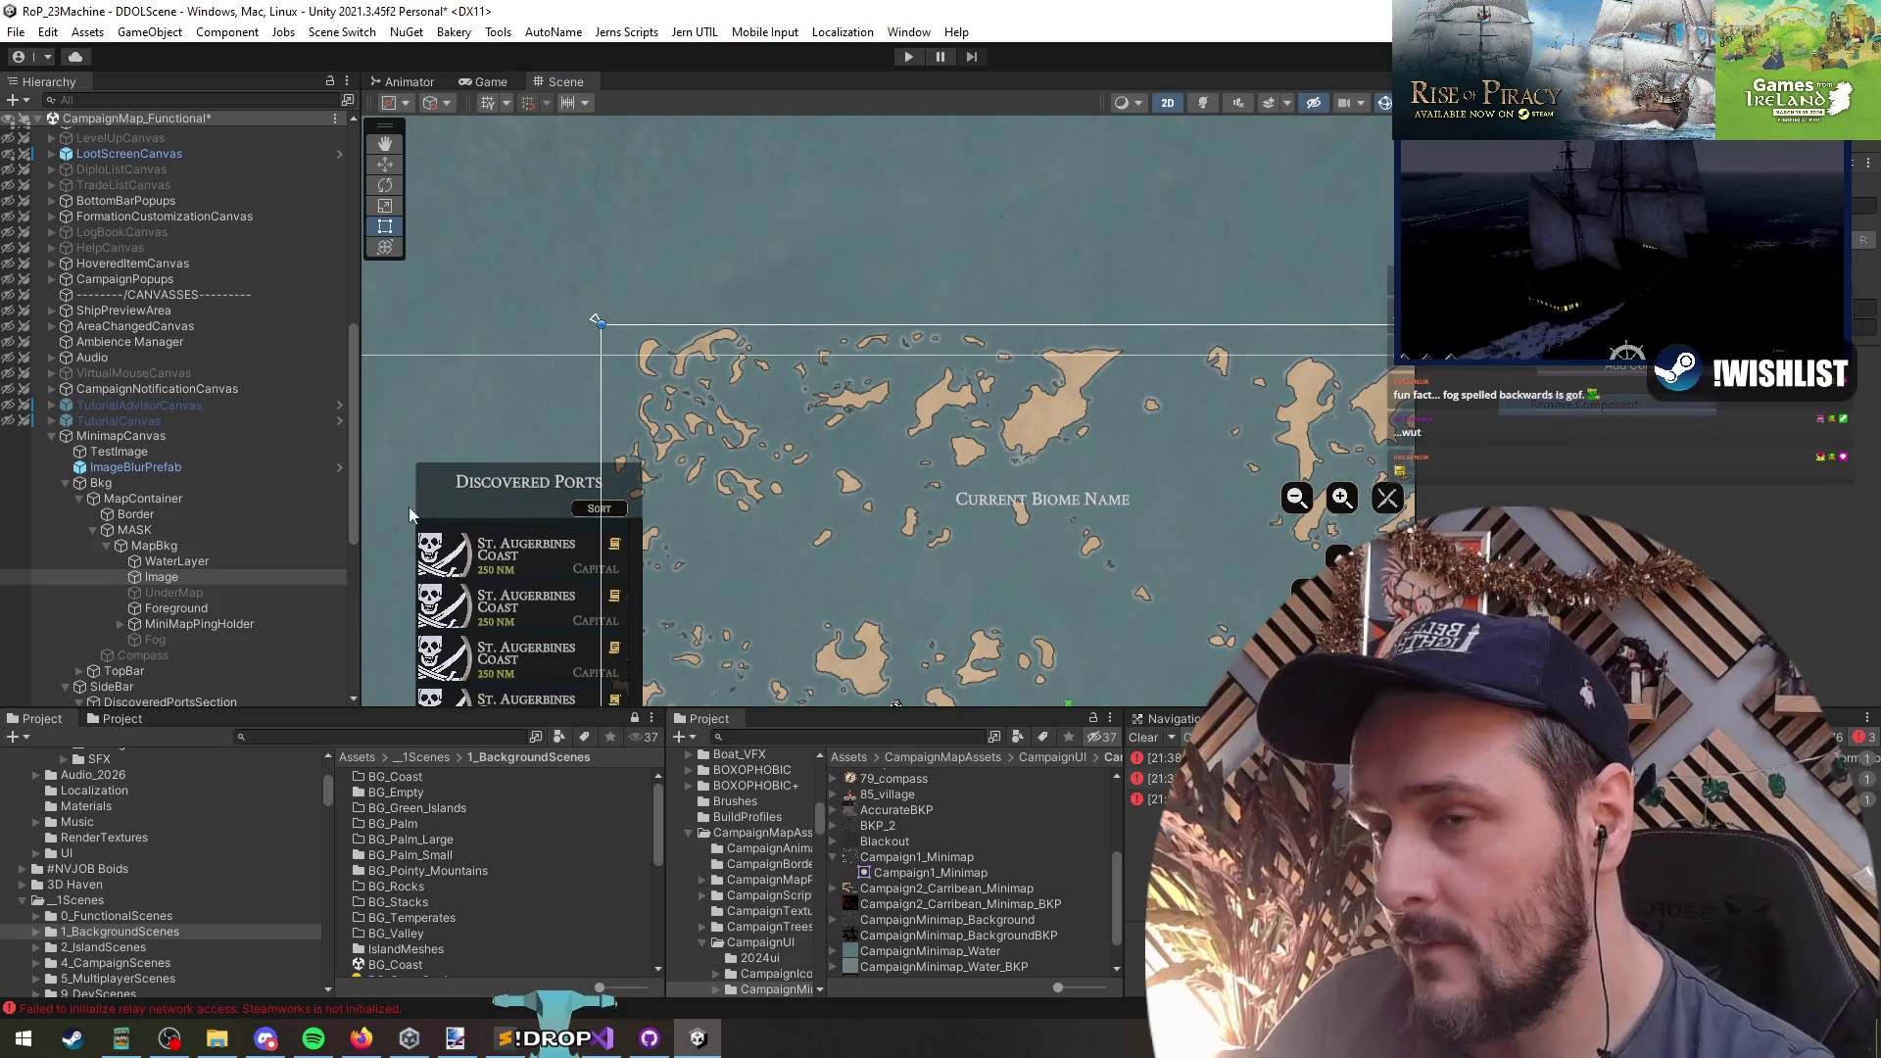
pyautogui.click(178, 592)
pyautogui.press('Up')
pyautogui.press('F2')
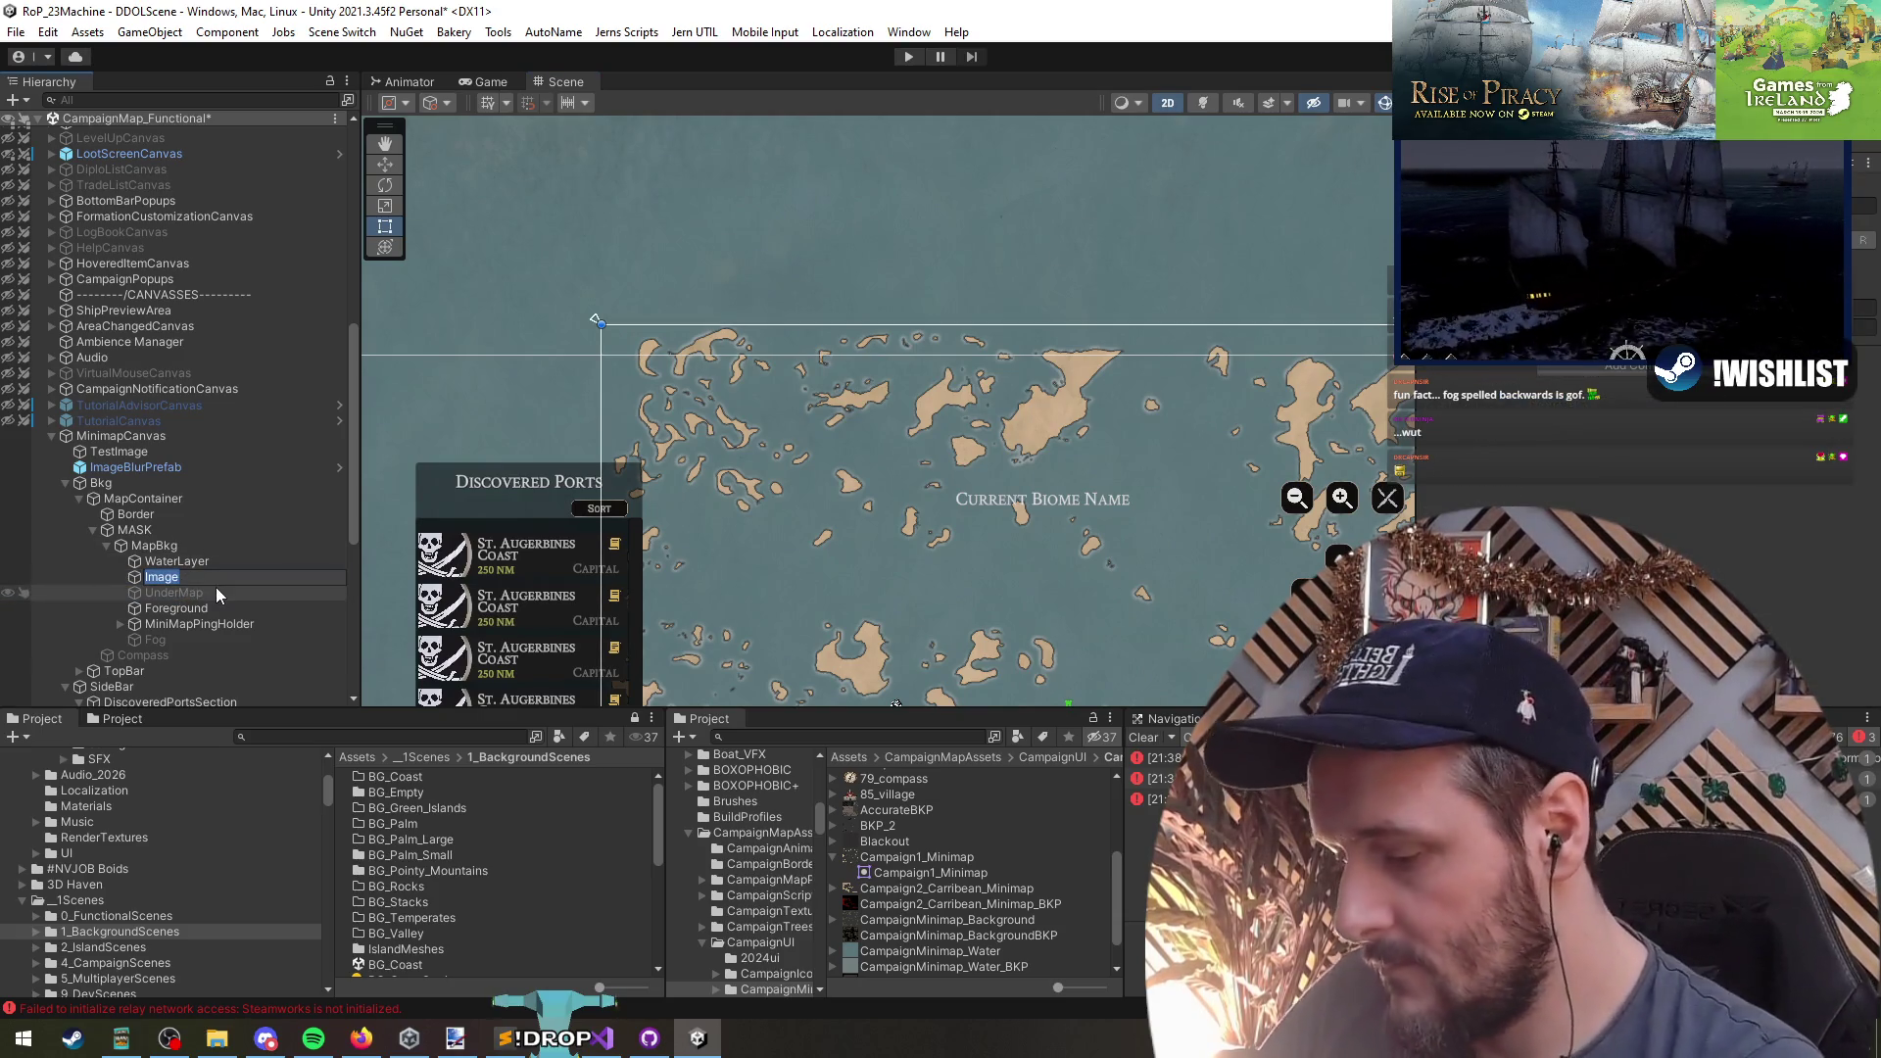
pyautogui.write('Names')
pyautogui.press('Return')
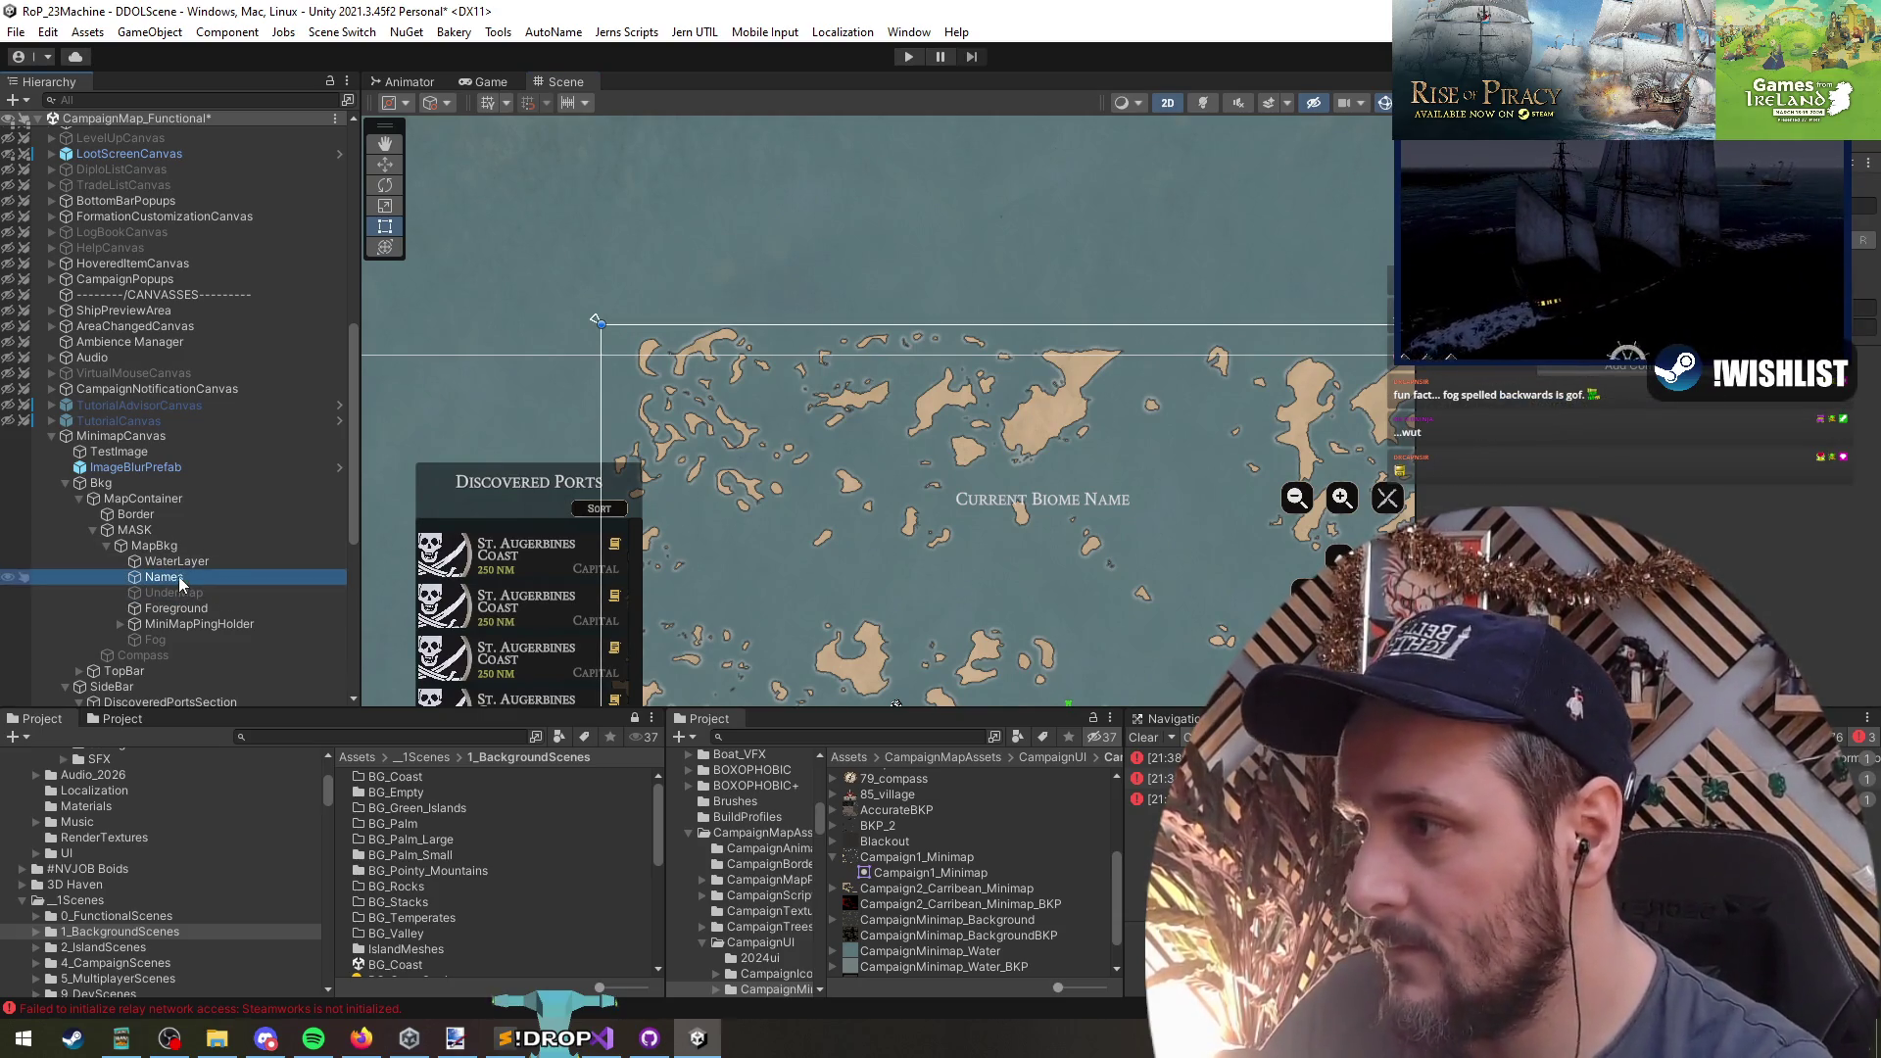
pyautogui.press('F2')
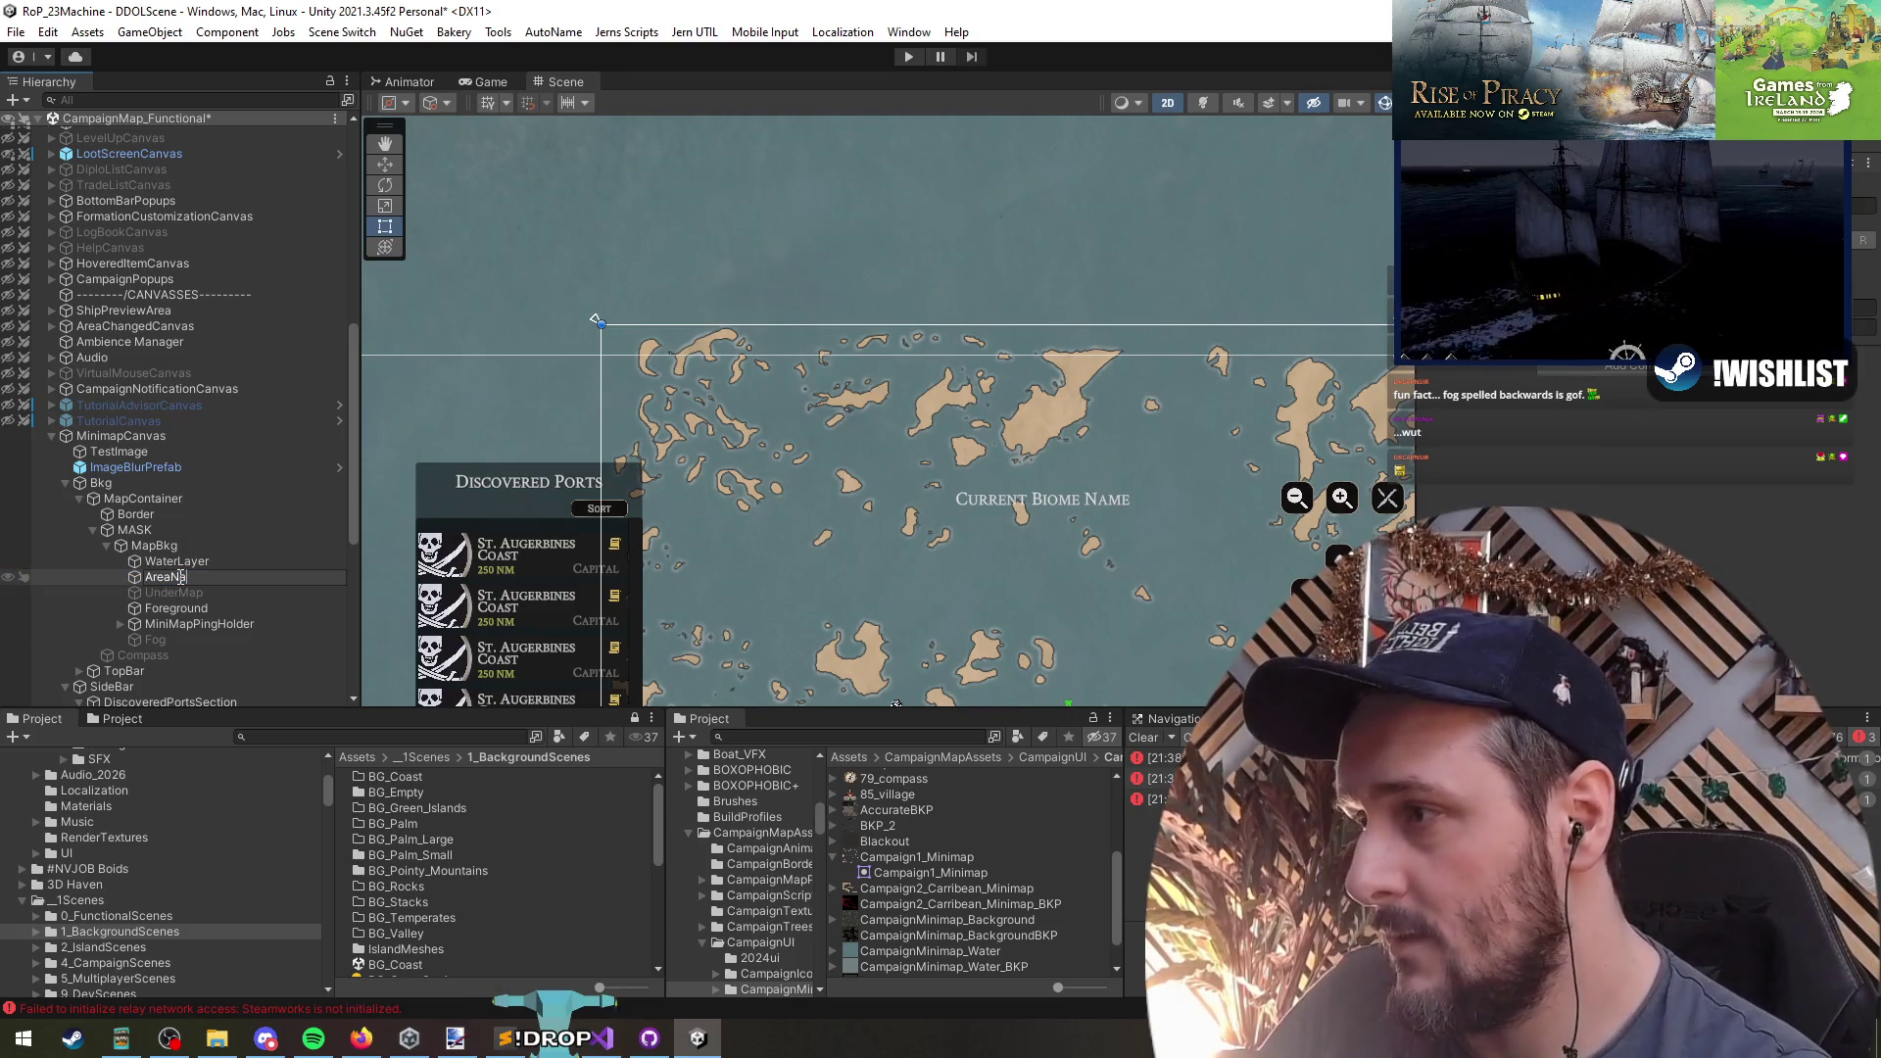
pyautogui.write('ames')
pyautogui.press('Return')
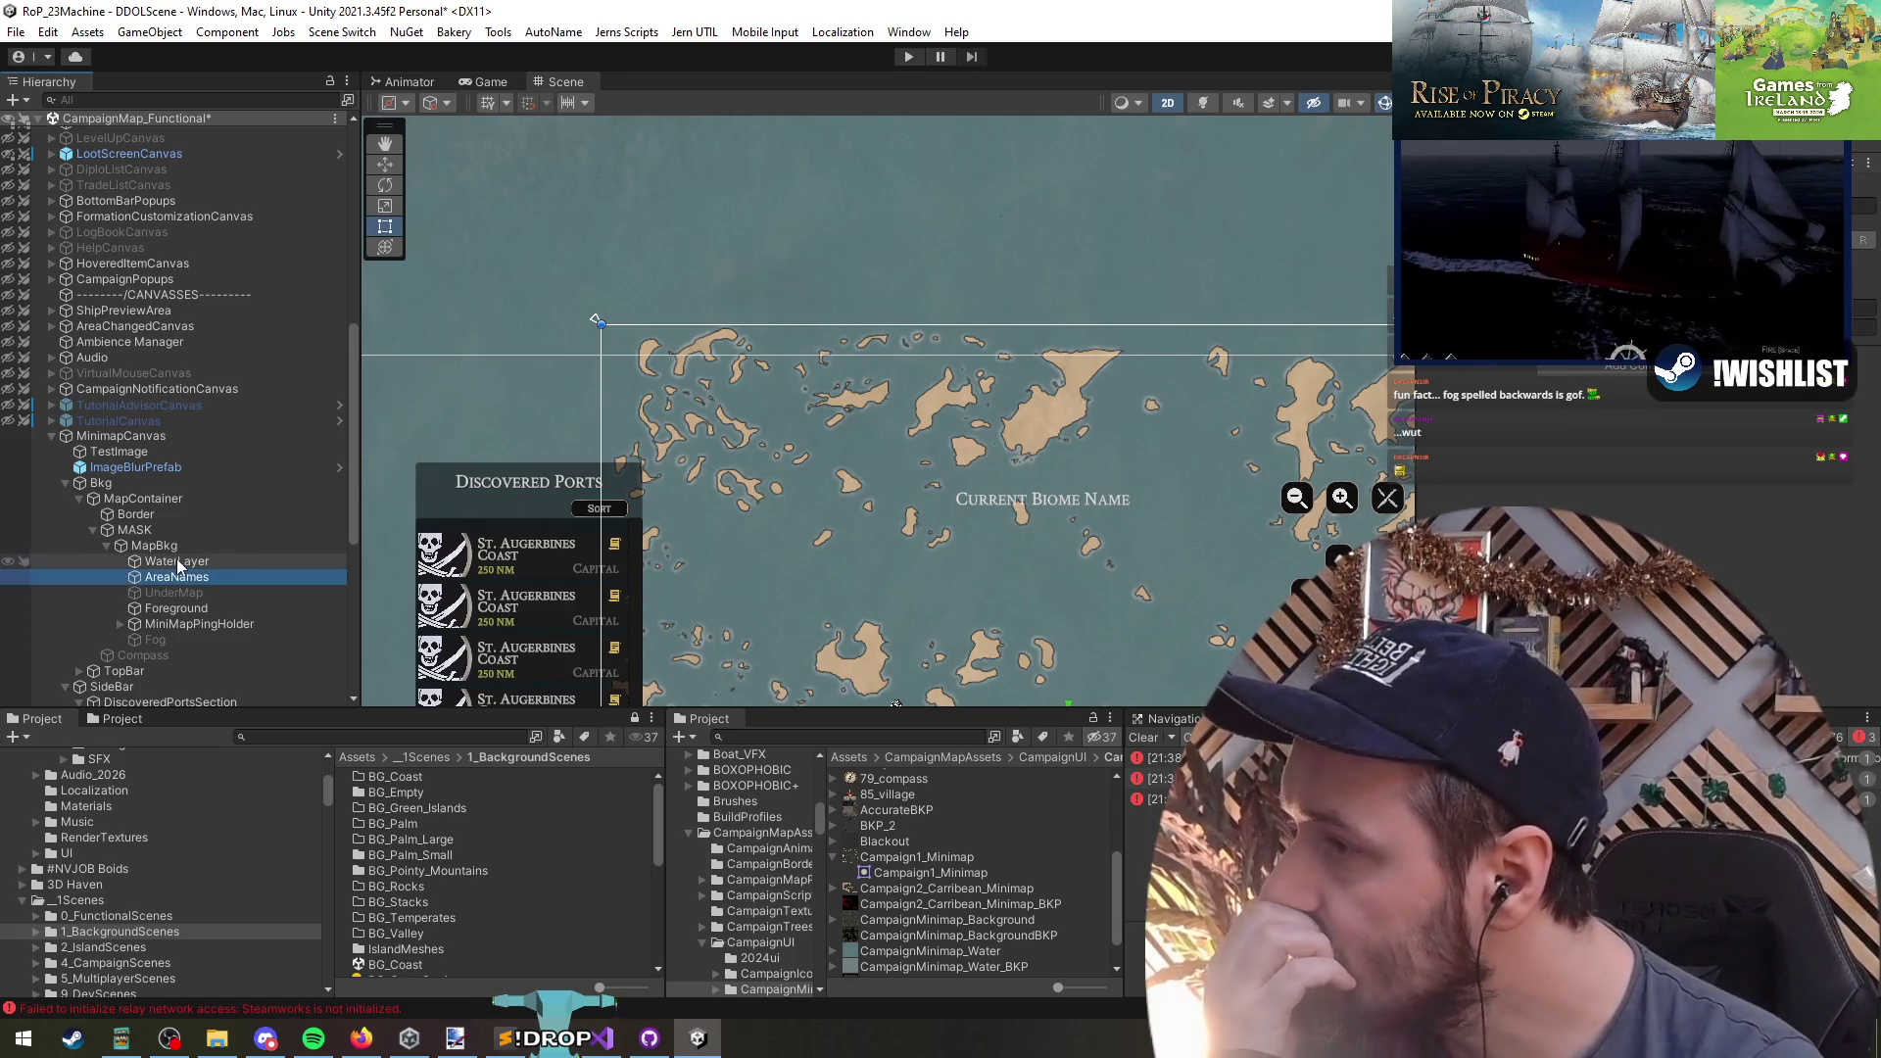
# - Inspect WaterLayer, MapBkg and MASK, ending with AreaNames selected
pyautogui.click(177, 561)
pyautogui.click(165, 546)
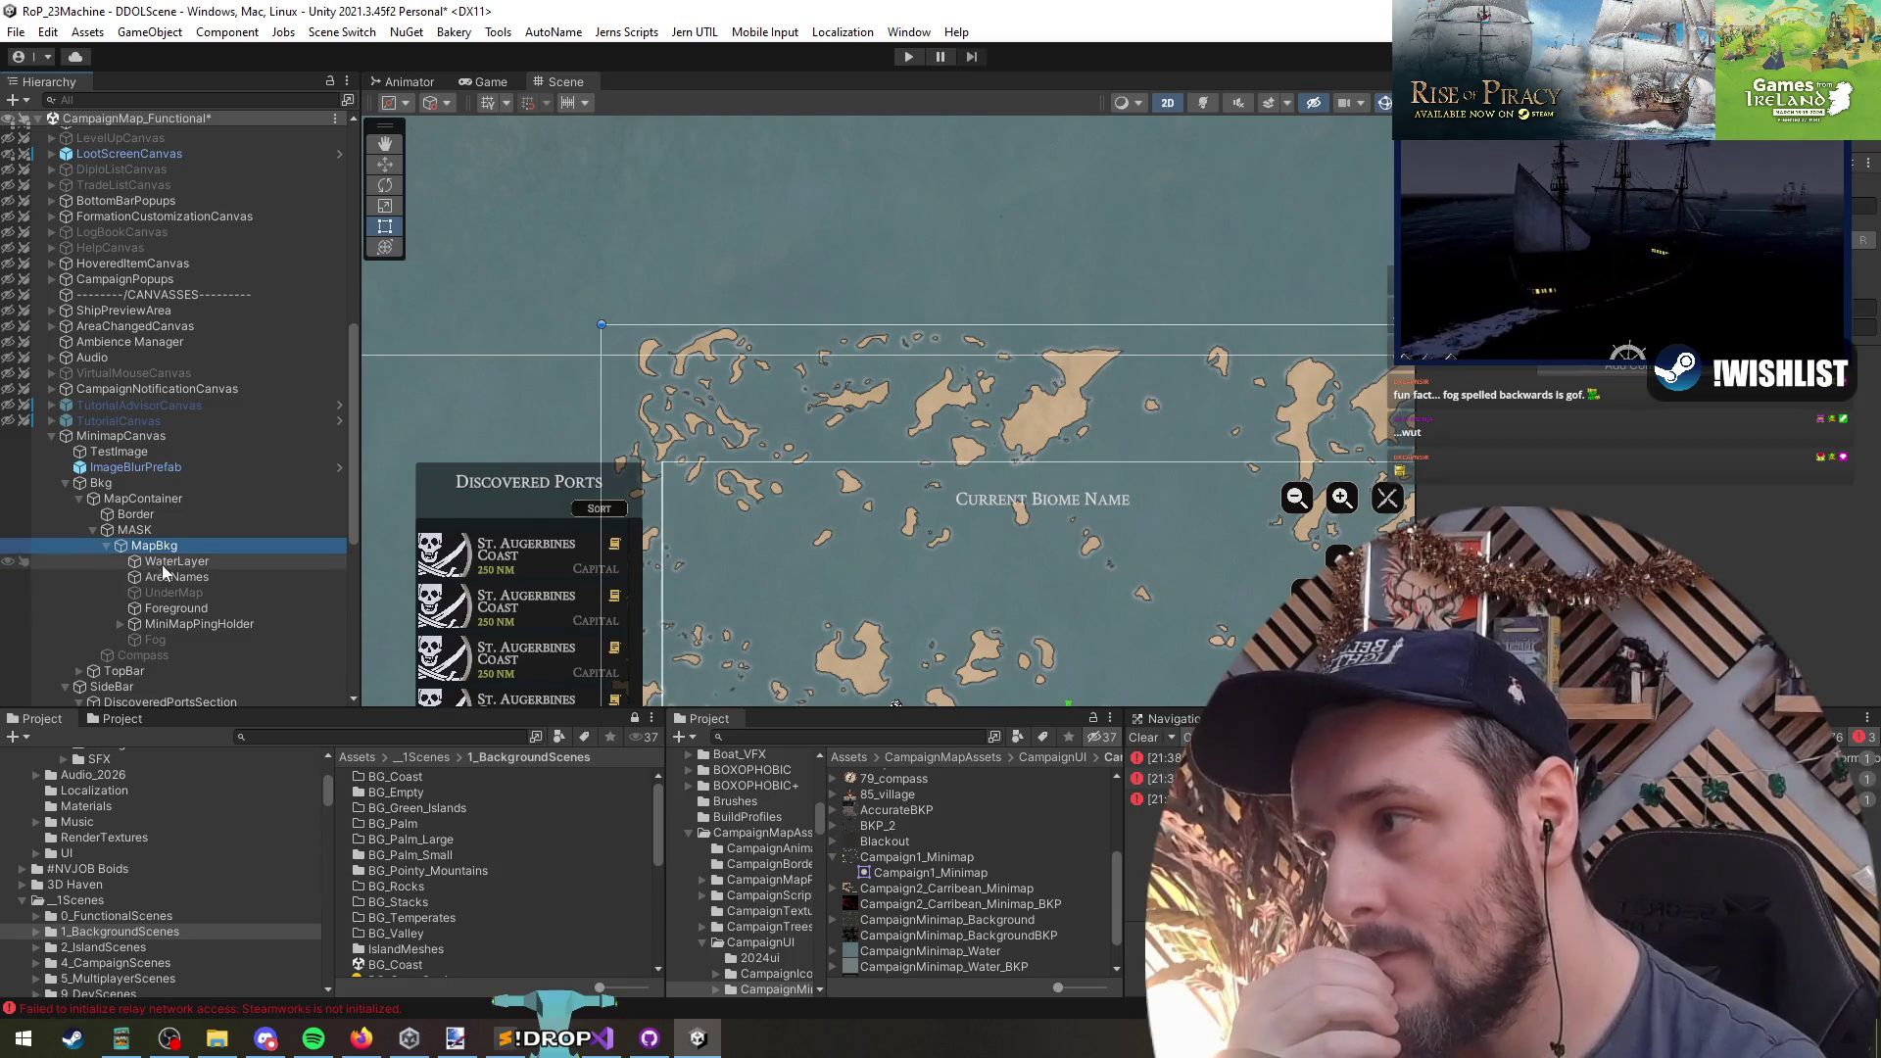
pyautogui.click(186, 578)
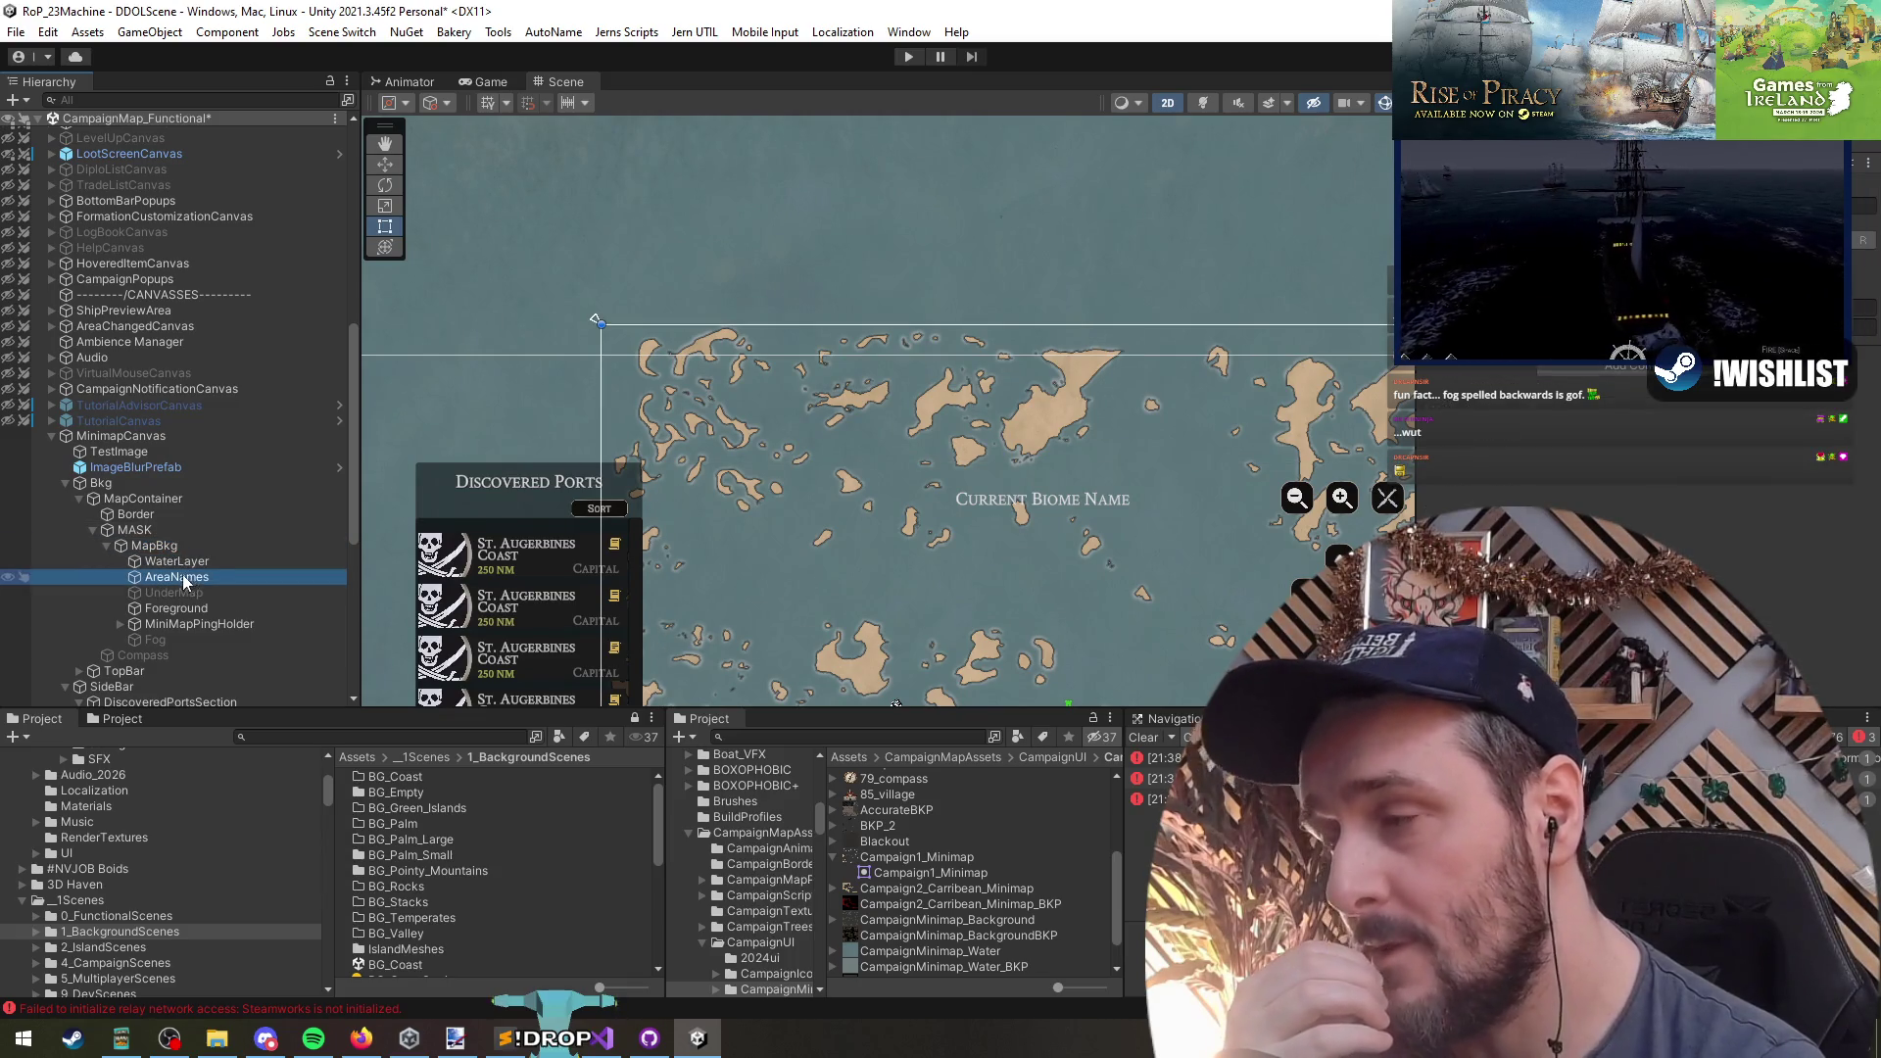
pyautogui.click(133, 536)
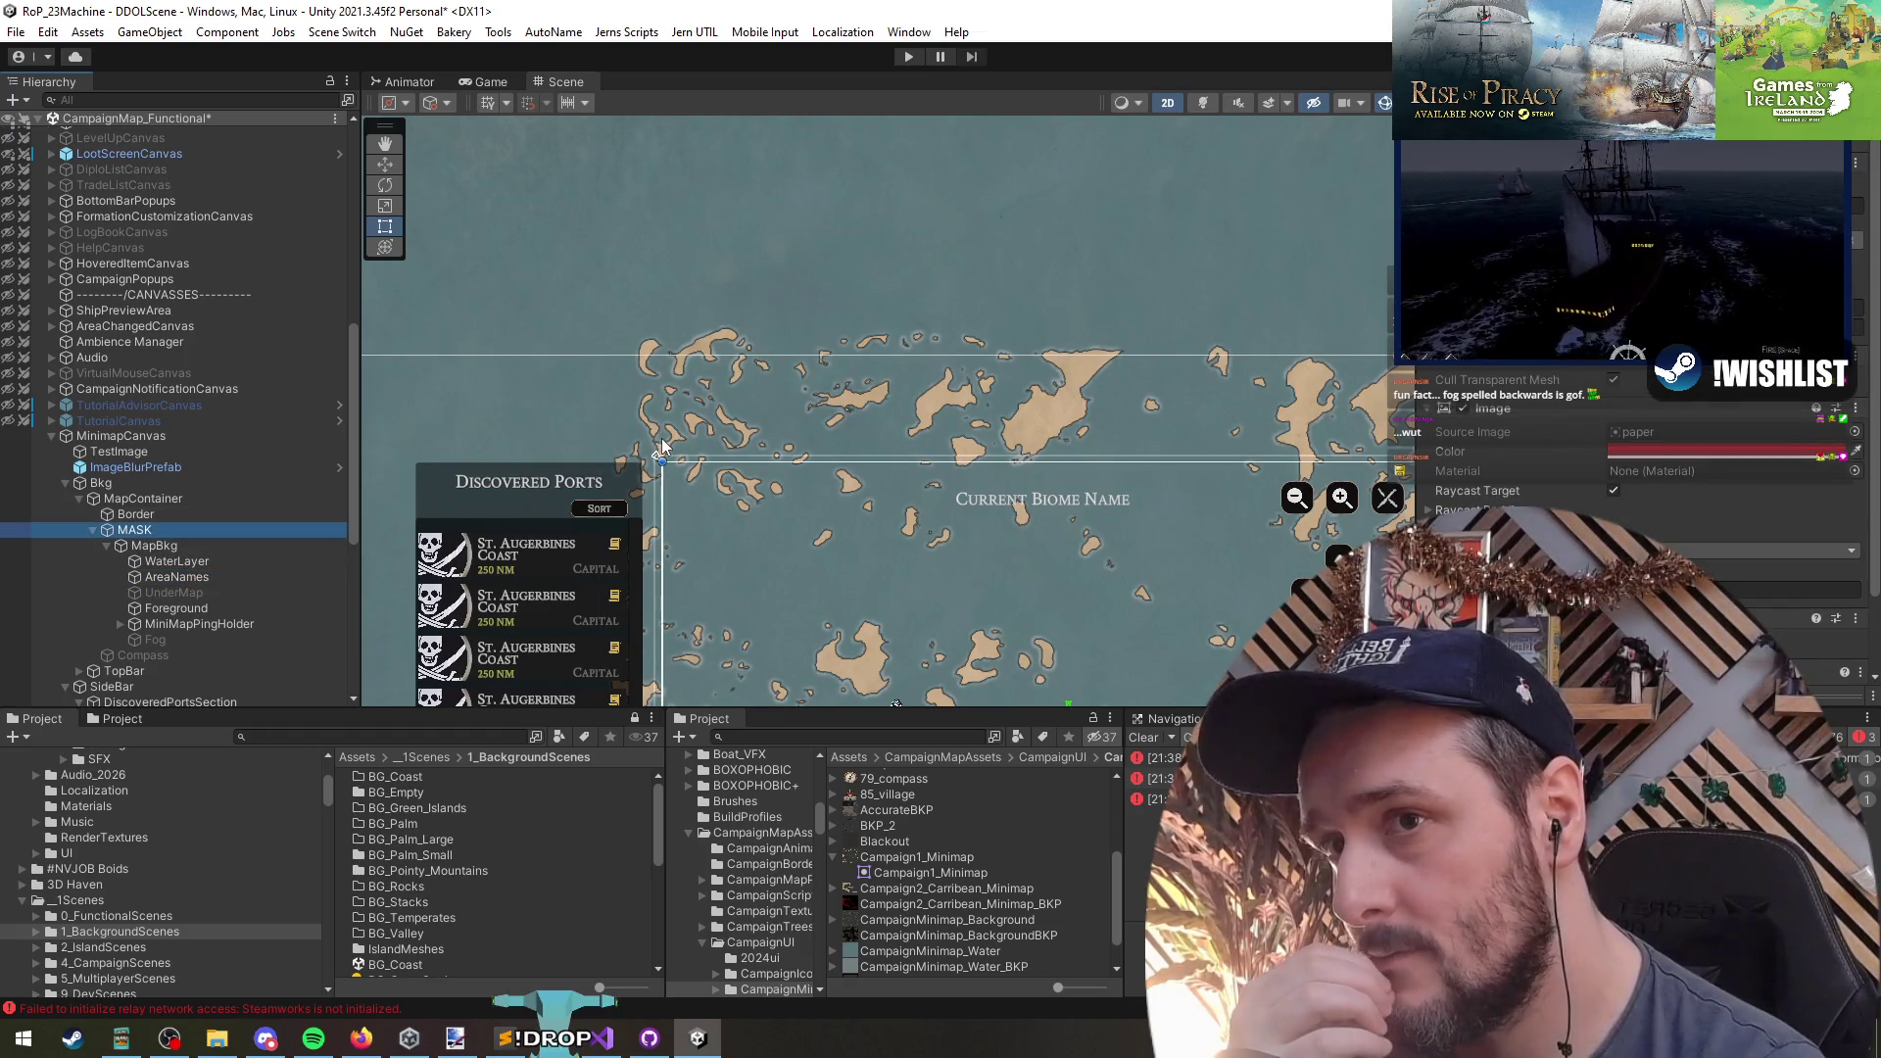
pyautogui.click(186, 577)
# - Add a TextMeshPro text label under AreaNames and move it to the map's upper-left
pyautogui.rightClick(194, 577)
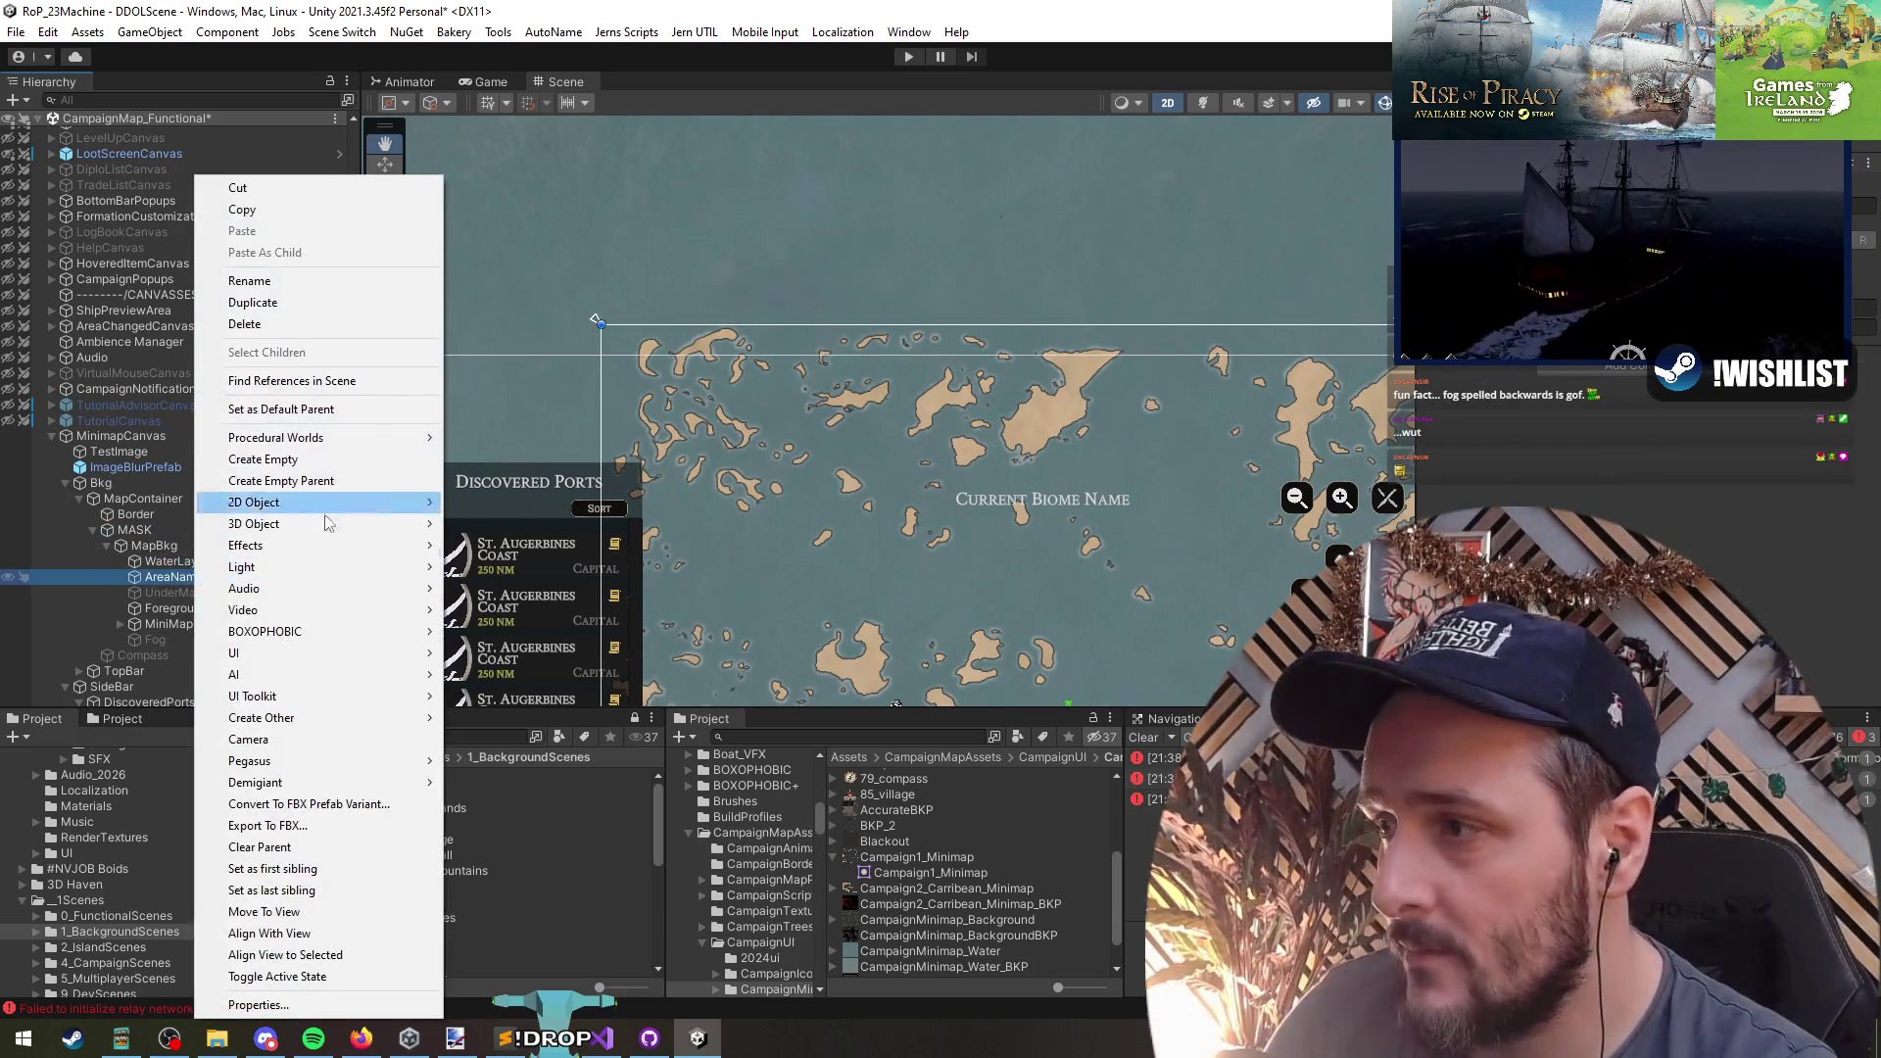
pyautogui.moveTo(294, 653)
pyautogui.click(521, 725)
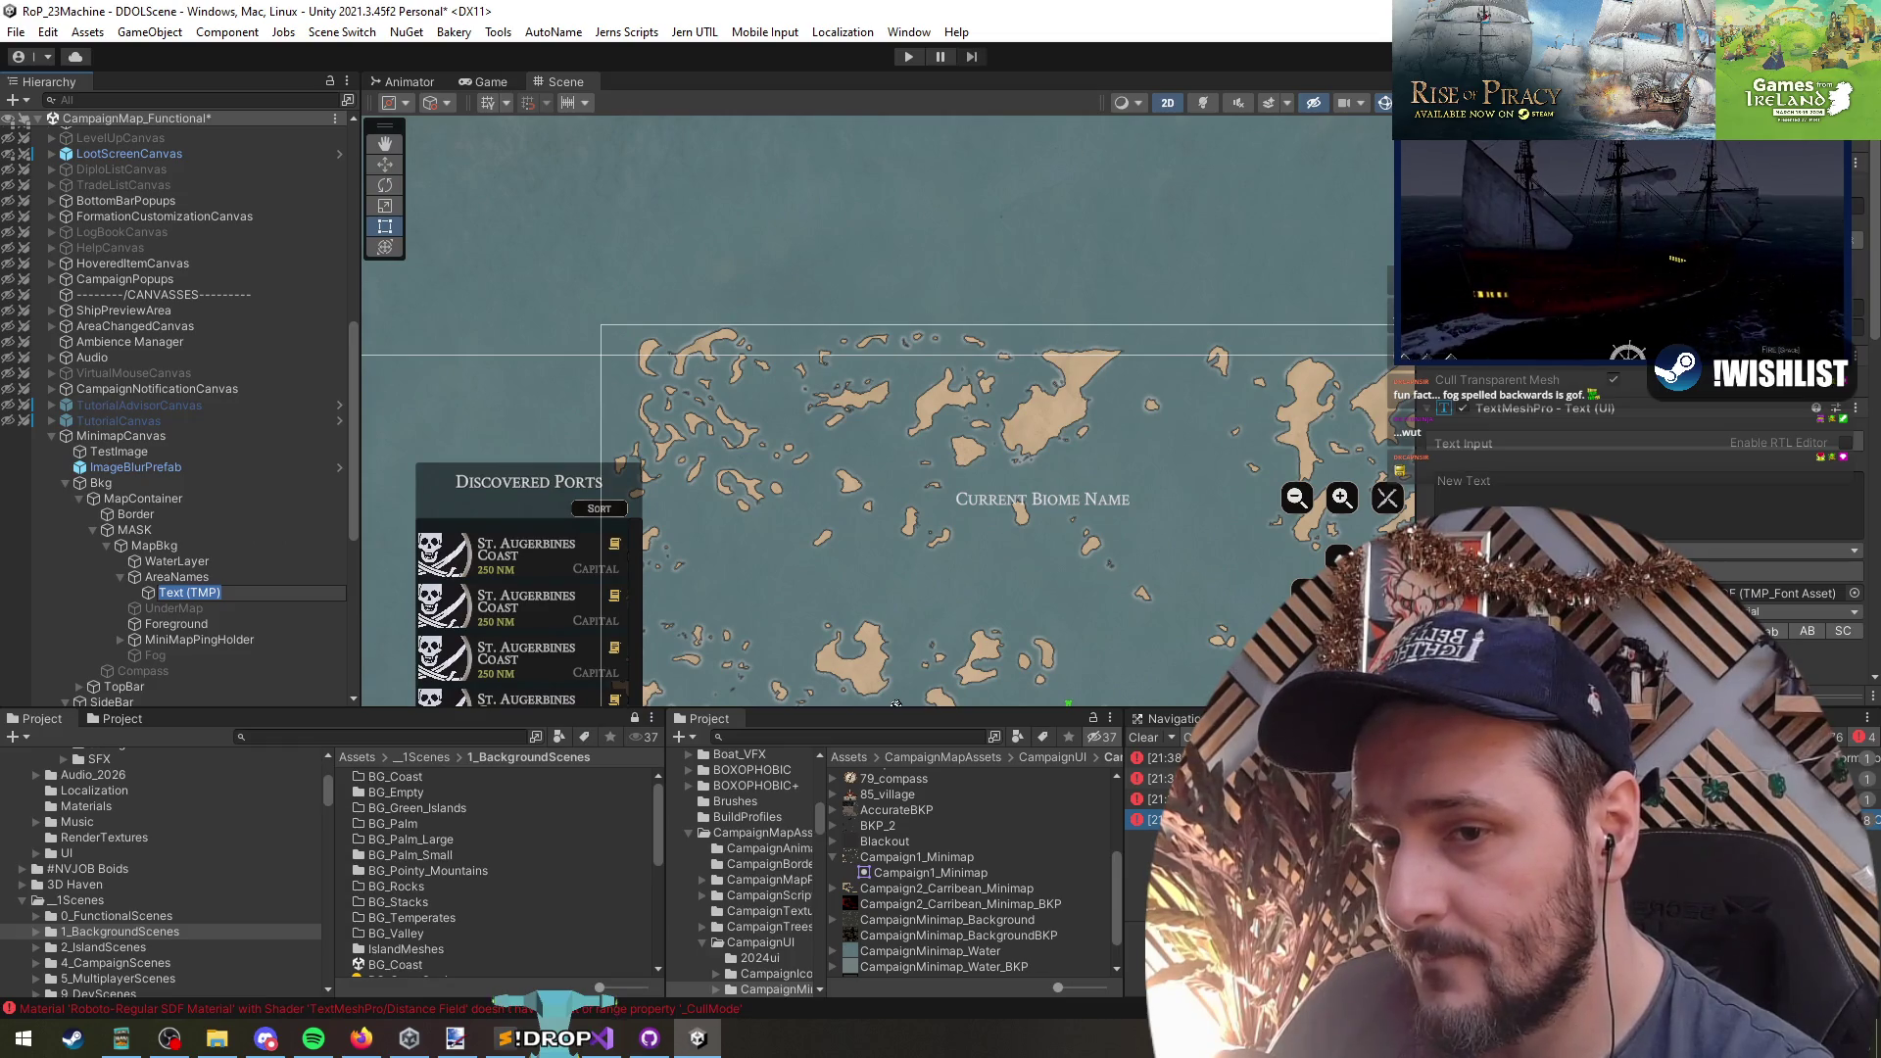
pyautogui.press('Return')
pyautogui.press('f')
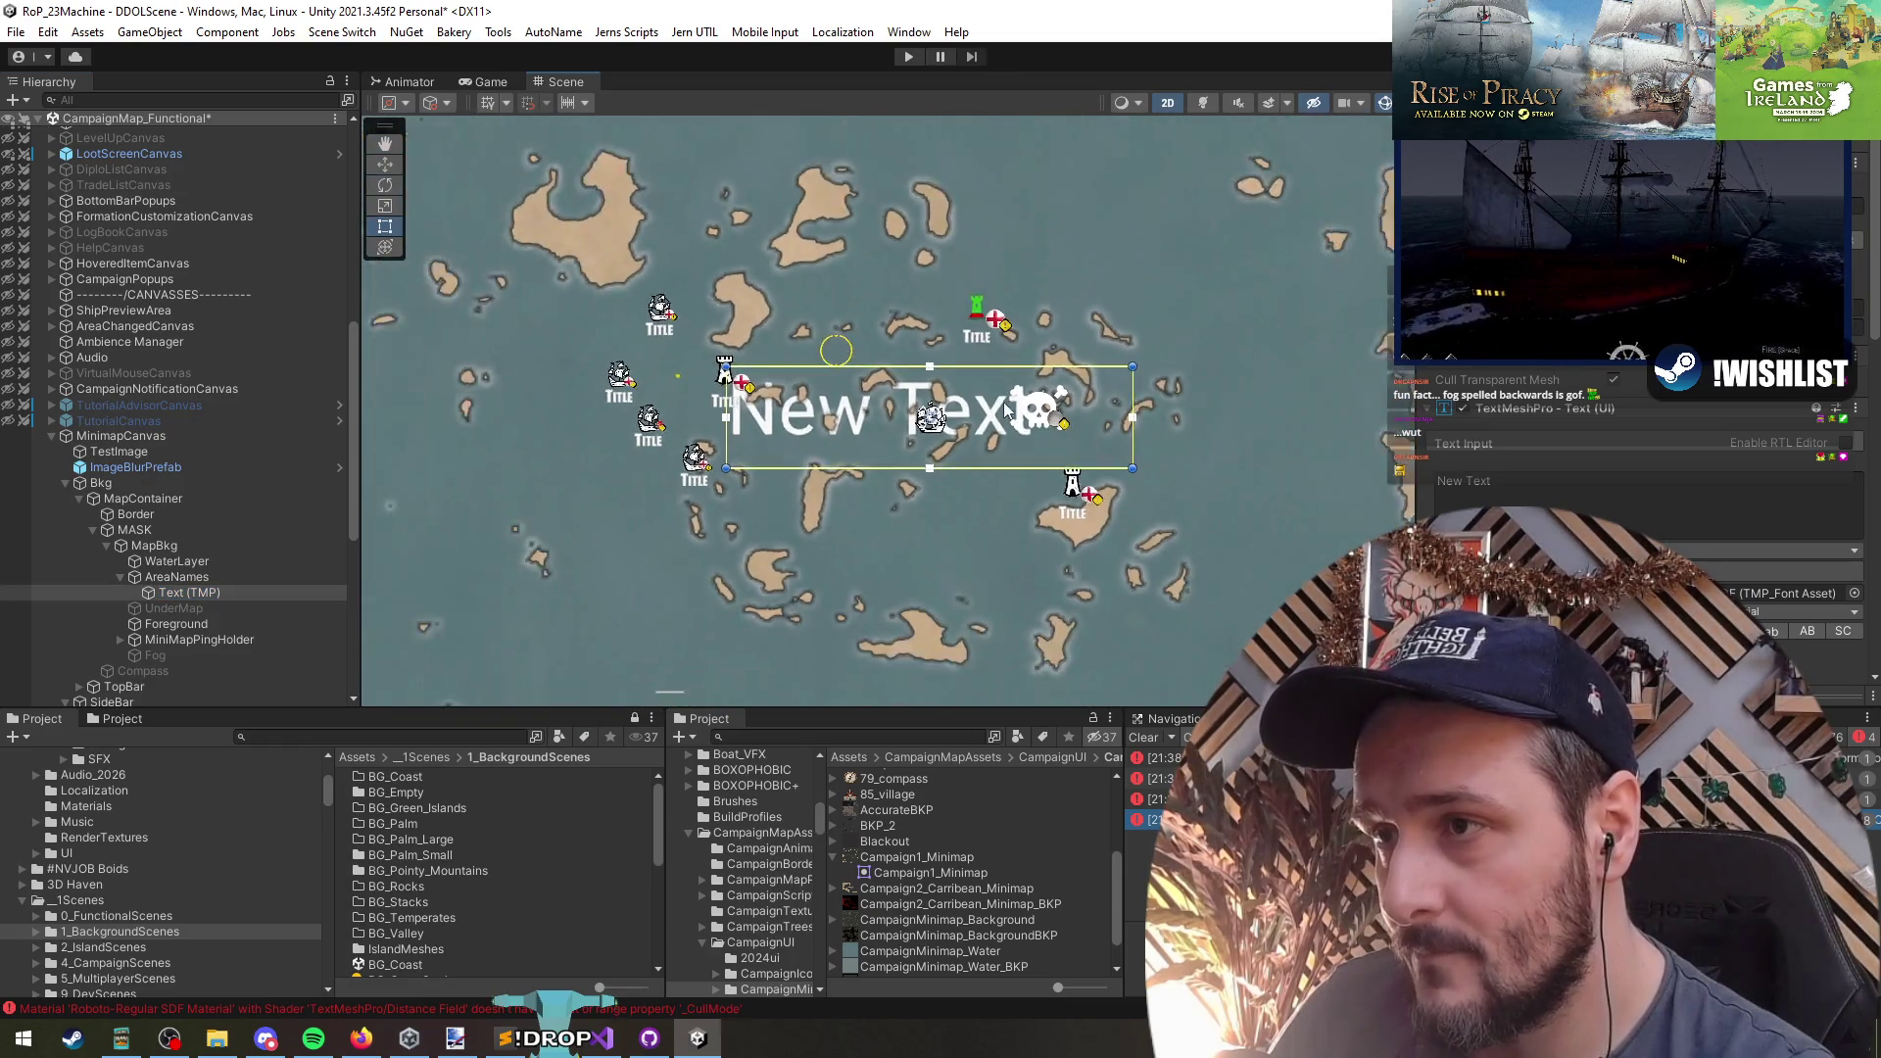
pyautogui.scroll(-5, 1006, 410)
pyautogui.moveTo(1071, 592)
pyautogui.mouseDown()
pyautogui.moveTo(777, 196)
pyautogui.moveTo(771, 224)
pyautogui.mouseUp()
pyautogui.scroll(-5, 584, 307)
pyautogui.press('q')
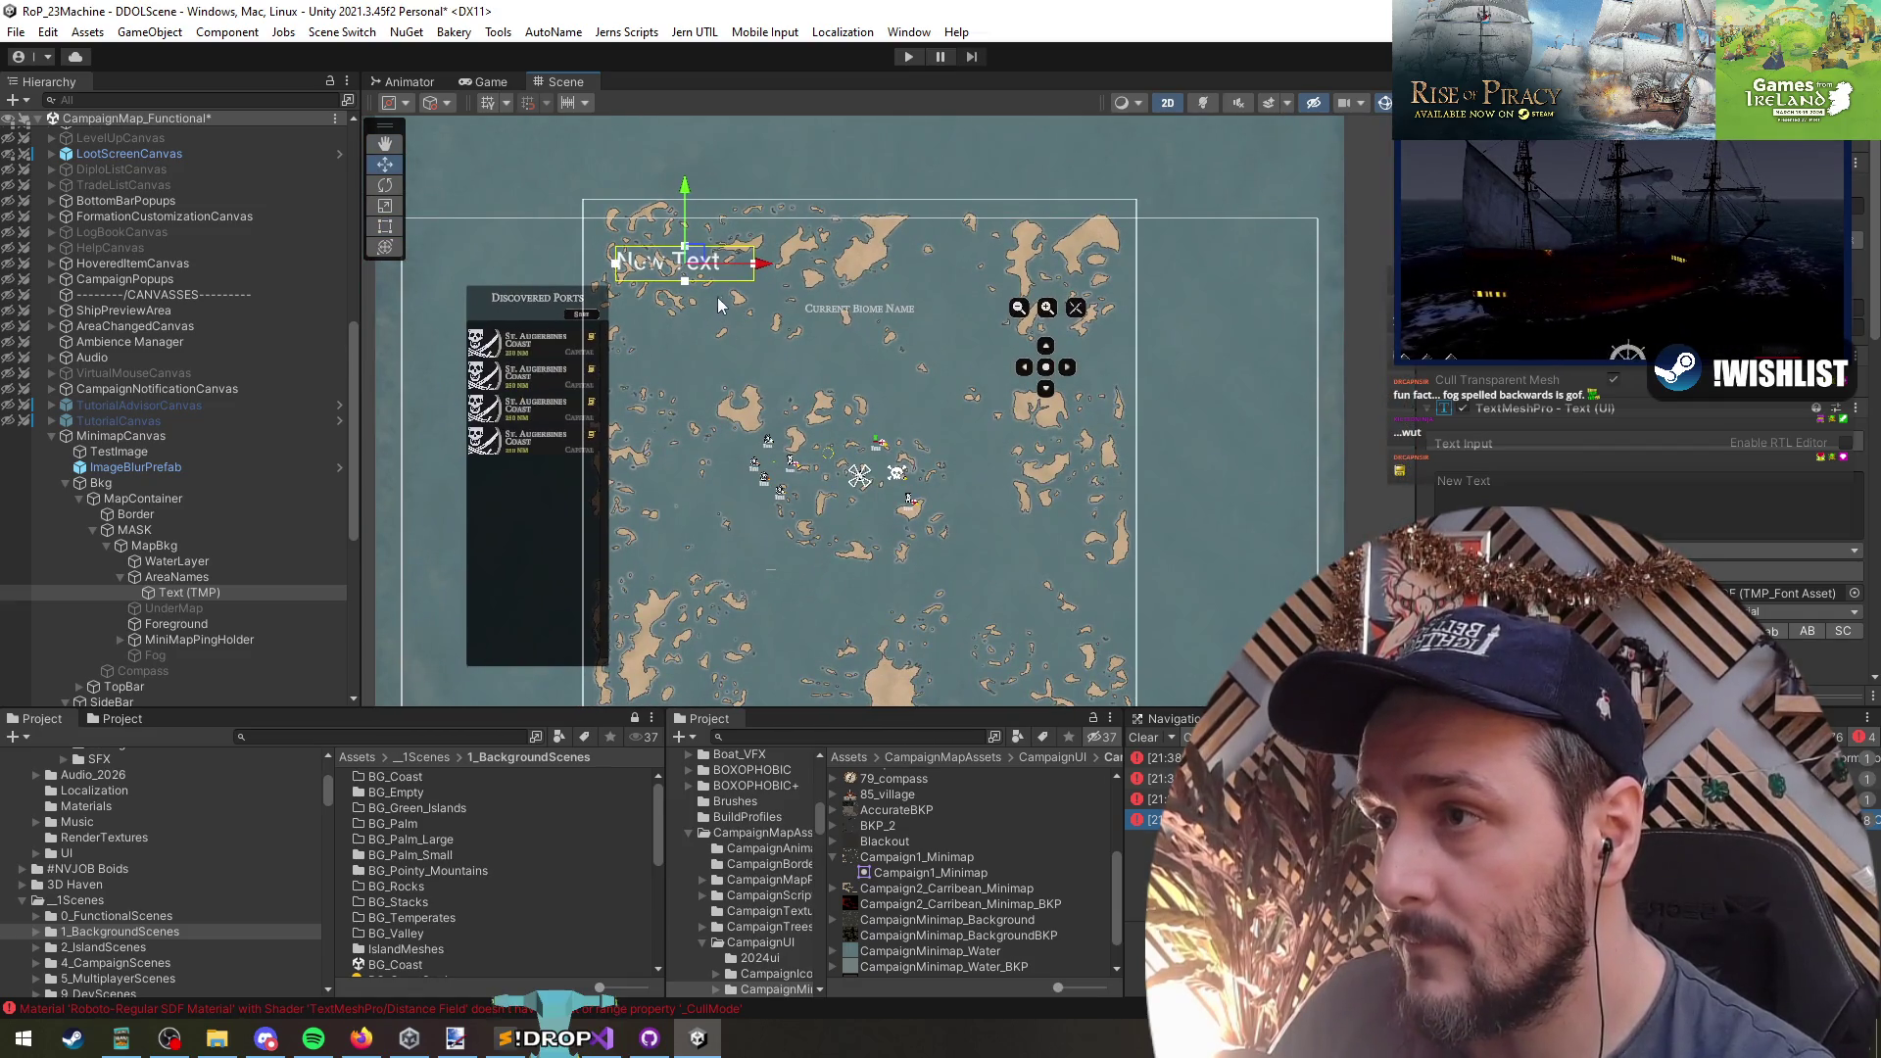
pyautogui.scroll(5, 717, 307)
pyautogui.scroll(-5, 699, 208)
# - Duplicate the label twice, place copies centre and bottom-right, reading AREA ONE, TWo?, Threeeeee
pyautogui.hotkey('ctrl', 'd')
pyautogui.moveTo(699, 209)
pyautogui.mouseDown()
pyautogui.moveTo(860, 414)
pyautogui.moveTo(1061, 609)
pyautogui.mouseUp()
pyautogui.hotkey('ctrl', 'd')
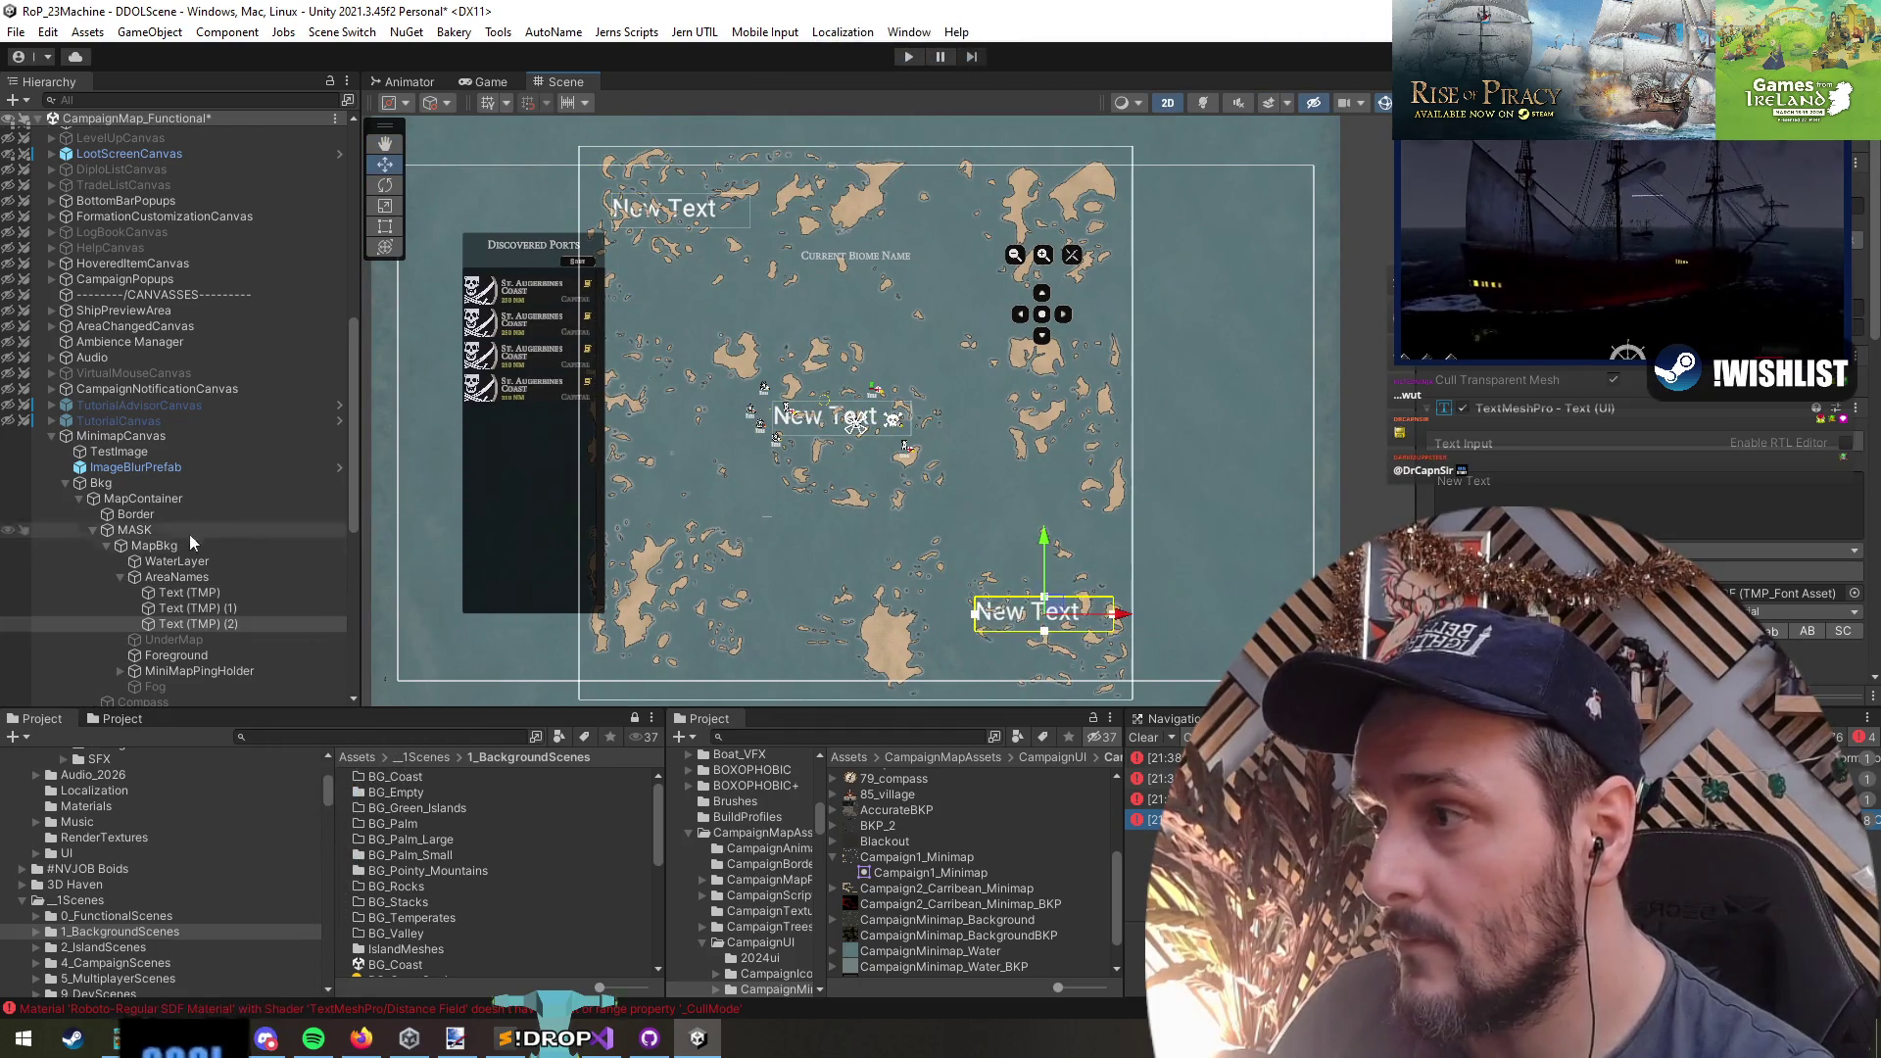
pyautogui.click(191, 593)
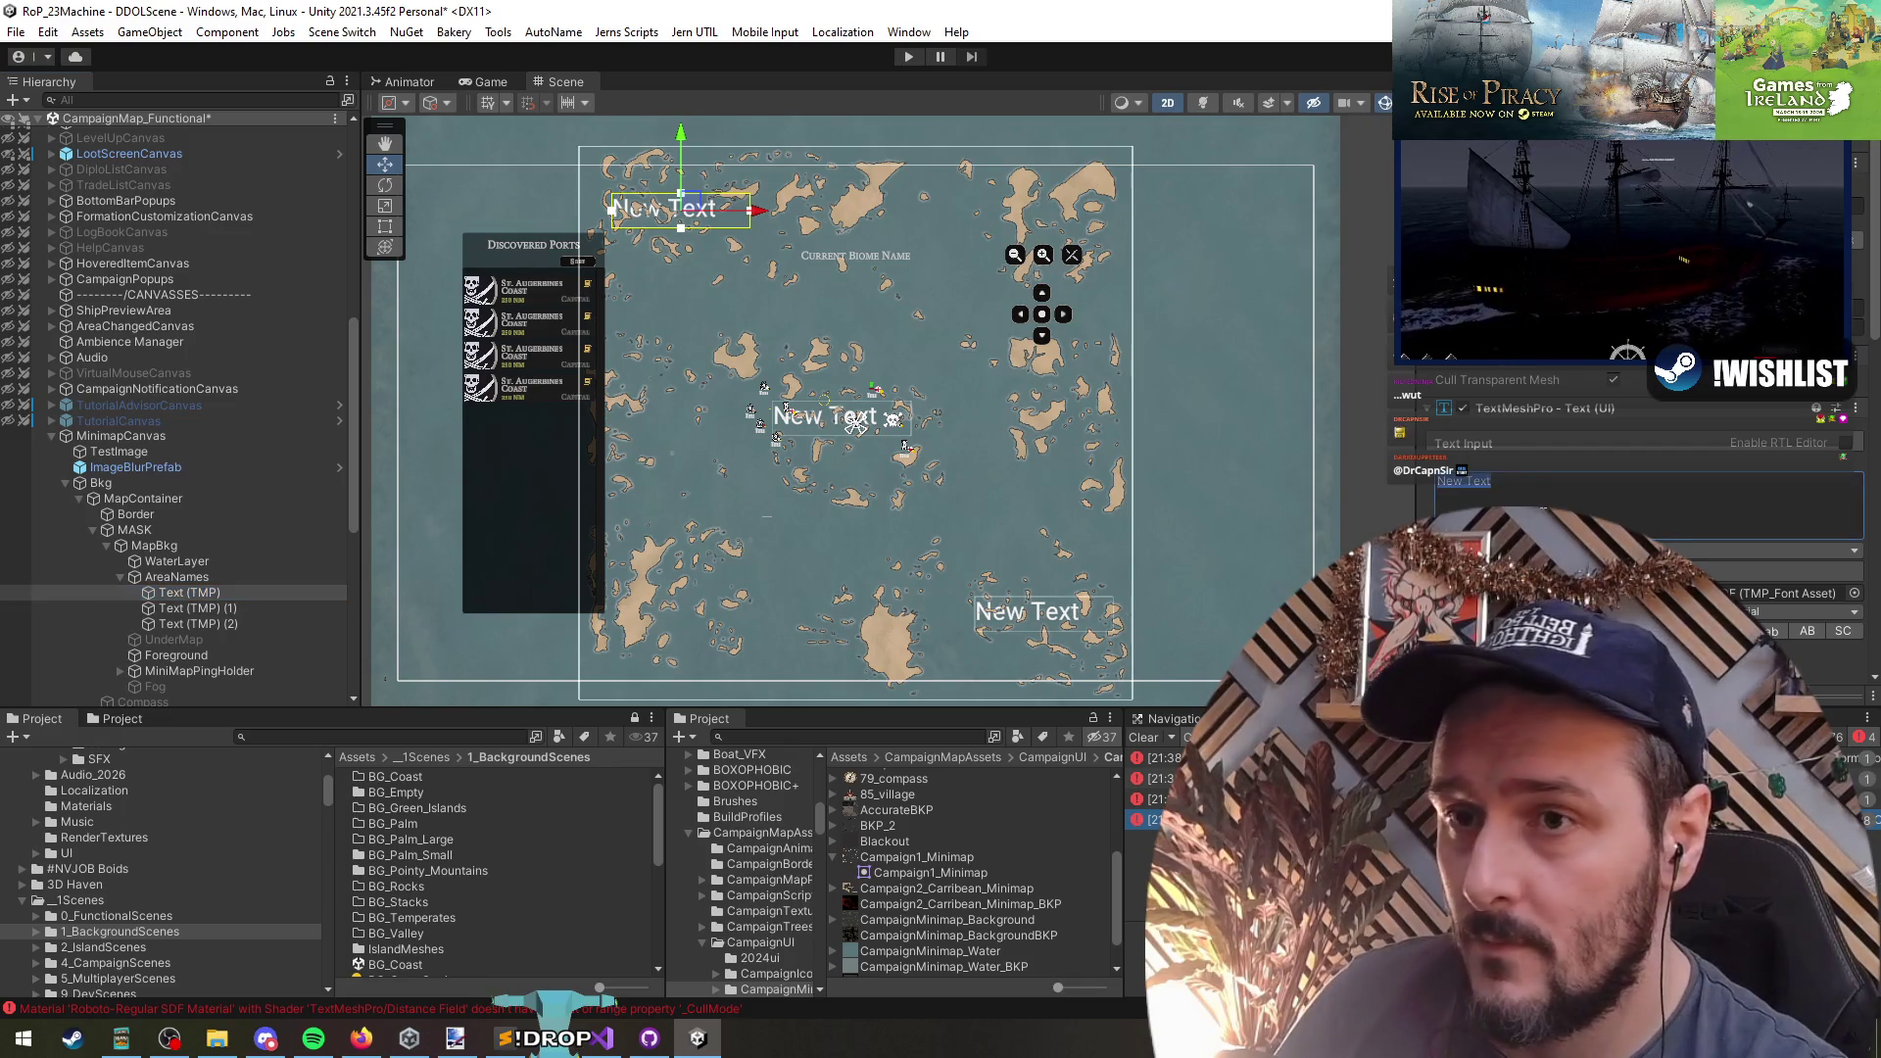
pyautogui.click(195, 608)
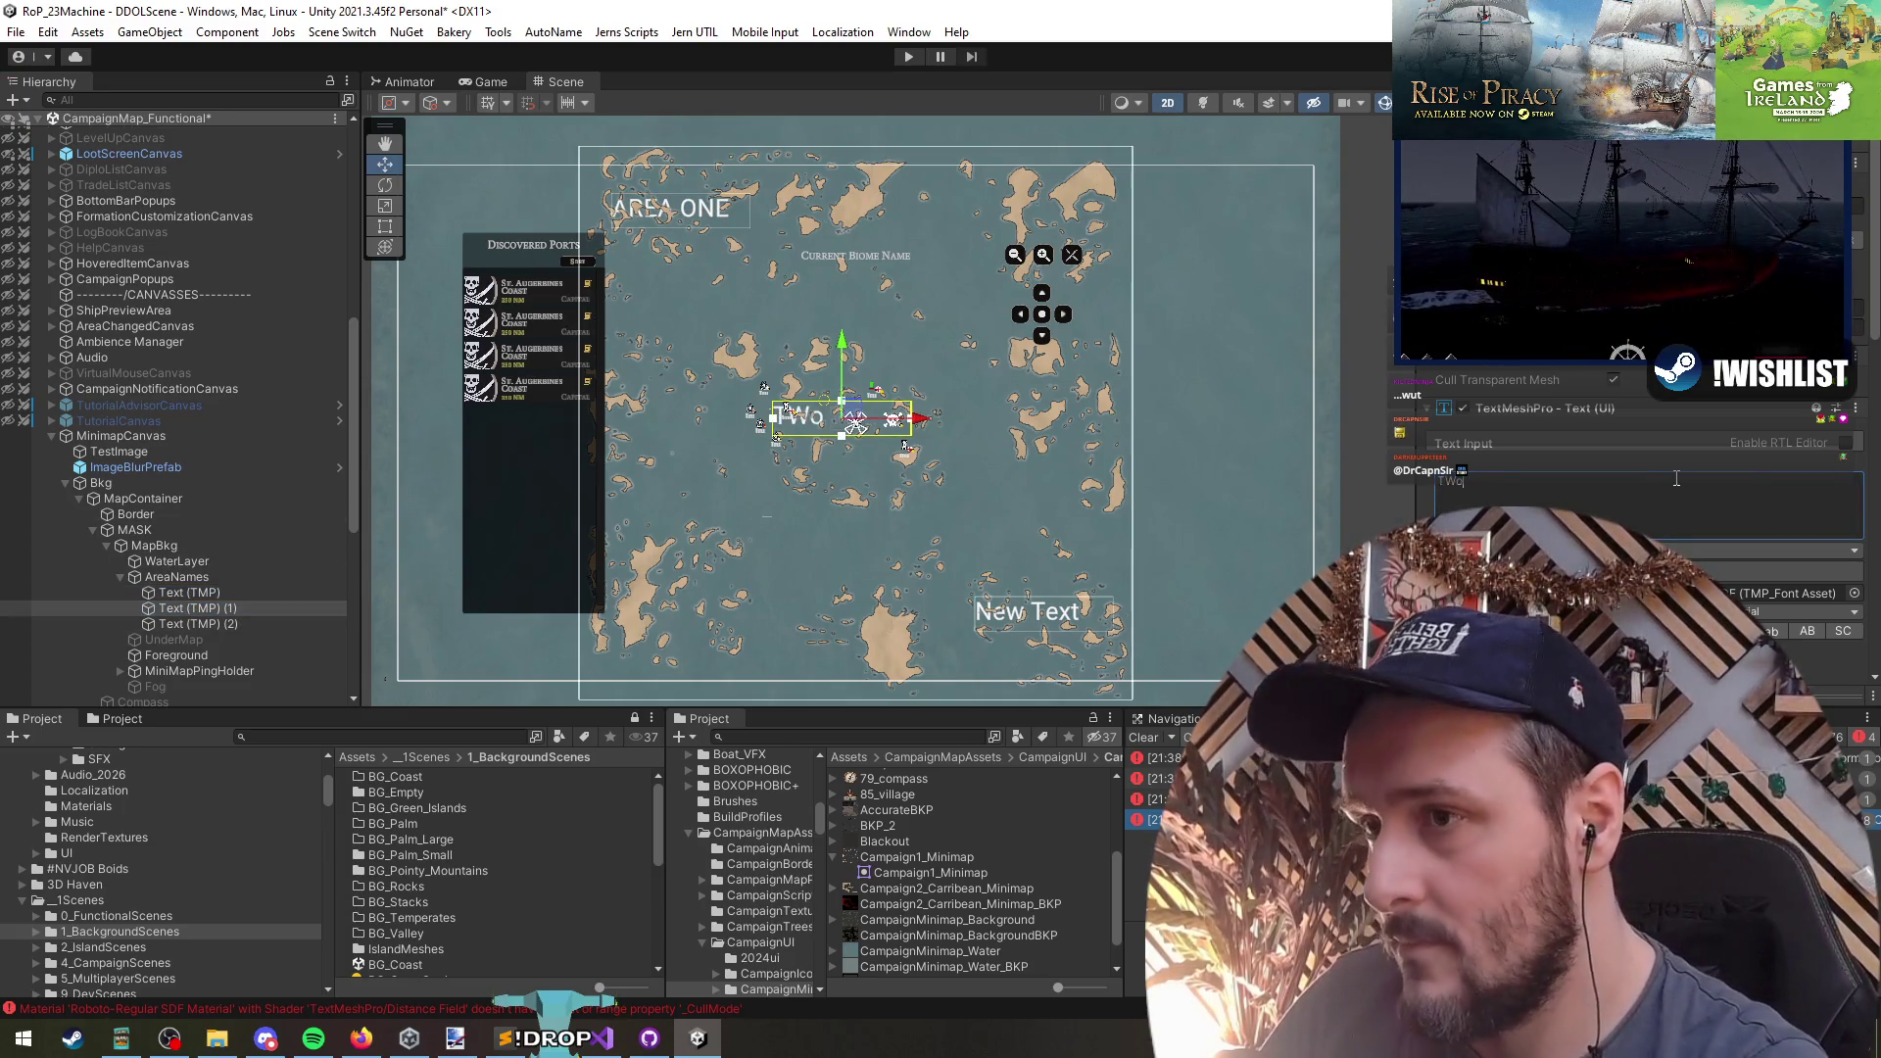
pyautogui.click(157, 625)
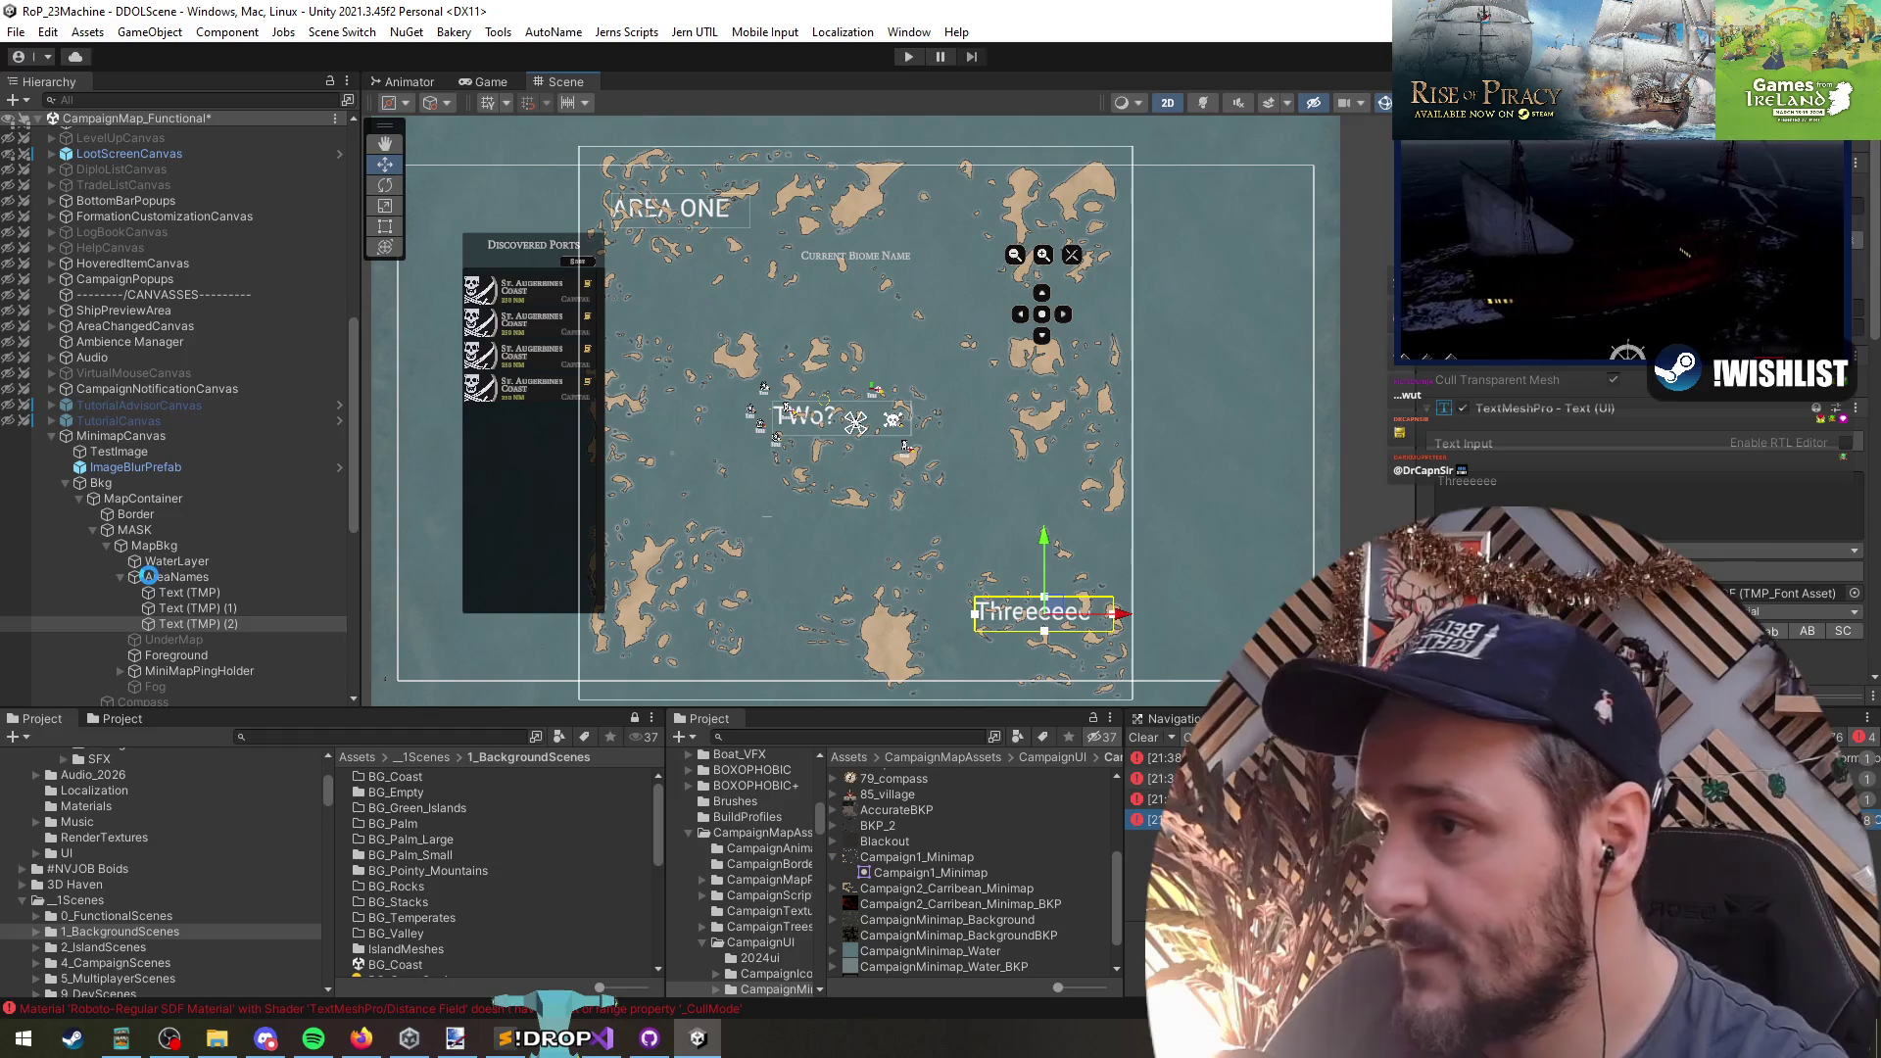
pyautogui.click(134, 530)
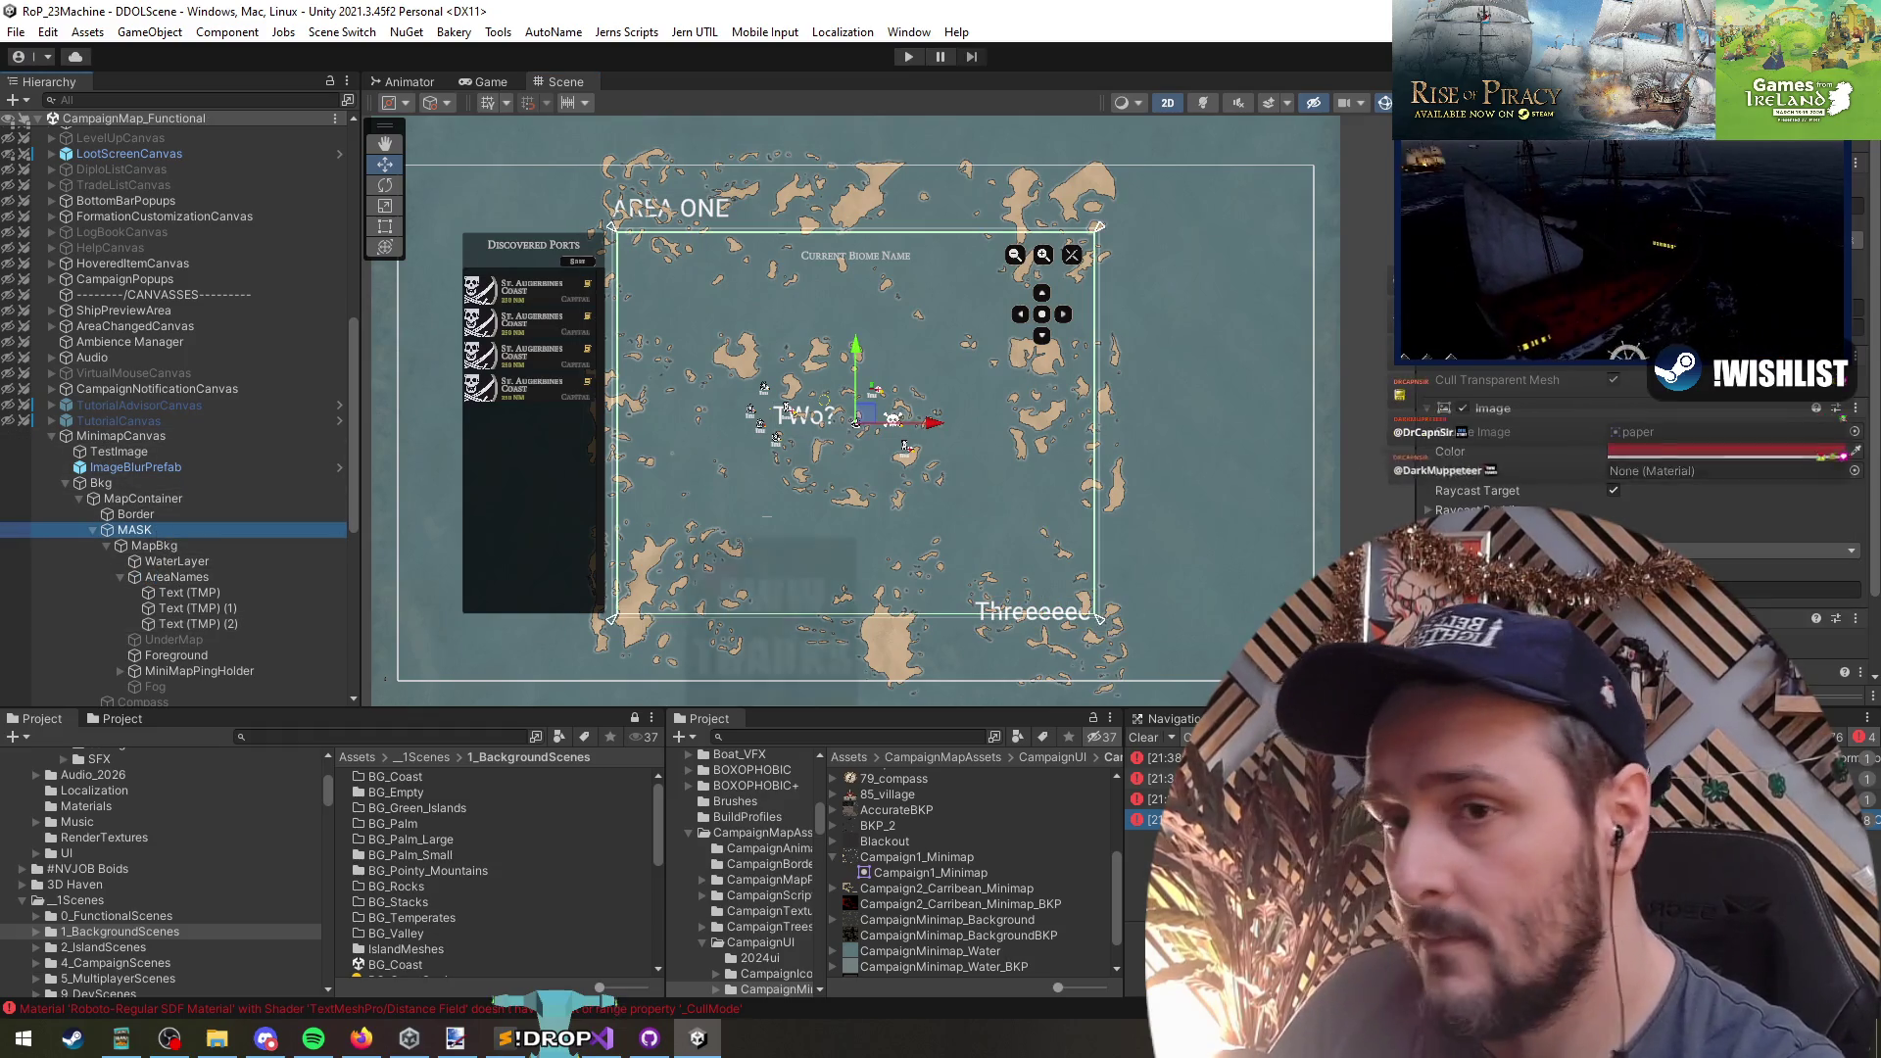
# - Clip the map to the mask, collapse MinimapCanvas and unload CampaignMap_Functional
pyautogui.click(1437, 533)
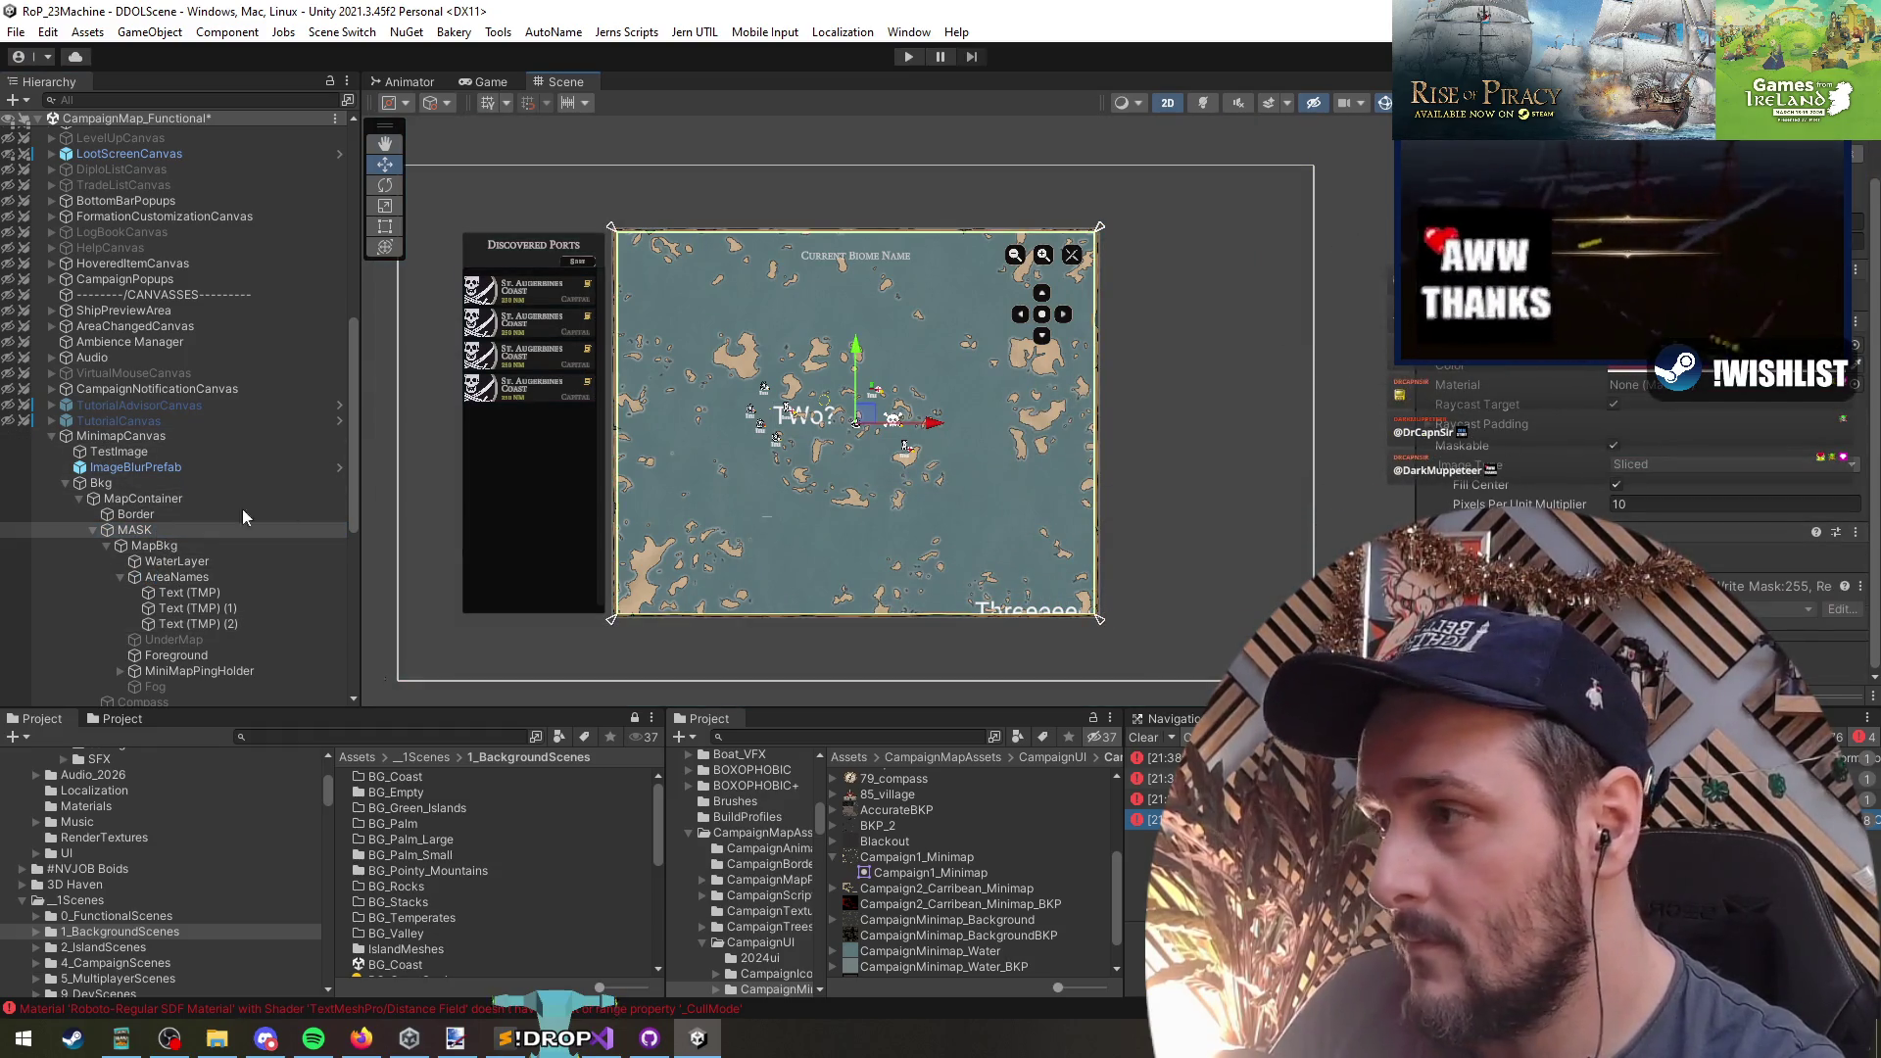
pyautogui.click(104, 437)
pyautogui.press('Left')
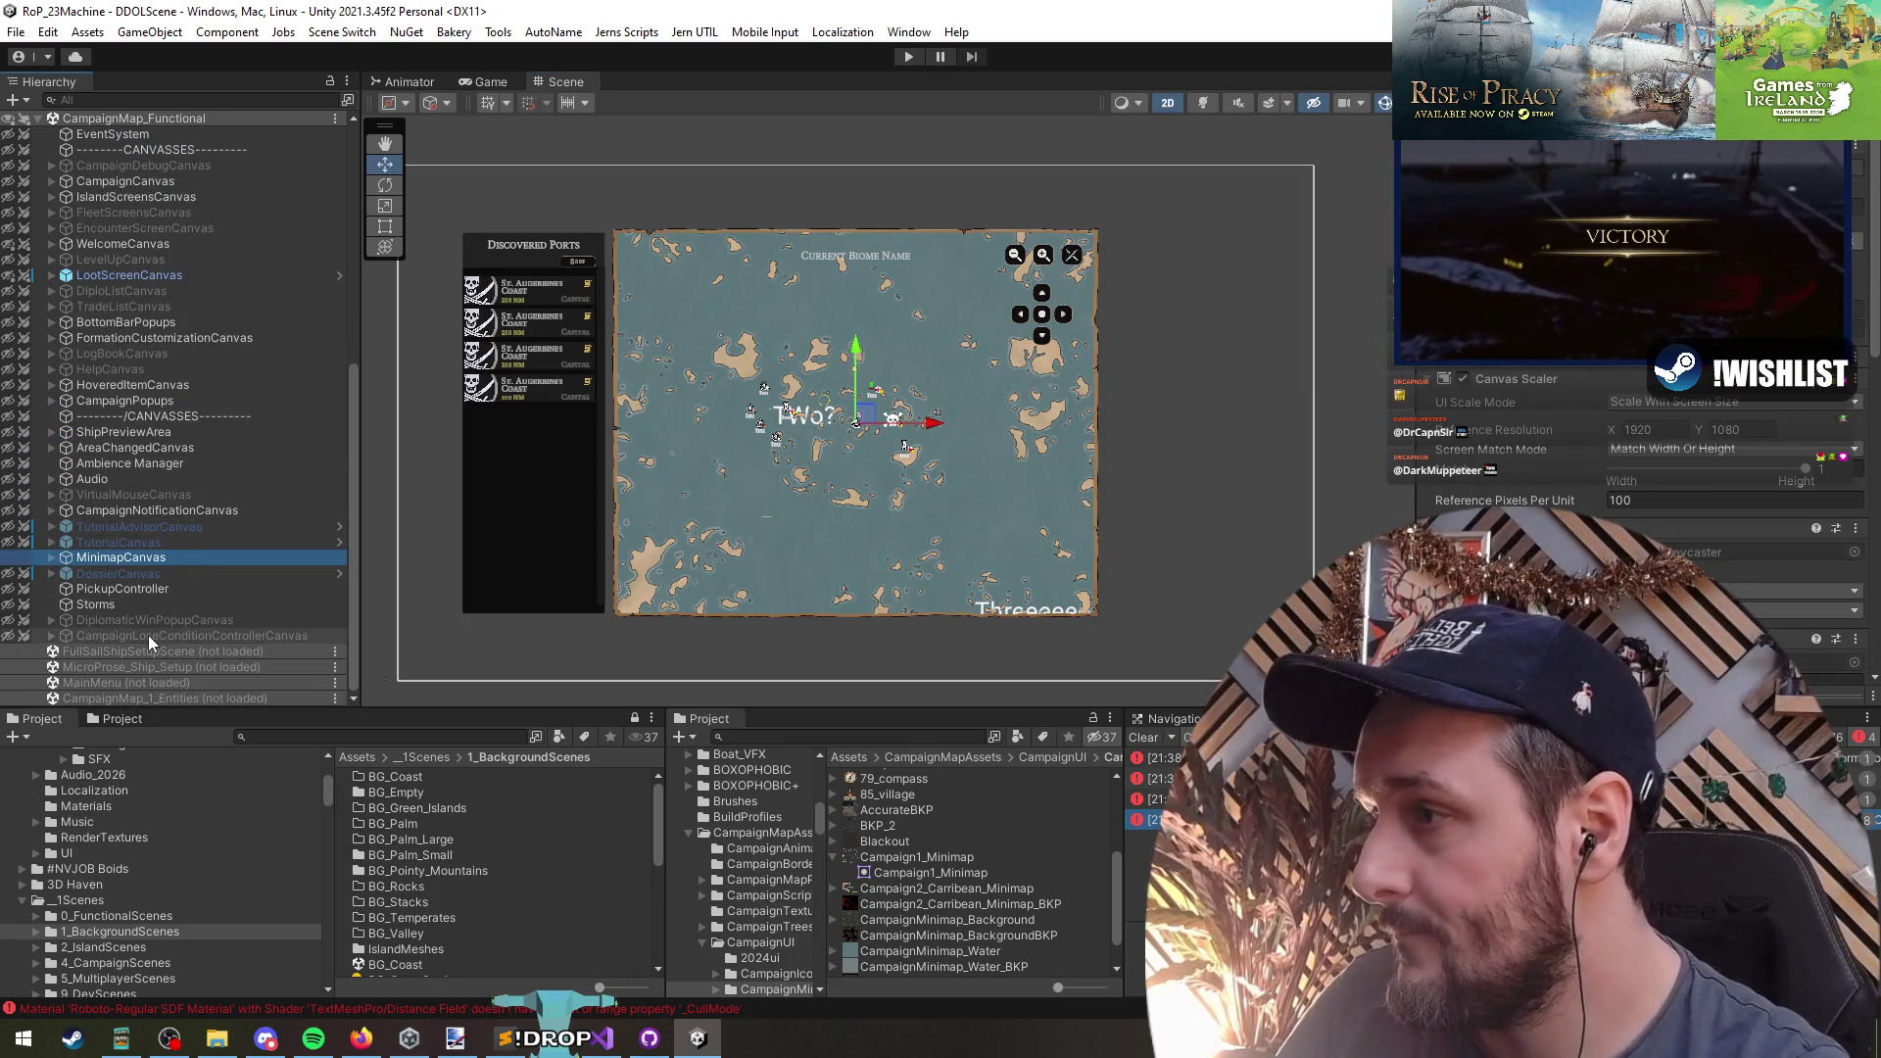
pyautogui.rightClick(98, 118)
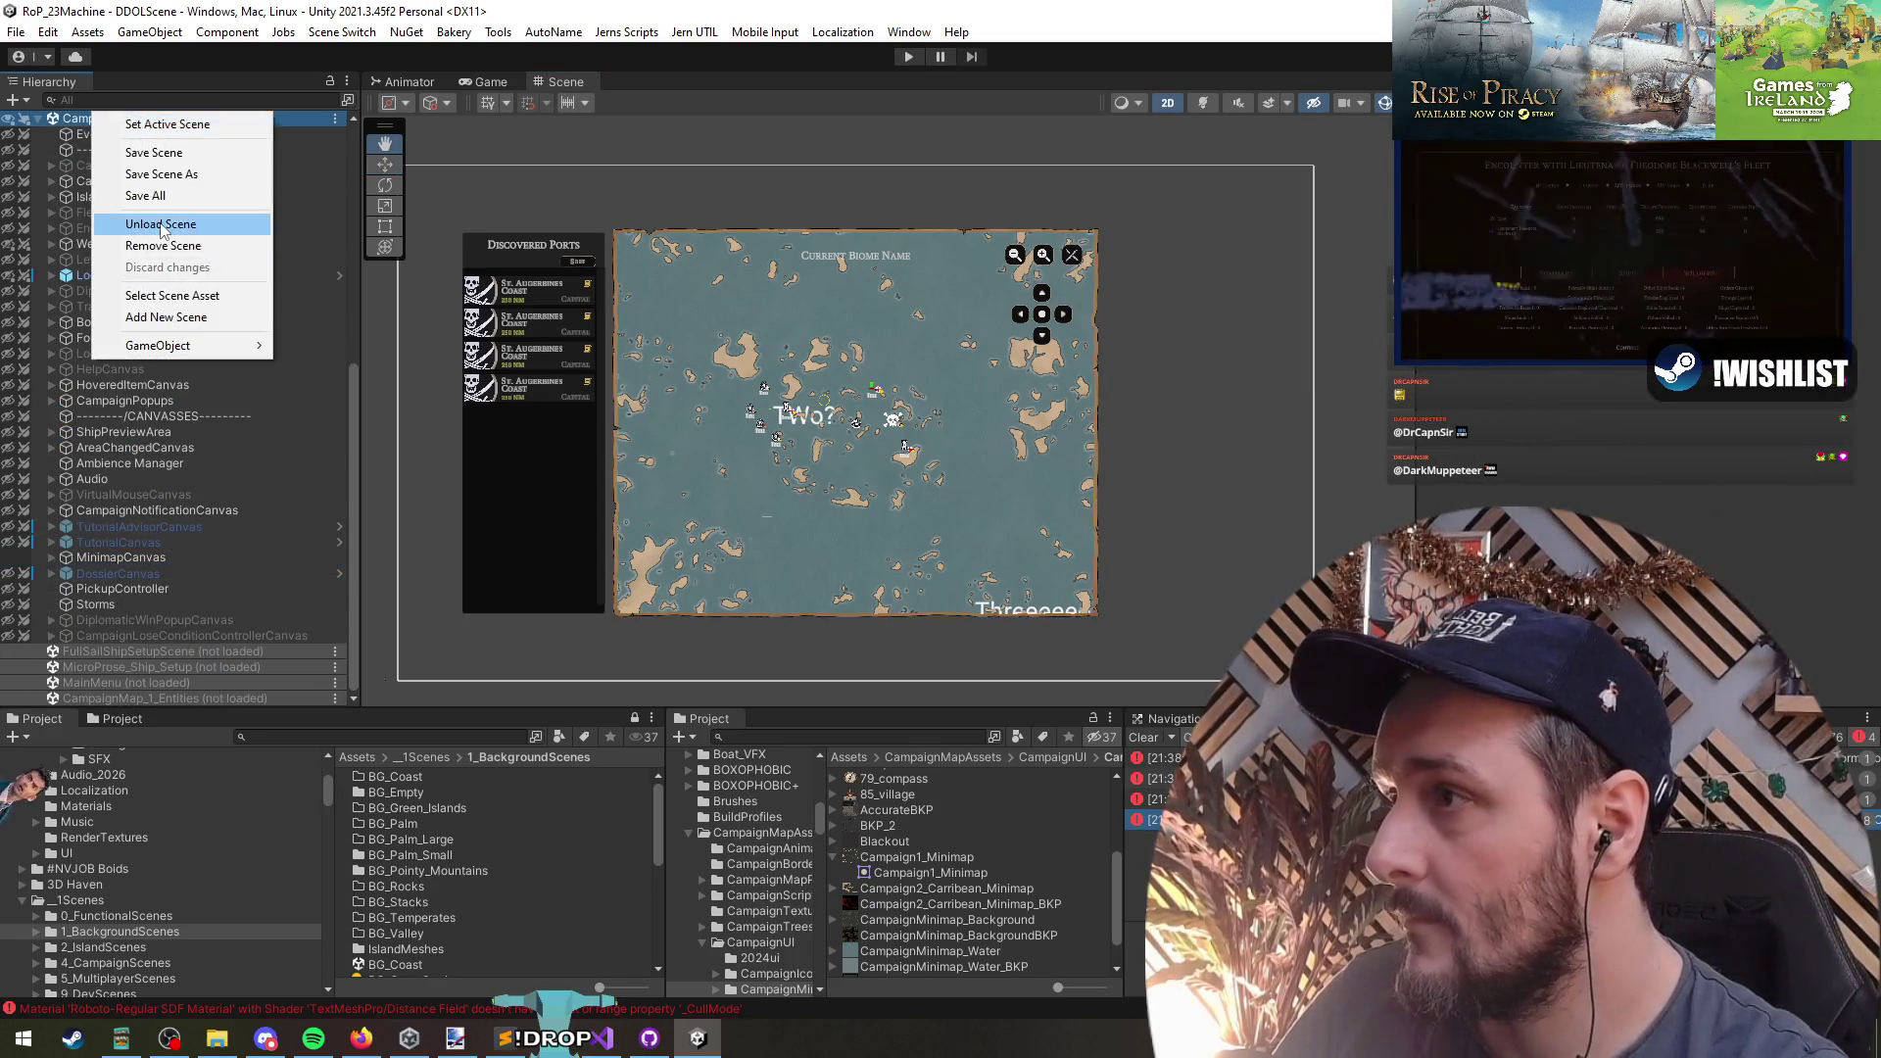
pyautogui.click(137, 225)
# - Enter play mode and start a new campaign with a chosen captain
pyautogui.click(902, 59)
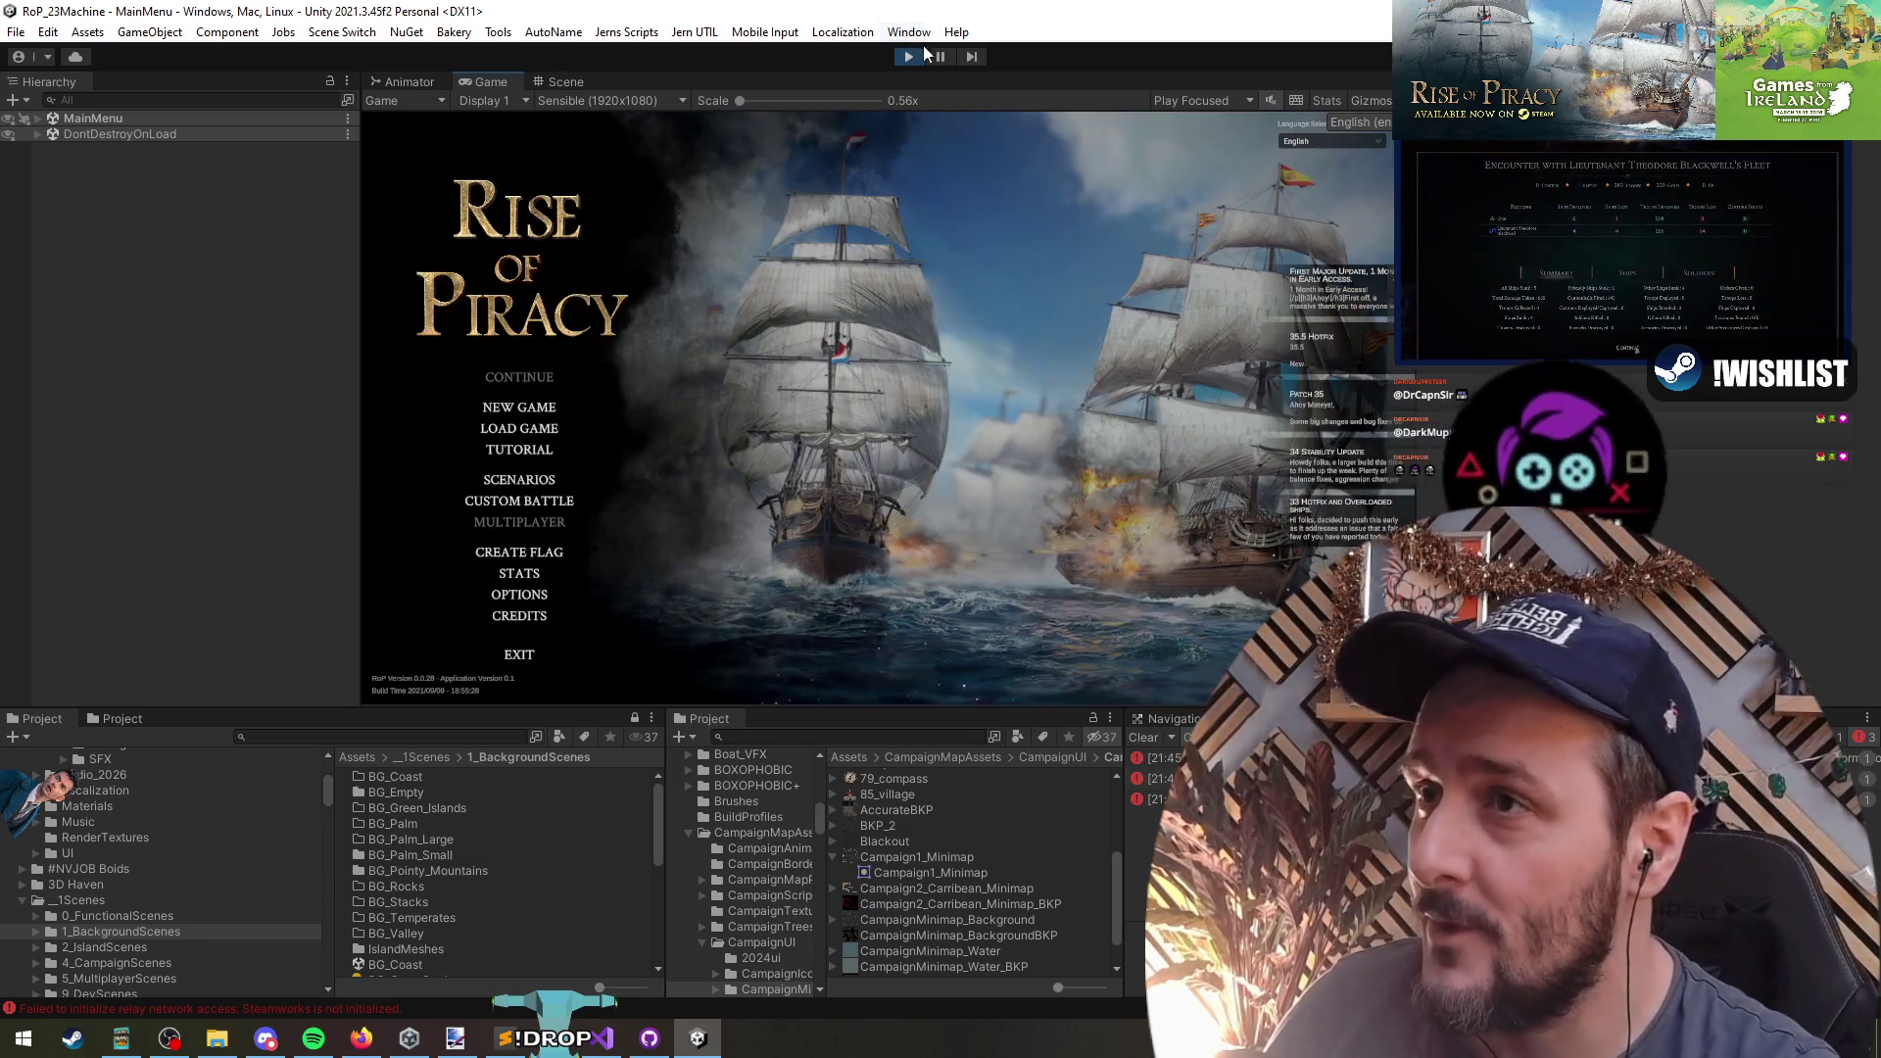
pyautogui.click(520, 407)
pyautogui.click(942, 564)
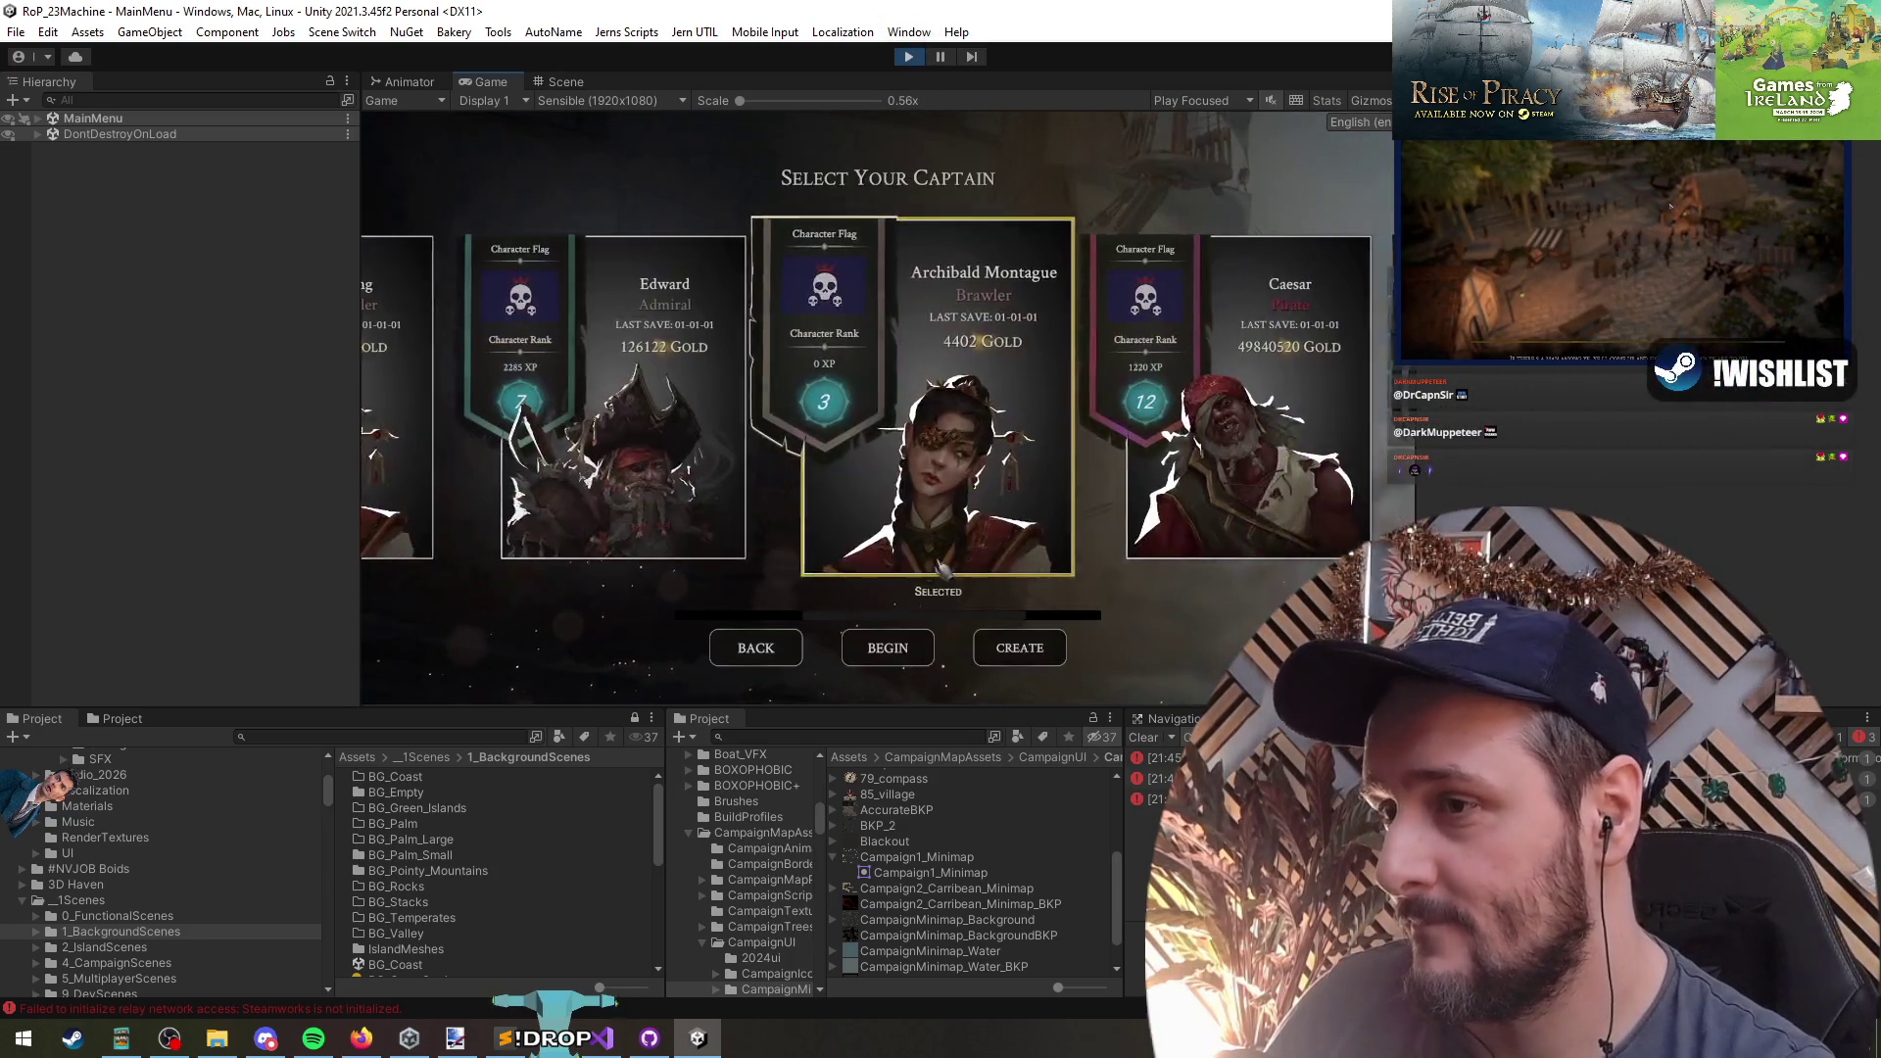
pyautogui.click(916, 654)
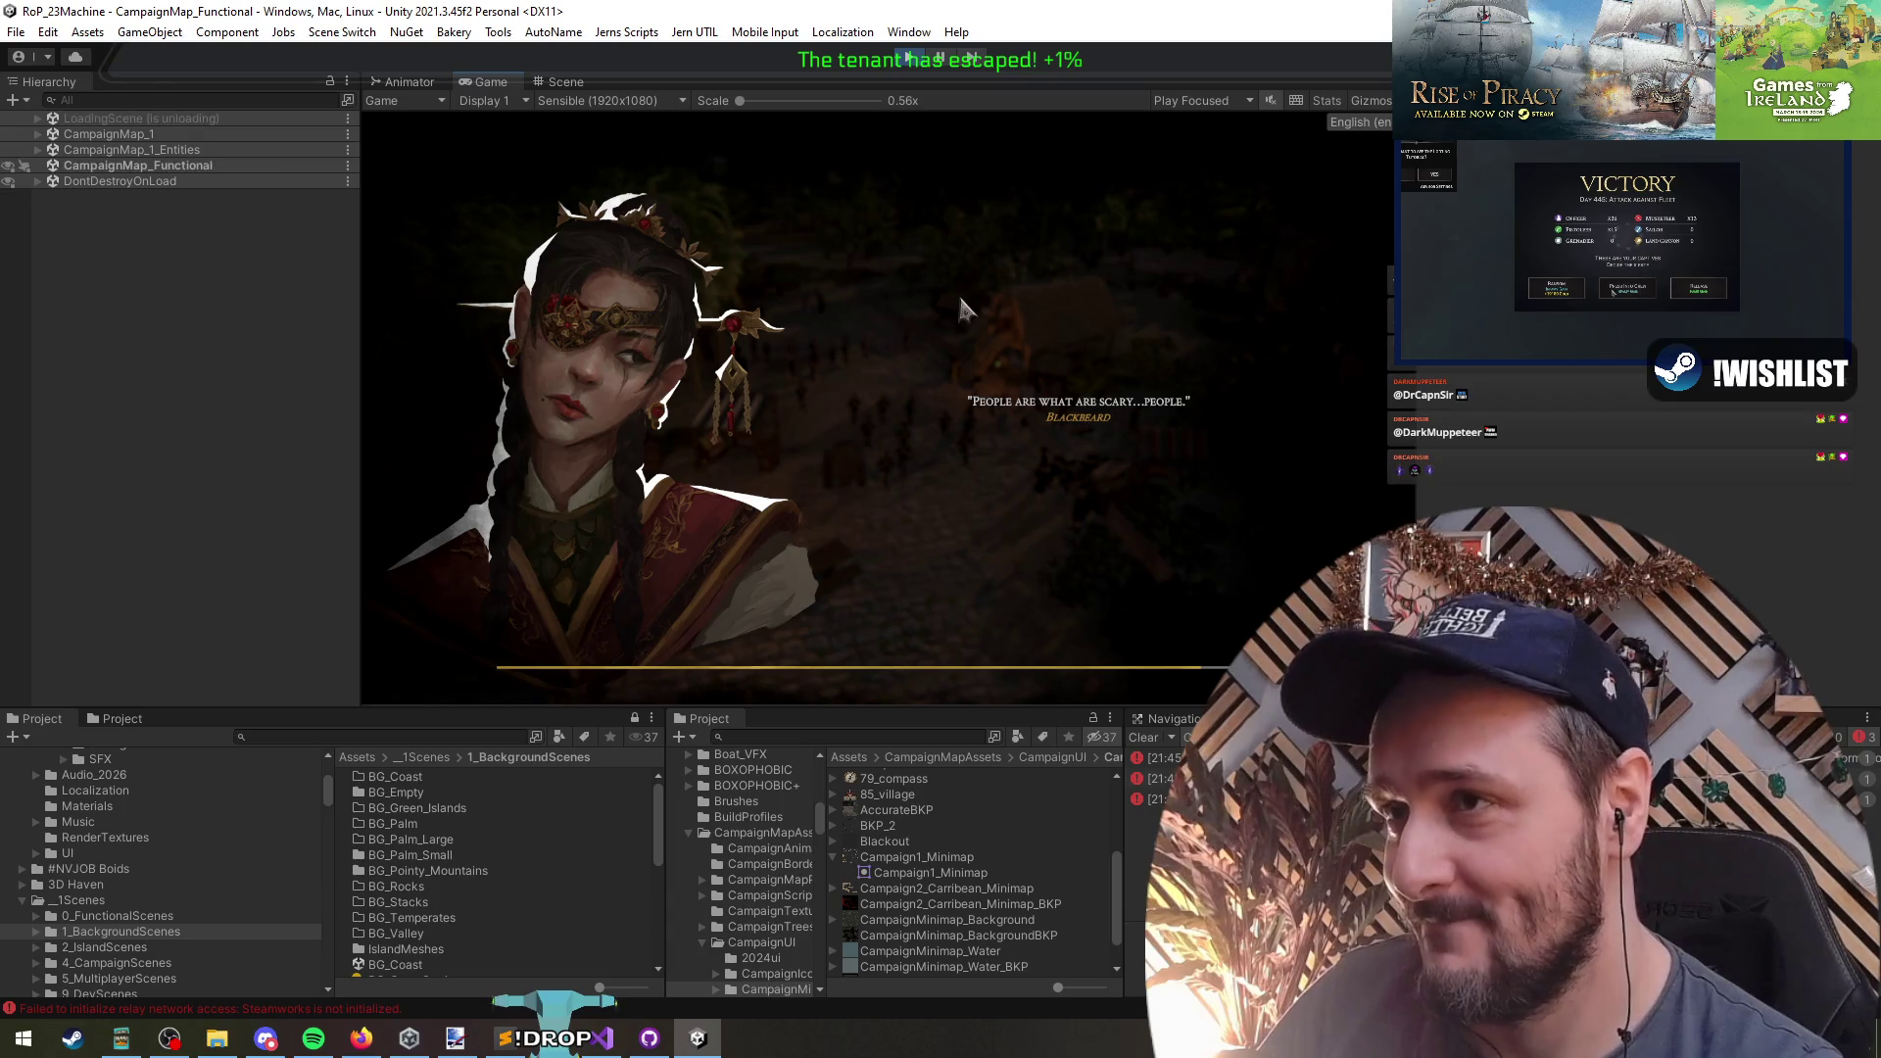
pyautogui.click(900, 554)
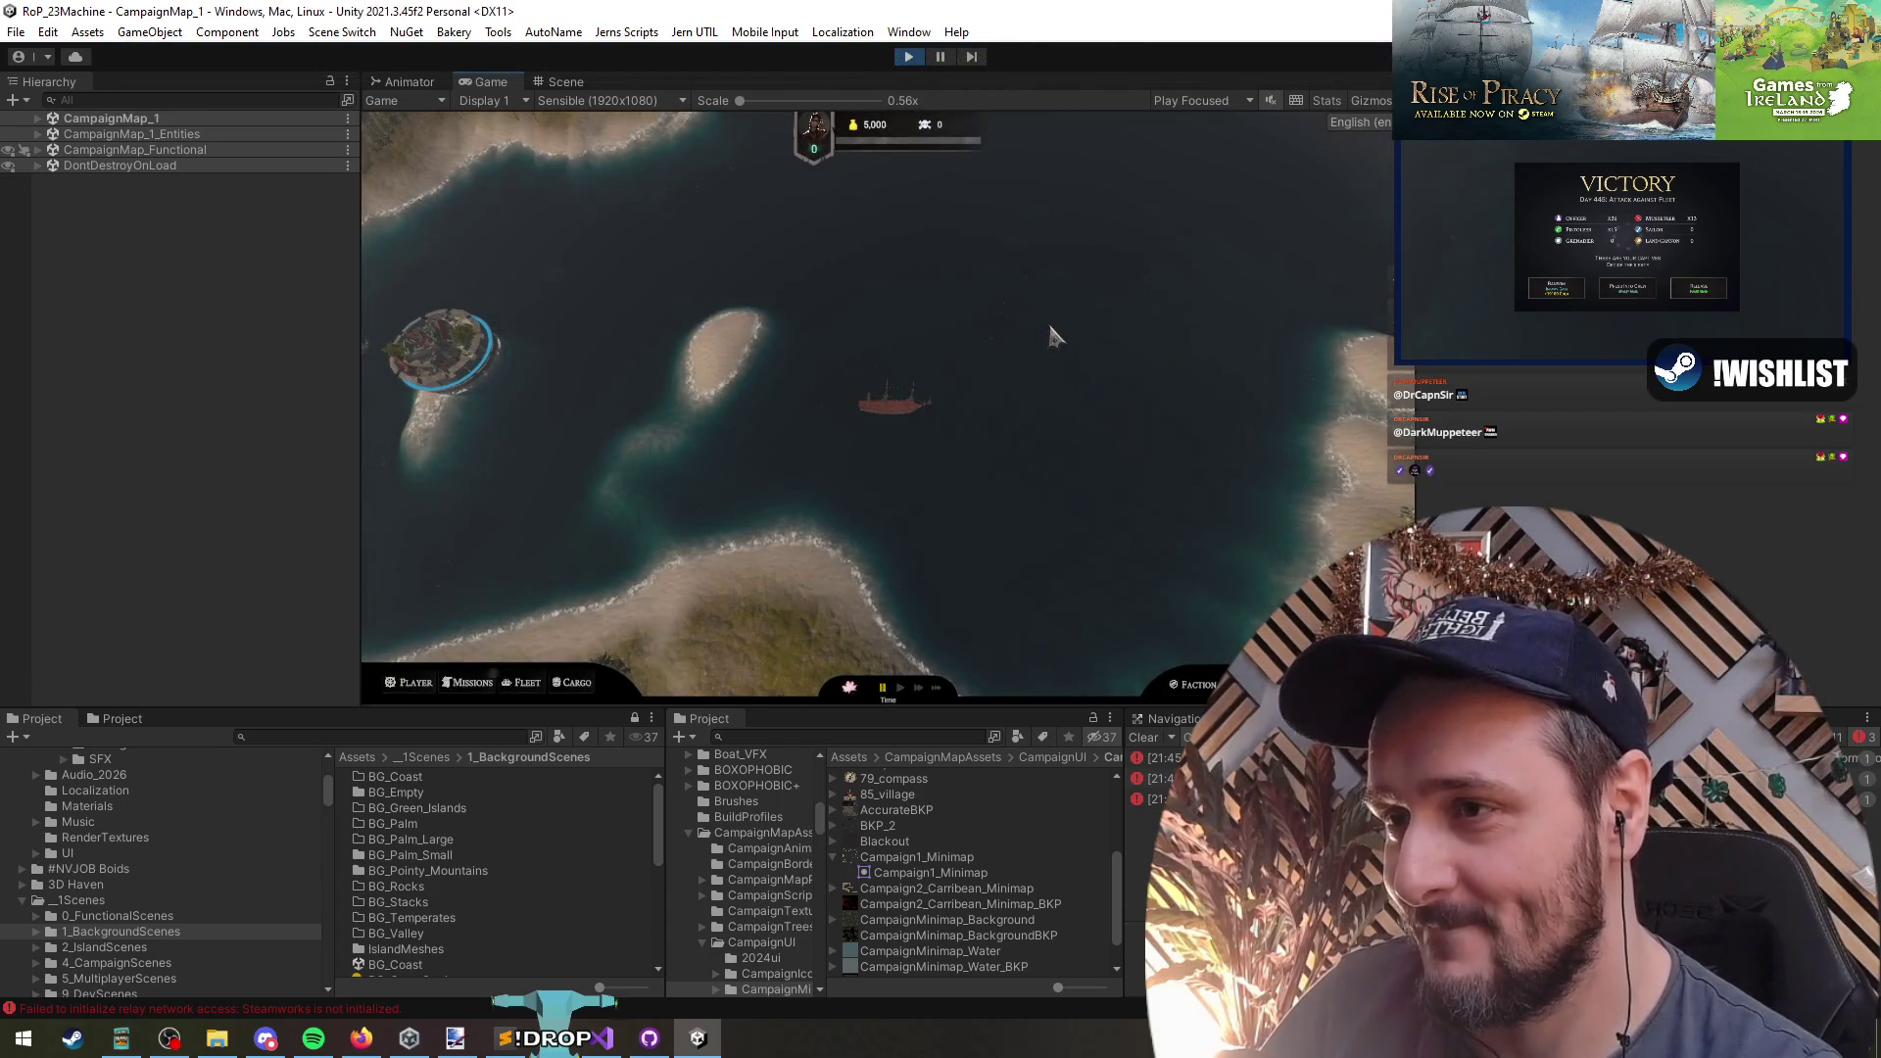
# - Open the world map with M, zoom in and out on the labels, then stop play mode
pyautogui.press('m')
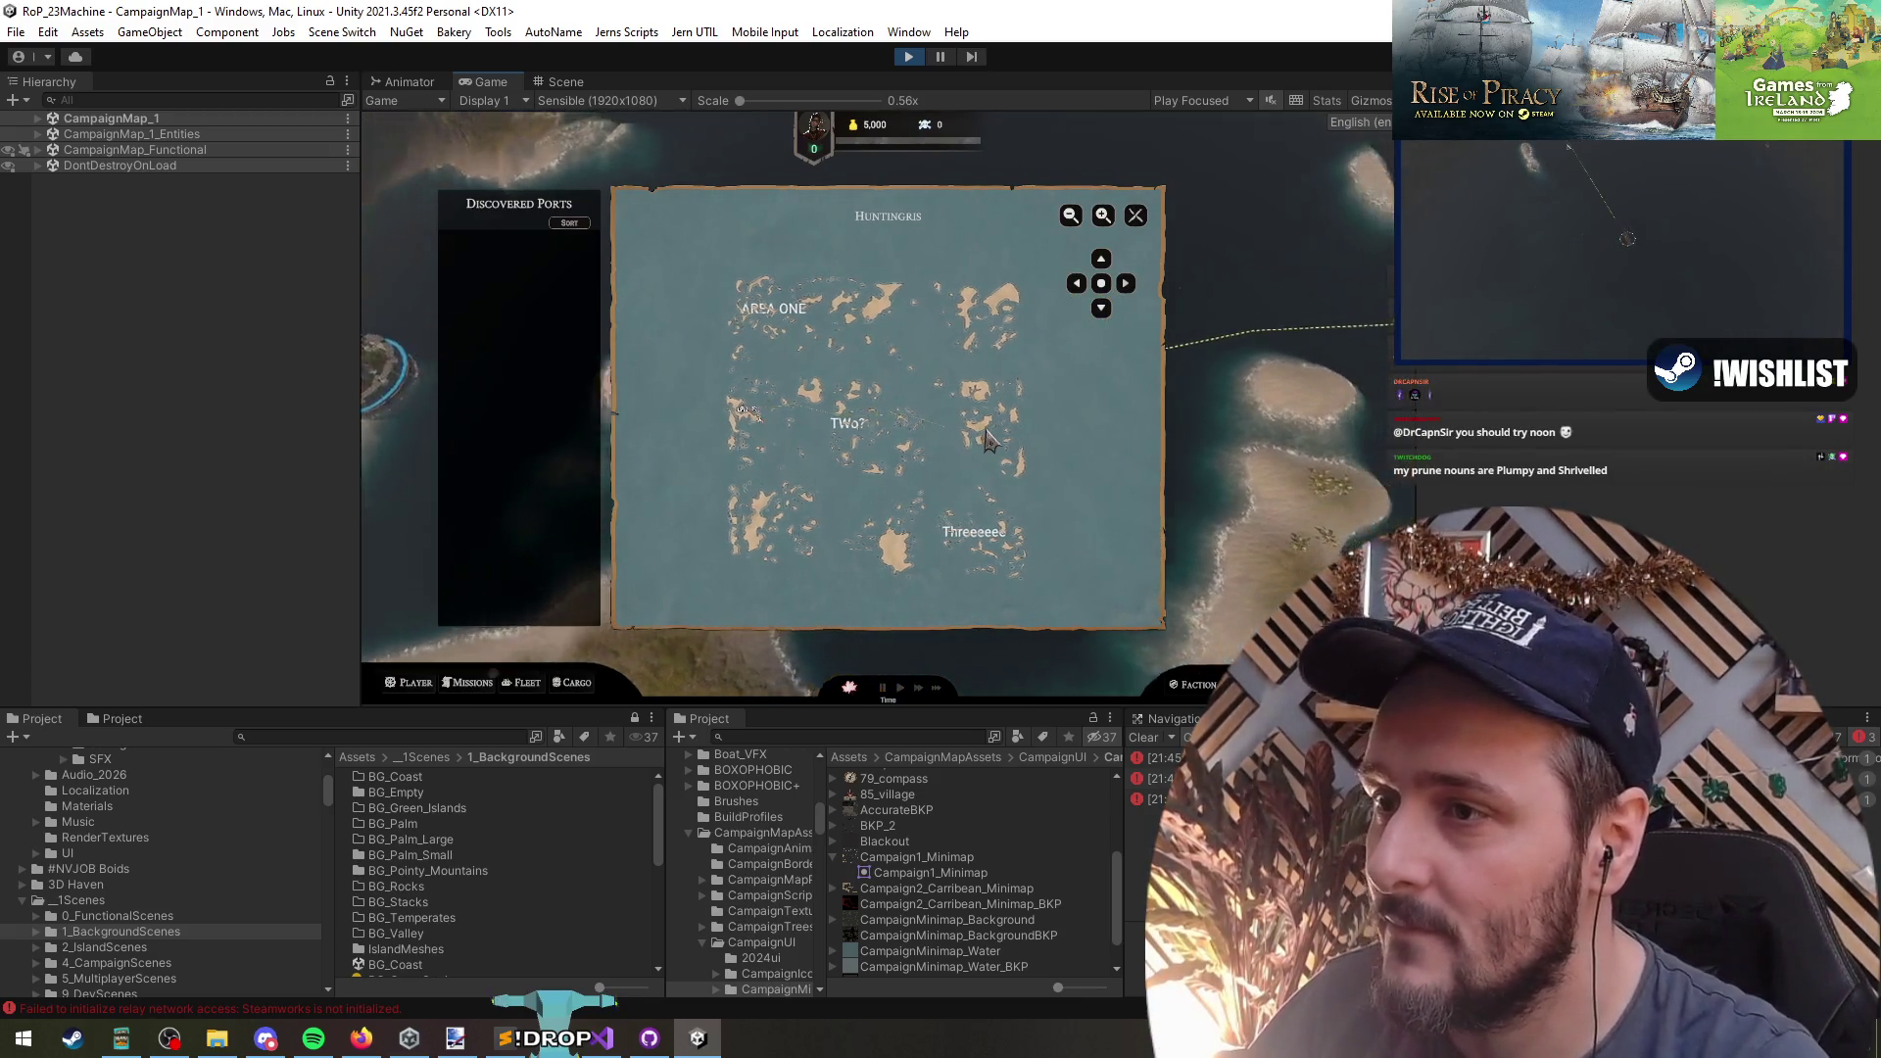
pyautogui.scroll(5, 994, 440)
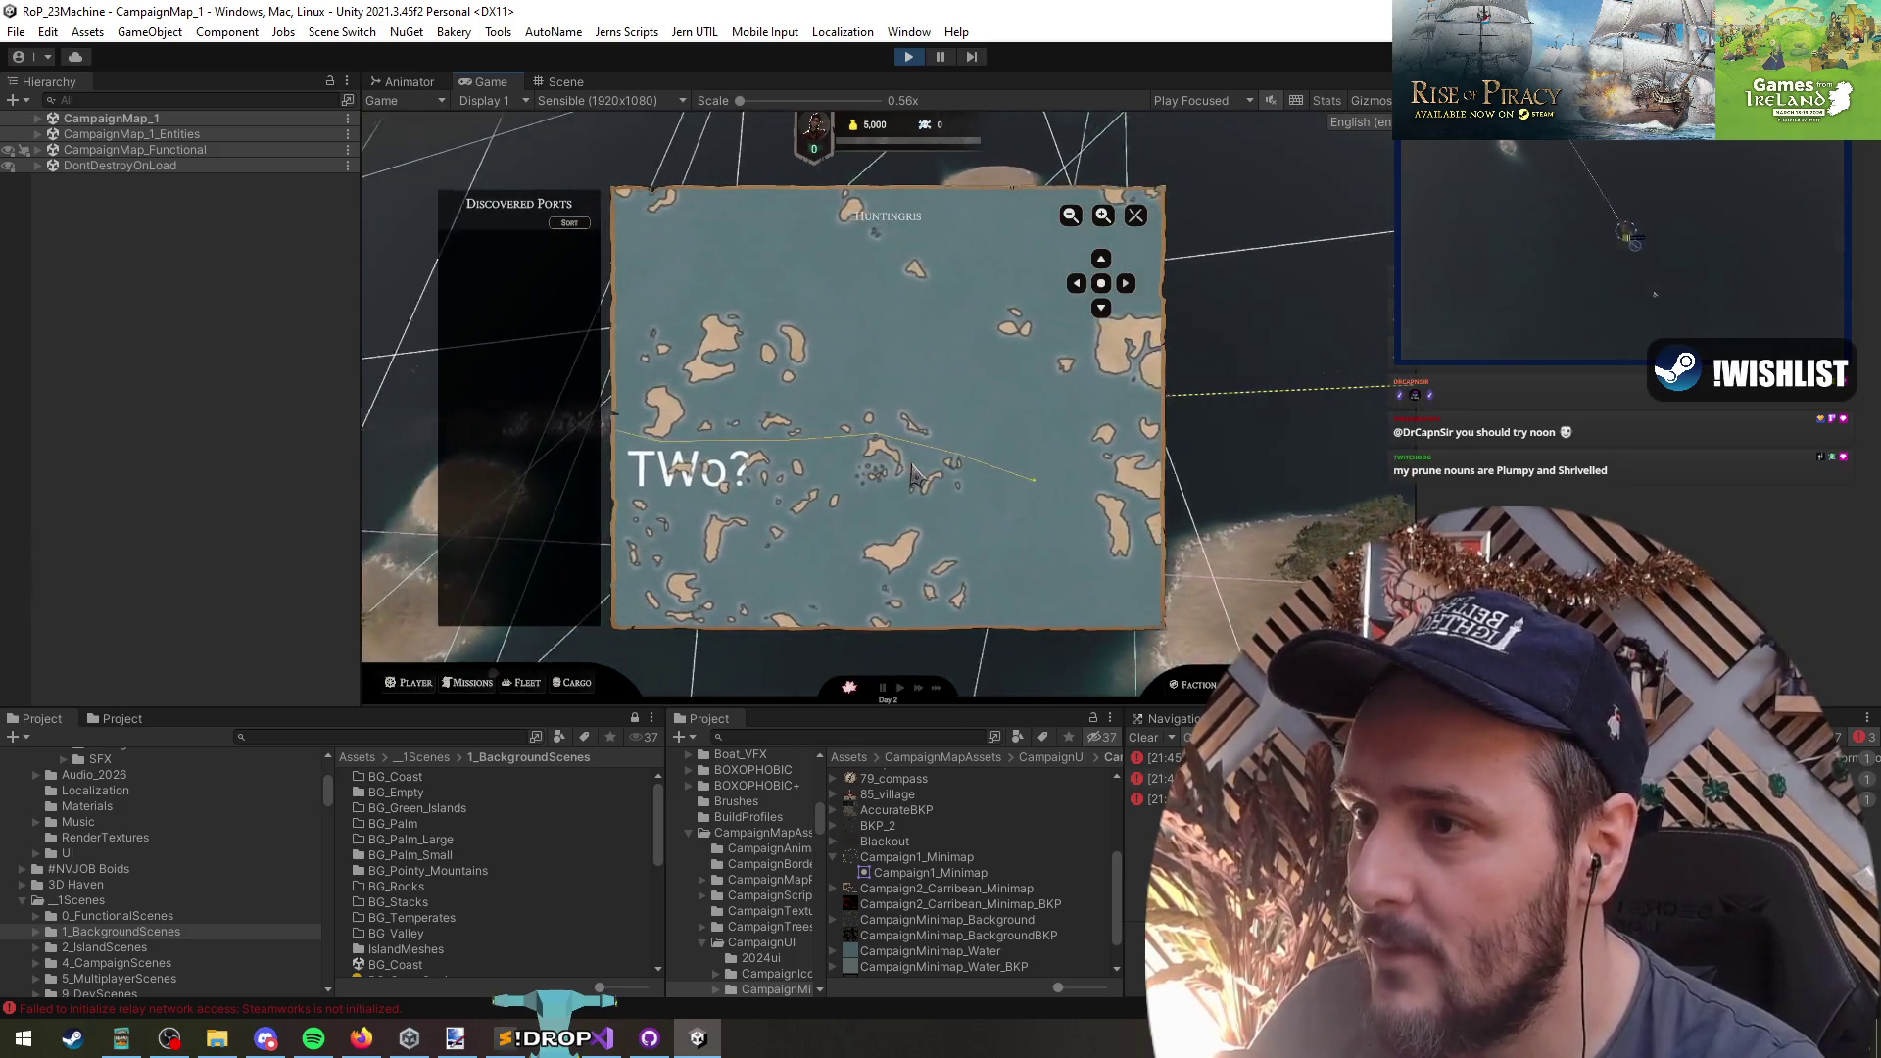
pyautogui.scroll(-3, 919, 477)
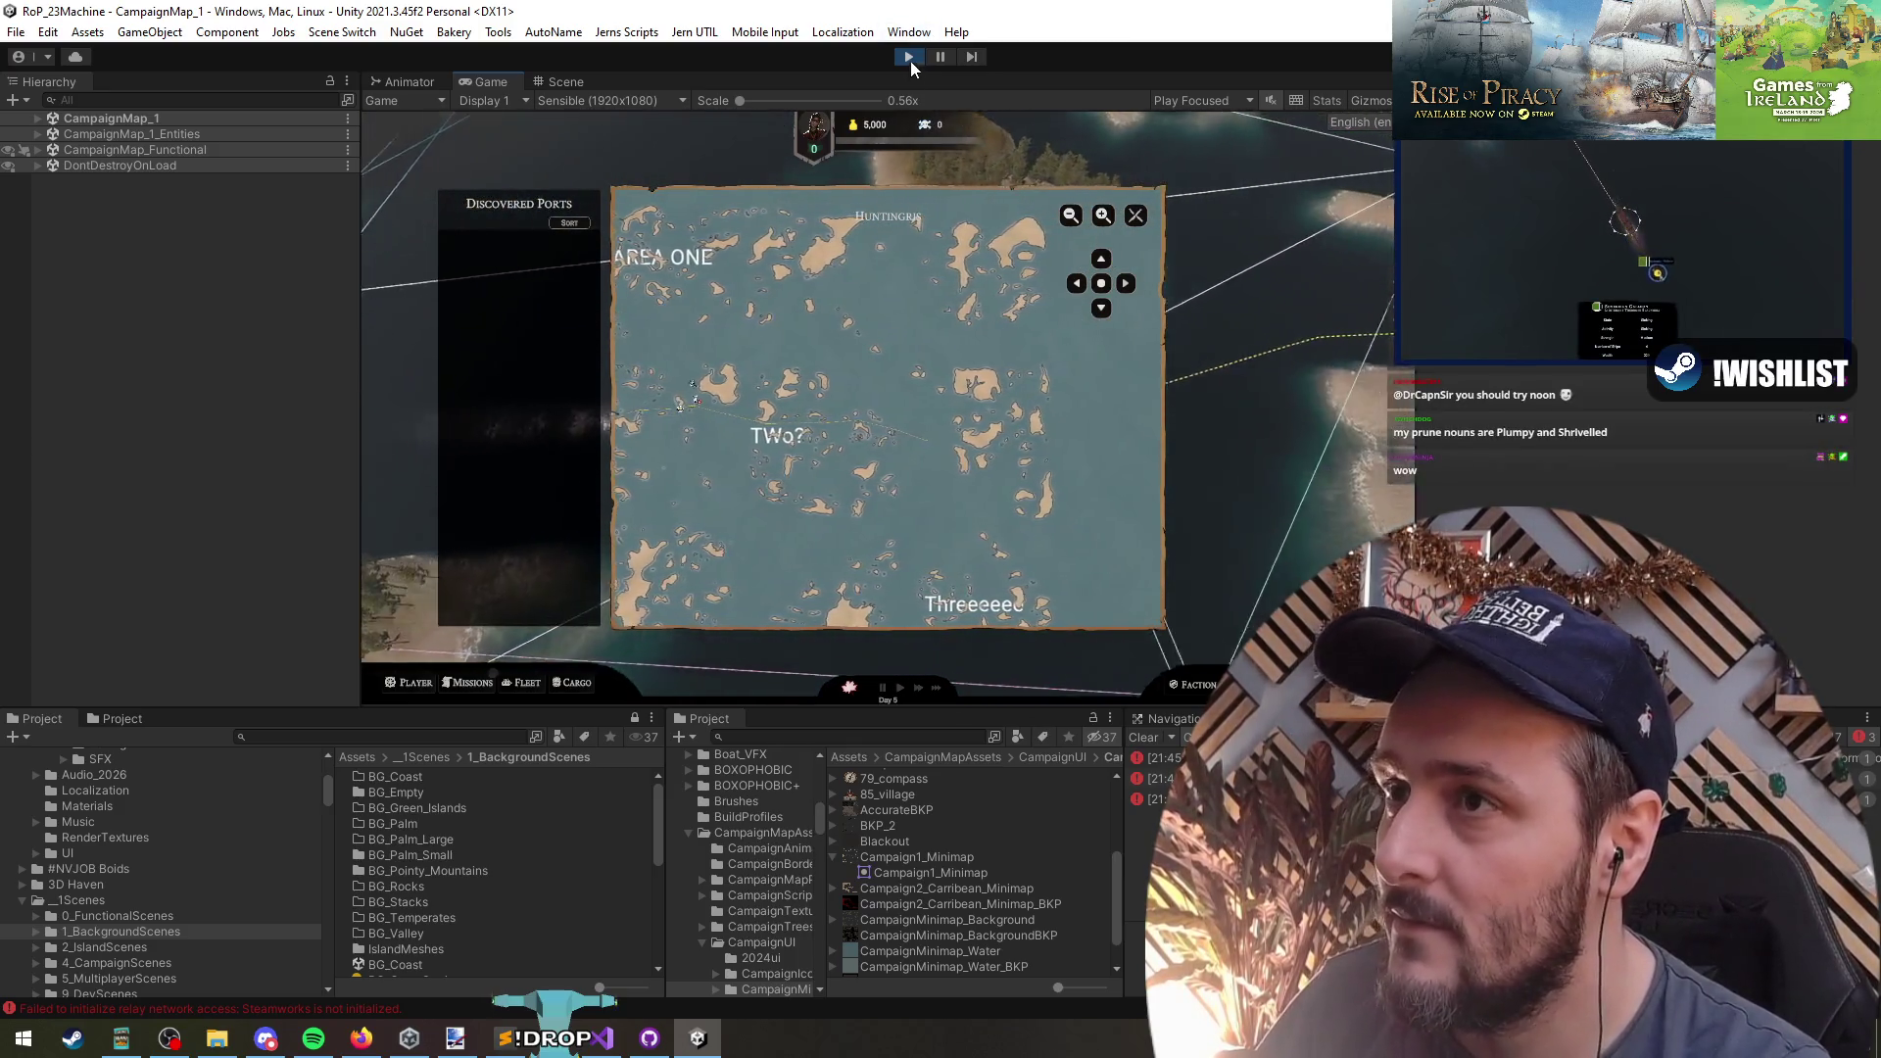
pyautogui.click(909, 59)
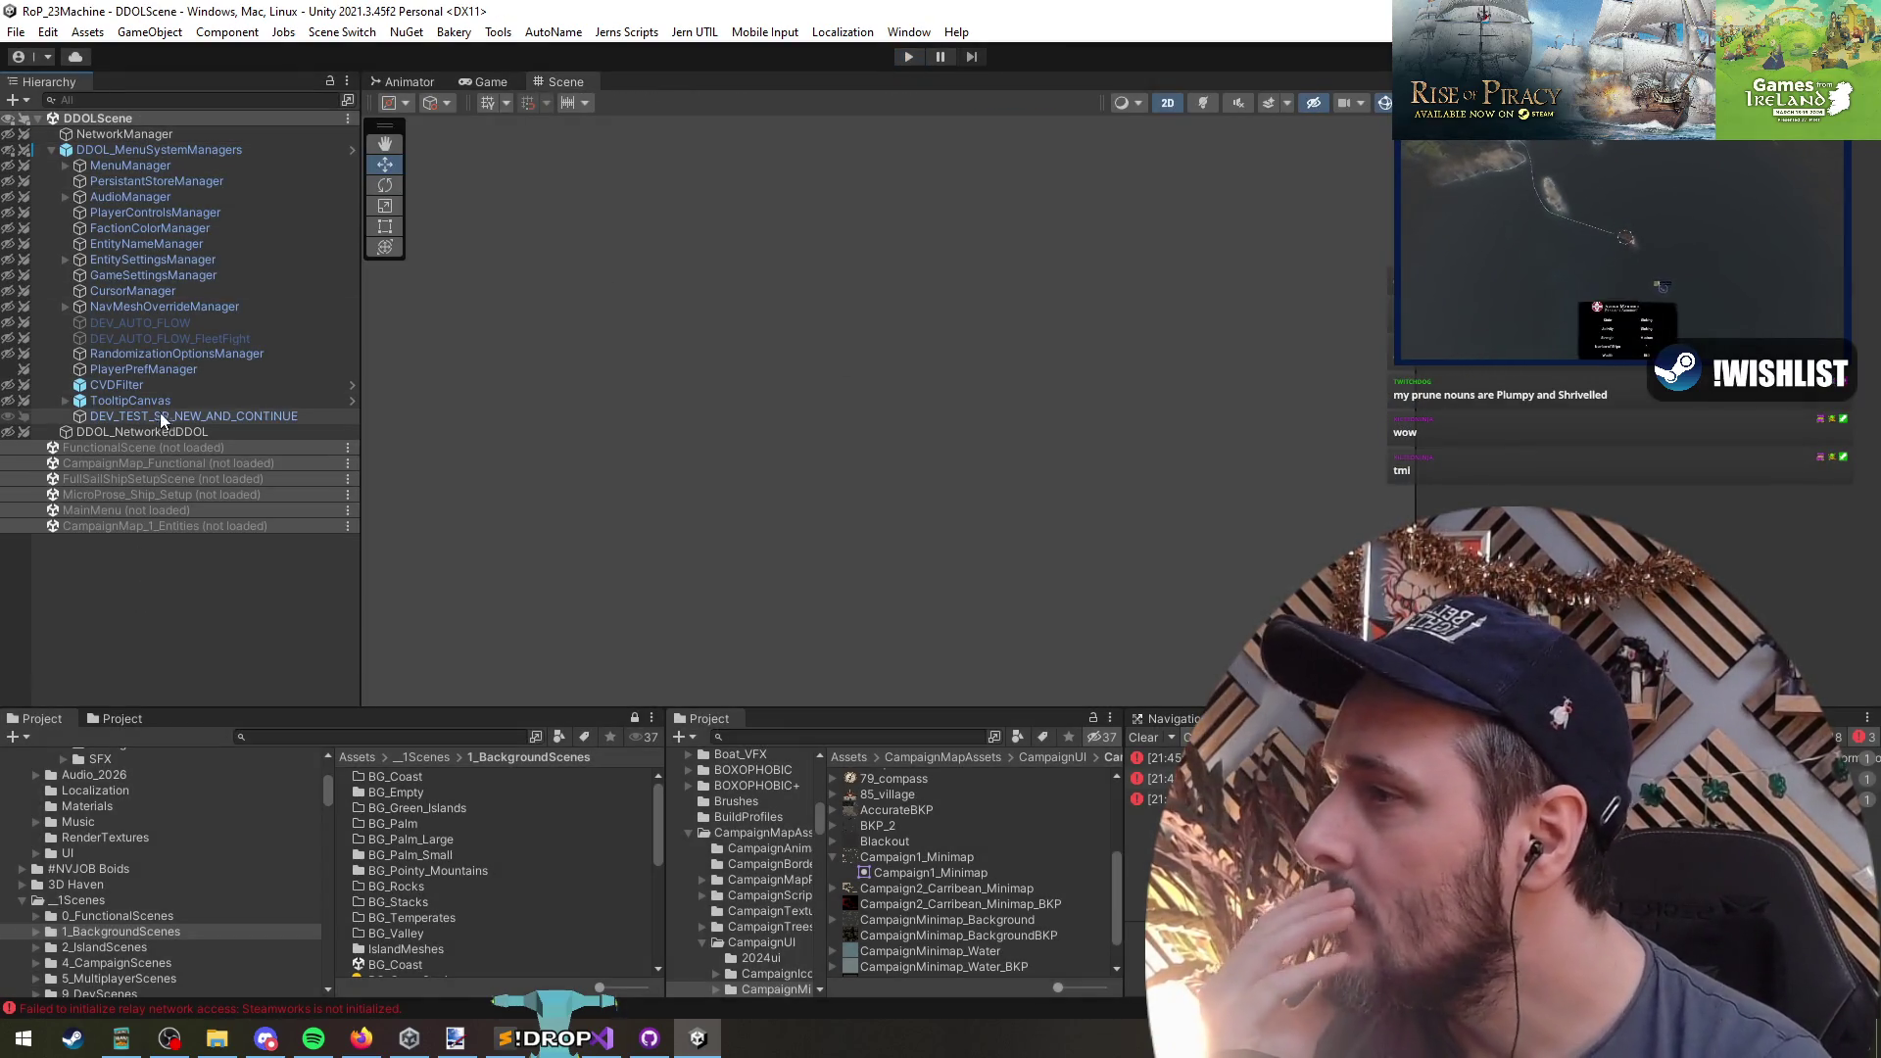
# - Load the unloaded CampaignMap_Functional scene into the editor
pyautogui.click(134, 464)
pyautogui.doubleClick(134, 466)
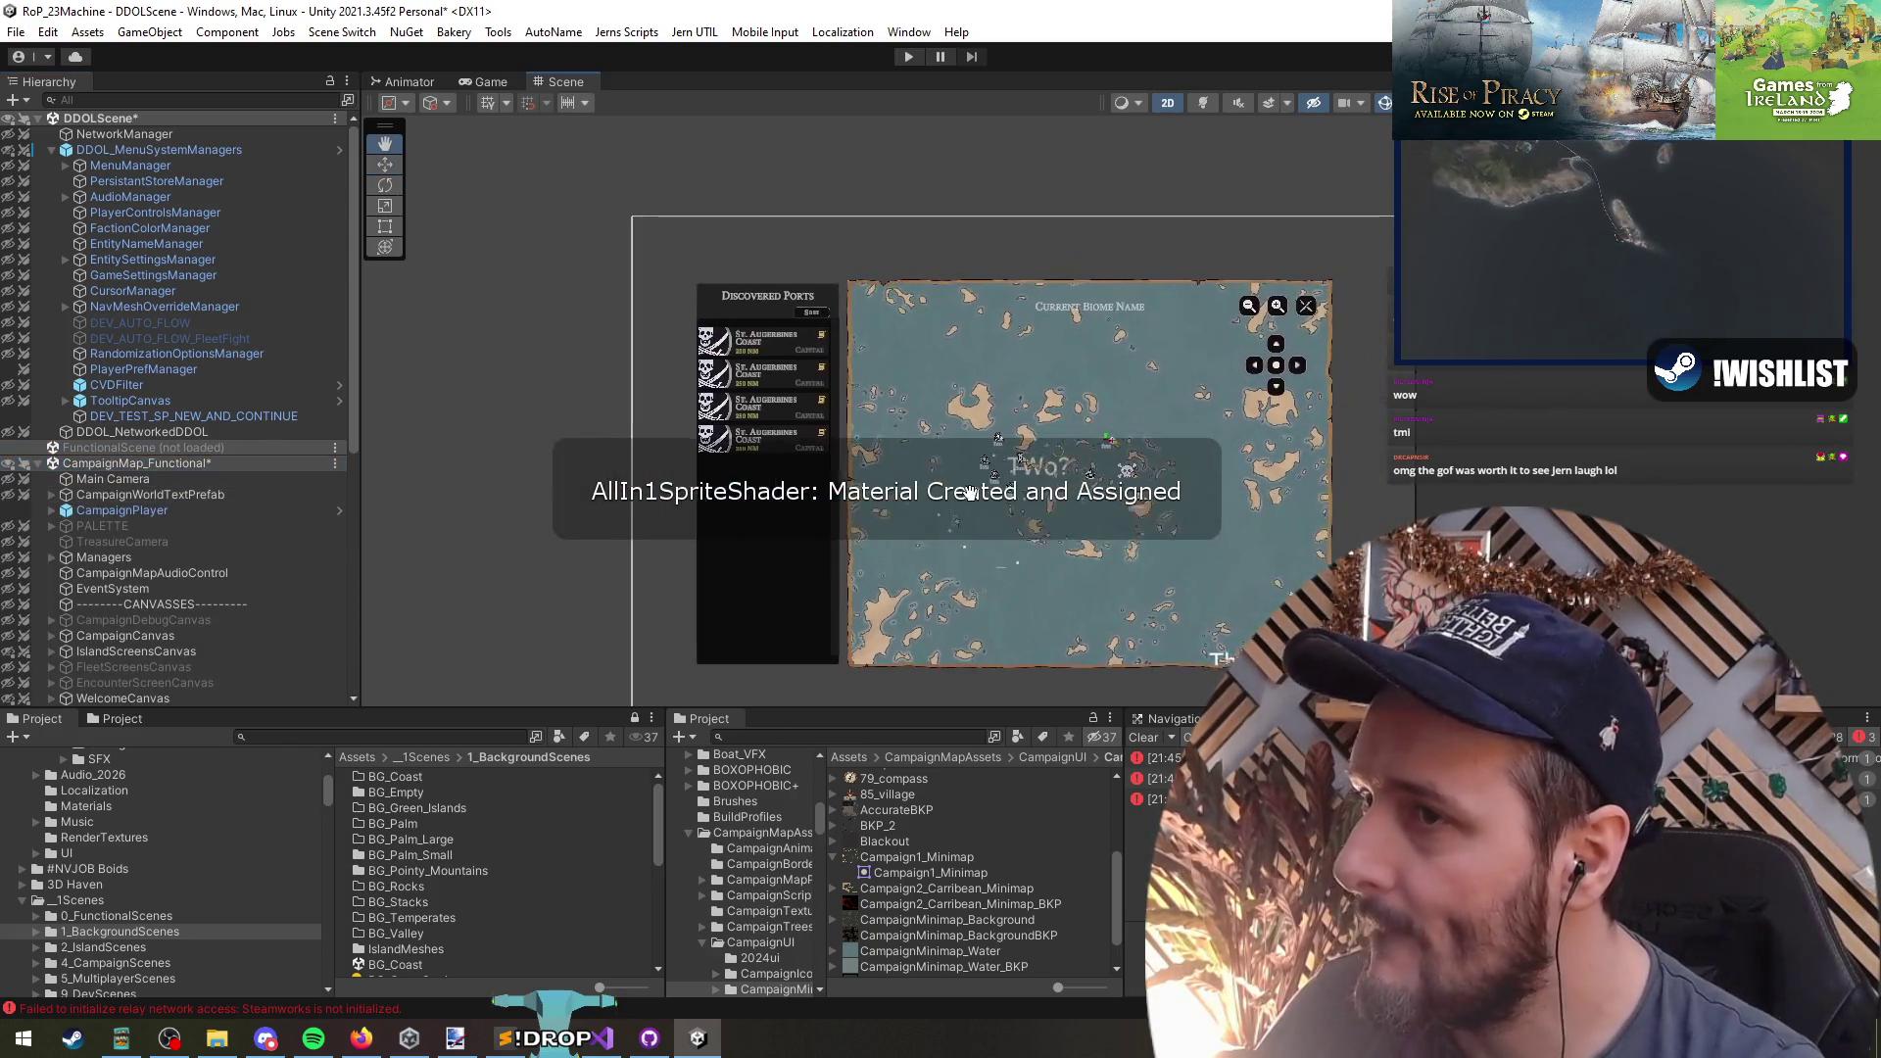
pyautogui.scroll(-3, 218, 502)
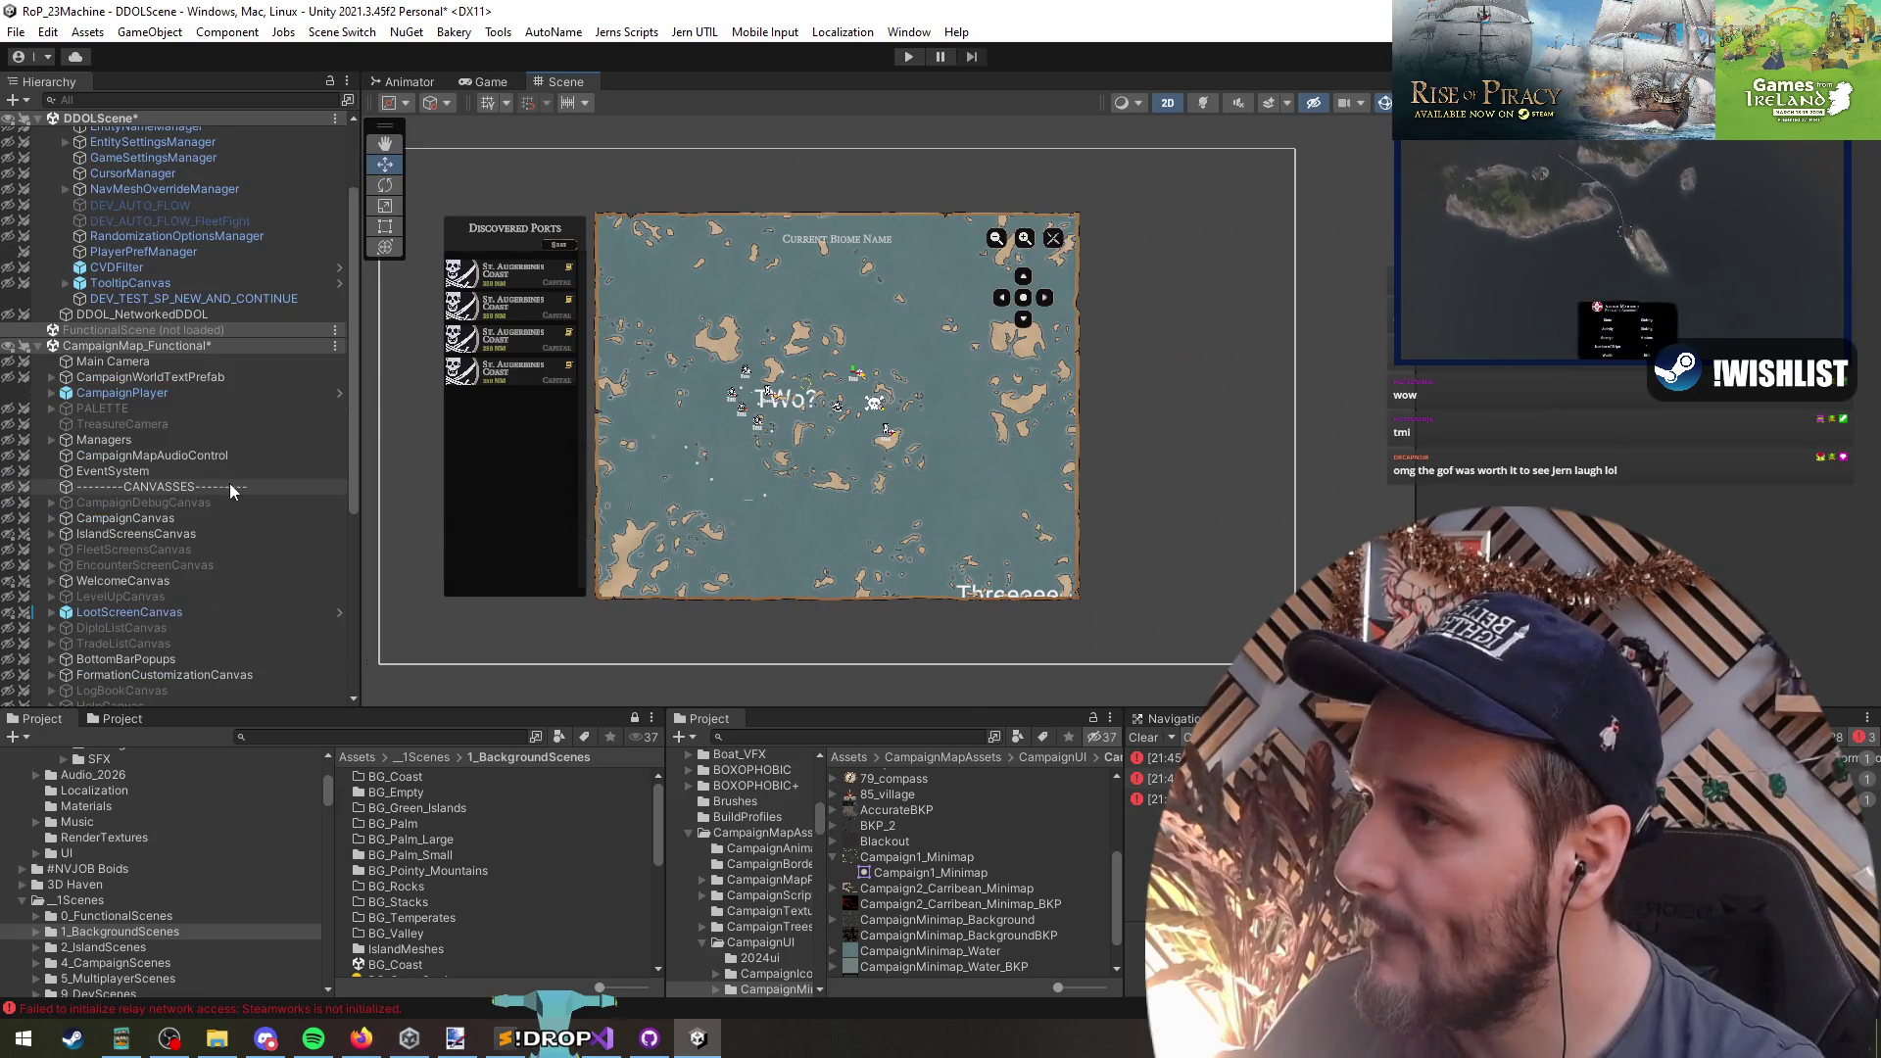
pyautogui.scroll(3, 227, 491)
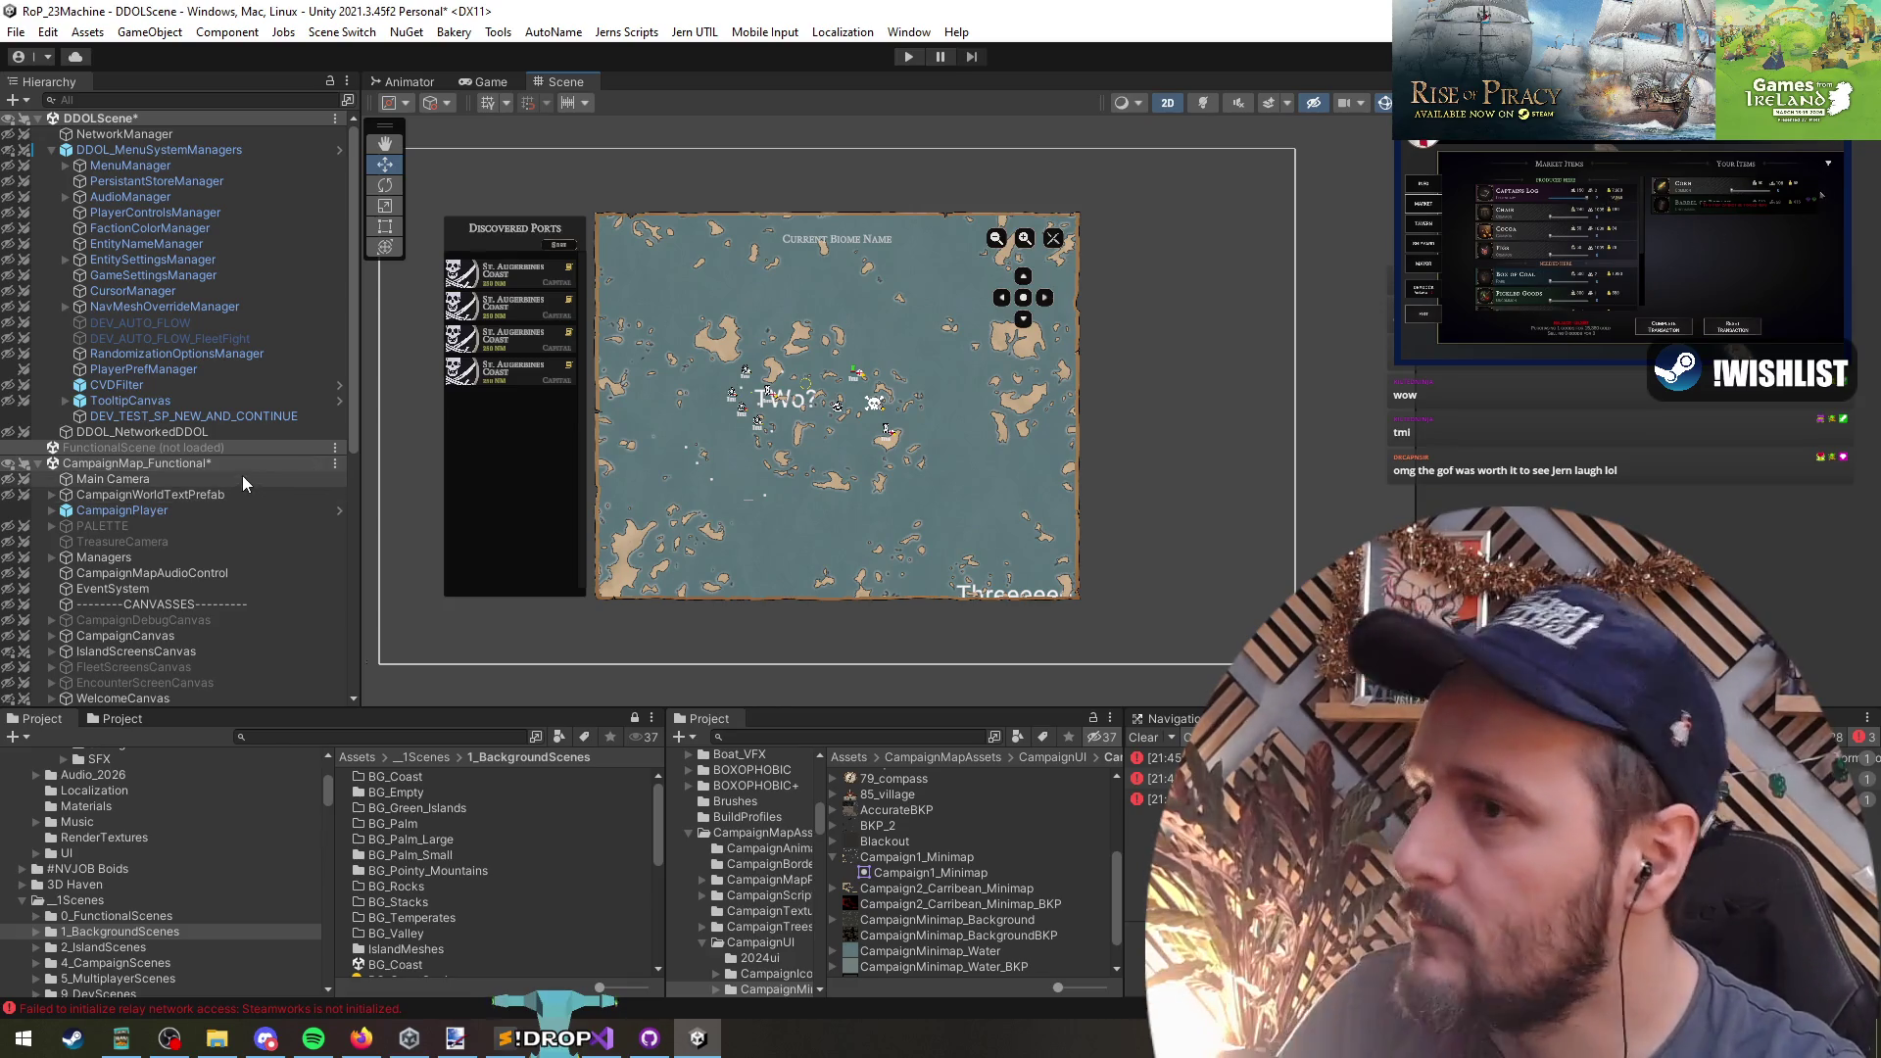
pyautogui.scroll(-1, 216, 497)
pyautogui.scroll(-6, 216, 497)
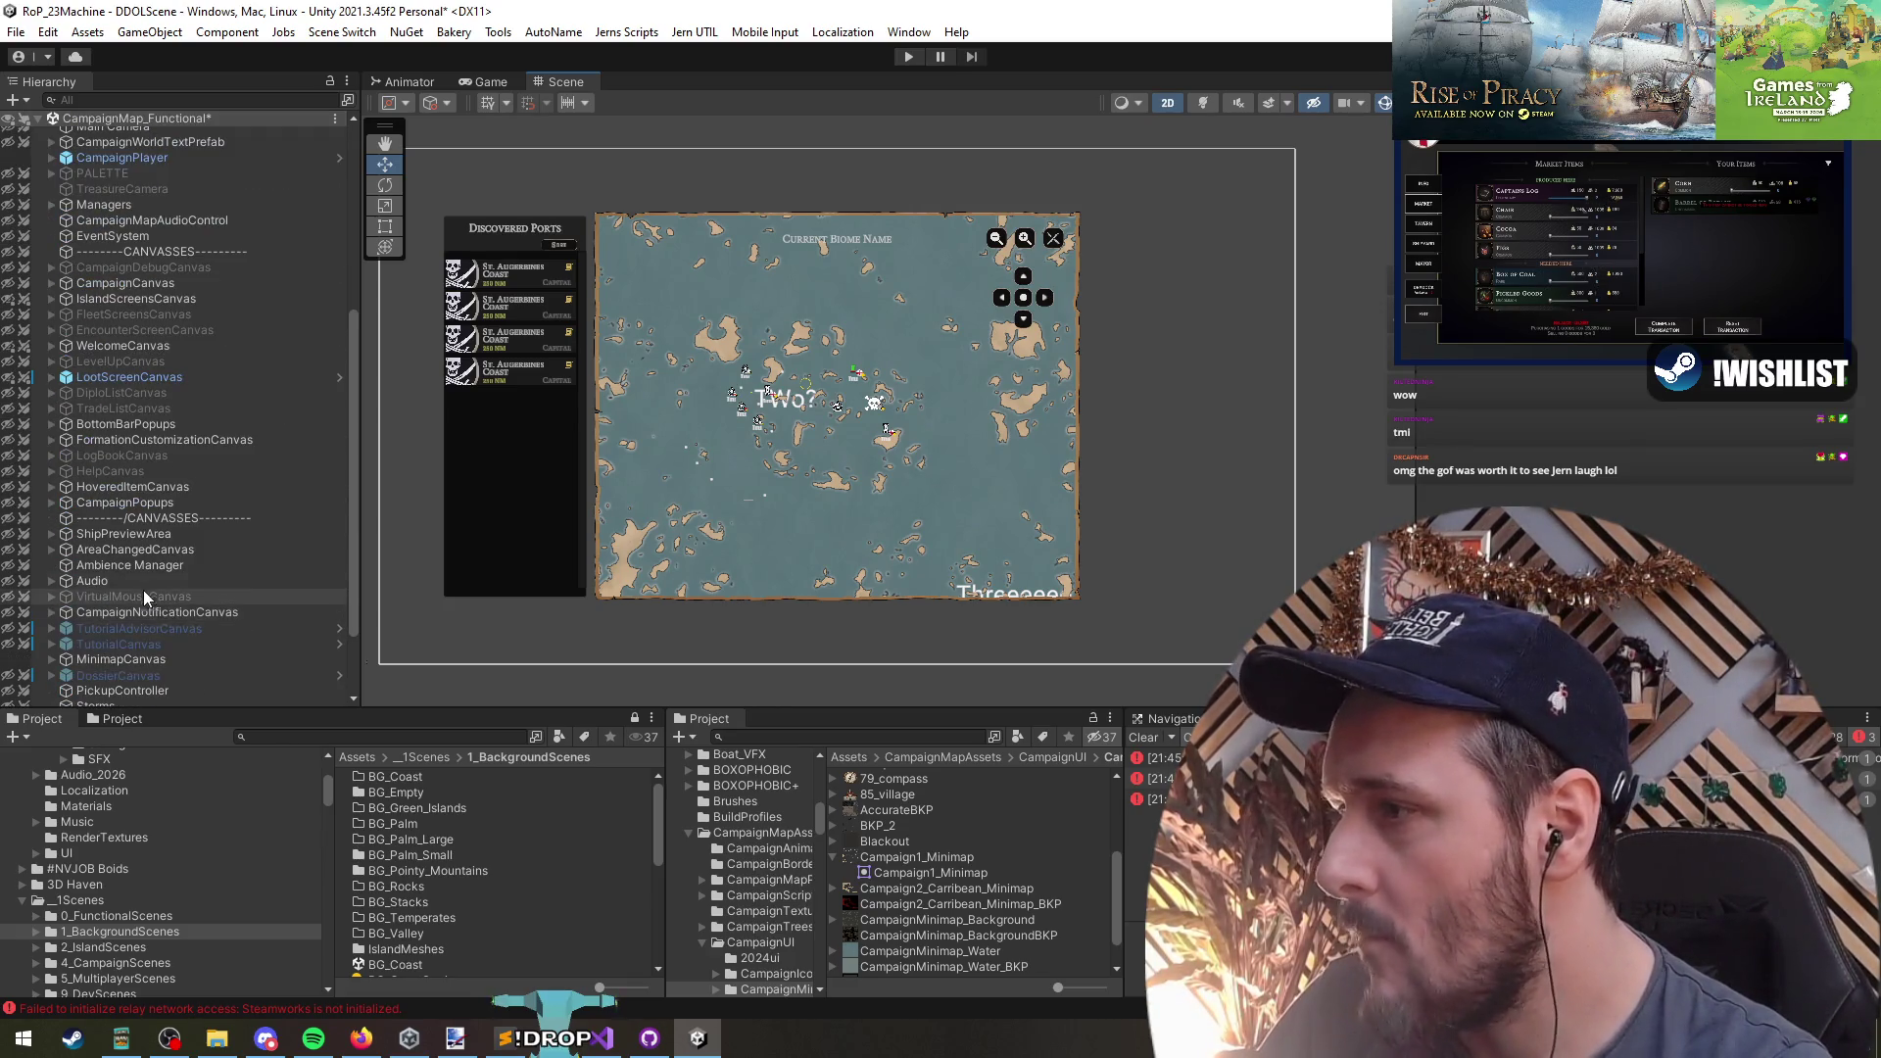
pyautogui.scroll(4, 162, 530)
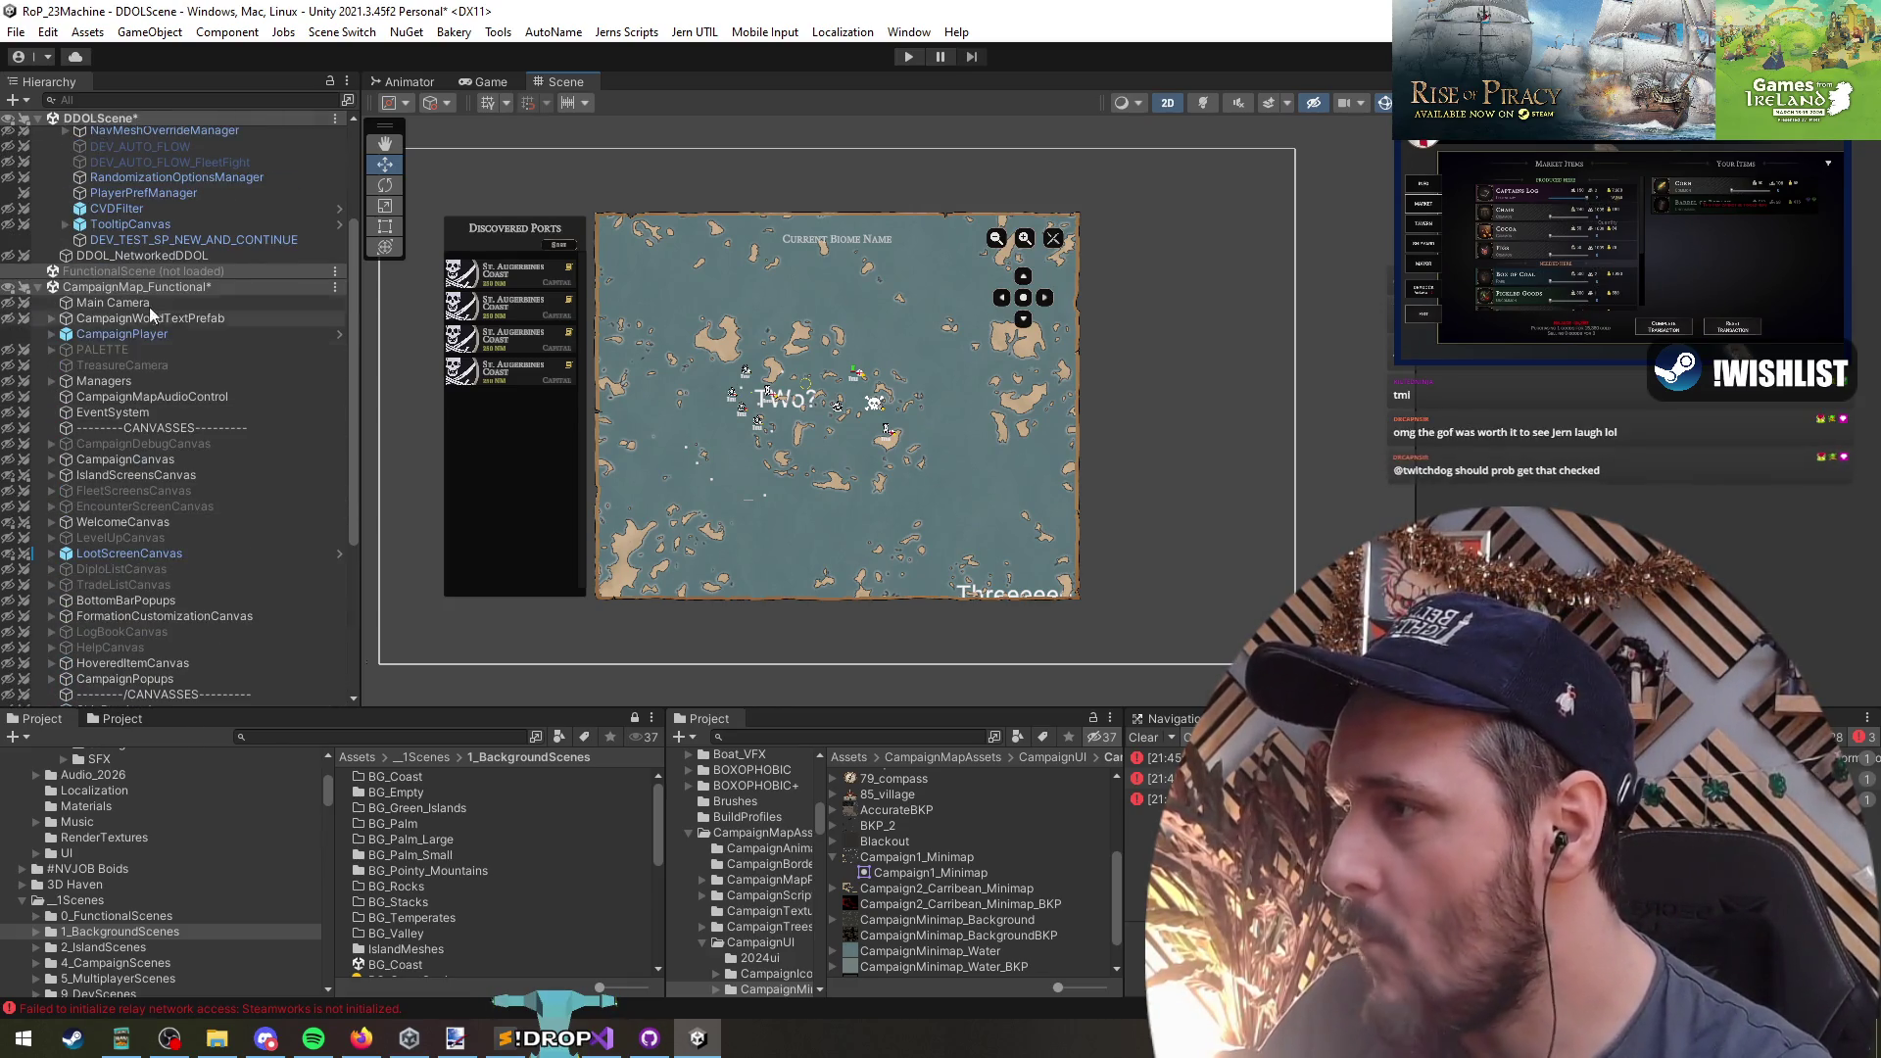
# - Select the AreaNames group's labels and toggle the Fog layer on and off again
pyautogui.click(767, 397)
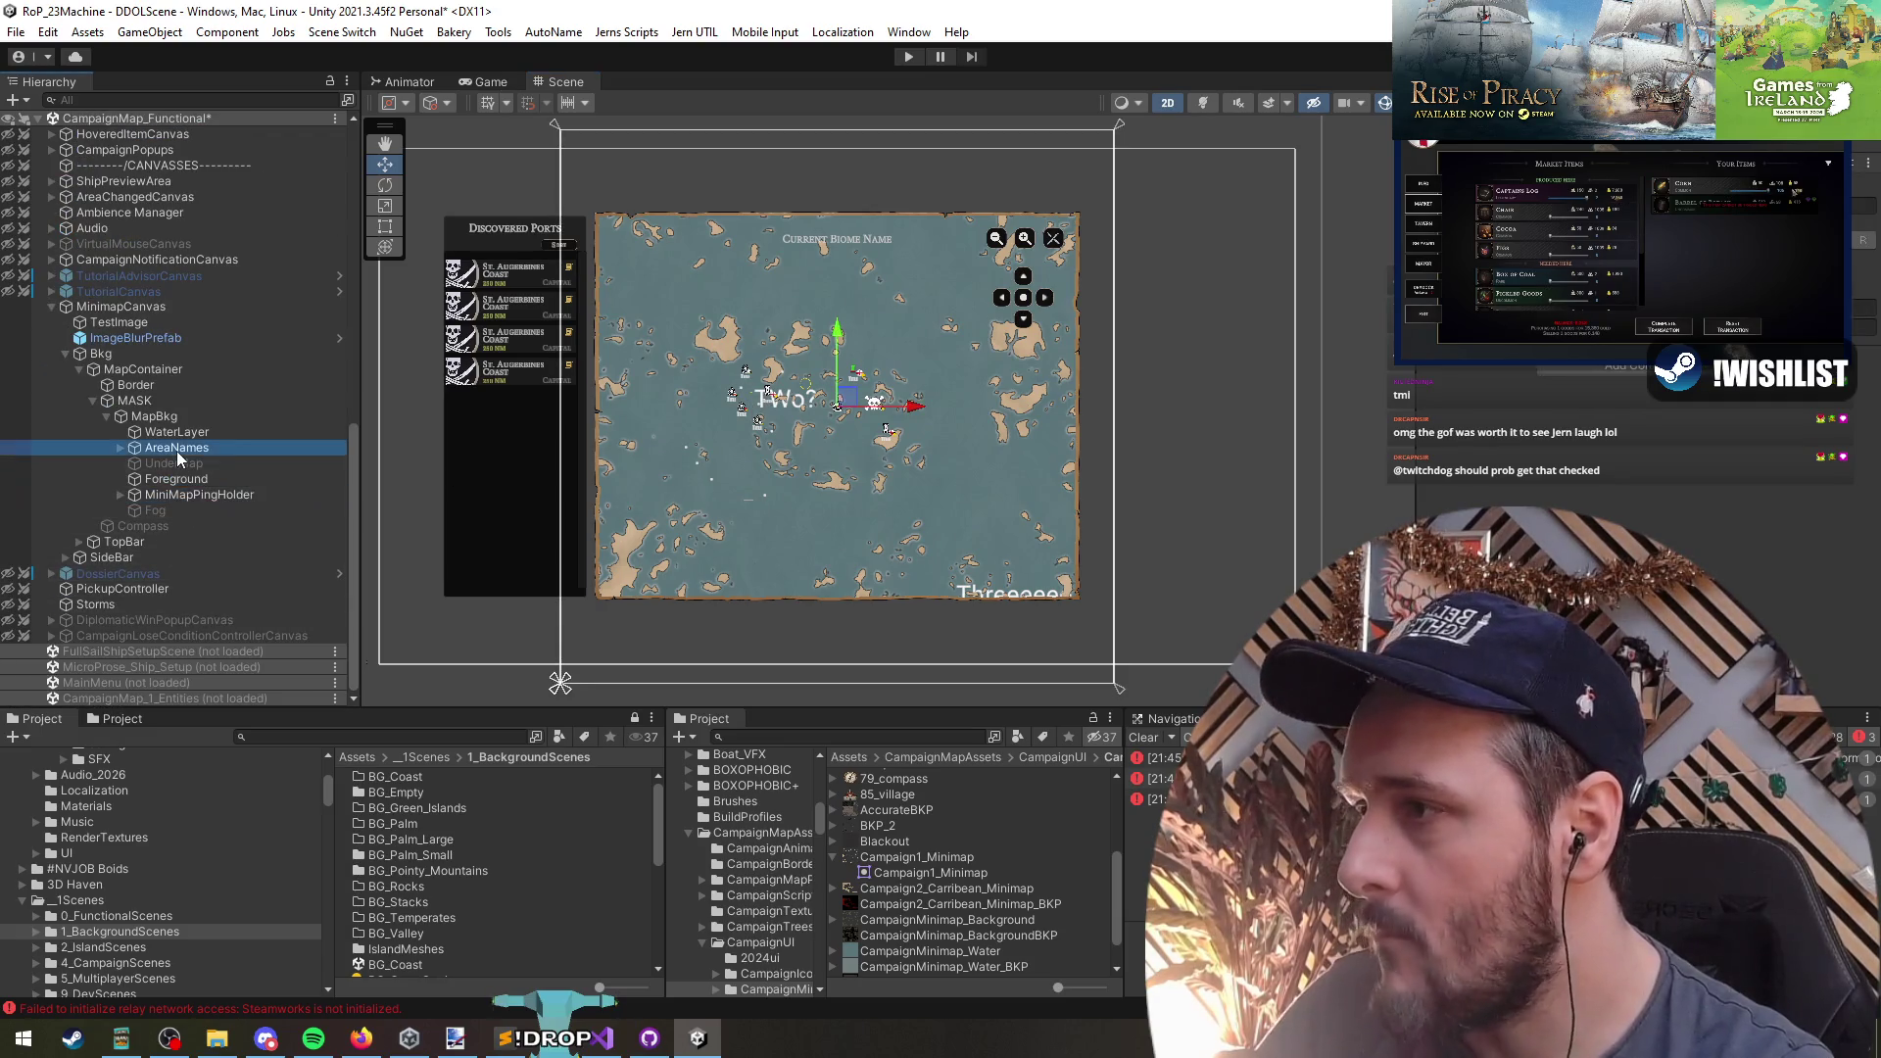
pyautogui.press('Right')
pyautogui.press('Down')
pyautogui.press('Down')
pyautogui.press('Down')
pyautogui.press('Down')
pyautogui.press('Down')
pyautogui.press('Down')
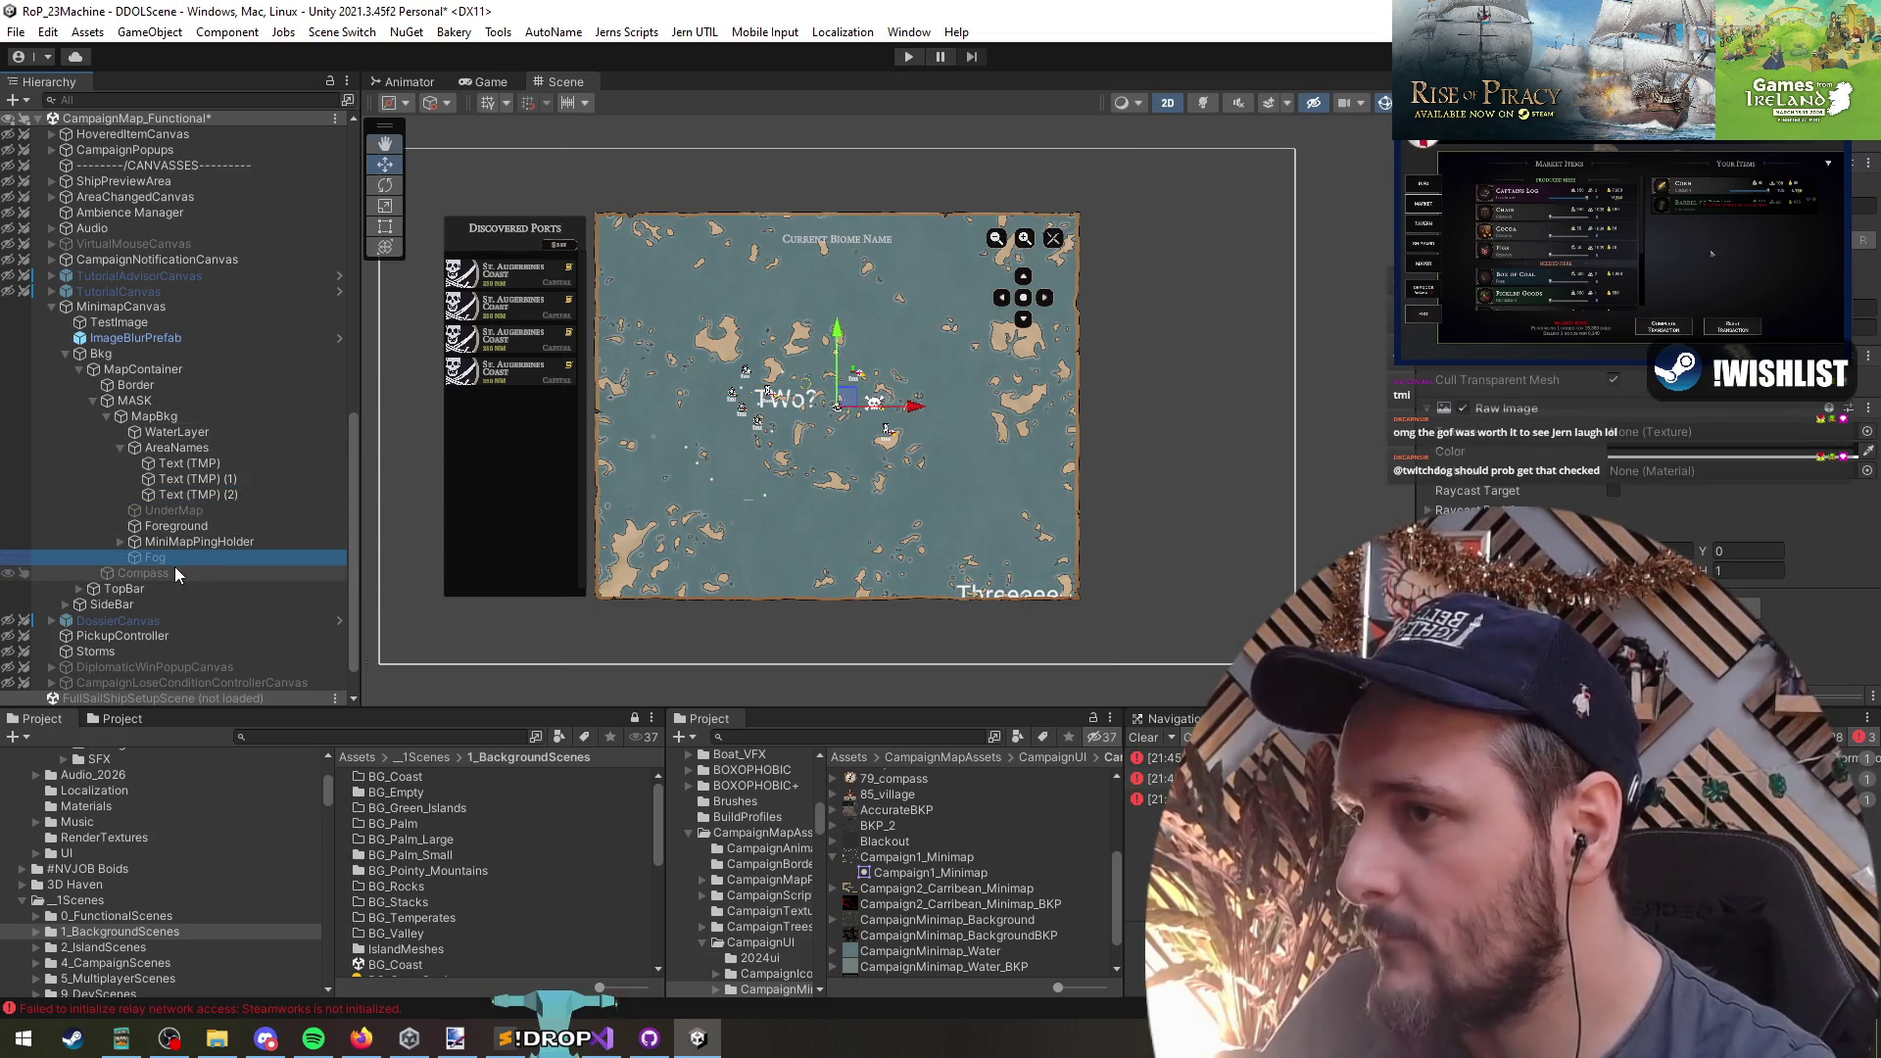
pyautogui.hotkey('alt', 'shift', 'a')
pyautogui.hotkey('alt', 'shift', 'a')
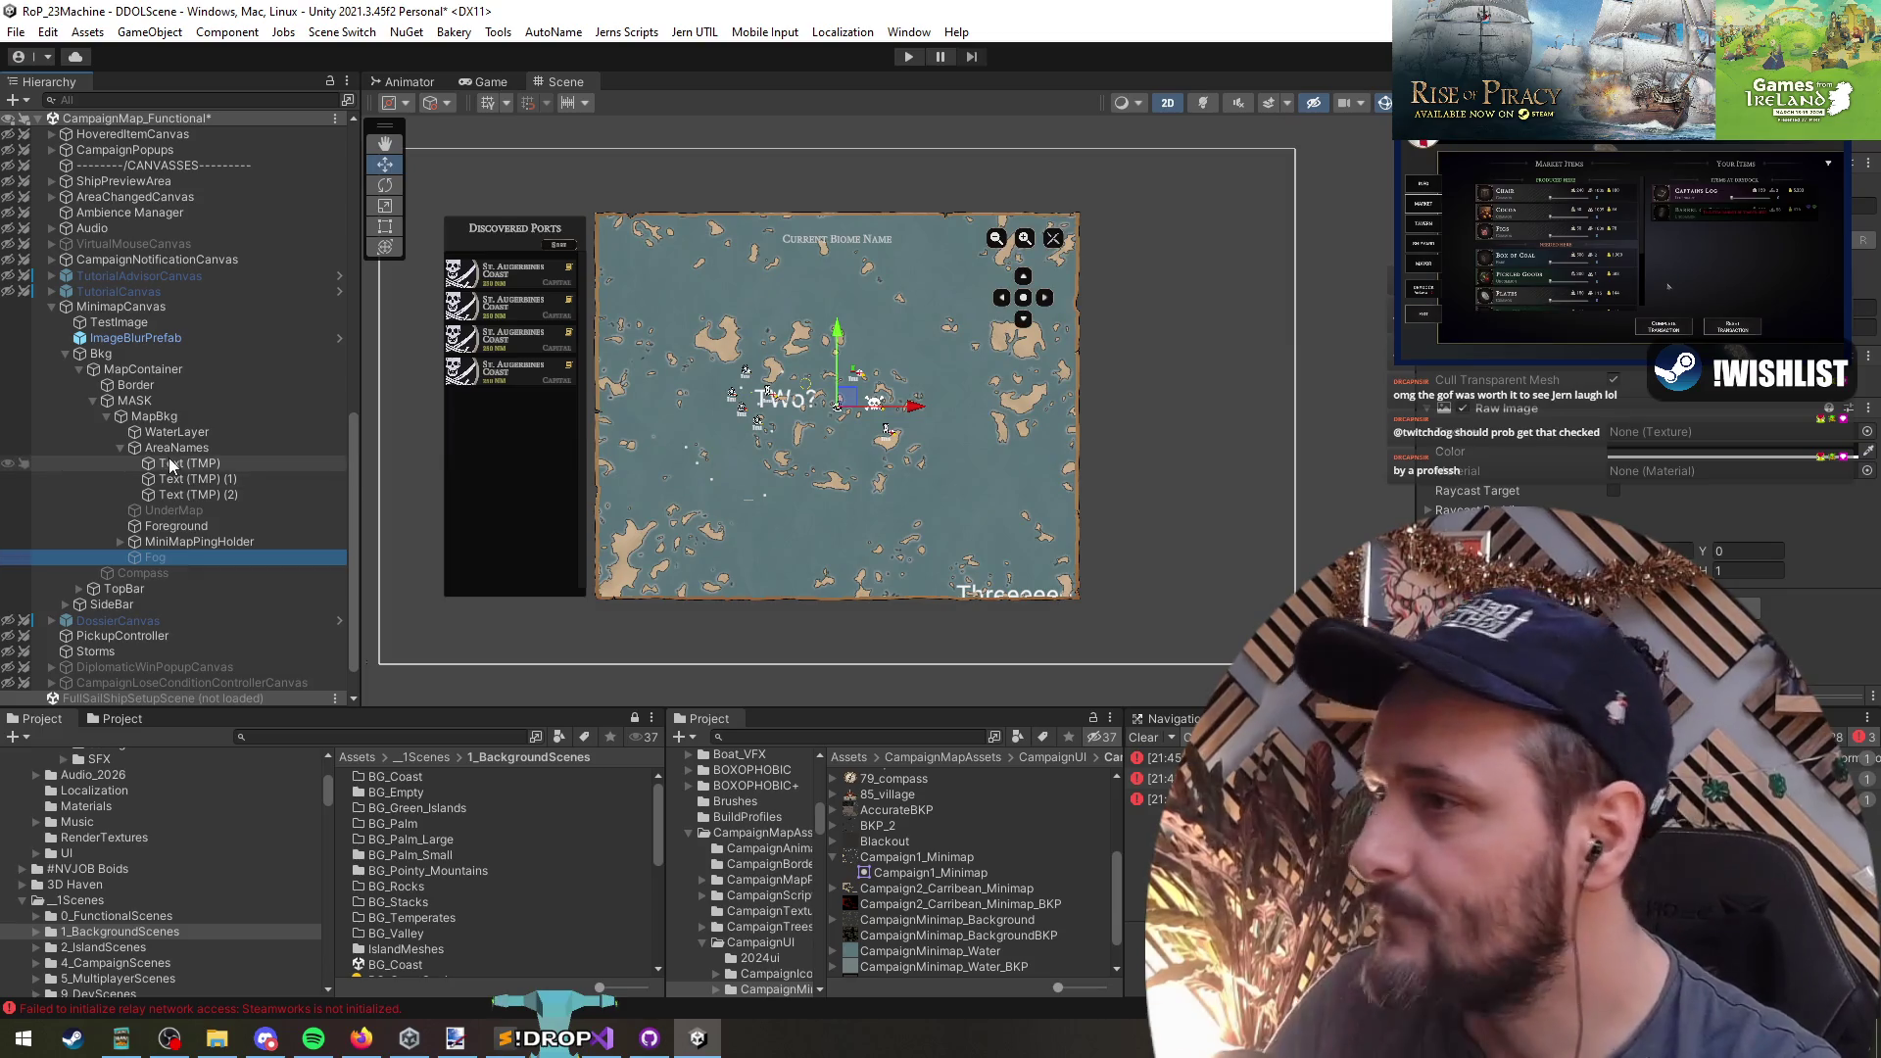
pyautogui.click(177, 449)
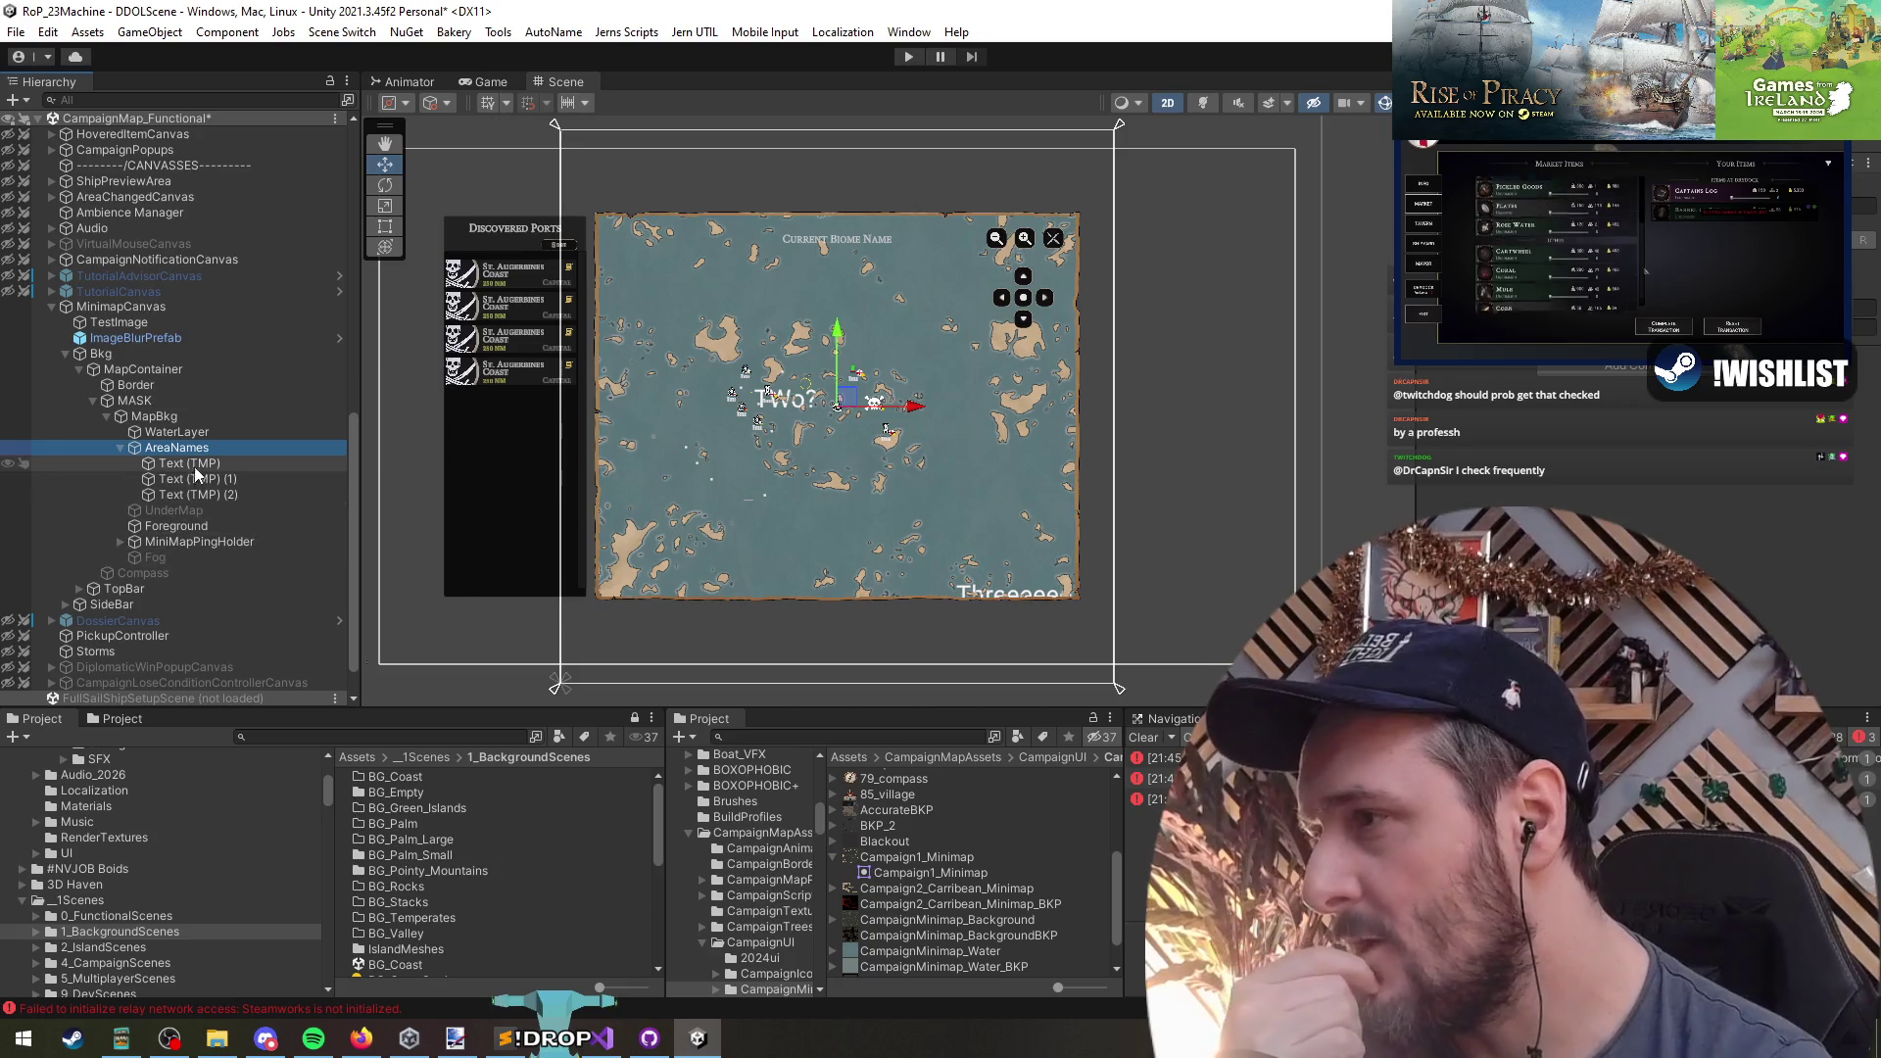
pyautogui.scroll(5, 643, 392)
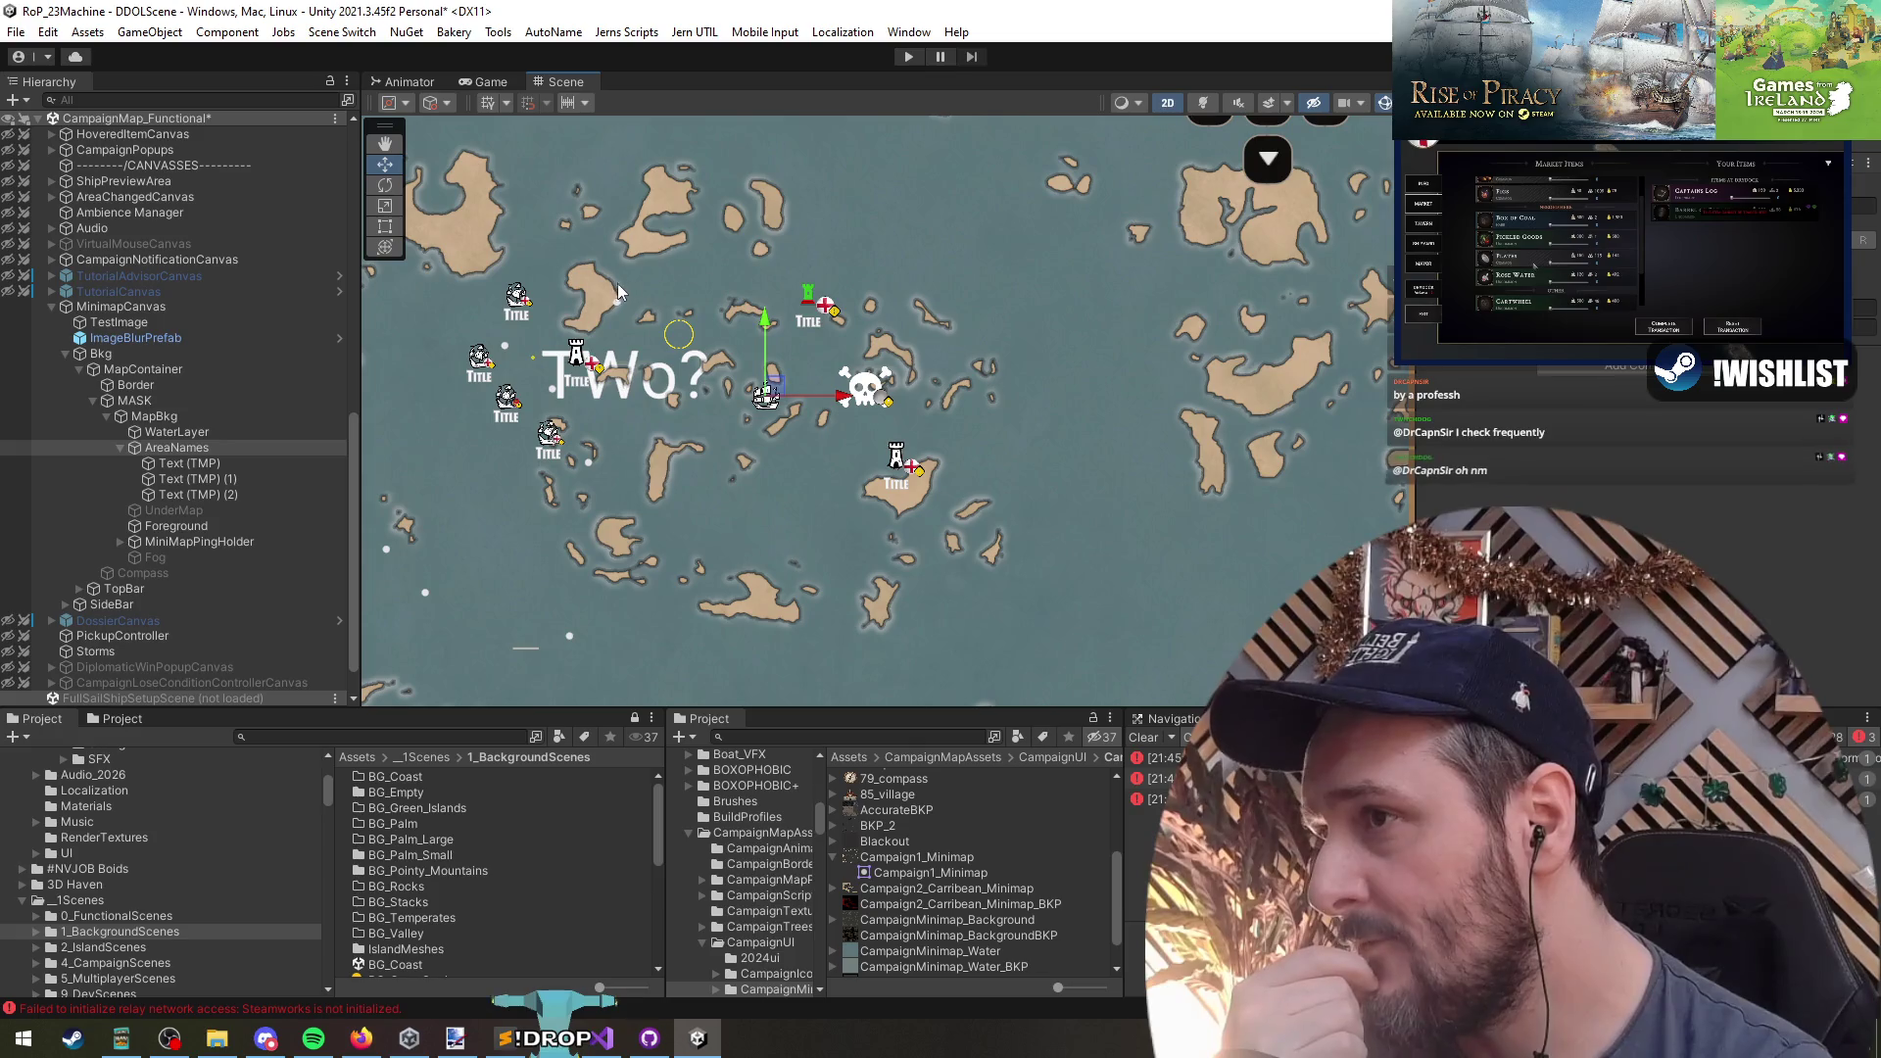
# - Delete the Text (TMP) (1) and (2) labels, keeping only the original Text (TMP)
pyautogui.click(249, 461)
pyautogui.scroll(-2, 676, 436)
pyautogui.scroll(-5, 666, 451)
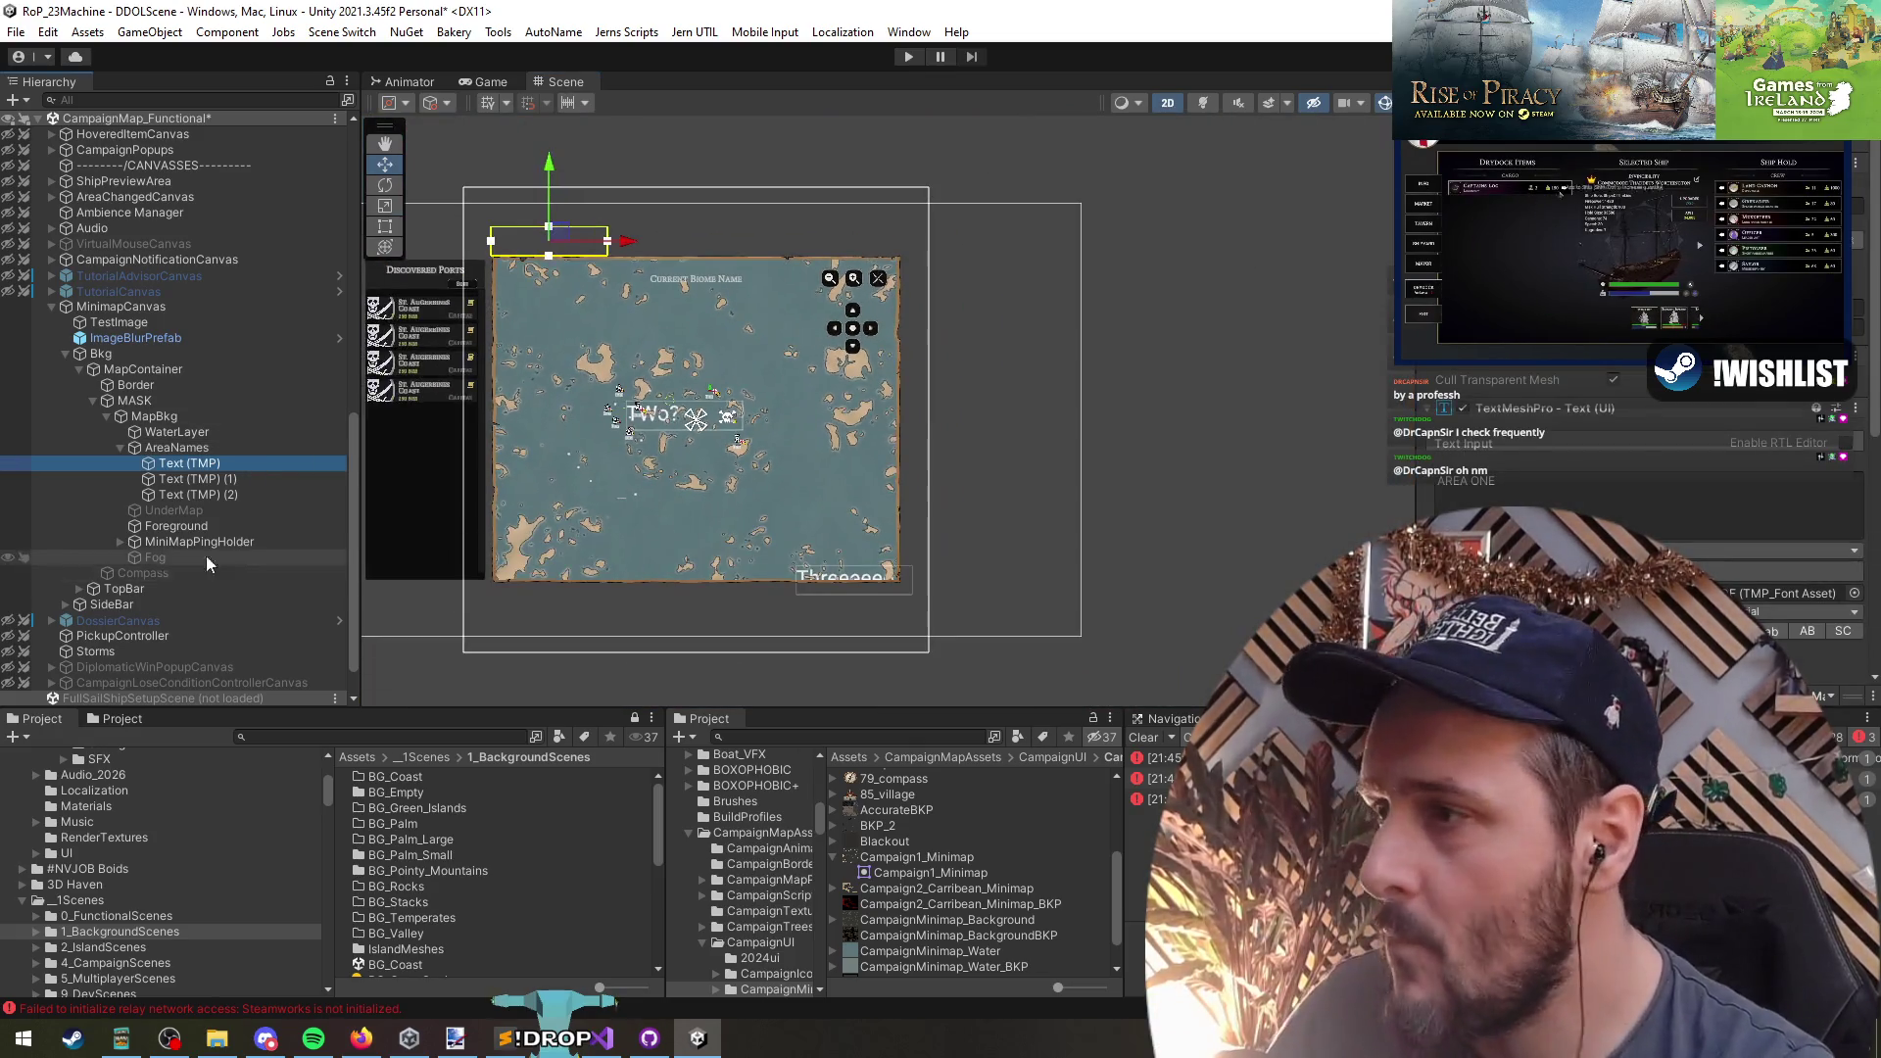
pyautogui.keyDown('shift'); pyautogui.click(201, 494); pyautogui.keyUp('shift')
pyautogui.press('f')
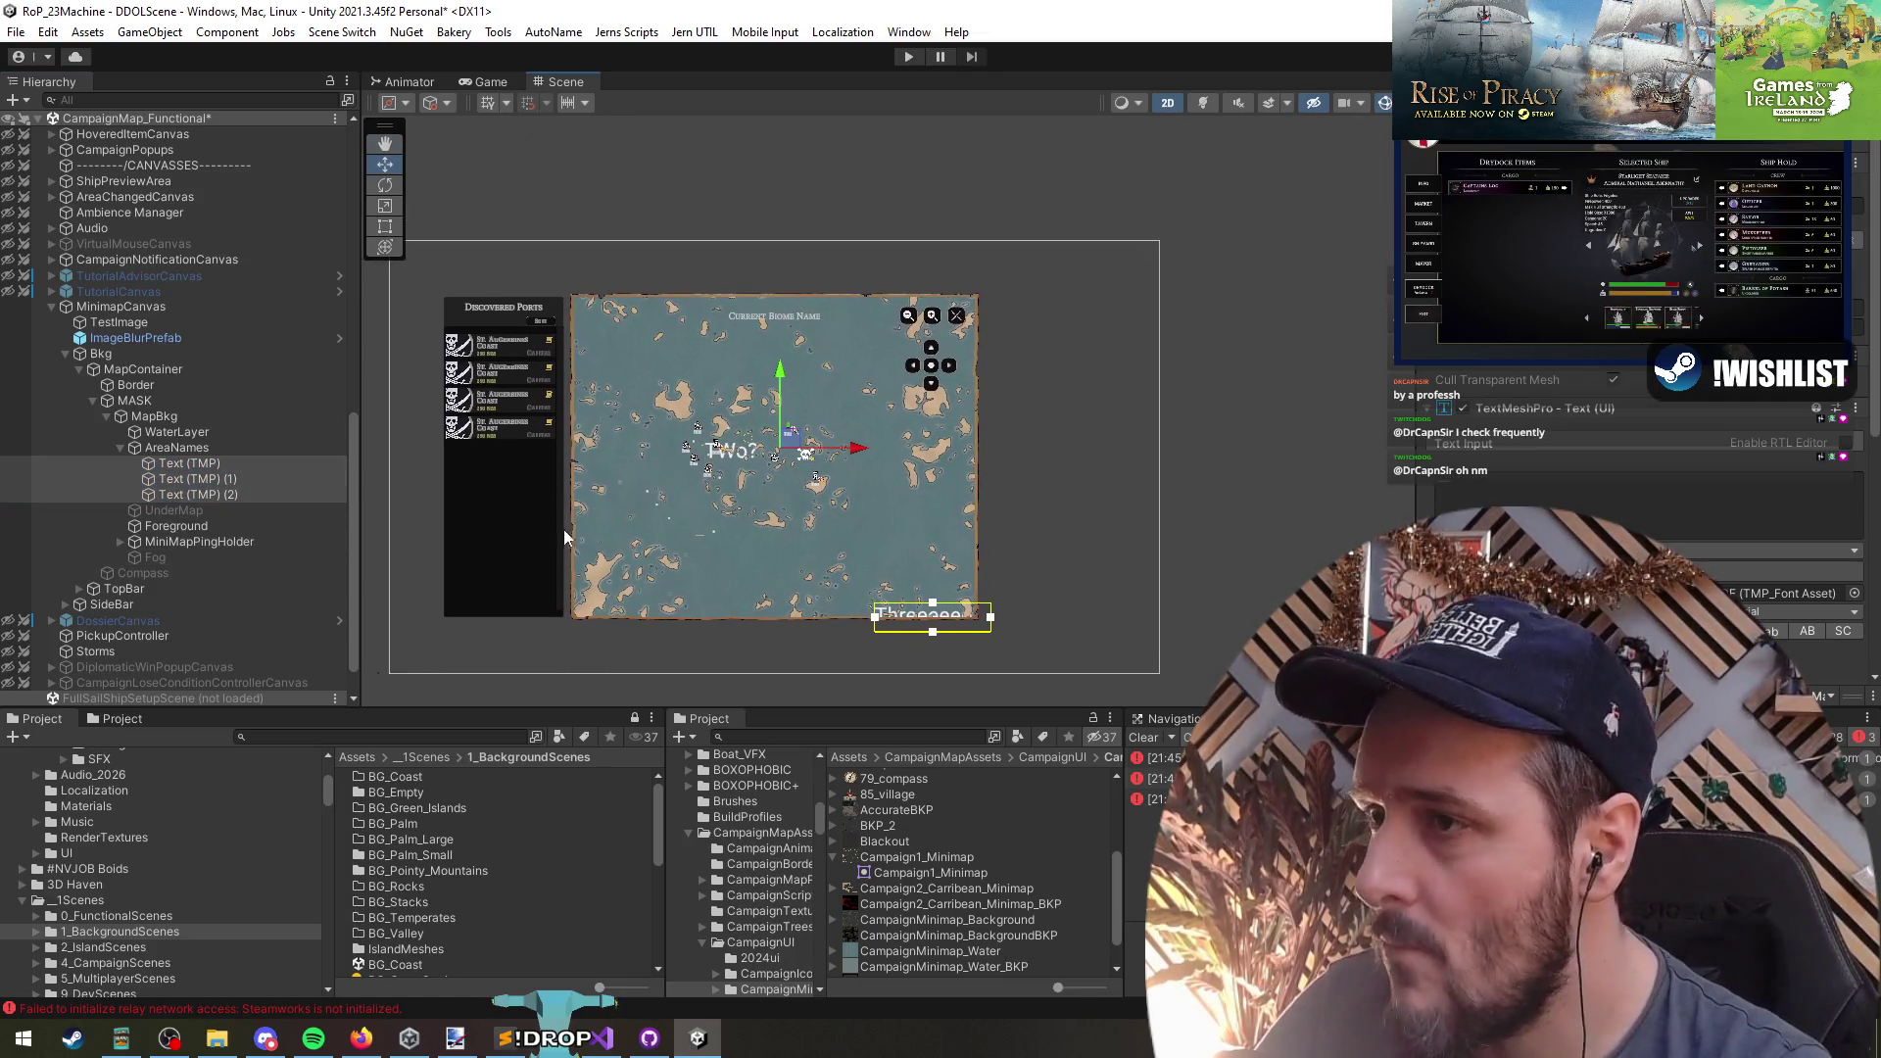
pyautogui.click(181, 494)
pyautogui.click(186, 478)
pyautogui.press('Delete')
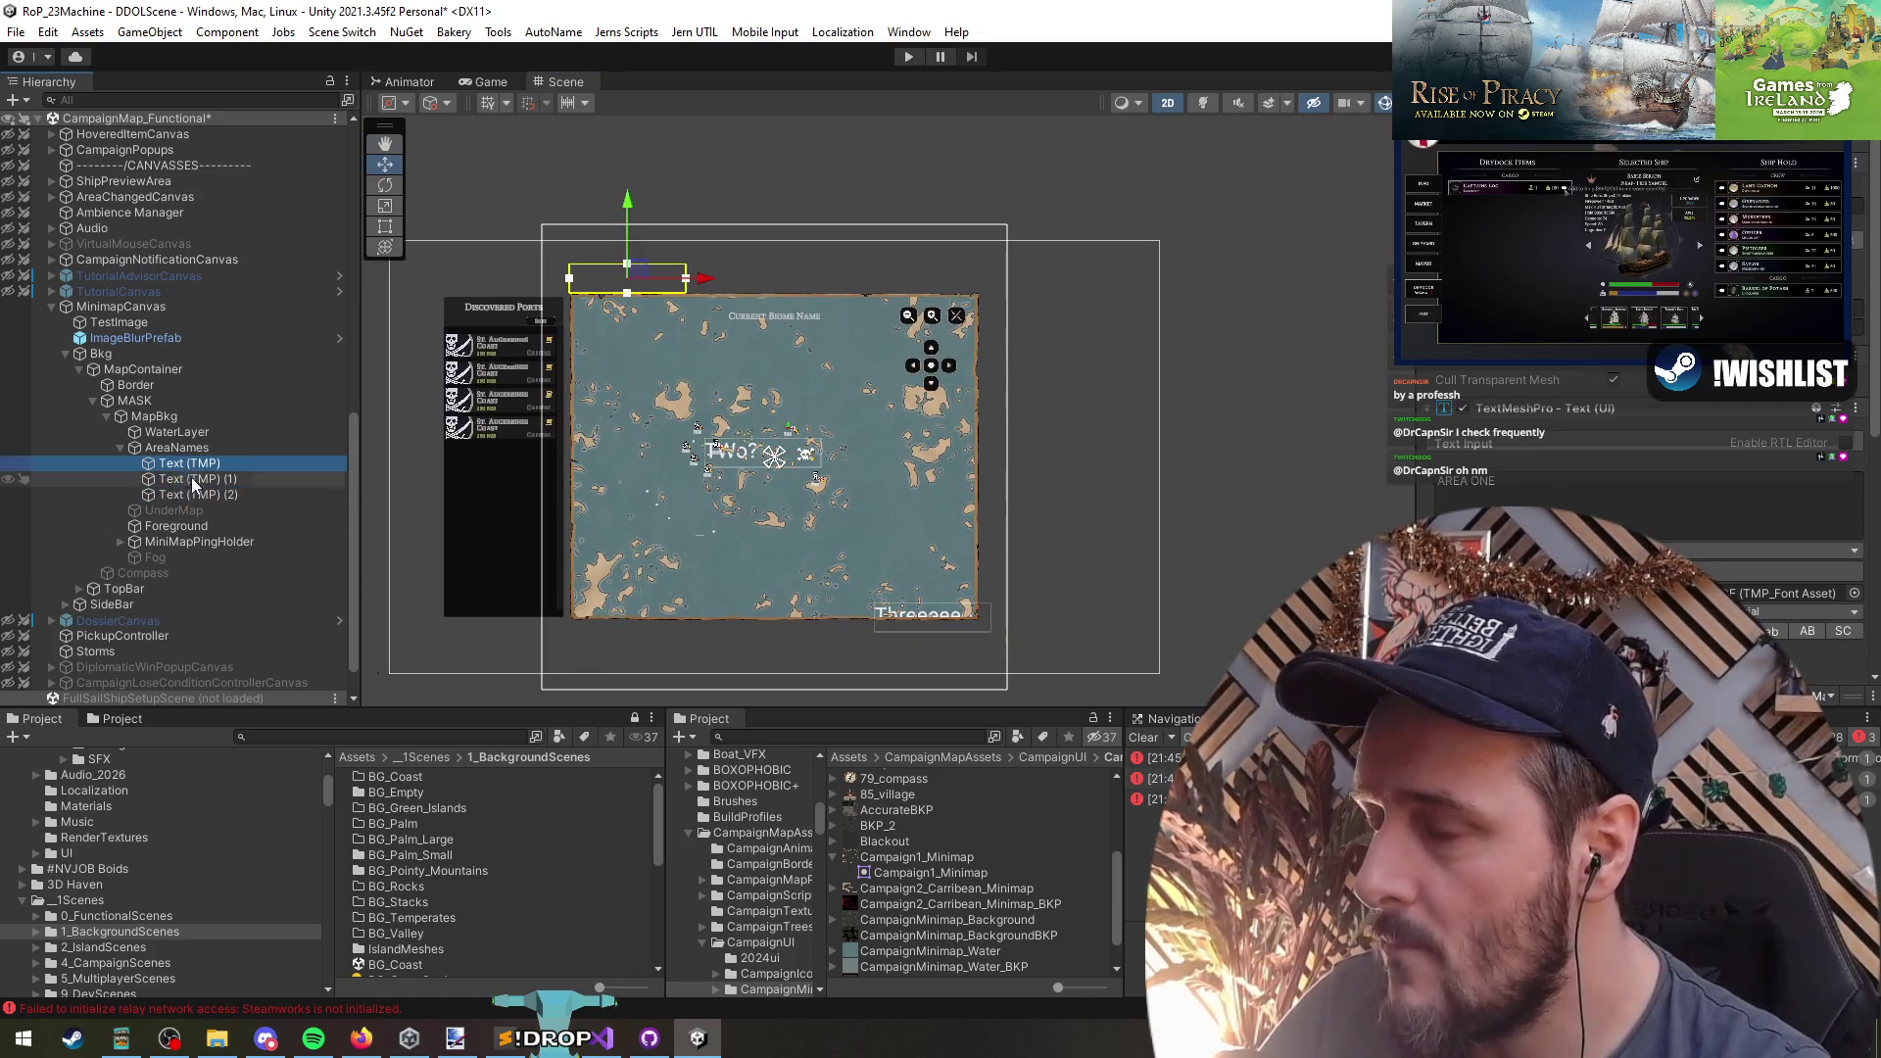
pyautogui.click(196, 478)
pyautogui.press('Delete')
pyautogui.click(192, 463)
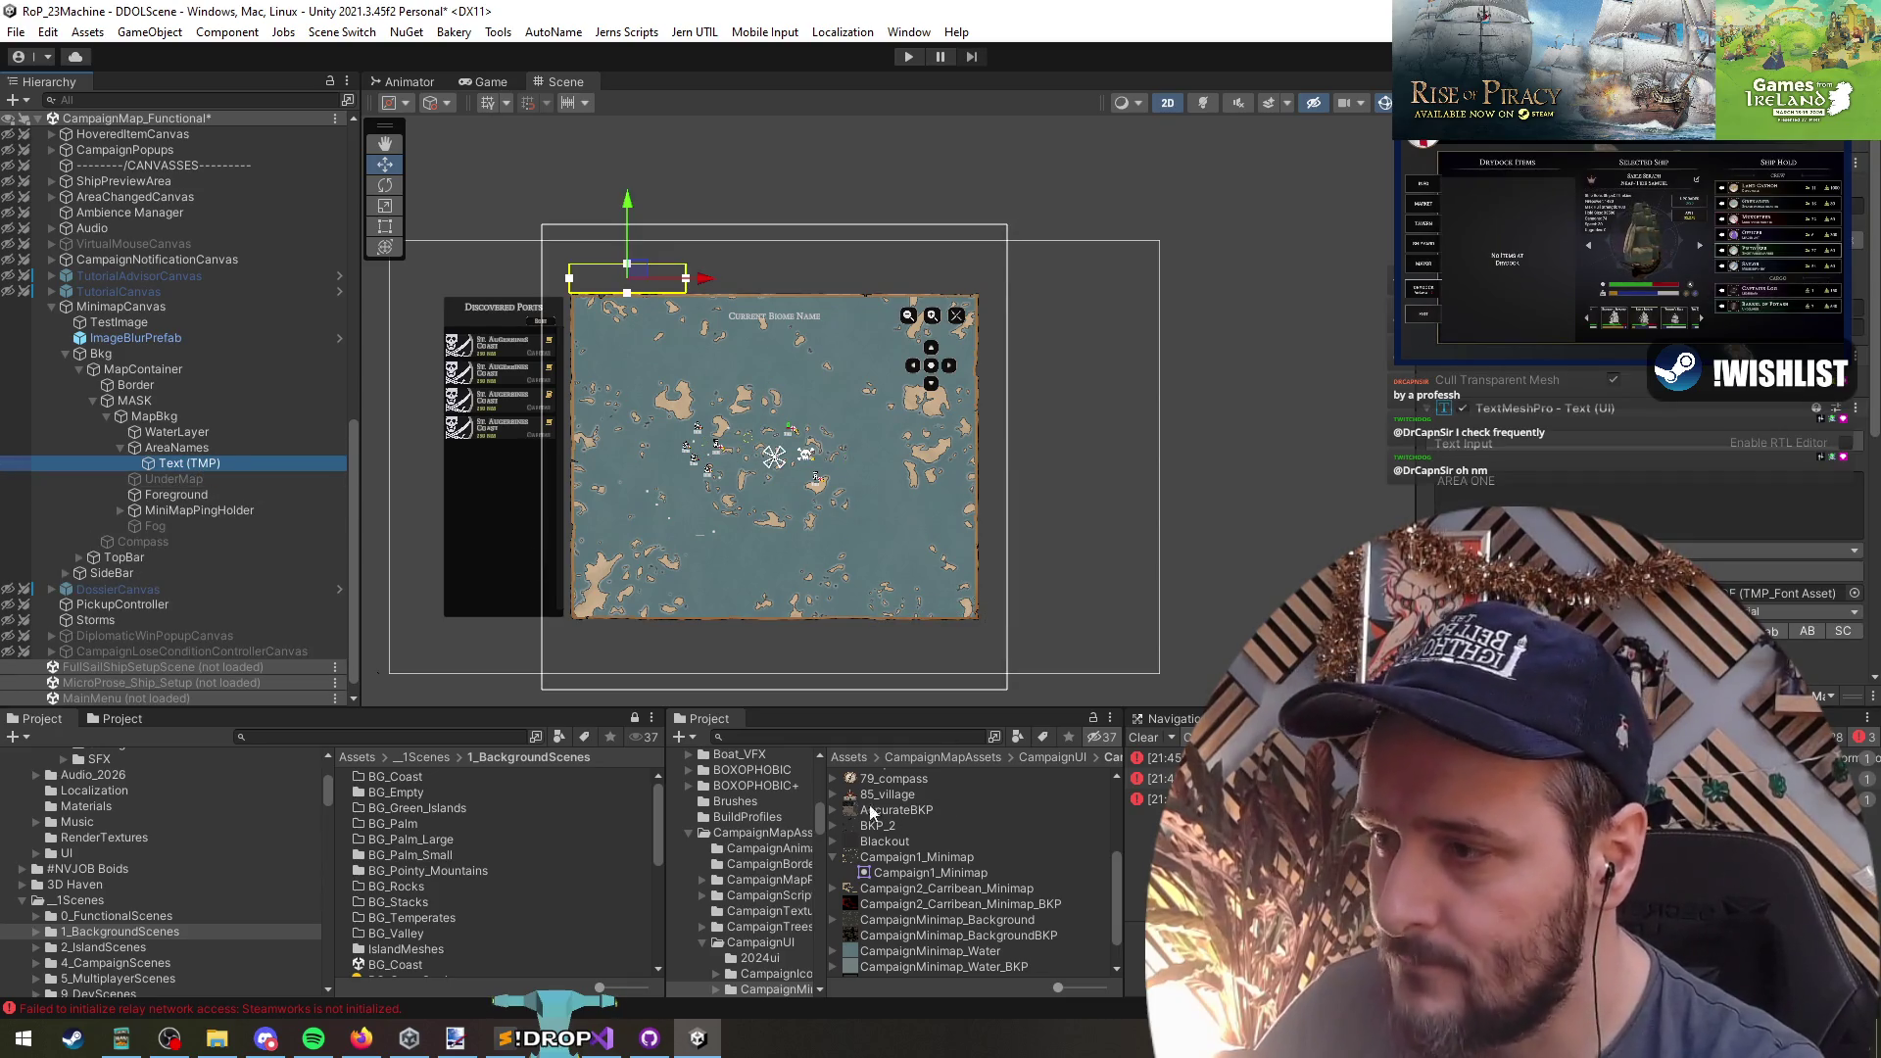
# - Inspect the MiniMapPingHolder's FleetMiniMapDisplayPrefab1 ping, then reselect the Text (TMP) label
pyautogui.click(127, 509)
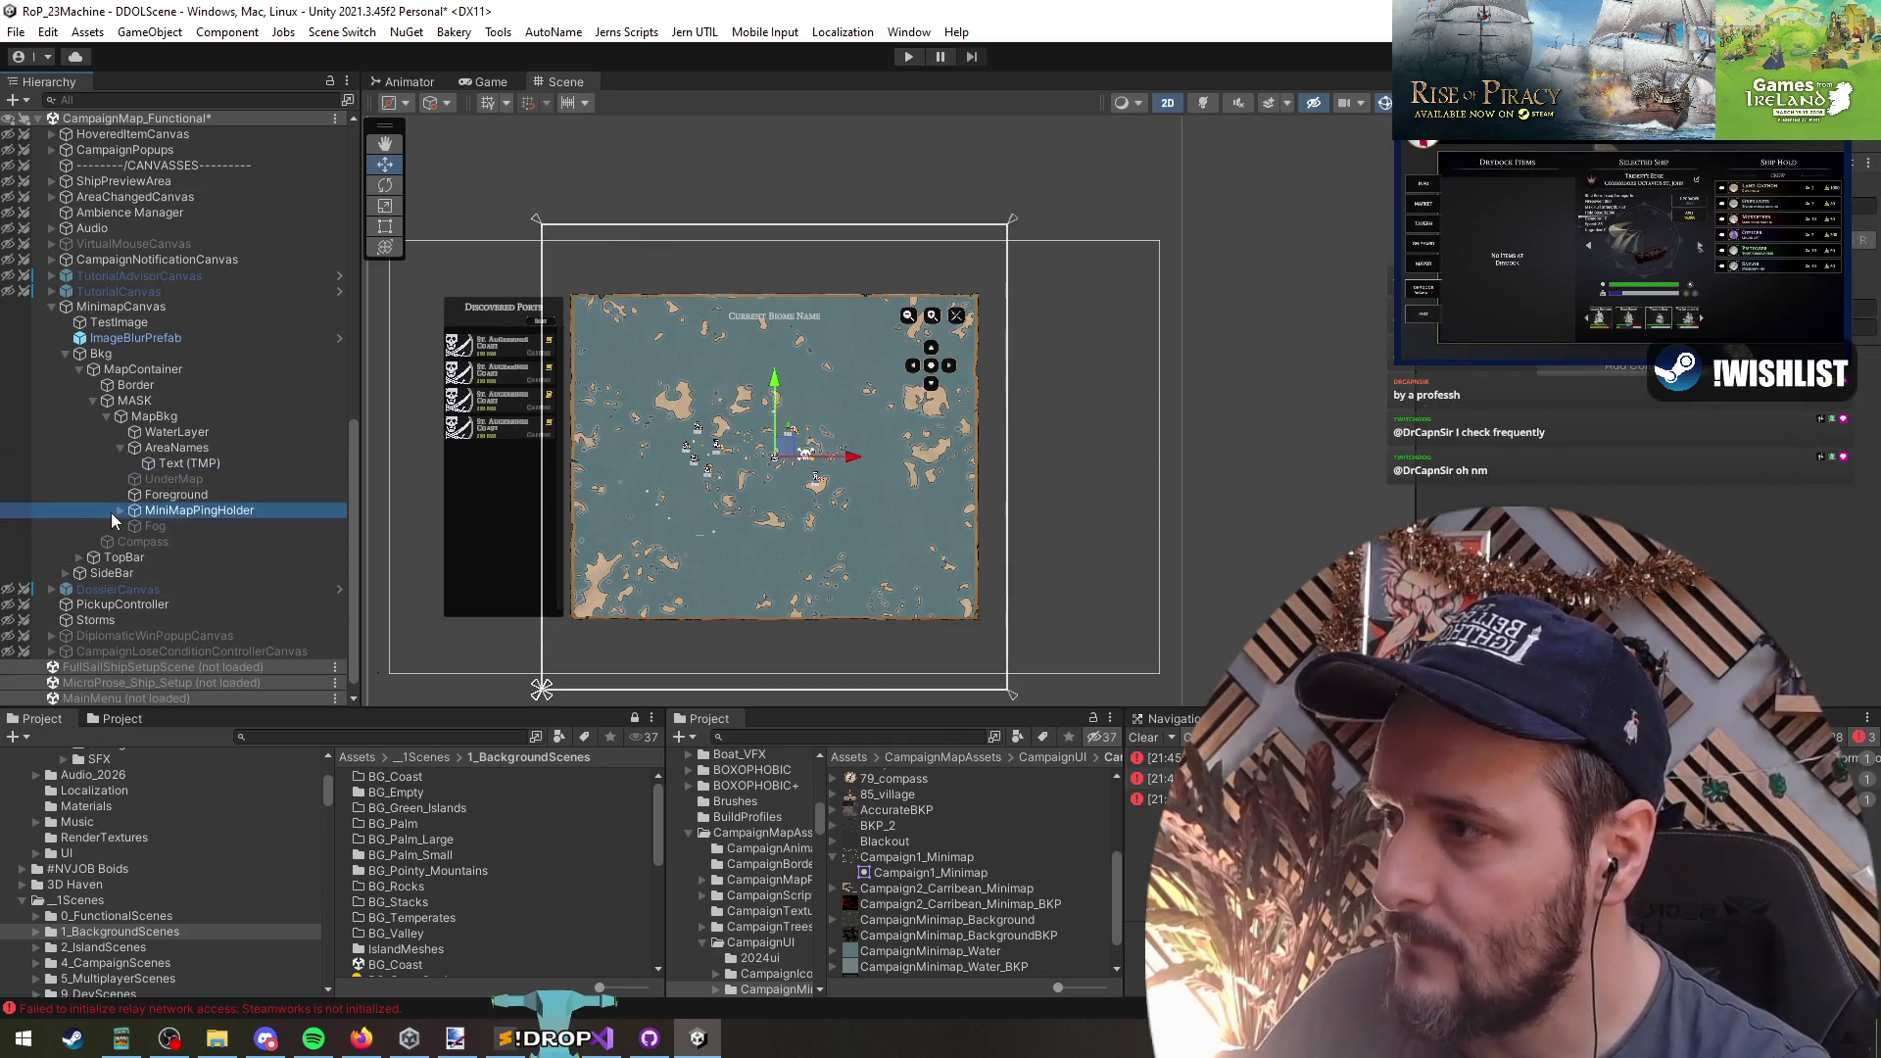
pyautogui.click(118, 511)
pyautogui.click(201, 544)
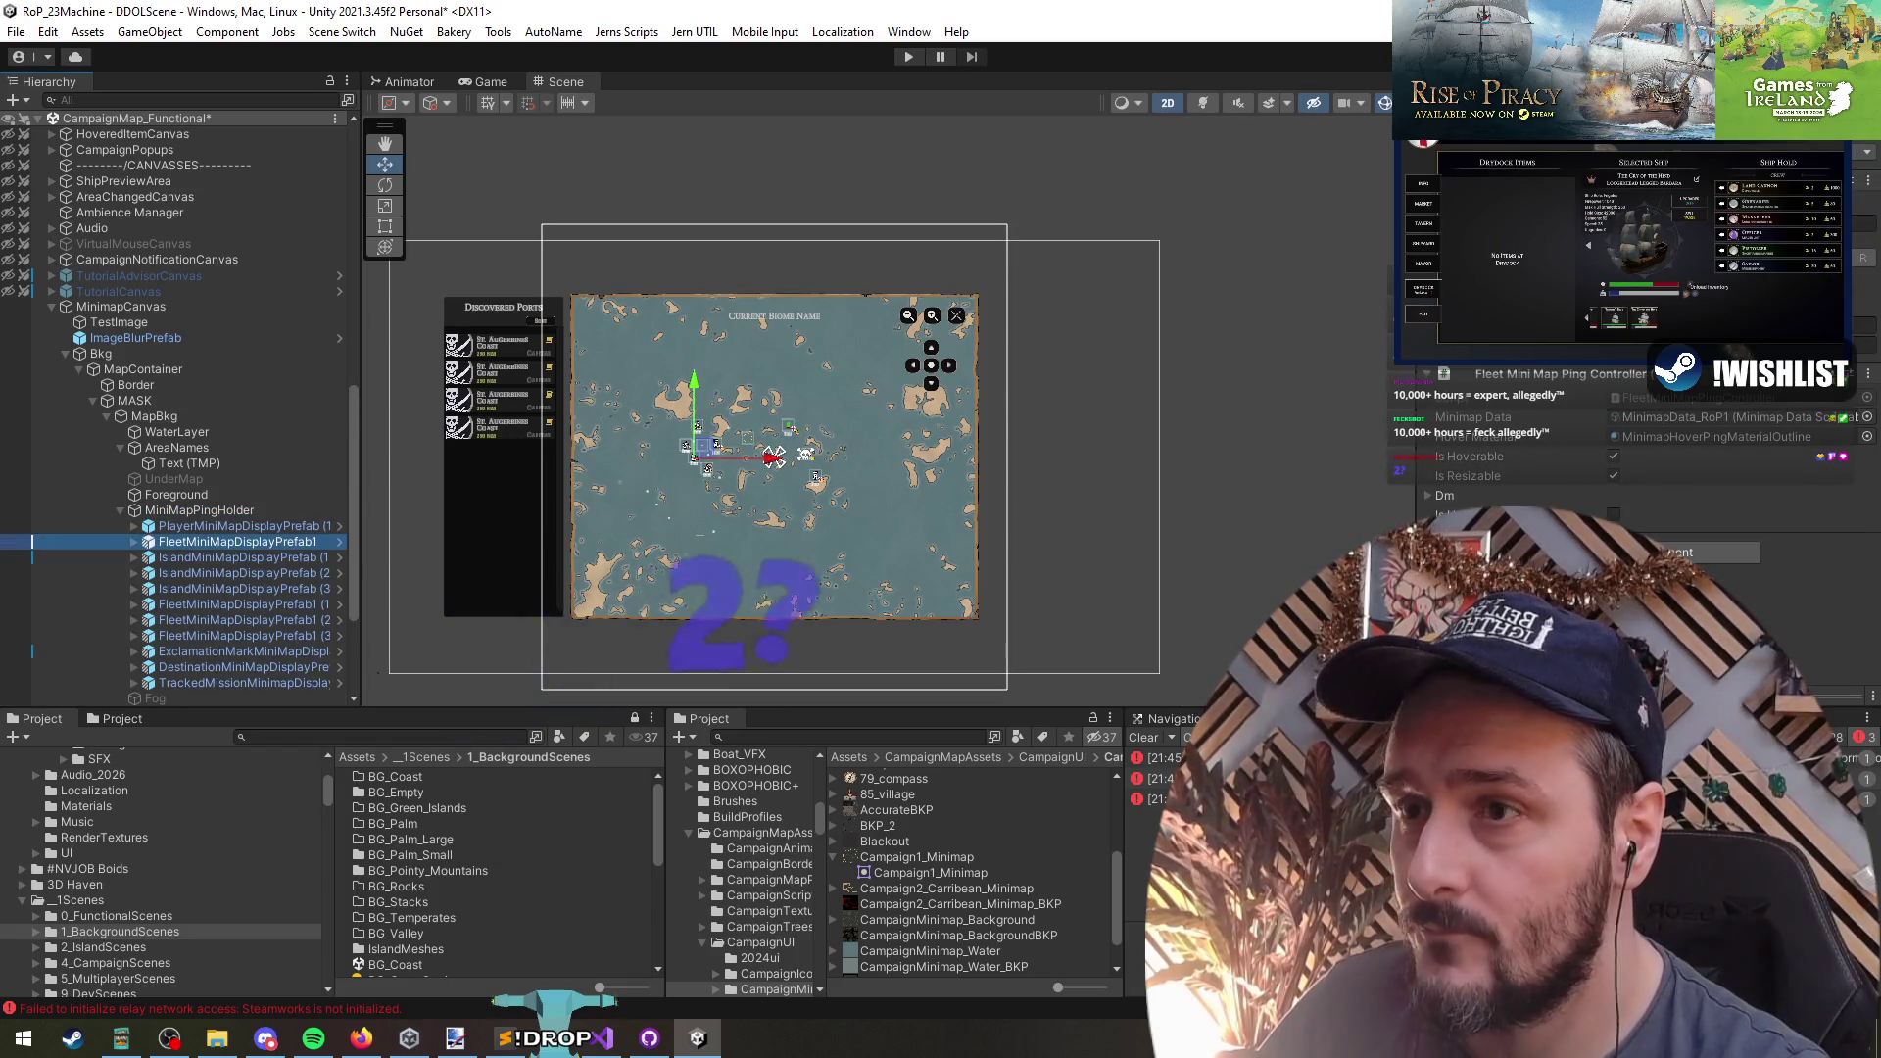
pyautogui.click(188, 464)
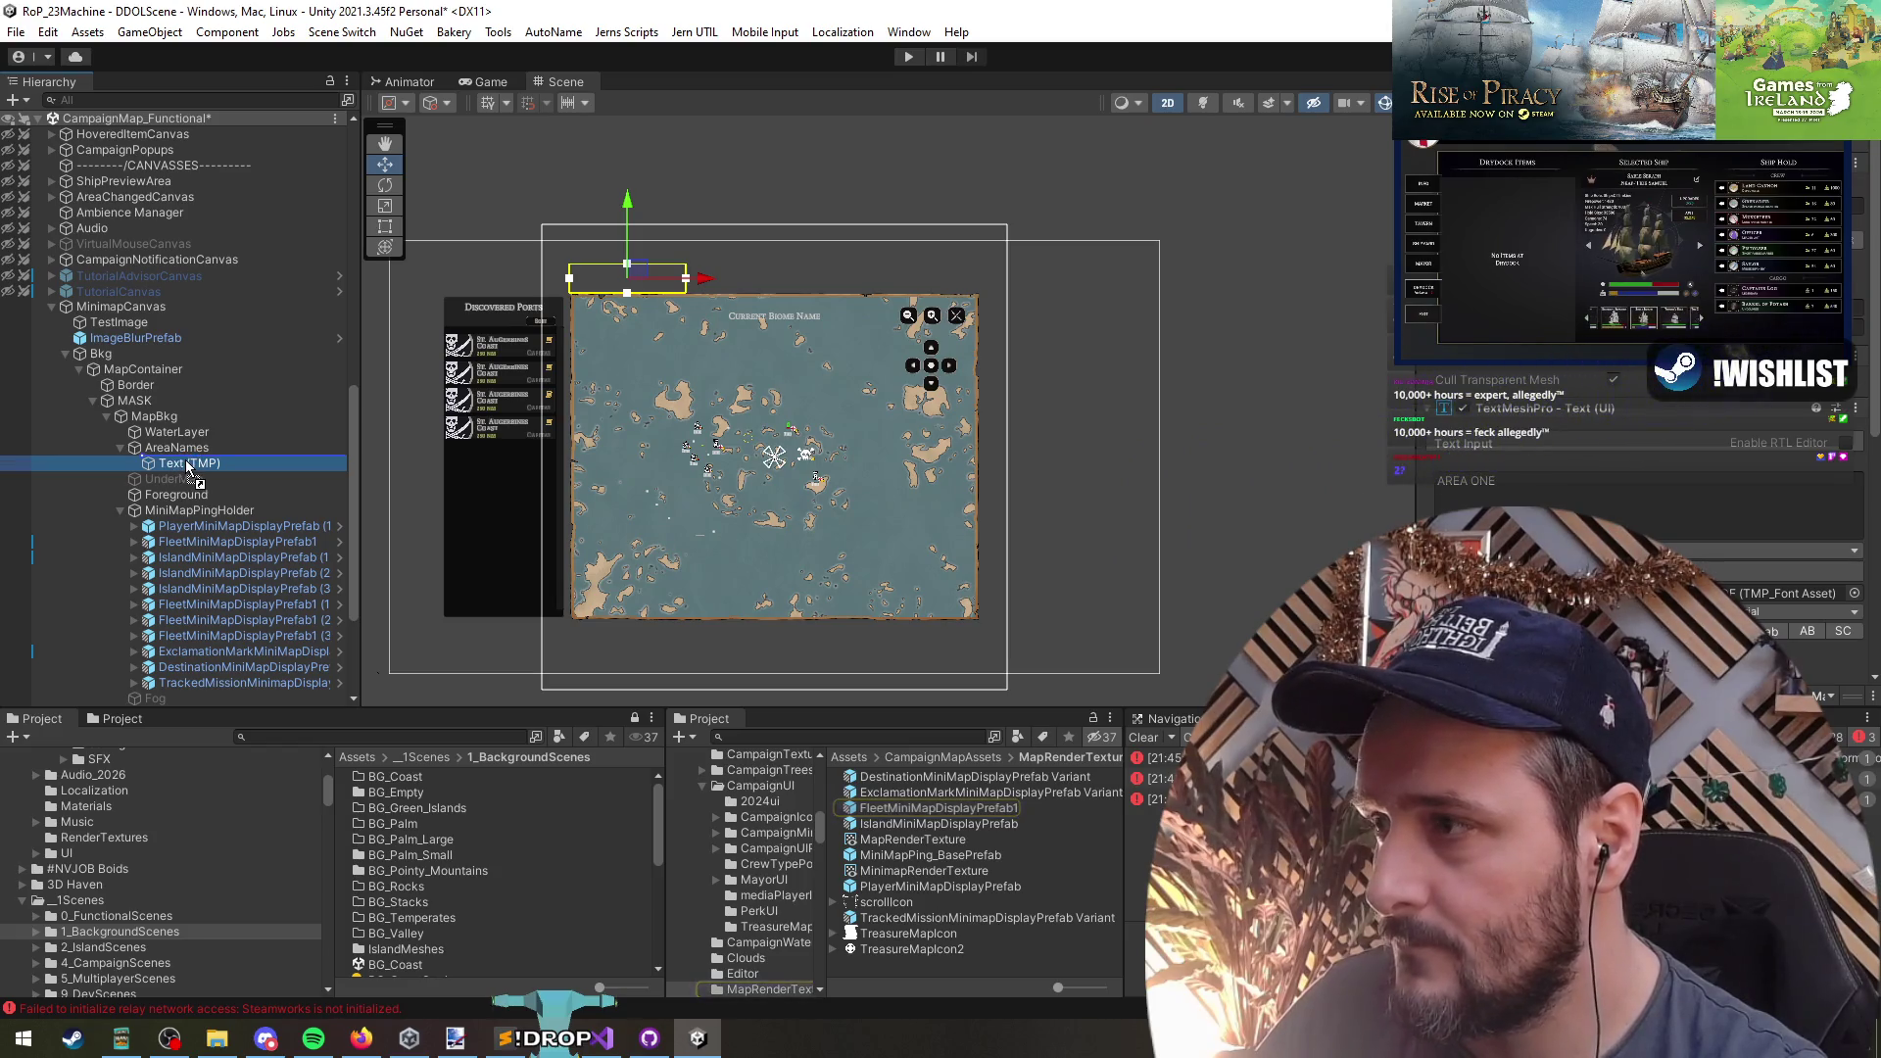
# - Wrap the Text (TMP) label in a new UI Image named MiniMapAreaNameUIPrefab and open it in Prefab Mode
pyautogui.click(184, 450)
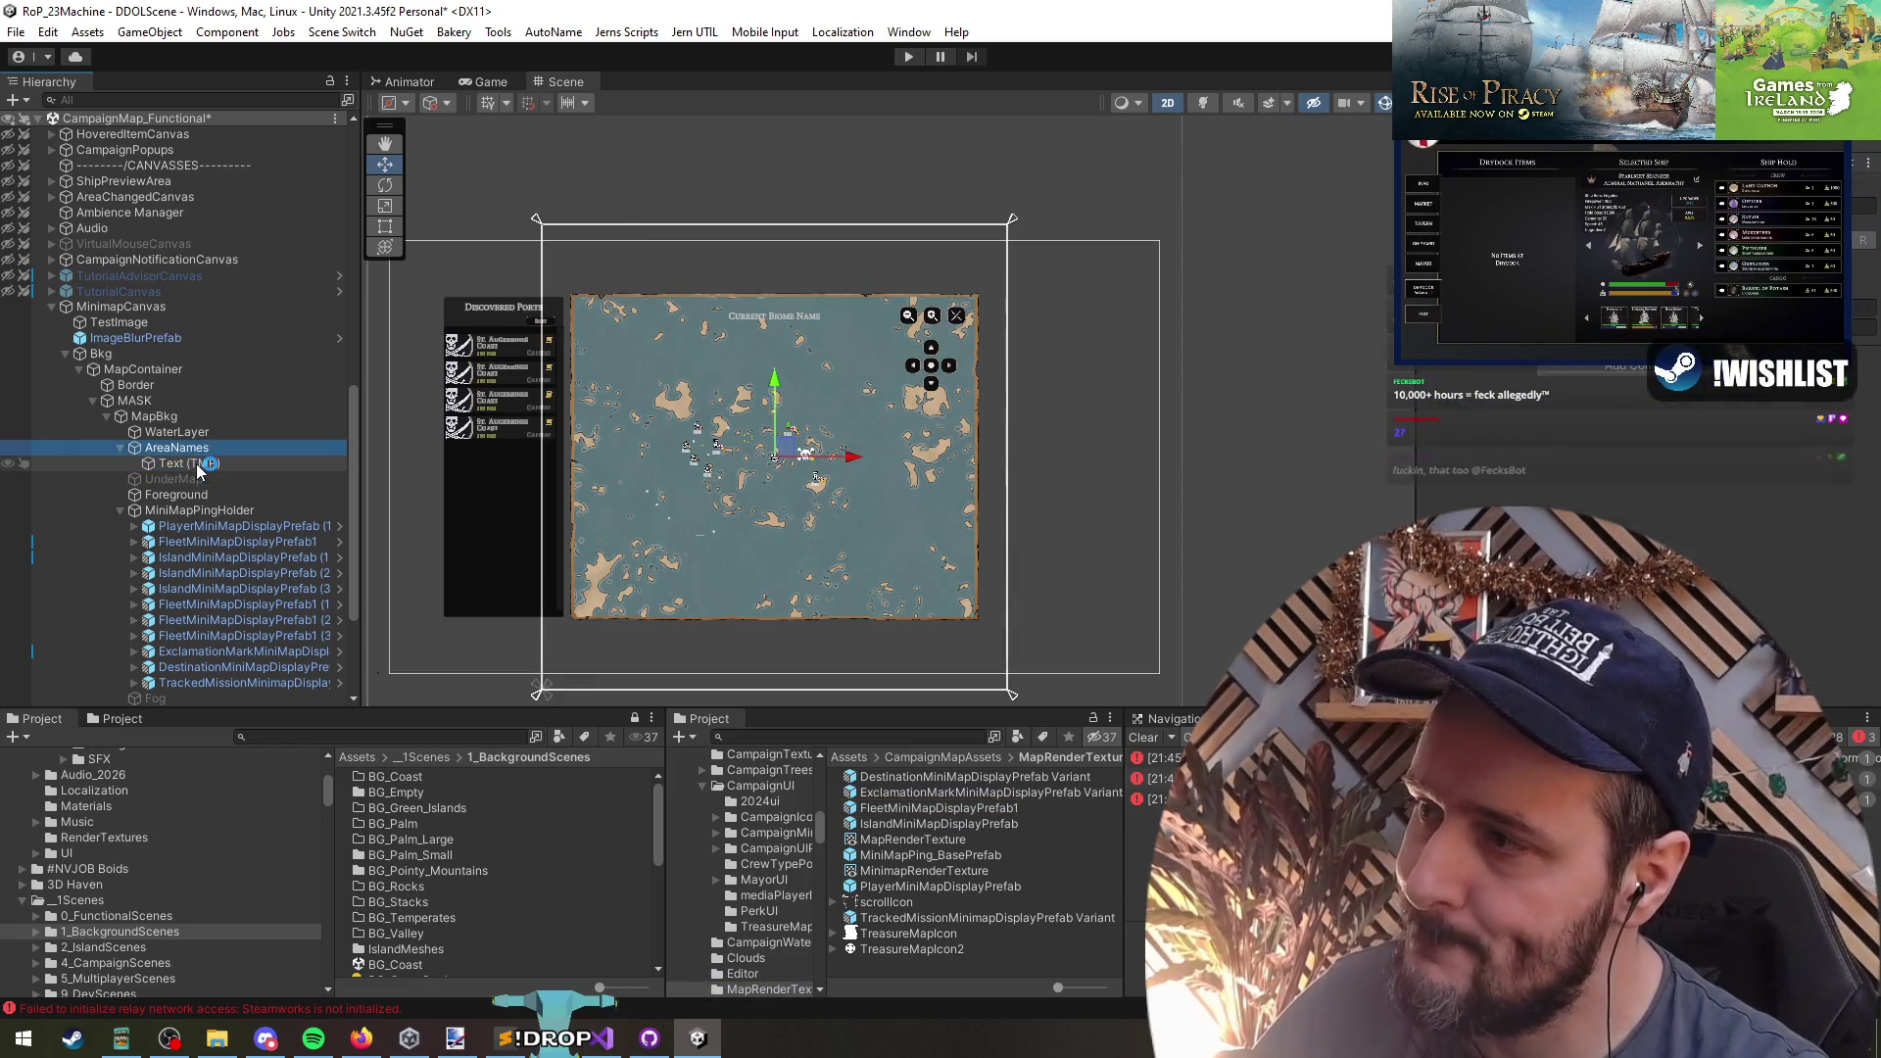
pyautogui.rightClick(193, 448)
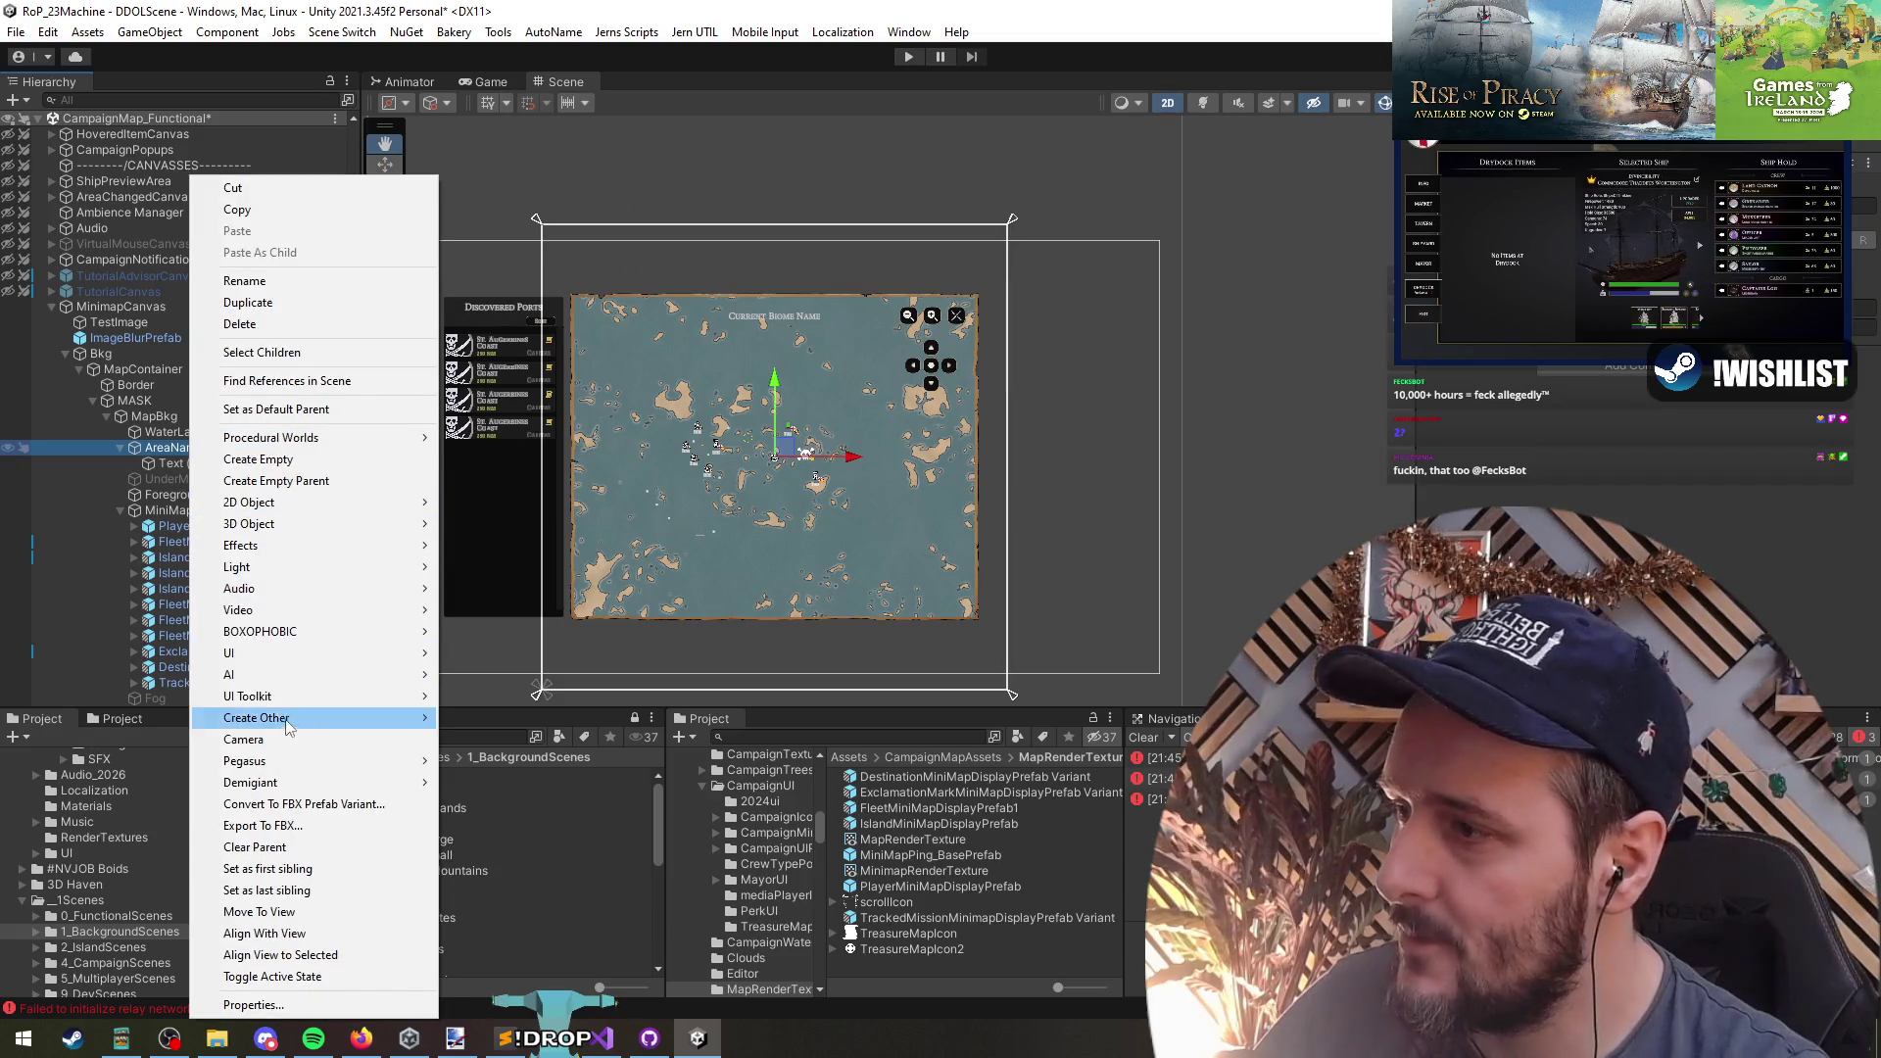
pyautogui.moveTo(255, 652)
pyautogui.click(490, 698)
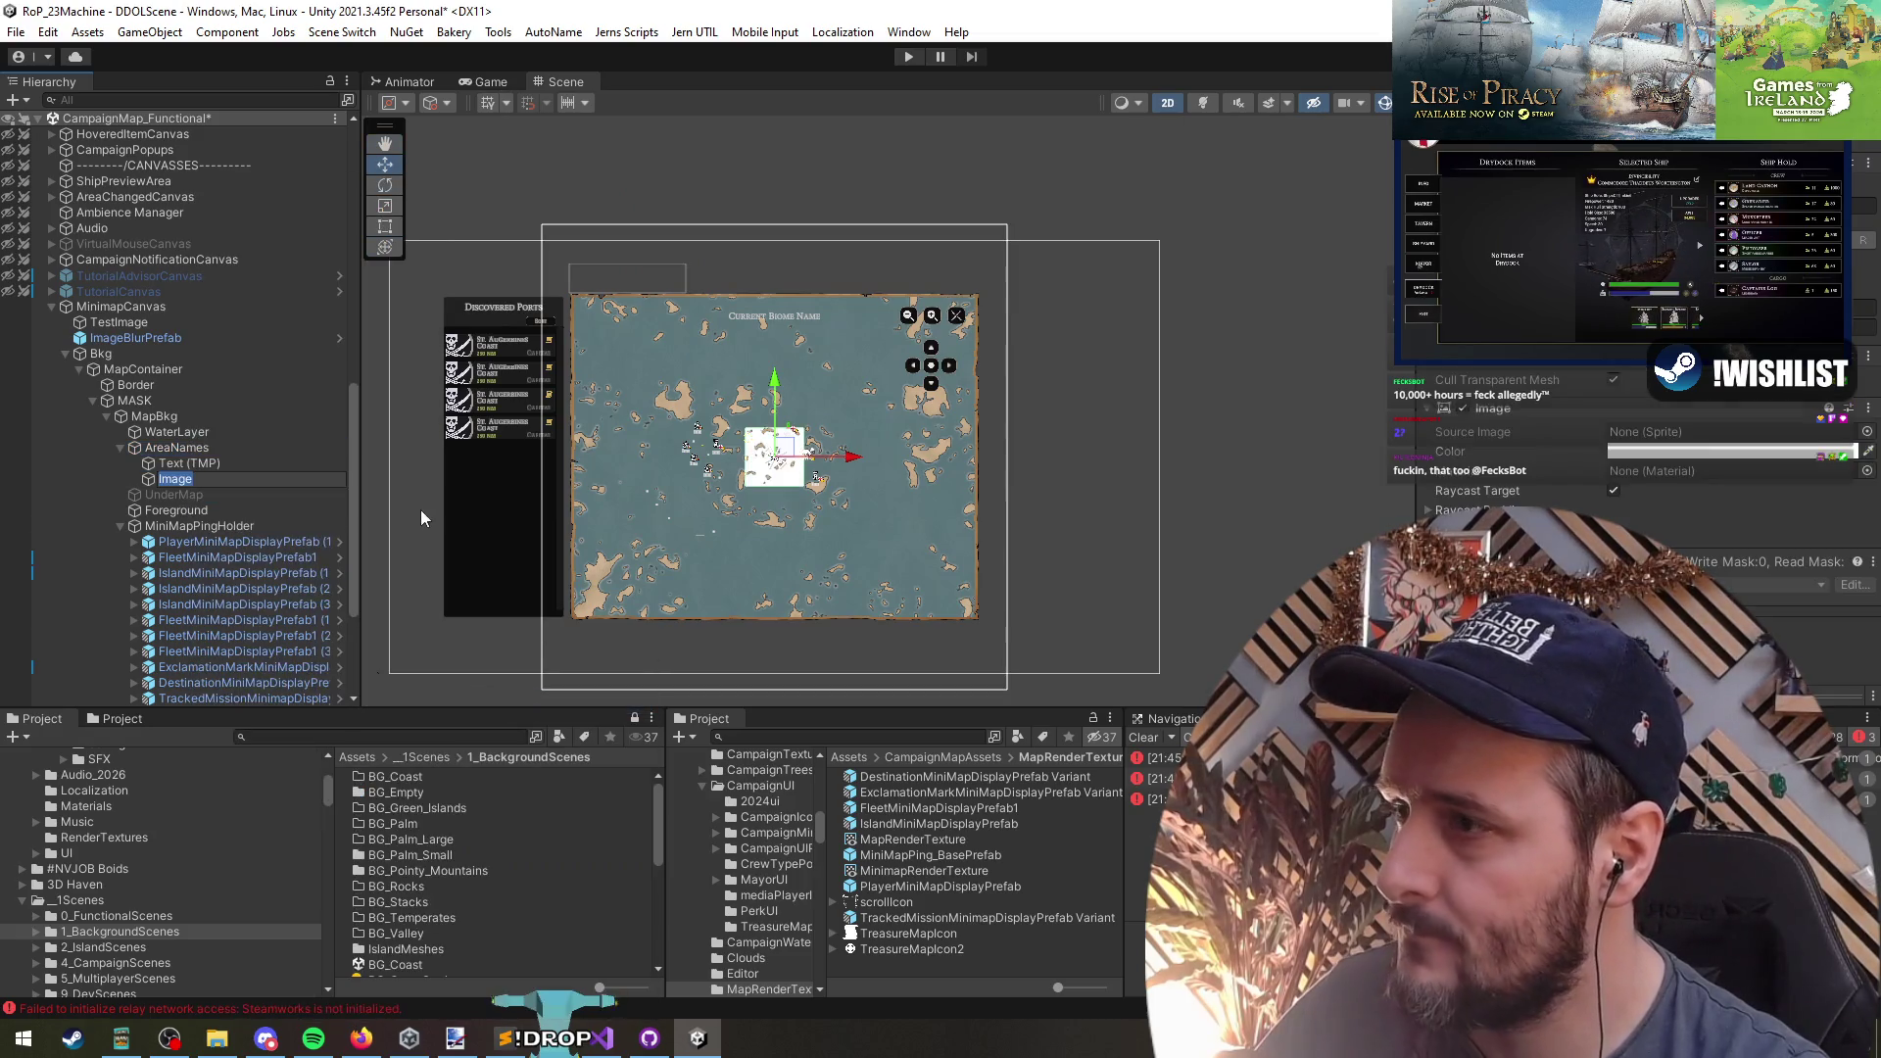
pyautogui.moveTo(174, 464); pyautogui.dragTo(207, 480)
pyautogui.click(191, 465)
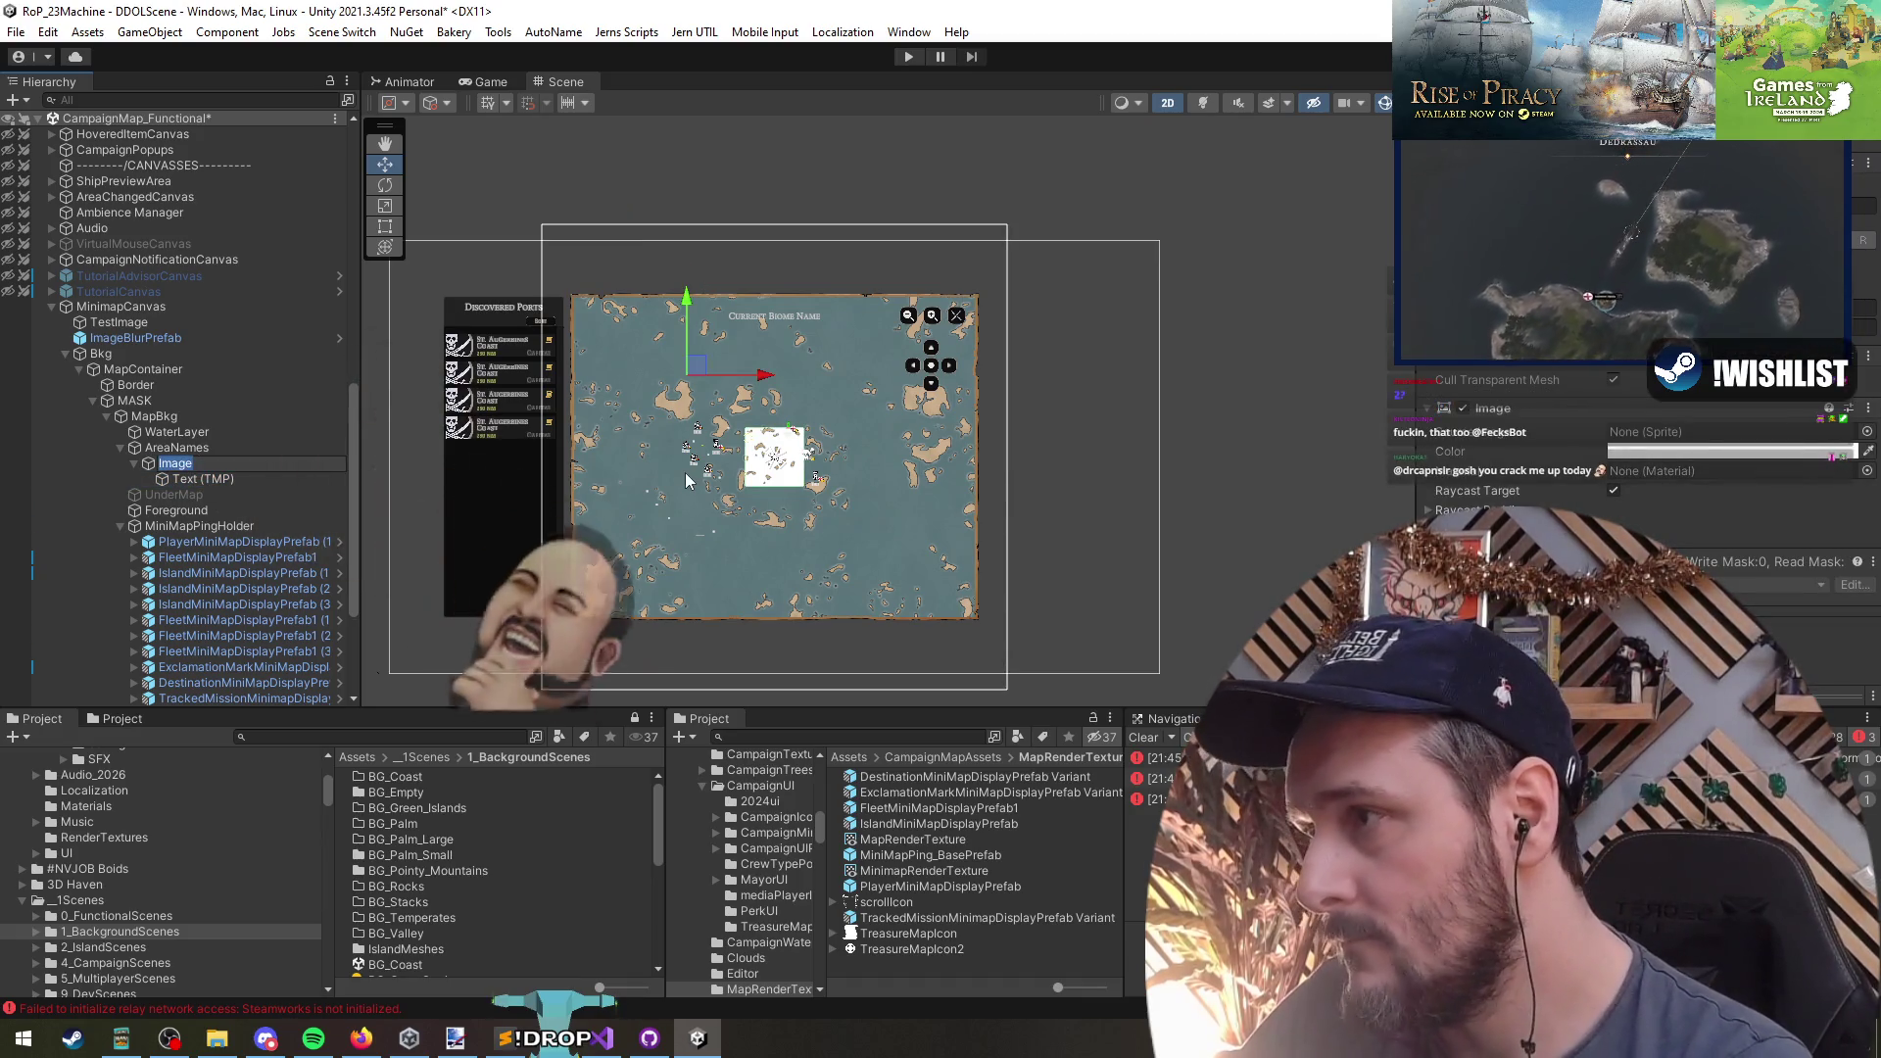
pyautogui.write('Area')
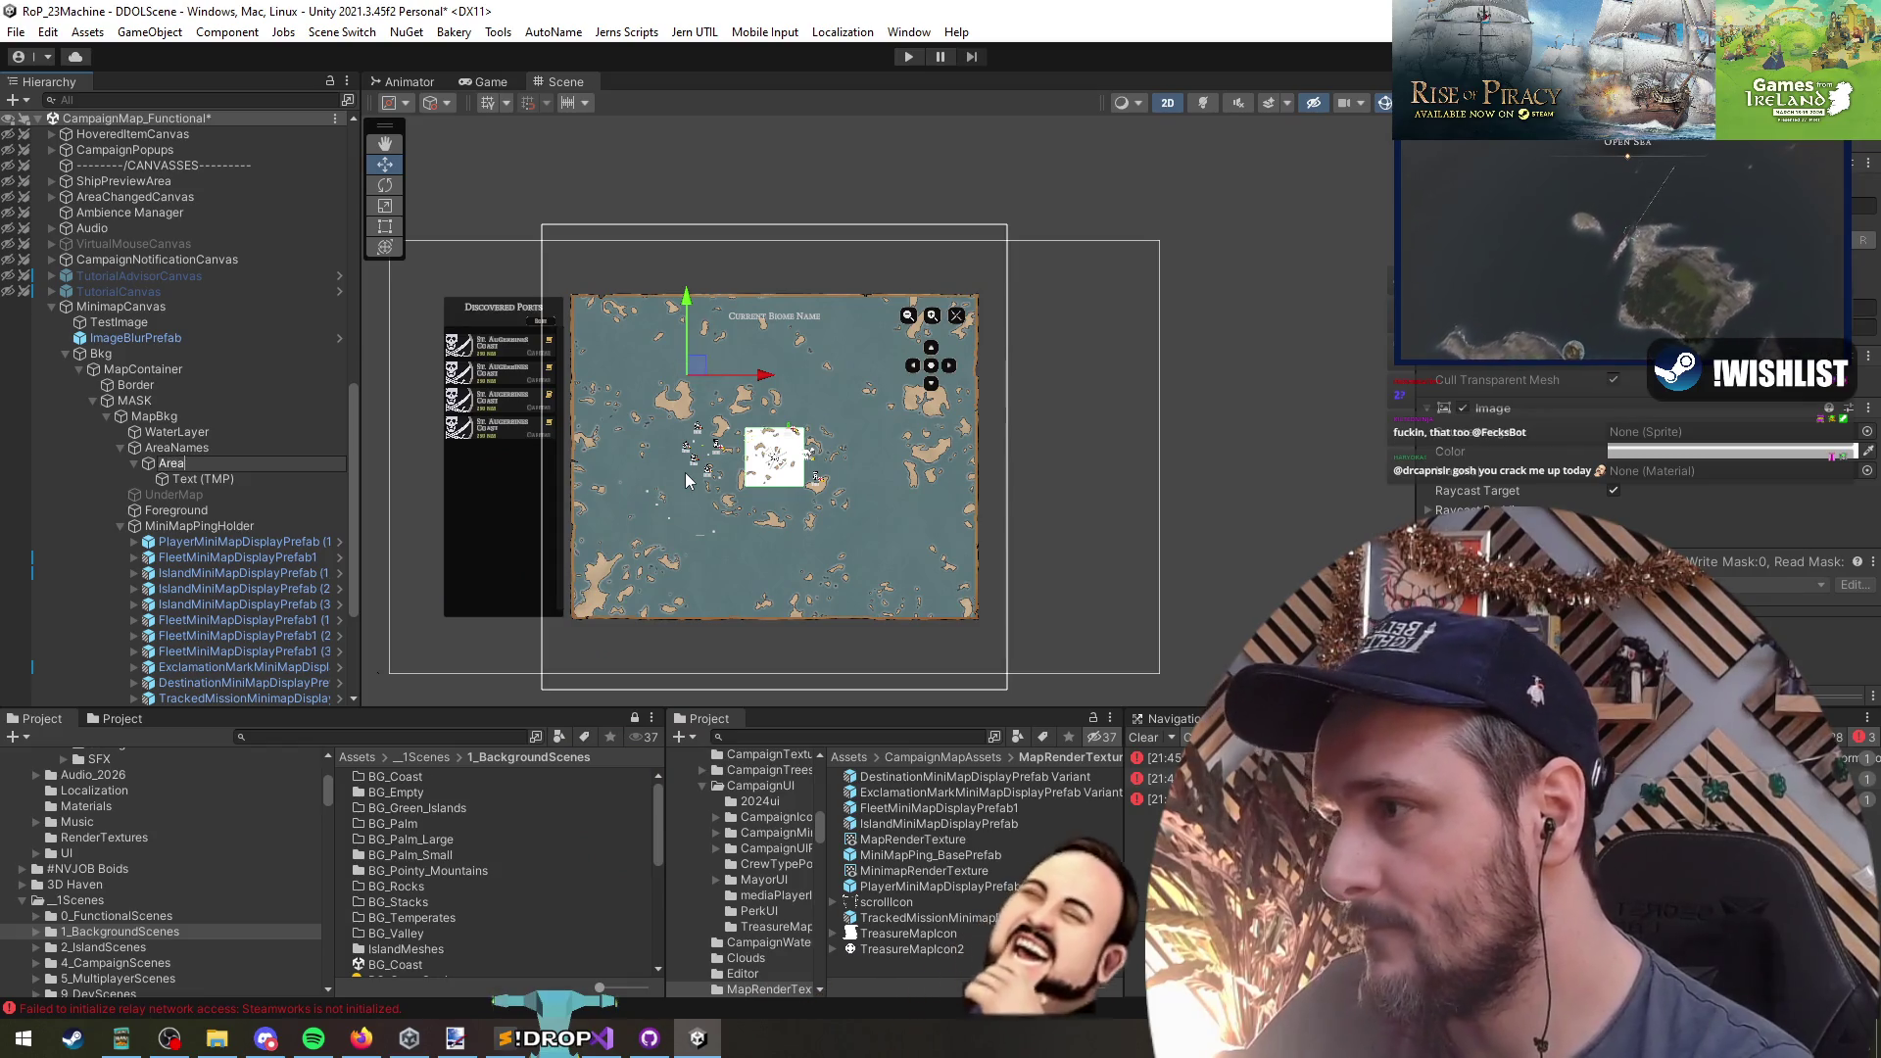
pyautogui.write('NamePrefab')
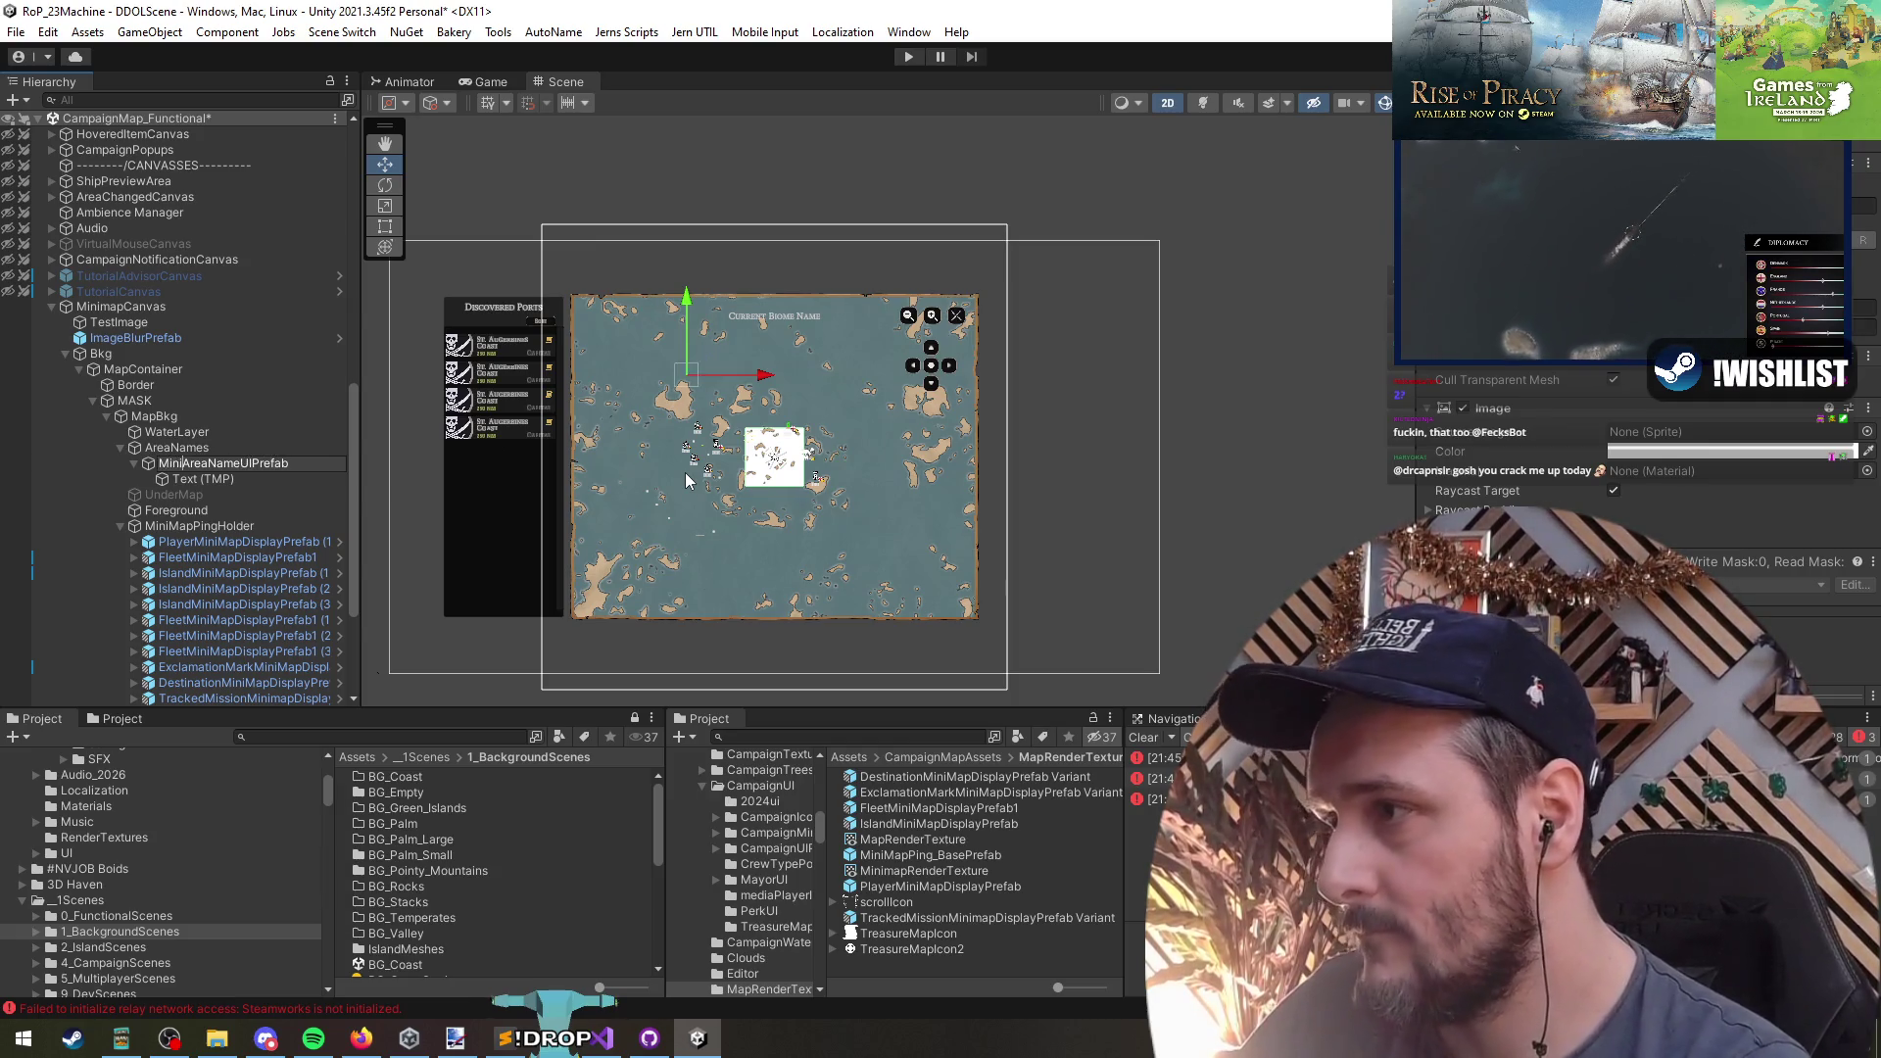
pyautogui.write('Map')
pyautogui.press('Return')
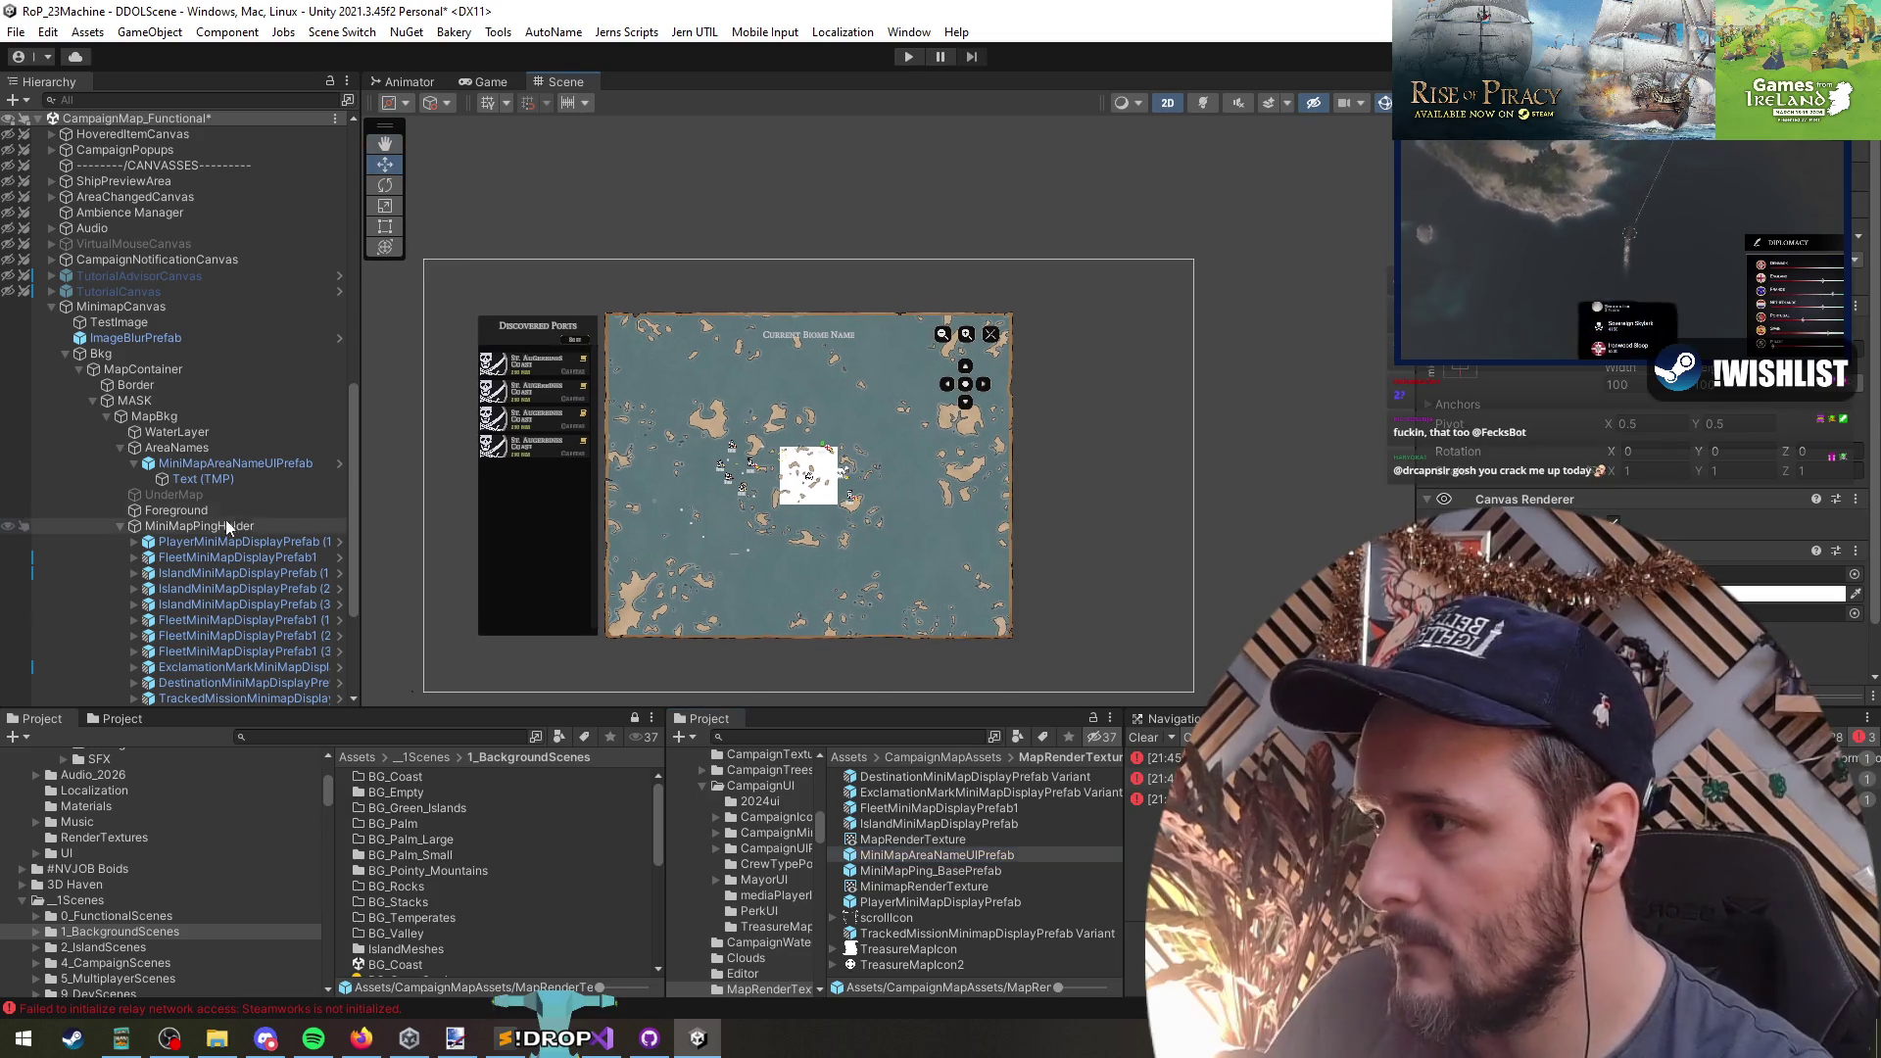
pyautogui.click(229, 476)
pyautogui.click(340, 463)
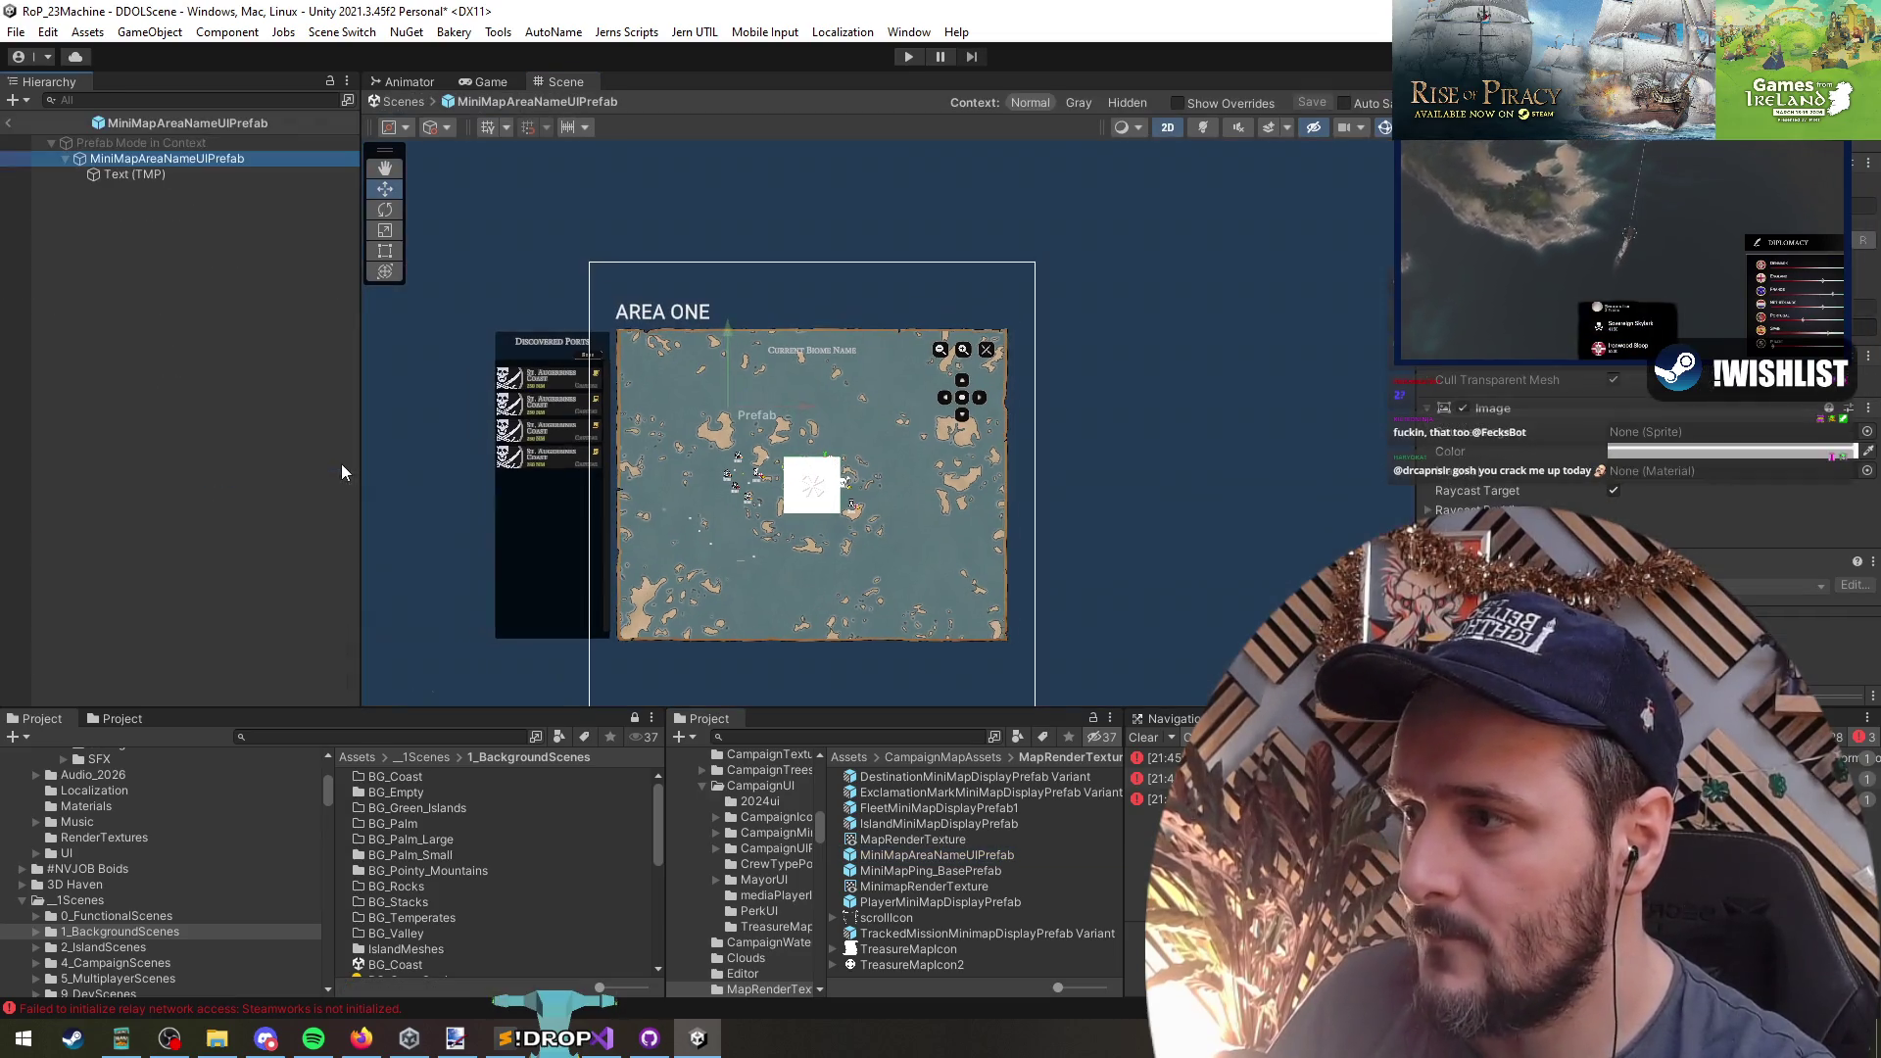
# - Re-anchor the AREA ONE text with an anchor preset and switch to the Rect tool
pyautogui.click(186, 175)
pyautogui.click(1448, 338)
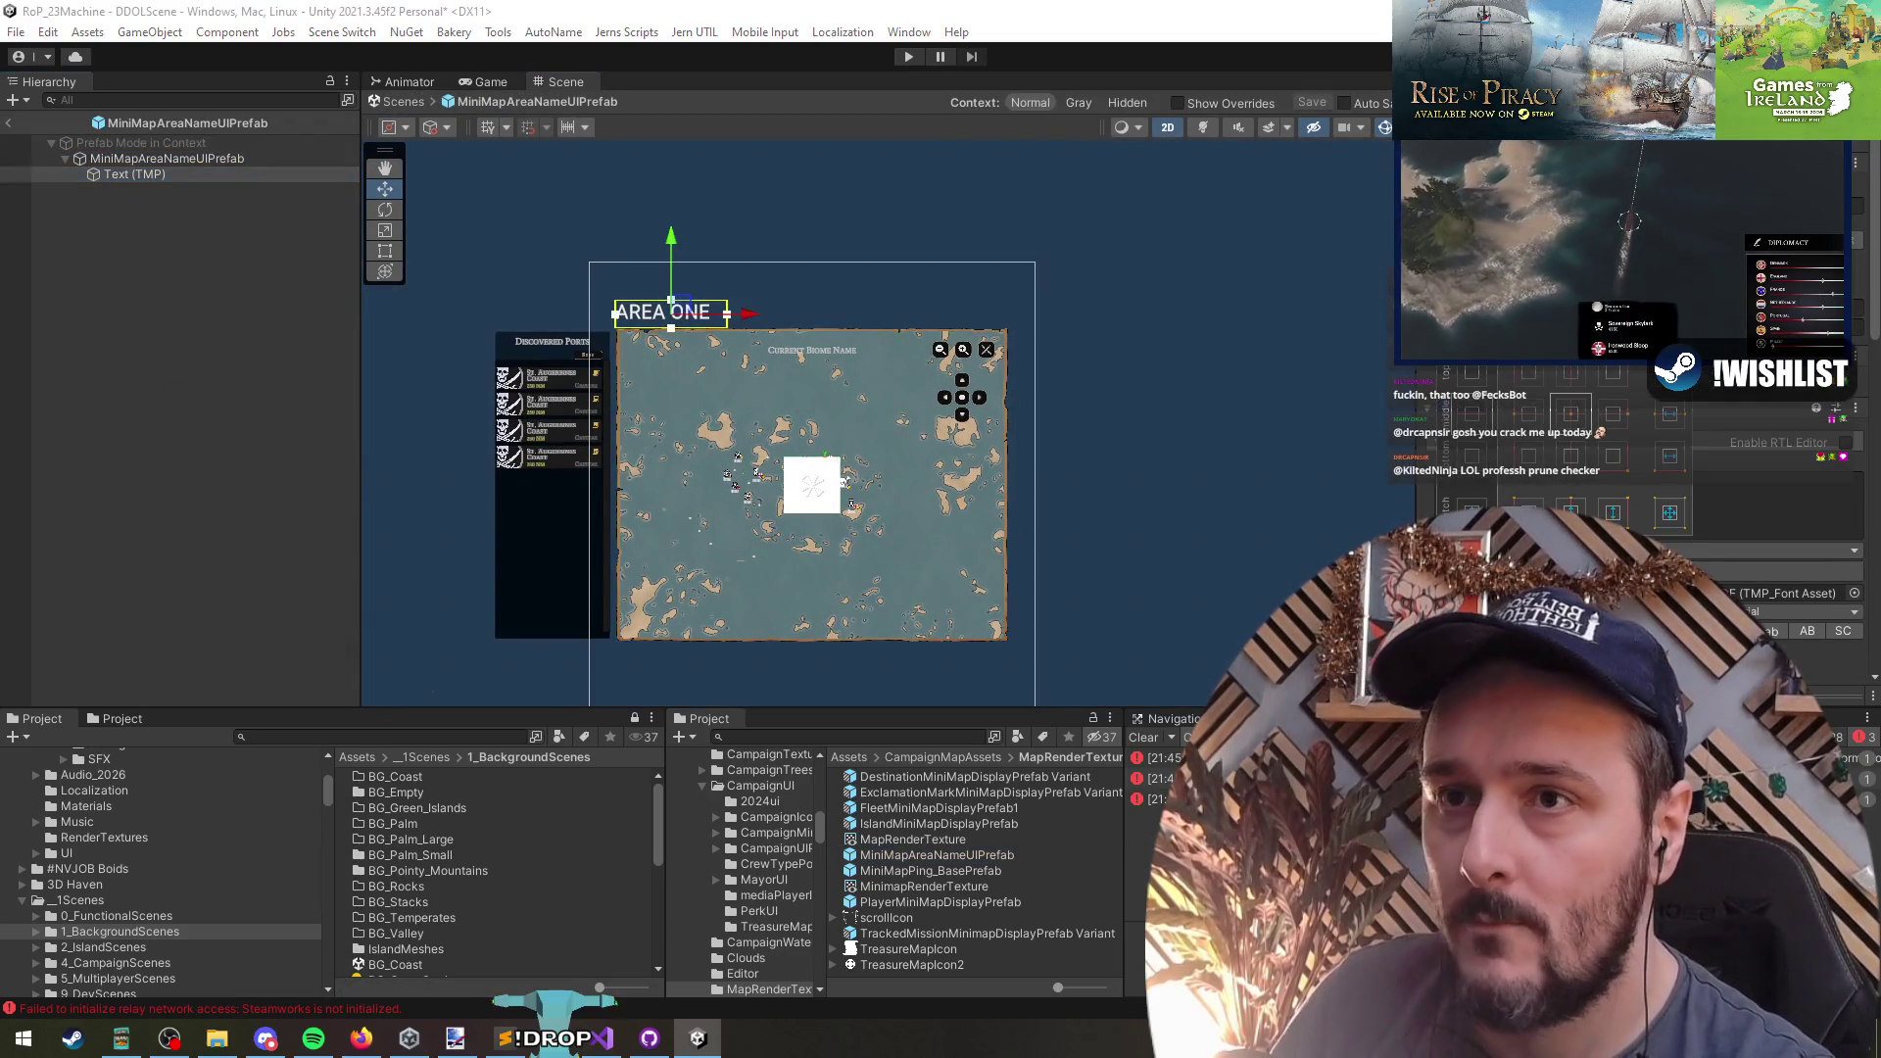
pyautogui.click(1669, 518)
pyautogui.click(166, 158)
pyautogui.scroll(5, 816, 472)
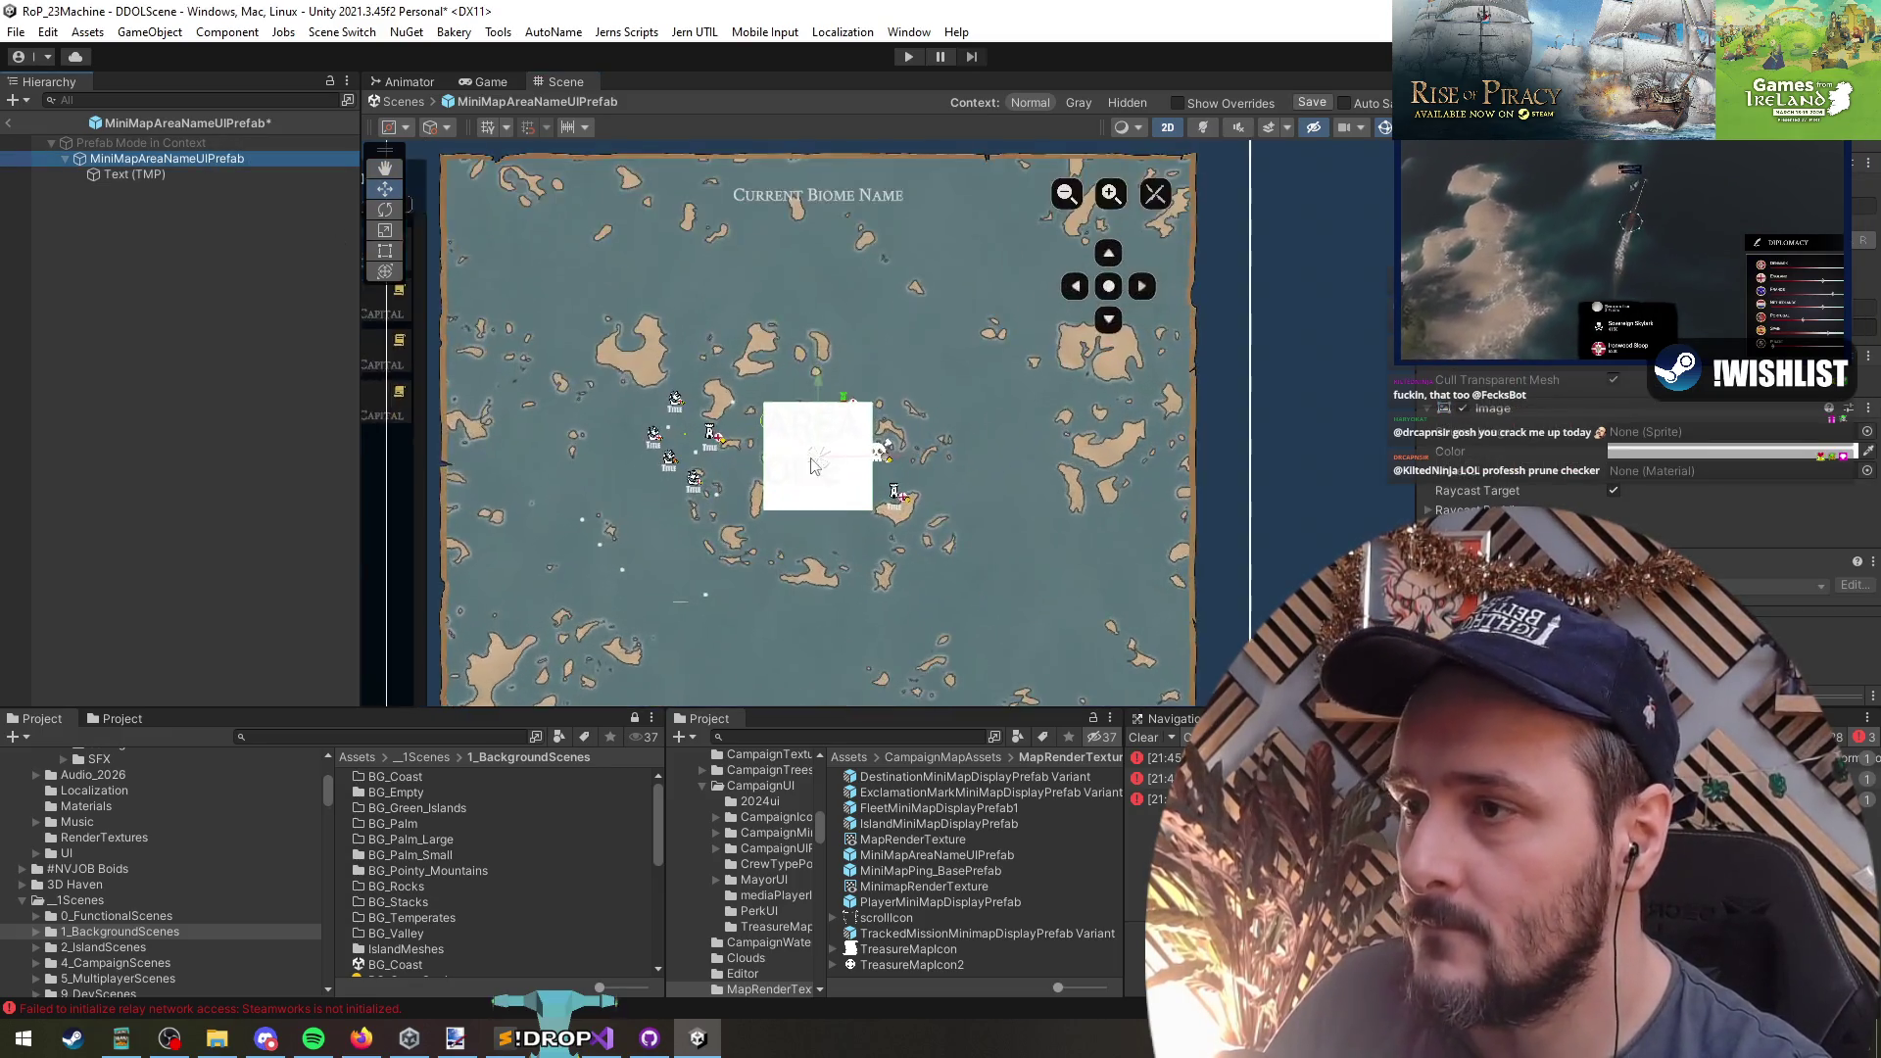
pyautogui.scroll(2, 816, 471)
pyautogui.press('t')
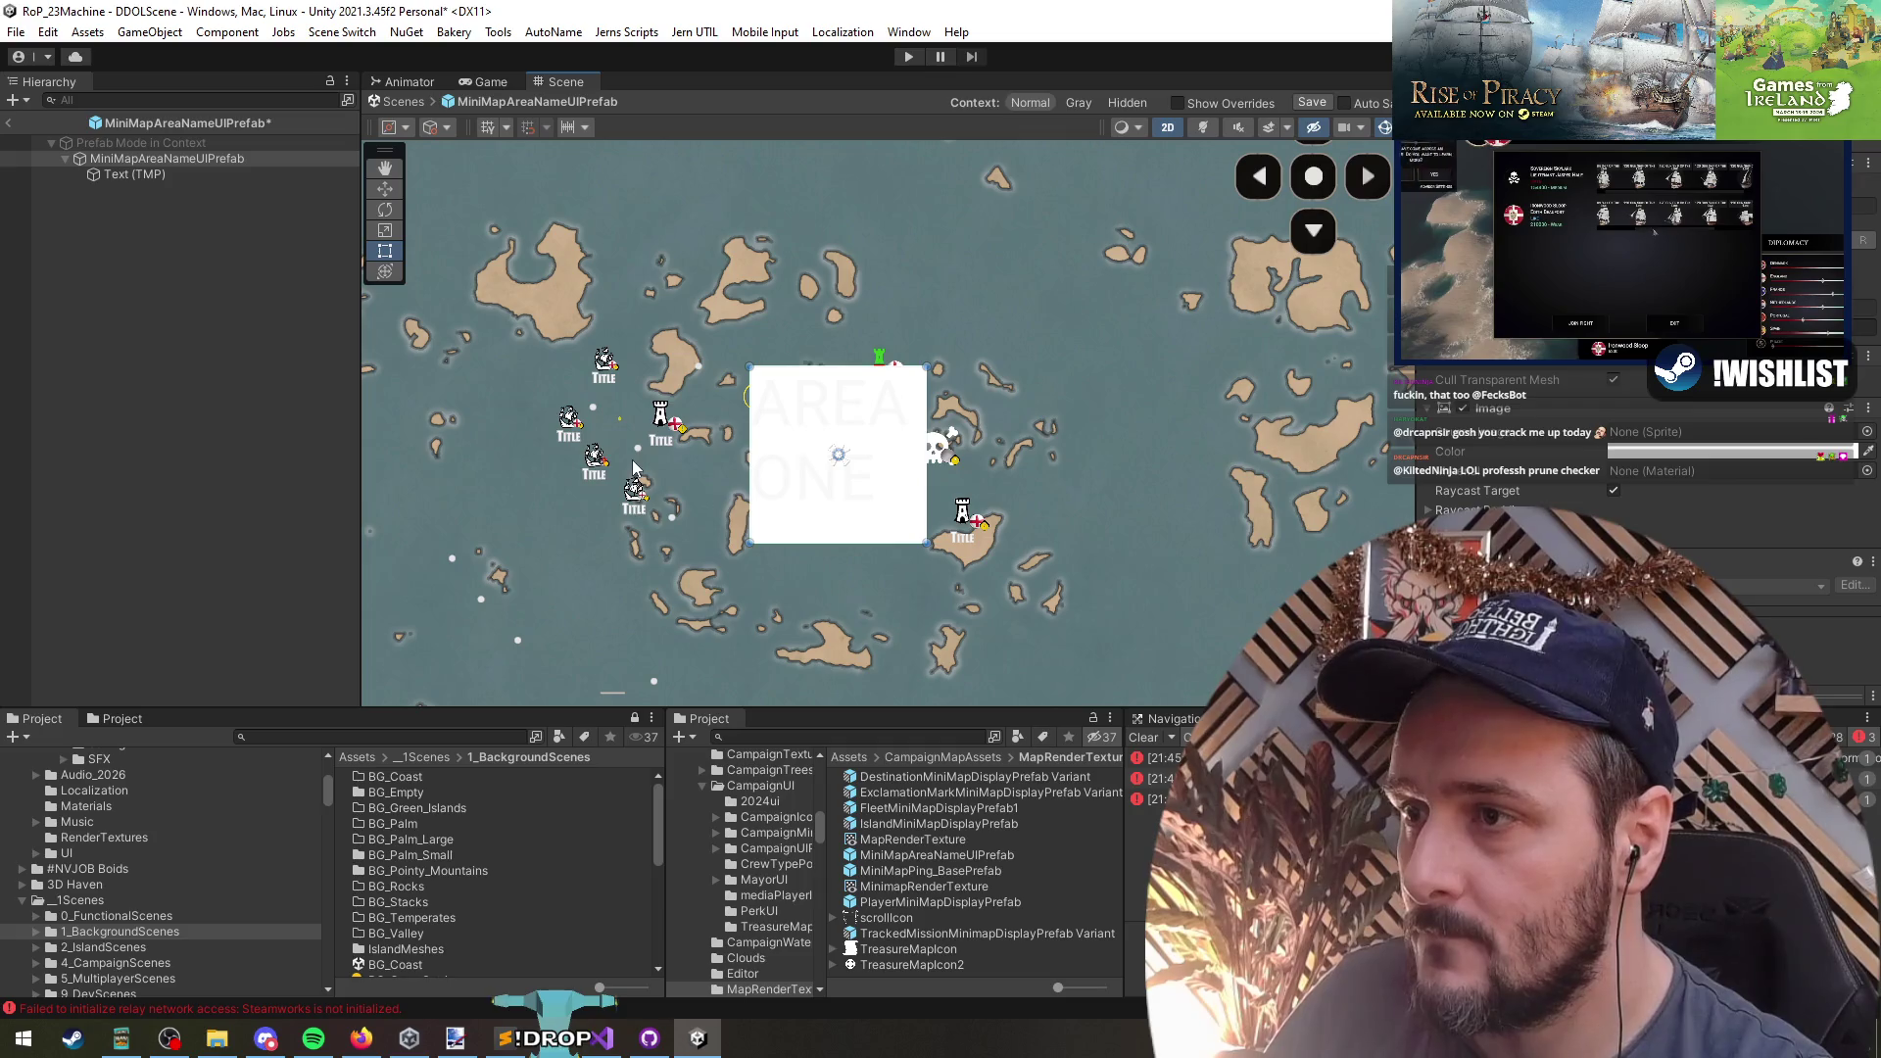
pyautogui.scroll(-2, 1074, 468)
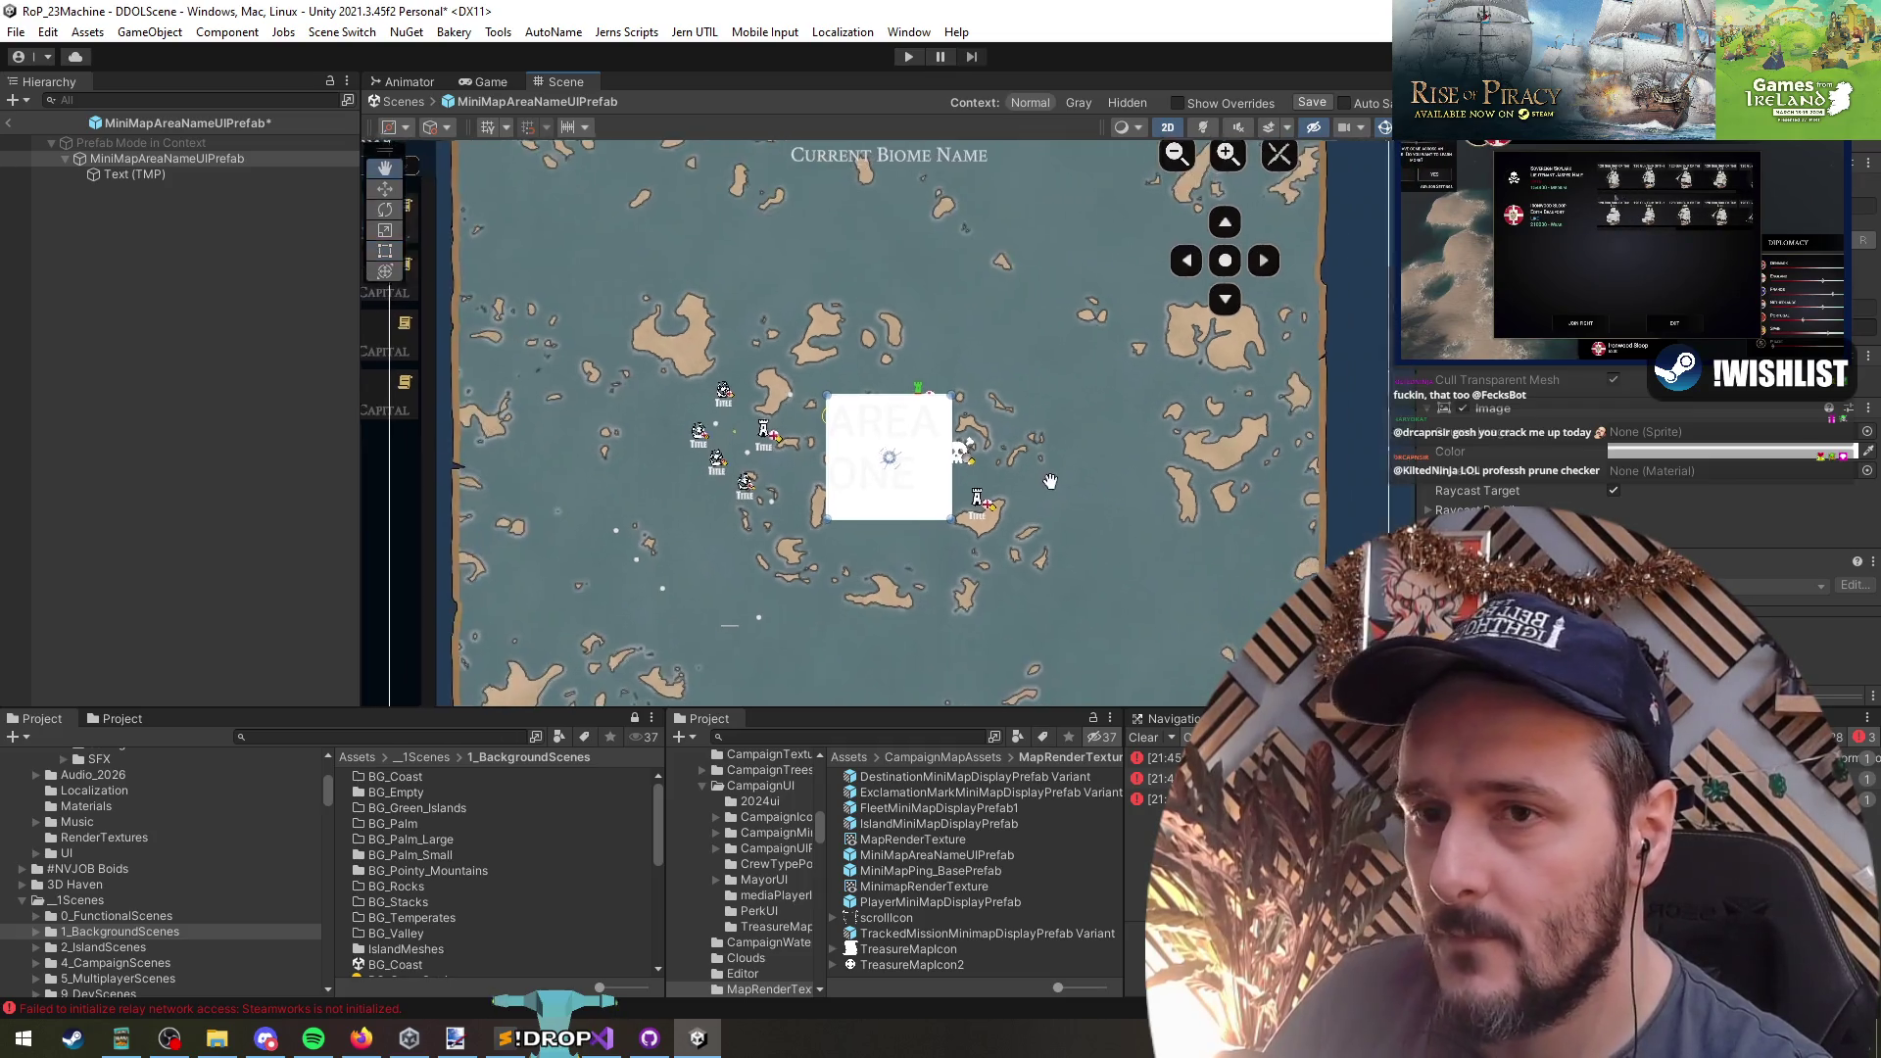
# - Make the prefab root's background image black and browse the 'fade' sprites for it
pyautogui.click(147, 173)
pyautogui.click(150, 161)
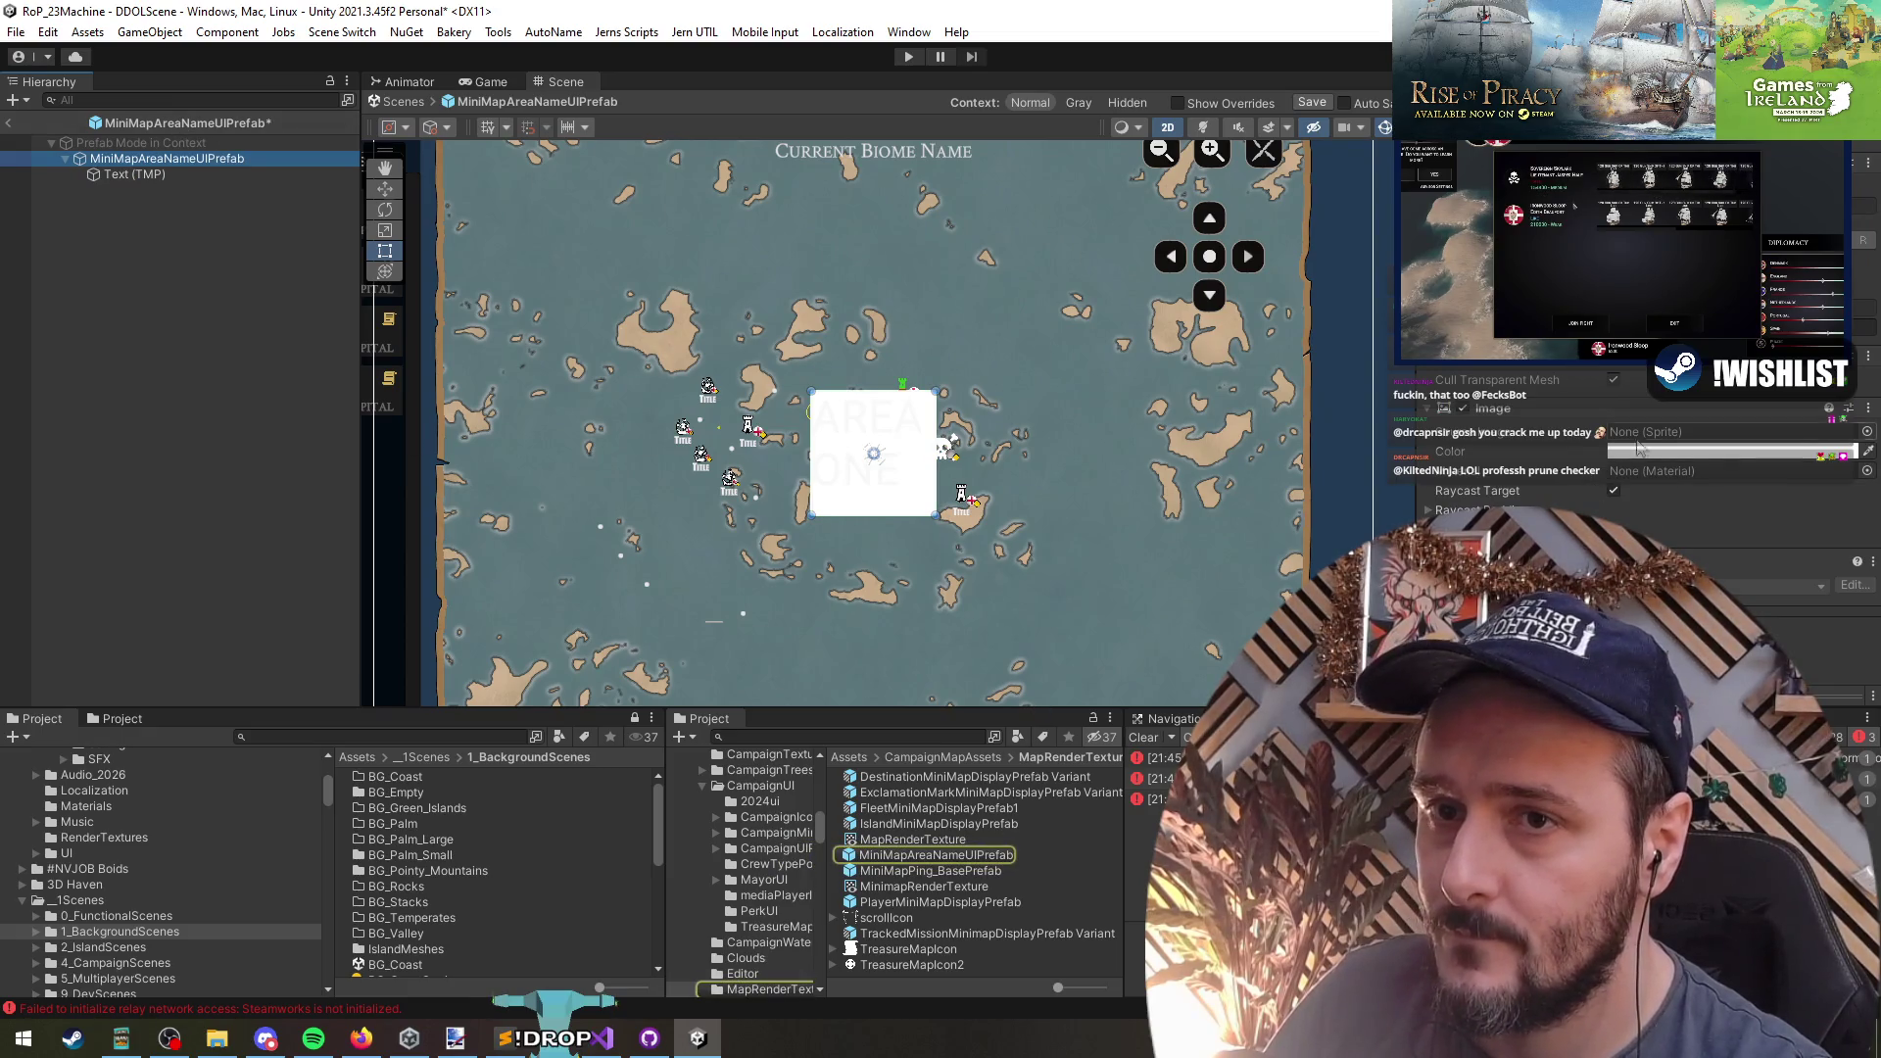
pyautogui.click(1724, 452)
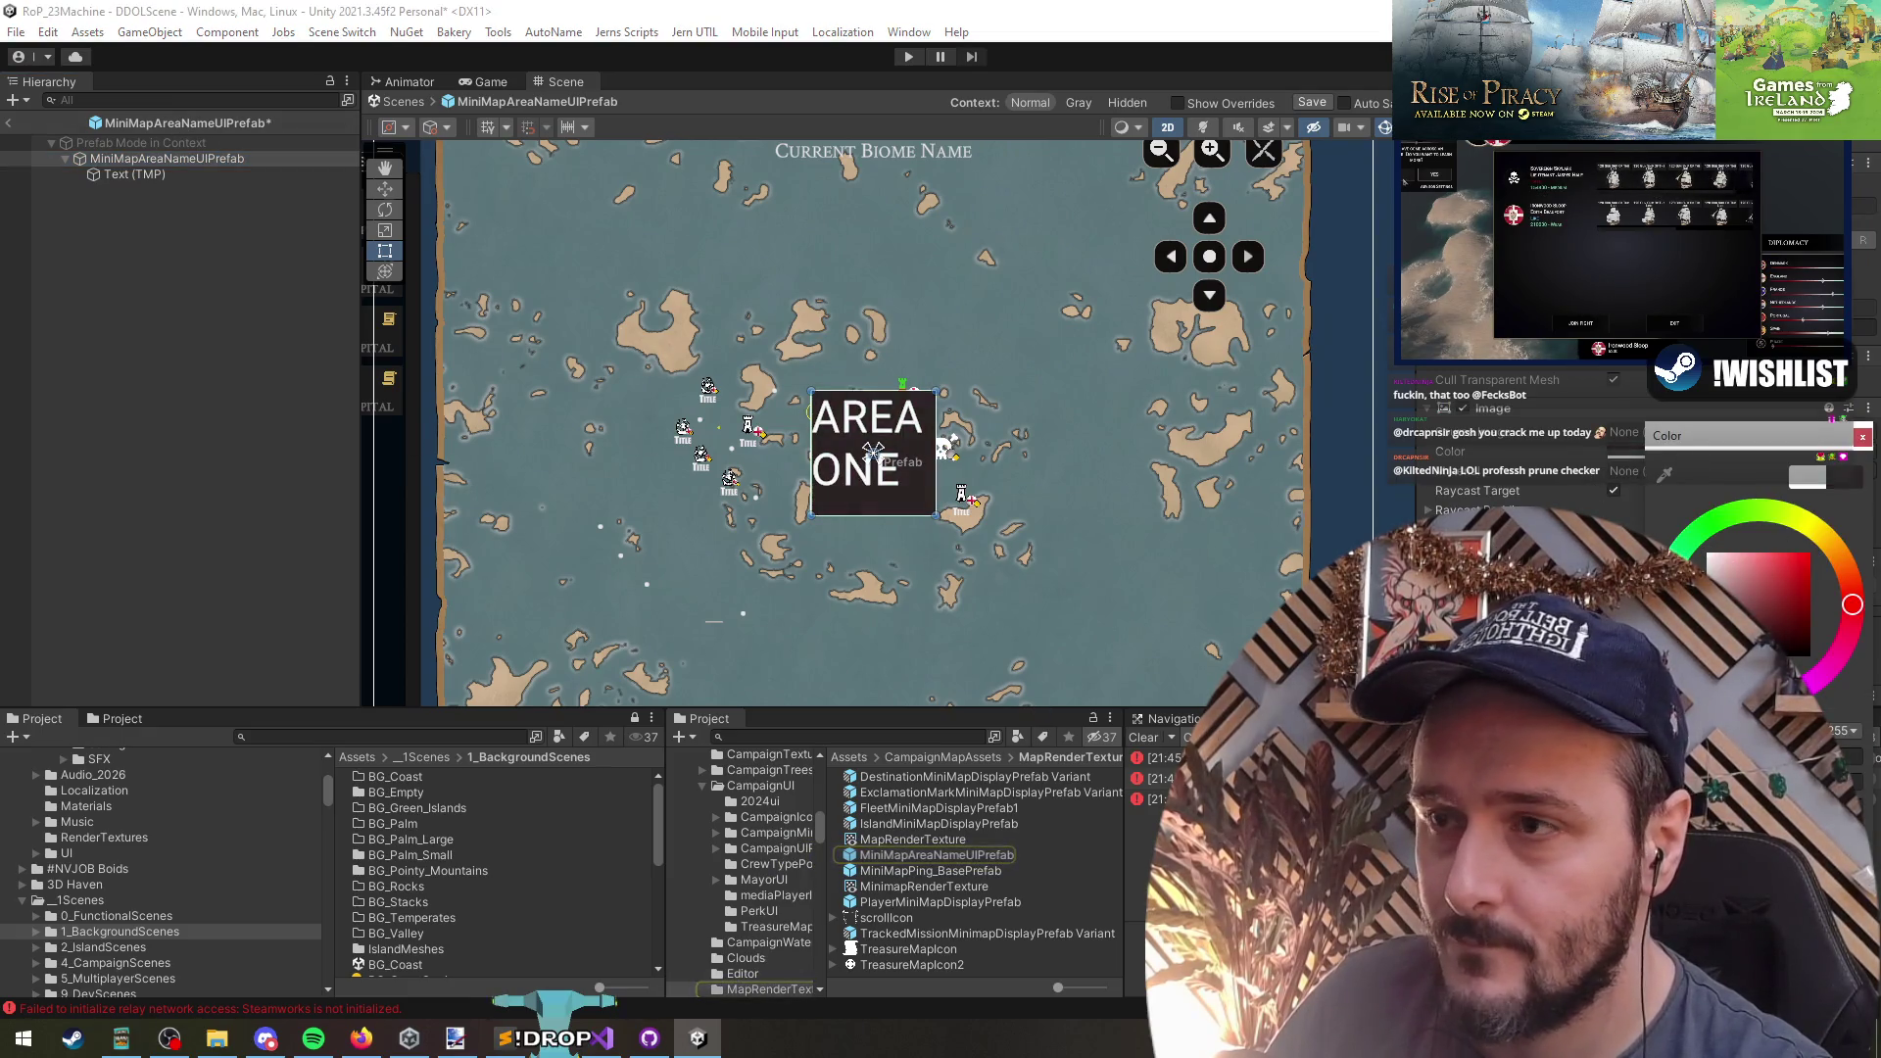
pyautogui.click(1867, 432)
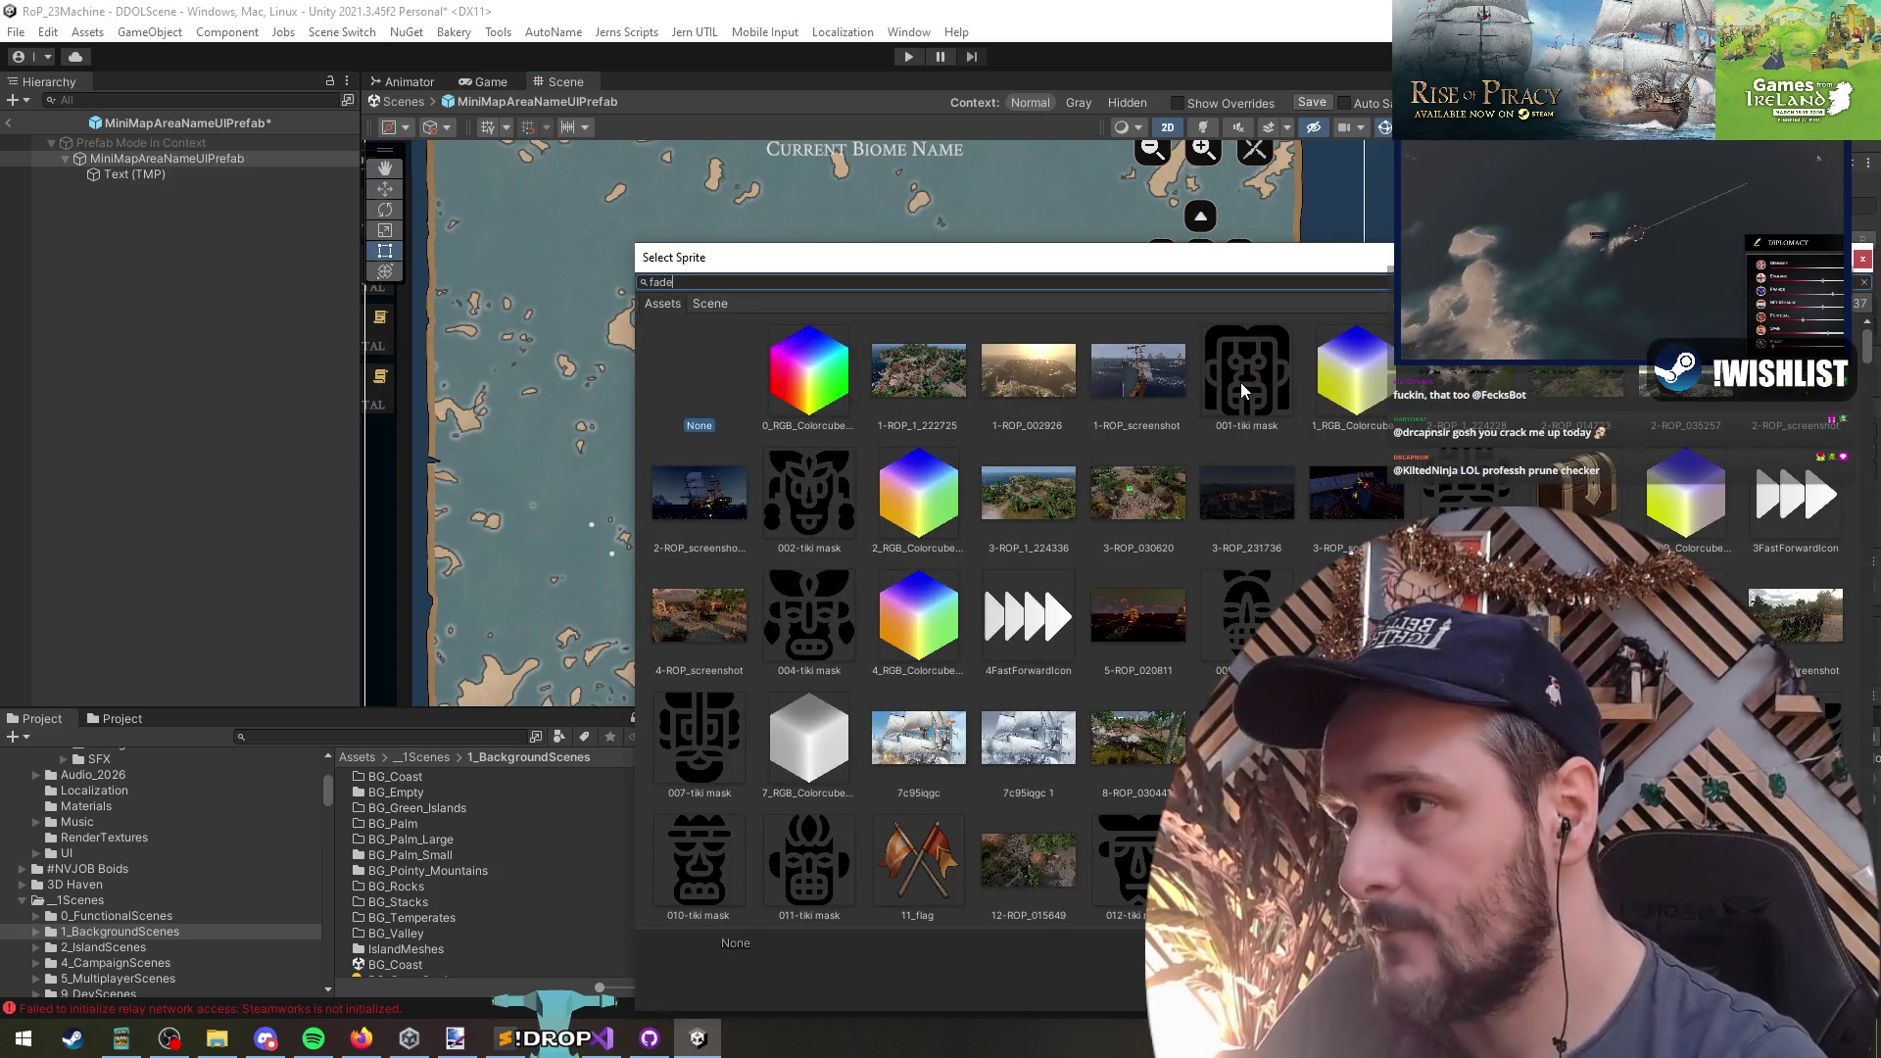
pyautogui.write('fade')
pyautogui.moveTo(1127, 257); pyautogui.dragTo(1105, 608)
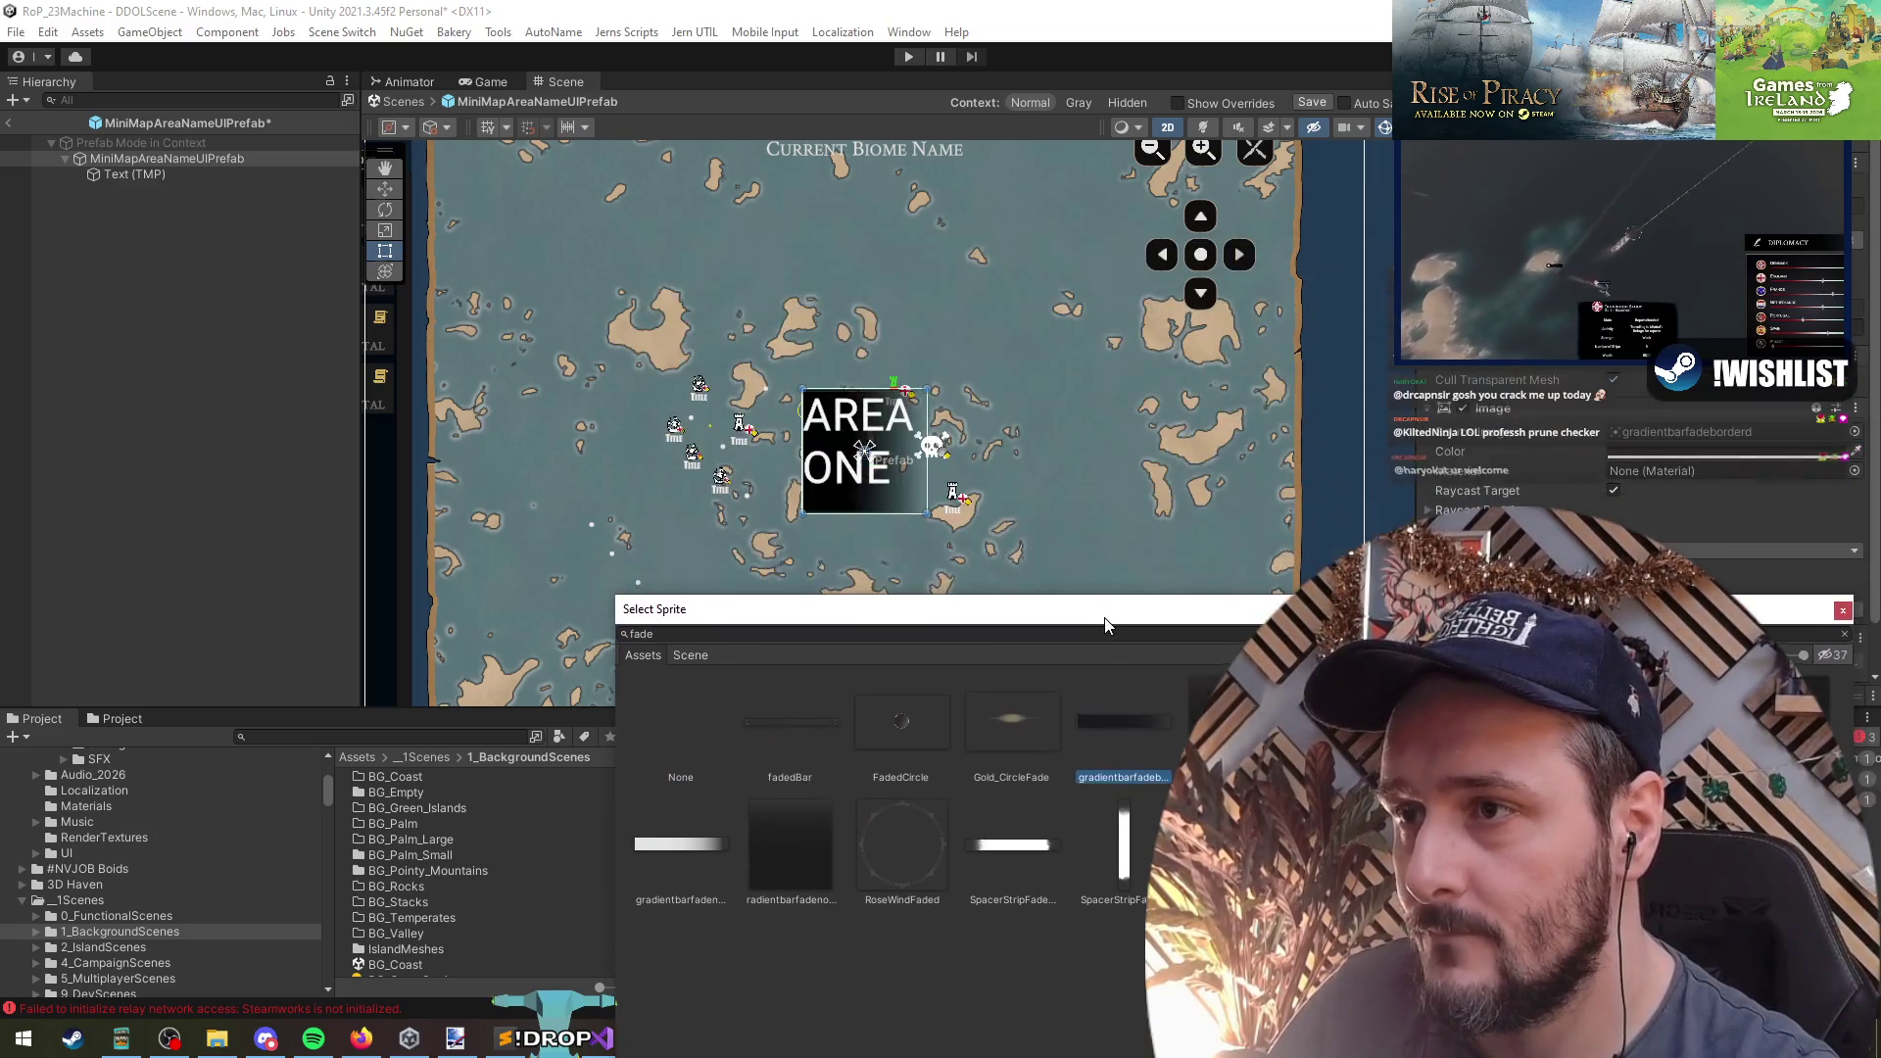
pyautogui.click(813, 849)
pyautogui.click(767, 716)
pyautogui.scroll(4, 805, 522)
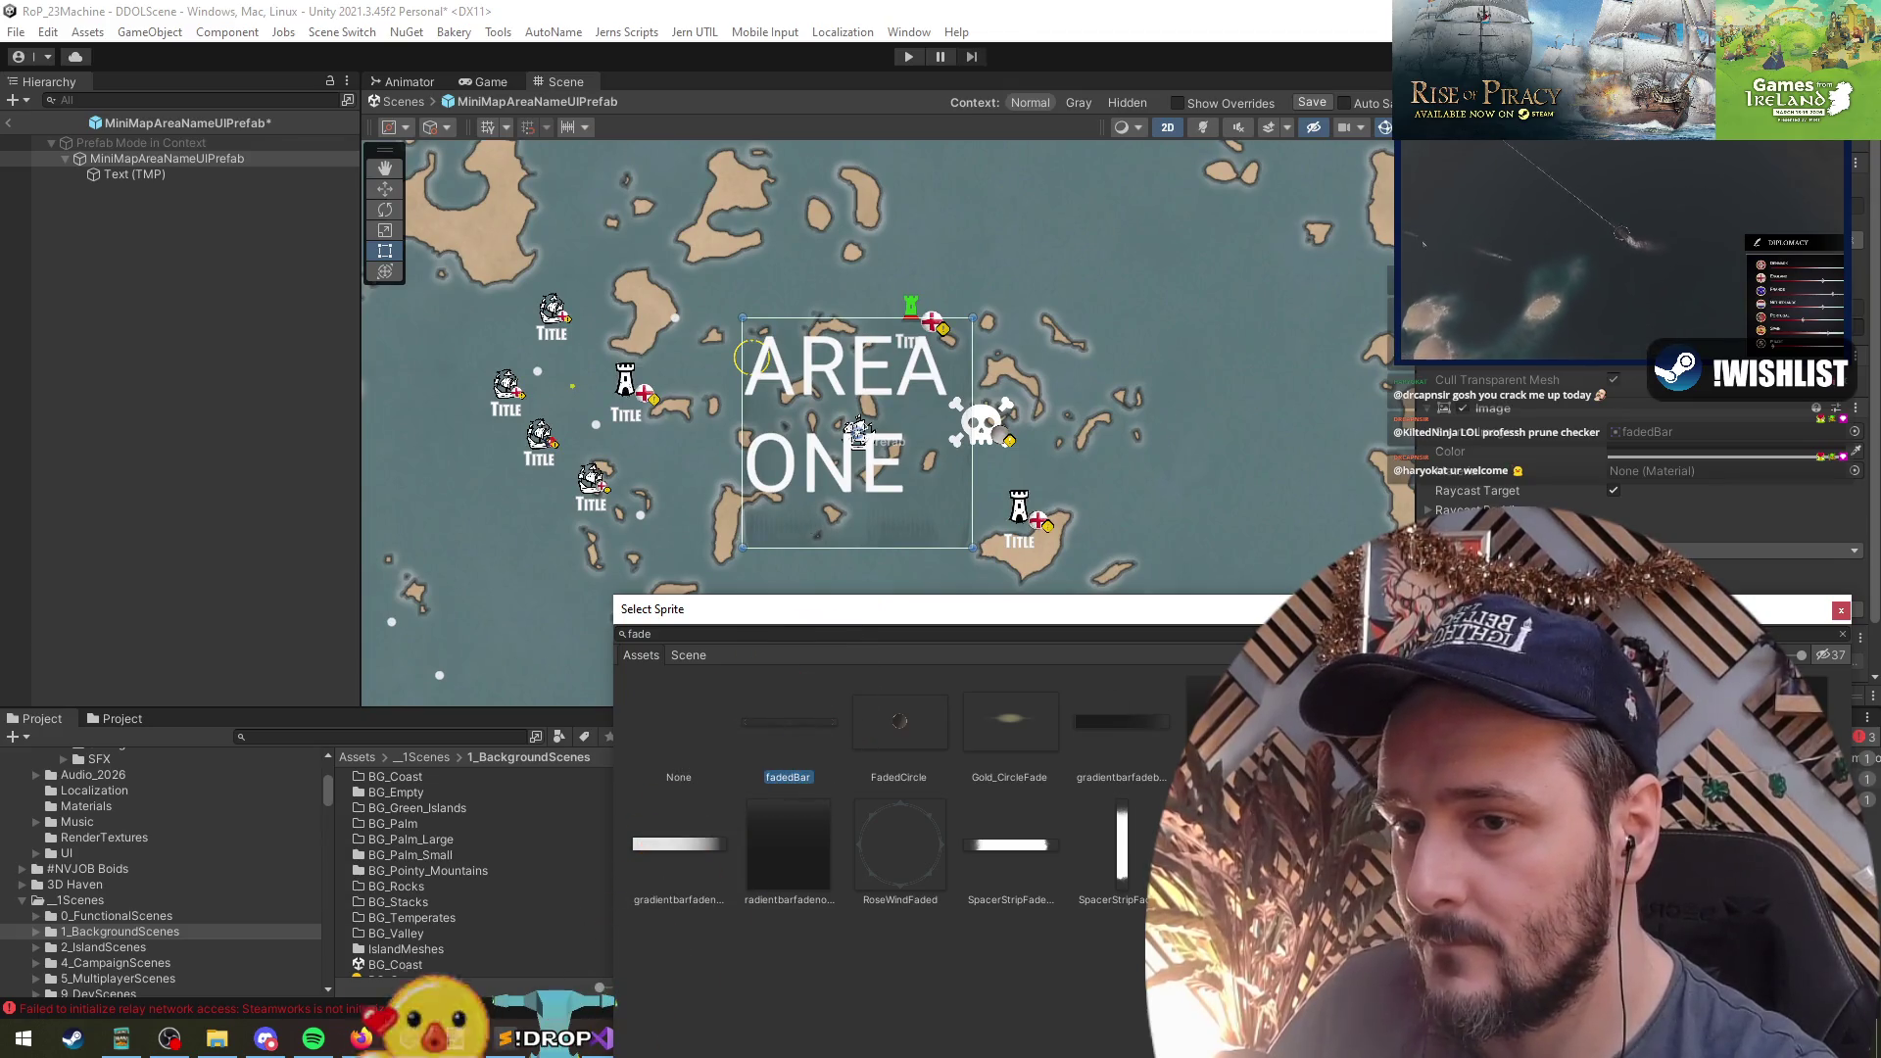
# - Settle on SpacerStripFadedEdges as the background sprite, then exit Prefab Mode and save
pyautogui.press('Down')
pyautogui.press('Left')
pyautogui.press('Right')
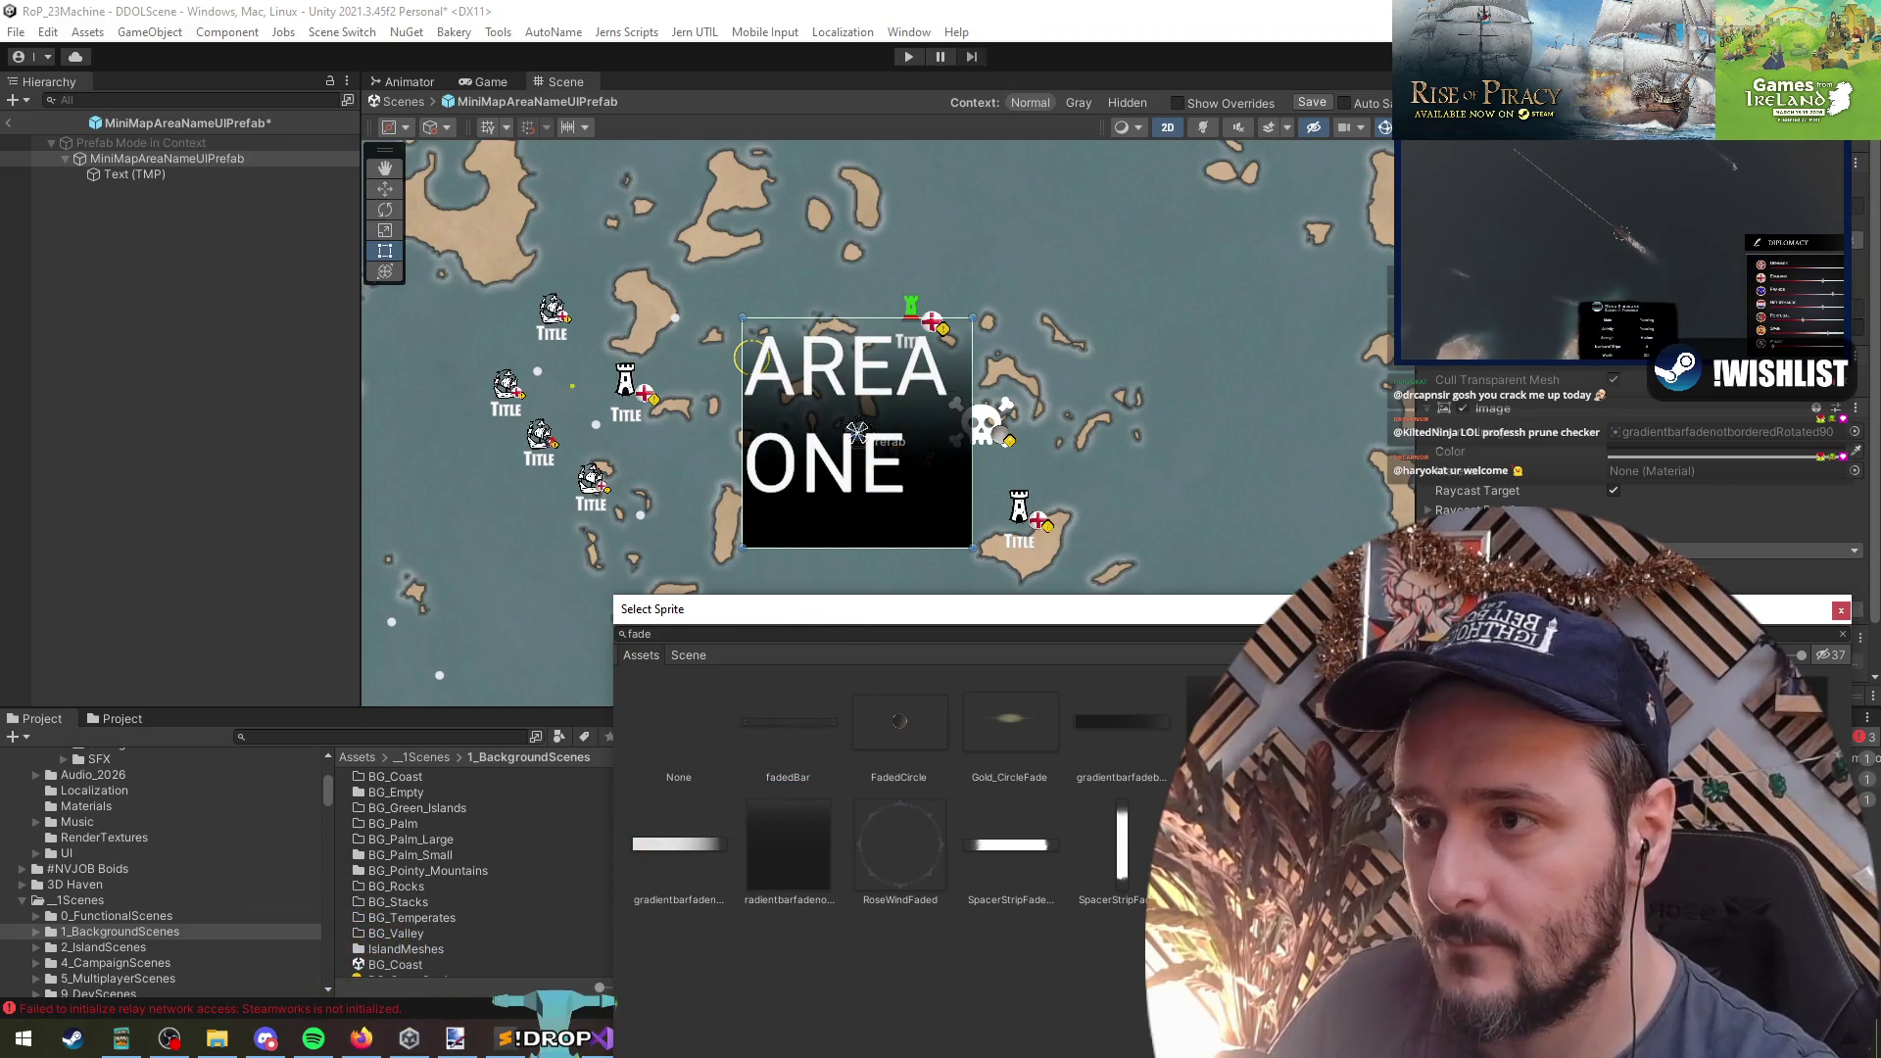
pyautogui.press('Left')
pyautogui.press('Left')
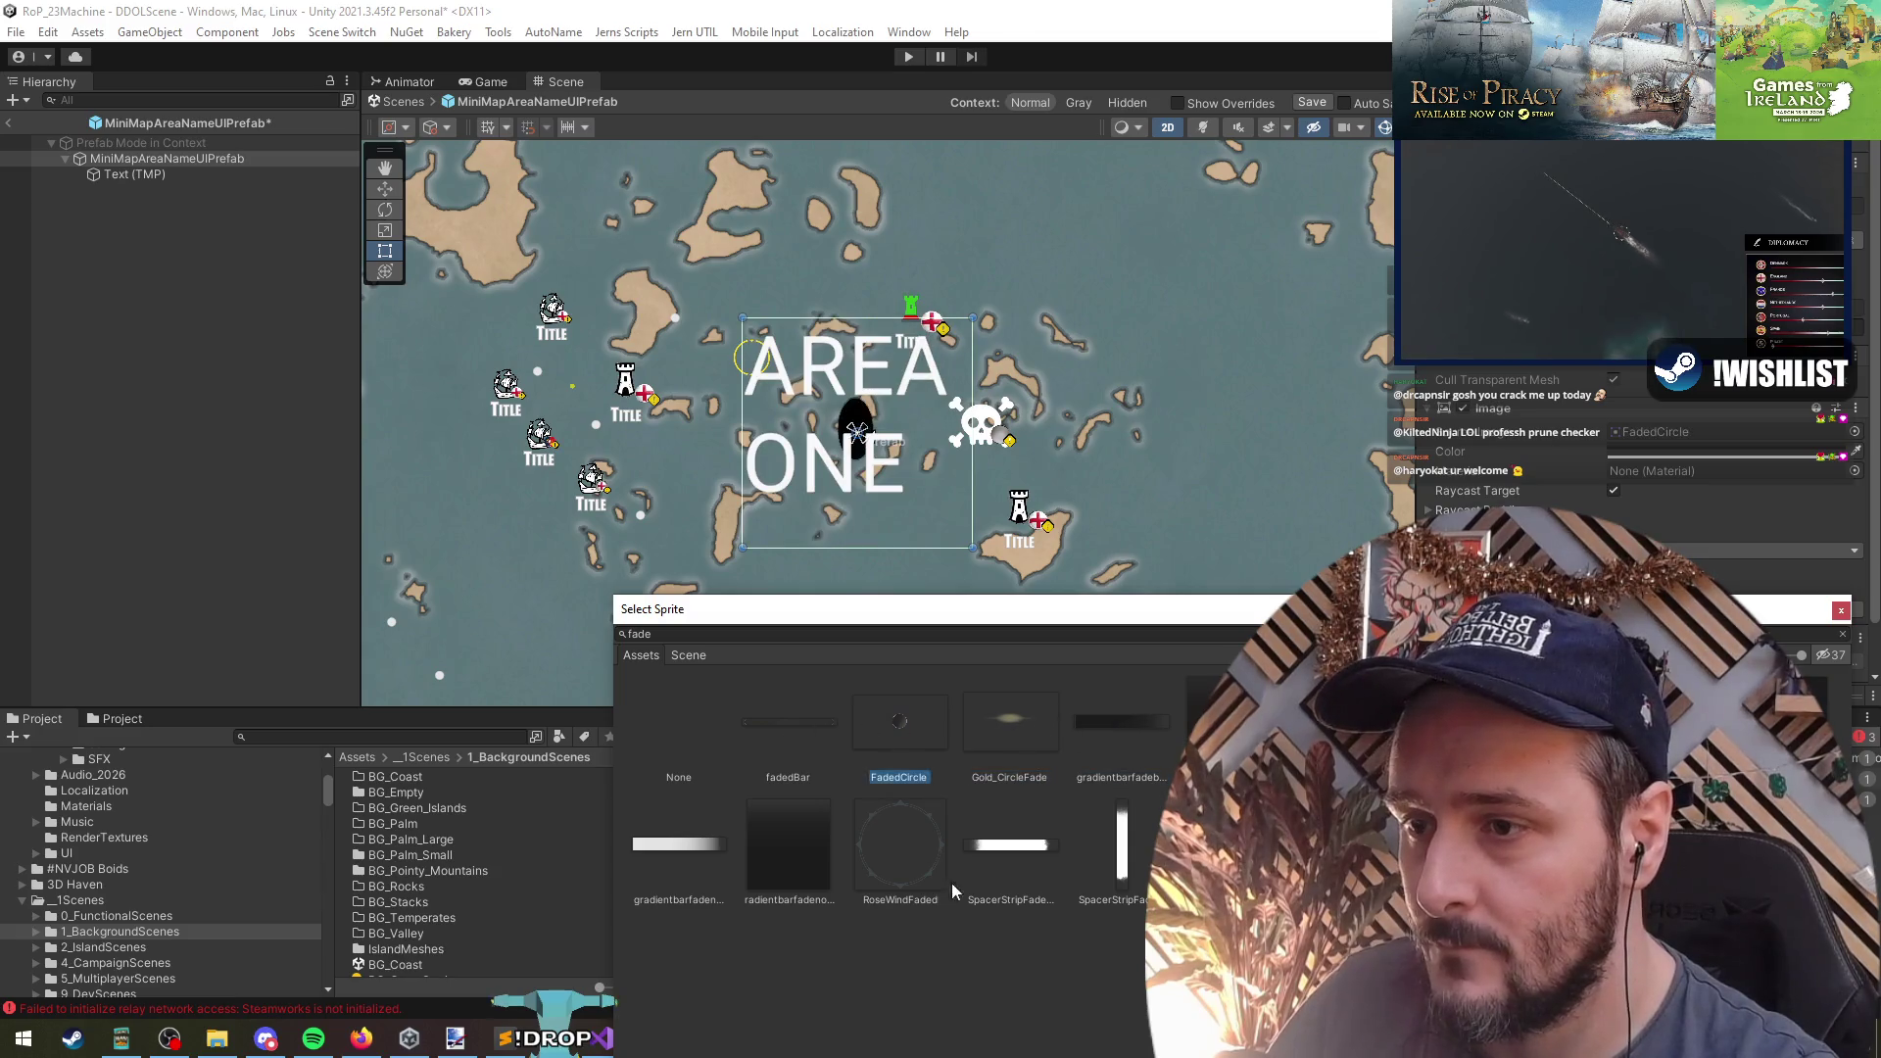
pyautogui.press('Down')
pyautogui.press('Right')
pyautogui.press('Right')
pyautogui.click(697, 852)
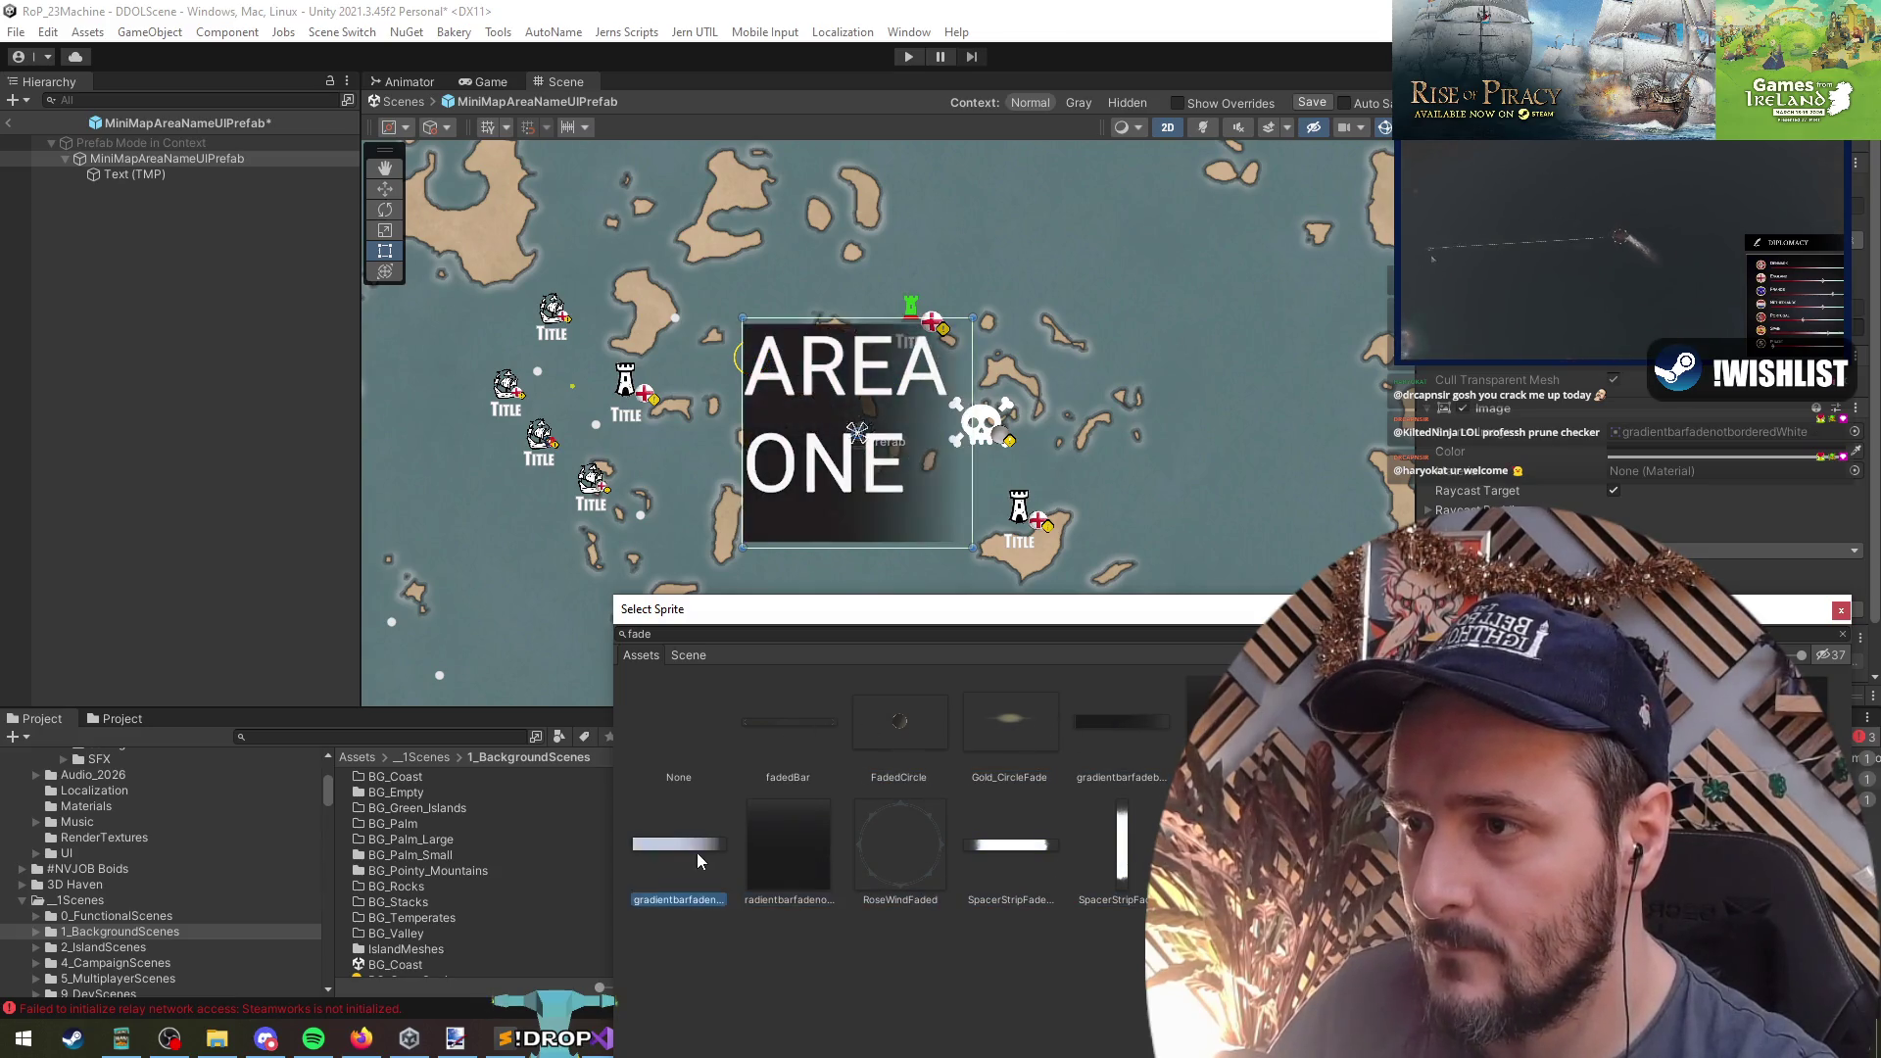
pyautogui.click(1025, 868)
pyautogui.scroll(-5, 987, 533)
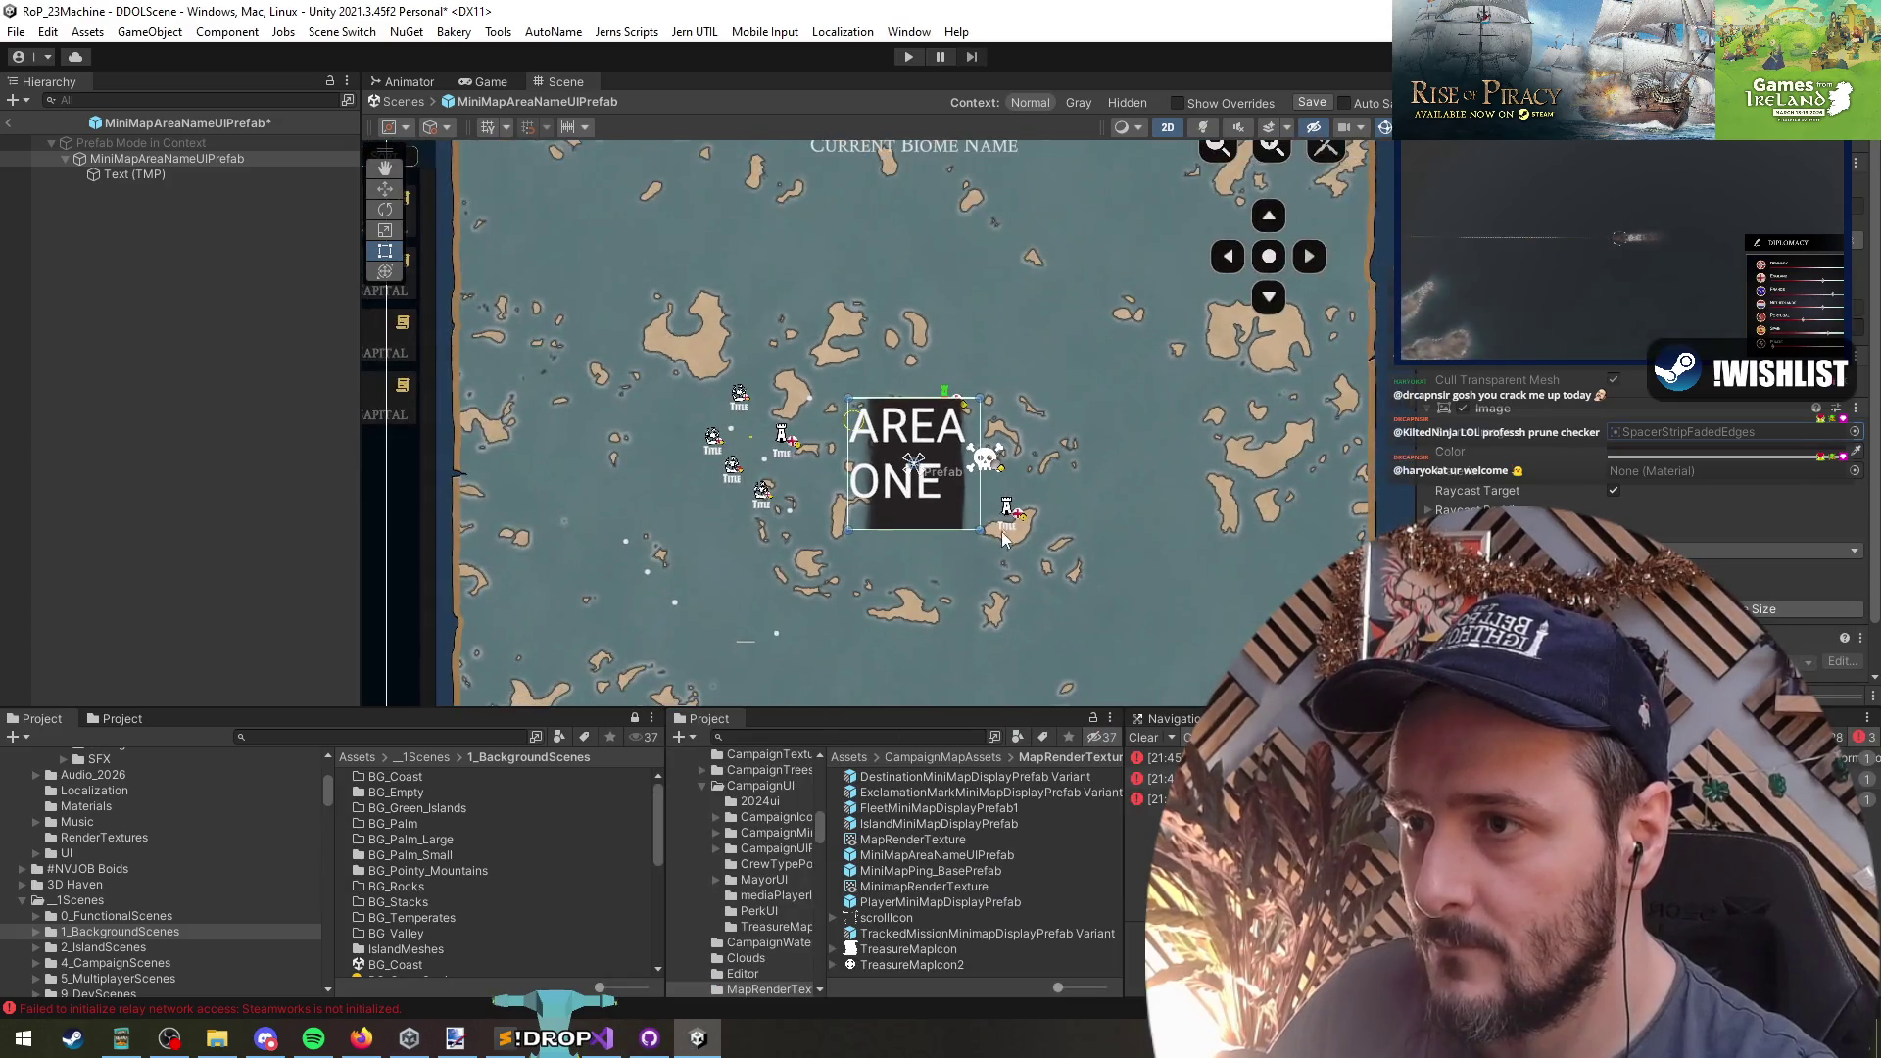
pyautogui.click(7, 124)
pyautogui.click(881, 559)
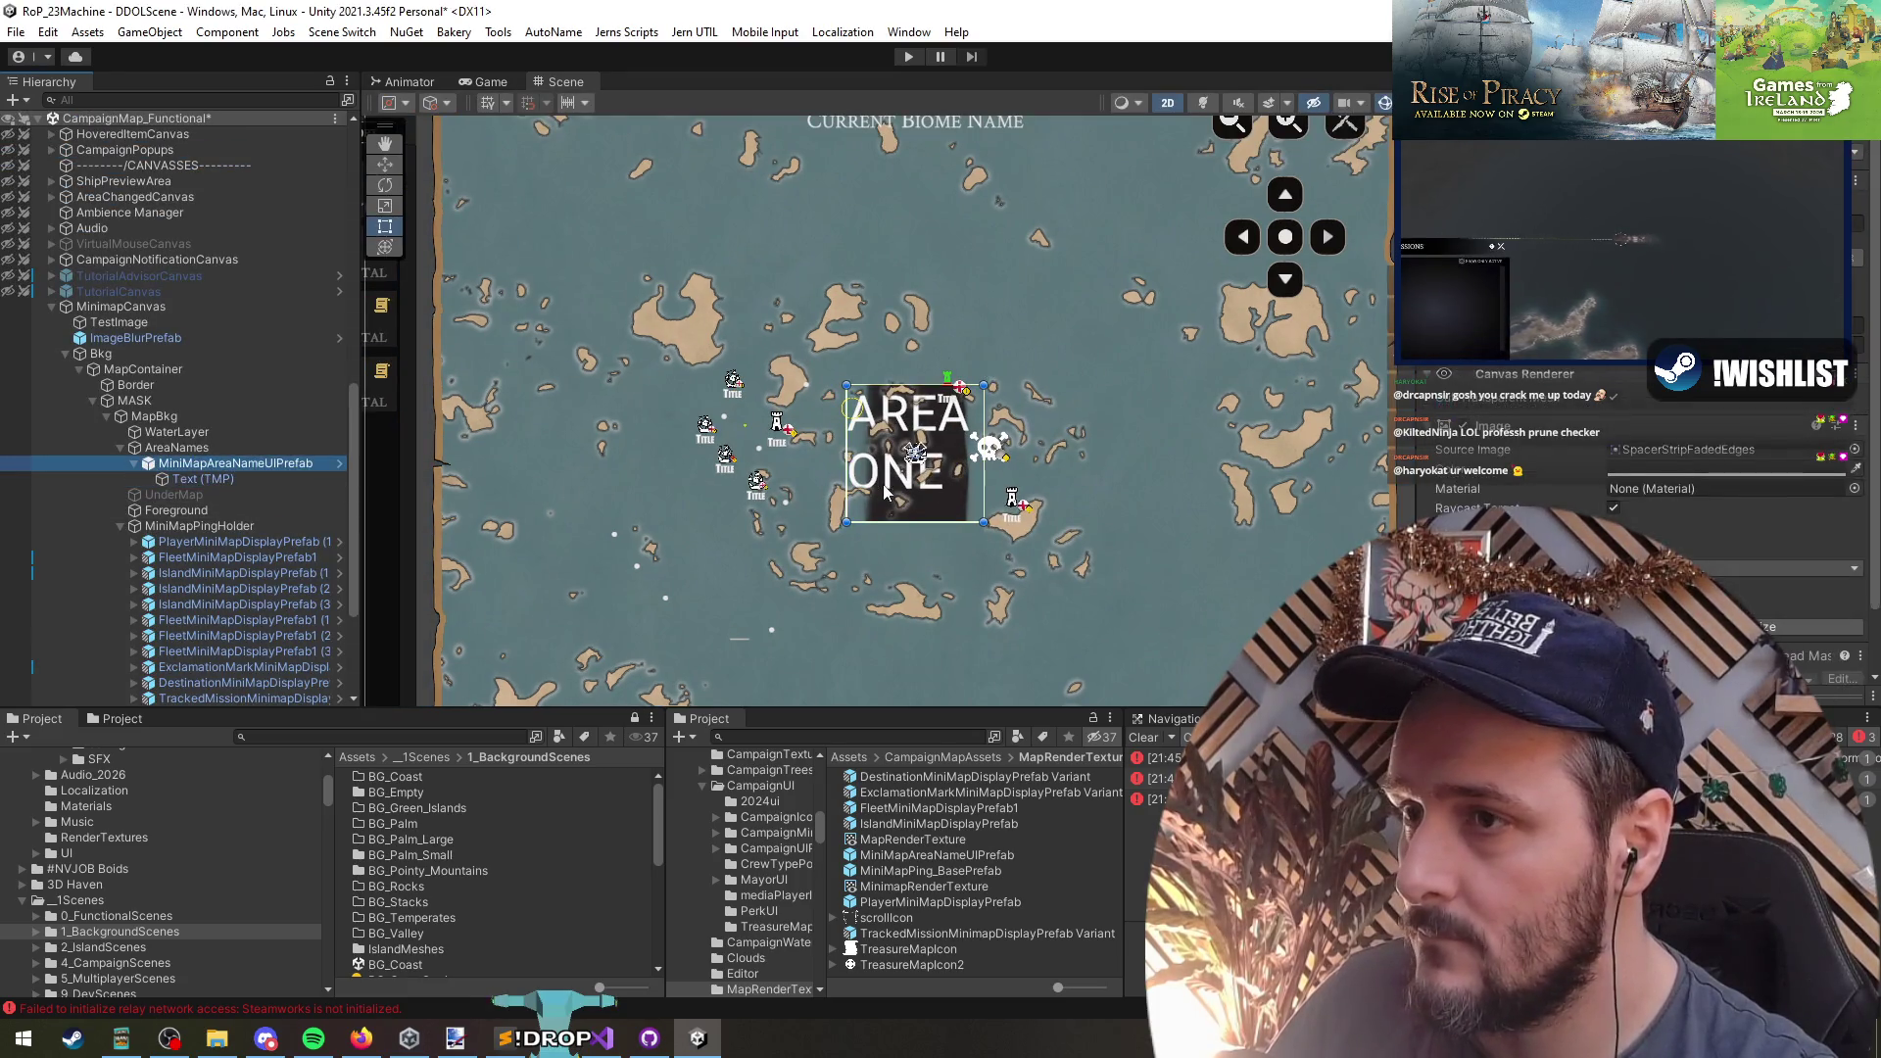
# - Untick Raycast Target on the AREA ONE text, then frame the label and drag it shorter
pyautogui.scroll(-5, 887, 457)
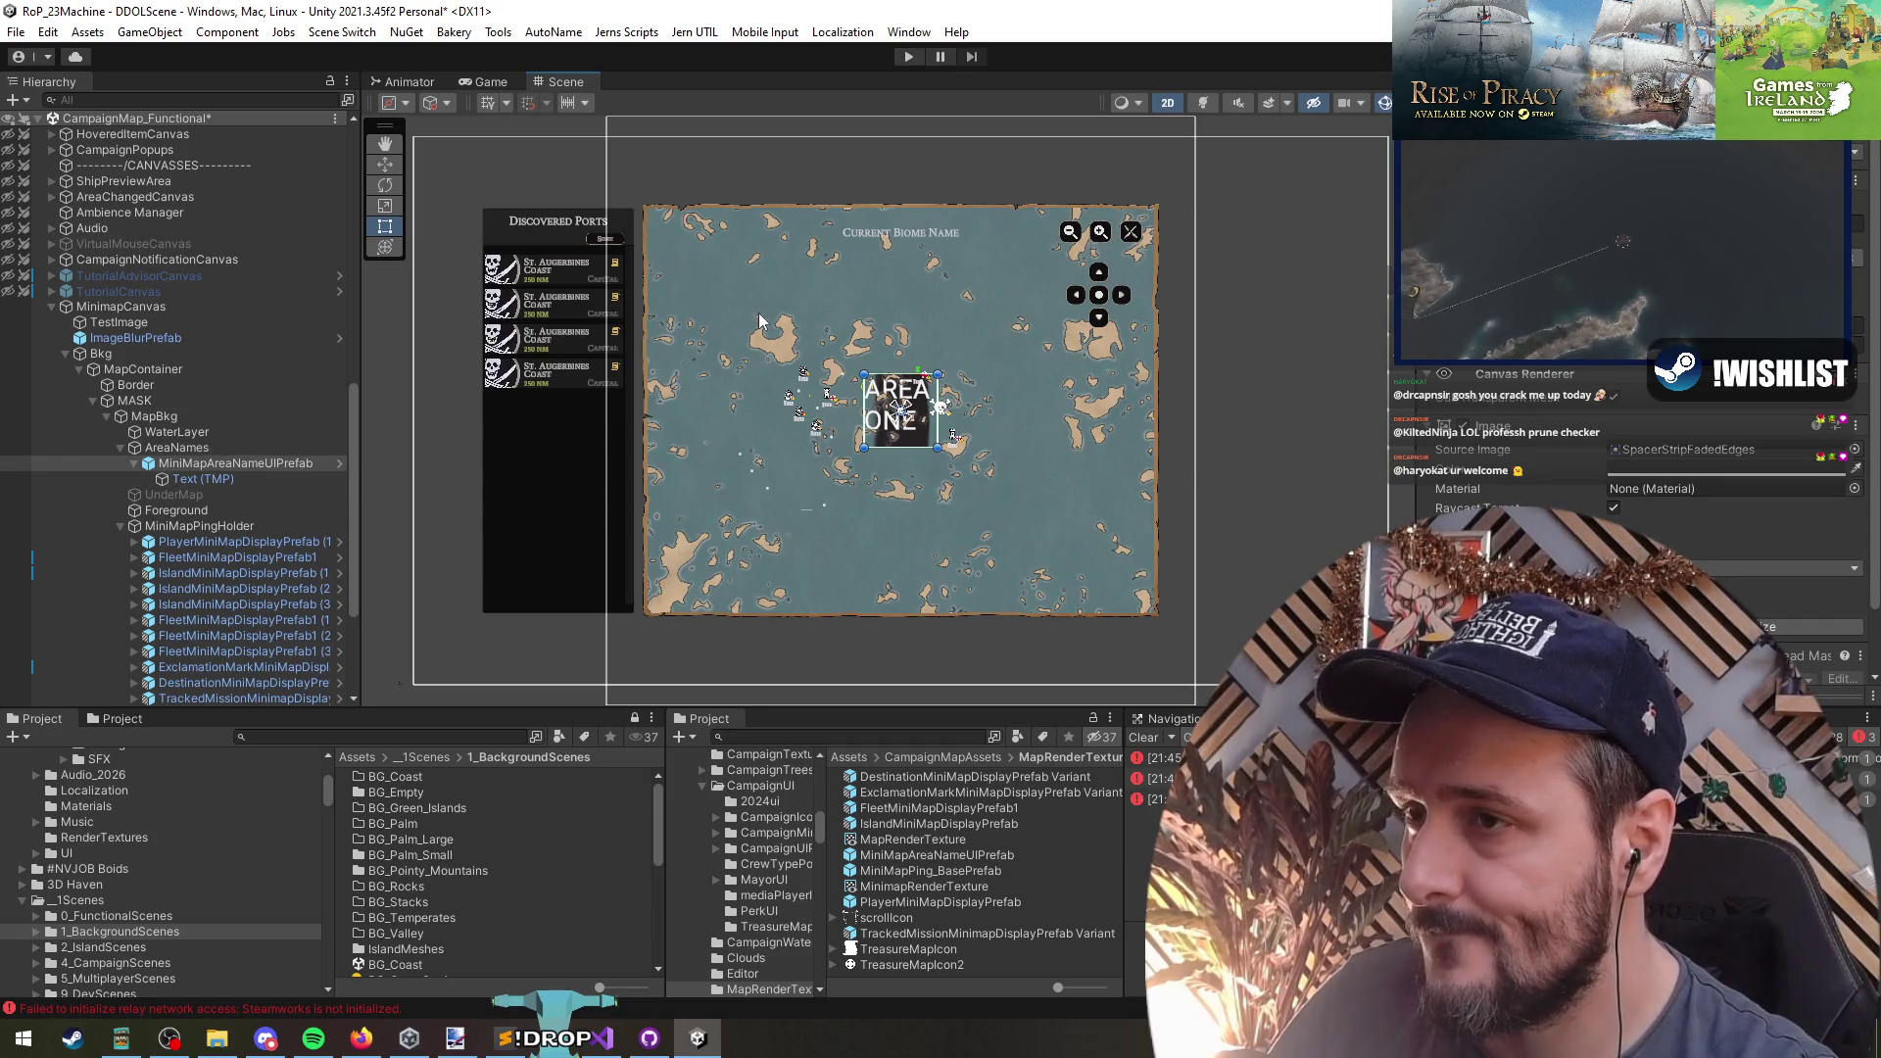
pyautogui.scroll(-2, 1603, 468)
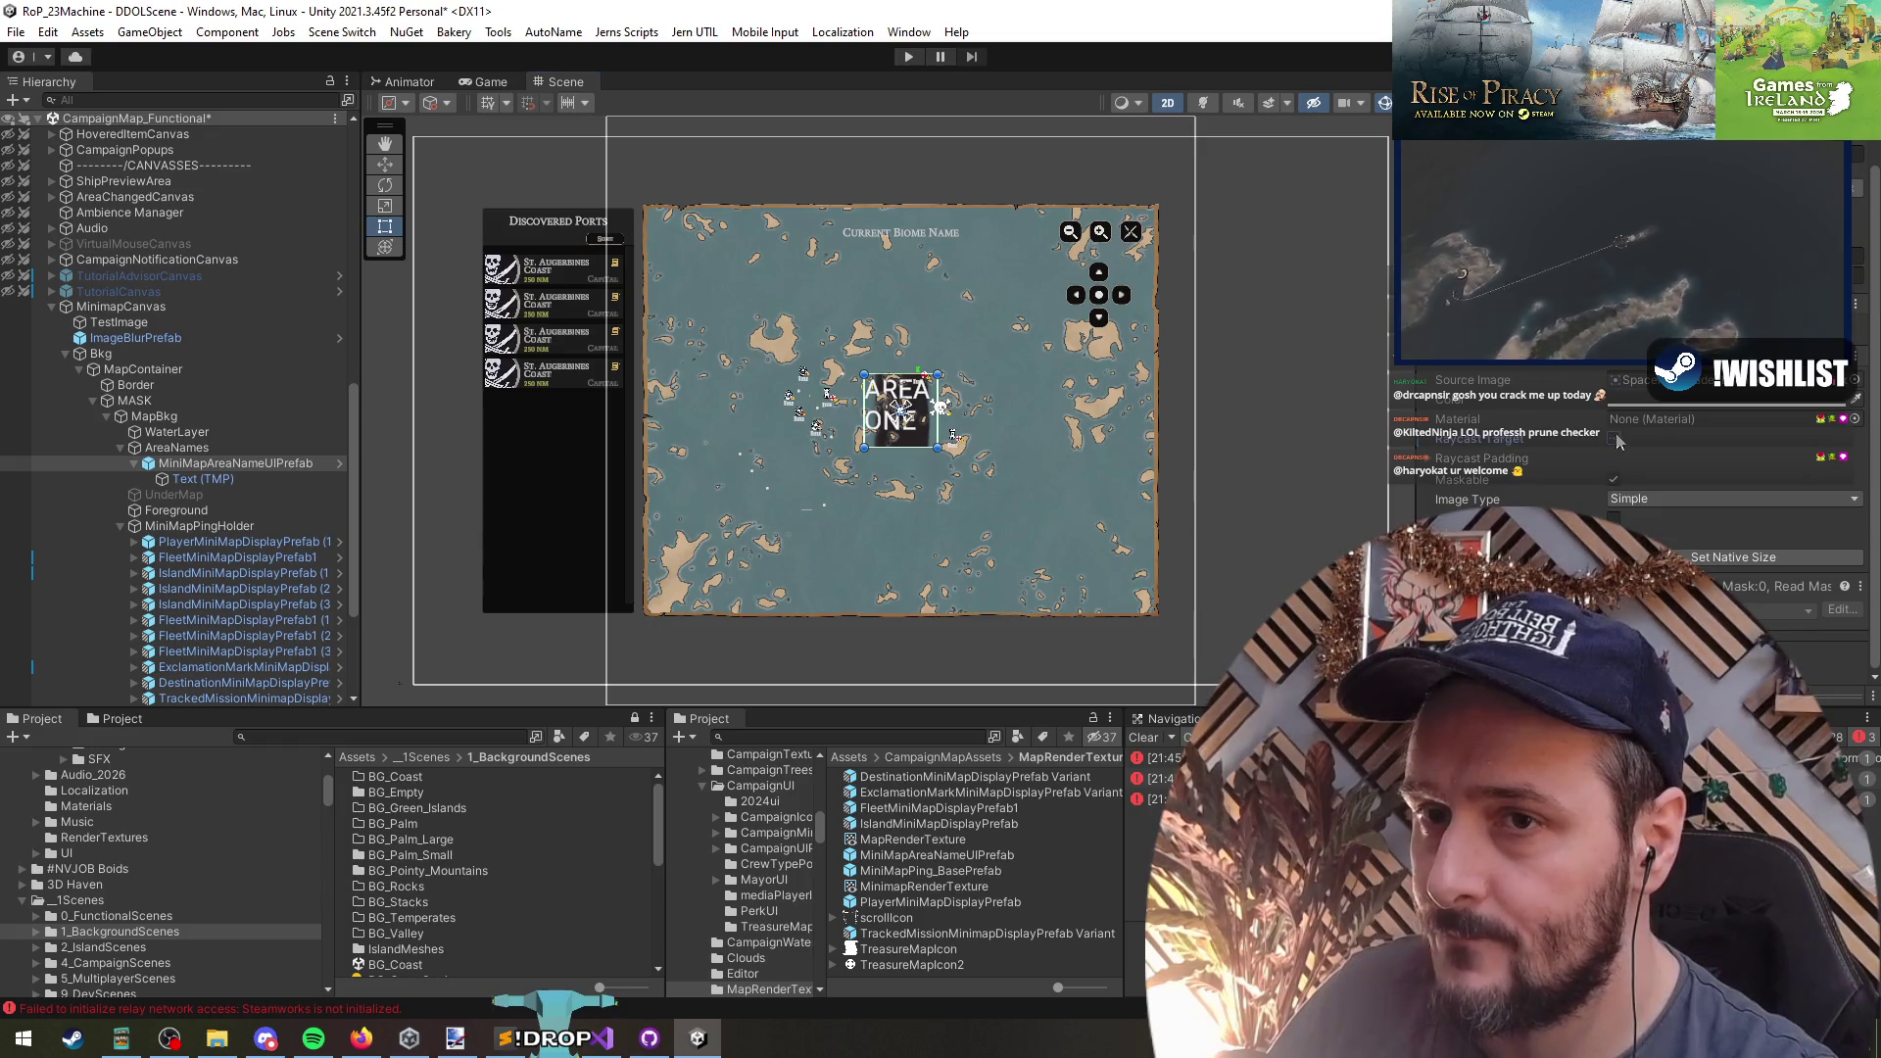
pyautogui.click(257, 480)
pyautogui.scroll(-3, 1576, 454)
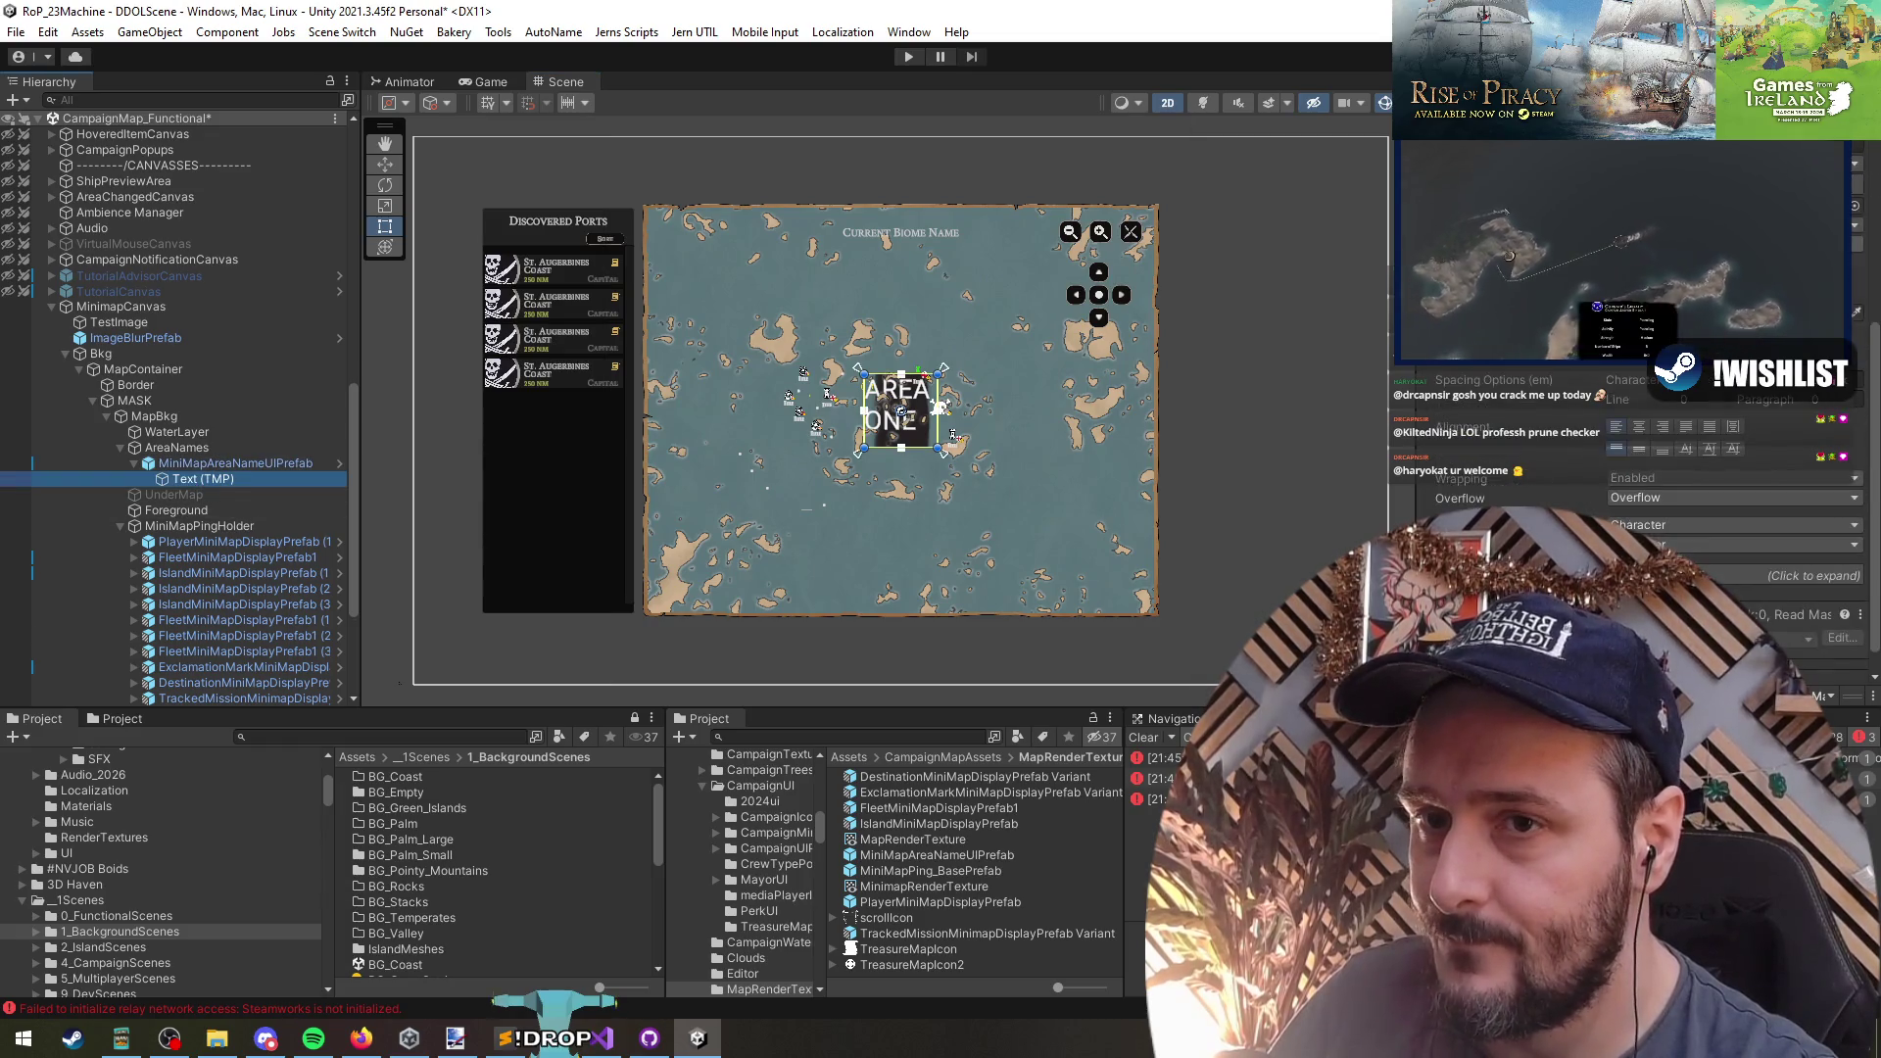
pyautogui.scroll(-5, 1607, 481)
pyautogui.click(1614, 506)
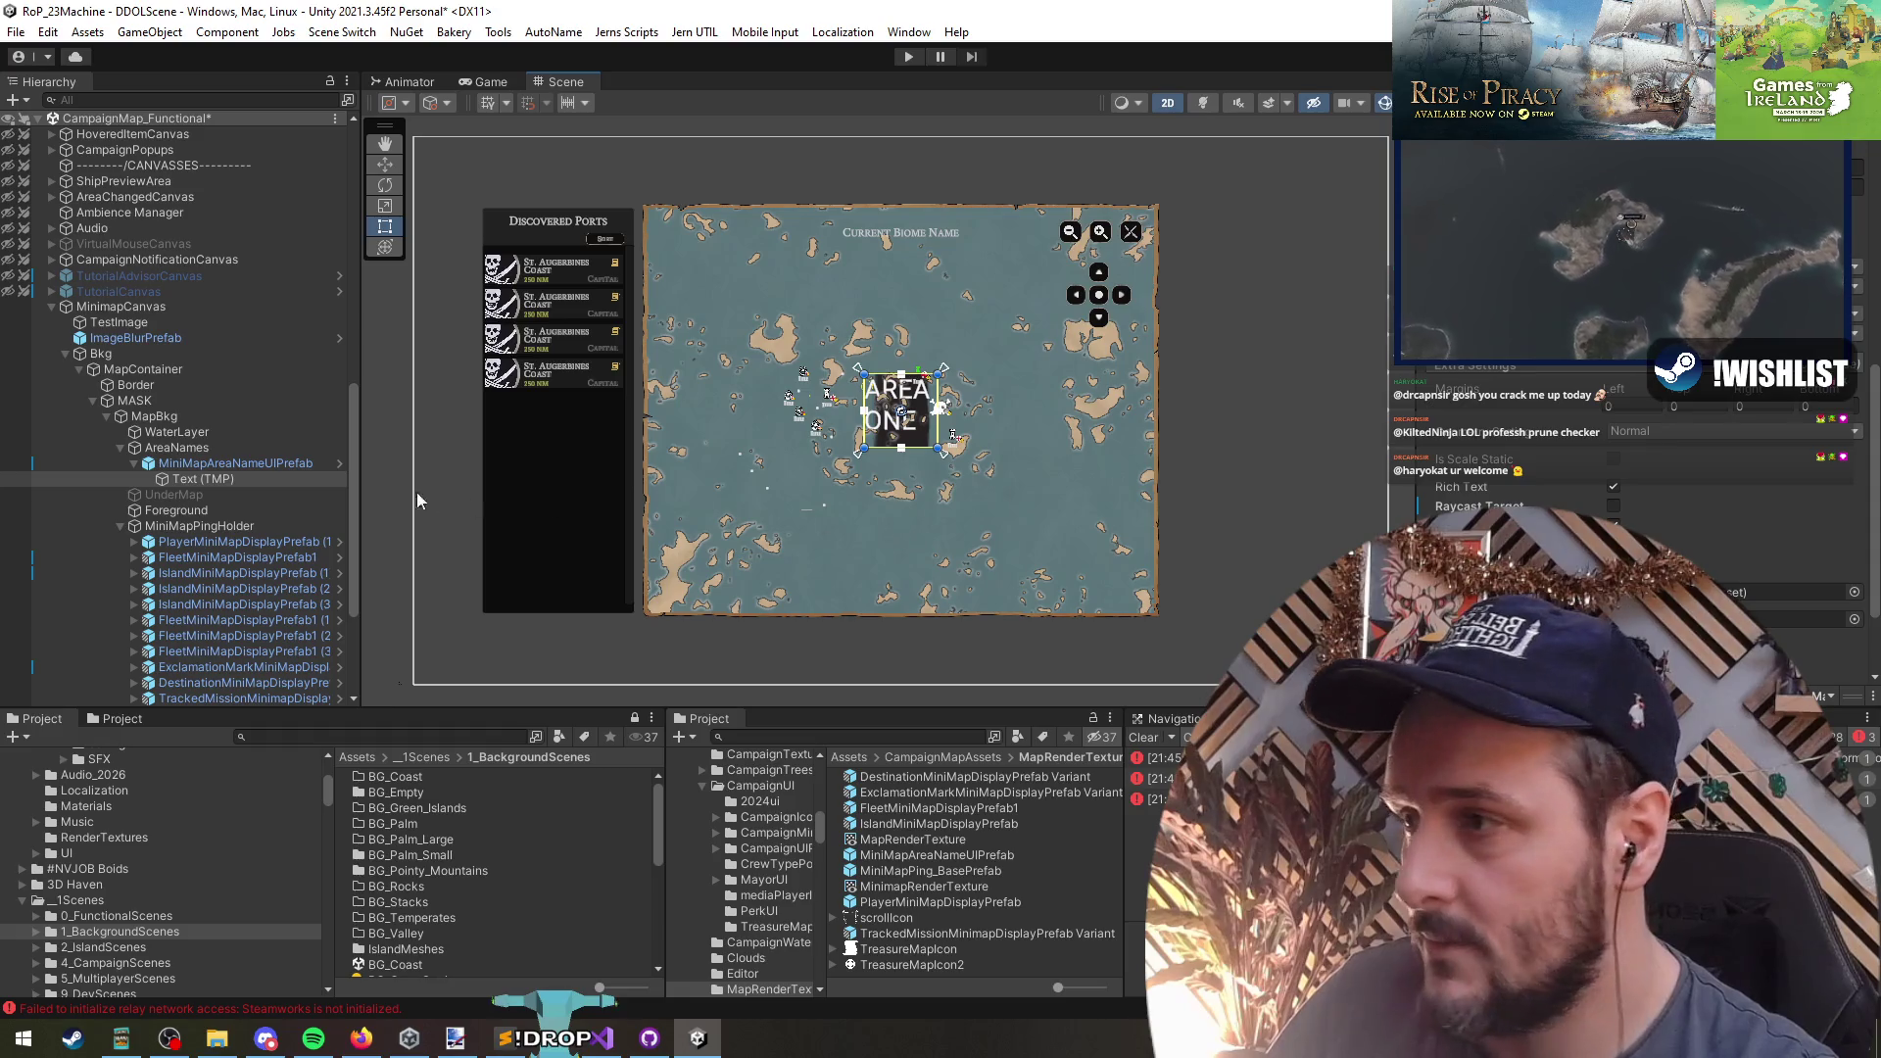
pyautogui.doubleClick(190, 463)
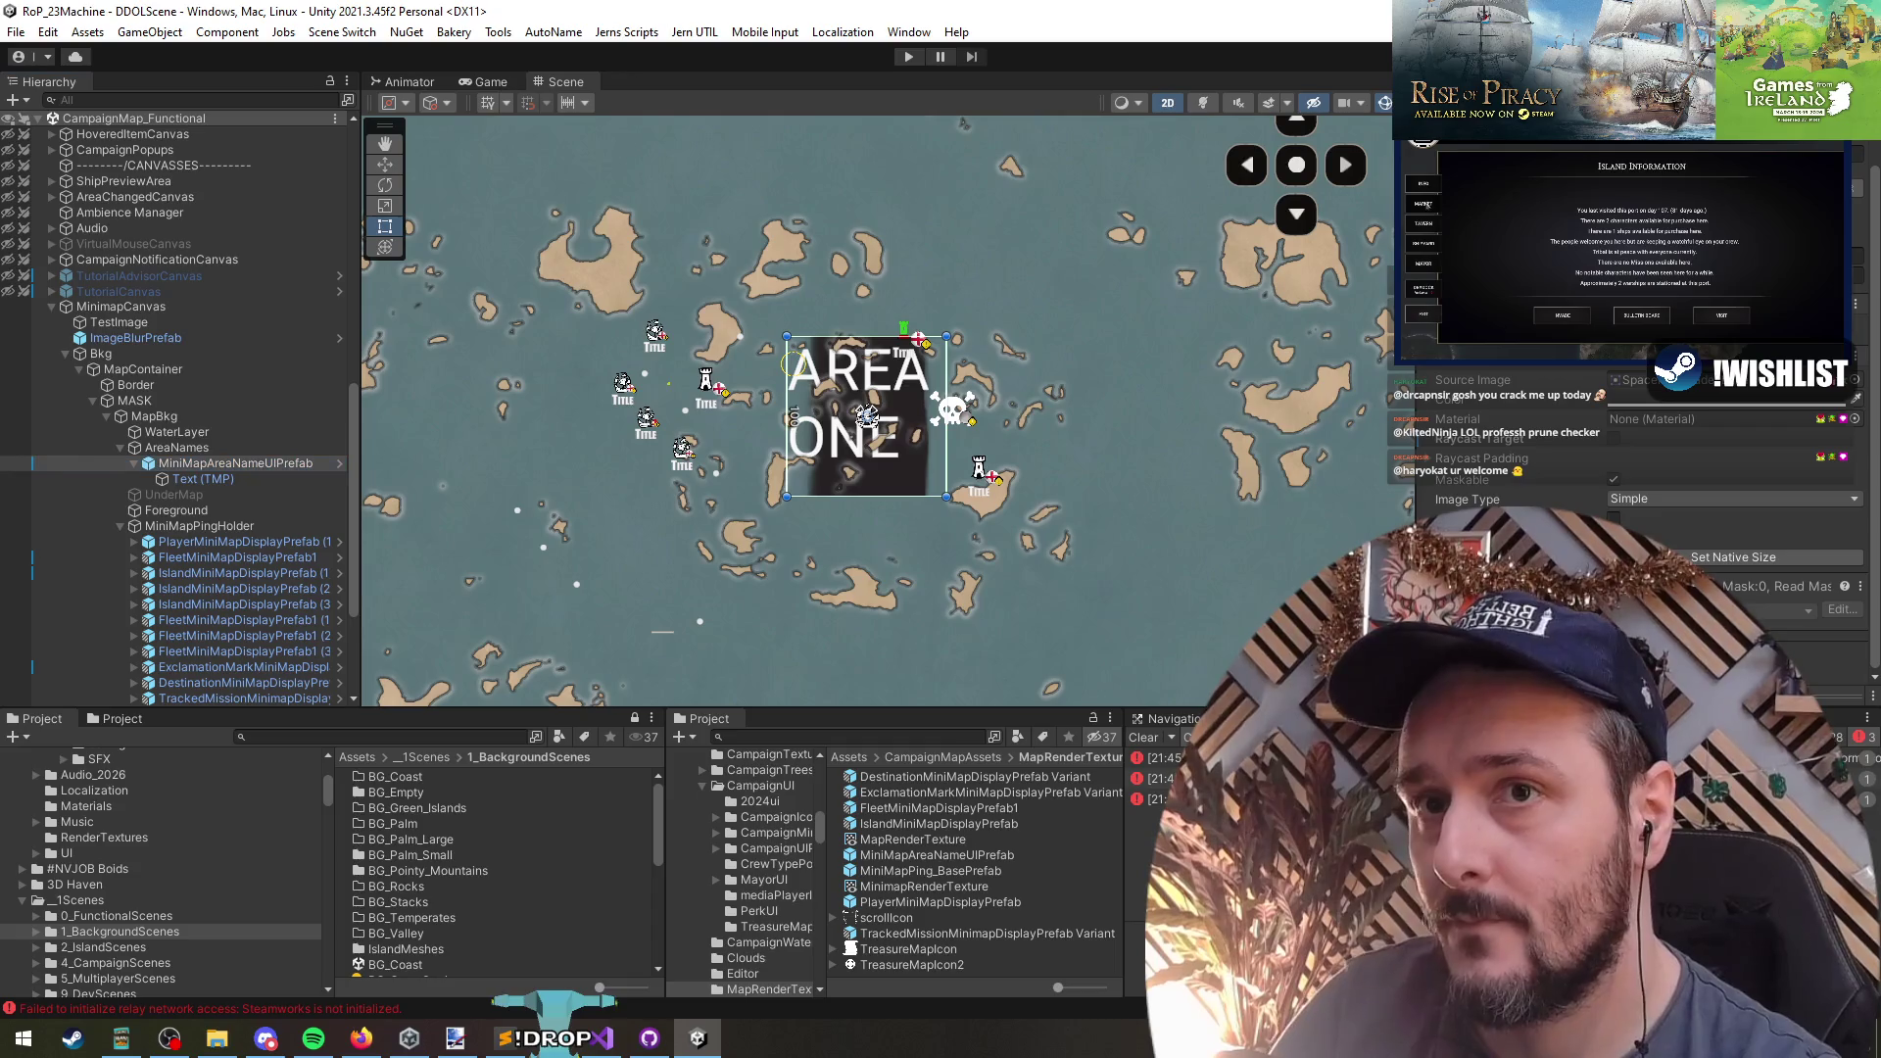
pyautogui.moveTo(787, 336); pyautogui.dragTo(786, 400)
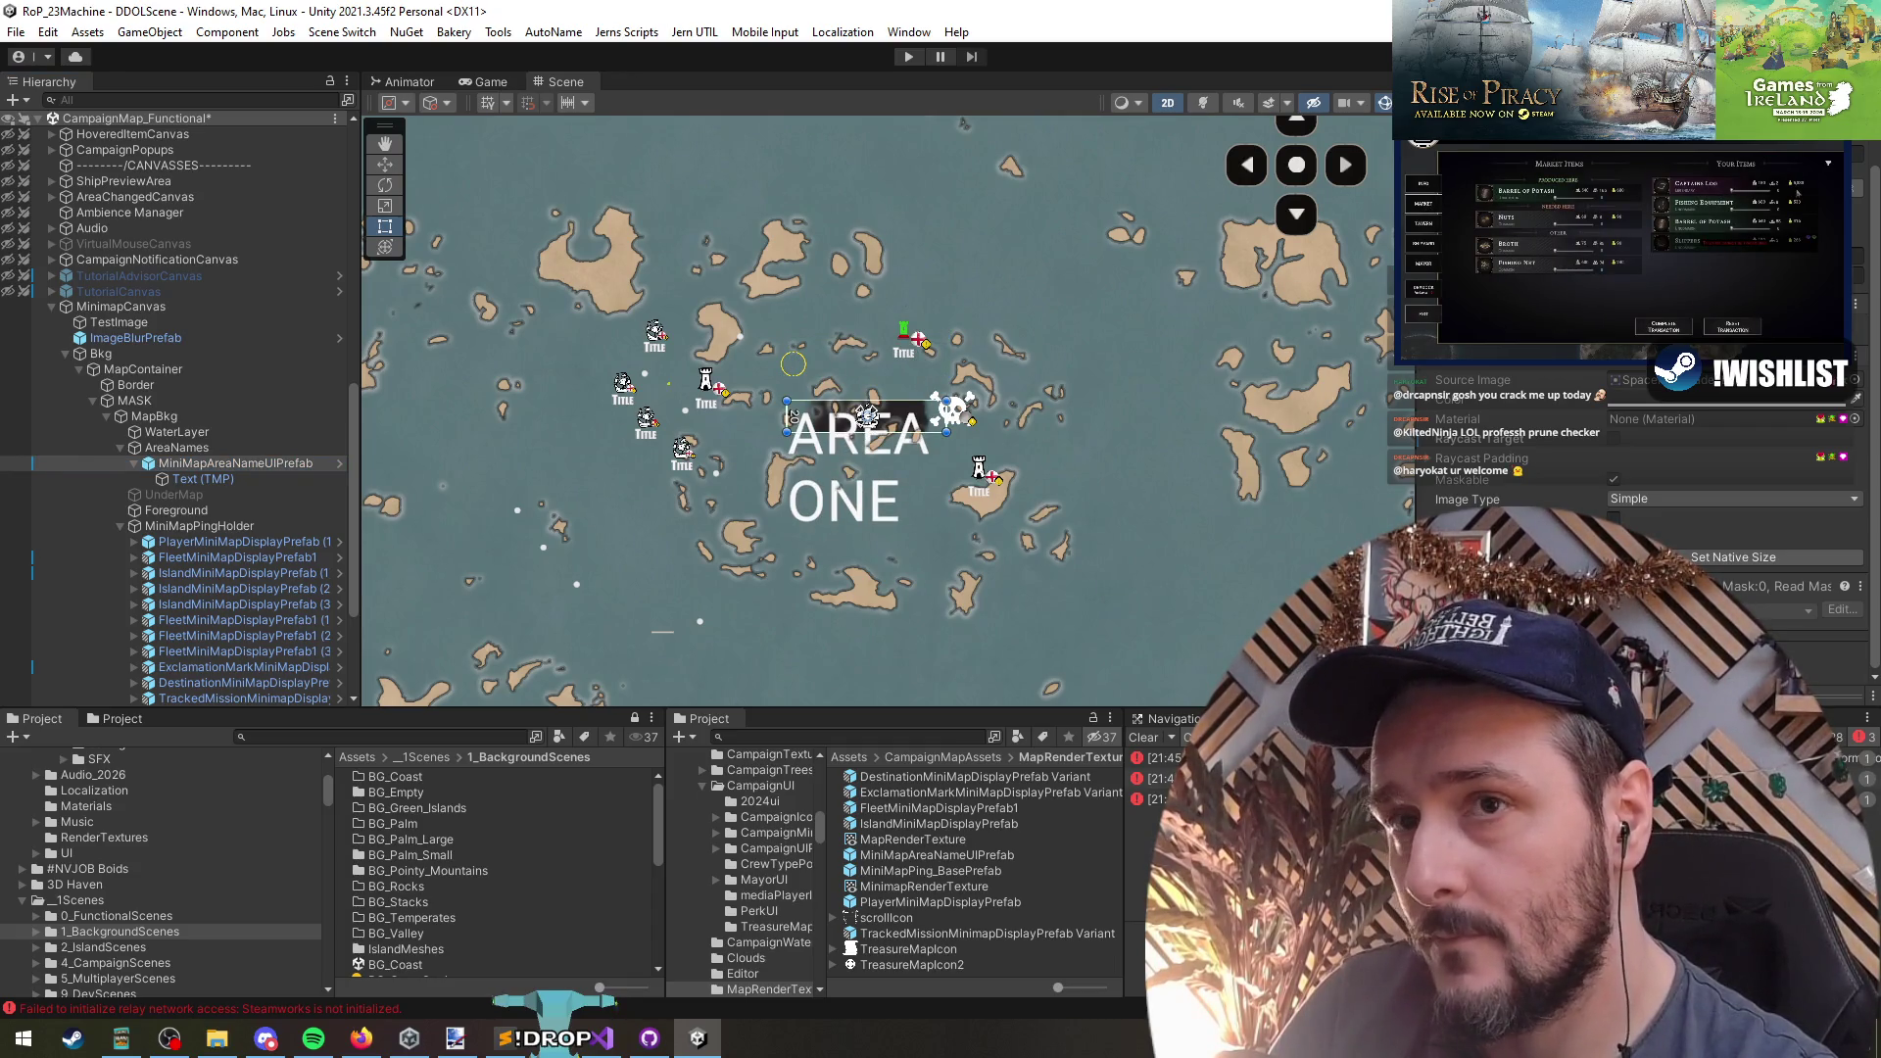
# - Undo and redo the height change, then widen the label so AREA ONE fits one line
pyautogui.hotkey('ctrl', 'z')
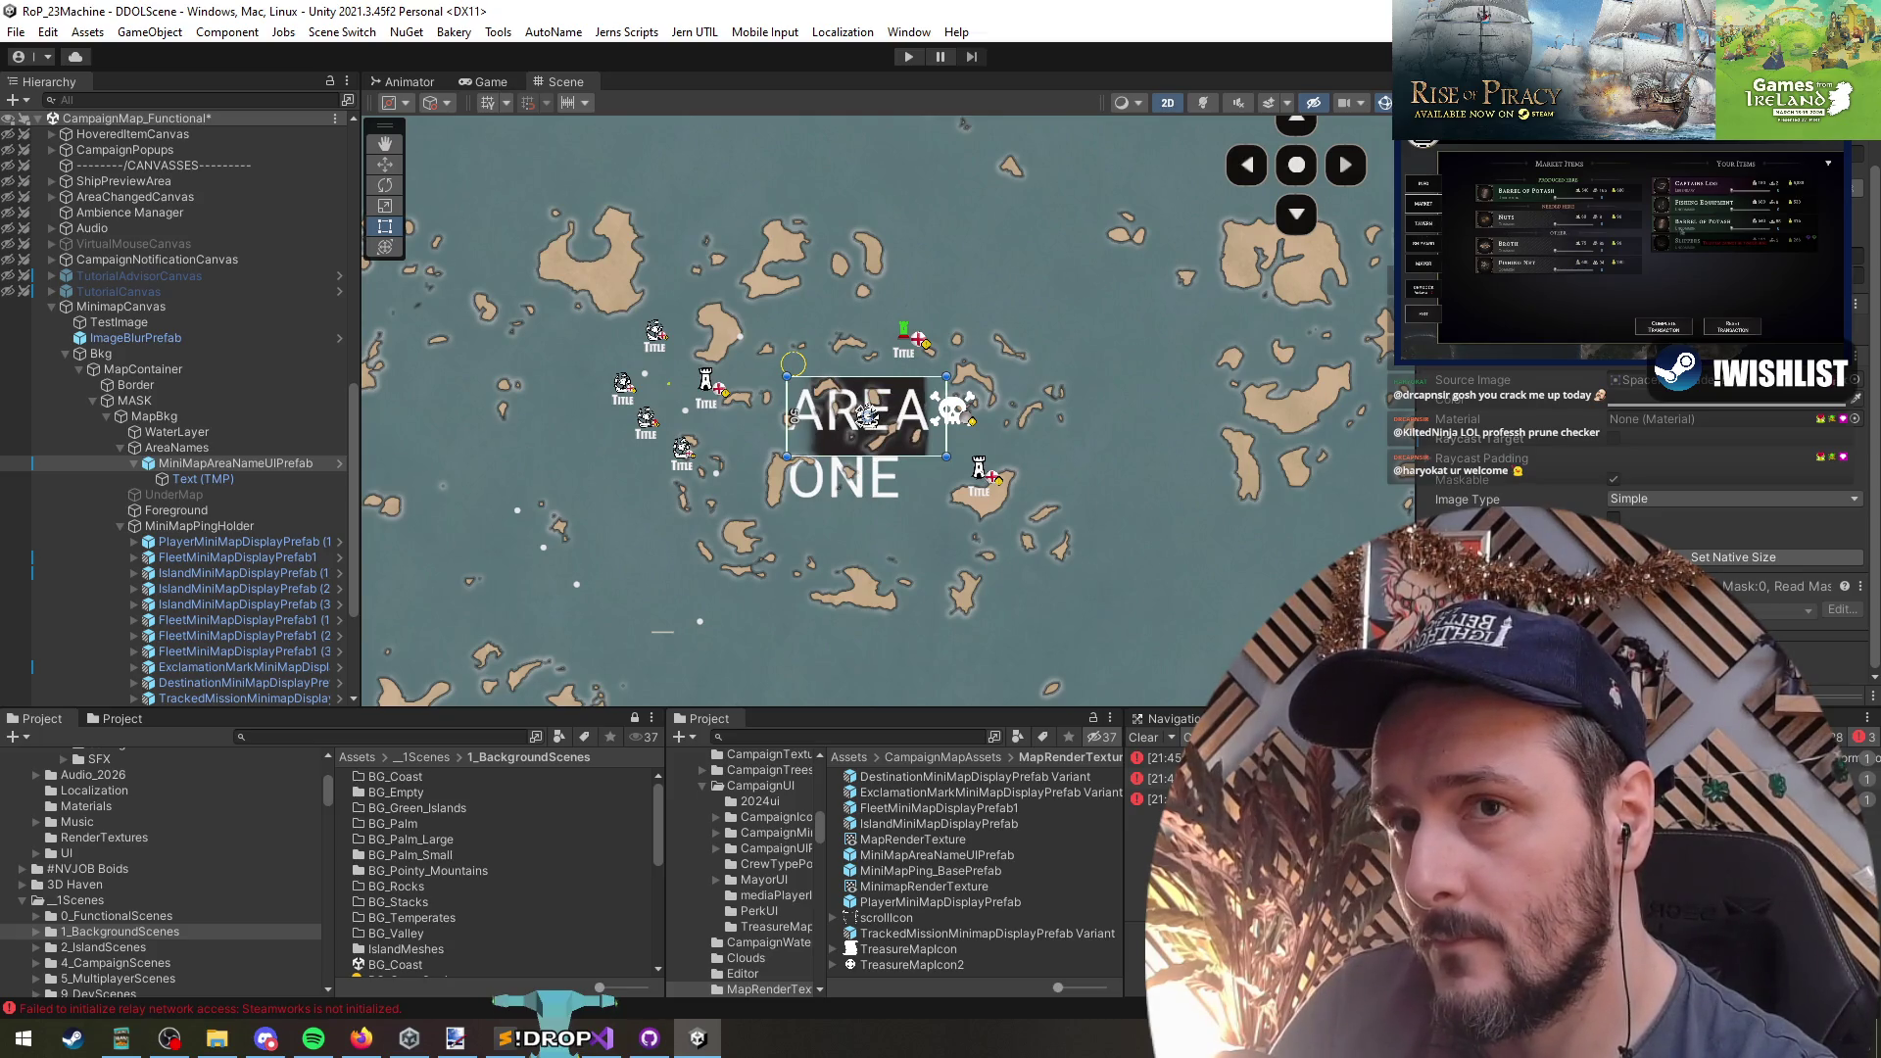
pyautogui.hotkey('ctrl', 'y')
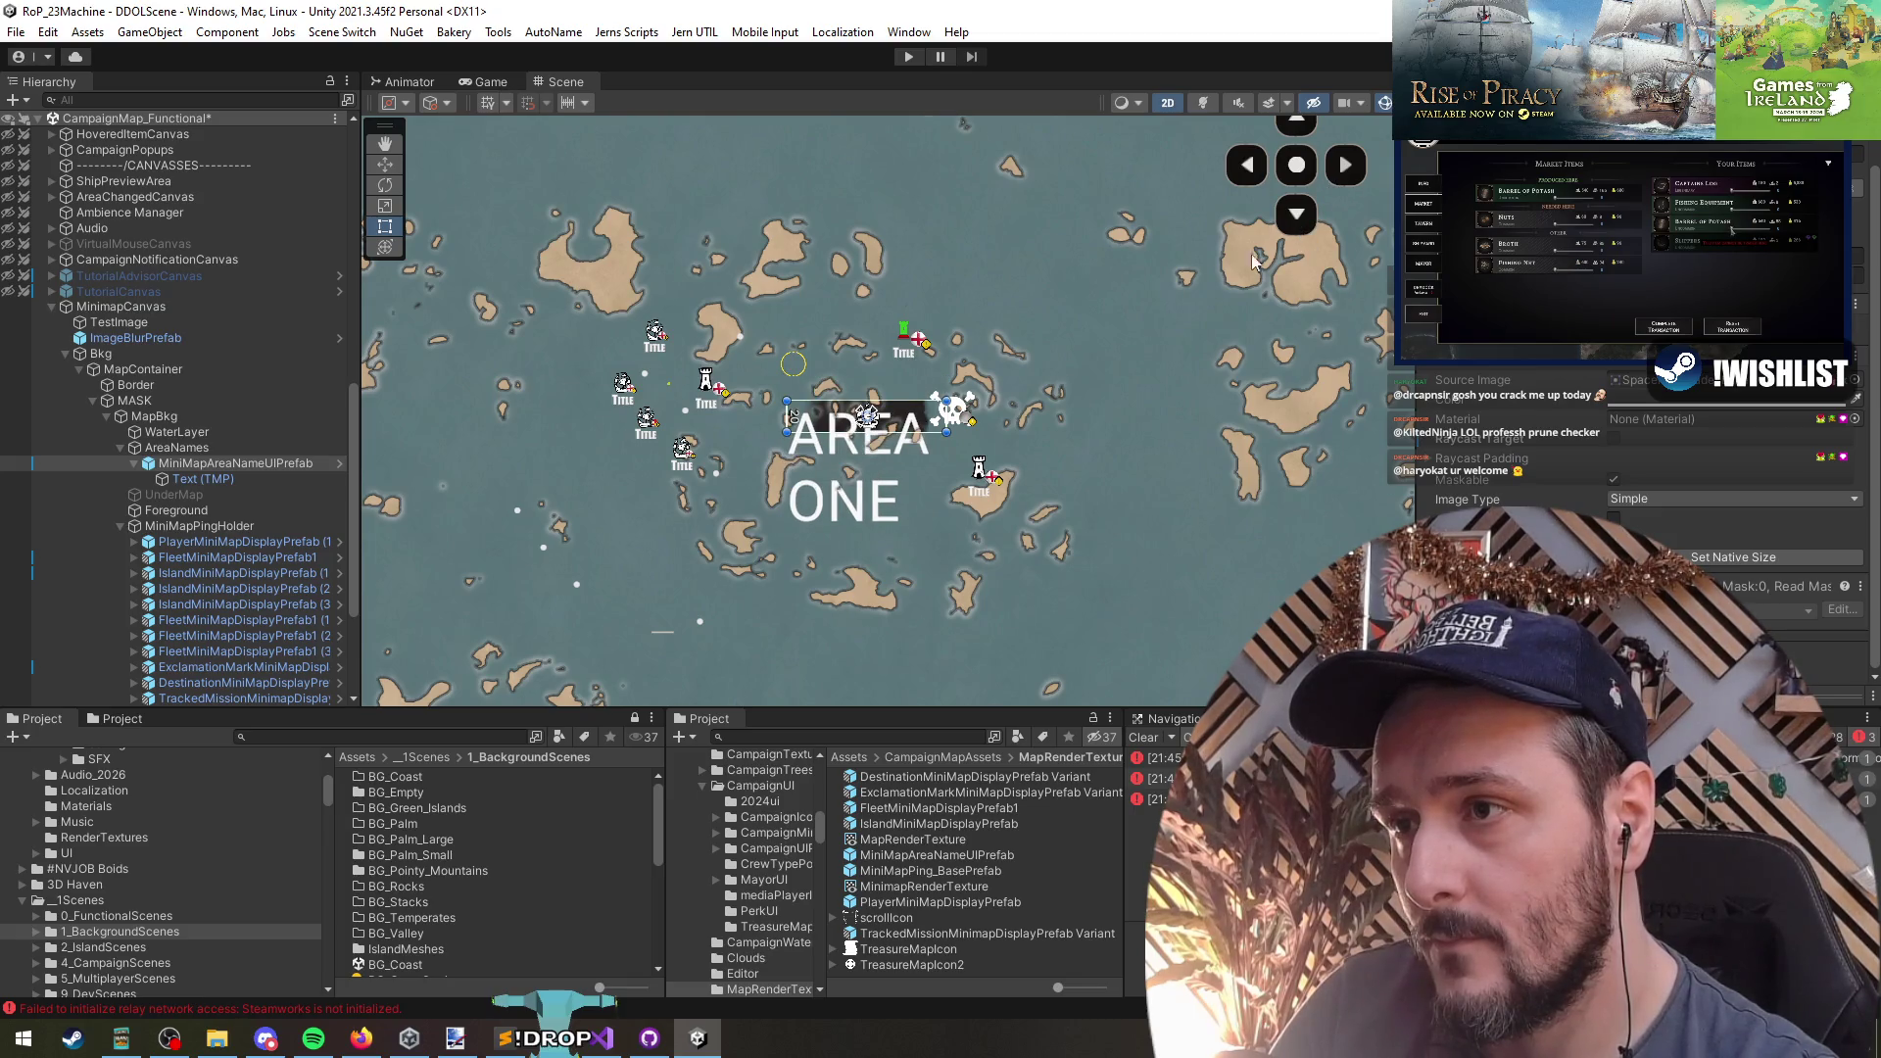
pyautogui.moveTo(789, 417); pyautogui.dragTo(1187, 417)
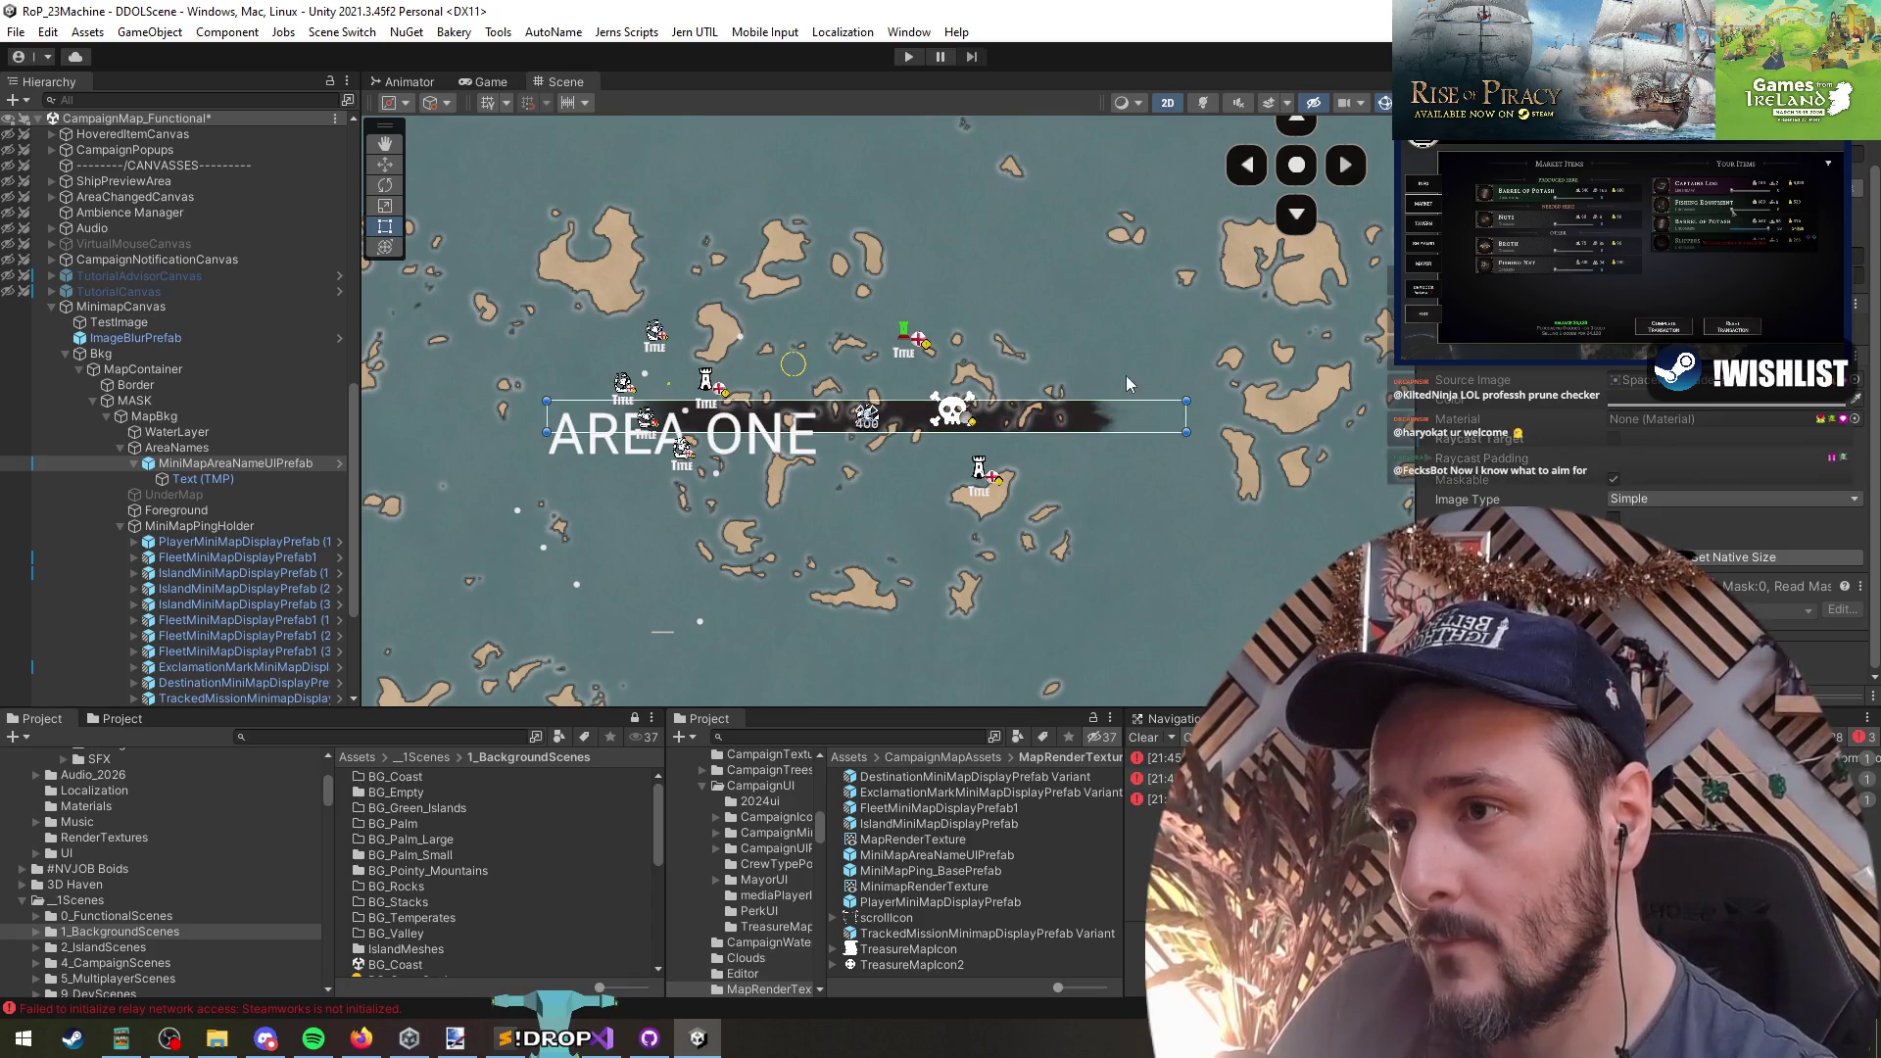
pyautogui.click(257, 476)
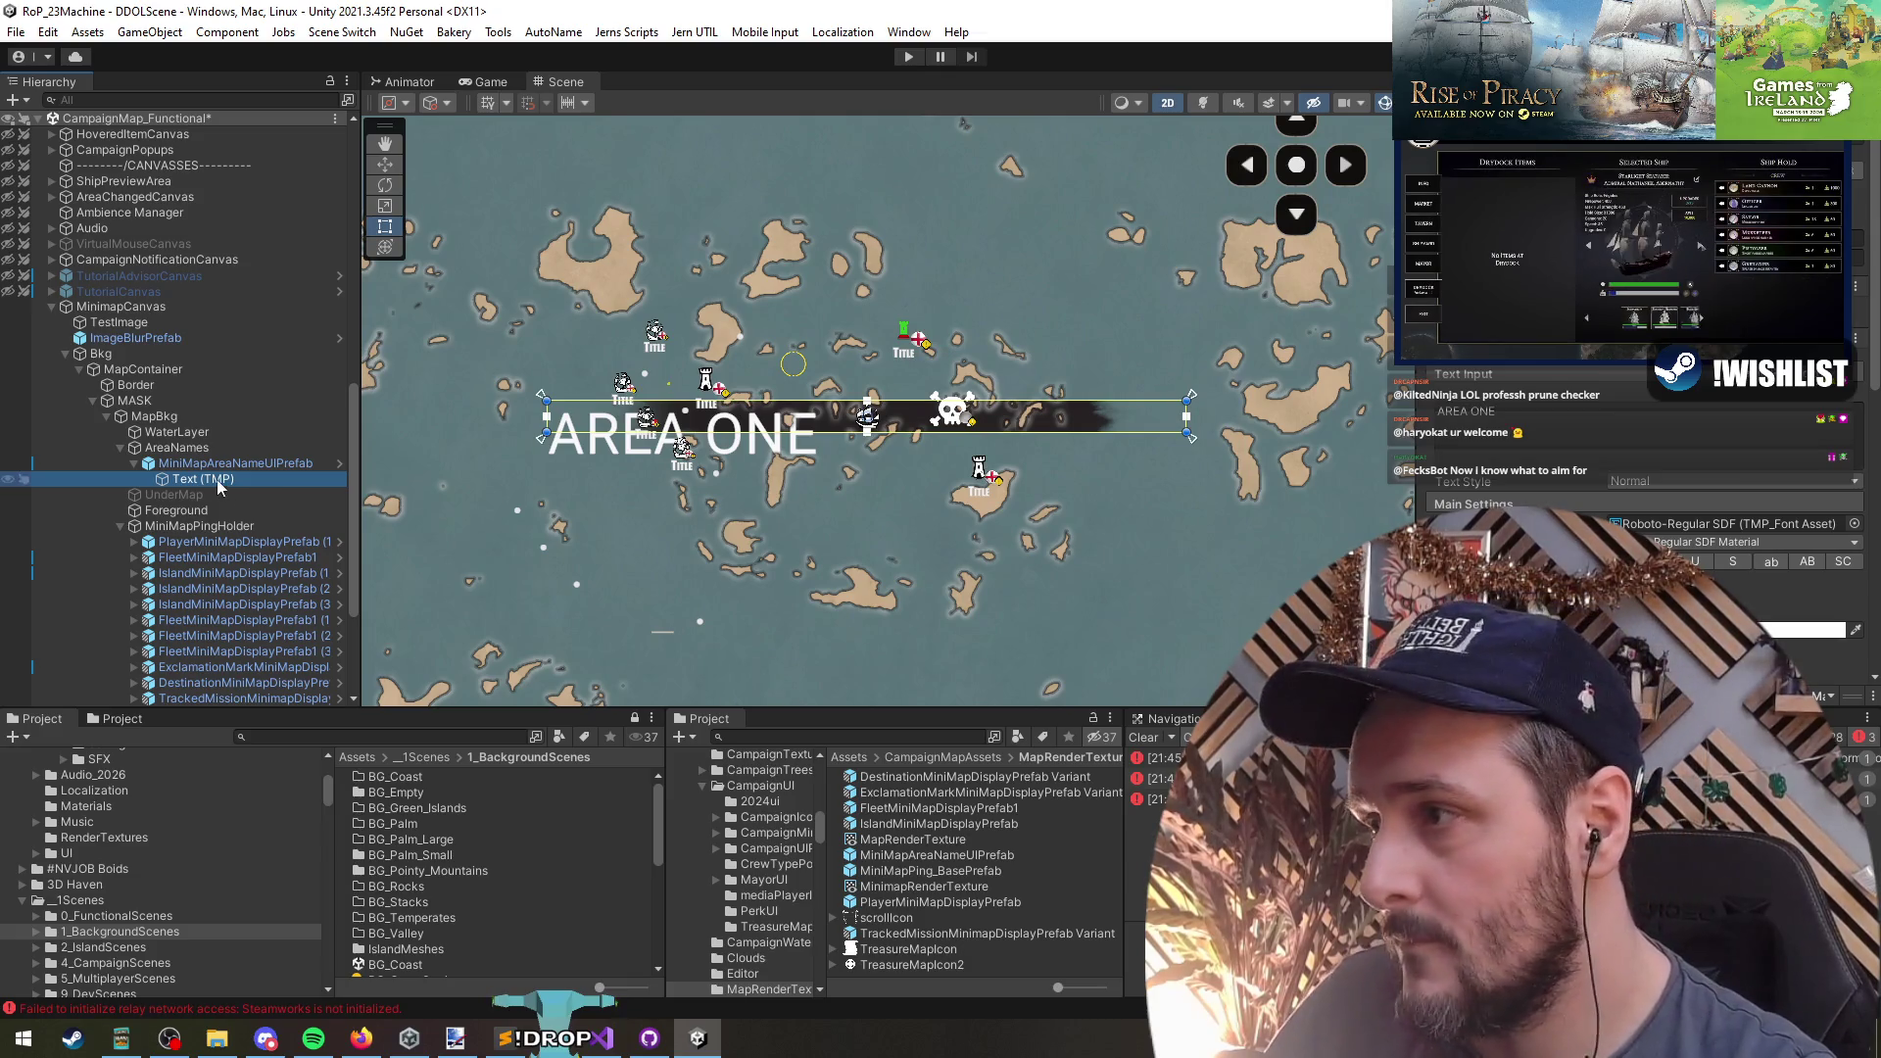
# - Switch to the Move tool and select the AREA ONE banner's image colour
pyautogui.scroll(-2, 878, 463)
pyautogui.scroll(-2, 878, 463)
pyautogui.press('w')
pyautogui.click(885, 441)
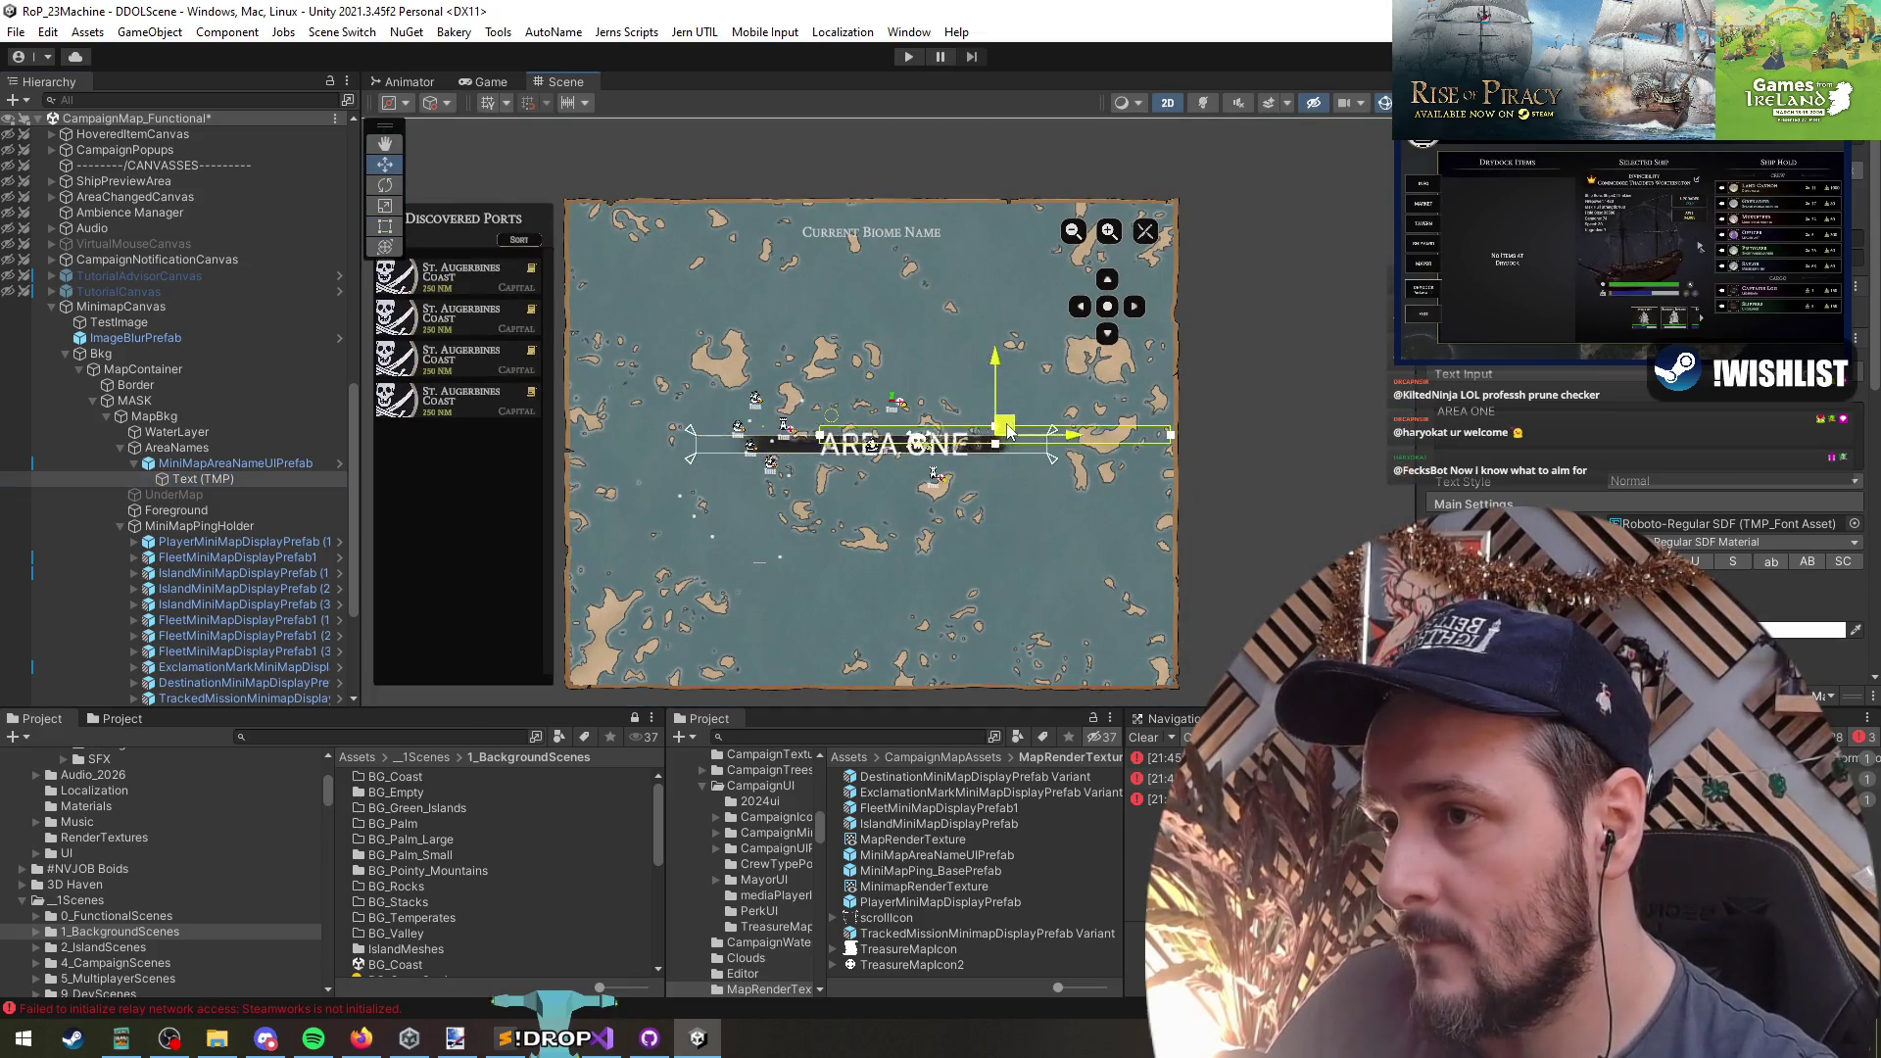
pyautogui.scroll(-5, 1635, 439)
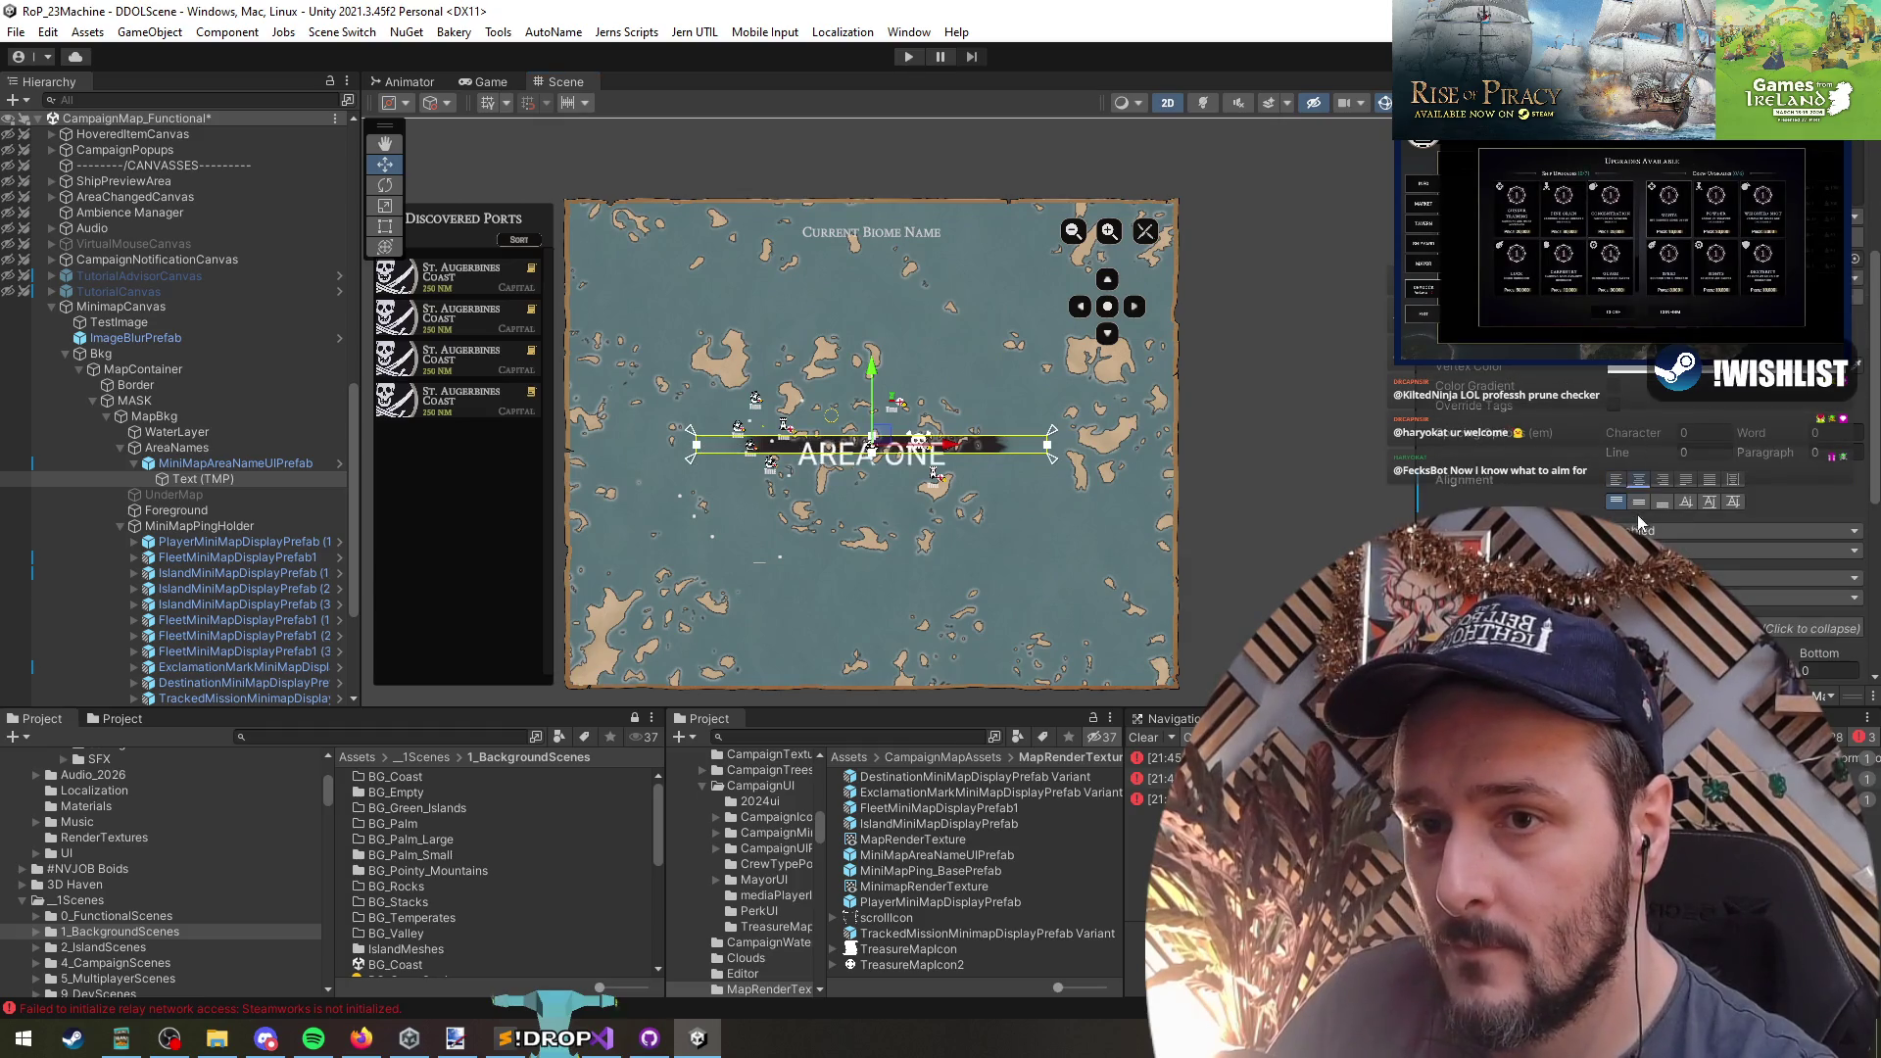
pyautogui.scroll(5, 875, 458)
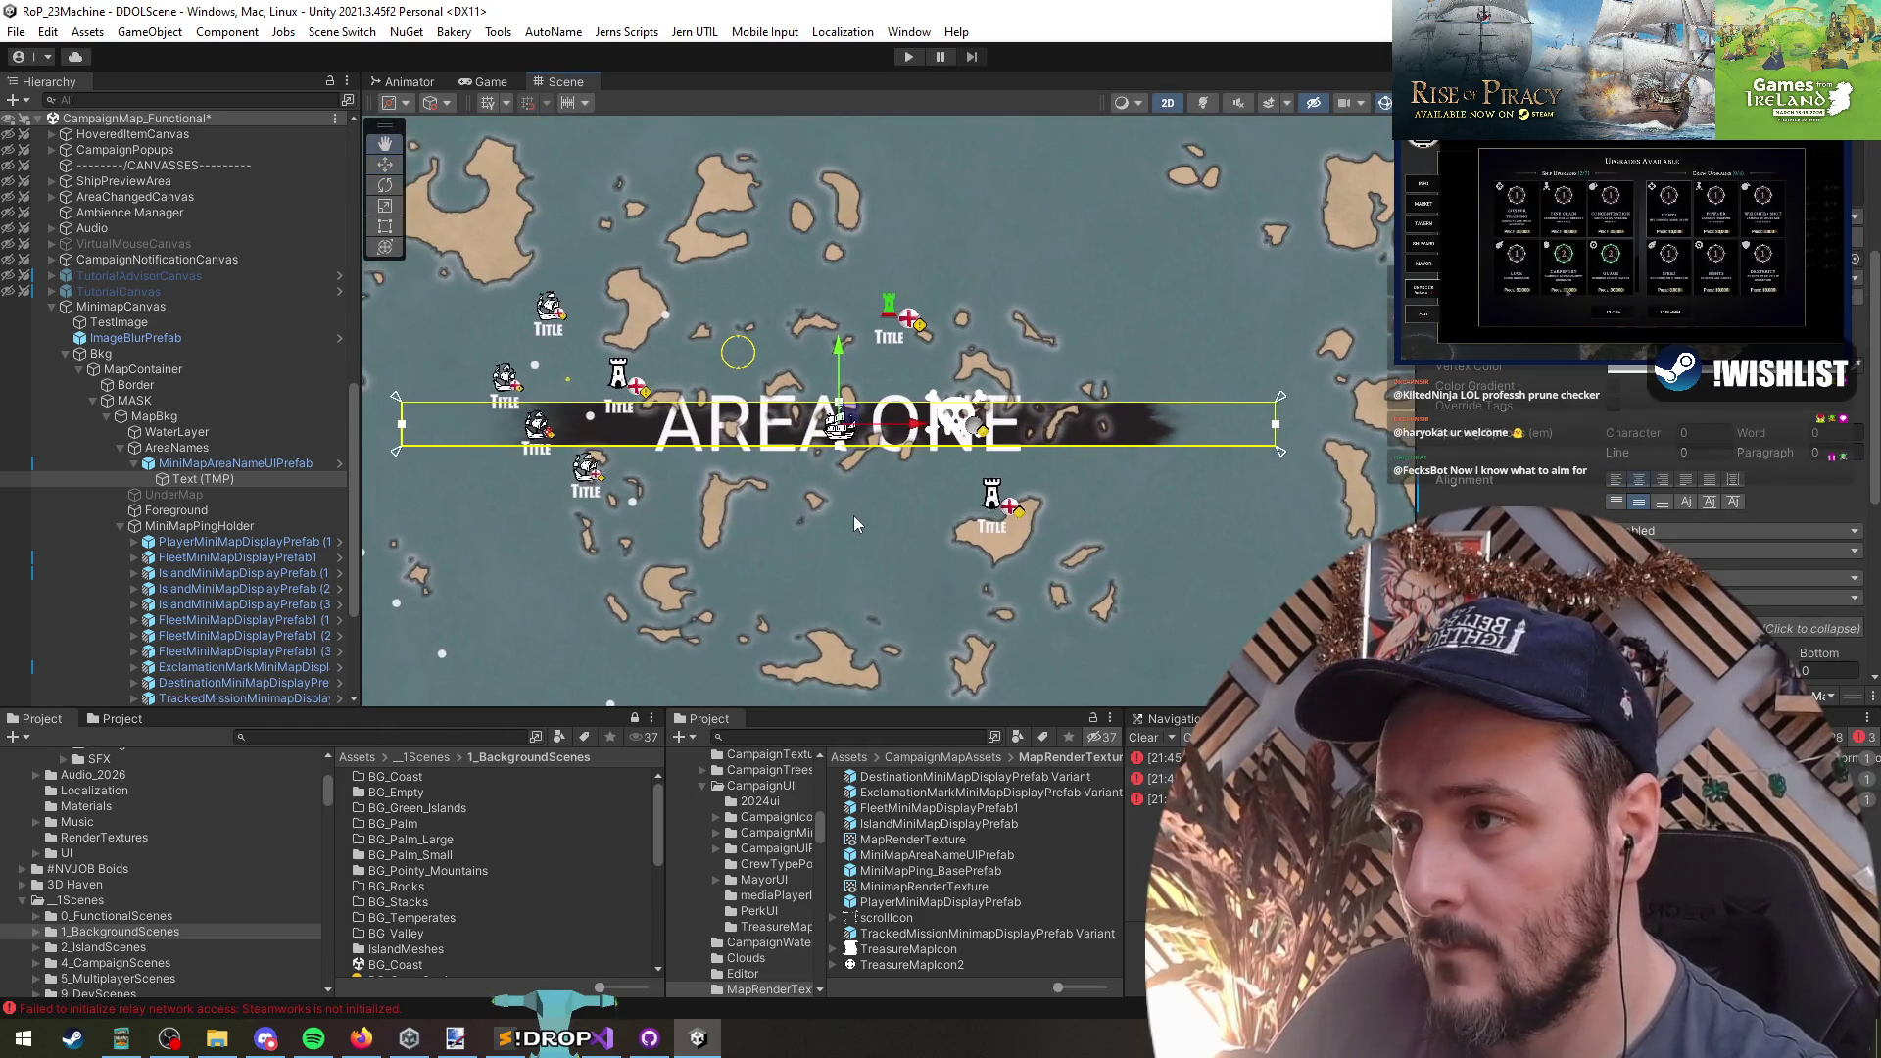
pyautogui.click(659, 460)
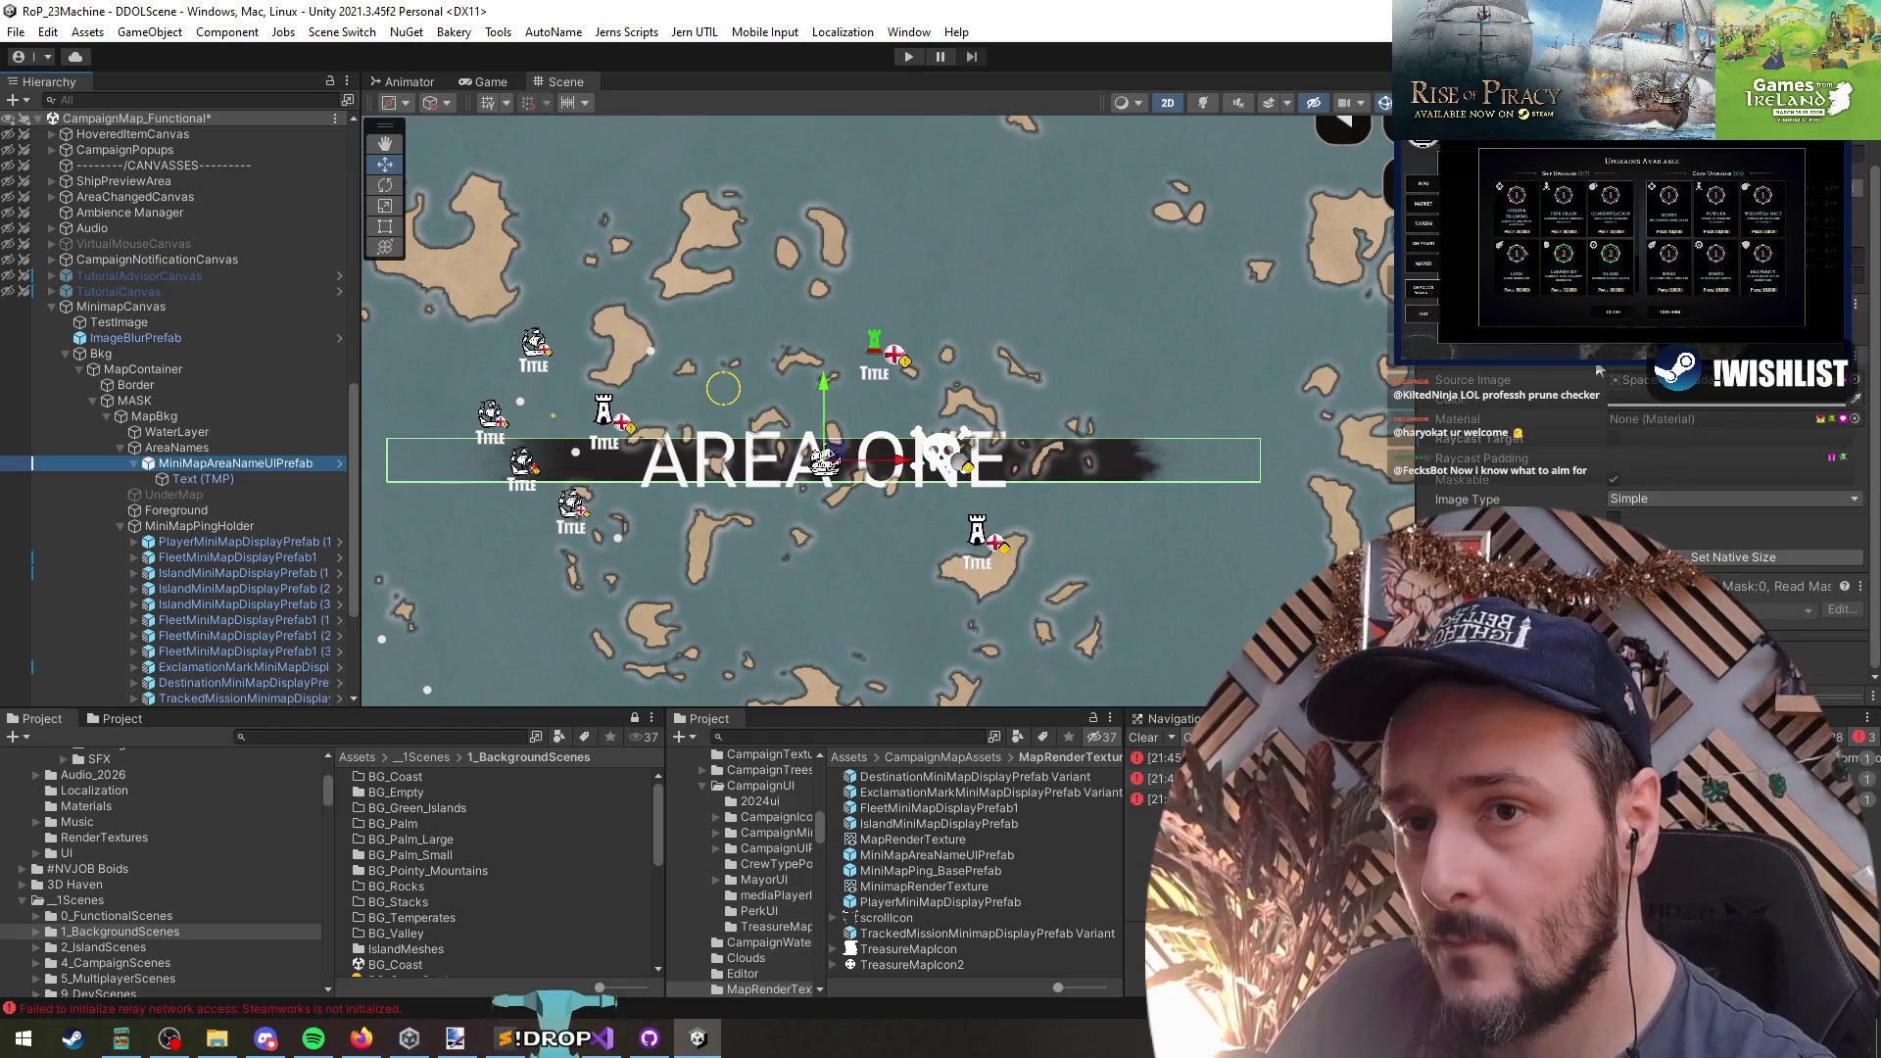
pyautogui.click(1674, 397)
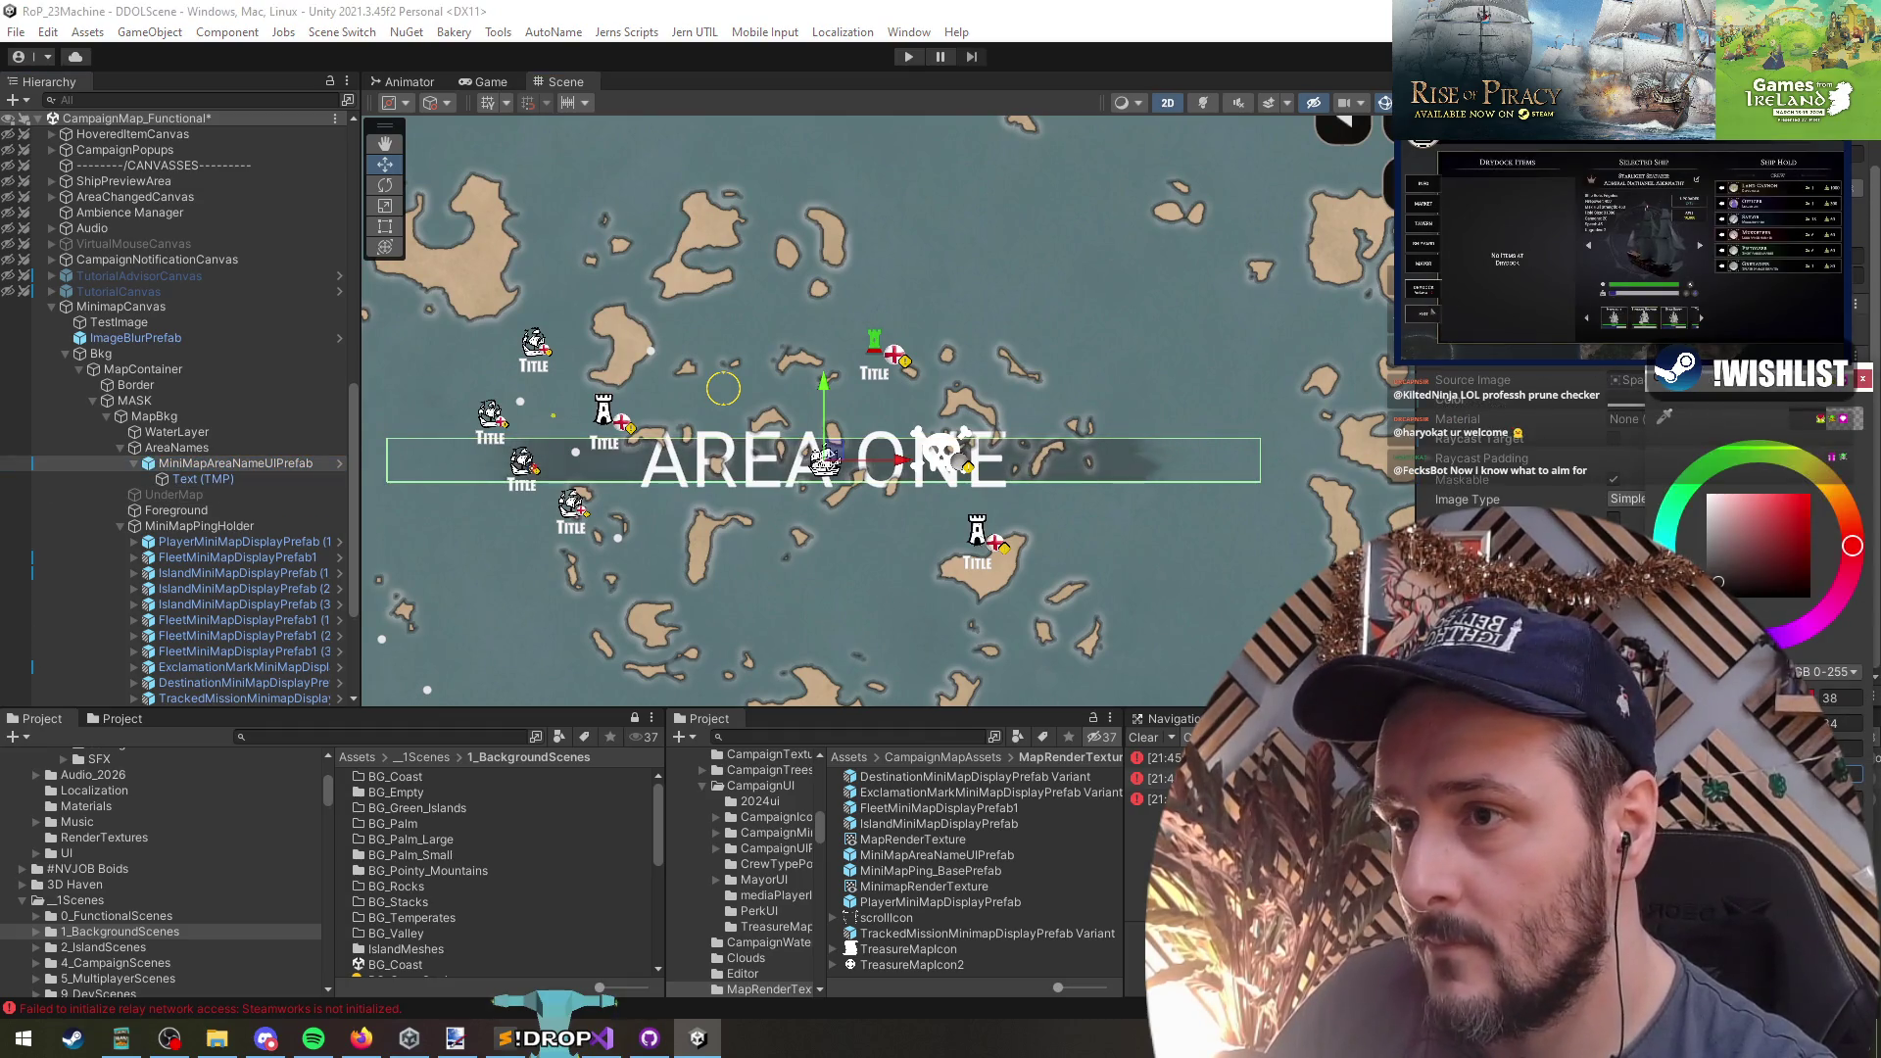
# - Set the label's Font Asset to CrimsonText-Shadowed
pyautogui.click(201, 478)
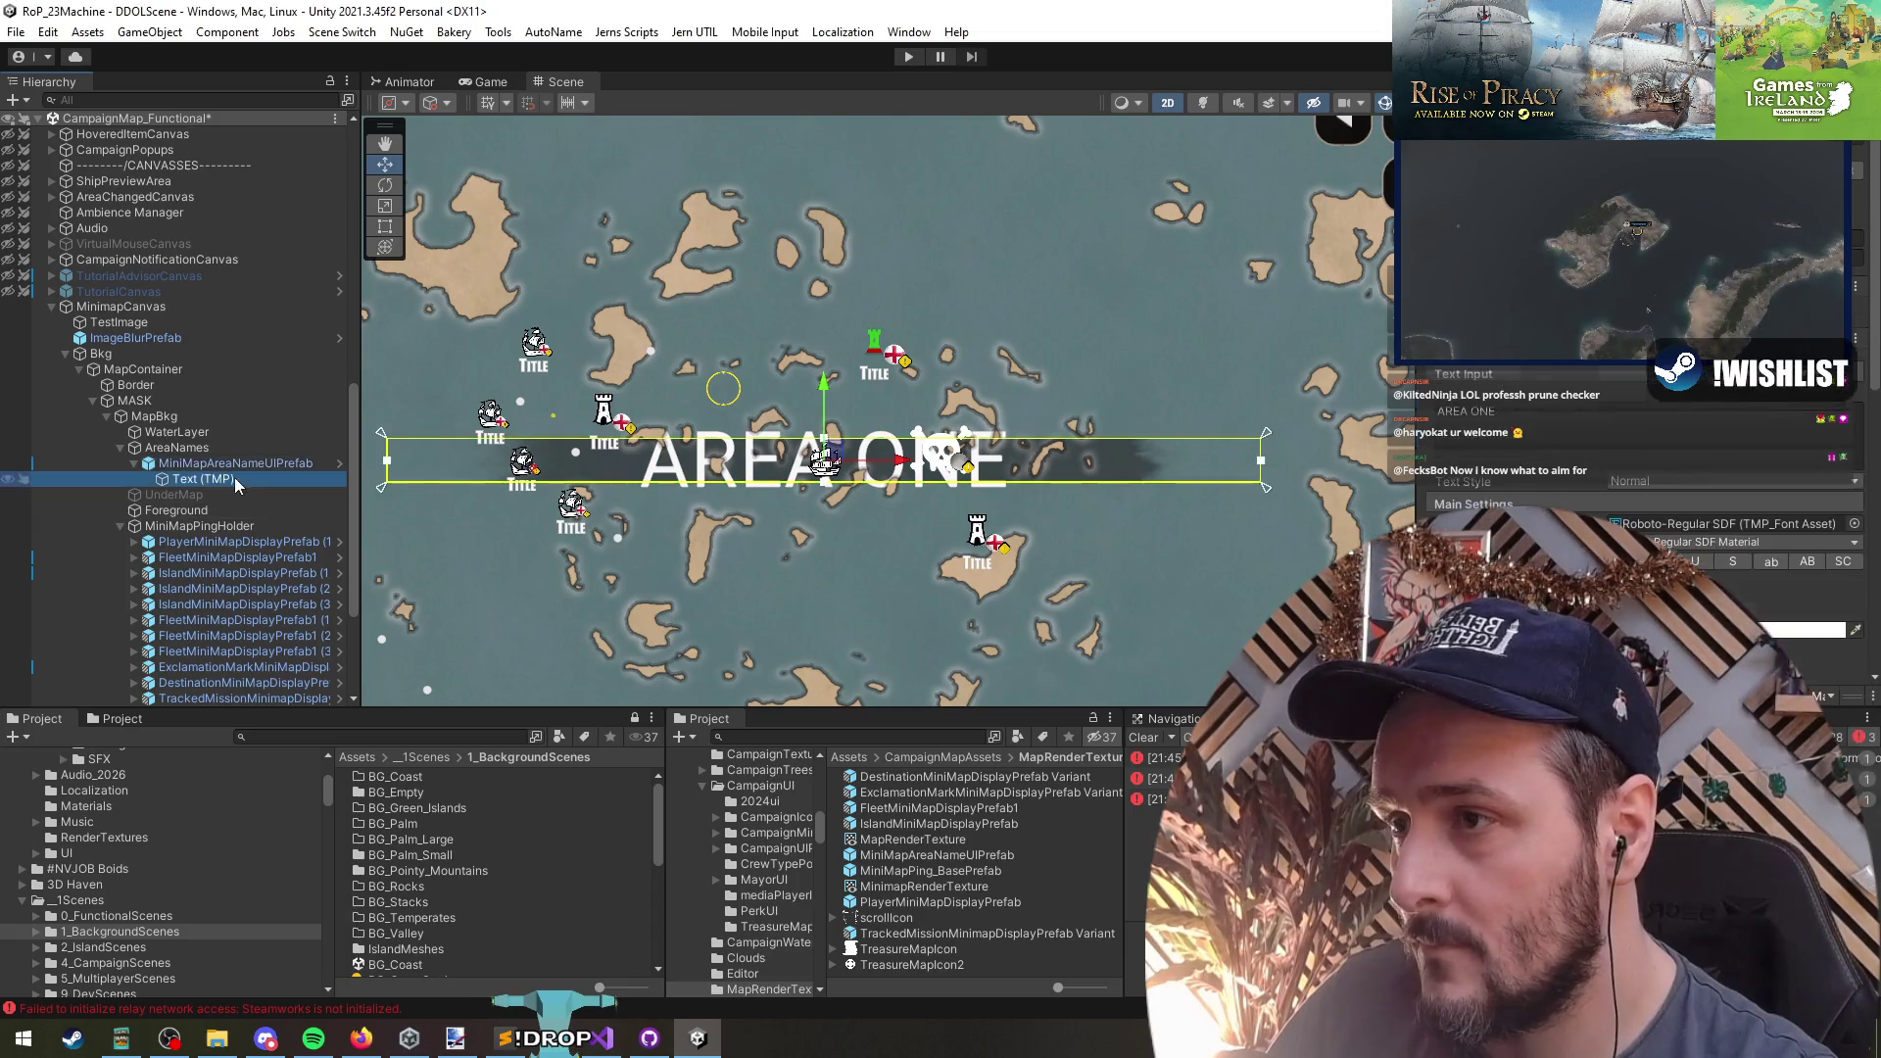
pyautogui.click(1854, 524)
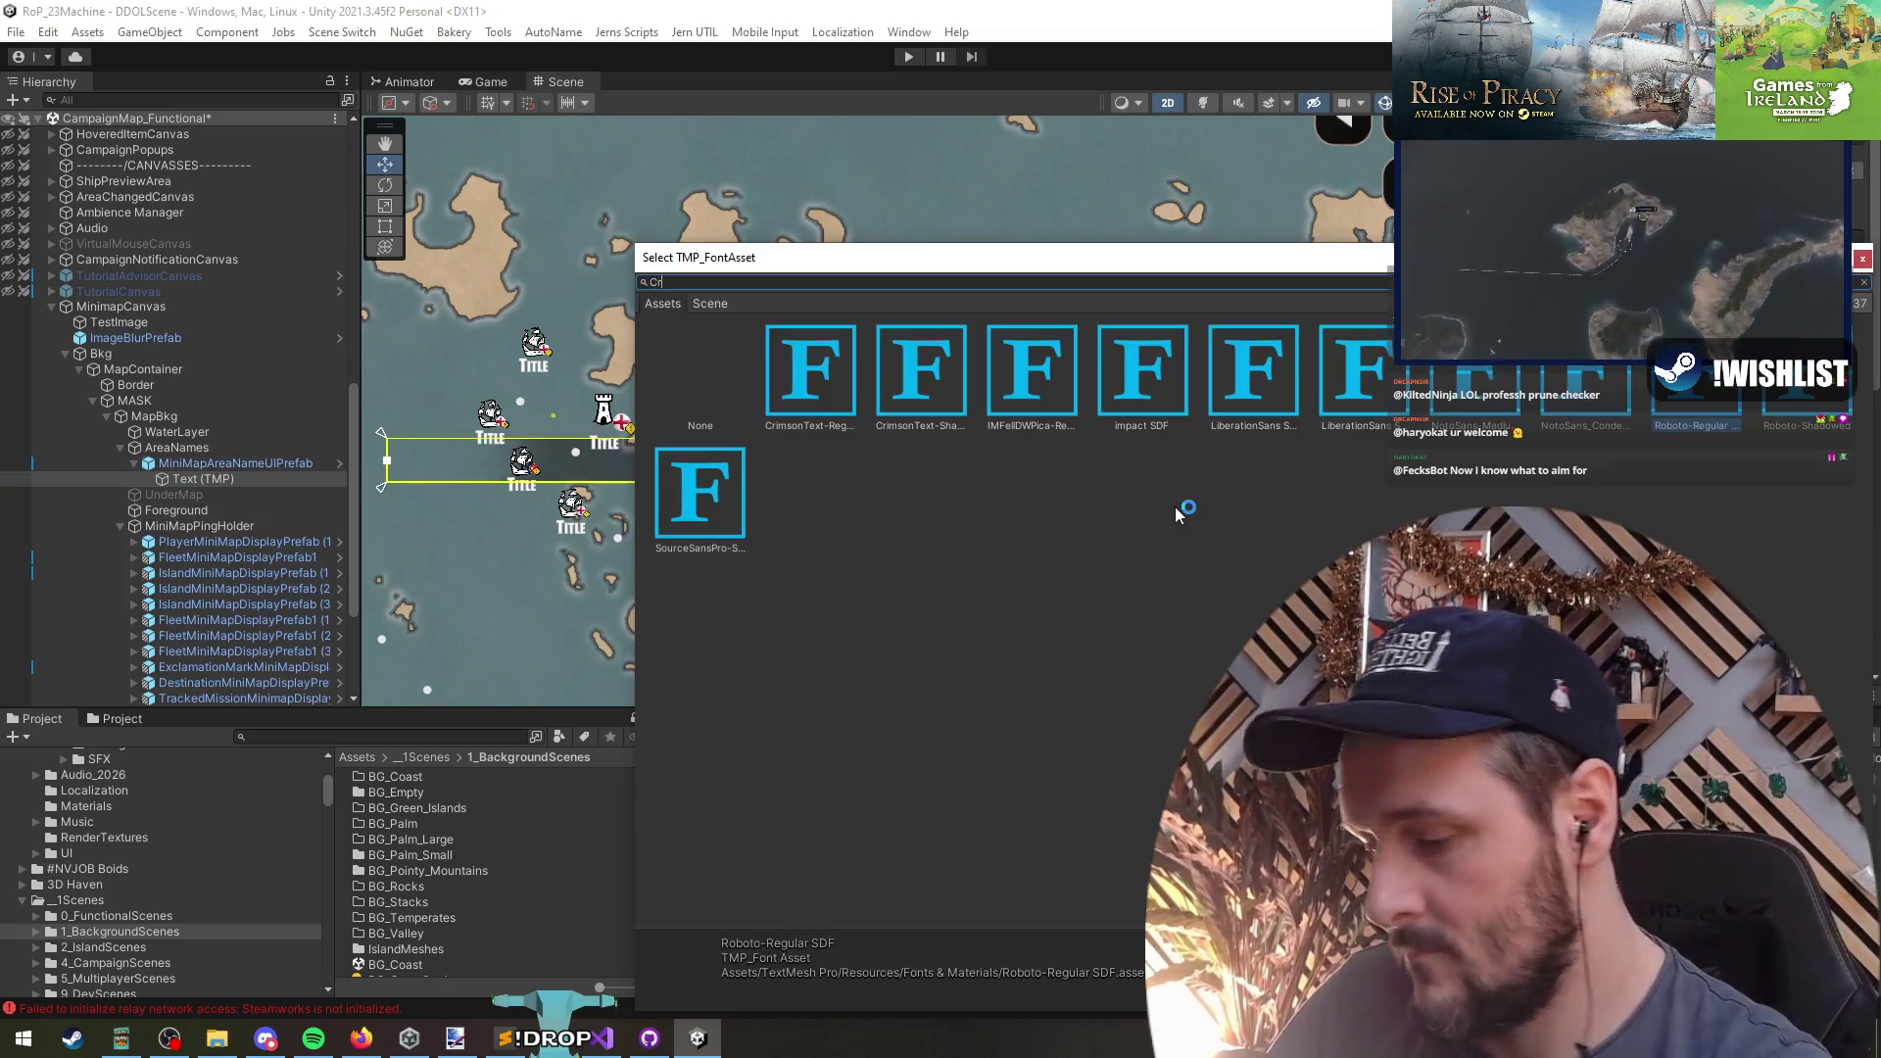
pyautogui.write('Crimso')
pyautogui.click(821, 421)
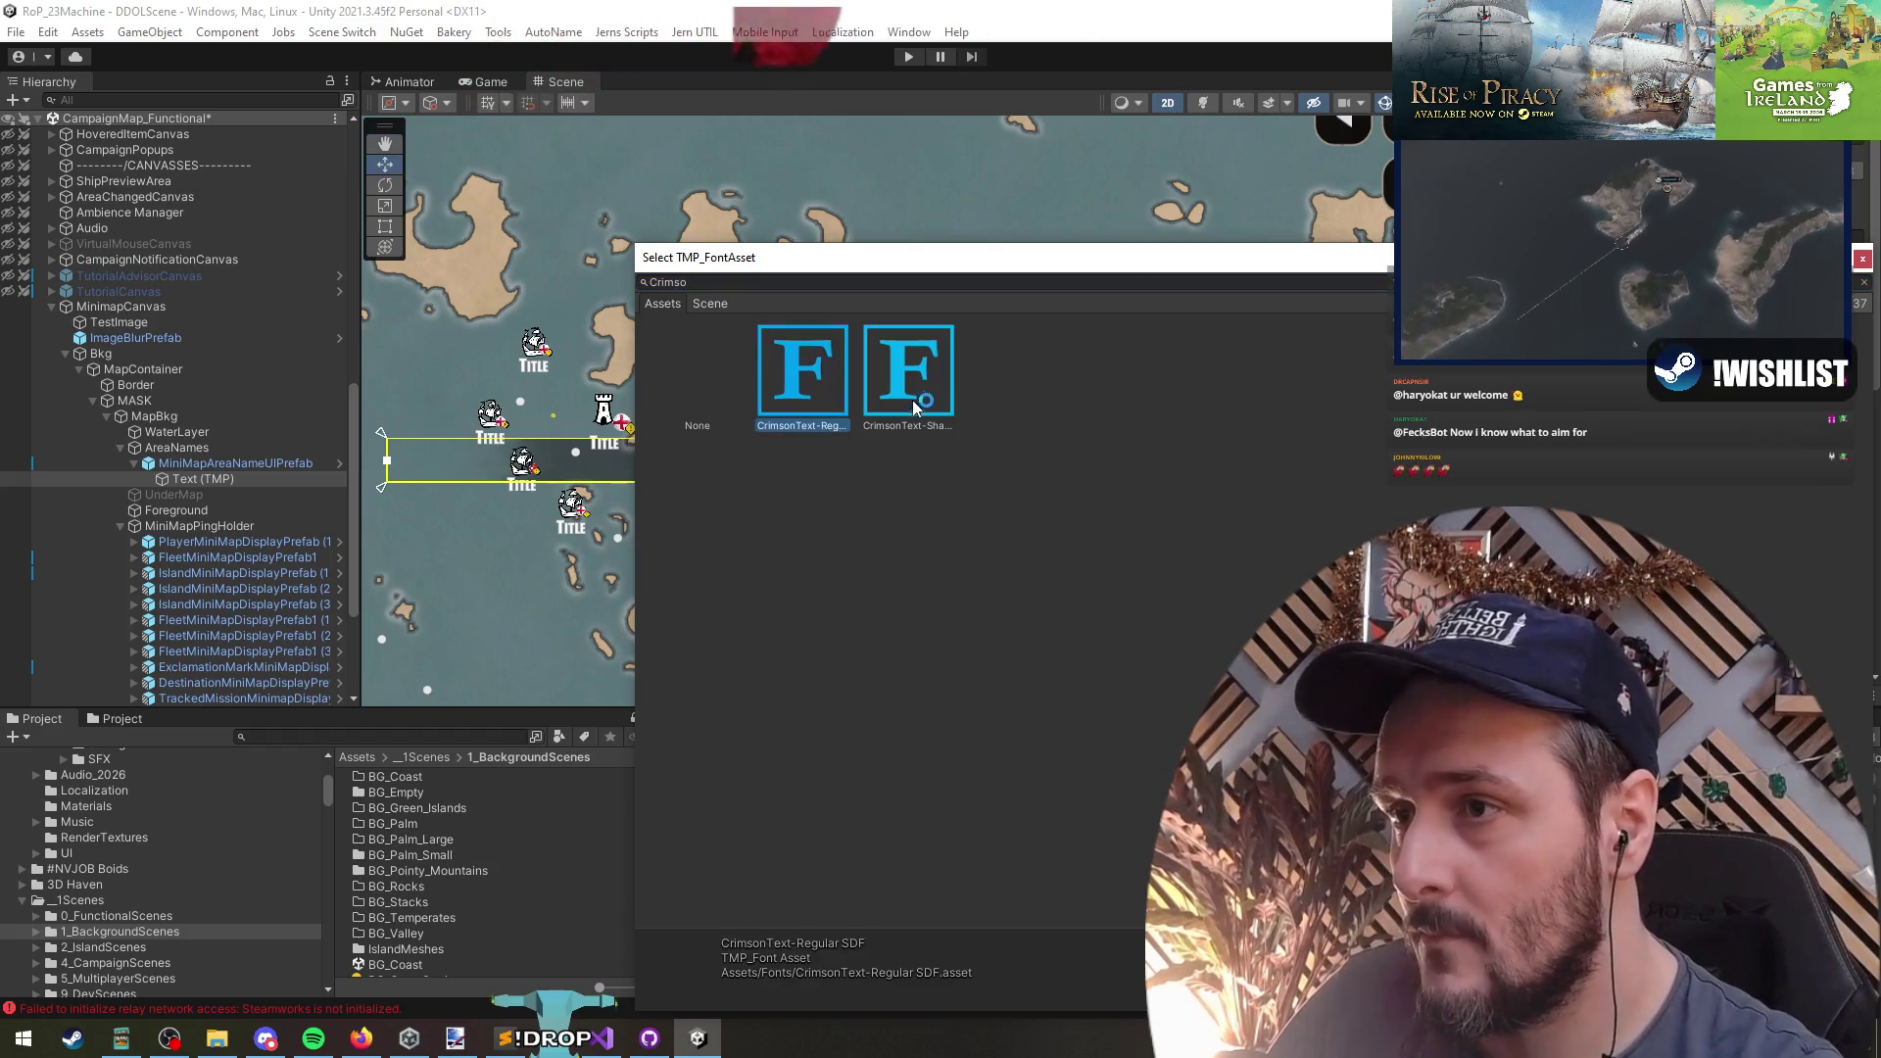
pyautogui.doubleClick(910, 379)
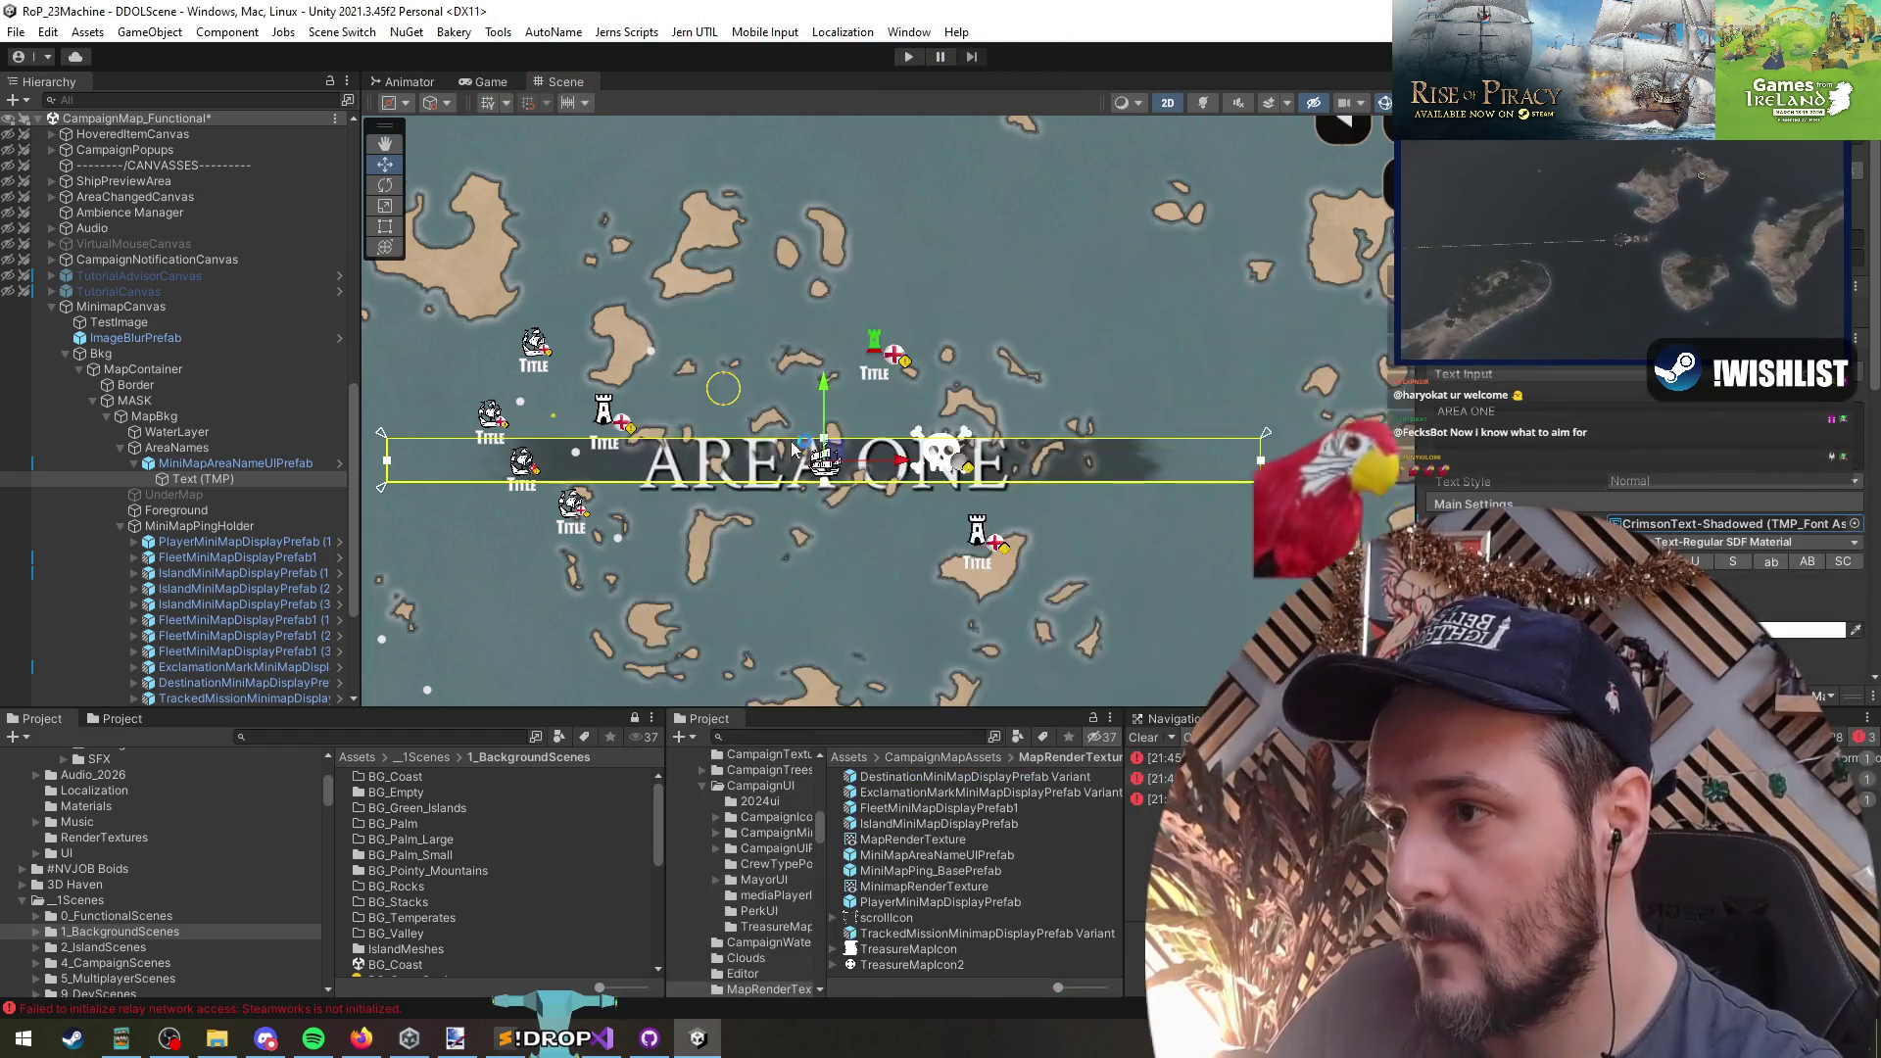
# - Select the MiniMapAreaNameUIPrefab root and open it in Prefab Mode
pyautogui.scroll(-1, 857, 531)
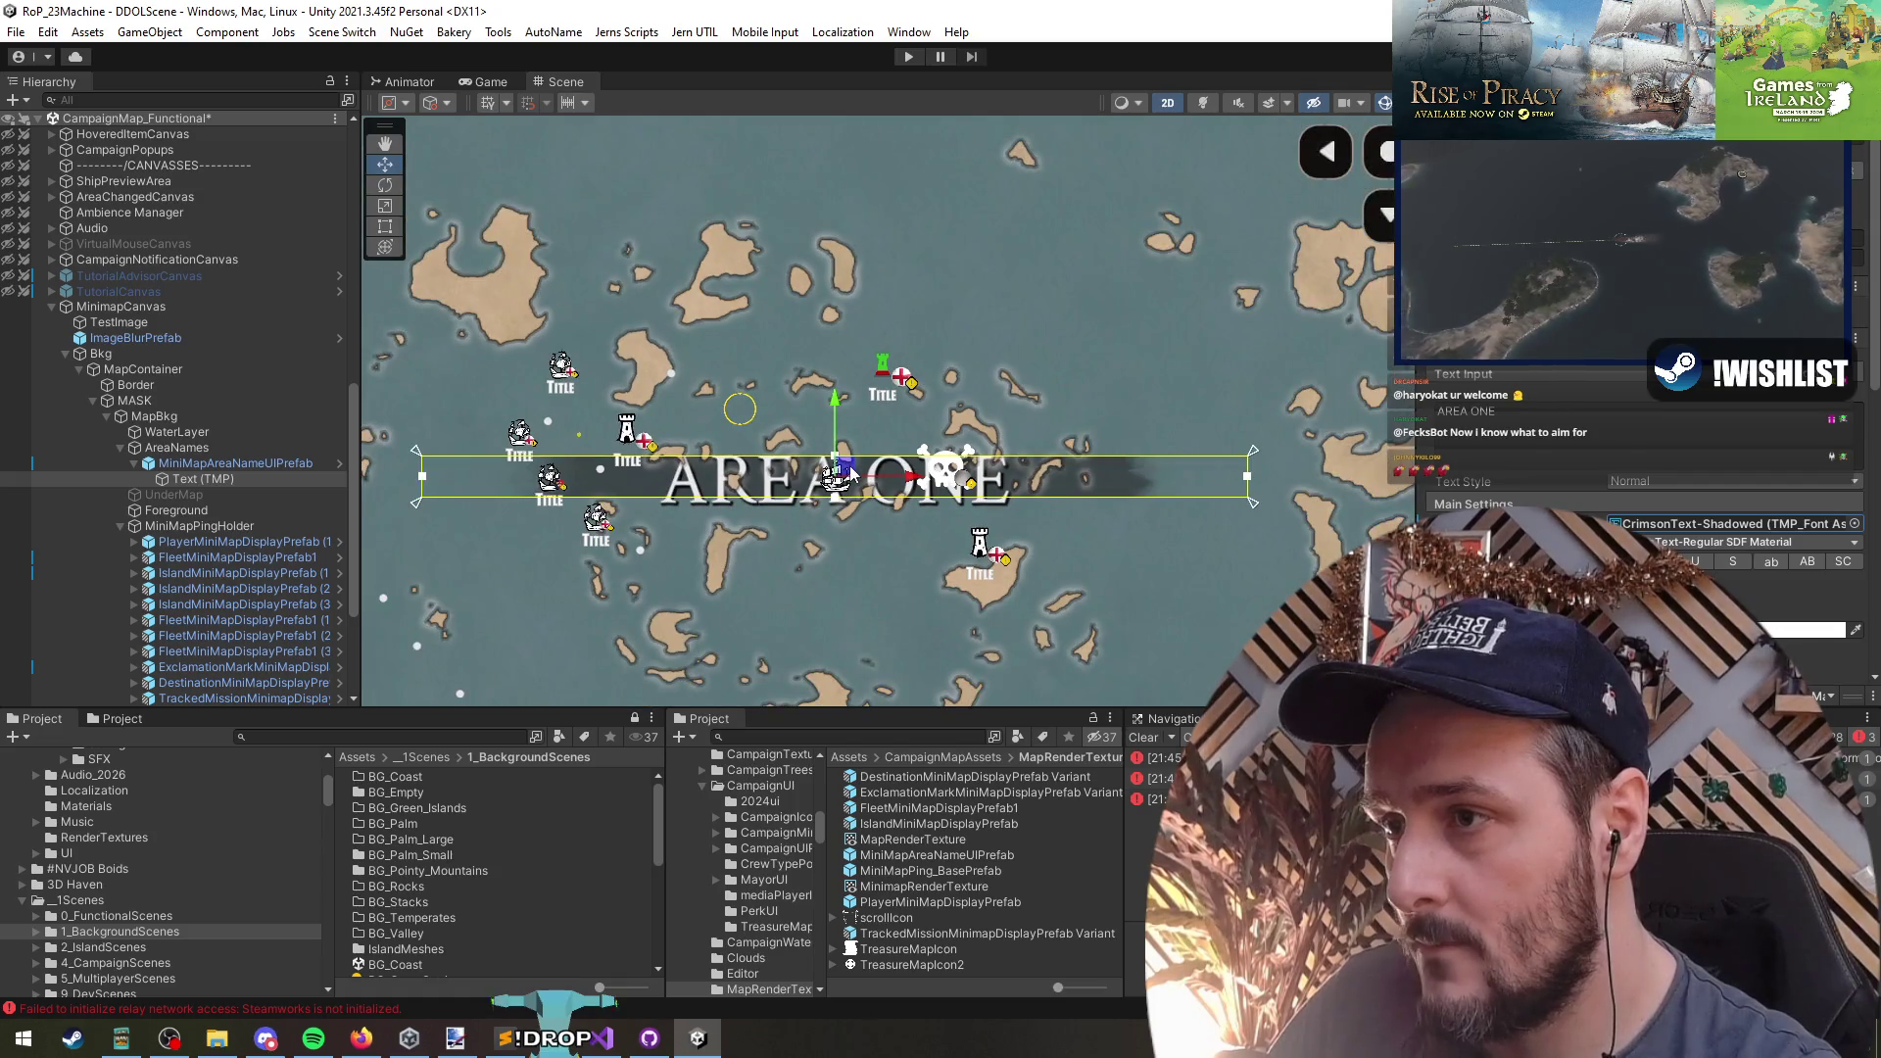
pyautogui.scroll(3, 776, 535)
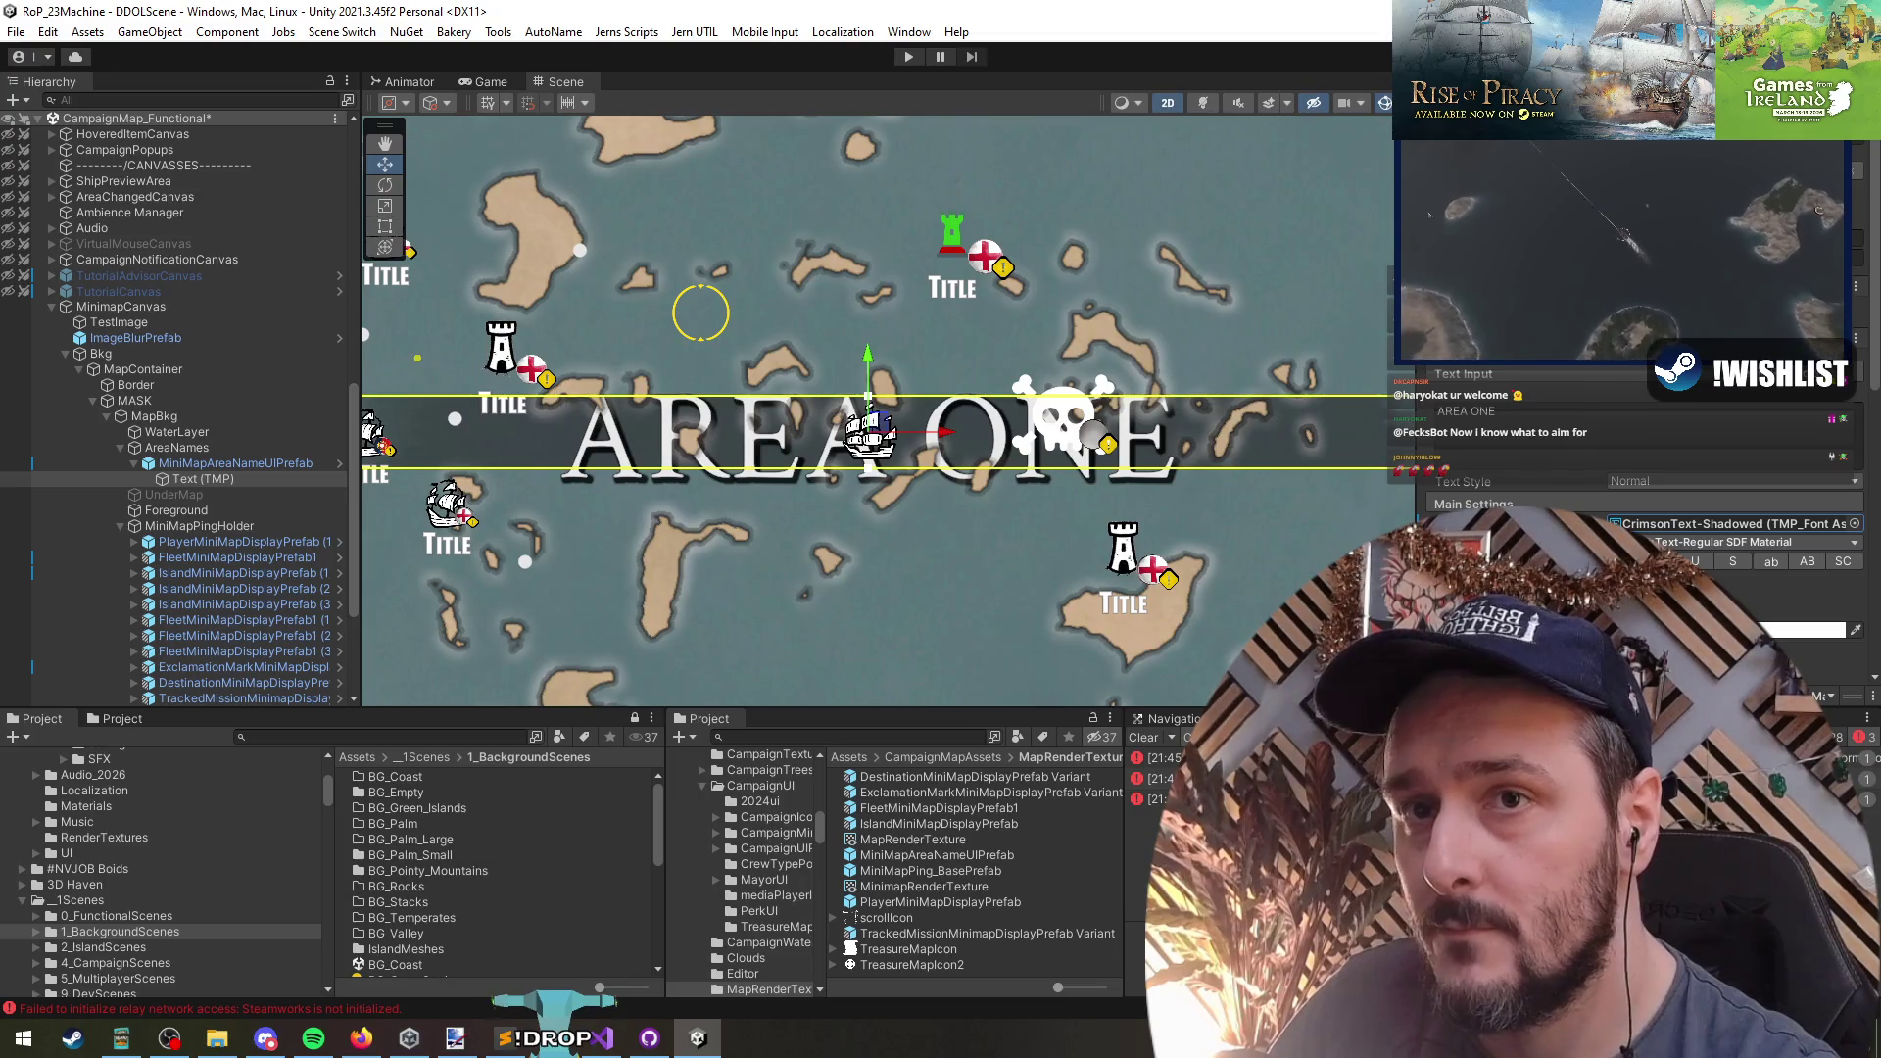
pyautogui.scroll(-3, 1646, 470)
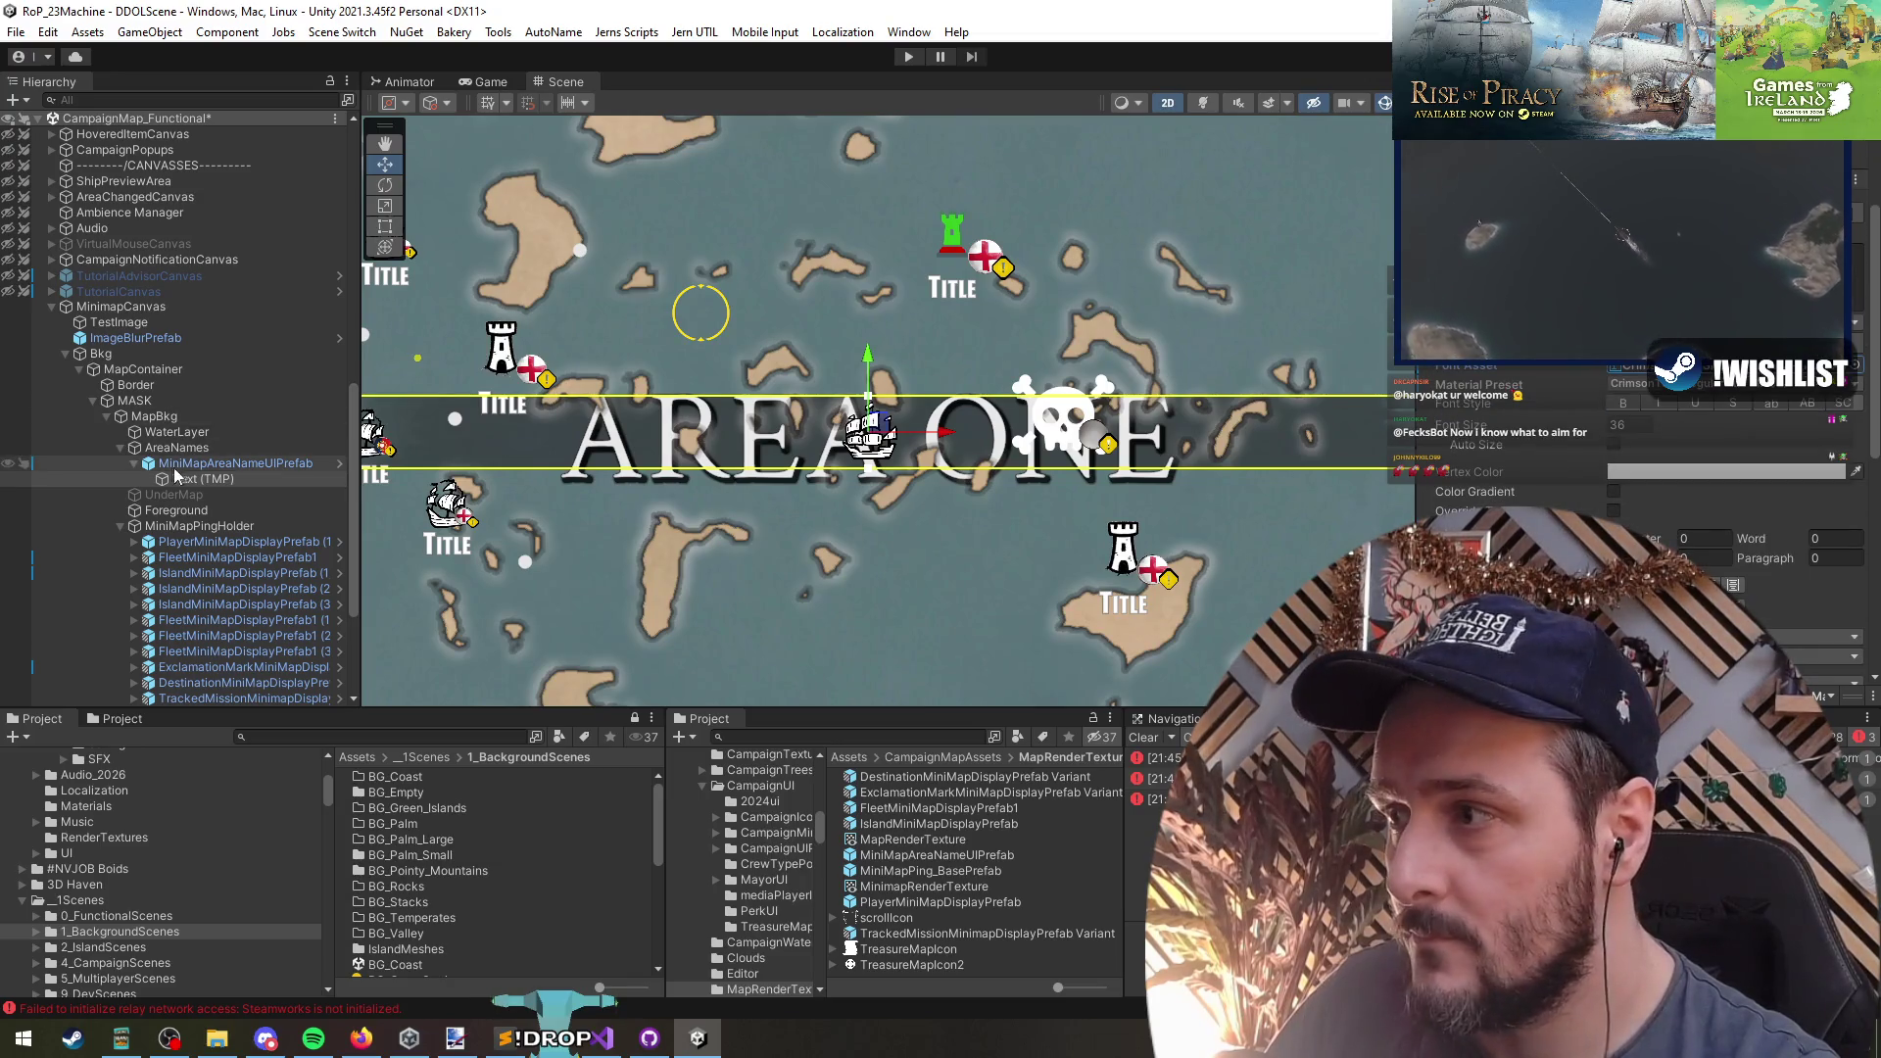
pyautogui.click(215, 479)
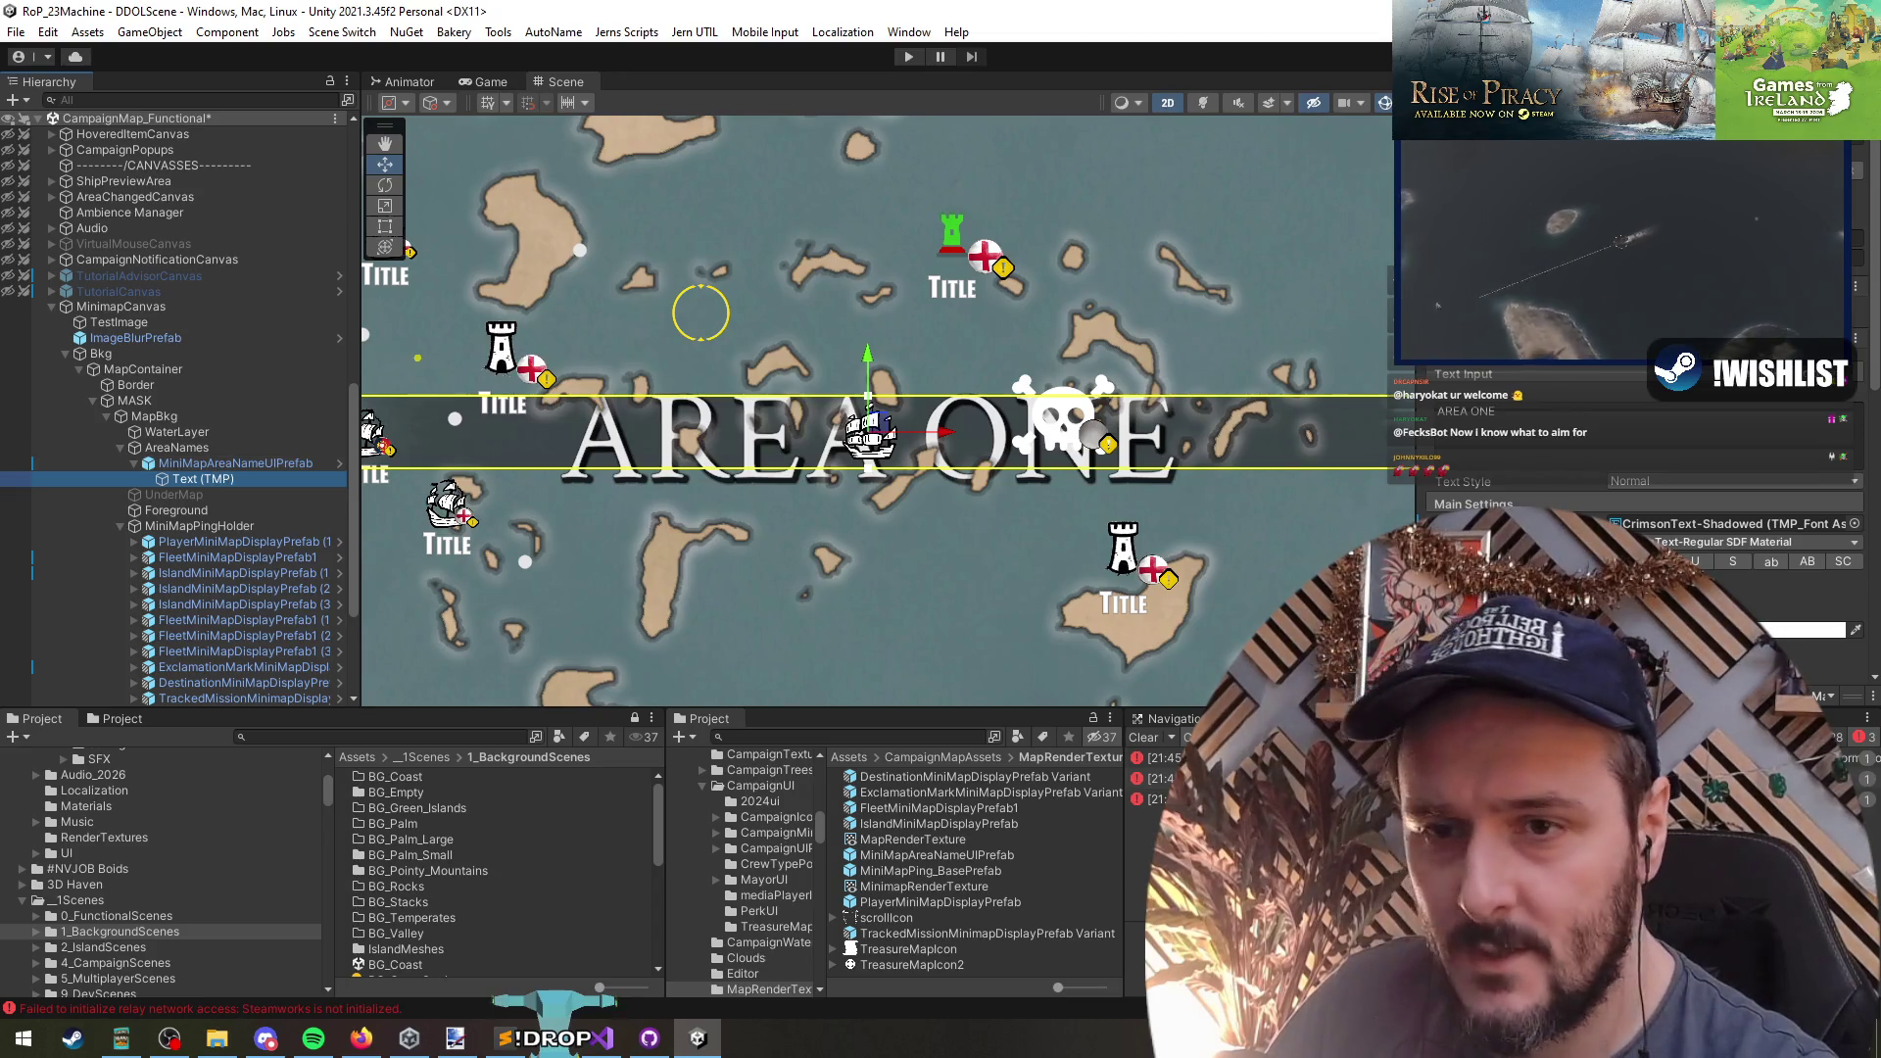
pyautogui.scroll(-5, 1655, 525)
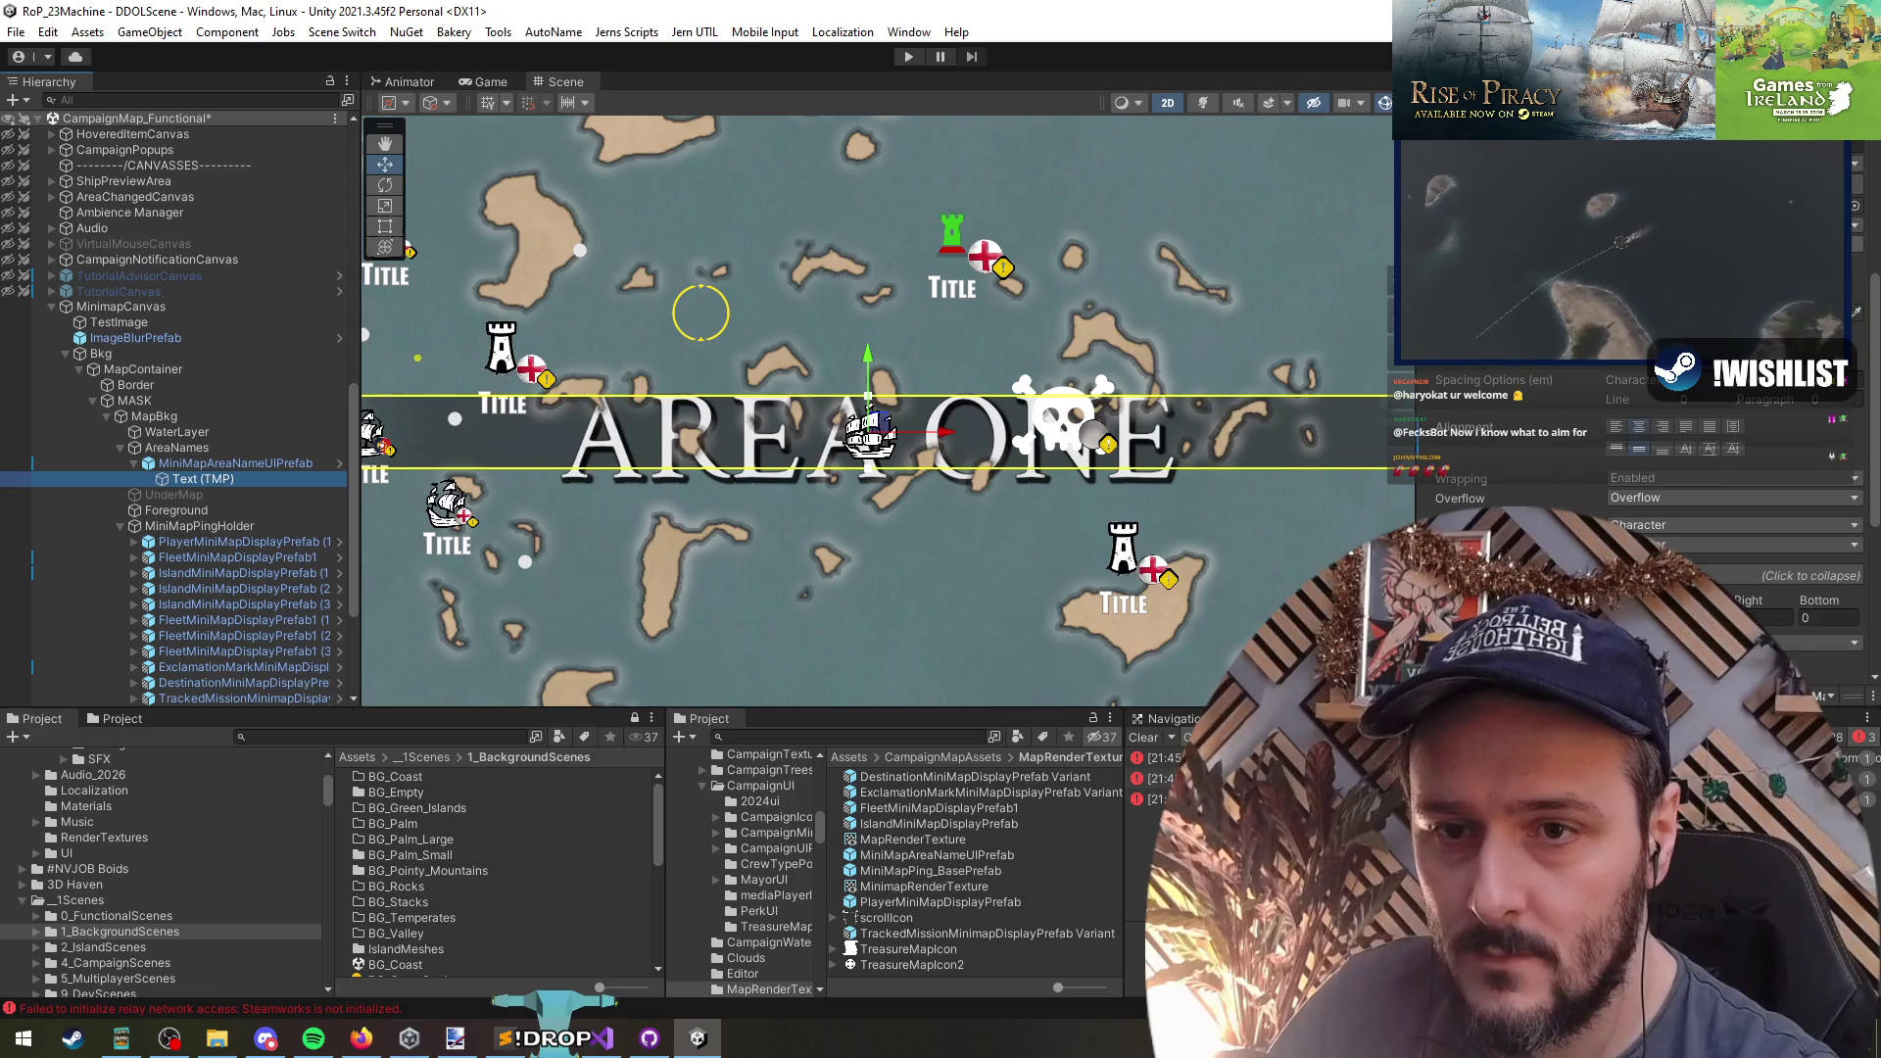
pyautogui.press('Up')
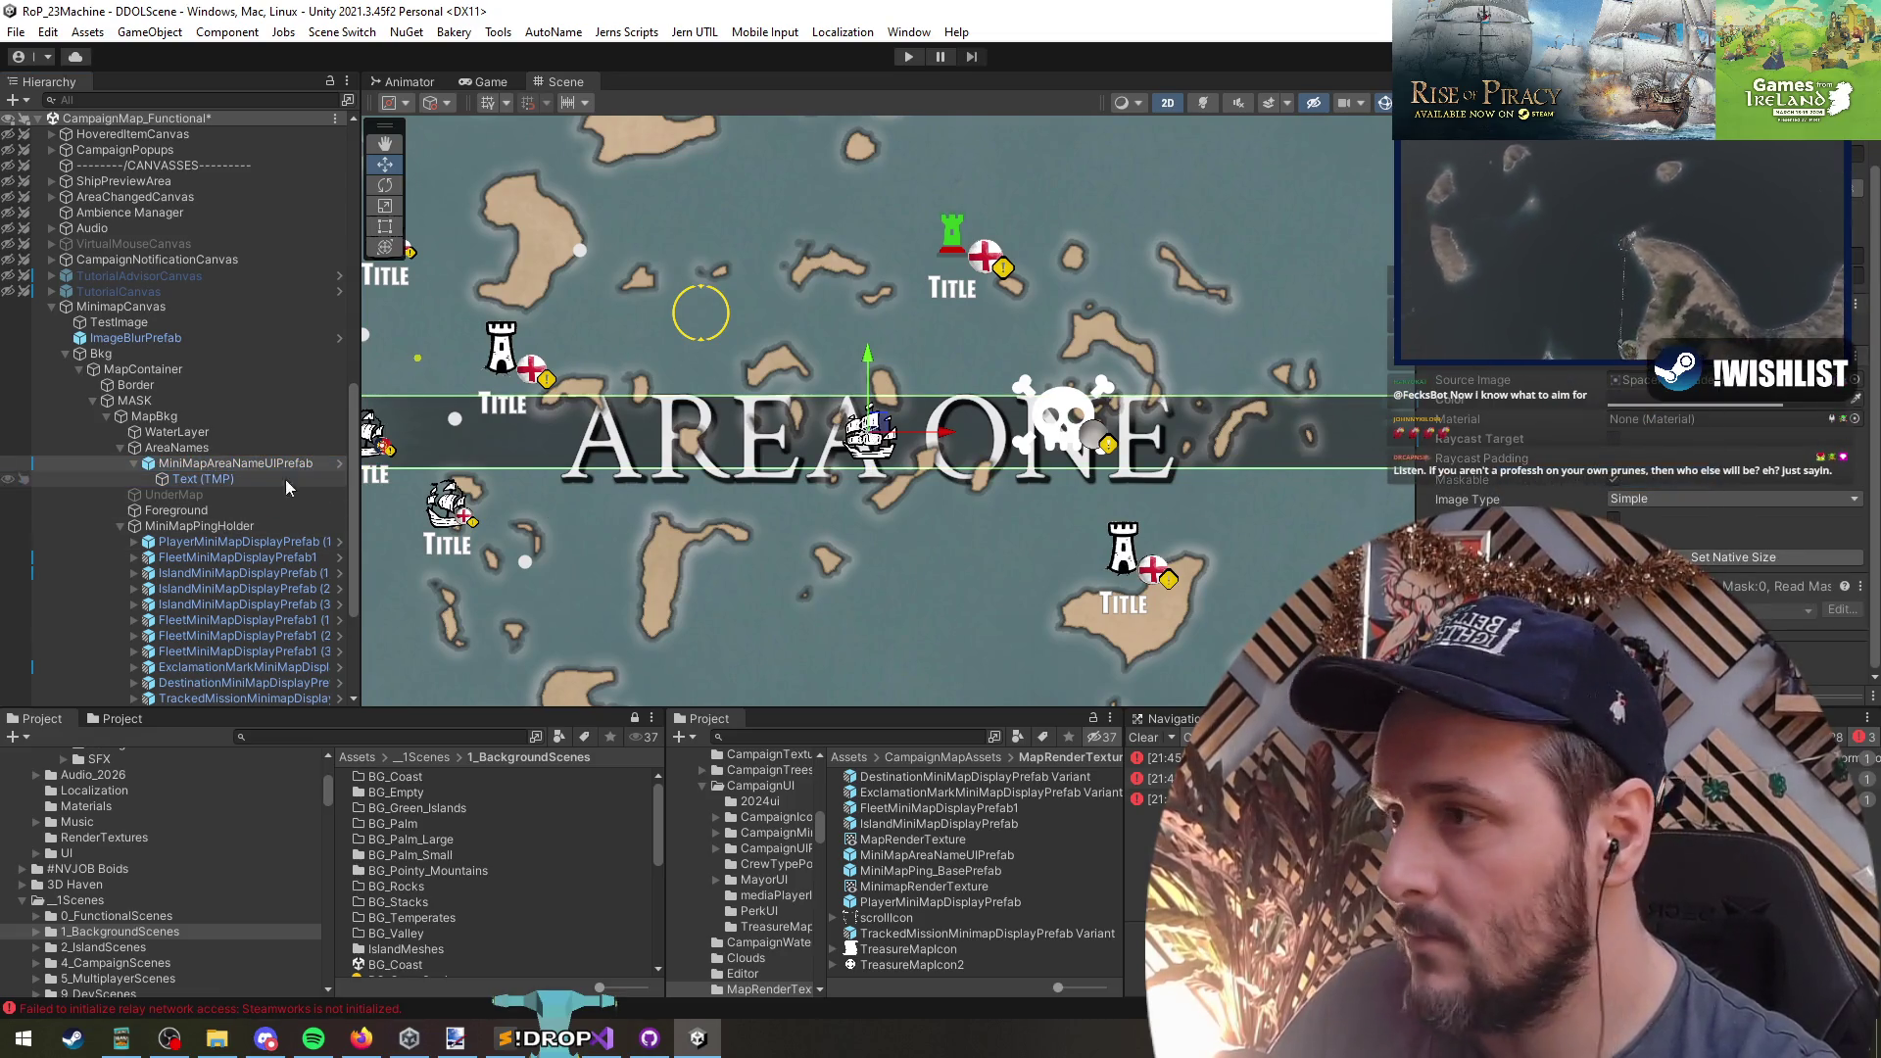
pyautogui.rightClick(193, 461)
pyautogui.press('Escape')
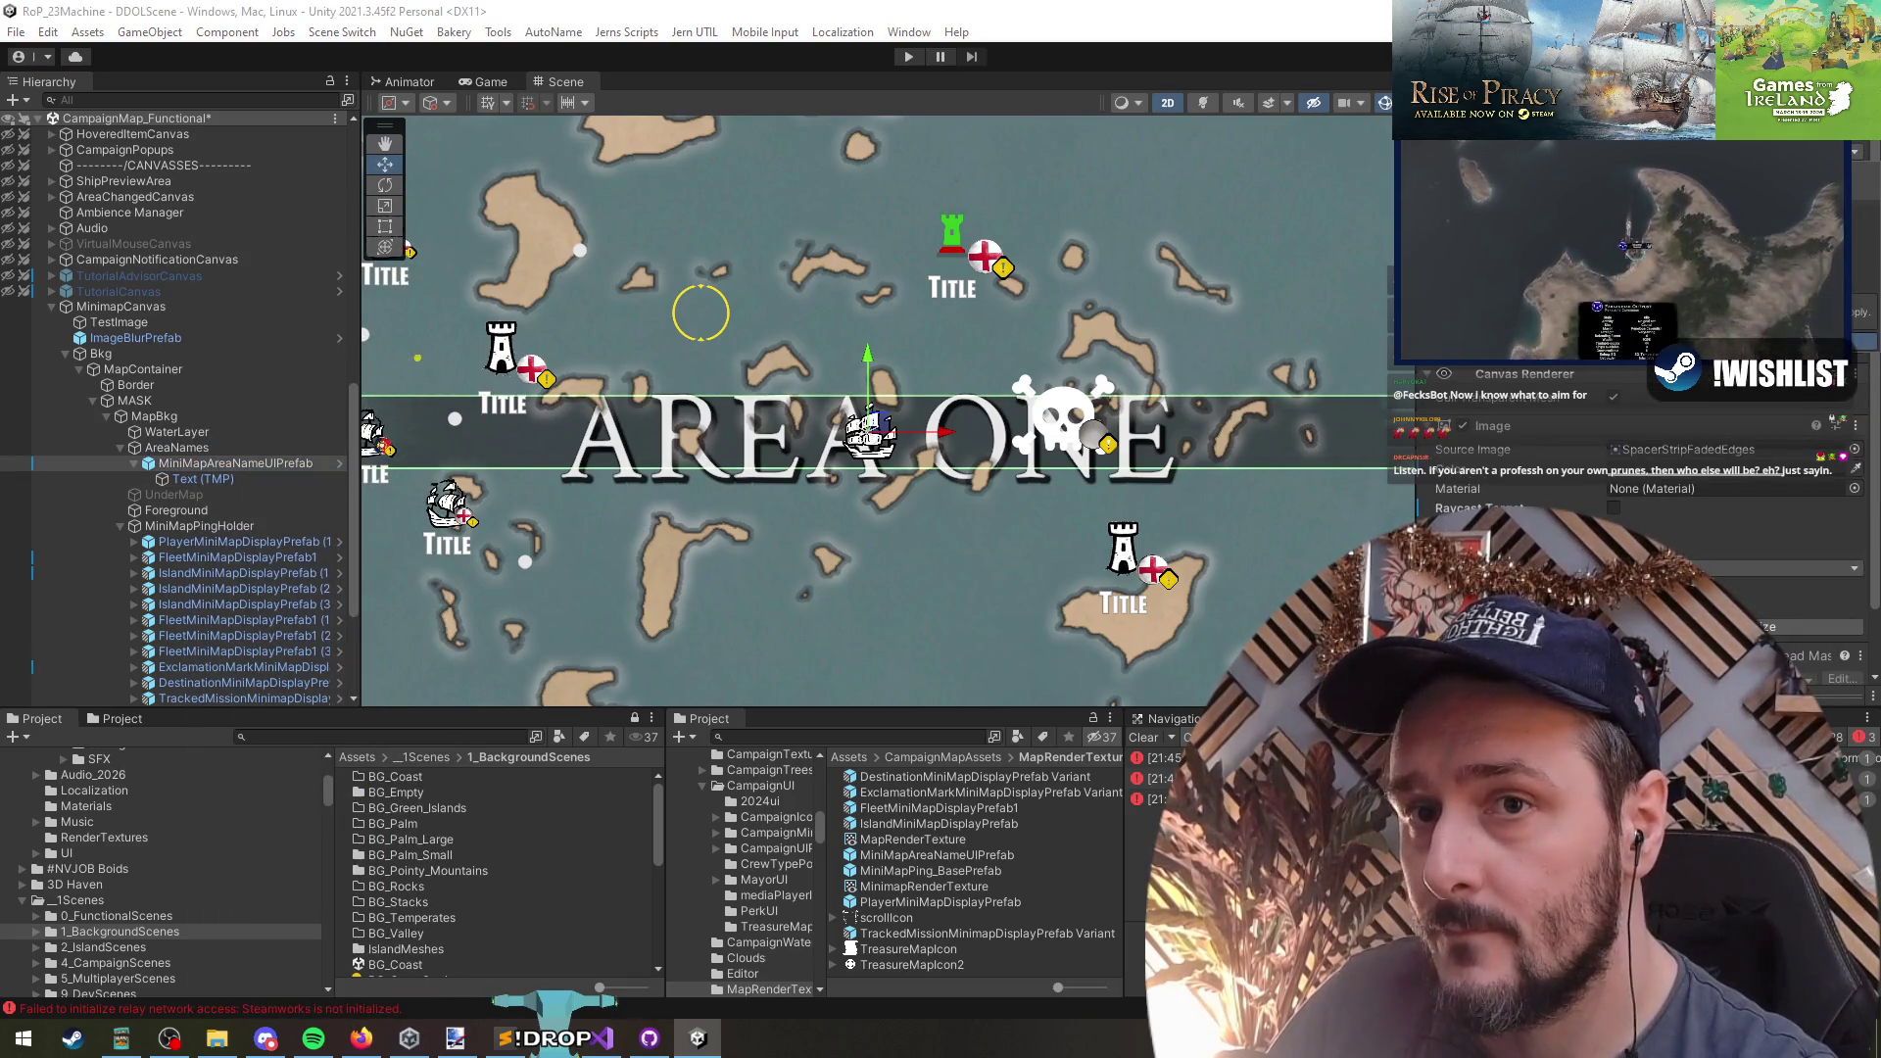
pyautogui.click(339, 463)
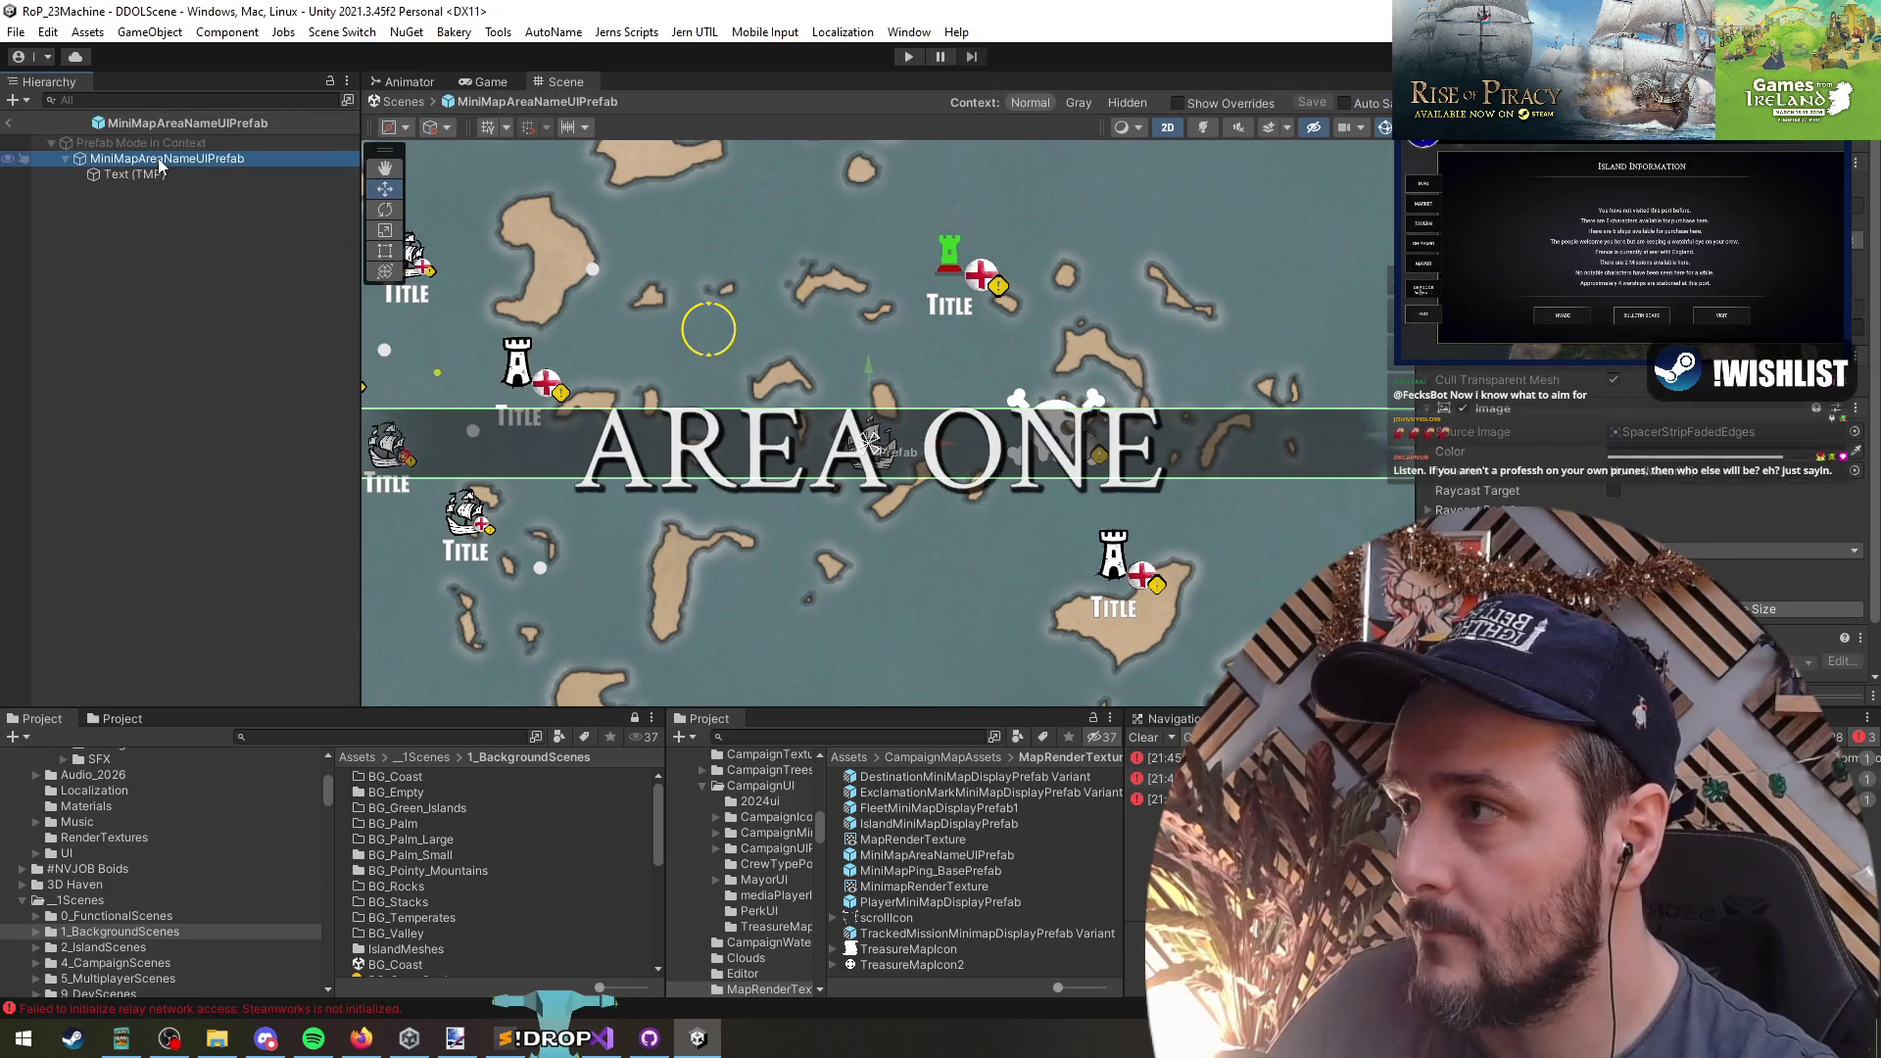
# - Add a UI Image child to the prefab root named TxtBkg
pyautogui.rightClick(162, 166)
pyautogui.moveTo(294, 614)
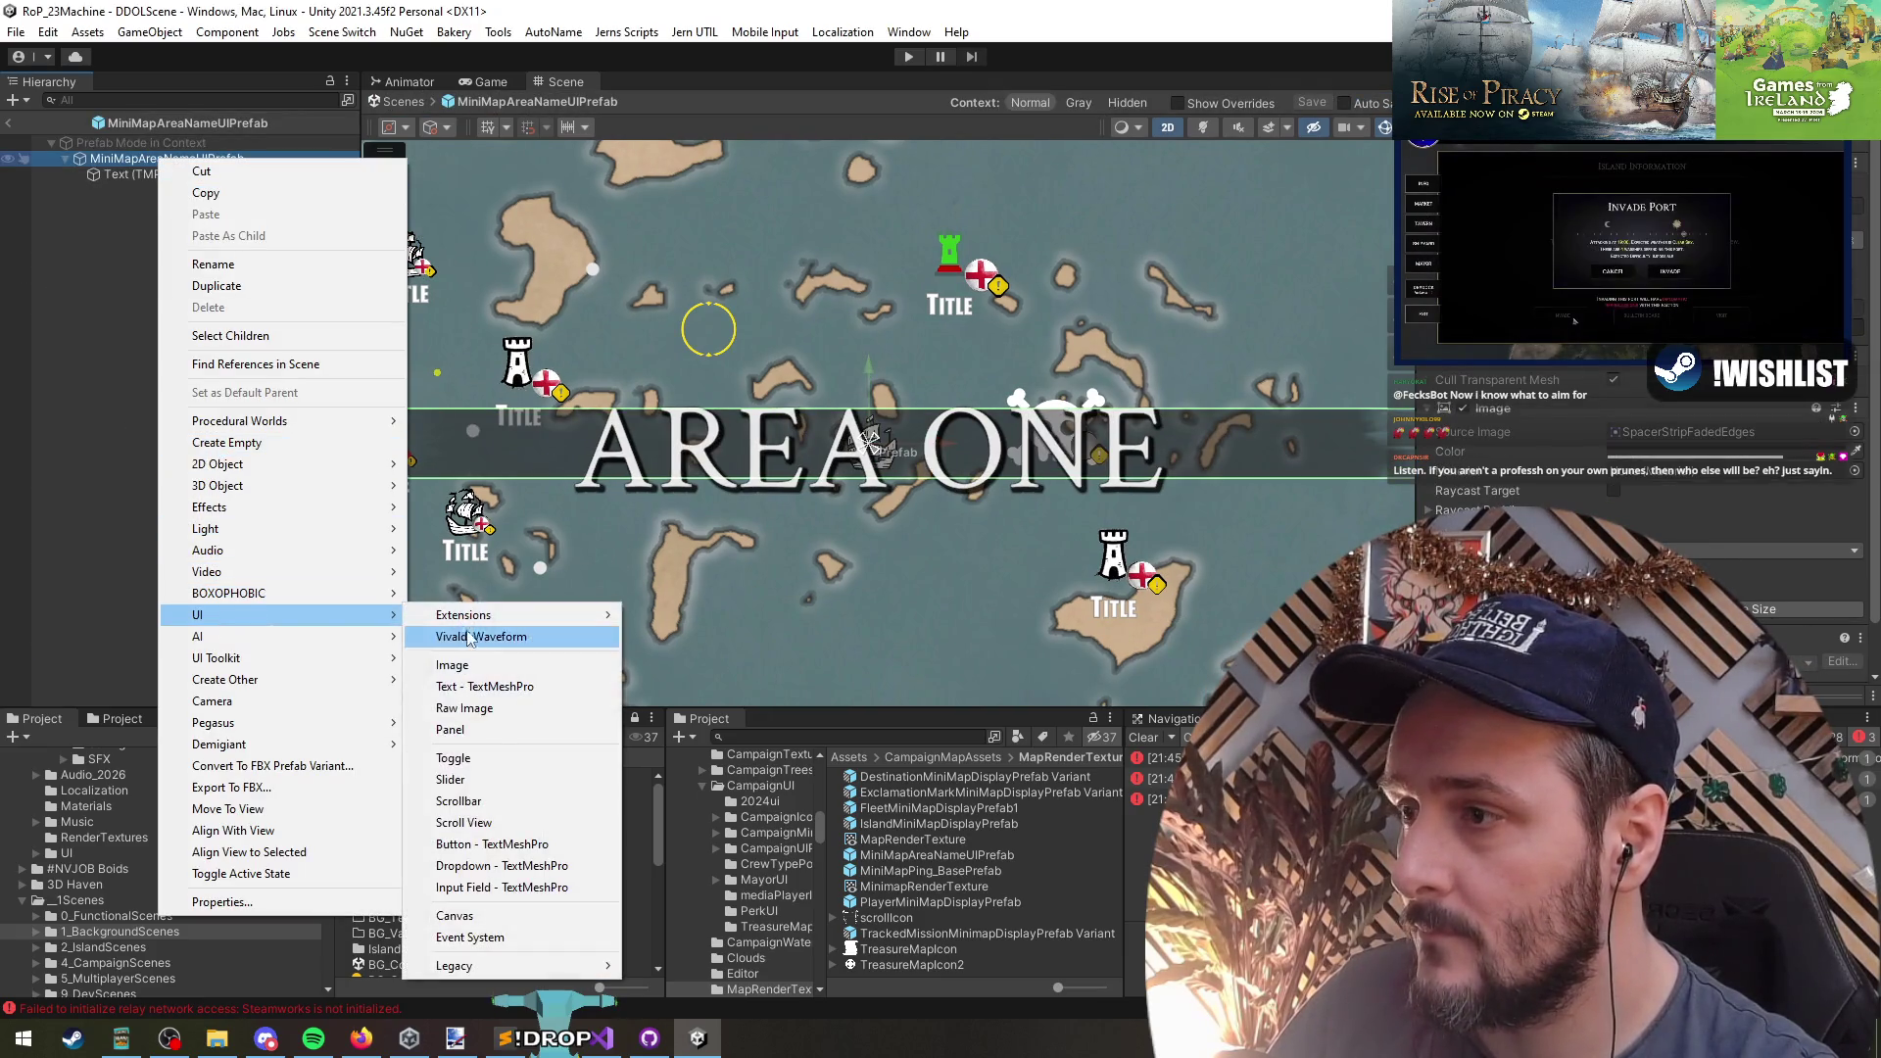
pyautogui.click(452, 665)
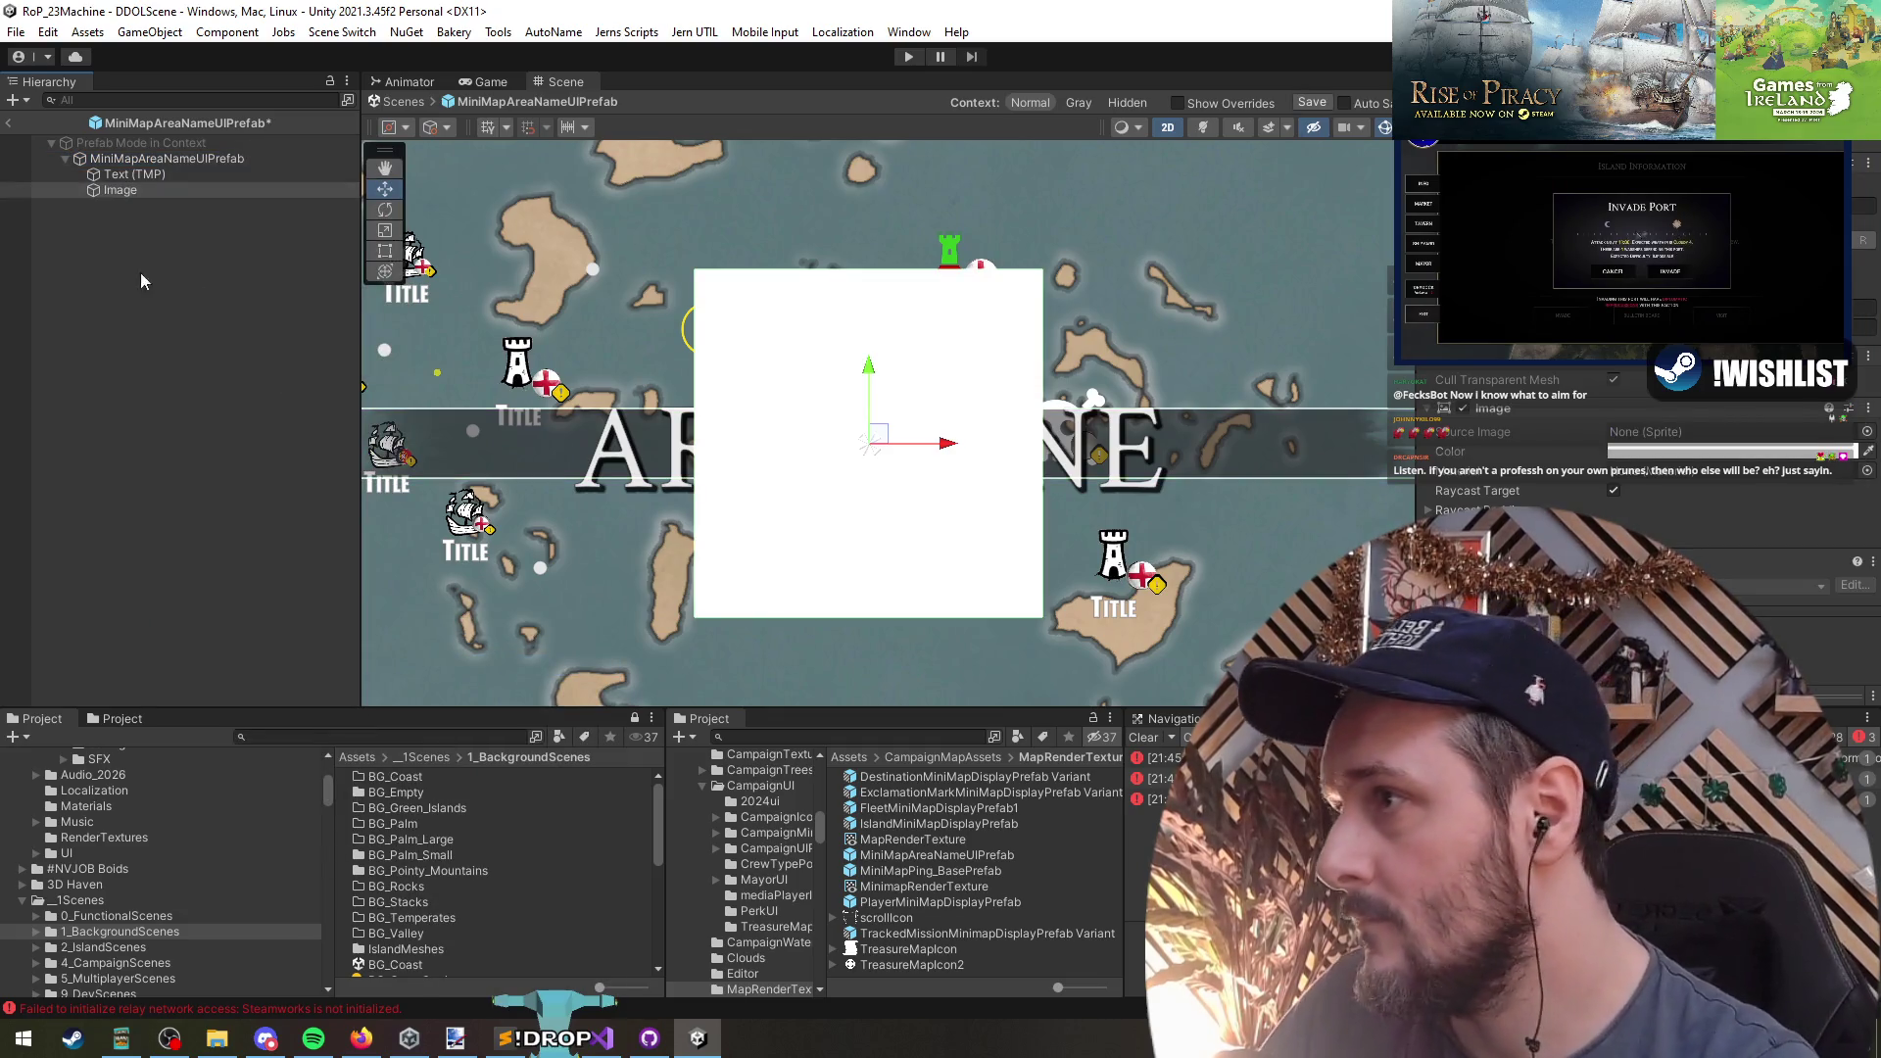
pyautogui.write('TxtBkg')
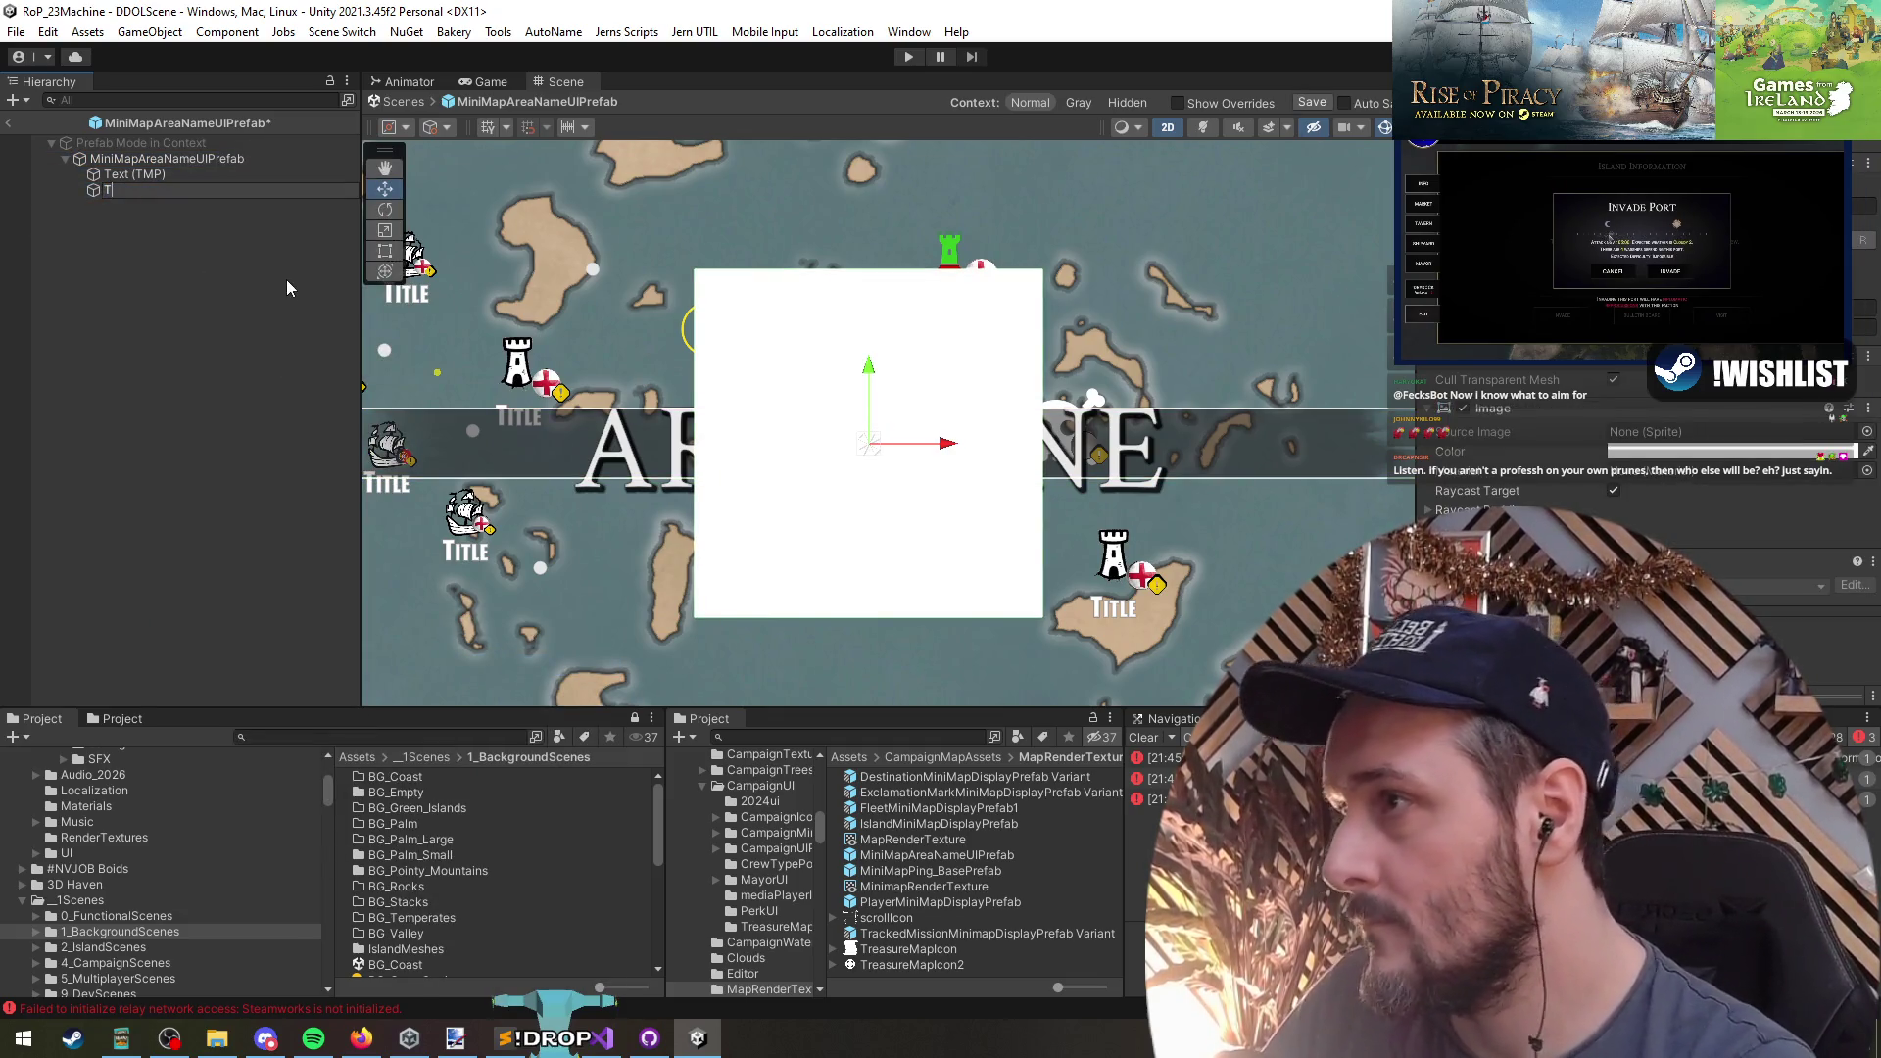
pyautogui.press('Return')
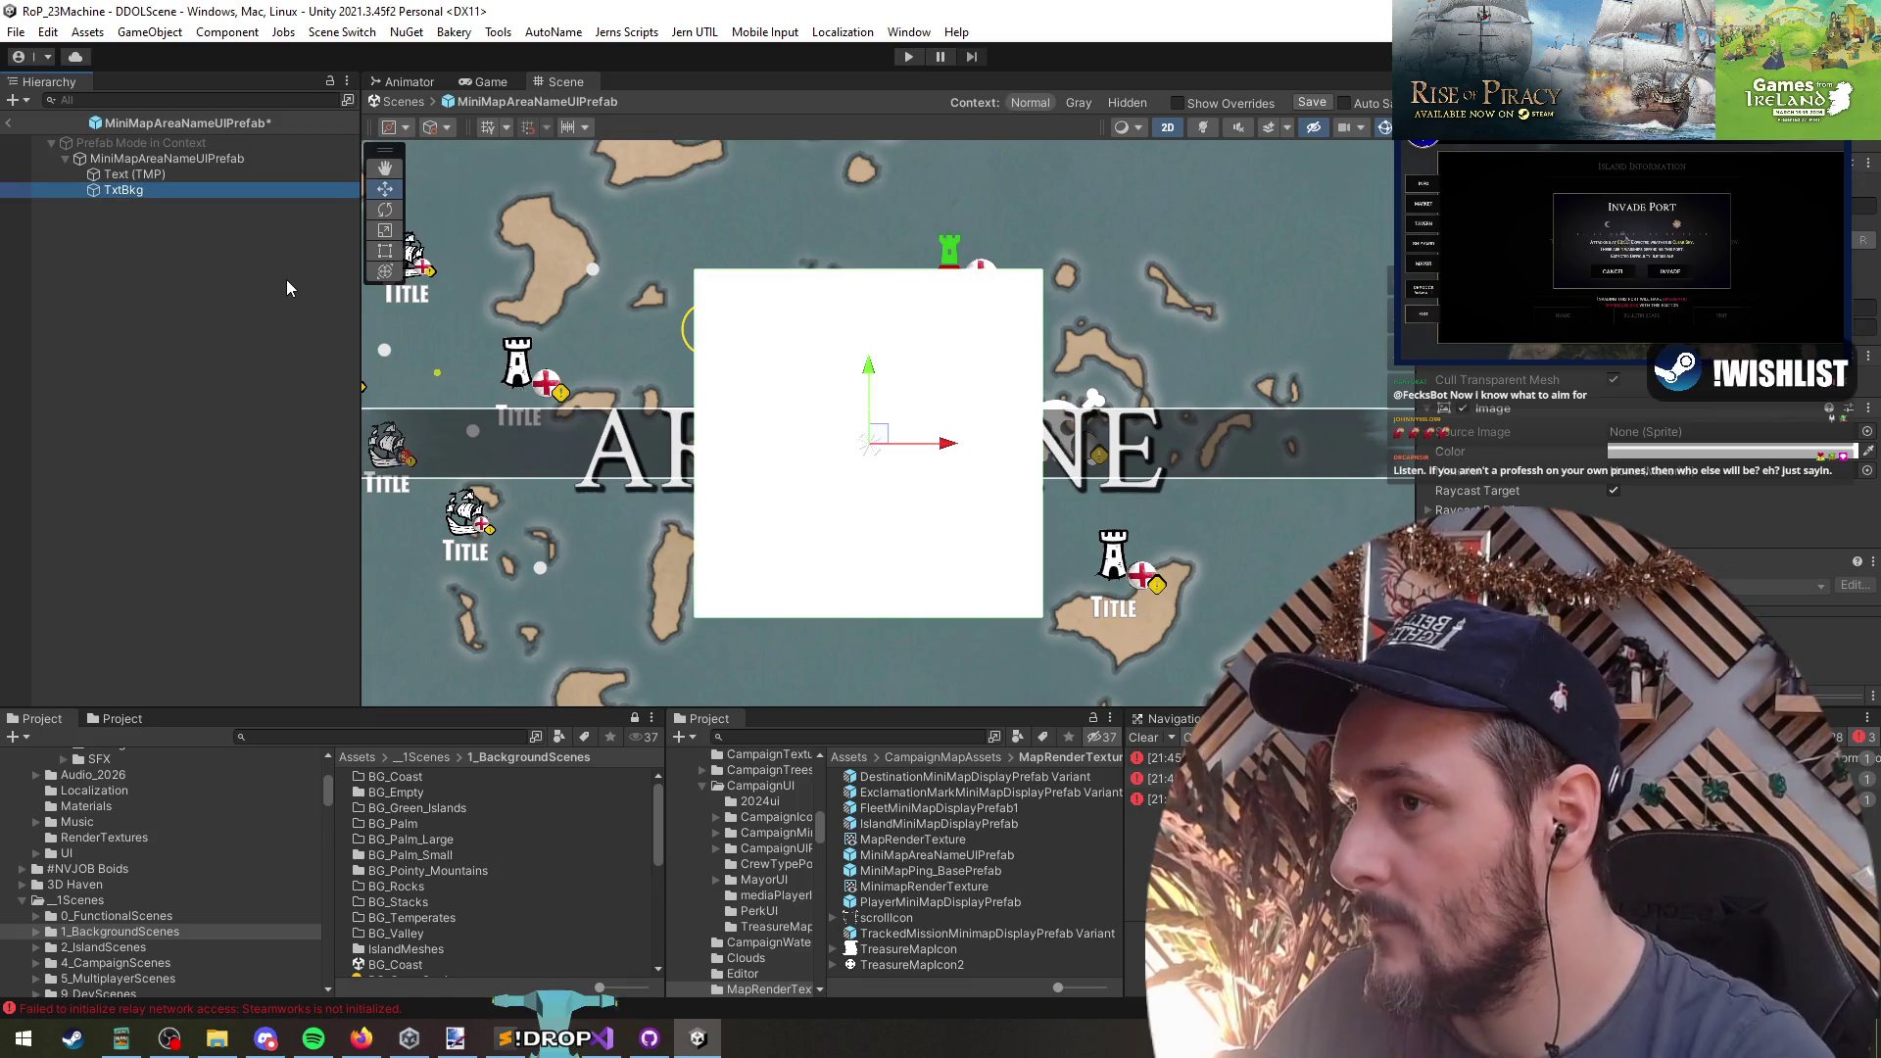
# - Nest the text under TxtBkg and give TxtBkg the SpacerStripFadedEdges sprite
pyautogui.click(125, 174)
pyautogui.moveTo(127, 175)
pyautogui.mouseDown()
pyautogui.moveTo(156, 190)
pyautogui.moveTo(137, 168)
pyautogui.mouseUp()
pyautogui.click(147, 175)
pyautogui.scroll(-2, 947, 346)
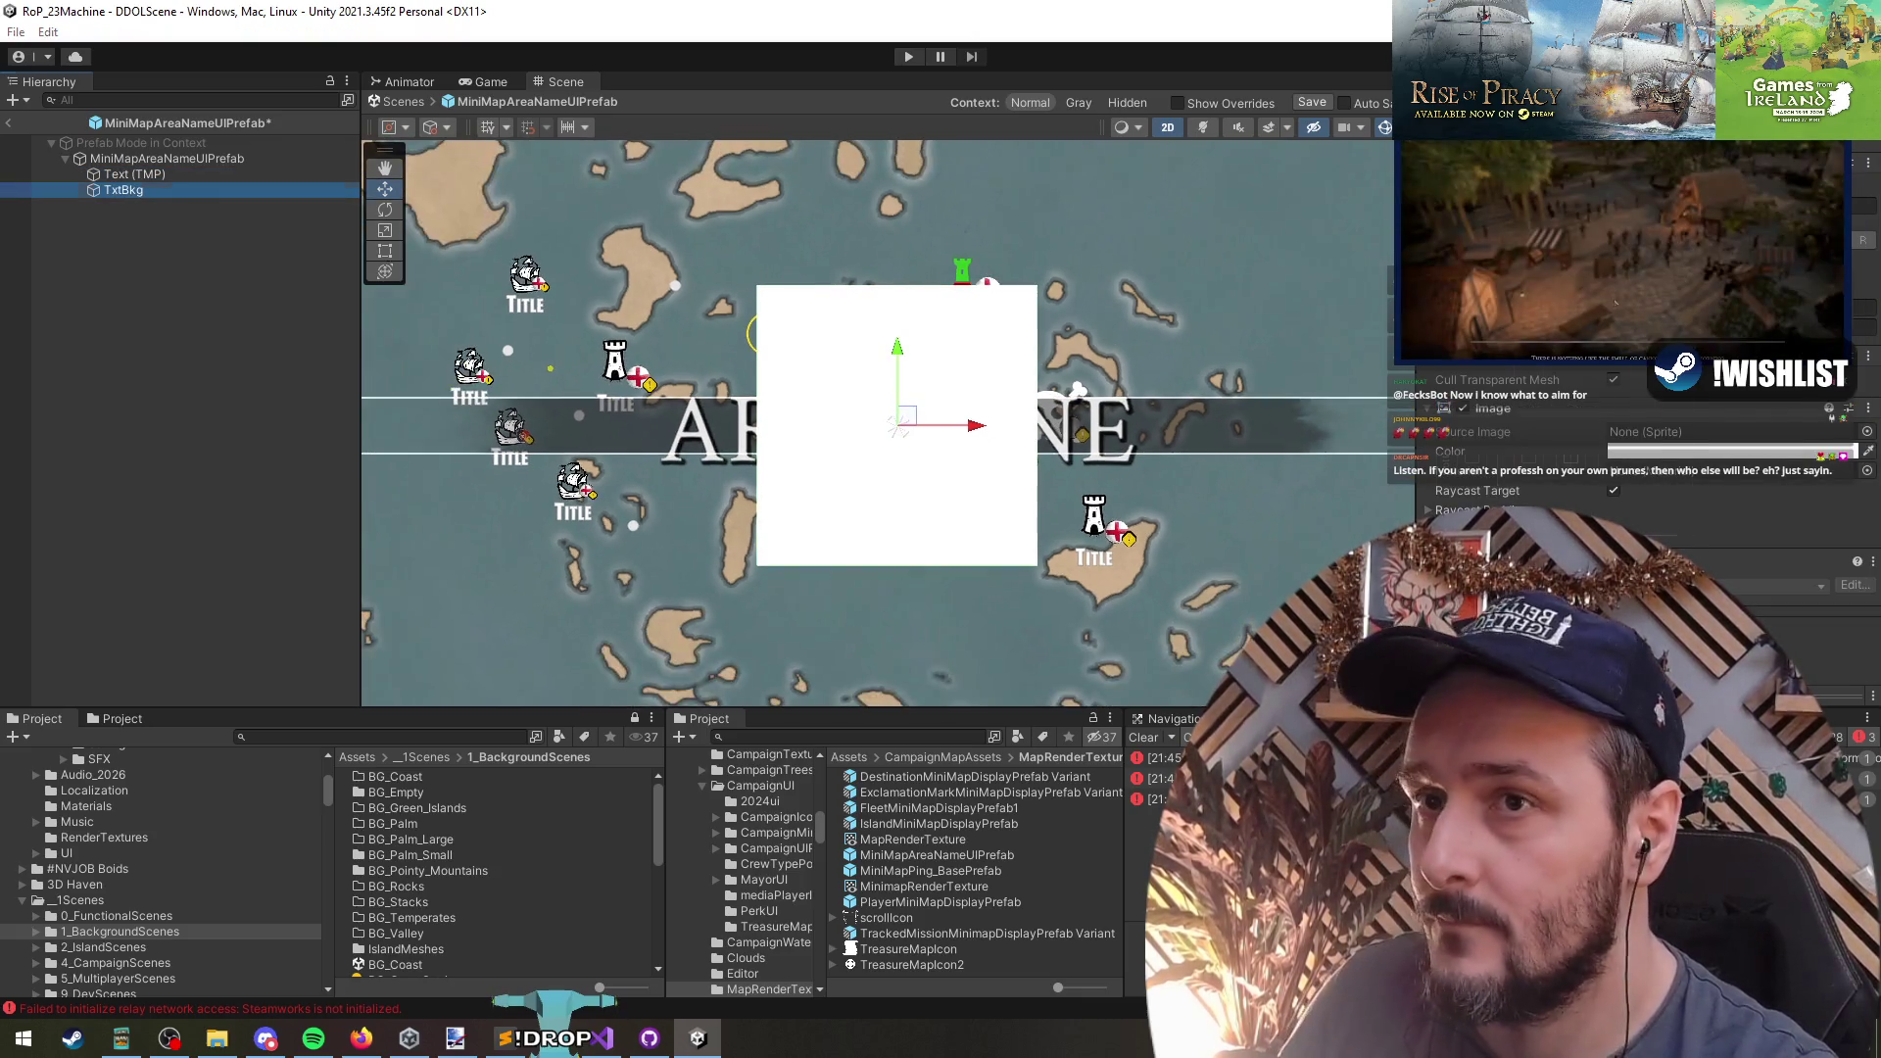
pyautogui.scroll(-2, 819, 462)
pyautogui.scroll(-2, 820, 463)
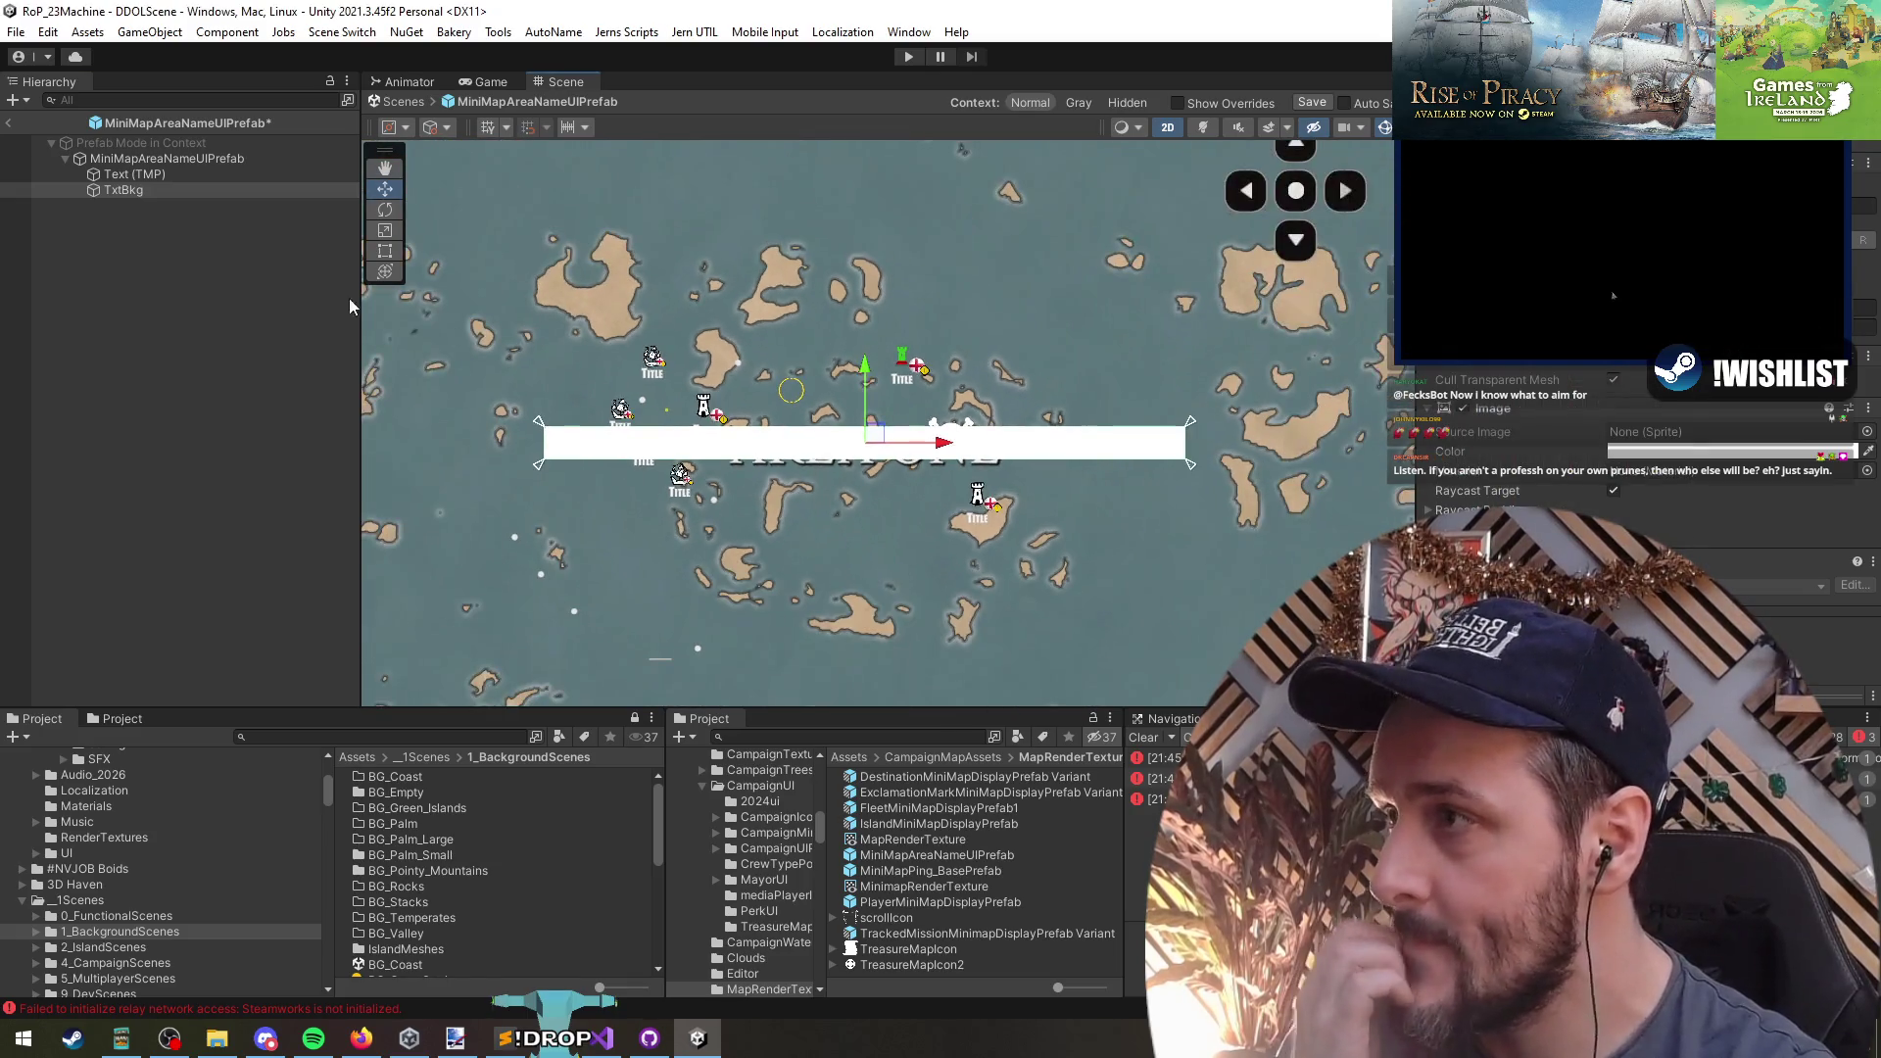
pyautogui.rightClick(1506, 410)
pyautogui.click(1568, 470)
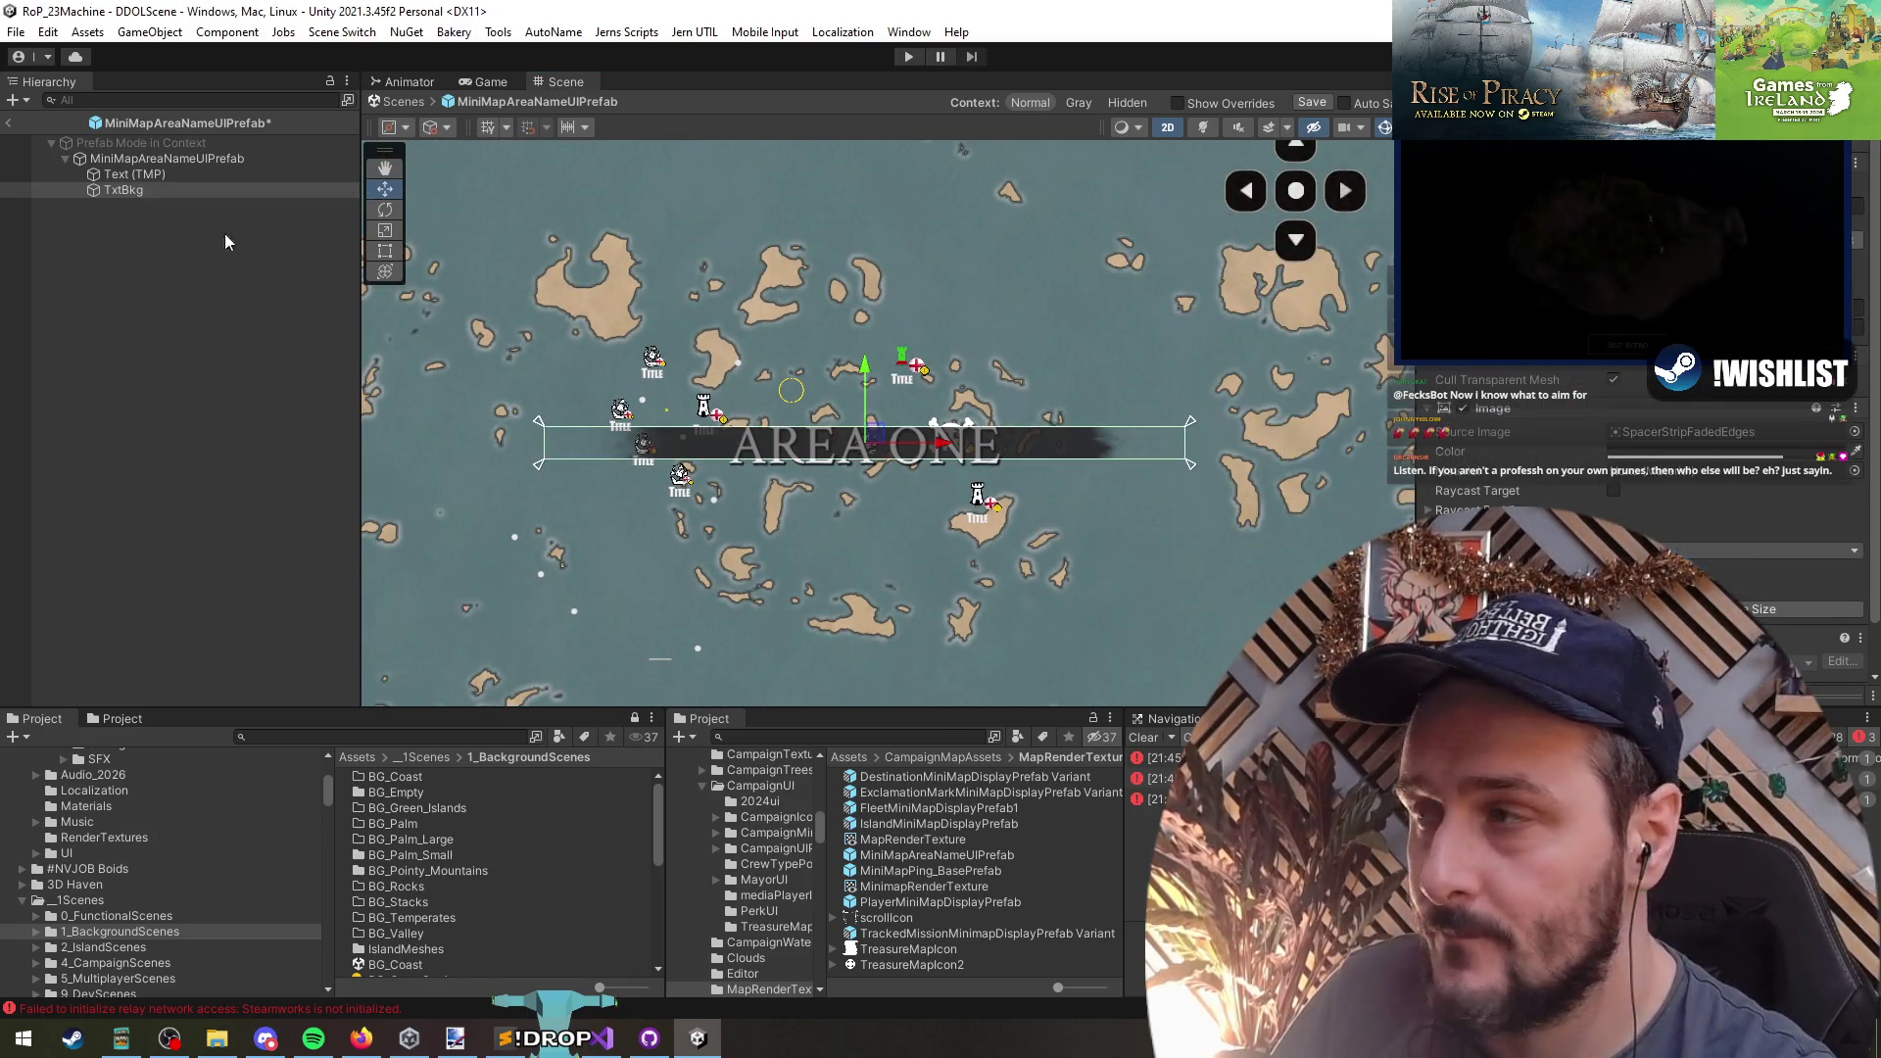
# - Move Text (TMP) out beside TxtBkg and apply the stretch-stretch anchor preset to it
pyautogui.click(135, 160)
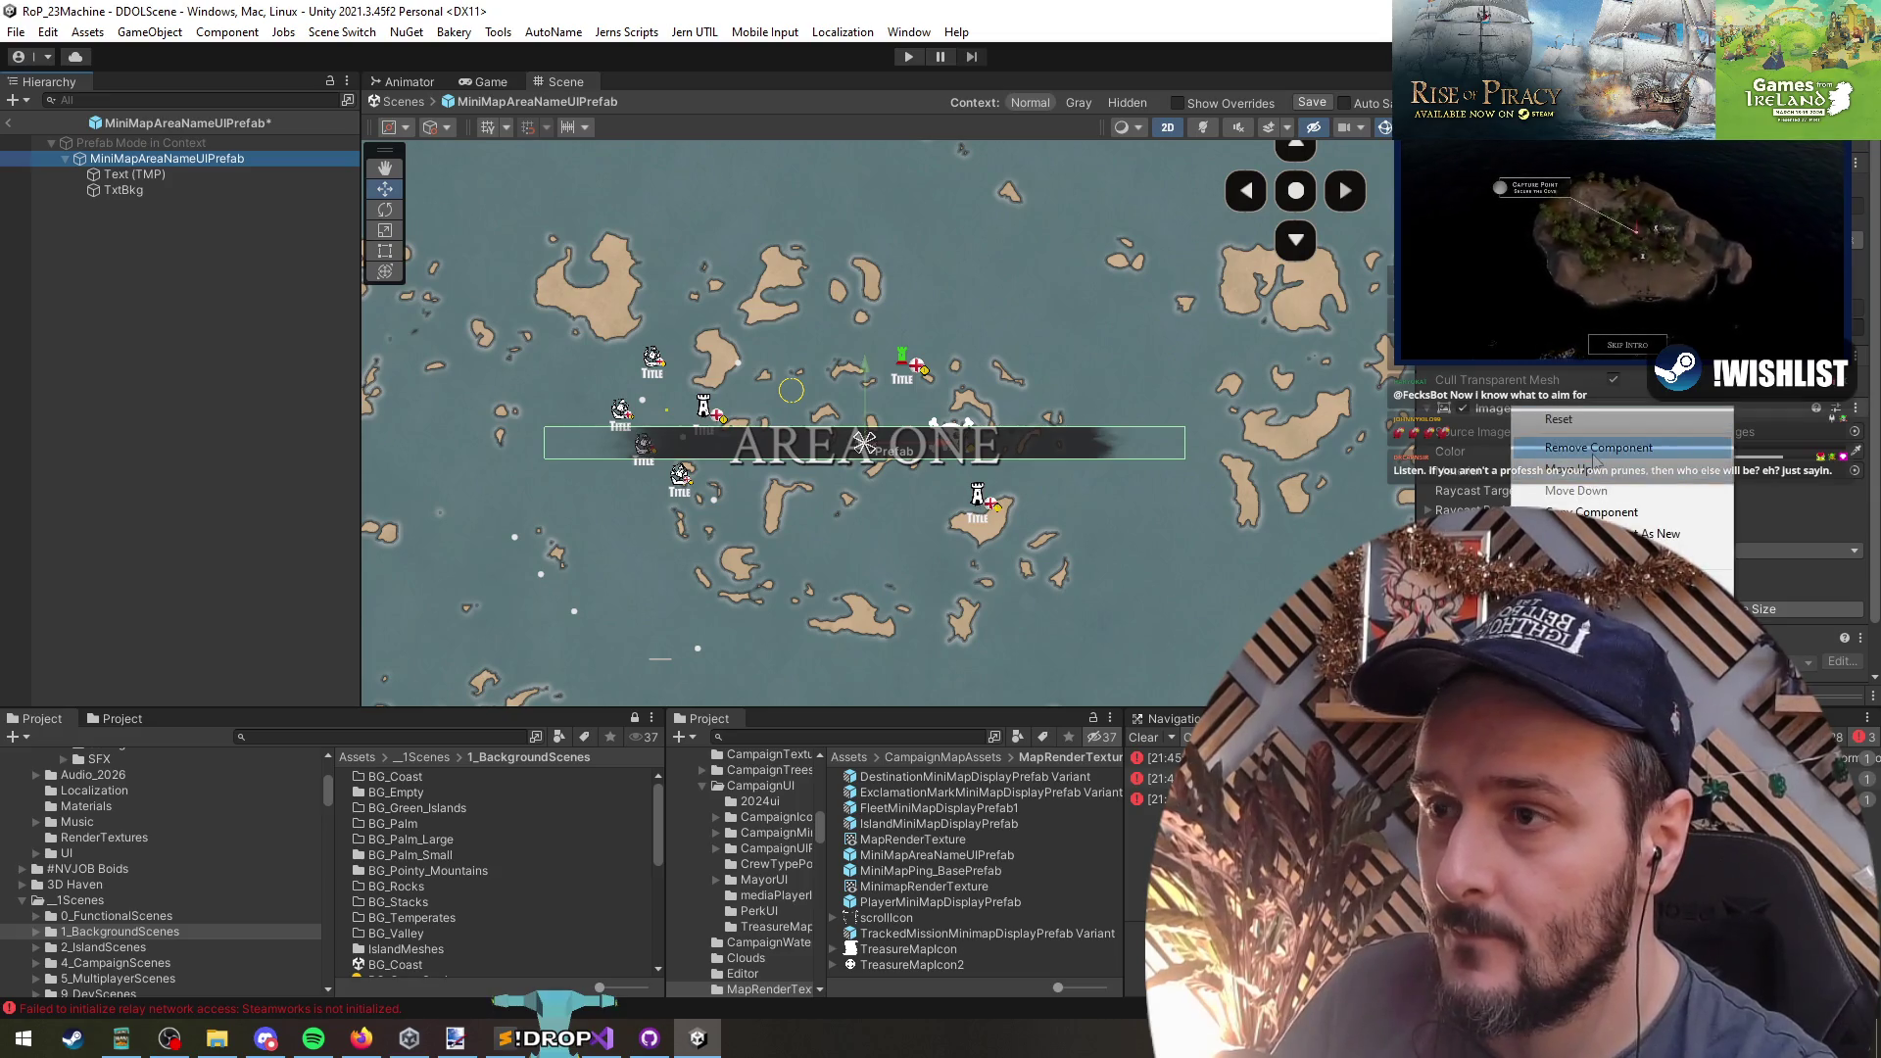
pyautogui.click(123, 190)
pyautogui.moveTo(133, 174)
pyautogui.mouseDown()
pyautogui.moveTo(167, 203)
pyautogui.moveTo(160, 189)
pyautogui.mouseUp()
pyautogui.scroll(3, 904, 468)
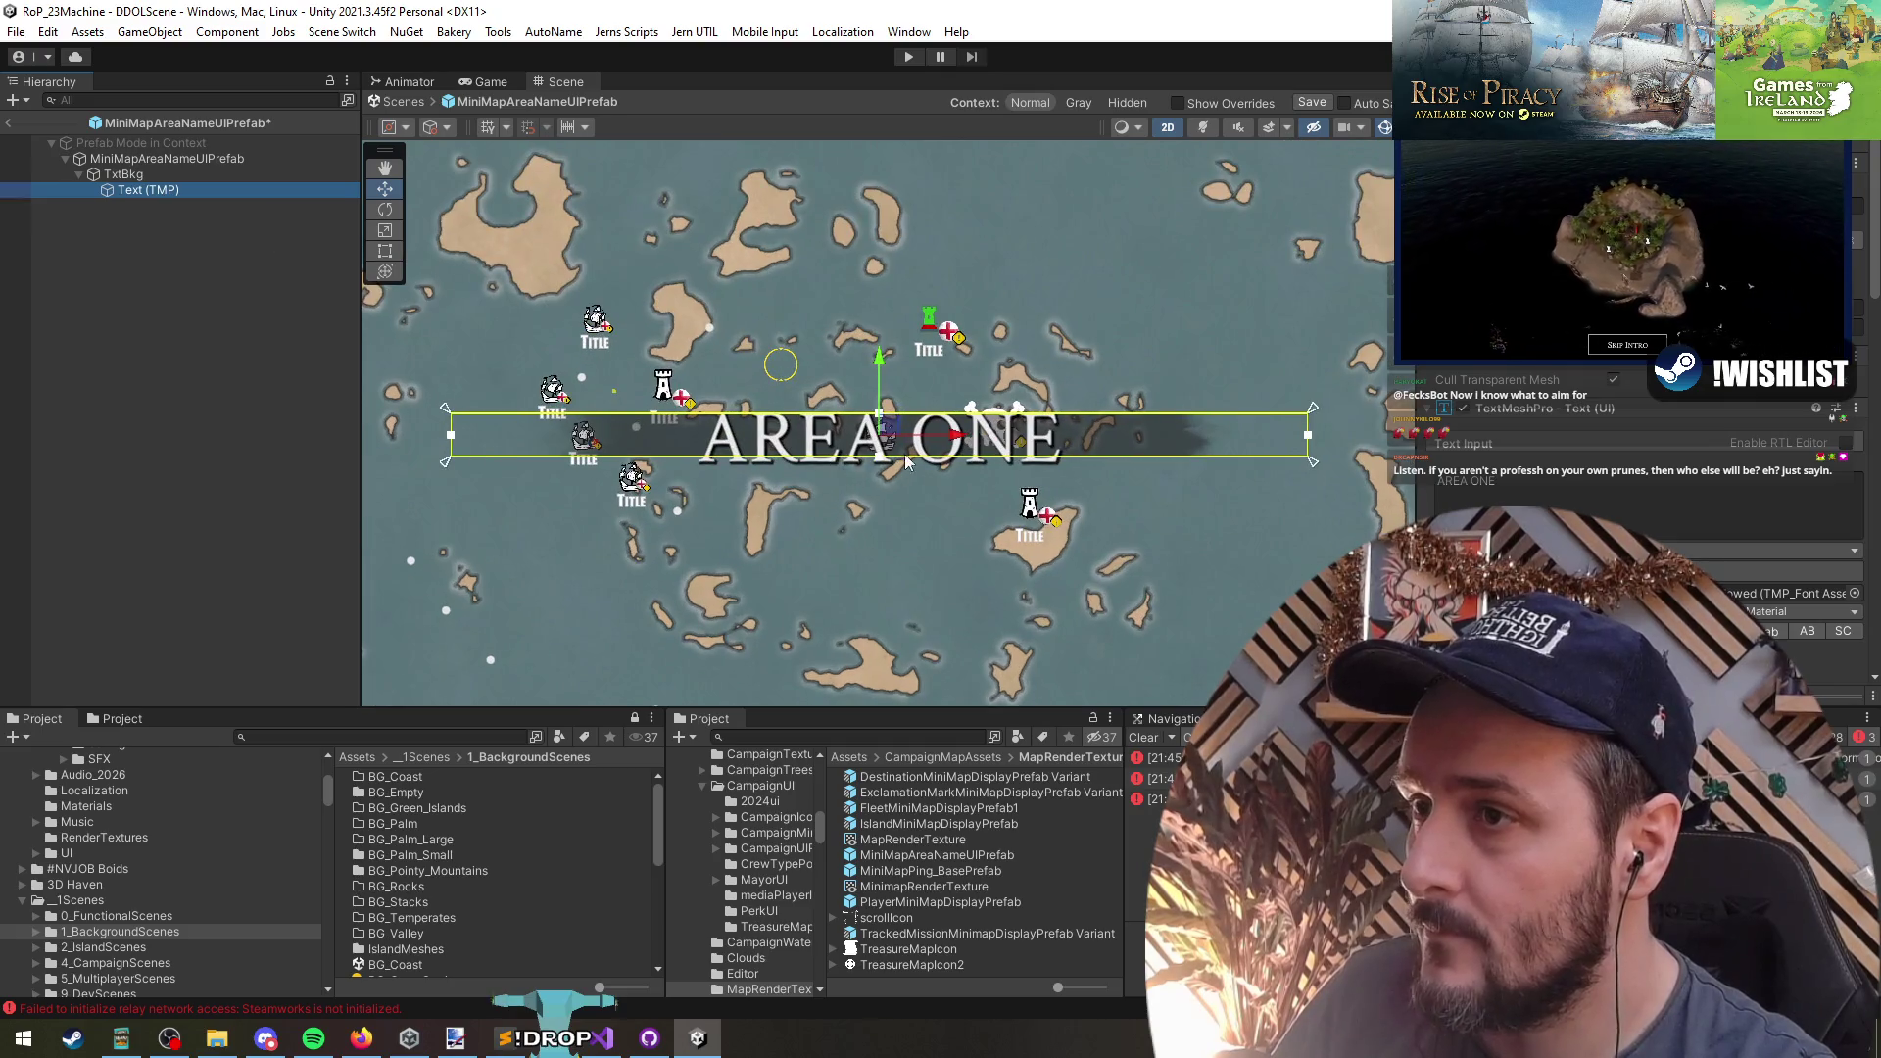
pyautogui.click(1420, 279)
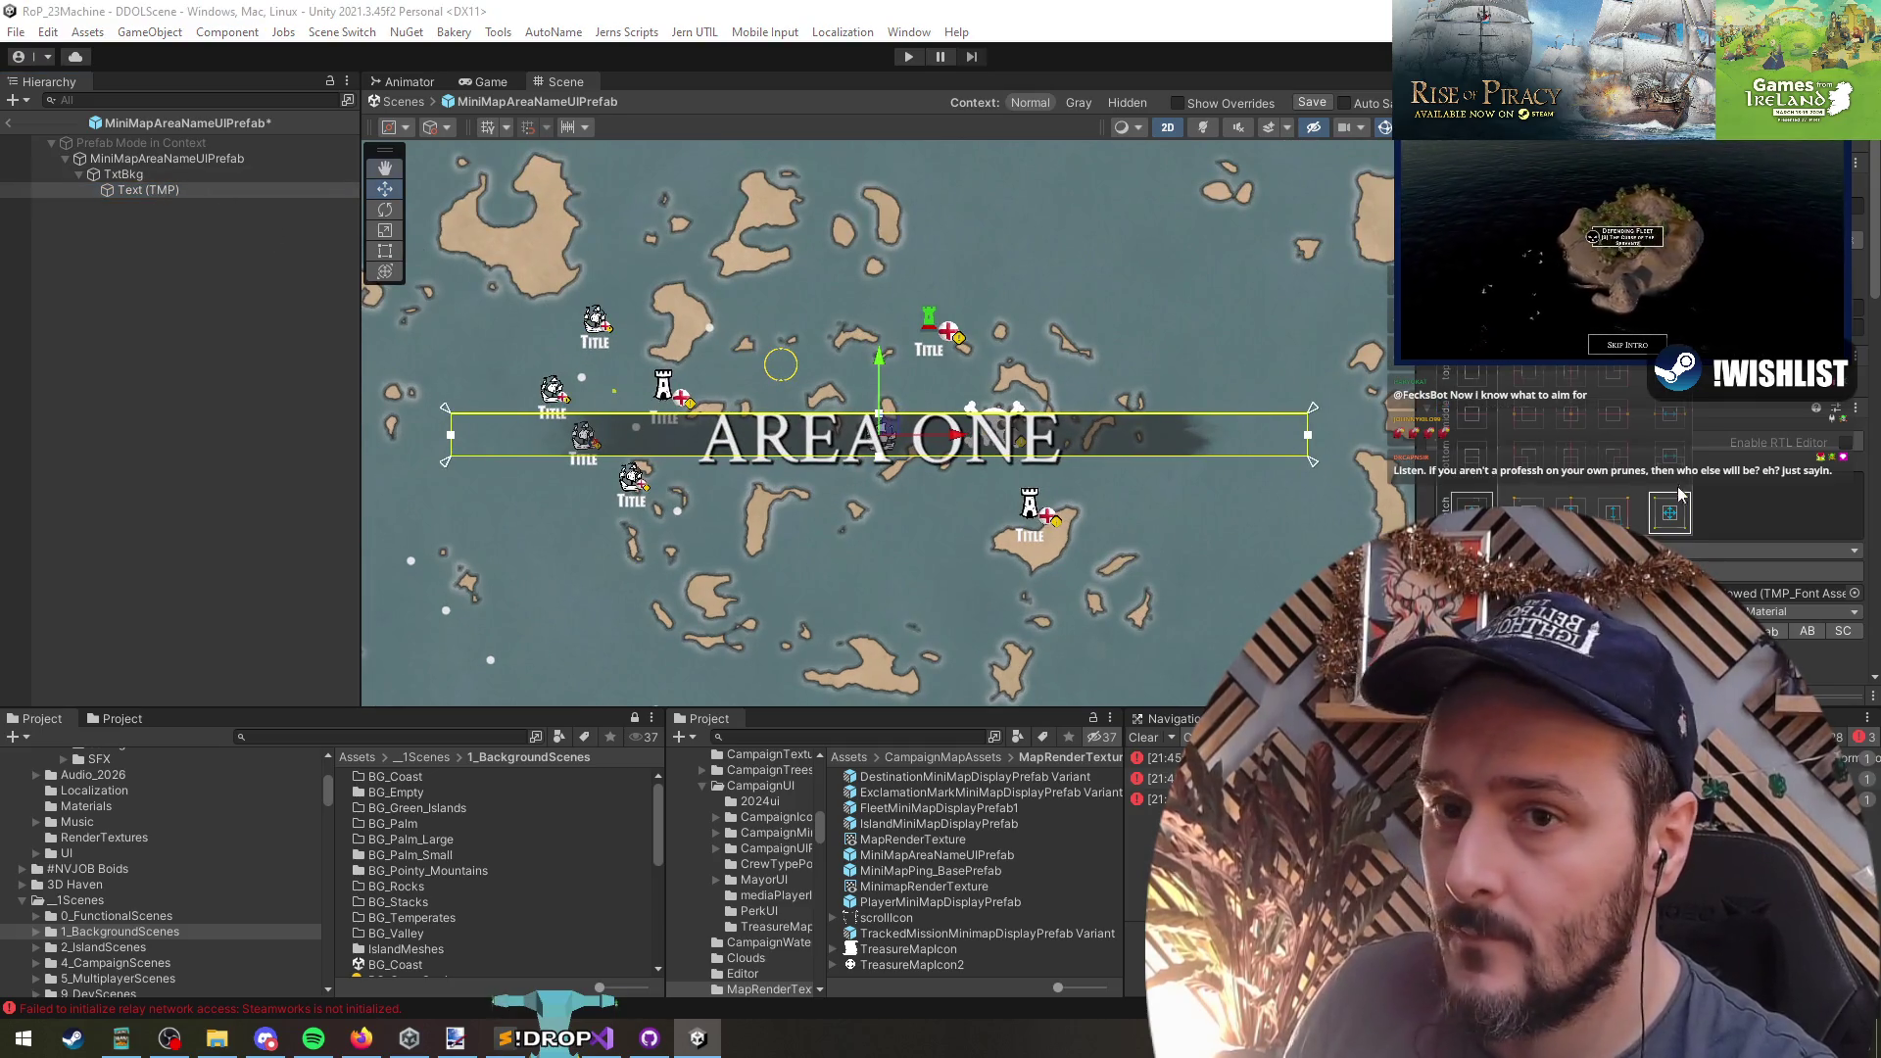
pyautogui.click(155, 190)
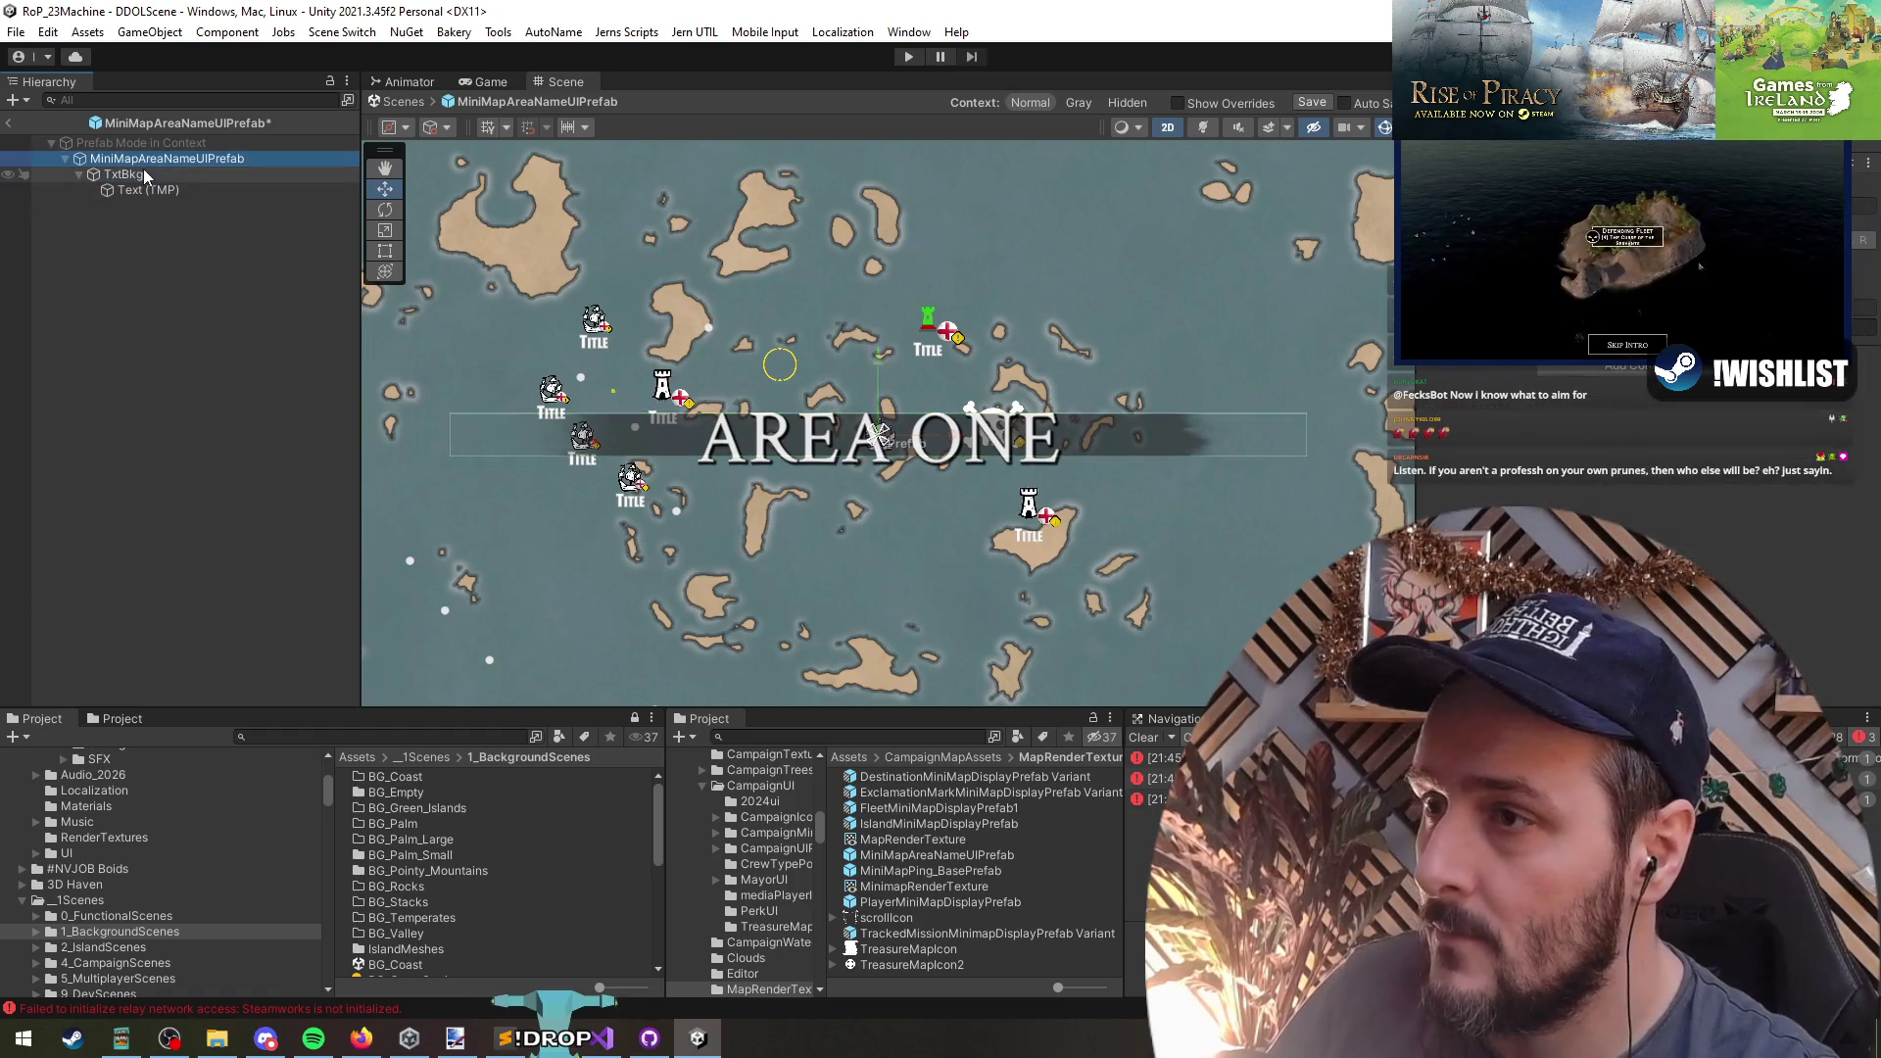
pyautogui.moveTo(155, 190); pyautogui.dragTo(113, 166)
pyautogui.click(1420, 279)
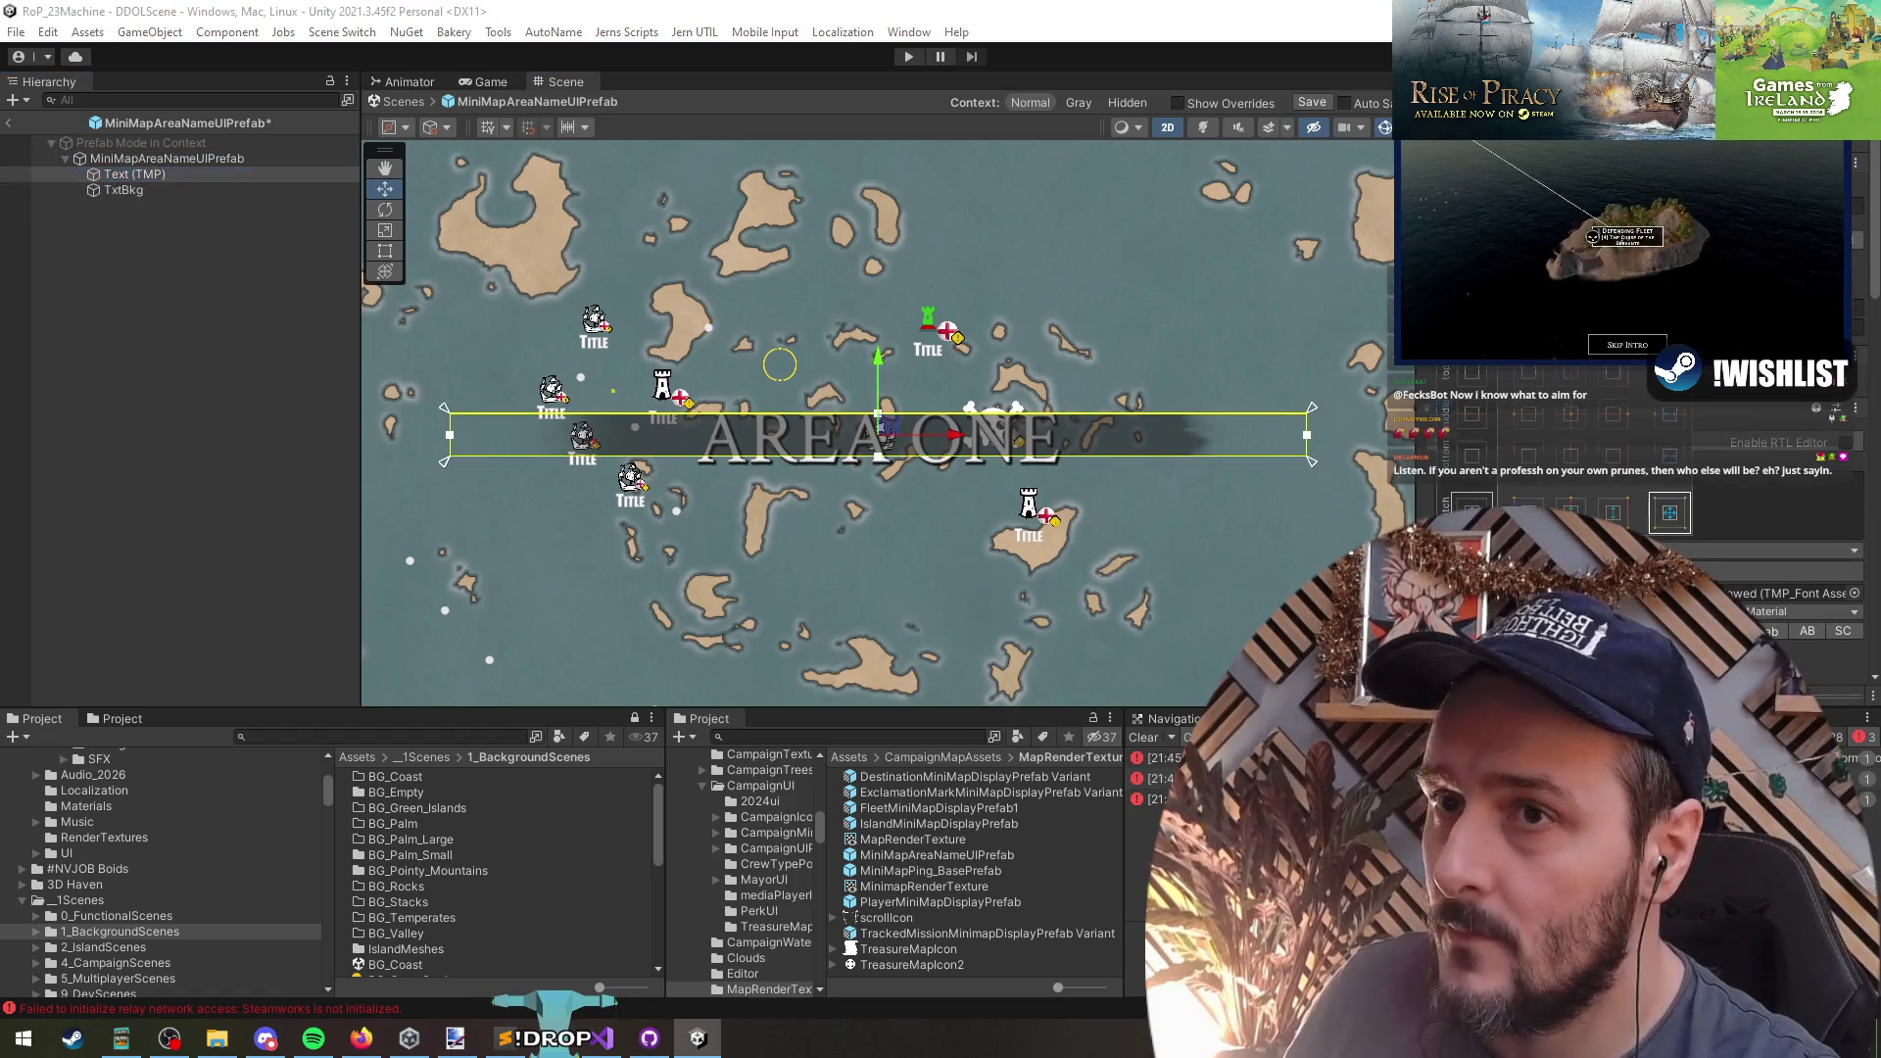
pyautogui.click(1682, 514)
pyautogui.scroll(3, 802, 439)
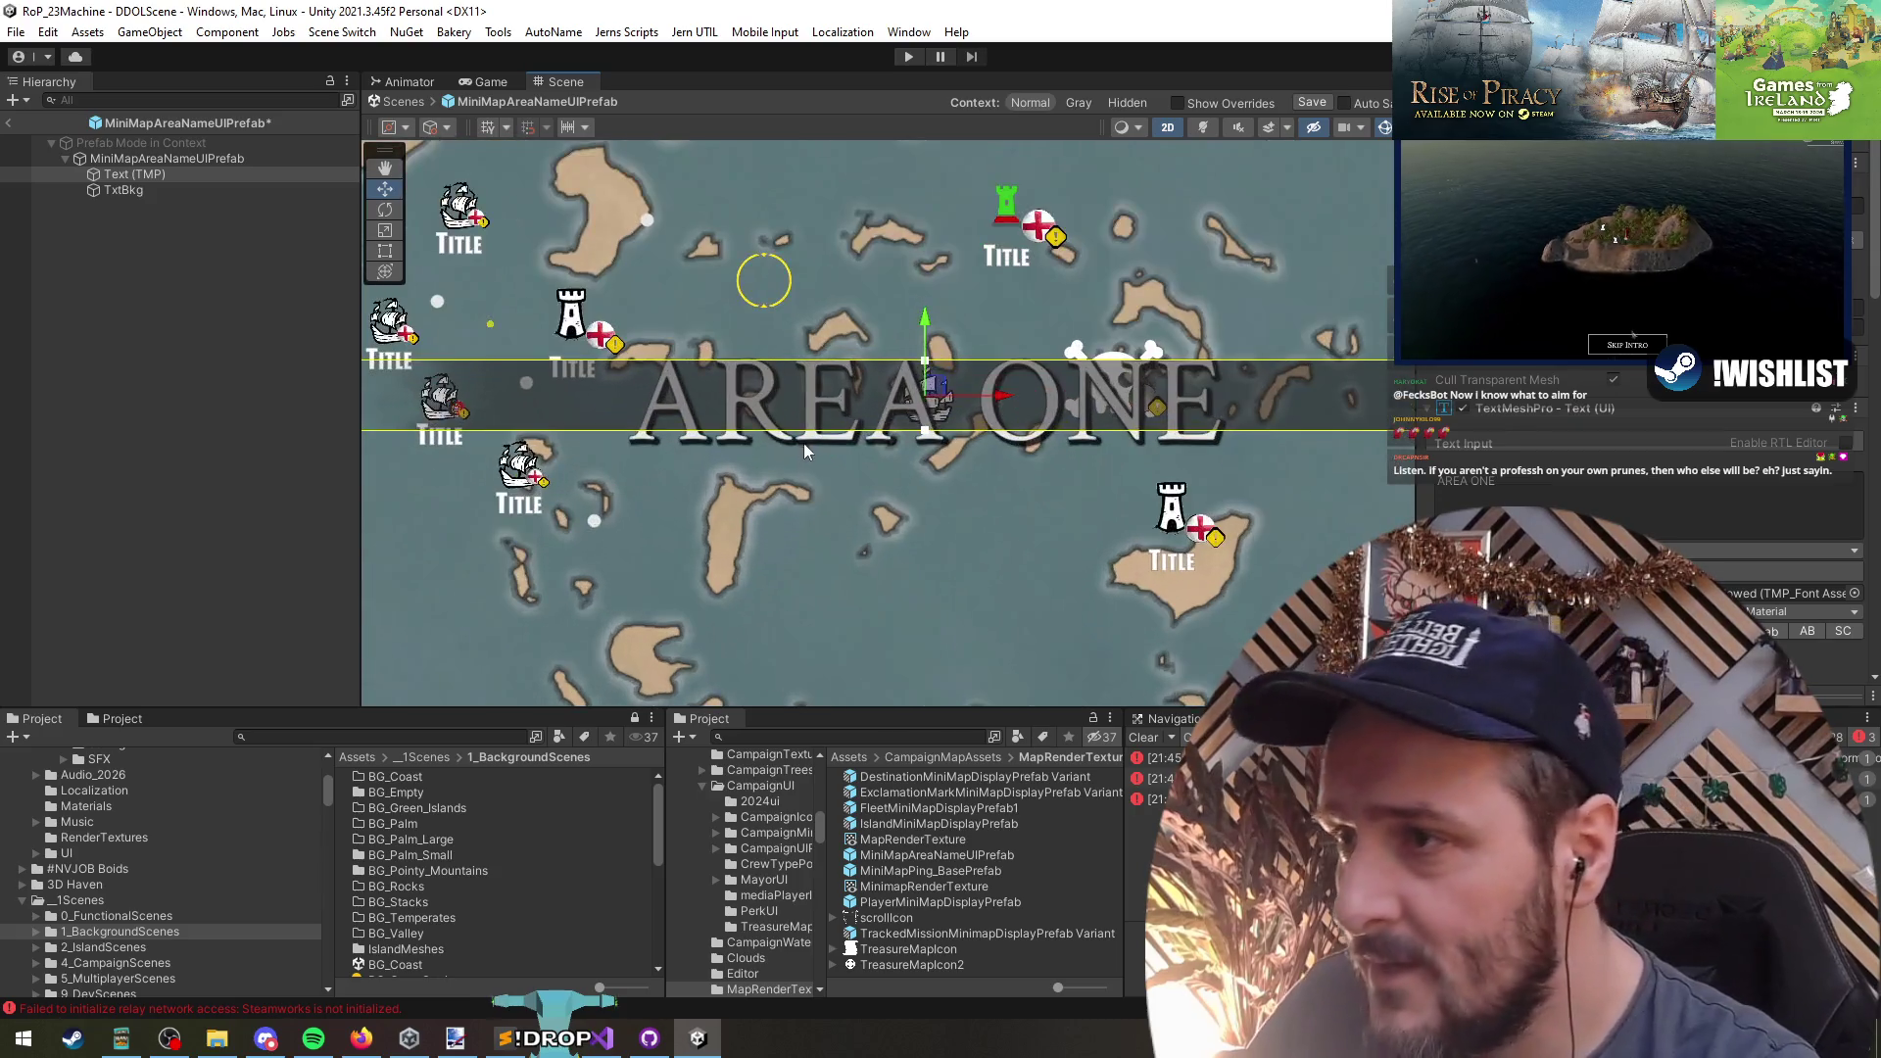
pyautogui.scroll(-3, 1728, 495)
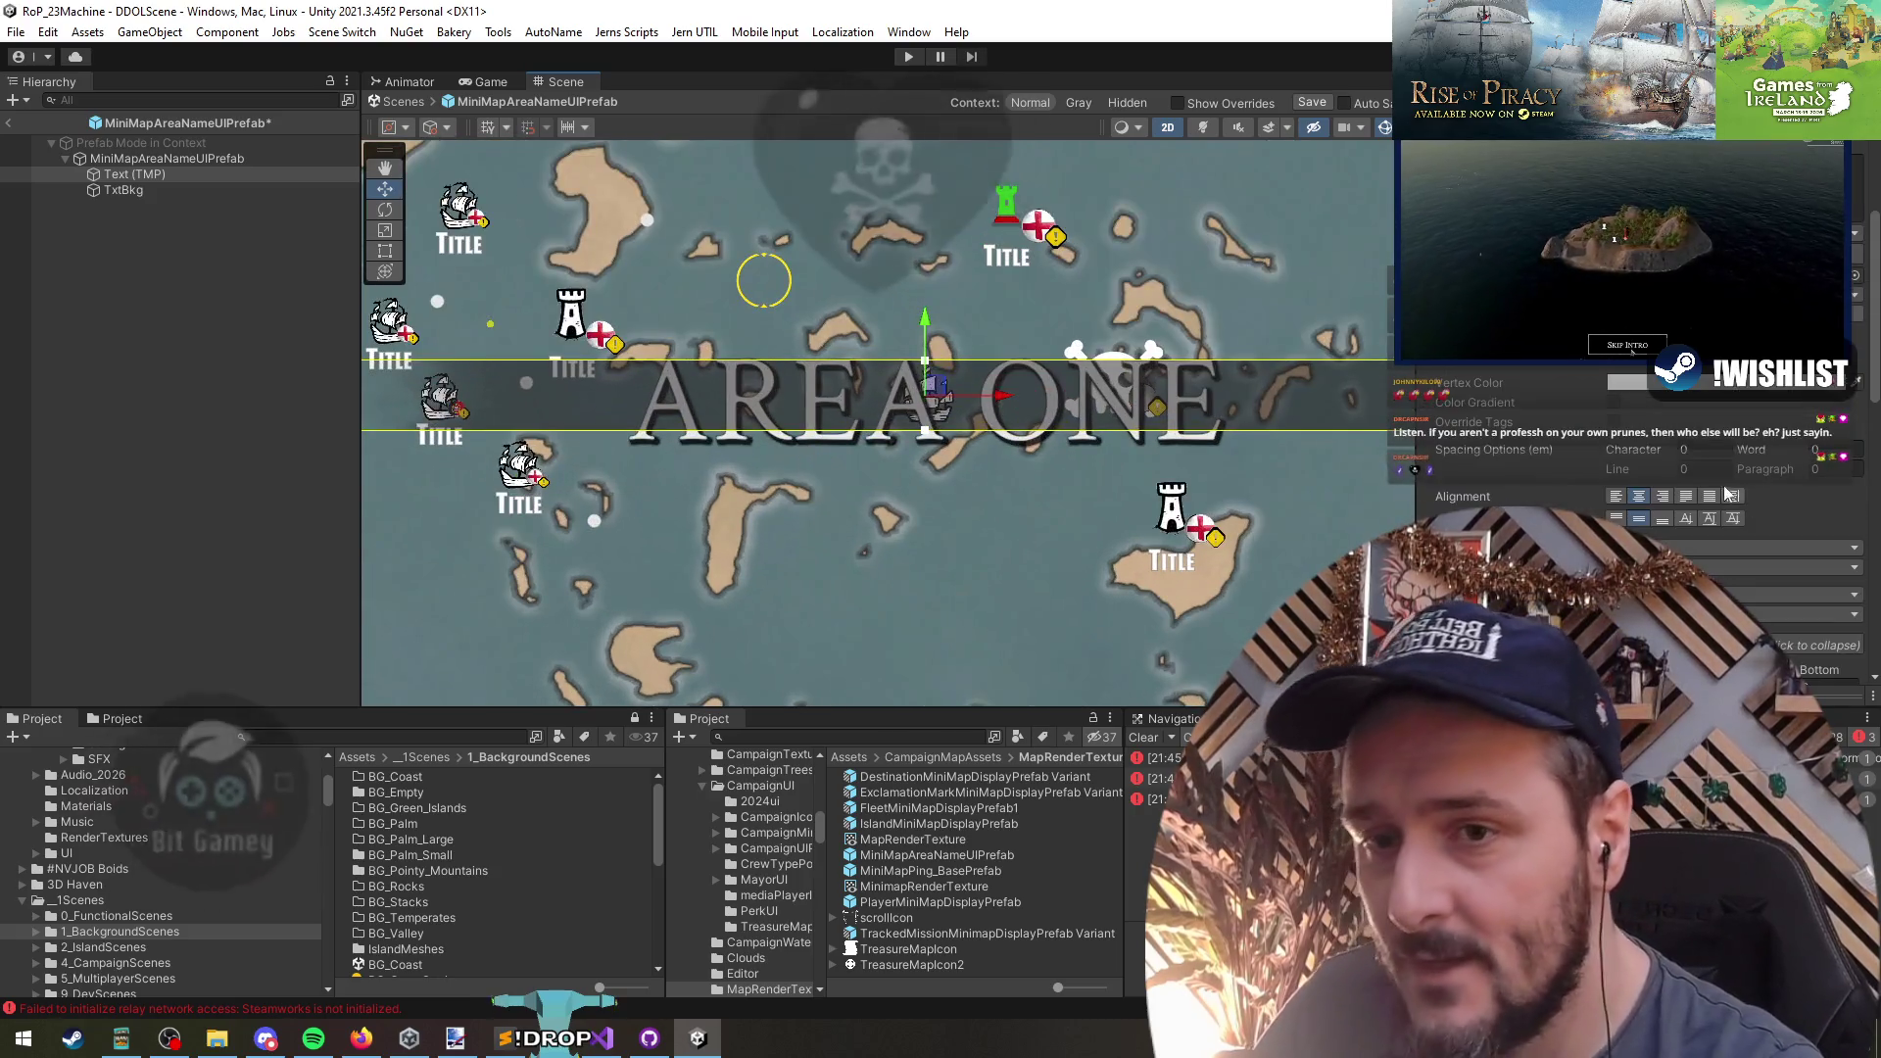
# - Adjust the label's font style and alignment buttons so it reads Area One in small caps, then check it
pyautogui.click(1660, 521)
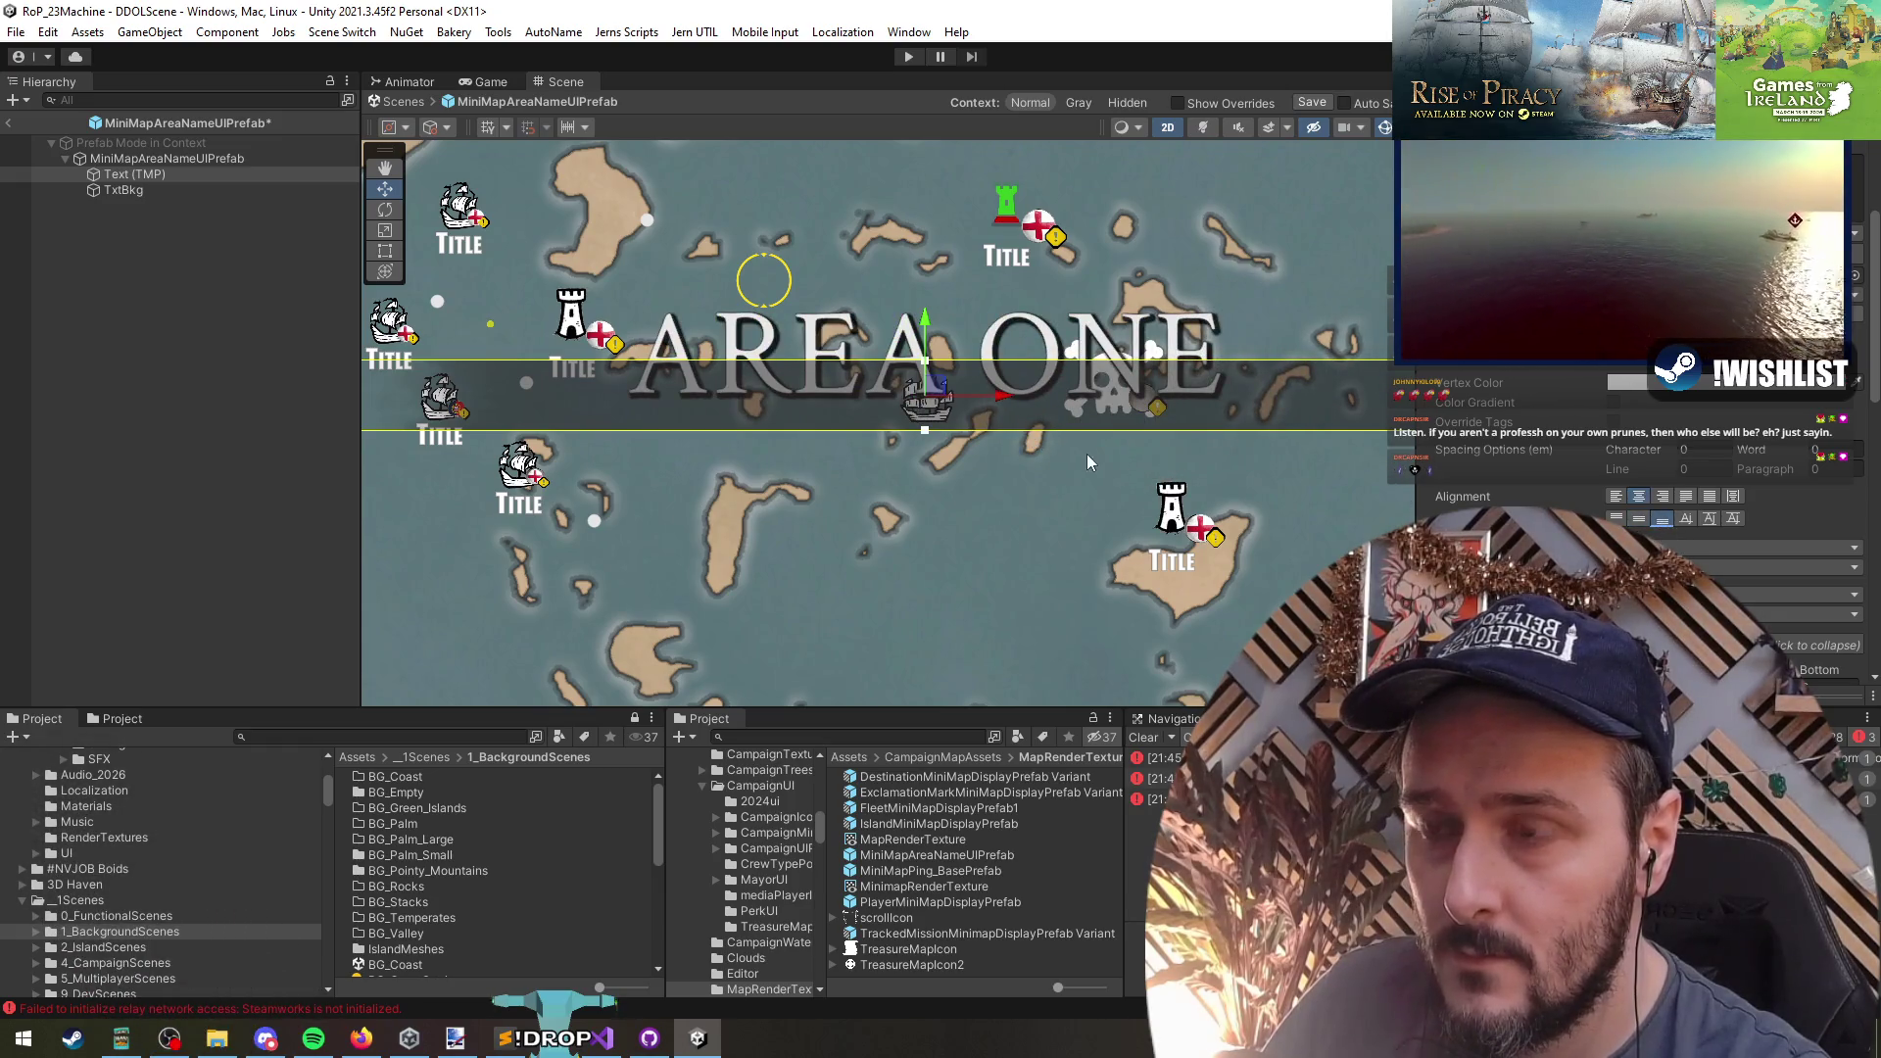
pyautogui.scroll(-3, 1088, 465)
pyautogui.scroll(2, 1084, 474)
pyautogui.click(1638, 518)
pyautogui.click(1616, 518)
pyautogui.click(1638, 519)
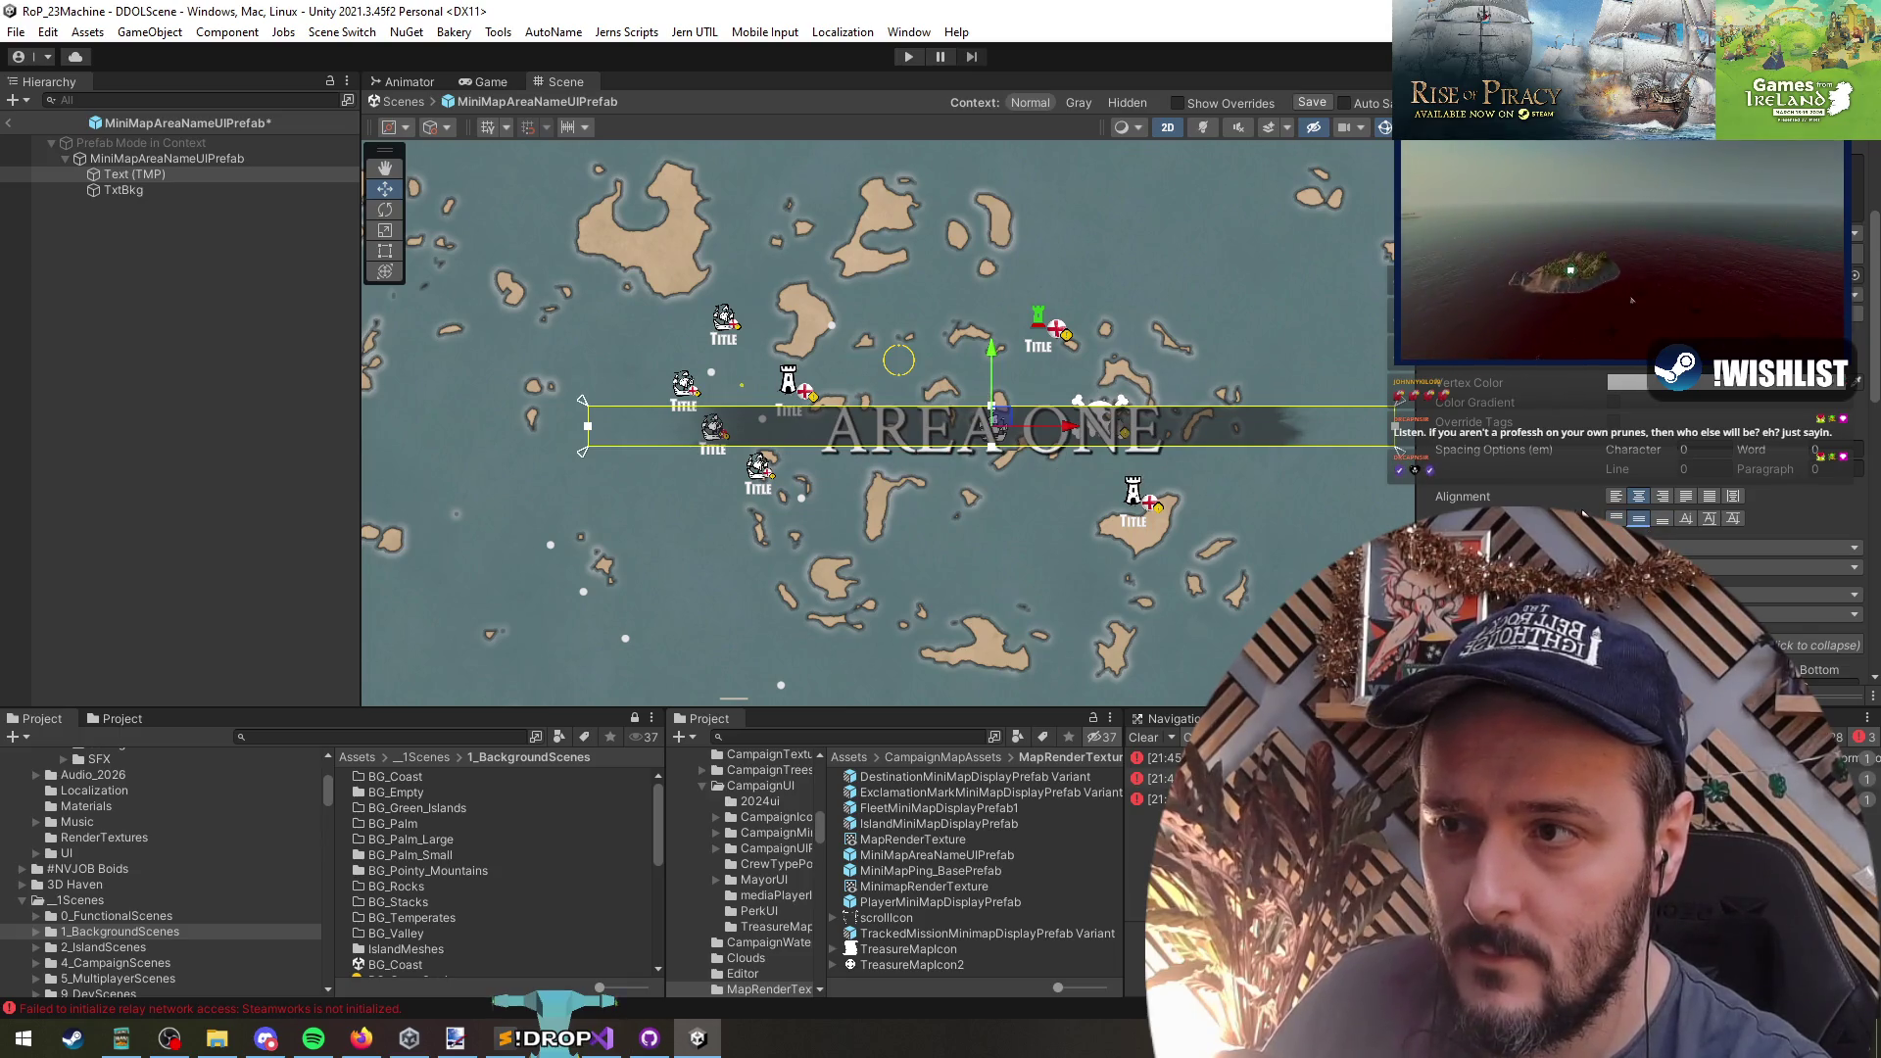
pyautogui.scroll(-3, 1066, 508)
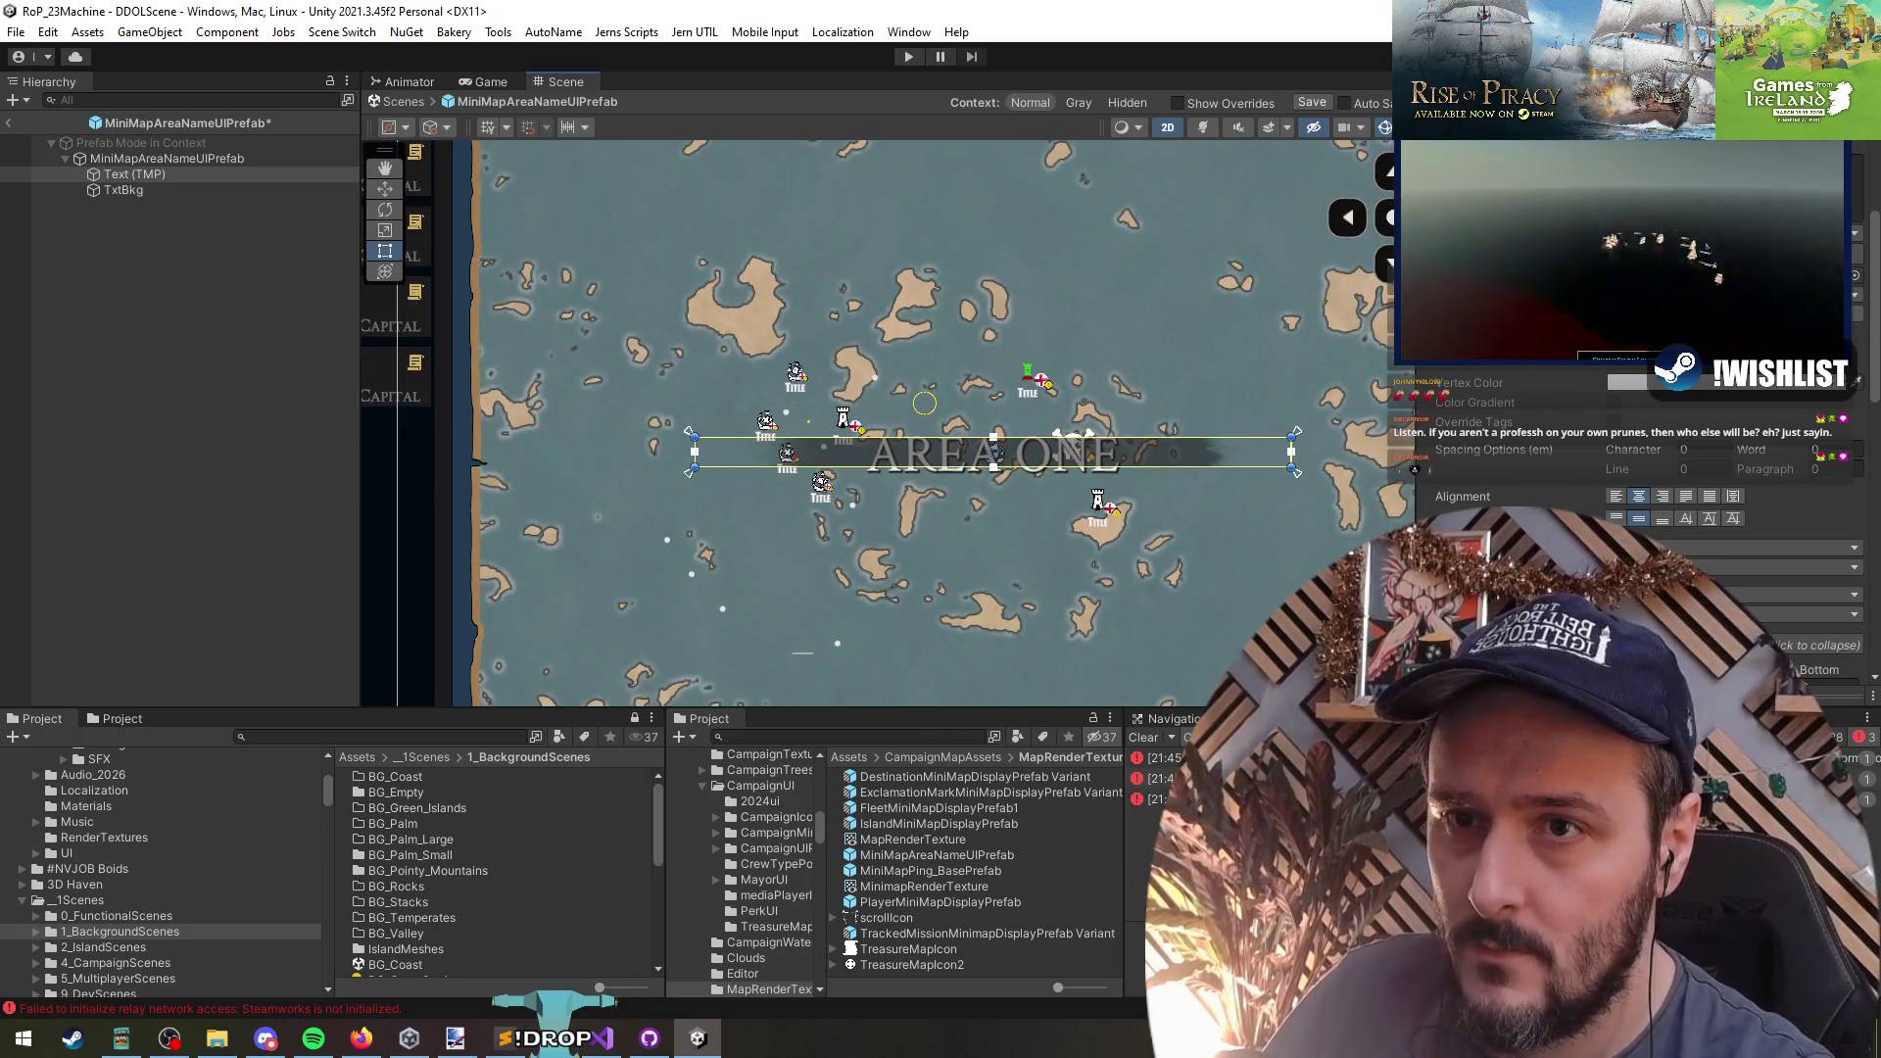
pyautogui.scroll(5, 979, 445)
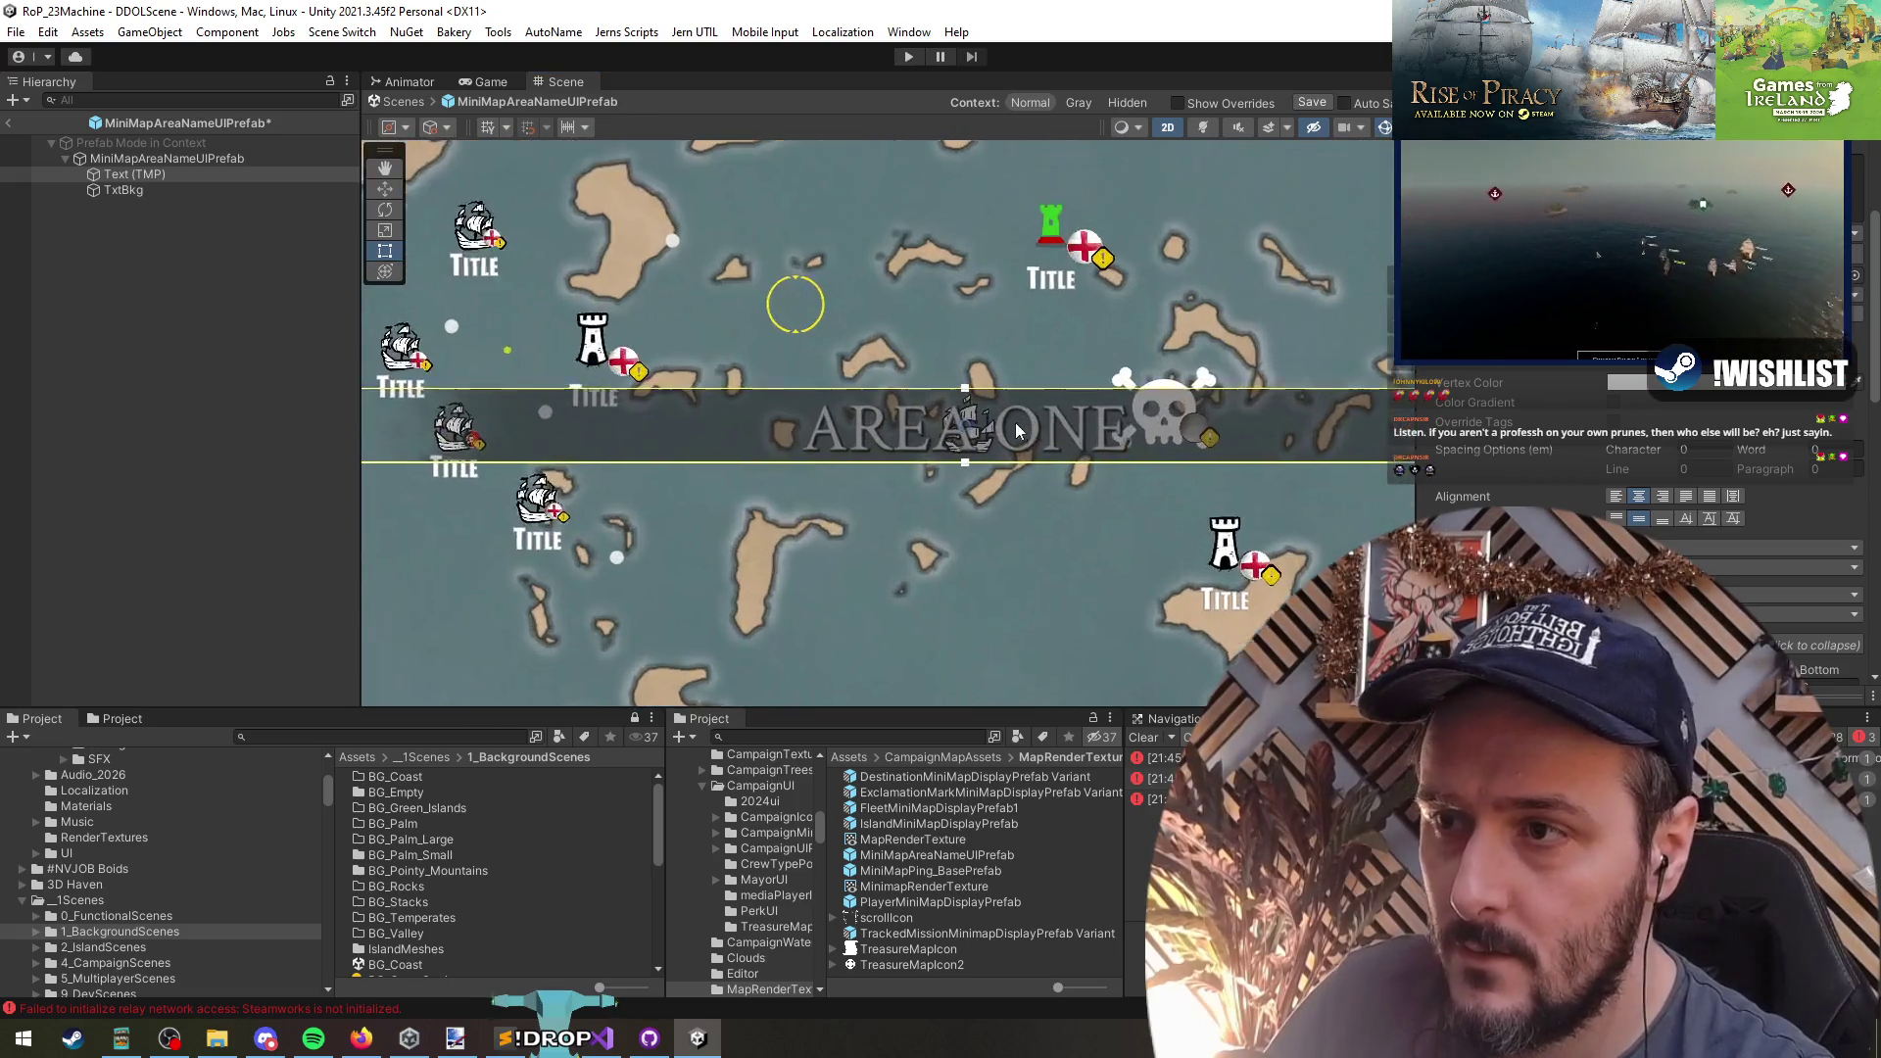
pyautogui.moveTo(979, 444); pyautogui.dragTo(1060, 481)
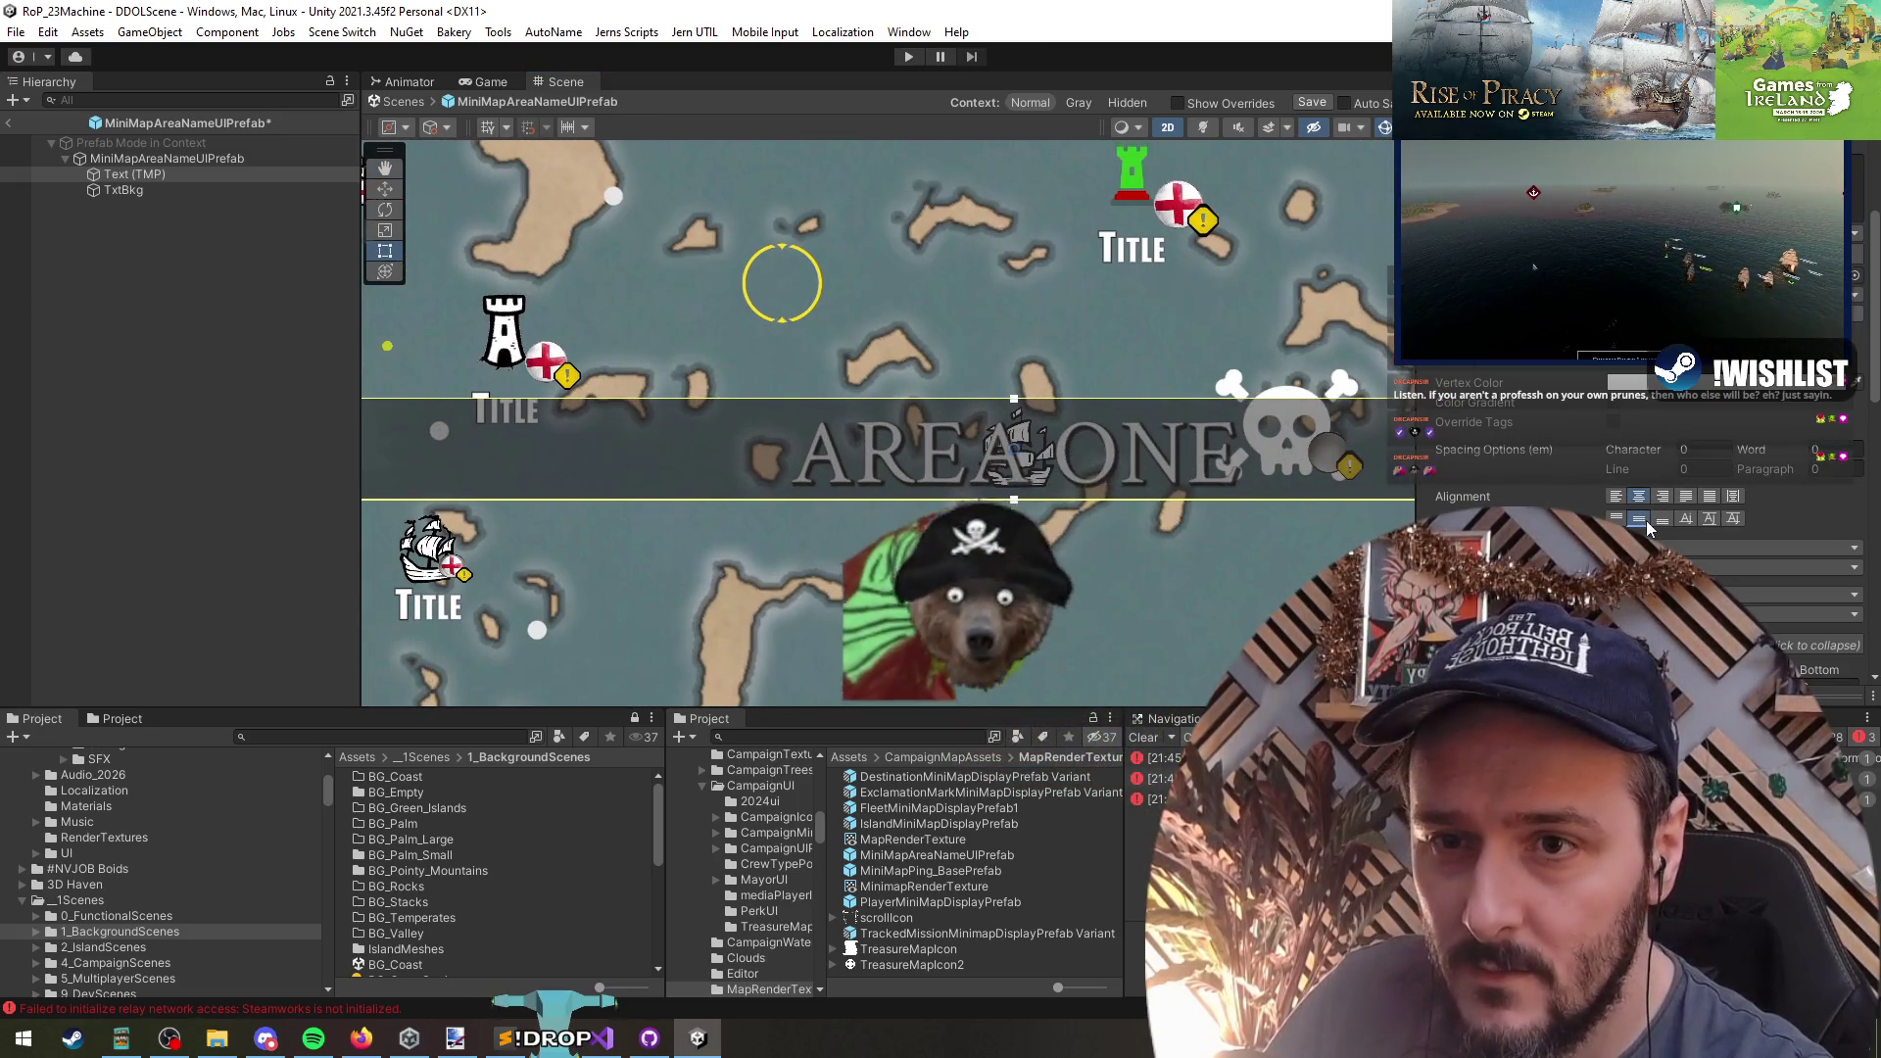
pyautogui.moveTo(1184, 512); pyautogui.dragTo(1172, 520)
pyautogui.scroll(1, 1636, 490)
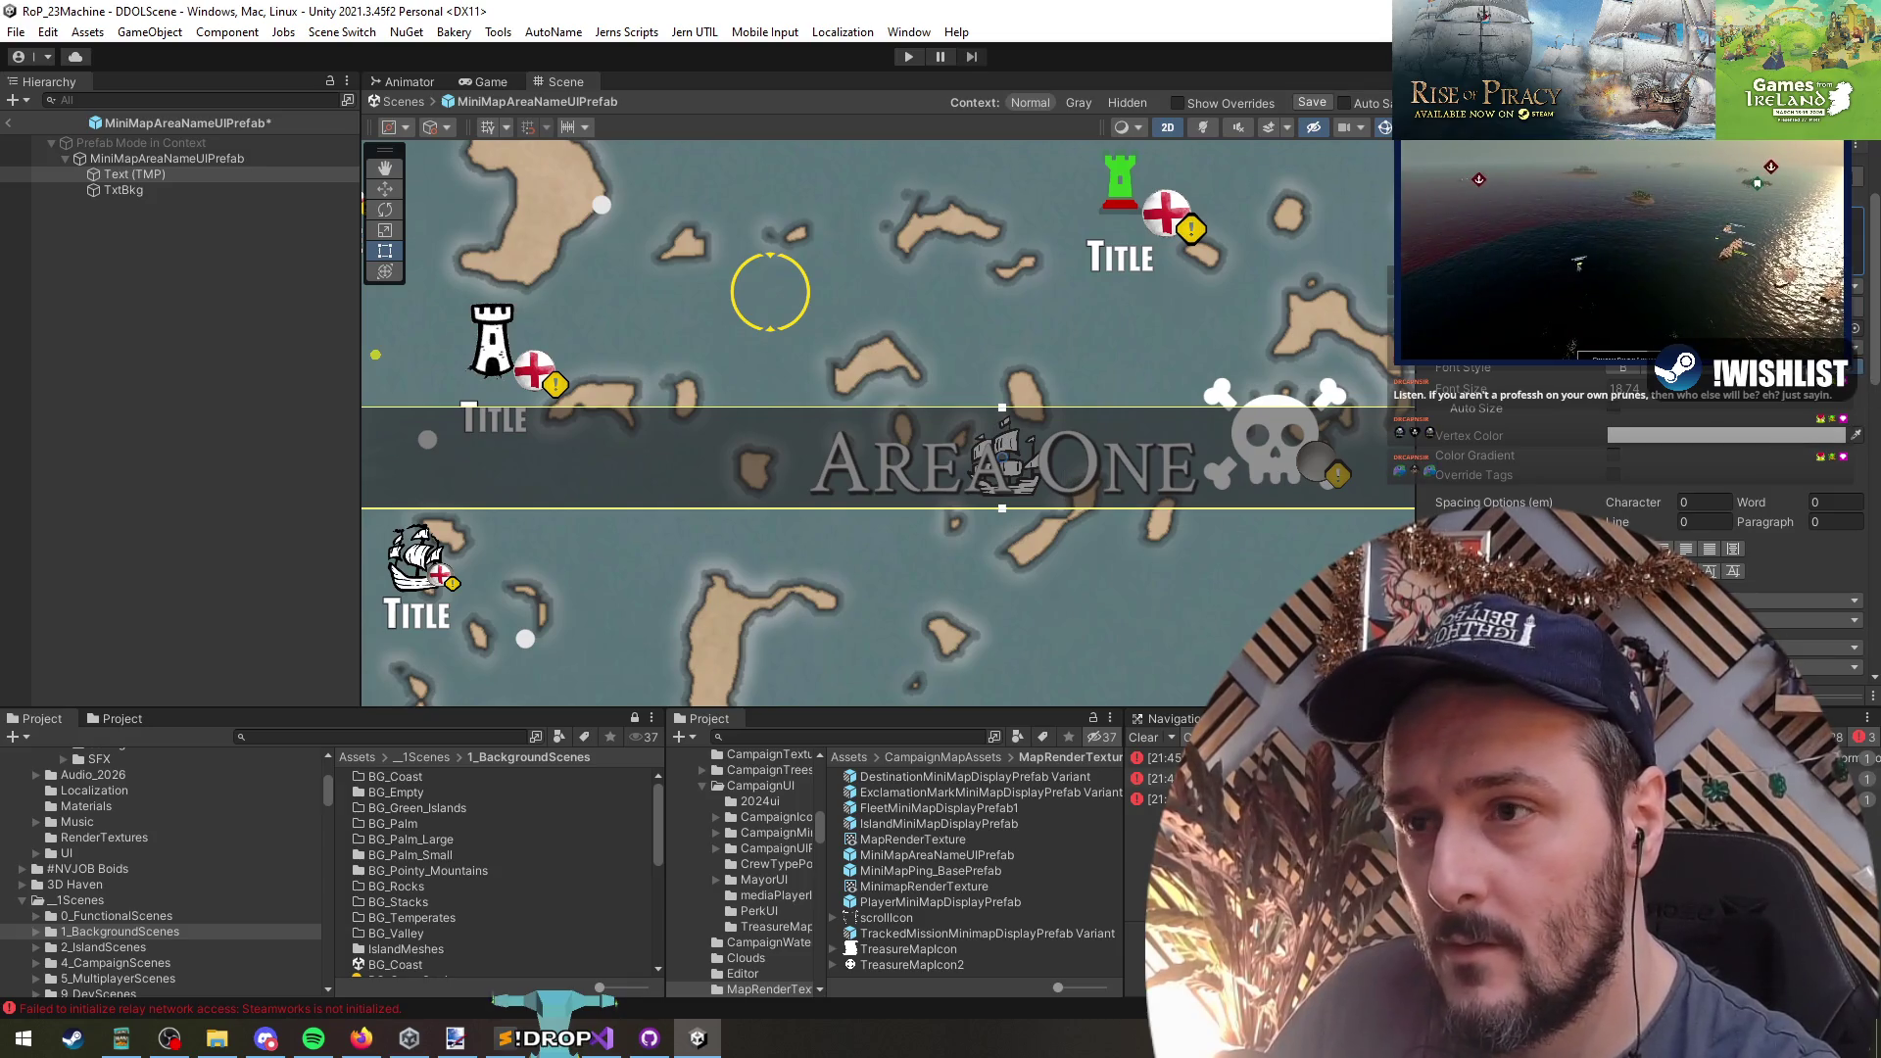
# - Try negative character and word spacing on the Area One label, then undo it
pyautogui.scroll(-5, 1098, 496)
pyautogui.scroll(5, 1098, 496)
pyautogui.scroll(2, 1098, 497)
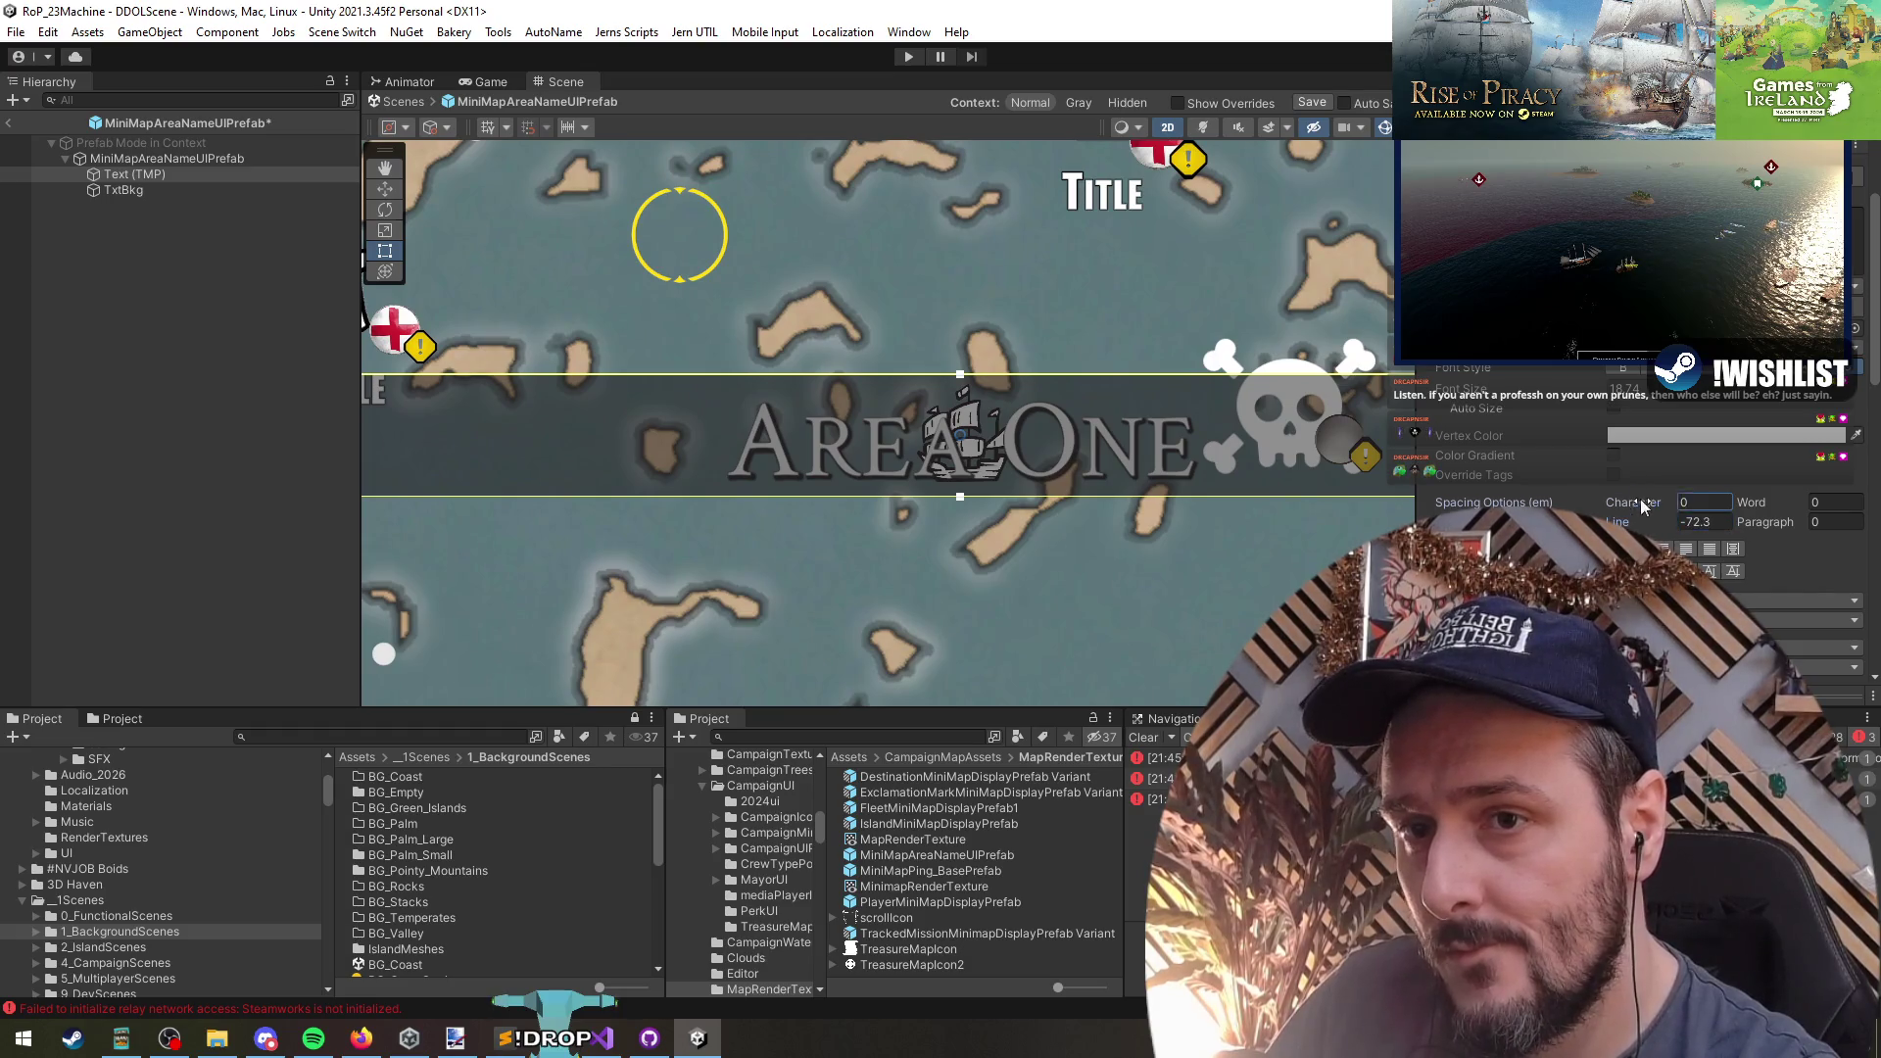
pyautogui.moveTo(1643, 505); pyautogui.dragTo(1679, 551)
pyautogui.moveTo(1772, 507); pyautogui.dragTo(1714, 545)
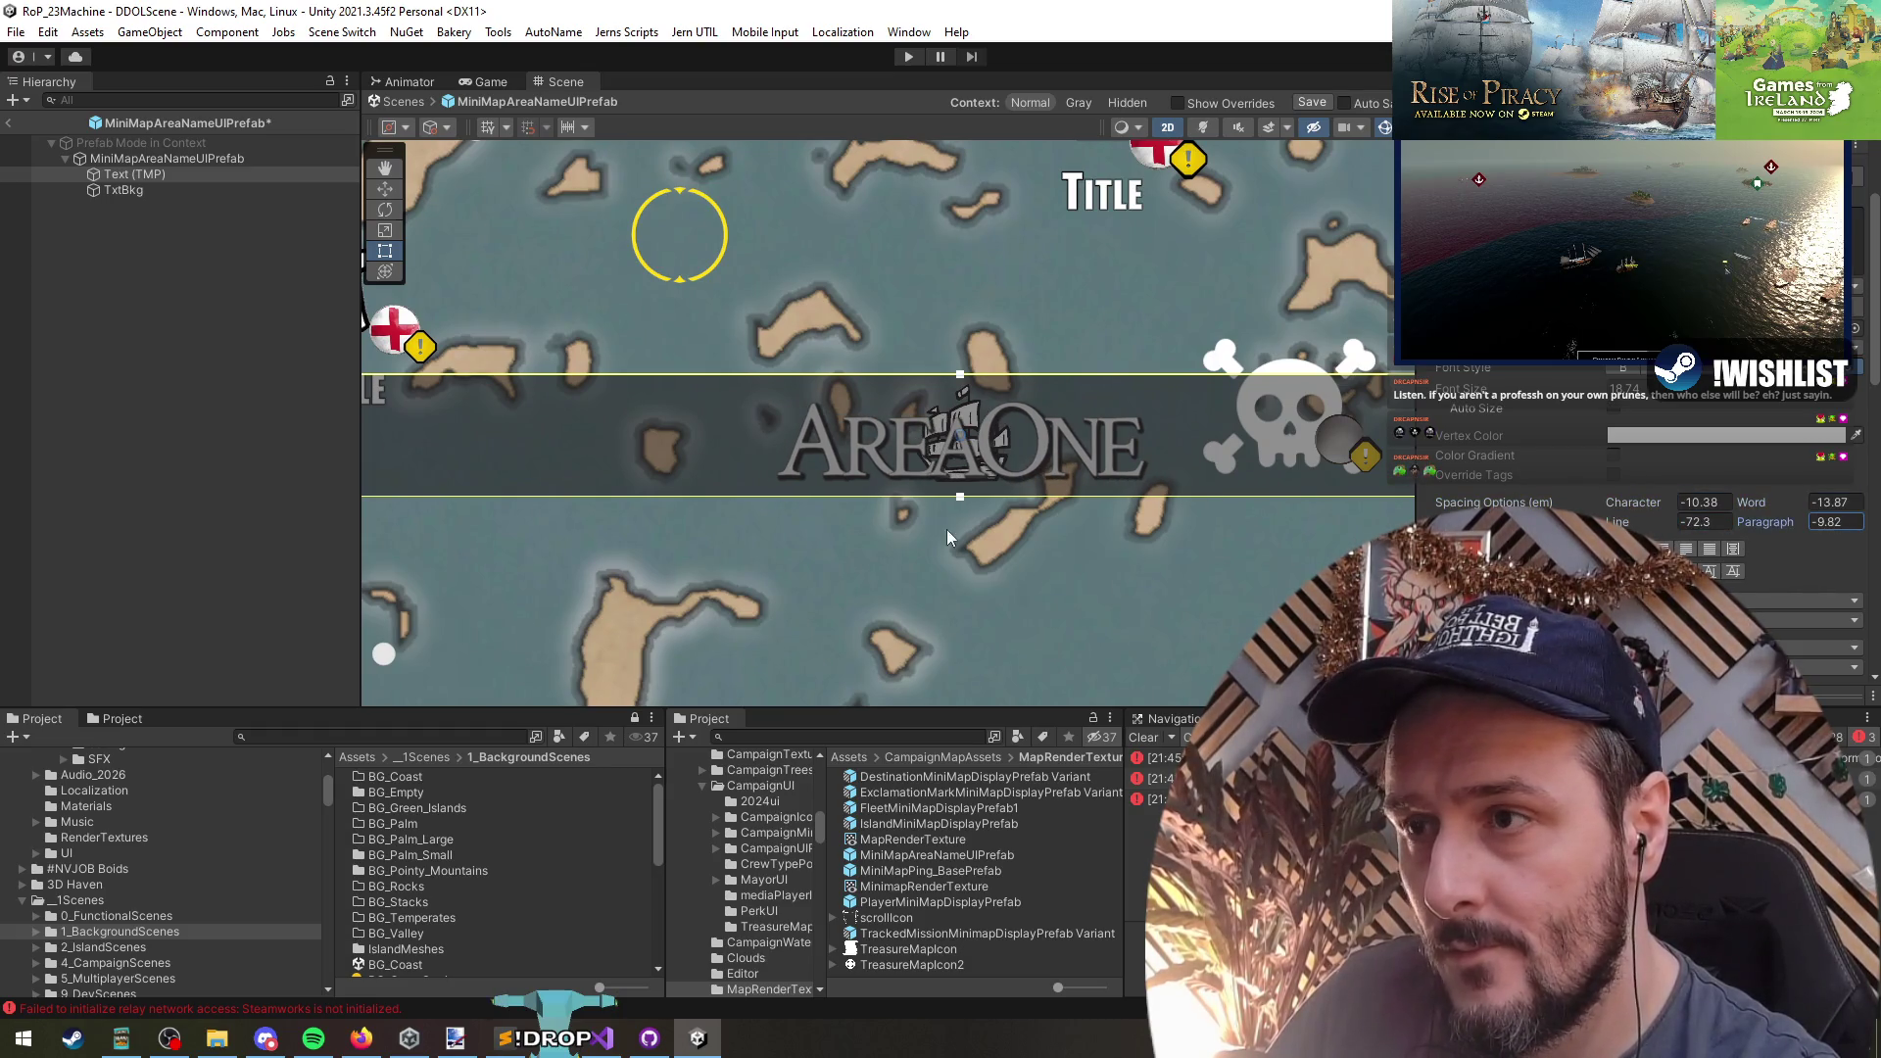
pyautogui.hotkey('ctrl', 'z')
# - Enlarge the Area One text to font size 39.83
pyautogui.scroll(-3, 1592, 495)
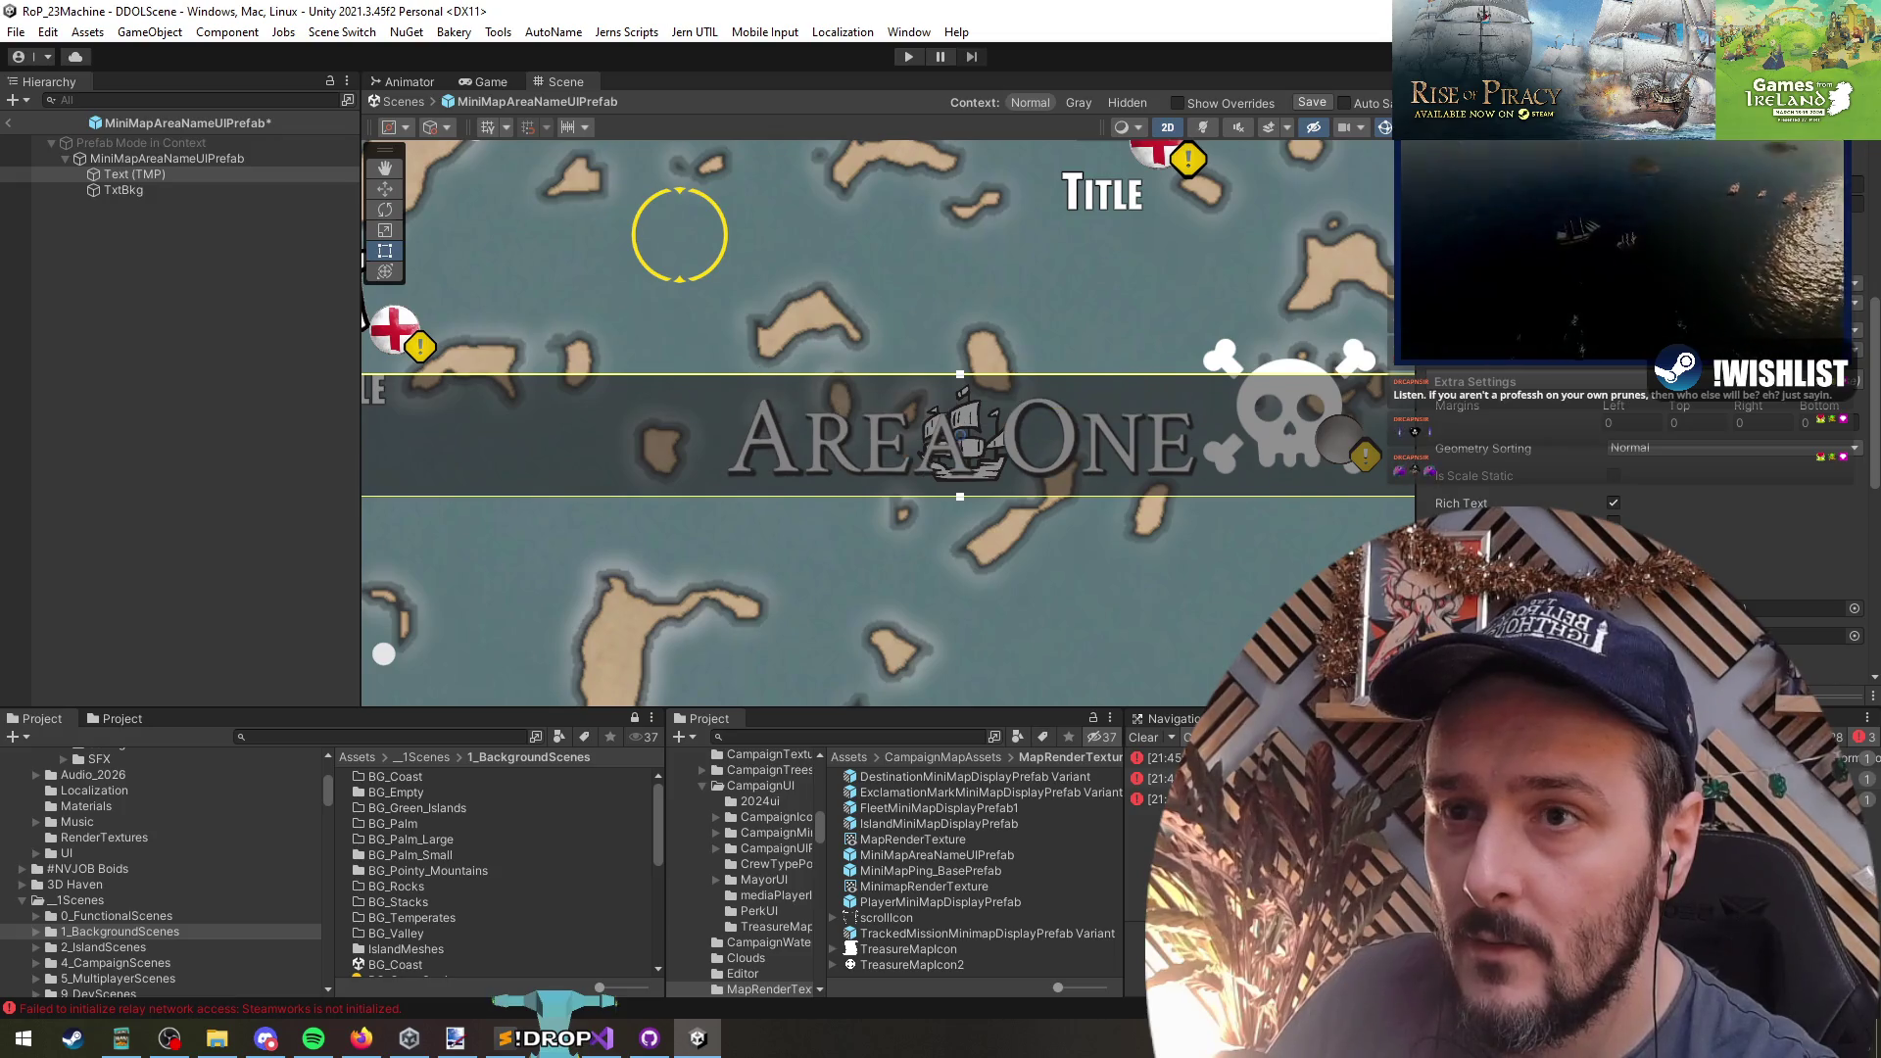
pyautogui.scroll(-3, 1103, 372)
pyautogui.scroll(-4, 710, 502)
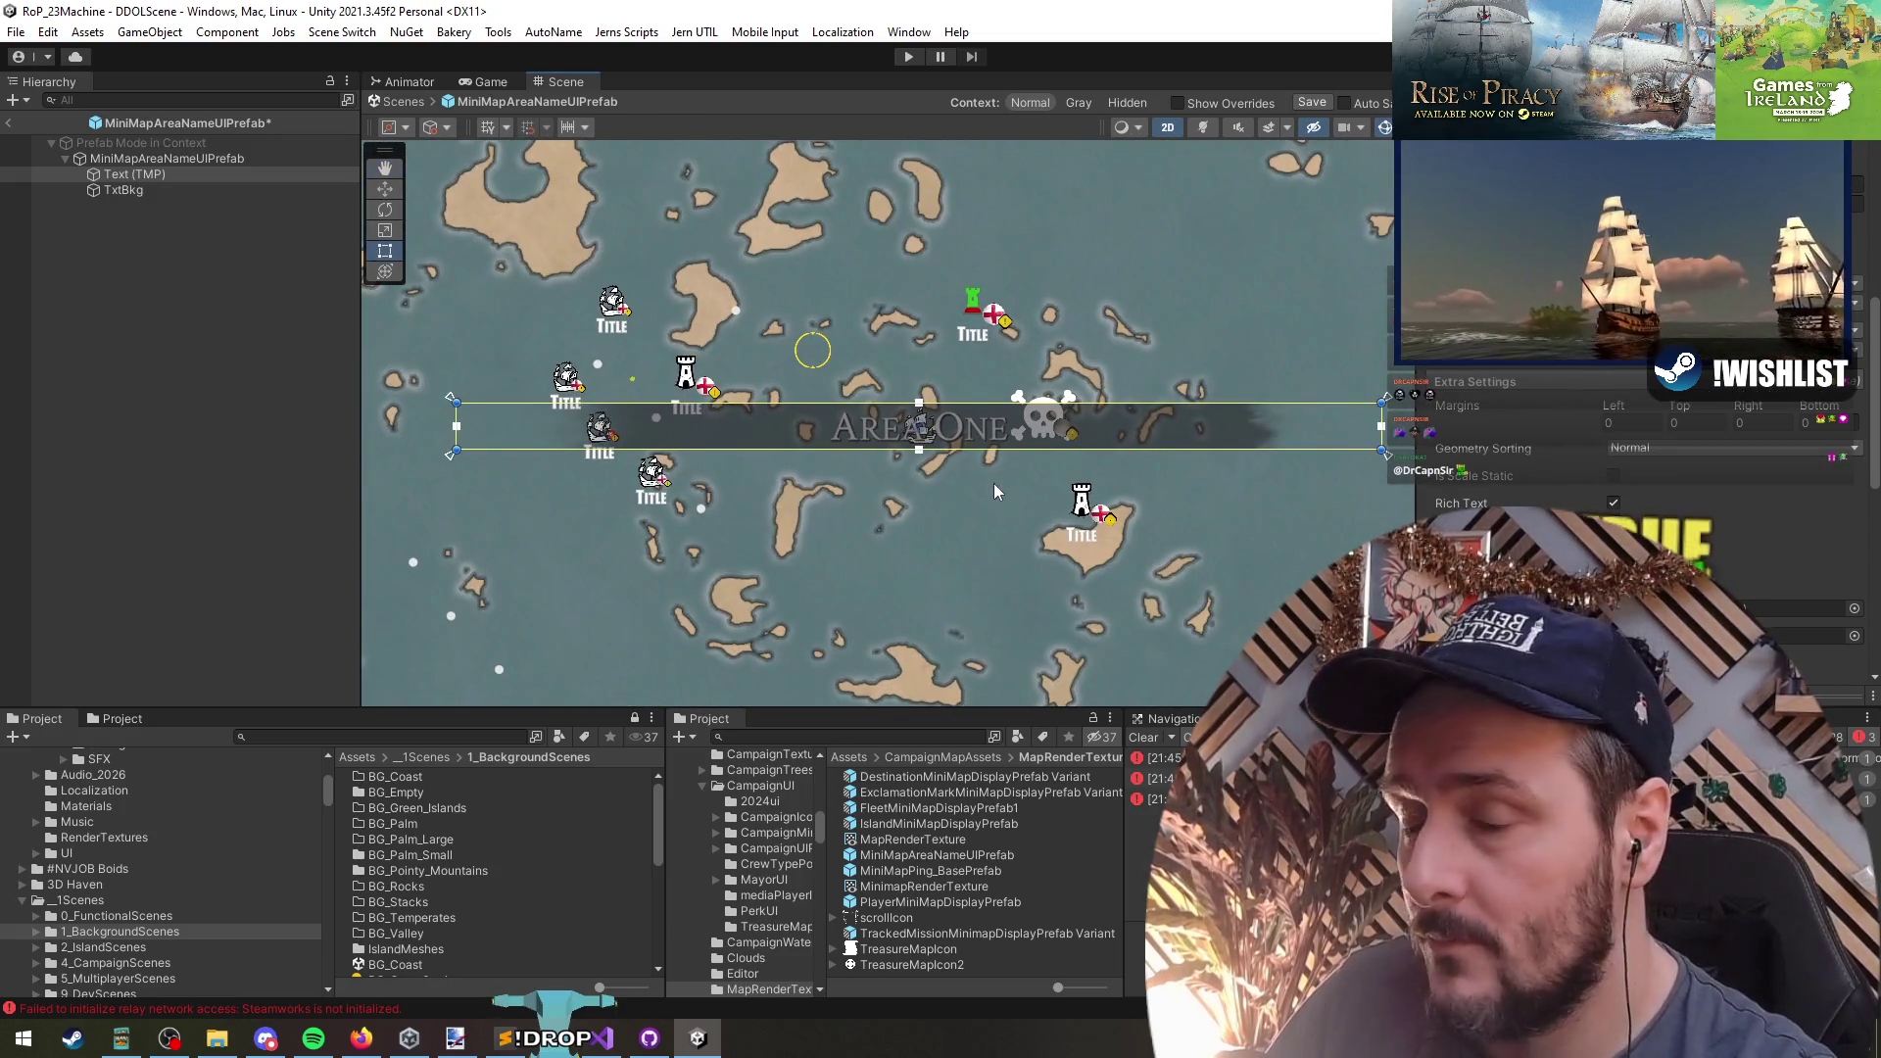
pyautogui.moveTo(1461, 441)
pyautogui.mouseDown()
pyautogui.moveTo(1871, 446)
pyautogui.moveTo(168, 466)
pyautogui.moveTo(826, 471)
pyautogui.moveTo(842, 476)
pyautogui.moveTo(525, 549)
pyautogui.moveTo(1778, 588)
pyautogui.moveTo(1790, 607)
pyautogui.moveTo(44, 621)
pyautogui.moveTo(488, 676)
pyautogui.moveTo(156, 333)
pyautogui.mouseUp()
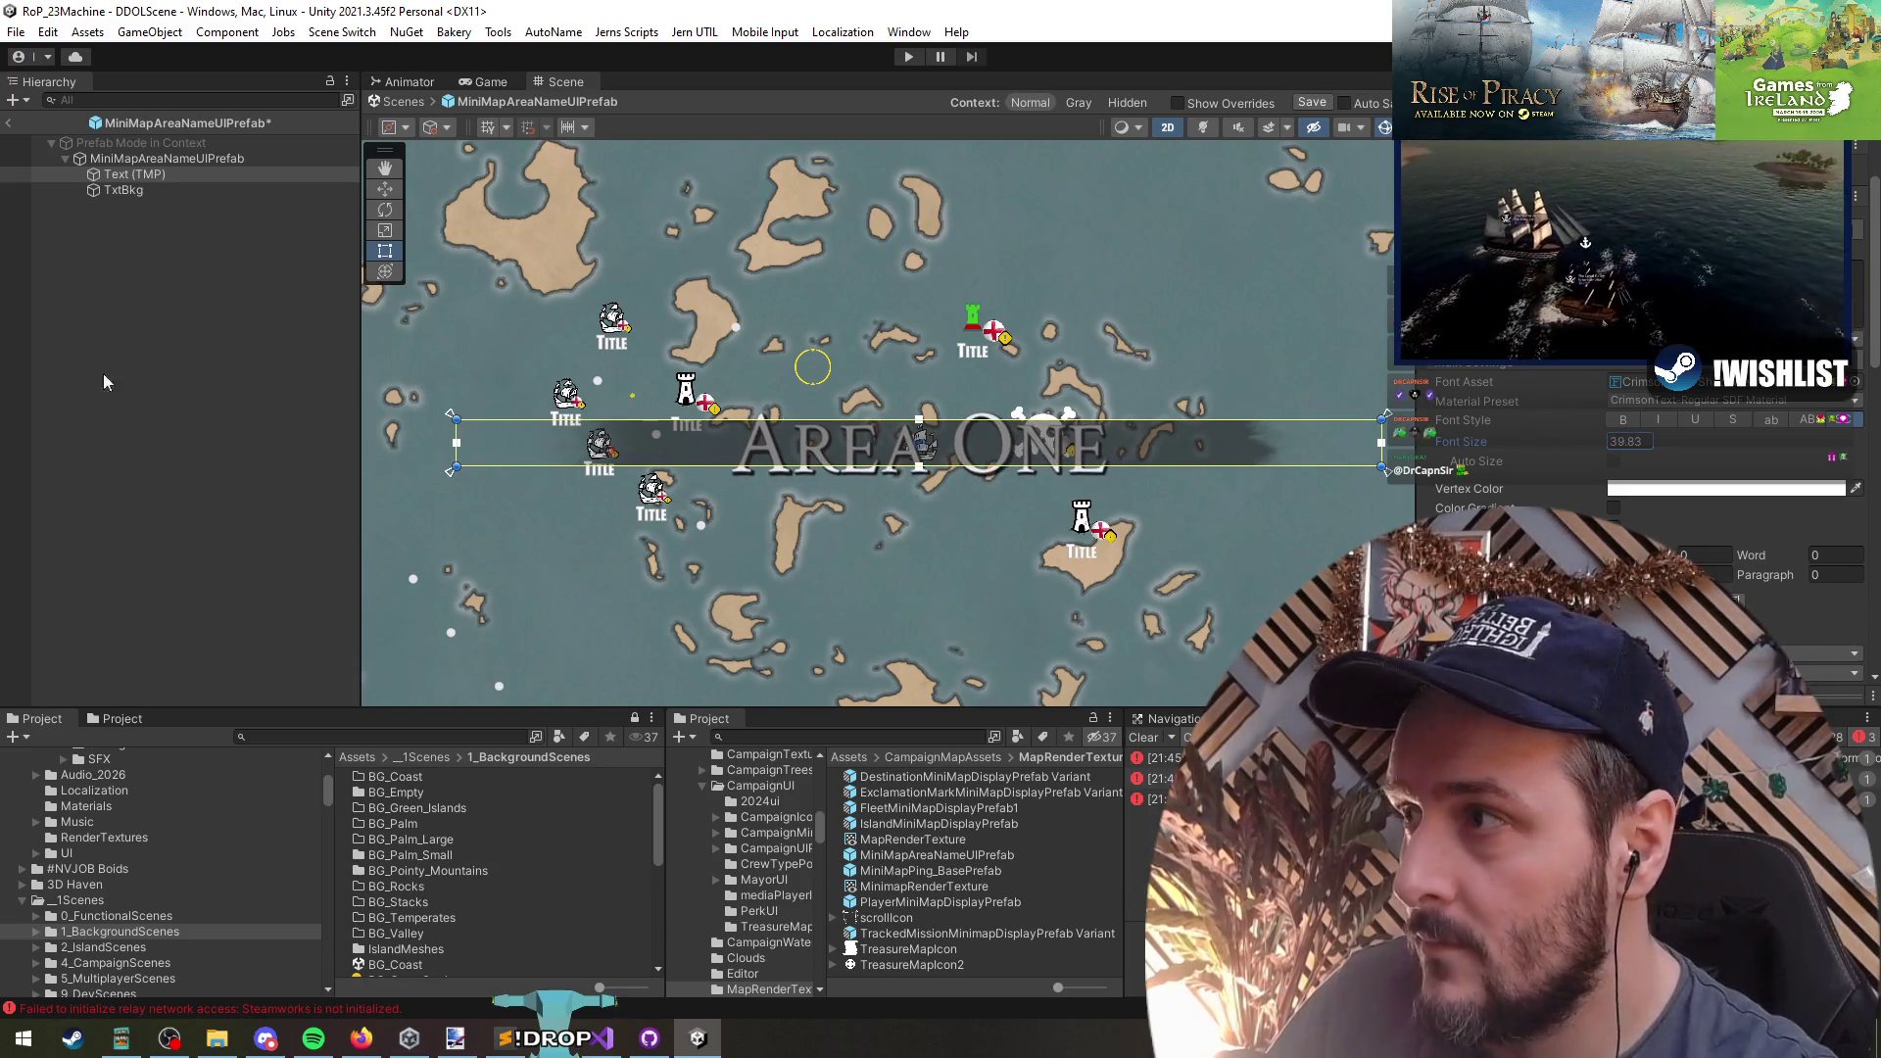
pyautogui.click(133, 190)
# - Give the TxtBkg strip a lighter, sea-tinted Image Color
pyautogui.scroll(-5, 1115, 444)
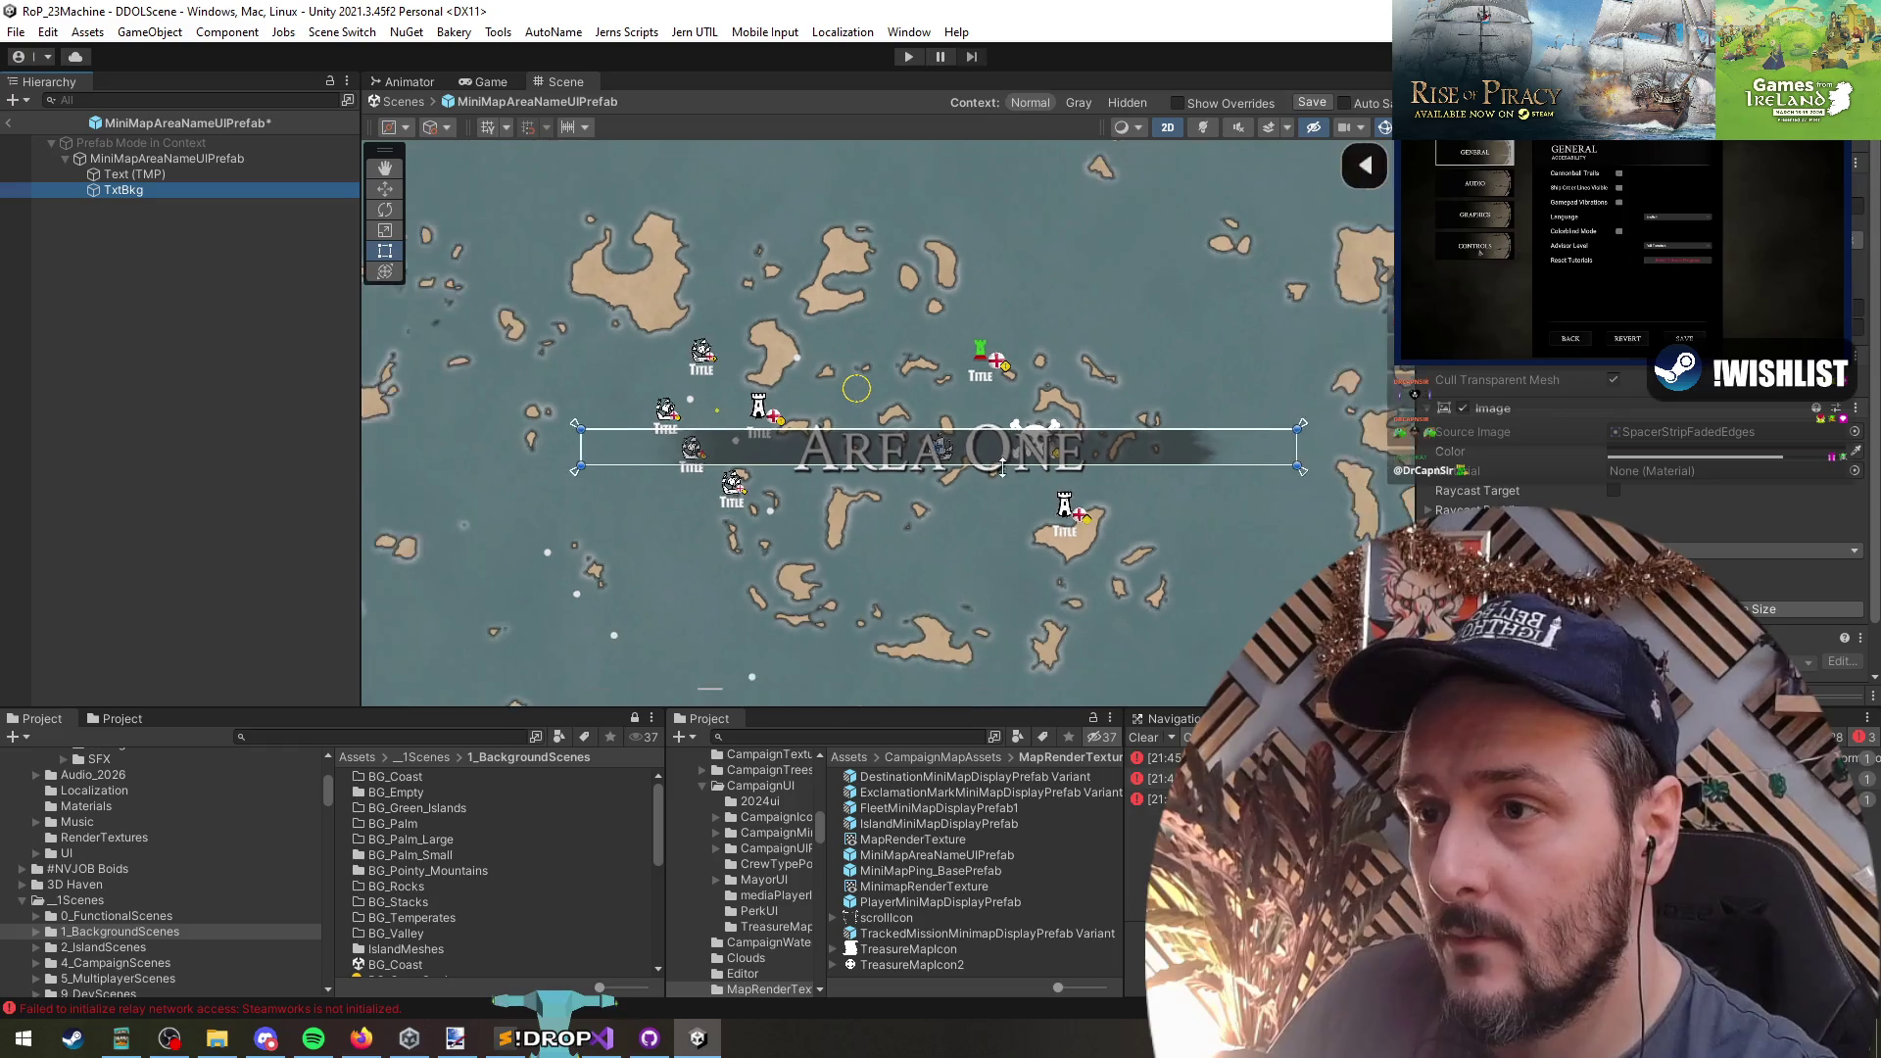
pyautogui.scroll(-3, 1044, 533)
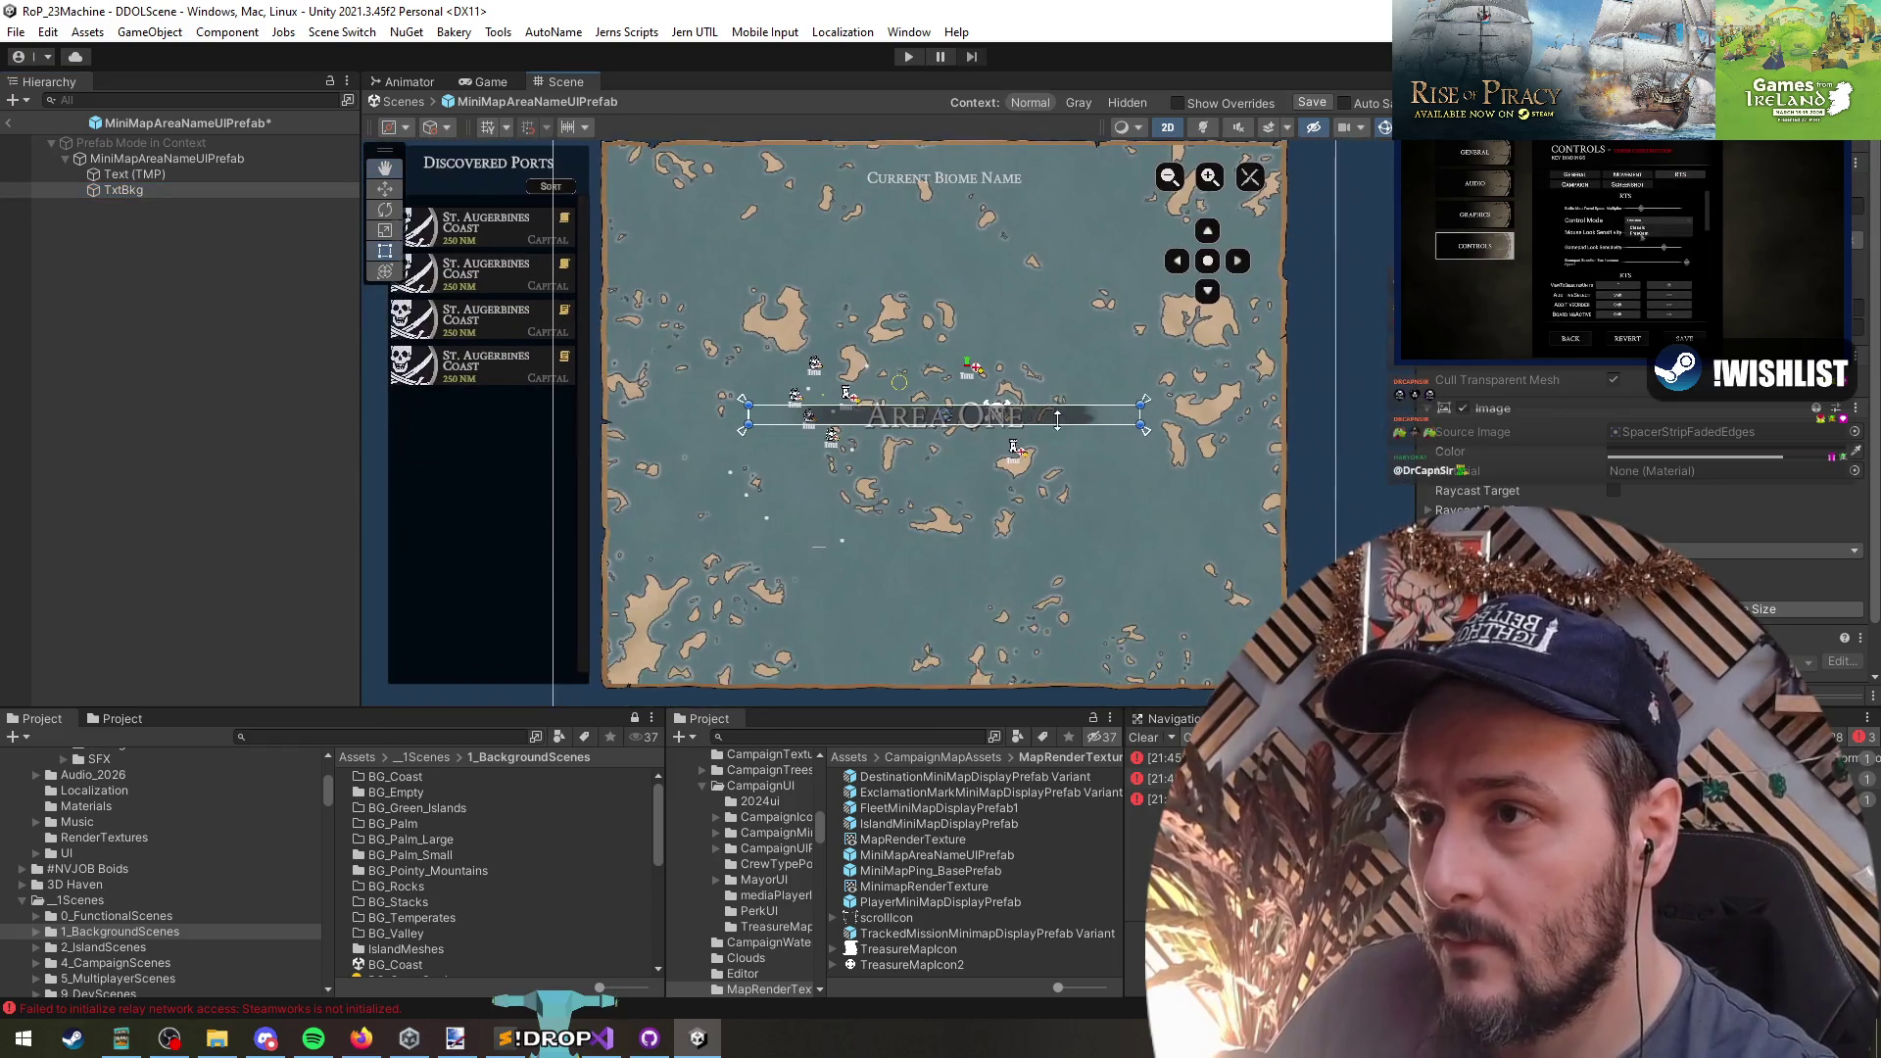
pyautogui.press('t')
pyautogui.scroll(4, 972, 427)
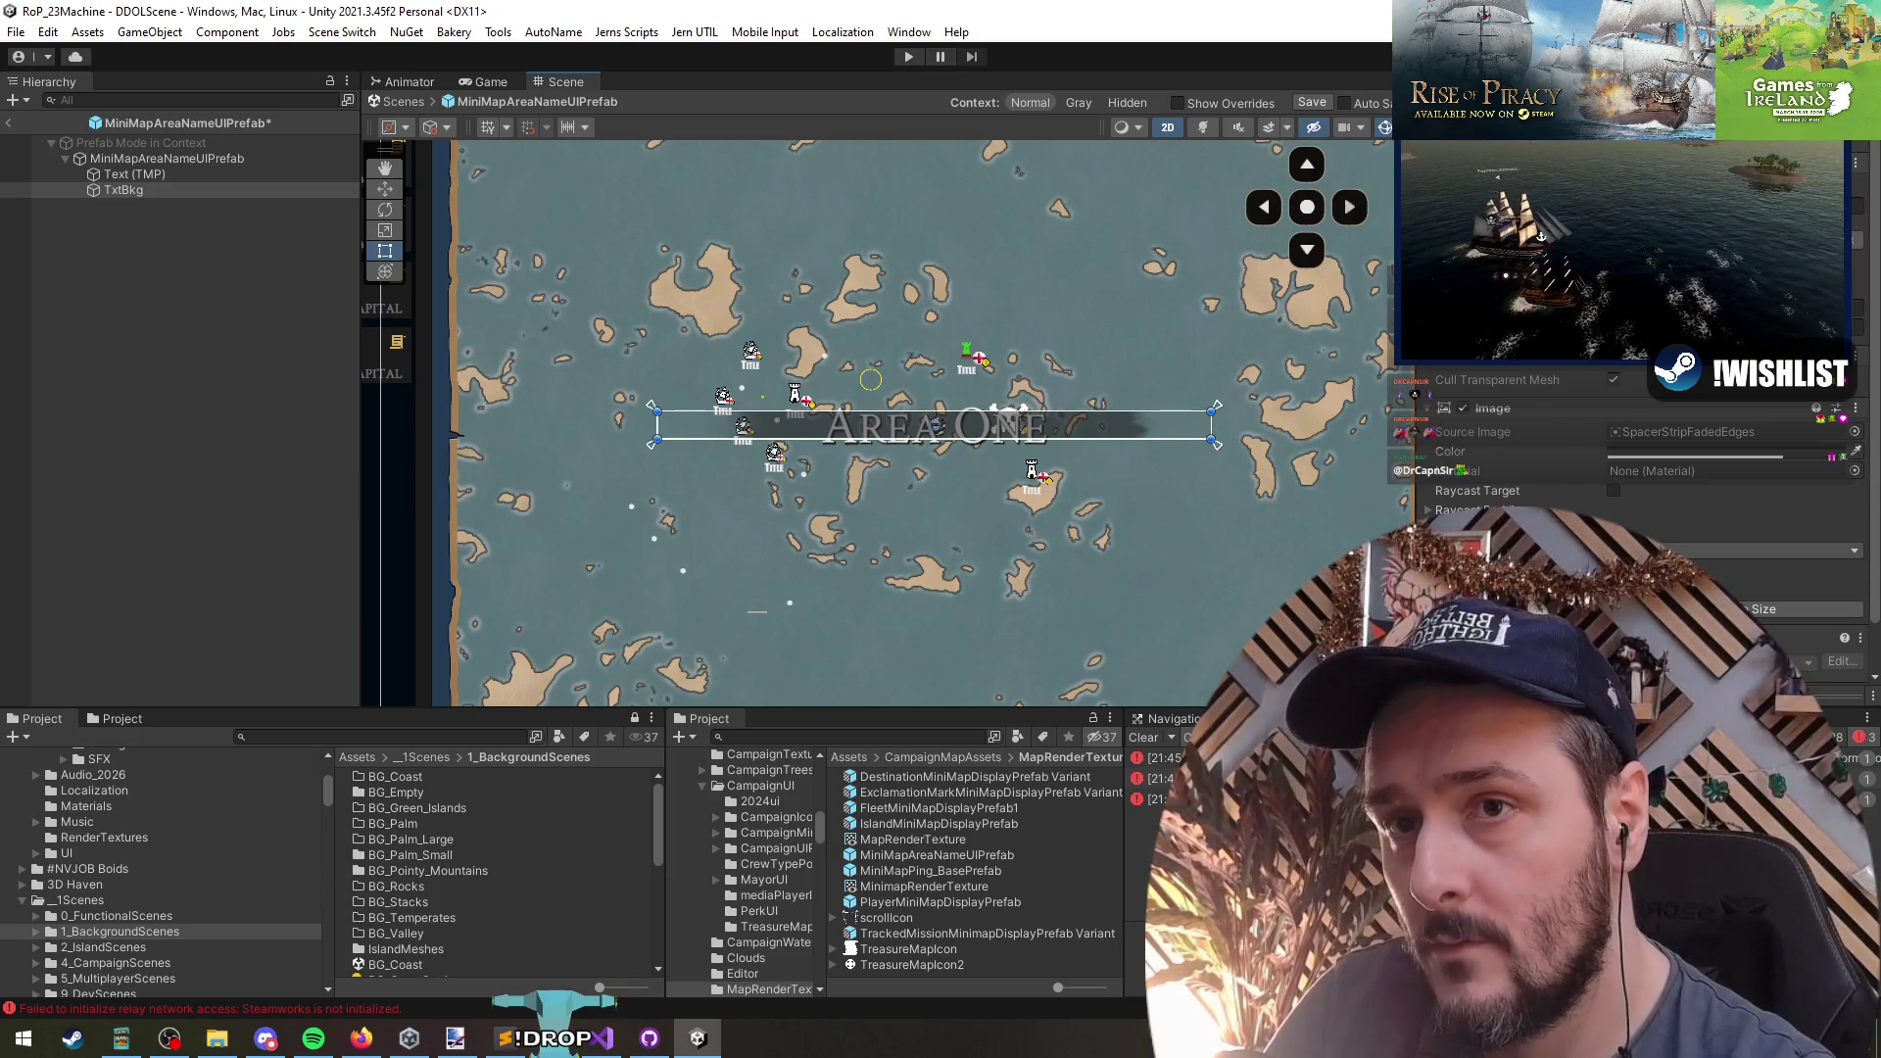
pyautogui.click(1666, 455)
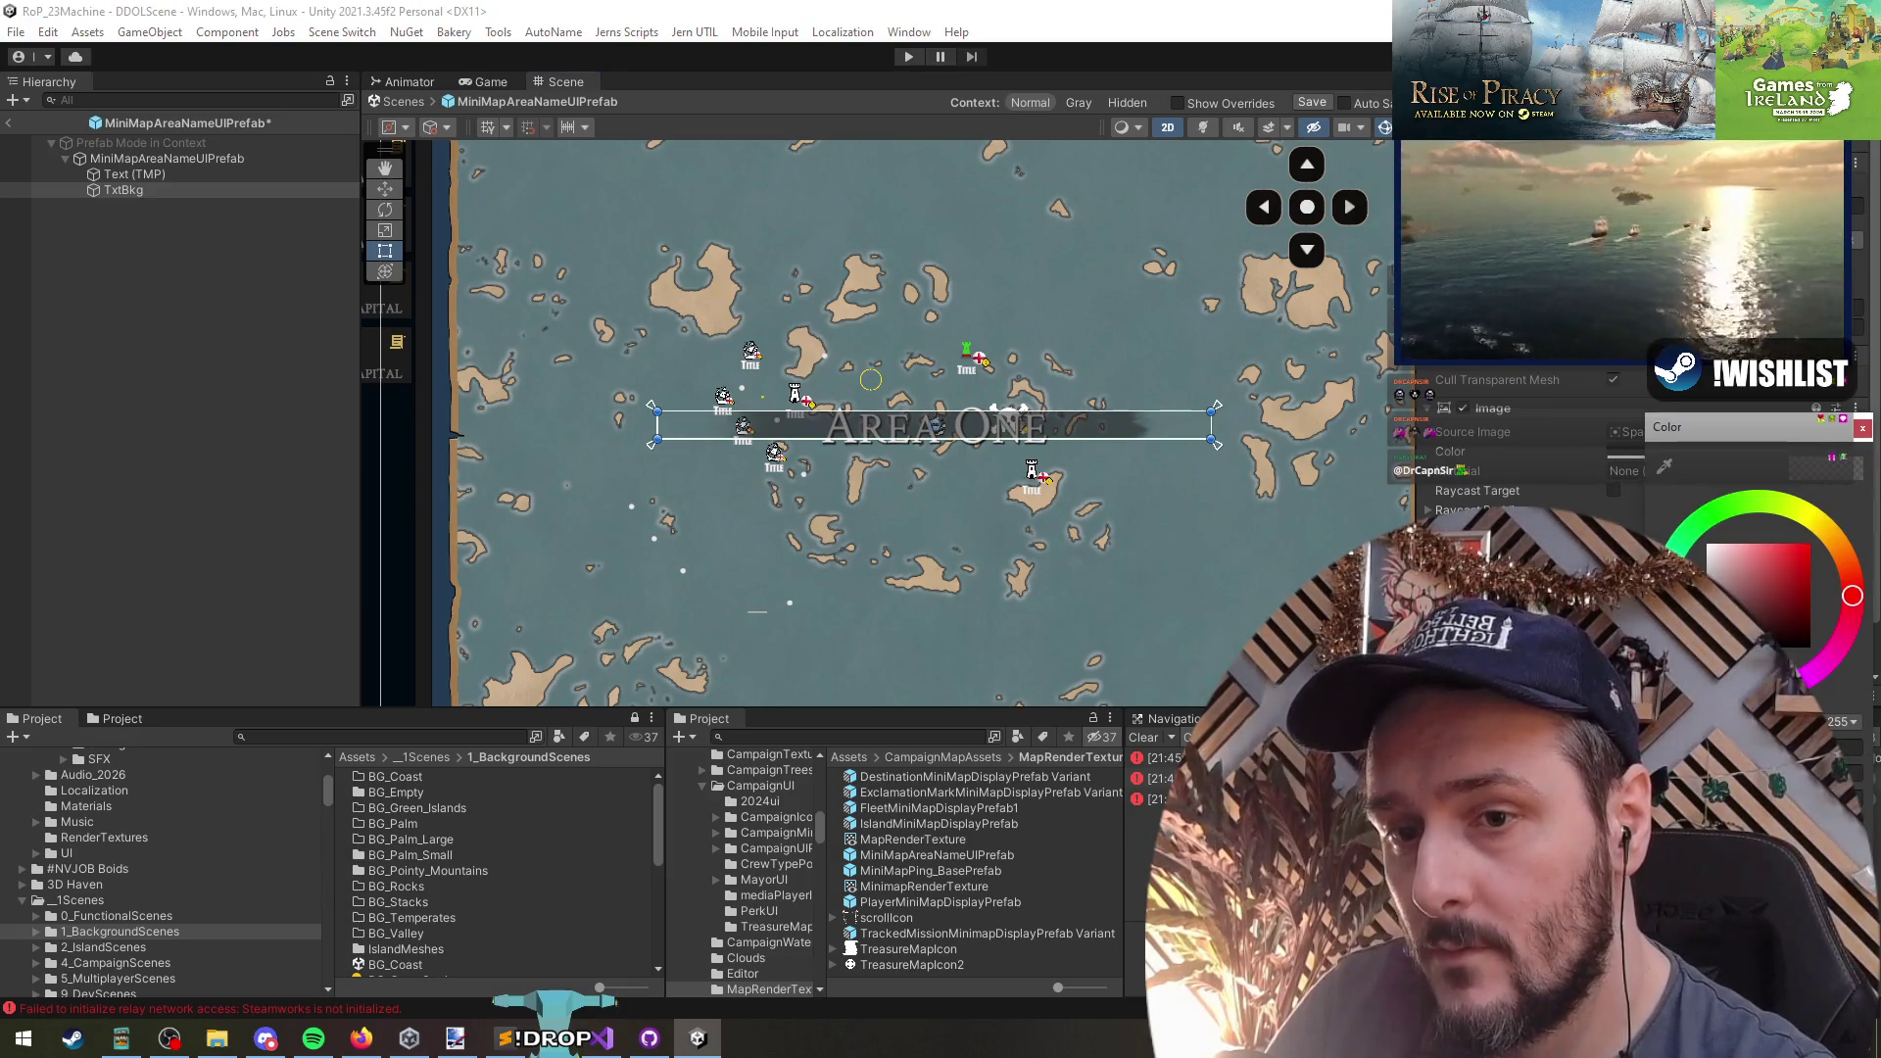
pyautogui.click(1664, 467)
# - Drag TxtBkg's bottom edge up so the strip becomes slightly shorter
pyautogui.scroll(3, 896, 447)
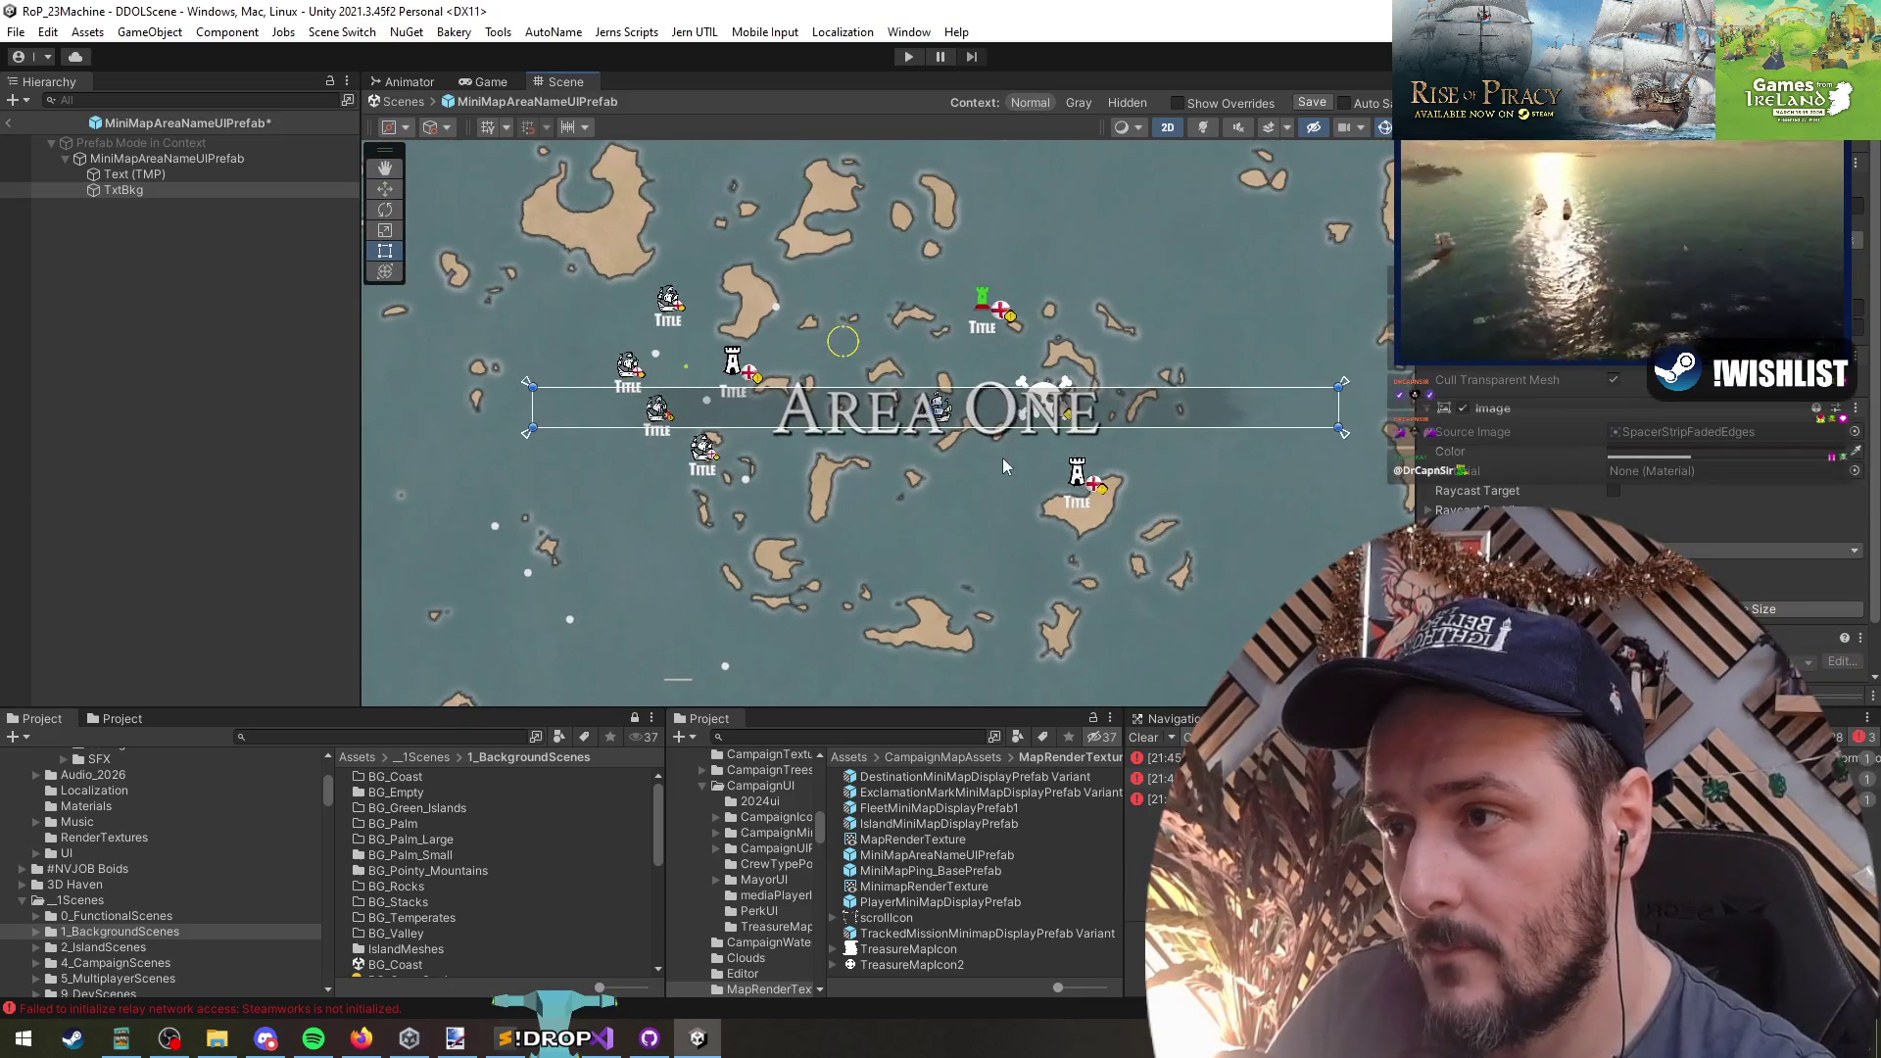
pyautogui.scroll(-2, 1002, 457)
pyautogui.click(184, 174)
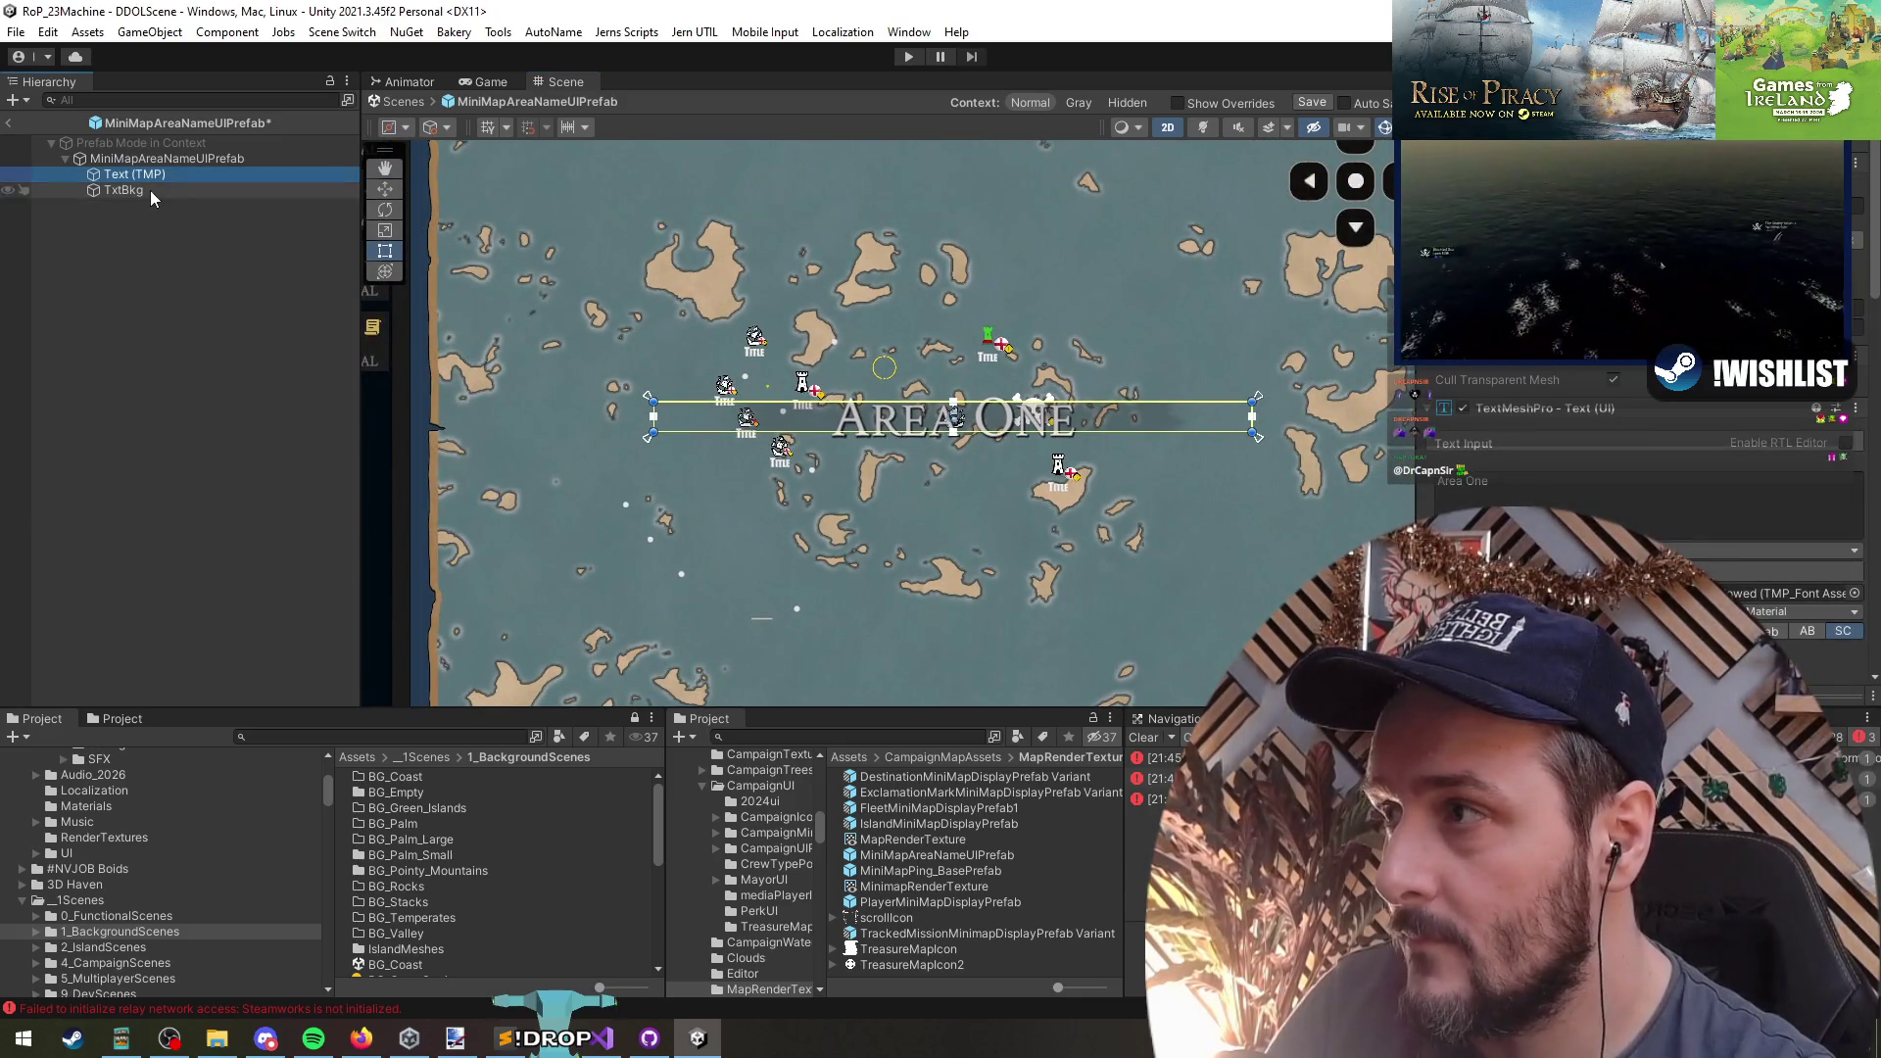
pyautogui.click(152, 192)
pyautogui.moveTo(1002, 432)
pyautogui.mouseDown()
pyautogui.moveTo(1024, 532)
pyautogui.moveTo(1059, 399)
pyautogui.mouseUp()
pyautogui.moveTo(952, 440); pyautogui.dragTo(953, 435)
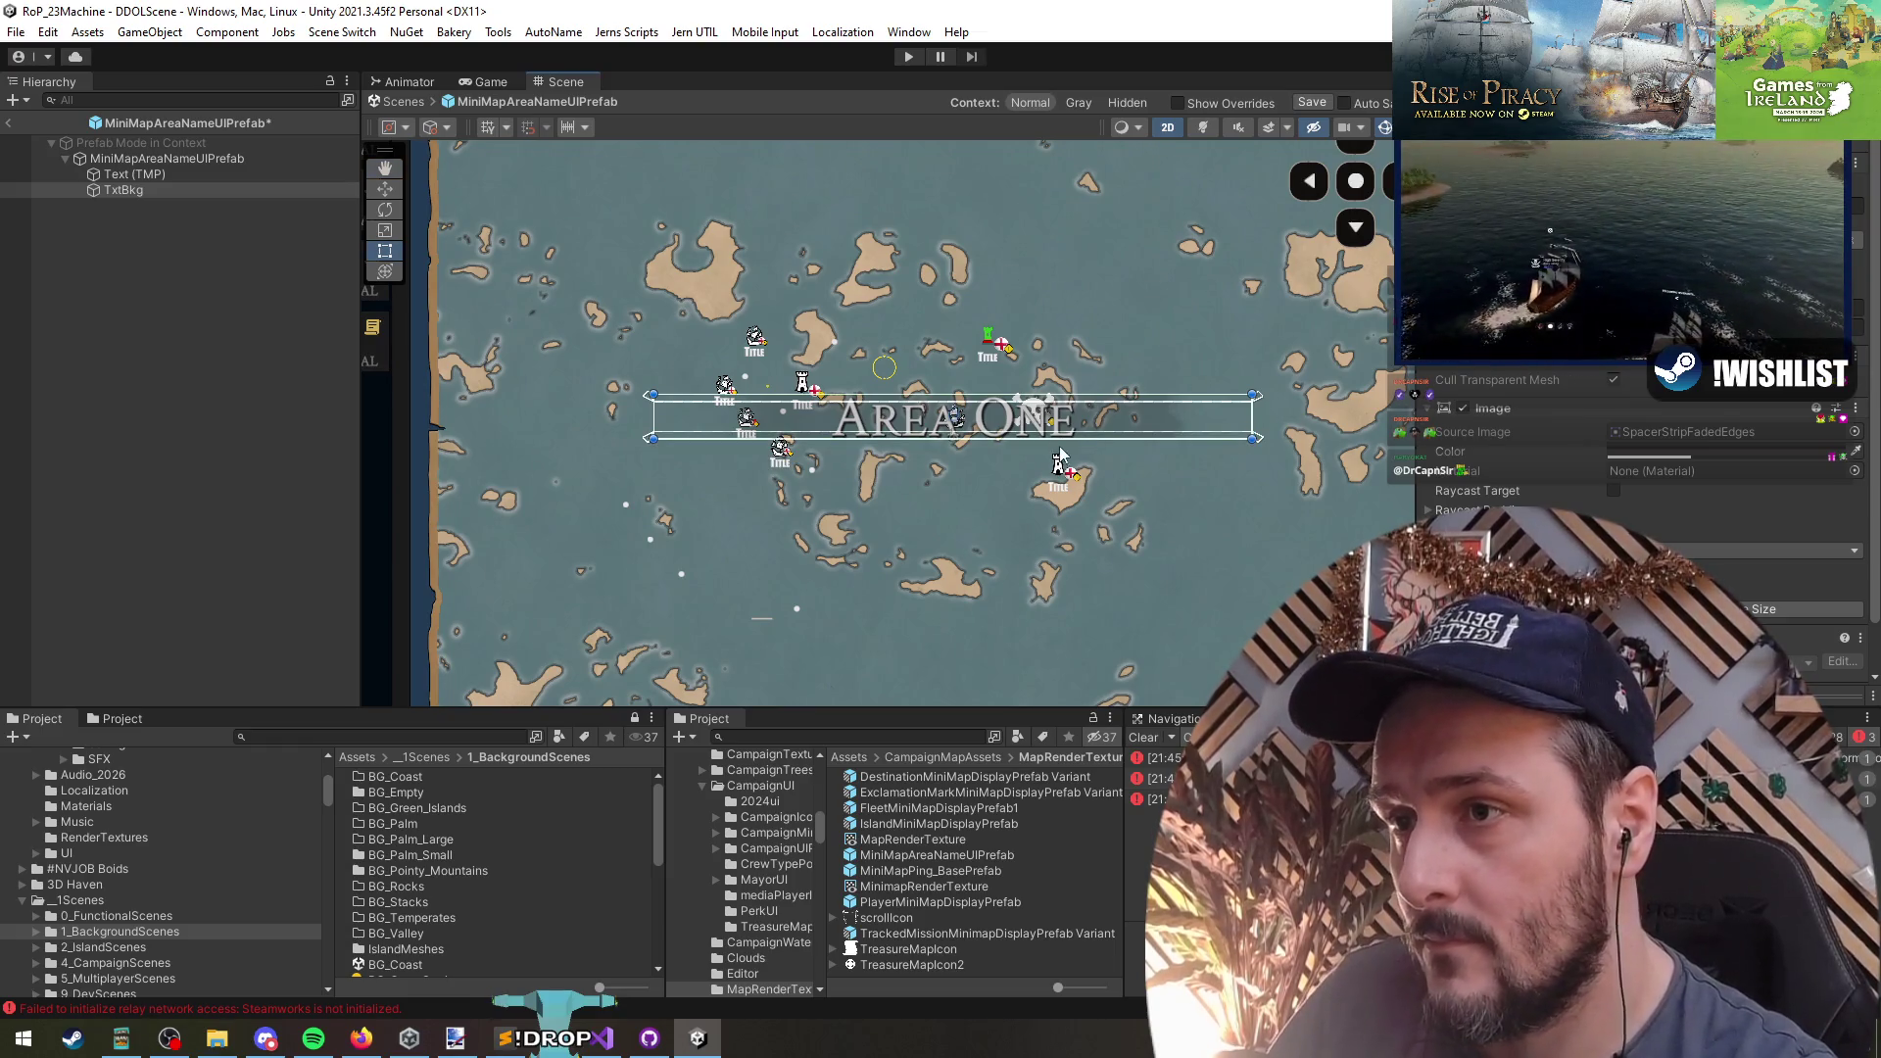
pyautogui.click(78, 439)
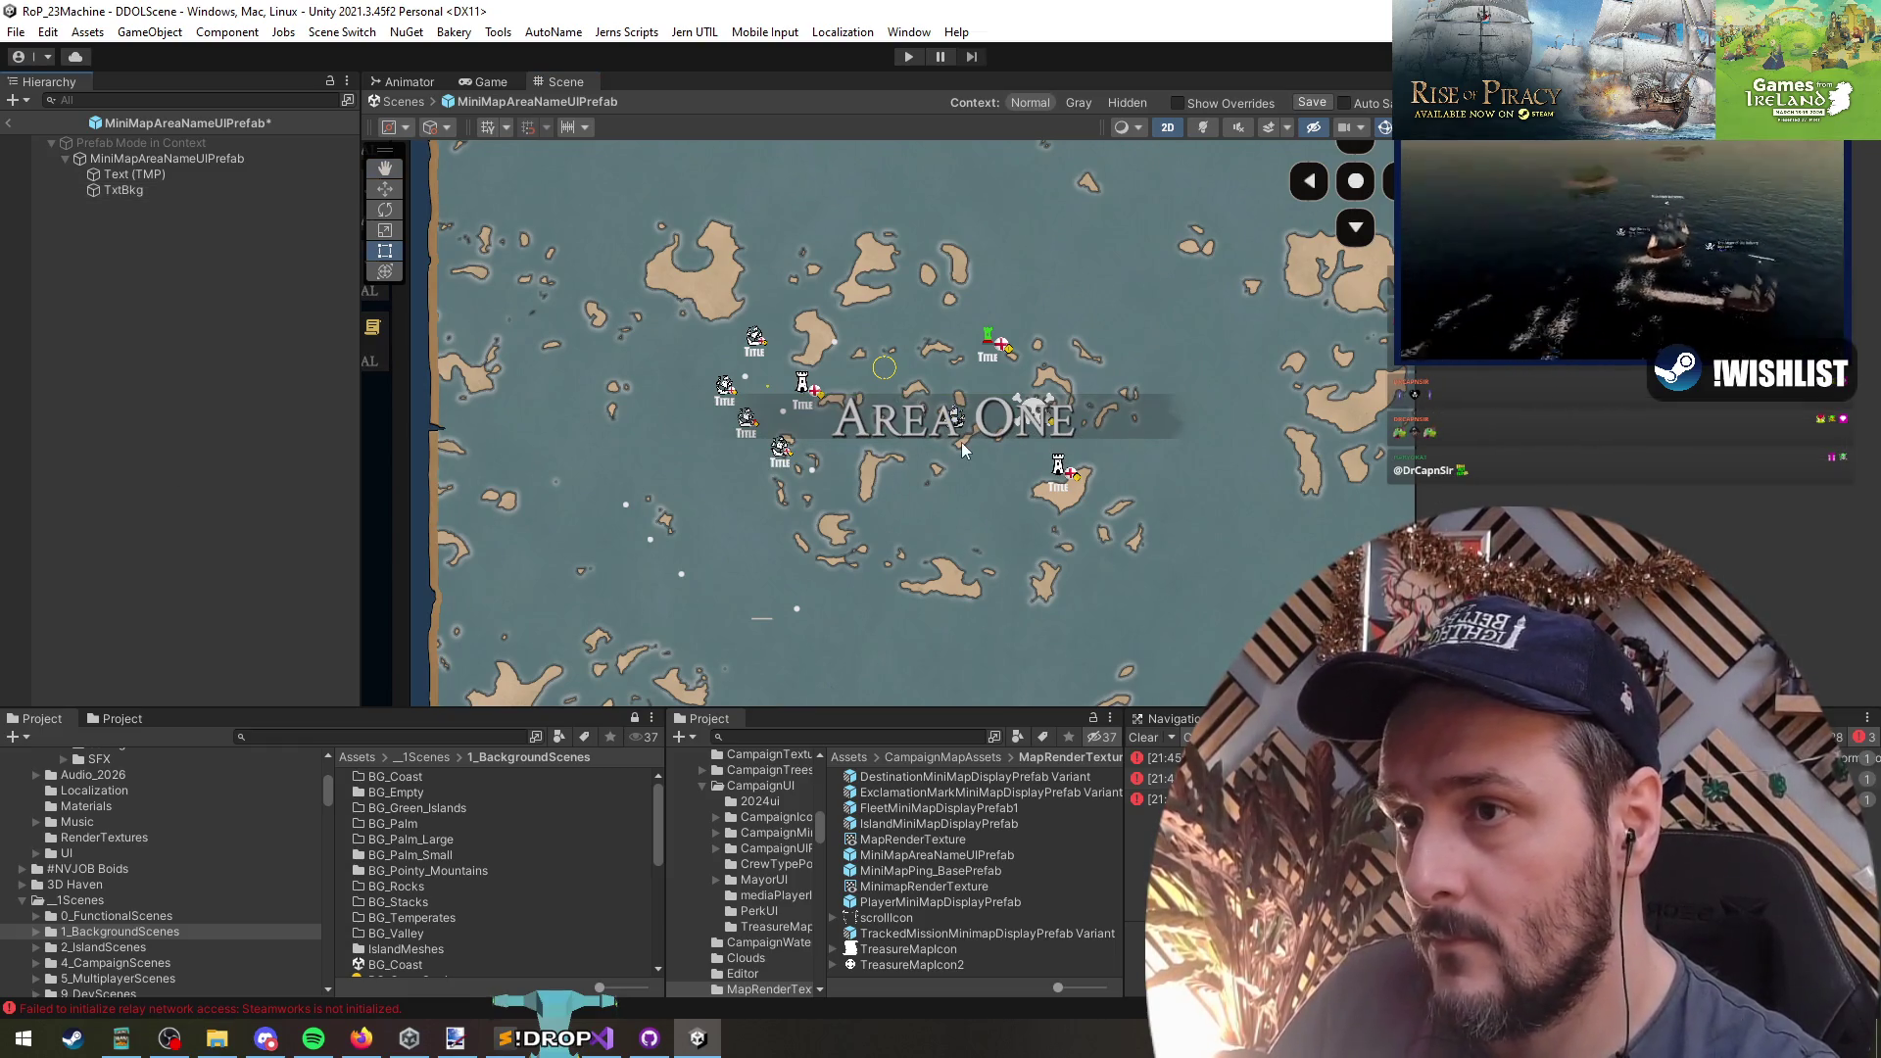
pyautogui.click(930, 431)
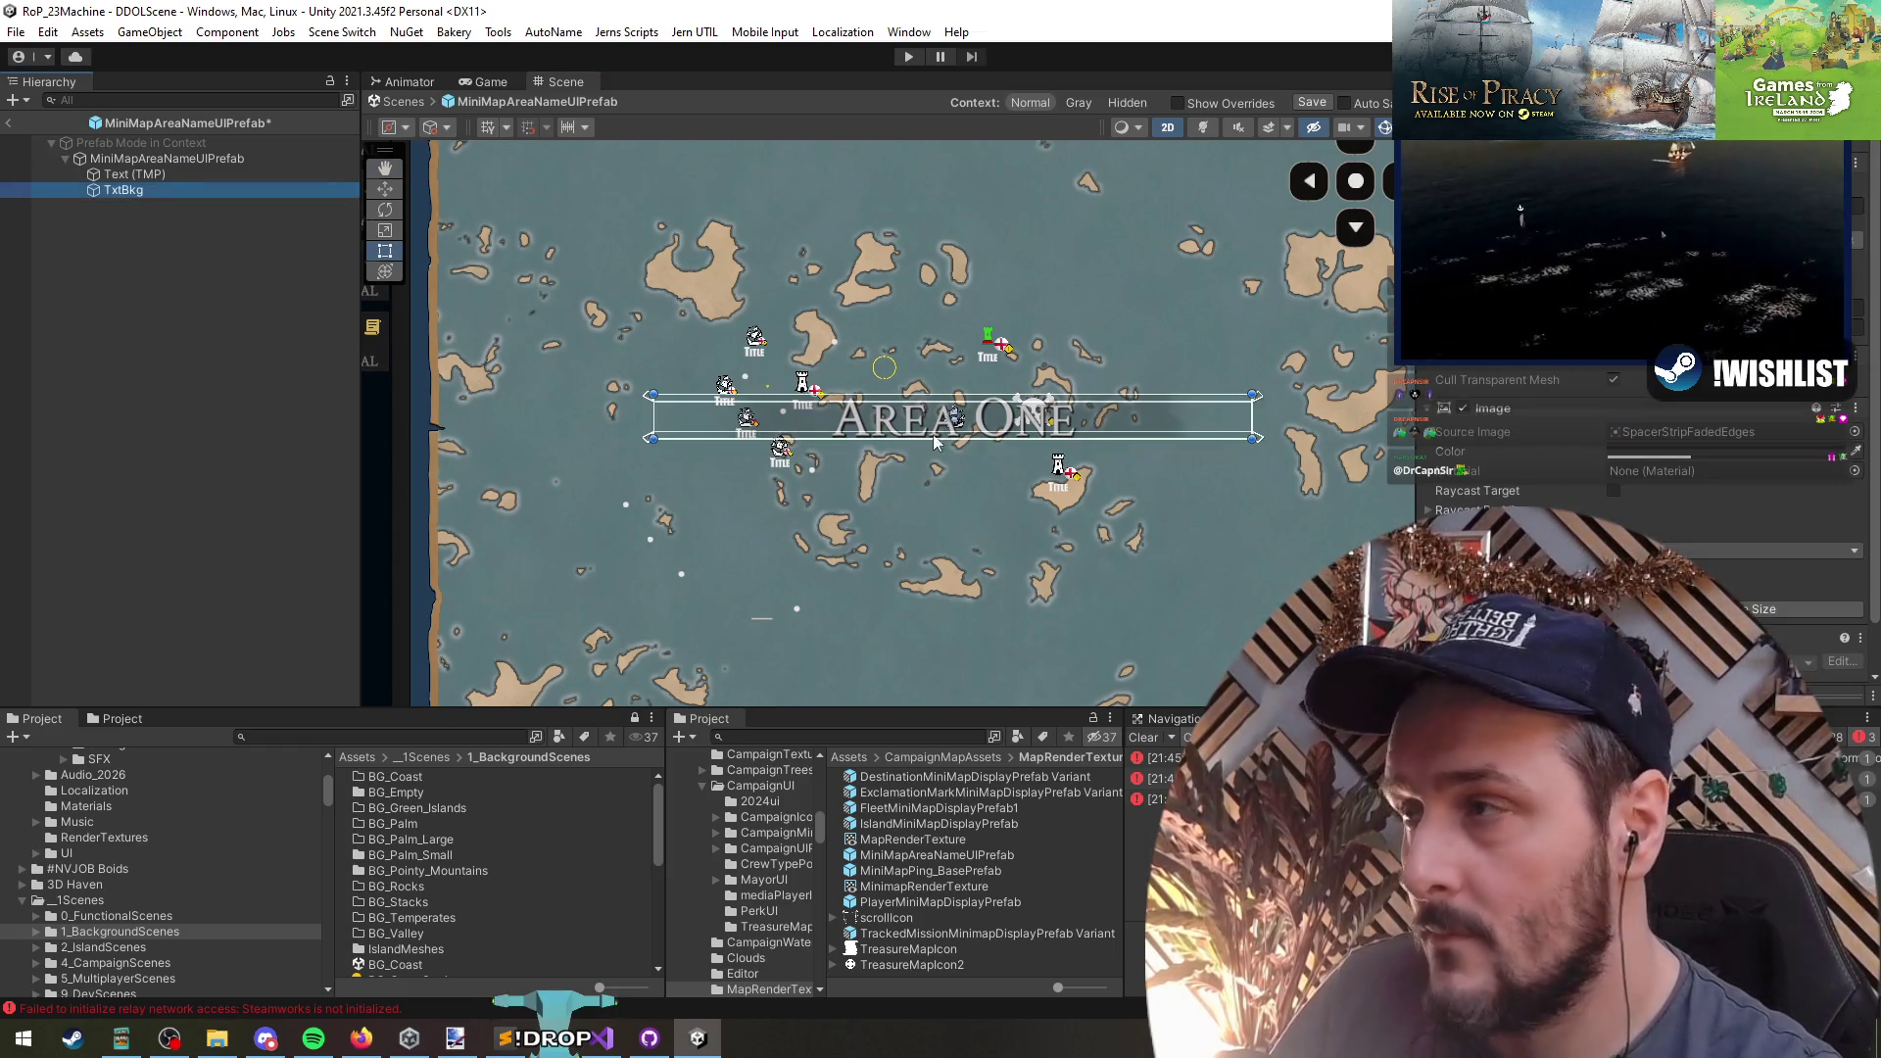
# - Deactivate the TxtBkg background strip behind the Area One label
pyautogui.click(124, 190)
pyautogui.hotkey('alt', 'shift', 'a')
pyautogui.scroll(2, 967, 441)
# - Lower the Text (TMP) Vertex Color alpha so the lettering is semi-transparent
pyautogui.doubleClick(178, 174)
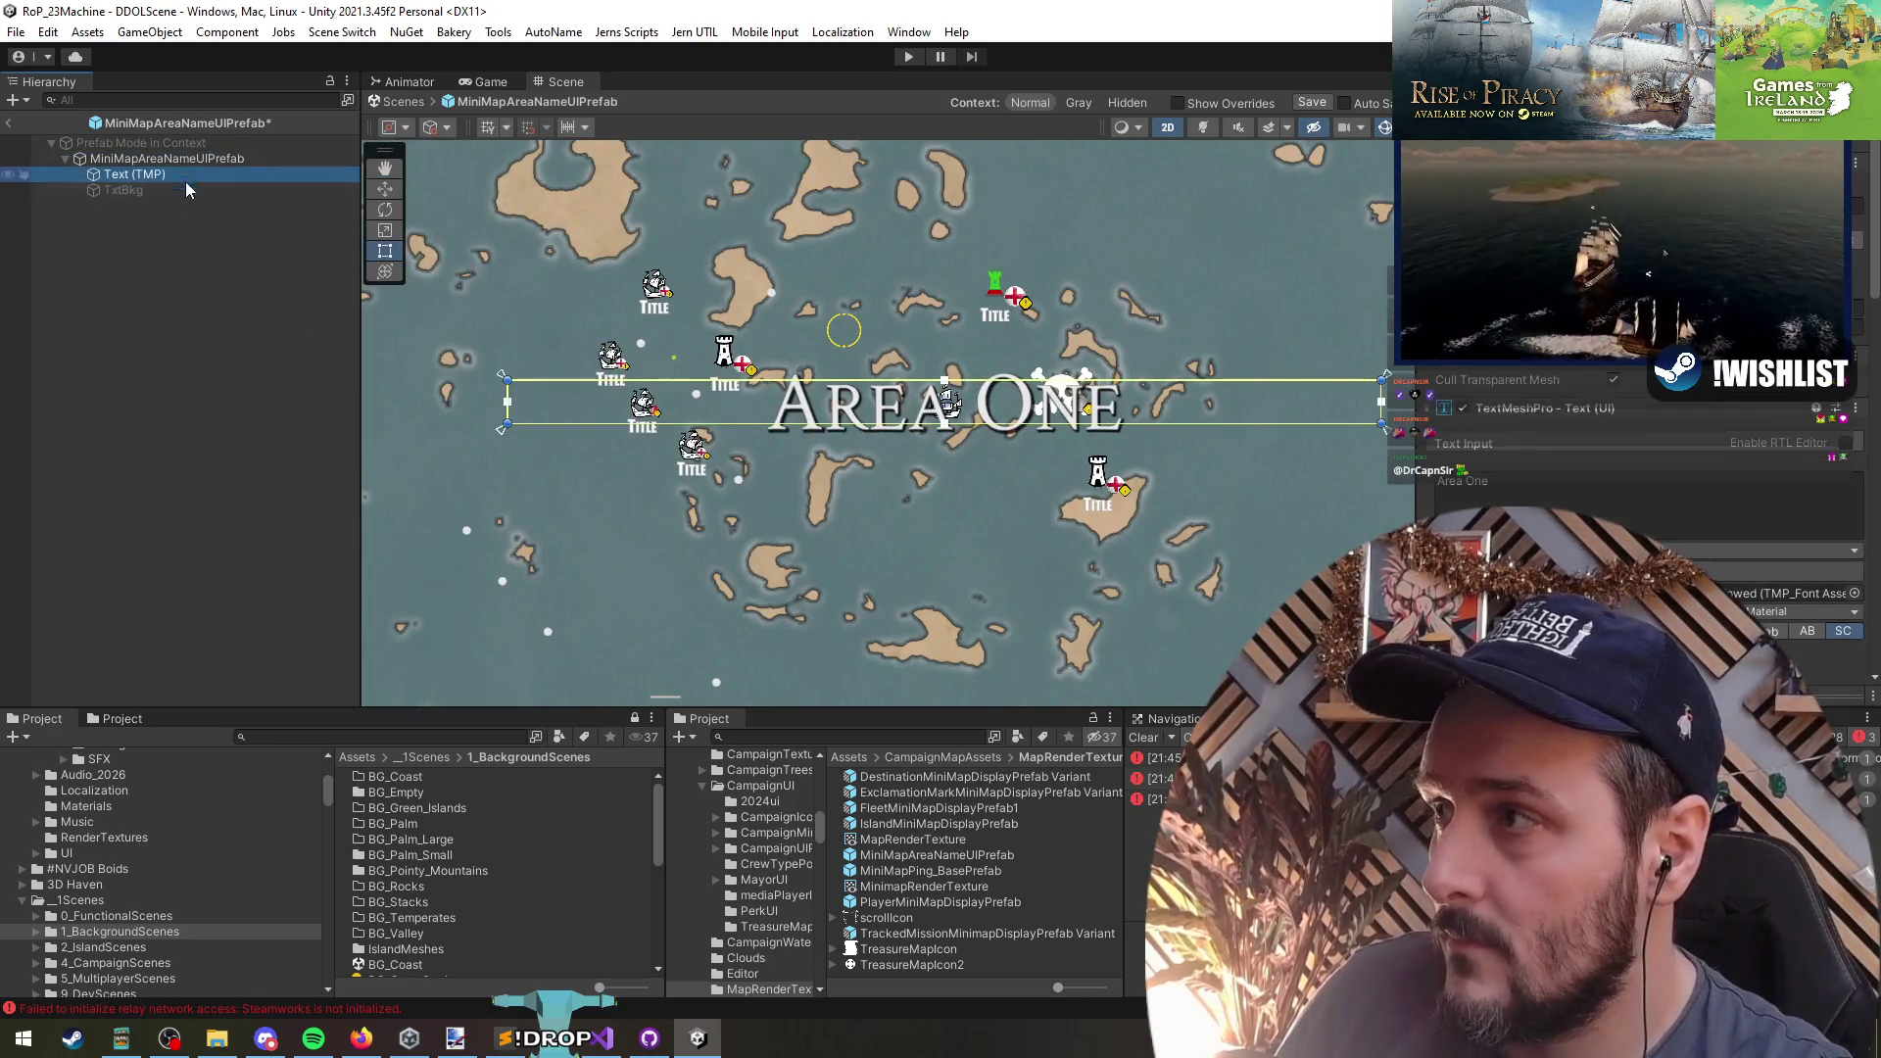
pyautogui.scroll(-3, 1725, 490)
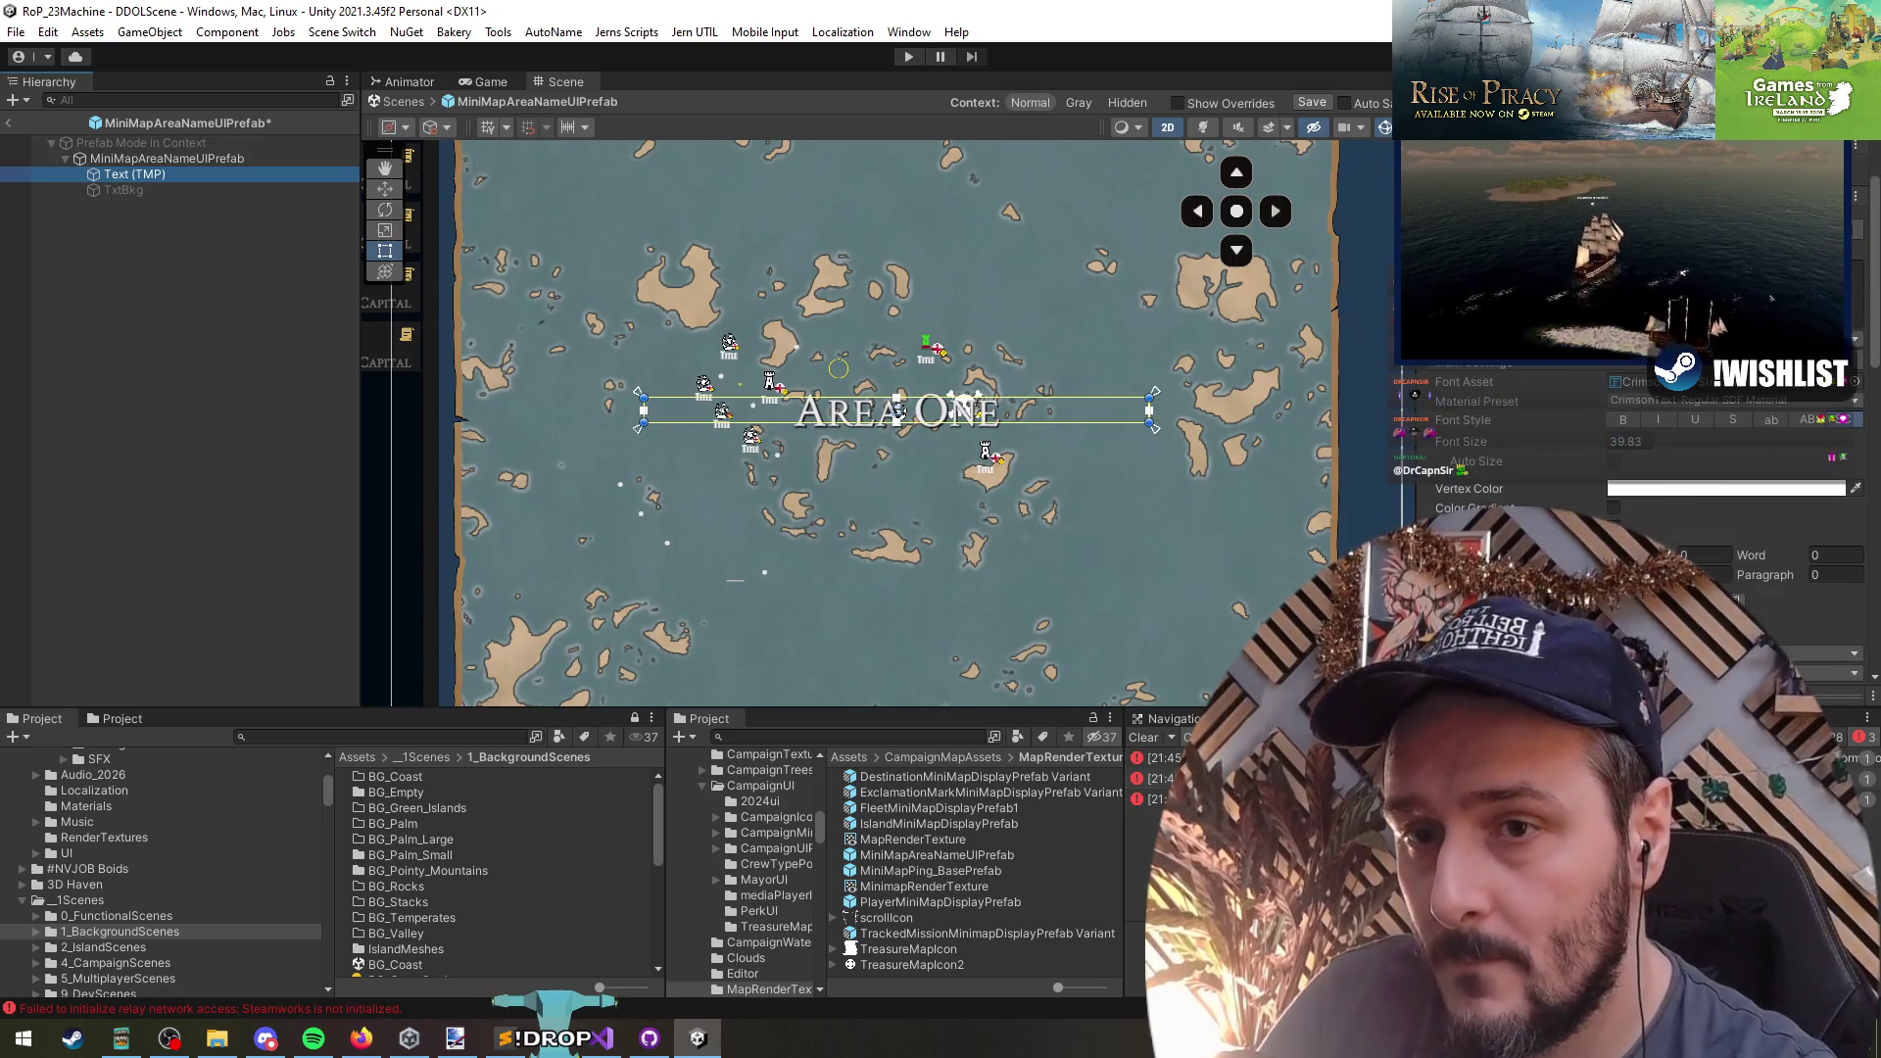
pyautogui.click(1725, 489)
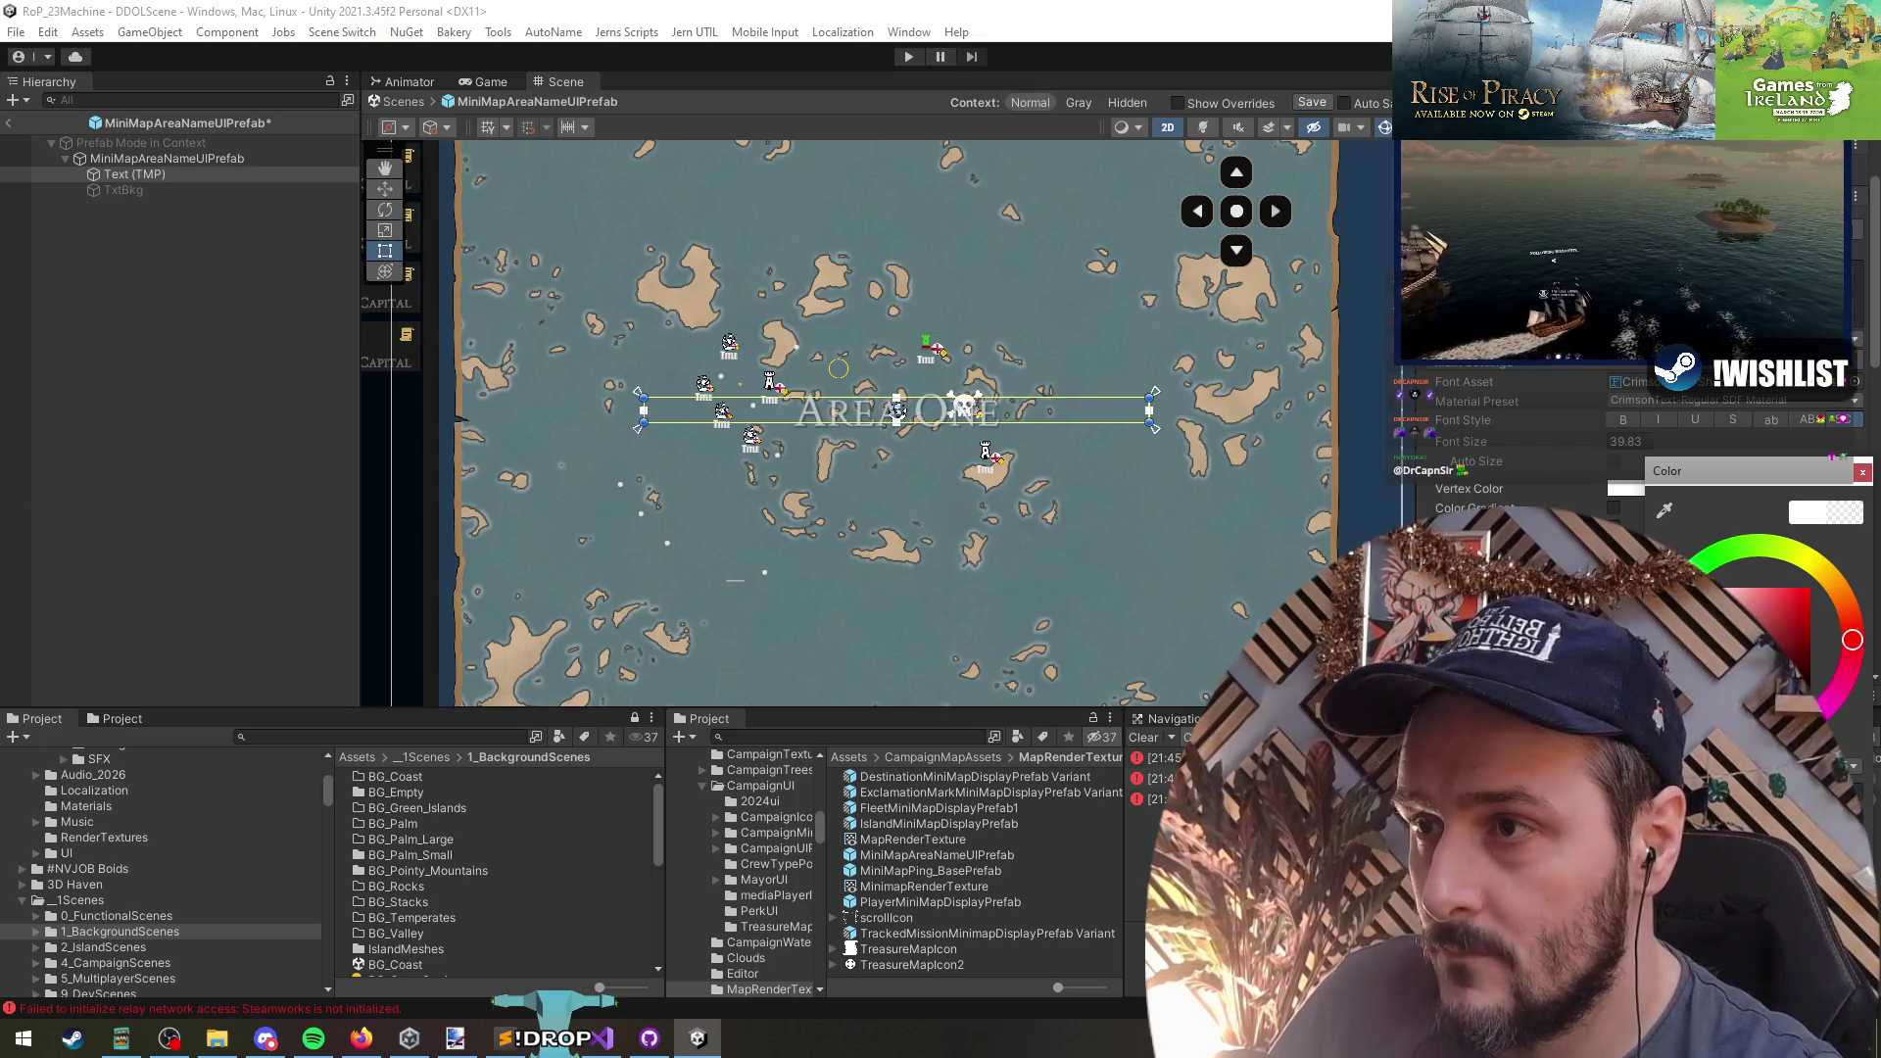
pyautogui.scroll(3, 849, 424)
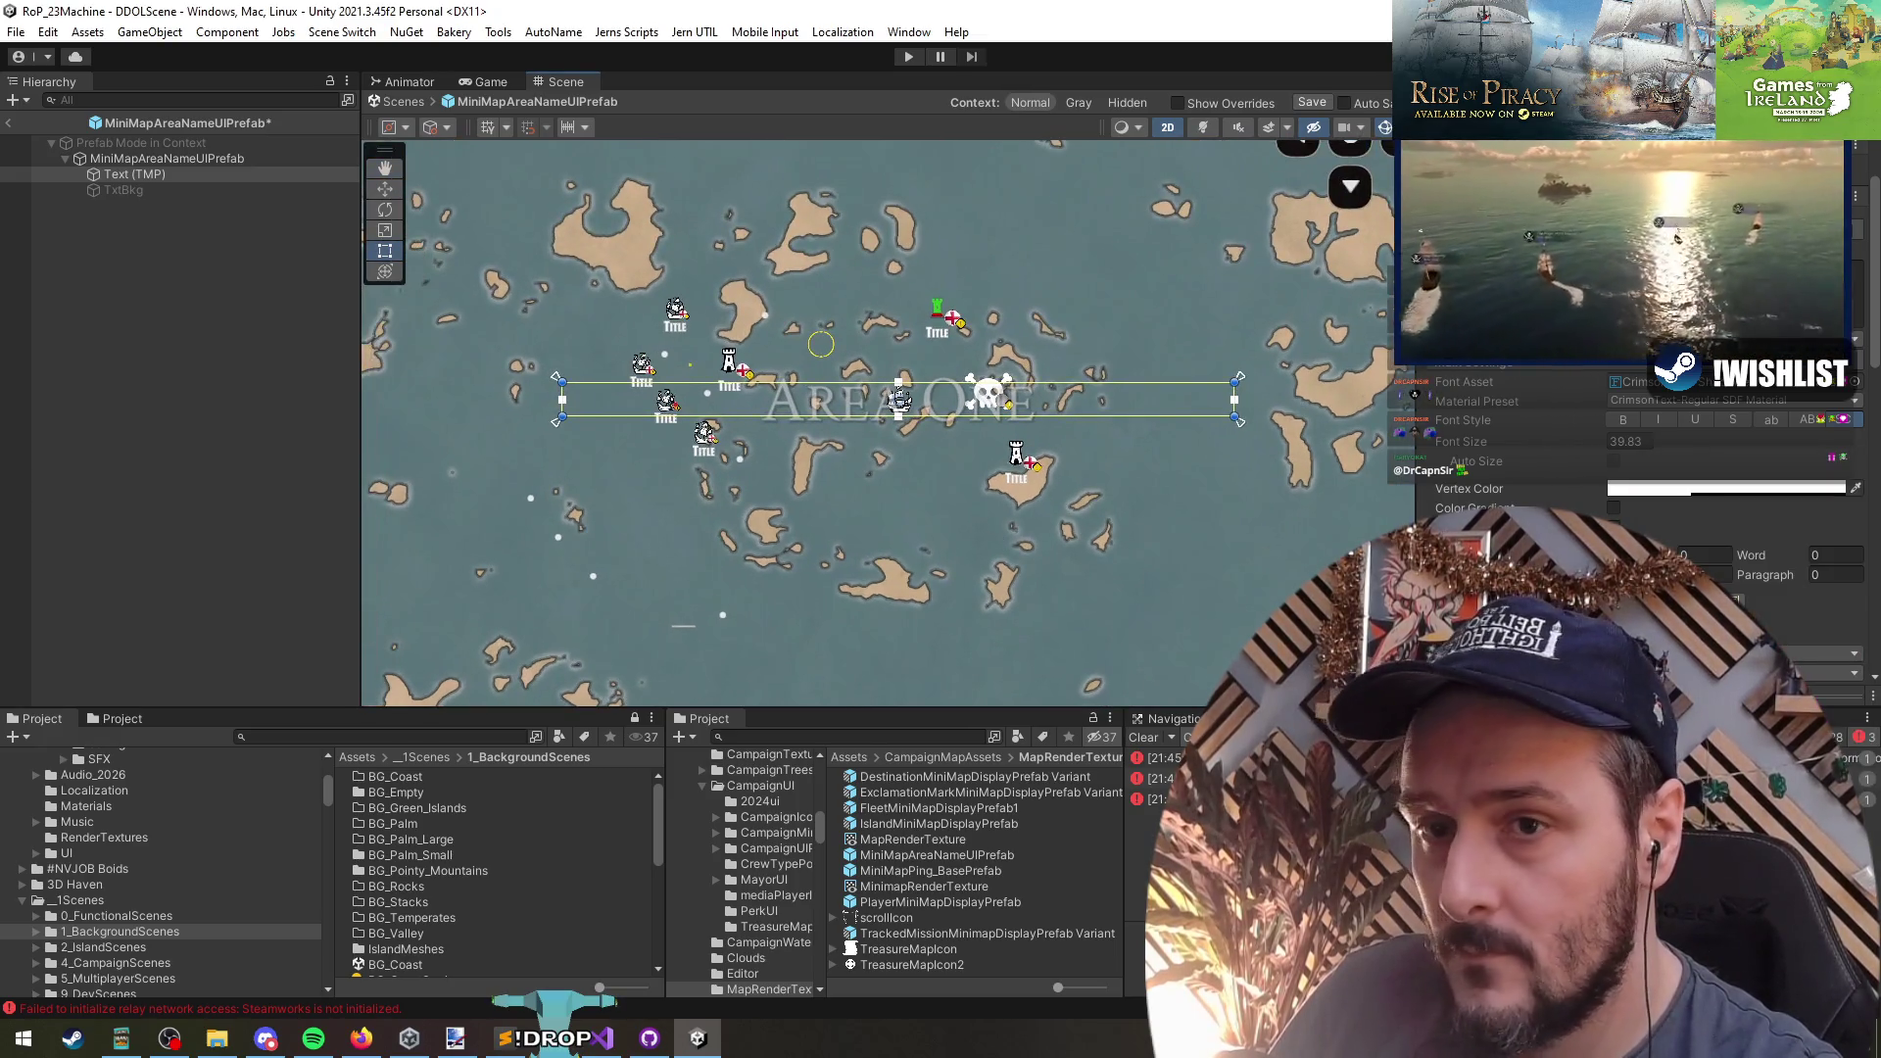
pyautogui.scroll(-10, 1637, 529)
pyautogui.scroll(5, 1637, 450)
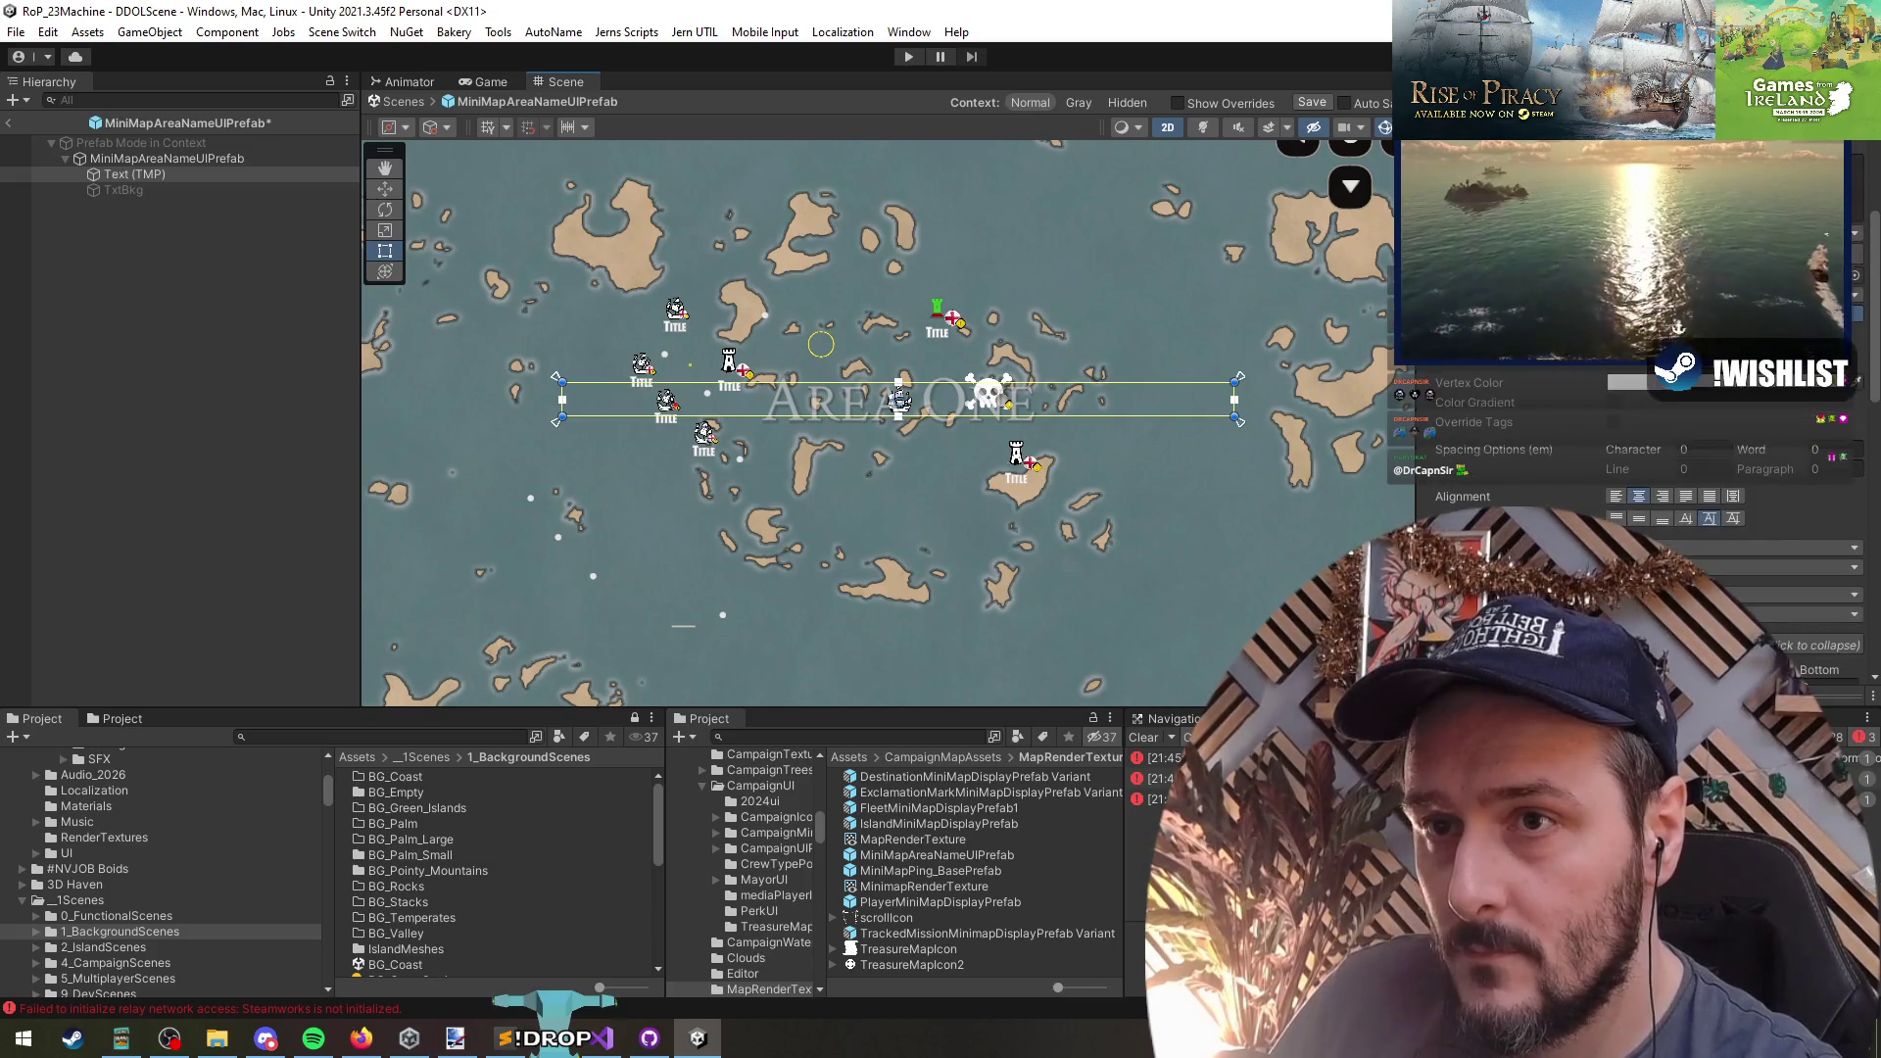
pyautogui.scroll(4, 1637, 470)
pyautogui.scroll(-10, 1636, 471)
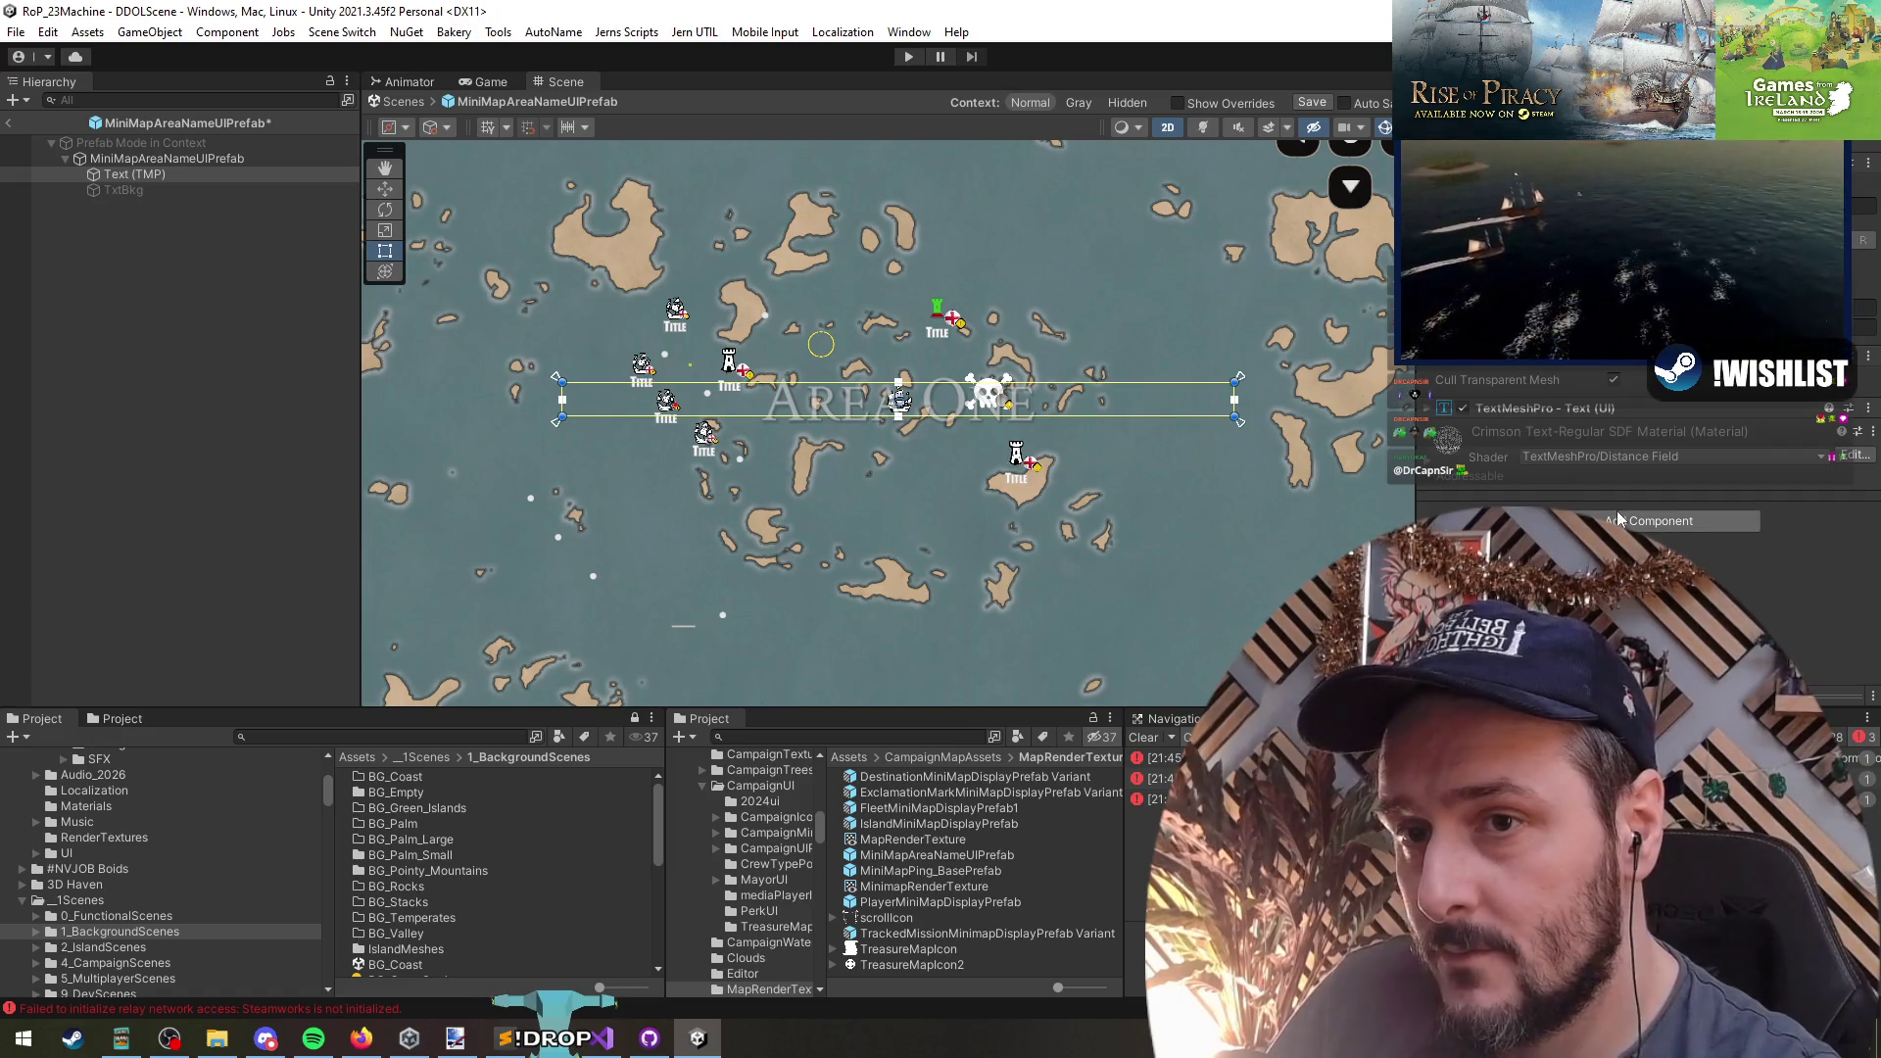
# - Try Add Component and a small Move-tool nudge on the text, then deselect
pyautogui.click(1619, 520)
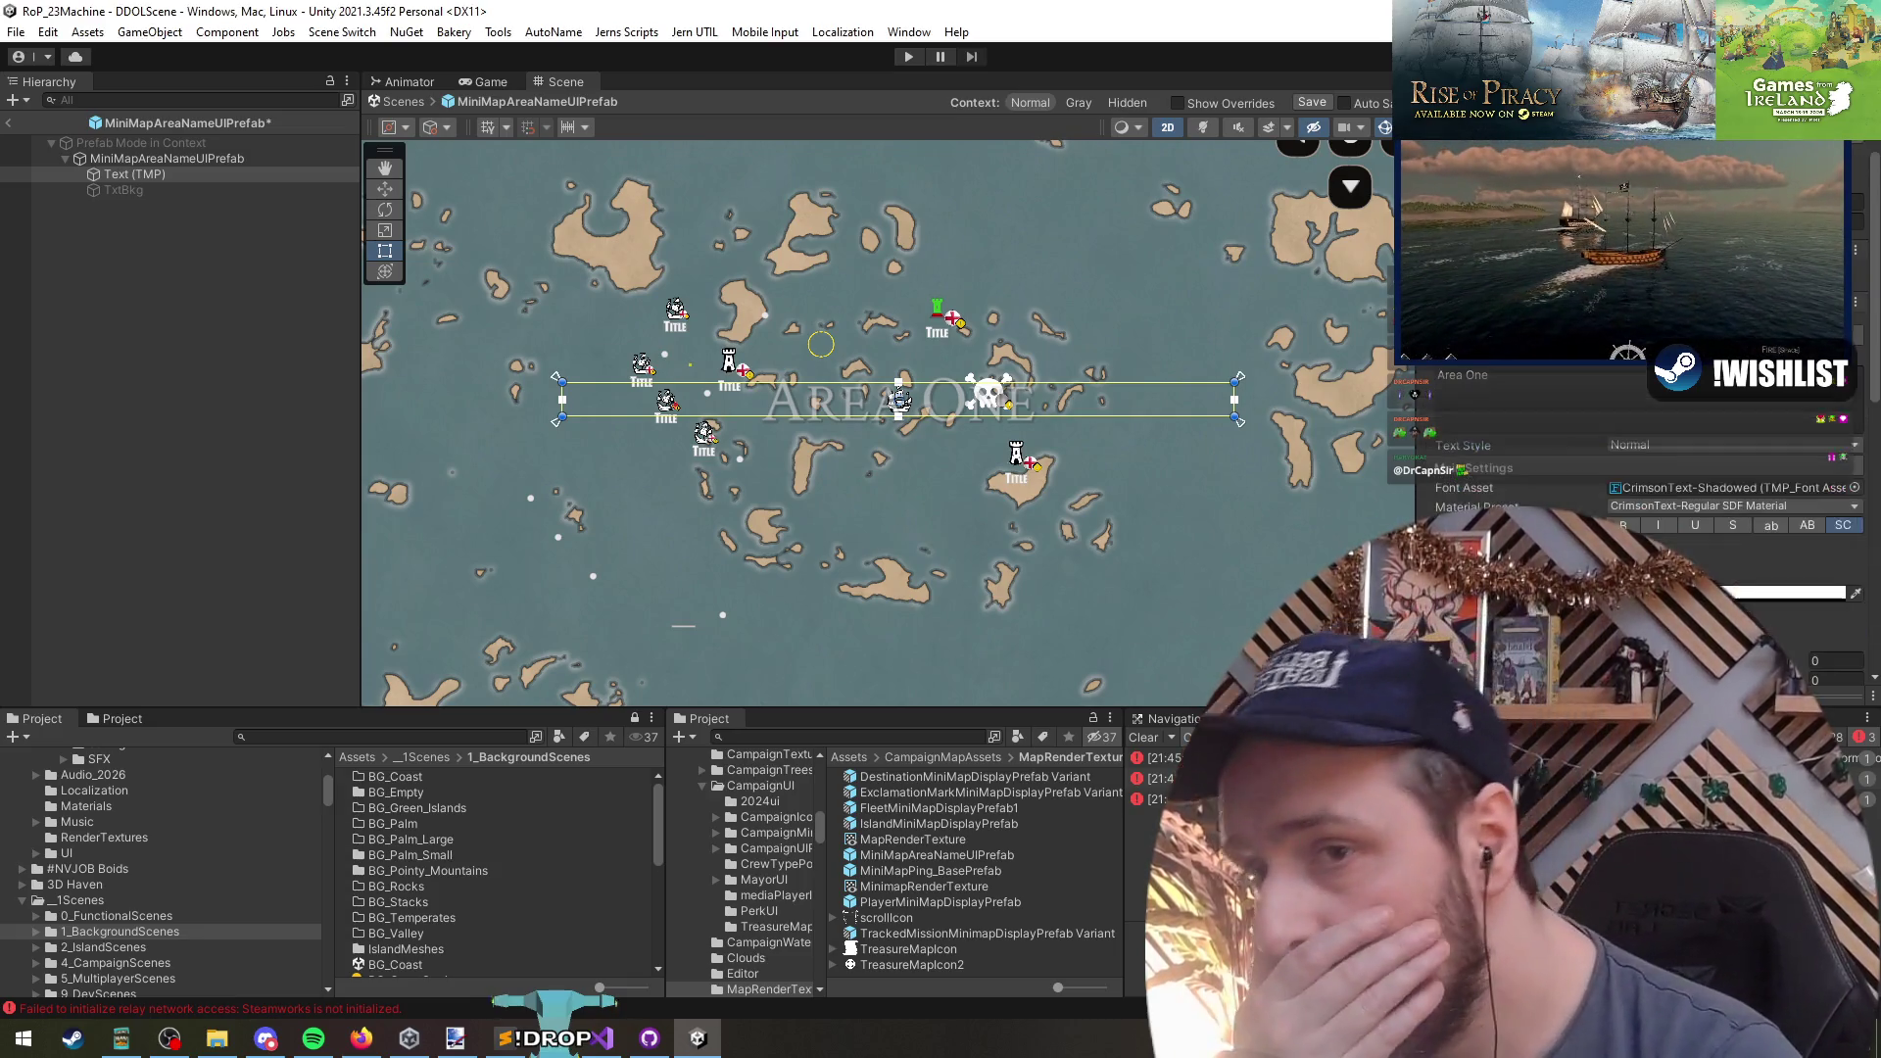
pyautogui.scroll(-5, 1636, 451)
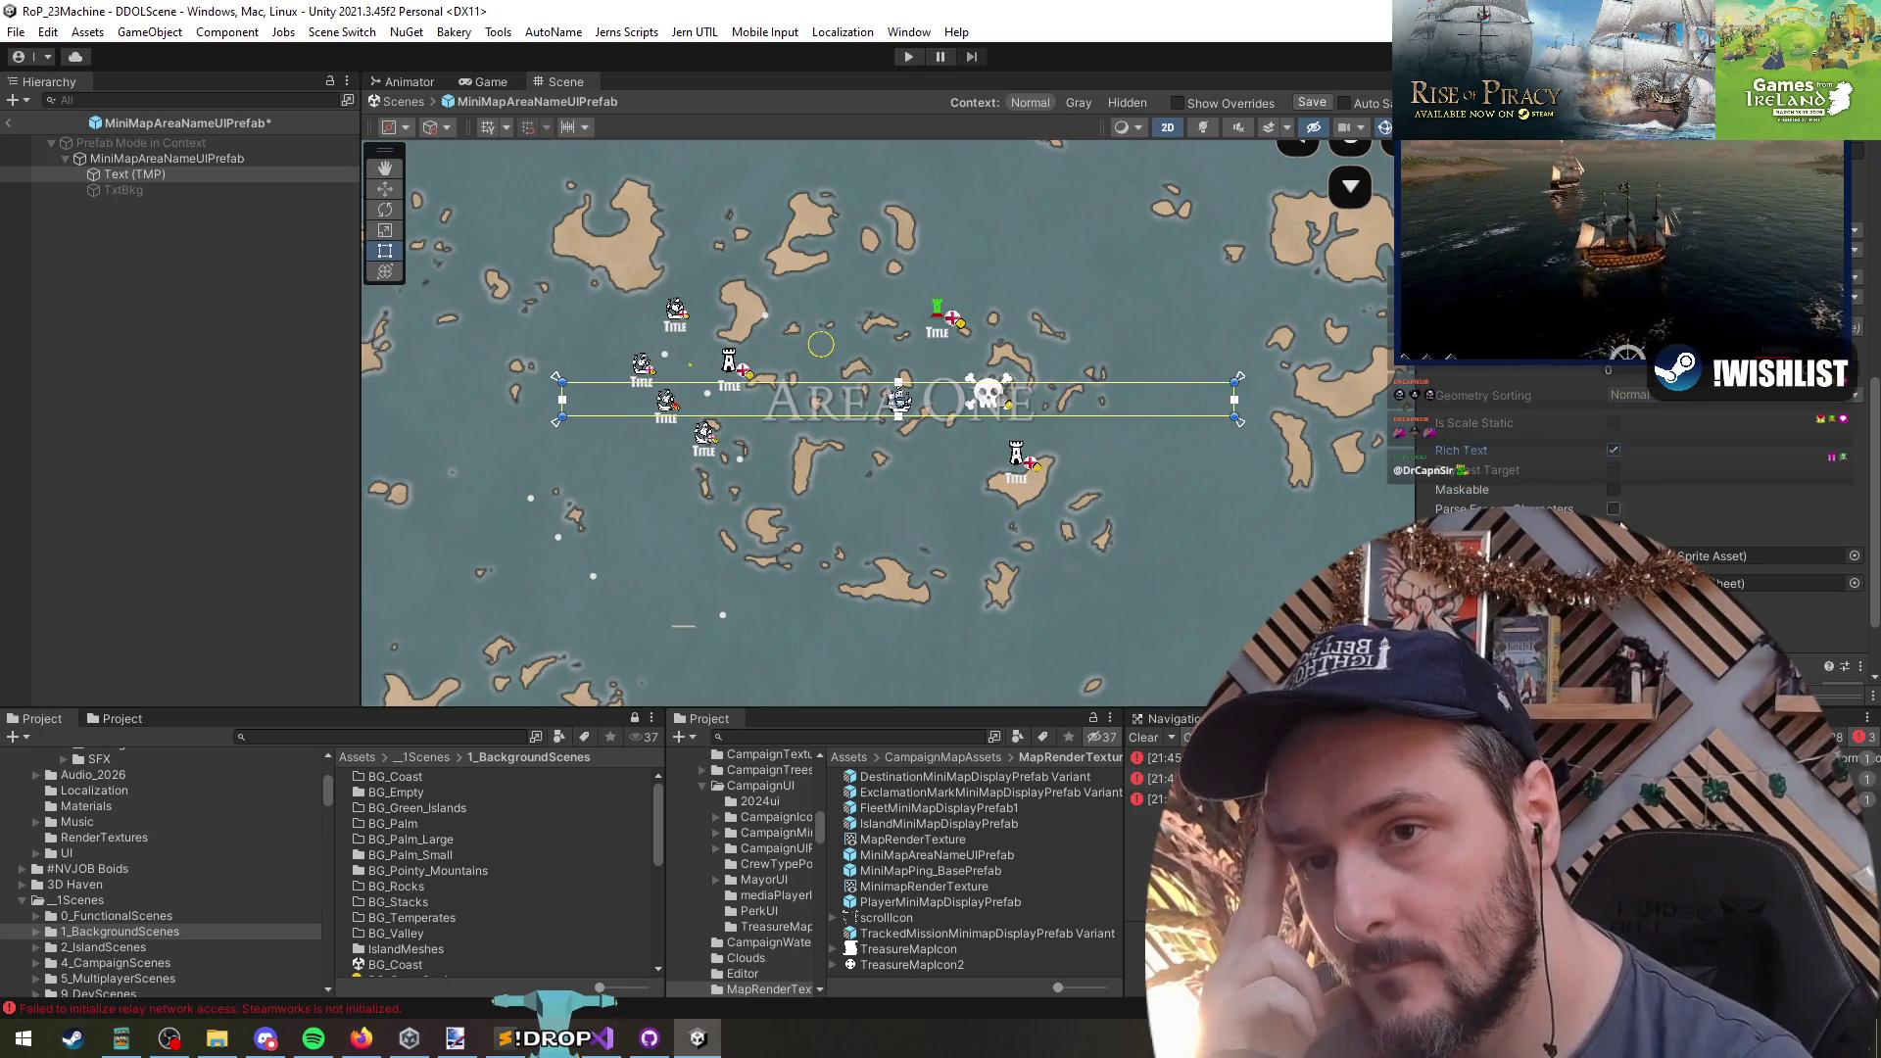
pyautogui.scroll(3, 1636, 451)
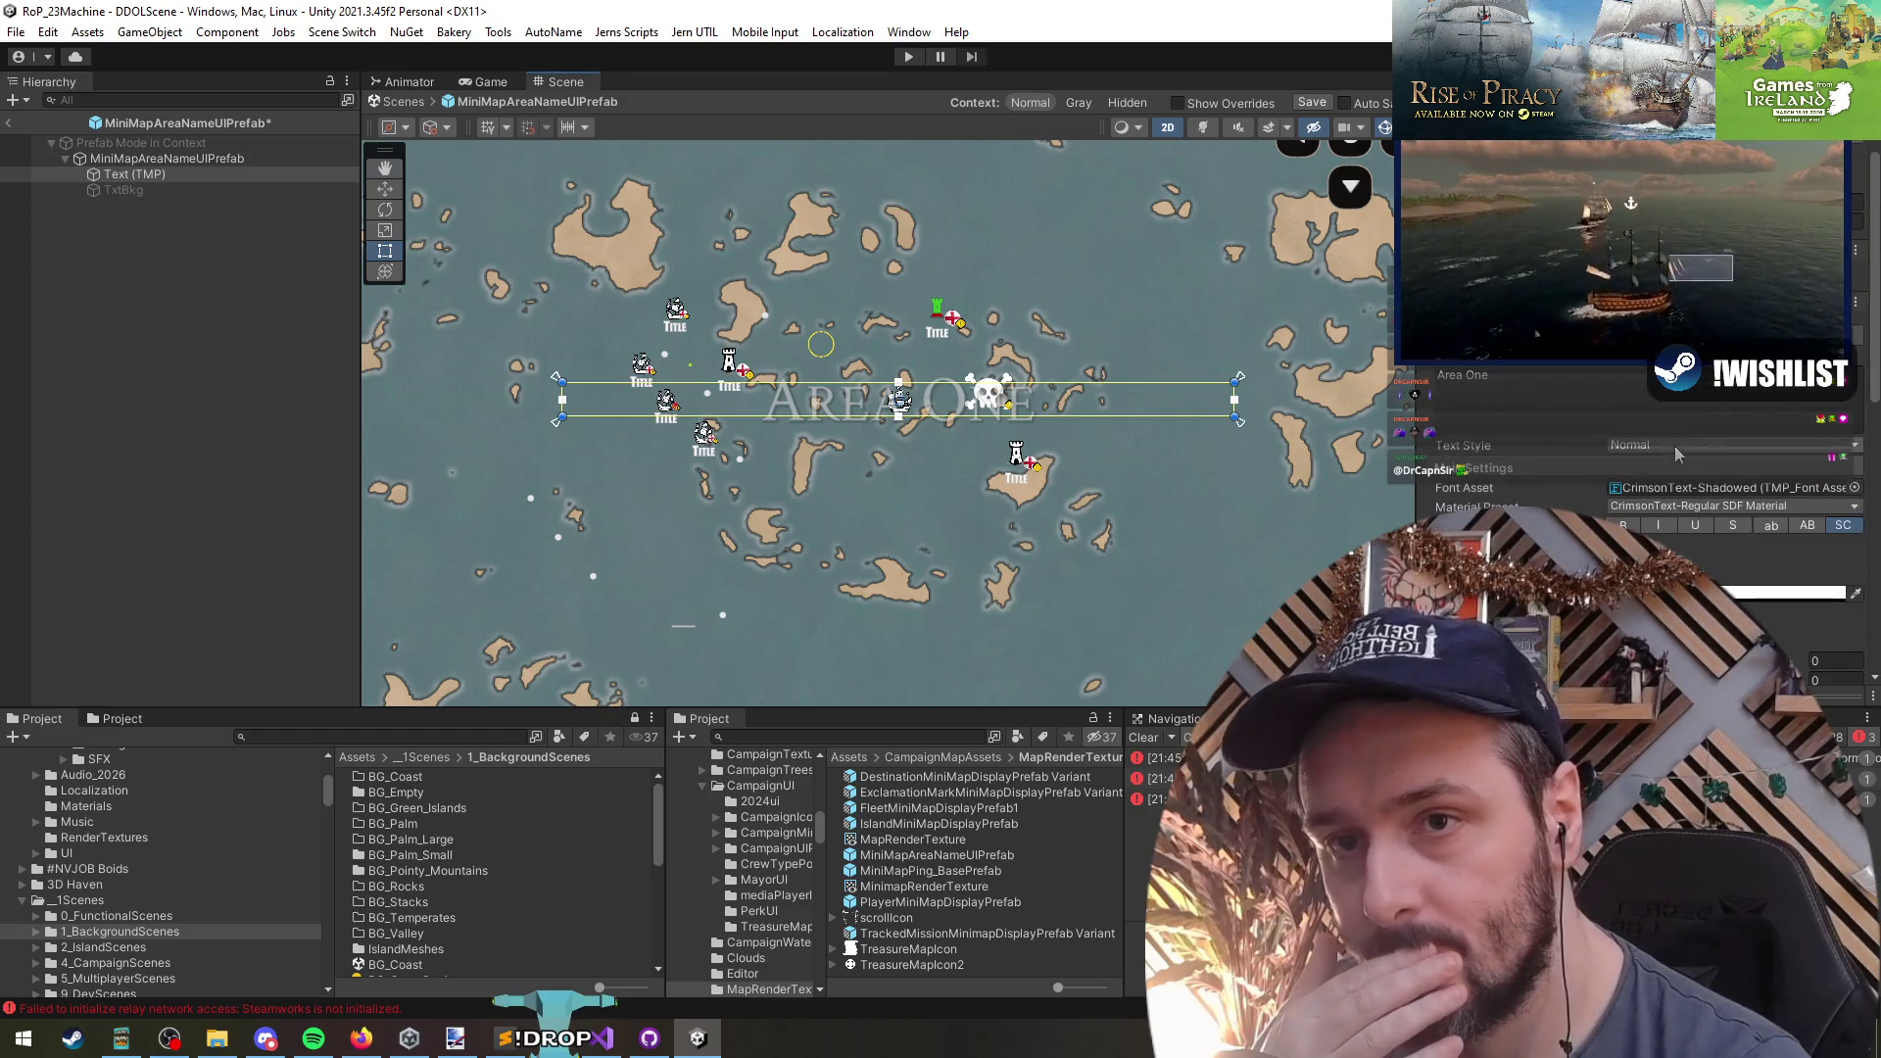
pyautogui.scroll(2, 920, 356)
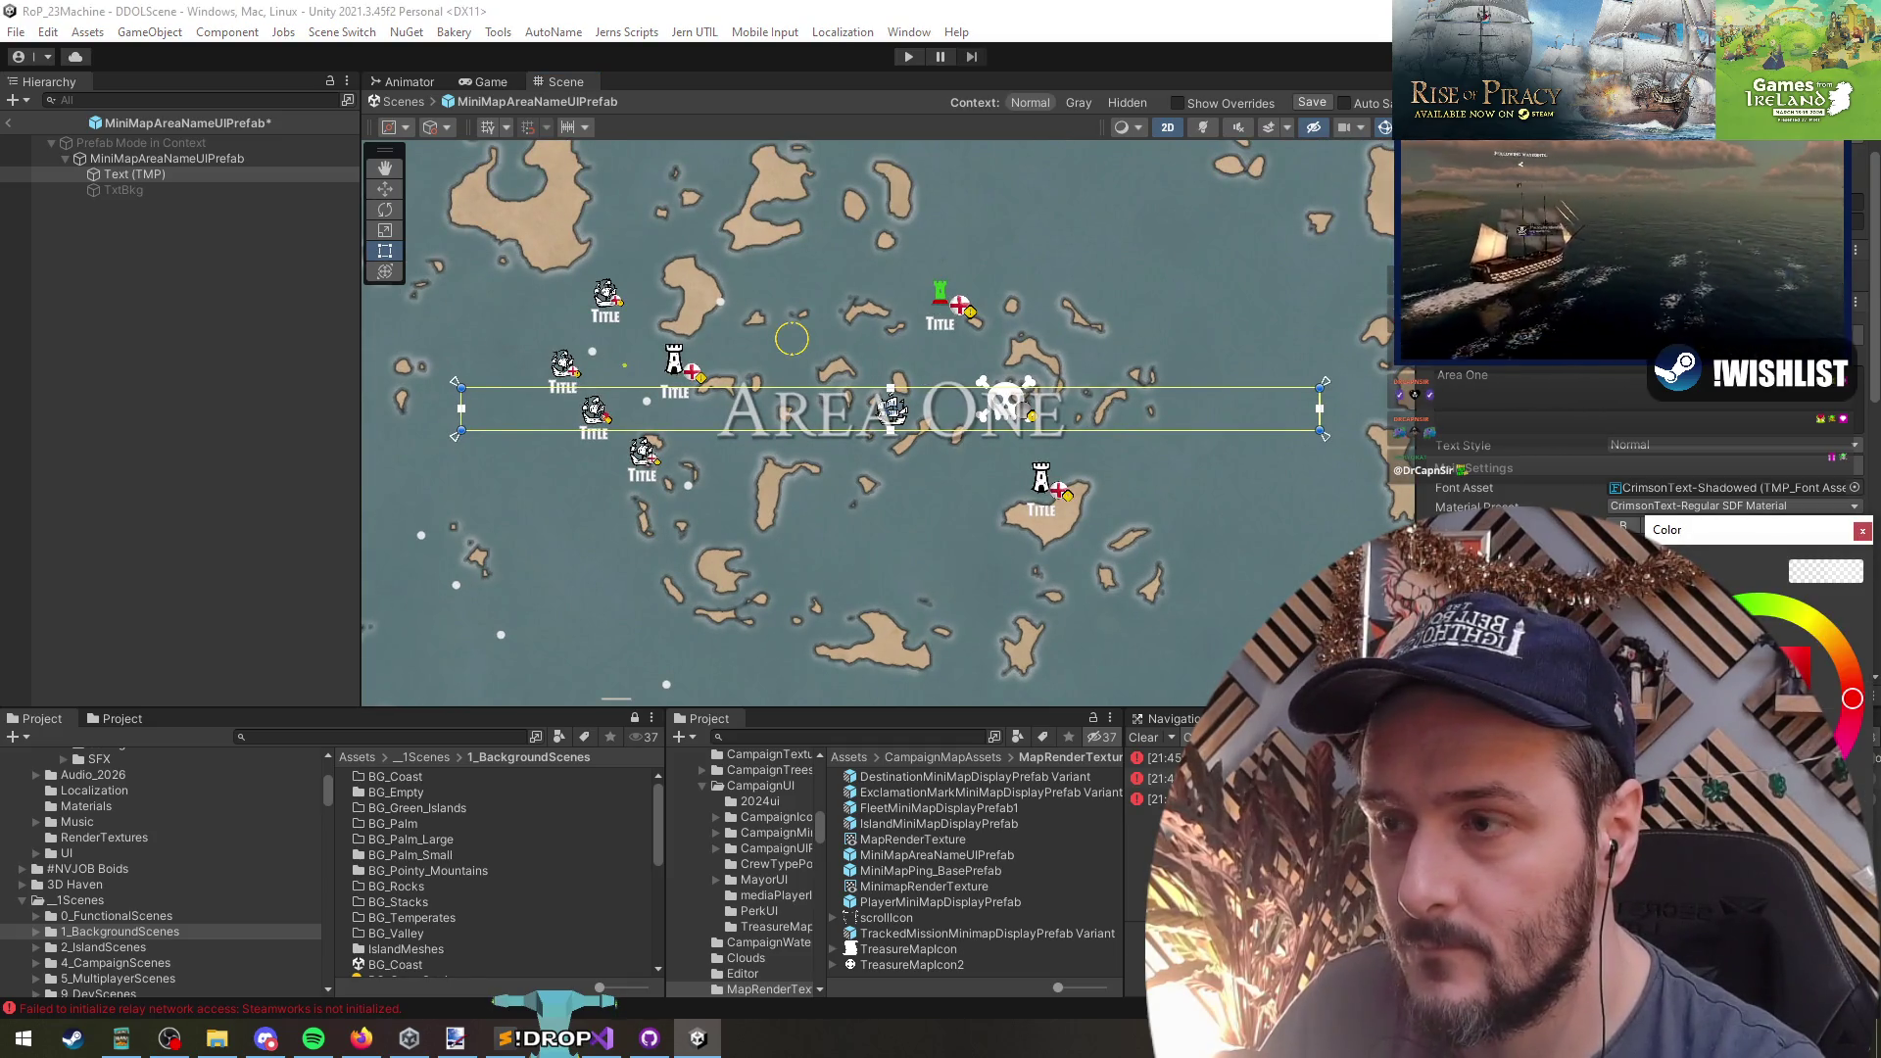
pyautogui.scroll(-3, 945, 432)
pyautogui.press('w')
pyautogui.moveTo(945, 432)
pyautogui.mouseDown()
pyautogui.moveTo(946, 359)
pyautogui.moveTo(945, 490)
pyautogui.moveTo(948, 432)
pyautogui.mouseUp()
pyautogui.click(85, 279)
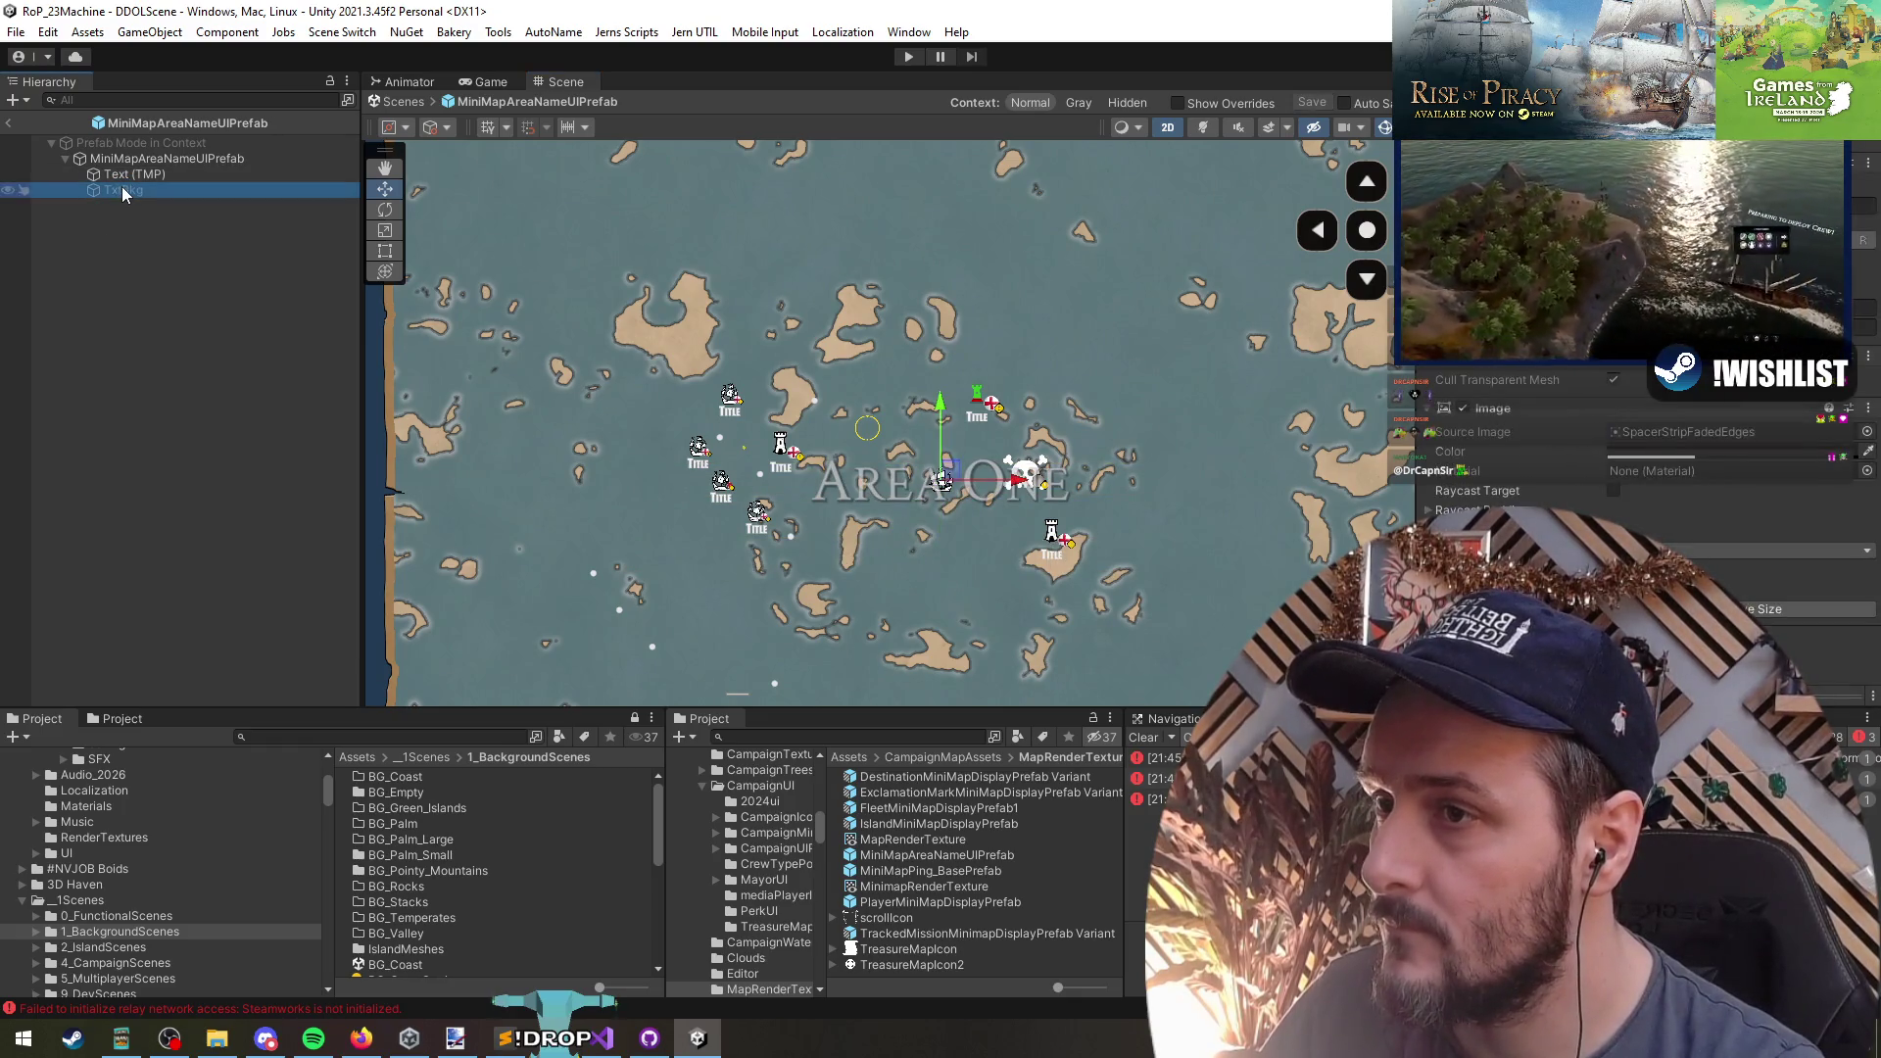
# - Return from prefab mode to the campaign map scene and select the AreaNames group
pyautogui.click(9, 122)
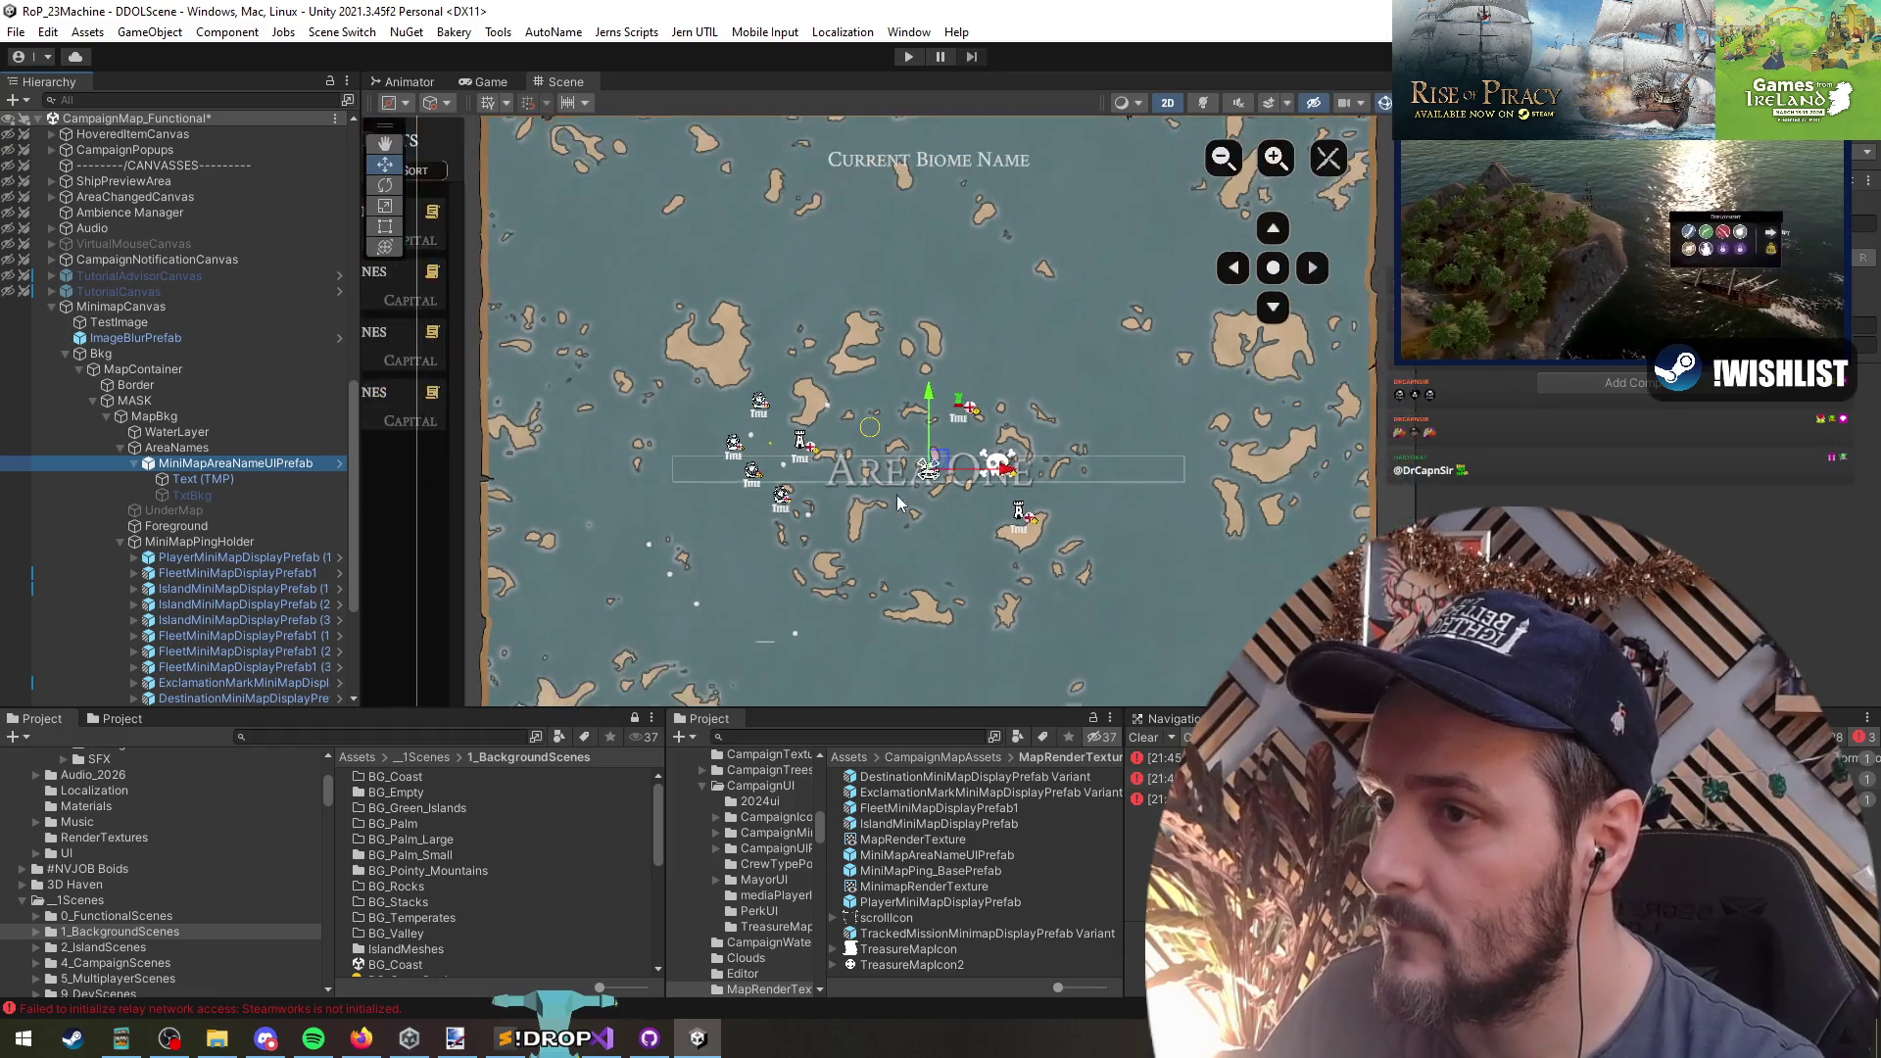
pyautogui.click(202, 480)
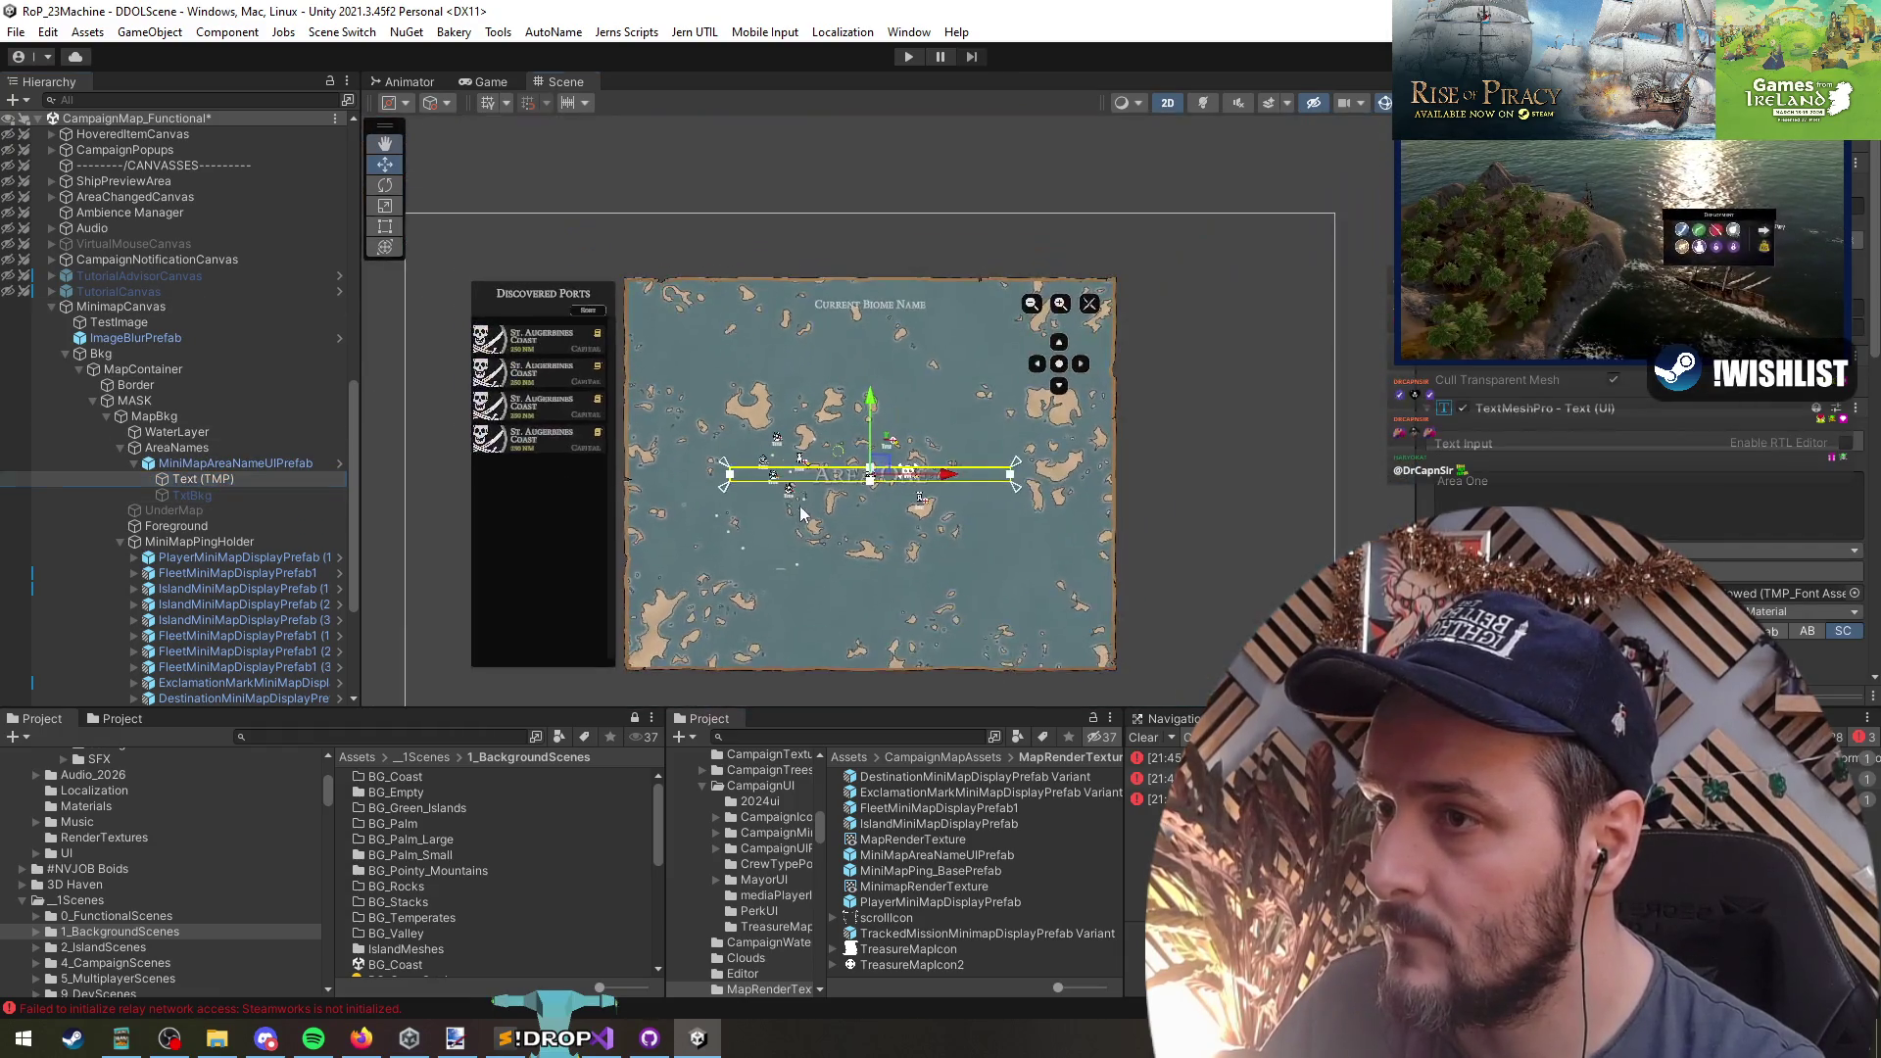
pyautogui.click(191, 468)
pyautogui.click(119, 448)
pyautogui.moveTo(188, 446); pyautogui.dragTo(192, 462)
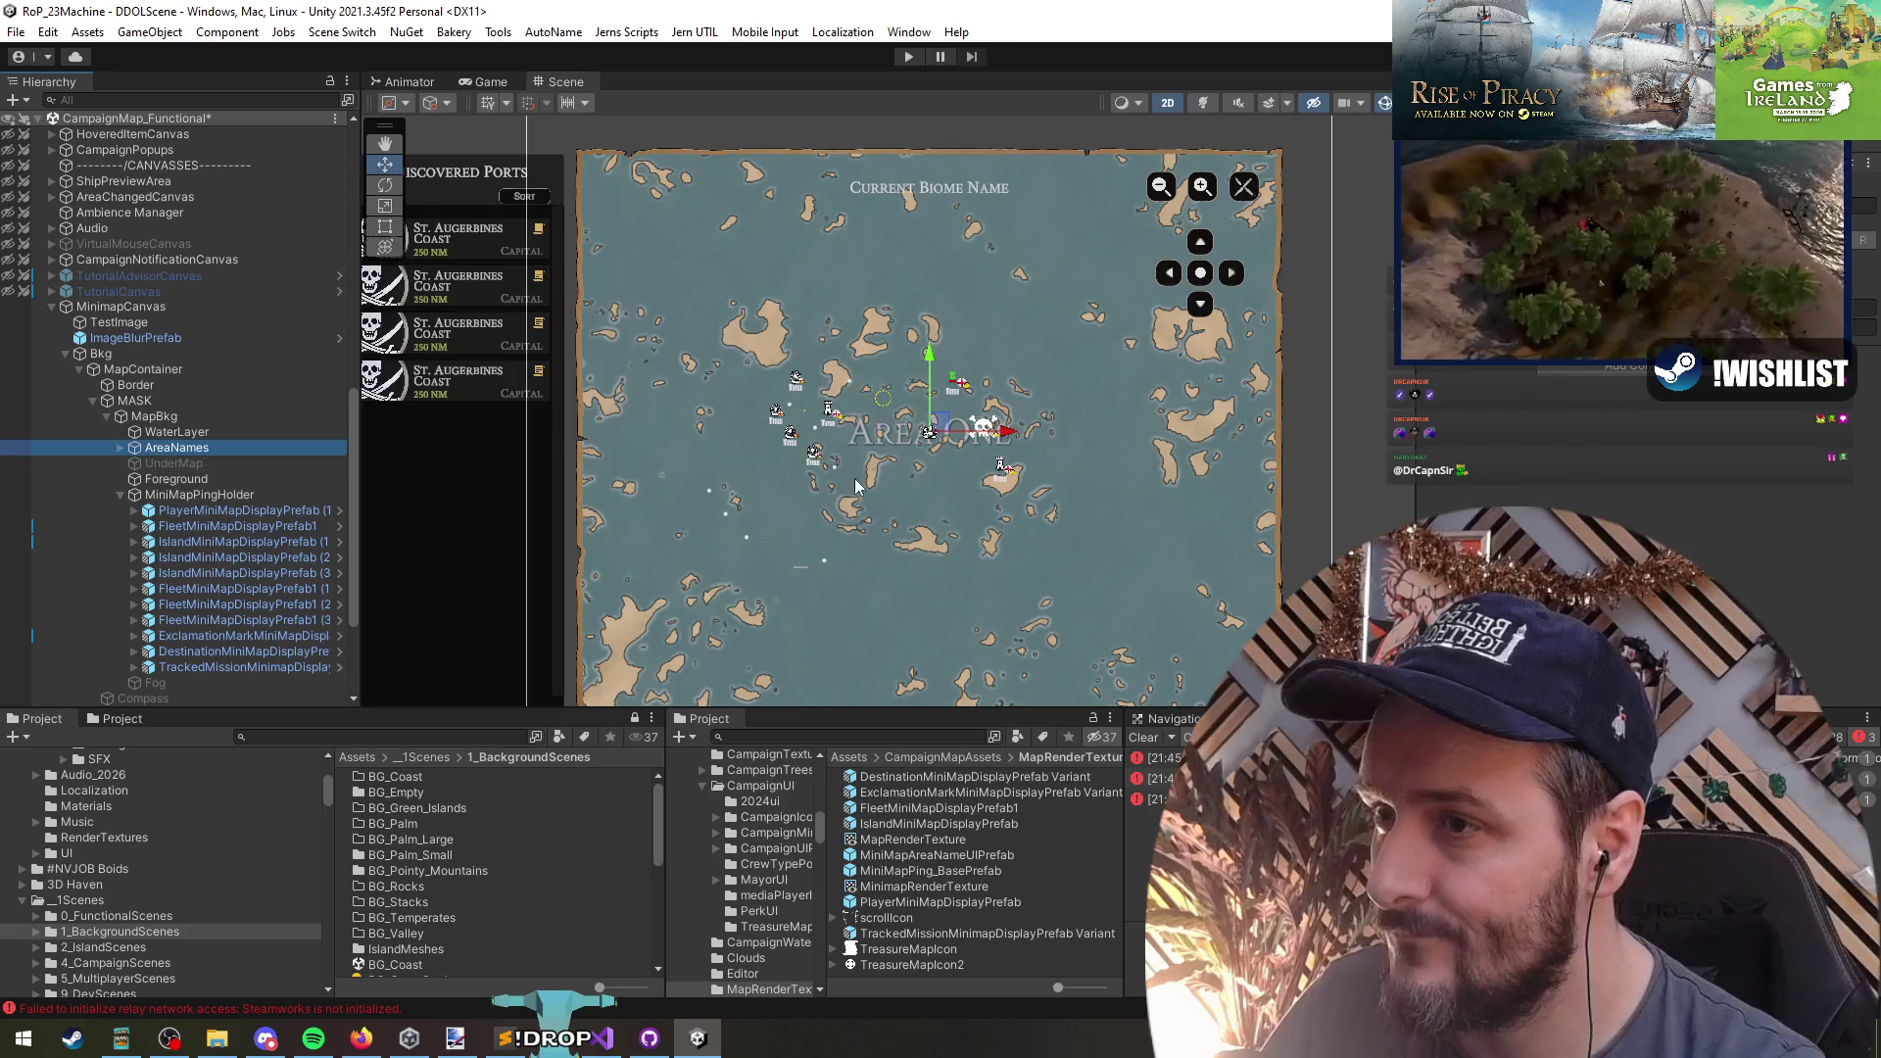
pyautogui.scroll(5, 914, 468)
pyautogui.scroll(-2, 914, 468)
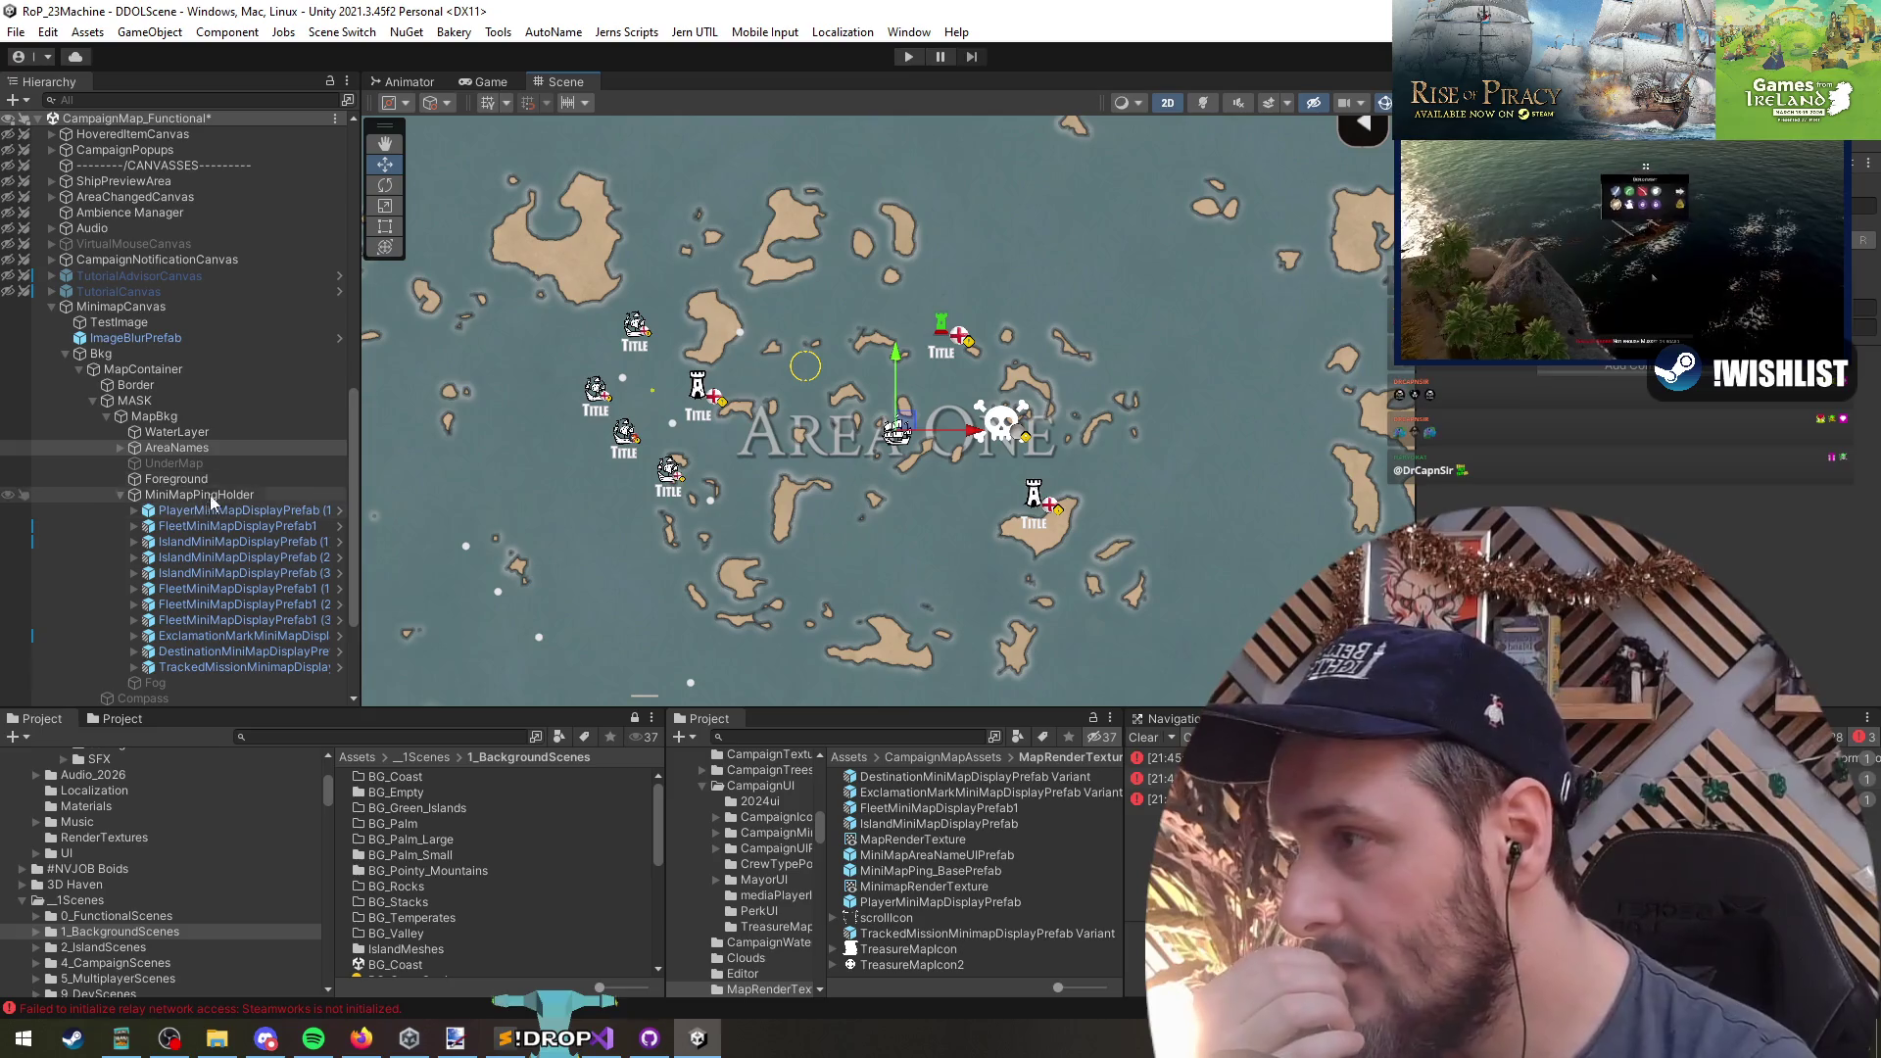
pyautogui.click(131, 451)
# - Replace the label's Text Input 'Area One' with 'Torstall'
pyautogui.keyDown('alt'); pyautogui.click(121, 447); pyautogui.keyUp('alt')
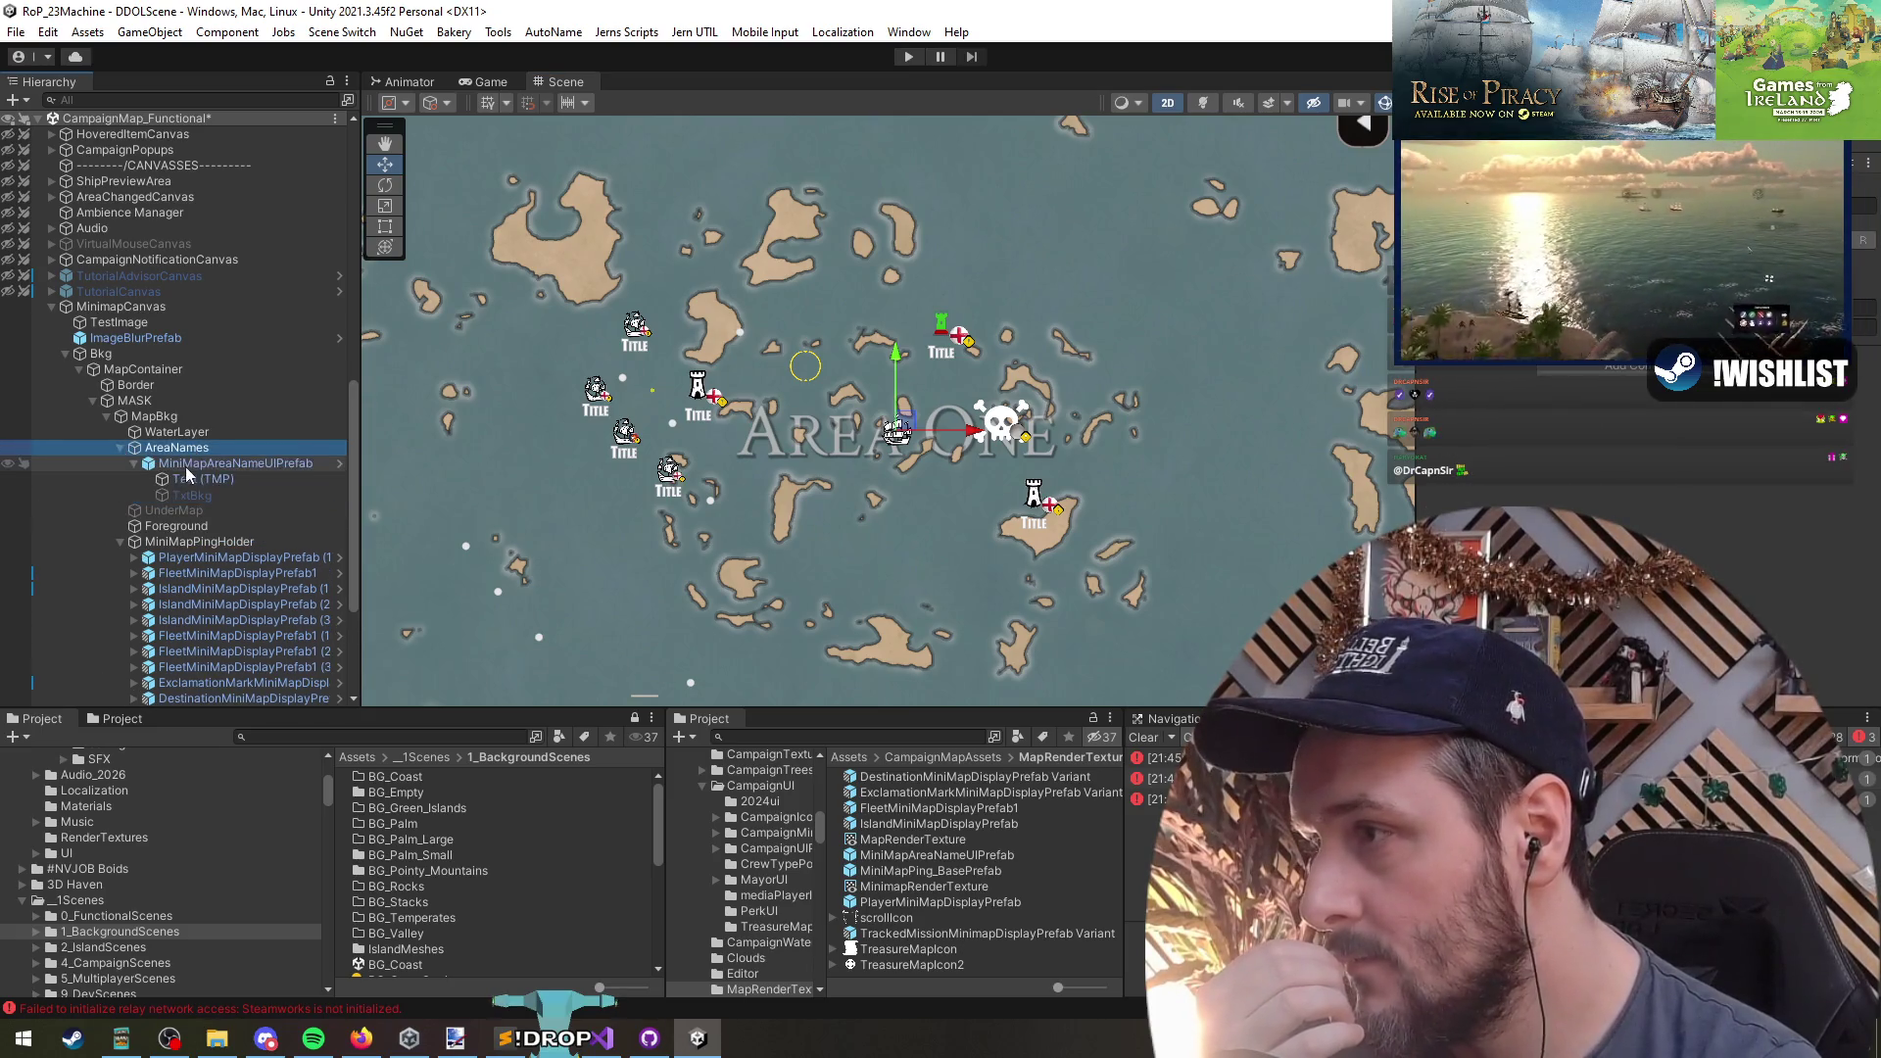
pyautogui.click(196, 478)
pyautogui.tripleClick(1502, 480)
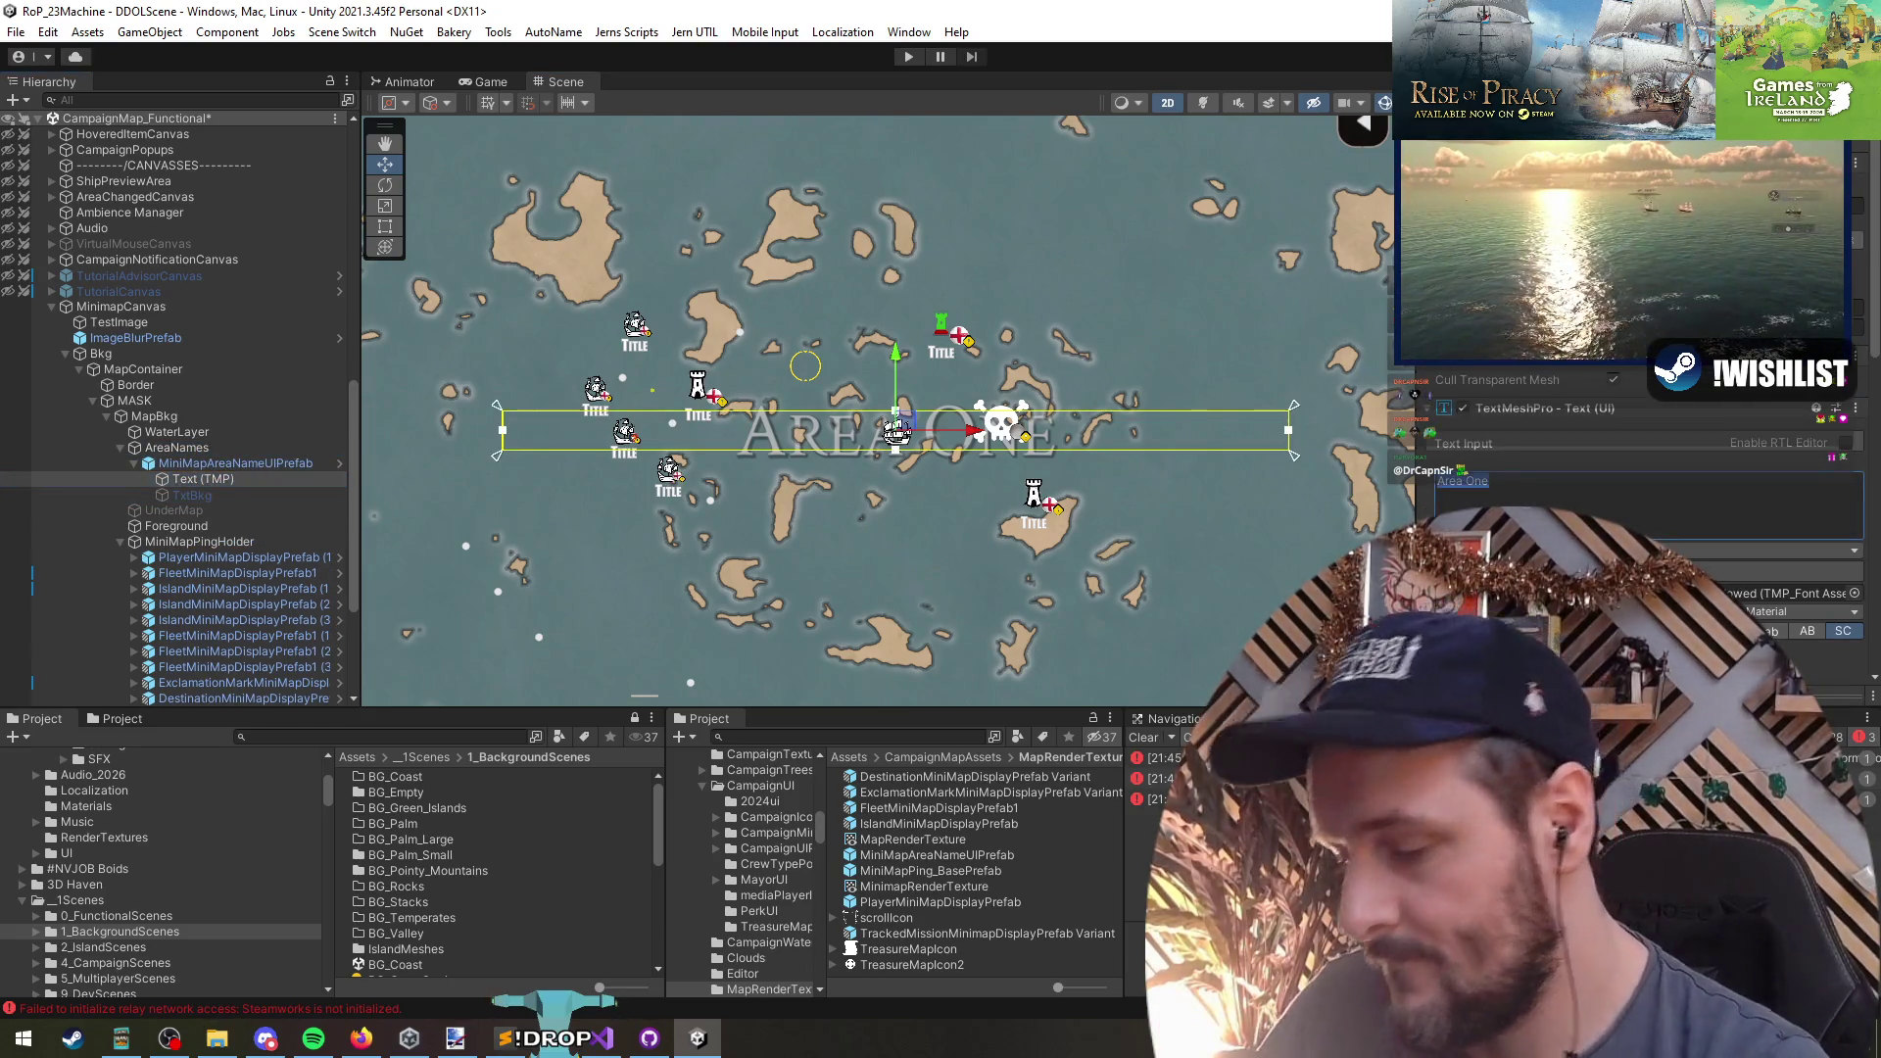
pyautogui.write('Torstall')
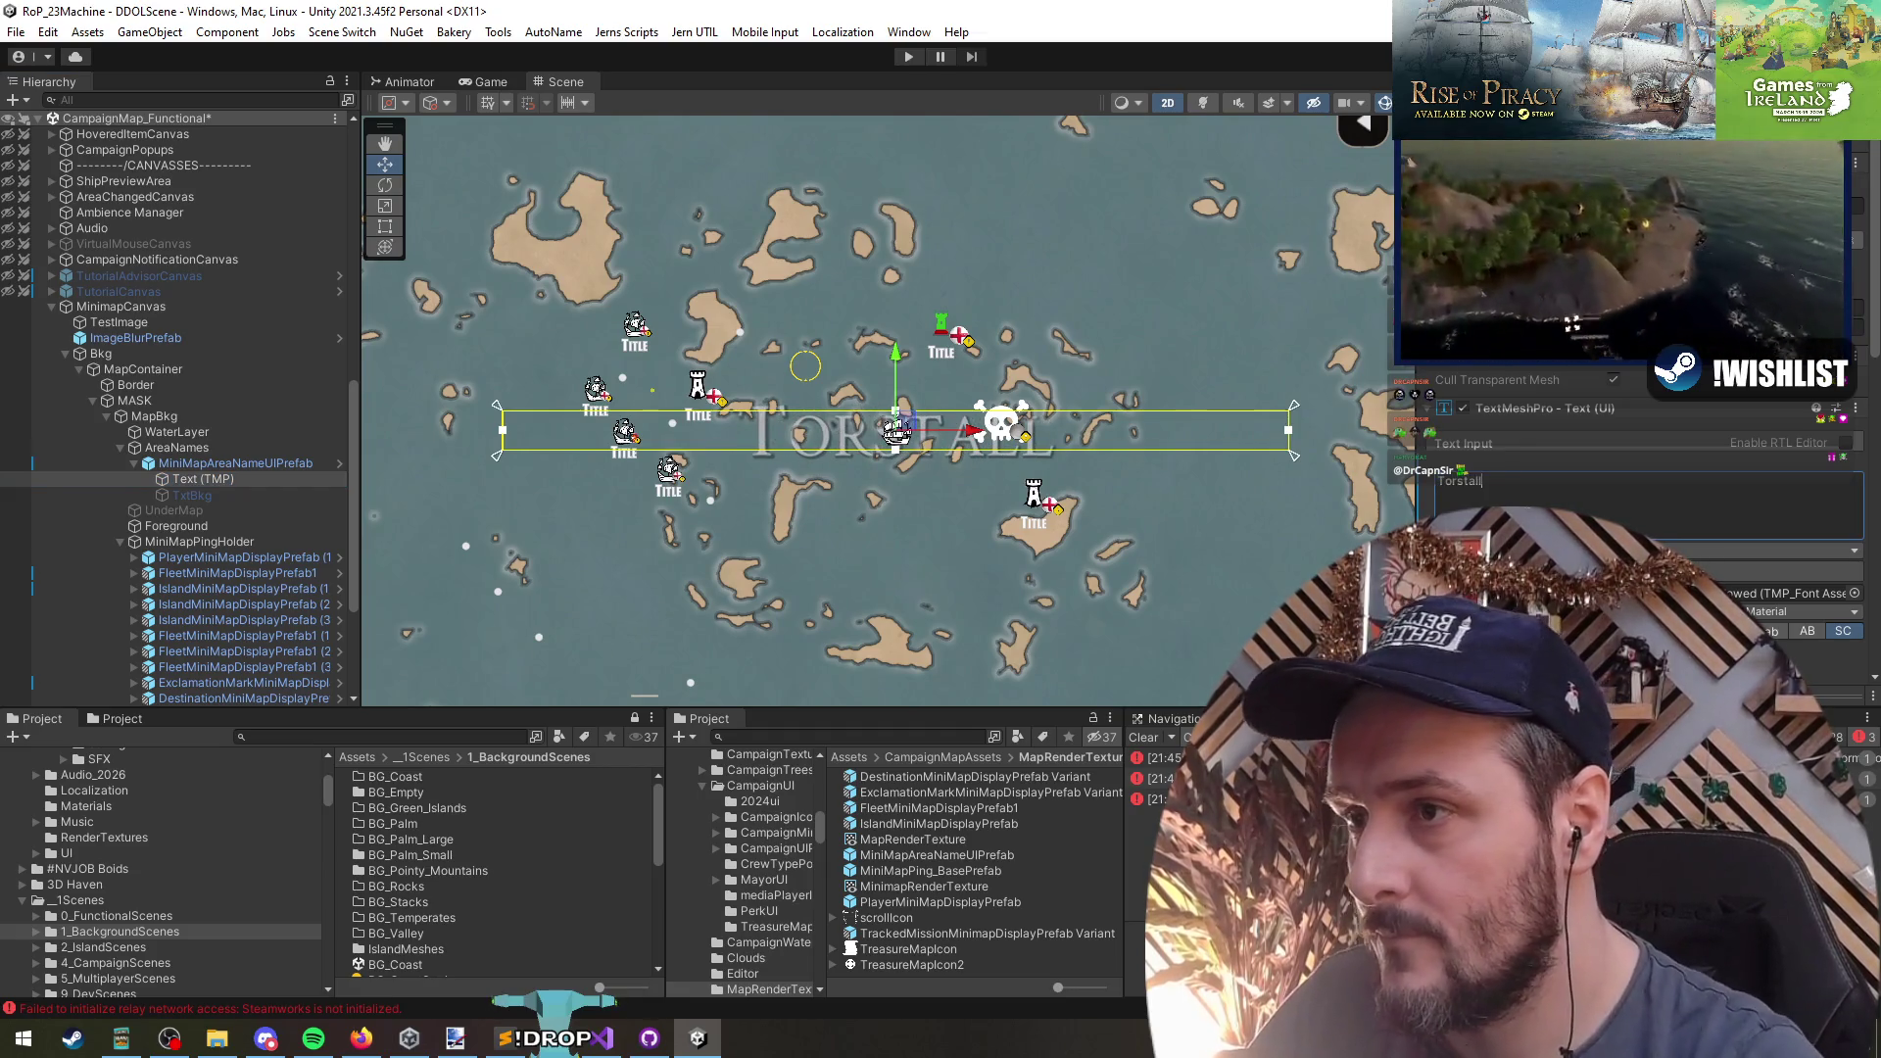
pyautogui.click(174, 510)
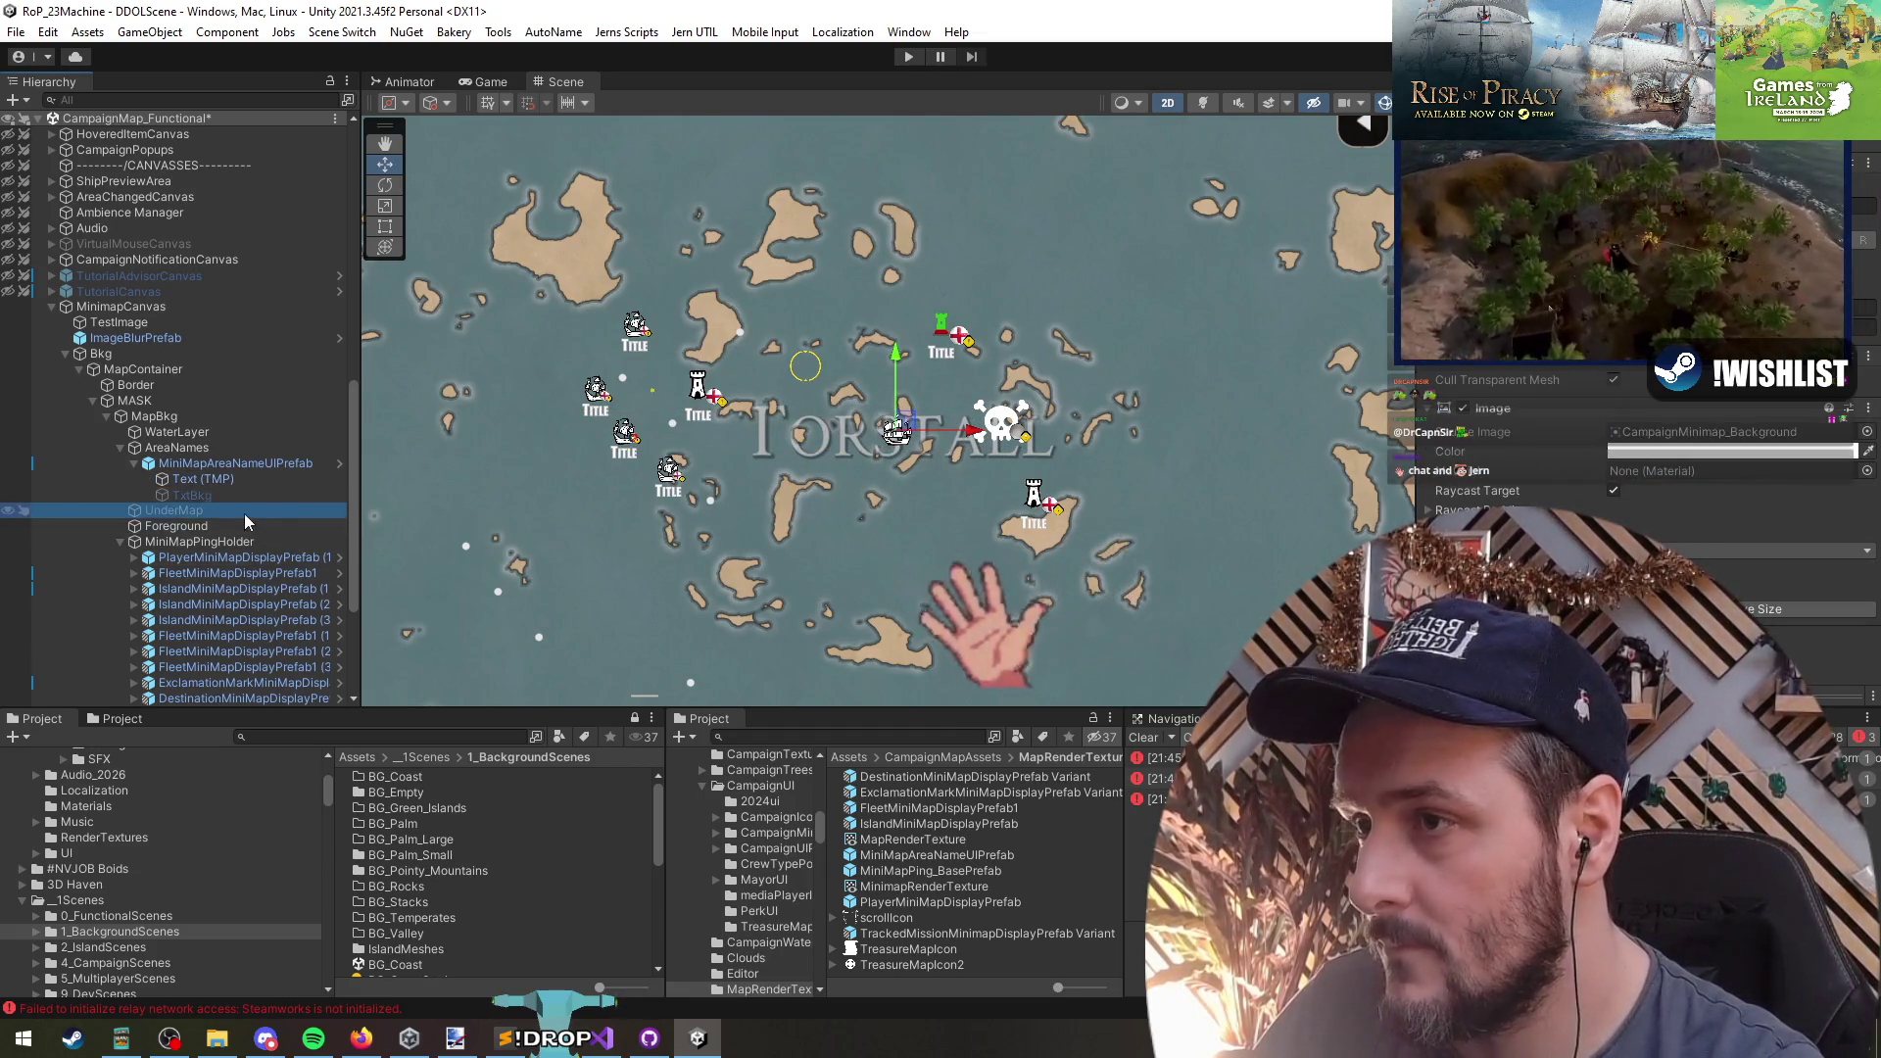
pyautogui.click(228, 481)
# - Check the TORSTALL label's prefab instance and text objects under AreaNames
pyautogui.scroll(-3, 855, 521)
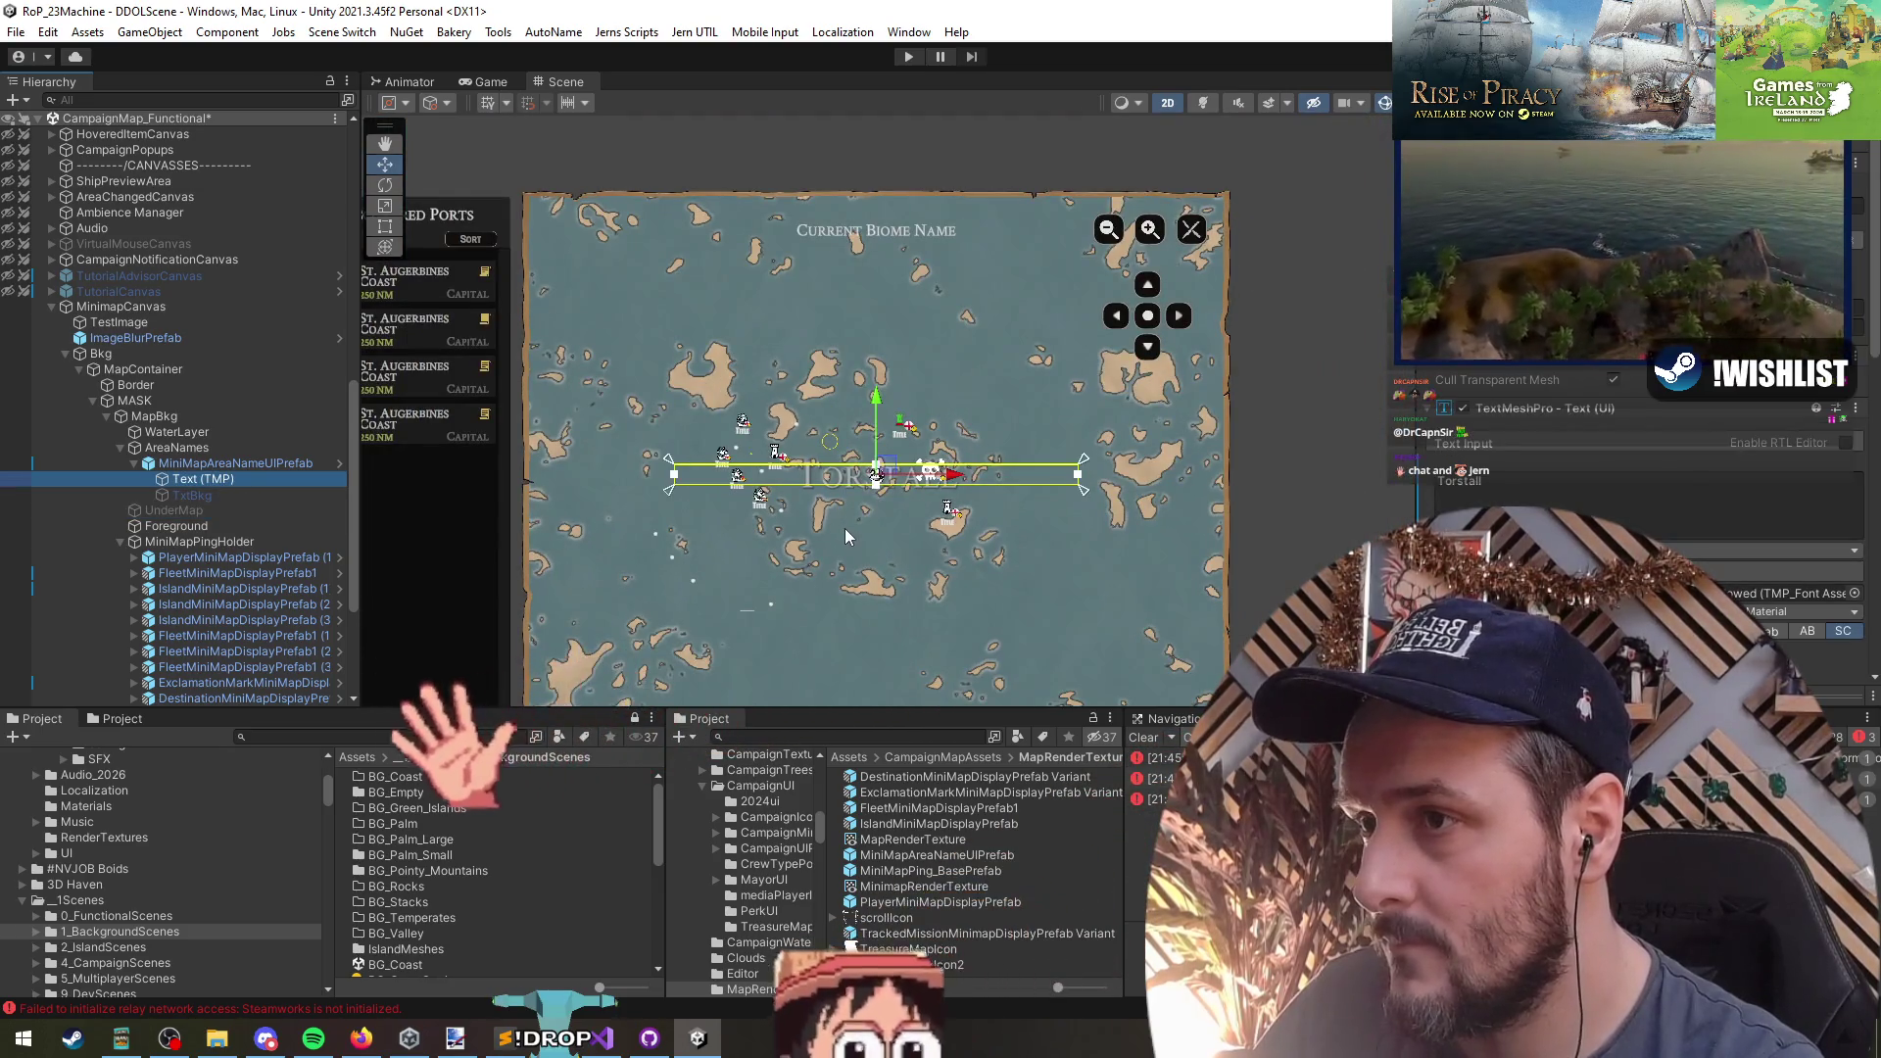
pyautogui.scroll(3, 845, 527)
pyautogui.click(236, 463)
pyautogui.click(178, 448)
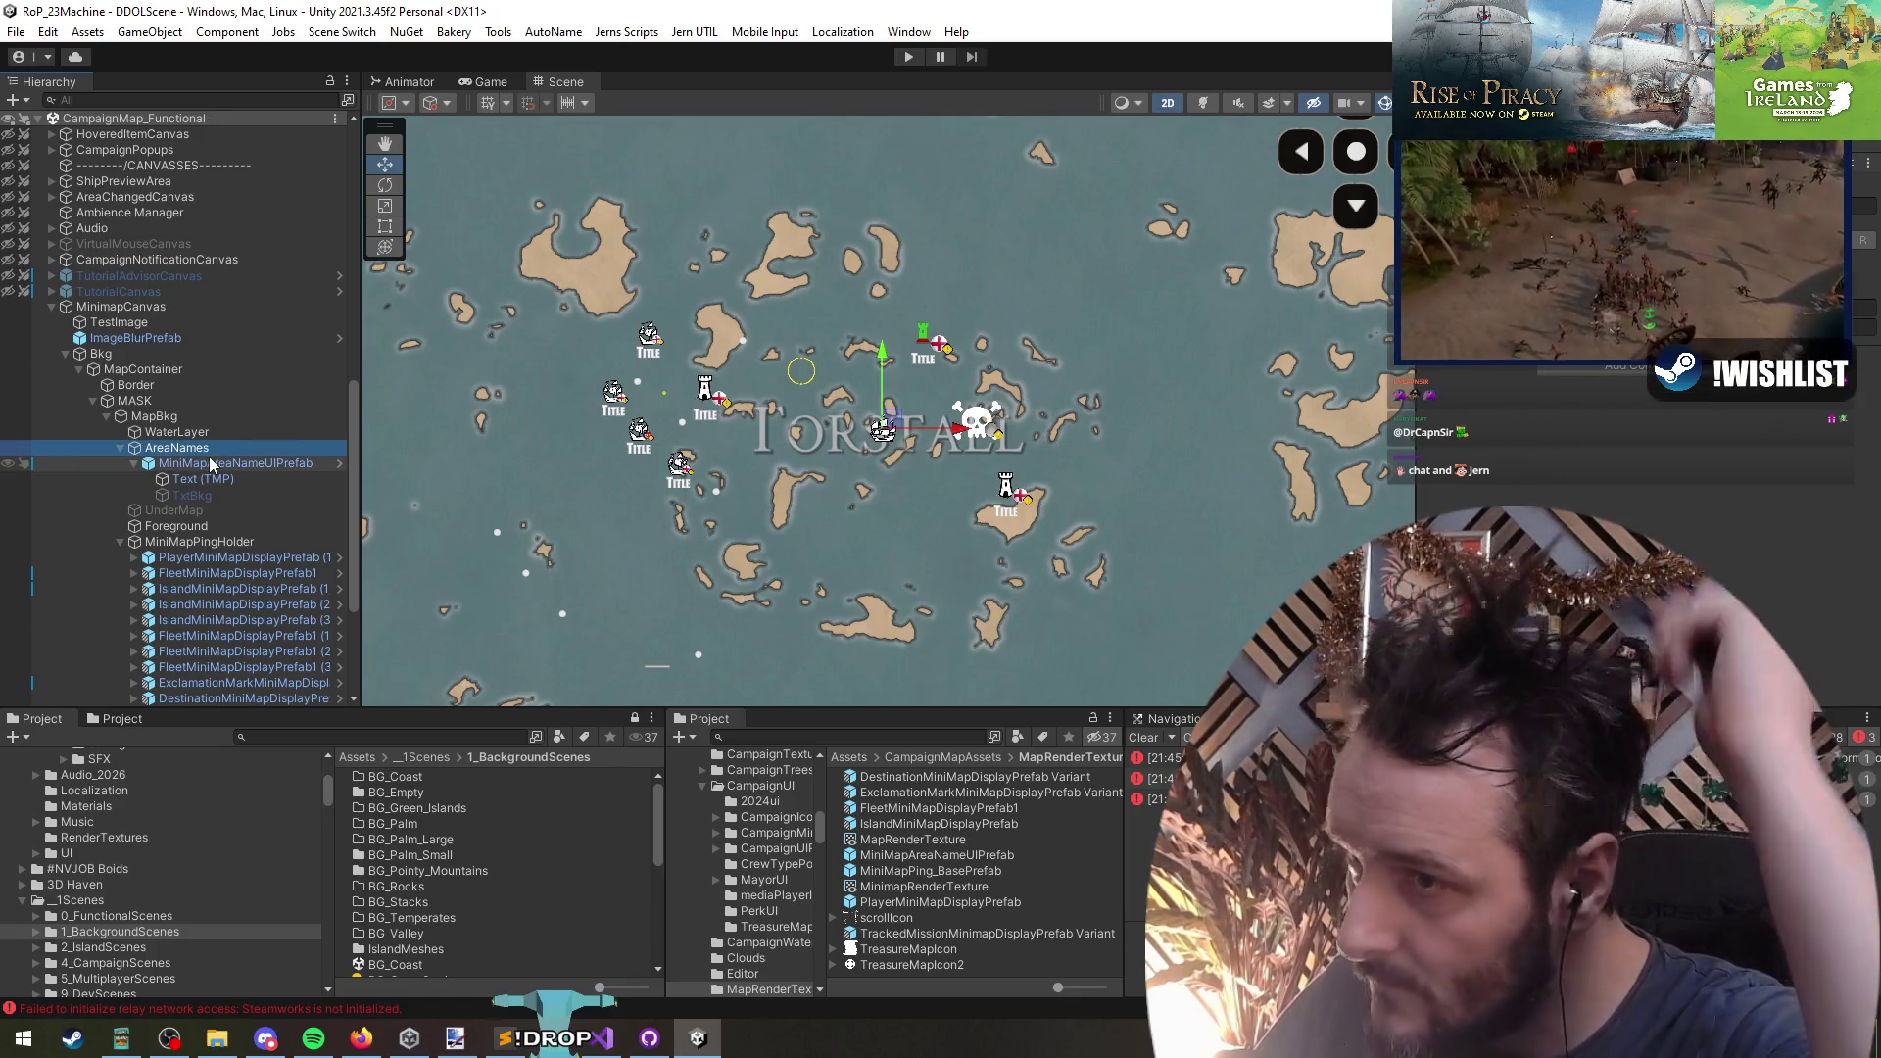
pyautogui.click(101, 477)
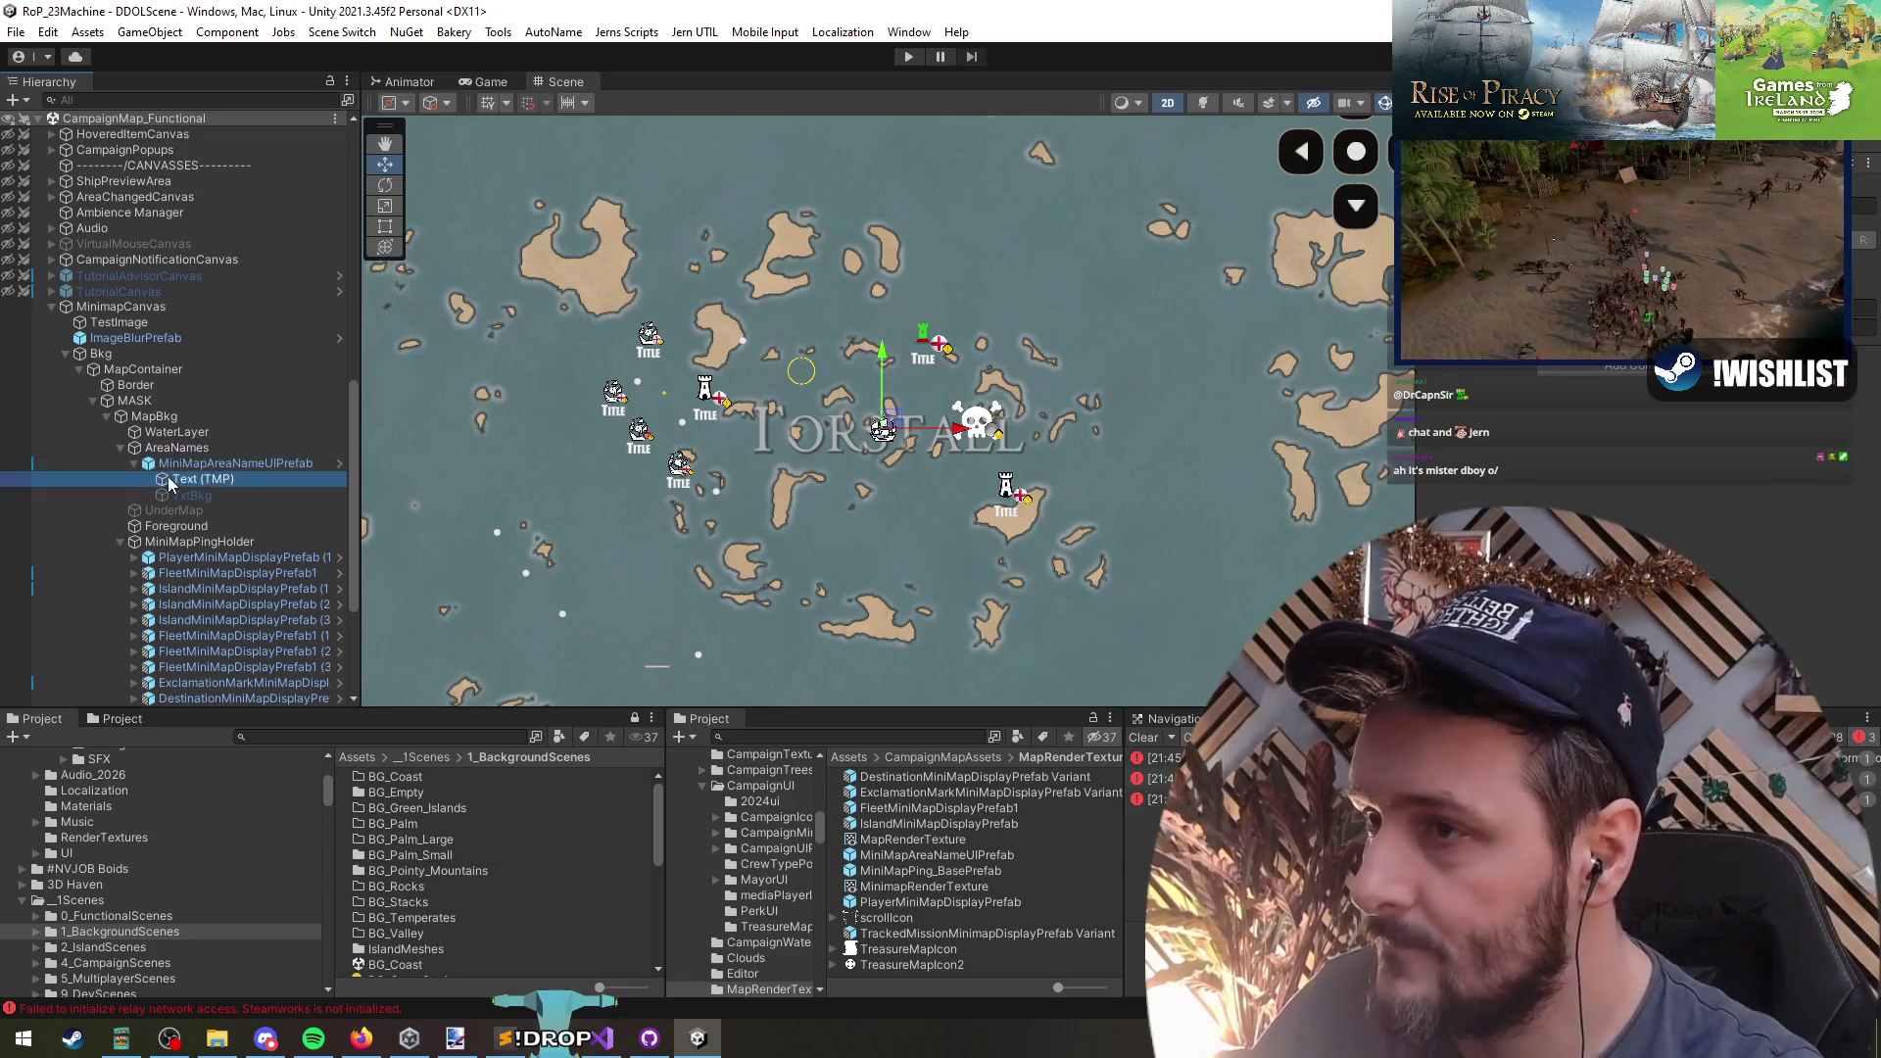
pyautogui.click(203, 463)
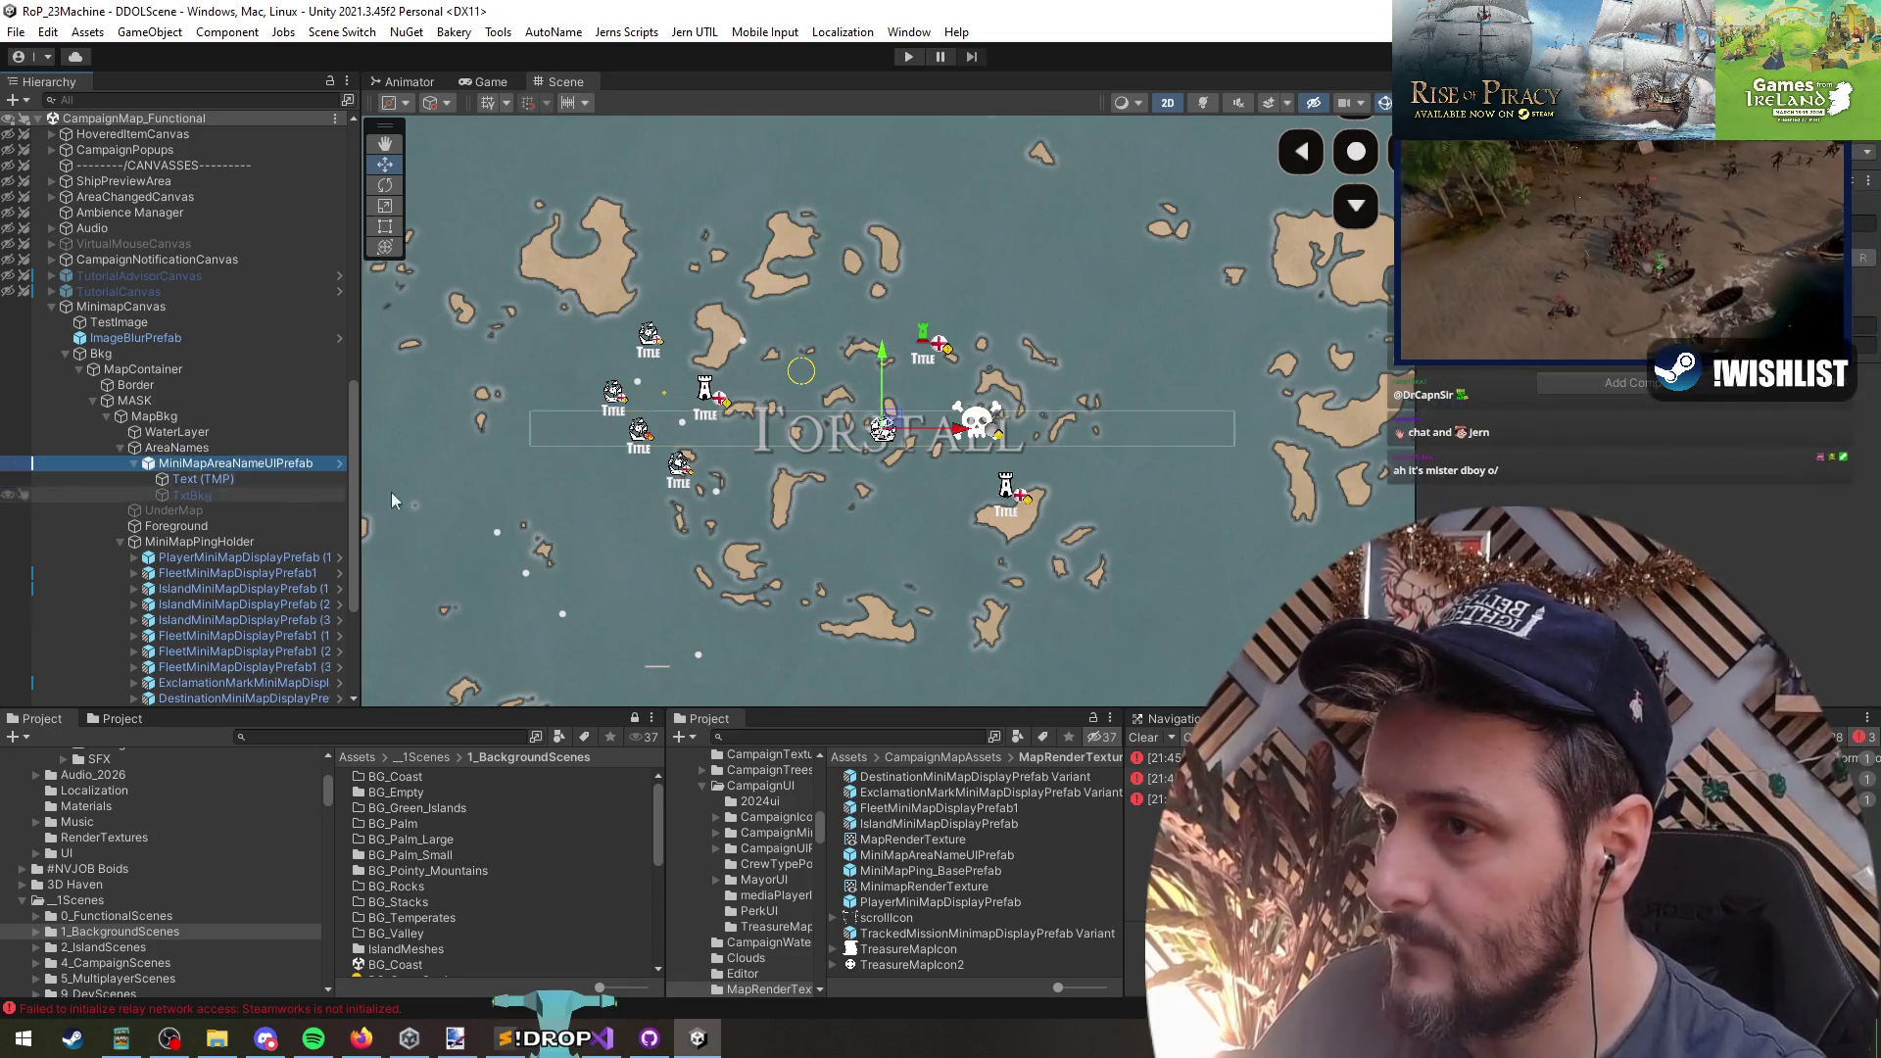
# - Move the TORSTALL label toward the lower-left of the map
pyautogui.click(186, 448)
pyautogui.click(304, 463)
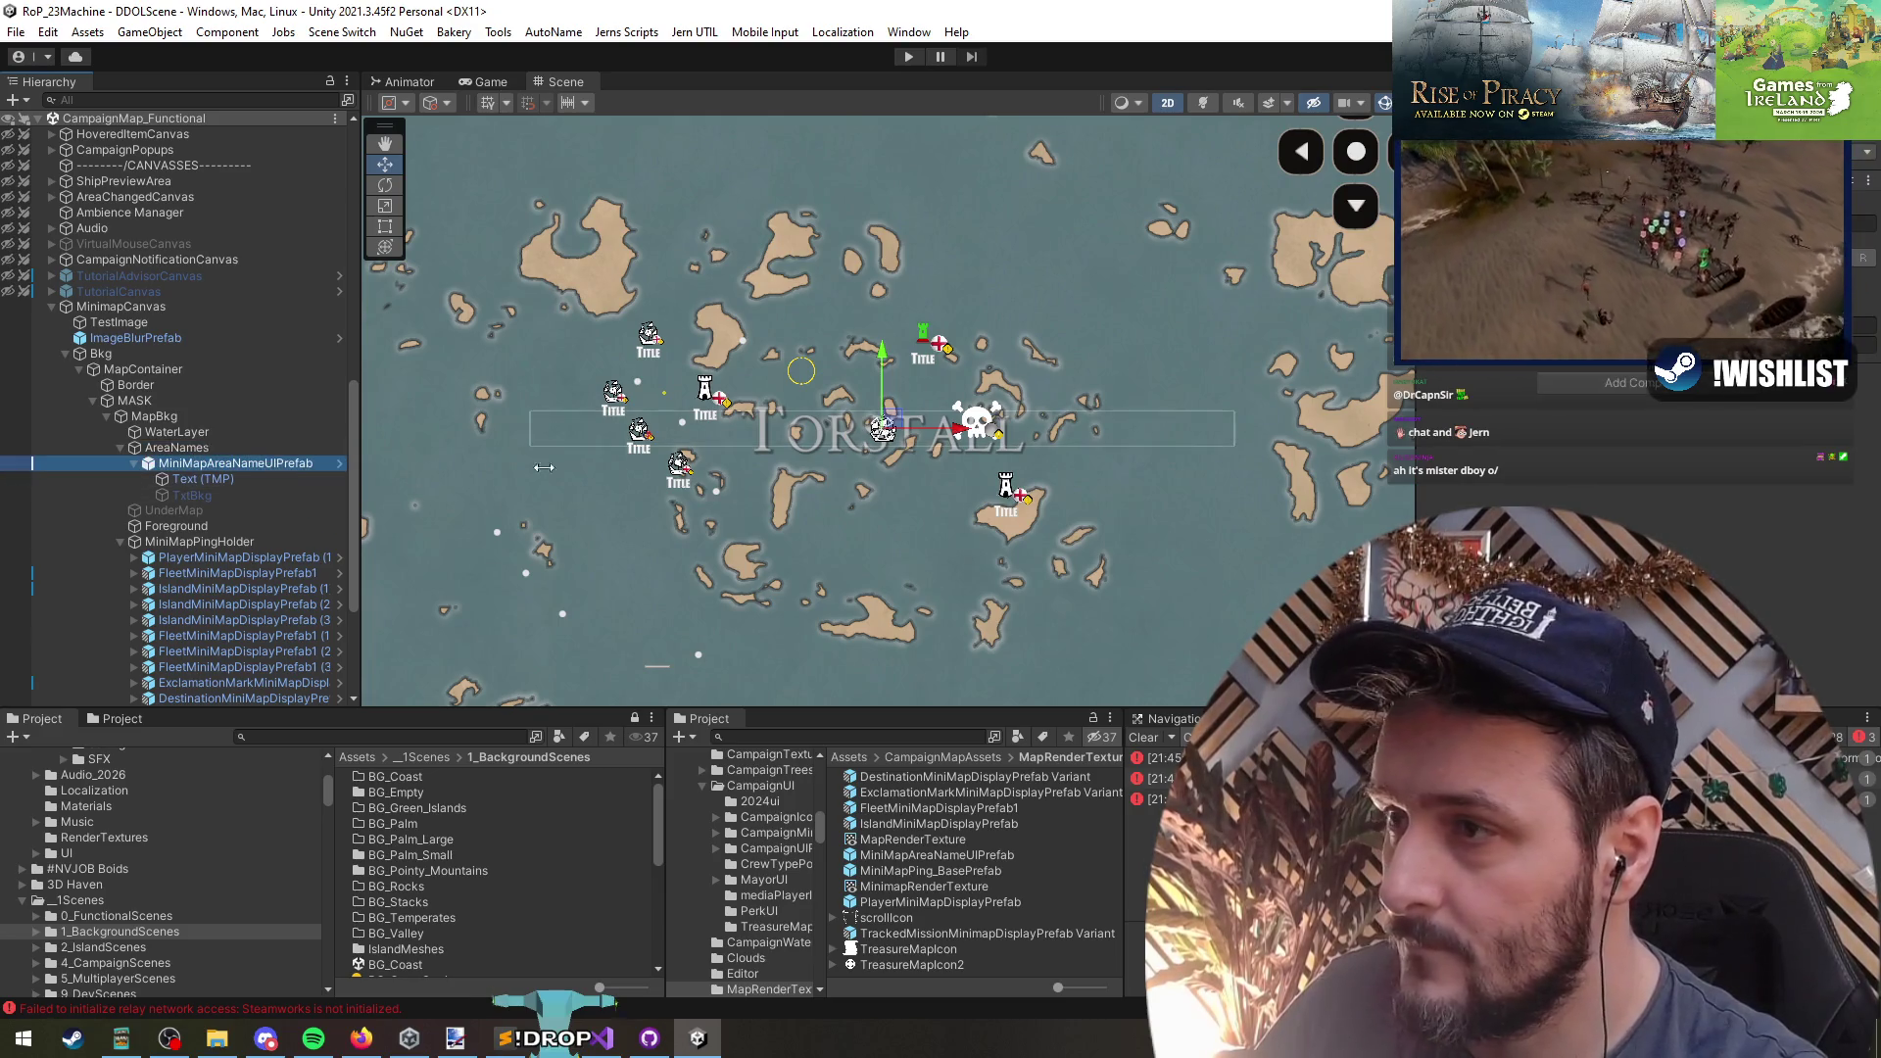
pyautogui.moveTo(892, 416)
pyautogui.mouseDown()
pyautogui.moveTo(892, 392)
pyautogui.moveTo(894, 419)
pyautogui.moveTo(849, 398)
pyautogui.moveTo(798, 441)
pyautogui.moveTo(700, 426)
pyautogui.moveTo(749, 437)
pyautogui.mouseUp()
pyautogui.scroll(-3, 750, 441)
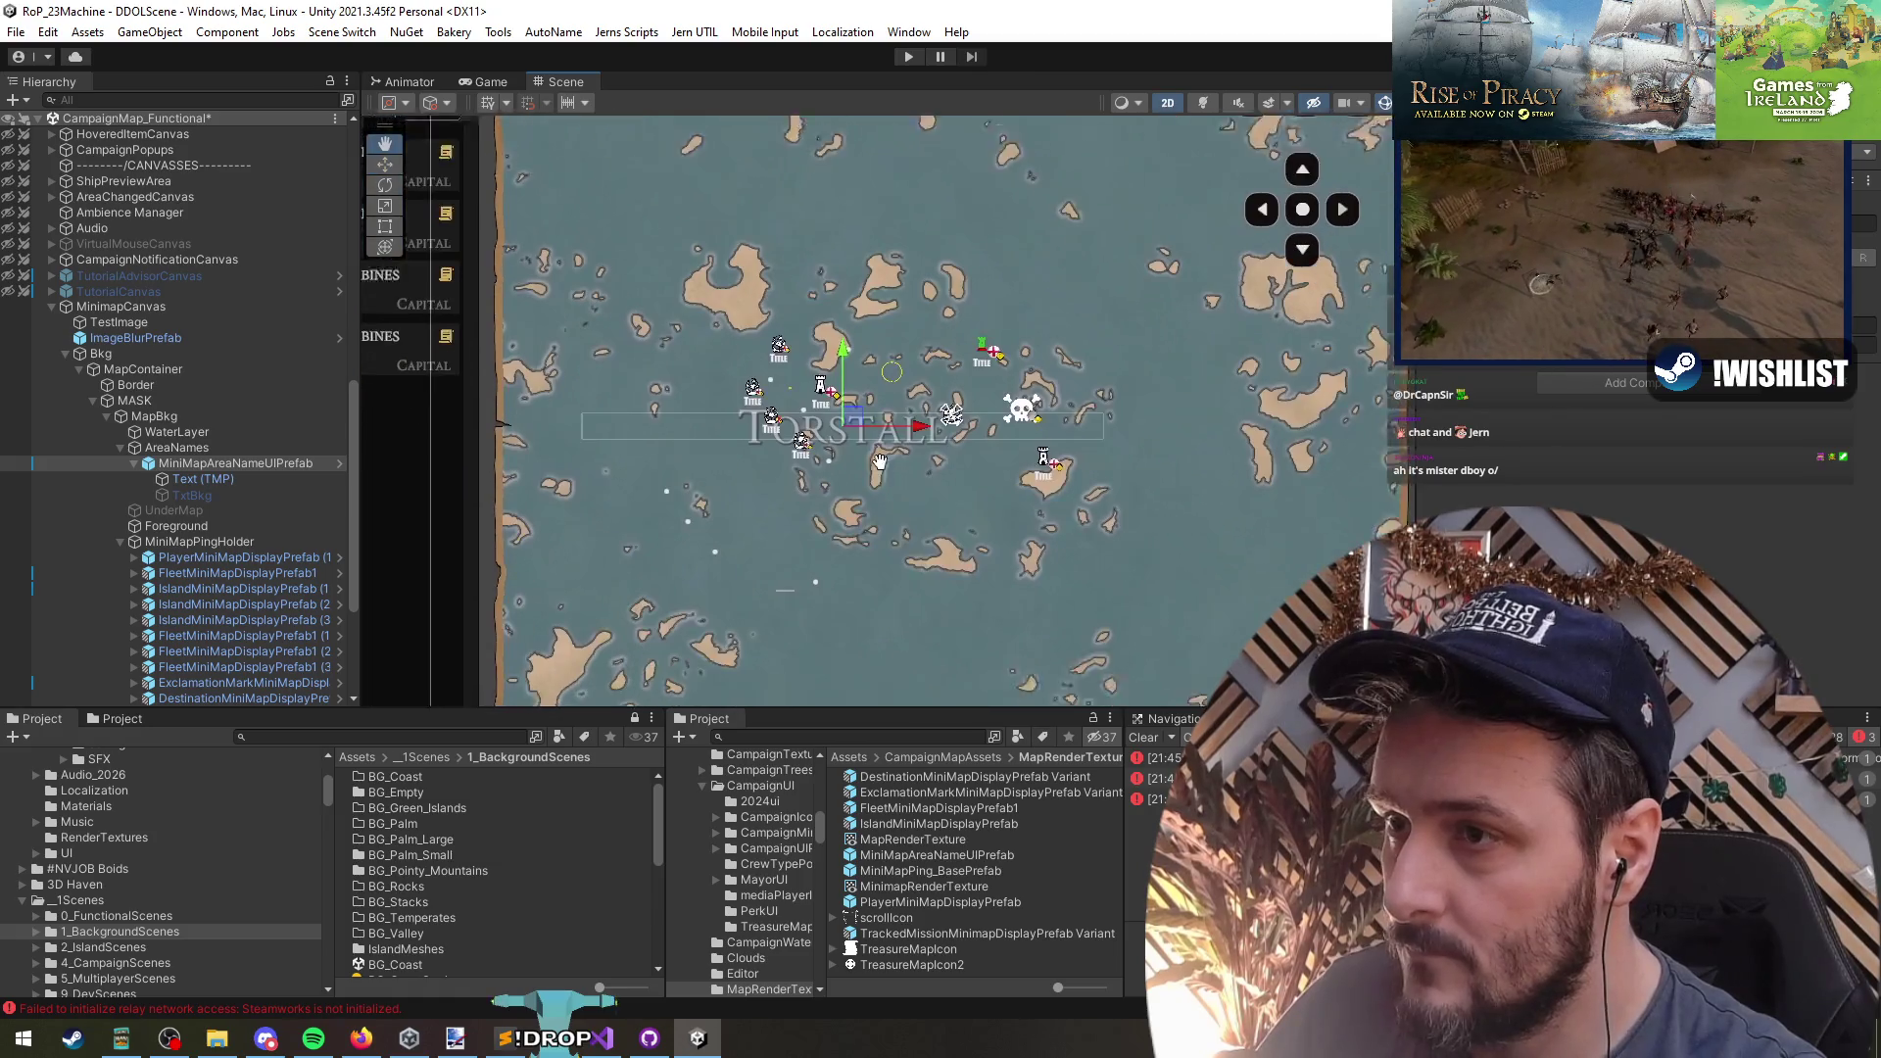
pyautogui.scroll(5, 1107, 362)
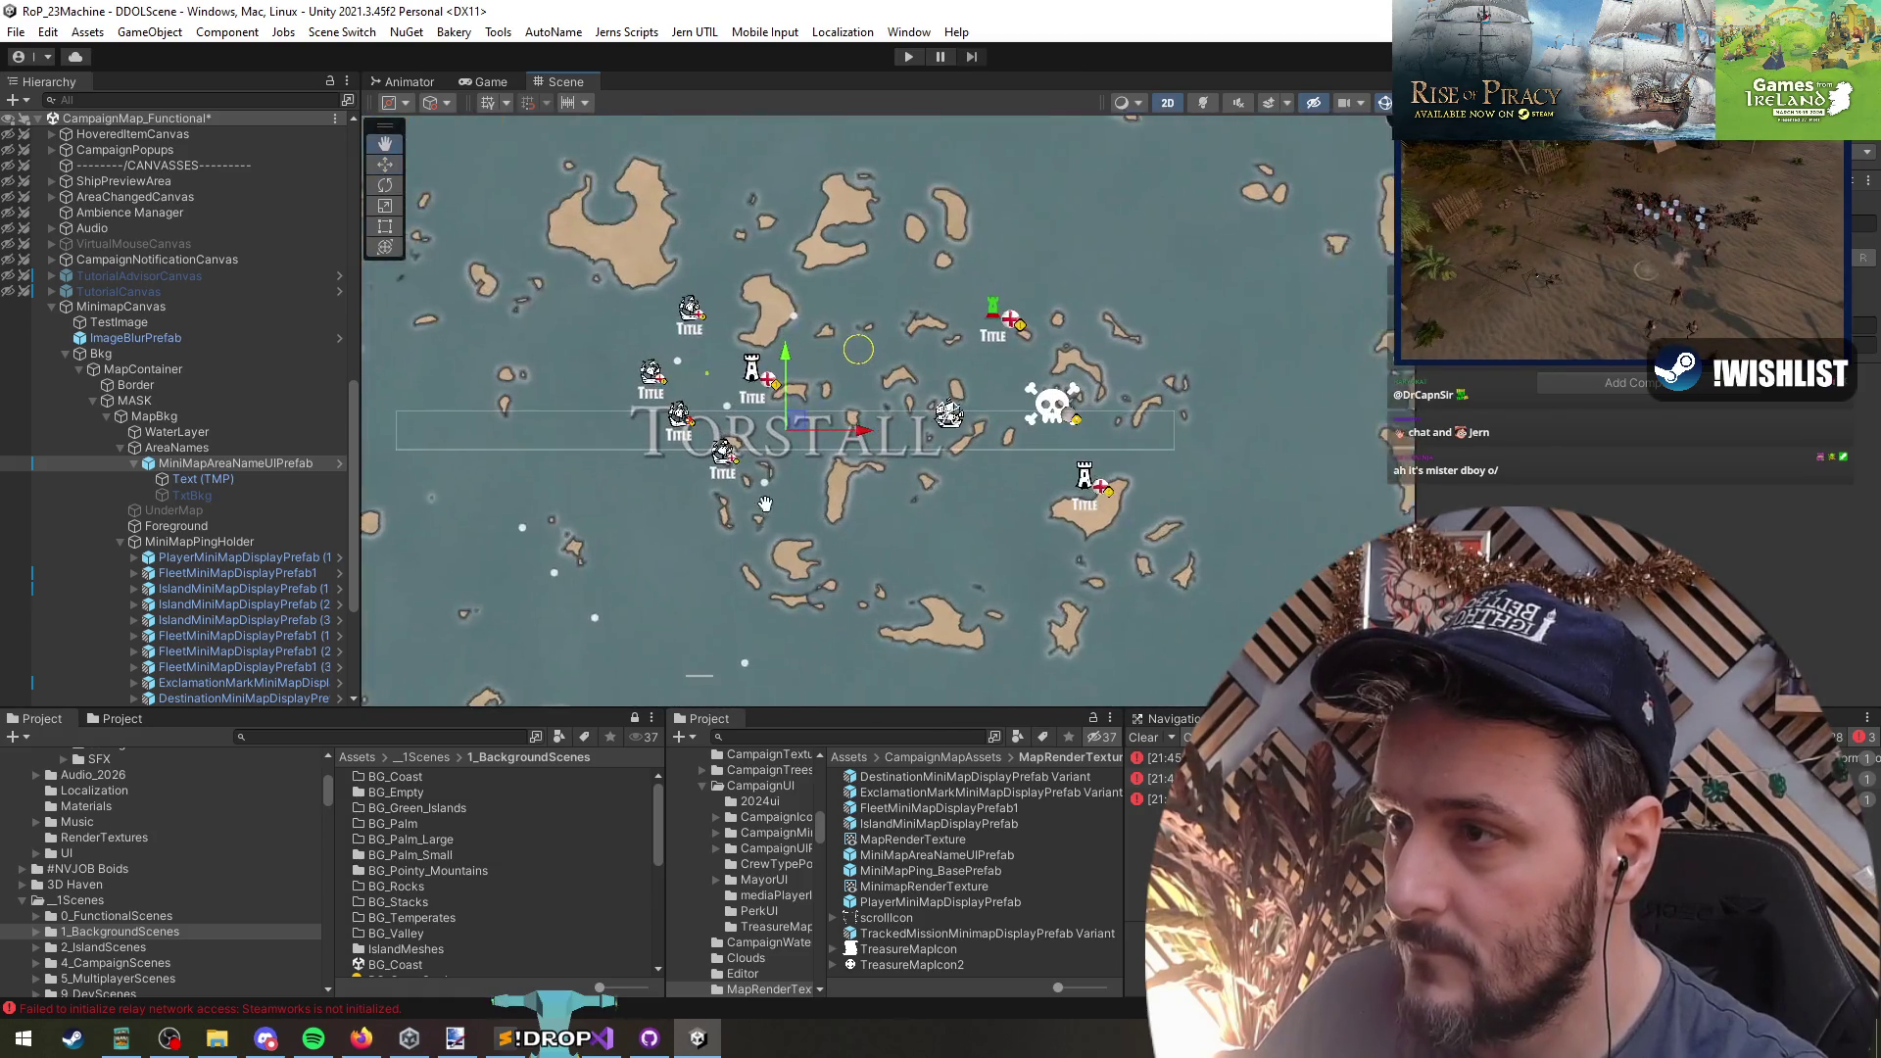
# - Raise the TORSTALL text's font size to 75.3
pyautogui.click(202, 480)
pyautogui.press('f')
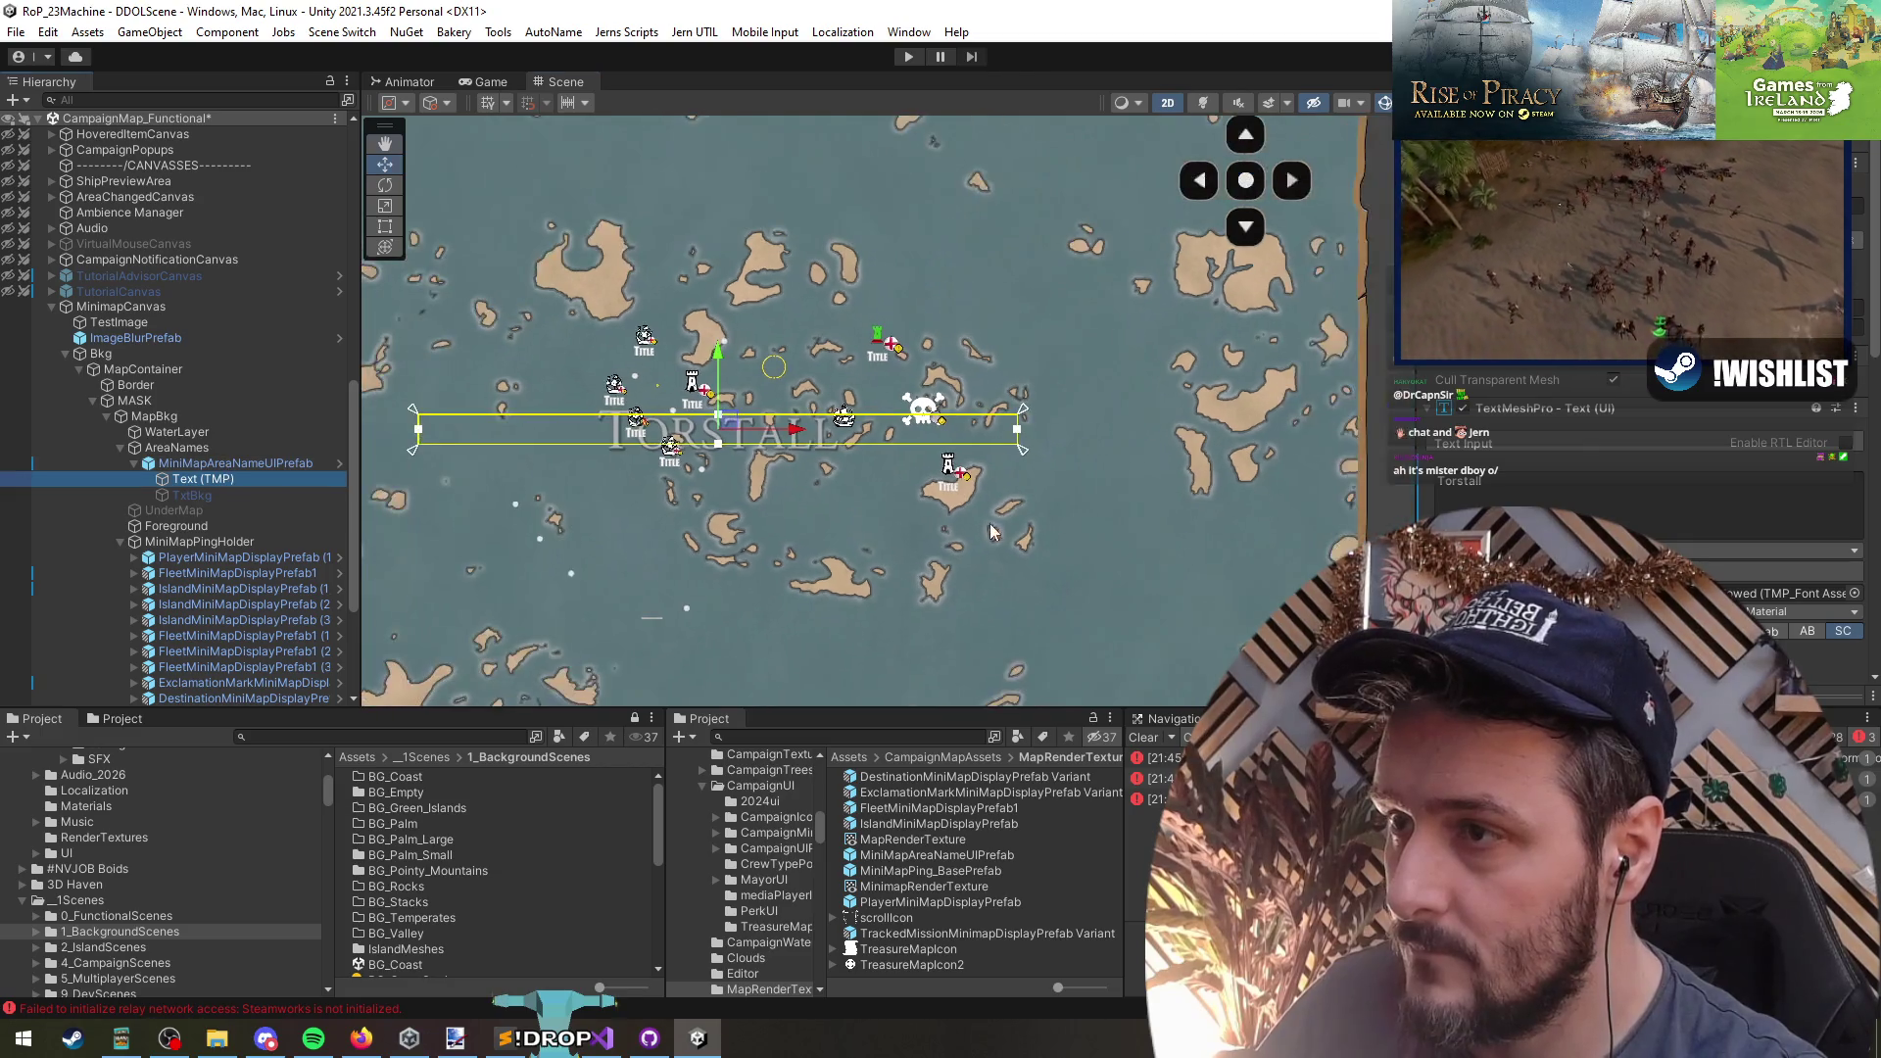
pyautogui.moveTo(1558, 498)
pyautogui.mouseDown()
pyautogui.moveTo(1504, 502)
pyautogui.moveTo(1827, 546)
pyautogui.moveTo(44, 543)
pyautogui.moveTo(290, 538)
pyautogui.moveTo(61, 542)
pyautogui.mouseUp()
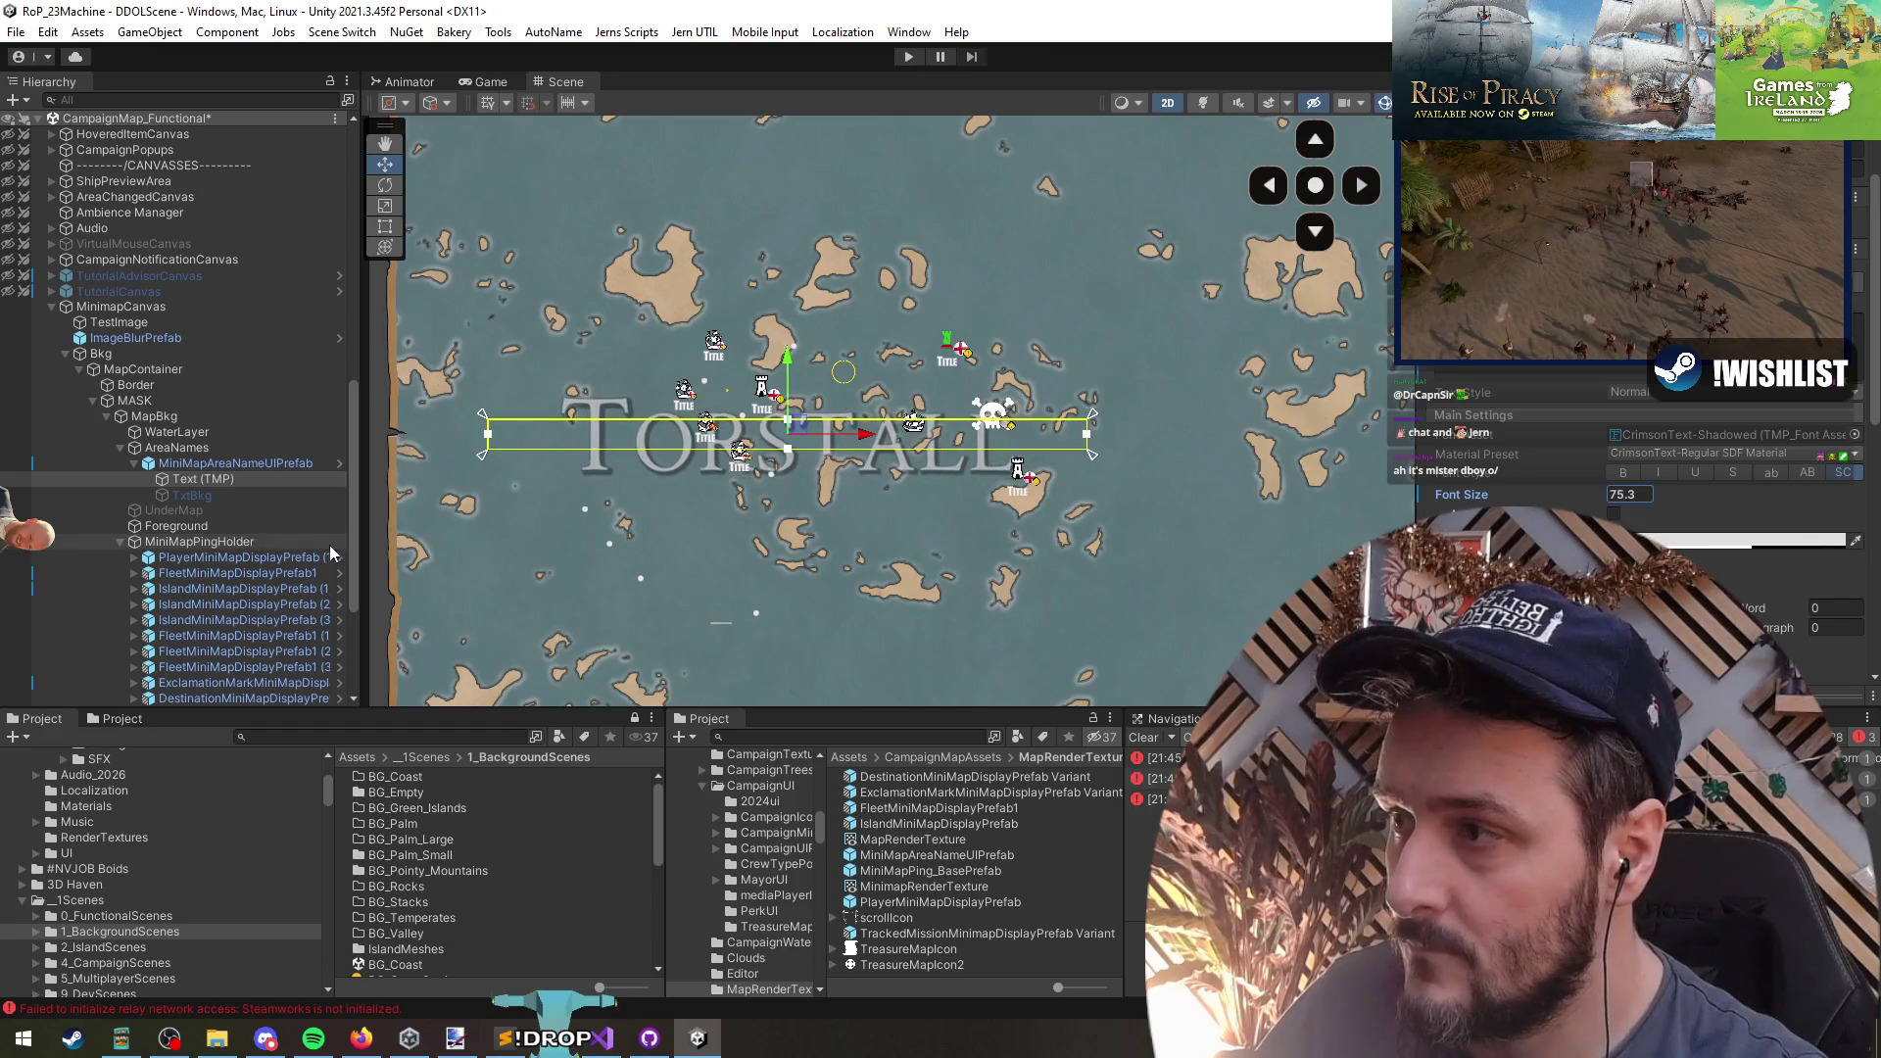
# - Rotate the TORSTALL label to run diagonally across the islands
pyautogui.click(208, 464)
pyautogui.moveTo(857, 401)
pyautogui.mouseDown()
pyautogui.moveTo(843, 480)
pyautogui.moveTo(899, 431)
pyautogui.moveTo(888, 412)
pyautogui.moveTo(892, 431)
pyautogui.mouseUp()
pyautogui.press('w')
# - Turn off the MASK object's clipping of the map
pyautogui.scroll(-5, 890, 428)
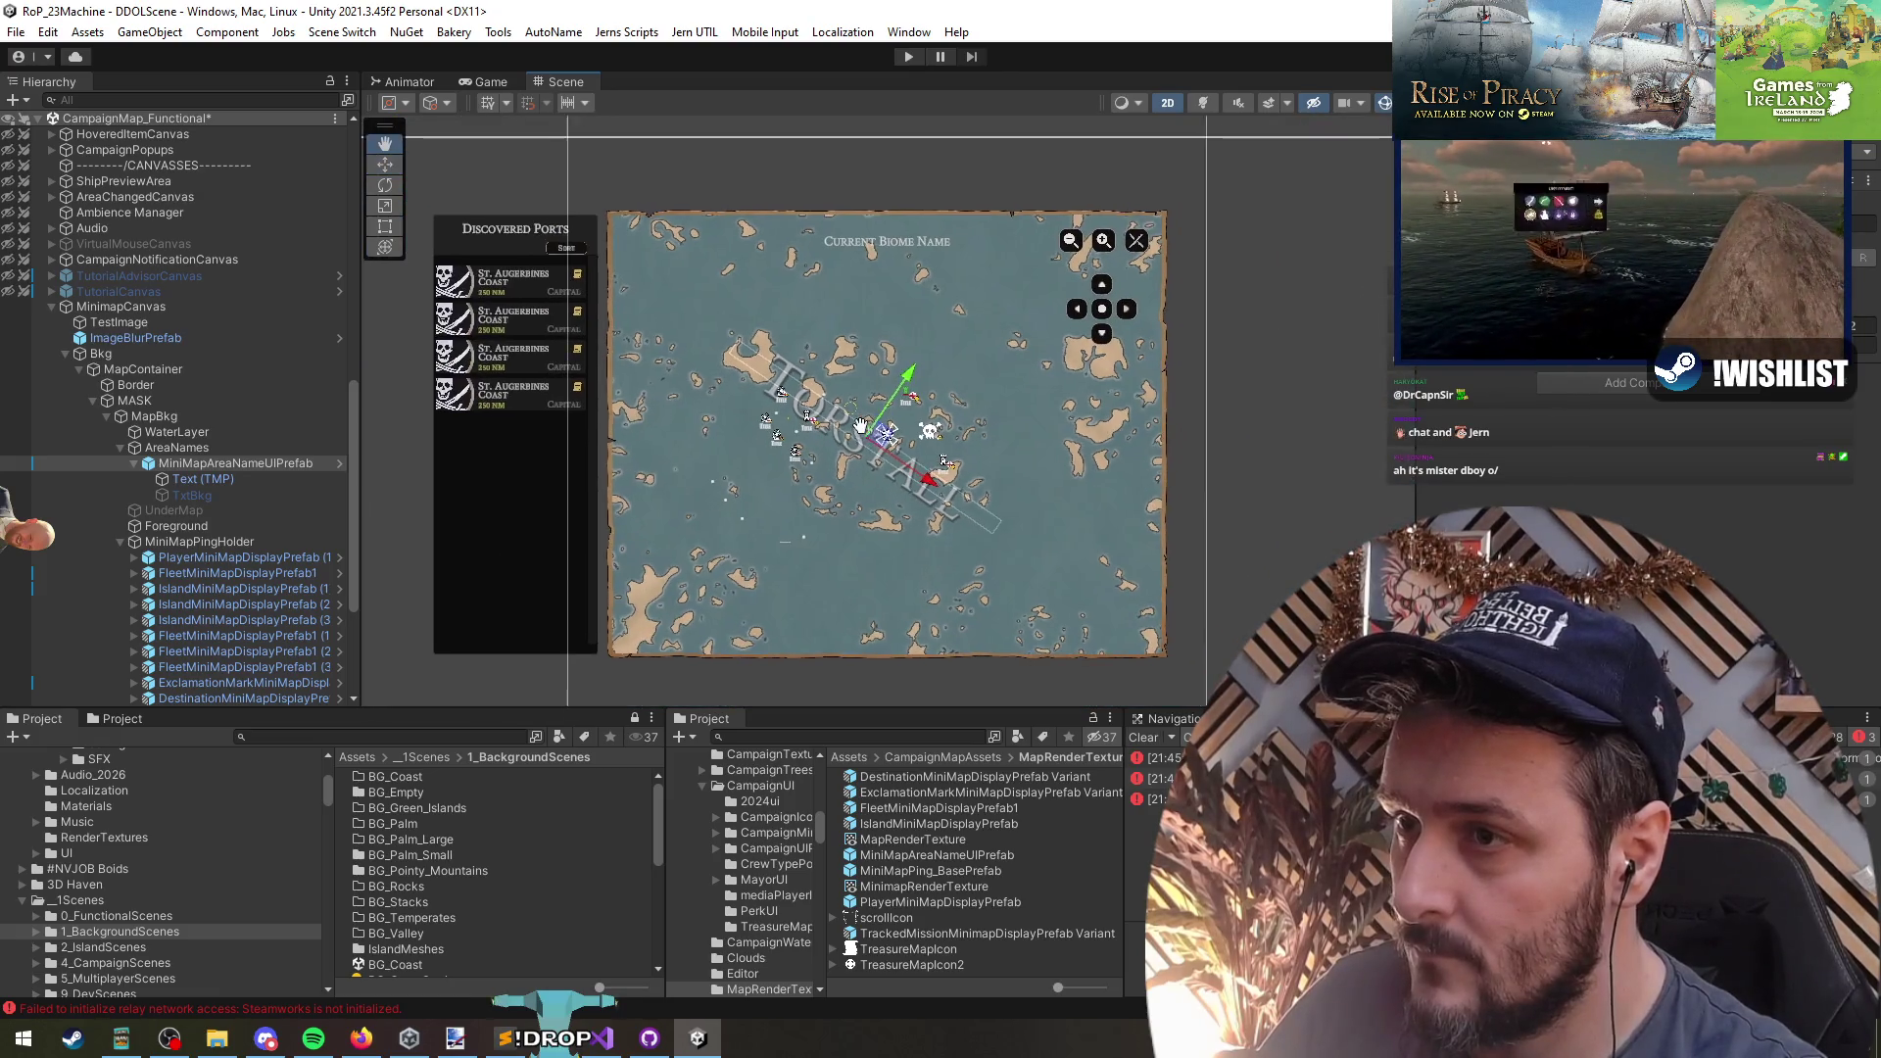
pyautogui.click(132, 401)
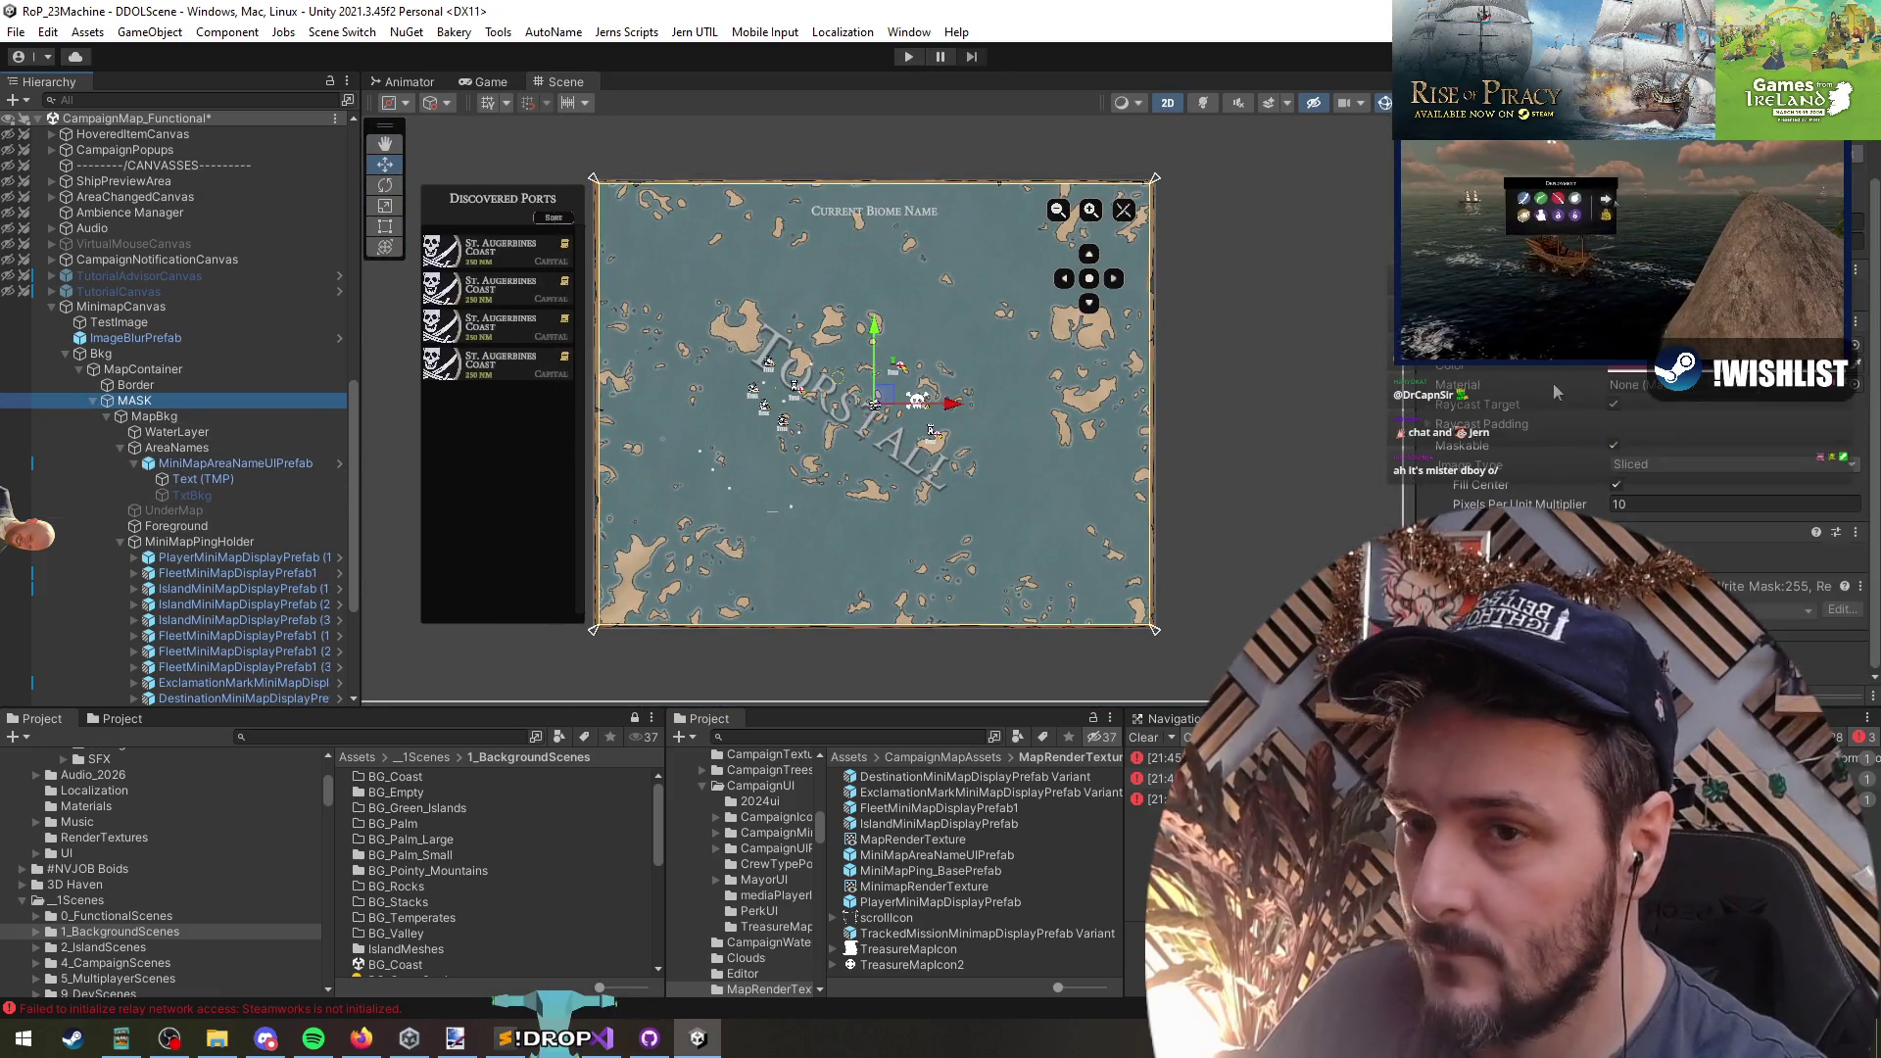
pyautogui.click(1436, 532)
pyautogui.scroll(-2, 852, 411)
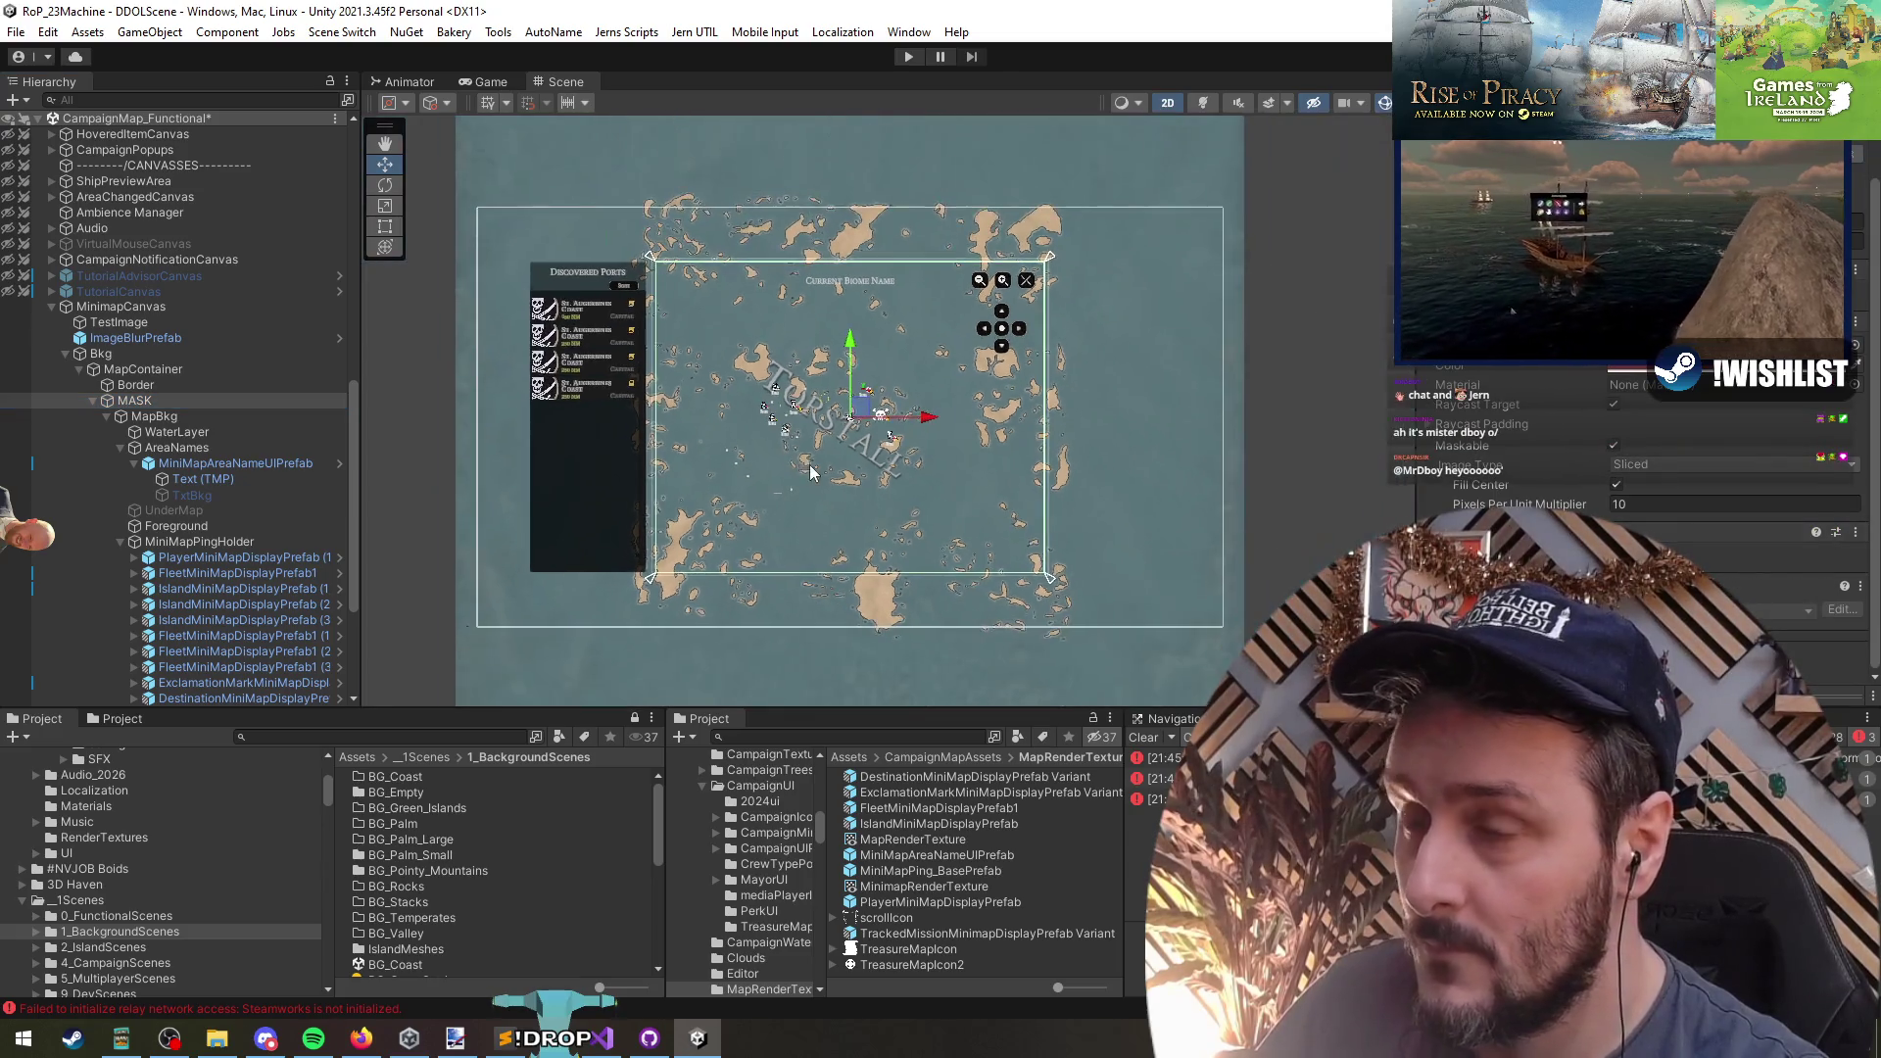
# - Shrink the TORSTALL font size from 75.3 to 37.5 and frame the label
pyautogui.click(193, 484)
pyautogui.scroll(5, 918, 504)
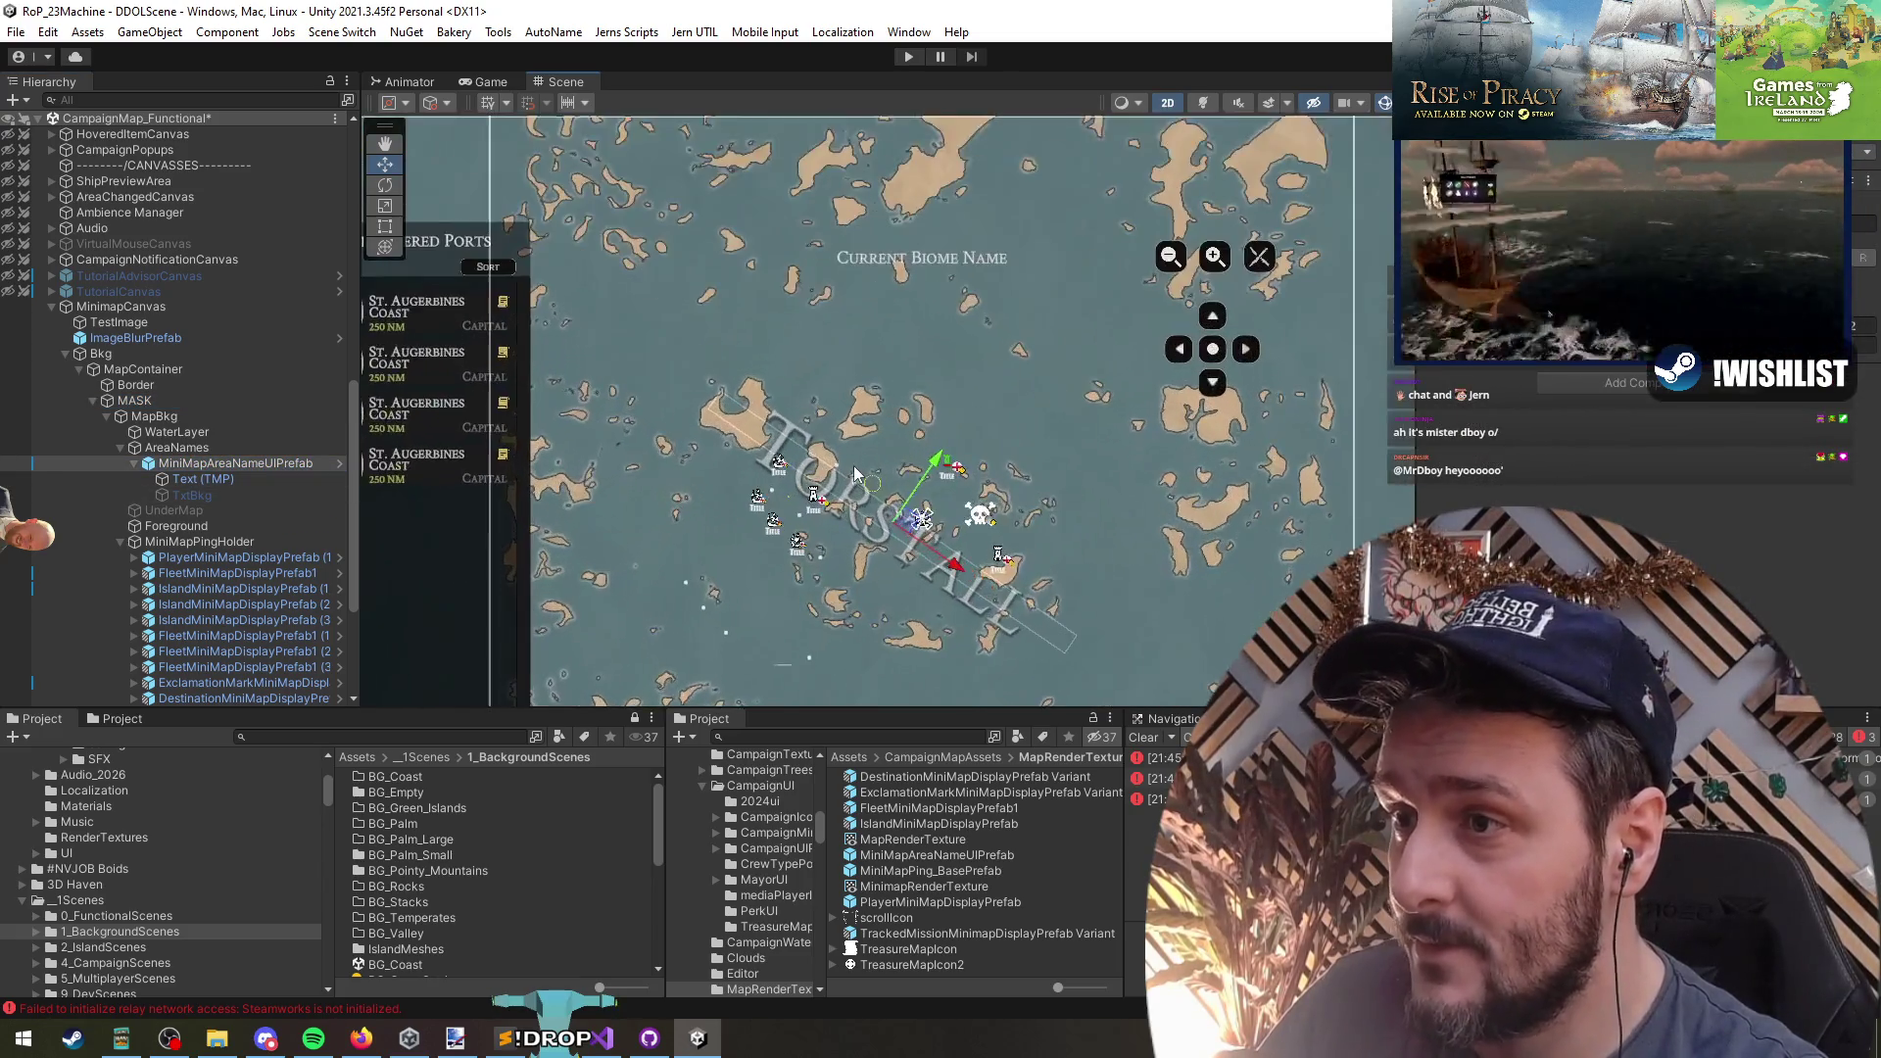
pyautogui.click(918, 504)
pyautogui.scroll(2, 918, 505)
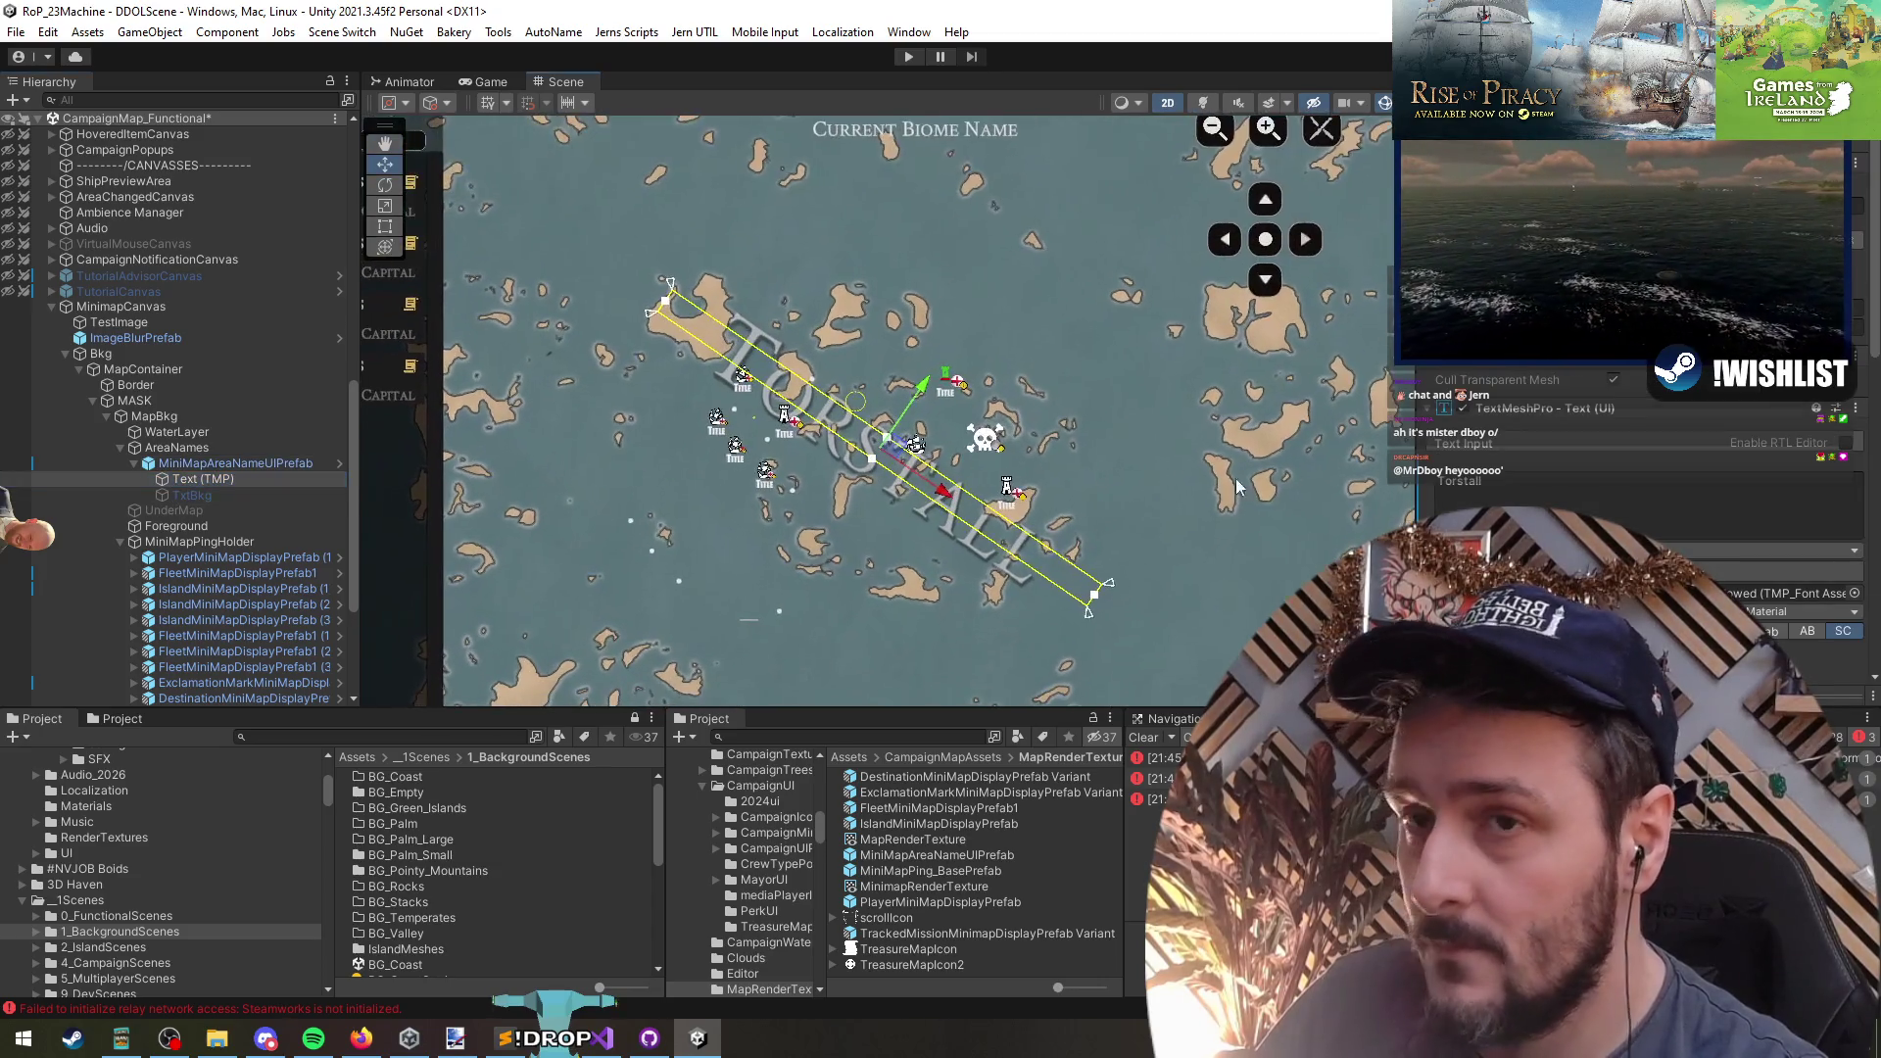
pyautogui.moveTo(1584, 451); pyautogui.dragTo(1533, 451)
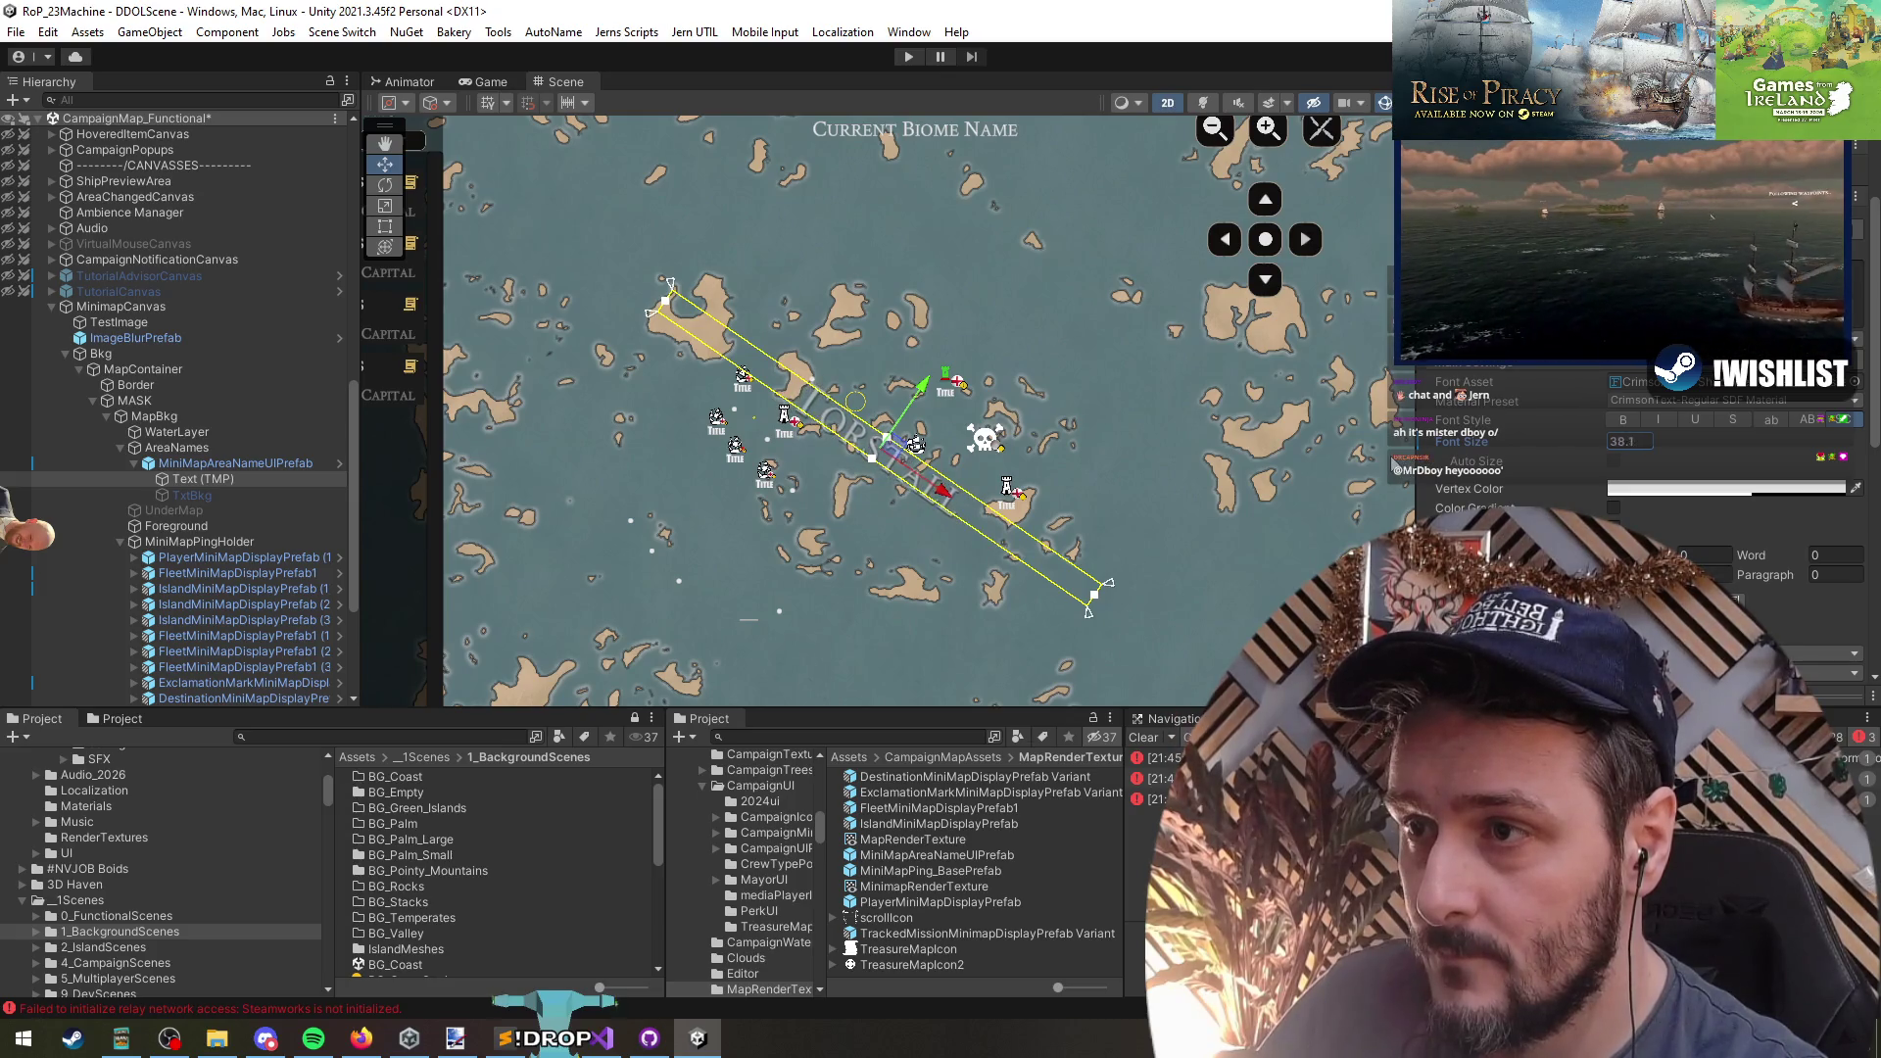
pyautogui.scroll(-3, 696, 433)
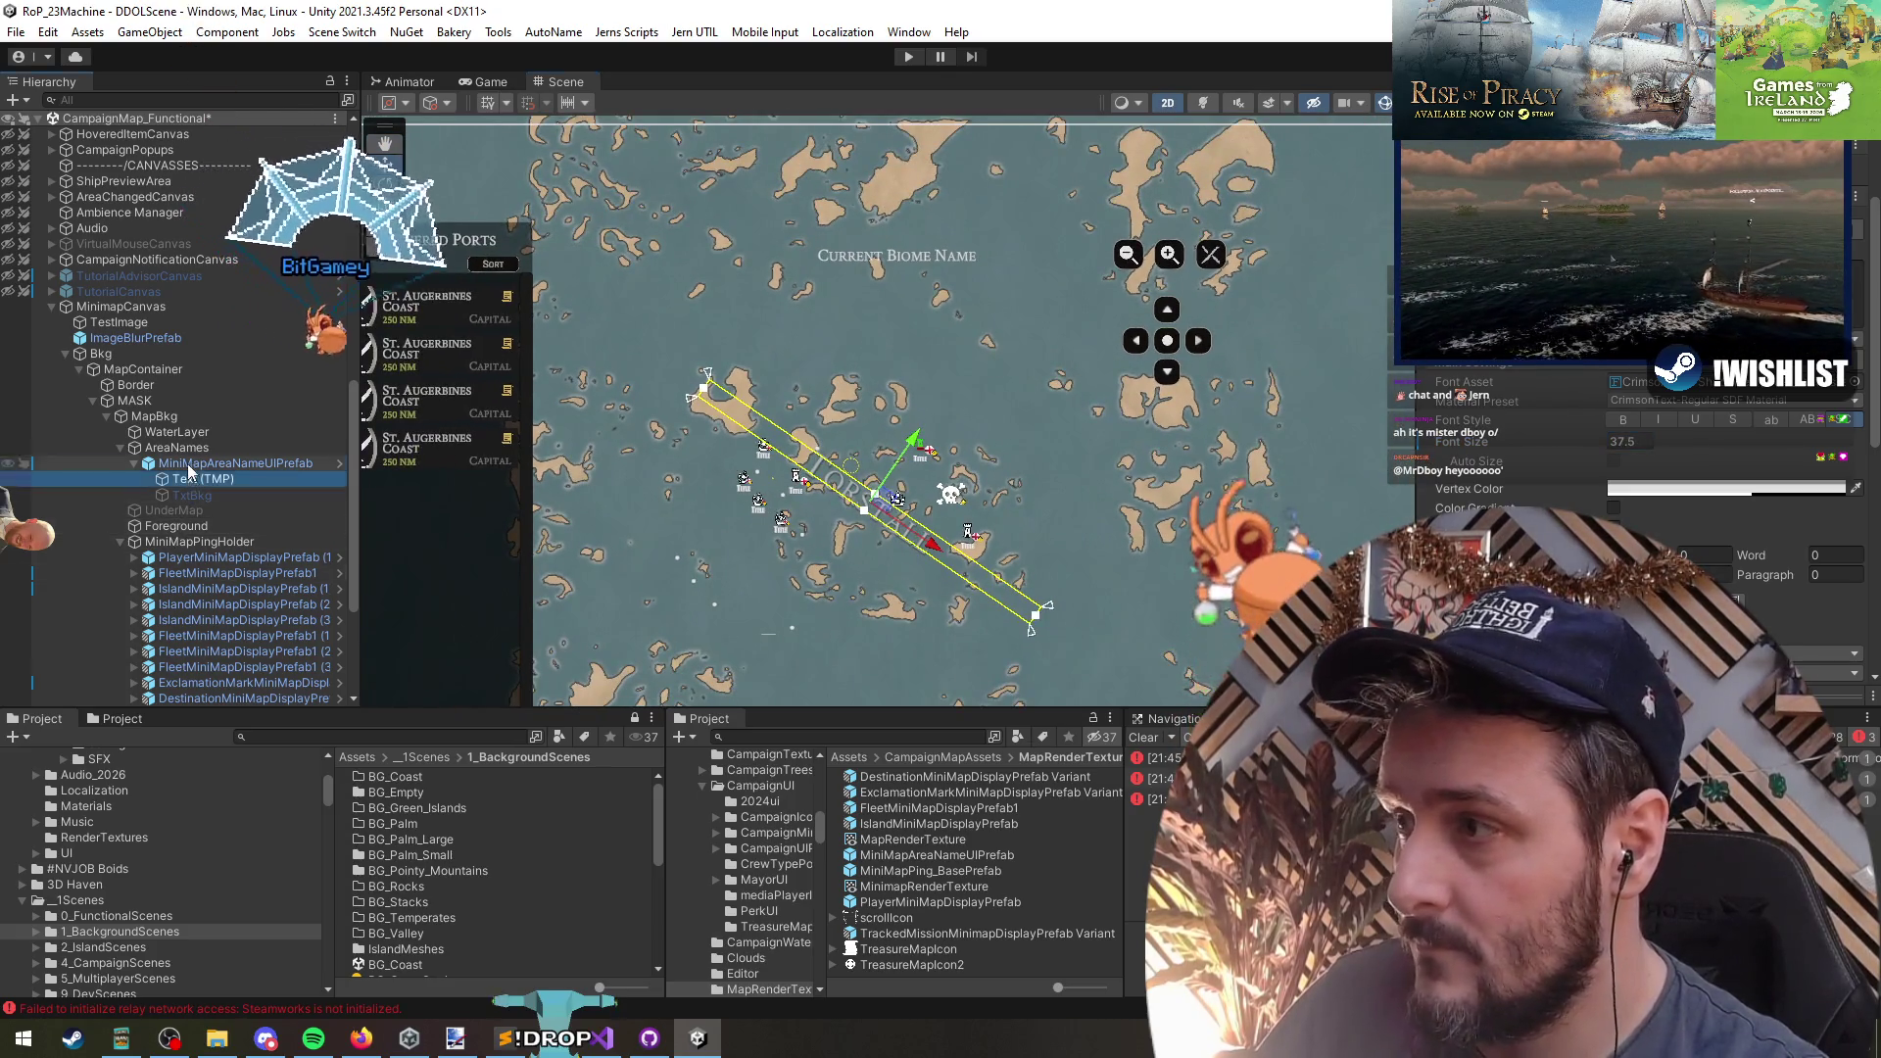
pyautogui.click(186, 462)
pyautogui.press('f')
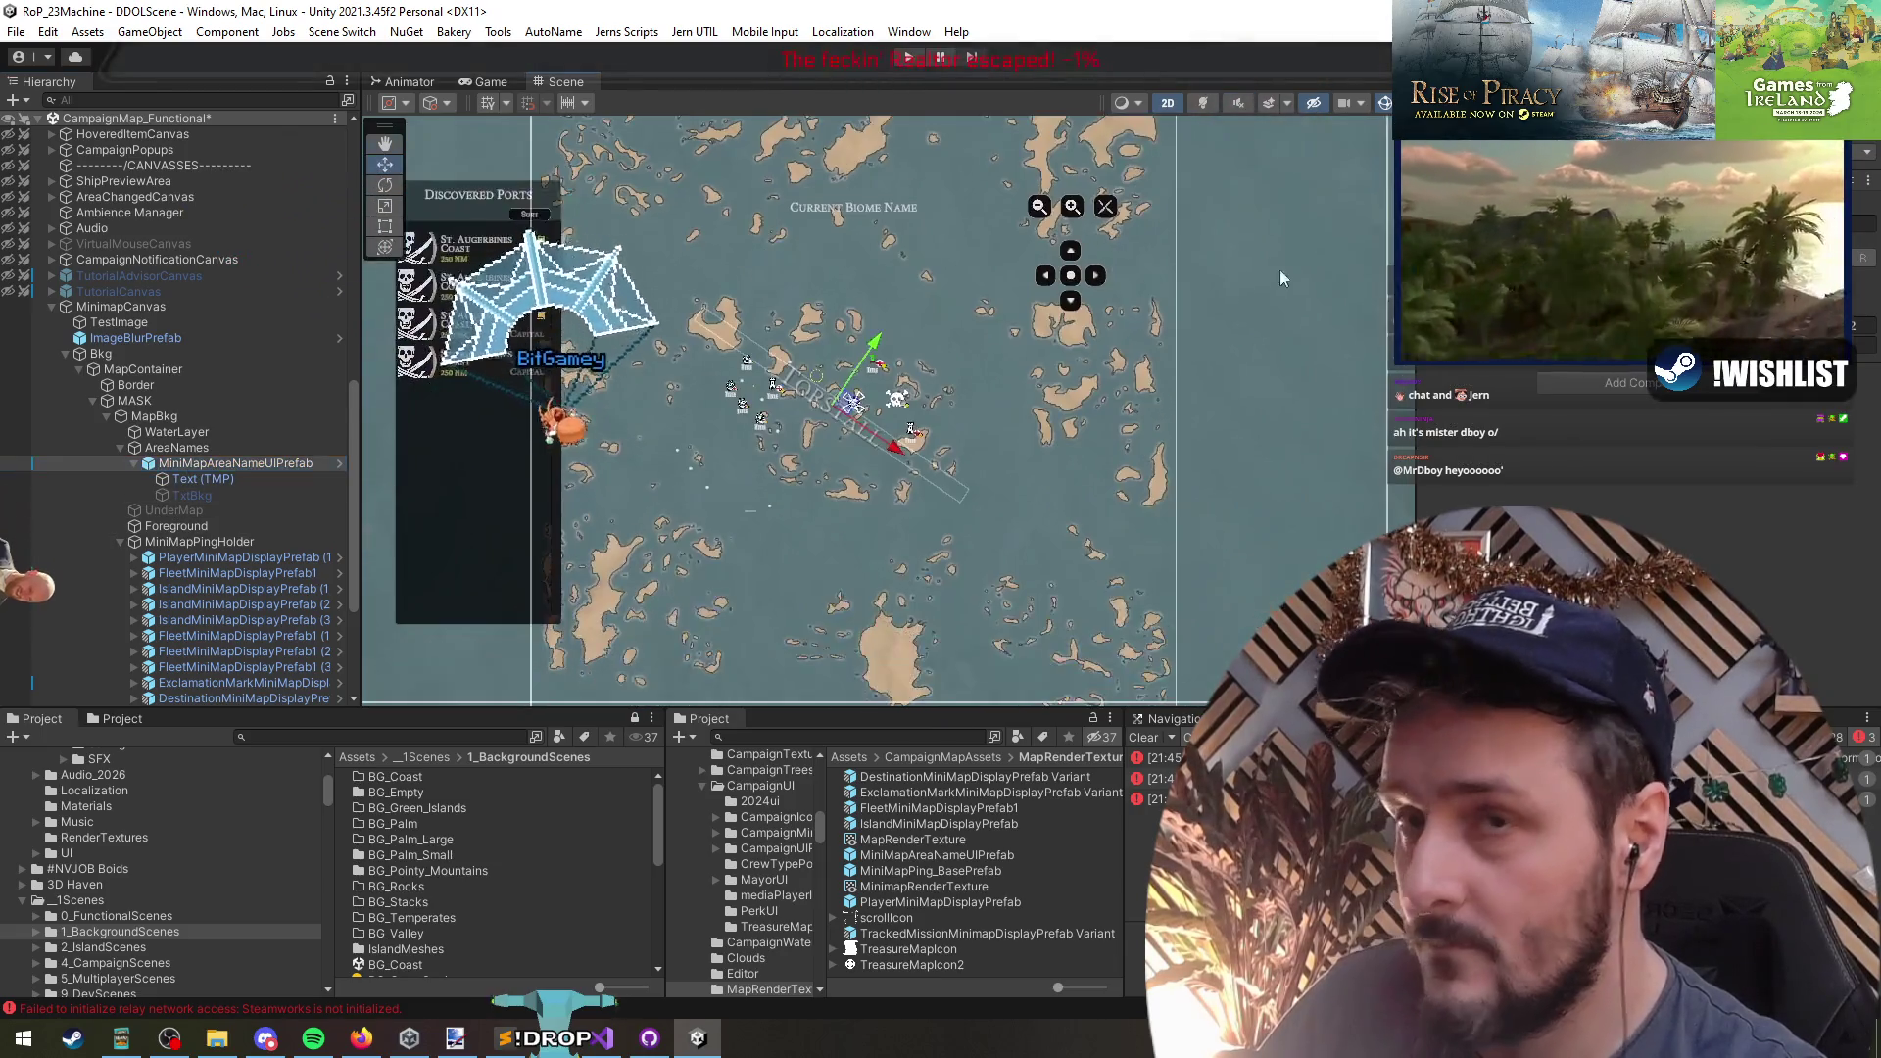
# - Duplicate the TORSTALL label and drag the copy top-left, then undo the move
pyautogui.click(207, 469)
pyautogui.hotkey('ctrl', 'd')
pyautogui.moveTo(632, 239)
pyautogui.mouseDown()
pyautogui.moveTo(663, 354)
pyautogui.moveTo(821, 338)
pyautogui.mouseUp()
pyautogui.hotkey('ctrl', 'z')
pyautogui.press('e')
pyautogui.press('w')
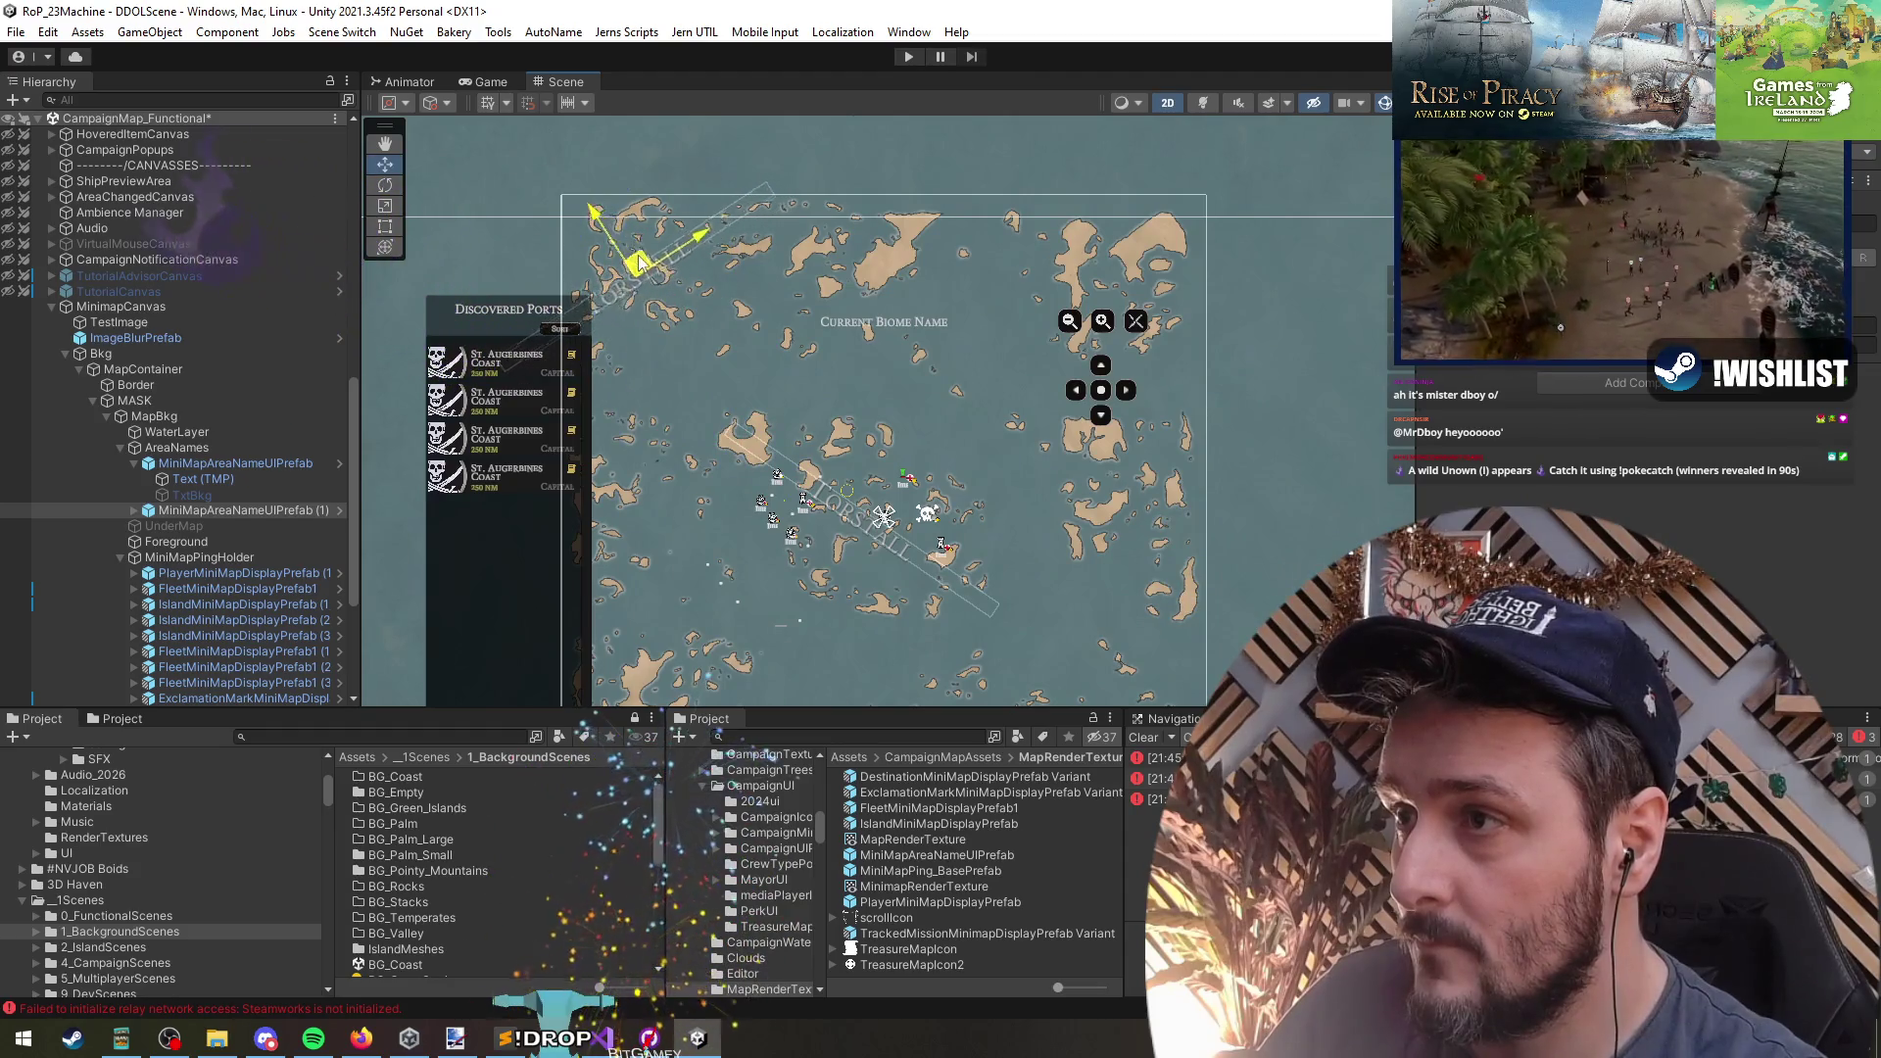
# - Duplicate MiniMapAreaNameUIPrefab (1), move the new copy to another spot and rotate it
pyautogui.click(227, 497)
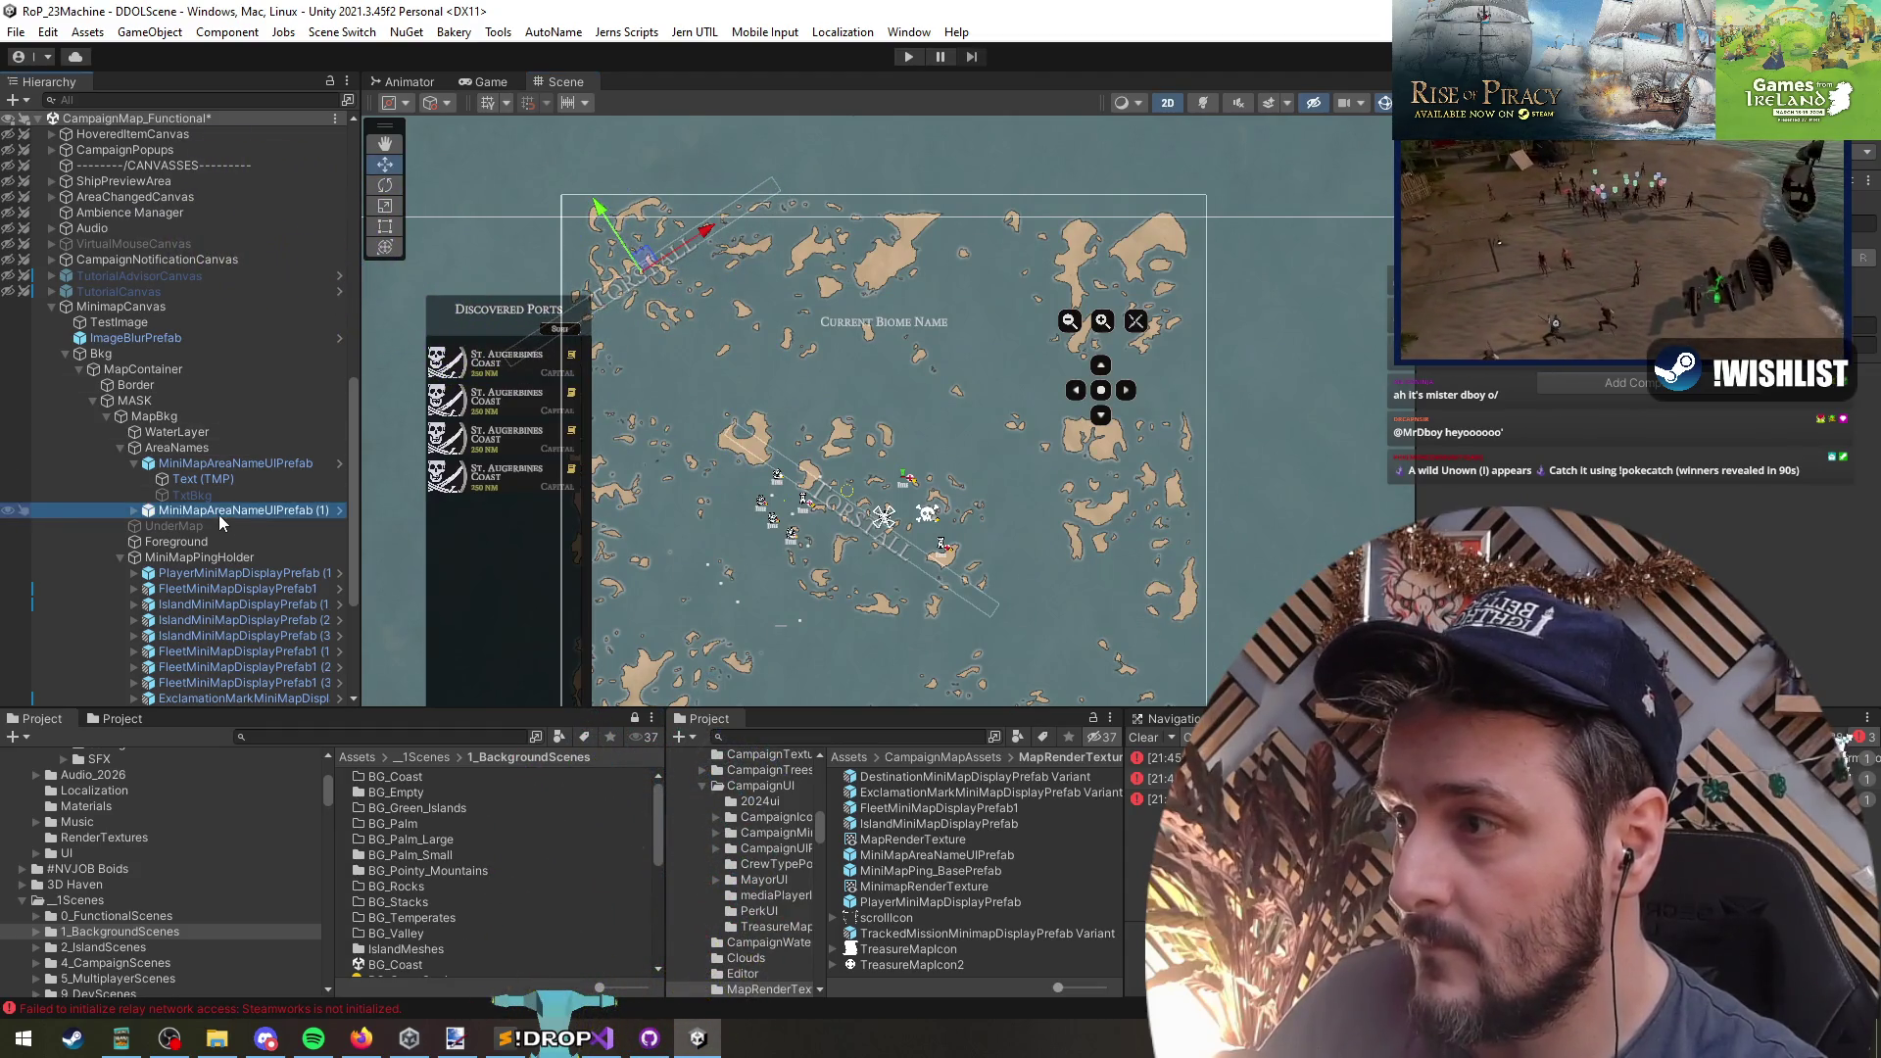
pyautogui.press('Left')
pyautogui.press('Left')
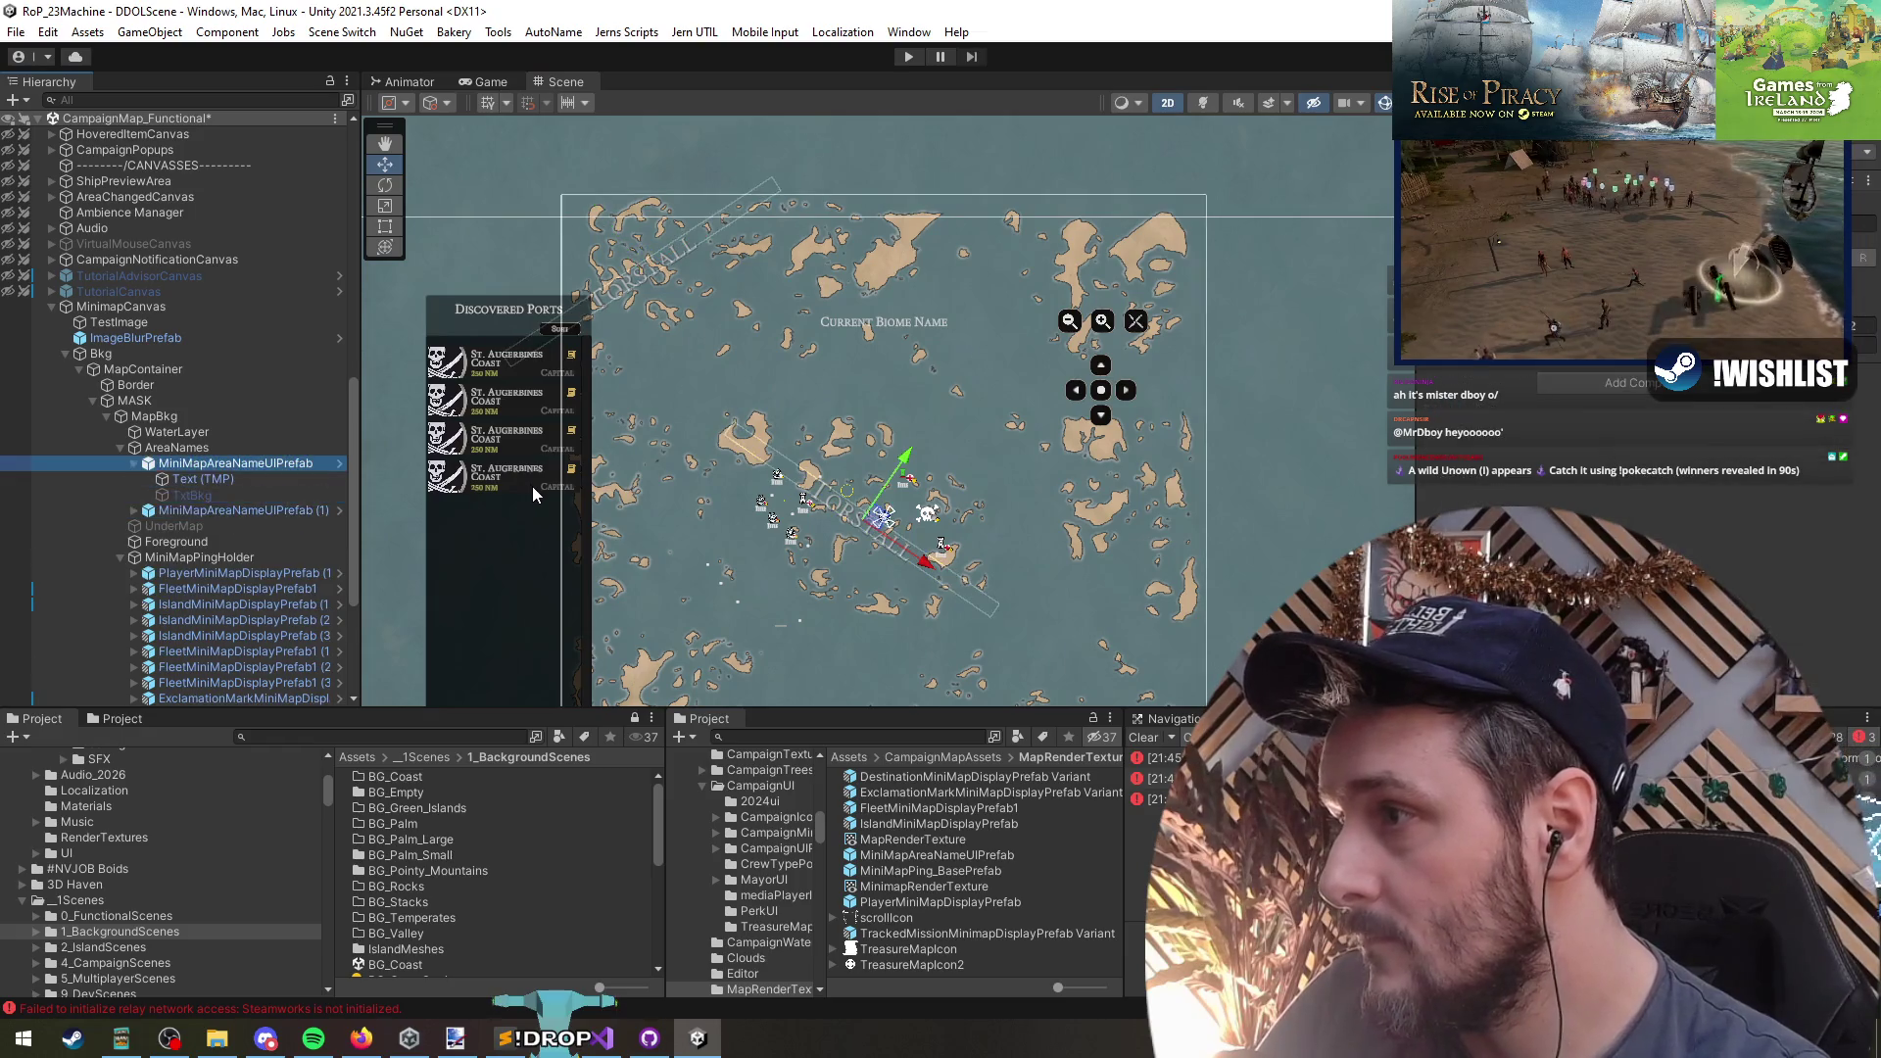
pyautogui.press('Down')
pyautogui.scroll(-3, 703, 390)
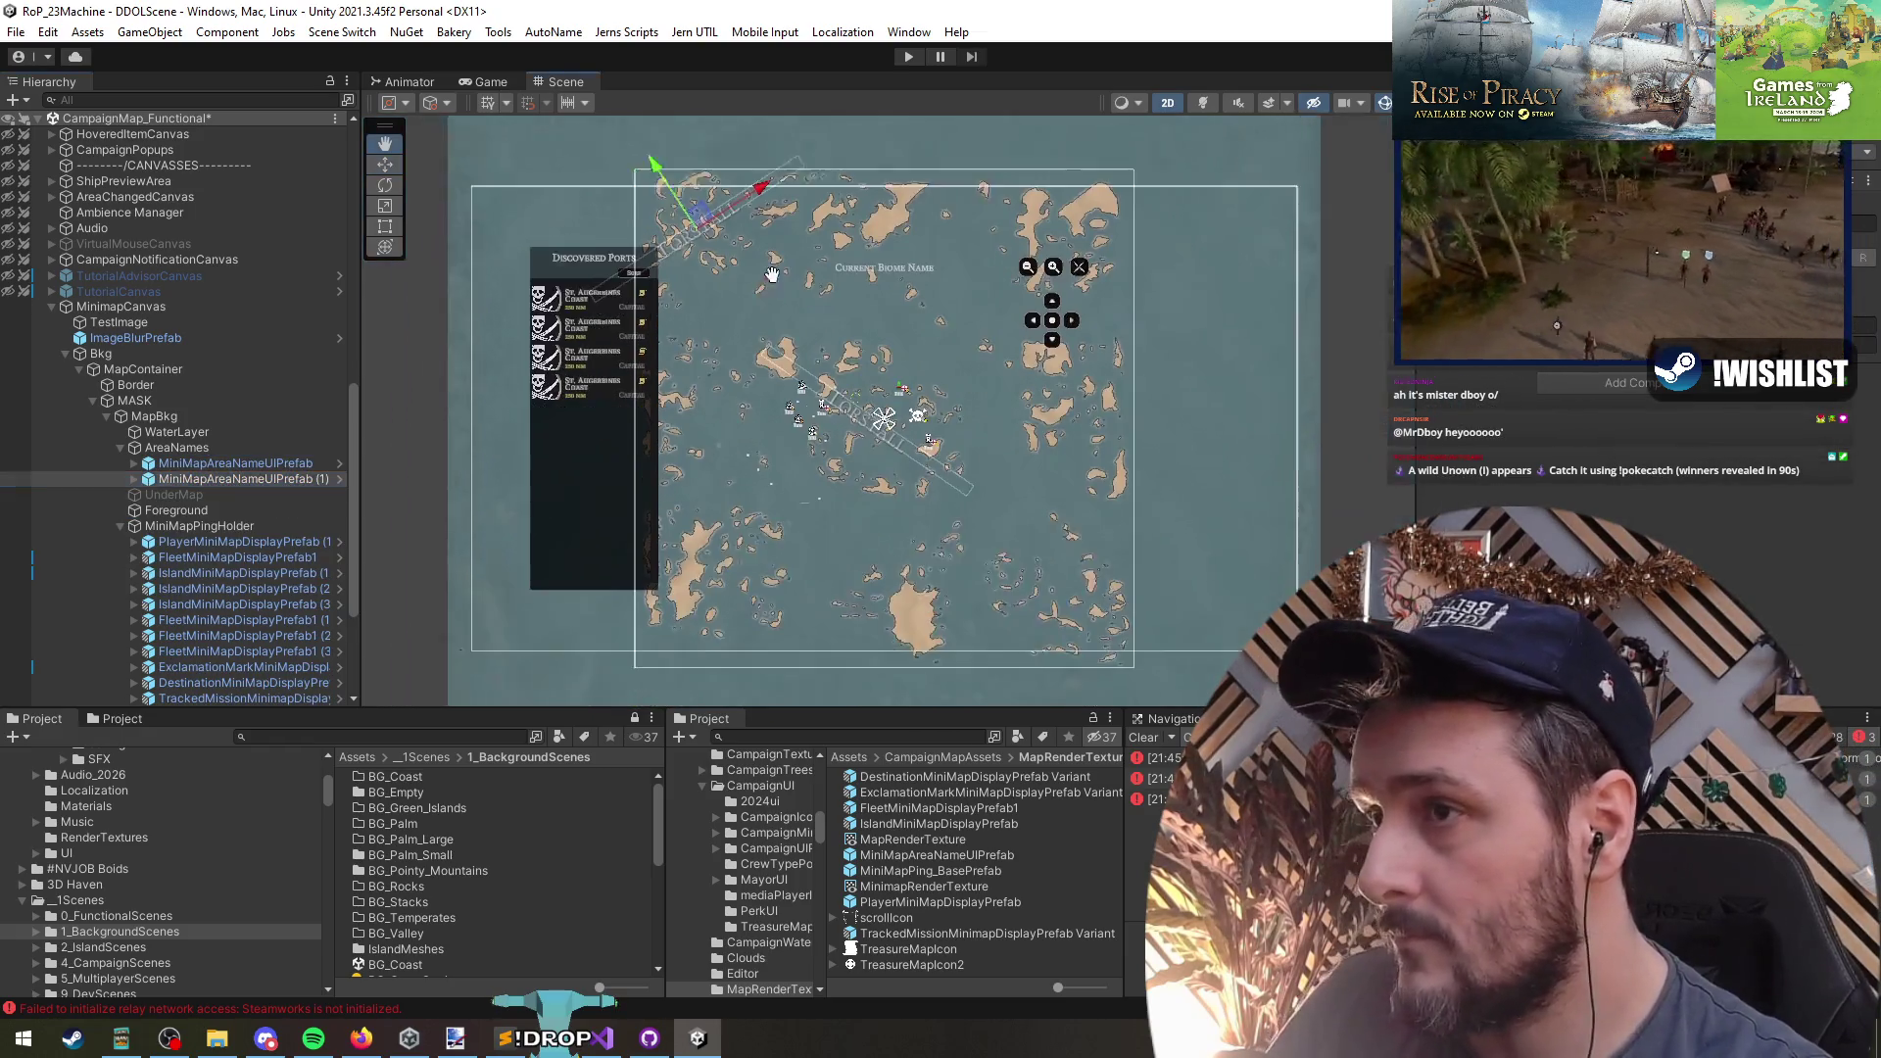
pyautogui.hotkey('ctrl', 'd')
pyautogui.moveTo(657, 255); pyautogui.dragTo(765, 282)
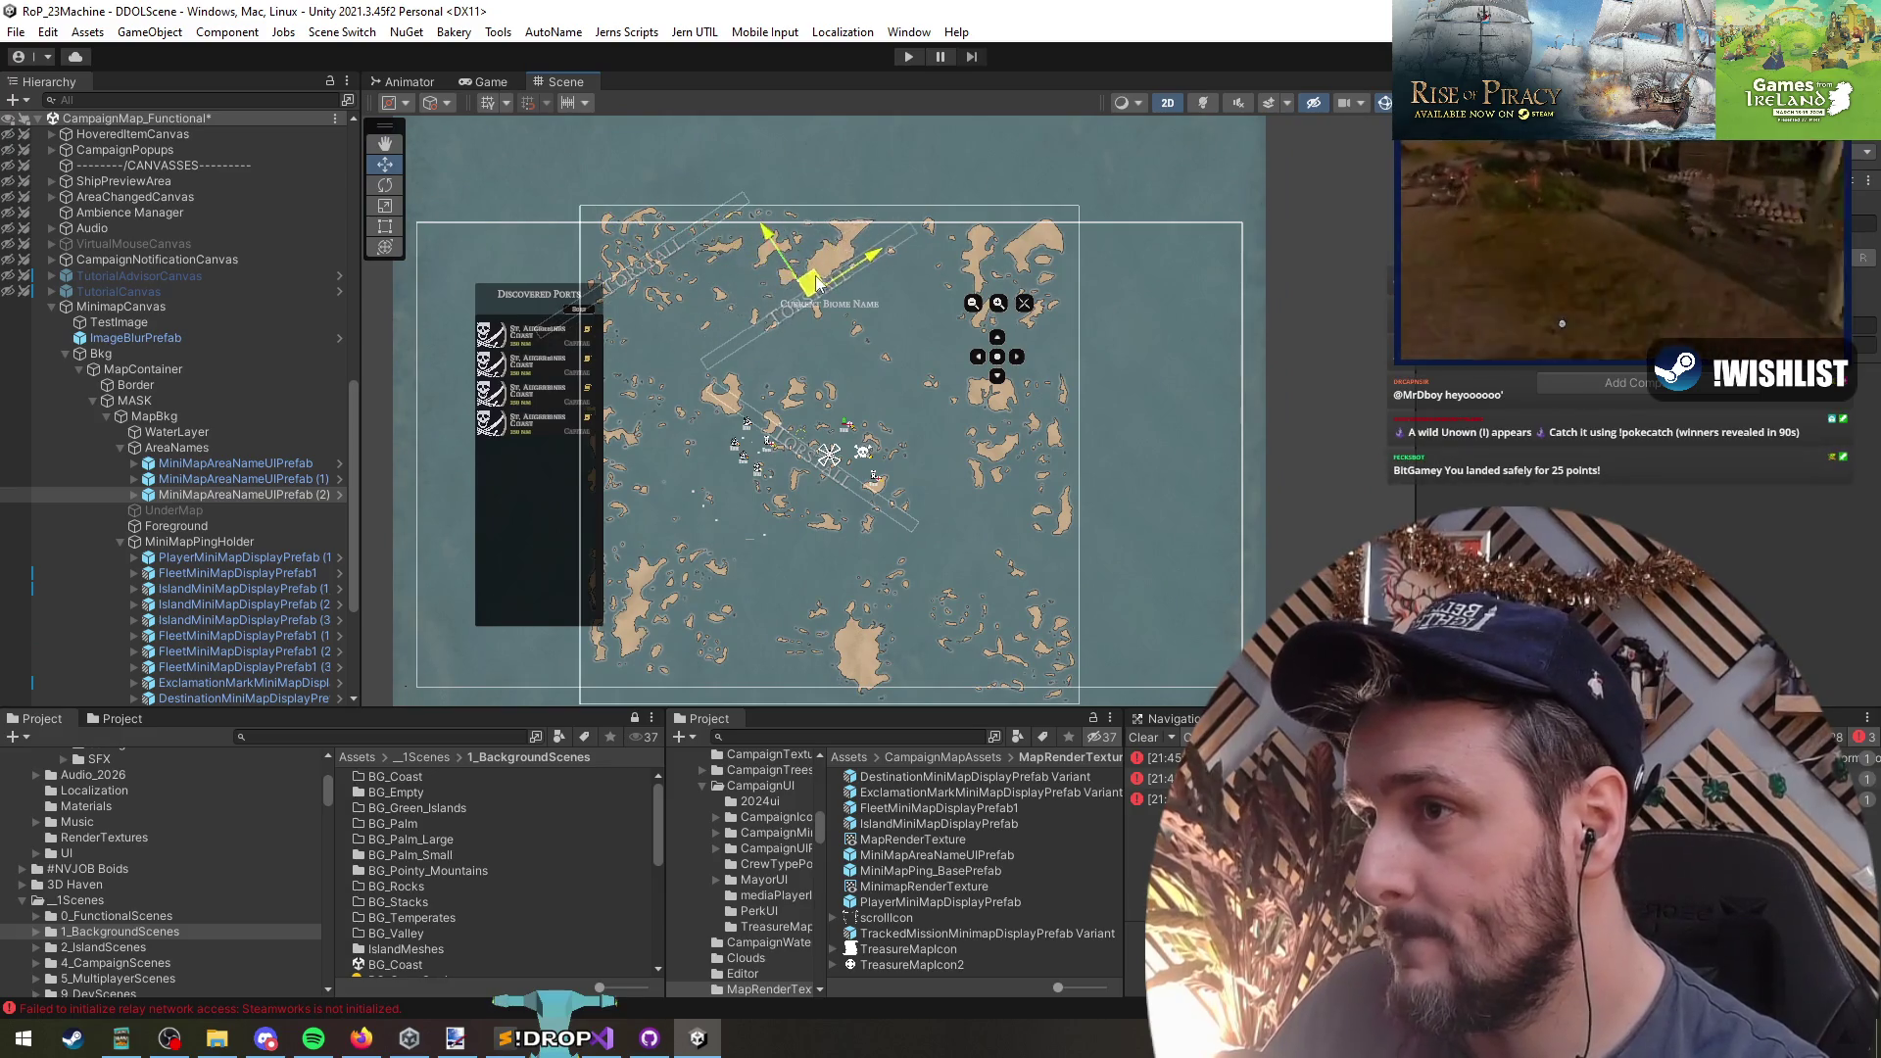
pyautogui.press('e')
pyautogui.moveTo(880, 334); pyautogui.dragTo(849, 352)
pyautogui.press('w')
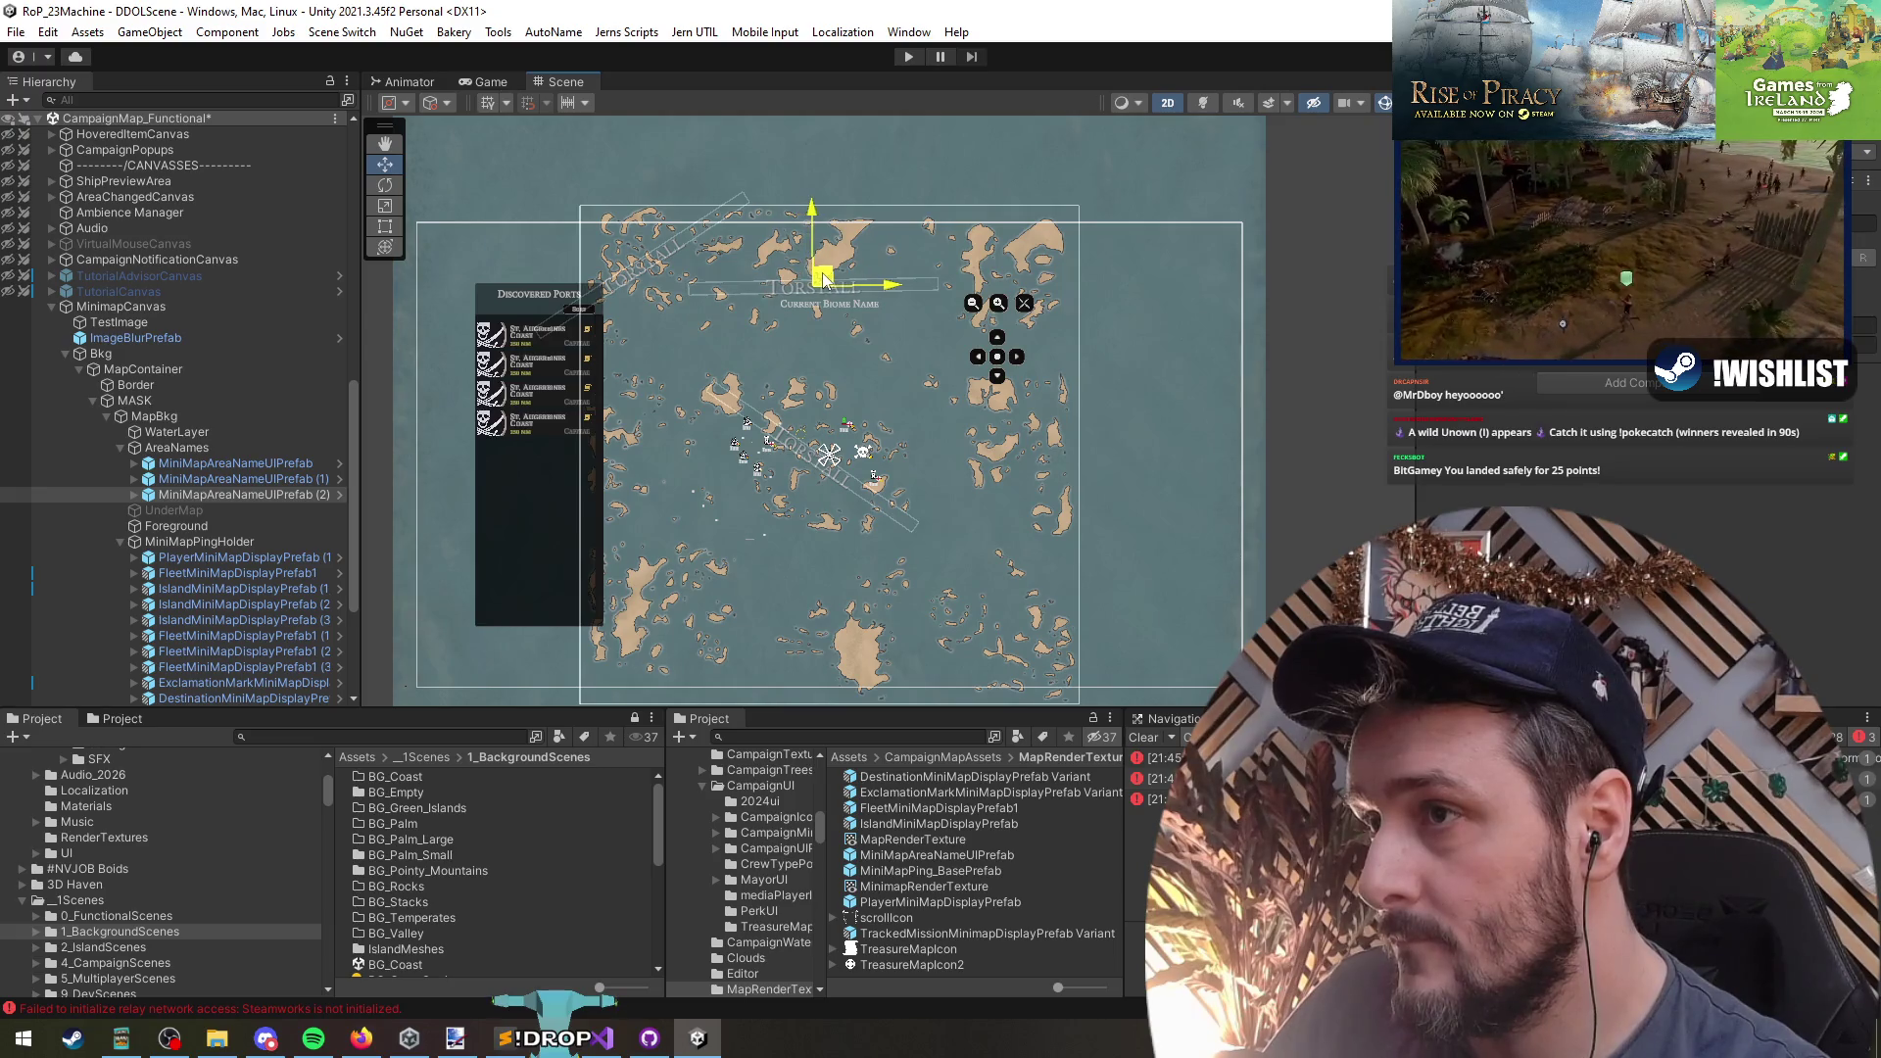
# - Make two more label copies, placing one to the right and one lower
pyautogui.press('Up')
pyautogui.press('Down')
pyautogui.hotkey('ctrl', 'd')
pyautogui.moveTo(823, 278)
pyautogui.mouseDown()
pyautogui.moveTo(1012, 284)
pyautogui.moveTo(1015, 267)
pyautogui.mouseUp()
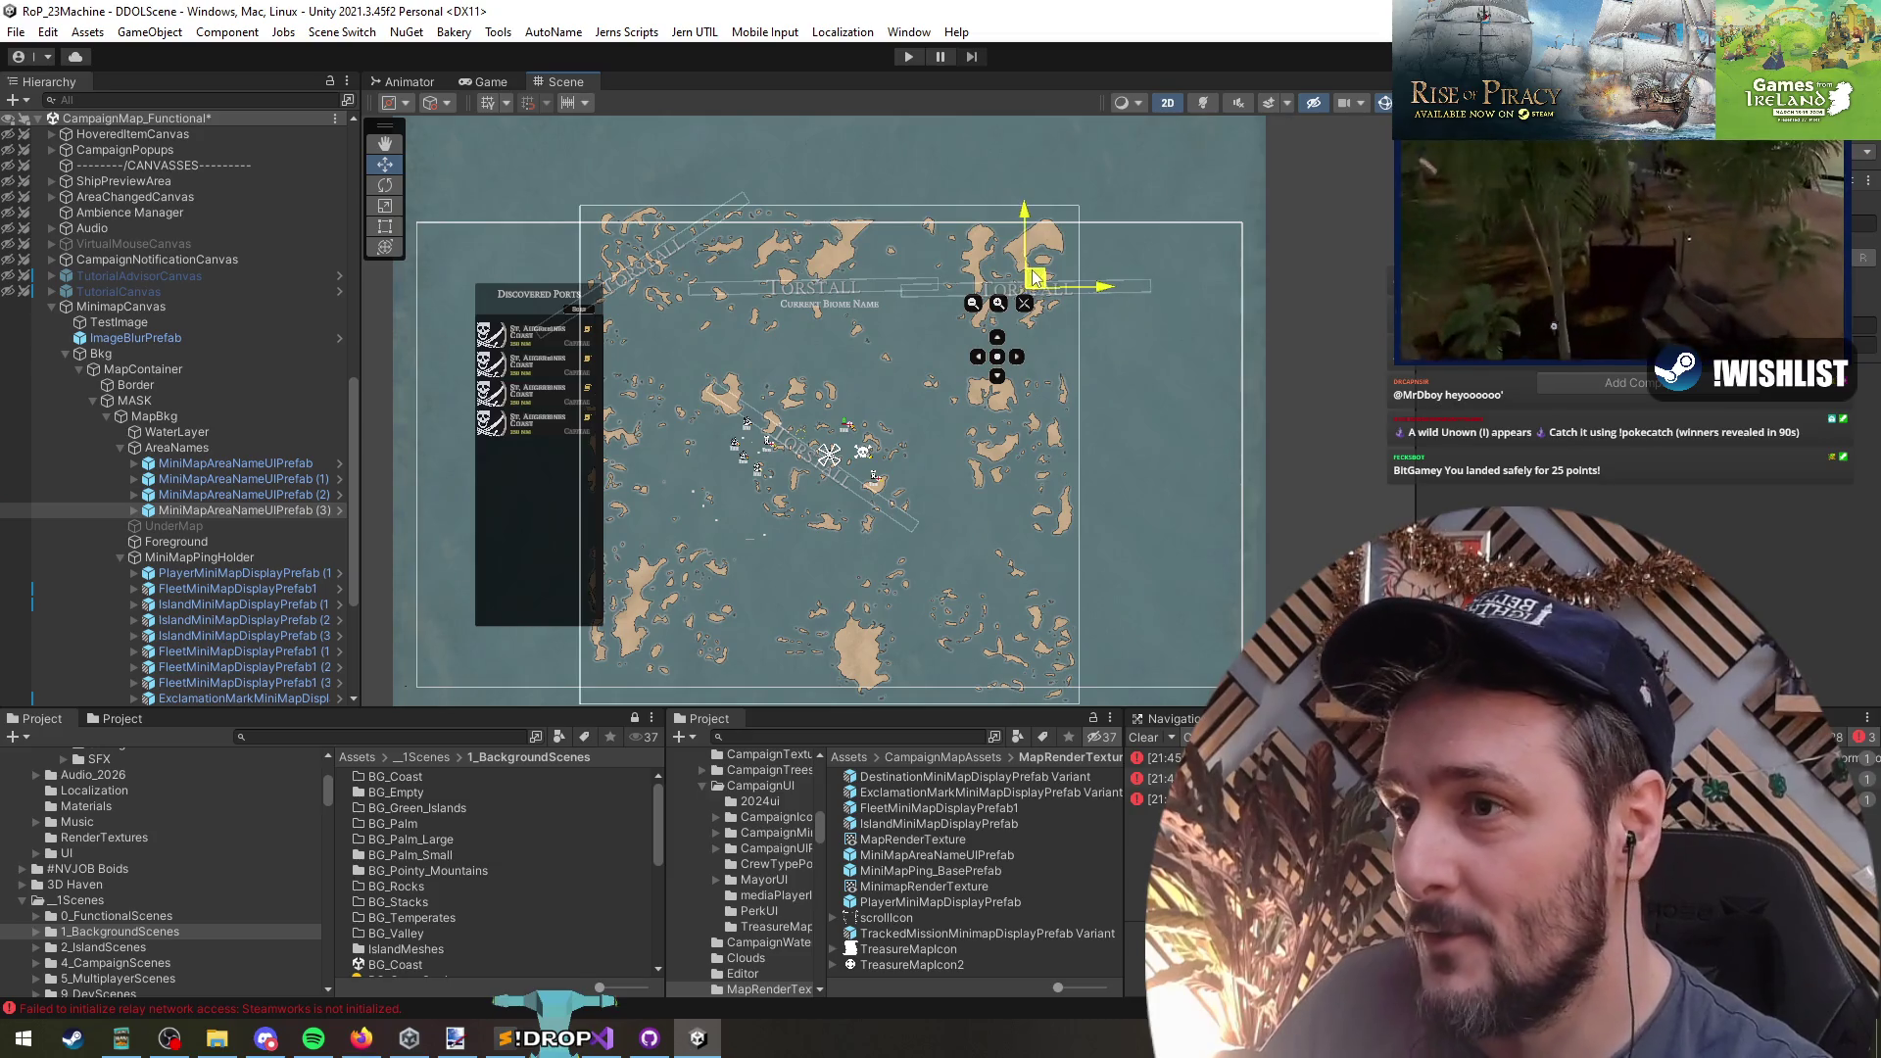
pyautogui.hotkey('ctrl', 'd')
pyautogui.moveTo(1040, 282); pyautogui.dragTo(1034, 414)
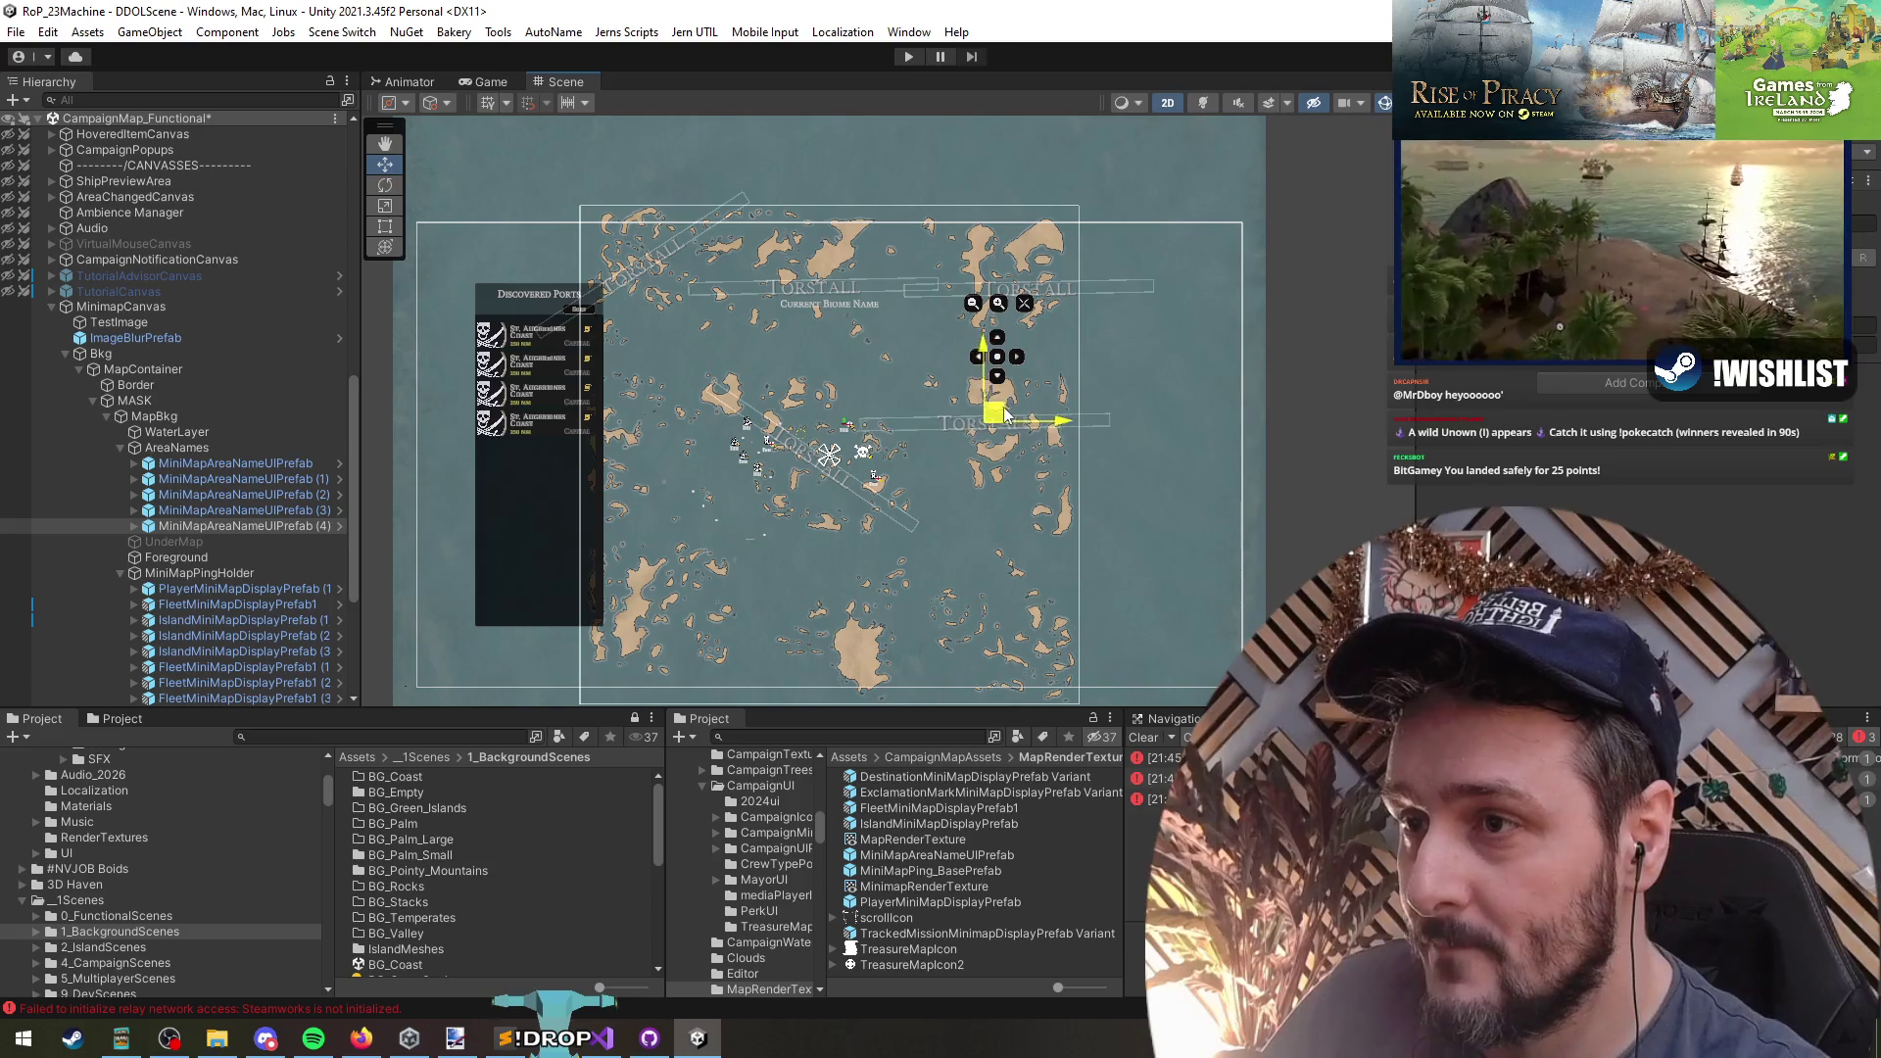
# - Place another copy near the map bottom and open the label prefab in Prefab Mode
pyautogui.hotkey('ctrl', 'd')
pyautogui.moveTo(1019, 413); pyautogui.dragTo(1001, 601)
pyautogui.scroll(3, 910, 580)
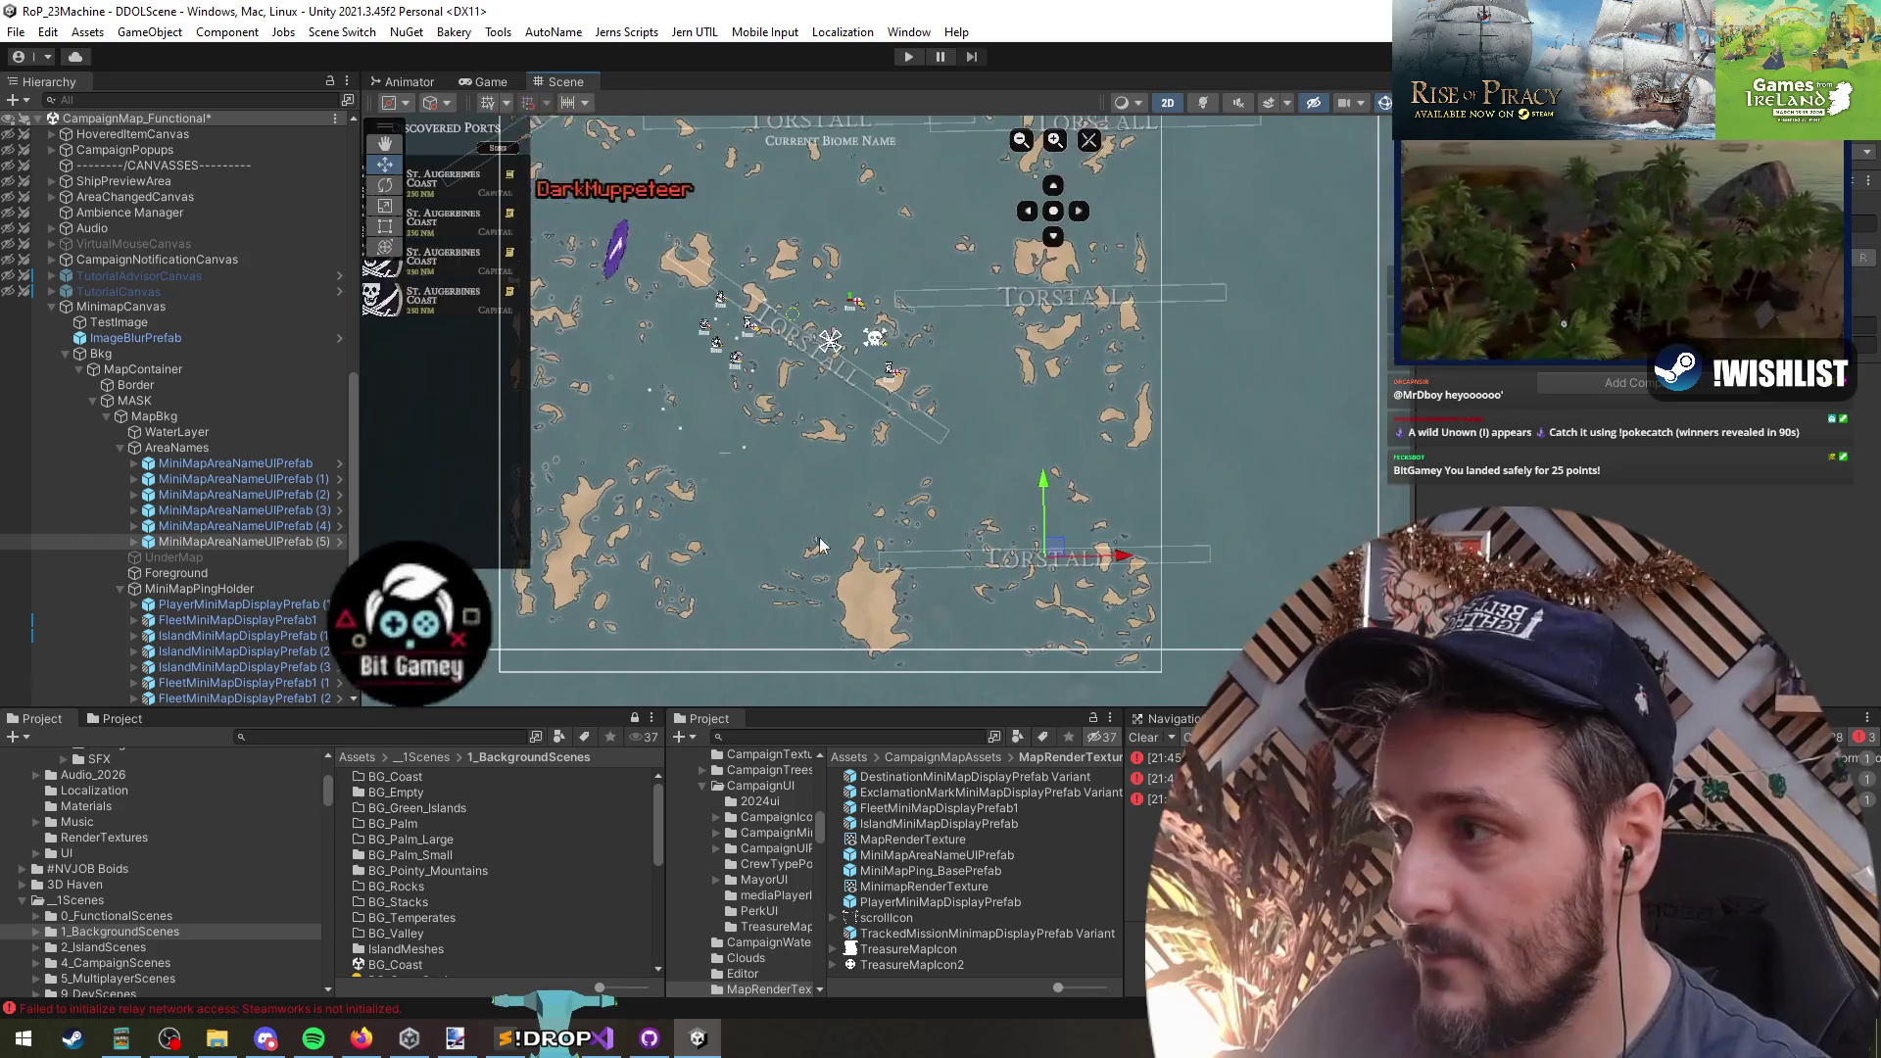
pyautogui.click(339, 461)
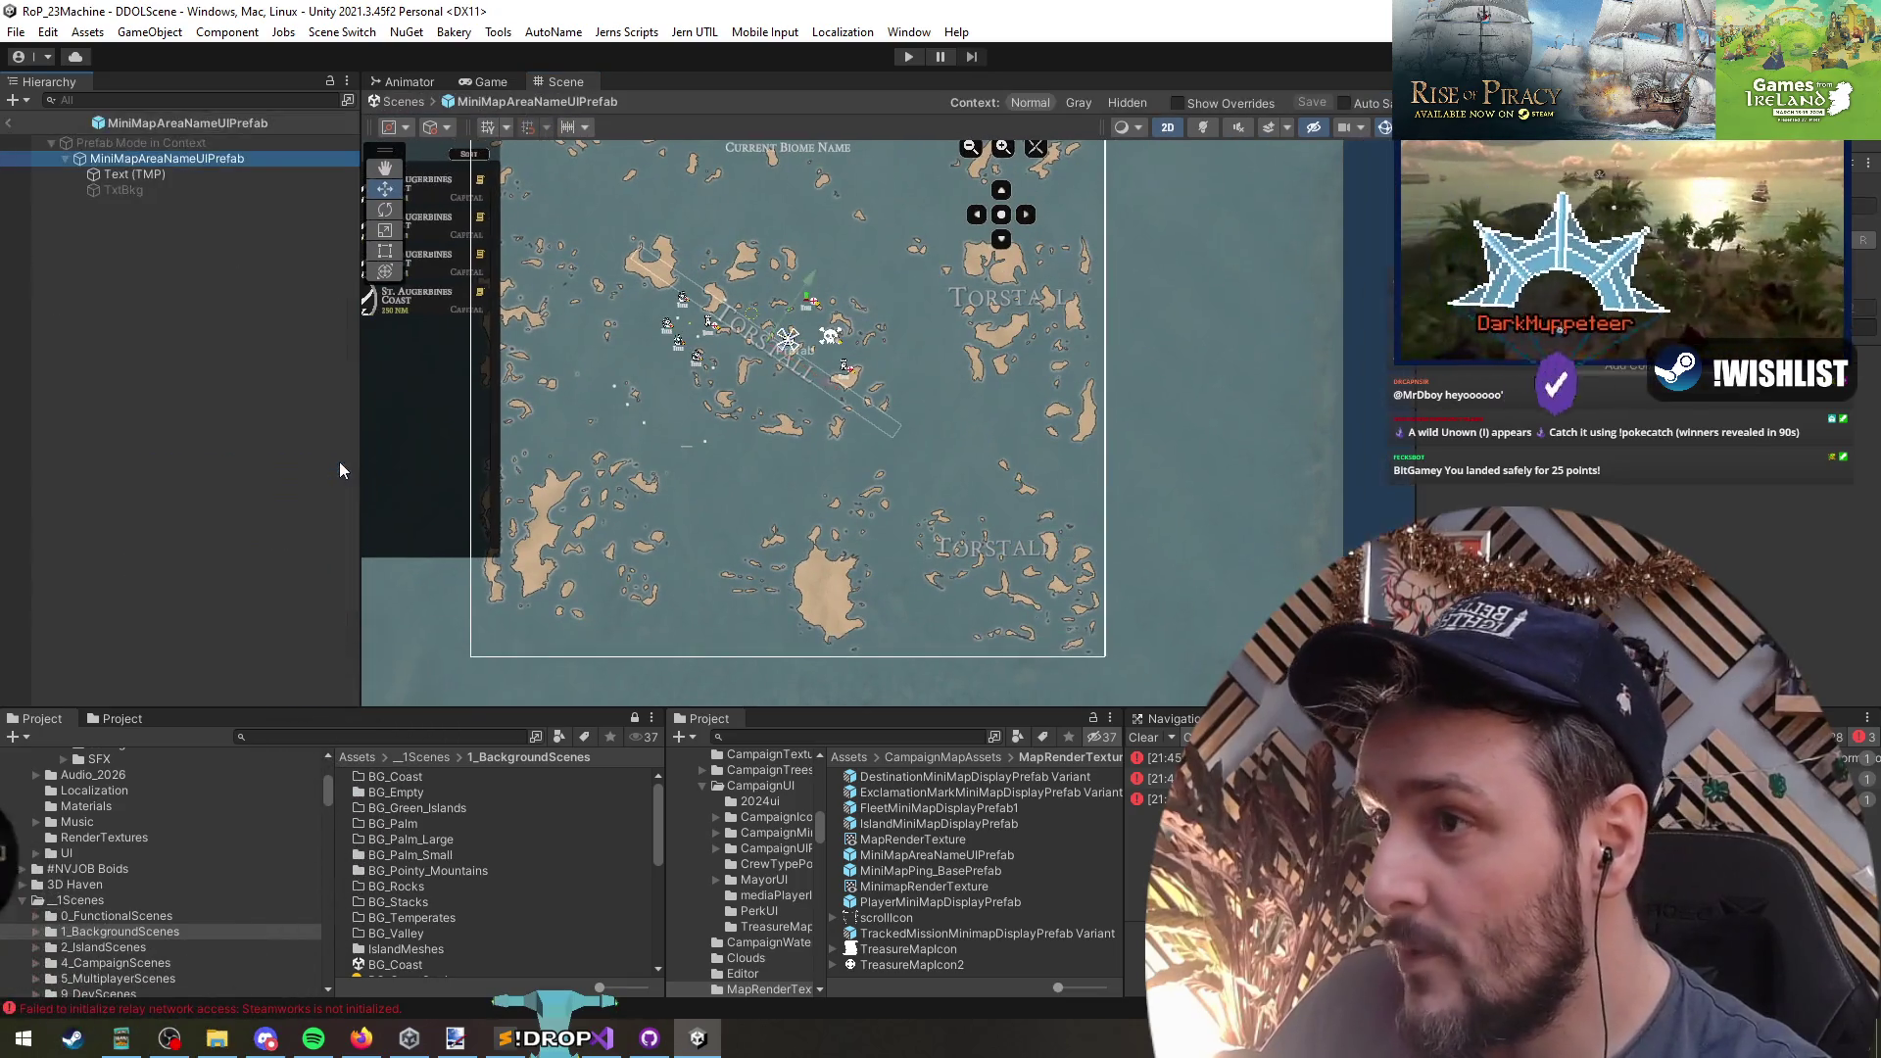
# - Leave Prefab Mode for the full scene and select MiniMapAreaNameUIPrefab (5)
pyautogui.click(137, 175)
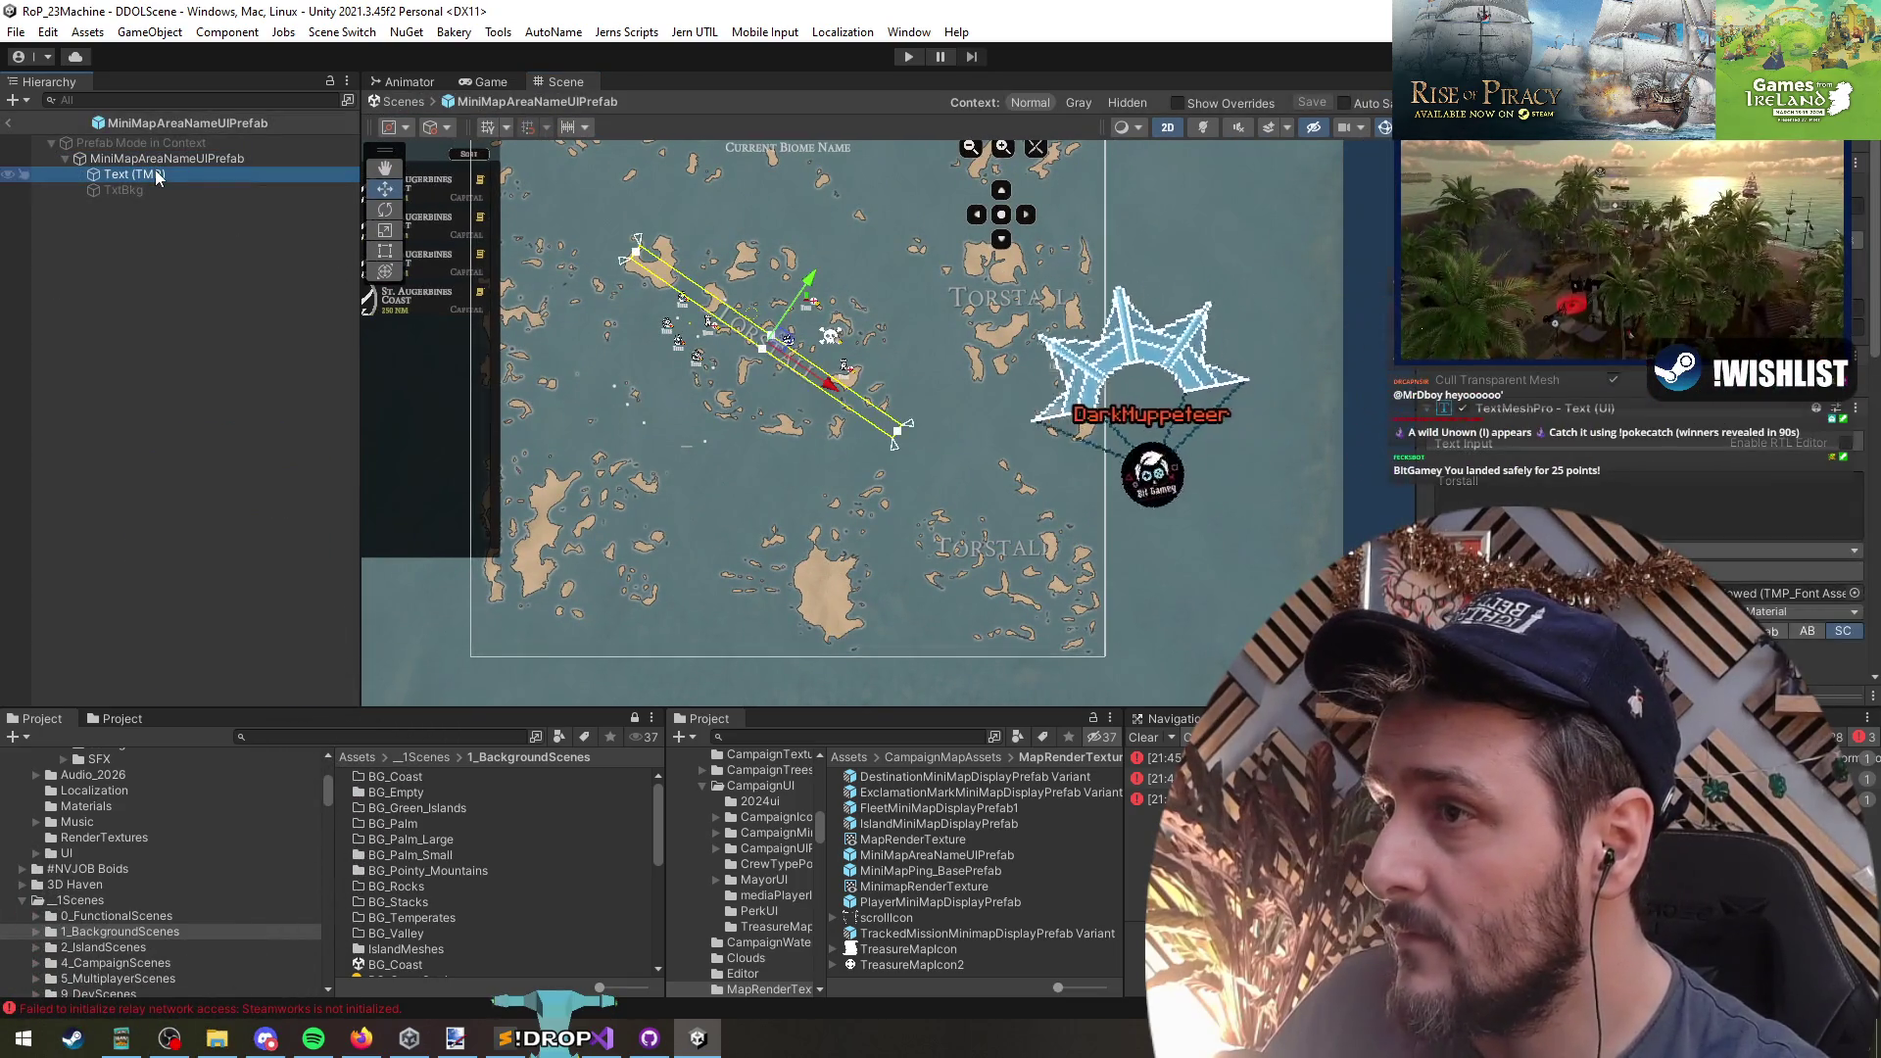
pyautogui.click(8, 122)
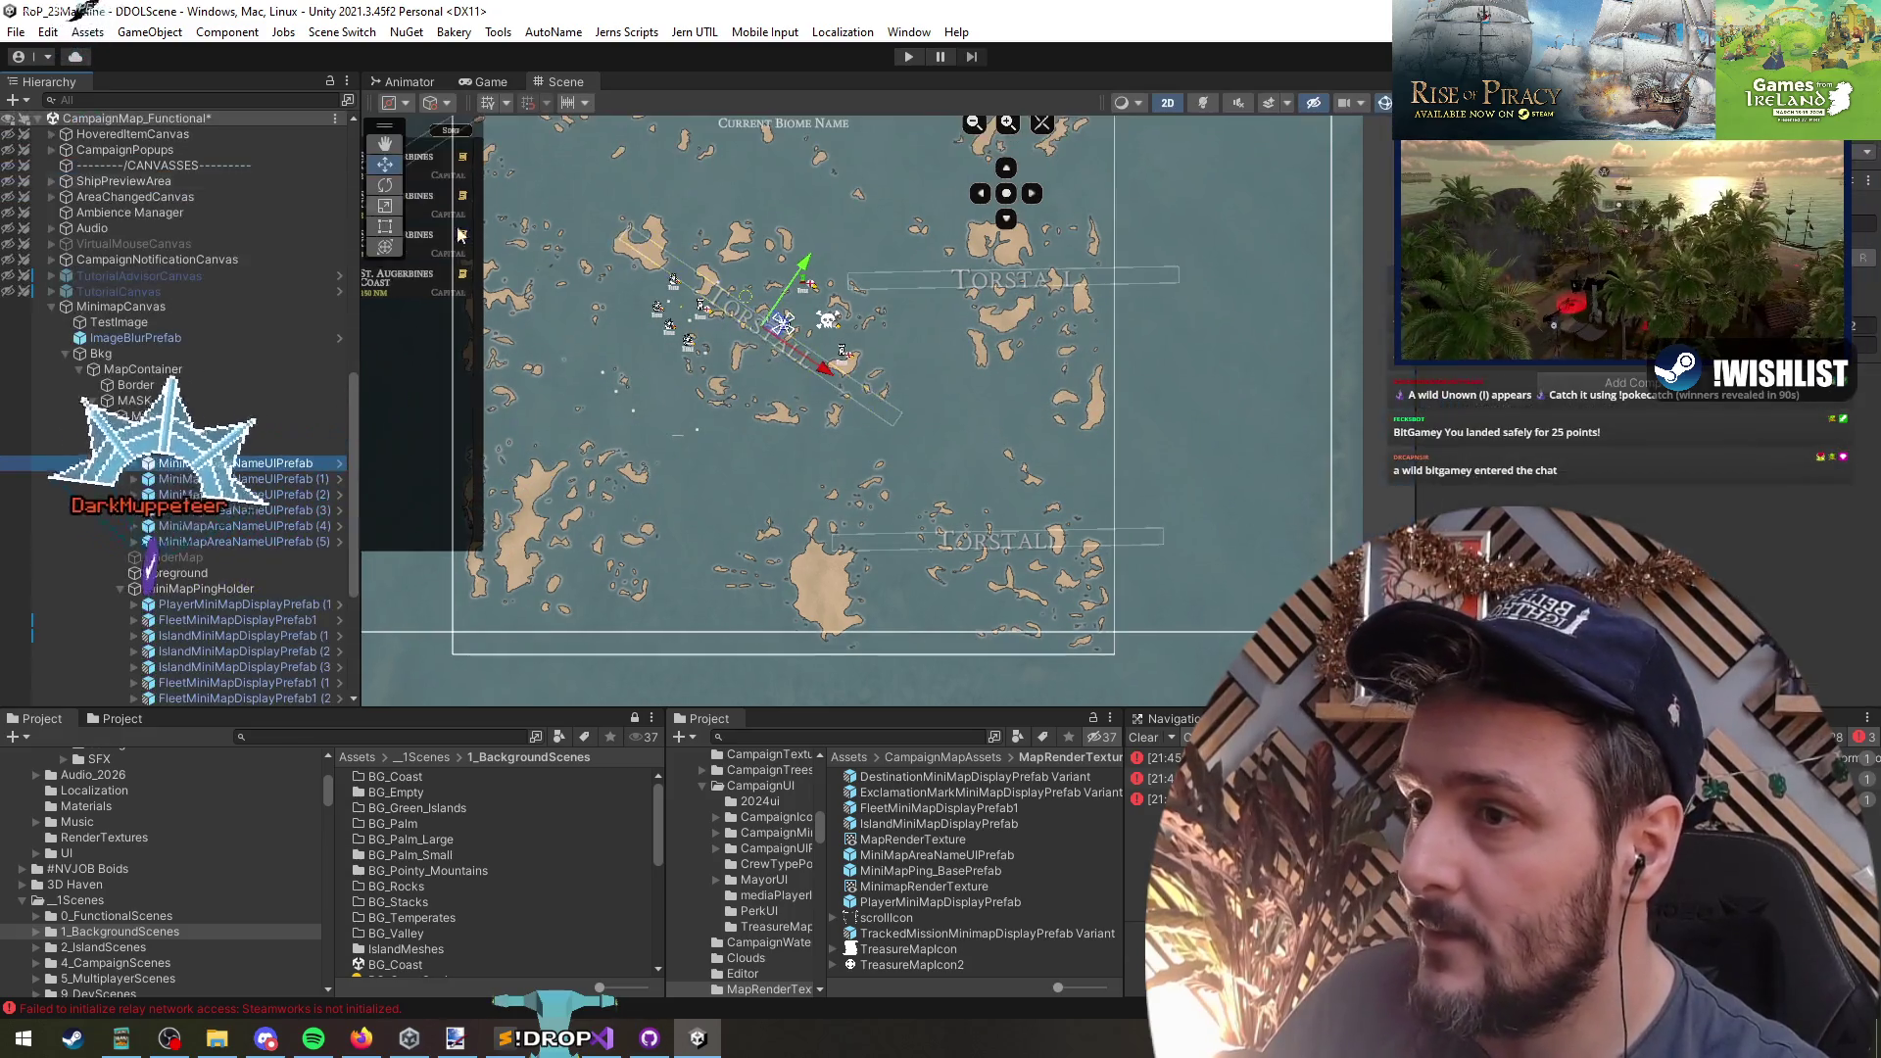
pyautogui.scroll(3, 880, 639)
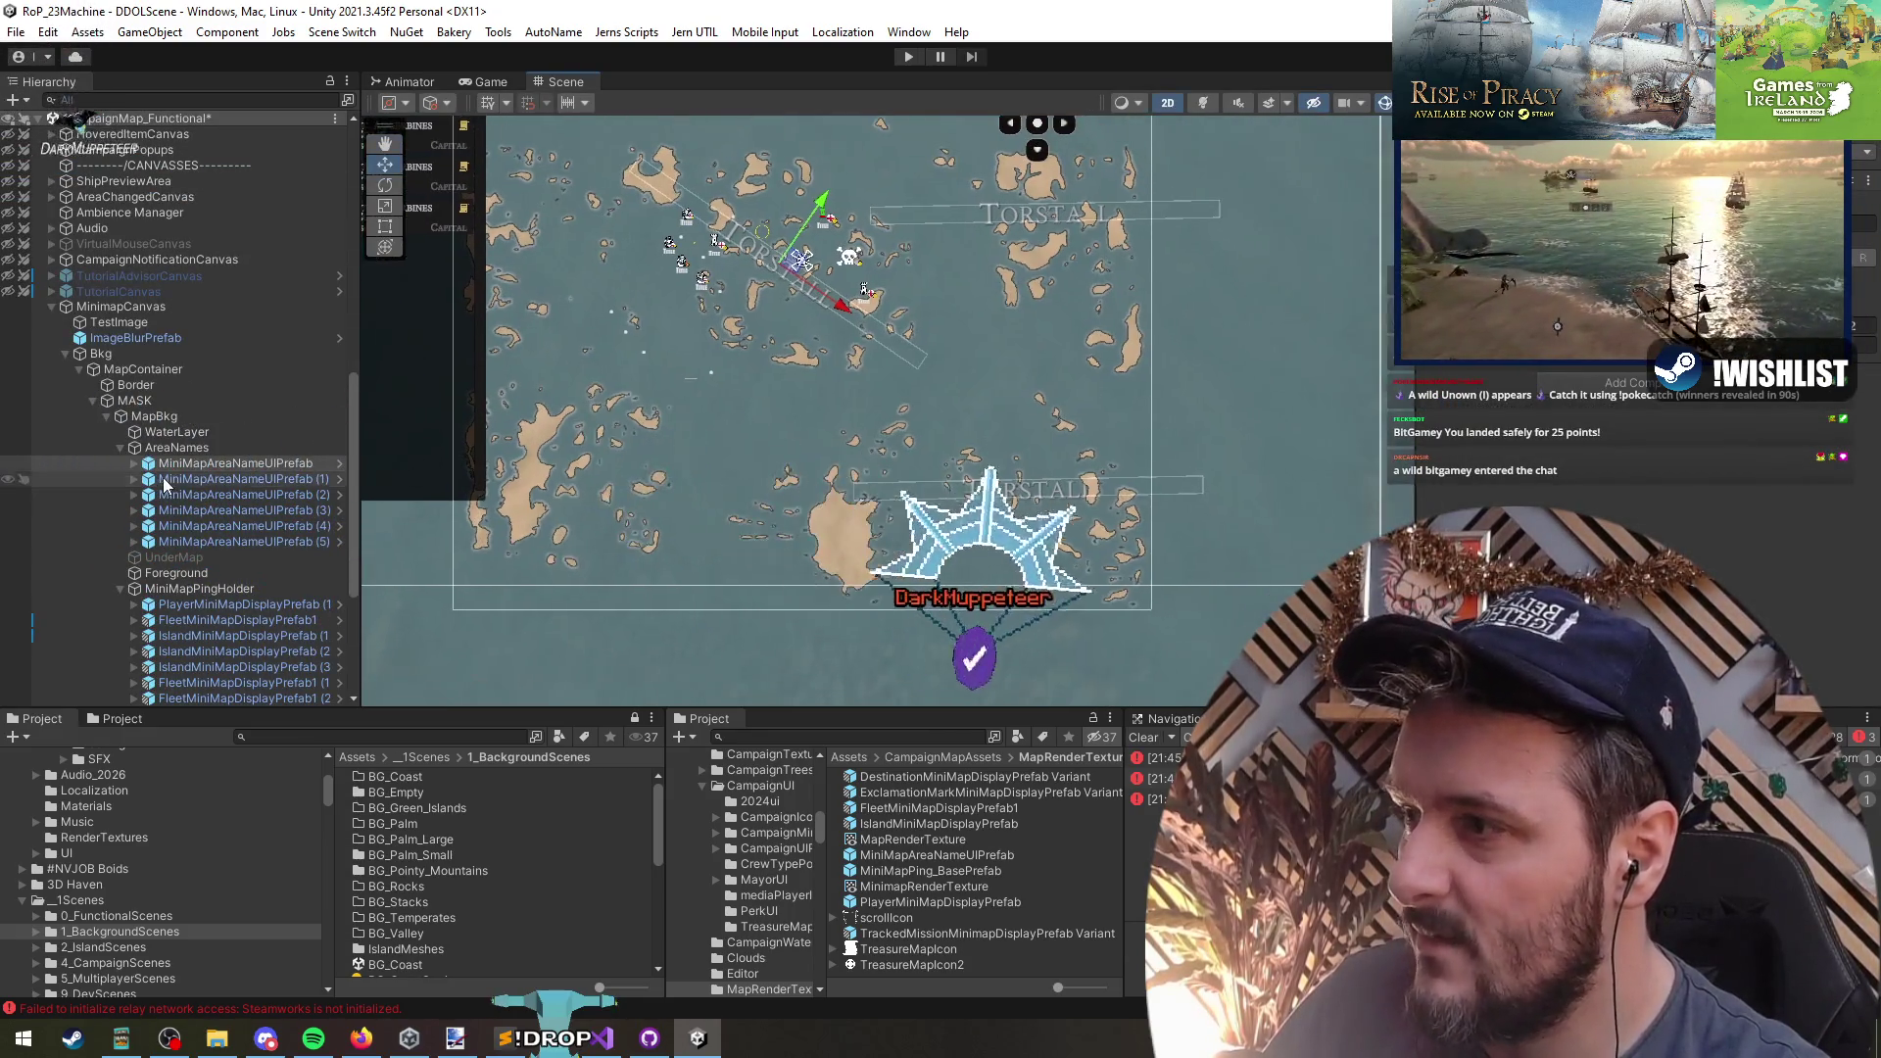
pyautogui.click(253, 542)
# - Duplicate a sixth TORSTALL label, move it down-left and tilt it slightly clockwise
pyautogui.hotkey('ctrl', 'd')
pyautogui.moveTo(1254, 538)
pyautogui.mouseDown()
pyautogui.moveTo(1048, 573)
pyautogui.moveTo(1004, 439)
pyautogui.moveTo(939, 421)
pyautogui.mouseUp()
pyautogui.press('e')
pyautogui.press('w')
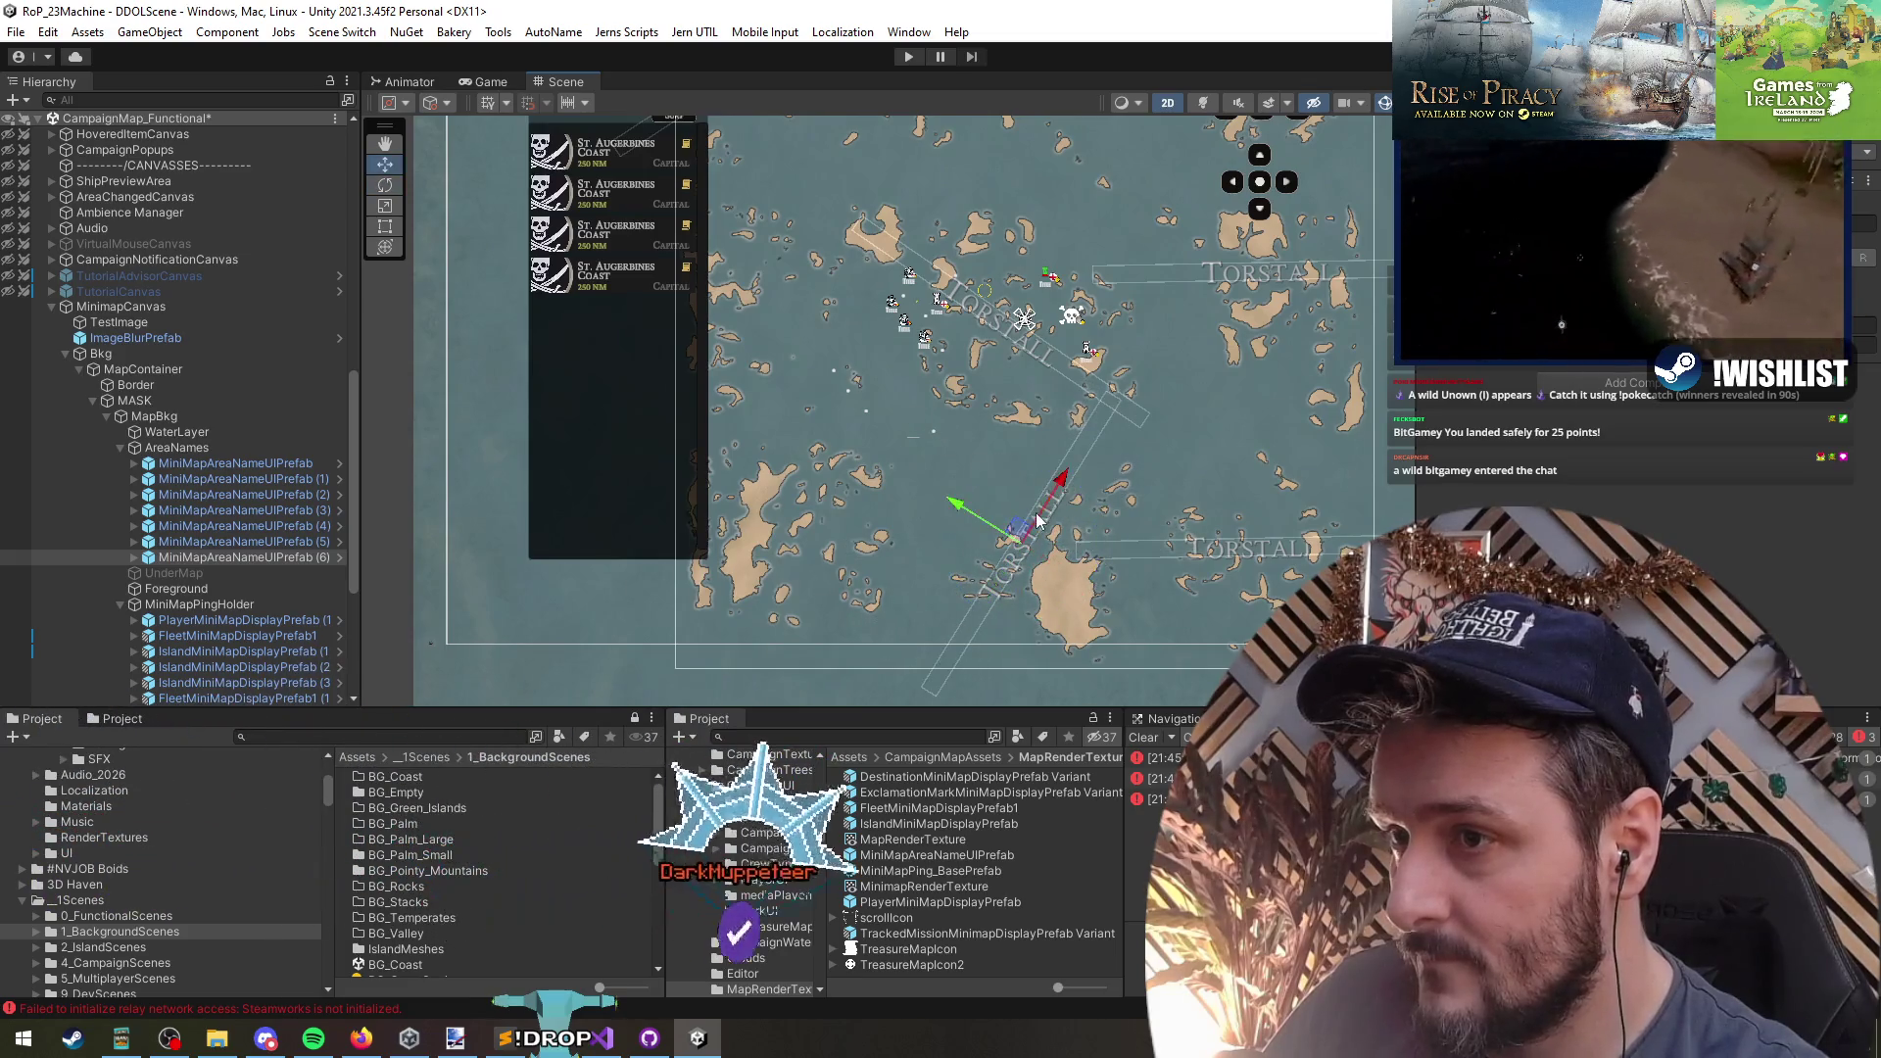
pyautogui.press('e')
pyautogui.moveTo(1032, 472)
pyautogui.mouseDown()
pyautogui.moveTo(1053, 480)
pyautogui.moveTo(1020, 525)
pyautogui.moveTo(862, 499)
pyautogui.moveTo(860, 631)
pyautogui.moveTo(962, 568)
pyautogui.moveTo(1017, 420)
pyautogui.mouseUp()
pyautogui.press('w')
# - Duplicate the tilted label as a seventh copy and shift it down-left on the map
pyautogui.hotkey('ctrl', 'd')
pyautogui.press('e')
pyautogui.press('w')
pyautogui.moveTo(863, 510)
pyautogui.mouseDown()
pyautogui.moveTo(797, 536)
pyautogui.moveTo(829, 502)
pyautogui.mouseUp()
pyautogui.moveTo(867, 474); pyautogui.dragTo(876, 494)
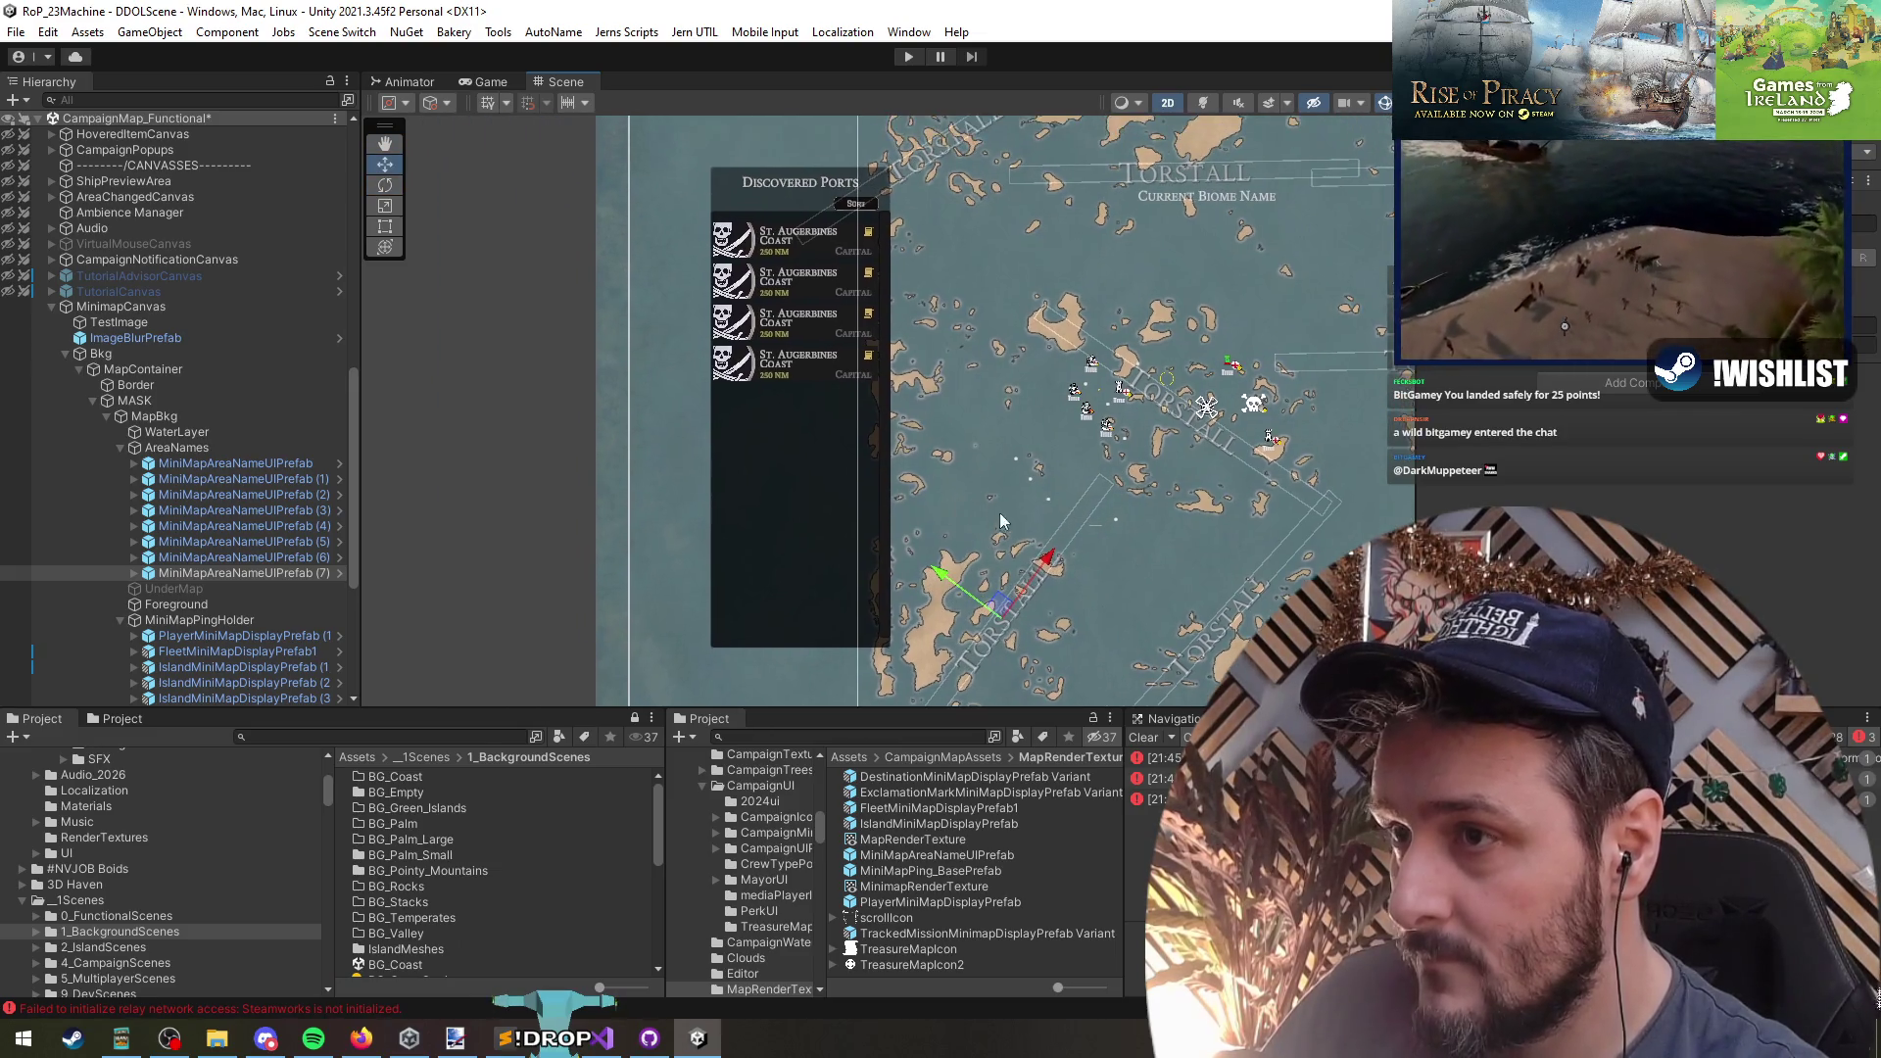
# - Add an eighth TORSTALL copy and rotate it to nearly horizontal
pyautogui.hotkey('ctrl', 'd')
pyautogui.press('e')
pyautogui.moveTo(1010, 395)
pyautogui.mouseDown()
pyautogui.moveTo(810, 525)
pyautogui.moveTo(833, 529)
pyautogui.mouseUp()
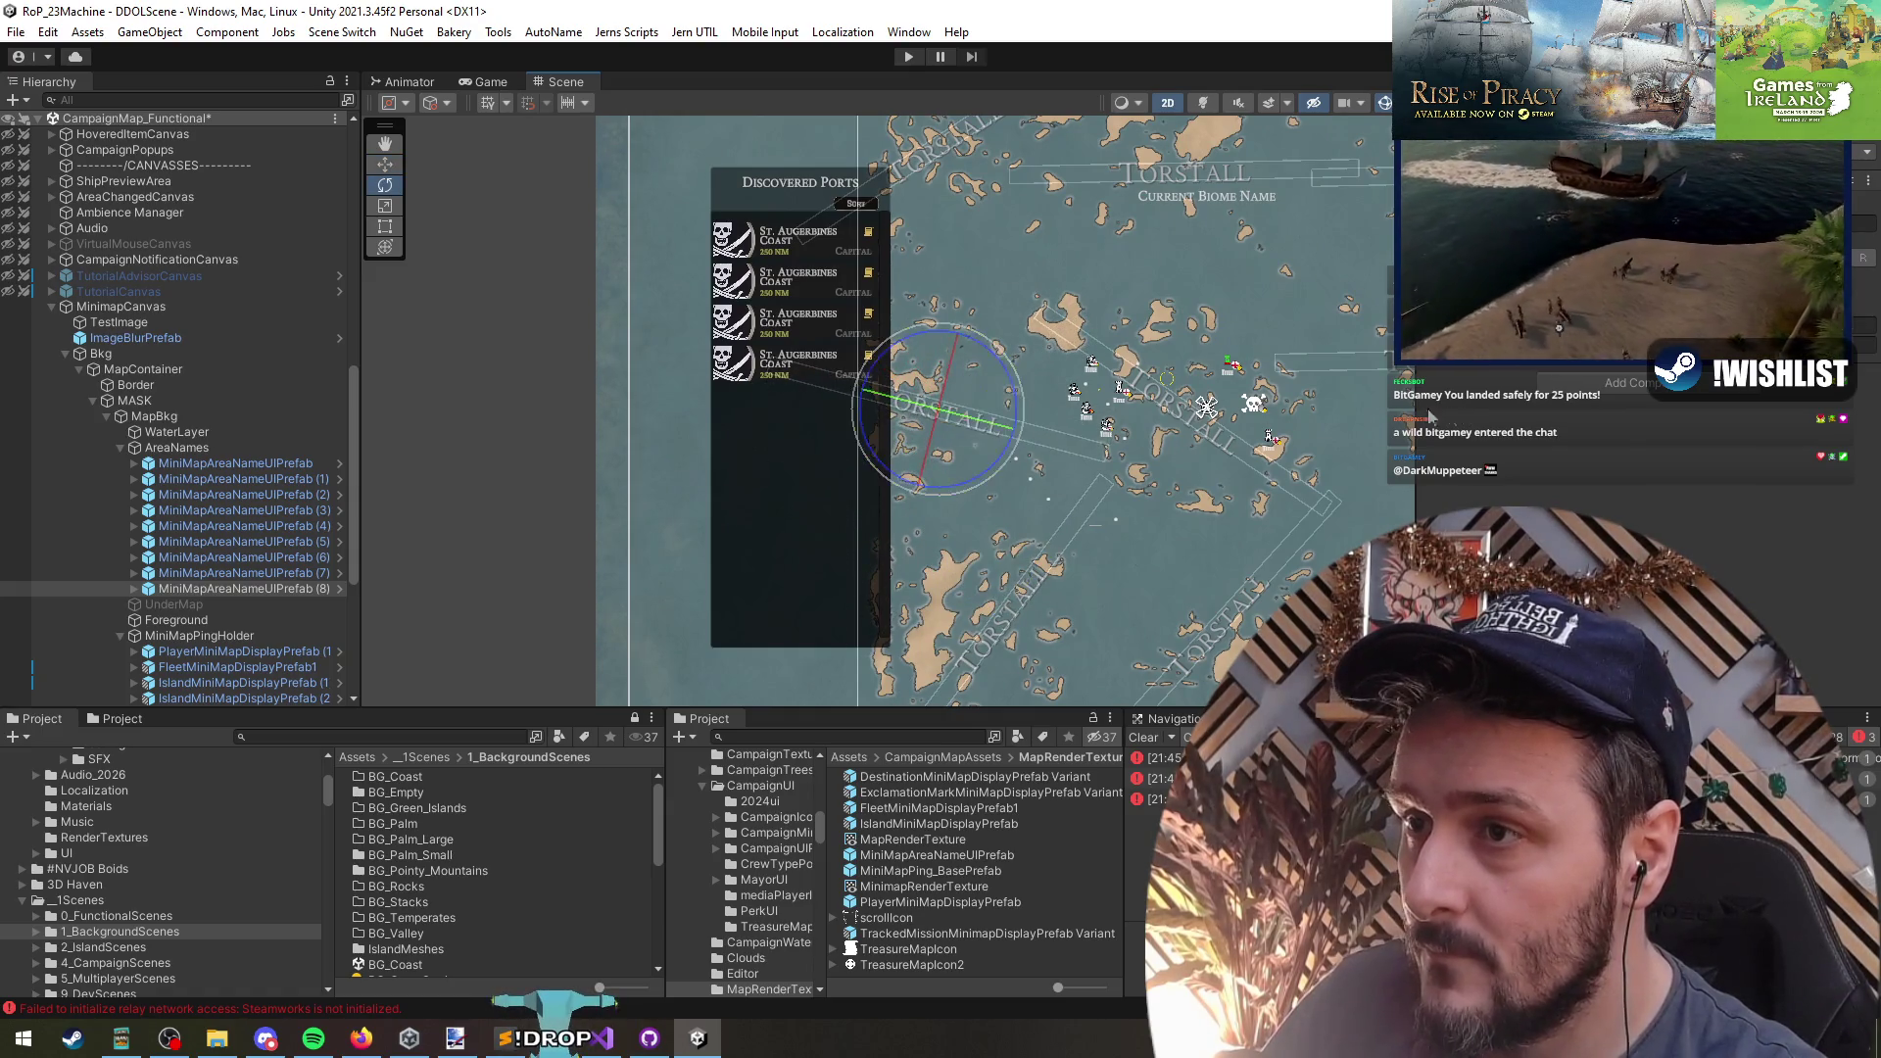
pyautogui.press('w')
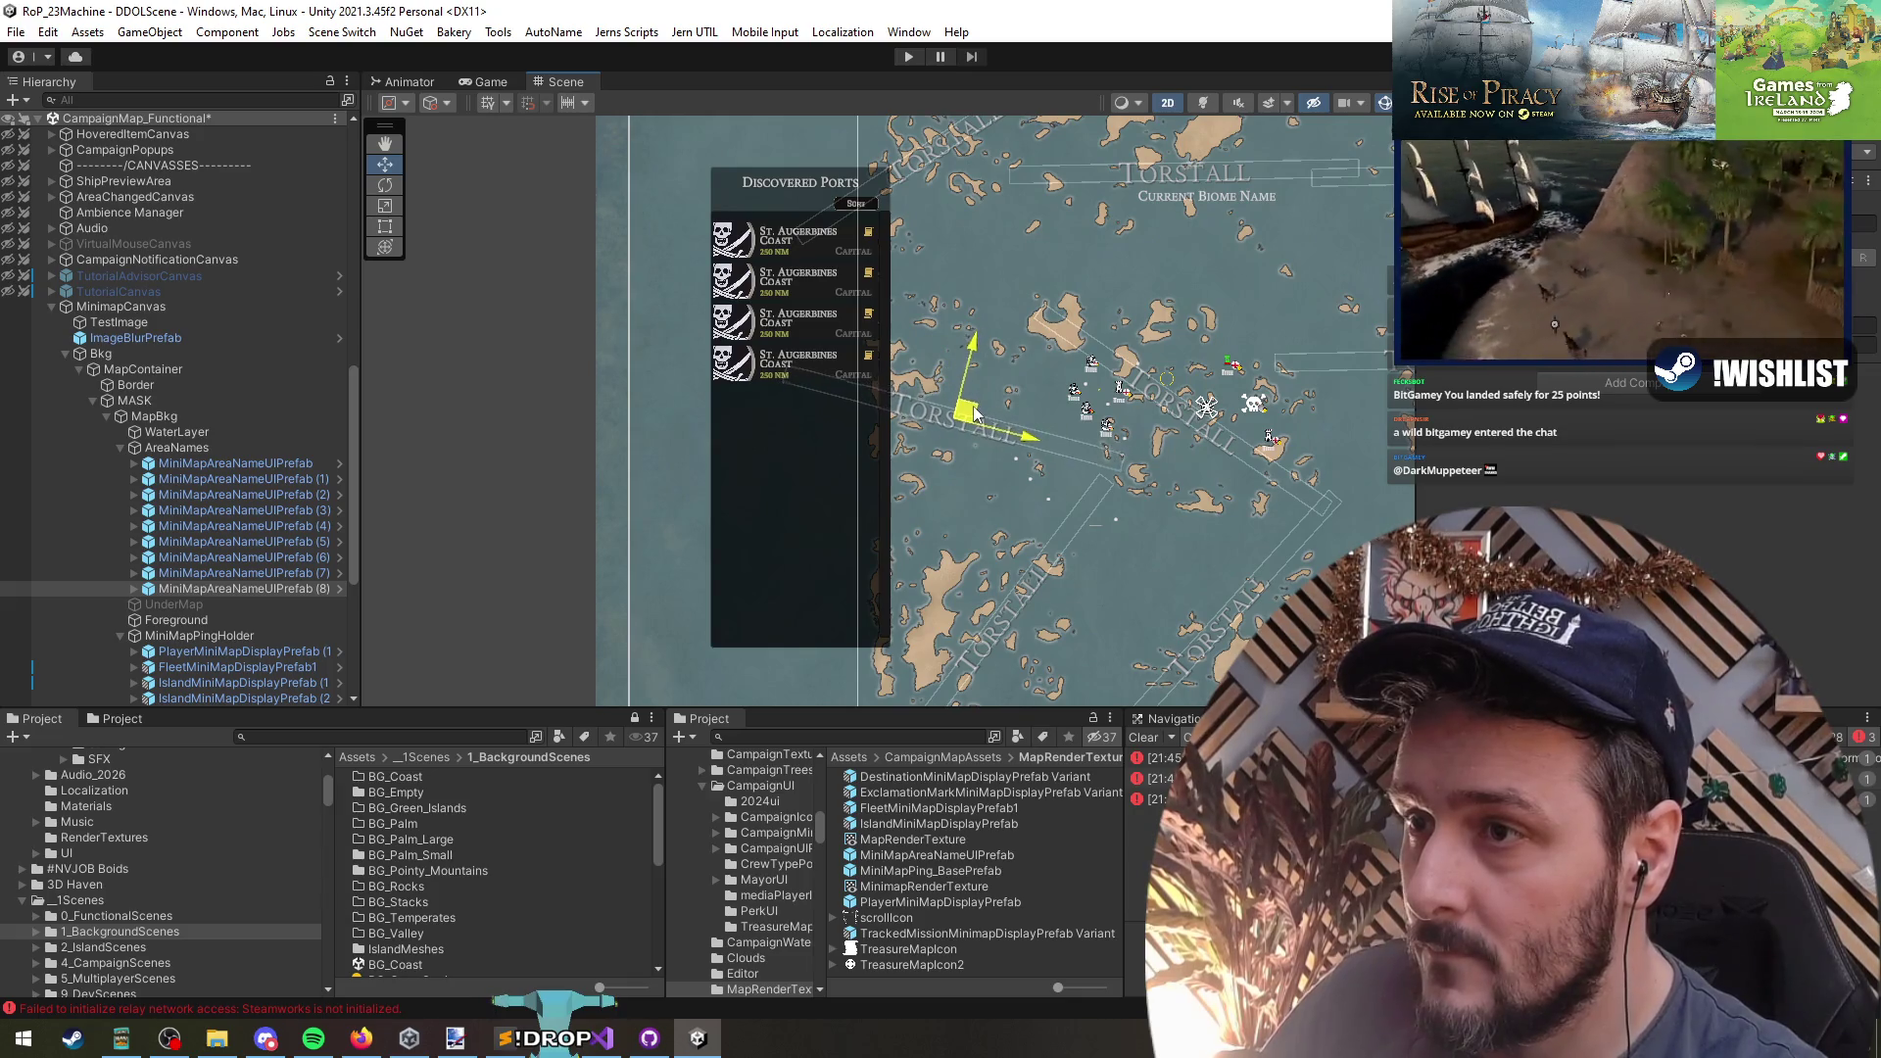
pyautogui.scroll(-3, 925, 482)
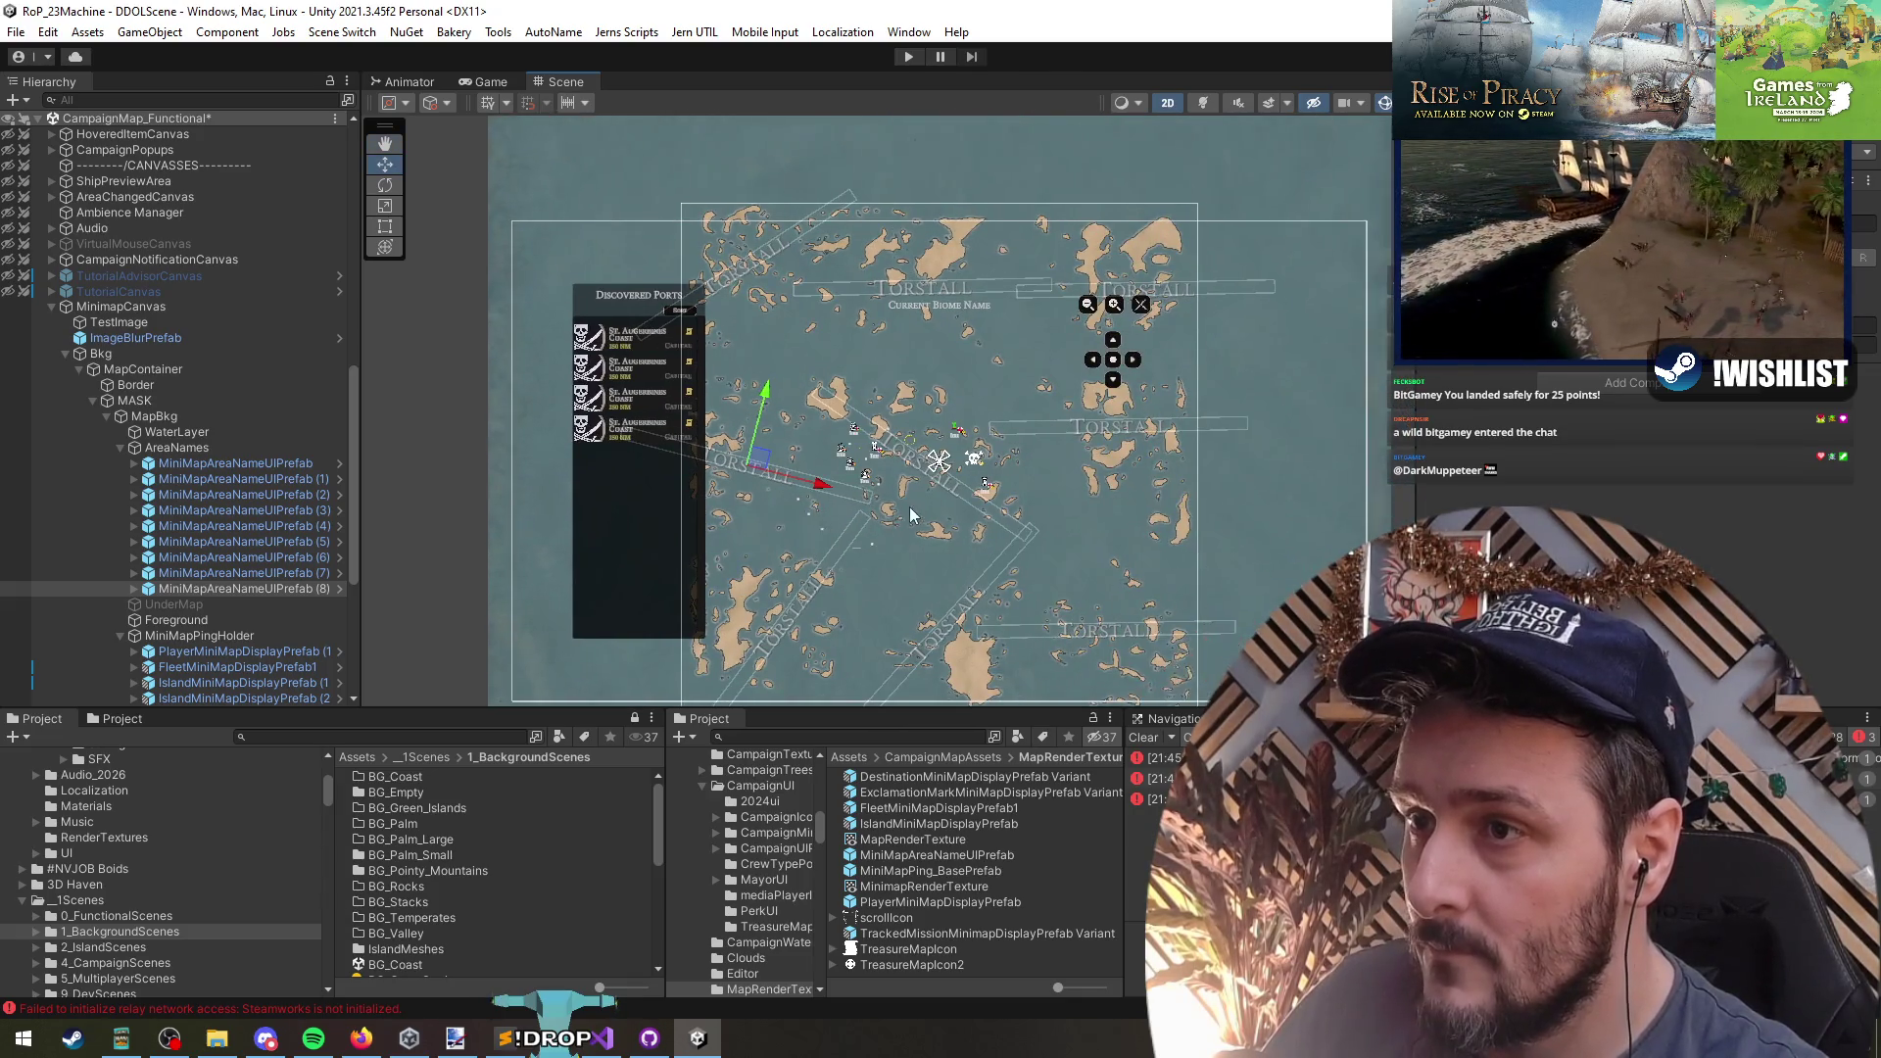
pyautogui.scroll(-2, 908, 508)
pyautogui.scroll(5, 1073, 437)
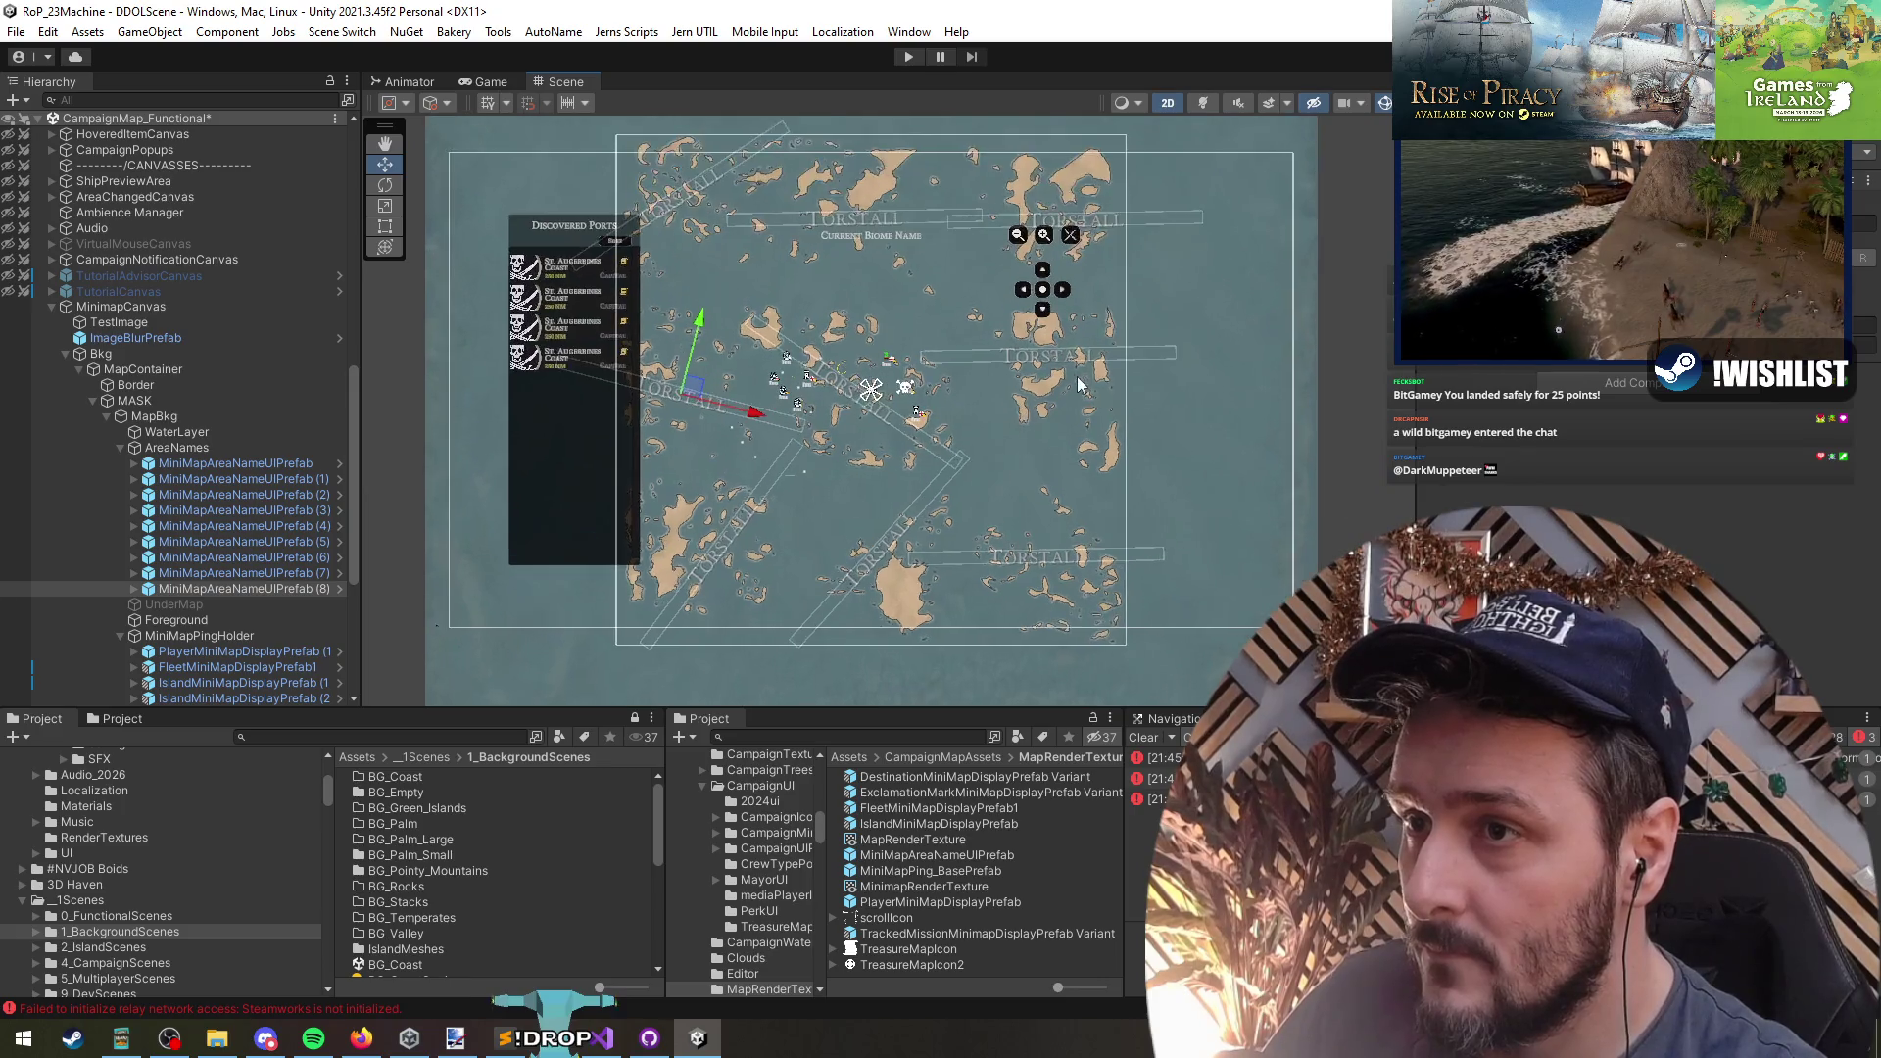
# - Nudge MiniMapAreaNameUIPrefab (5) slightly right and down on the minimap
pyautogui.click(1032, 347)
pyautogui.click(216, 586)
pyautogui.click(227, 574)
pyautogui.click(233, 558)
pyautogui.click(239, 541)
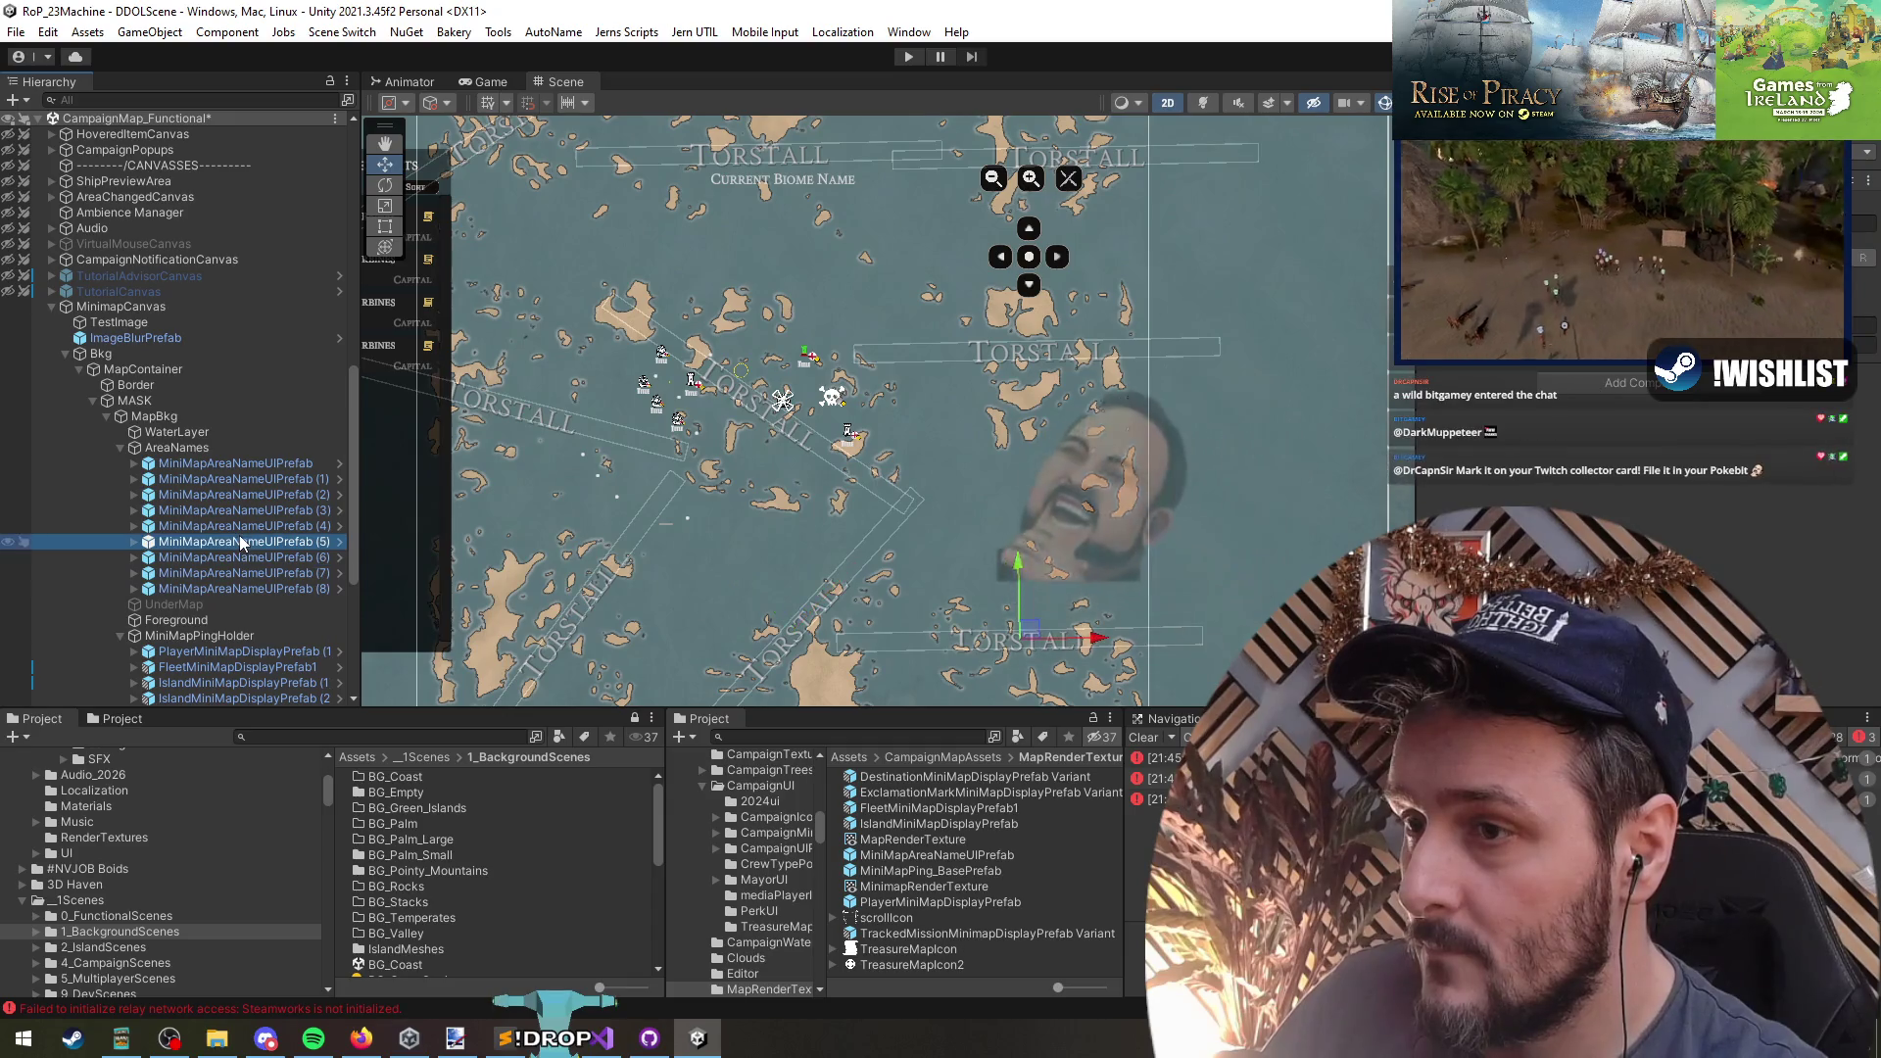
pyautogui.moveTo(1041, 595); pyautogui.dragTo(1051, 602)
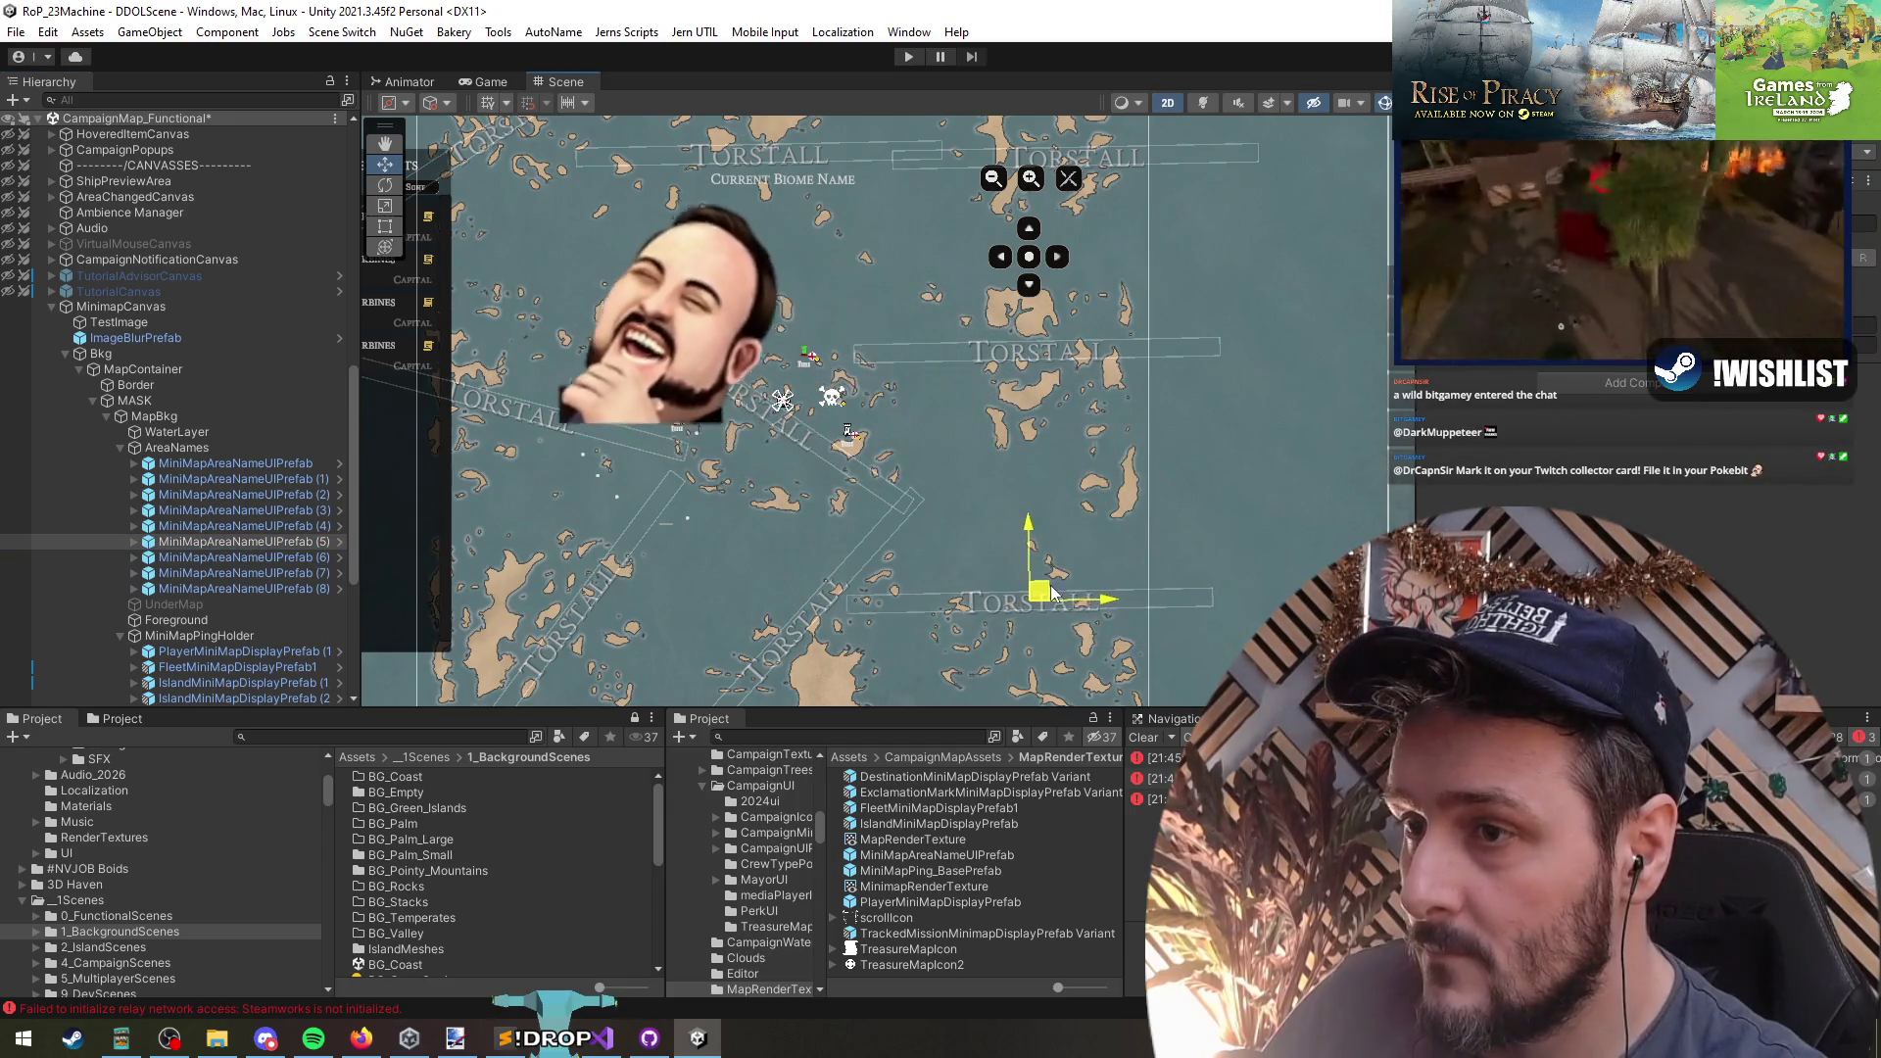
# - Nudge the rotated MiniMapAreaNameUIPrefab (4) label slightly right, then collapse AreaNames
pyautogui.click(265, 541)
pyautogui.click(275, 527)
pyautogui.press('e')
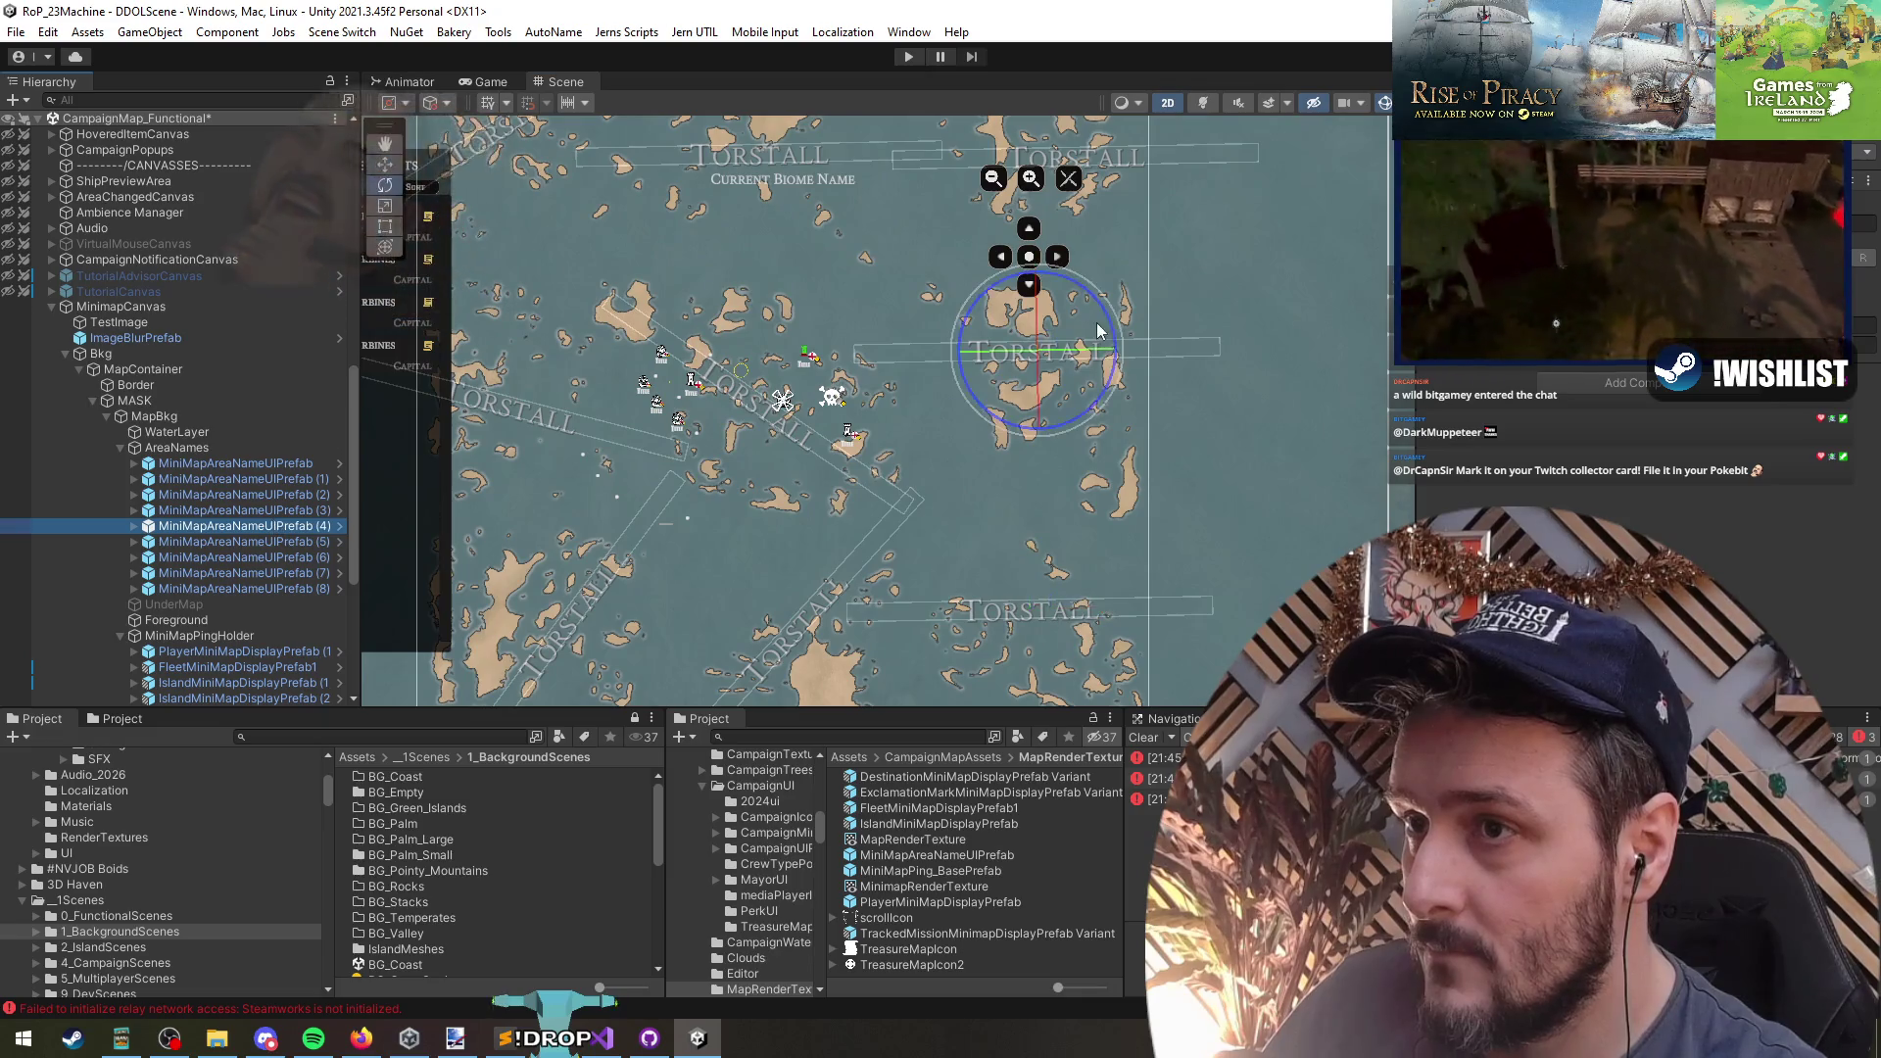
pyautogui.press('w')
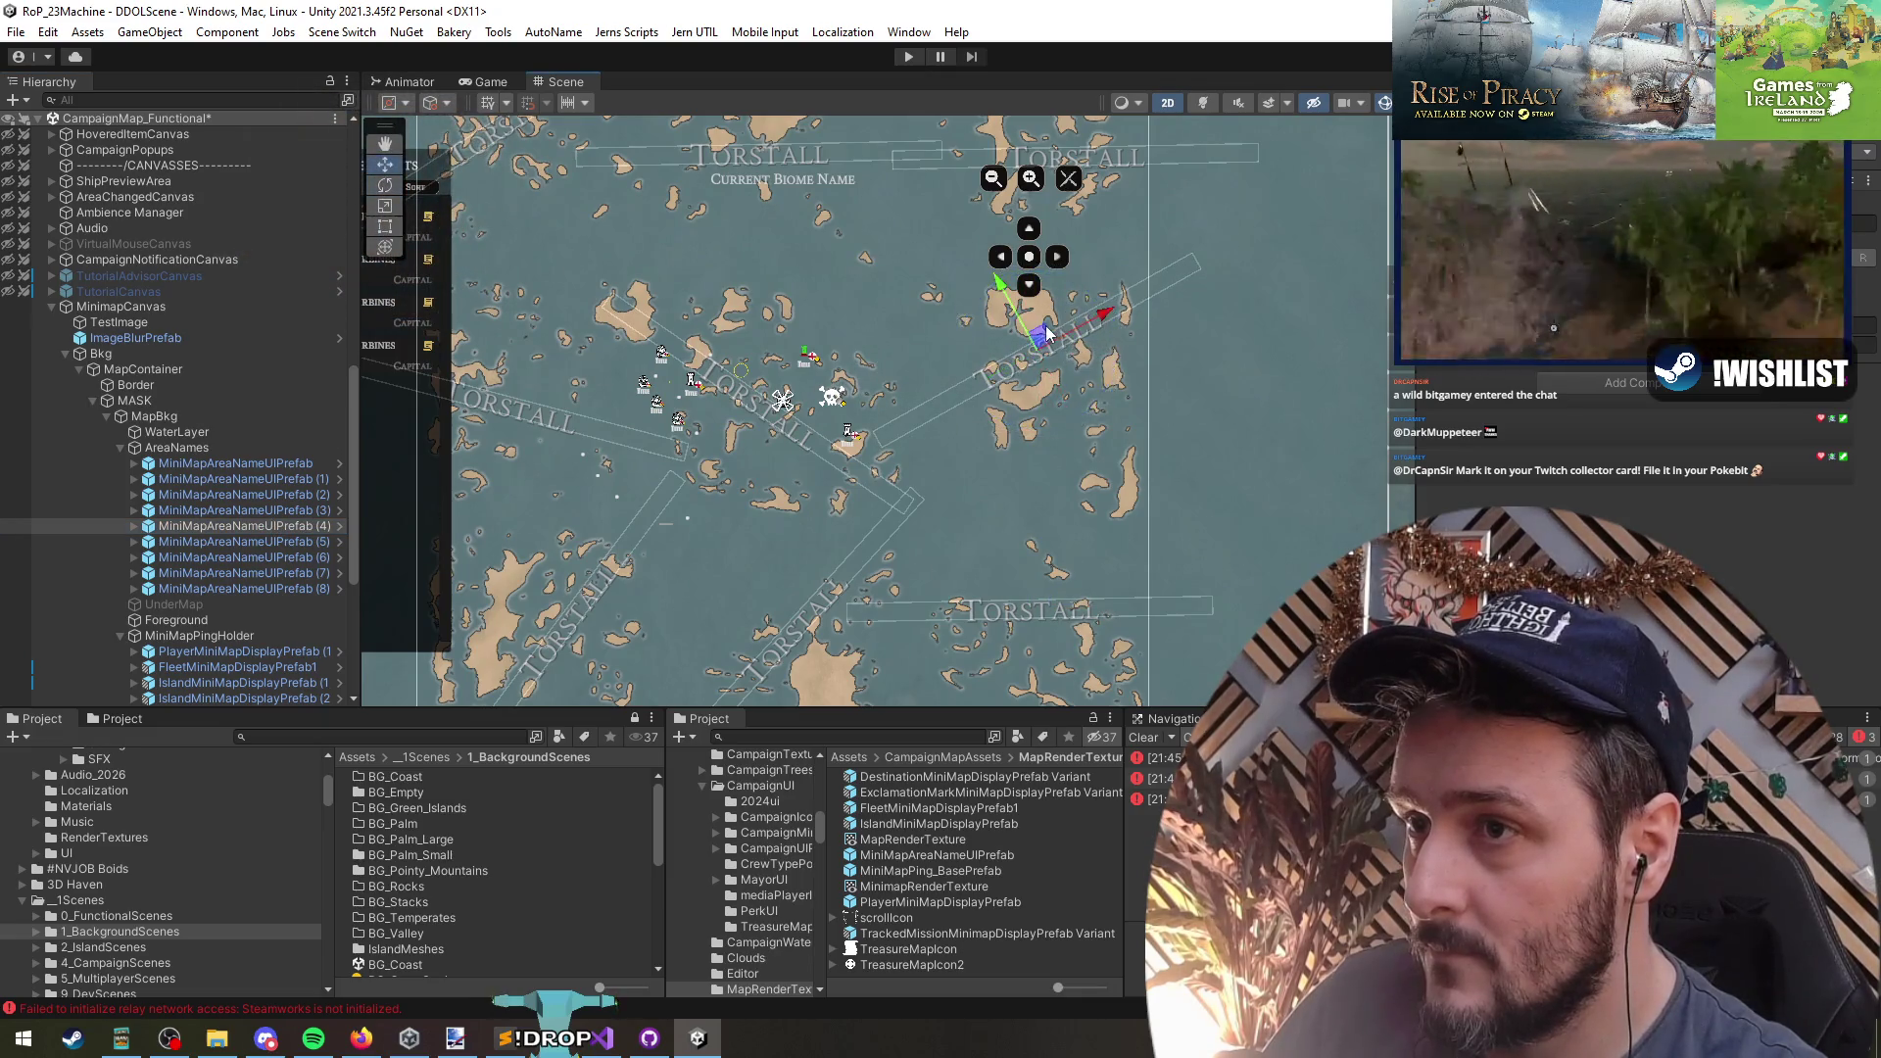
pyautogui.moveTo(1050, 333); pyautogui.dragTo(1060, 331)
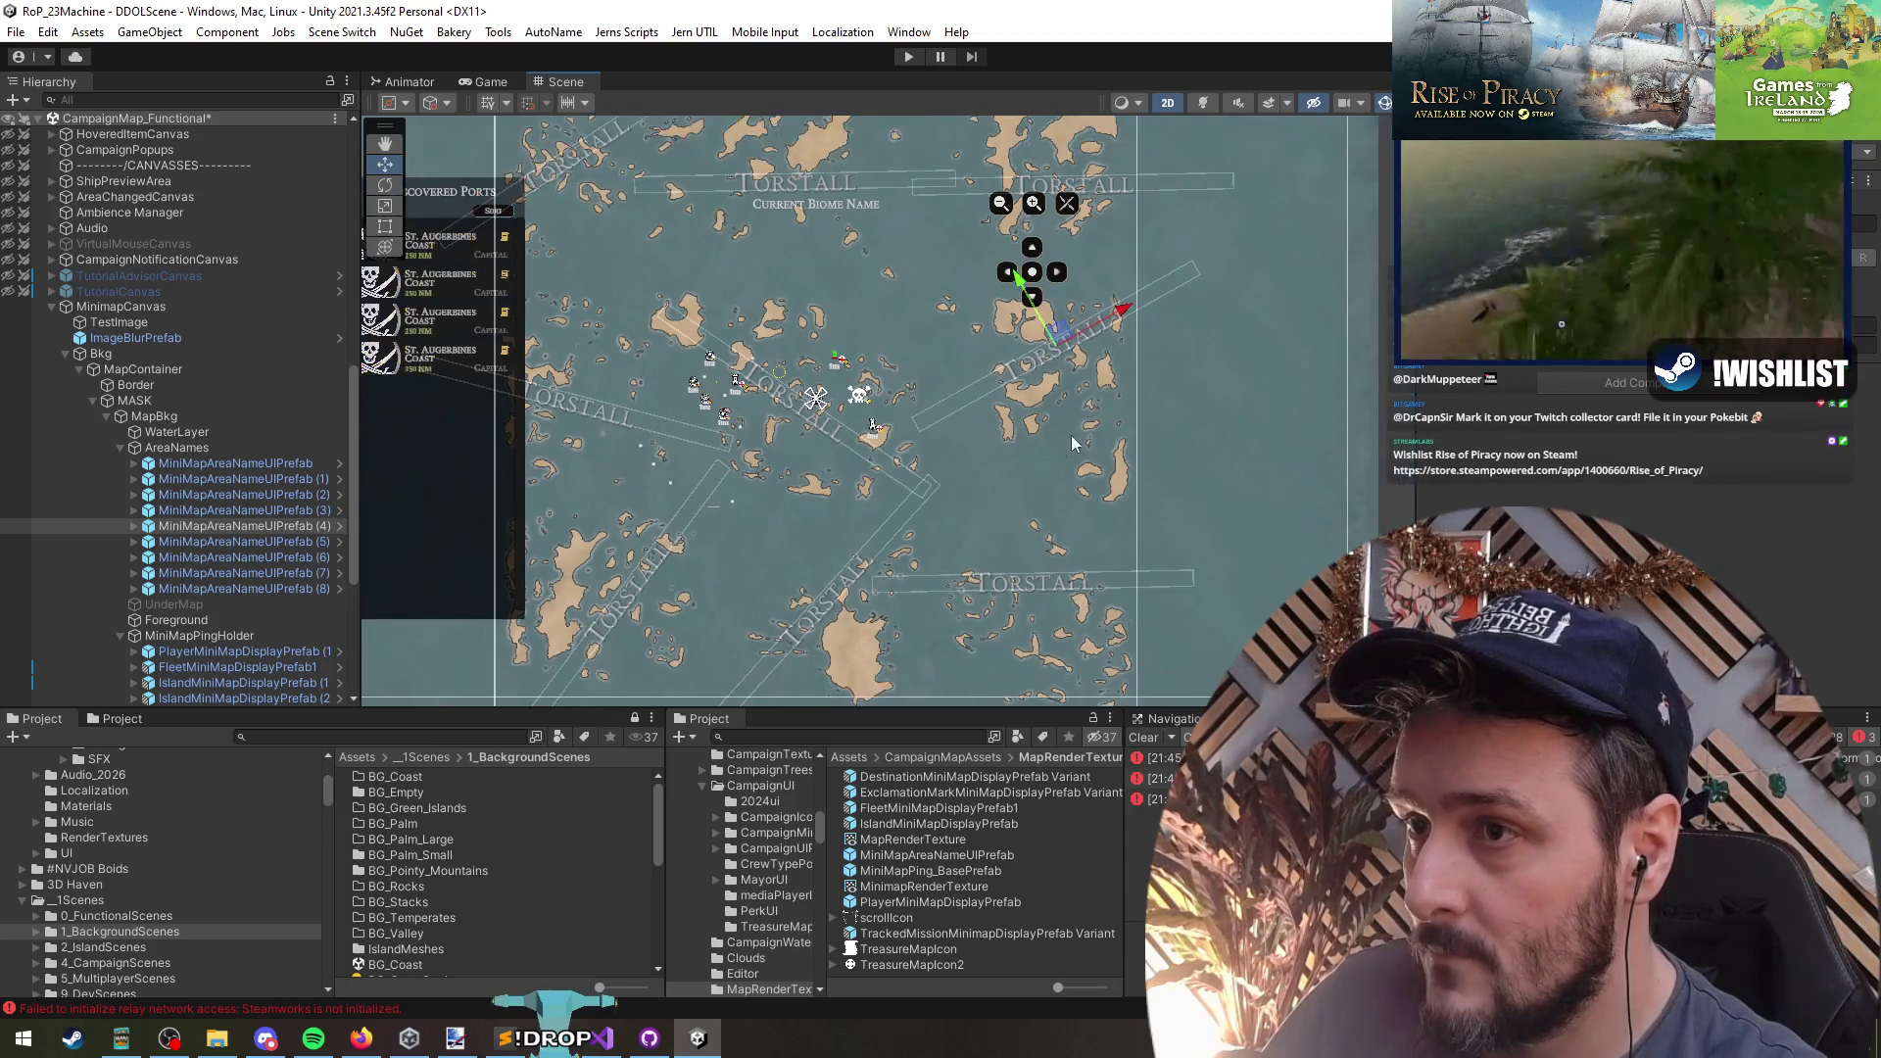
pyautogui.click(235, 542)
pyautogui.click(207, 448)
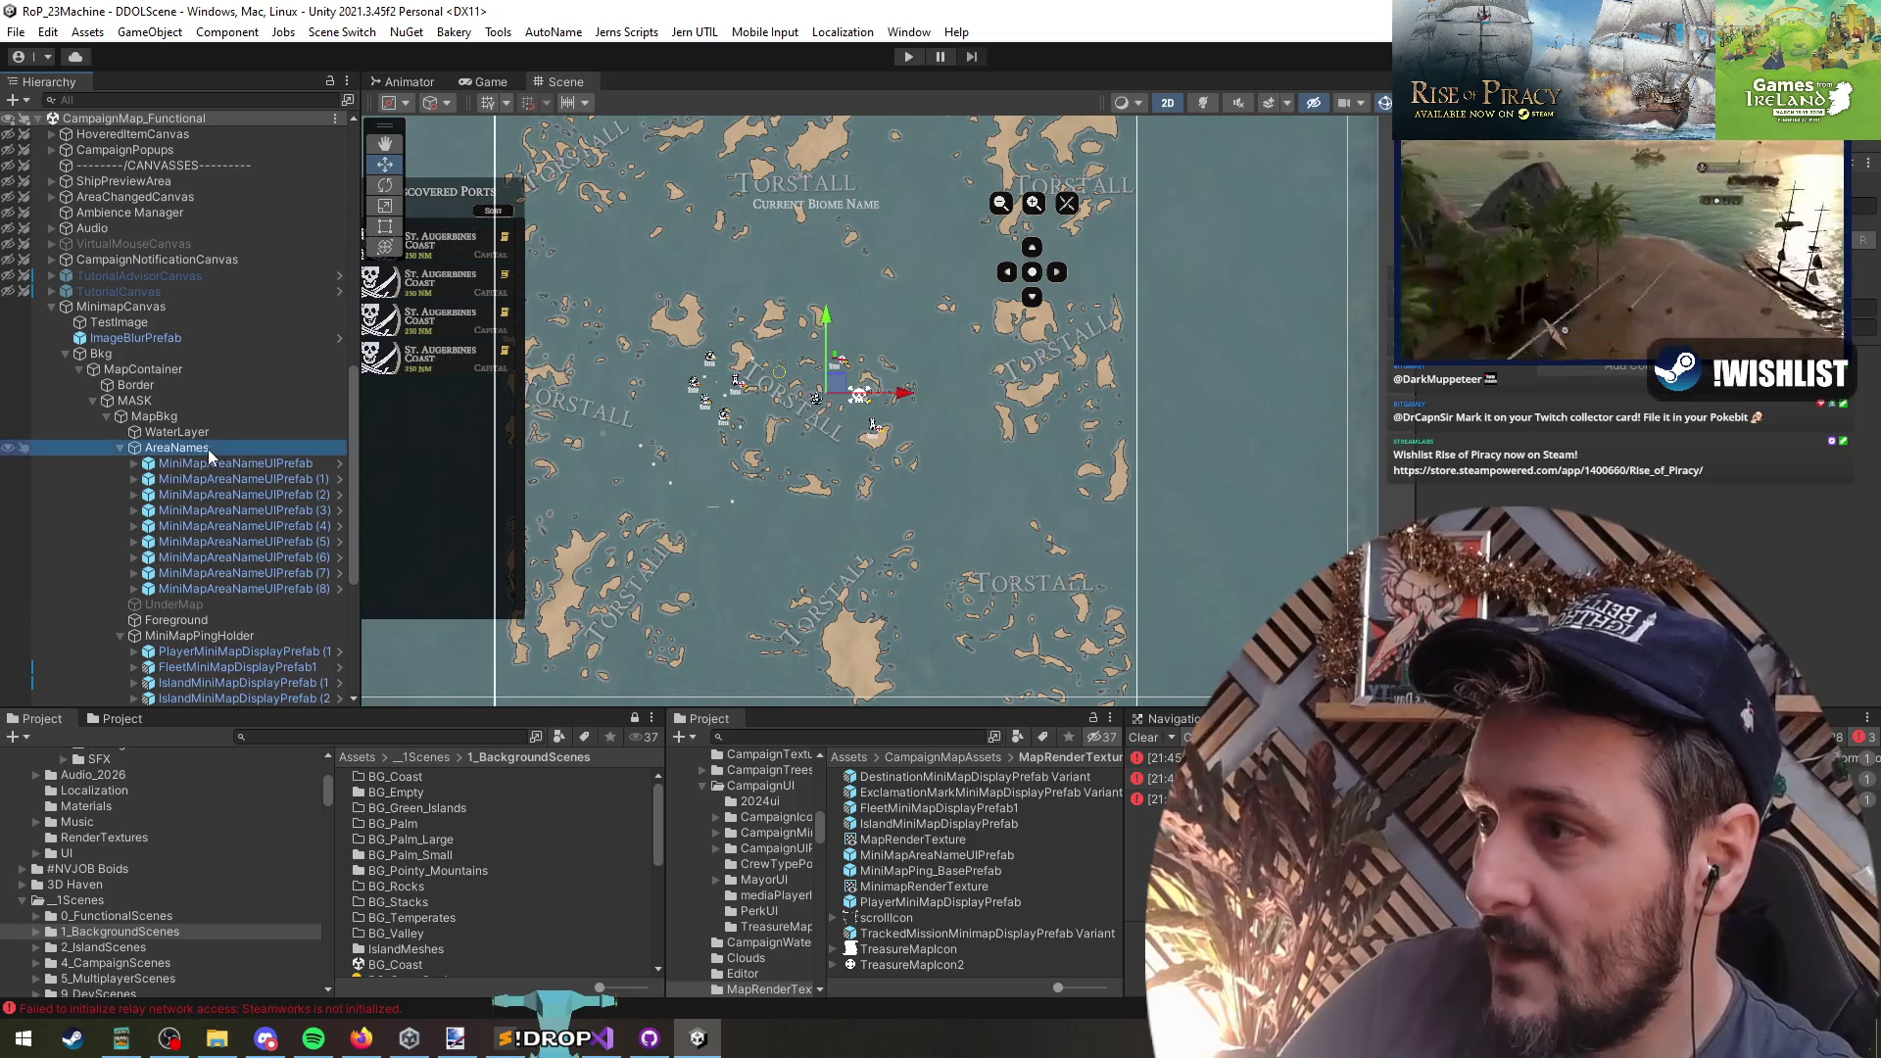
# - Frame the whole minimap in view and collapse the MinimapCanvas group
pyautogui.click(120, 448)
pyautogui.press('f')
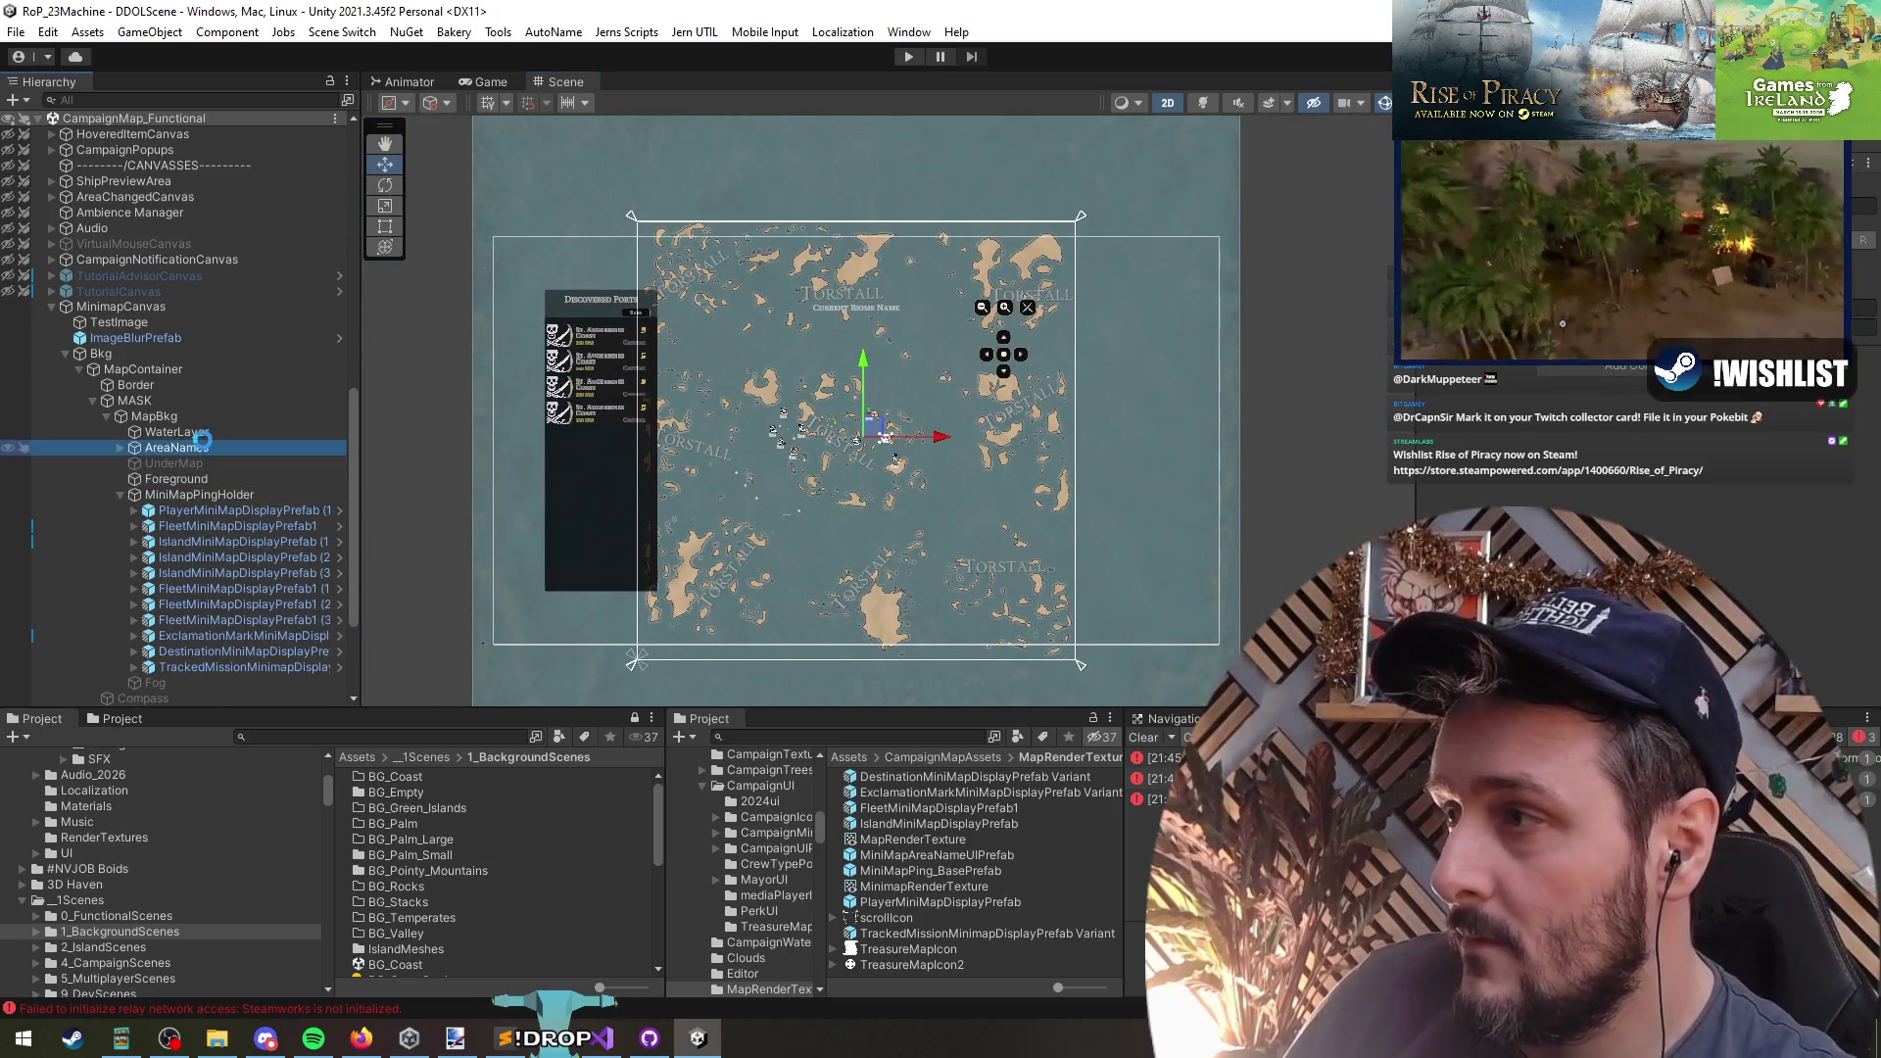
pyautogui.click(108, 307)
pyautogui.press('Left')
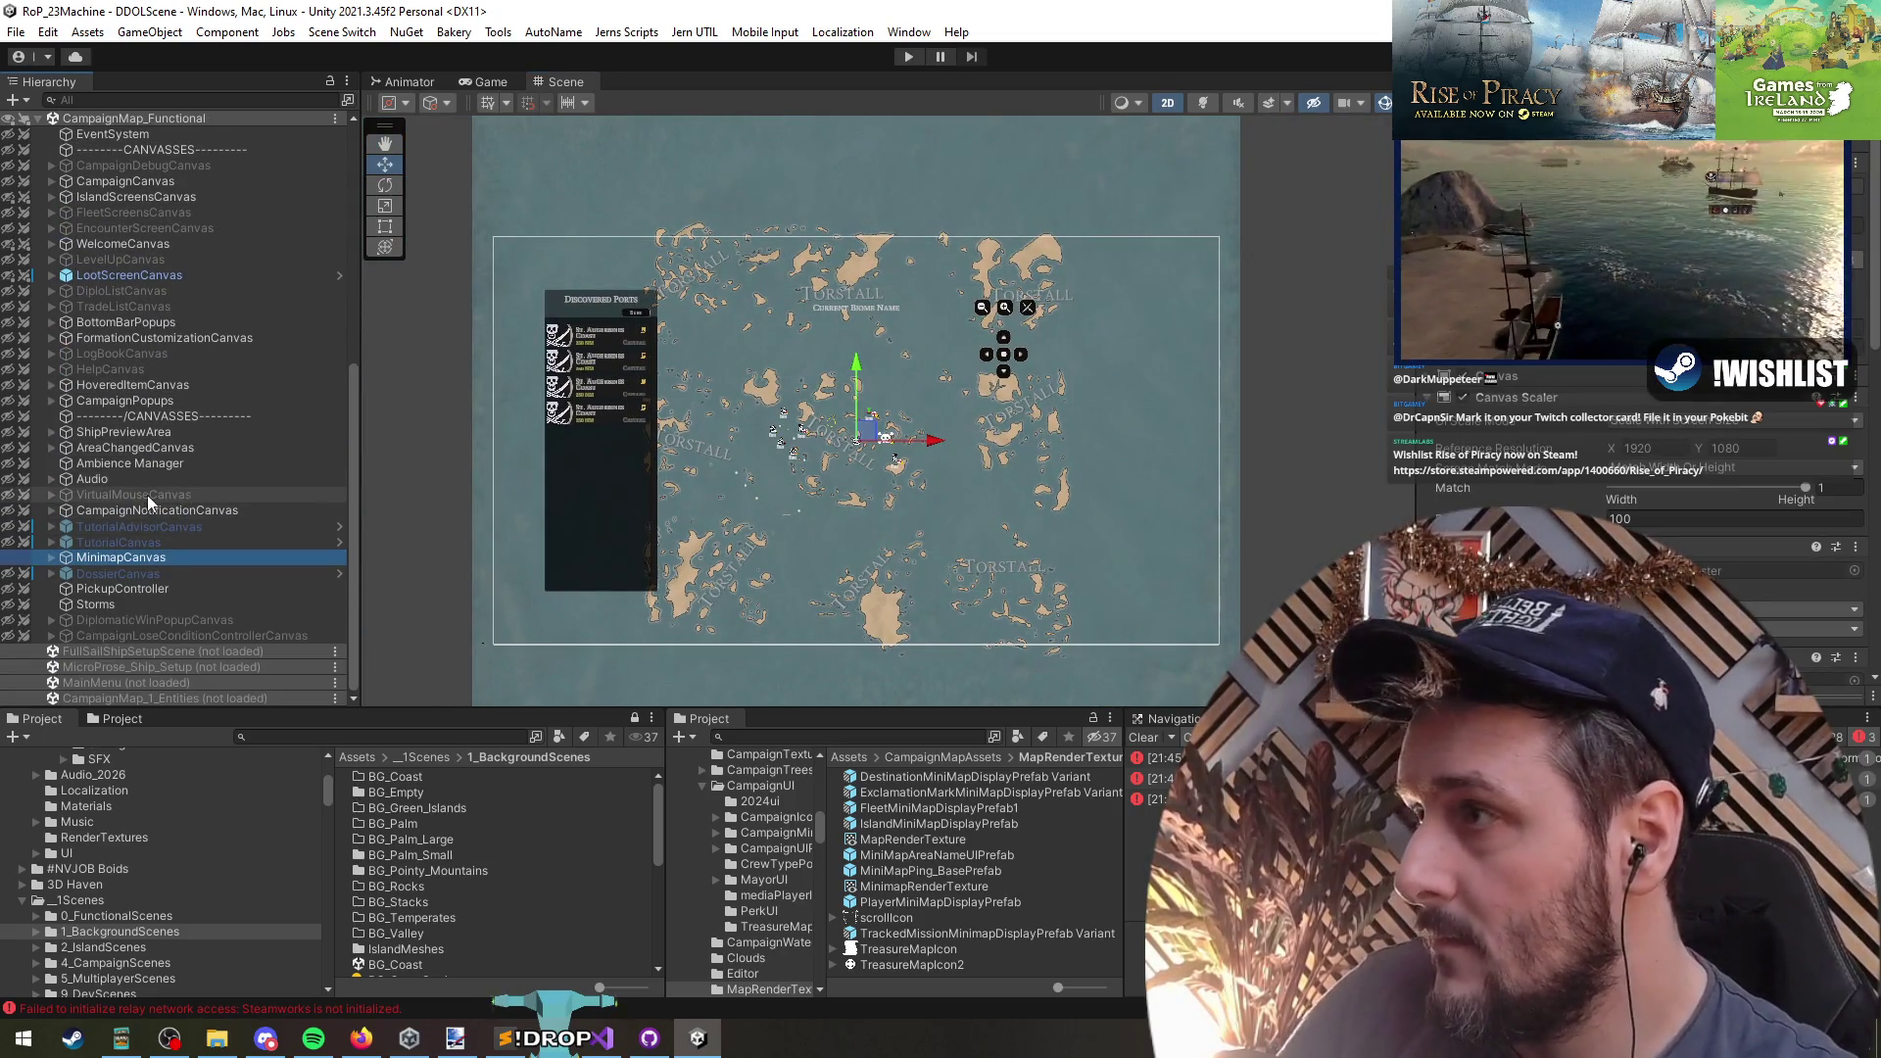
# - Unload the CampaignMap_Functional scene and enter play mode
pyautogui.rightClick(138, 119)
pyautogui.click(199, 235)
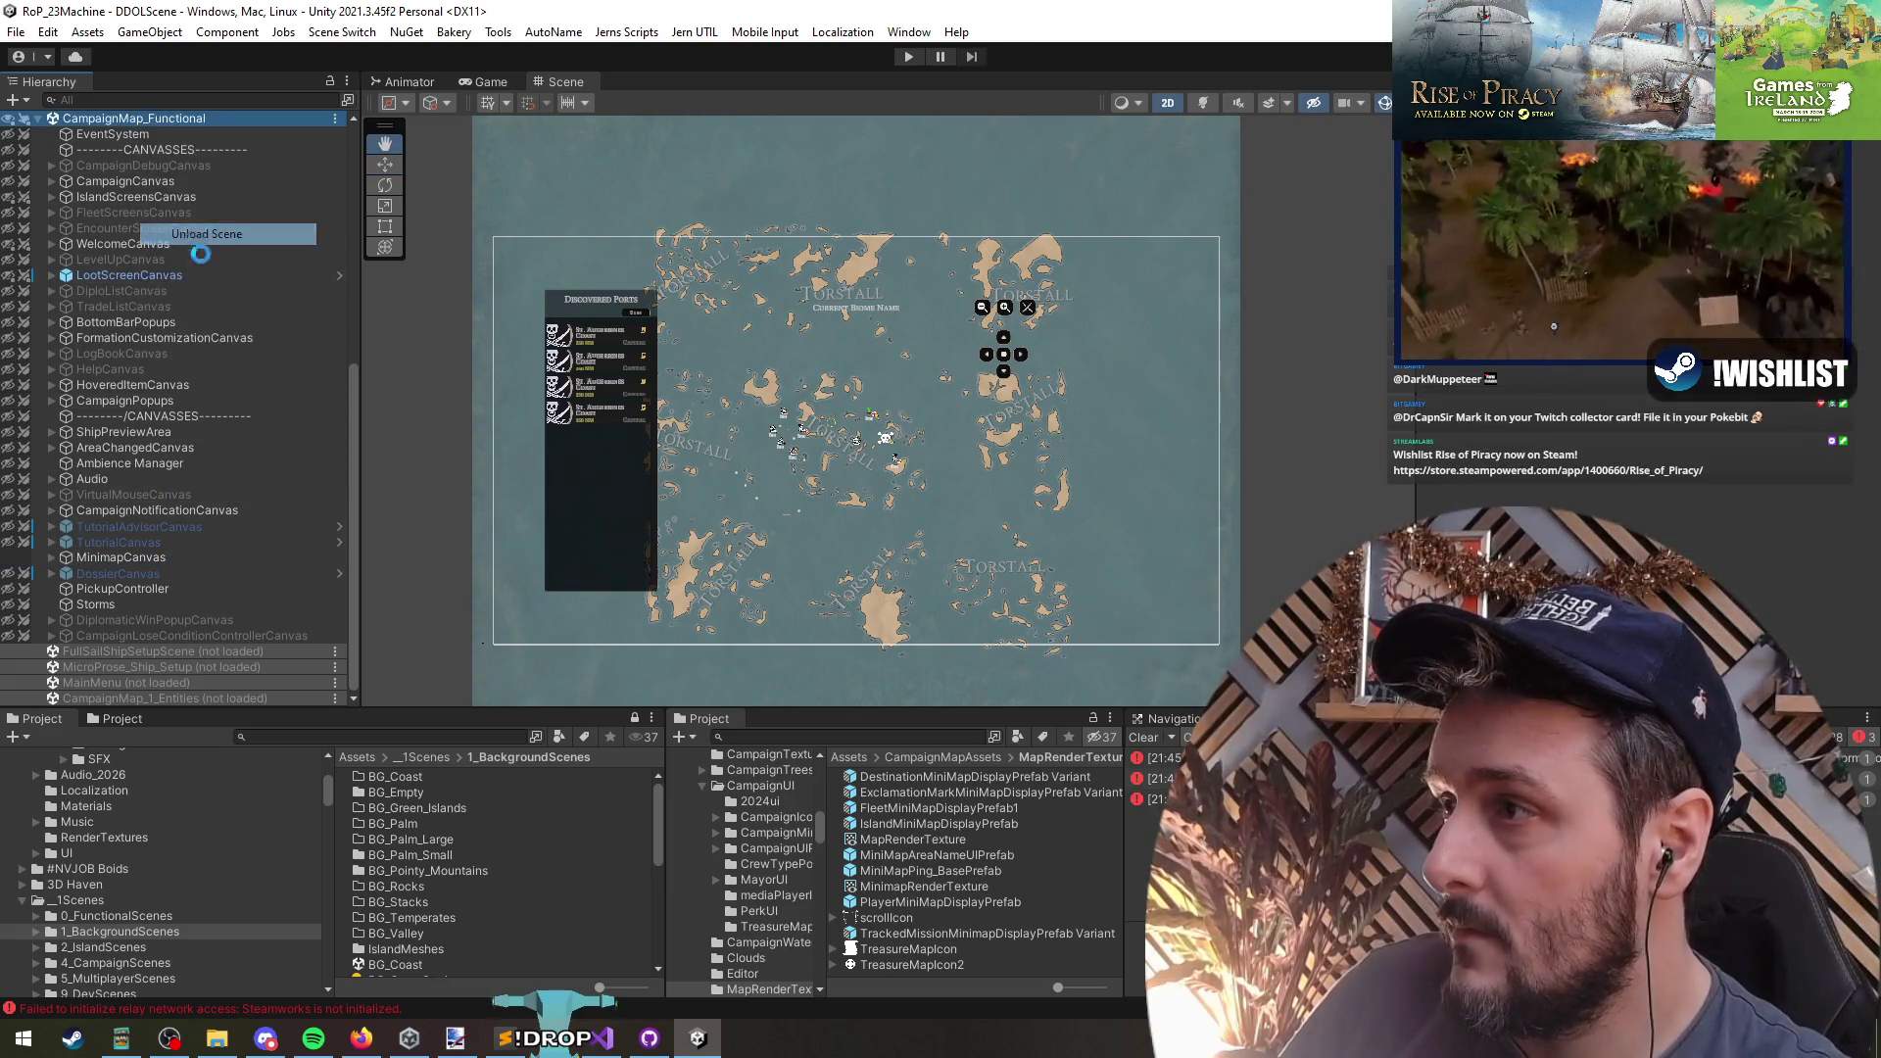
pyautogui.click(910, 57)
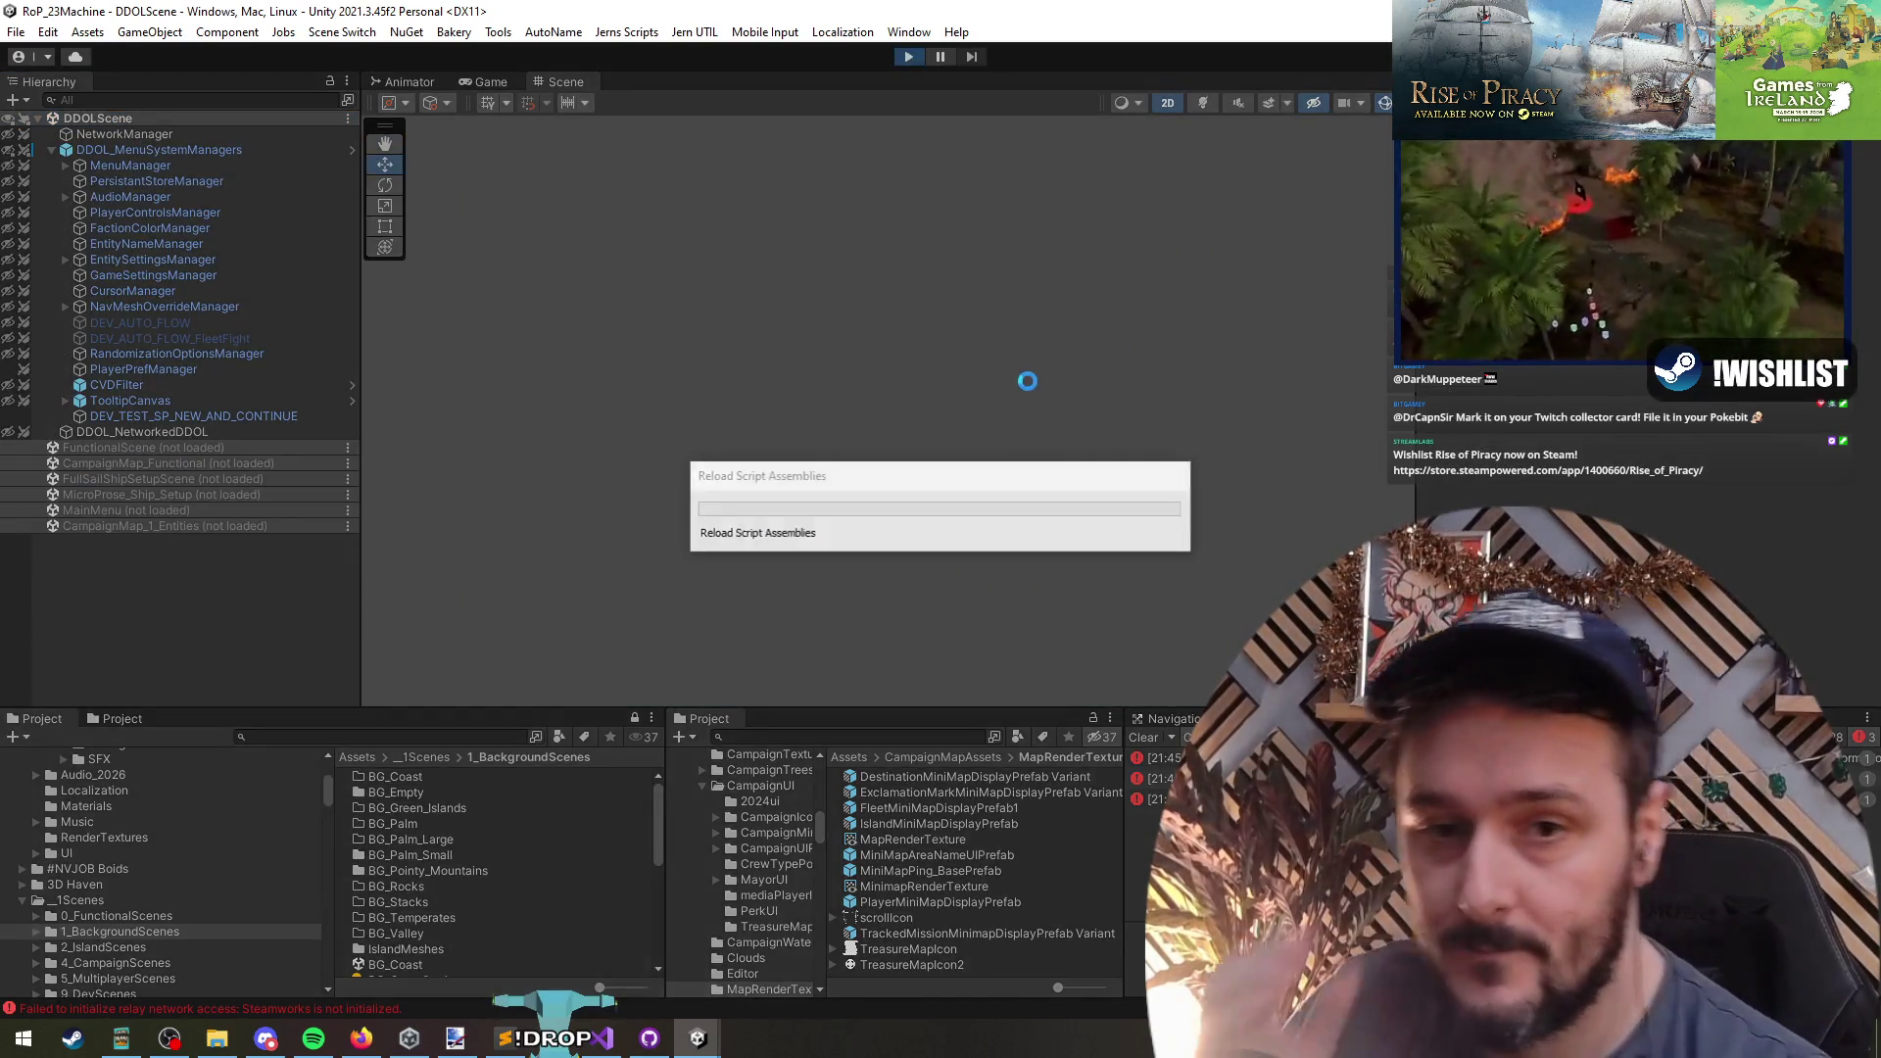
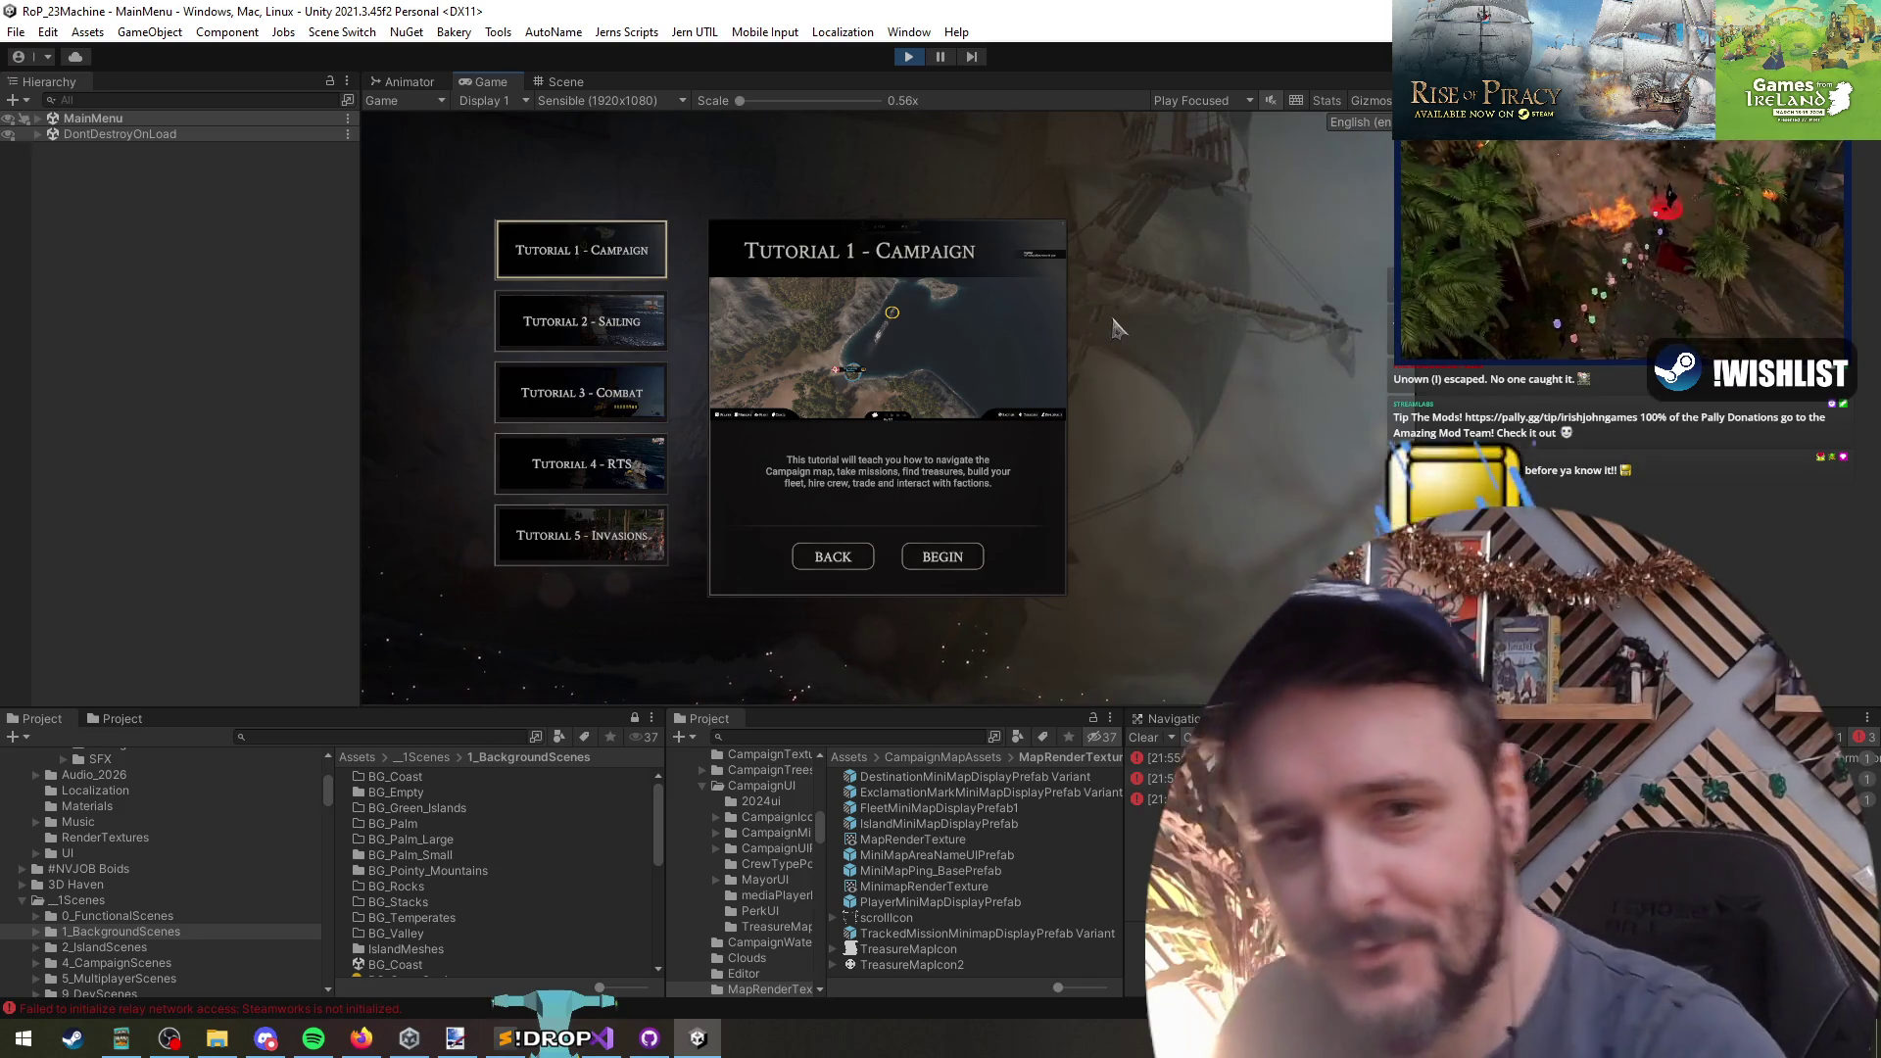
# - Start Tutorial 1 - Campaign and zoom the campaign map in and out repeatedly
pyautogui.click(942, 556)
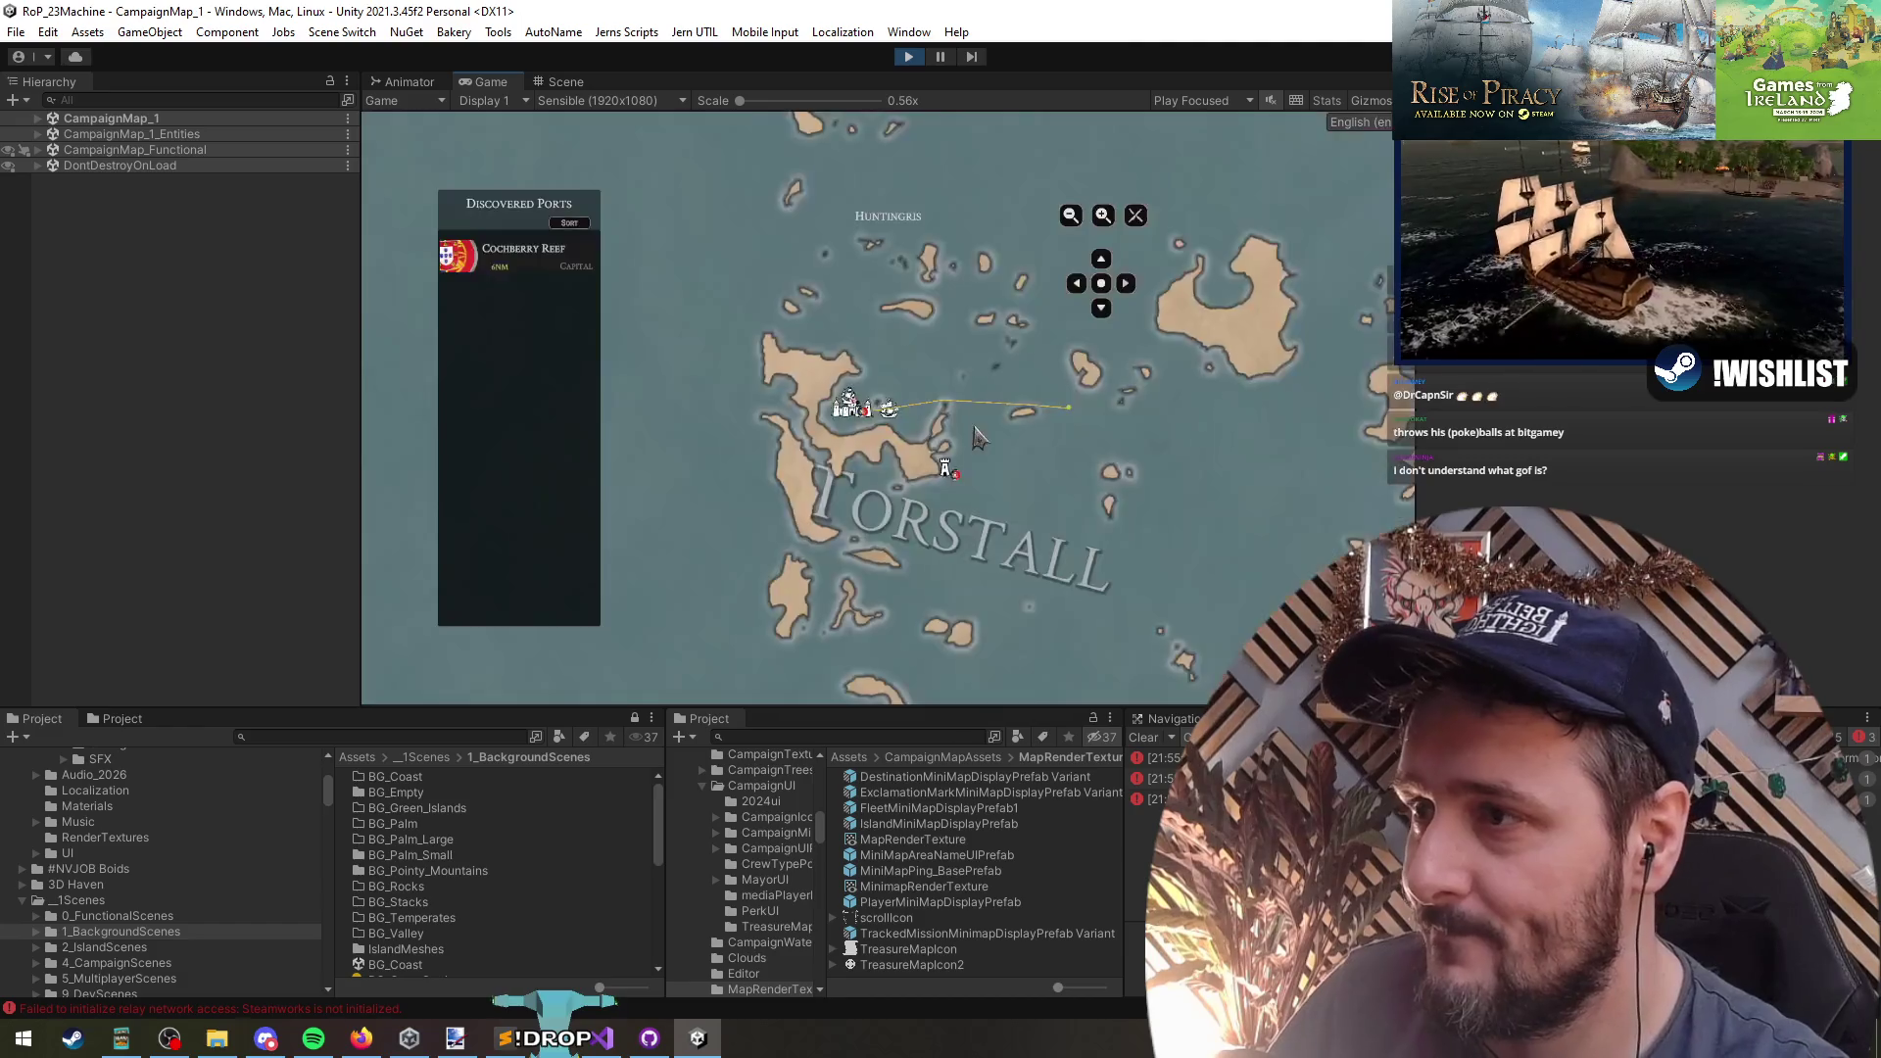
pyautogui.scroll(-5, 1117, 492)
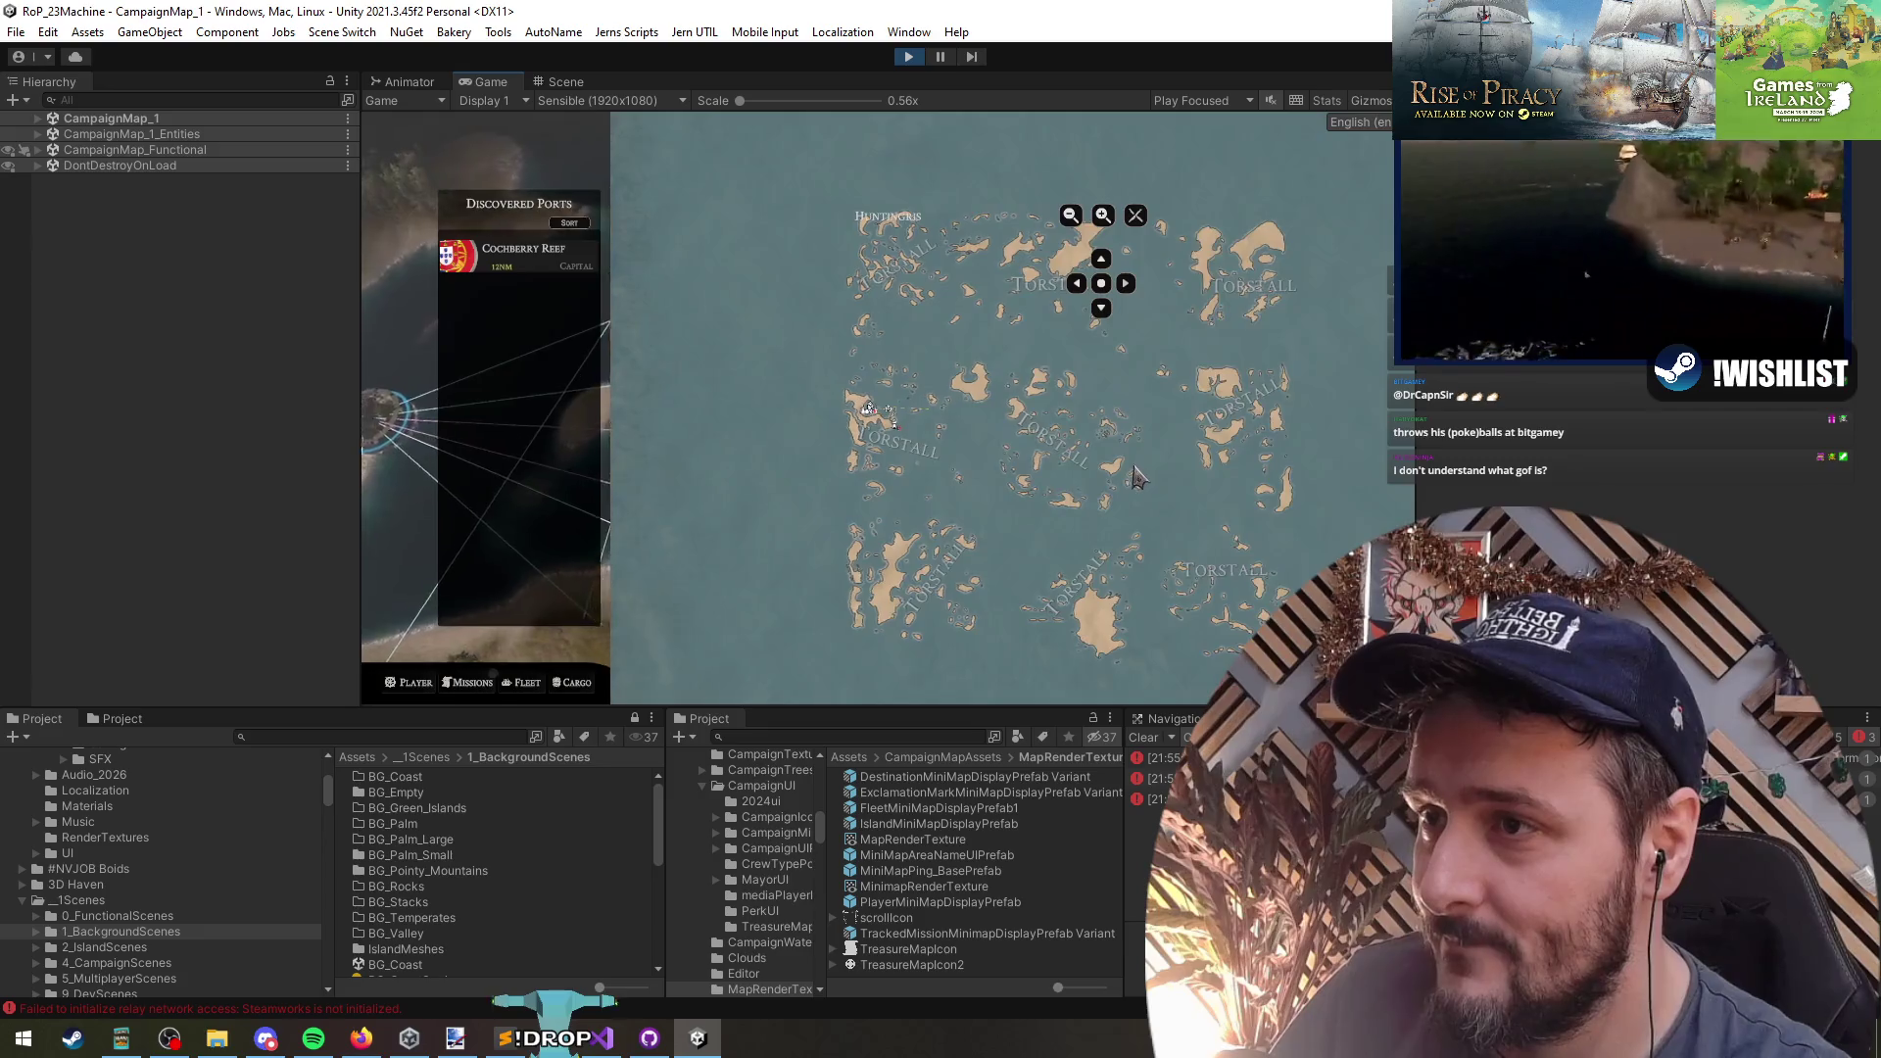
pyautogui.scroll(5, 1084, 483)
pyautogui.scroll(-5, 1055, 482)
pyautogui.scroll(5, 1110, 620)
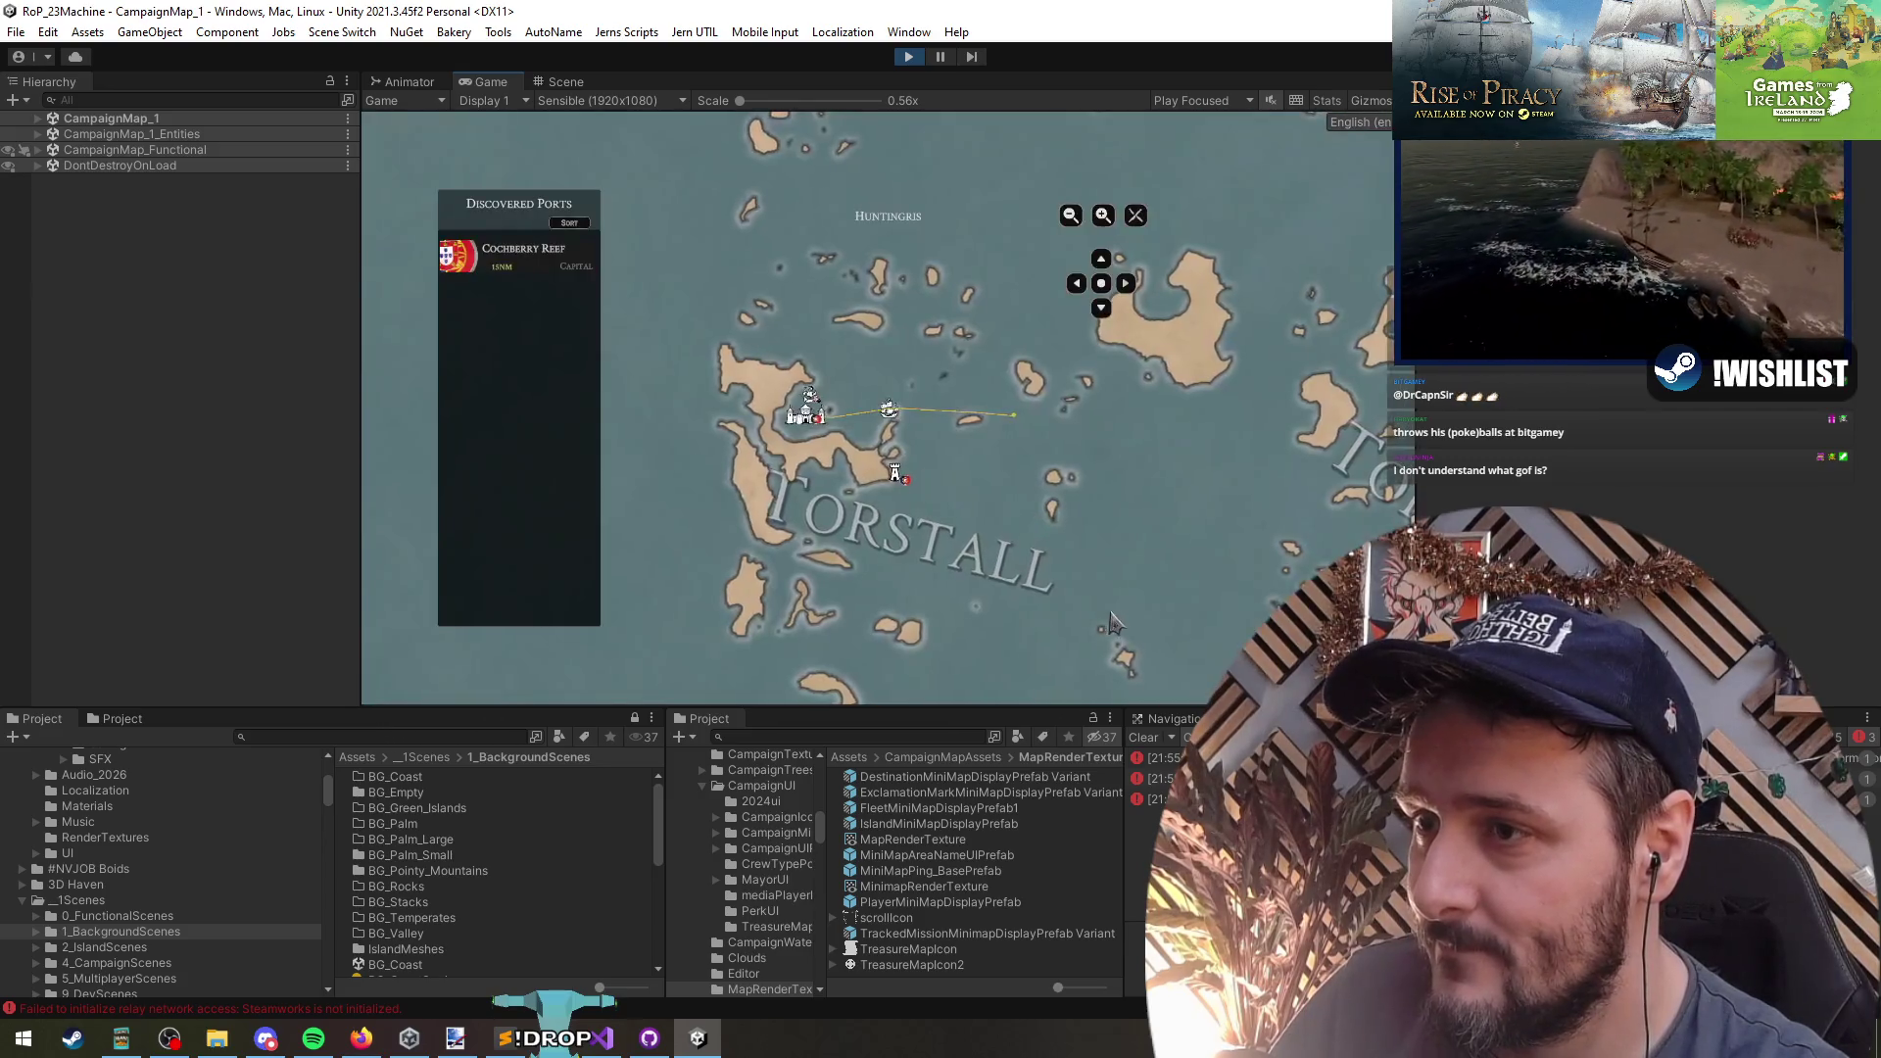
pyautogui.scroll(-5, 1023, 557)
pyautogui.scroll(5, 894, 567)
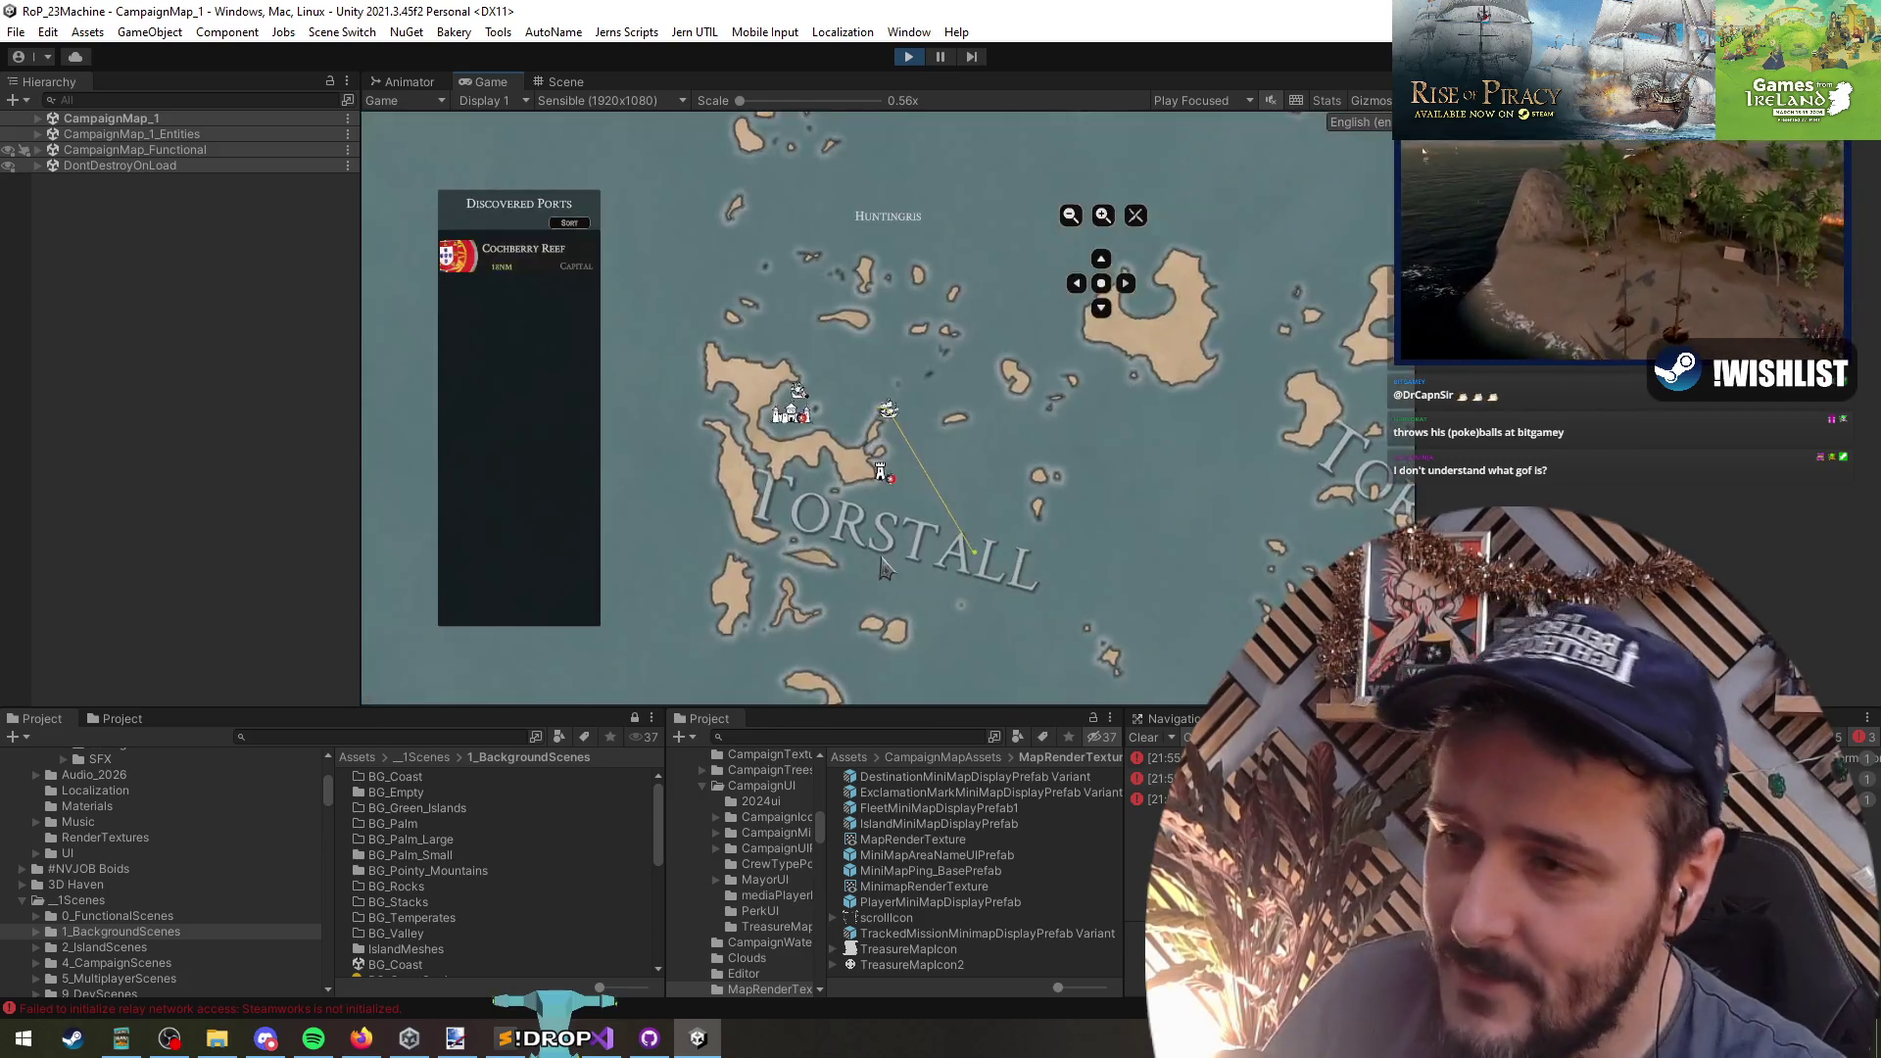
pyautogui.scroll(-5, 934, 382)
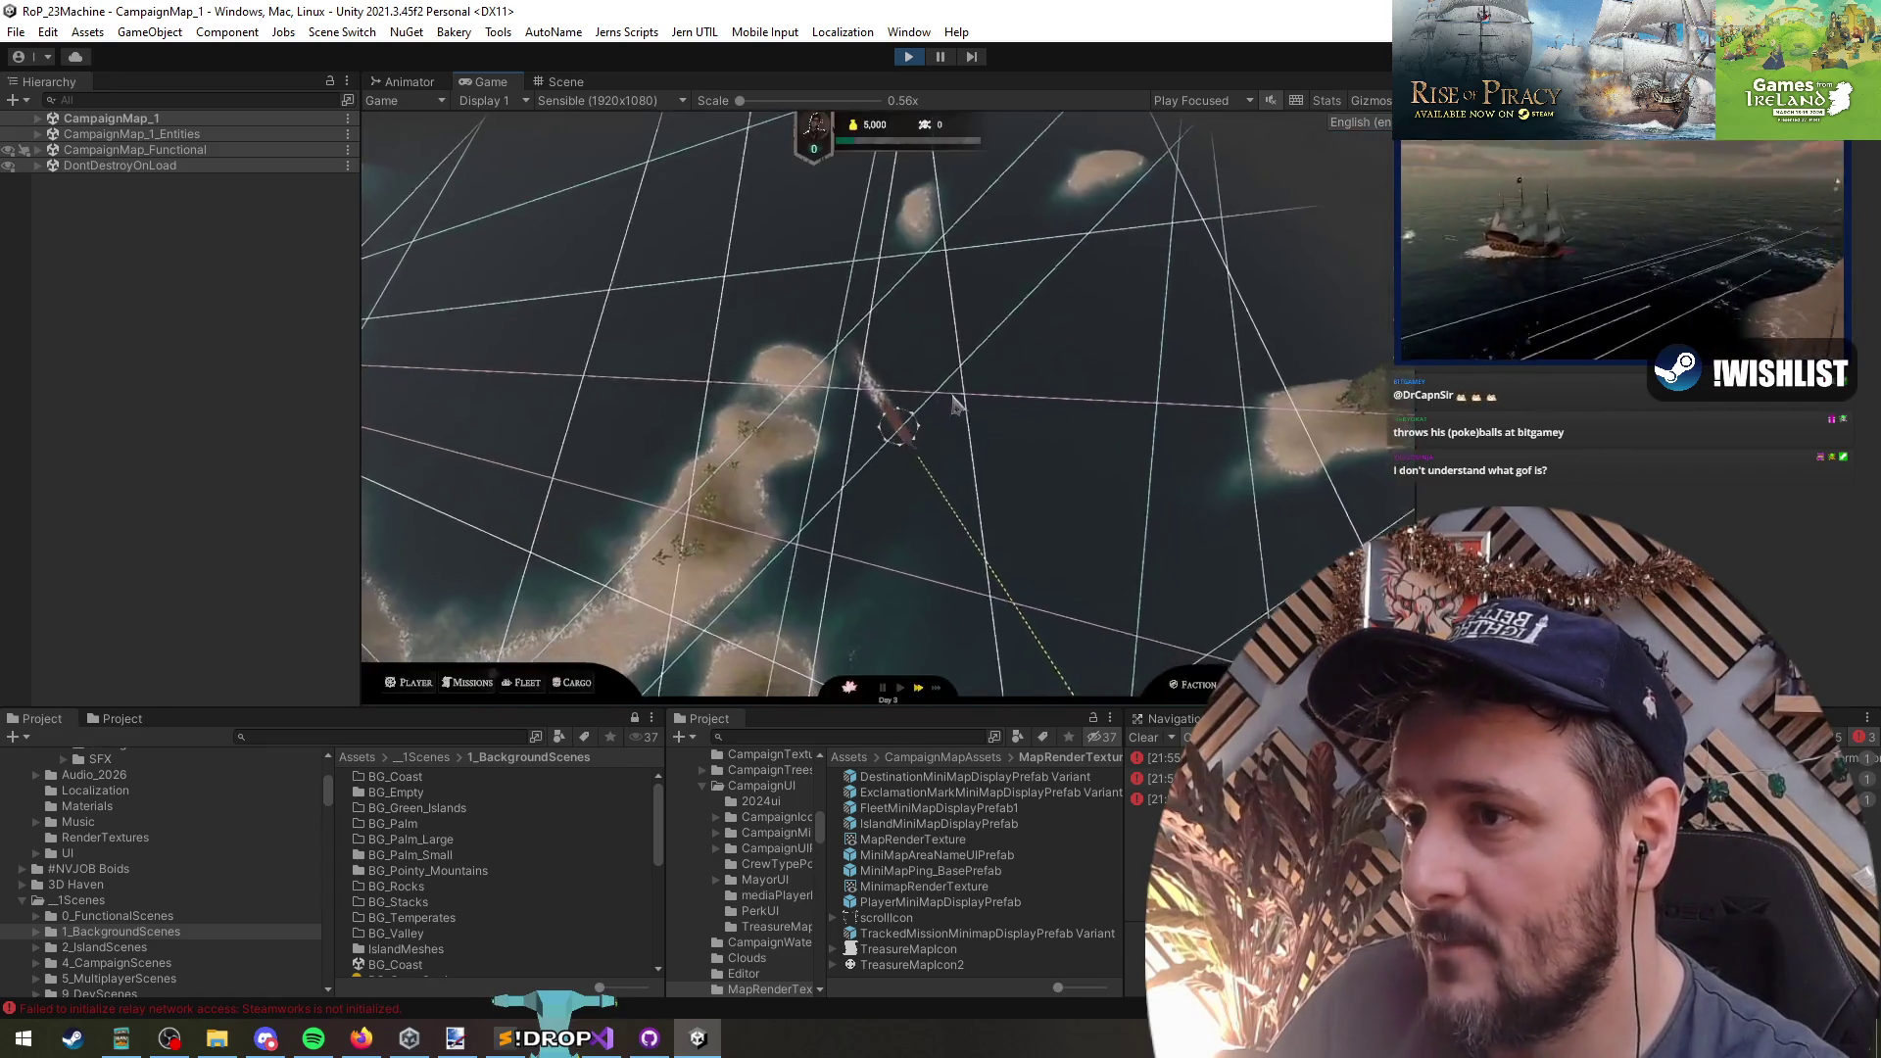
pyautogui.scroll(5, 1026, 492)
pyautogui.scroll(-5, 1047, 482)
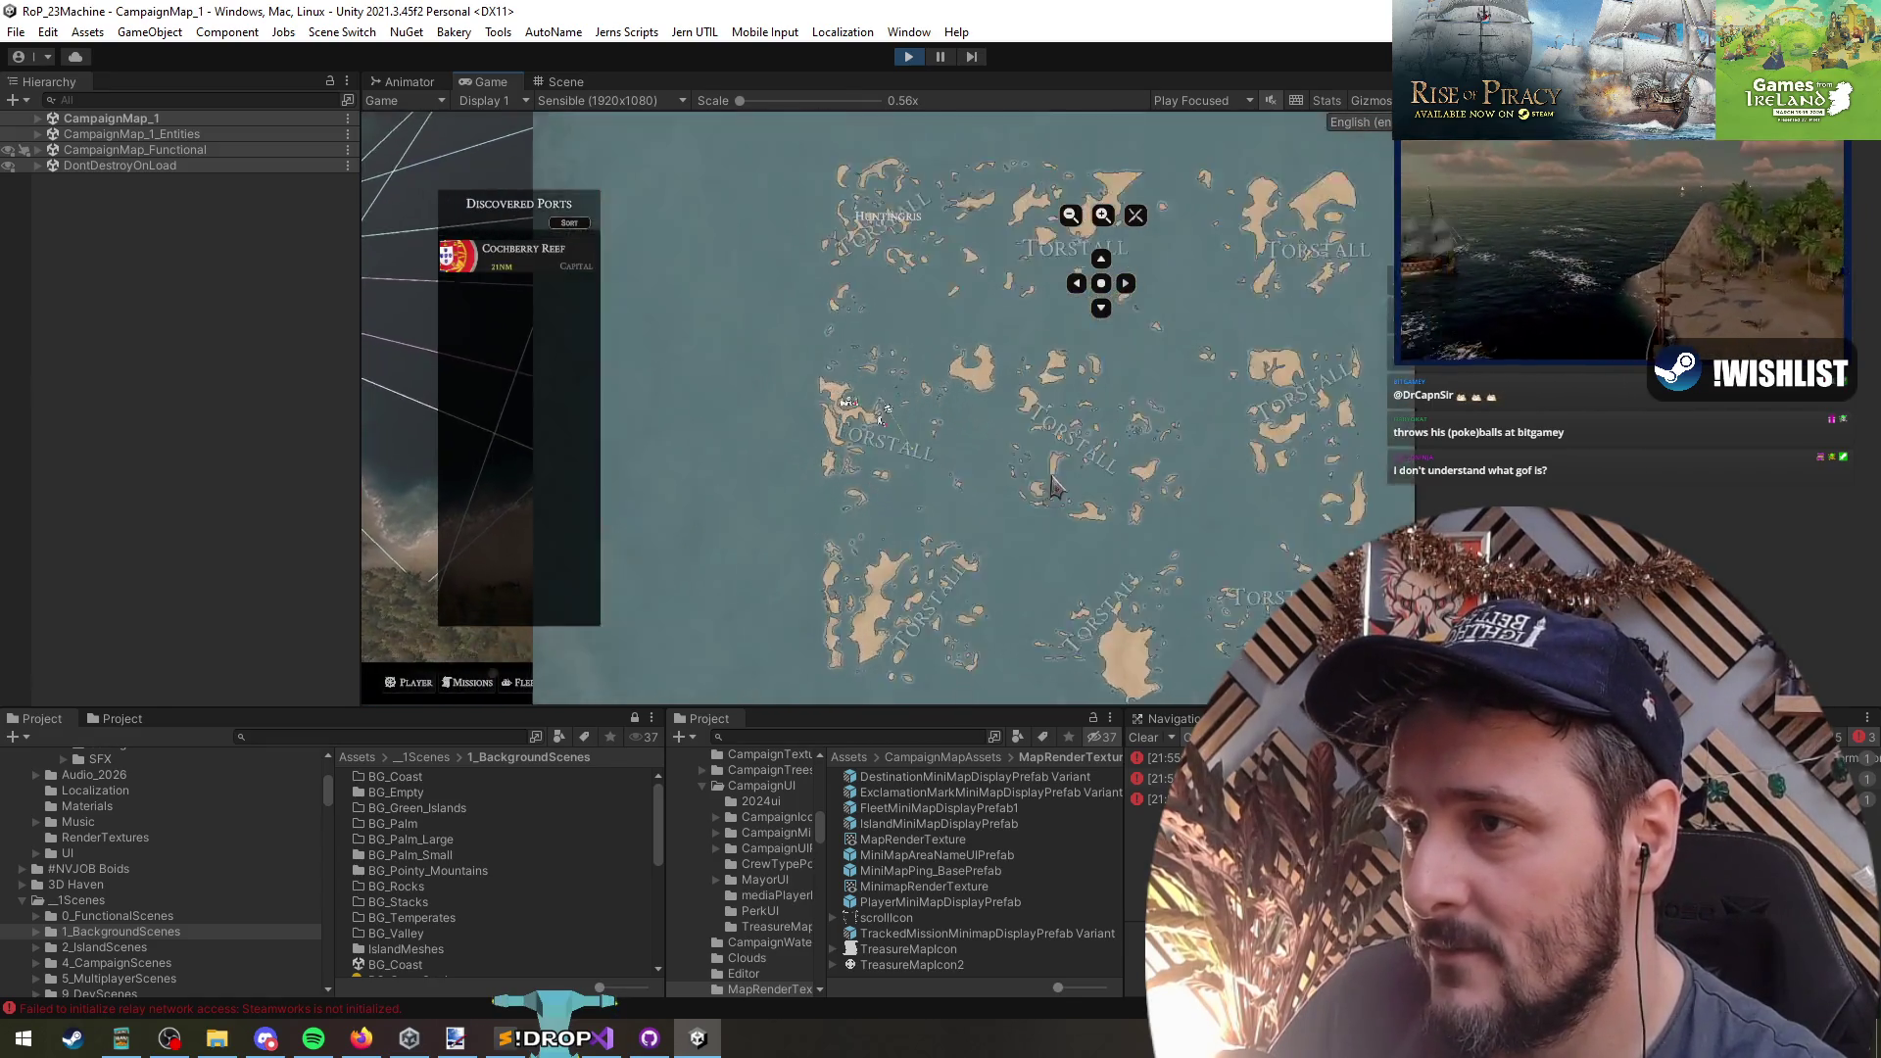
pyautogui.scroll(5, 894, 273)
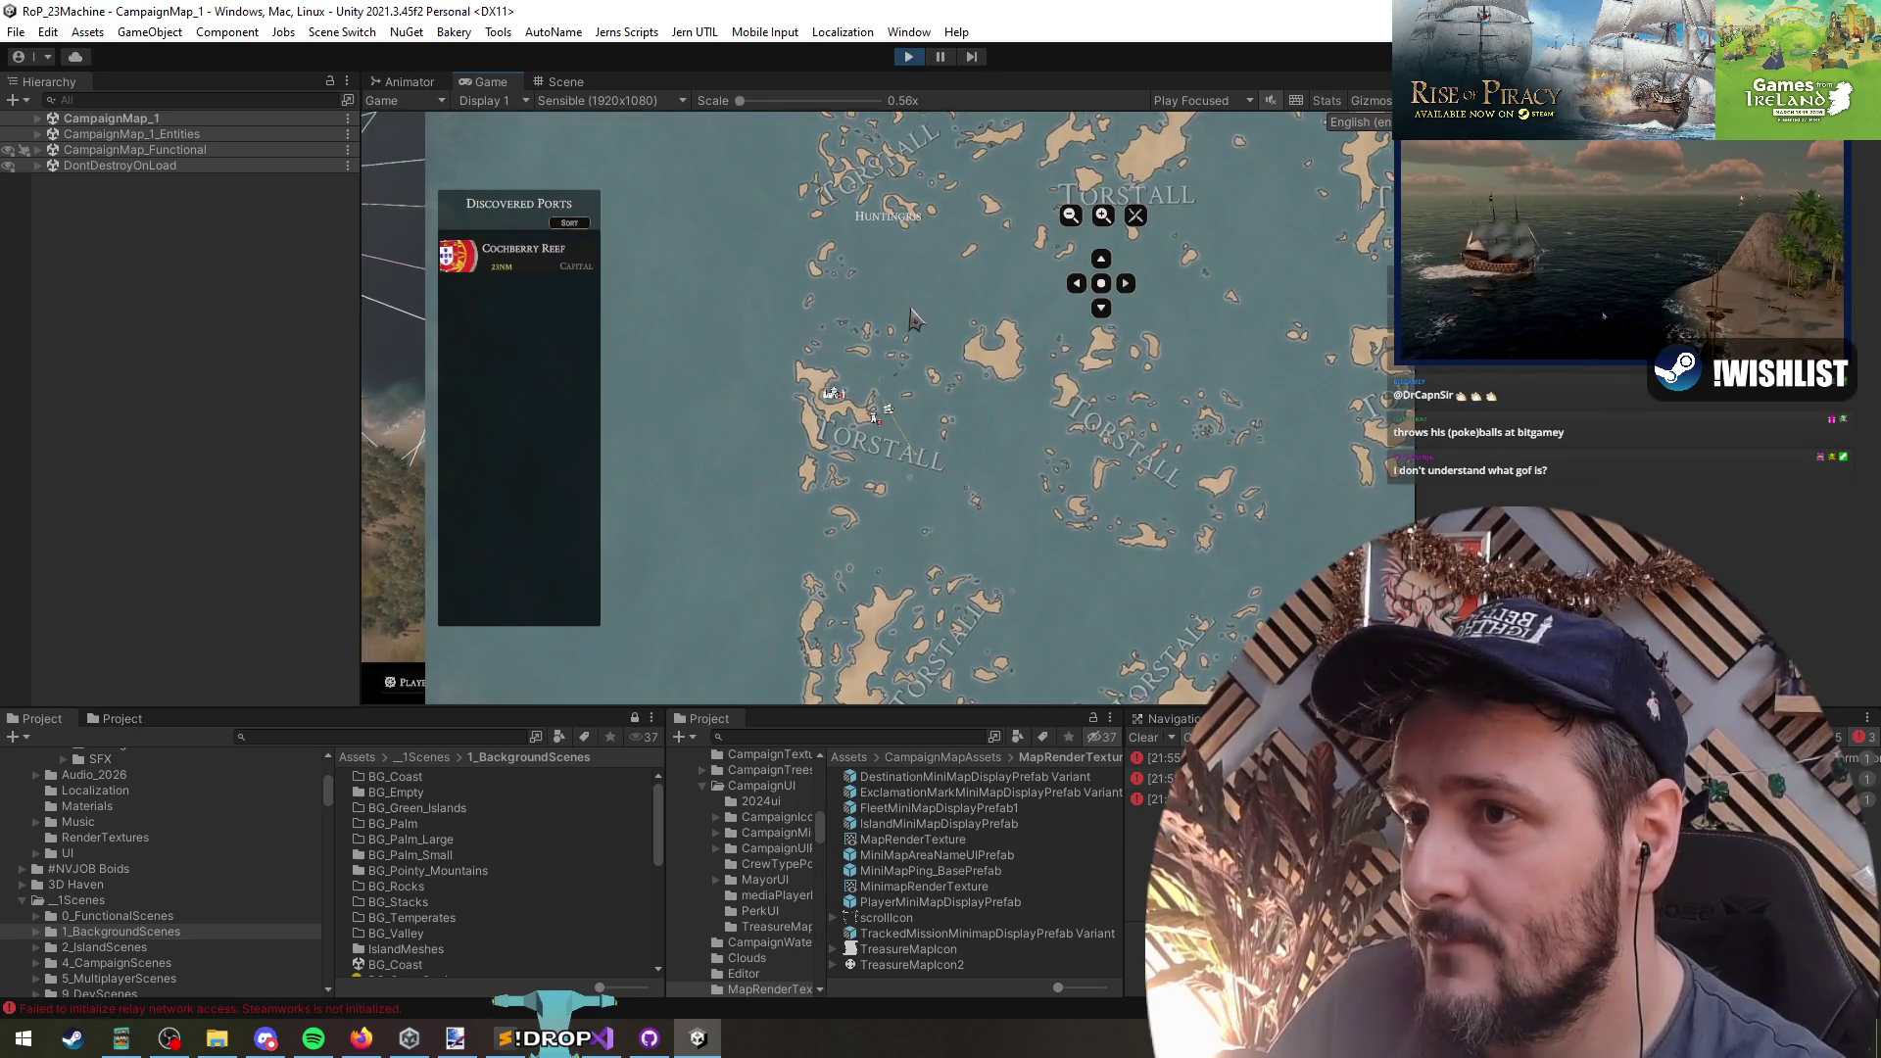
pyautogui.scroll(-5, 911, 314)
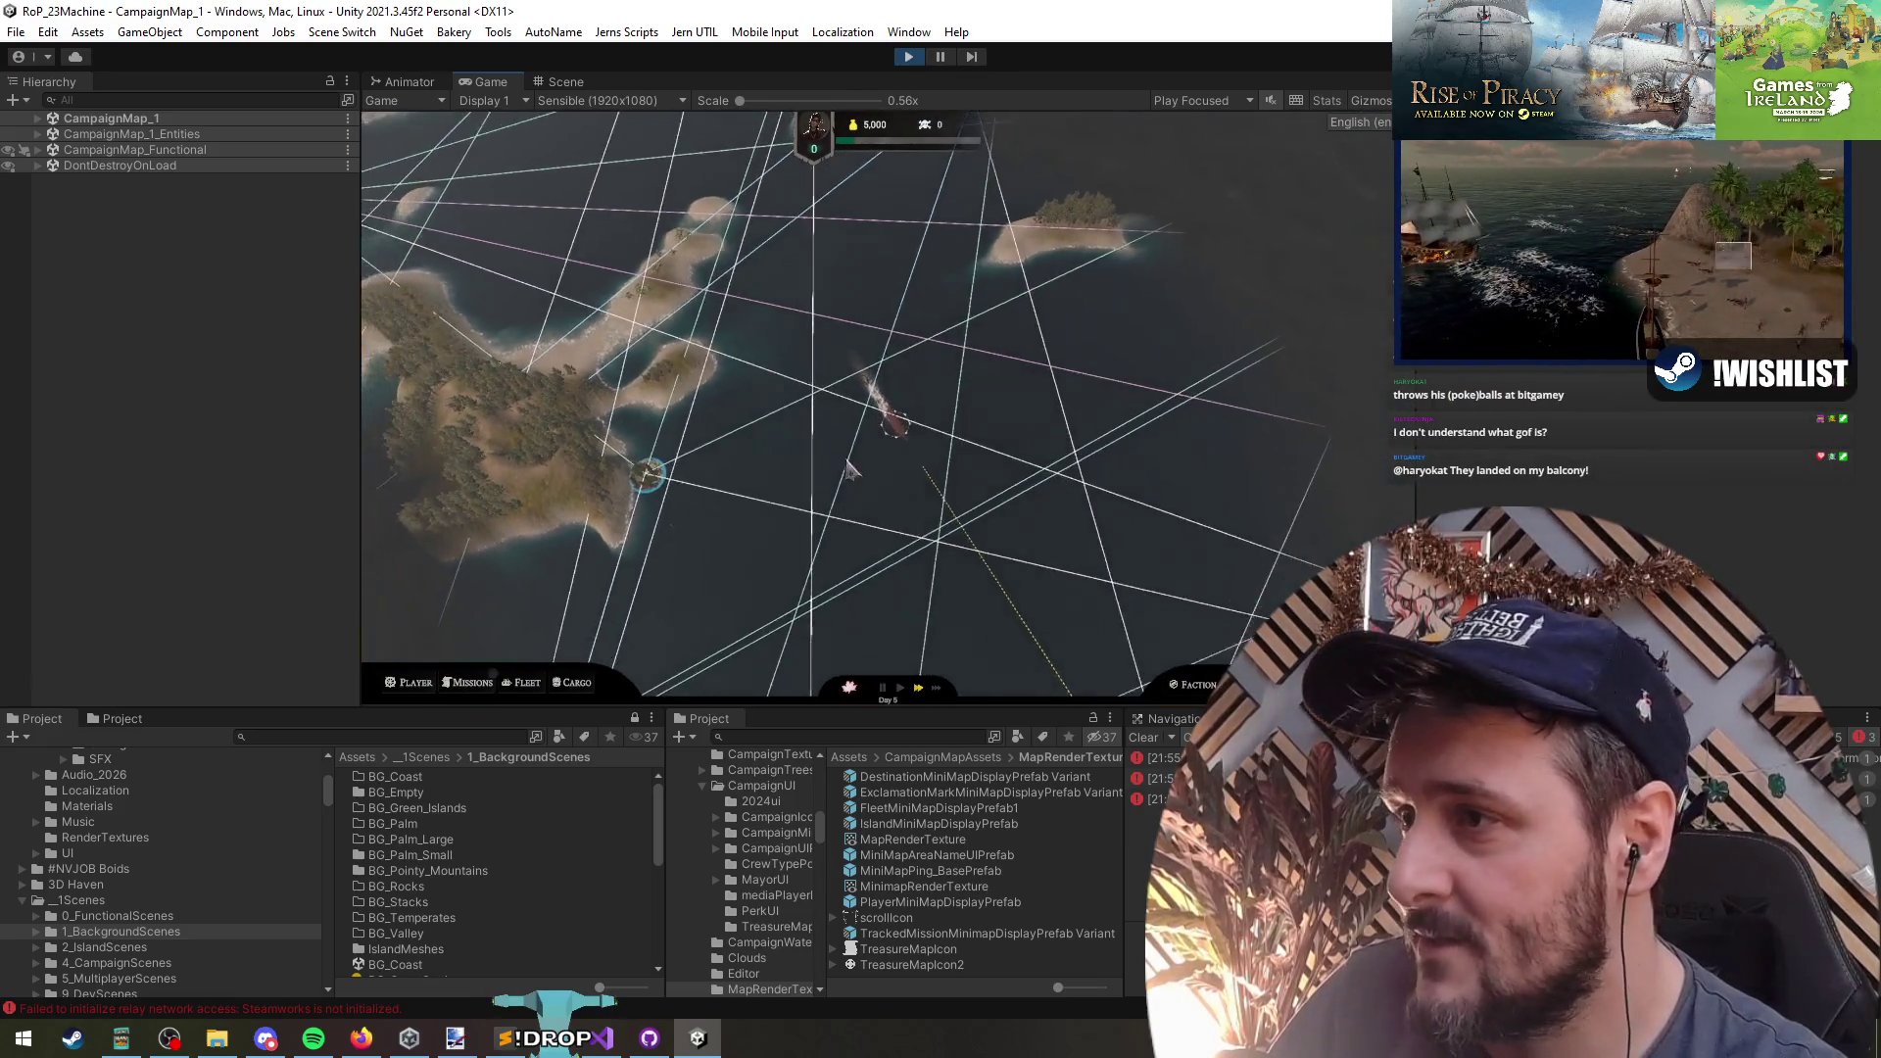
# - Expand and collapse CampaignMap_1, AREA1-TL and CampaignMap_1_Entities in the Hierarchy
pyautogui.click(38, 119)
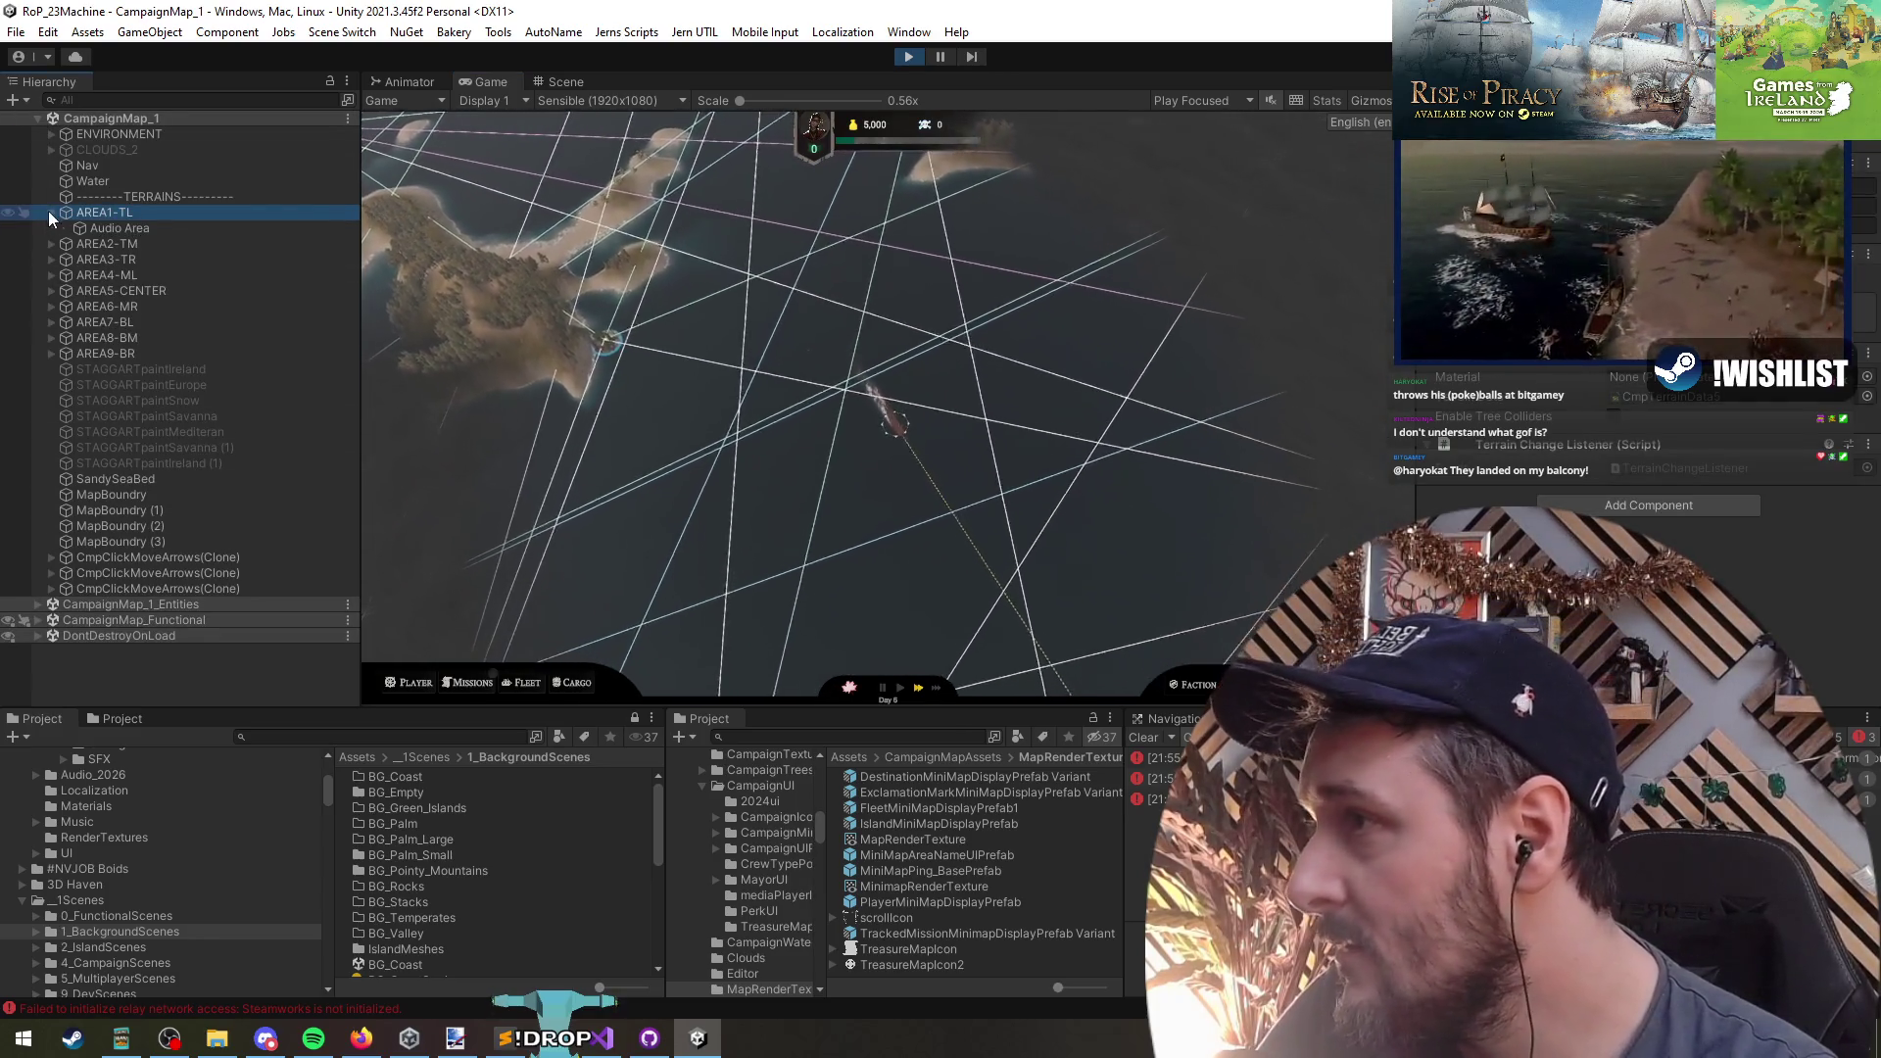
pyautogui.click(51, 212)
pyautogui.click(51, 212)
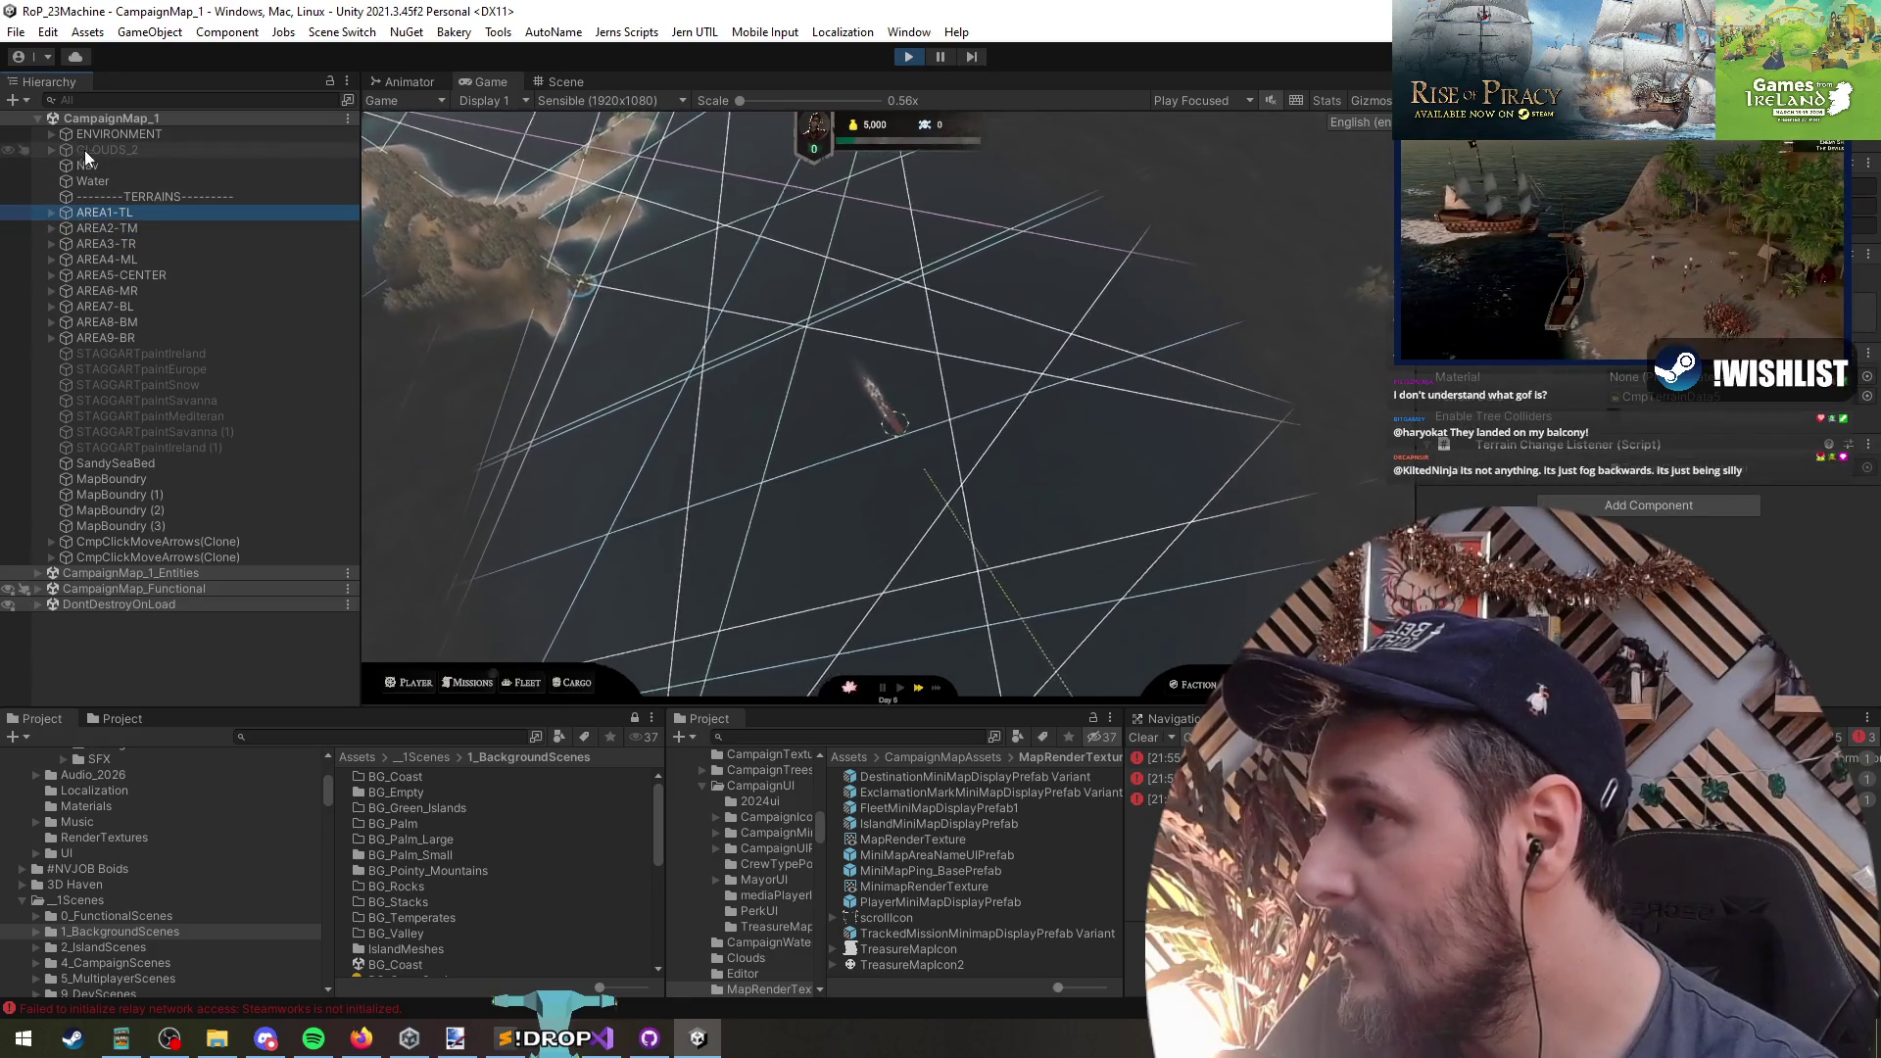
pyautogui.click(71, 557)
pyautogui.press('Right')
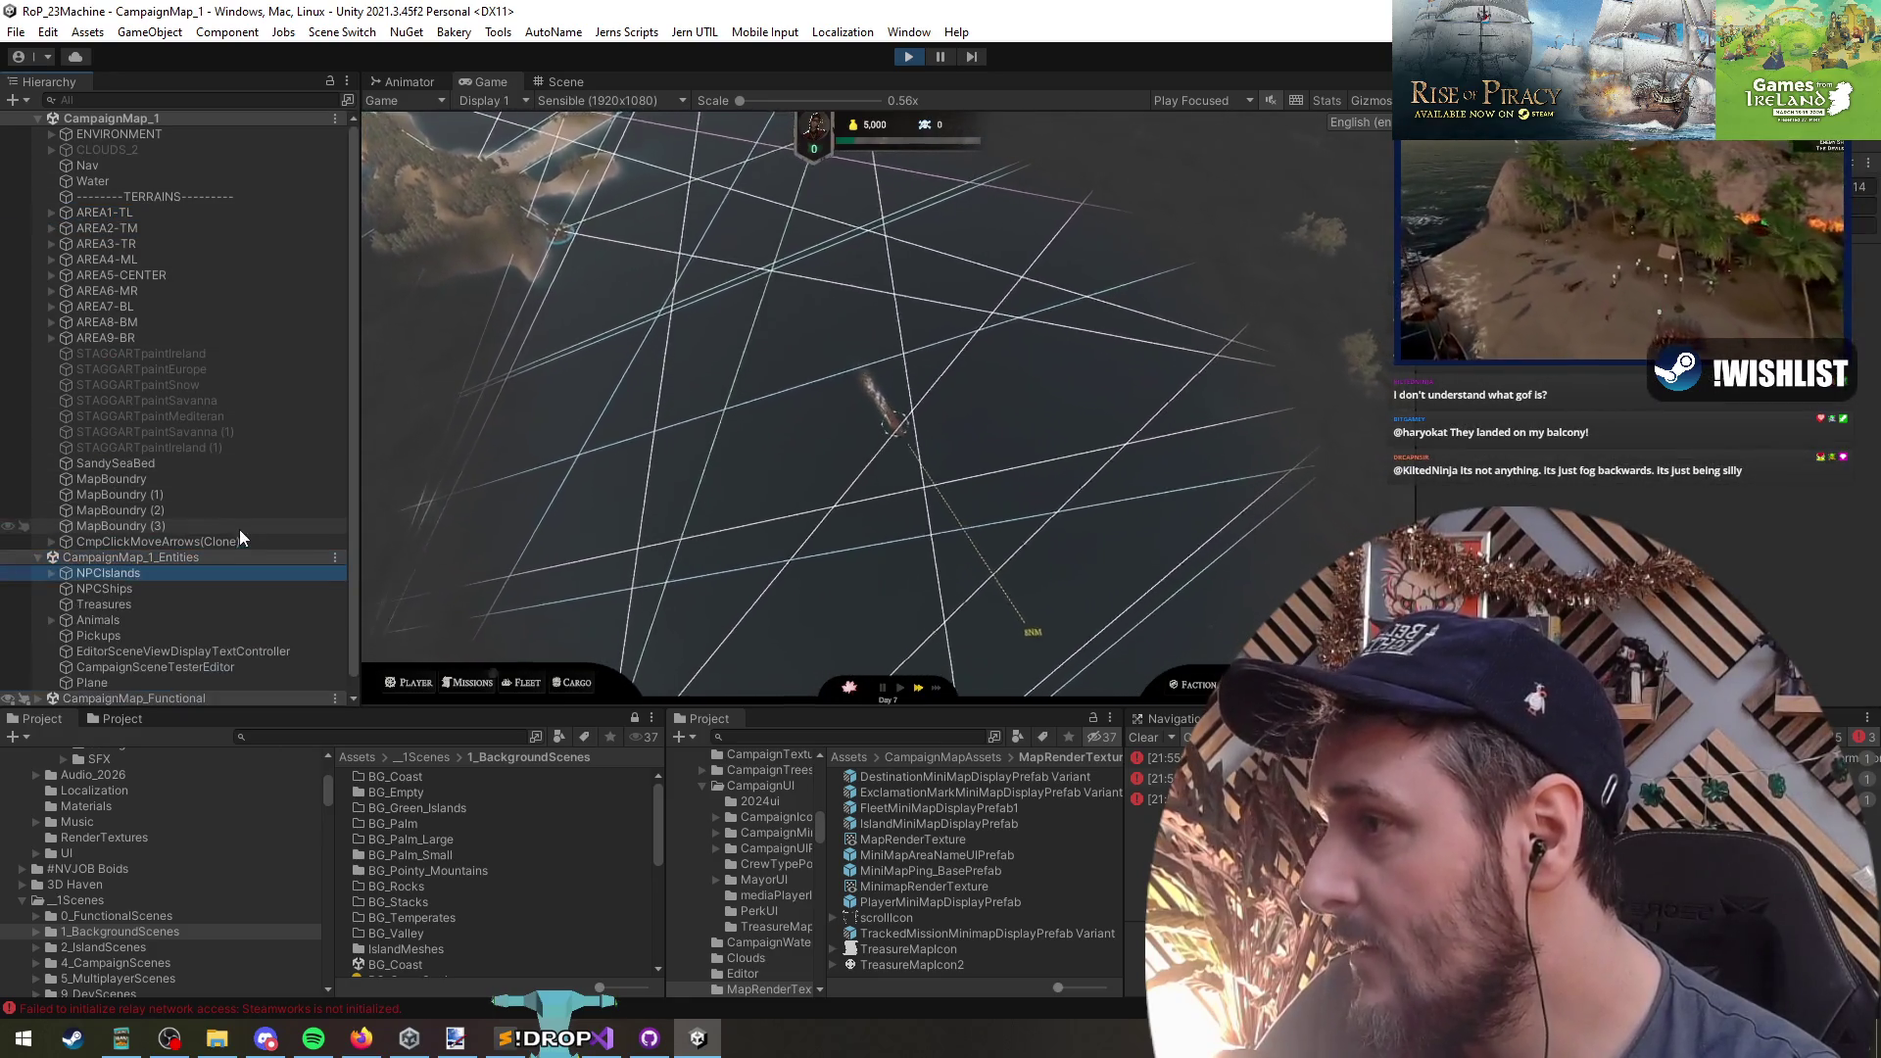
pyautogui.press('Left')
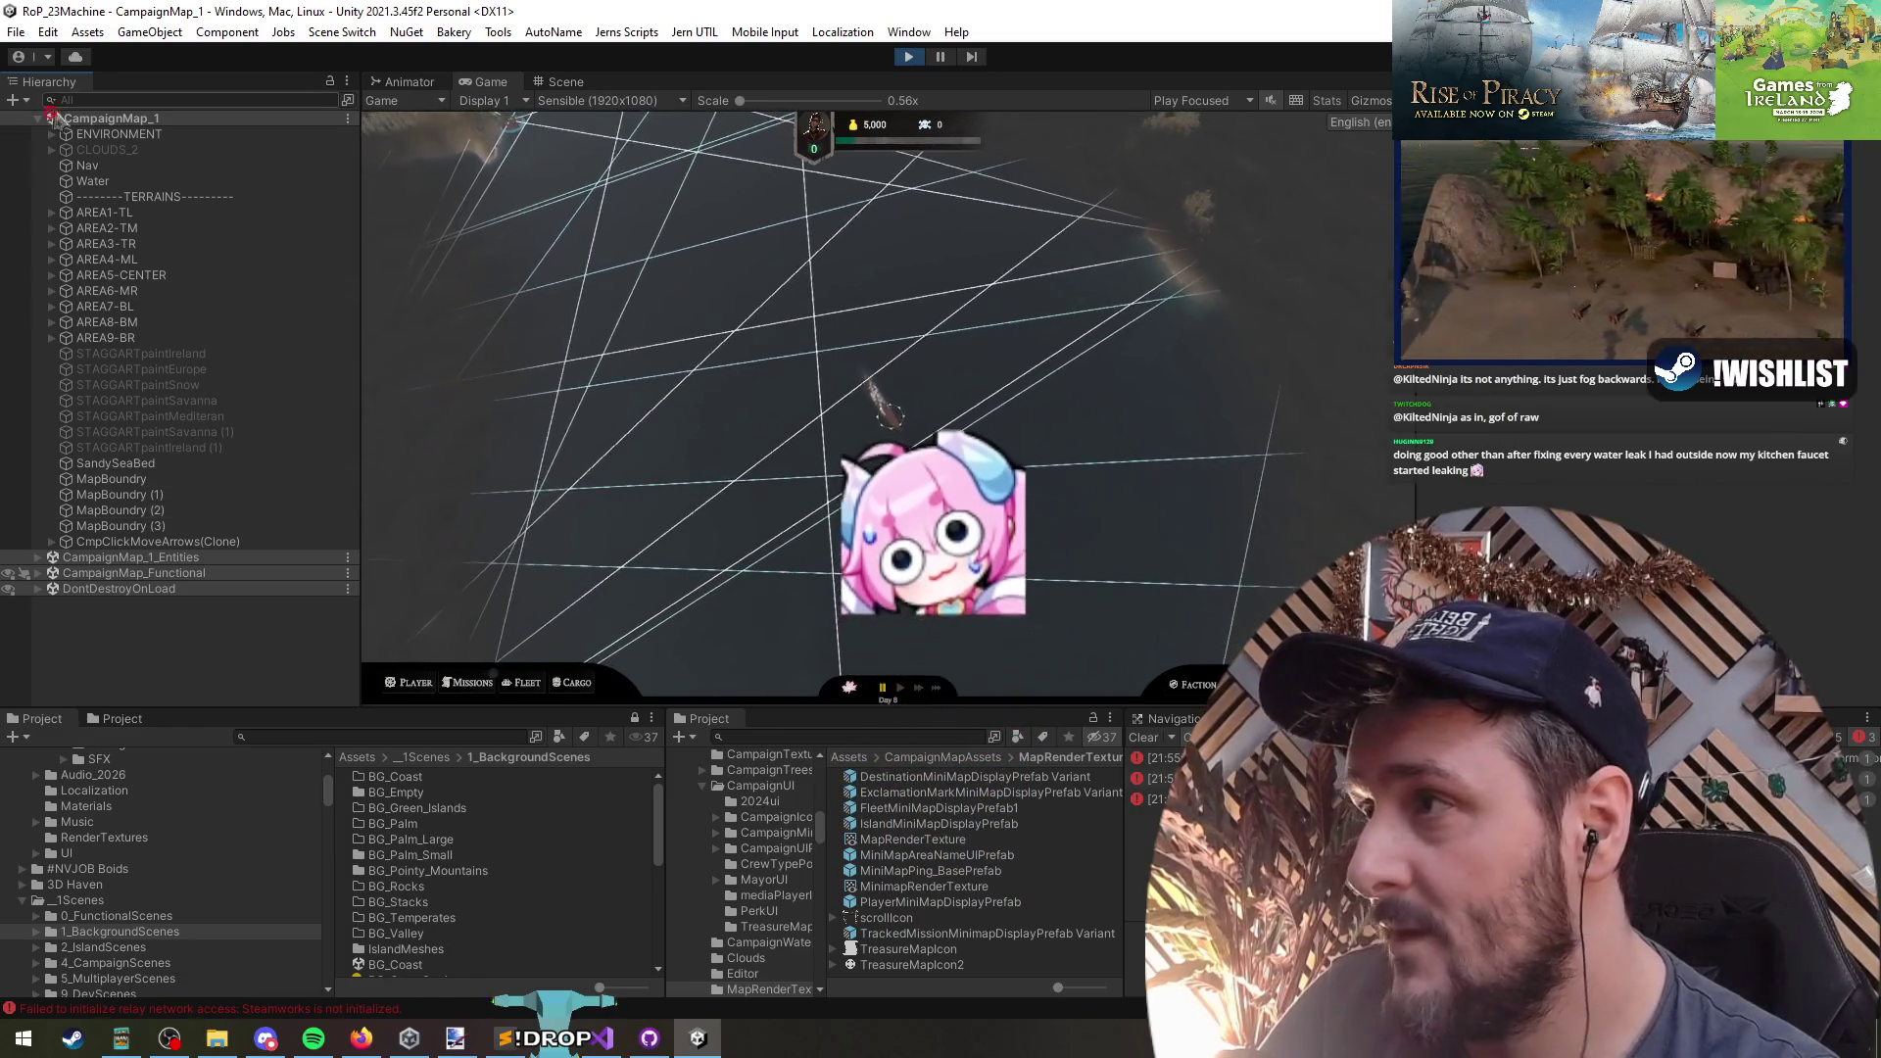
pyautogui.press('Left')
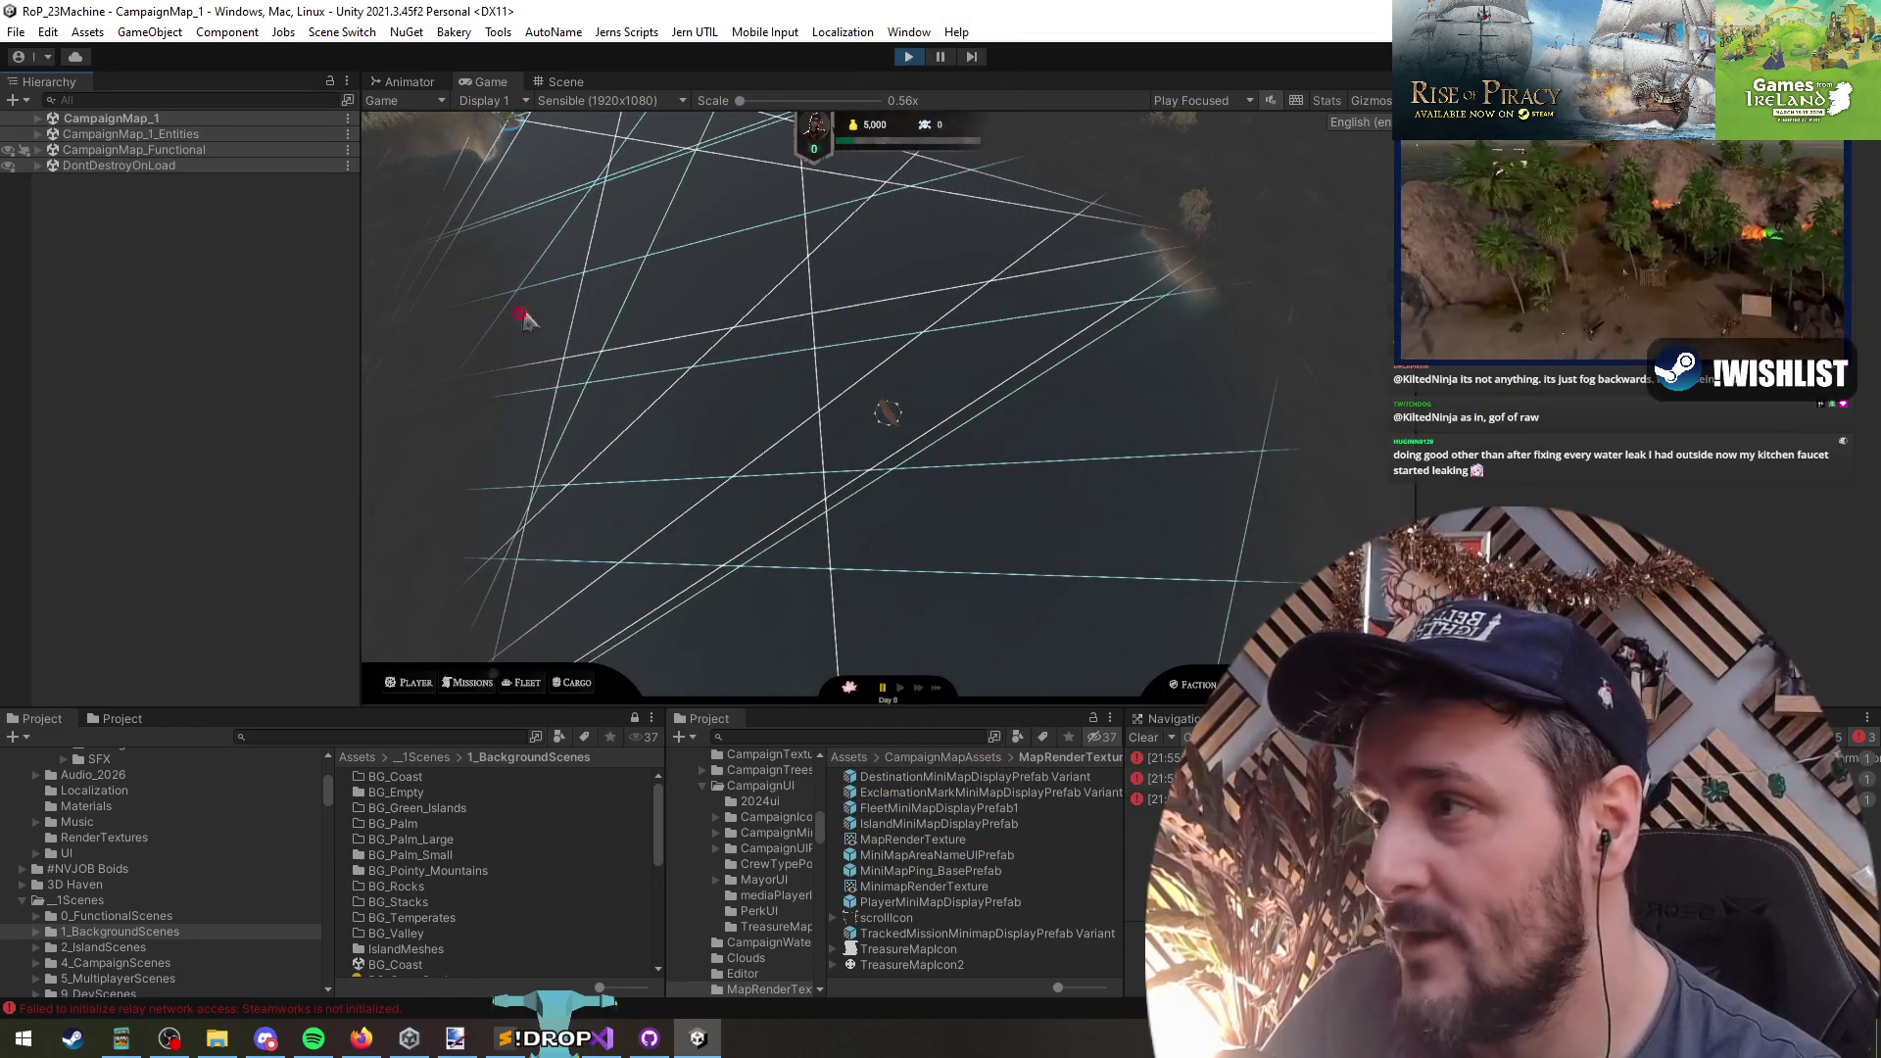
# - Expand CampaignMap_Functional > Managers > AreaManager to its Cube child and select AreaManager
pyautogui.press('Right')
pyautogui.click(94, 164)
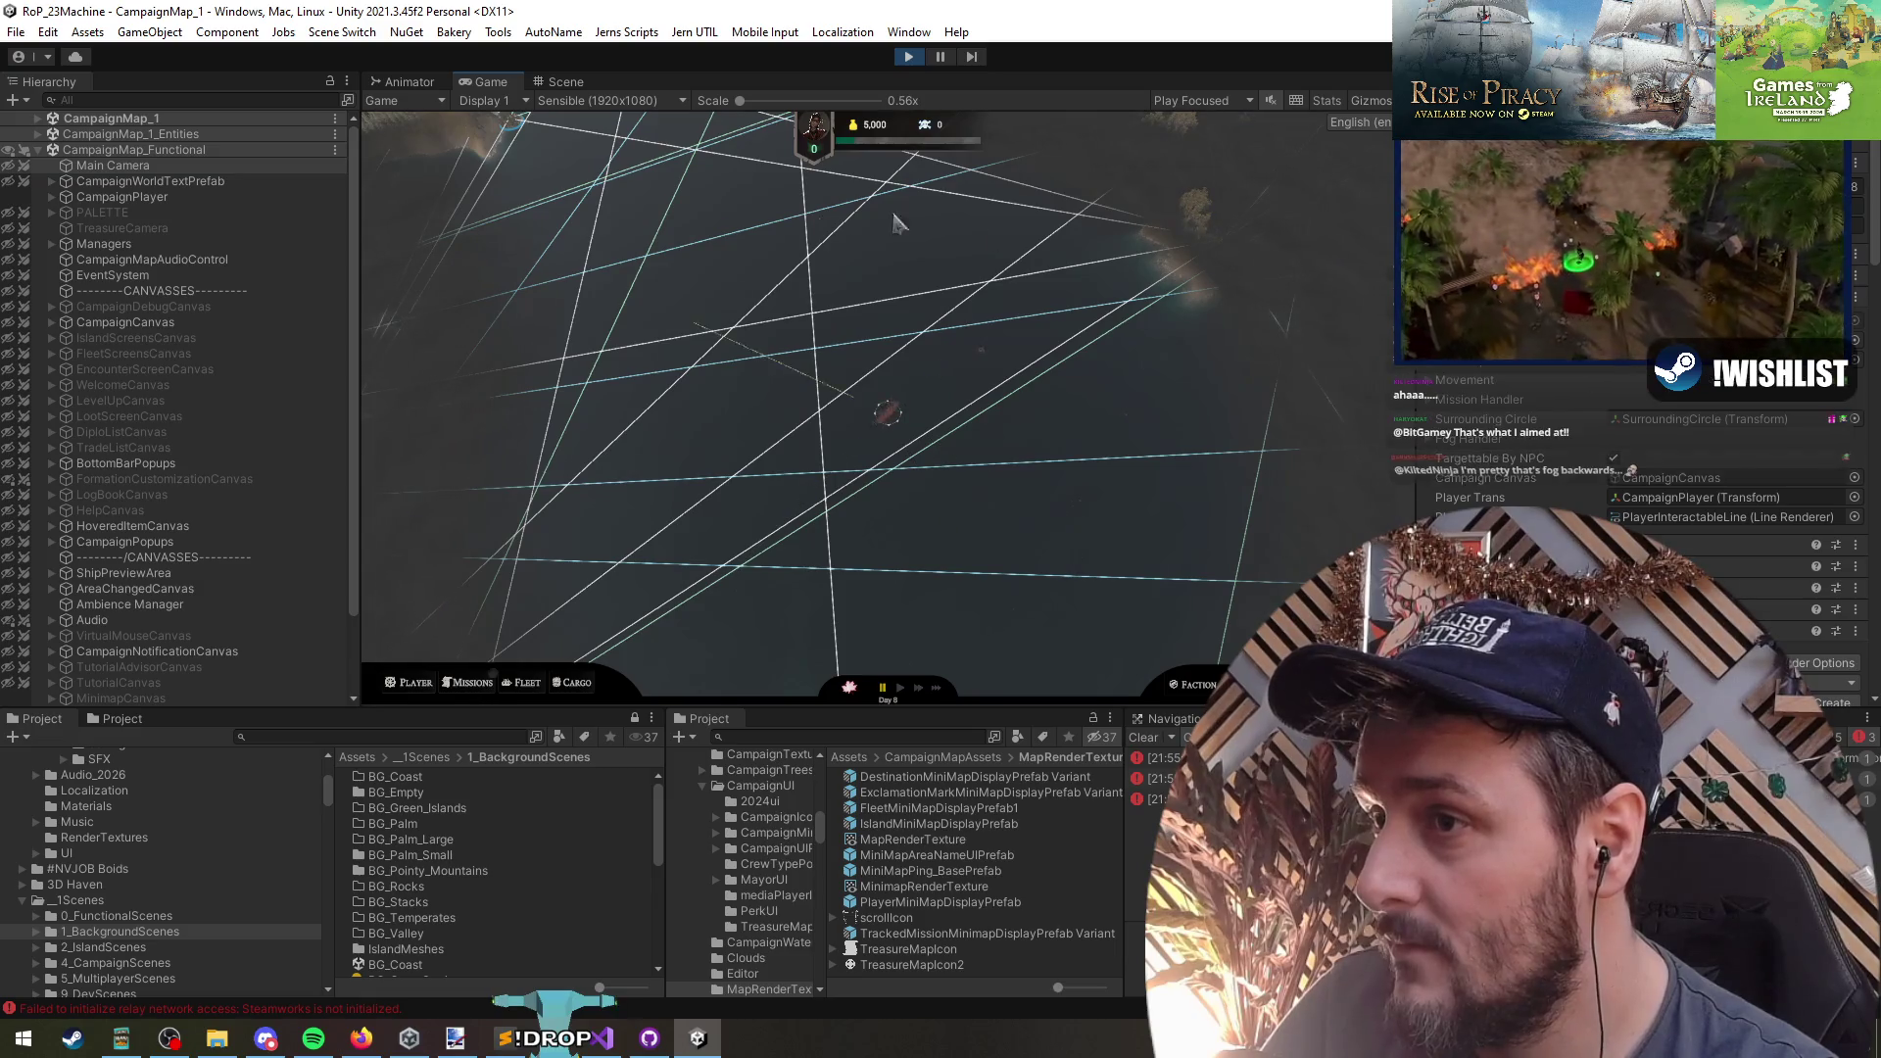
pyautogui.click(145, 243)
pyautogui.press('Right')
pyautogui.click(231, 279)
pyautogui.press('Down')
pyautogui.press('Down')
pyautogui.press('Down')
pyautogui.press('Right')
pyautogui.press('Down')
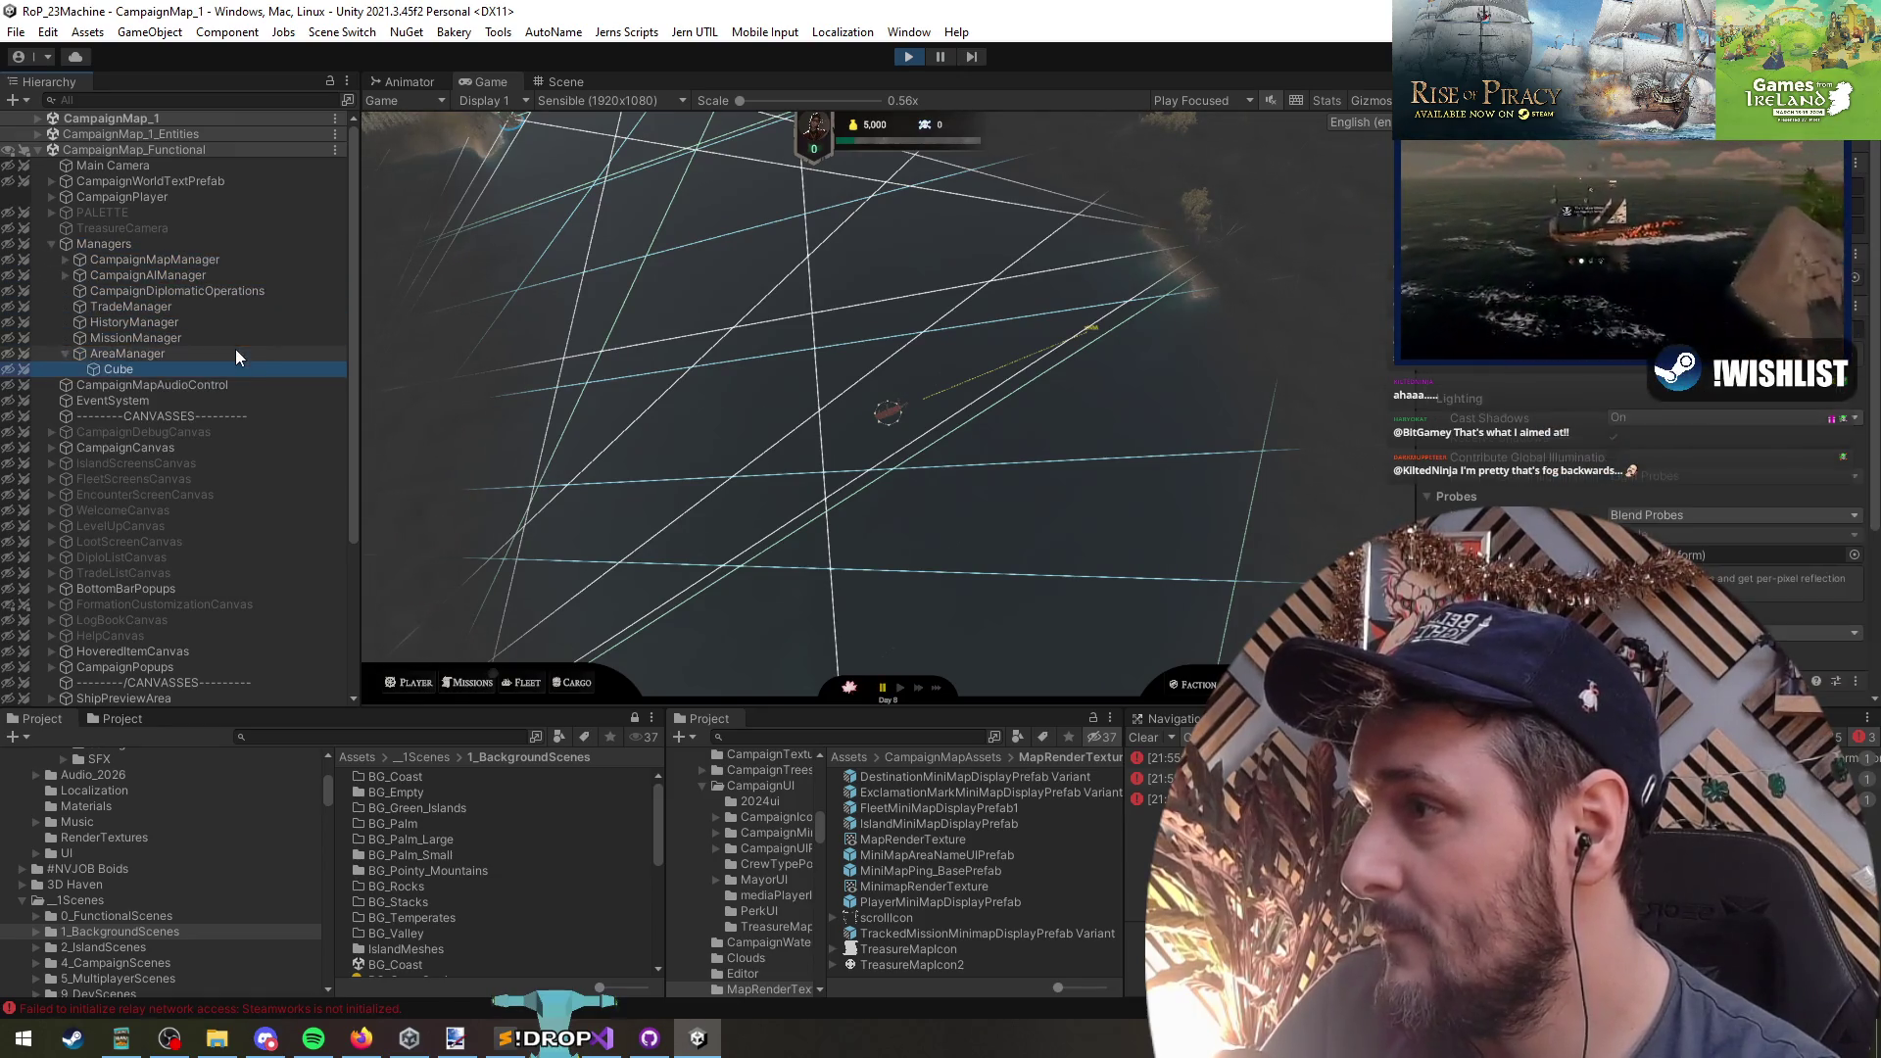
pyautogui.click(235, 349)
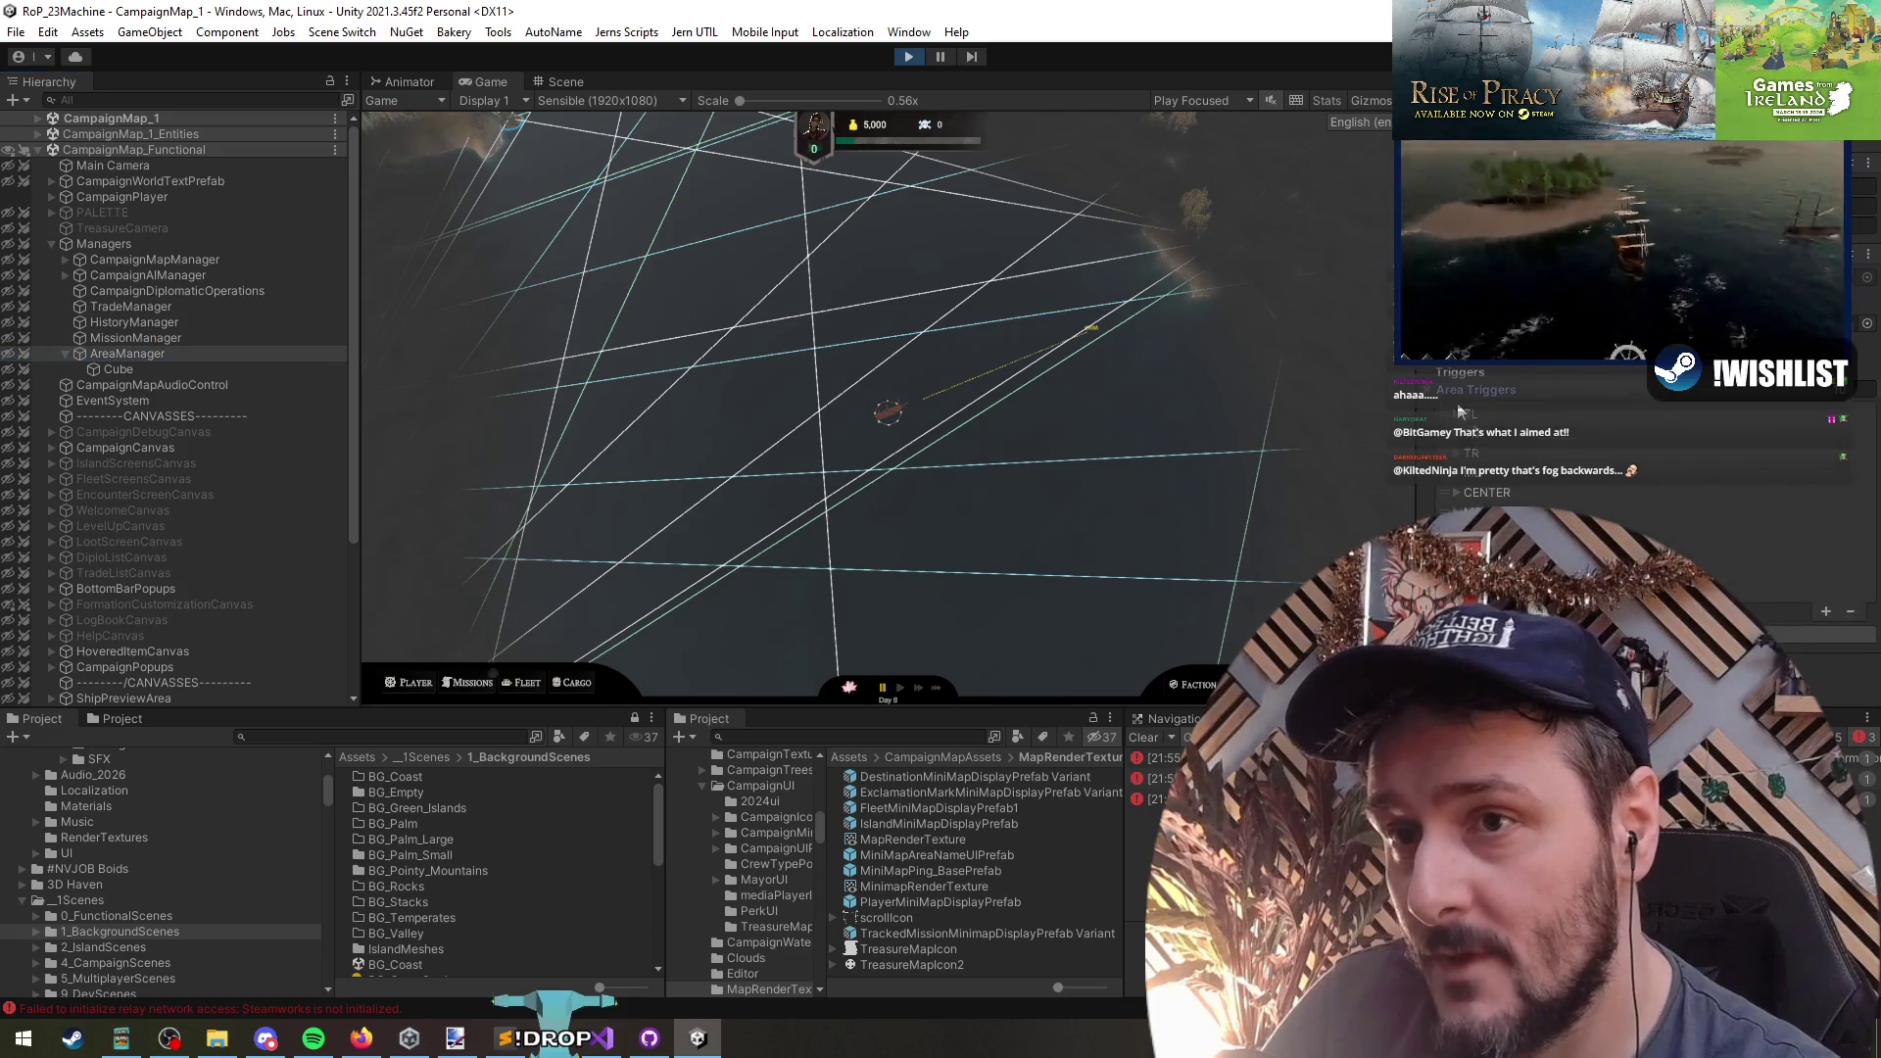
# - Expand AreaManager's TL Area Trigger in the Inspector and review its settings
pyautogui.click(1480, 415)
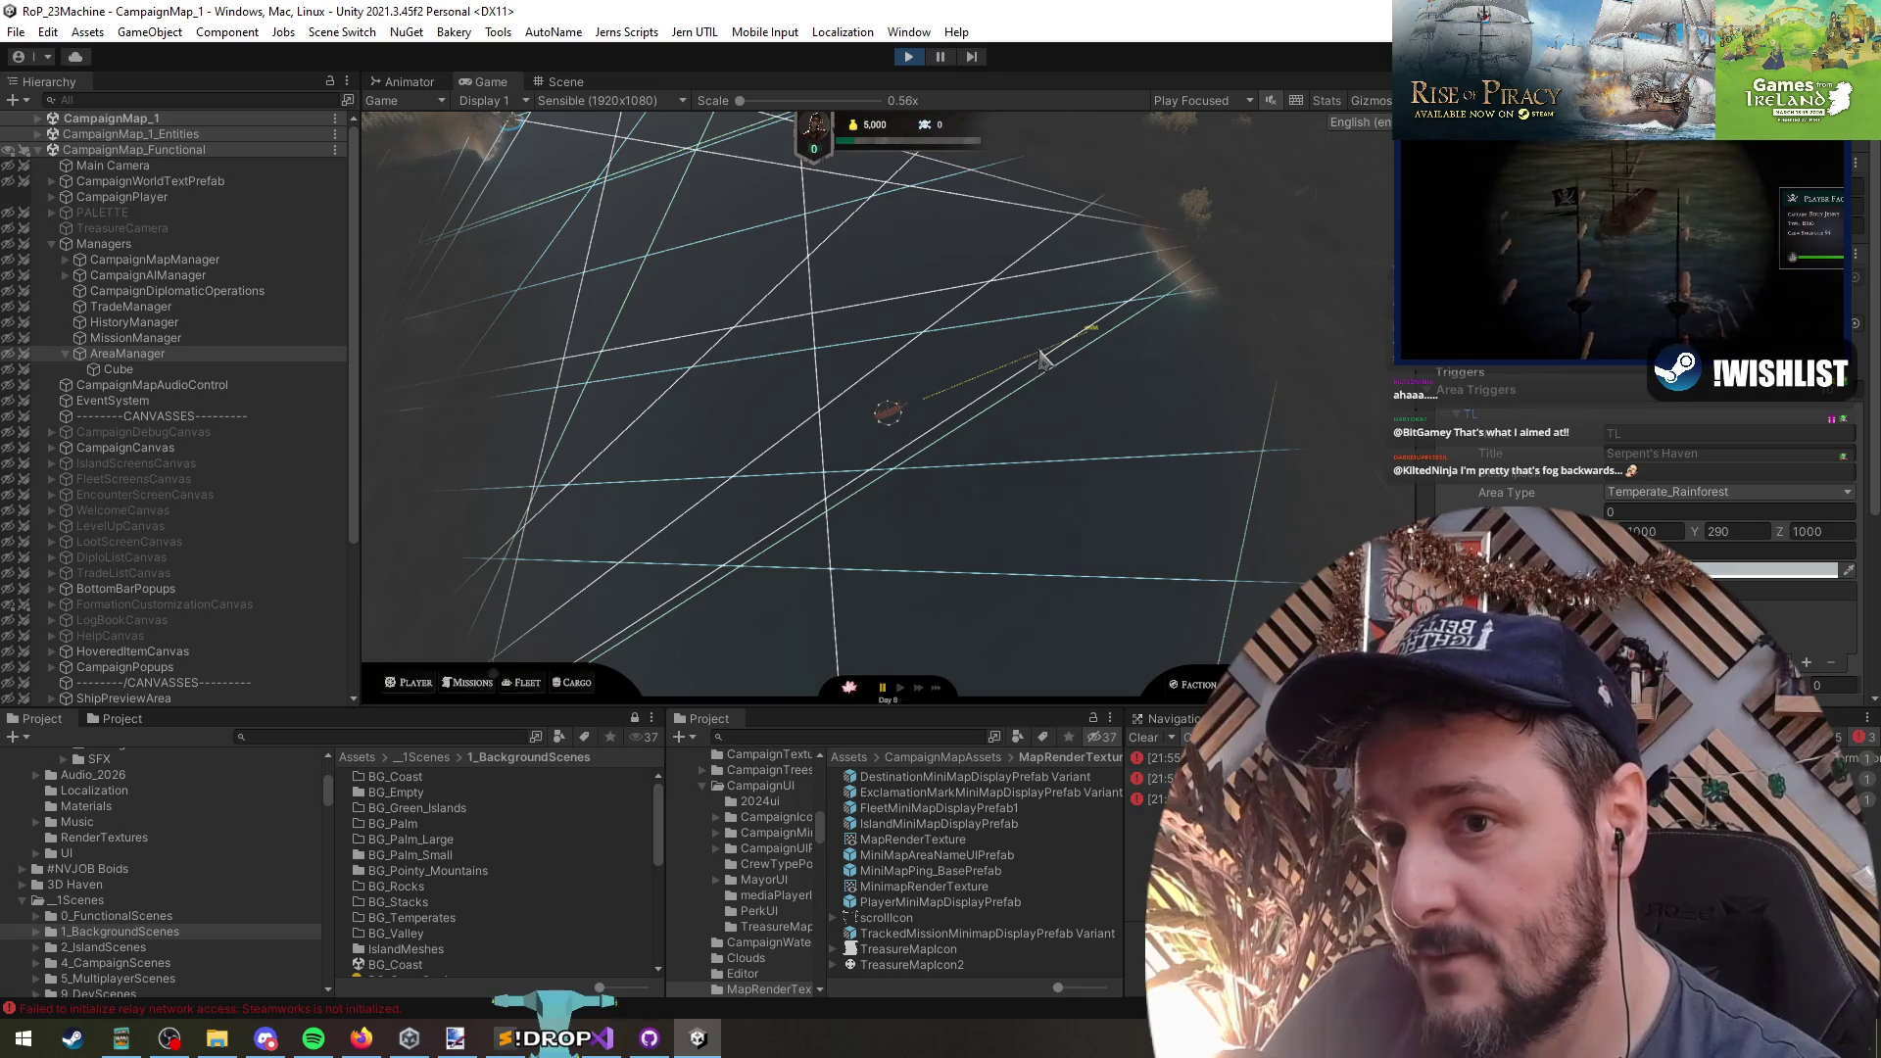
pyautogui.scroll(-3, 1656, 453)
pyautogui.scroll(3, 1483, 424)
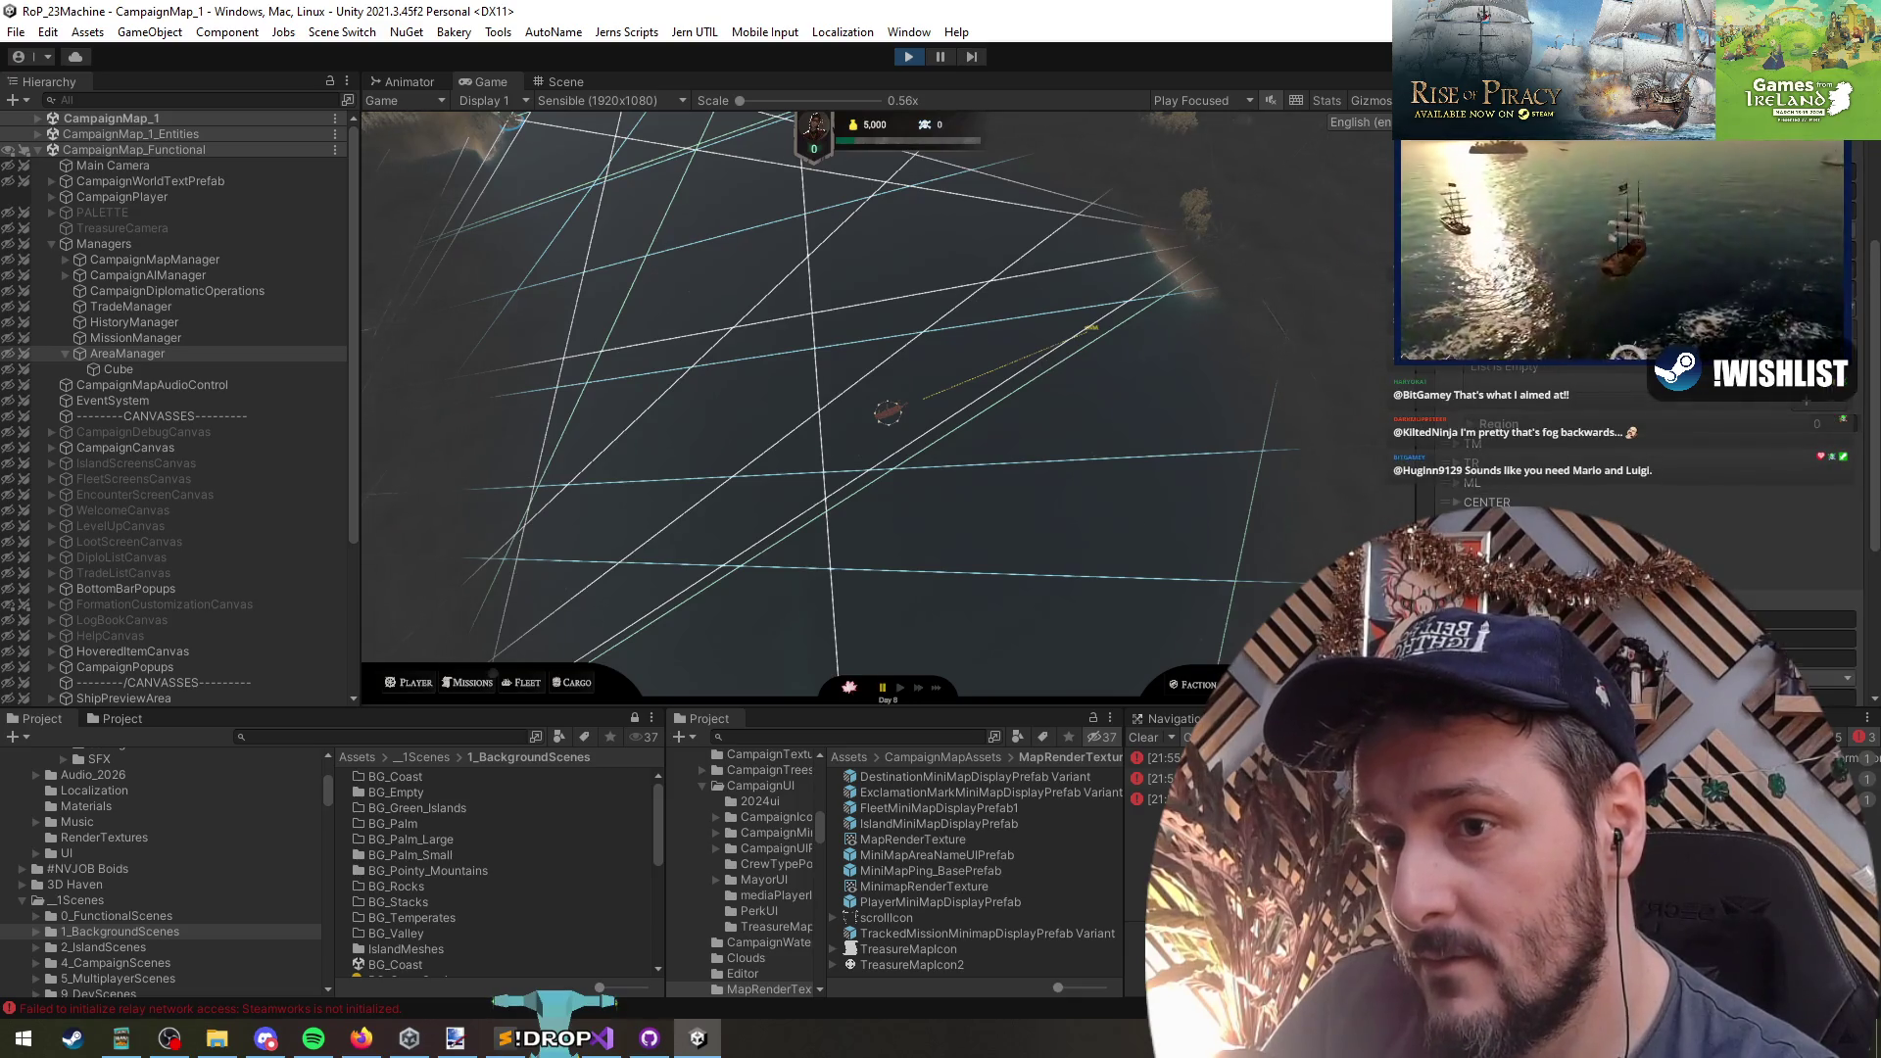
pyautogui.scroll(-1, 1626, 441)
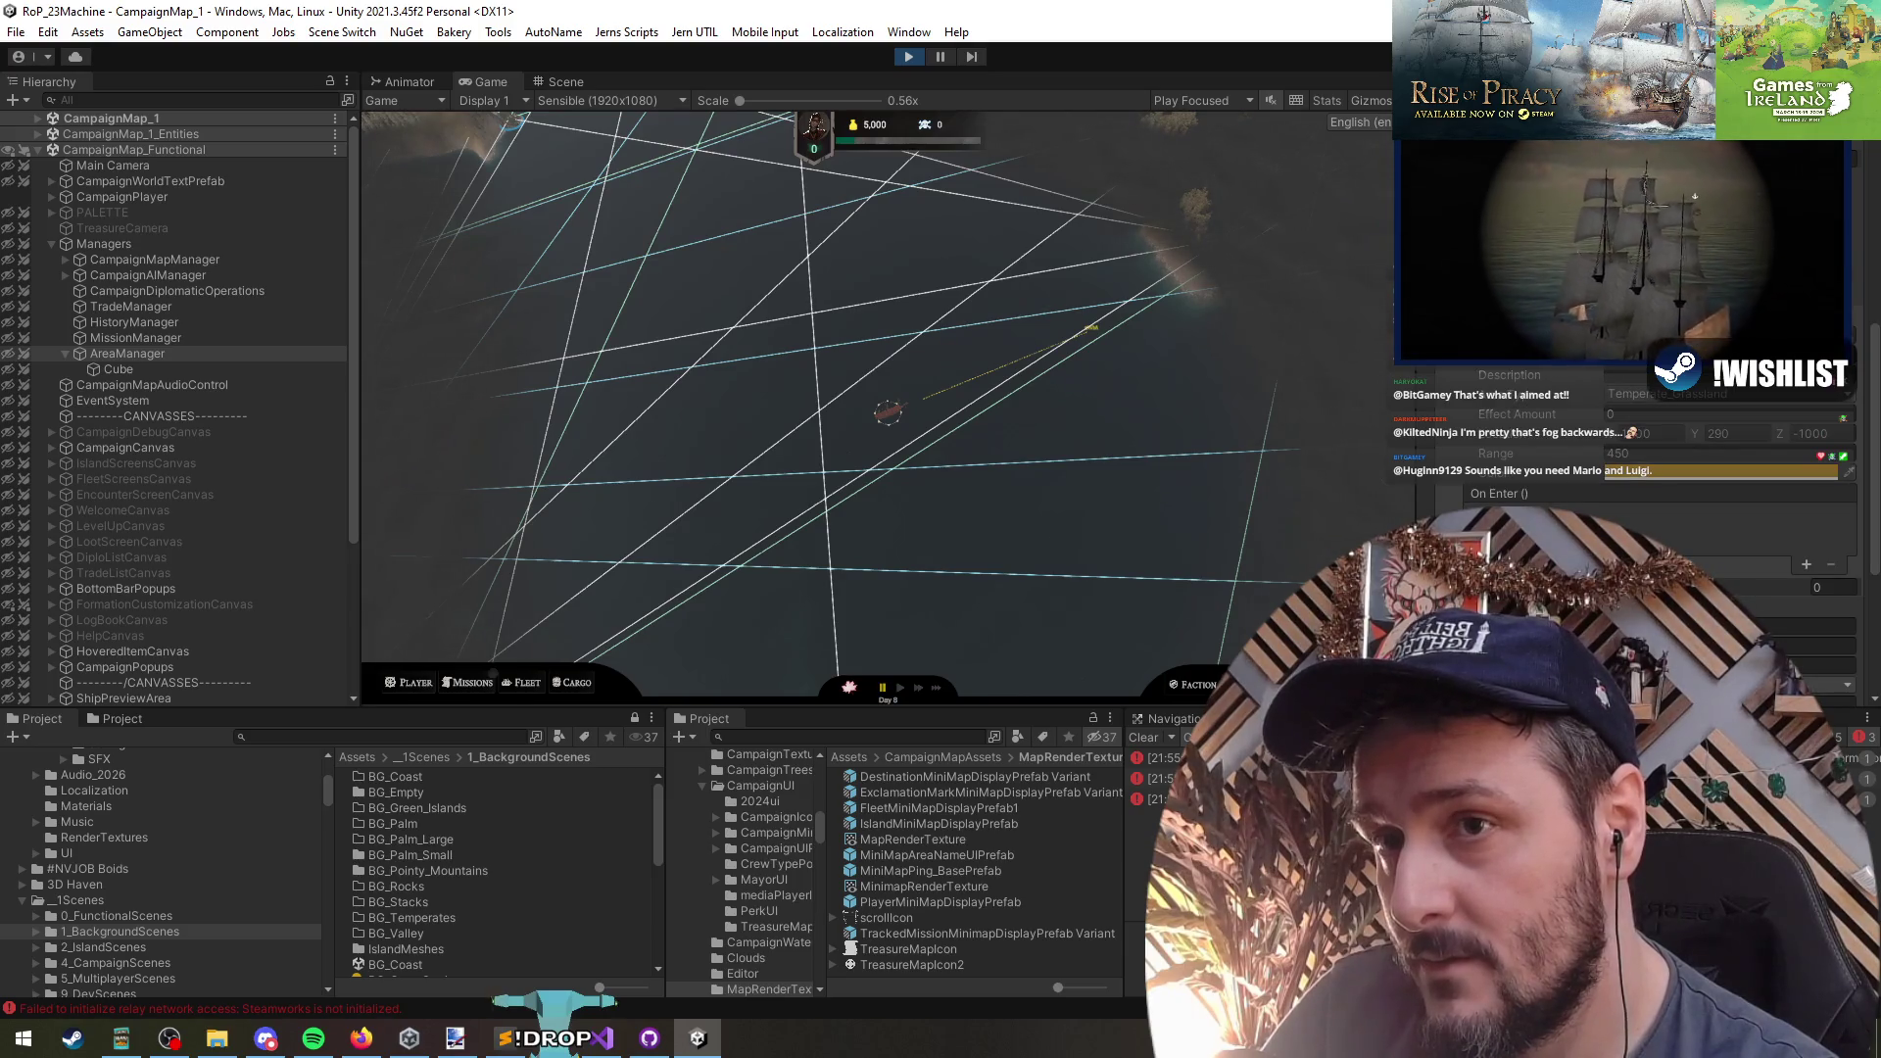
pyautogui.scroll(1, 1656, 441)
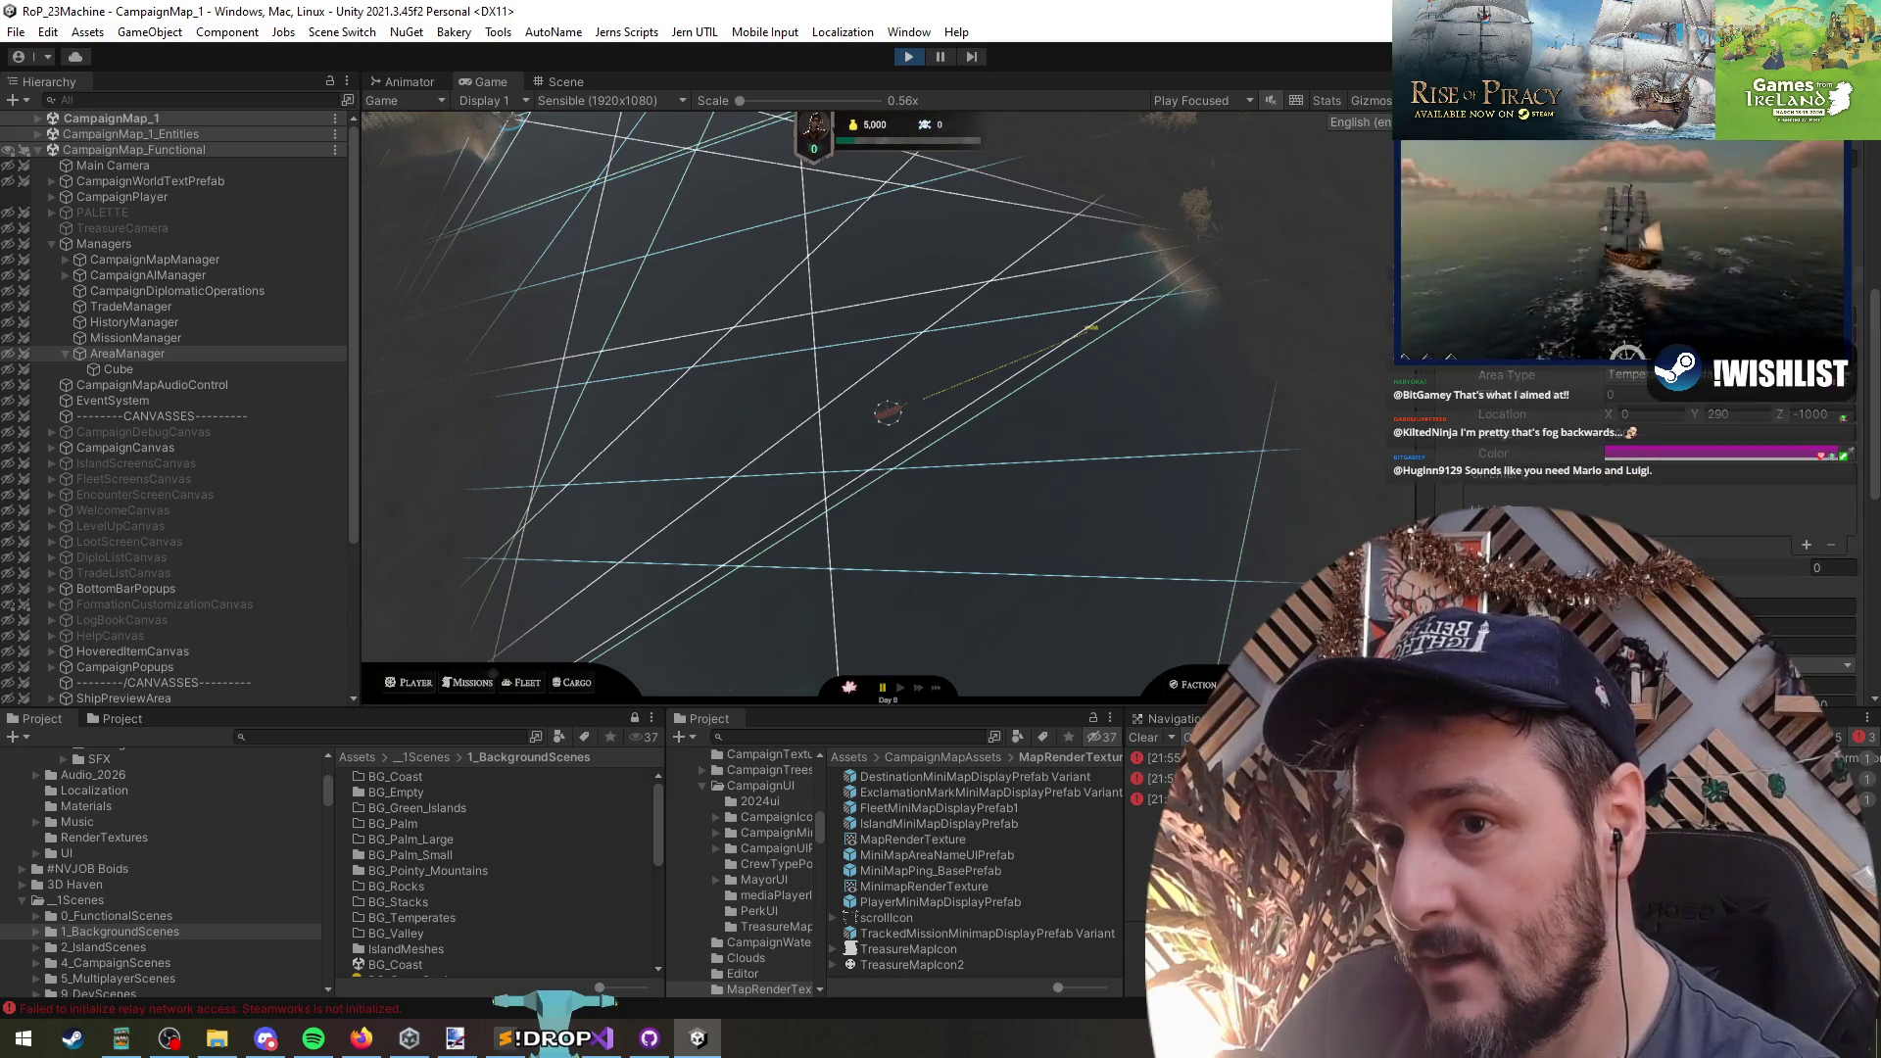
pyautogui.scroll(-3, 1626, 441)
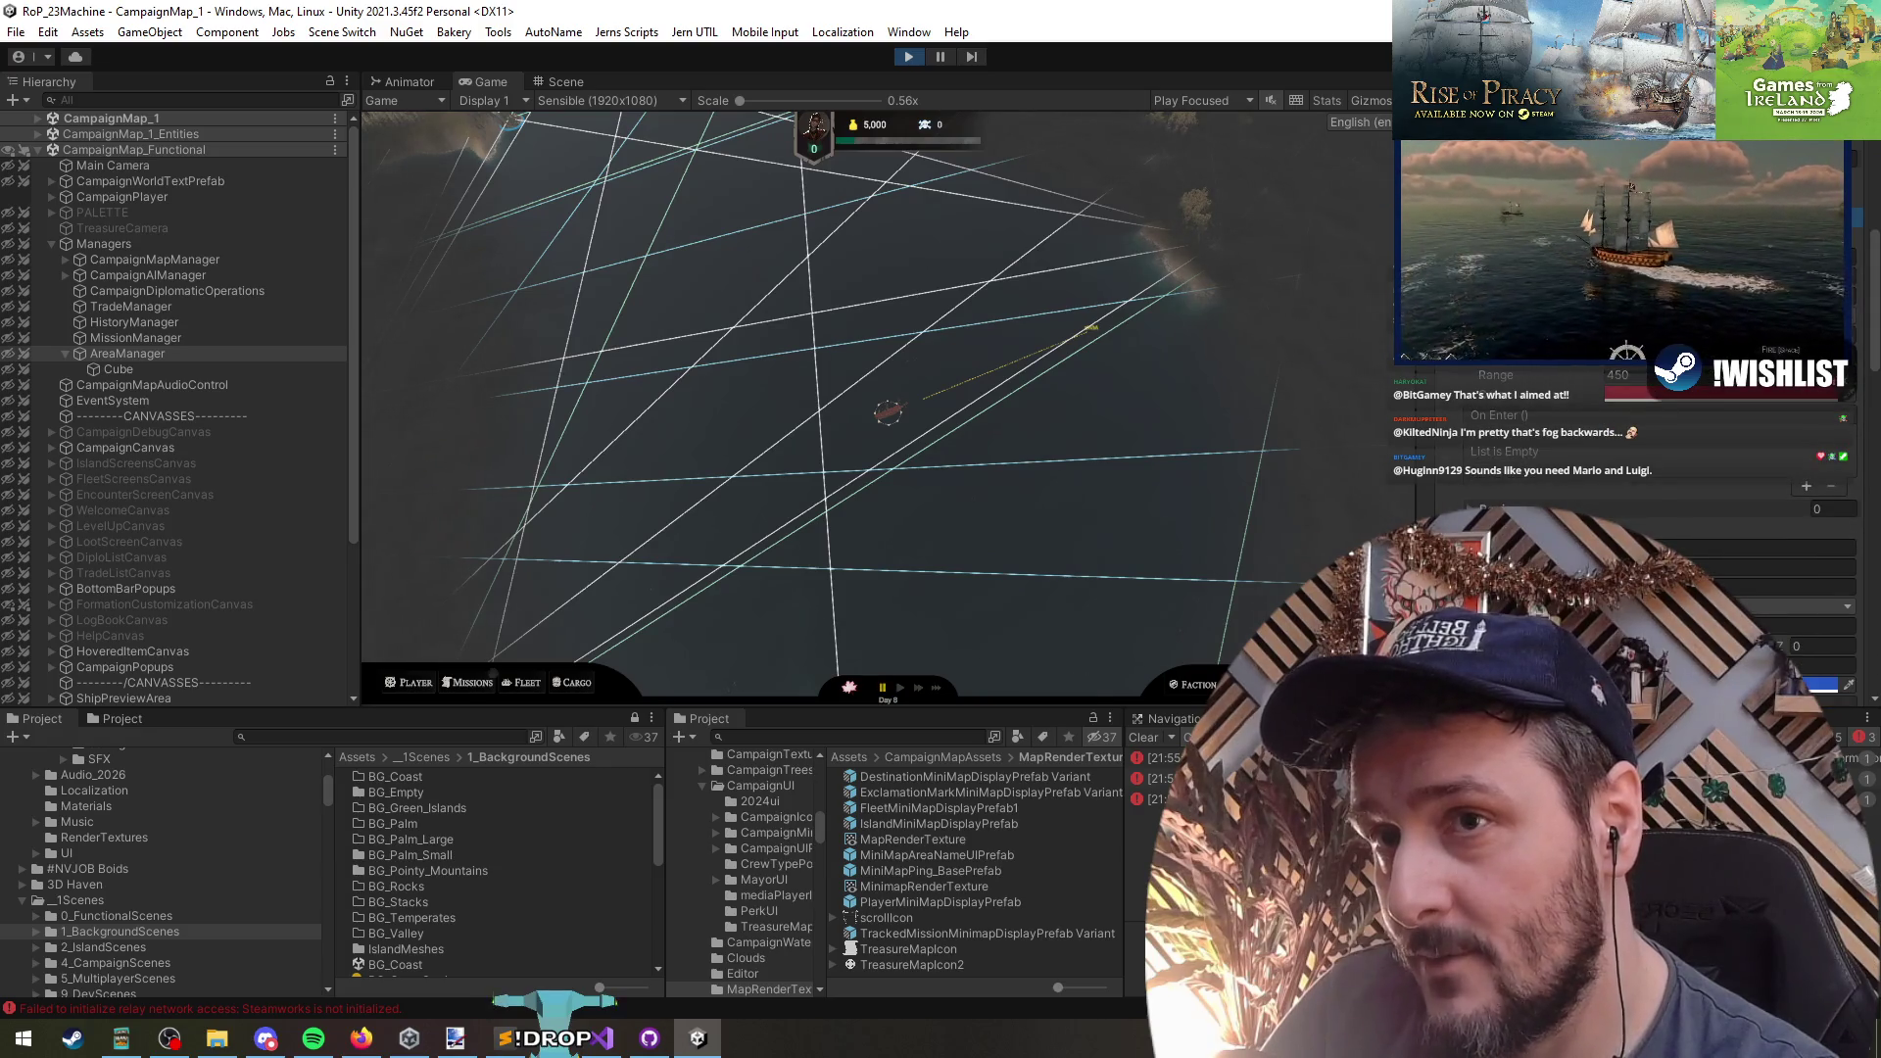
pyautogui.scroll(3, 1626, 490)
# - Ping the CampaignAreaManager script in Scripts/Unsorted and right-click the CampaignMap_Functional scene
pyautogui.scroll(-2, 1541, 448)
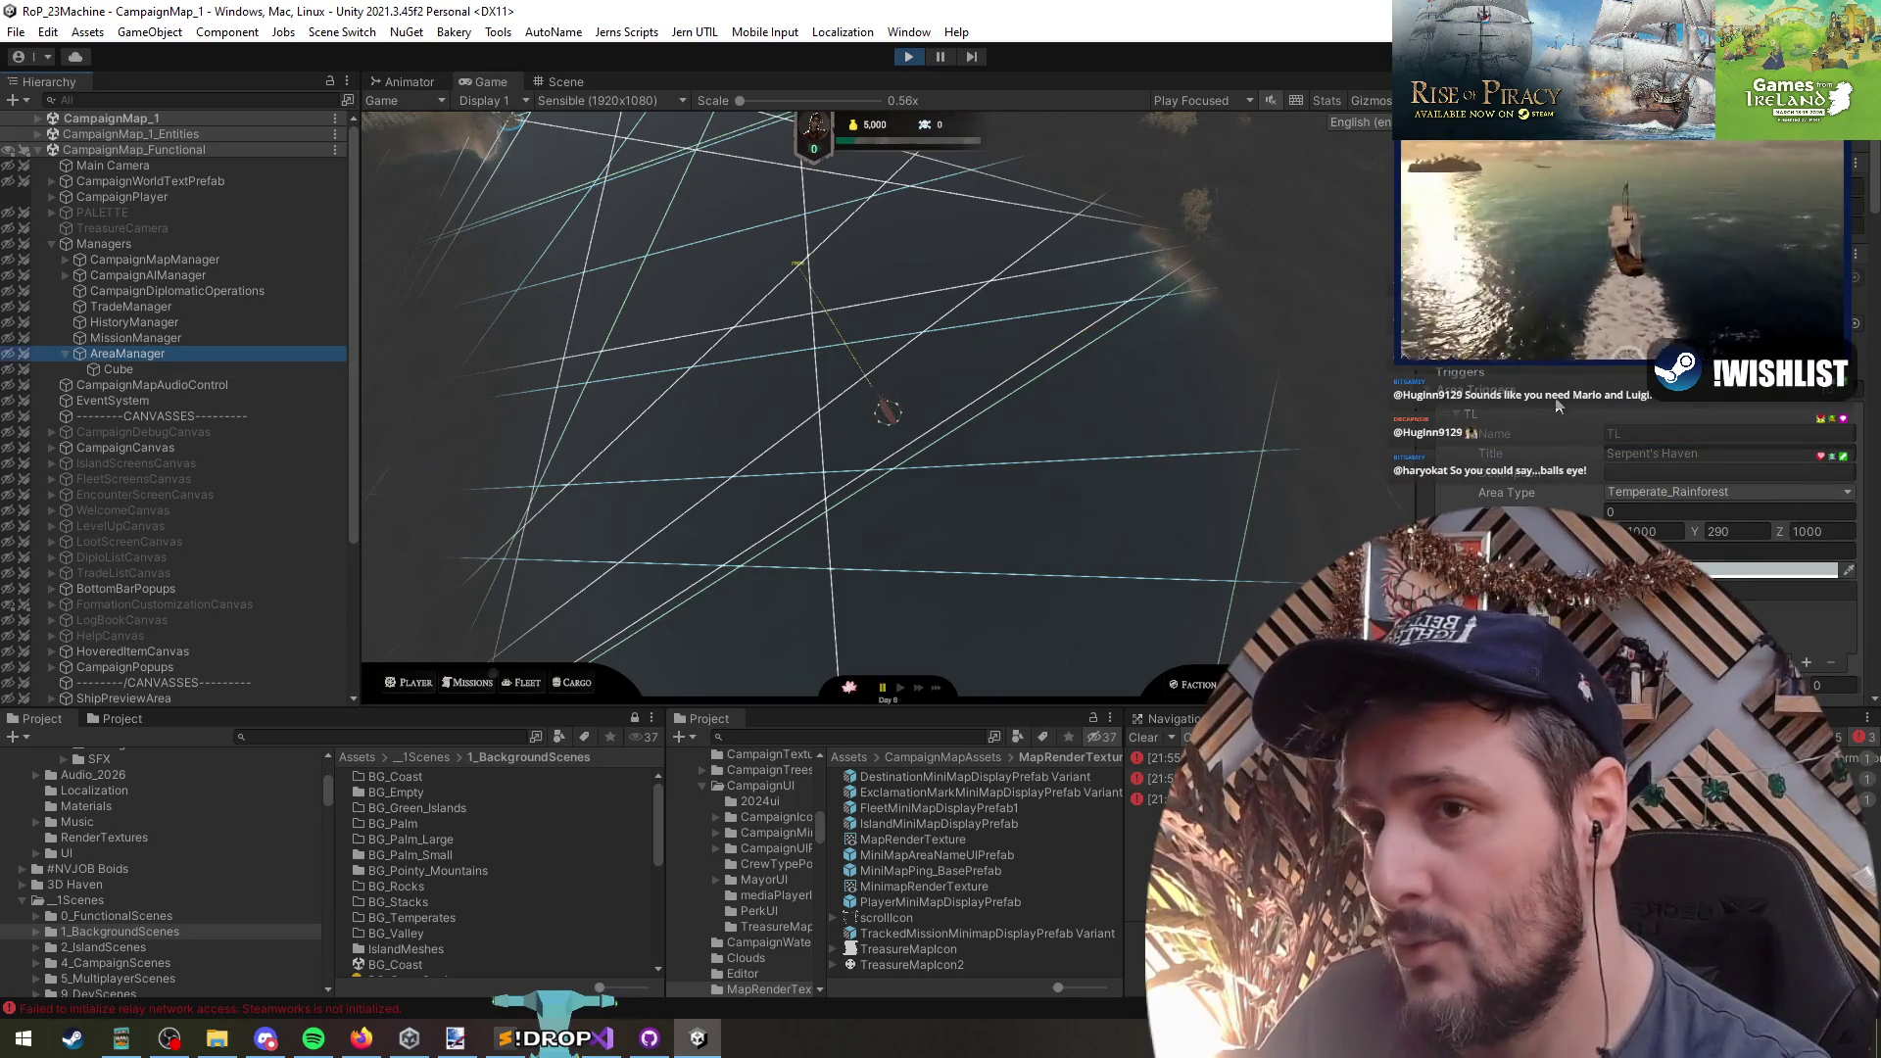
pyautogui.click(1665, 323)
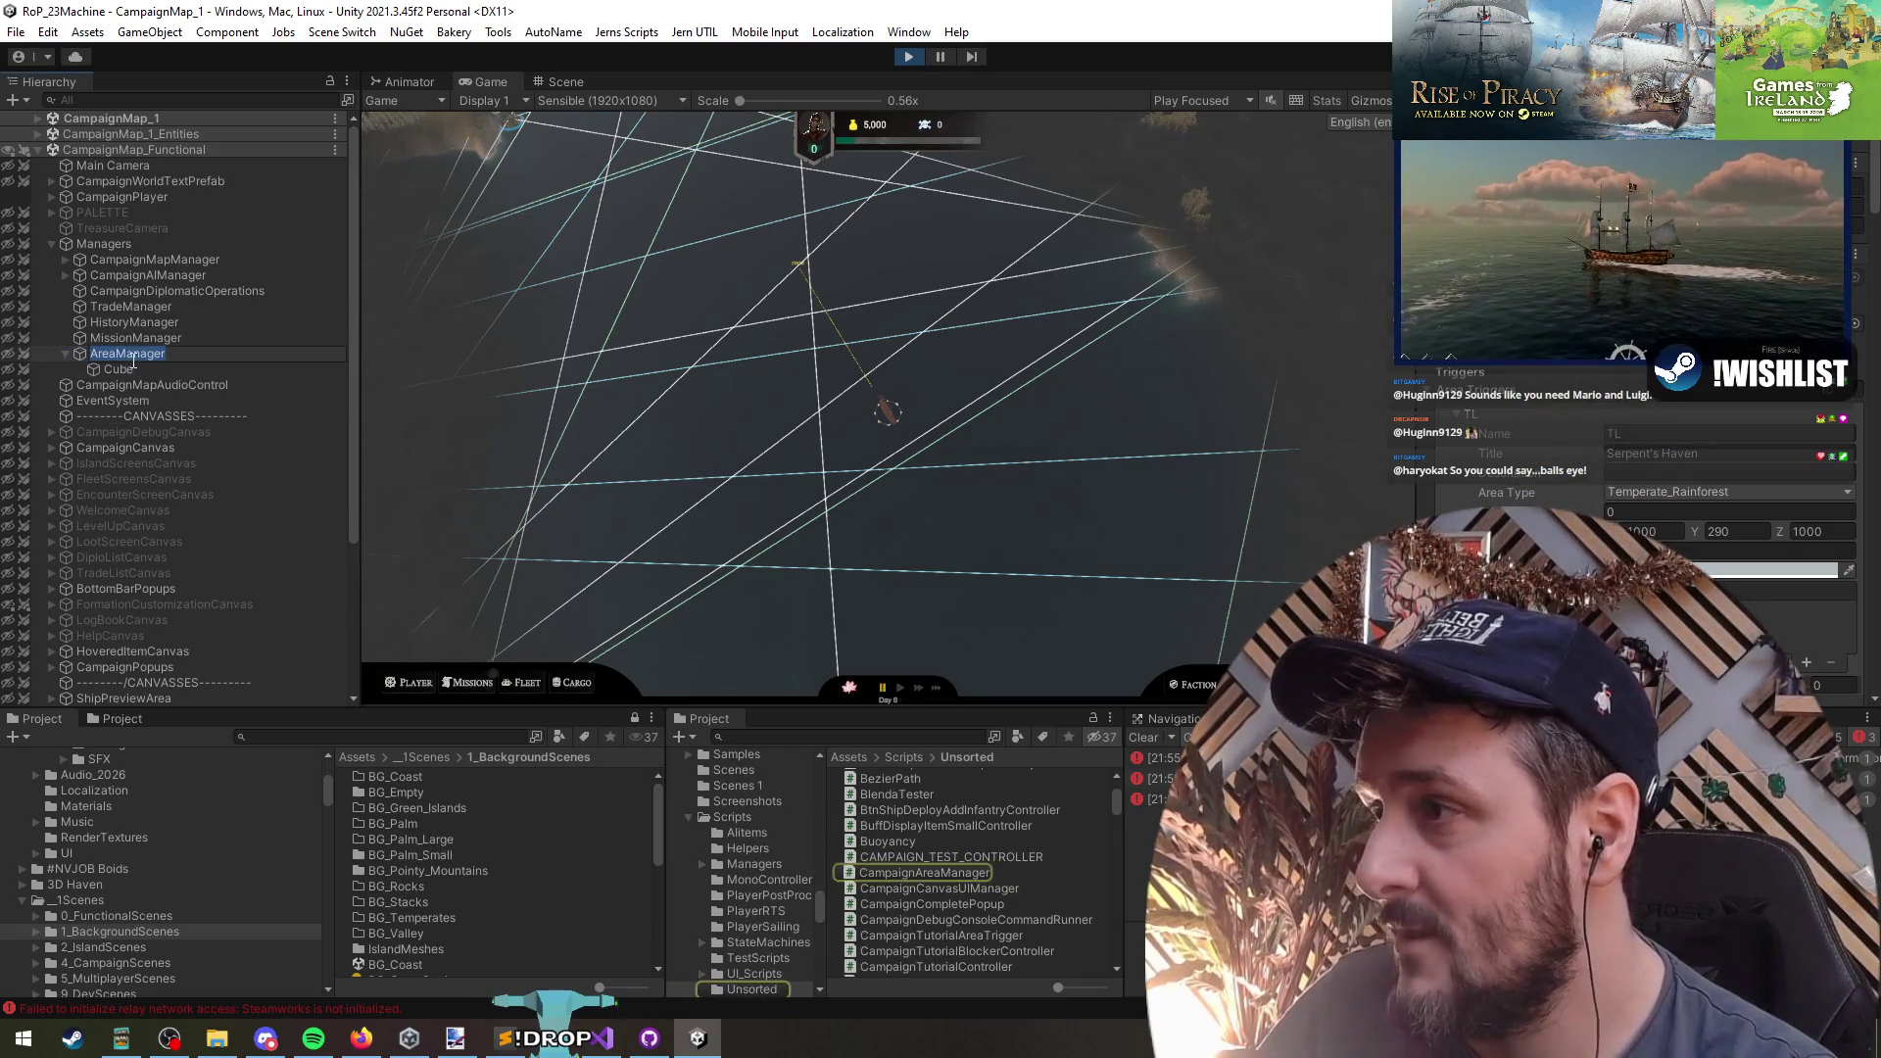
pyautogui.rightClick(145, 149)
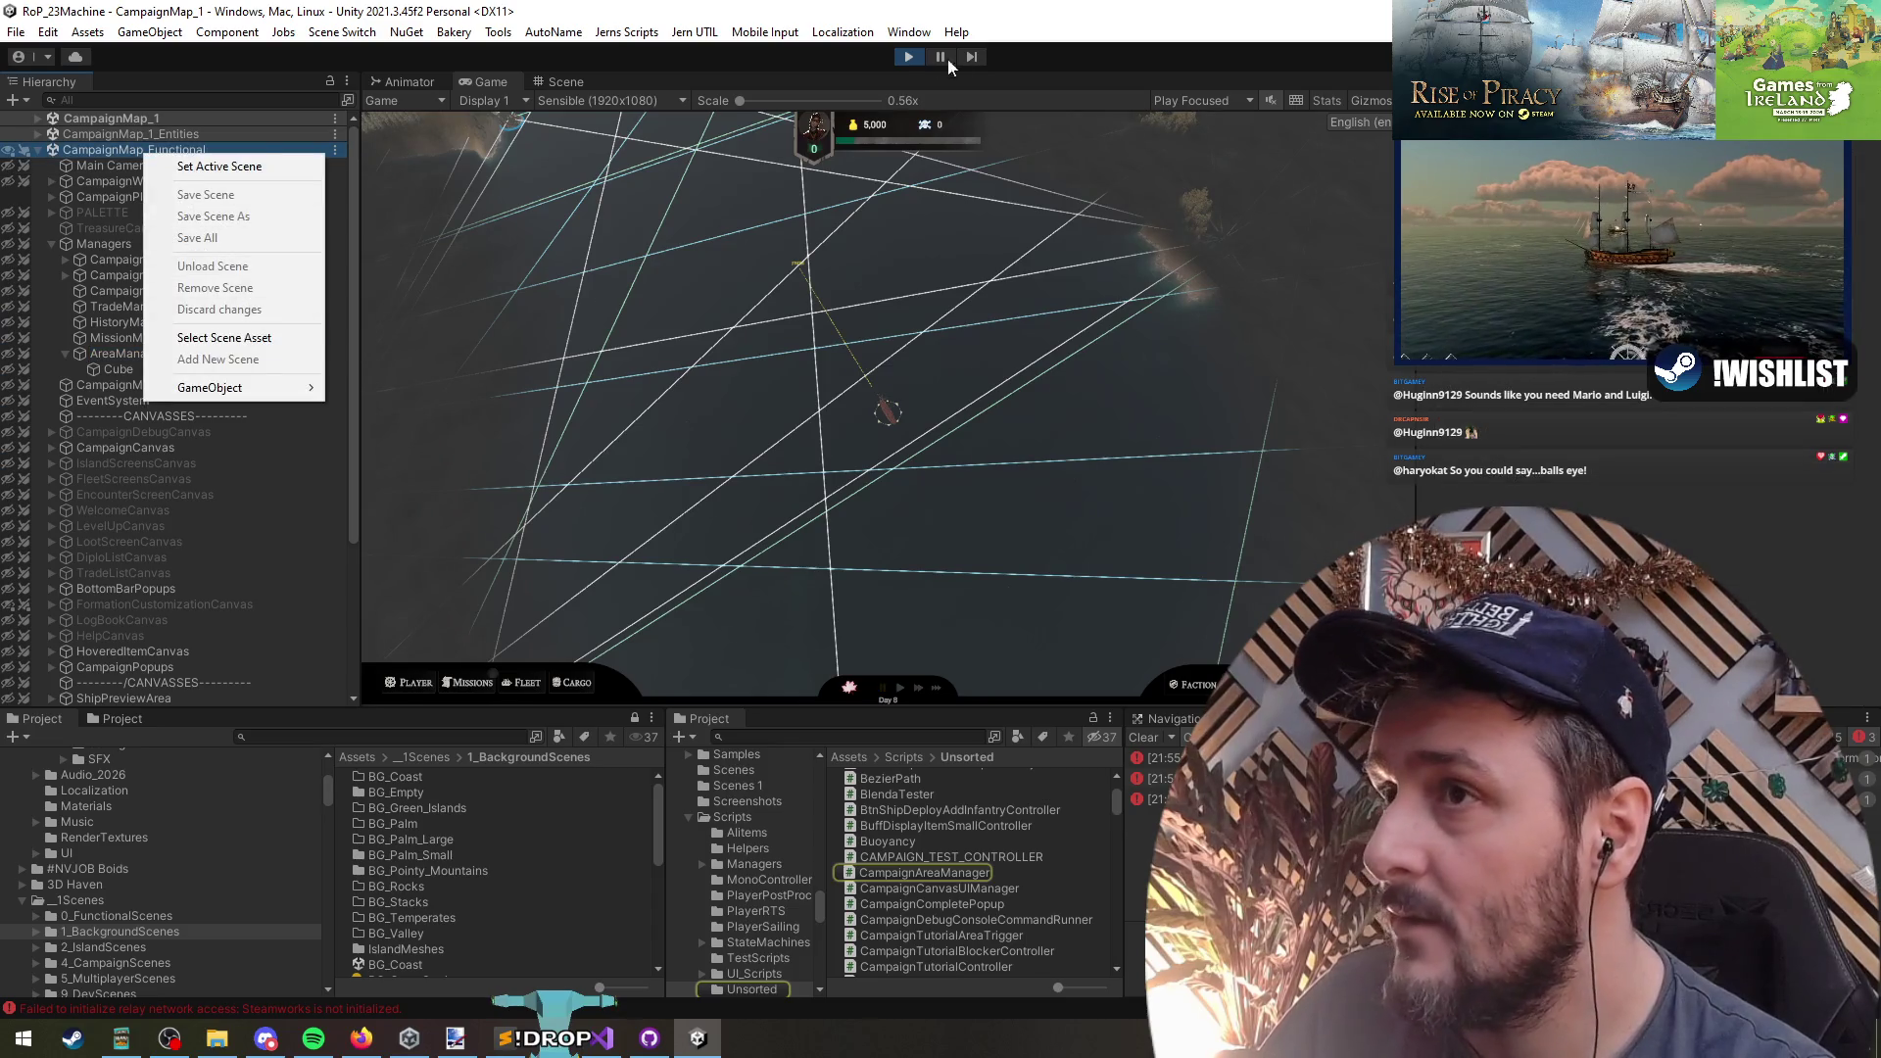
pyautogui.click(908, 56)
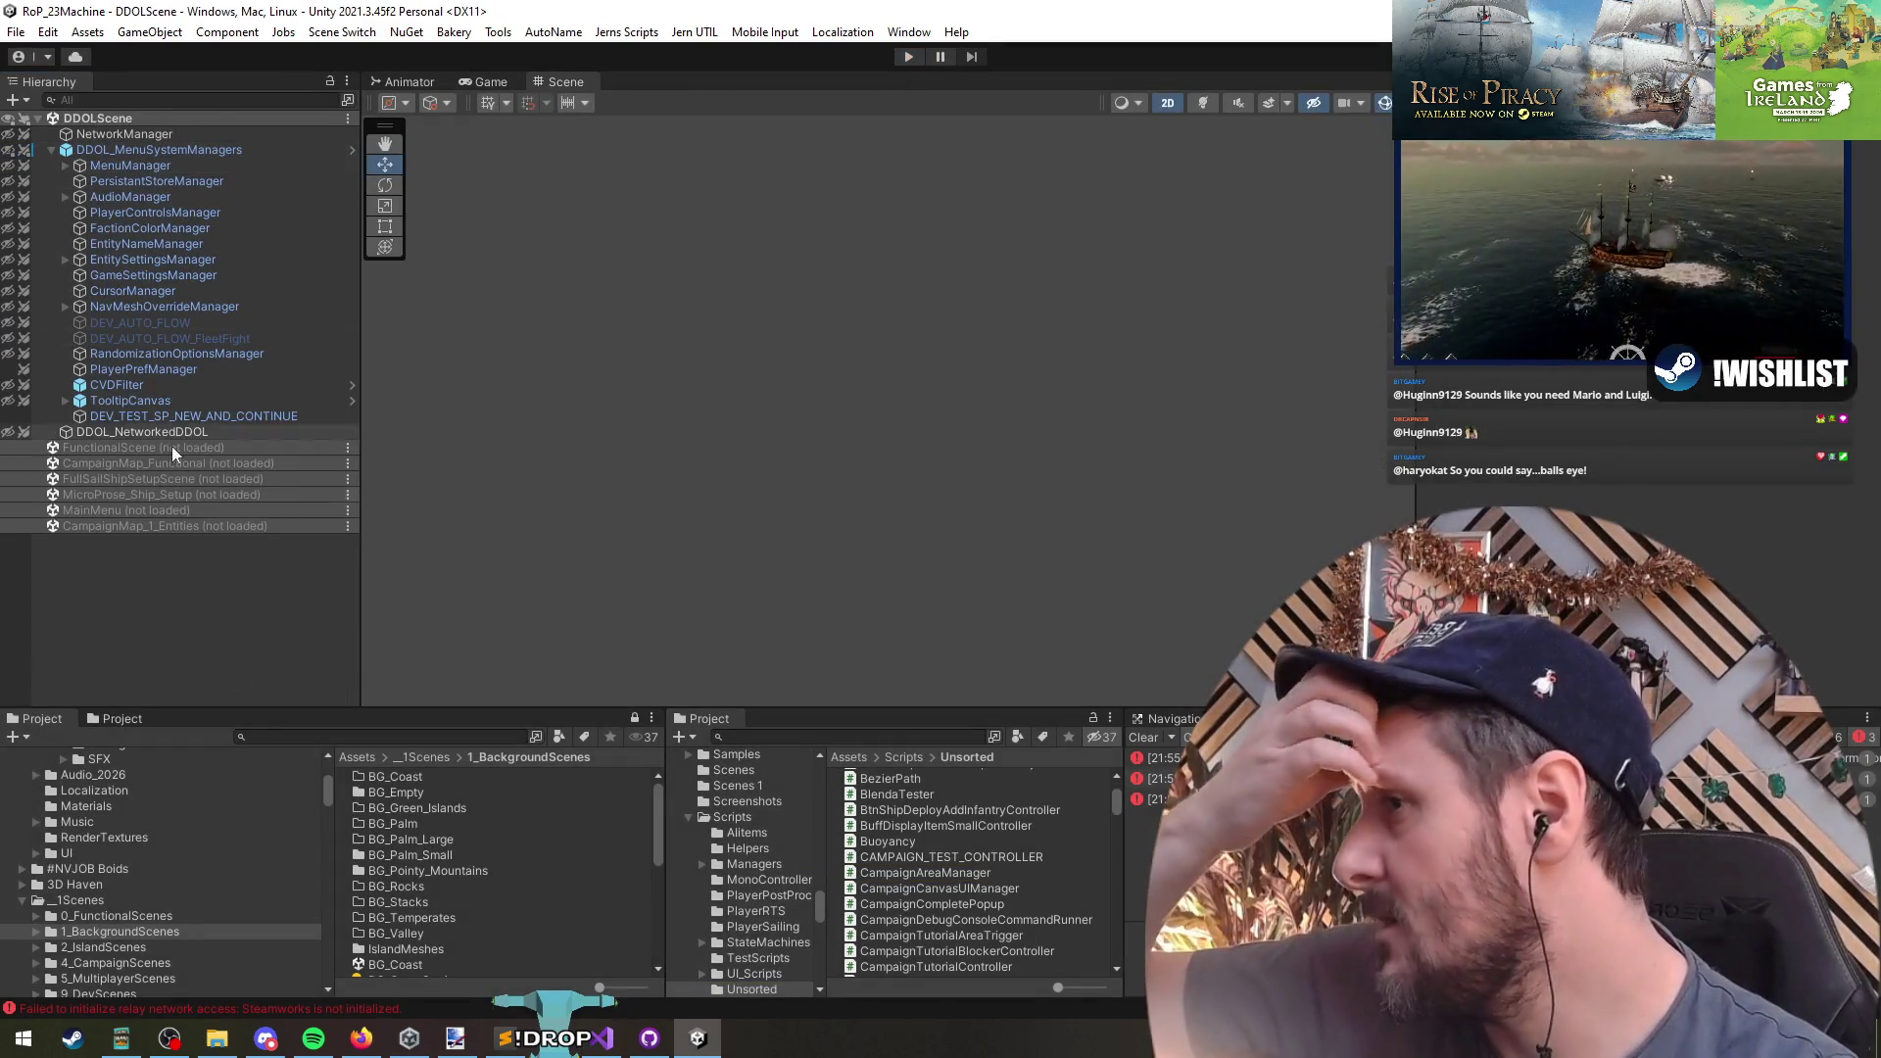
pyautogui.rightClick(167, 447)
pyautogui.click(145, 469)
pyautogui.rightClick(145, 468)
pyautogui.click(208, 482)
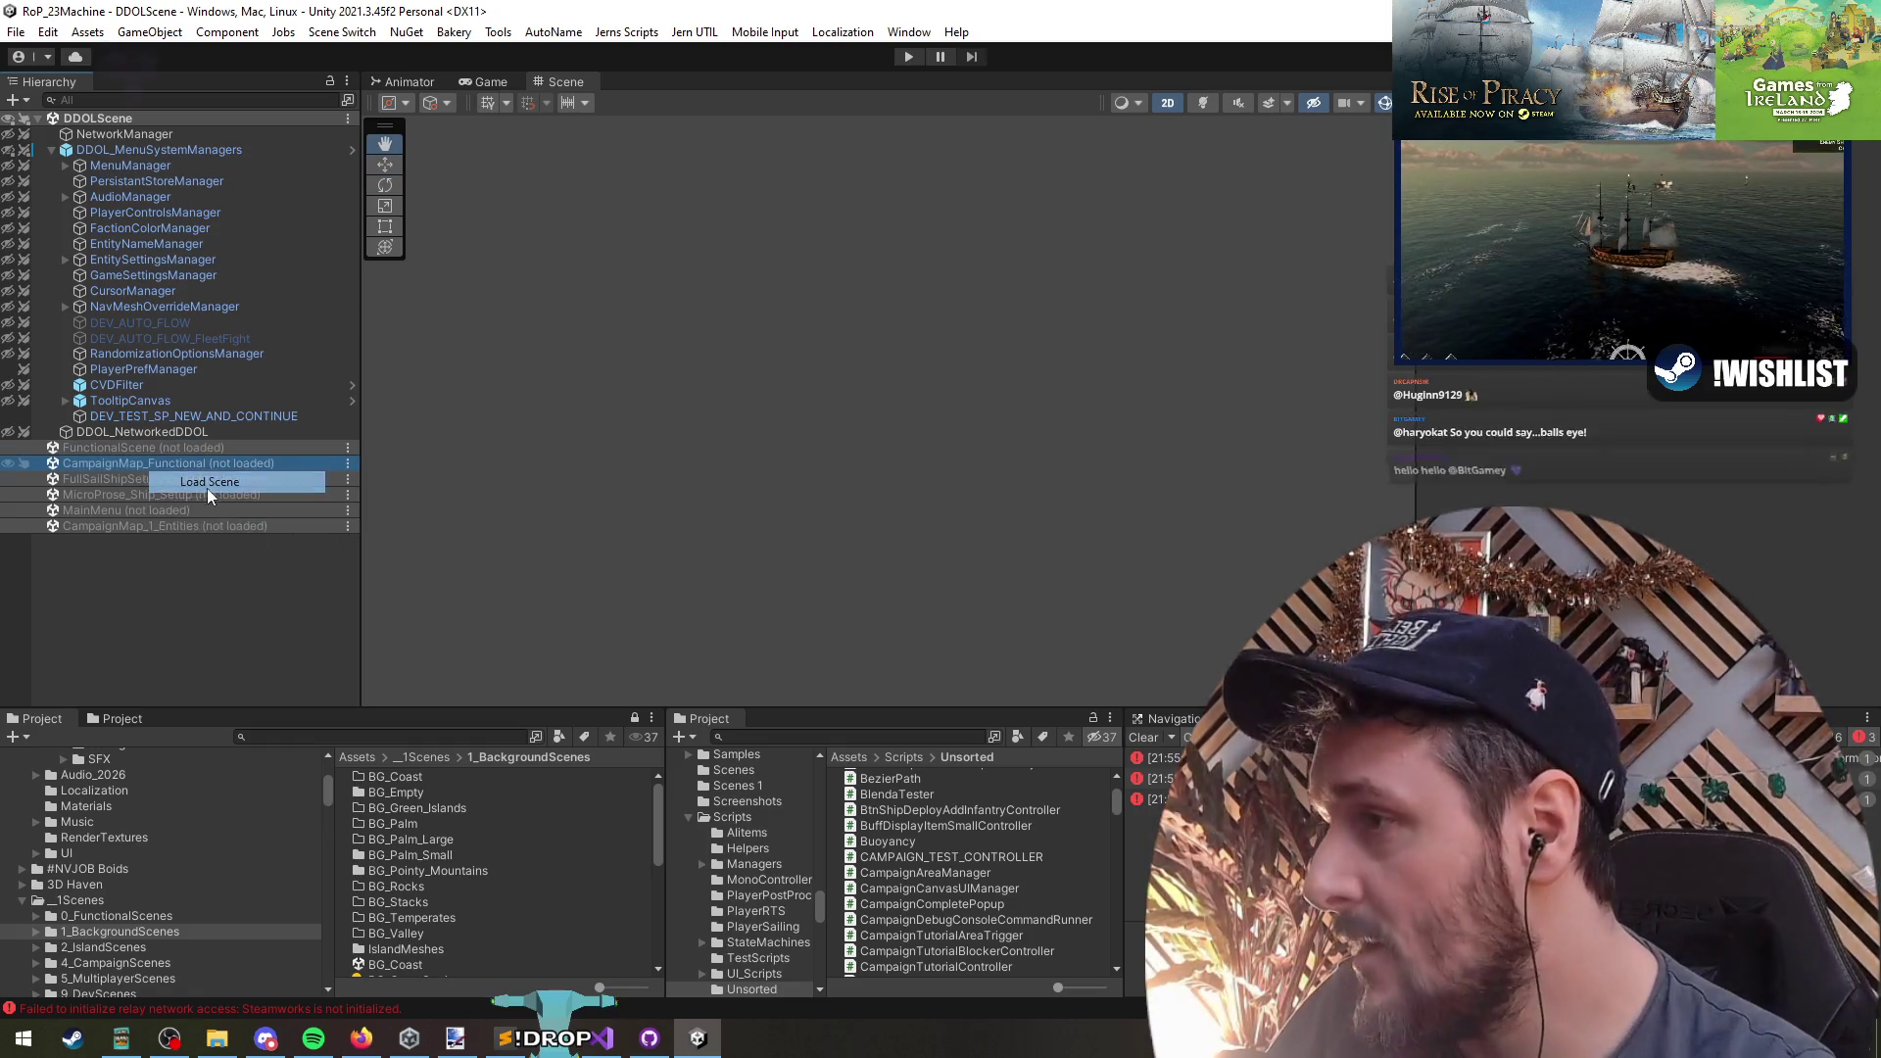
pyautogui.scroll(-10, 209, 463)
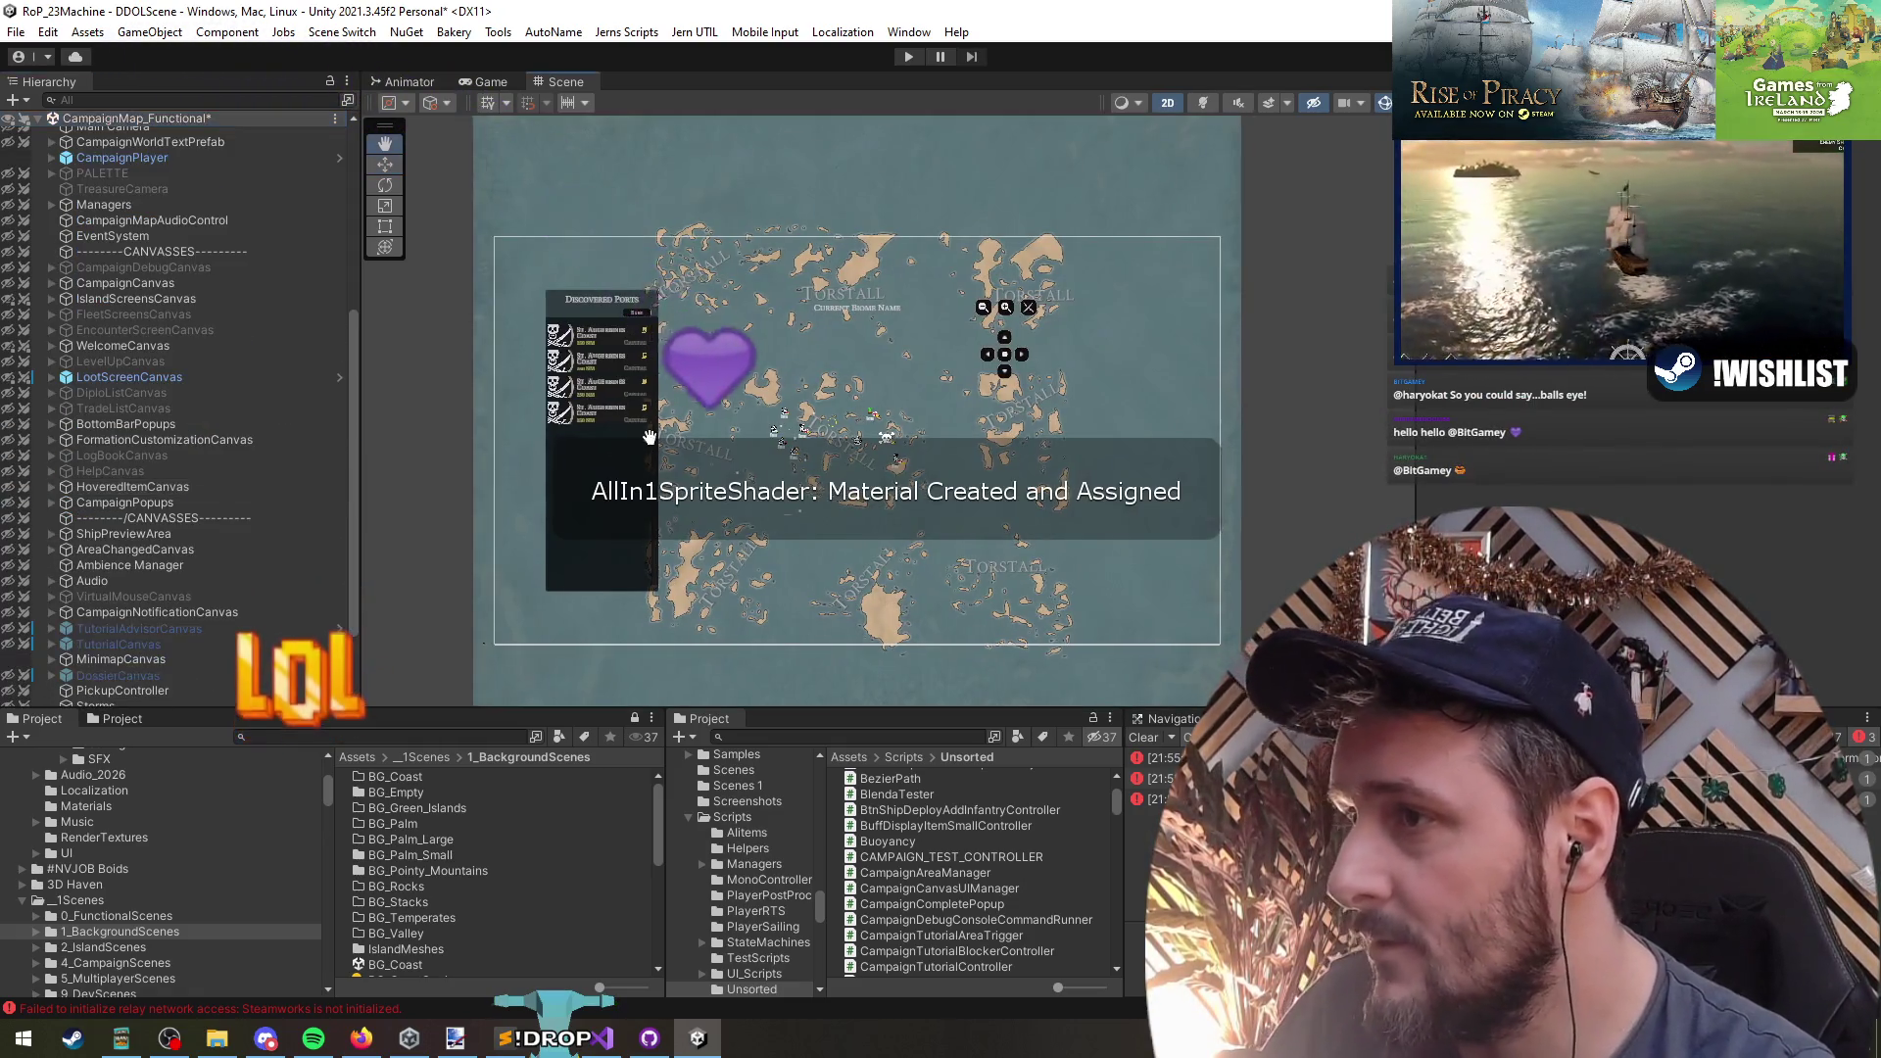
pyautogui.moveTo(649, 435); pyautogui.dragTo(675, 460)
pyautogui.click(125, 208)
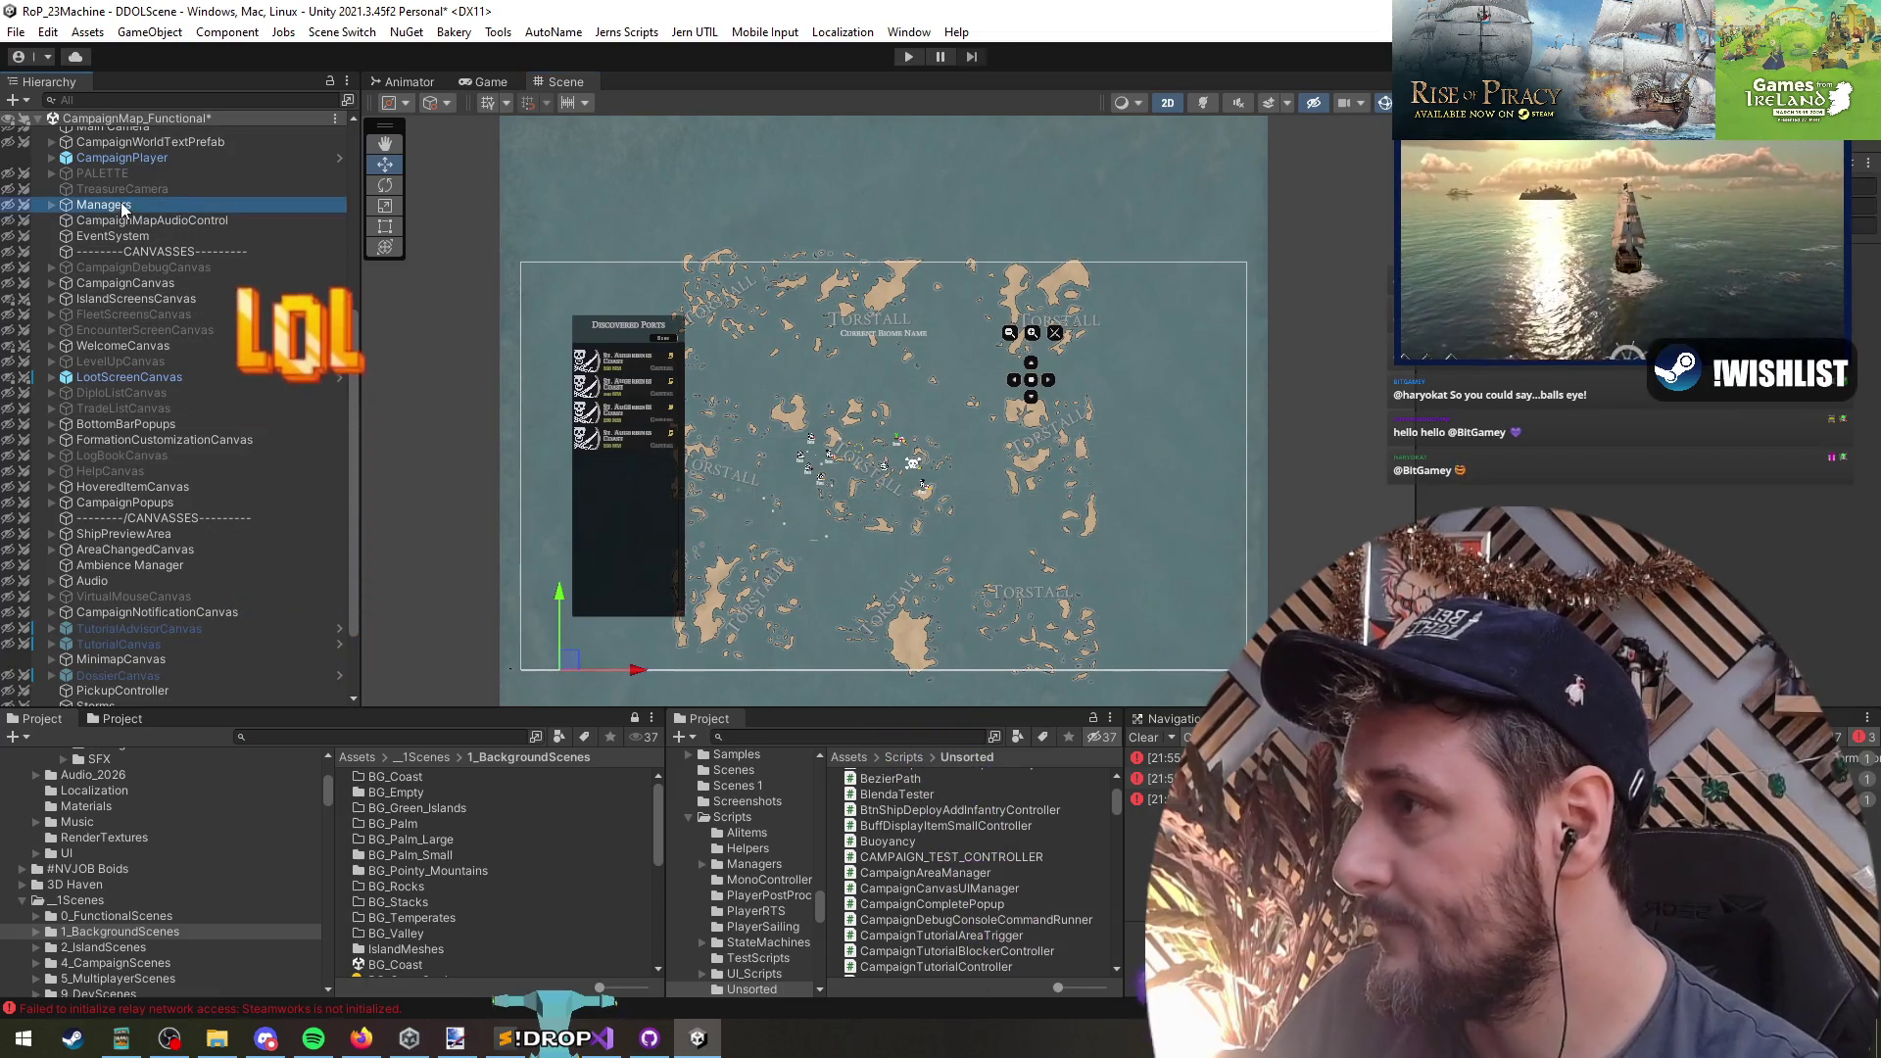
pyautogui.press('Right')
pyautogui.press('Down')
pyautogui.press('Down')
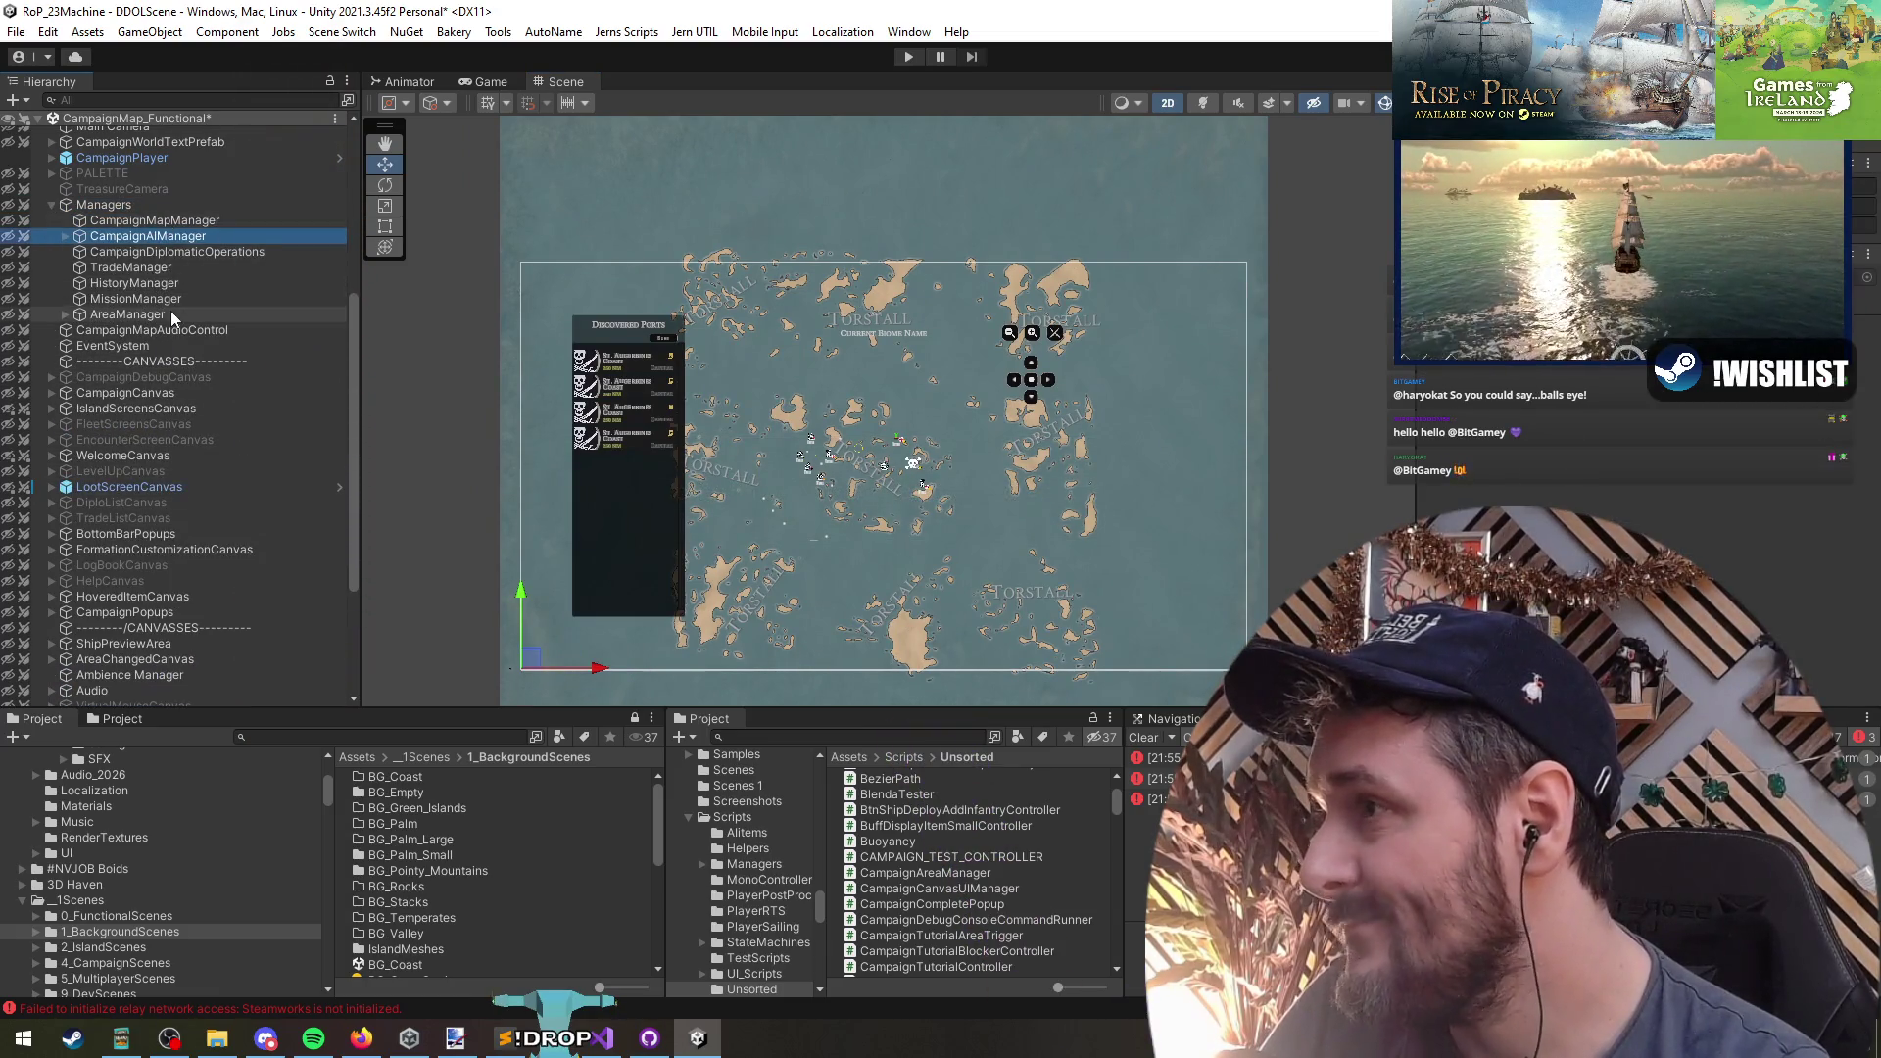
pyautogui.click(147, 314)
pyautogui.press('Right')
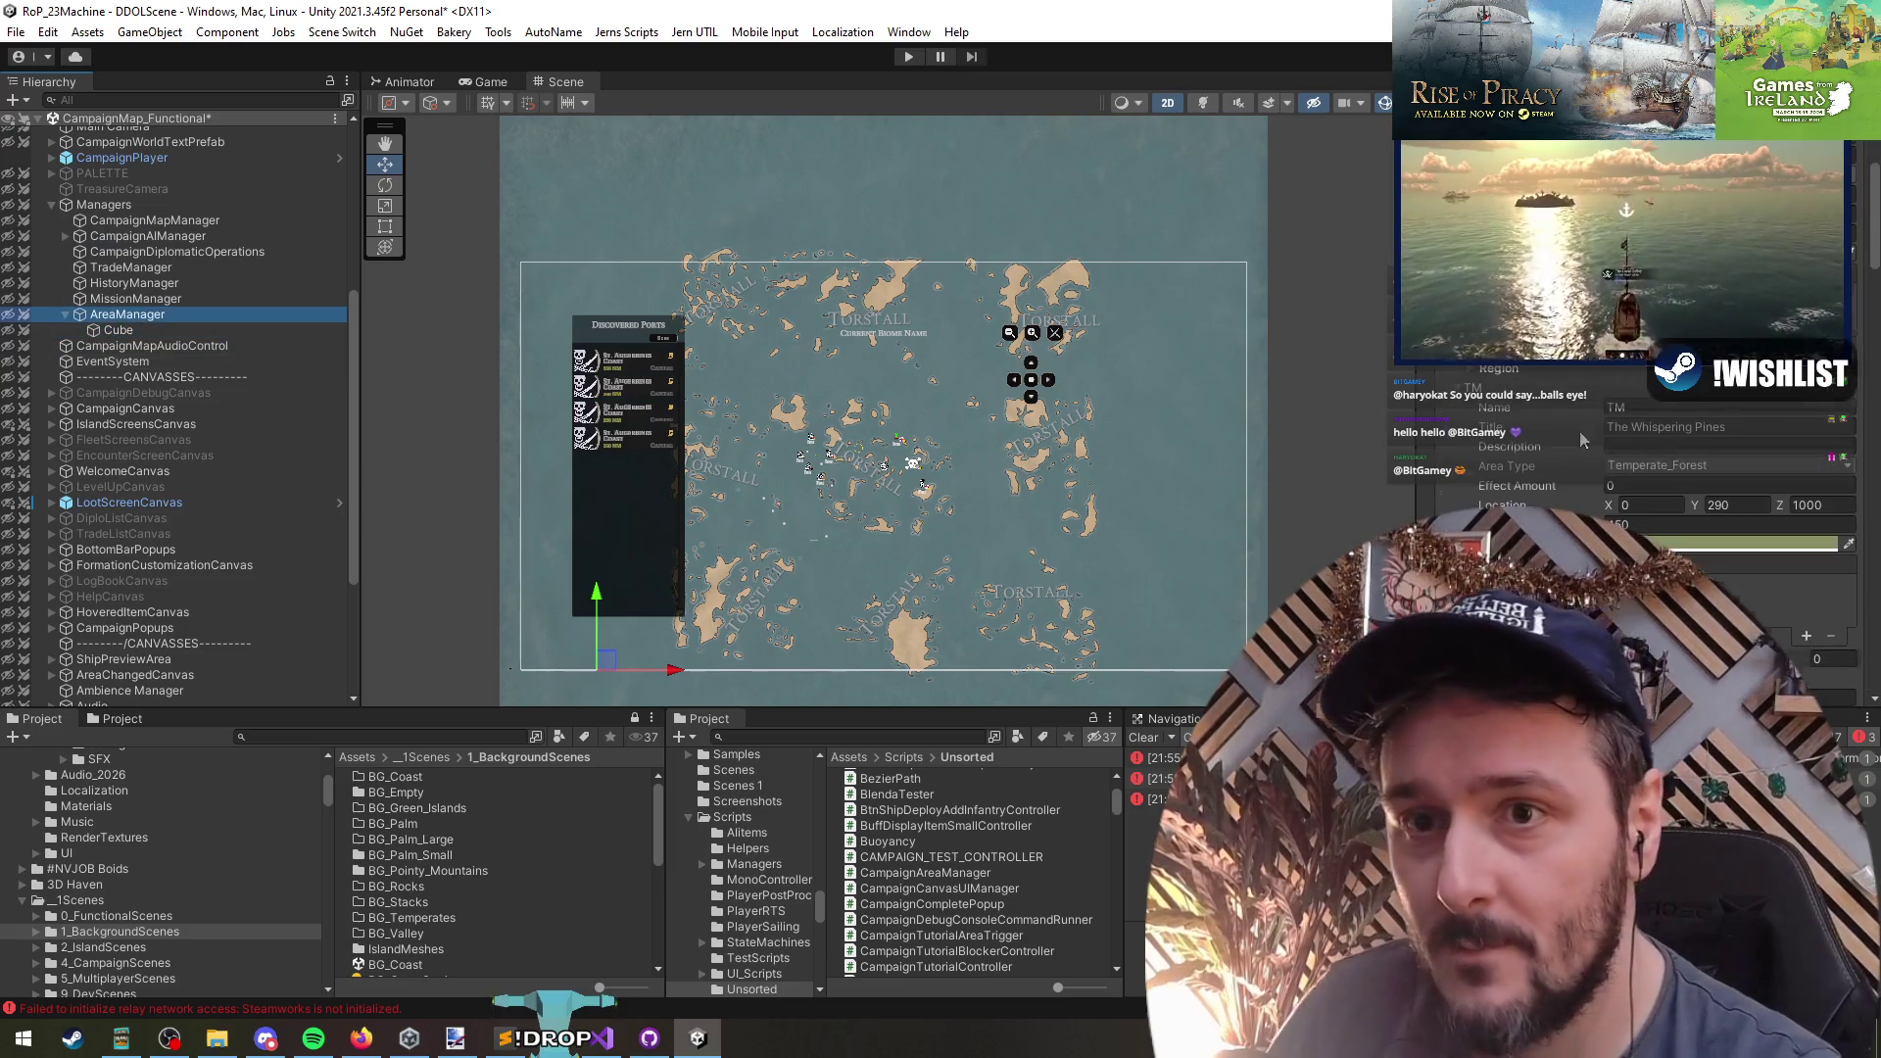
pyautogui.scroll(-2, 1584, 438)
pyautogui.scroll(5, 686, 333)
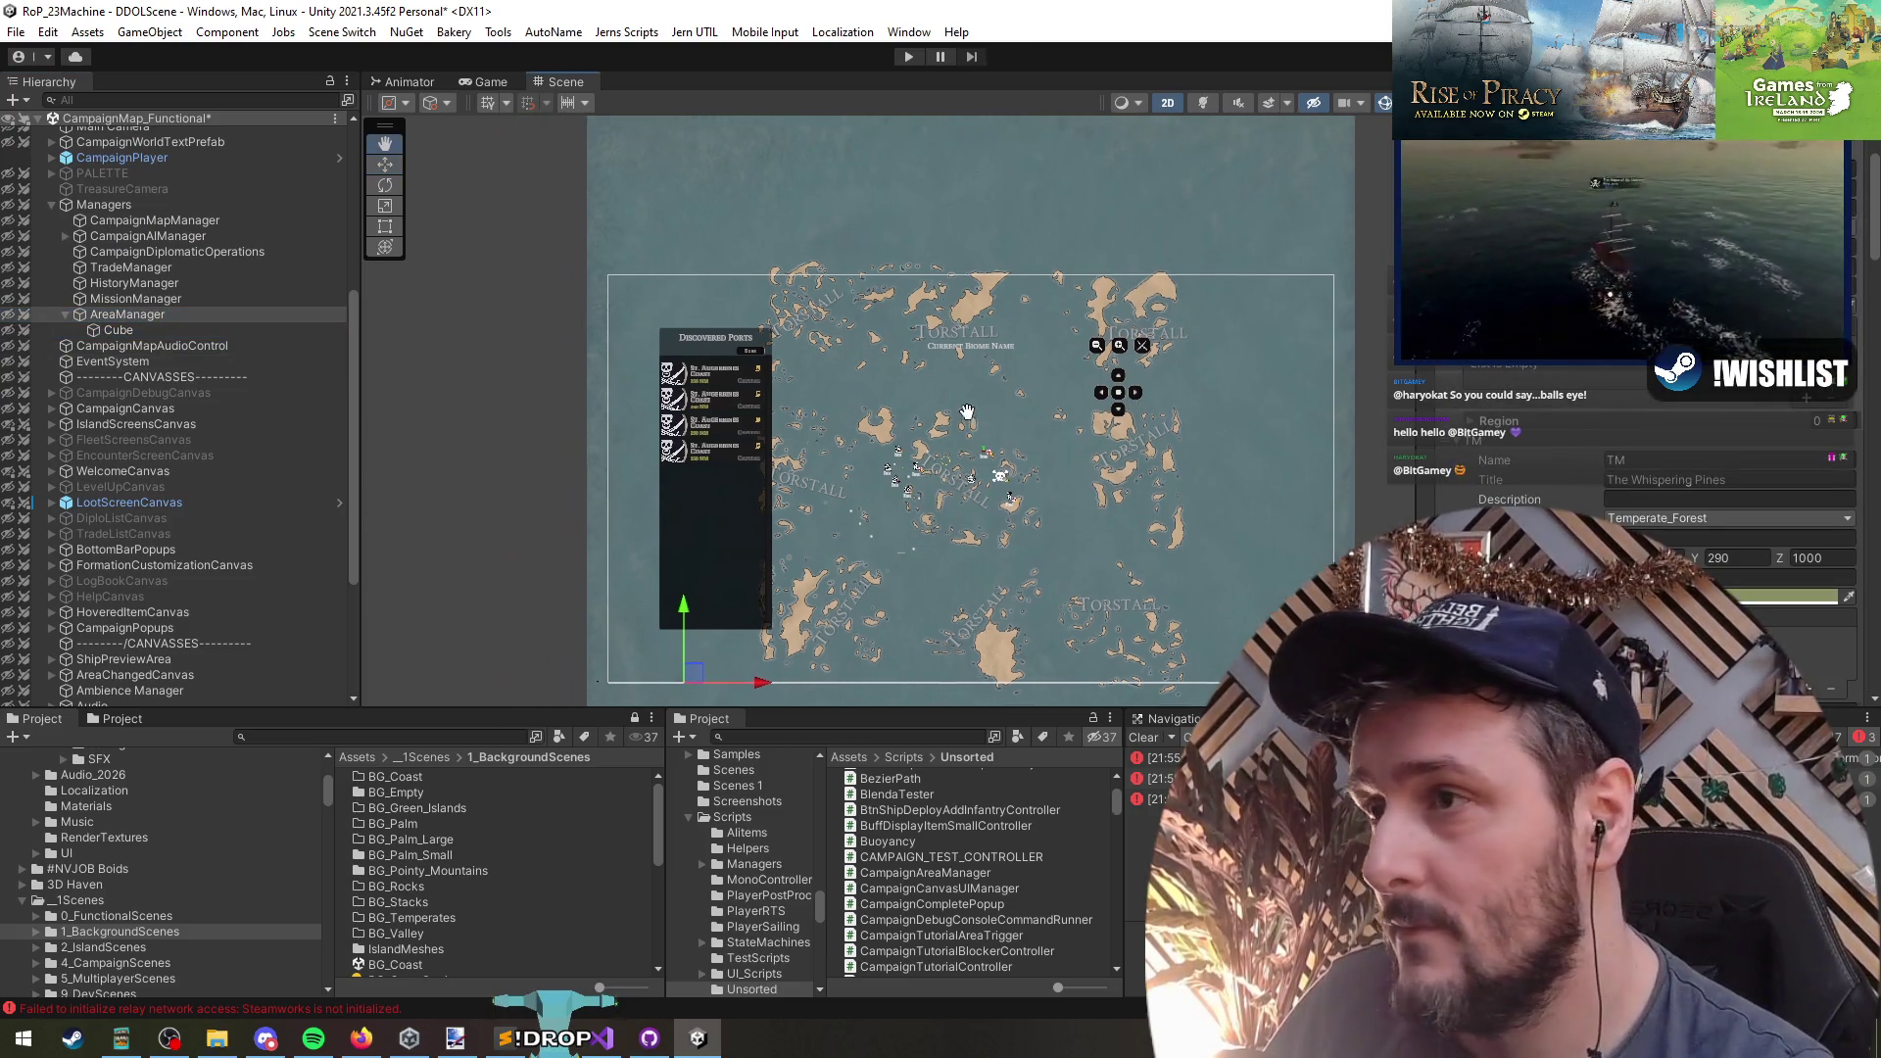
pyautogui.scroll(-2, 197, 415)
pyautogui.scroll(-5, 197, 416)
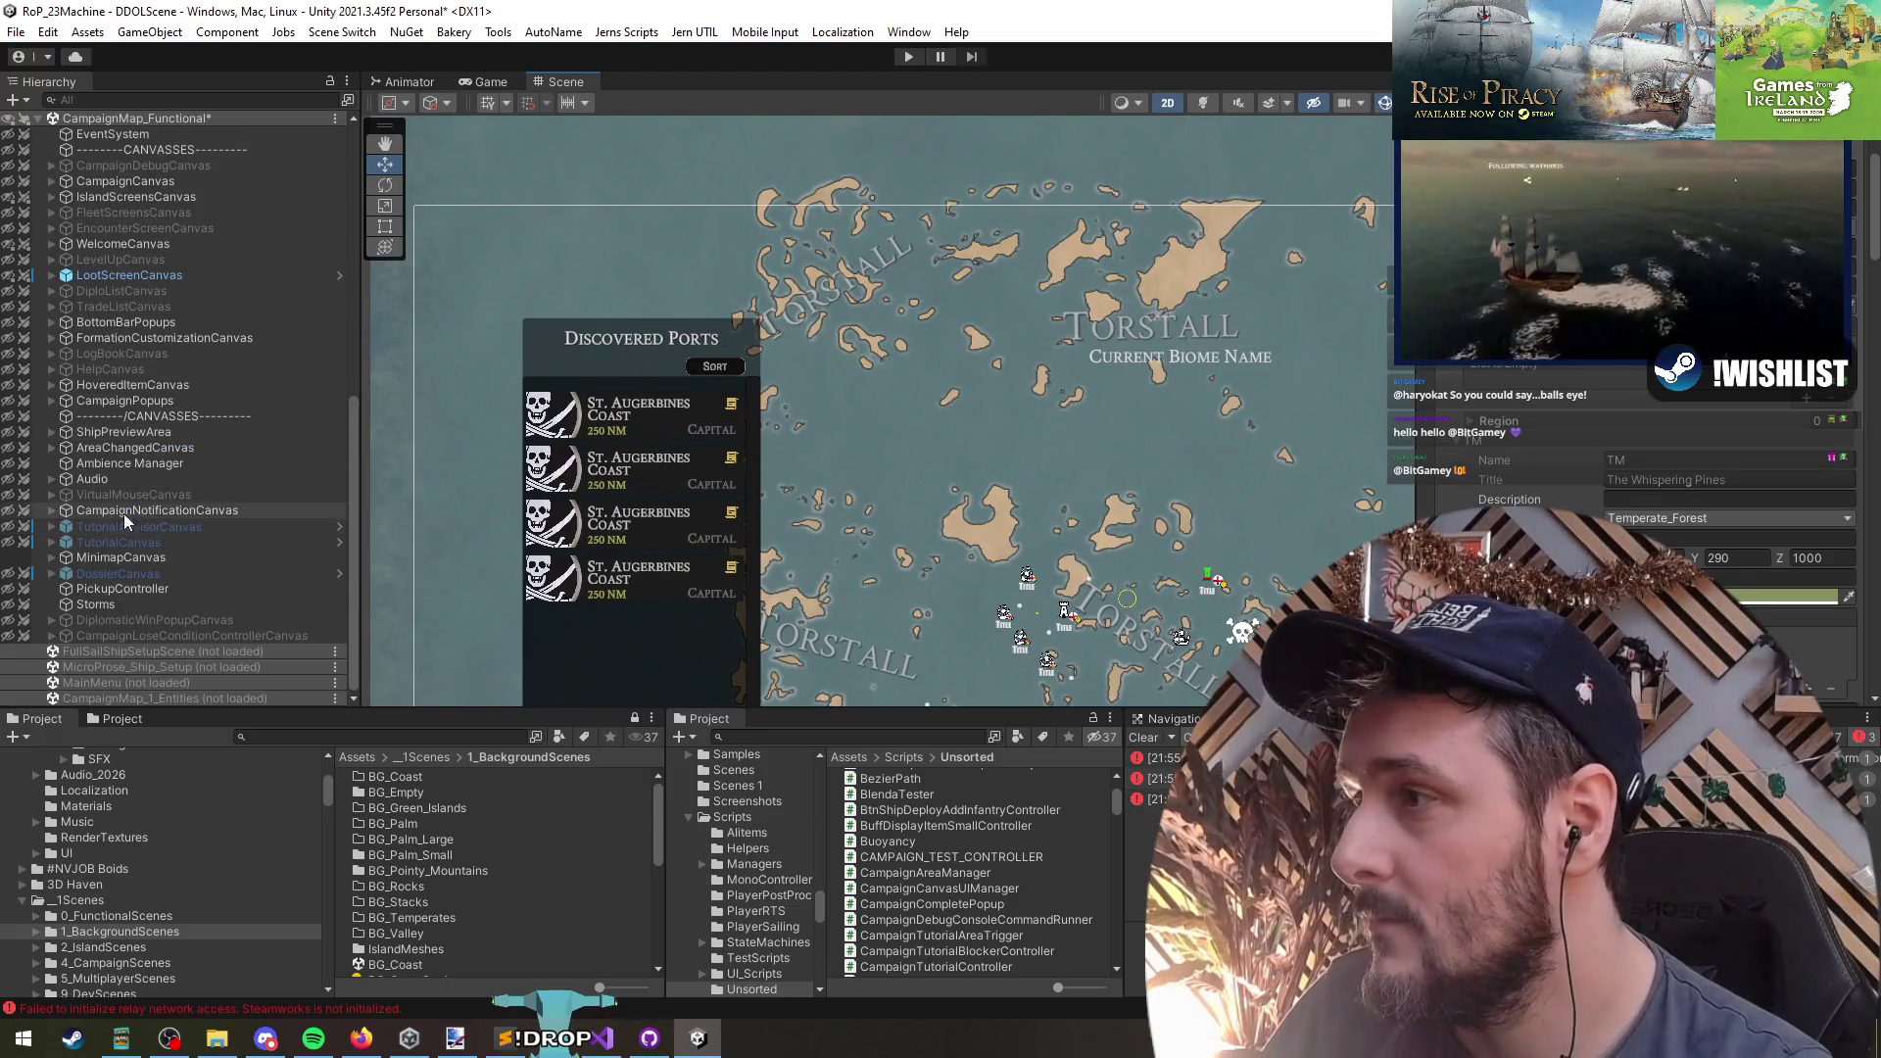
# - Expand MinimapCanvas > Bkg > MapContainer > MASK > MapBkg > AreaNames in the Hierarchy
pyautogui.click(51, 558)
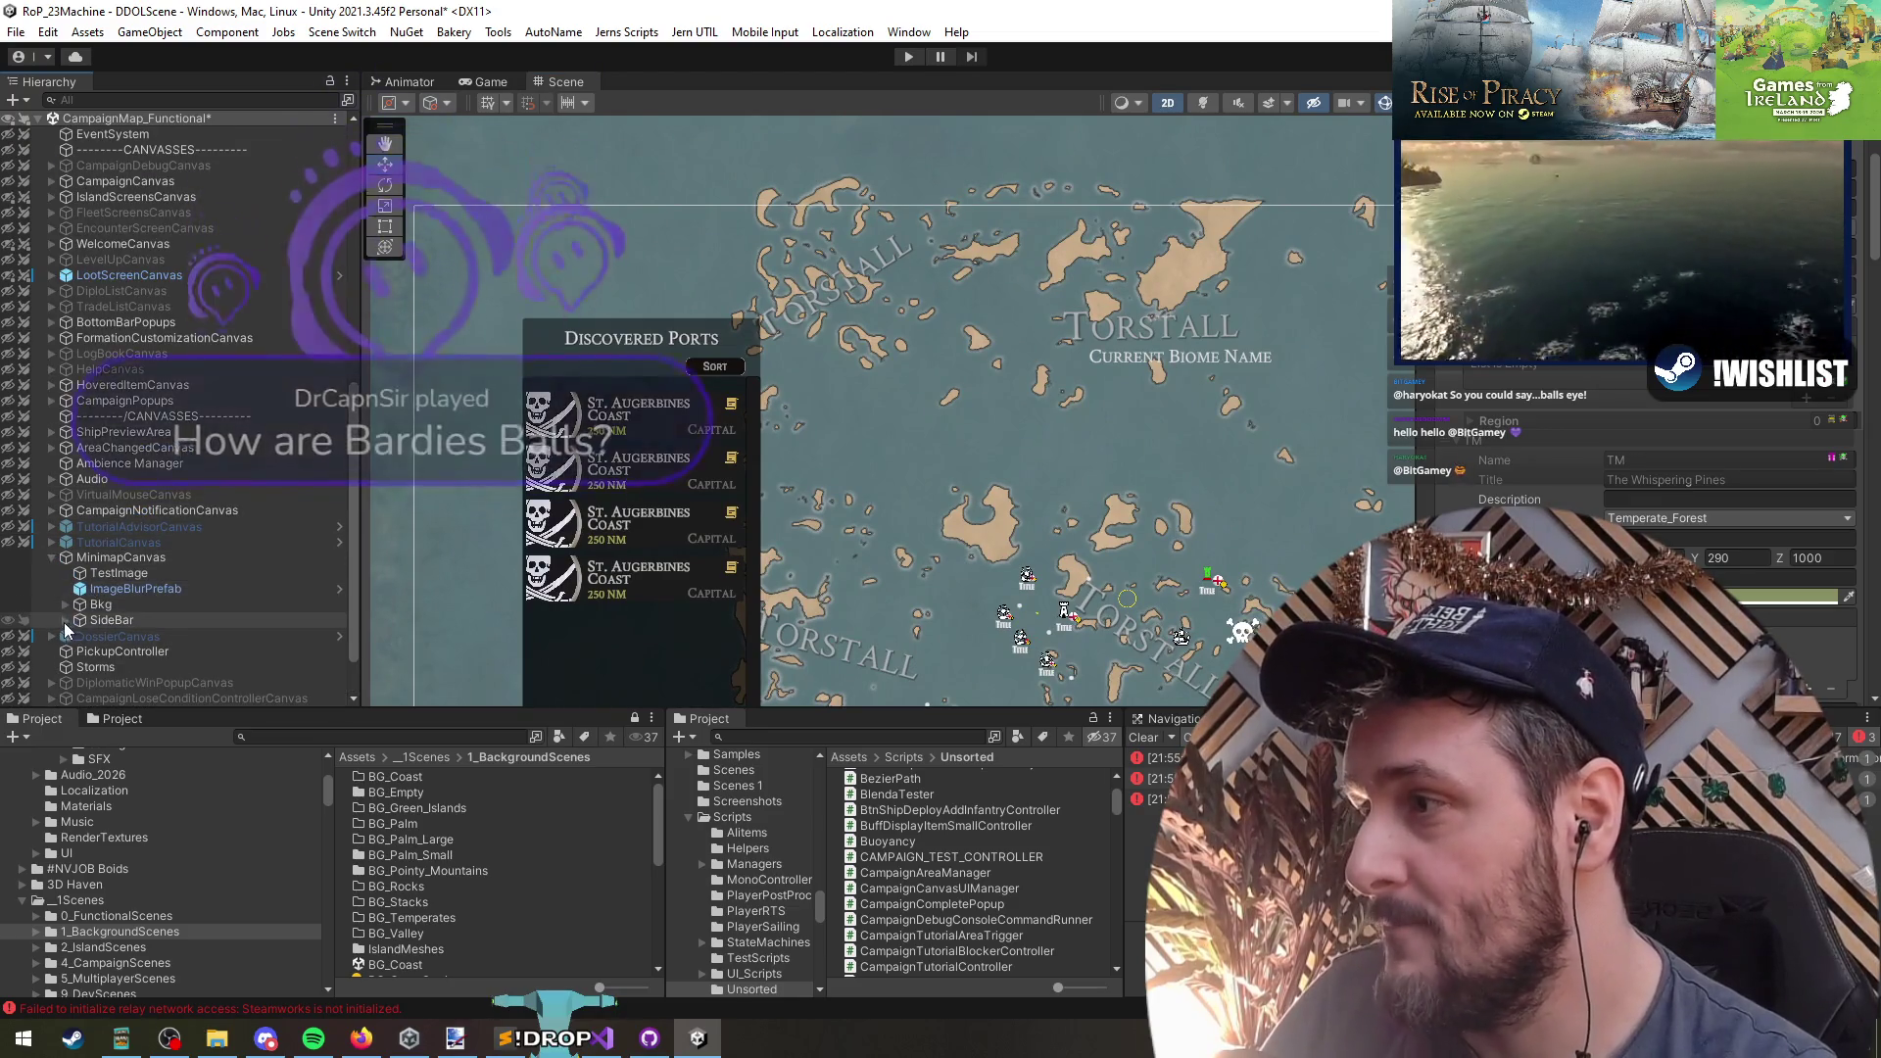
pyautogui.click(66, 604)
pyautogui.click(79, 636)
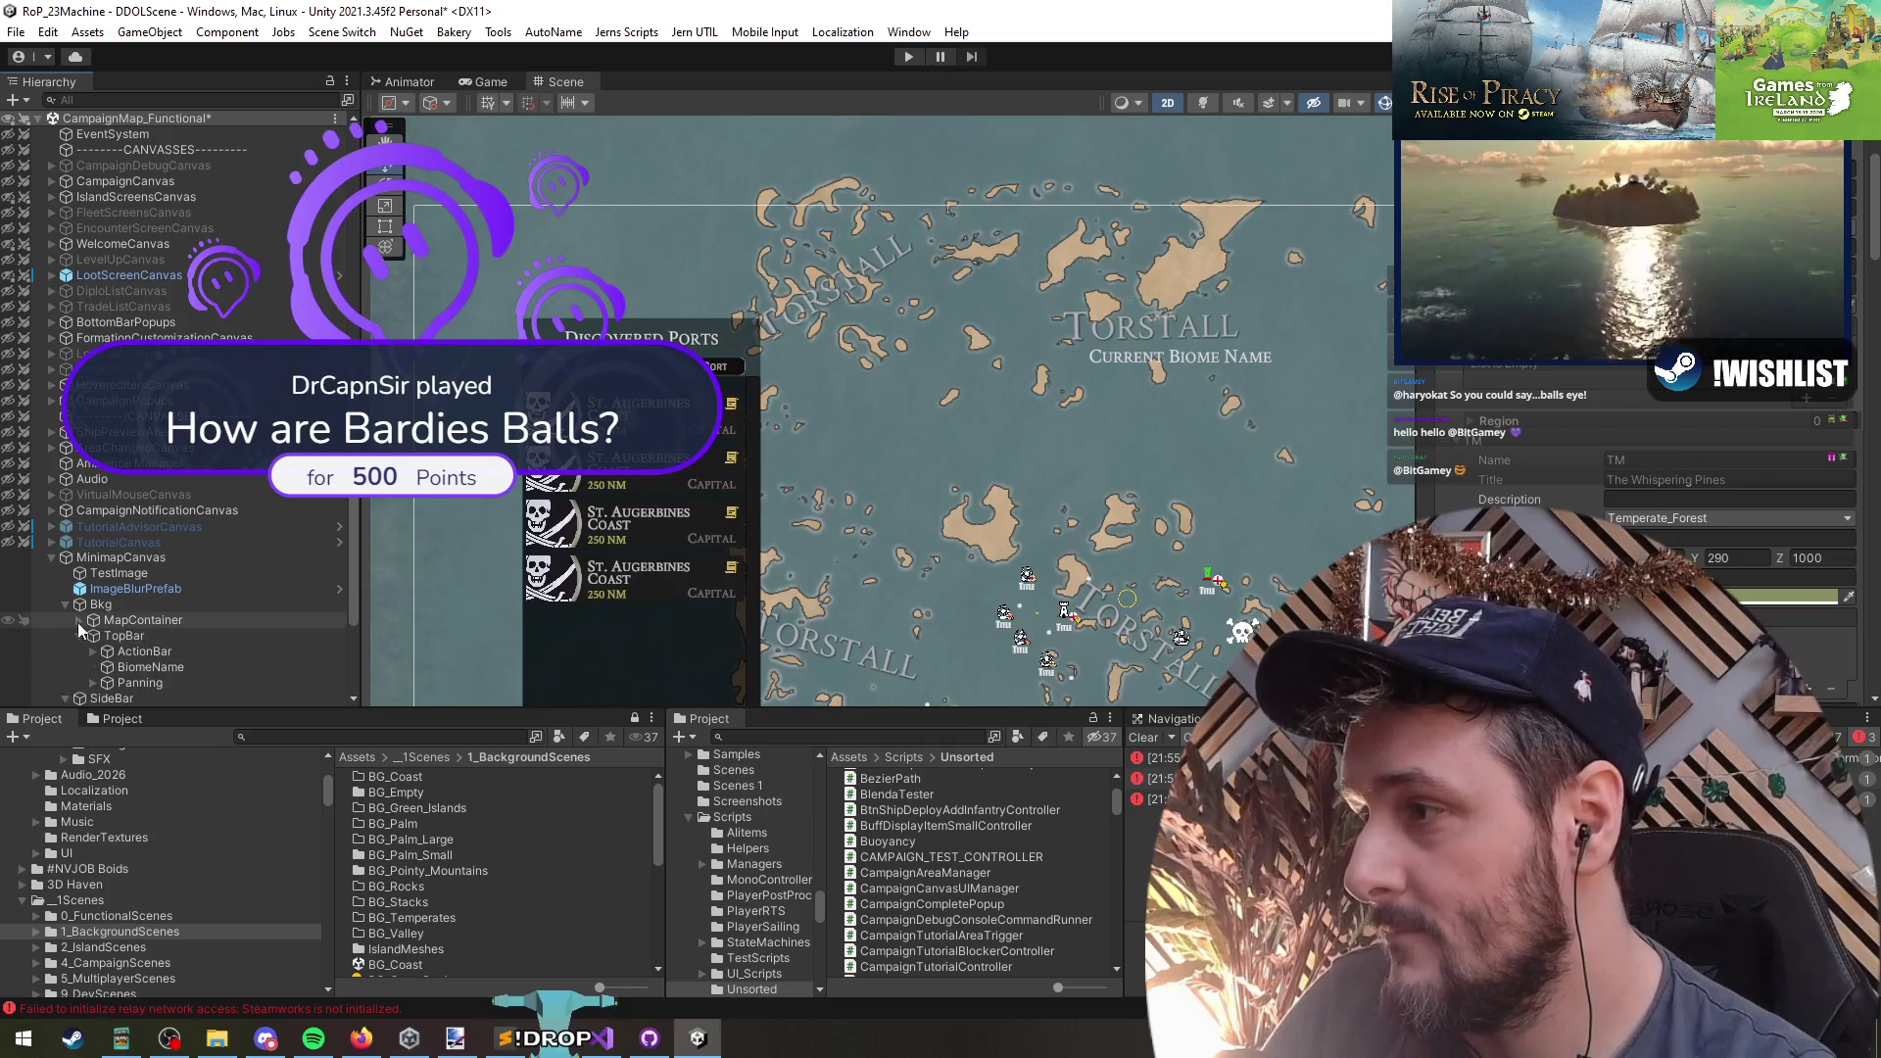
pyautogui.click(80, 623)
pyautogui.scroll(-6, 141, 579)
pyautogui.click(94, 495)
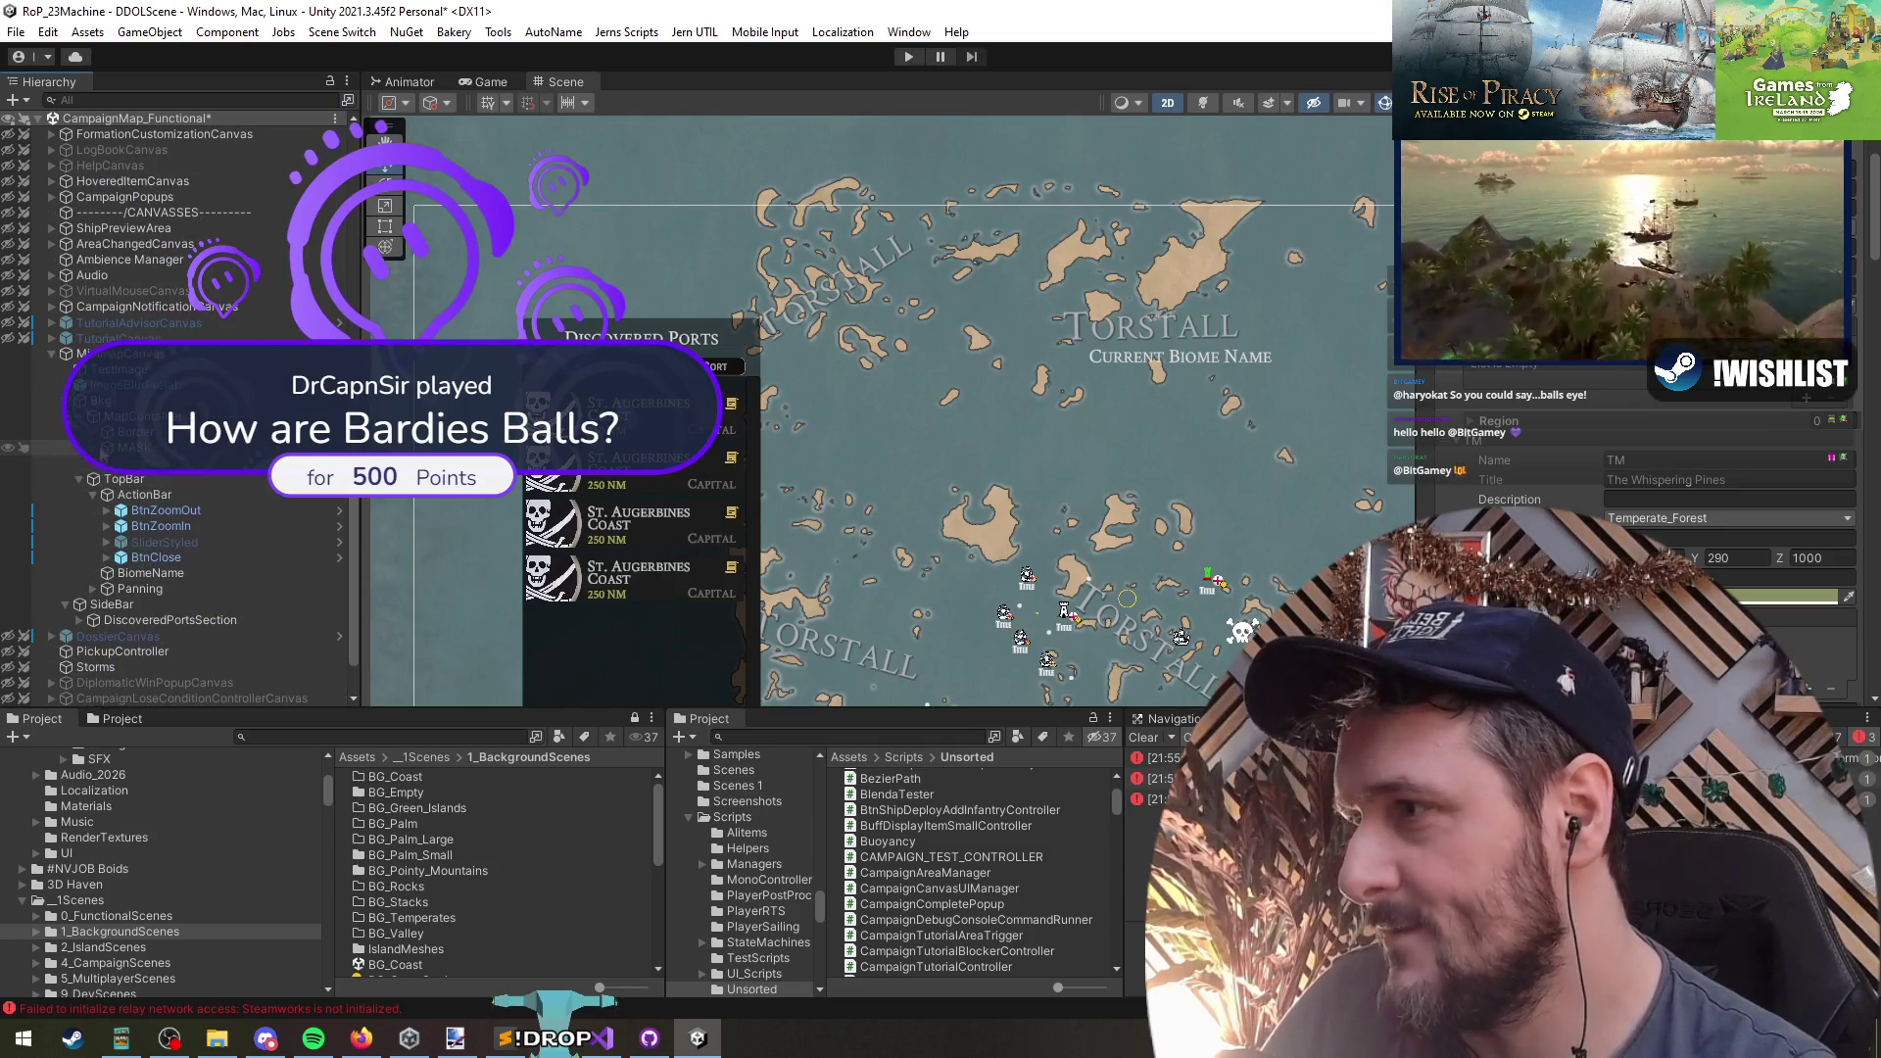
pyautogui.click(103, 449)
pyautogui.click(137, 463)
pyautogui.click(114, 463)
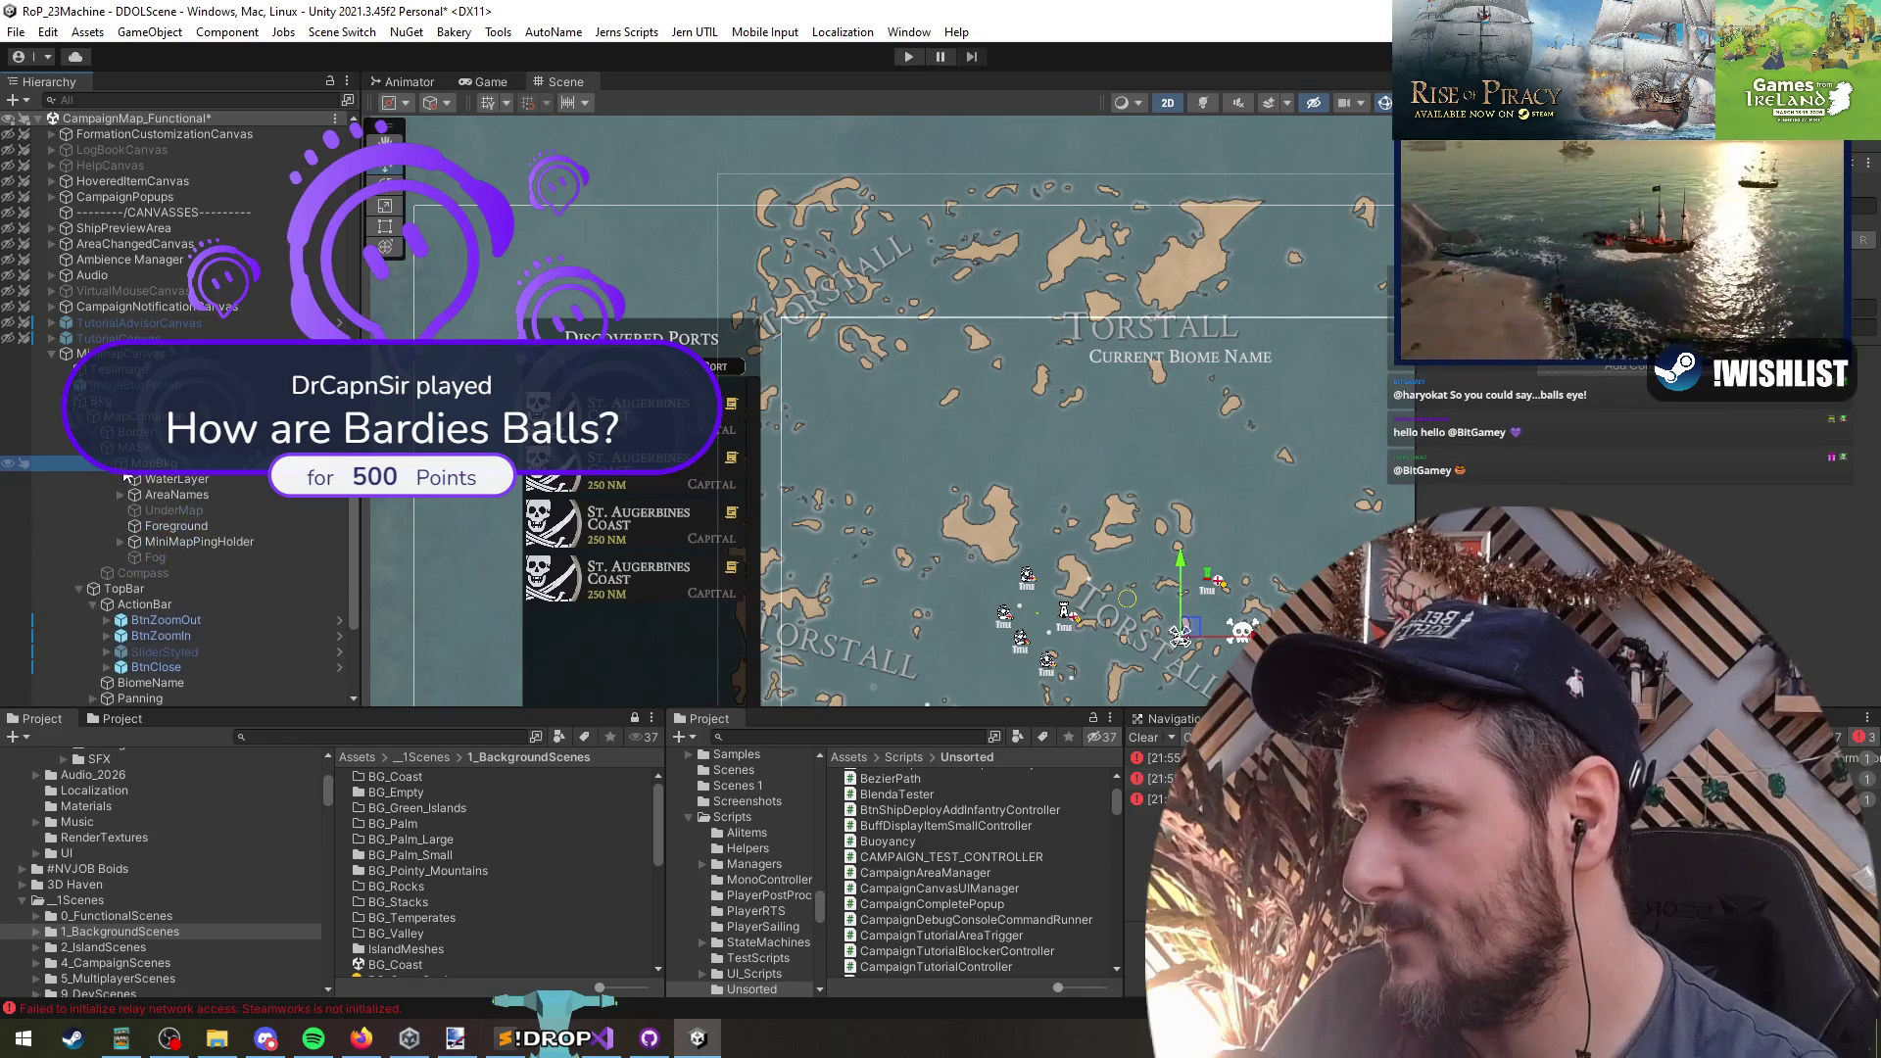
pyautogui.click(120, 495)
# - Set label (1)'s TMP text to Serpent's Haven, then dock an Inspector showing AreaManager
pyautogui.click(235, 510)
pyautogui.press('f')
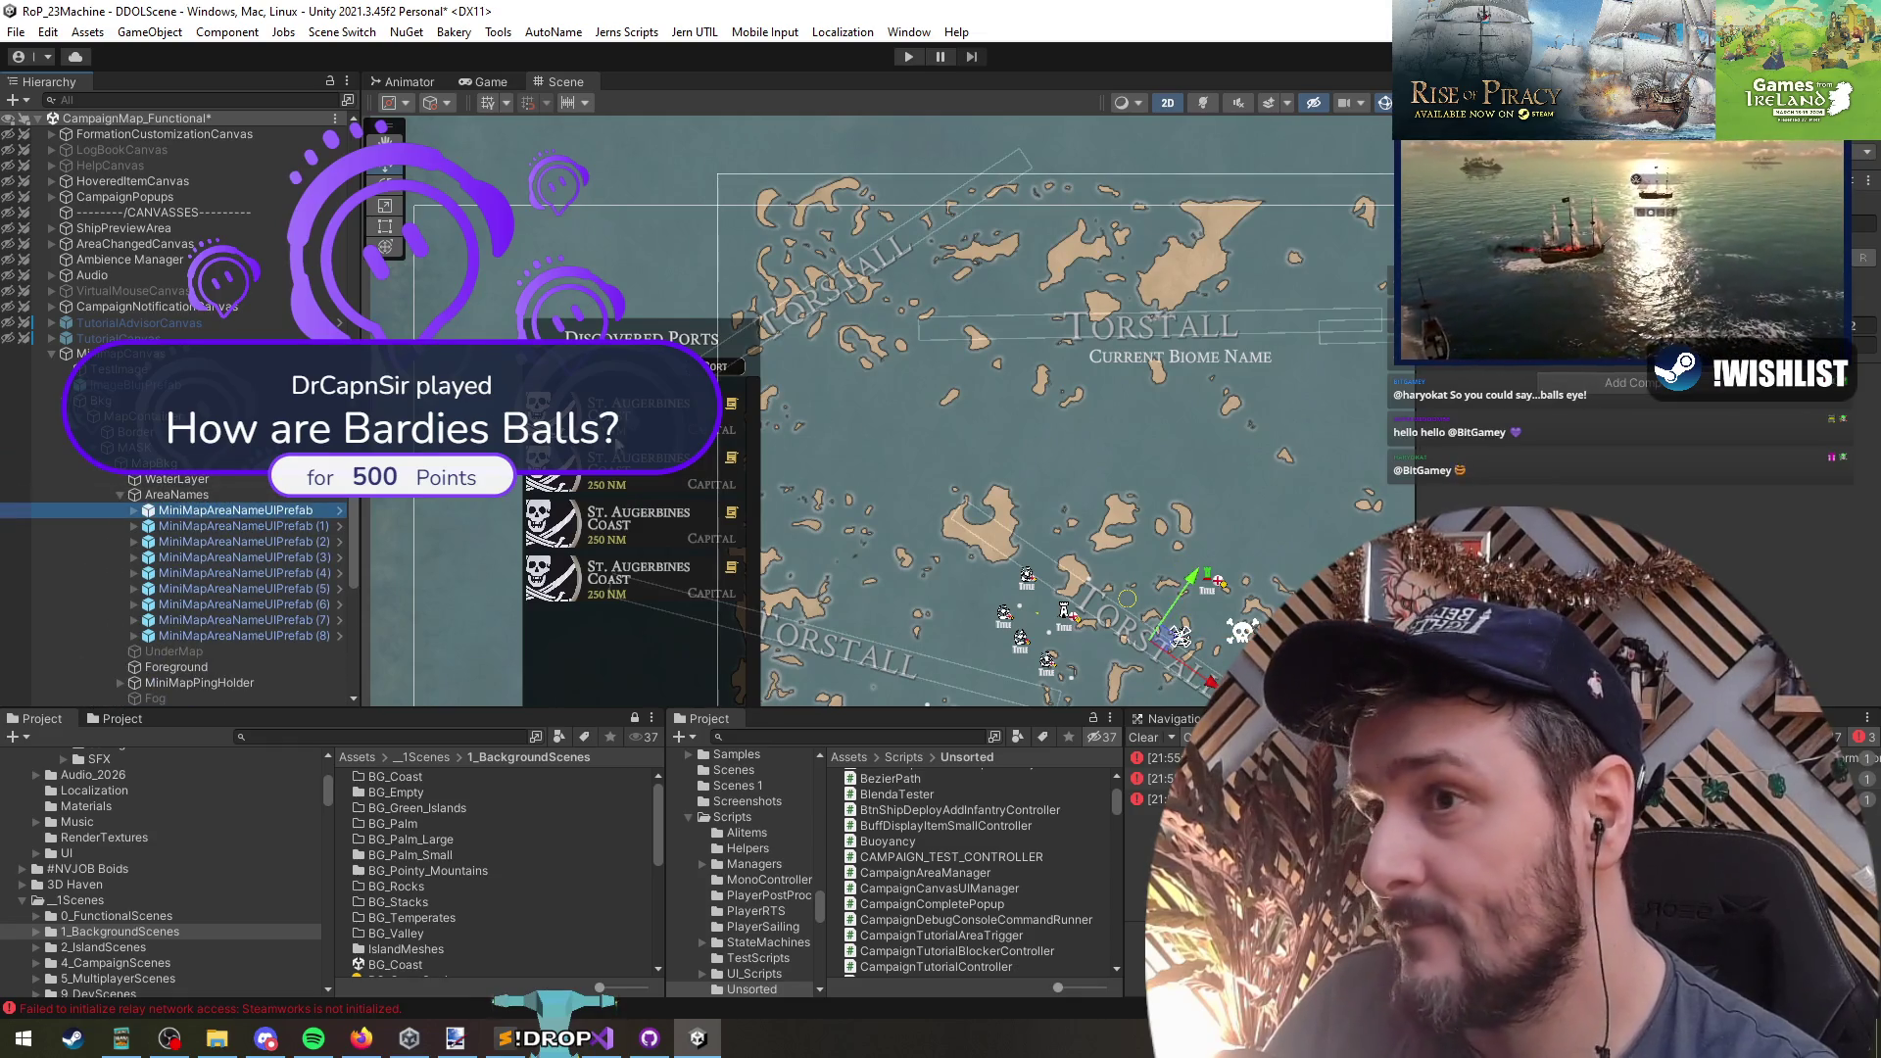
pyautogui.click(235, 526)
pyautogui.moveTo(661, 376); pyautogui.dragTo(823, 489)
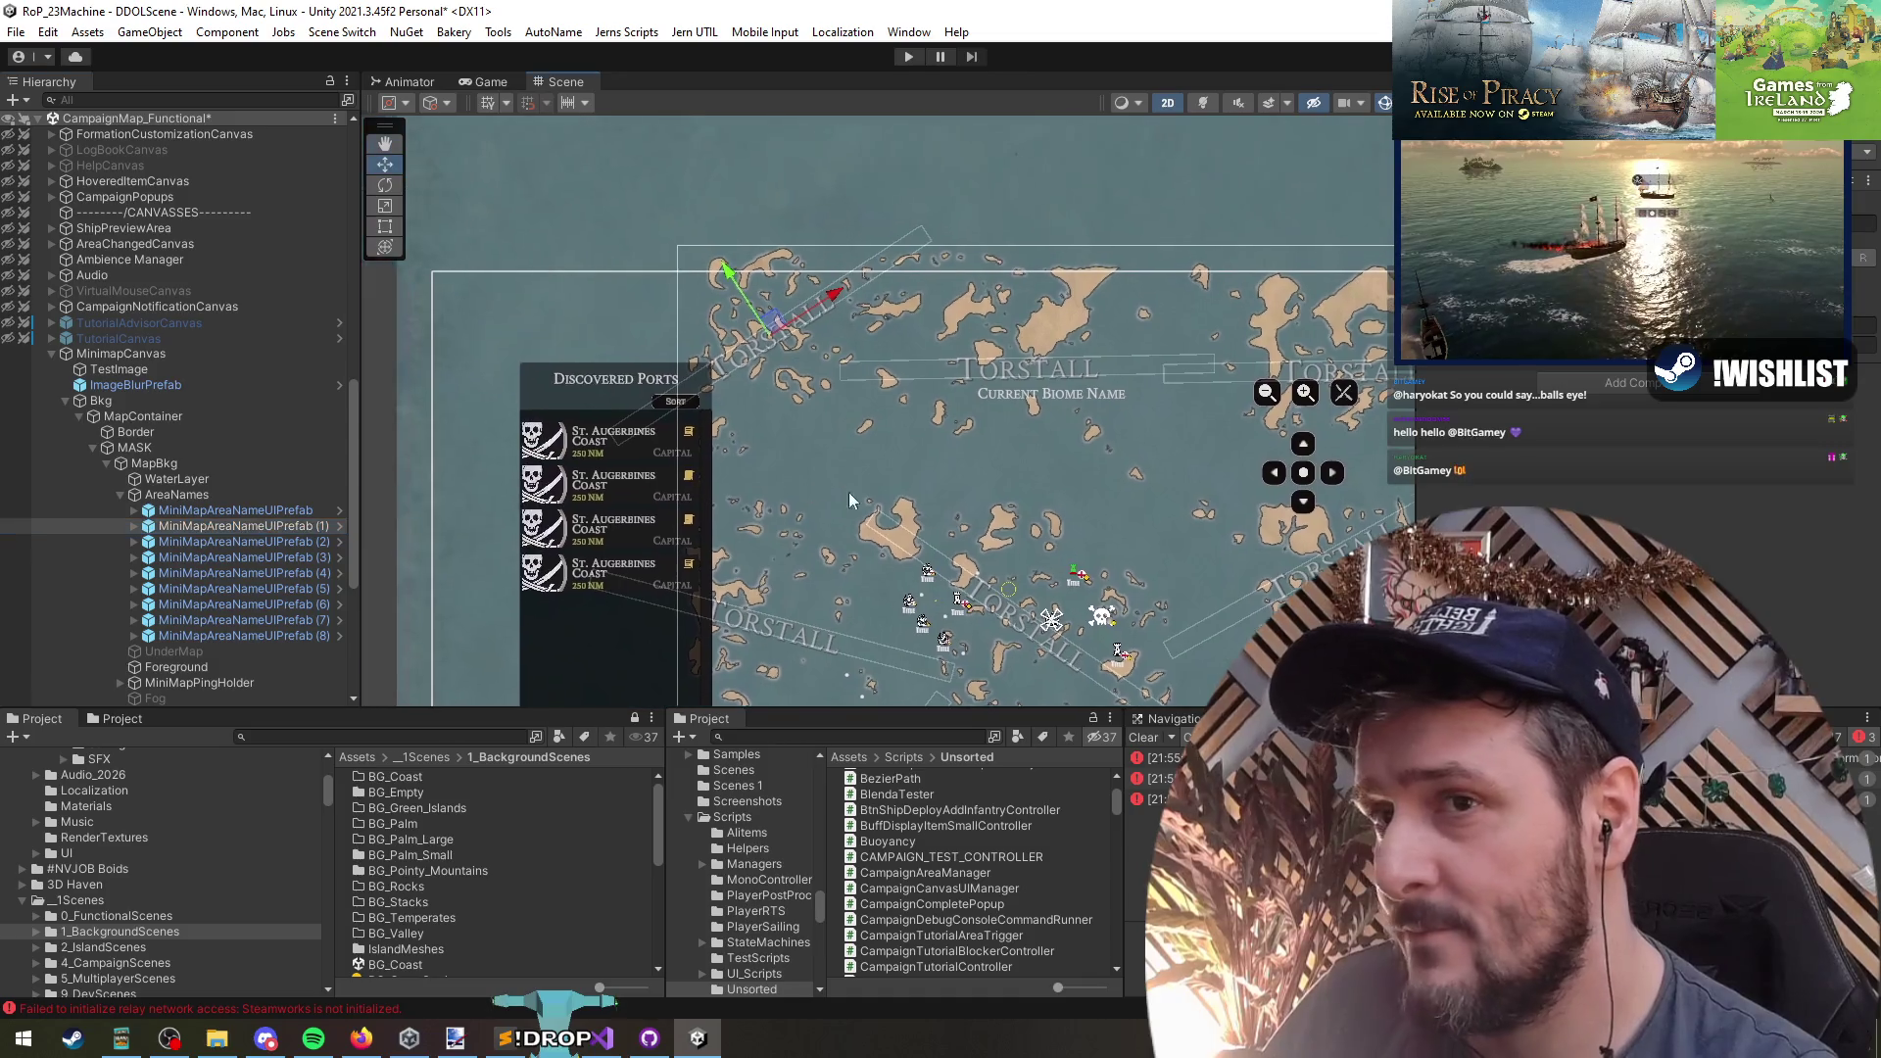
pyautogui.press('Right')
pyautogui.press('Down')
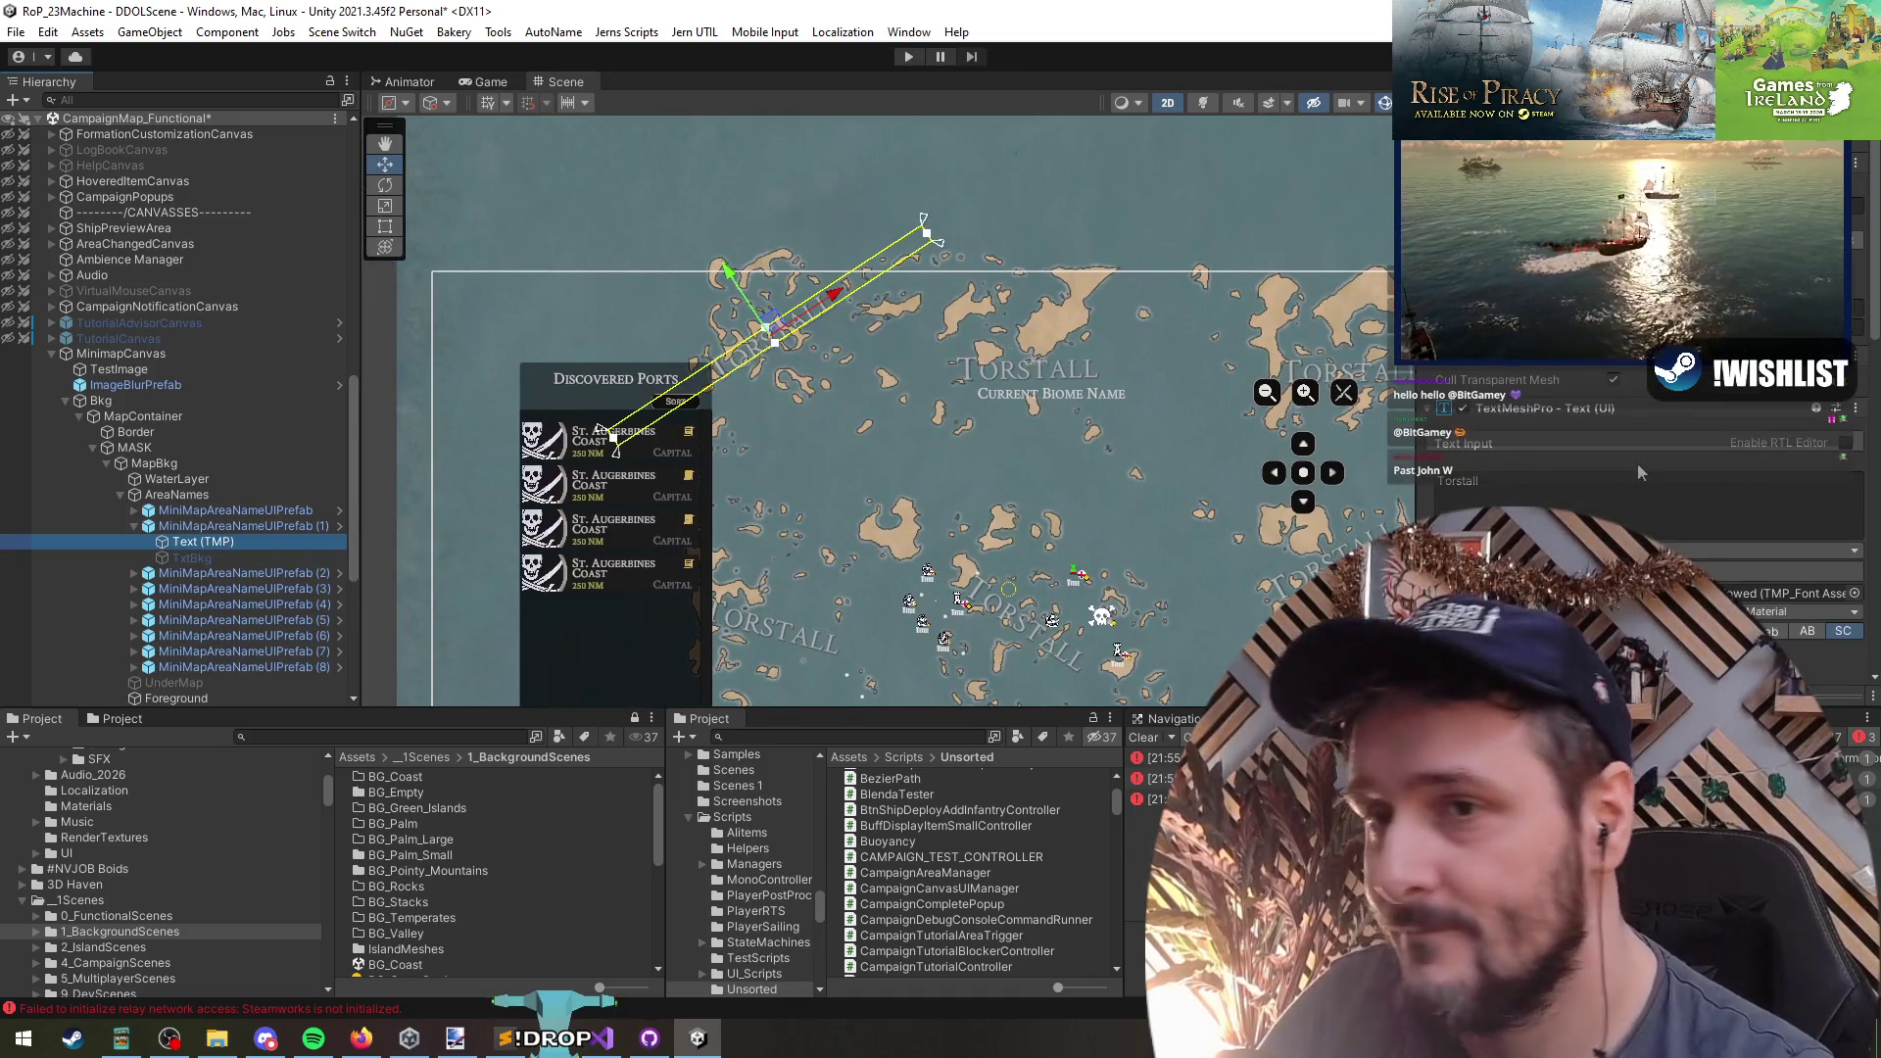
pyautogui.scroll(5, 801, 423)
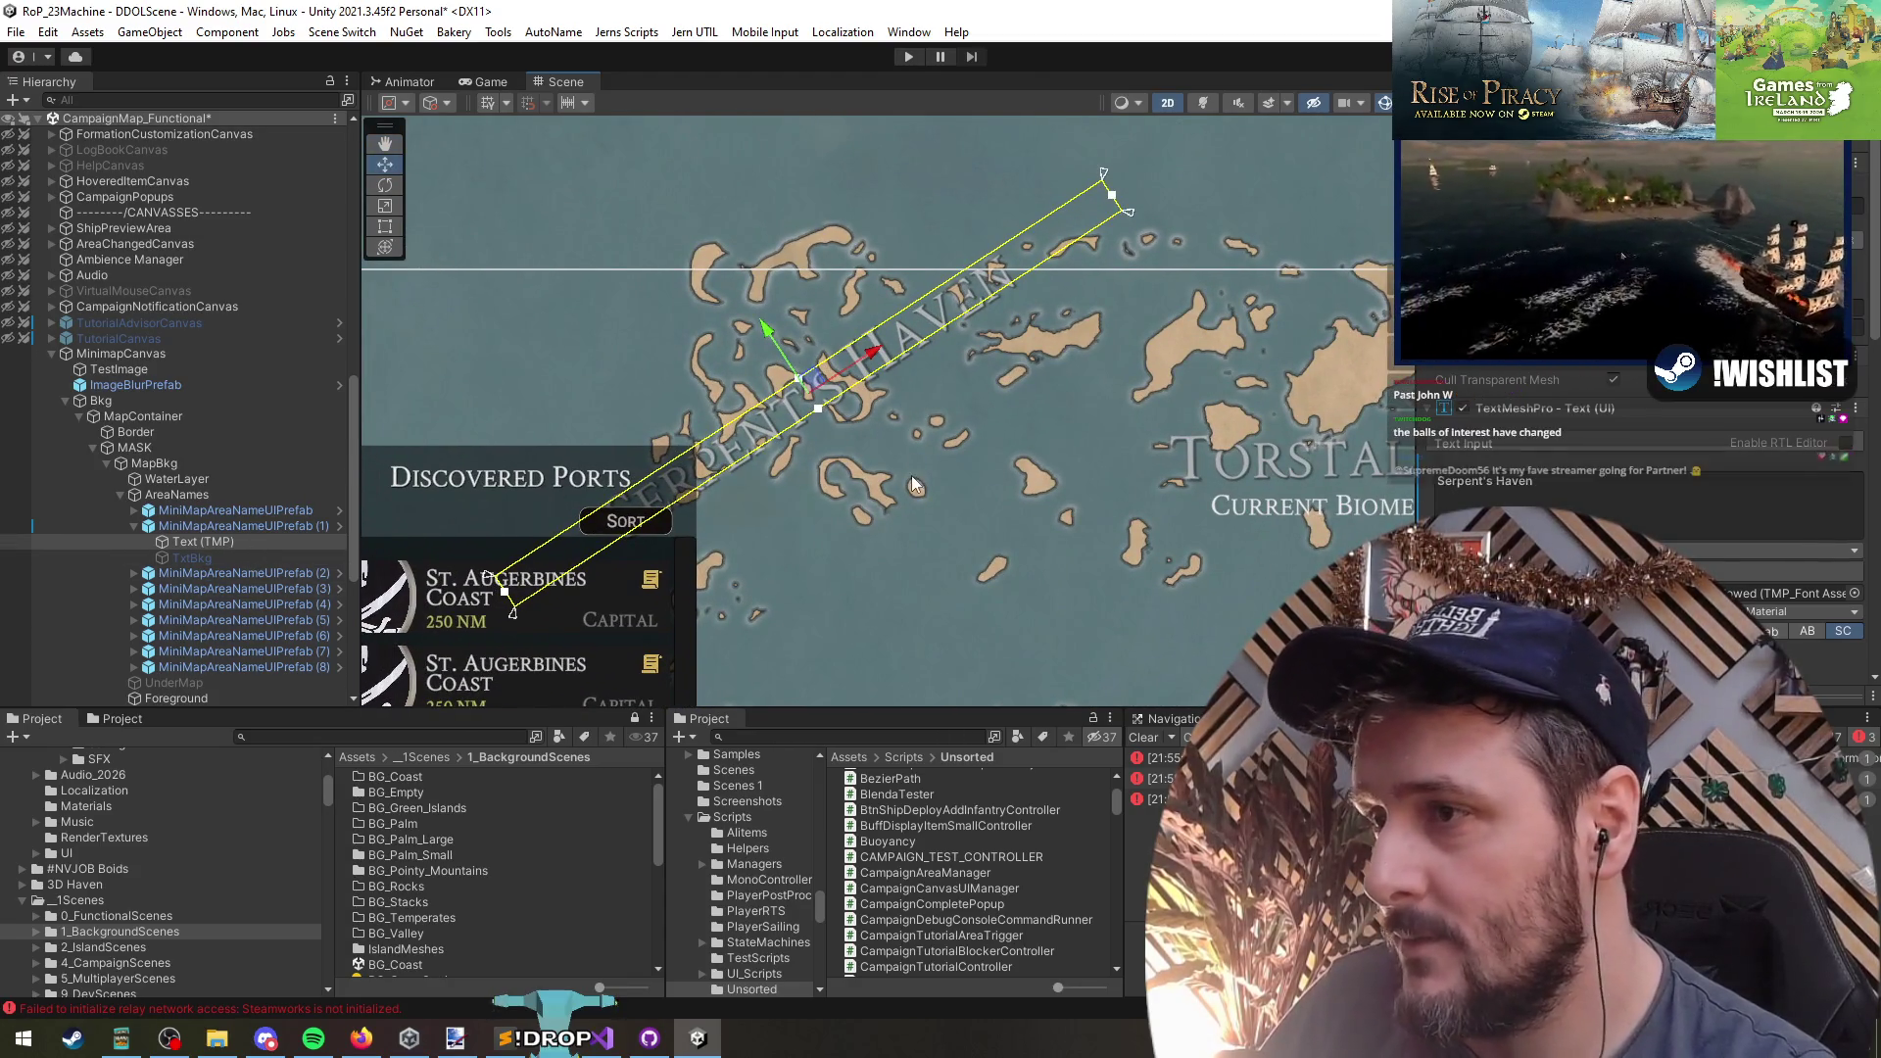
pyautogui.scroll(6, 149, 409)
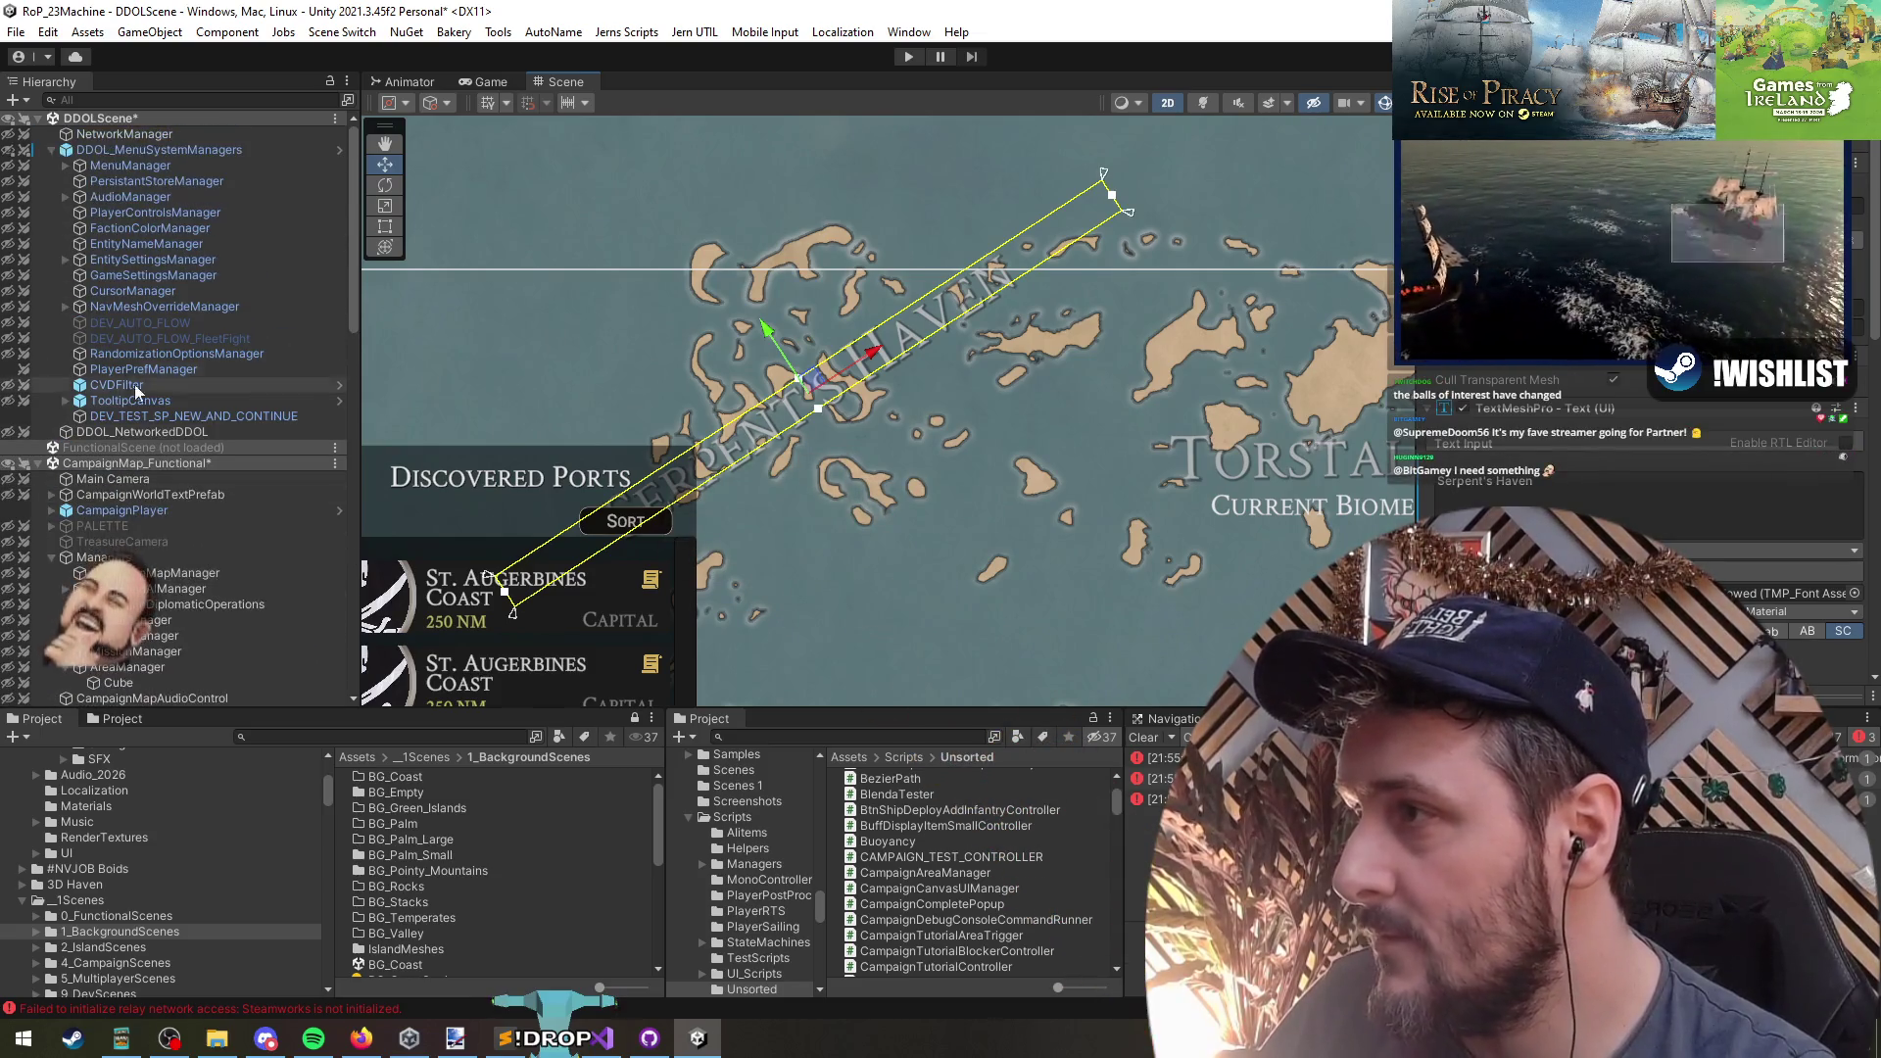
pyautogui.scroll(-4, 149, 410)
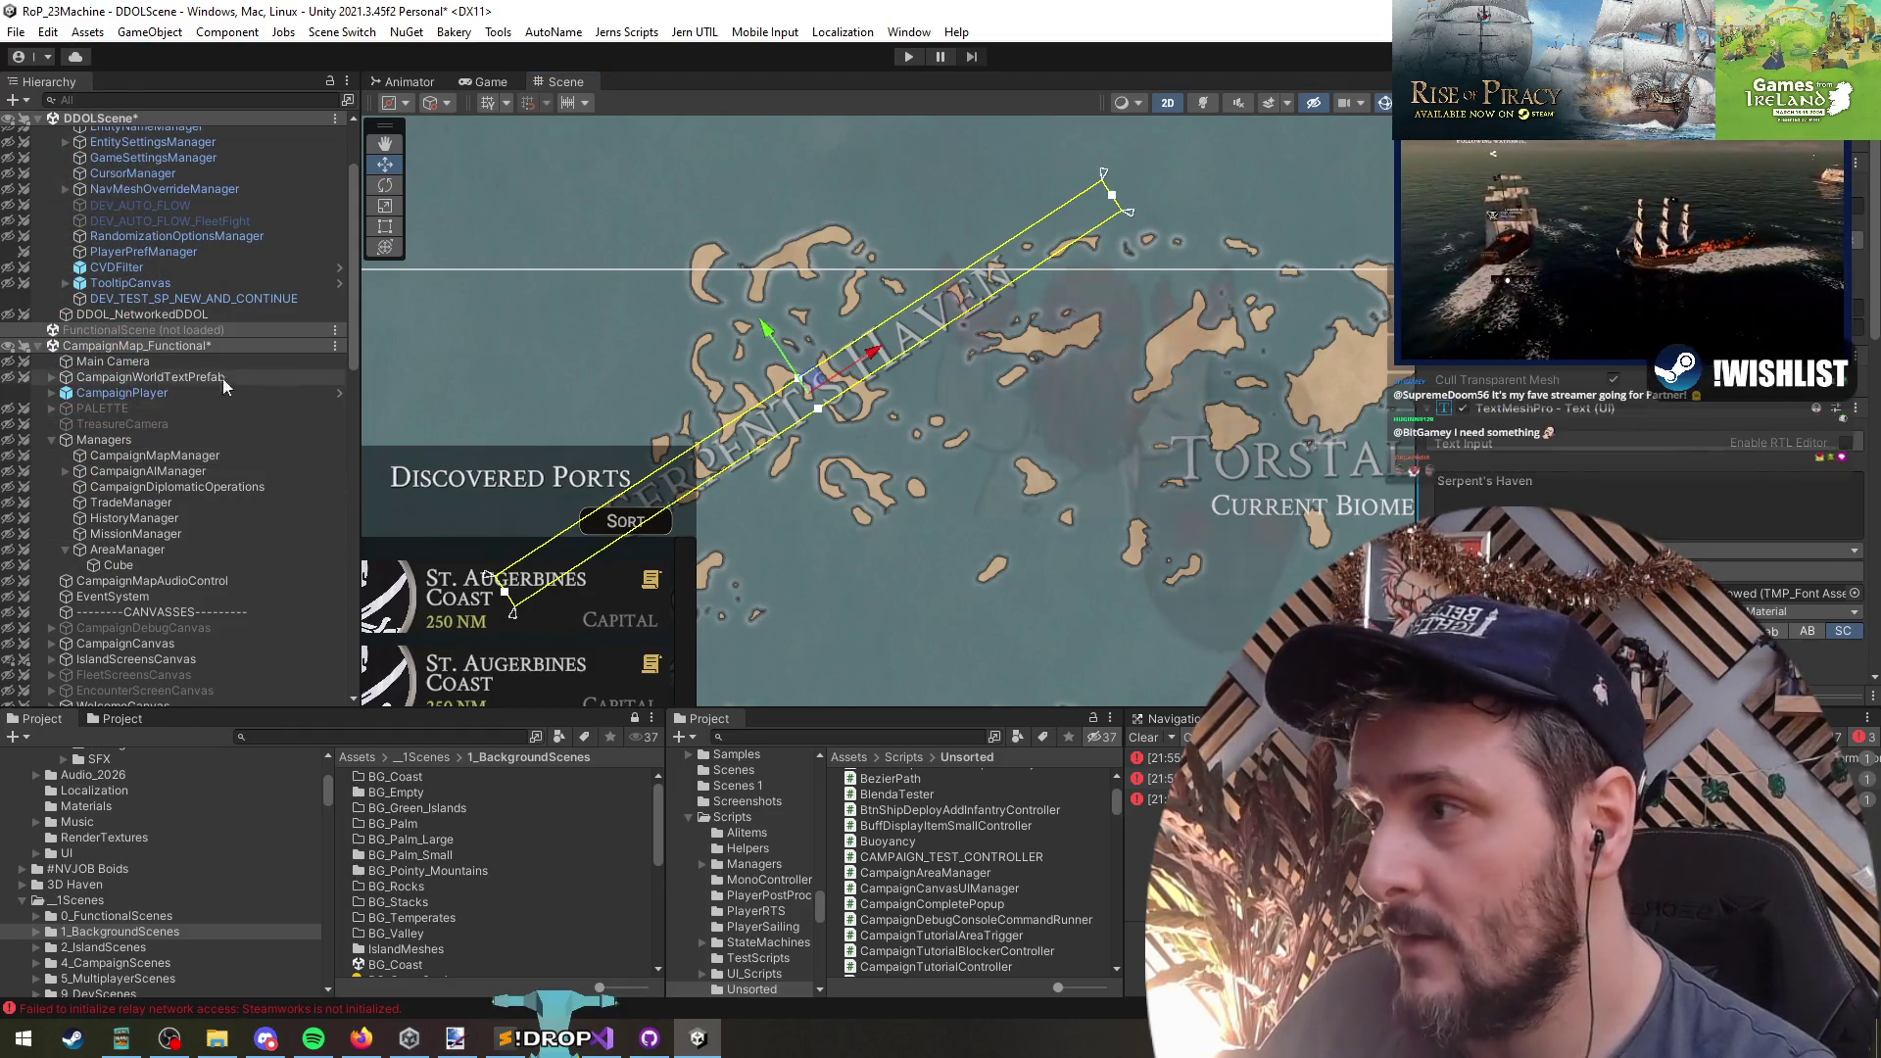
pyautogui.click(127, 550)
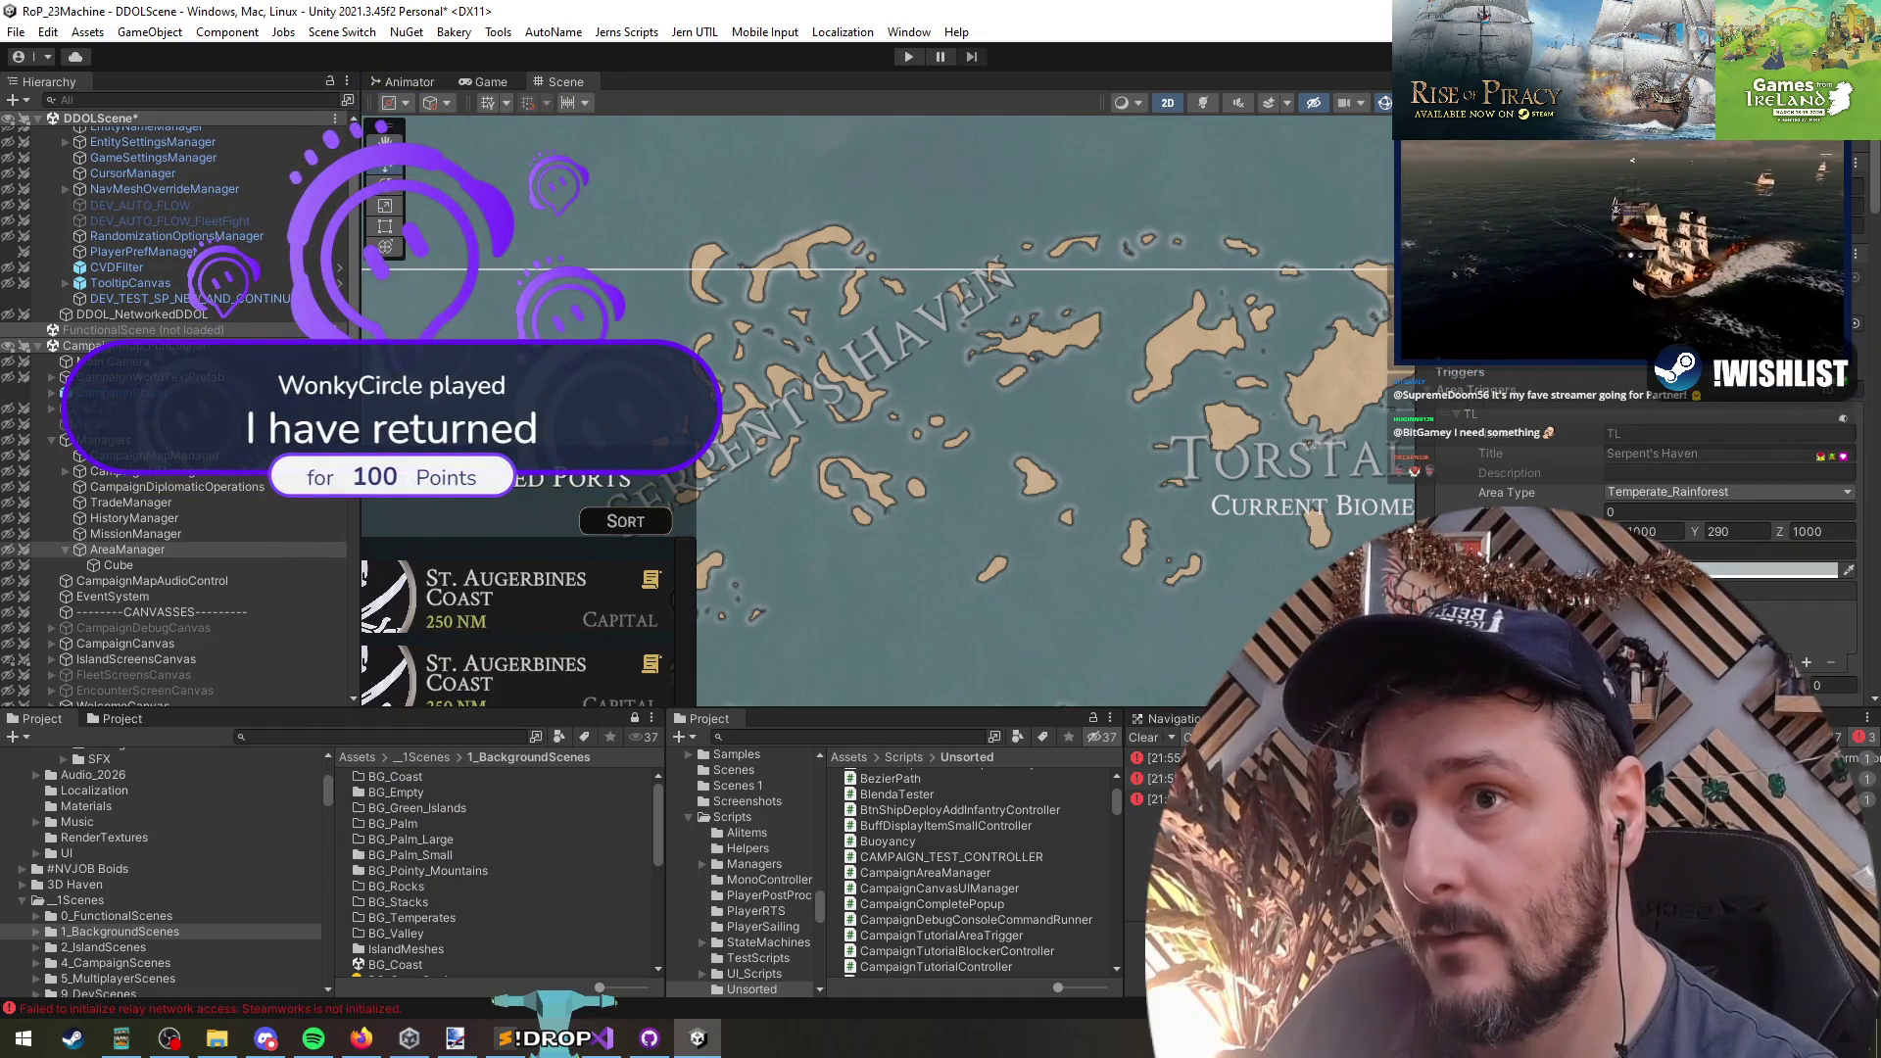
pyautogui.moveTo(1440, 83); pyautogui.dragTo(1186, 413)
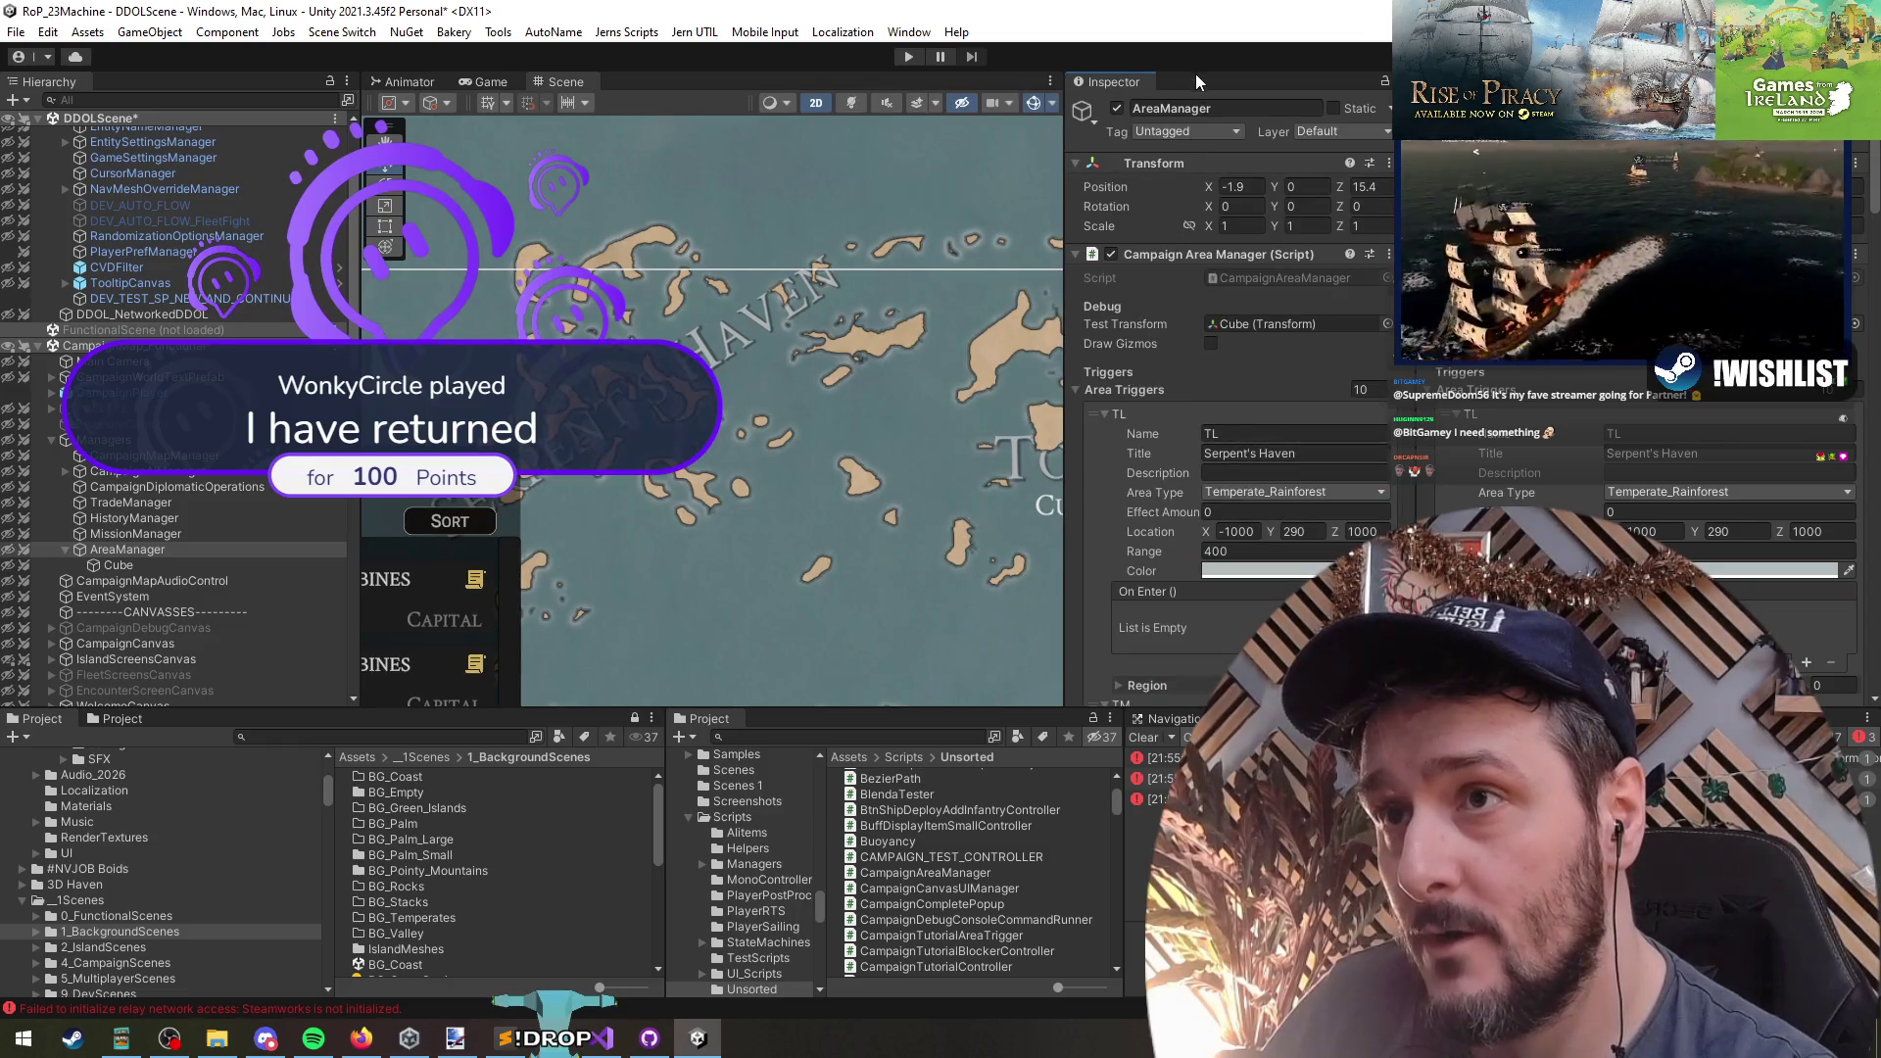
# - Move the unnumbered MiniMapAreaNameUIPrefab between (4) and (5) under AreaNames
pyautogui.press('f')
pyautogui.moveTo(849, 416); pyautogui.dragTo(623, 385)
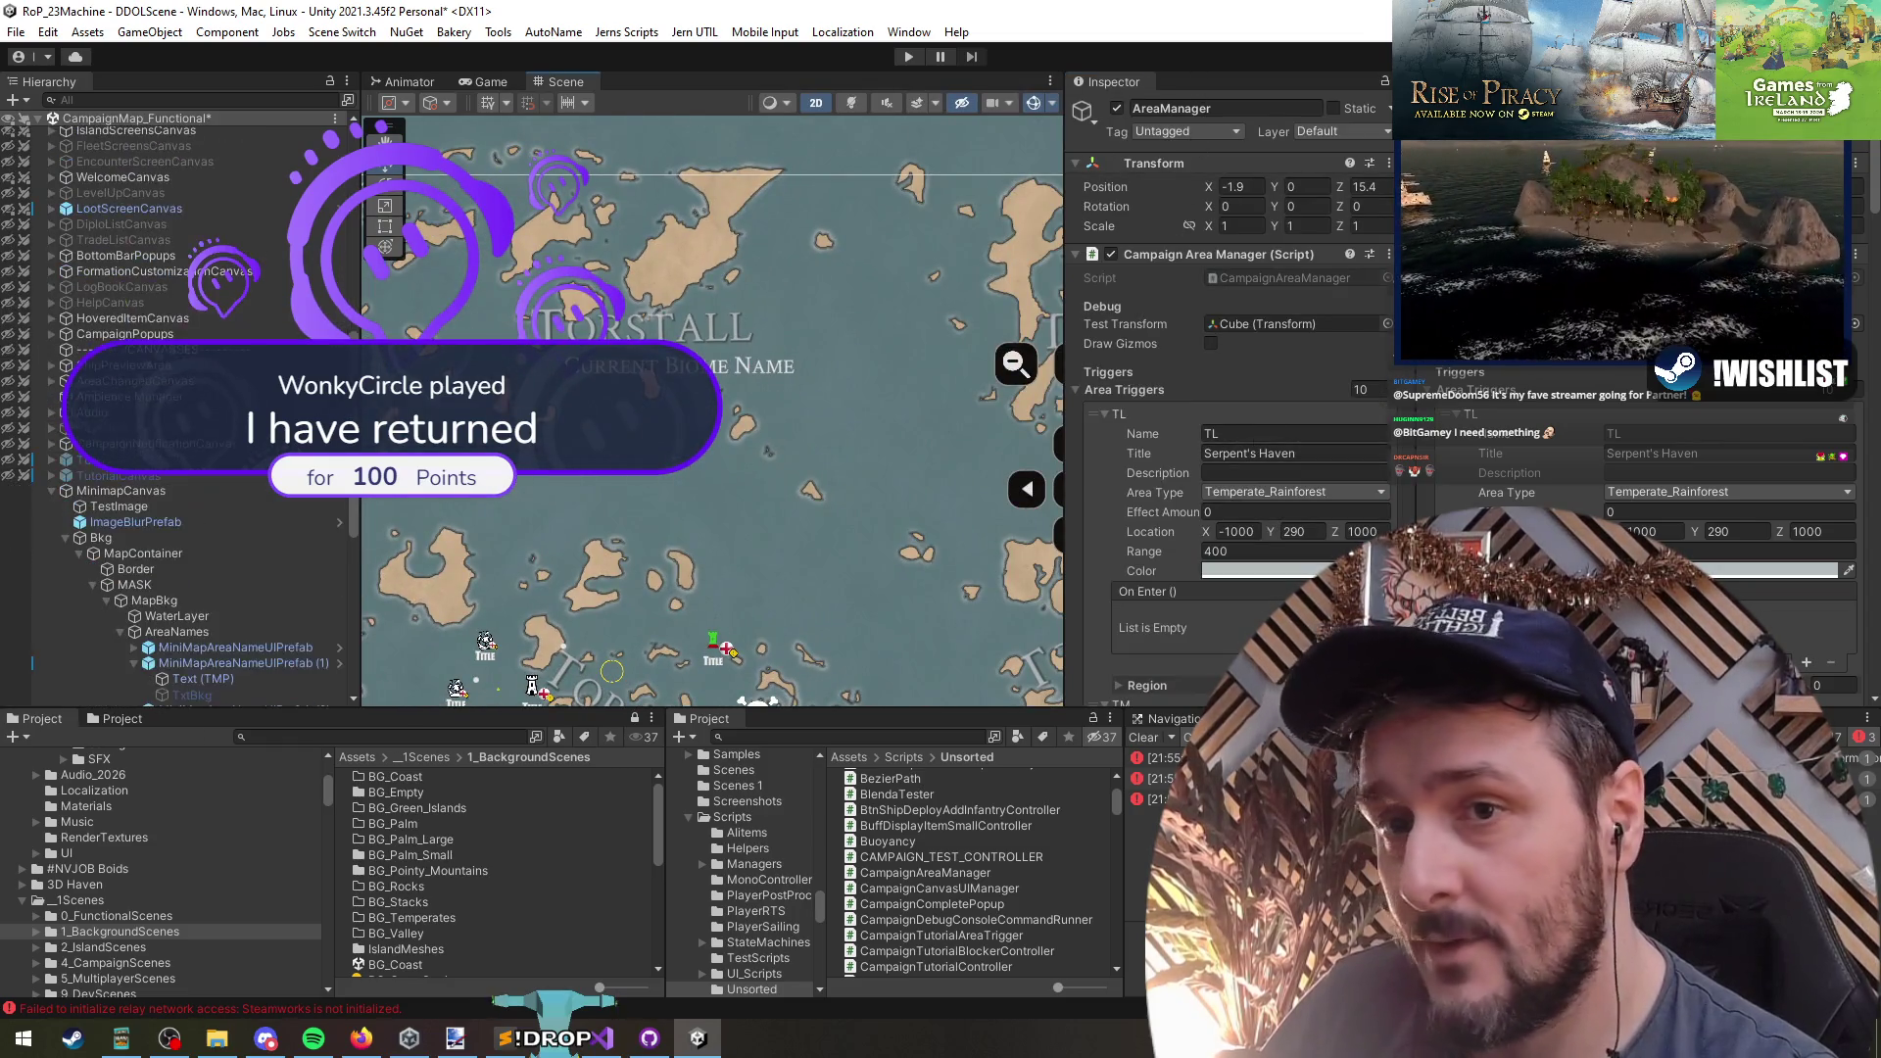
pyautogui.scroll(-3, 657, 446)
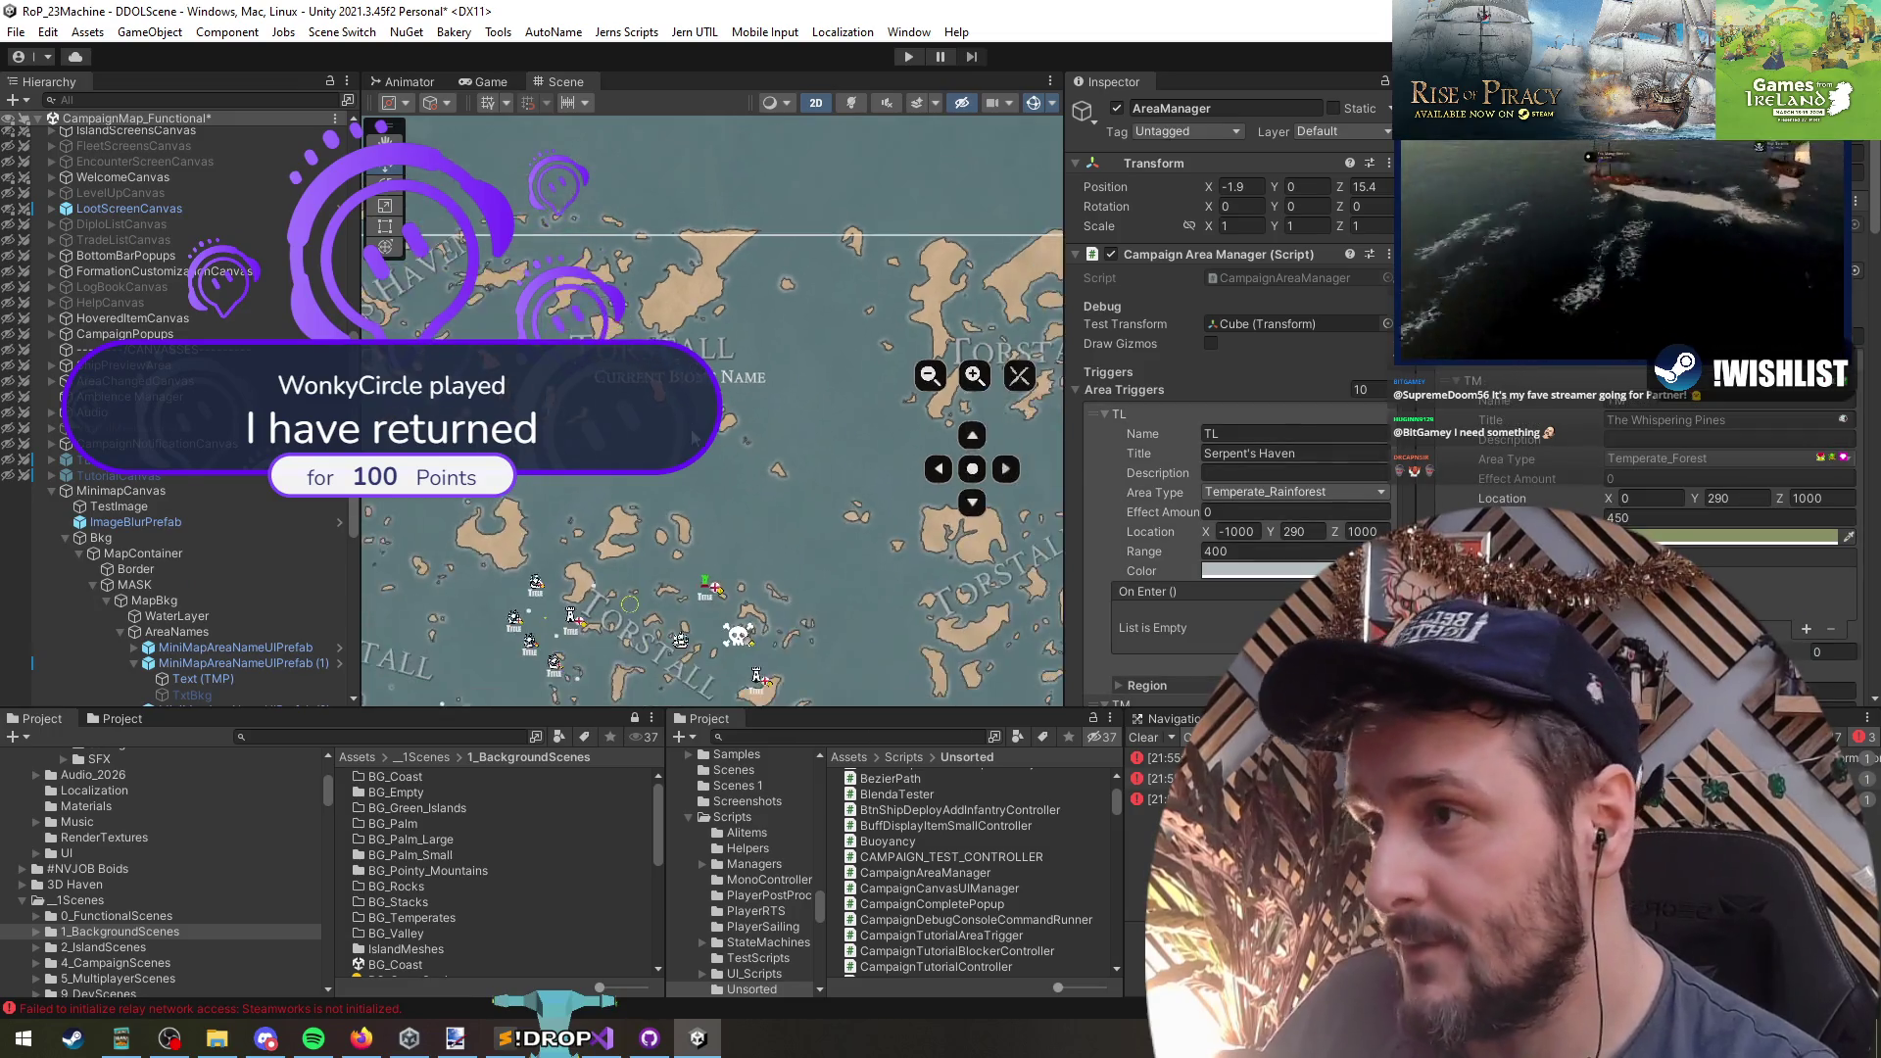
pyautogui.scroll(-5, 212, 574)
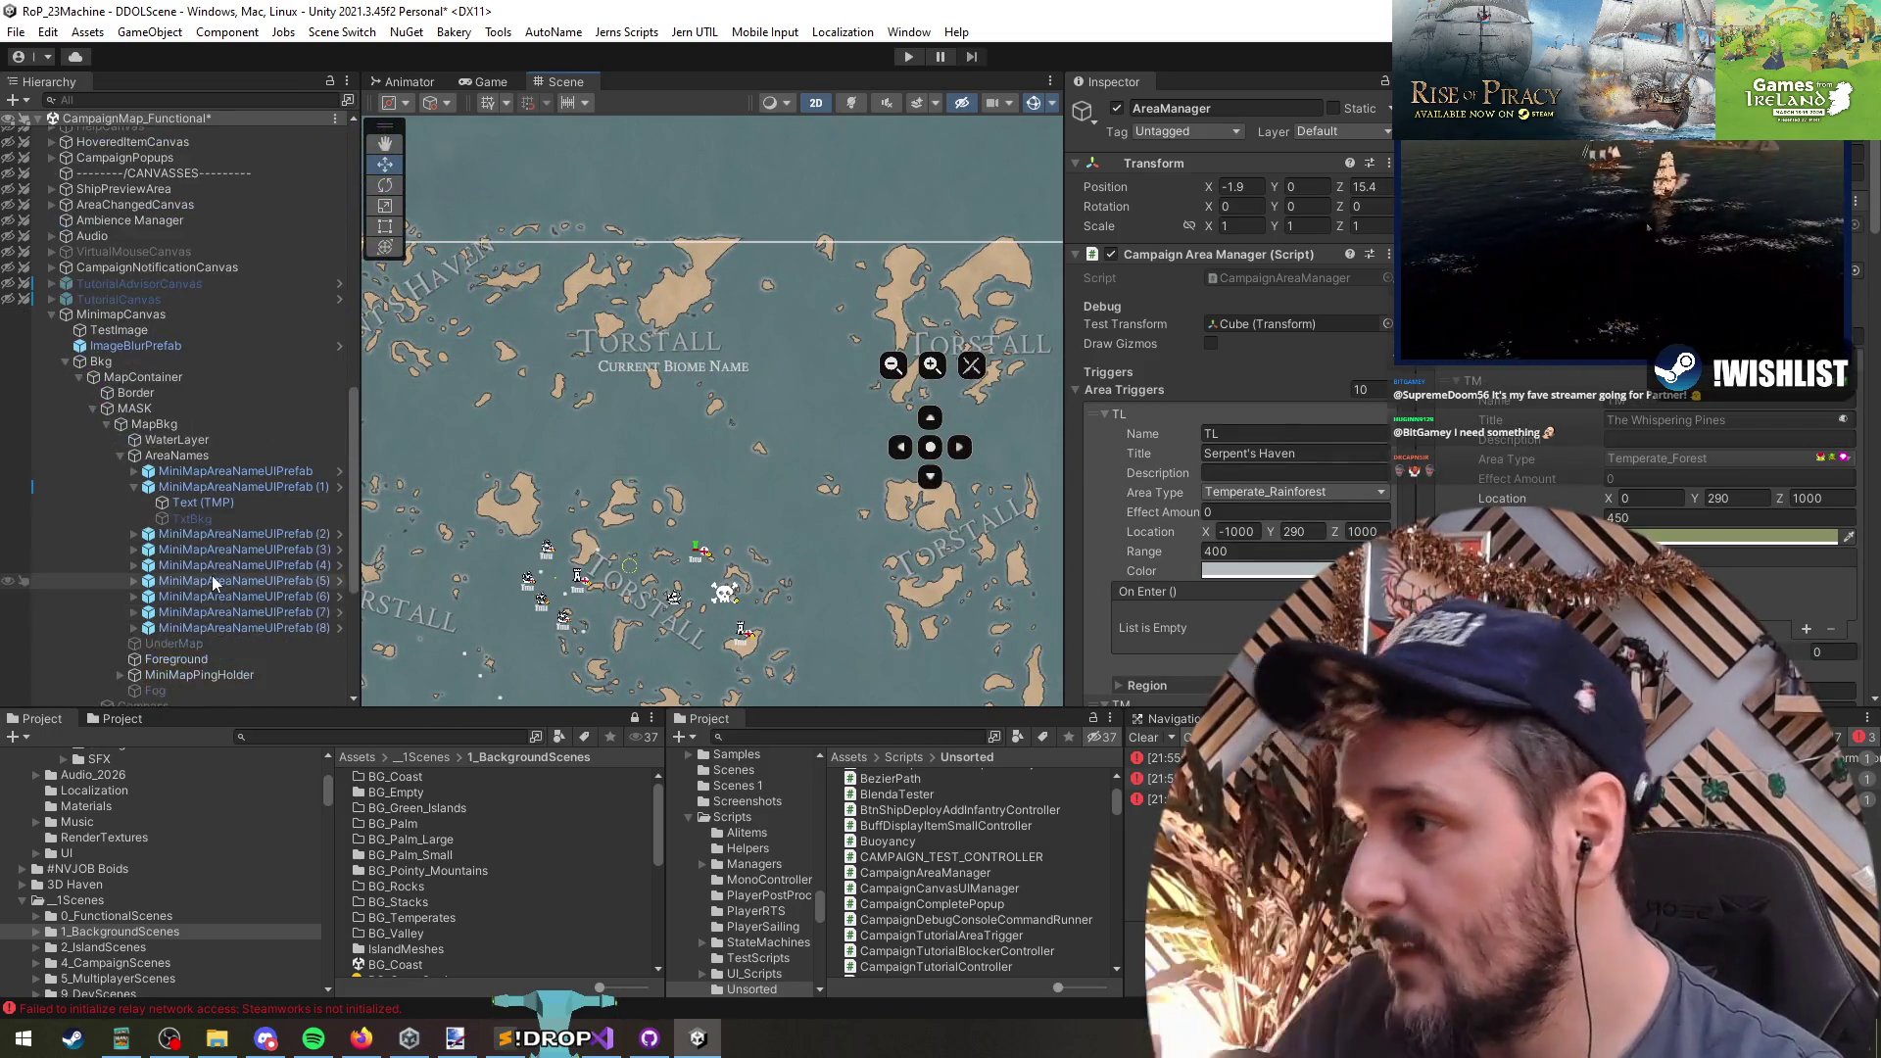
pyautogui.click(243, 372)
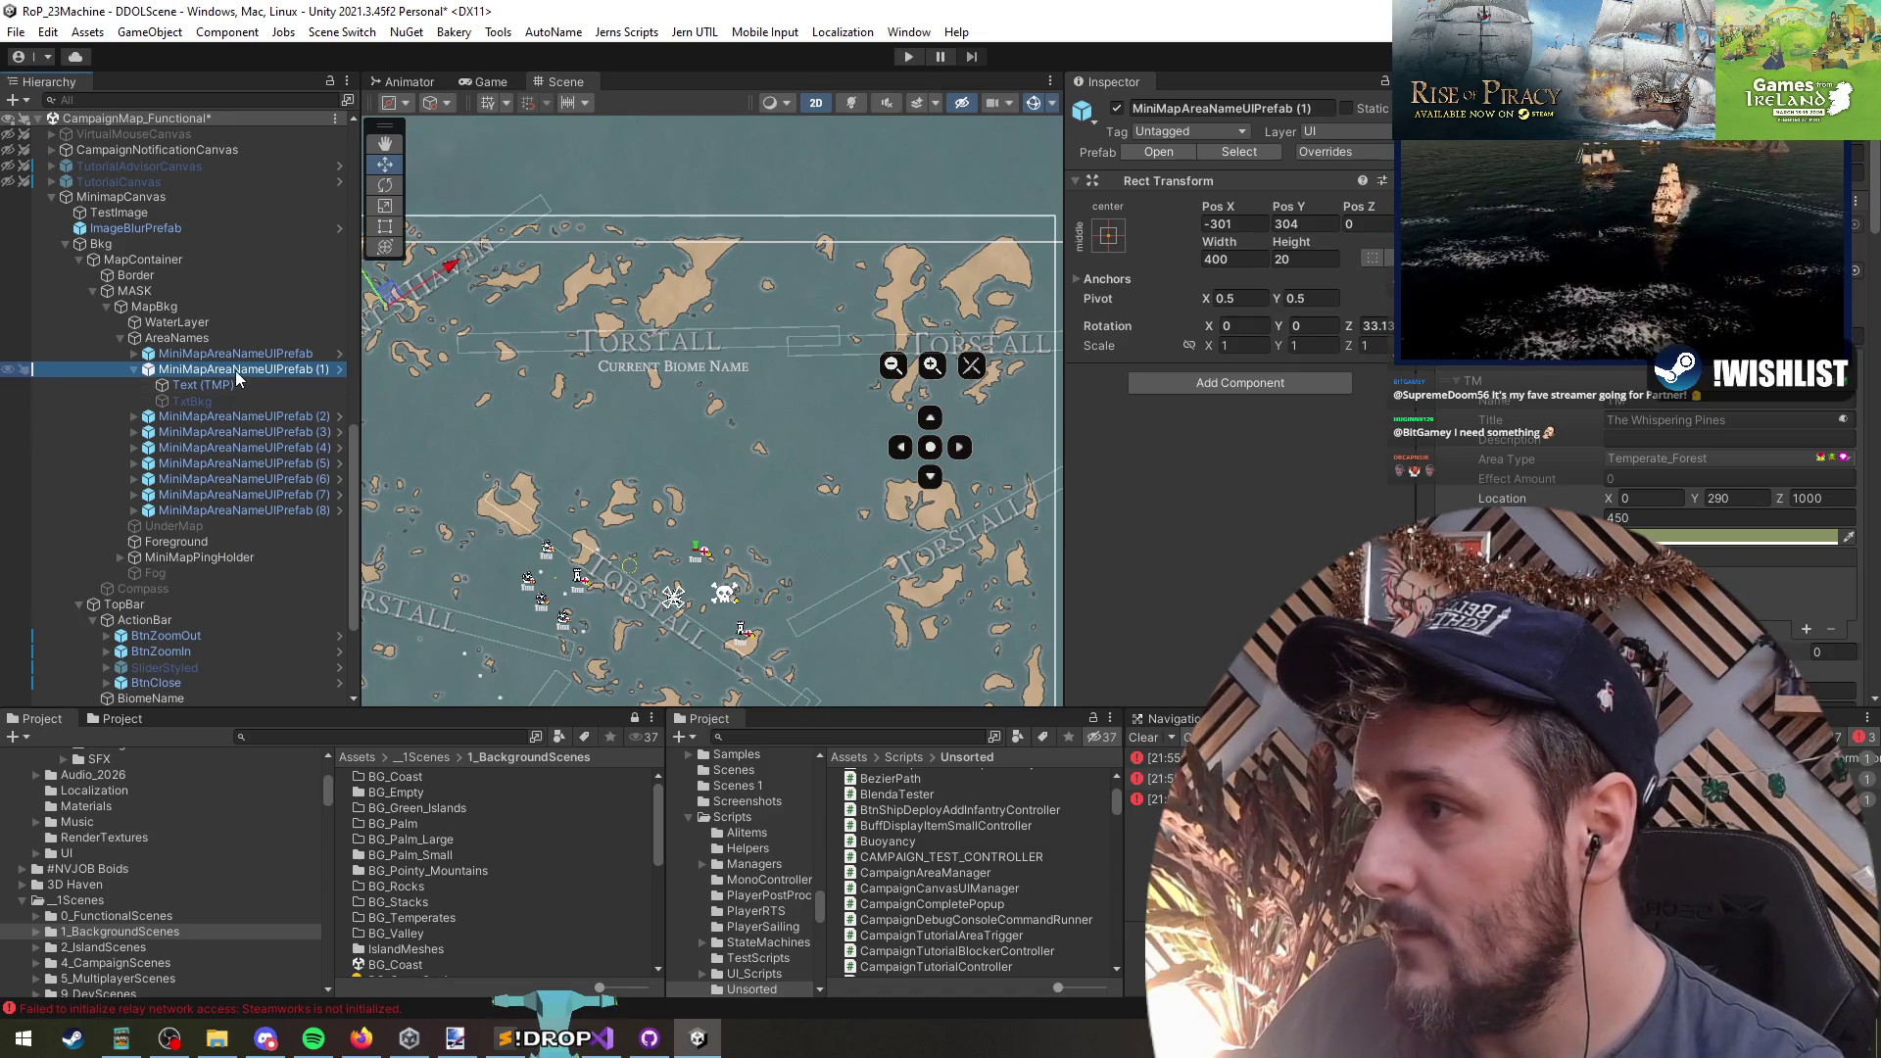
pyautogui.press('Left')
pyautogui.click(234, 353)
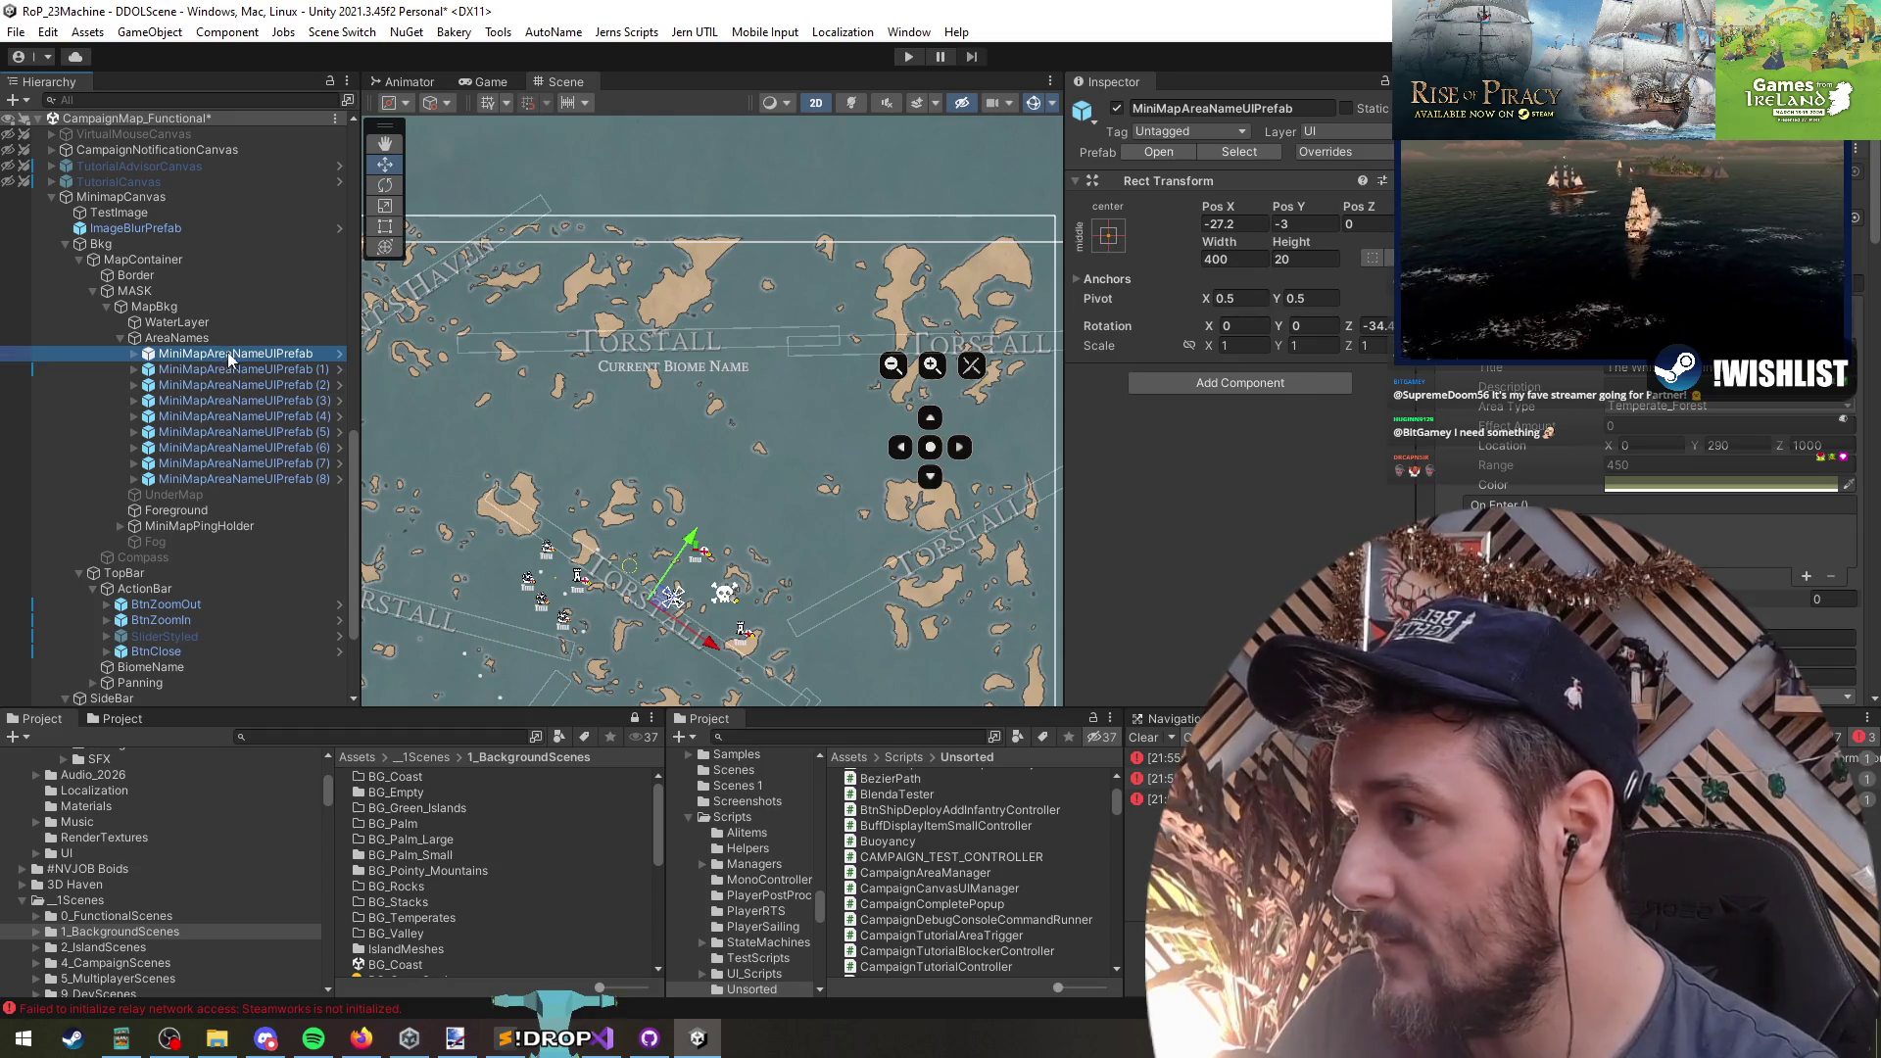
pyautogui.moveTo(233, 421); pyautogui.dragTo(233, 422)
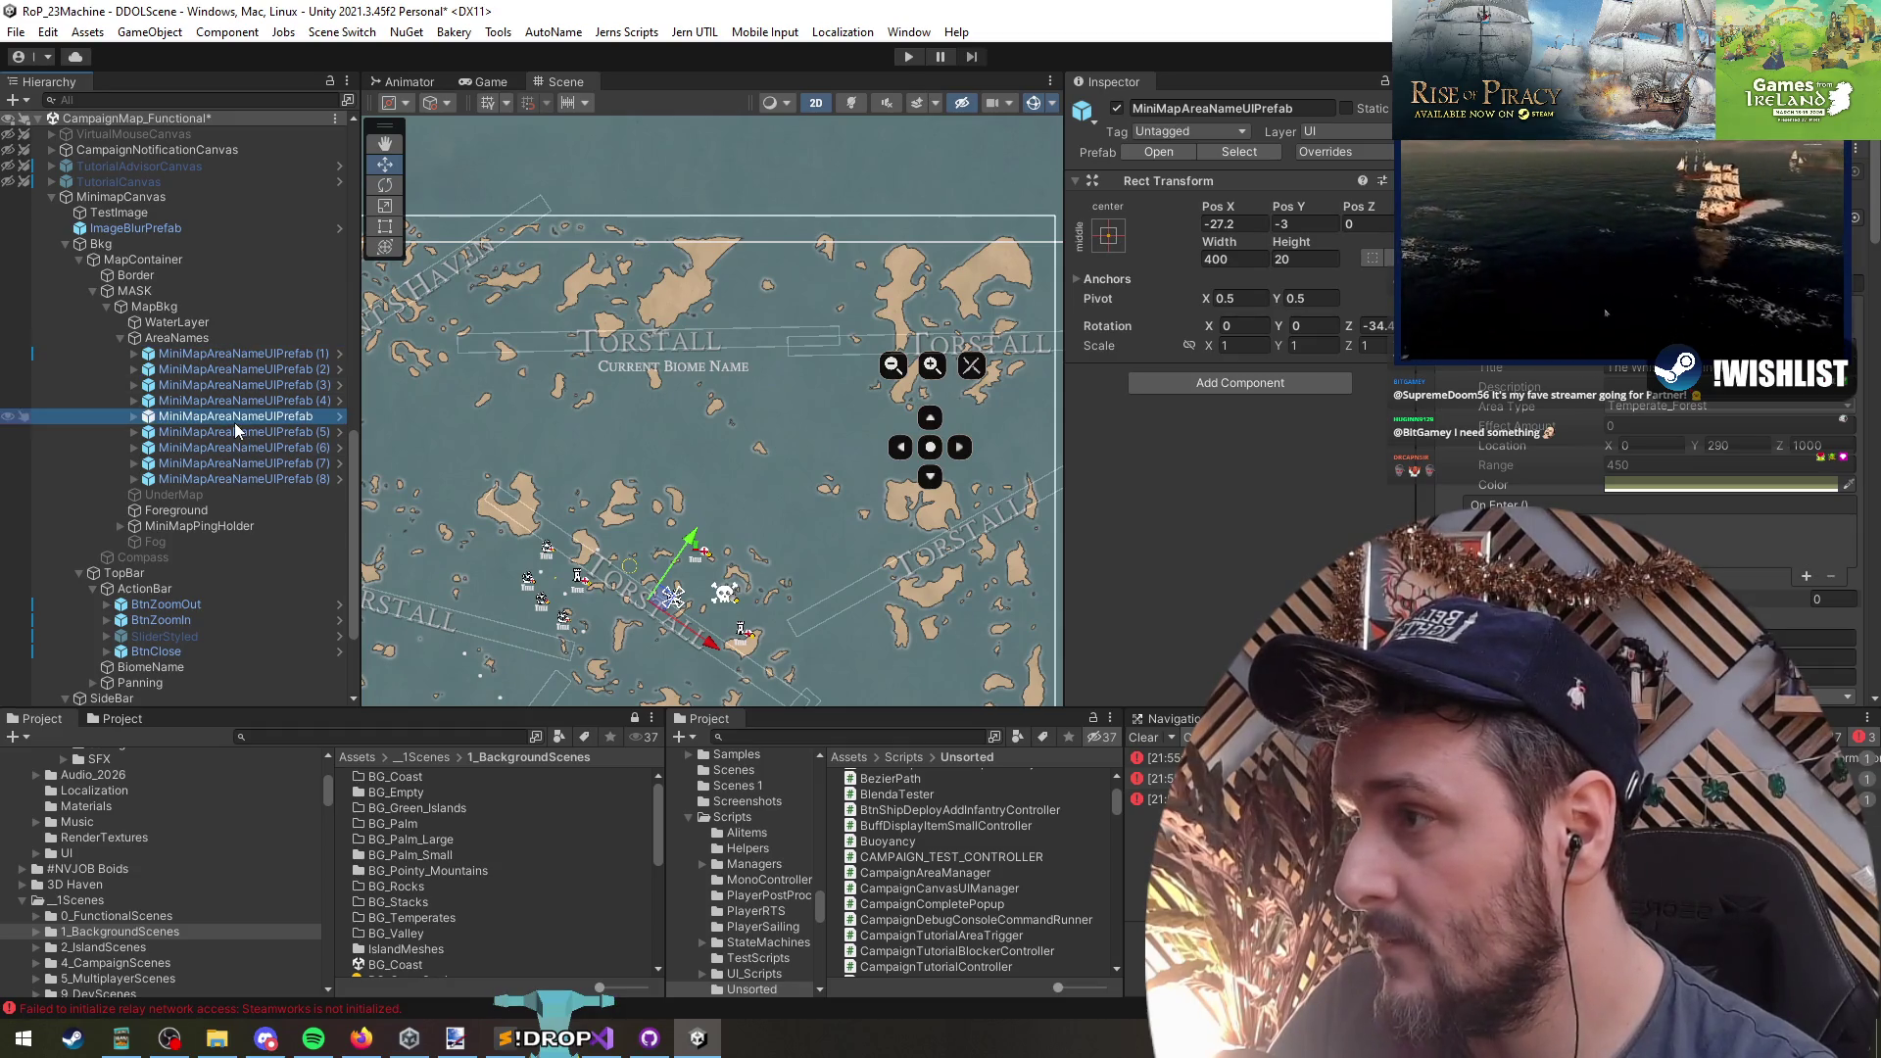
# - Rename labels (2) and (3) to The Whispering Pines and Frostwind
pyautogui.click(231, 353)
pyautogui.click(243, 366)
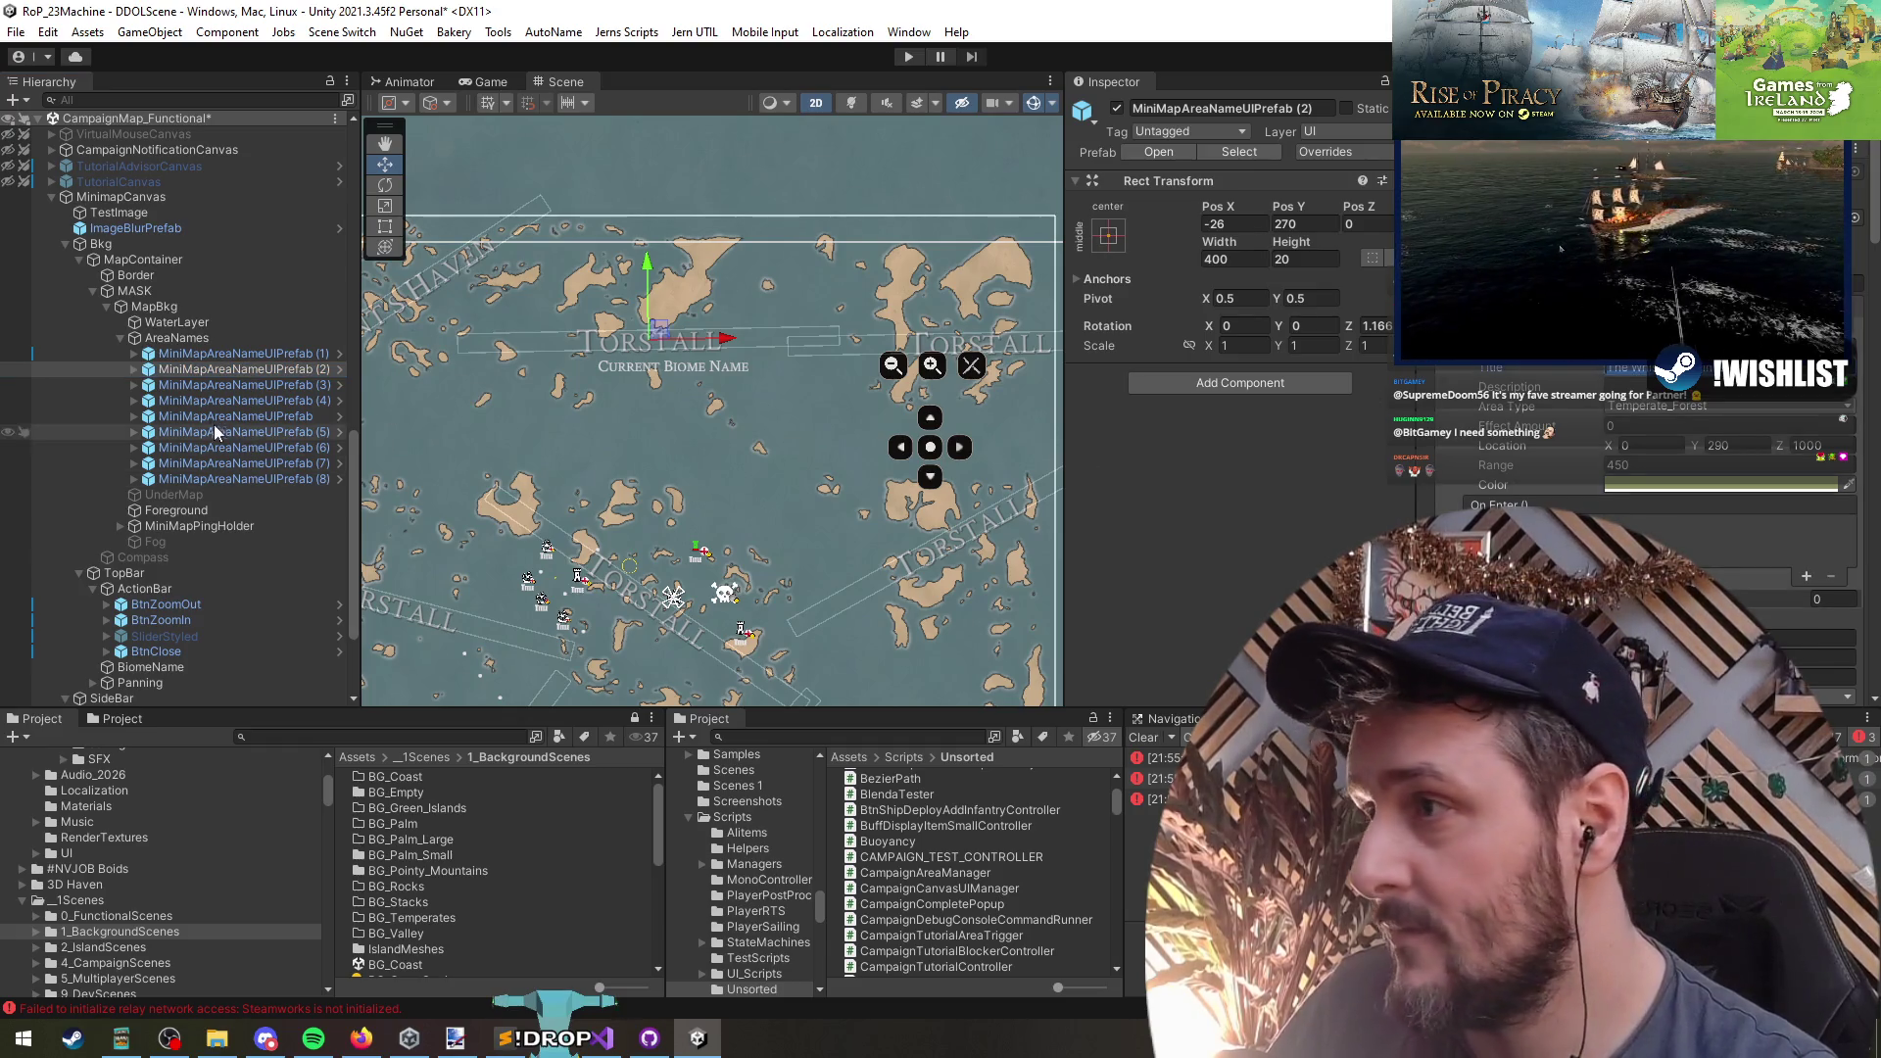
pyautogui.press('Right')
pyautogui.press('Down')
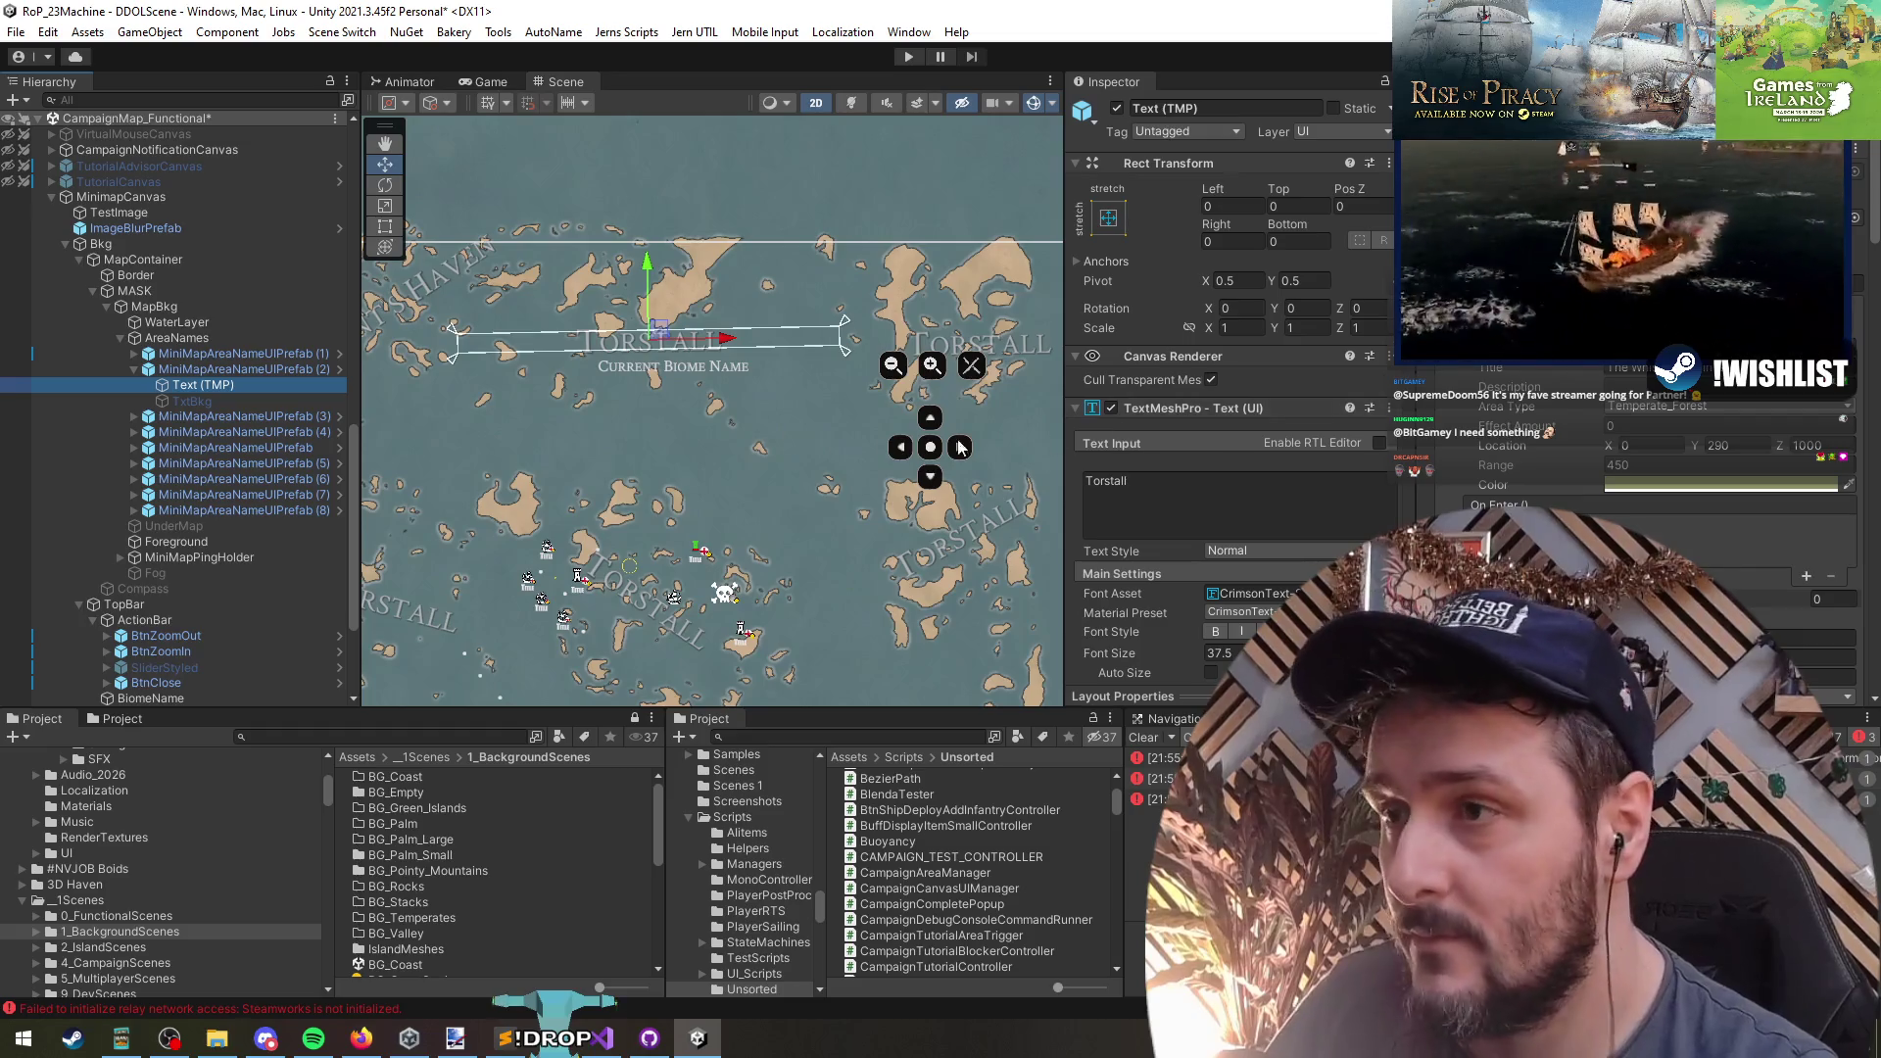
pyautogui.click(229, 416)
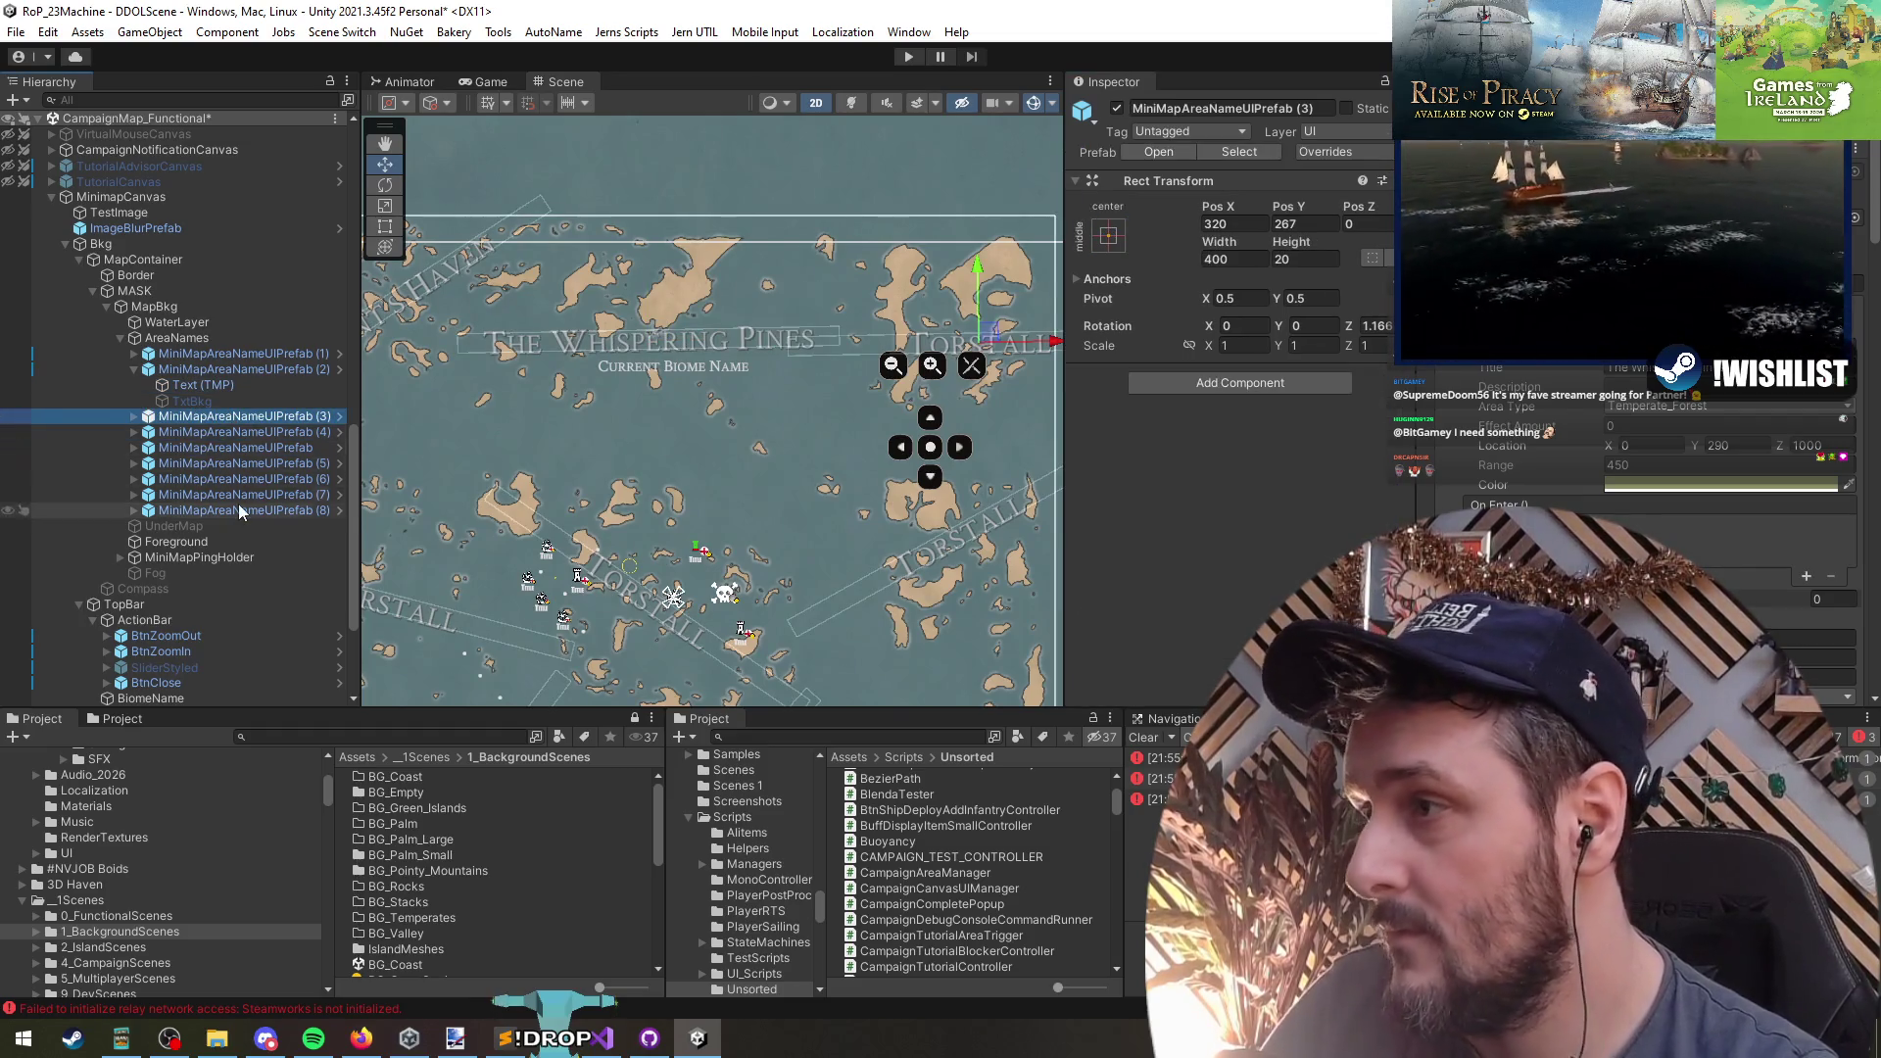
pyautogui.keyDown('shift'); pyautogui.click(239, 510); pyautogui.keyUp('shift')
pyautogui.press('Right')
pyautogui.click(260, 417)
pyautogui.press('f')
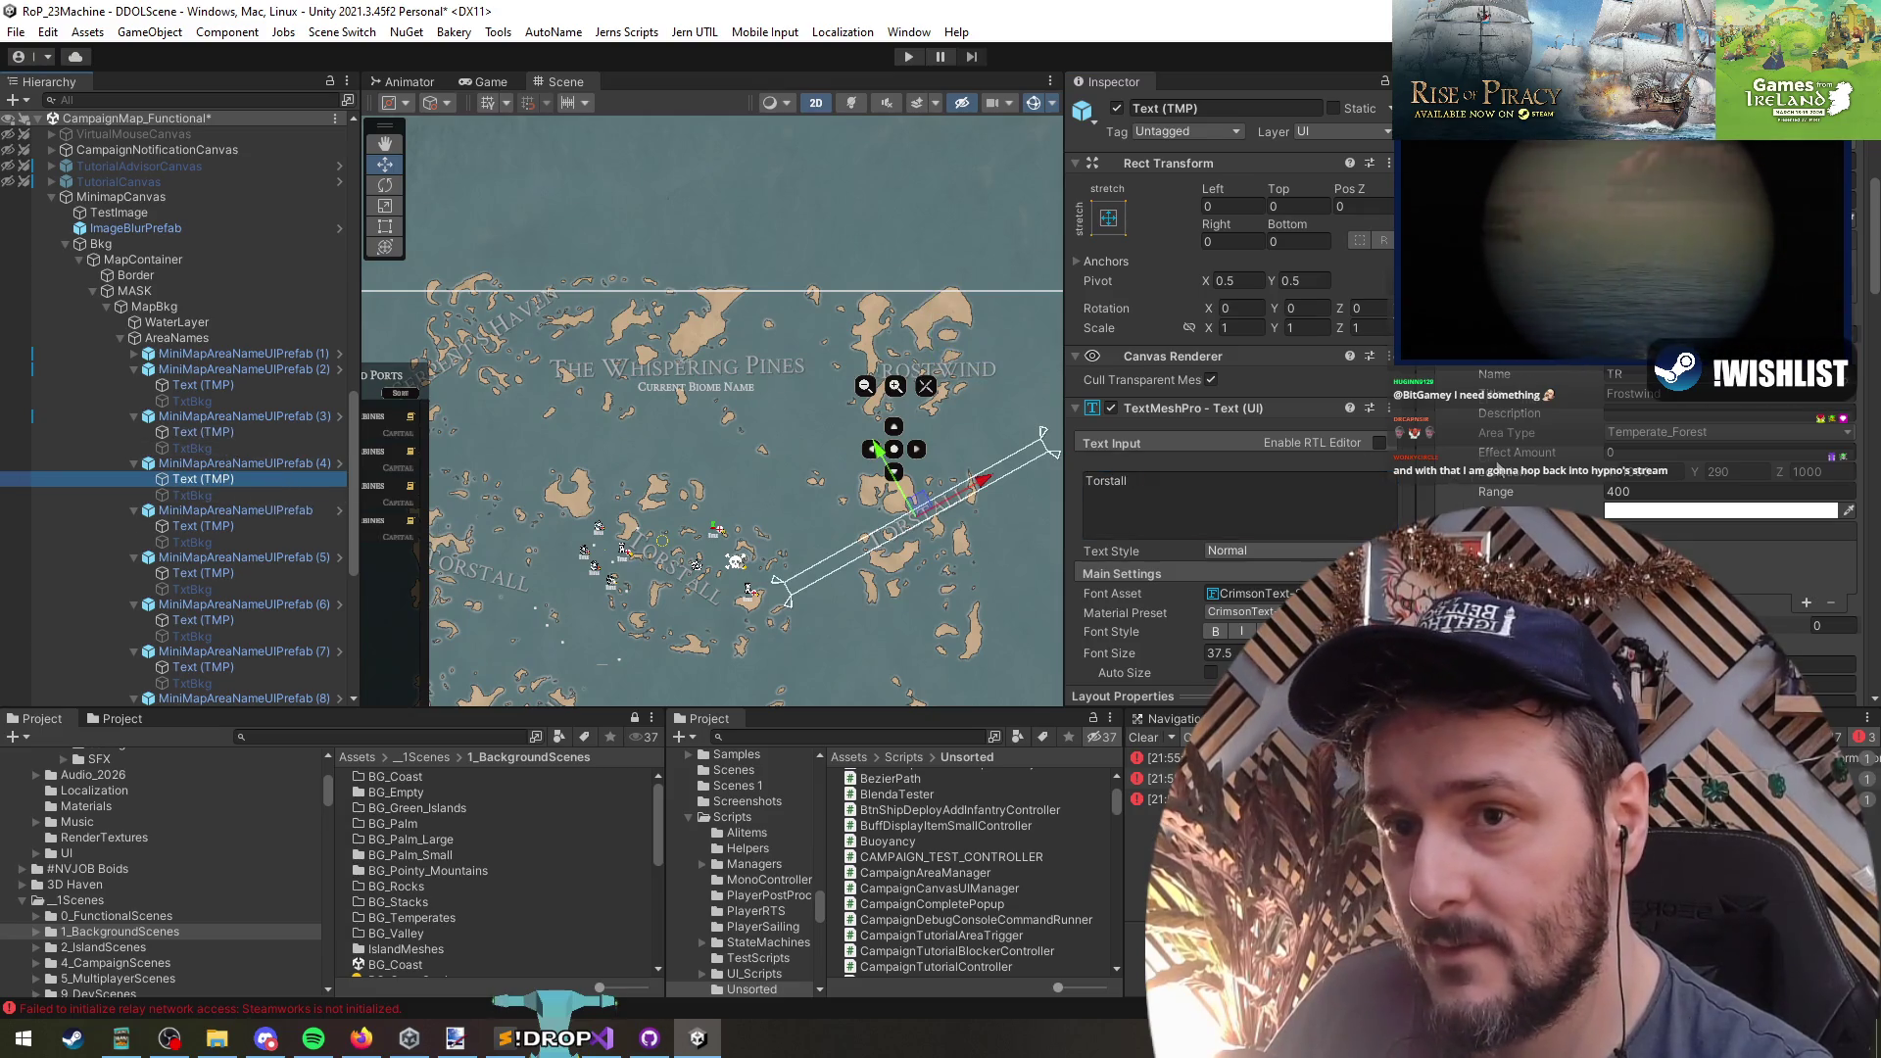
# - Select area labels (4) and (8) and copy the MR region's title Gaullinet
pyautogui.scroll(3, 1528, 468)
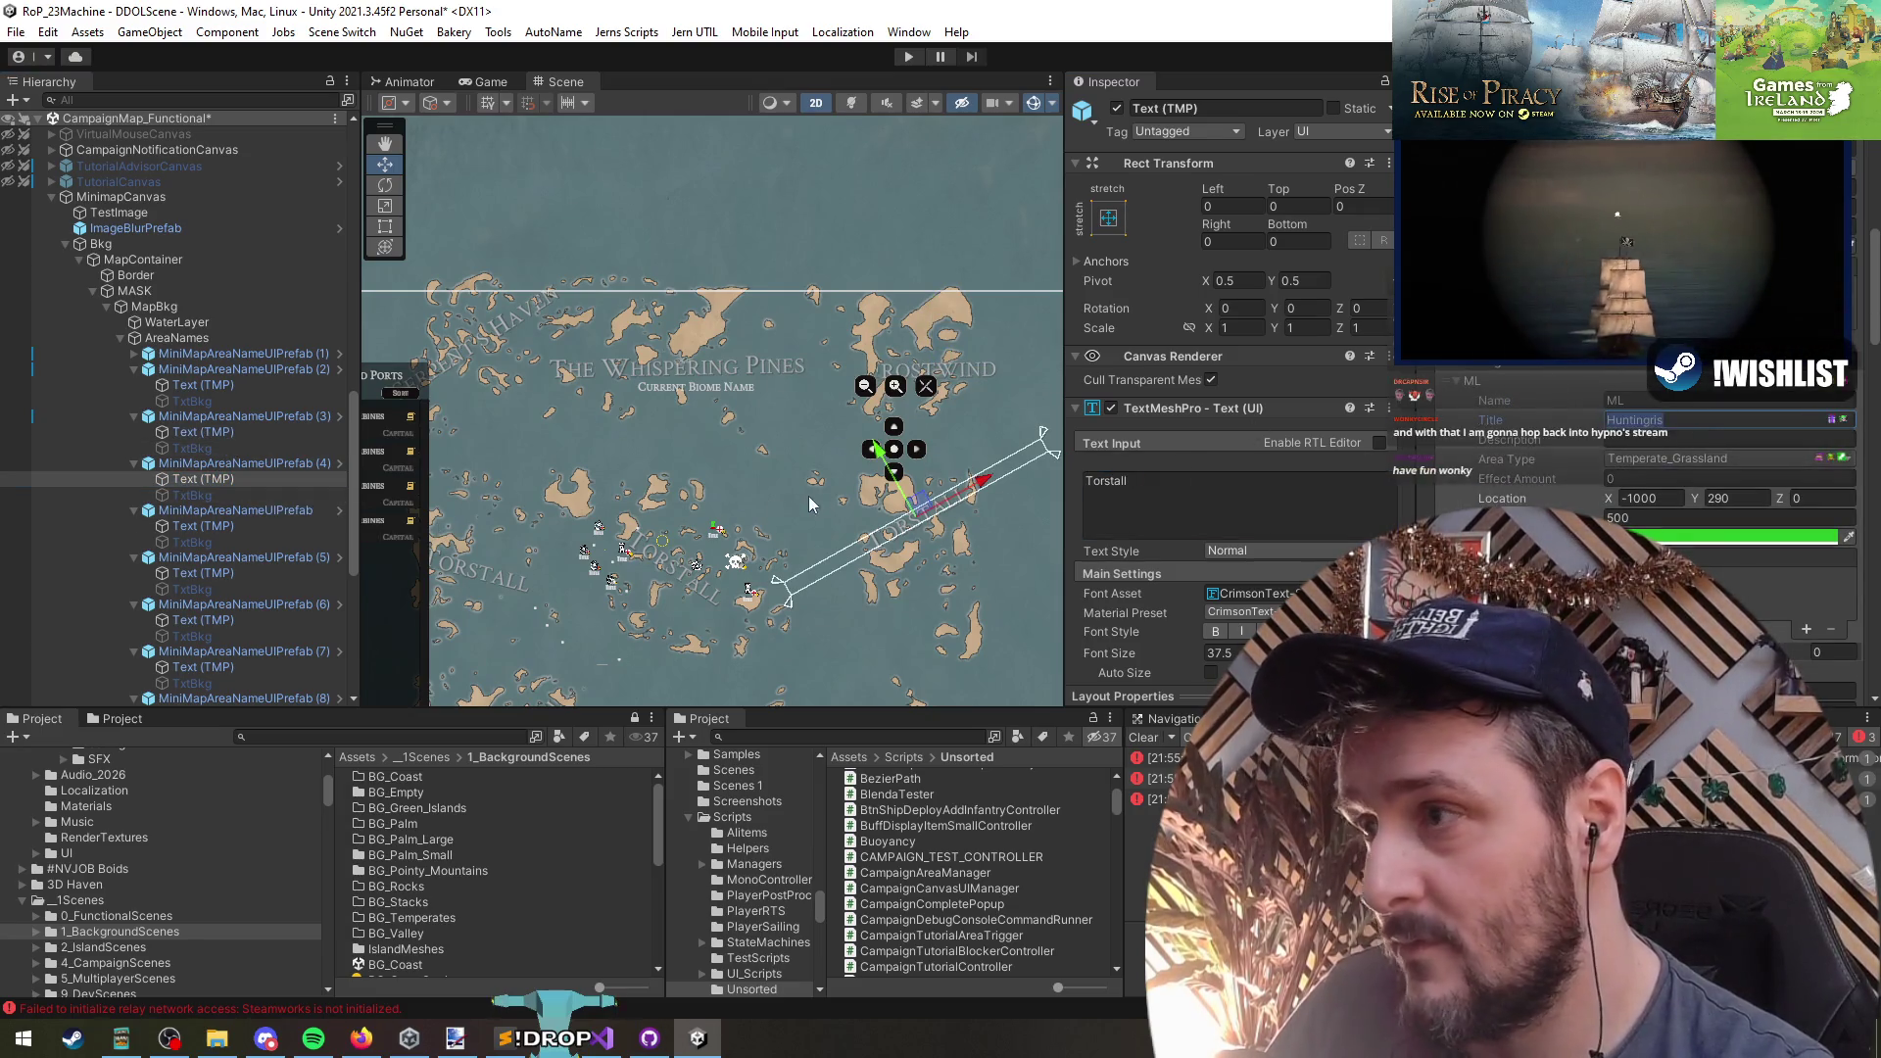
pyautogui.click(216, 464)
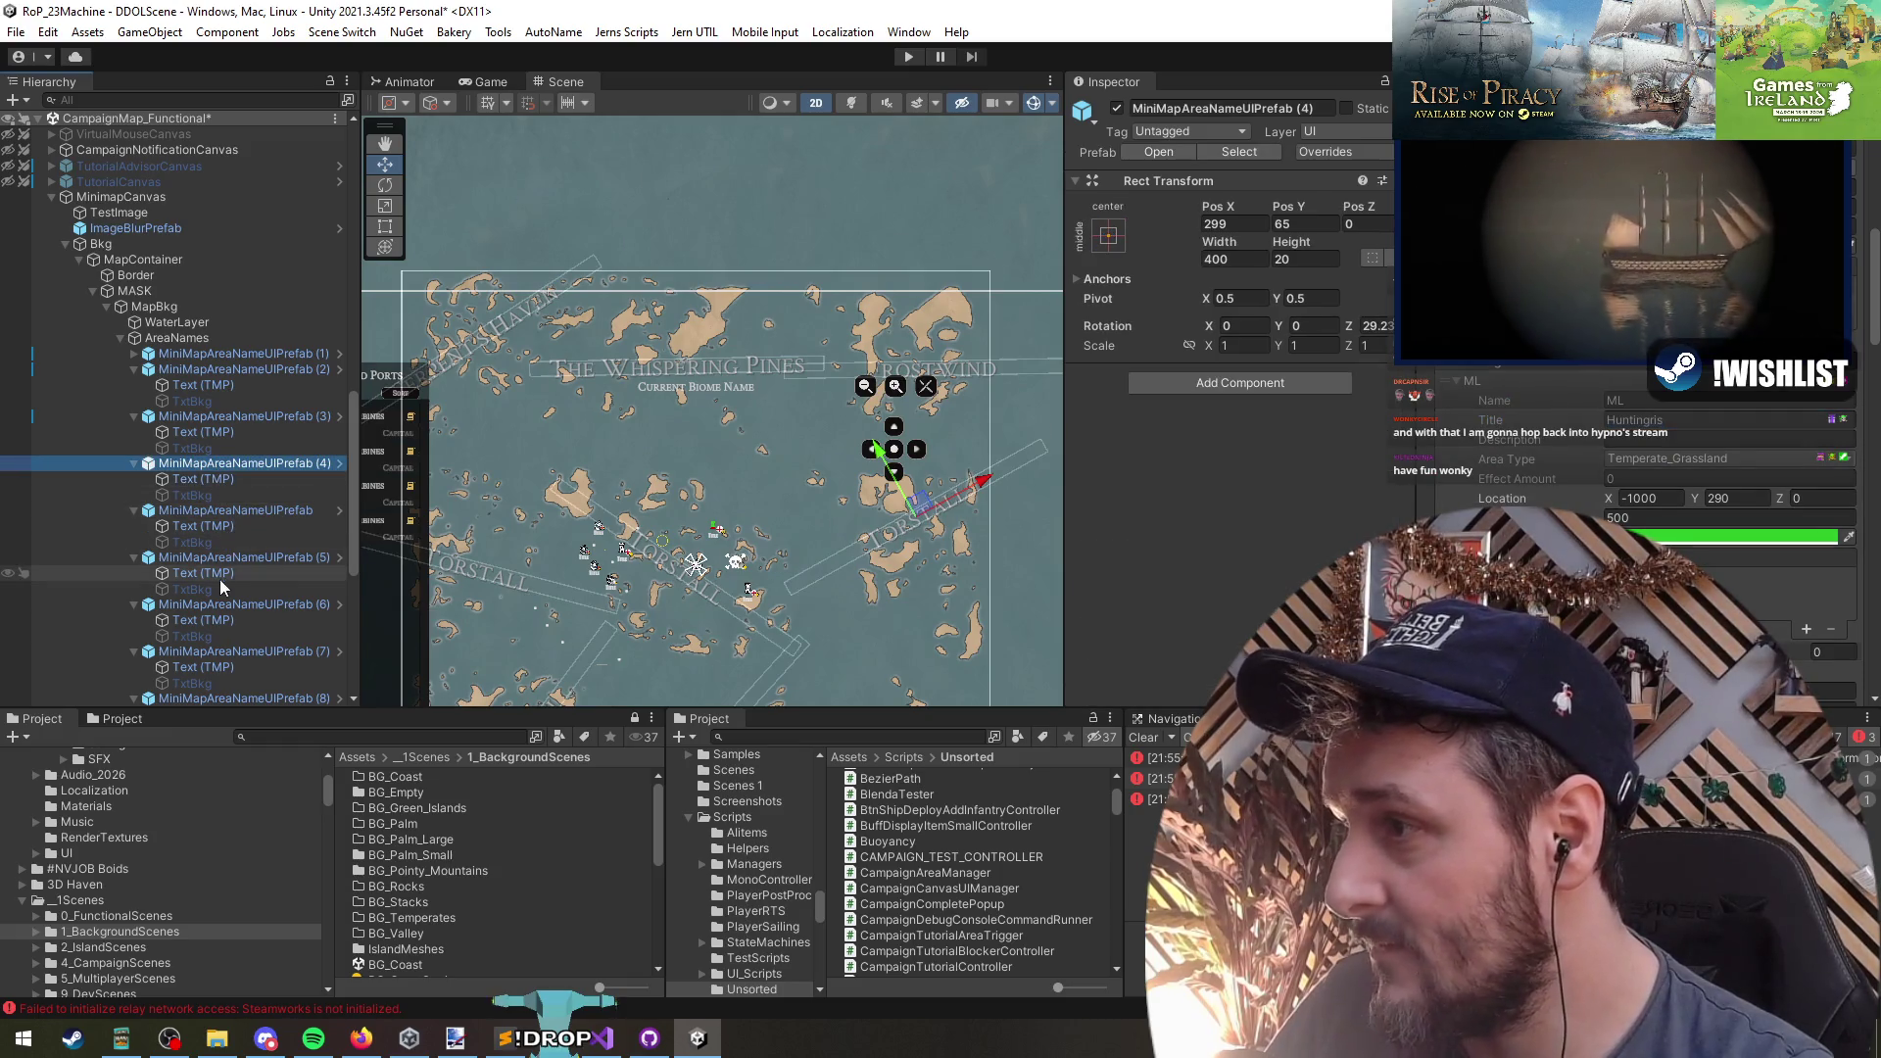
pyautogui.moveTo(851, 559); pyautogui.dragTo(828, 429)
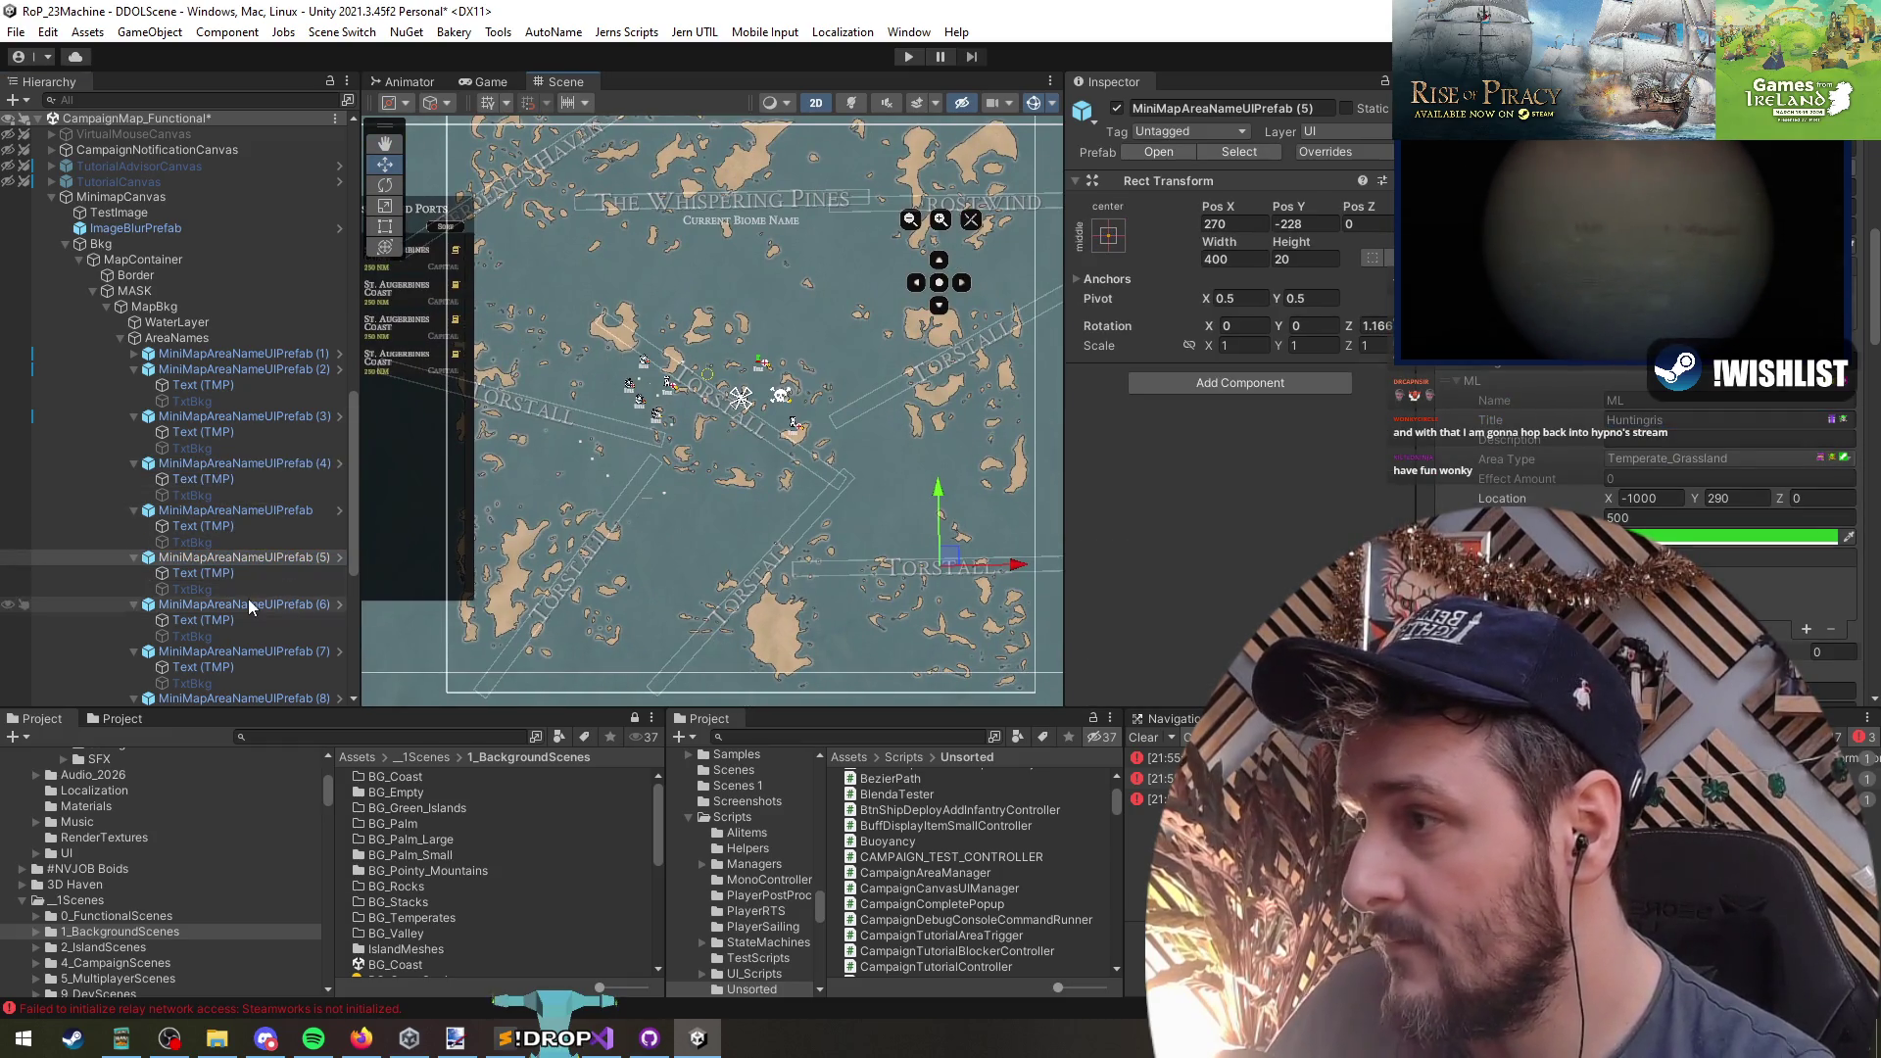
pyautogui.scroll(-3, 245, 612)
pyautogui.click(222, 582)
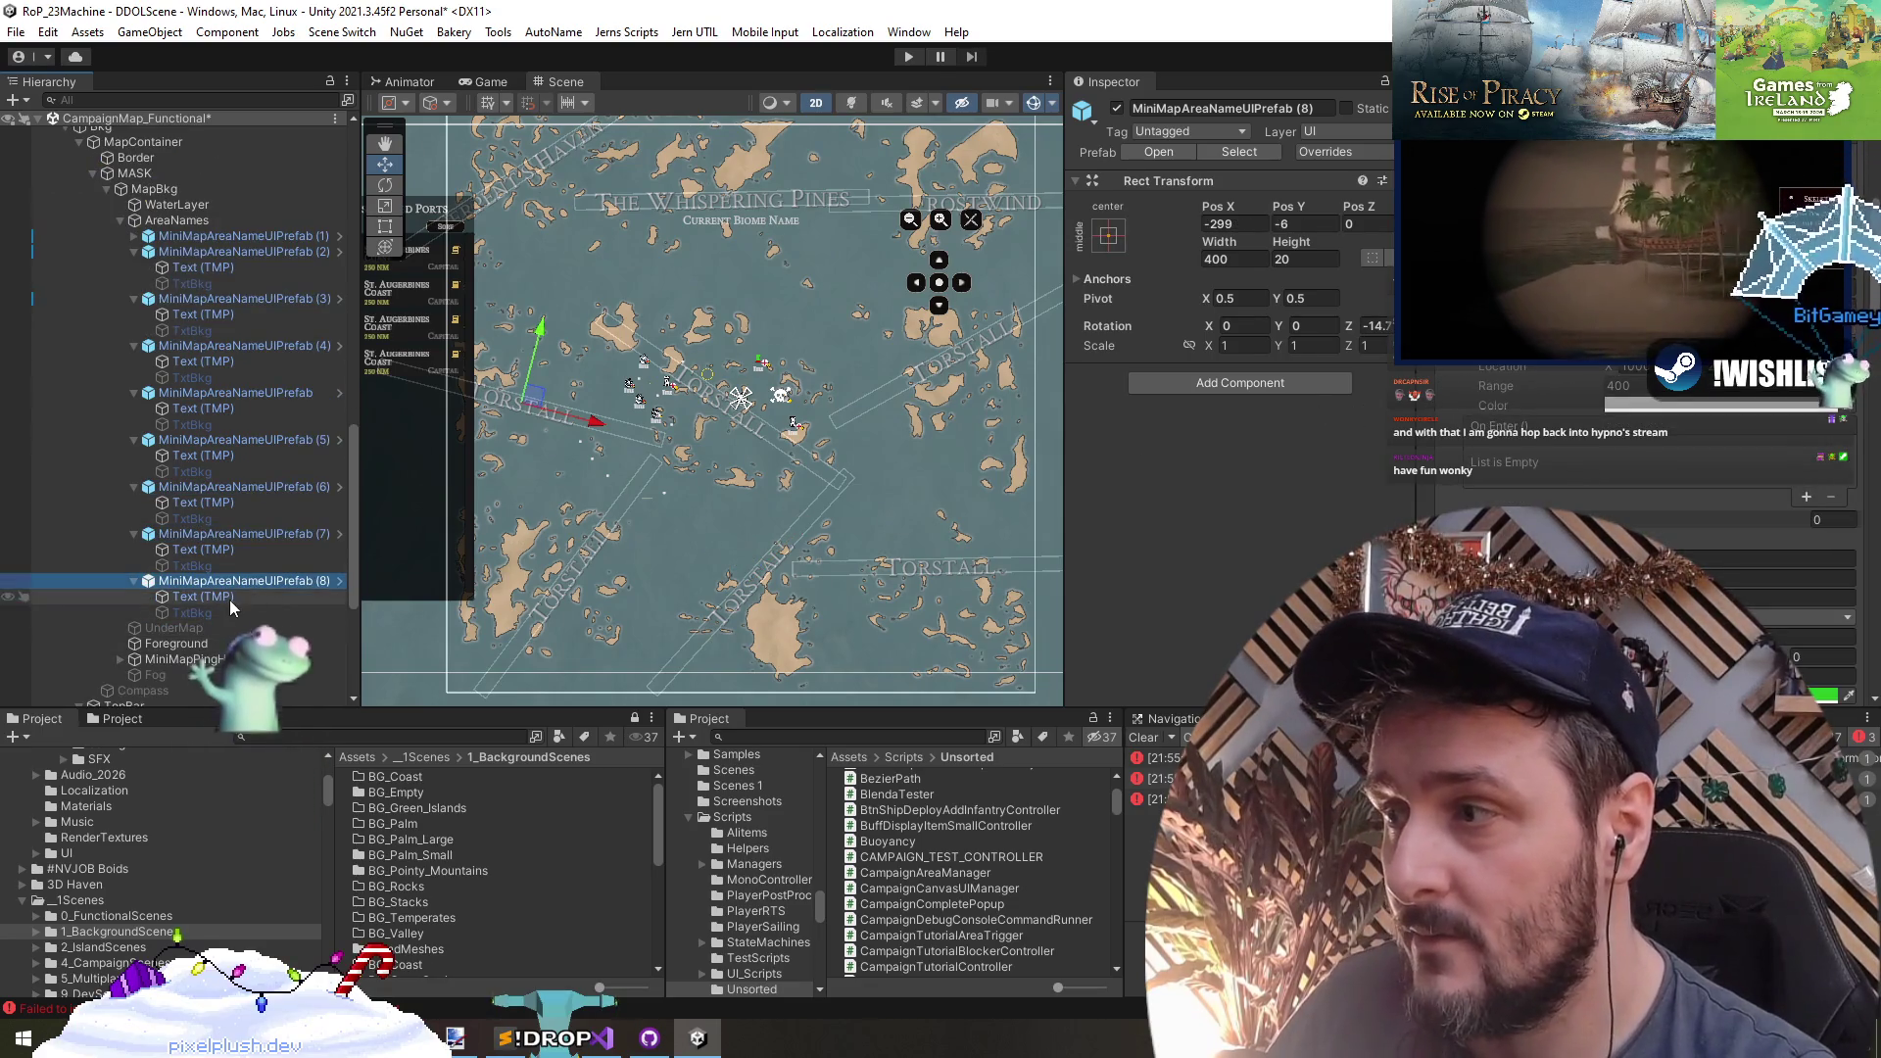
pyautogui.click(201, 596)
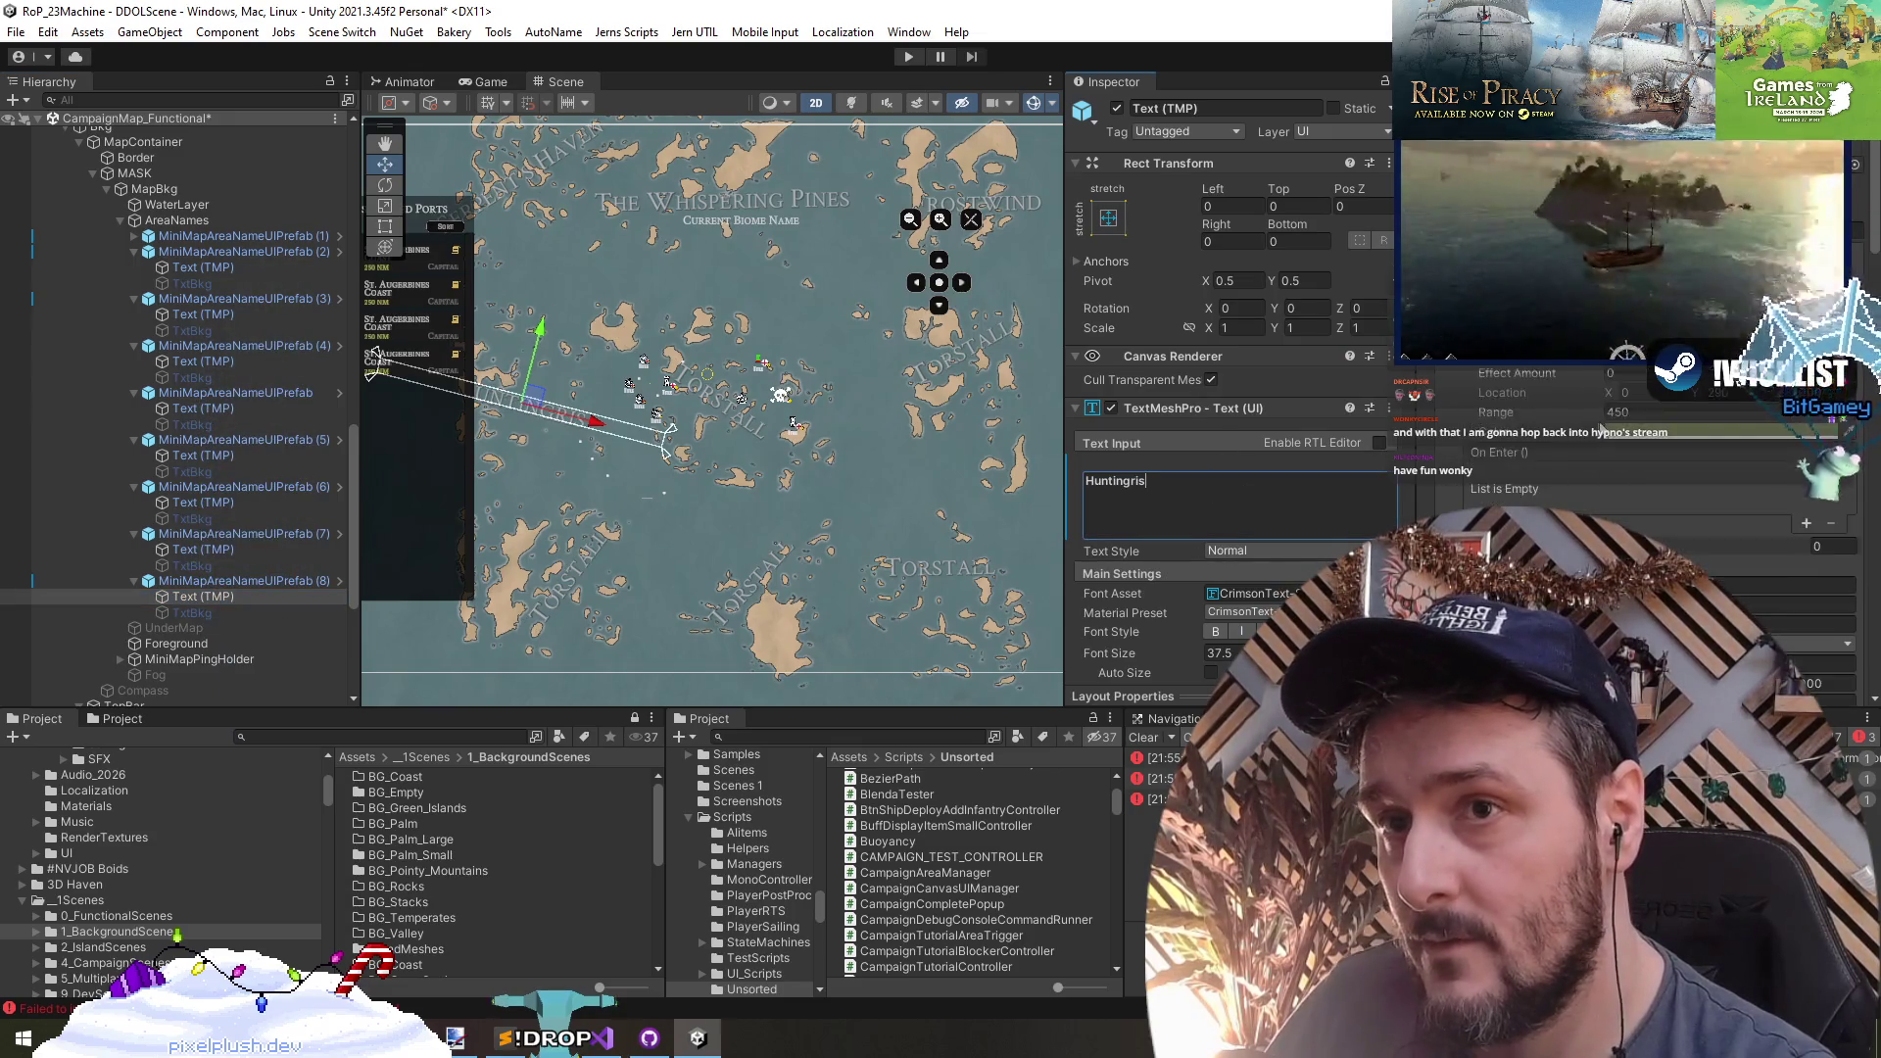
pyautogui.scroll(1, 1482, 412)
pyautogui.scroll(3, 1475, 372)
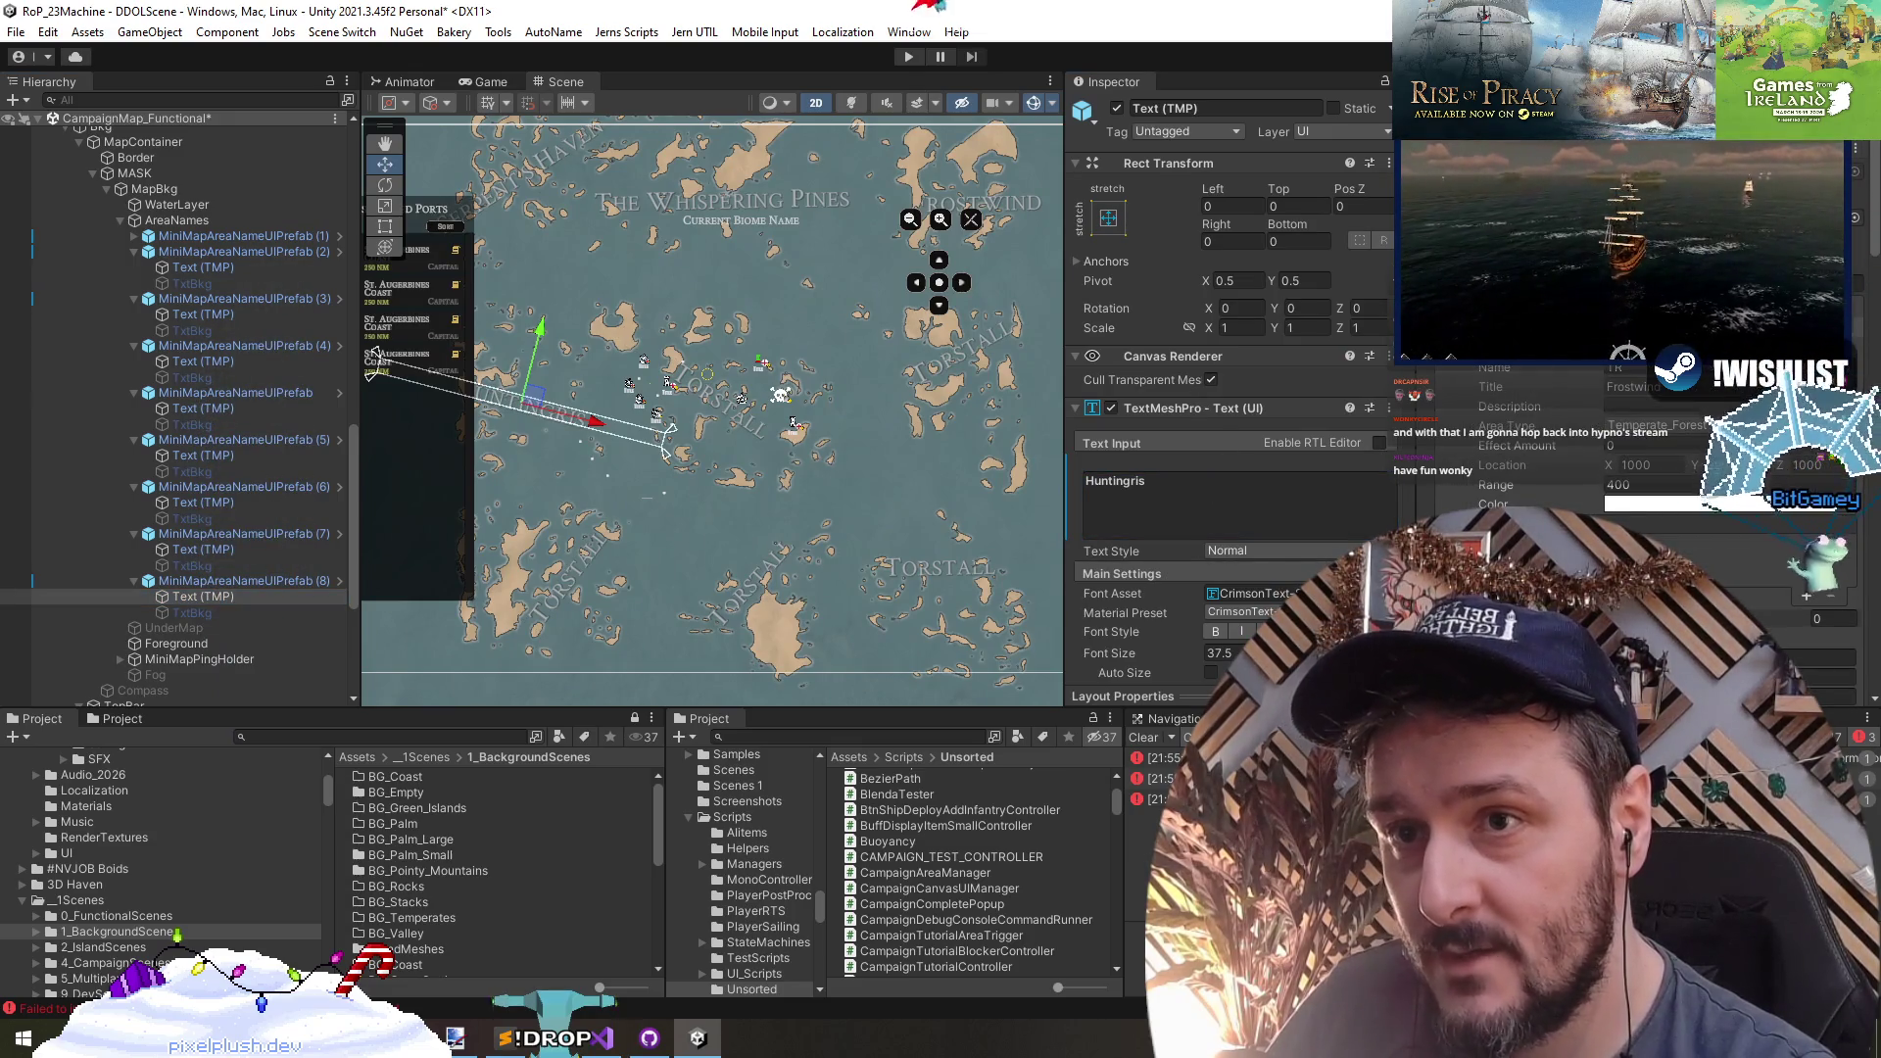
pyautogui.scroll(3, 1475, 371)
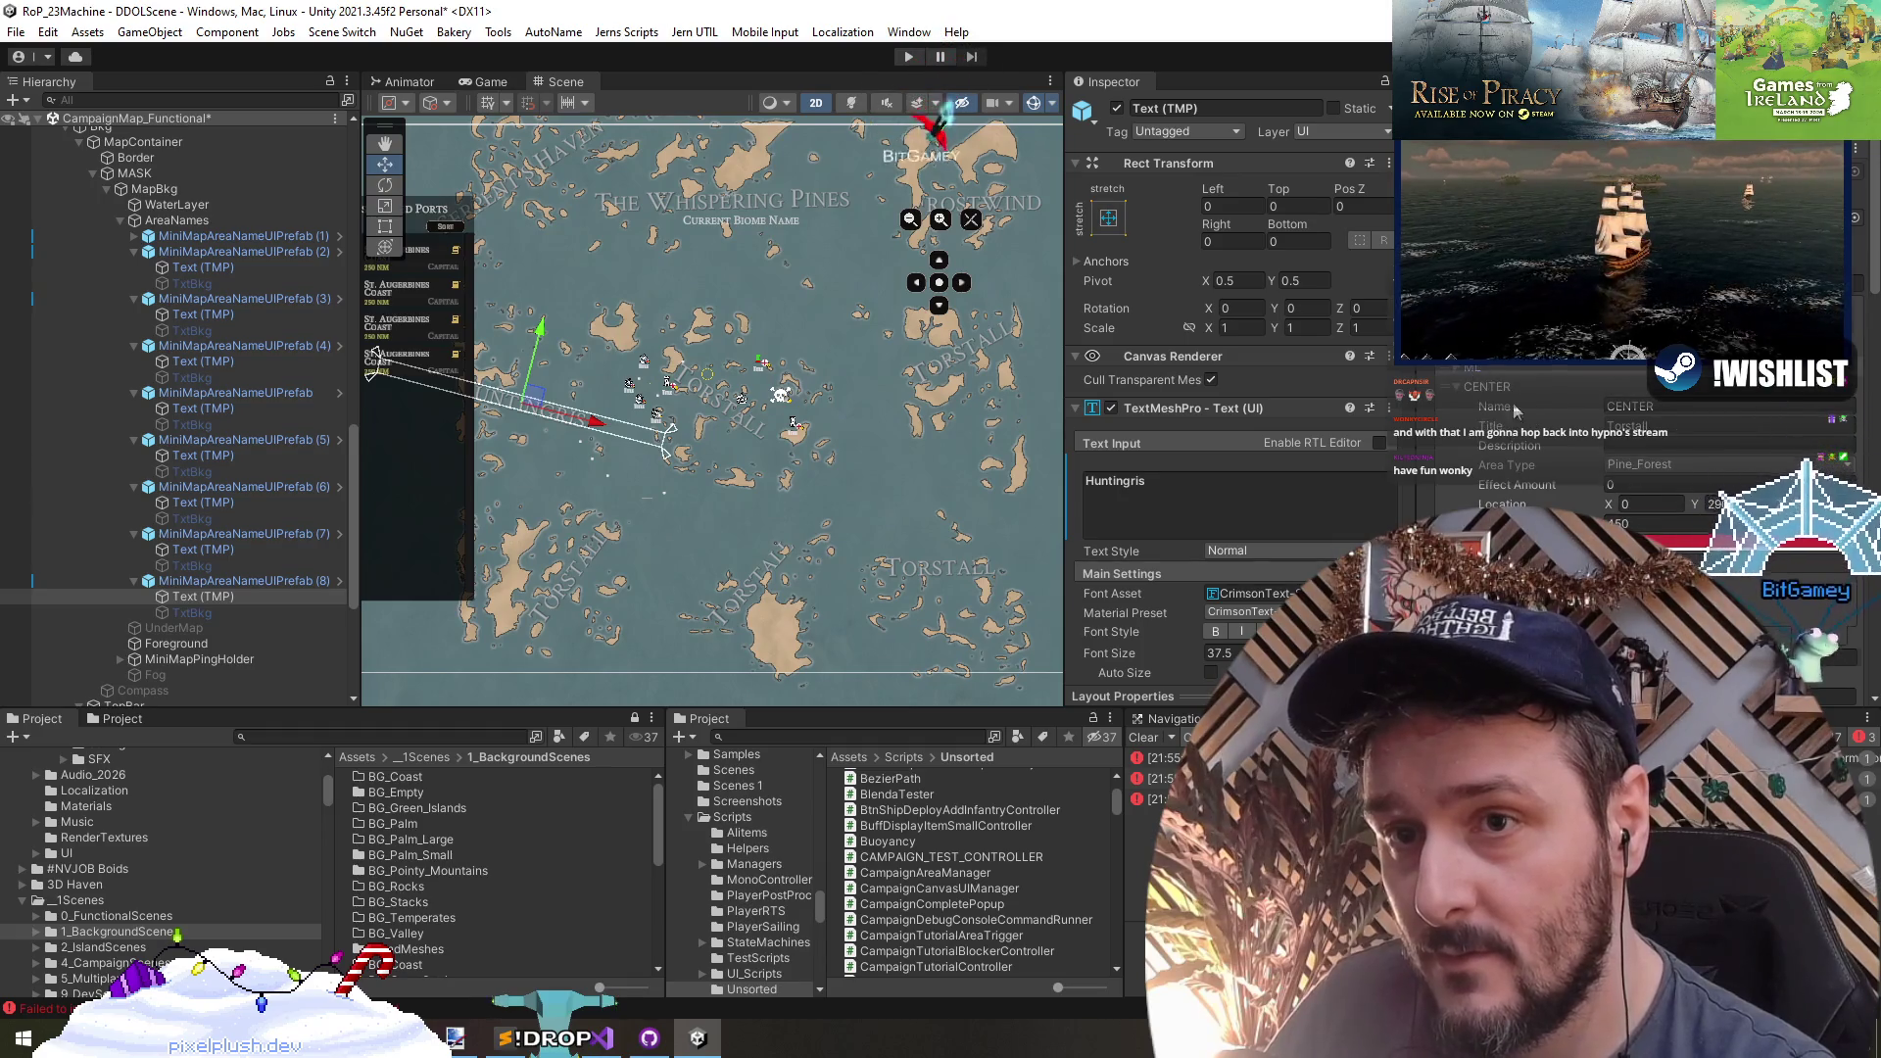
pyautogui.click(1697, 422)
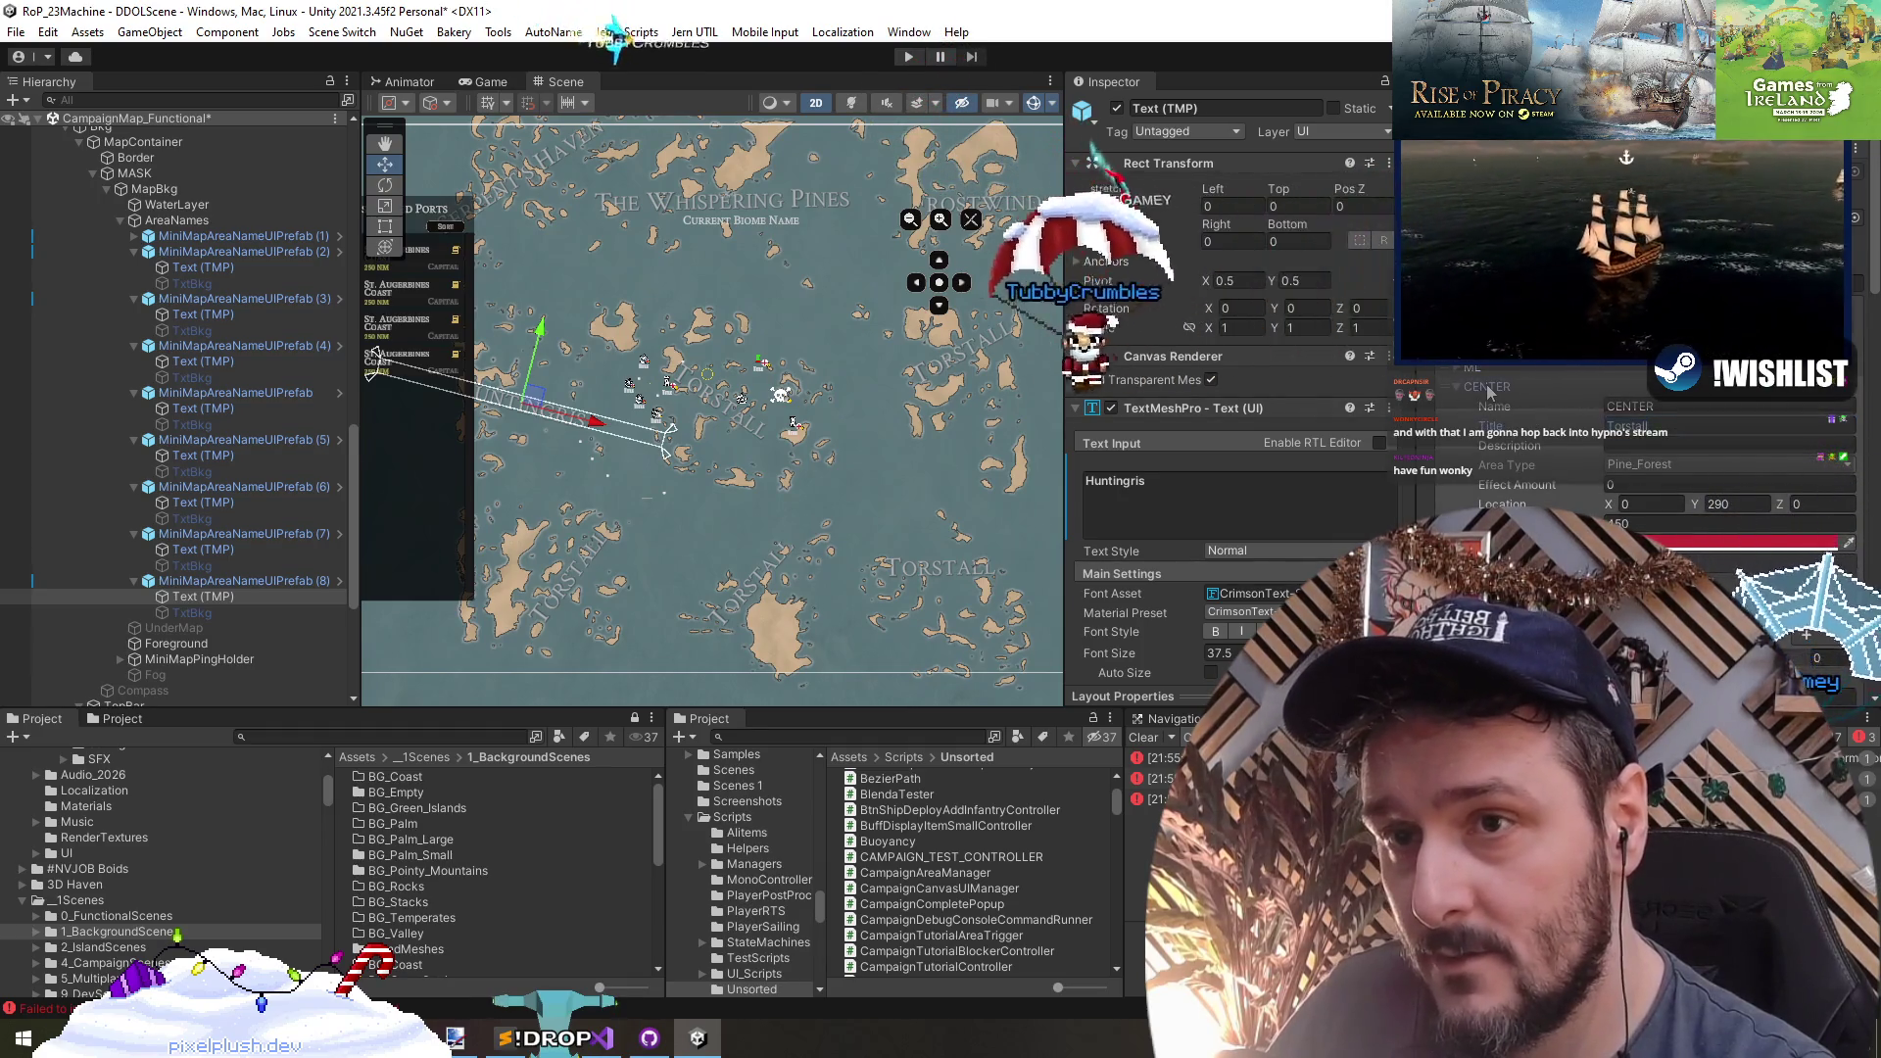
pyautogui.click(1657, 446)
pyautogui.doubleClick(1658, 446)
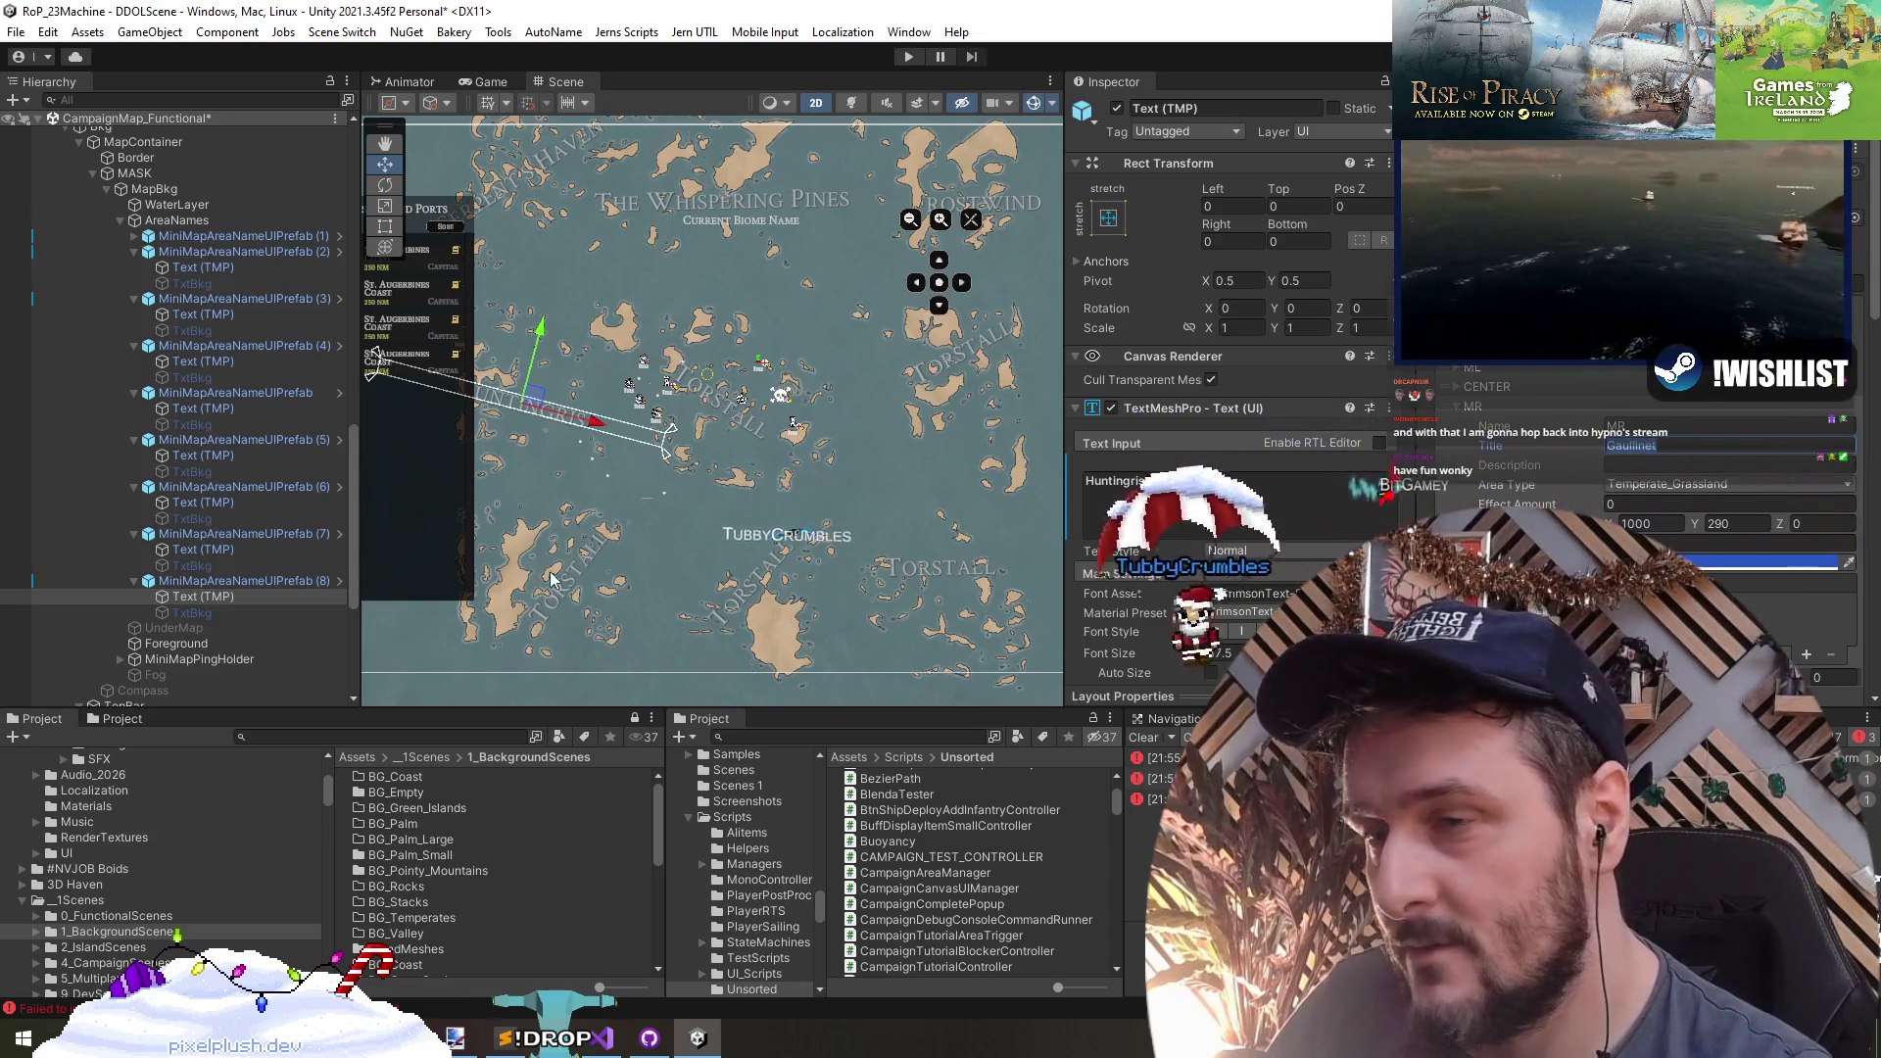
# - Step through the Torstall labels and paste the BL region title Dedrassau into label (7)
pyautogui.click(211, 550)
pyautogui.click(214, 504)
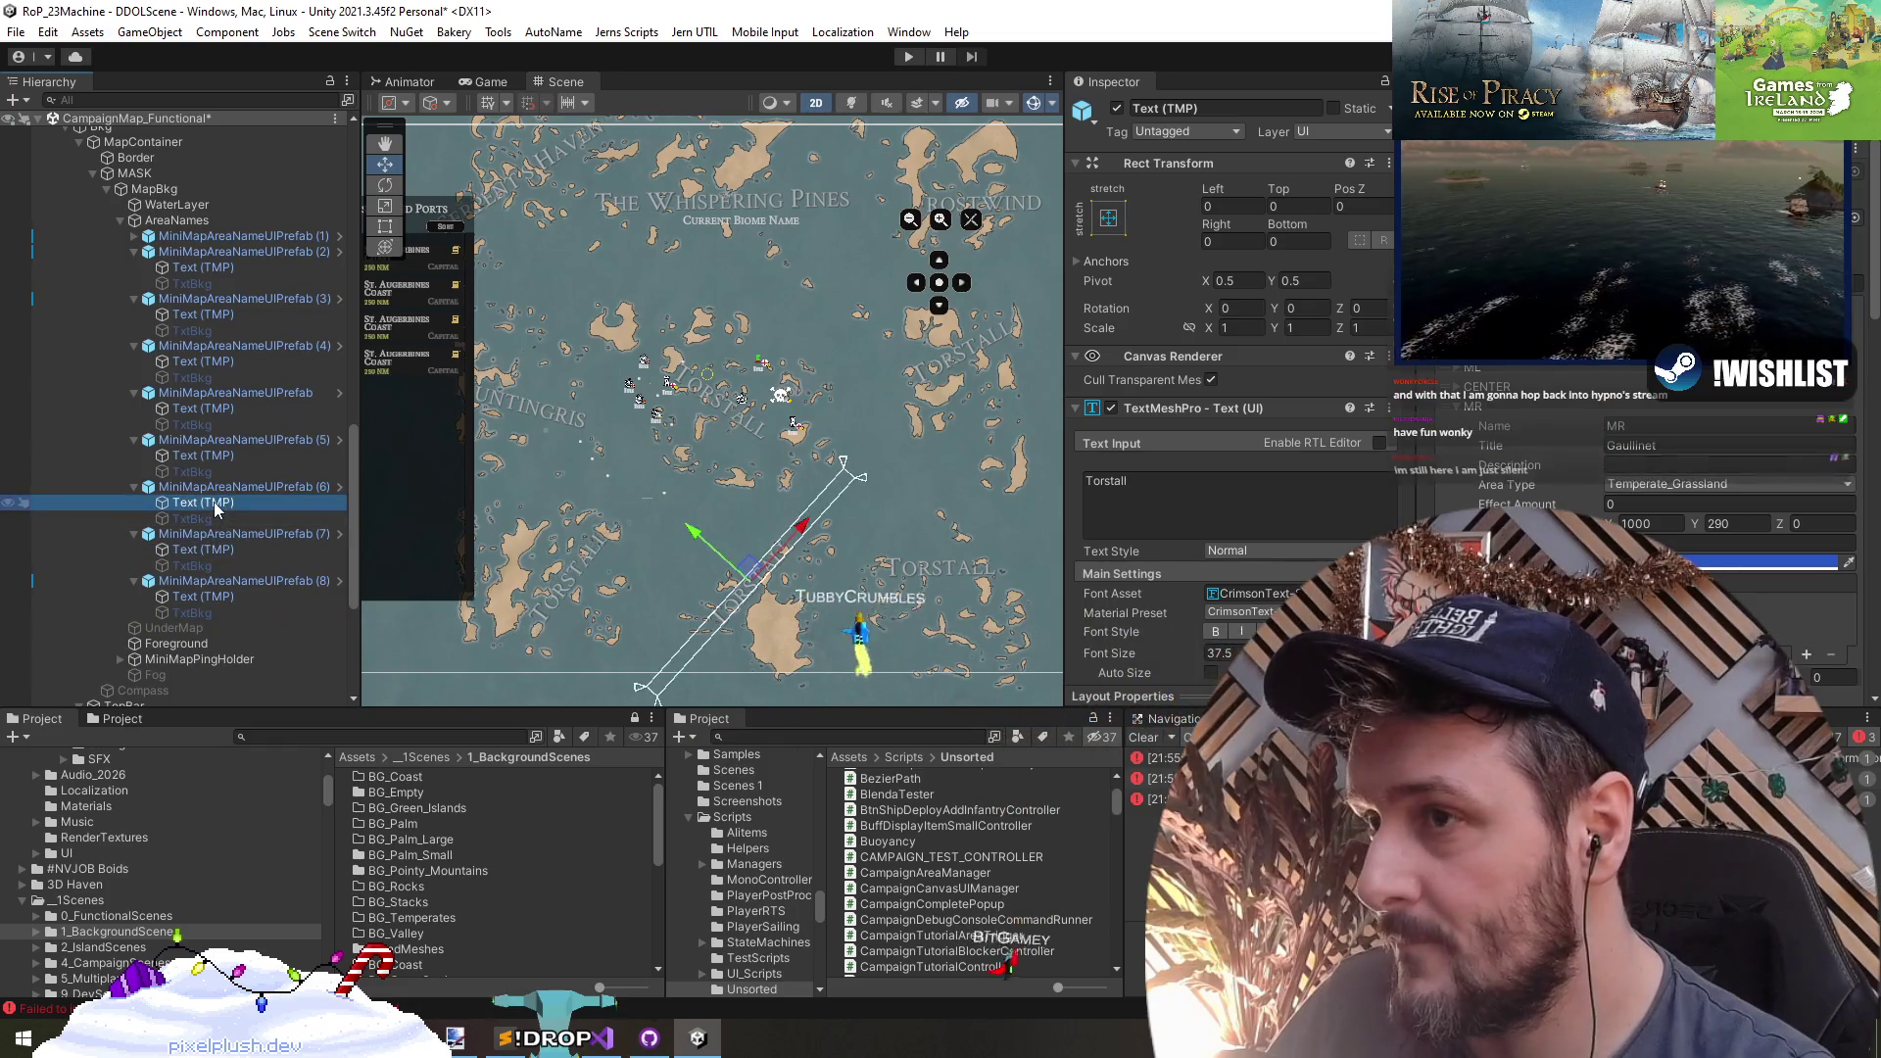
pyautogui.click(213, 459)
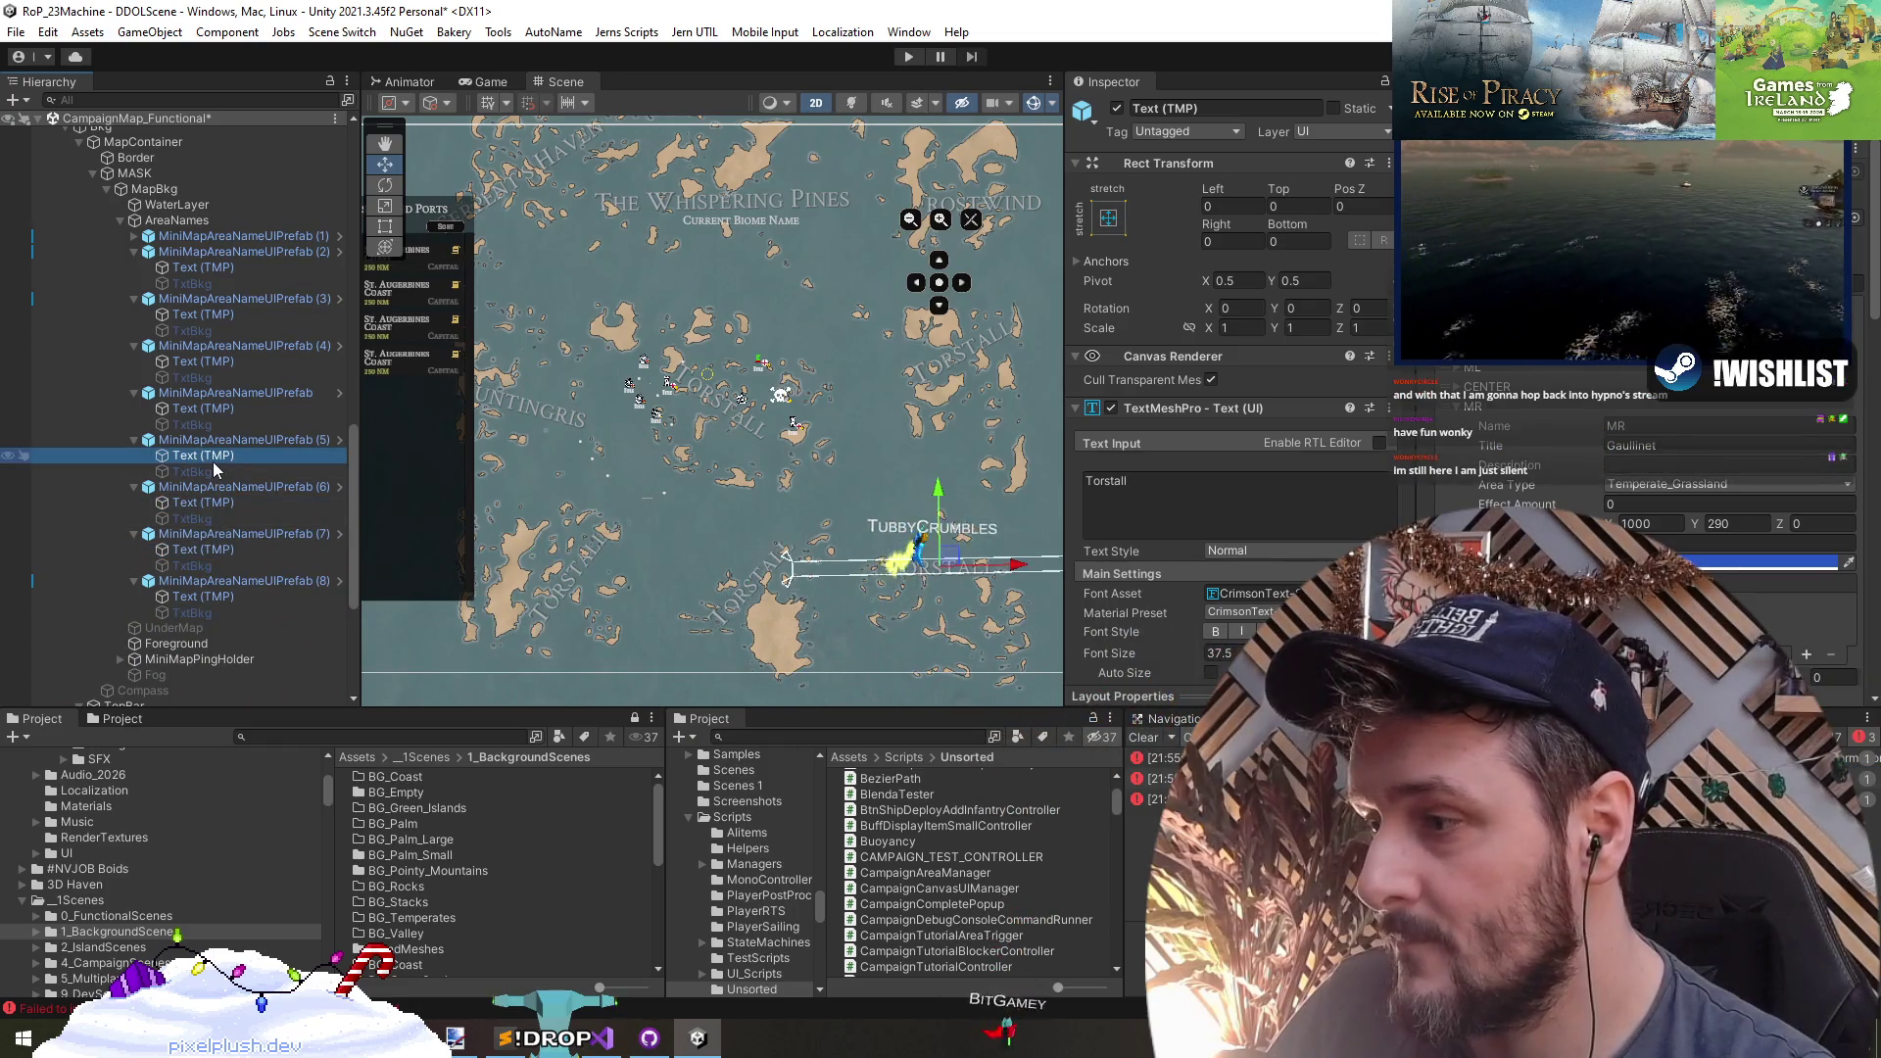
pyautogui.click(223, 409)
pyautogui.click(215, 363)
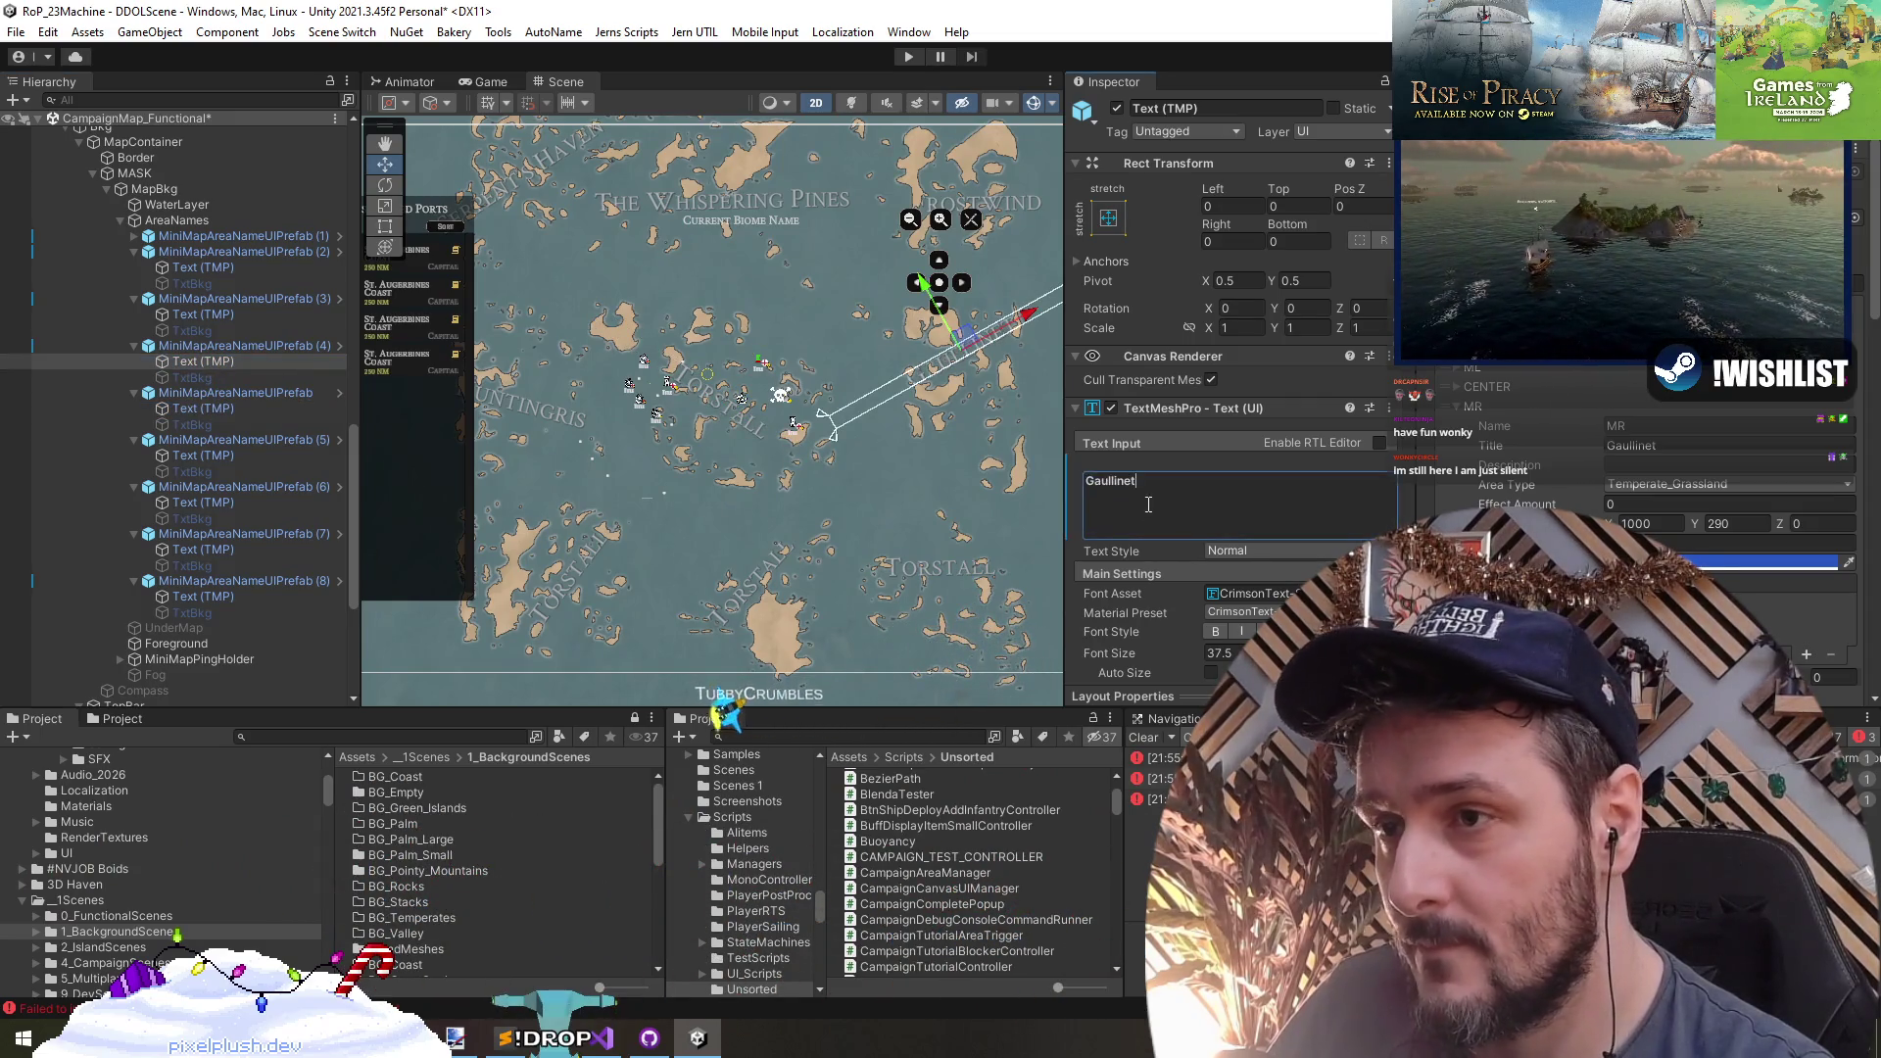
pyautogui.scroll(-3, 1550, 446)
pyautogui.click(1690, 472)
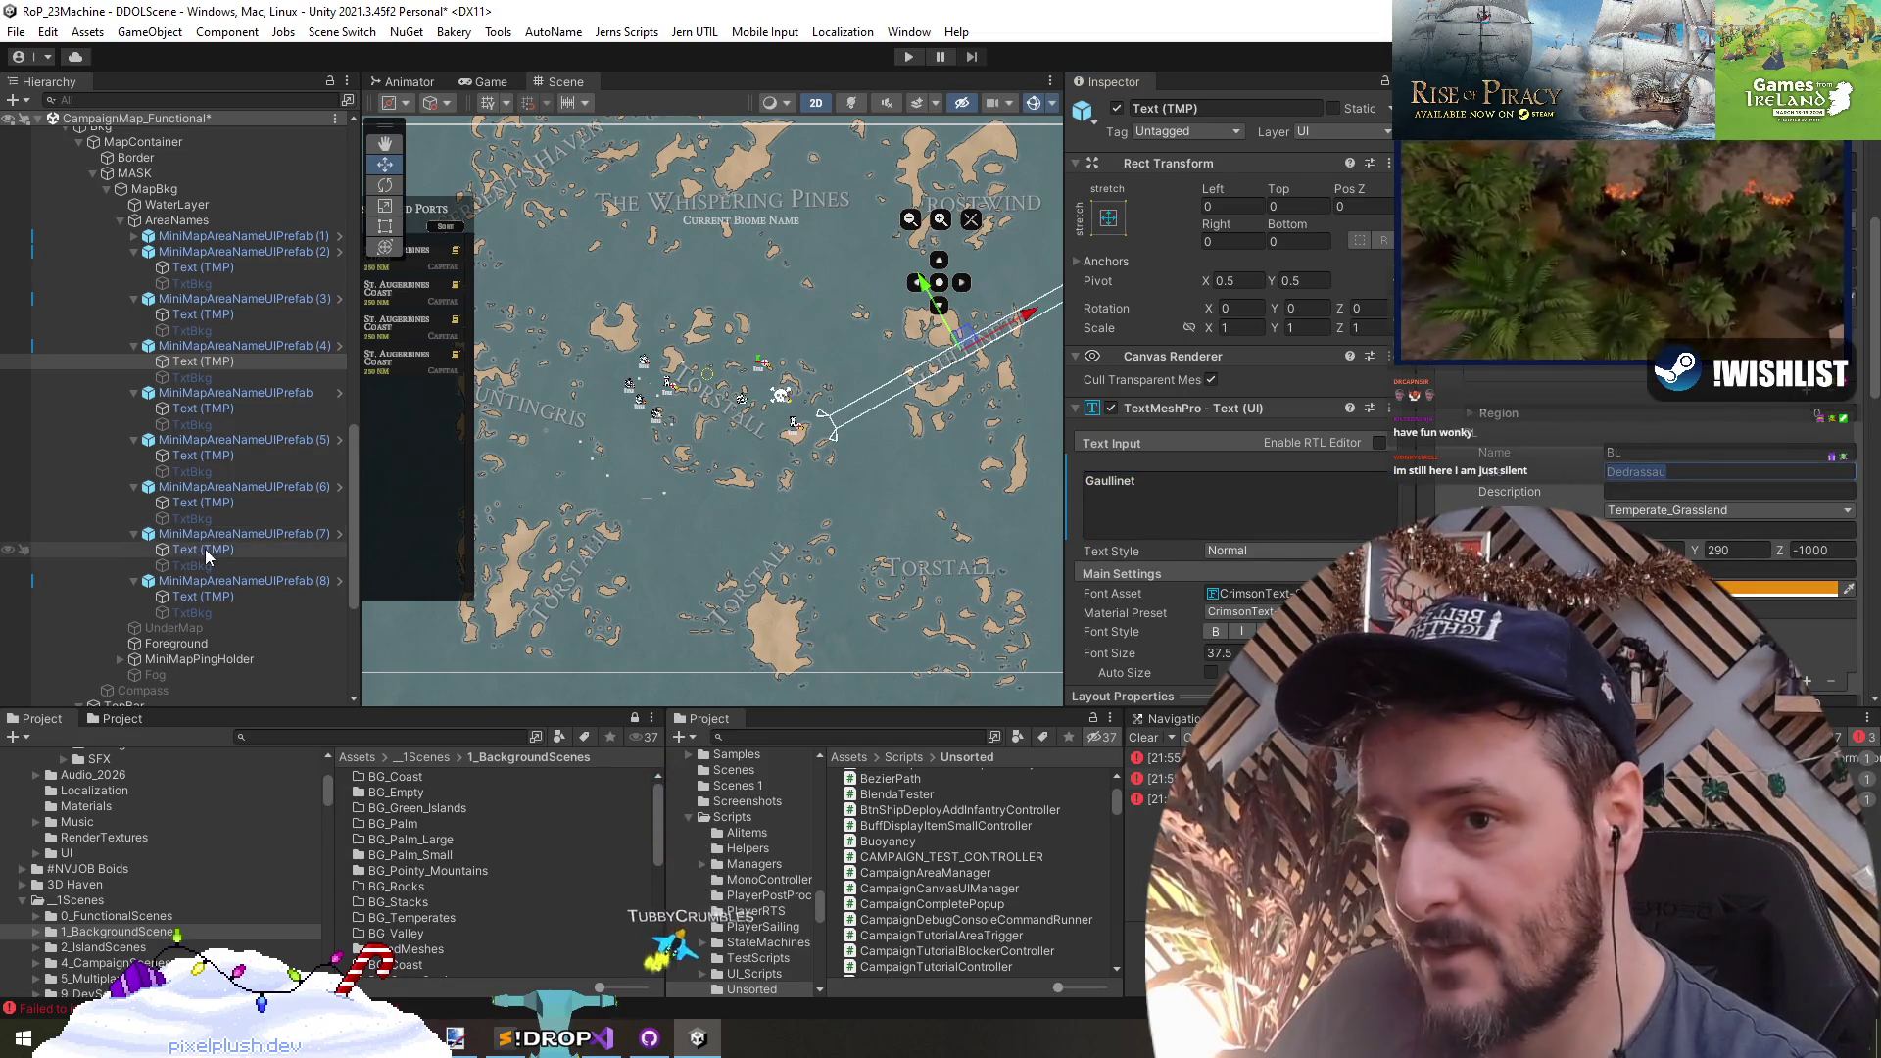
pyautogui.click(215, 456)
pyautogui.click(232, 408)
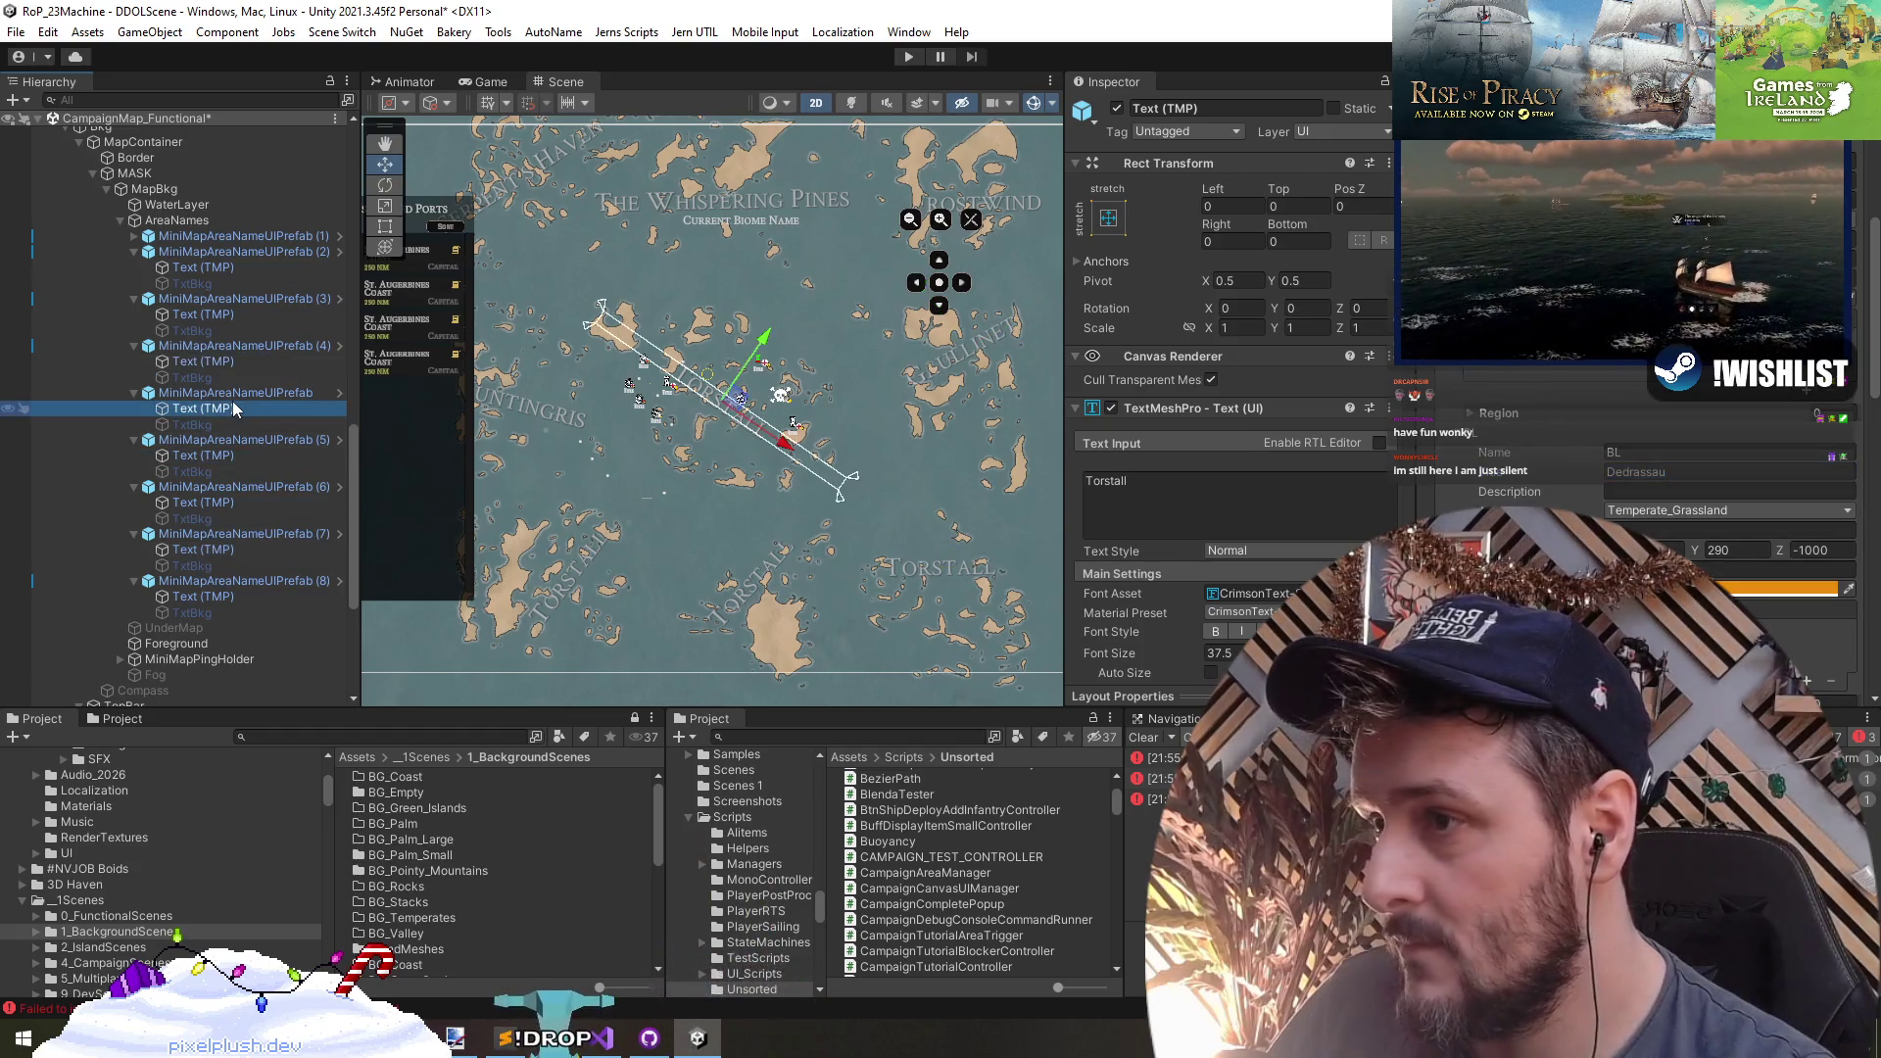
pyautogui.click(221, 547)
pyautogui.click(1234, 490)
pyautogui.hotkey('ctrl', 'a')
pyautogui.write('Dedrassau')
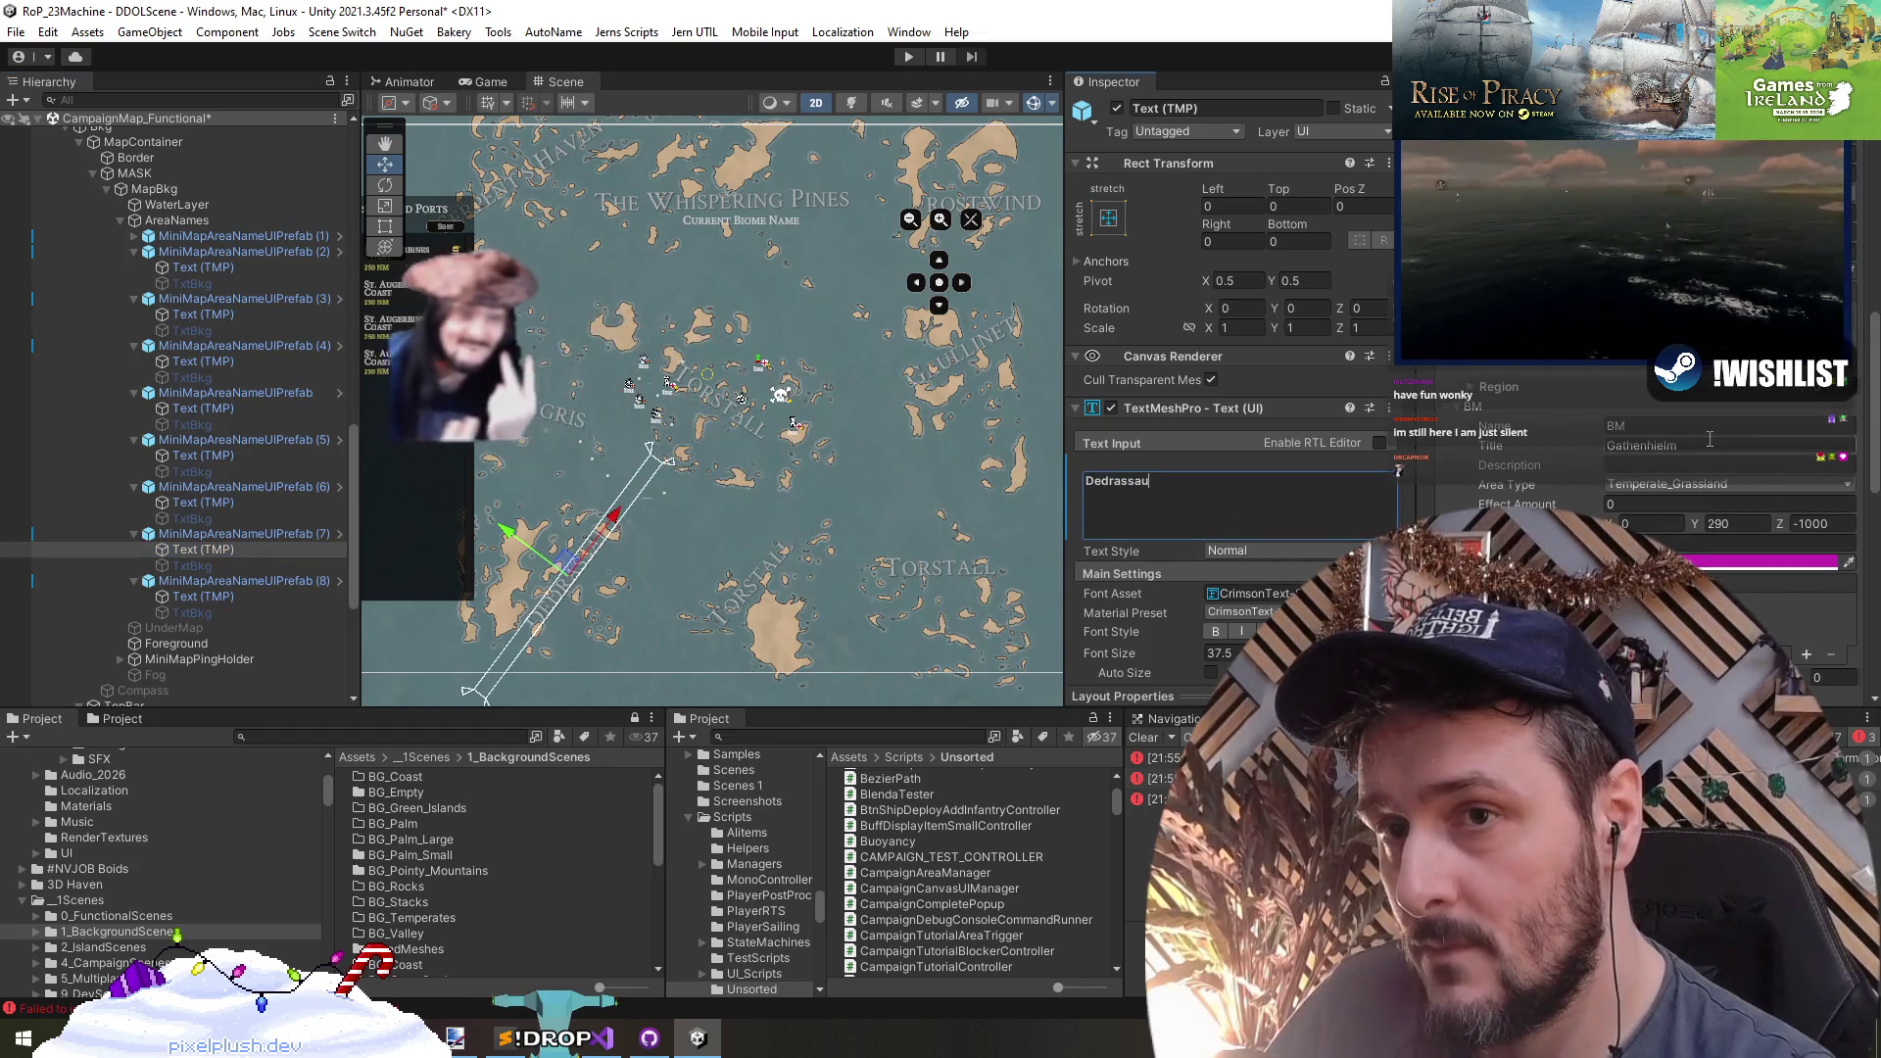
# - Paste Gathenhielm into the text of label (6)
pyautogui.click(225, 598)
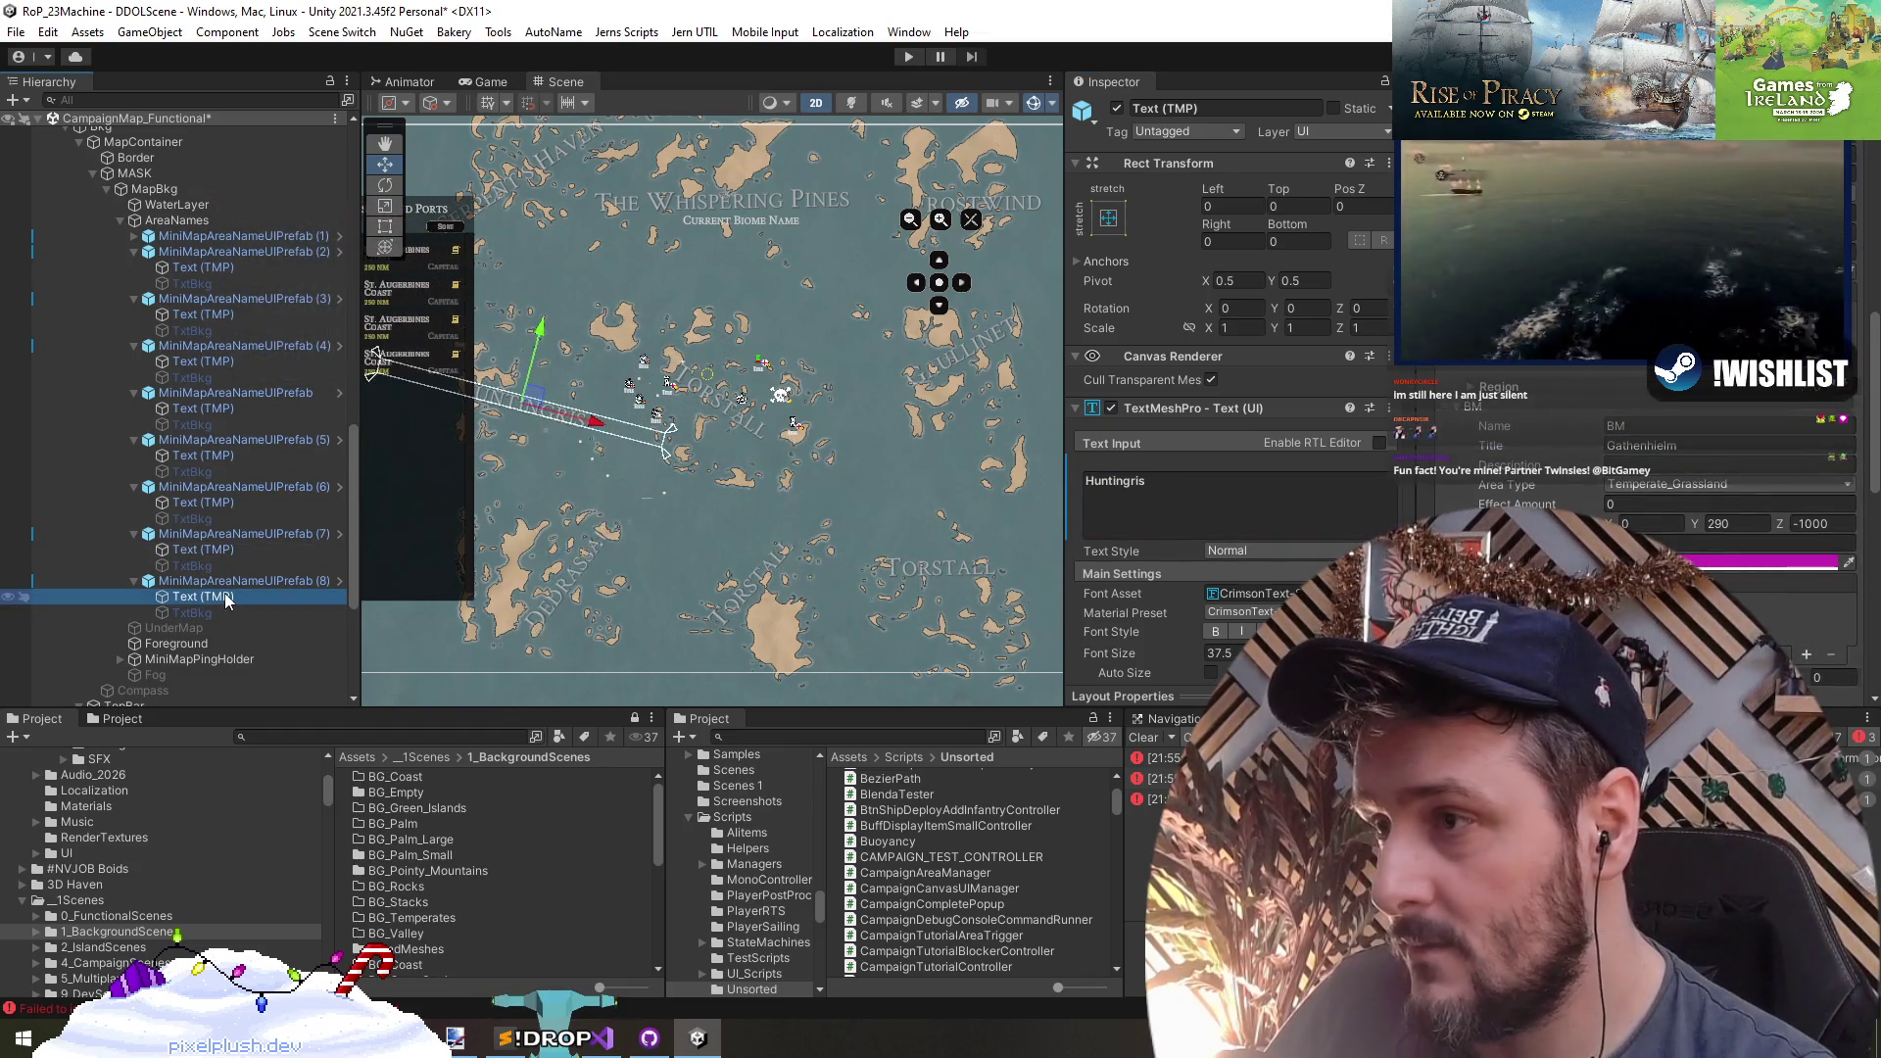
pyautogui.click(231, 502)
pyautogui.click(1210, 501)
pyautogui.hotkey('ctrl', 'a')
pyautogui.write('Gathenhielm')
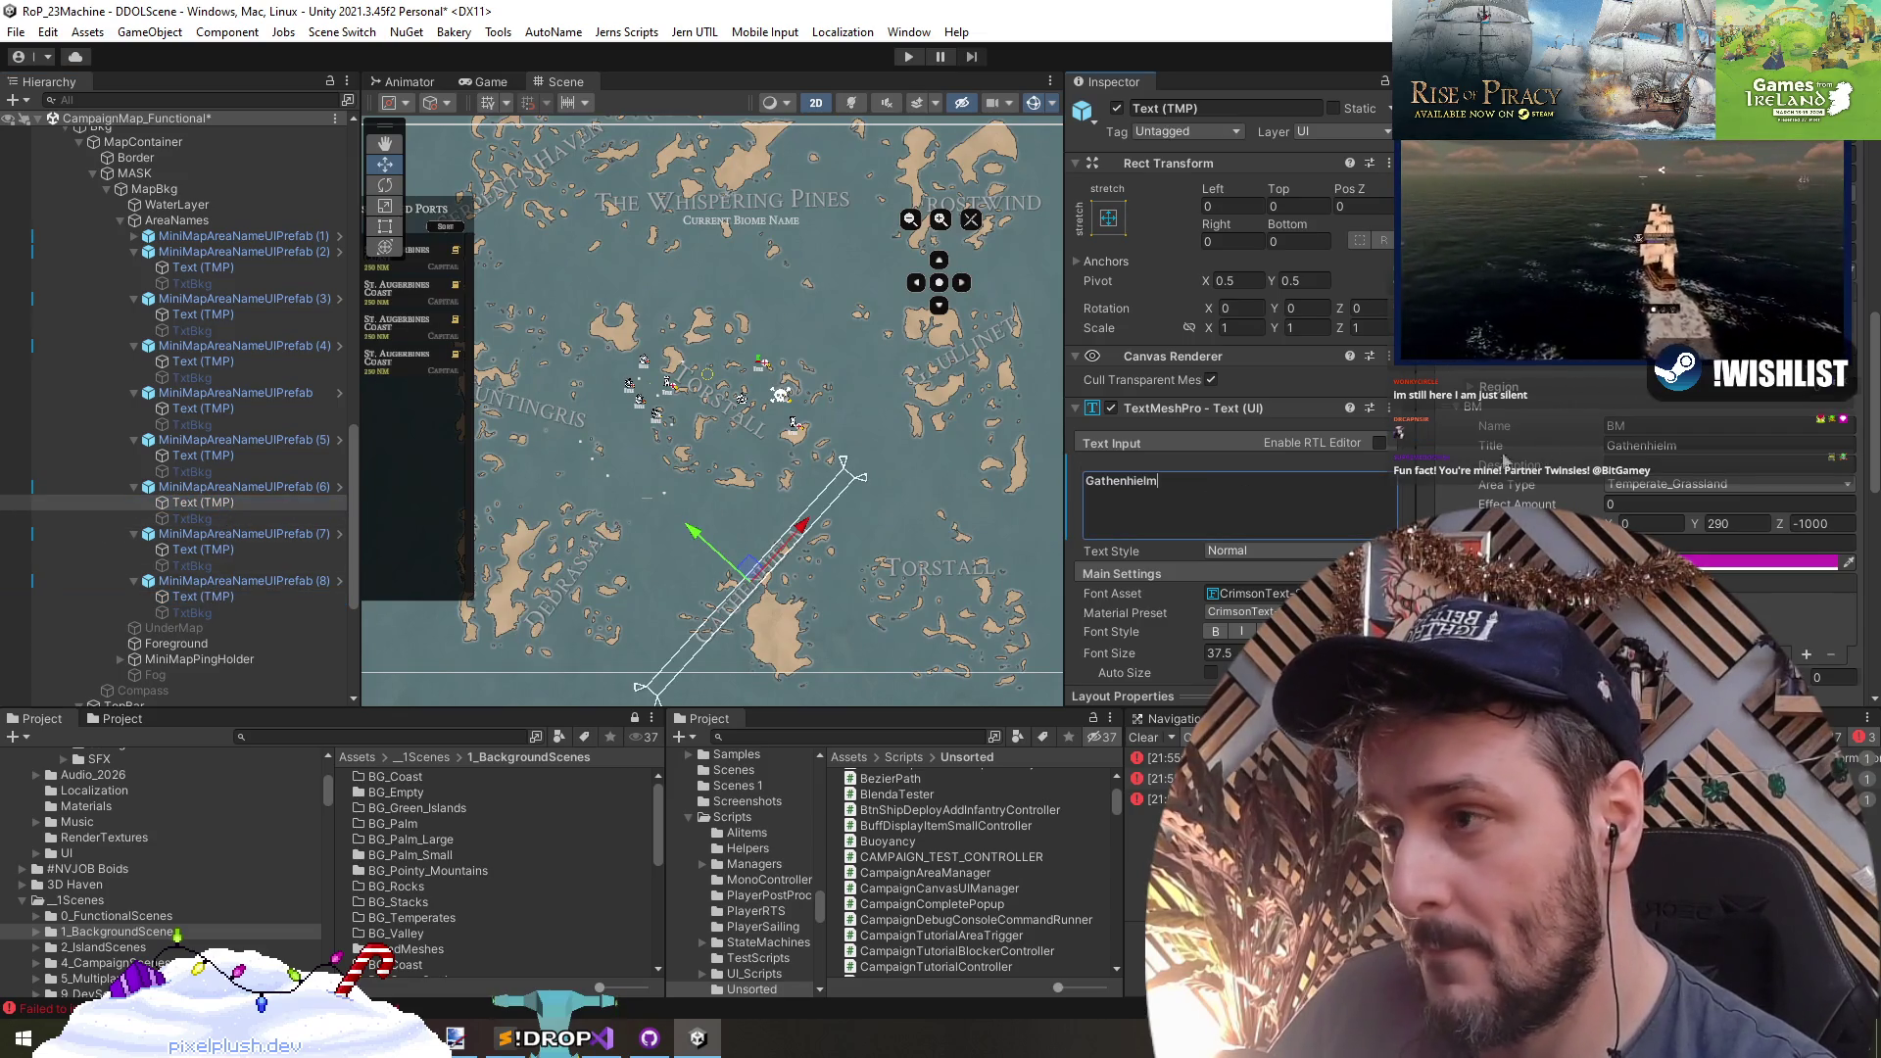
# - Review label (5), then collapse the expanded area-label entries starting at prefab (2)
pyautogui.scroll(-3, 1610, 390)
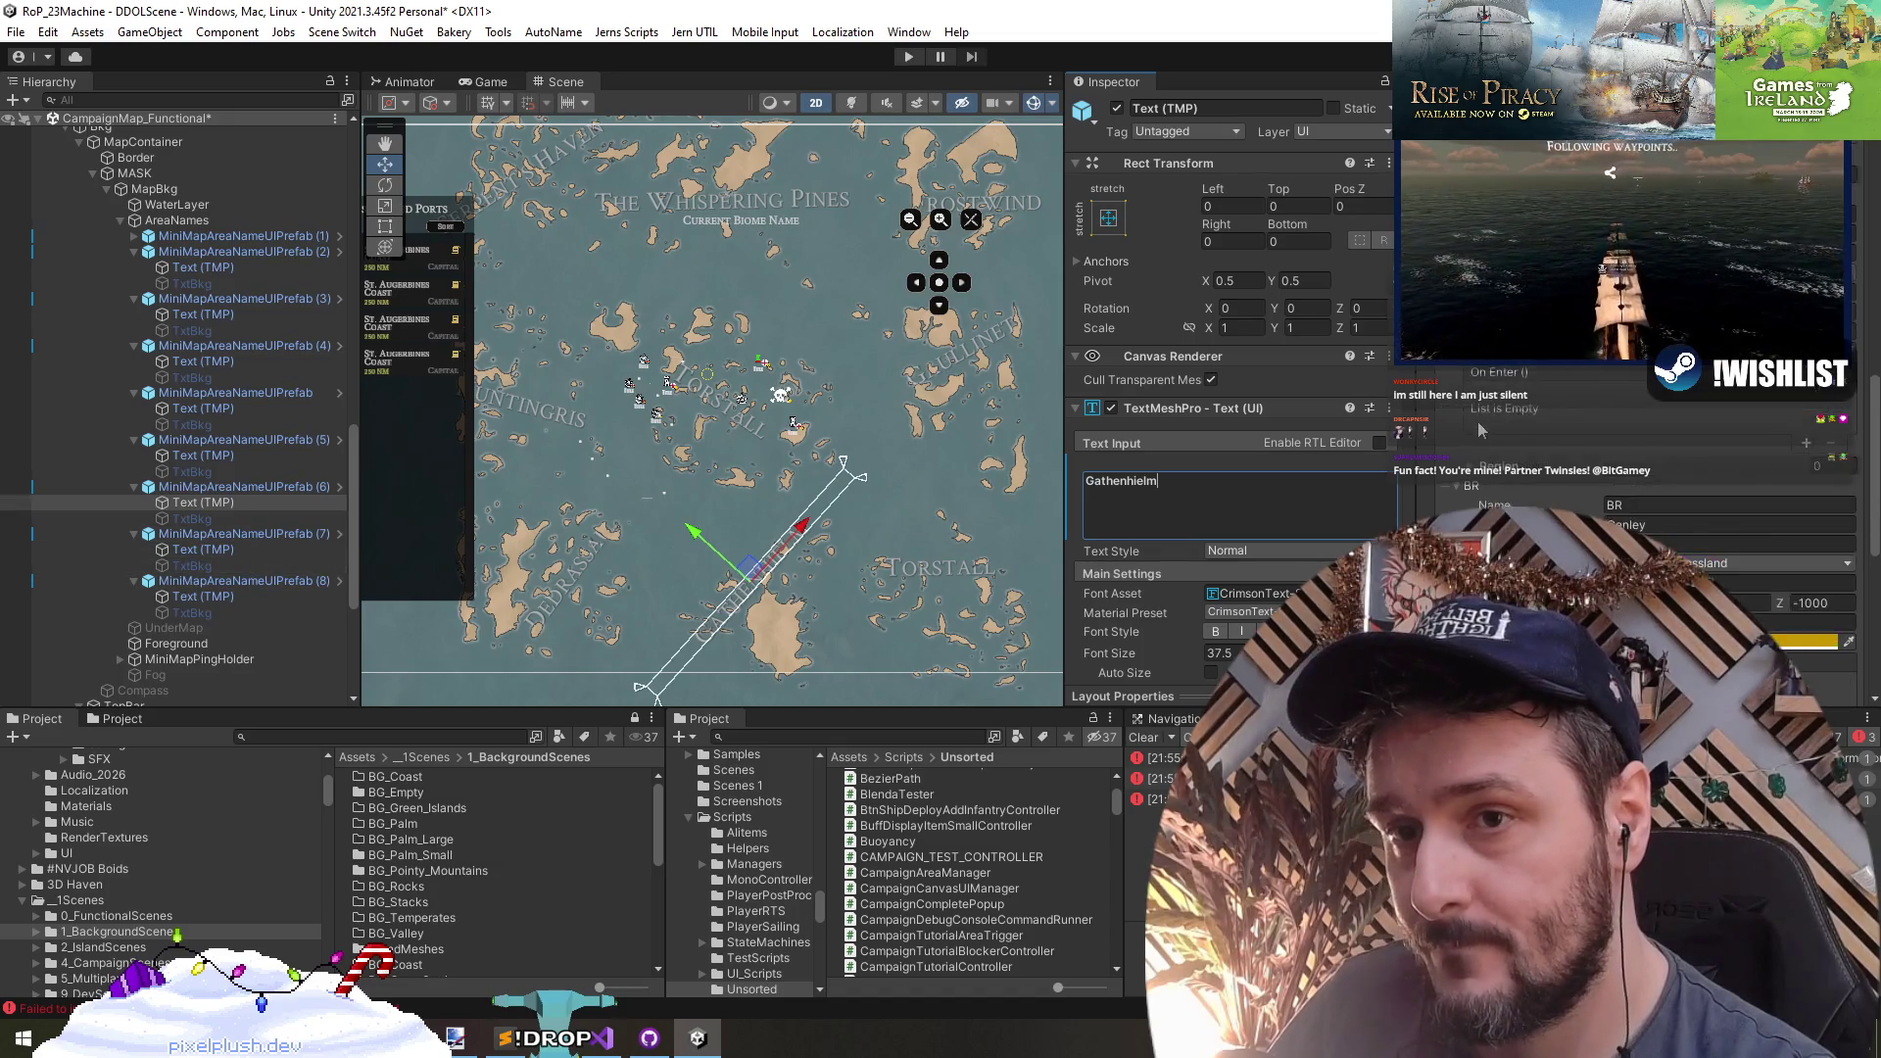
pyautogui.click(229, 456)
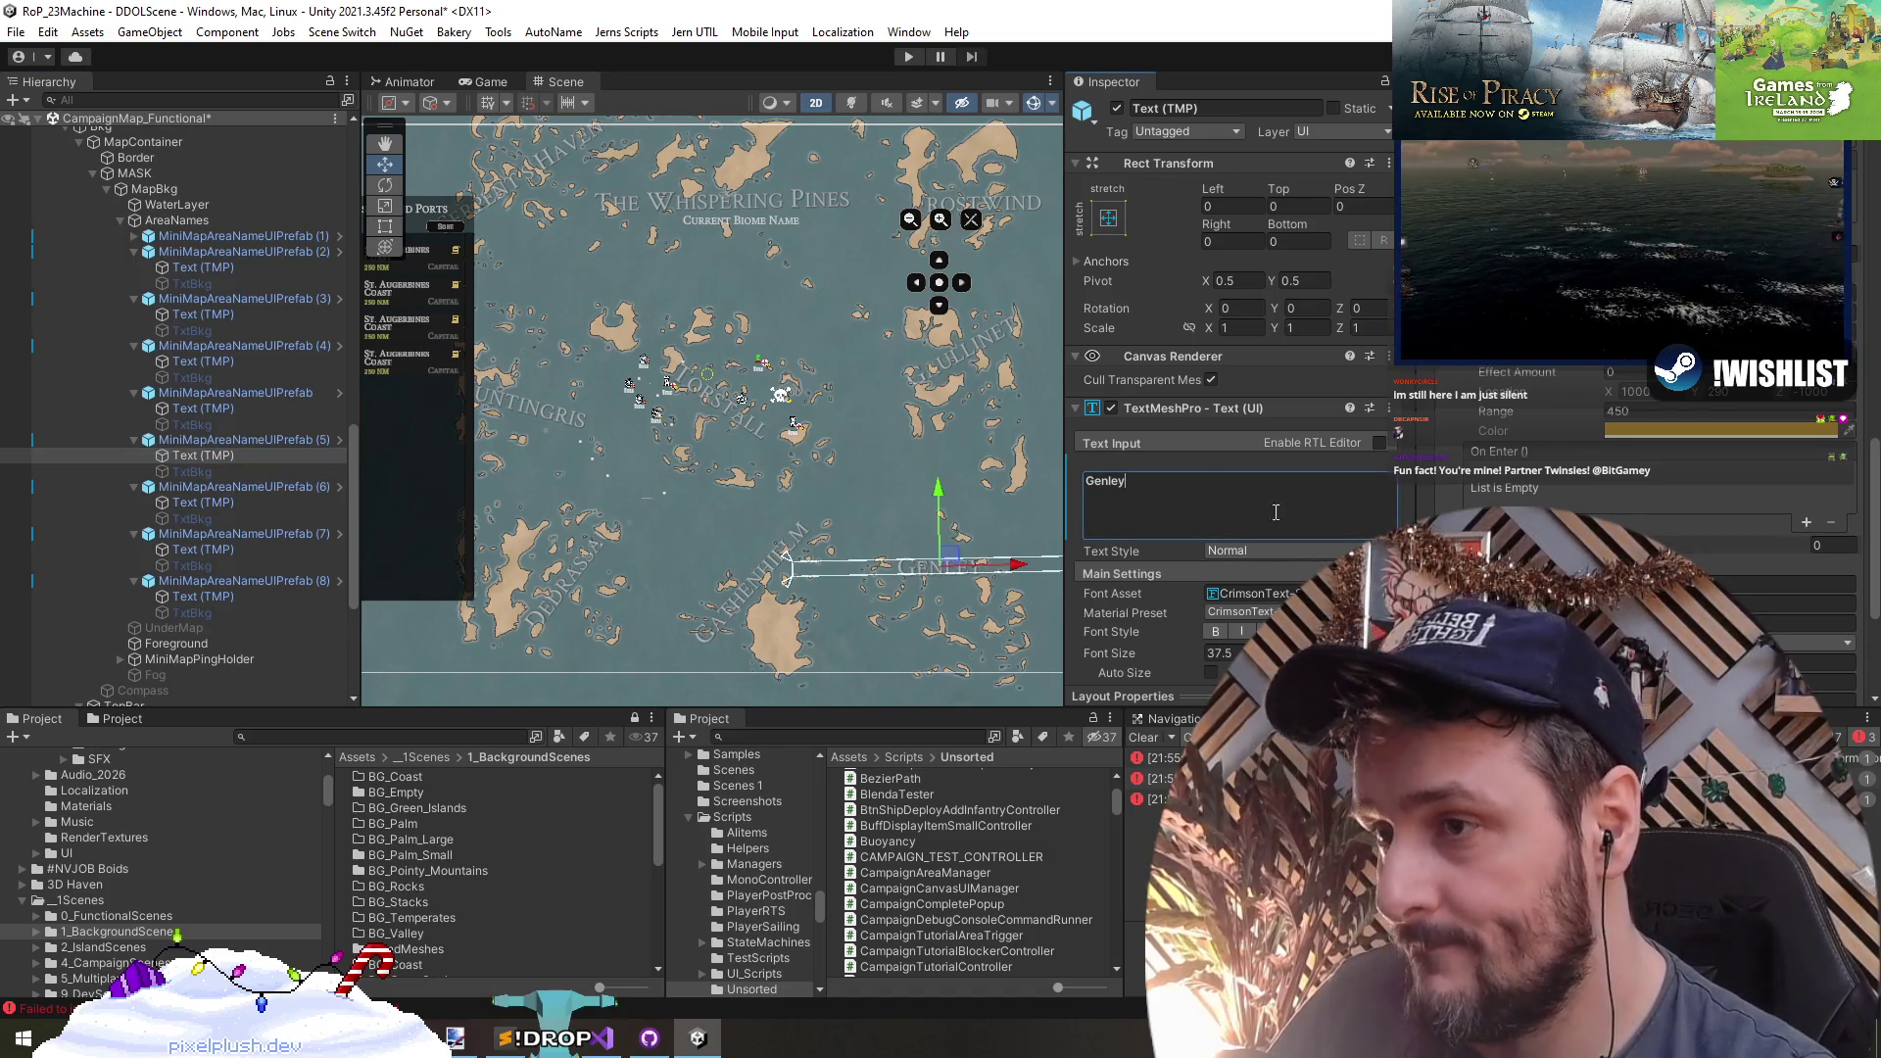
pyautogui.scroll(3, 1529, 461)
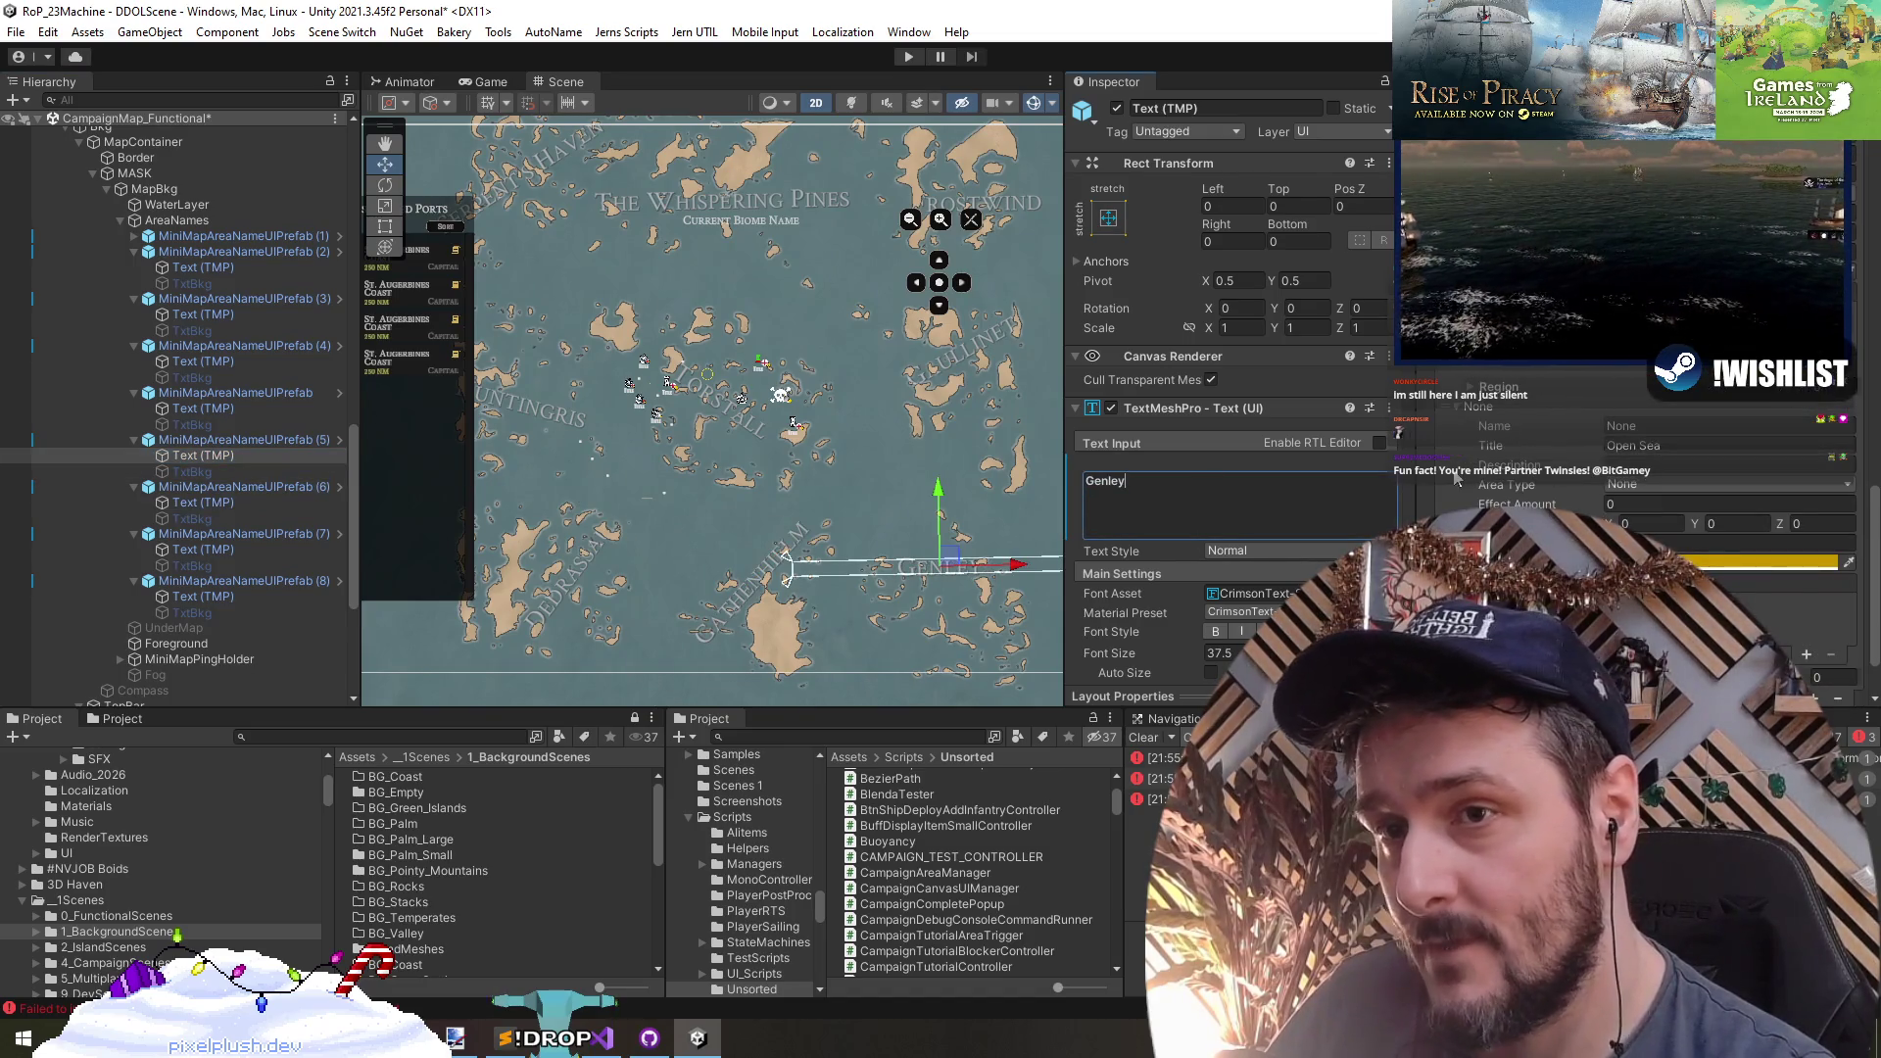
pyautogui.scroll(-2, 1525, 503)
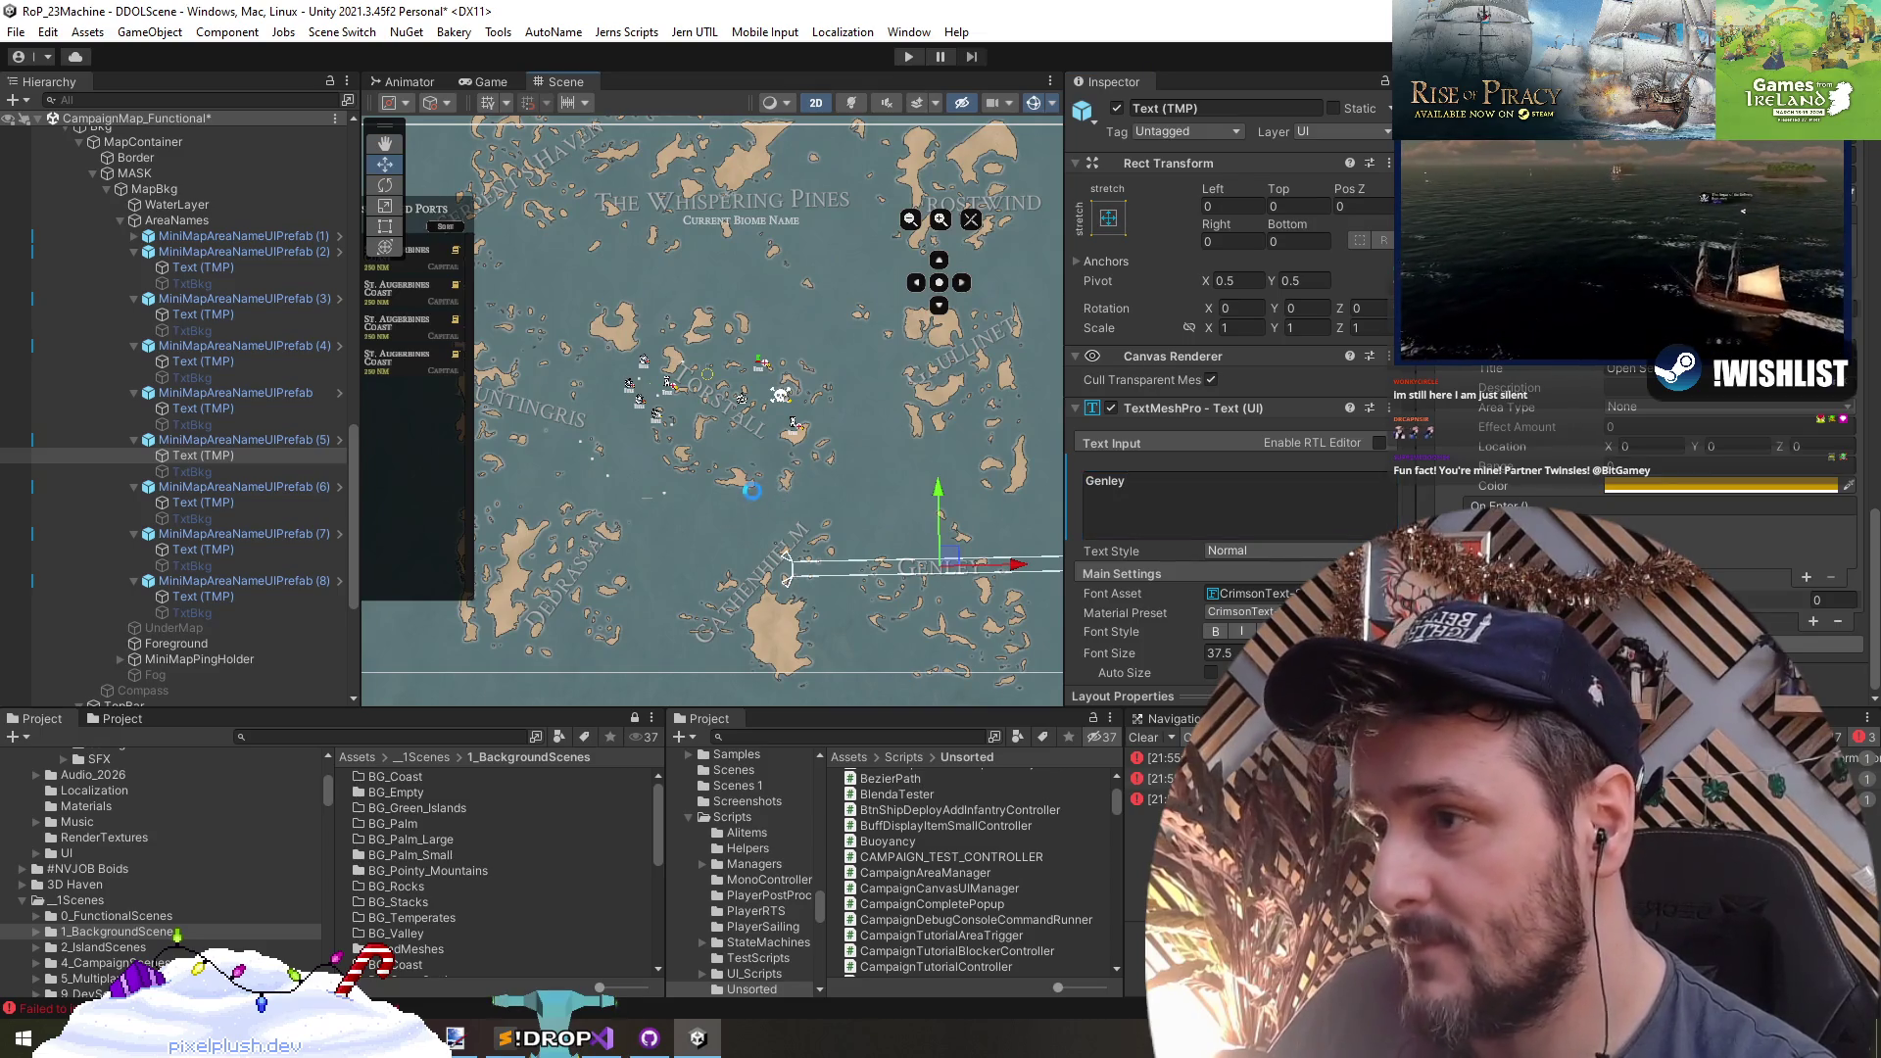
pyautogui.click(186, 251)
pyautogui.press('Left')
pyautogui.press('Down')
pyautogui.press('Left')
pyautogui.press('Down')
pyautogui.press('Left')
pyautogui.press('Down')
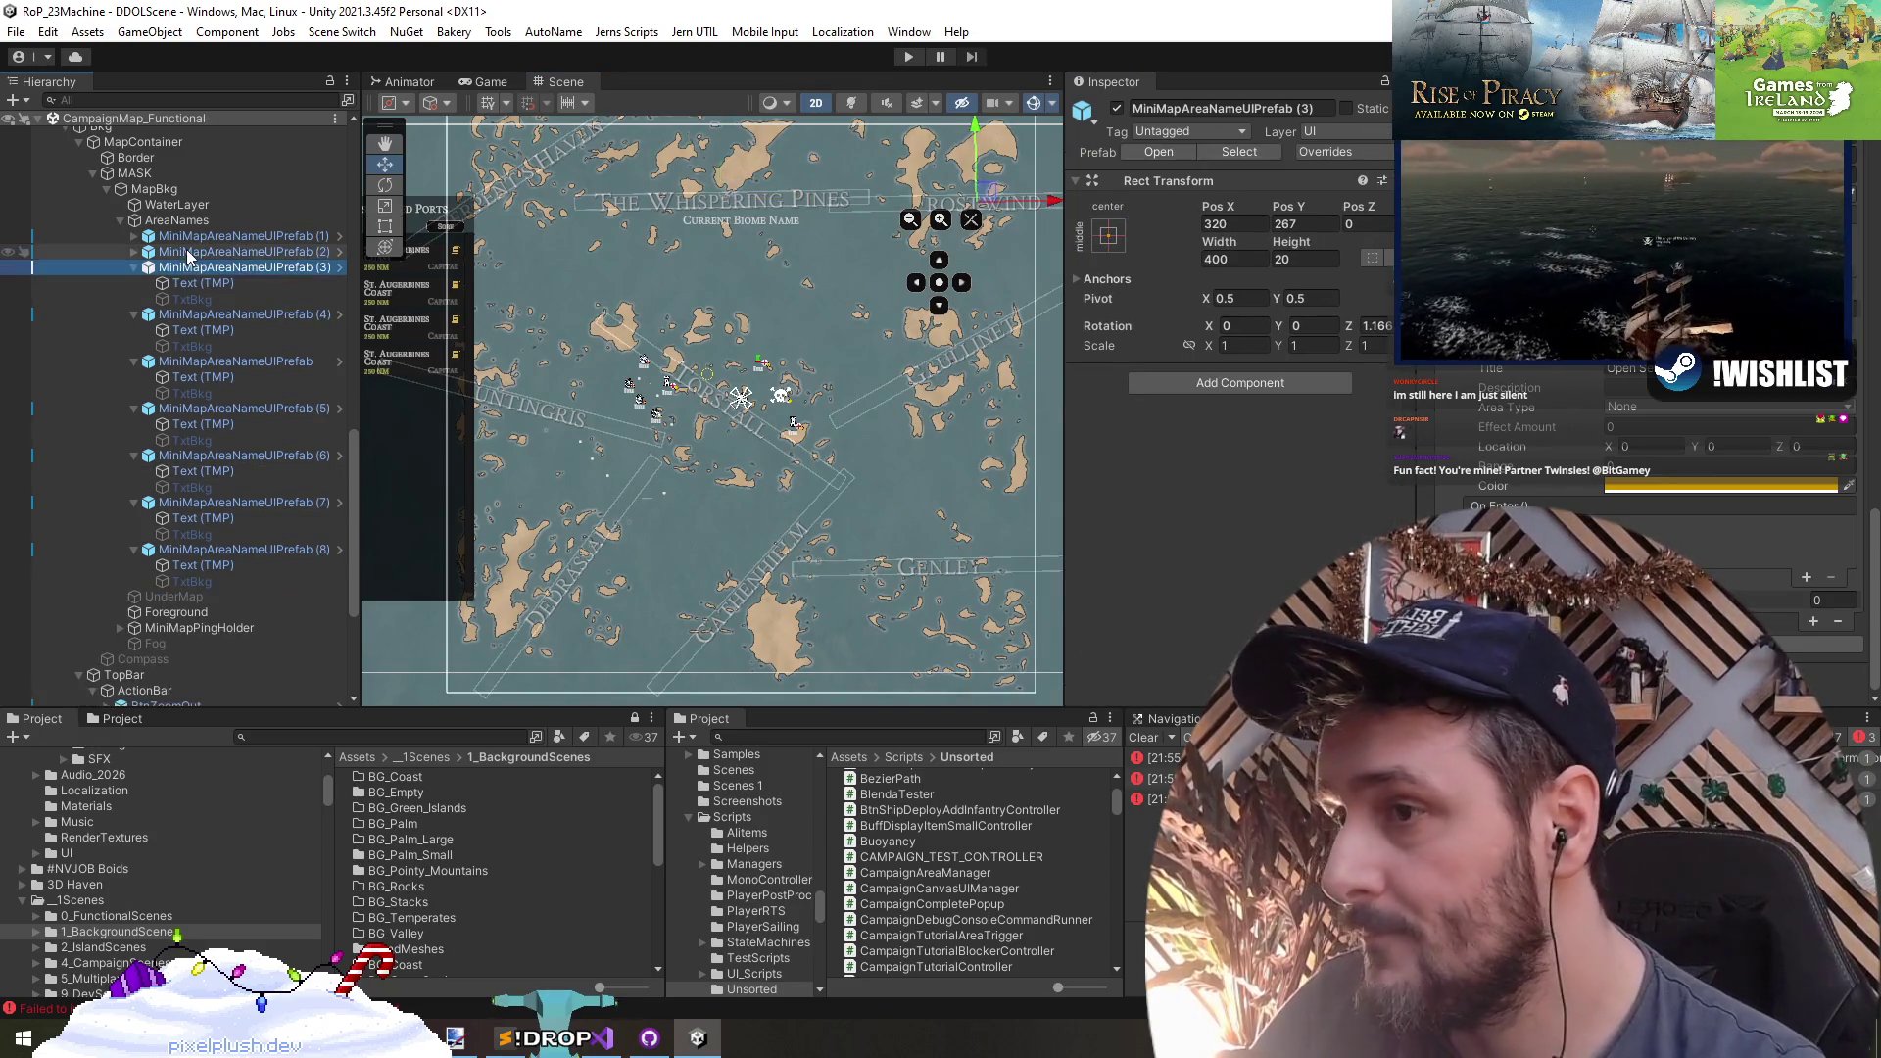
# - Collapse the remaining label entries and inspect the minimap layers in a maximized Scene view
pyautogui.press('Left')
pyautogui.press('Down')
pyautogui.press('Left')
pyautogui.press('Down')
pyautogui.press('Left')
pyautogui.press('Down')
pyautogui.press('Left')
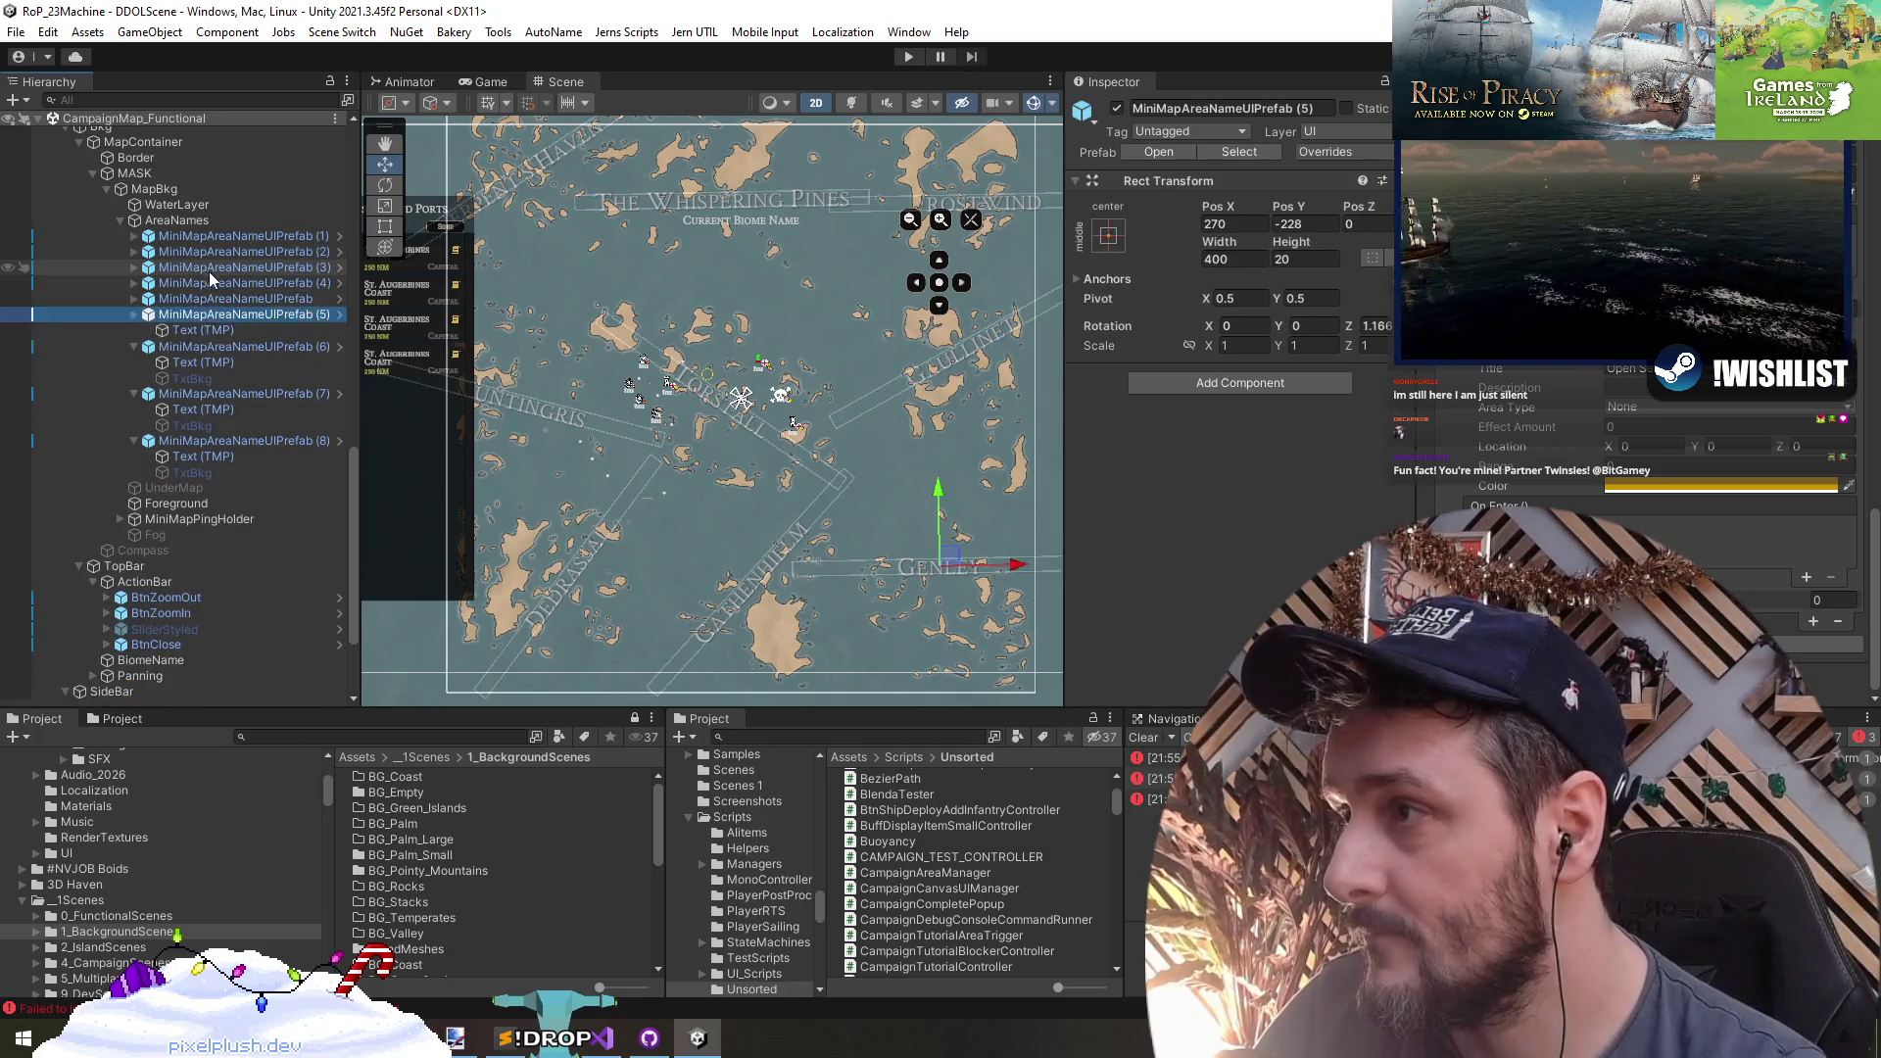
pyautogui.press('Down')
pyautogui.press('Left')
pyautogui.scroll(-3, 729, 571)
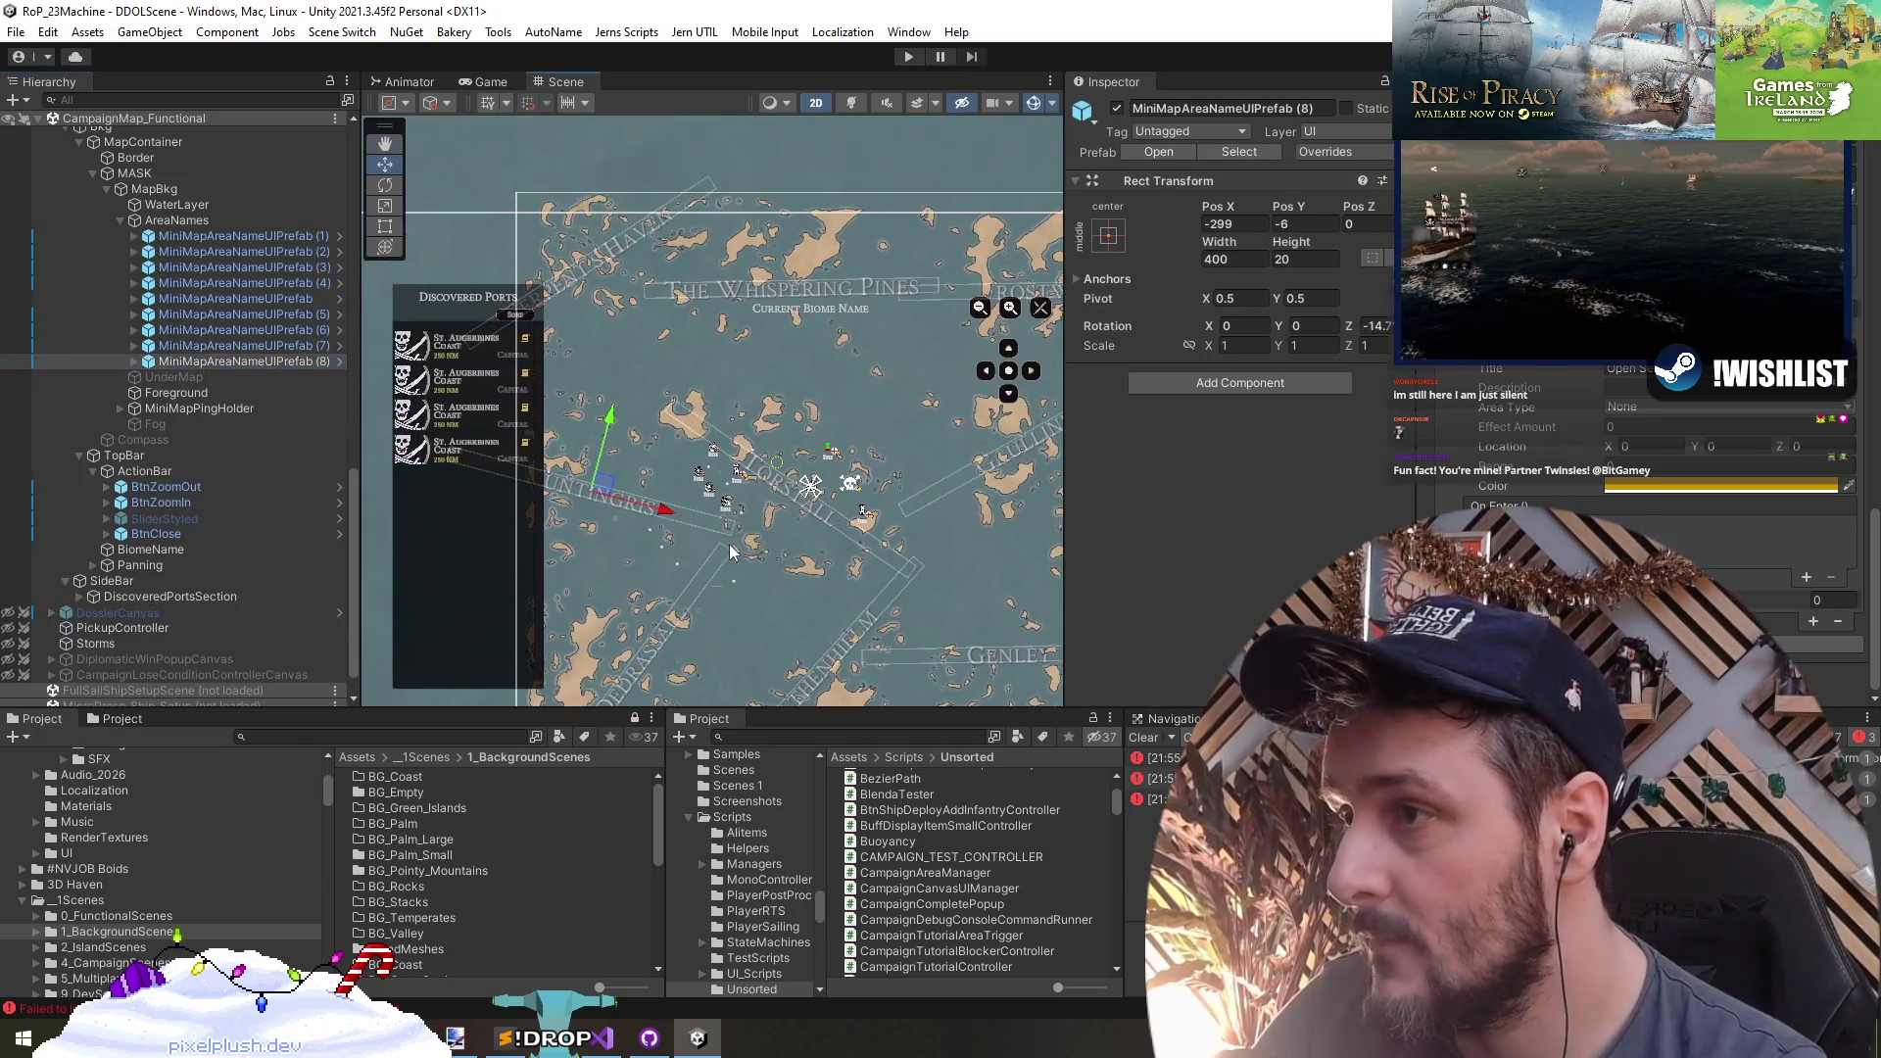
pyautogui.hotkey('shift', 'space')
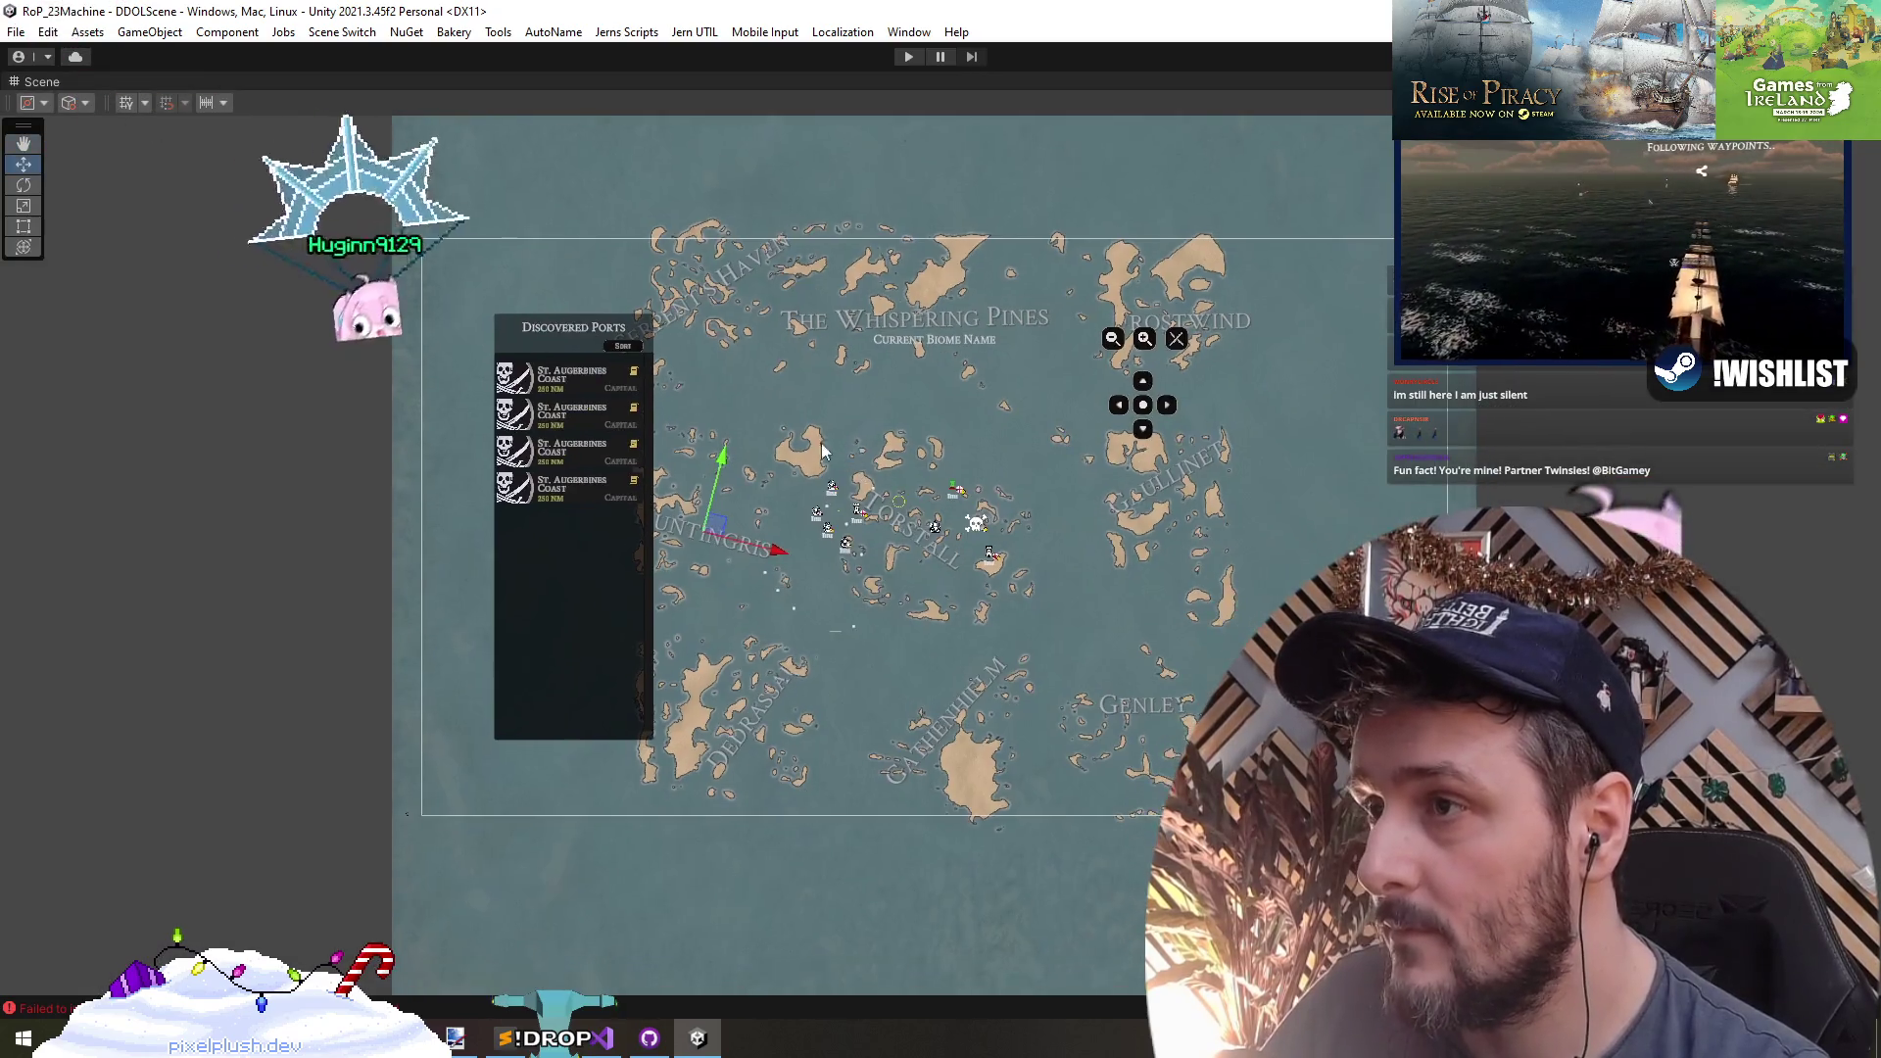
pyautogui.scroll(2, 832, 445)
pyautogui.scroll(-1, 702, 463)
pyautogui.click(557, 215)
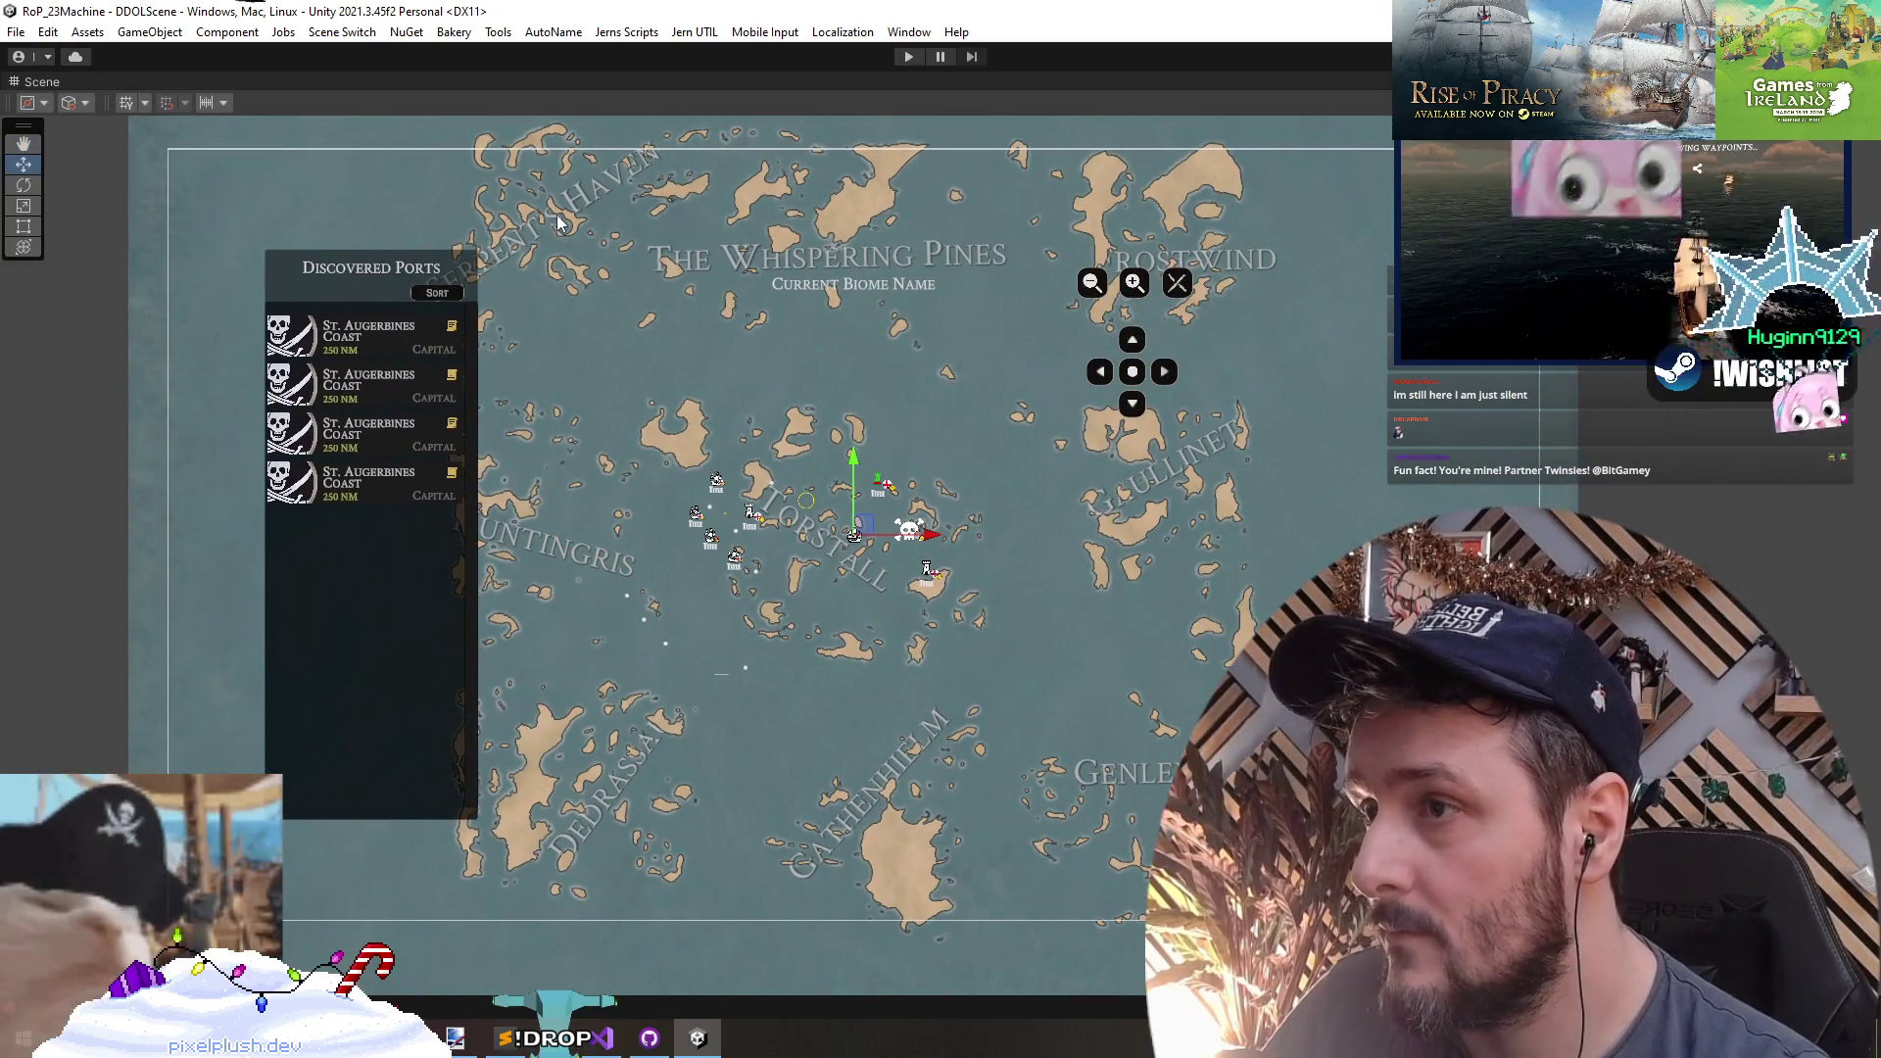
pyautogui.hotkey('shift', 'space')
pyautogui.scroll(3, 172, 372)
pyautogui.click(118, 240)
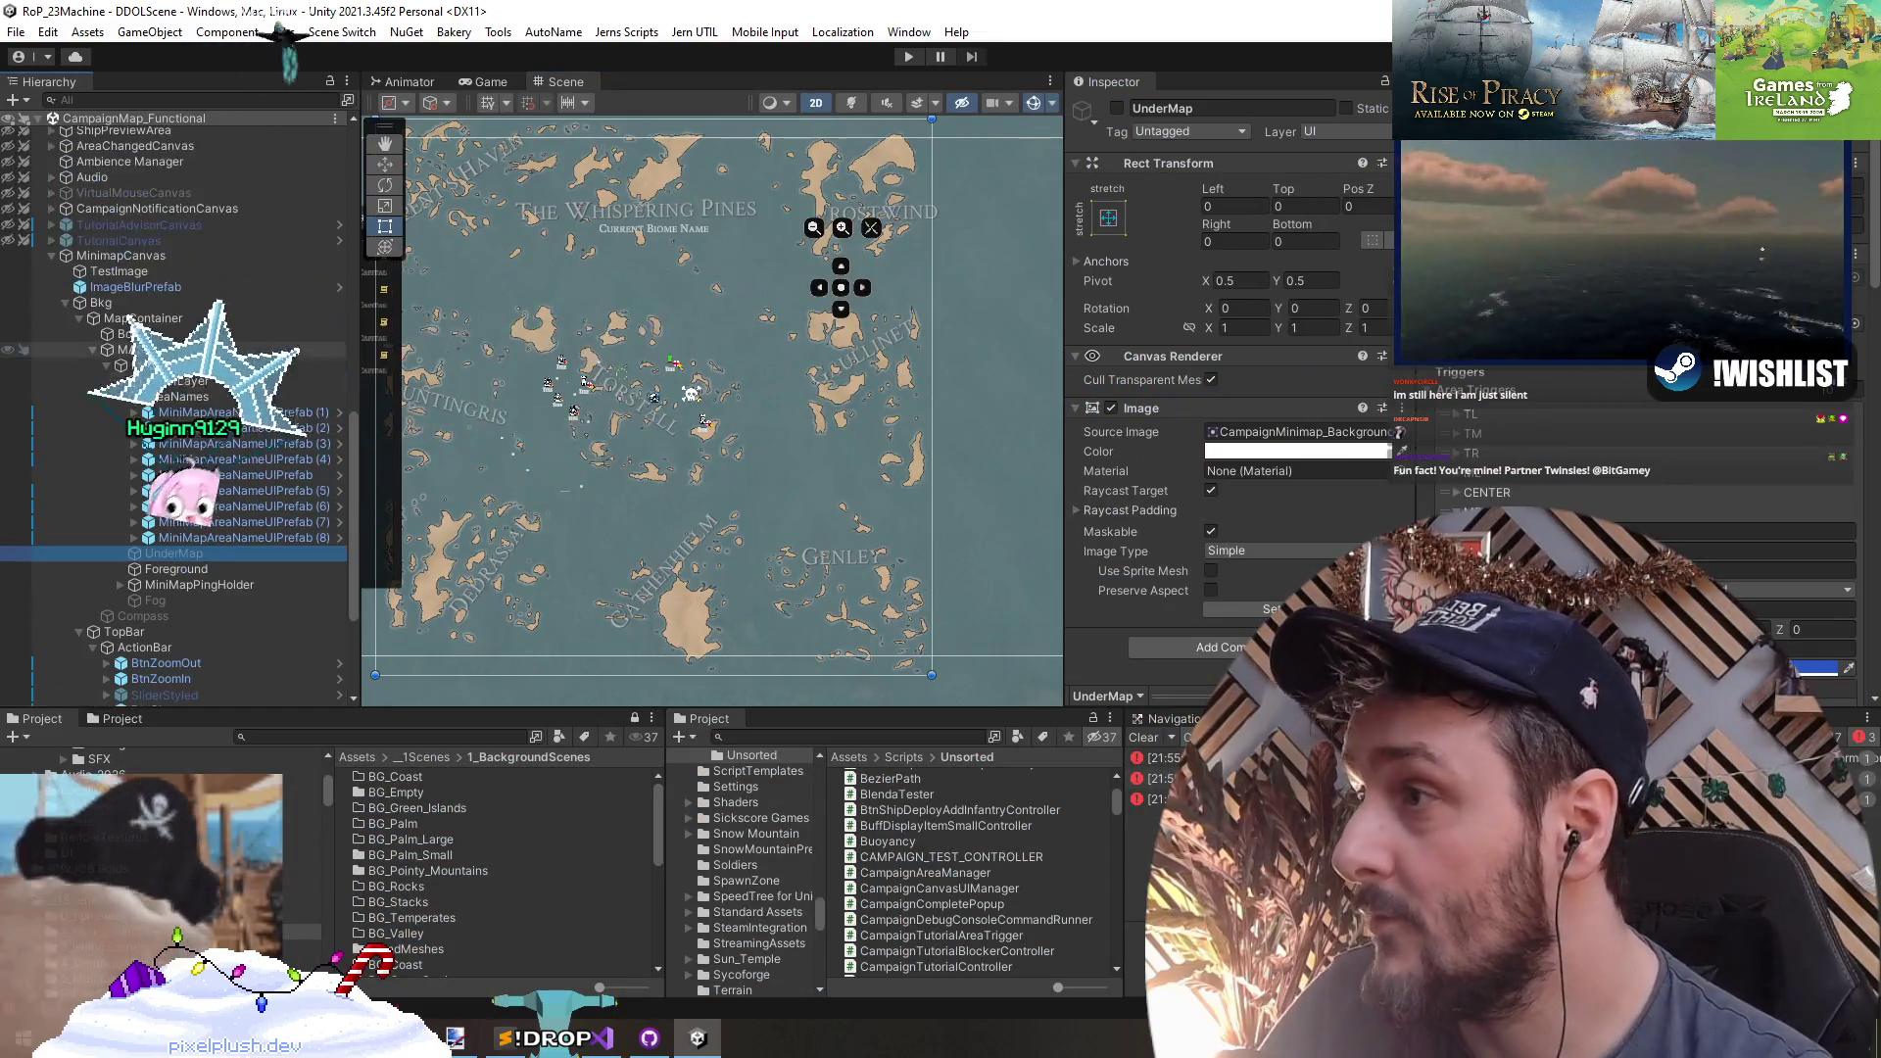
# - Hide all objects, then re-show AreaNames, WaterLayer and the Foreground islands
pyautogui.click(17, 119)
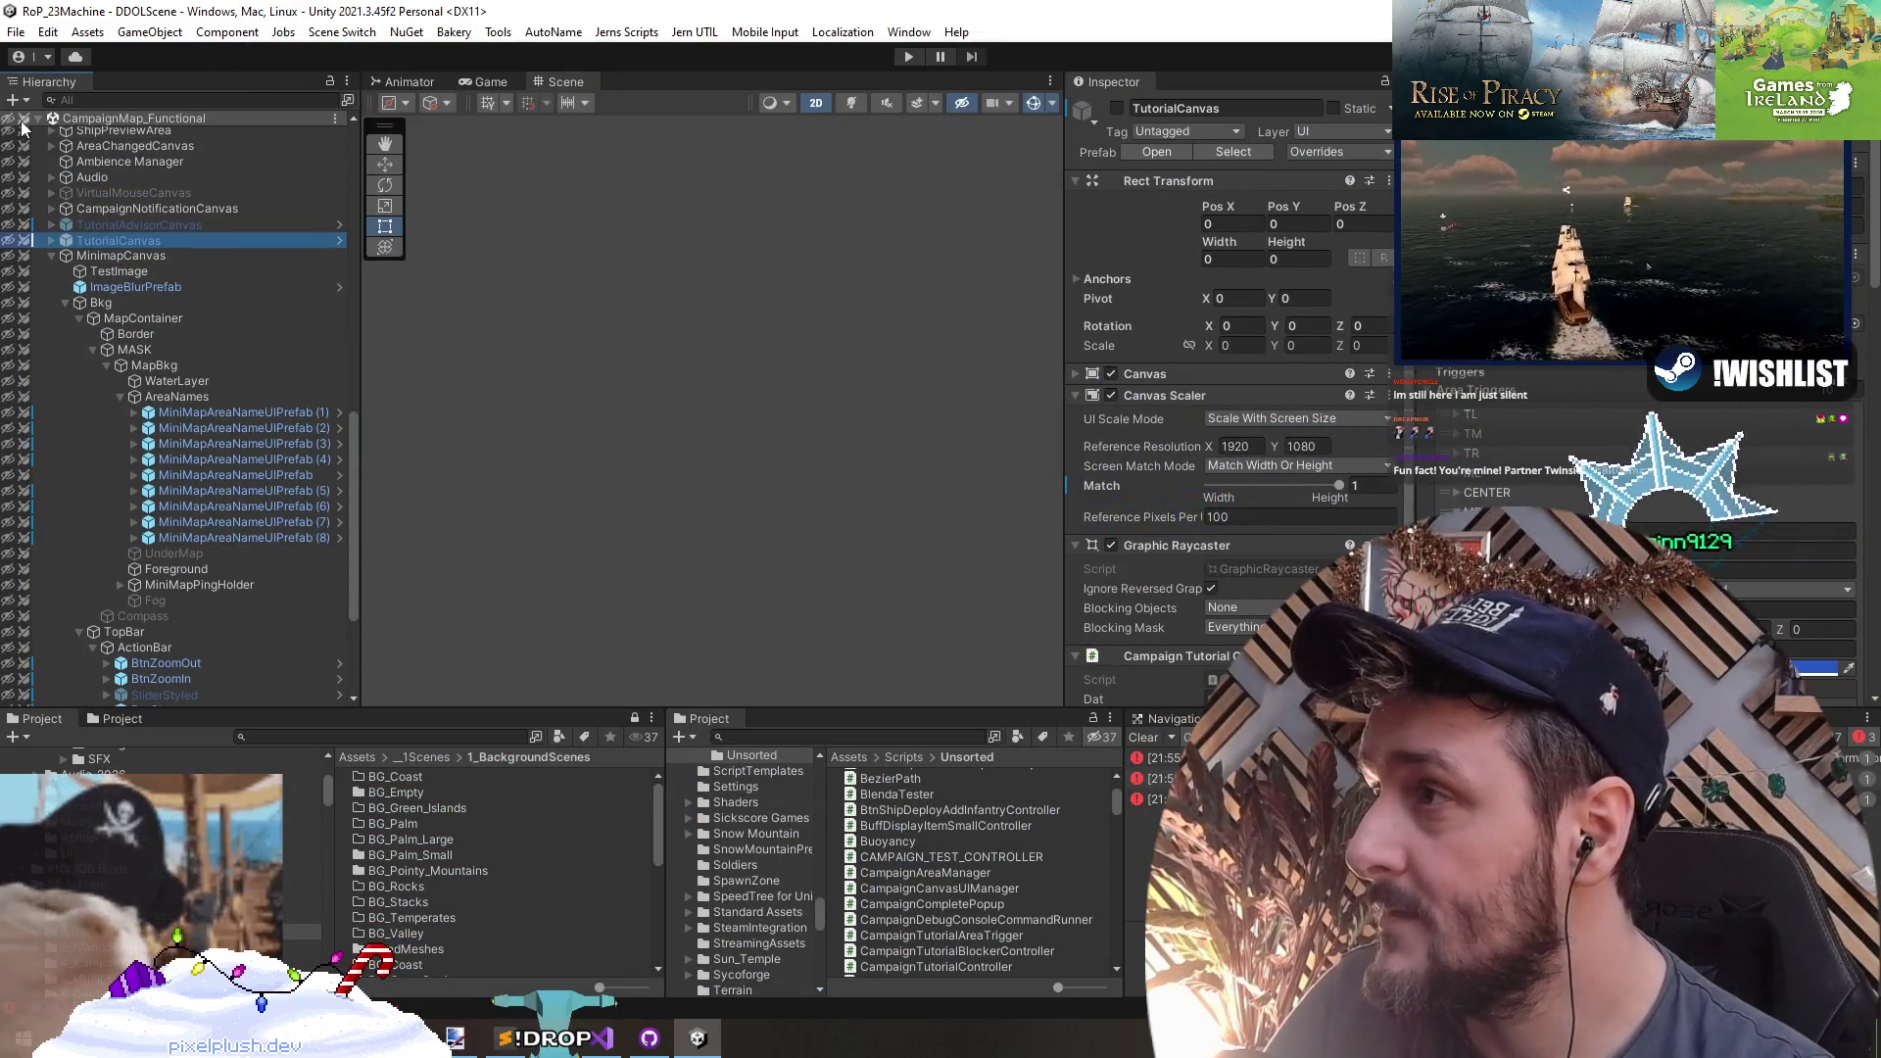
pyautogui.click(24, 397)
pyautogui.click(9, 396)
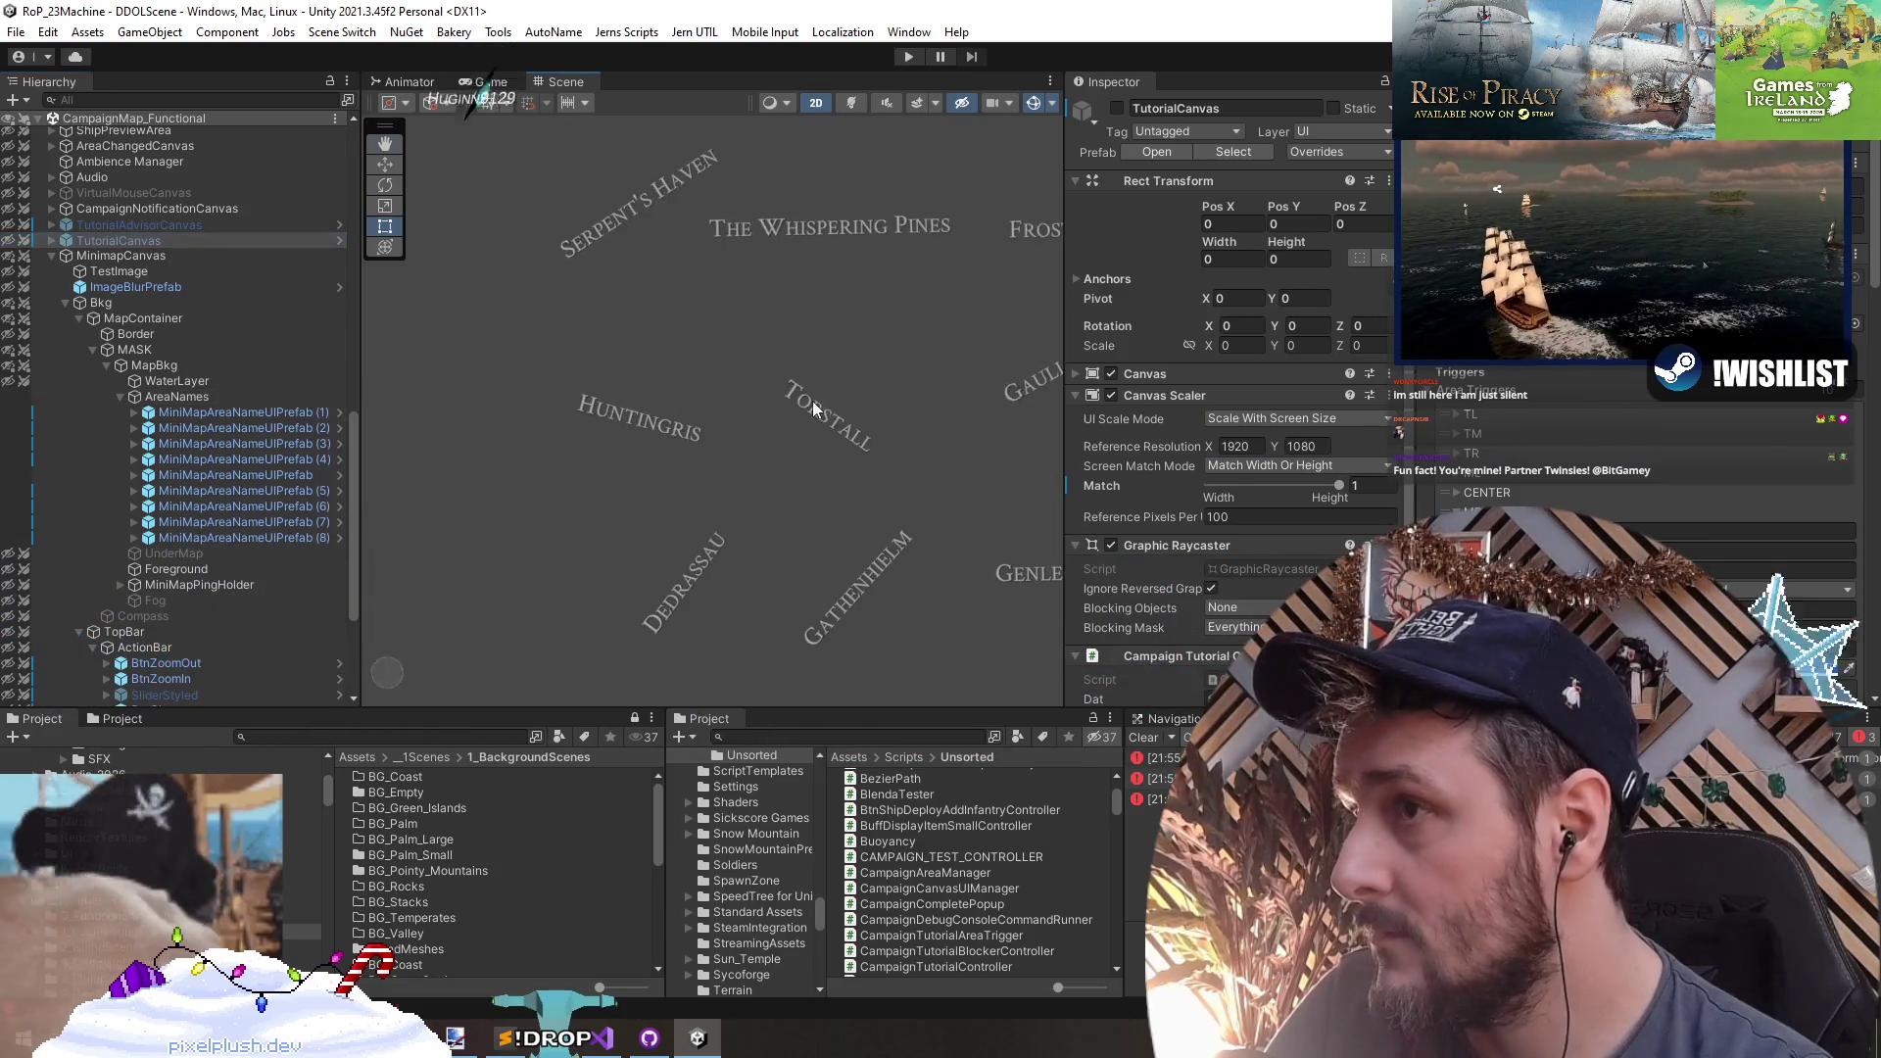
pyautogui.click(8, 381)
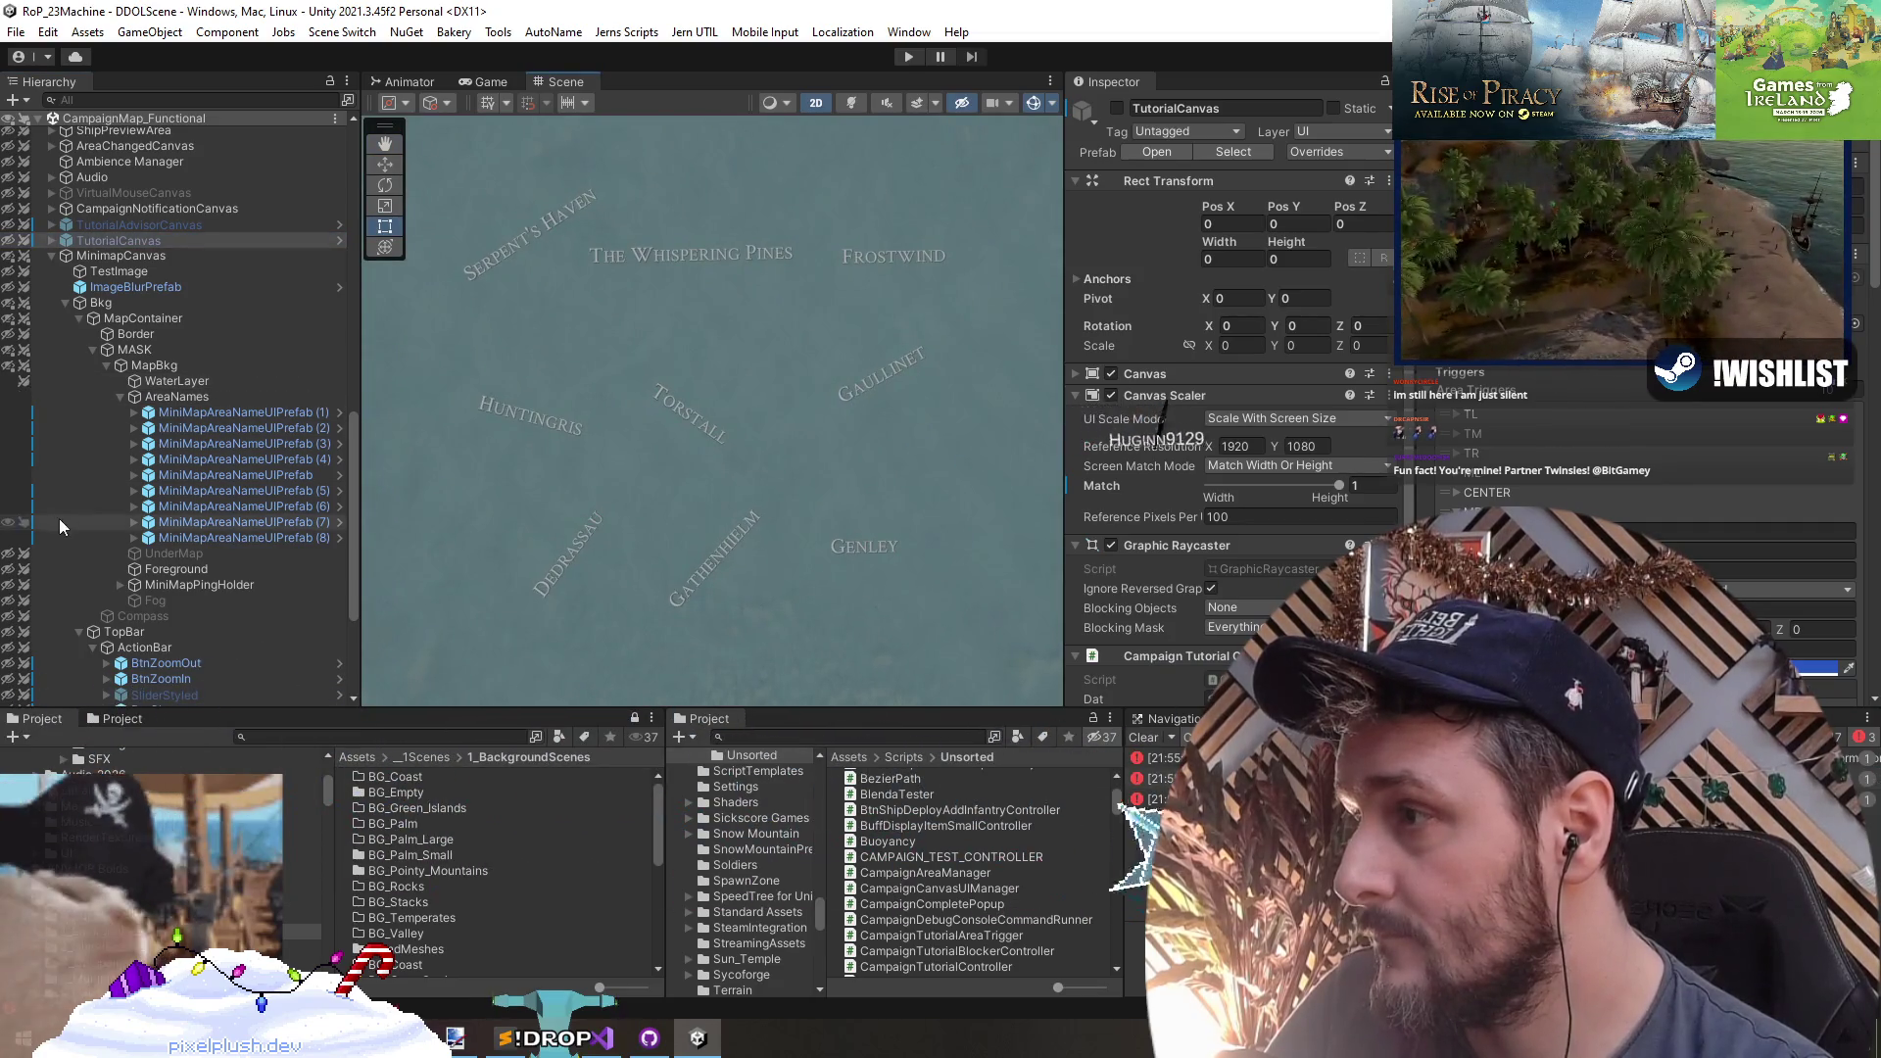
pyautogui.click(8, 572)
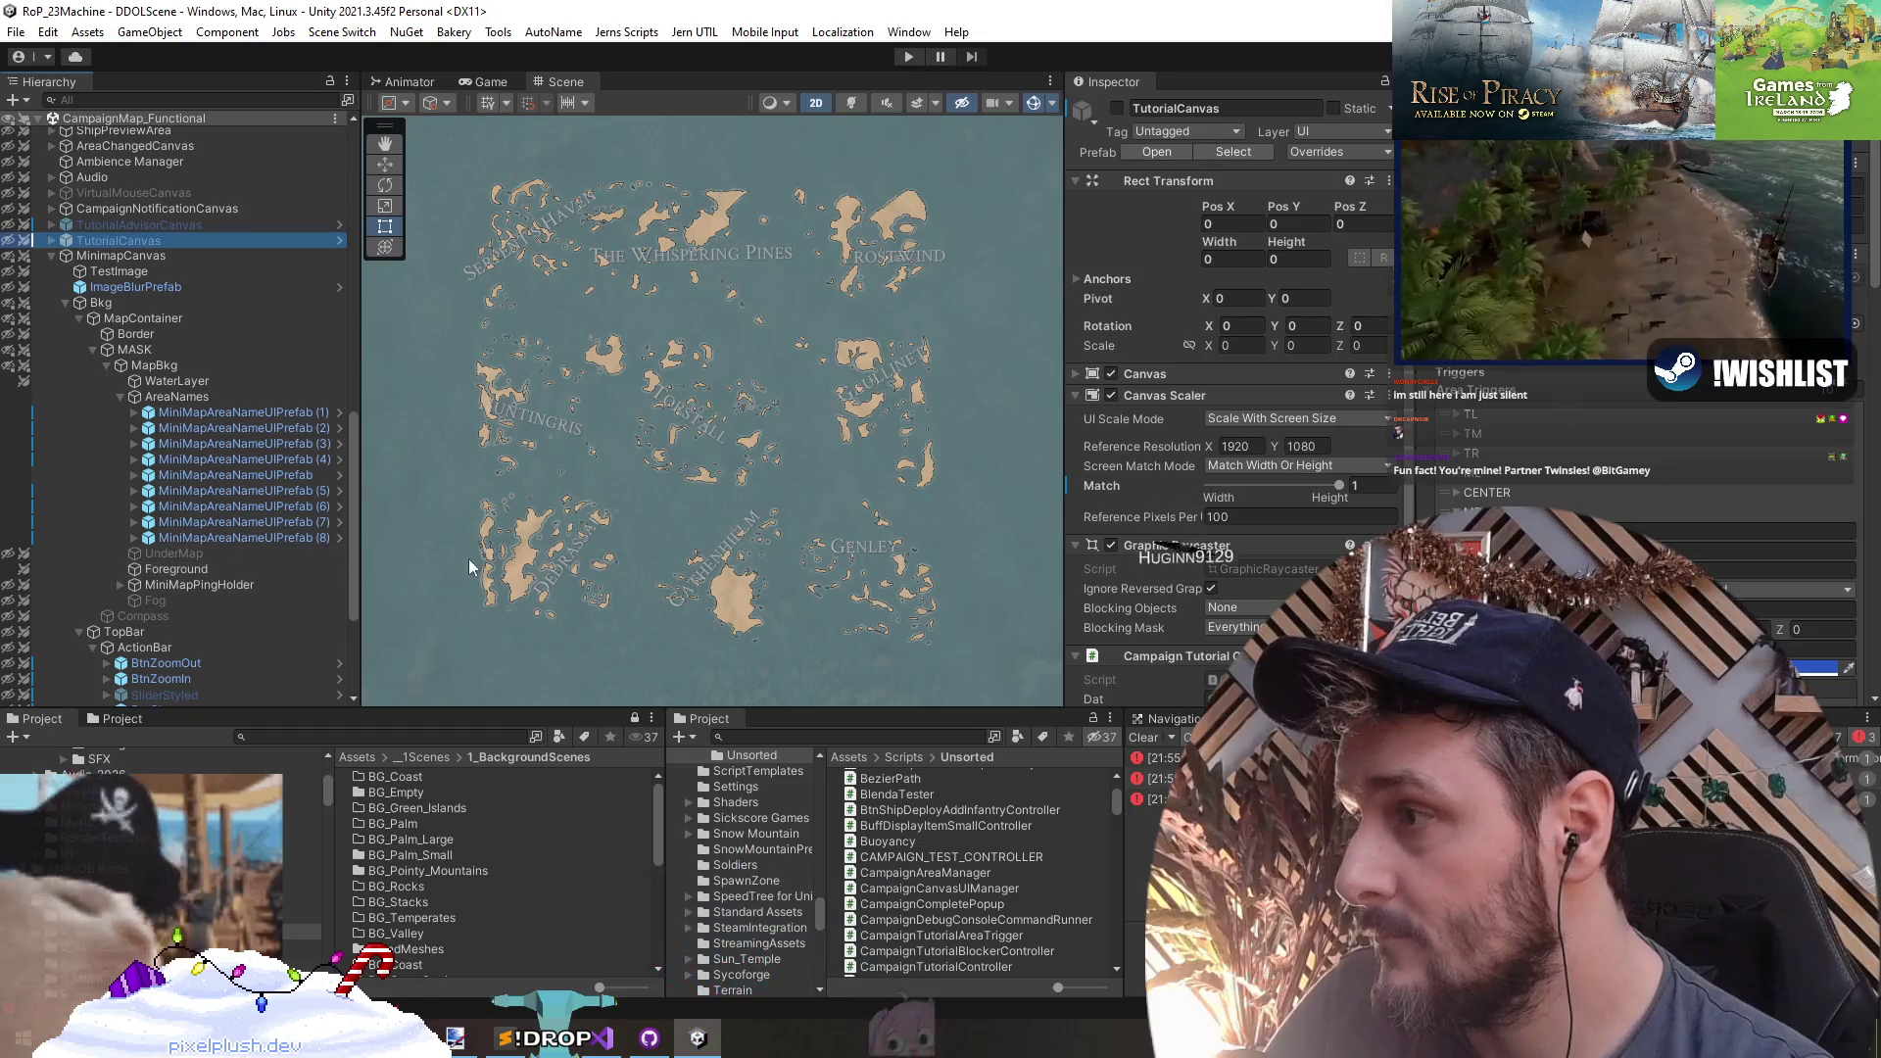
pyautogui.scroll(2, 701, 420)
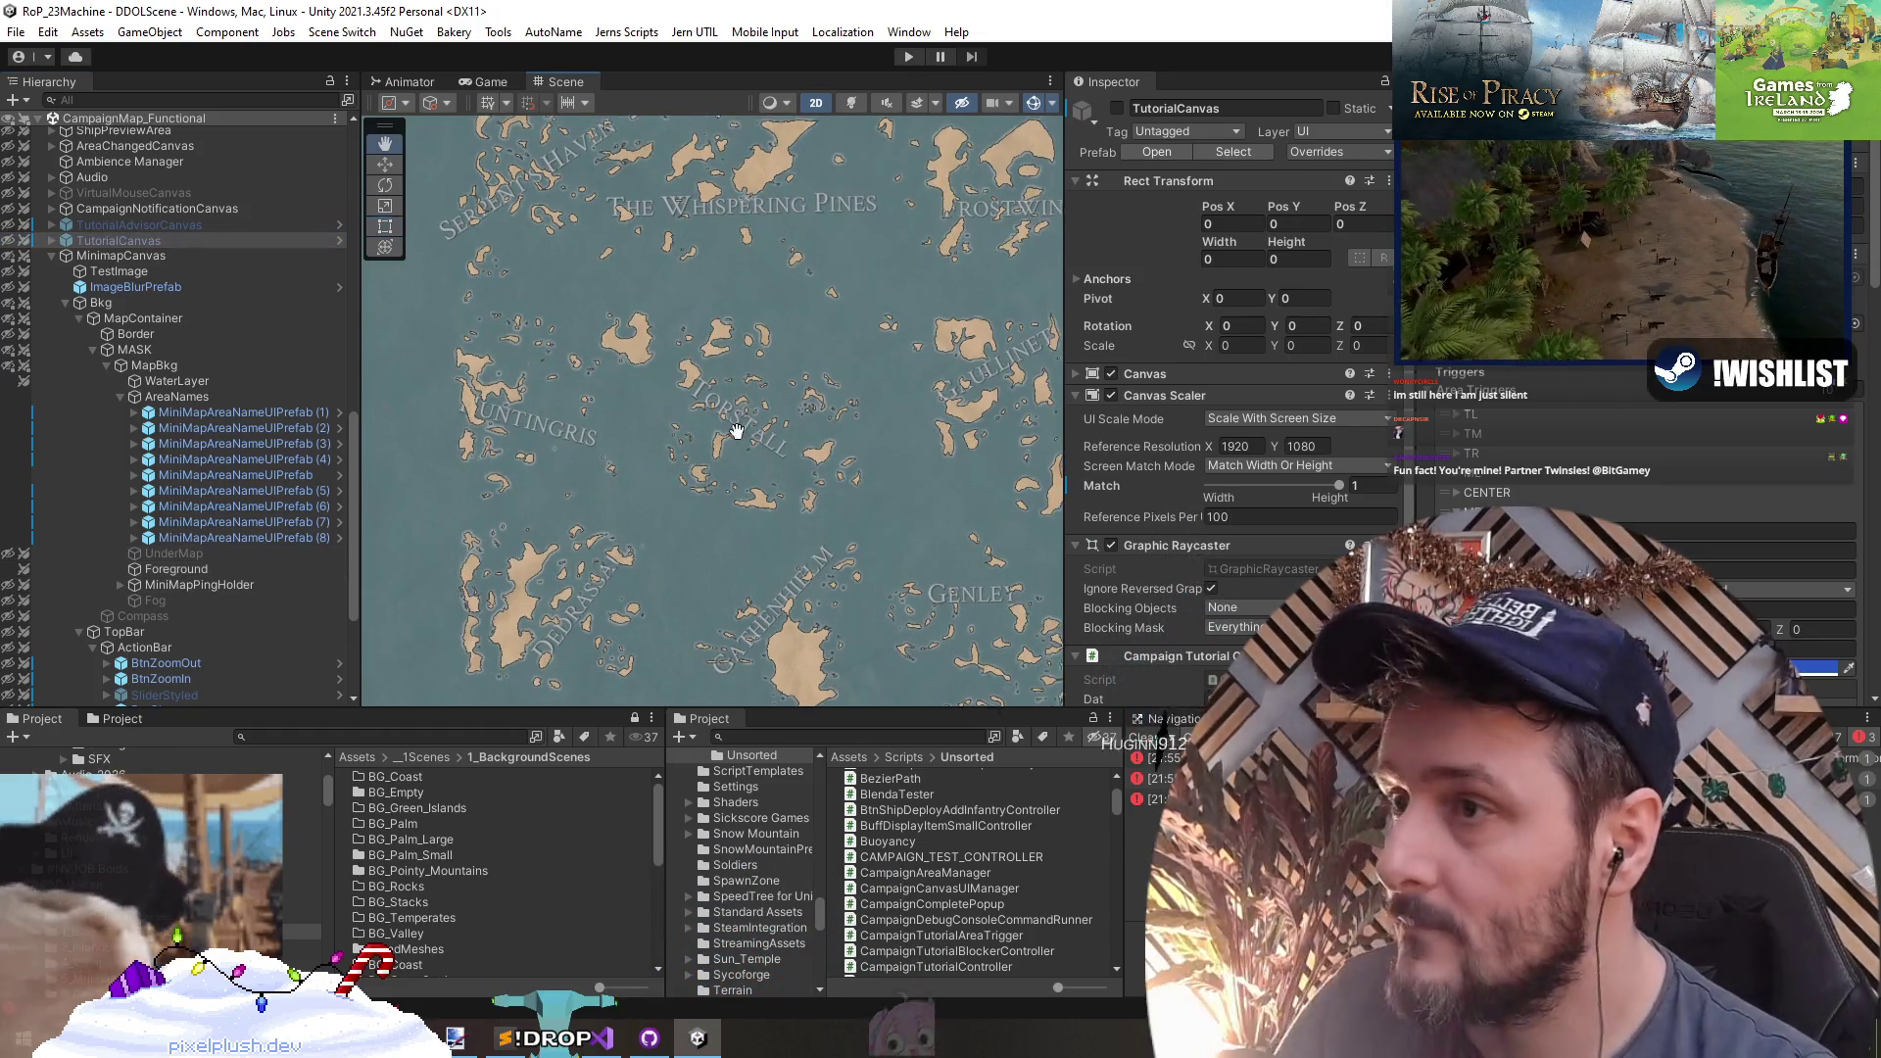
pyautogui.scroll(5, 588, 323)
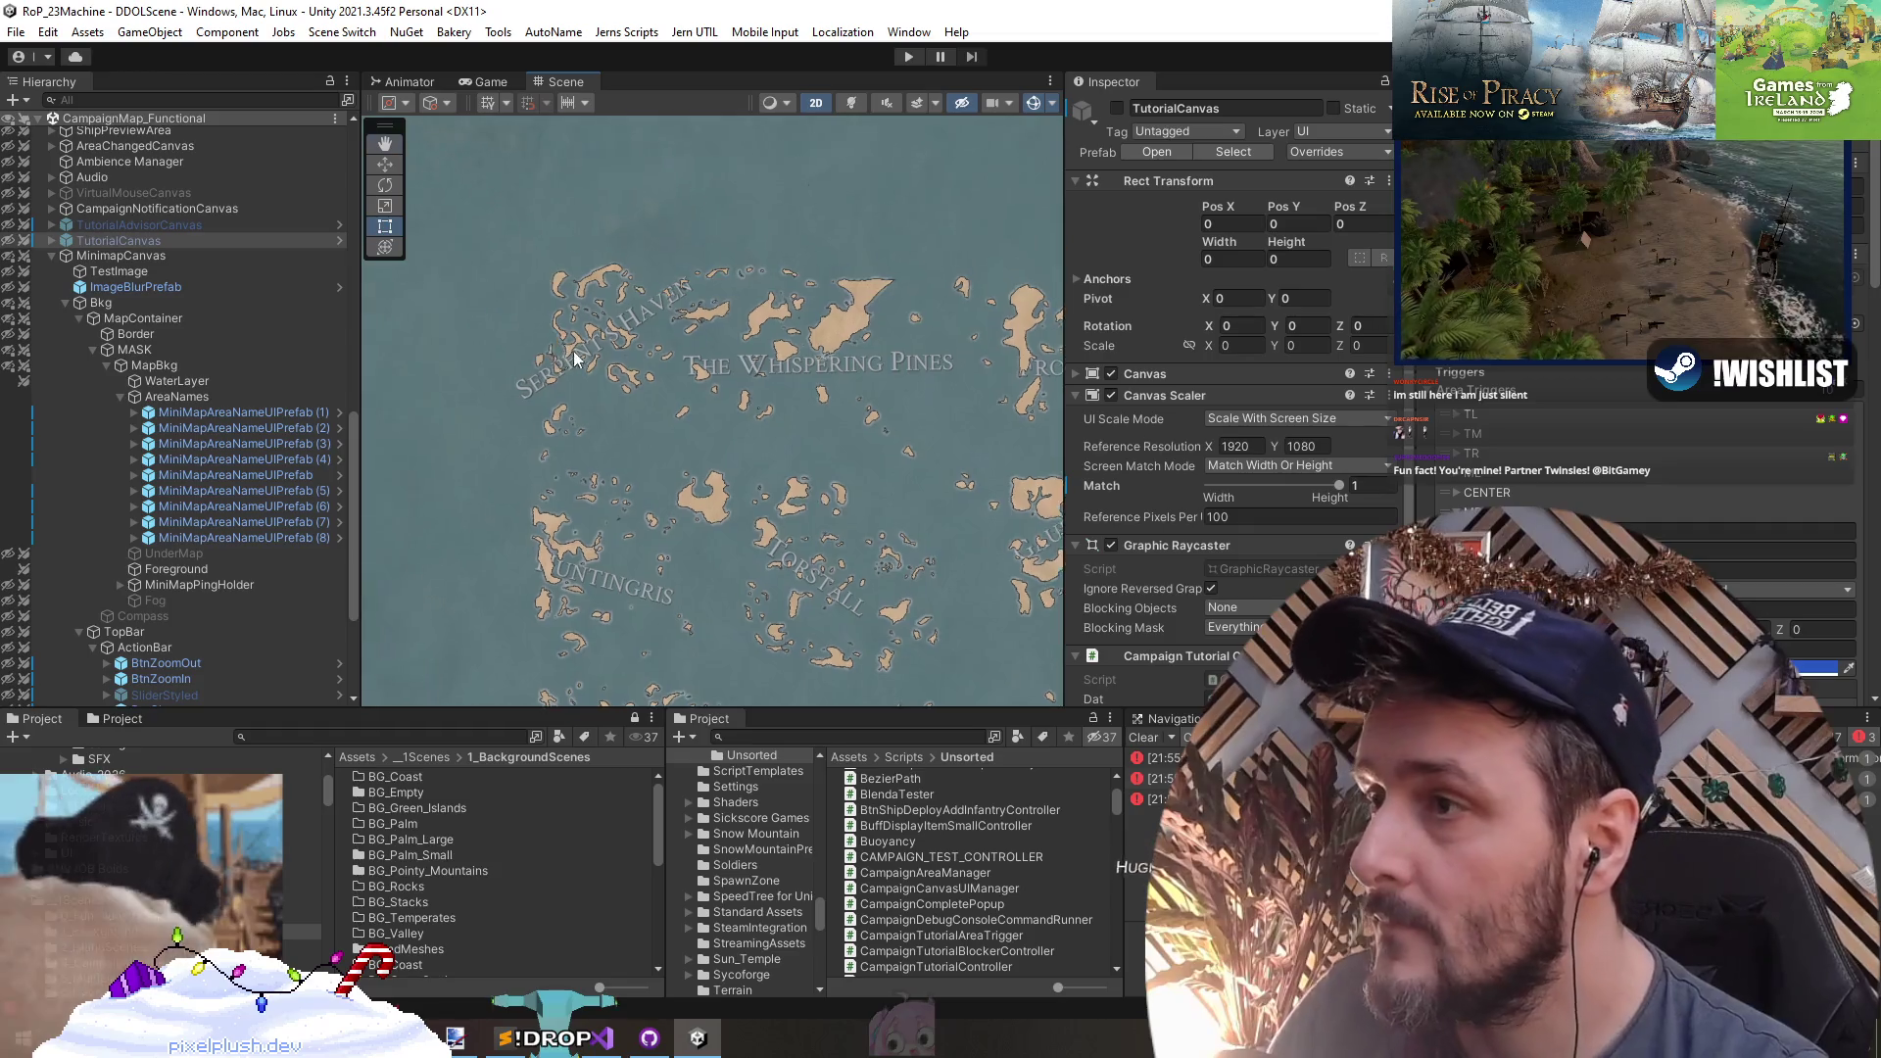
pyautogui.click(686, 314)
# - Narrow the Serpent's Haven label so it wraps, and shift it up and right
pyautogui.press('f')
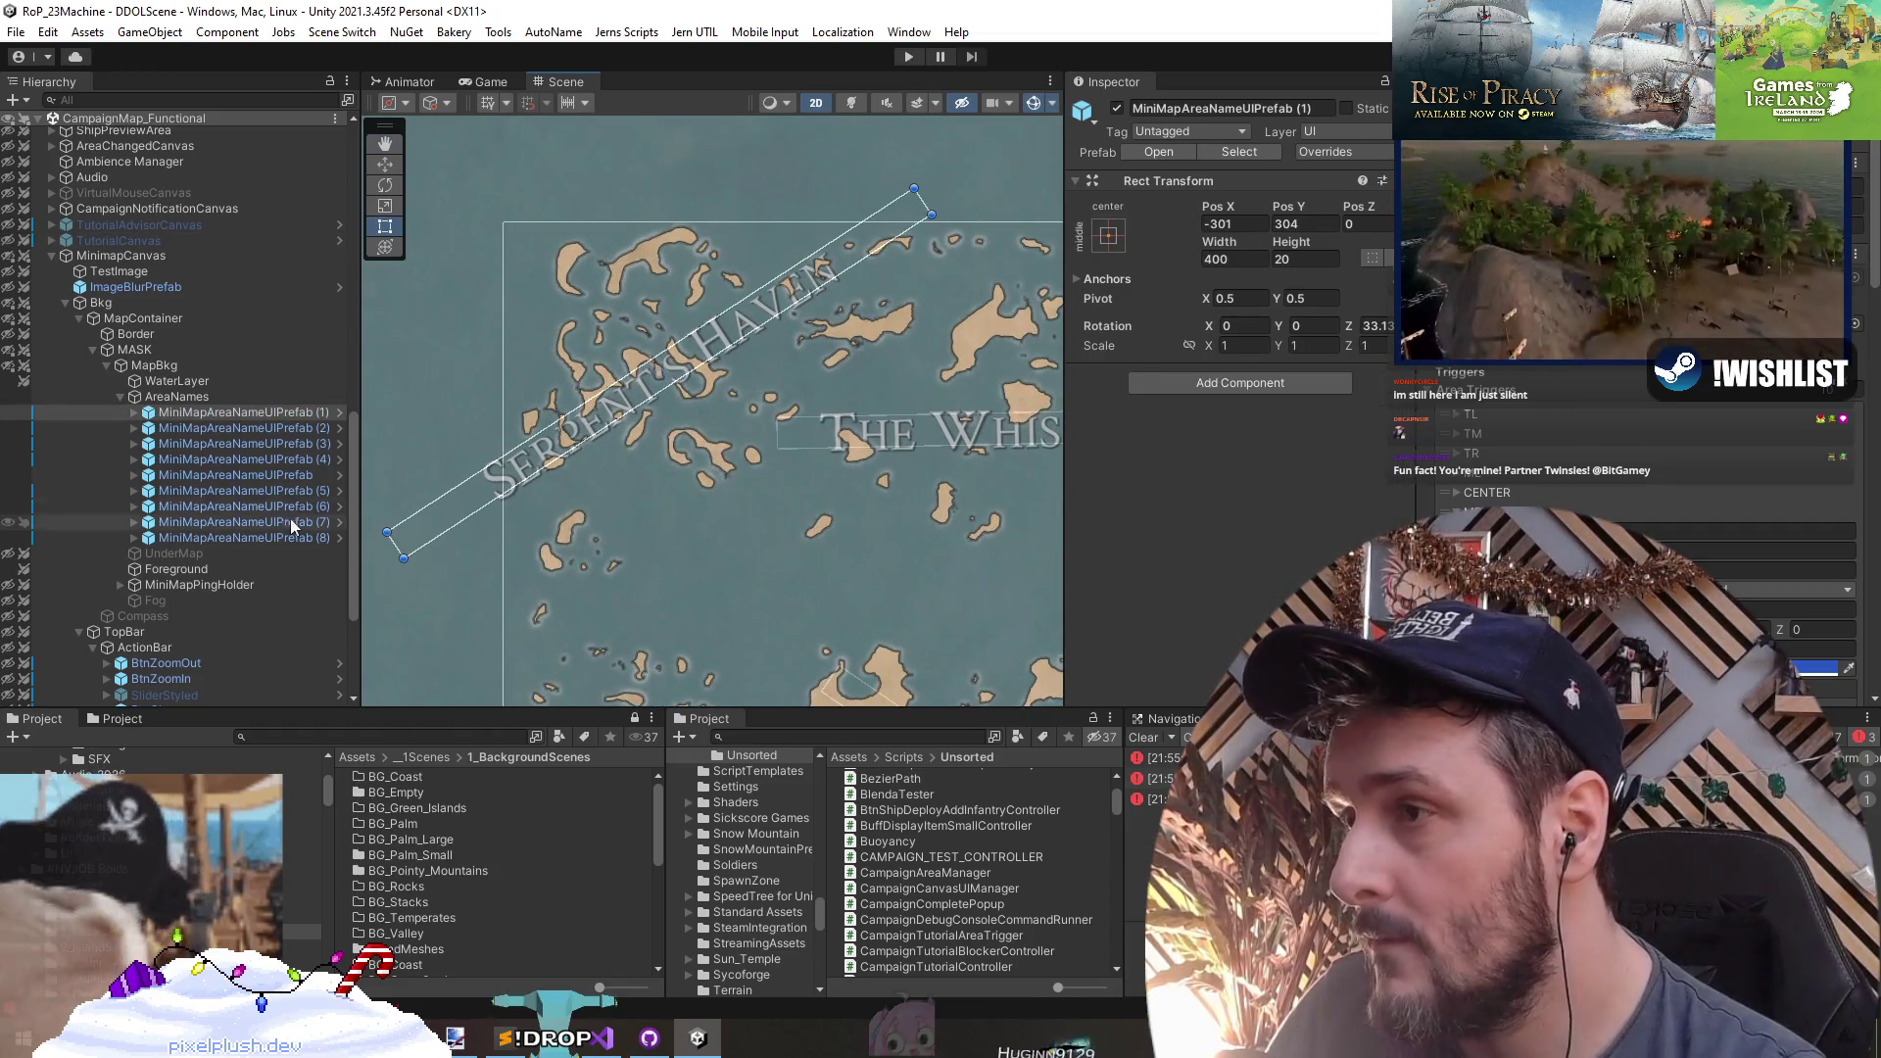
pyautogui.click(212, 412)
pyautogui.moveTo(935, 216); pyautogui.dragTo(665, 391)
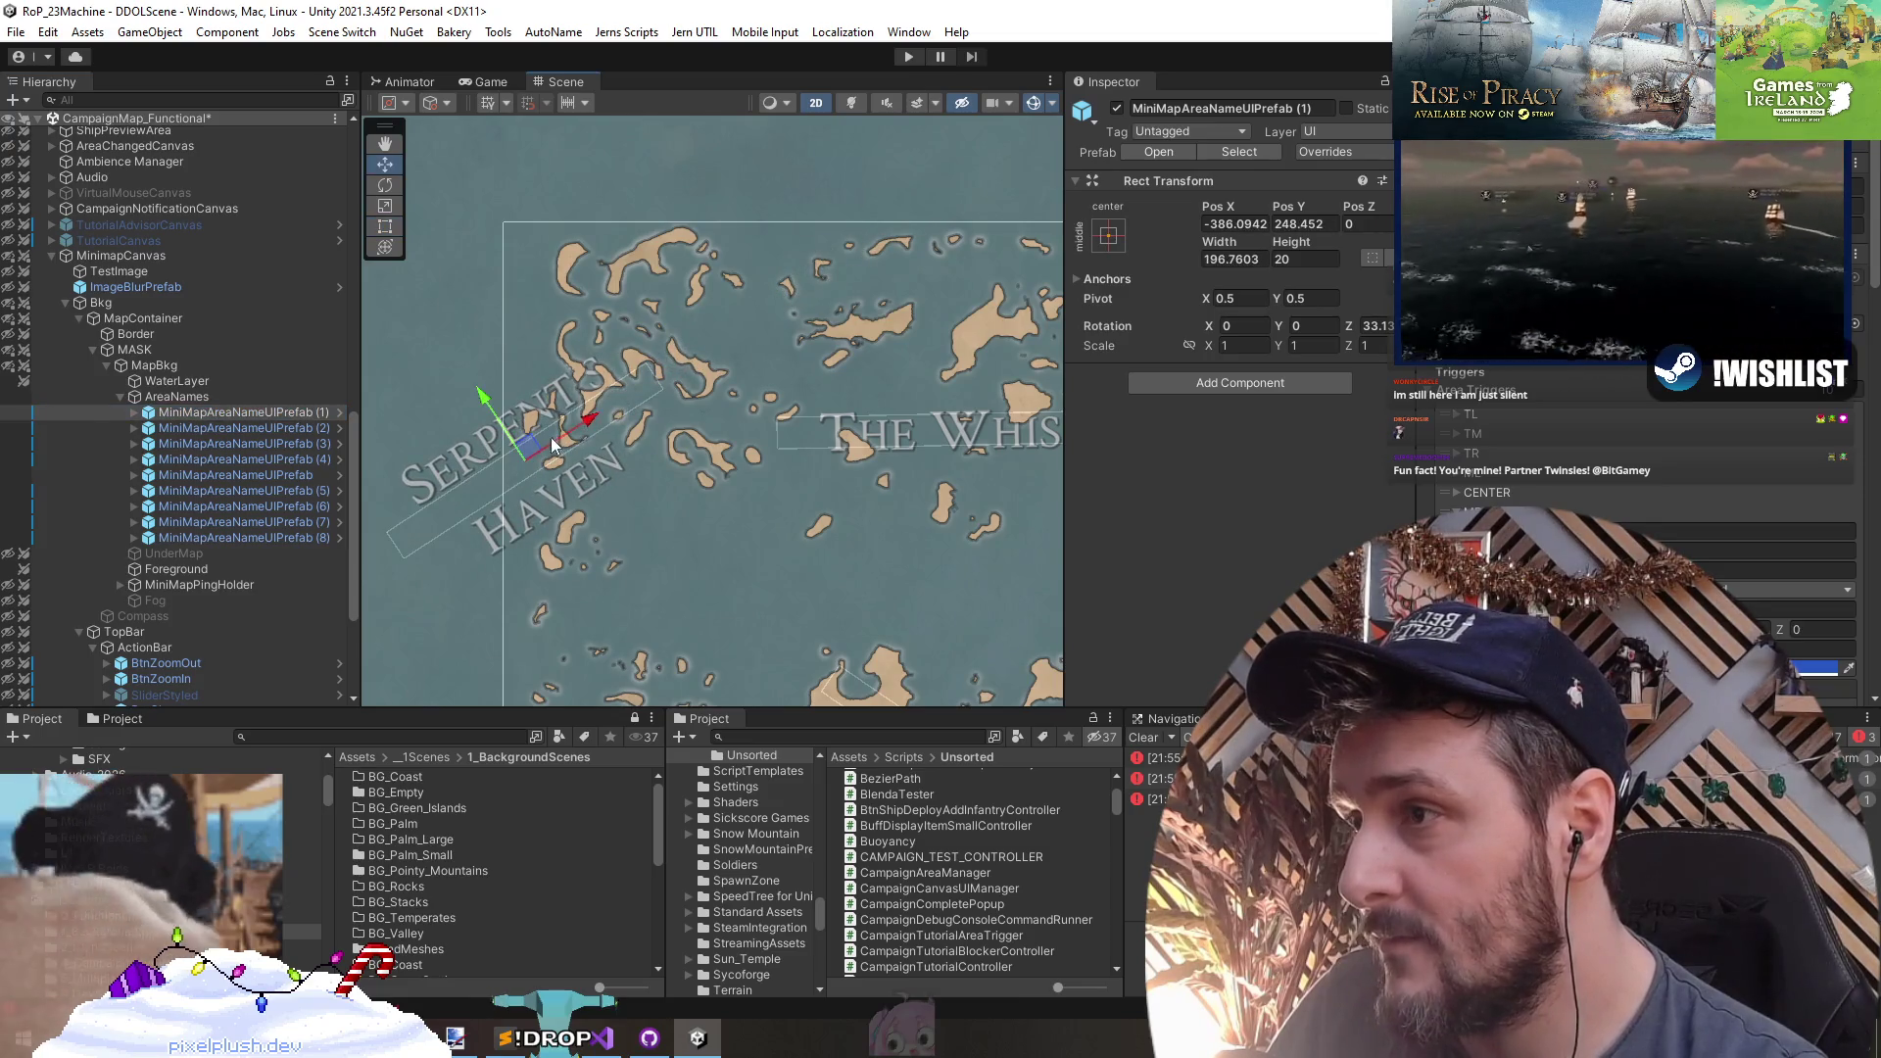
pyautogui.moveTo(539, 451)
pyautogui.mouseDown()
pyautogui.moveTo(676, 419)
pyautogui.moveTo(631, 453)
pyautogui.moveTo(672, 423)
pyautogui.mouseUp()
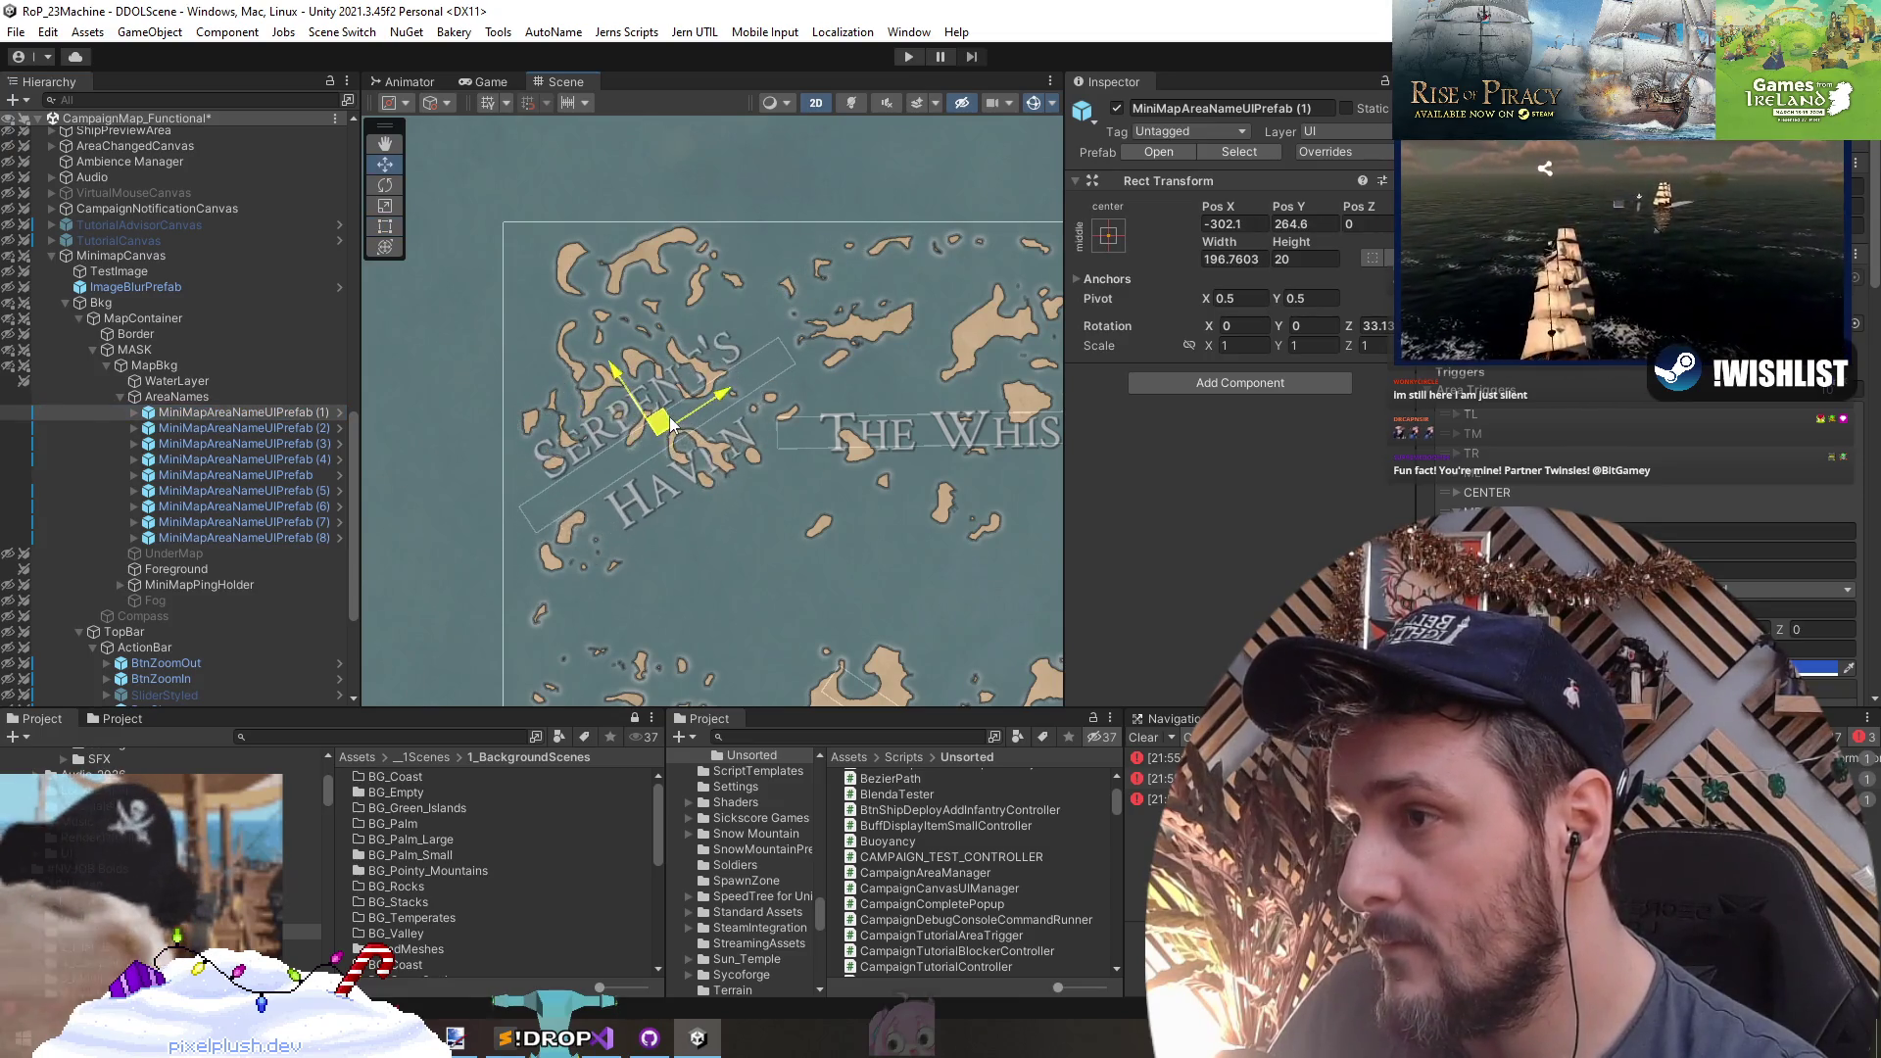
# - In the area-name label prefab, replace the label text with 'Serpents Haven'
pyautogui.click(340, 412)
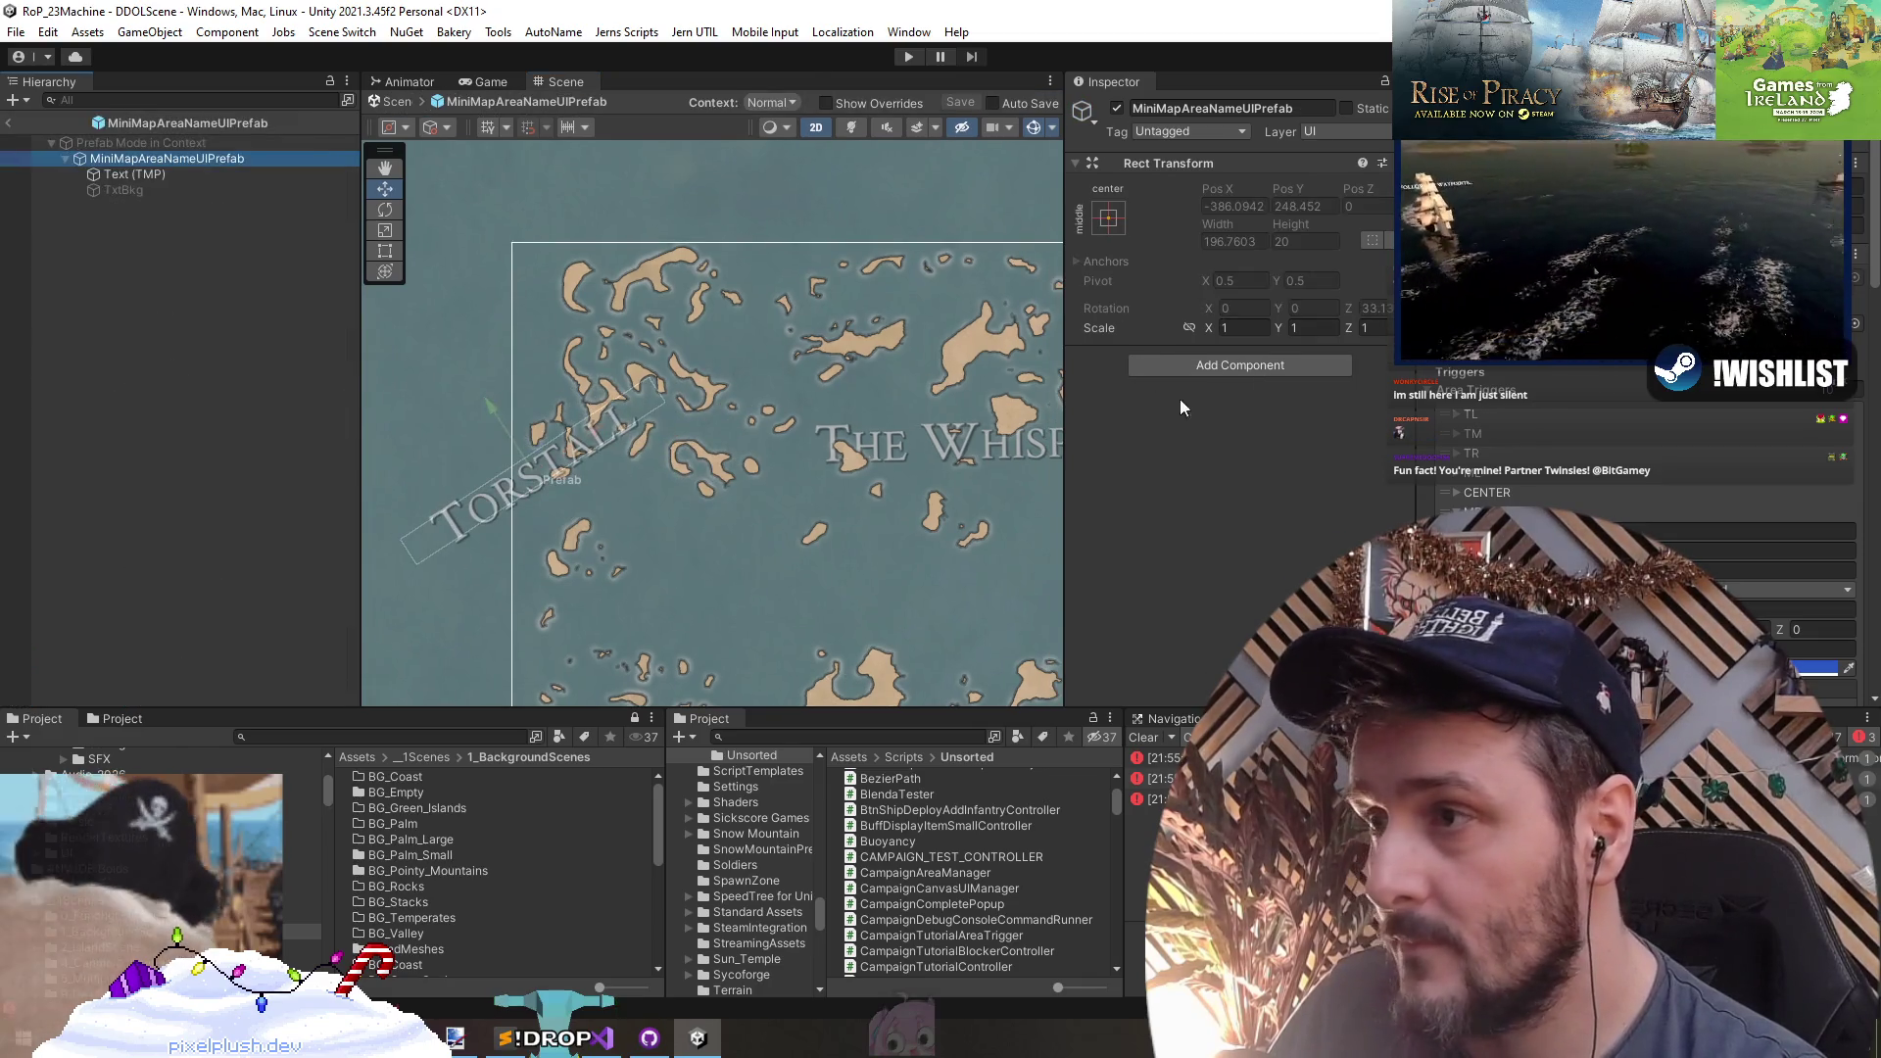
pyautogui.click(223, 174)
pyautogui.click(1267, 480)
pyautogui.hotkey('ctrl', 'a')
pyautogui.write('S')
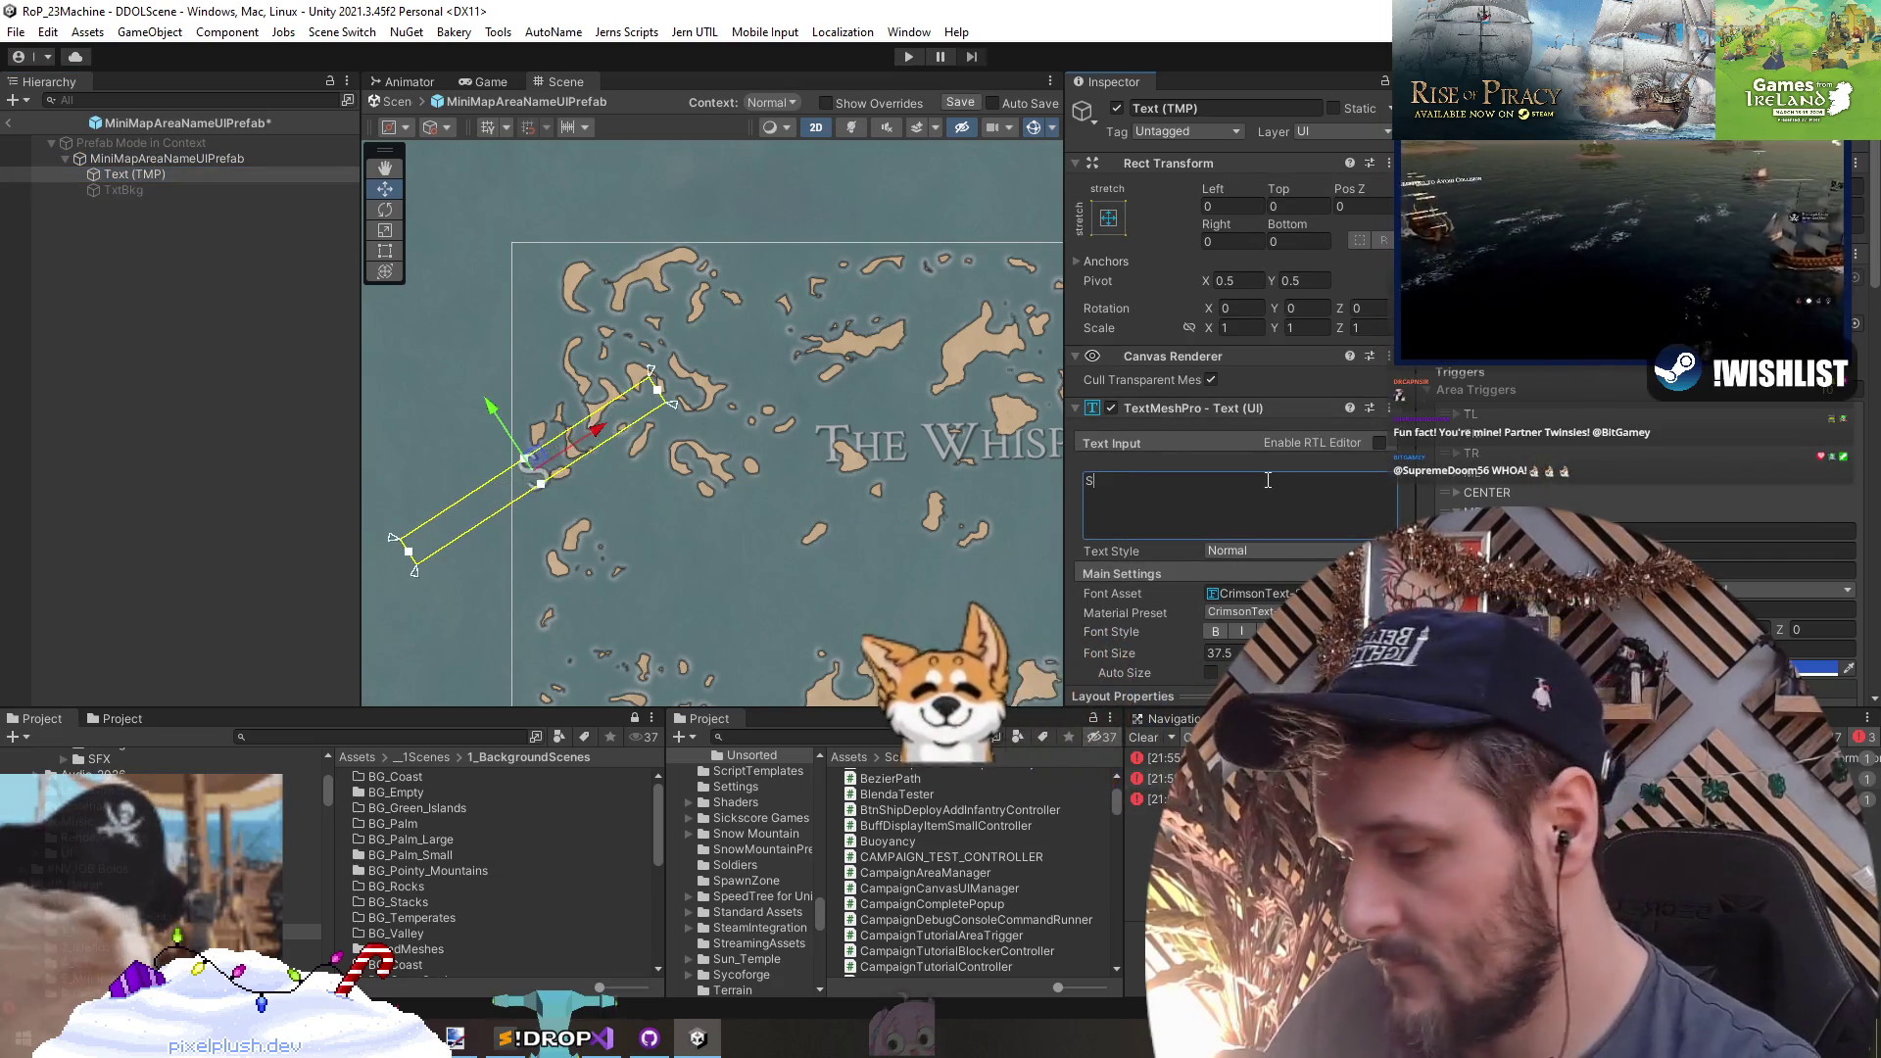
pyautogui.write('erpents Haven')
# - Set line spacing to -62.97 and character spacing to -1.45, then save the prefab
pyautogui.scroll(-5, 1260, 501)
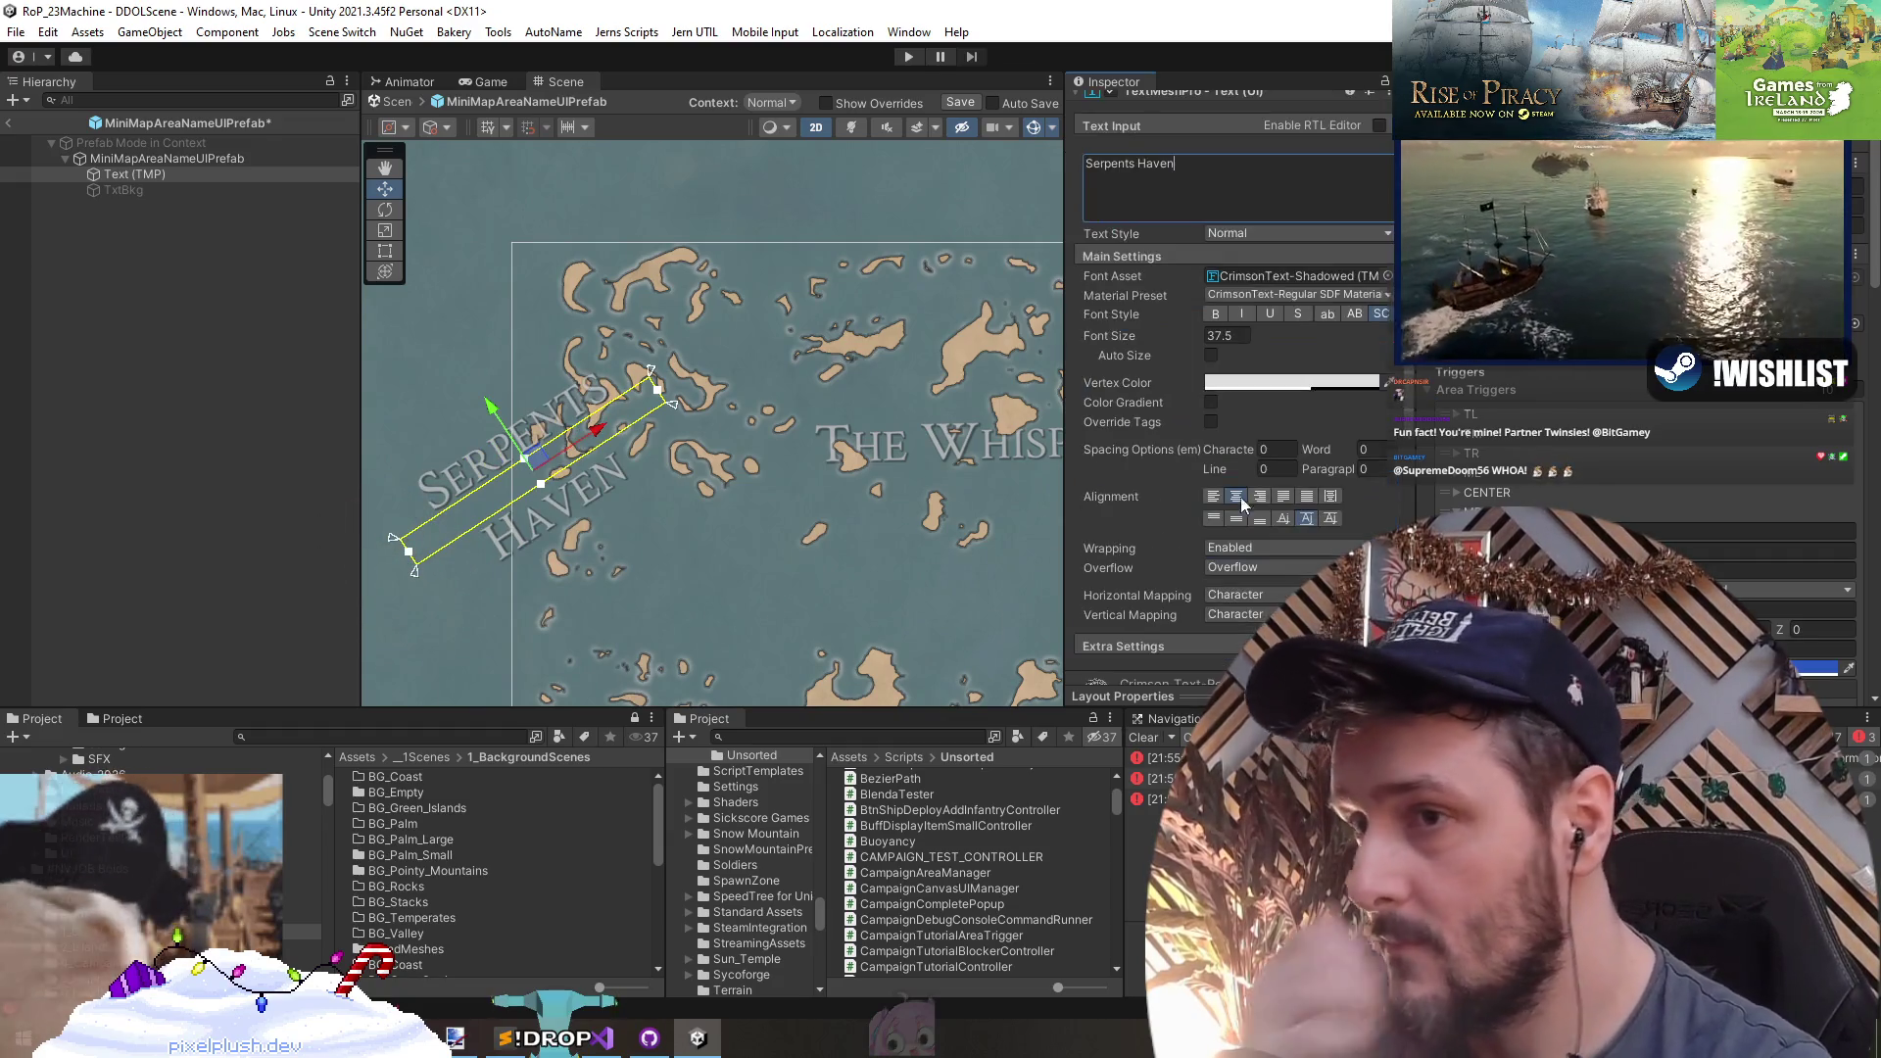
pyautogui.moveTo(1227, 468)
pyautogui.mouseDown()
pyautogui.moveTo(602, 526)
pyautogui.moveTo(615, 654)
pyautogui.moveTo(954, 614)
pyautogui.moveTo(1015, 567)
pyautogui.mouseUp()
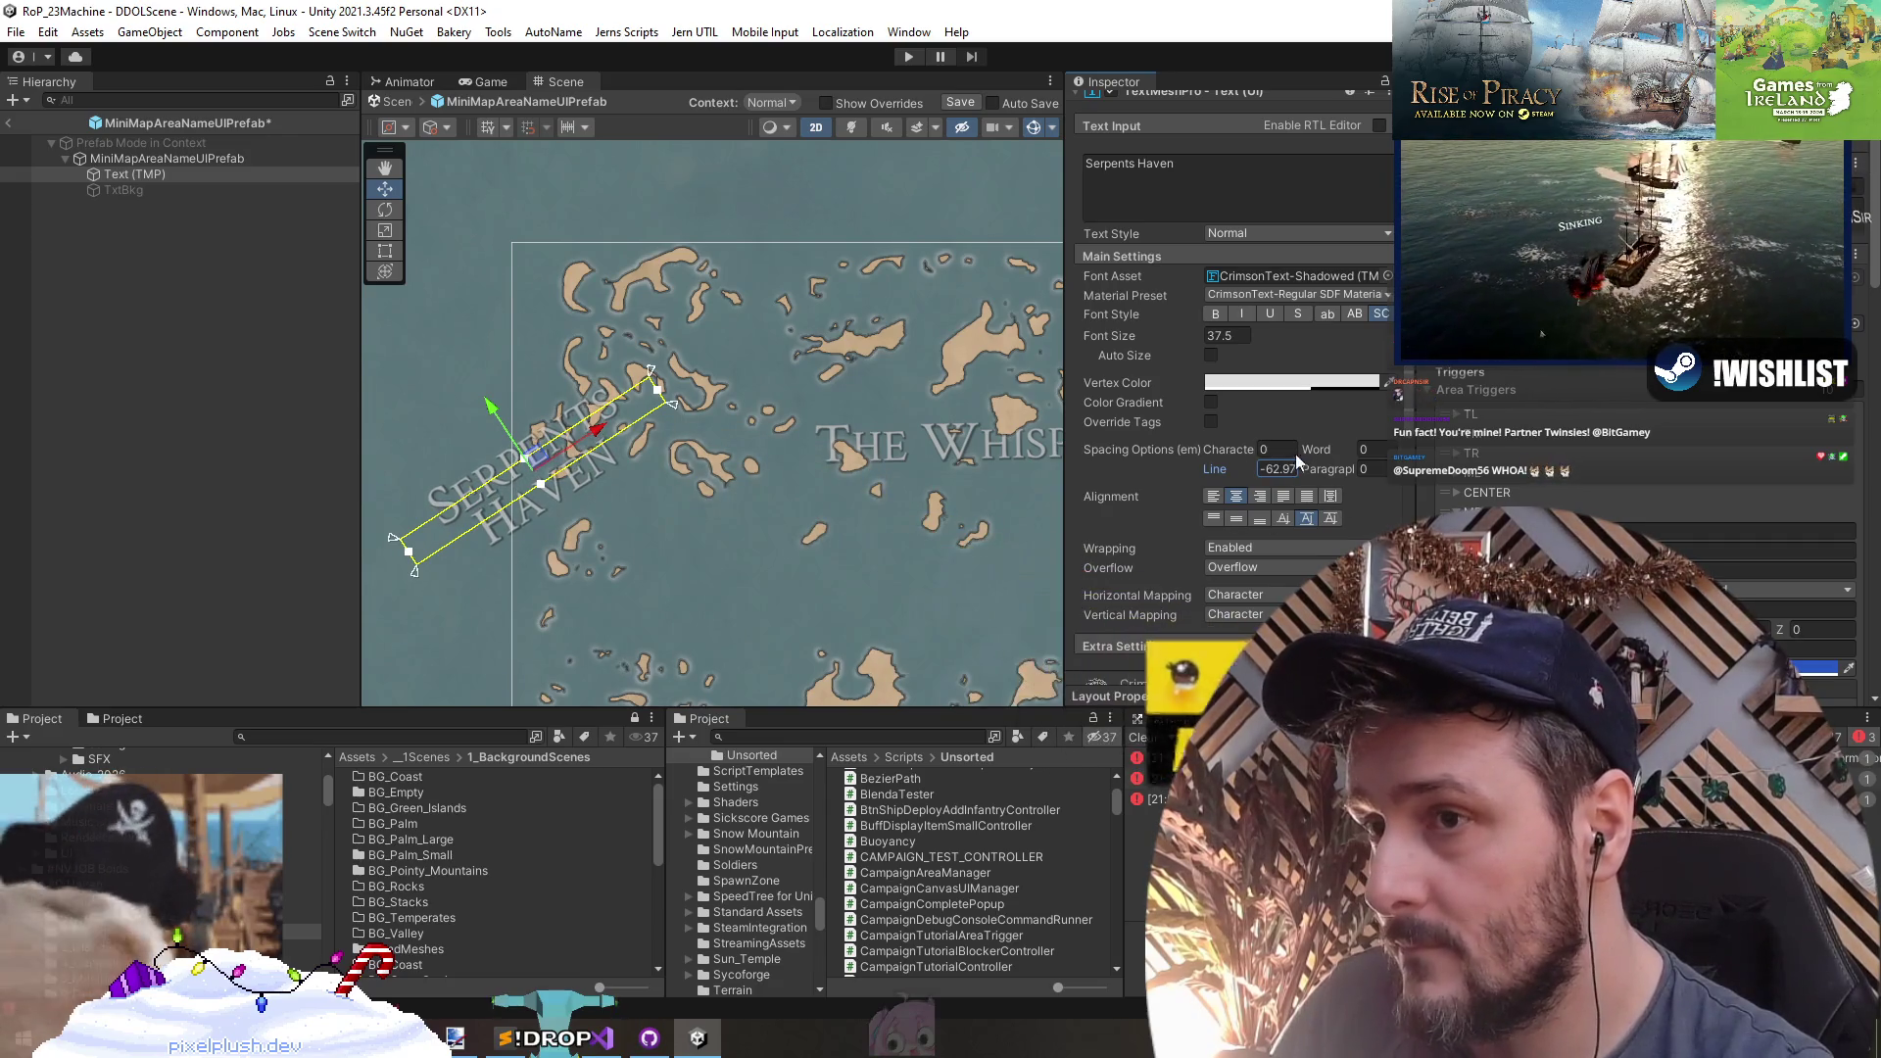
pyautogui.moveTo(1226, 449)
pyautogui.mouseDown()
pyautogui.moveTo(996, 501)
pyautogui.moveTo(1226, 479)
pyautogui.moveTo(1137, 494)
pyautogui.moveTo(1191, 485)
pyautogui.mouseUp()
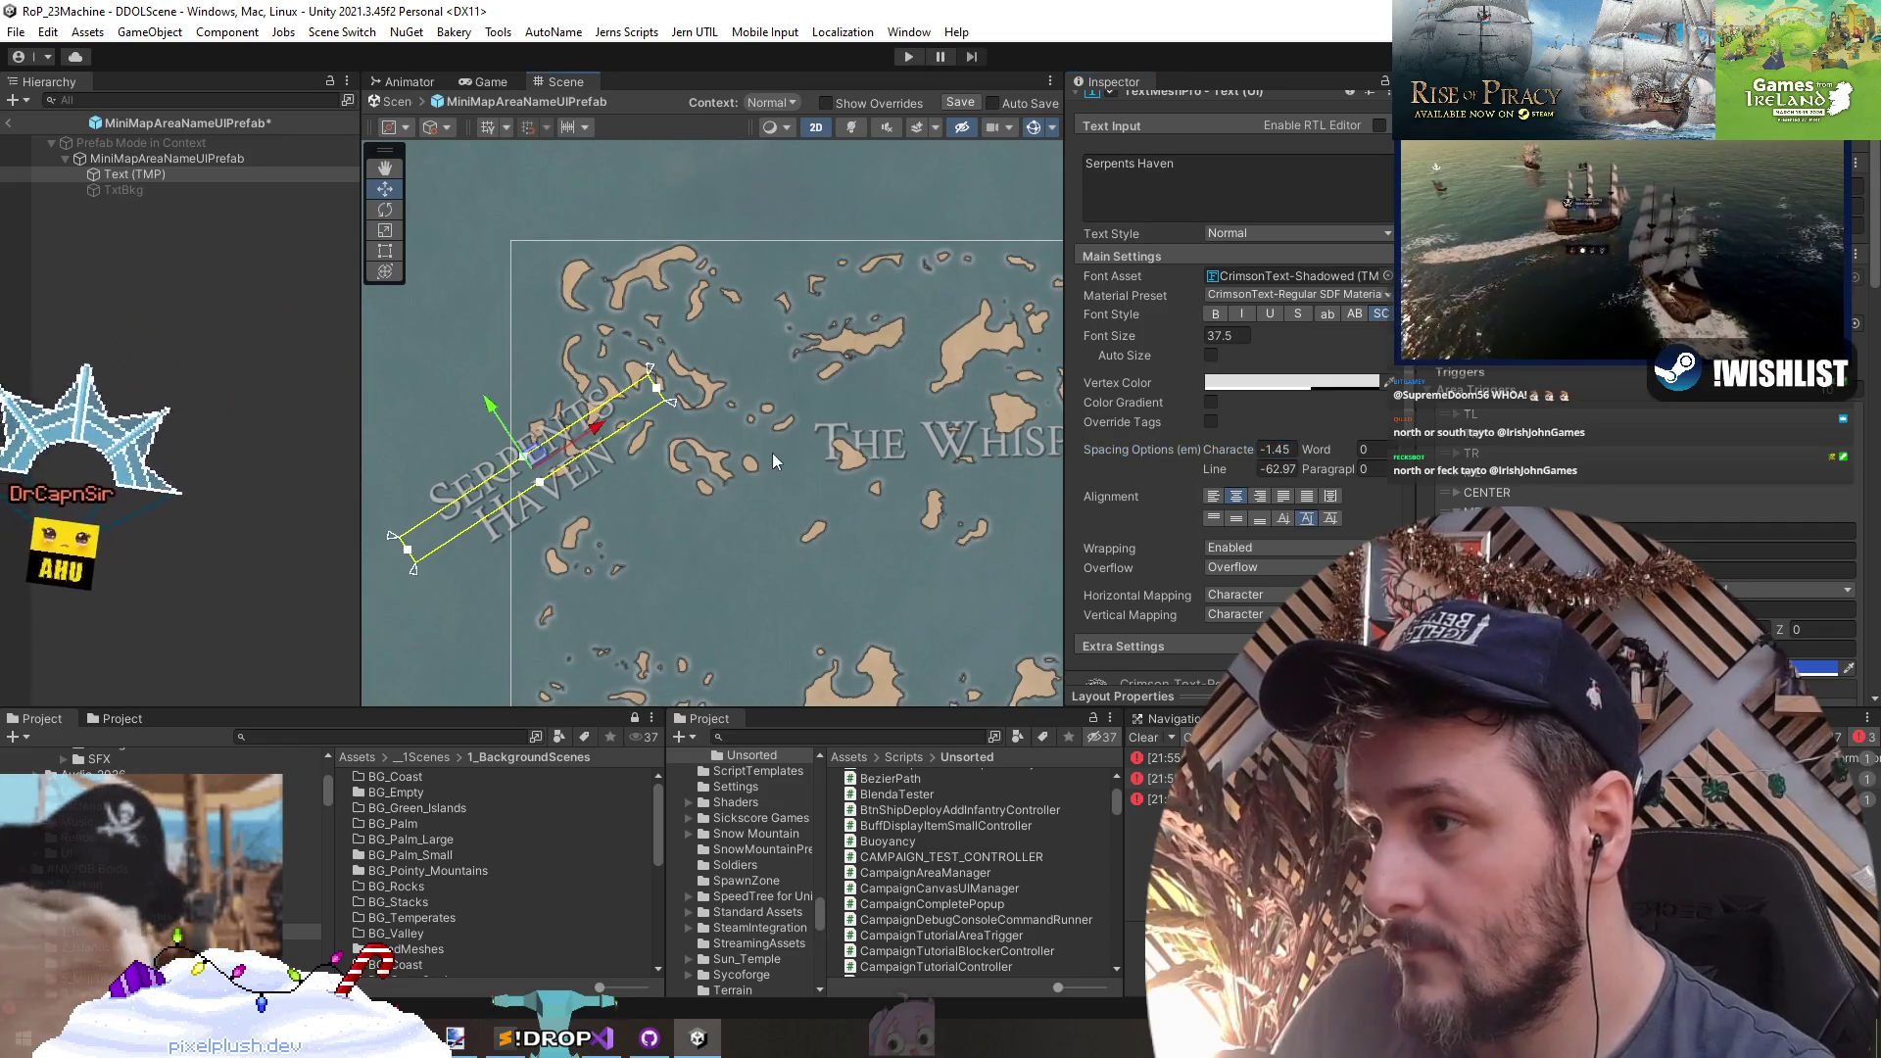
pyautogui.scroll(3, 443, 492)
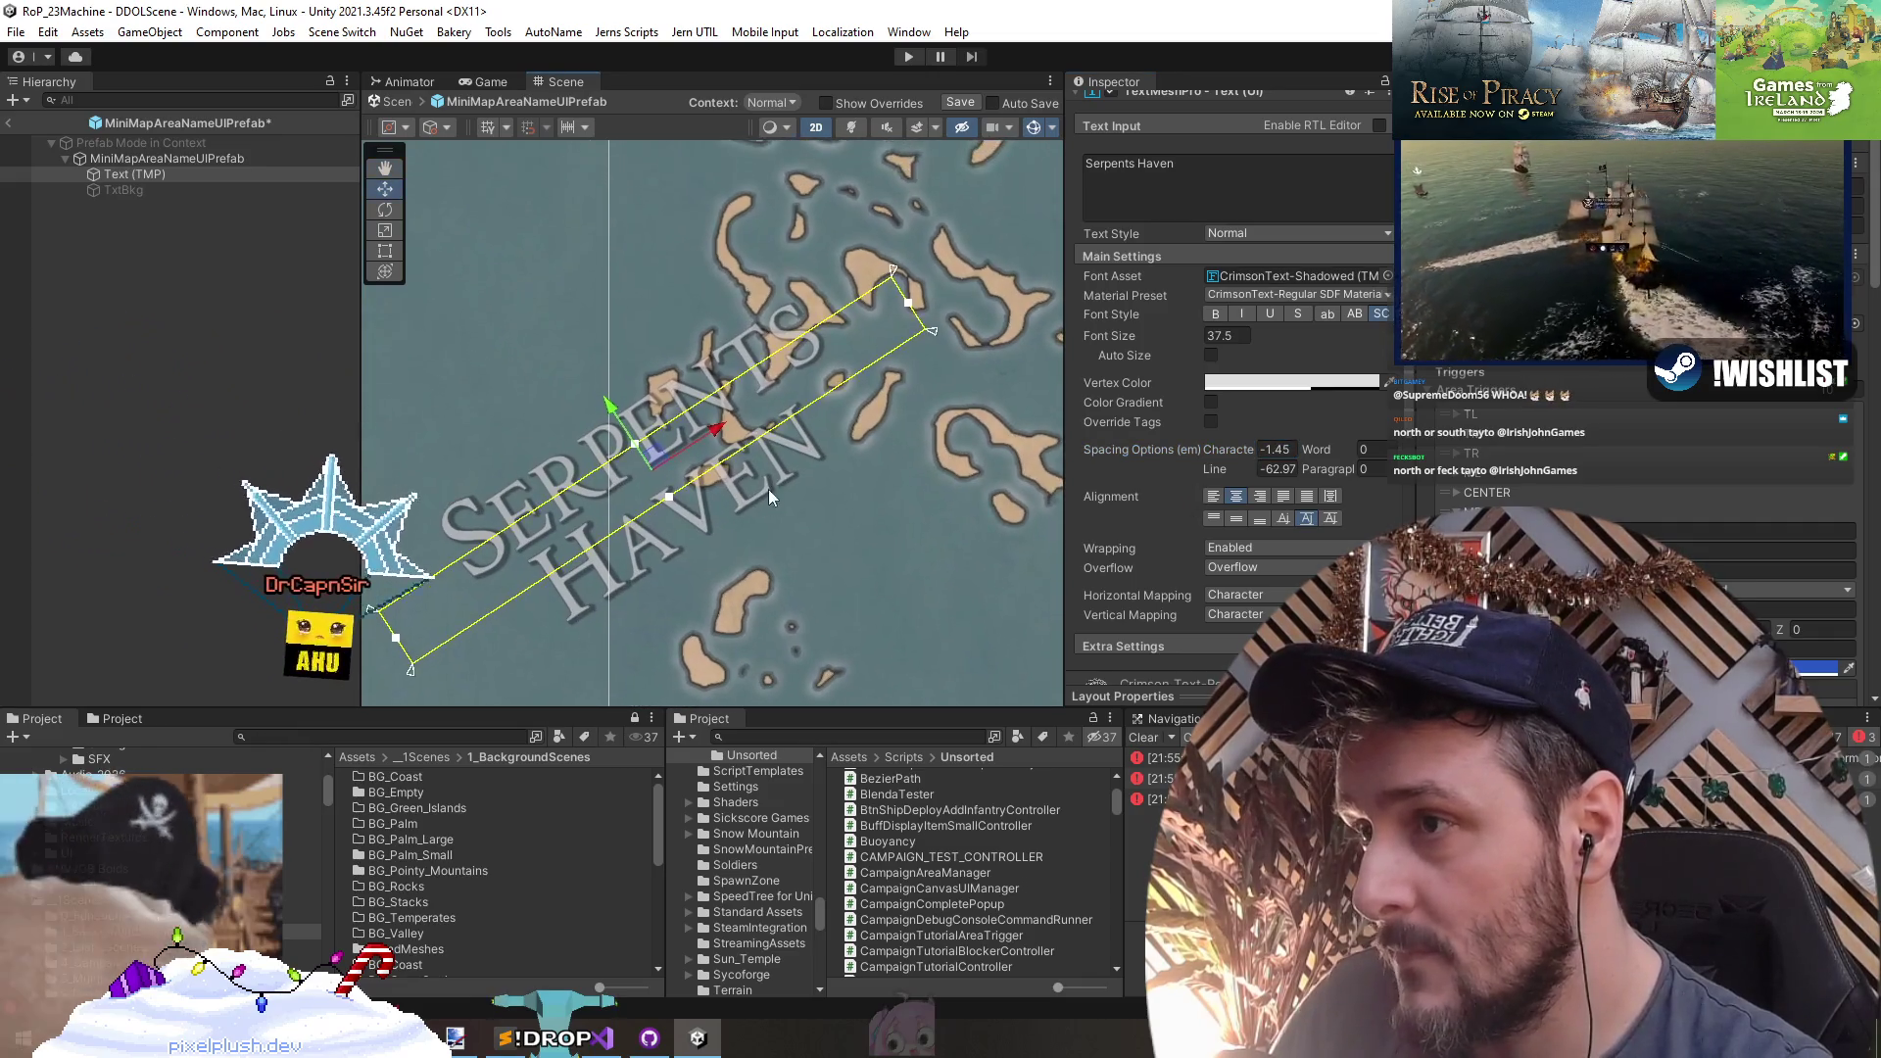
pyautogui.moveTo(768, 490); pyautogui.dragTo(633, 507)
pyautogui.scroll(-2, 633, 509)
pyautogui.hotkey('ctrl', 's')
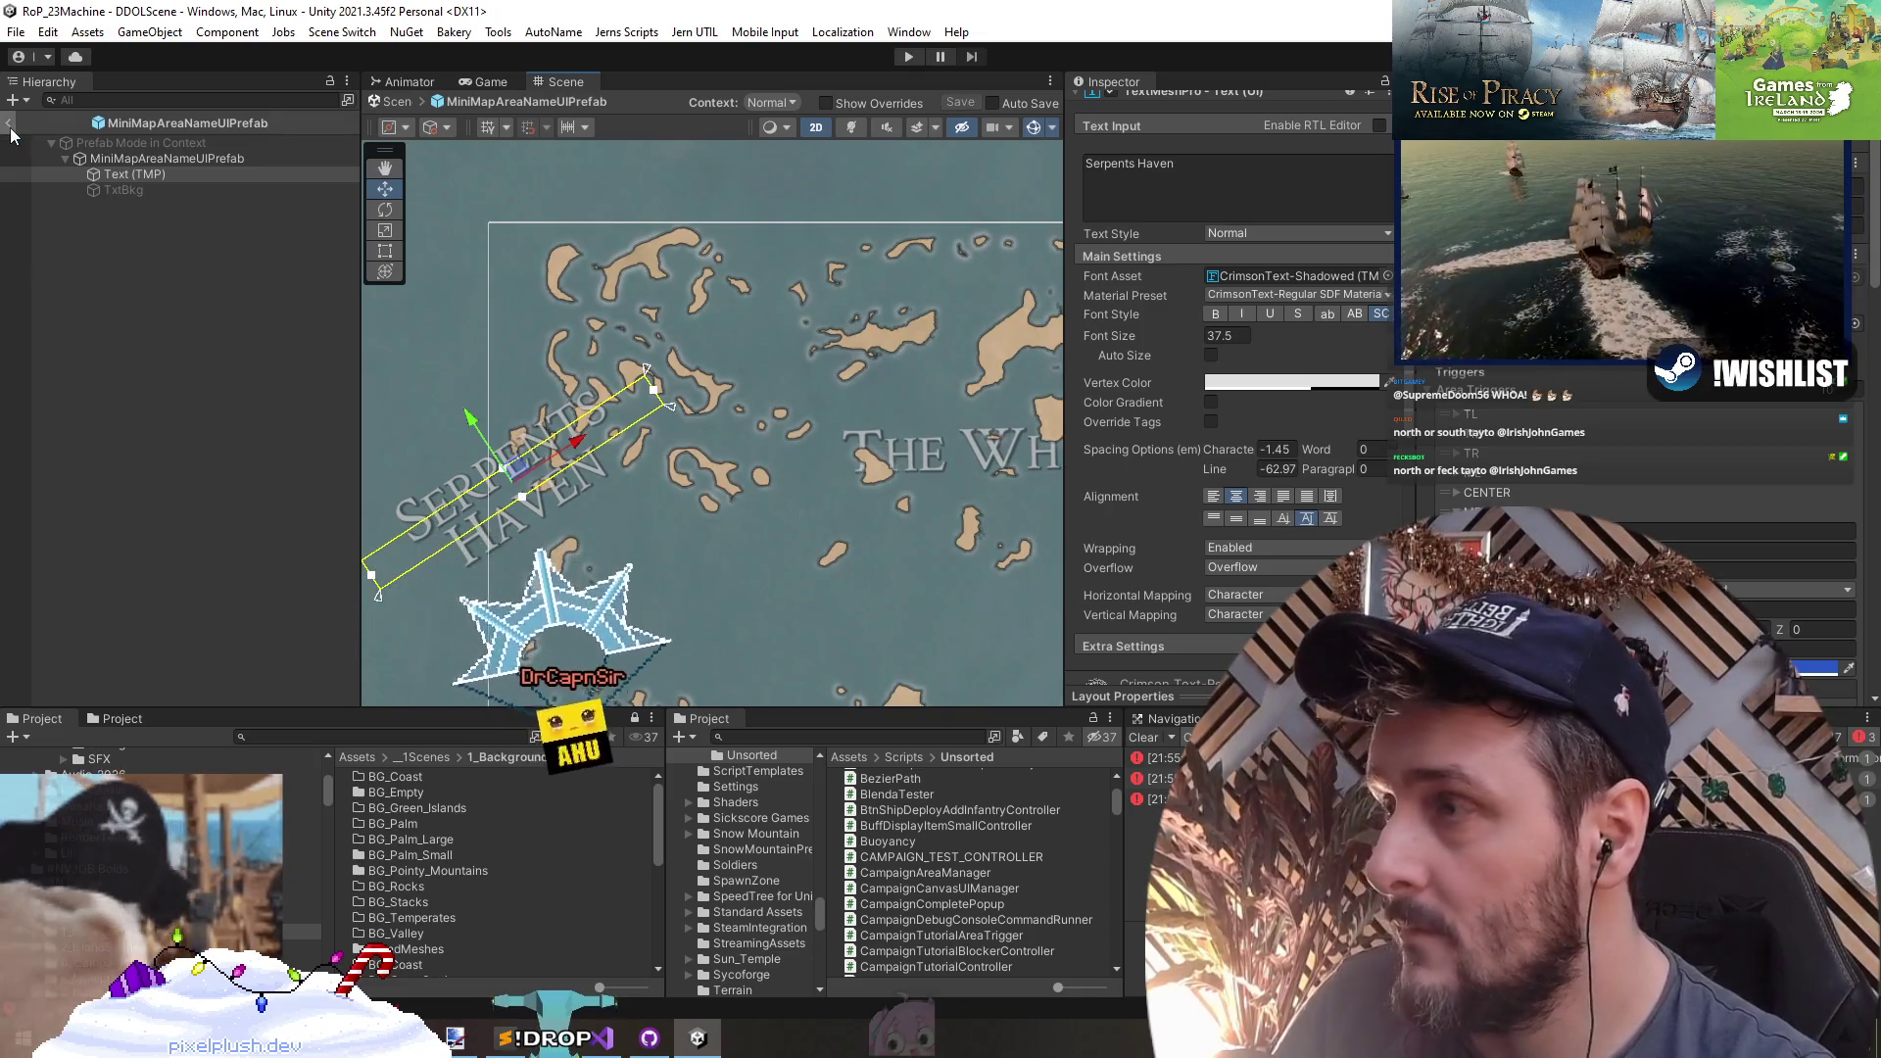
pyautogui.click(9, 124)
# - Move the Serpent's Haven label further up and to the right on the map
pyautogui.moveTo(512, 429)
pyautogui.mouseDown()
pyautogui.moveTo(681, 471)
pyautogui.moveTo(710, 384)
pyautogui.moveTo(718, 410)
pyautogui.moveTo(739, 395)
pyautogui.moveTo(715, 404)
pyautogui.moveTo(683, 480)
pyautogui.mouseUp()
pyautogui.scroll(-3, 683, 480)
pyautogui.moveTo(855, 541)
pyautogui.mouseDown()
pyautogui.moveTo(739, 508)
pyautogui.moveTo(692, 541)
pyautogui.mouseUp()
pyautogui.moveTo(554, 442)
pyautogui.mouseDown()
pyautogui.moveTo(573, 279)
pyautogui.moveTo(602, 296)
pyautogui.moveTo(668, 277)
pyautogui.moveTo(655, 269)
pyautogui.moveTo(580, 397)
pyautogui.mouseUp()
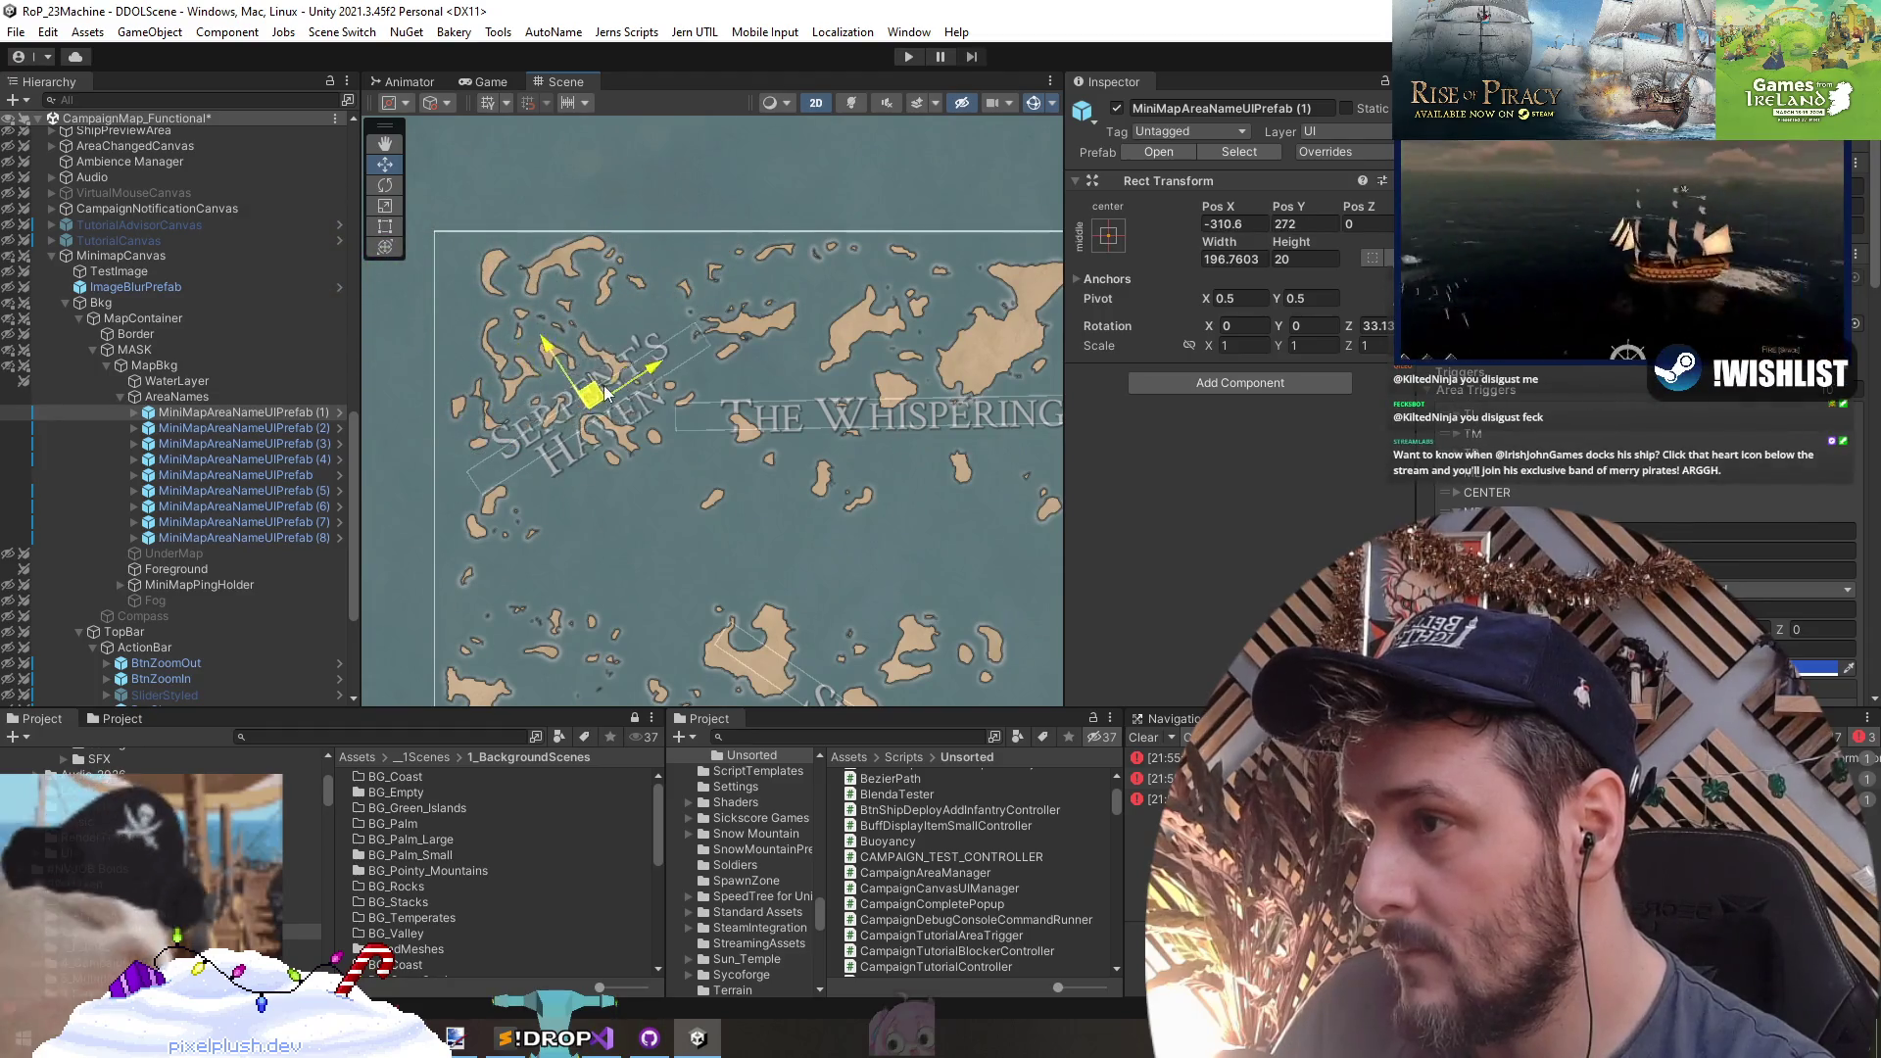
# - Narrow The Whispering Pines label to width 204.799 so it wraps onto three lines
pyautogui.doubleClick(290, 428)
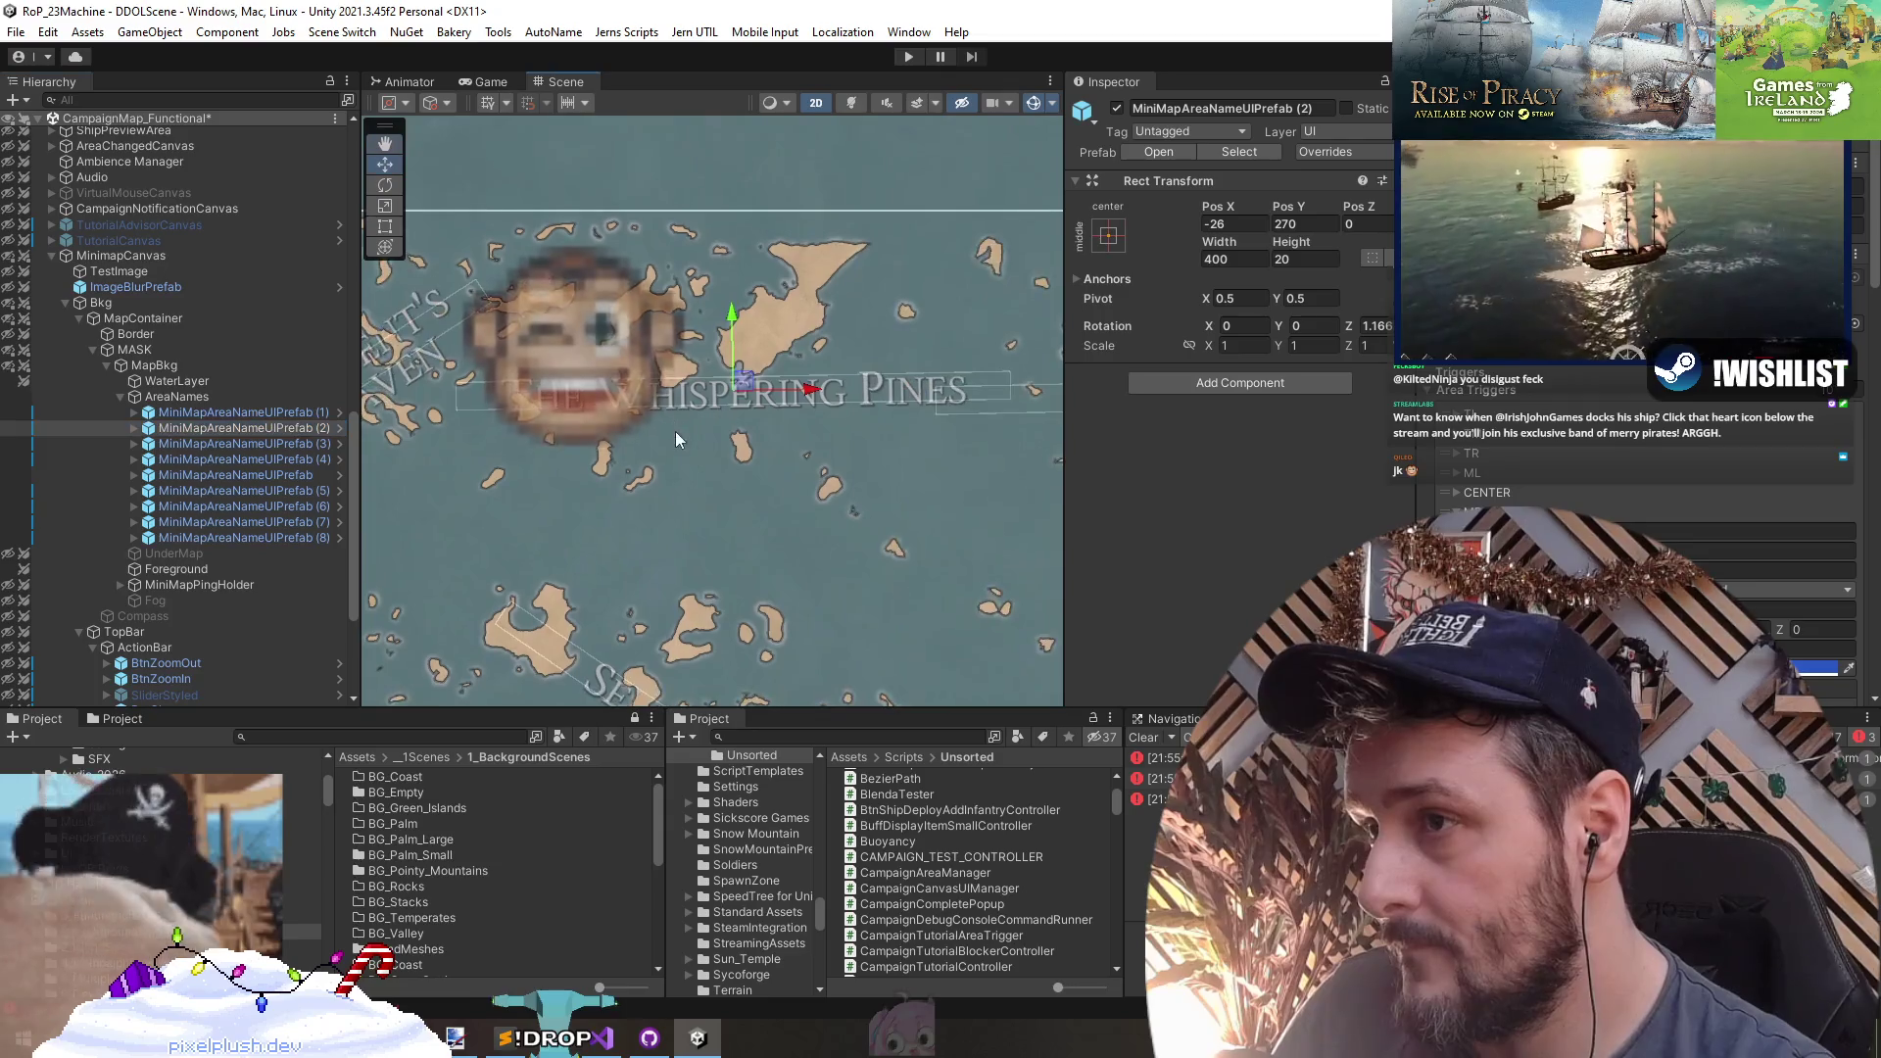
pyautogui.scroll(-1, 873, 435)
pyautogui.press('t')
pyautogui.moveTo(964, 404); pyautogui.dragTo(741, 399)
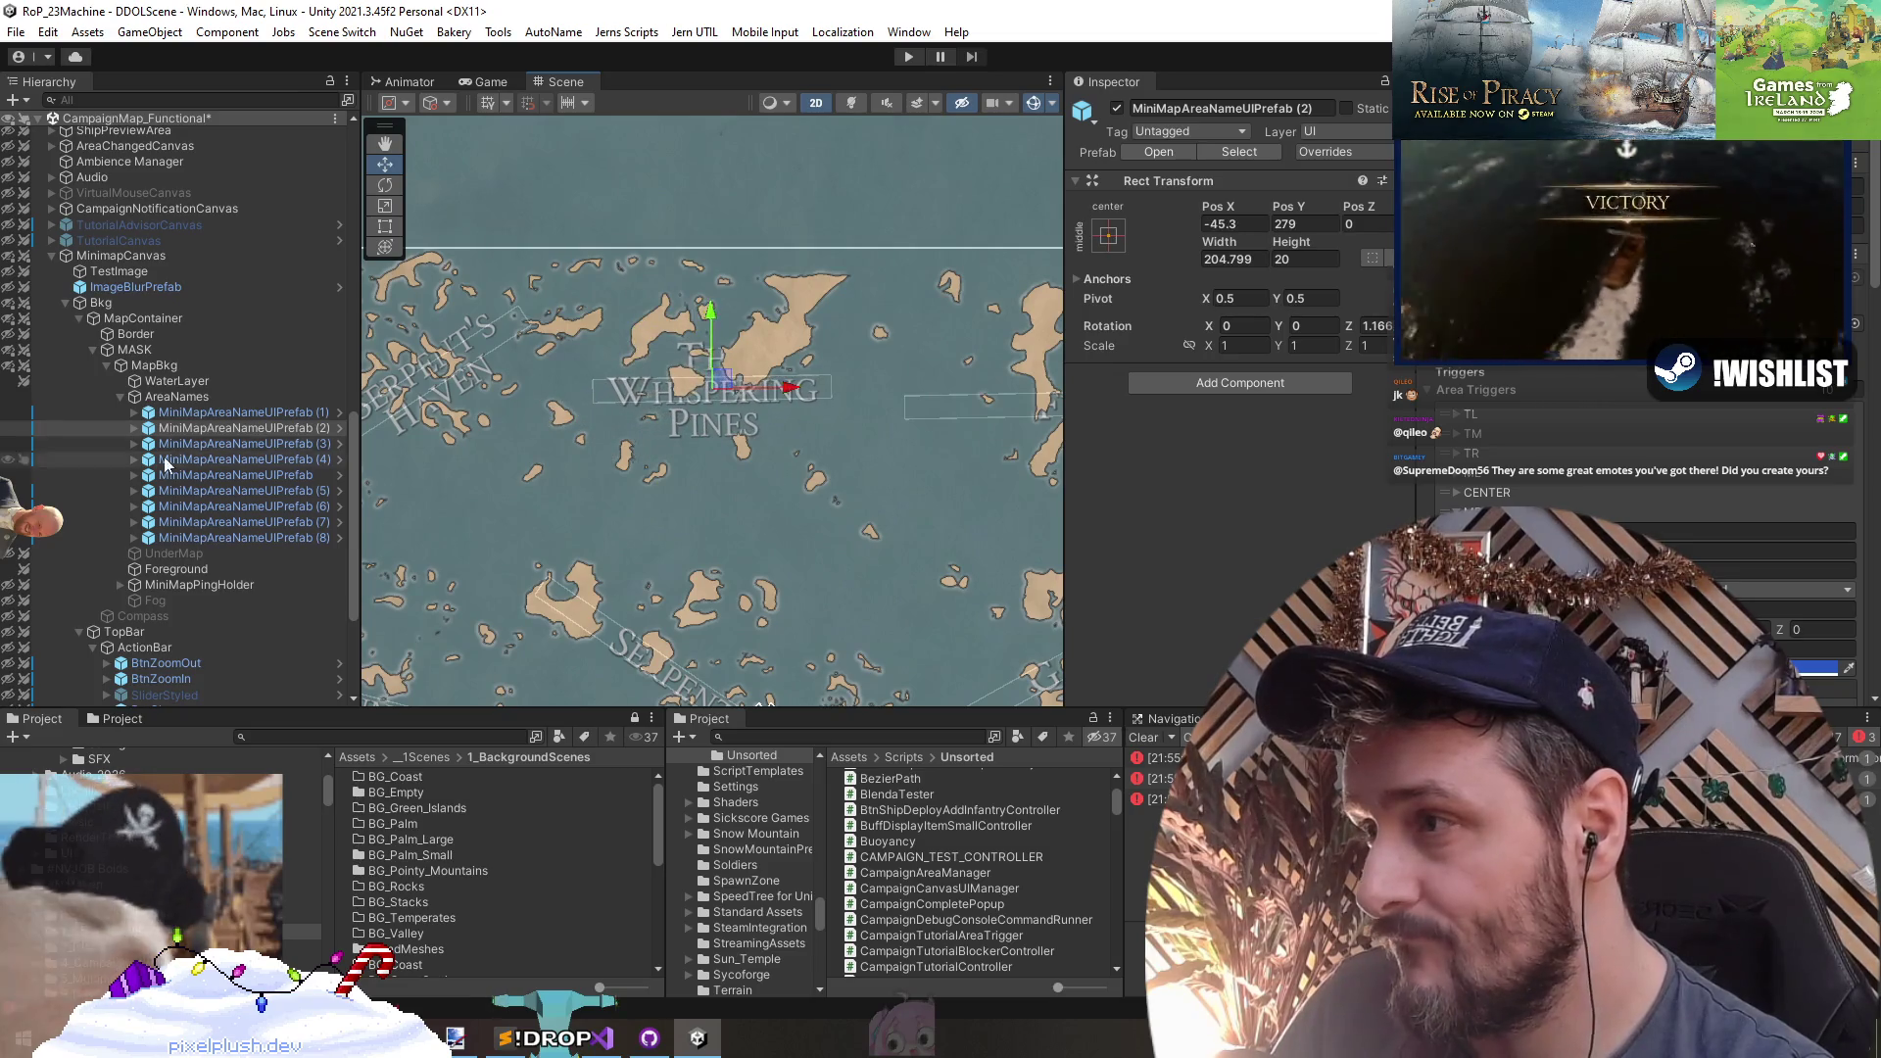
# - Move the AreaNames group below MiniMapPingHolder in the Hierarchy
pyautogui.moveTo(178, 398); pyautogui.dragTo(176, 596)
pyautogui.scroll(3, 656, 399)
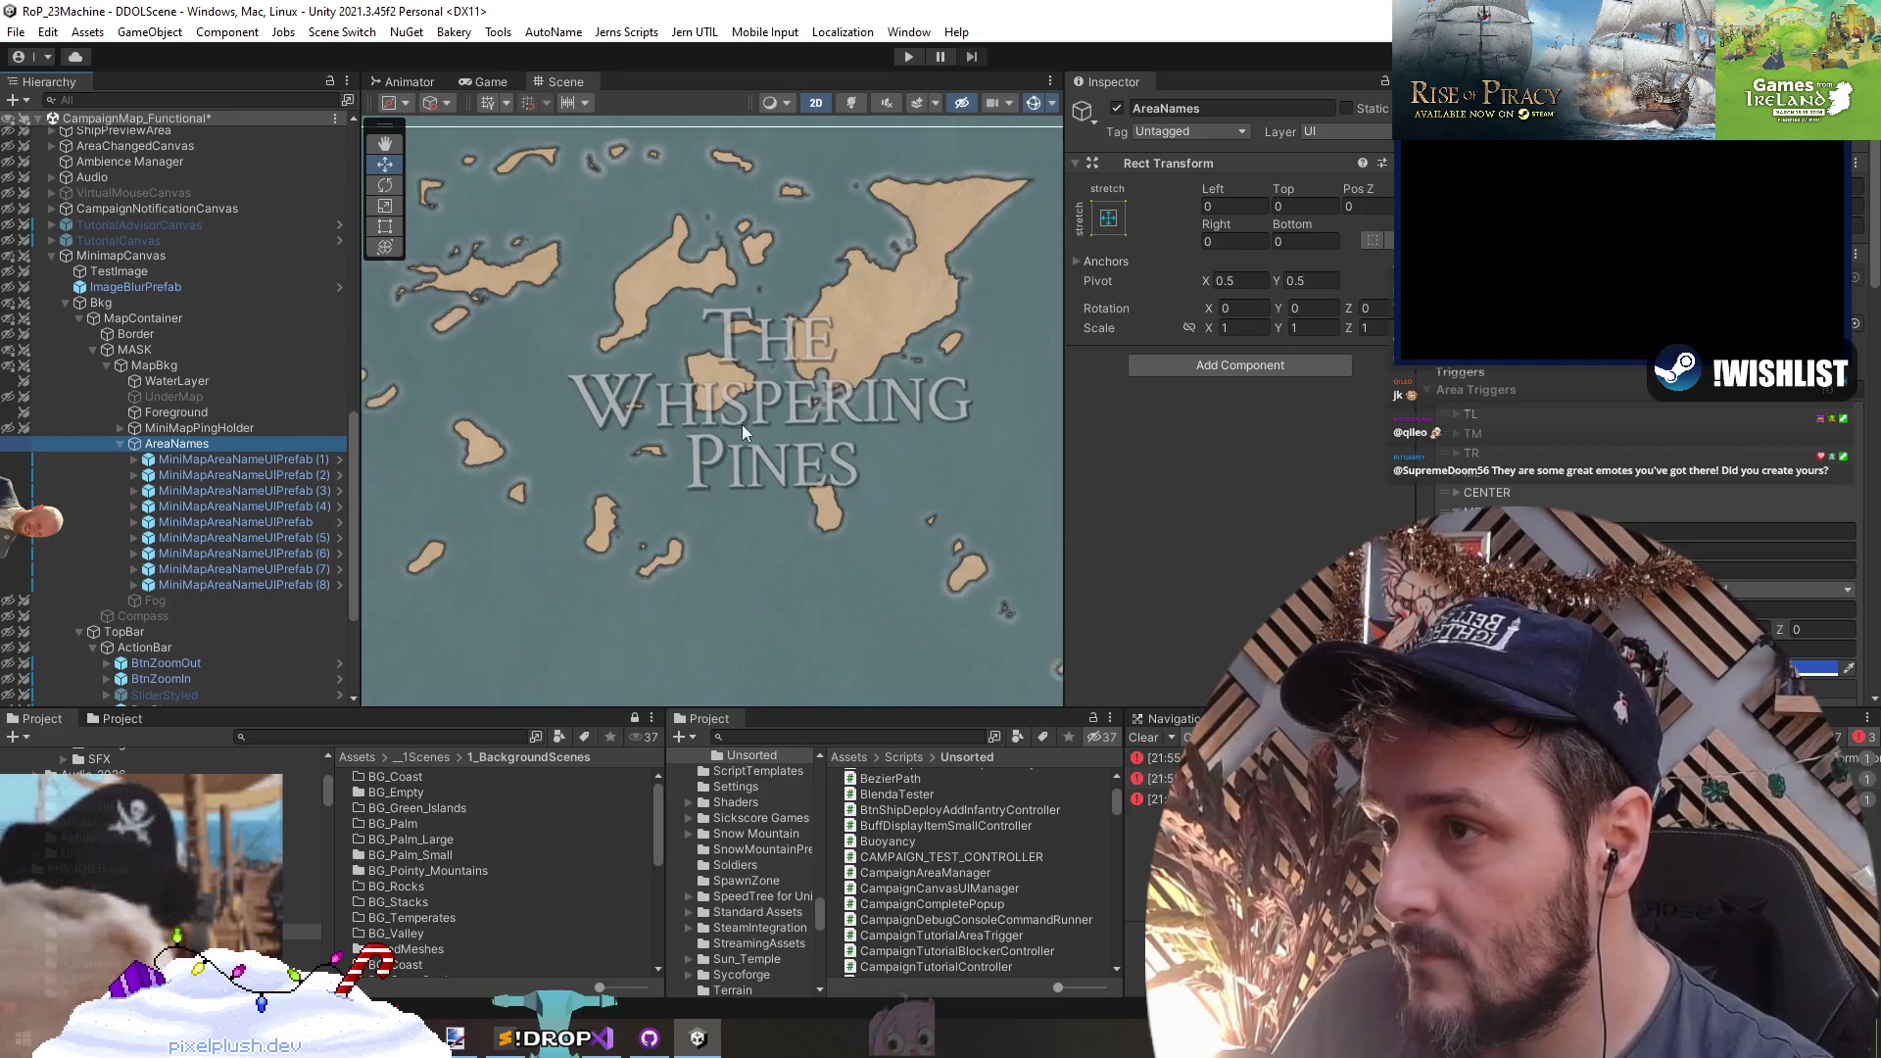
pyautogui.scroll(-5, 754, 451)
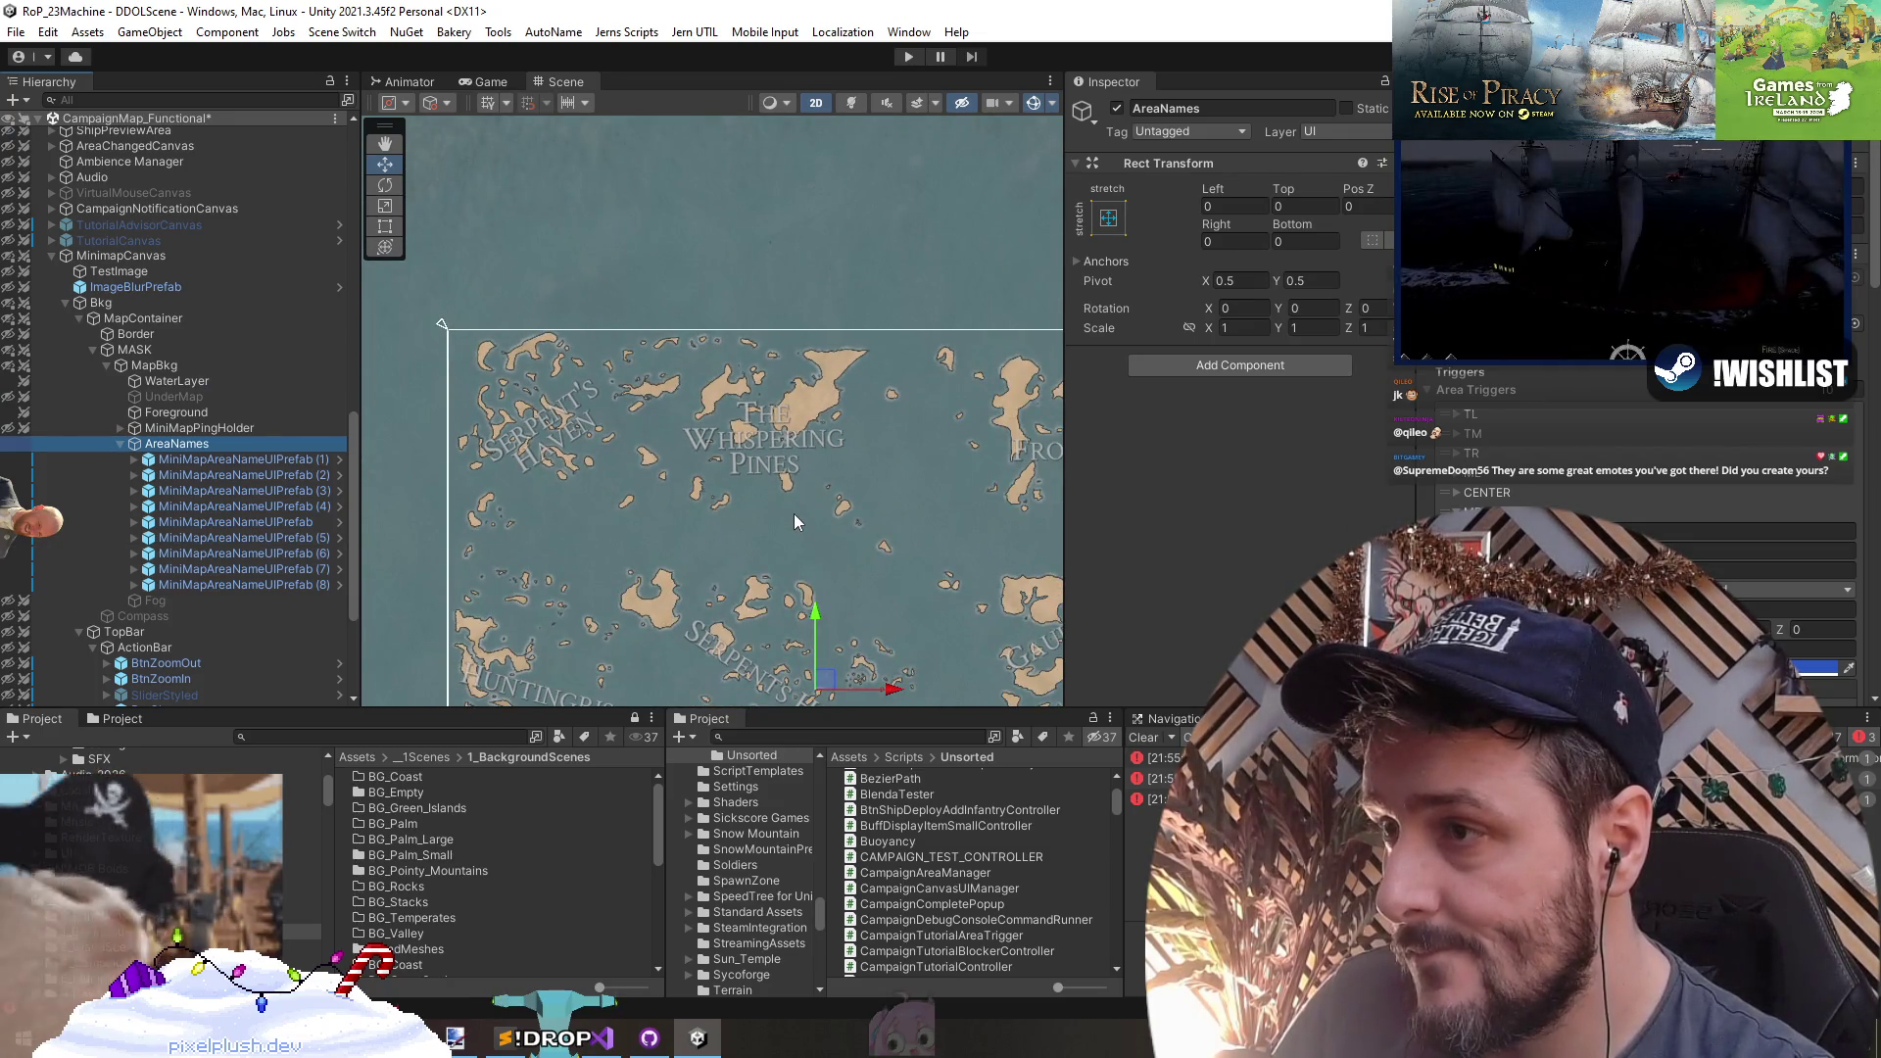
pyautogui.scroll(3, 769, 428)
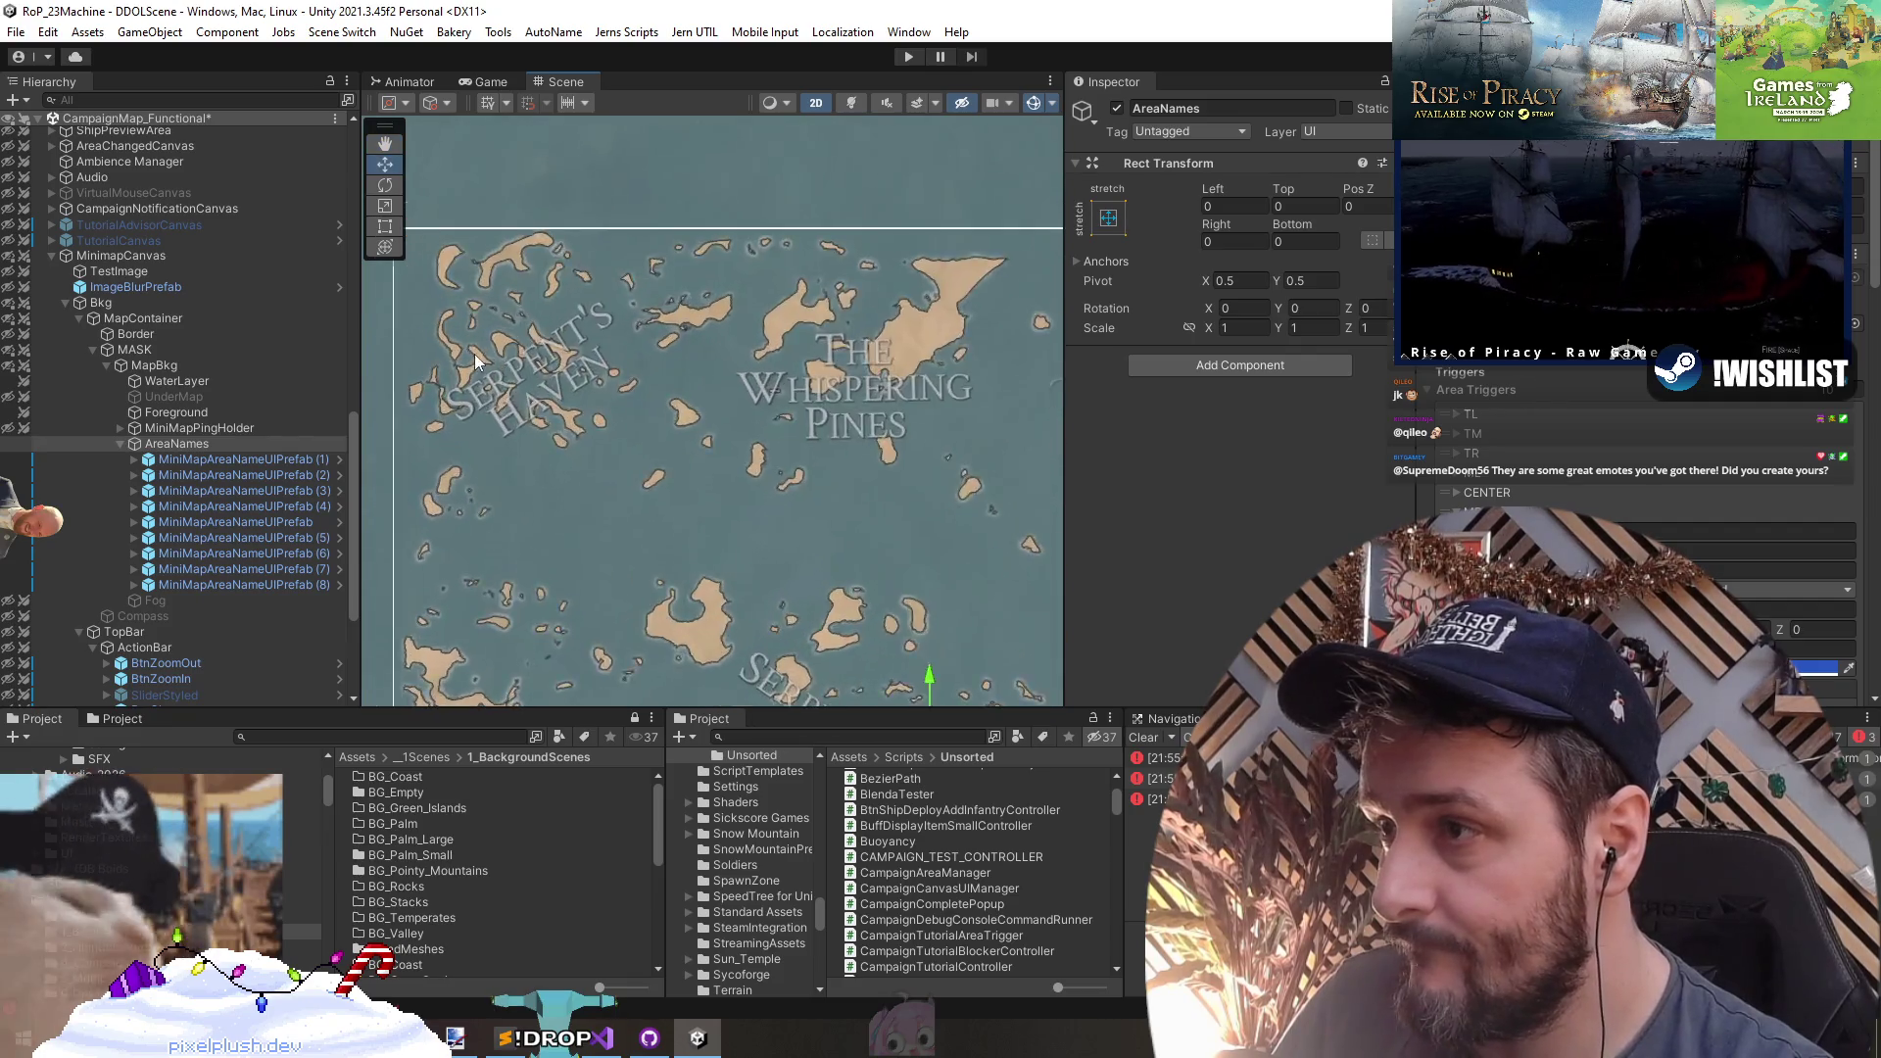
pyautogui.scroll(4, 474, 355)
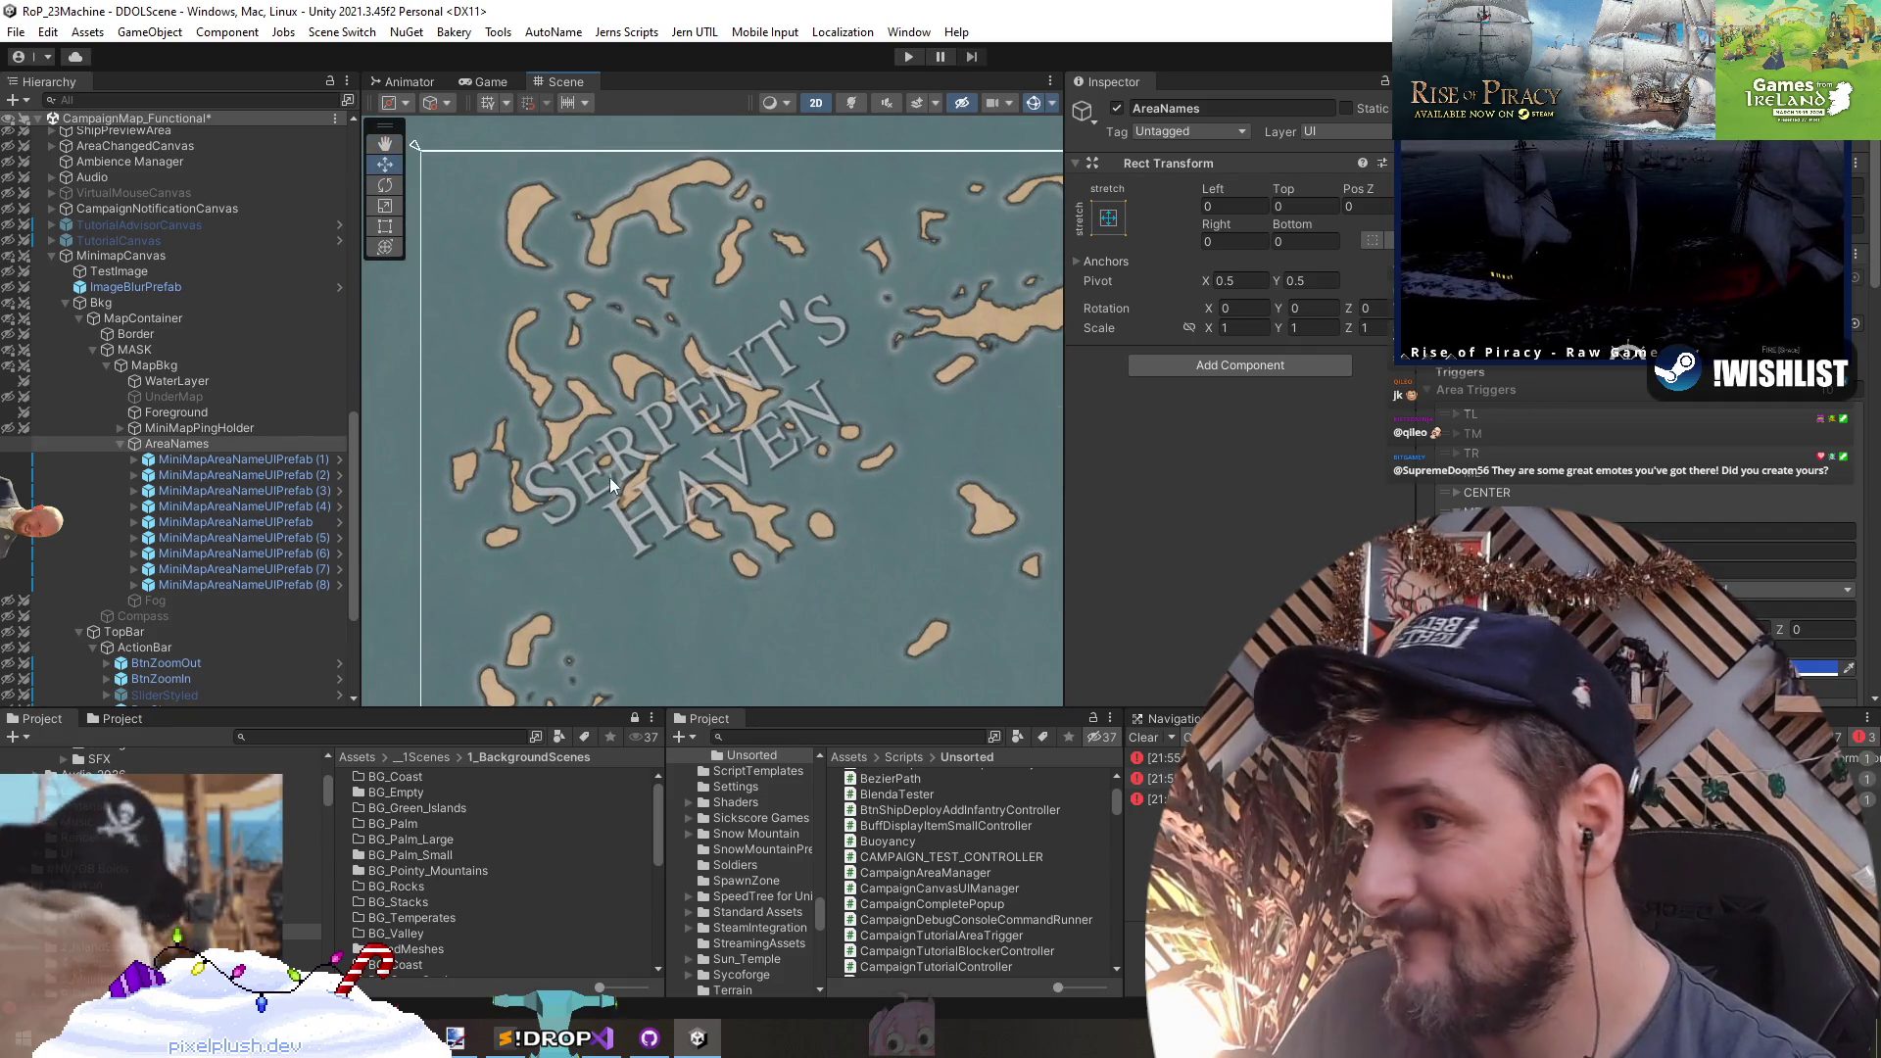
# - Reposition the Frostwind label to X 293.4, Y 261.8
pyautogui.click(188, 460)
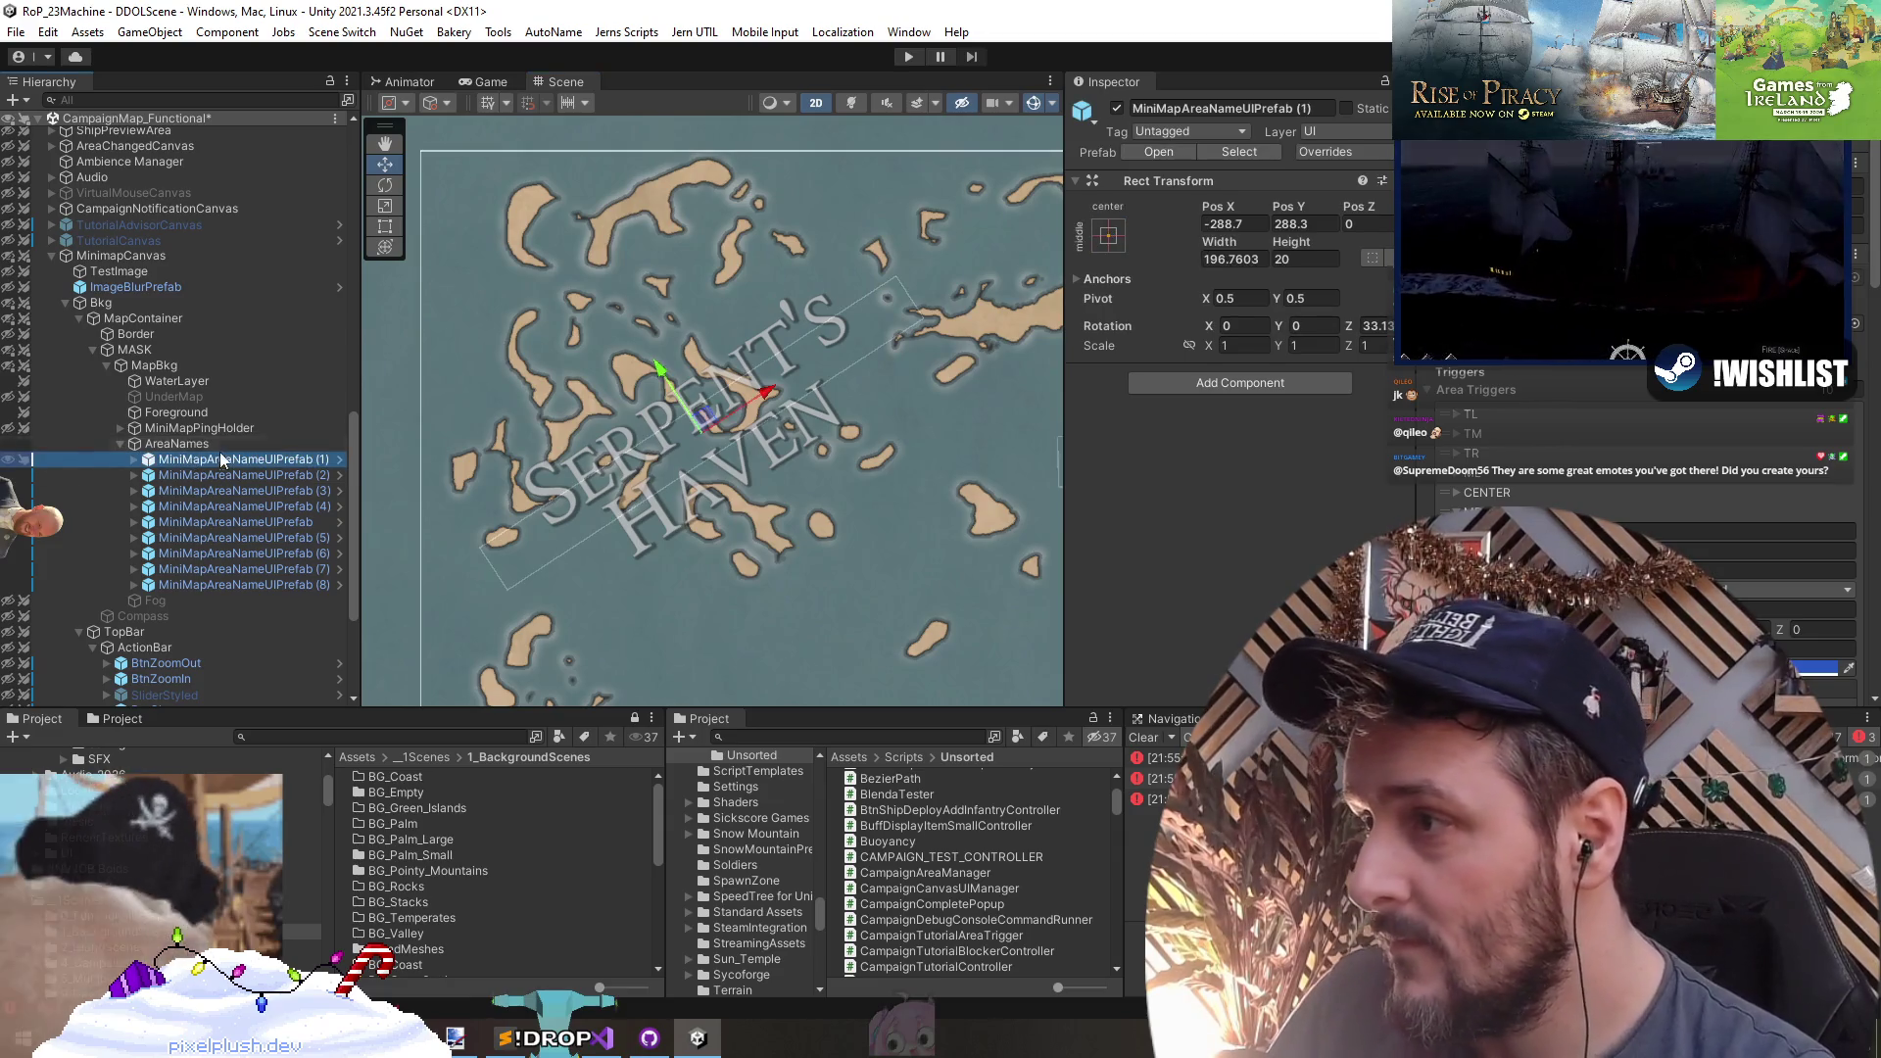
pyautogui.moveTo(921, 435); pyautogui.dragTo(549, 403)
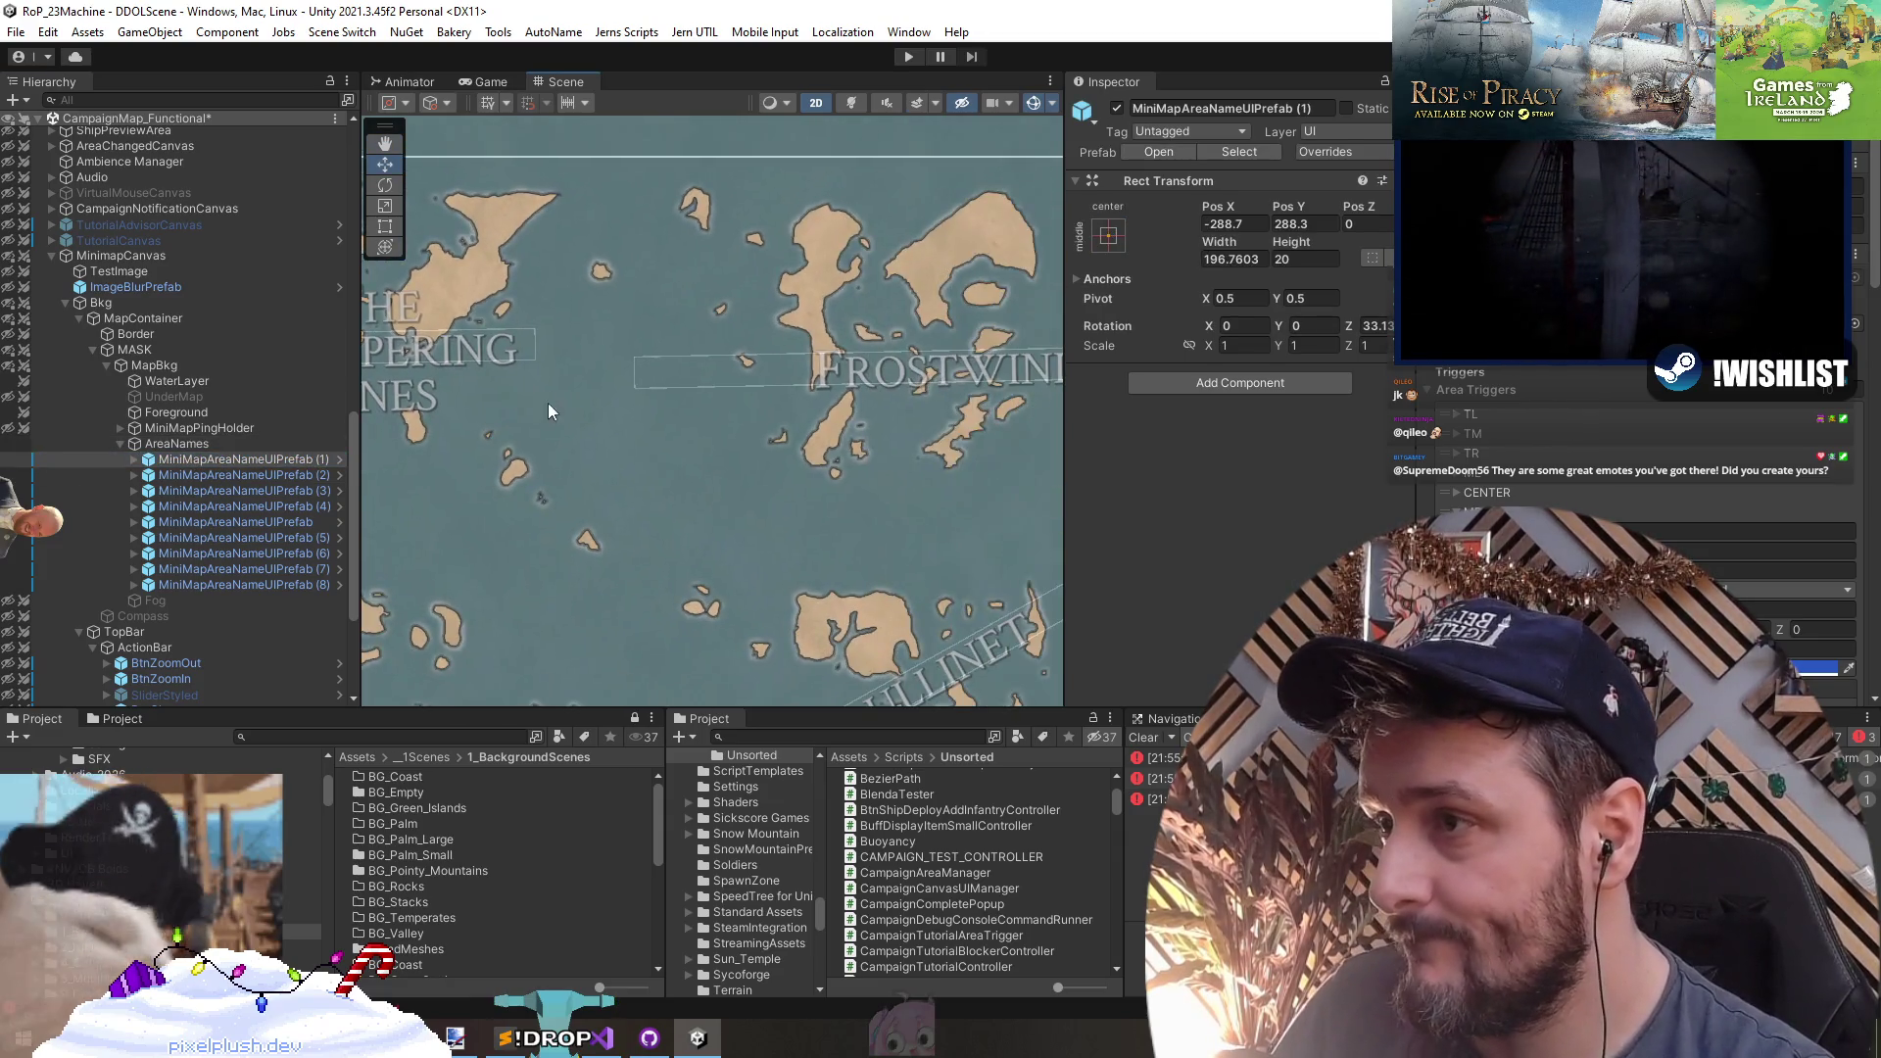
pyautogui.doubleClick(270, 491)
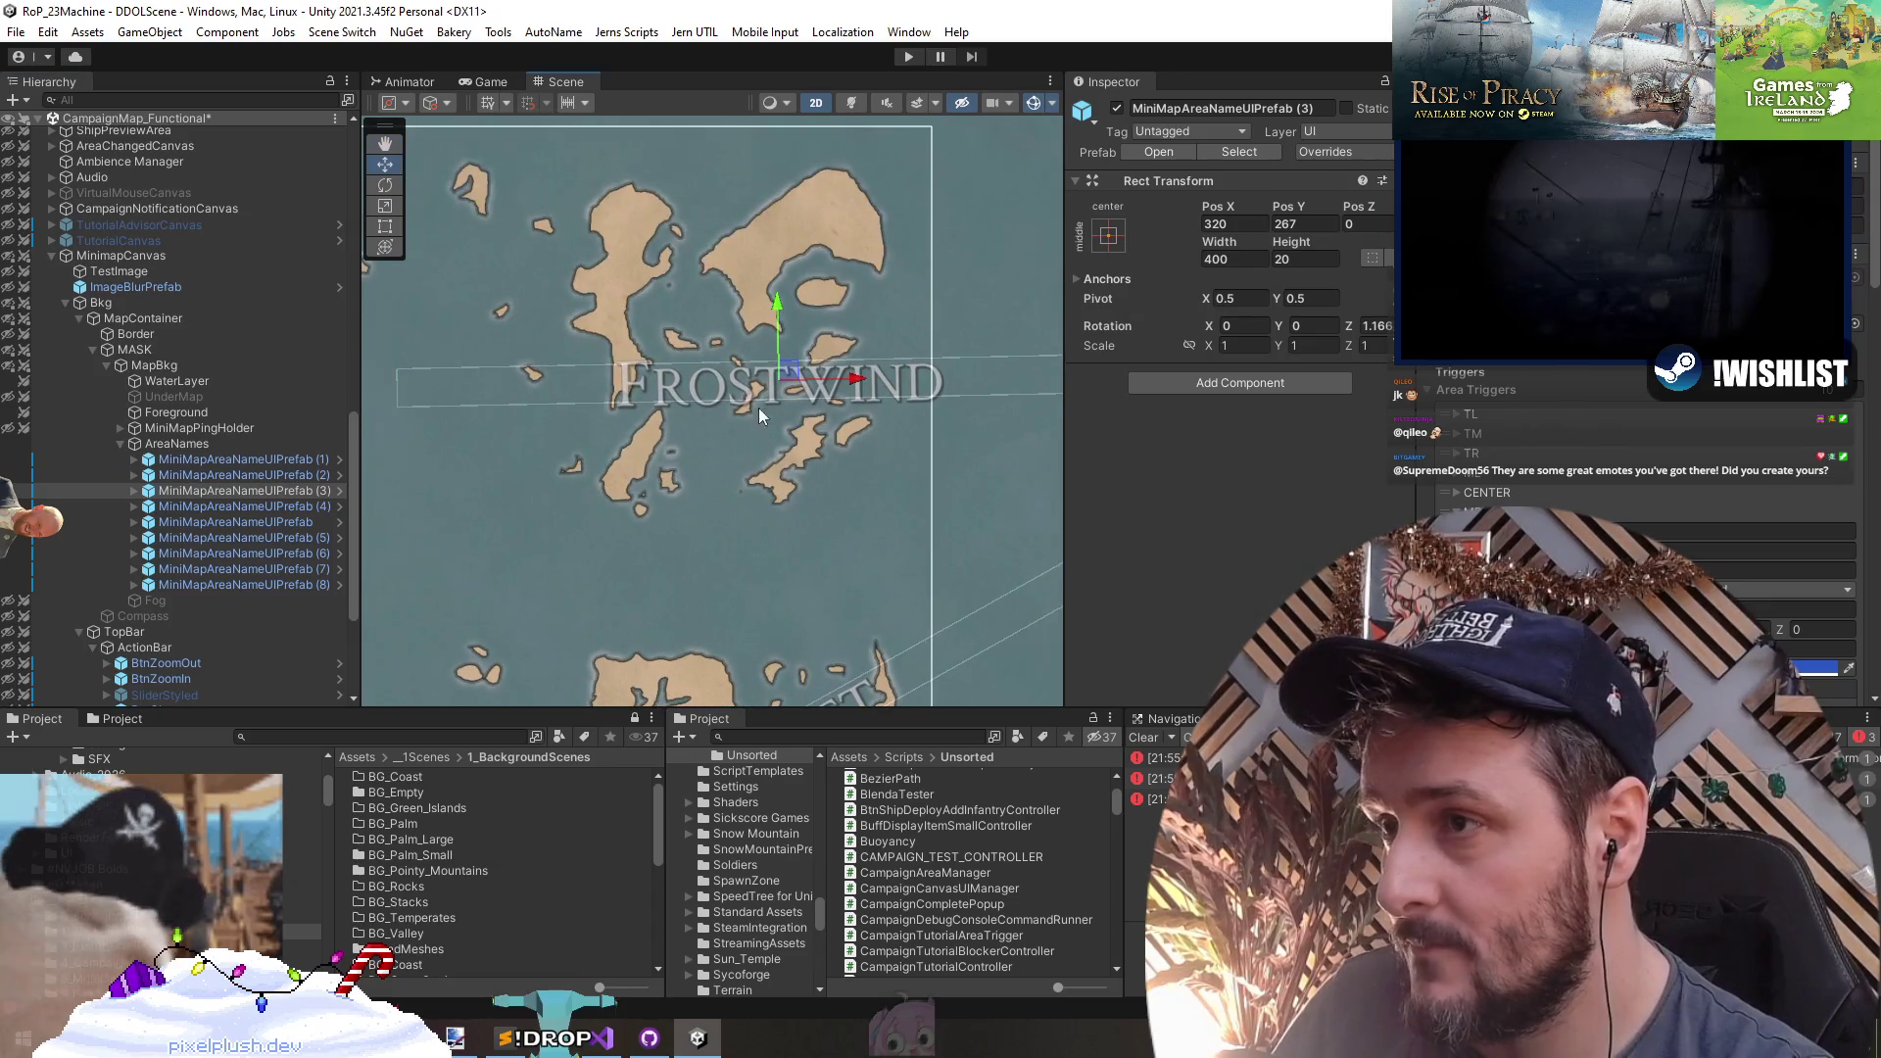
pyautogui.moveTo(789, 370); pyautogui.dragTo(731, 395)
pyautogui.scroll(-3, 731, 396)
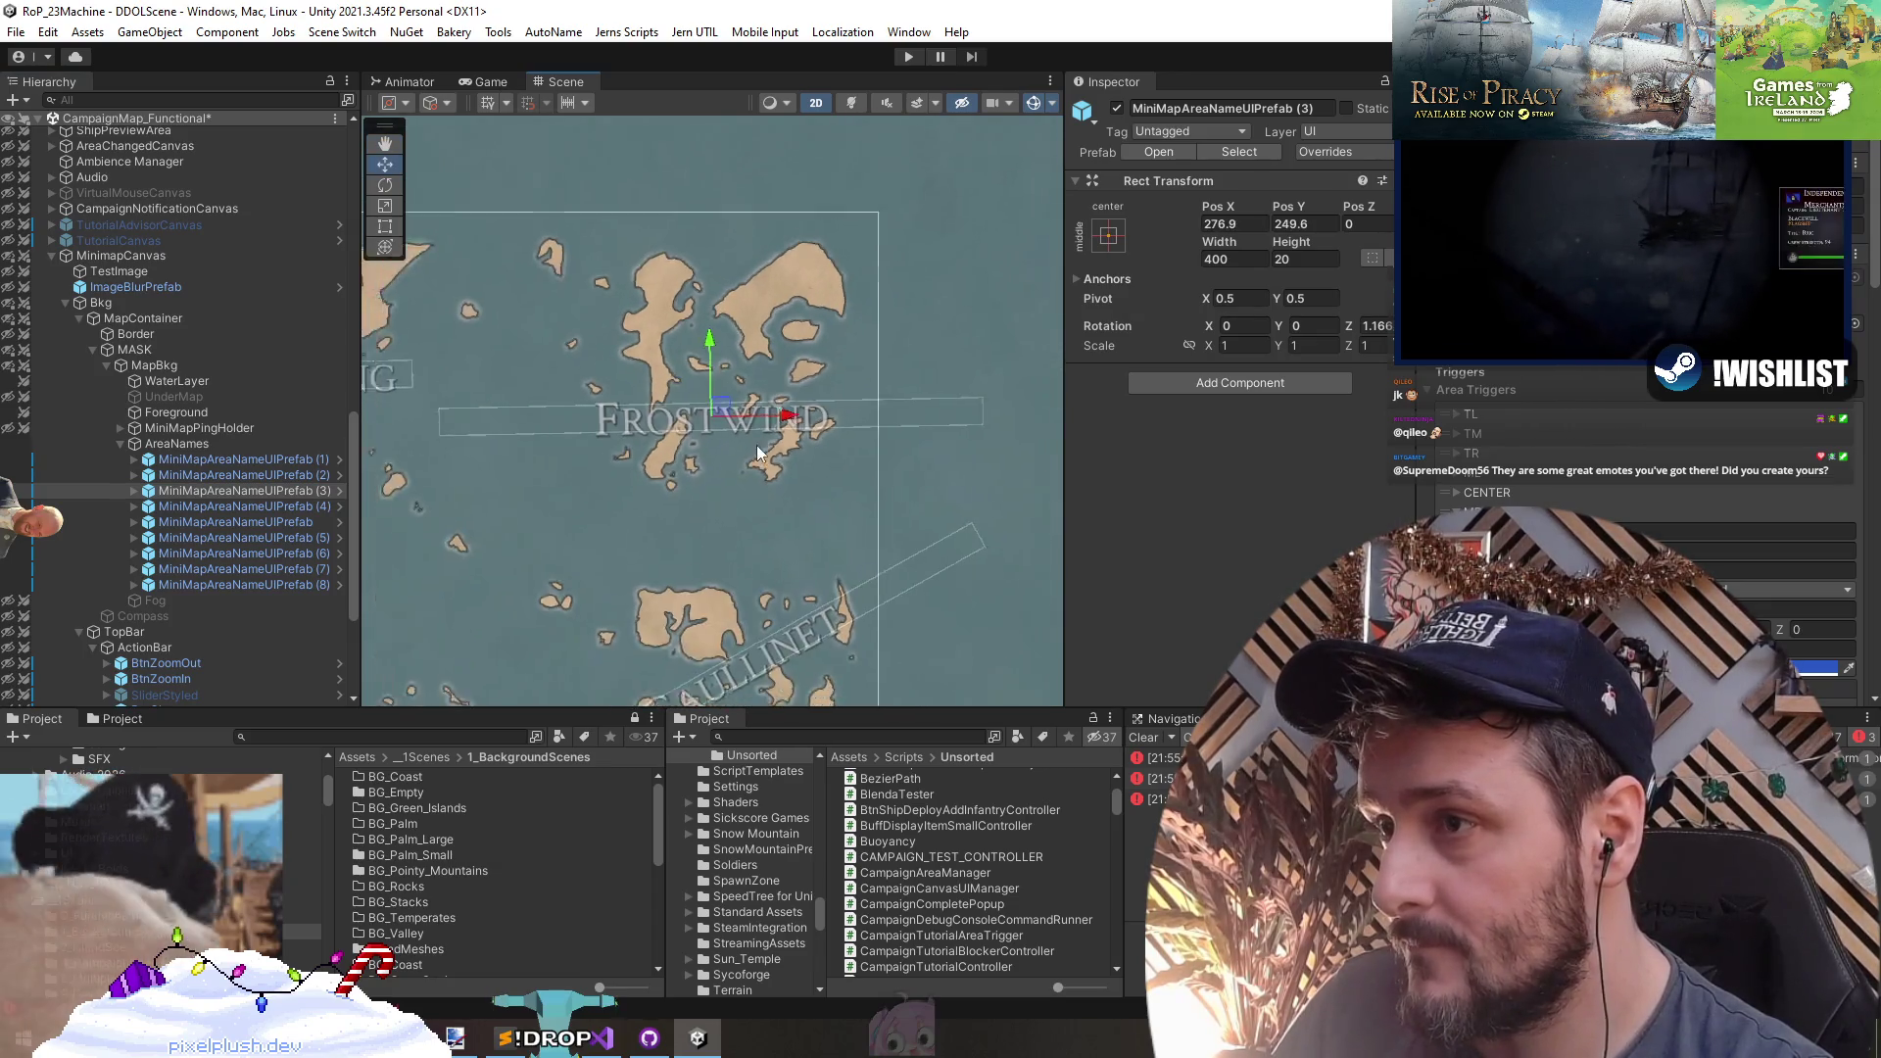
pyautogui.press('t')
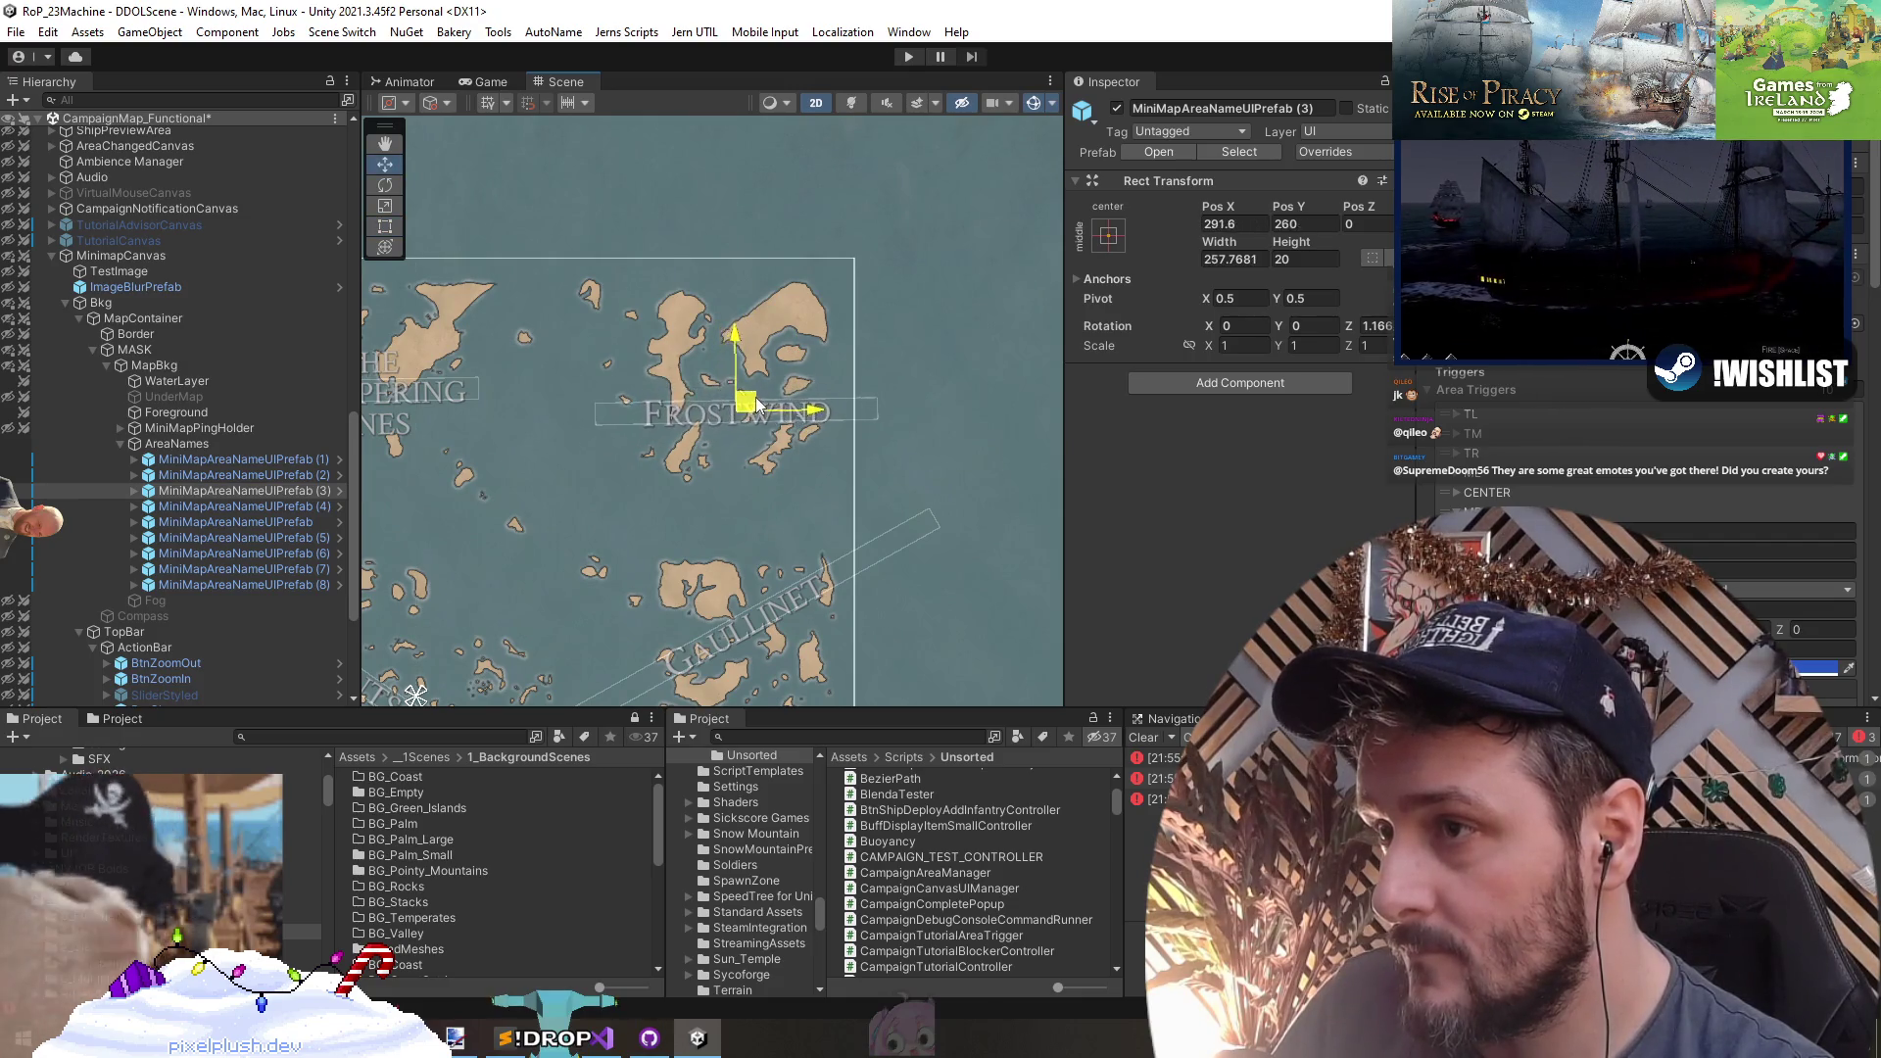
pyautogui.moveTo(756, 404); pyautogui.dragTo(758, 401)
pyautogui.scroll(-2, 730, 412)
pyautogui.scroll(3, 723, 456)
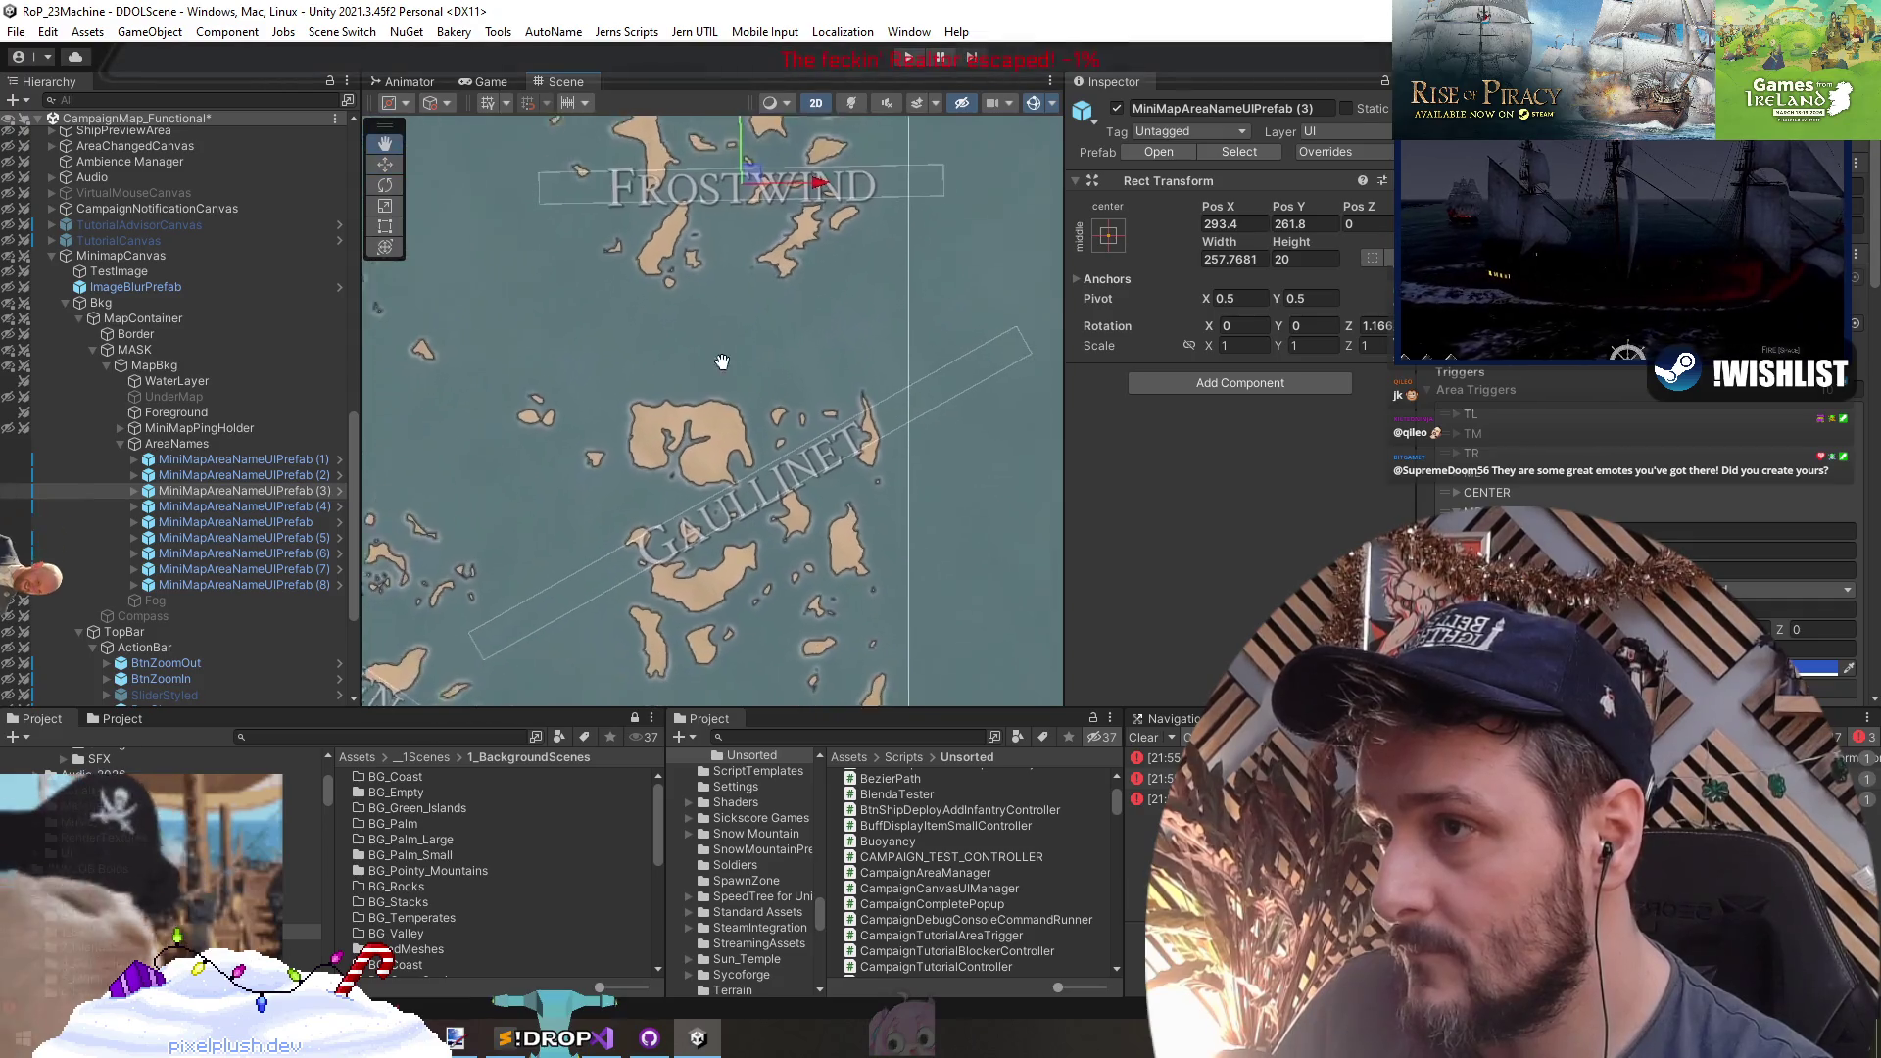
# - Nudge the Gaullinet label to X 297.8, Y 62.5 and center the duplicated Serpent's Haven label
pyautogui.click(241, 507)
pyautogui.moveTo(805, 404)
pyautogui.mouseDown()
pyautogui.moveTo(784, 410)
pyautogui.moveTo(799, 428)
pyautogui.moveTo(815, 404)
pyautogui.mouseUp()
pyautogui.scroll(-5, 810, 481)
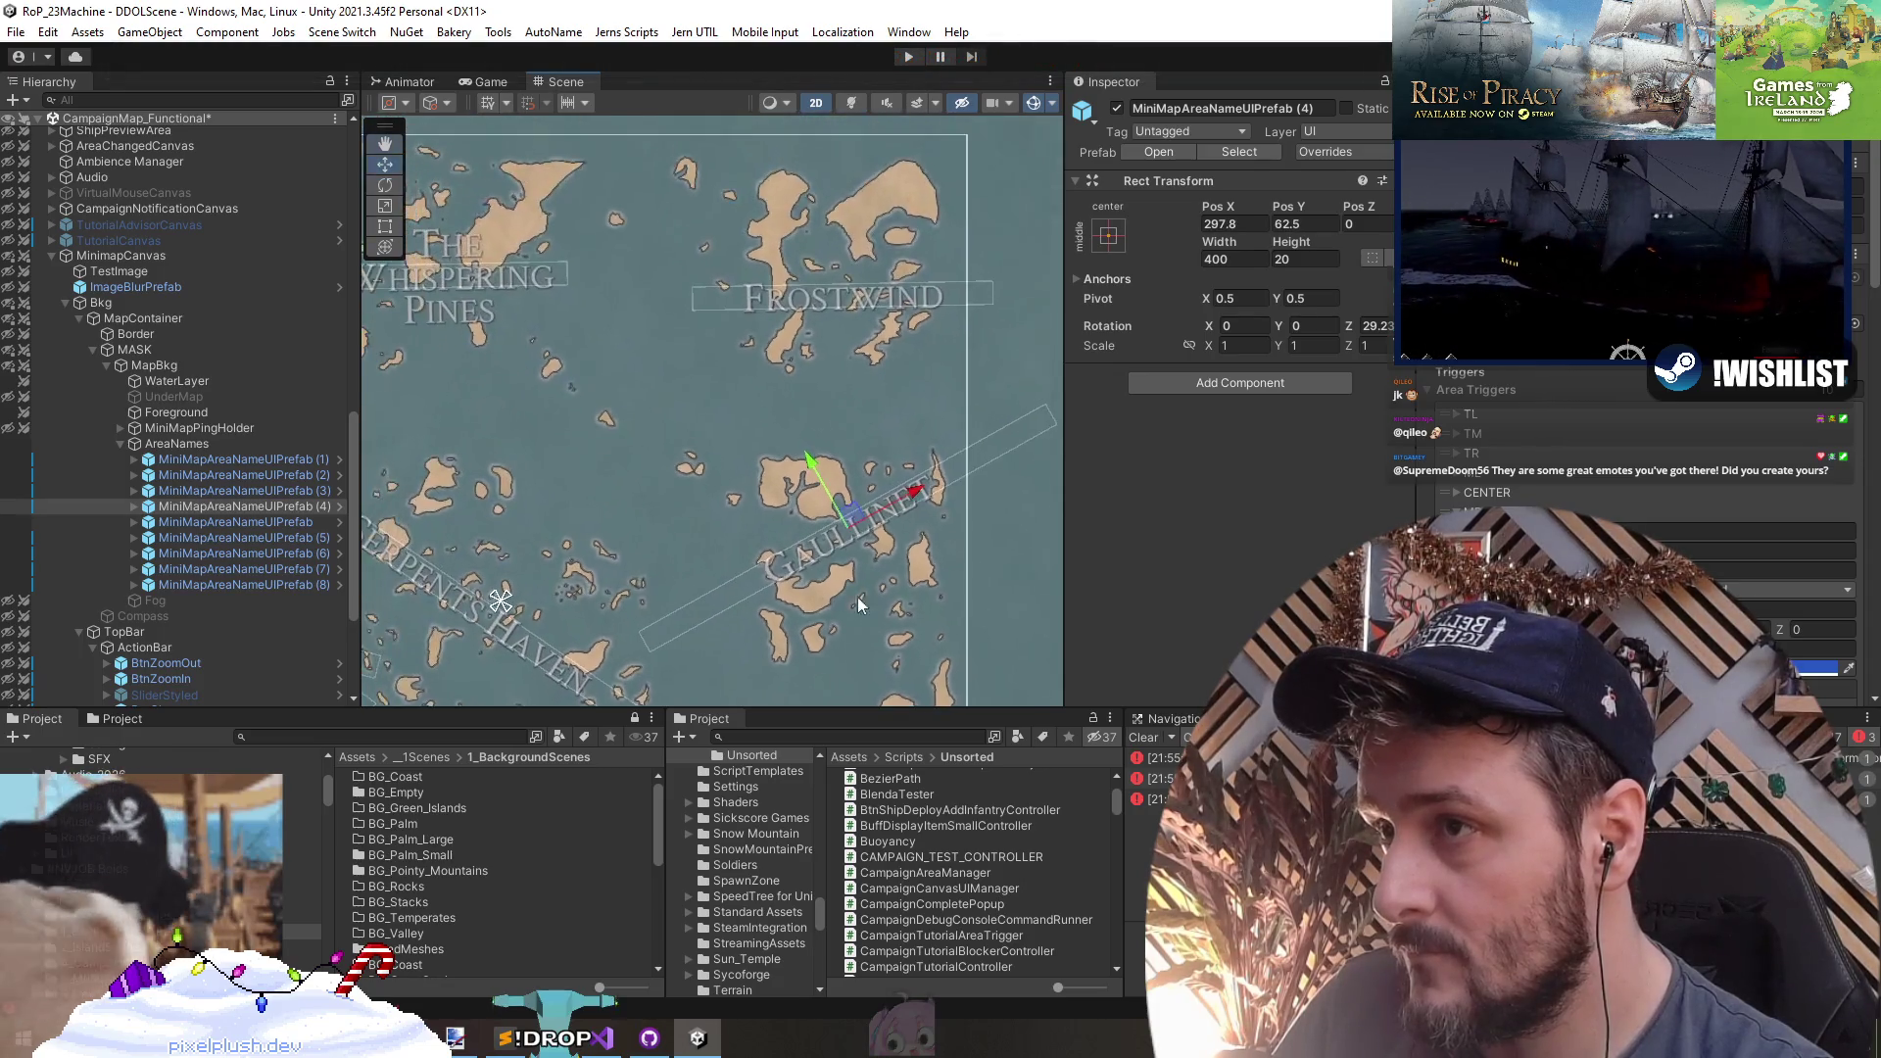
pyautogui.click(222, 522)
pyautogui.moveTo(704, 425)
pyautogui.mouseDown()
pyautogui.moveTo(860, 382)
pyautogui.moveTo(893, 285)
pyautogui.moveTo(851, 264)
pyautogui.mouseUp()
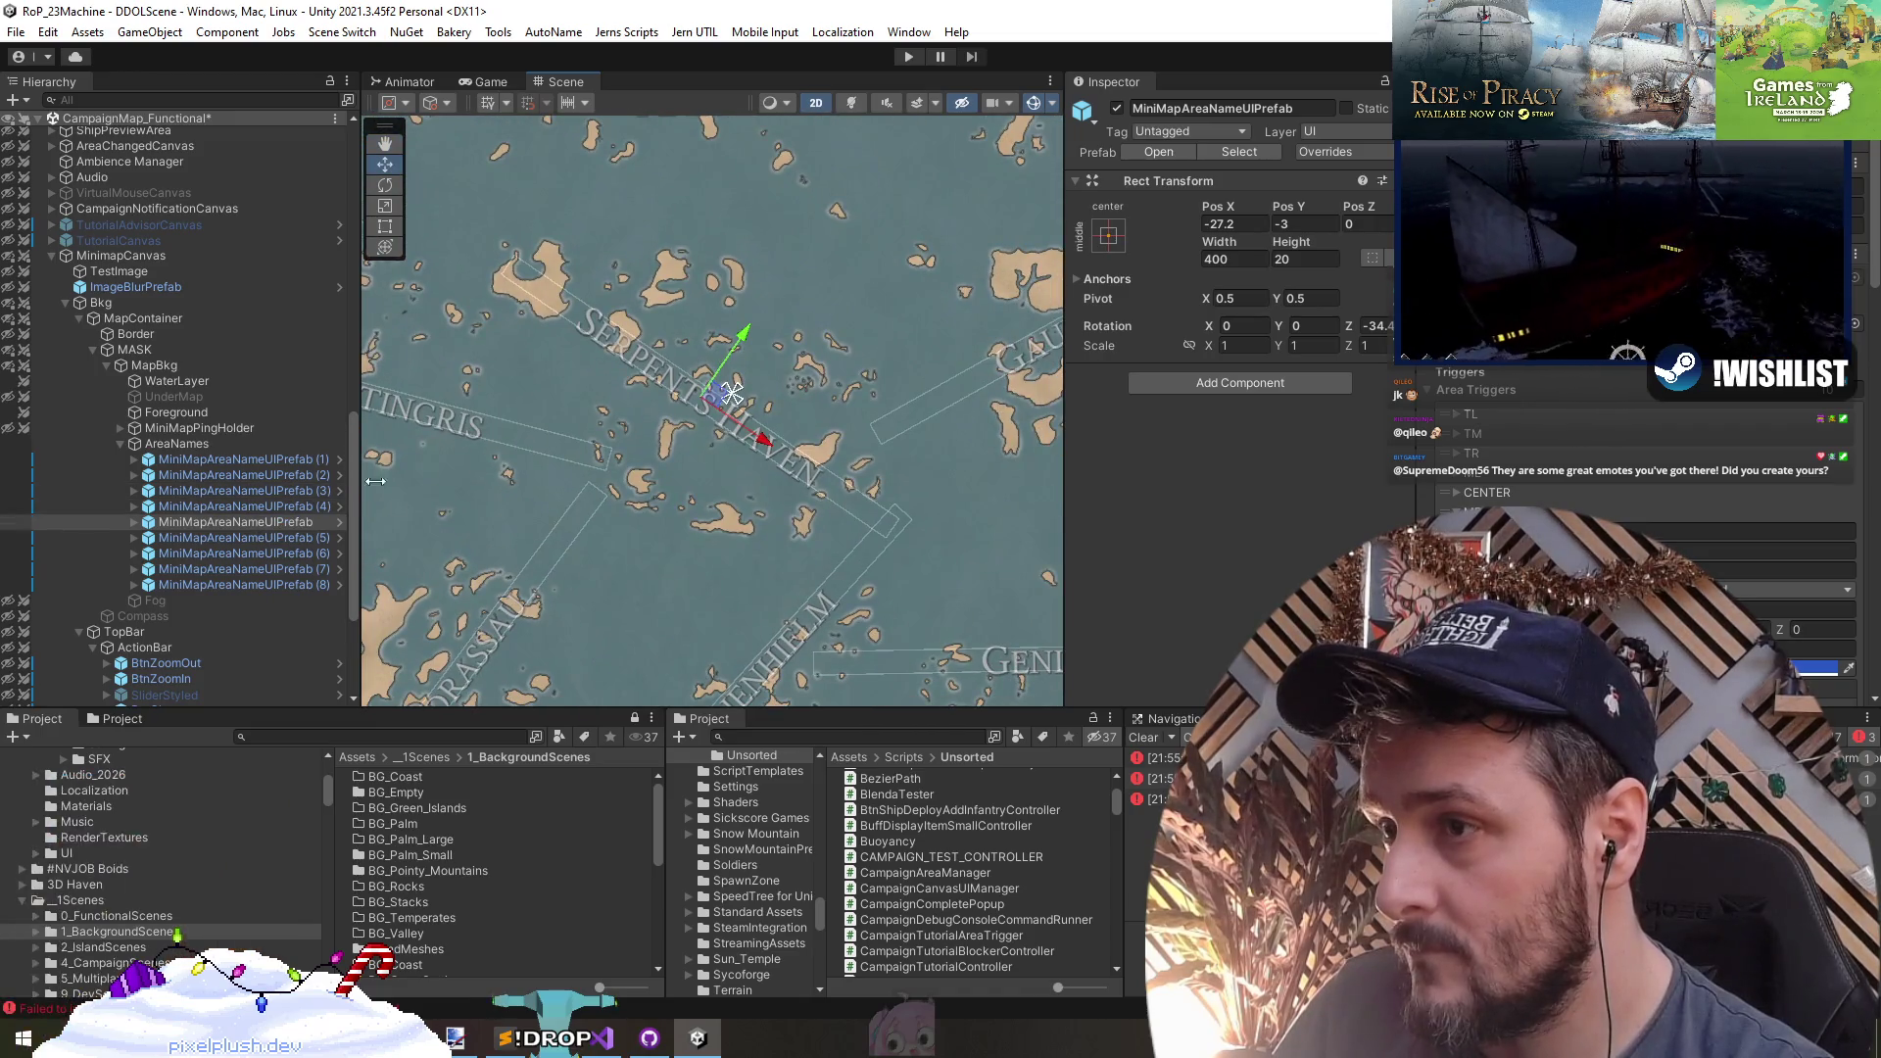
# - Change the copied label's text to 'Torstall'
pyautogui.scroll(-5, 719, 469)
pyautogui.scroll(5, 717, 491)
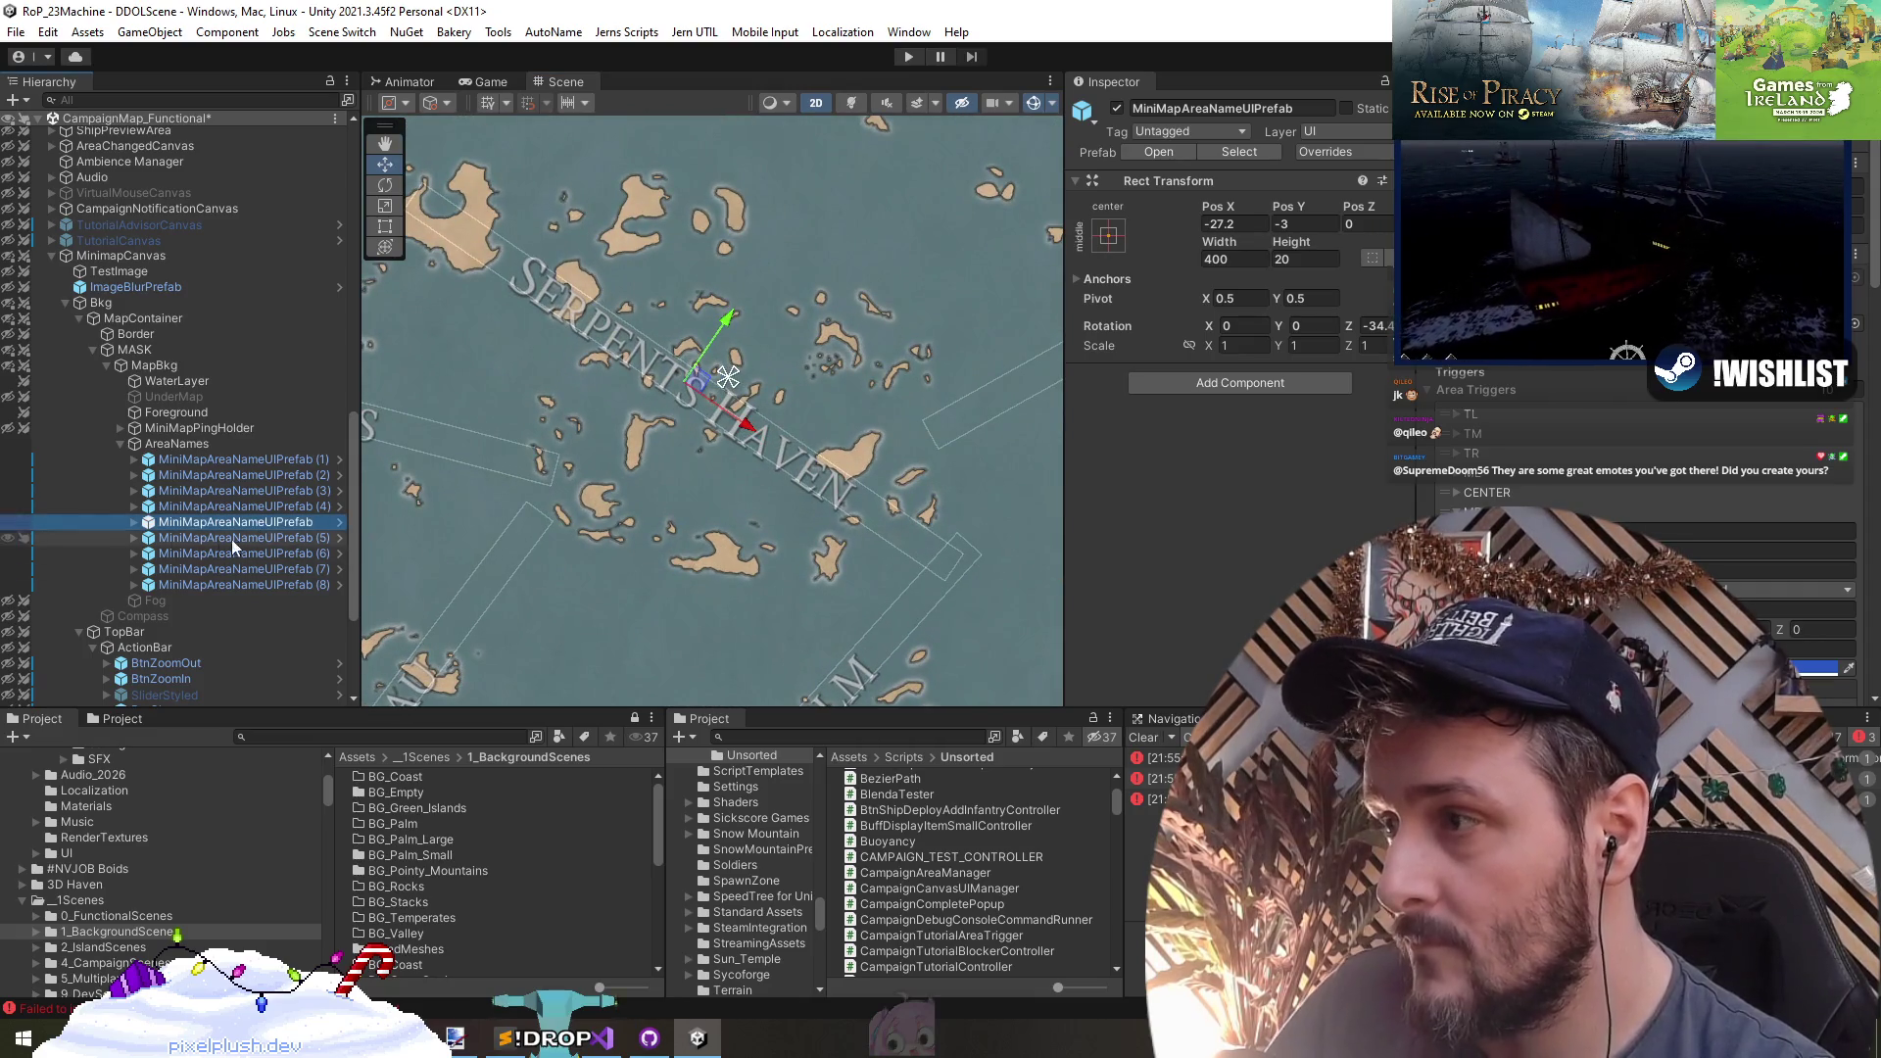
pyautogui.click(196, 537)
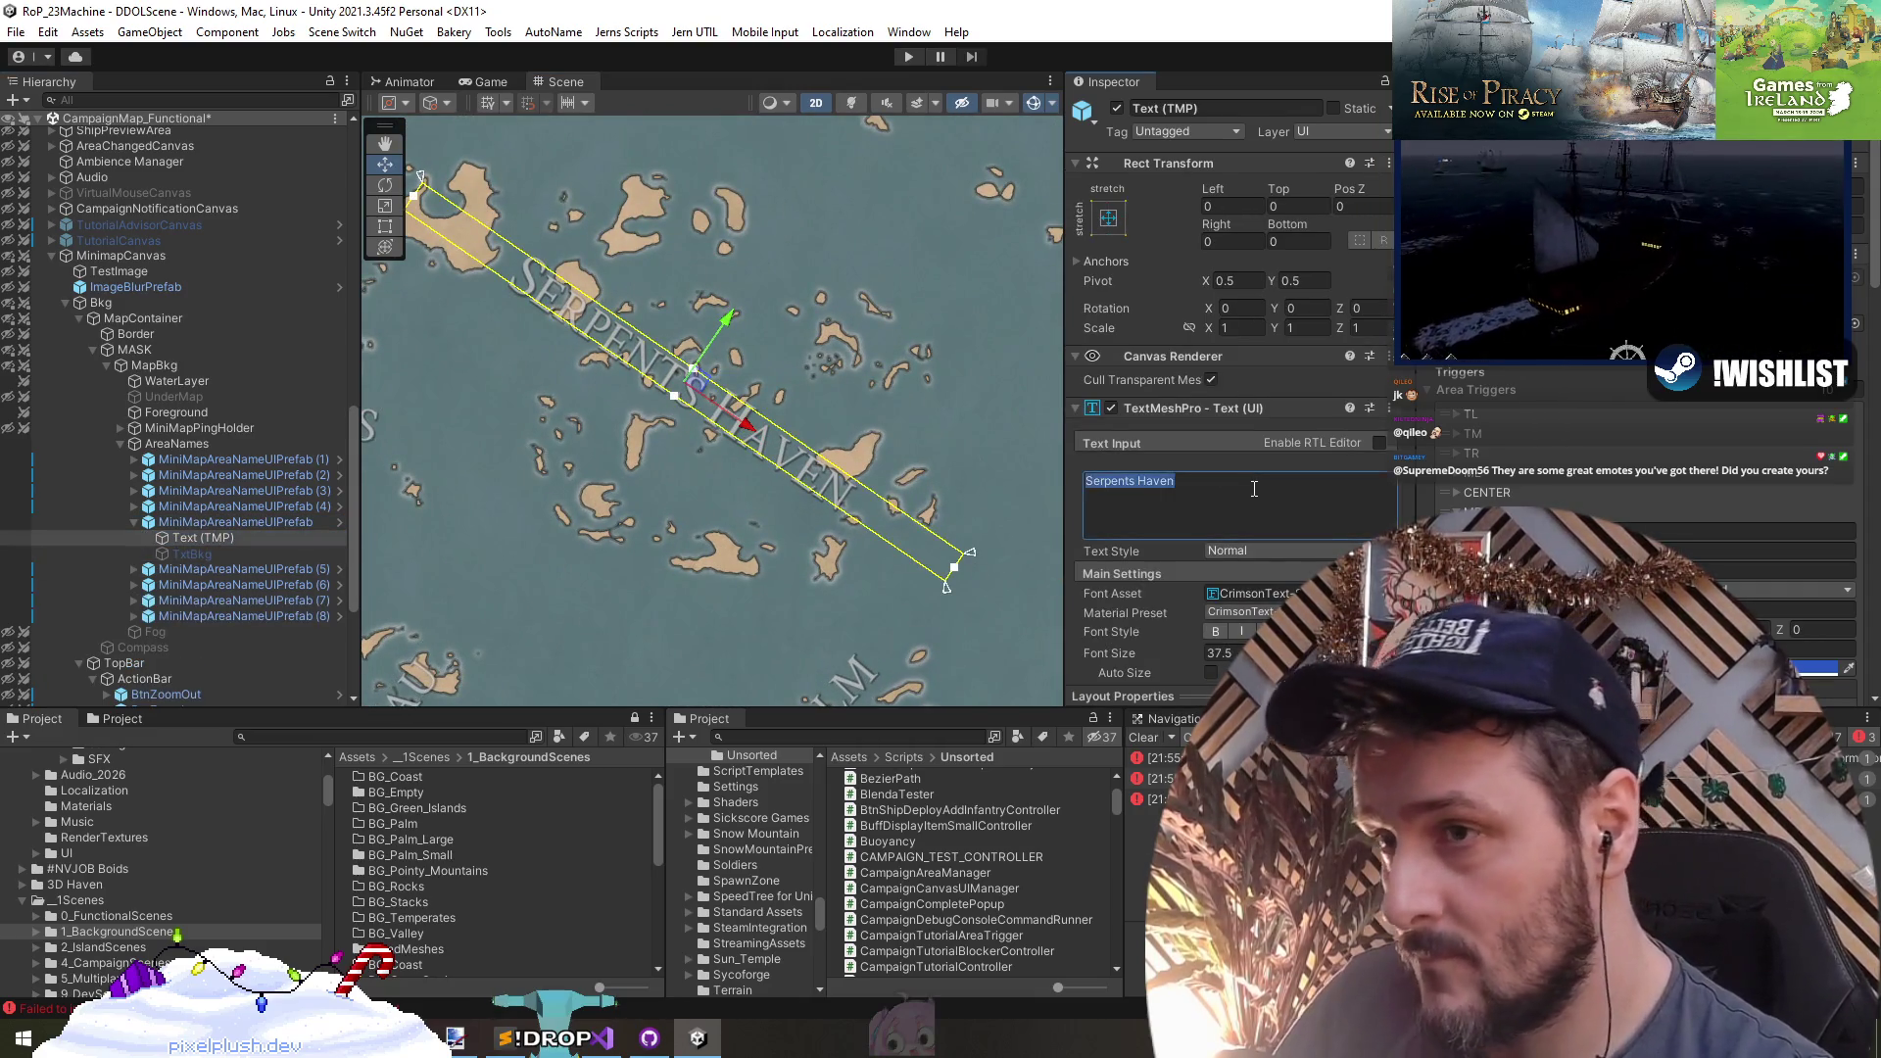
pyautogui.write('Torstall')
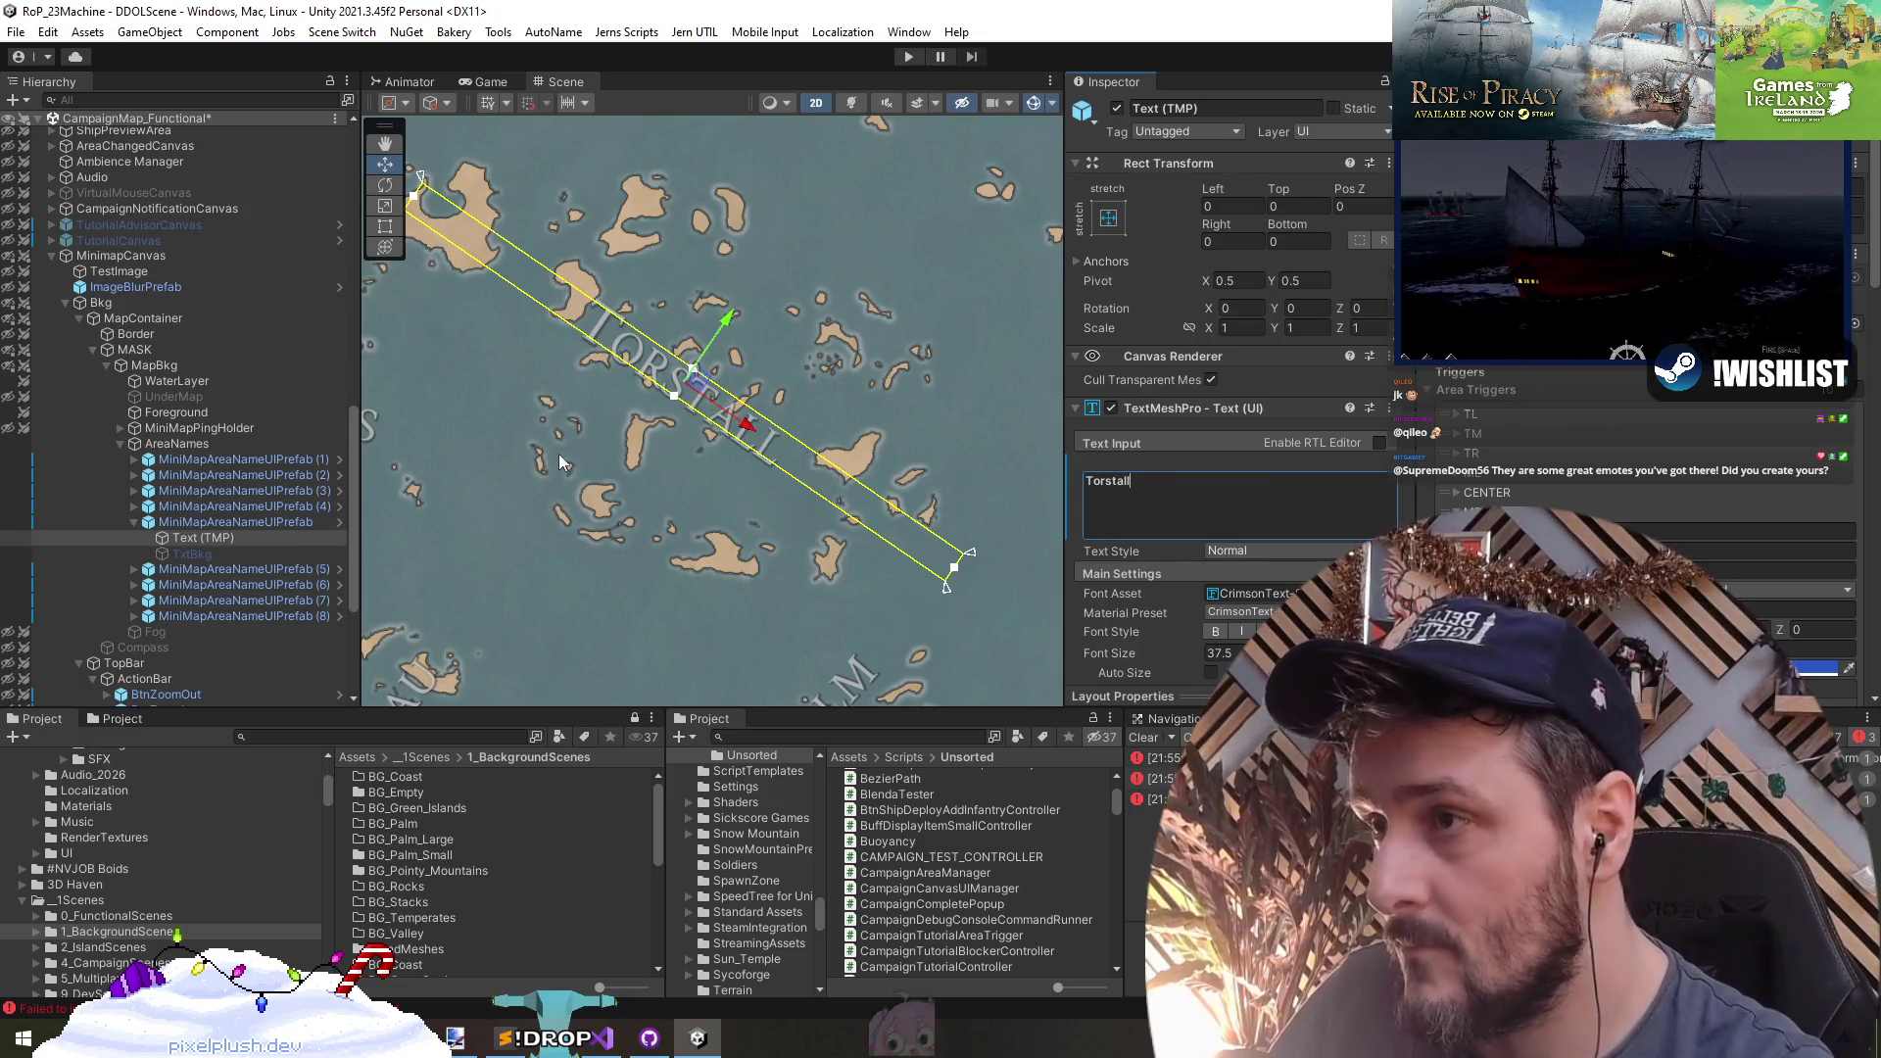
# - Narrow the Torstall label's box and move it down and right
pyautogui.scroll(-2, 561, 462)
pyautogui.press('t')
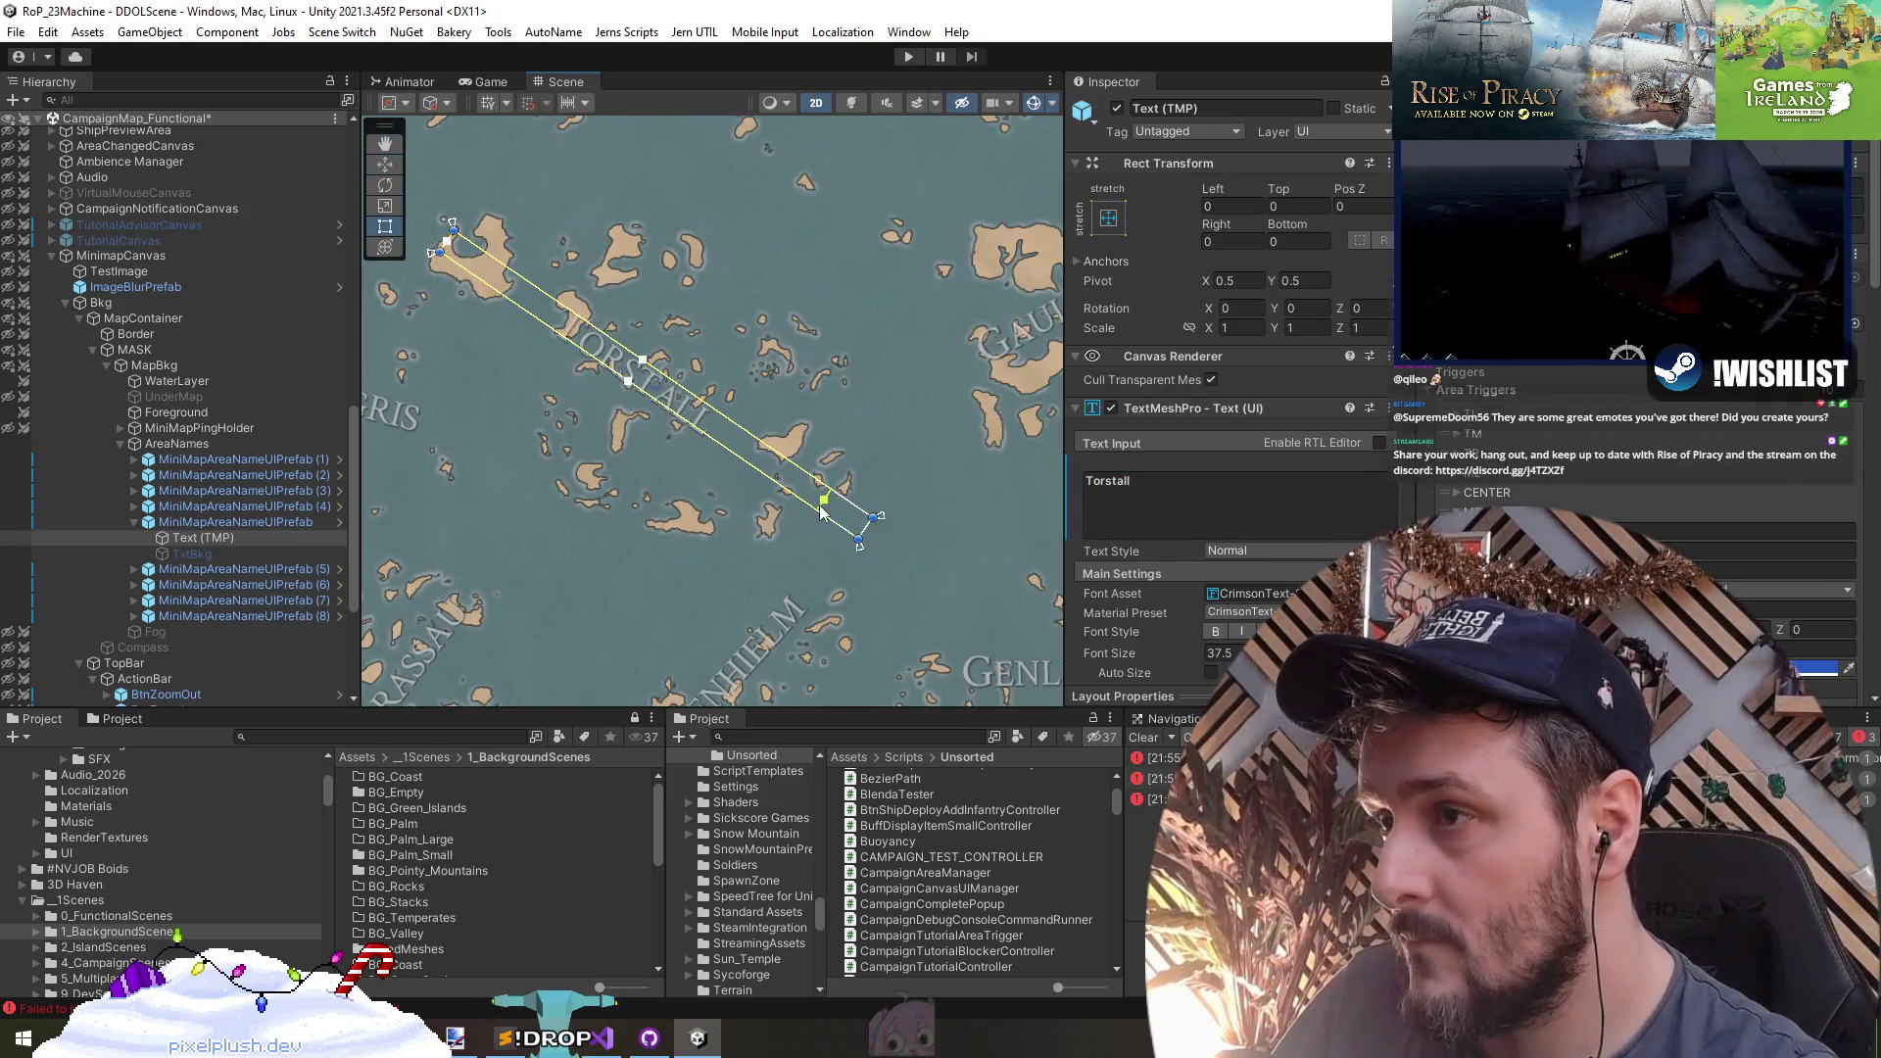
pyautogui.click(257, 522)
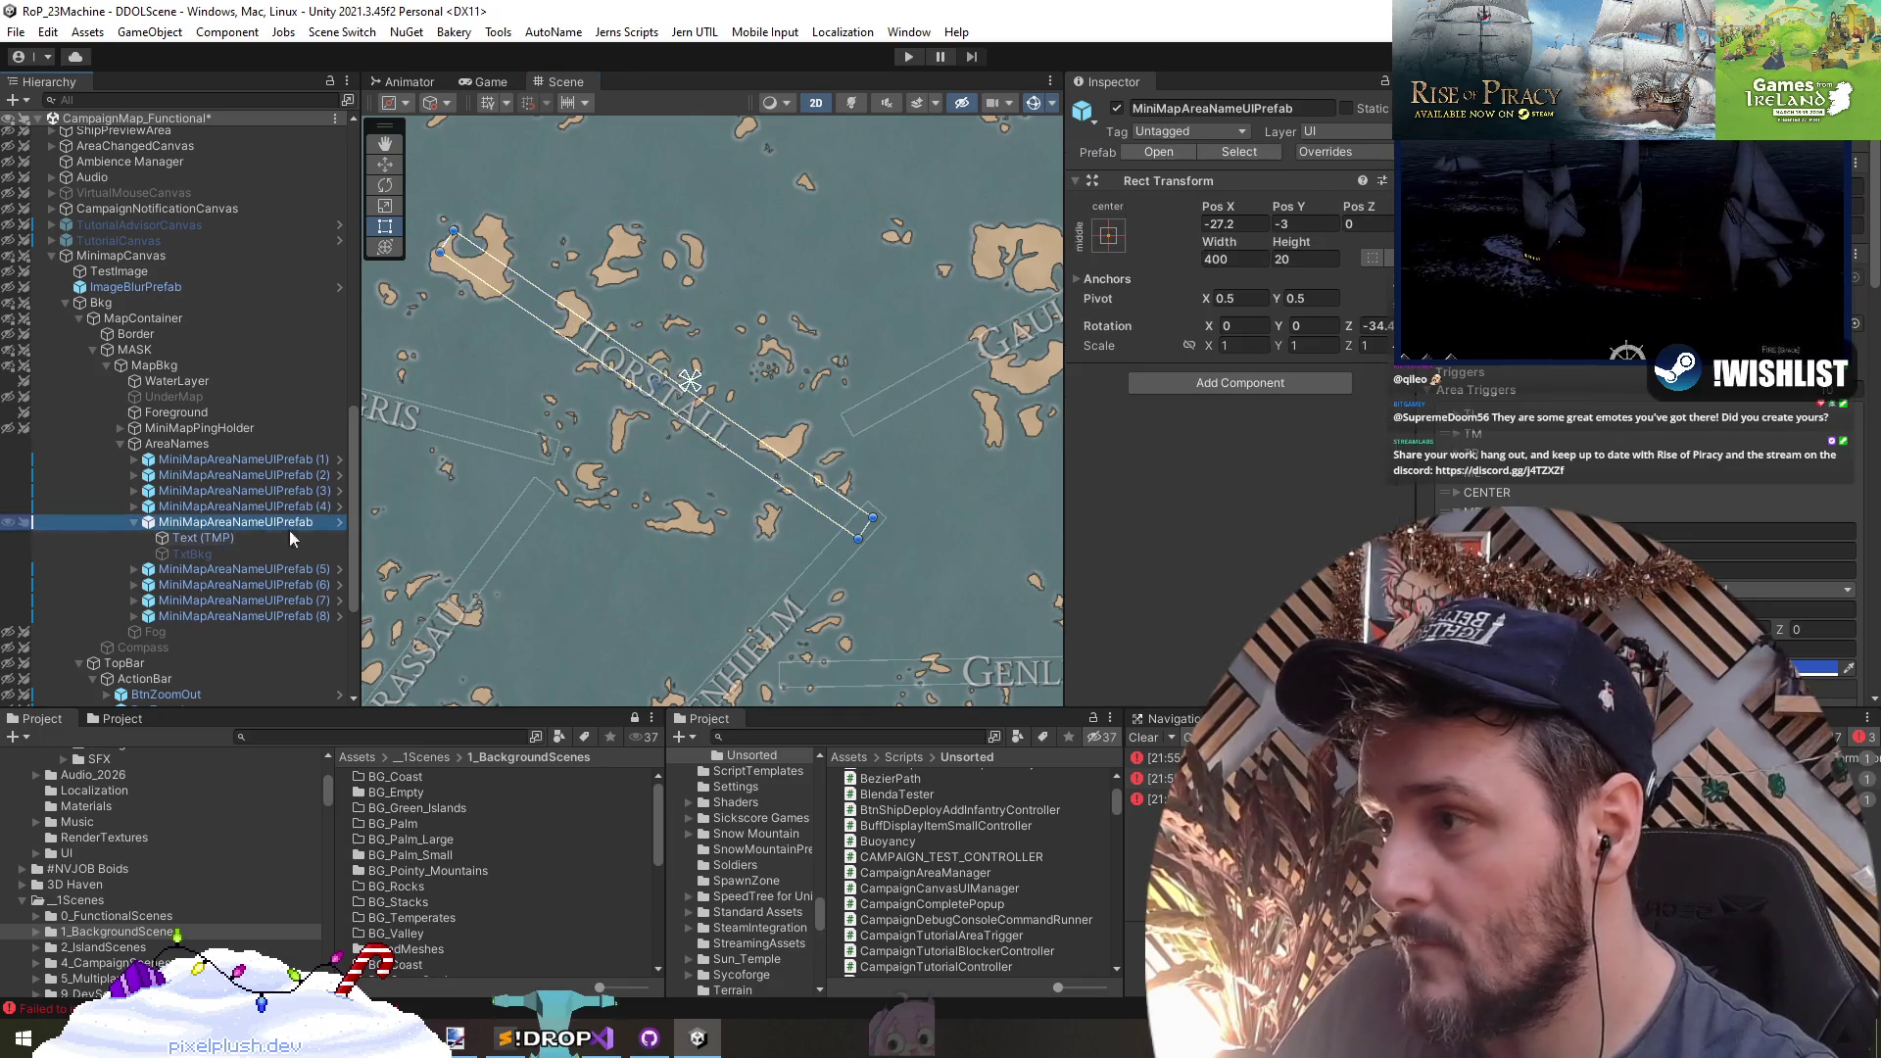
pyautogui.moveTo(856, 534); pyautogui.dragTo(649, 392)
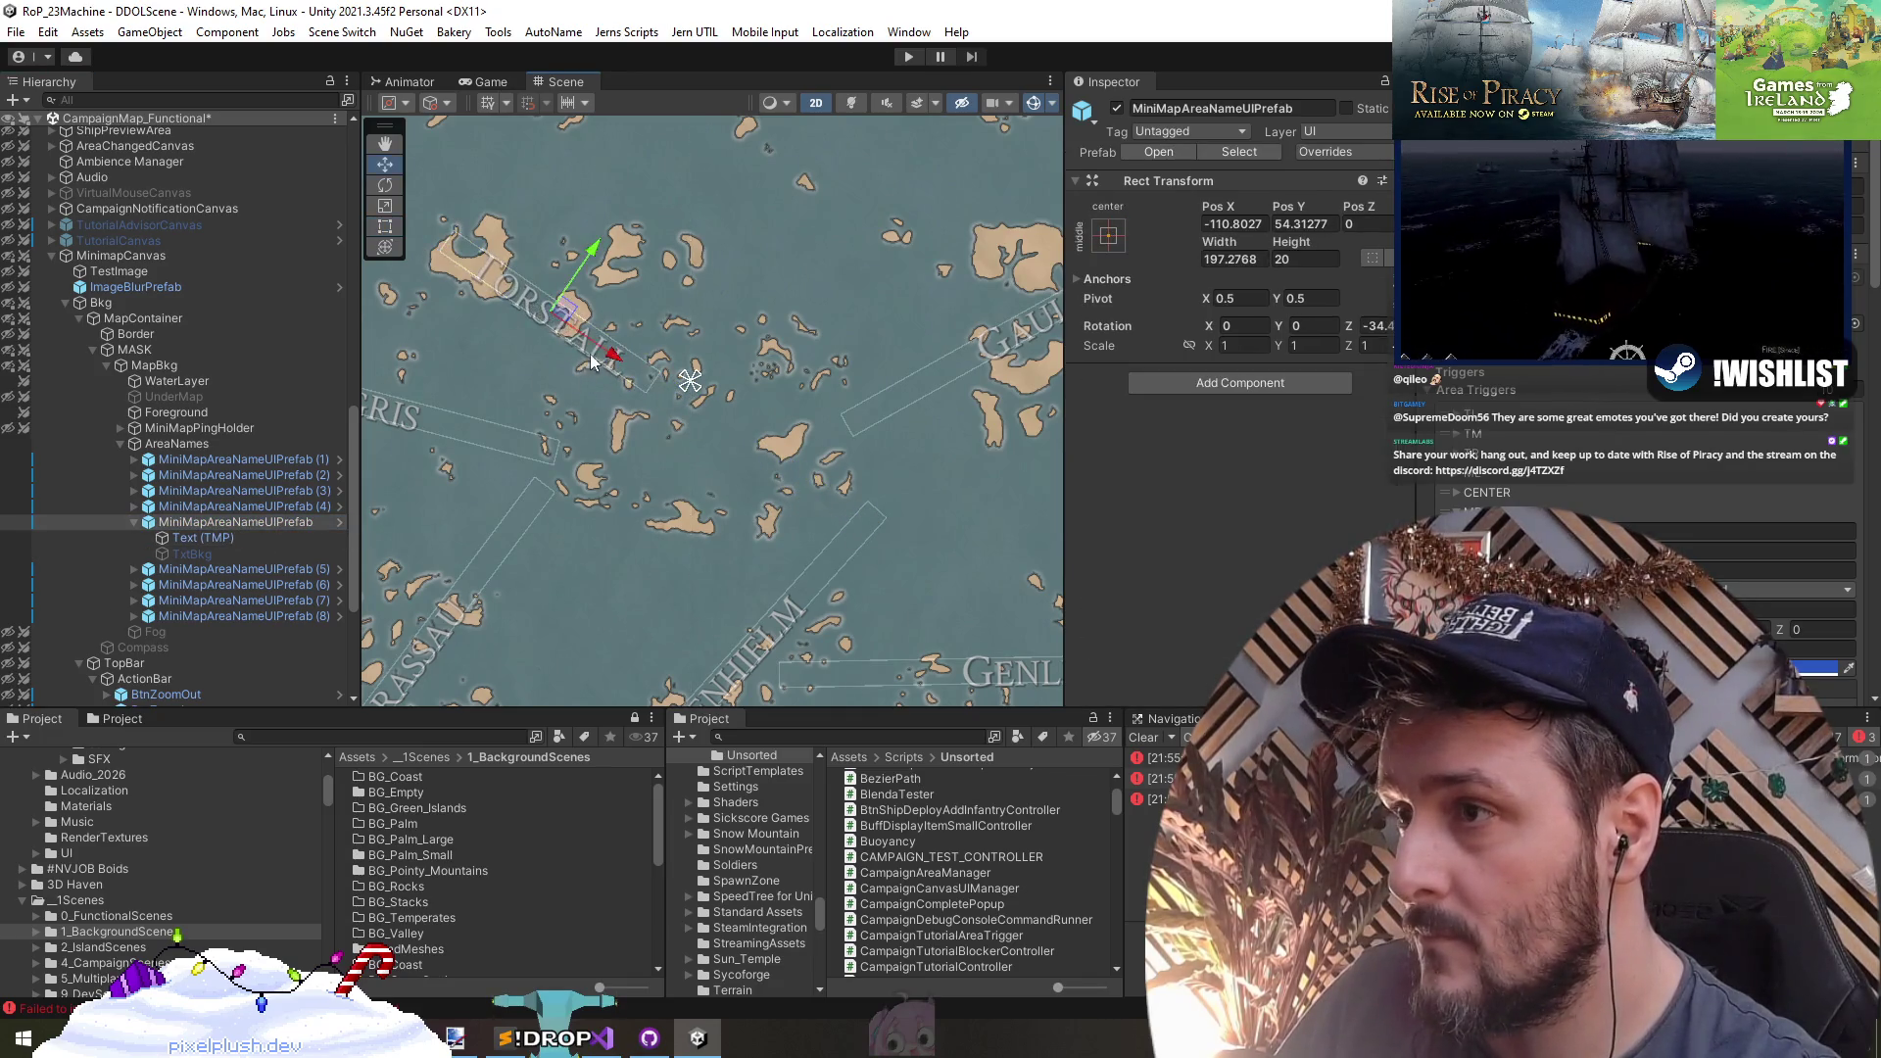
pyautogui.moveTo(571, 315)
pyautogui.mouseDown()
pyautogui.moveTo(686, 396)
pyautogui.moveTo(669, 406)
pyautogui.moveTo(745, 343)
pyautogui.mouseUp()
# - Rotate the Torstall label to about 28 degrees and place it at X 17, Y -41.2
pyautogui.press('e')
pyautogui.moveTo(674, 396); pyautogui.dragTo(696, 289)
pyautogui.scroll(-3, 704, 294)
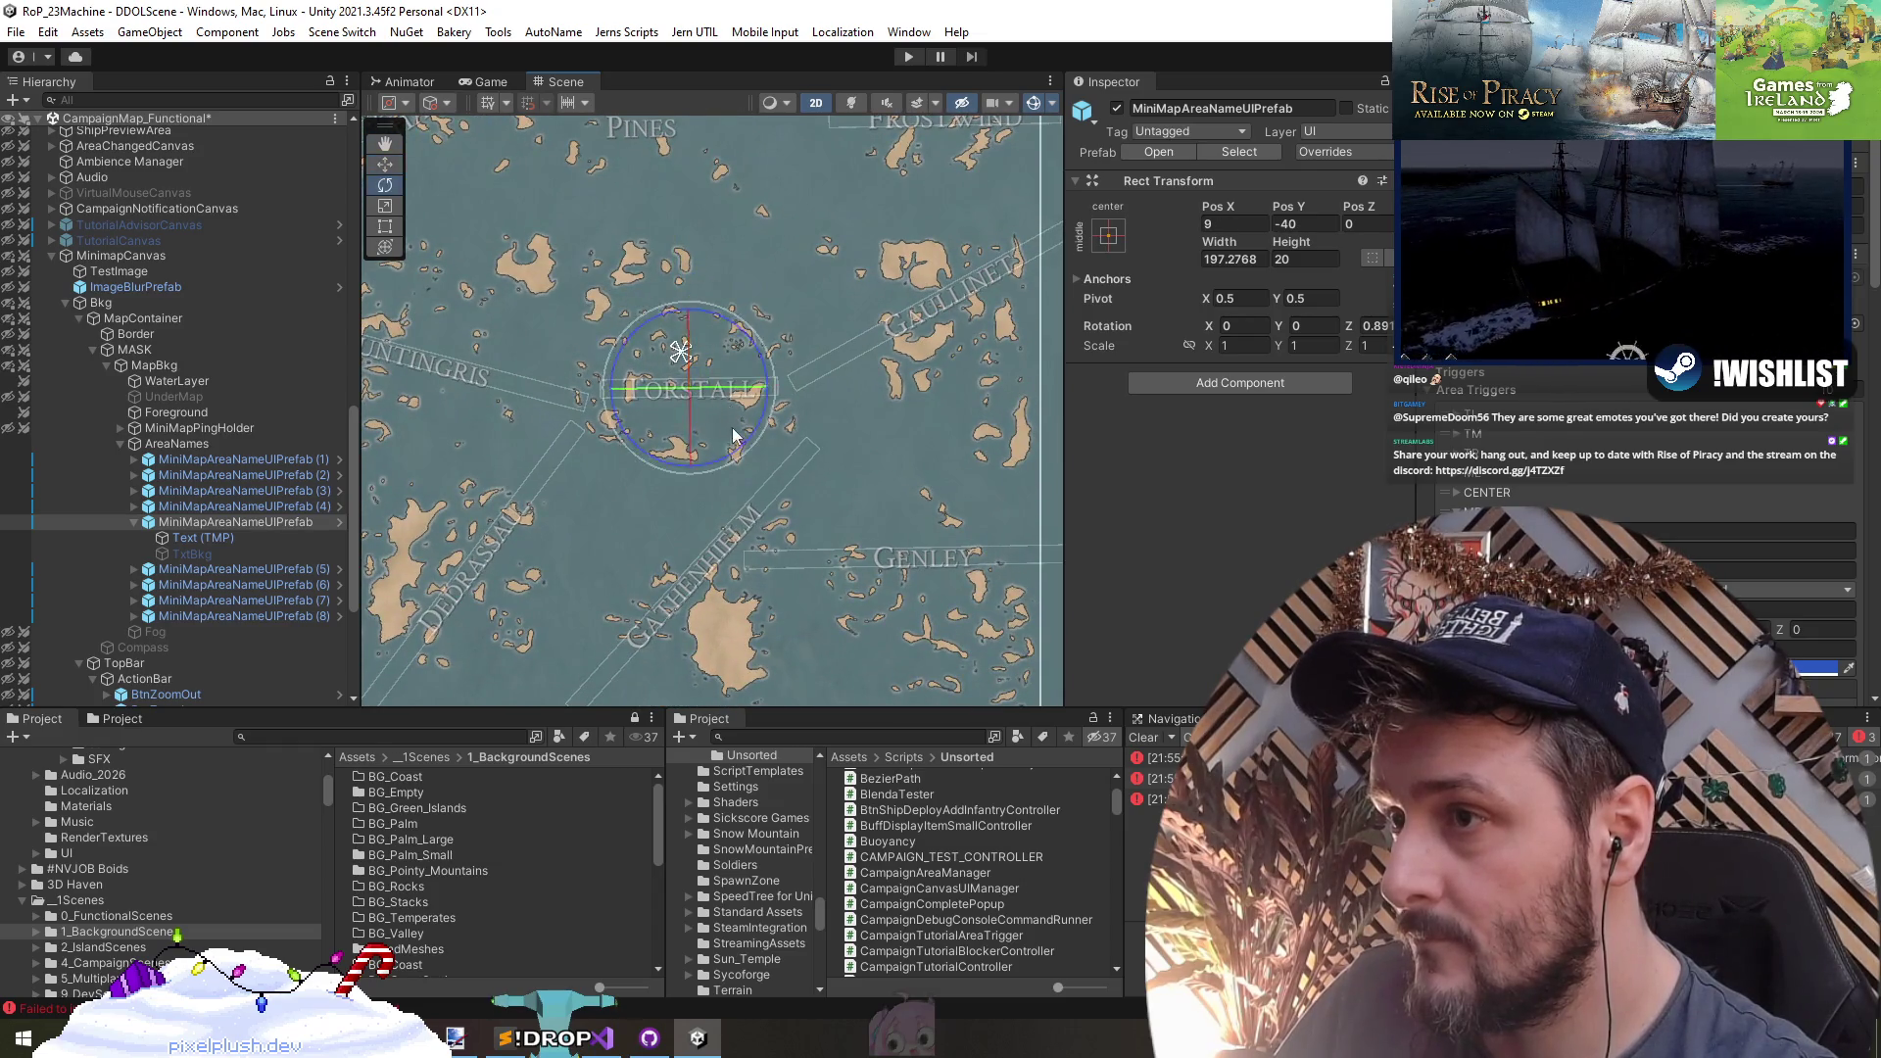
pyautogui.moveTo(792, 399); pyautogui.dragTo(737, 385)
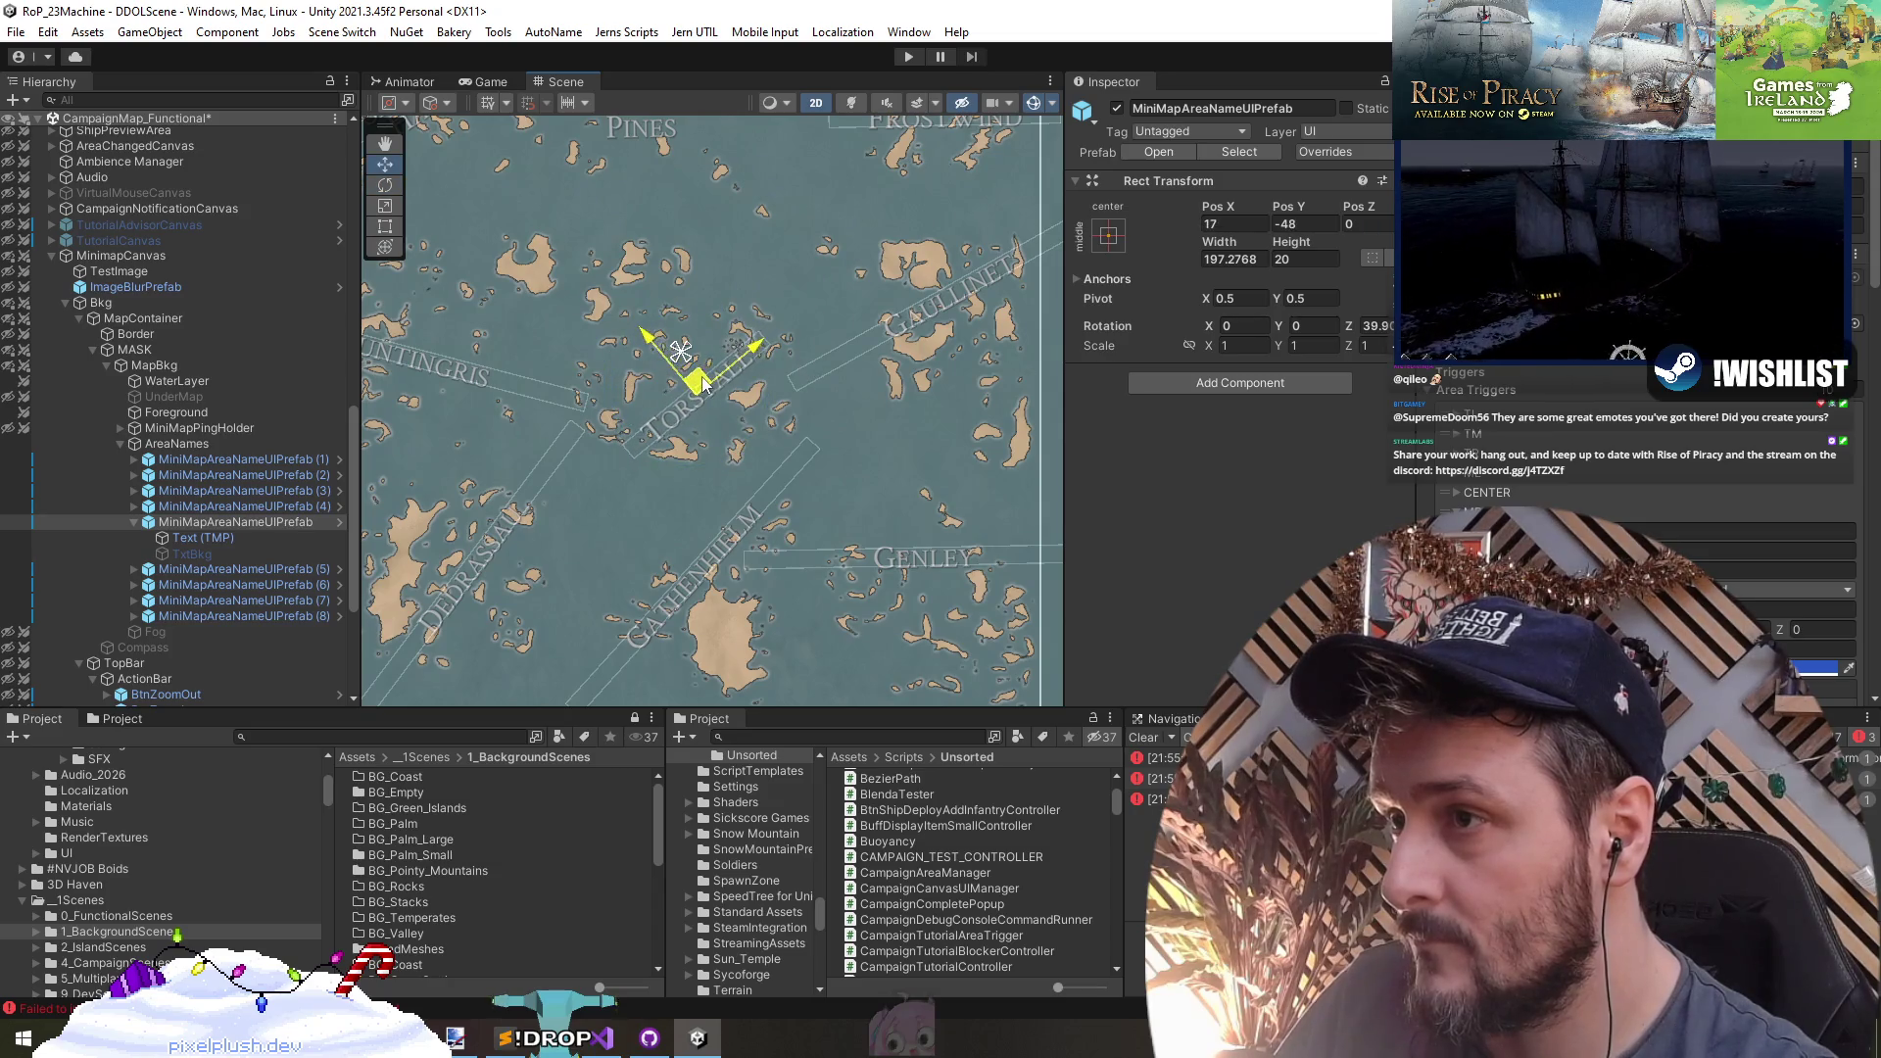
pyautogui.scroll(-3, 803, 465)
pyautogui.scroll(3, 776, 455)
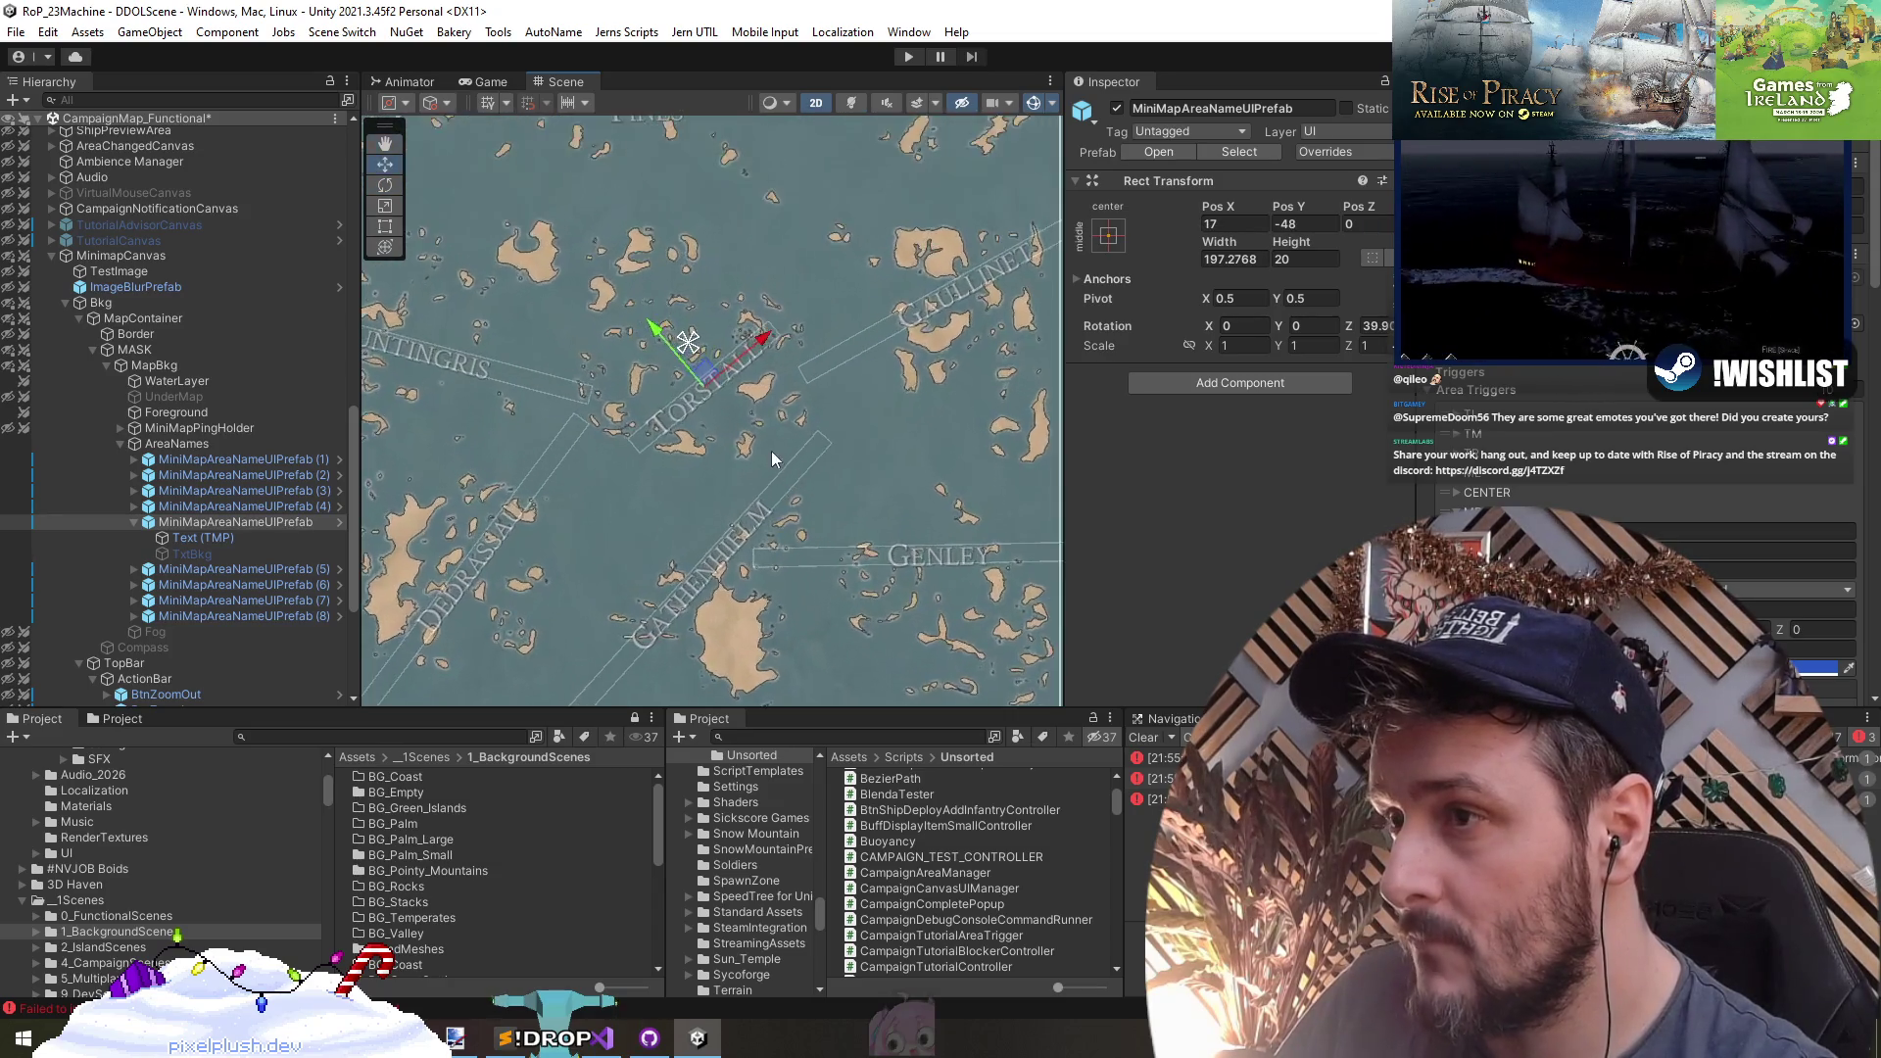
pyautogui.scroll(2, 776, 454)
pyautogui.press('e')
pyautogui.moveTo(761, 370); pyautogui.dragTo(753, 397)
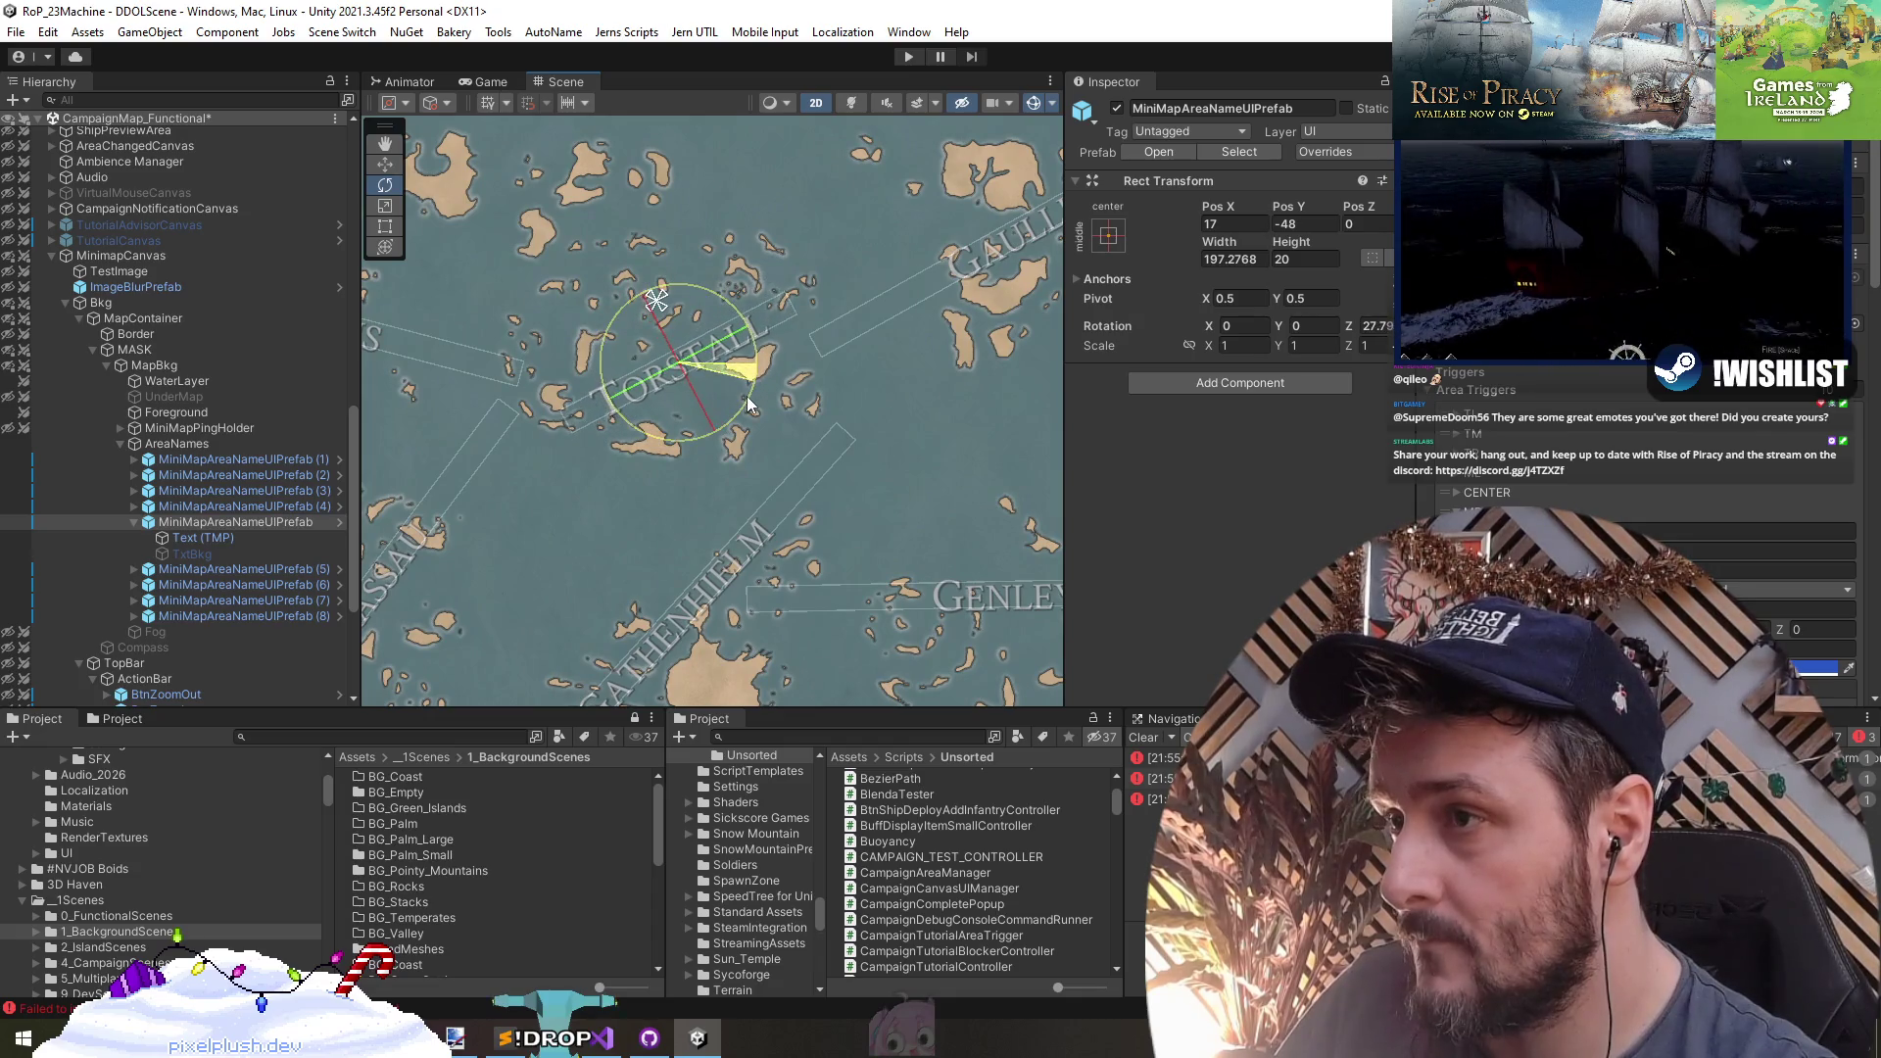
pyautogui.press('w')
pyautogui.moveTo(672, 323); pyautogui.dragTo(672, 315)
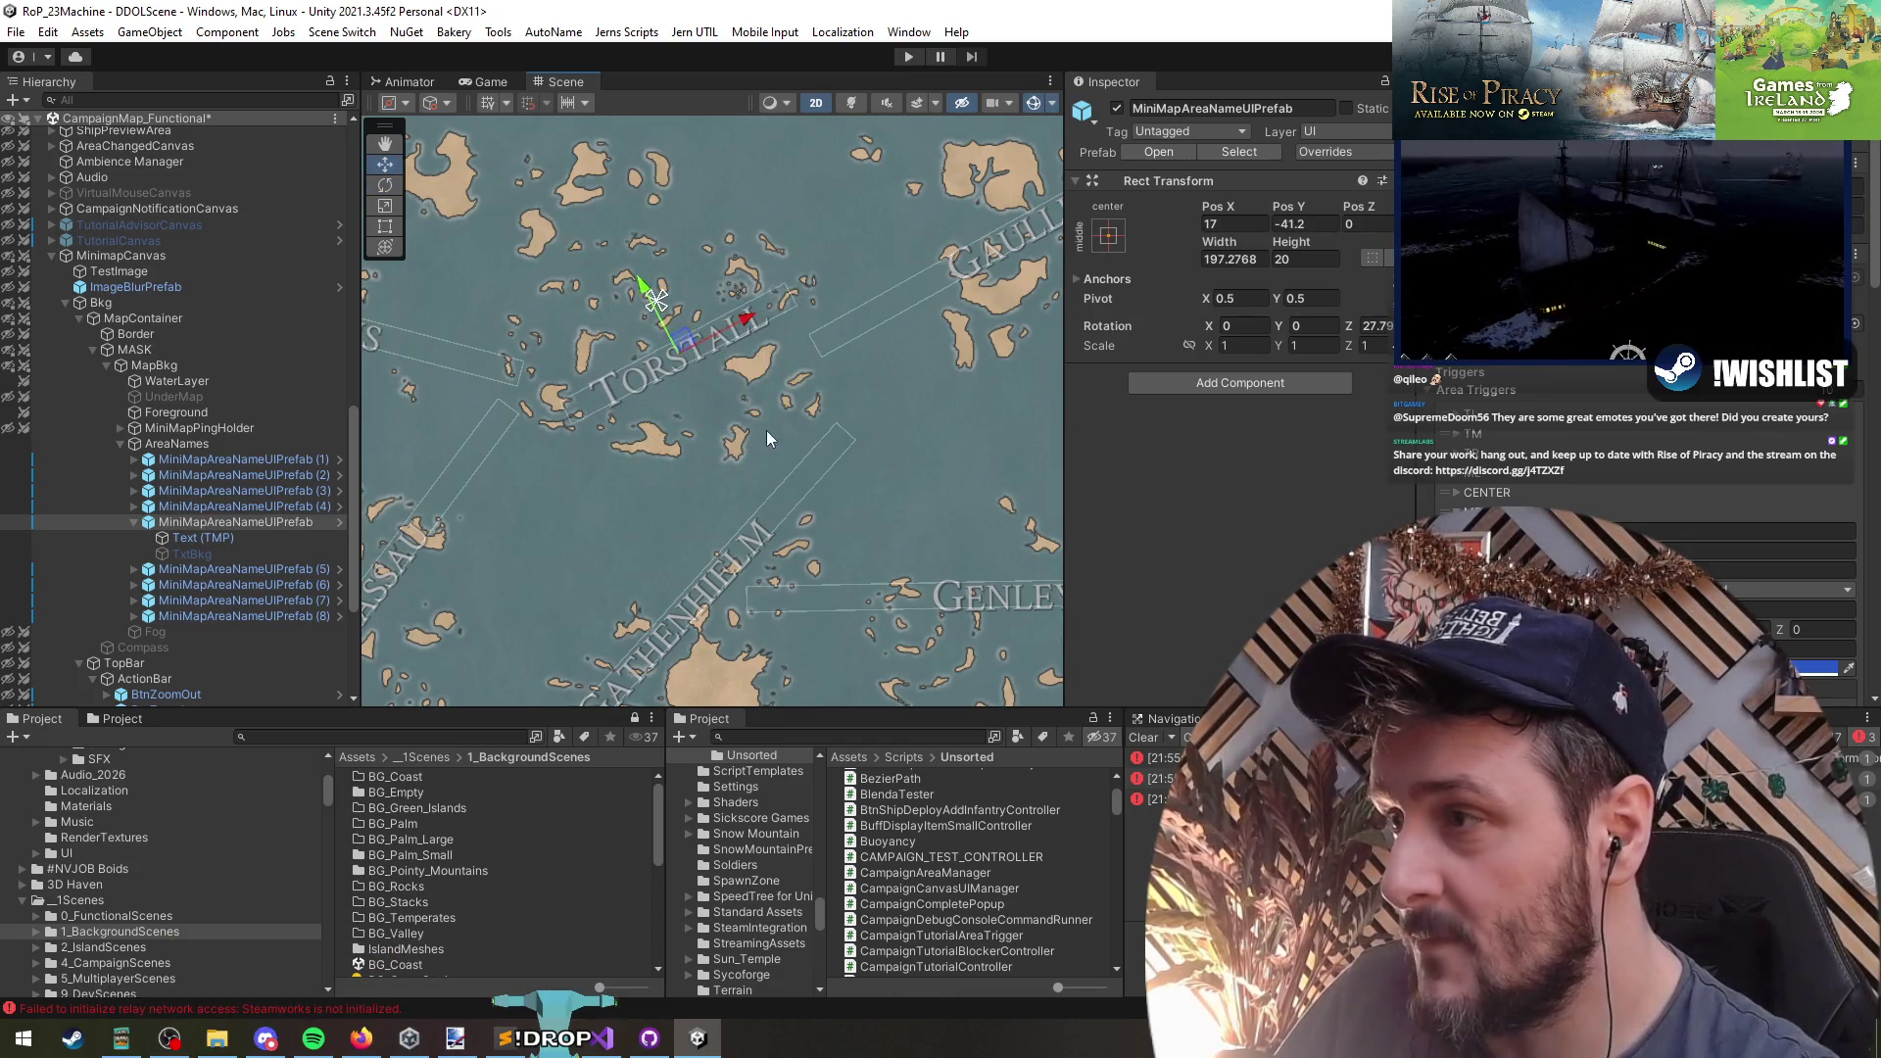
# - Tilt the GENLEY label to about 45 degrees and move it down and left
pyautogui.doubleClick(245, 569)
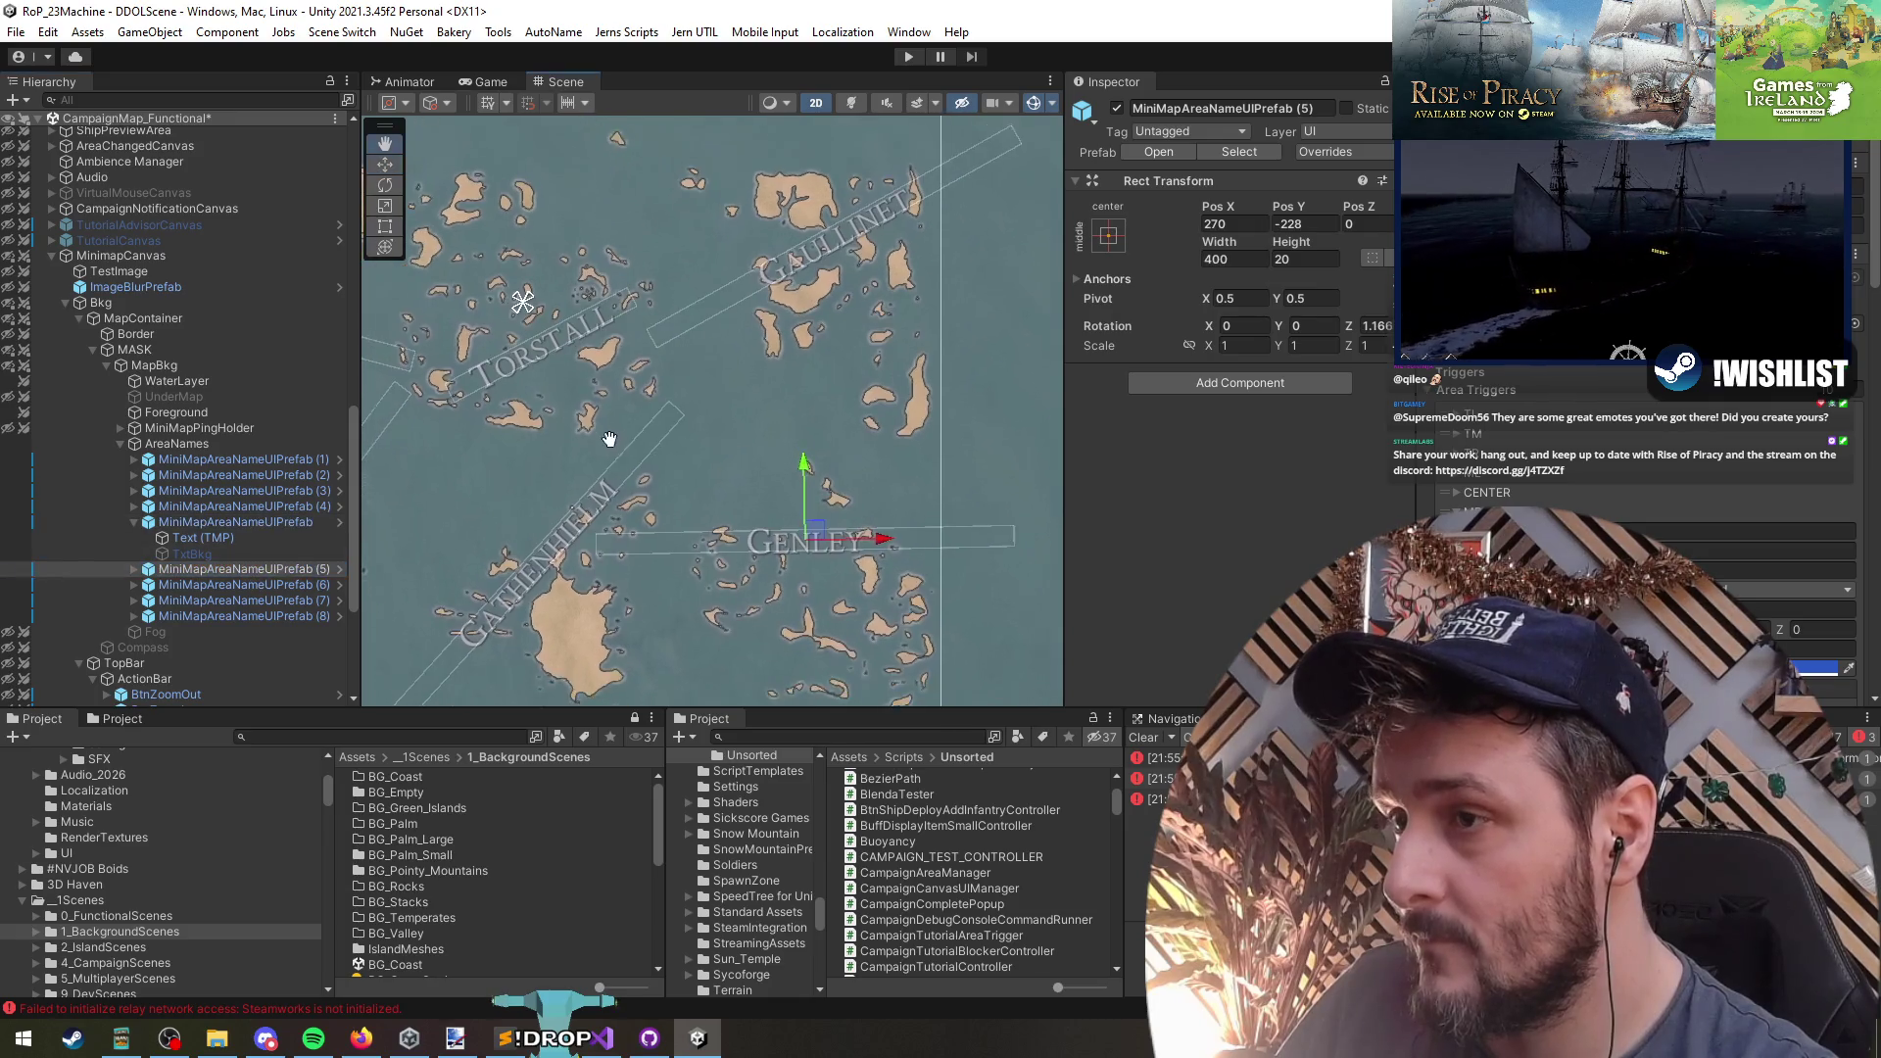
pyautogui.moveTo(864, 416)
pyautogui.mouseDown()
pyautogui.moveTo(852, 490)
pyautogui.moveTo(829, 425)
pyautogui.mouseUp()
pyautogui.press('w')
pyautogui.moveTo(788, 539)
pyautogui.mouseDown()
pyautogui.moveTo(979, 474)
pyautogui.moveTo(950, 427)
pyautogui.mouseUp()
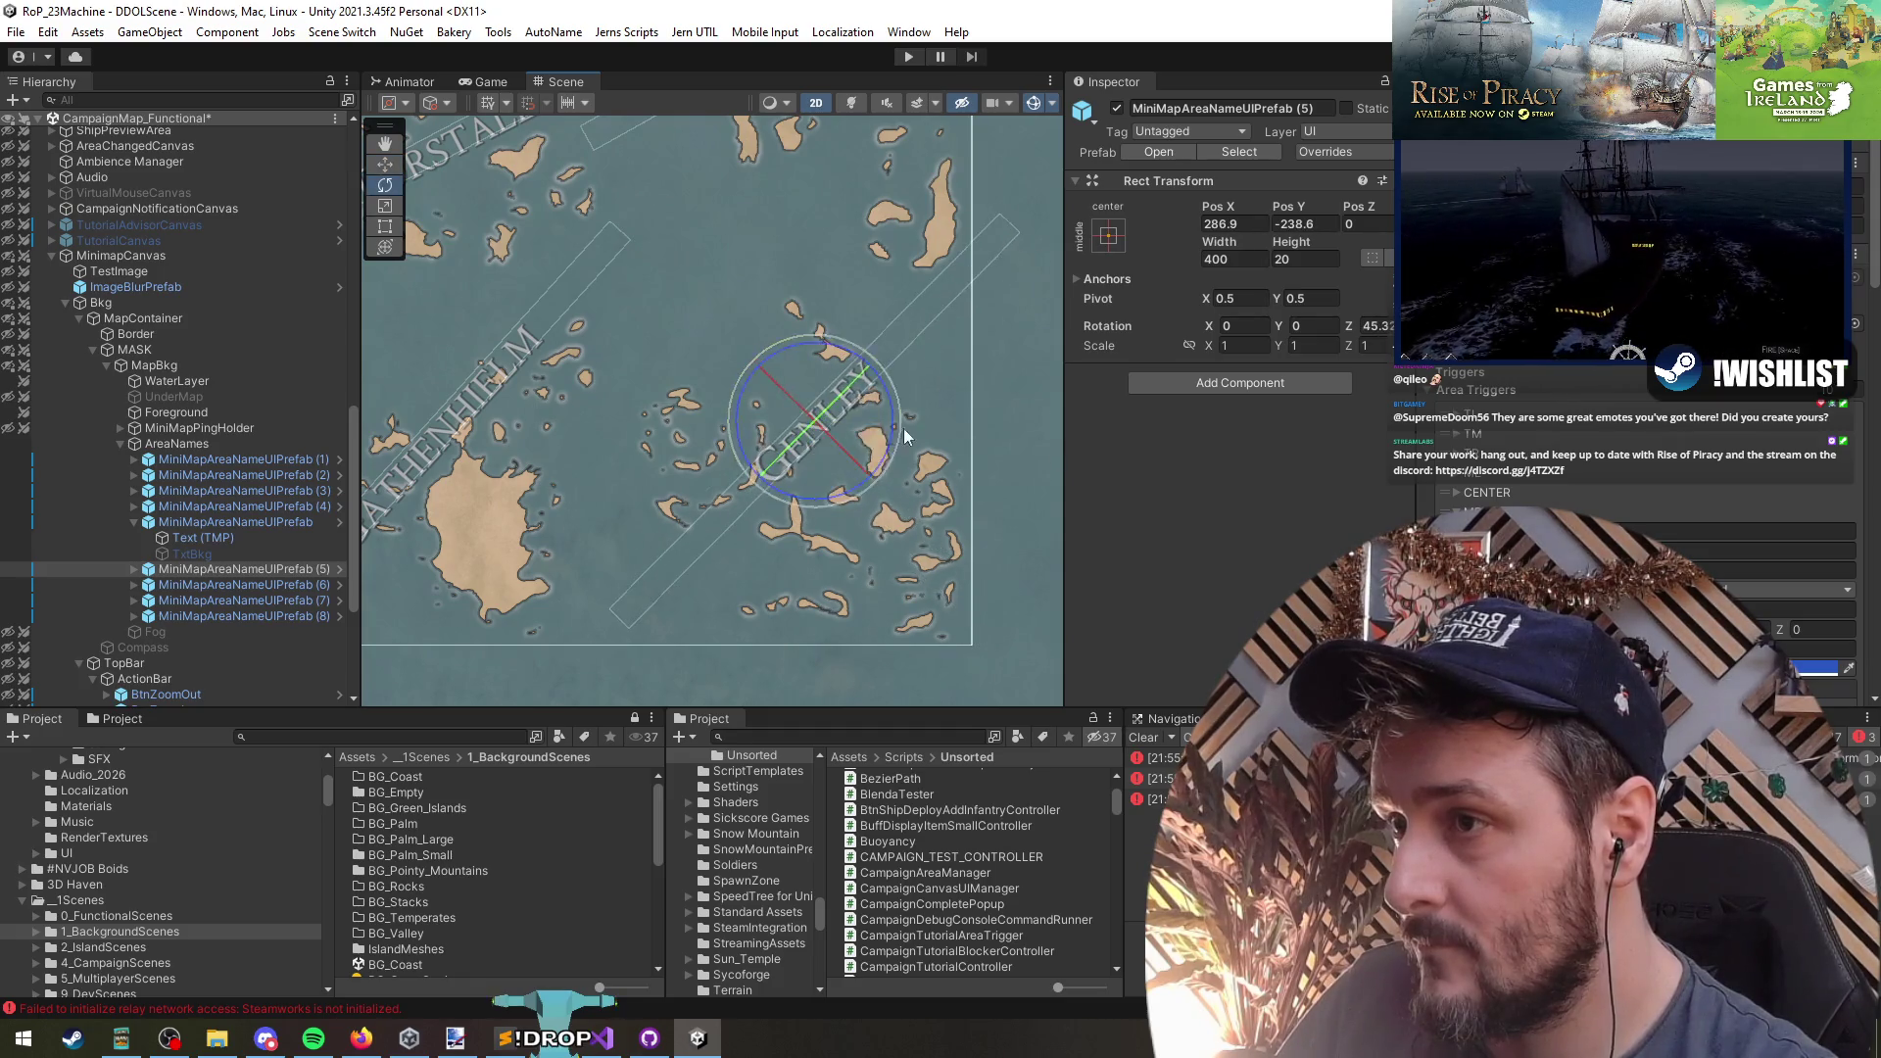
pyautogui.moveTo(813, 410)
pyautogui.mouseDown()
pyautogui.moveTo(725, 397)
pyautogui.moveTo(737, 517)
pyautogui.moveTo(795, 441)
pyautogui.moveTo(764, 431)
pyautogui.moveTo(823, 533)
pyautogui.moveTo(929, 545)
pyautogui.mouseUp()
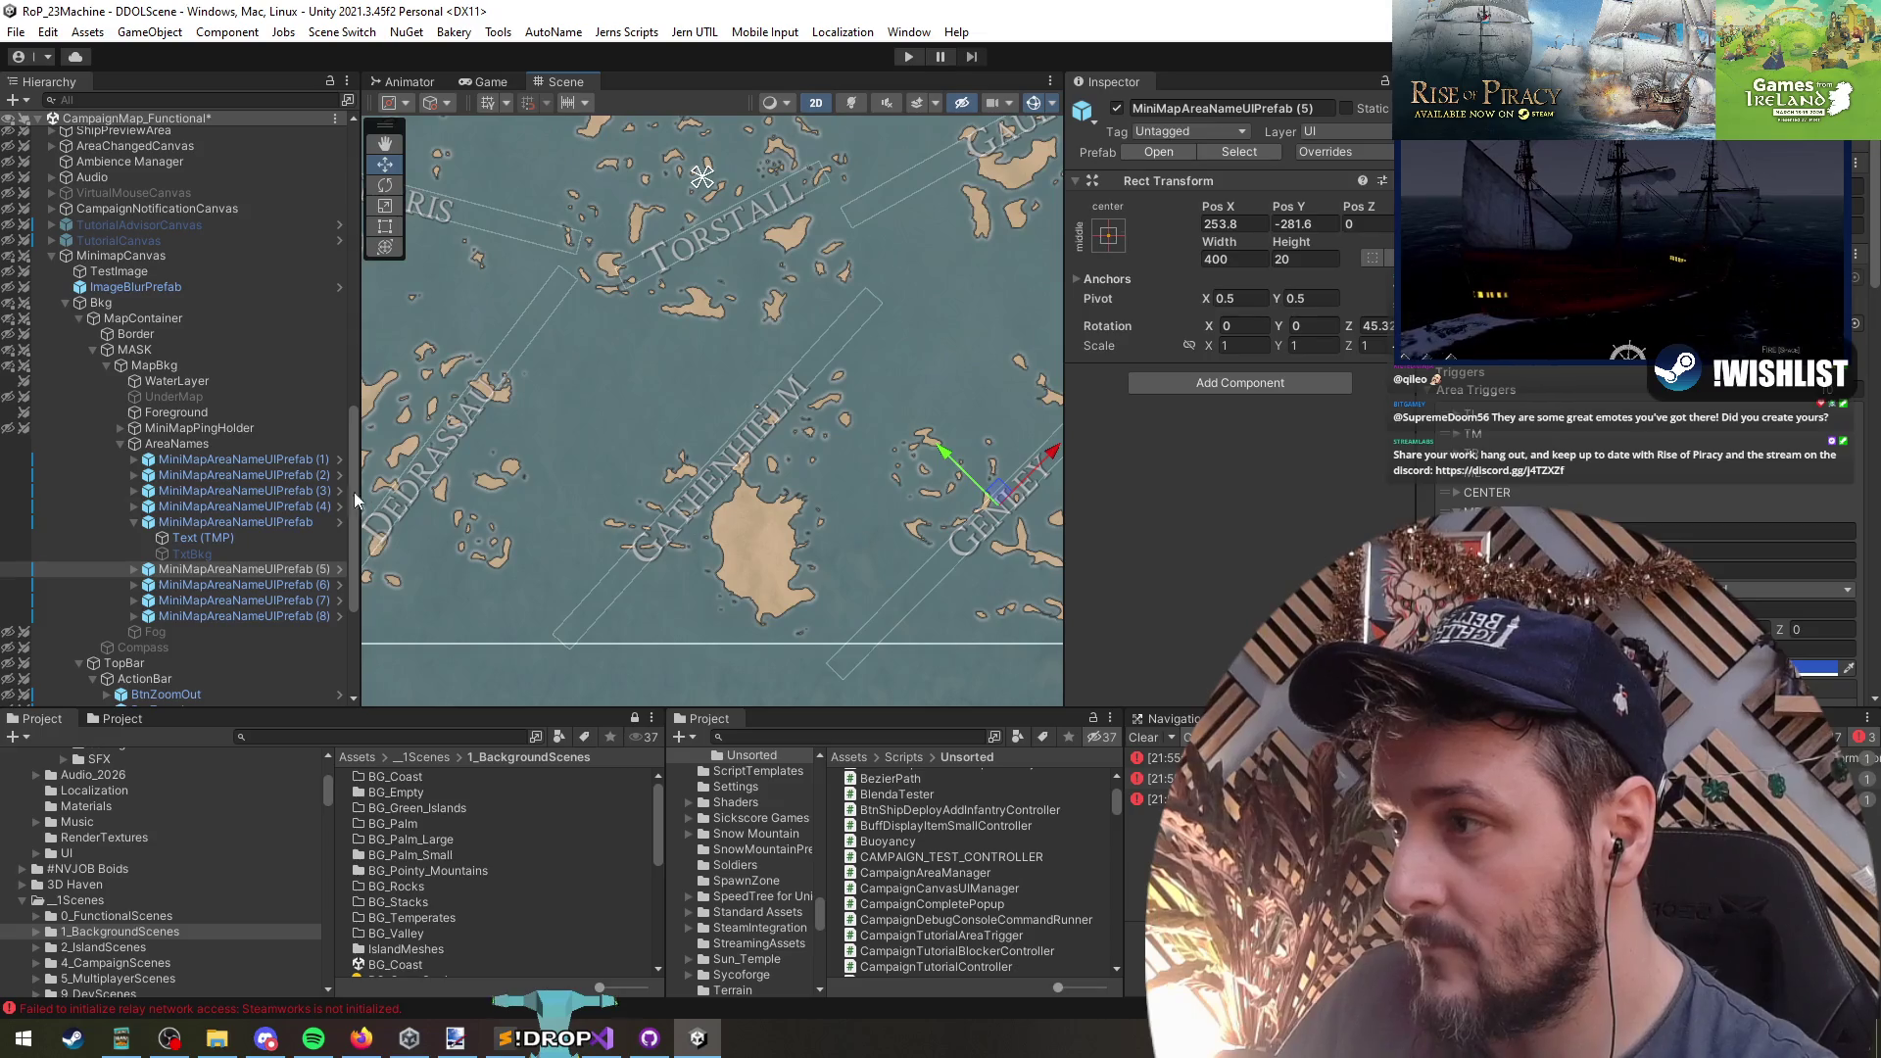
# - Tilt the Gathenheim label to about 51.6 degrees and place it at X 4.6, Y -266.8
pyautogui.click(223, 585)
pyautogui.moveTo(783, 548)
pyautogui.mouseDown()
pyautogui.moveTo(876, 537)
pyautogui.moveTo(737, 549)
pyautogui.mouseUp()
pyautogui.press('w')
pyautogui.moveTo(819, 472); pyautogui.dragTo(835, 447)
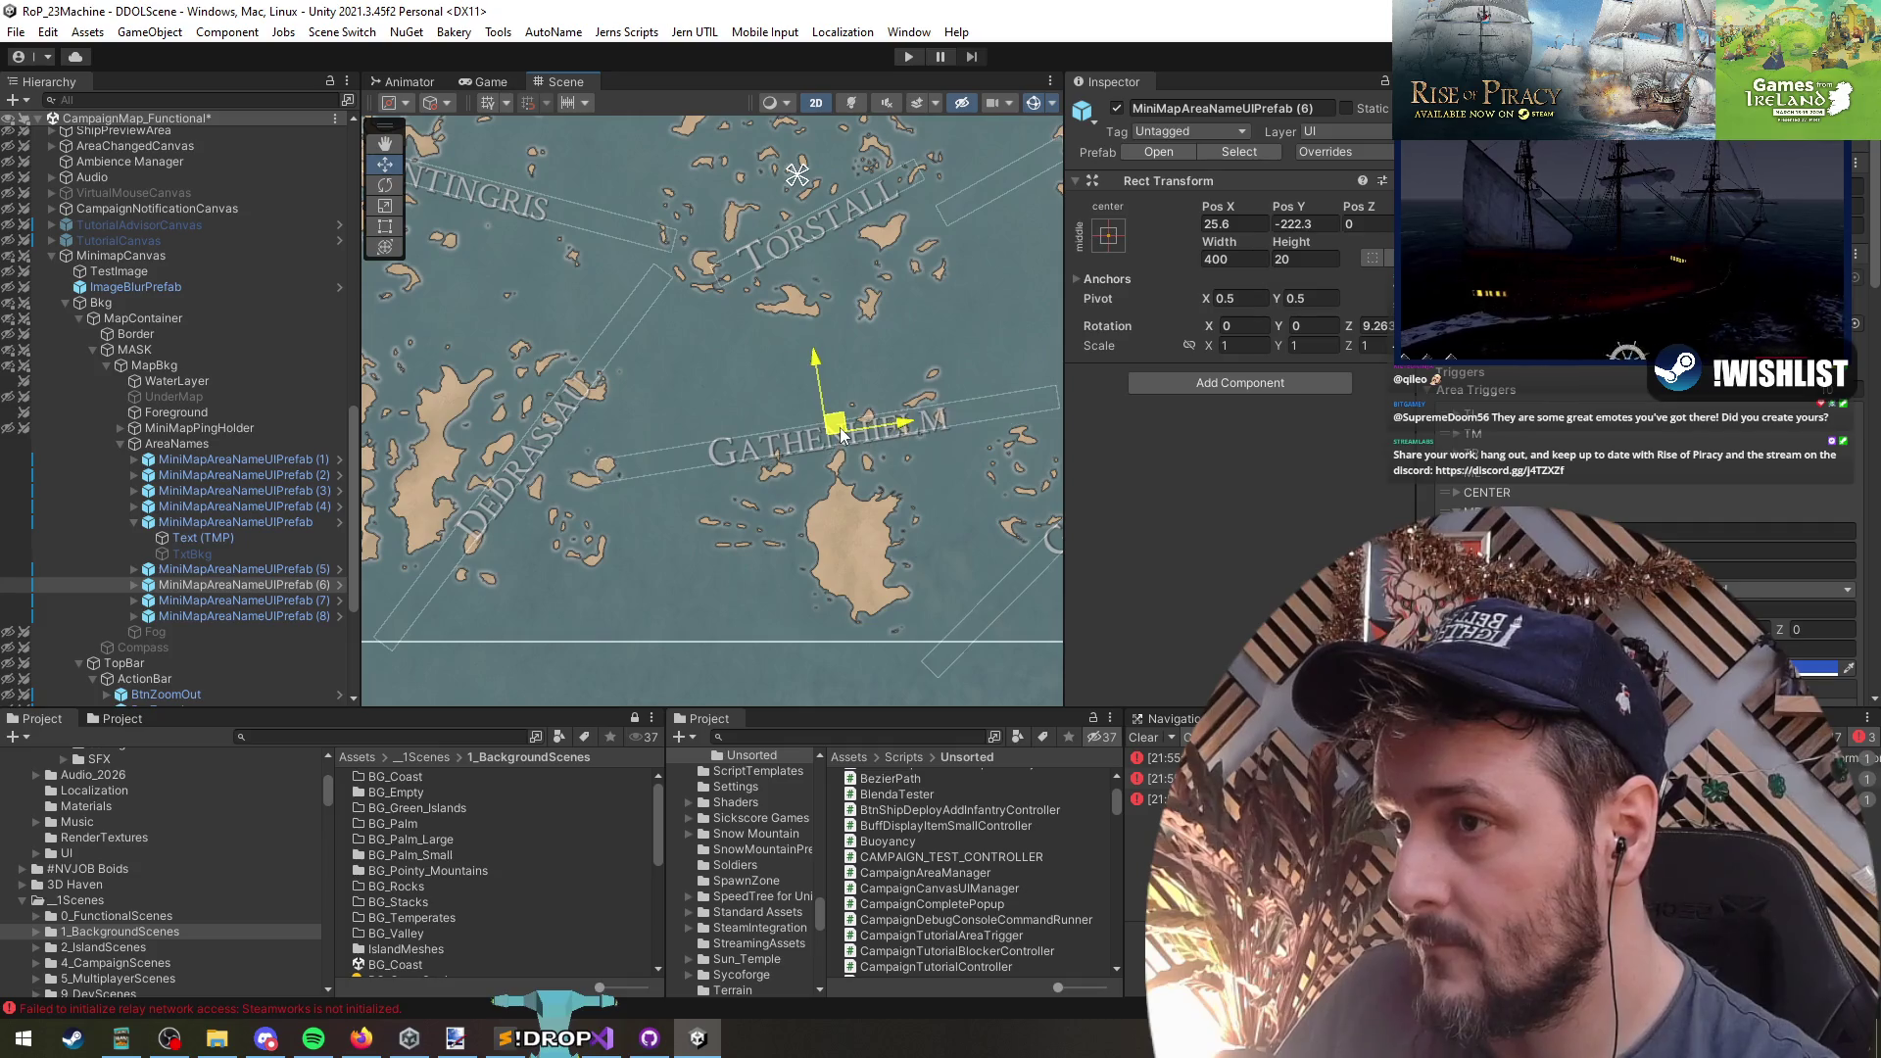
pyautogui.press('e')
pyautogui.moveTo(862, 518); pyautogui.dragTo(911, 502)
pyautogui.press('w')
pyautogui.moveTo(823, 449); pyautogui.dragTo(802, 473)
pyautogui.scroll(3, 731, 466)
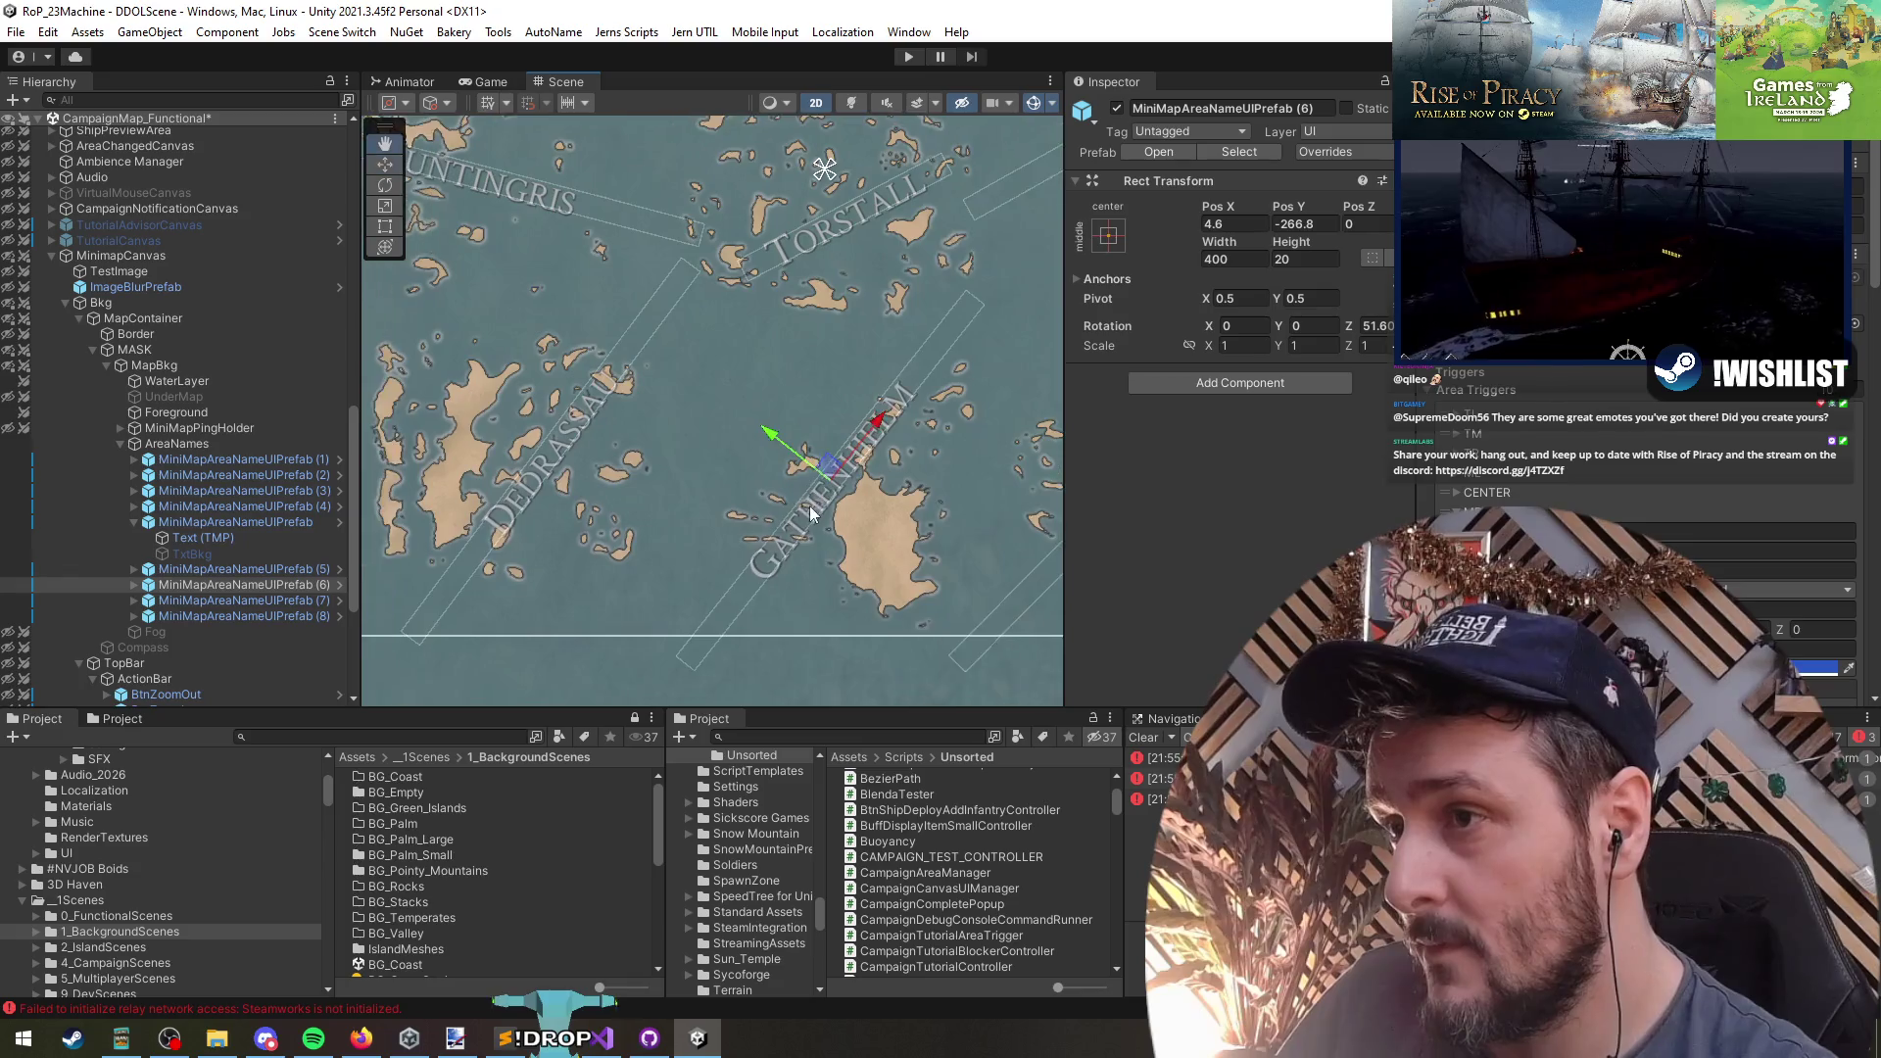
pyautogui.scroll(-3, 745, 431)
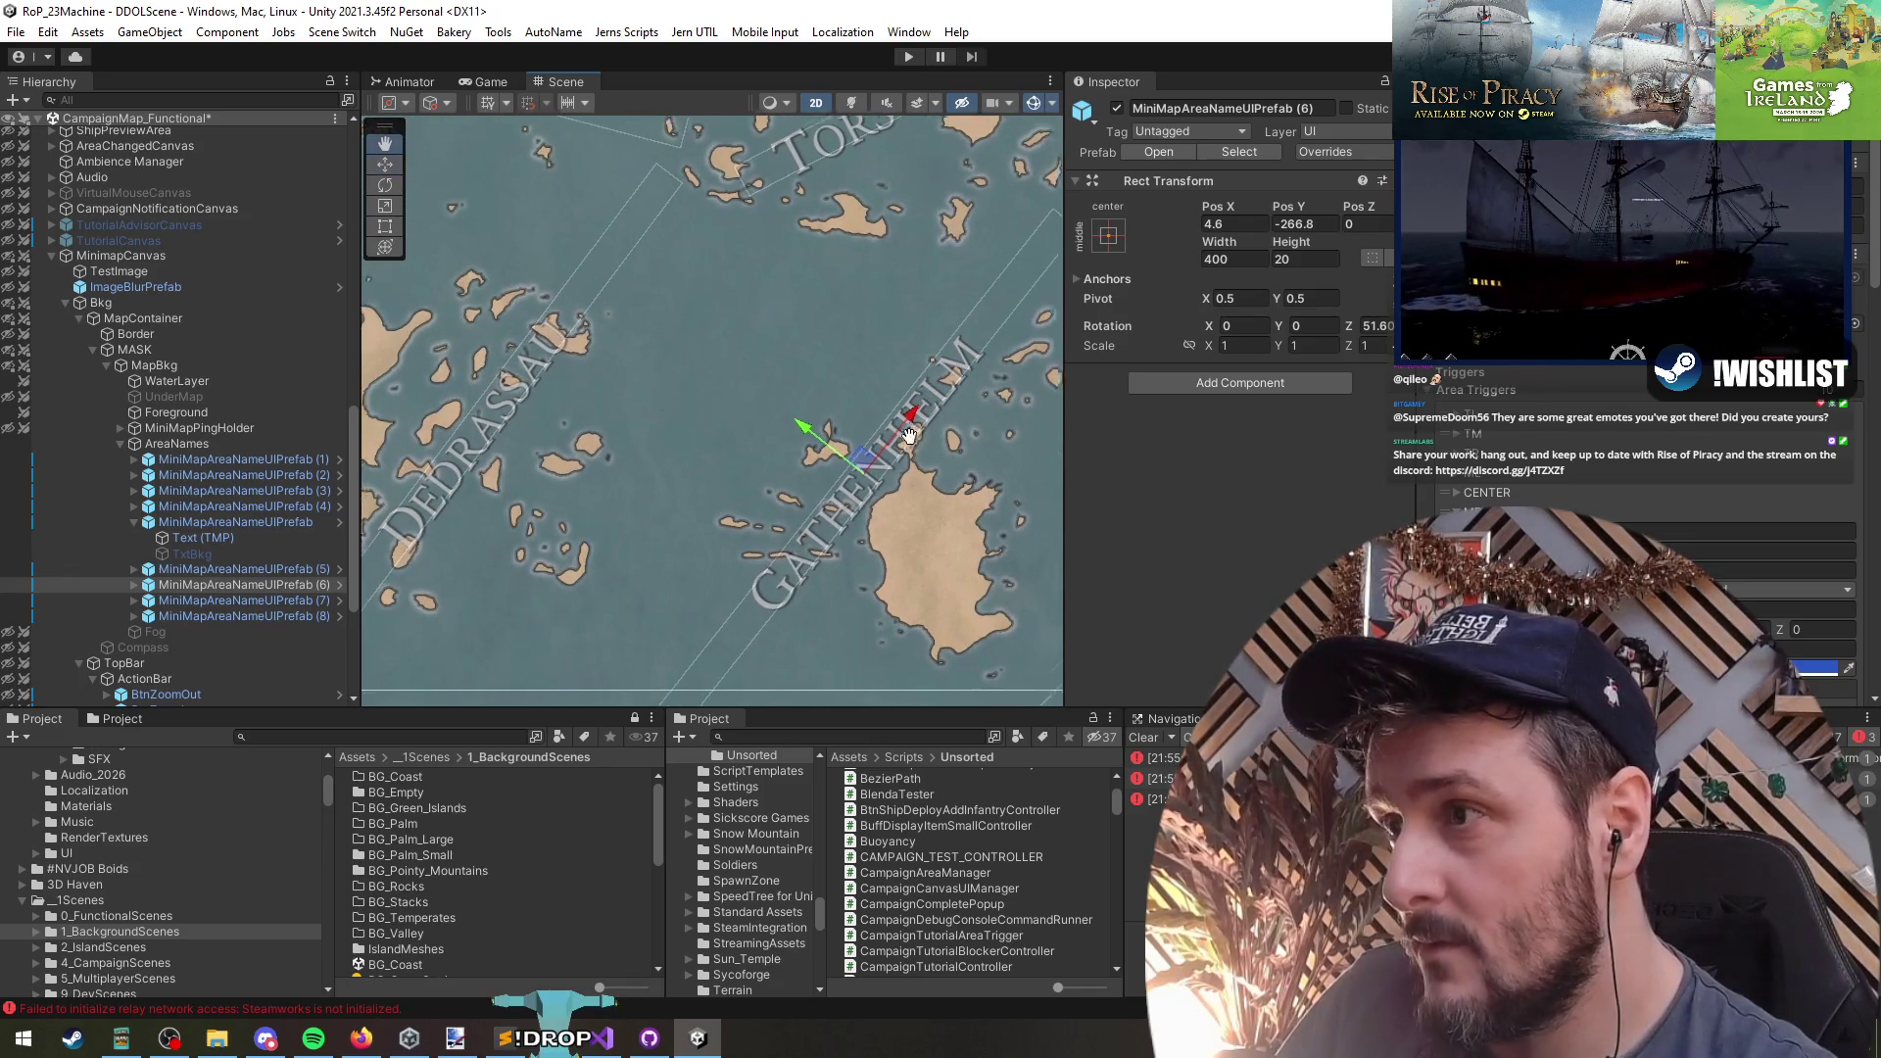
# - Select the Dedrassau area label and bring it into view
pyautogui.click(272, 600)
pyautogui.moveTo(960, 577); pyautogui.dragTo(755, 481)
pyautogui.scroll(4, 745, 458)
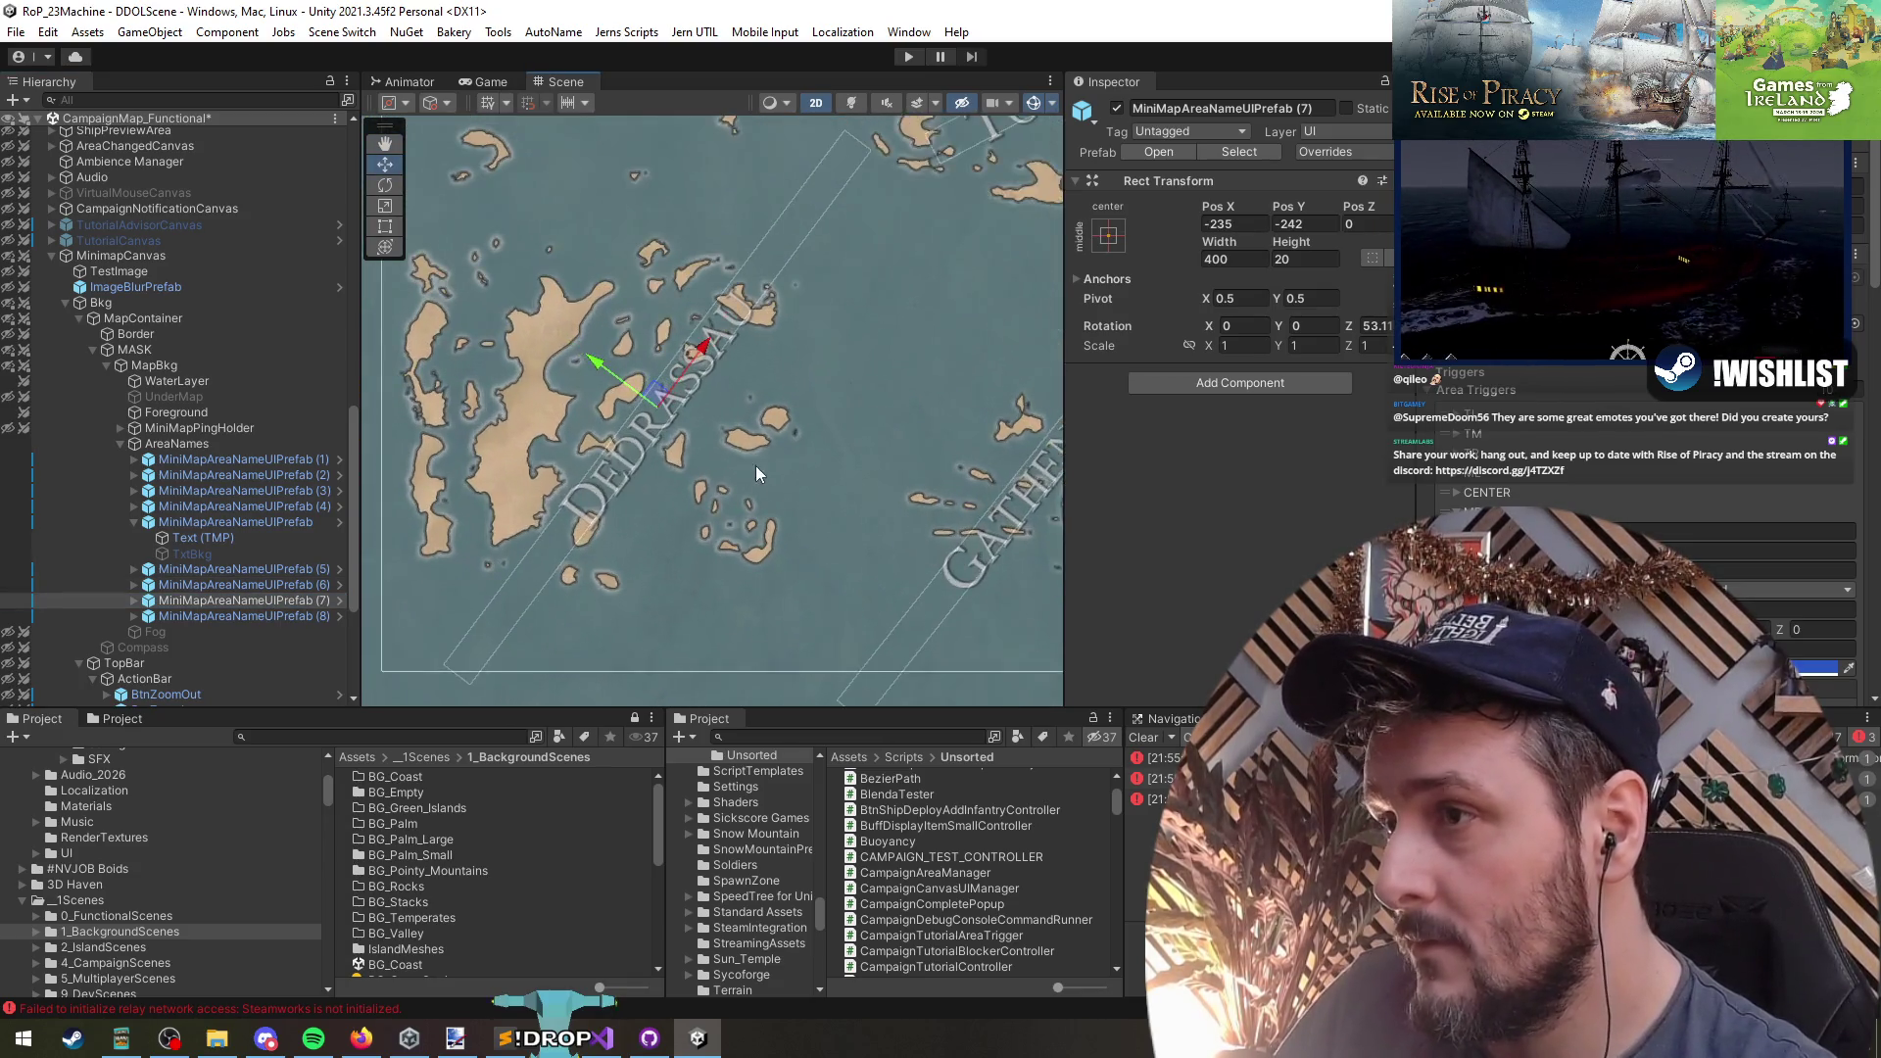
# - Tilt the Dedrassau label diagonally, about 51 degrees, and move it down and left
pyautogui.press('e')
pyautogui.moveTo(821, 435)
pyautogui.mouseDown()
pyautogui.moveTo(637, 548)
pyautogui.moveTo(462, 578)
pyautogui.moveTo(610, 582)
pyautogui.moveTo(541, 576)
pyautogui.moveTo(596, 525)
pyautogui.mouseUp()
pyautogui.moveTo(749, 427)
pyautogui.mouseDown()
pyautogui.moveTo(695, 435)
pyautogui.moveTo(690, 484)
pyautogui.moveTo(779, 378)
pyautogui.moveTo(761, 423)
pyautogui.mouseUp()
pyautogui.press('e')
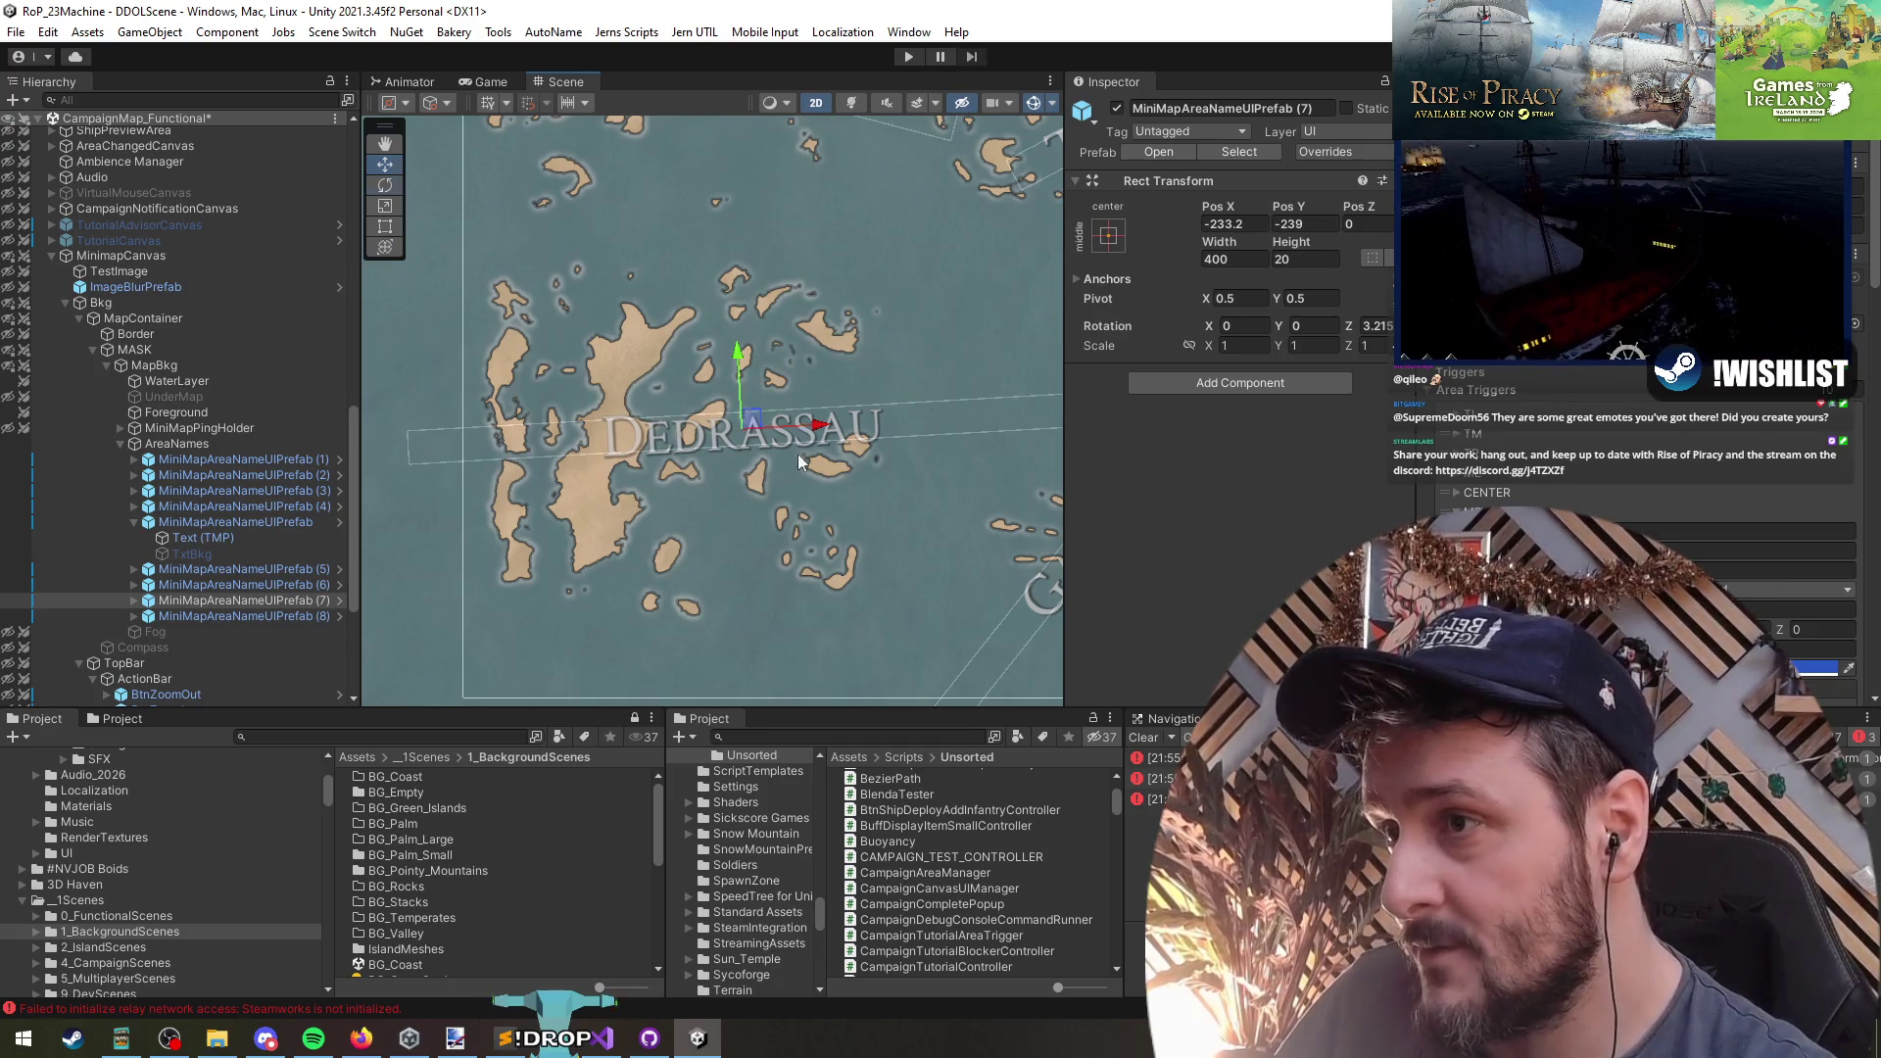
pyautogui.moveTo(785, 494)
pyautogui.mouseDown()
pyautogui.moveTo(892, 433)
pyautogui.moveTo(854, 415)
pyautogui.mouseUp()
pyautogui.press('w')
pyautogui.moveTo(738, 402)
pyautogui.mouseDown()
pyautogui.moveTo(699, 468)
pyautogui.moveTo(698, 432)
pyautogui.moveTo(738, 464)
pyautogui.moveTo(719, 473)
pyautogui.mouseUp()
# - Angle the Huntingris label slightly and reposition it over its island
pyautogui.doubleClick(257, 615)
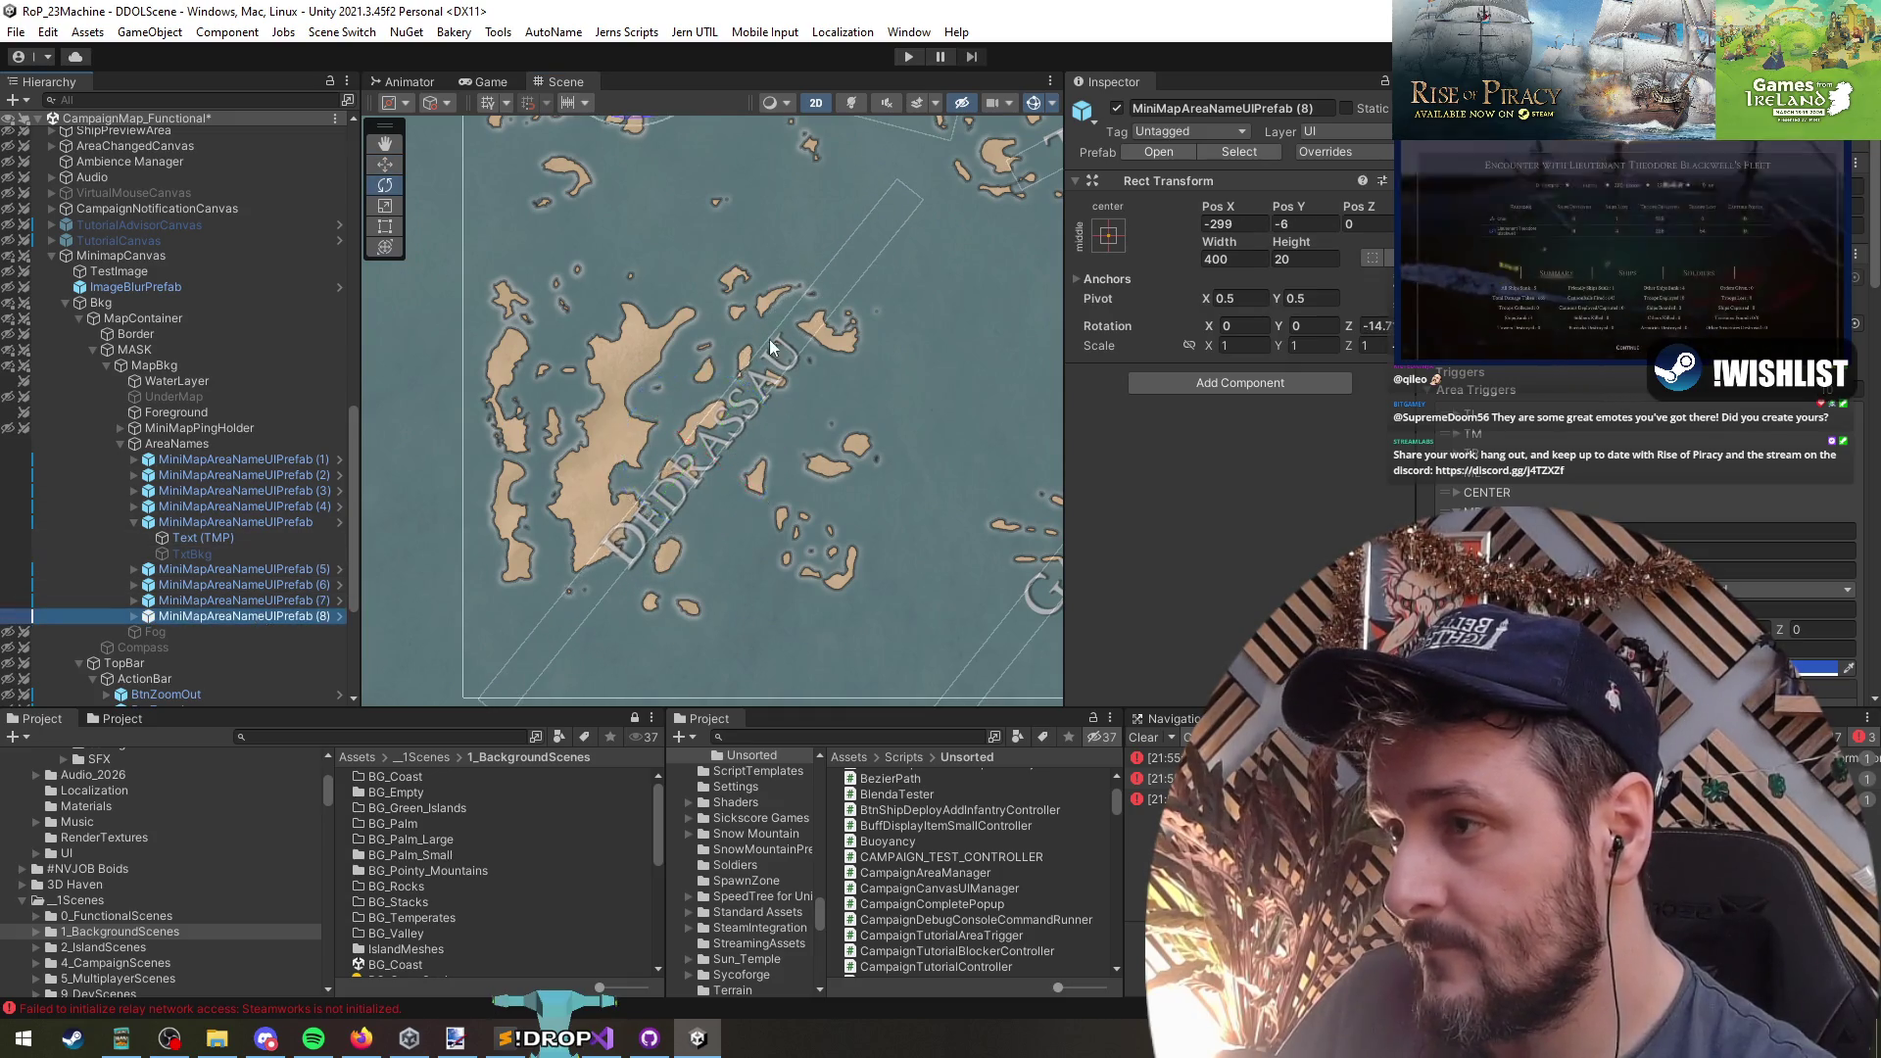
pyautogui.moveTo(749, 404)
pyautogui.mouseDown()
pyautogui.moveTo(784, 422)
pyautogui.moveTo(907, 315)
pyautogui.moveTo(813, 437)
pyautogui.moveTo(840, 444)
pyautogui.moveTo(878, 403)
pyautogui.mouseUp()
pyautogui.press('w')
pyautogui.moveTo(713, 365); pyautogui.dragTo(813, 284)
pyautogui.scroll(-5, 860, 326)
pyautogui.scroll(-2, 699, 418)
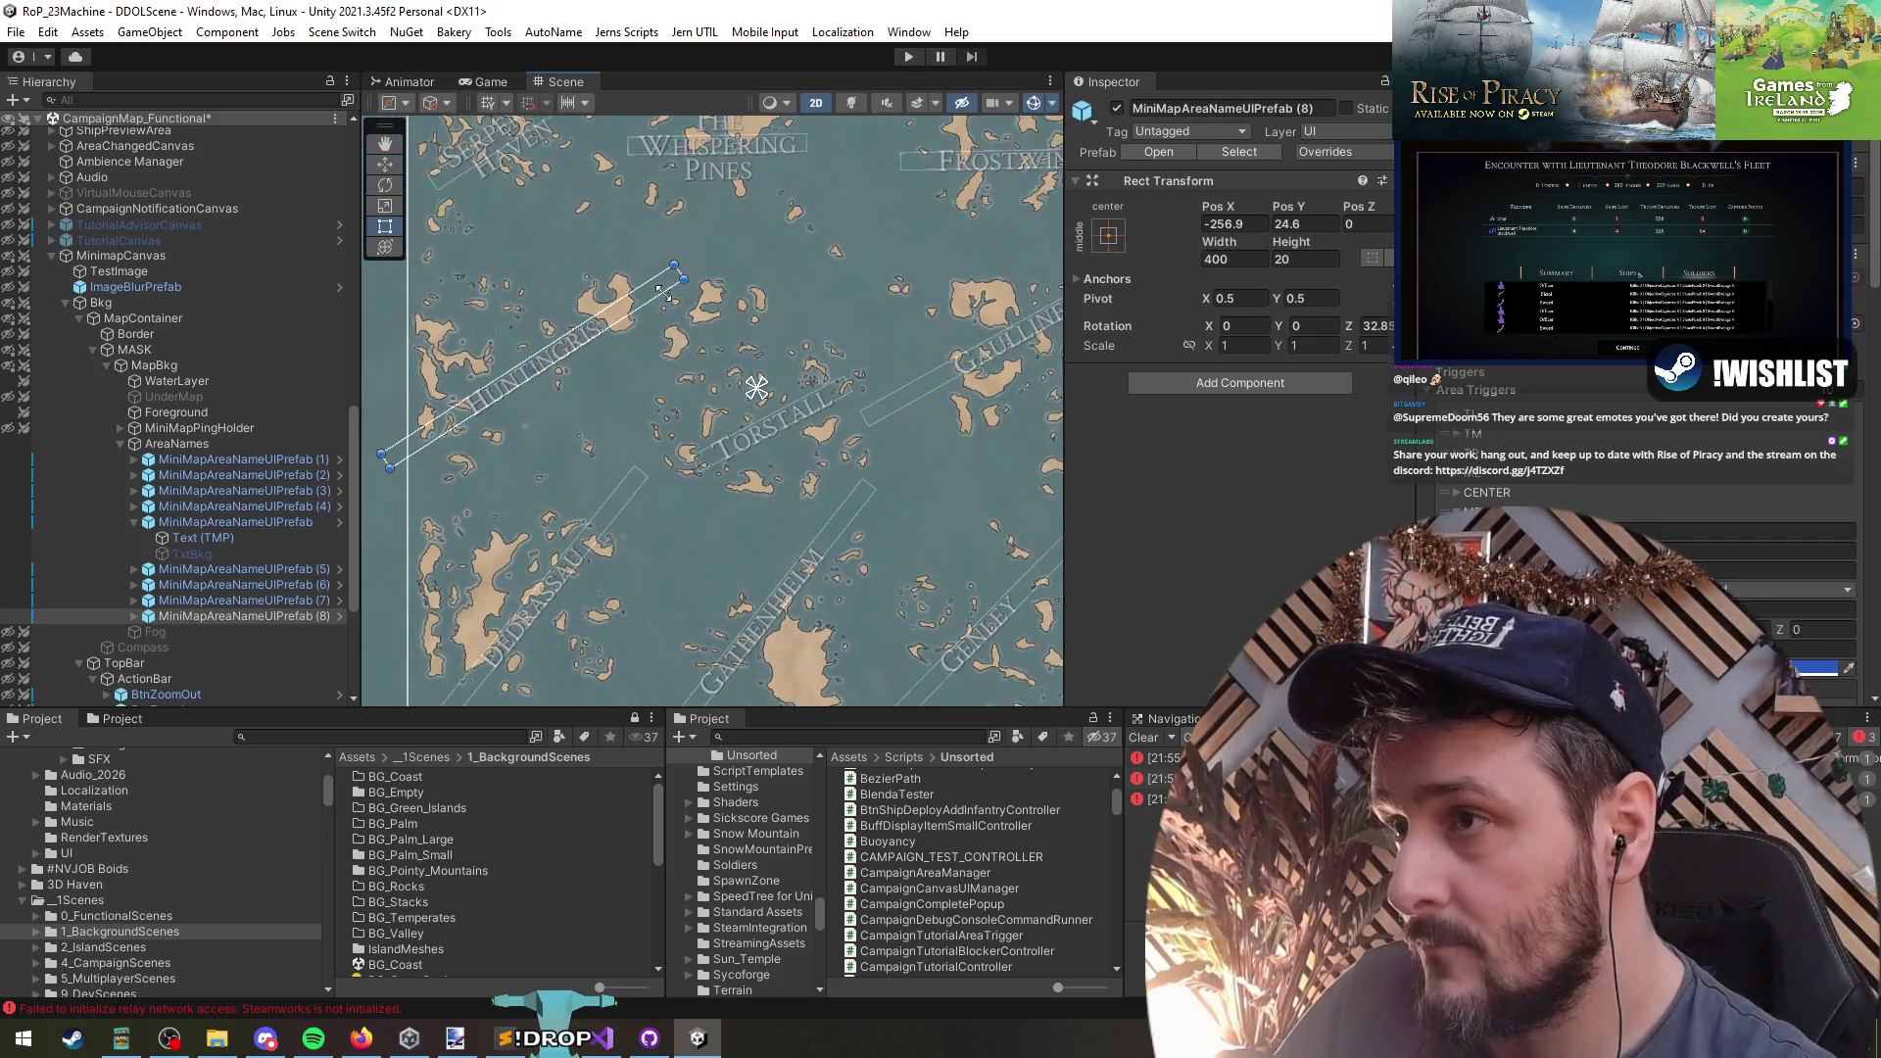
pyautogui.moveTo(538, 355)
pyautogui.mouseDown()
pyautogui.moveTo(497, 401)
pyautogui.moveTo(599, 326)
pyautogui.mouseUp()
# - Shorten the Dedrassau label box to width 208.77, at X -252, Y -244
pyautogui.click(614, 480)
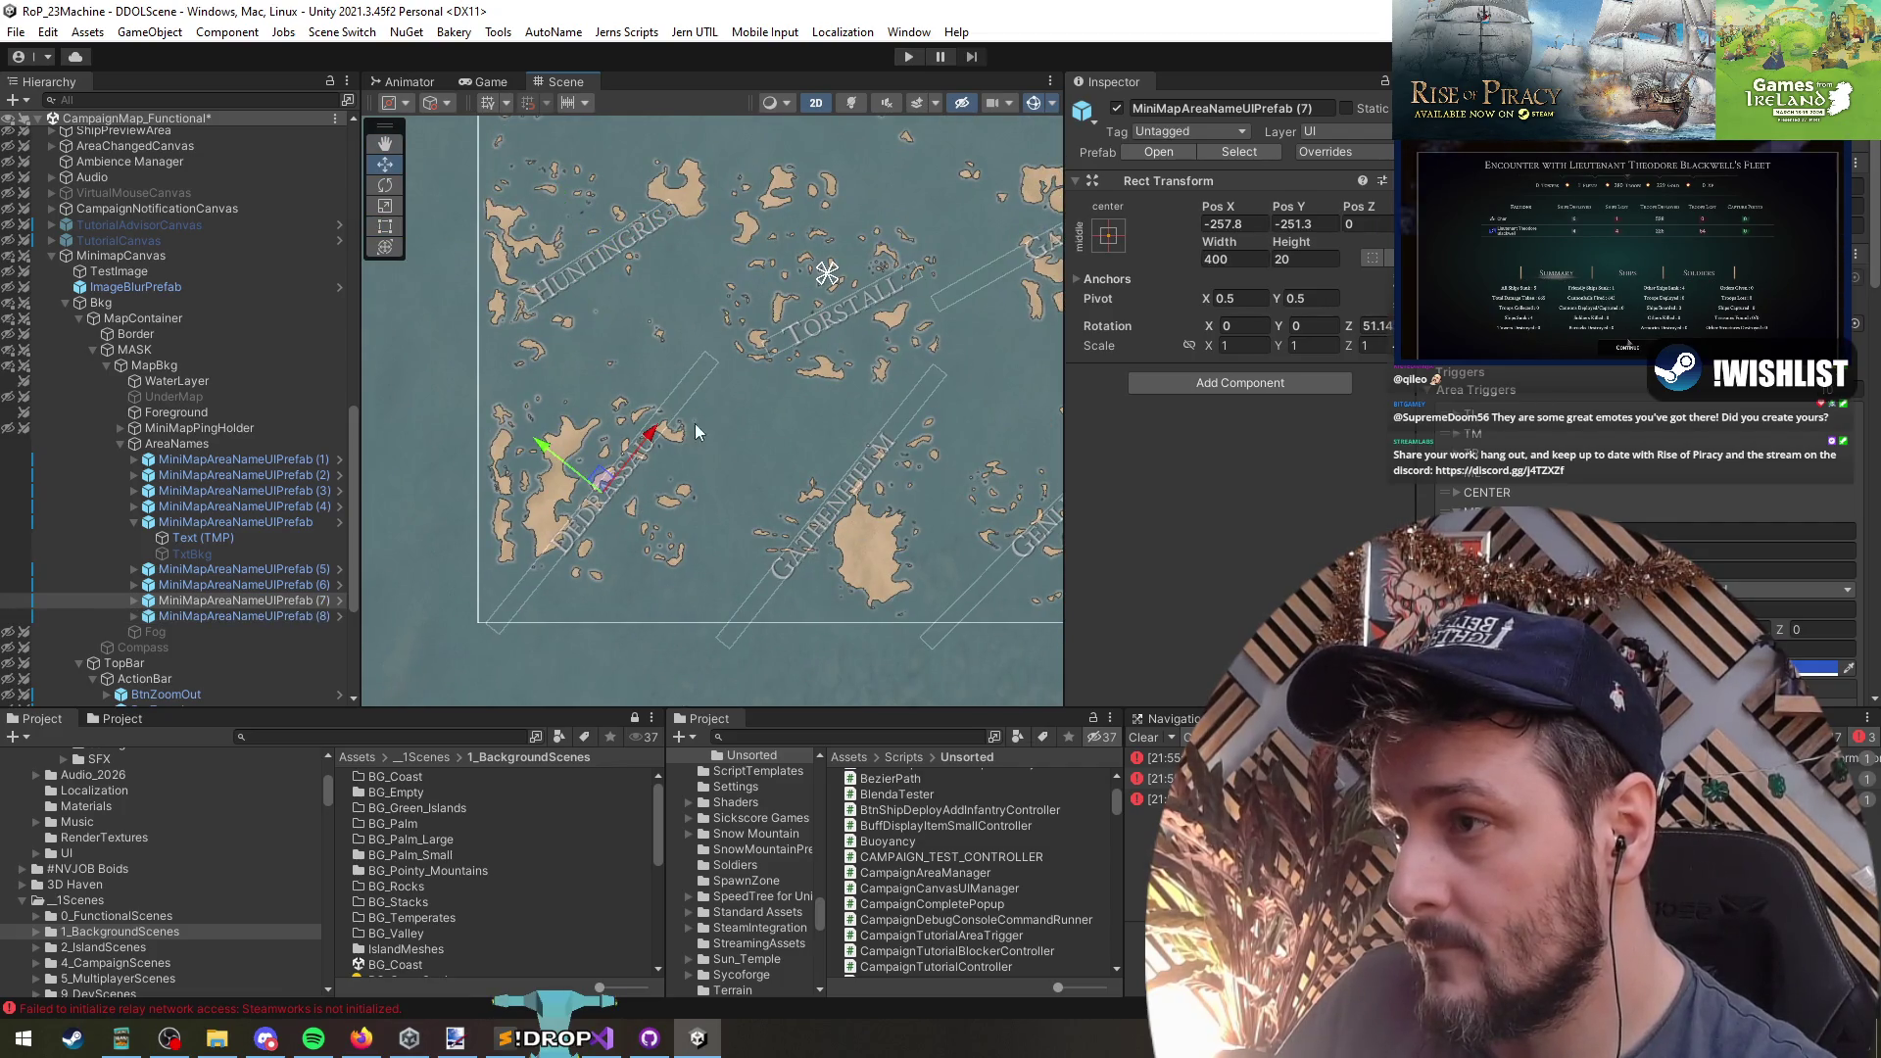
pyautogui.moveTo(712, 356)
pyautogui.mouseDown()
pyautogui.moveTo(605, 487)
pyautogui.moveTo(664, 437)
pyautogui.moveTo(470, 425)
pyautogui.mouseUp()
pyautogui.press('w')
pyautogui.scroll(2, 692, 456)
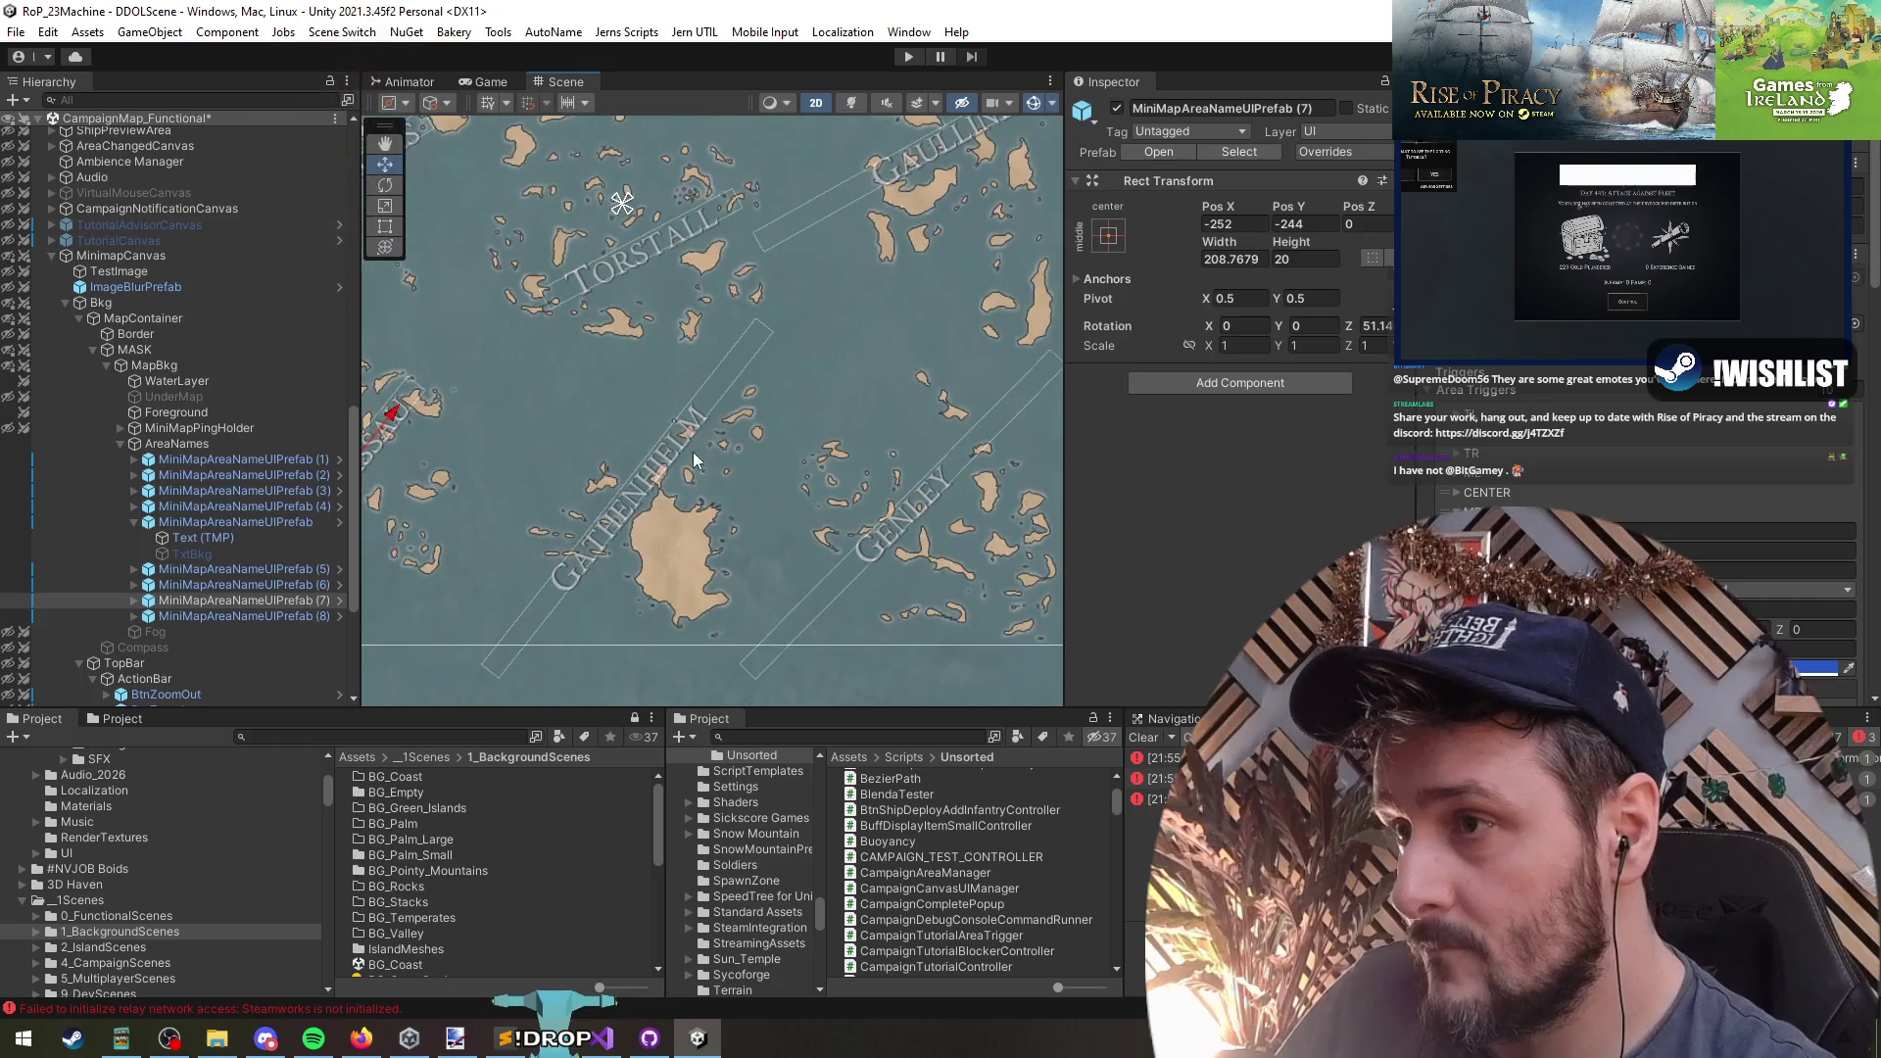
# - Shorten the Gathenheim label box to about 242 wide and move it up and right
pyautogui.click(697, 431)
pyautogui.moveTo(767, 328)
pyautogui.mouseDown()
pyautogui.moveTo(655, 464)
pyautogui.moveTo(690, 421)
pyautogui.mouseUp()
pyautogui.press('w')
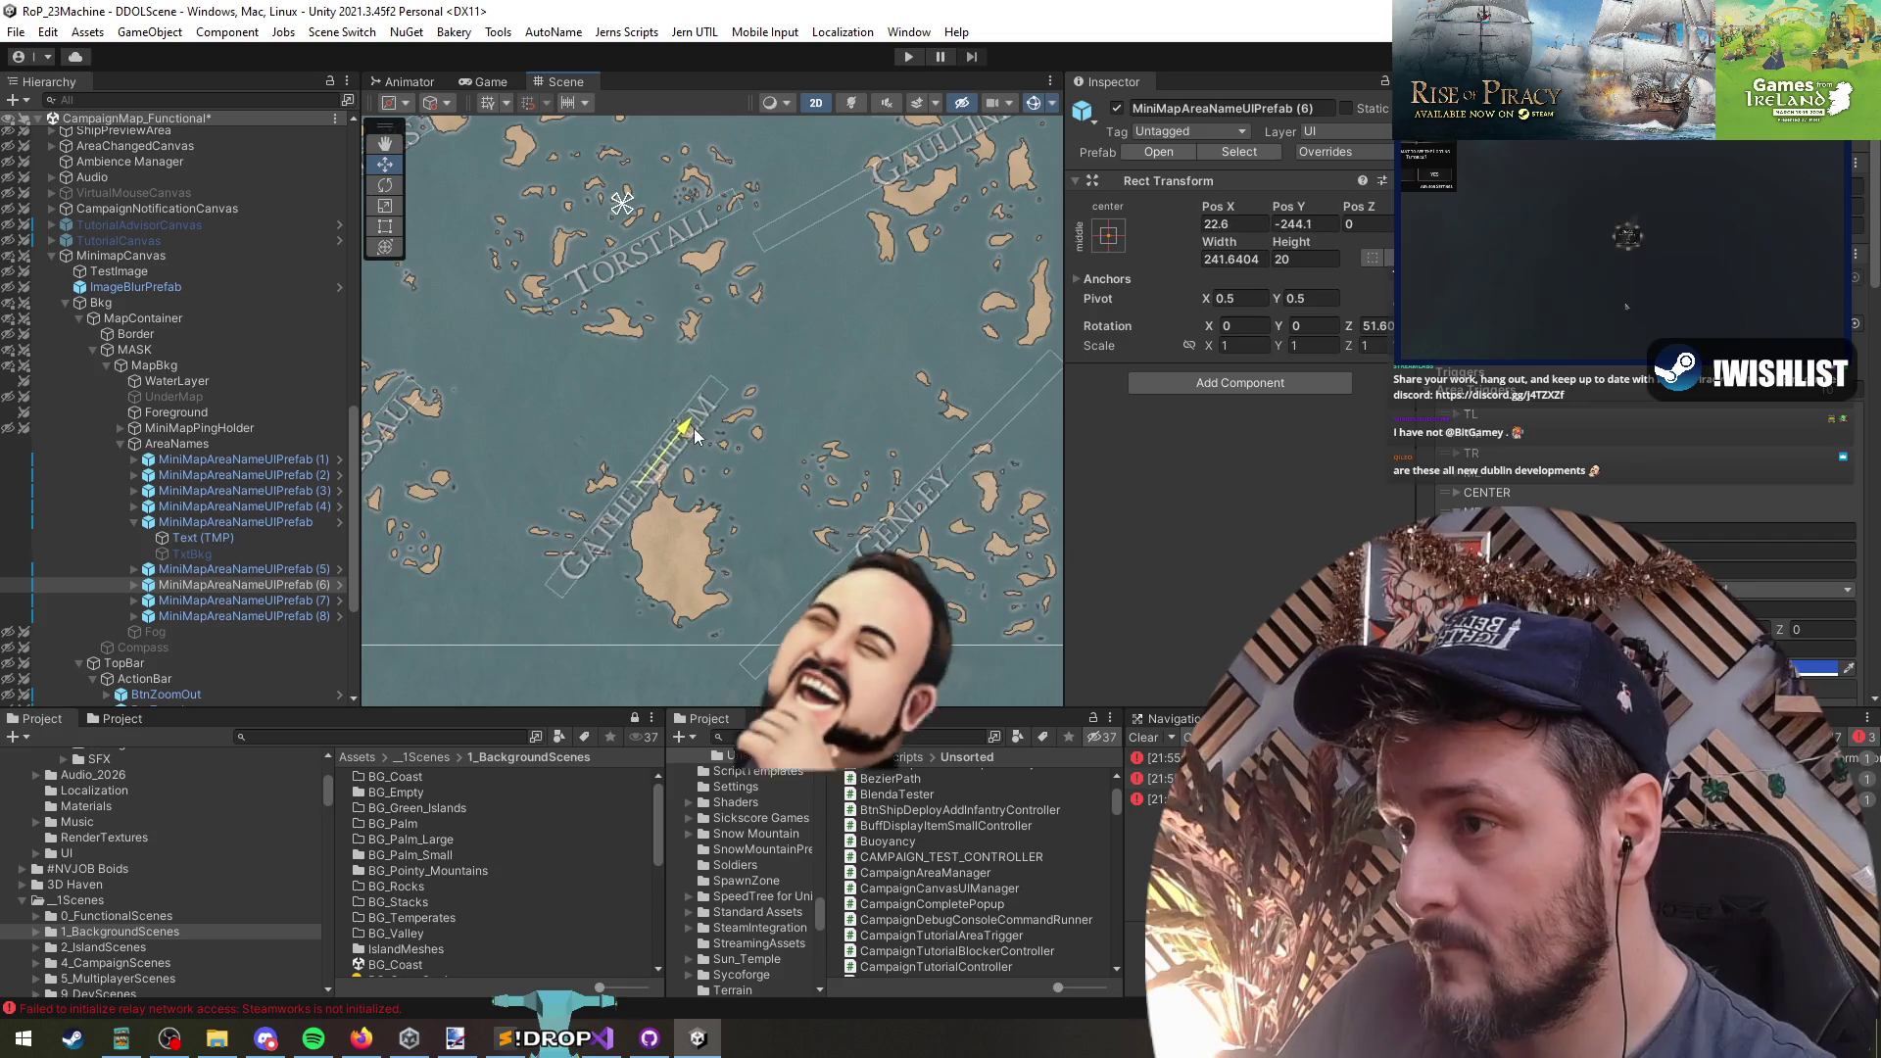
pyautogui.scroll(-2, 756, 454)
pyautogui.moveTo(799, 469); pyautogui.dragTo(712, 508)
# - Shorten the Gaullinet label box to fit its name
pyautogui.press('t')
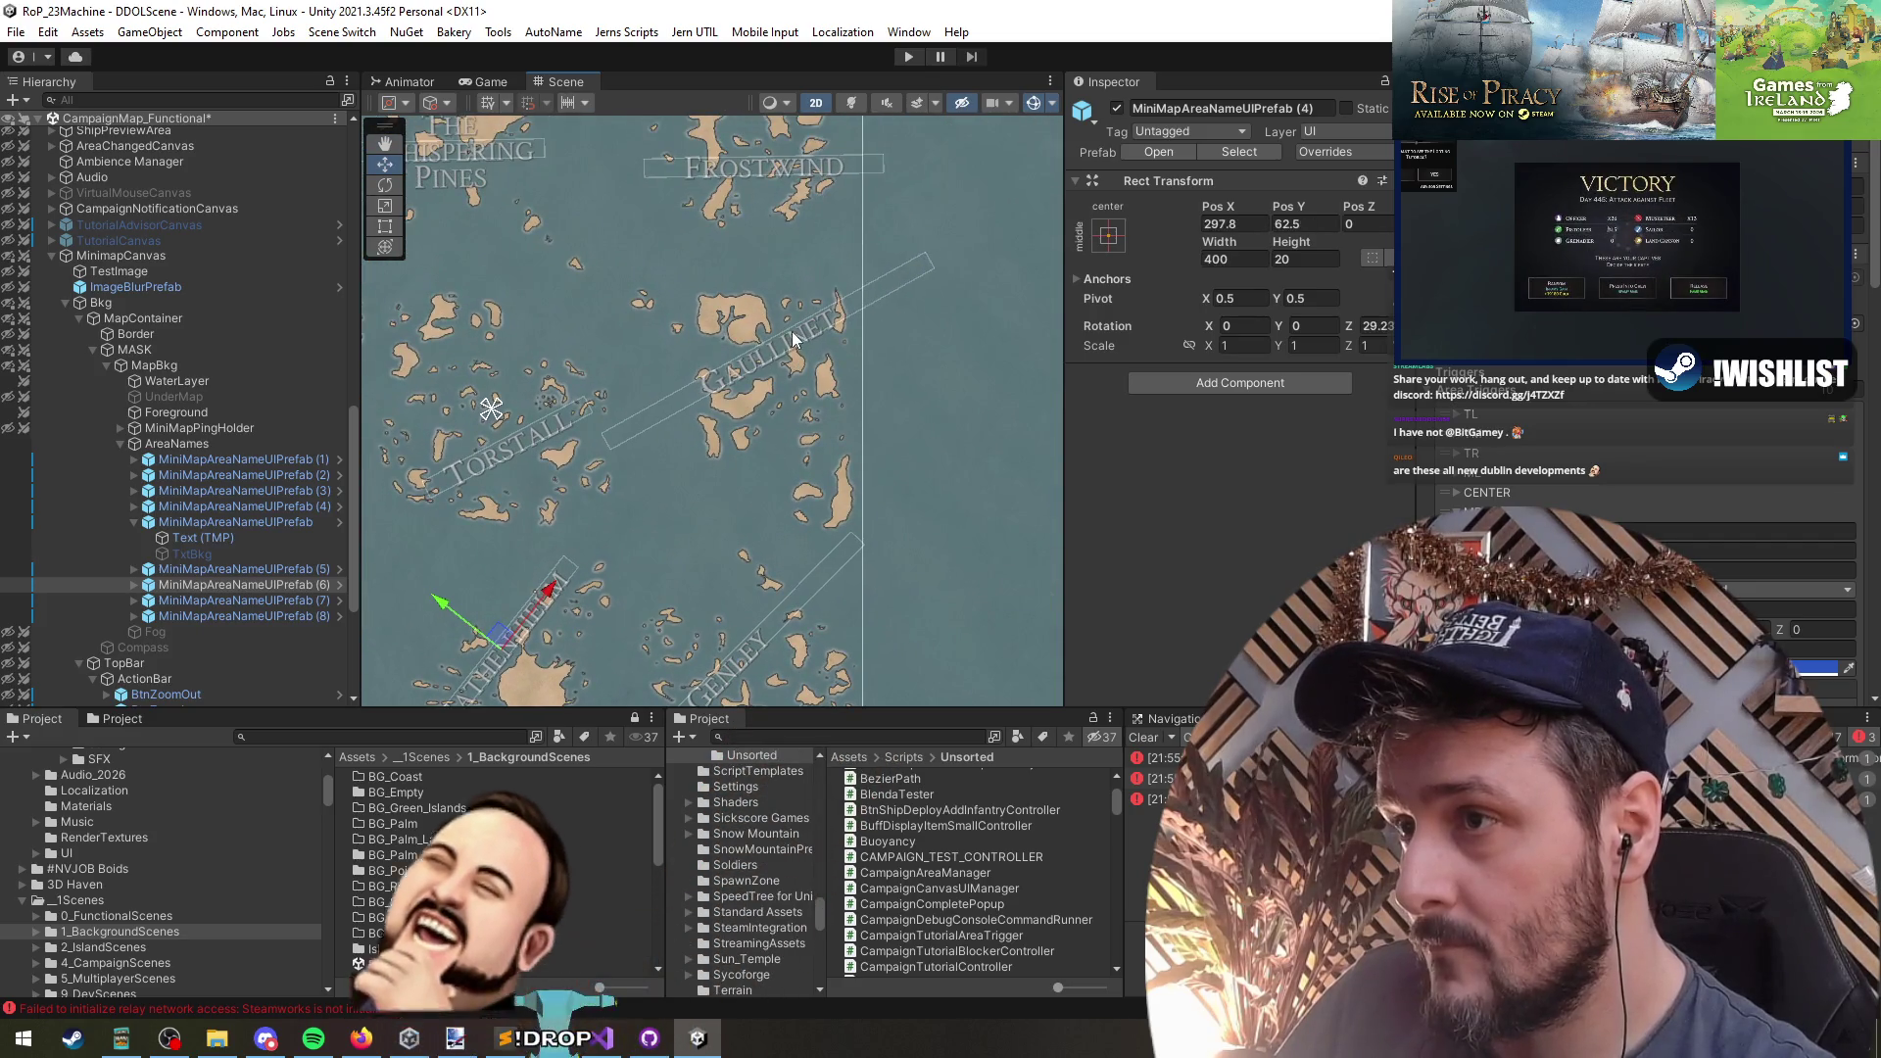
pyautogui.click(916, 267)
pyautogui.moveTo(926, 256); pyautogui.dragTo(754, 345)
pyautogui.press('w')
# - Narrow the Genley label to width 158.127 at X 286.1, Y -248.9, then review all labels
pyautogui.moveTo(853, 394); pyautogui.dragTo(858, 225)
pyautogui.click(774, 490)
pyautogui.press('t')
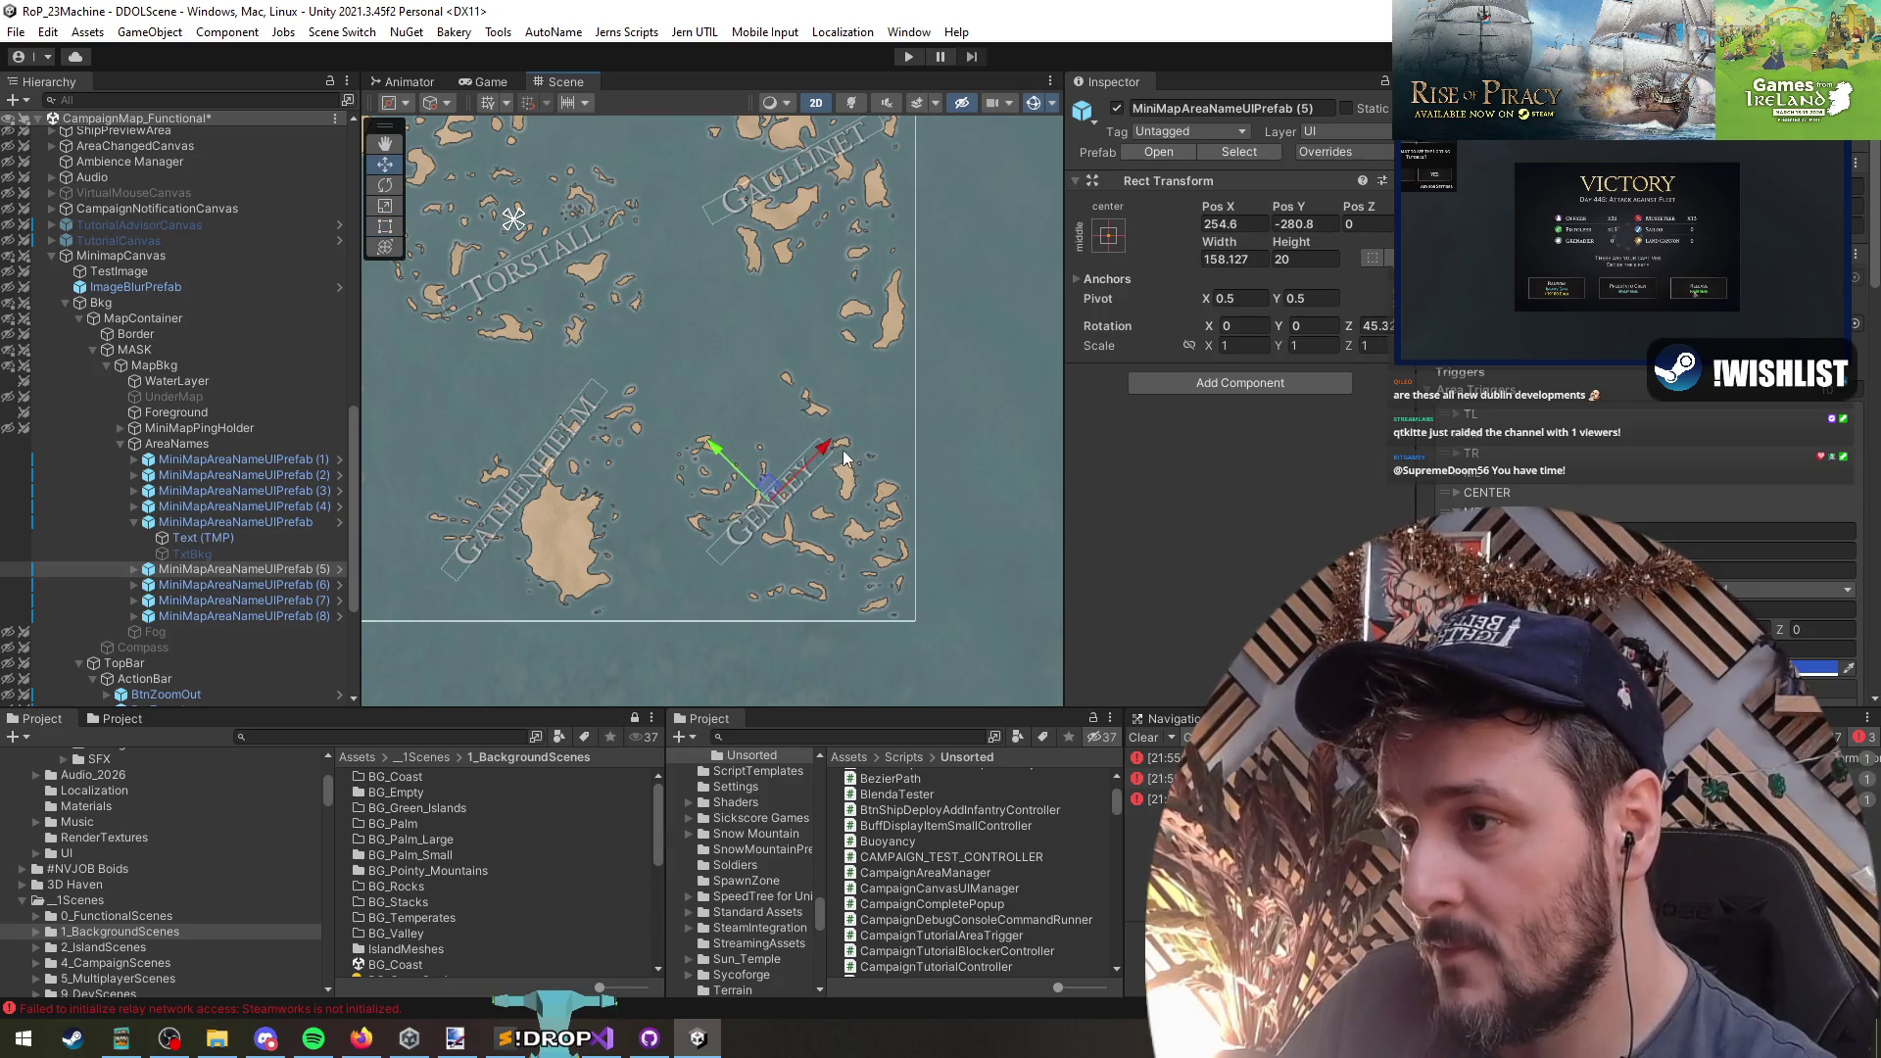
pyautogui.scroll(3, 851, 413)
pyautogui.moveTo(720, 314)
pyautogui.mouseDown()
pyautogui.moveTo(715, 457)
pyautogui.moveTo(723, 356)
pyautogui.moveTo(759, 345)
pyautogui.mouseUp()
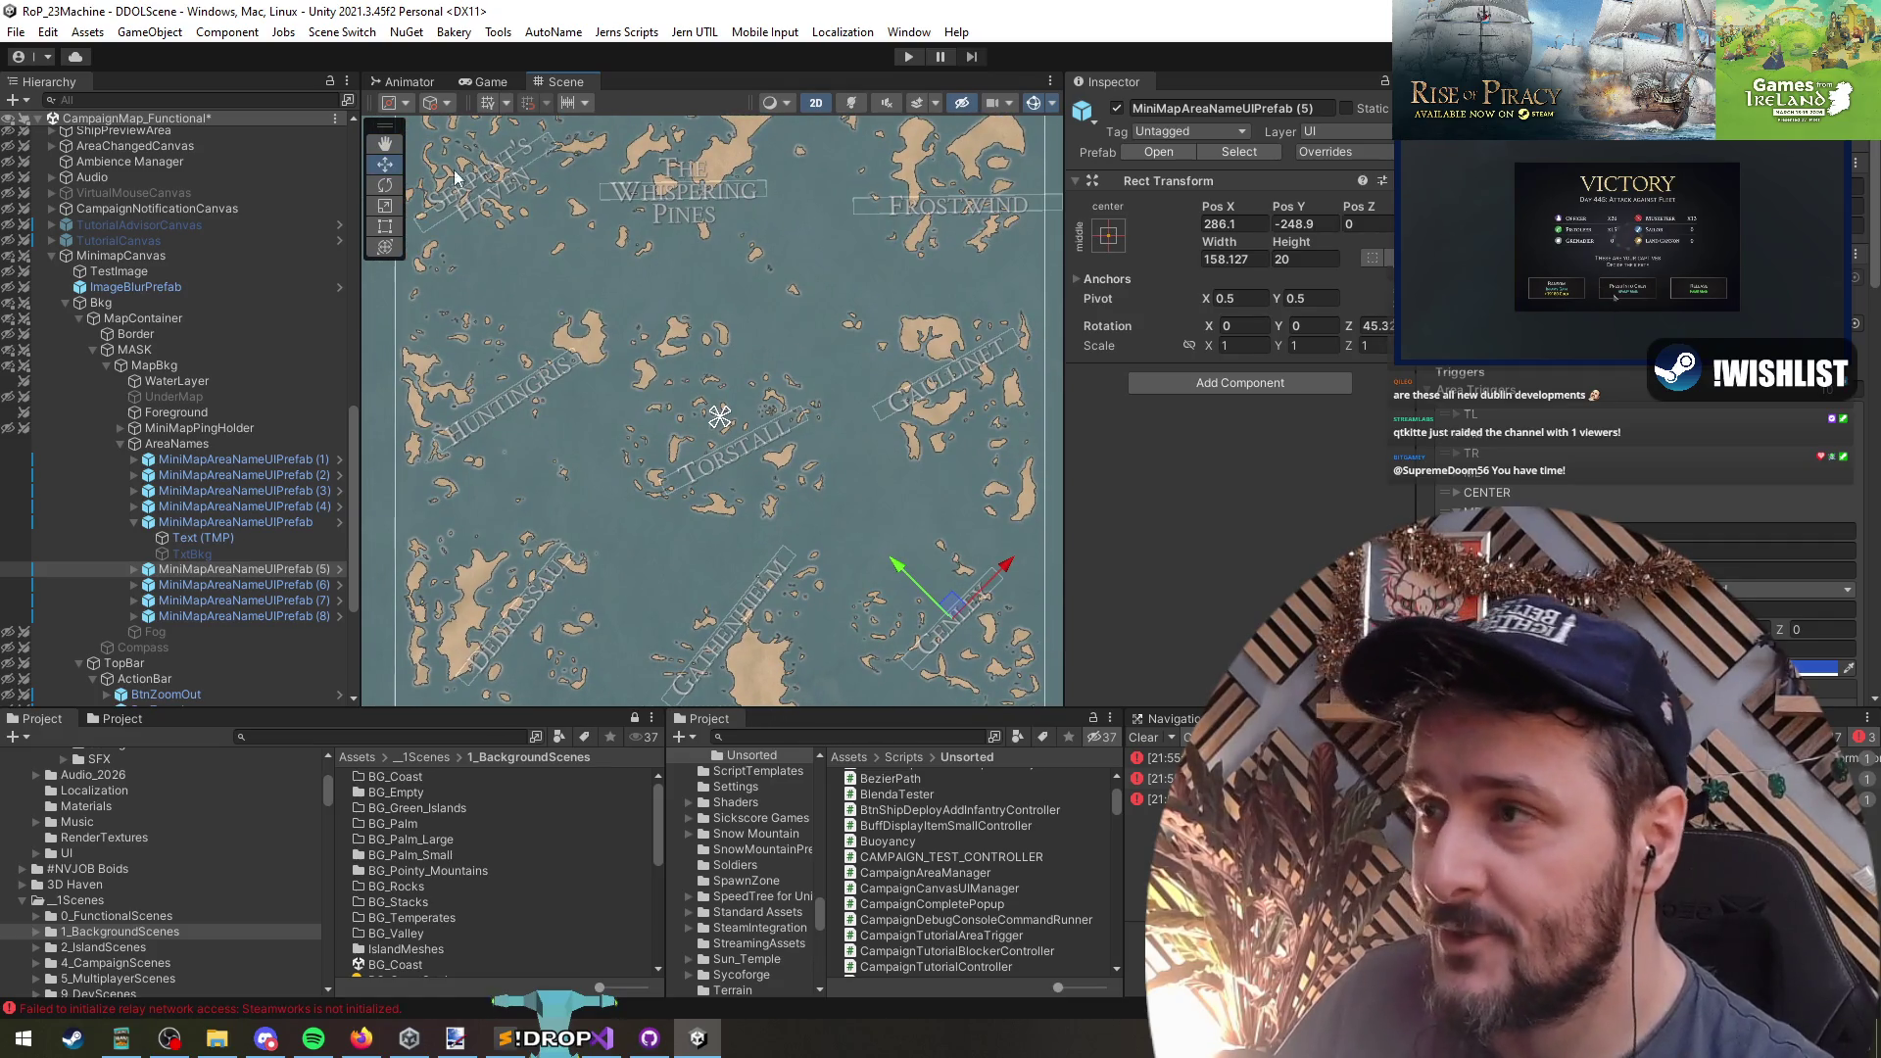
pyautogui.scroll(-3, 881, 304)
pyautogui.scroll(3, 785, 452)
pyautogui.click(784, 453)
pyautogui.scroll(-2, 785, 452)
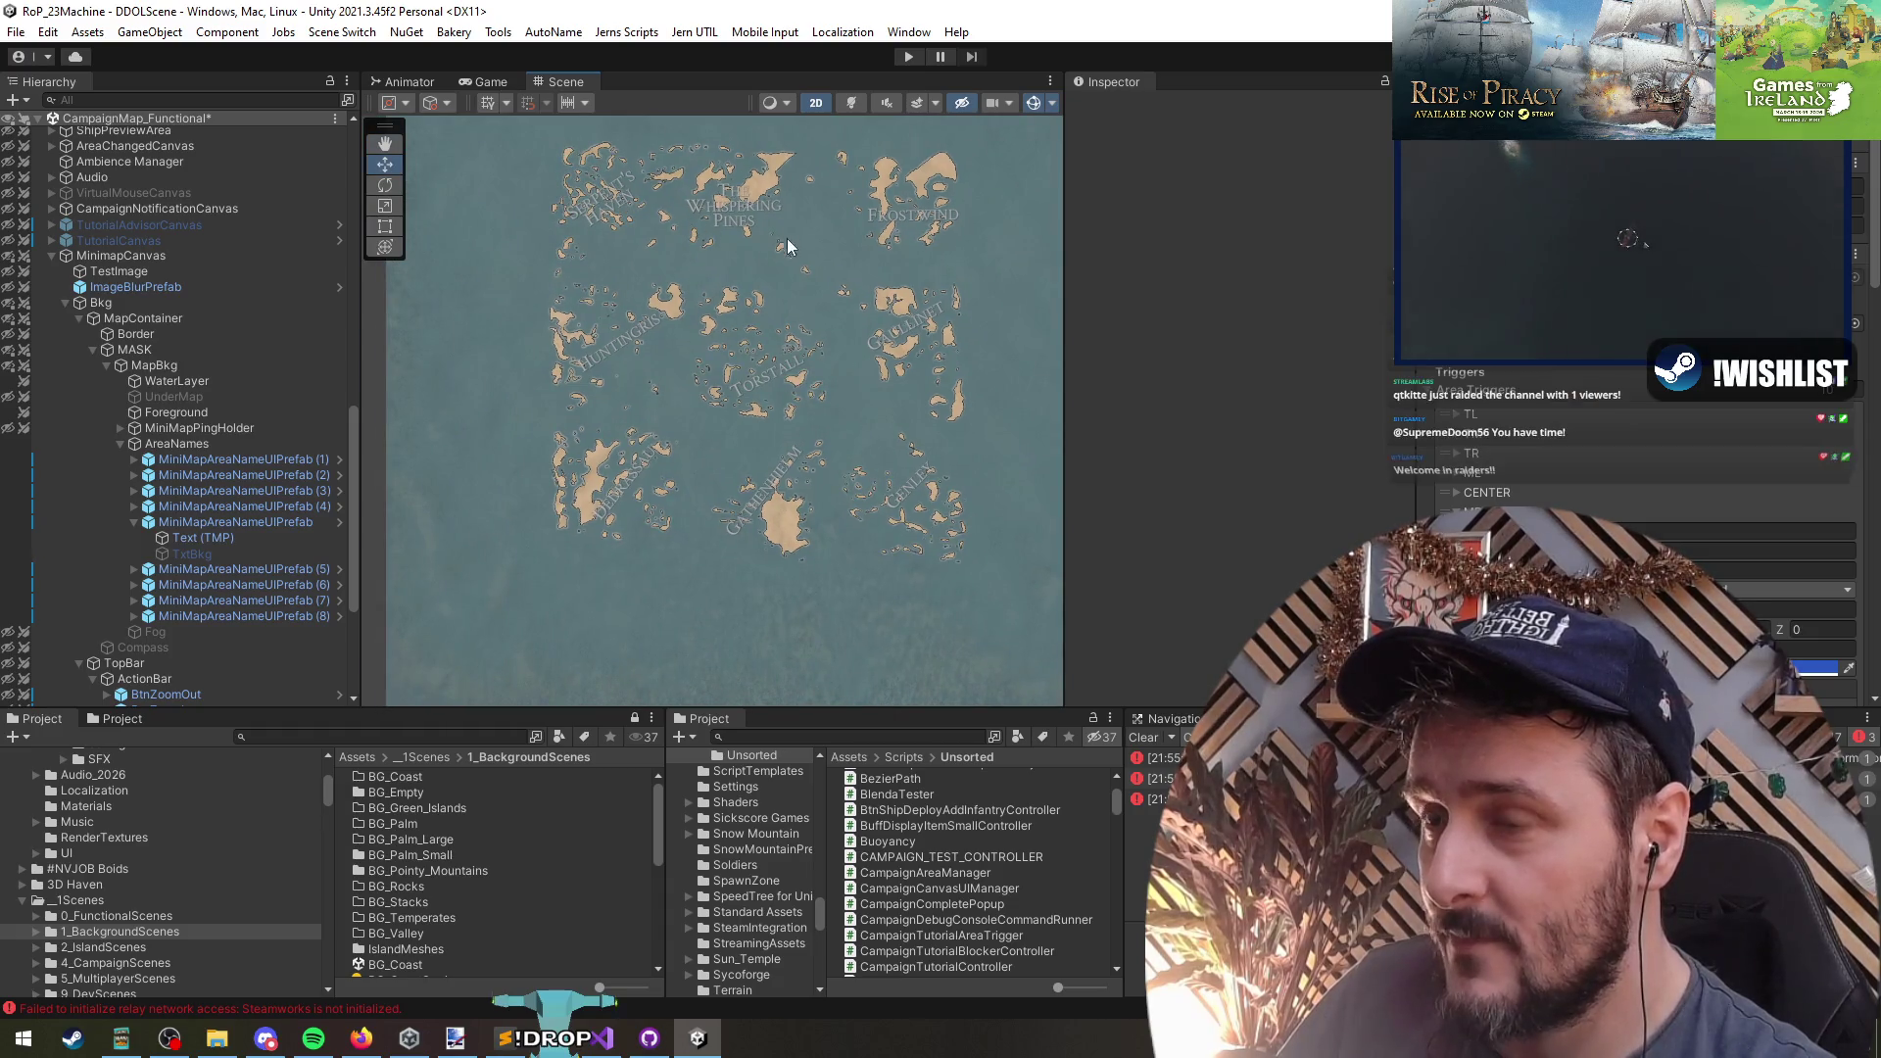
# - Frame the first area label, collapse AreaNames, and fully expand the MinimapCanvas hierarchy
pyautogui.click(220, 521)
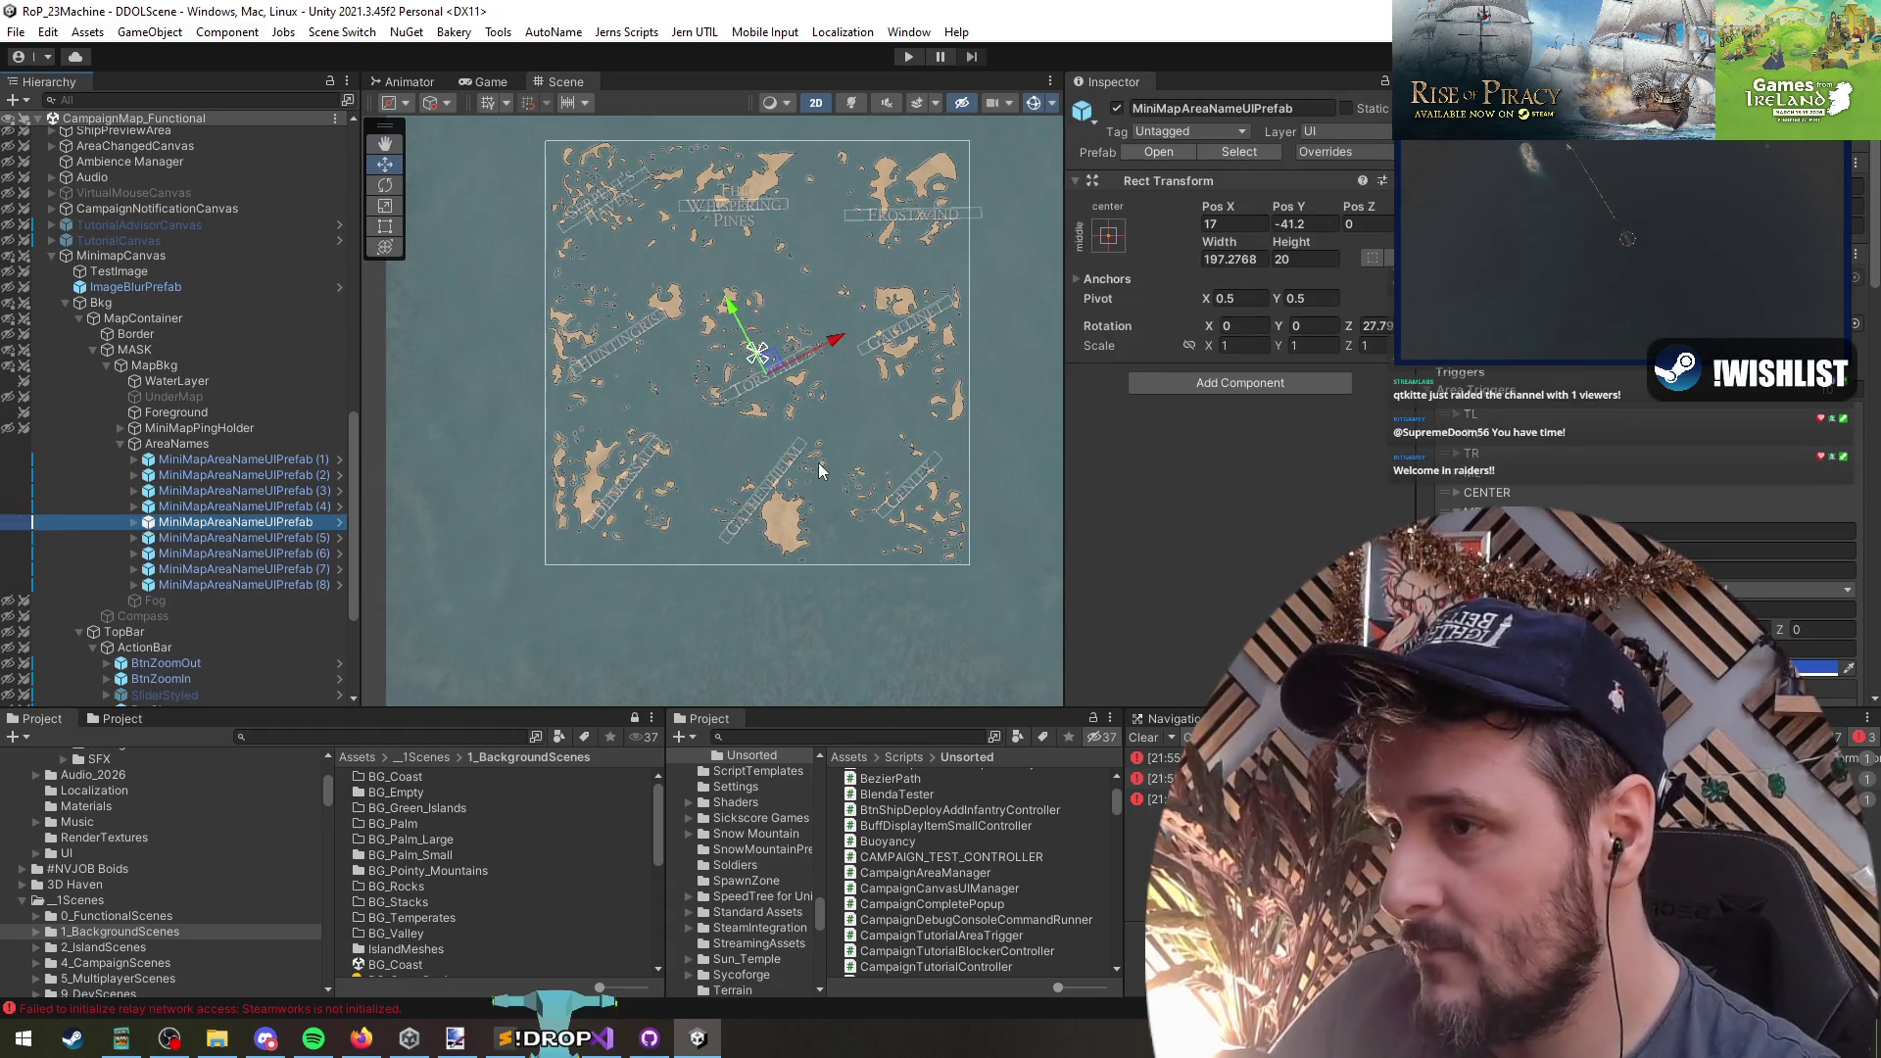
pyautogui.press('f')
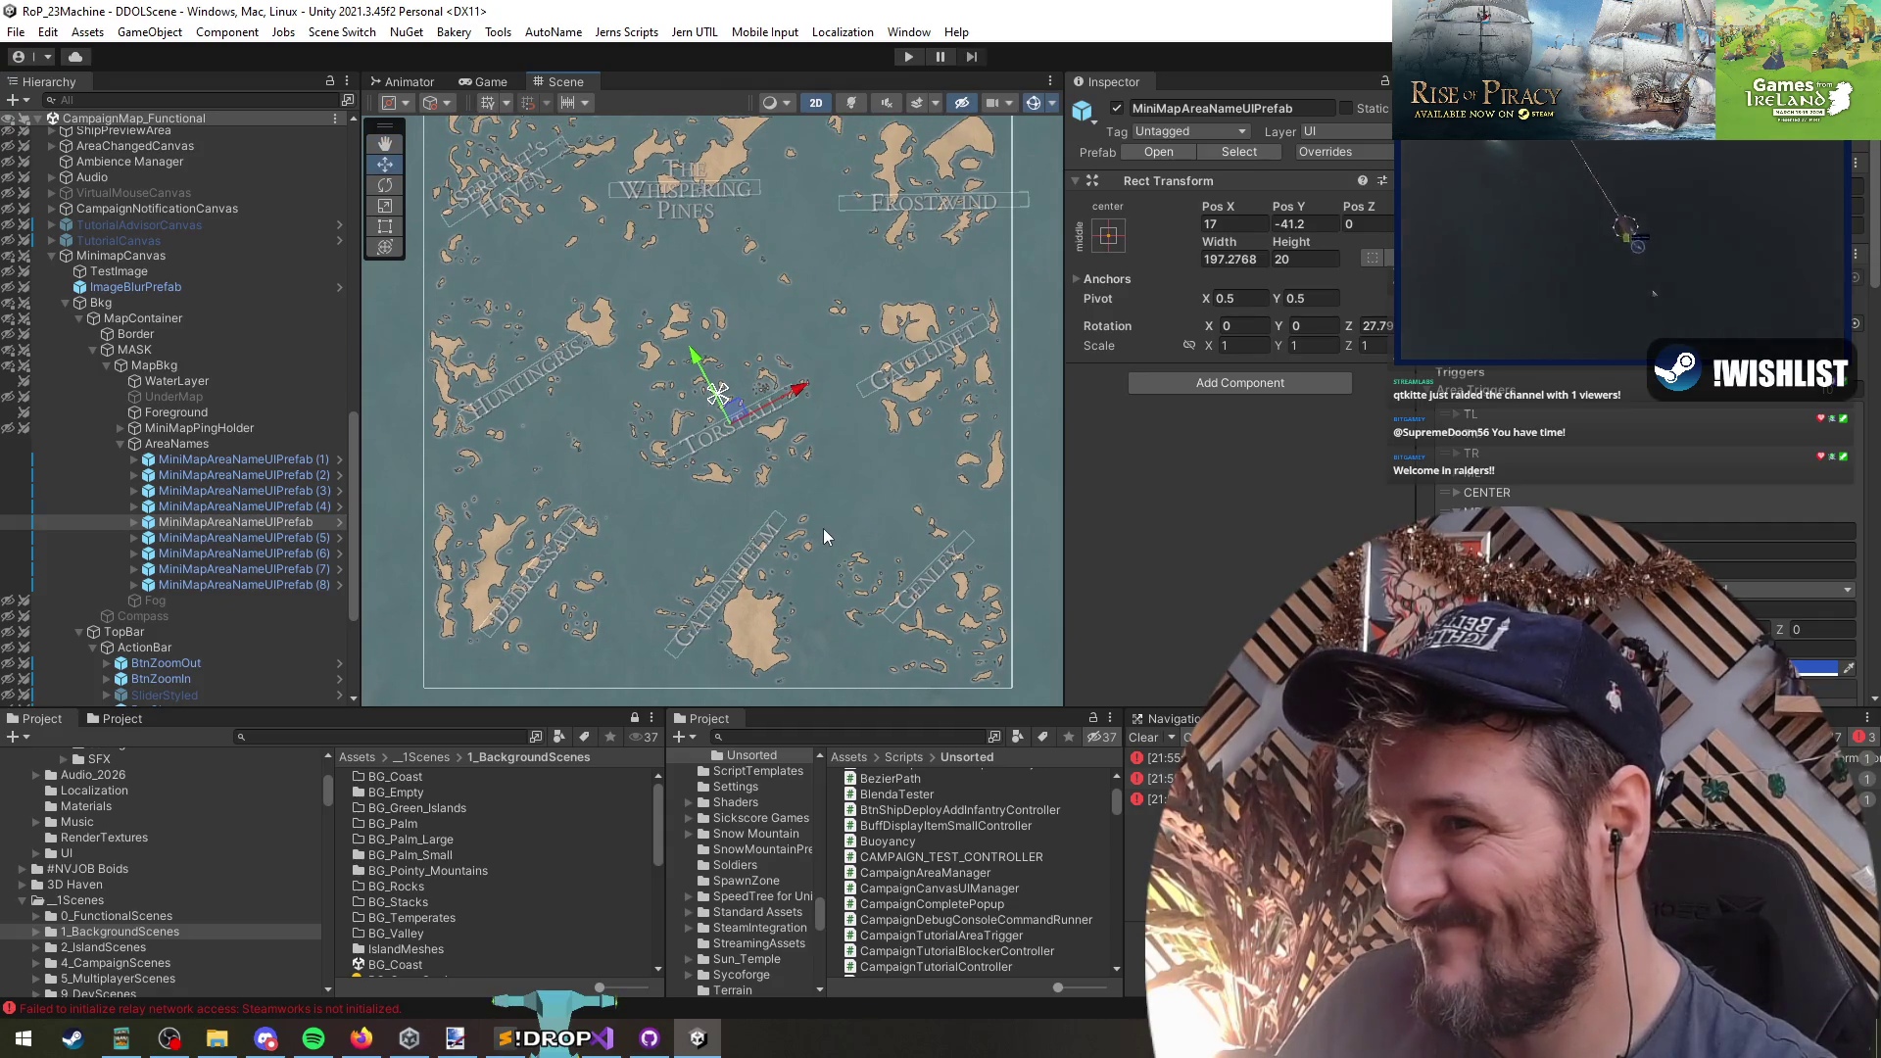
pyautogui.scroll(-1, 824, 530)
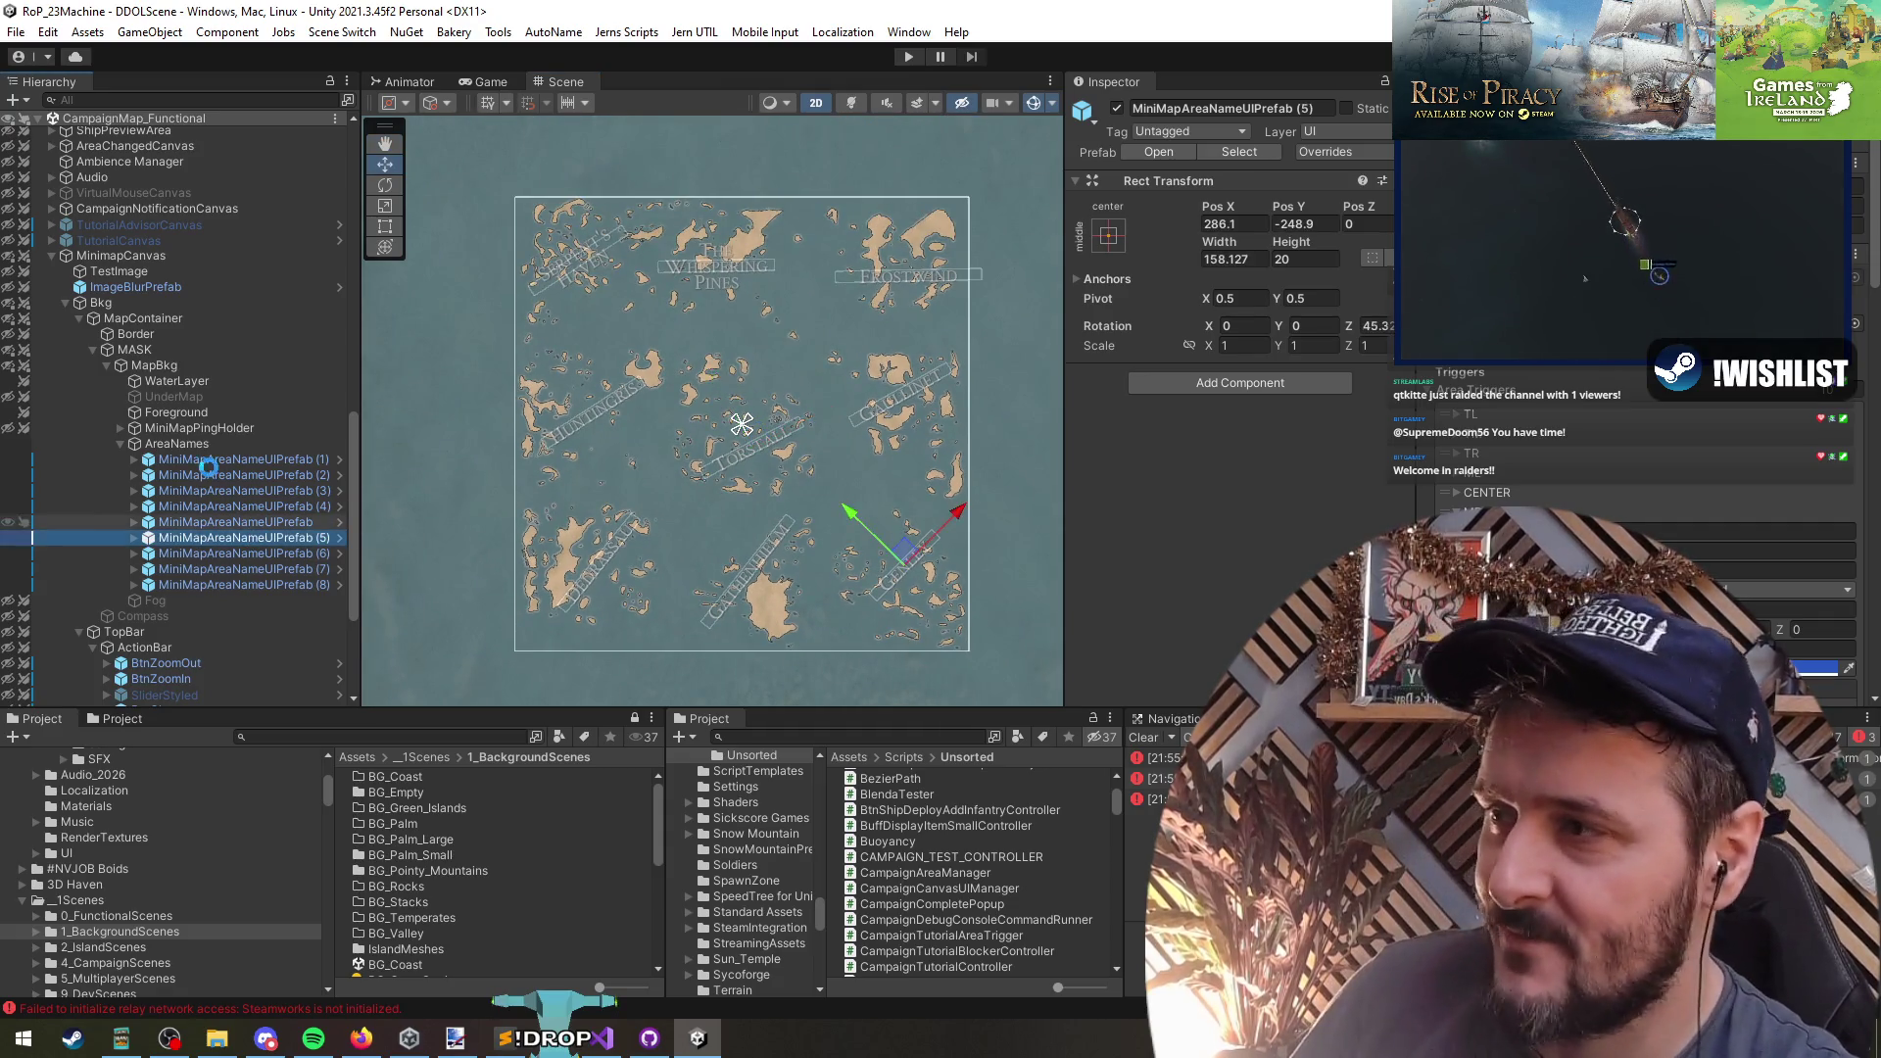
pyautogui.click(176, 443)
pyautogui.press('Left')
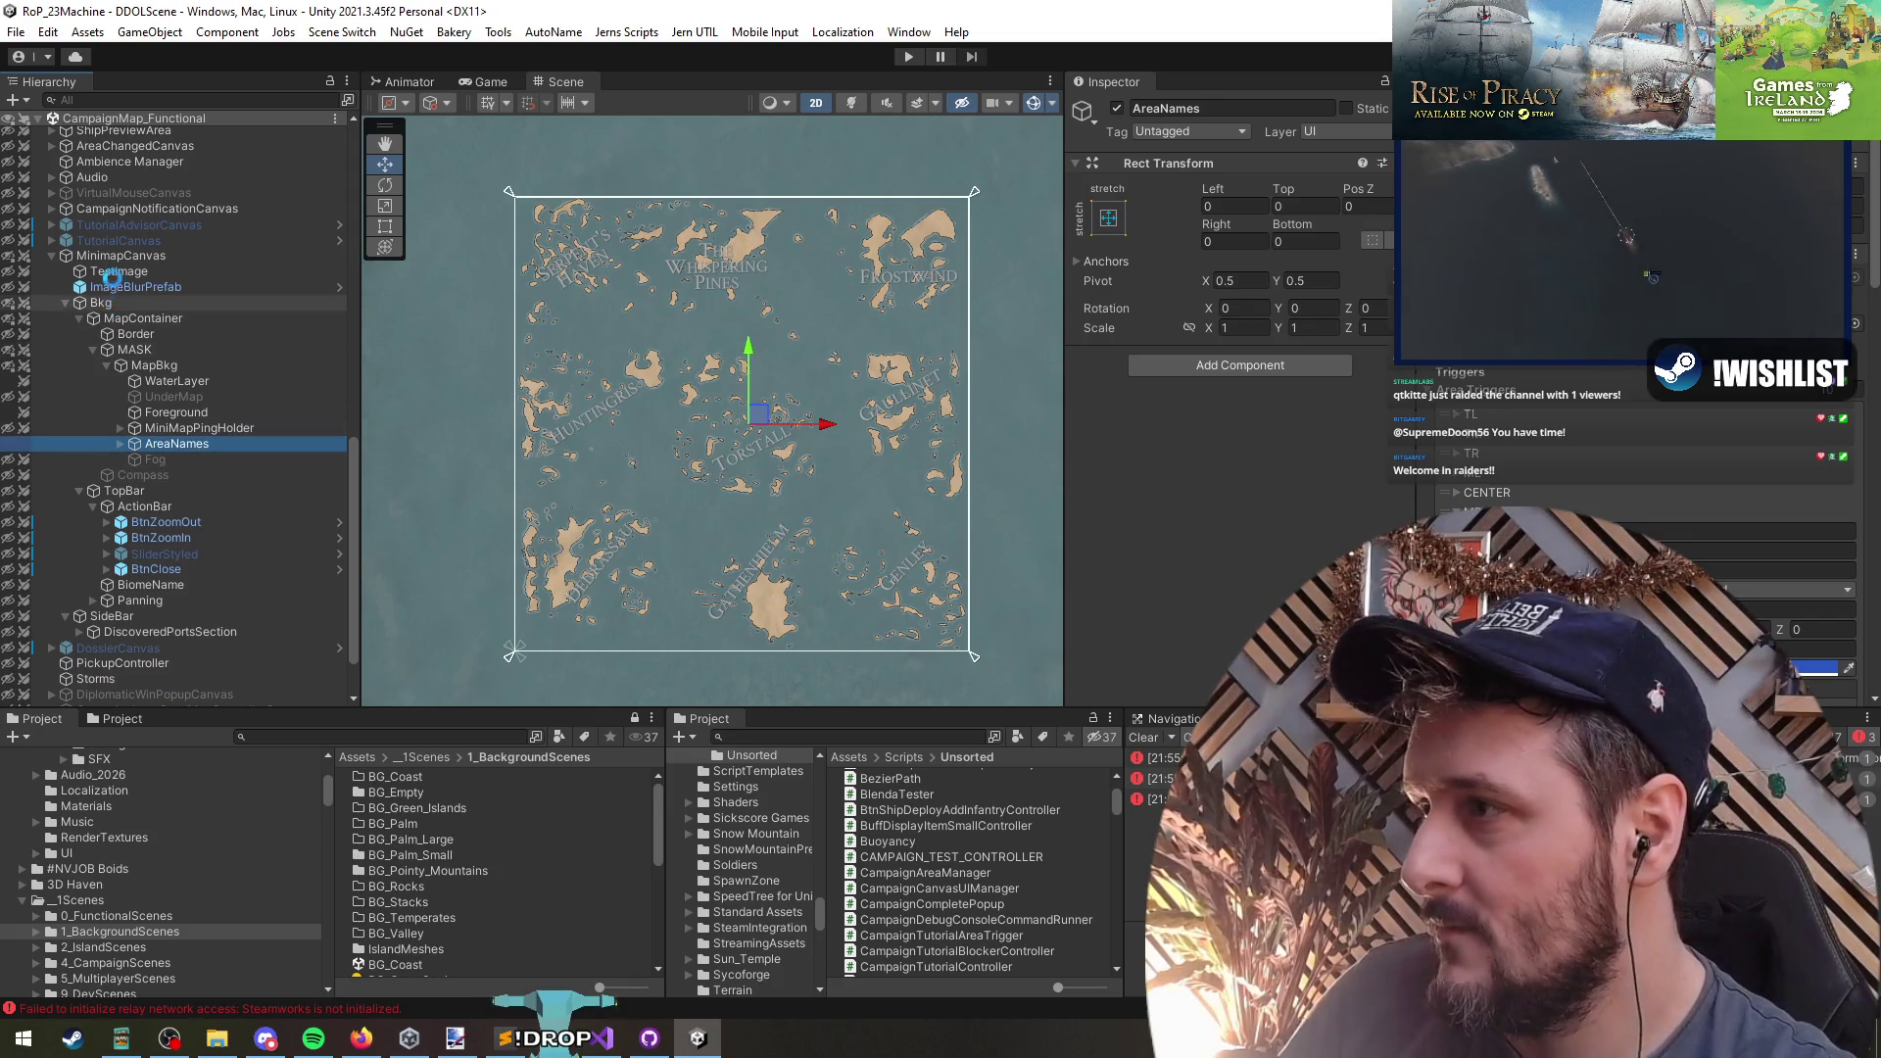
pyautogui.click(121, 255)
pyautogui.press('Left')
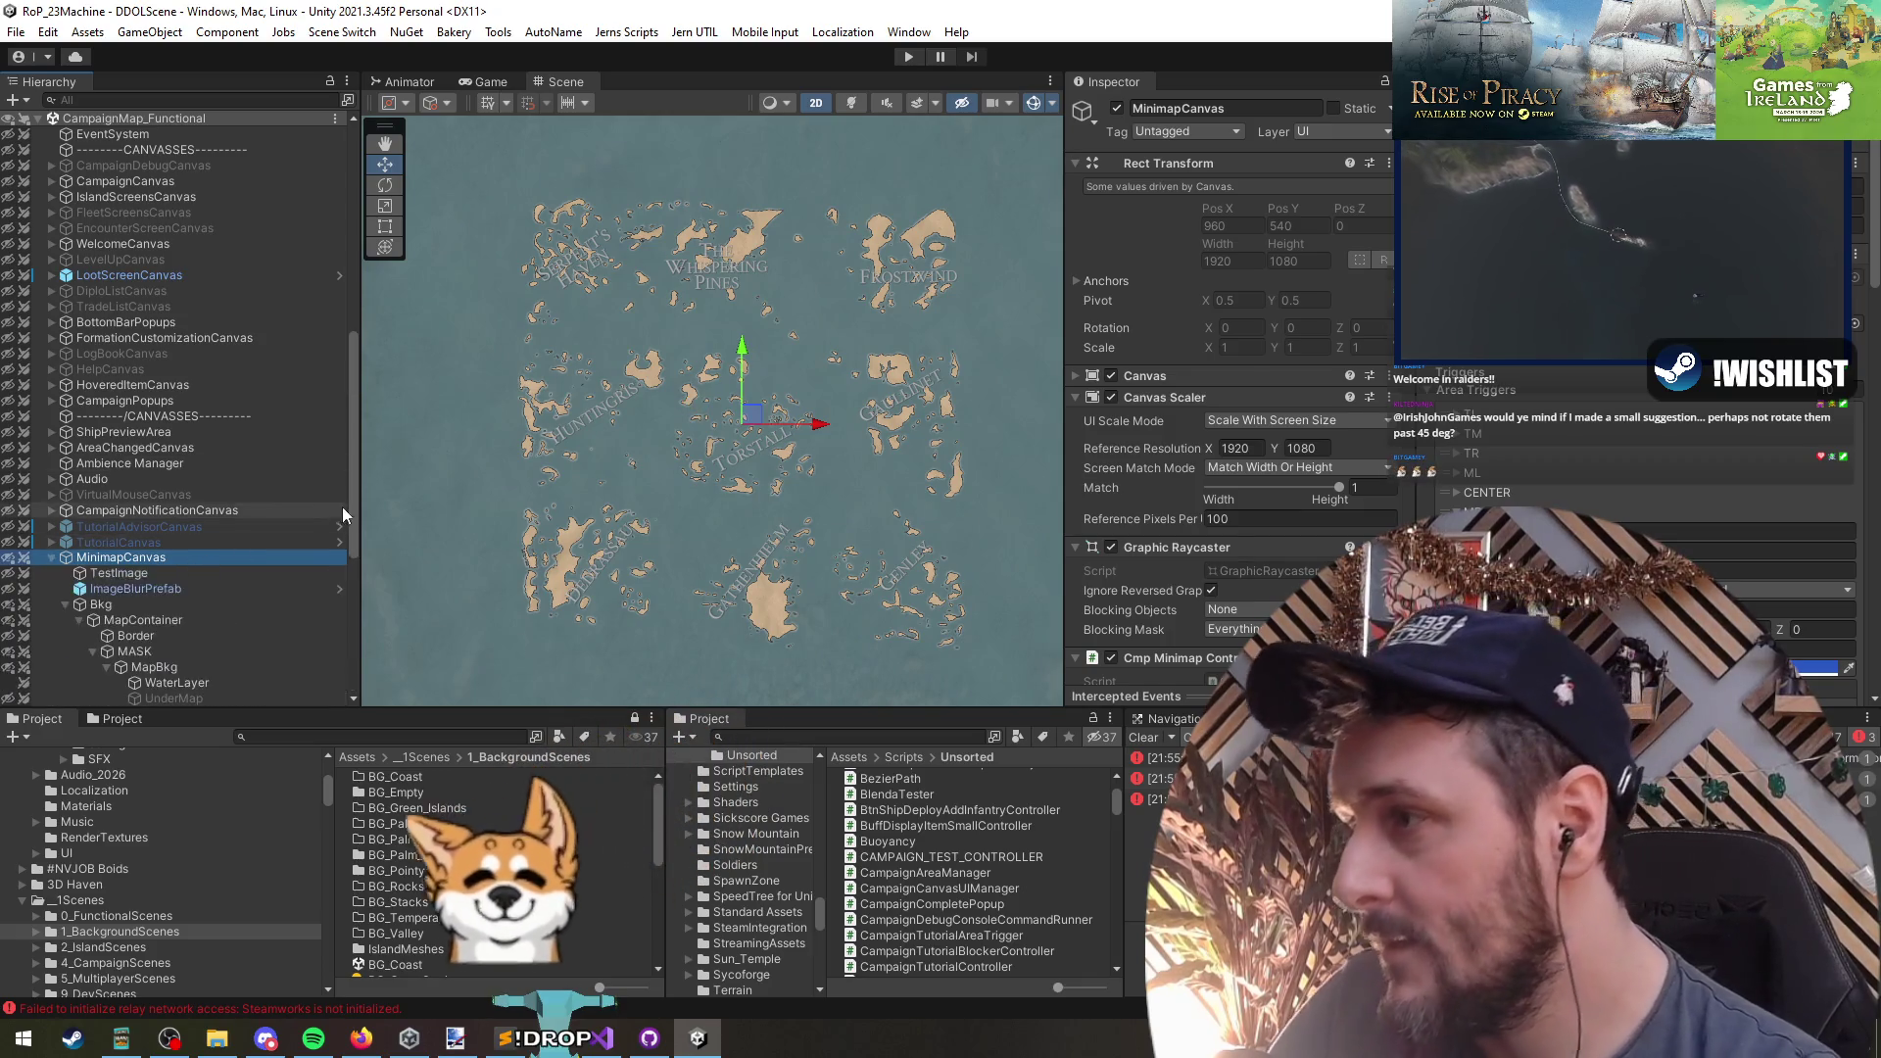
pyautogui.hotkey('alt', 'Right')
pyautogui.press('Right')
# - Toggle the Fog layer's active state and switch UnderMap on and back off
pyautogui.click(196, 386)
pyautogui.hotkey('alt', 'shift', 'a')
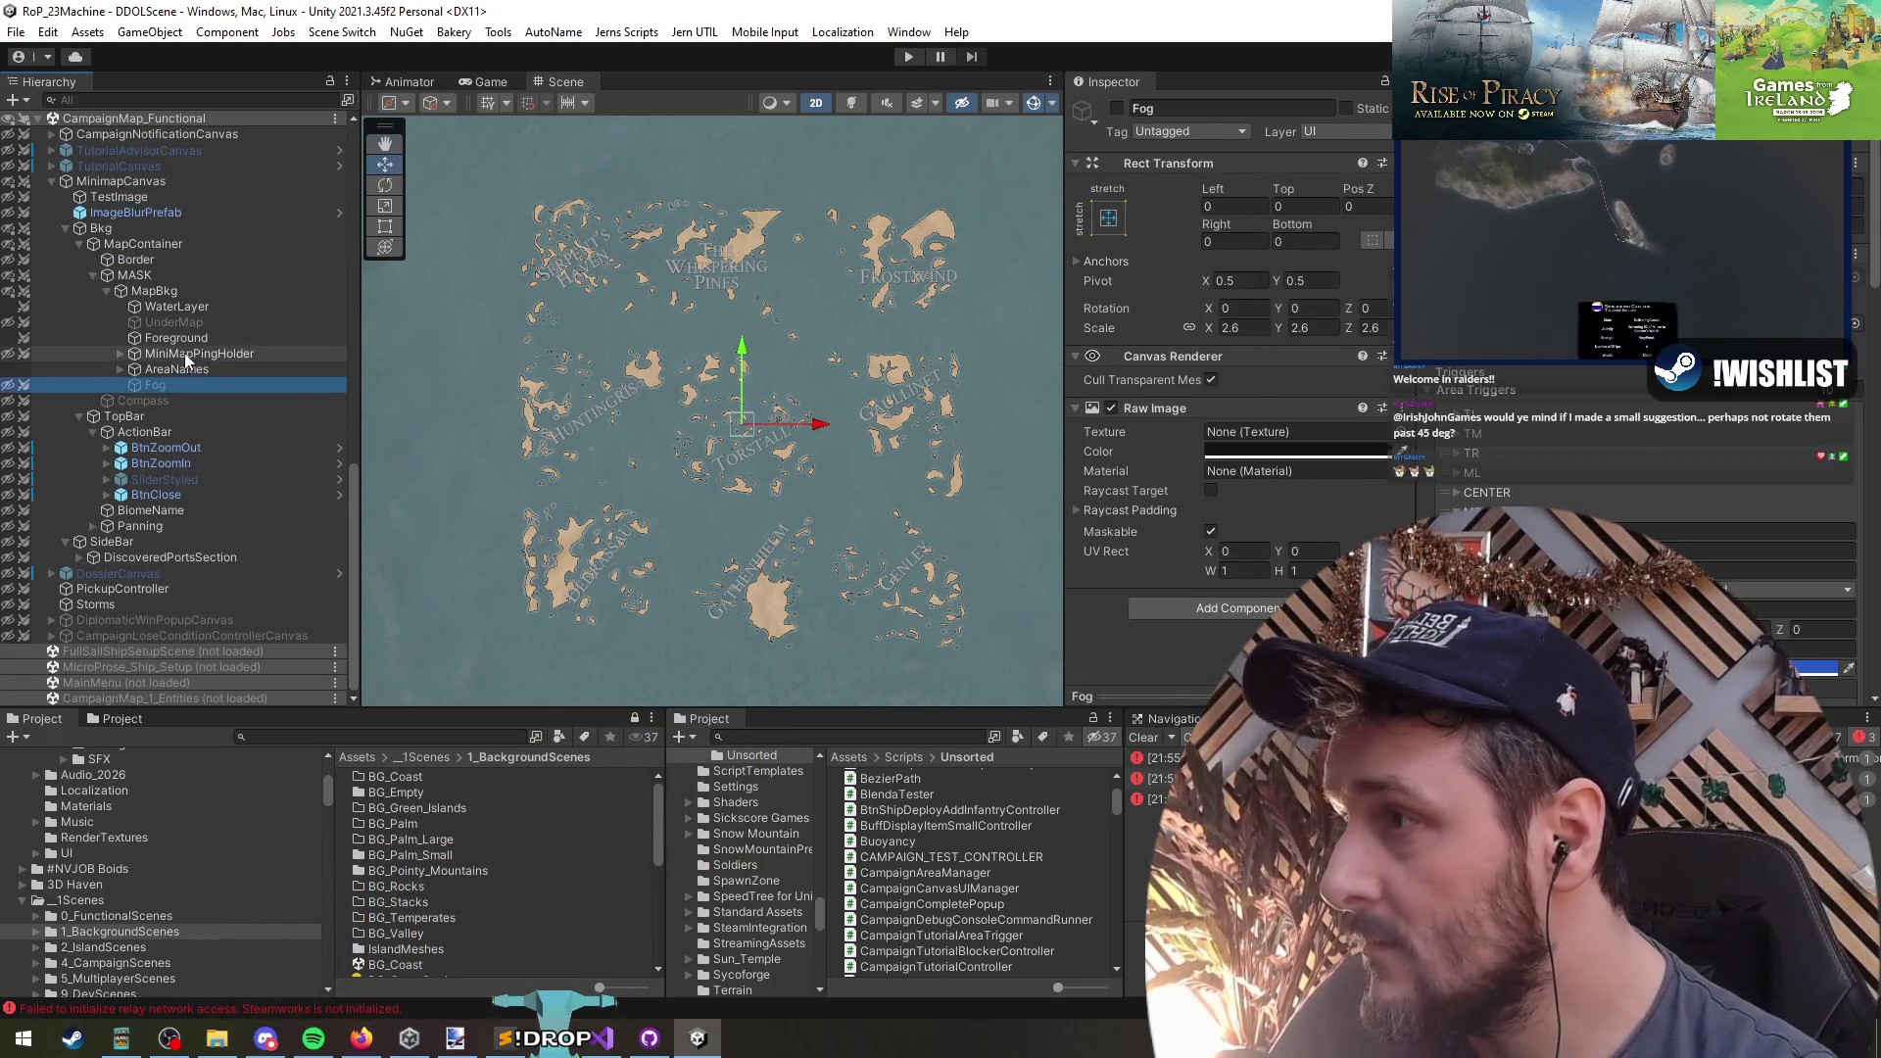
pyautogui.click(180, 322)
pyautogui.hotkey('alt', 'shift', 'a')
pyautogui.scroll(-3, 634, 478)
pyautogui.hotkey('alt', 'shift', 'a')
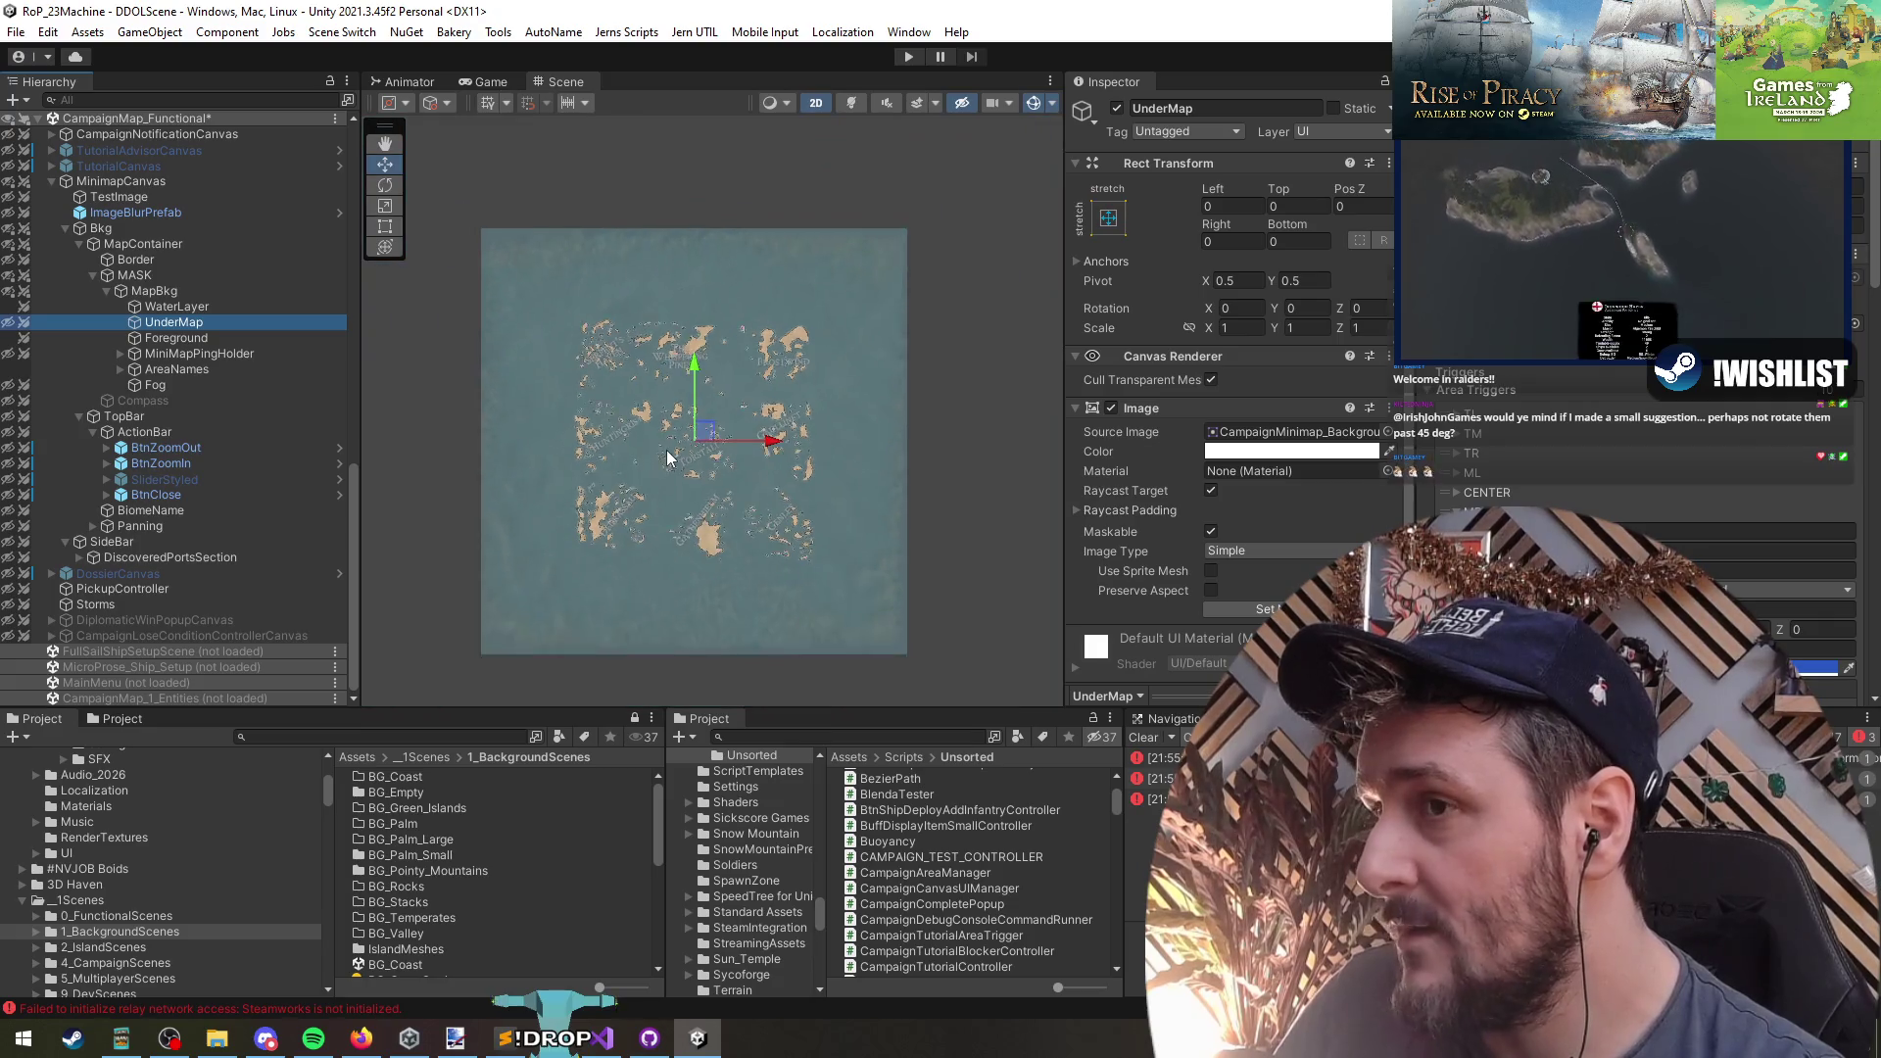
pyautogui.scroll(3, 668, 456)
# - Toggle MASK's masking and visibility, unhiding the minimap's Discovered Ports panel and zoom buttons
pyautogui.click(134, 275)
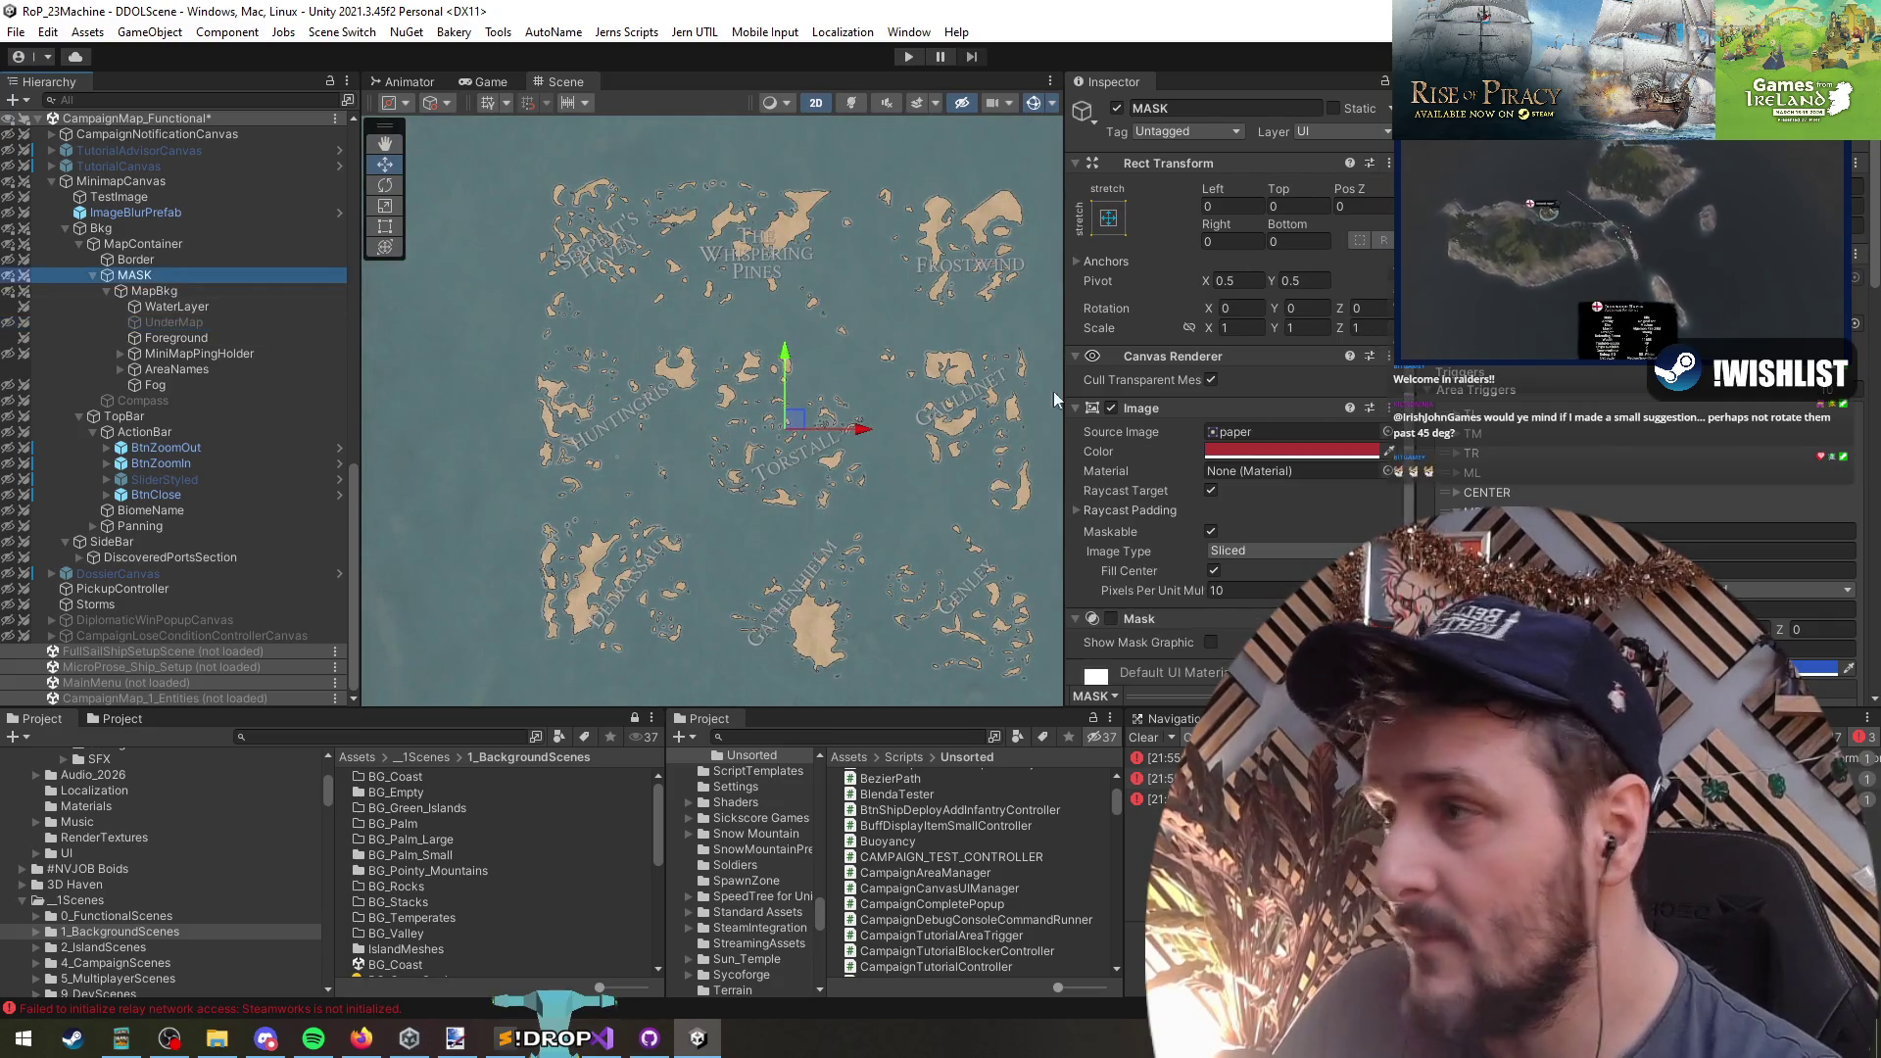
pyautogui.click(1112, 533)
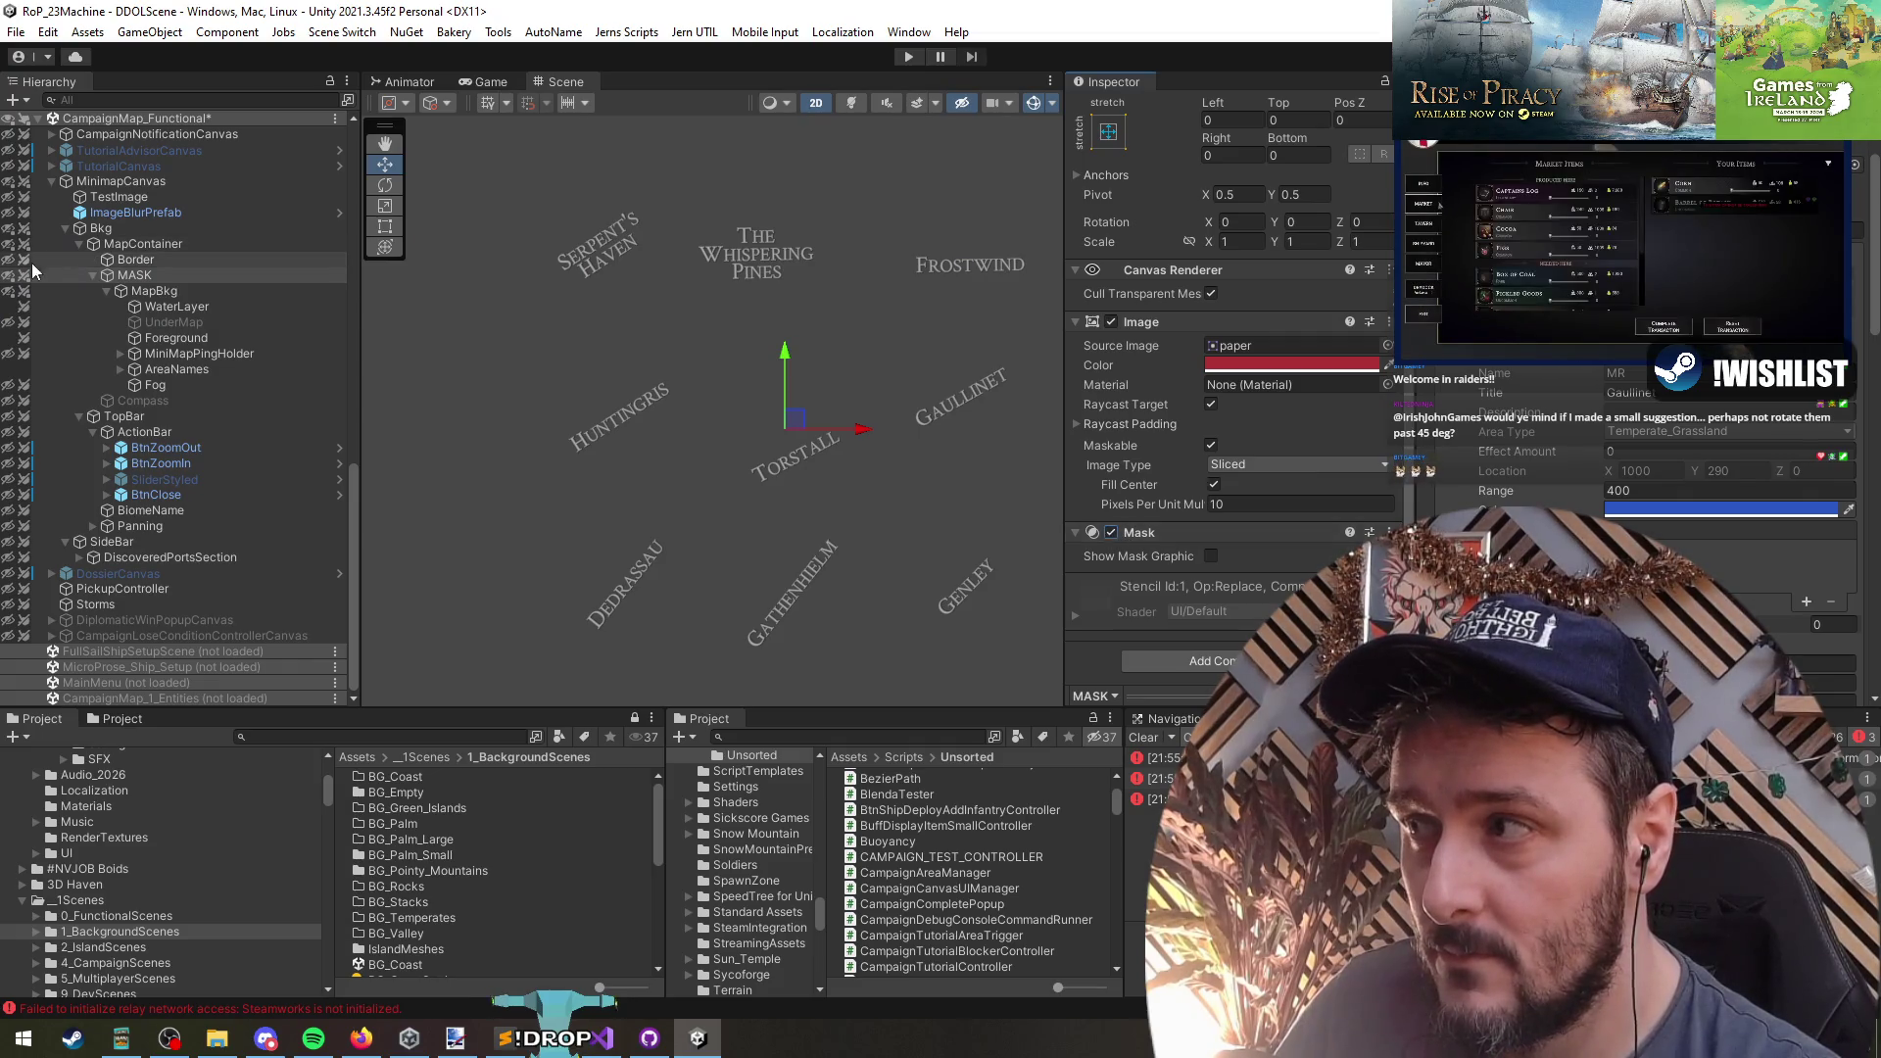
pyautogui.click(7, 277)
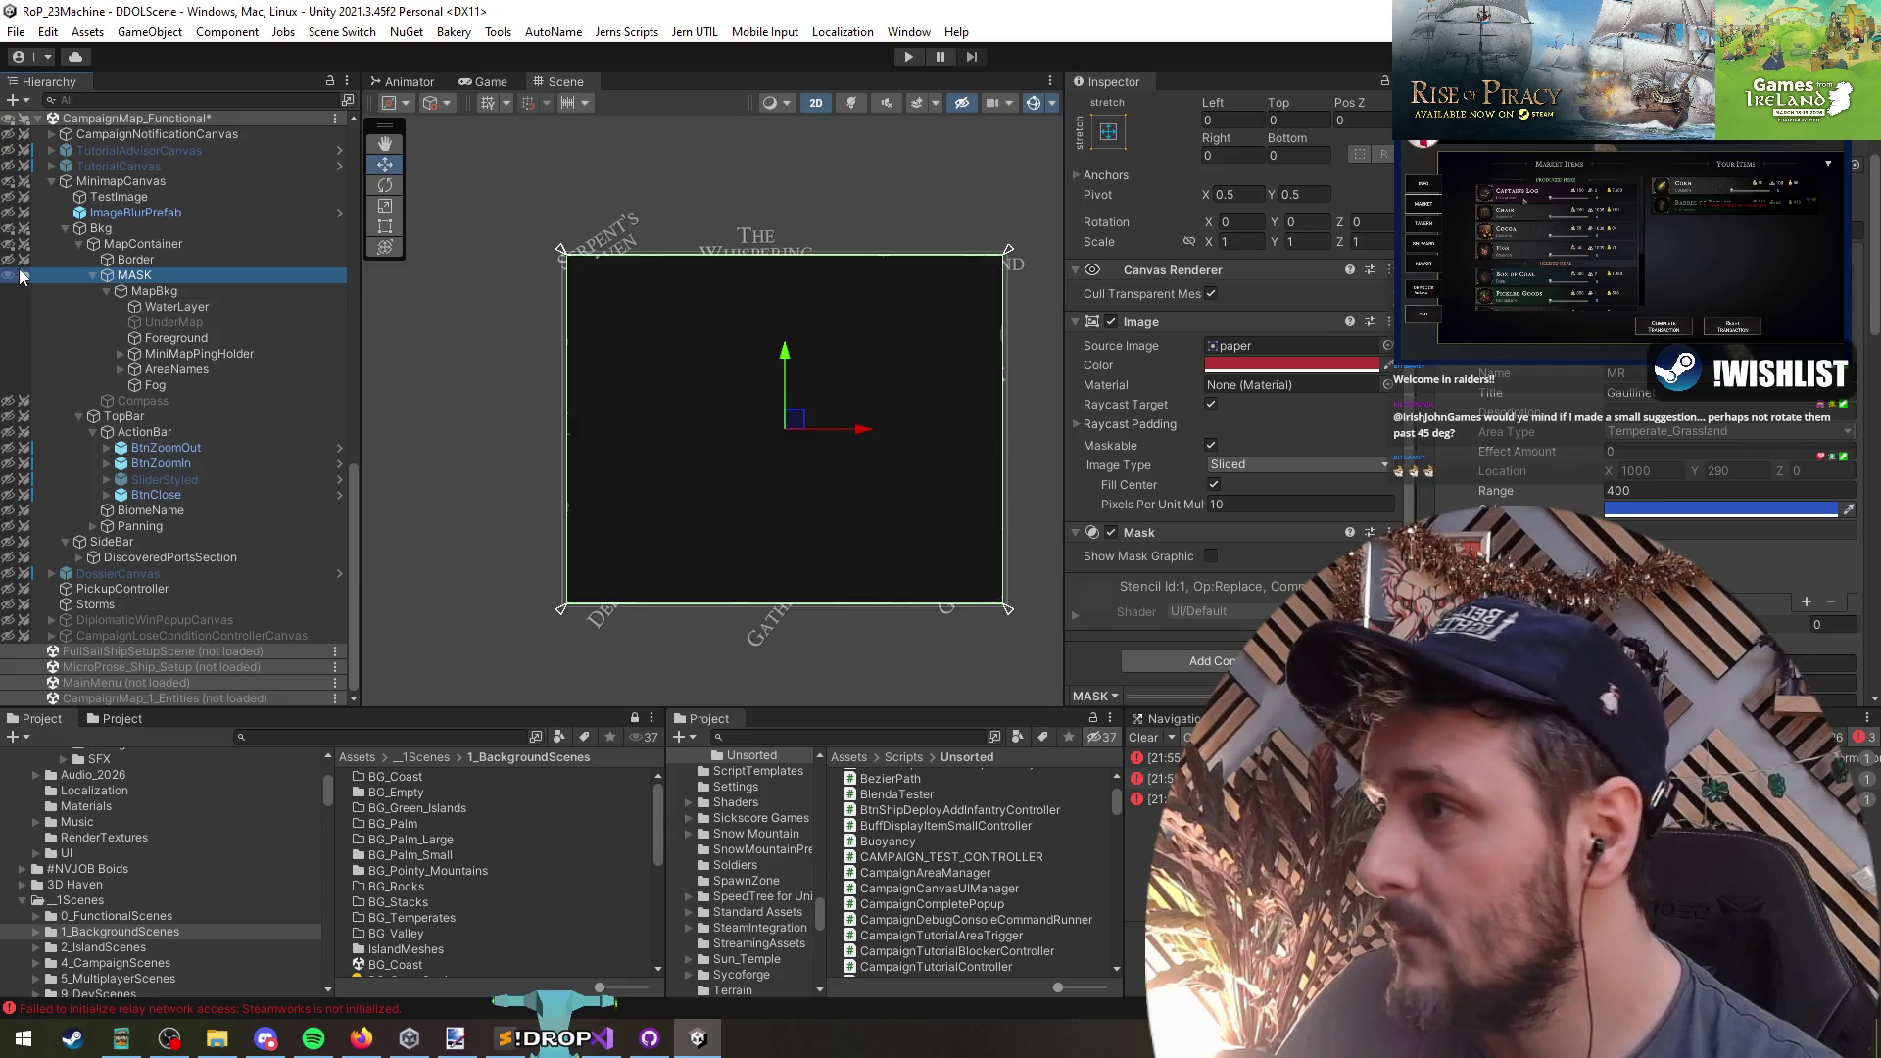
pyautogui.click(8, 181)
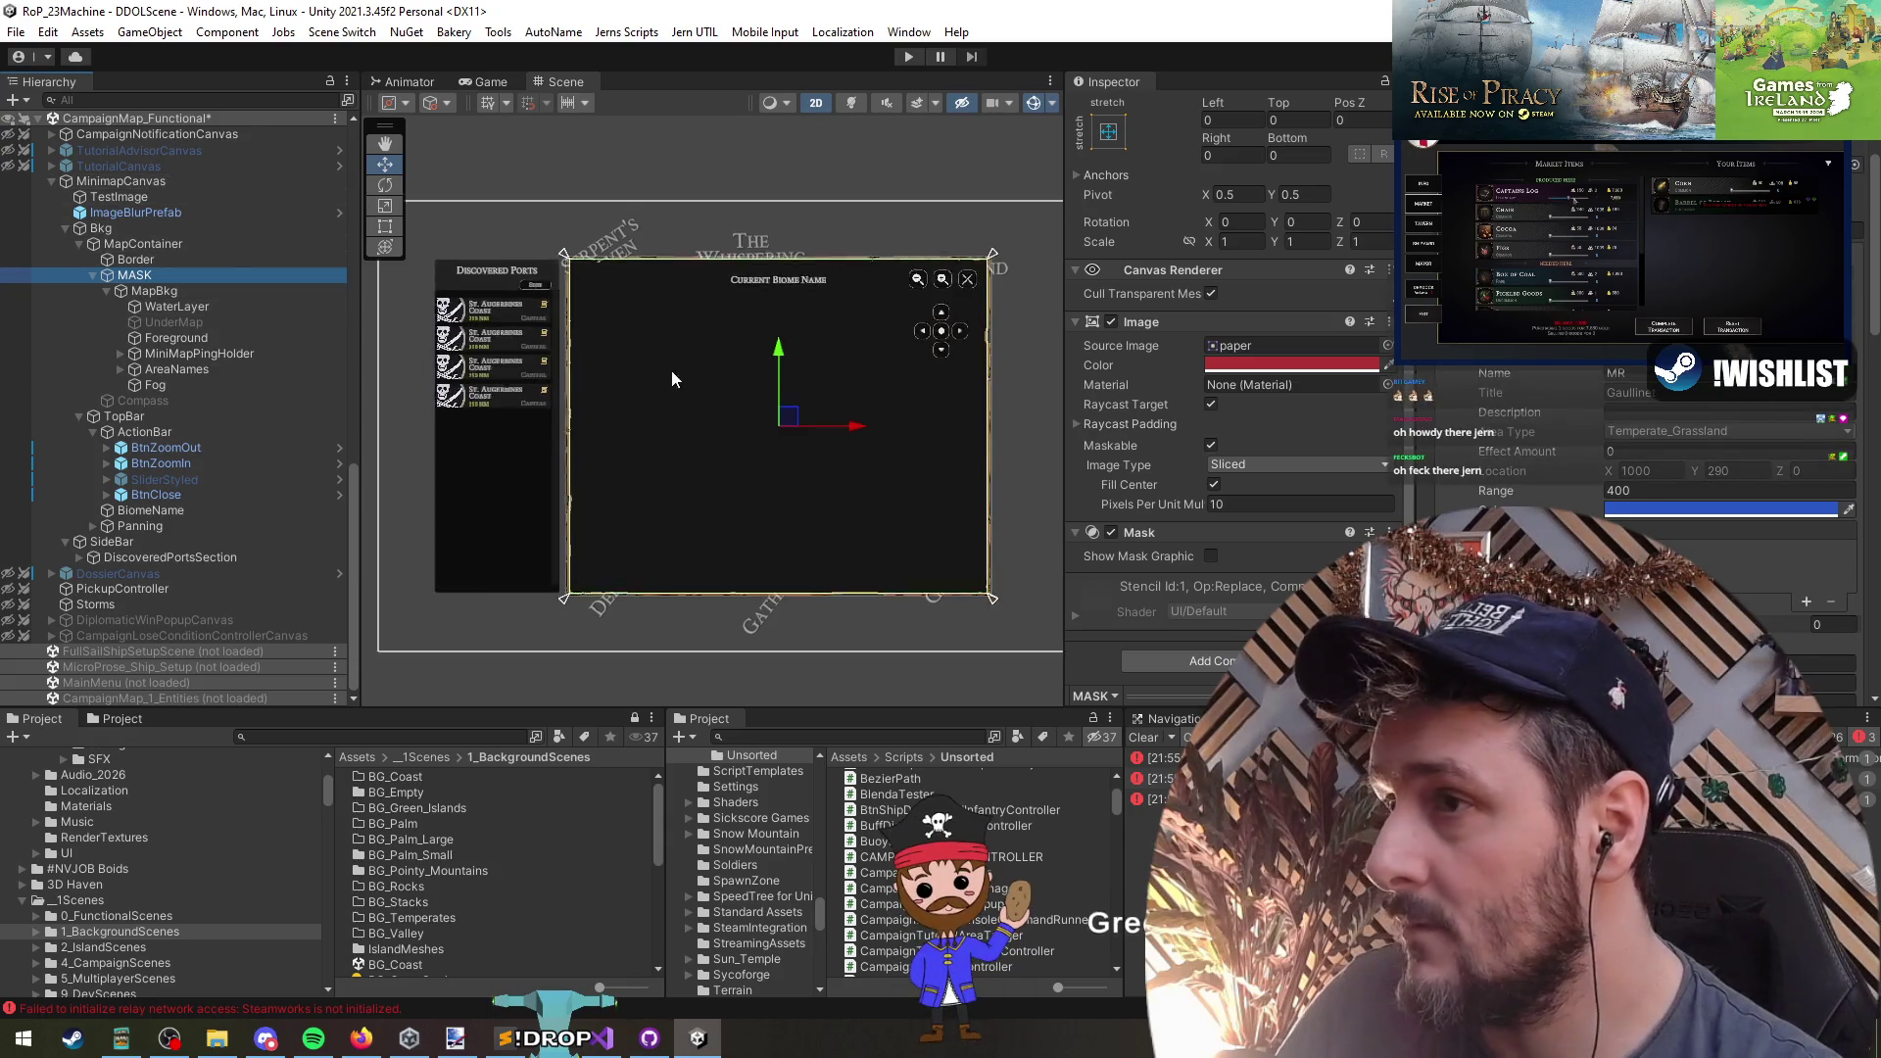
pyautogui.scroll(-2, 686, 348)
pyautogui.click(679, 578)
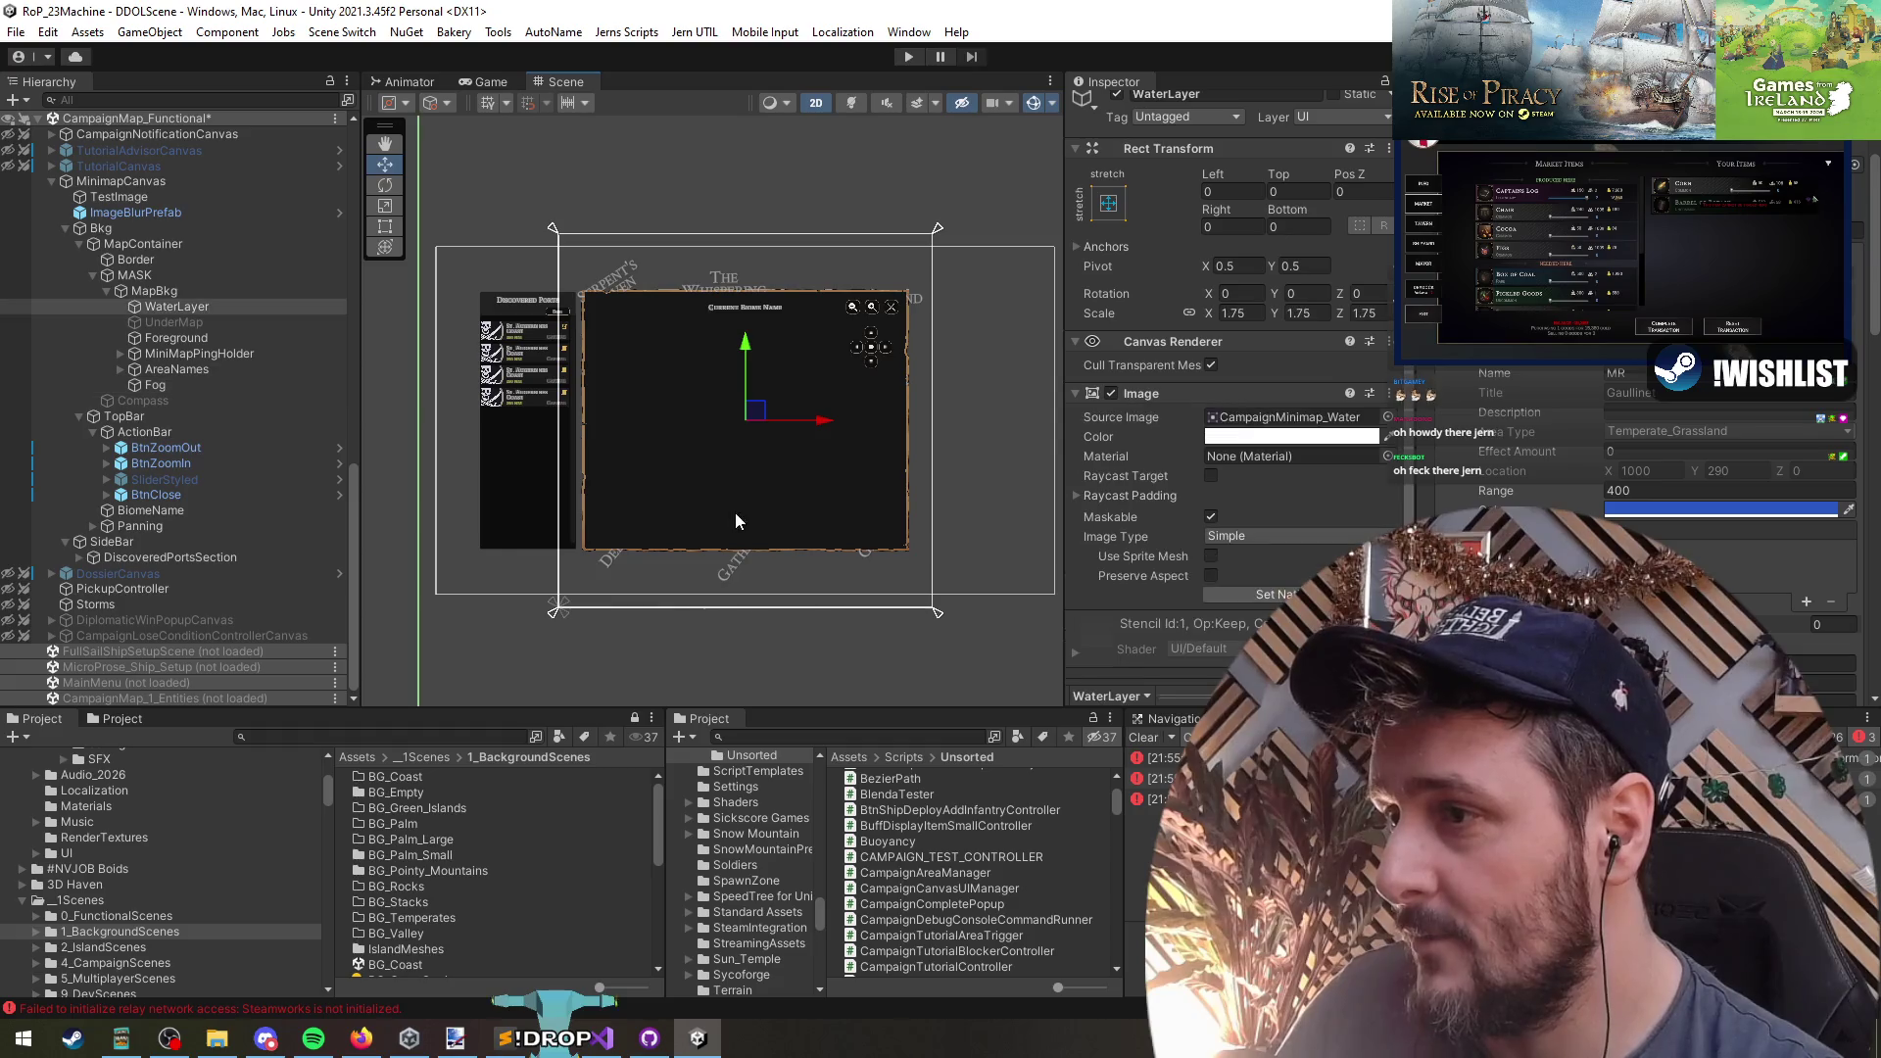
# - Collapse the MinimapCanvas tree and unload the CampaignMap_Functional scene
pyautogui.click(104, 181)
pyautogui.press('Left')
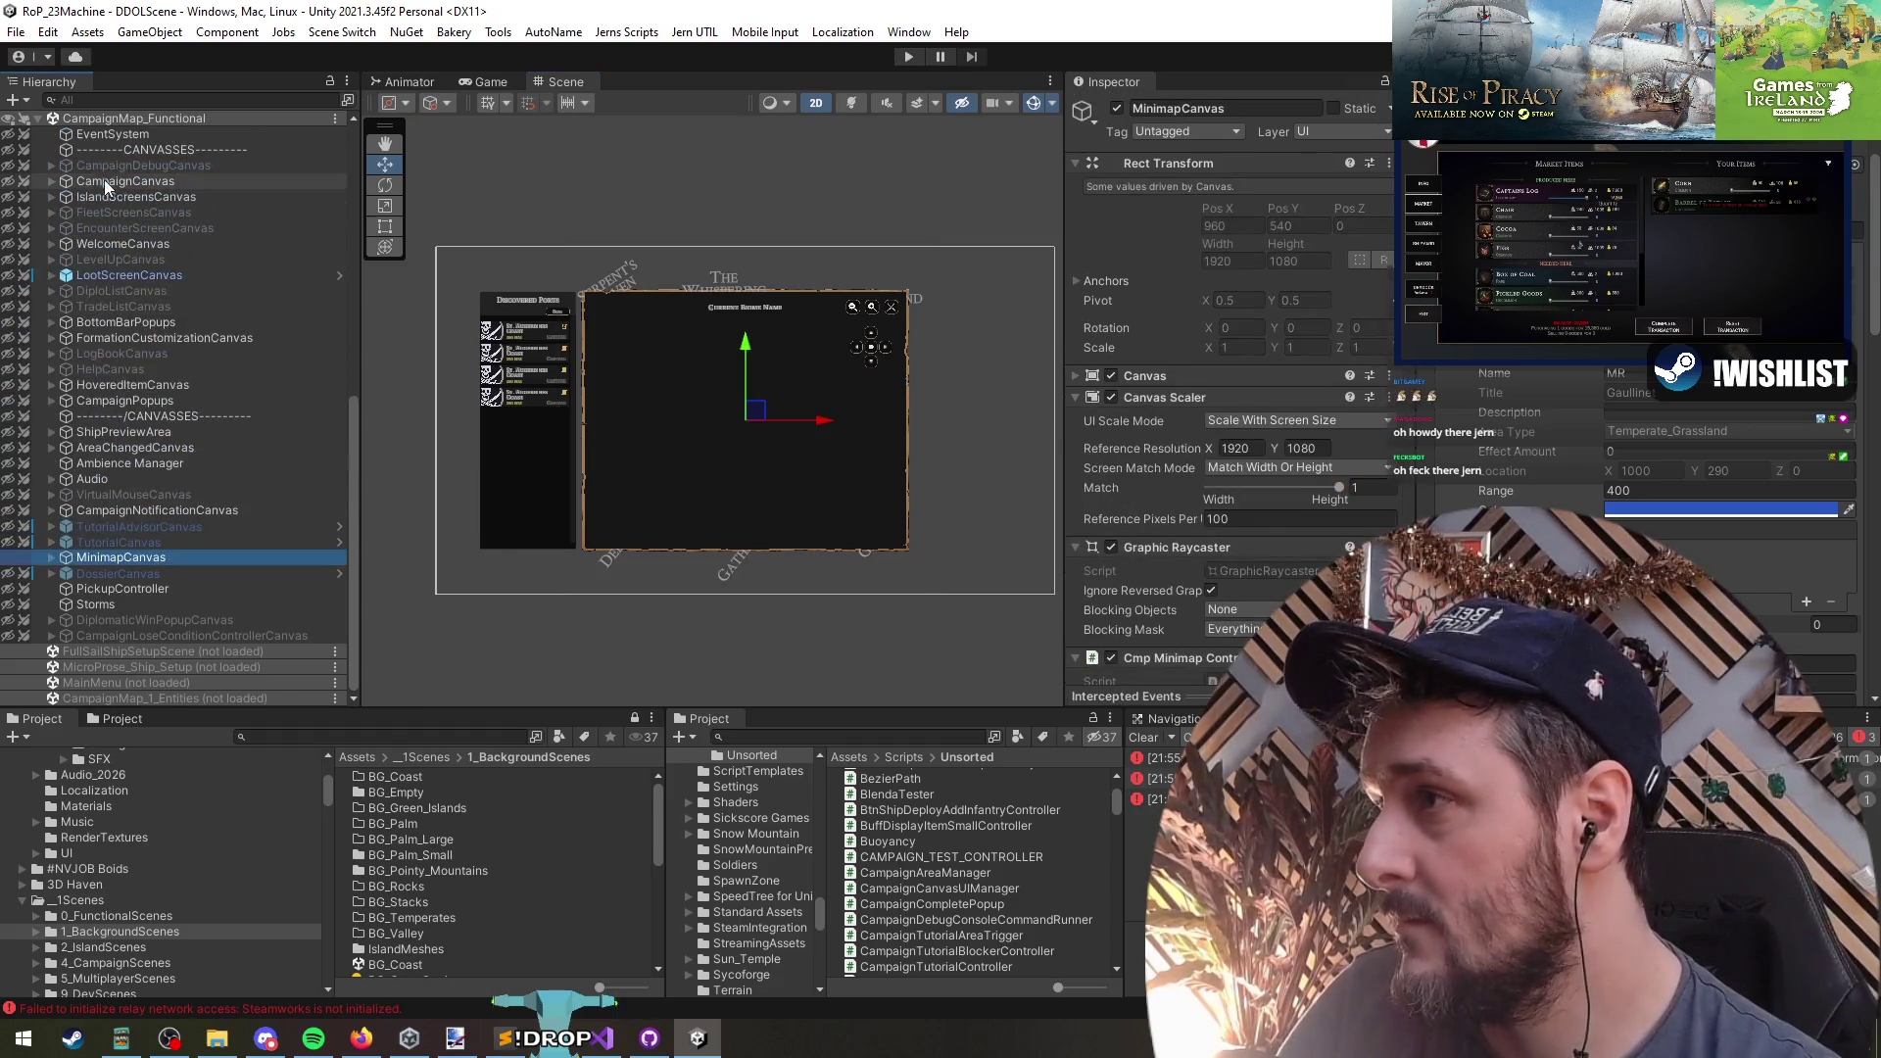
pyautogui.click(168, 419)
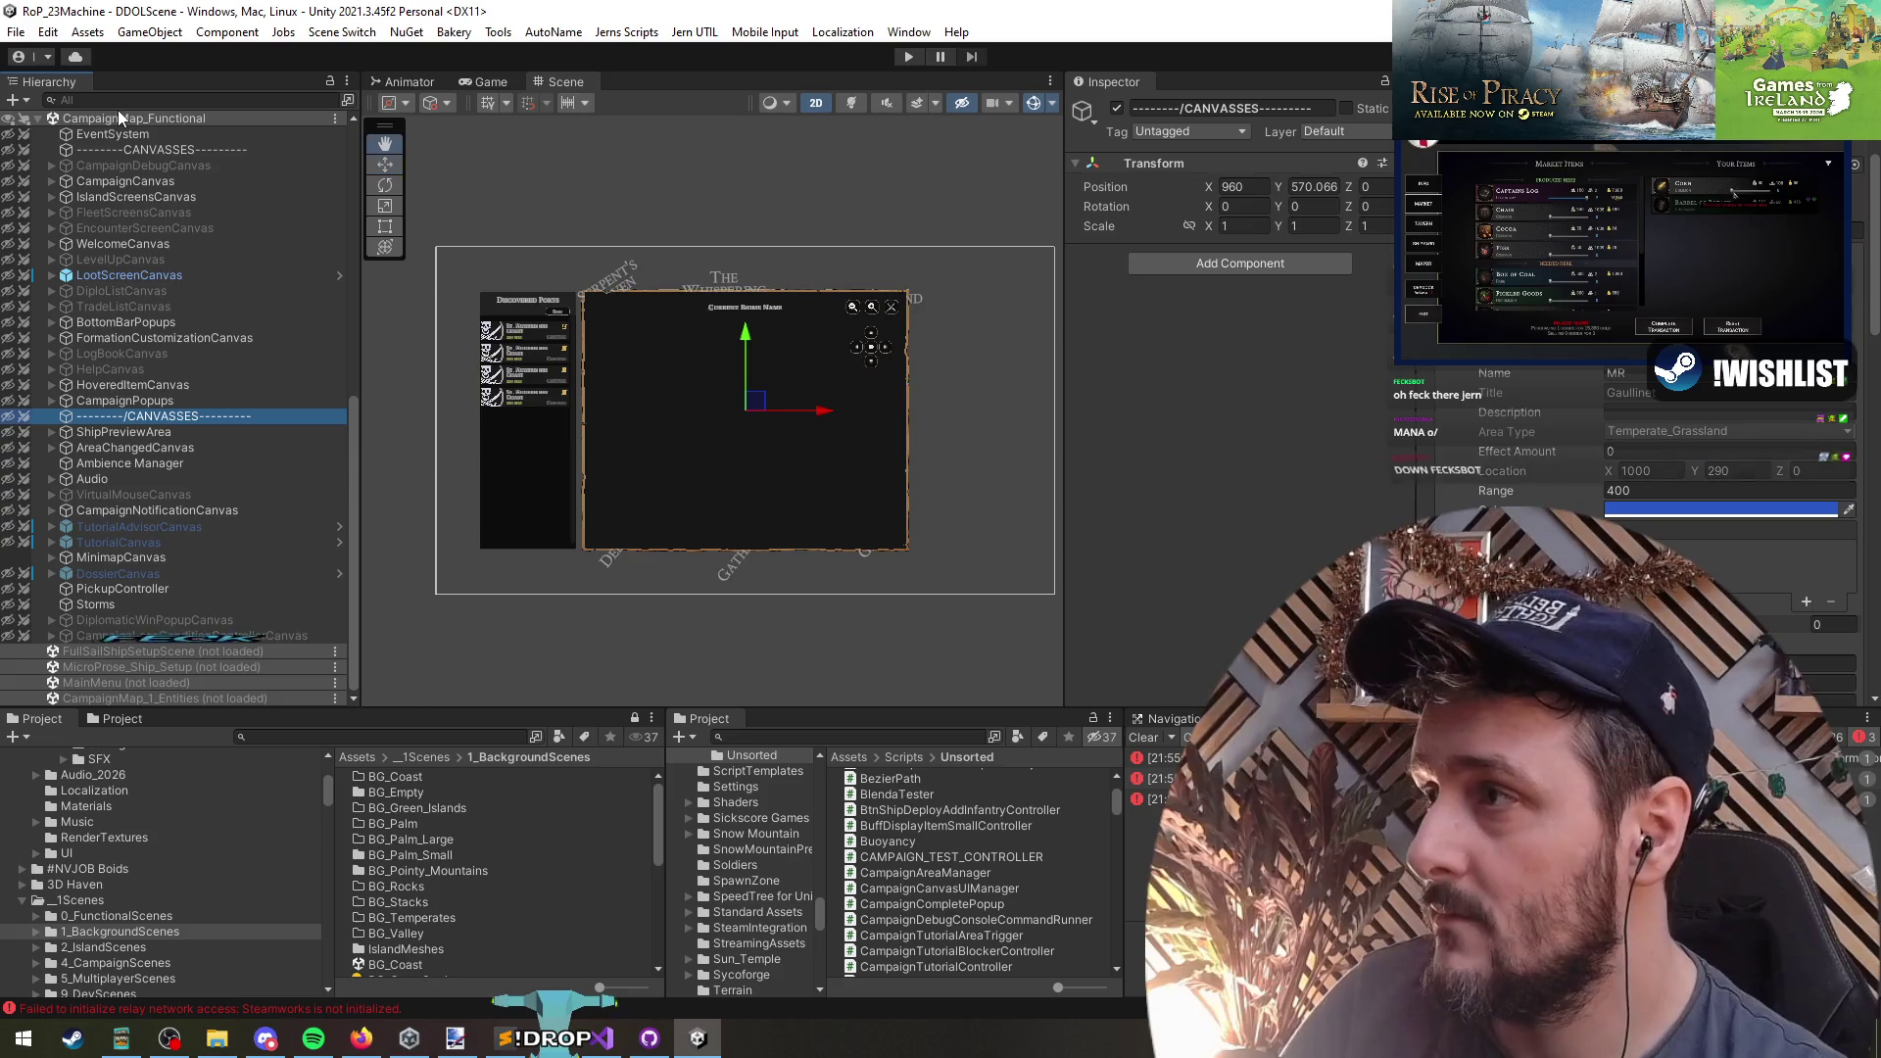
pyautogui.rightClick(88, 118)
pyautogui.click(147, 226)
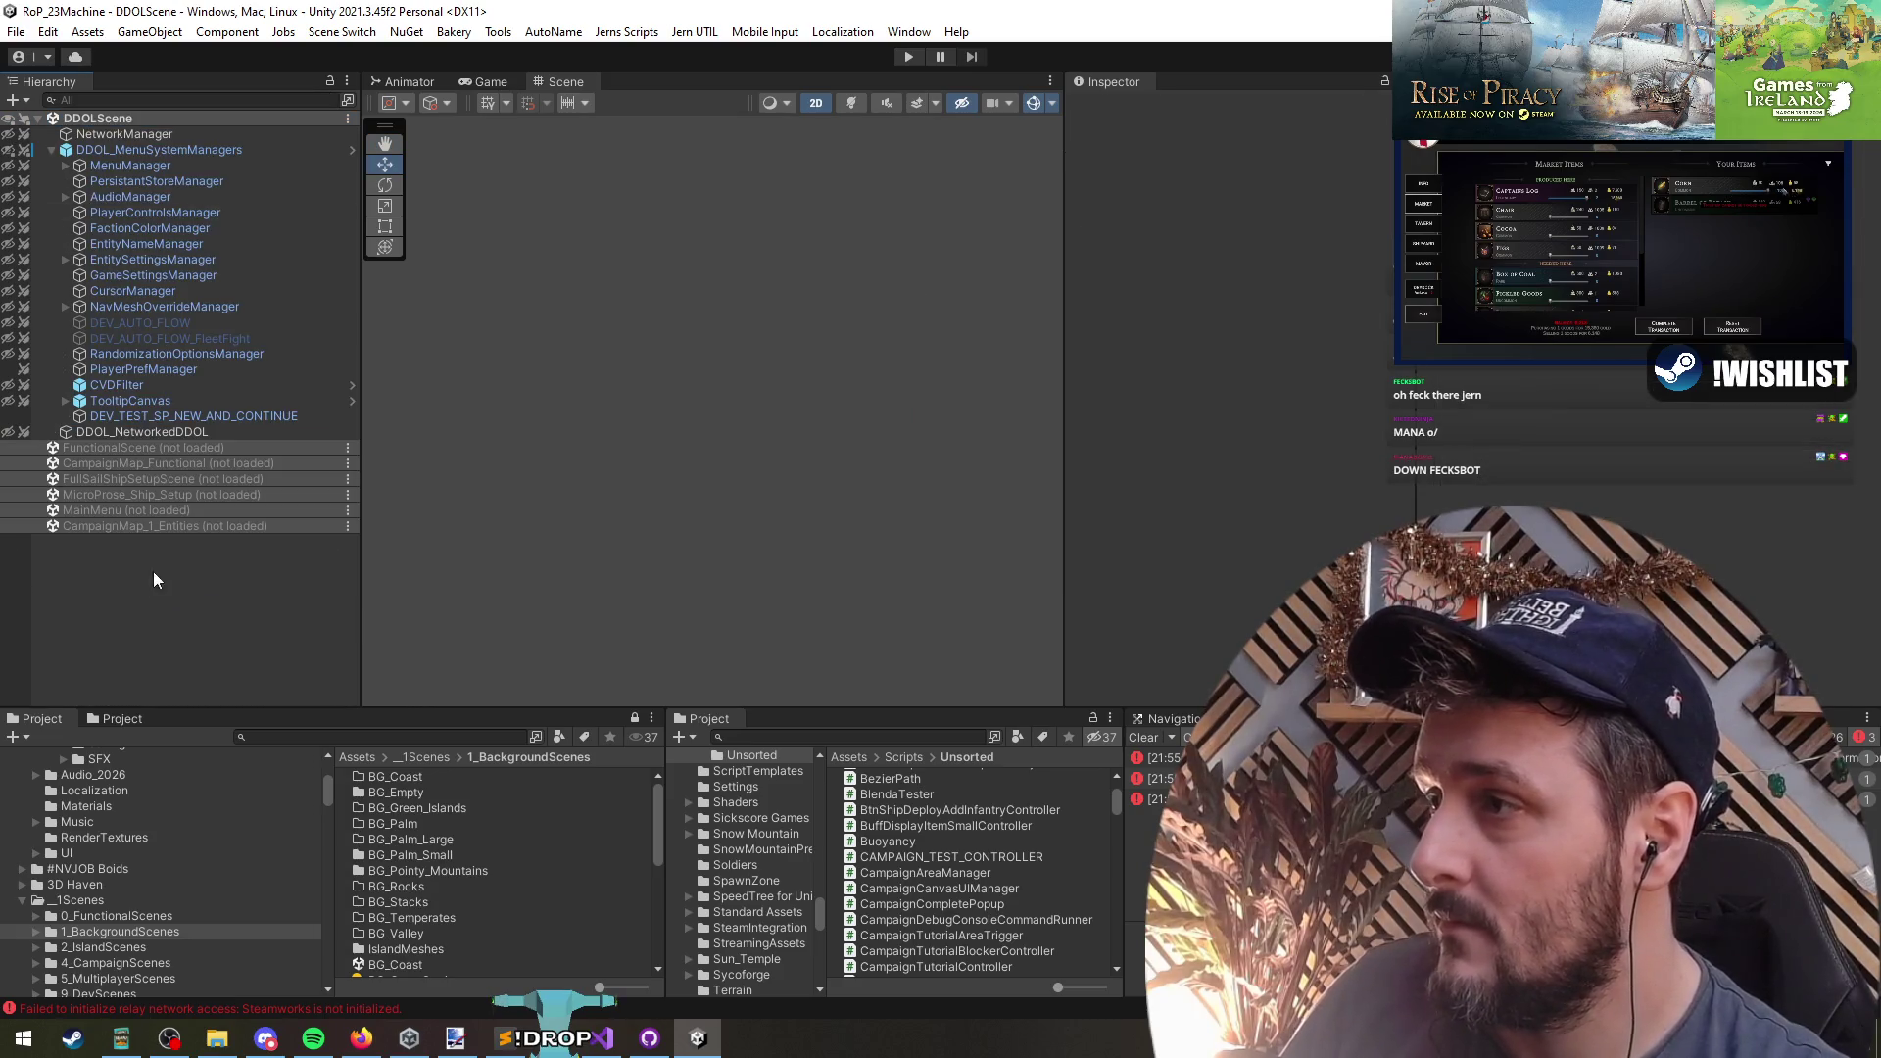
# - Enter Play mode so the game runs from the main menu
pyautogui.click(908, 56)
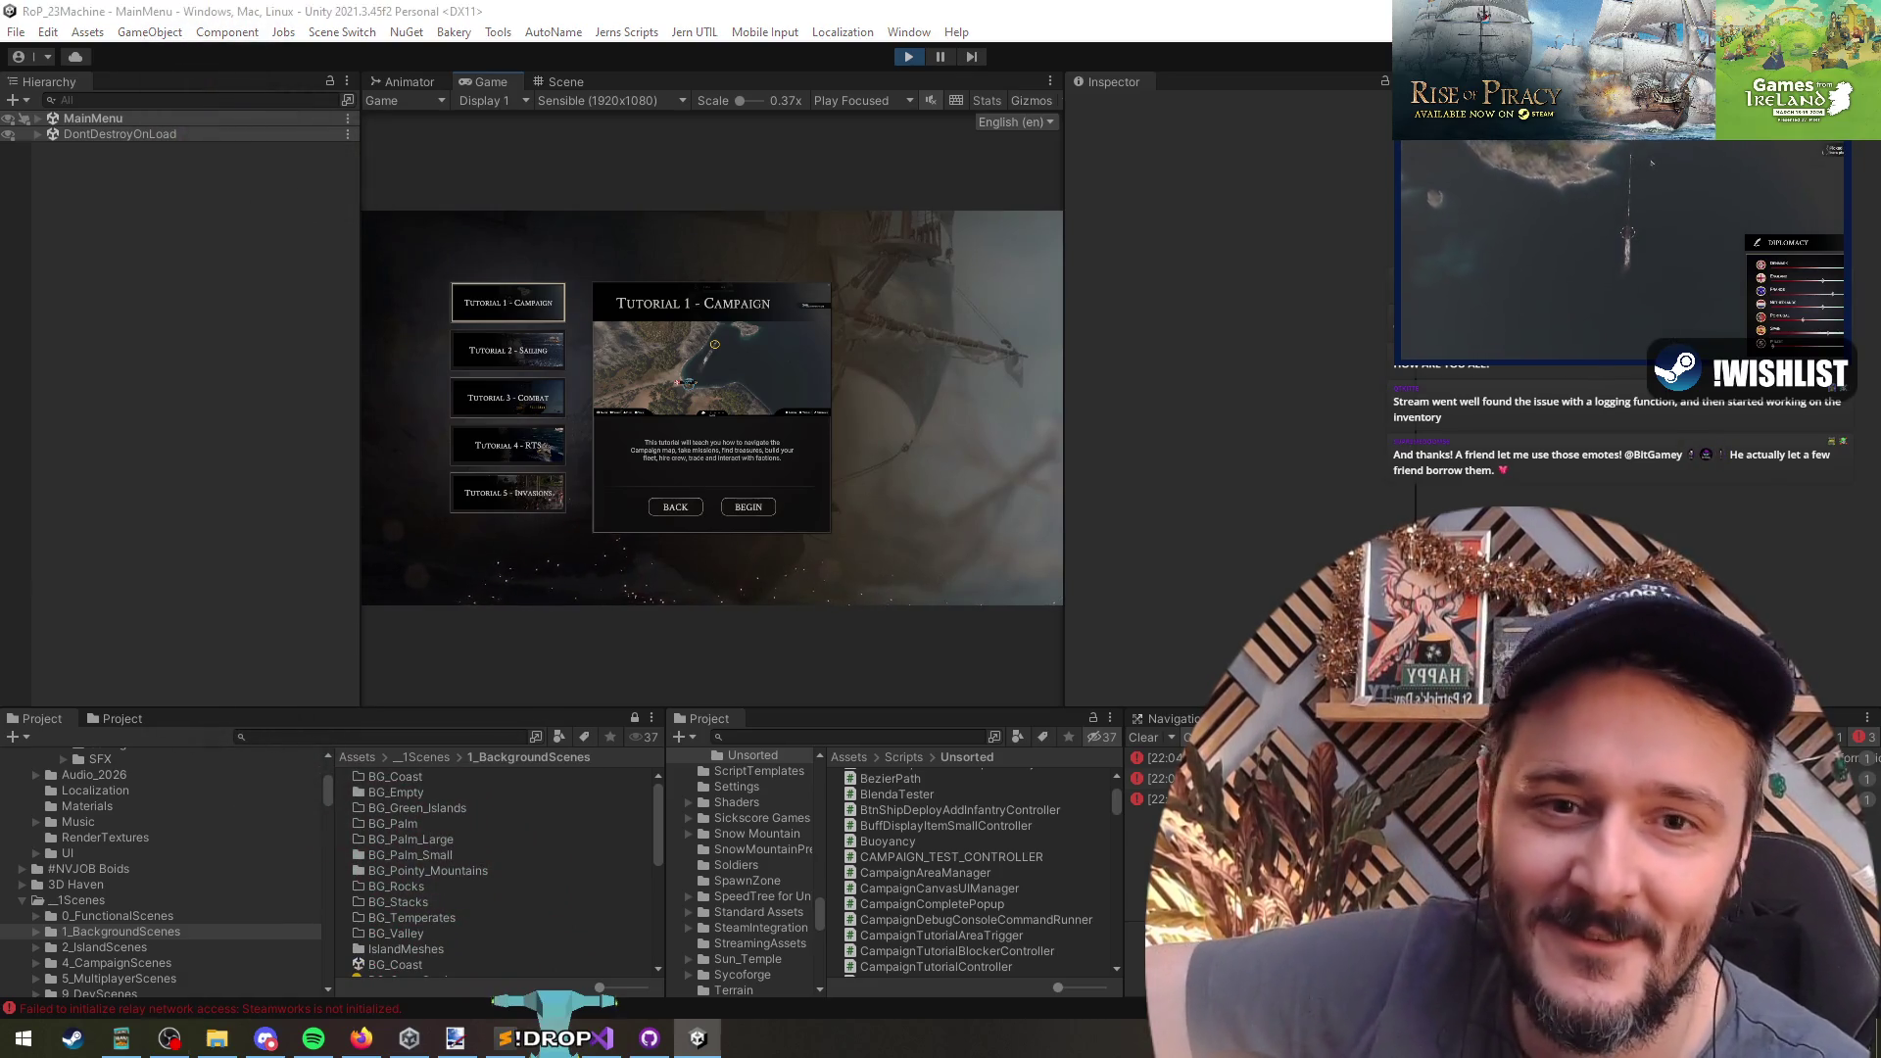
# - Launch the Tutorial 1 - Campaign map with BEGIN
pyautogui.hotkey('alt', 'Tab')
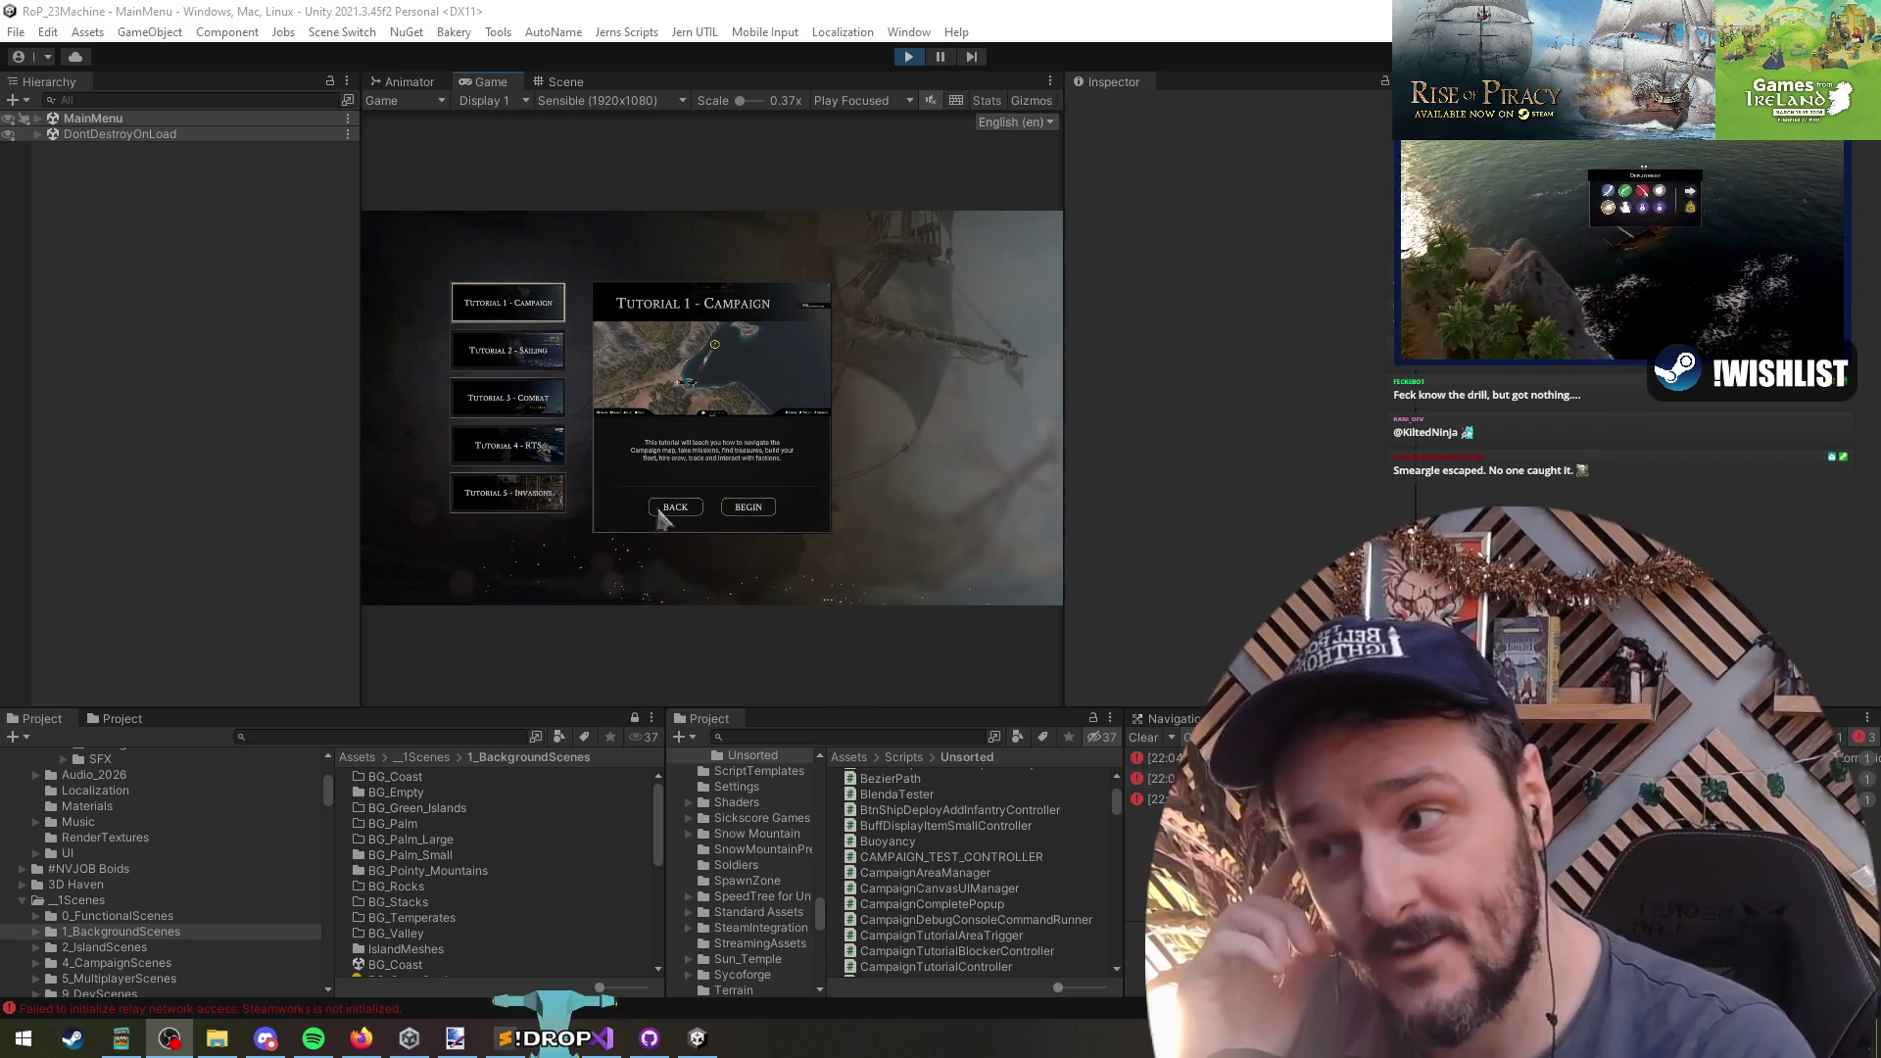
pyautogui.click(749, 506)
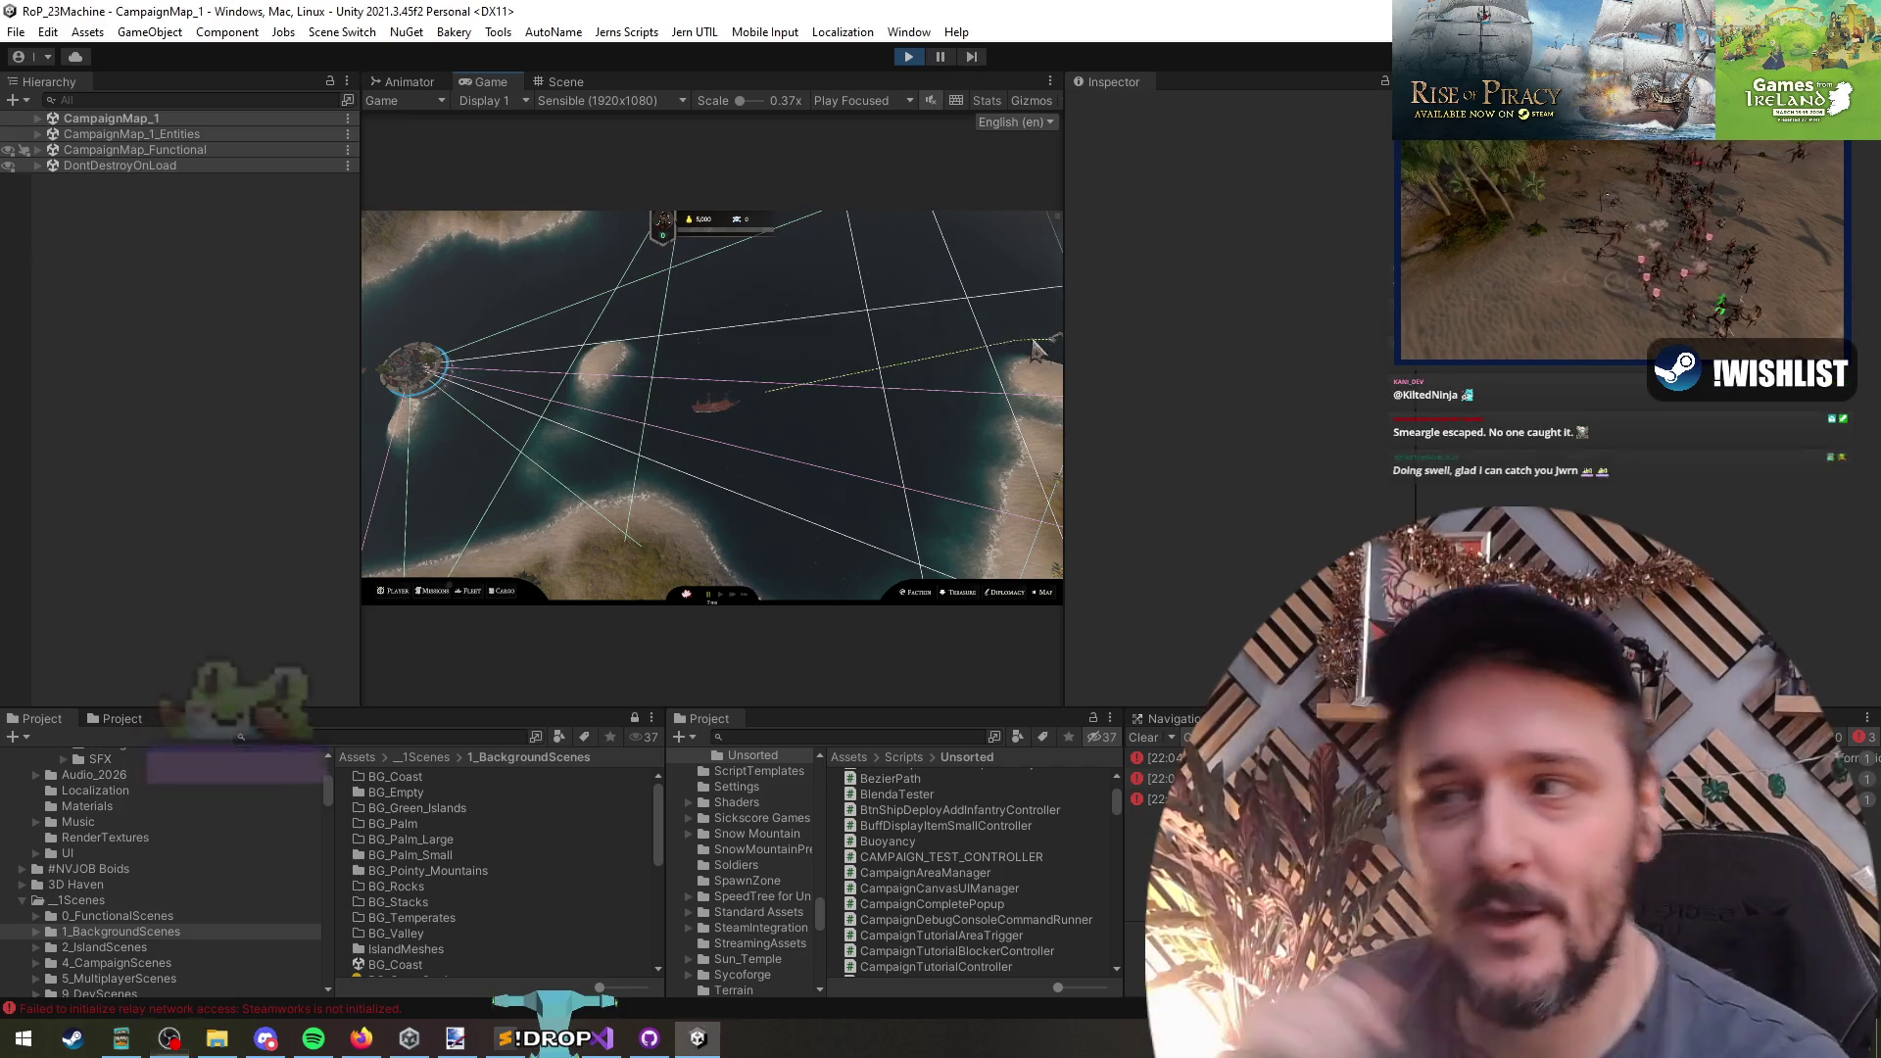
# - Sail the ship to a new sea destination and open the minimap panel
pyautogui.click(934, 236)
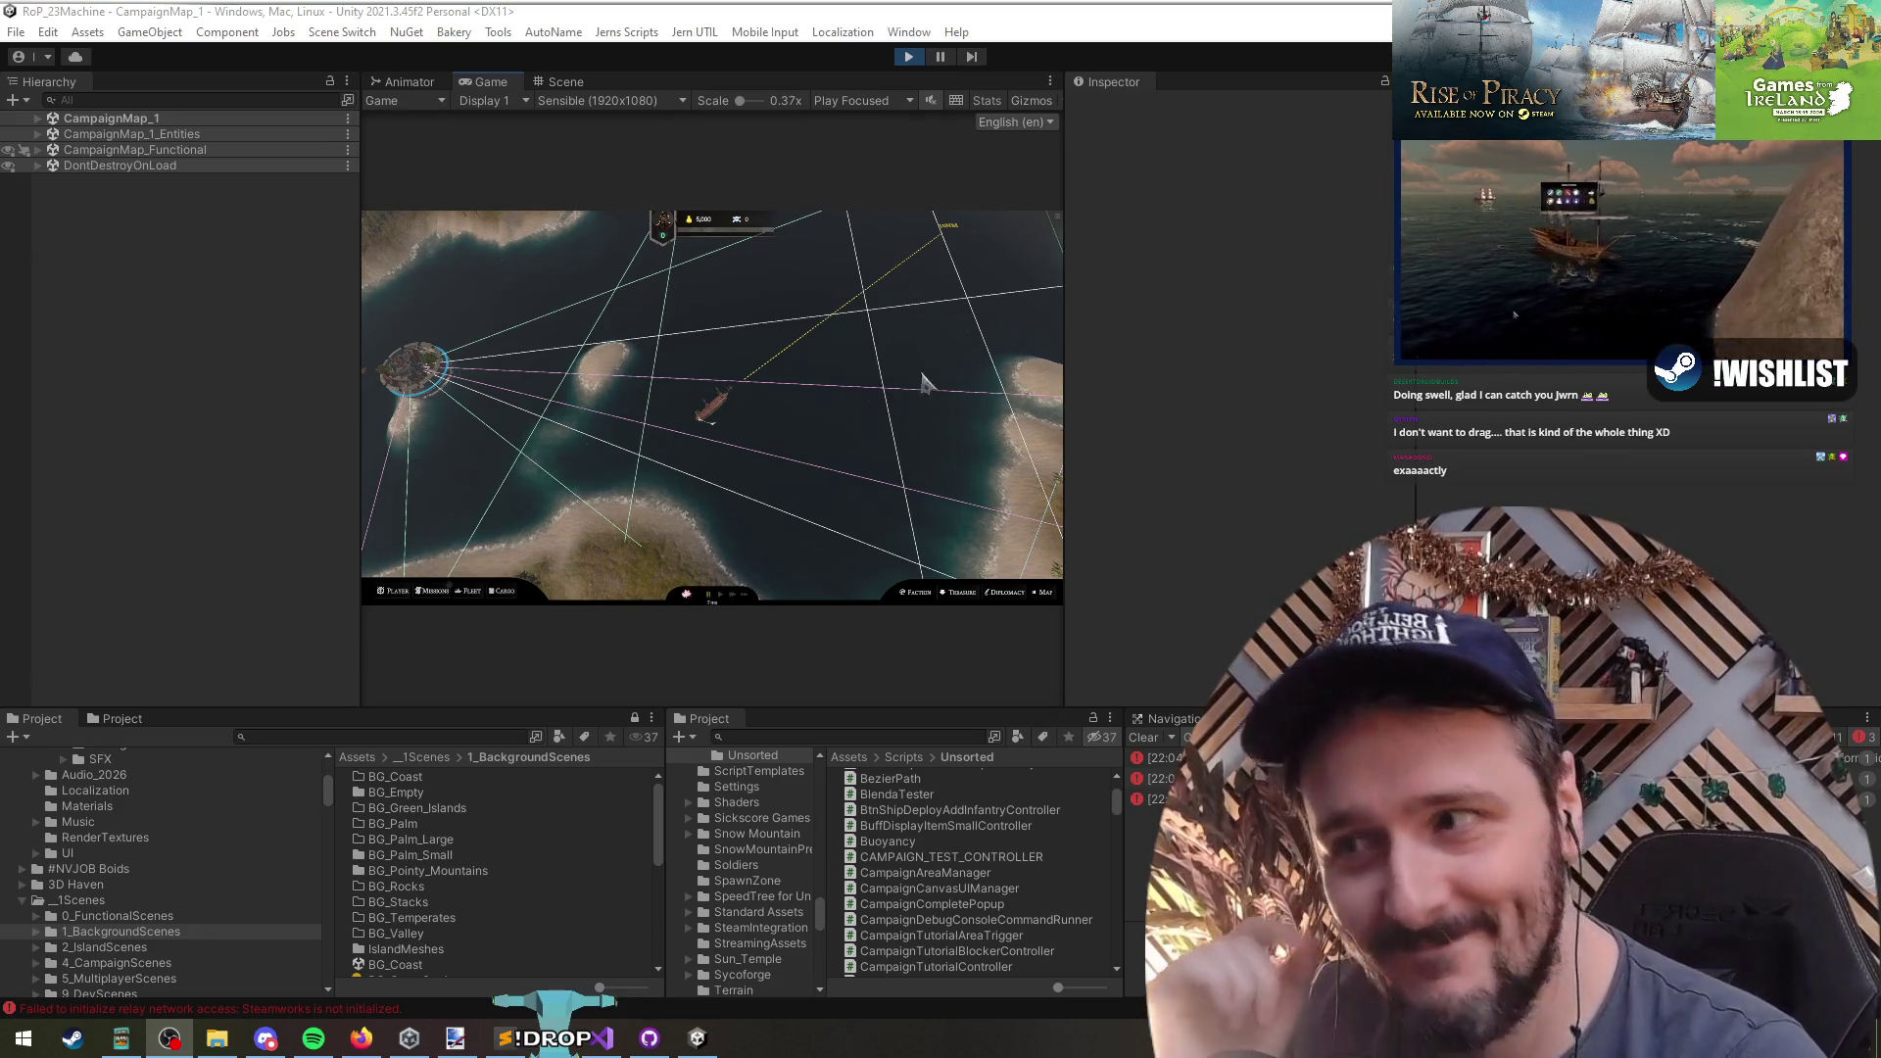
pyautogui.click(889, 300)
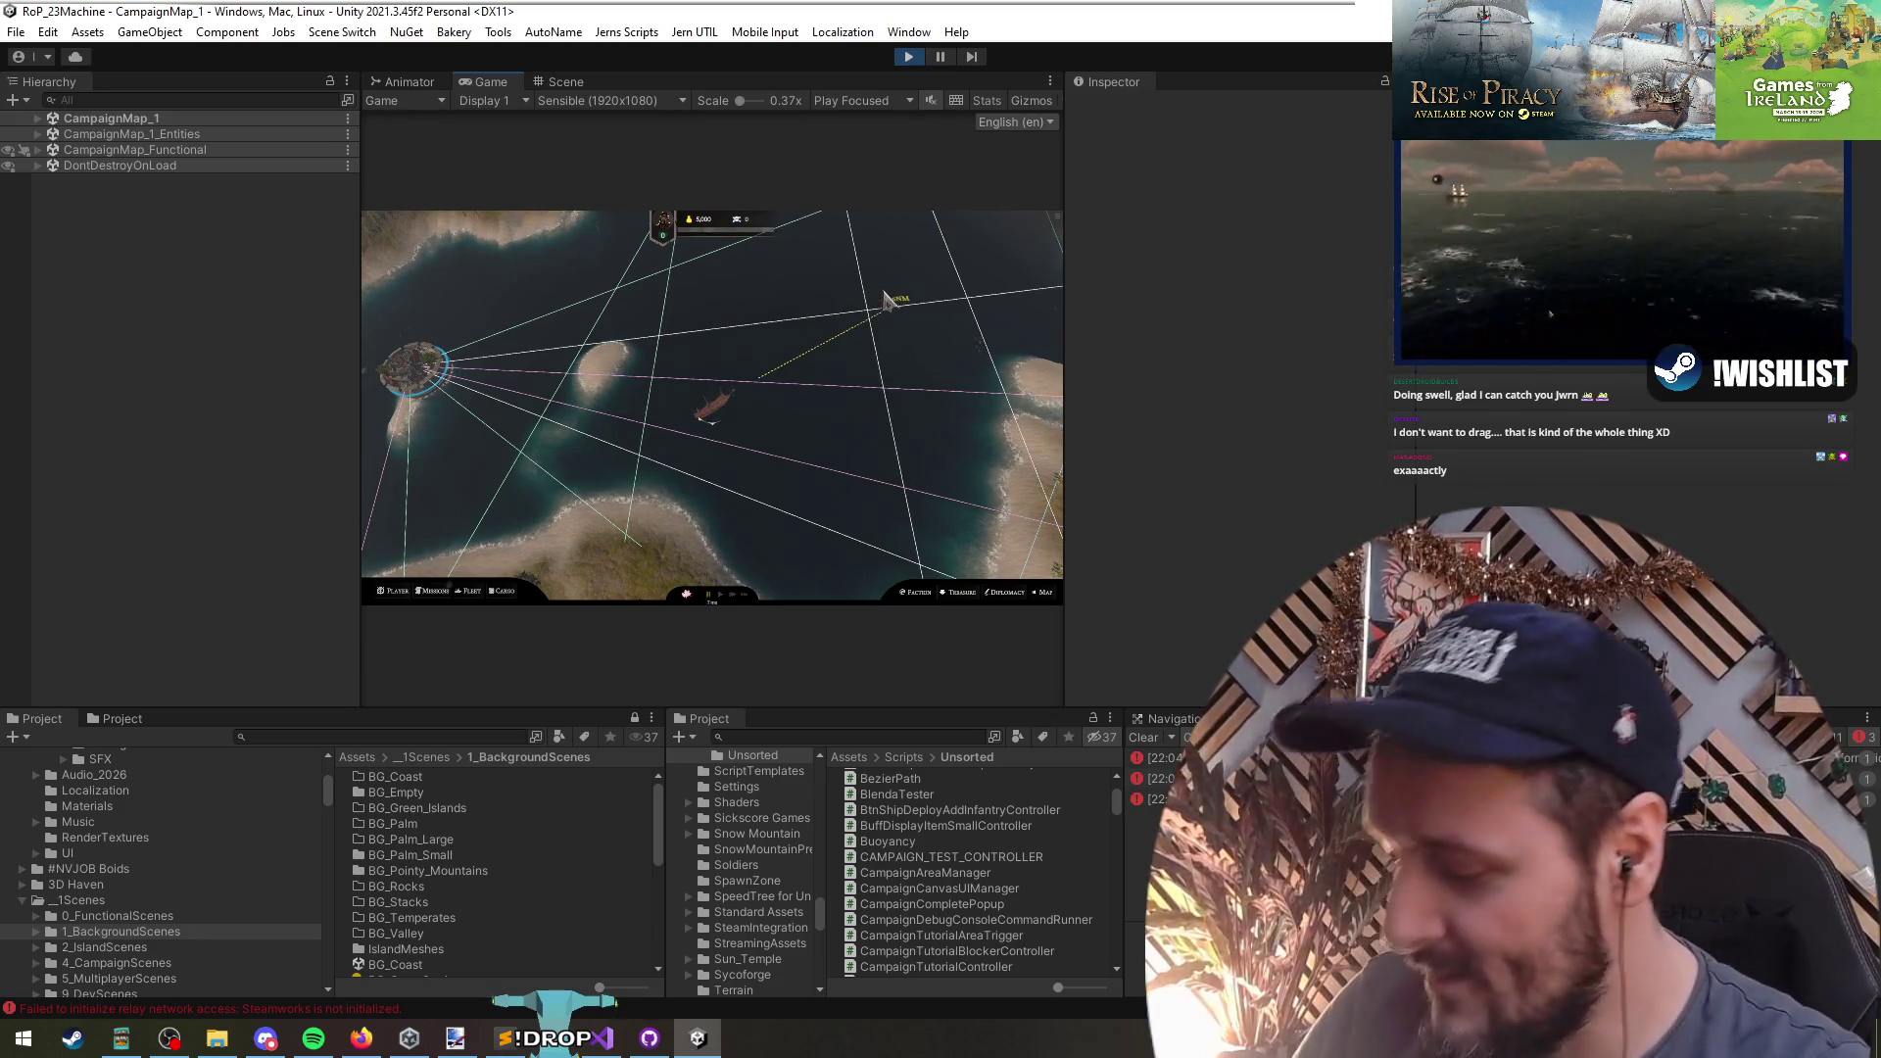
pyautogui.click(886, 300)
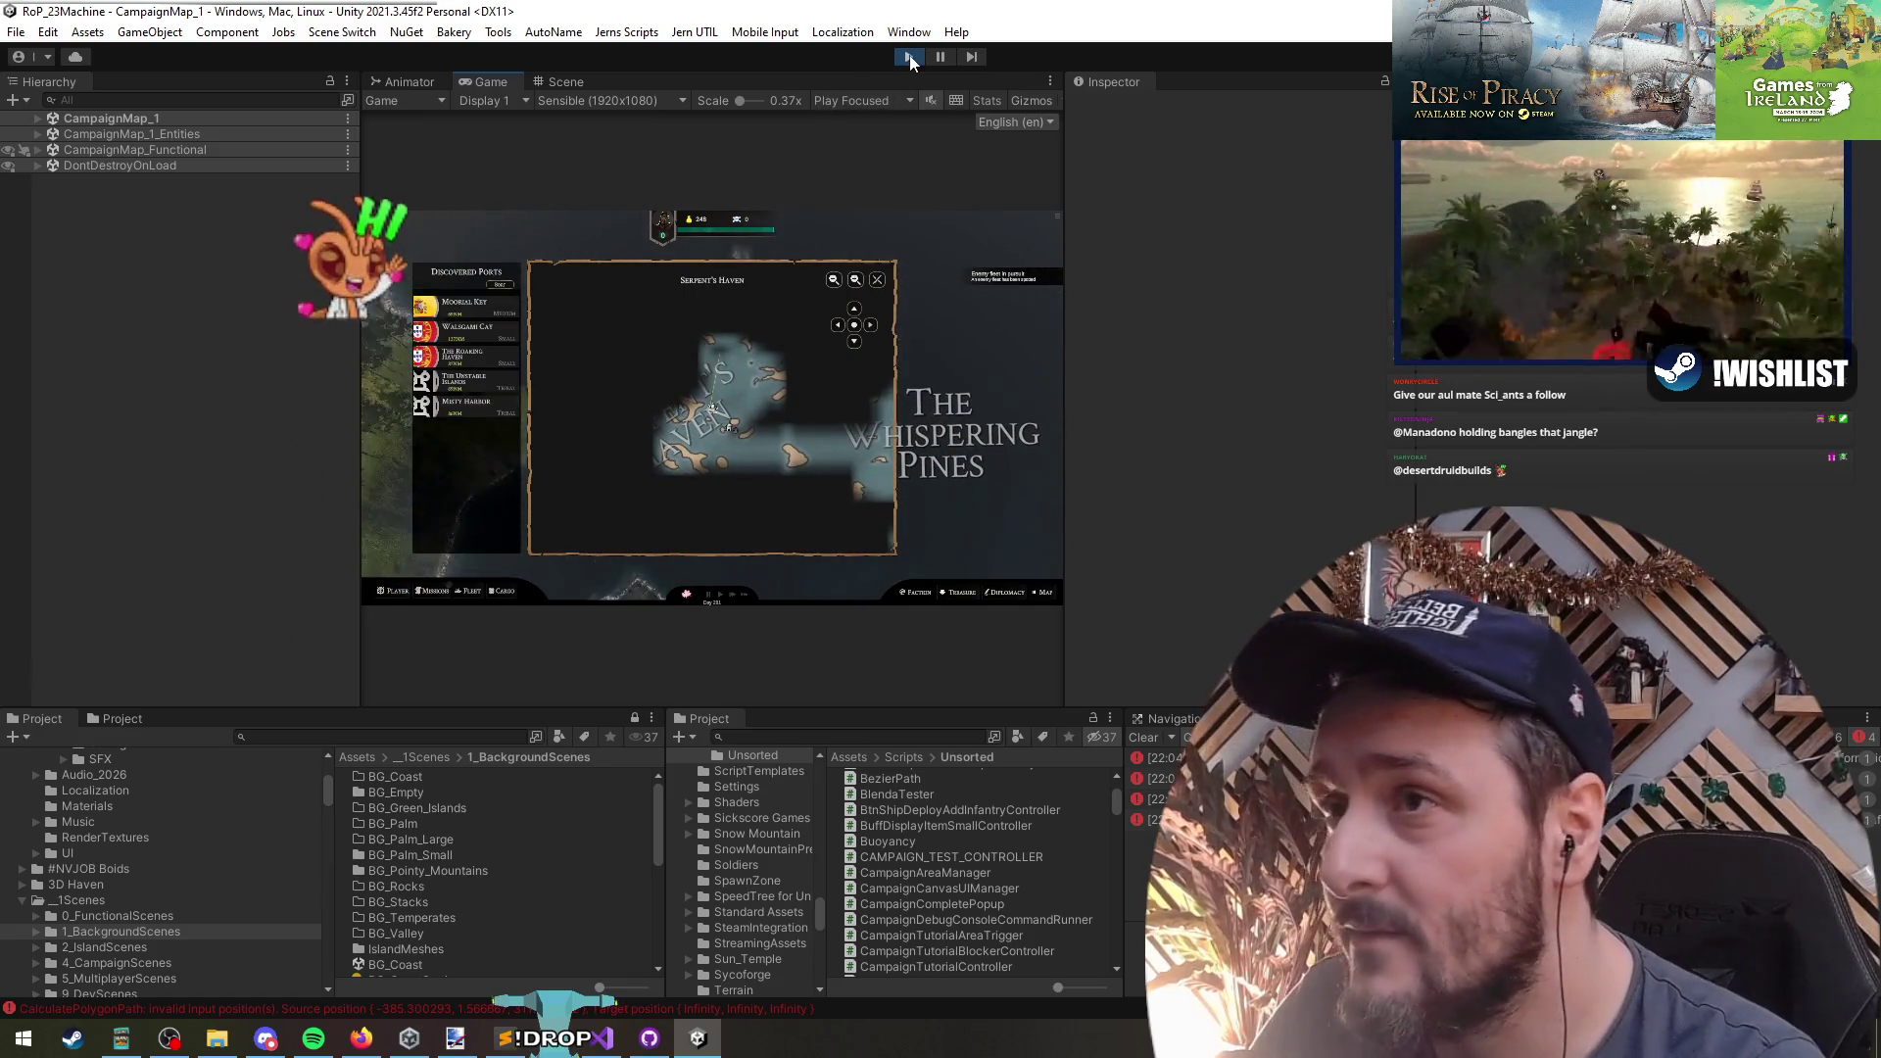
# - Stop Play mode, load CampaignMap_Functional again, and select the GATHENHIELM area label
pyautogui.click(909, 56)
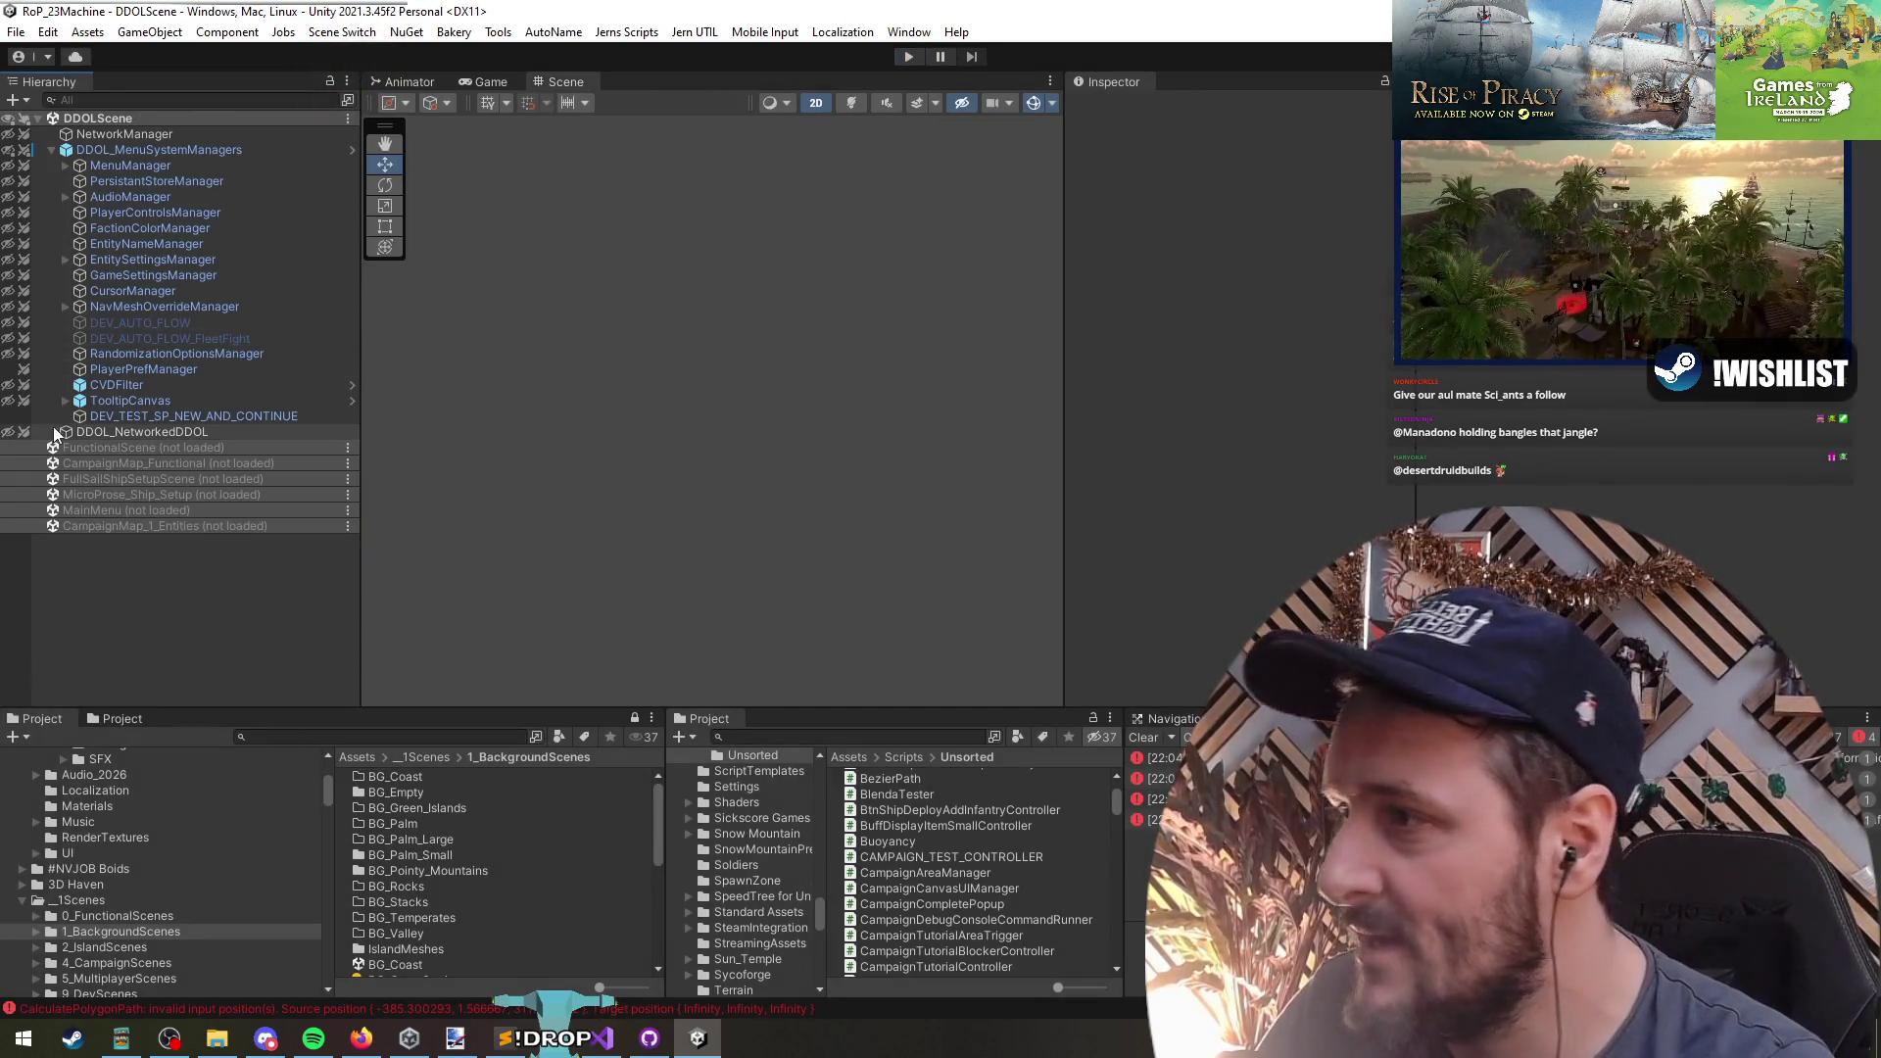
pyautogui.rightClick(135, 463)
pyautogui.click(142, 470)
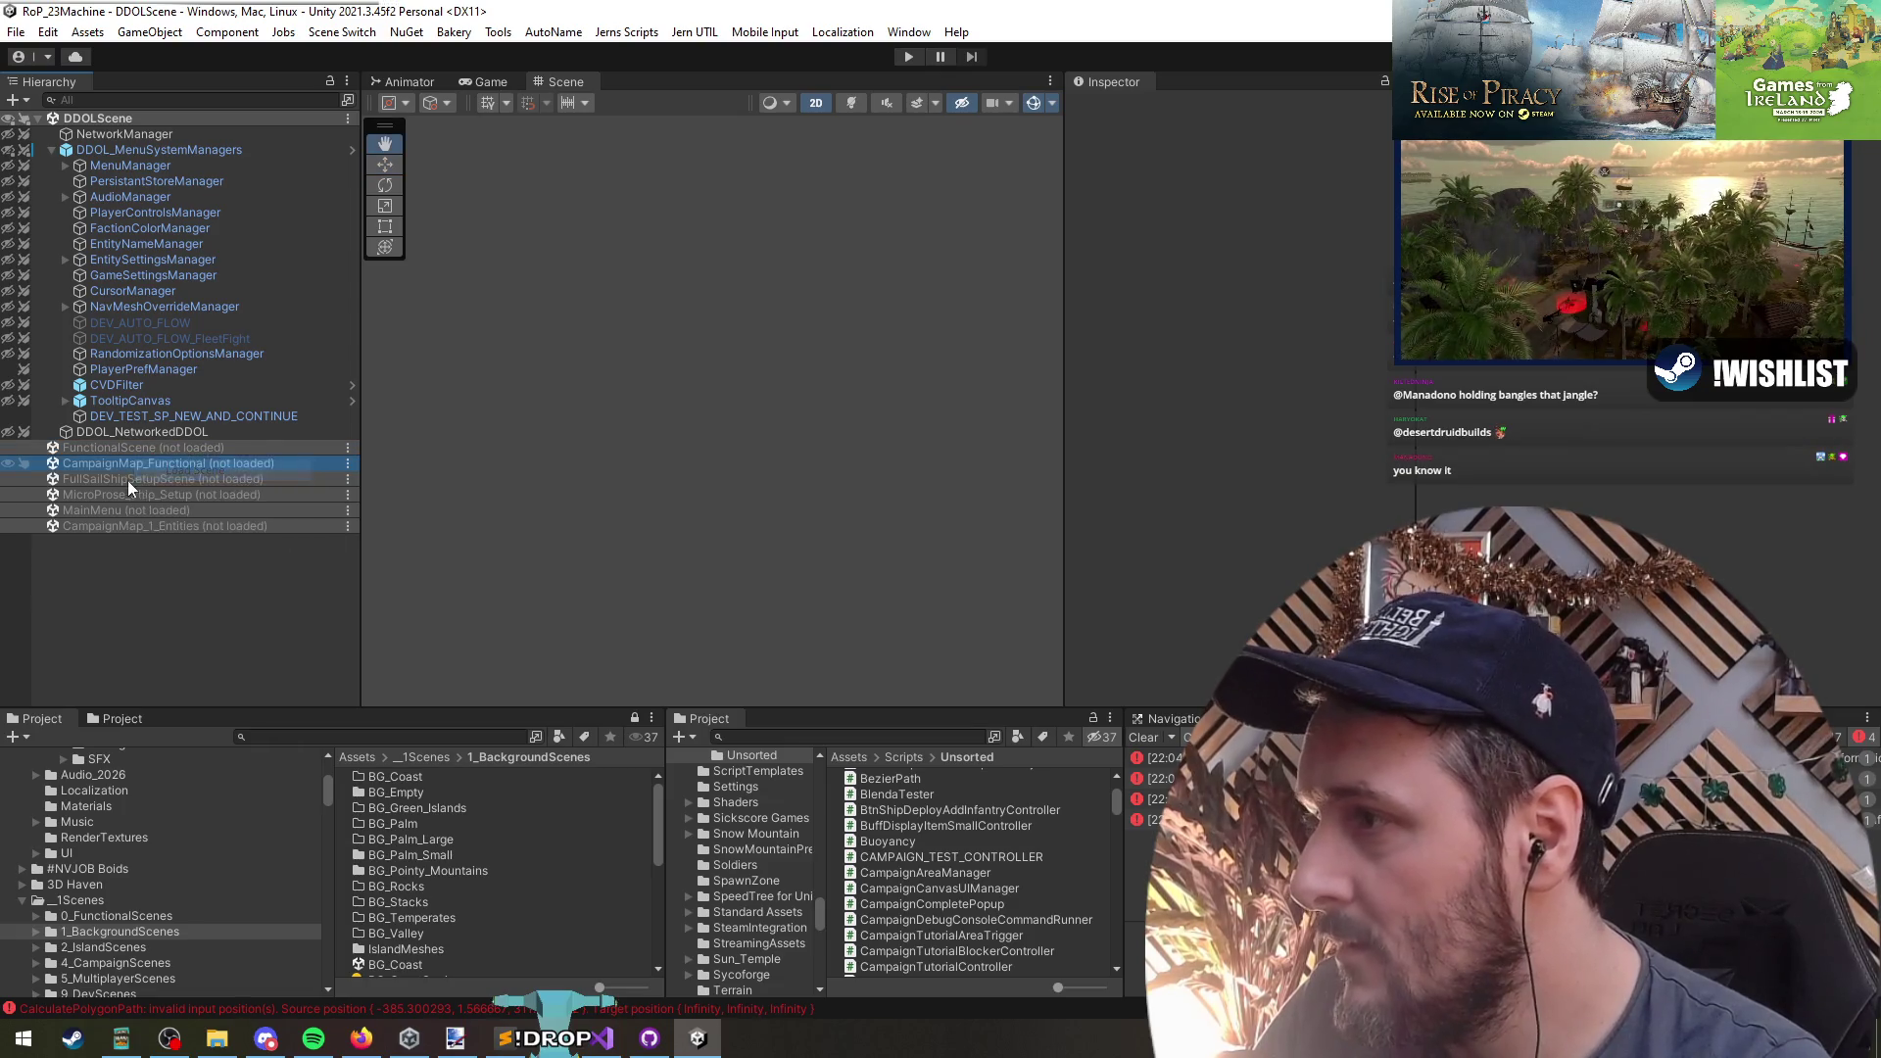
pyautogui.click(692, 594)
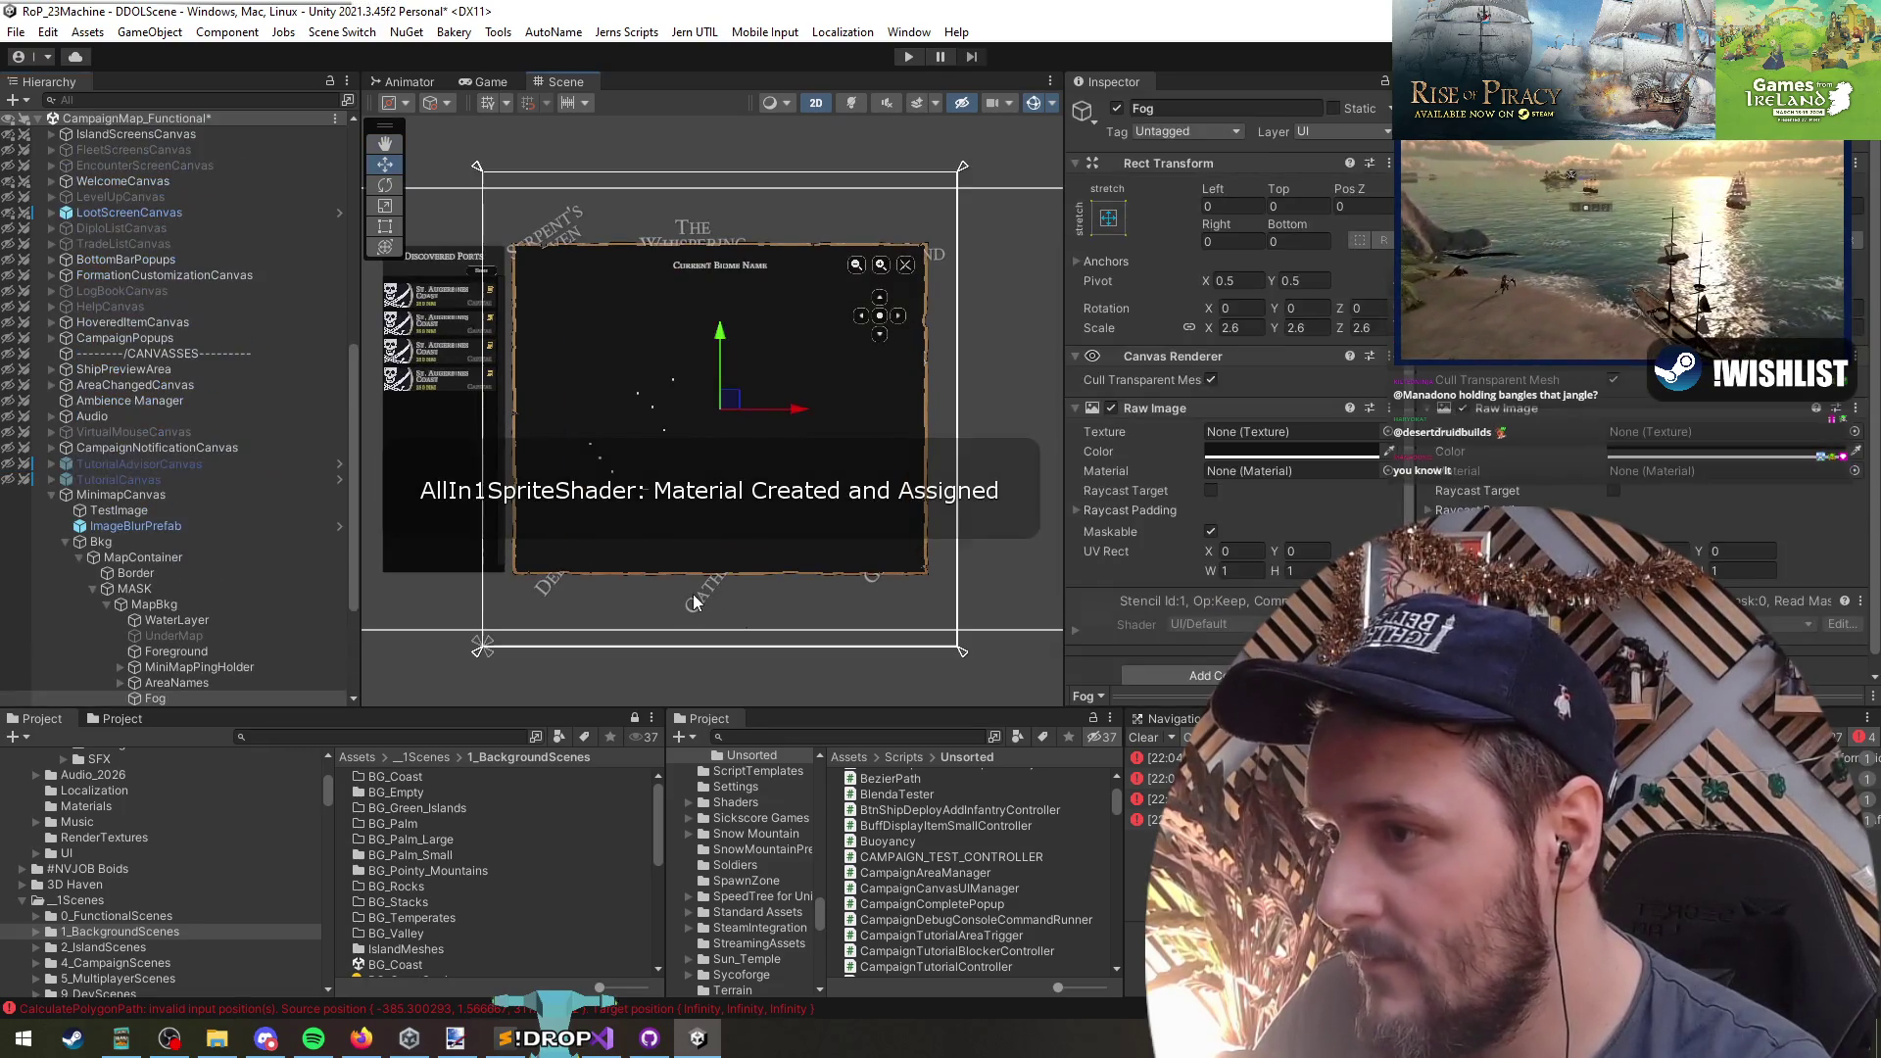
# - Tick Maskable under Extra Settings in MiniMapAreaNameUIPrefab's text, save the prefab, and return to the scene
pyautogui.click(697, 594)
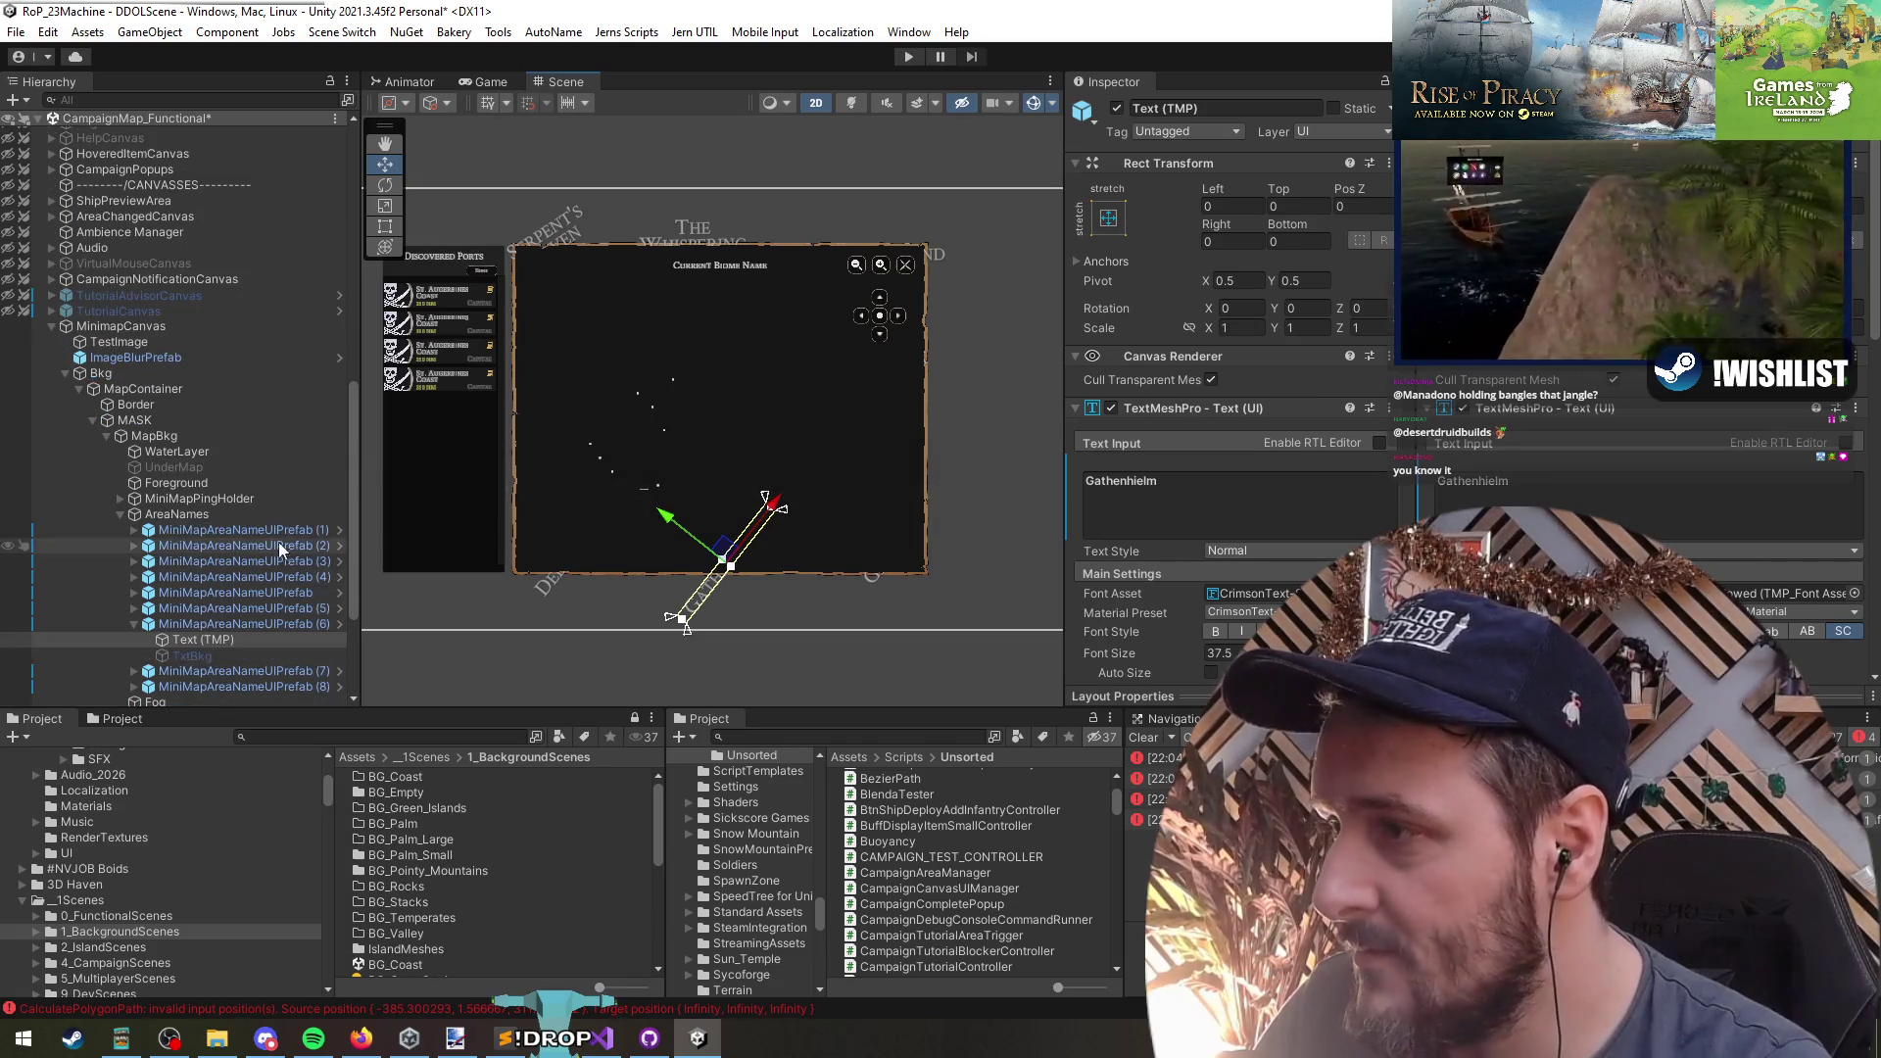
pyautogui.click(338, 531)
pyautogui.scroll(-10, 1289, 479)
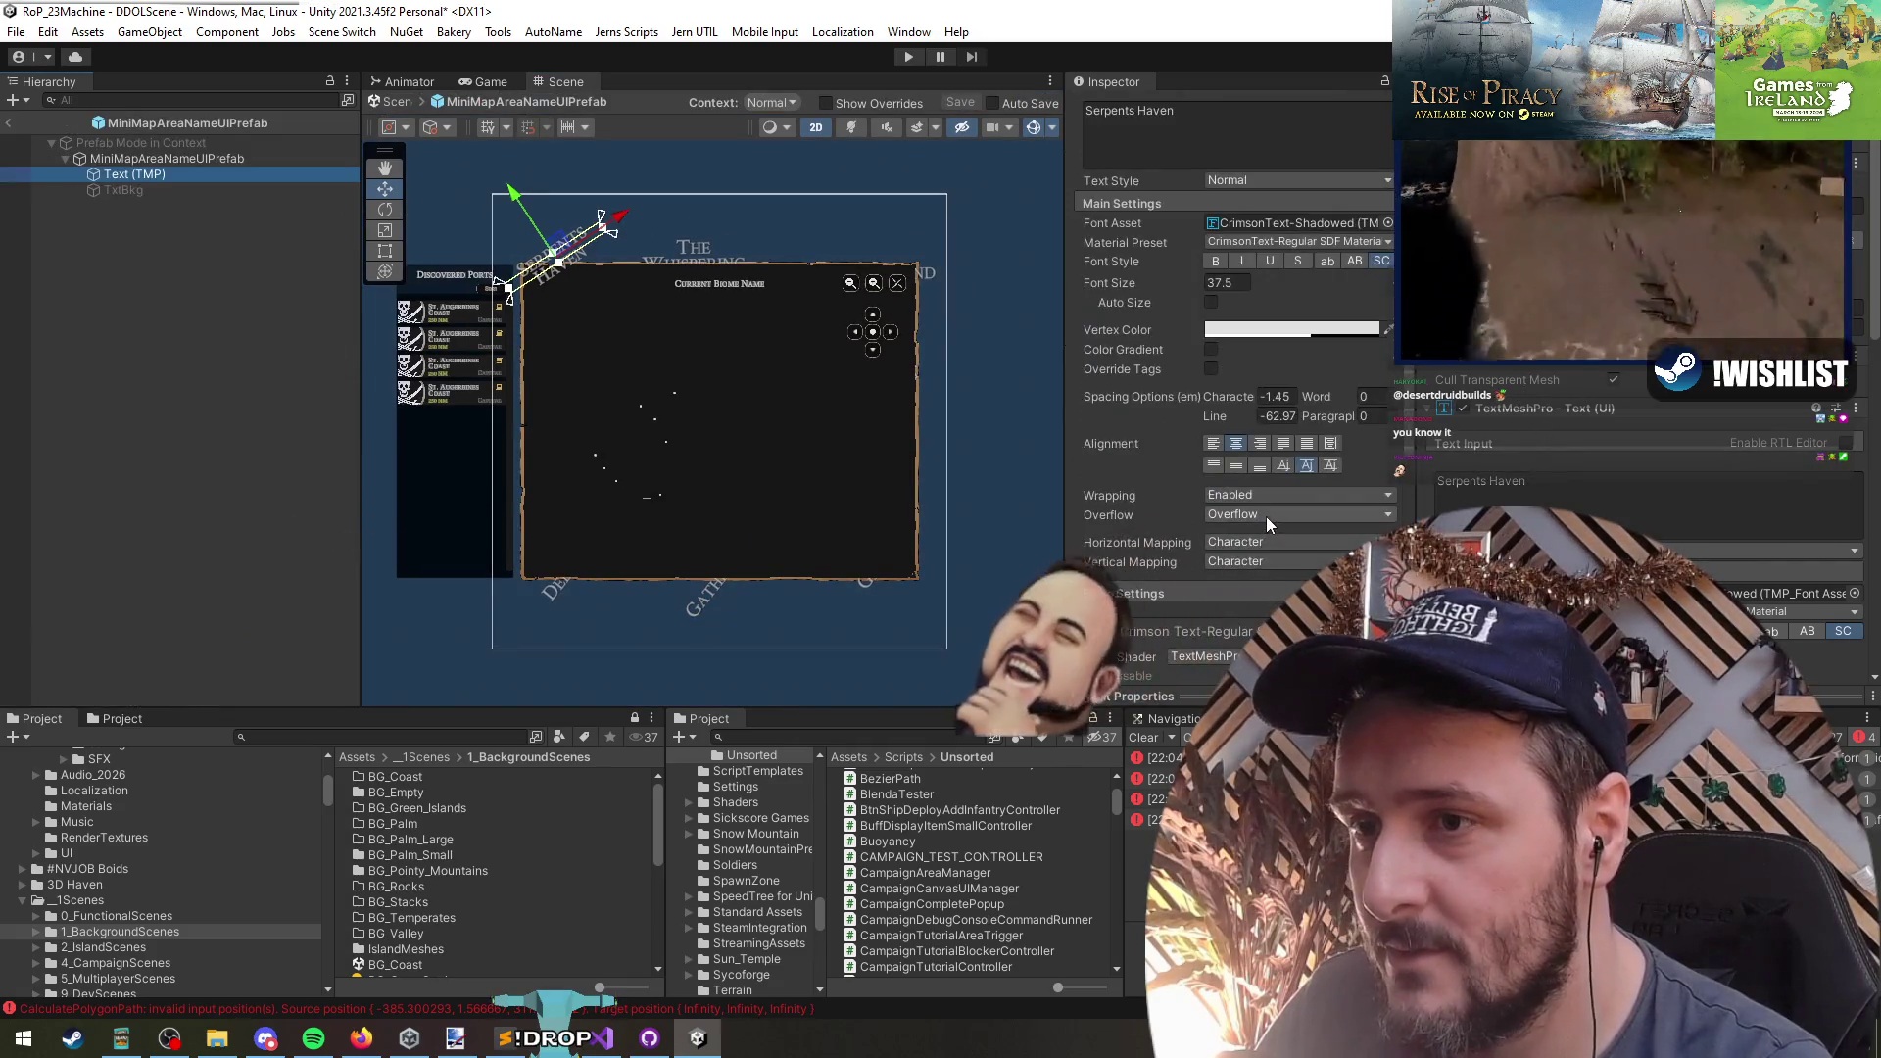
pyautogui.scroll(3, 1231, 520)
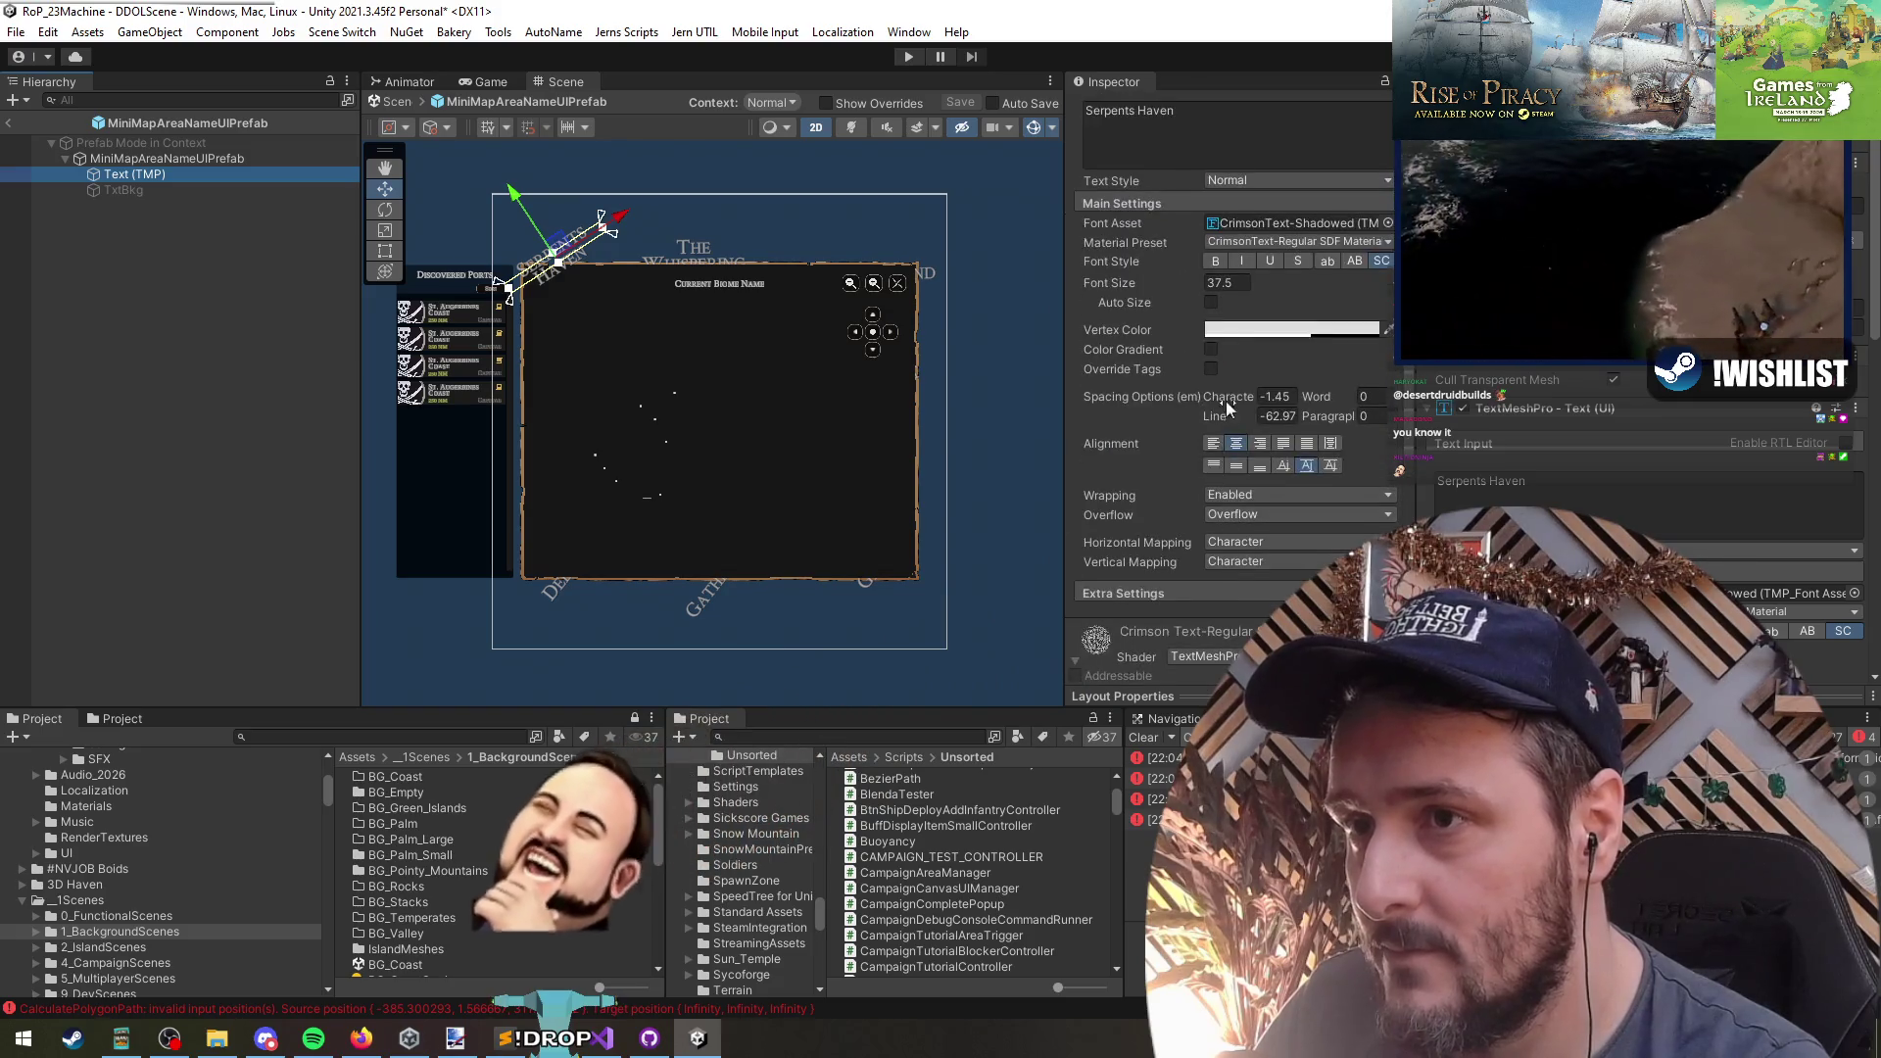
pyautogui.scroll(-8, 1166, 402)
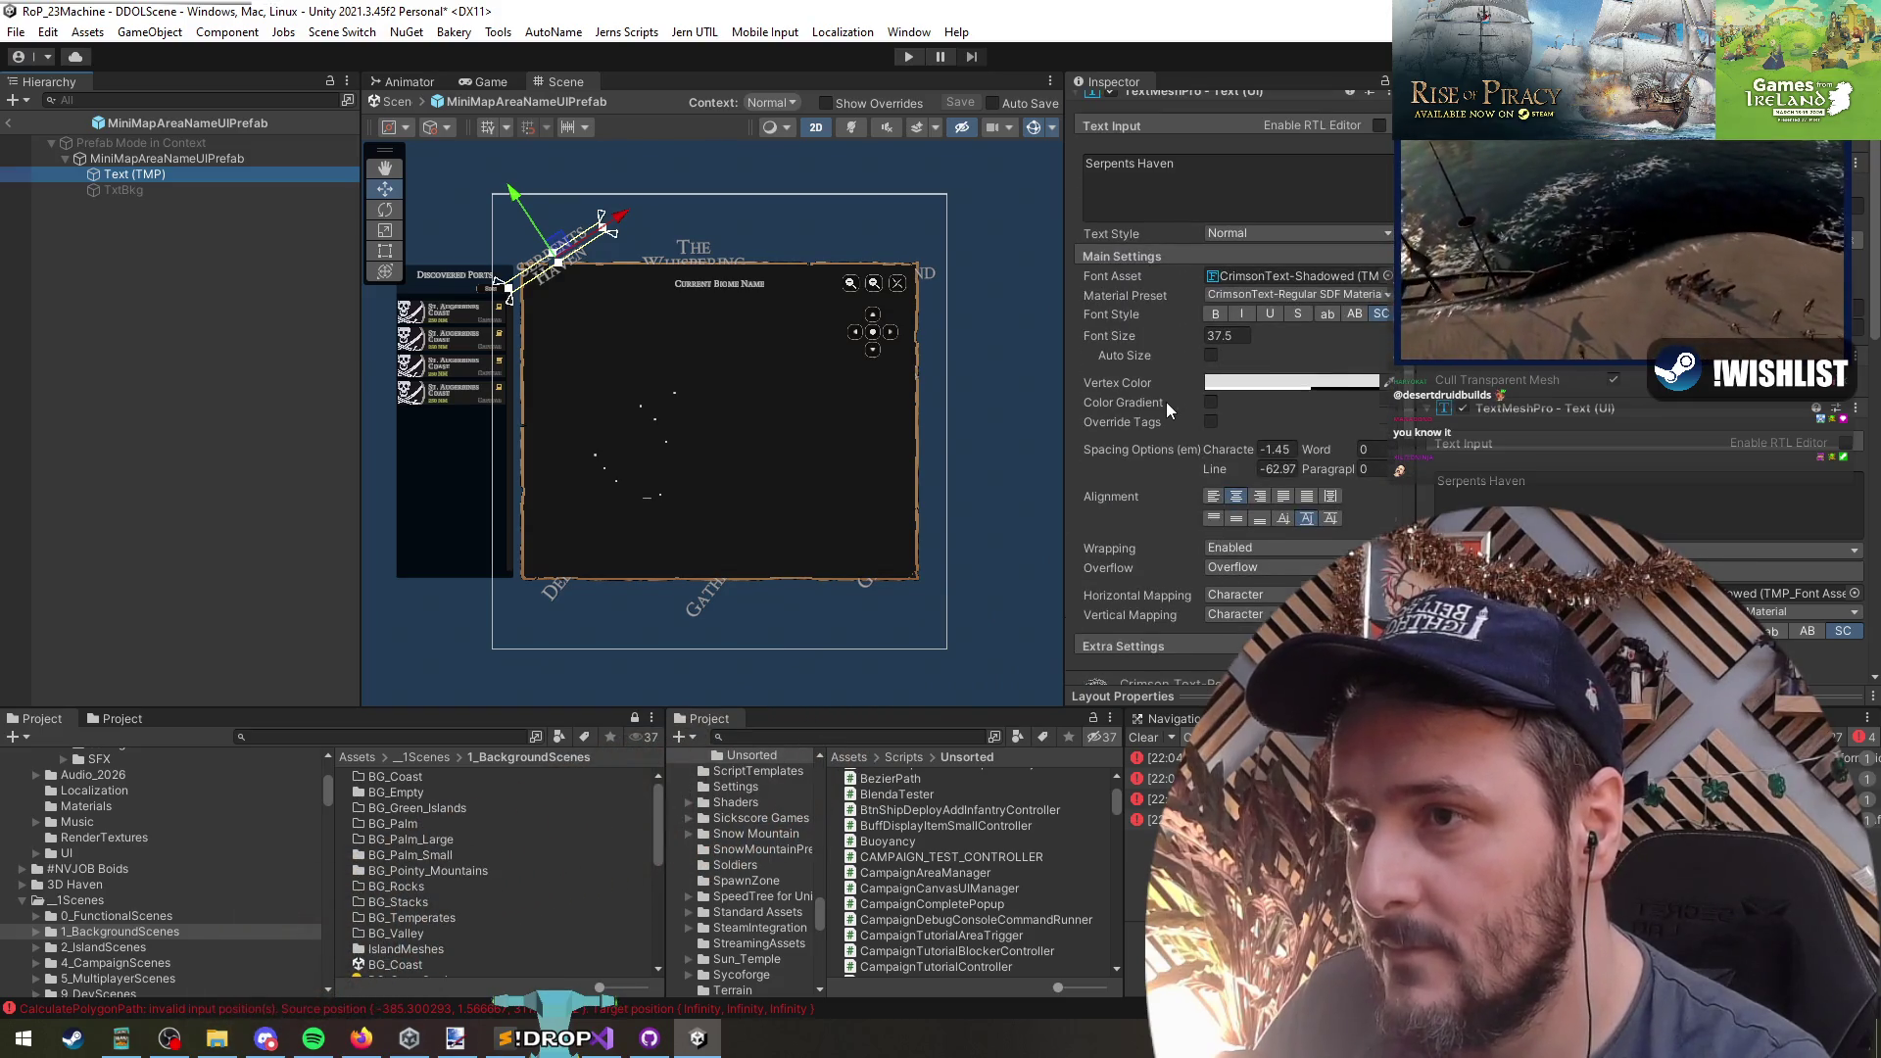
pyautogui.click(1144, 333)
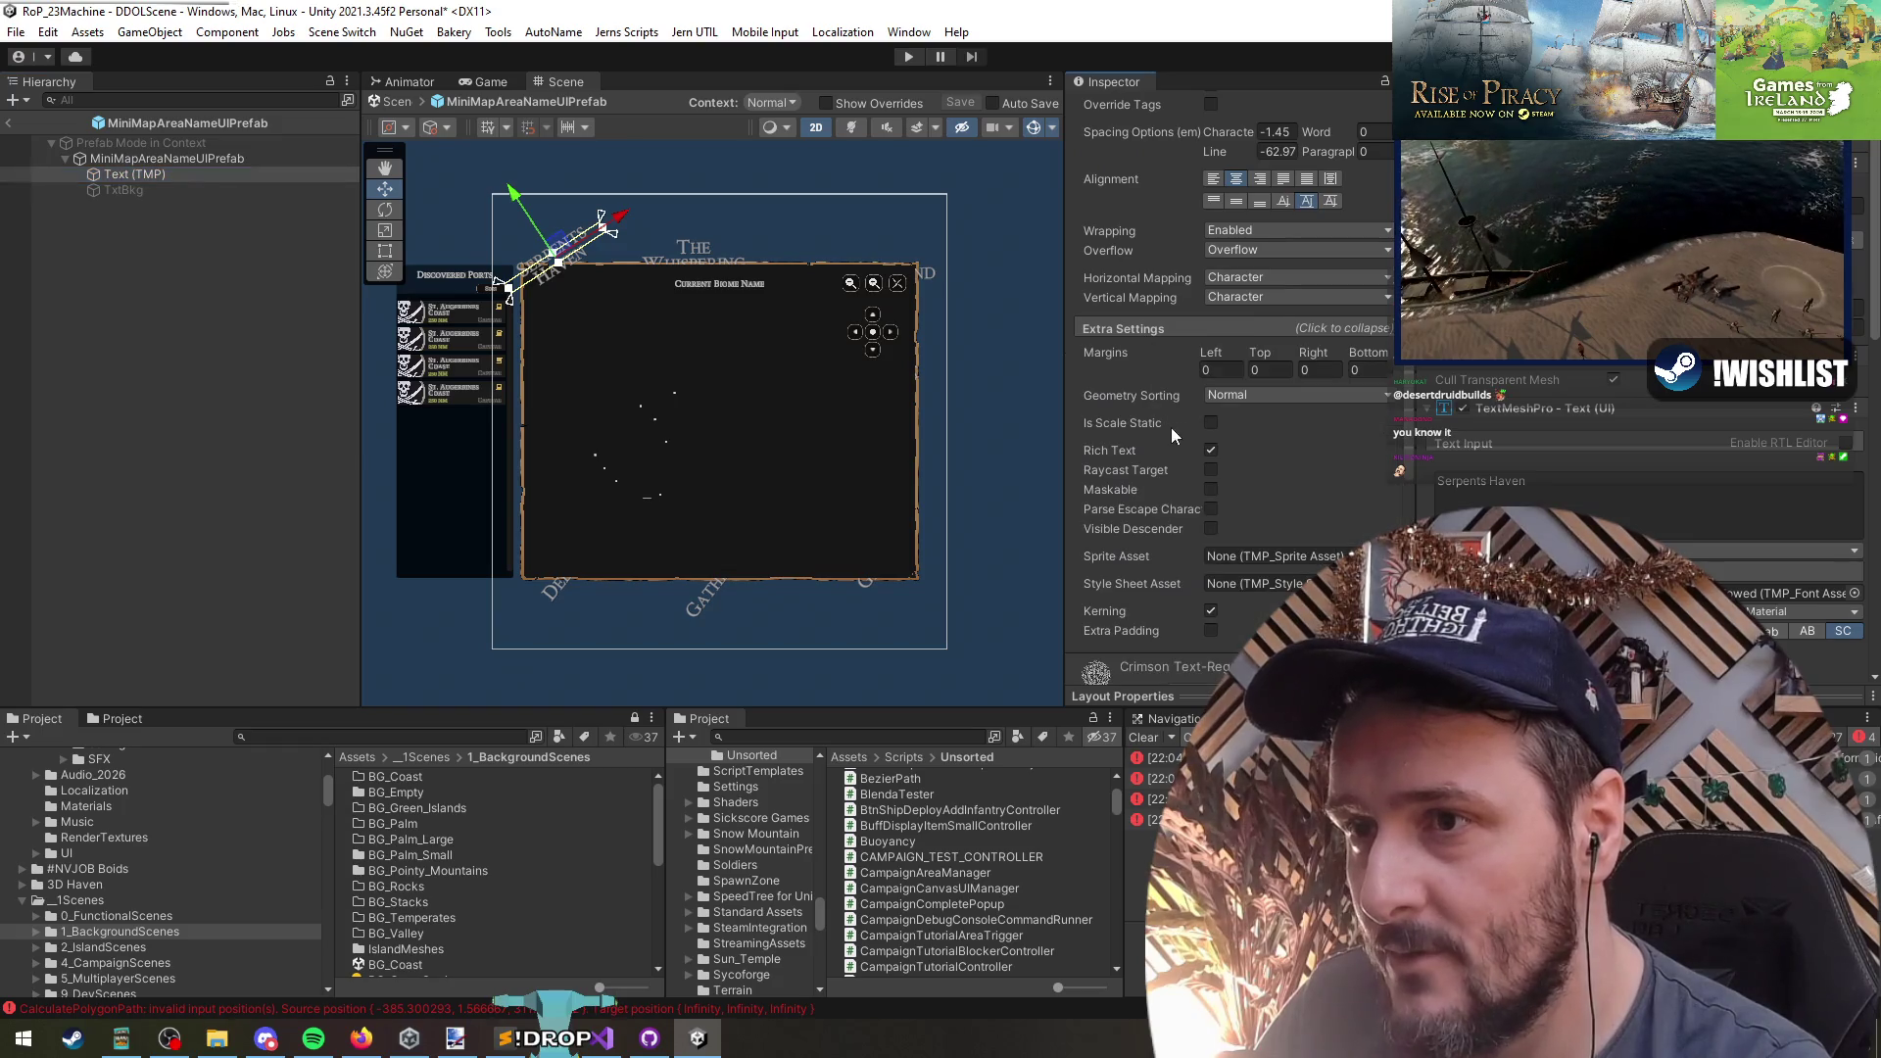
pyautogui.click(1211, 489)
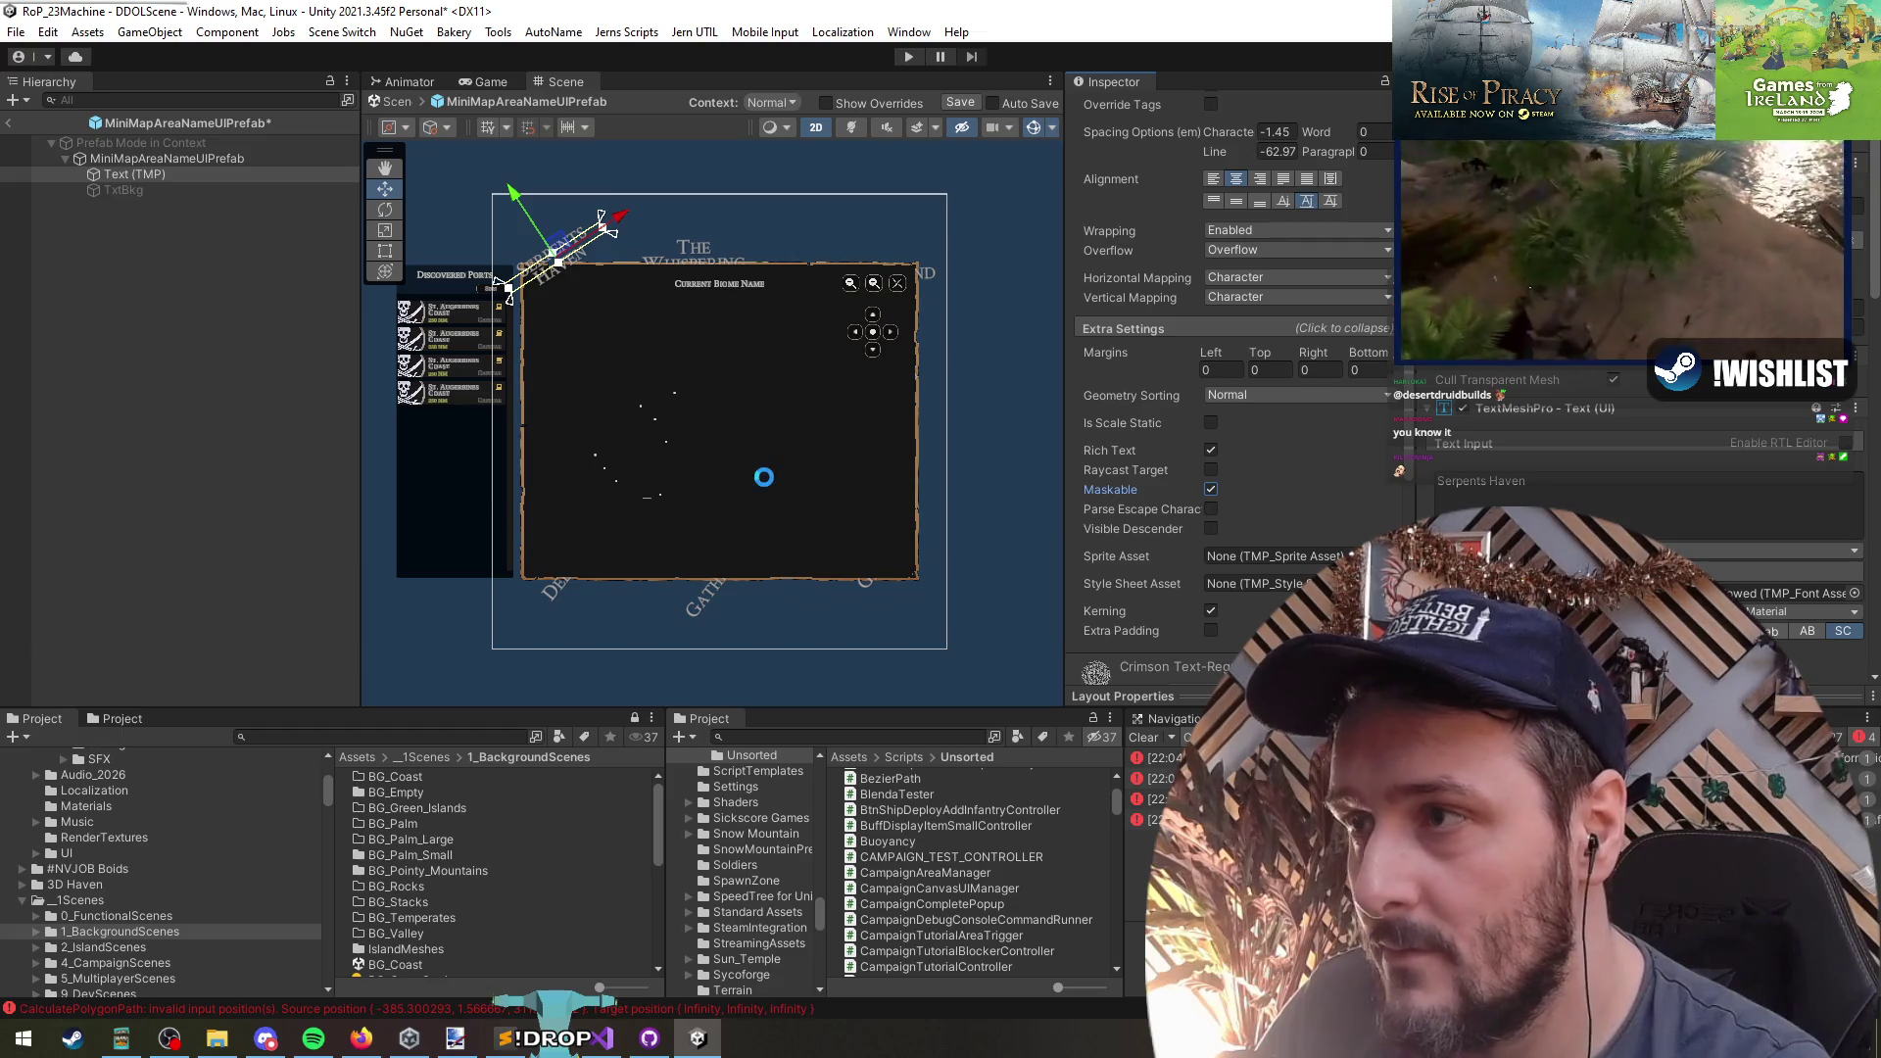
pyautogui.hotkey('ctrl', 's')
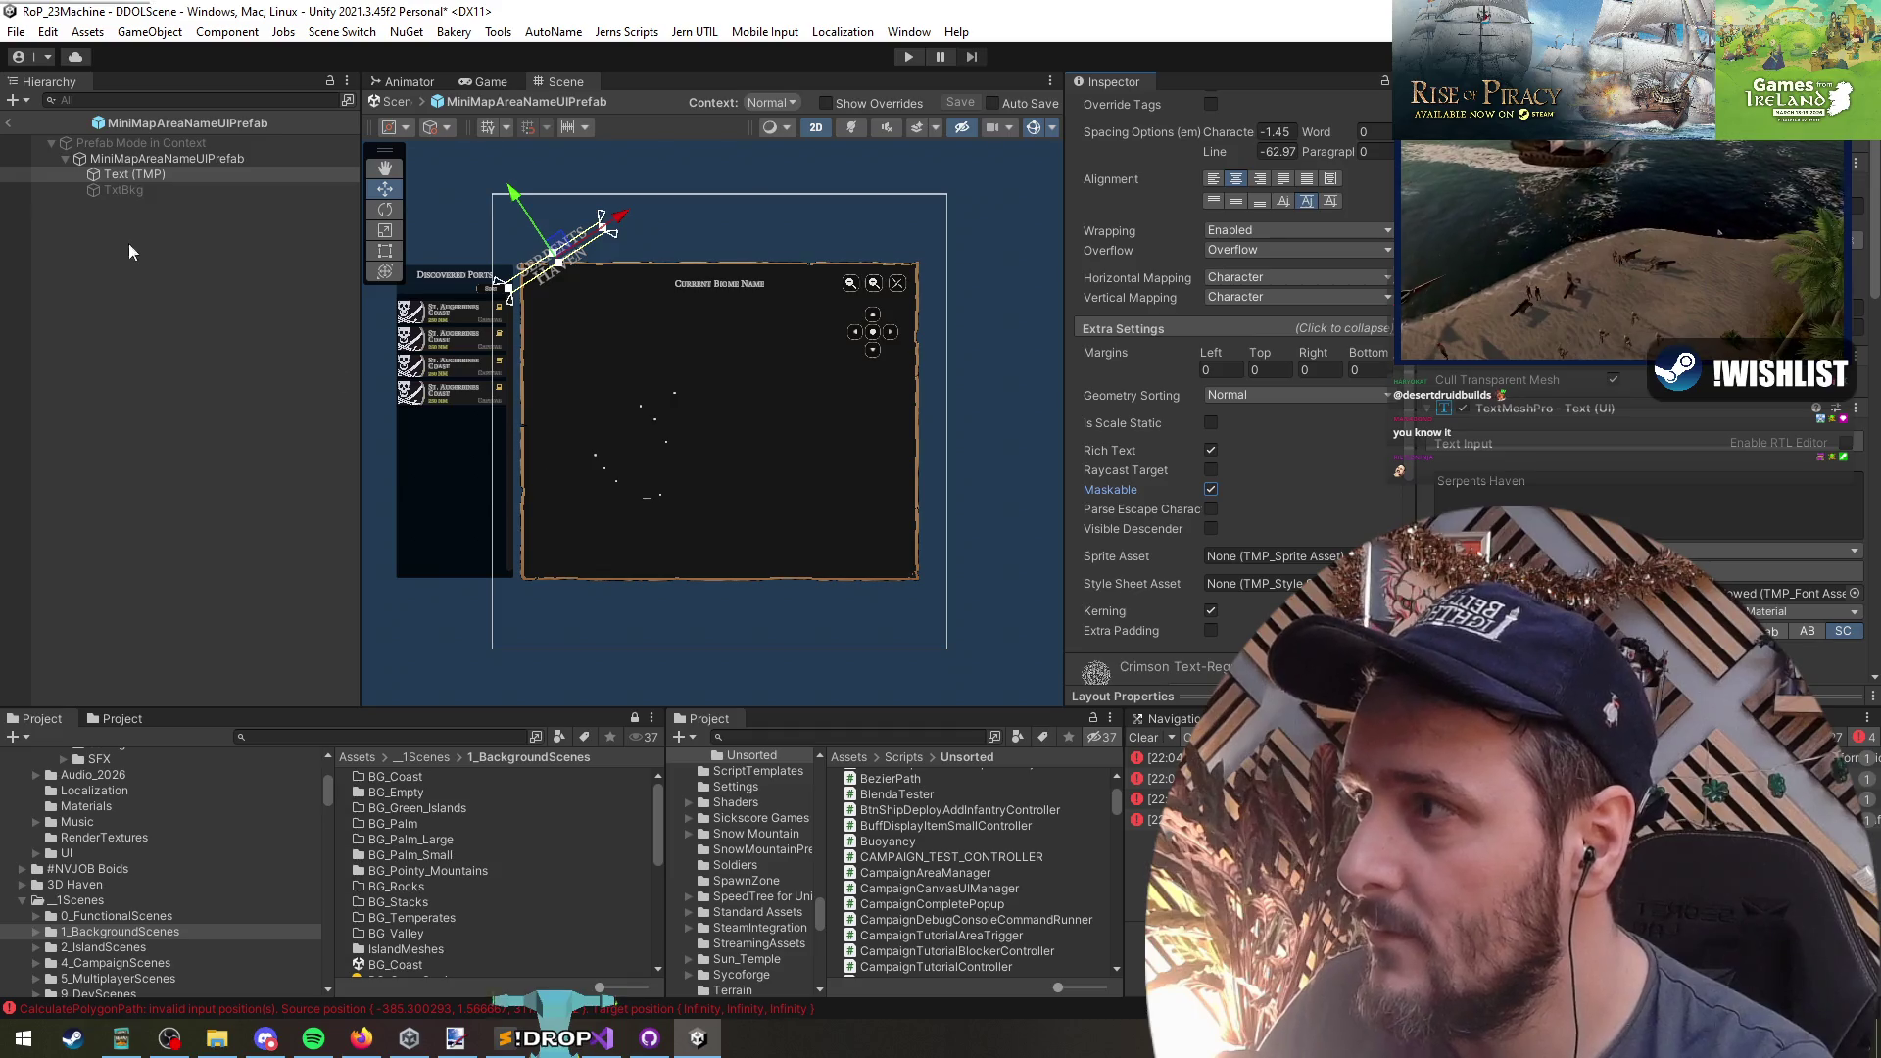
pyautogui.click(8, 123)
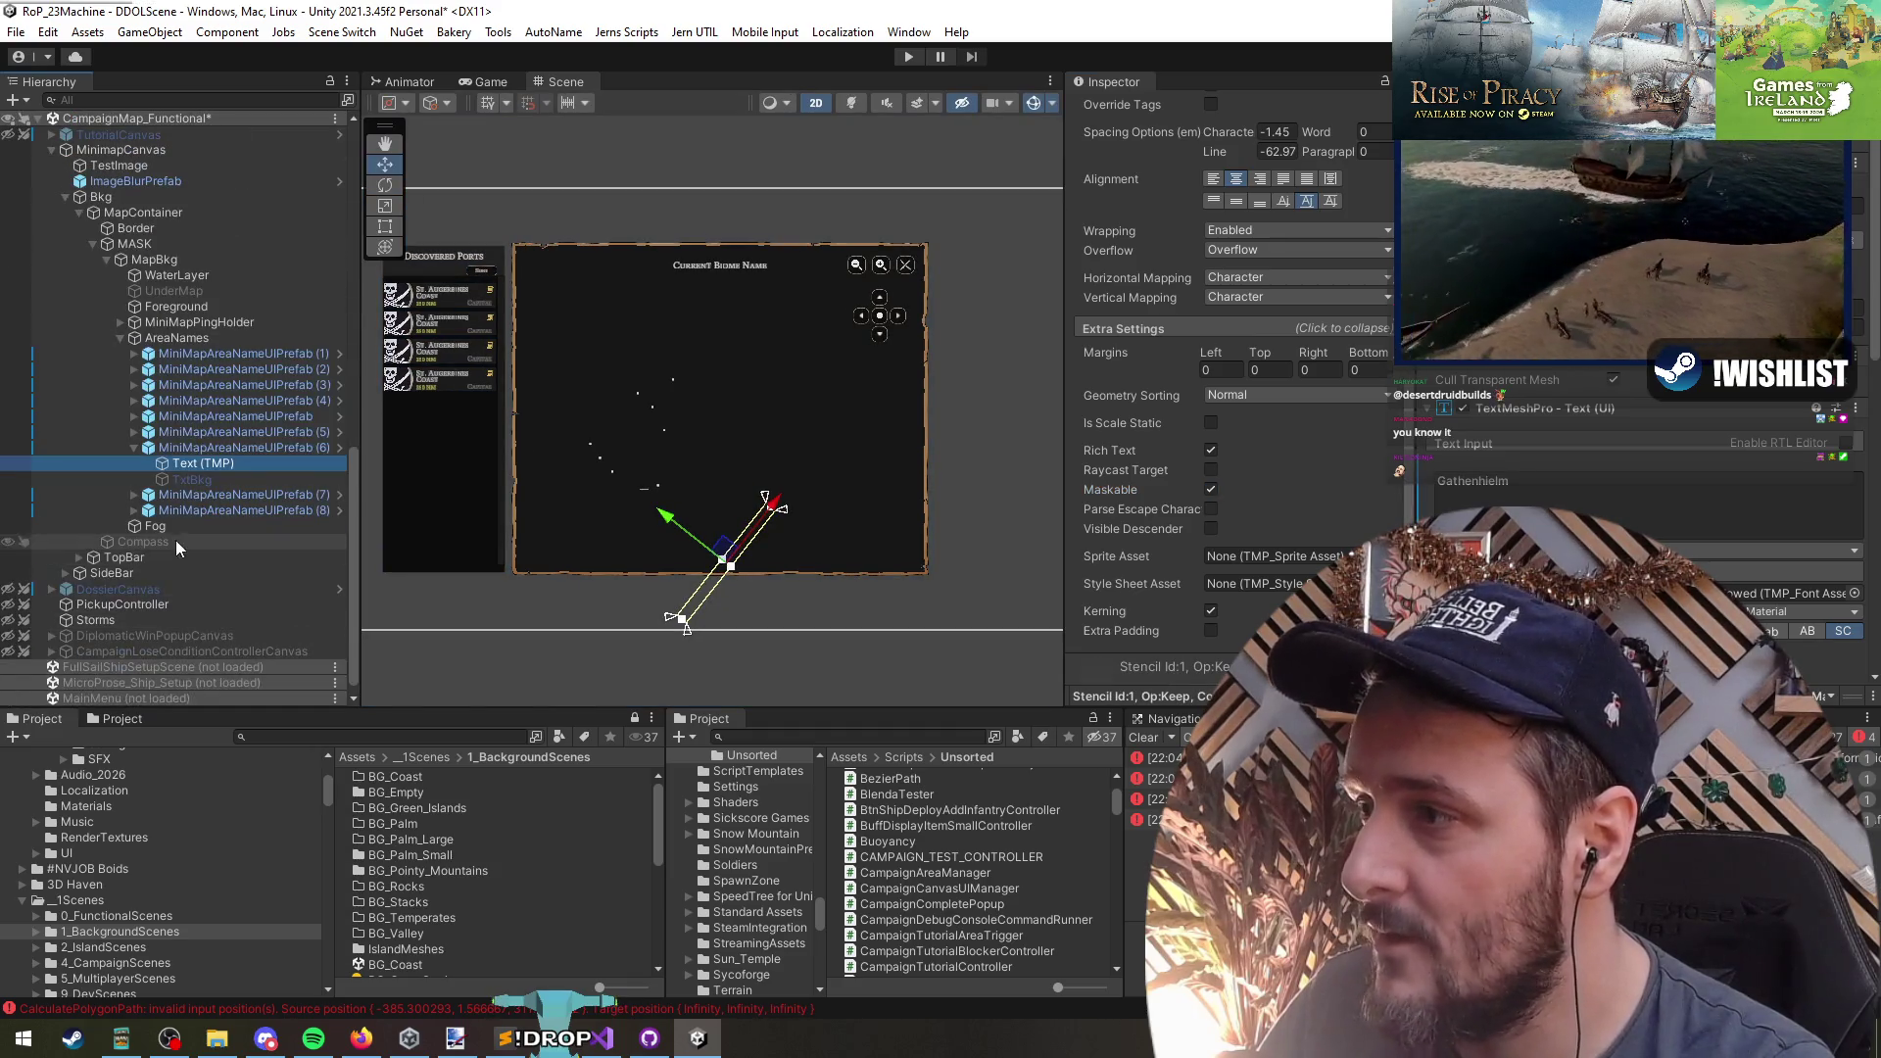
pyautogui.click(177, 526)
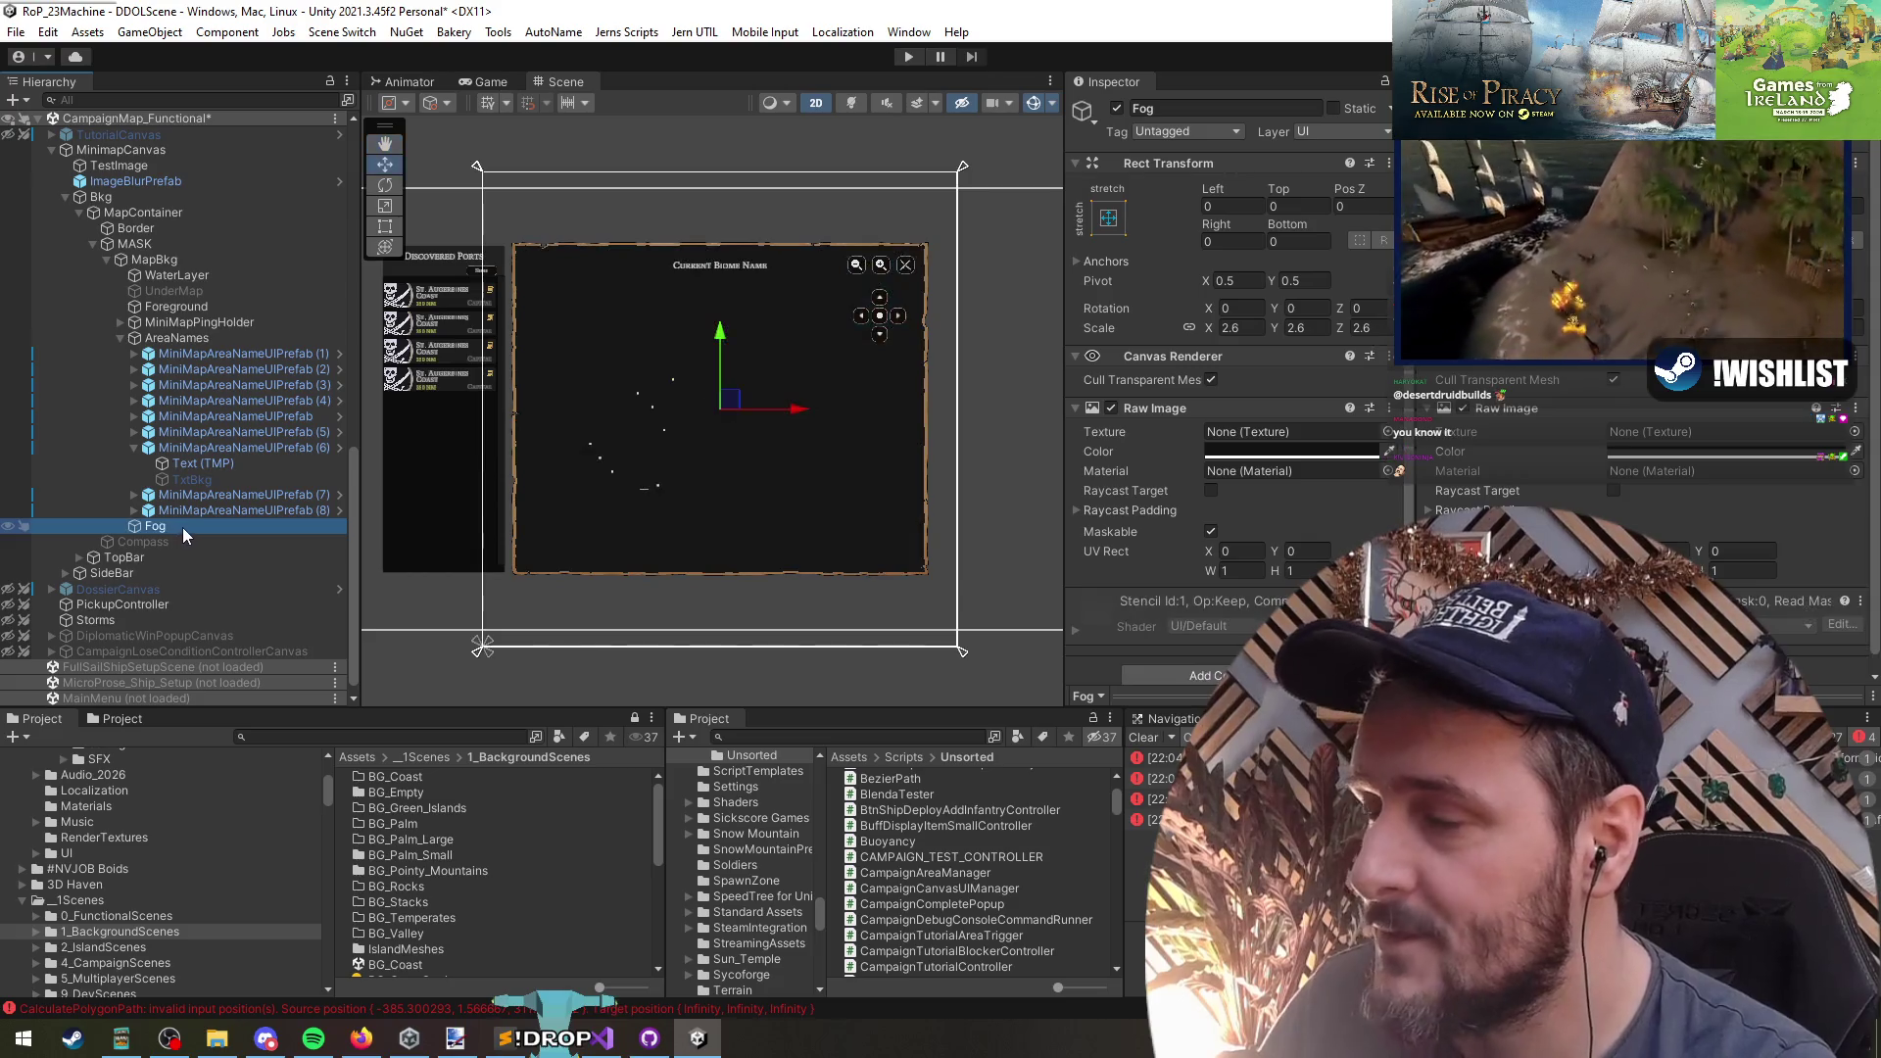
pyautogui.click(92, 196)
pyautogui.press('Left')
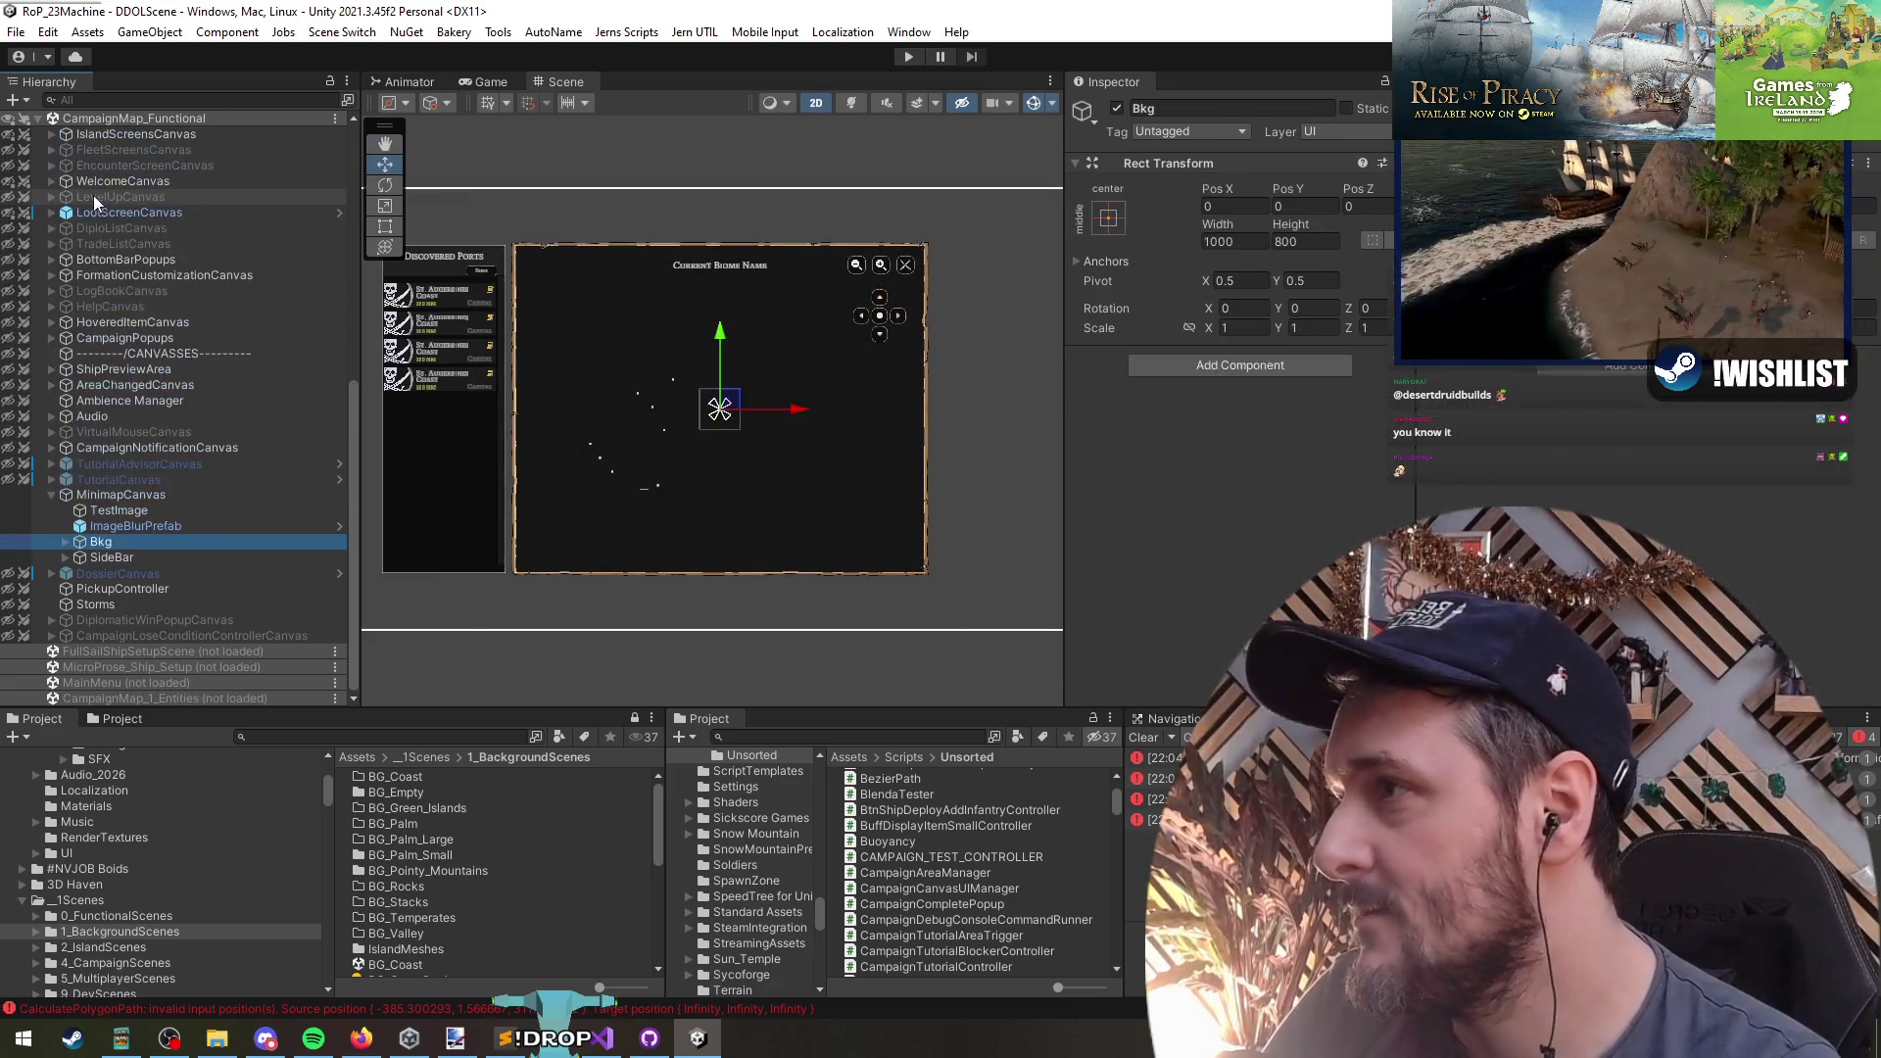
pyautogui.press('Left')
pyautogui.press('Left')
pyautogui.click(132, 180)
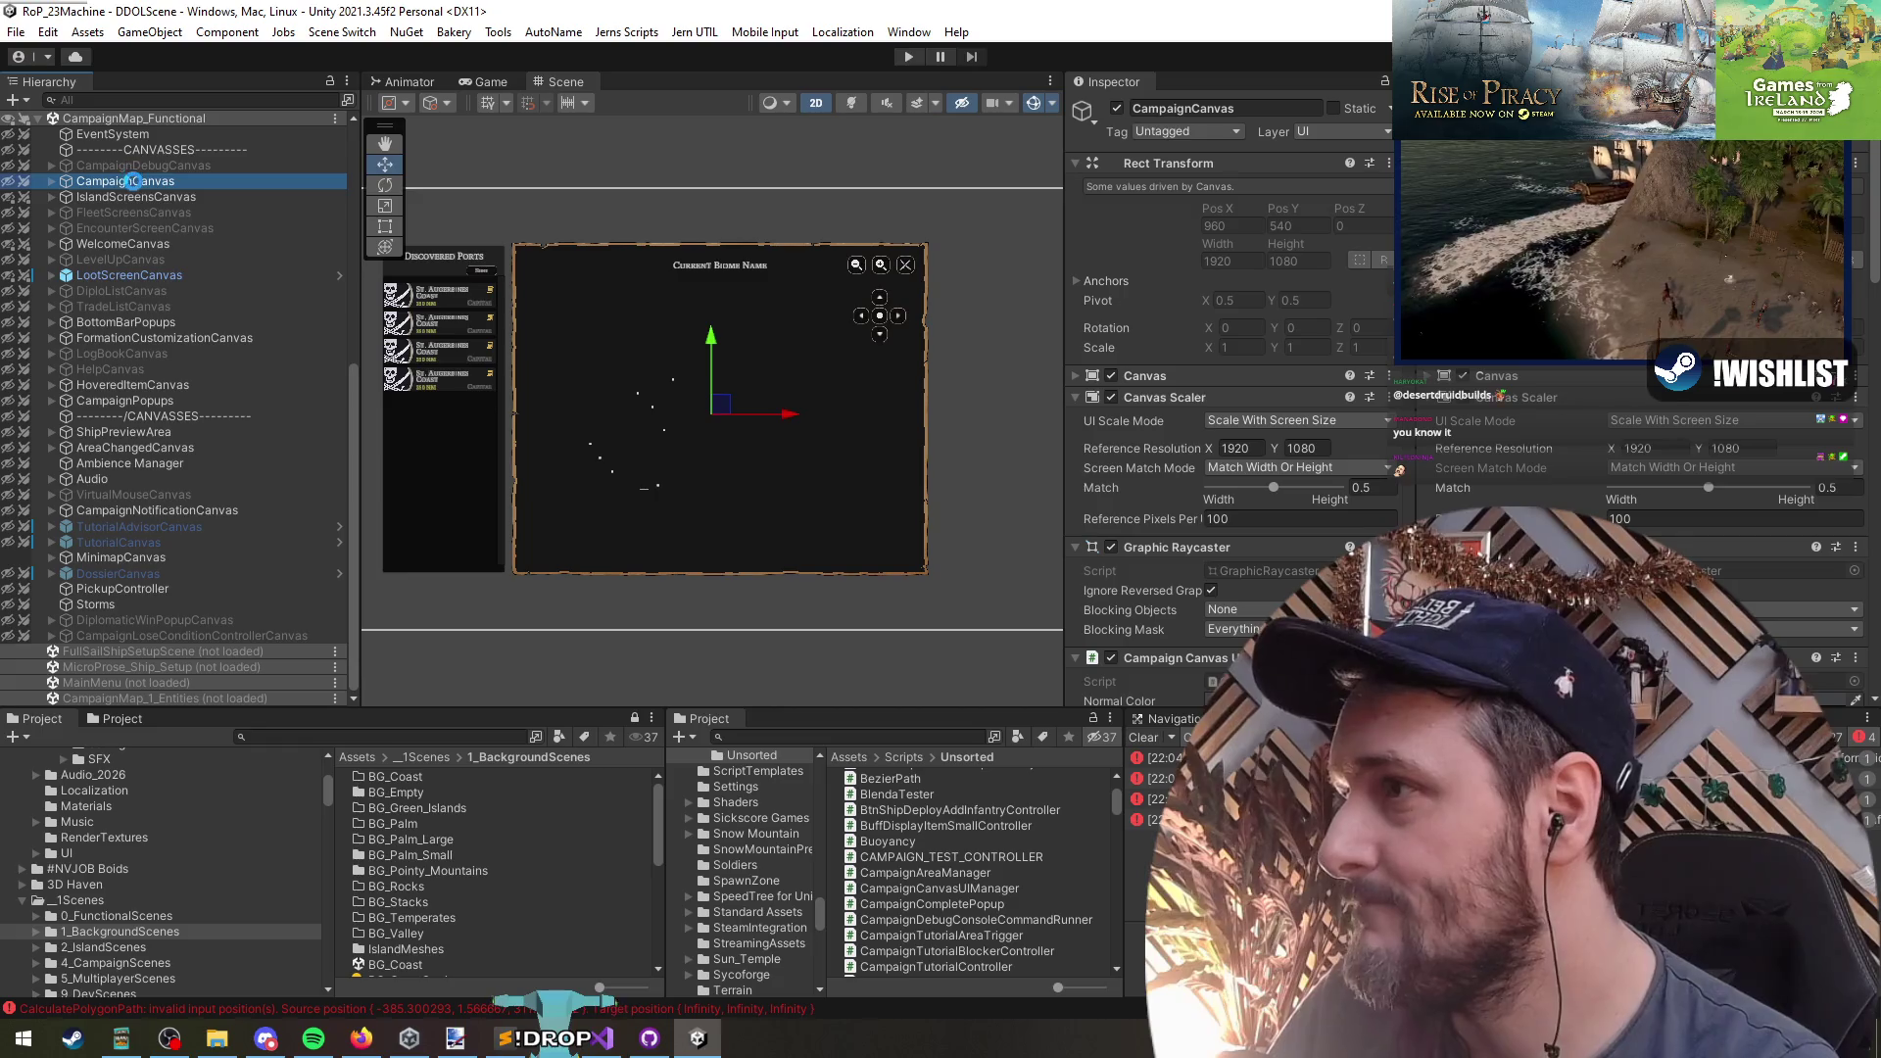
pyautogui.moveTo(649, 420)
pyautogui.mouseDown()
pyautogui.moveTo(672, 425)
pyautogui.moveTo(611, 427)
pyautogui.mouseUp()
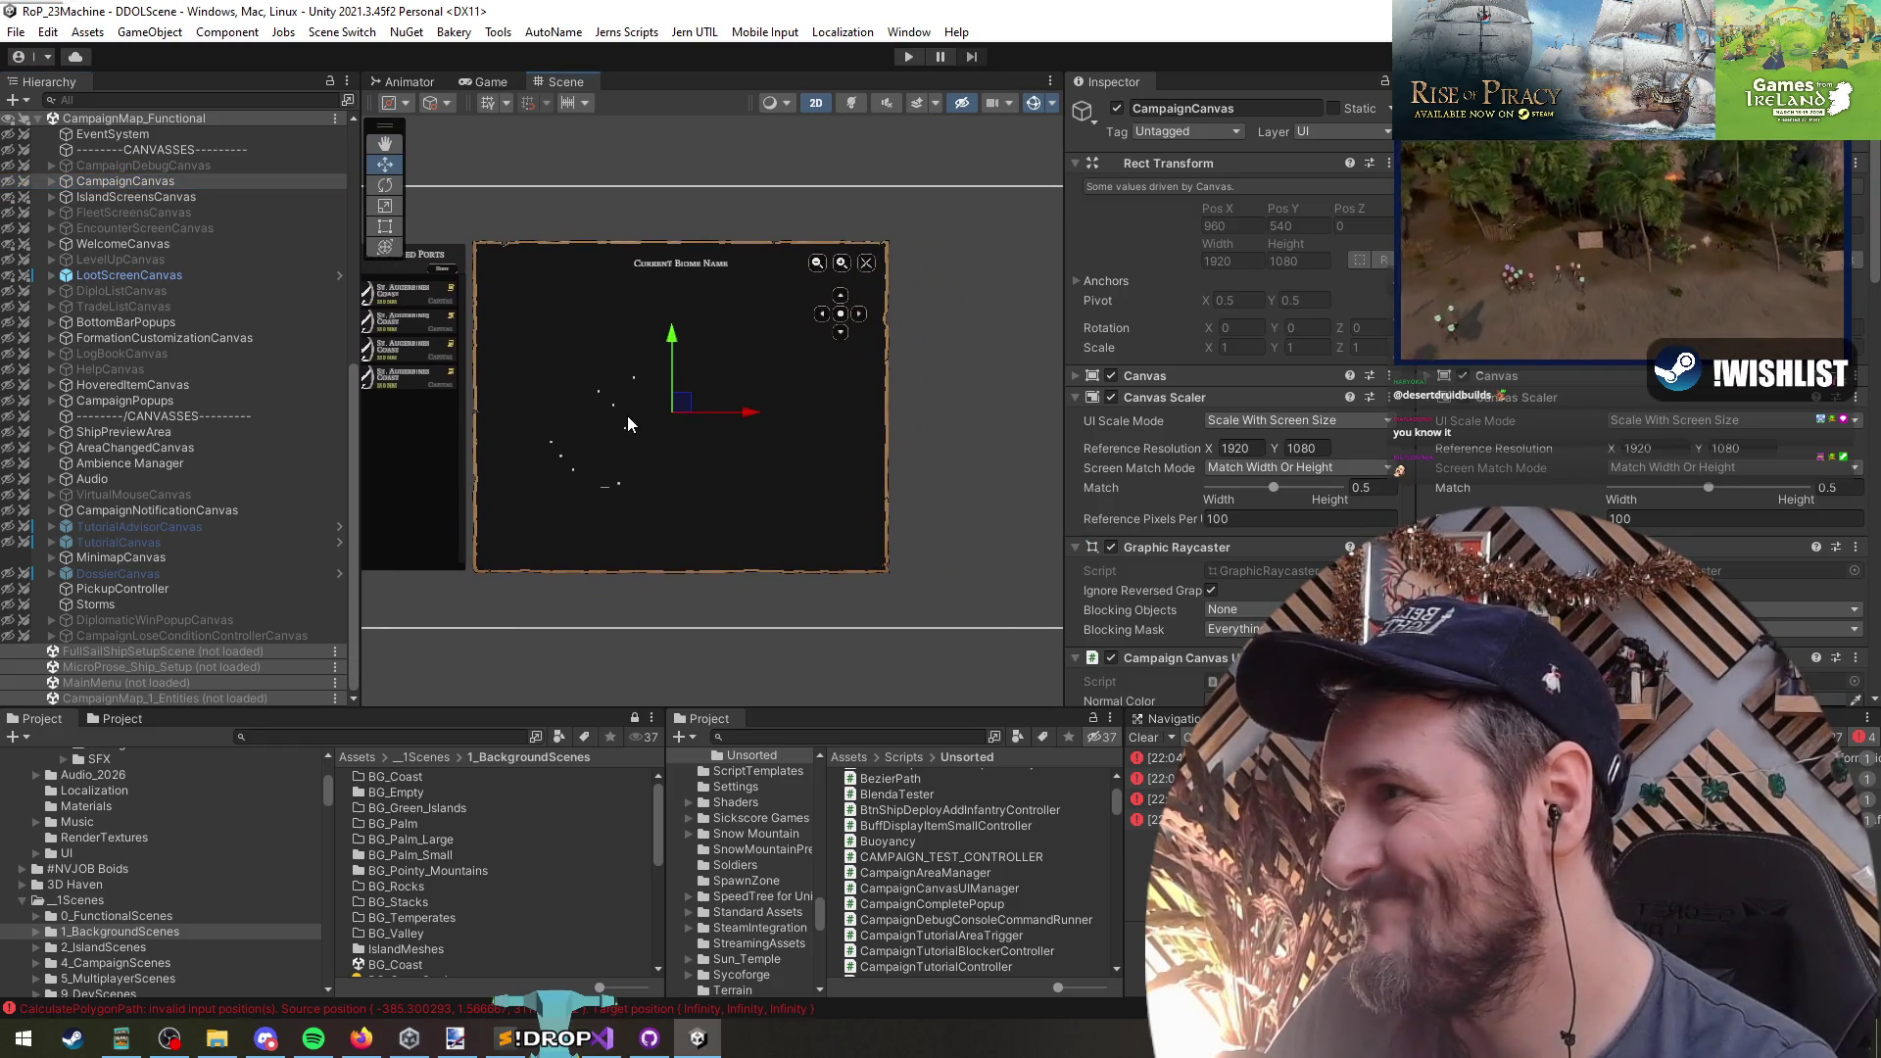
pyautogui.scroll(2, 627, 416)
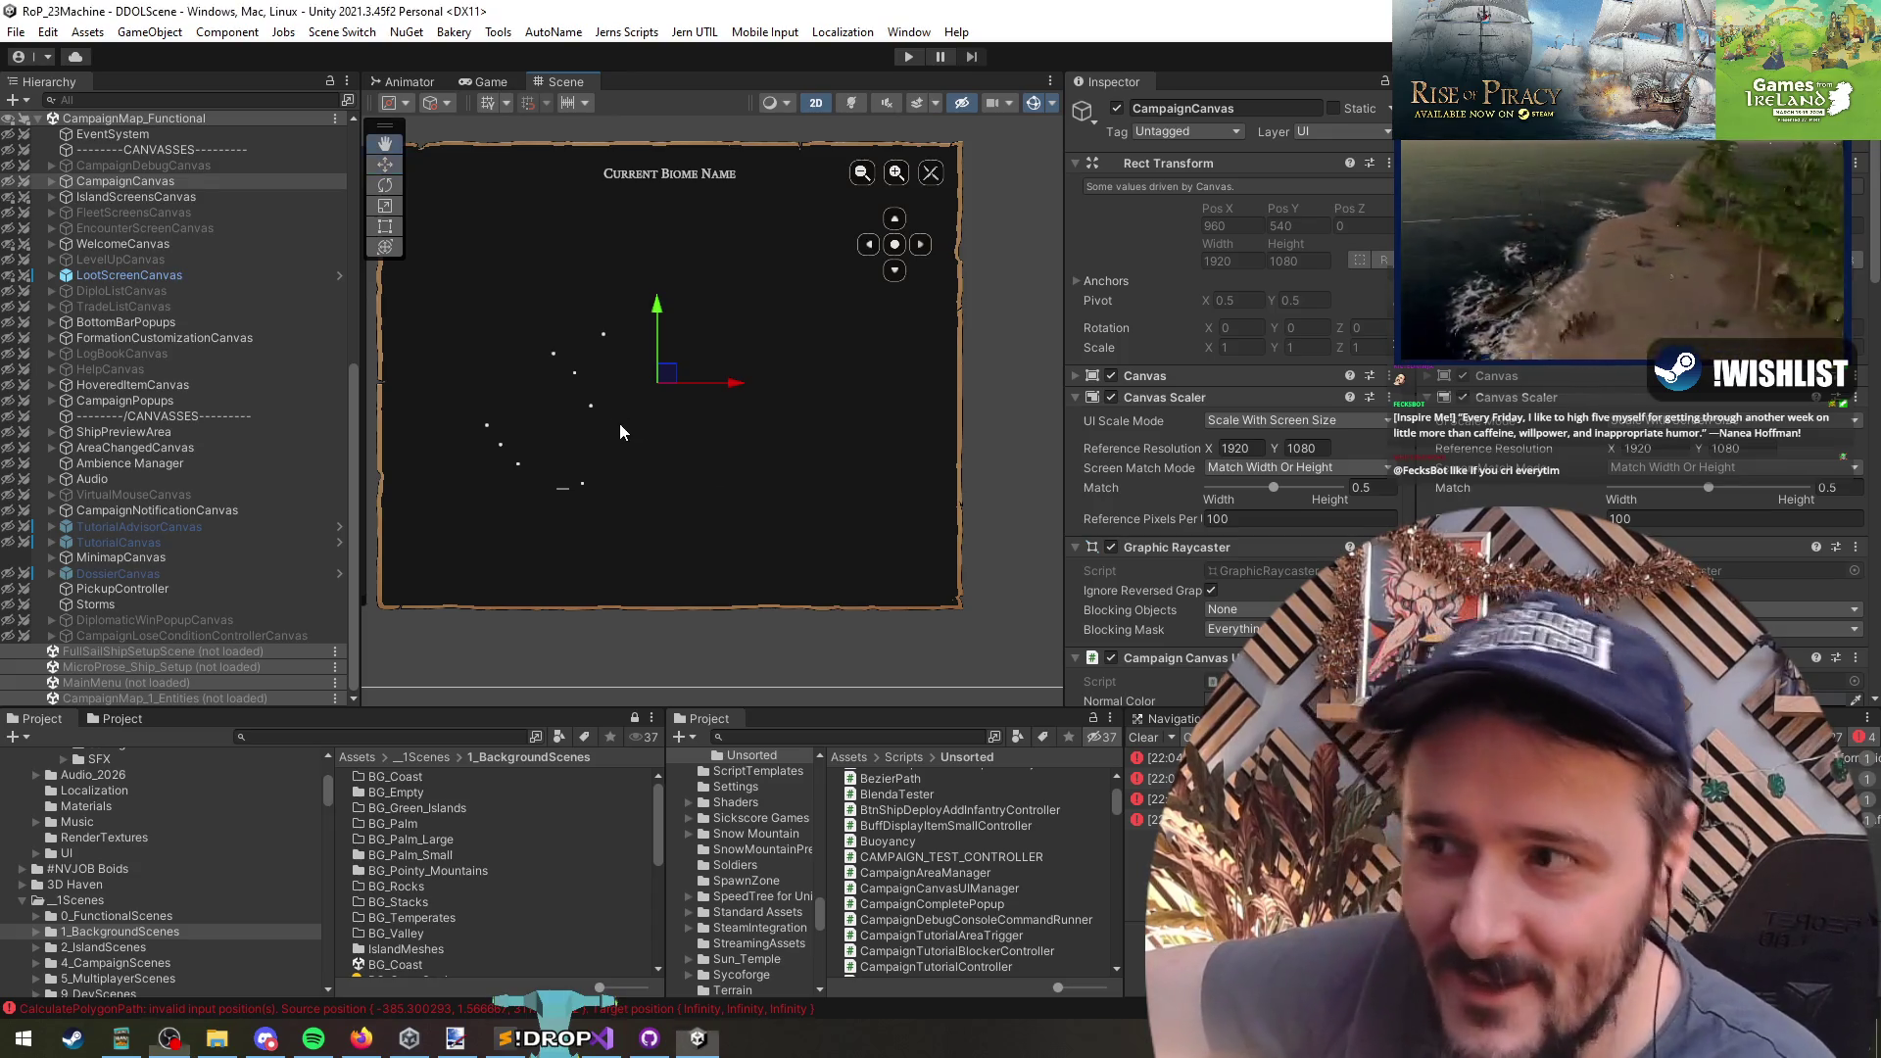
pyautogui.moveTo(586, 492); pyautogui.dragTo(605, 496)
# - Collapse and unload CampaignMap_Functional from the Hierarchy, then start Play mode
pyautogui.click(147, 182)
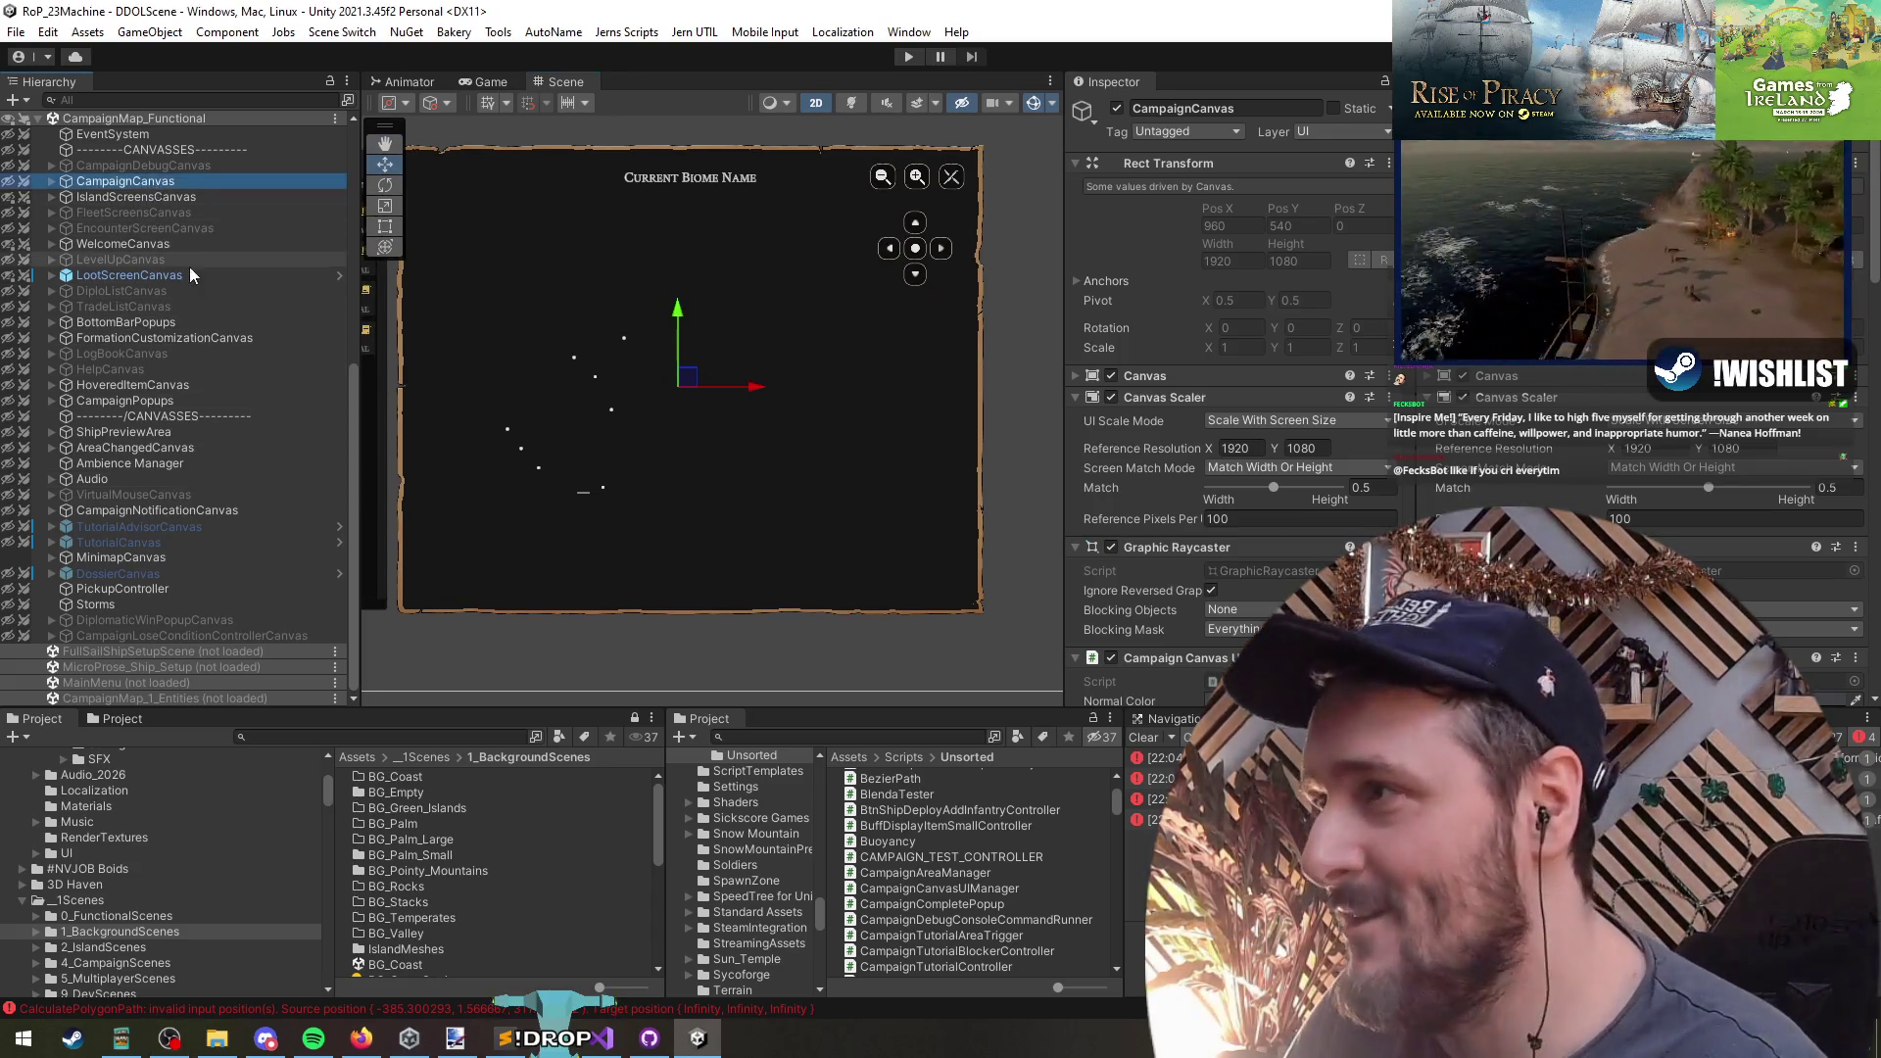
pyautogui.scroll(5, 176, 275)
pyautogui.press('Left')
pyautogui.press('Left')
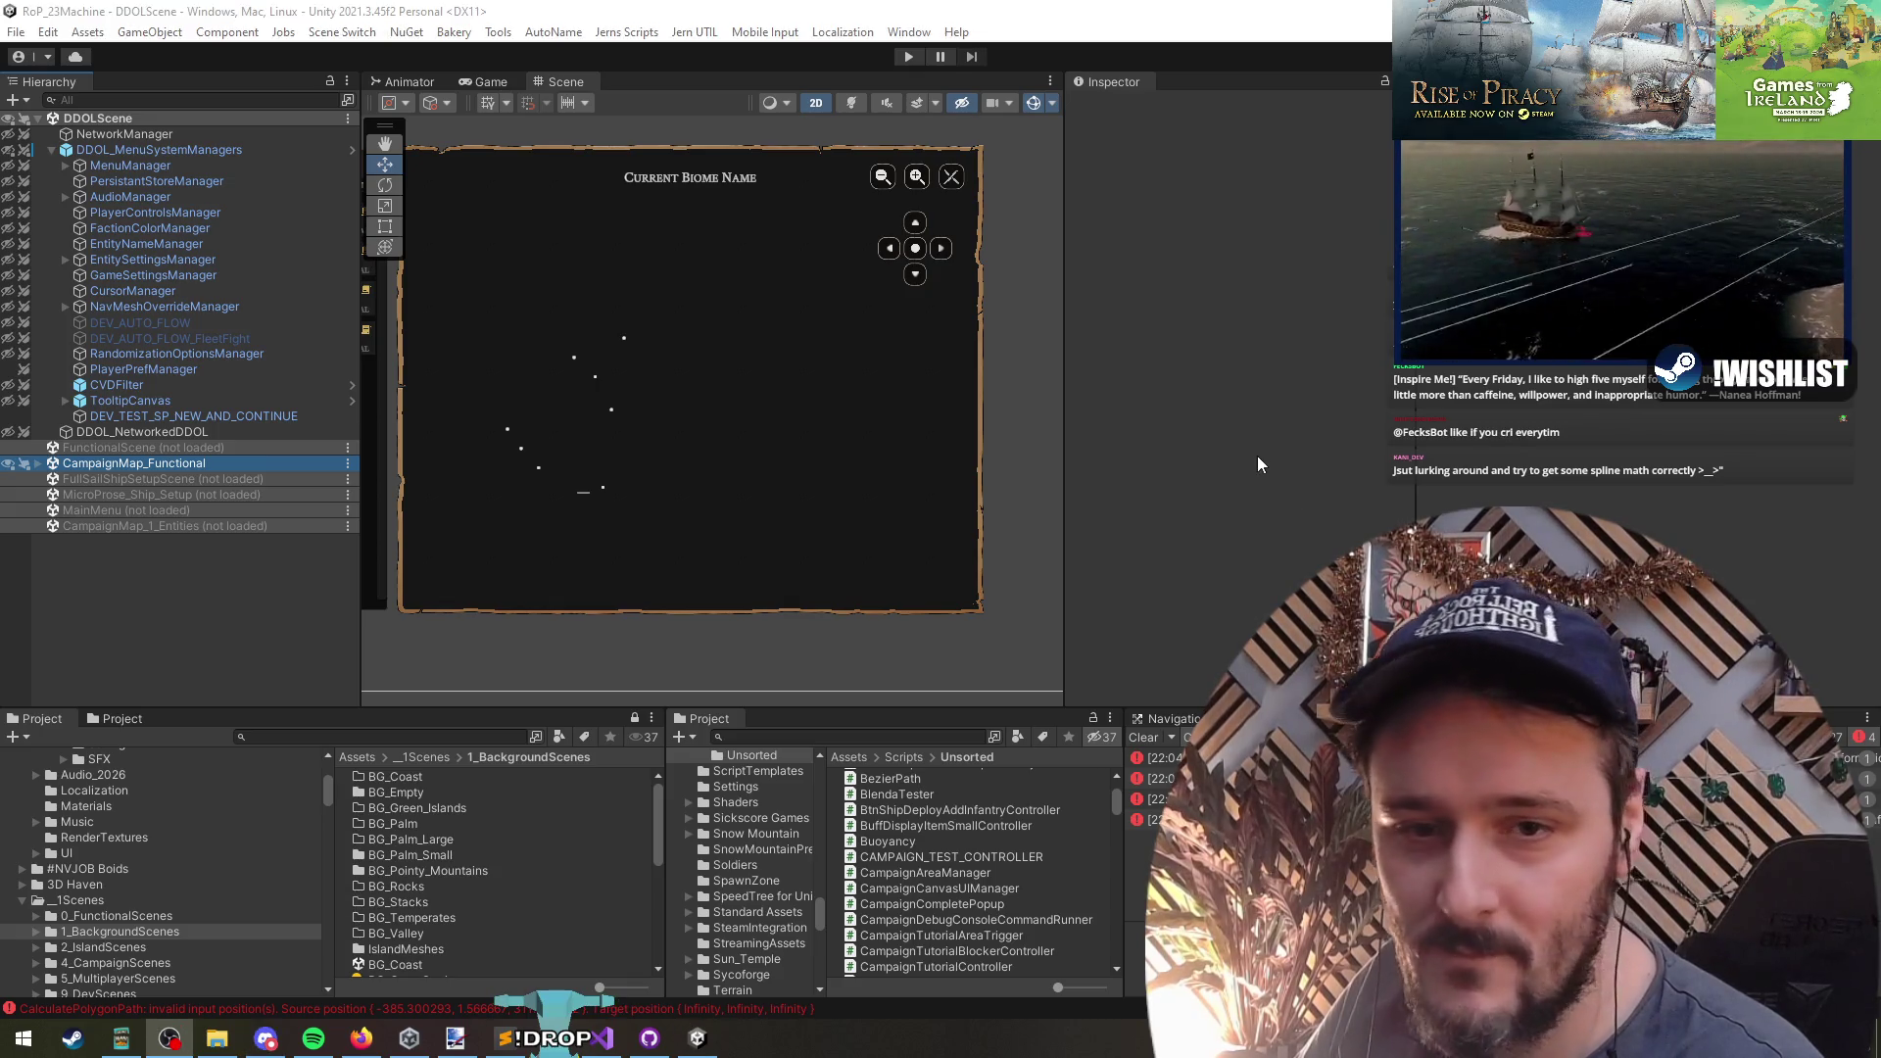
pyautogui.click(1260, 464)
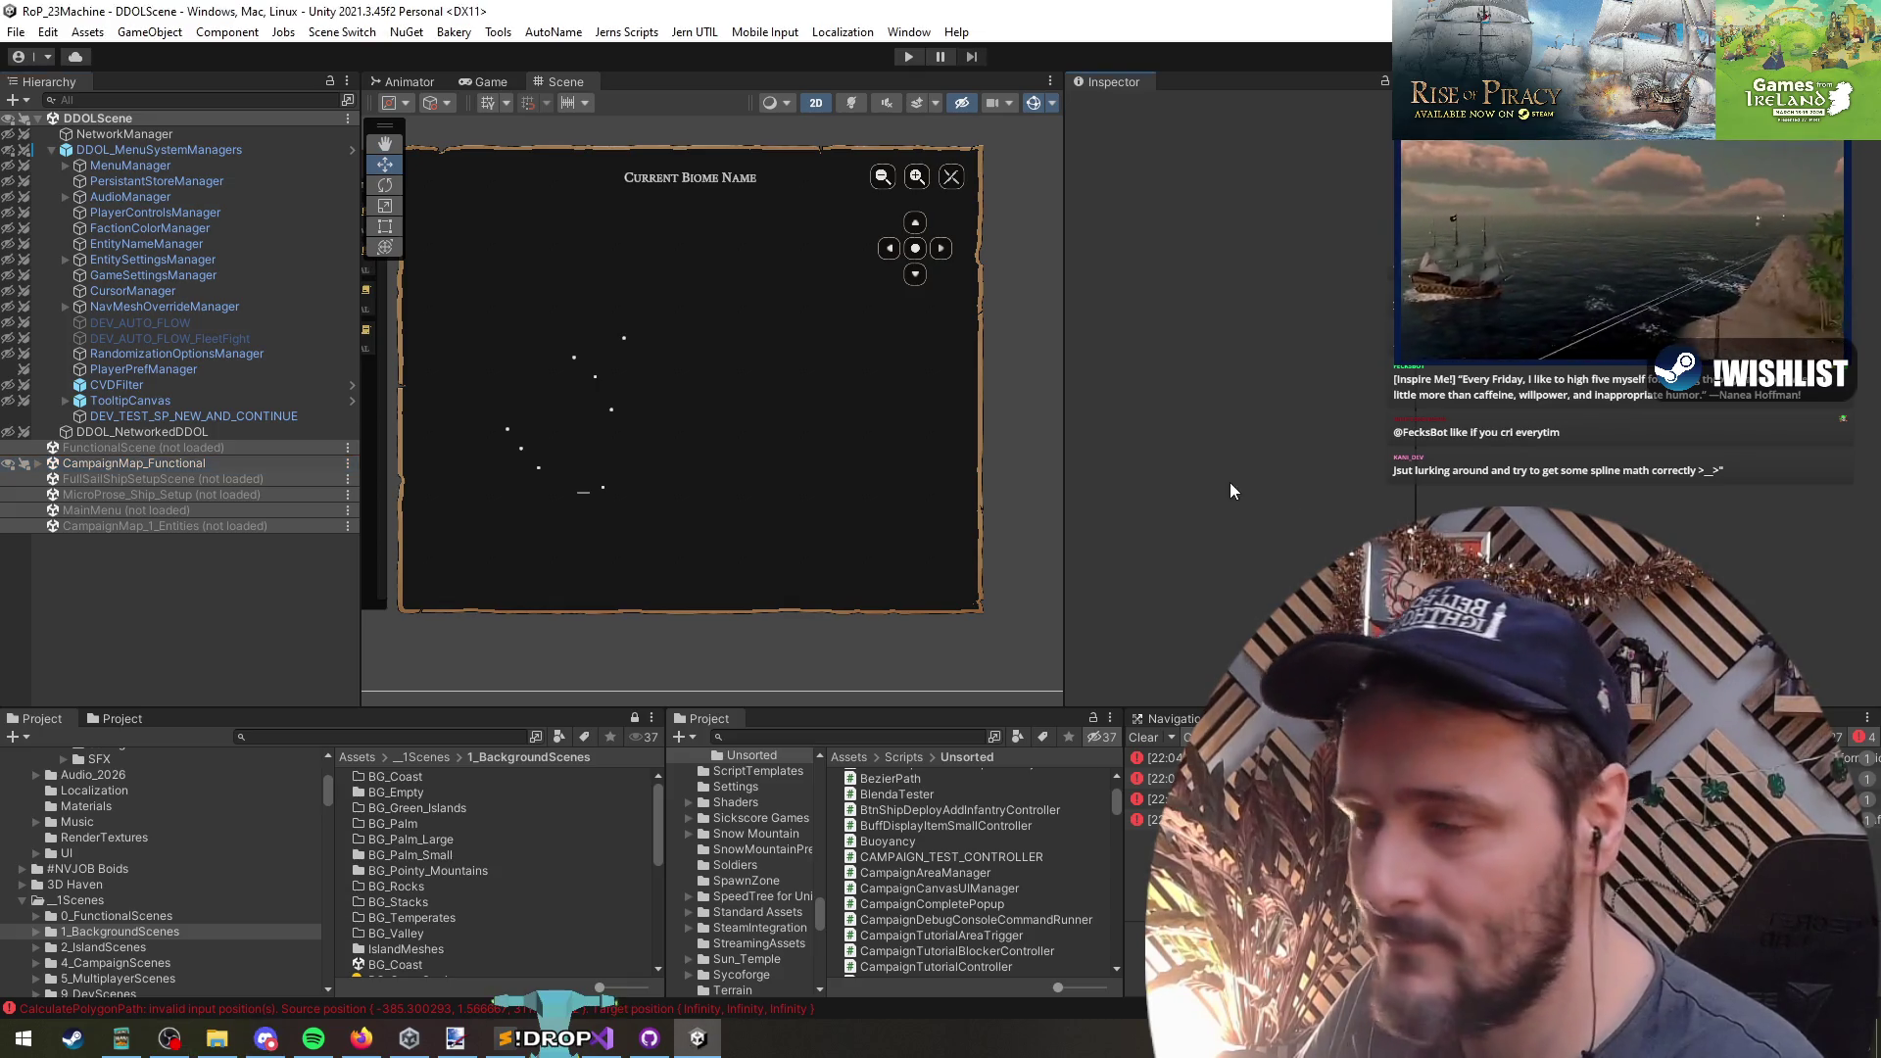
pyautogui.rightClick(129, 463)
pyautogui.click(196, 574)
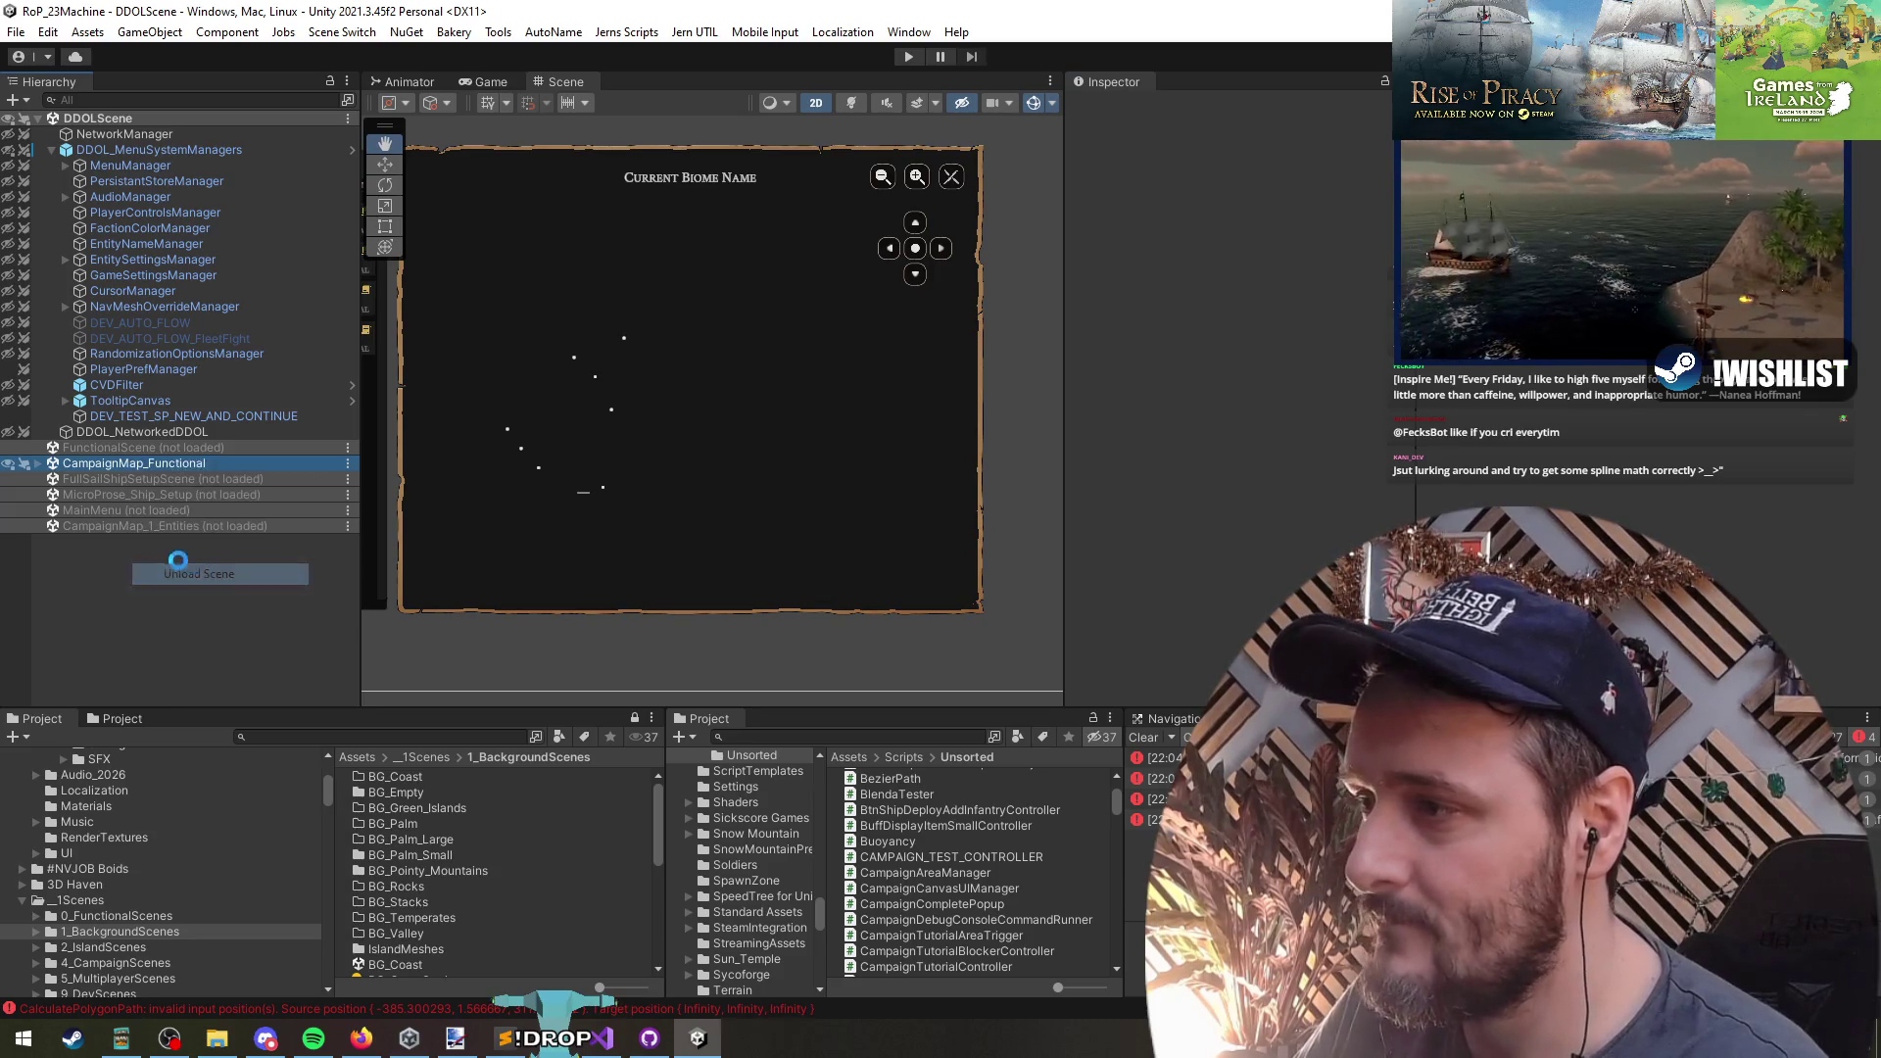
pyautogui.click(908, 57)
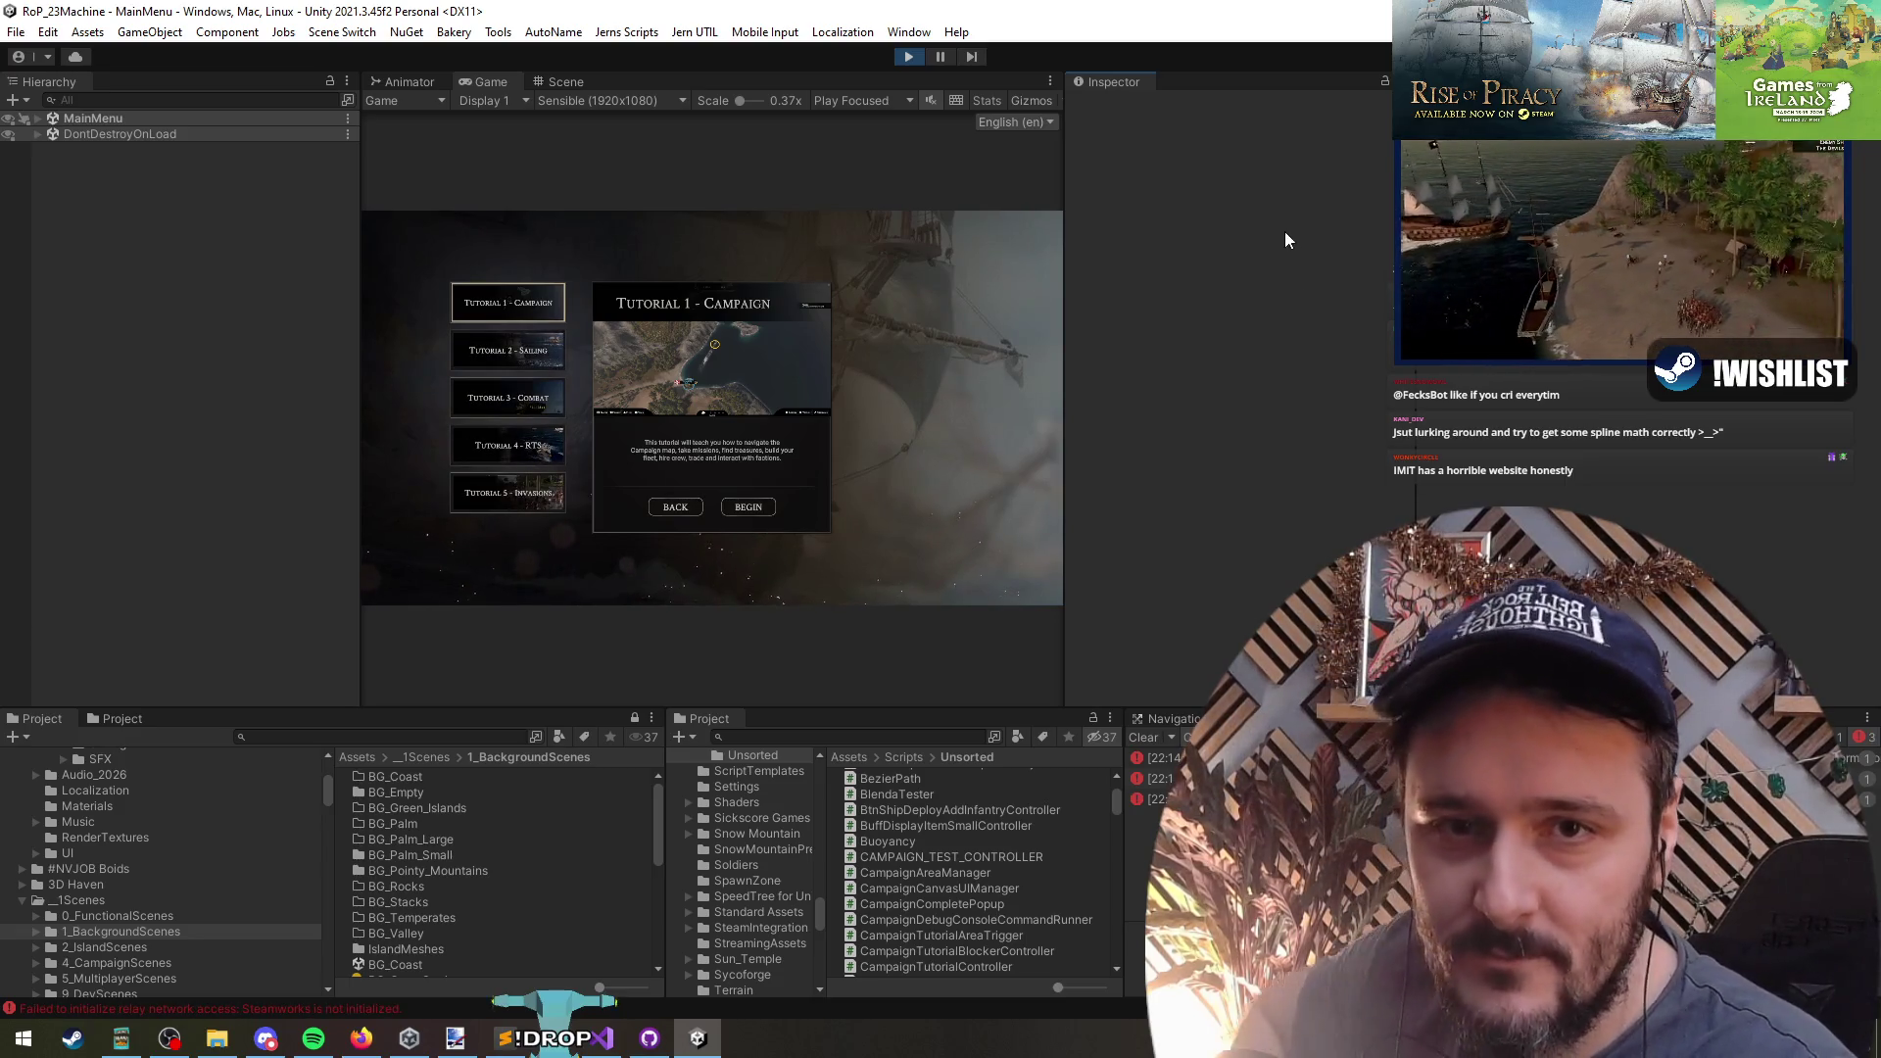
# - Start Tutorial 2 - Sailing with the chosen captain, then pause and quit to Main Menu
pyautogui.click(529, 345)
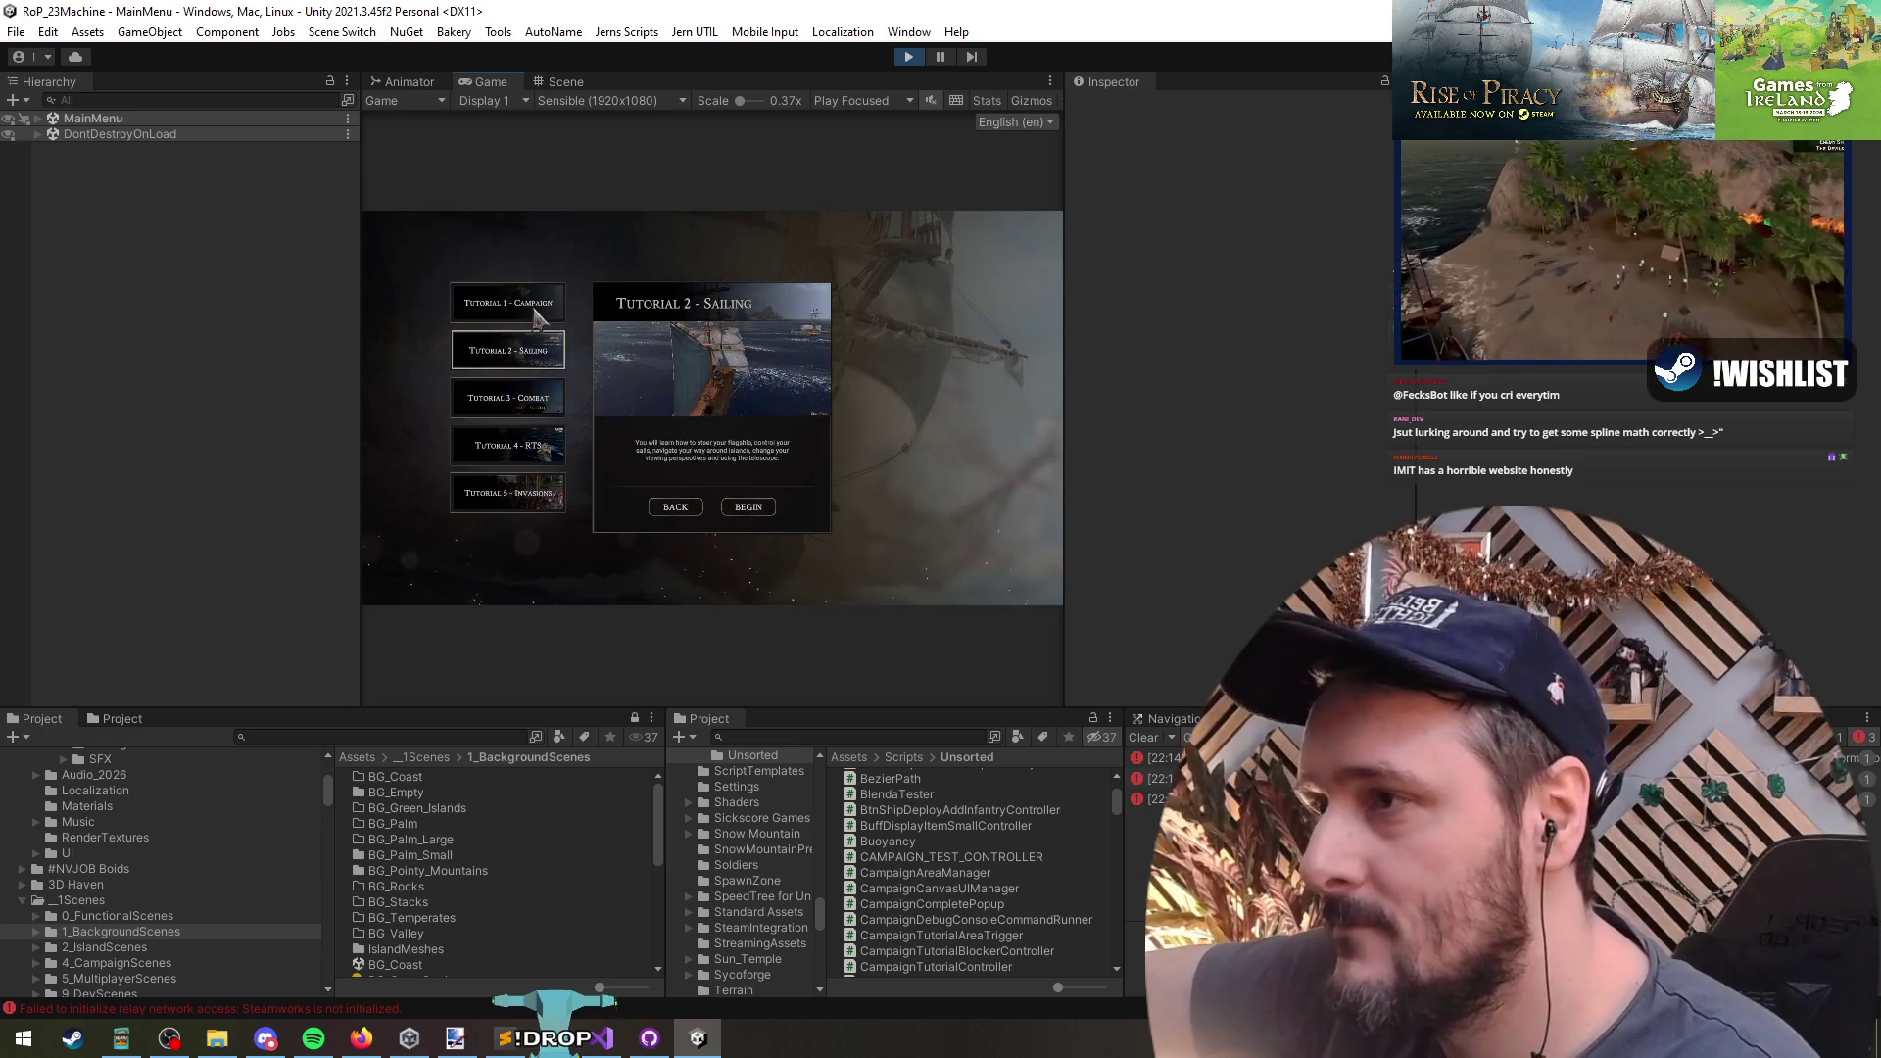
pyautogui.click(749, 509)
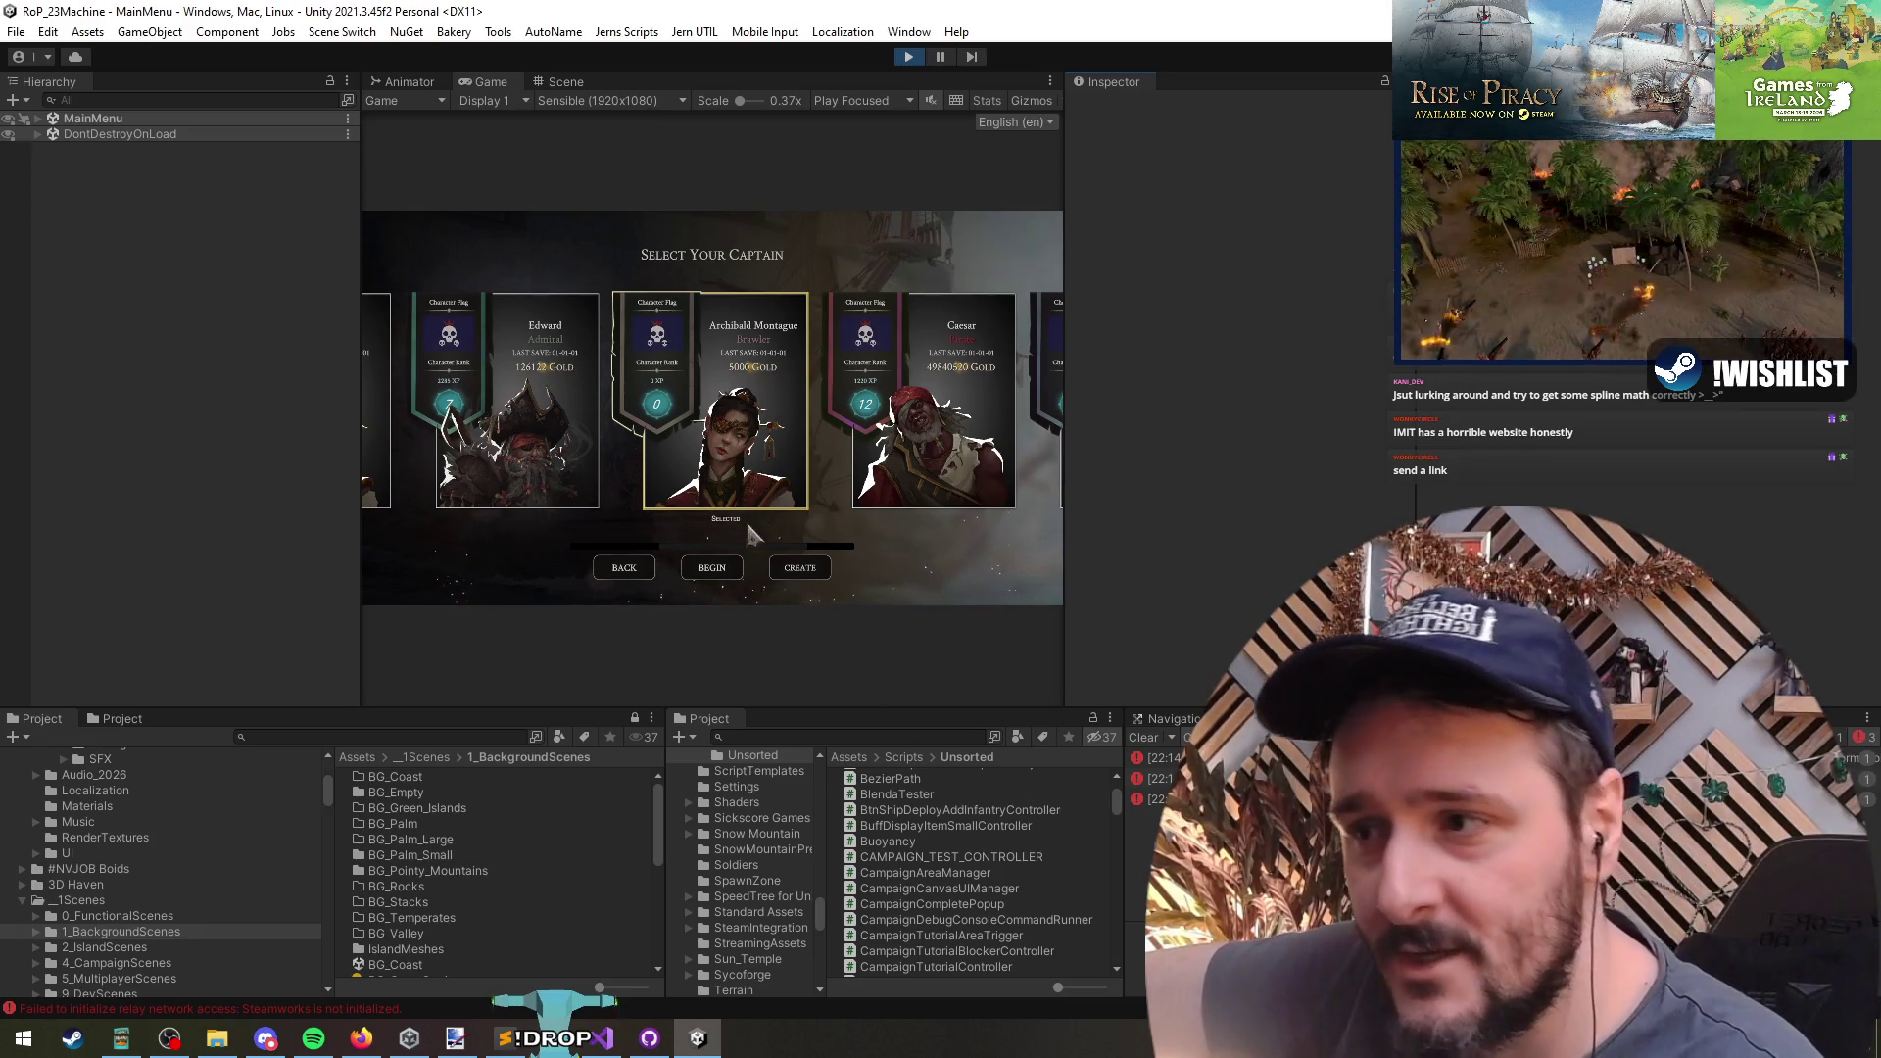
pyautogui.click(712, 566)
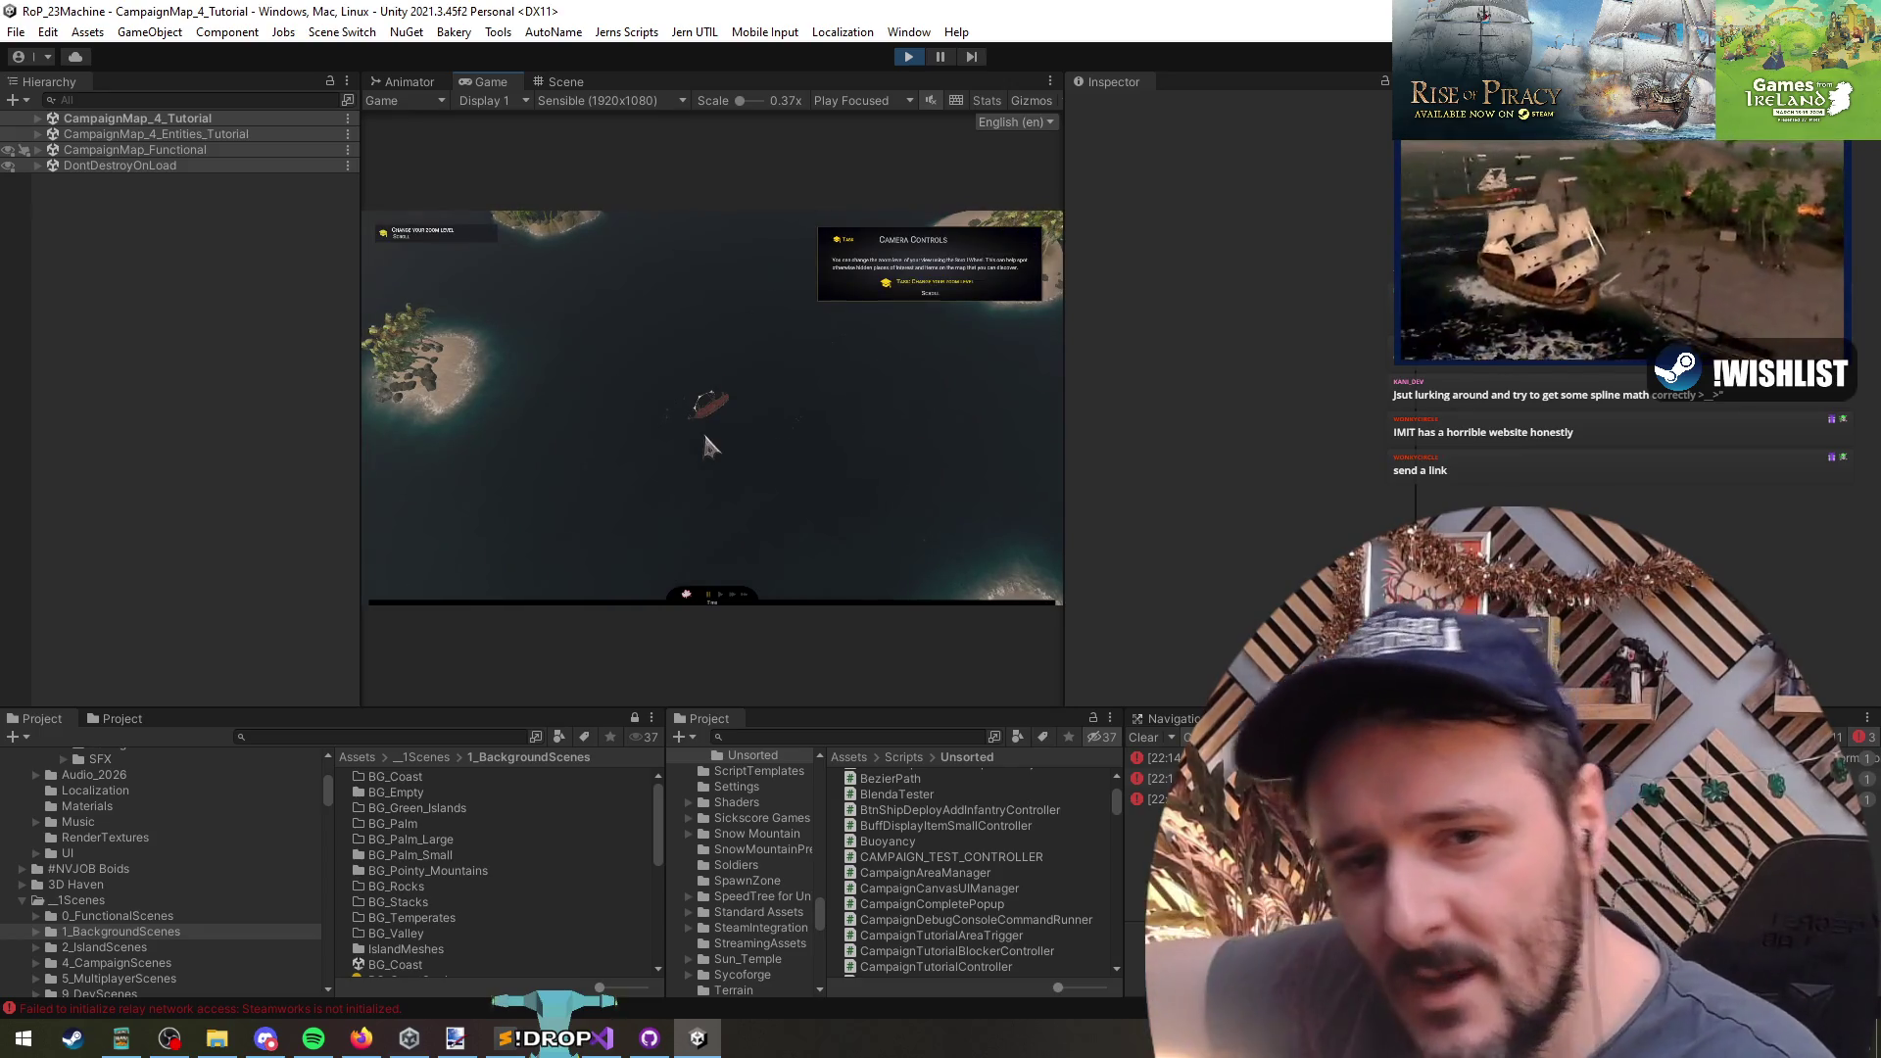
pyautogui.scroll(-5, 710, 526)
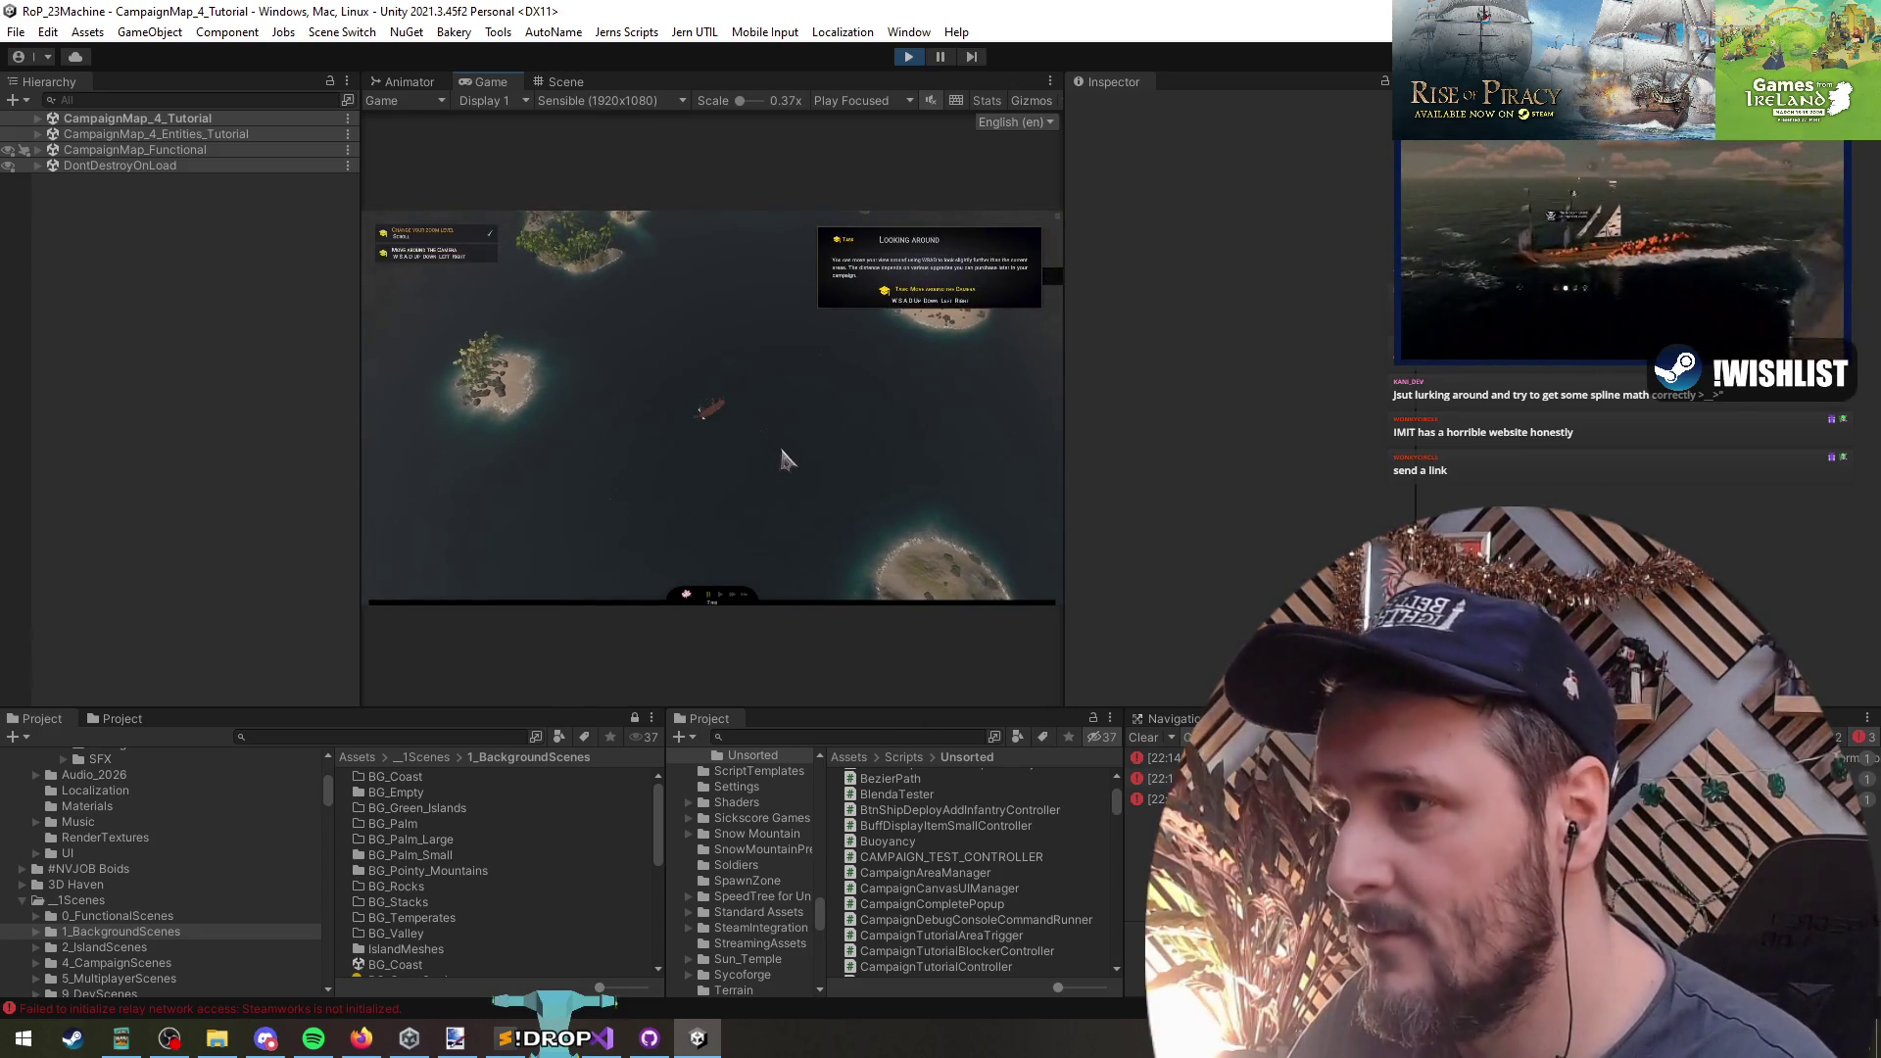
pyautogui.press('Escape')
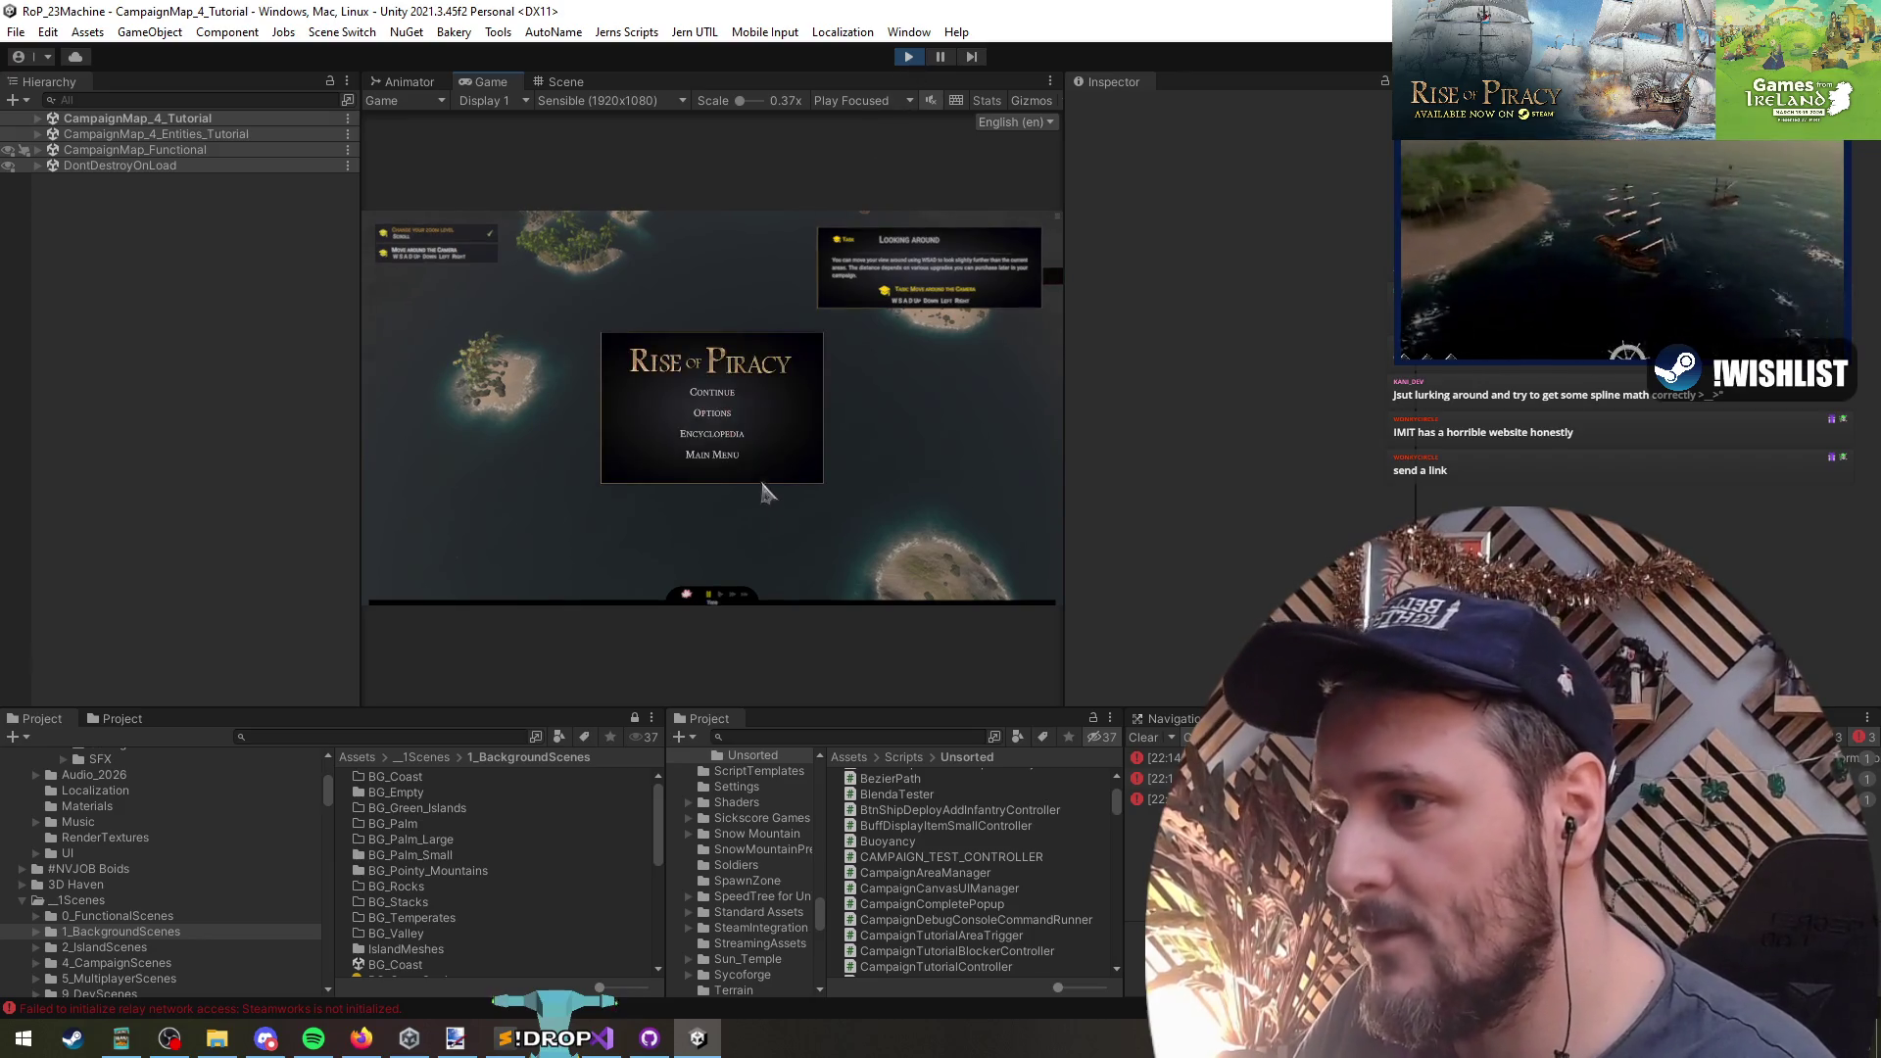
pyautogui.click(726, 459)
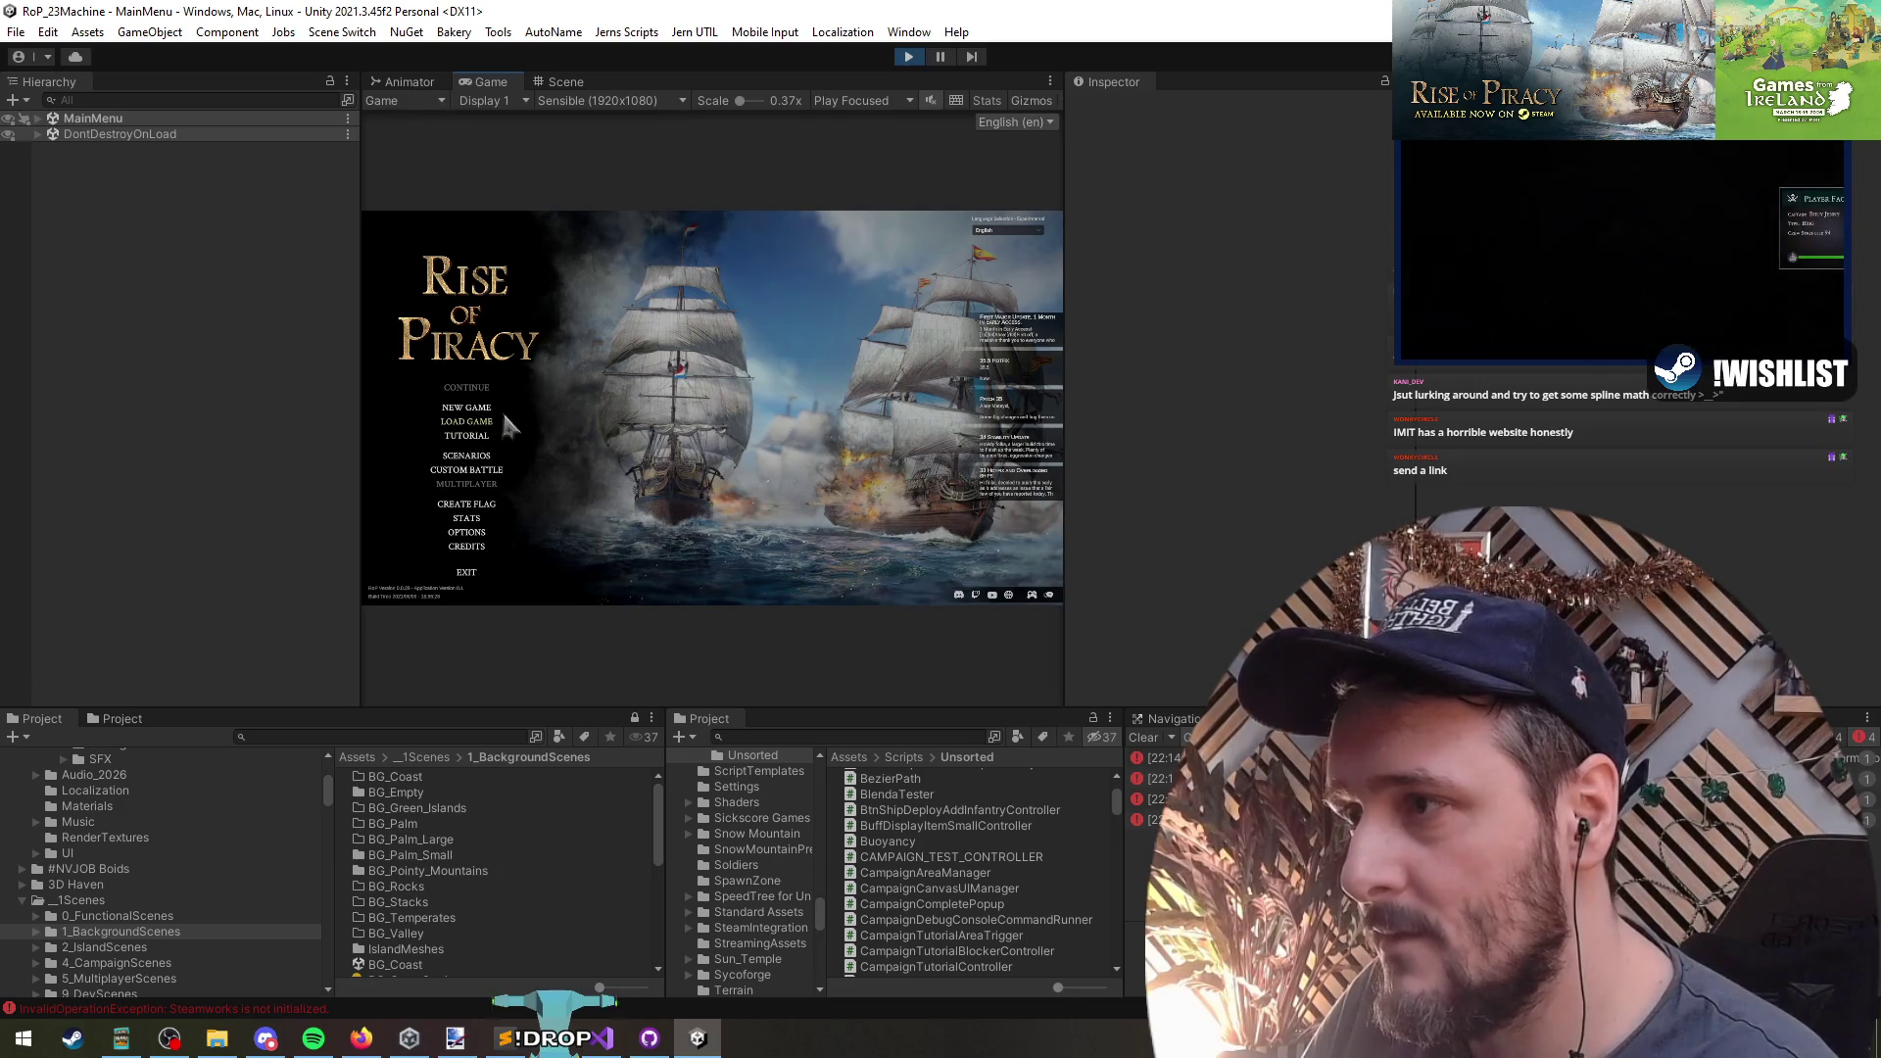
# - Load a saved game and continue the latest campaign on CampaignMap_1
pyautogui.click(488, 424)
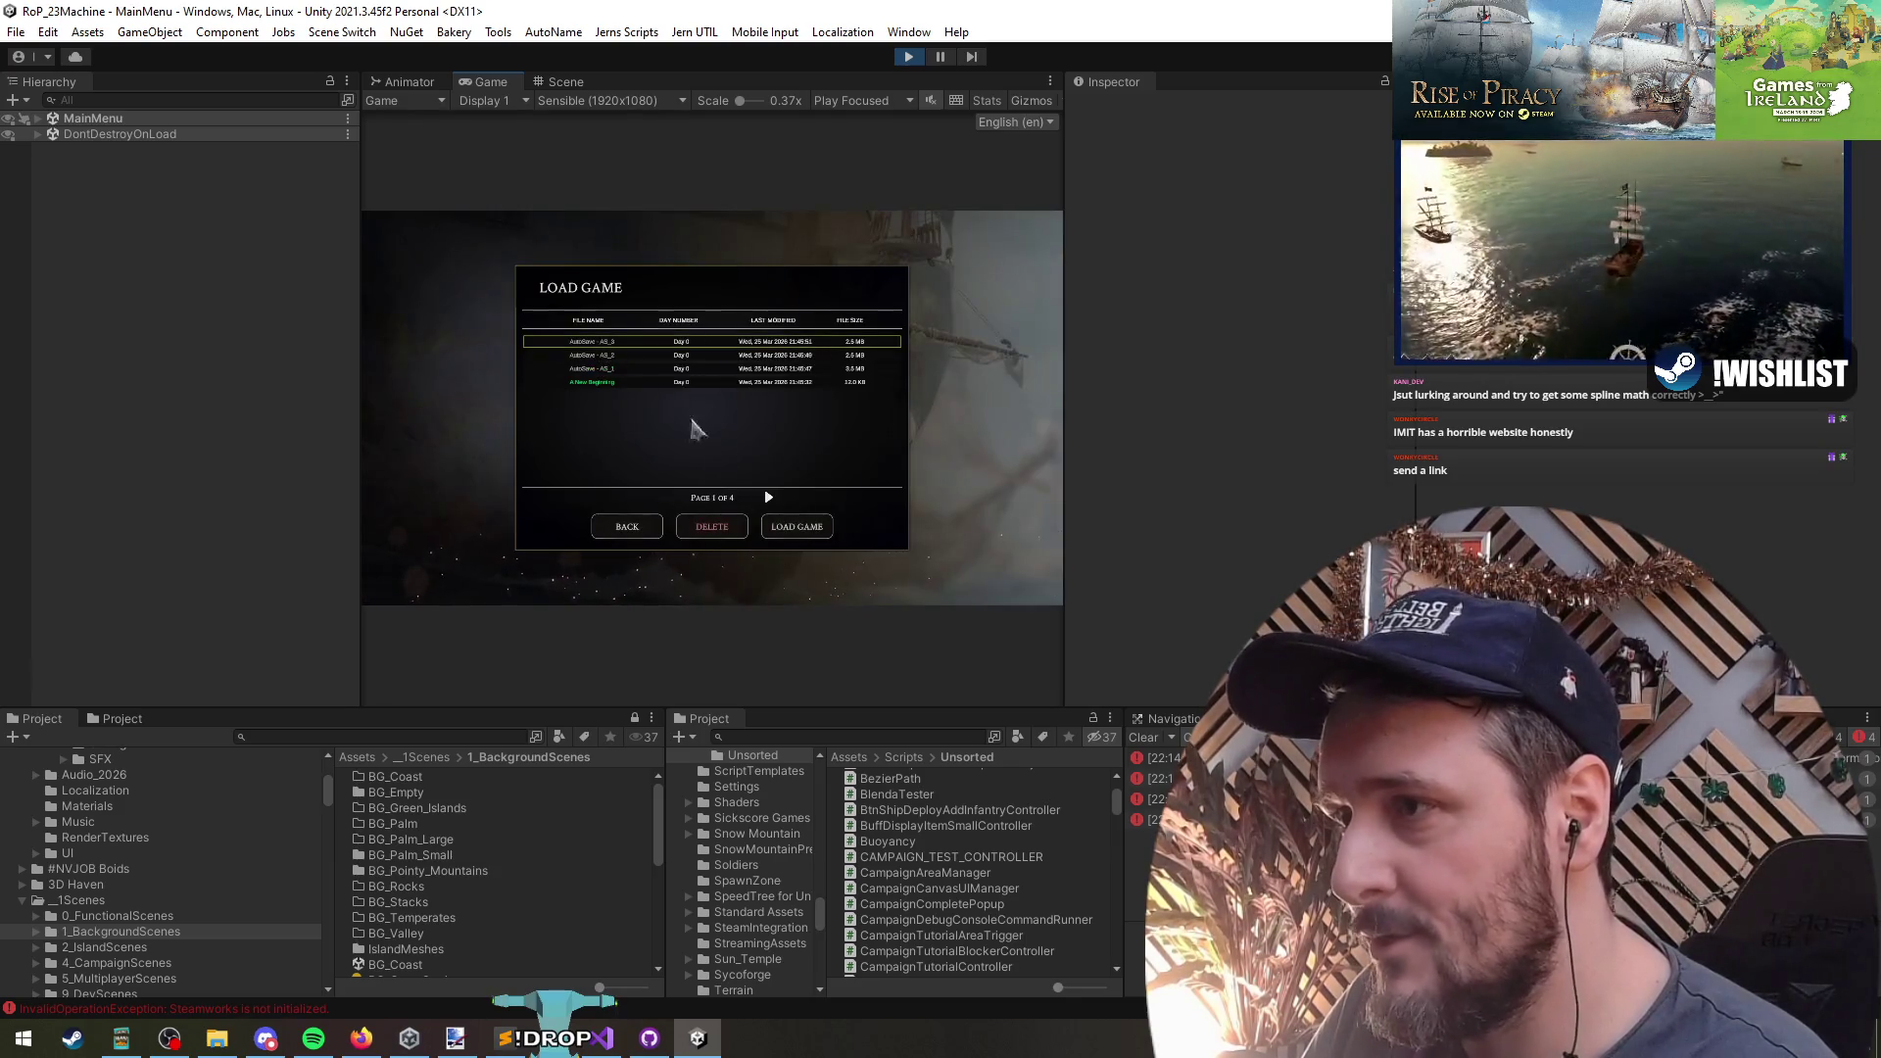
pyautogui.click(800, 528)
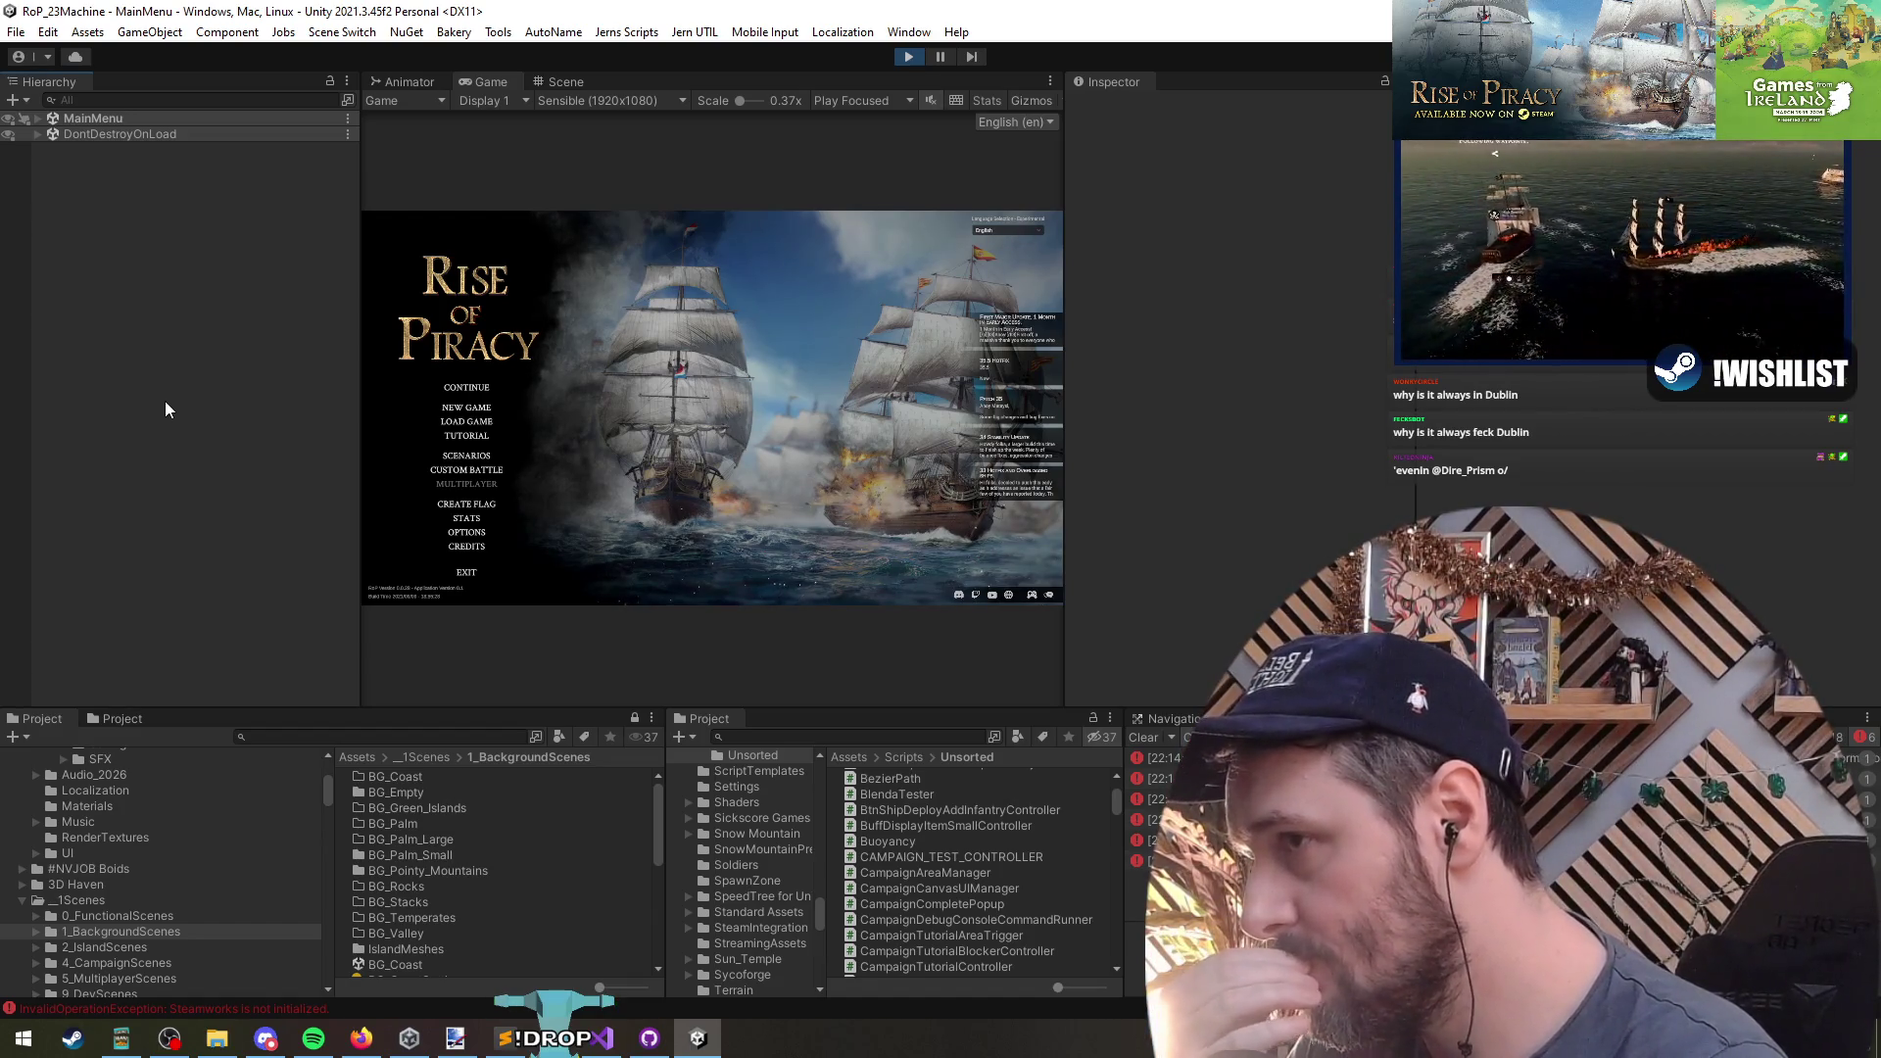
pyautogui.click(472, 392)
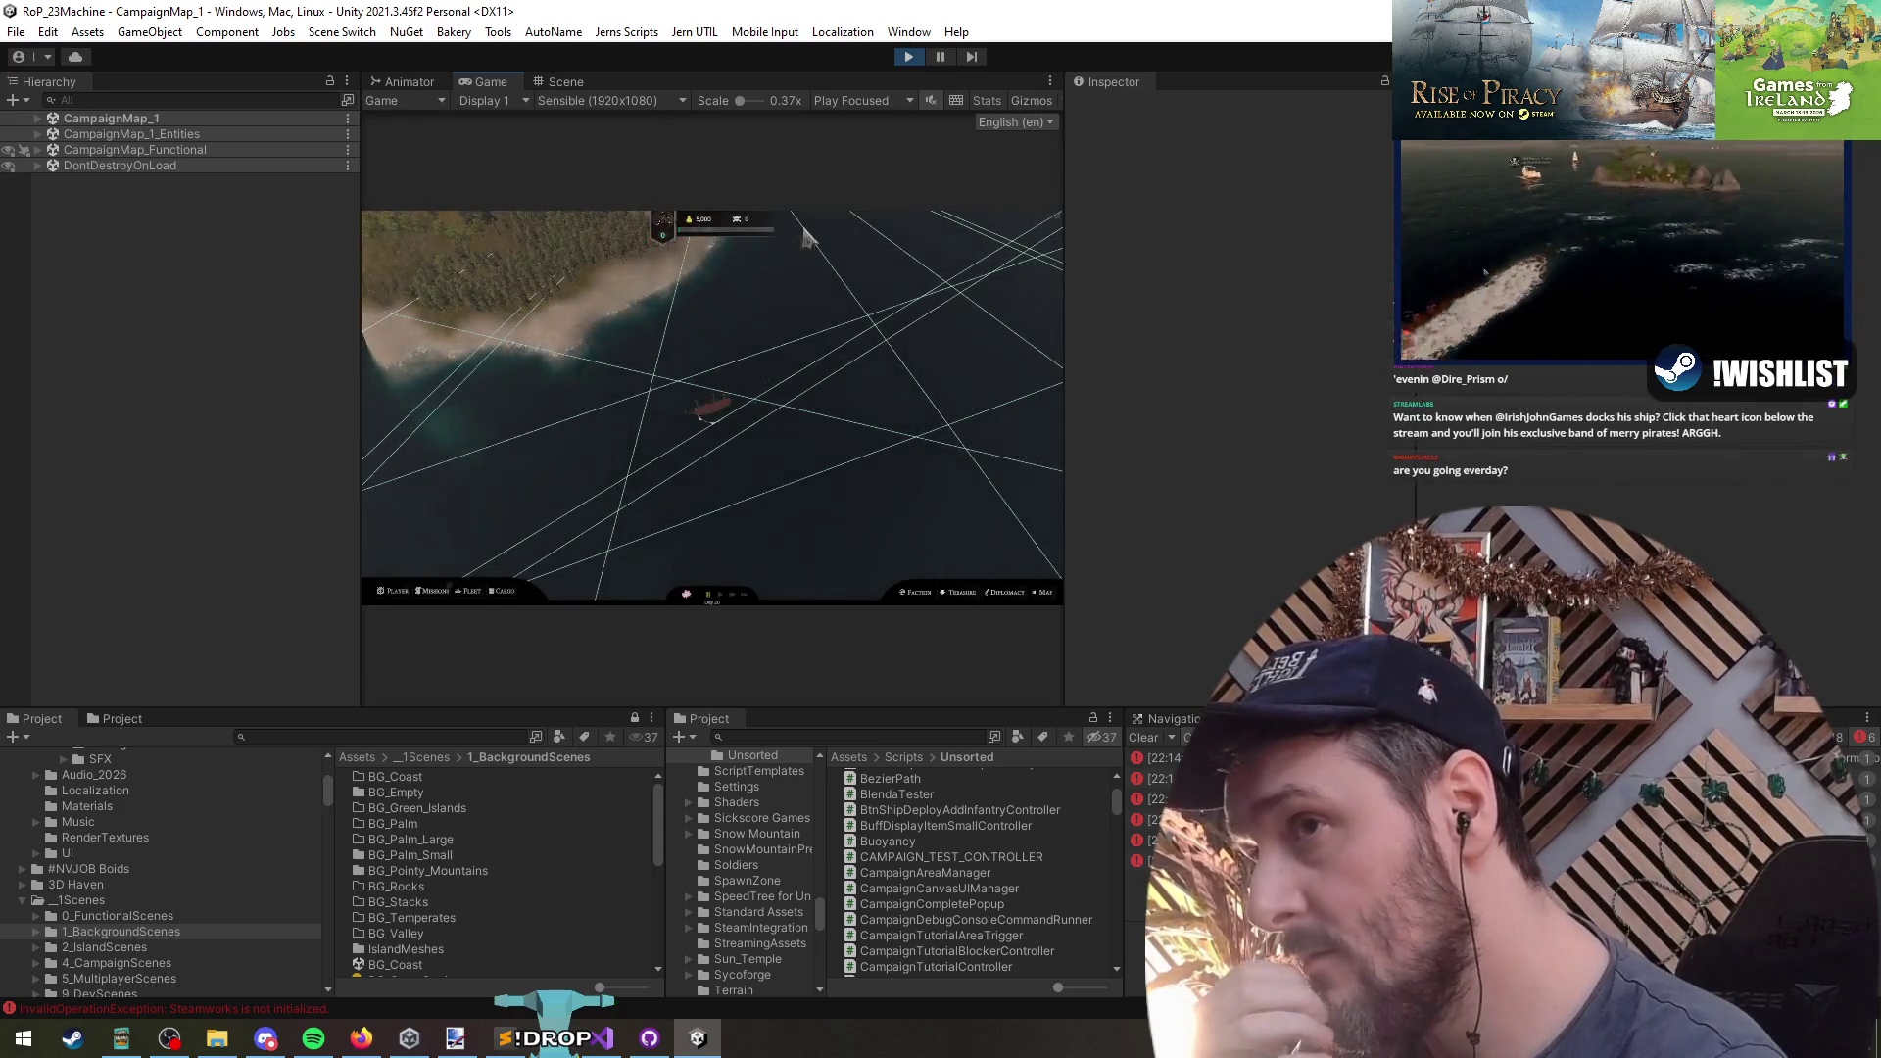
# - Switch the Game view to Play Maximized and open the in-game Player stats panel
pyautogui.click(858, 100)
pyautogui.click(862, 138)
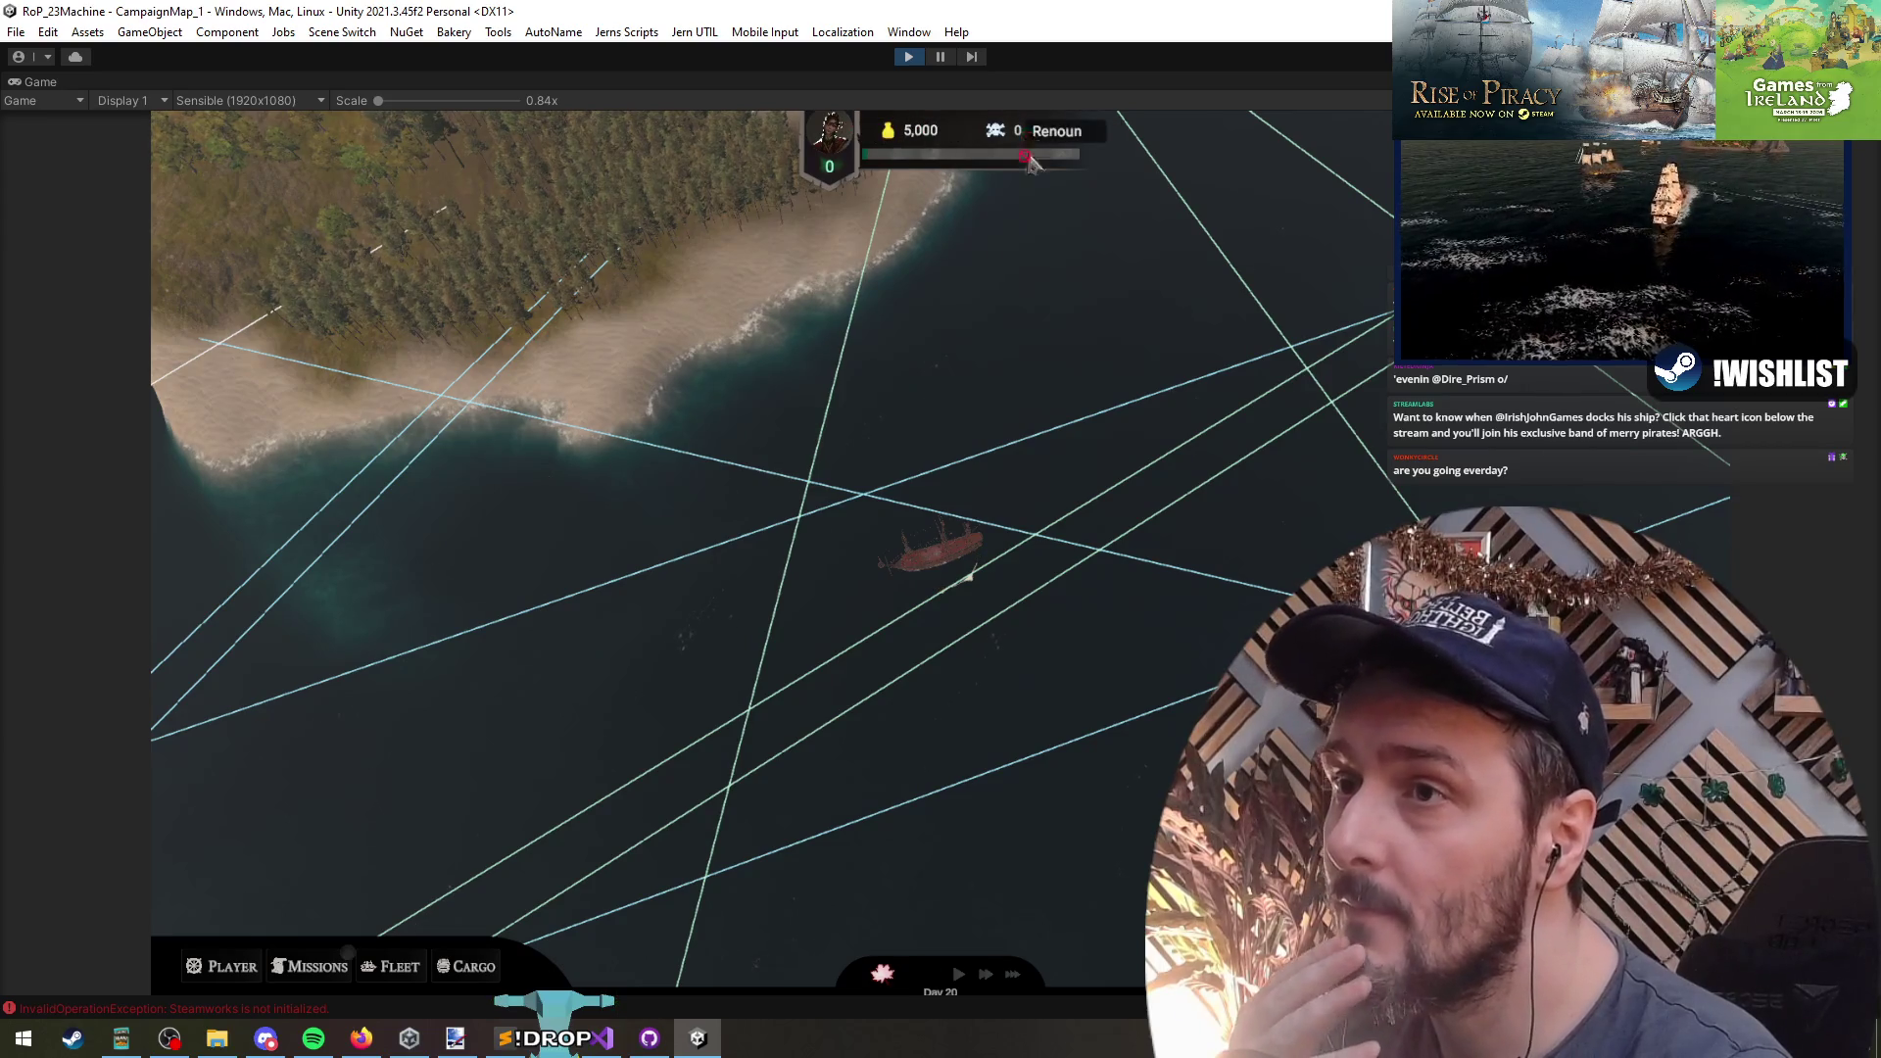
pyautogui.click(200, 979)
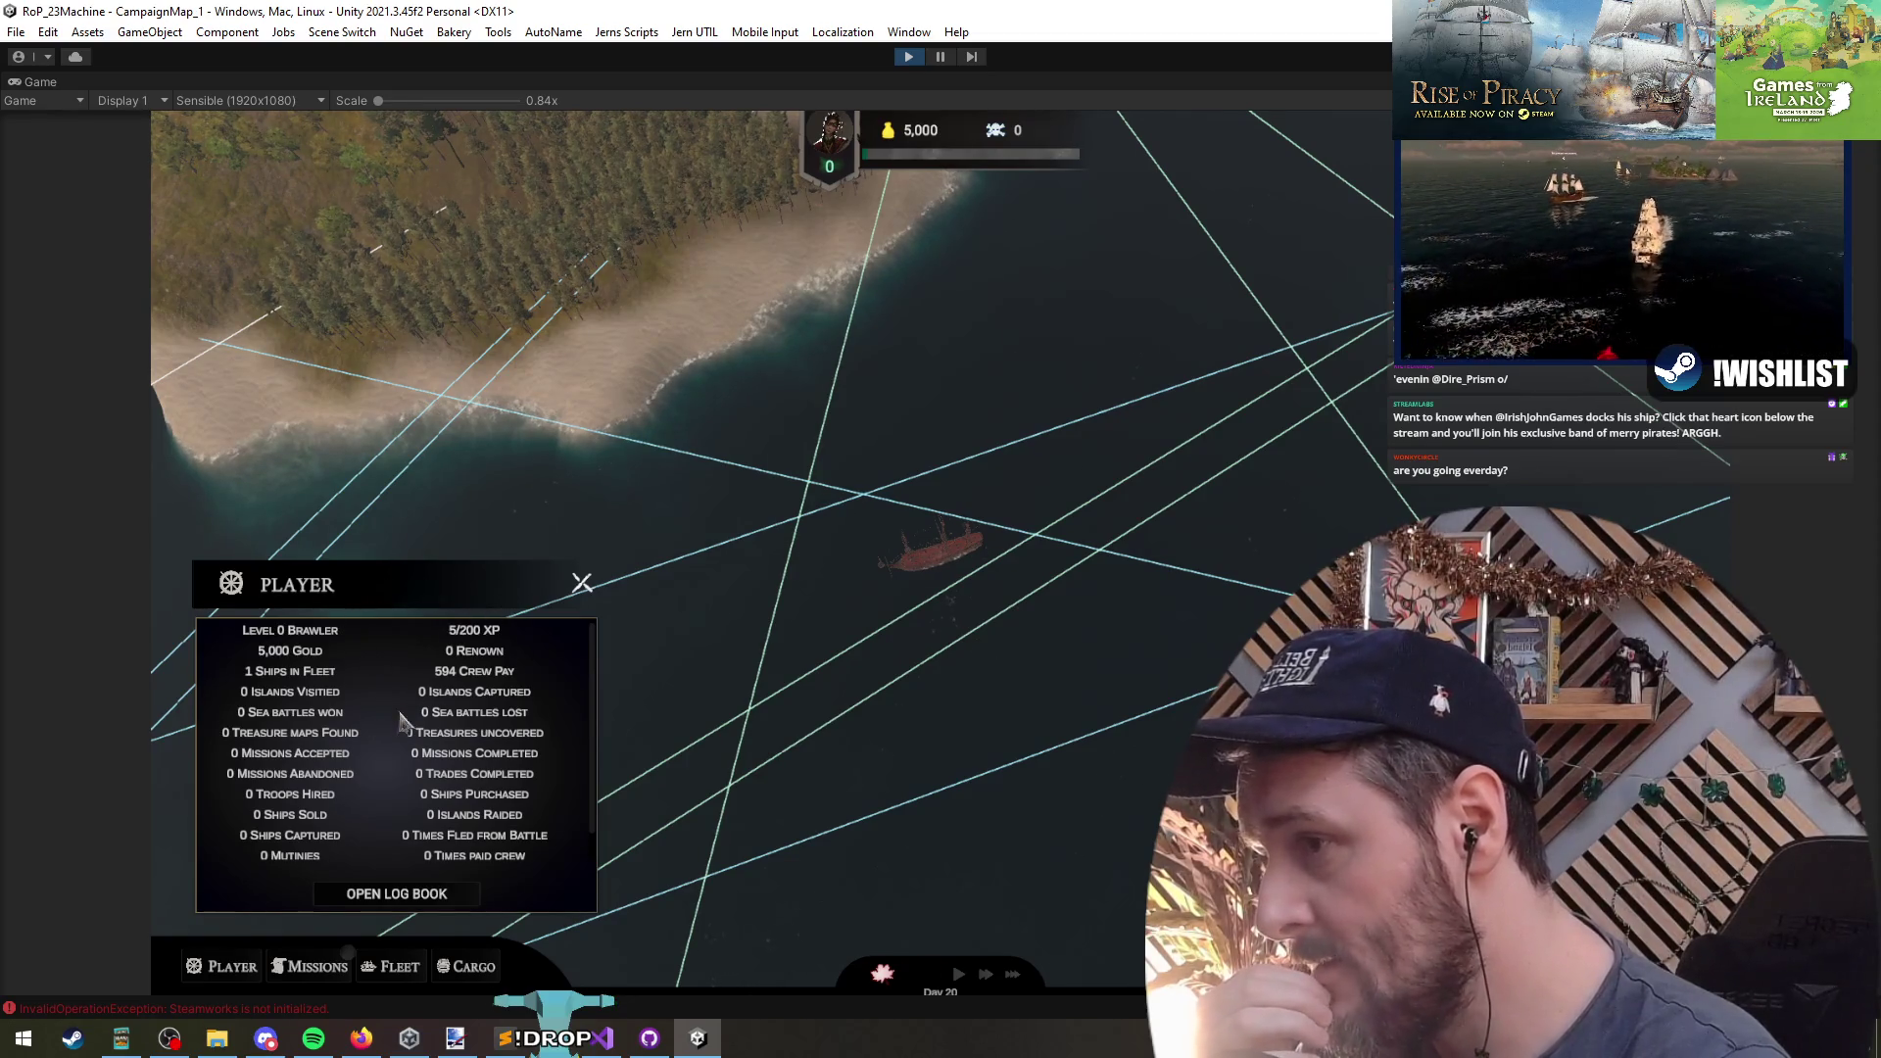
pyautogui.scroll(-2, 397, 730)
pyautogui.scroll(3, 377, 803)
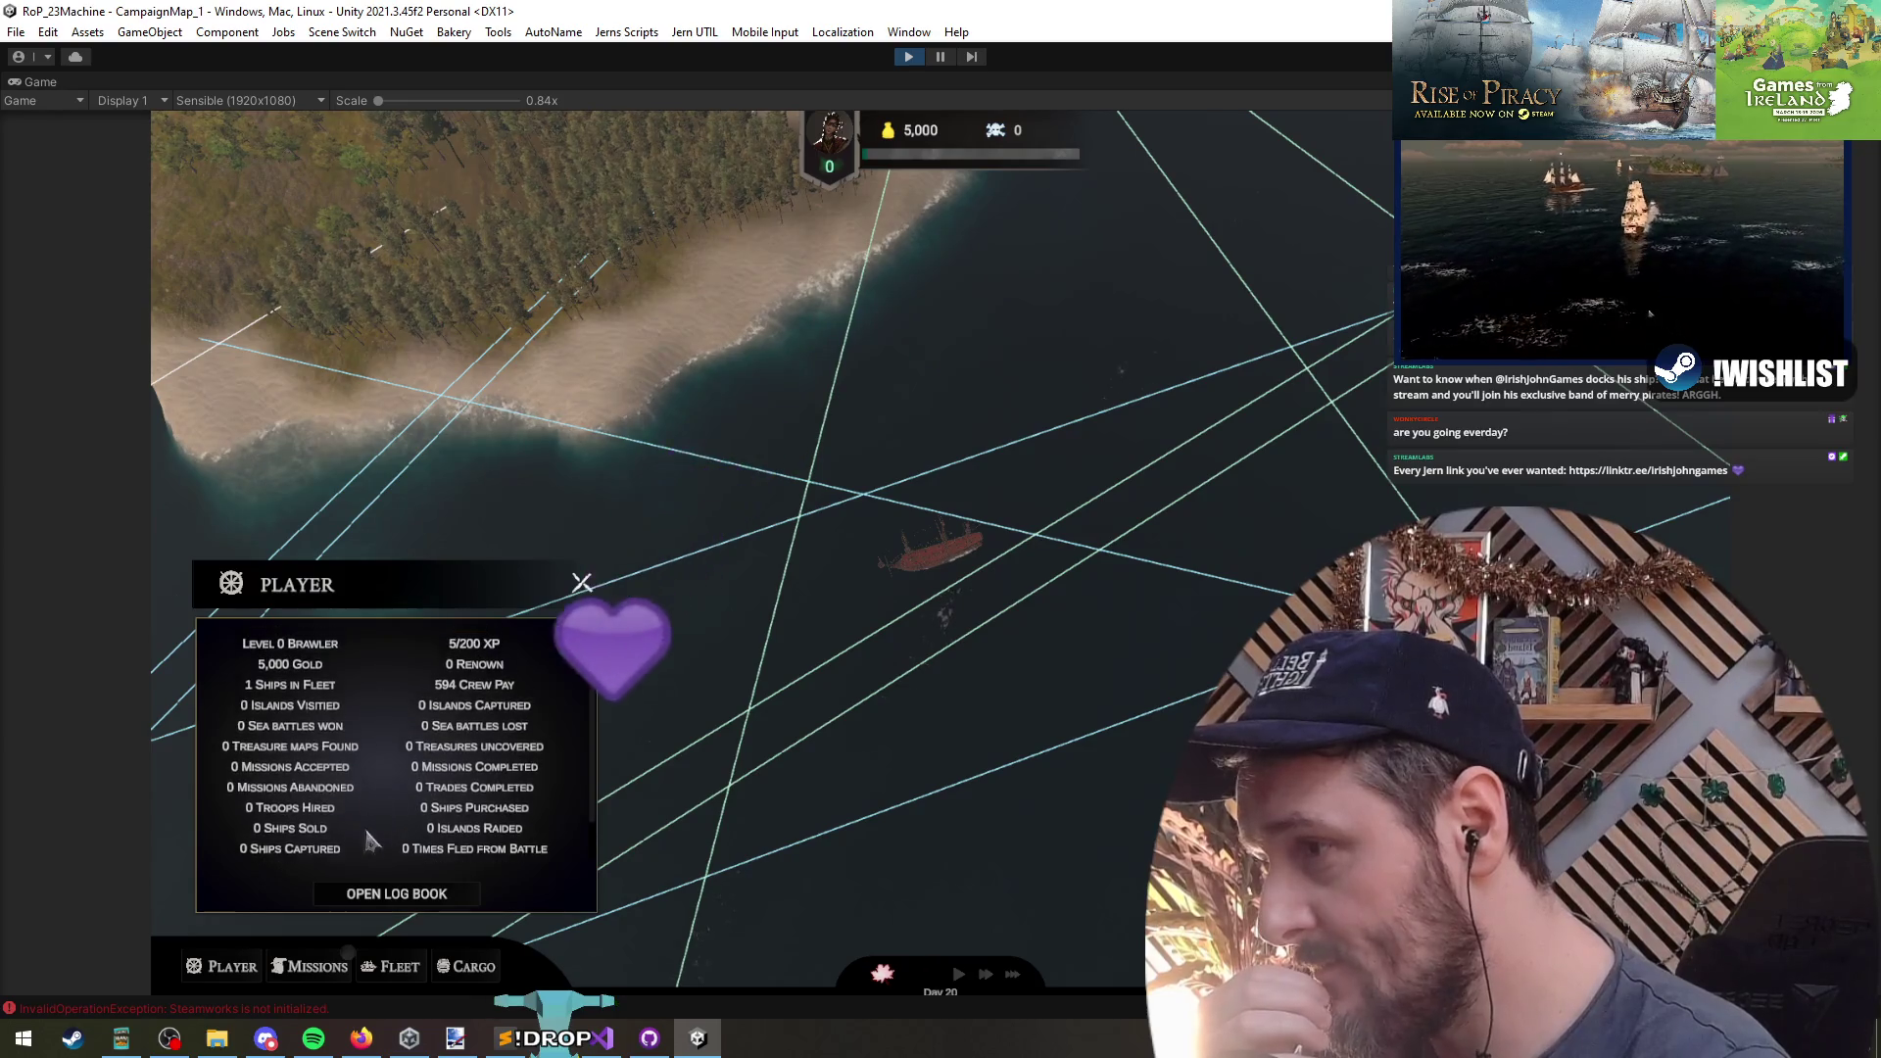
pyautogui.scroll(-3, 372, 833)
# - Switch to the Fleet panel and back to Player, then stop Play mode
pyautogui.click(390, 975)
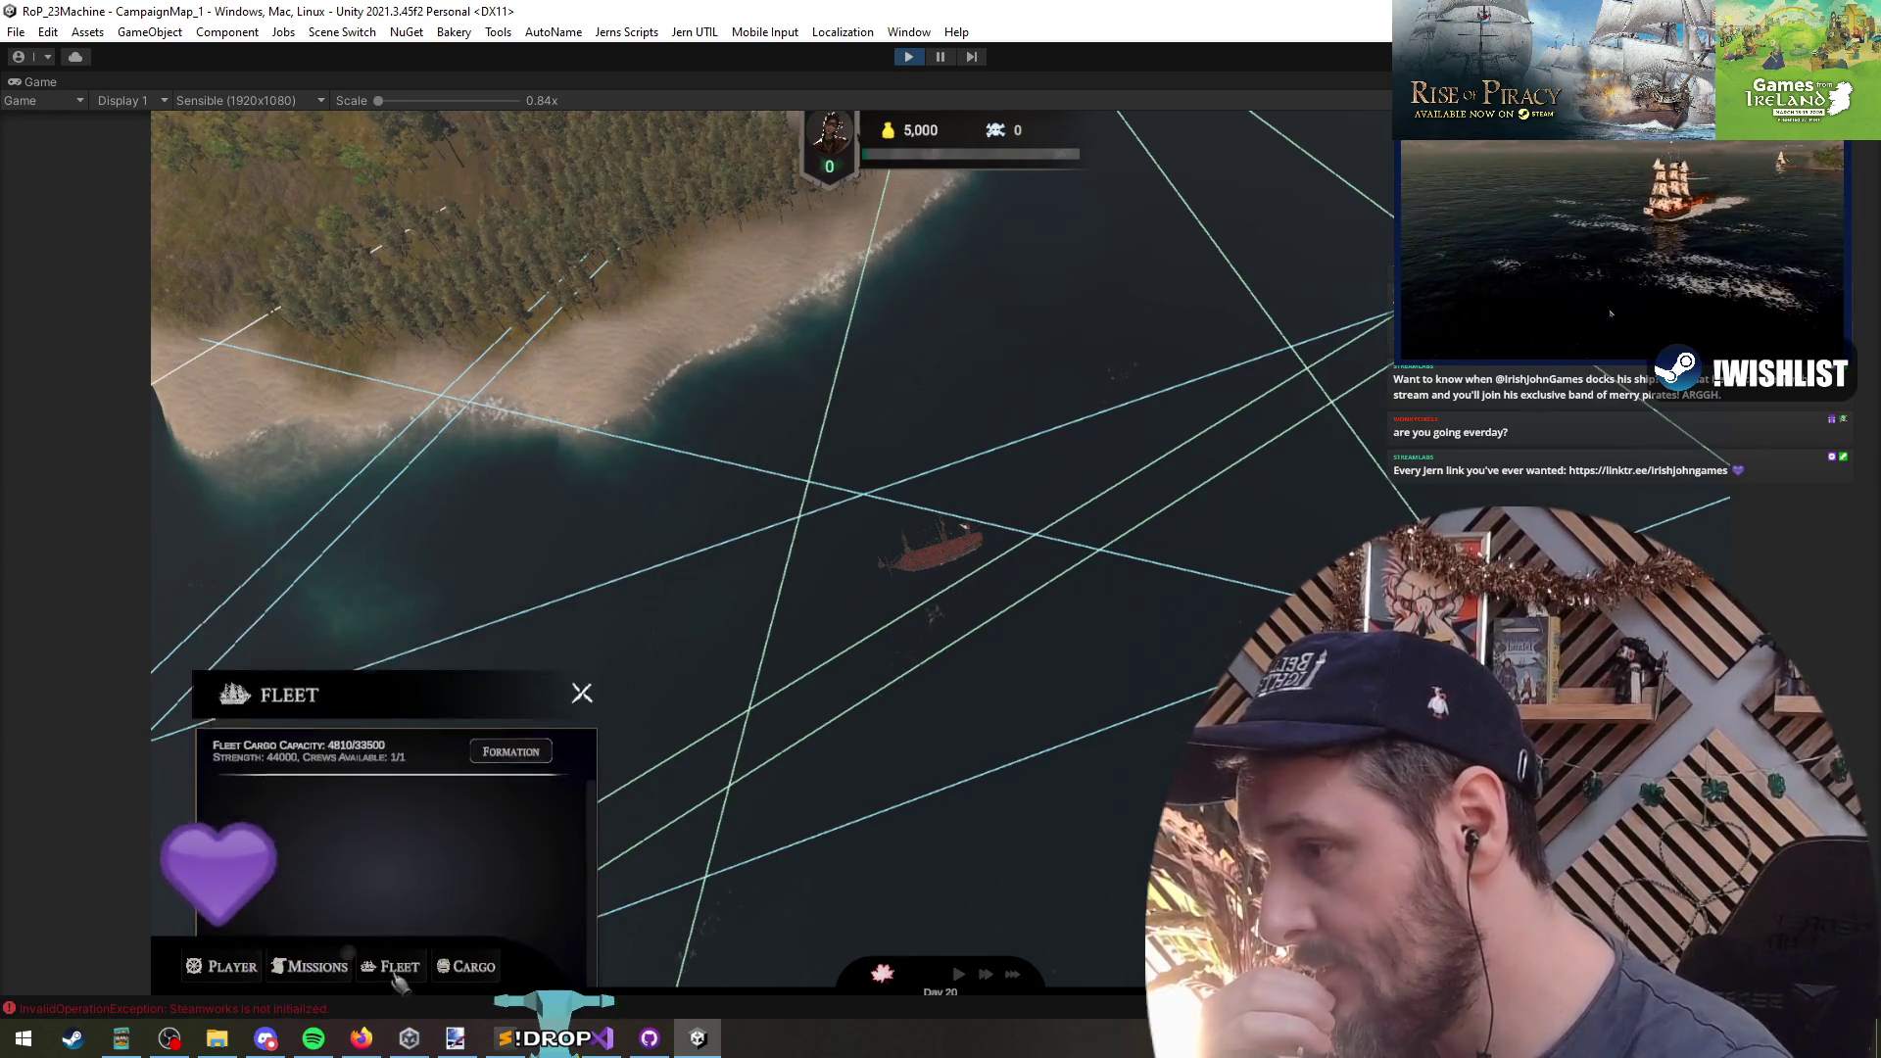
pyautogui.click(211, 968)
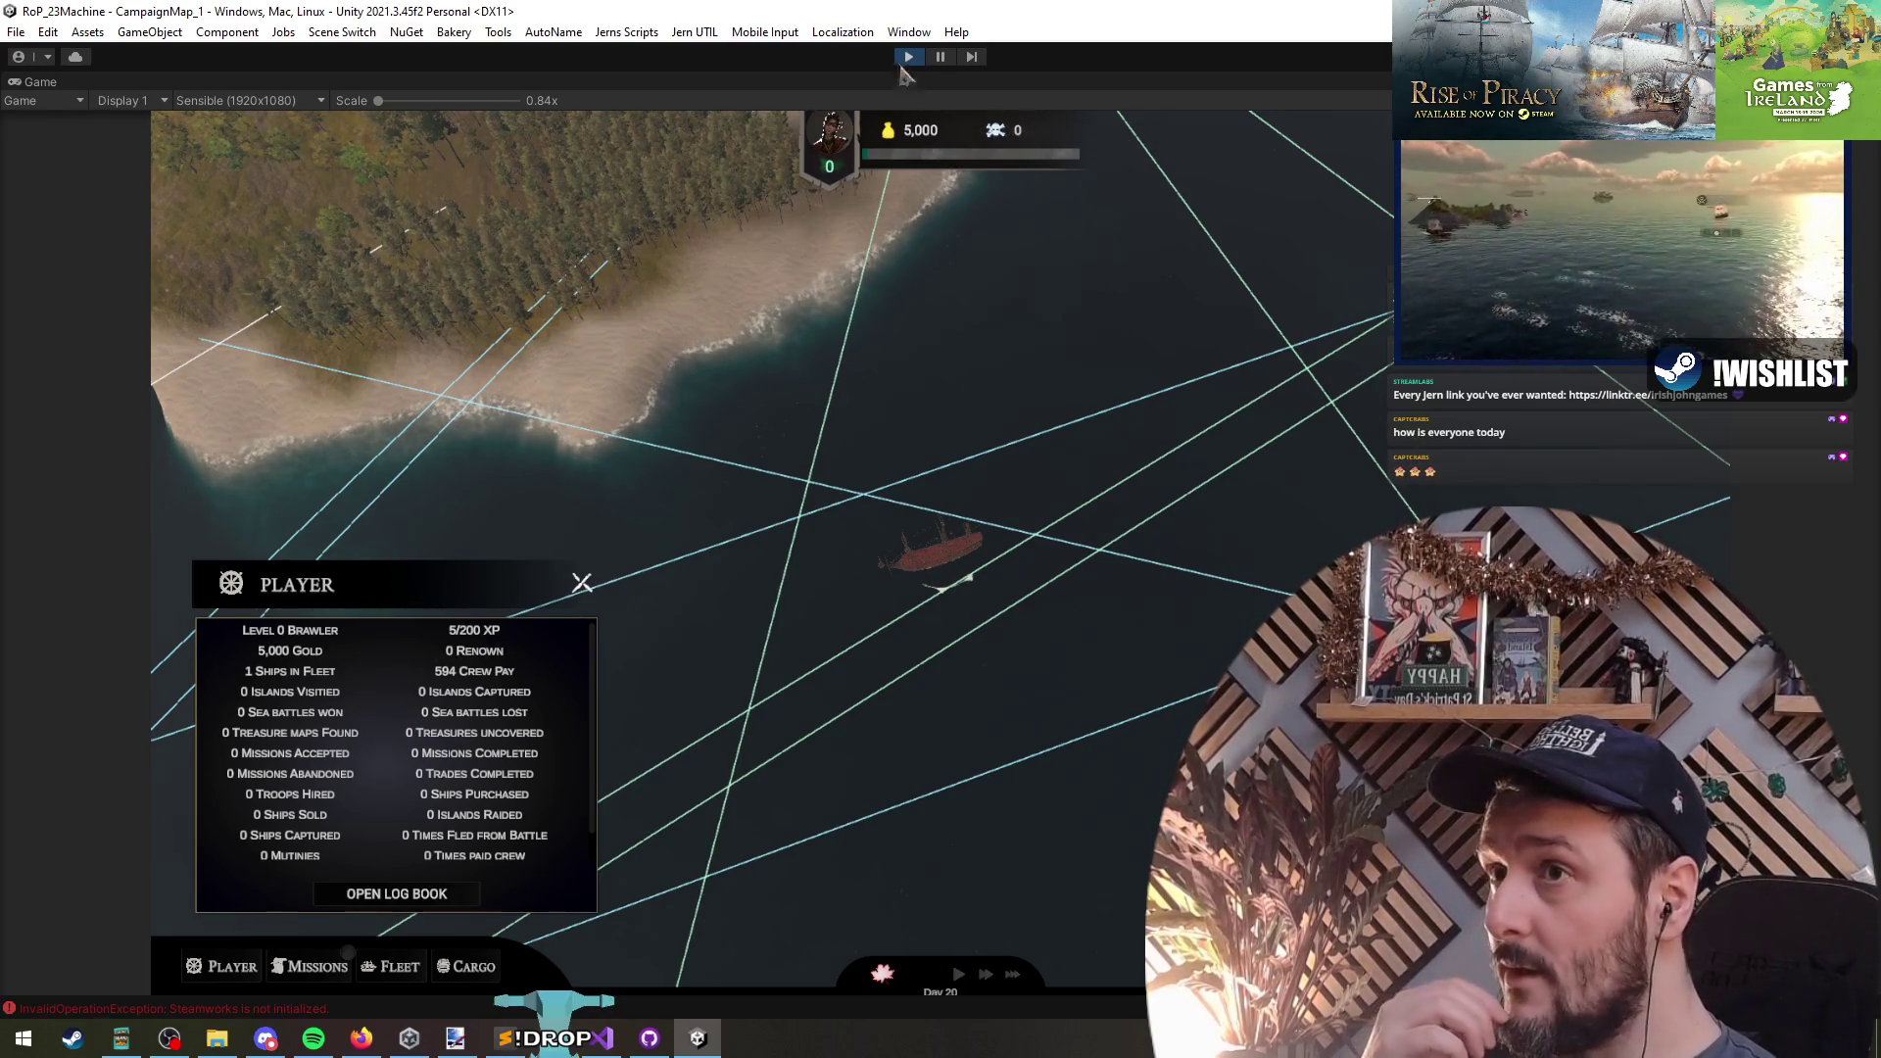
pyautogui.click(908, 59)
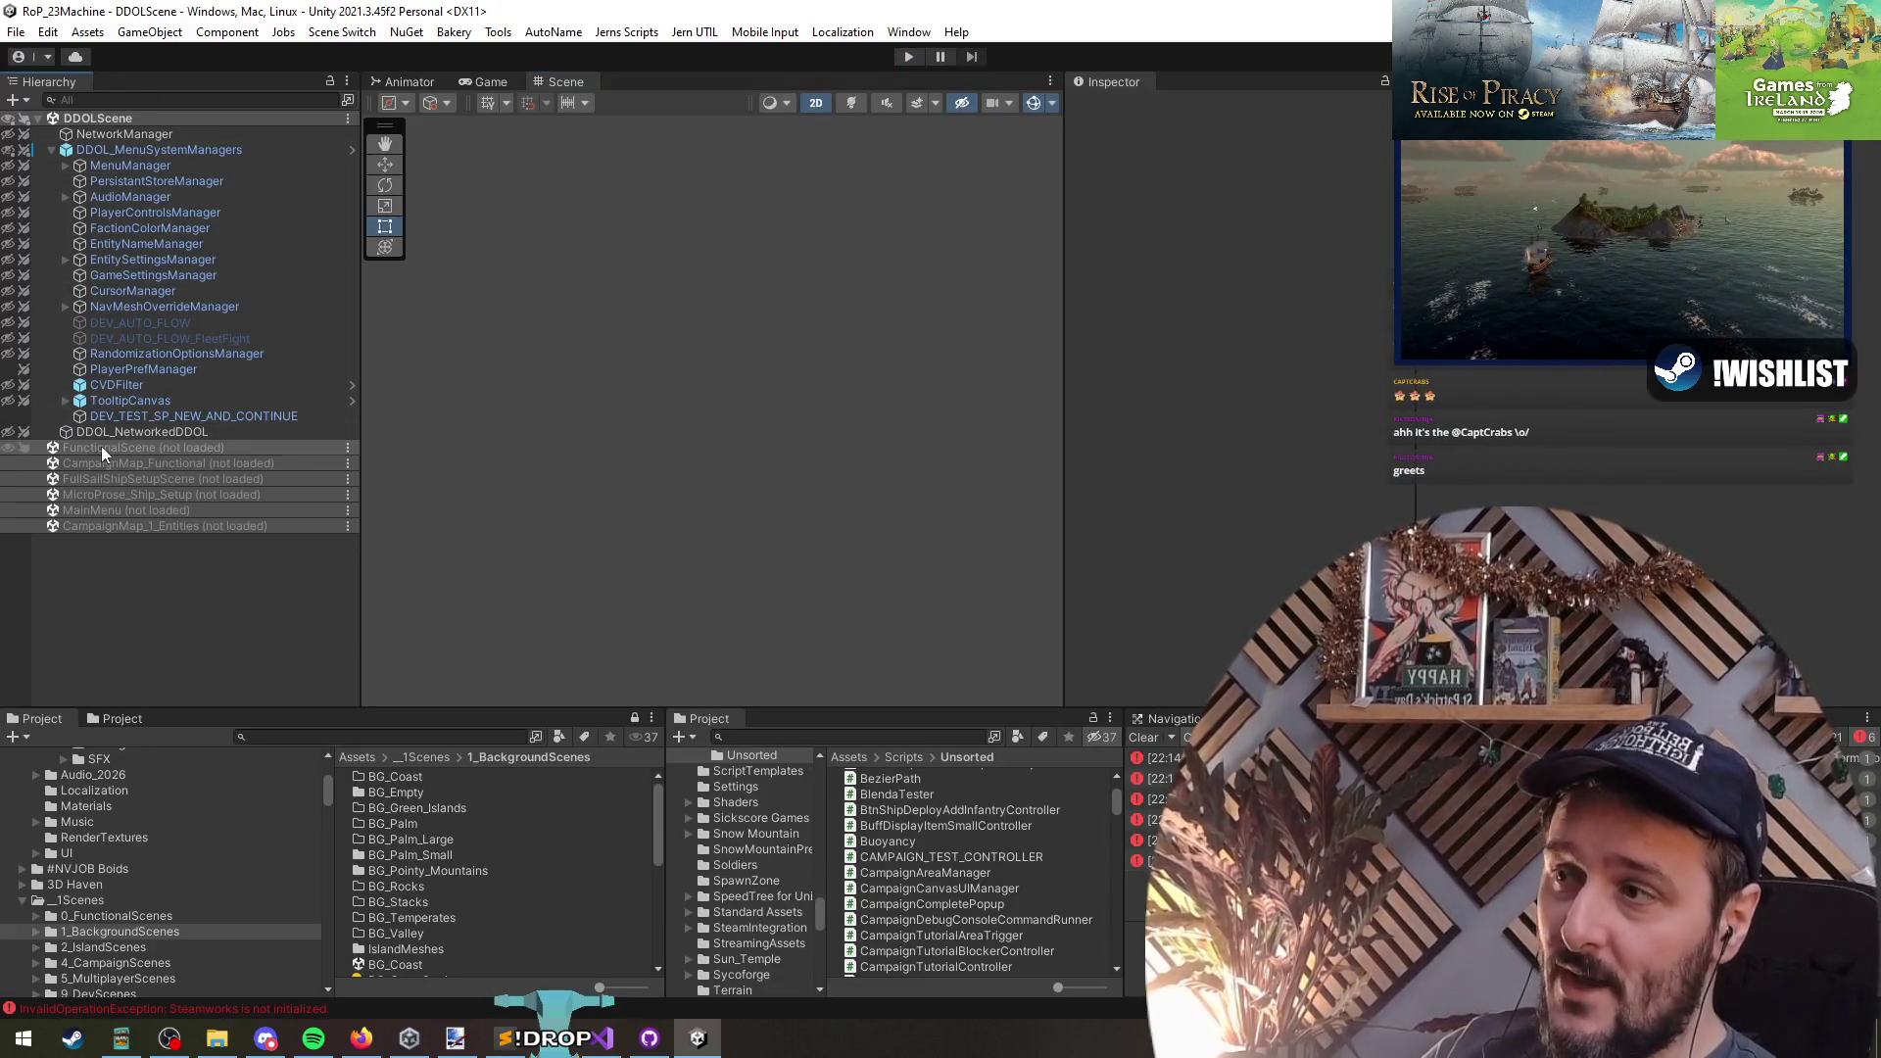
# - Unload FunctionalScene from the Hierarchy
pyautogui.rightClick(100, 447)
pyautogui.click(137, 548)
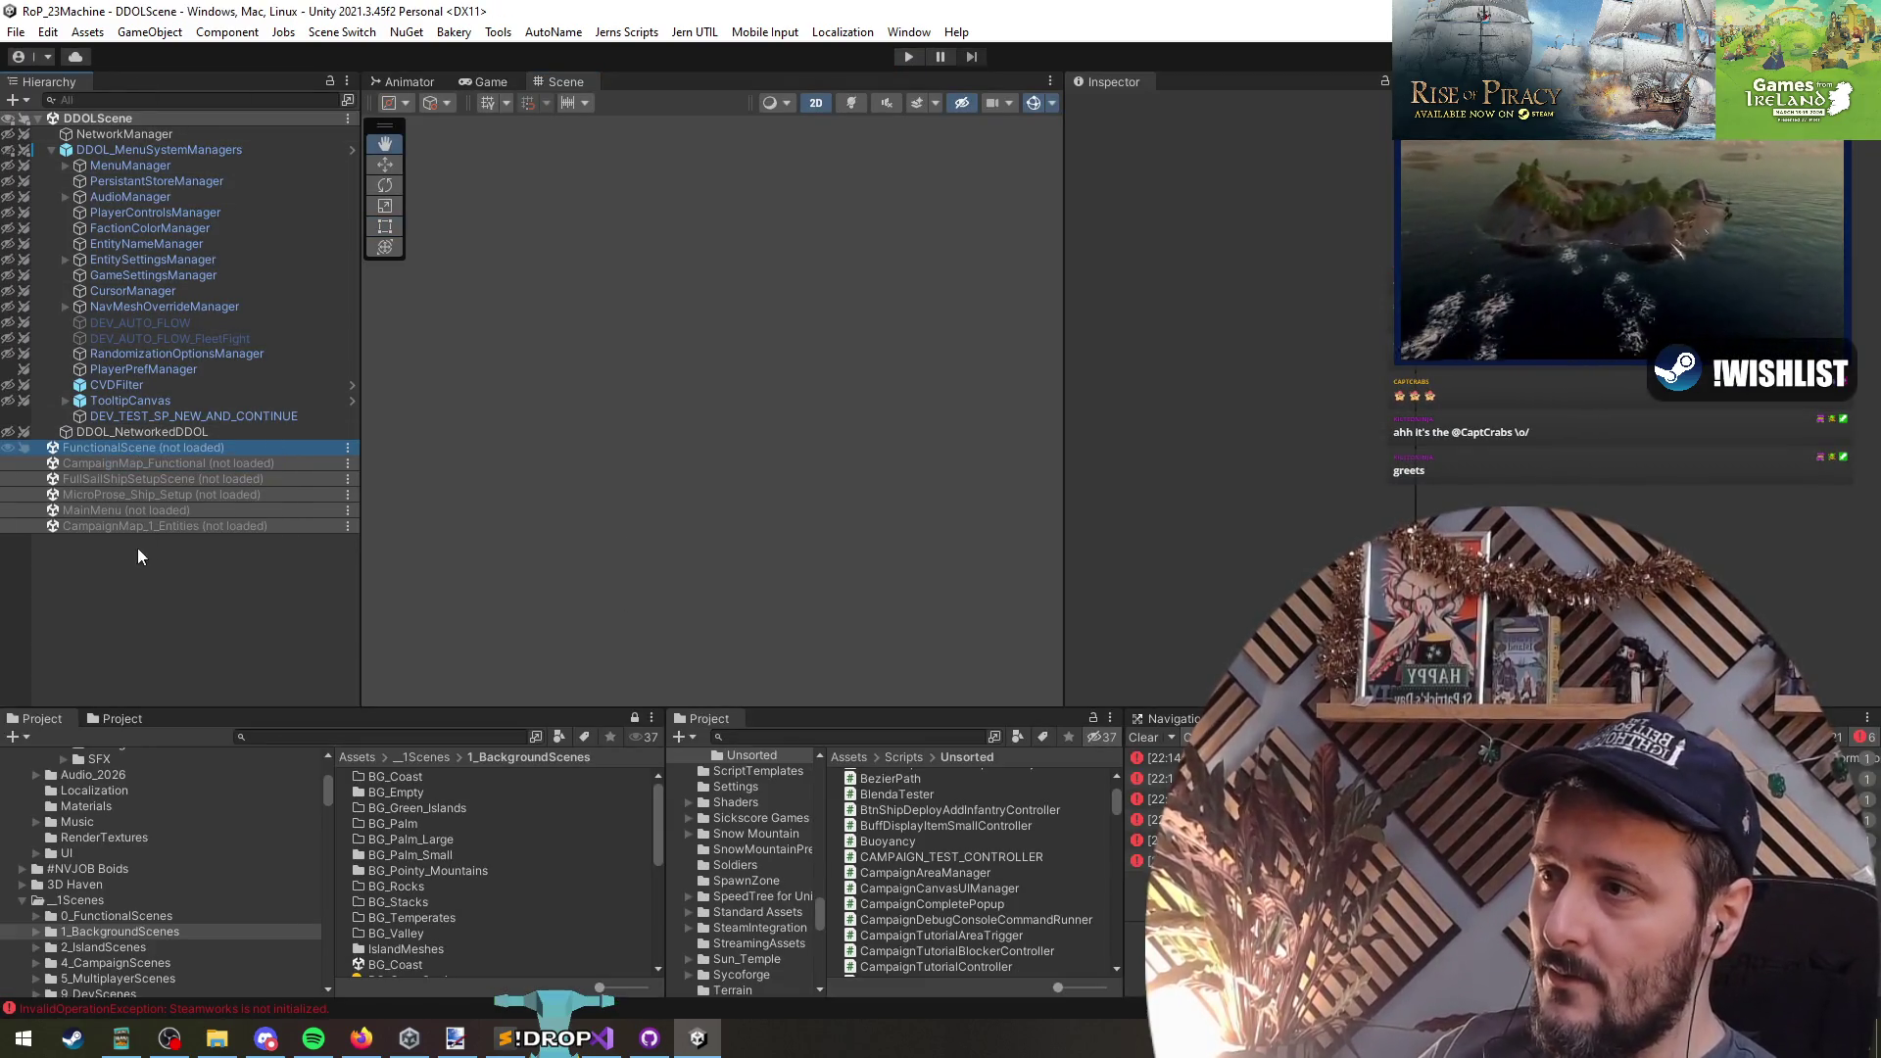
pyautogui.rightClick(114, 446)
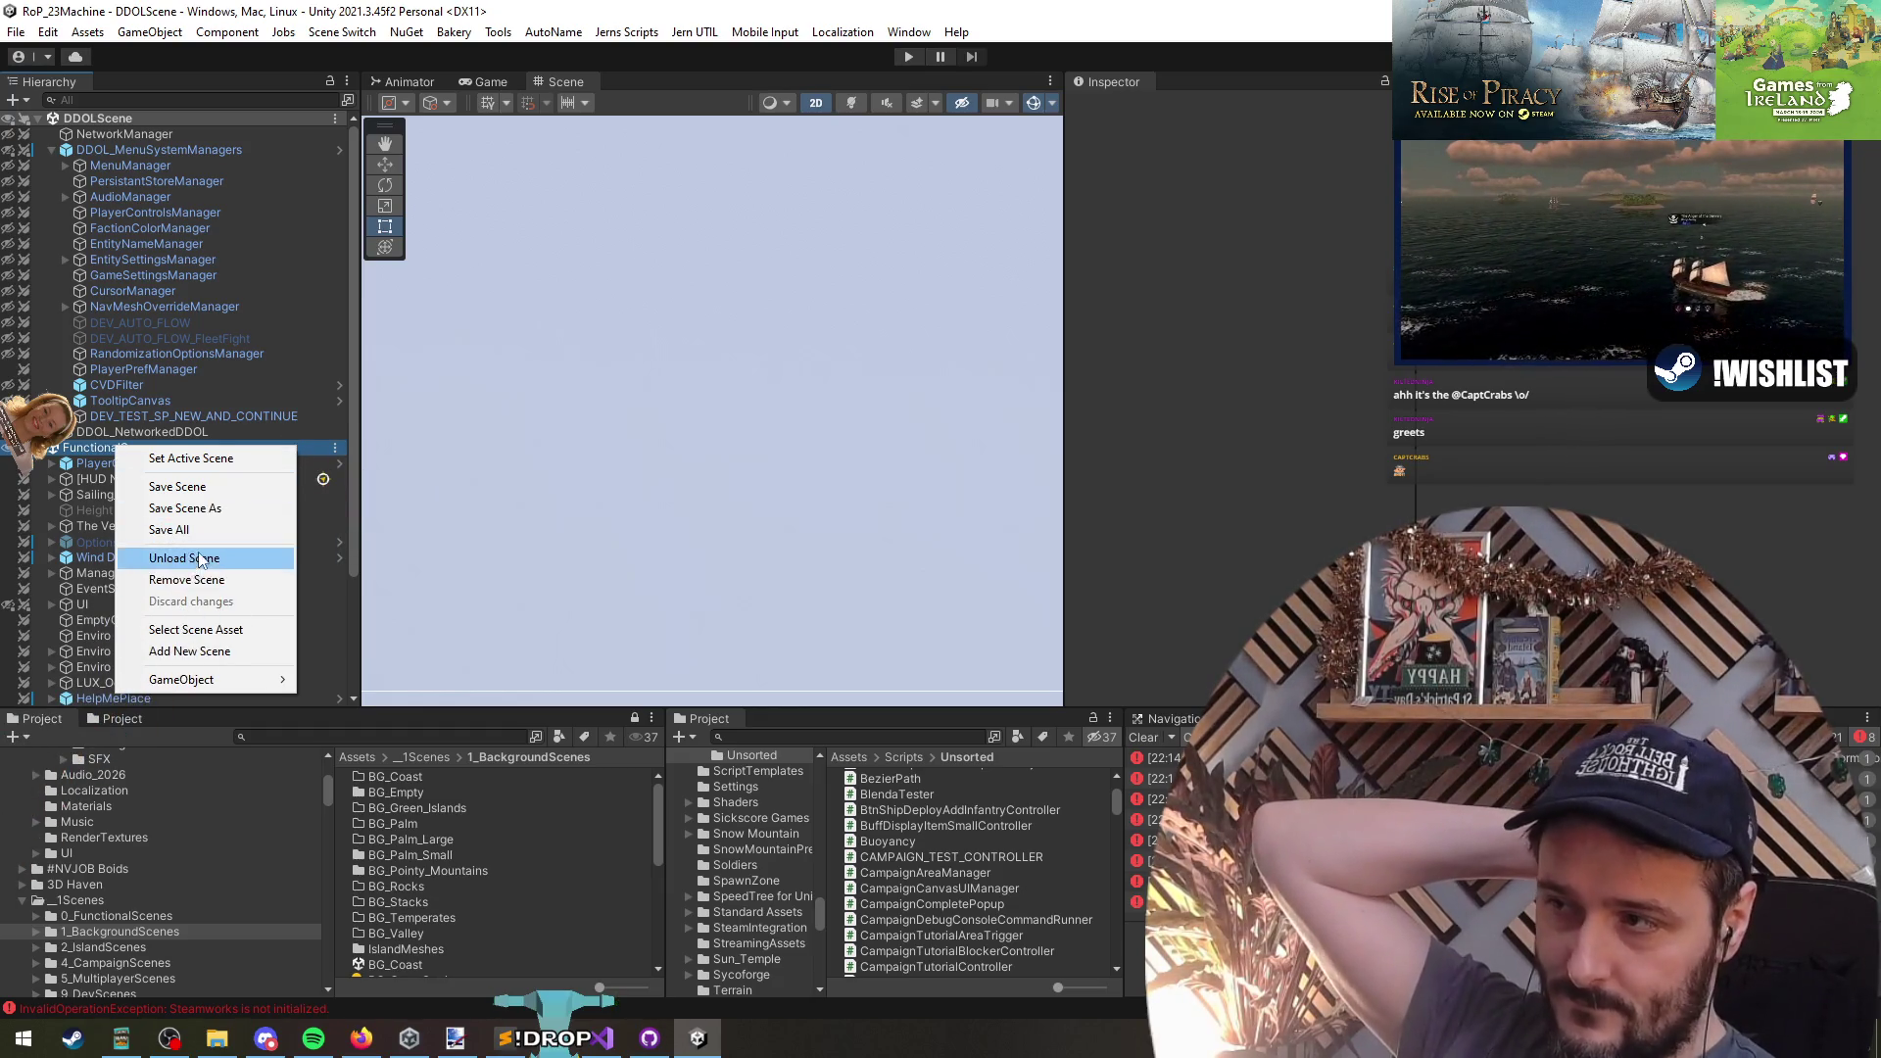
pyautogui.click(184, 557)
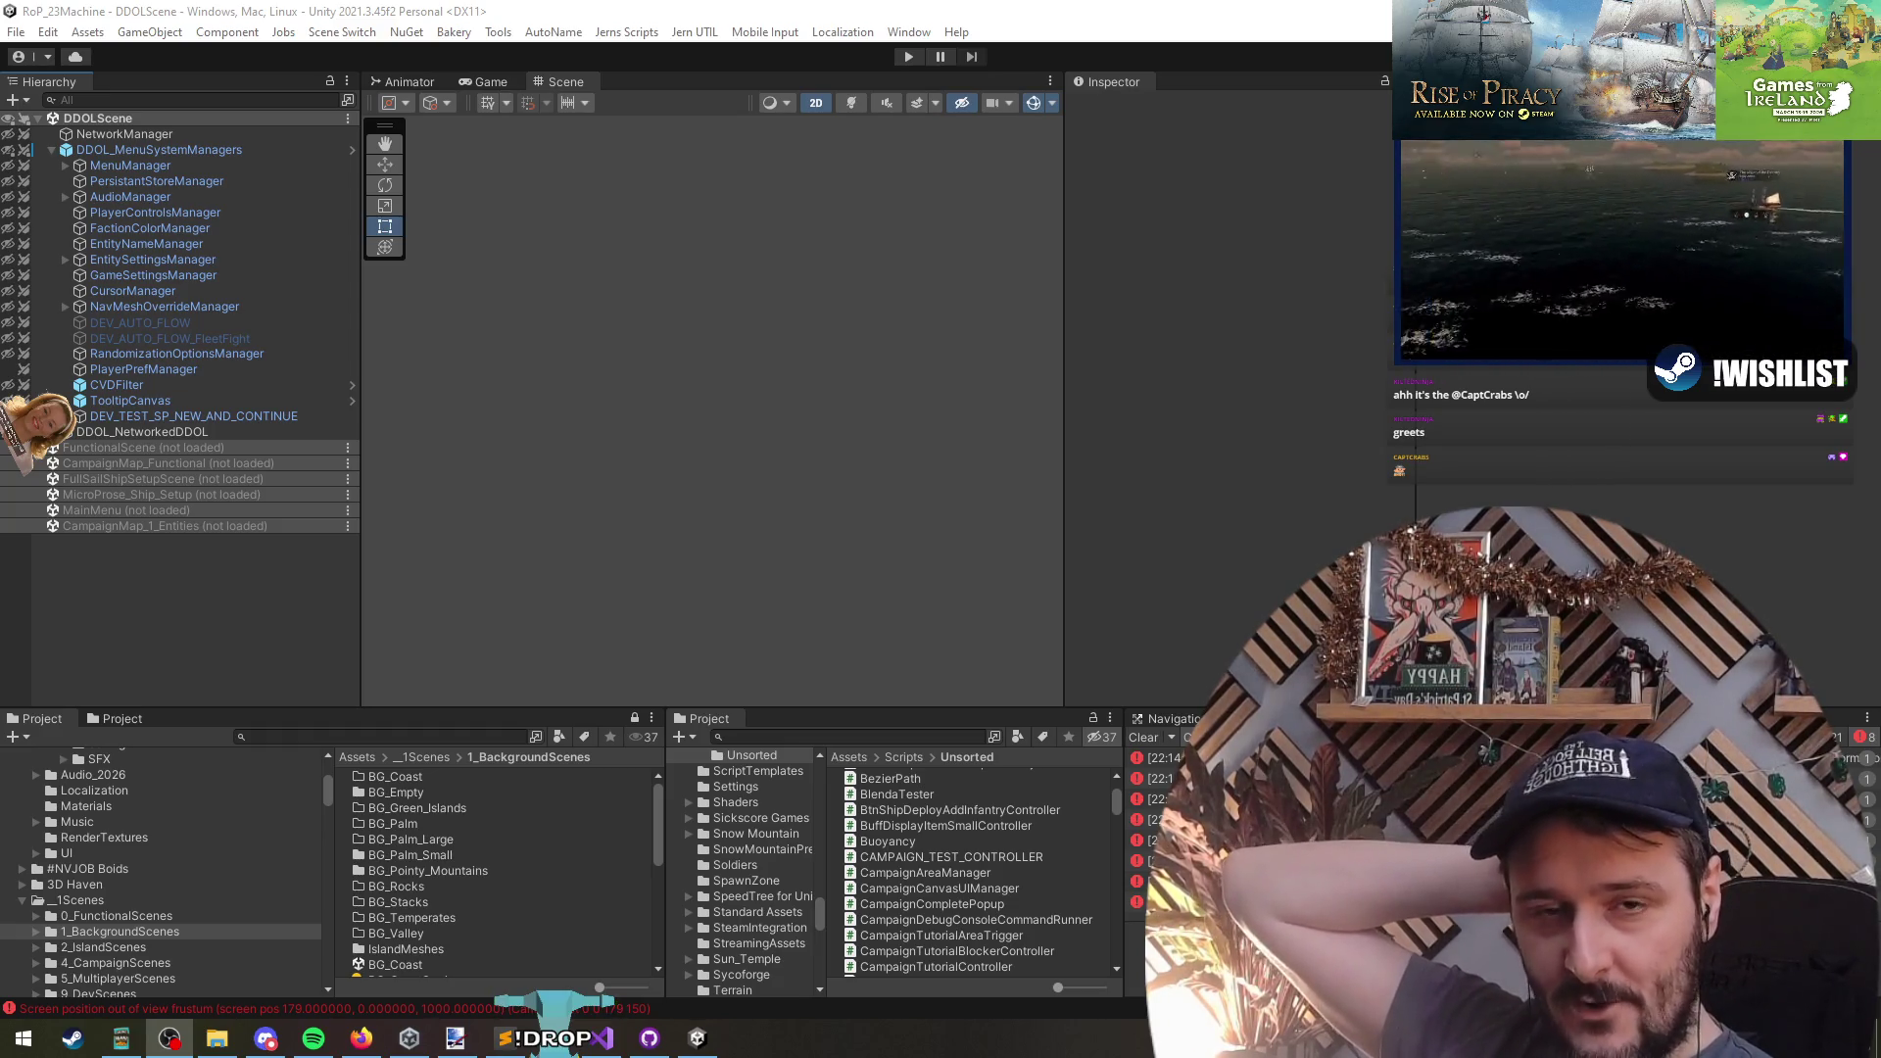
pyautogui.click(1270, 323)
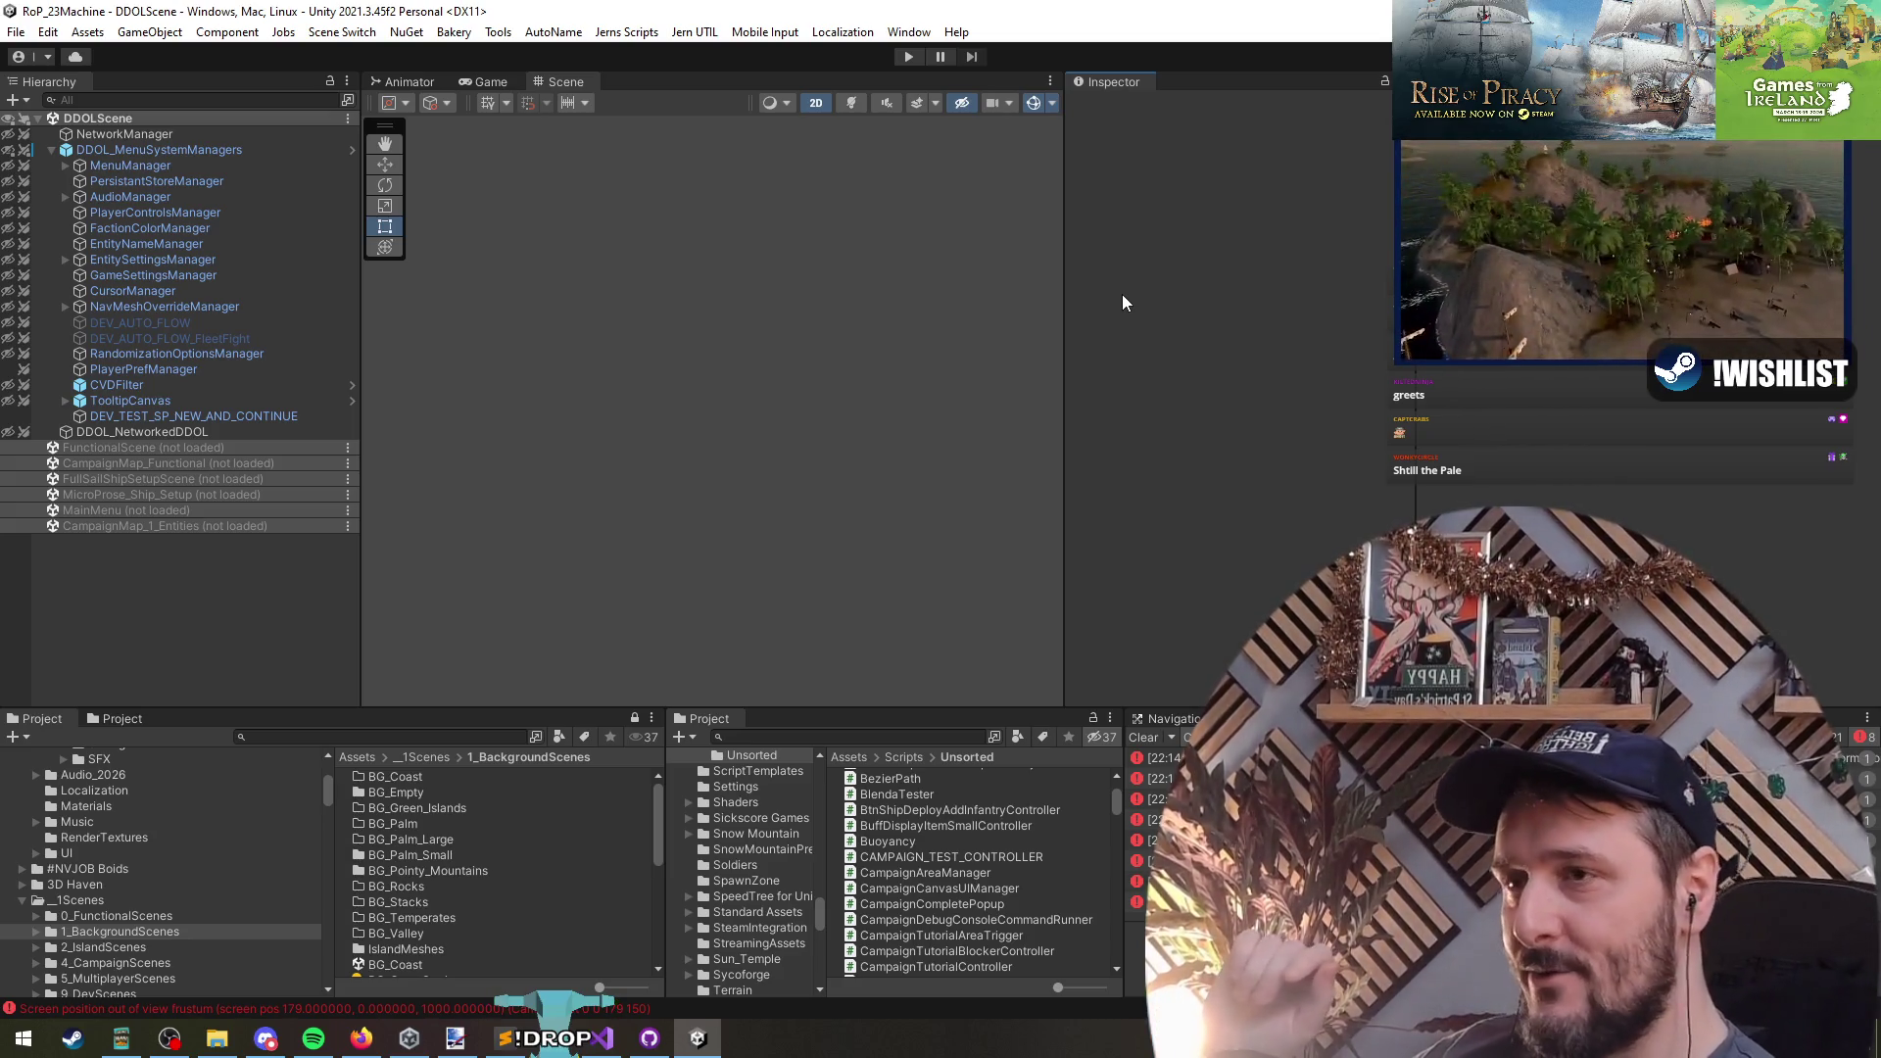
# - Close the CmpPlayerMissionHandler, CampaignPlayerController, dev test and CampaignTutorialController script tabs in Visual Studio
pyautogui.click(601, 1038)
pyautogui.click(764, 533)
pyautogui.click(769, 561)
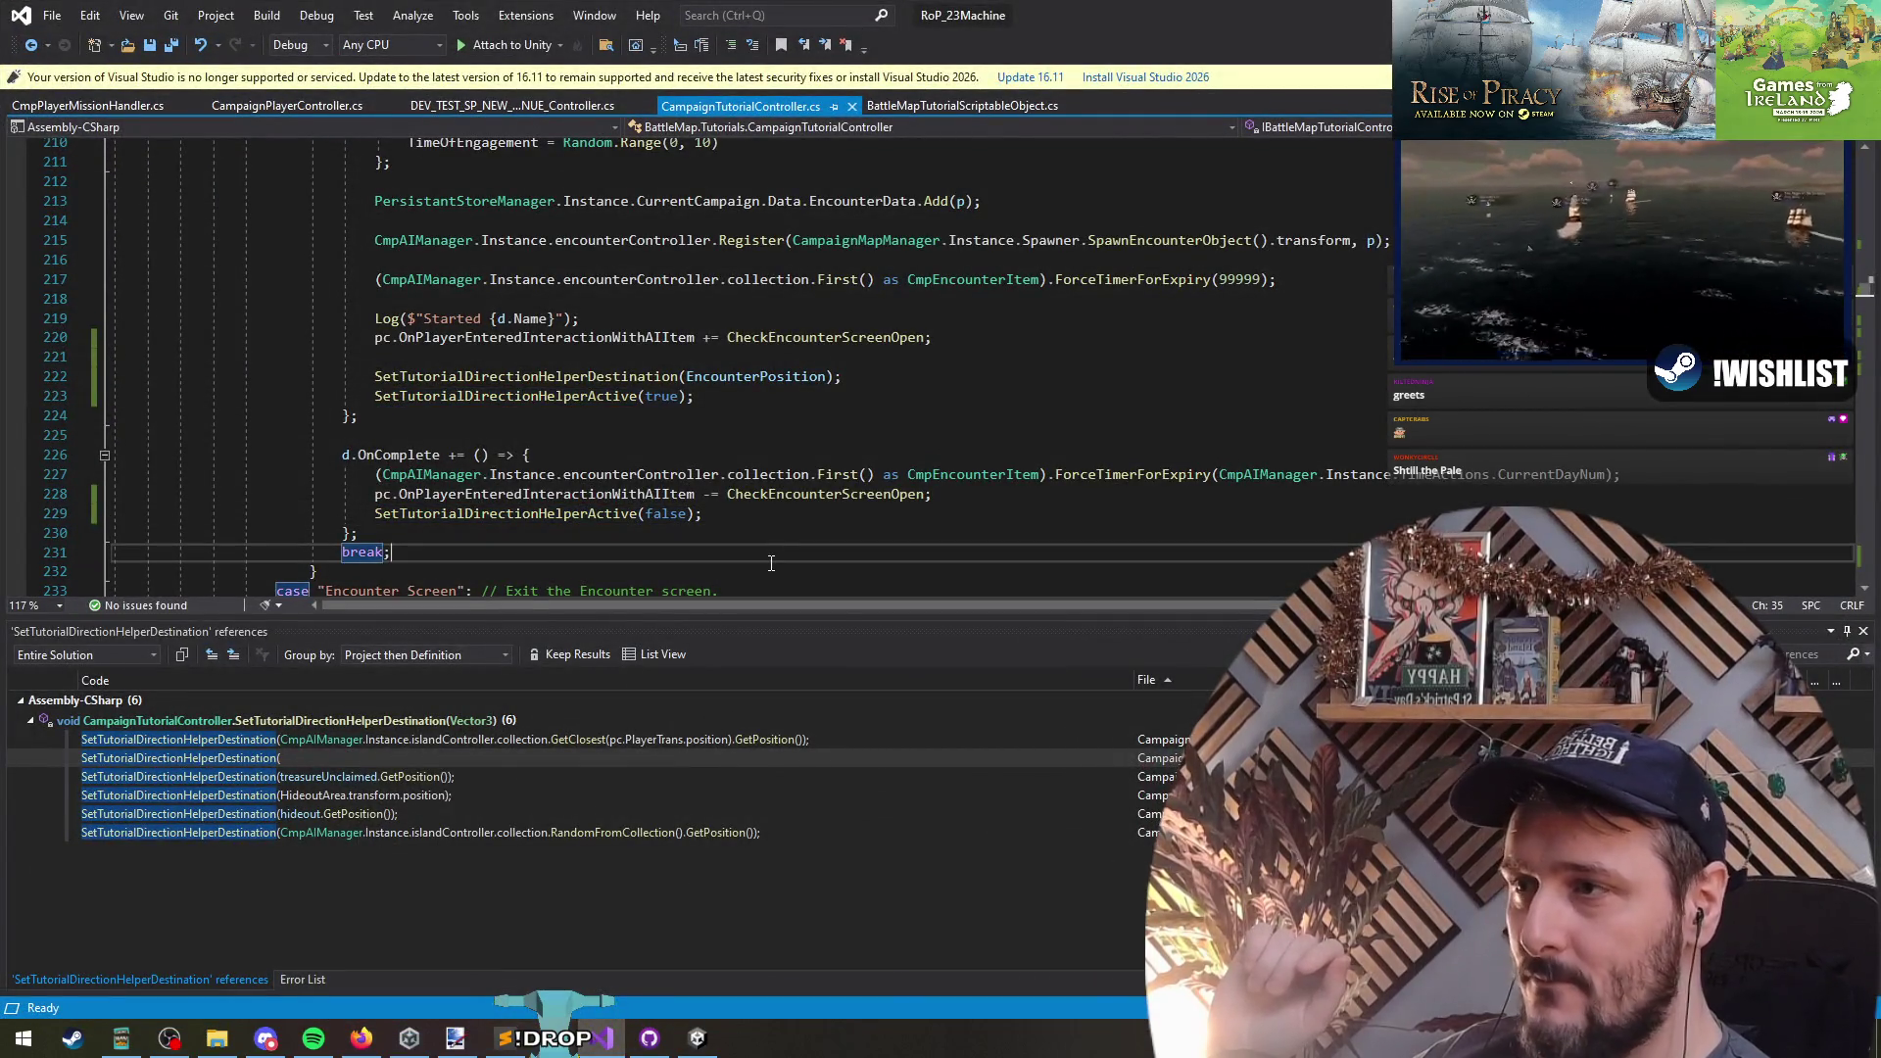
pyautogui.middleClick(93, 106)
pyautogui.middleClick(91, 108)
pyautogui.middleClick(89, 110)
pyautogui.middleClick(88, 112)
pyautogui.hotkey('alt', 'Tab')
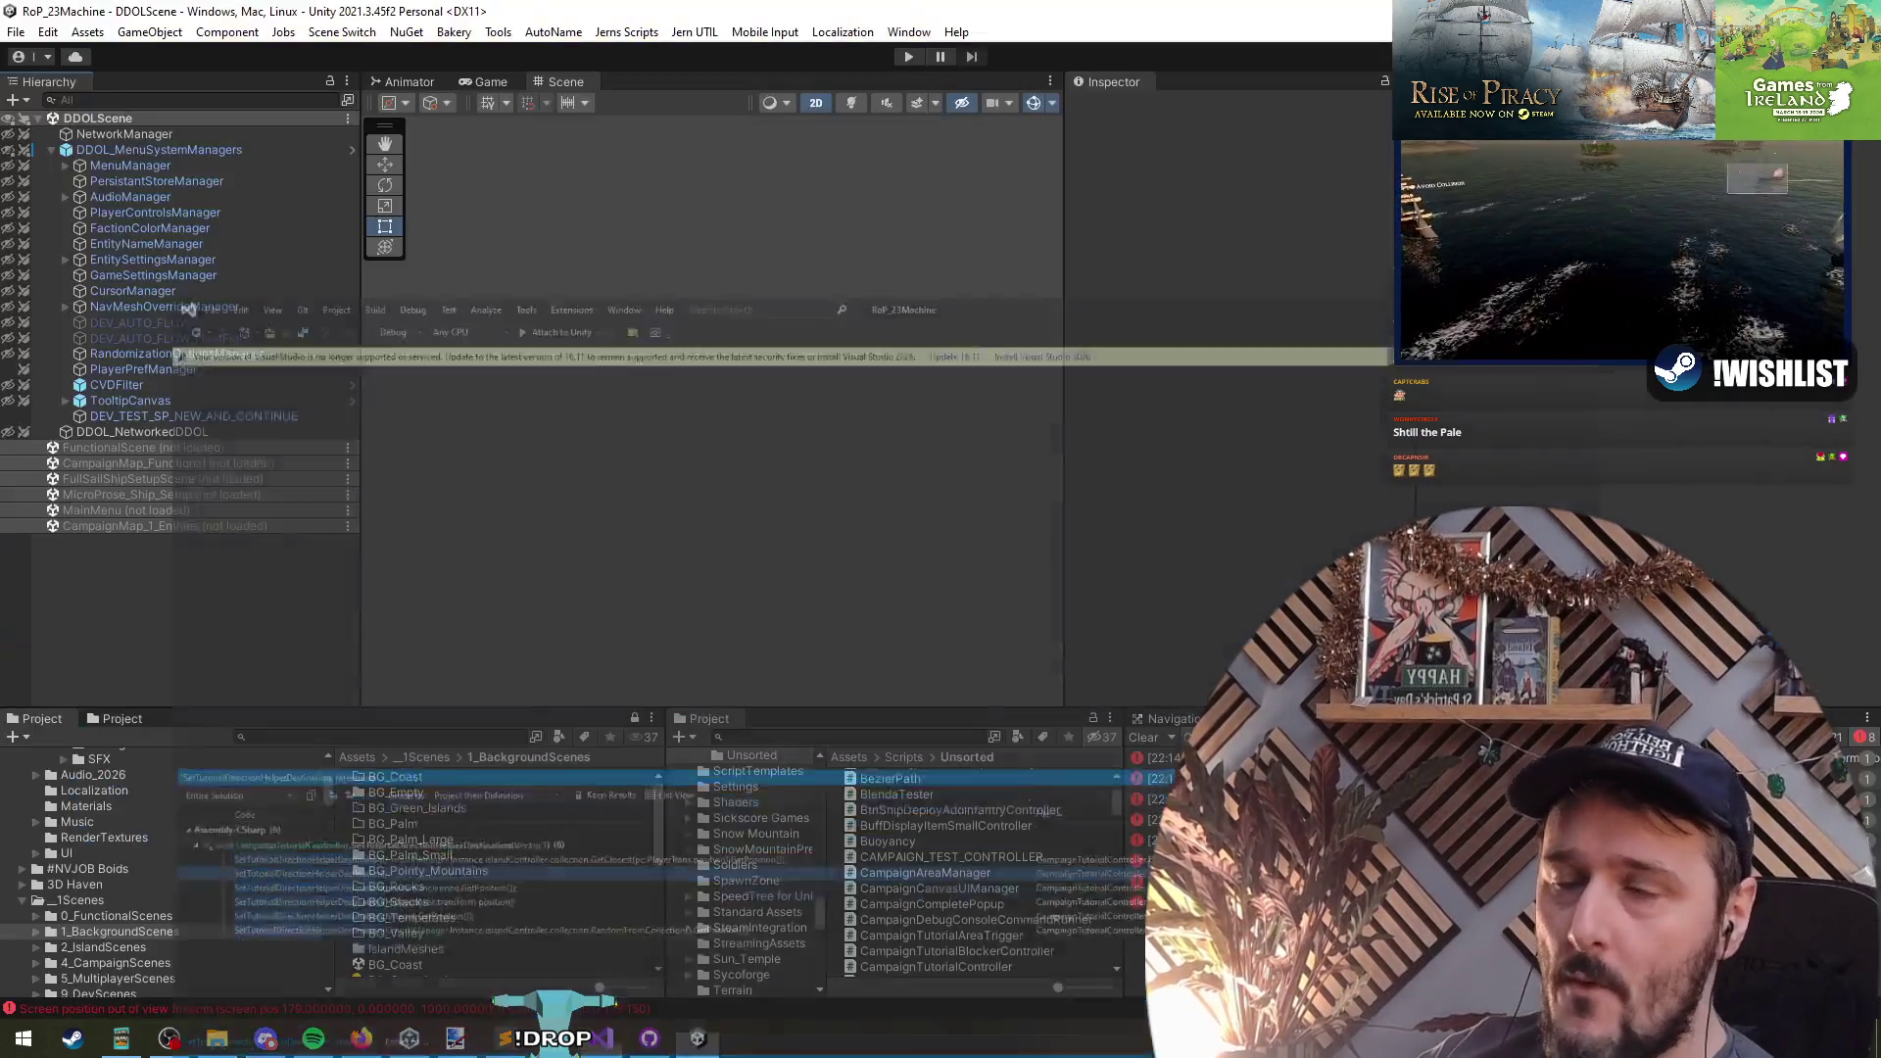
# - Load the CampaignMap_Functional scene back into the Hierarchy
pyautogui.rightClick(151, 463)
pyautogui.click(192, 474)
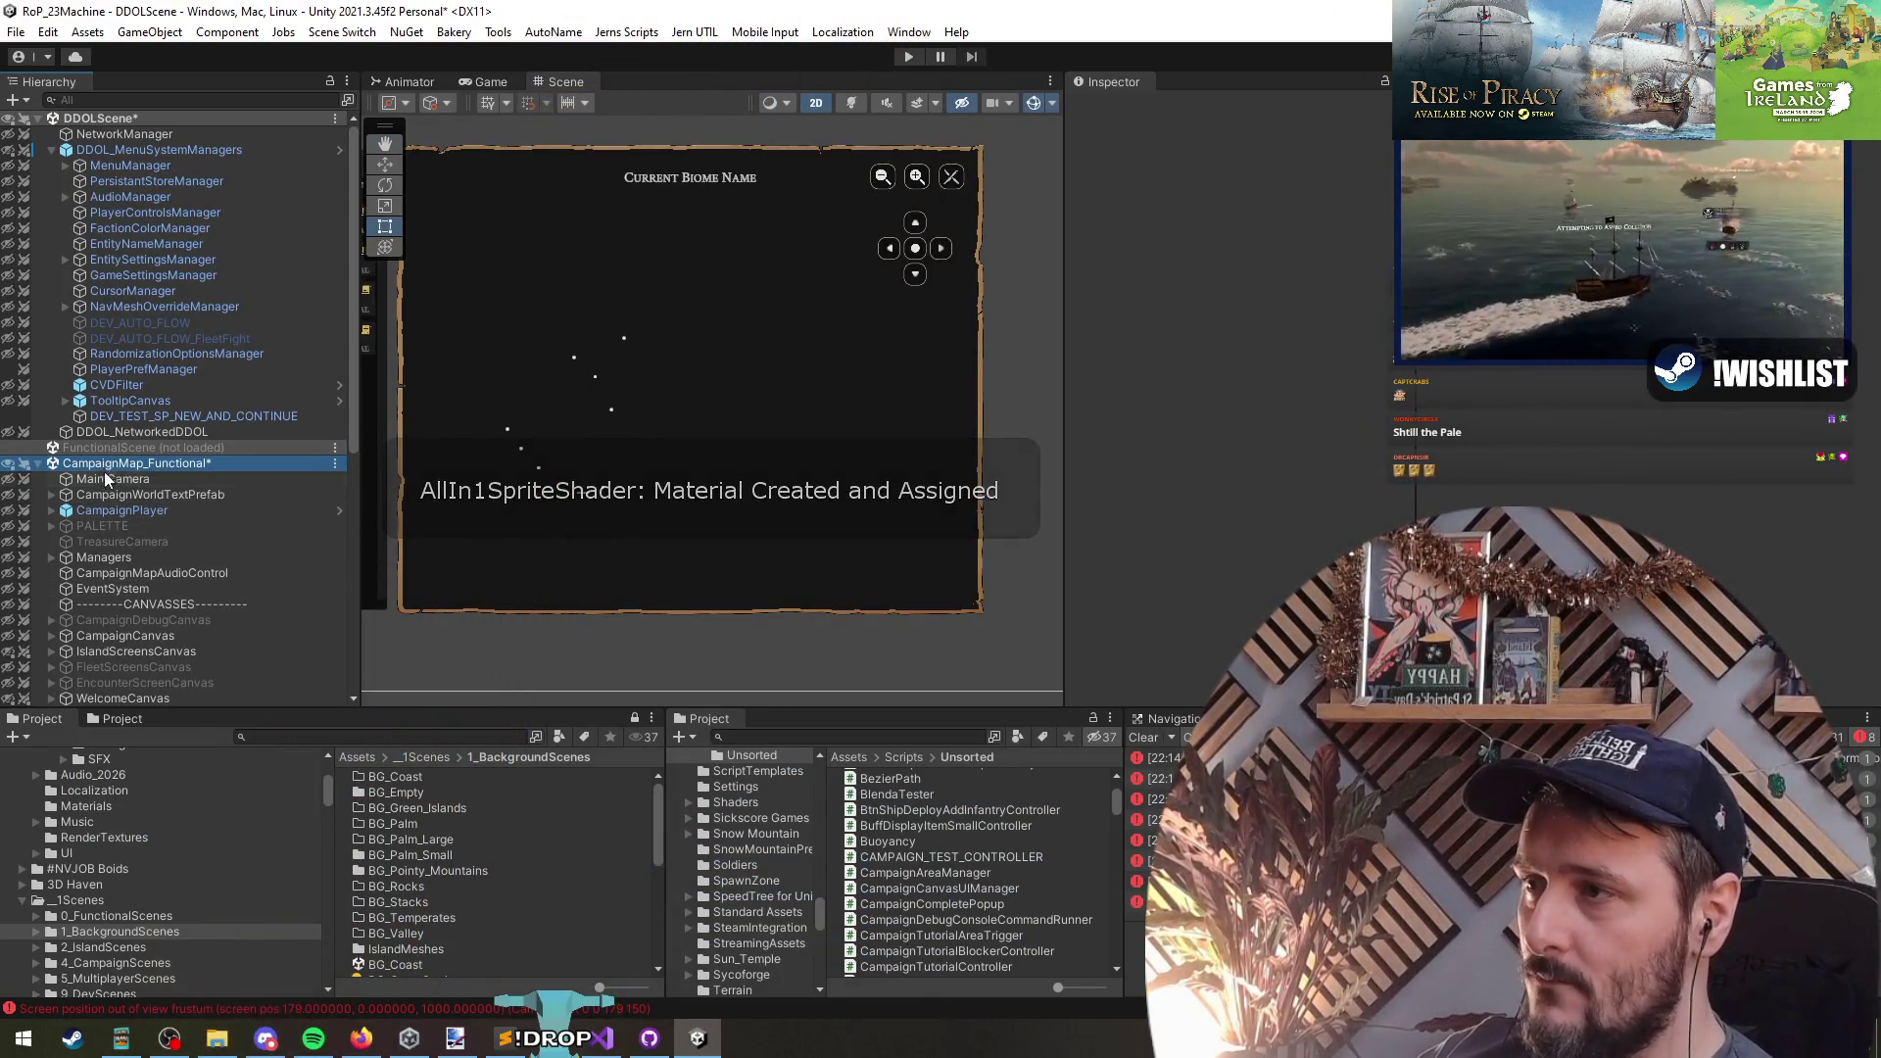
pyautogui.scroll(-4, 115, 637)
pyautogui.scroll(-4, 111, 541)
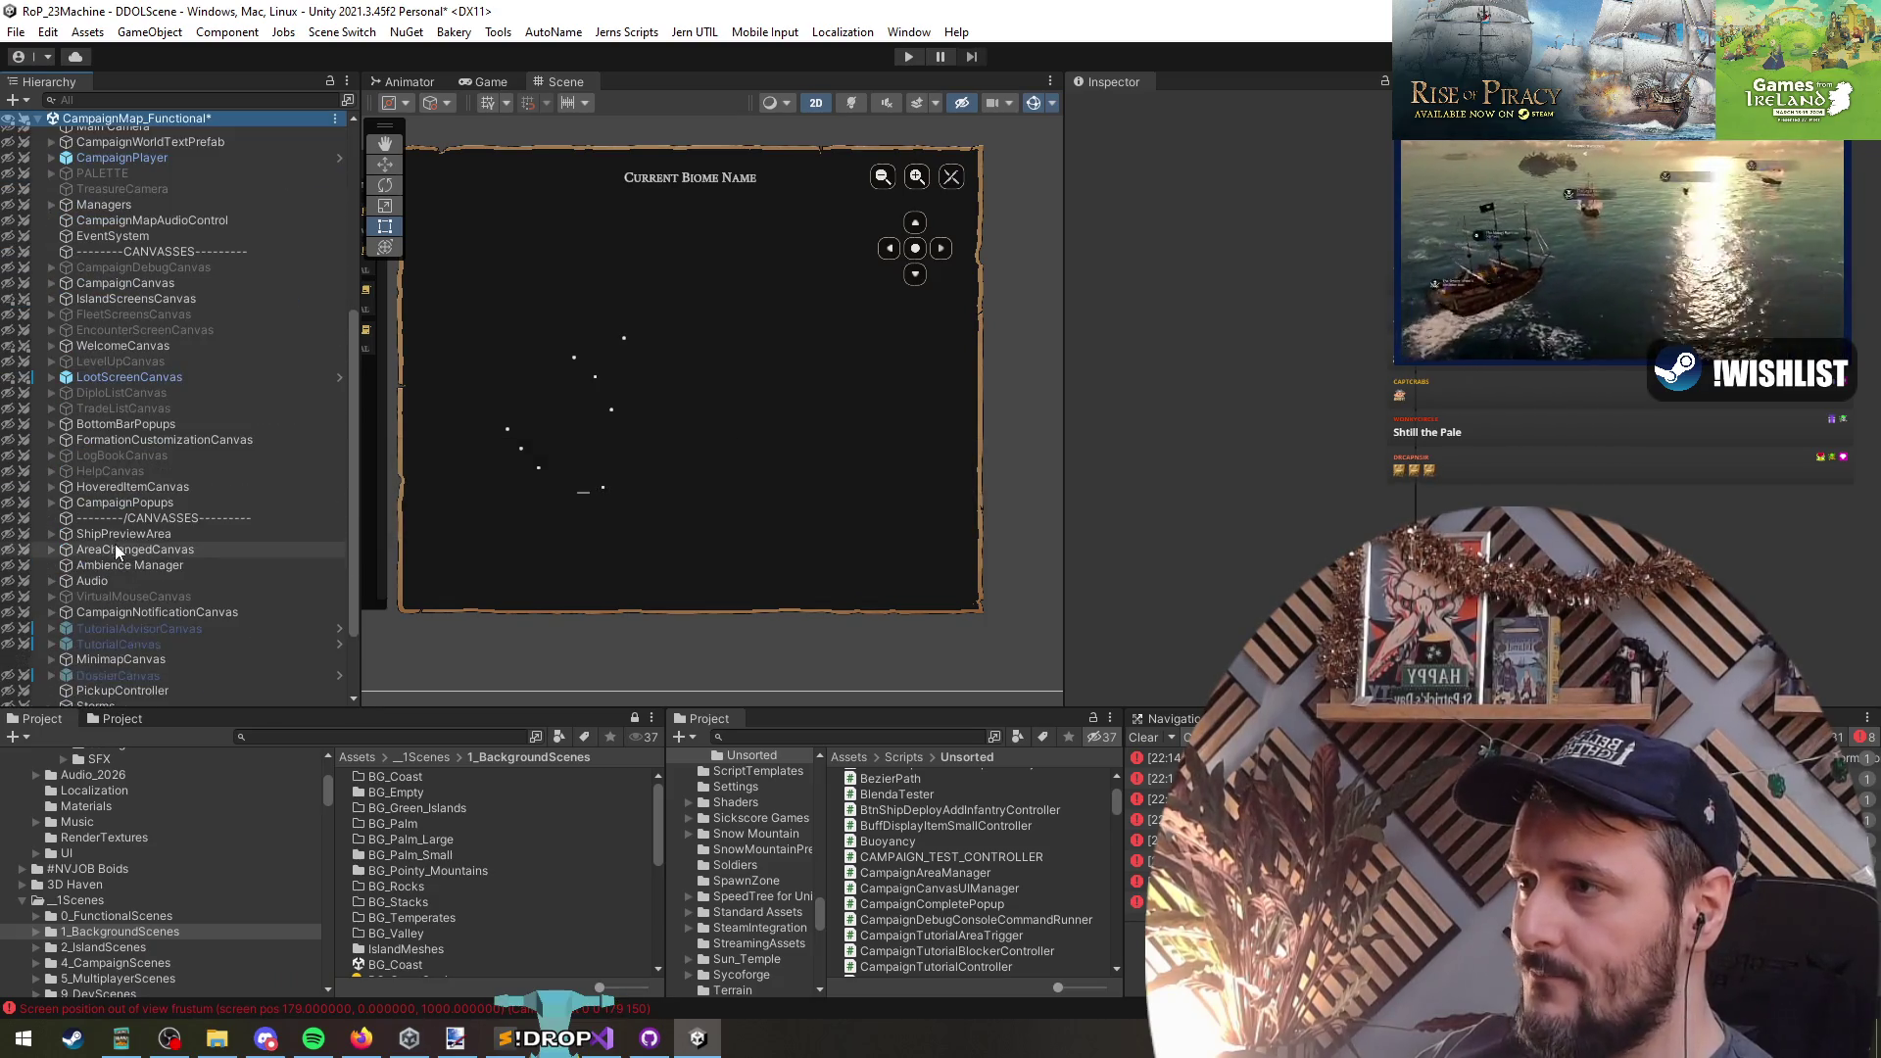
# - Expand BottomBarPopups, hide the minimap canvas, and activate PlayerCanvas
pyautogui.click(126, 429)
pyautogui.press('Right')
pyautogui.press('Right')
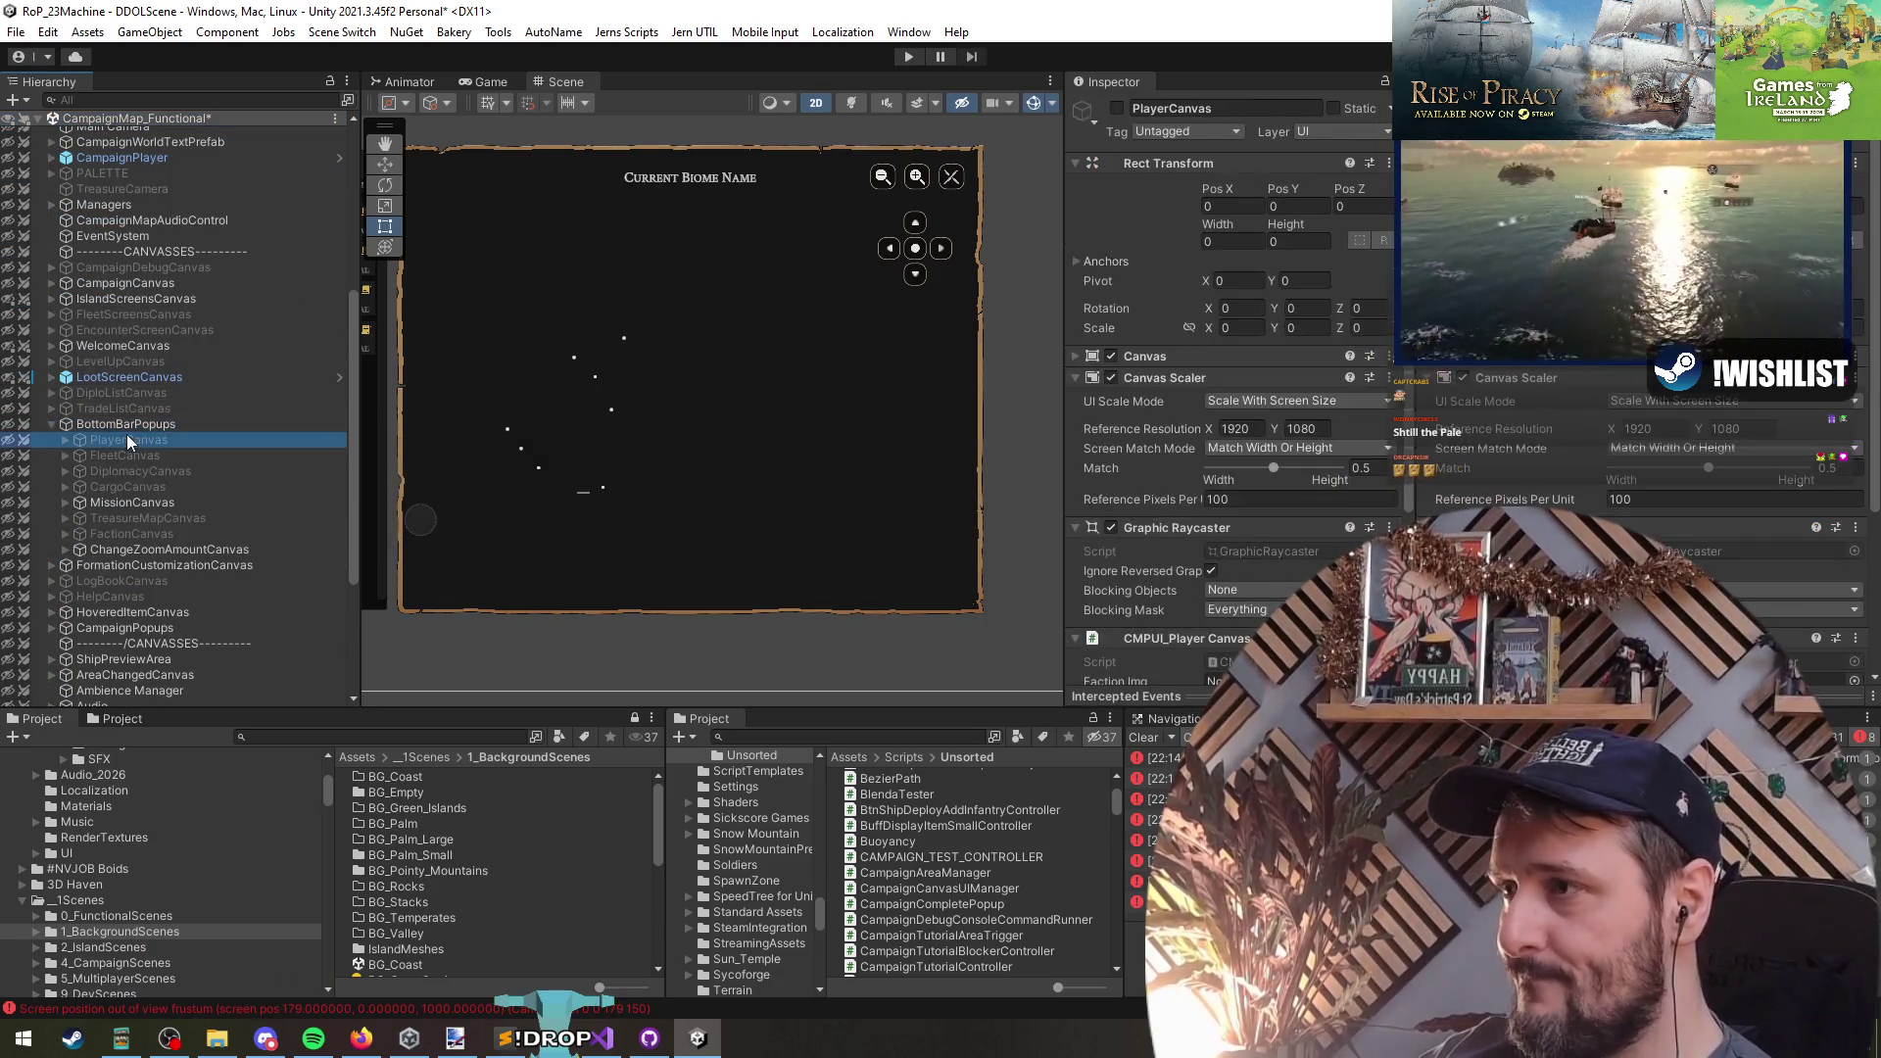
pyautogui.click(9, 118)
pyautogui.click(9, 440)
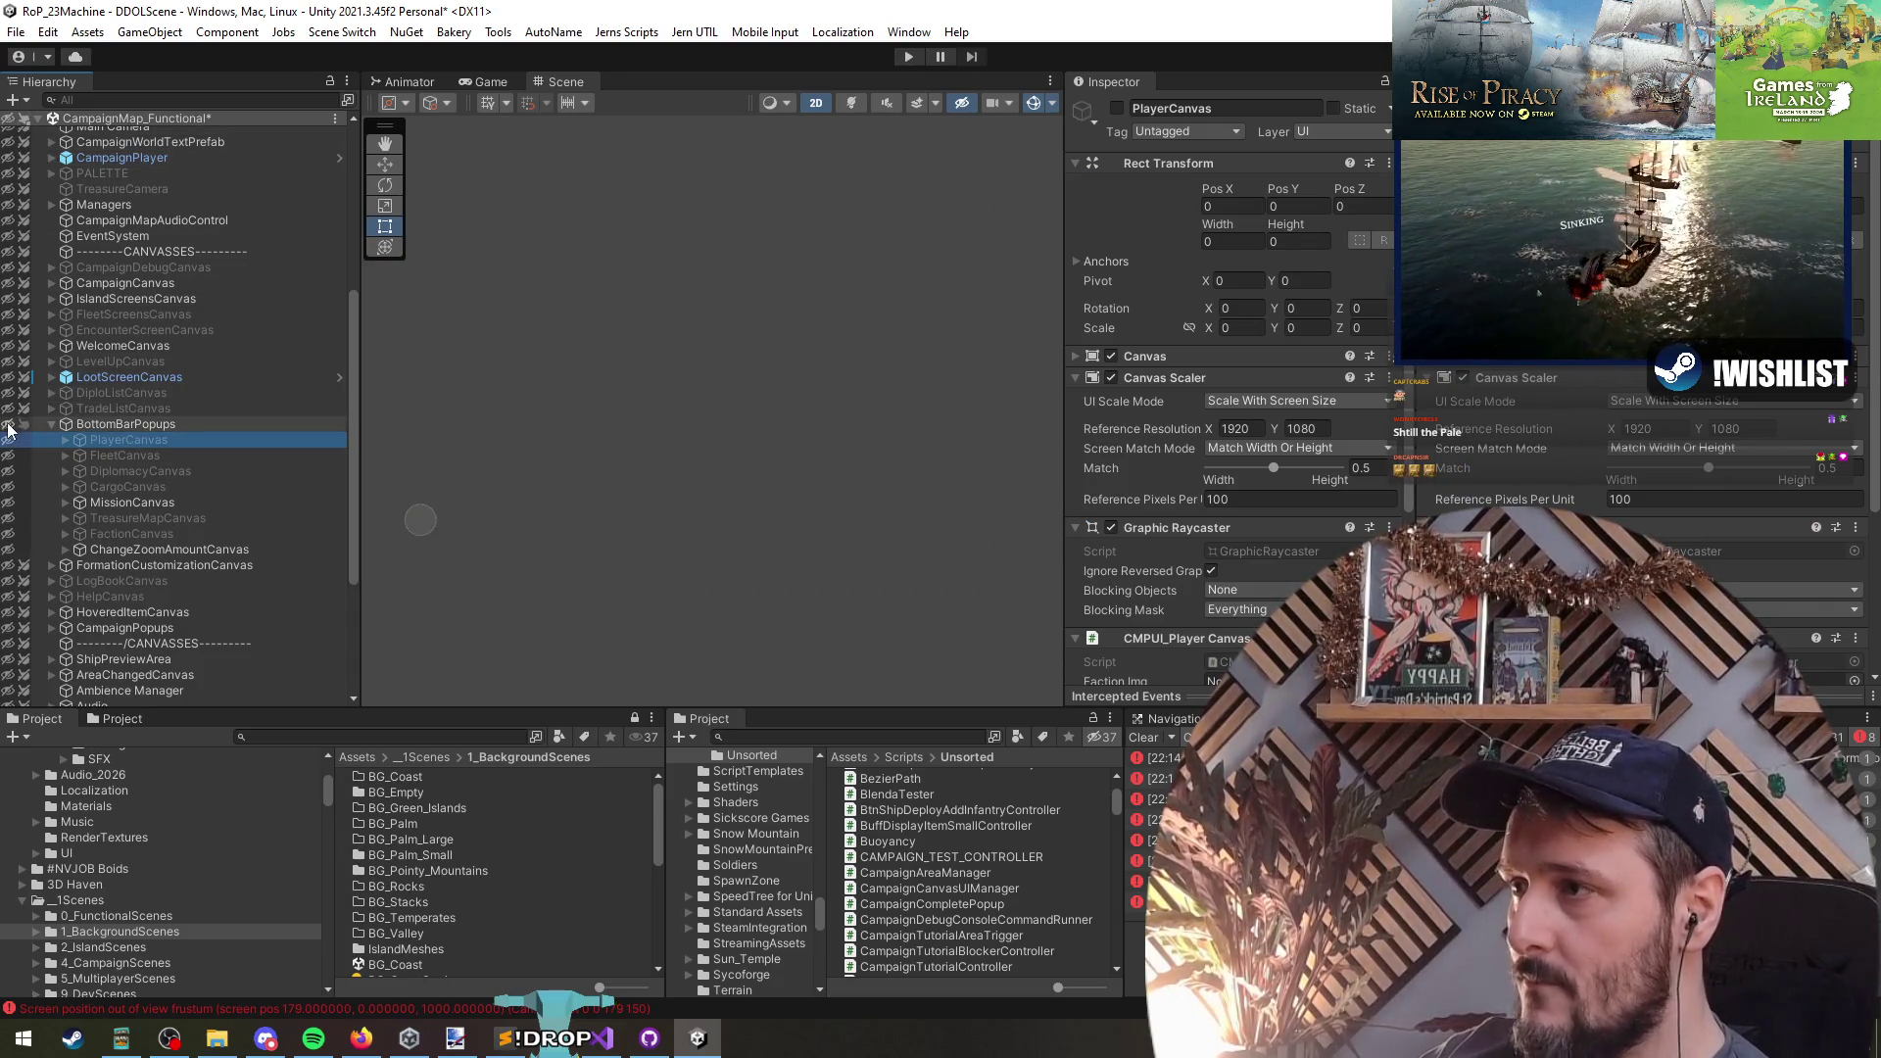
pyautogui.hotkey('alt', 'shift', 'a')
pyautogui.click(127, 444)
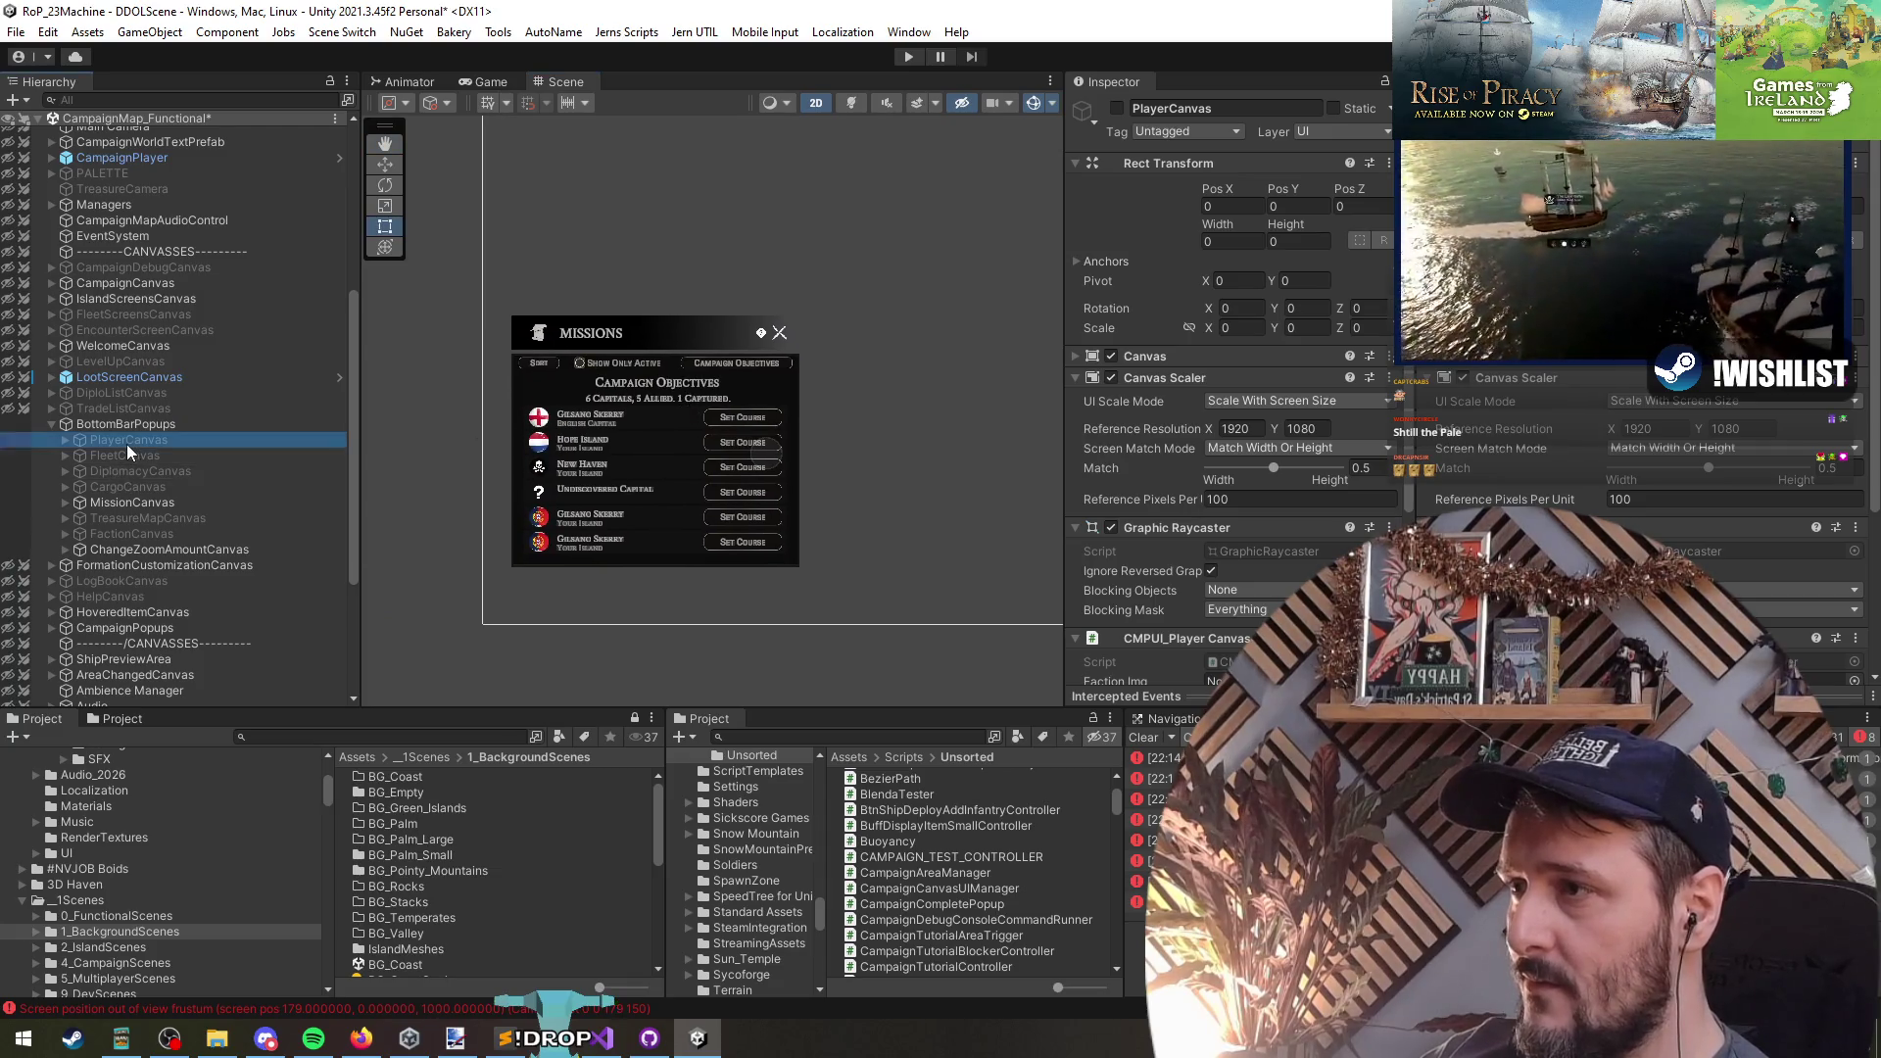
# - Deactivate MissionCanvas so the Player panel shows
pyautogui.click(133, 503)
pyautogui.hotkey('alt', 'shift', 'a')
pyautogui.scroll(3, 538, 460)
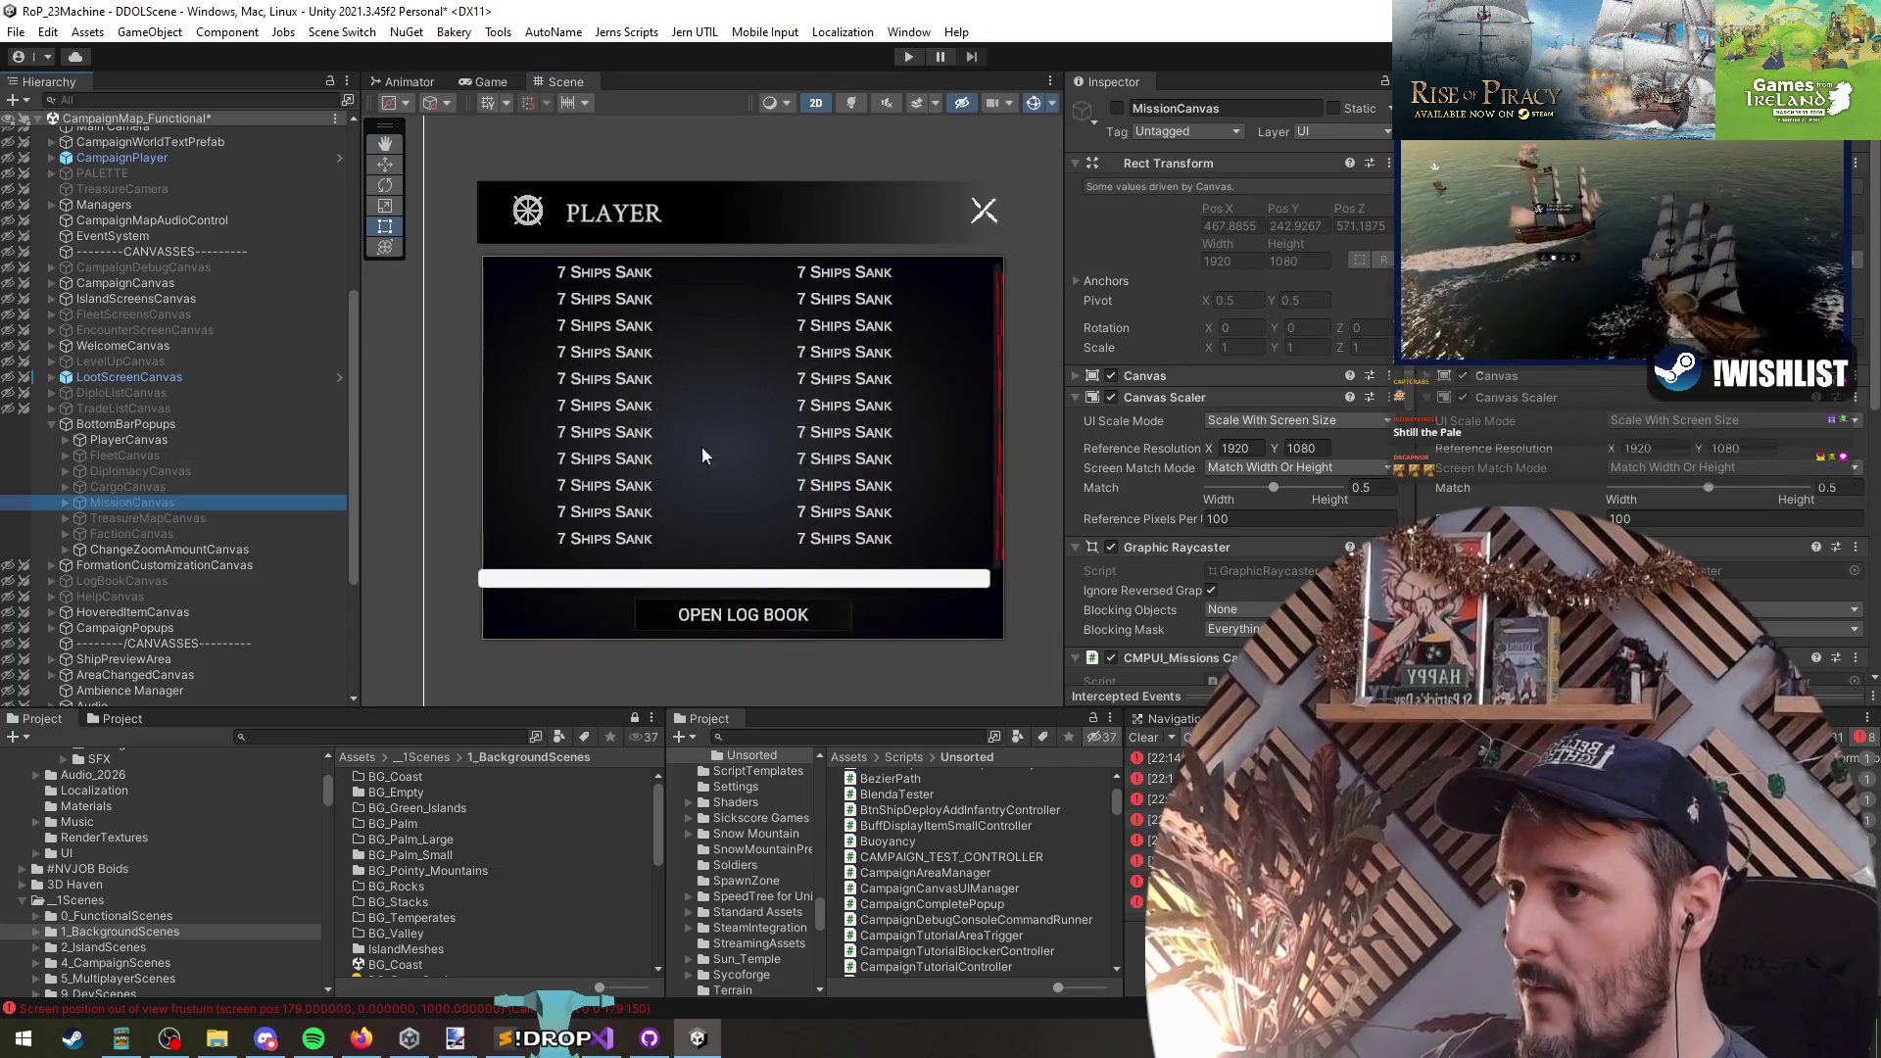
pyautogui.scroll(-3, 615, 500)
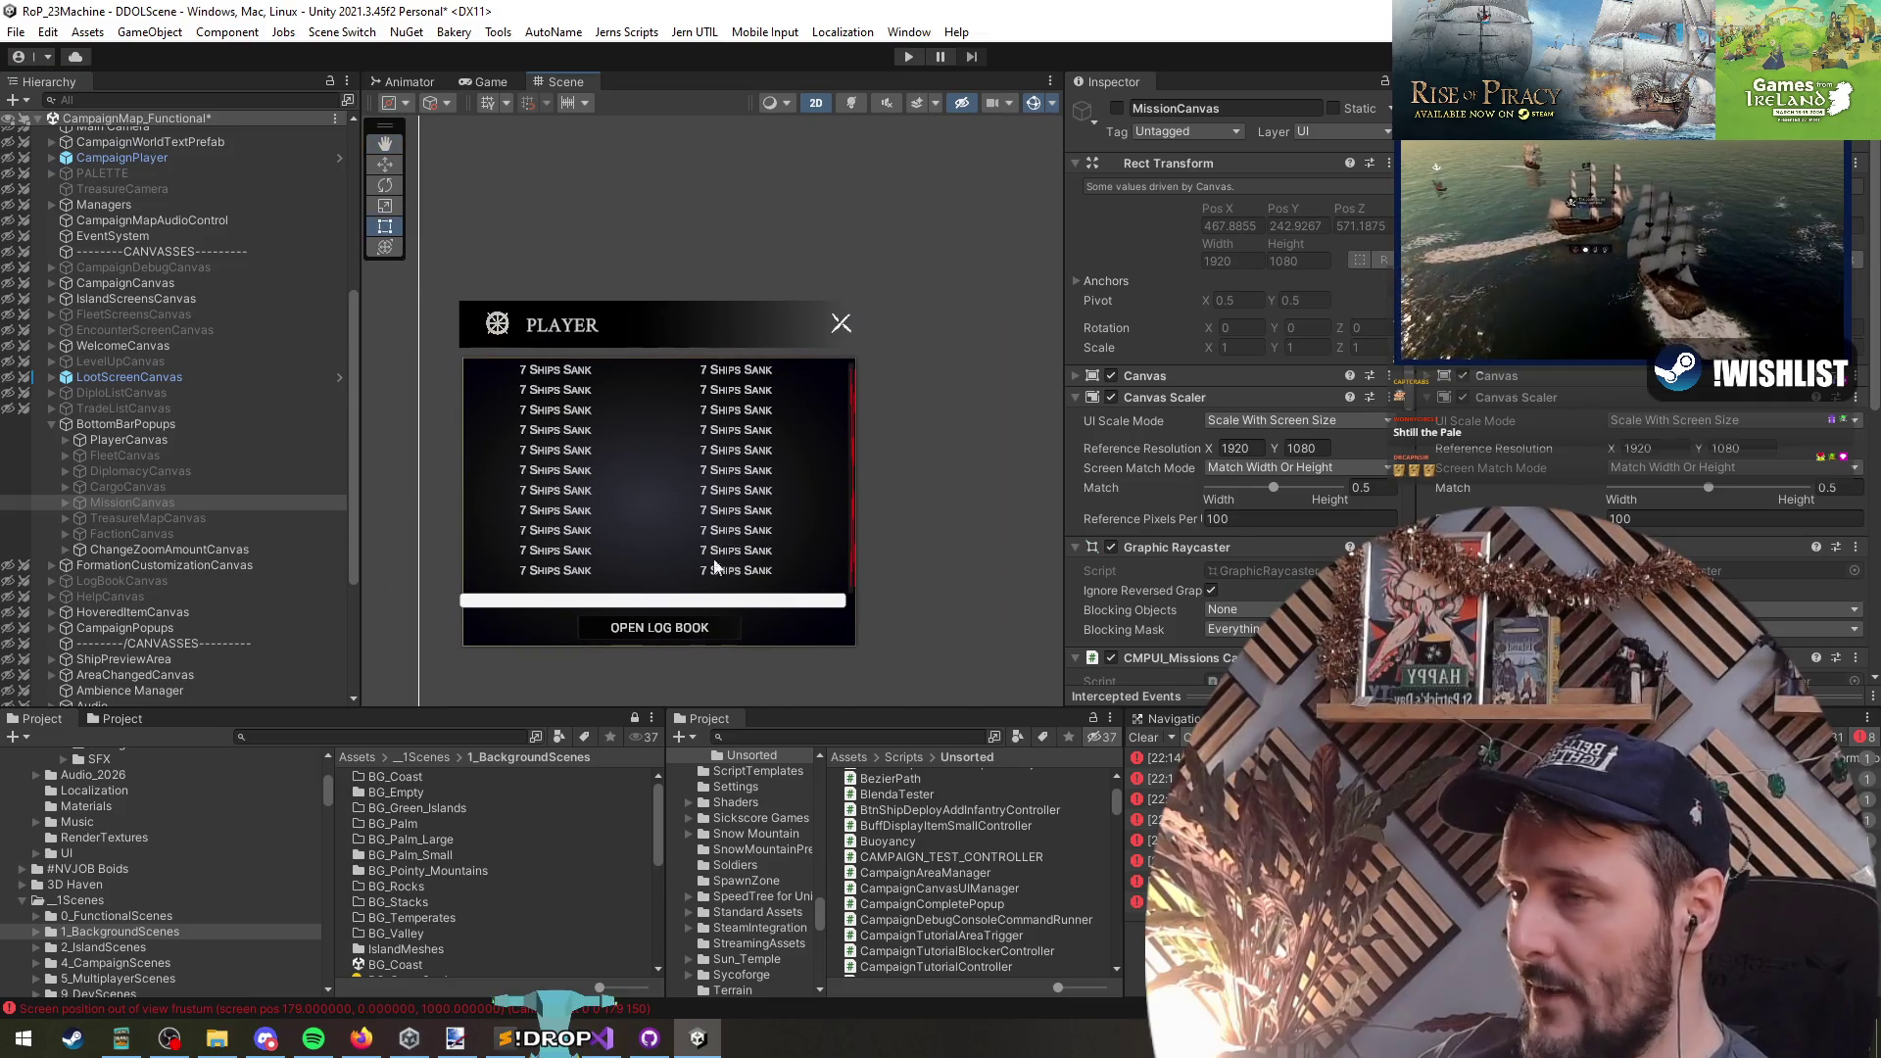
# - Expand PlayerCanvas > Background and select the TxtPlayer title
pyautogui.click(143, 443)
pyautogui.press('Right')
pyautogui.press('Down')
pyautogui.press('Right')
pyautogui.press('Down')
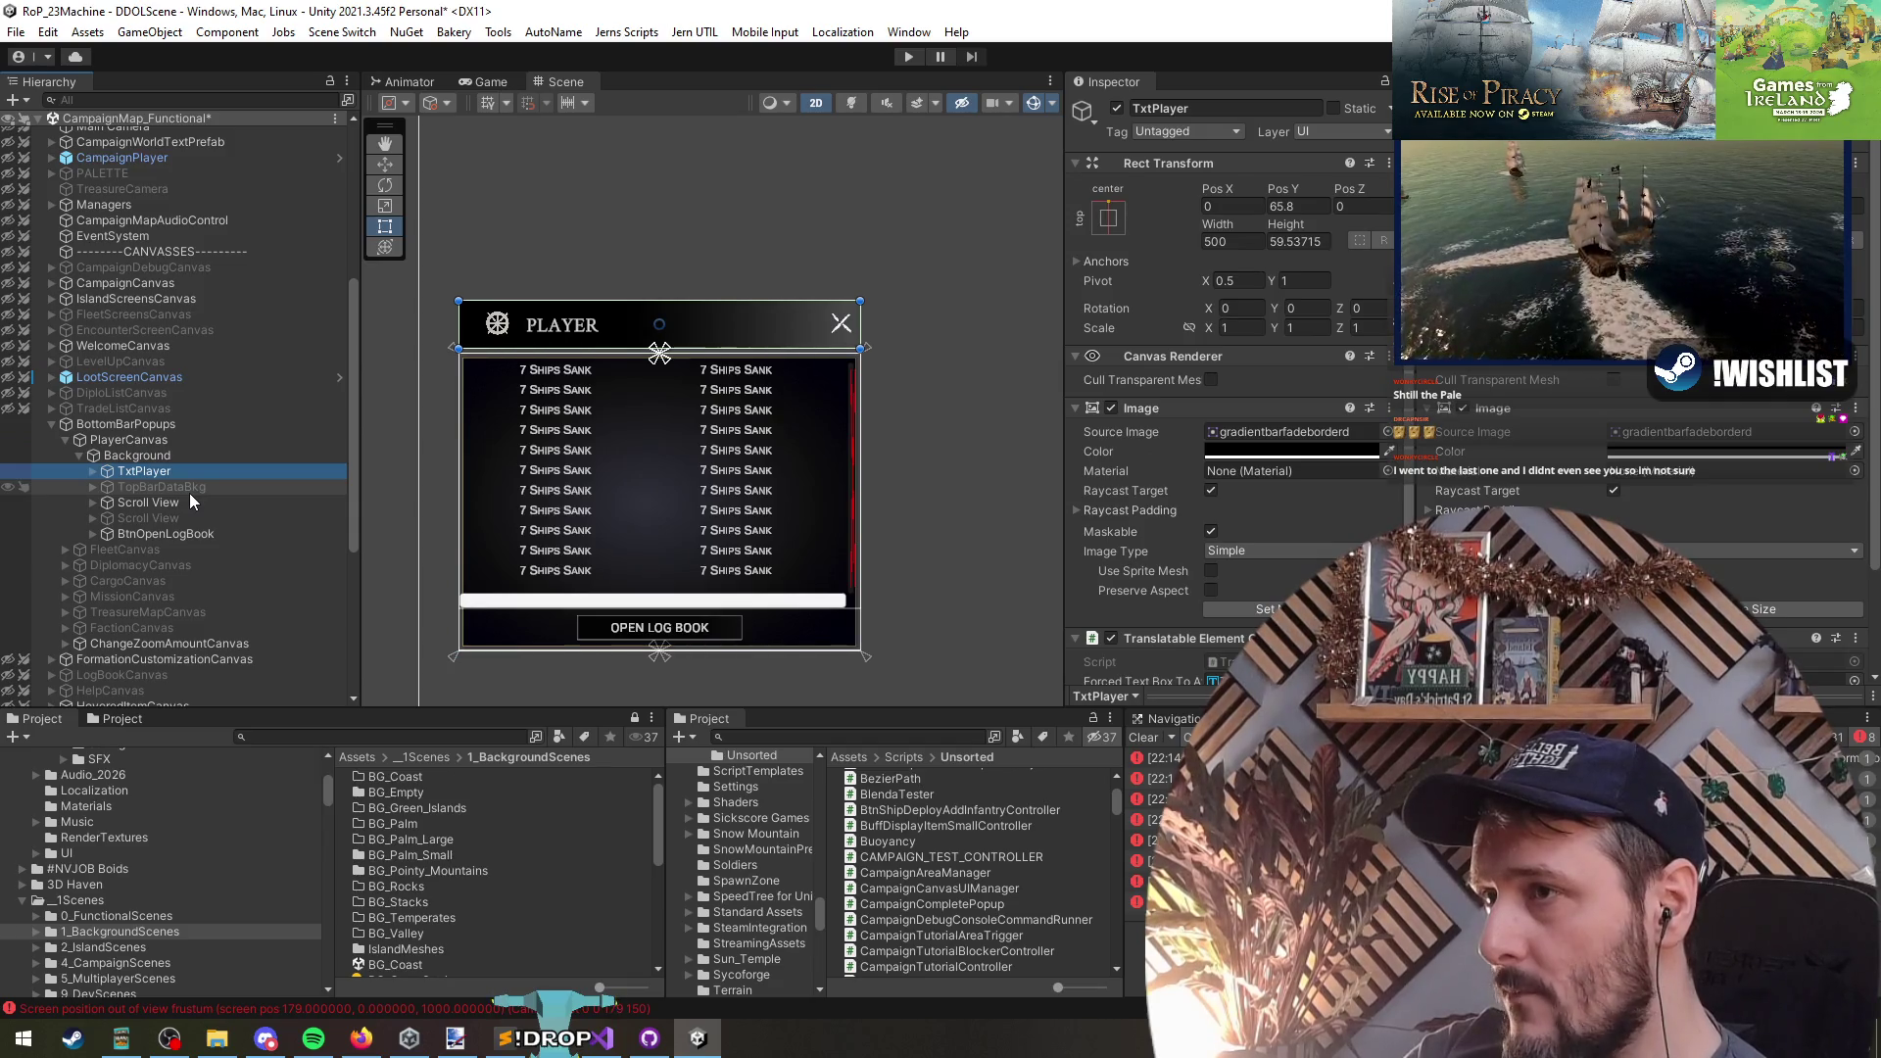
pyautogui.press('Down')
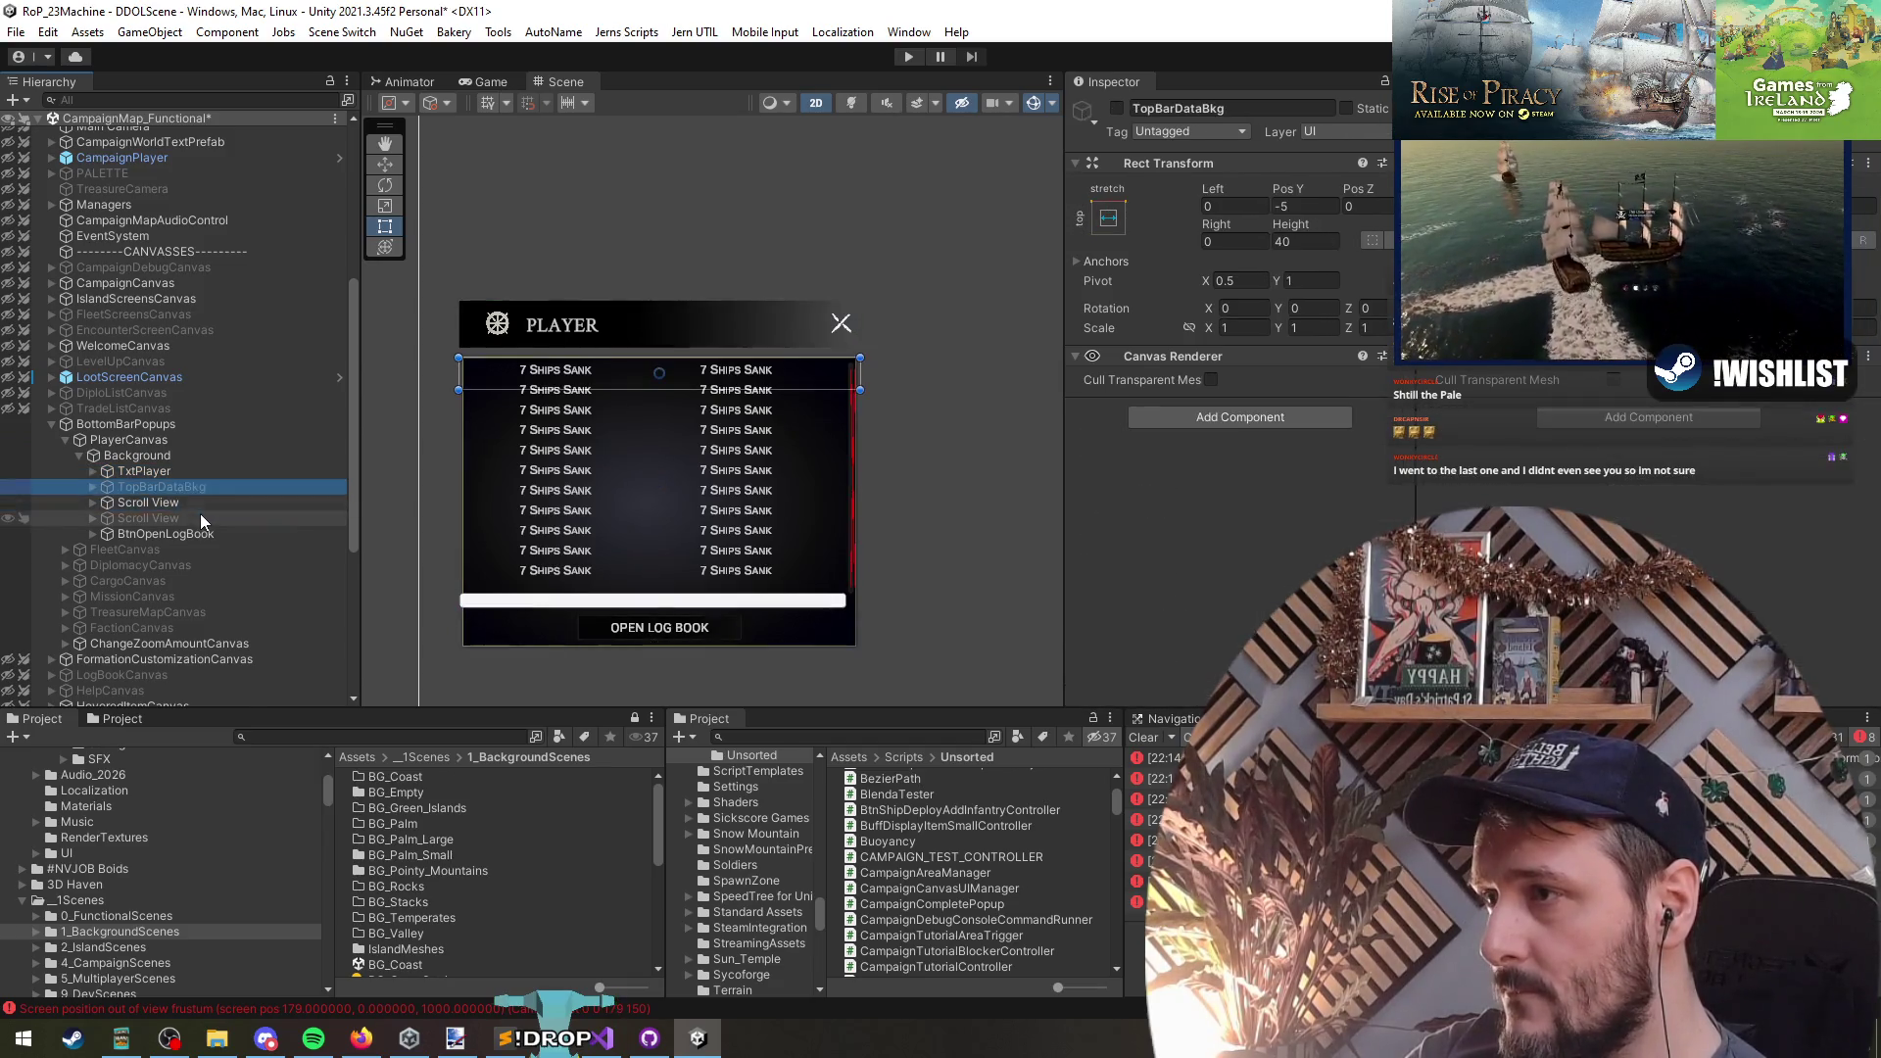
pyautogui.press('Right')
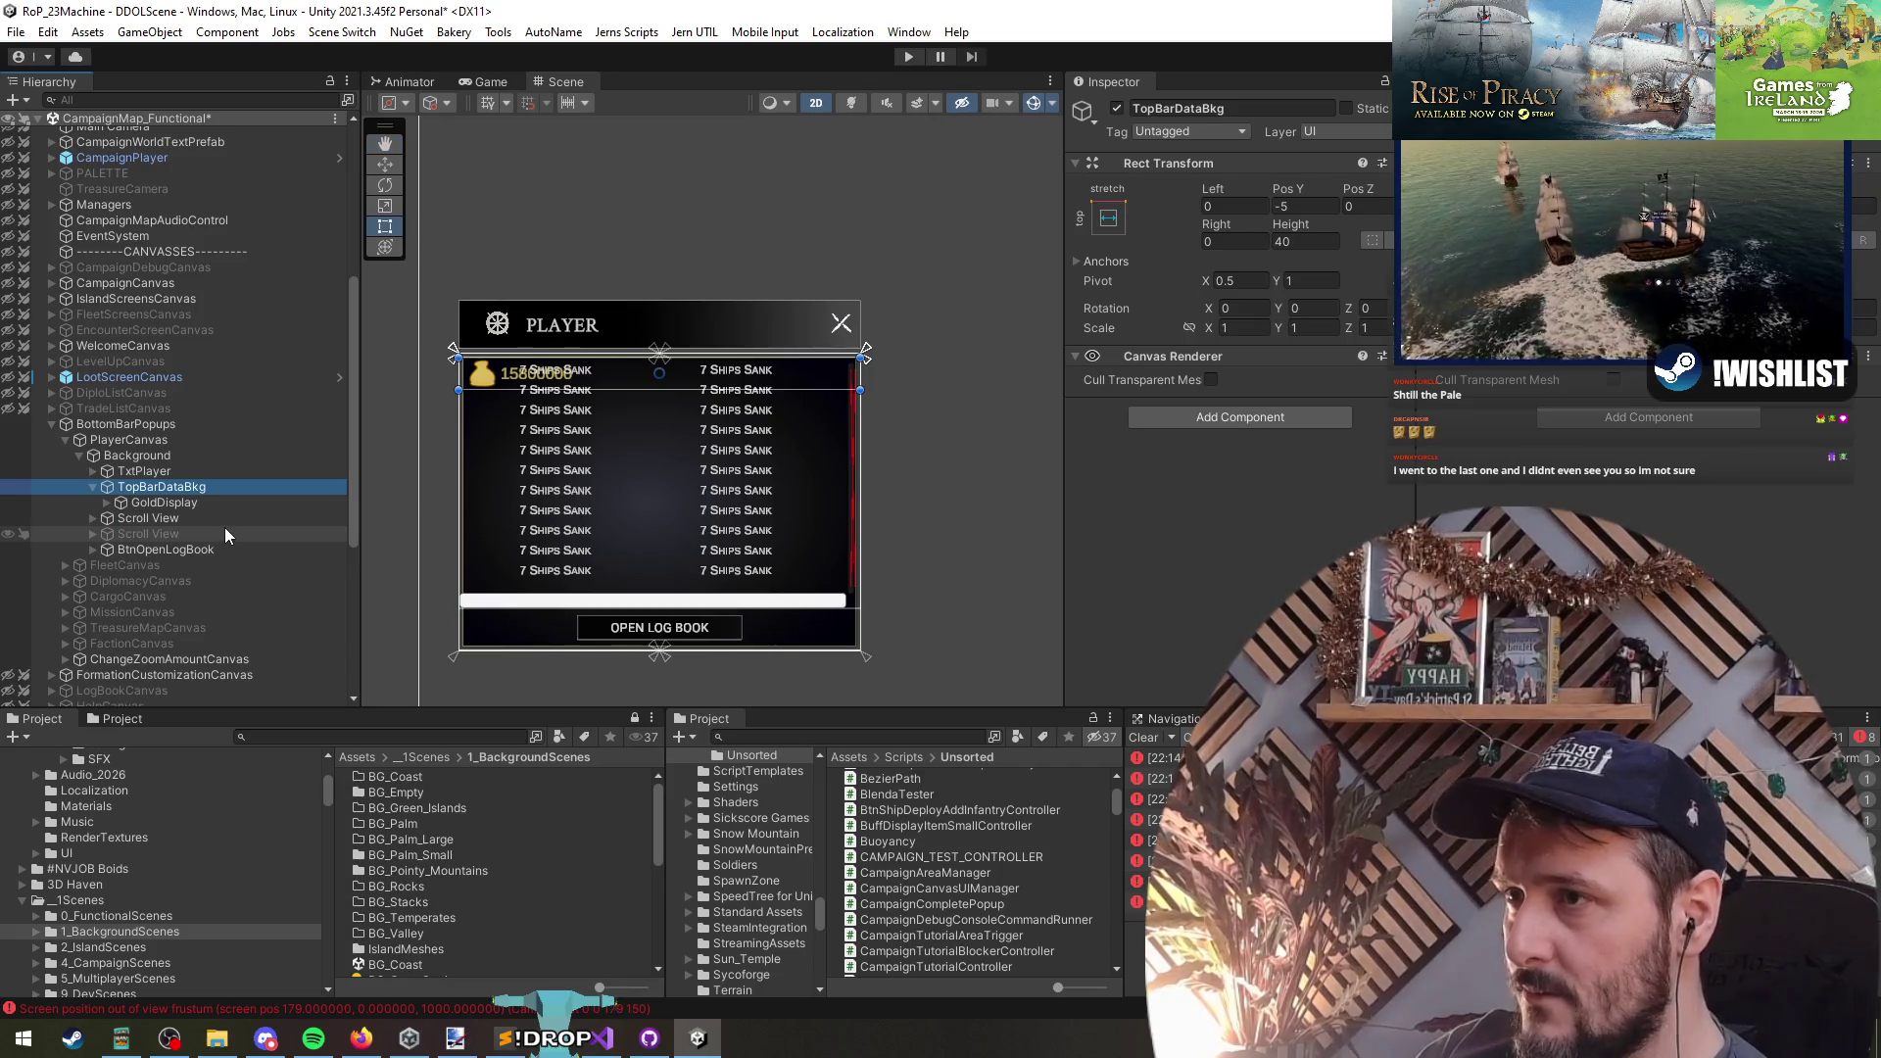
pyautogui.hotkey('alt', 'shift', 'a')
pyautogui.click(193, 537)
pyautogui.hotkey('alt', 'shift', 'a')
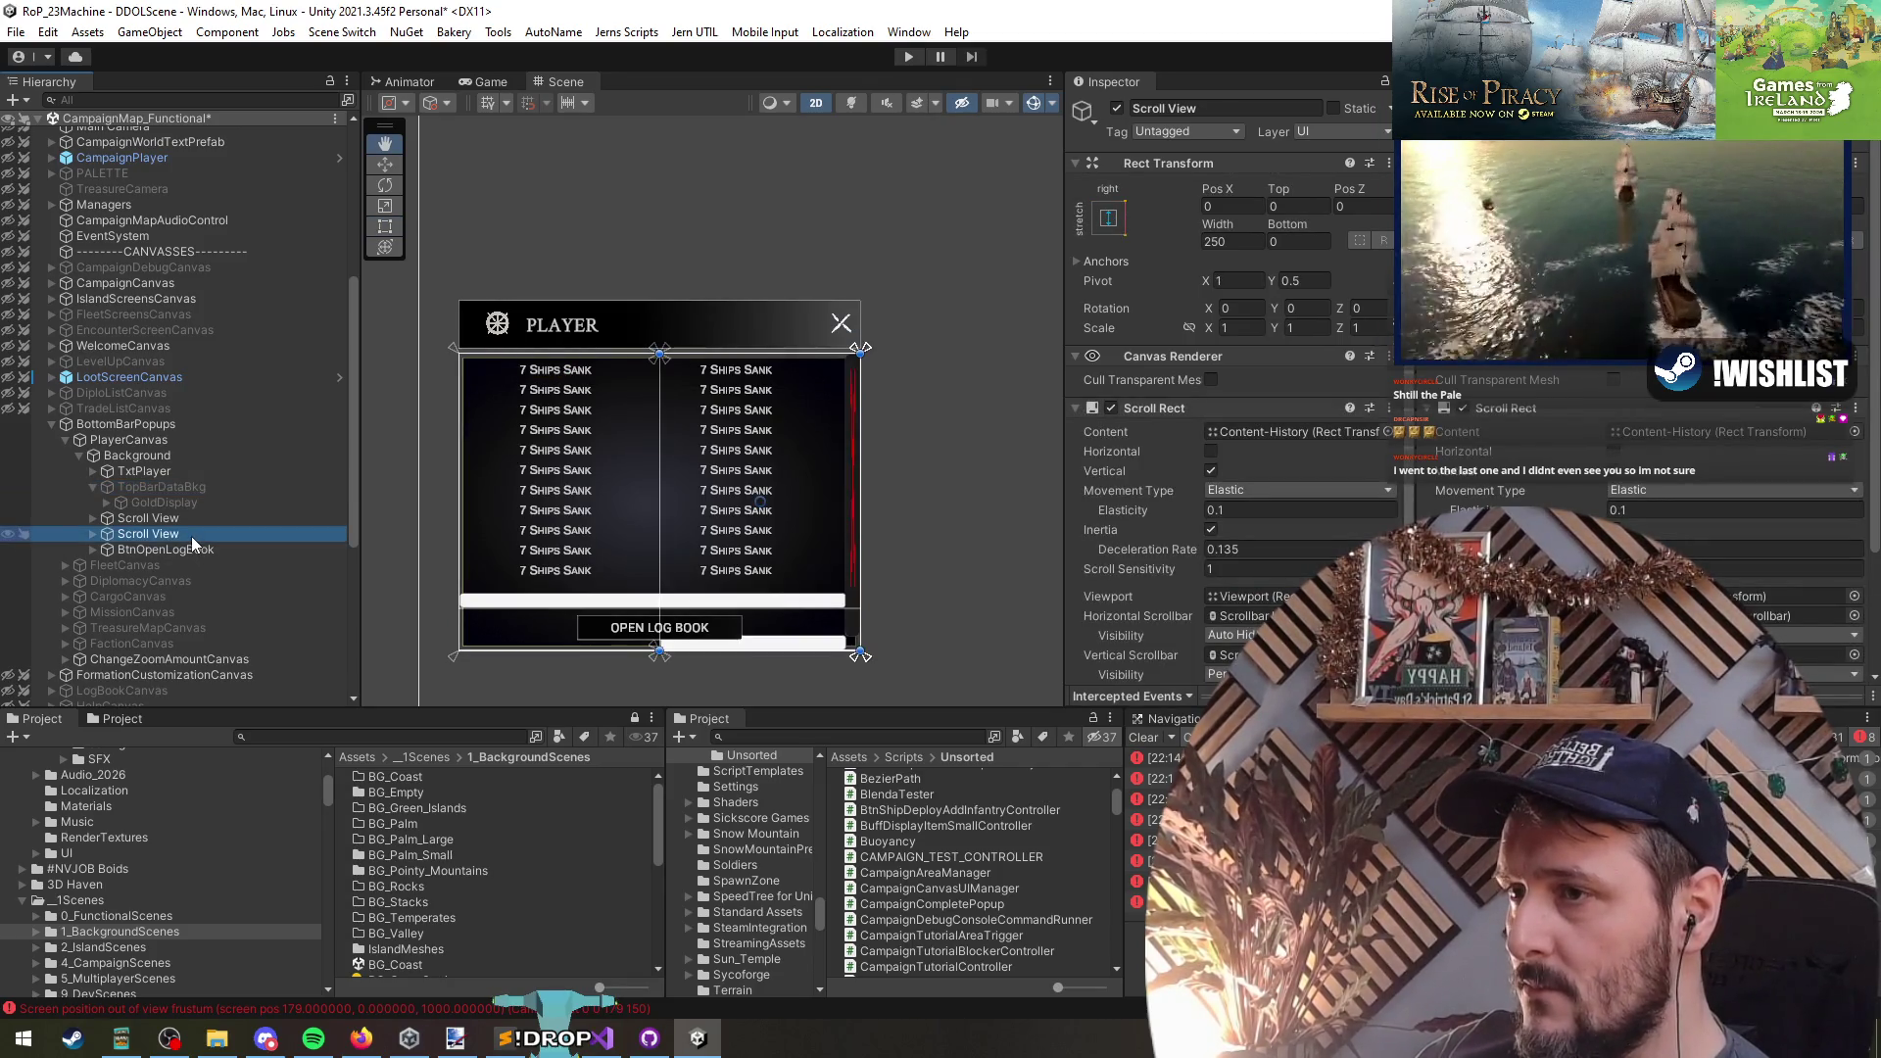
pyautogui.hotkey('alt', 'shift', 'a')
pyautogui.scroll(3, 780, 495)
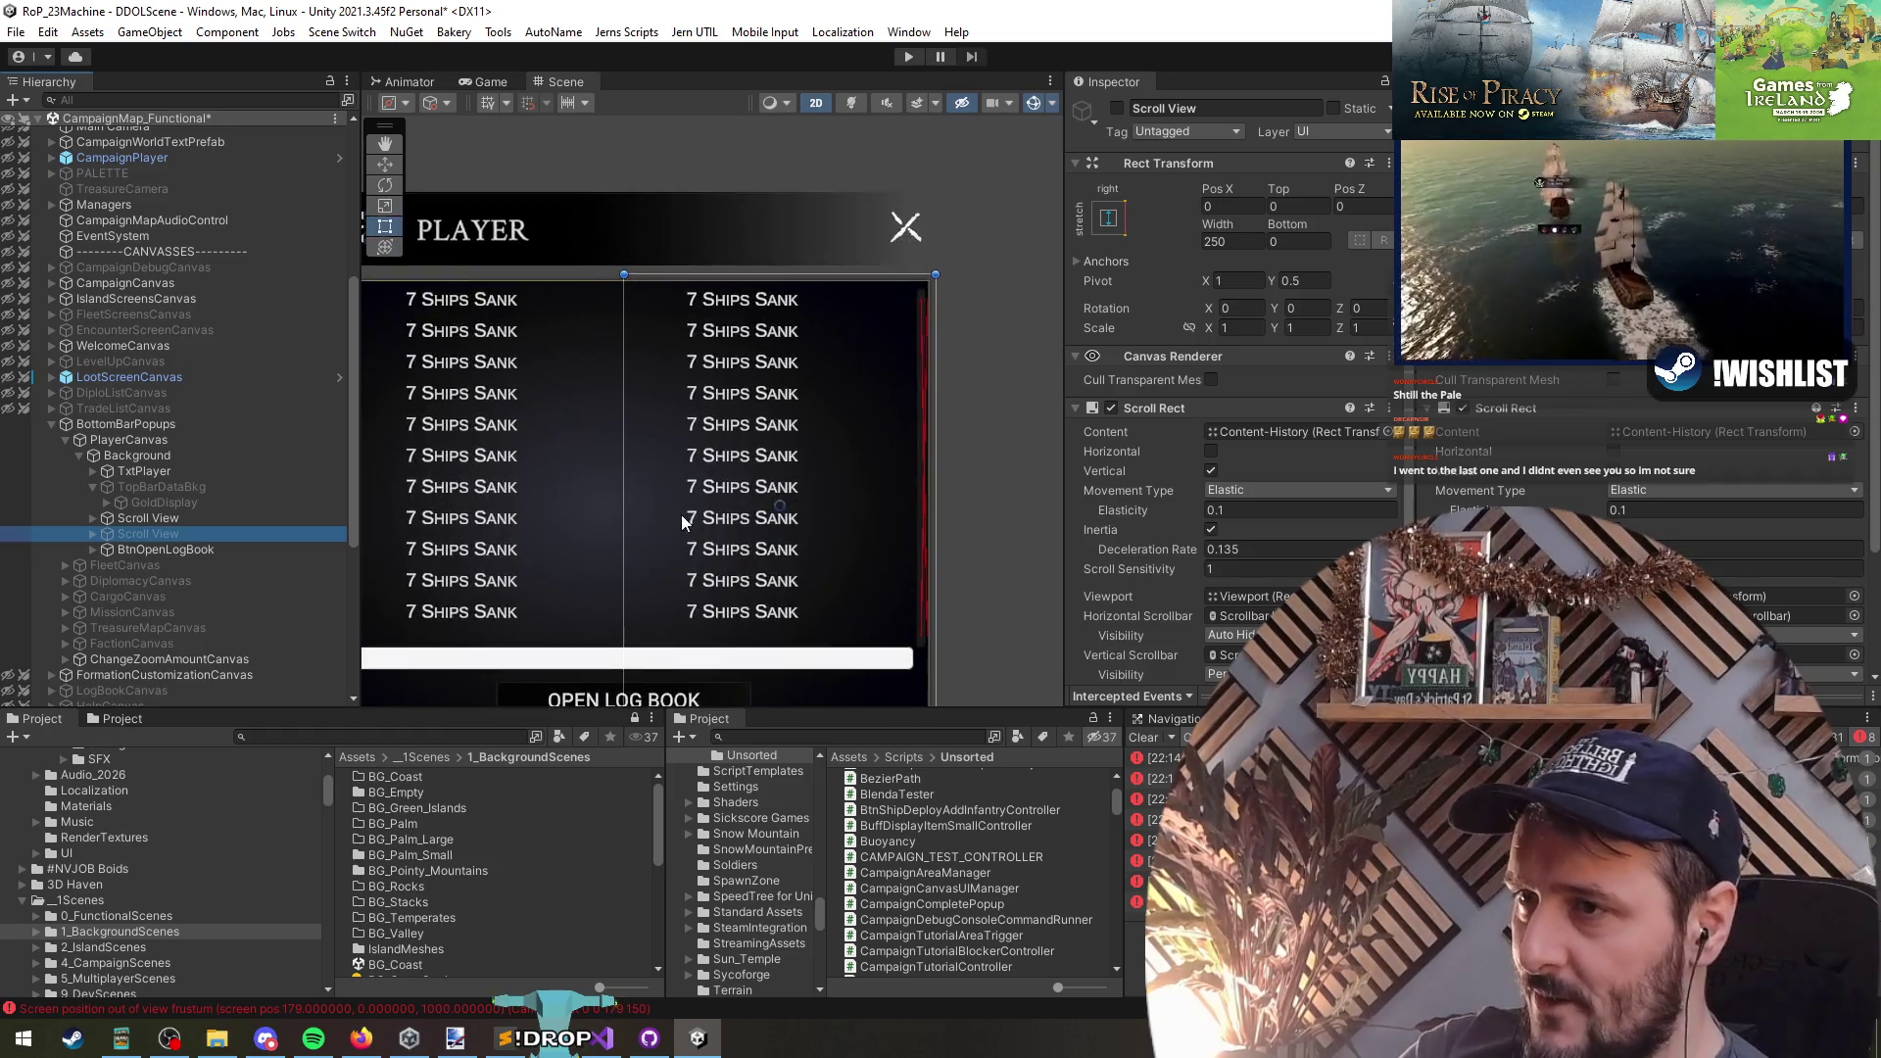
pyautogui.scroll(-3, 680, 515)
pyautogui.press('Right')
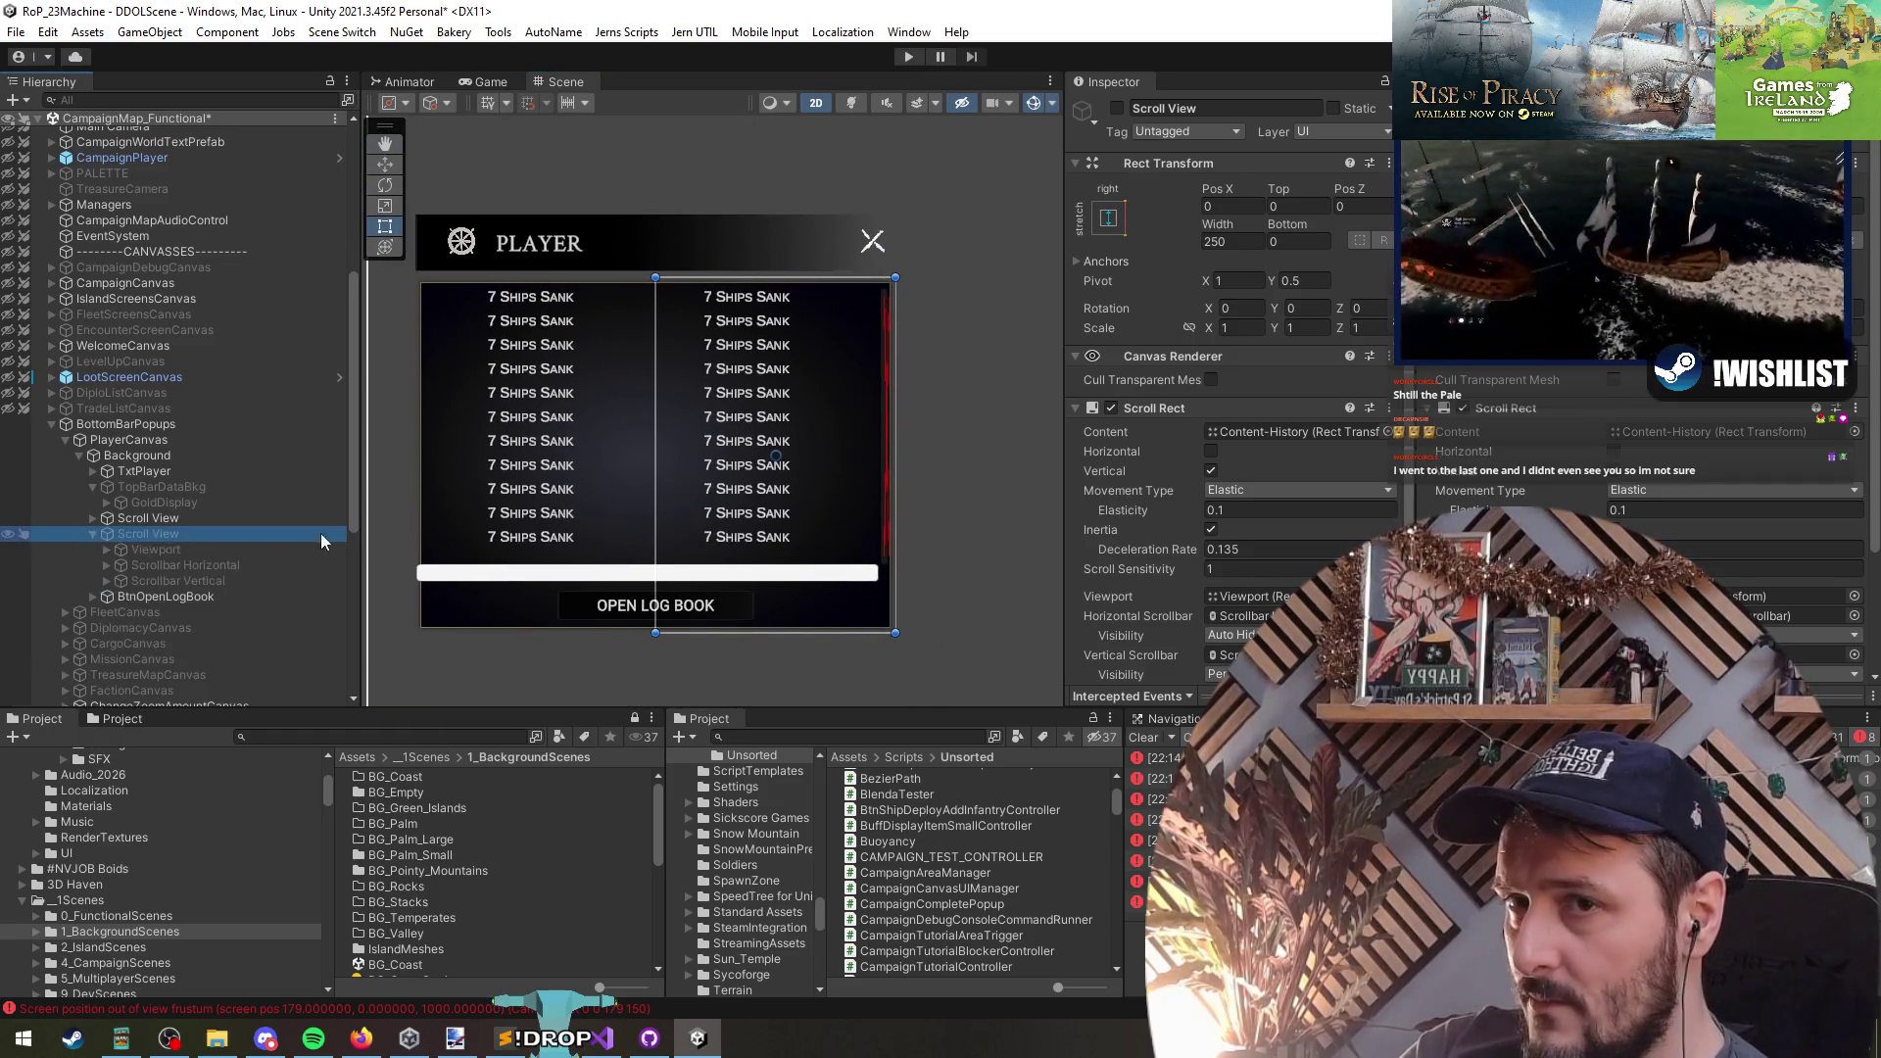
pyautogui.press('Down')
pyautogui.press('Right')
pyautogui.press('Down')
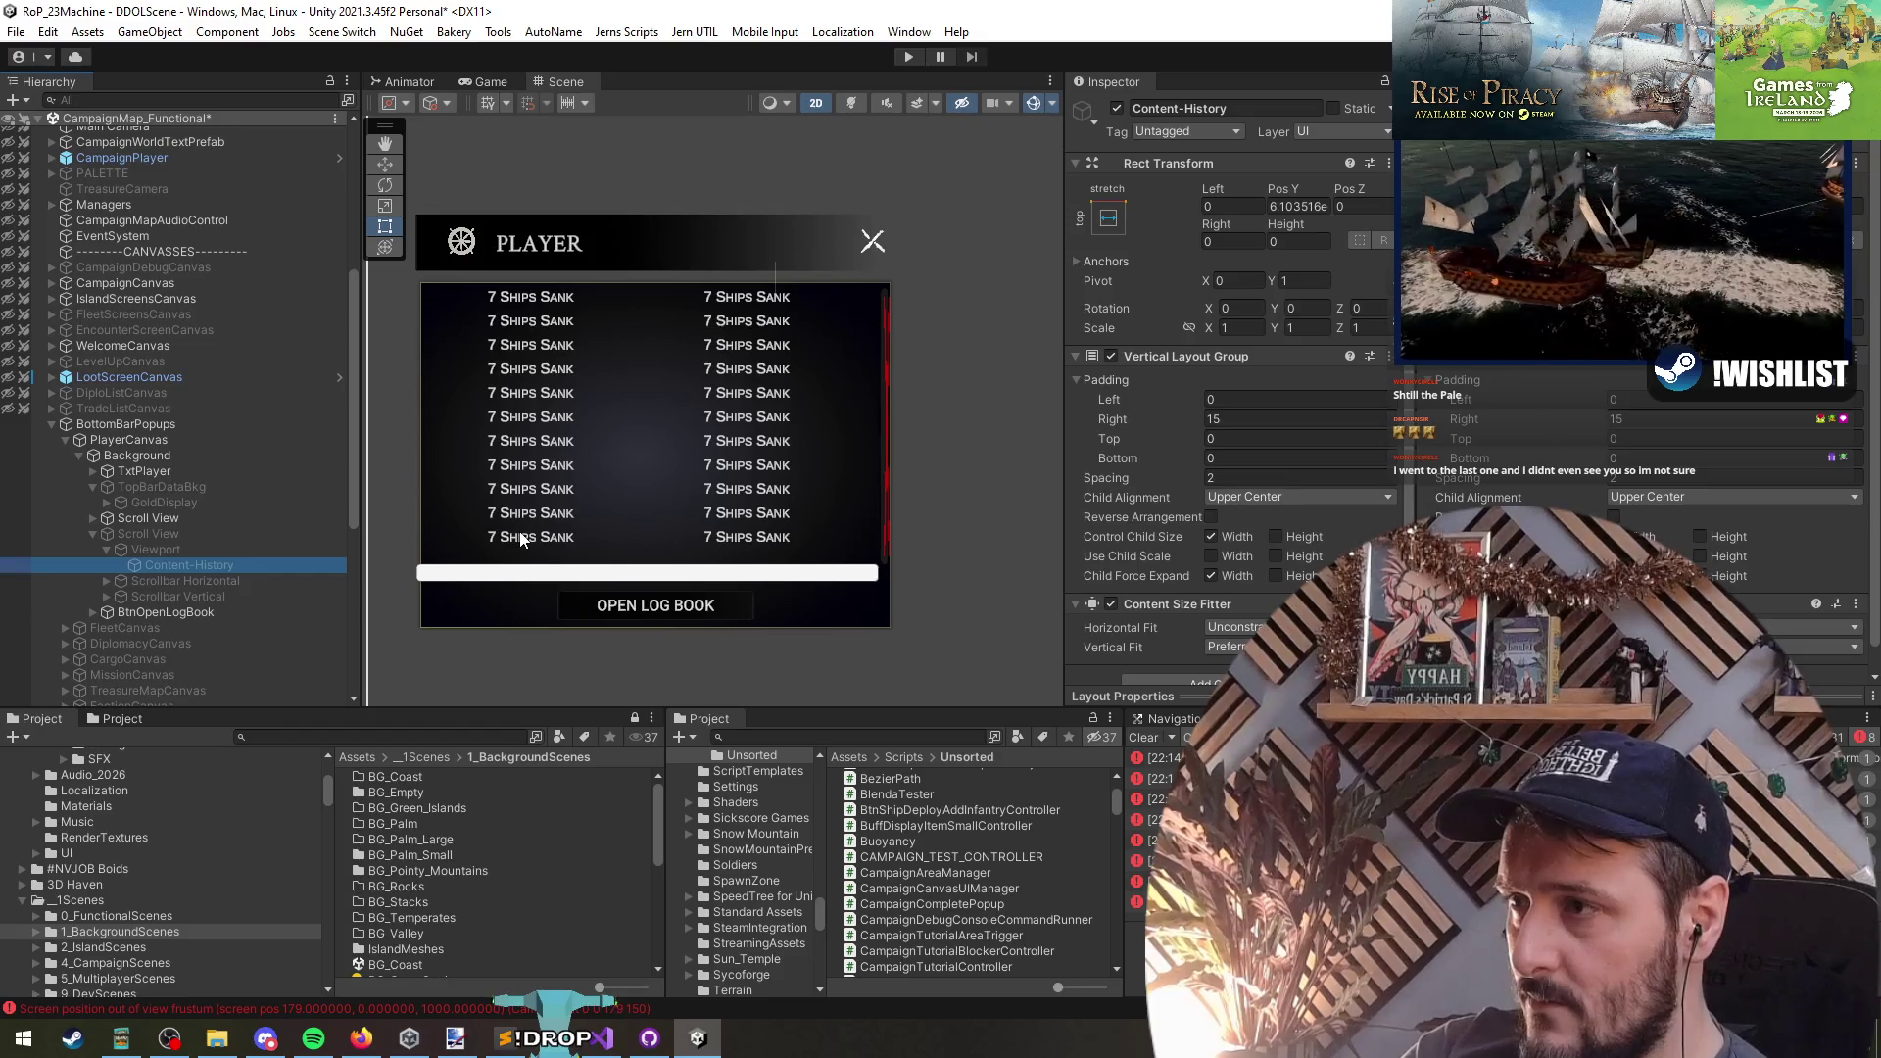
pyautogui.press('Up')
pyautogui.press('Up')
pyautogui.press('Left')
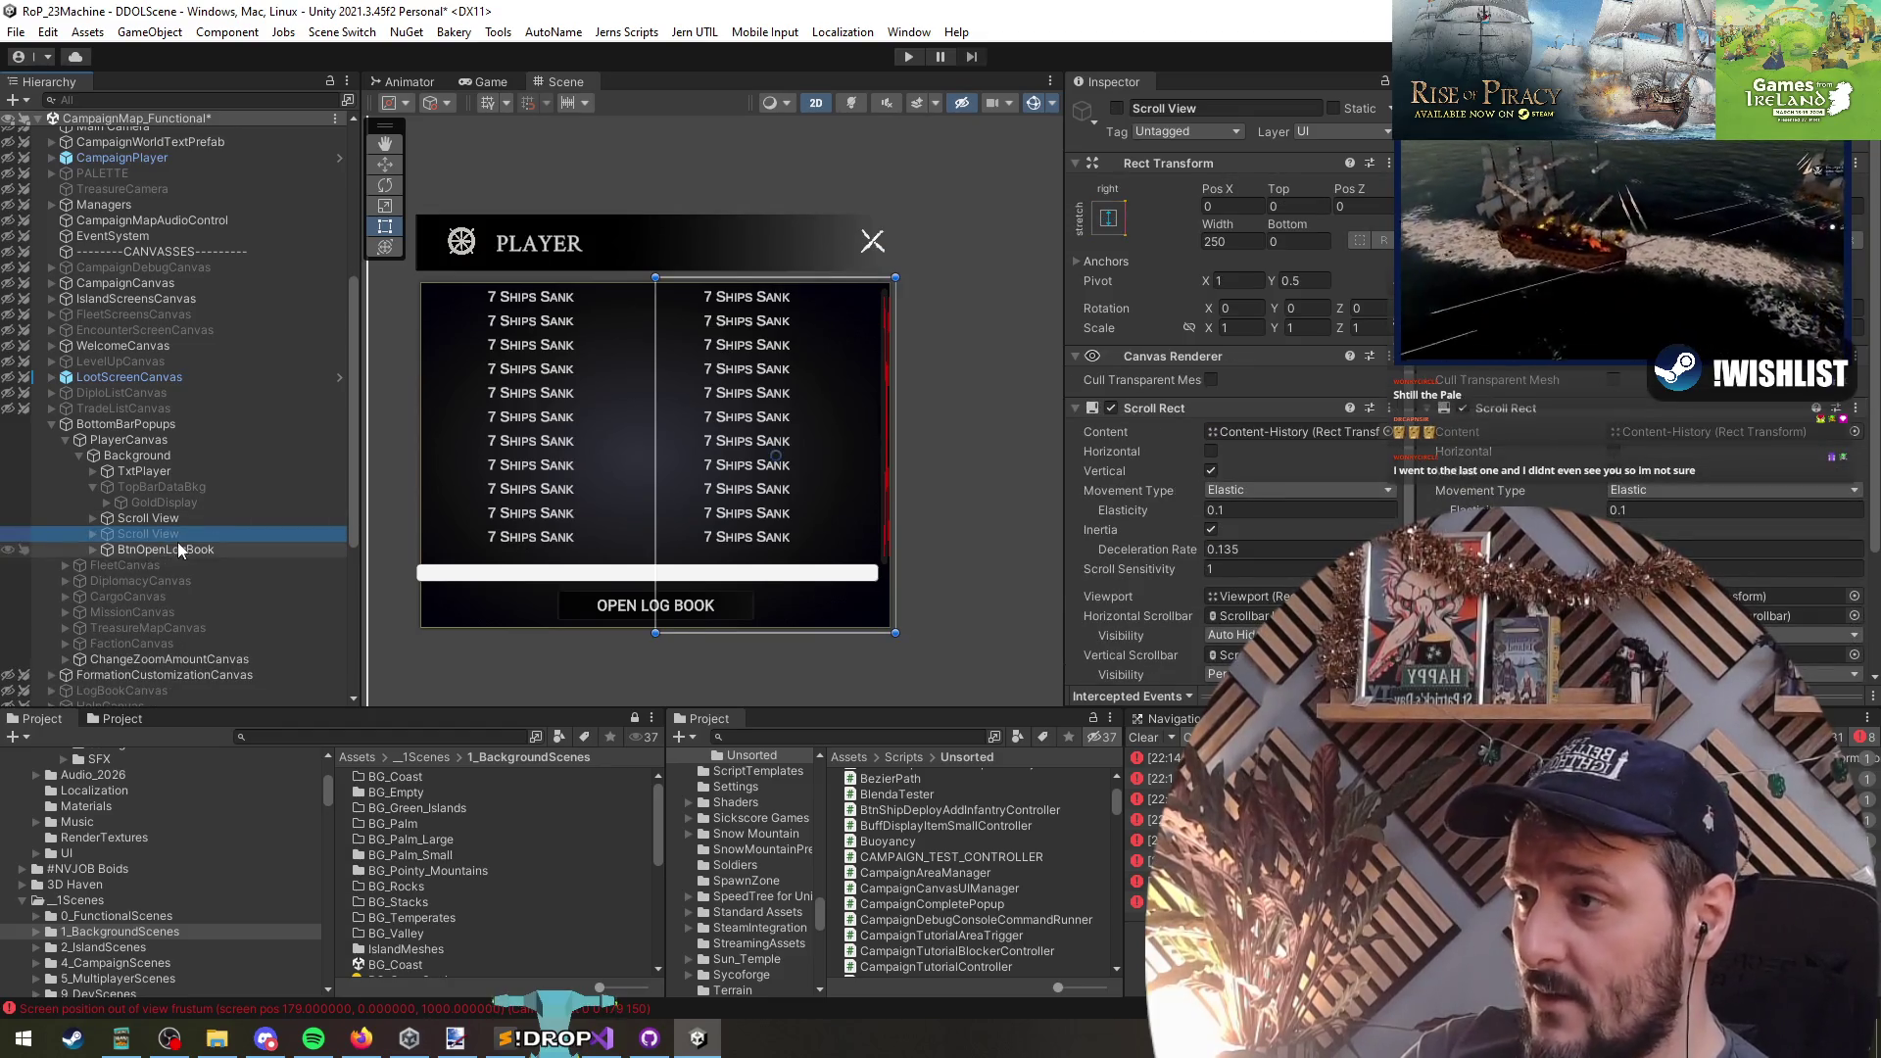
pyautogui.press('Up')
pyautogui.press('Up')
pyautogui.press('Up')
pyautogui.press('Left')
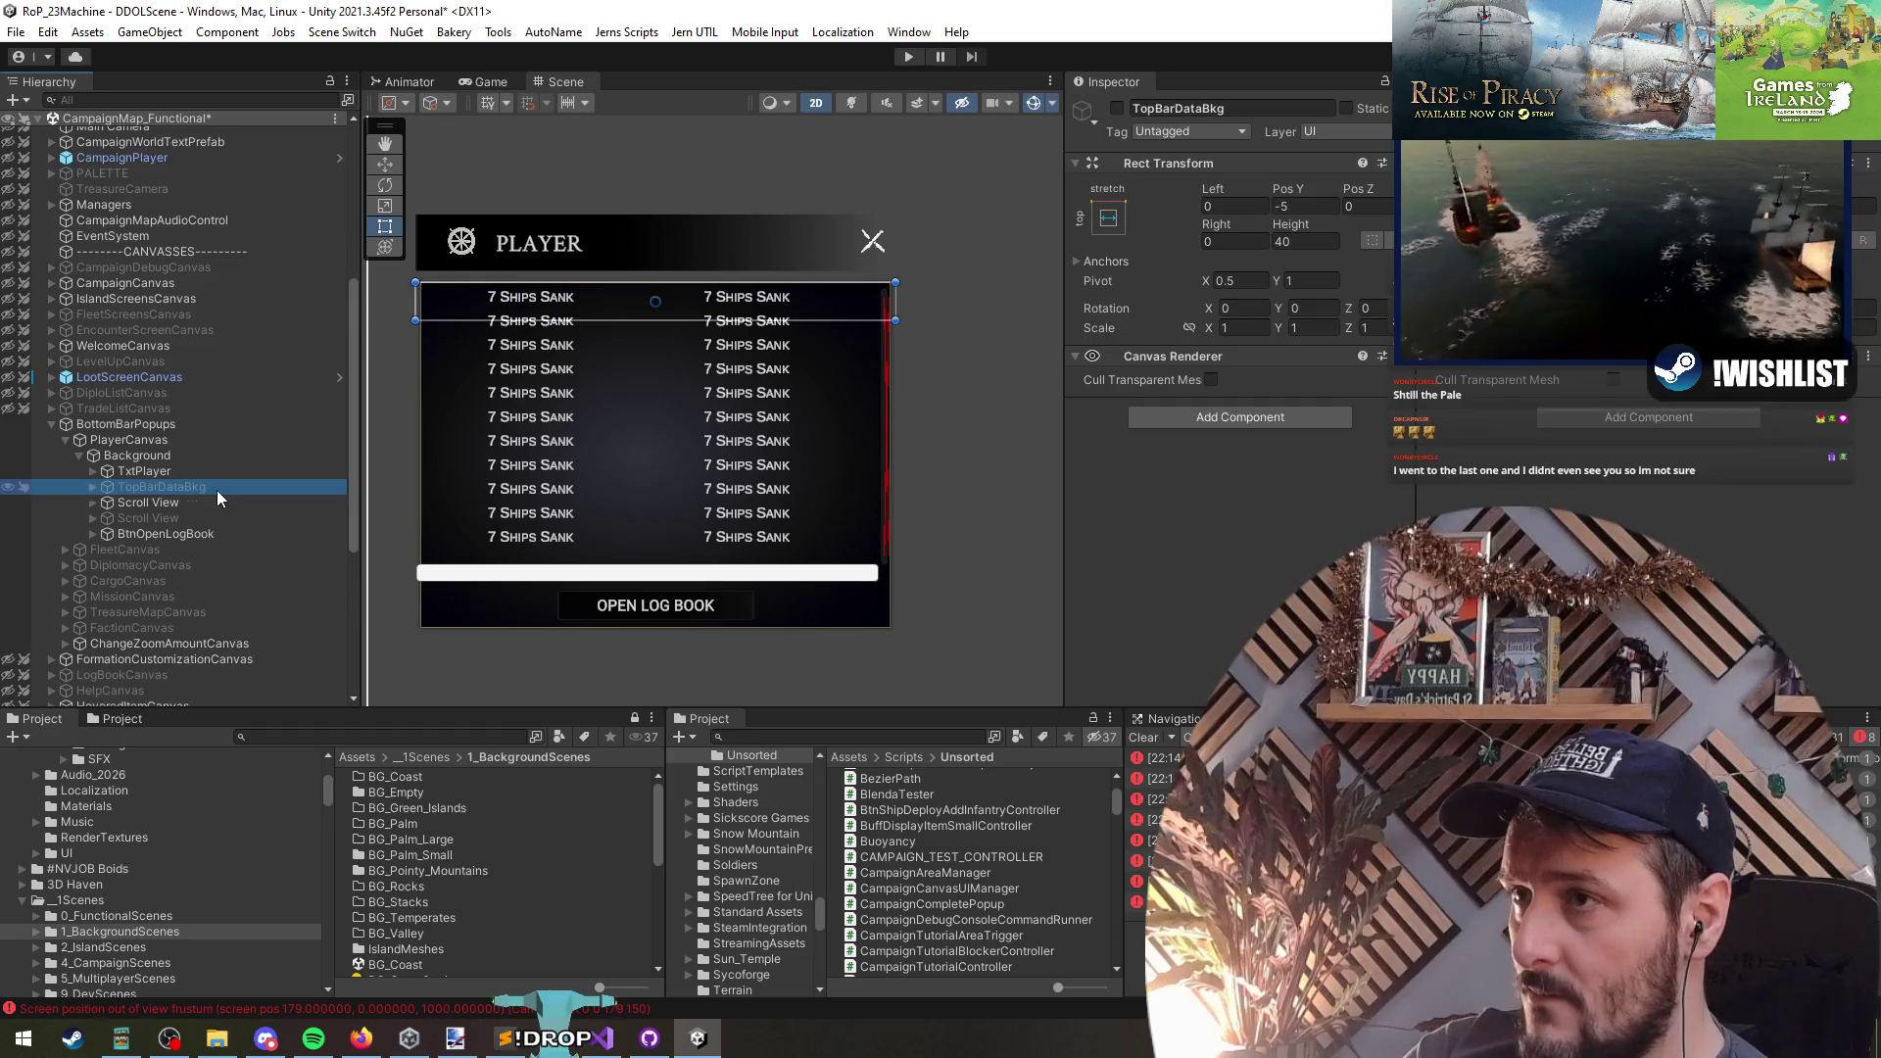
pyautogui.press('Up')
pyautogui.press('Up')
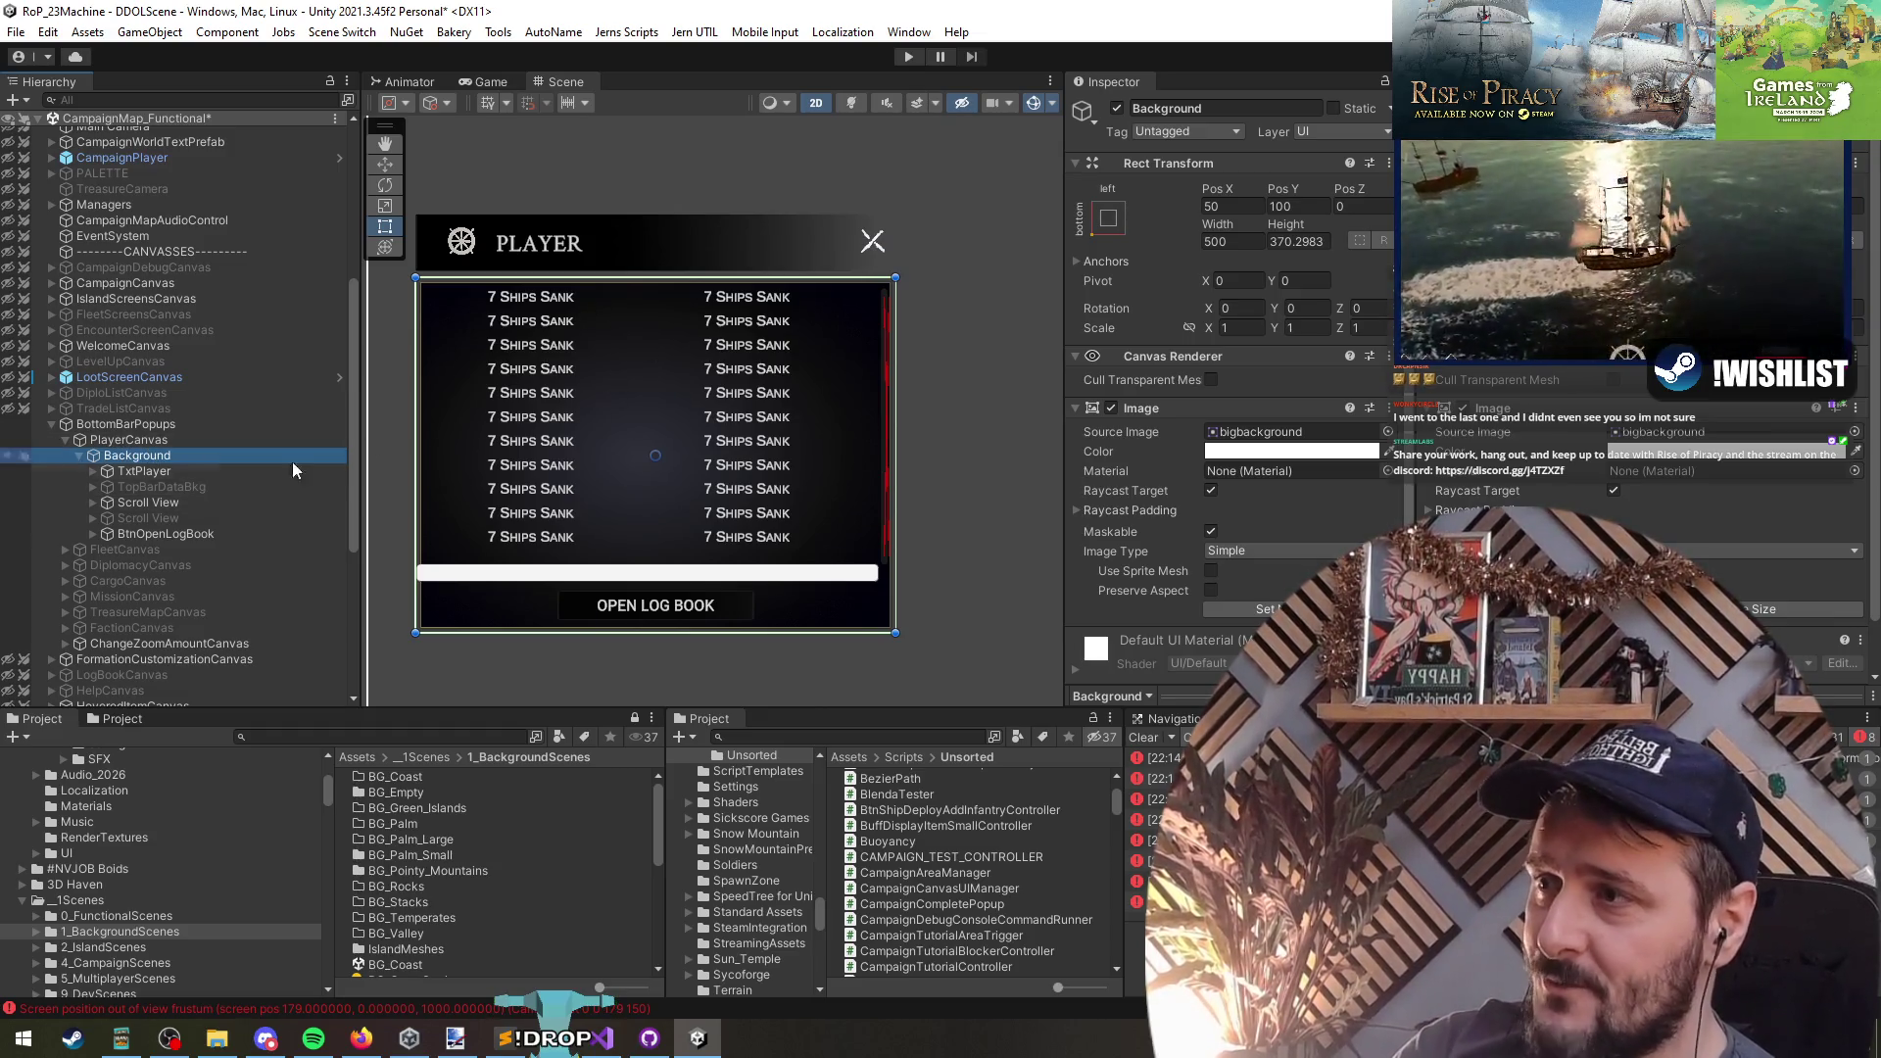
# - Drag the Scroll View's top edge down so the stats list starts lower
pyautogui.click(157, 502)
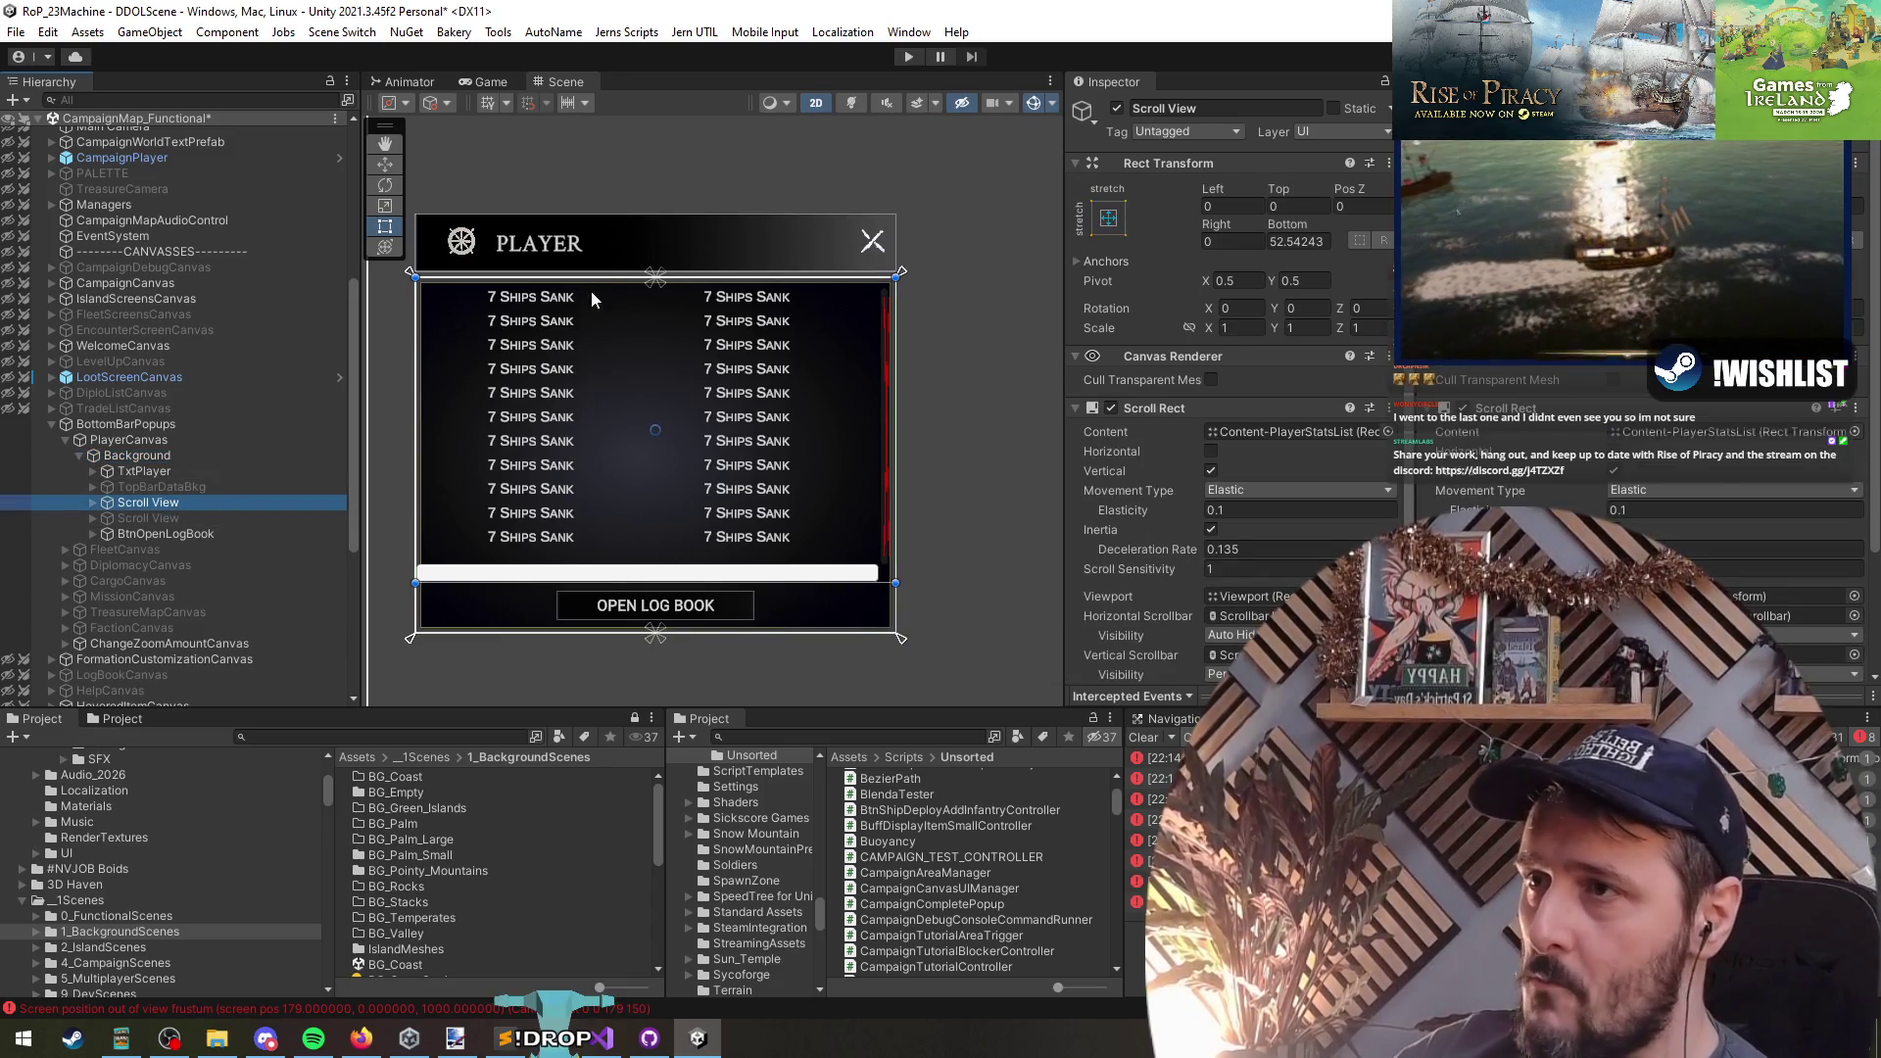
pyautogui.moveTo(608, 279)
pyautogui.mouseDown()
pyautogui.moveTo(607, 377)
pyautogui.moveTo(608, 319)
pyautogui.moveTo(611, 359)
pyautogui.mouseUp()
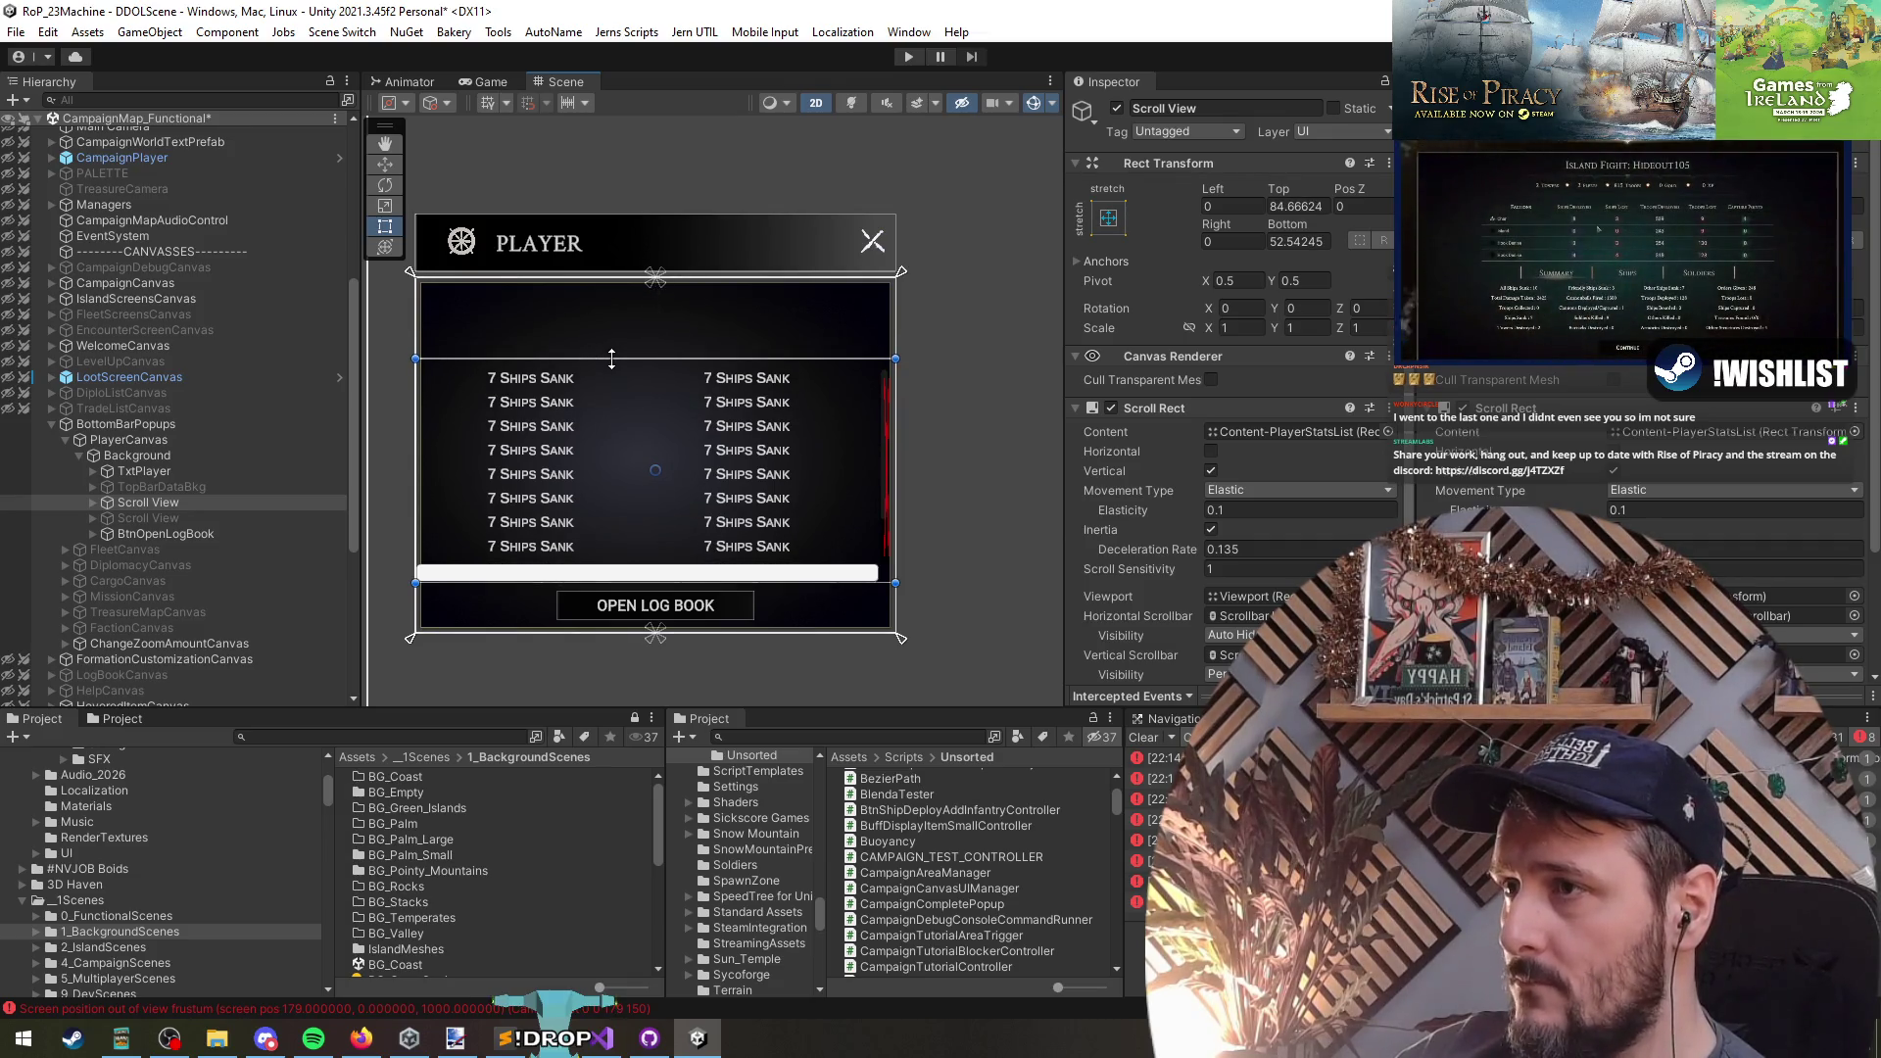
pyautogui.scroll(2, 613, 321)
# - Enable TopBarDataBkg and raise its height to about 80, revealing the gold display
pyautogui.click(140, 488)
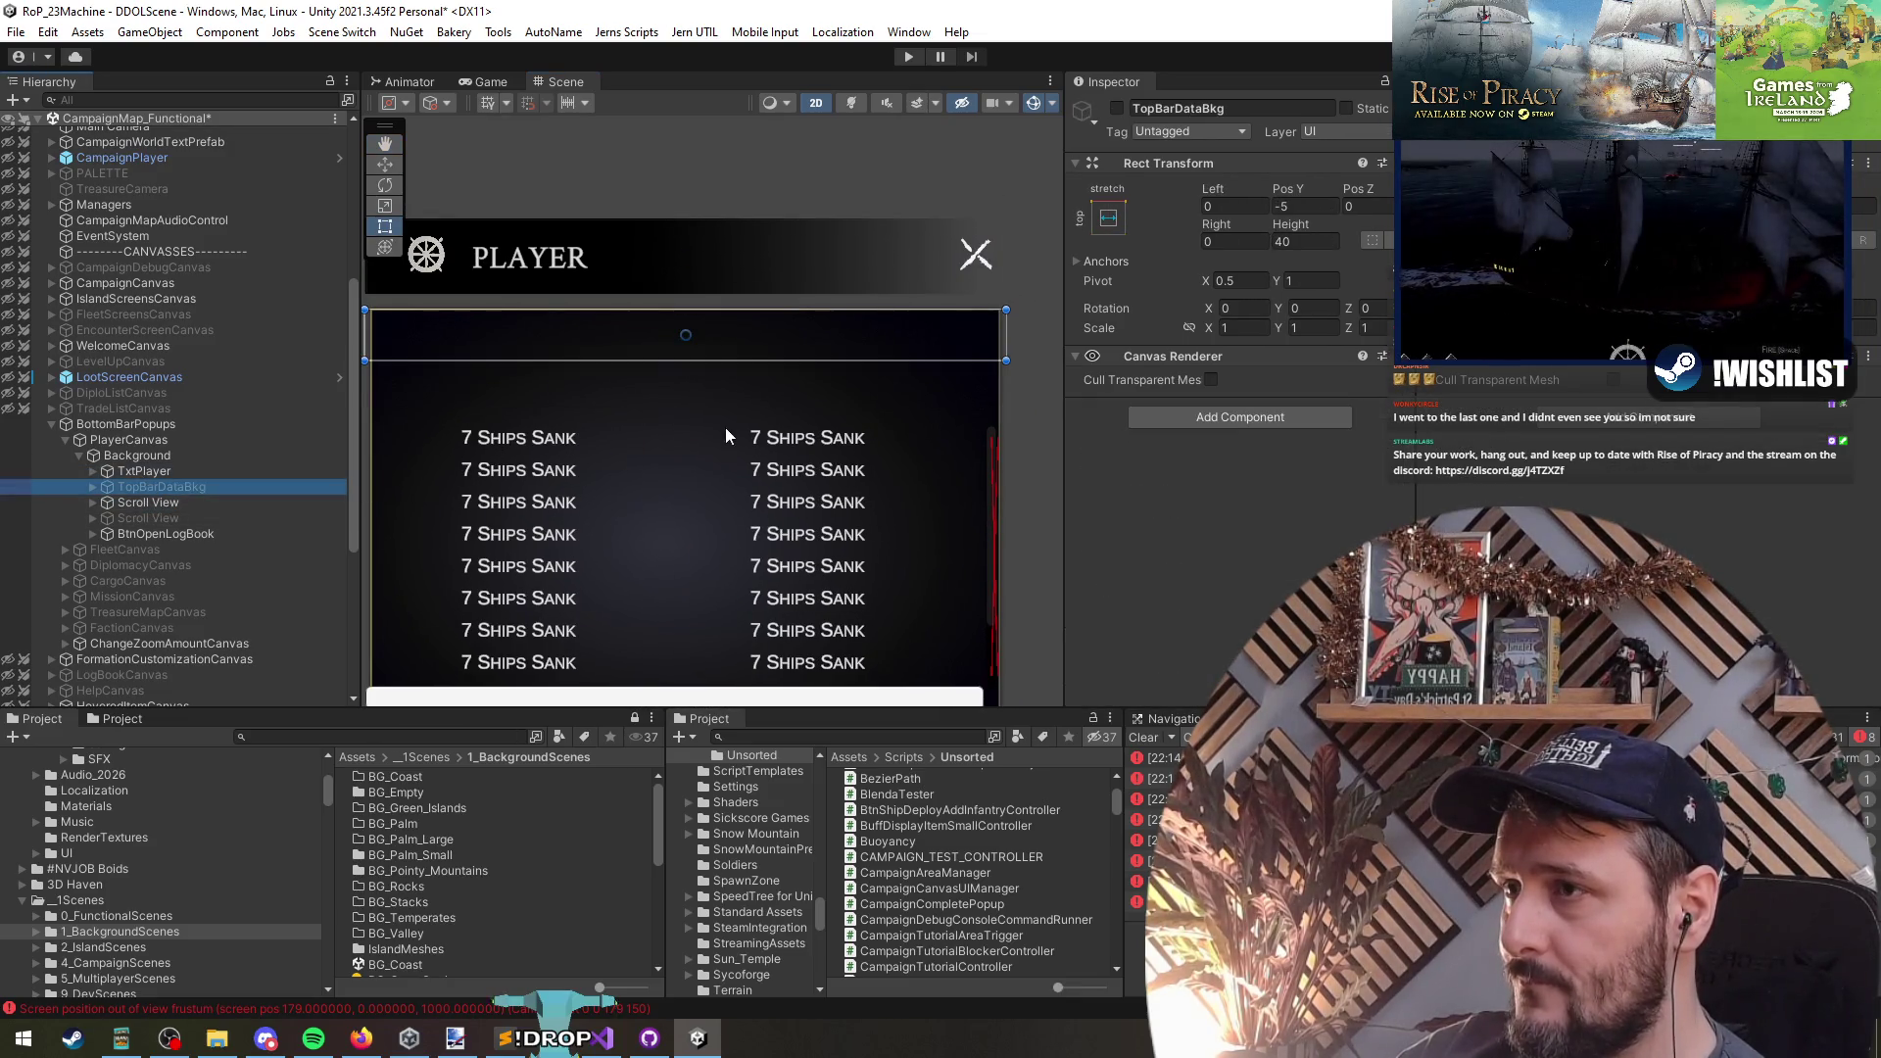
pyautogui.hotkey('alt', 'shift', 'a')
pyautogui.moveTo(757, 363); pyautogui.dragTo(754, 411)
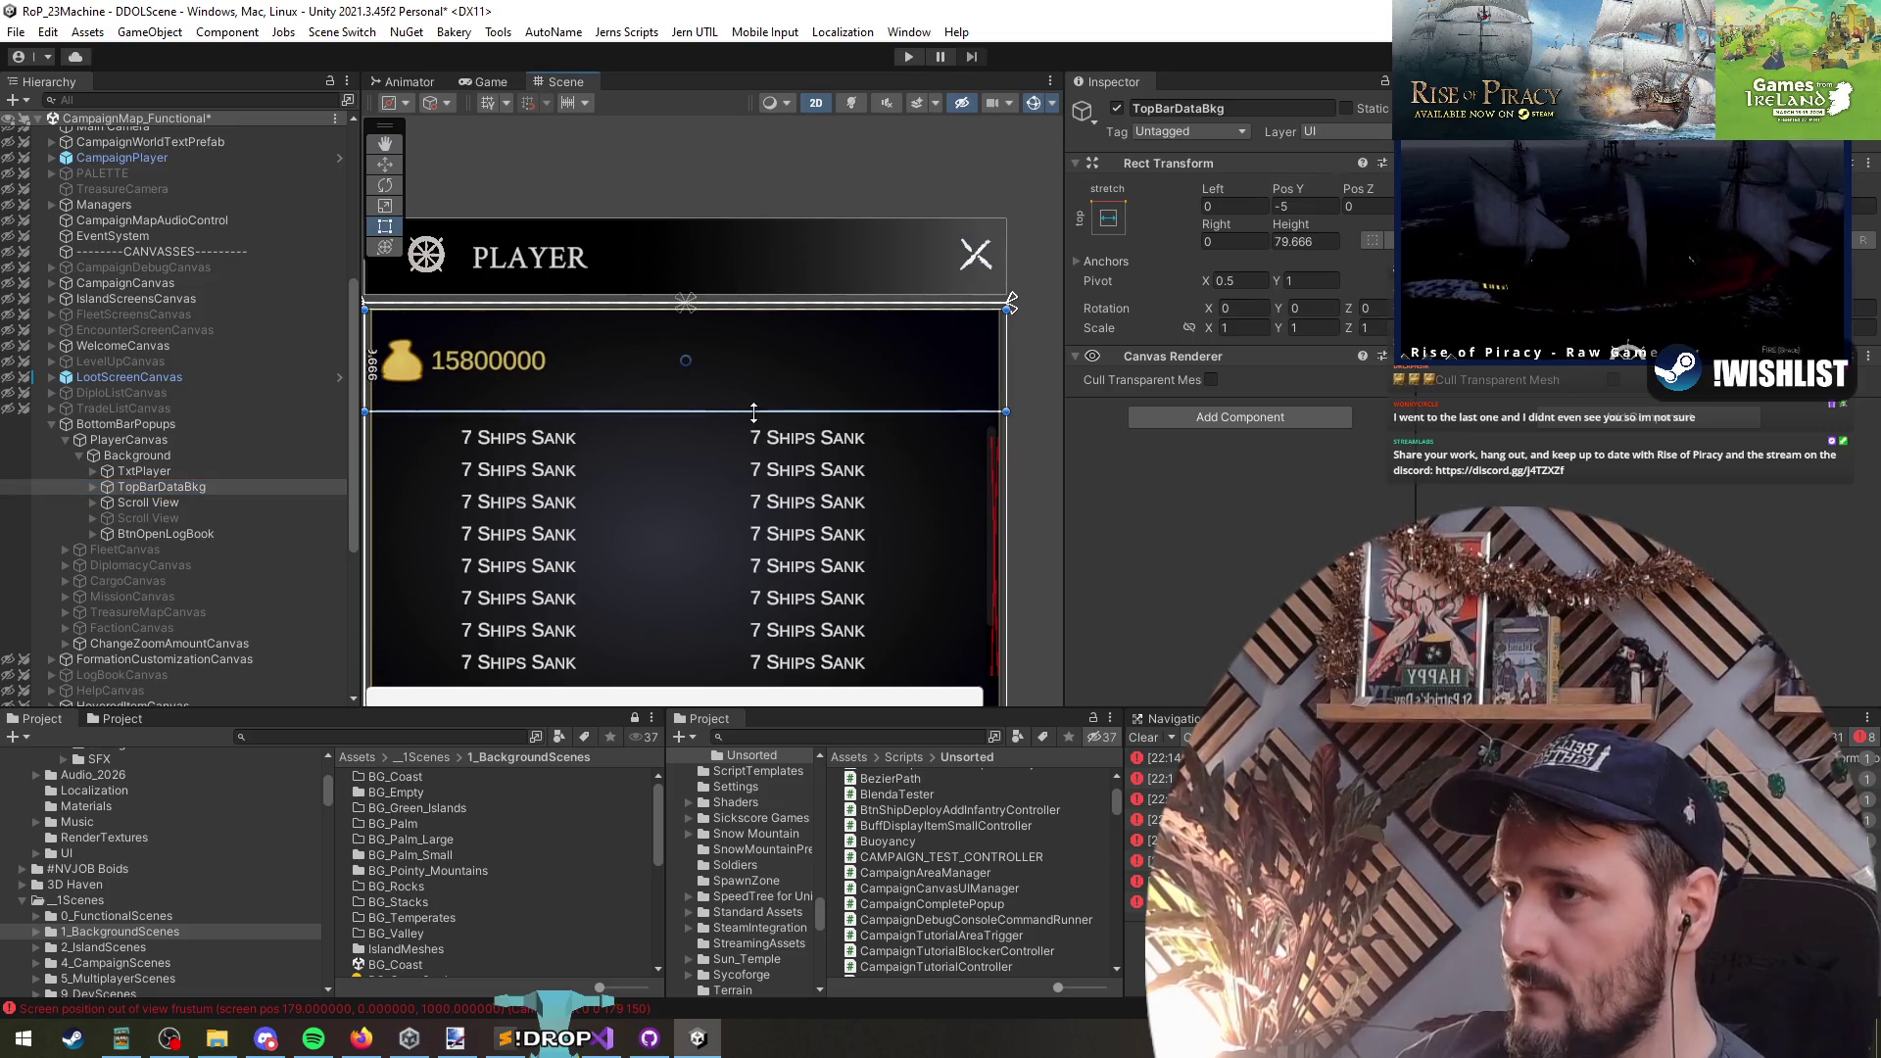
pyautogui.press('Right')
pyautogui.press('Right')
pyautogui.press('Right')
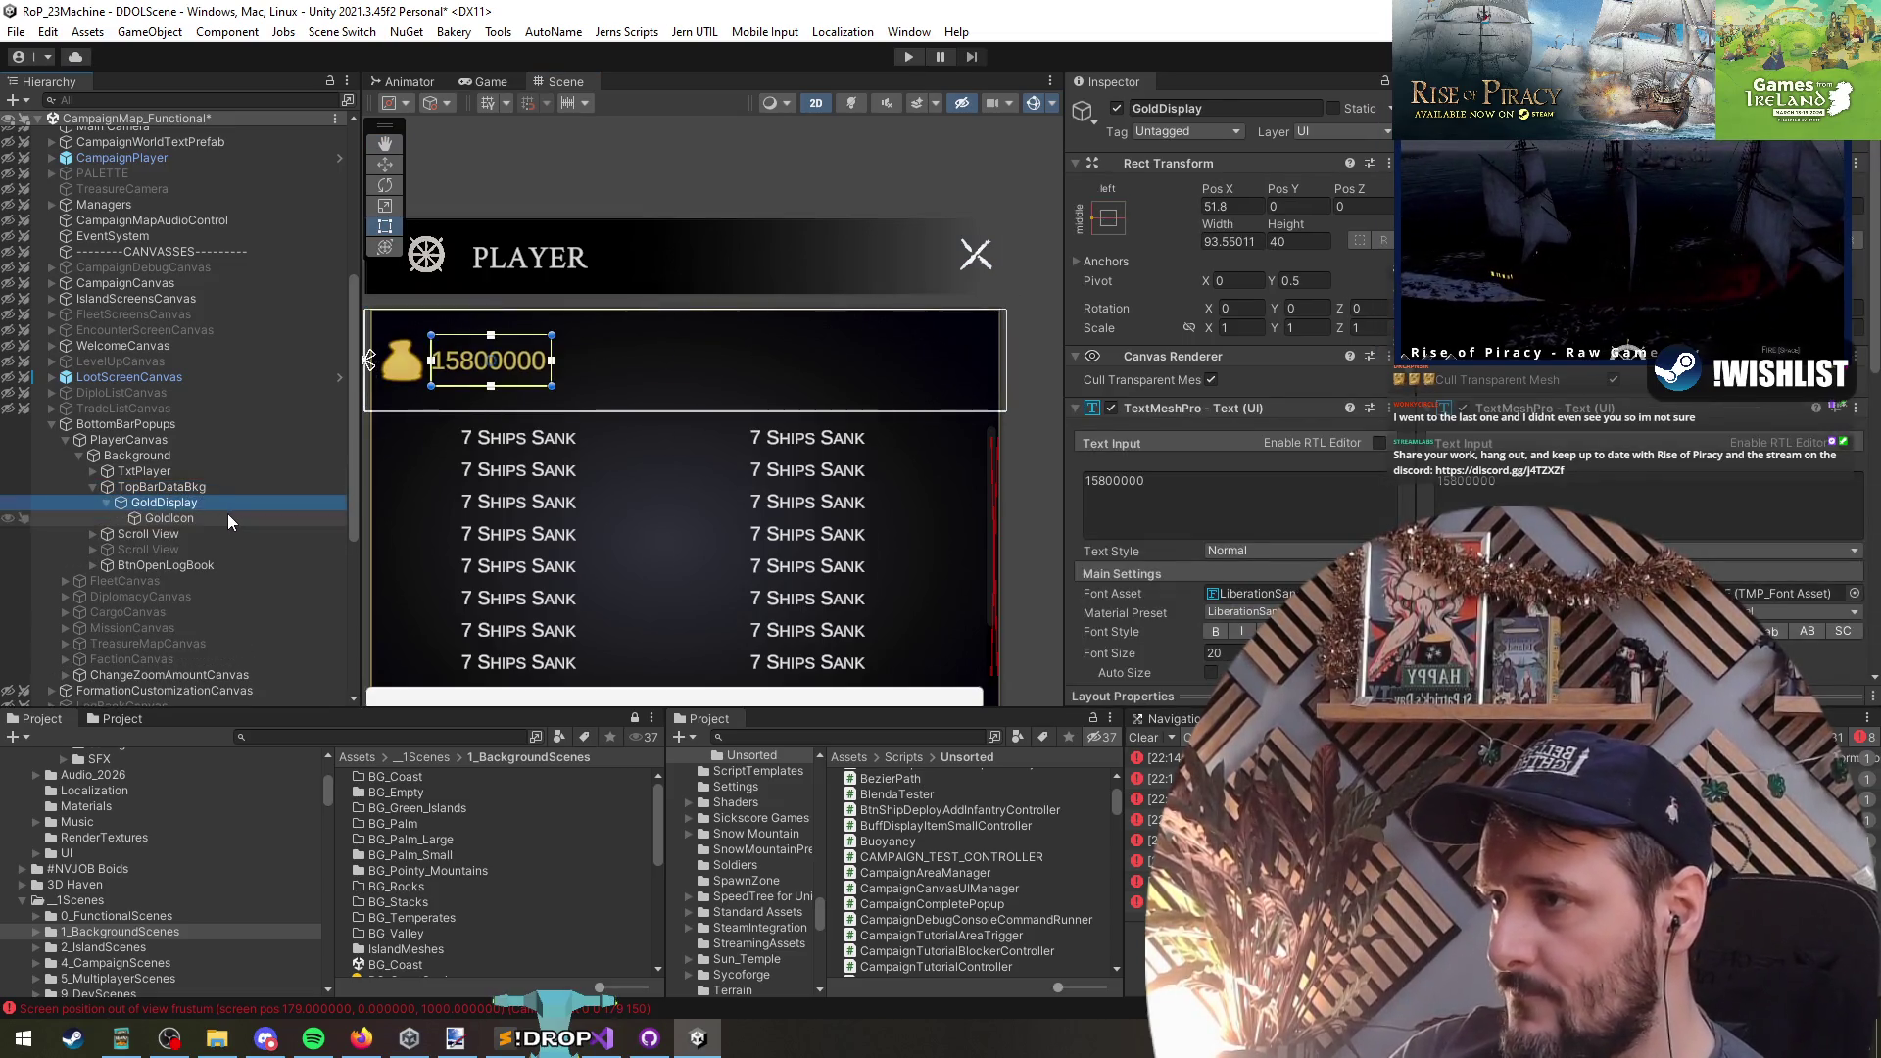
# - Locate PlayerHistoryItemPrefab in the CampaignMapAssets/CampaignUI folder
pyautogui.click(126, 438)
pyautogui.scroll(-5, 1251, 419)
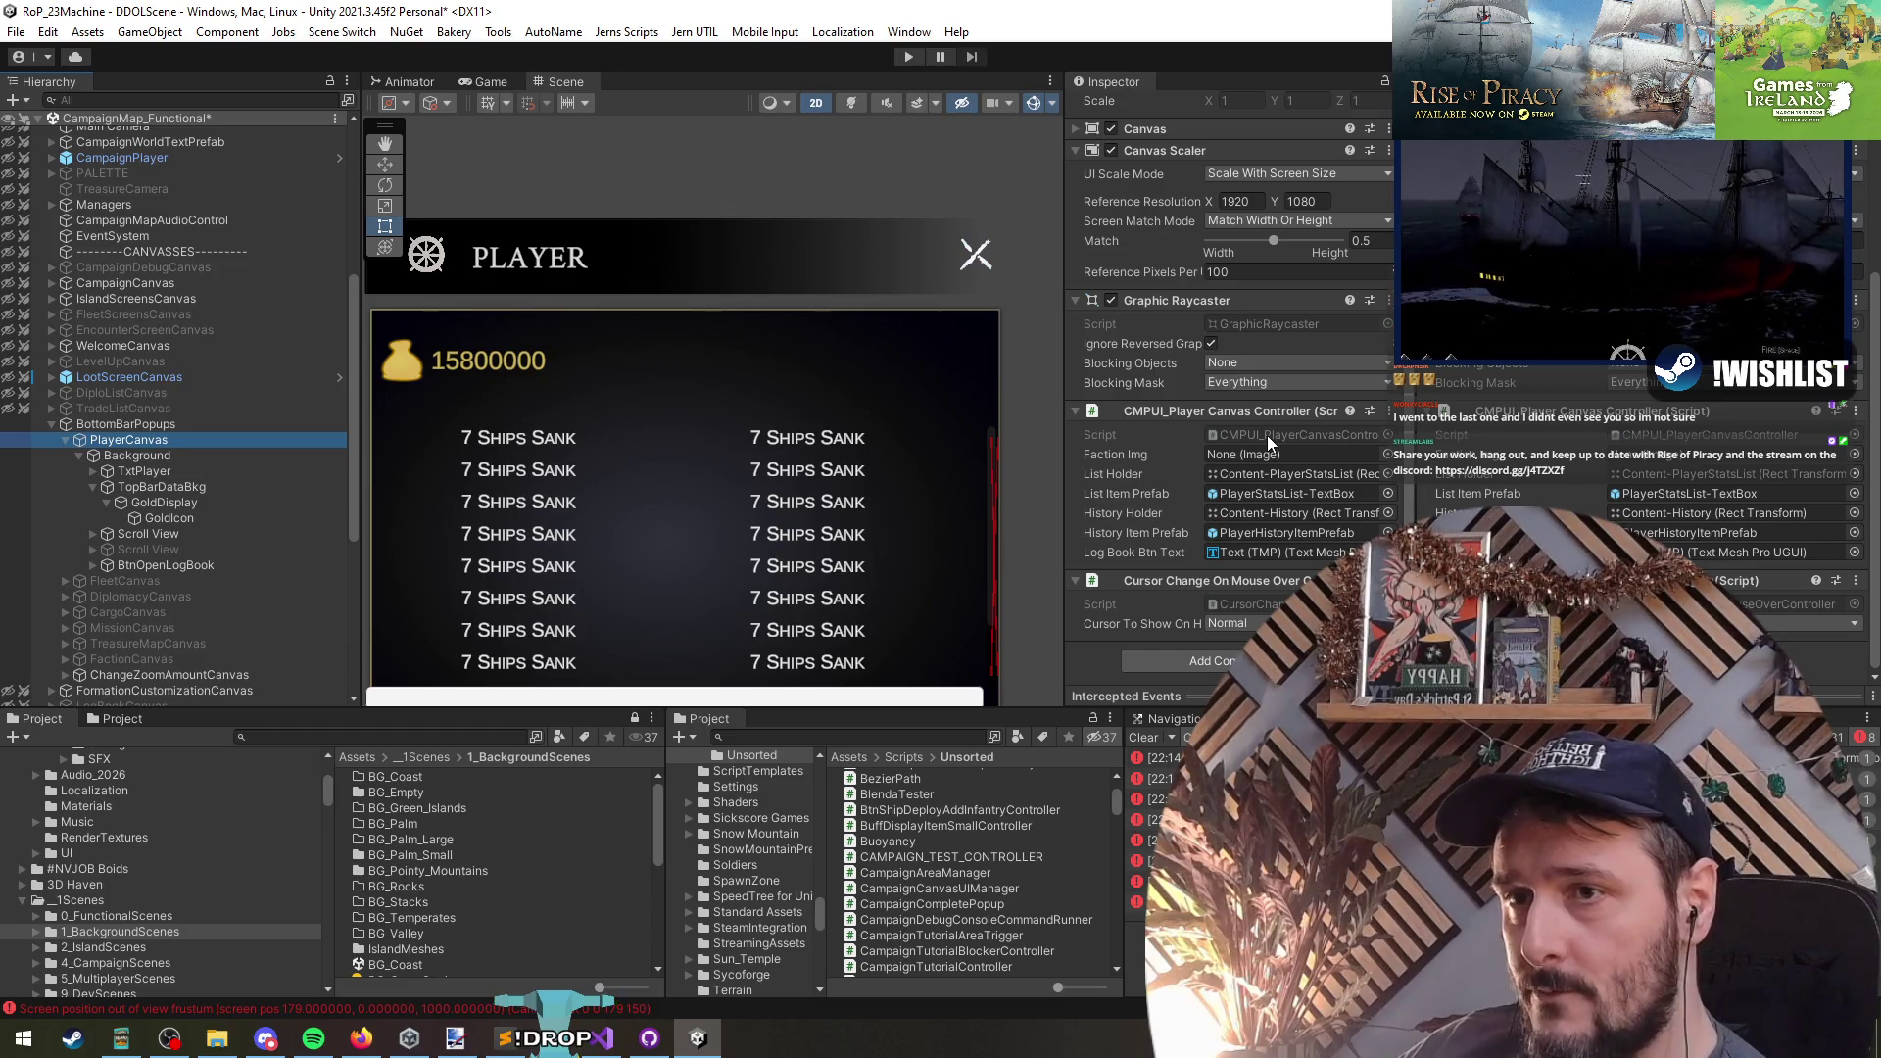
pyautogui.click(1258, 531)
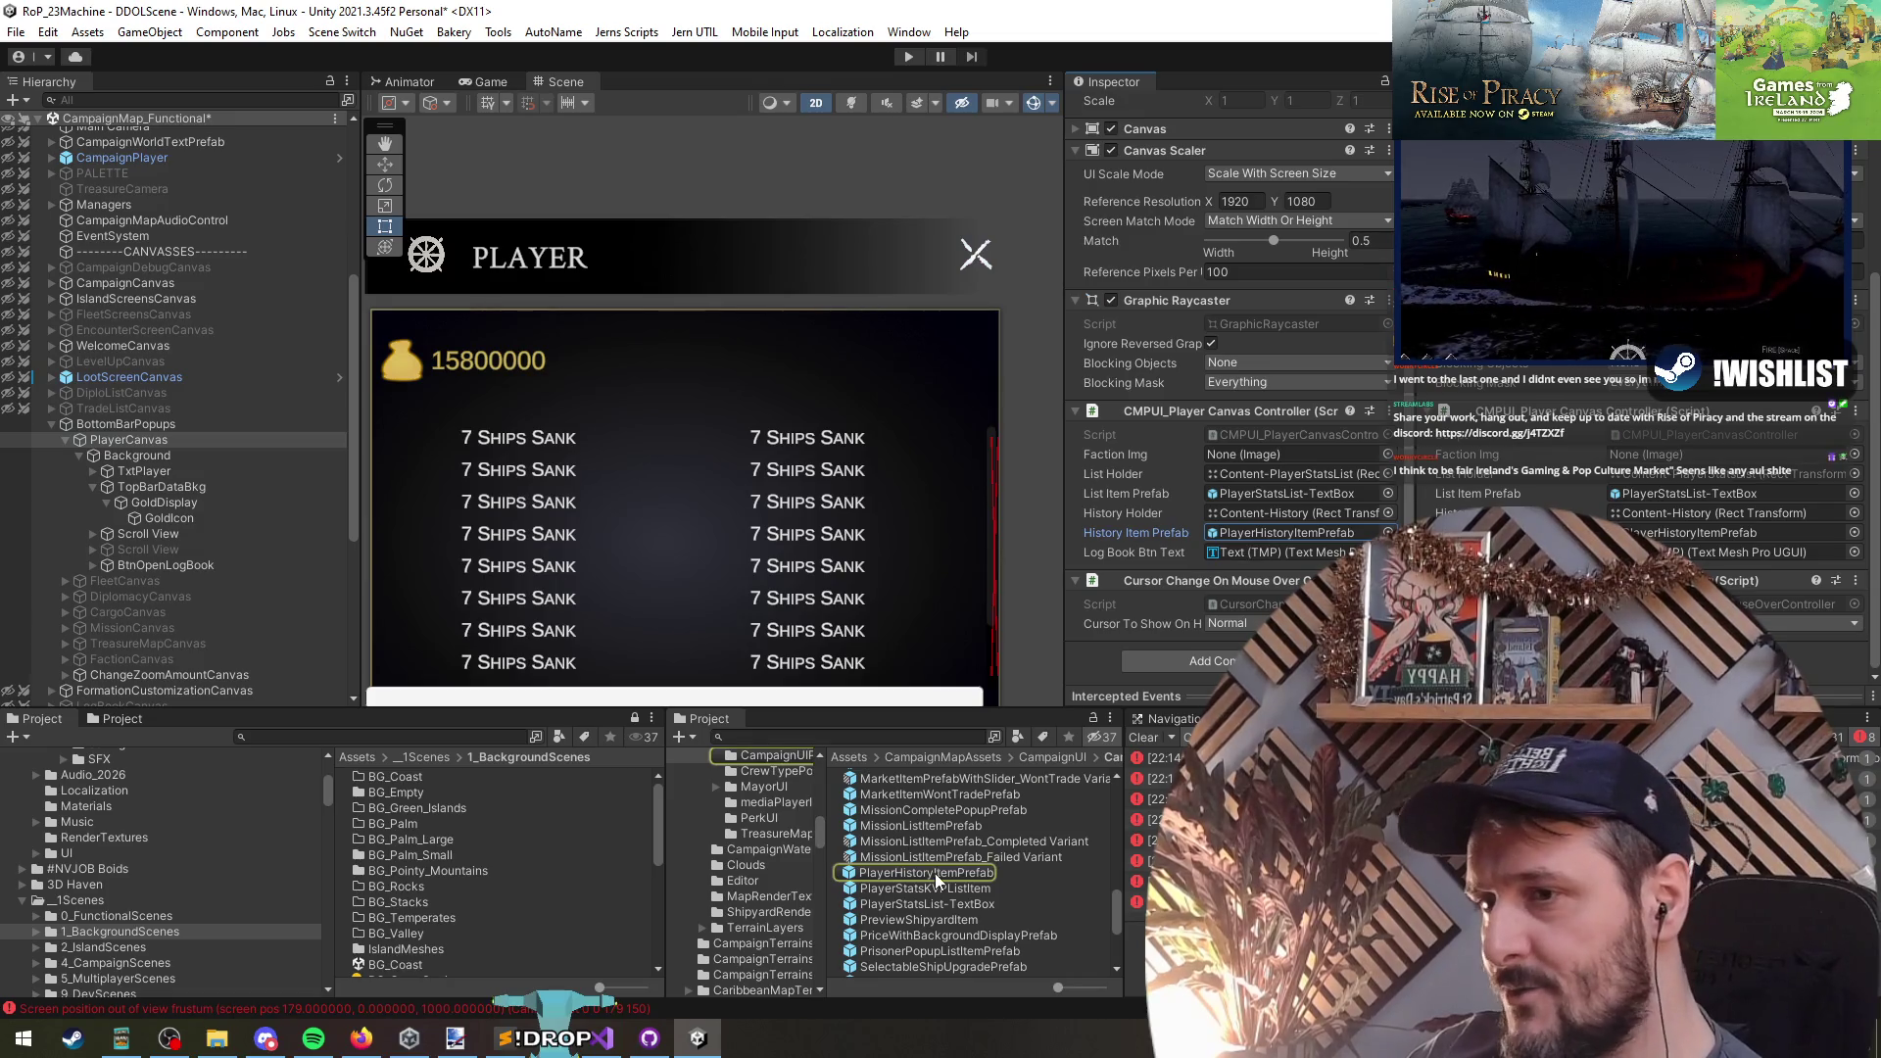
# - Open PlayerHistoryItemPrefab for a look, then return to the scene
pyautogui.doubleClick(936, 873)
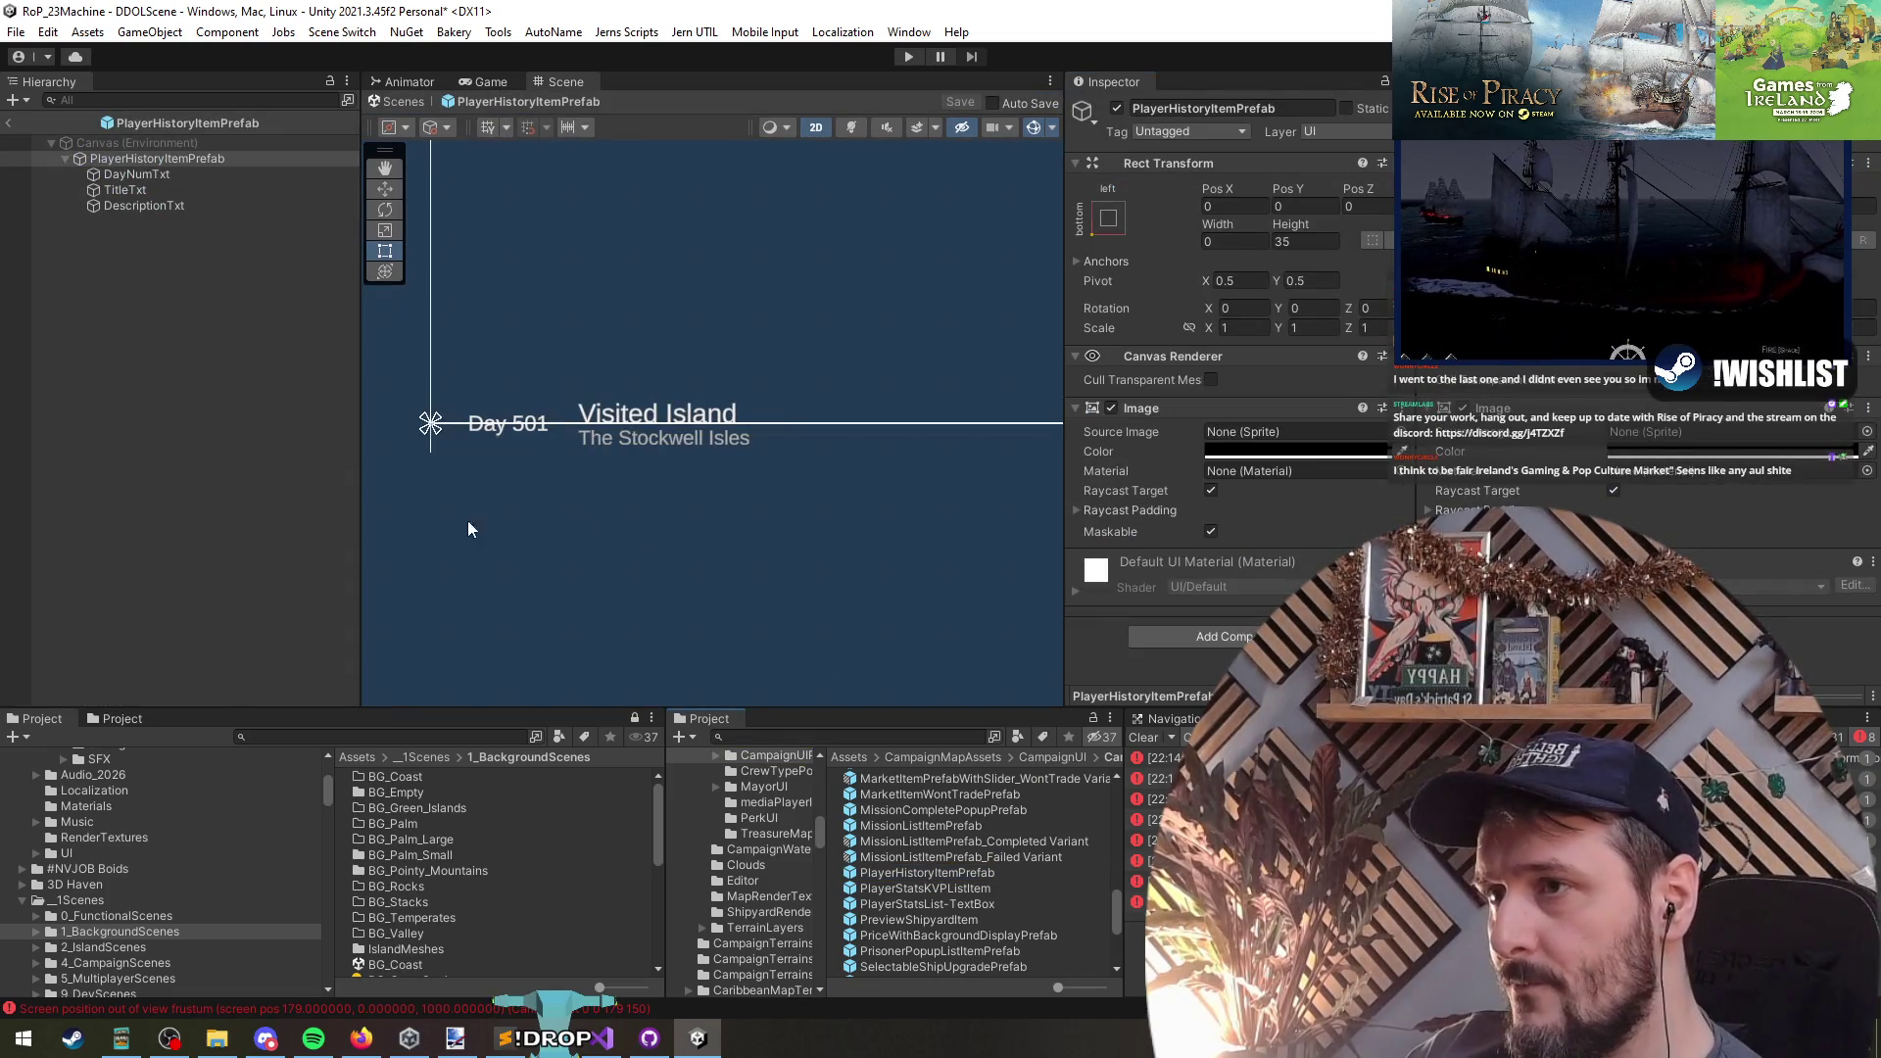
pyautogui.click(9, 123)
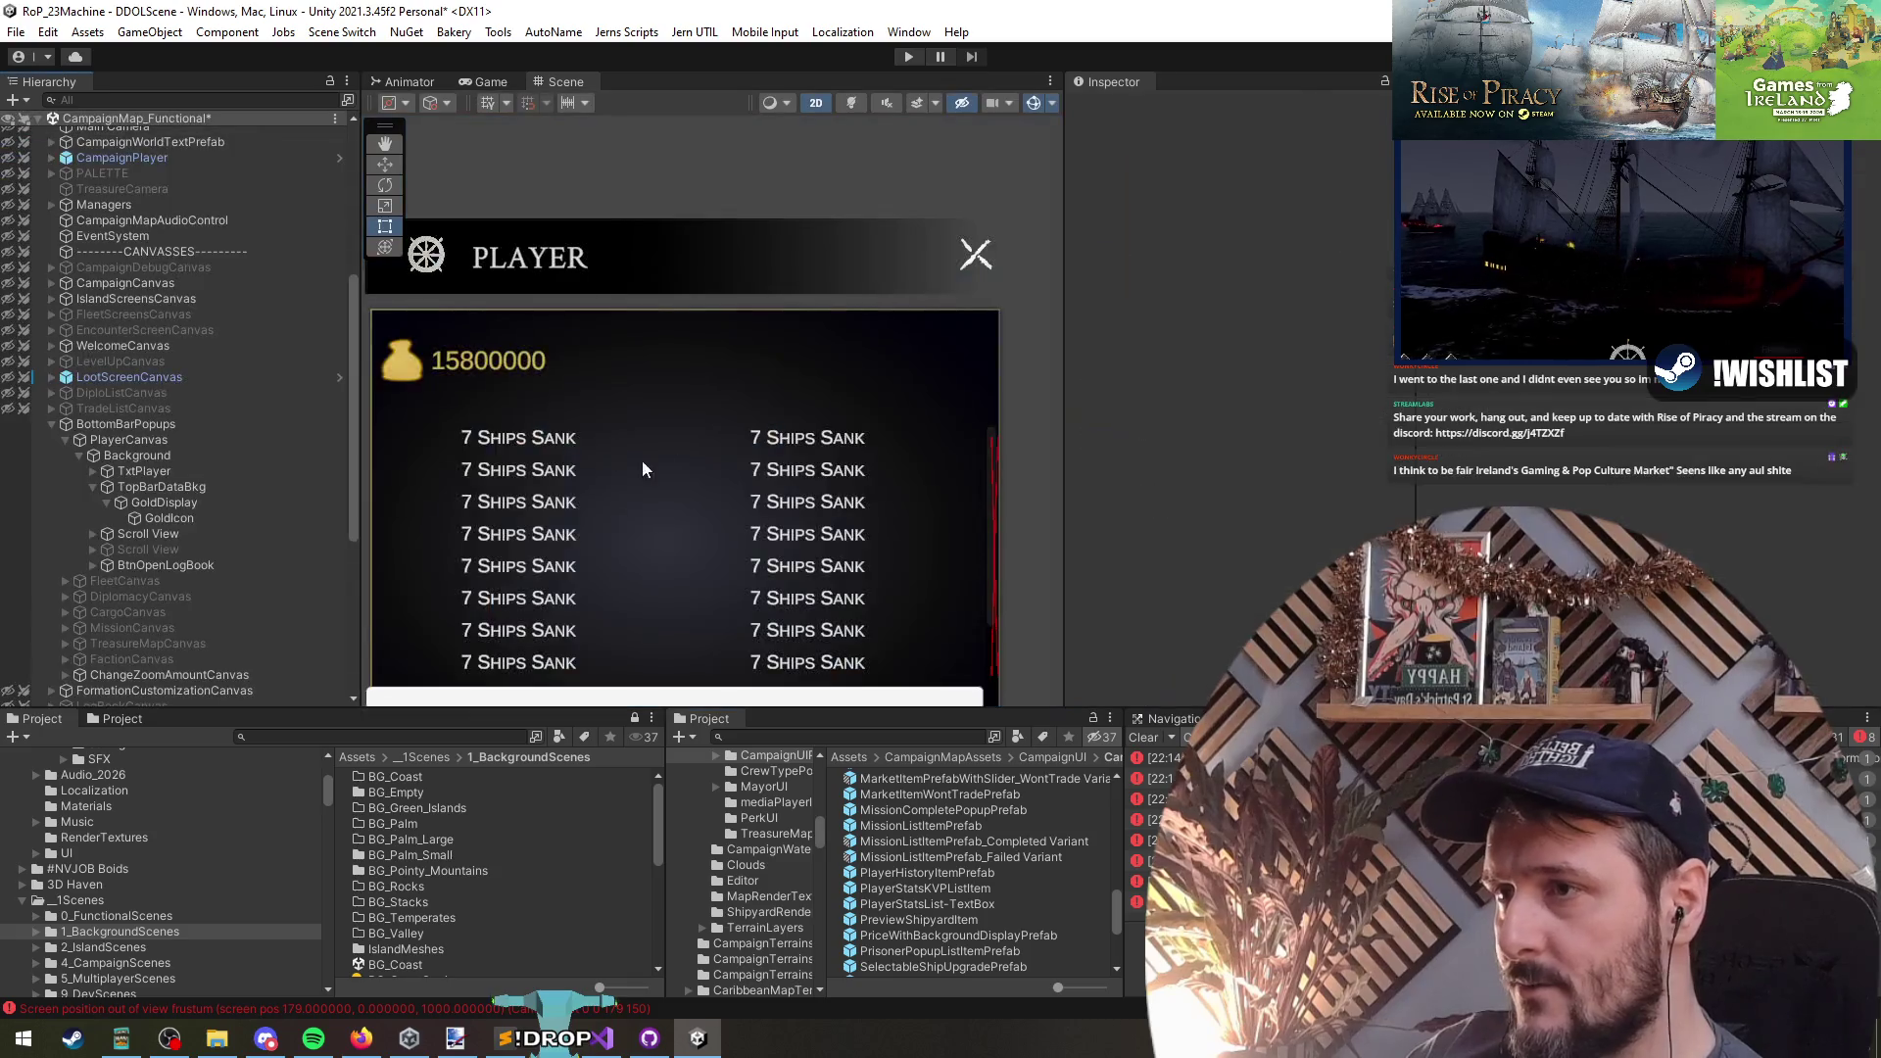
pyautogui.click(192, 517)
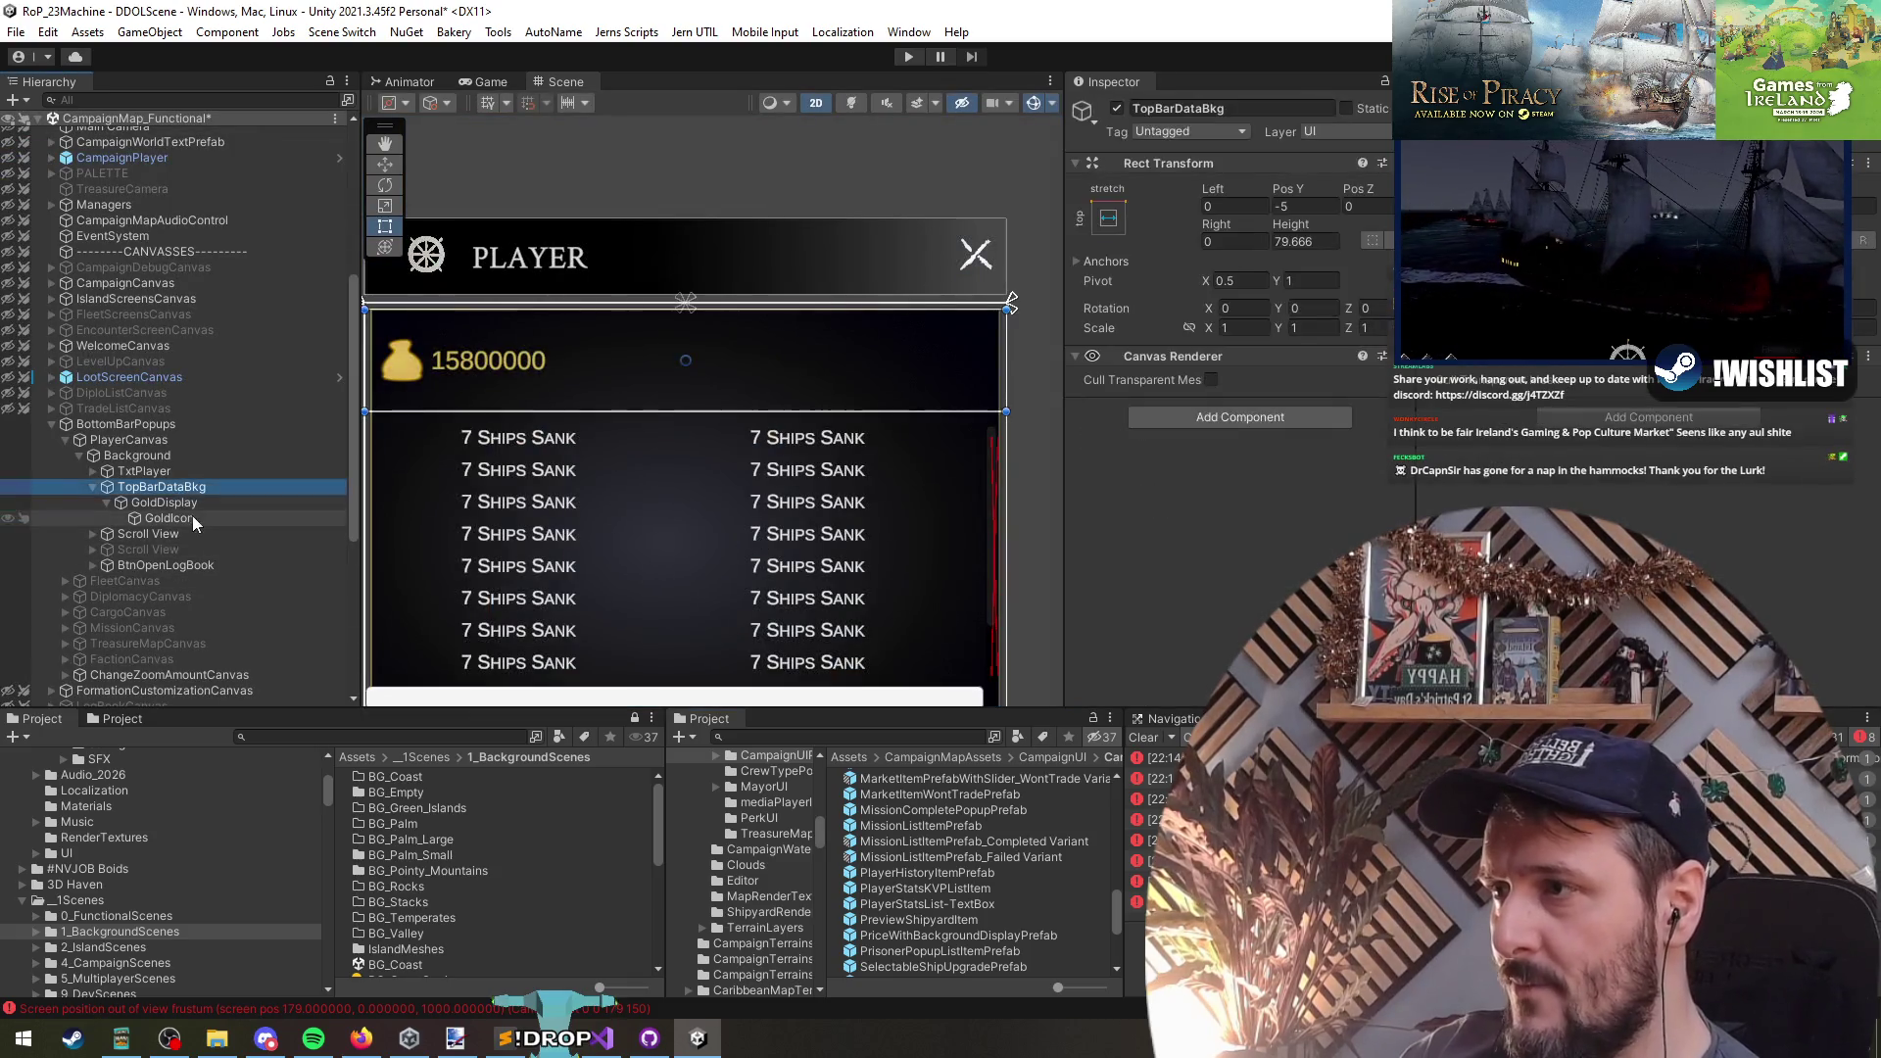
pyautogui.click(192, 502)
# - Delete GoldDisplay, removing the 15800000 amount and its icon from the top bar
pyautogui.click(163, 487)
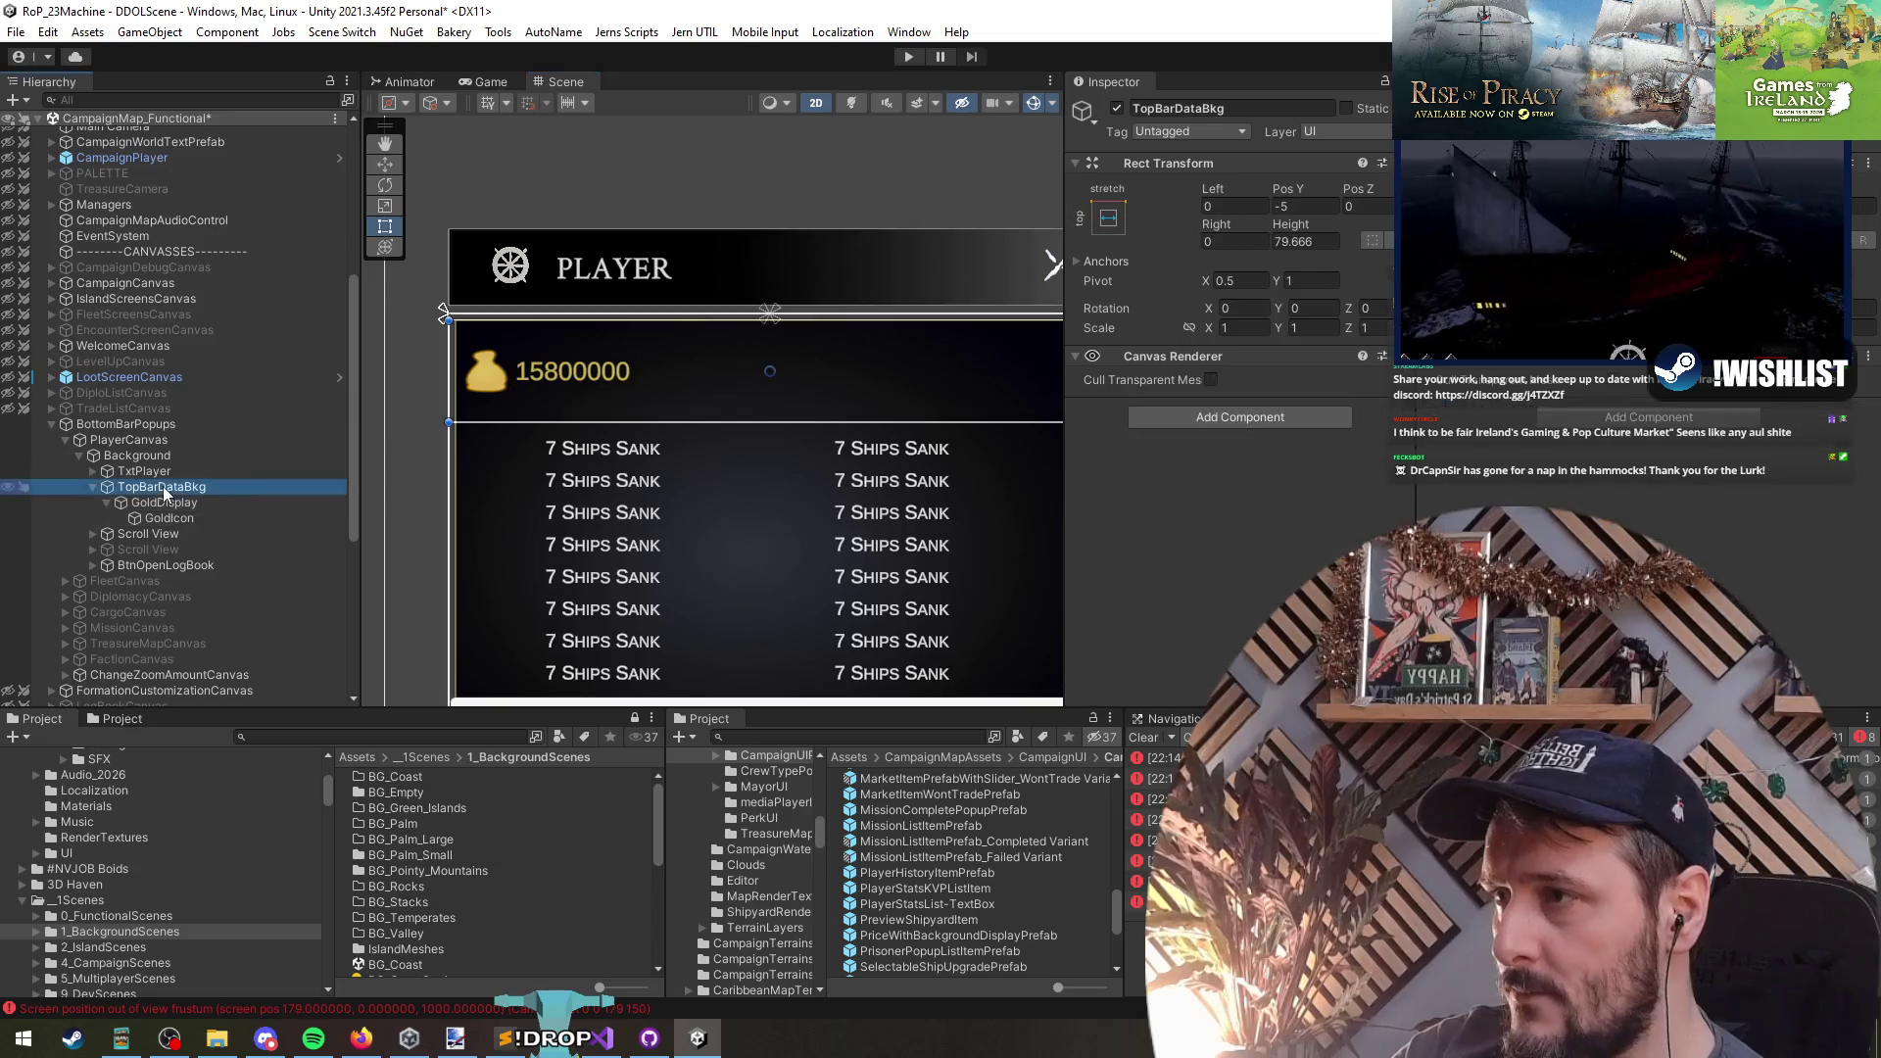
pyautogui.press('f')
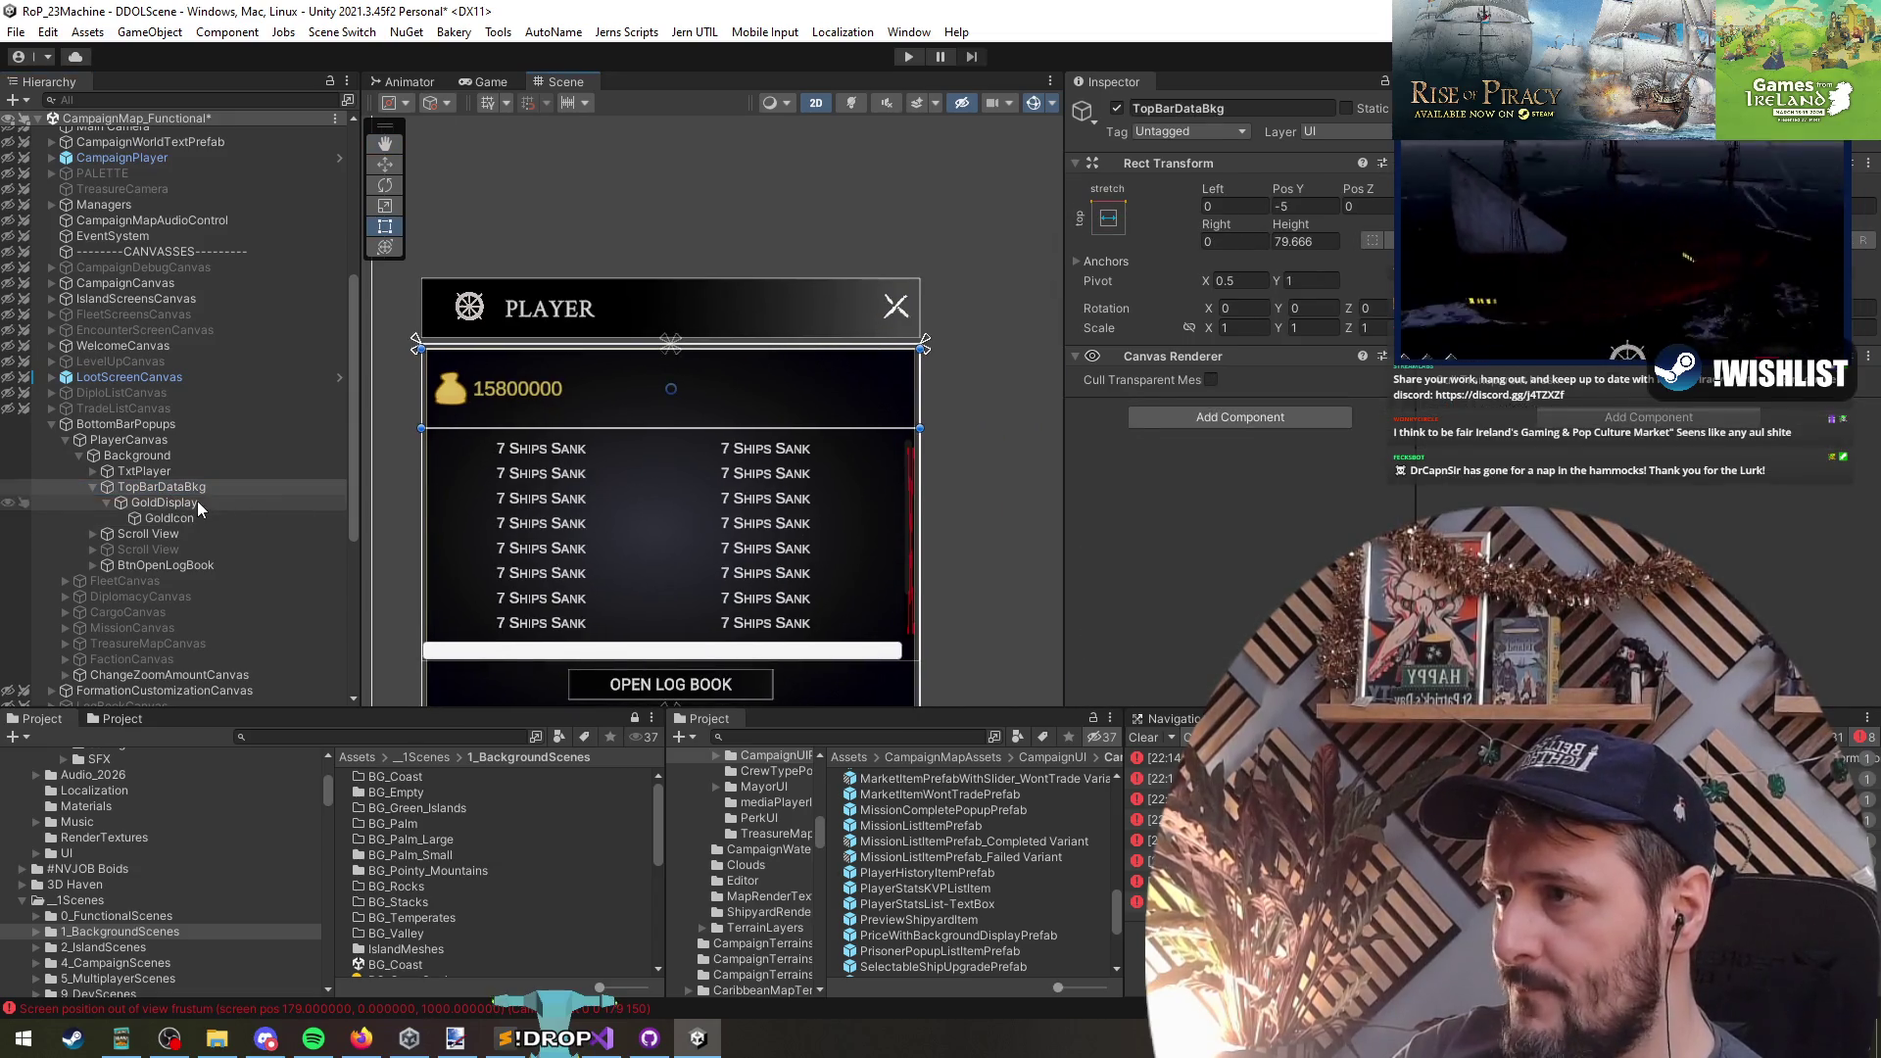
pyautogui.click(200, 502)
pyautogui.press('Delete')
pyautogui.click(177, 486)
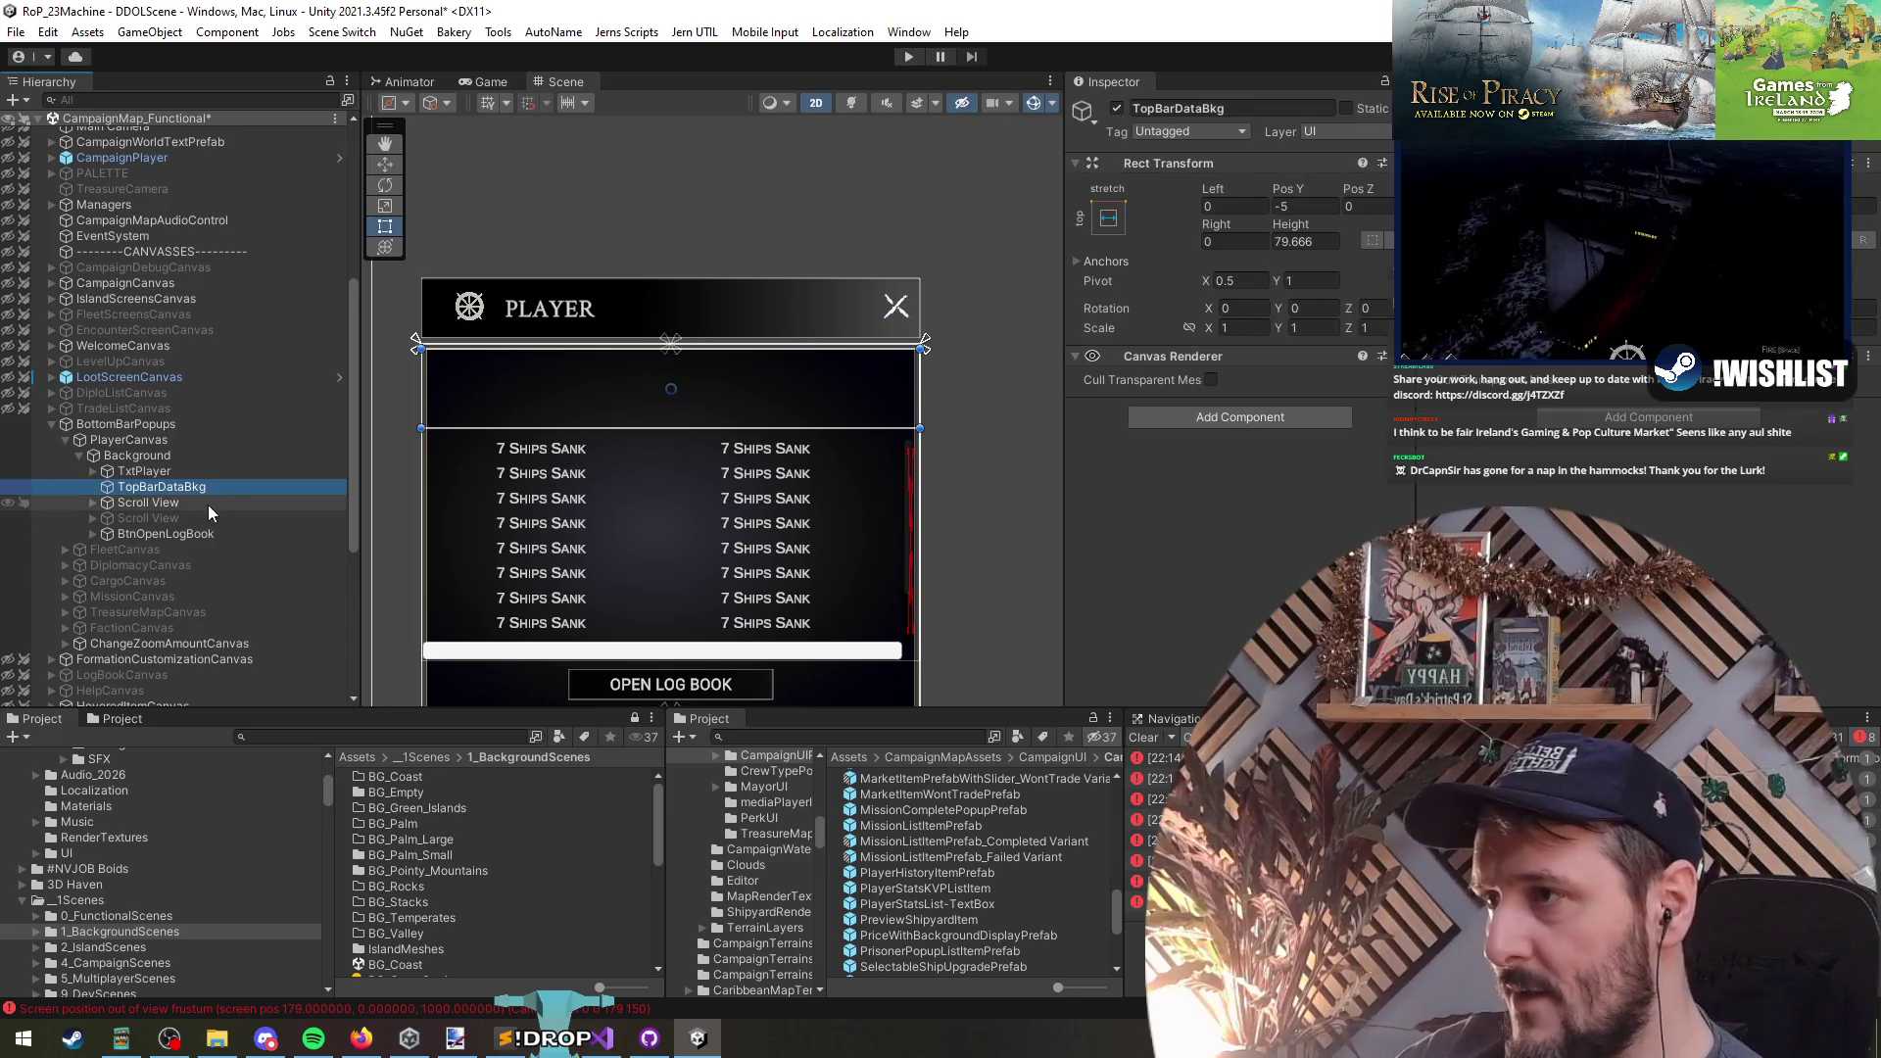
# - Add a UI Image inside TopBarDataBkg, anchored left and about 238 wide
pyautogui.rightClick(200, 487)
pyautogui.moveTo(313, 653)
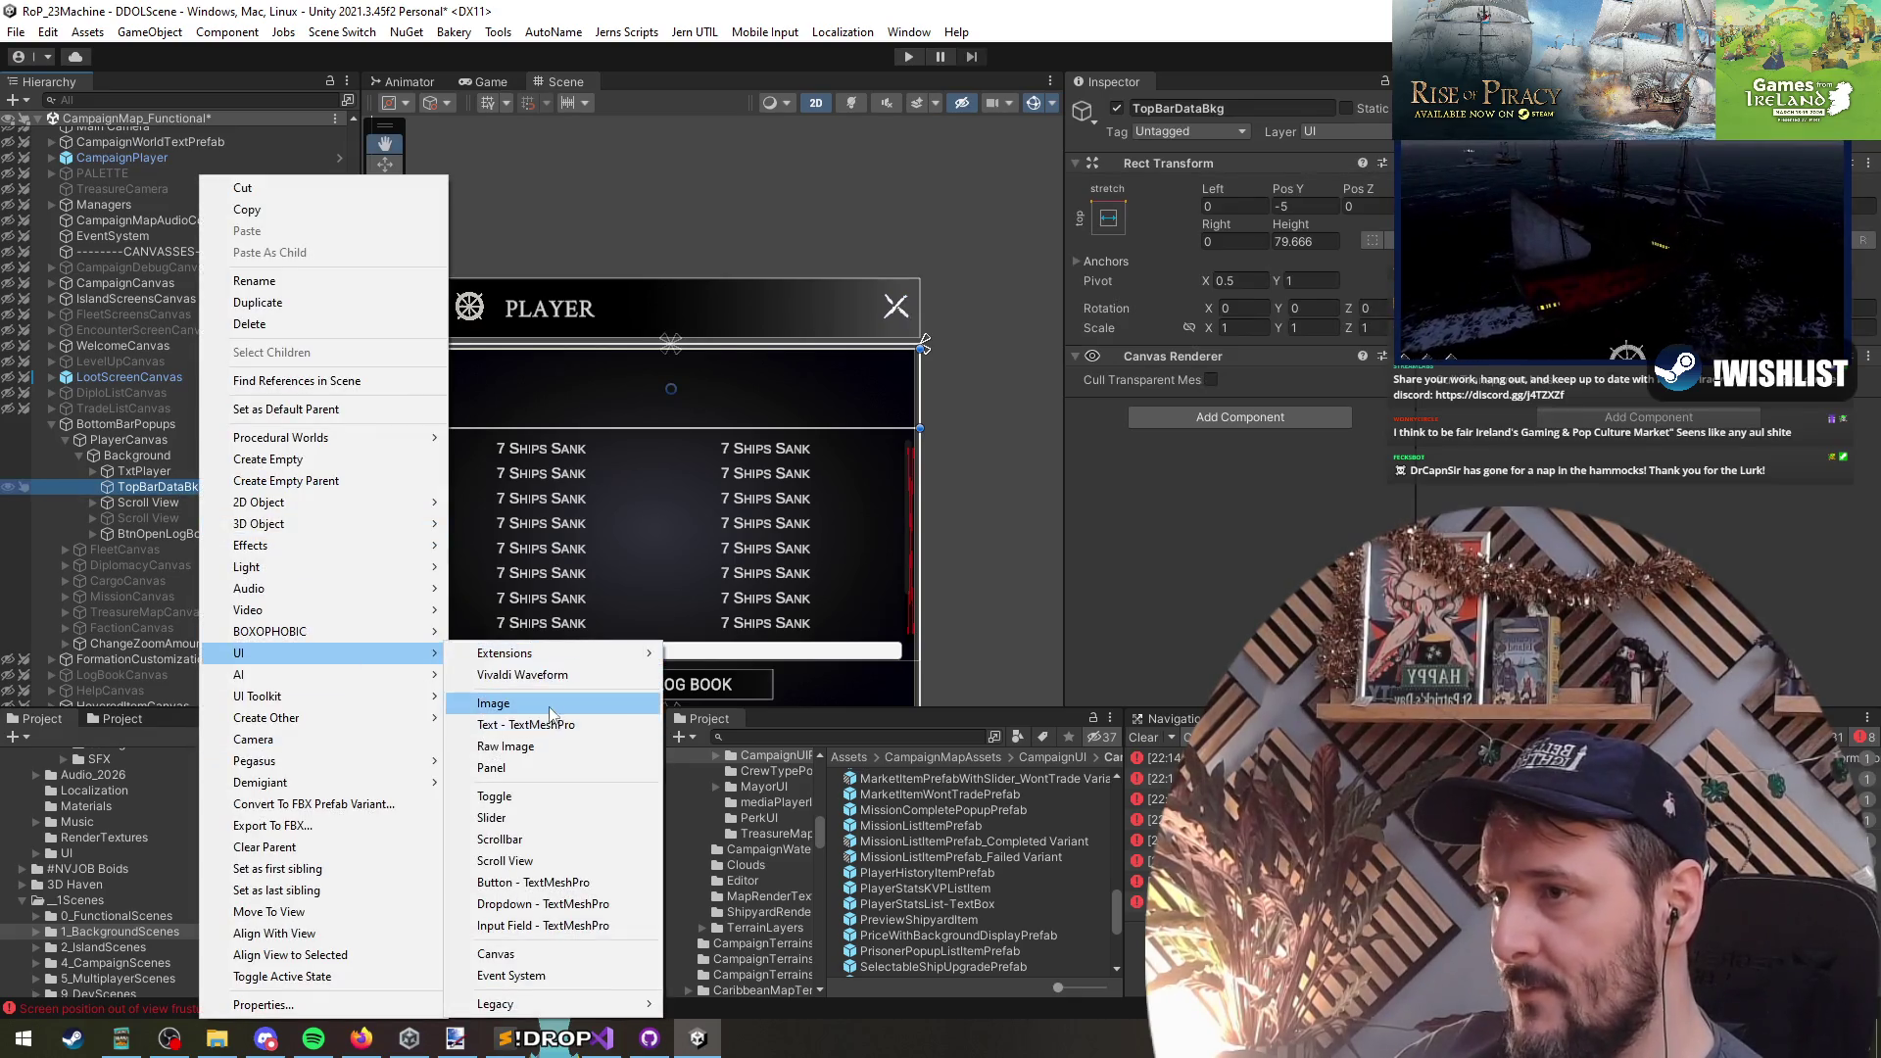
pyautogui.click(551, 712)
pyautogui.click(1099, 217)
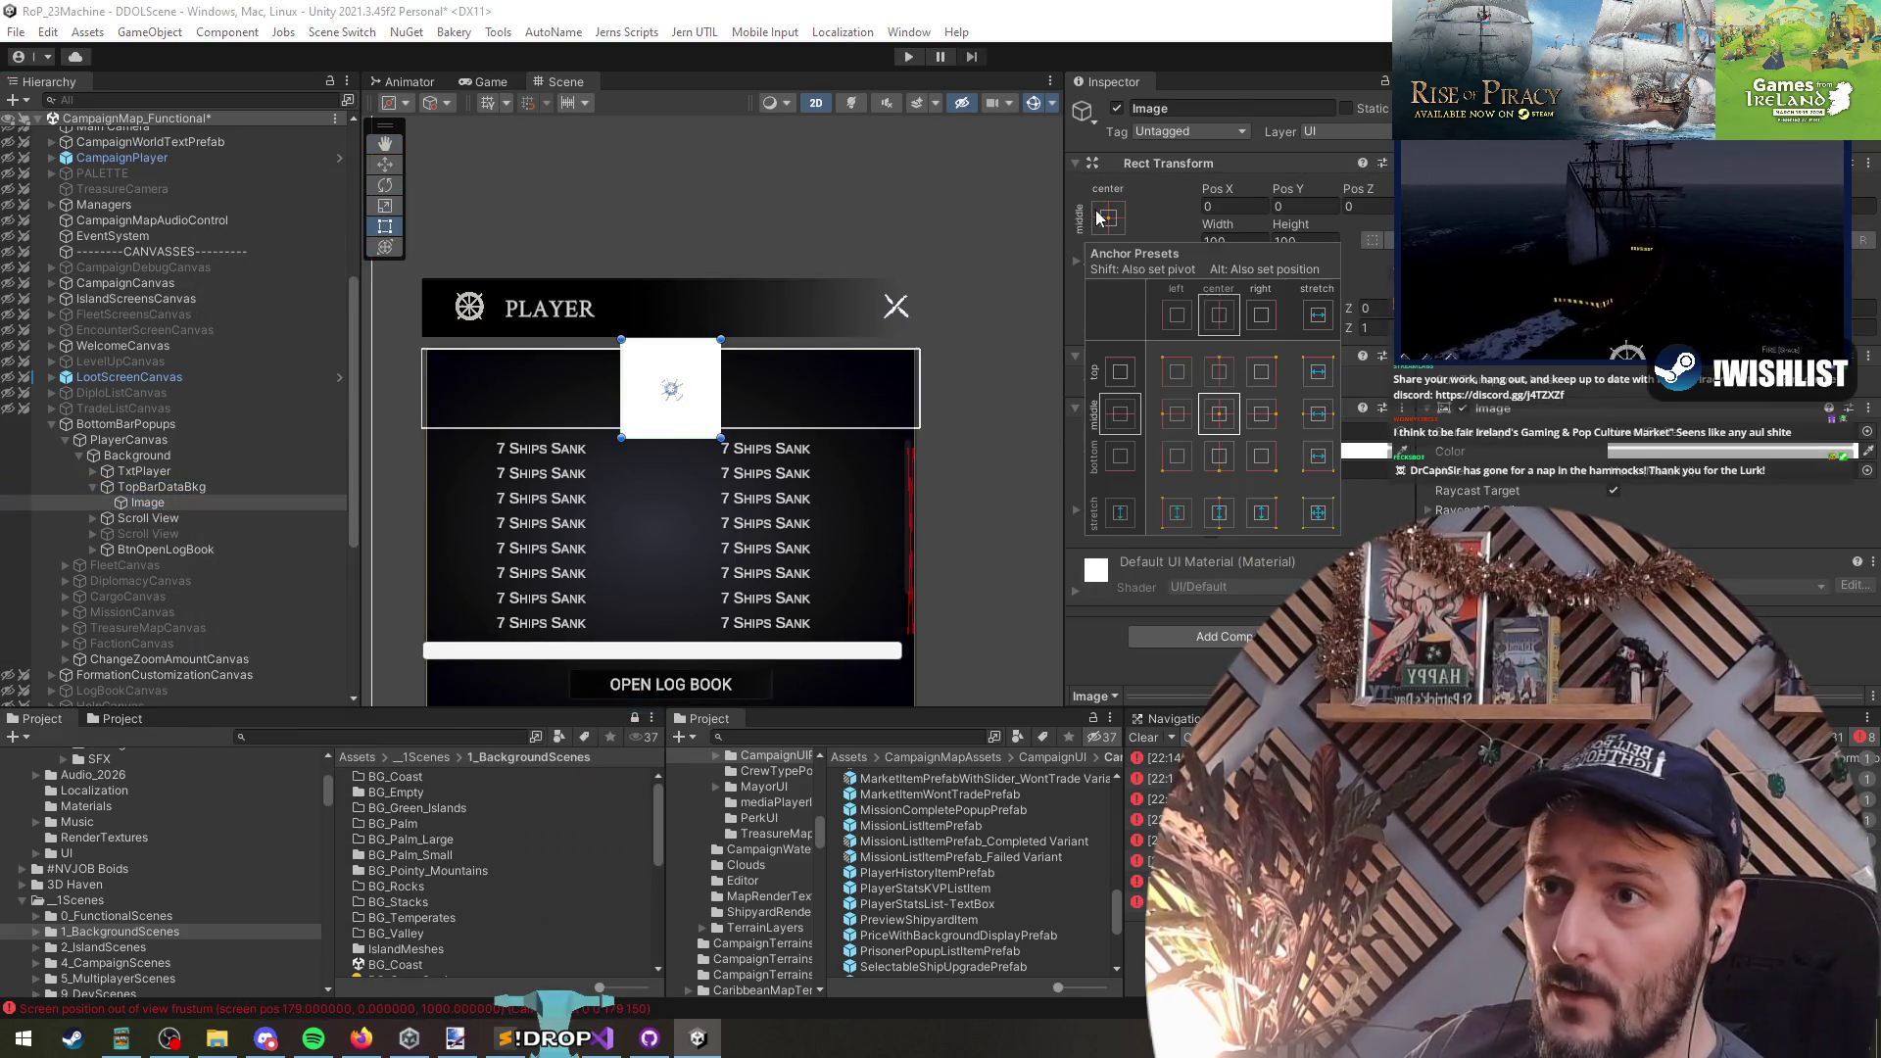
pyautogui.keyDown('alt'); pyautogui.keyDown('shift'); pyautogui.click(1176, 421); pyautogui.keyUp('shift'); pyautogui.keyUp('alt')
pyautogui.moveTo(524, 400); pyautogui.dragTo(661, 407)
# - Duplicate the image and anchor the copy to the bar's right edge
pyautogui.hotkey('ctrl', 'd')
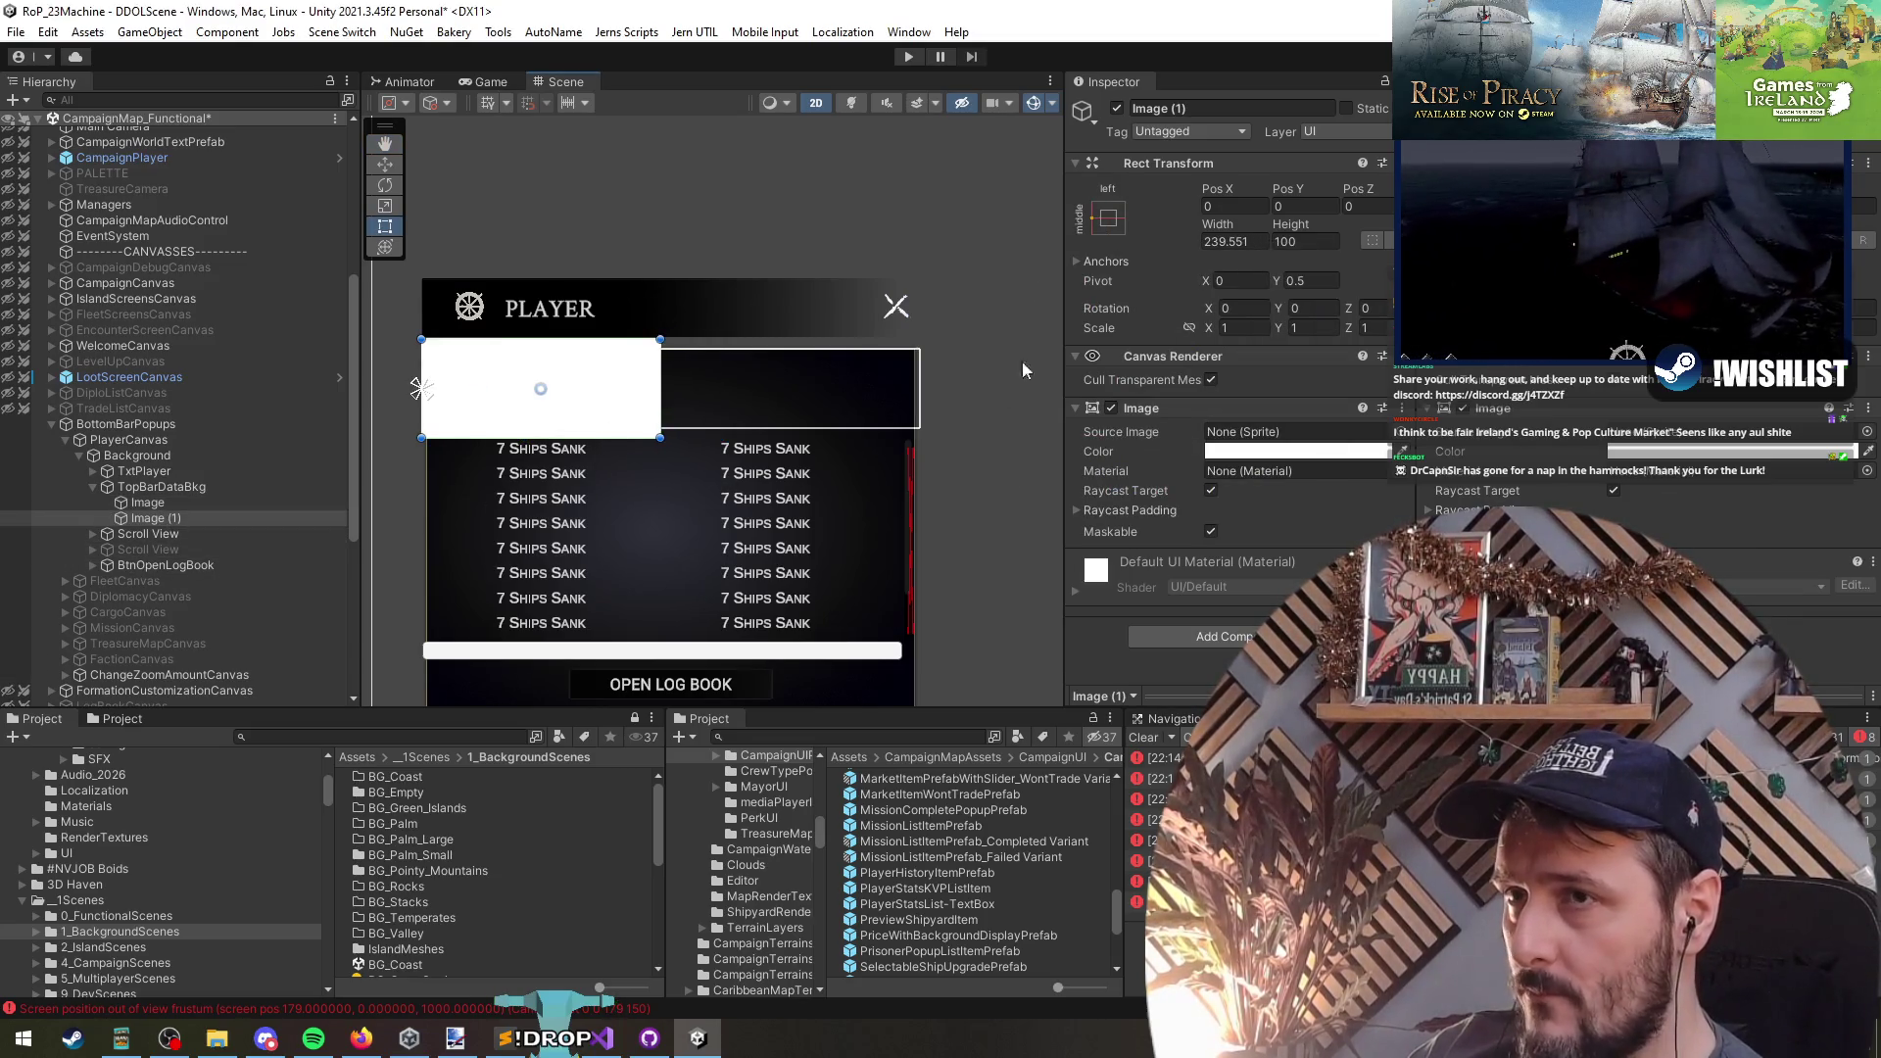
pyautogui.click(1108, 218)
pyautogui.keyDown('alt'); pyautogui.keyDown('shift'); pyautogui.click(1267, 415); pyautogui.keyUp('shift'); pyautogui.keyUp('alt')
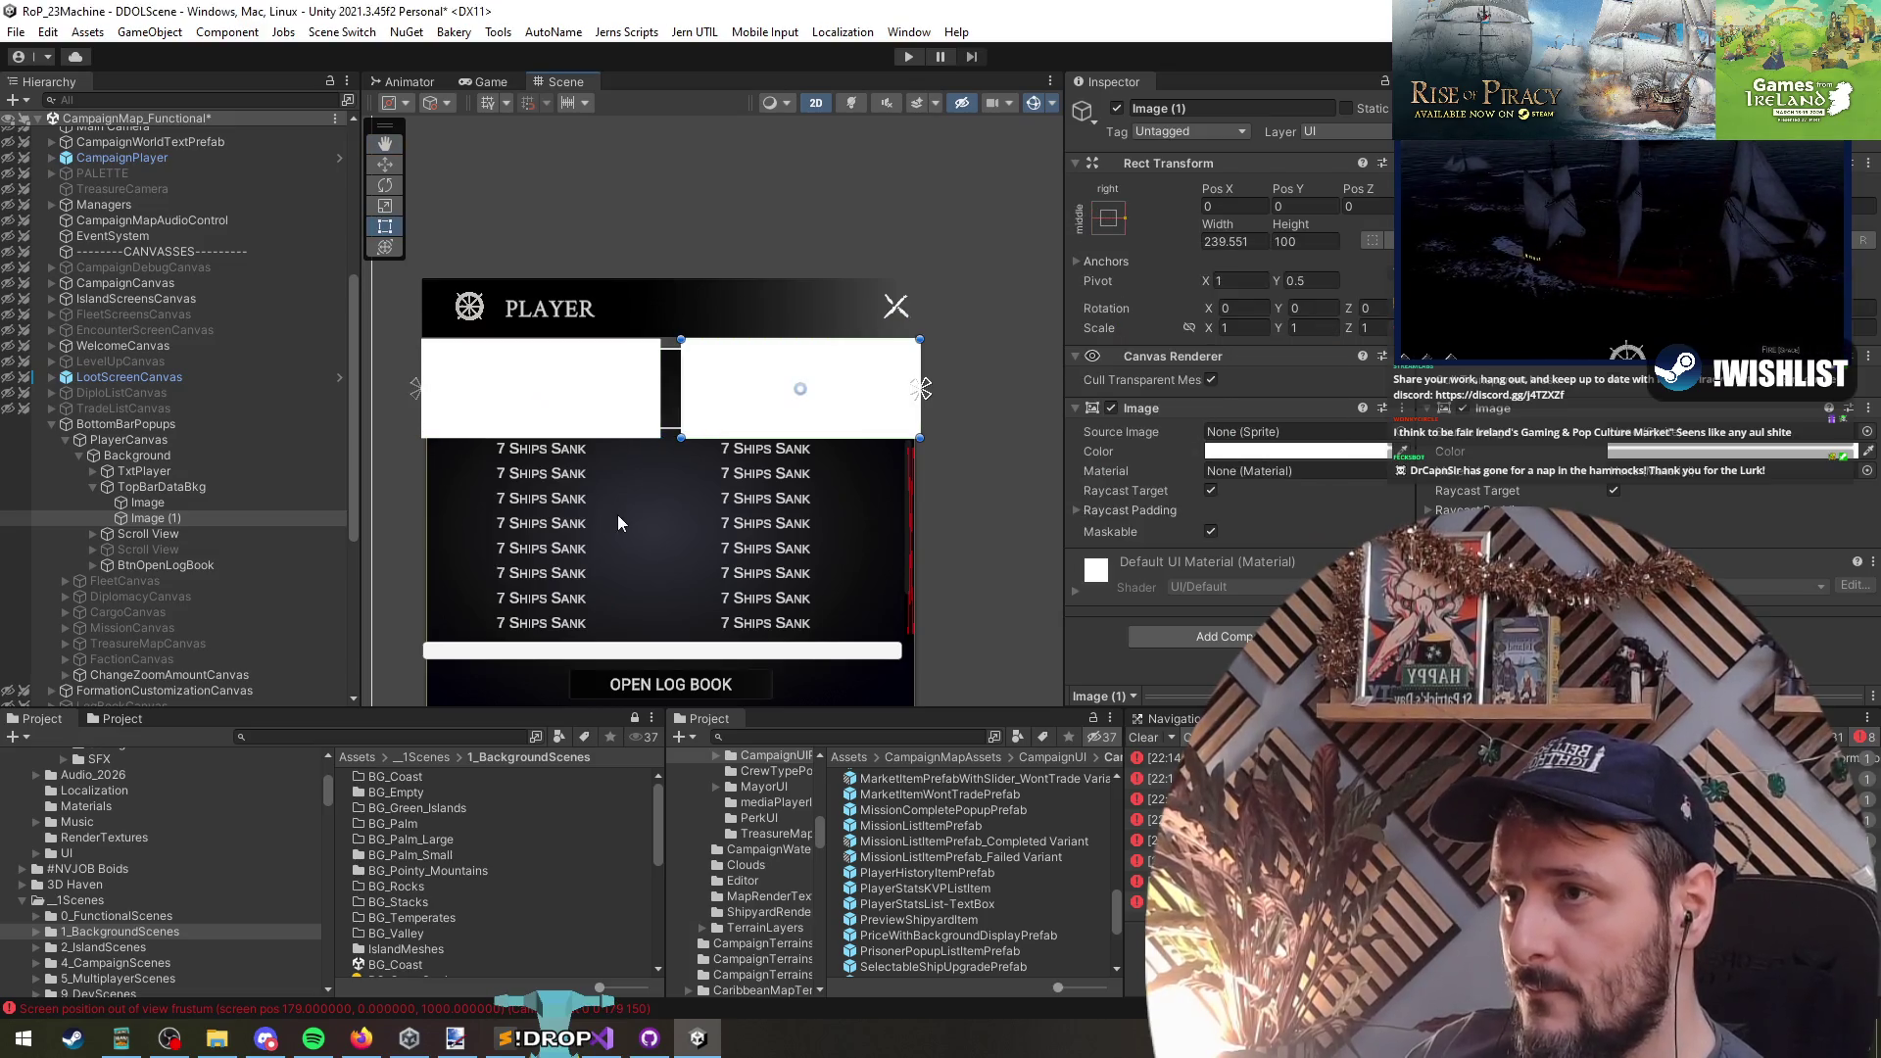
# - Stretch both images to full bar height and widen the right one to 254.29
pyautogui.click(146, 503)
pyautogui.click(1105, 220)
pyautogui.keyDown('alt'); pyautogui.keyDown('shift'); pyautogui.click(1173, 520); pyautogui.keyUp('shift'); pyautogui.keyUp('alt')
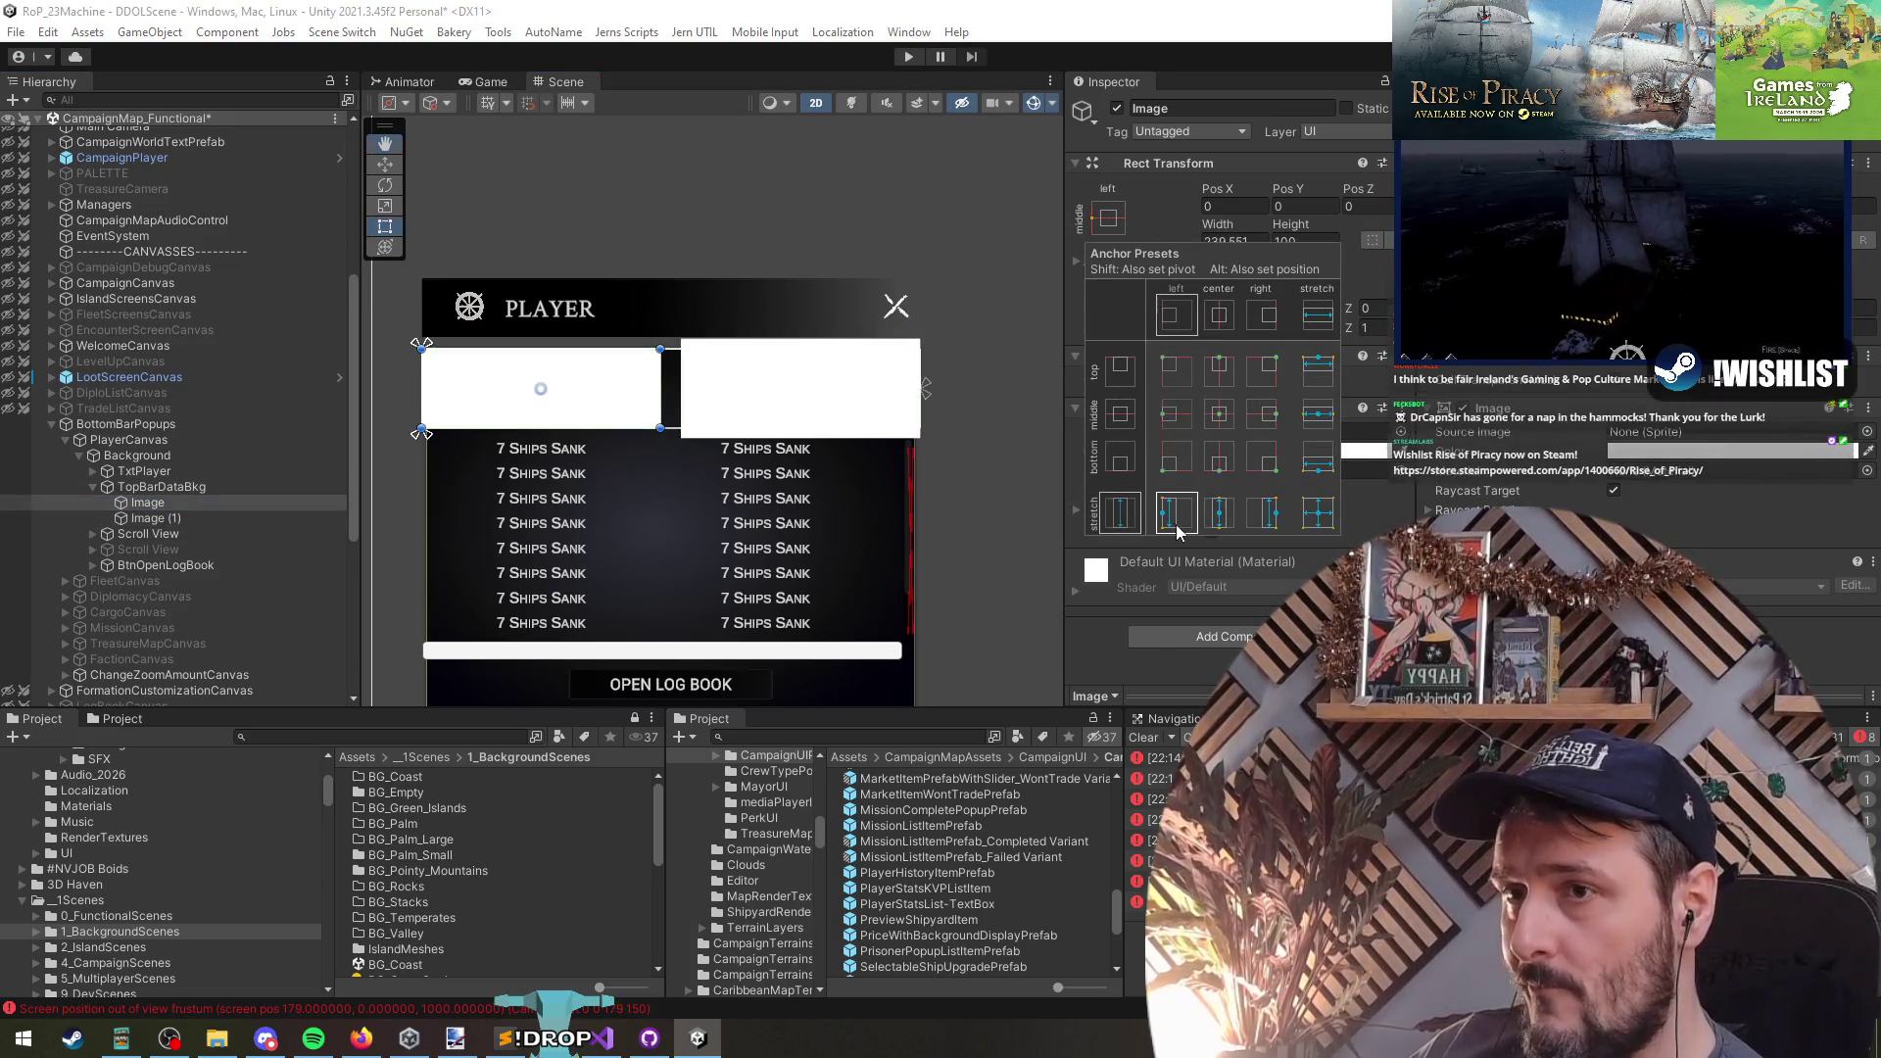
pyautogui.click(171, 520)
pyautogui.click(1108, 218)
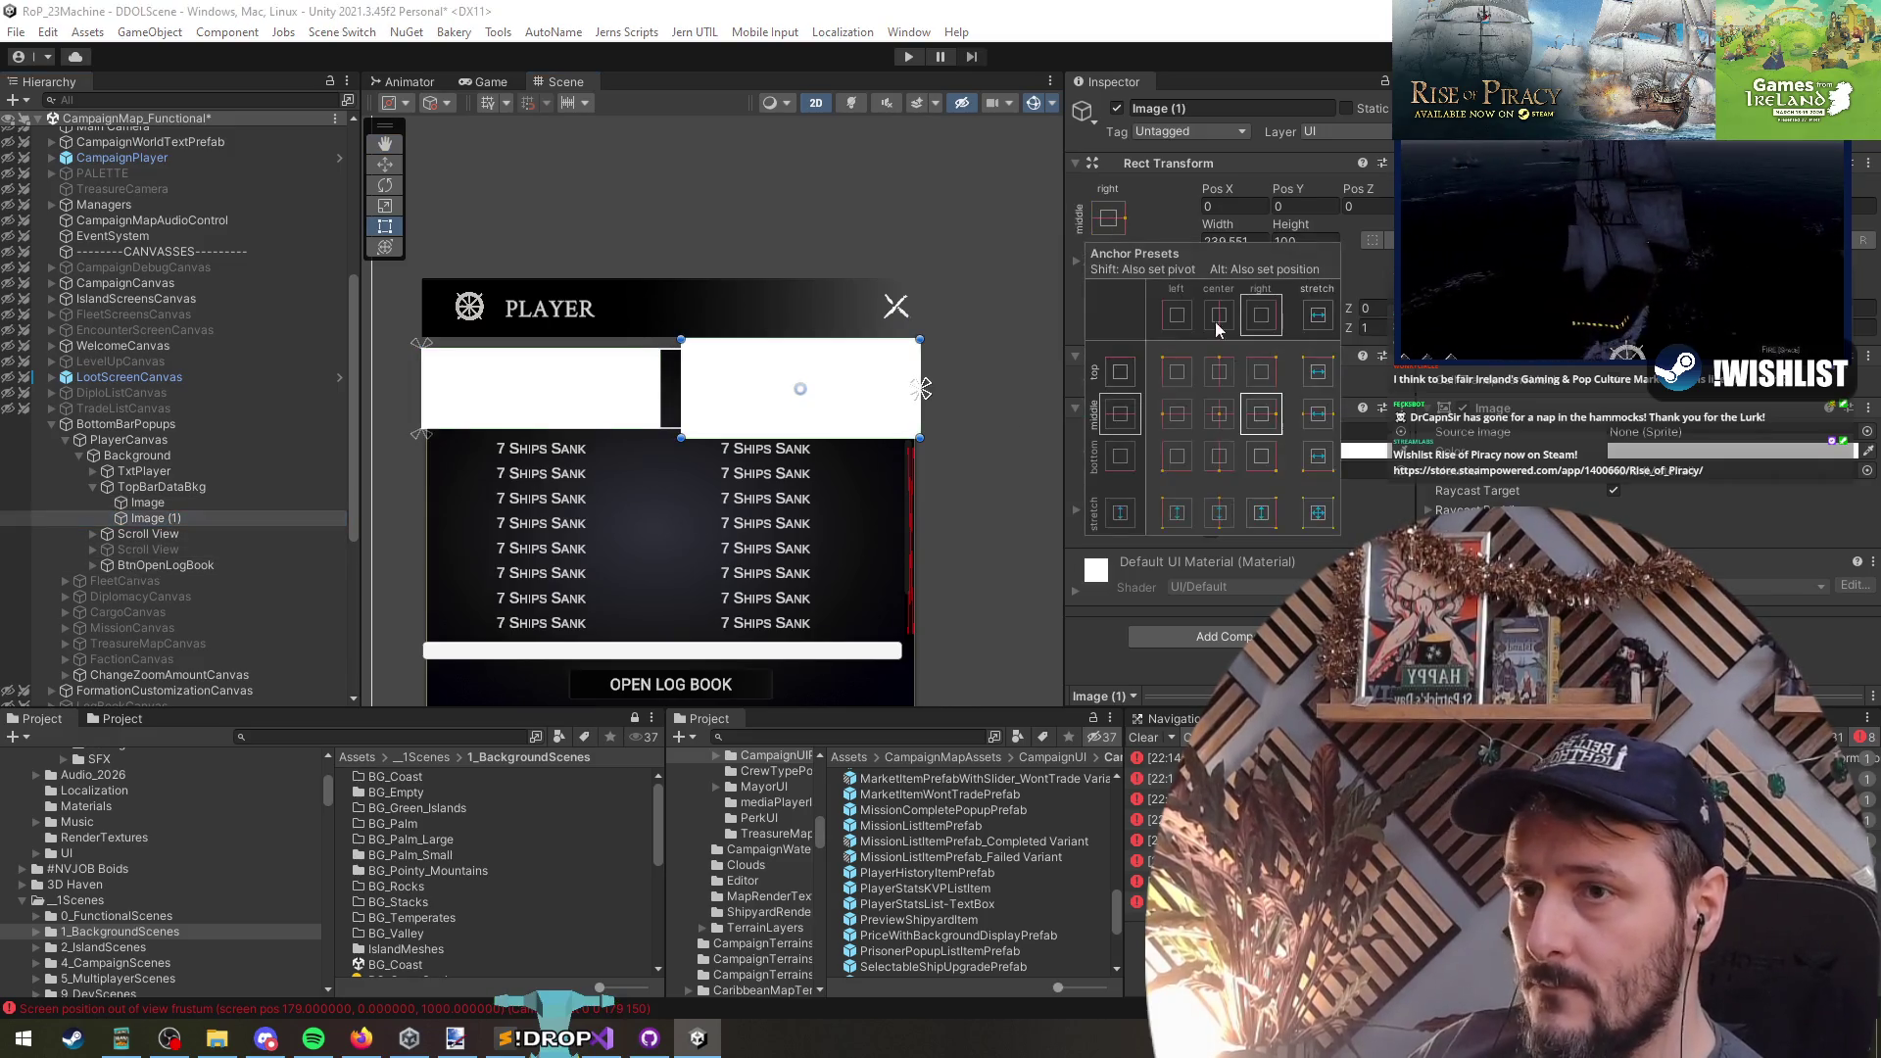
pyautogui.keyDown('alt'); pyautogui.keyDown('shift'); pyautogui.click(1269, 510); pyautogui.keyUp('shift'); pyautogui.keyUp('alt')
pyautogui.moveTo(683, 389); pyautogui.dragTo(667, 392)
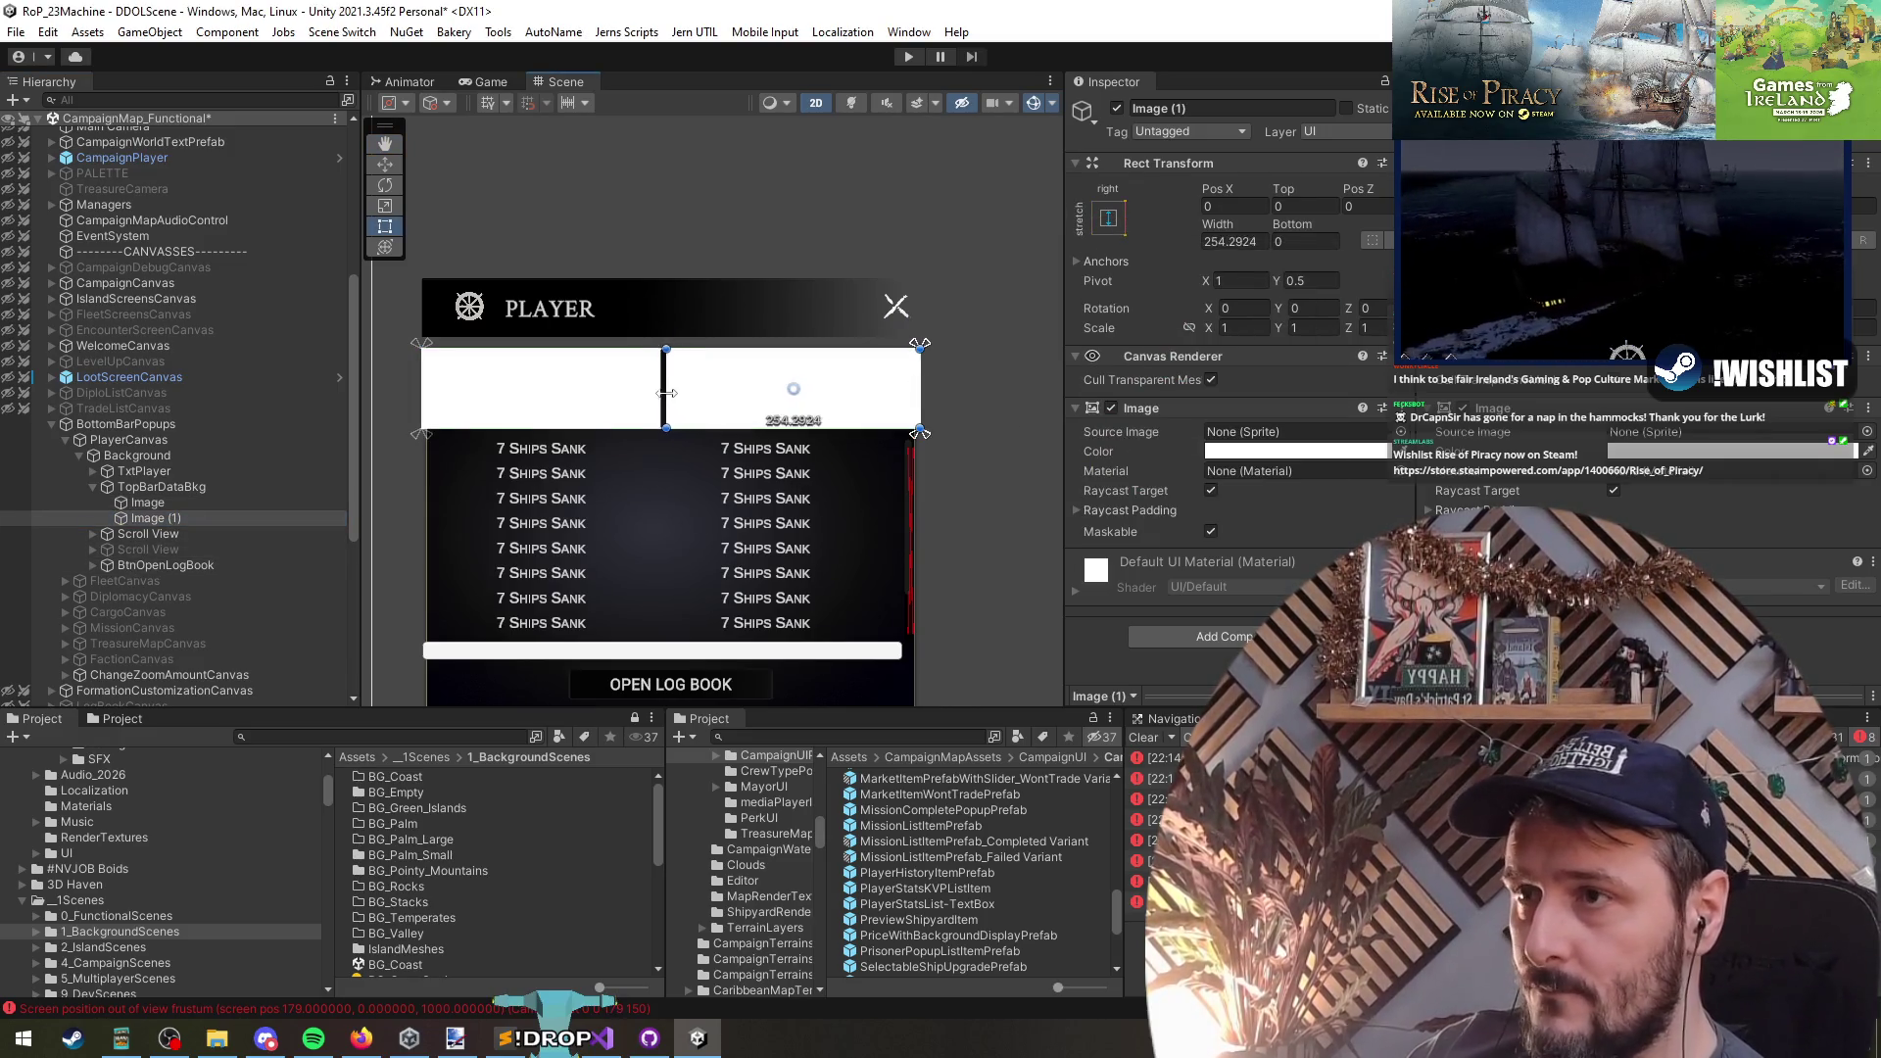
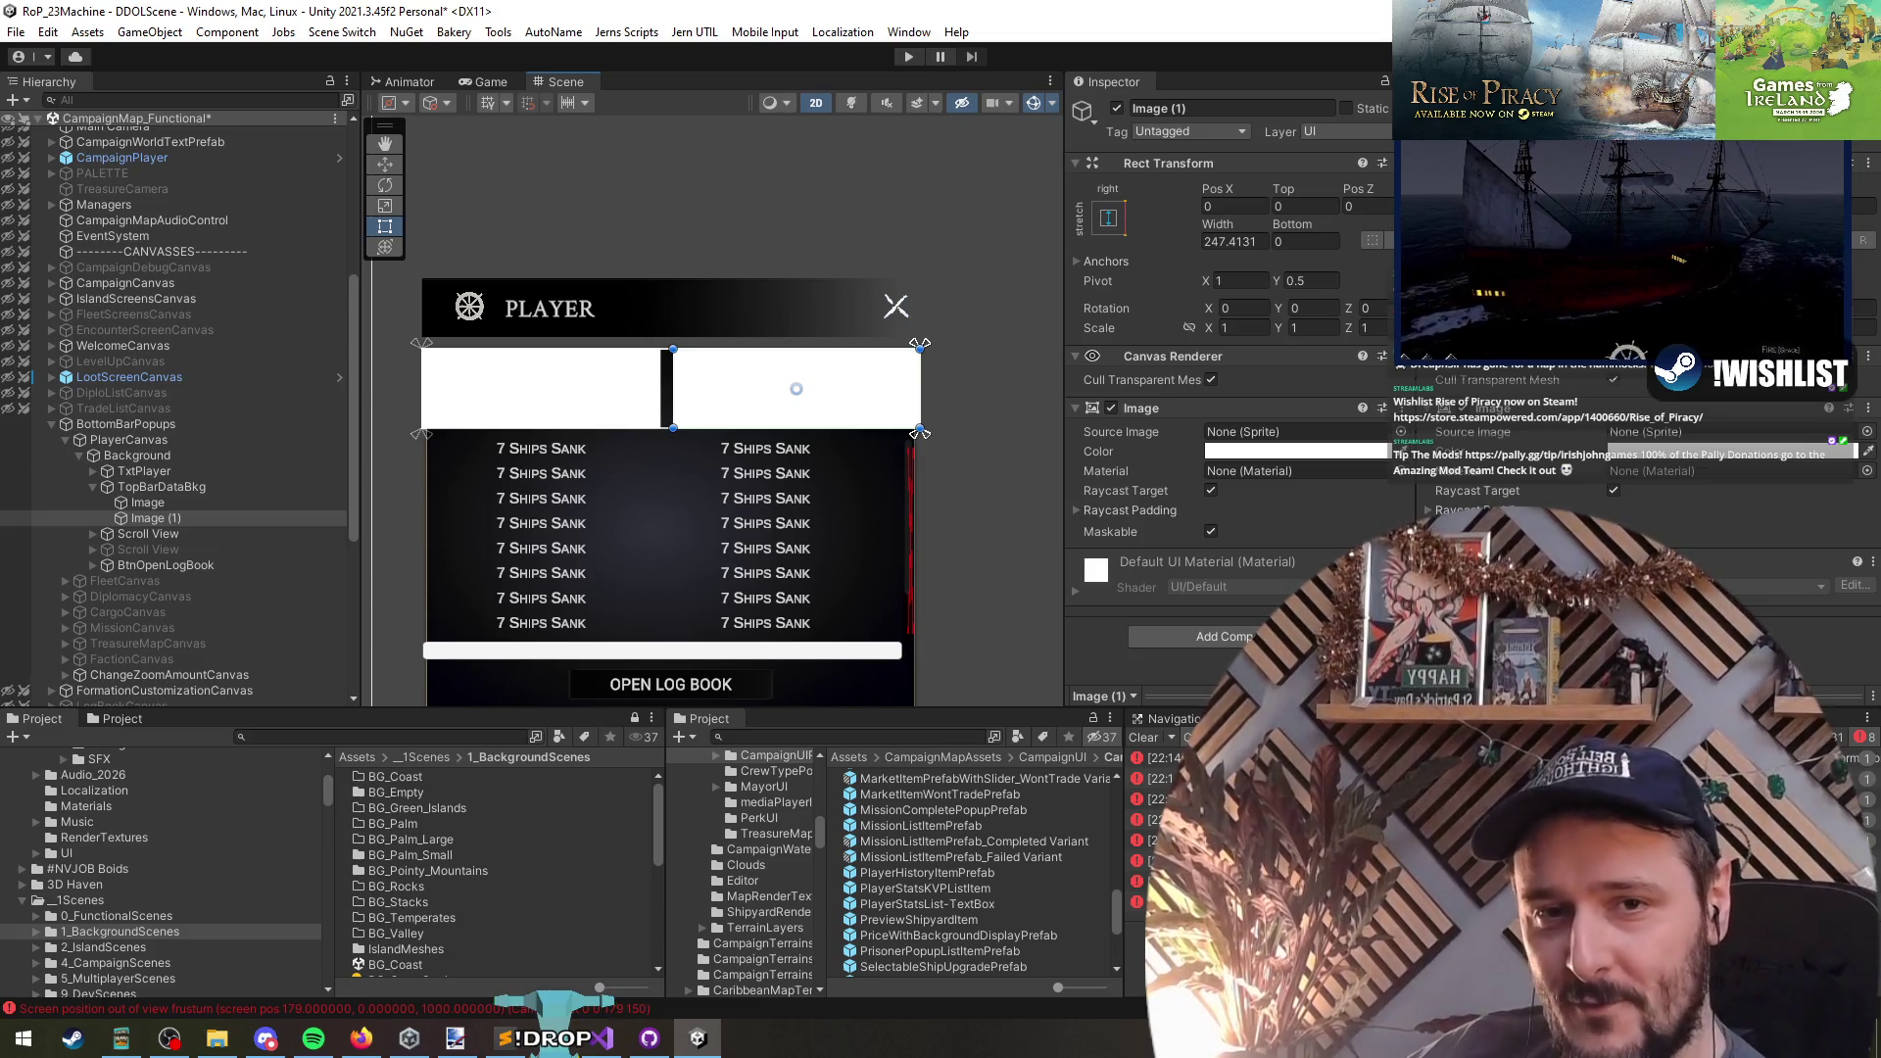
# - Tint both top bar Image panels under TopBarDataBkg light grey
pyautogui.moveTo(443, 496); pyautogui.dragTo(514, 490)
pyautogui.scroll(2, 723, 481)
pyautogui.moveTo(723, 481); pyautogui.dragTo(652, 481)
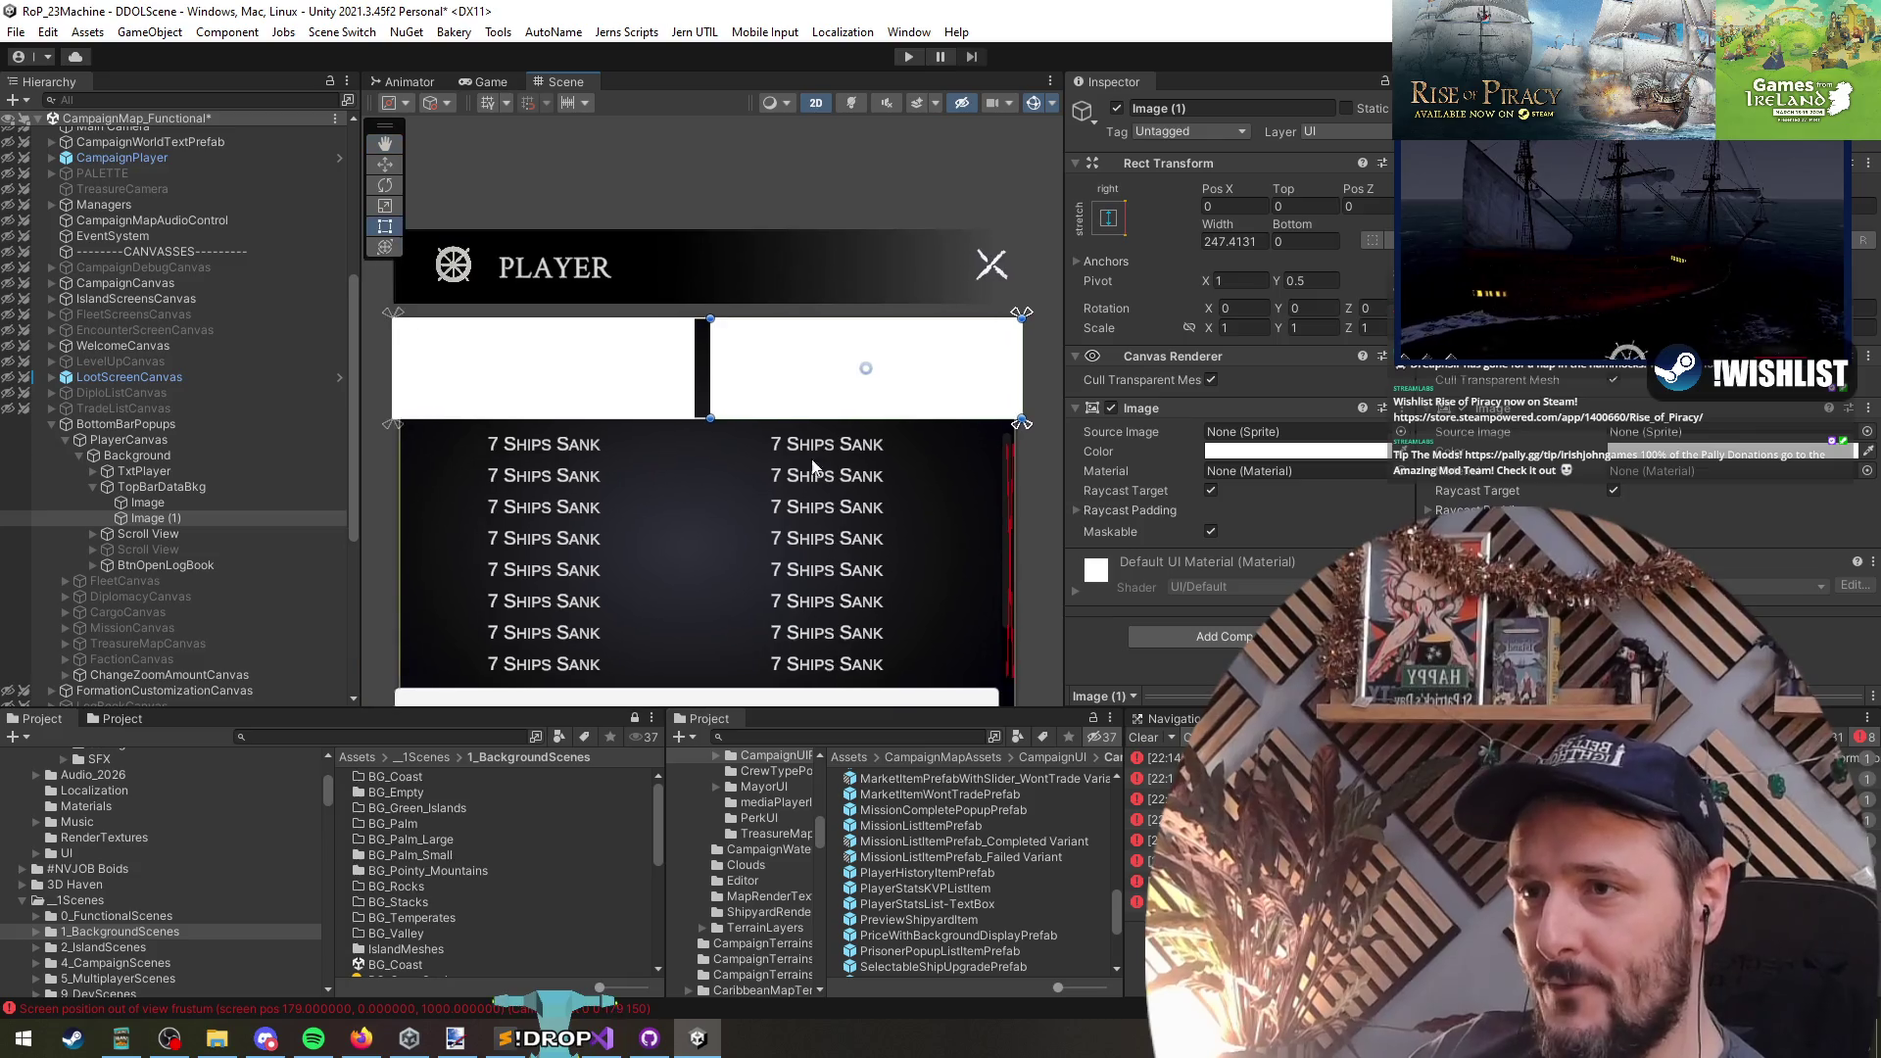
pyautogui.moveTo(786, 471); pyautogui.dragTo(793, 480)
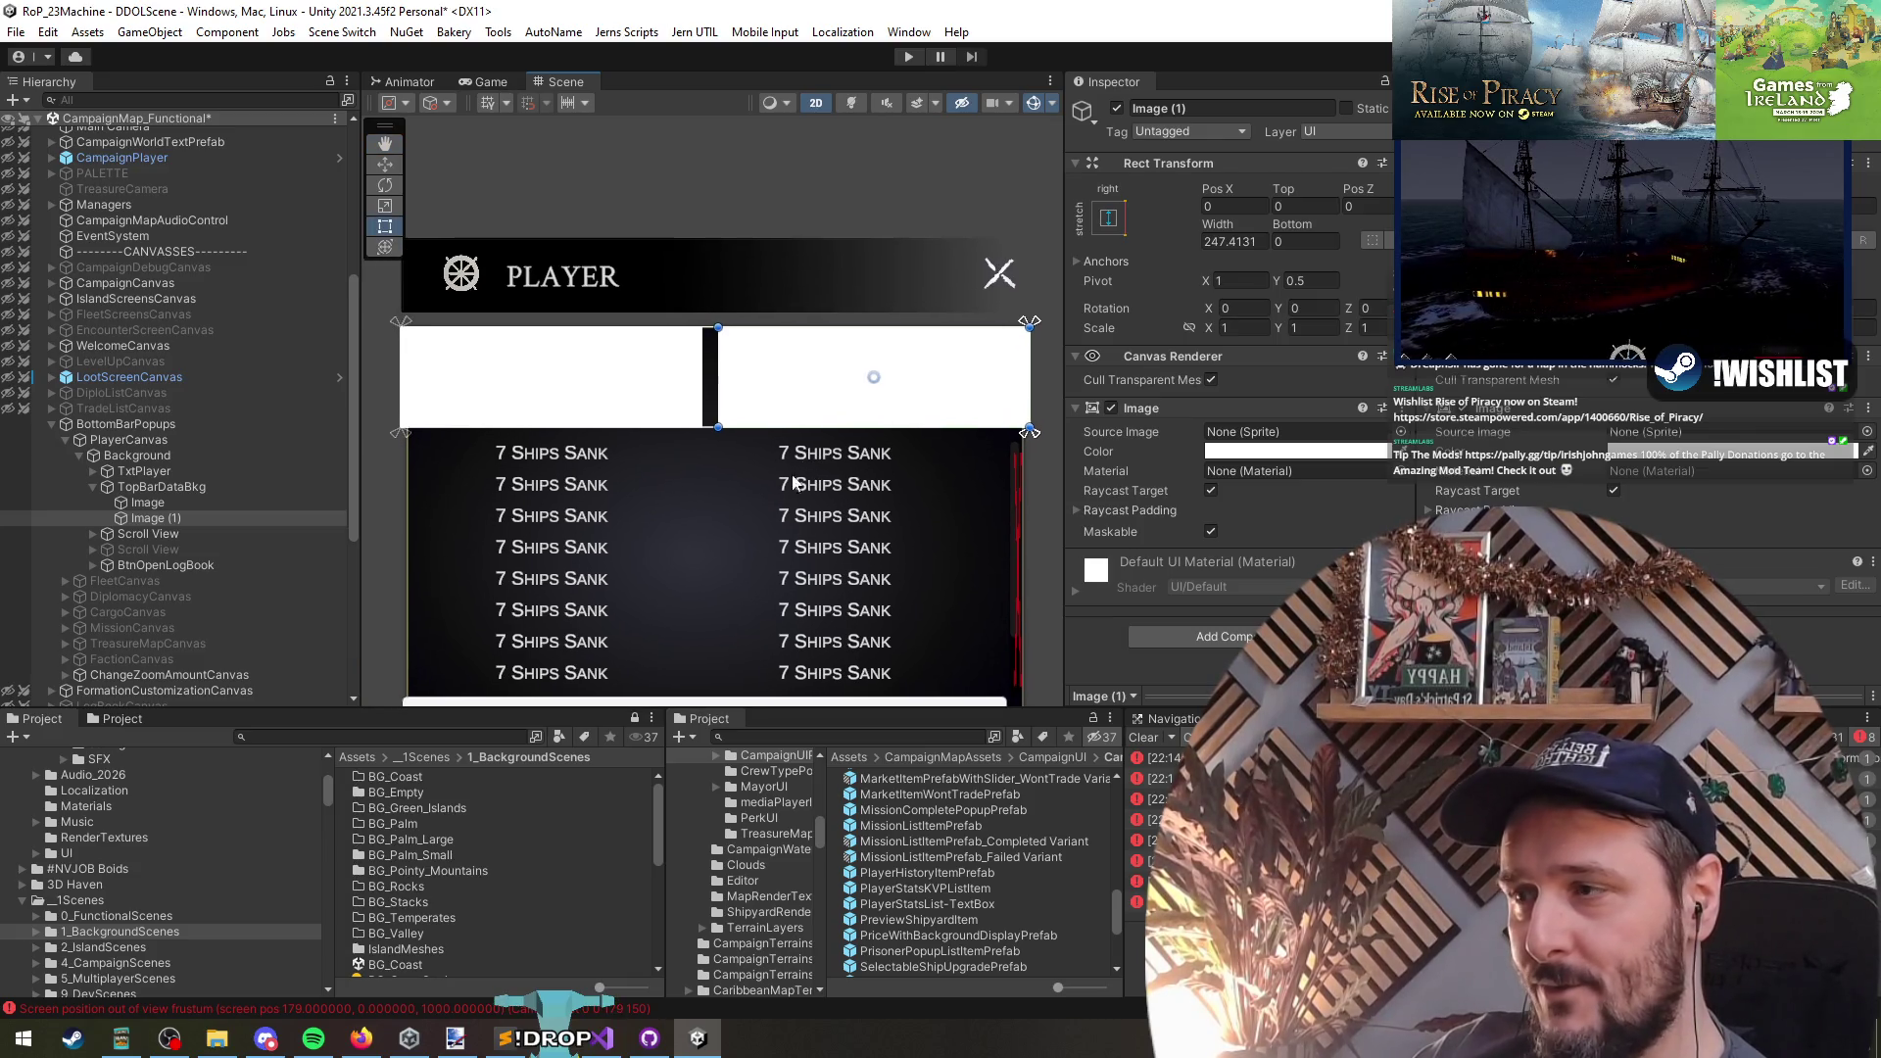
pyautogui.keyDown('ctrl'); pyautogui.click(165, 502); pyautogui.keyUp('ctrl')
pyautogui.click(1258, 453)
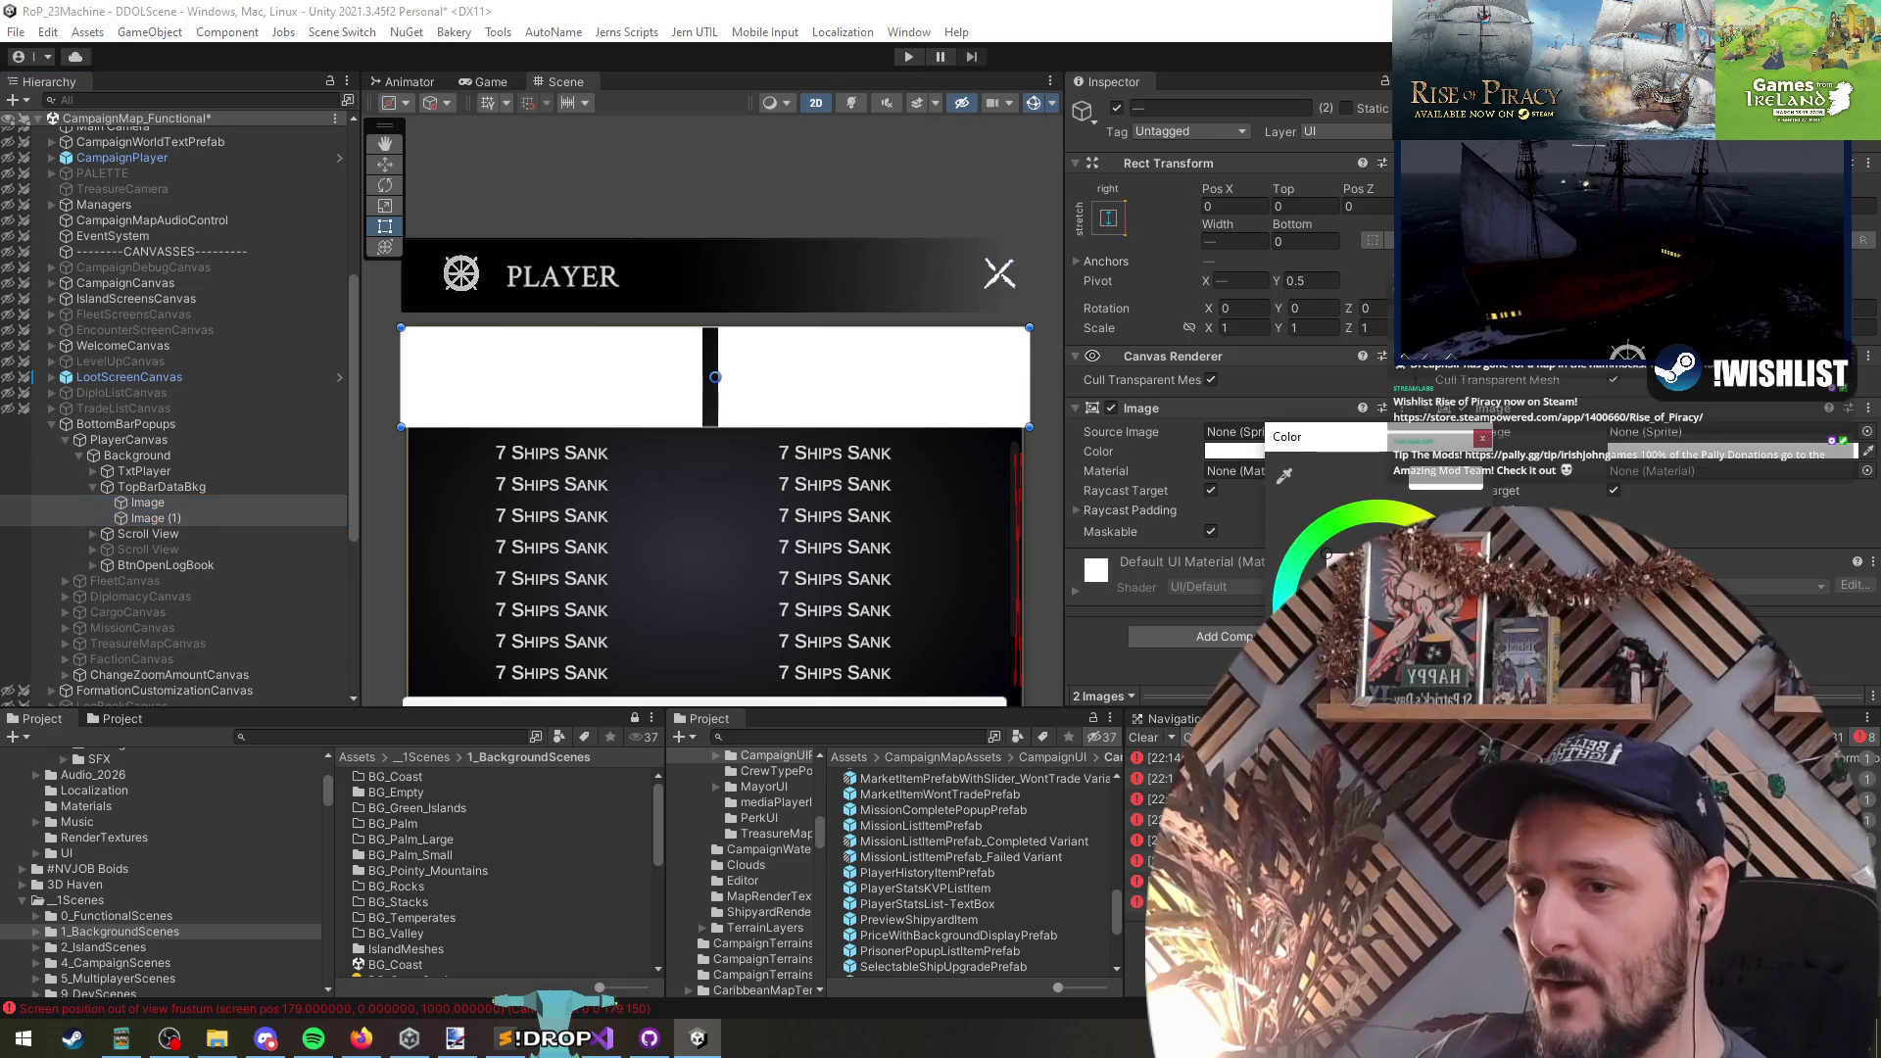
pyautogui.click(680, 505)
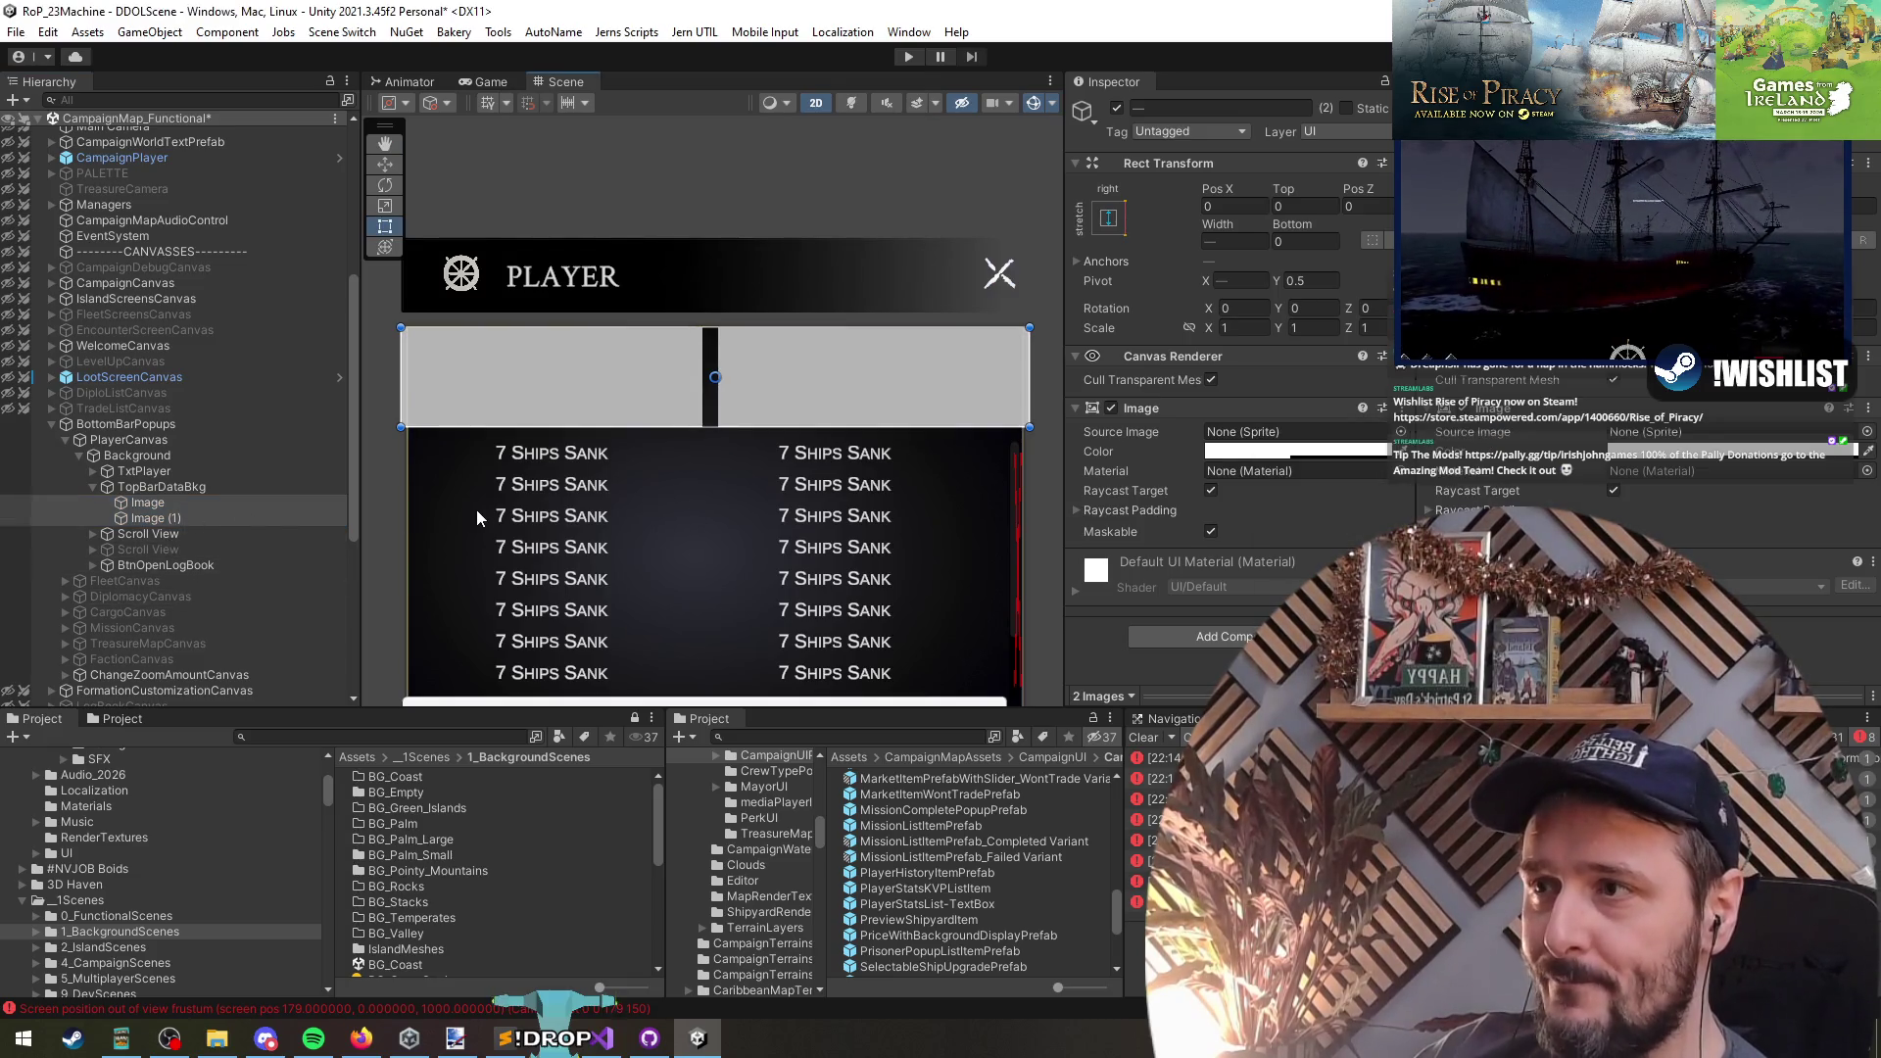
# - Select the left top bar Image on its own
pyautogui.click(180, 487)
pyautogui.click(208, 519)
pyautogui.click(212, 509)
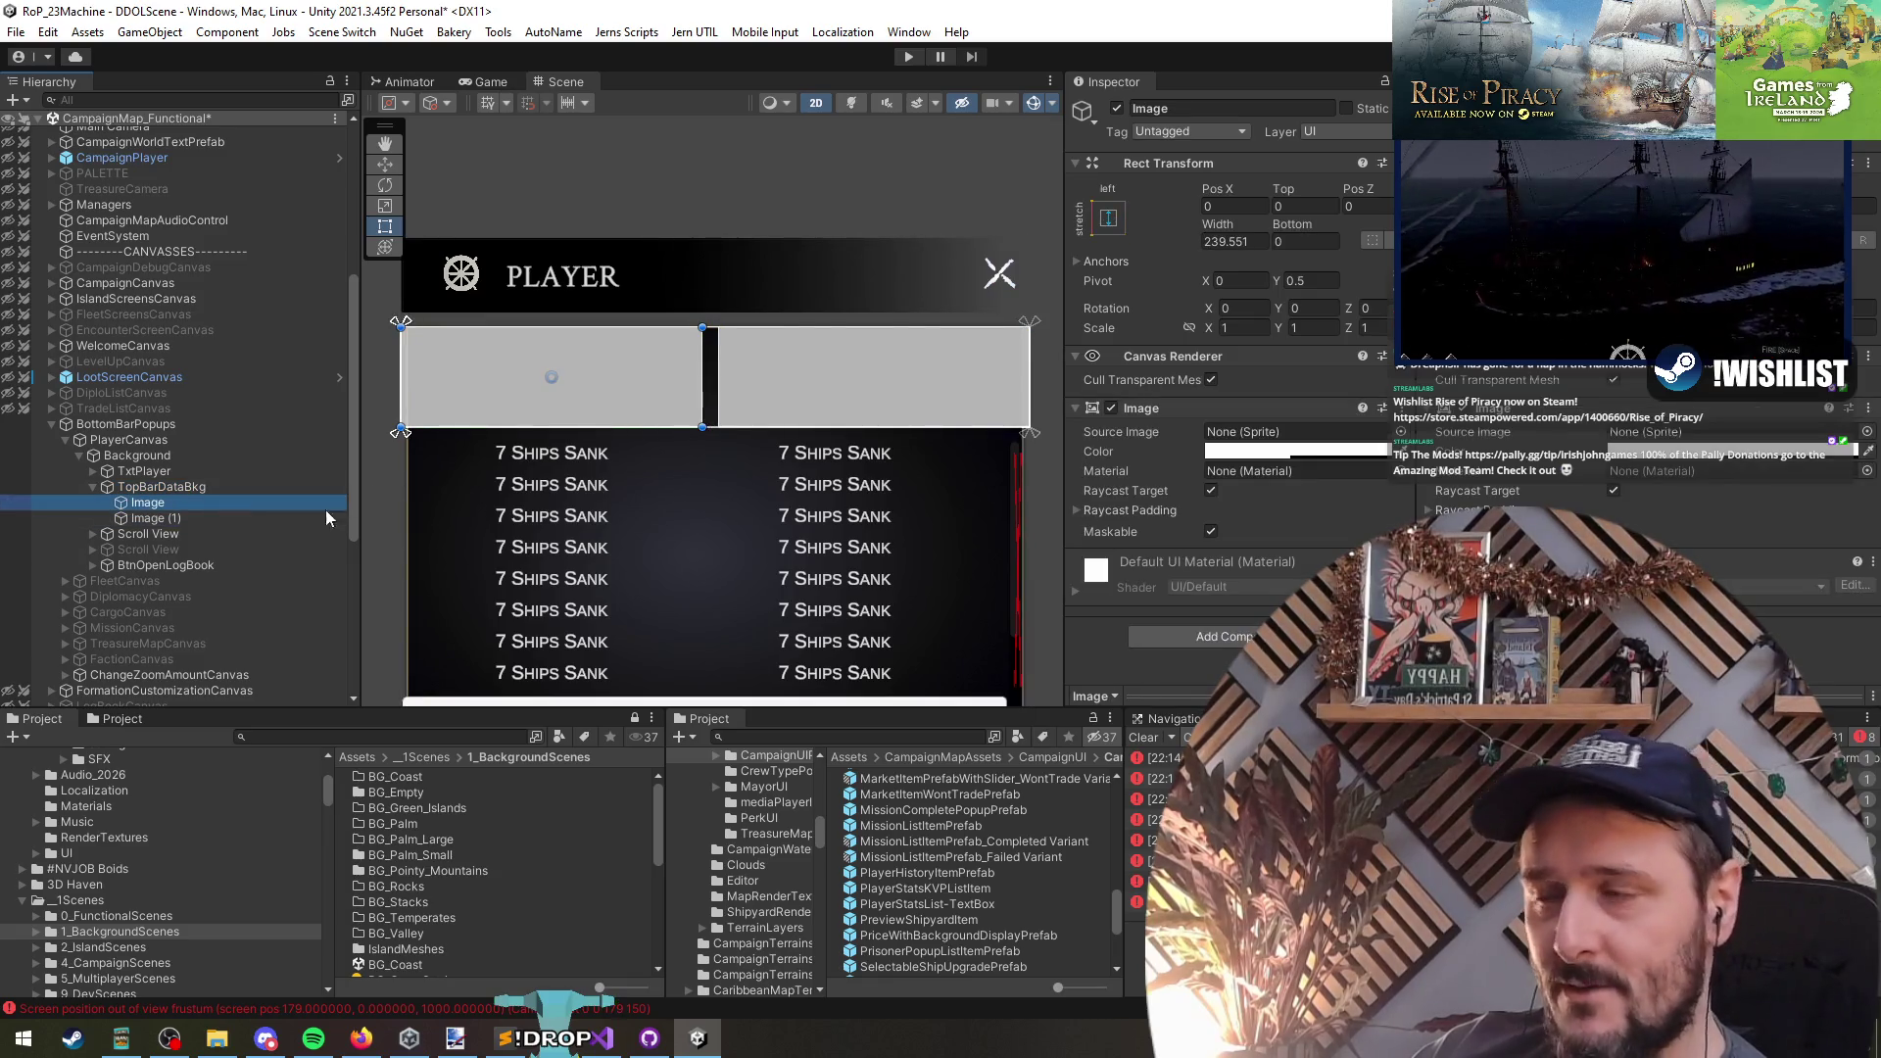
pyautogui.rightClick(220, 502)
# - Add a left-stretch child Image to the left panel showing sprite HF_ZhengYiSao
pyautogui.moveTo(294, 684)
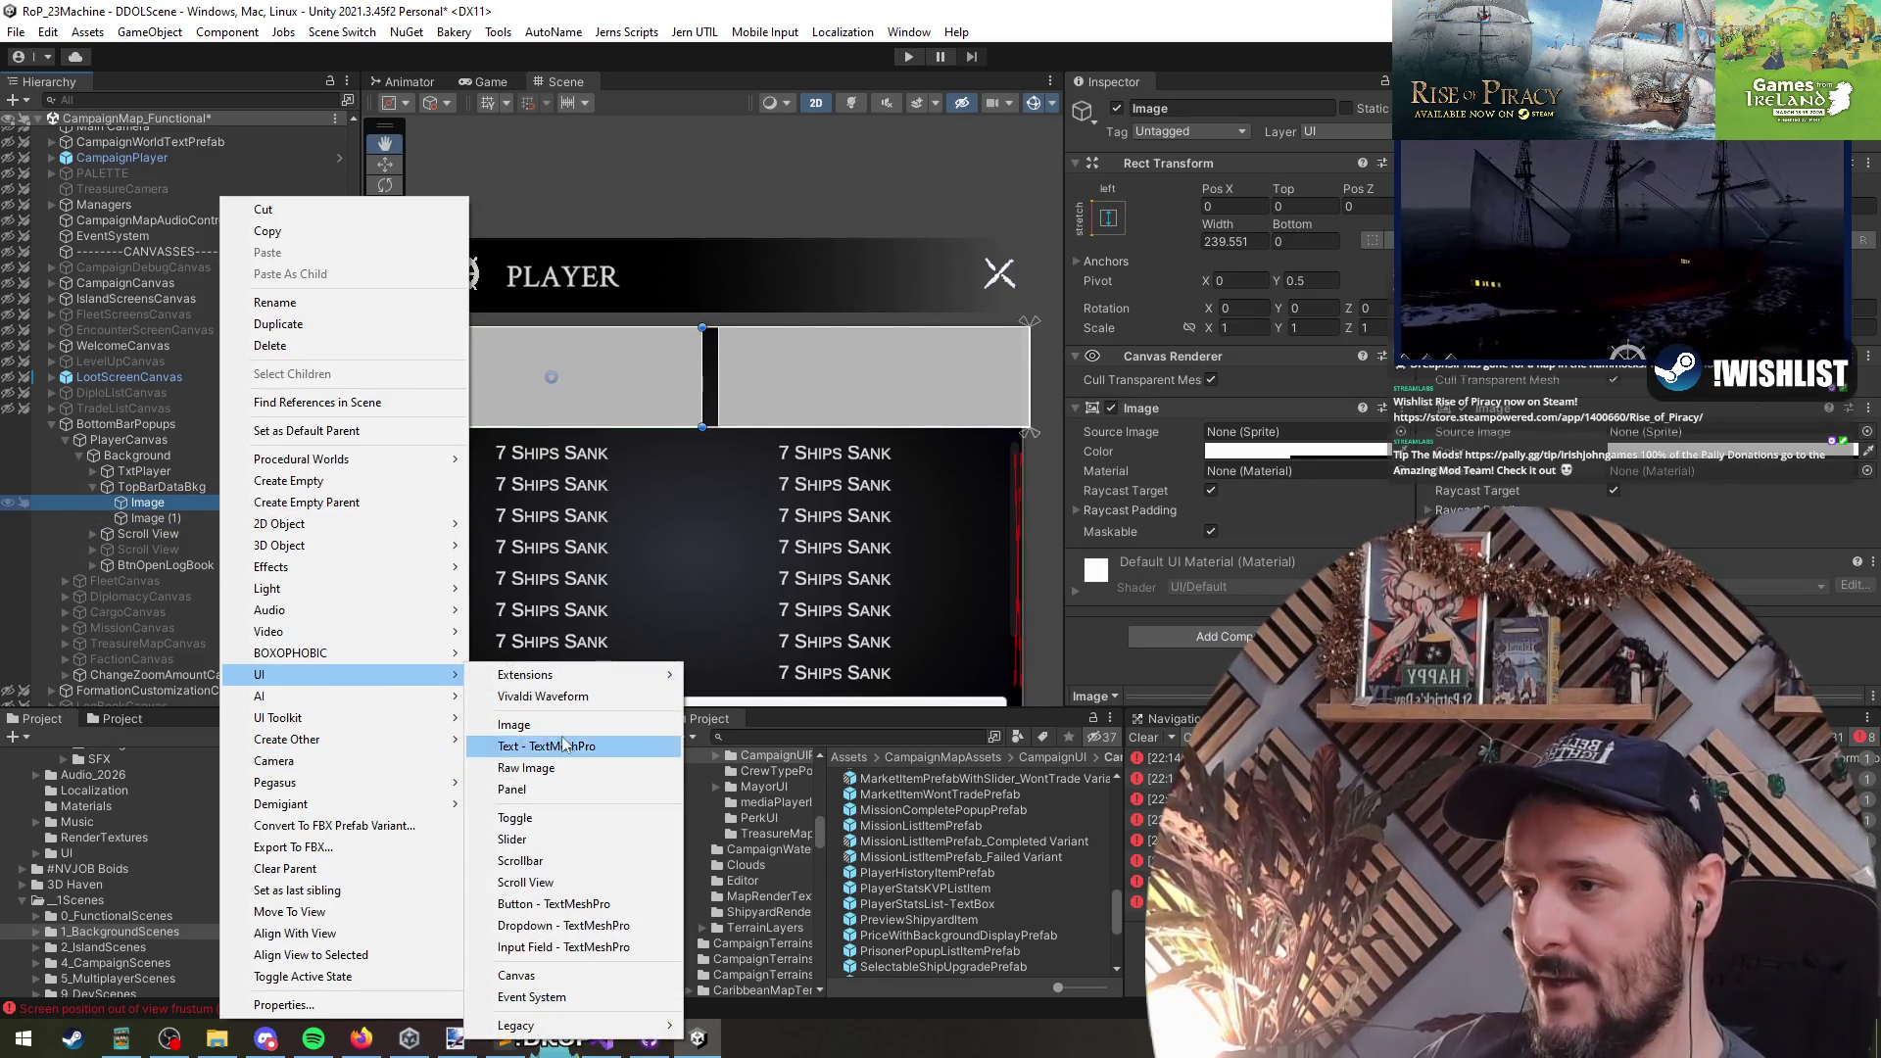
pyautogui.click(520, 702)
pyautogui.click(1108, 217)
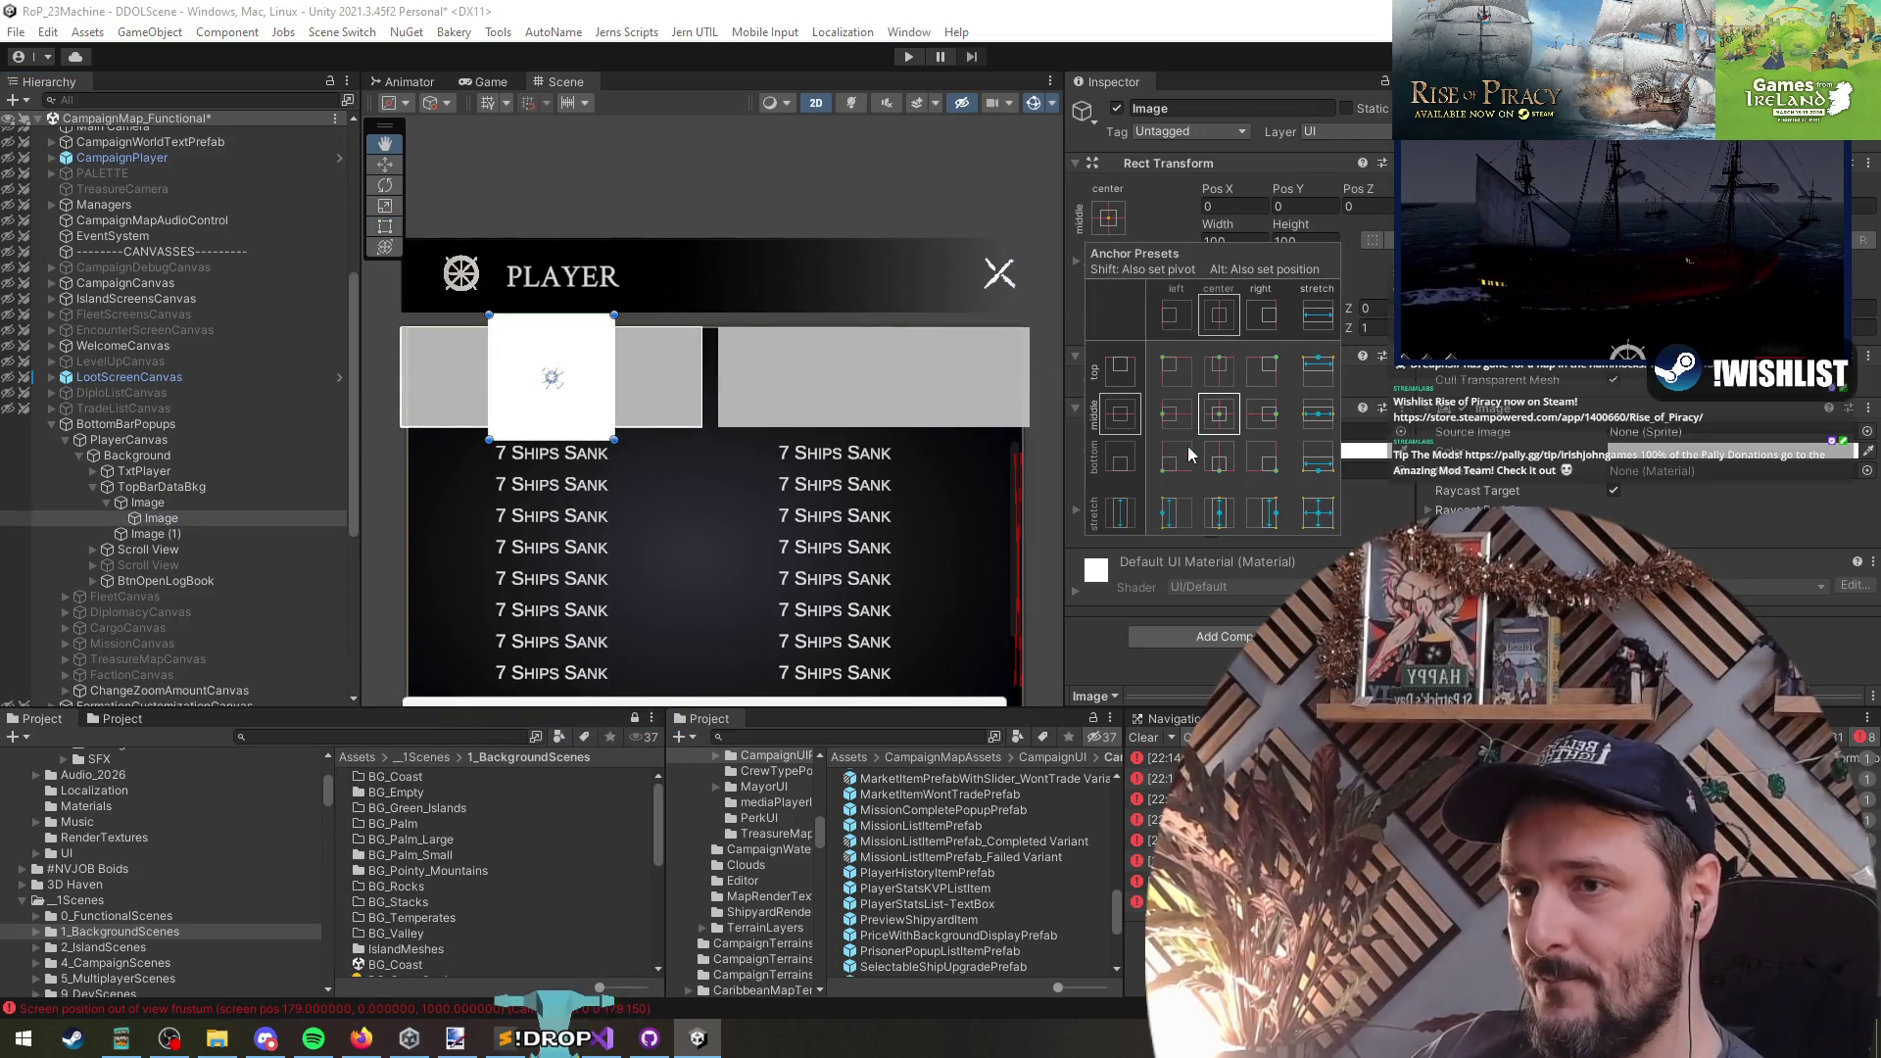
pyautogui.keyDown('alt'); pyautogui.keyDown('shift'); pyautogui.click(1169, 512); pyautogui.keyUp('shift'); pyautogui.keyUp('alt')
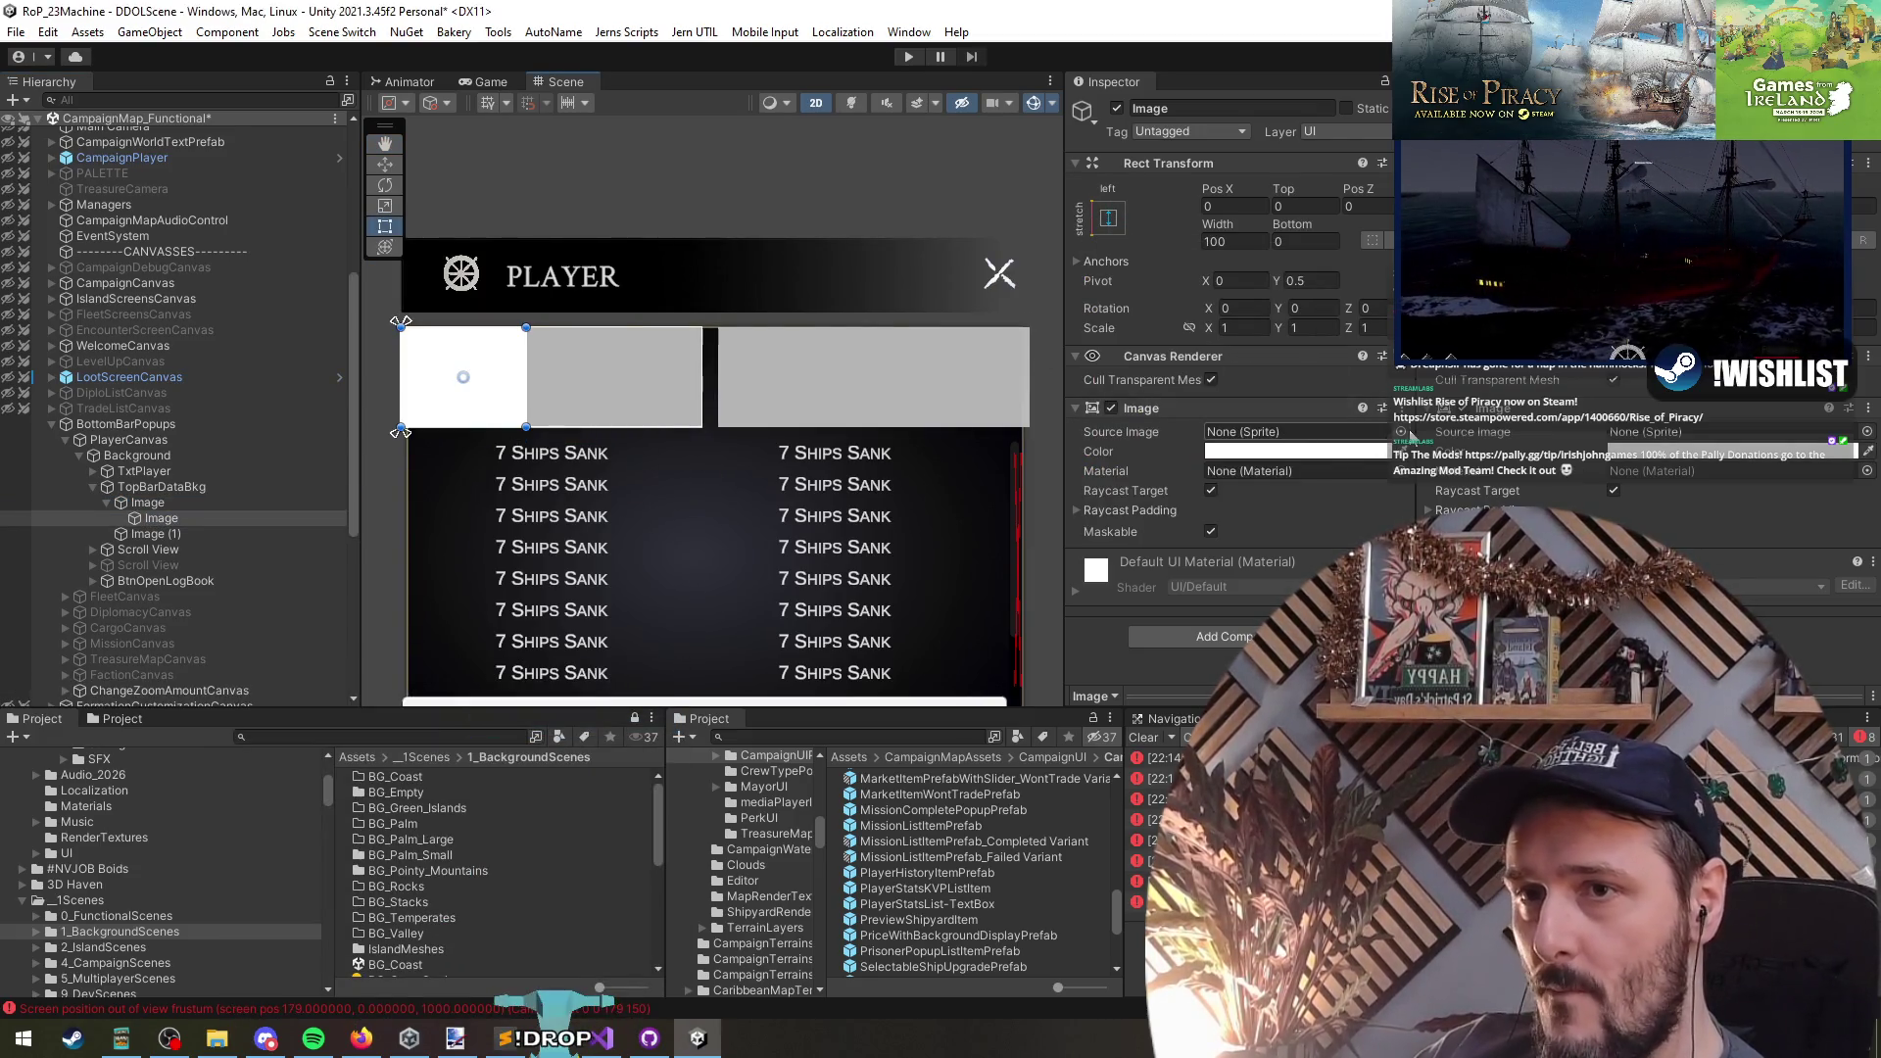
pyautogui.click(1401, 432)
pyautogui.write('zhehn')
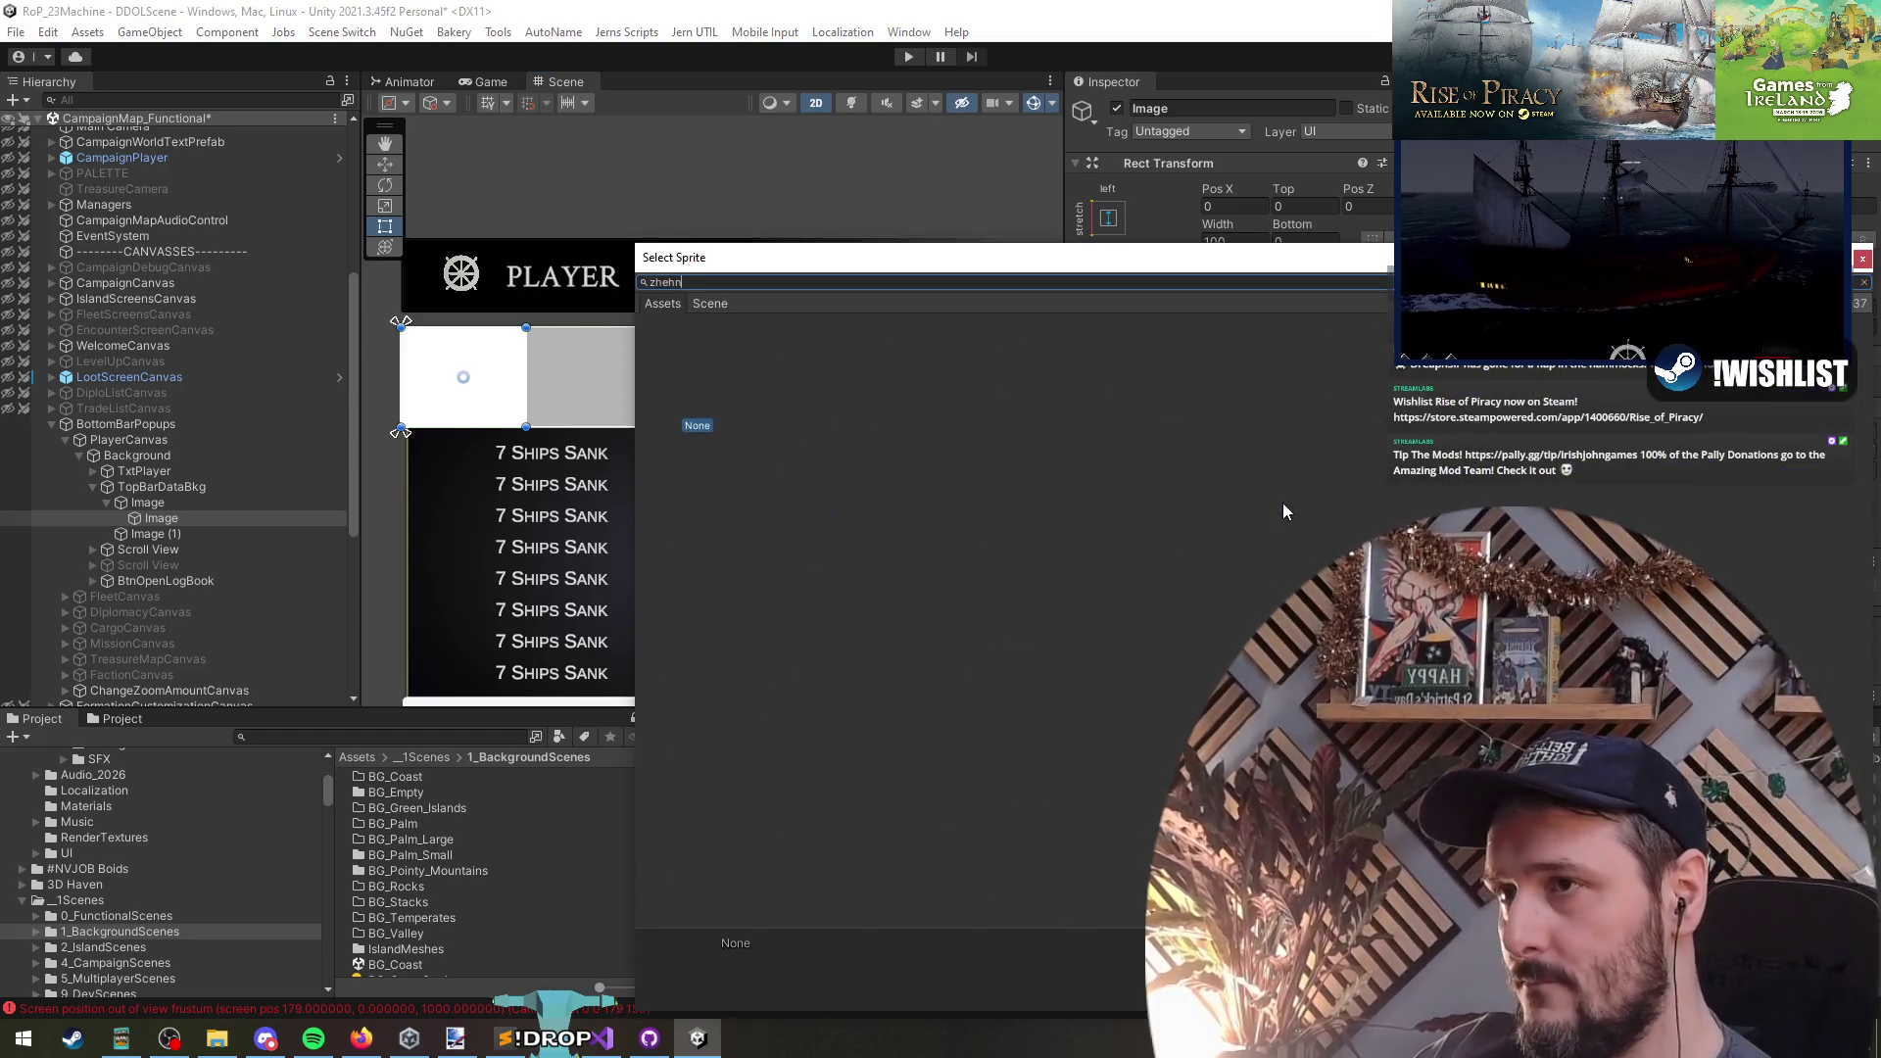
pyautogui.press('BackSpace')
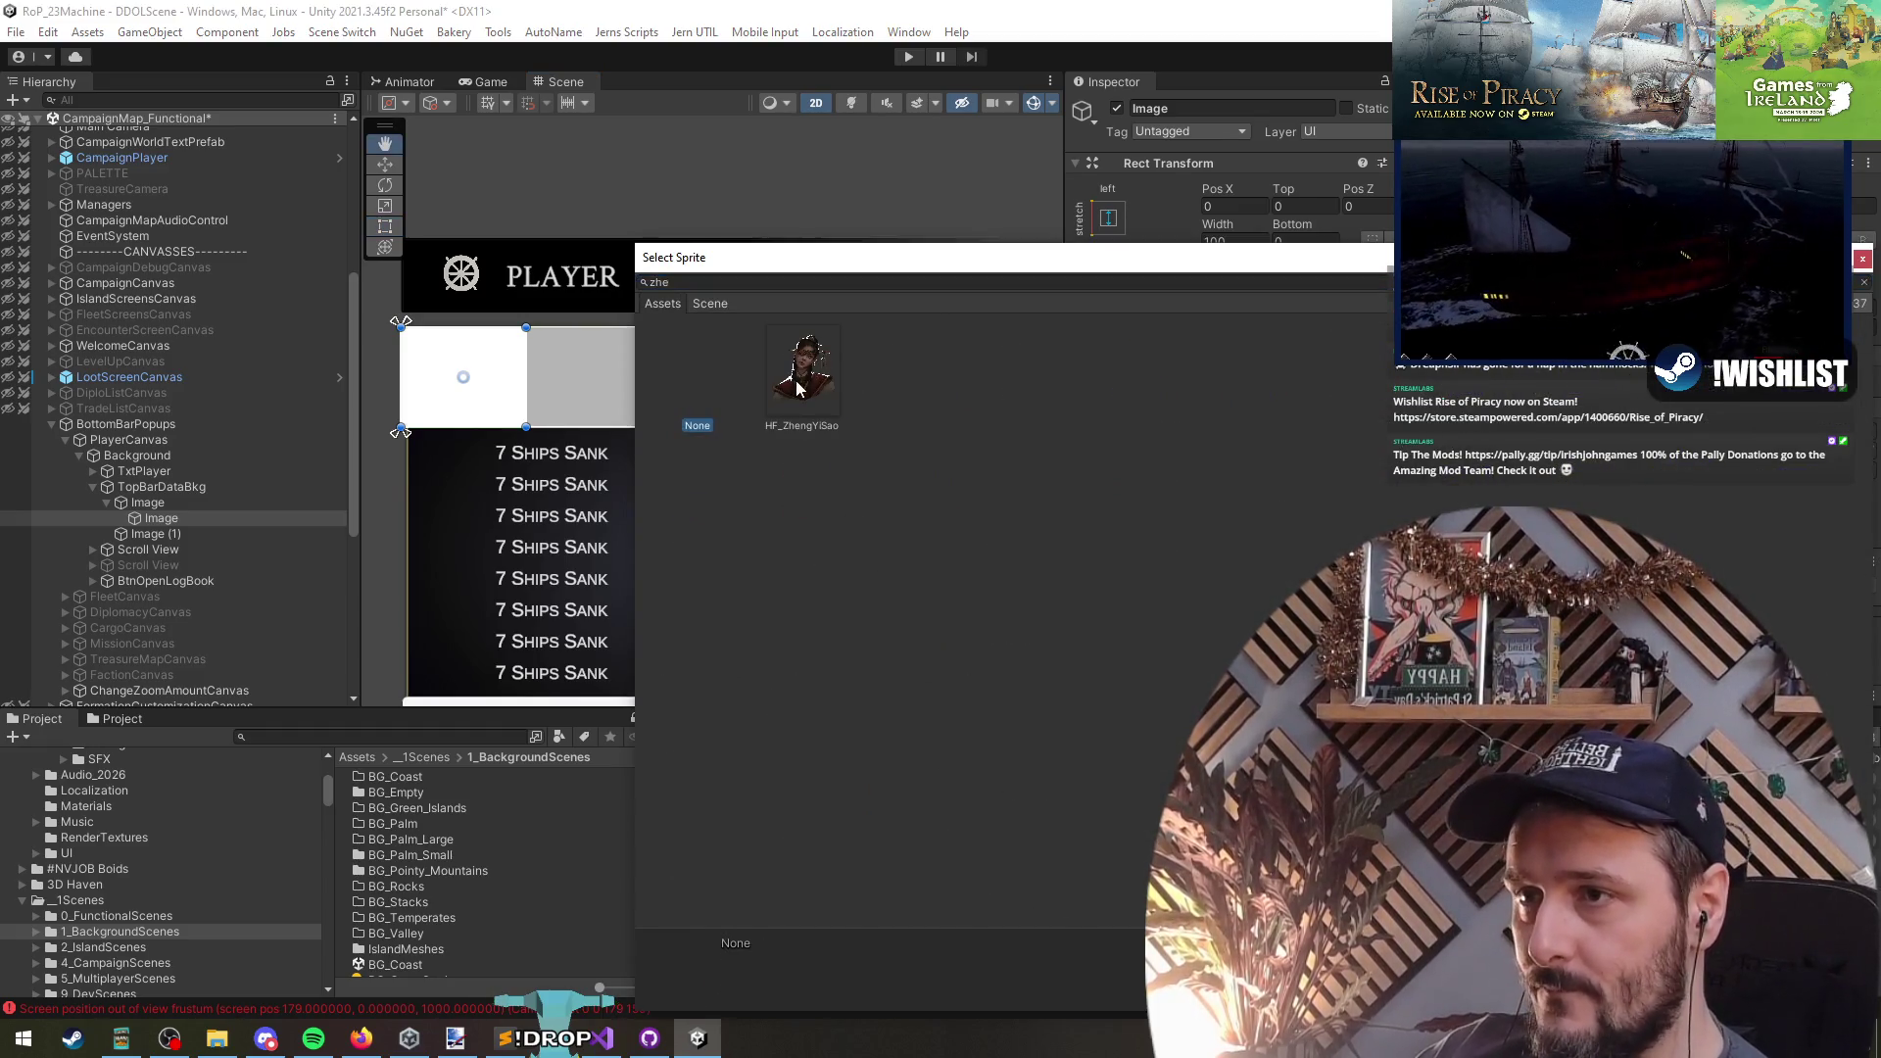
pyautogui.doubleClick(801, 371)
# - Preserve the portrait's aspect and inset it to Pos X 26.4, slightly widened
pyautogui.scroll(3, 653, 439)
pyautogui.click(1211, 589)
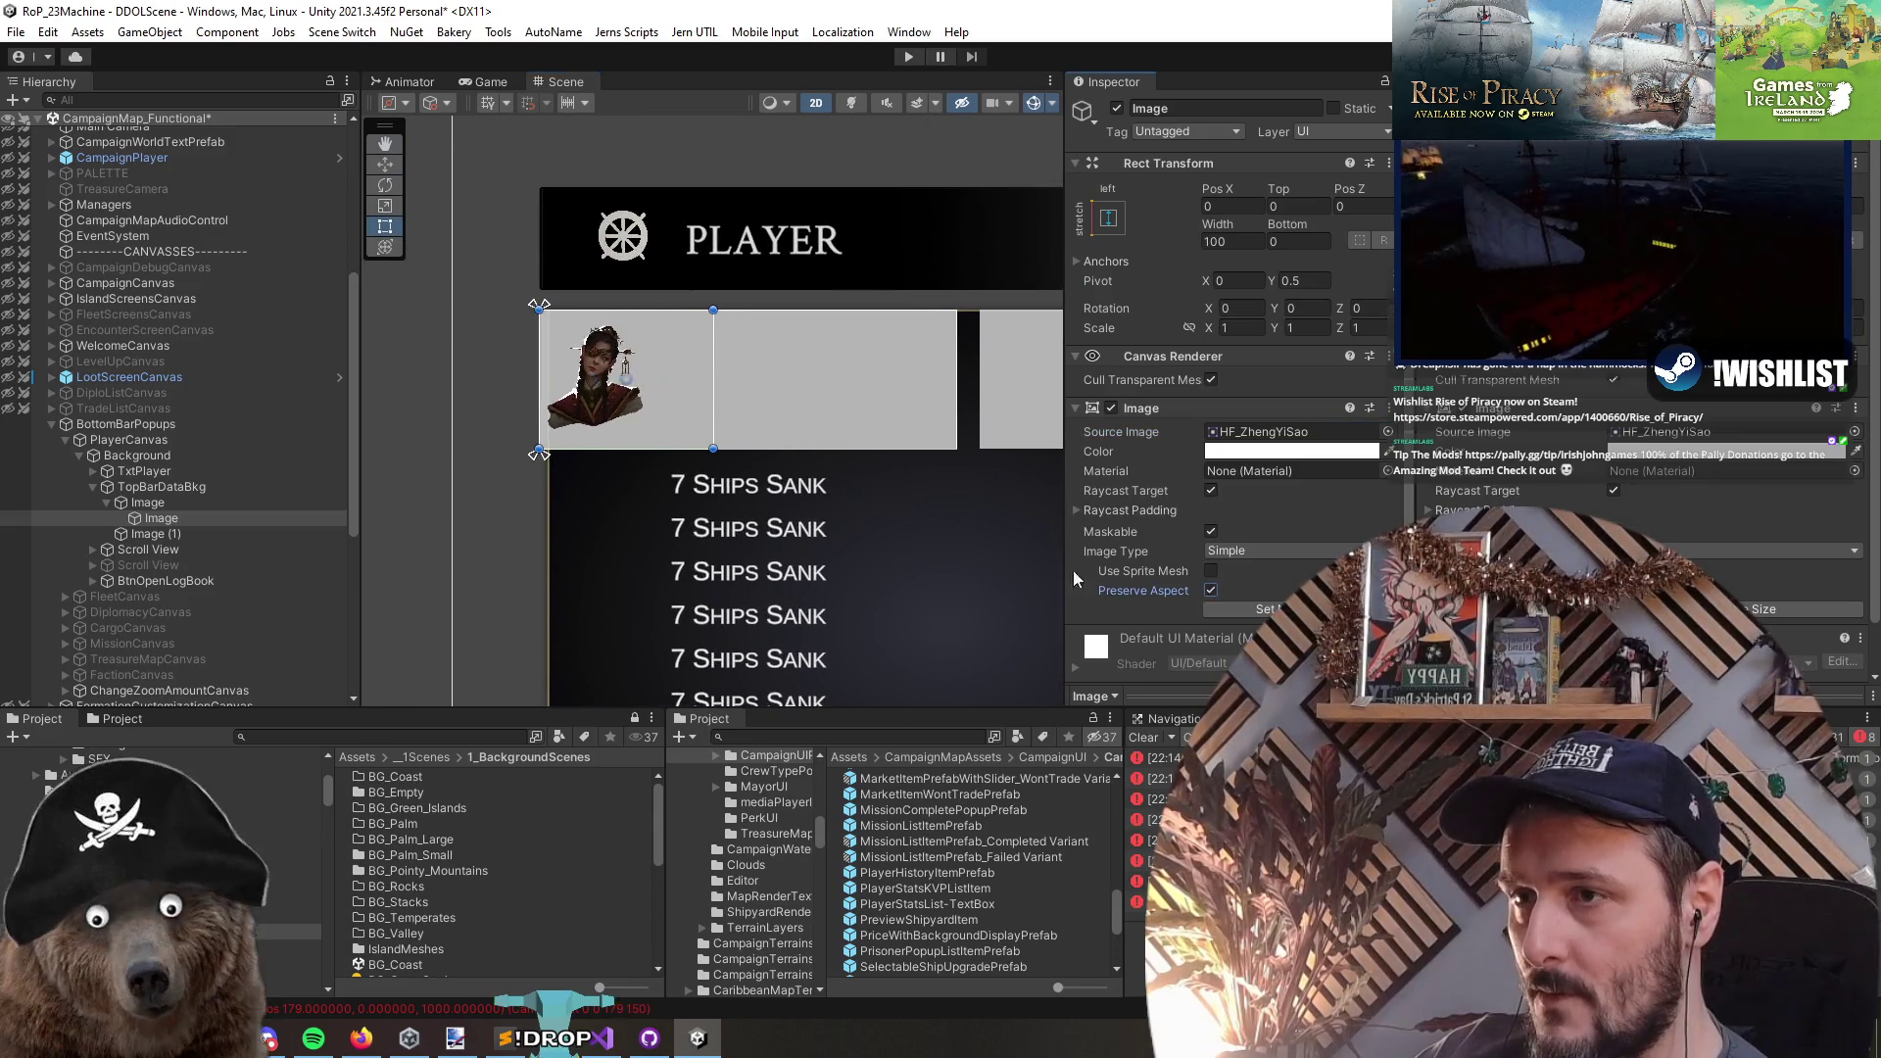
pyautogui.press('w')
pyautogui.moveTo(704, 394)
pyautogui.mouseDown()
pyautogui.moveTo(767, 414)
pyautogui.moveTo(690, 425)
pyautogui.mouseUp()
pyautogui.press('t')
pyautogui.click(204, 519)
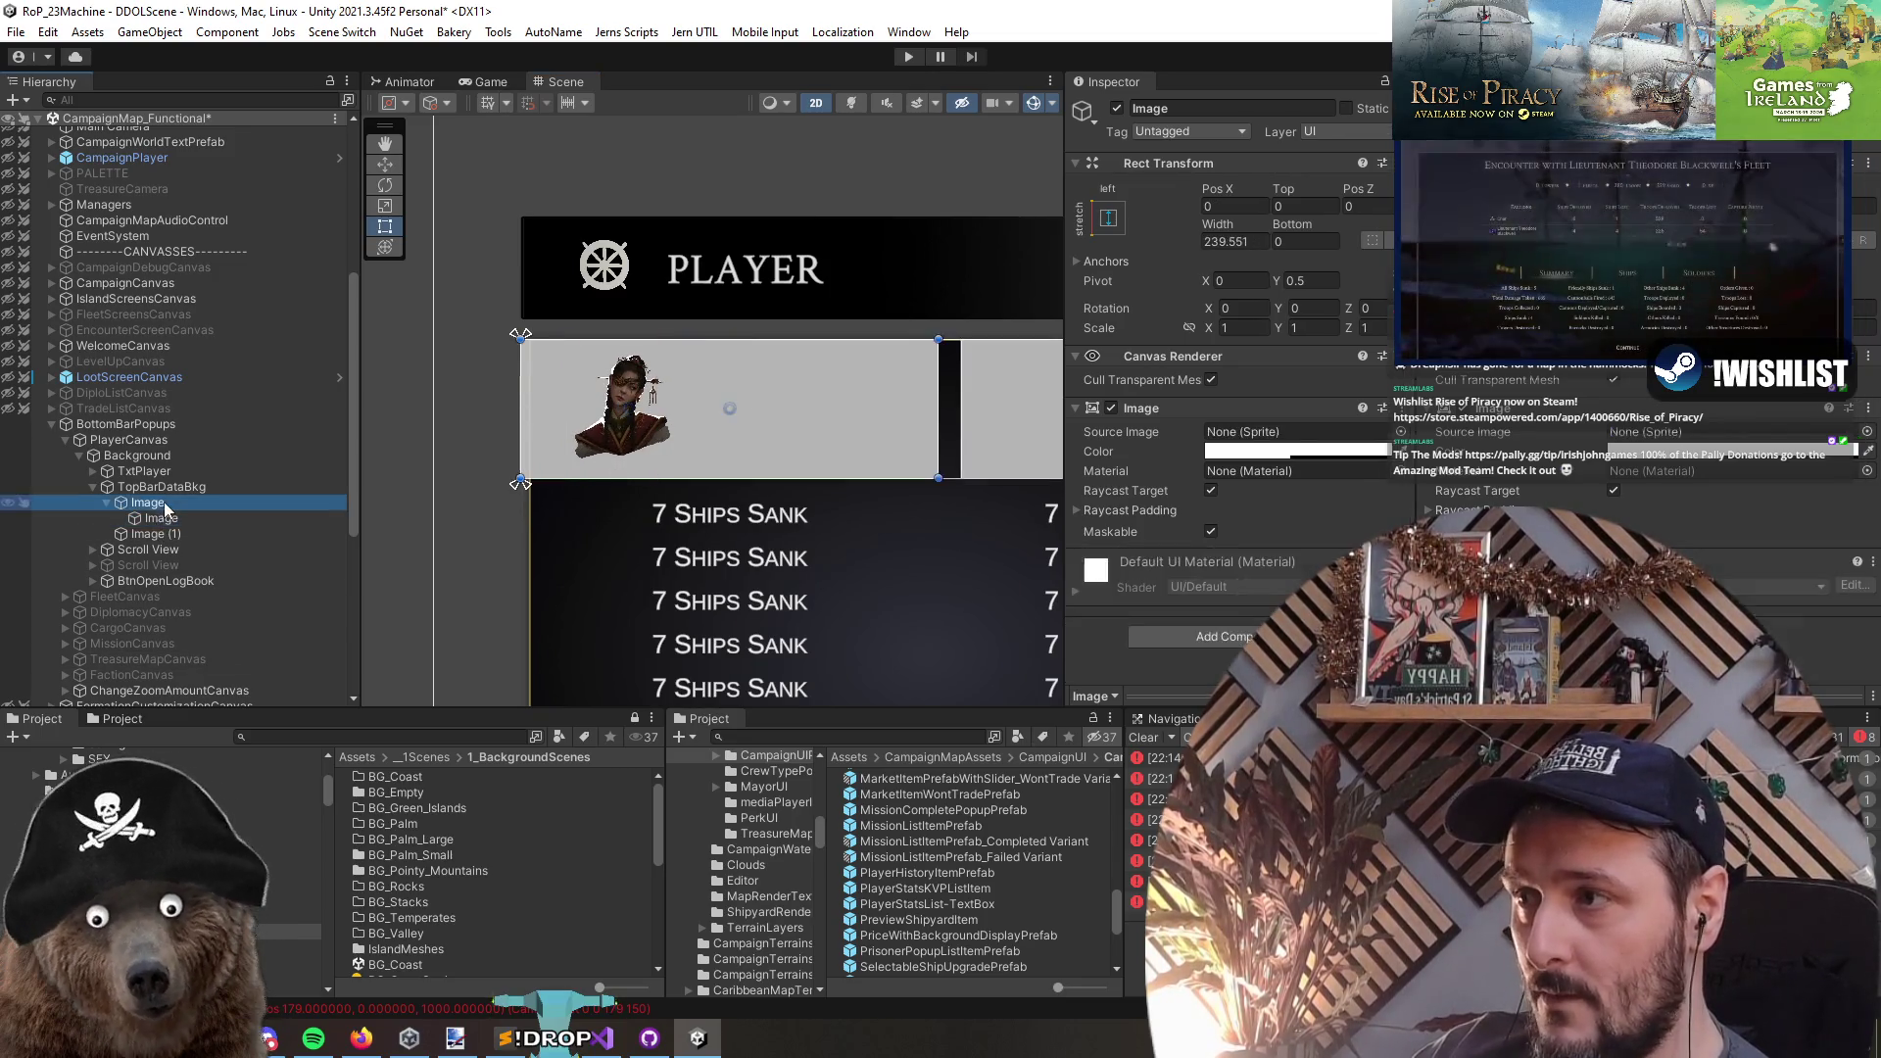
pyautogui.scroll(-1, 580, 505)
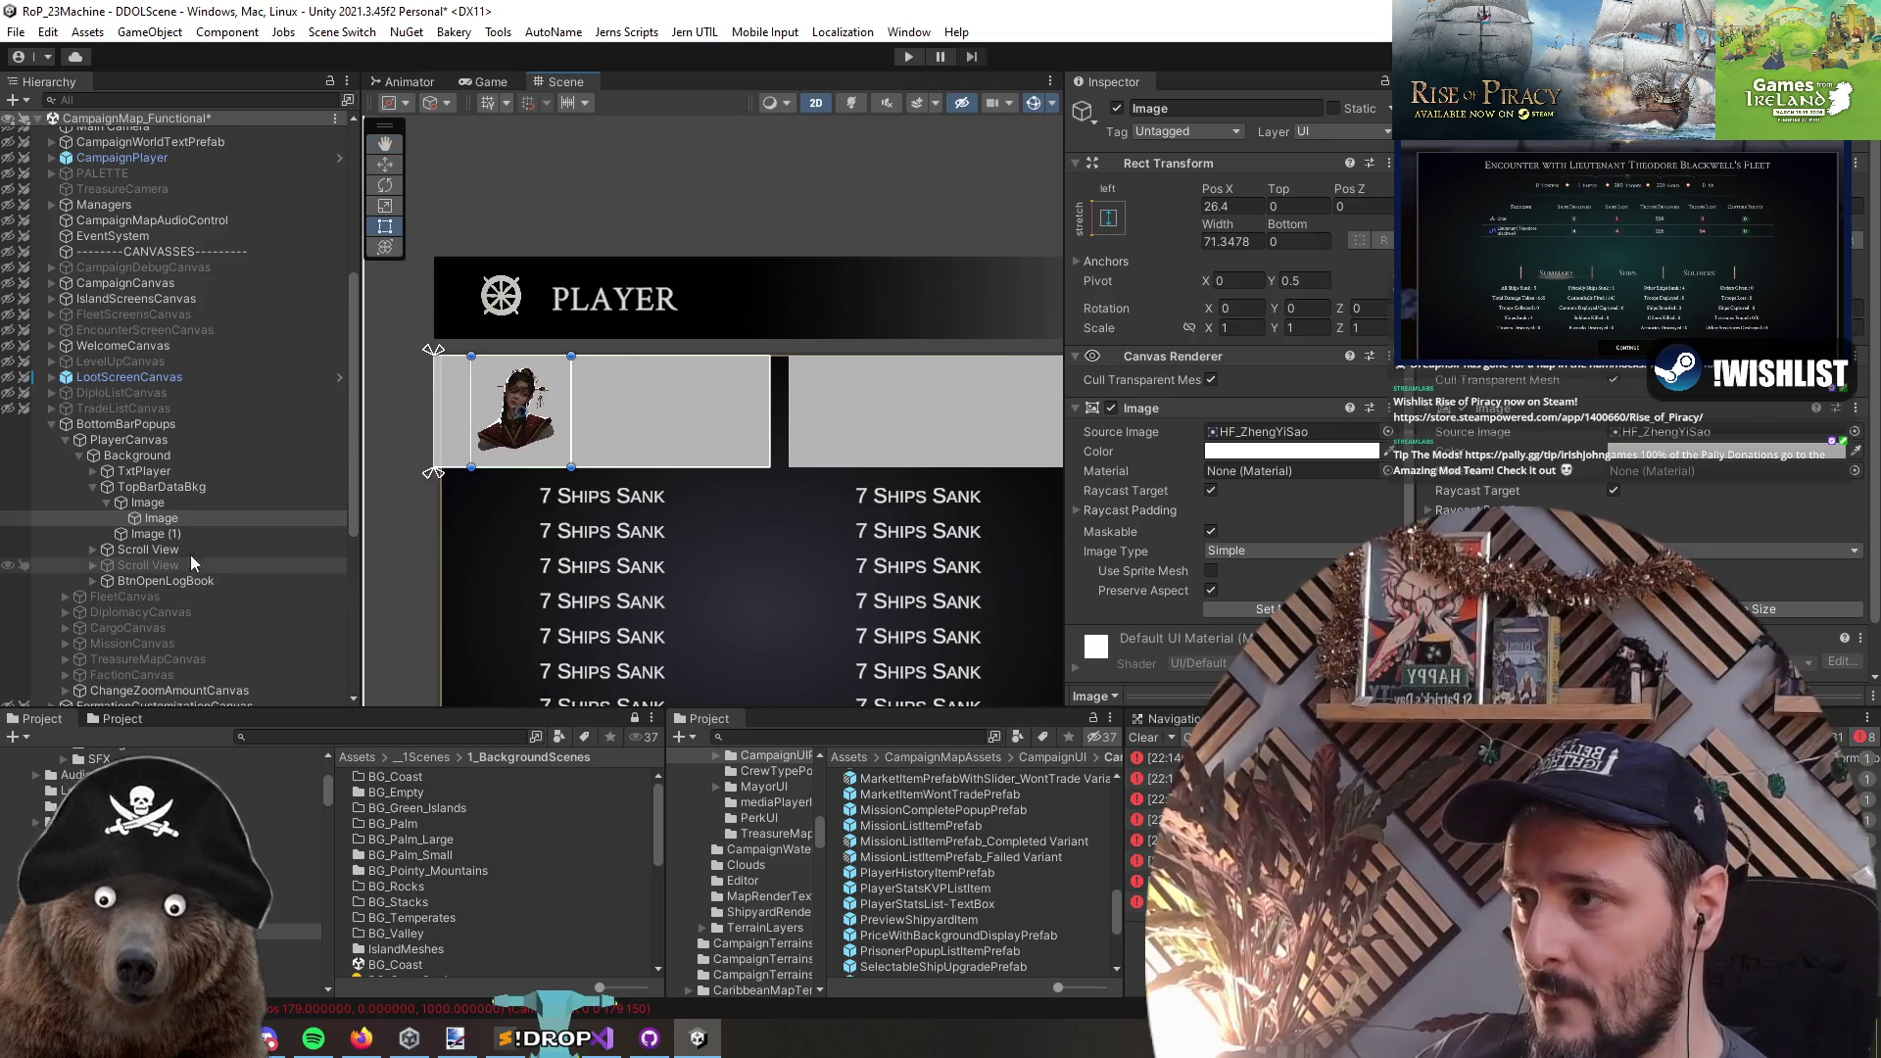
pyautogui.scroll(2, 720, 486)
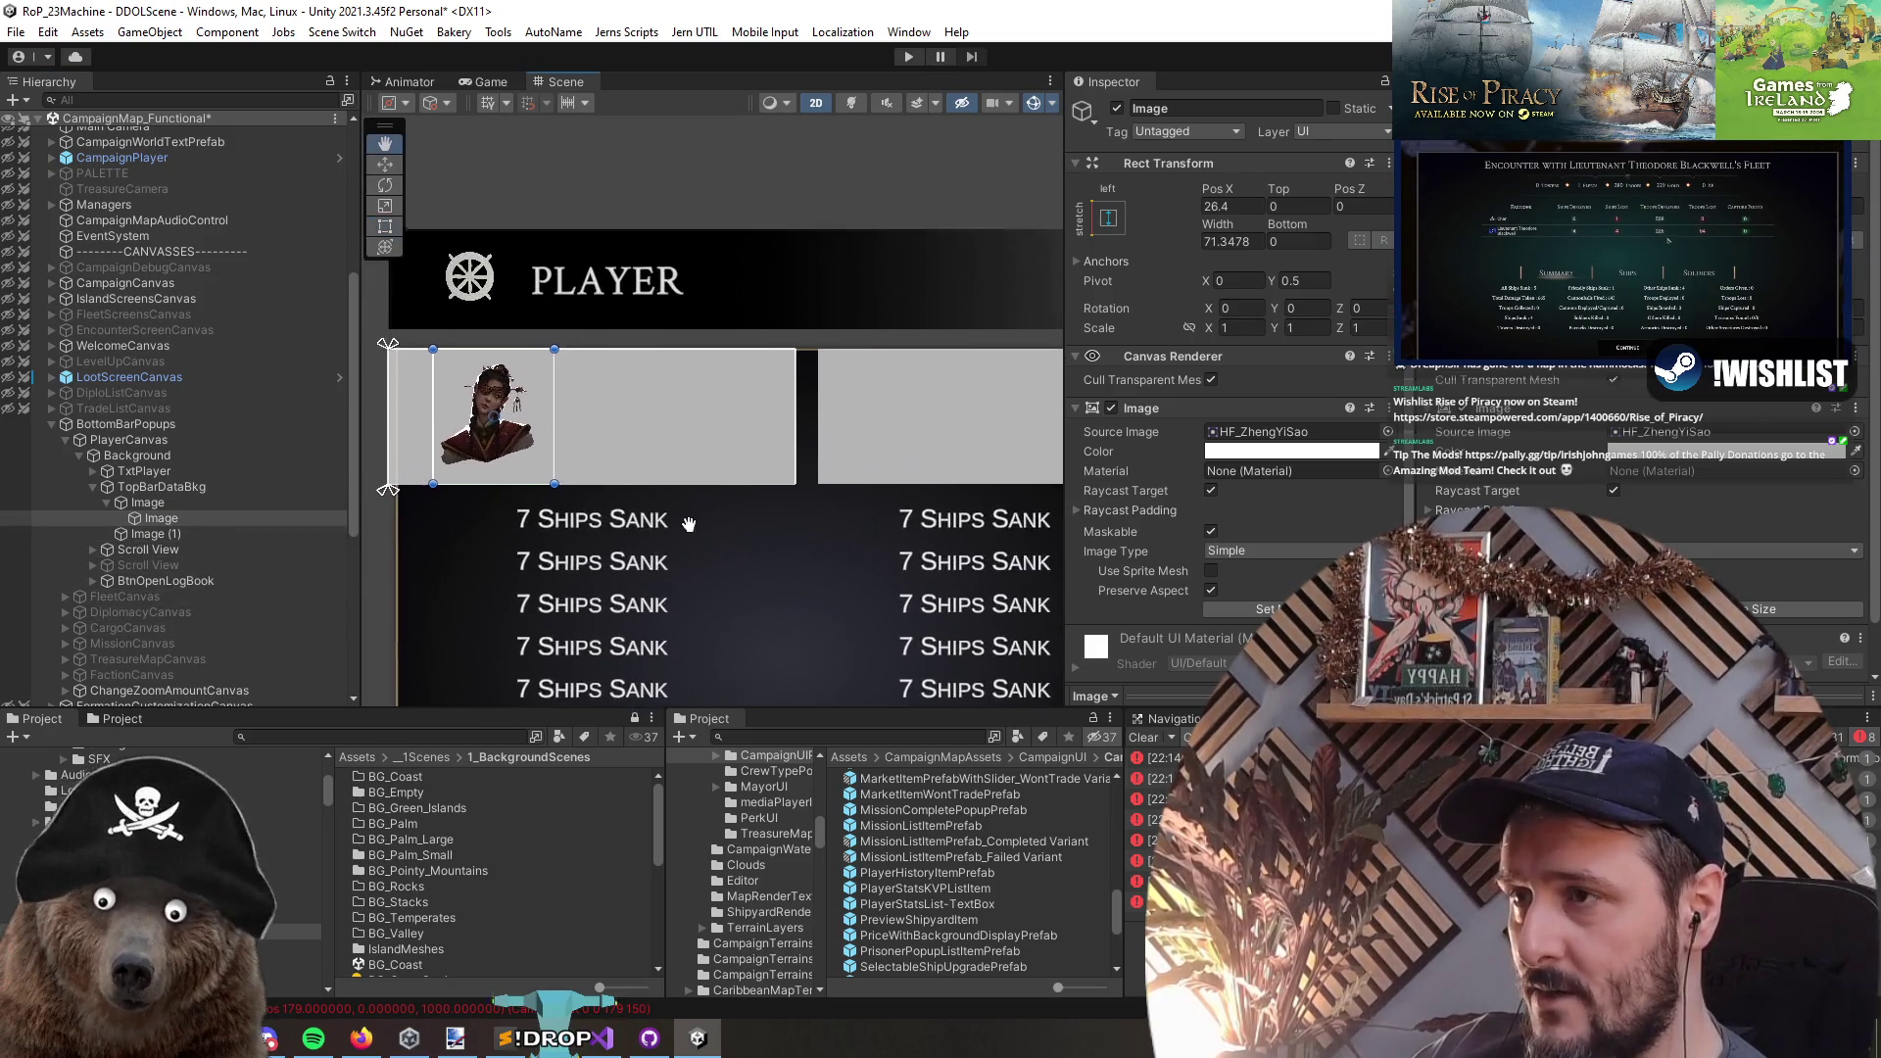
# - Duplicate the 7 Ships Sank text box and parent the copy under TopBarDataBkg/Image
pyautogui.click(159, 549)
pyautogui.click(603, 522)
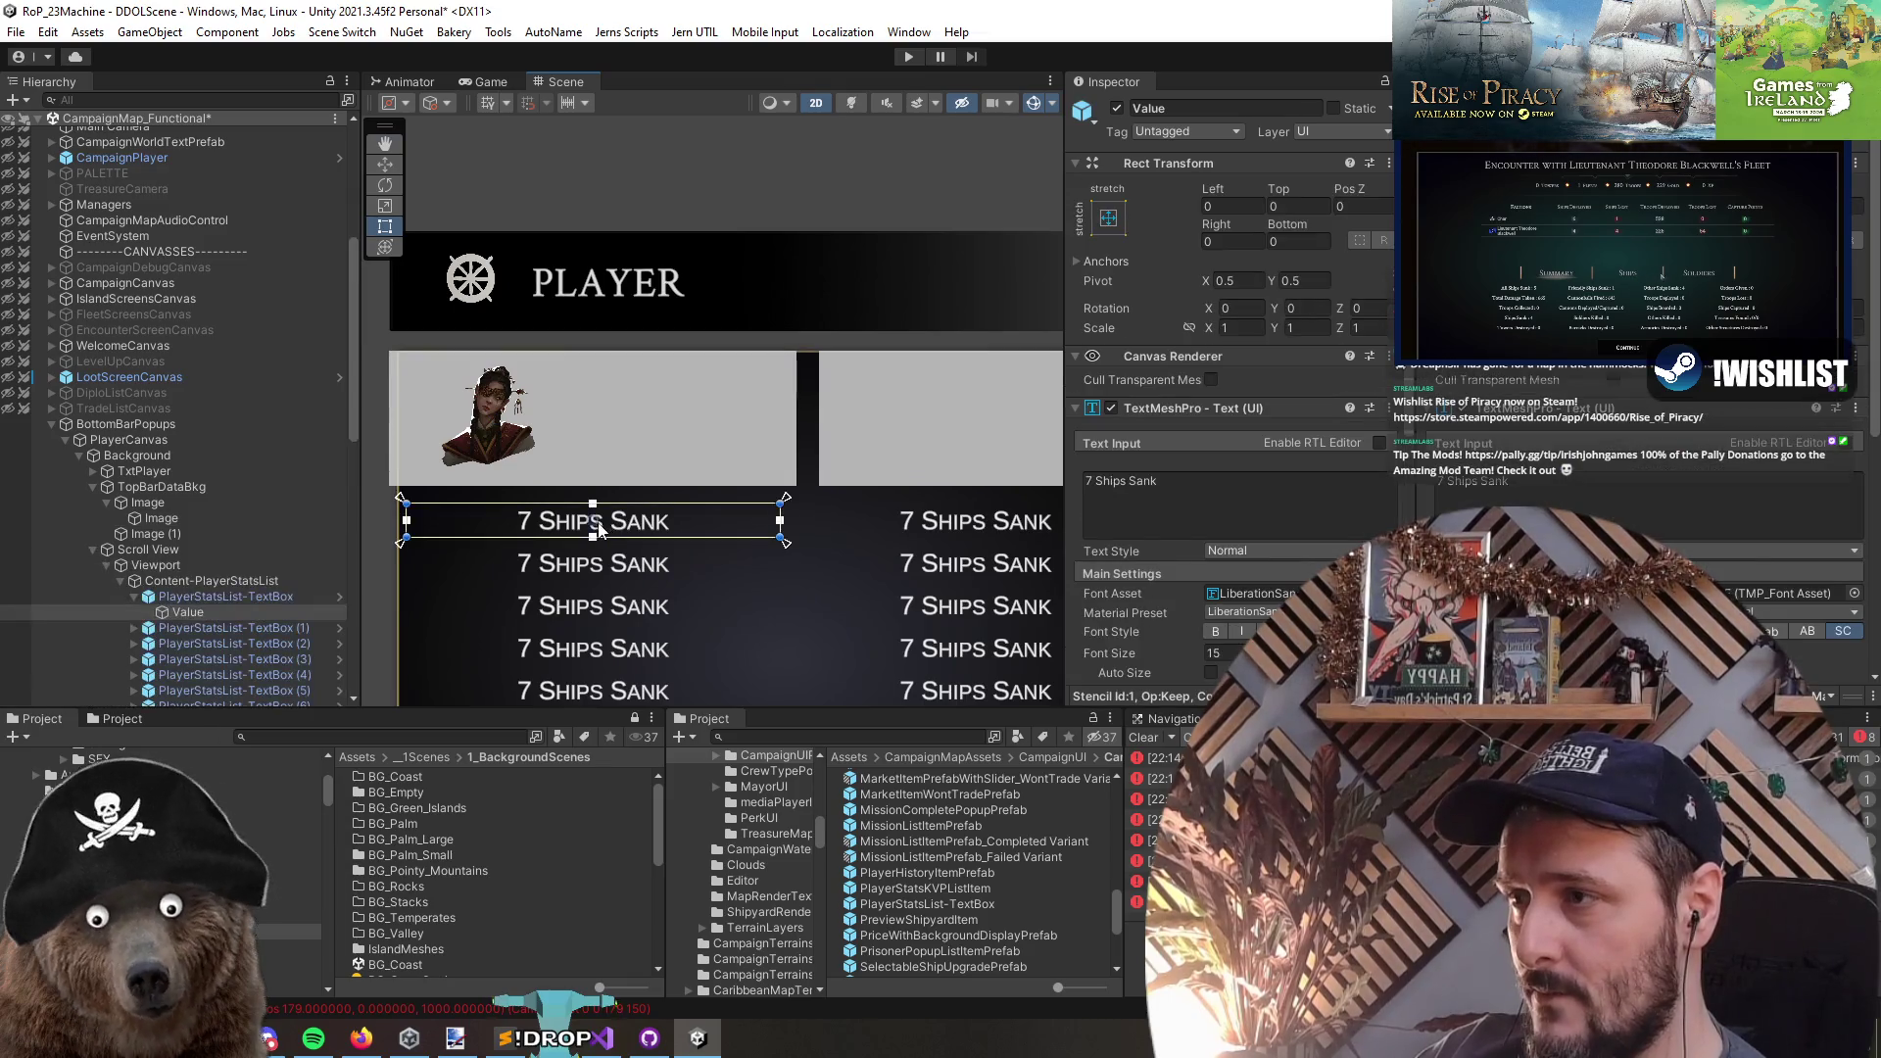
pyautogui.hotkey('ctrl', 'd')
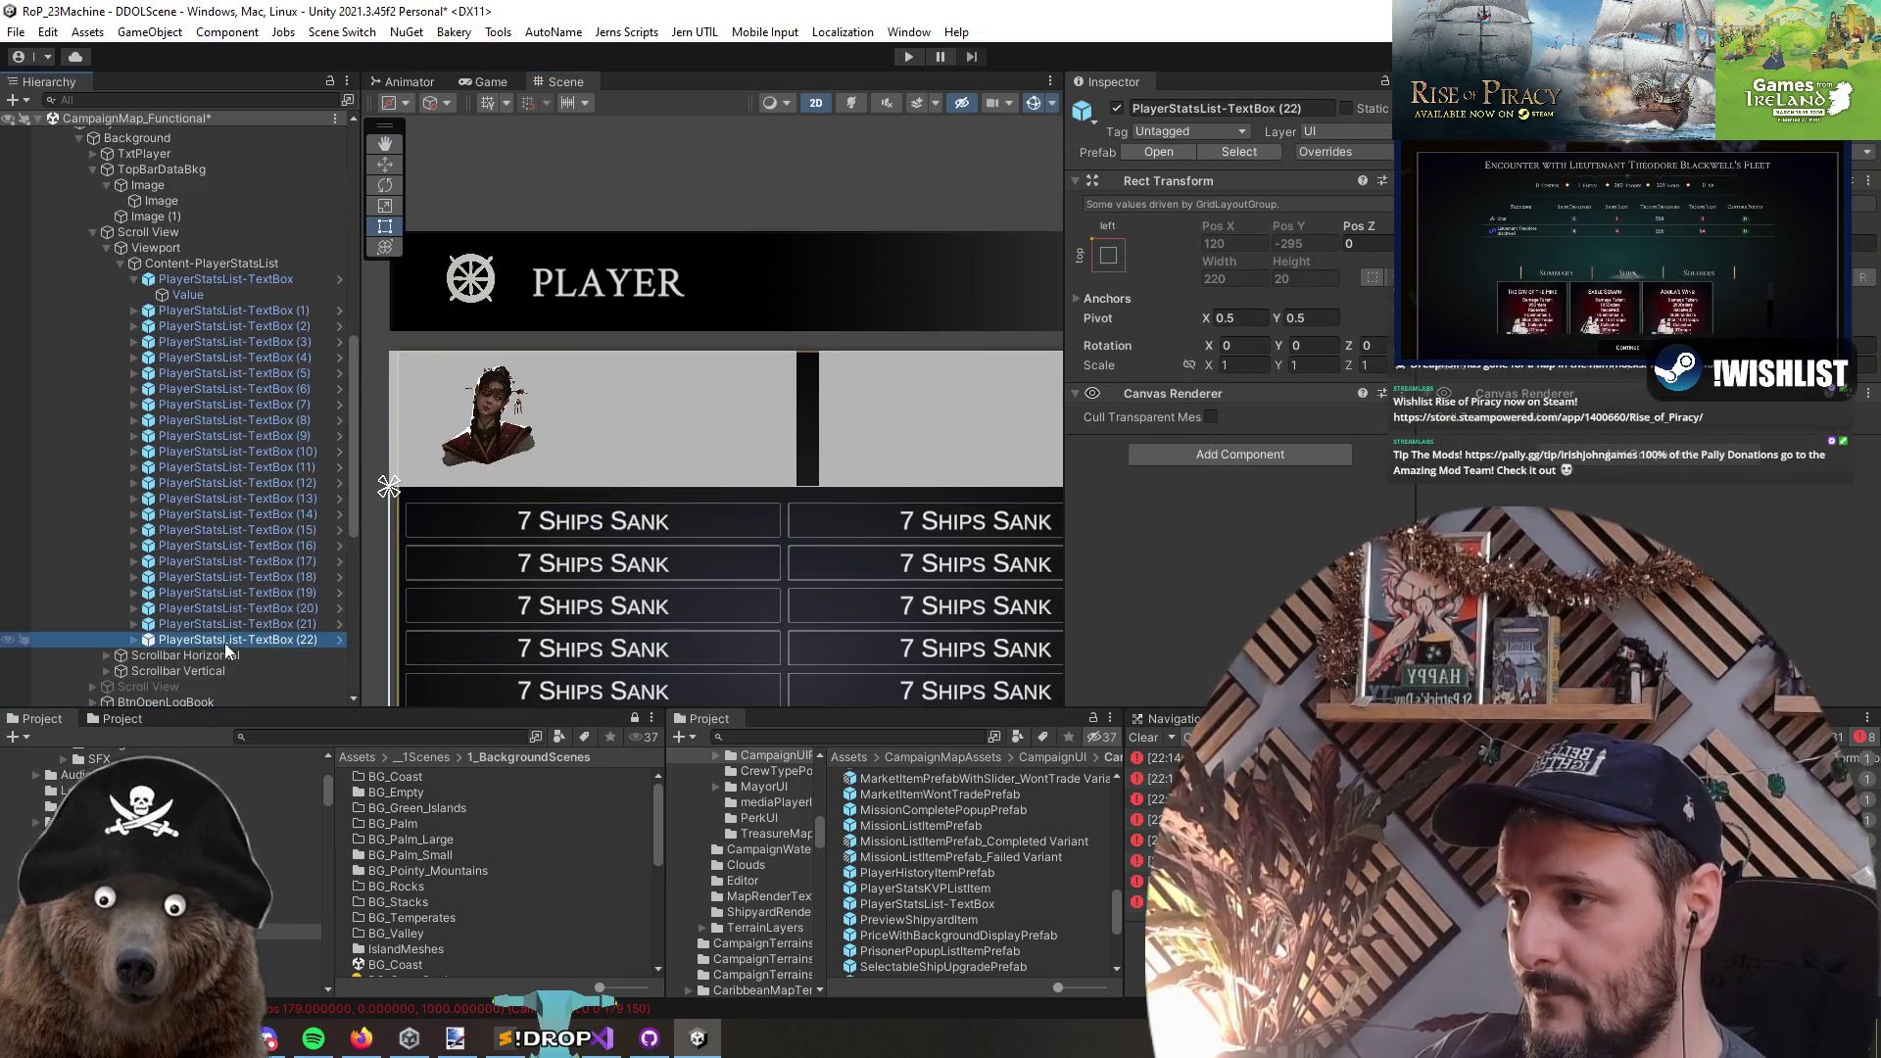
pyautogui.moveTo(162, 216); pyautogui.dragTo(180, 206)
pyautogui.press('f')
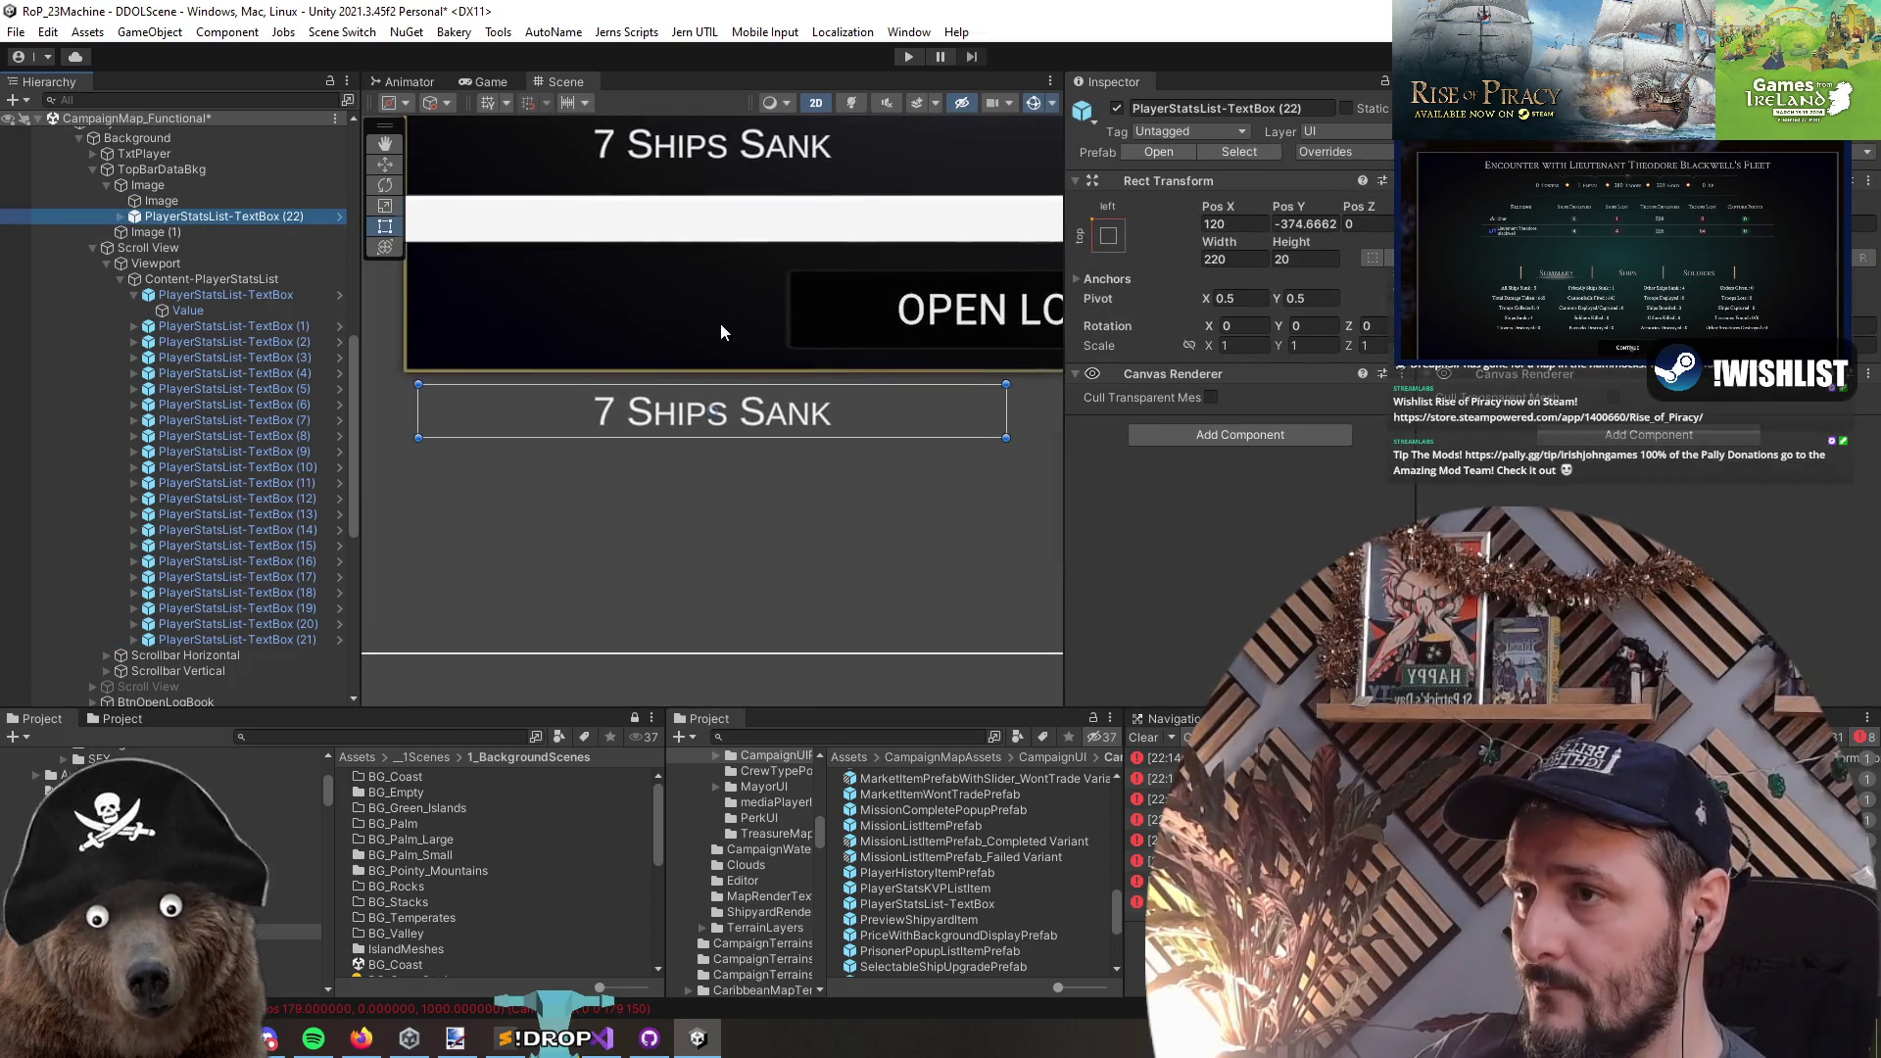
# - Anchor the copy top-stretch with Left 97.748 and Pos Y -14, beside the portrait
pyautogui.click(1108, 235)
pyautogui.keyDown('alt'); pyautogui.click(1318, 389); pyautogui.keyUp('alt')
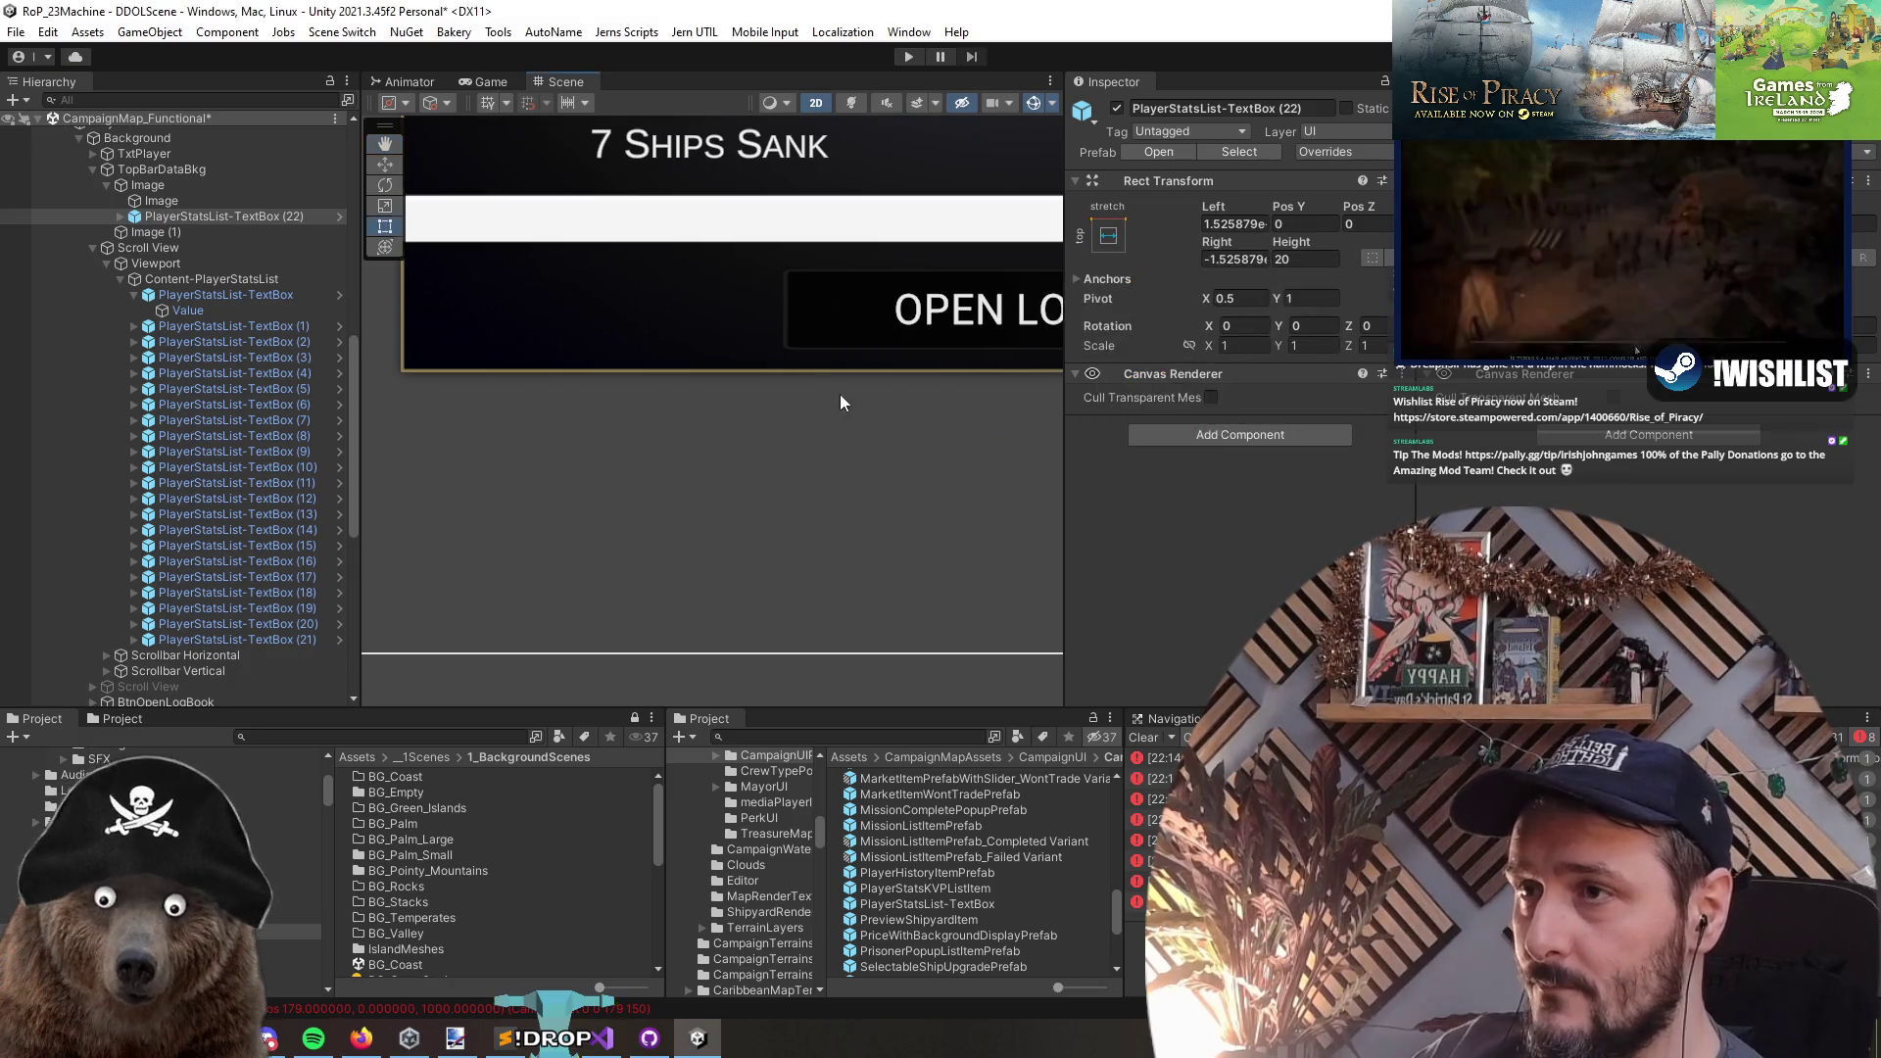
pyautogui.press('f')
pyautogui.scroll(-10, 823, 427)
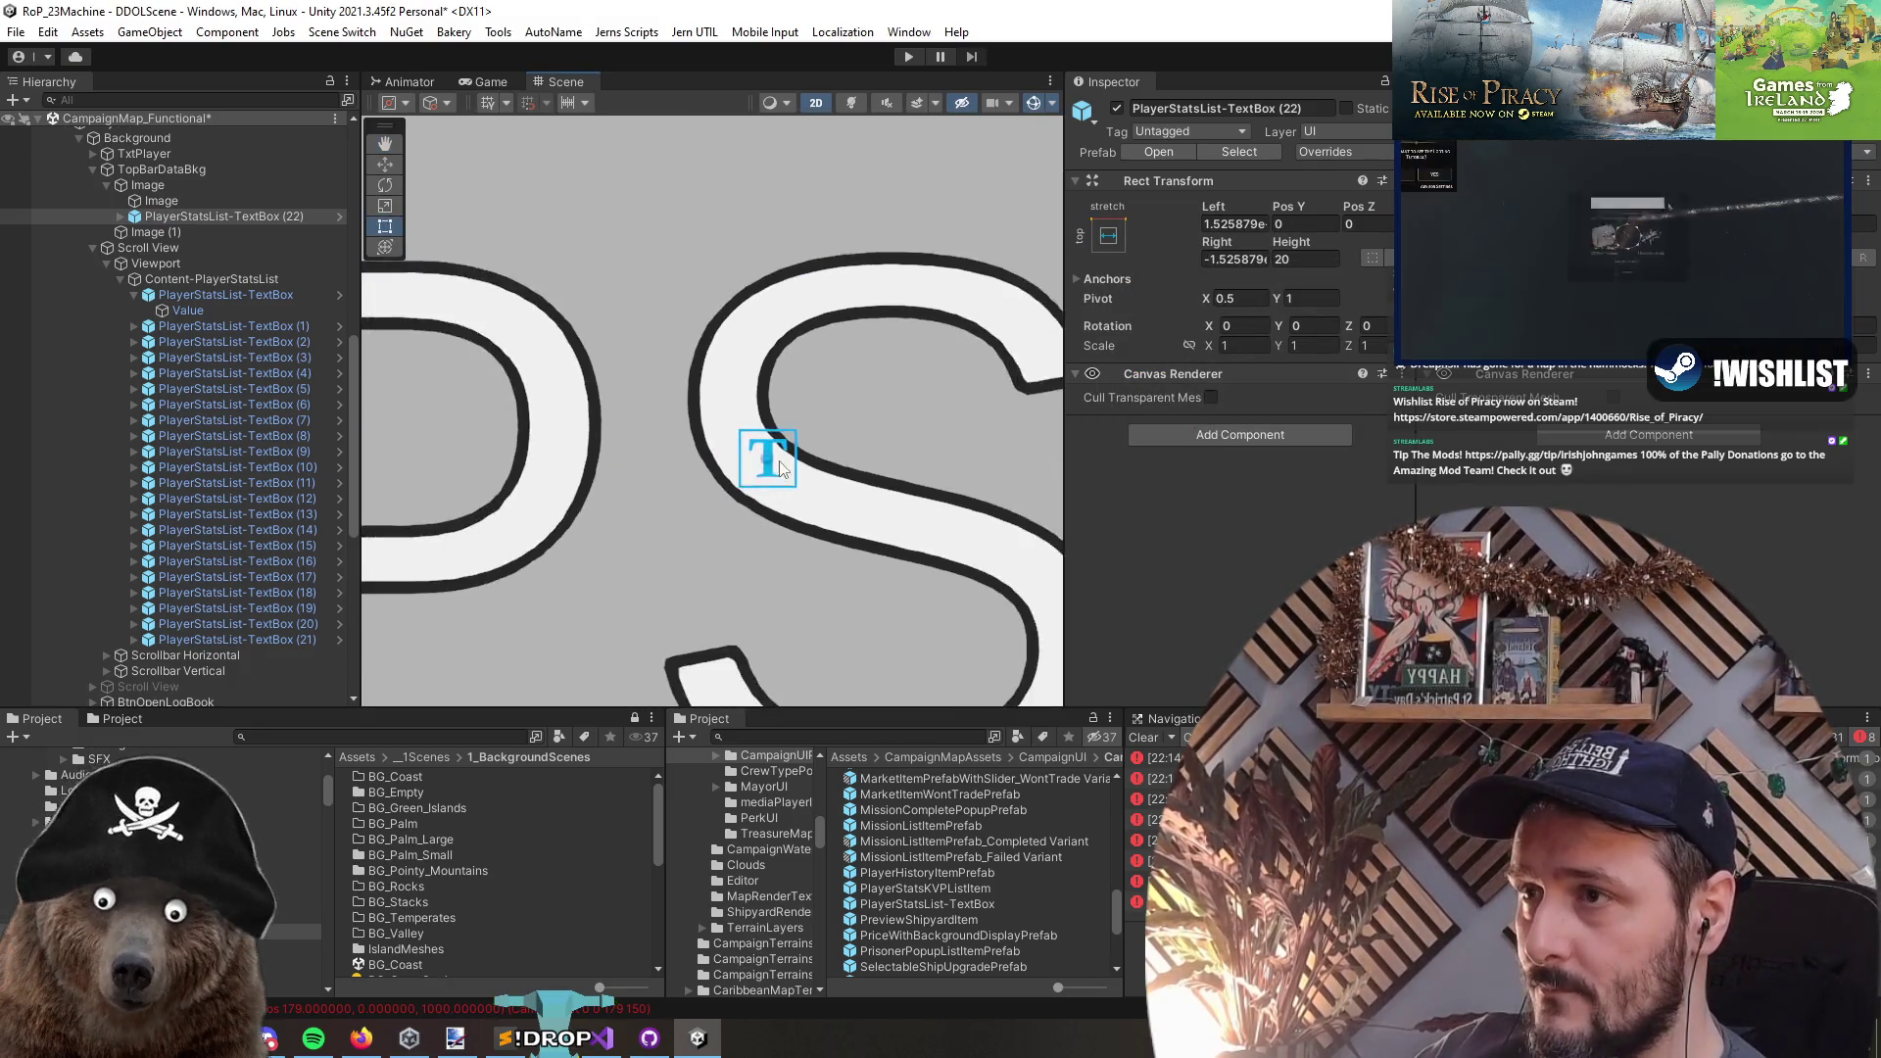
pyautogui.scroll(-10, 773, 468)
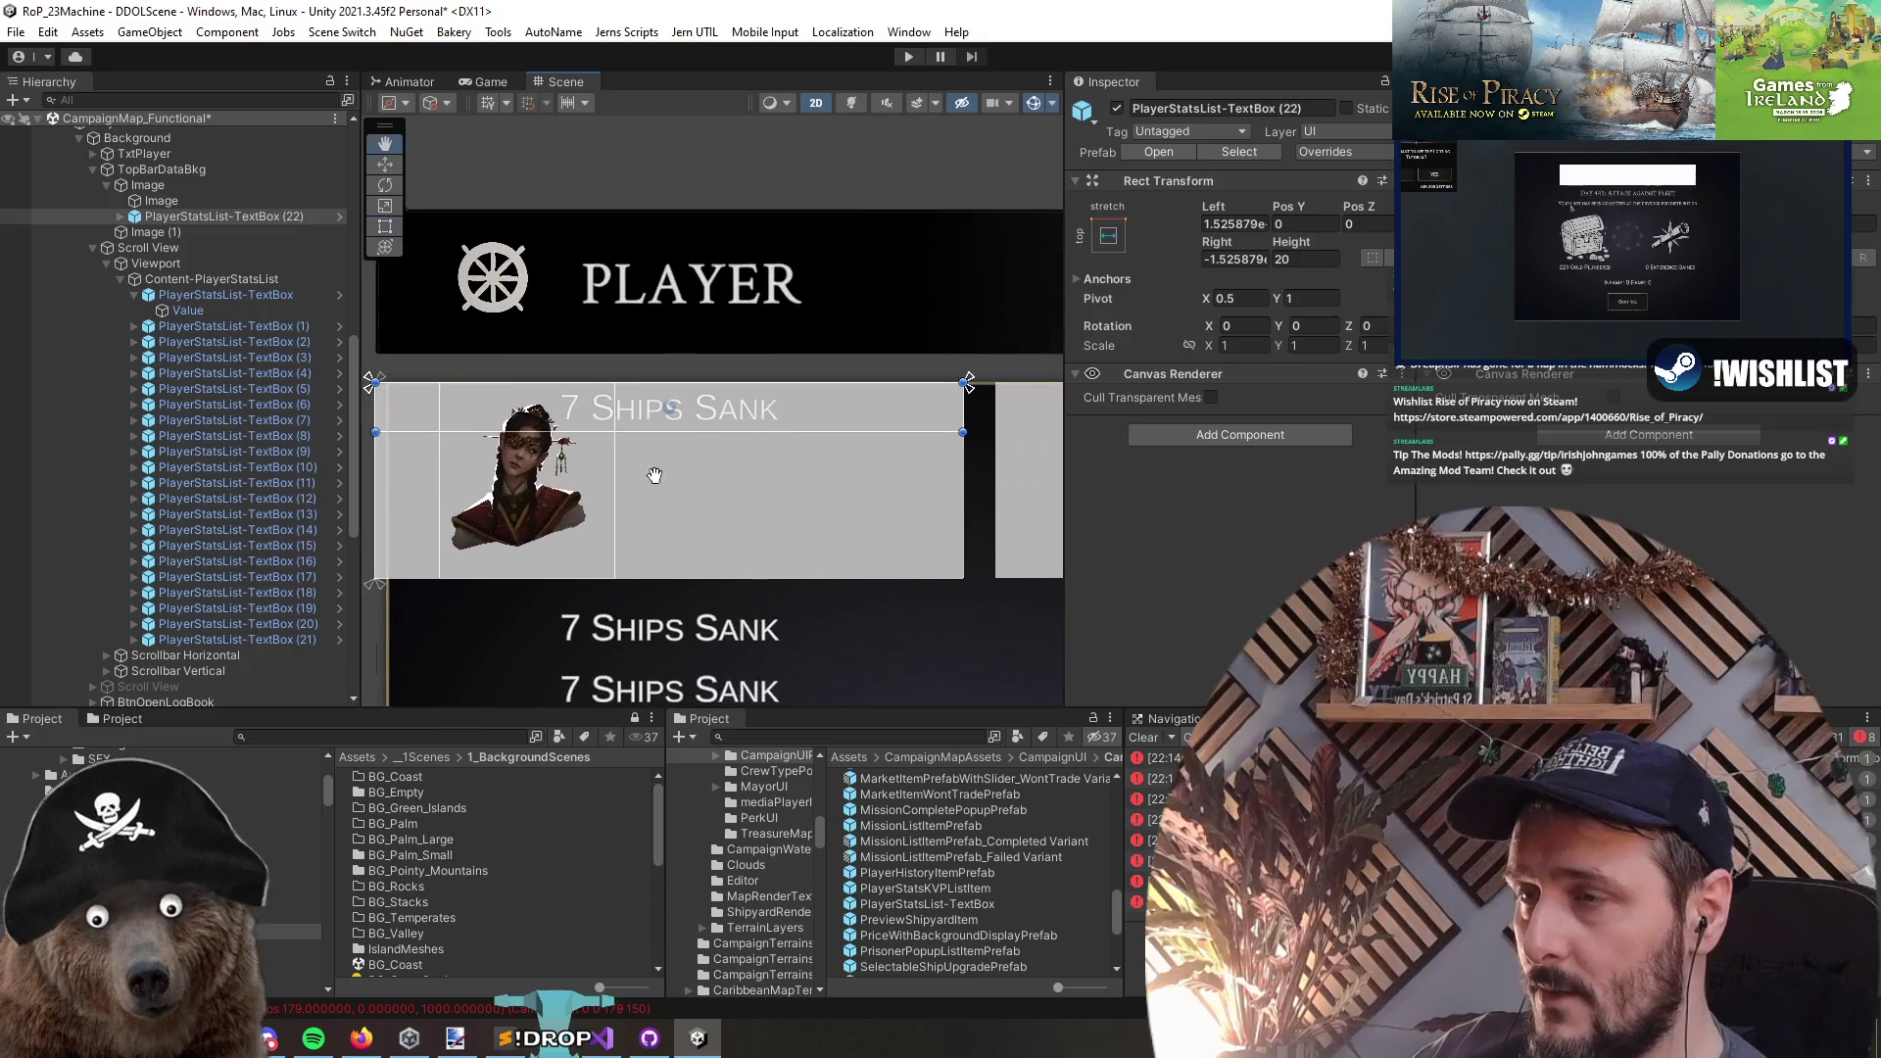
pyautogui.moveTo(442, 406); pyautogui.dragTo(616, 406)
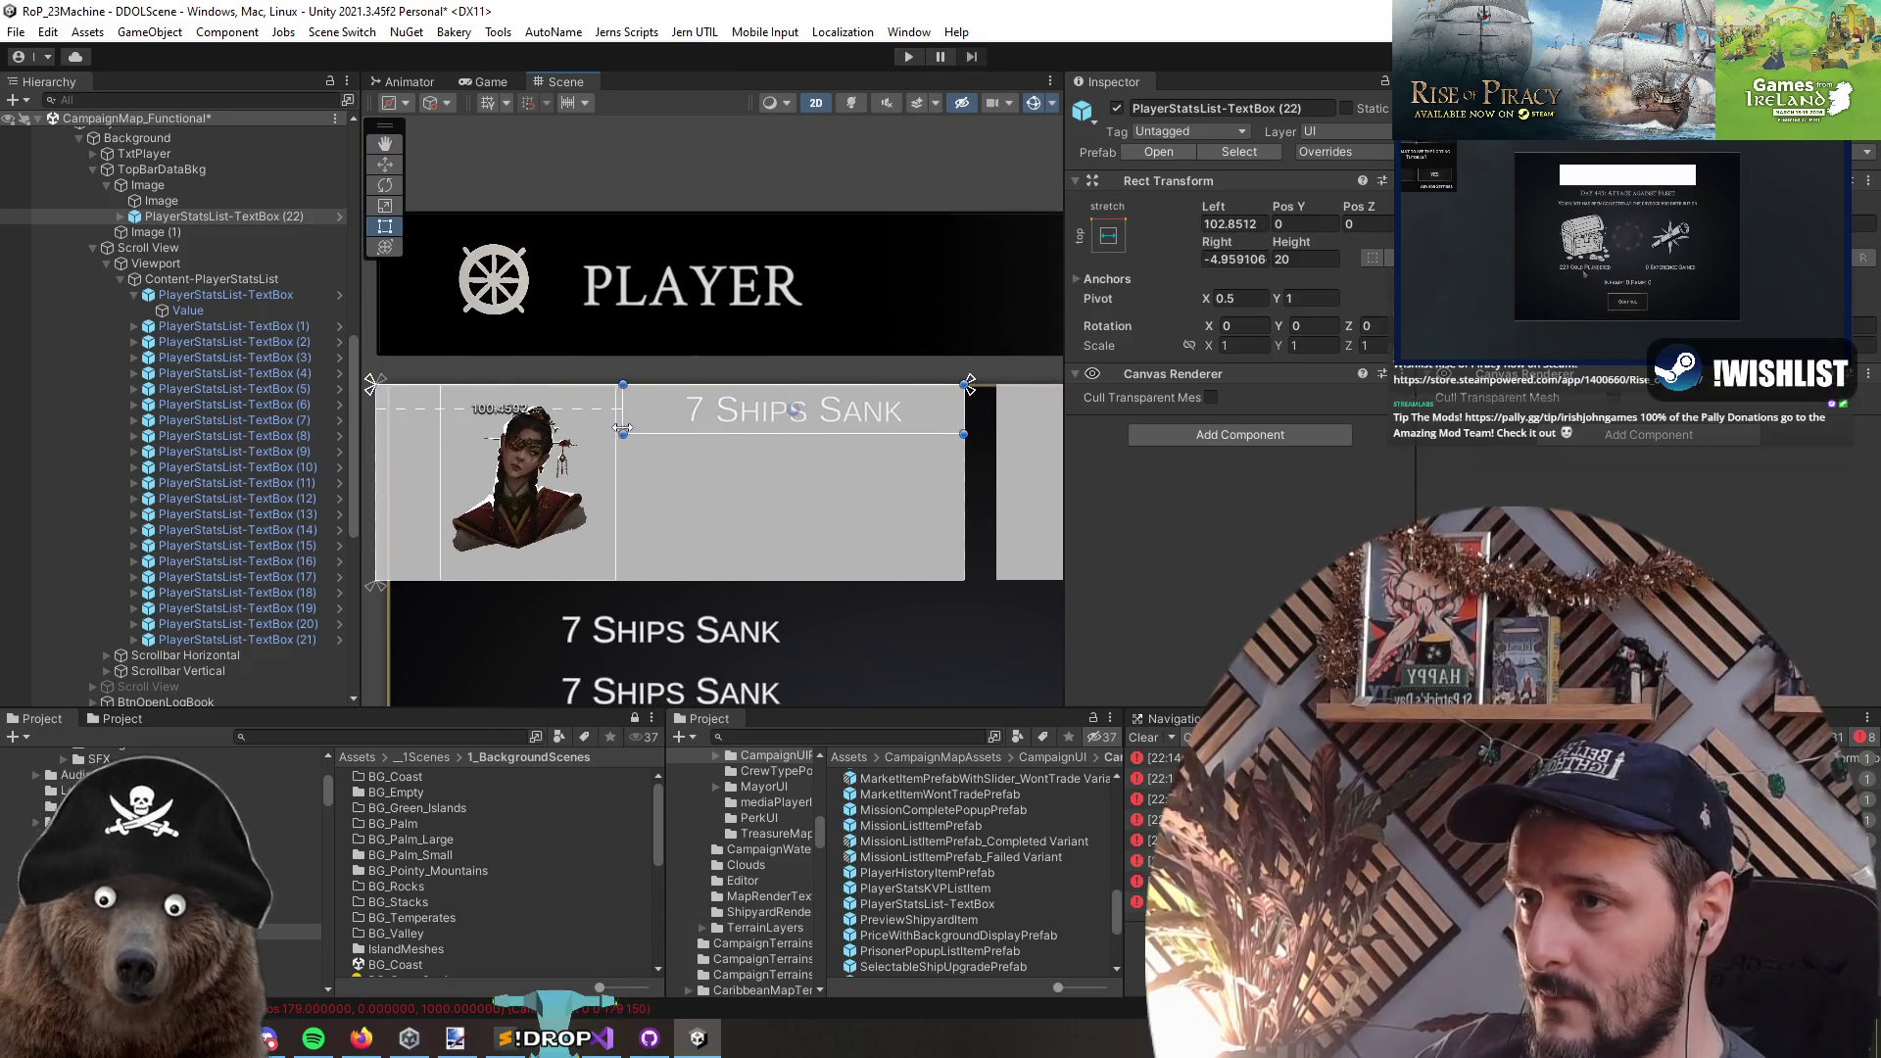
pyautogui.moveTo(866, 403); pyautogui.dragTo(866, 437)
pyautogui.press('w')
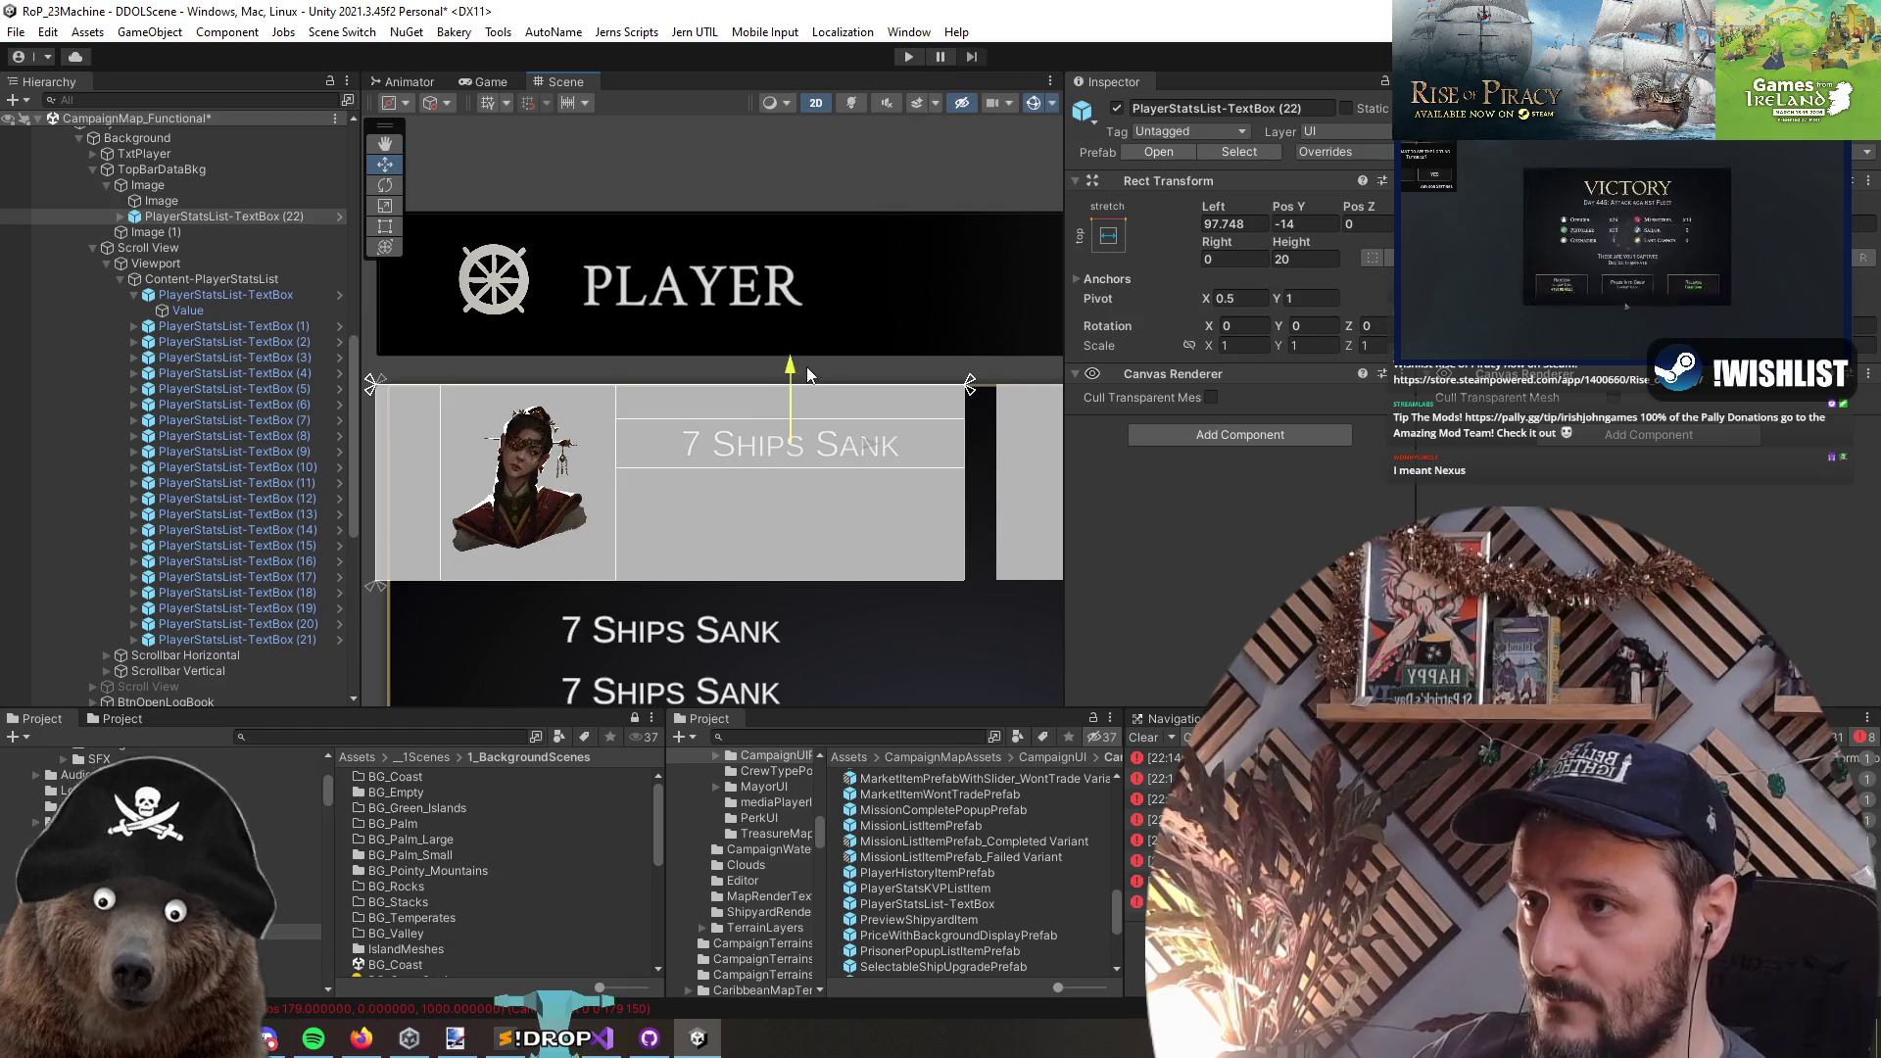
pyautogui.click(137, 217)
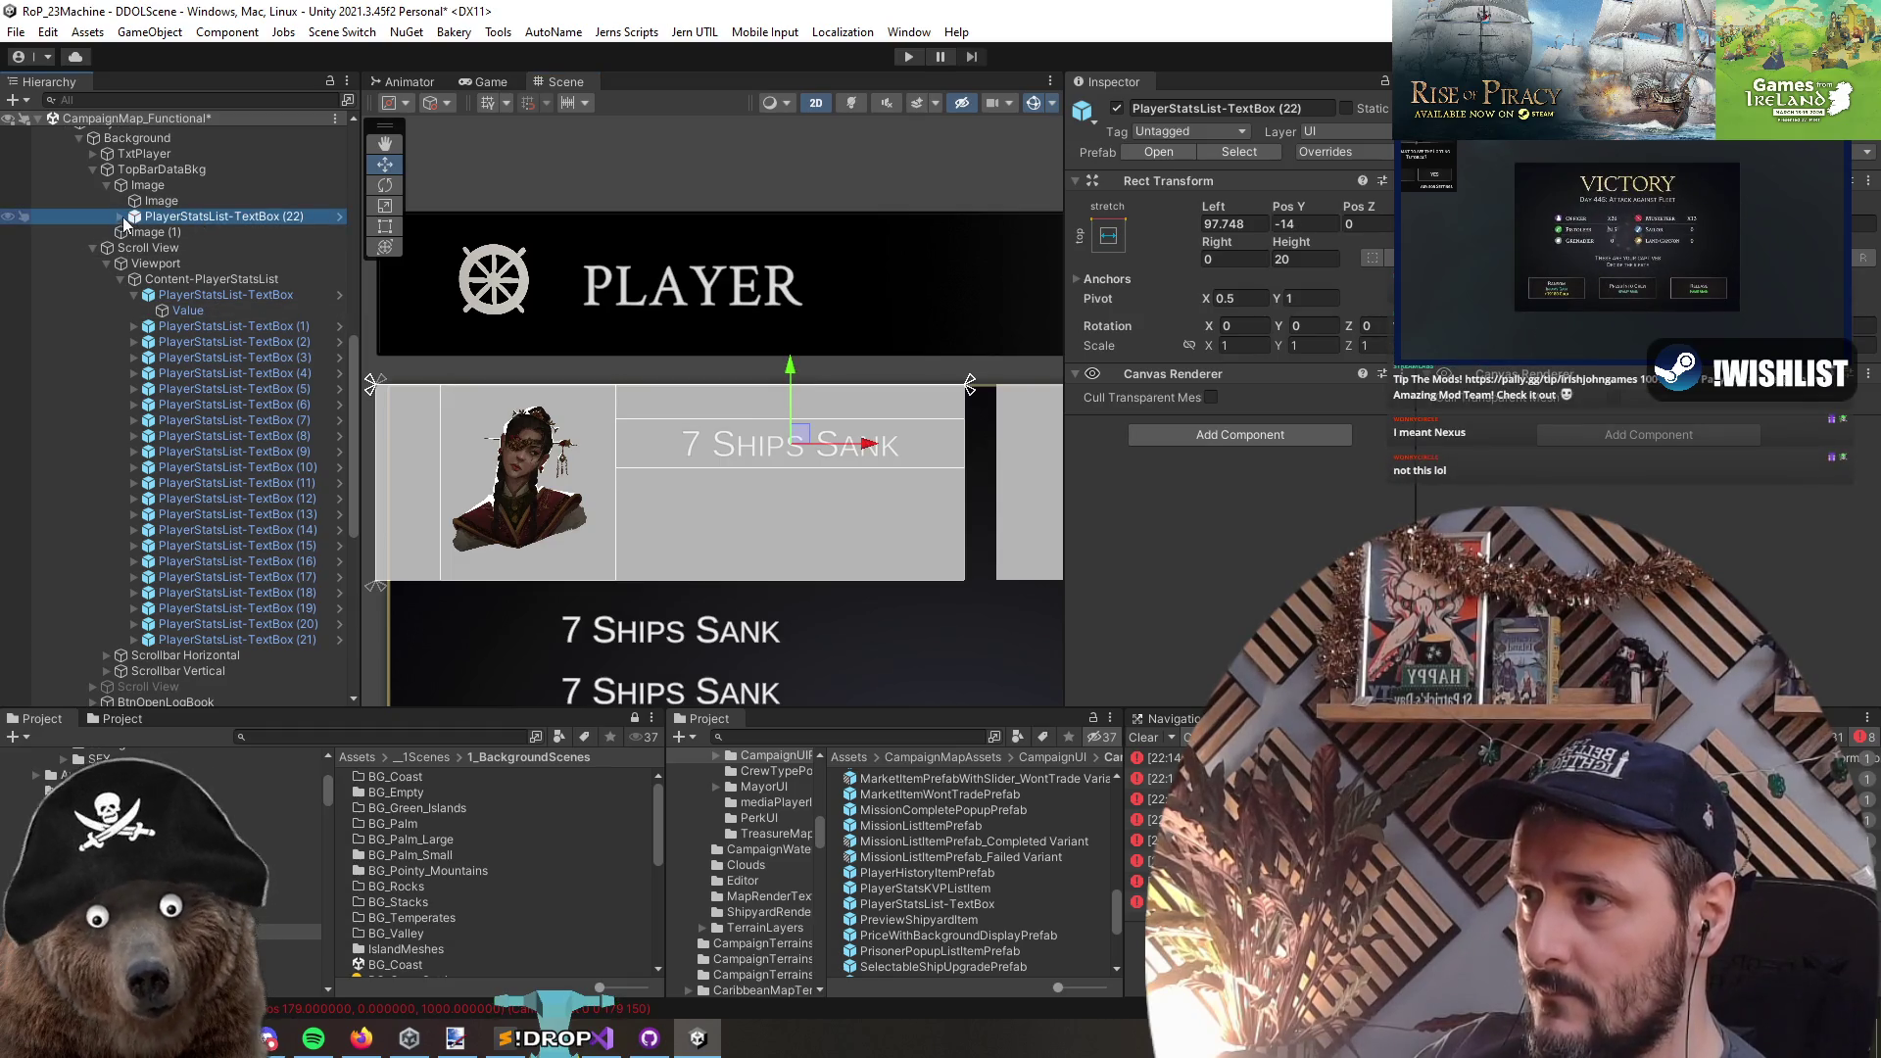
pyautogui.click(122, 216)
# - Unpack TextBox (22) completely from its prefab
pyautogui.rightClick(192, 216)
pyautogui.moveTo(392, 452)
pyautogui.click(517, 561)
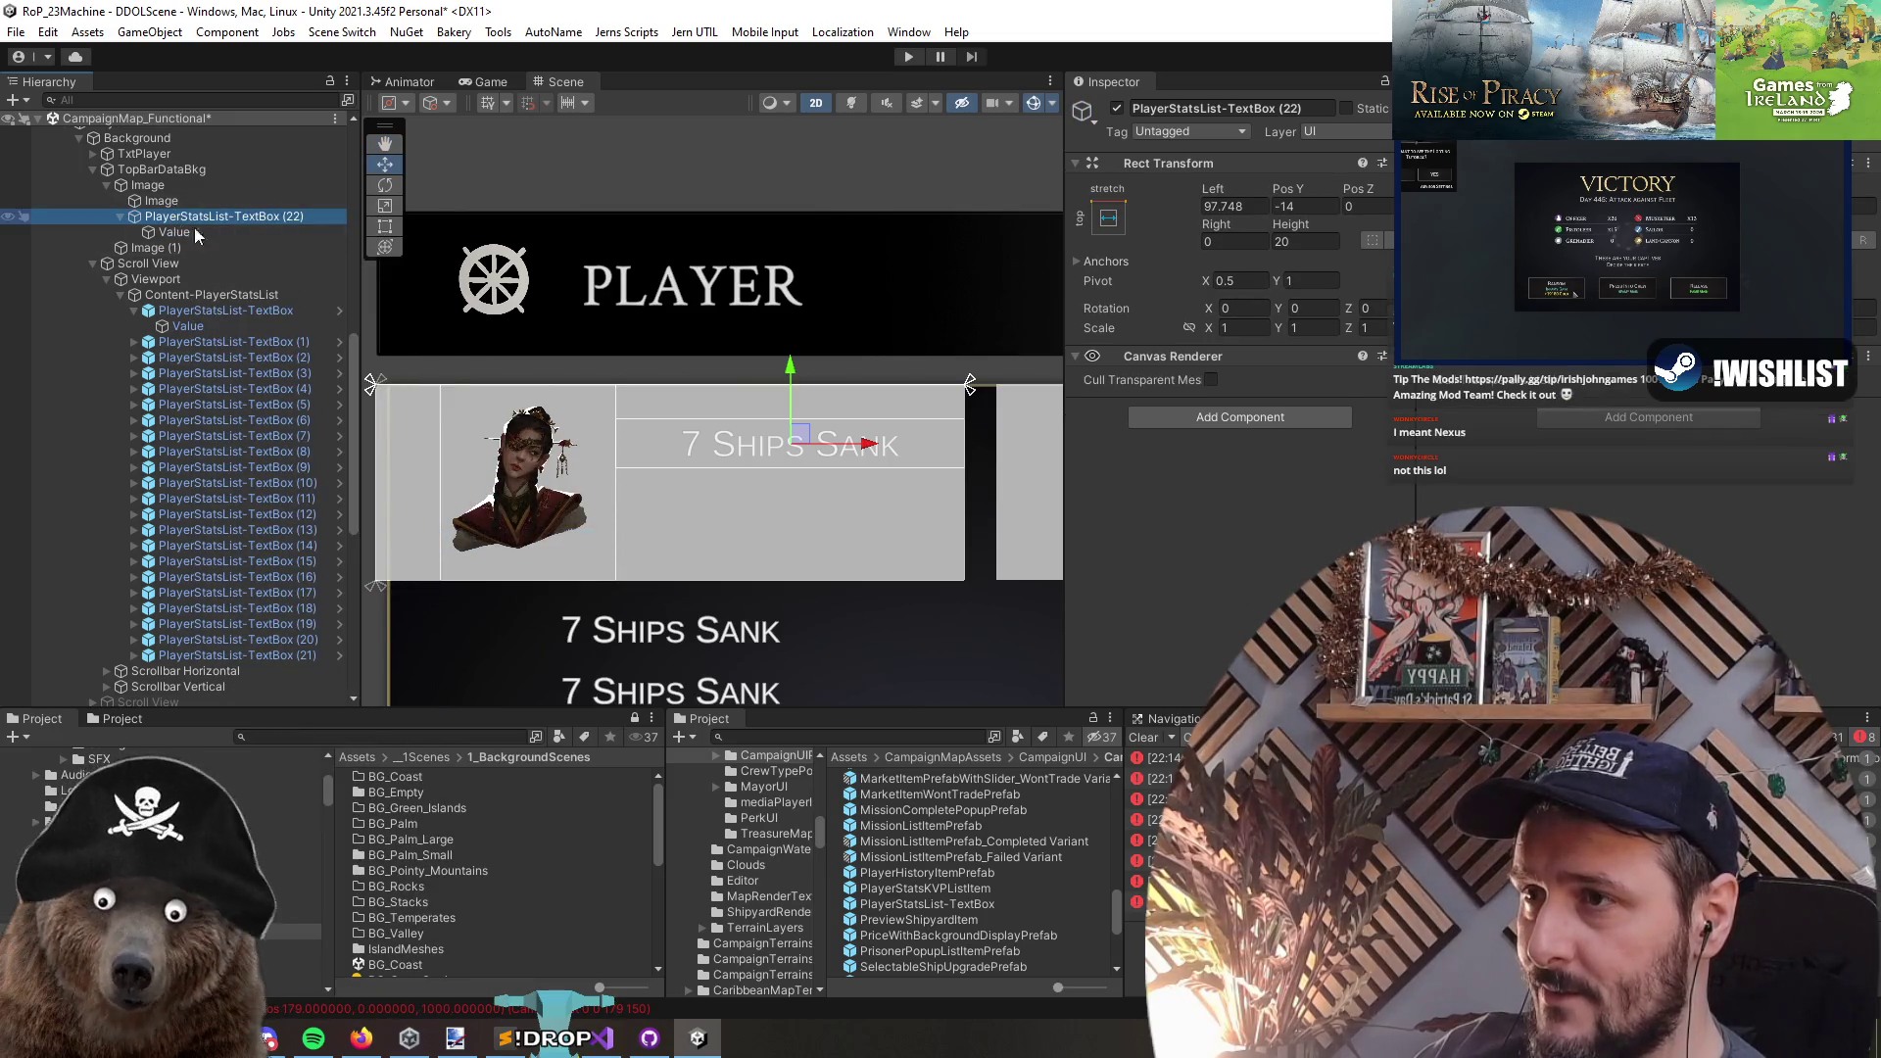
# - Duplicate the text box and place the copy below the first at Pos Y -41.5
pyautogui.hotkey('ctrl', 'd')
pyautogui.moveTo(791, 399); pyautogui.dragTo(792, 468)
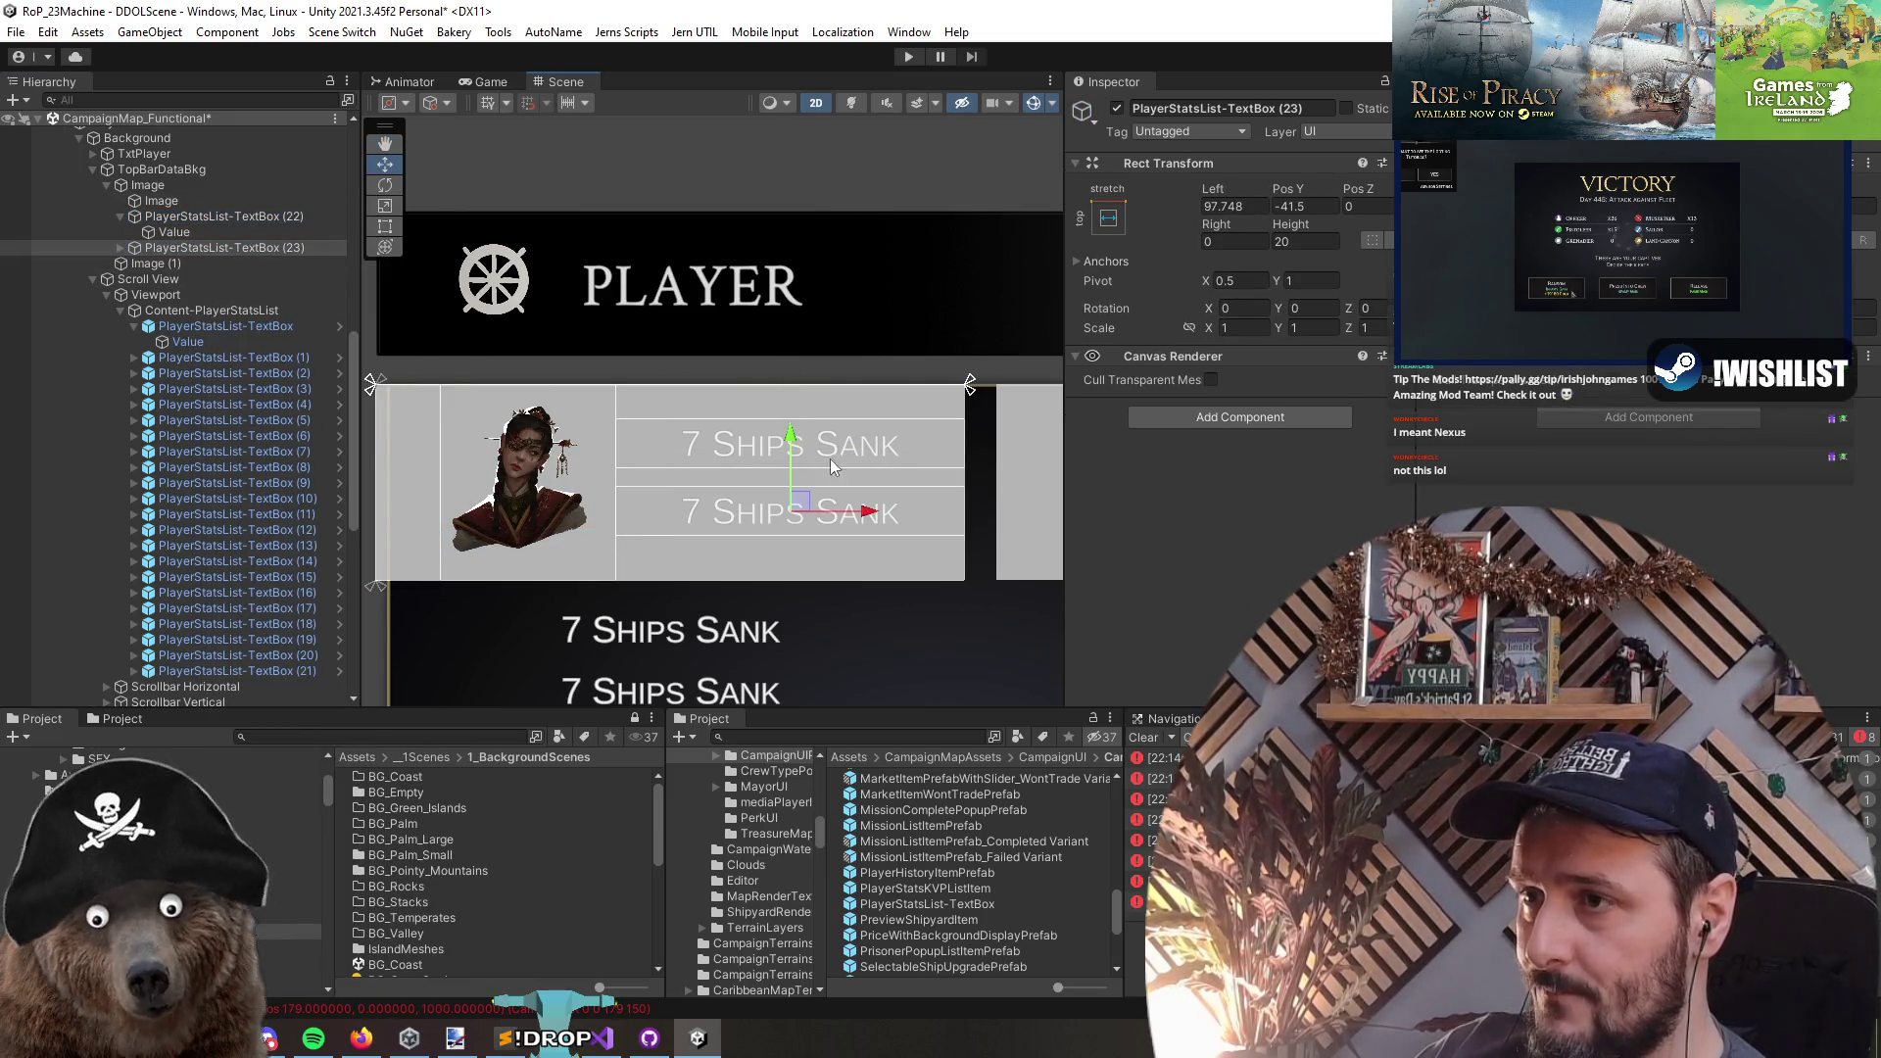
pyautogui.scroll(-1, 740, 493)
pyautogui.scroll(-1, 740, 493)
pyautogui.click(225, 217)
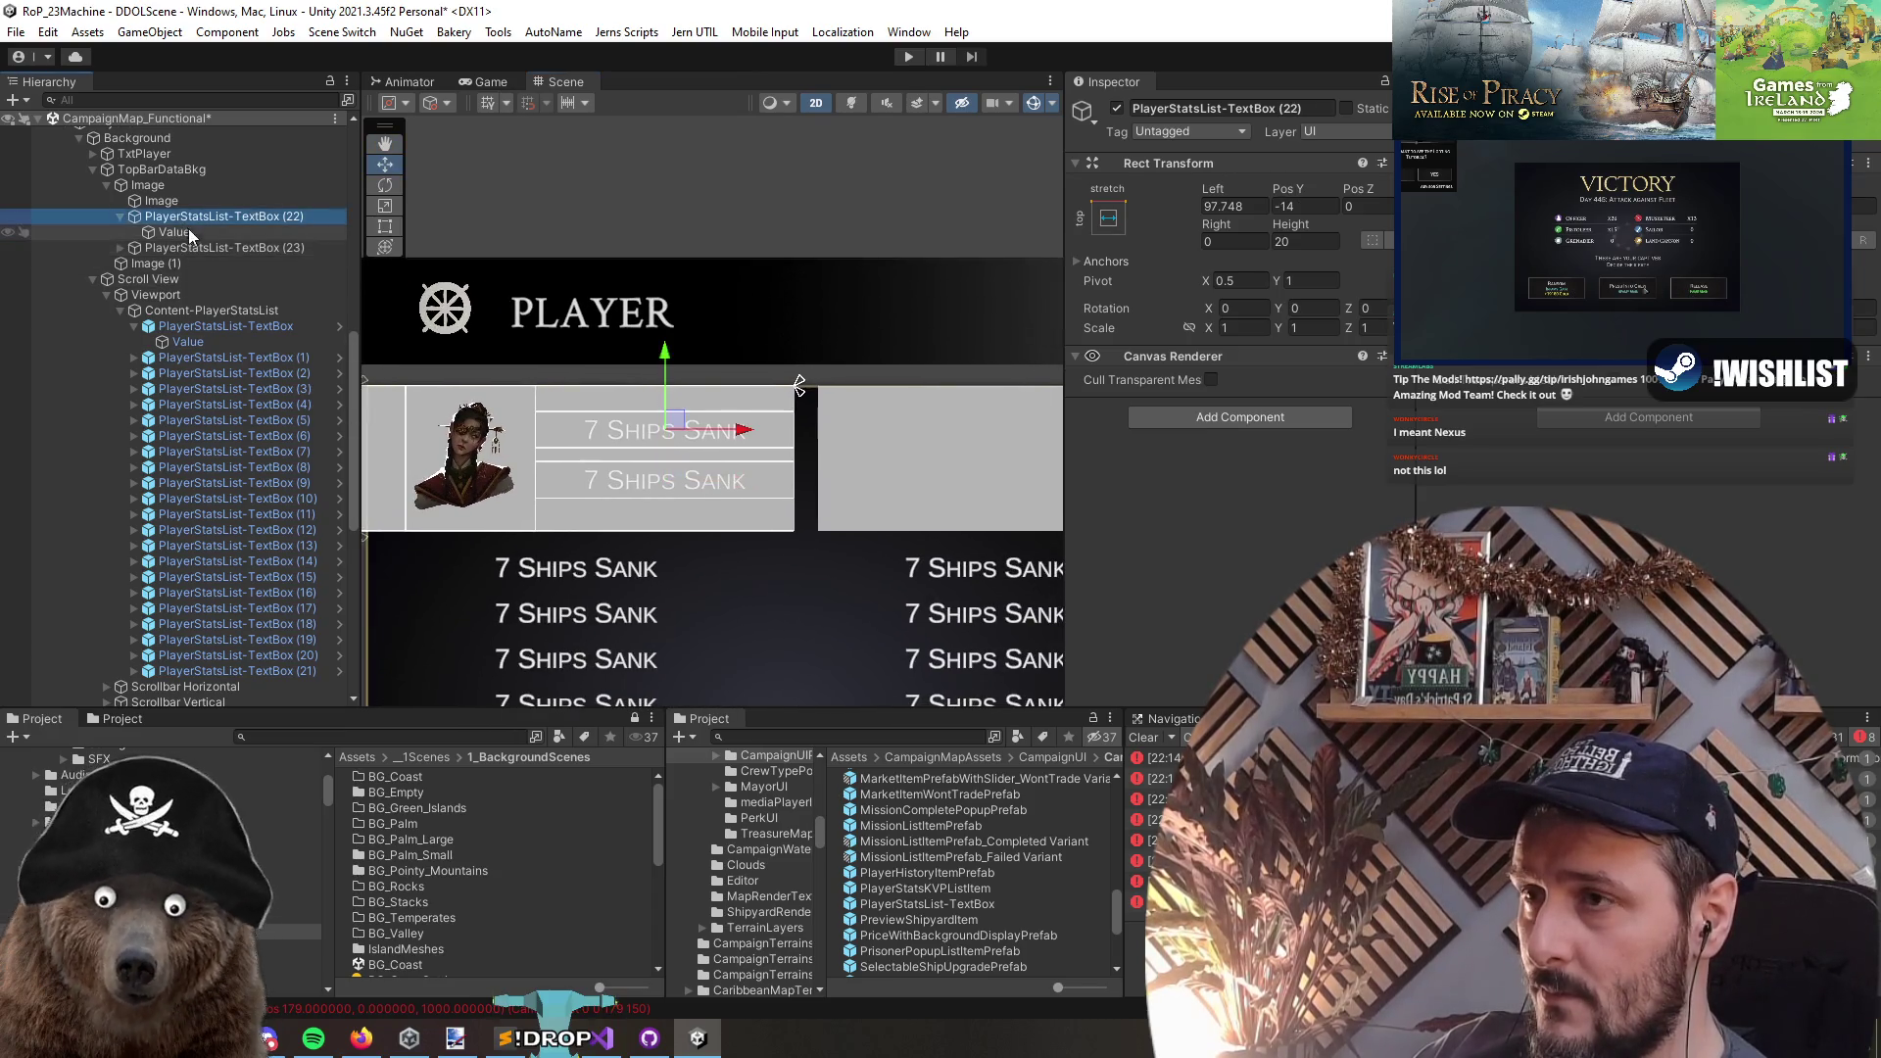
pyautogui.press('Left')
pyautogui.press('Down')
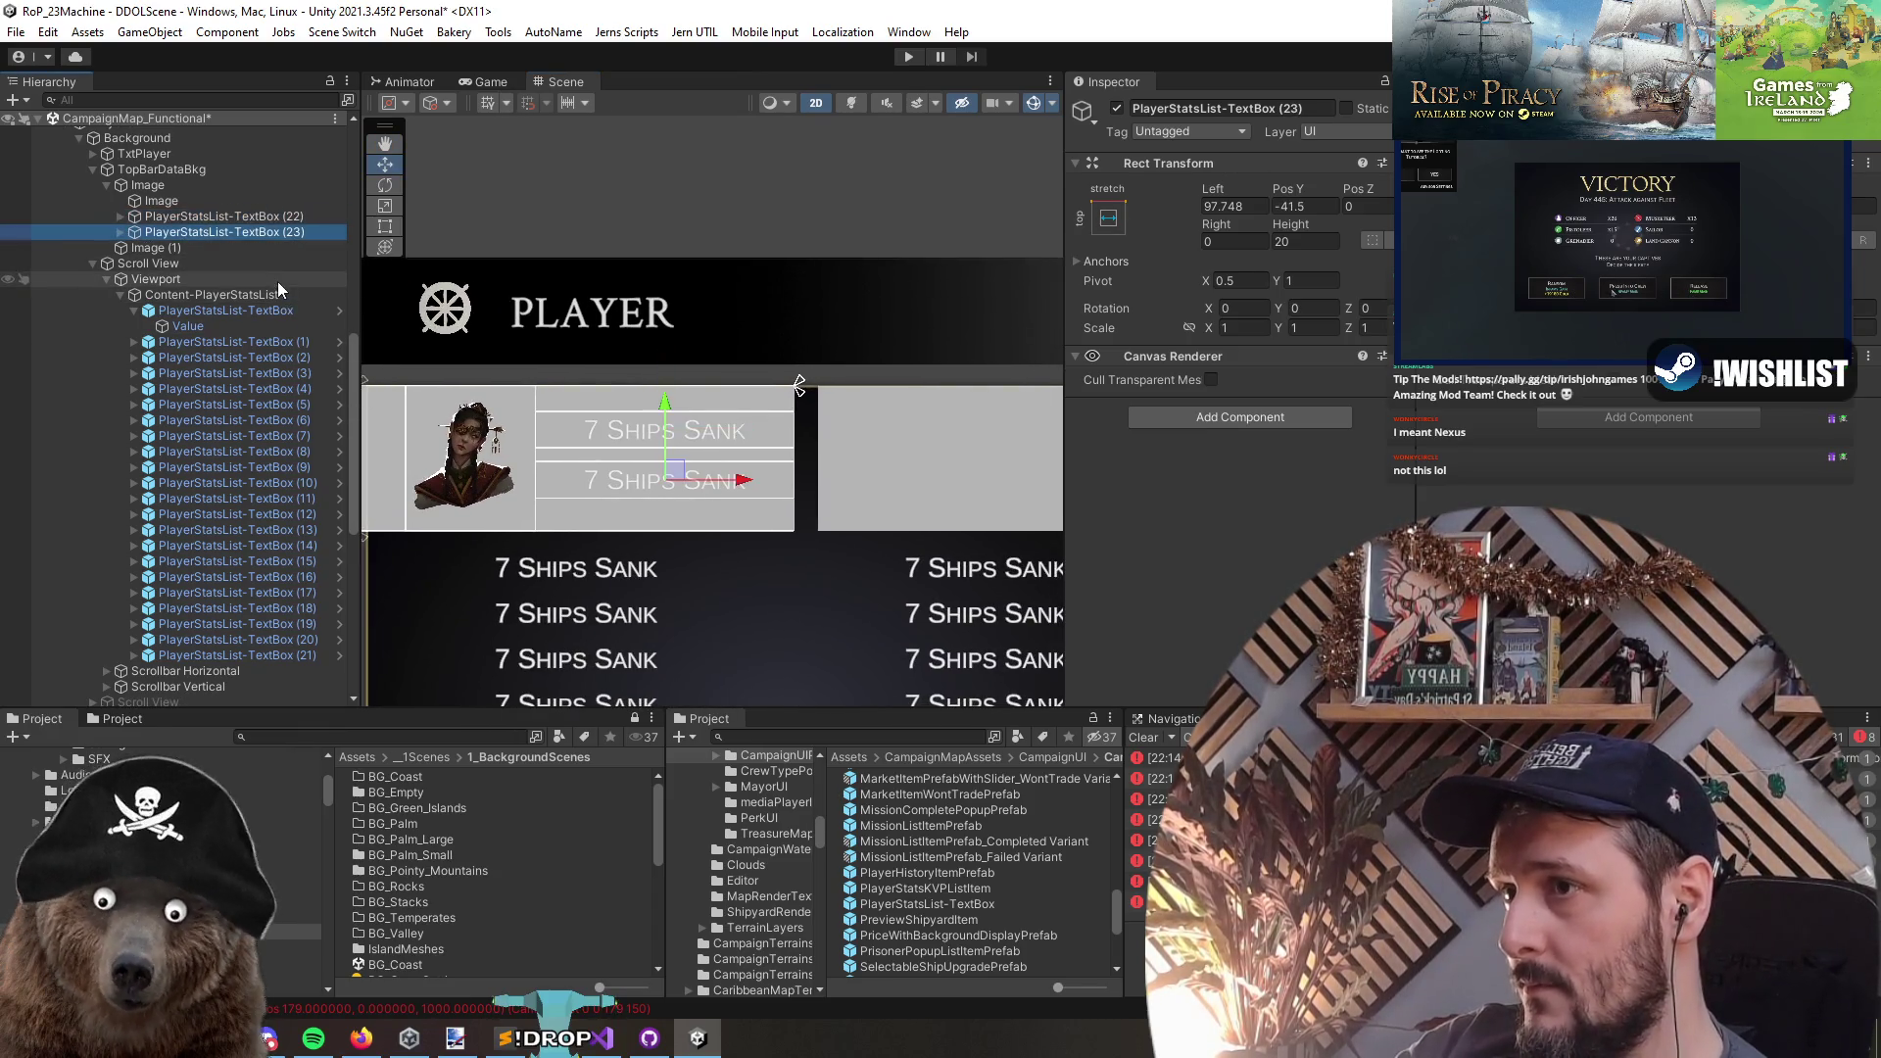
pyautogui.moveTo(669, 414); pyautogui.dragTo(669, 407)
pyautogui.click(162, 200)
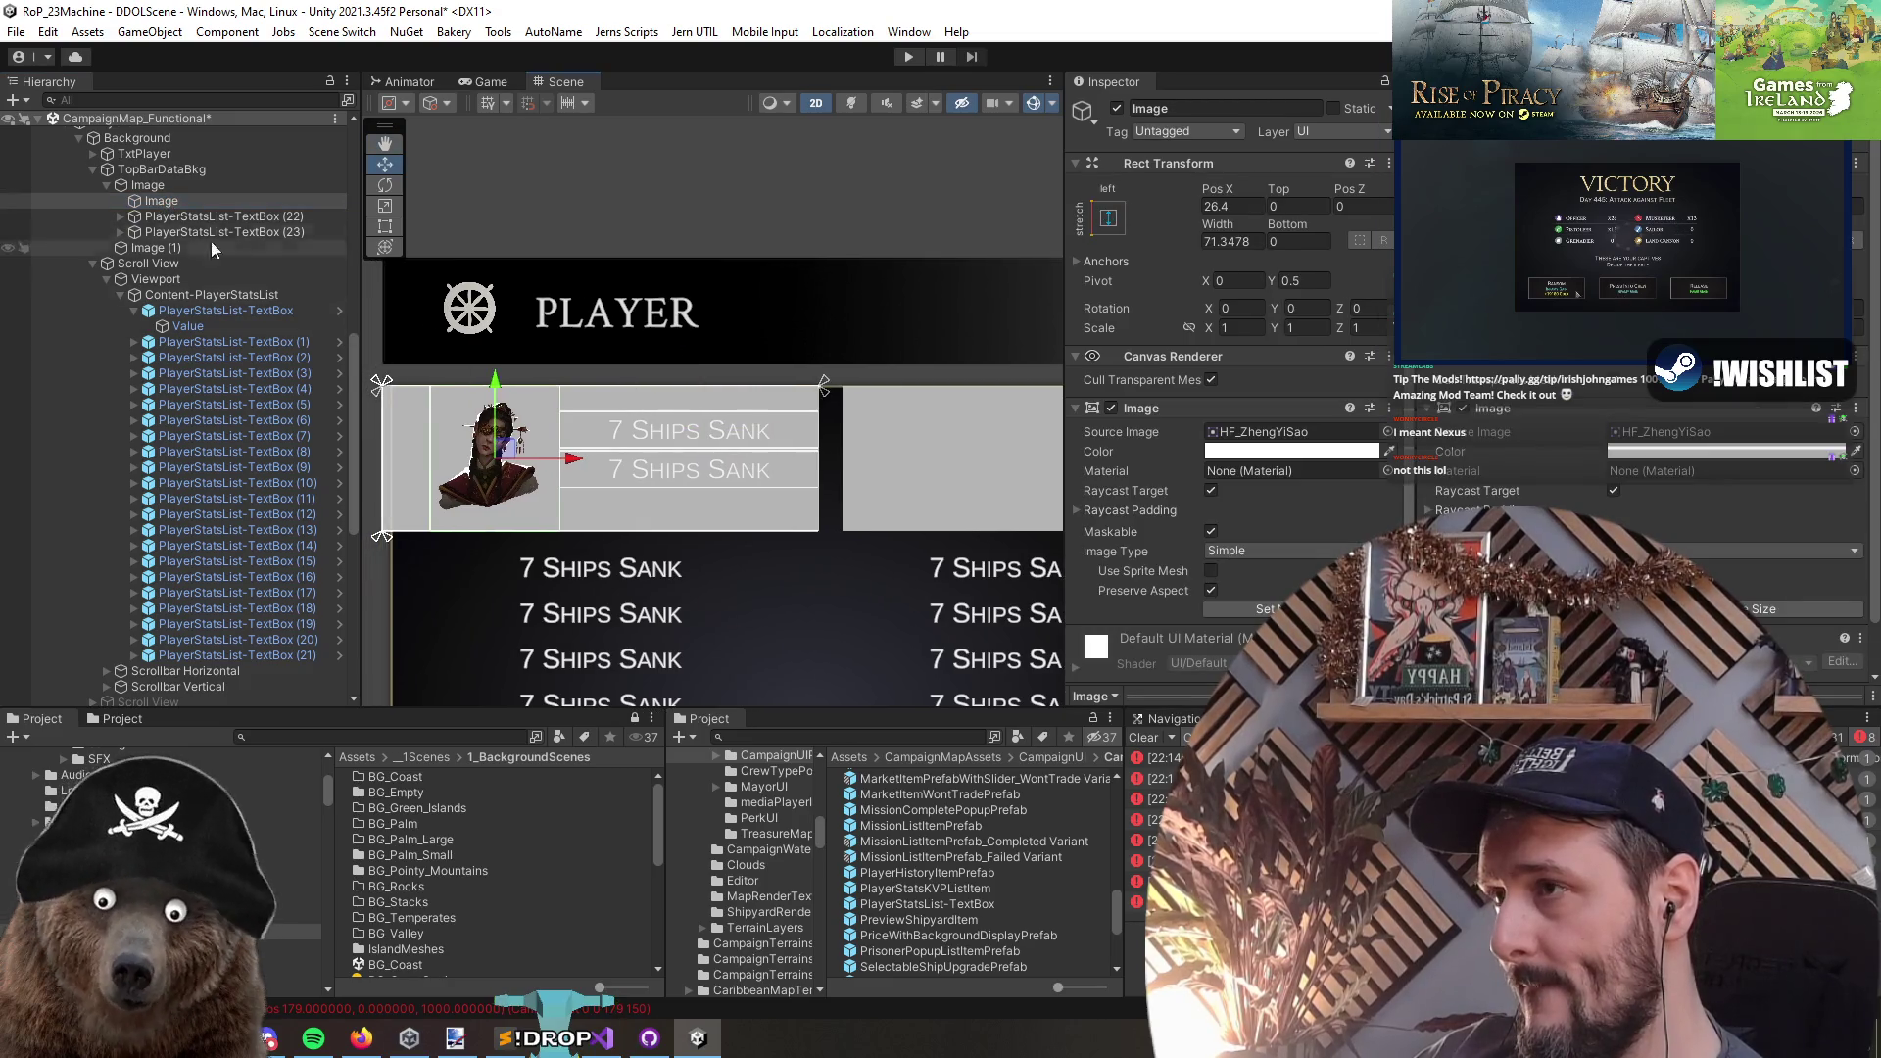
# - Rename the portrait's parent Image to PlayerDetails
pyautogui.hotkey('ctrl', 'z')
pyautogui.write('Portrait')
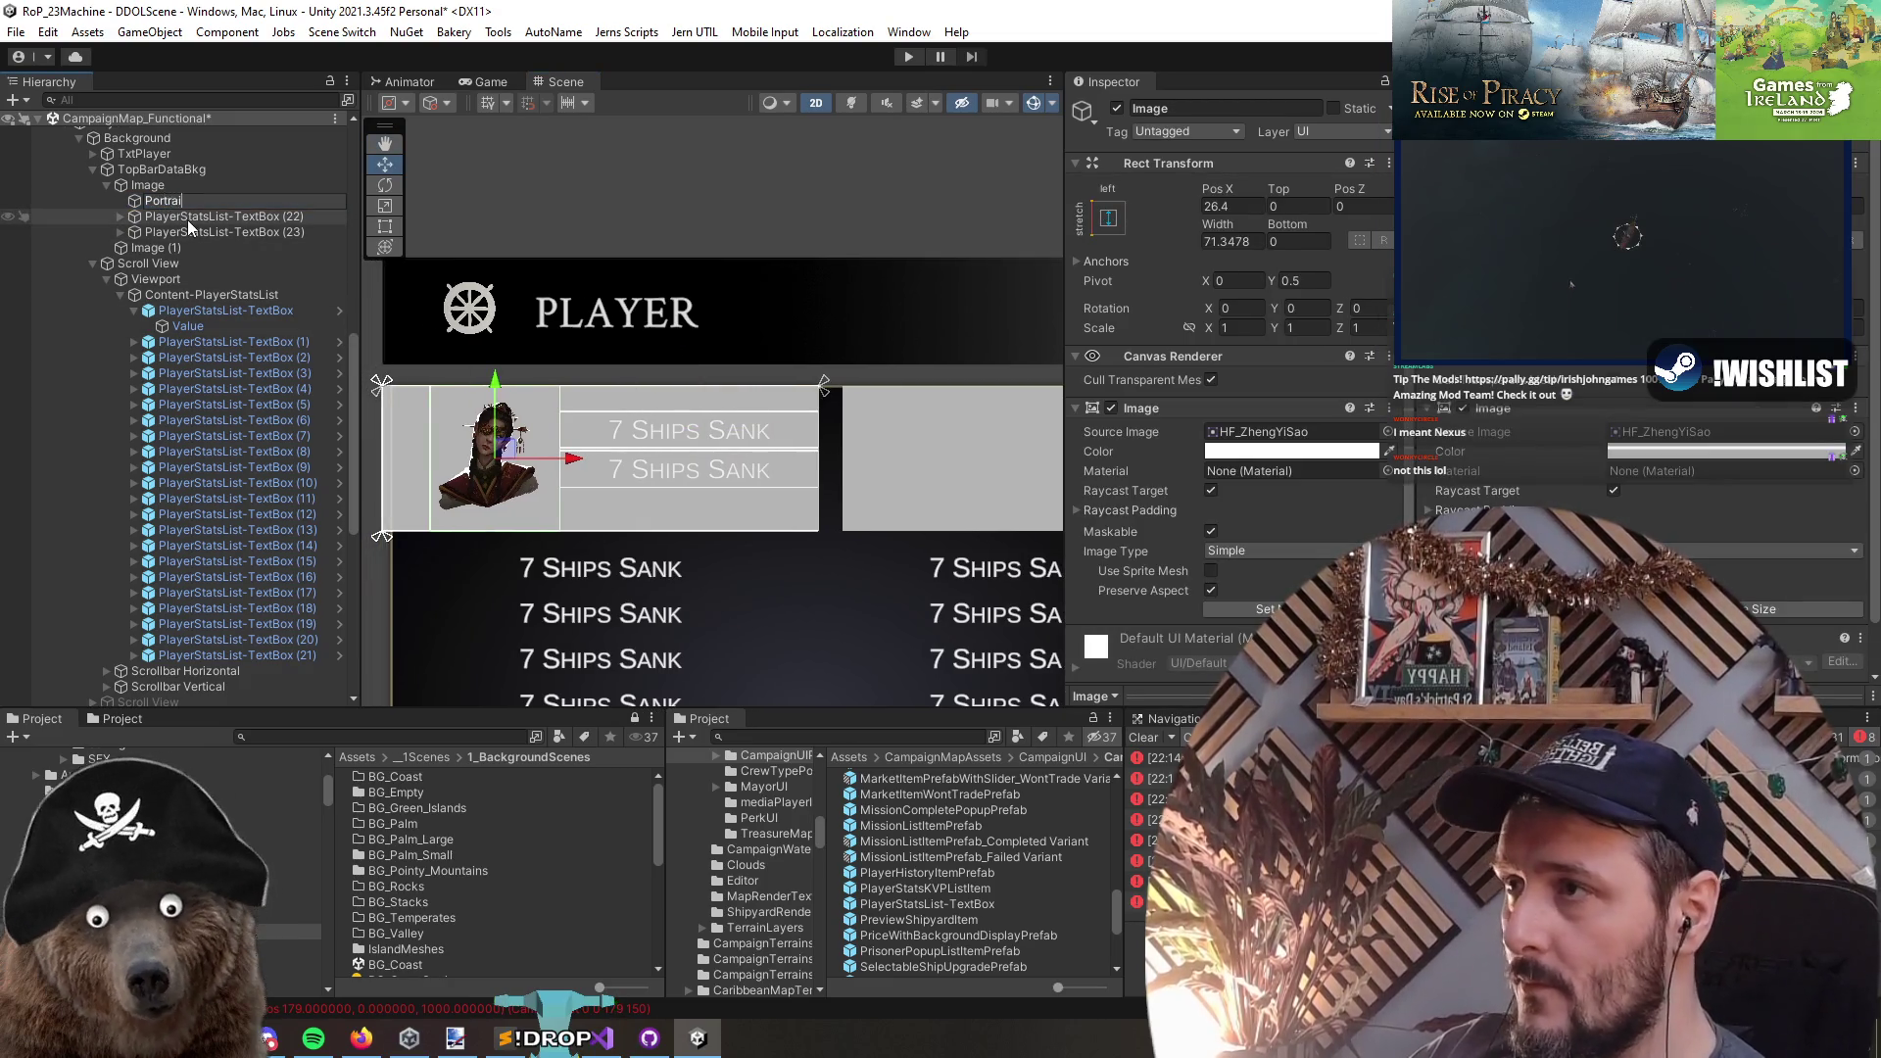
pyautogui.press('F2')
pyautogui.write('Play')
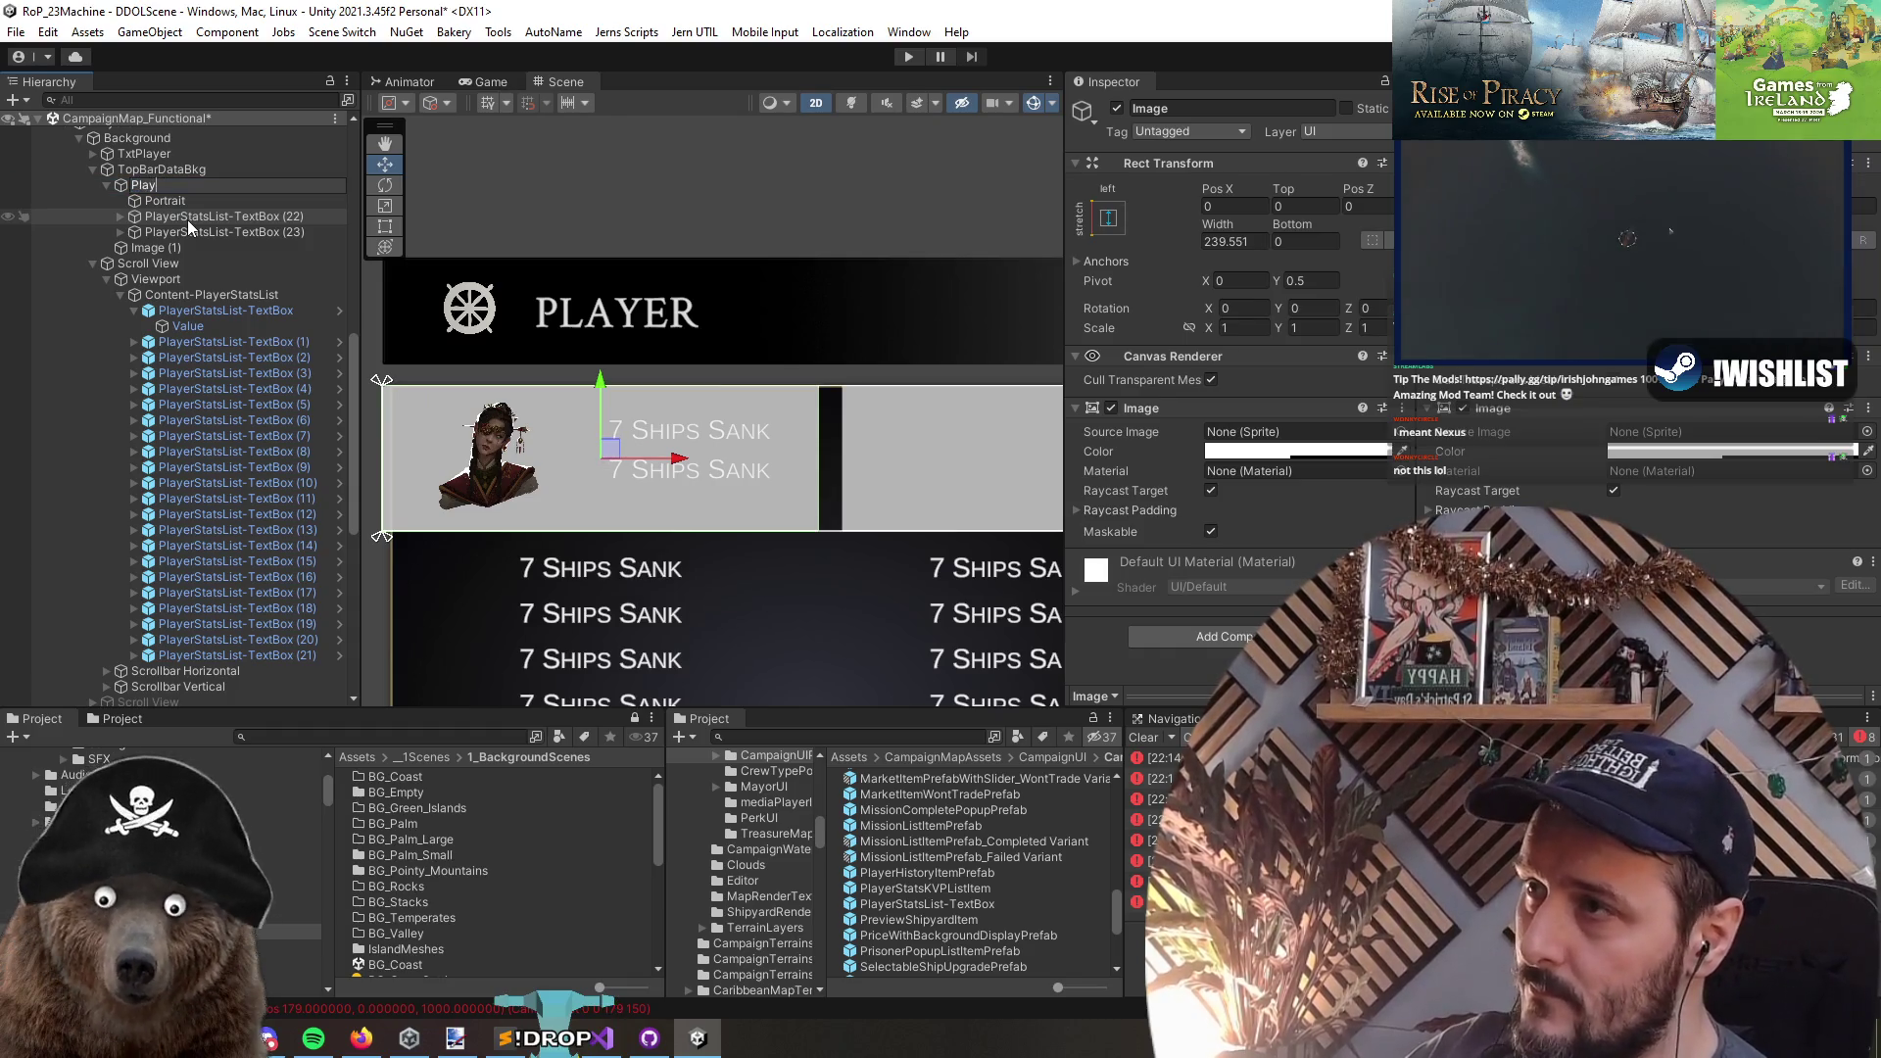
pyautogui.write('erDetails')
pyautogui.press('Return')
# - Add a third stat row copy below the others, then delete it again
pyautogui.press('Down')
pyautogui.press('Down')
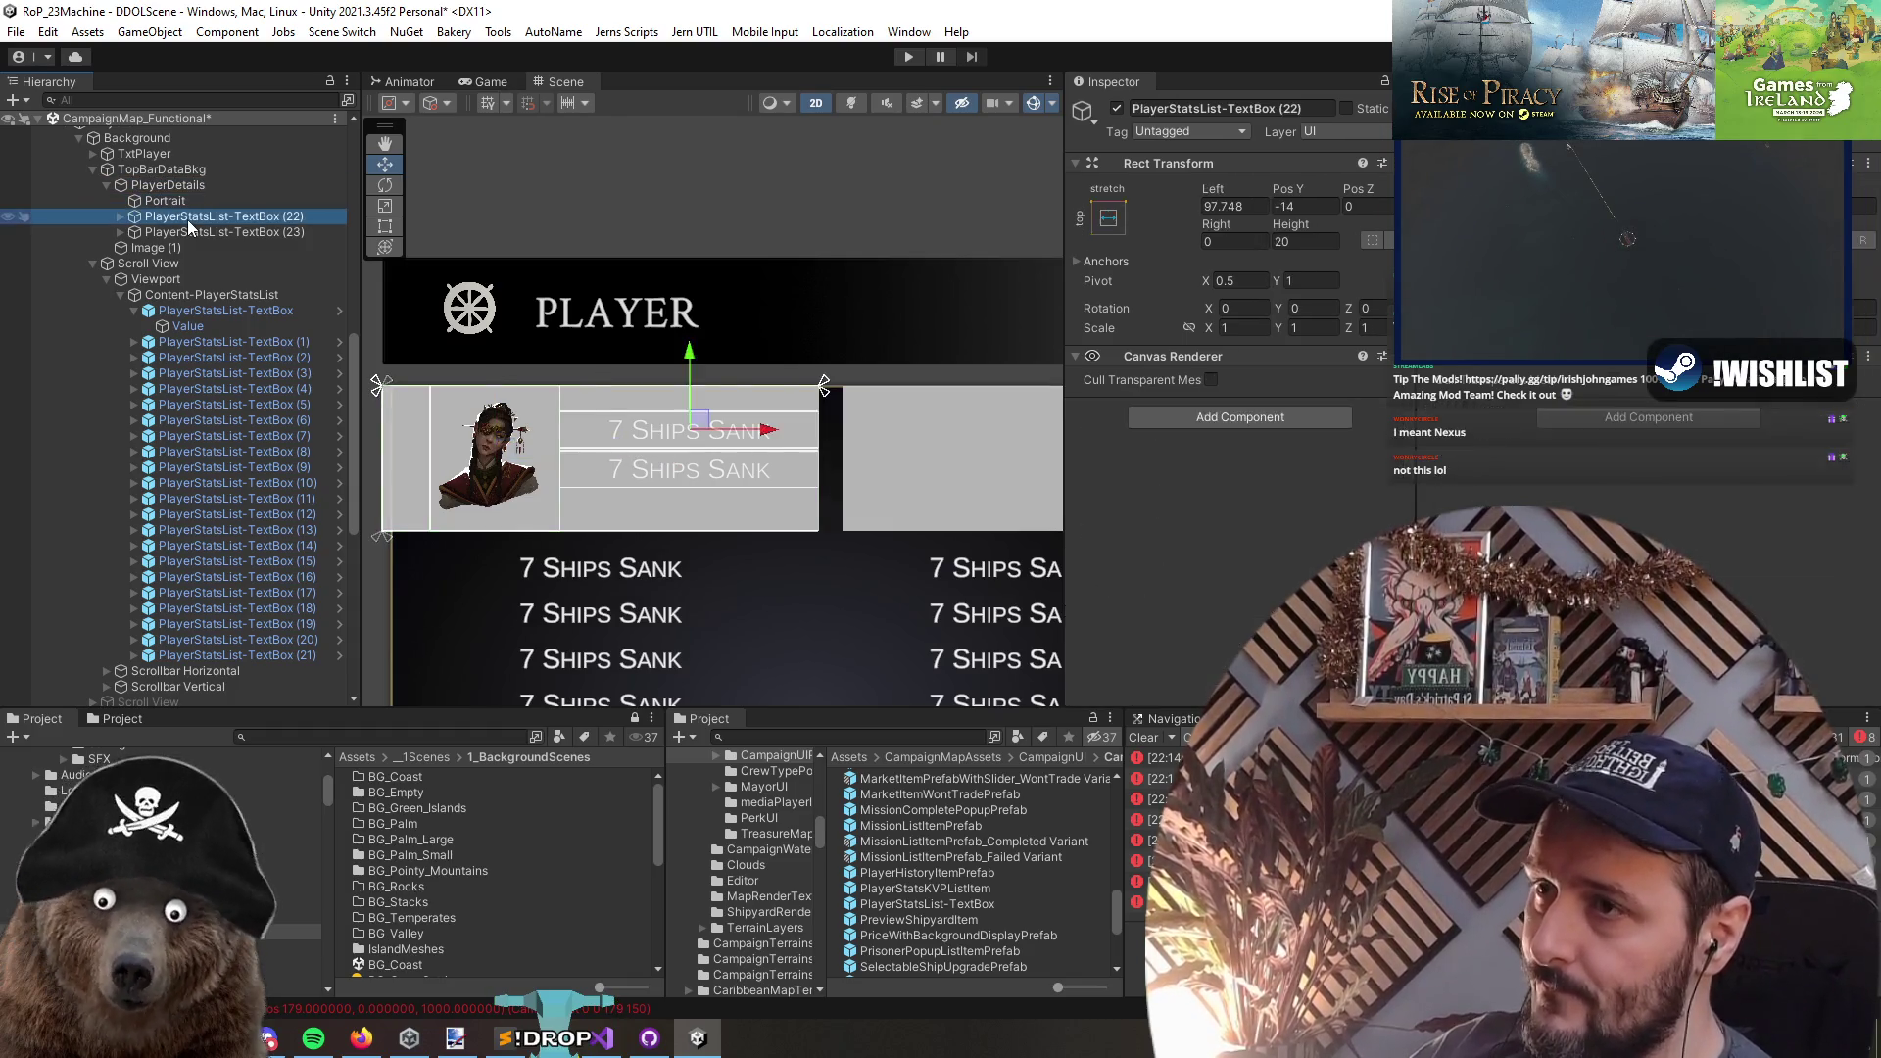
pyautogui.press('Down')
pyautogui.hotkey('ctrl', 'd')
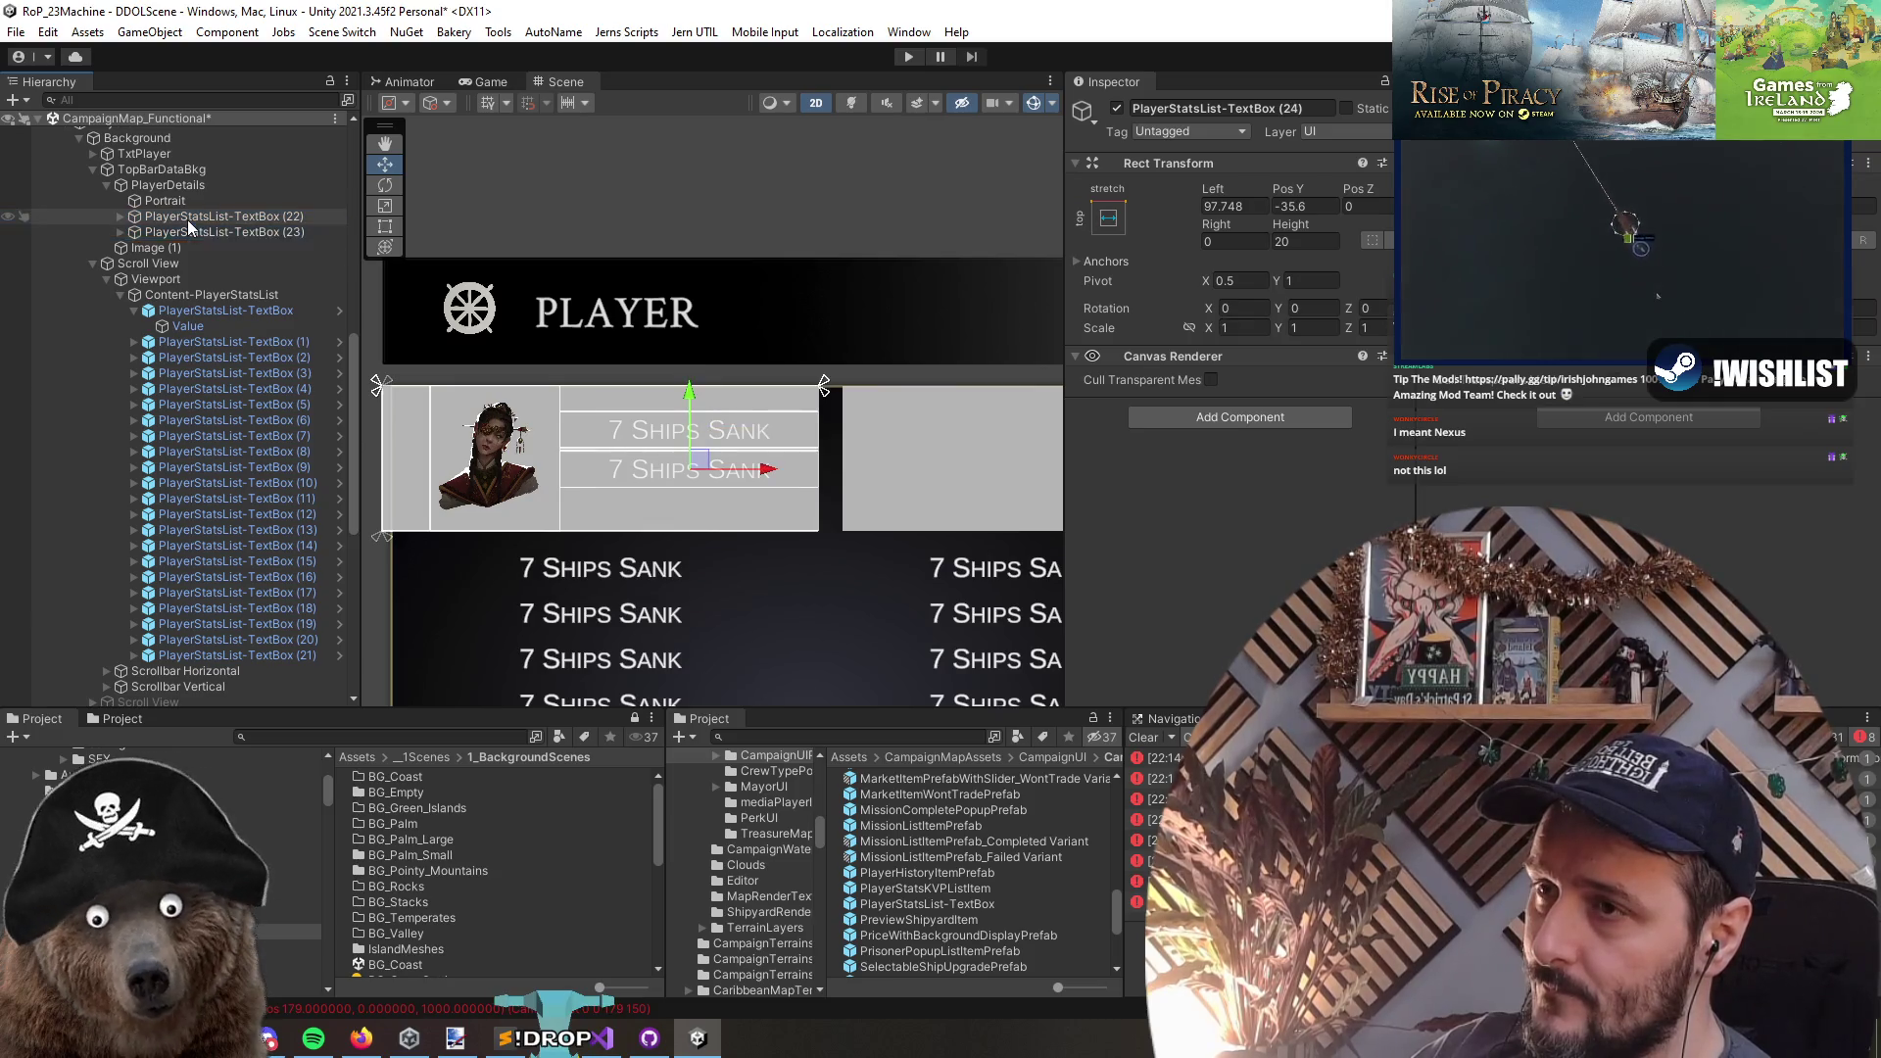
pyautogui.moveTo(689, 398); pyautogui.dragTo(692, 431)
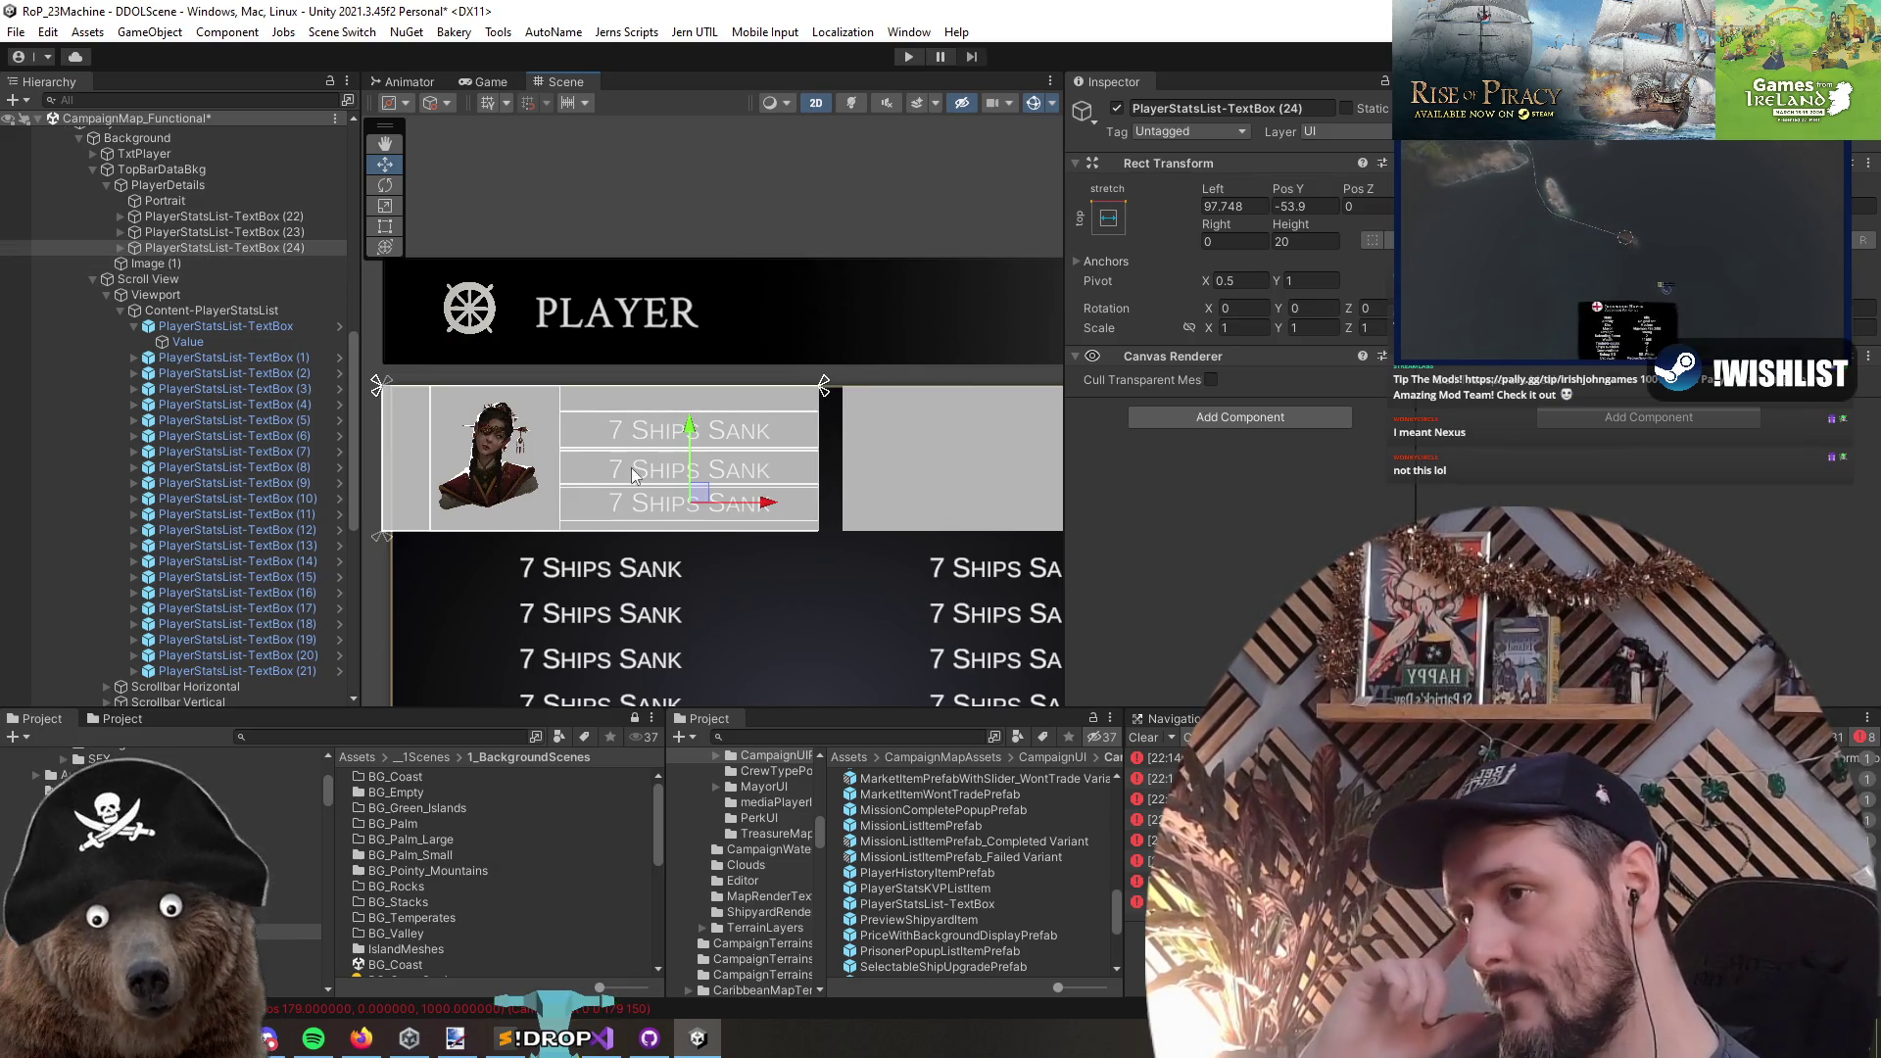
pyautogui.scroll(-1, 736, 441)
pyautogui.hscroll(2, 686, 471)
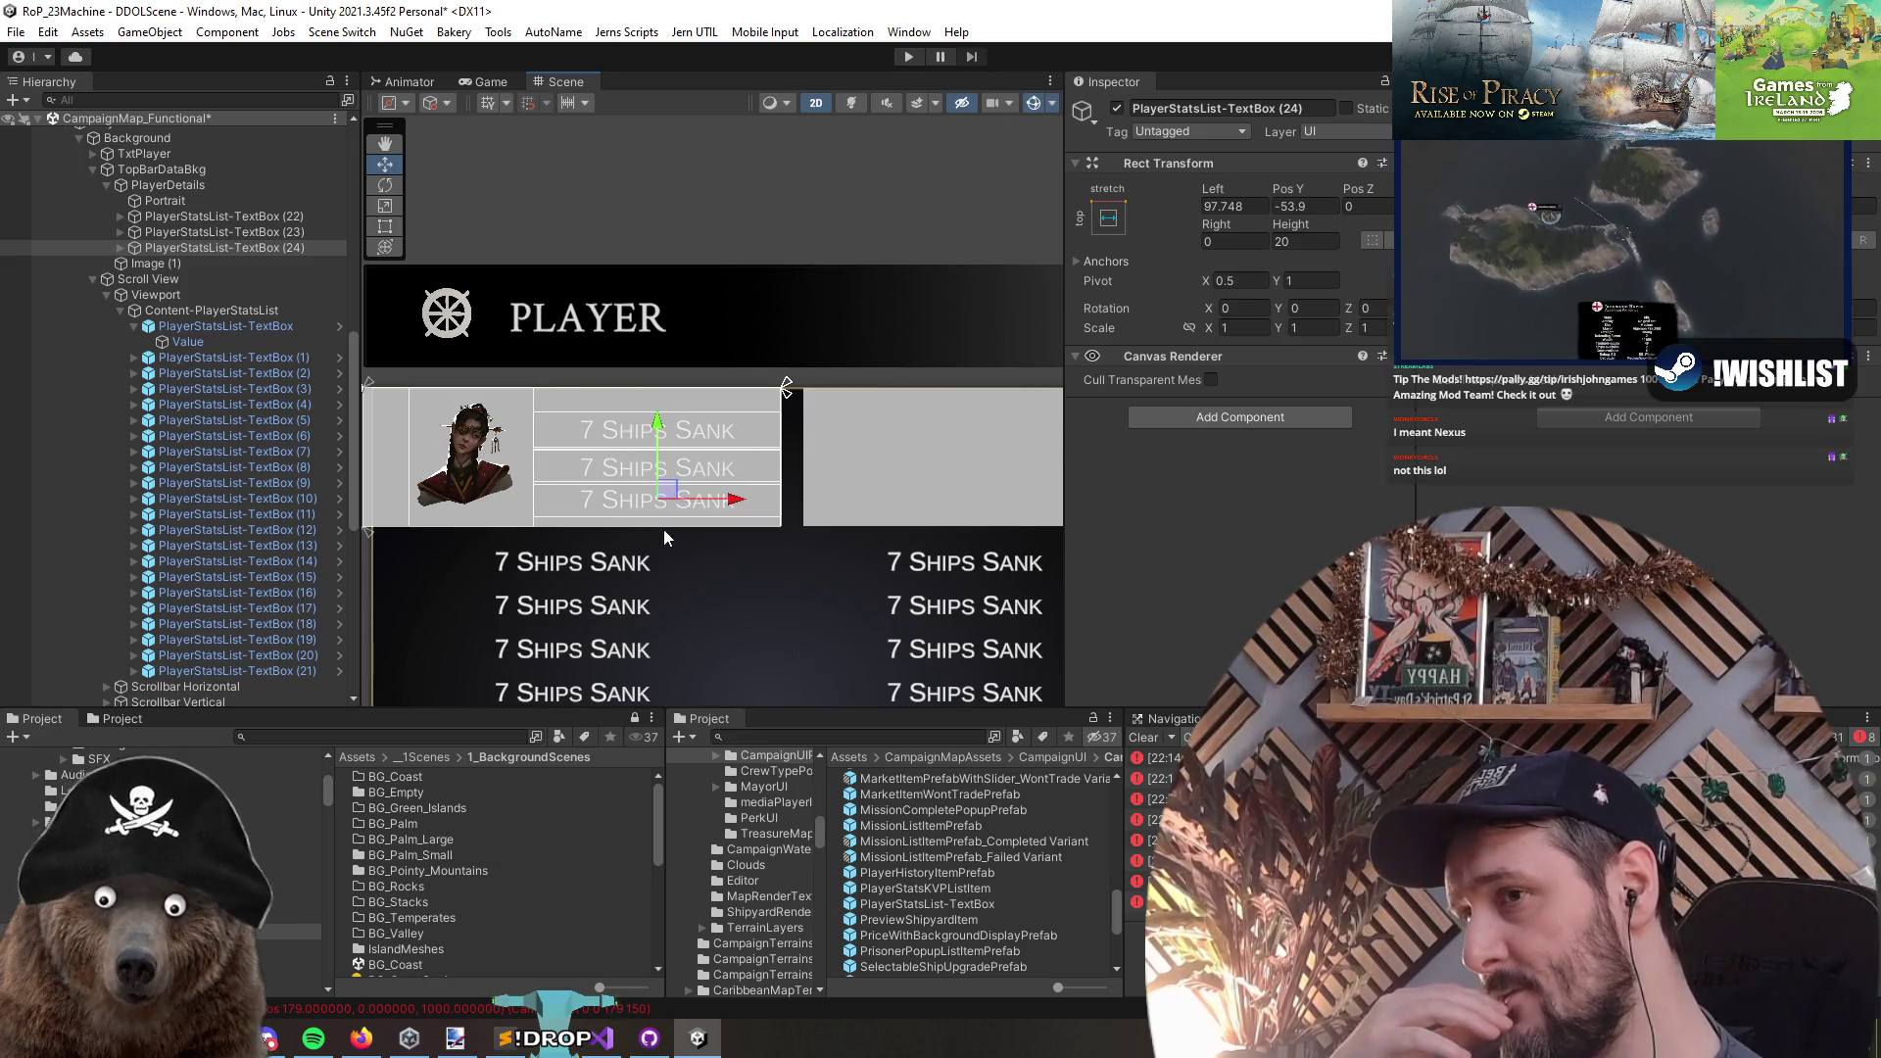
pyautogui.click(225, 249)
pyautogui.press('Delete')
# - Inspect the 7 Ships Sank text and select both TextBox (22) and (23)
pyautogui.hotkey('ctrl', 'z')
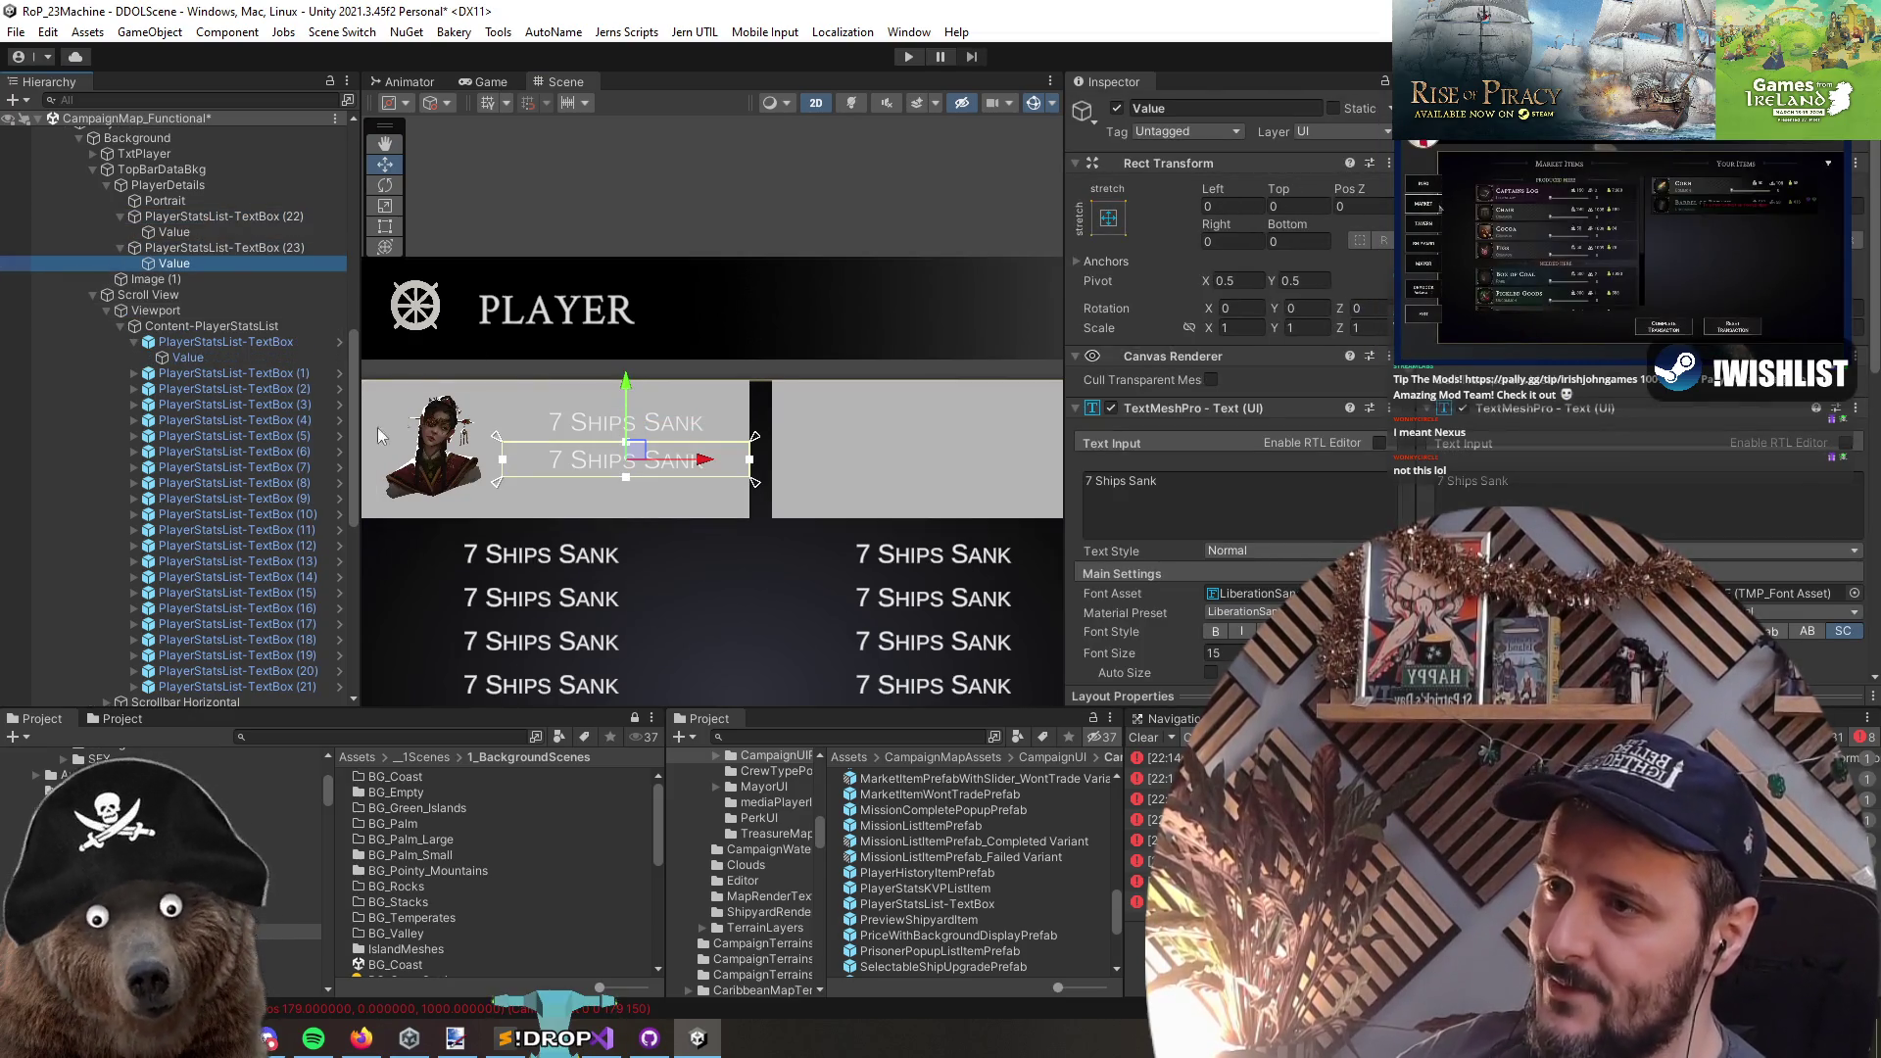
pyautogui.click(208, 216)
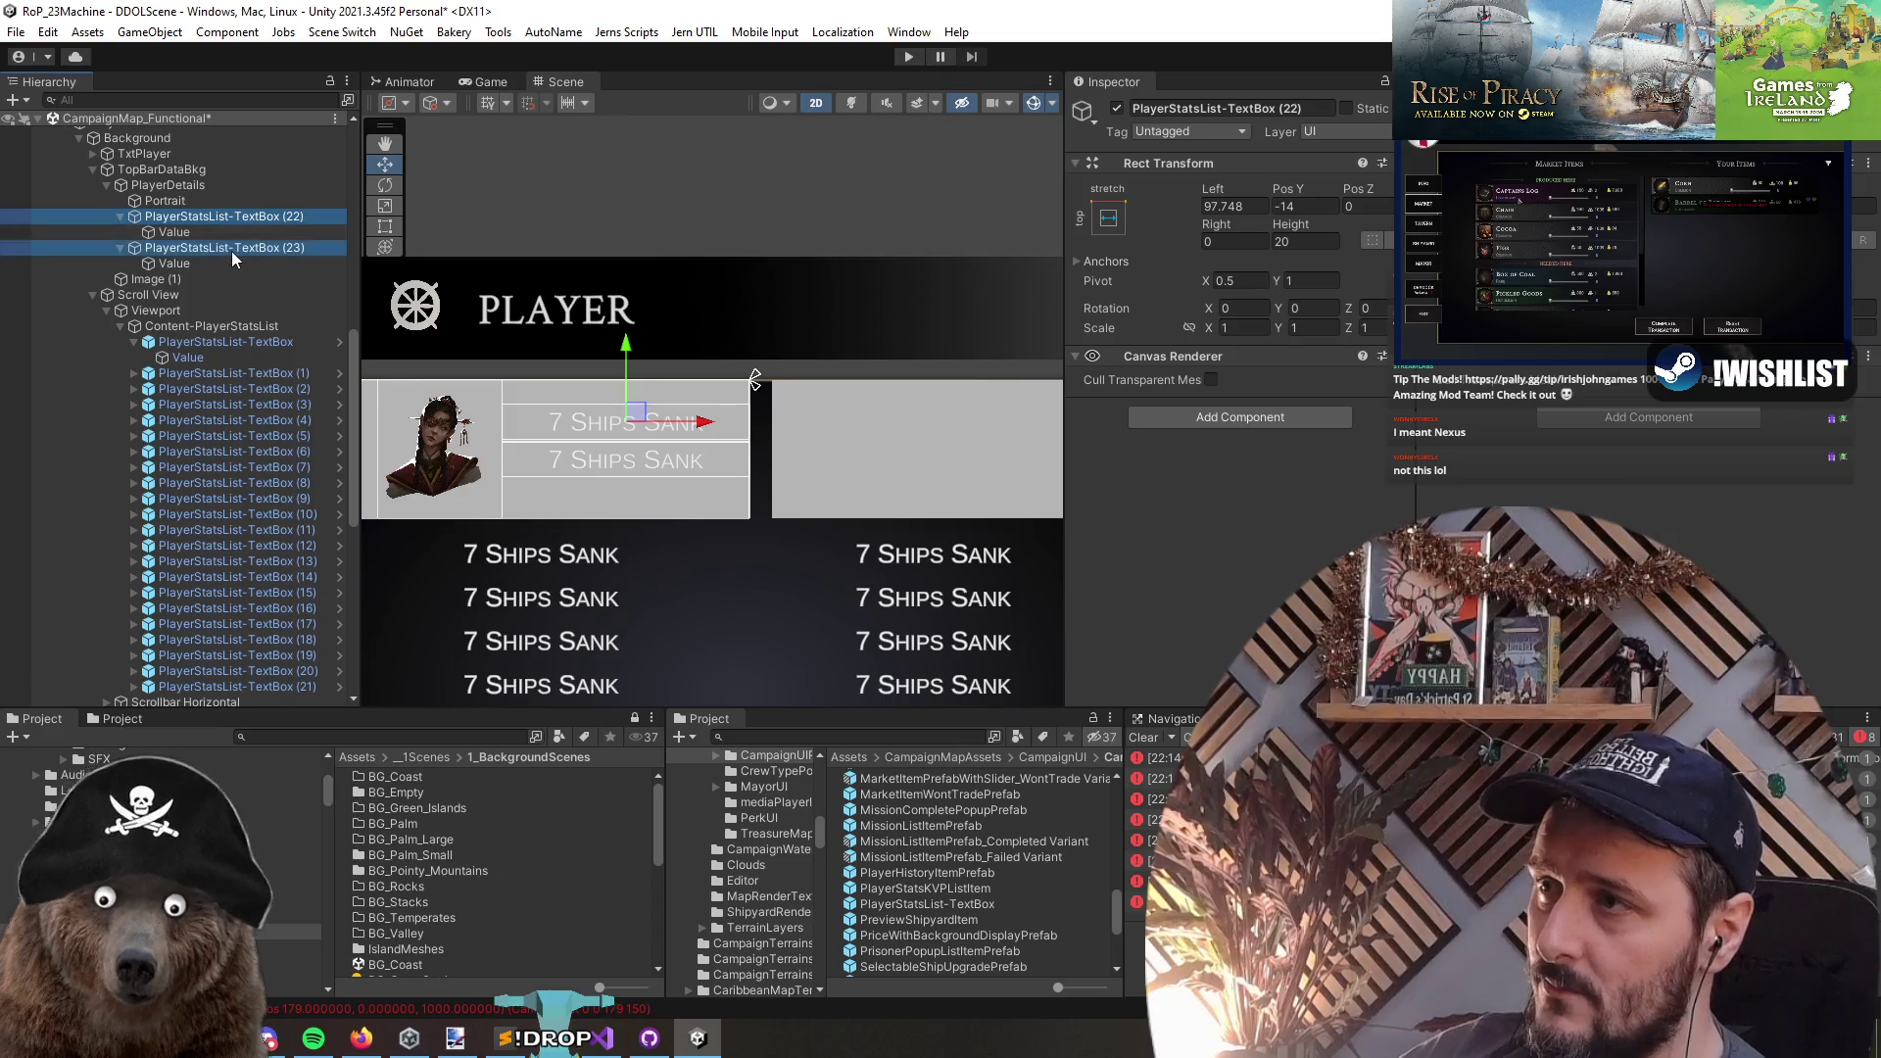
pyautogui.press('Down')
pyautogui.click(1238, 495)
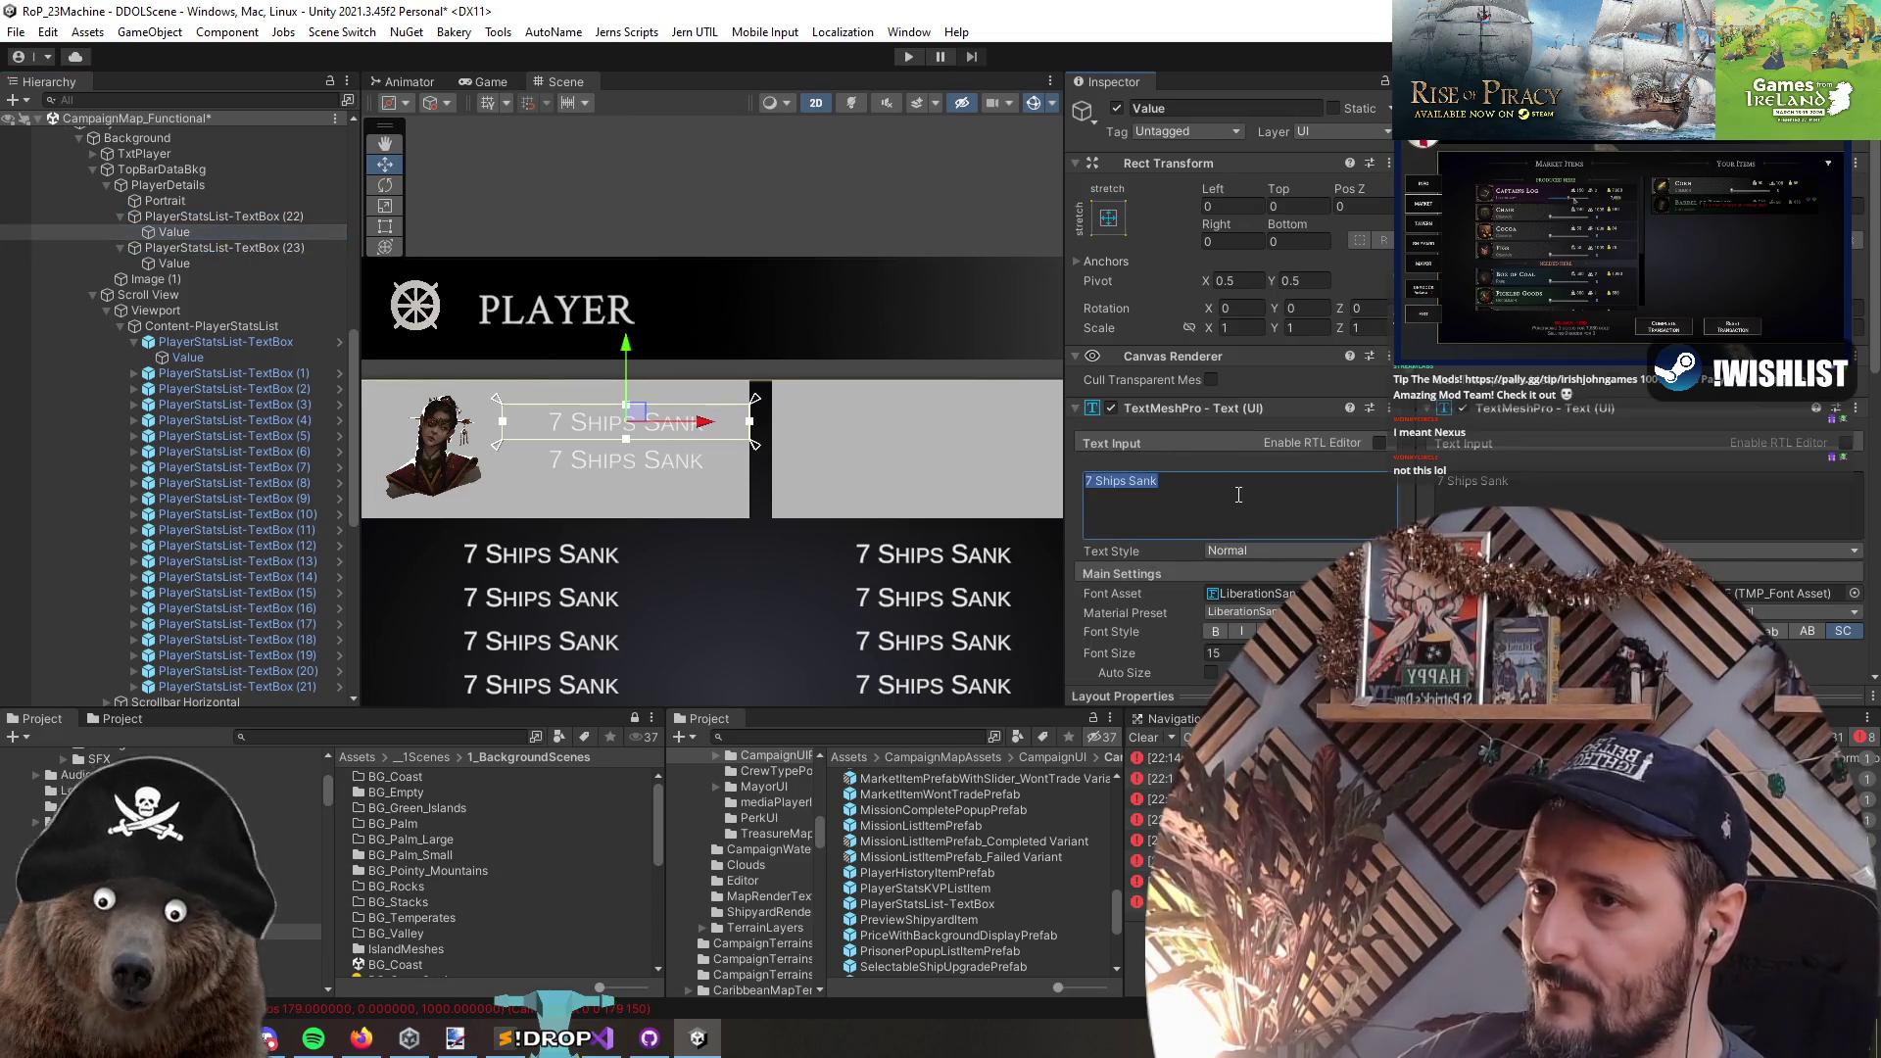
pyautogui.click(208, 216)
pyautogui.keyDown('ctrl'); pyautogui.click(208, 247); pyautogui.keyUp('ctrl')
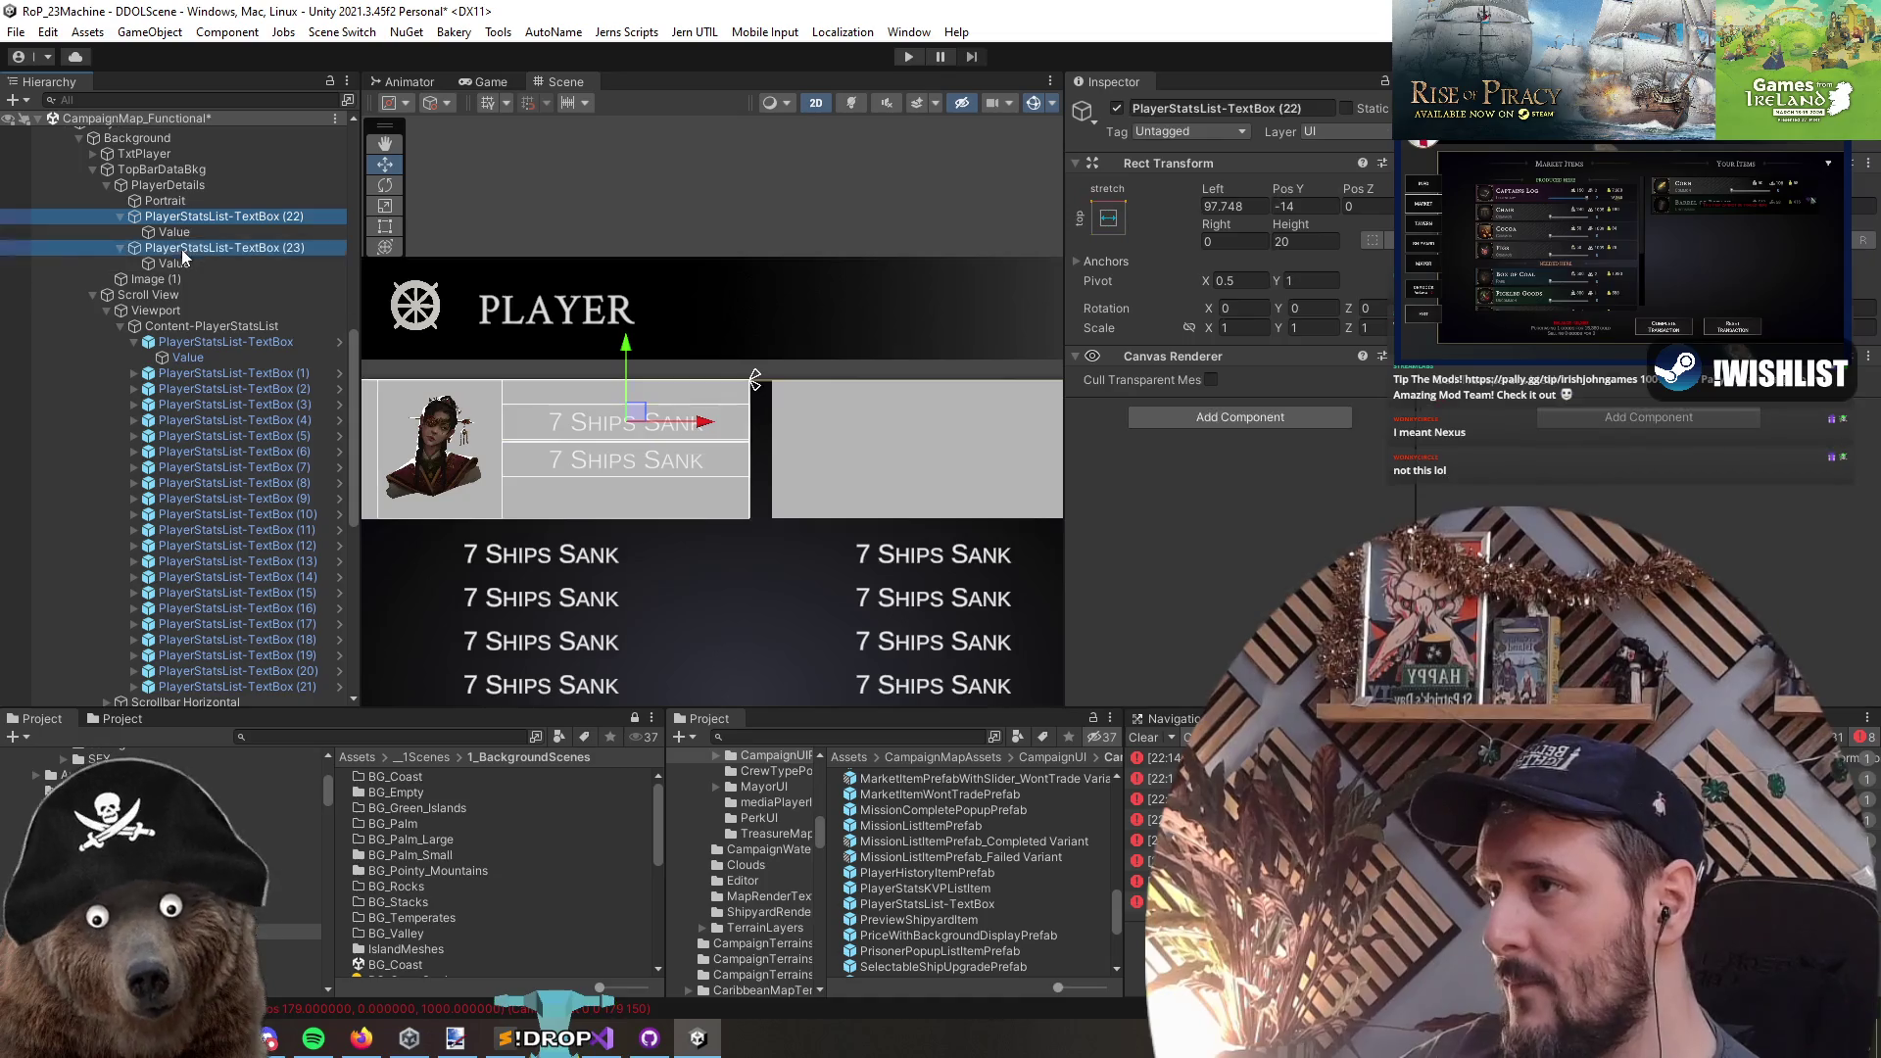
pyautogui.rightClick(161, 185)
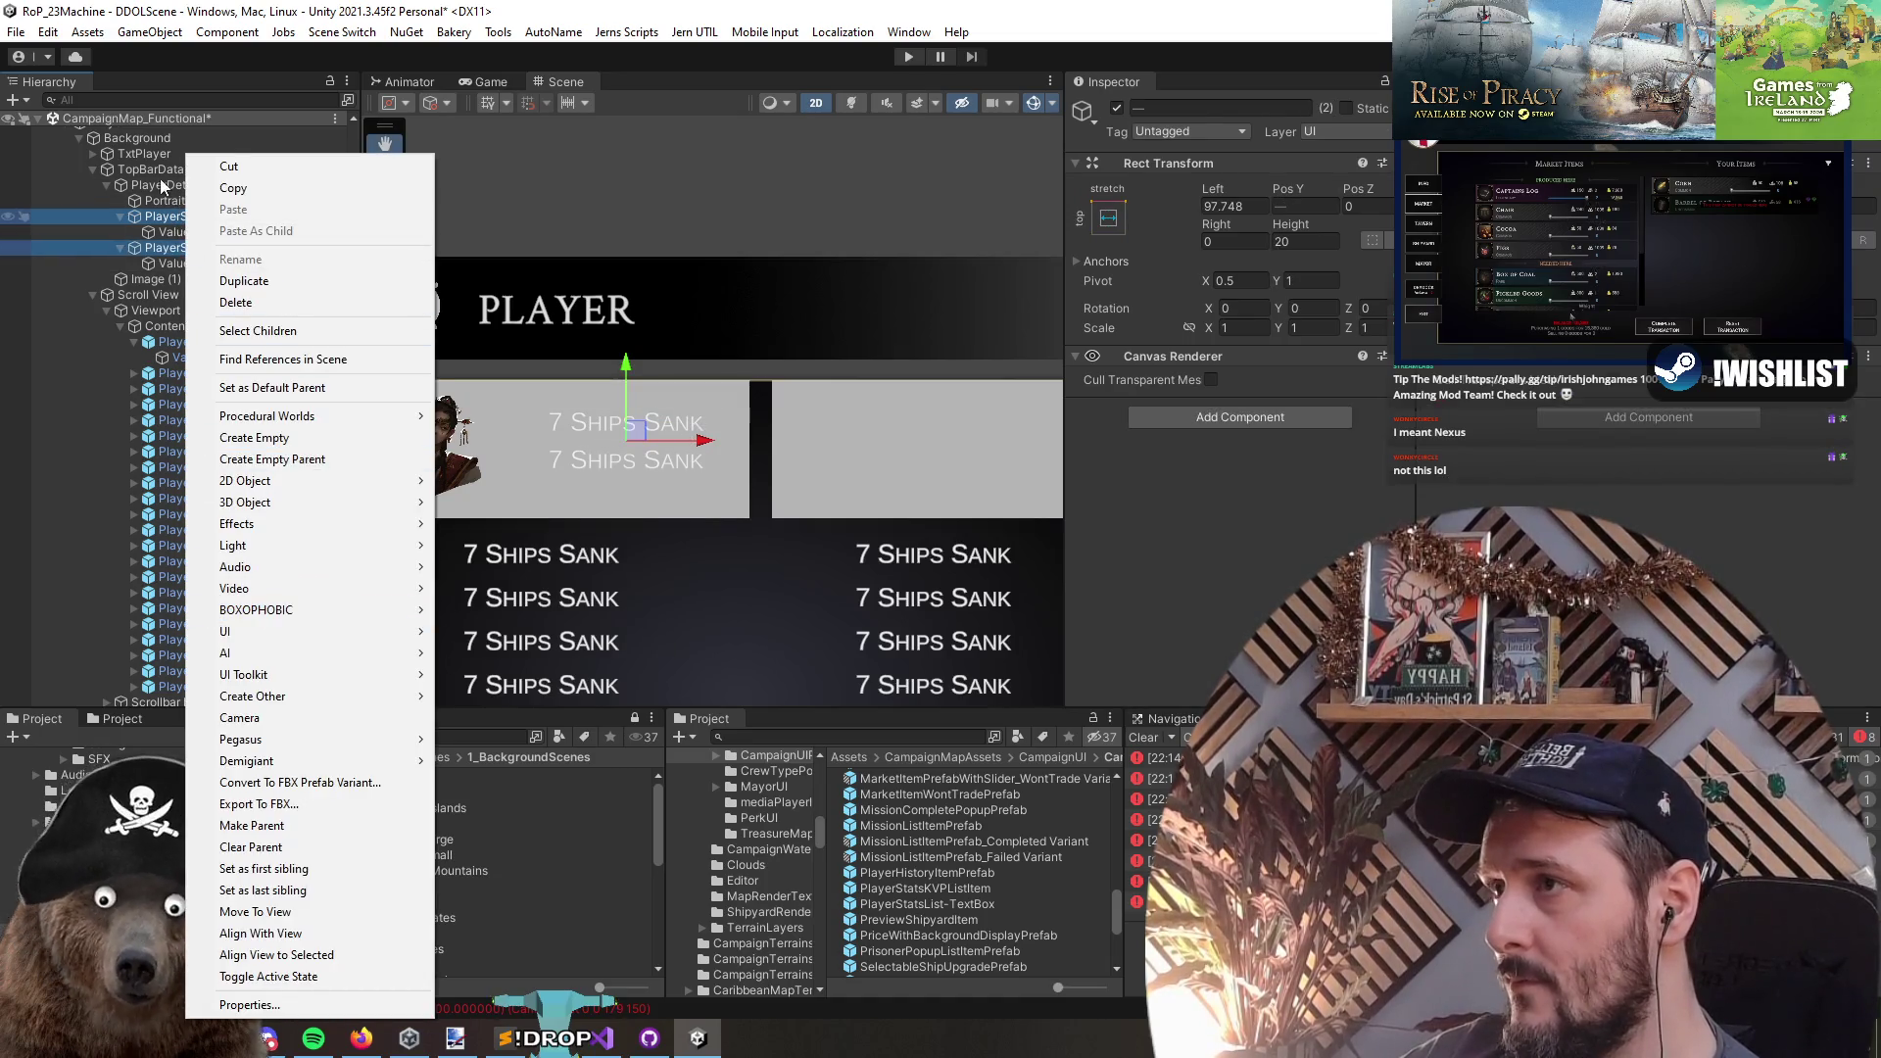
# - Add a right-stretch Image inside PlayerDetails, about 141.8 wide
pyautogui.moveTo(196, 660)
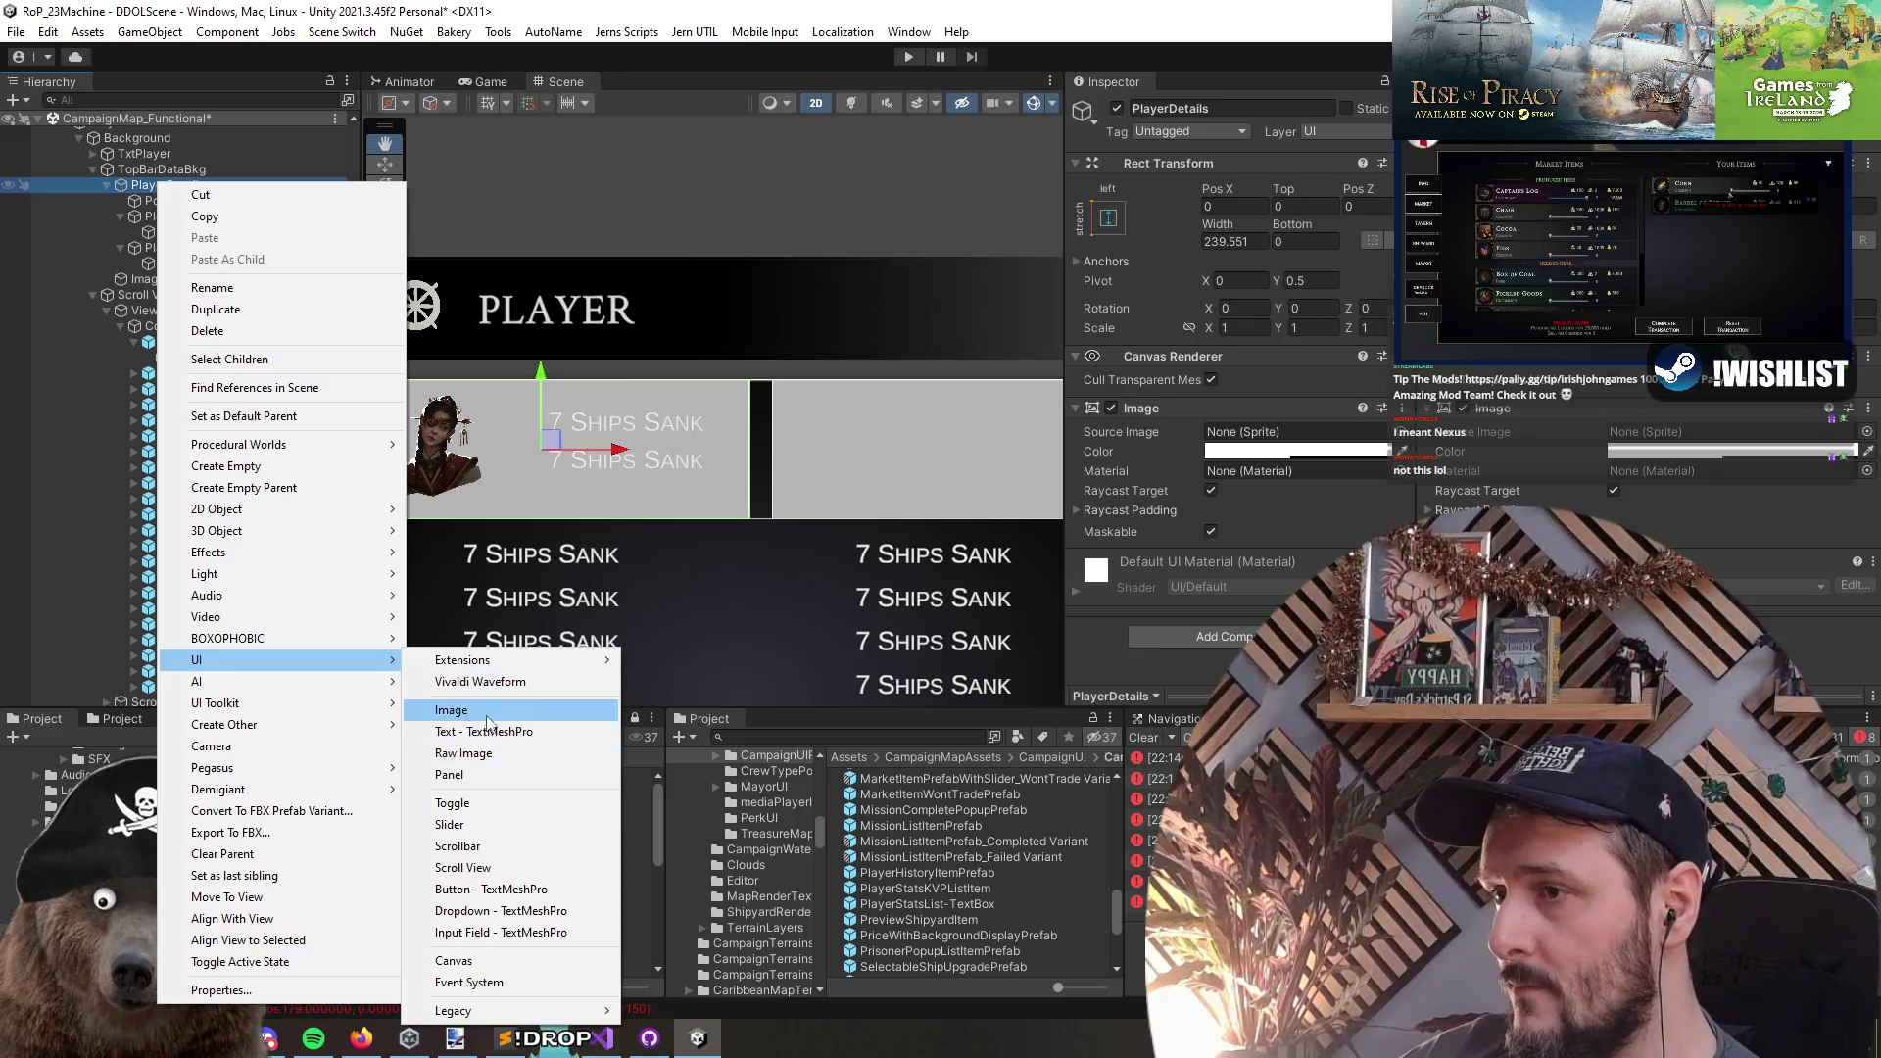
pyautogui.click(460, 711)
pyautogui.click(1108, 218)
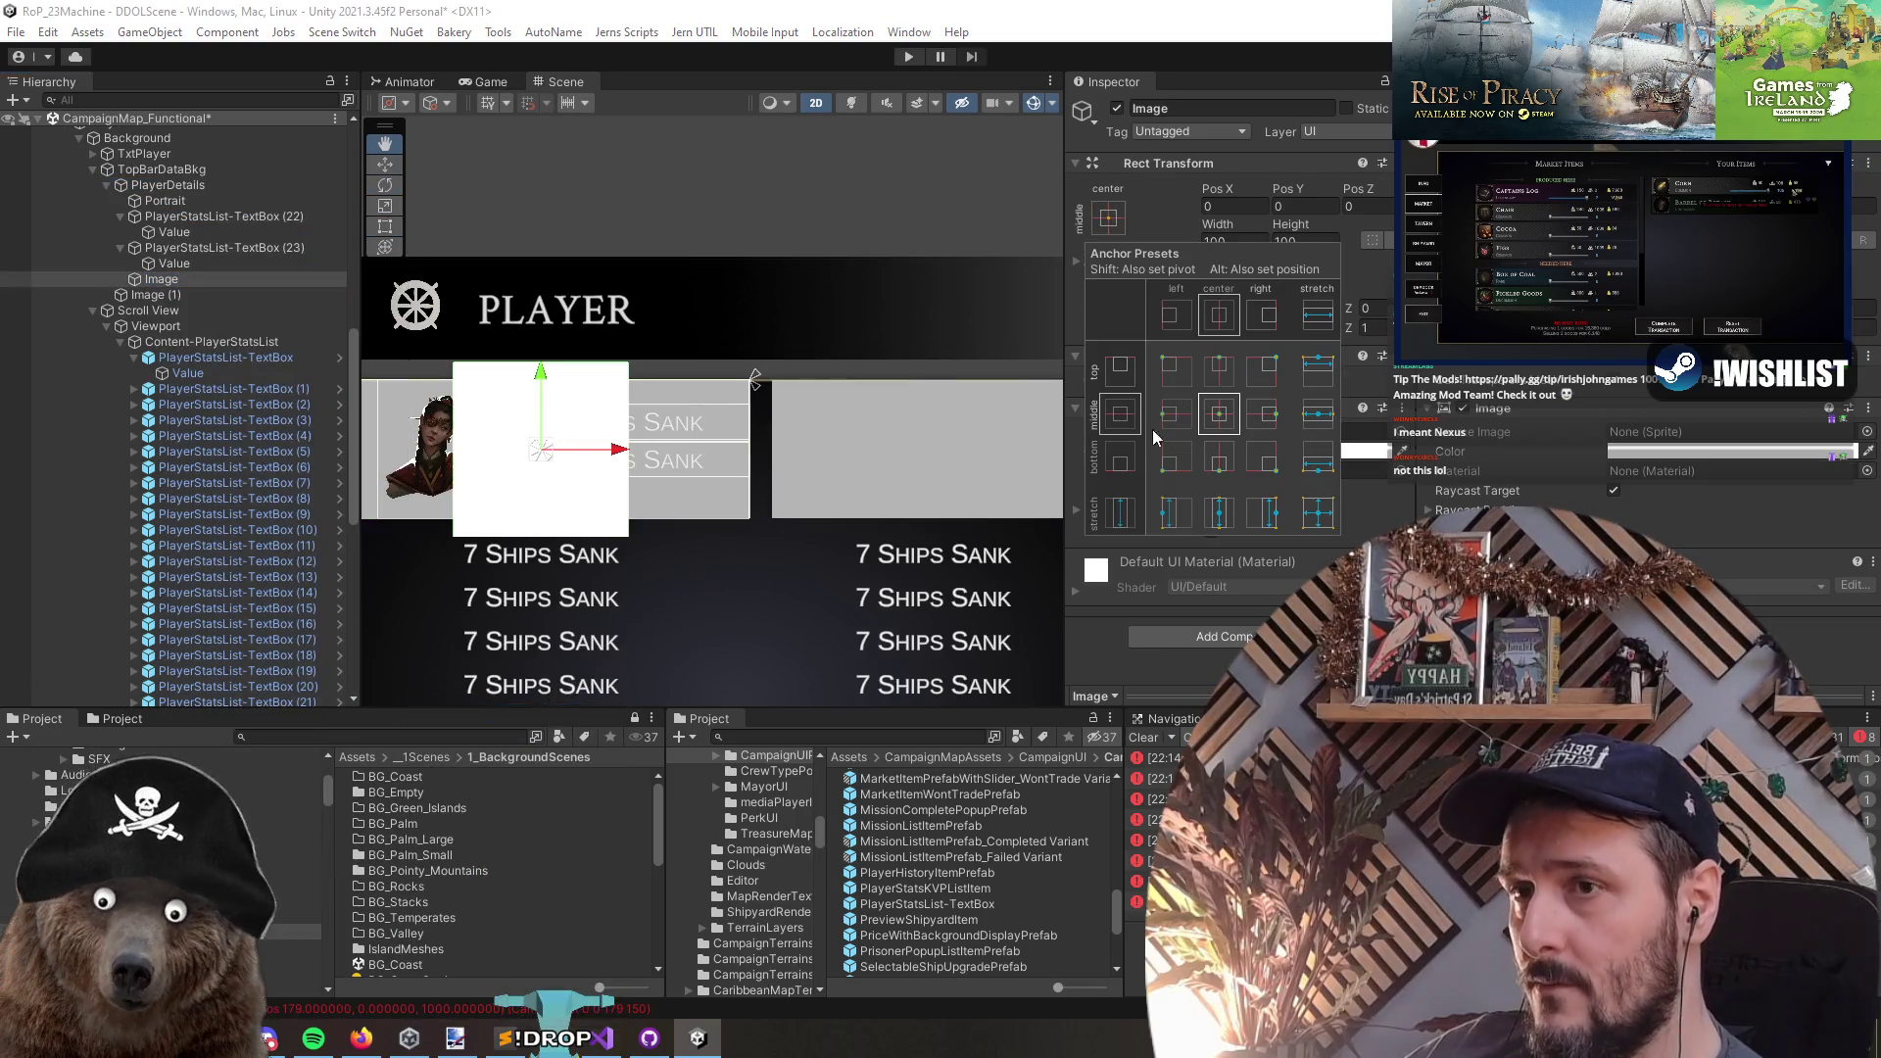
pyautogui.keyDown('alt'); pyautogui.click(1261, 413); pyautogui.keyUp('alt')
pyautogui.press('t')
pyautogui.moveTo(574, 450); pyautogui.dragTo(501, 450)
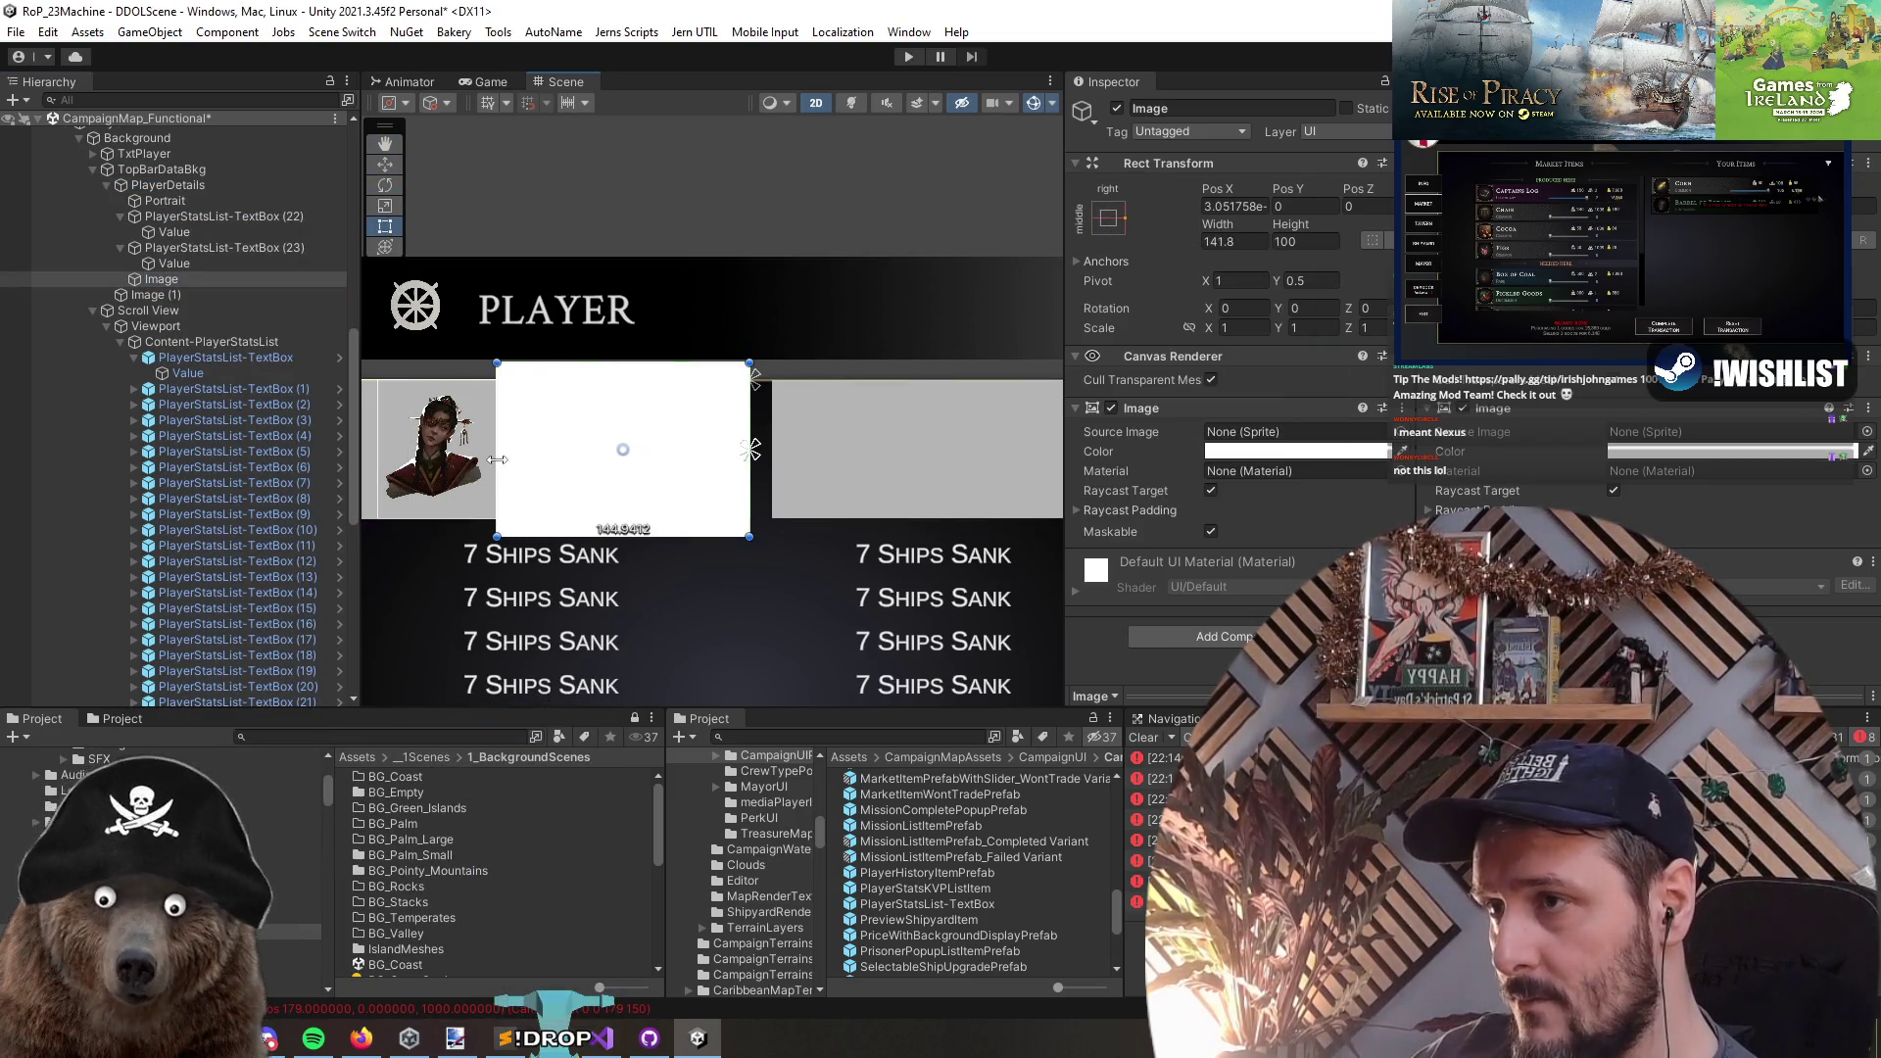
pyautogui.click(1108, 217)
pyautogui.keyDown('alt'); pyautogui.click(1261, 461); pyautogui.keyUp('alt')
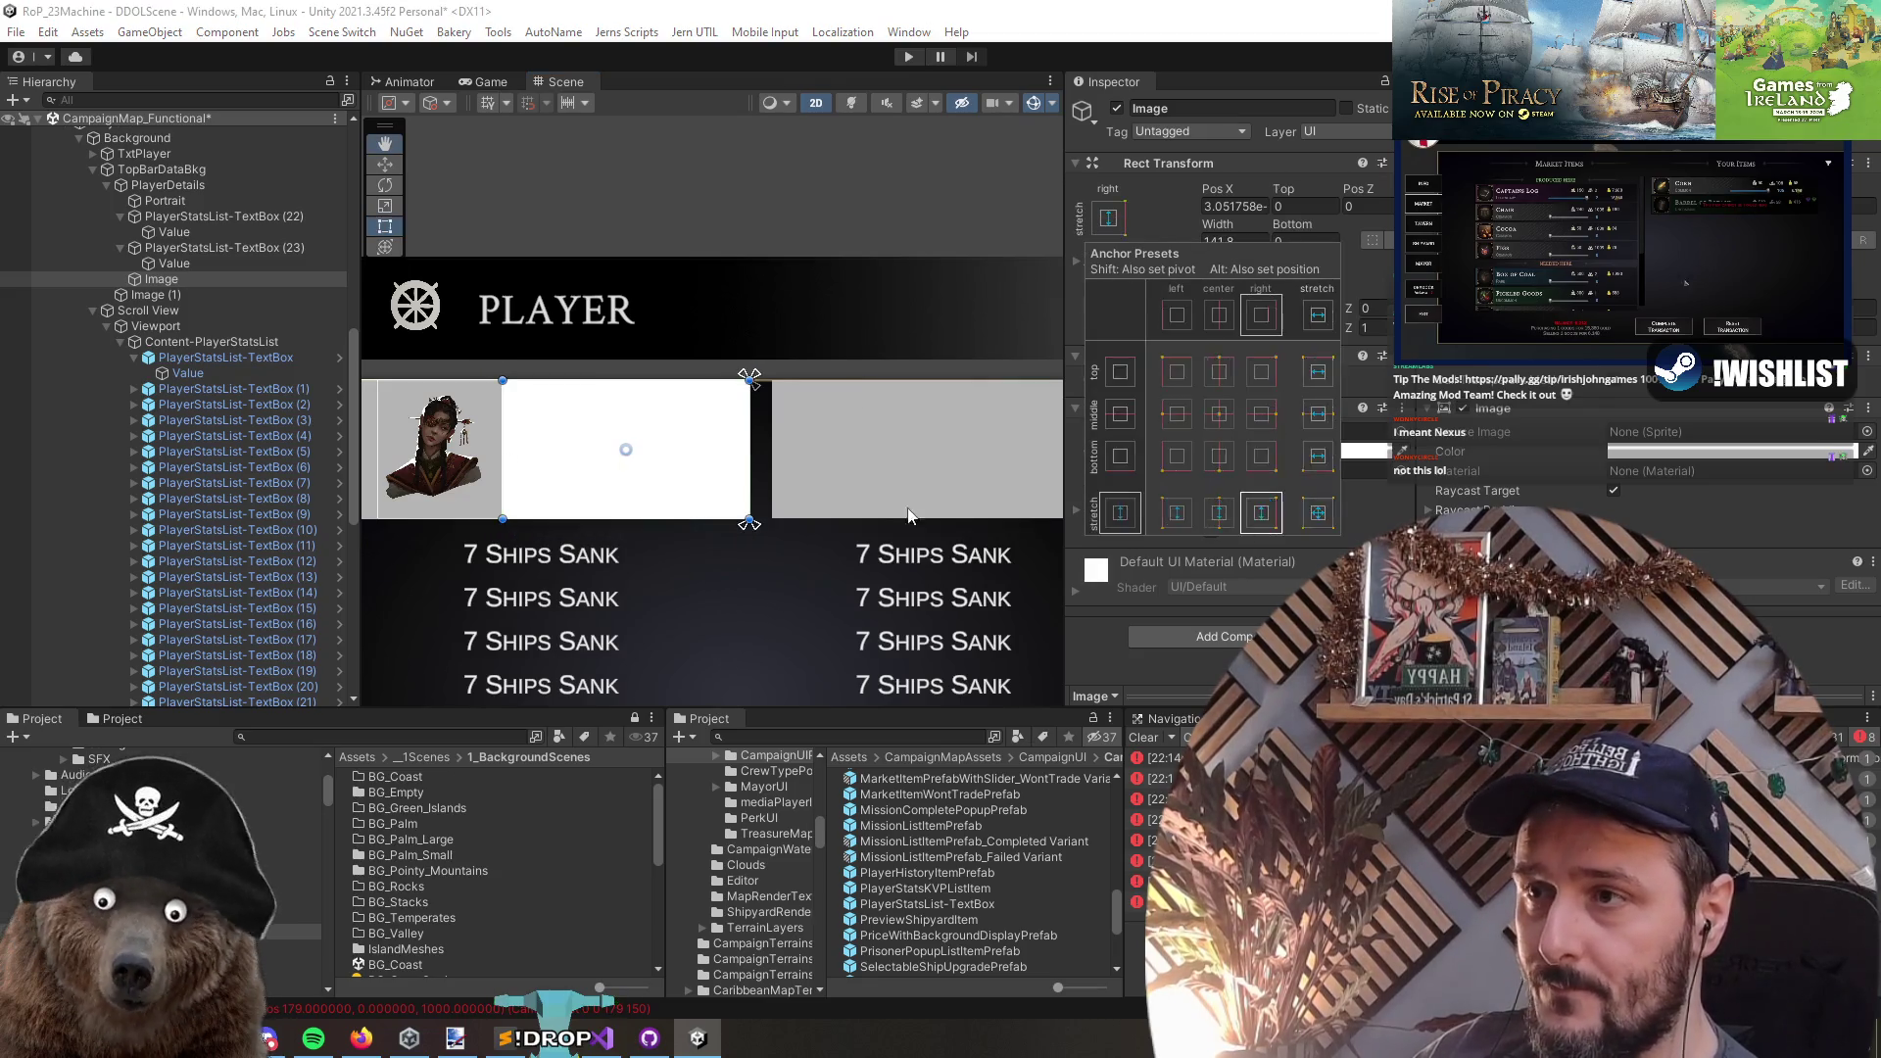
pyautogui.scroll(2, 468, 491)
# - Move both stat rows into the new Image and strip its Image and Canvas Renderer
pyautogui.click(225, 247)
pyautogui.keyDown('ctrl'); pyautogui.click(181, 216); pyautogui.keyUp('ctrl')
pyautogui.moveTo(176, 217)
pyautogui.mouseDown()
pyautogui.moveTo(187, 286)
pyautogui.moveTo(161, 280)
pyautogui.mouseUp()
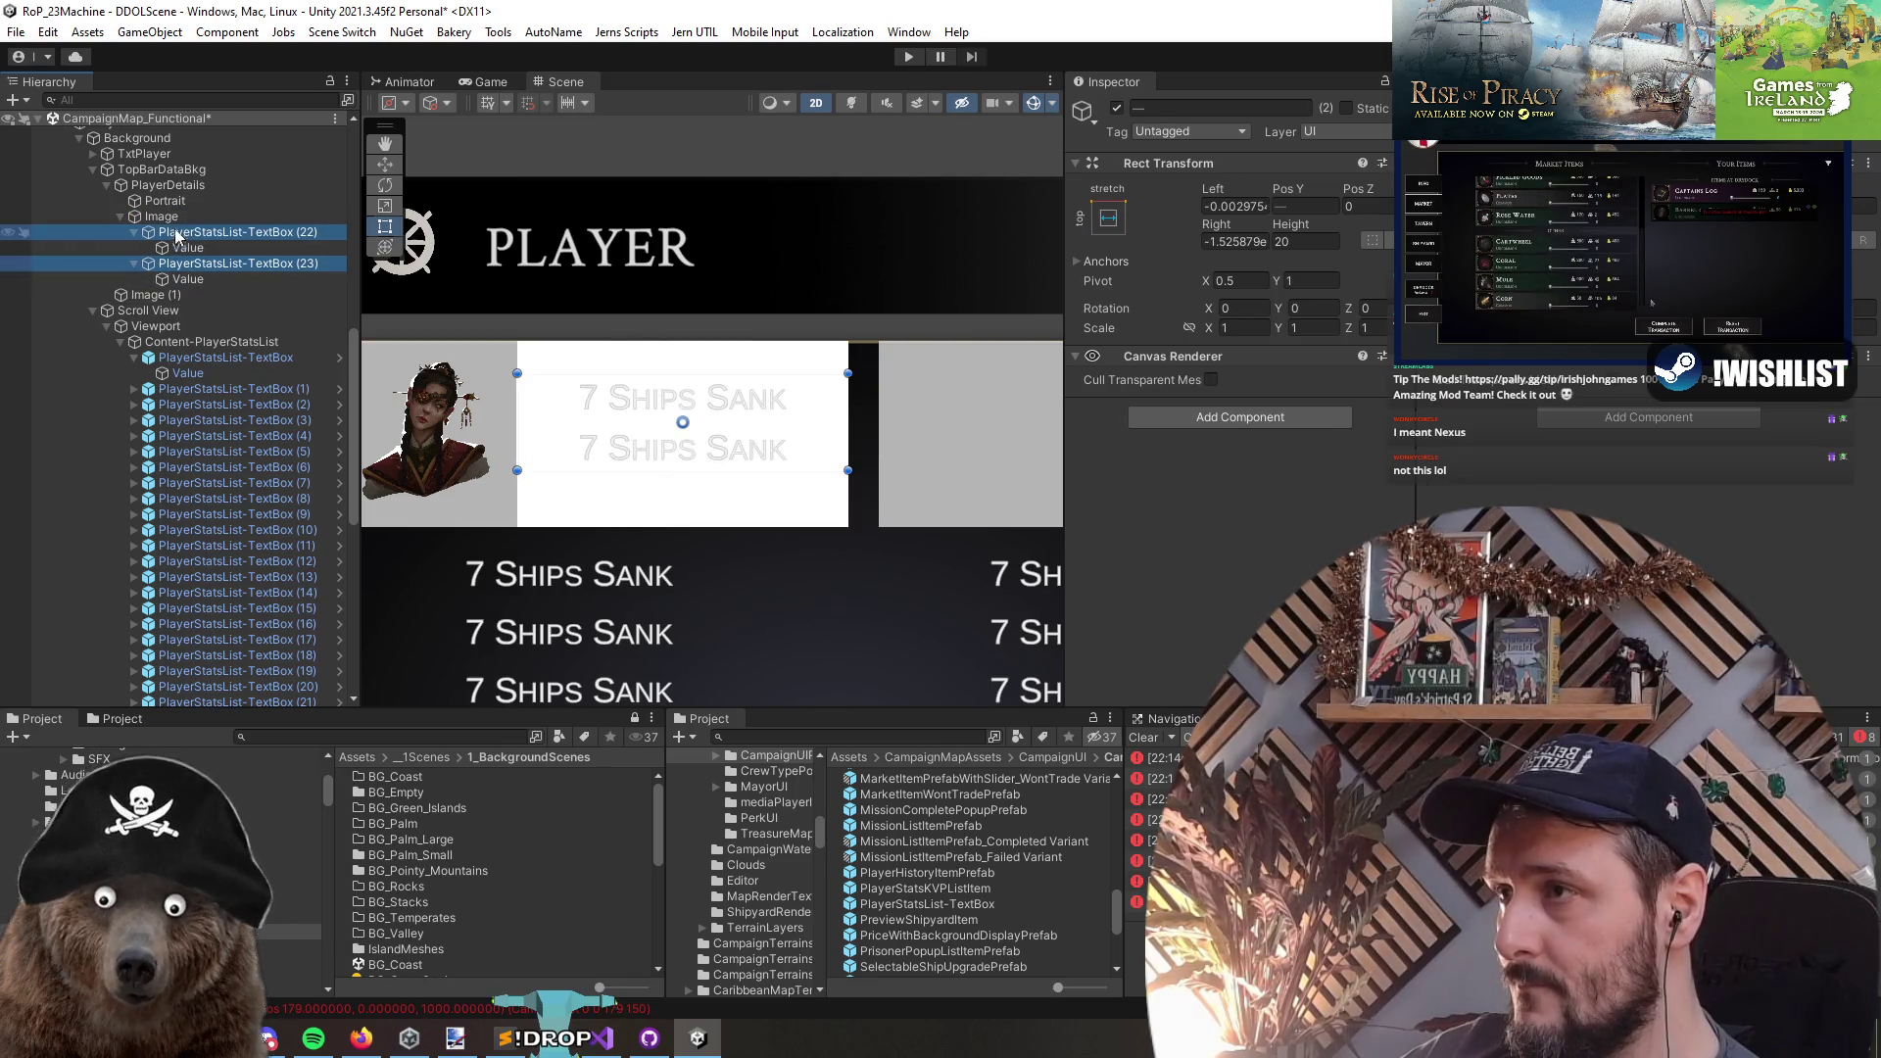
pyautogui.rightClick(1156, 407)
pyautogui.click(1240, 444)
pyautogui.rightClick(1161, 356)
pyautogui.click(1242, 400)
# - Remove PlayerDetails' Image and Canvas Renderer and trim its width to 232.6
pyautogui.scroll(-2, 716, 441)
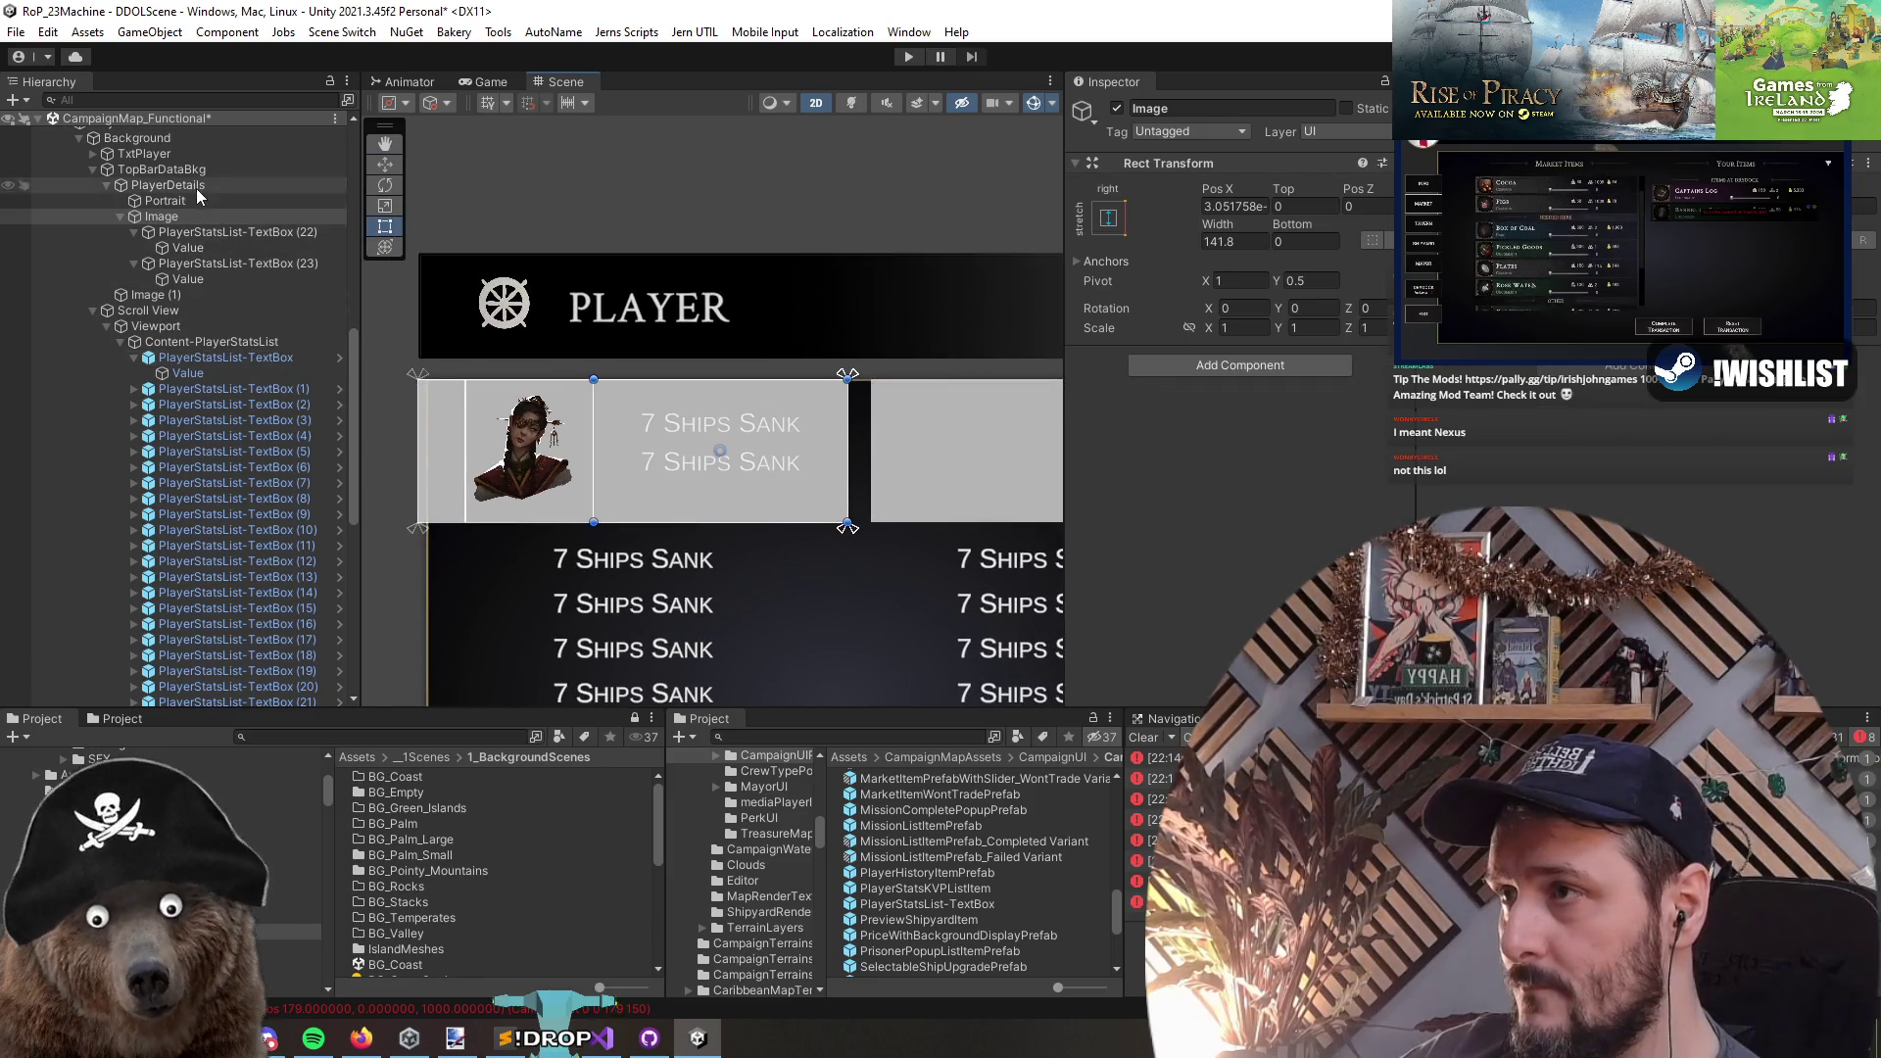
pyautogui.click(168, 185)
pyautogui.rightClick(1146, 407)
pyautogui.click(1234, 447)
pyautogui.rightClick(1156, 356)
pyautogui.click(1194, 401)
pyautogui.scroll(-3, 819, 483)
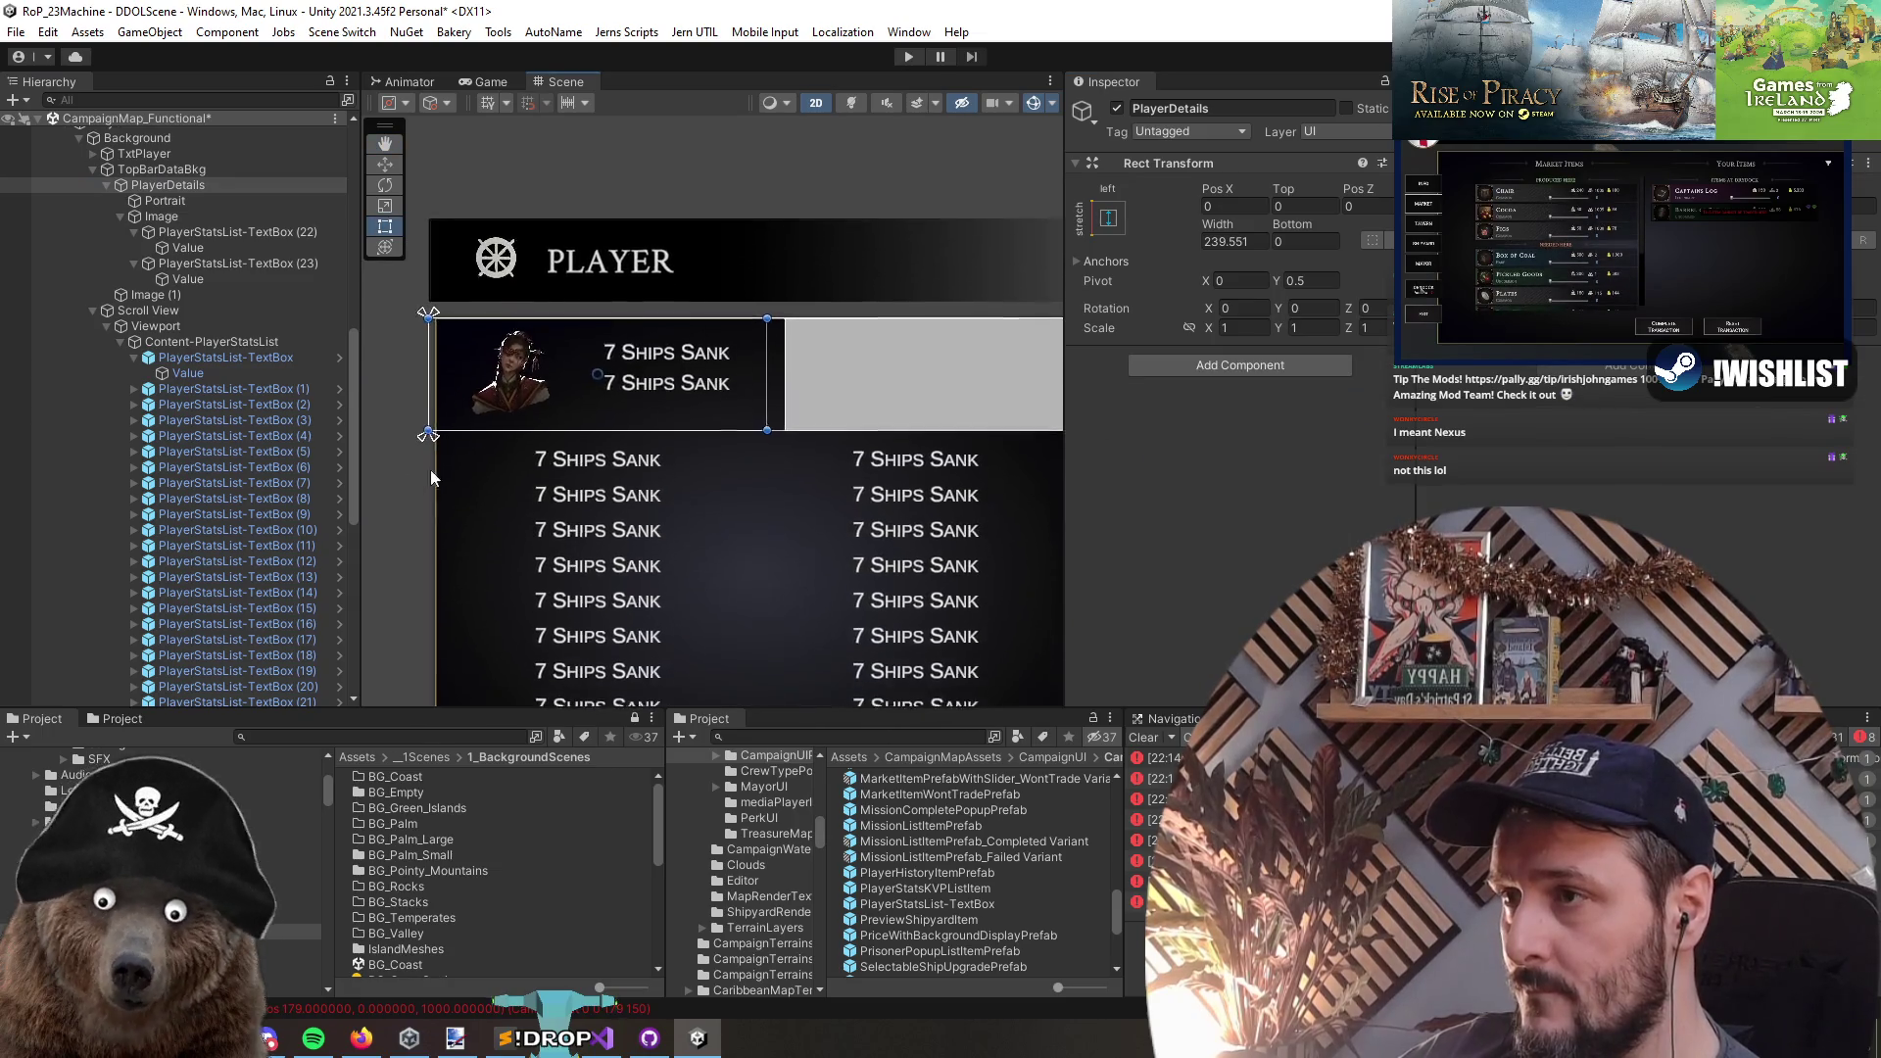
pyautogui.moveTo(424, 360); pyautogui.dragTo(434, 361)
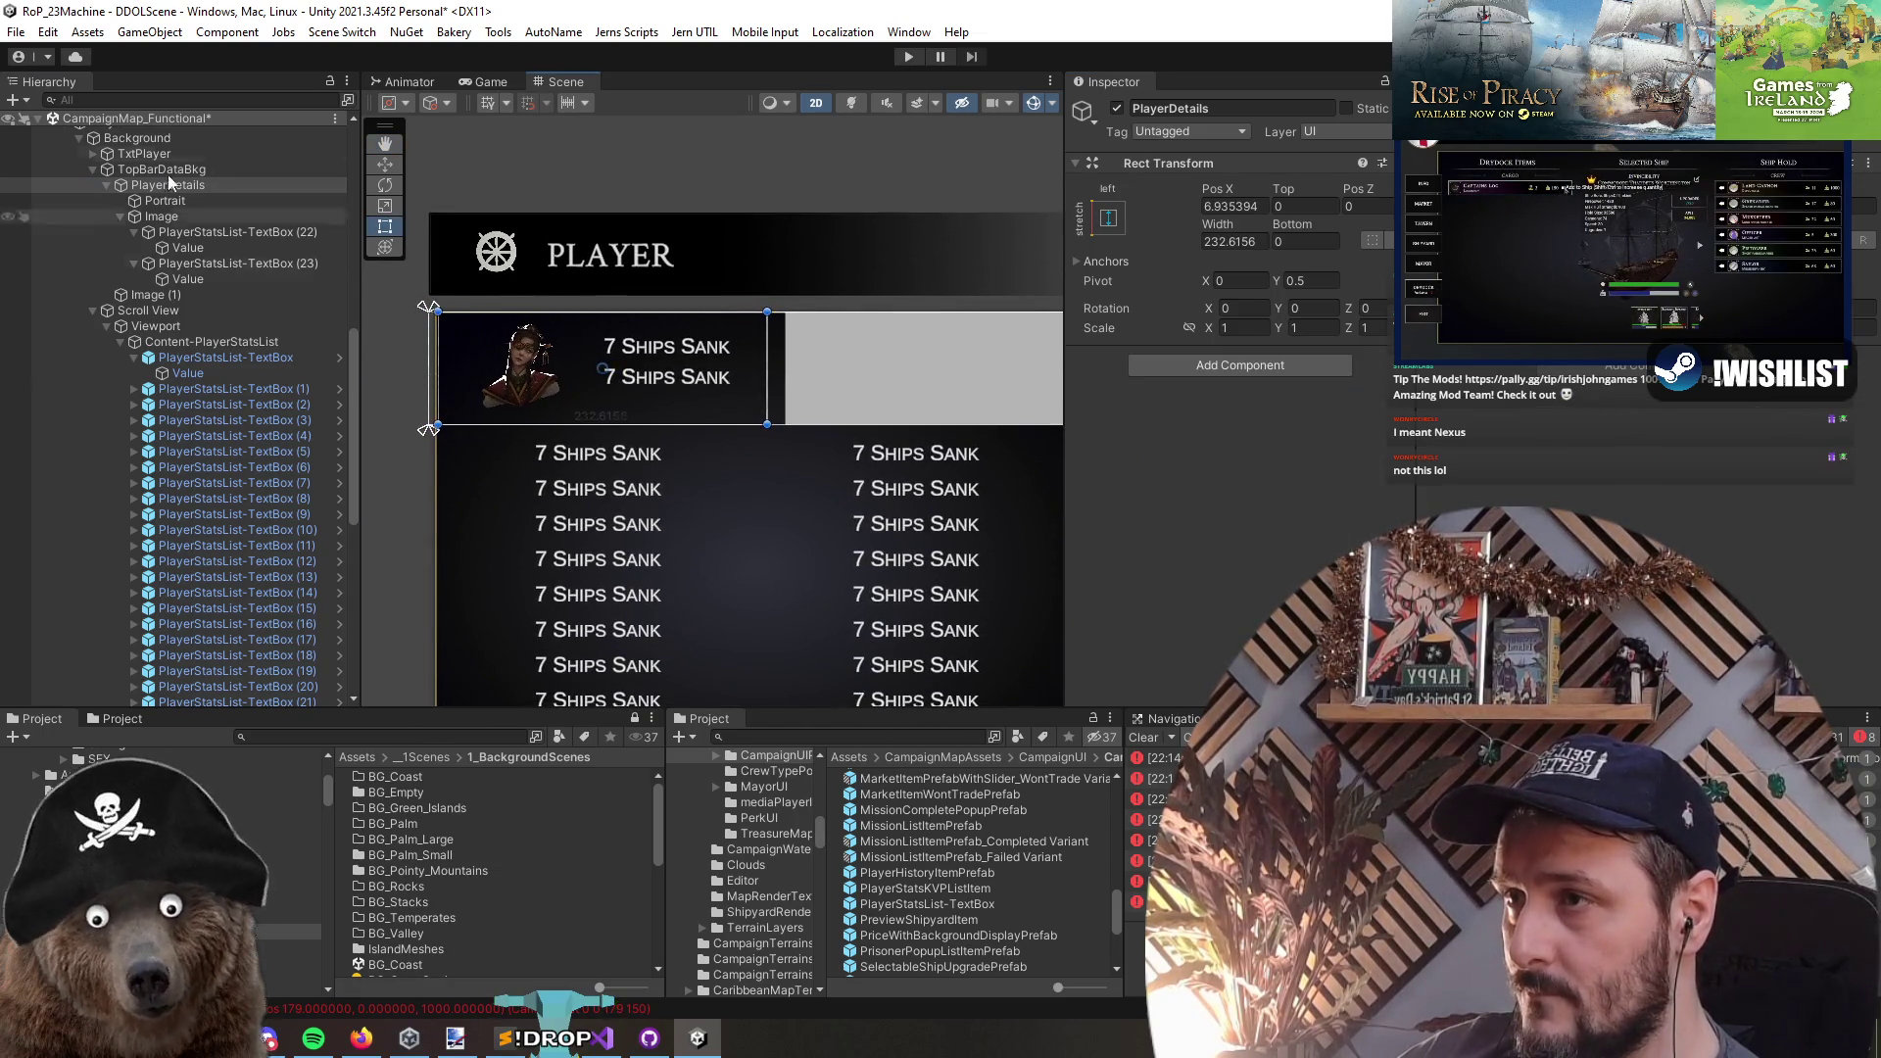
pyautogui.scroll(2, 673, 383)
pyautogui.scroll(3, 673, 378)
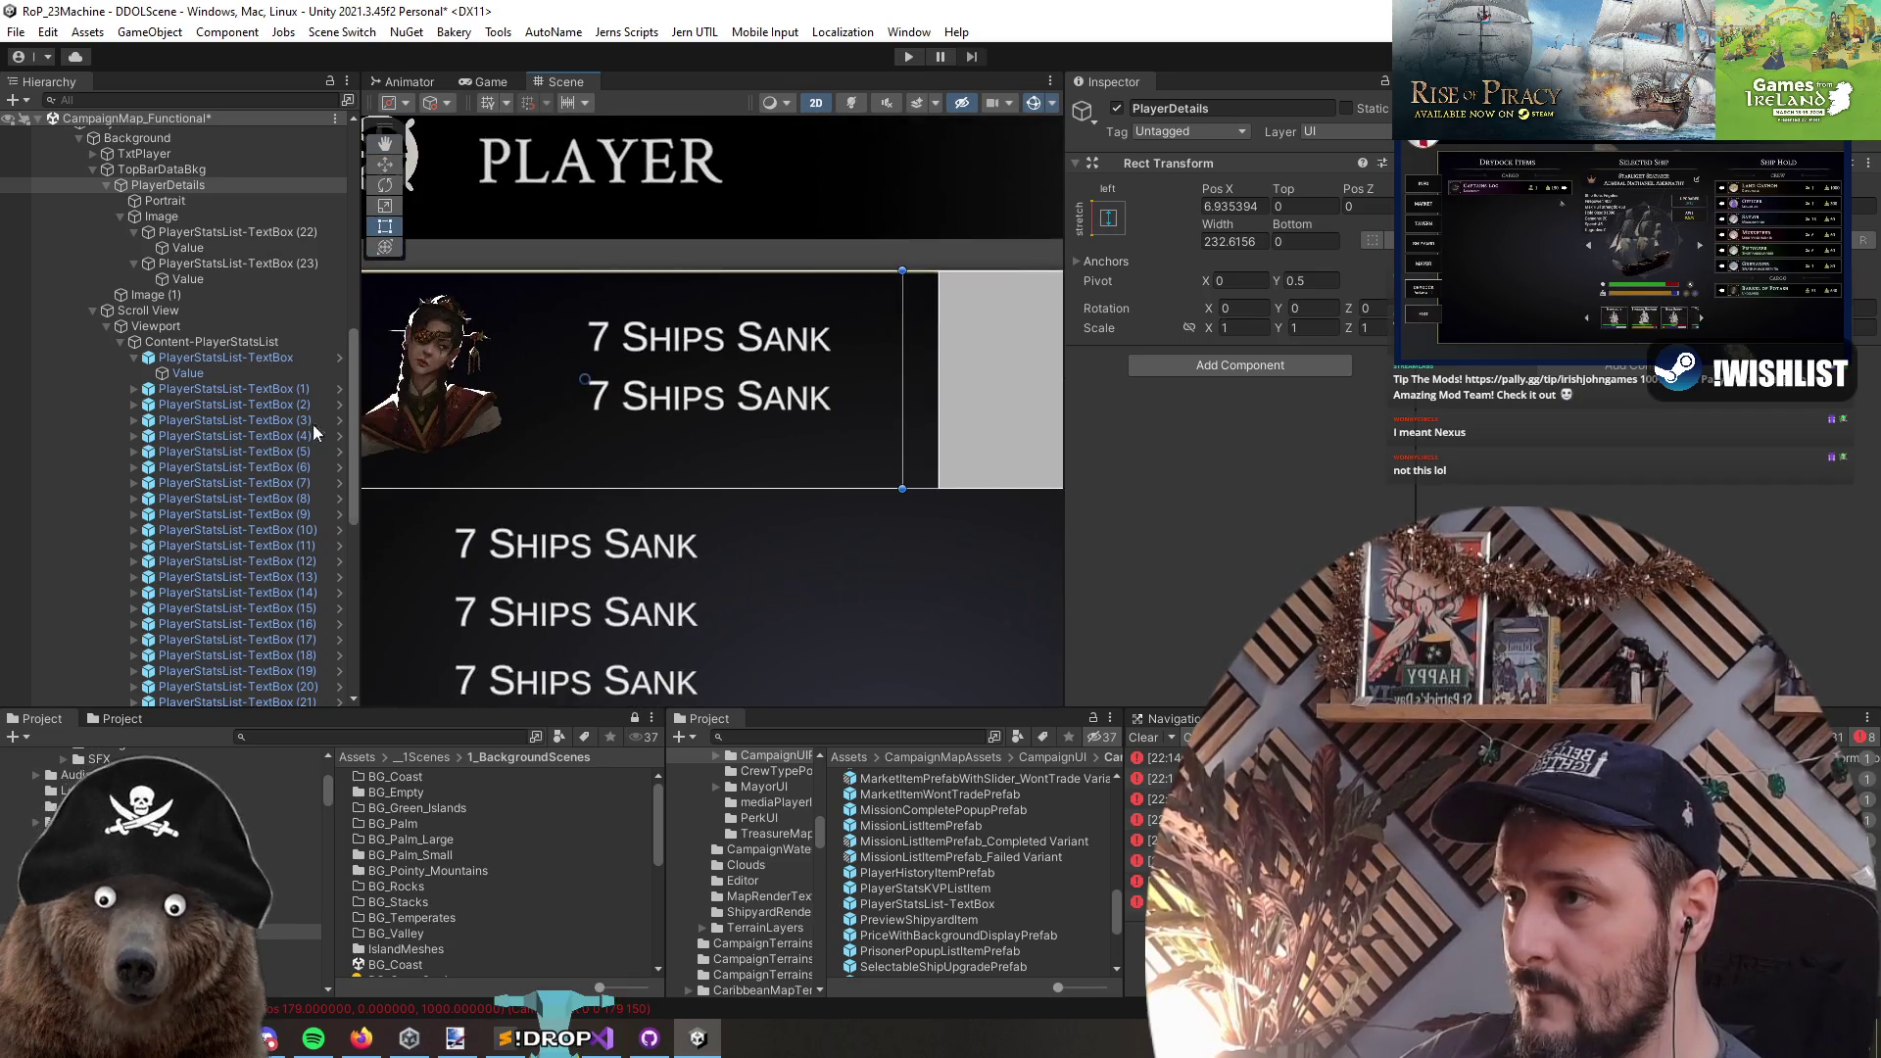
# - Select the right-side container and begin adding a layout component
pyautogui.click(226, 360)
pyautogui.click(162, 215)
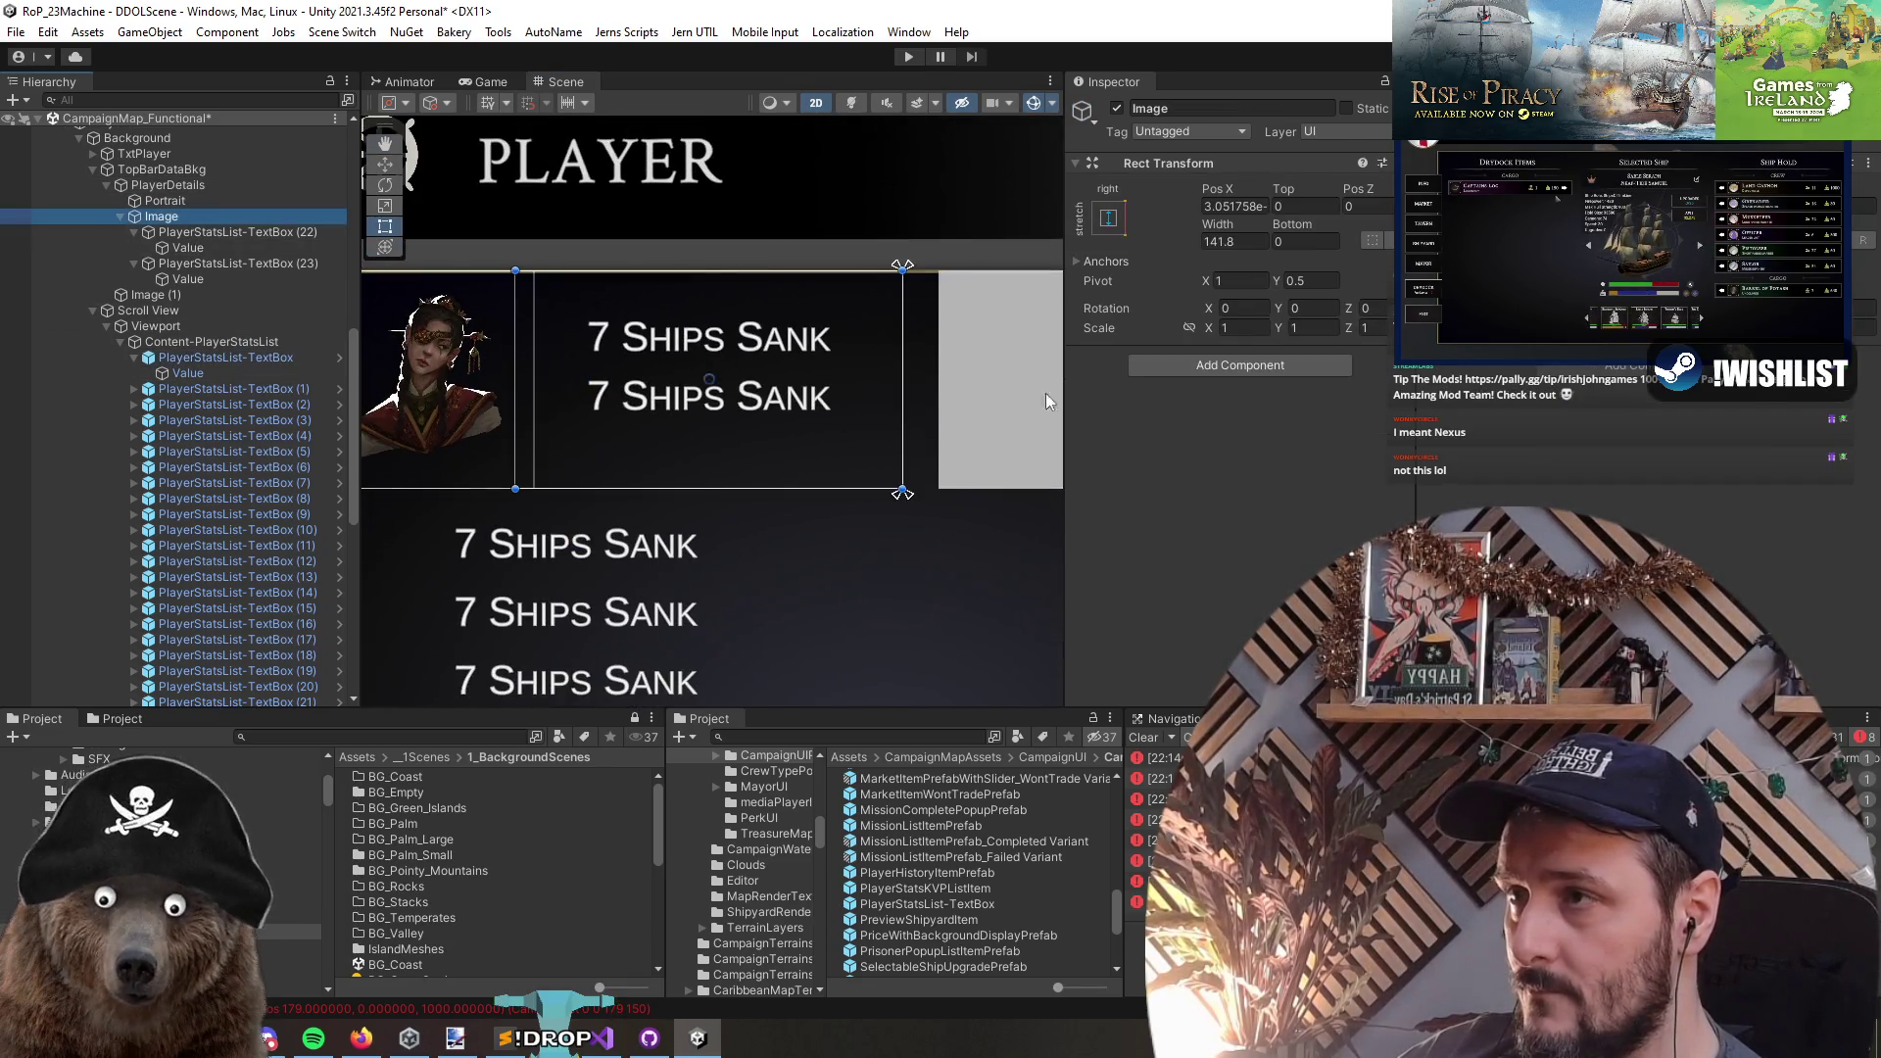
pyautogui.click(1213, 364)
# - Add a centred Vertical Layout Group to the container, controlling child width, no height expansion
pyautogui.write('ver')
pyautogui.click(1175, 434)
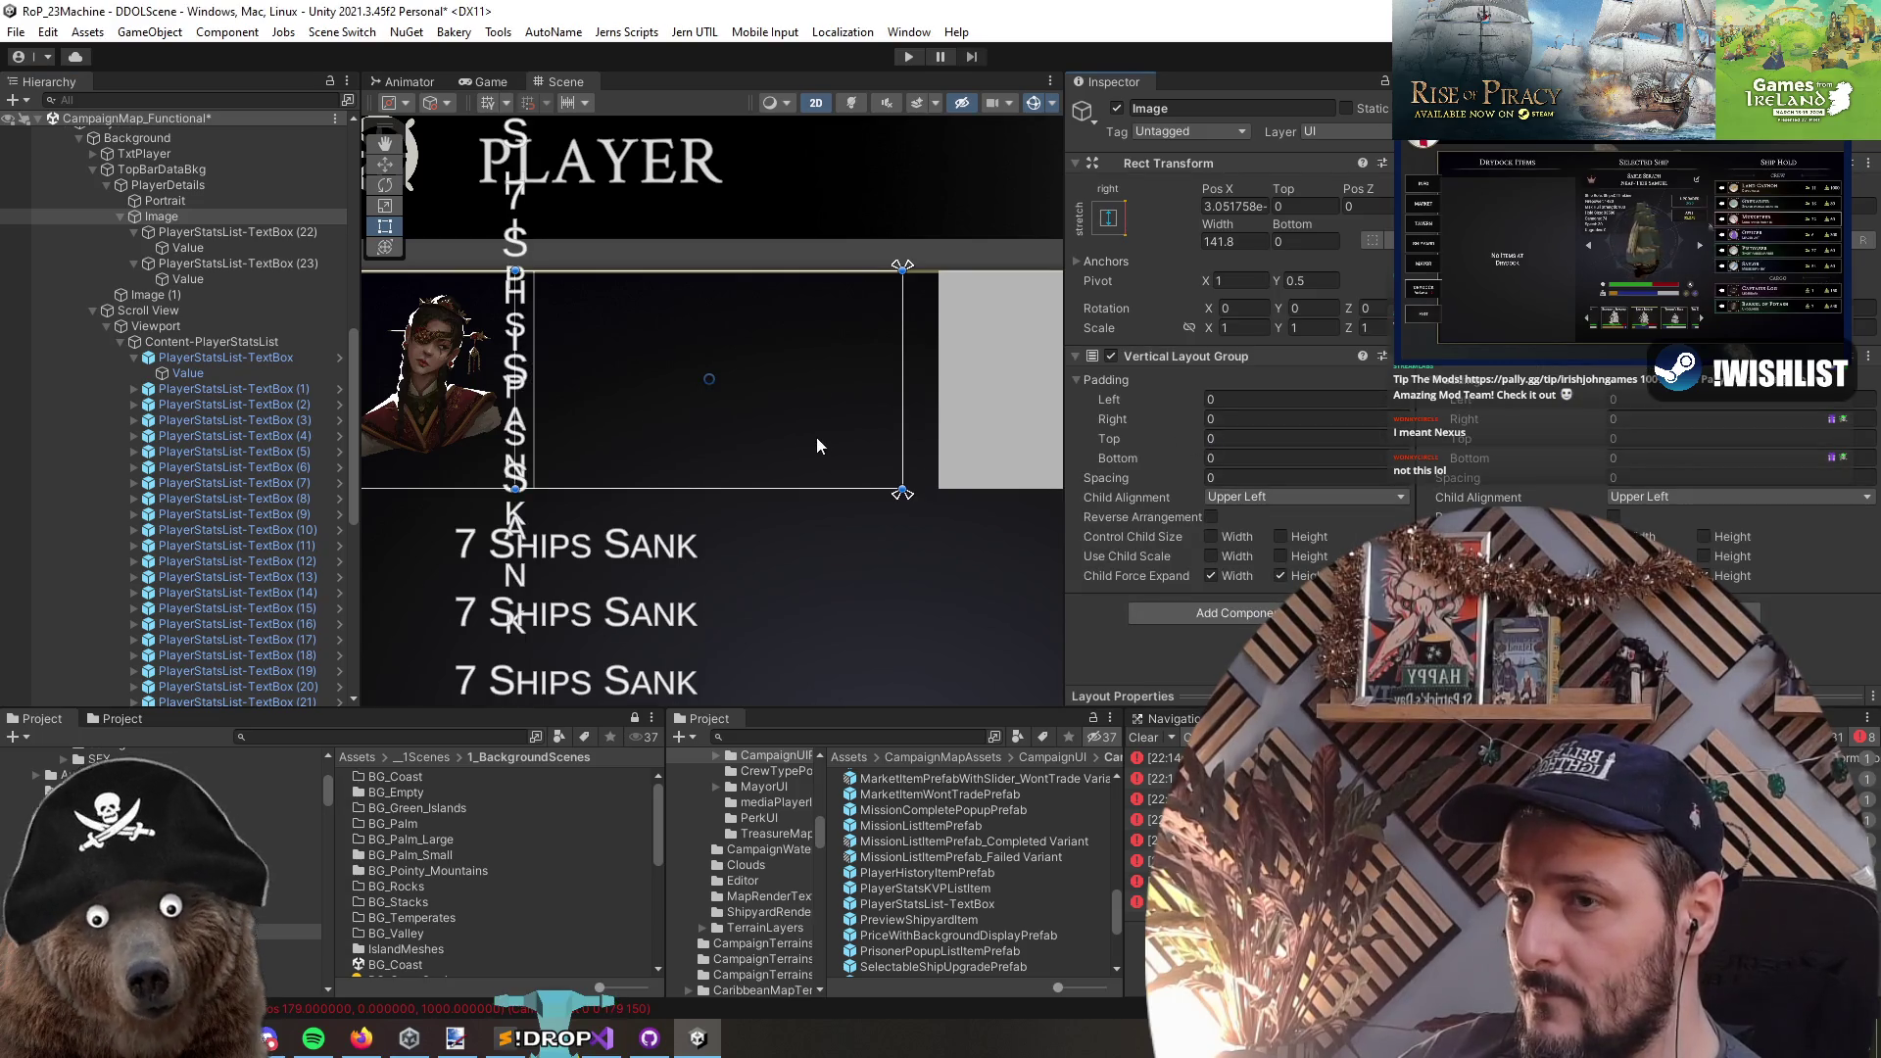
pyautogui.click(259, 232)
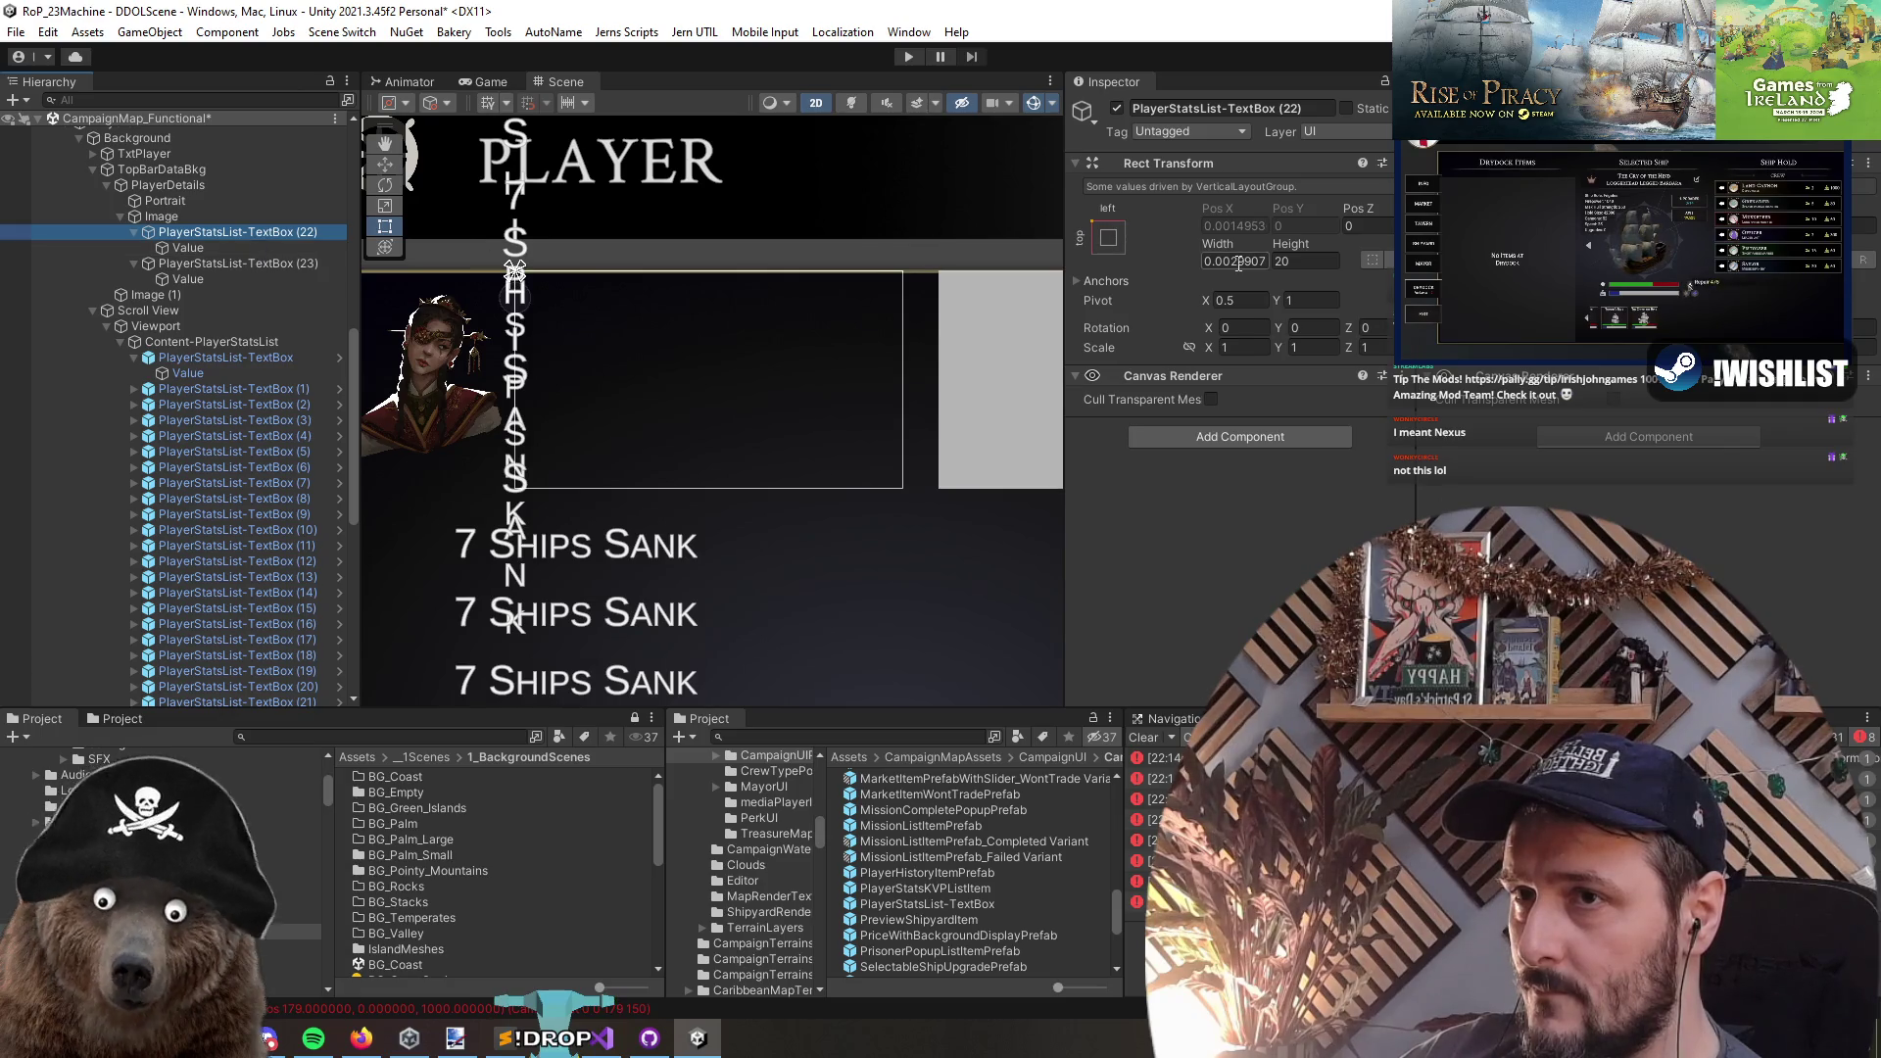
pyautogui.press('Up')
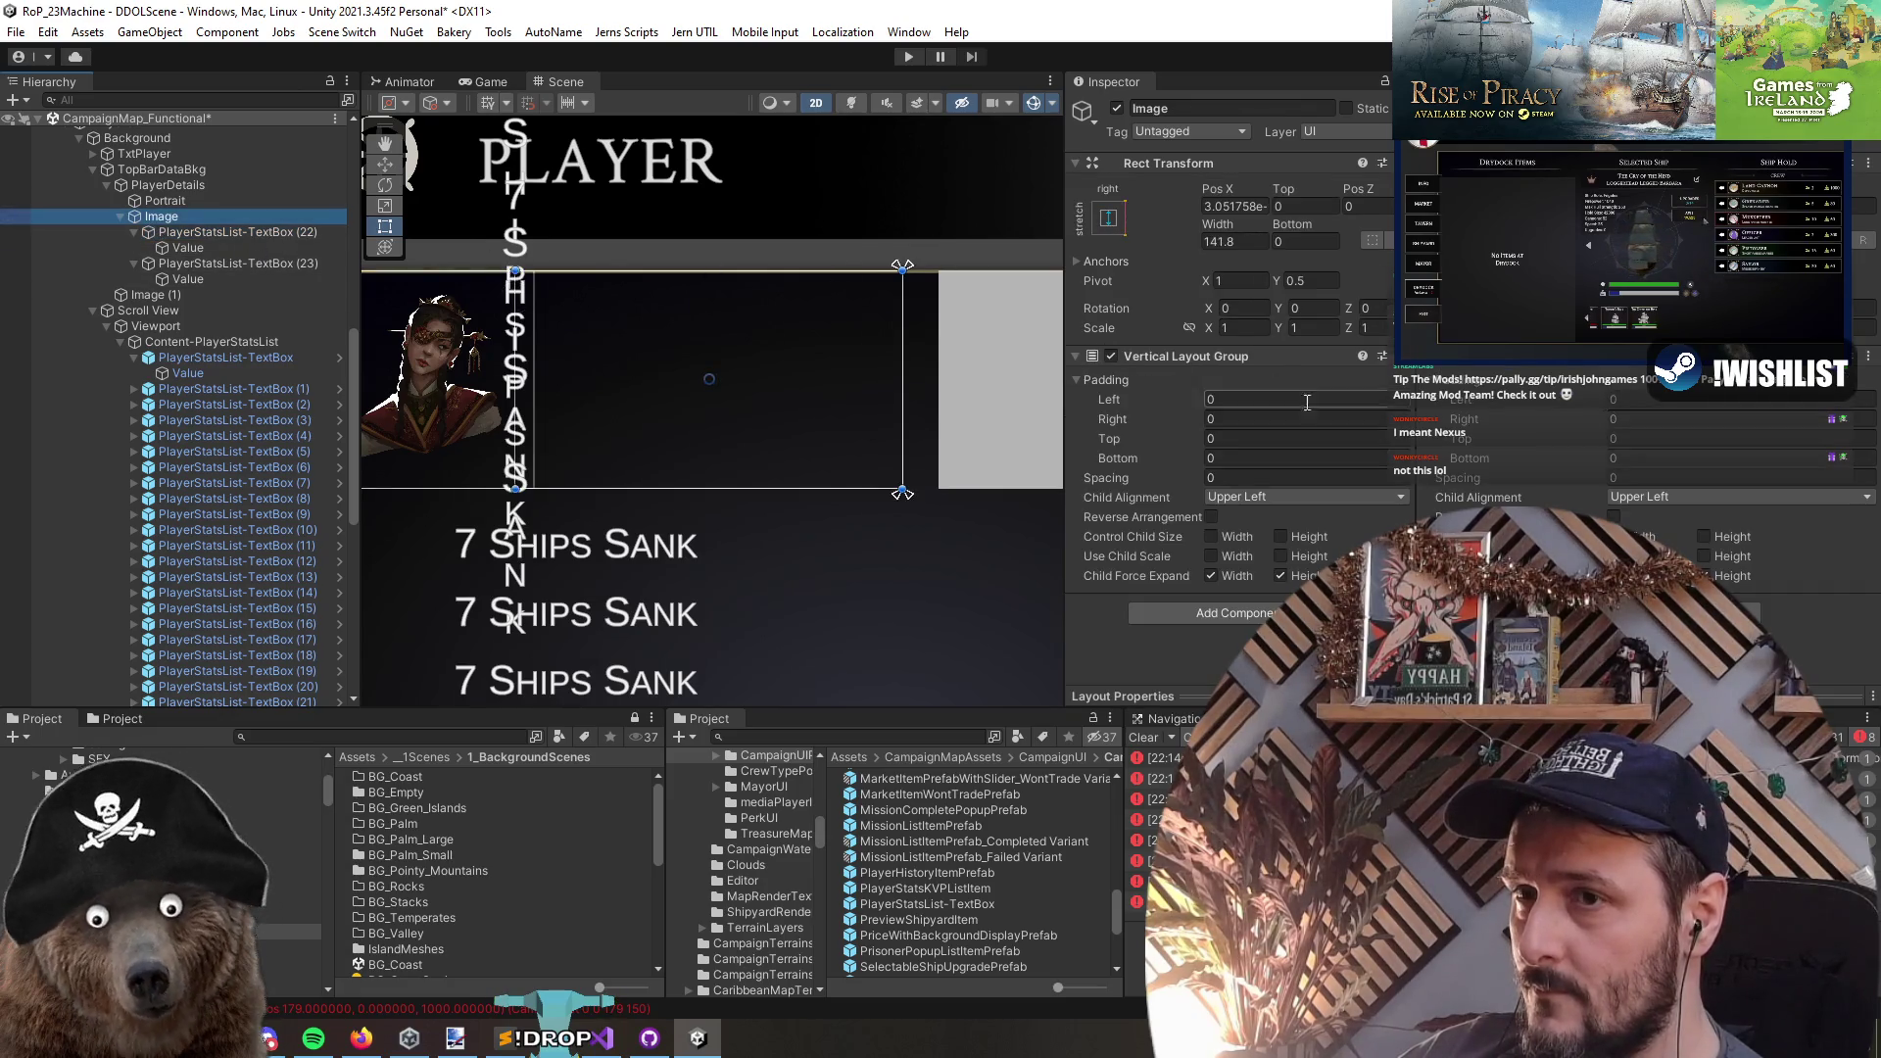
pyautogui.click(1211, 536)
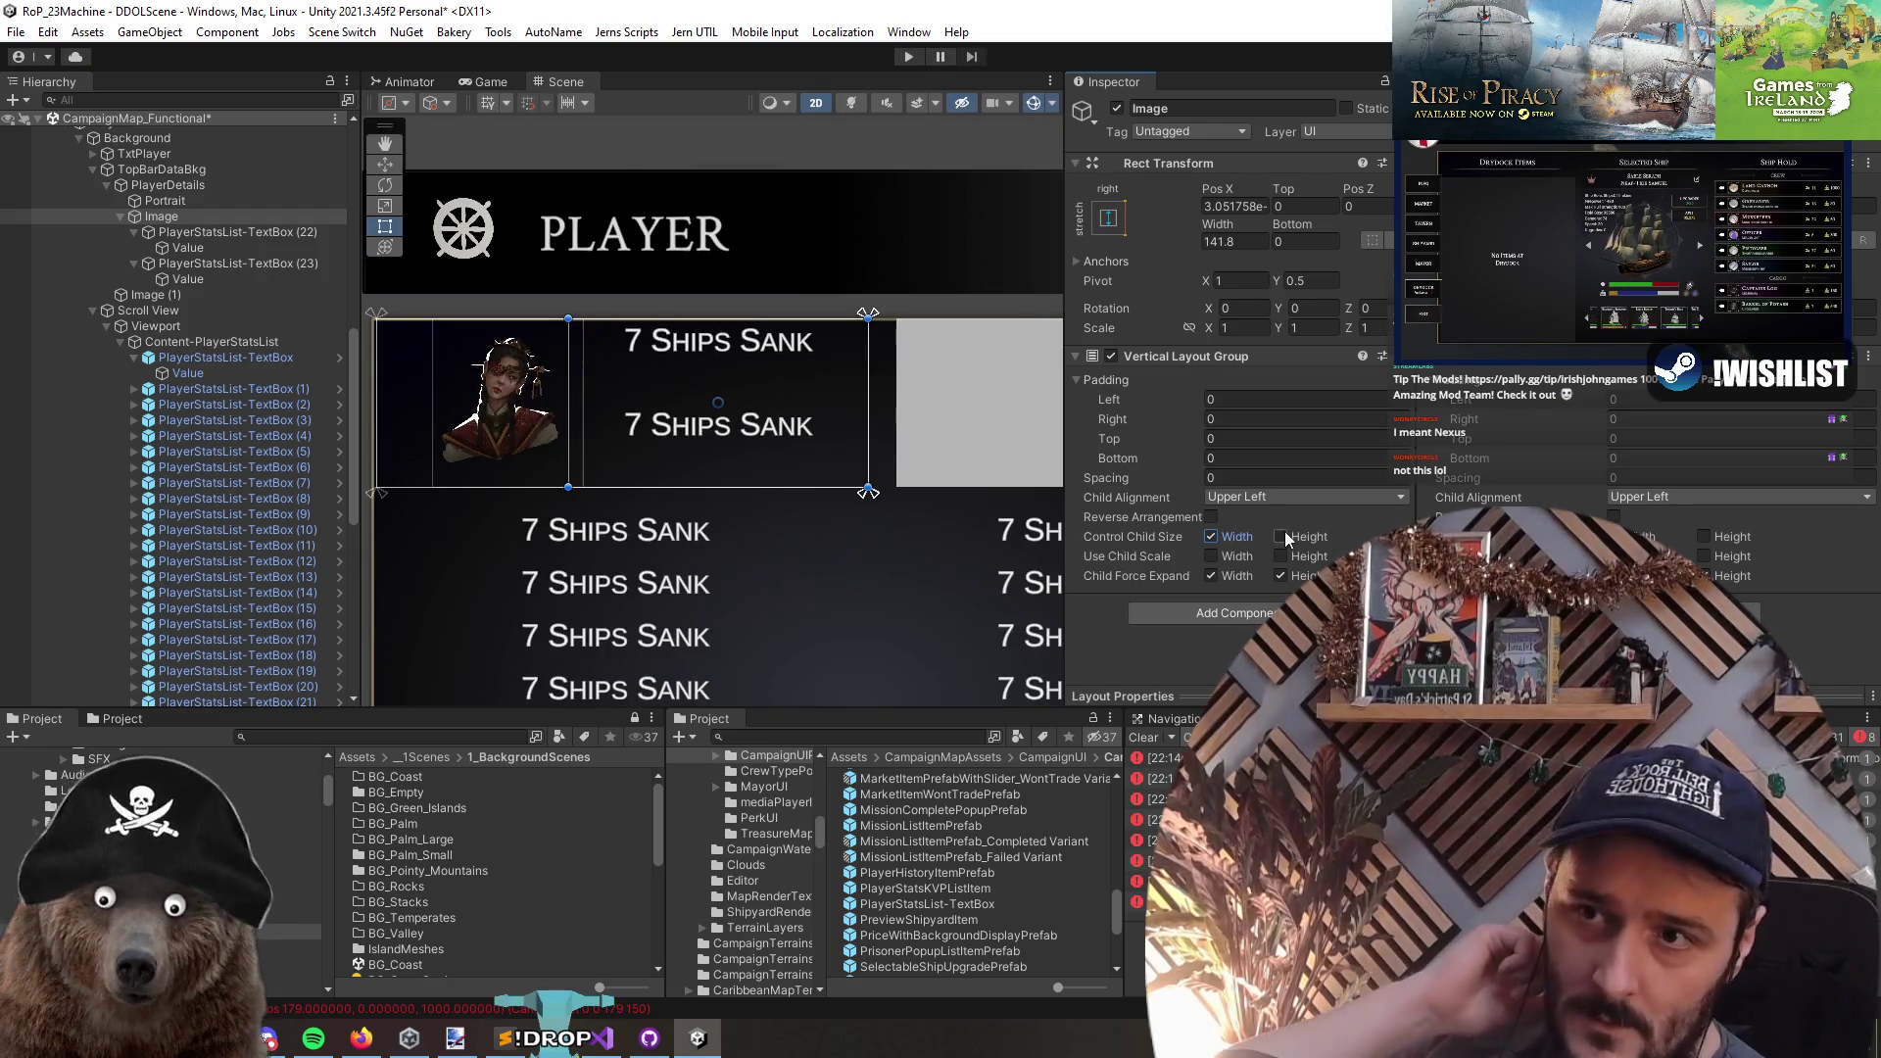
pyautogui.click(1273, 497)
pyautogui.click(1254, 606)
pyautogui.scroll(1, 720, 529)
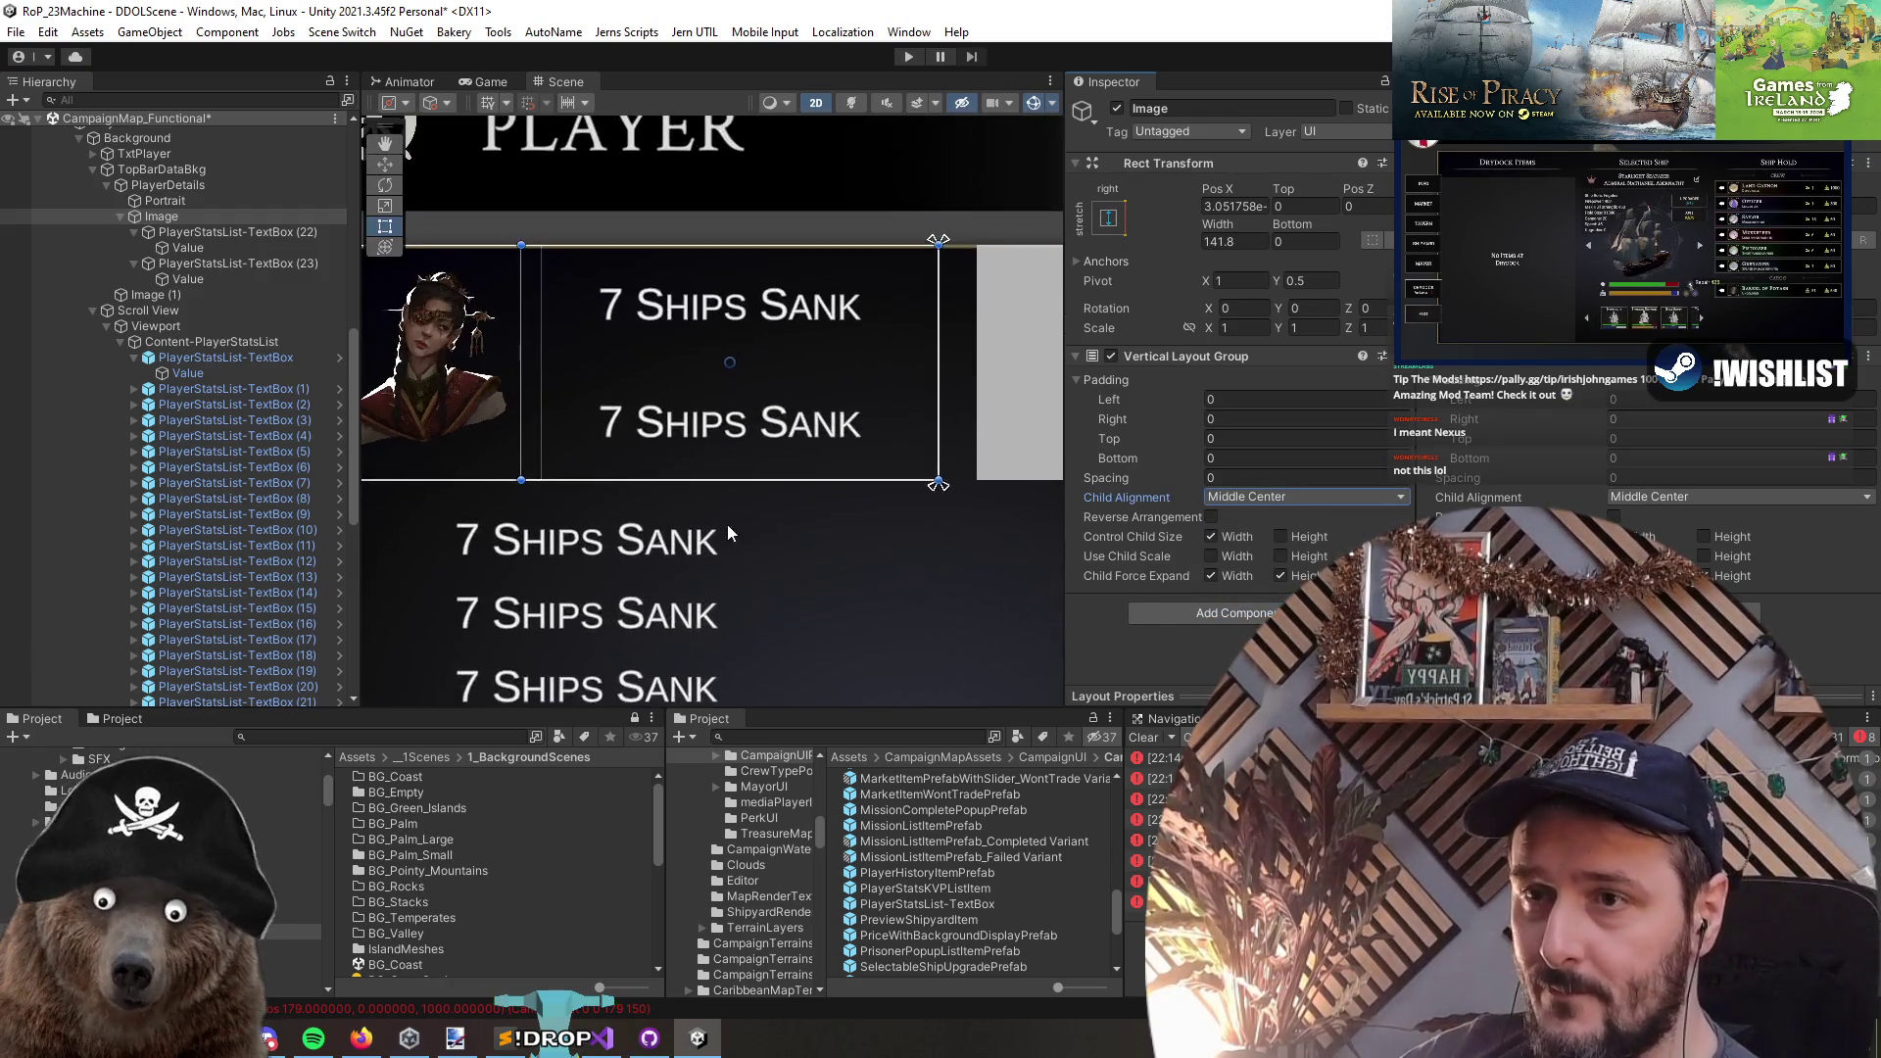
pyautogui.click(1292, 579)
# - Check both stat rows and their text children in the Hierarchy
pyautogui.click(225, 232)
pyautogui.click(215, 263)
pyautogui.click(218, 247)
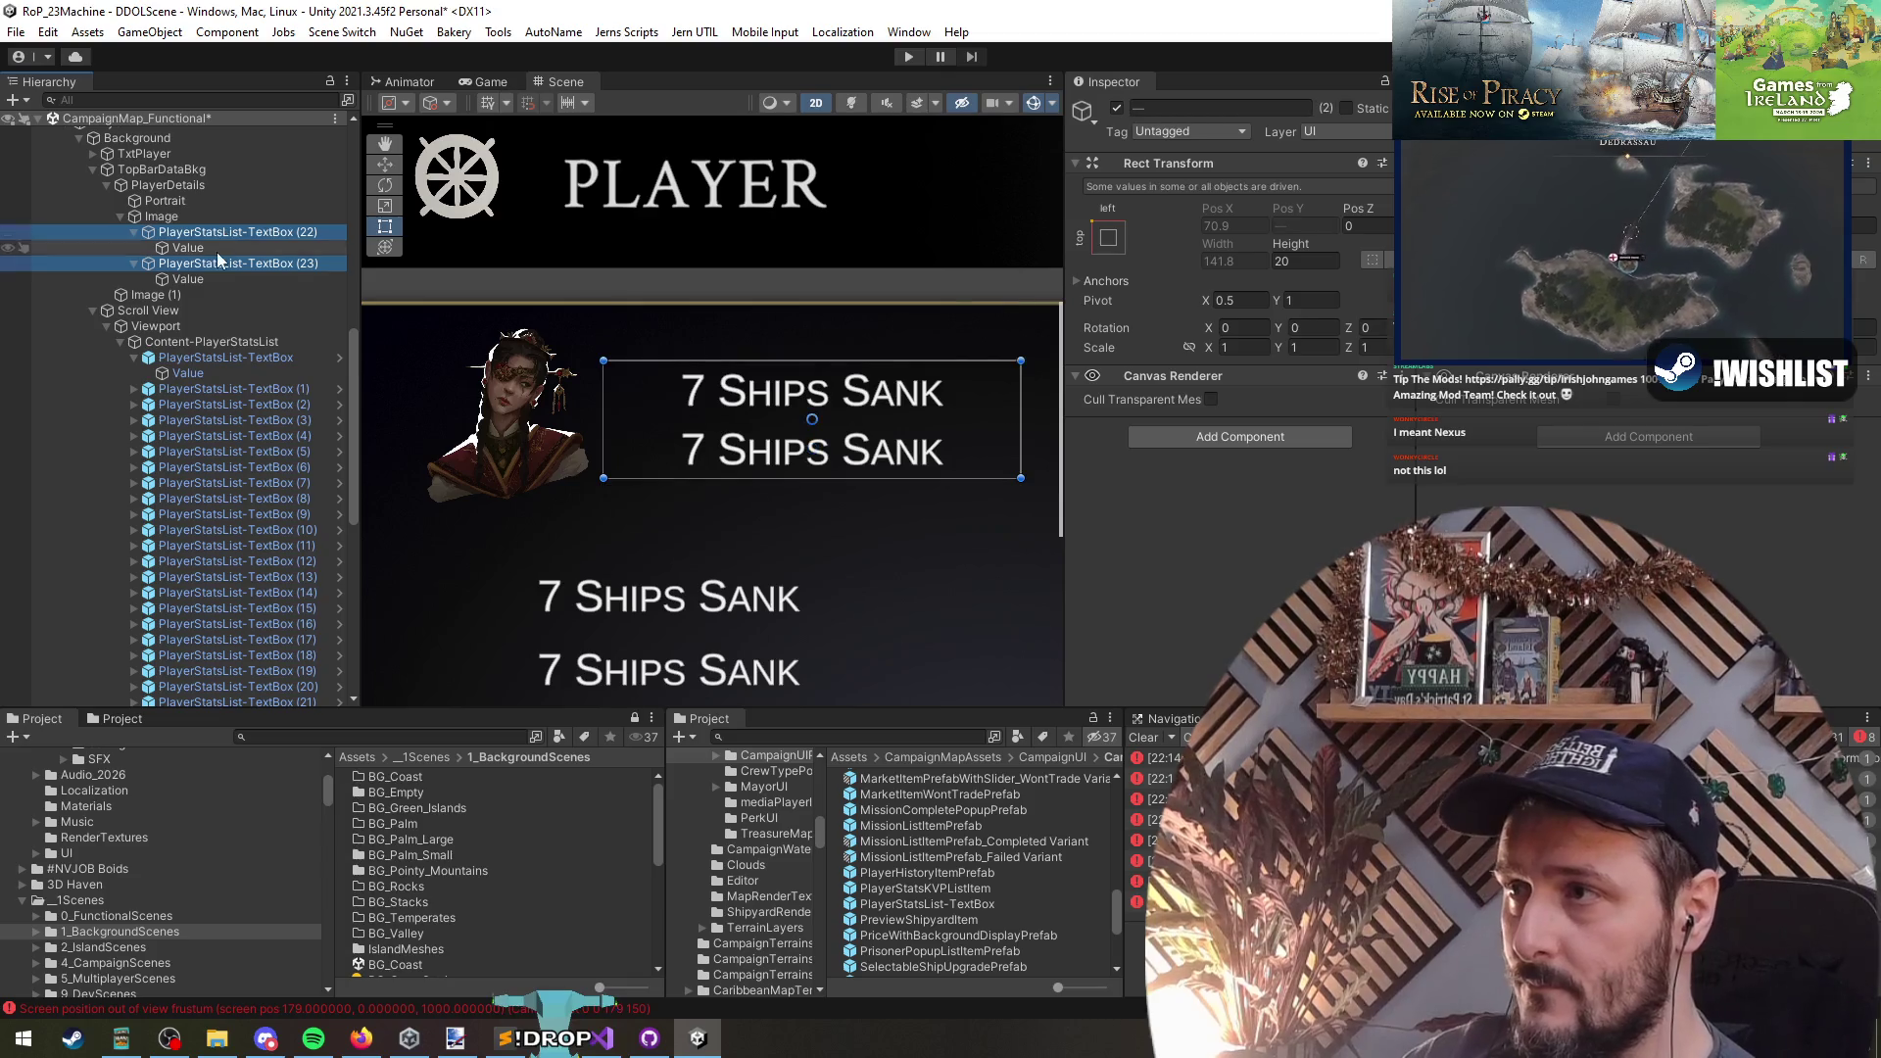
pyautogui.click(227, 279)
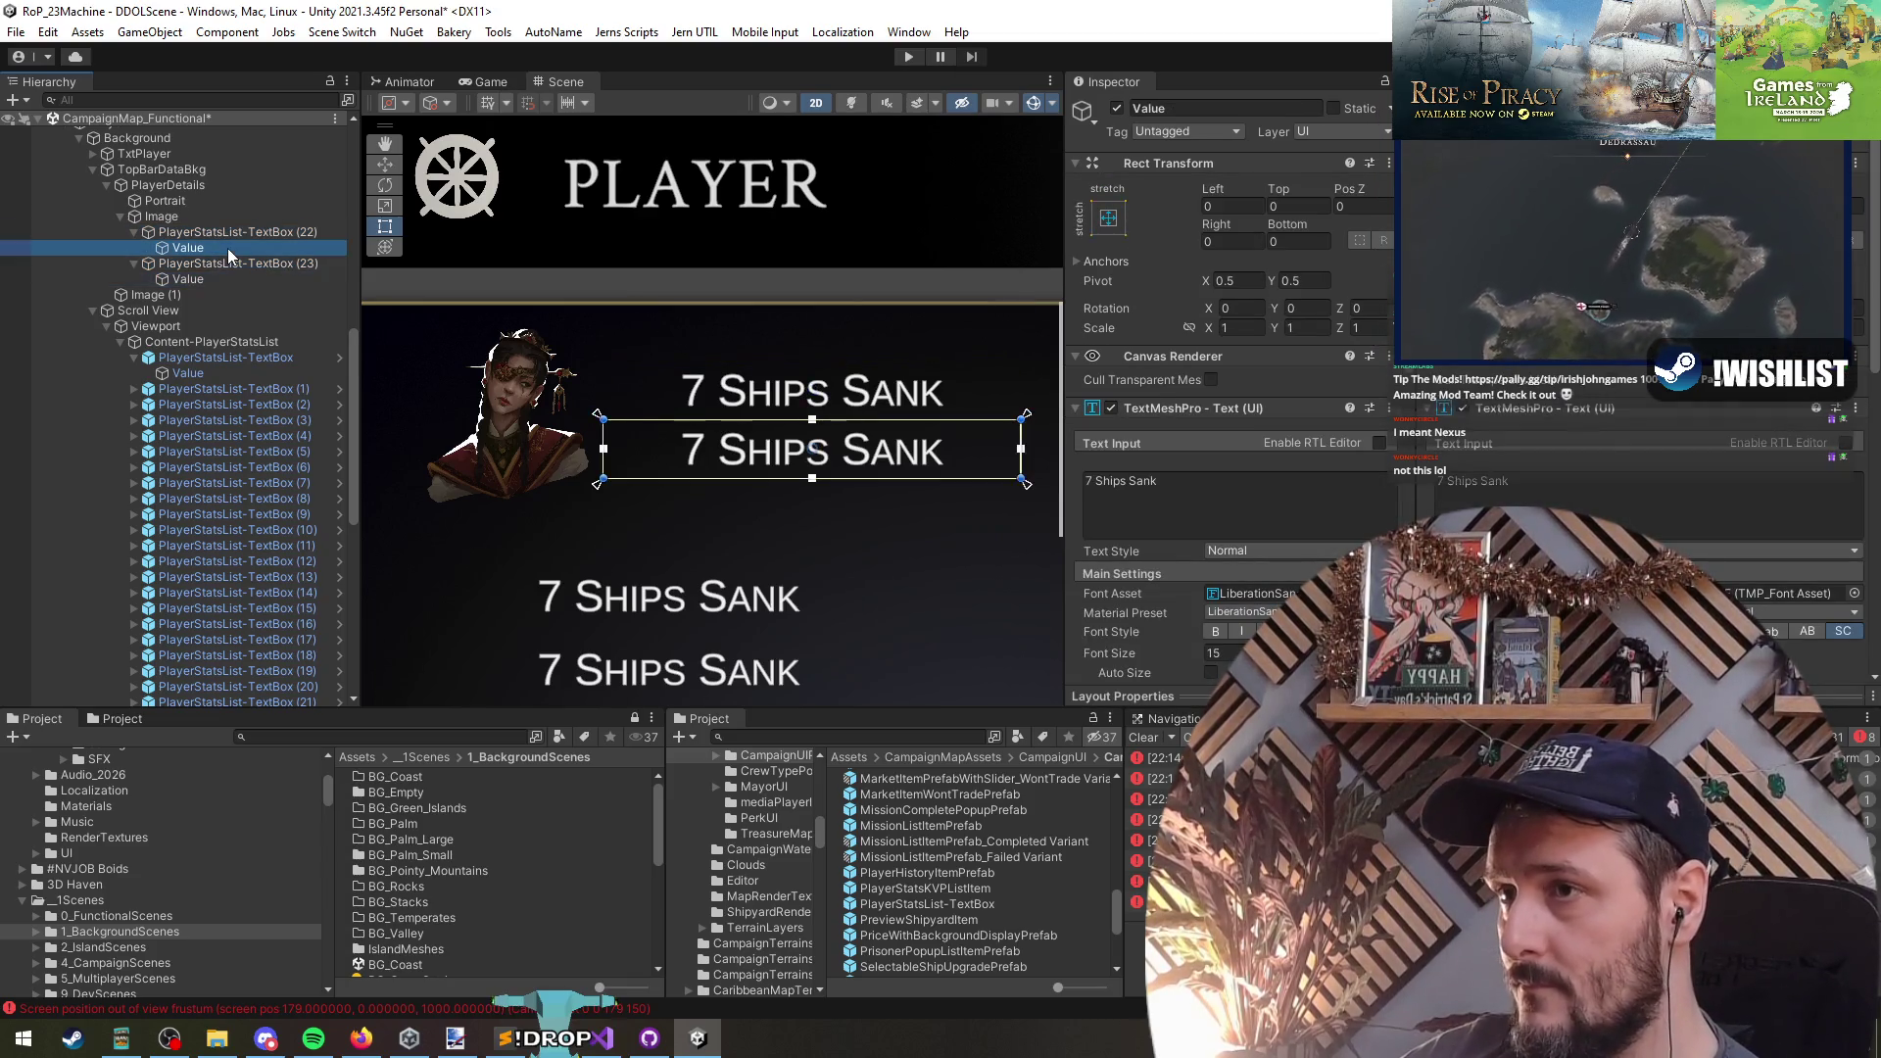
pyautogui.click(227, 249)
pyautogui.scroll(-3, 484, 460)
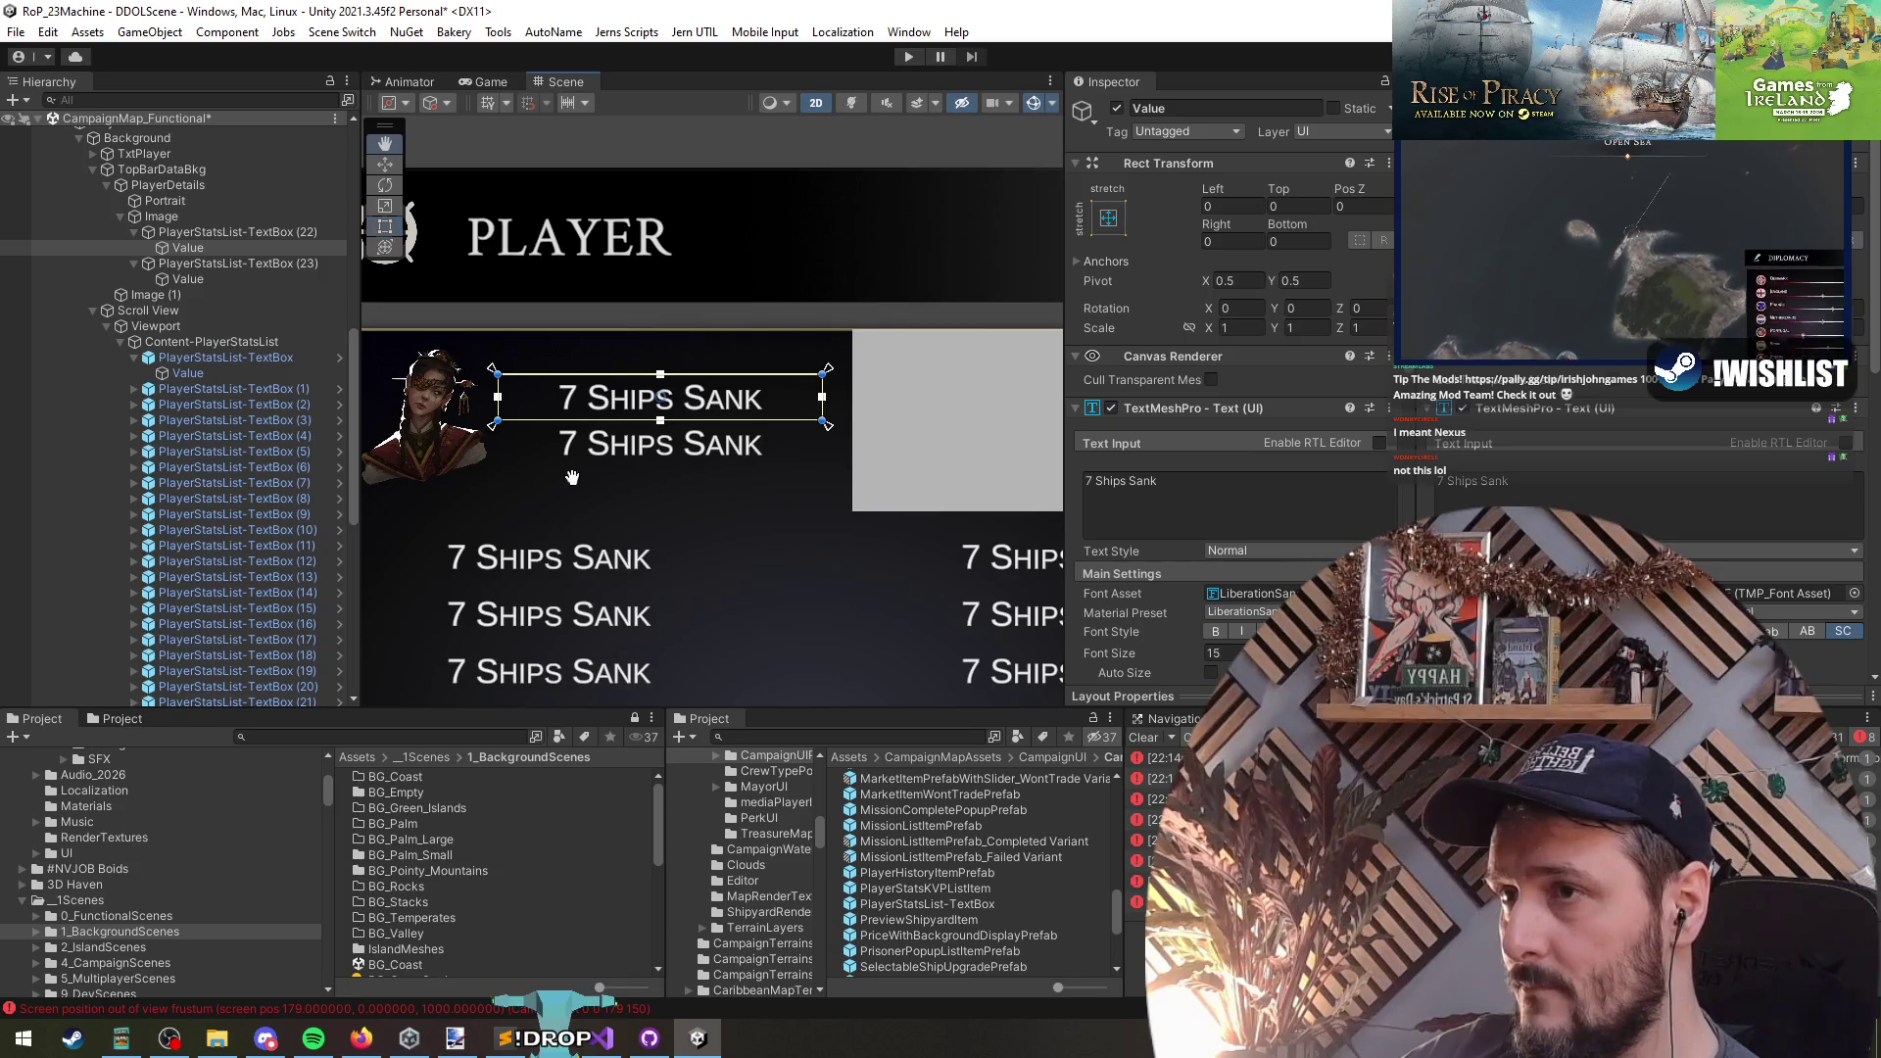
pyautogui.scroll(1, 607, 475)
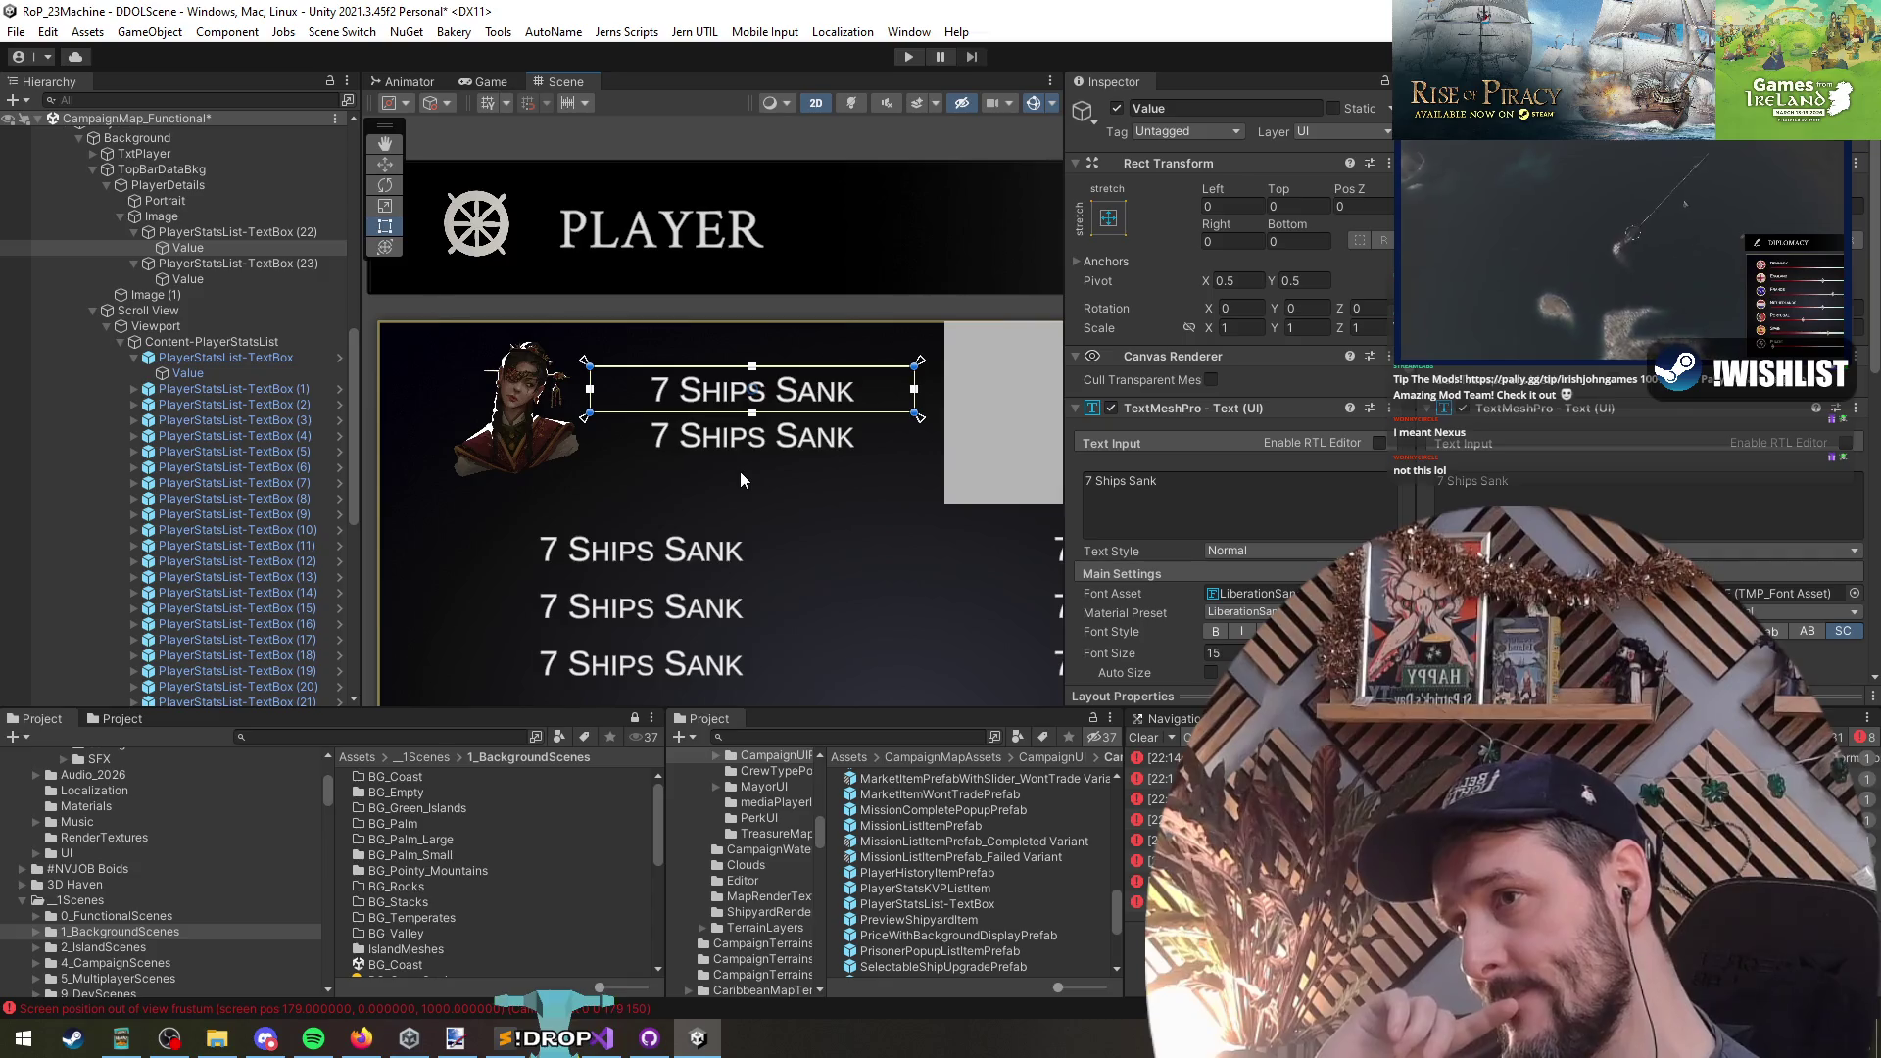
# - Change the first Value text to 'Level 150 Brawler'
pyautogui.click(231, 251)
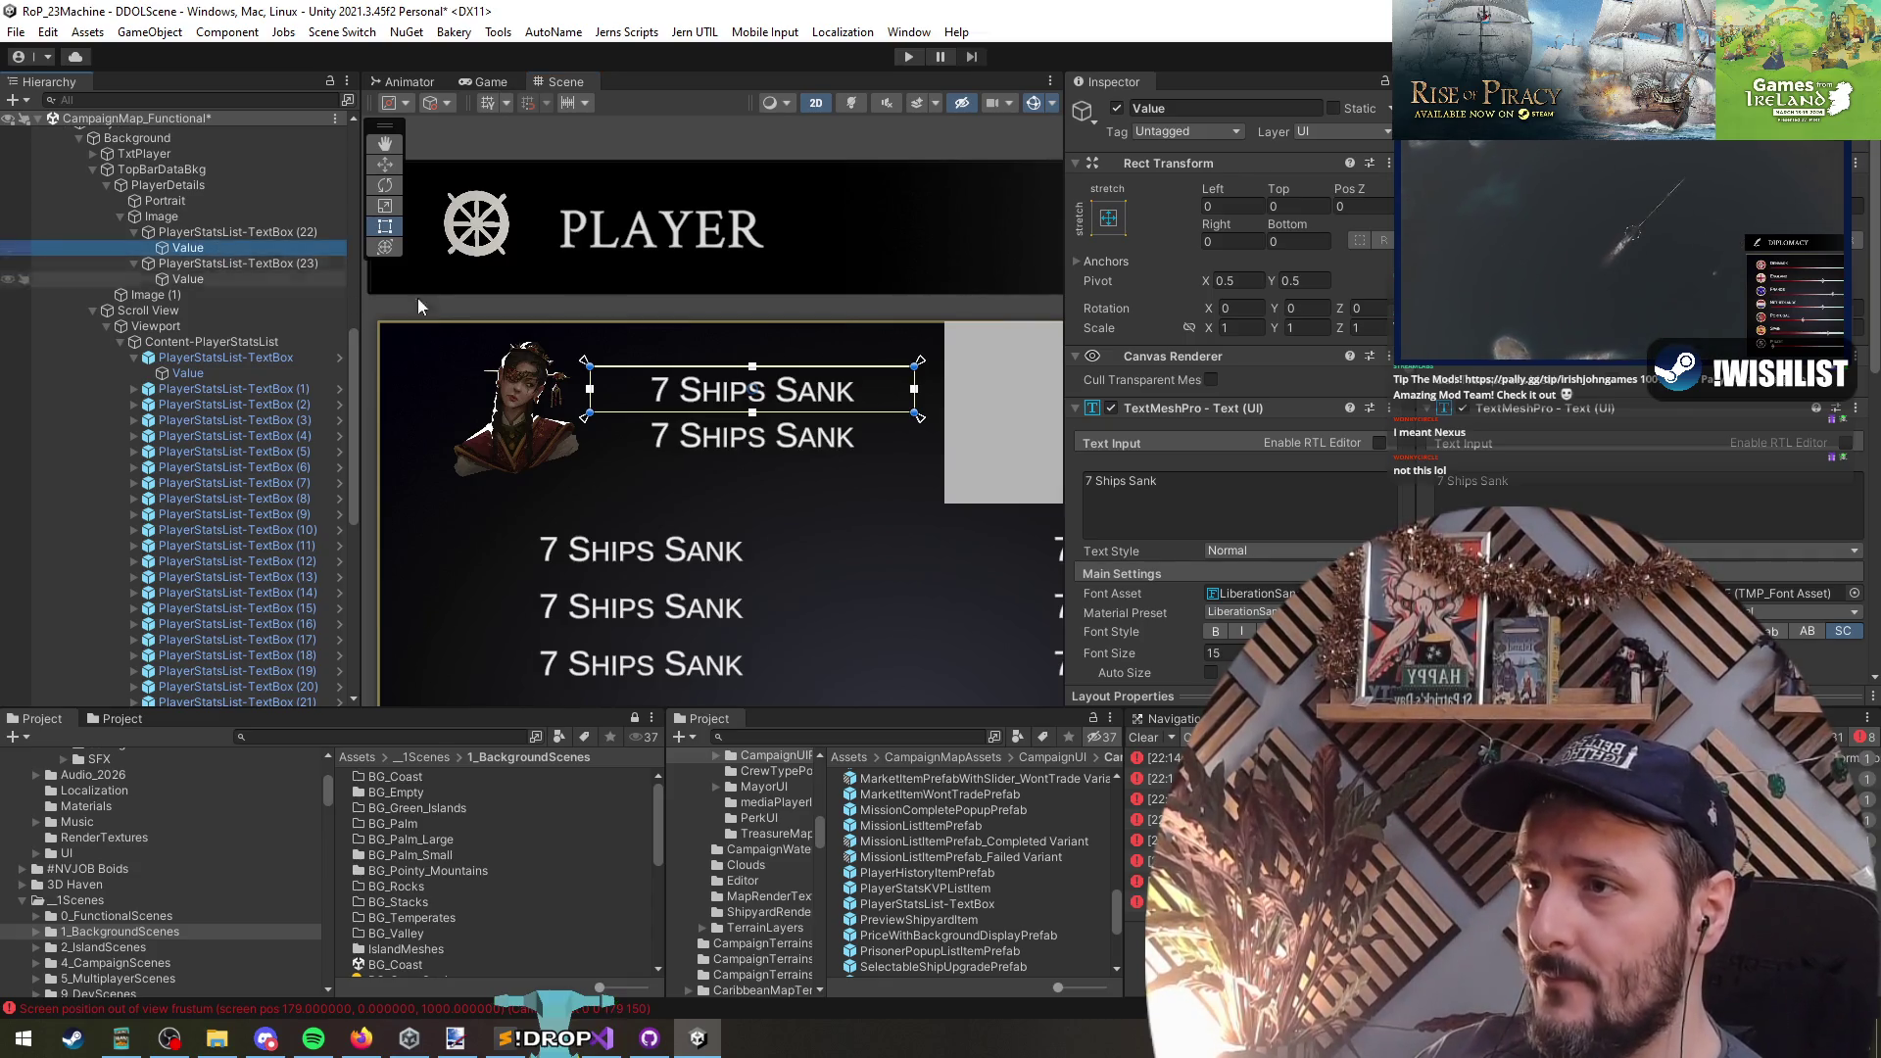
pyautogui.write('Level 0 Brawler')
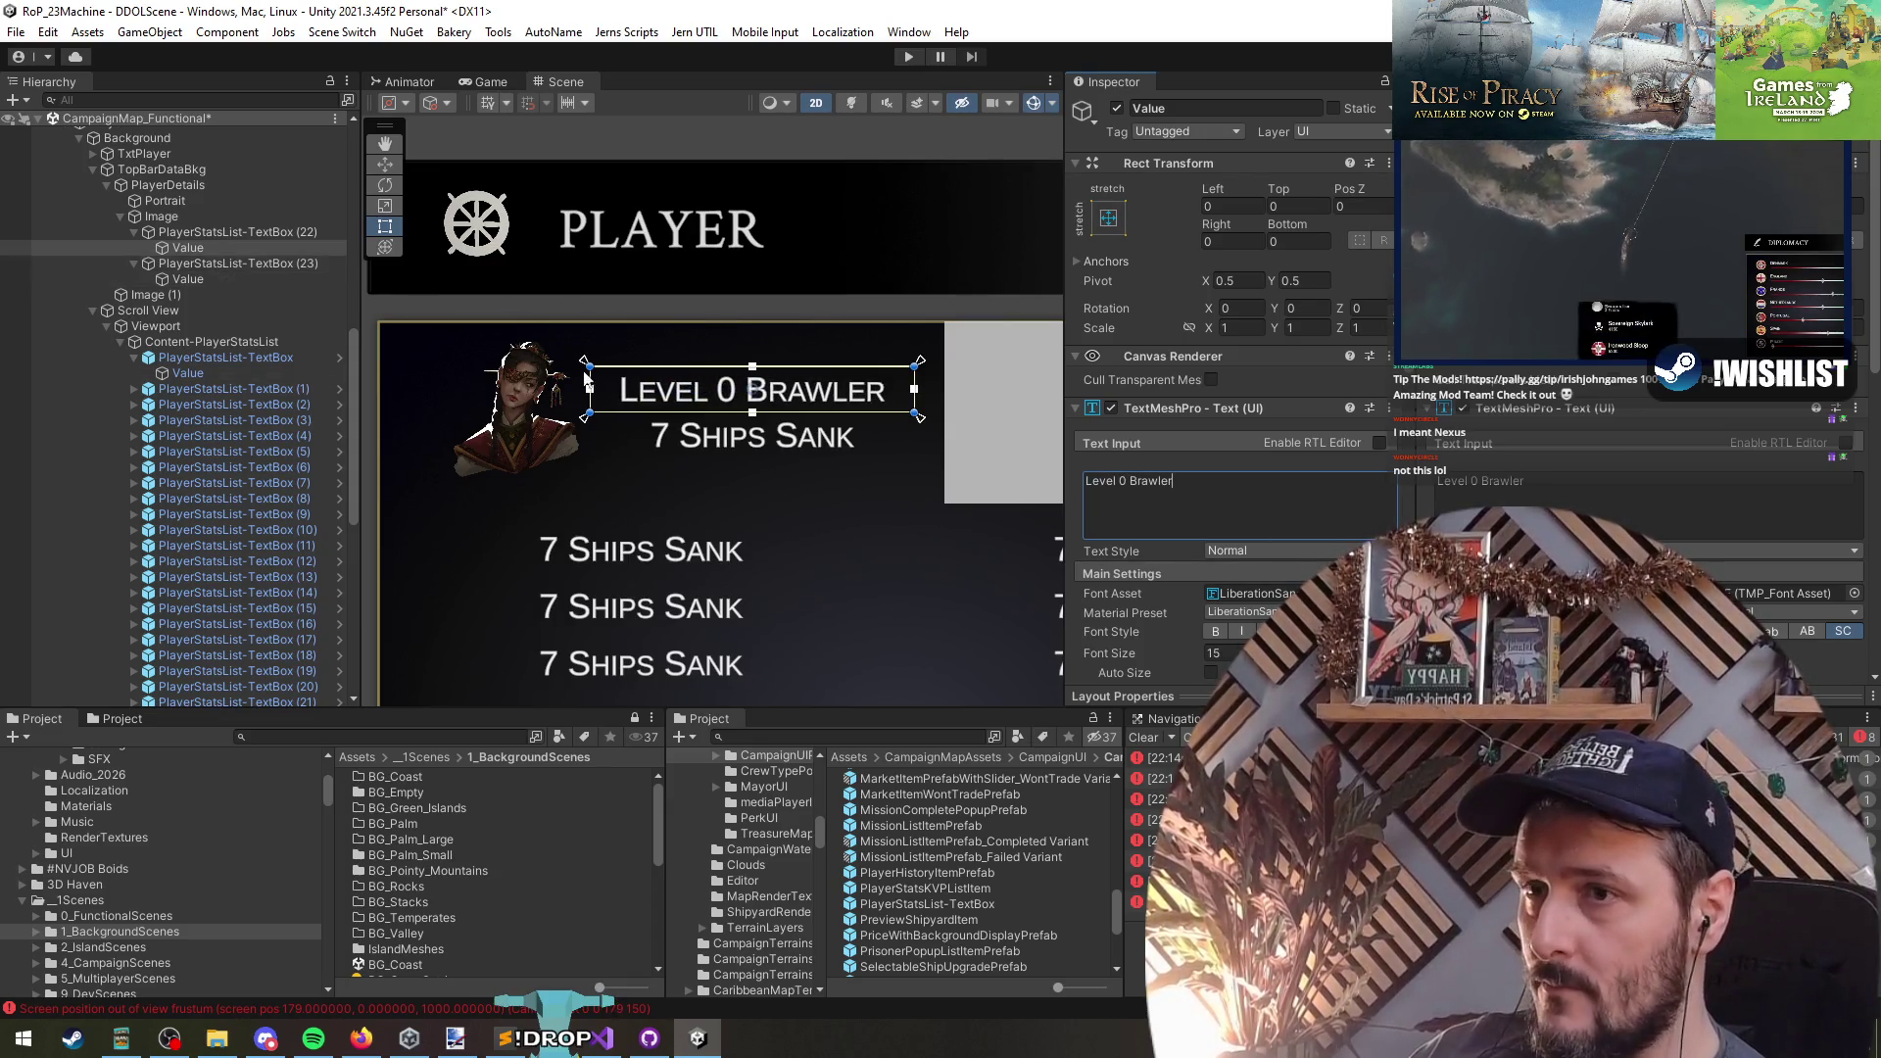
pyautogui.write('150')
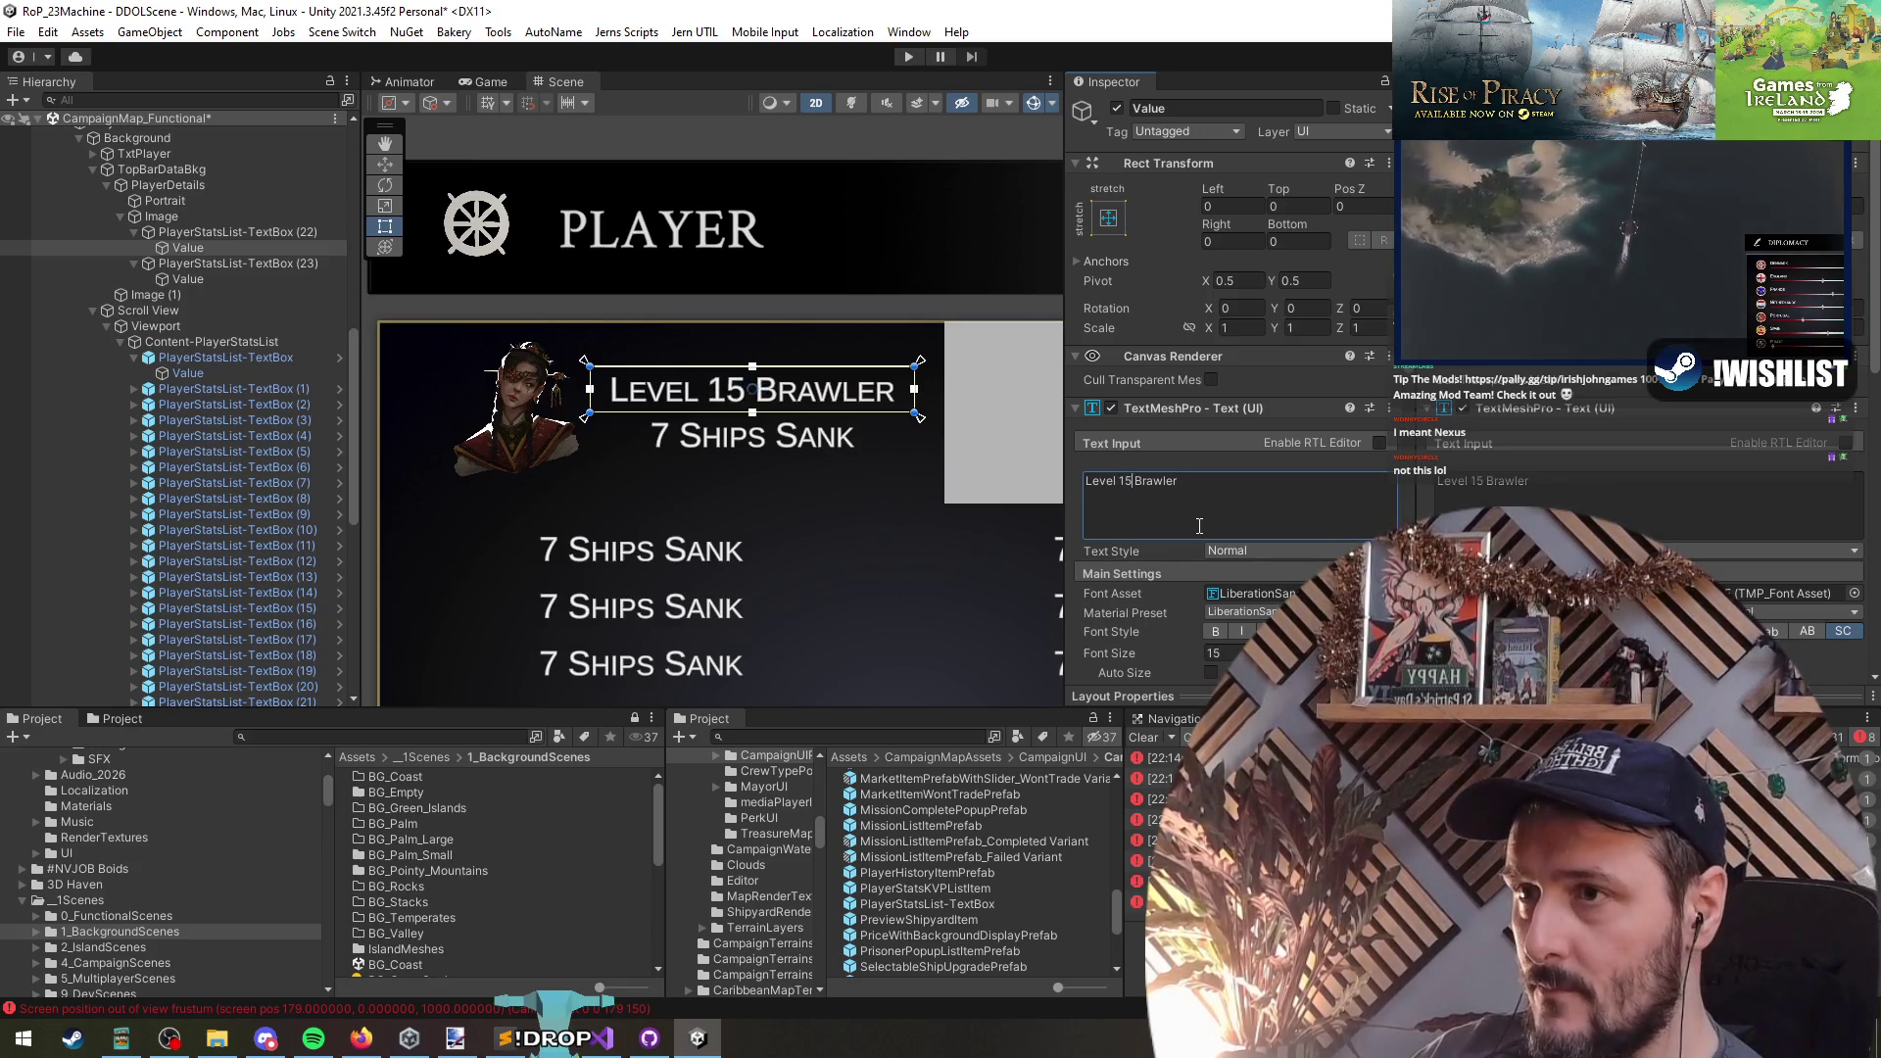
# - Set the second line to '5012/1231112 Exp' at font size 15
pyautogui.click(162, 282)
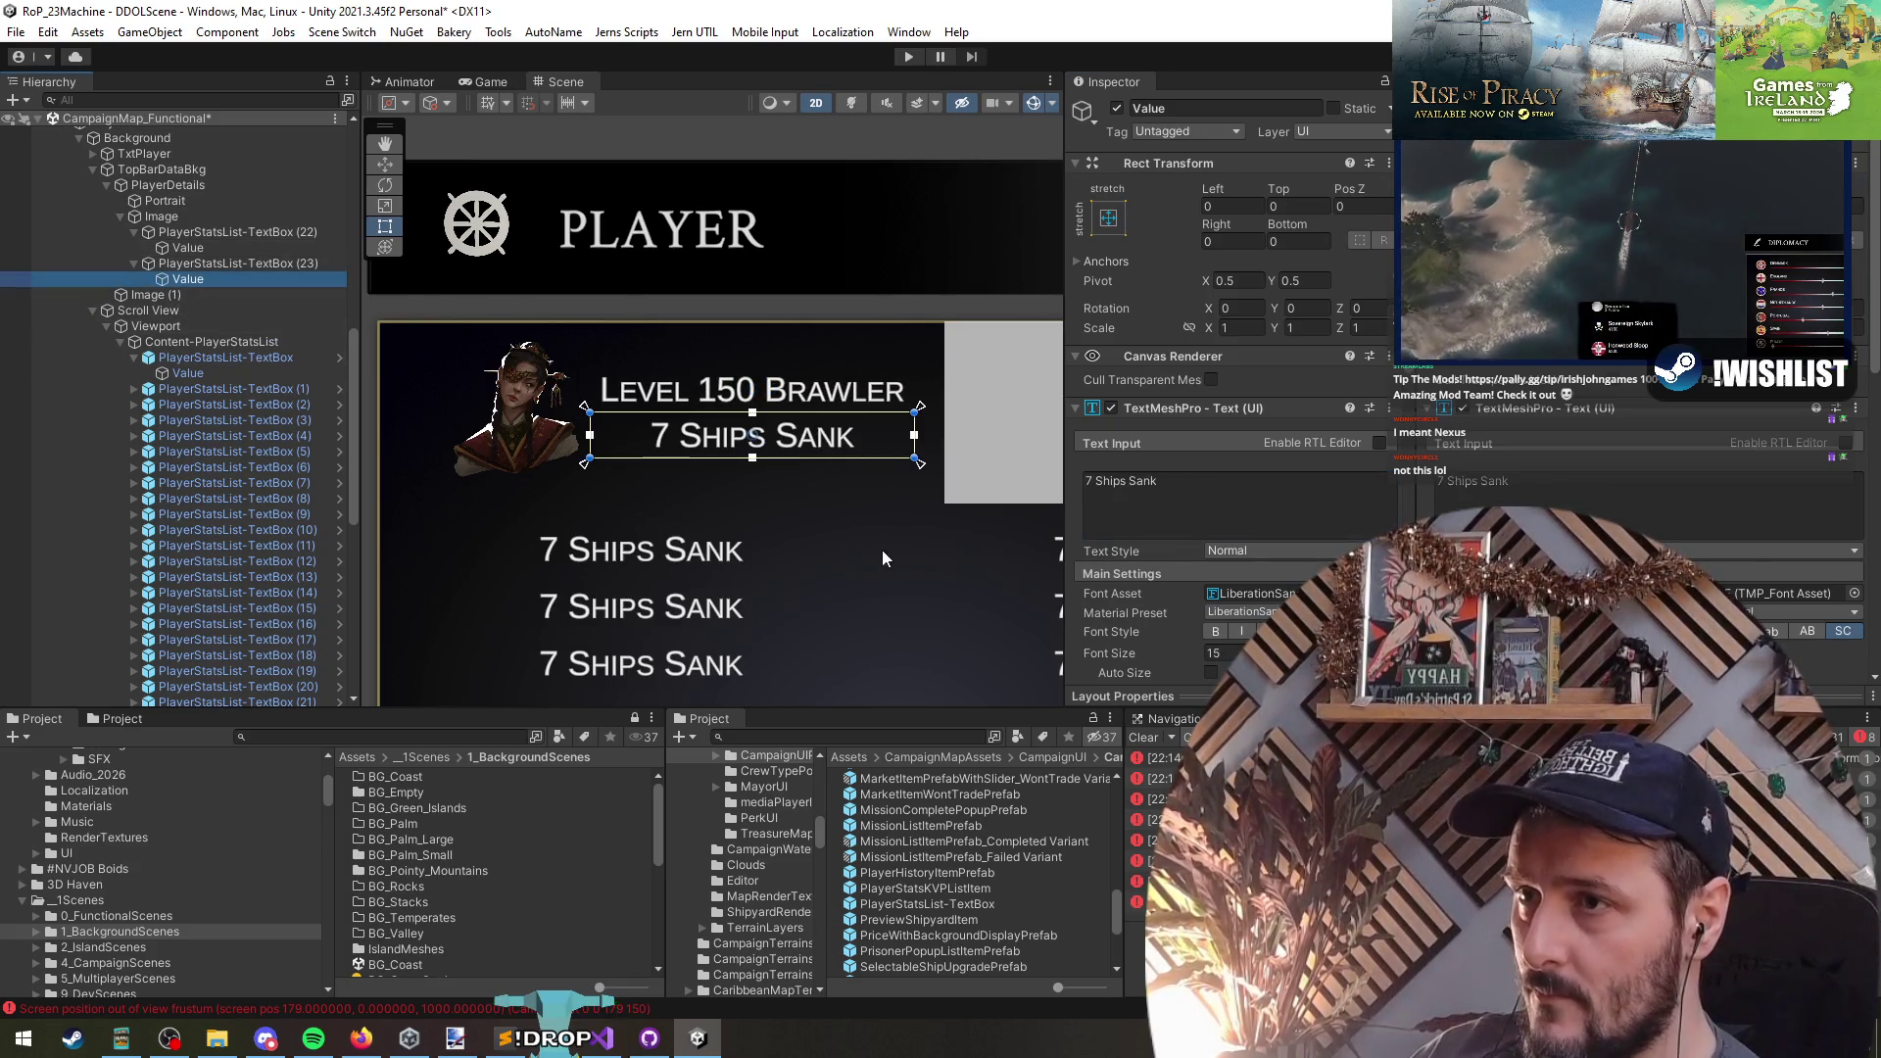
pyautogui.scroll(3, 884, 548)
pyautogui.scroll(-4, 713, 495)
pyautogui.scroll(2, 714, 495)
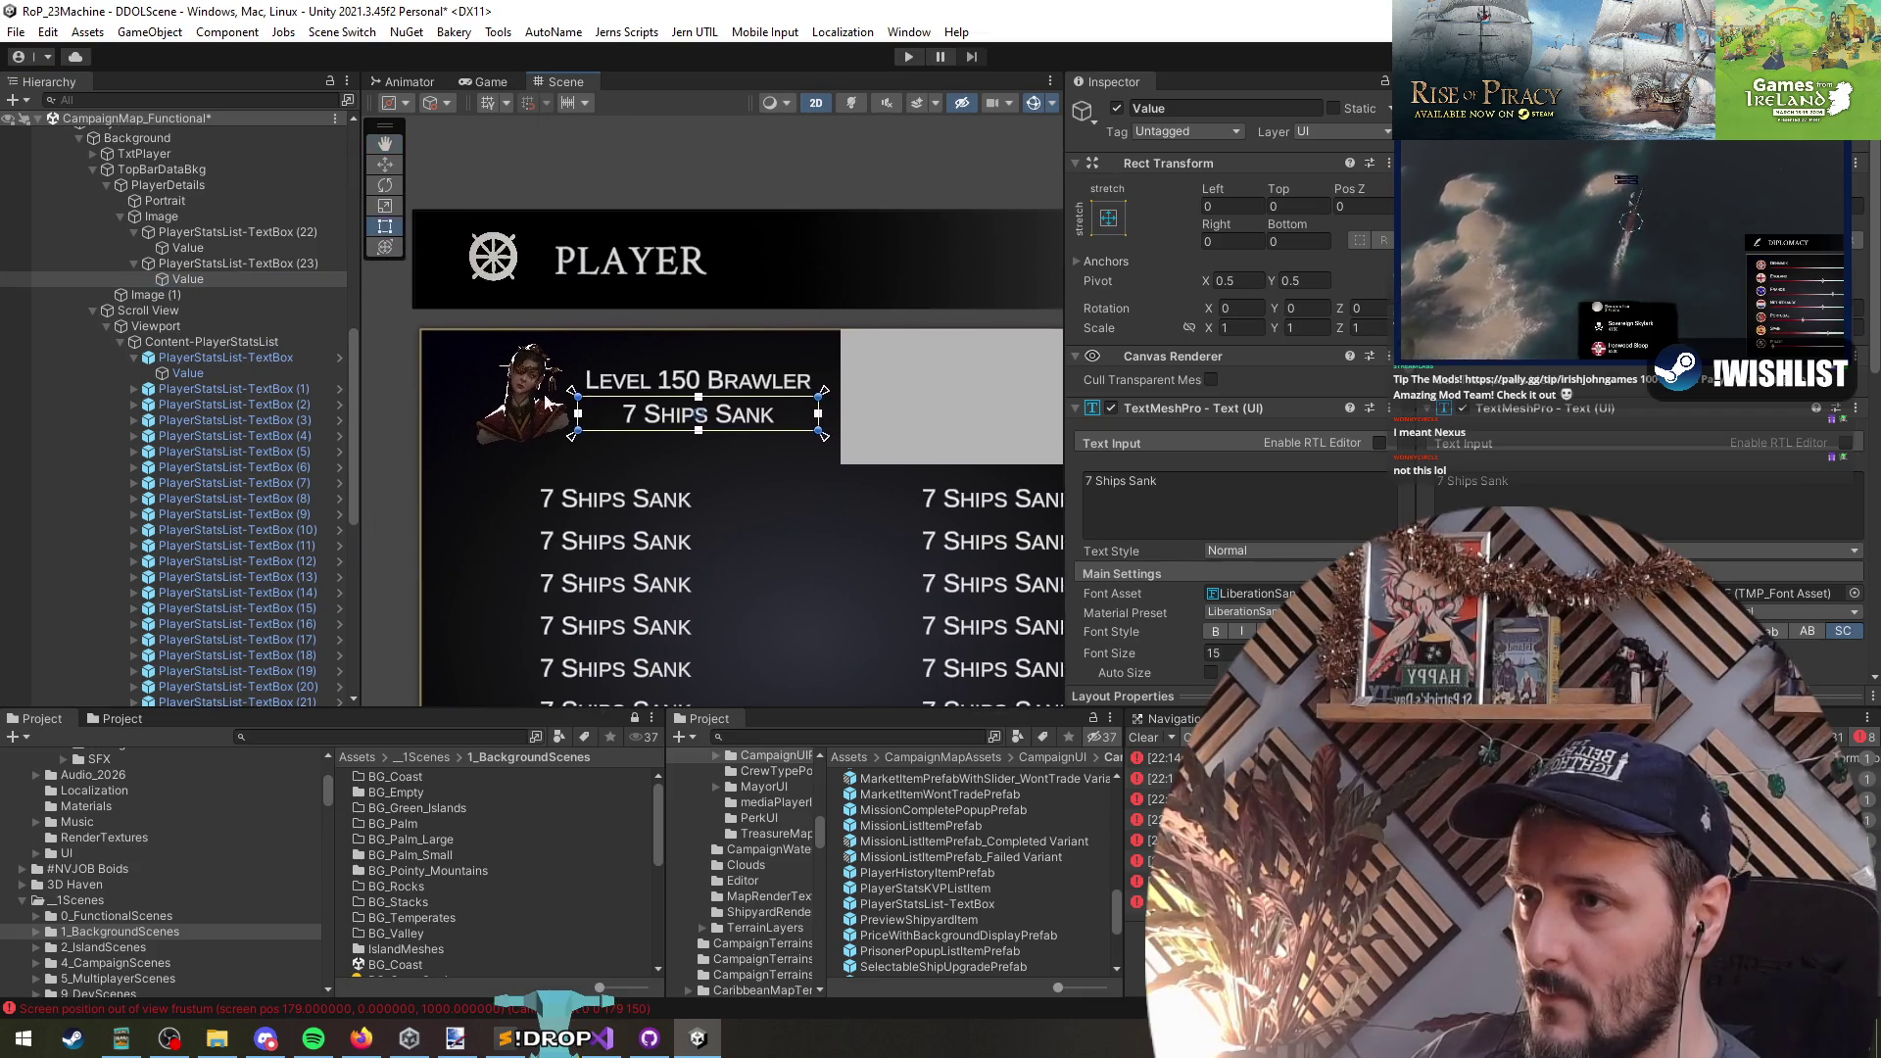
pyautogui.click(1142, 494)
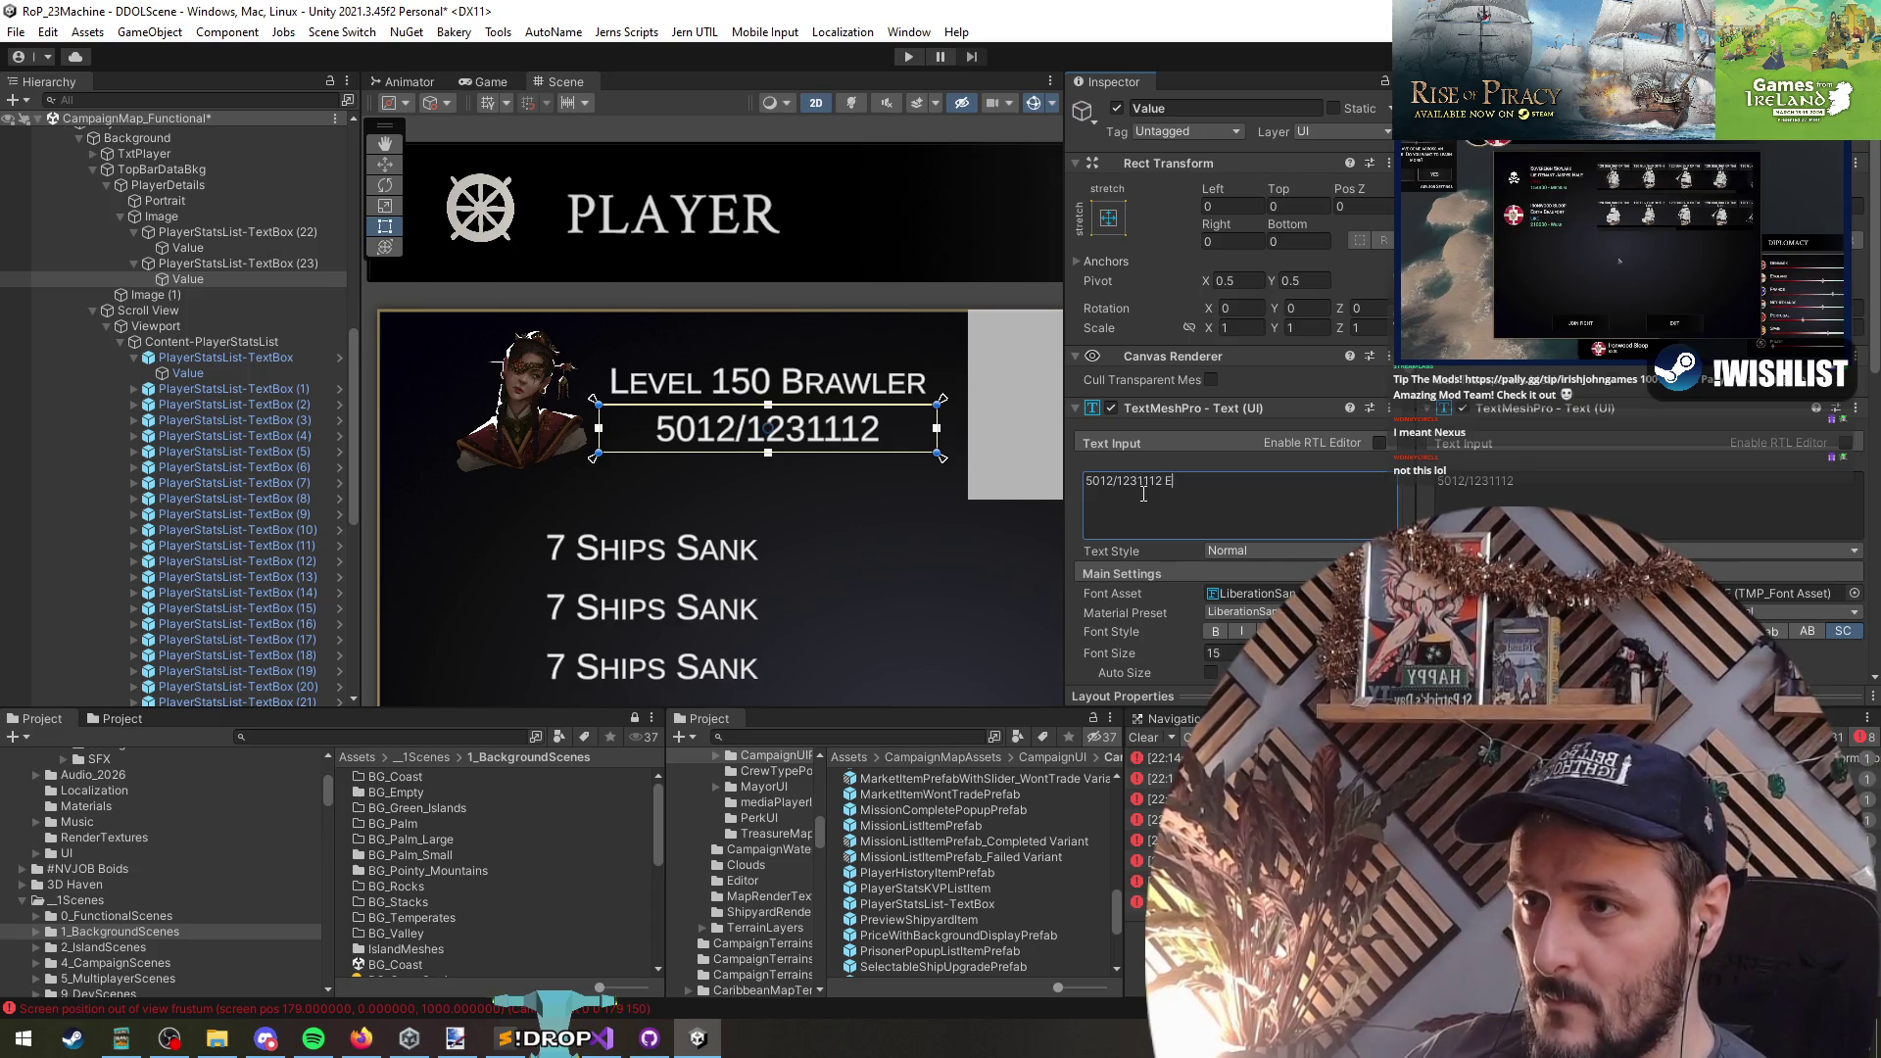
pyautogui.write('Exp')
pyautogui.scroll(-5, 881, 490)
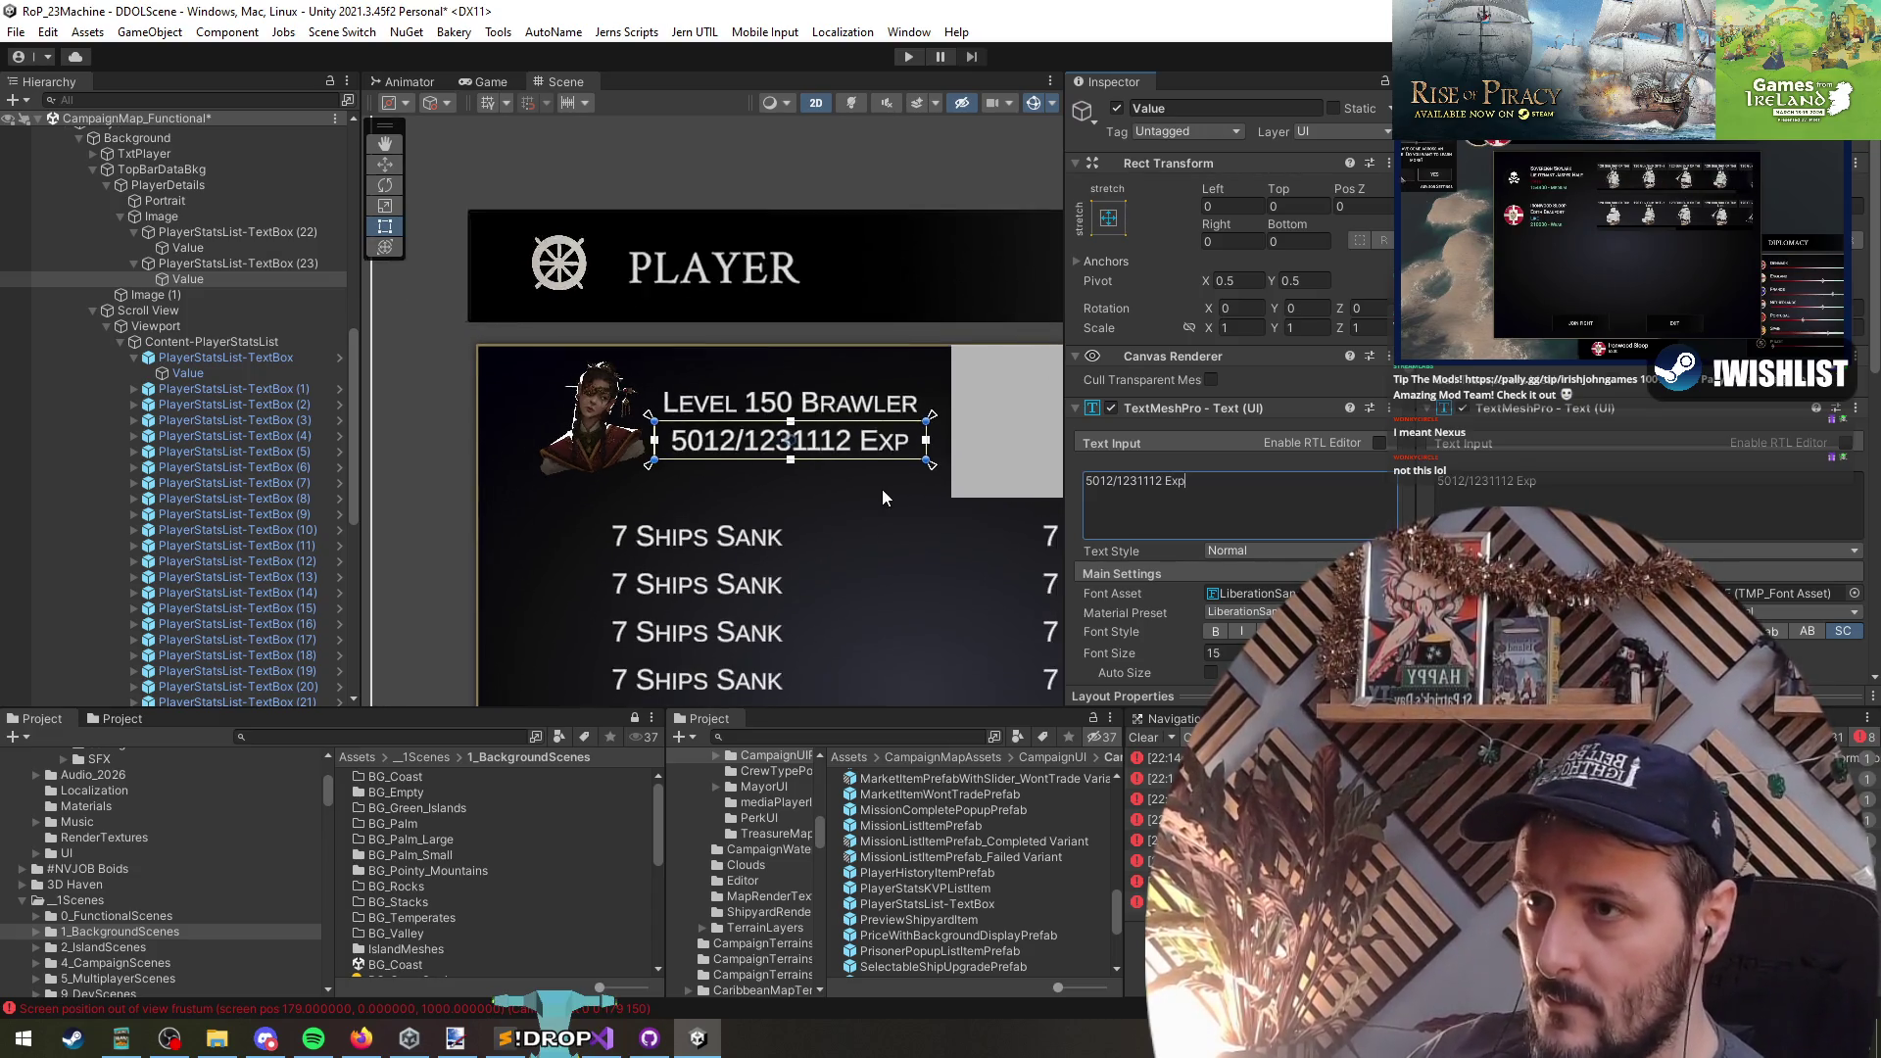
pyautogui.scroll(-2, 1188, 564)
pyautogui.moveTo(1173, 544); pyautogui.dragTo(1221, 547)
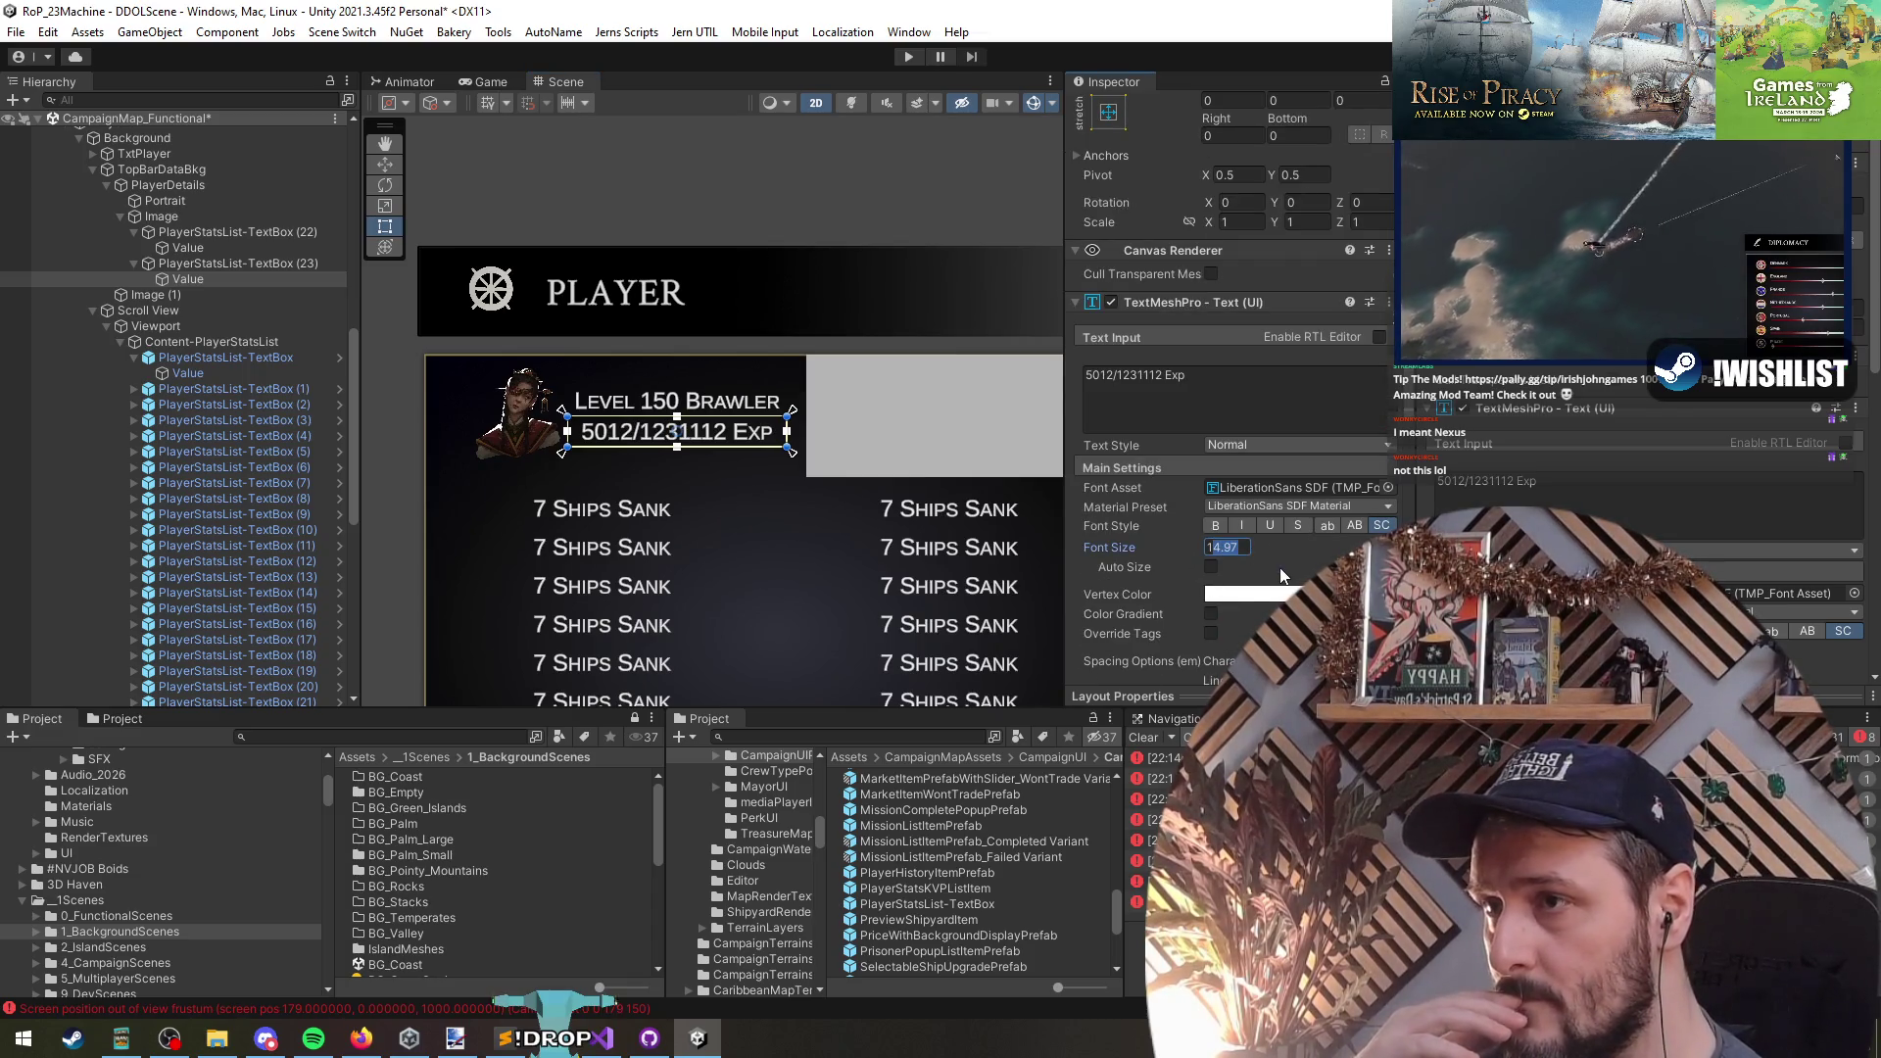
pyautogui.write('15')
# - Give 'Level 150 Brawler' font size 18 and line spacing about -31
pyautogui.click(201, 248)
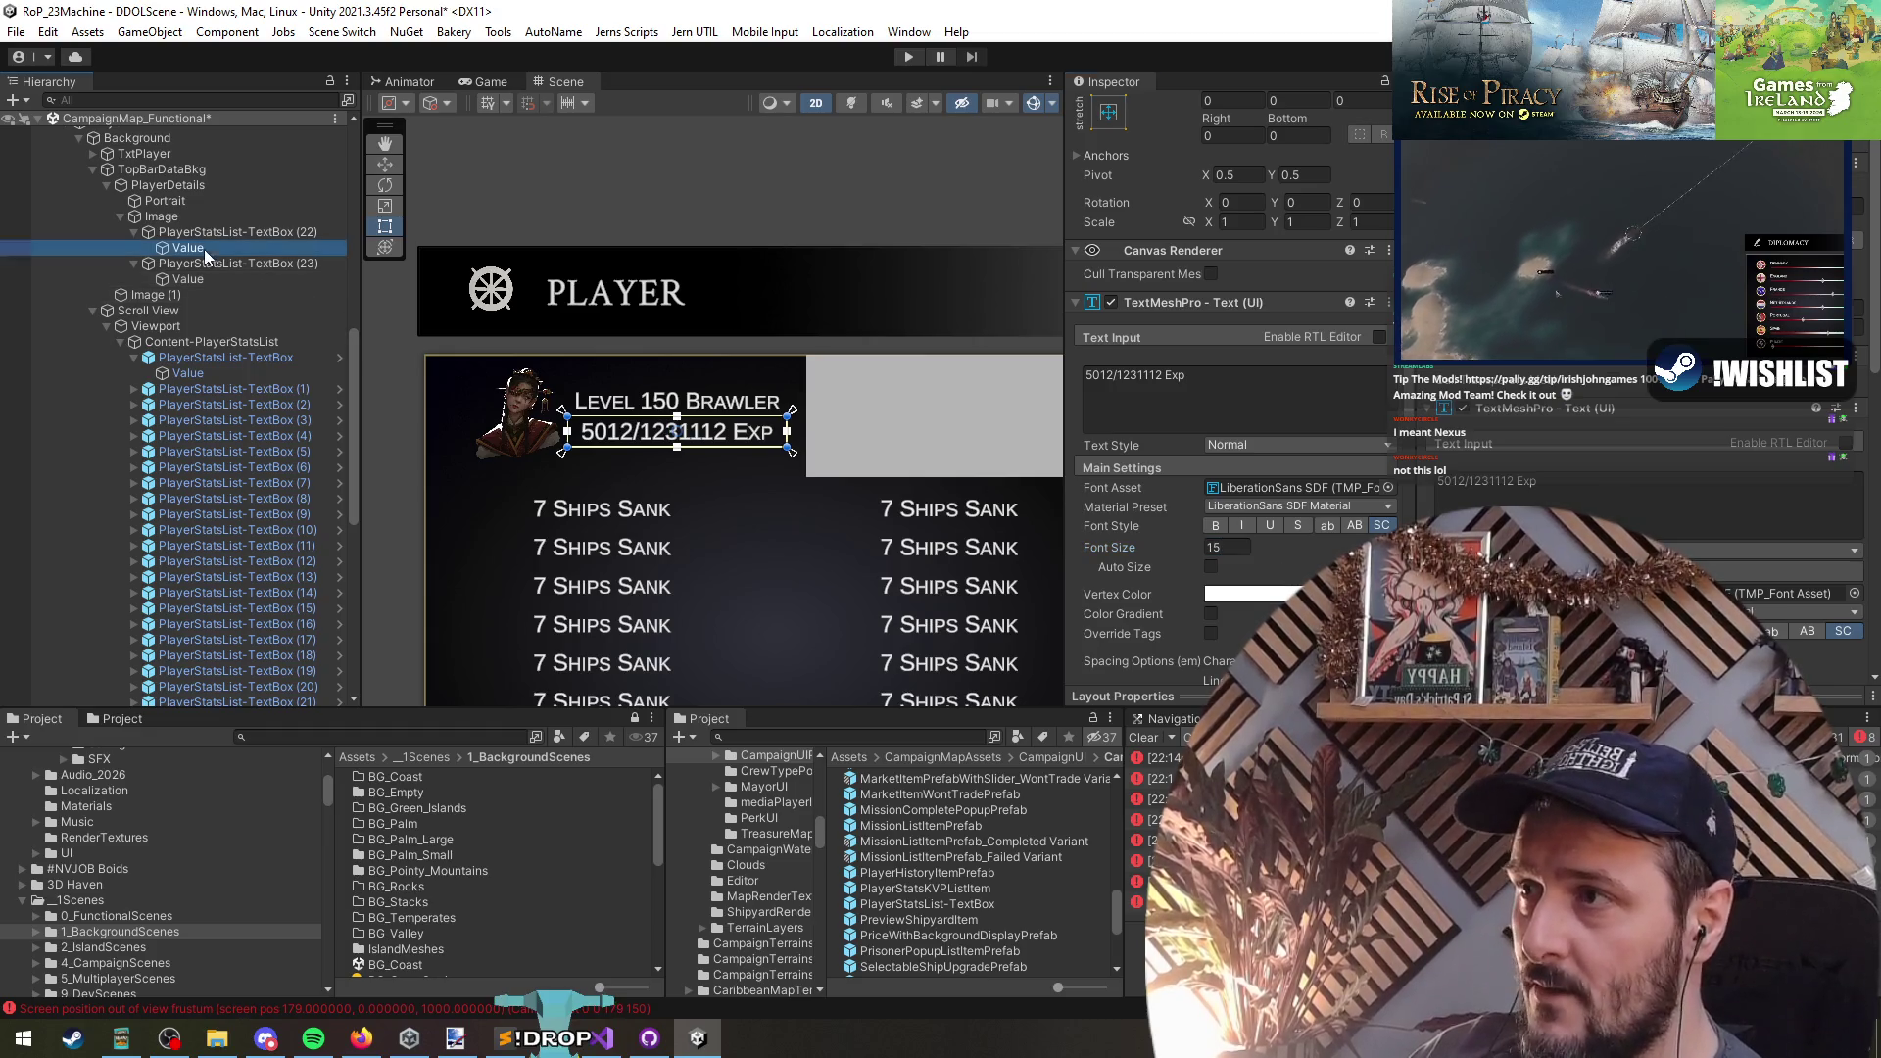
pyautogui.write('18')
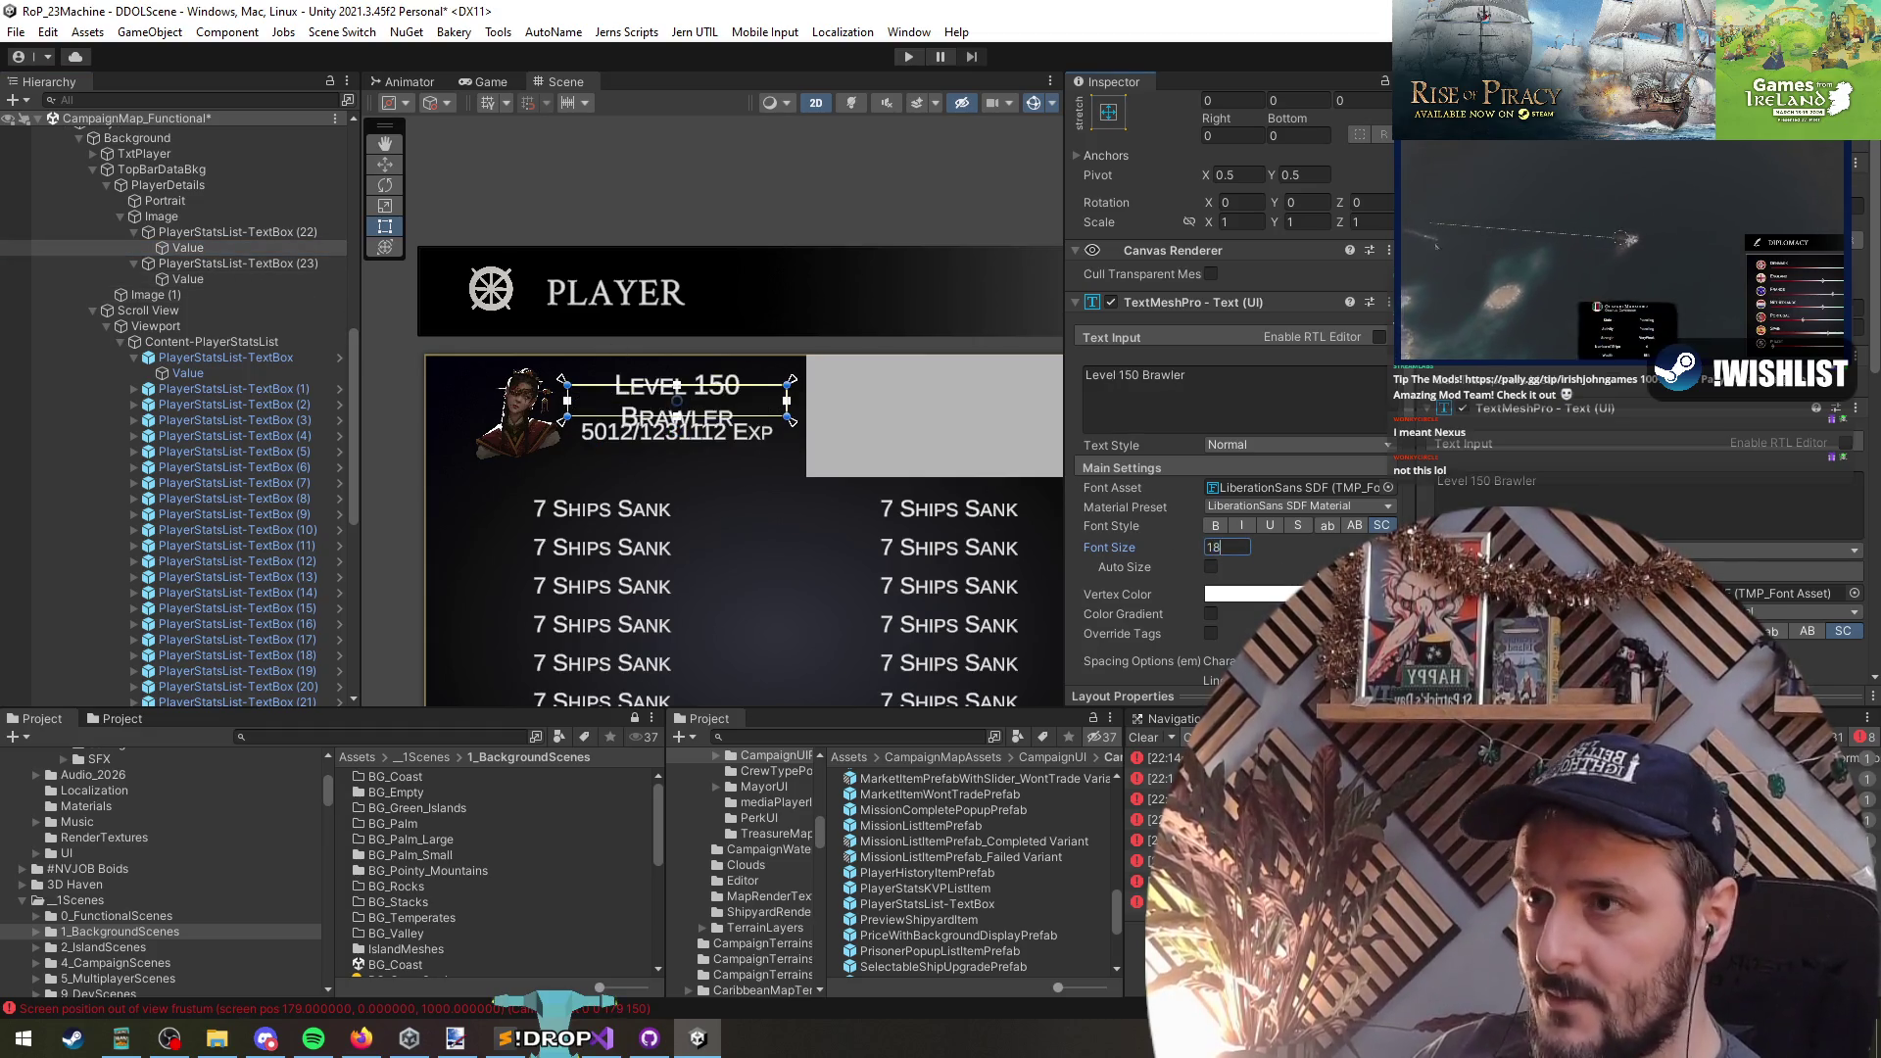
pyautogui.scroll(3, 706, 396)
pyautogui.scroll(-5, 1181, 480)
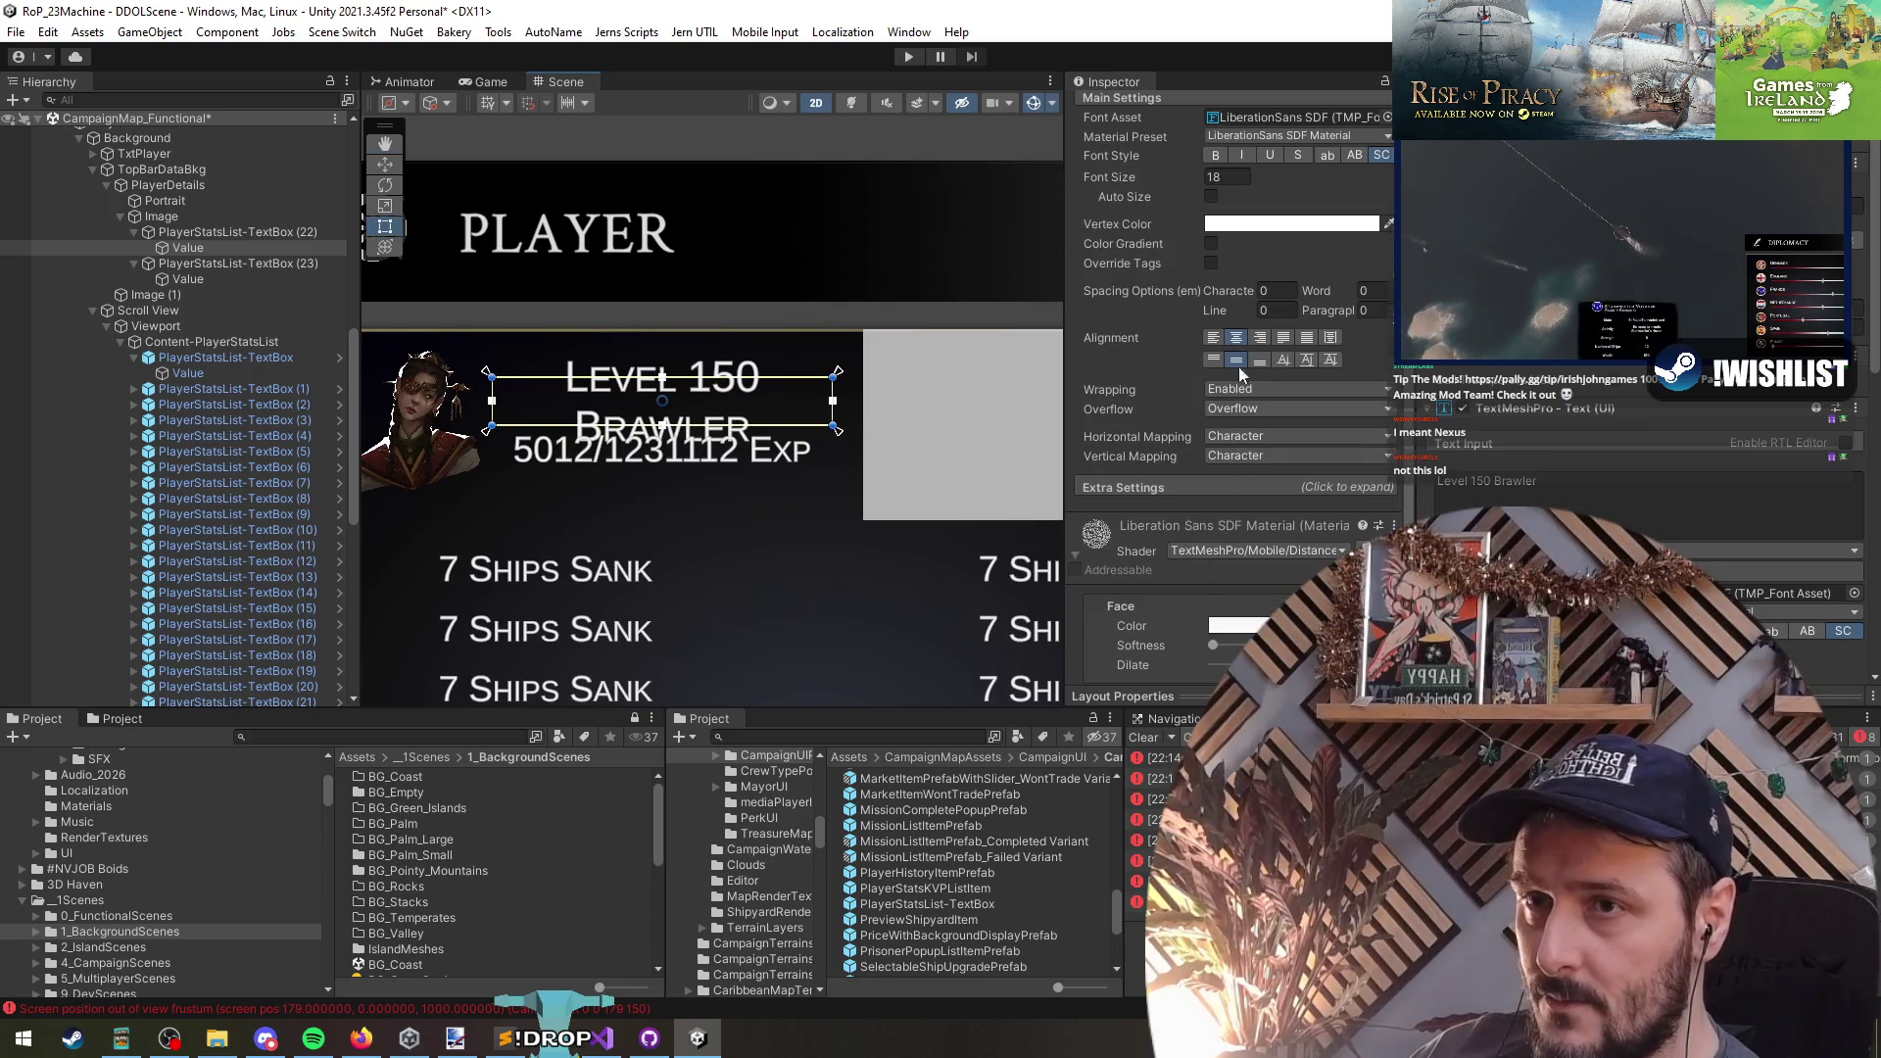
pyautogui.moveTo(1236, 313); pyautogui.dragTo(942, 353)
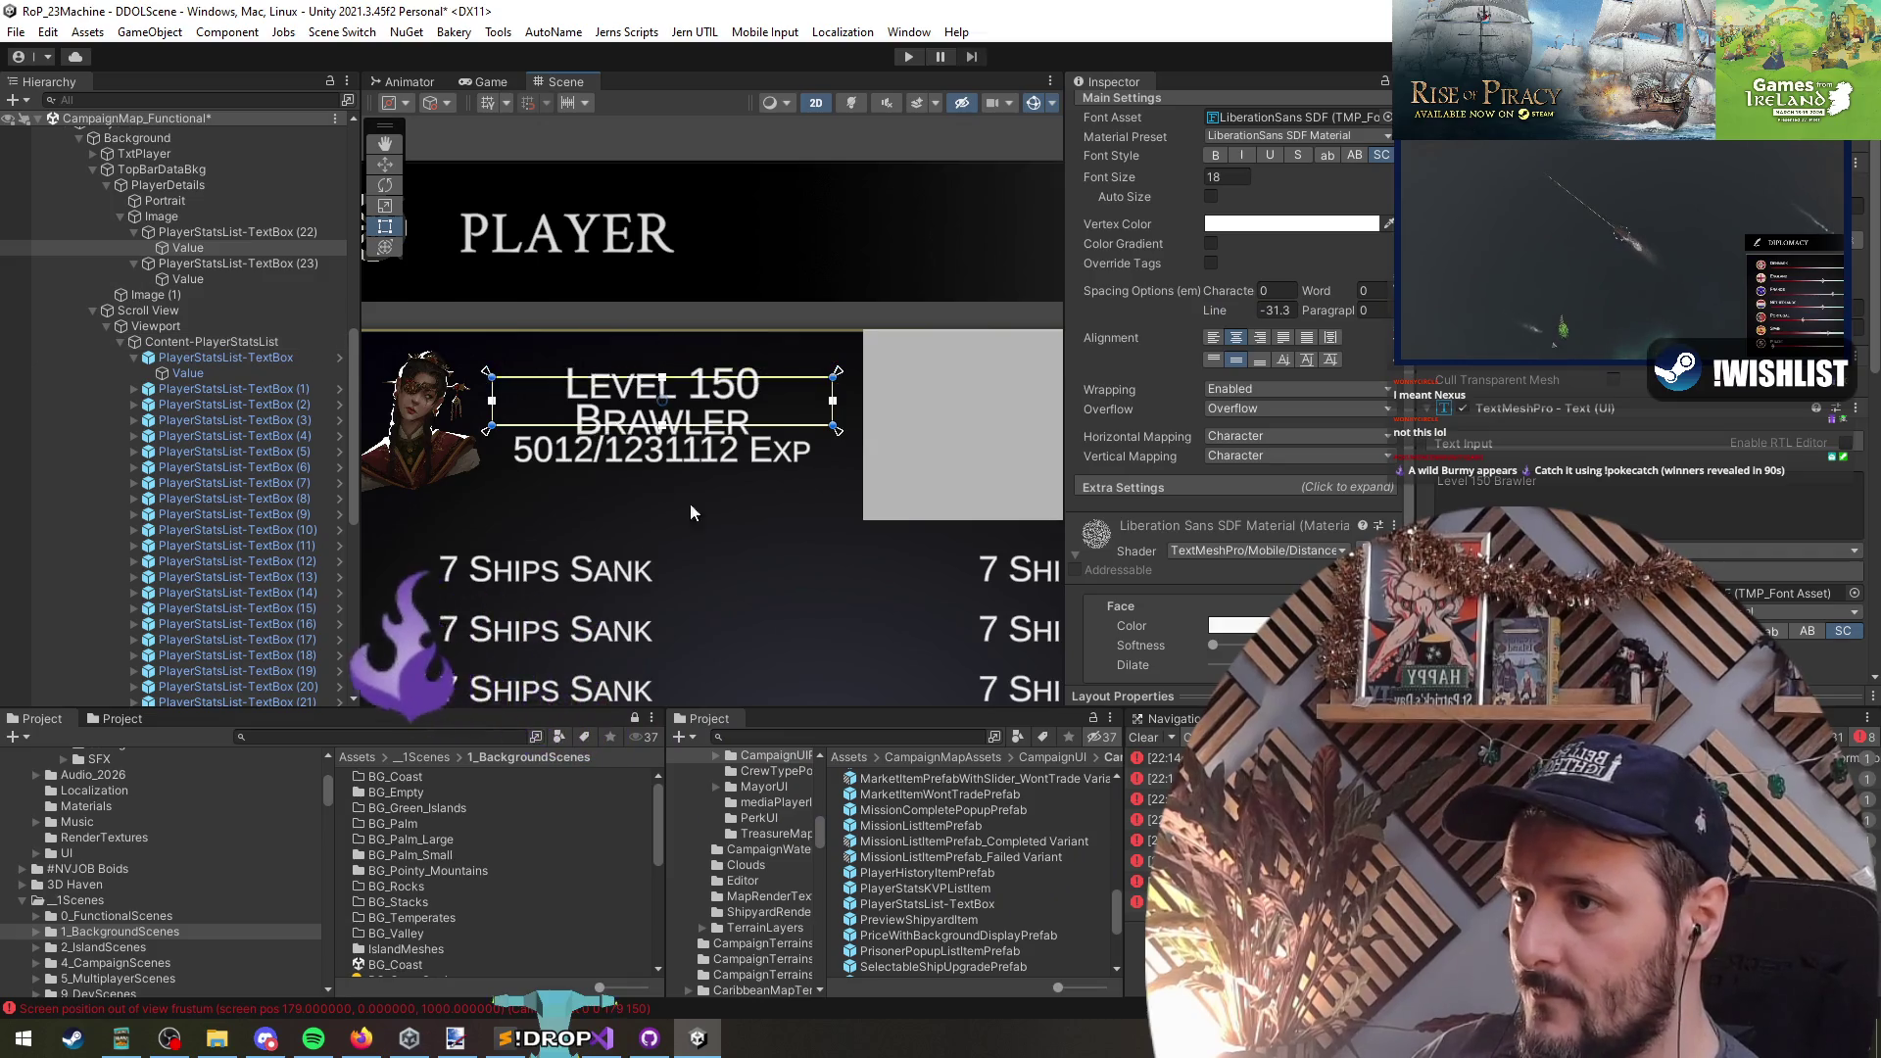
pyautogui.scroll(-2, 693, 519)
pyautogui.click(188, 216)
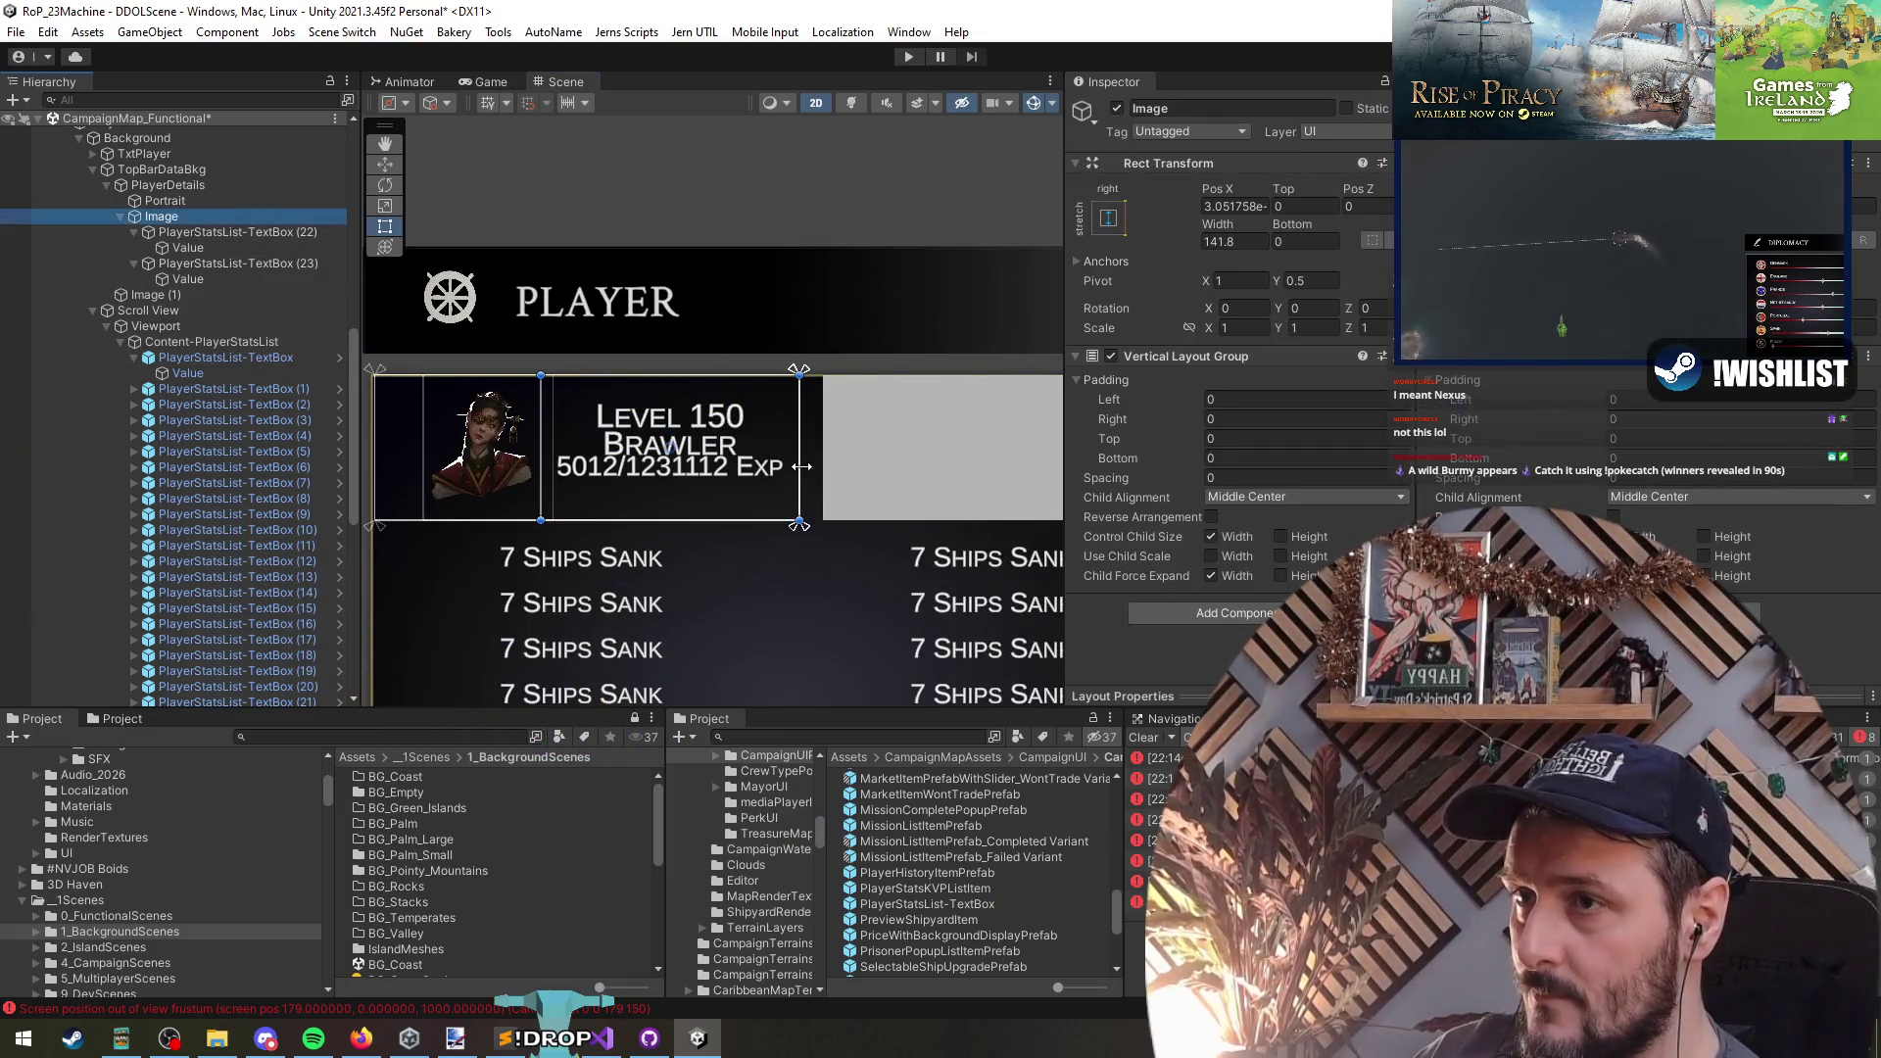
# - Widen the PlayerDetails panel to the right and shift the portrait to the left
pyautogui.click(162, 185)
pyautogui.scroll(-1, 767, 460)
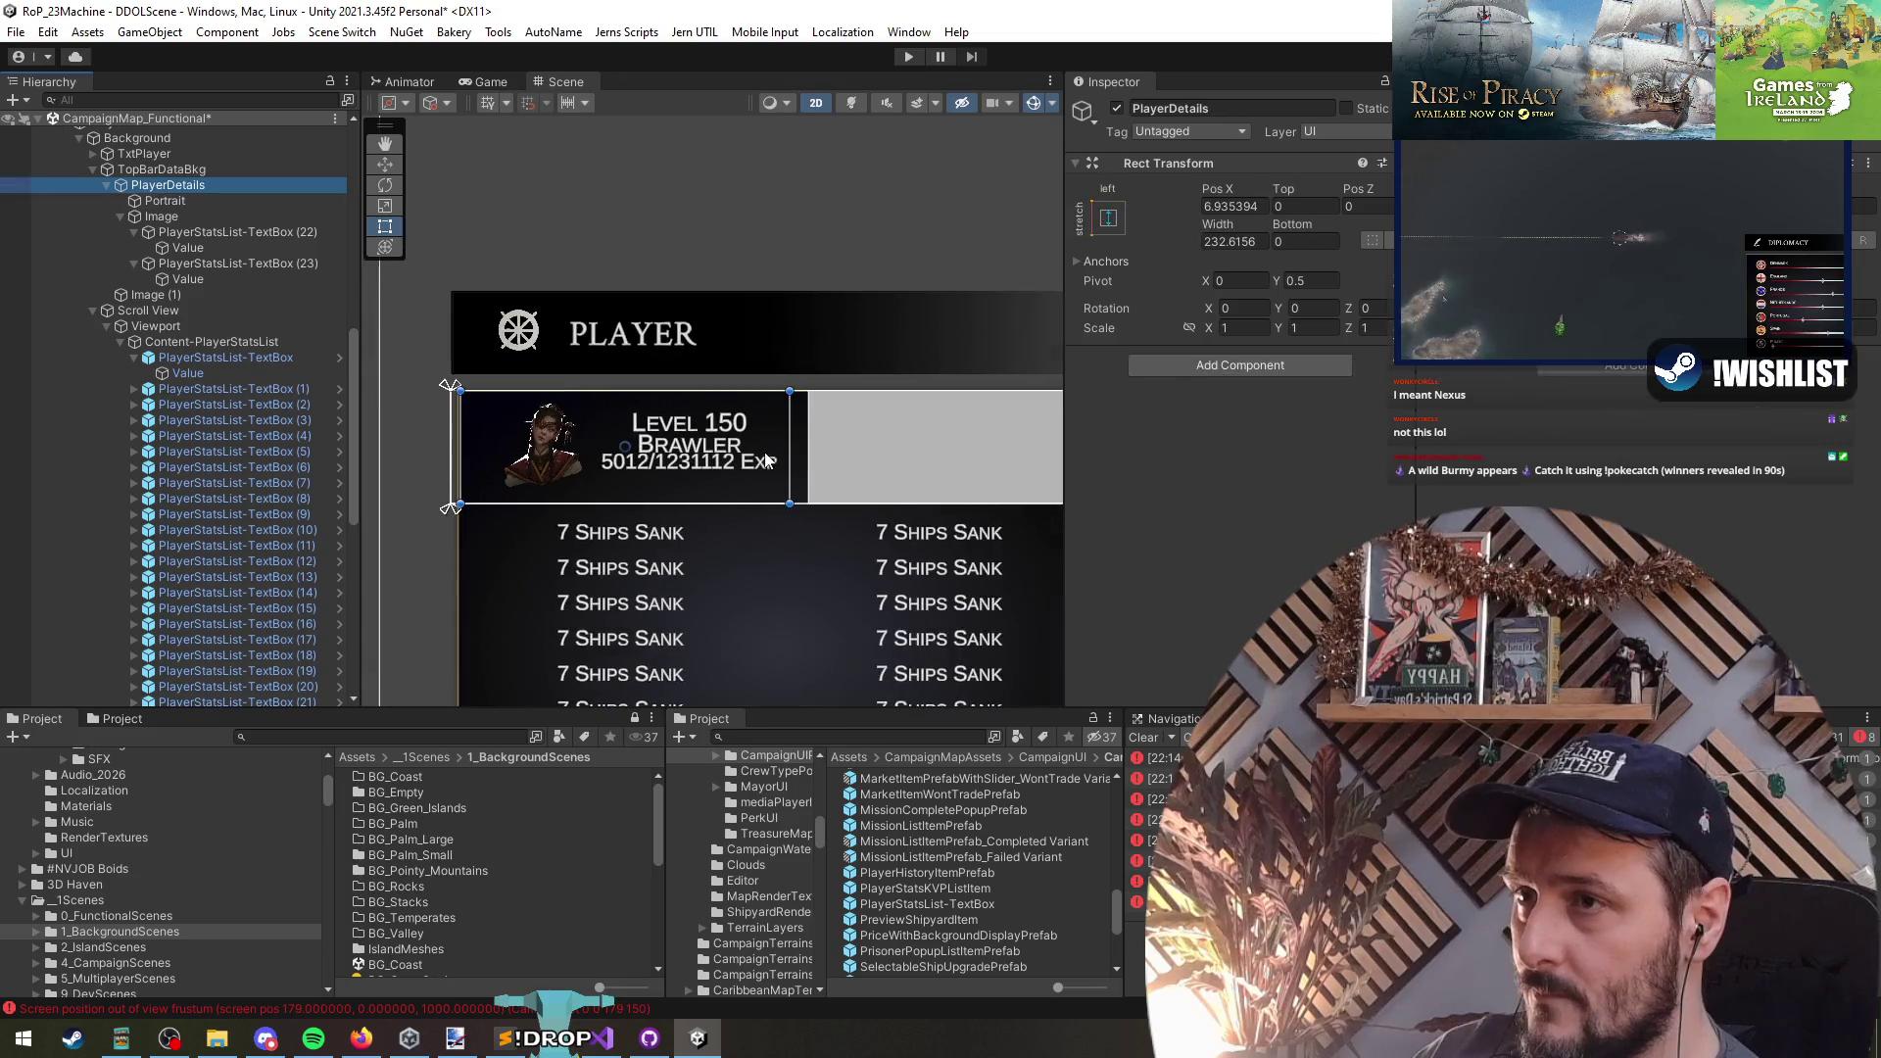
pyautogui.moveTo(787, 449)
pyautogui.mouseDown()
pyautogui.moveTo(857, 448)
pyautogui.moveTo(835, 449)
pyautogui.mouseUp()
pyautogui.click(580, 428)
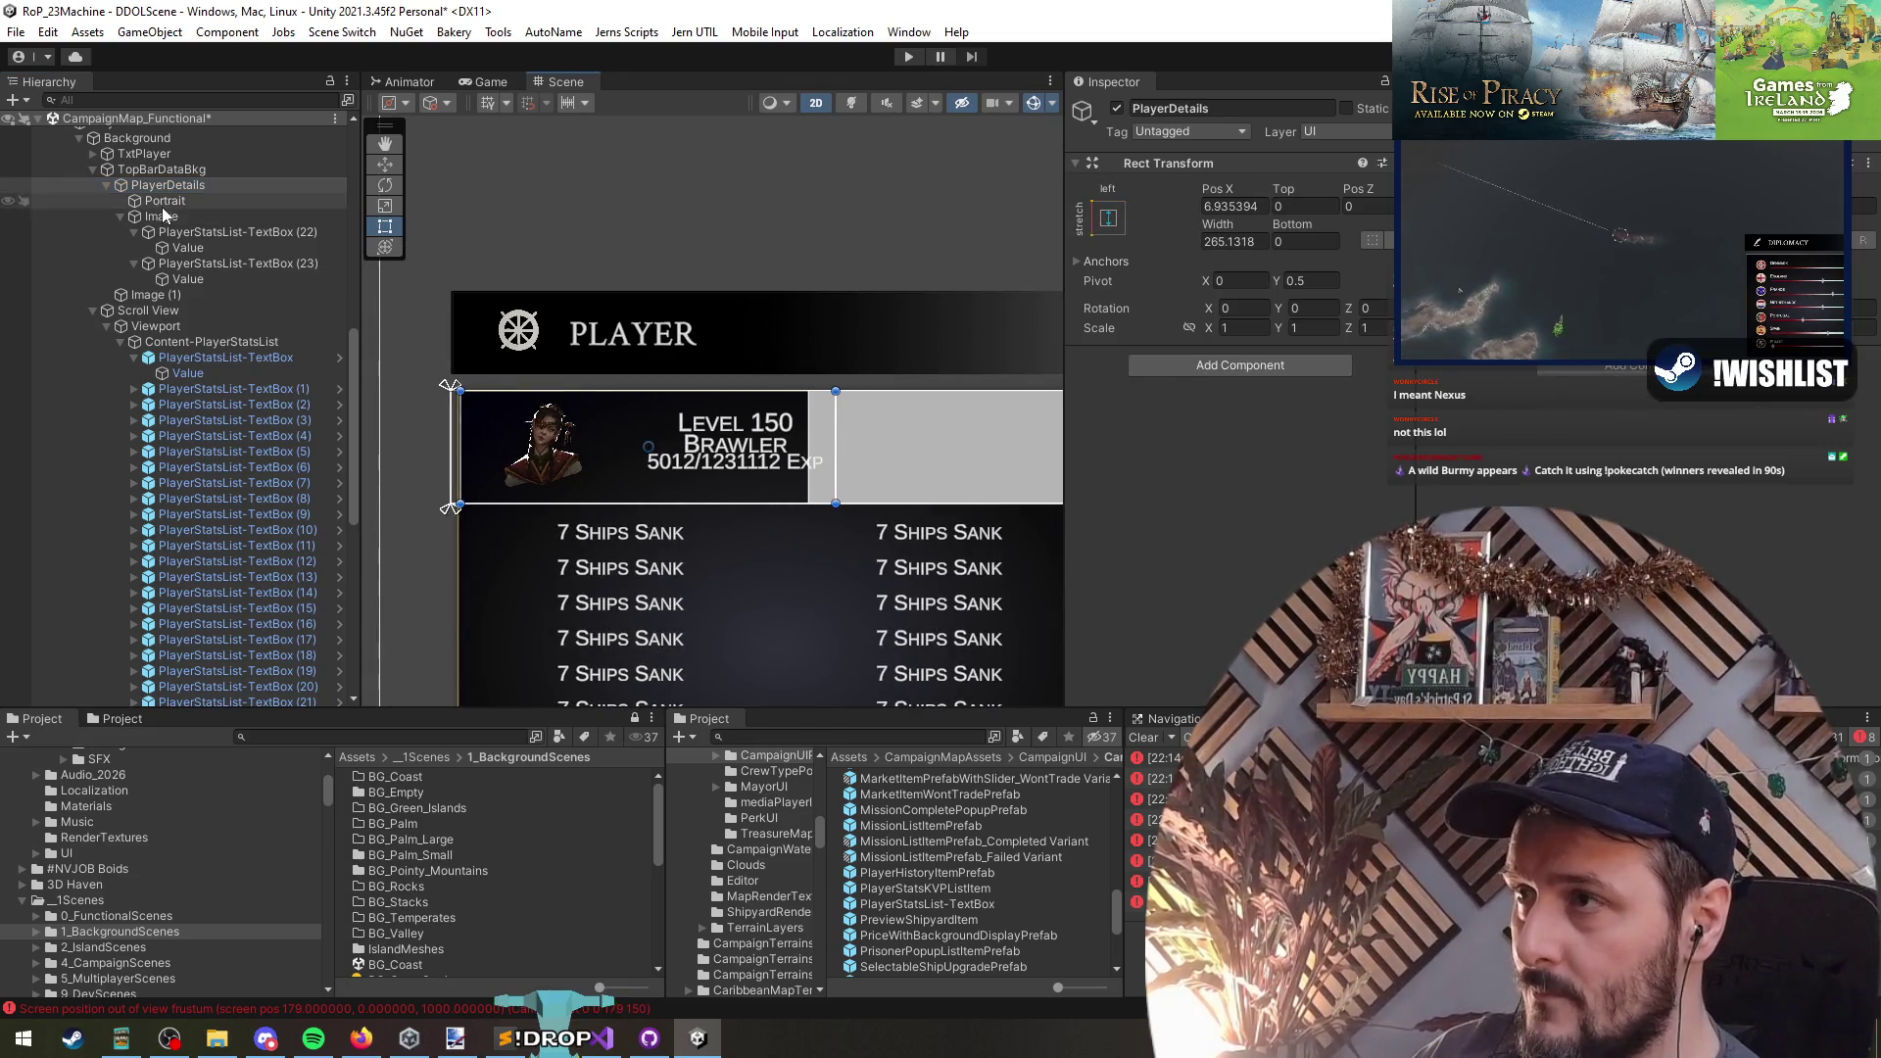
pyautogui.scroll(2, 580, 429)
pyautogui.moveTo(610, 449); pyautogui.dragTo(589, 456)
# - Stretch the Image text container to fill its parent with the stretch-stretch anchor preset
pyautogui.click(324, 232)
pyautogui.click(323, 217)
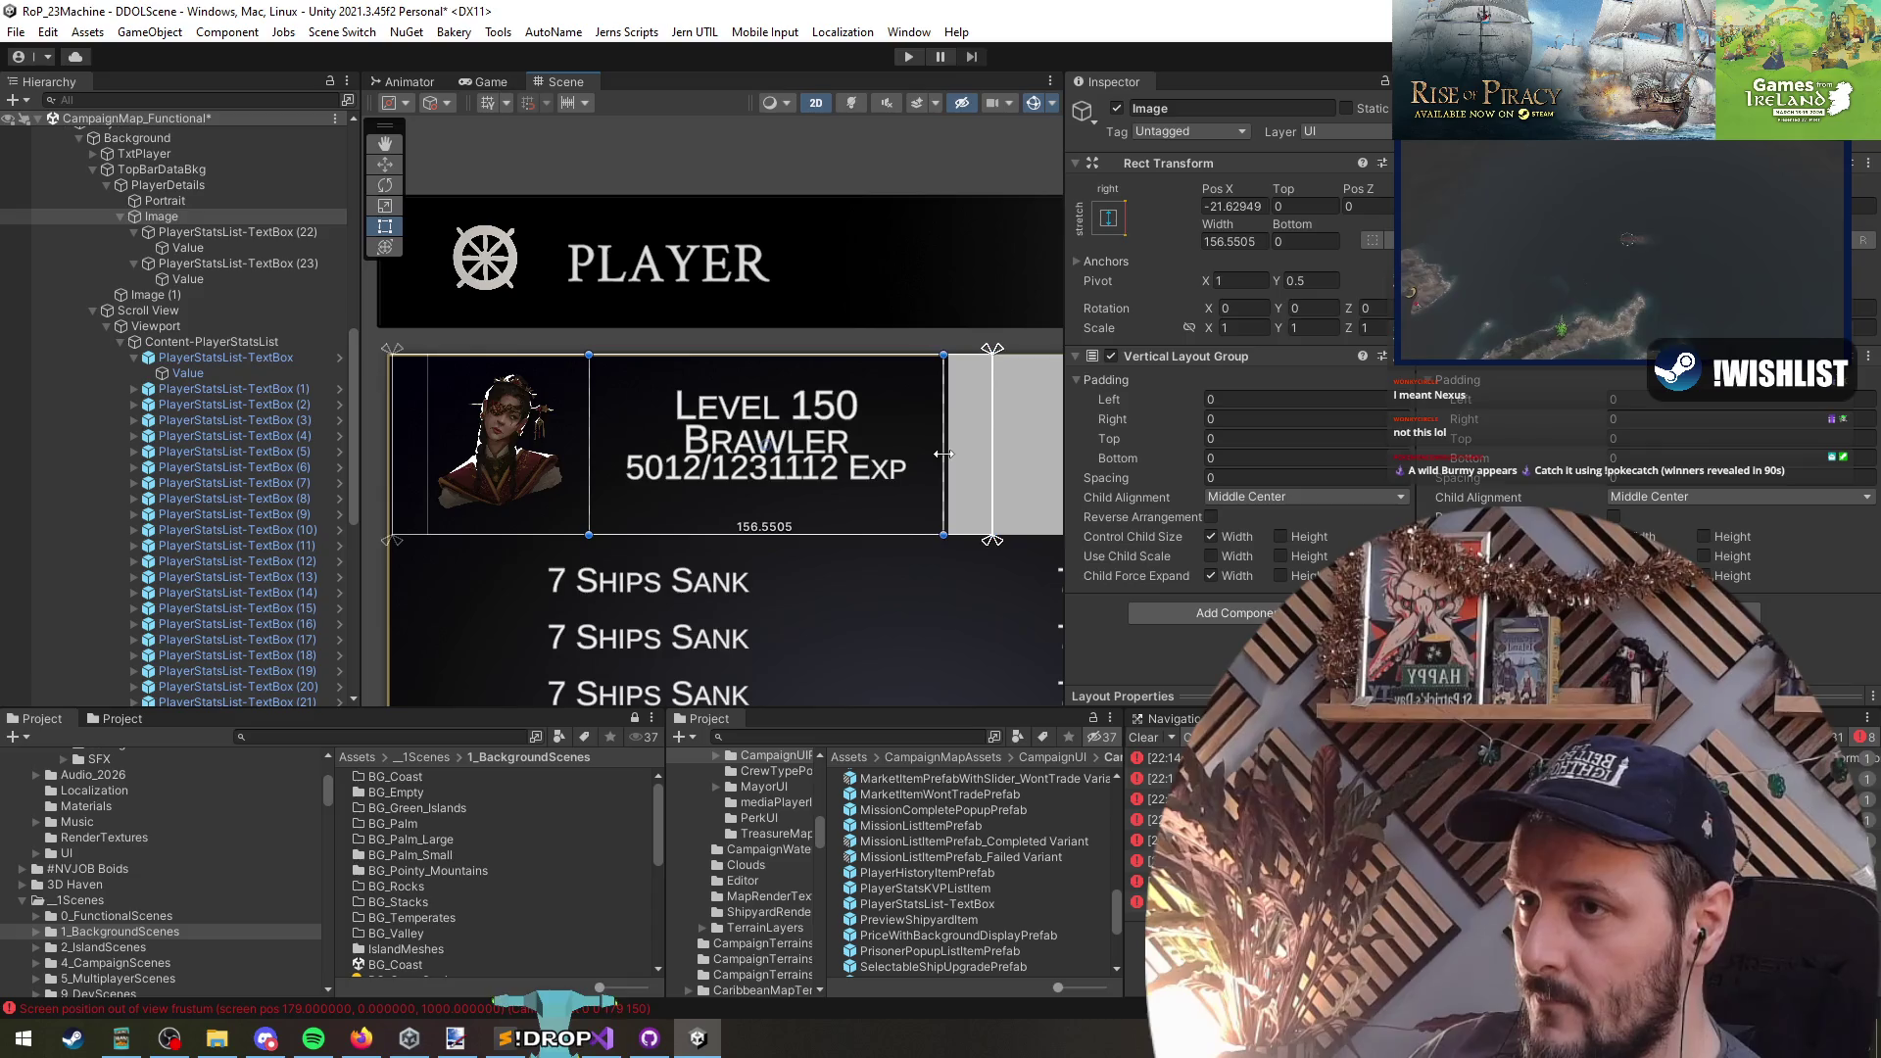
pyautogui.click(1108, 222)
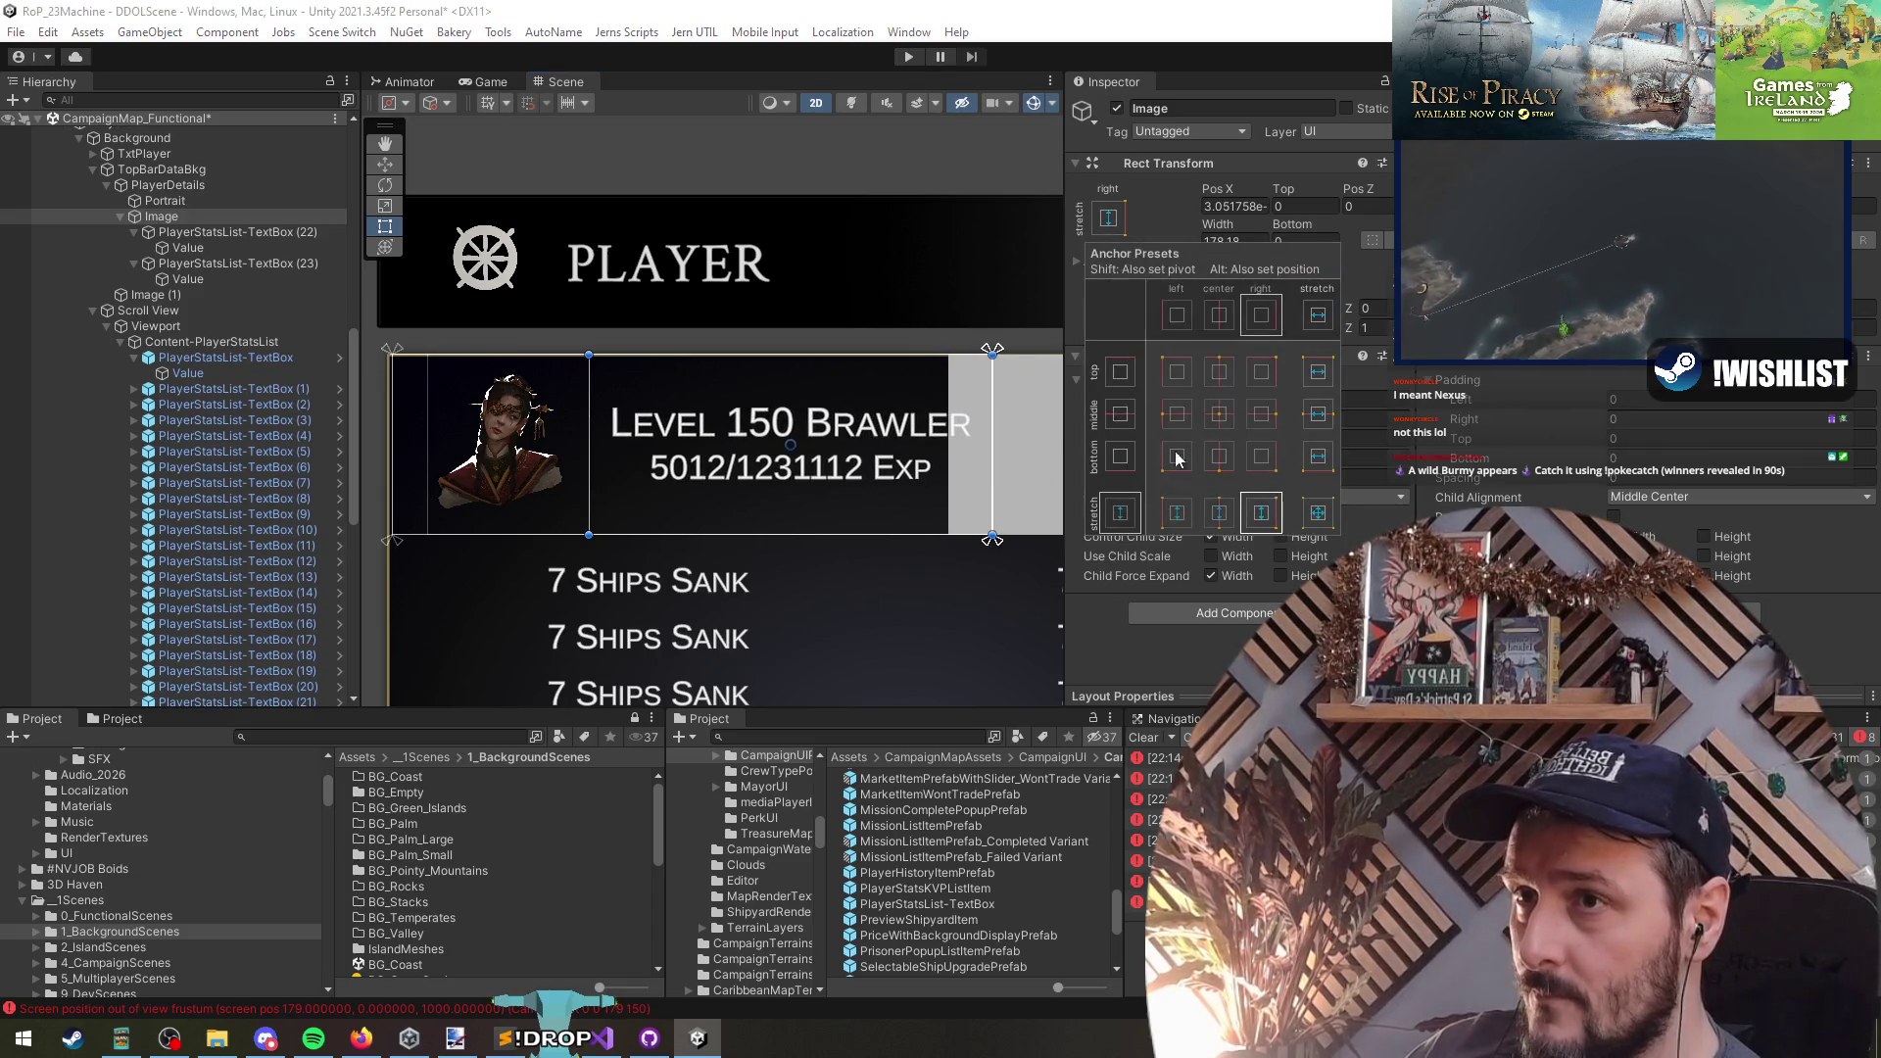
pyautogui.keyDown('alt'); pyautogui.click(1318, 513); pyautogui.keyUp('alt')
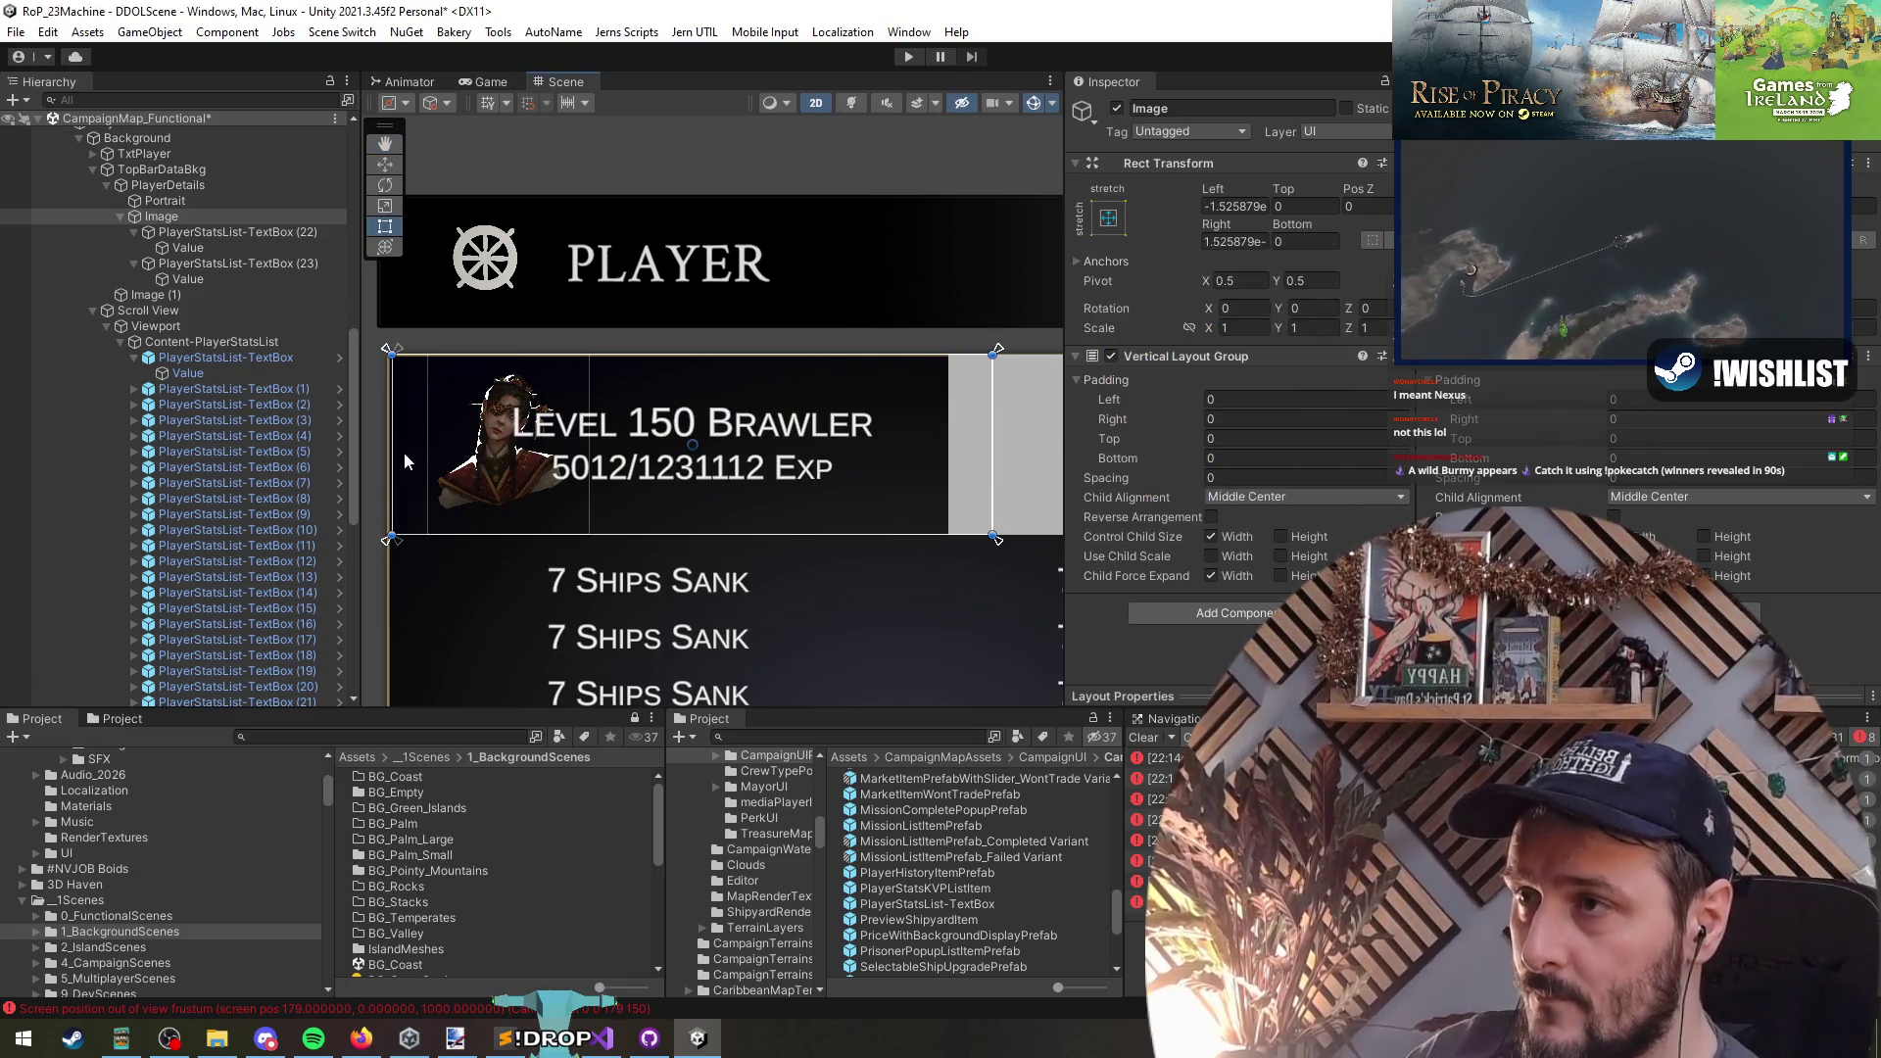
pyautogui.scroll(-2, 431, 509)
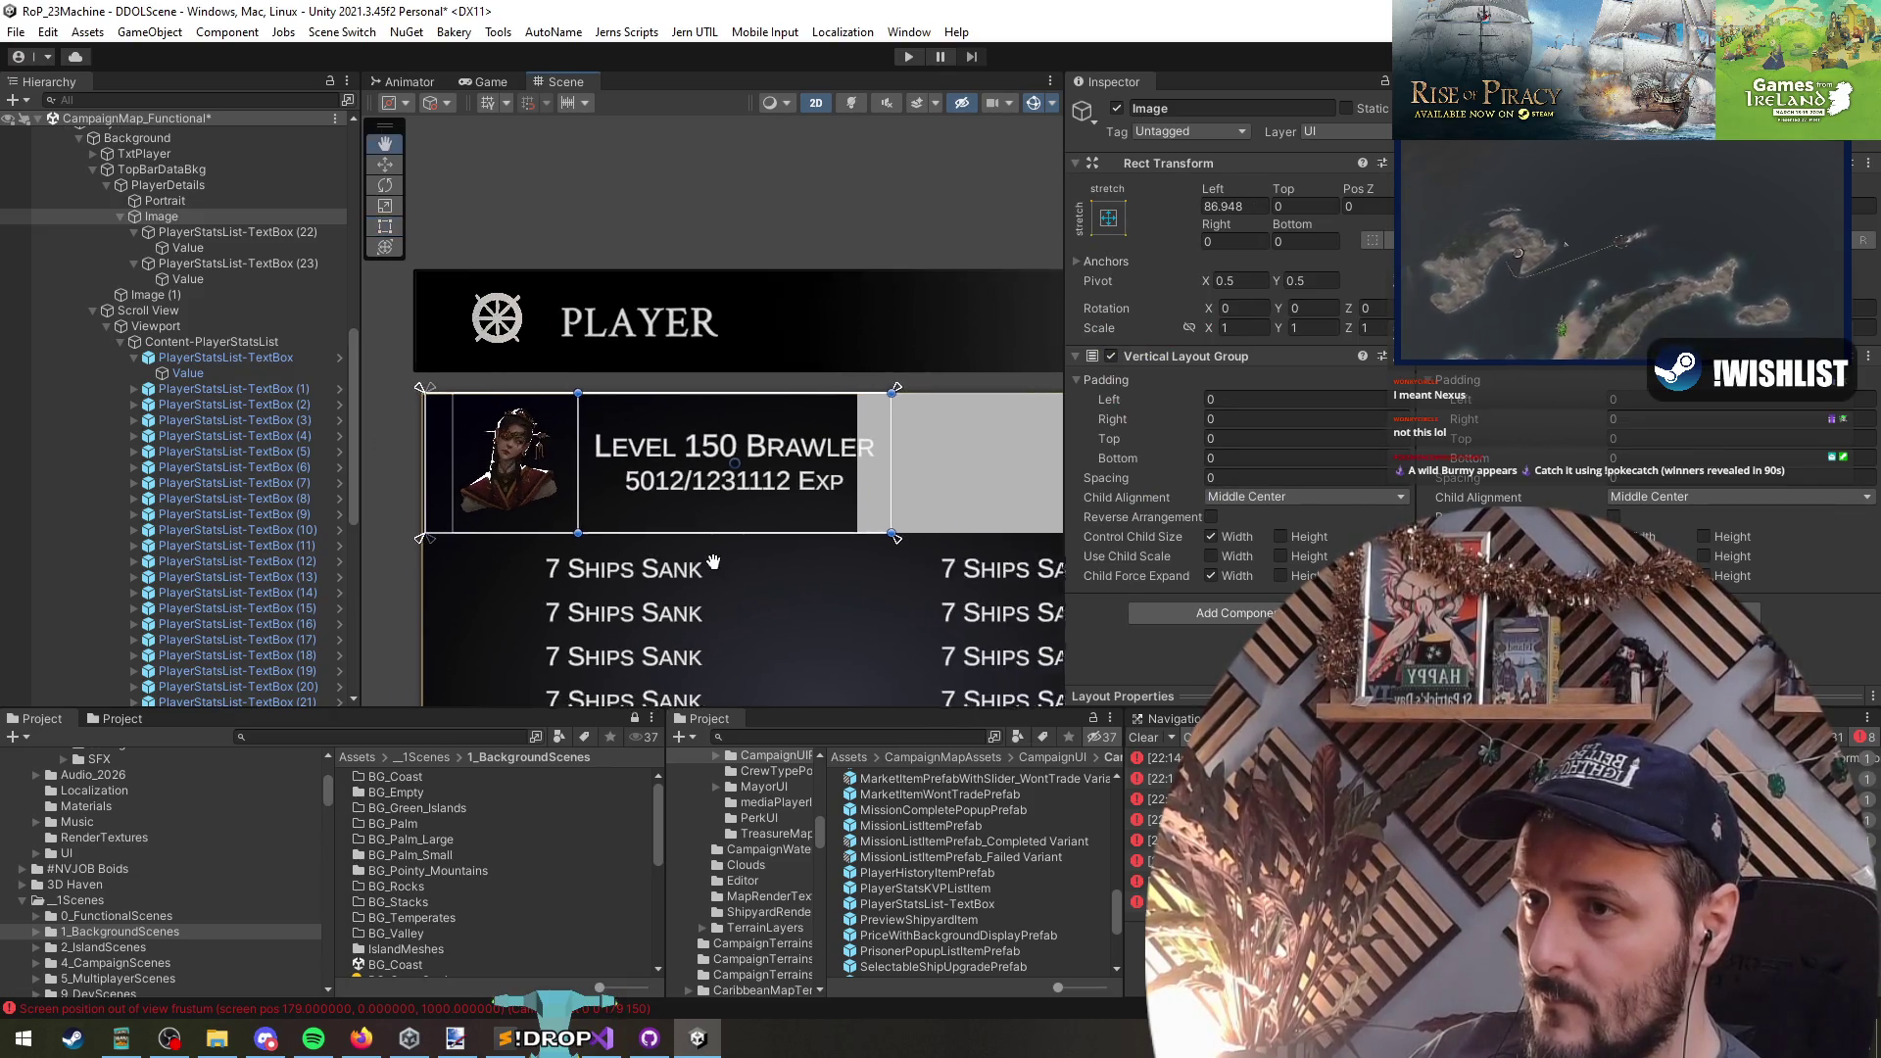
pyautogui.moveTo(800, 562); pyautogui.dragTo(765, 539)
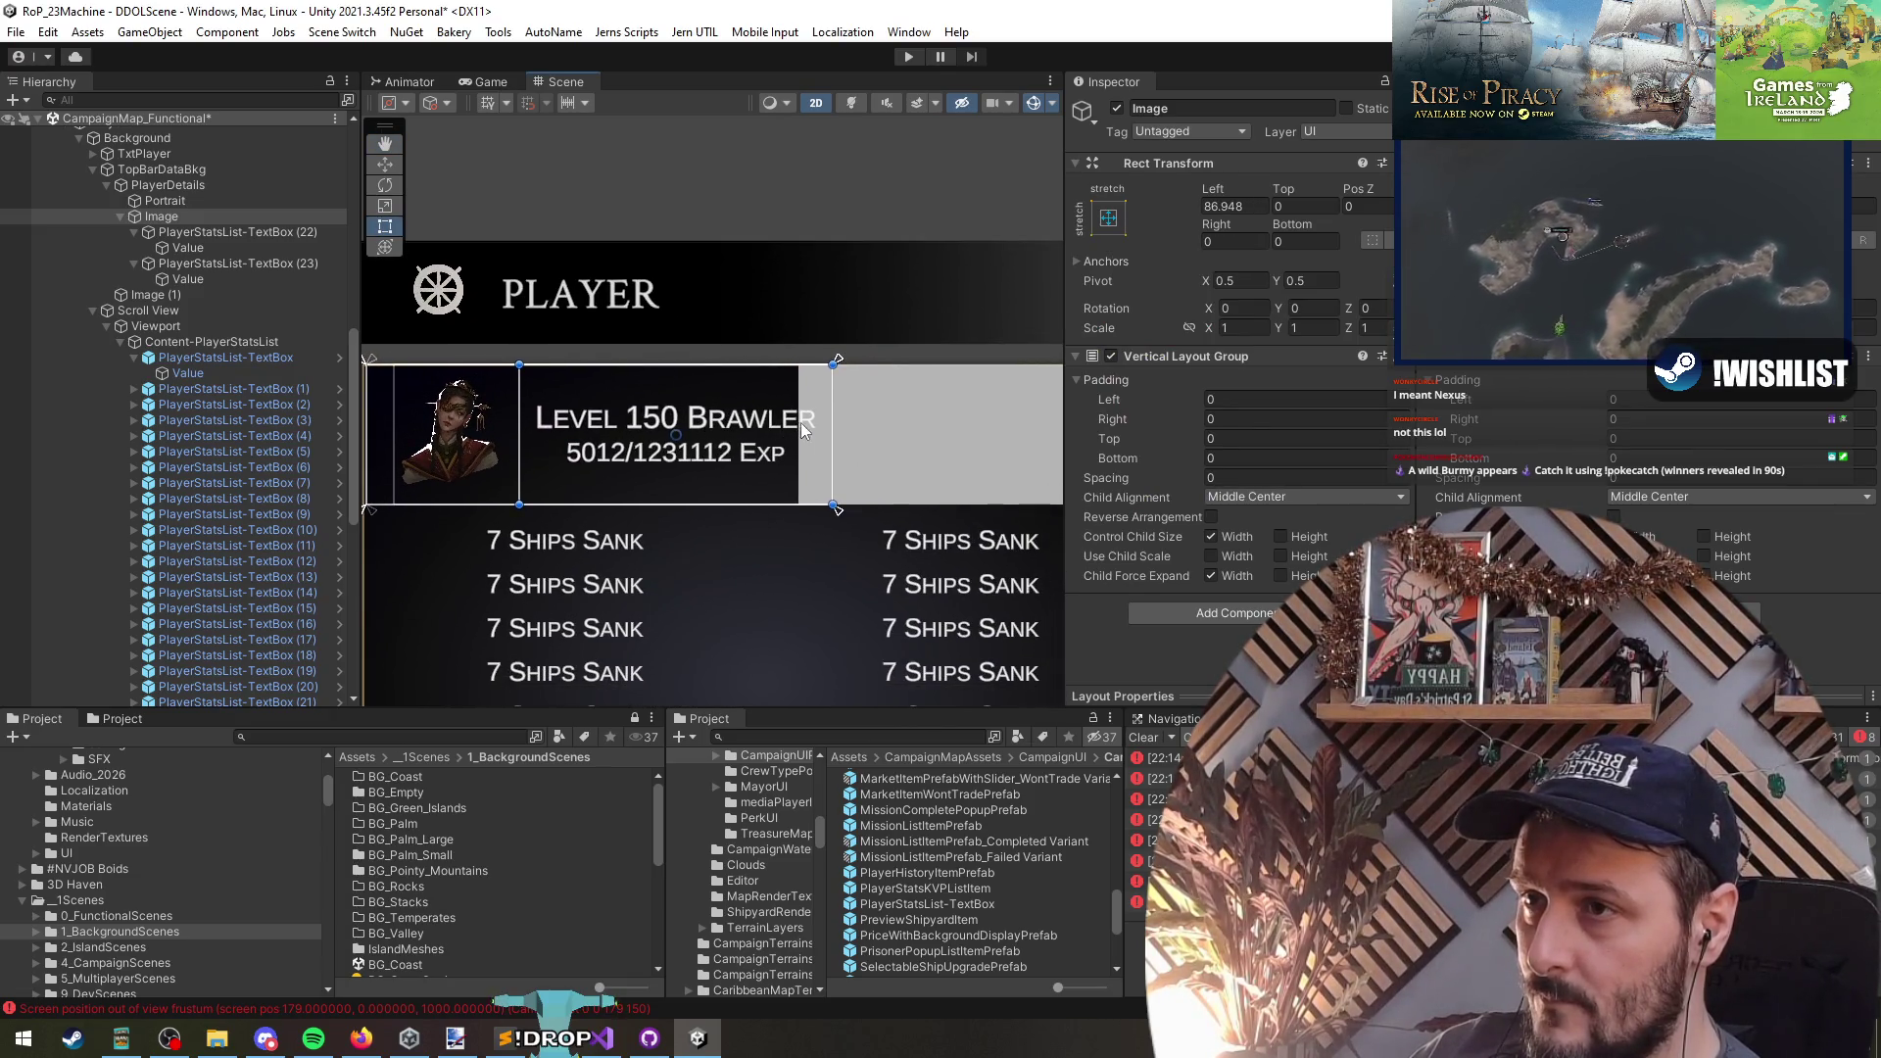
# - Enable Auto Size on the Level 150 Brawler text with Min 16 and Max 18
pyautogui.click(188, 247)
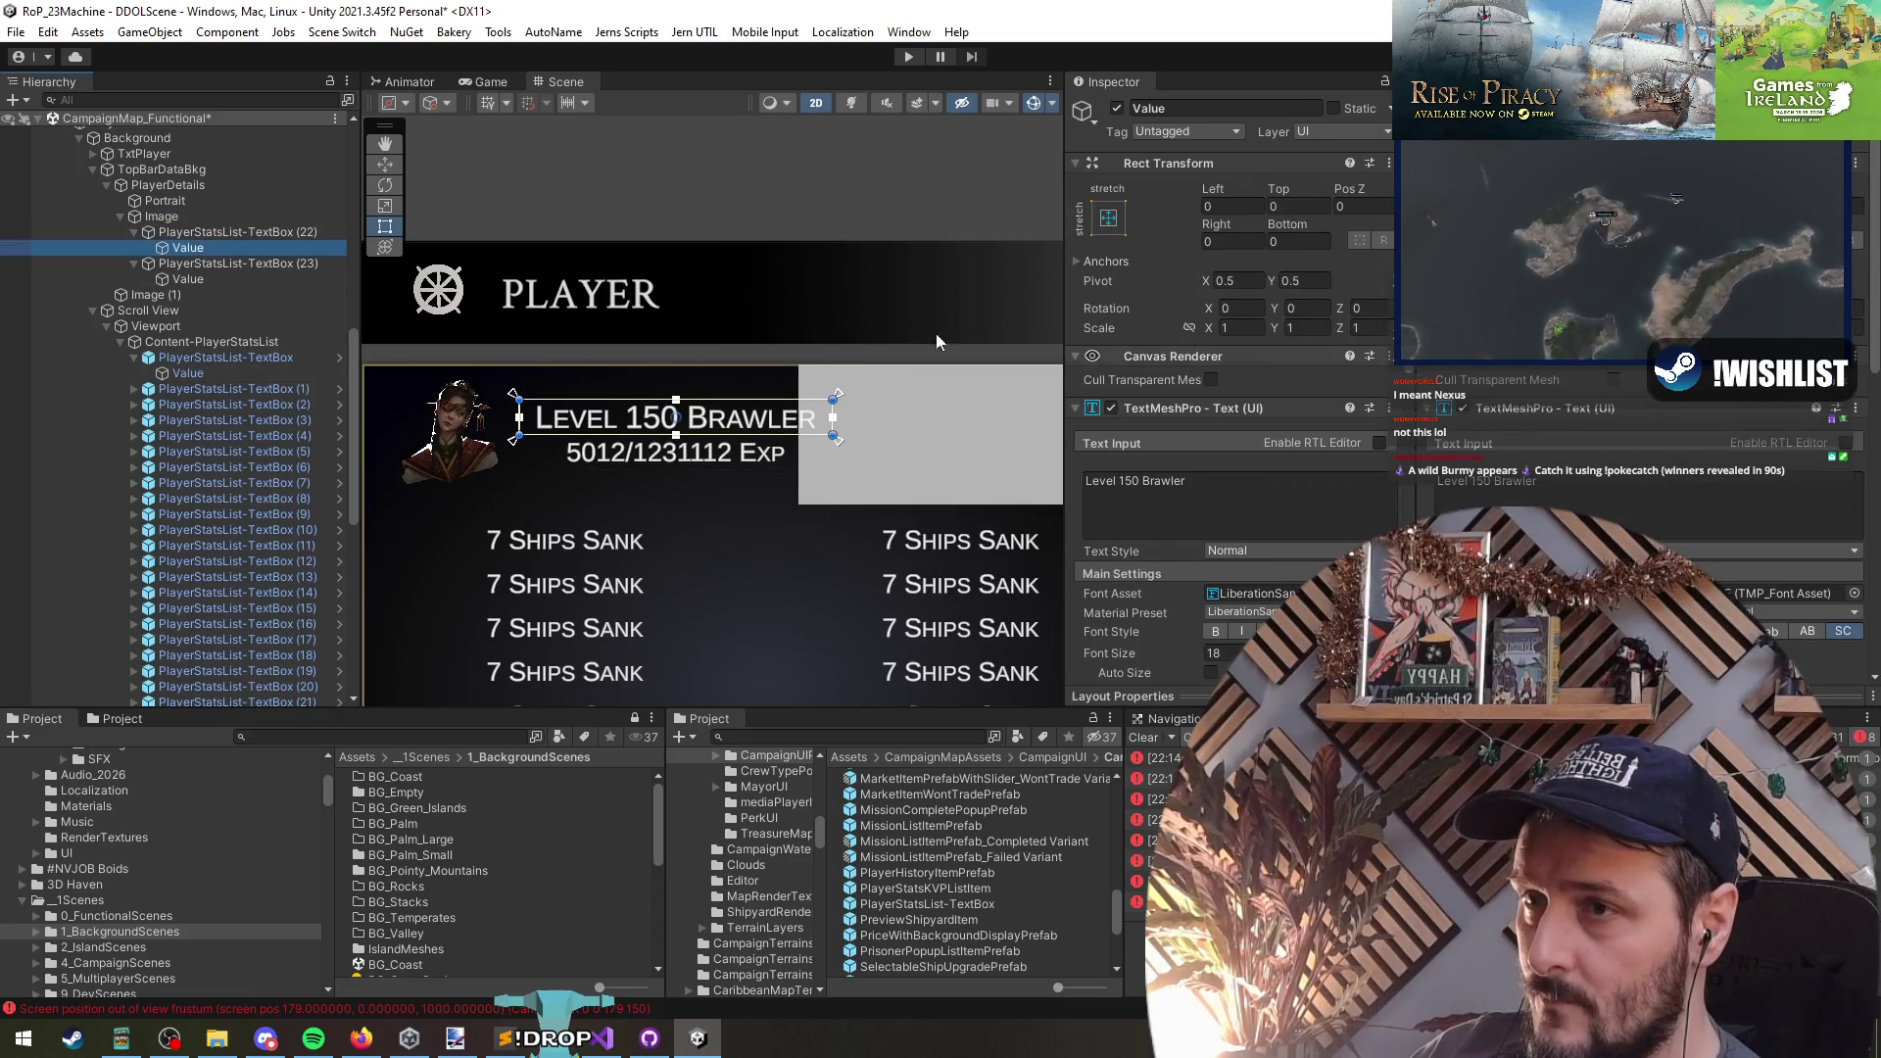
pyautogui.scroll(-3, 1270, 487)
pyautogui.click(1211, 355)
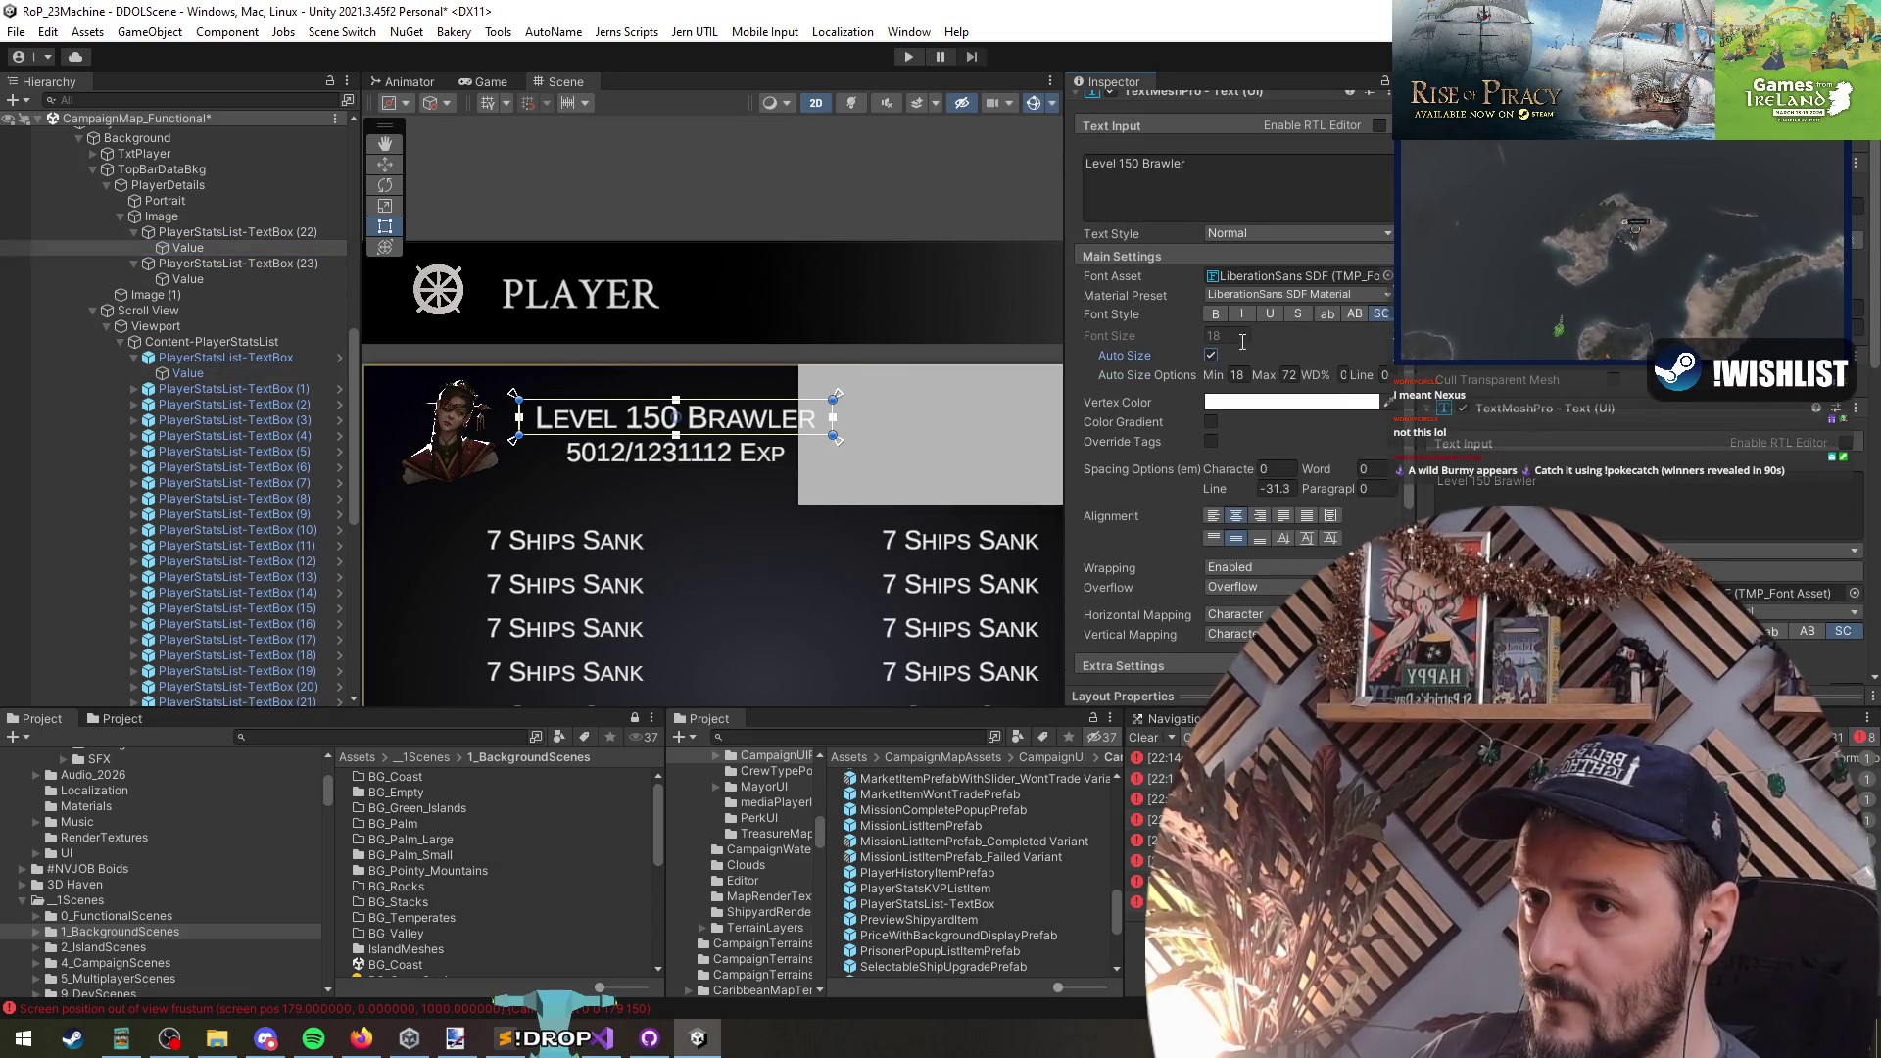
pyautogui.write('16')
pyautogui.press('Tab')
pyautogui.write('18')
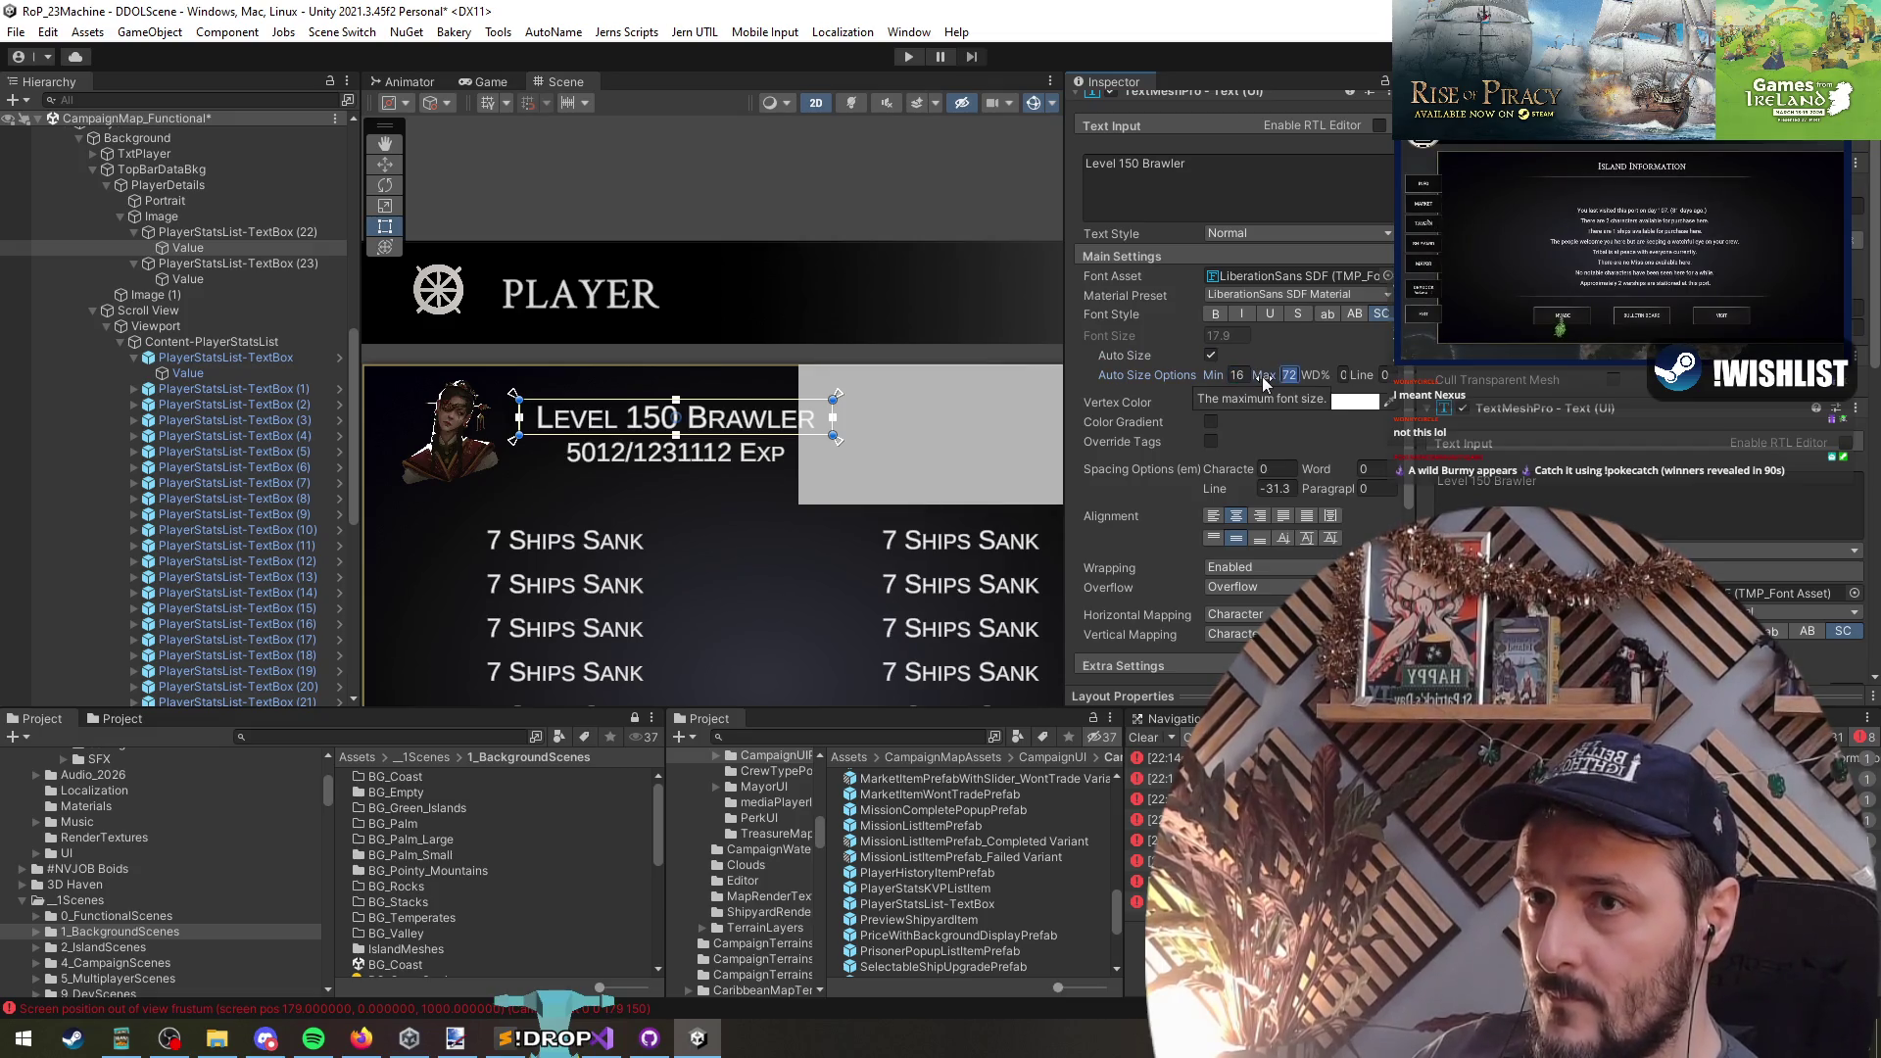
# - Frame TextBox (22) in the view, then select Image (1) in the hierarchy
pyautogui.scroll(-2, 715, 440)
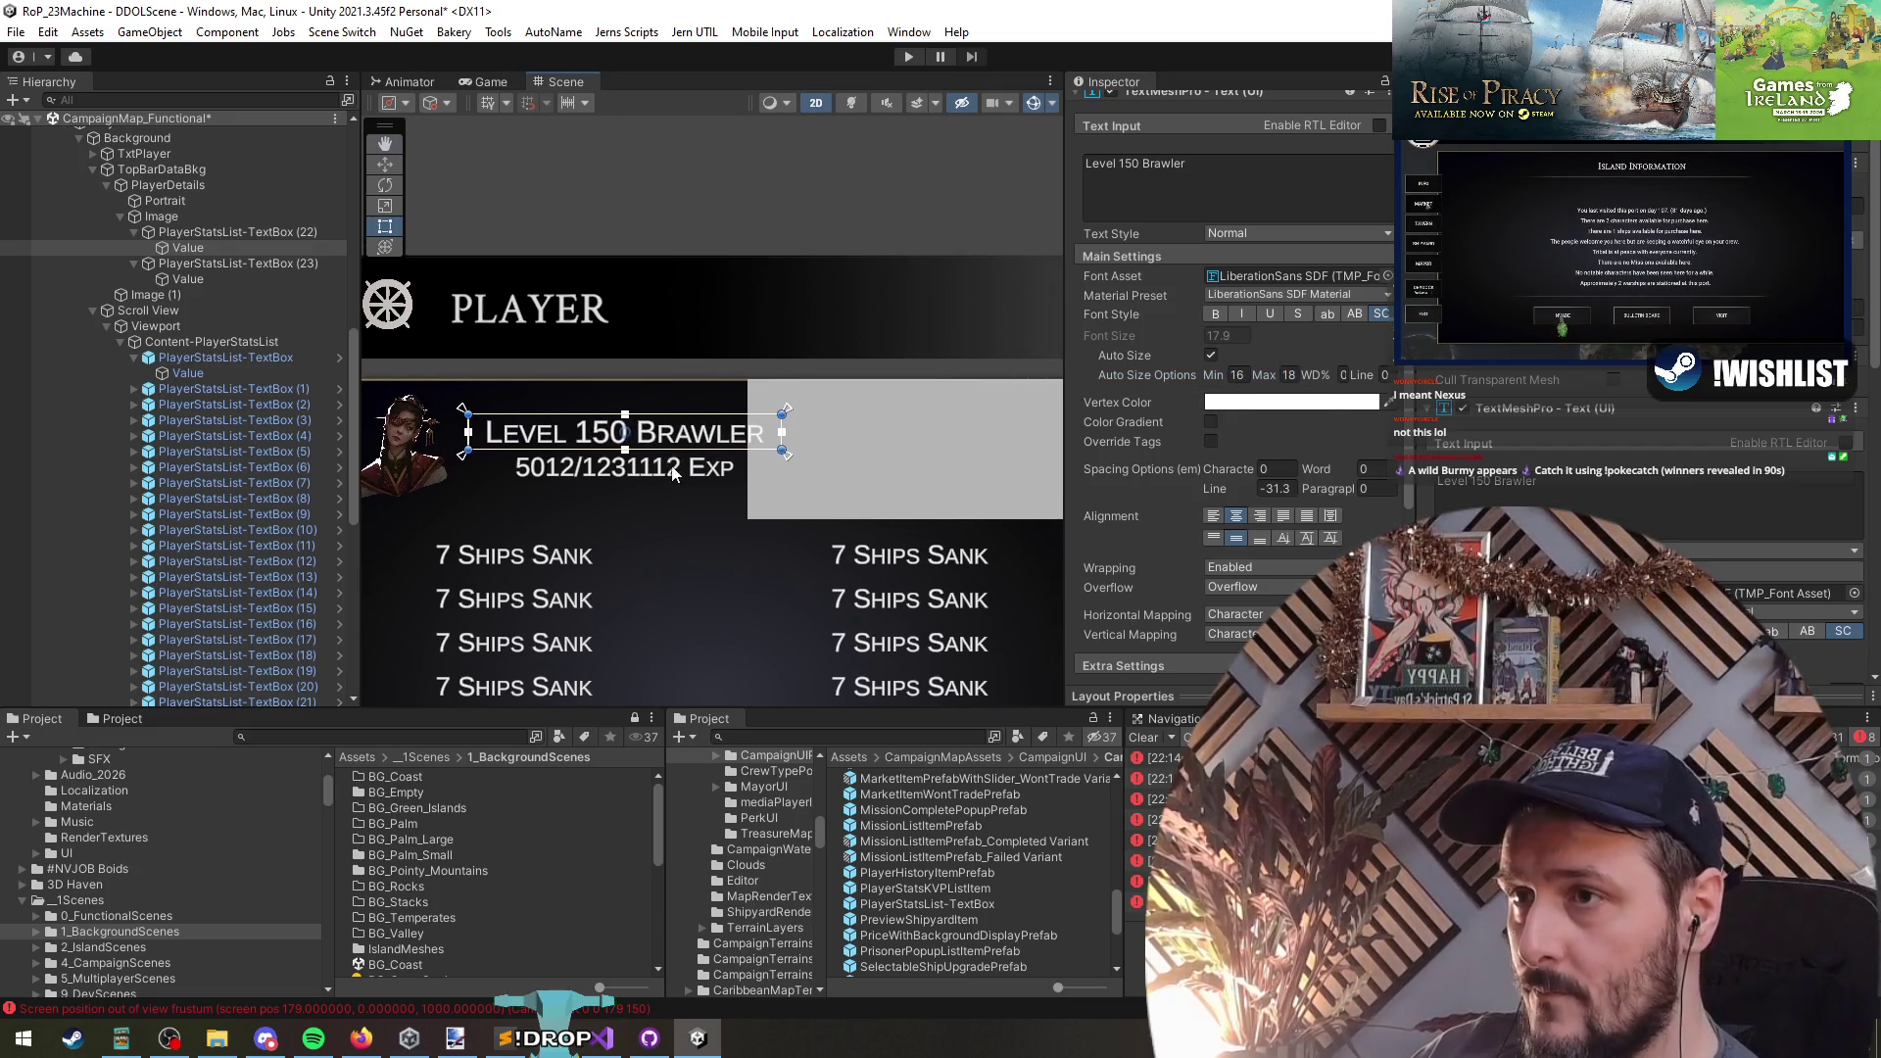
pyautogui.click(221, 231)
pyautogui.doubleClick(223, 232)
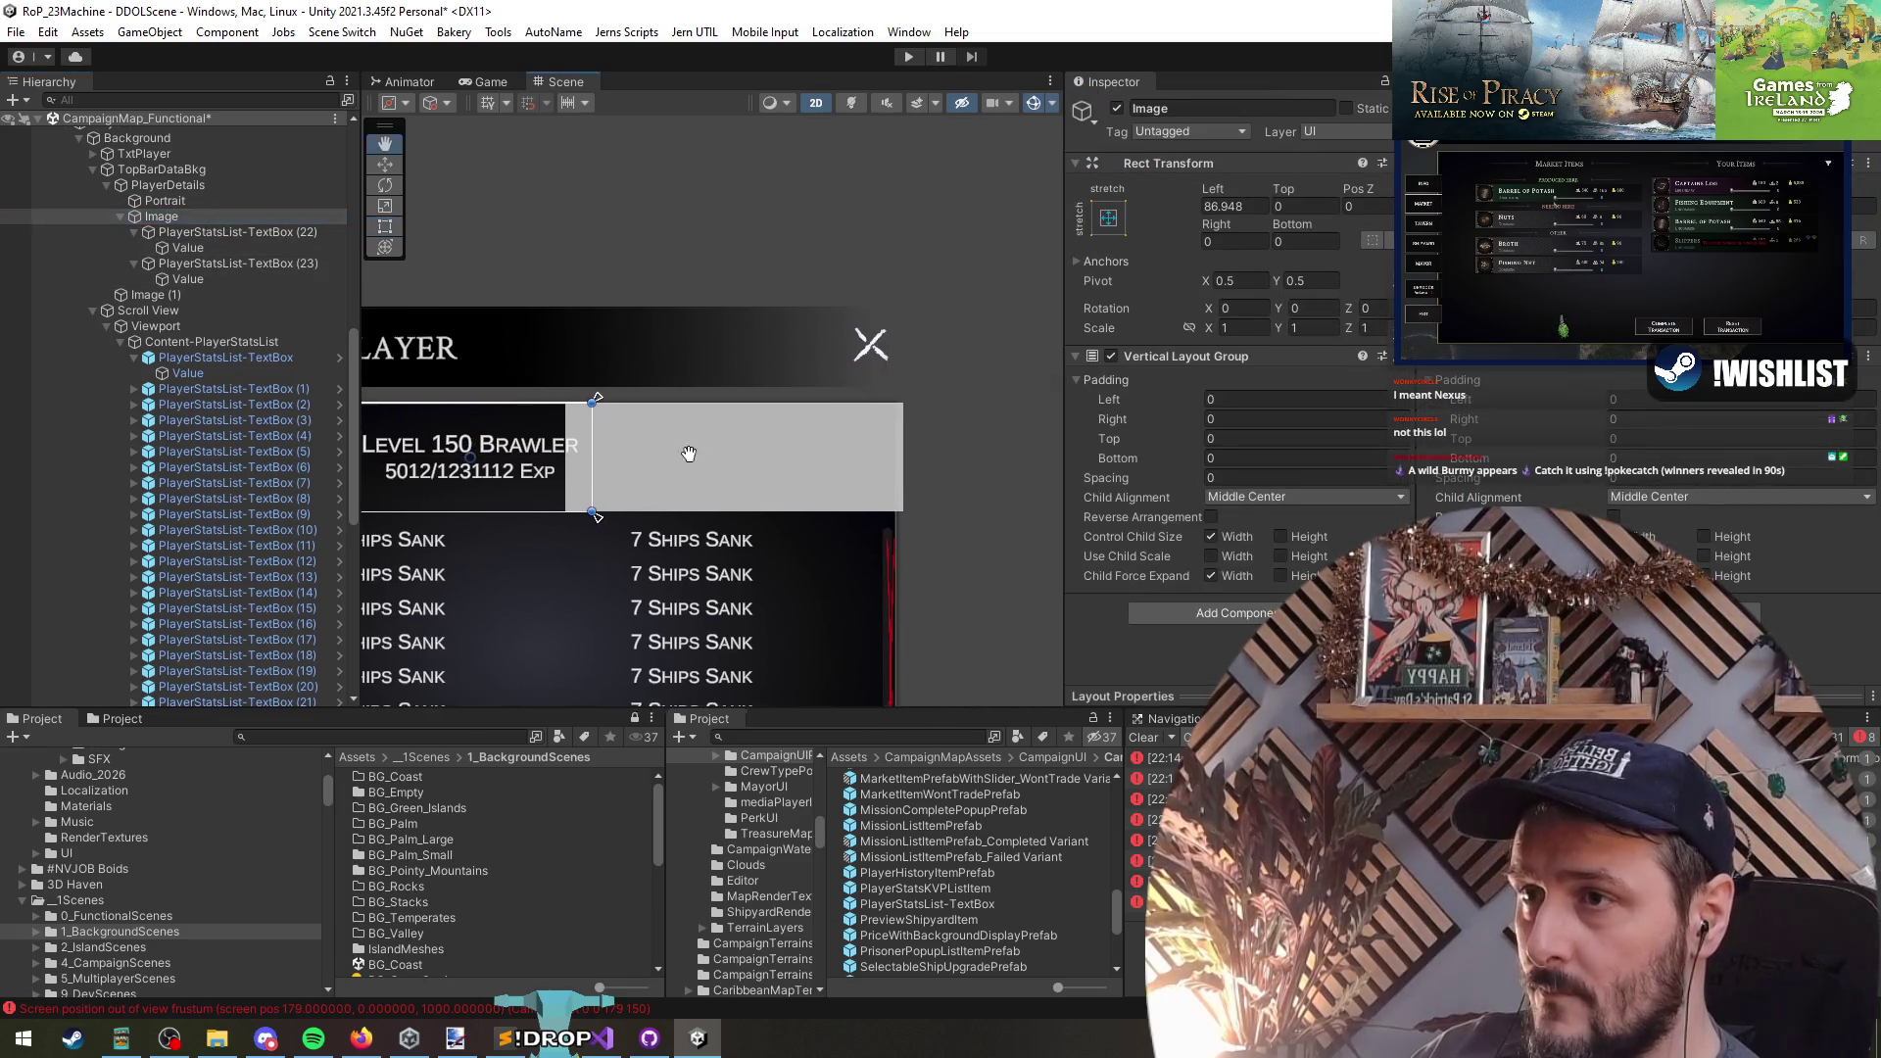
pyautogui.click(208, 186)
pyautogui.click(186, 218)
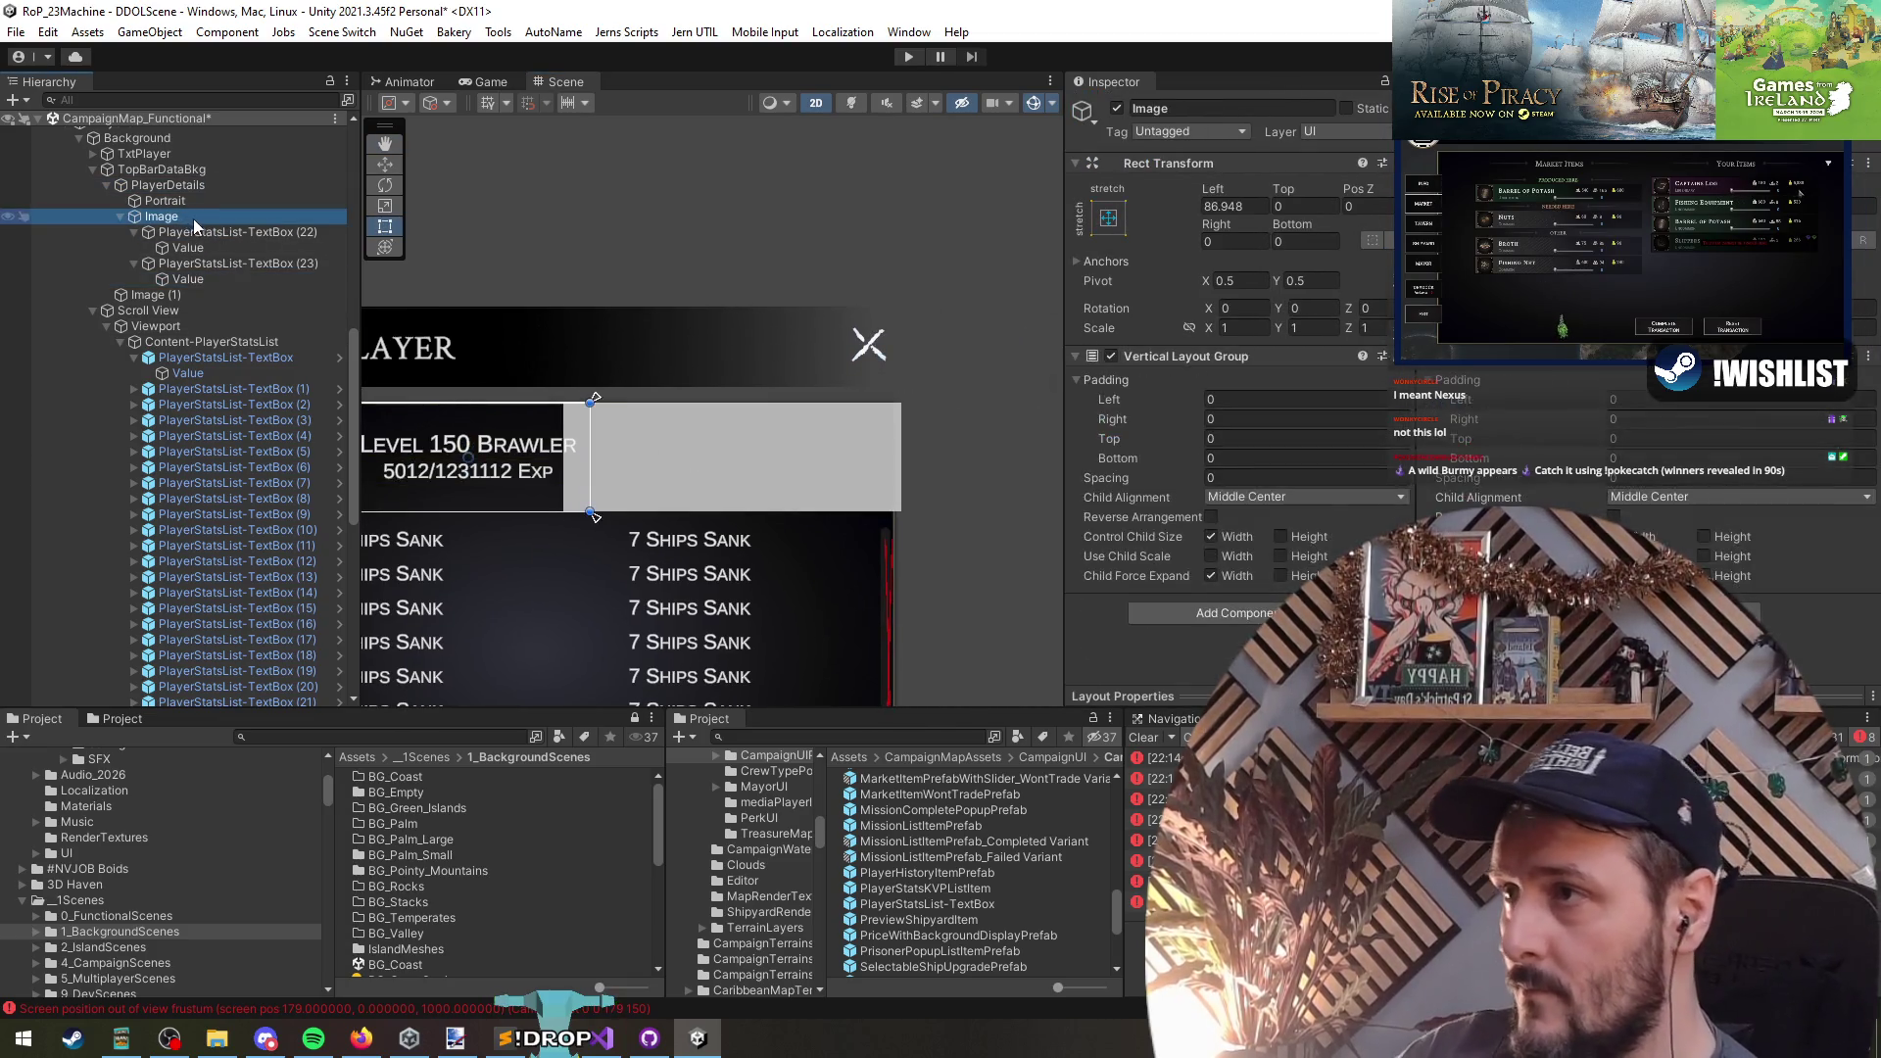
pyautogui.press('Left')
pyautogui.press('Down')
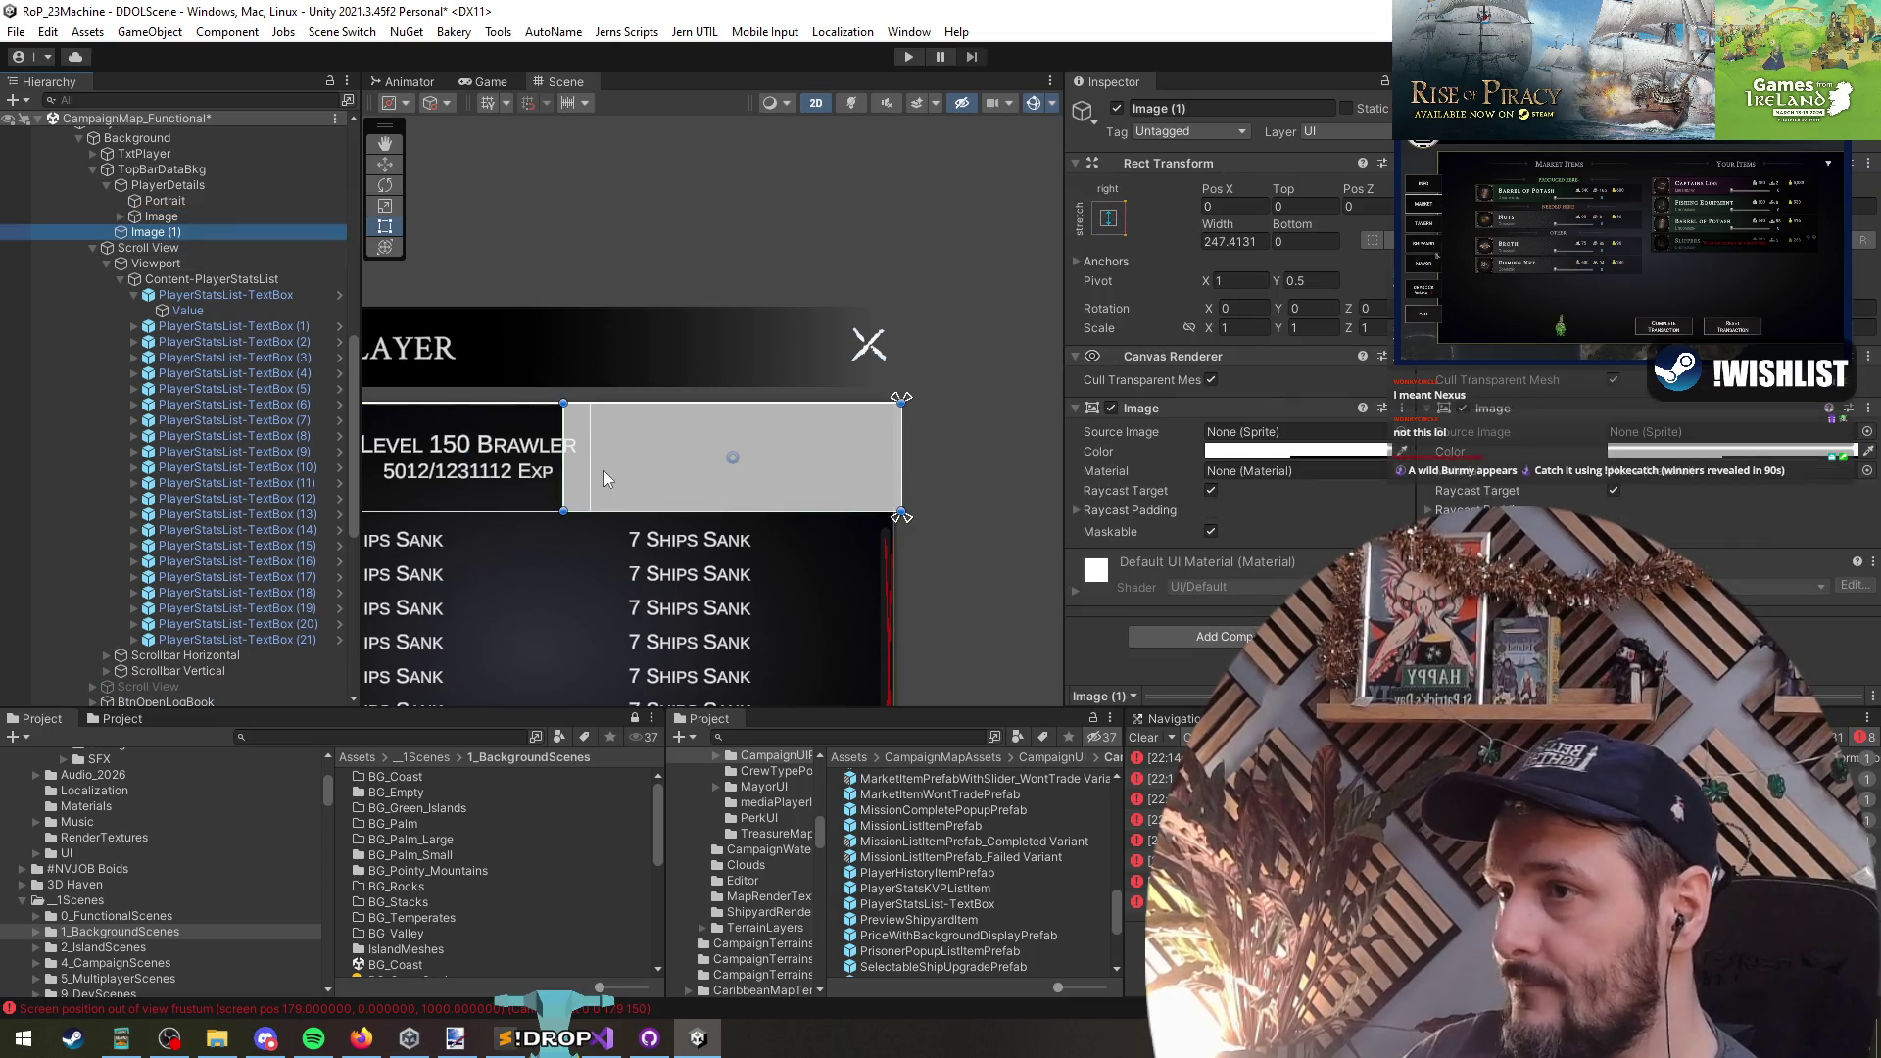
# - Finish renaming Image (1) to FlagDetails
pyautogui.hotkey('ctrl', 'z')
pyautogui.click(193, 233)
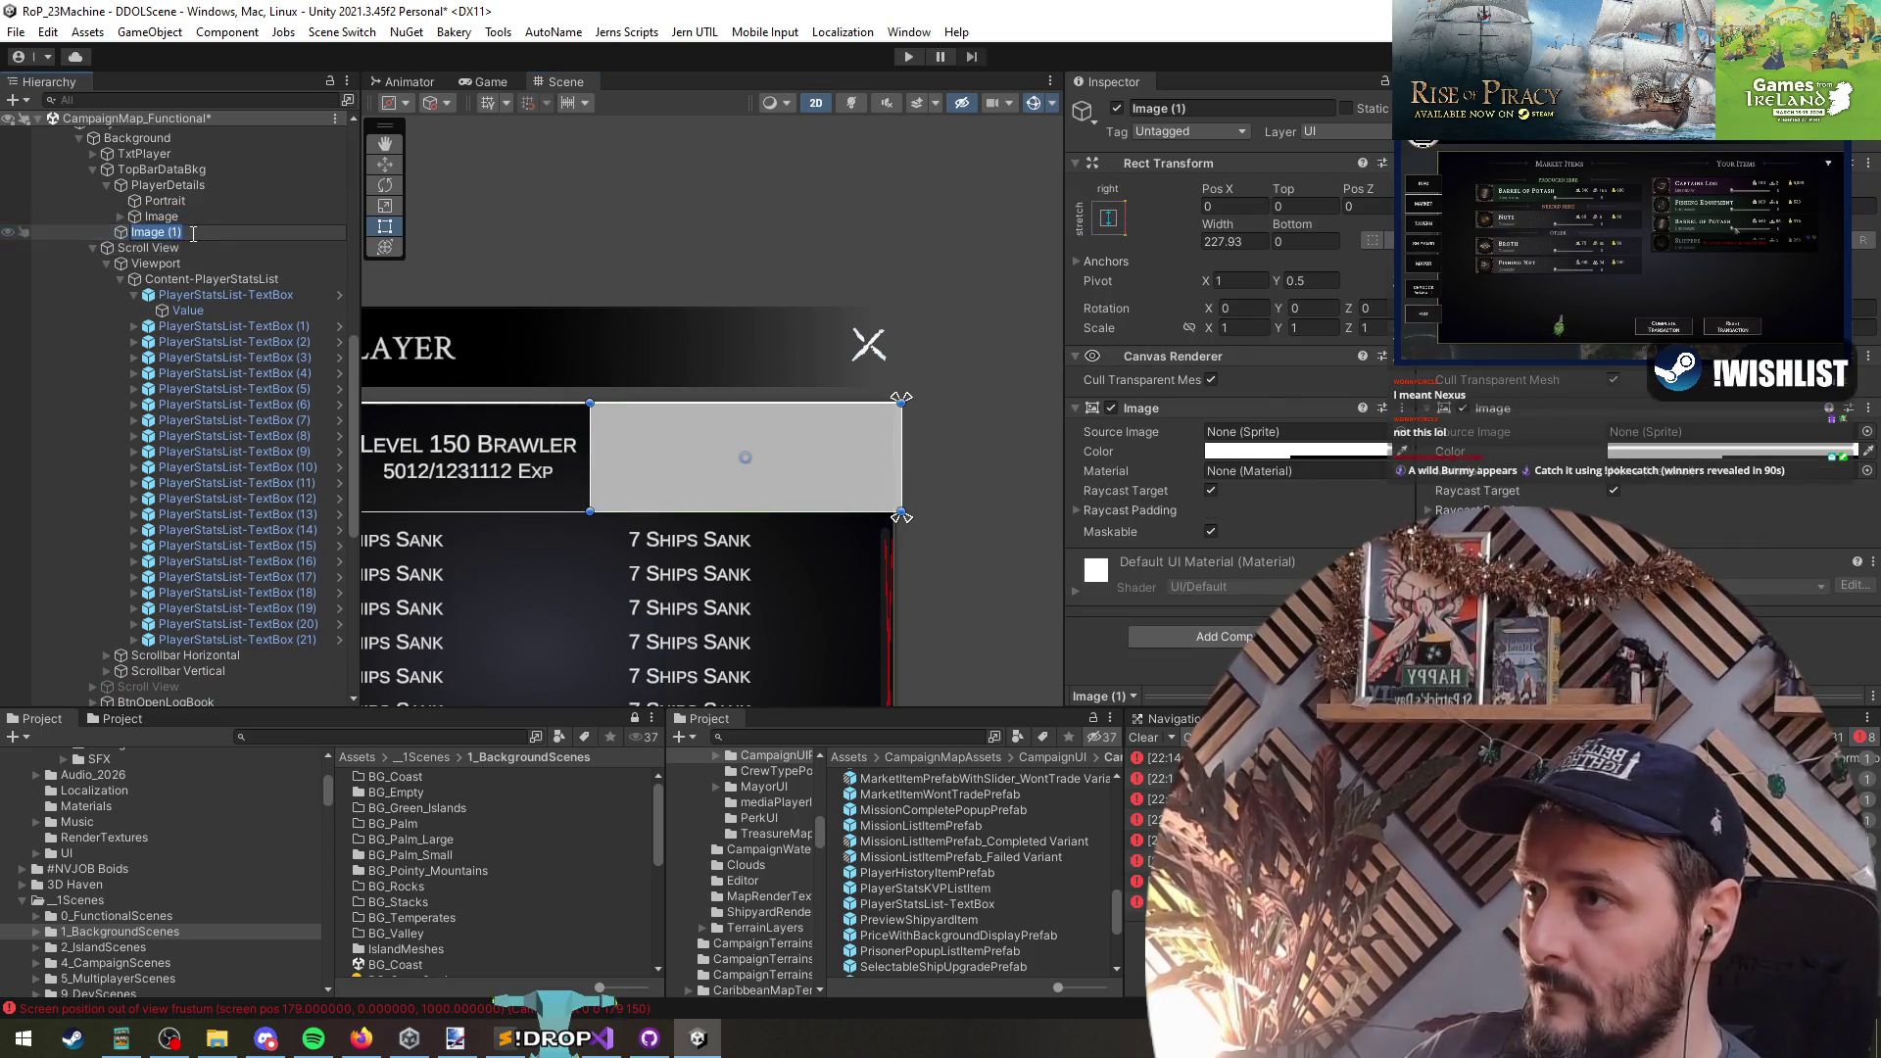
pyautogui.write('FlagDetails')
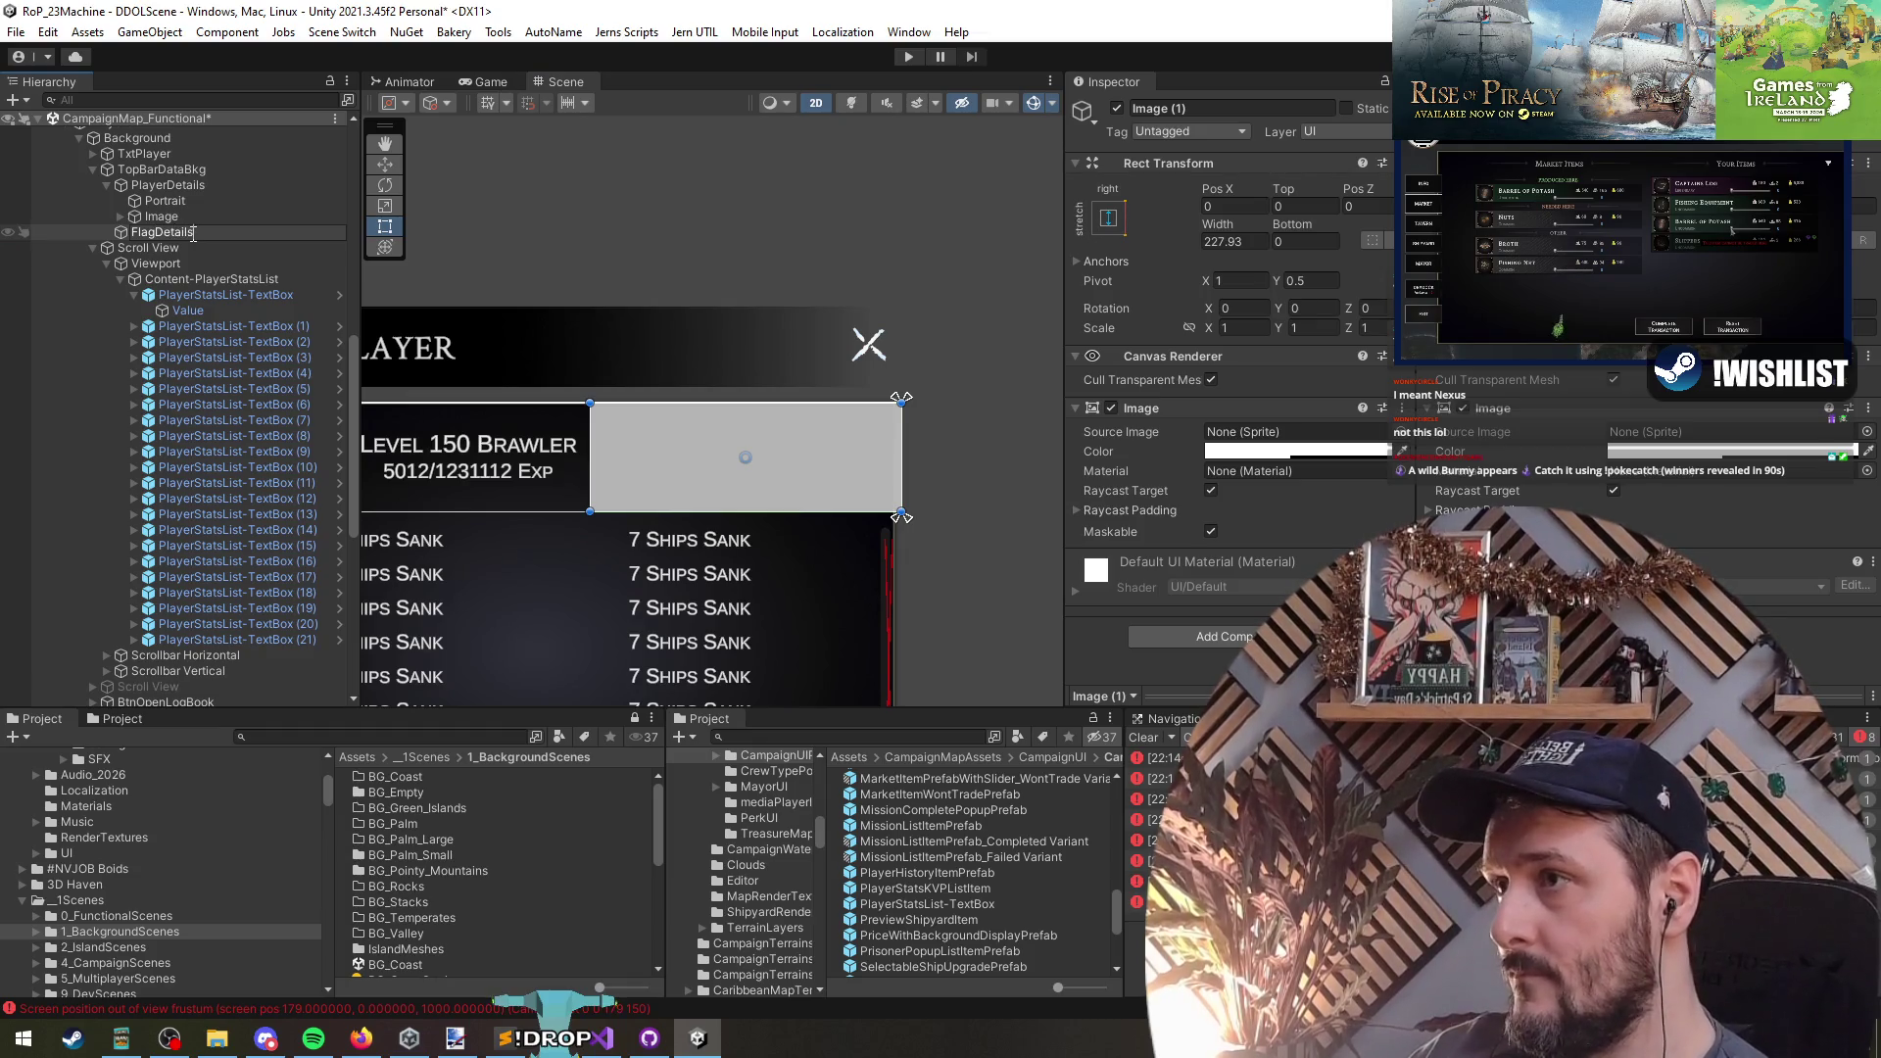
pyautogui.press('Return')
# - Narrow FlagDetails from its right edge to about 218 wide
pyautogui.scroll(2, 613, 525)
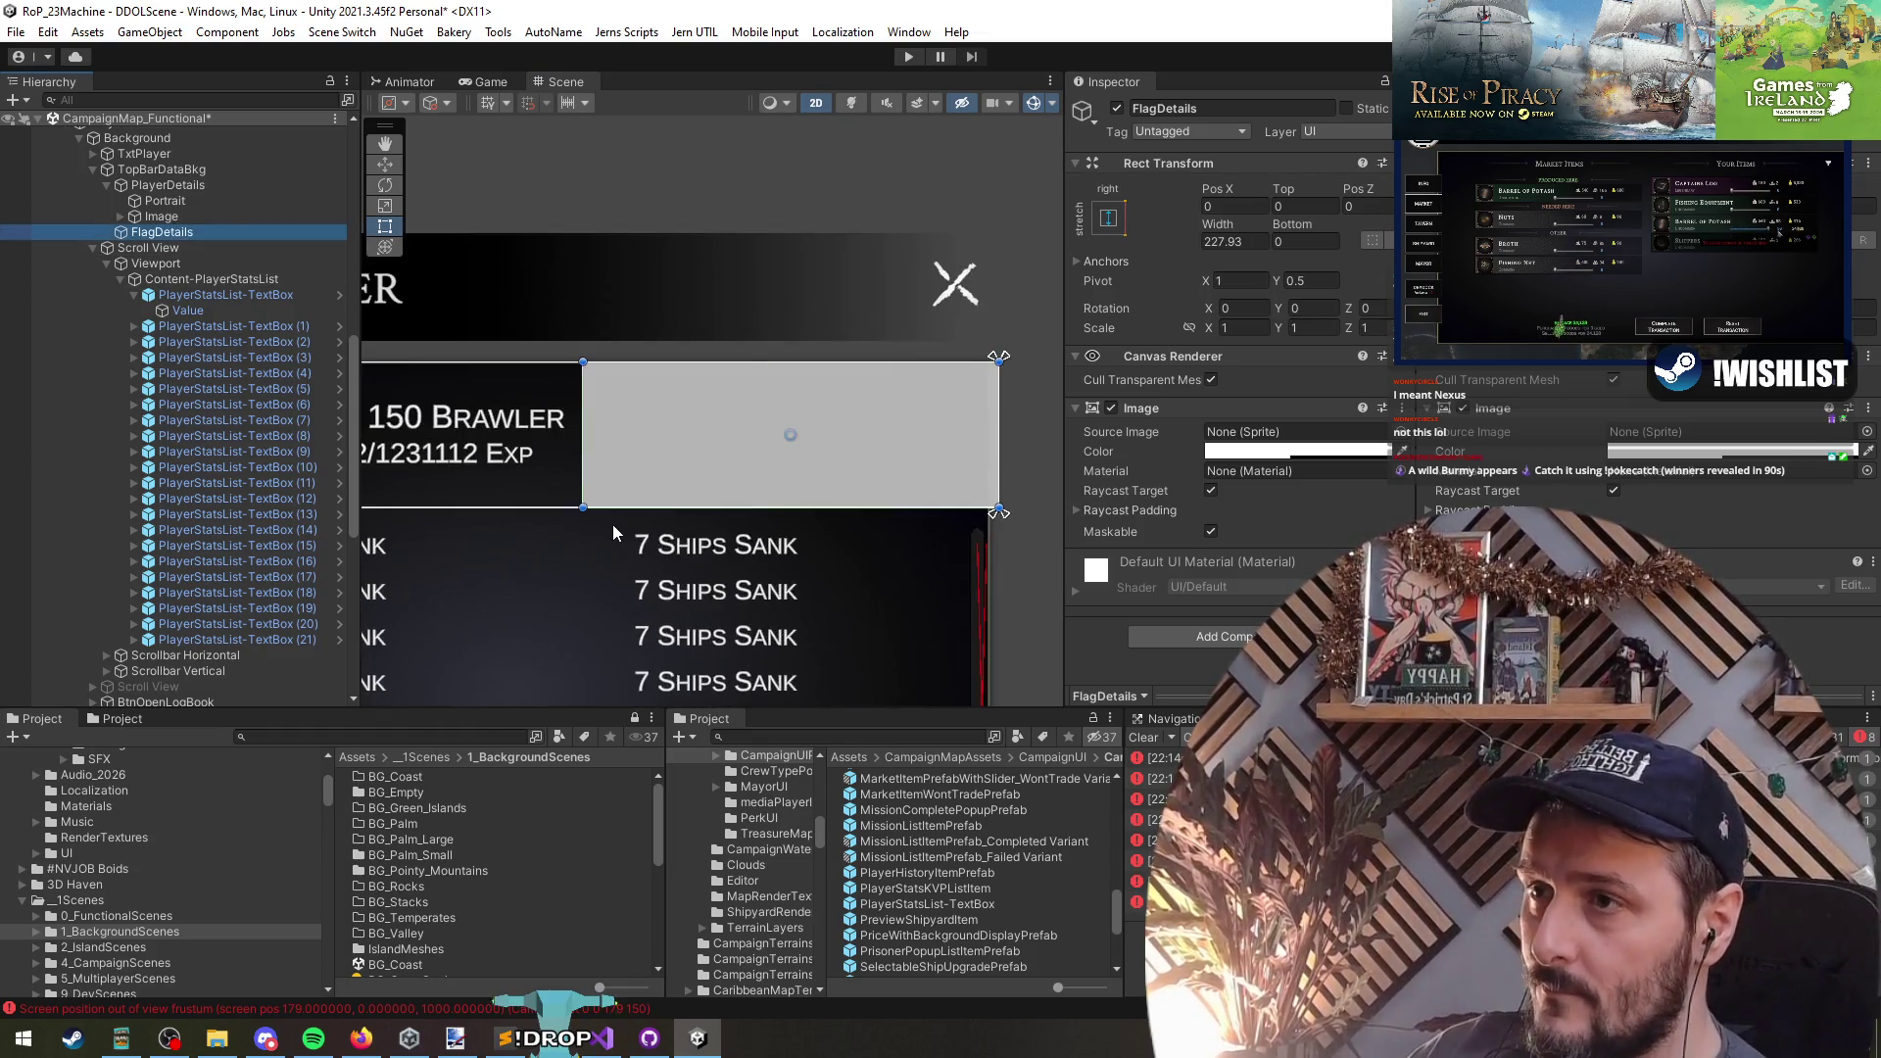
pyautogui.scroll(-2, 613, 526)
pyautogui.scroll(-1, 1025, 463)
pyautogui.moveTo(1004, 460); pyautogui.dragTo(982, 467)
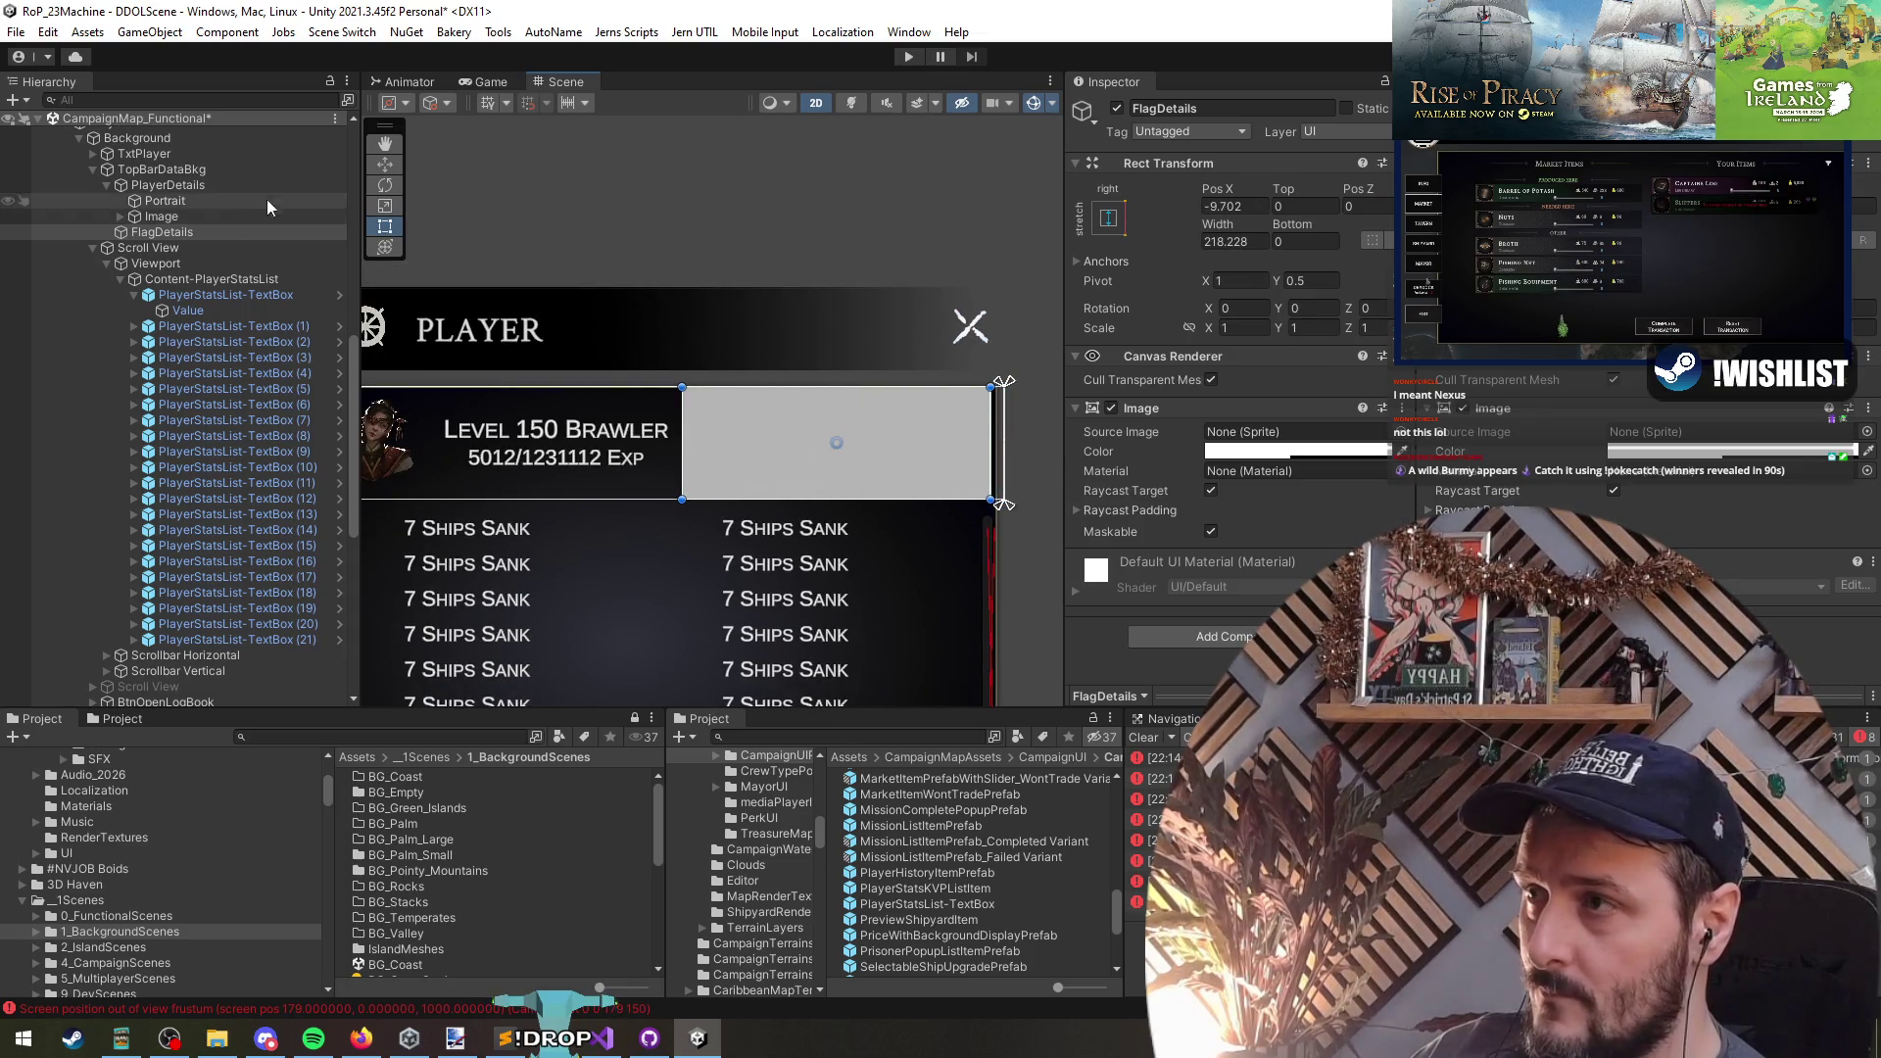
pyautogui.rightClick(194, 233)
# - Add a UI Image inside FlagDetails anchored with the left-stretch preset
pyautogui.moveTo(306, 674)
pyautogui.click(509, 768)
pyautogui.click(1110, 219)
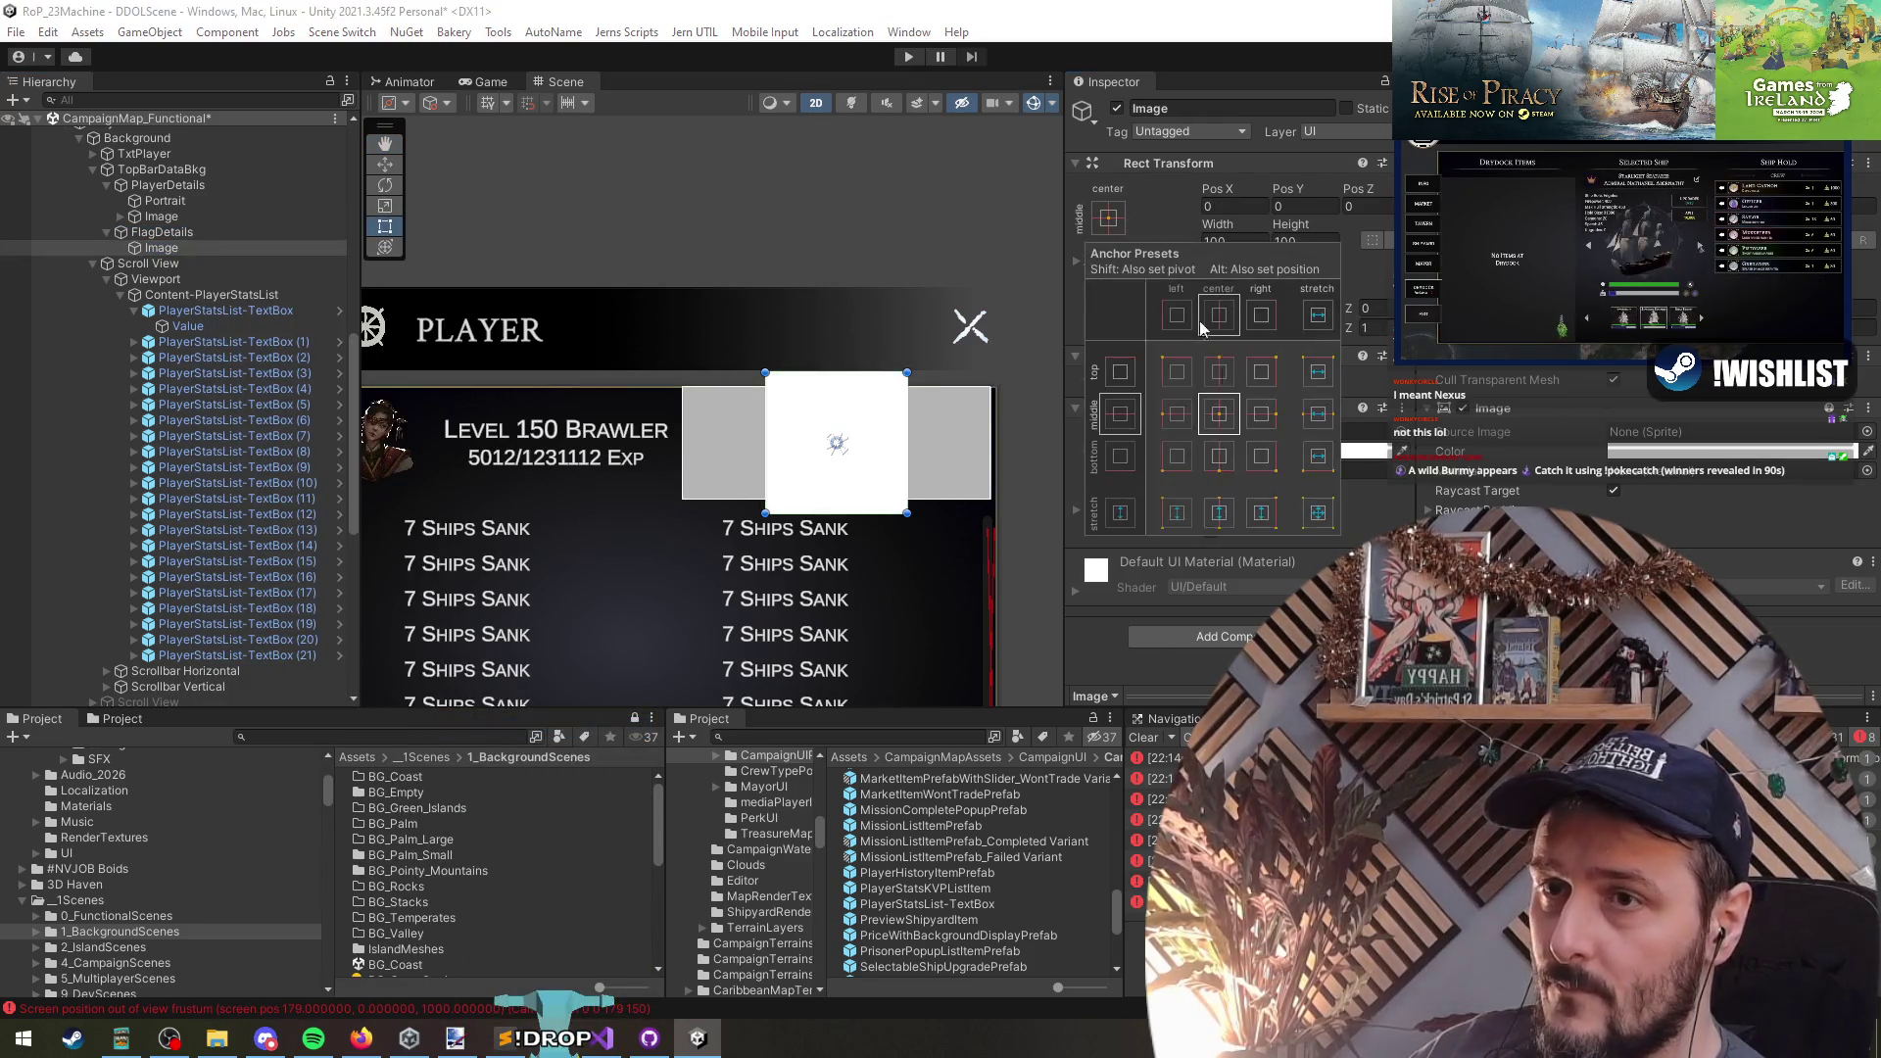
pyautogui.keyDown('alt'); pyautogui.keyDown('shift'); pyautogui.click(1176, 511); pyautogui.keyUp('shift'); pyautogui.keyUp('alt')
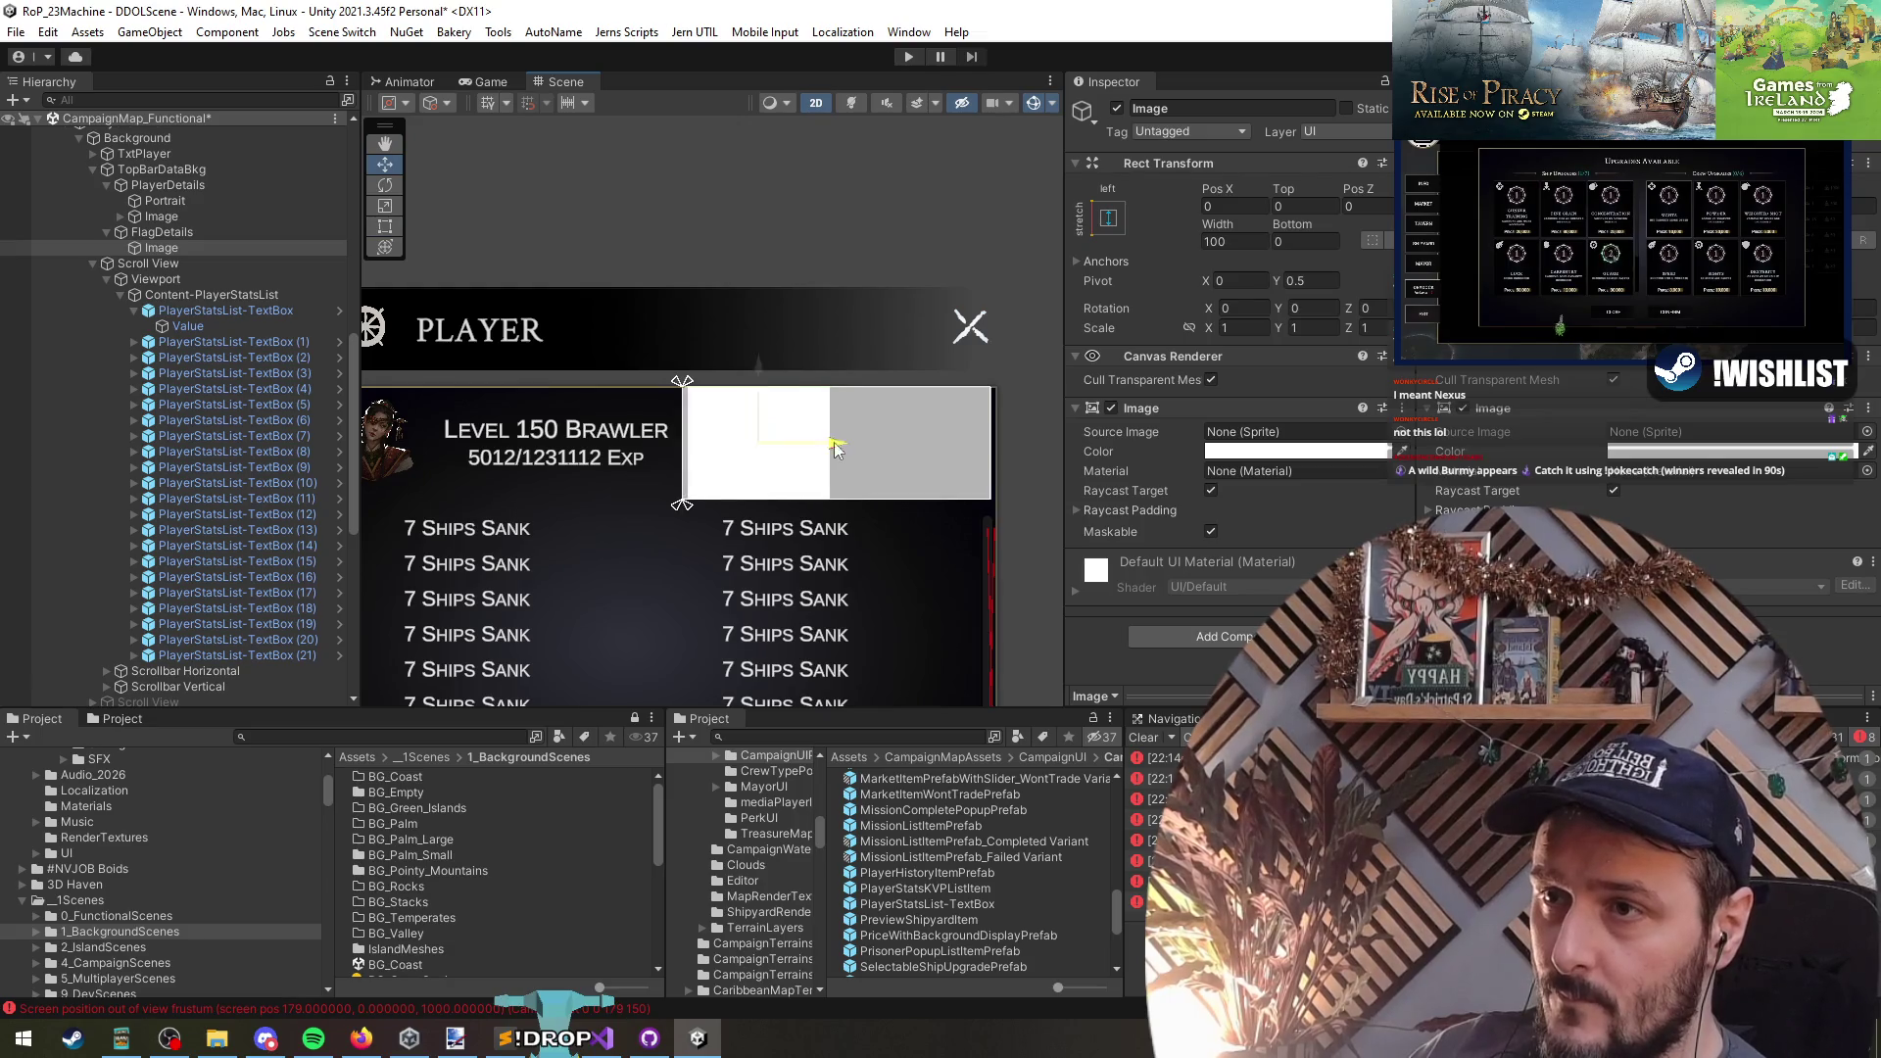
# - Give the image the SkullFlag sprite, tick Preserve Aspect, and widen it to about 118
pyautogui.click(1385, 432)
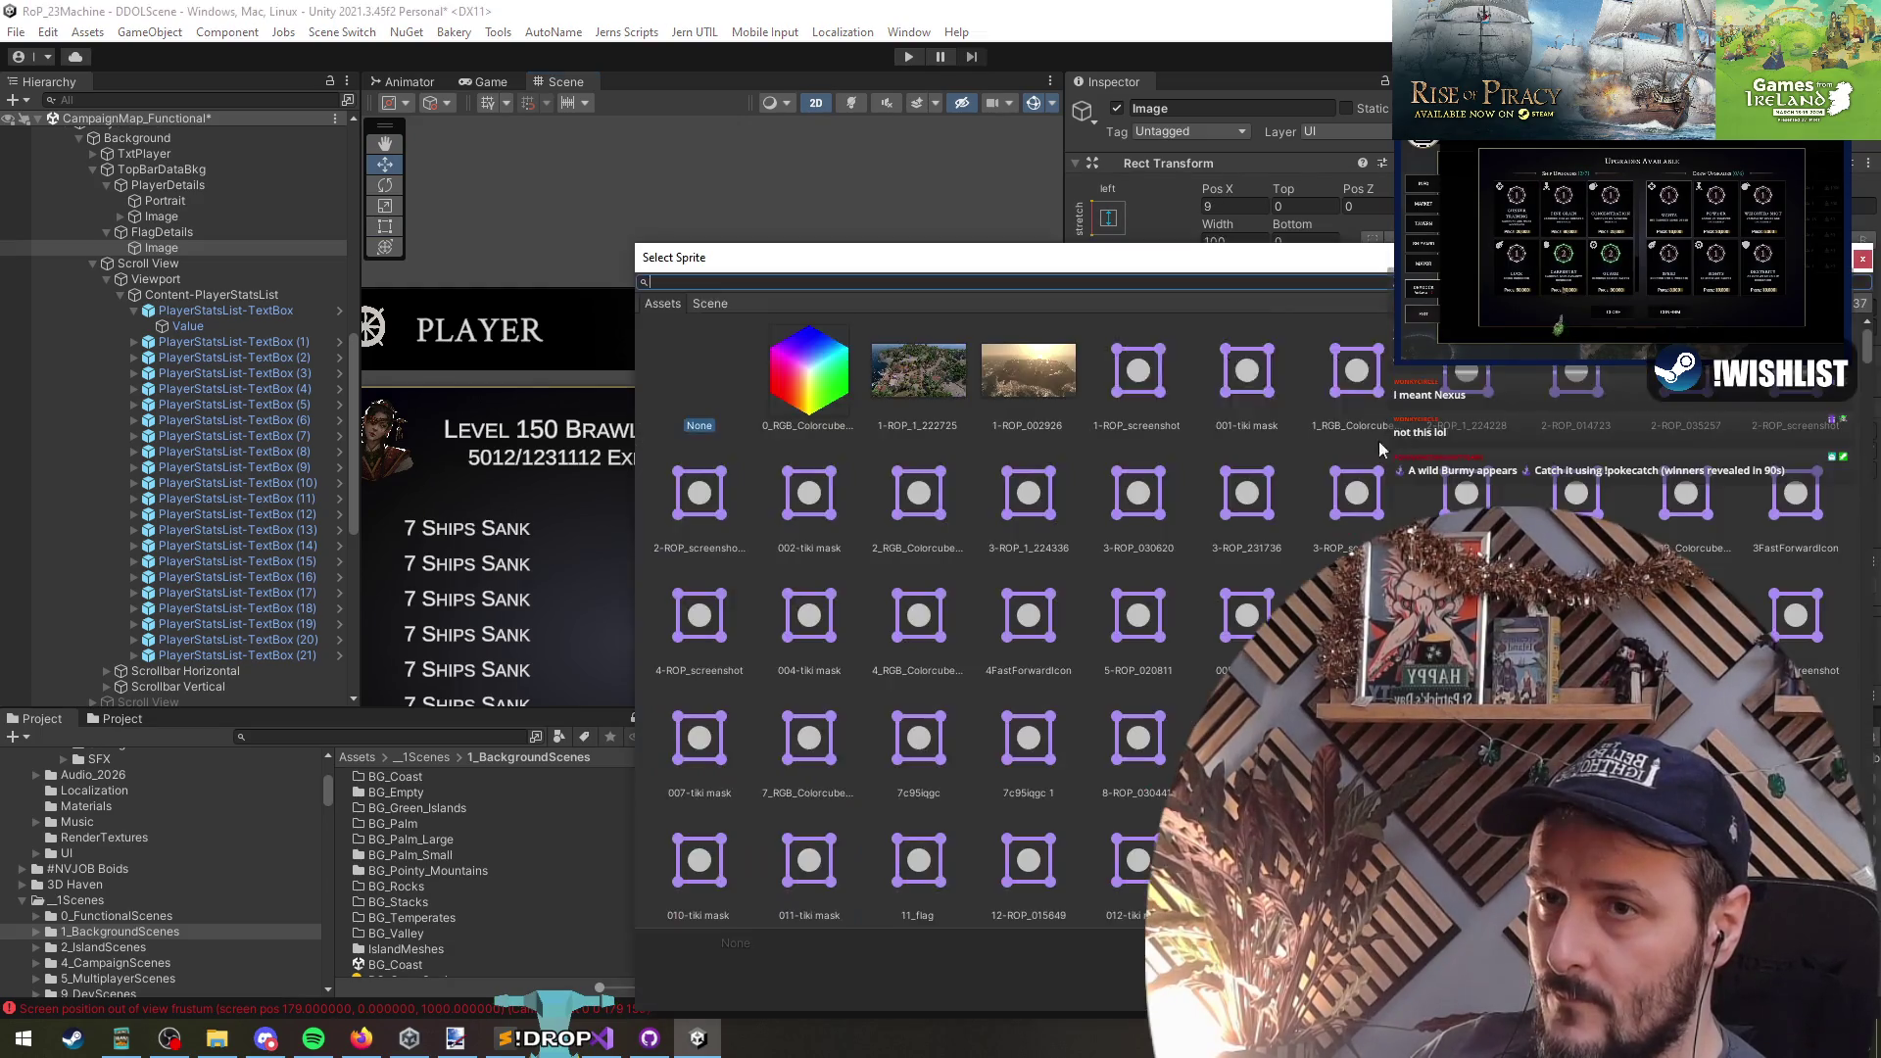
pyautogui.write('flag')
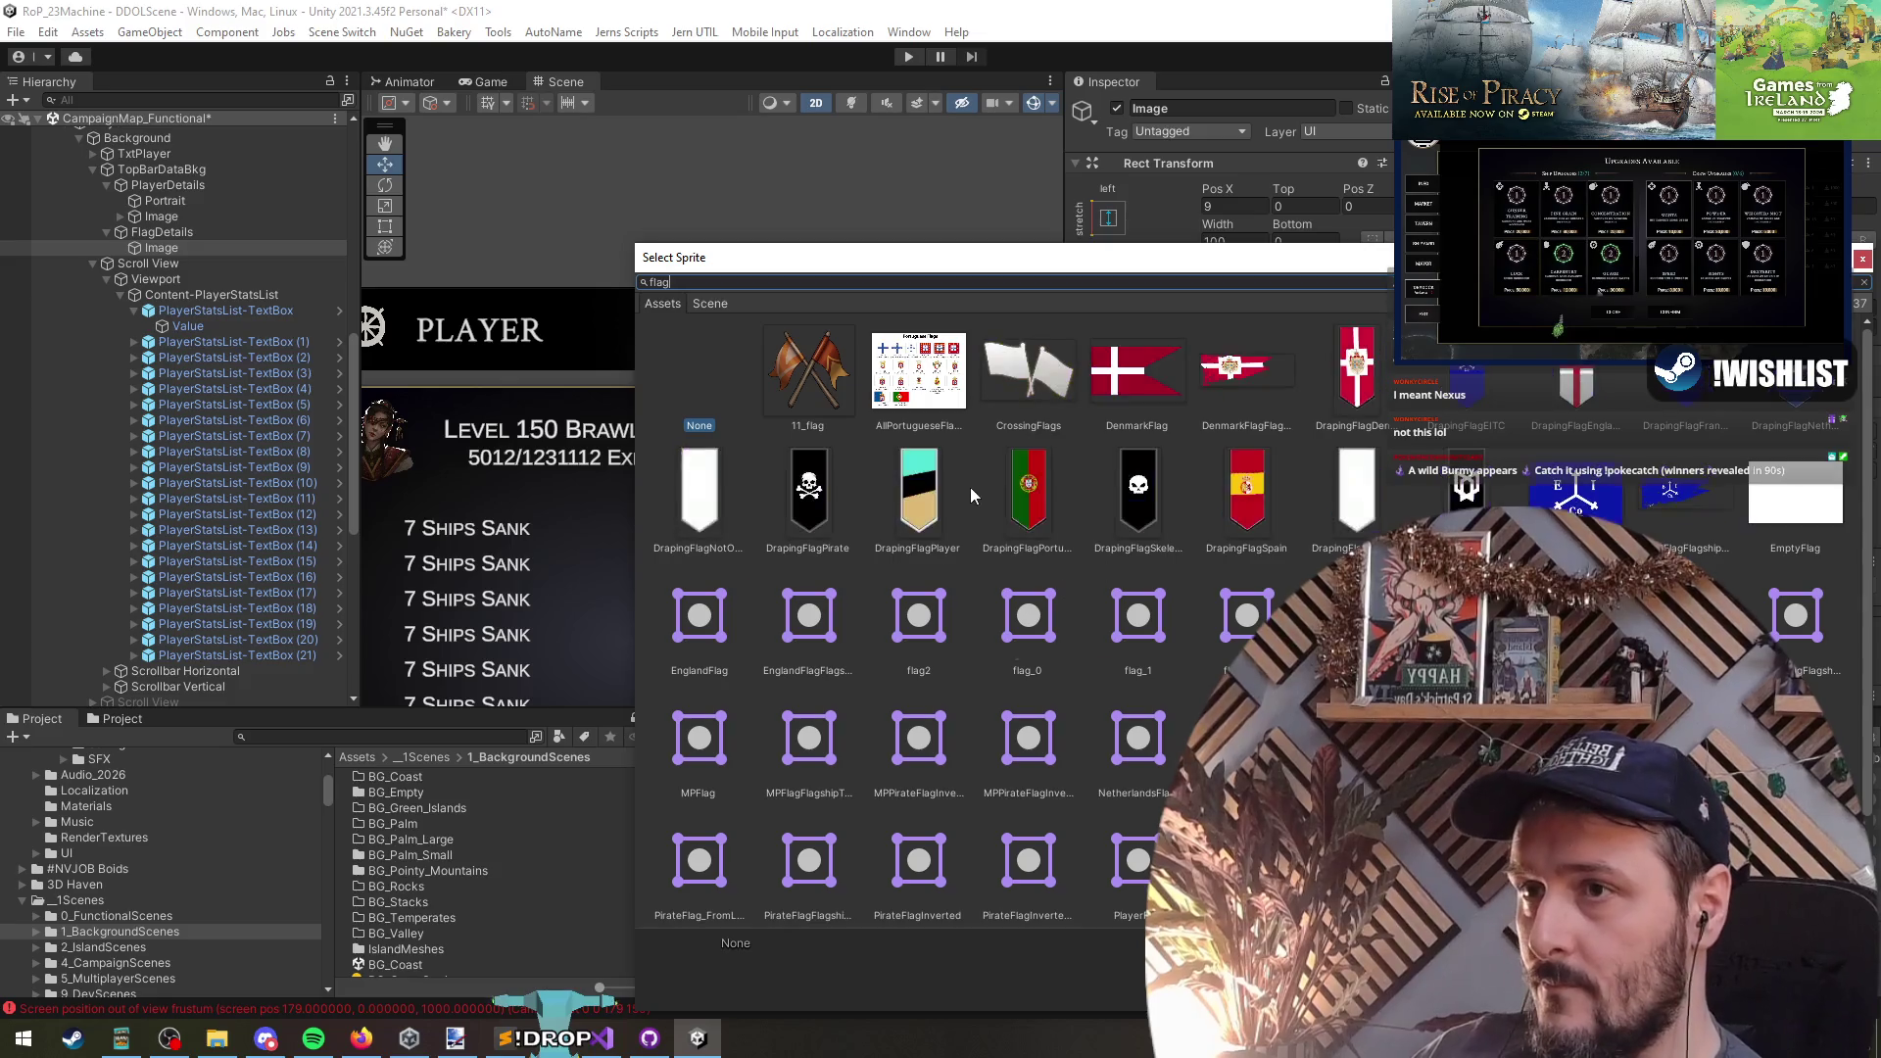
pyautogui.click(1146, 752)
pyautogui.scroll(-2, 1161, 666)
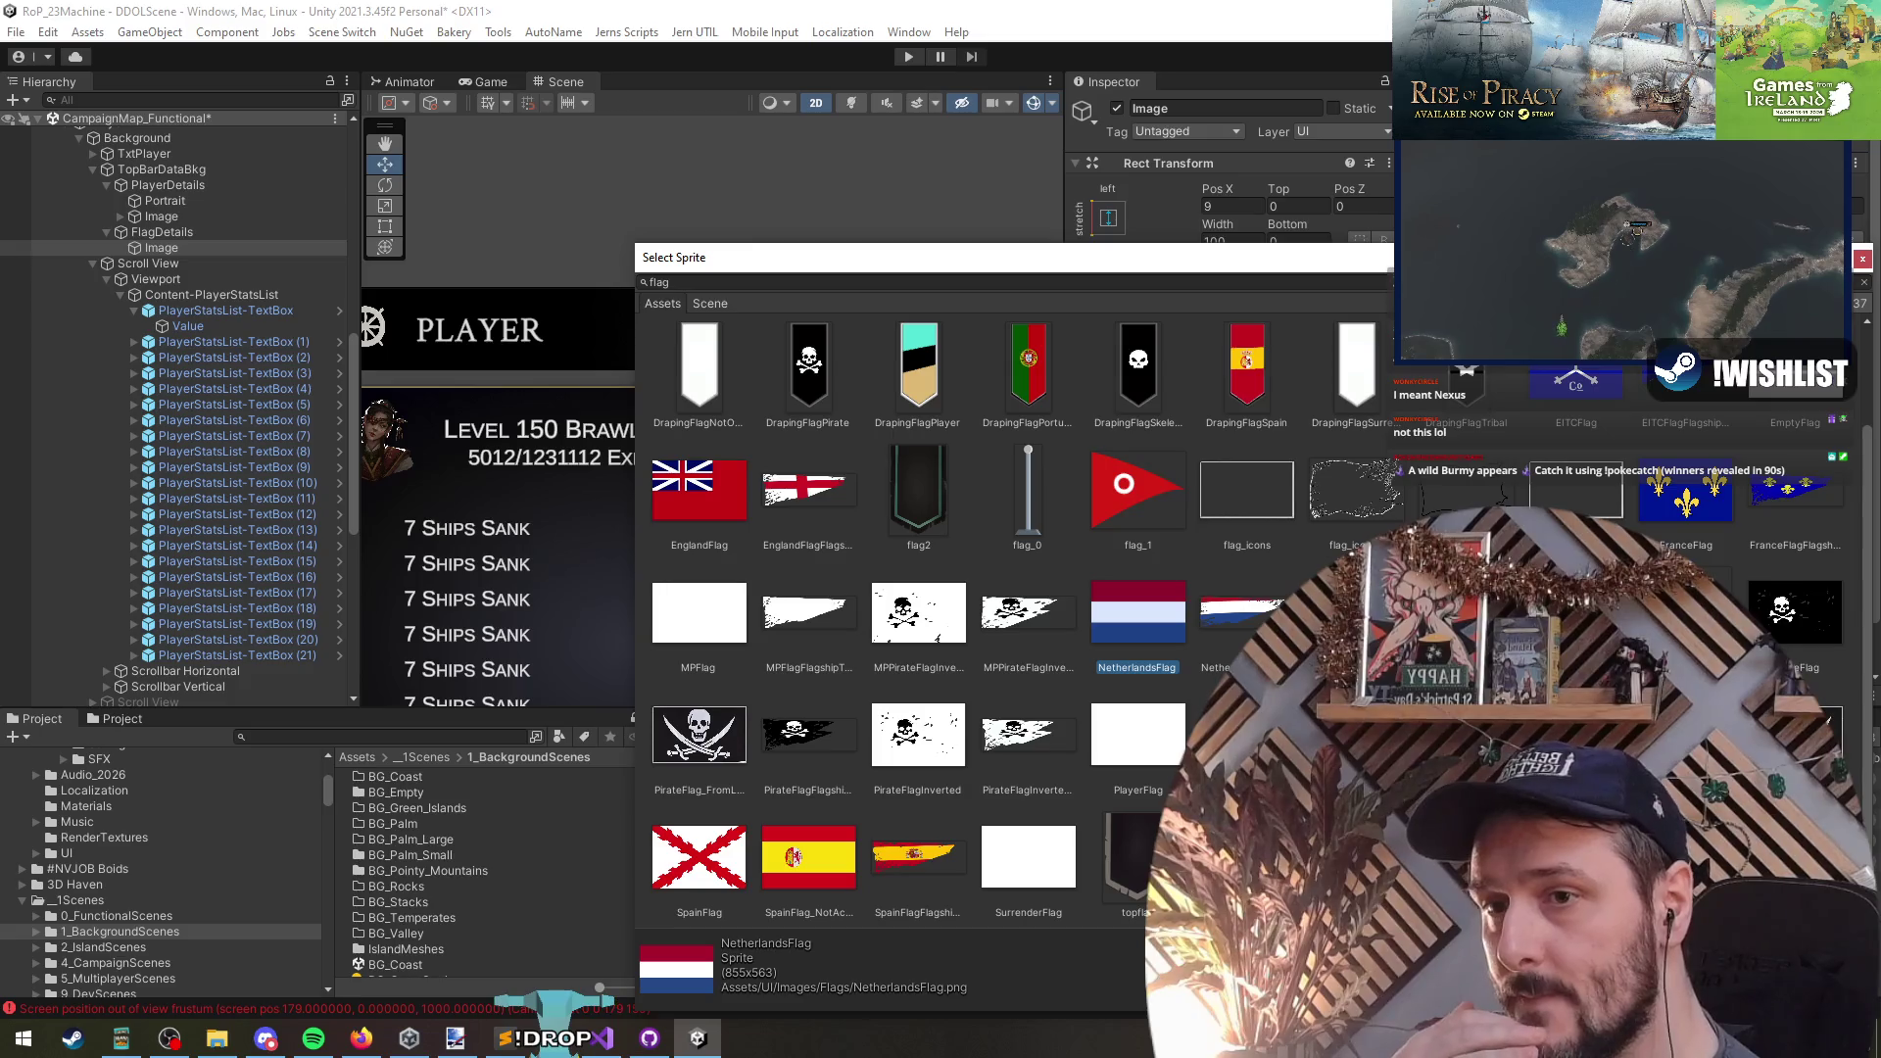
pyautogui.doubleClick(698, 735)
pyautogui.press('f')
pyautogui.click(1211, 590)
pyautogui.scroll(-2, 750, 554)
pyautogui.moveTo(811, 460); pyautogui.dragTo(845, 460)
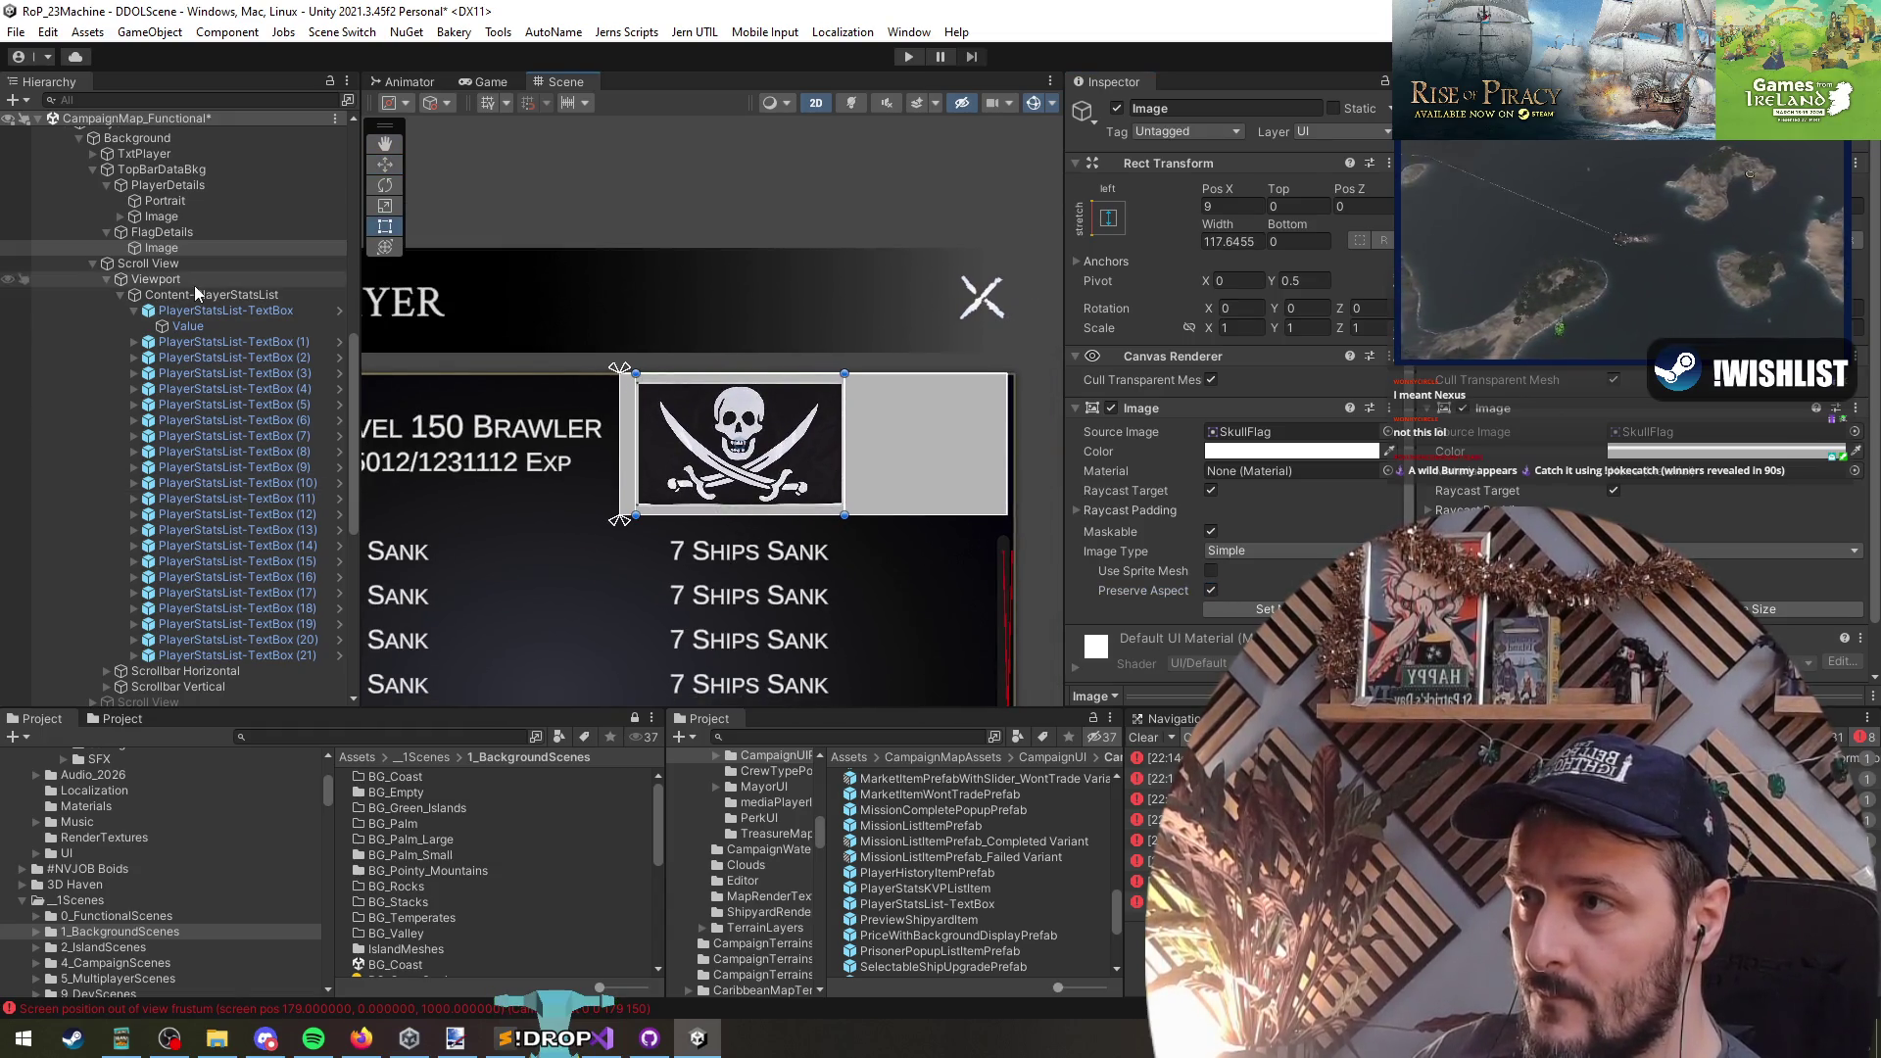
pyautogui.click(192, 247)
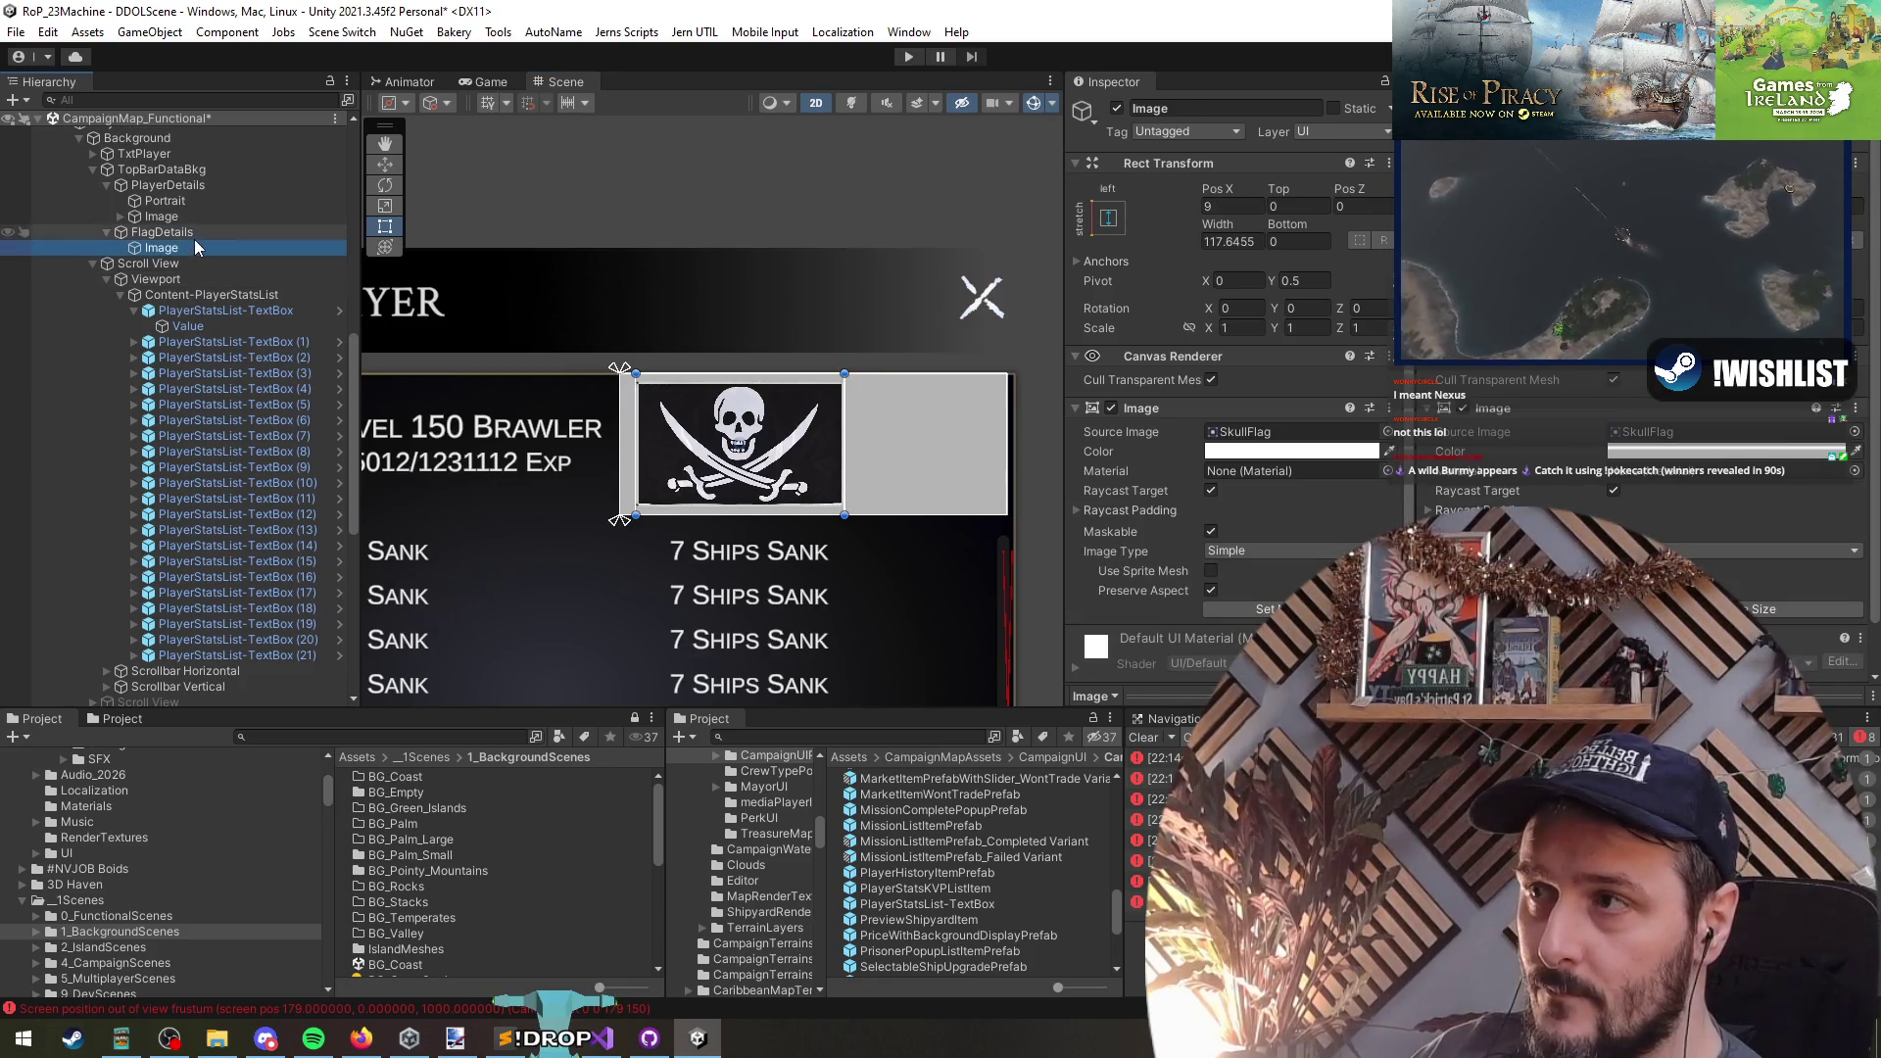
# - Duplicate the flag image, anchor the copy right-middle, and shrink it to about 67 wide
pyautogui.hotkey('ctrl', 'd')
pyautogui.press('w')
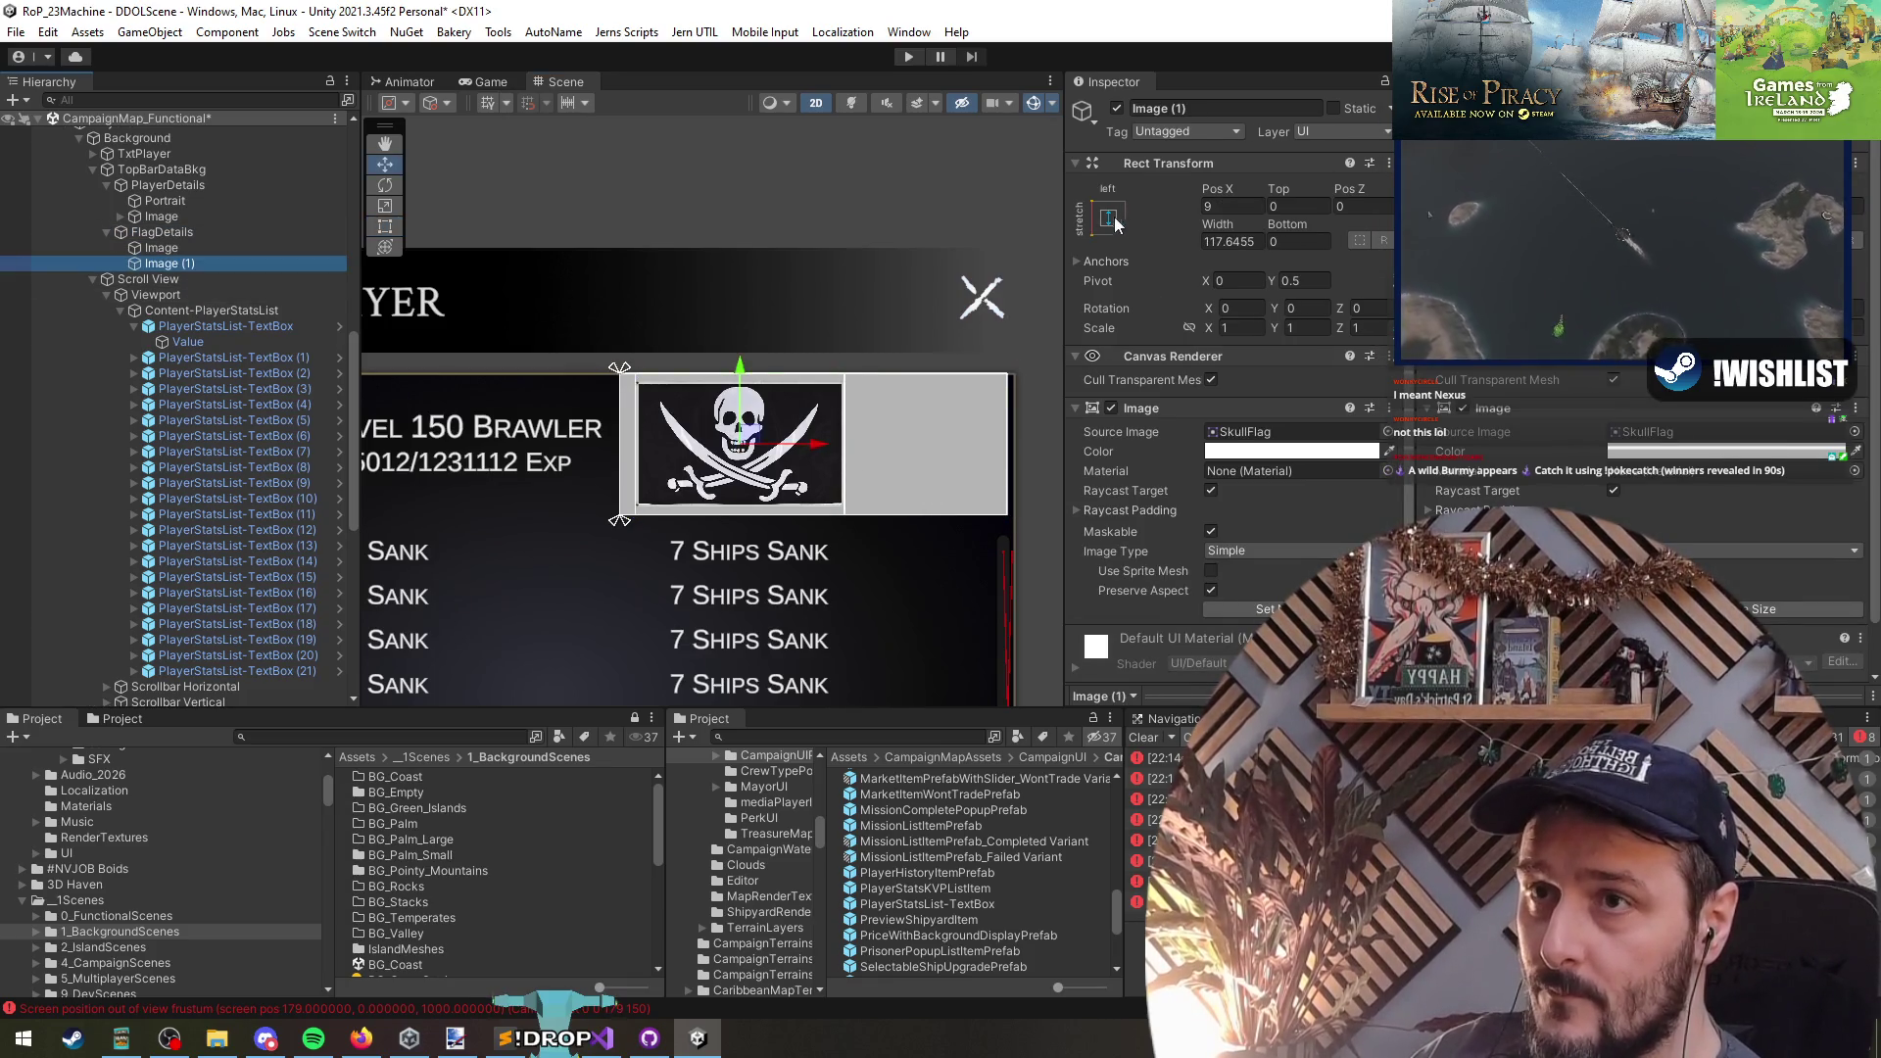
pyautogui.click(1121, 217)
pyautogui.keyDown('alt'); pyautogui.keyDown('shift'); pyautogui.click(1229, 429); pyautogui.keyUp('shift'); pyautogui.keyUp('alt')
pyautogui.moveTo(793, 446); pyautogui.dragTo(849, 446)
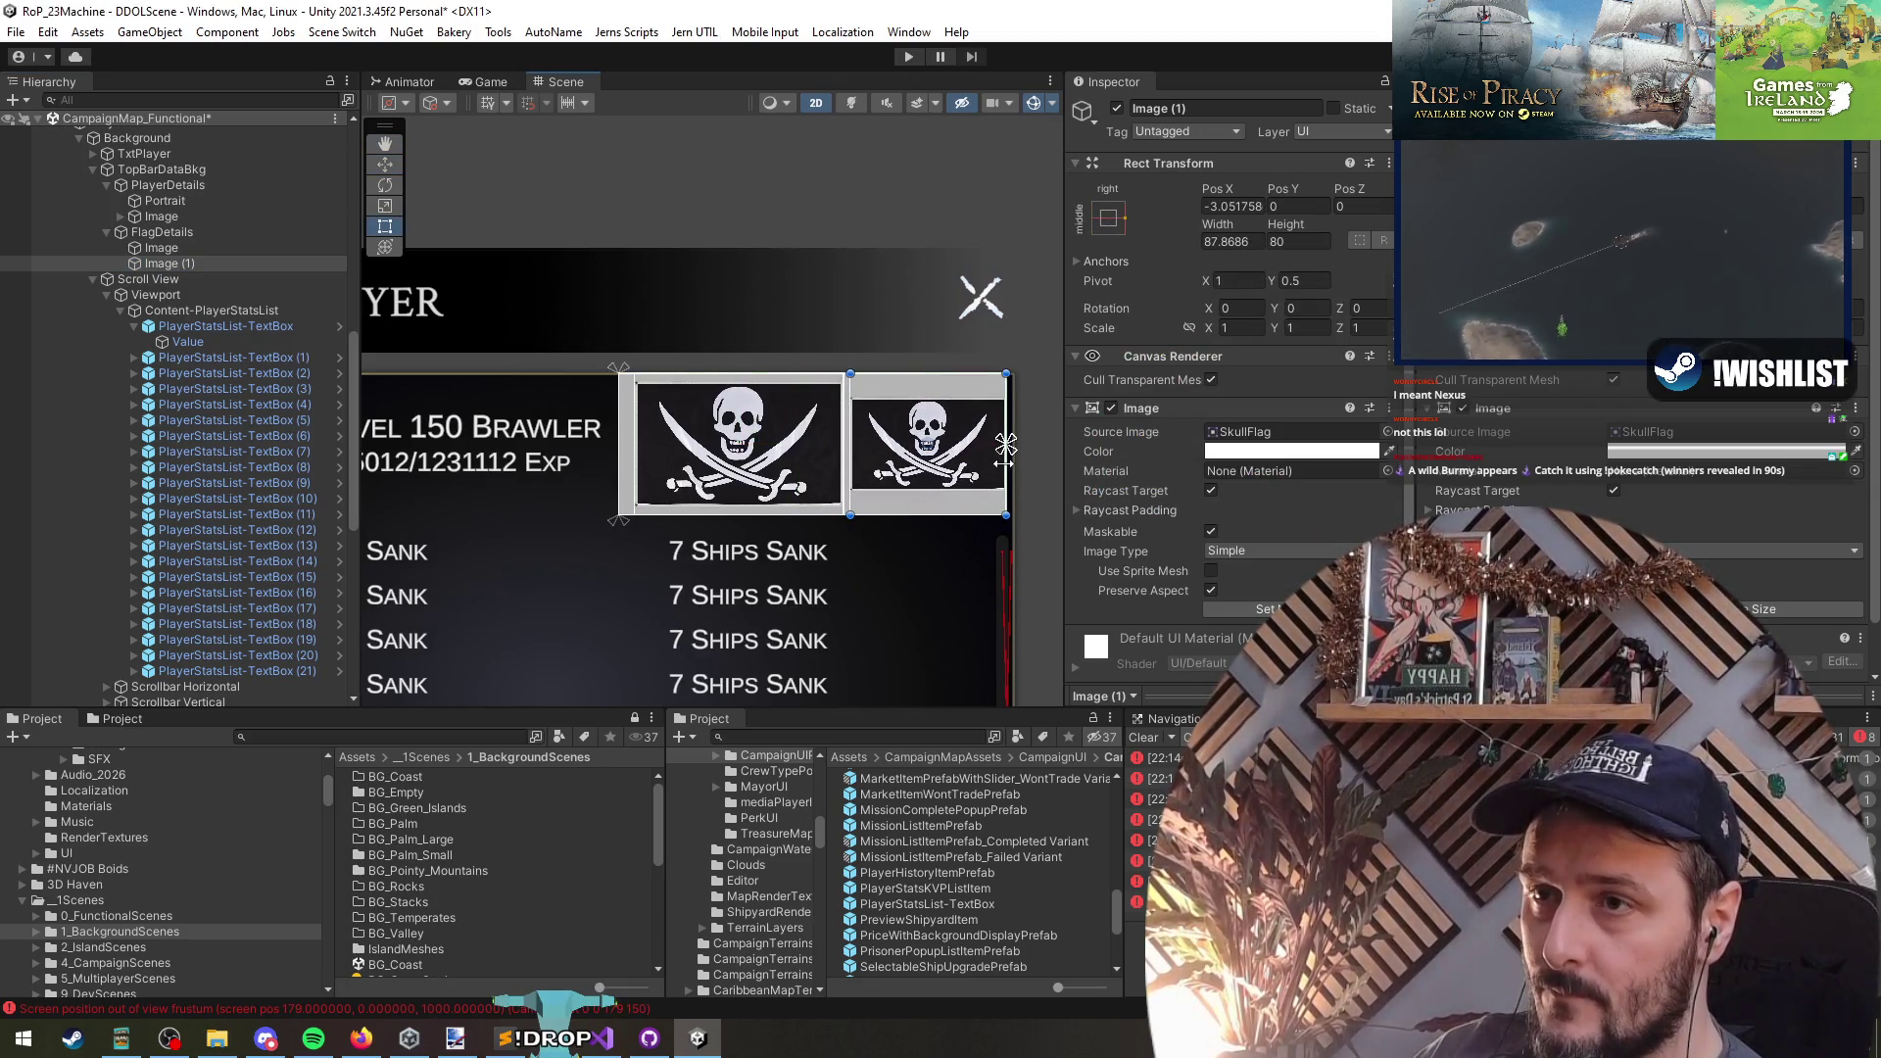
pyautogui.moveTo(1004, 460); pyautogui.dragTo(961, 466)
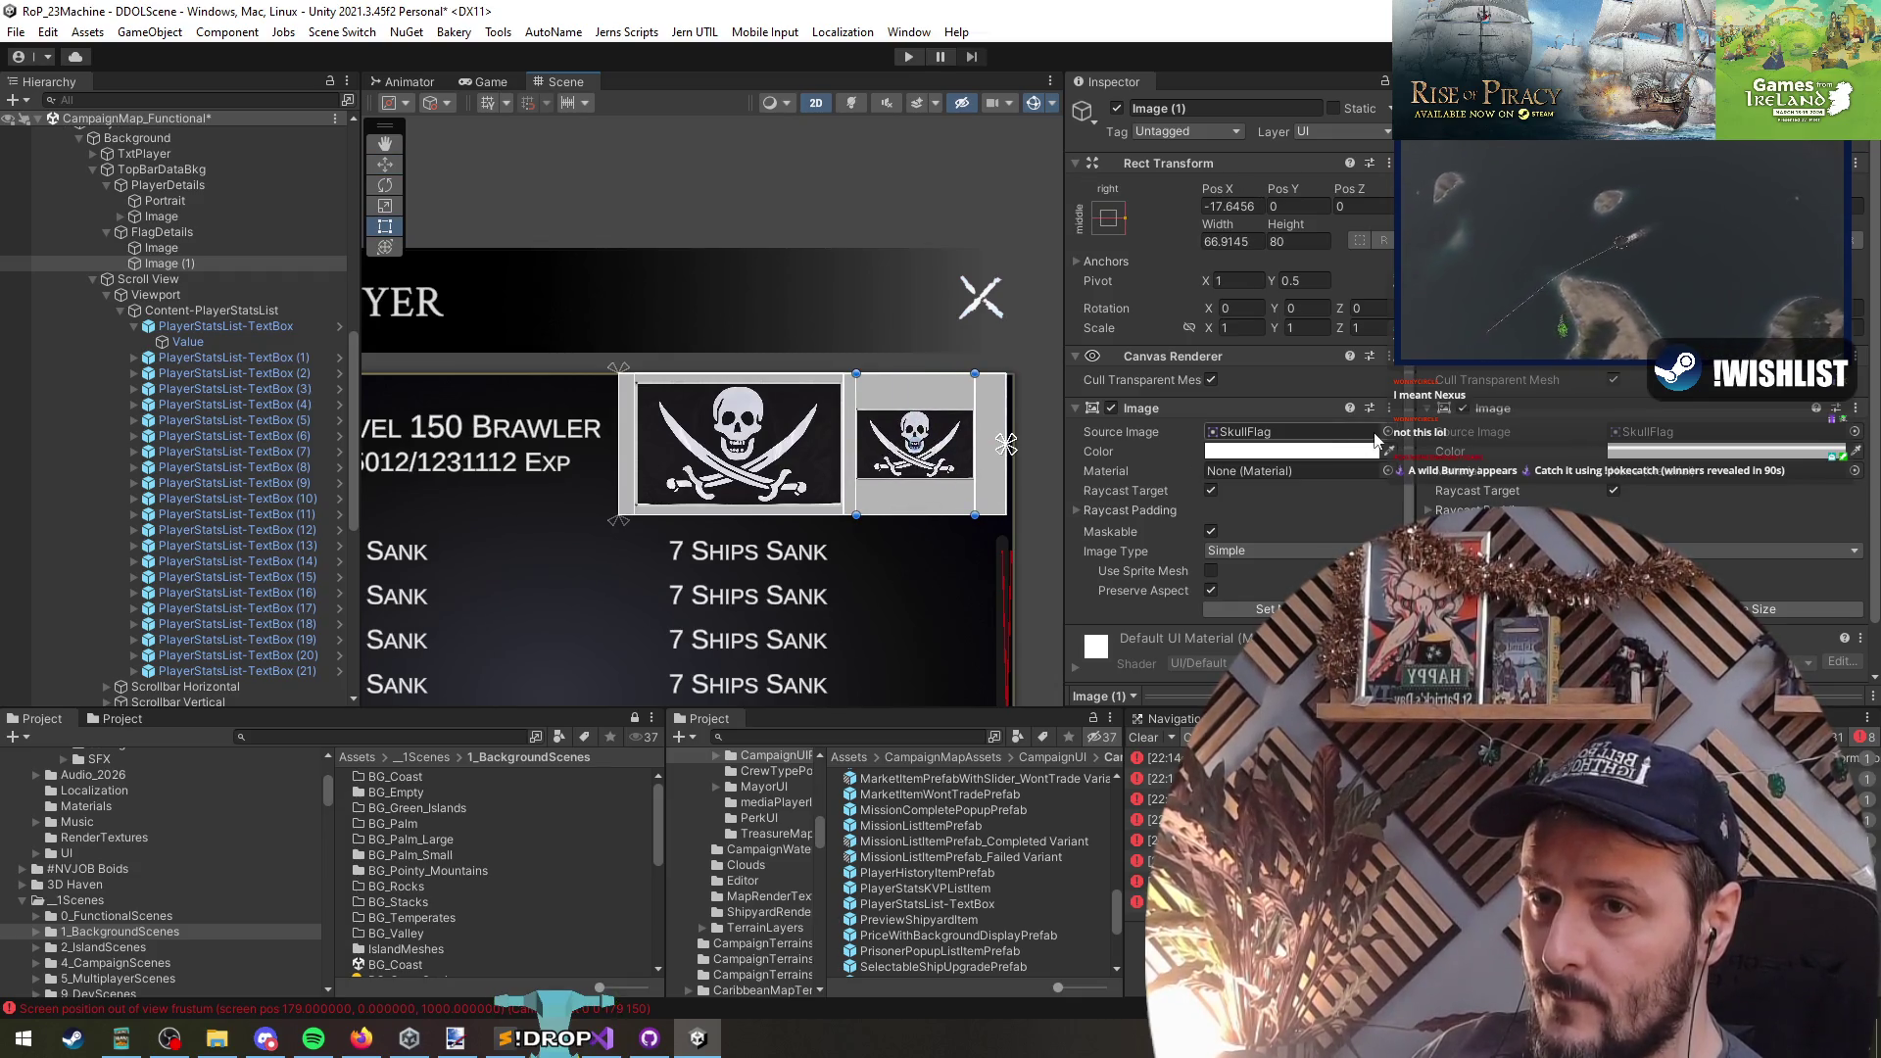
# - Set the copy's Source Image to the Pictoicon_Post edit icon
pyautogui.click(1376, 434)
pyautogui.write('edit')
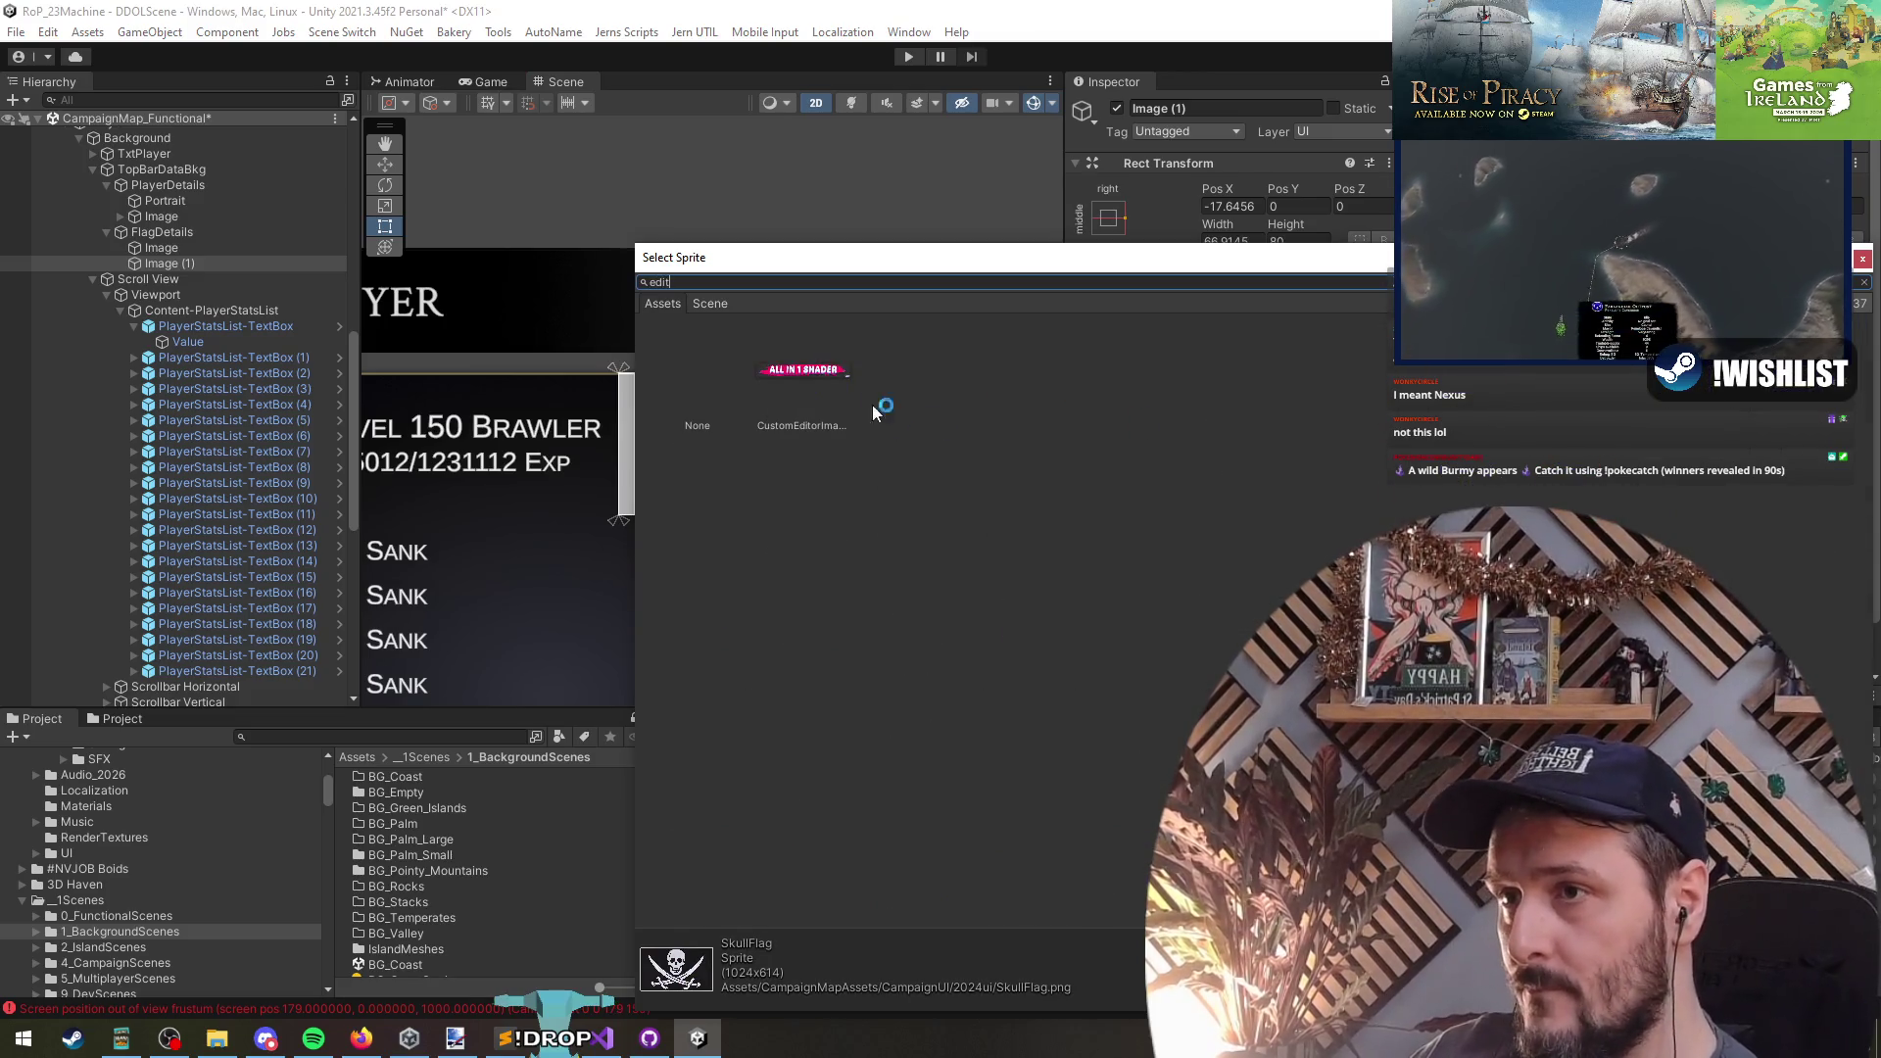
pyautogui.press('BackSpace')
pyautogui.press('BackSpace')
pyautogui.press('BackSpace')
pyautogui.write('pit')
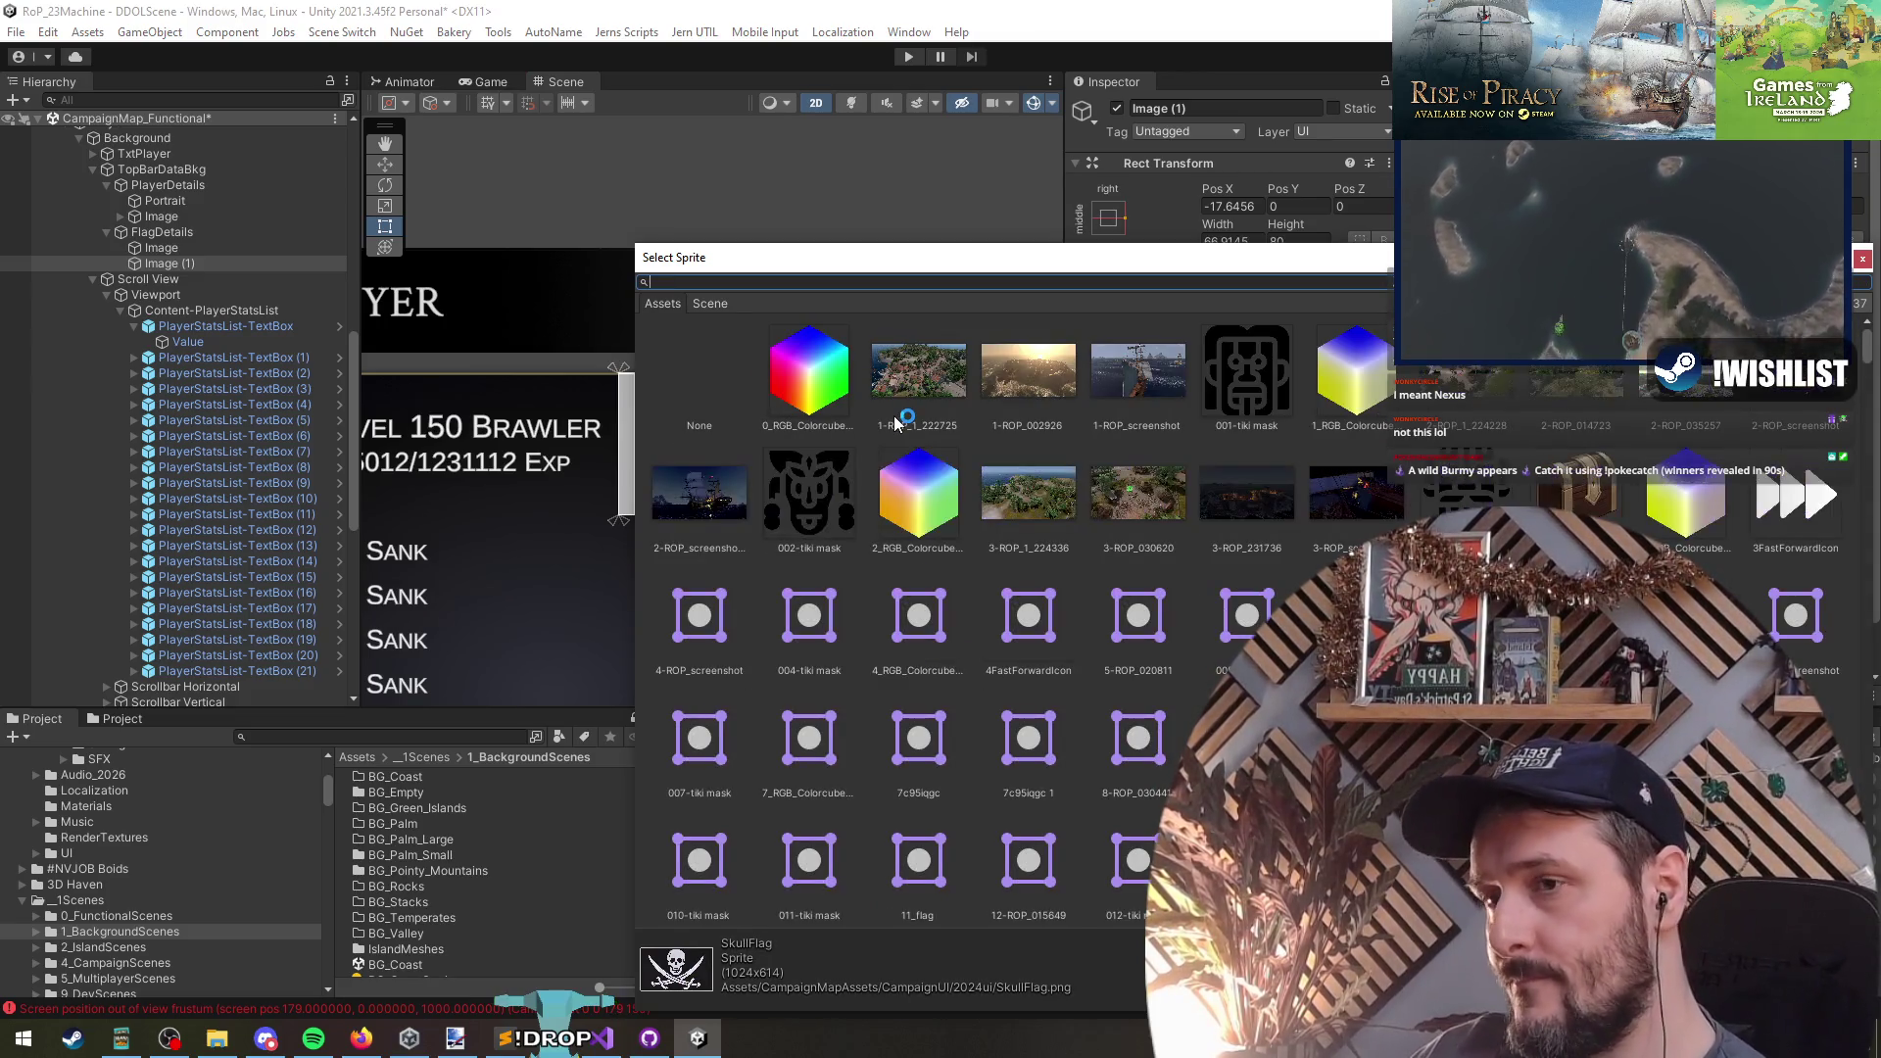
pyautogui.press('BackSpace')
pyautogui.write('ct')
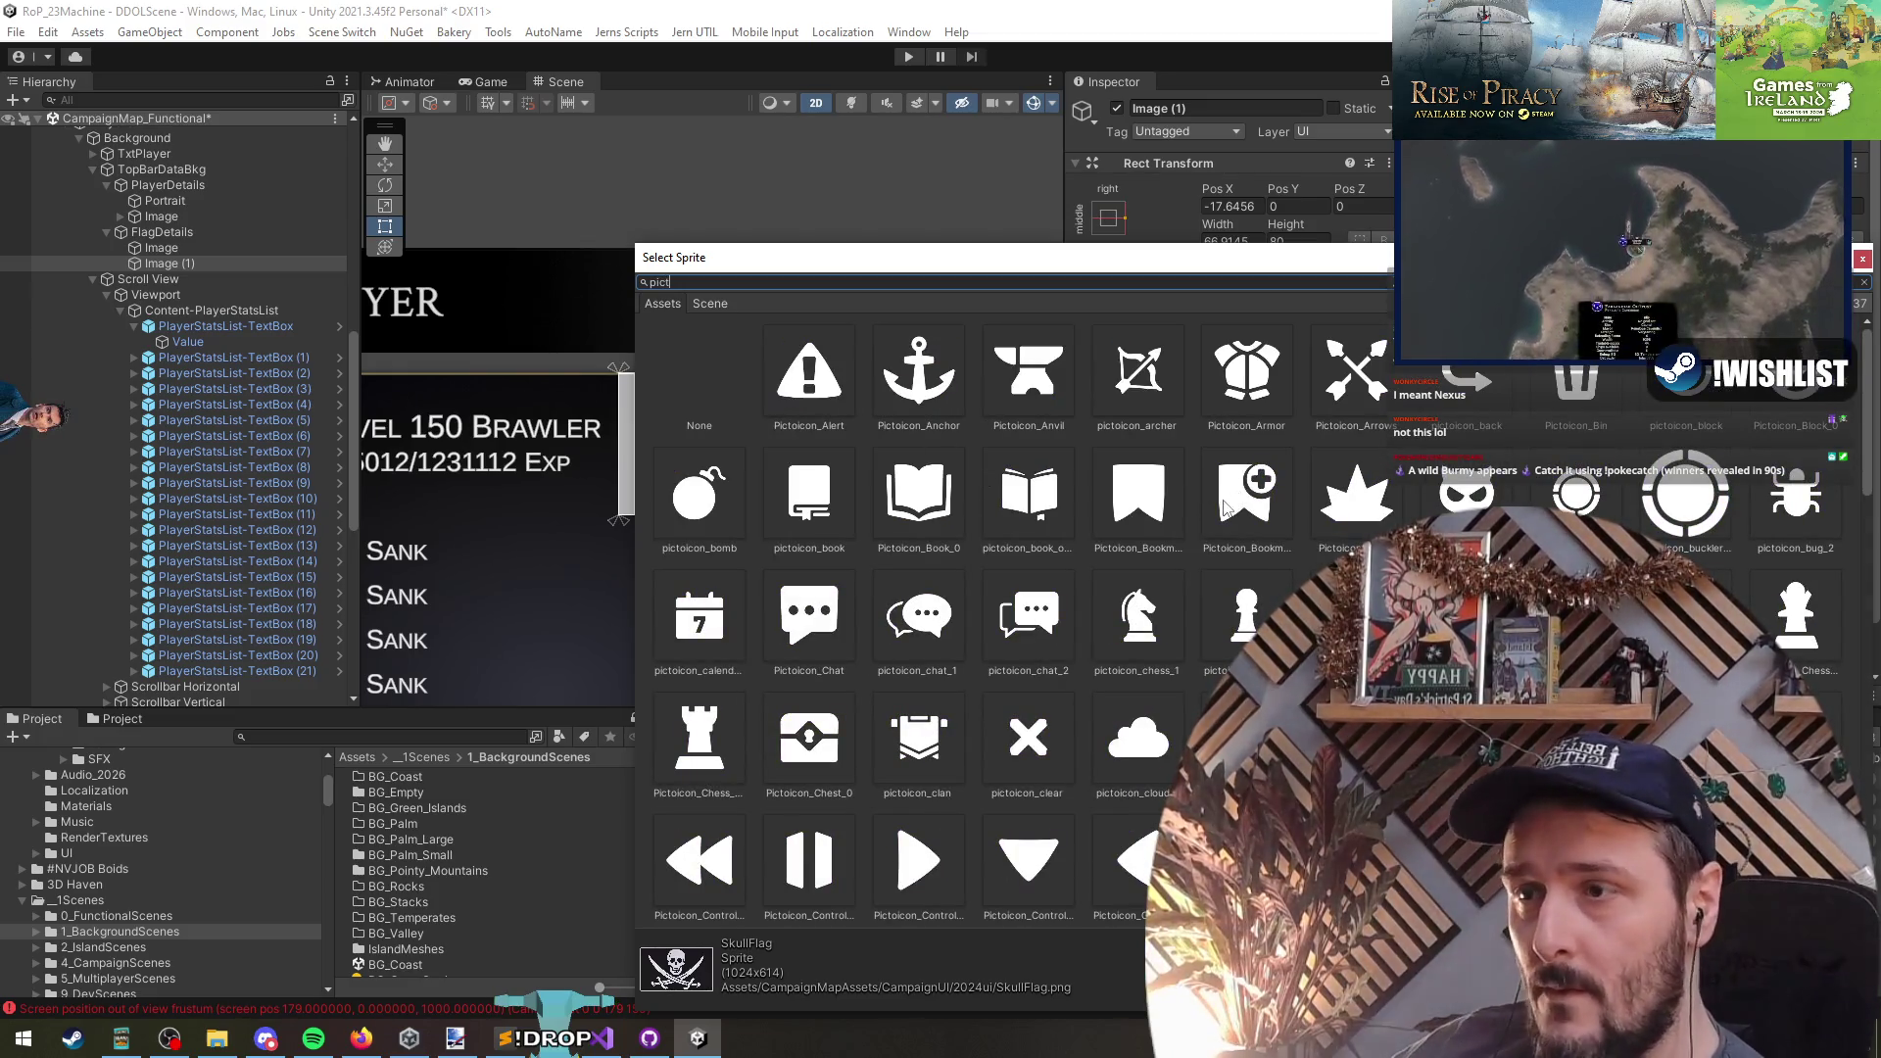
pyautogui.scroll(-1, 1219, 505)
pyautogui.scroll(-2, 1213, 529)
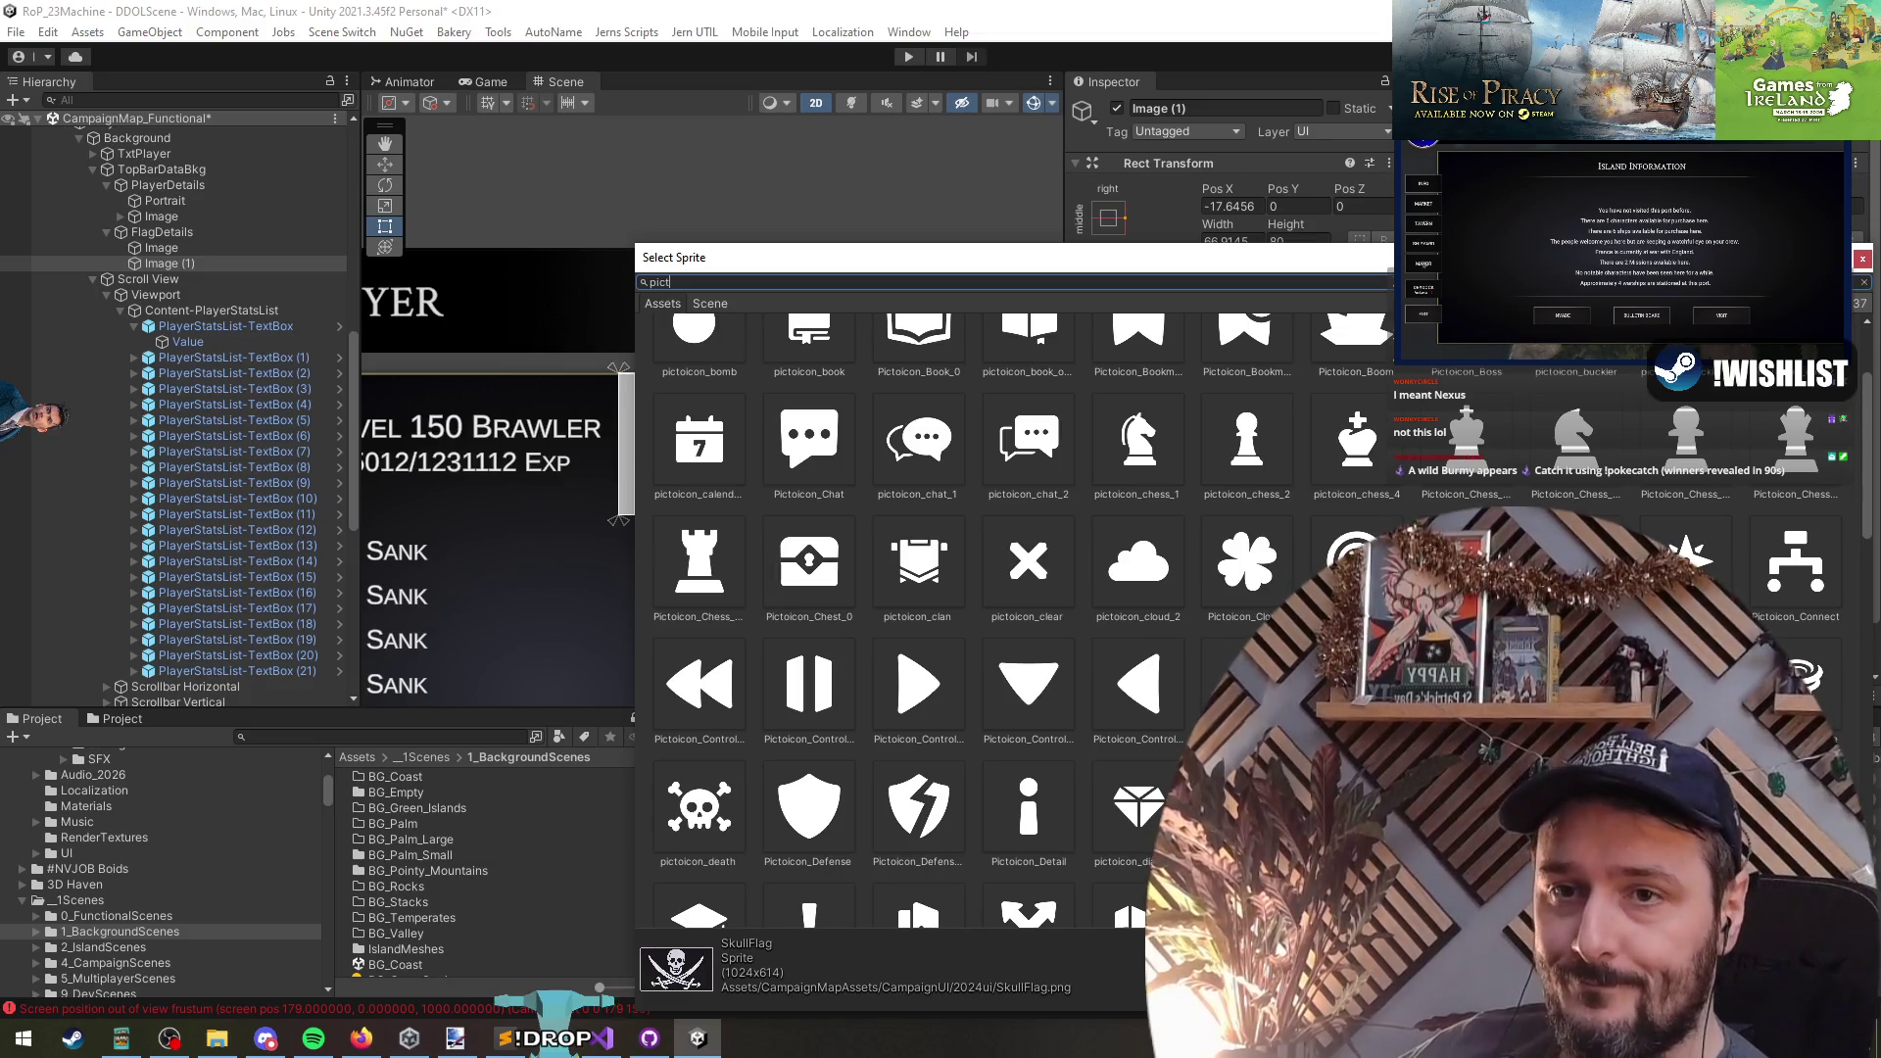
pyautogui.scroll(-3, 1215, 529)
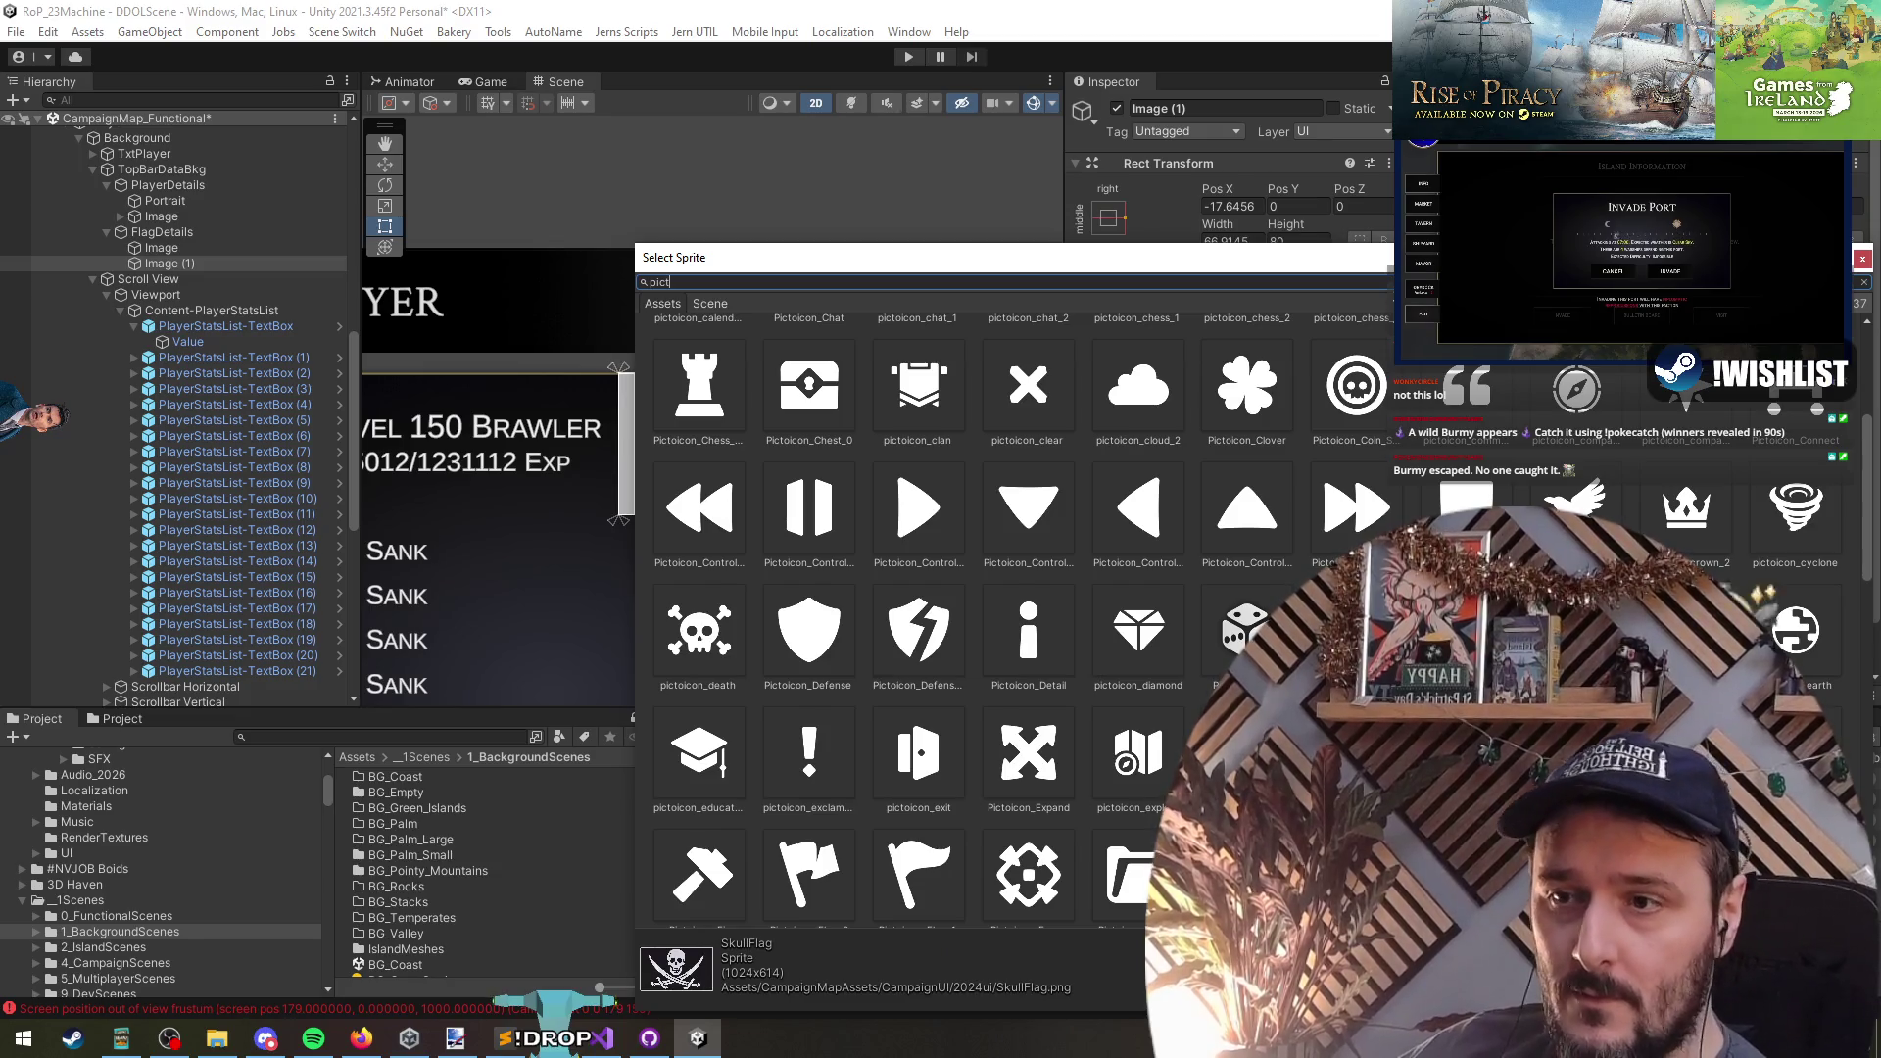
pyautogui.scroll(-8, 1019, 617)
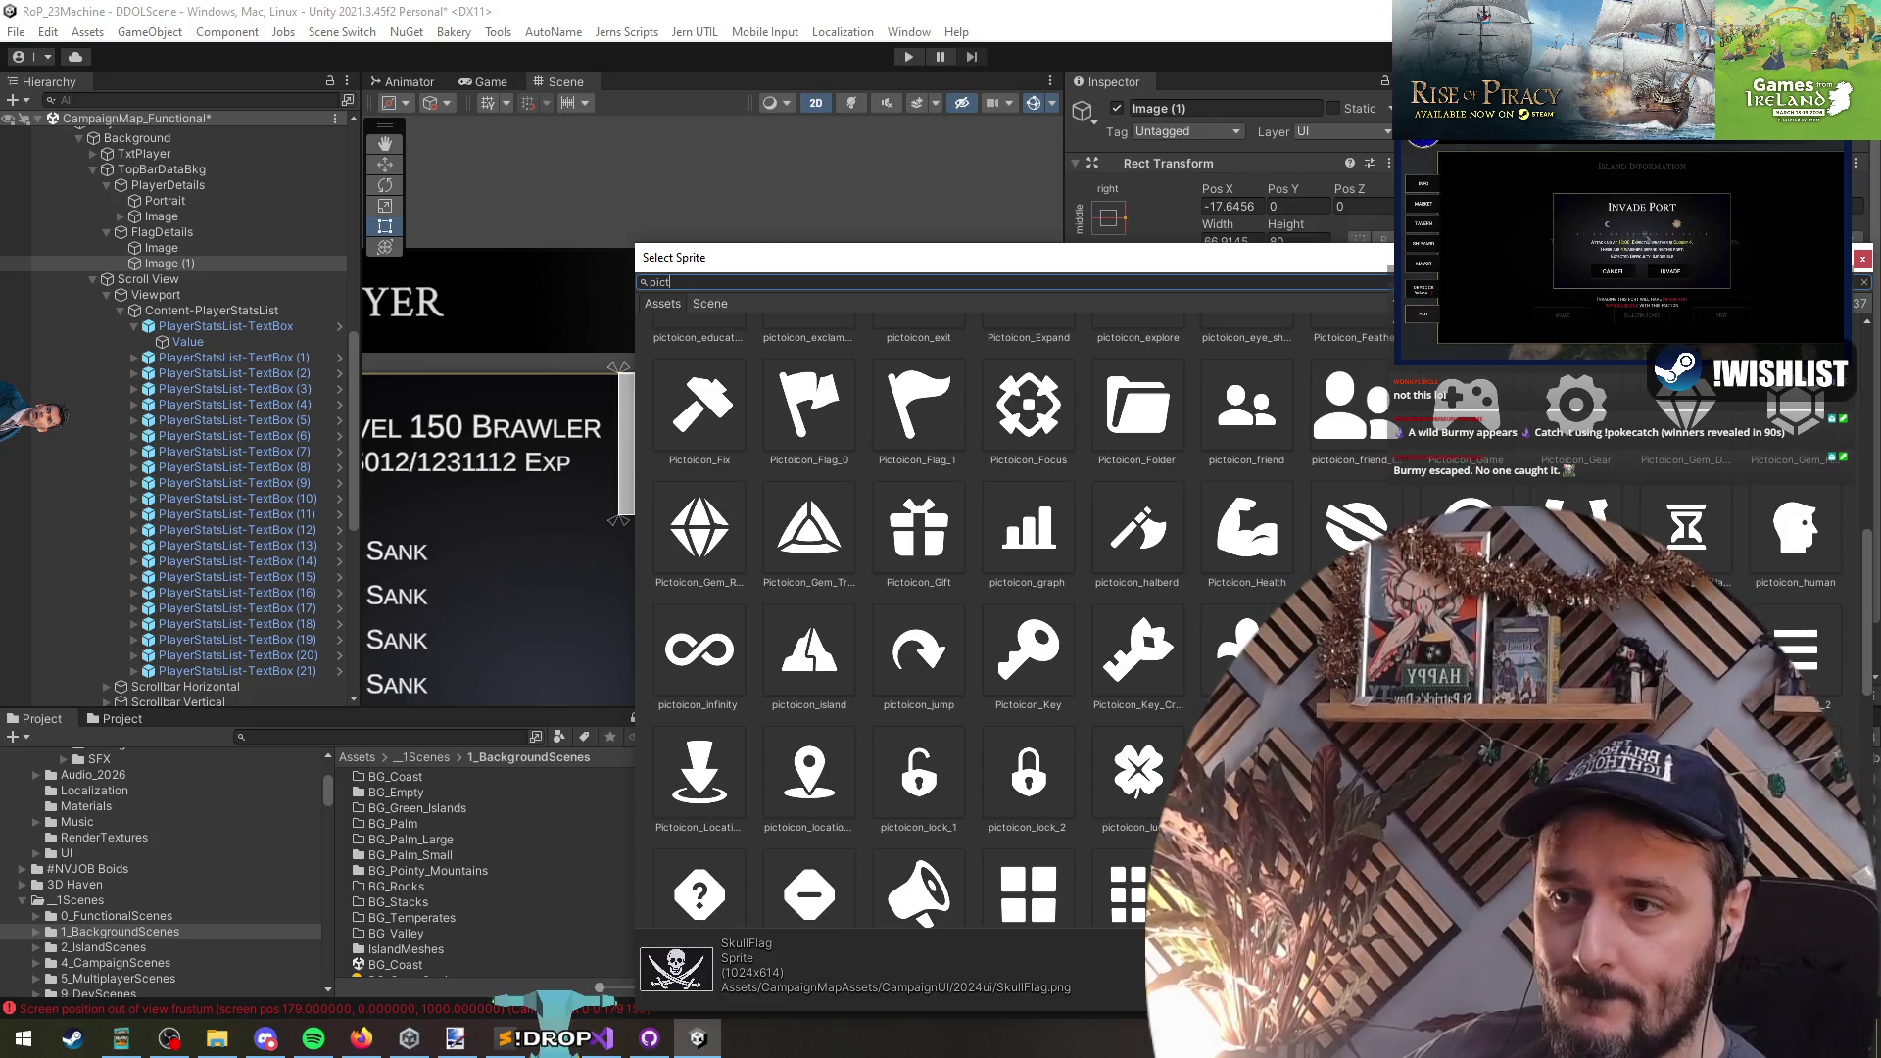
pyautogui.scroll(-3, 980, 618)
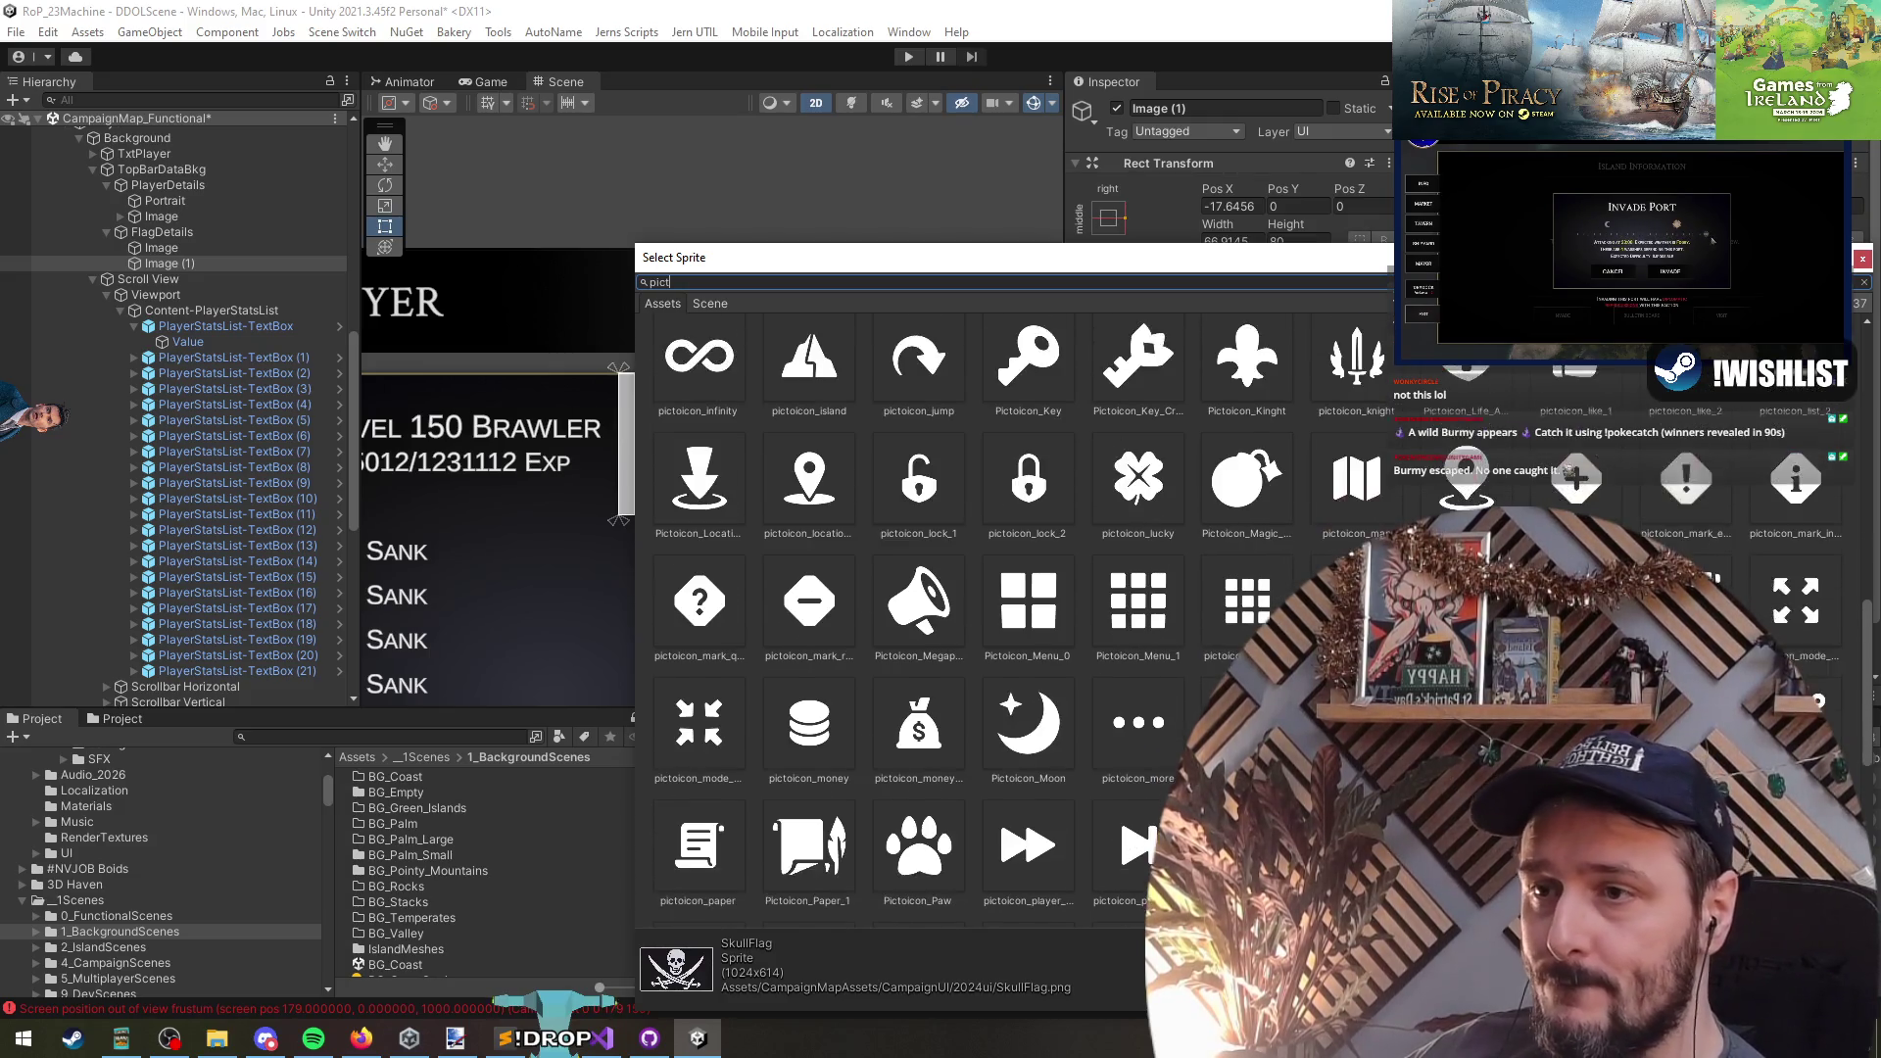
pyautogui.scroll(-2, 980, 617)
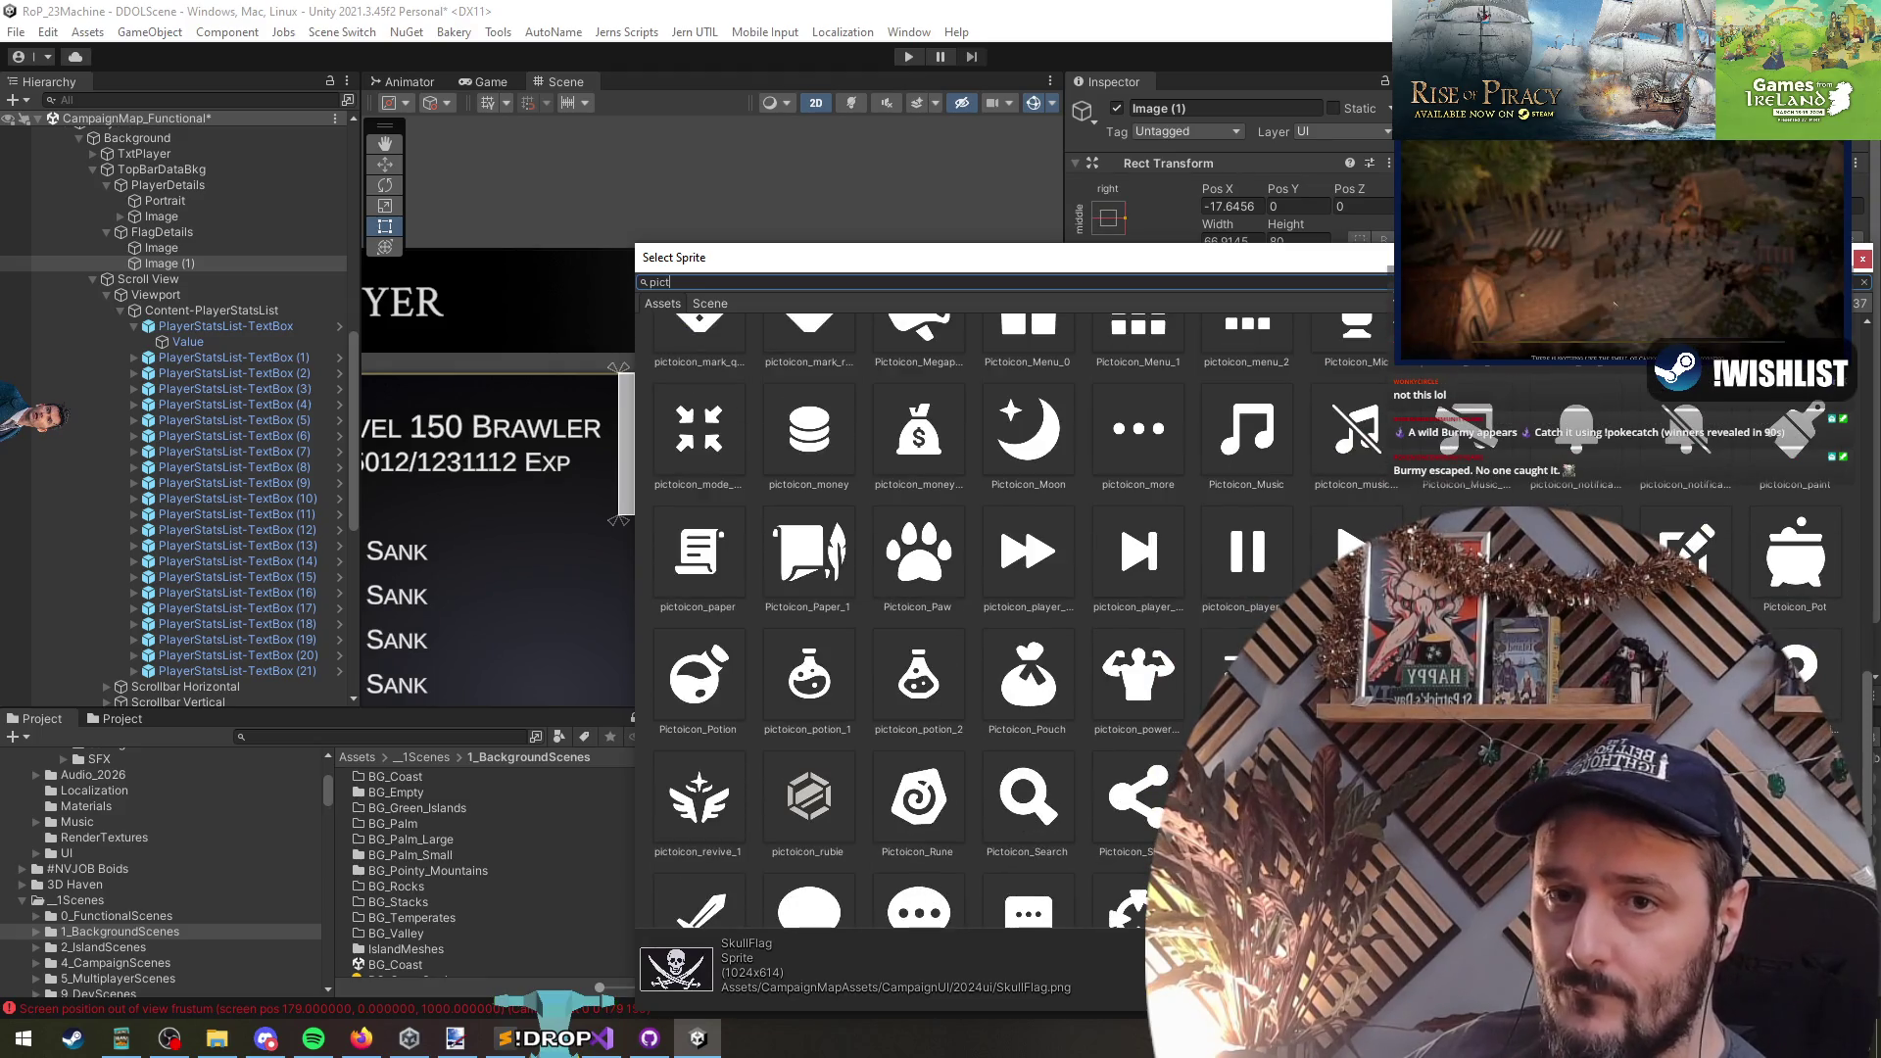
pyautogui.scroll(-3, 980, 617)
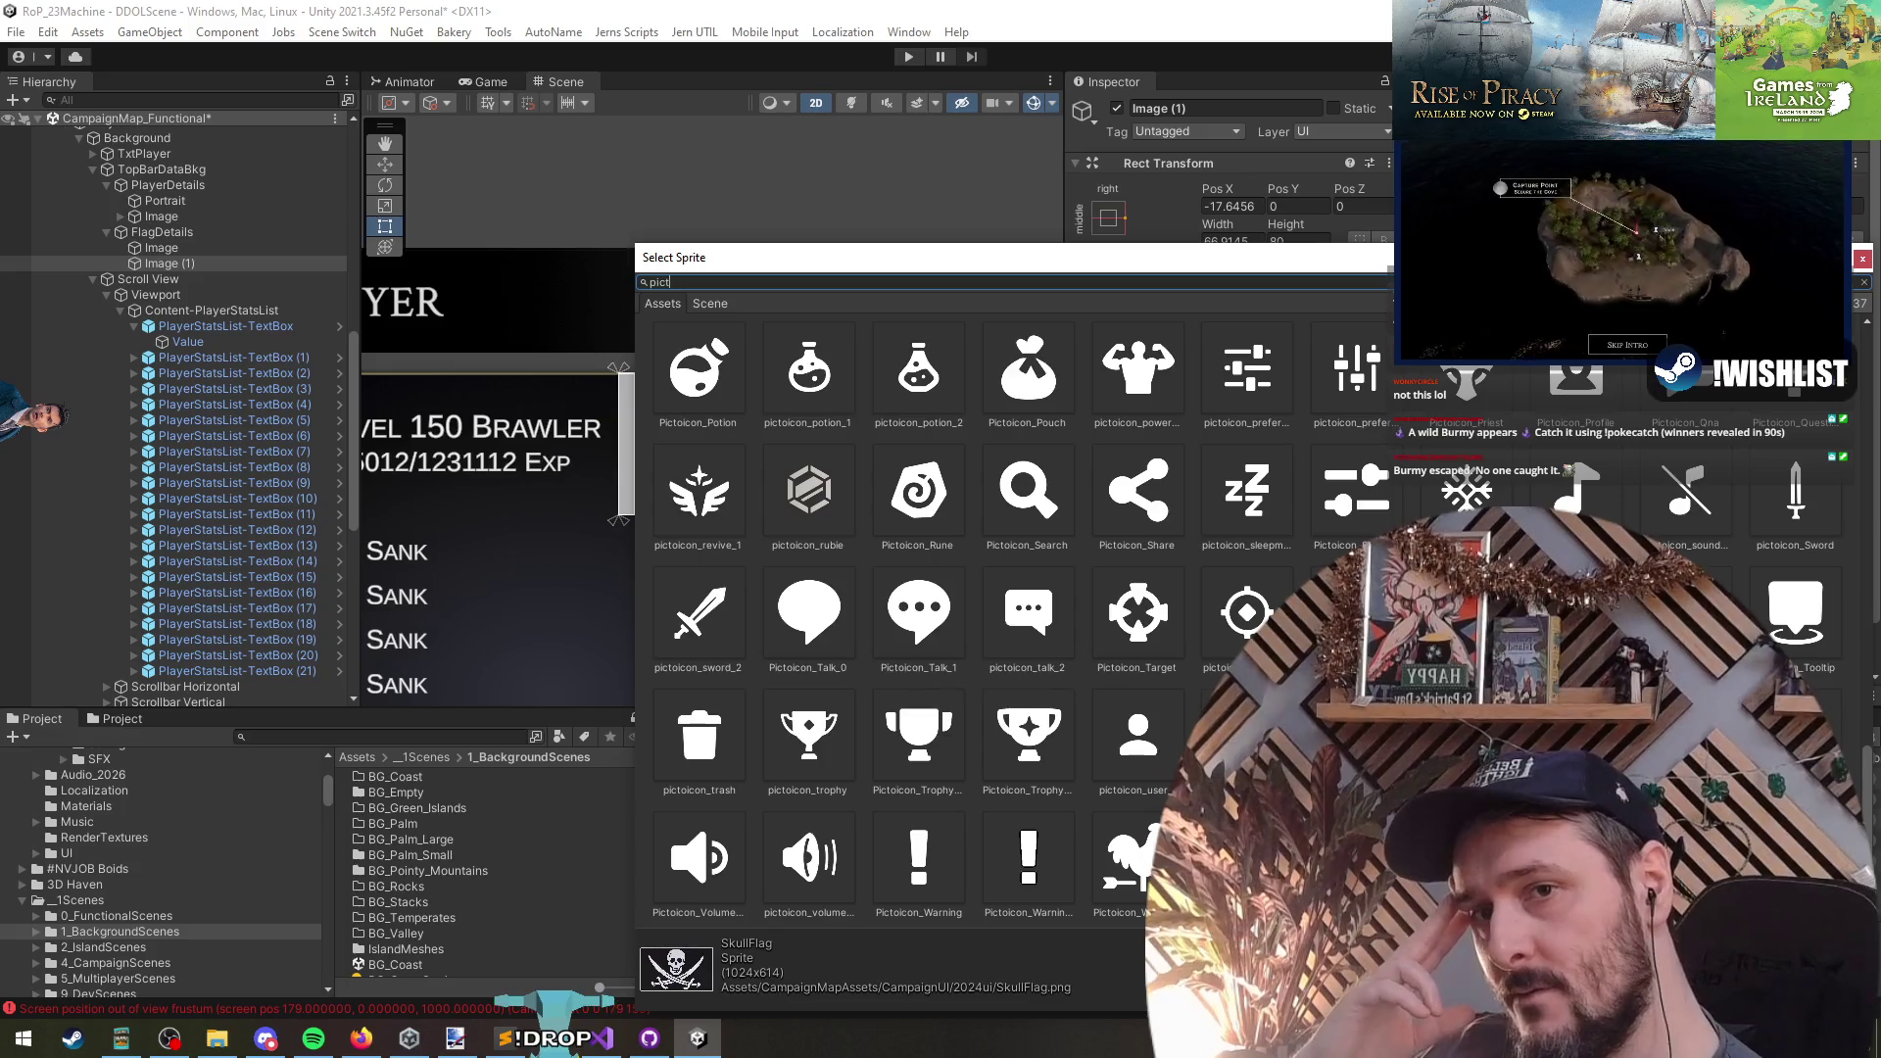
pyautogui.click(1357, 613)
pyautogui.scroll(2, 979, 617)
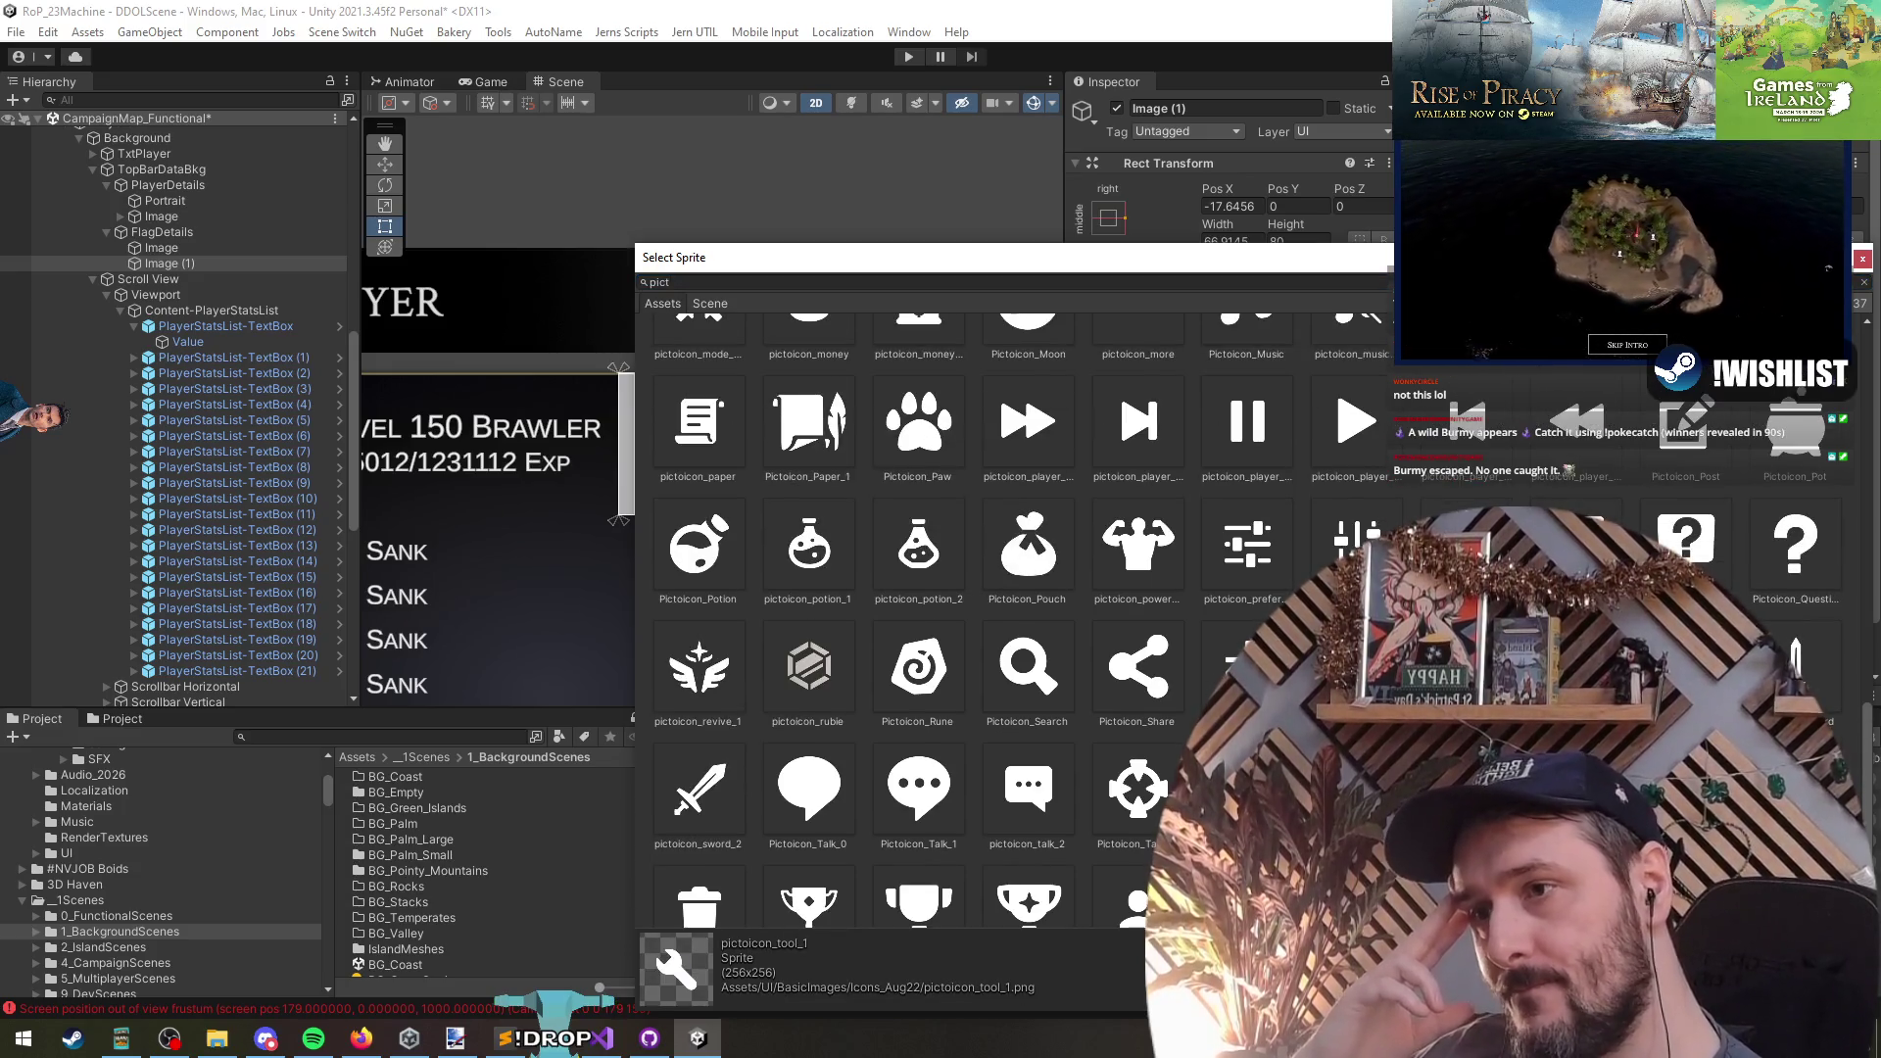
pyautogui.scroll(3, 980, 617)
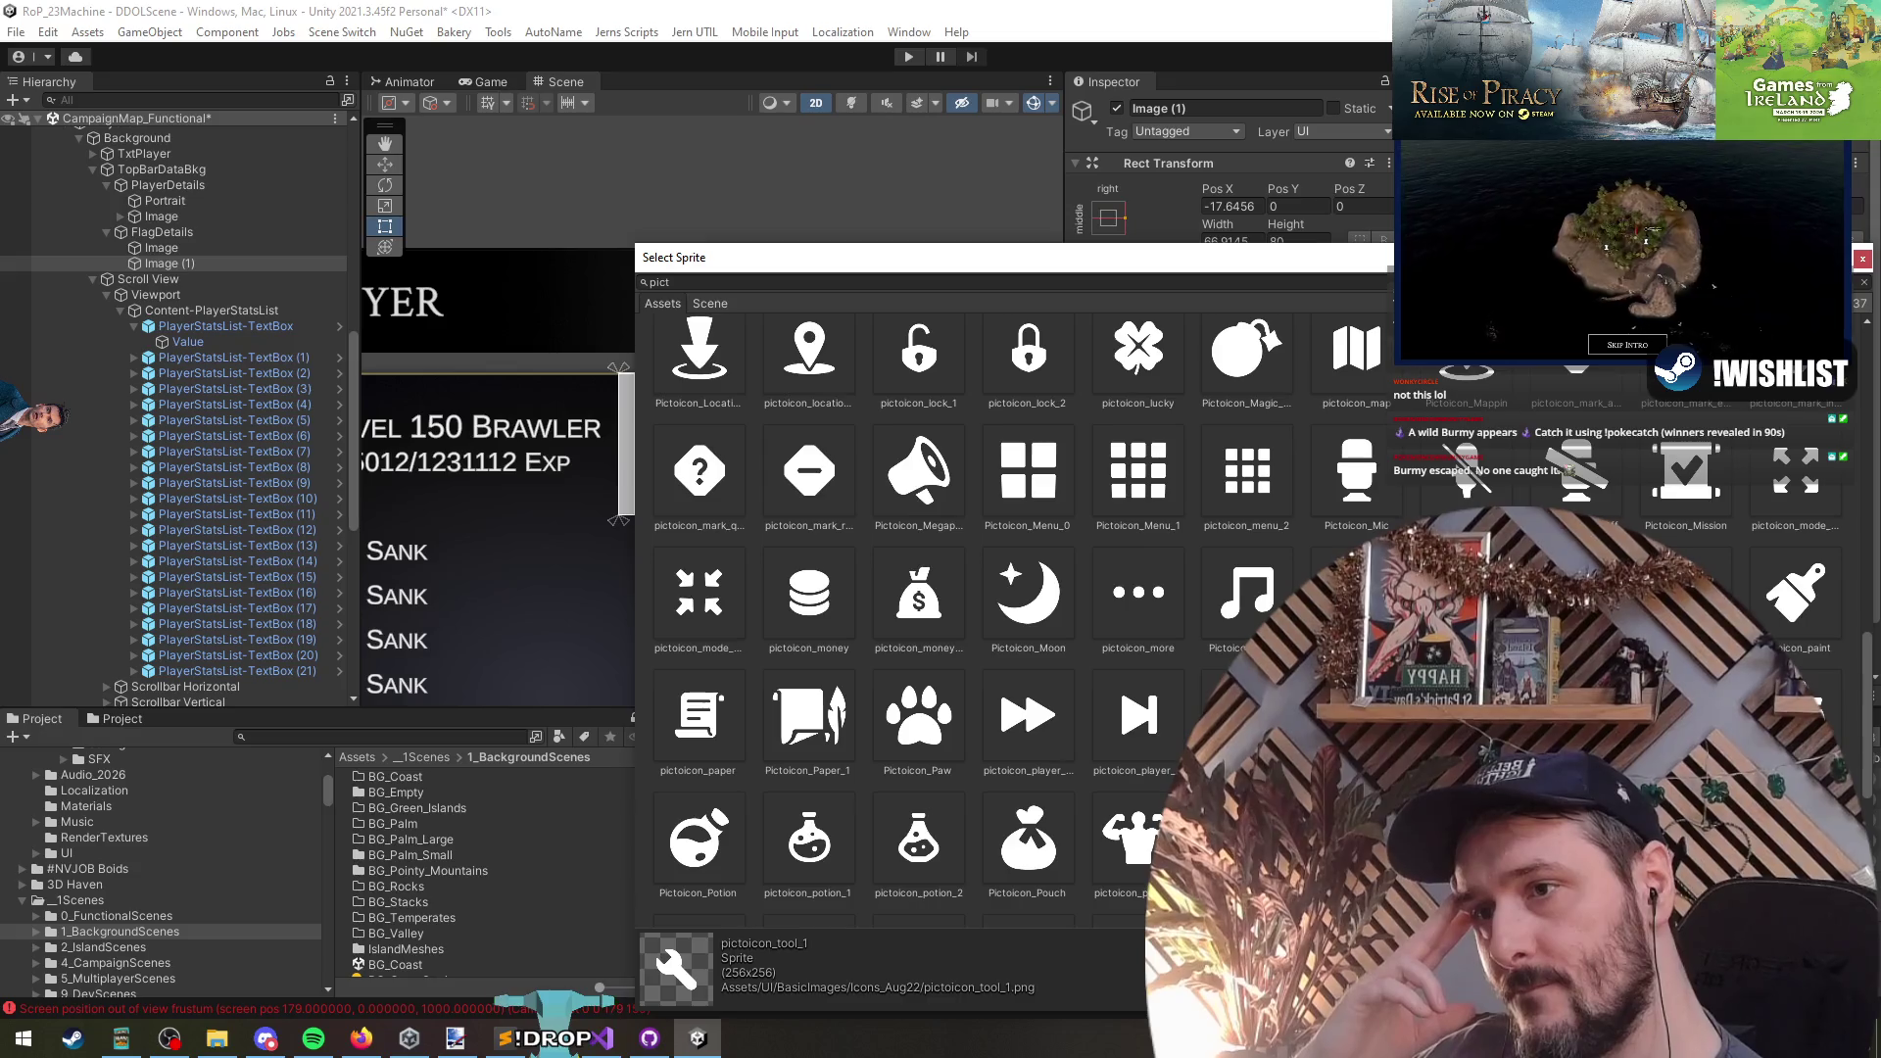
pyautogui.scroll(2, 980, 617)
pyautogui.doubleClick(1796, 829)
pyautogui.scroll(2, 862, 472)
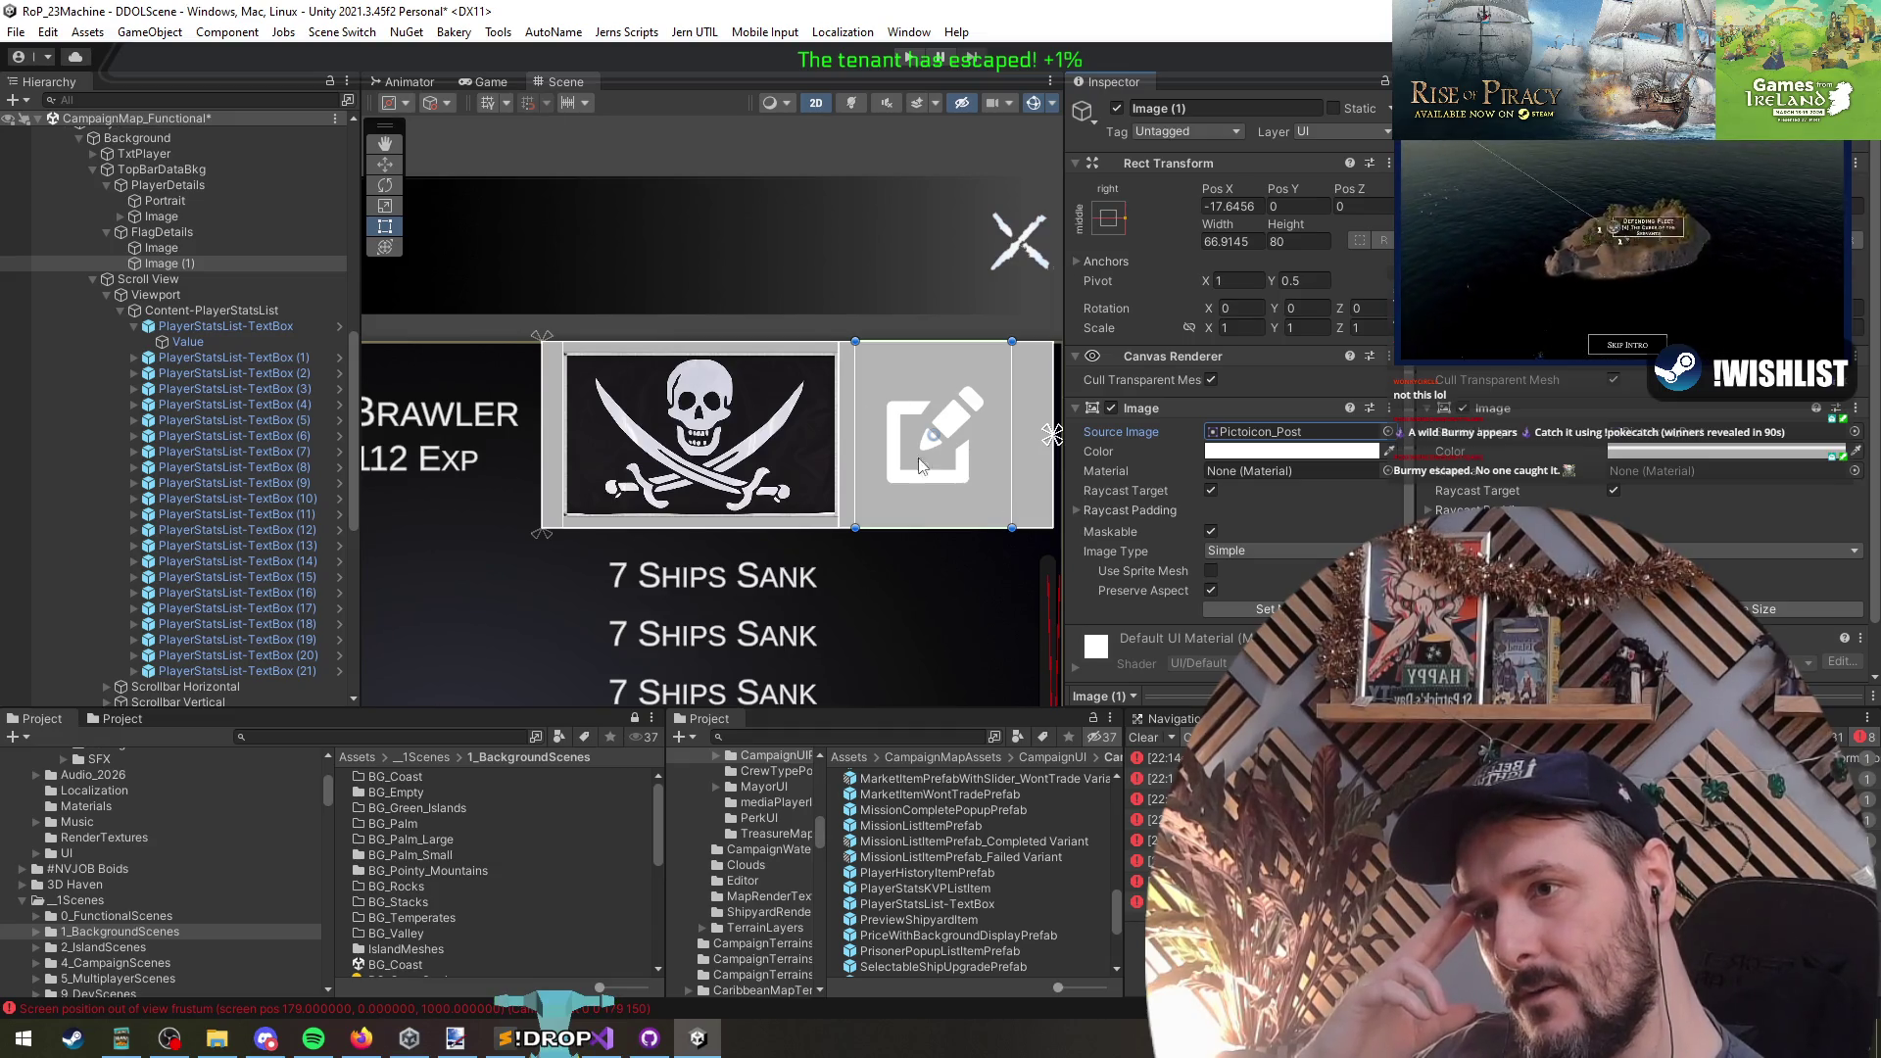
# - Remove the background Image and leftover renderer components from FlagDetails
pyautogui.click(162, 232)
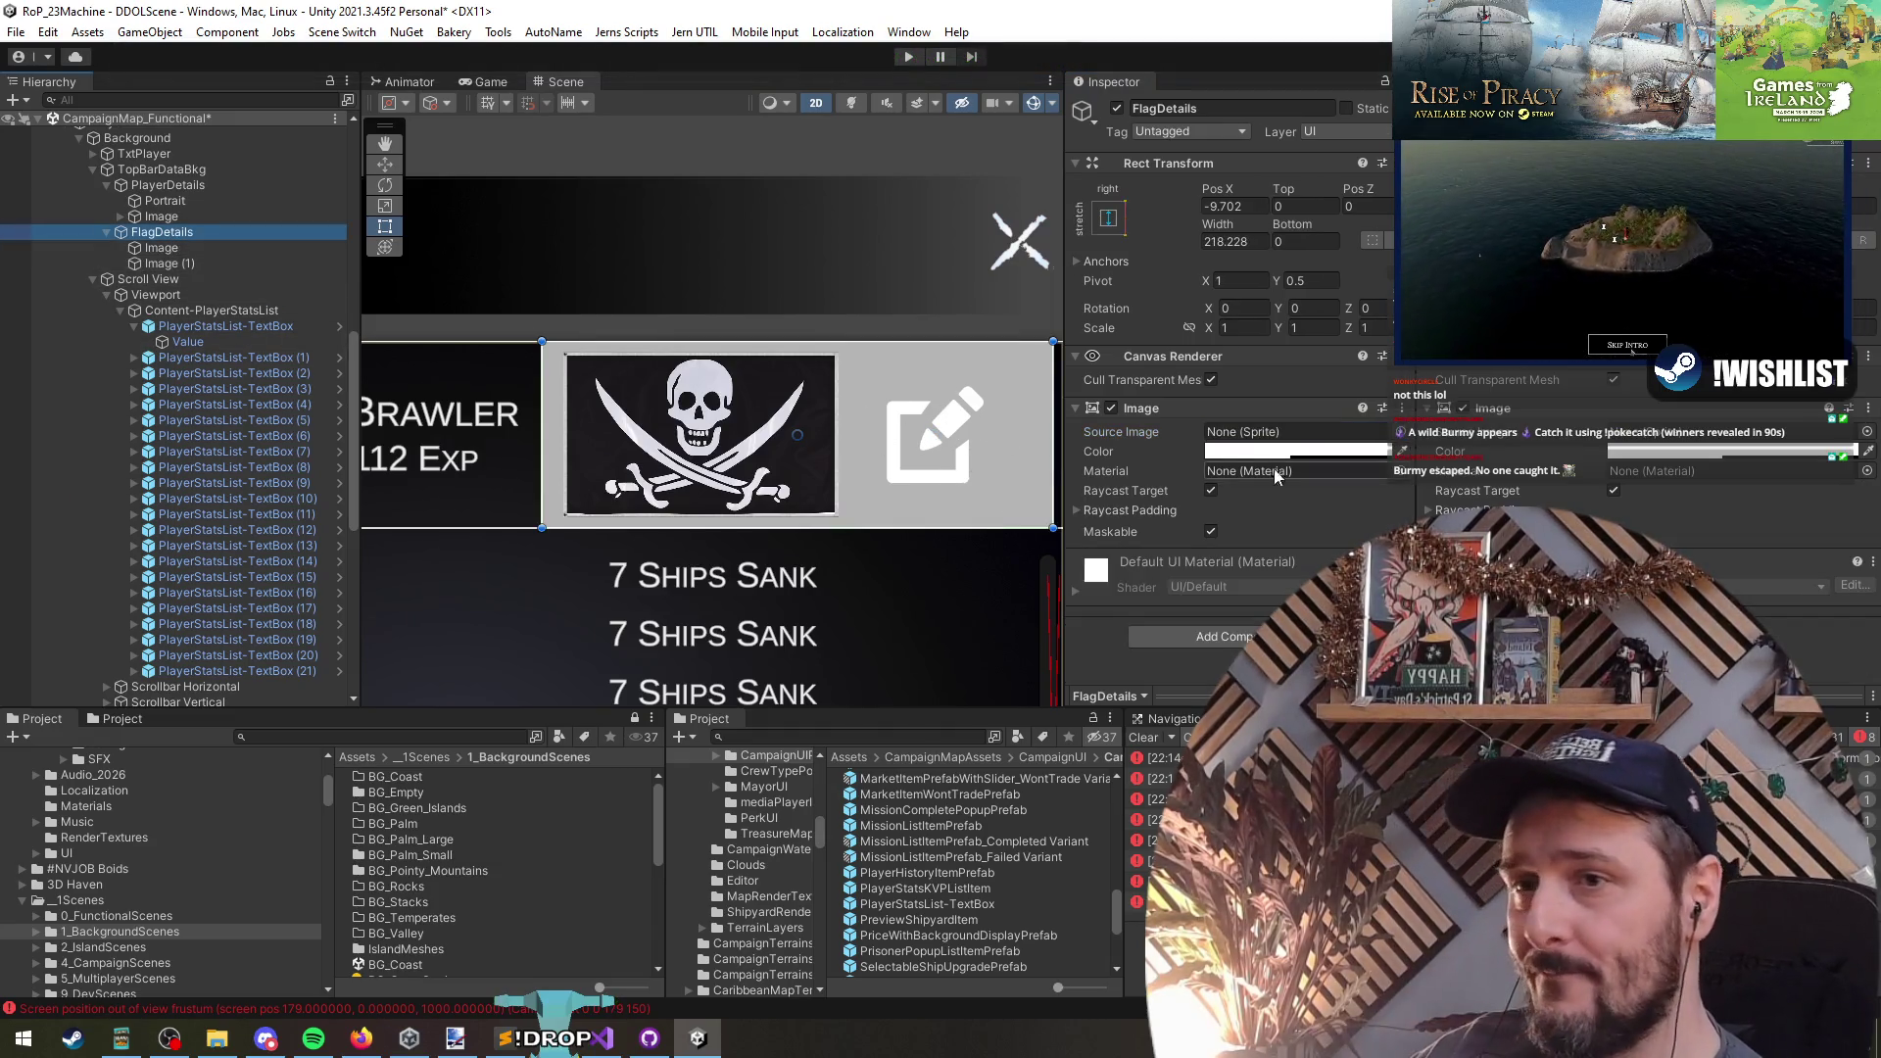
pyautogui.rightClick(1146, 409)
pyautogui.click(1237, 448)
pyautogui.rightClick(1170, 355)
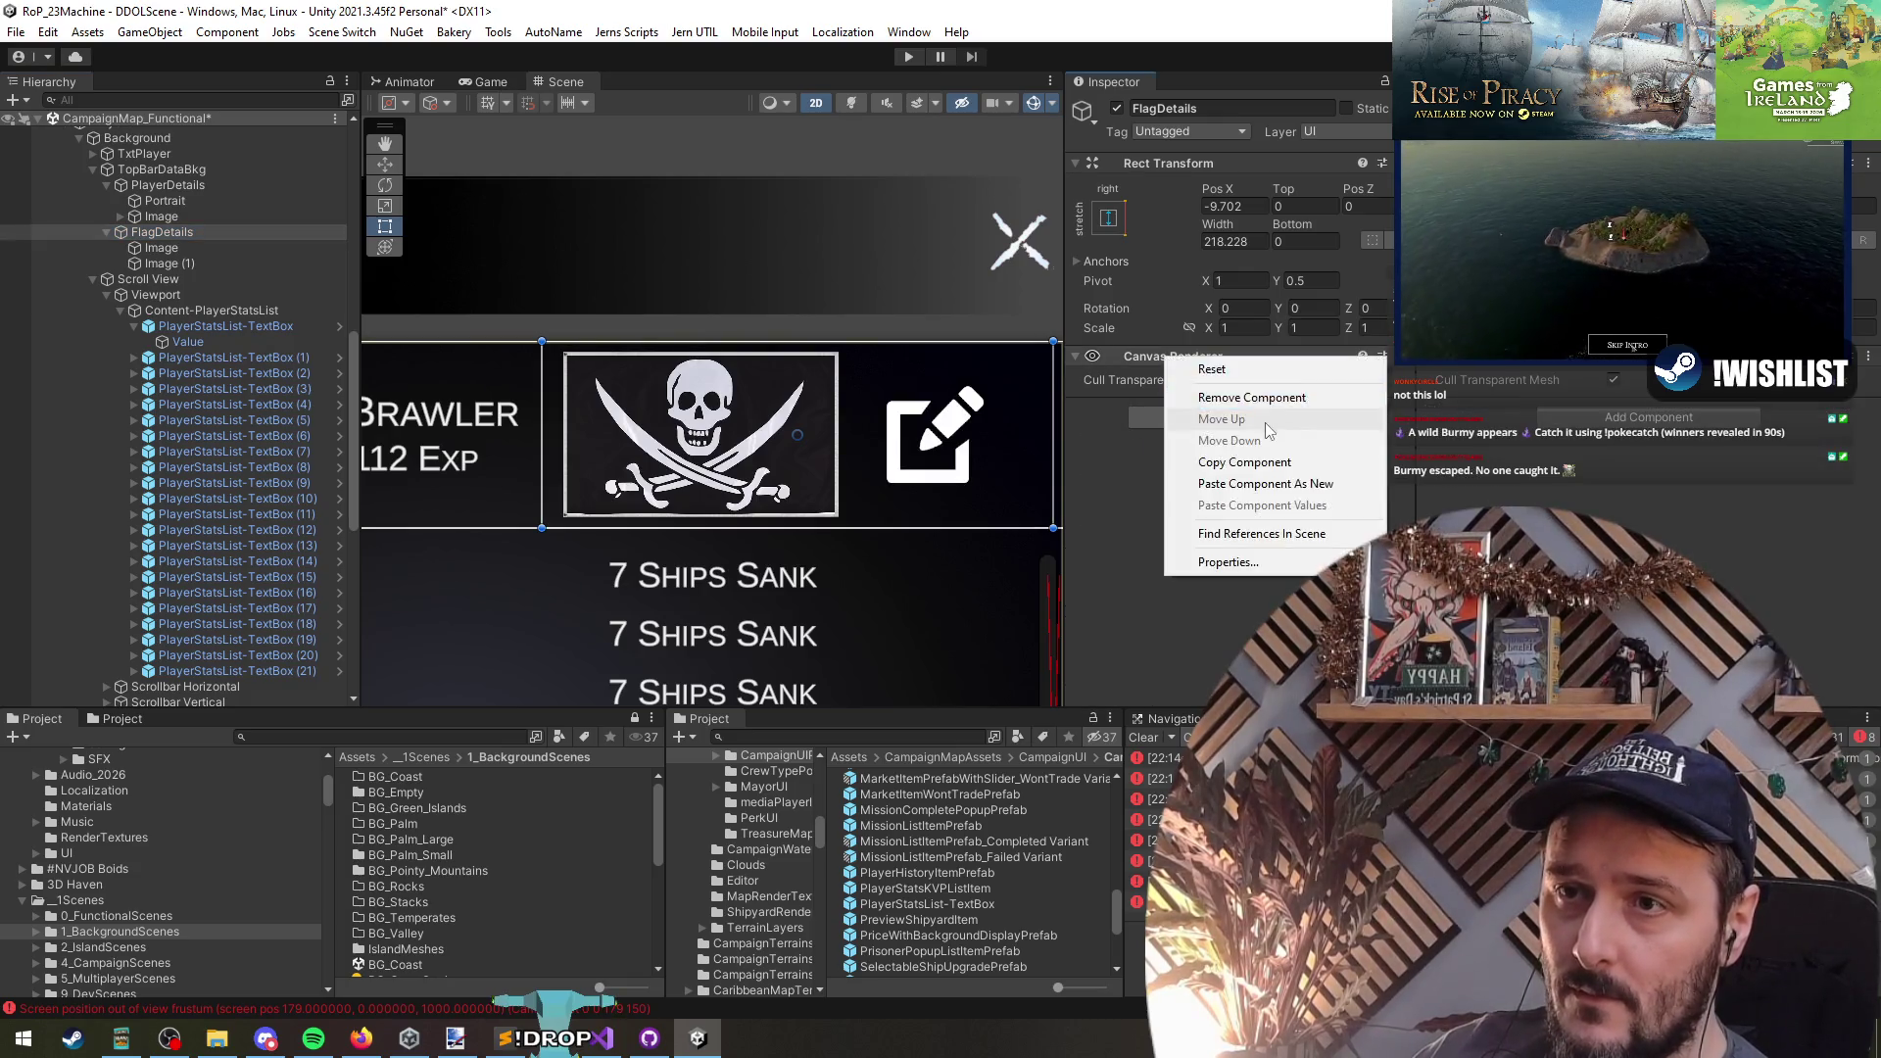
pyautogui.click(1237, 394)
# - Collapse the stats list and rename the Scroll View to DetailList_ScrollView
pyautogui.click(233, 333)
pyautogui.press('Left')
pyautogui.press('Left')
pyautogui.press('Left')
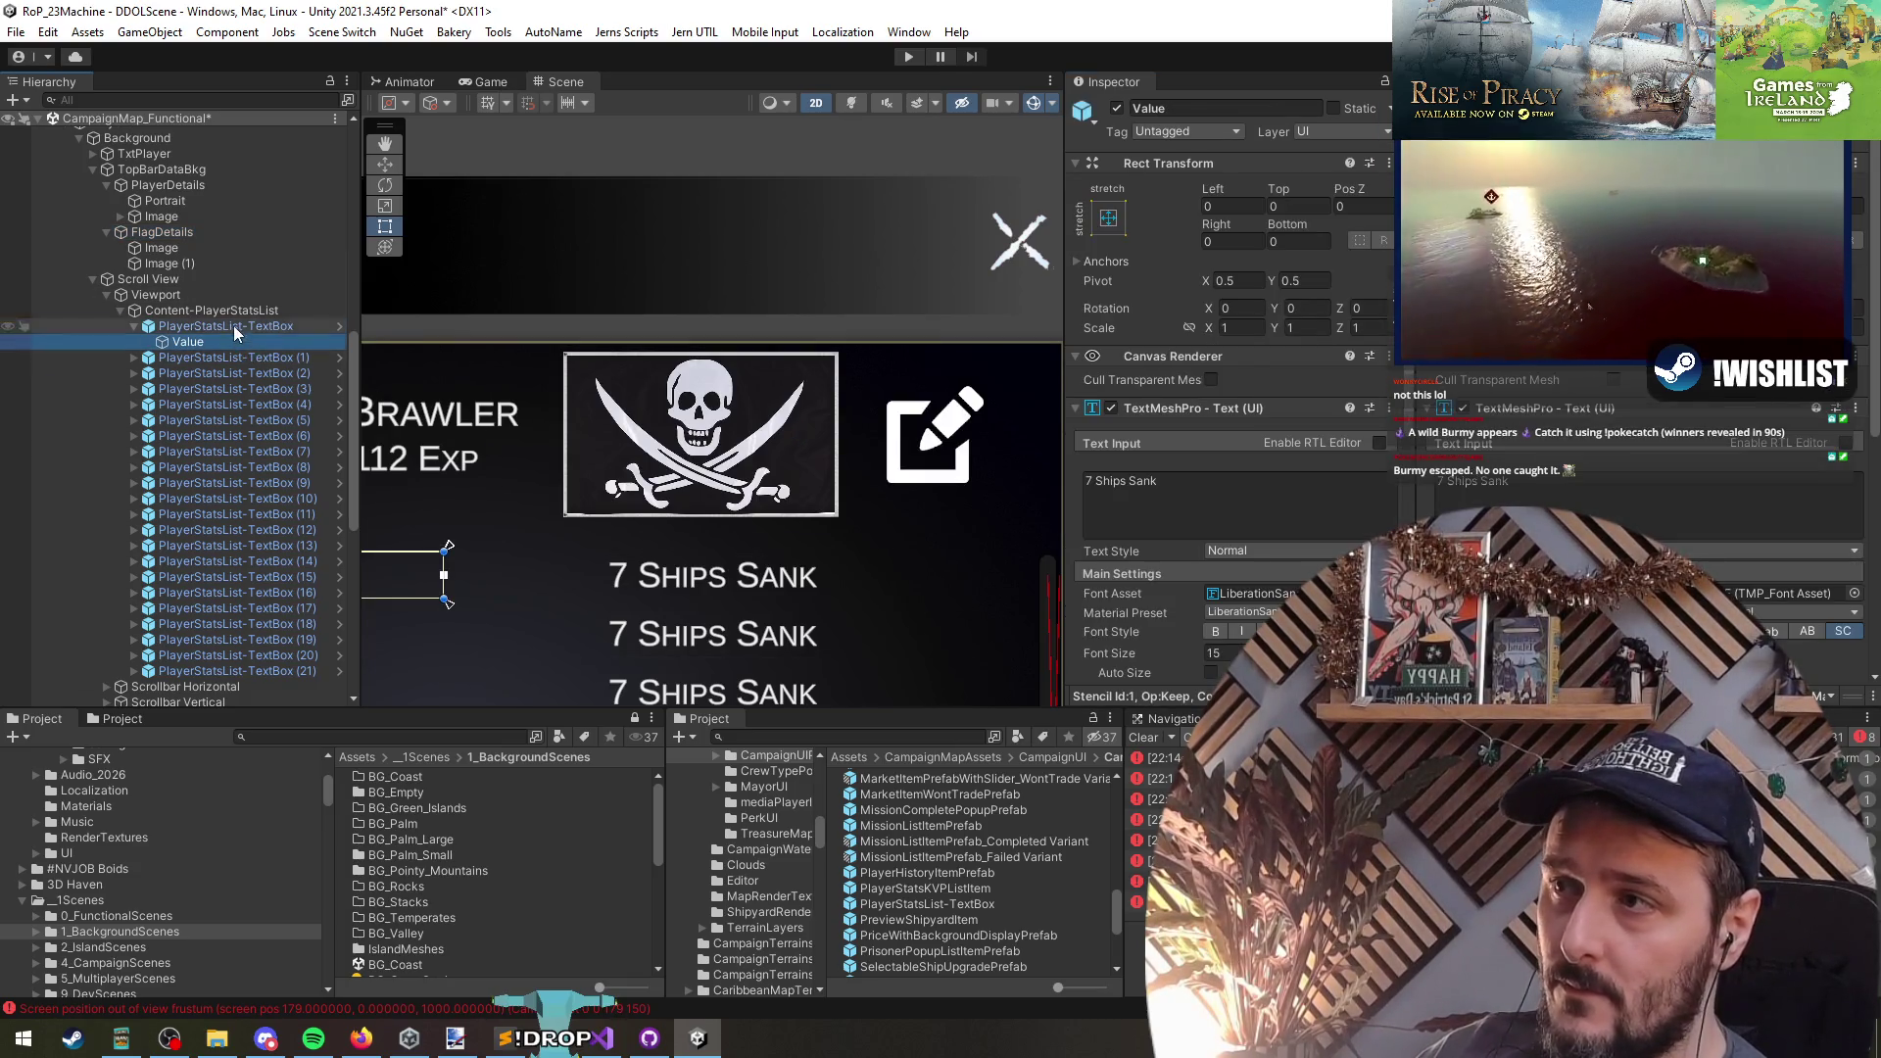
pyautogui.press('Left')
pyautogui.press('Left')
pyautogui.press('Left')
pyautogui.scroll(3, 265, 392)
pyautogui.scroll(-3, 670, 584)
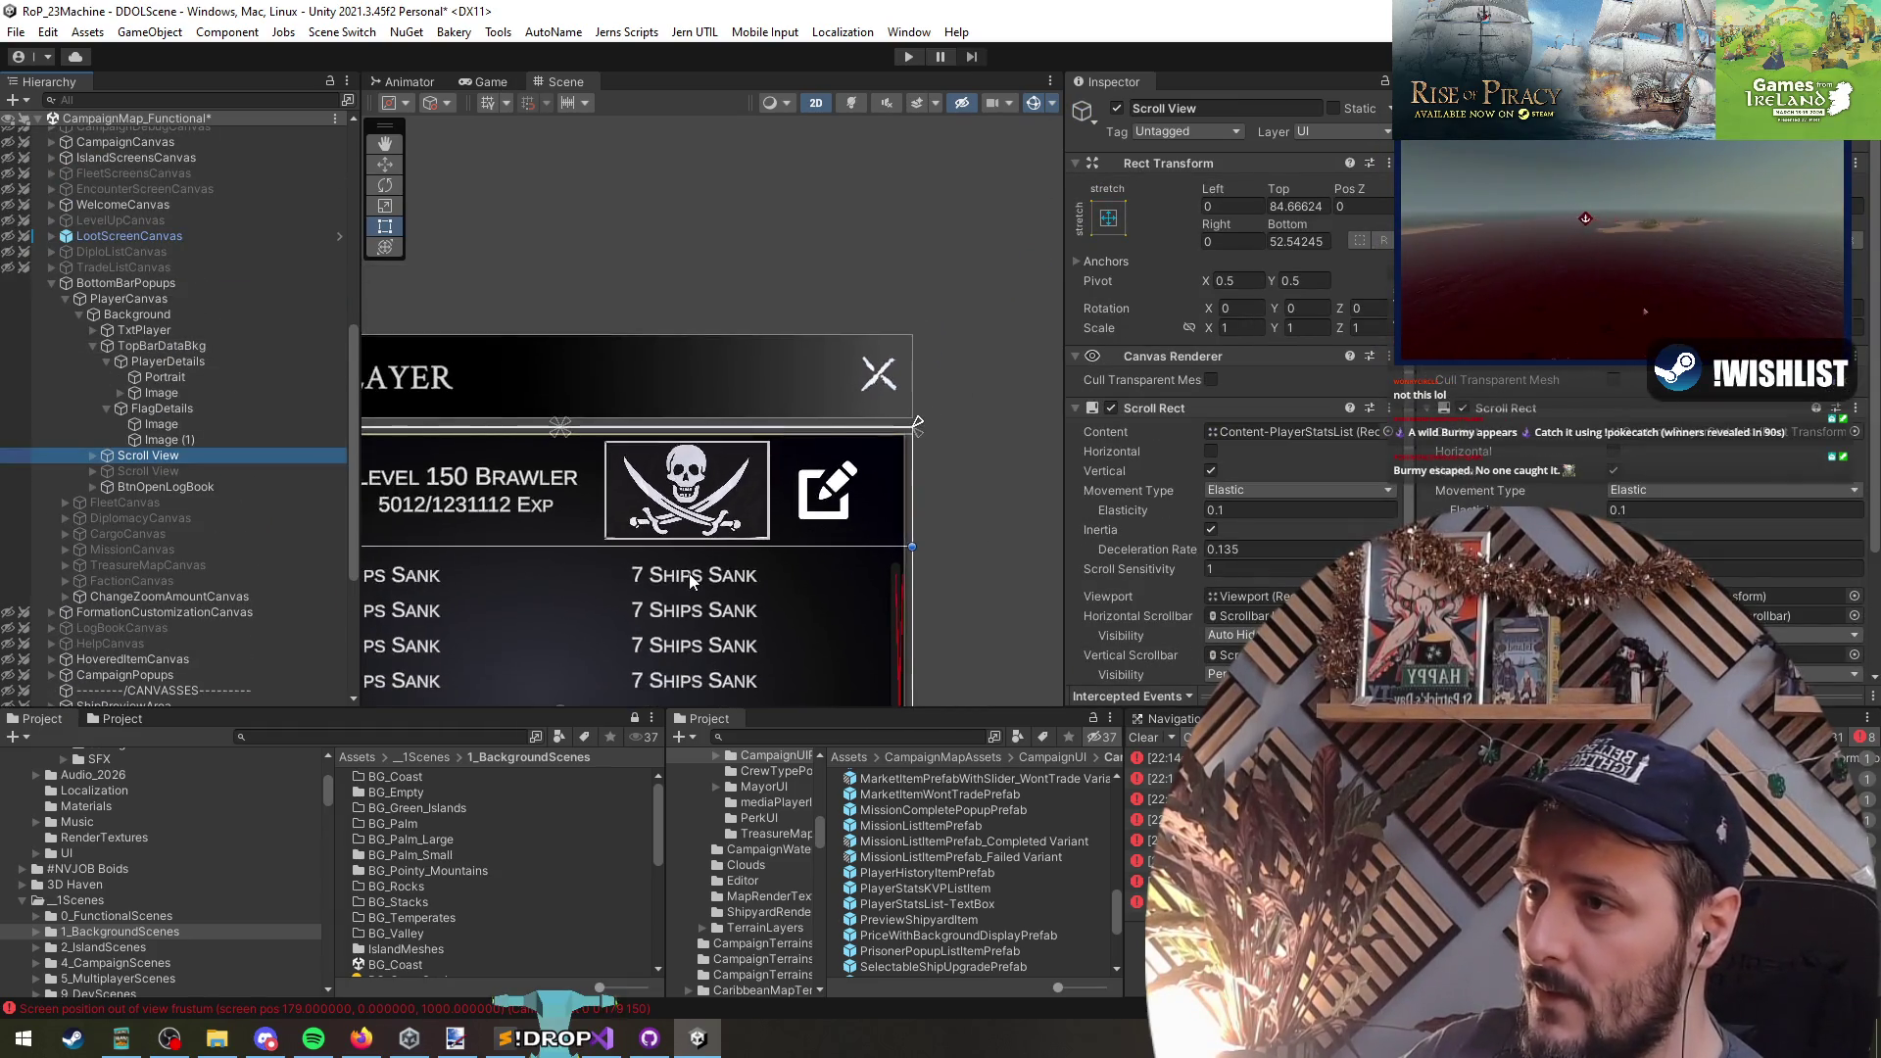
pyautogui.press('F2')
pyautogui.write('DetailList_Scroll')
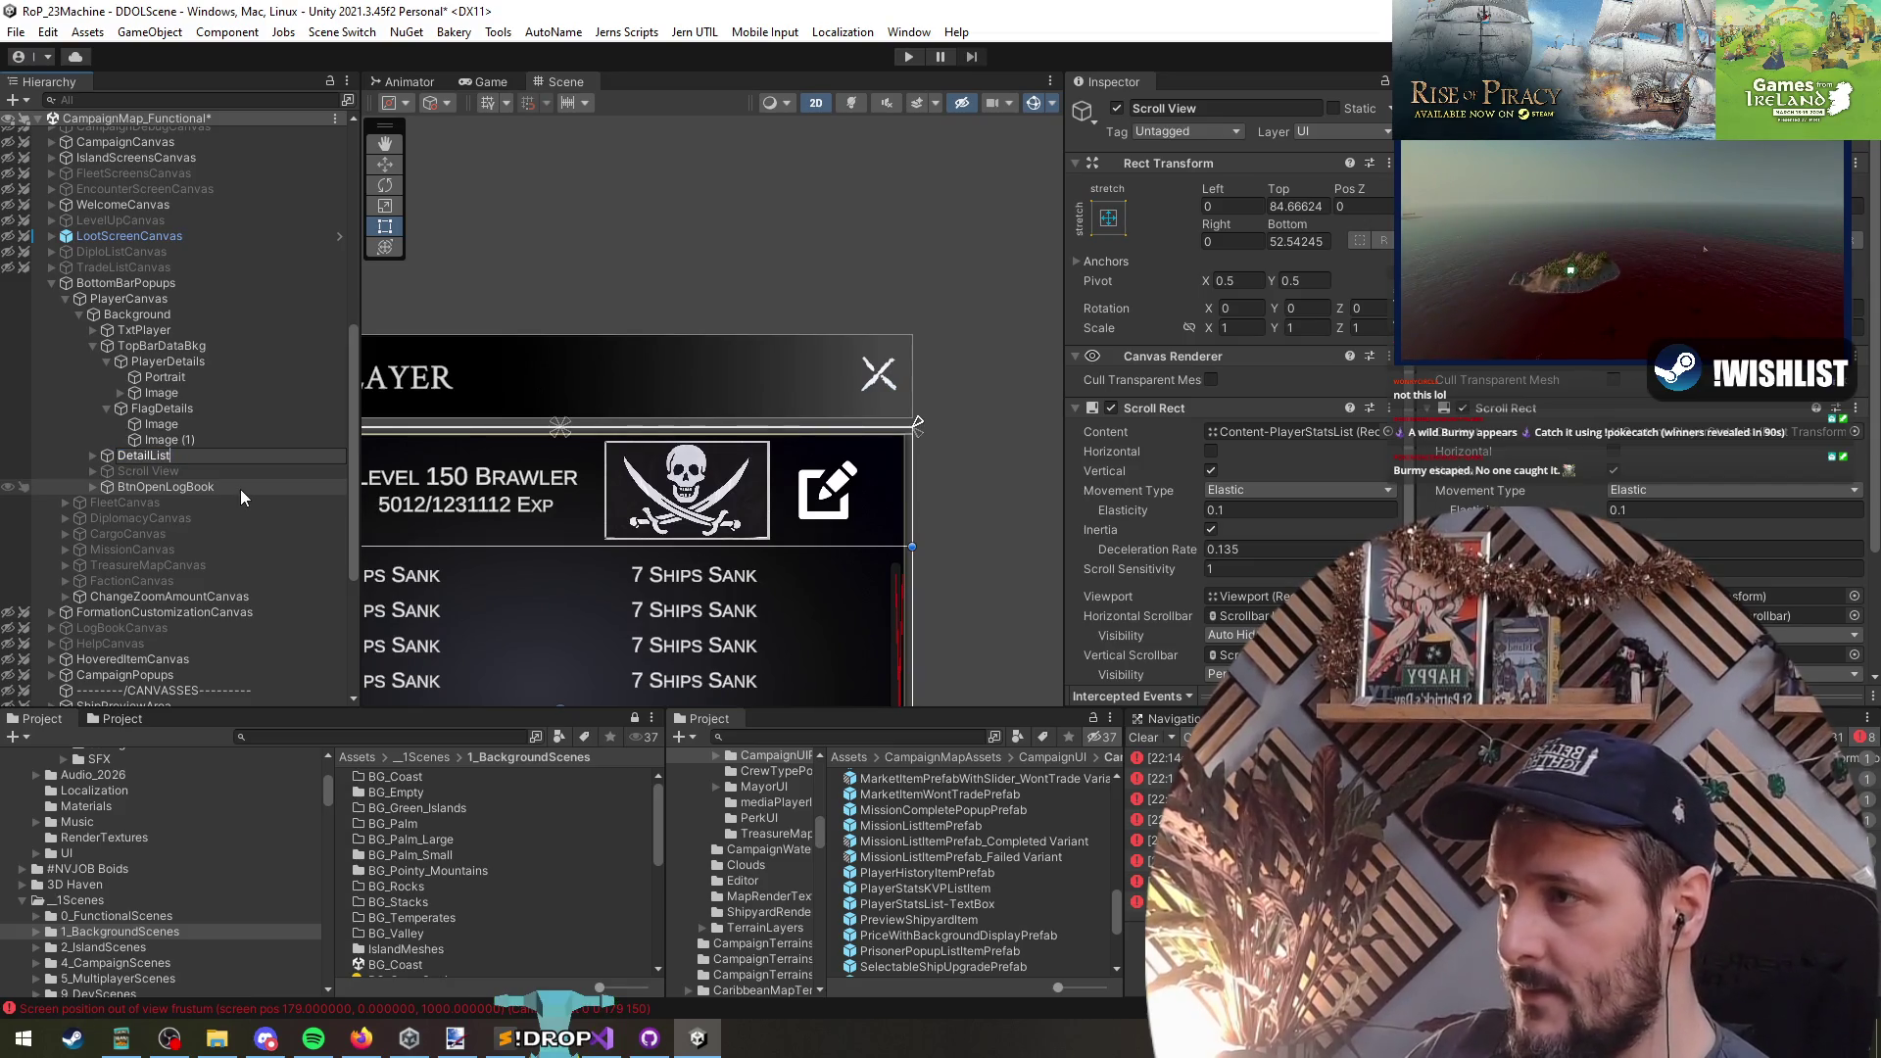
pyautogui.write('View')
pyautogui.press('Return')
# - Rename TopBarDataBkg to TopBarDetails
pyautogui.press('Up')
pyautogui.press('Up')
pyautogui.press('Up')
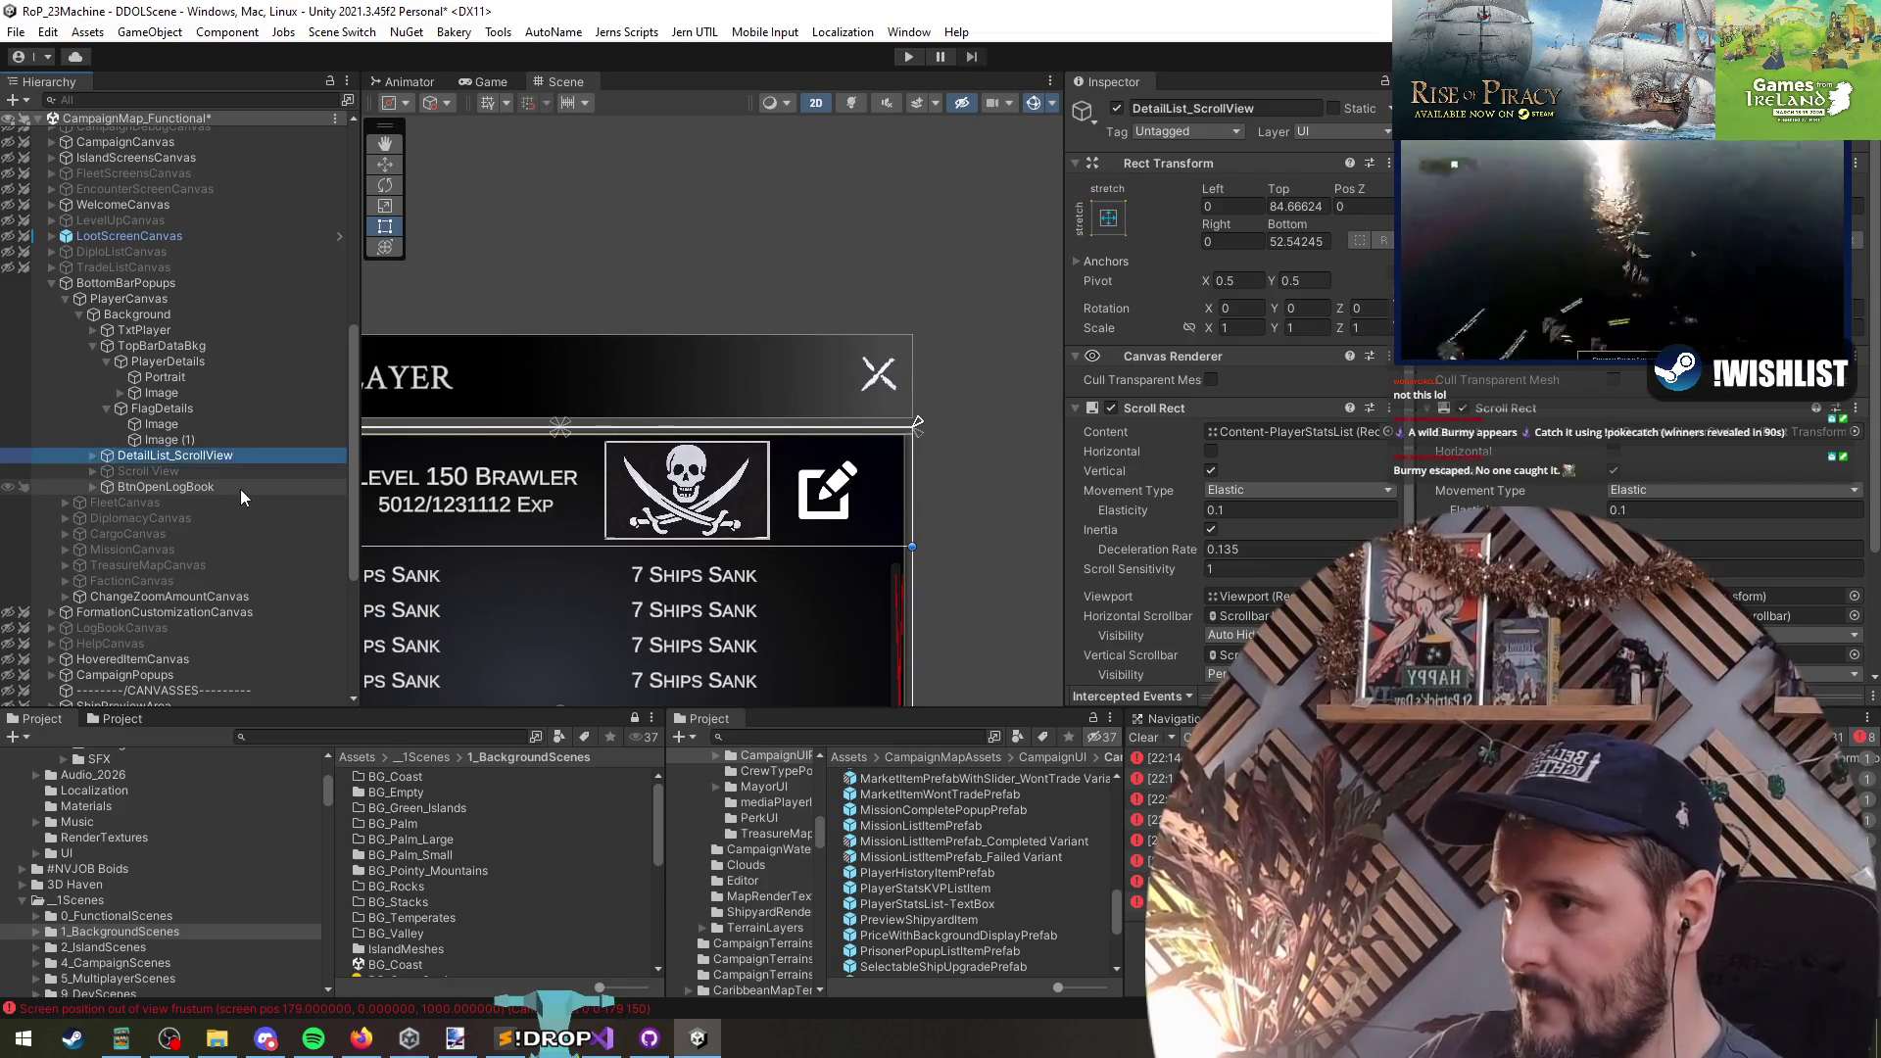
pyautogui.press('Up')
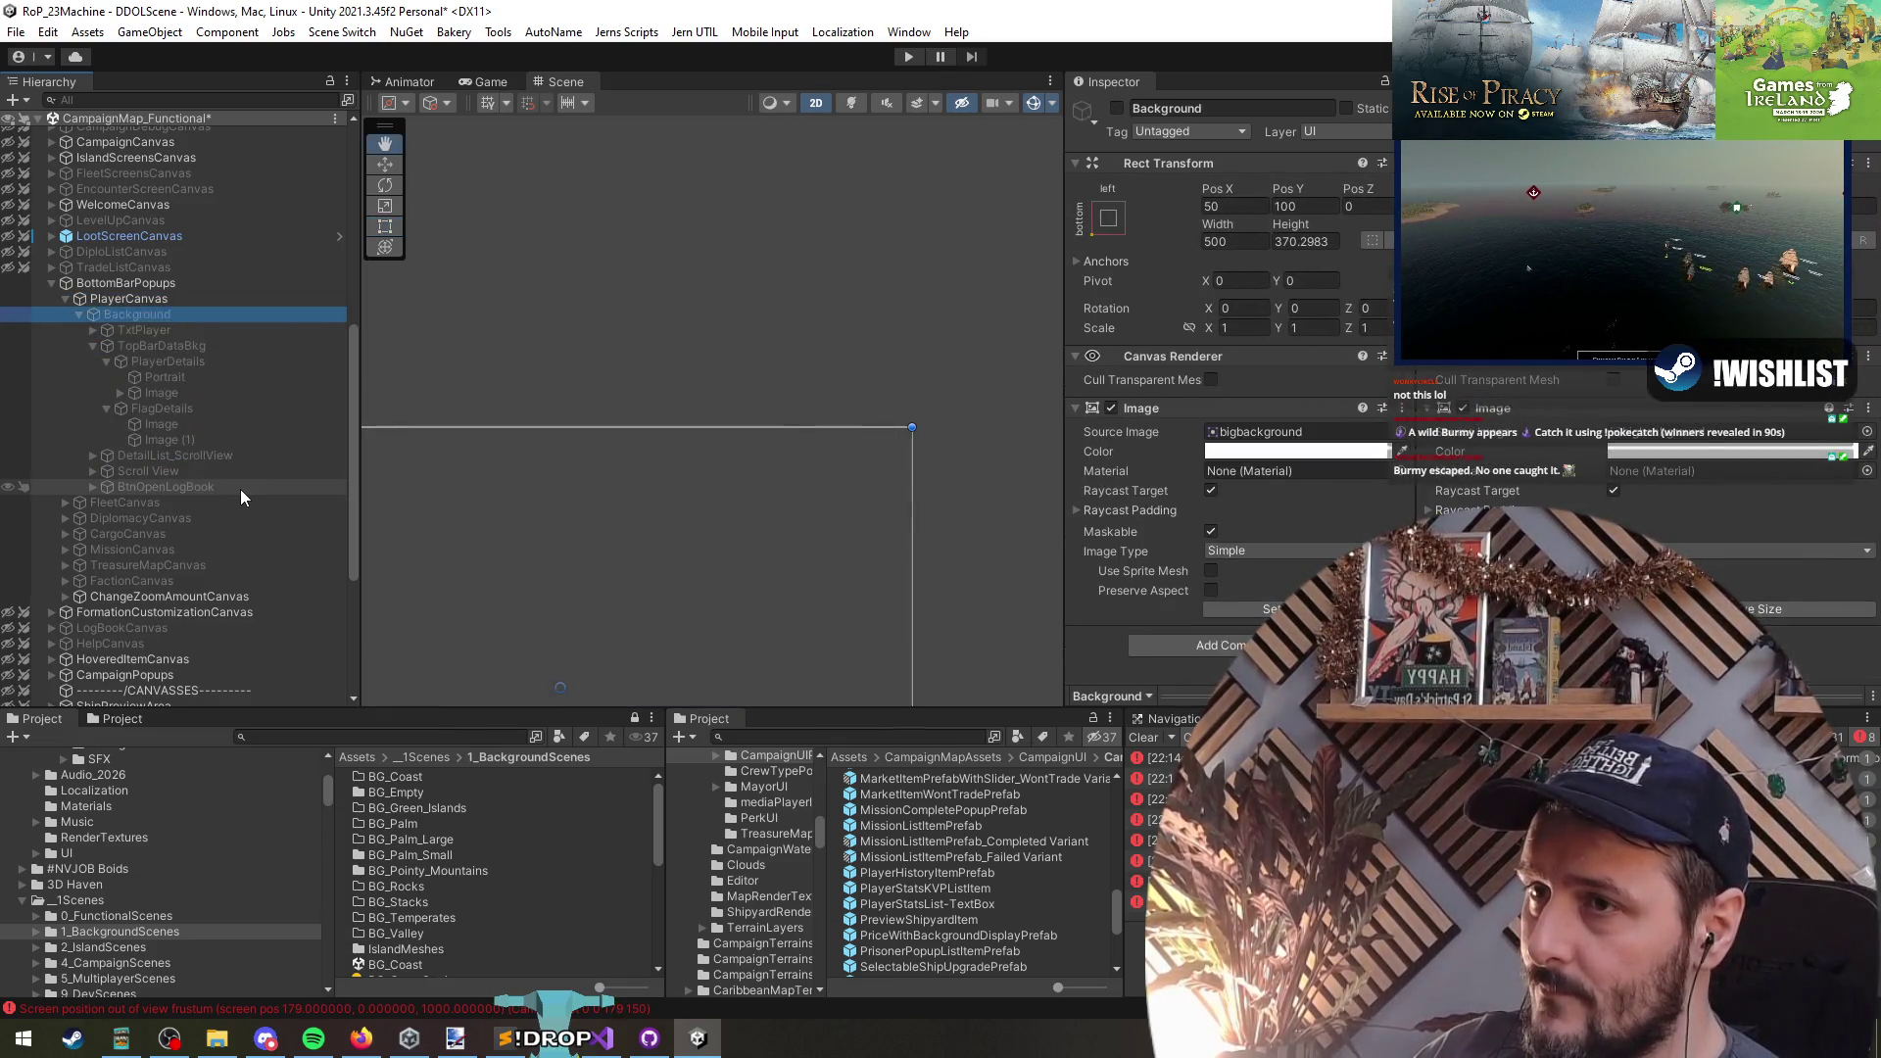
pyautogui.press('Down')
pyautogui.press('Down')
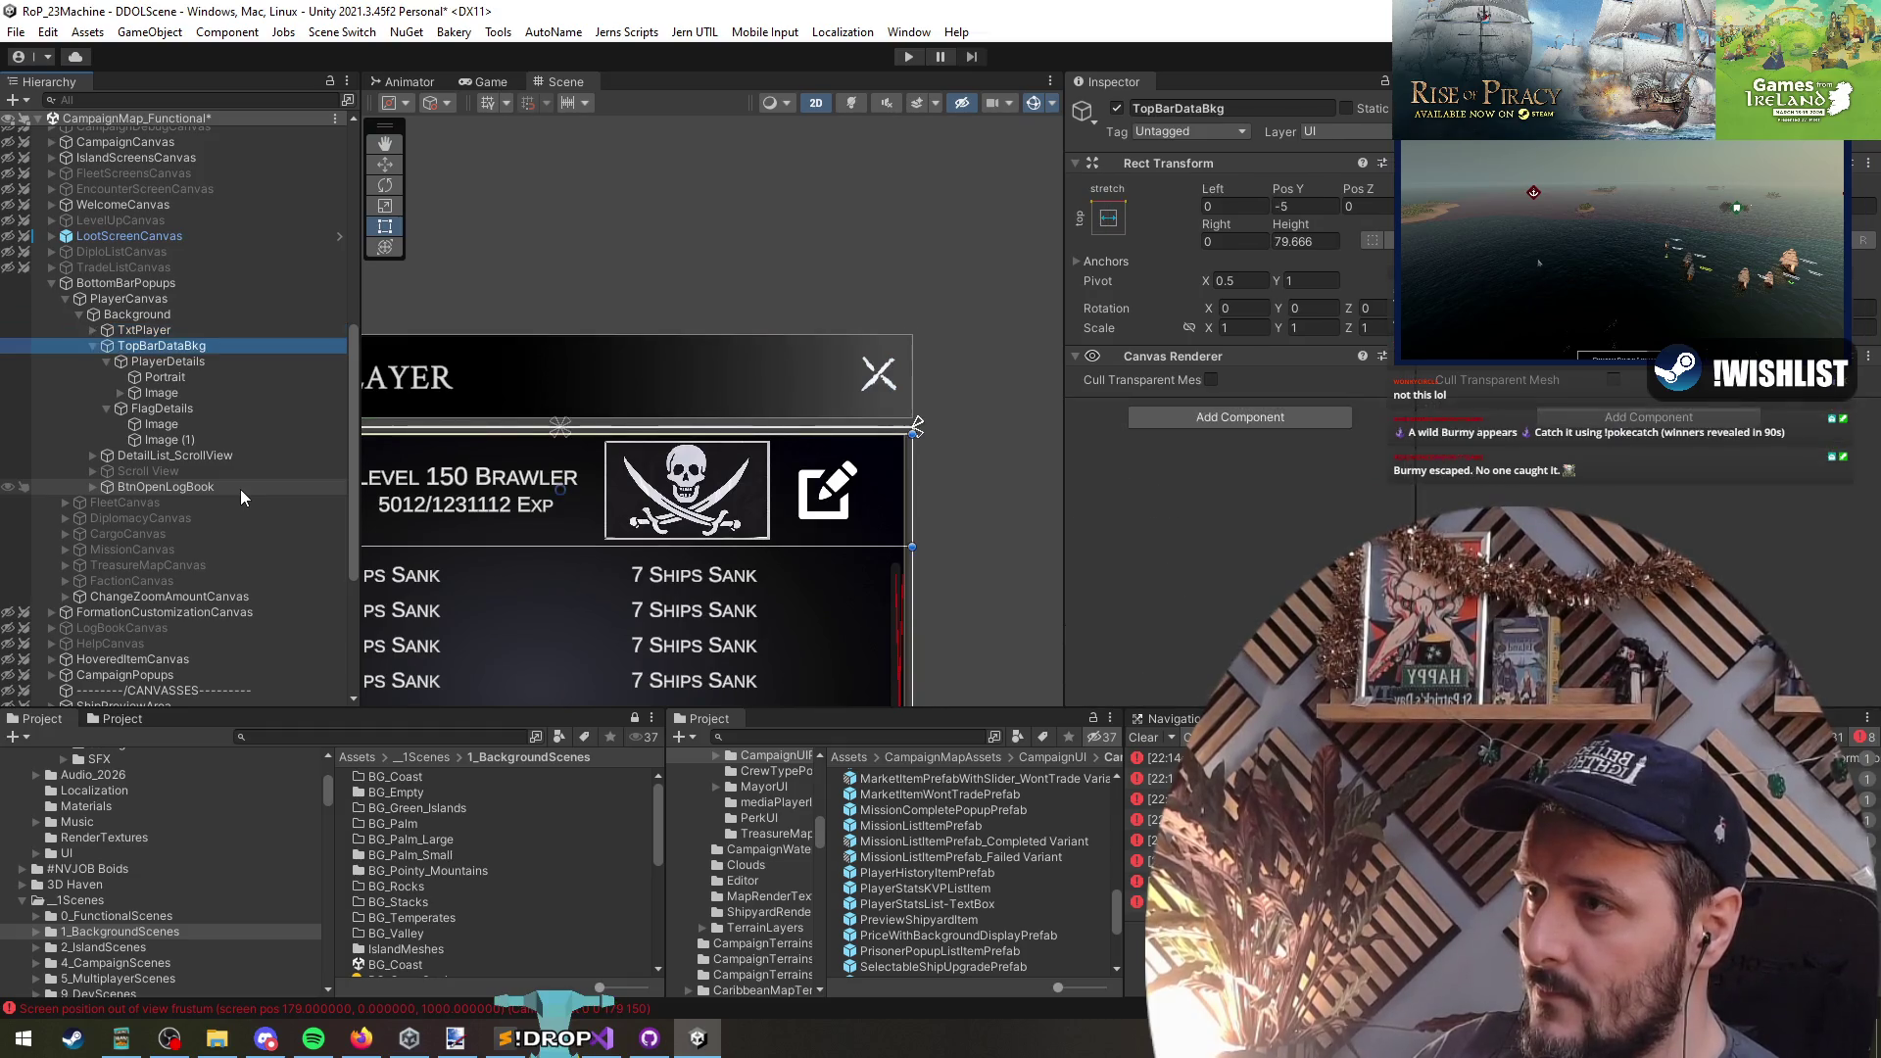
pyautogui.press('Left')
pyautogui.press('Down')
pyautogui.press('Up')
pyautogui.press('Right')
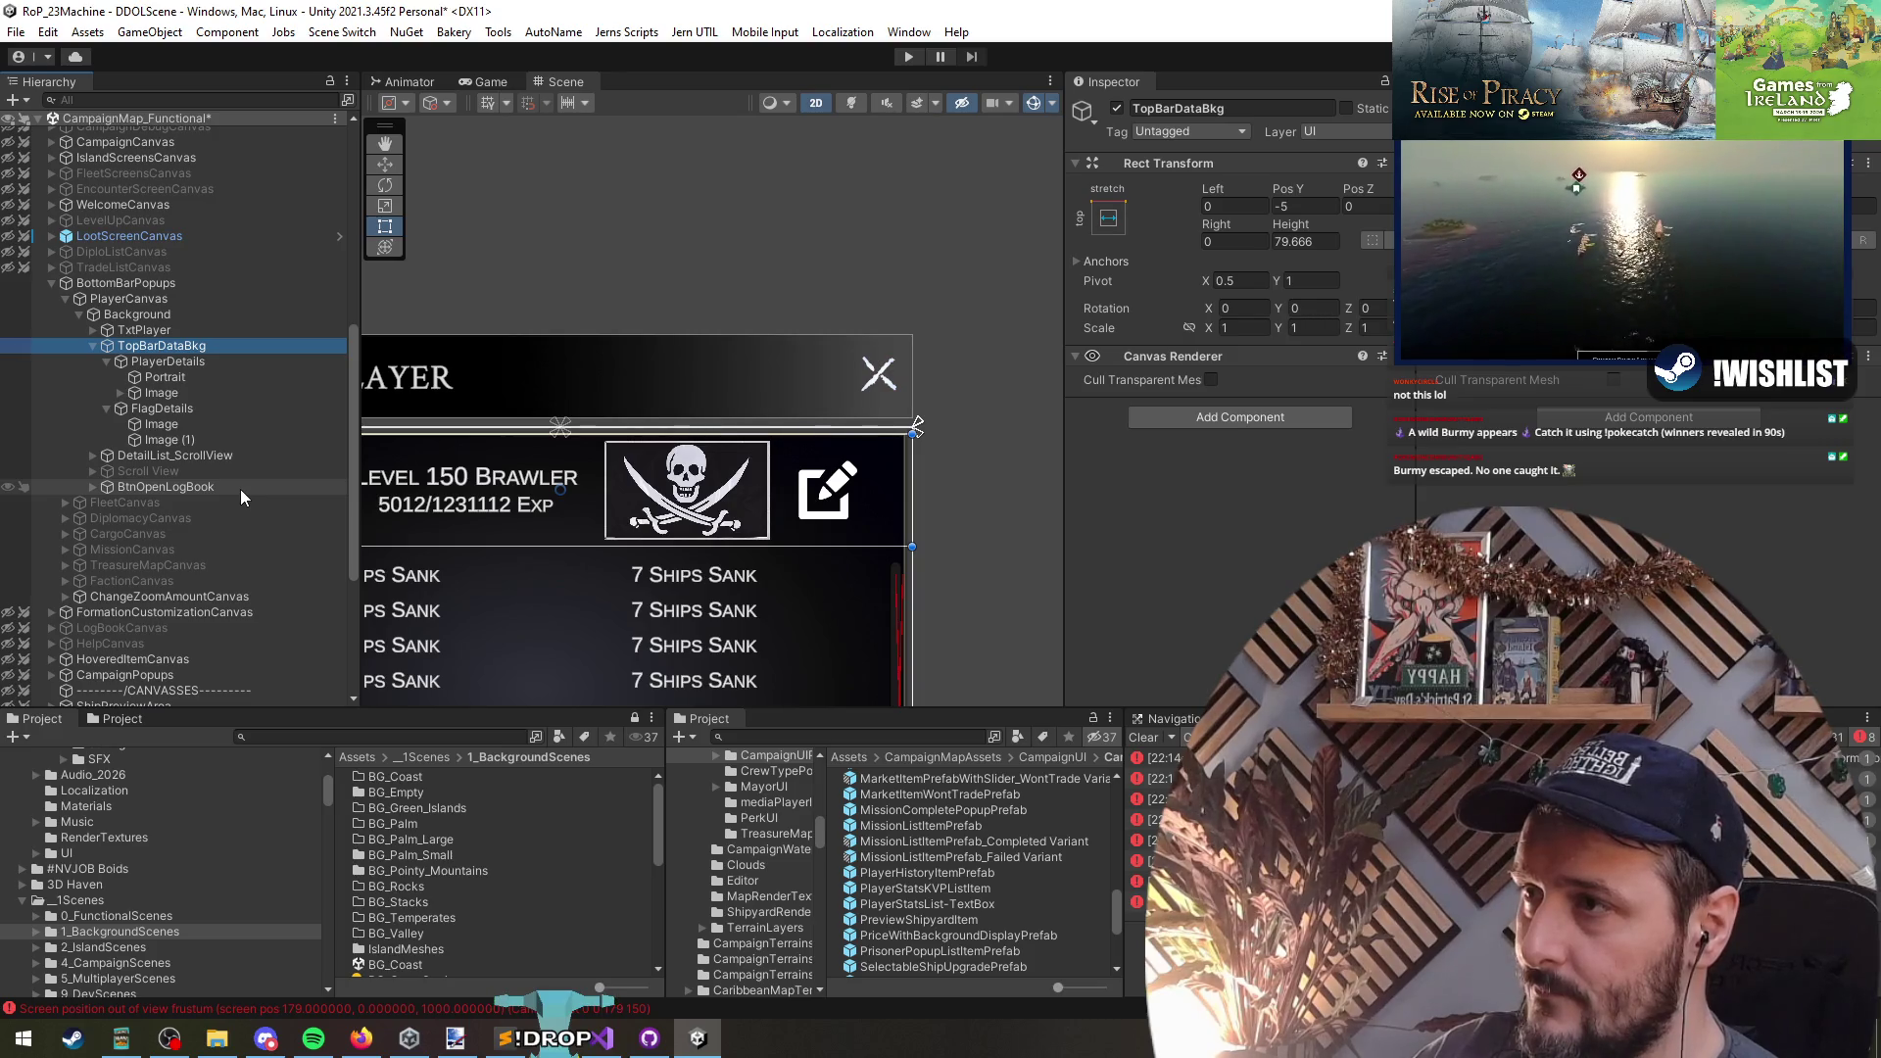
pyautogui.press('F2')
pyautogui.press('BackSpace')
pyautogui.press('BackSpace')
pyautogui.press('BackSpace')
pyautogui.write('rDe')
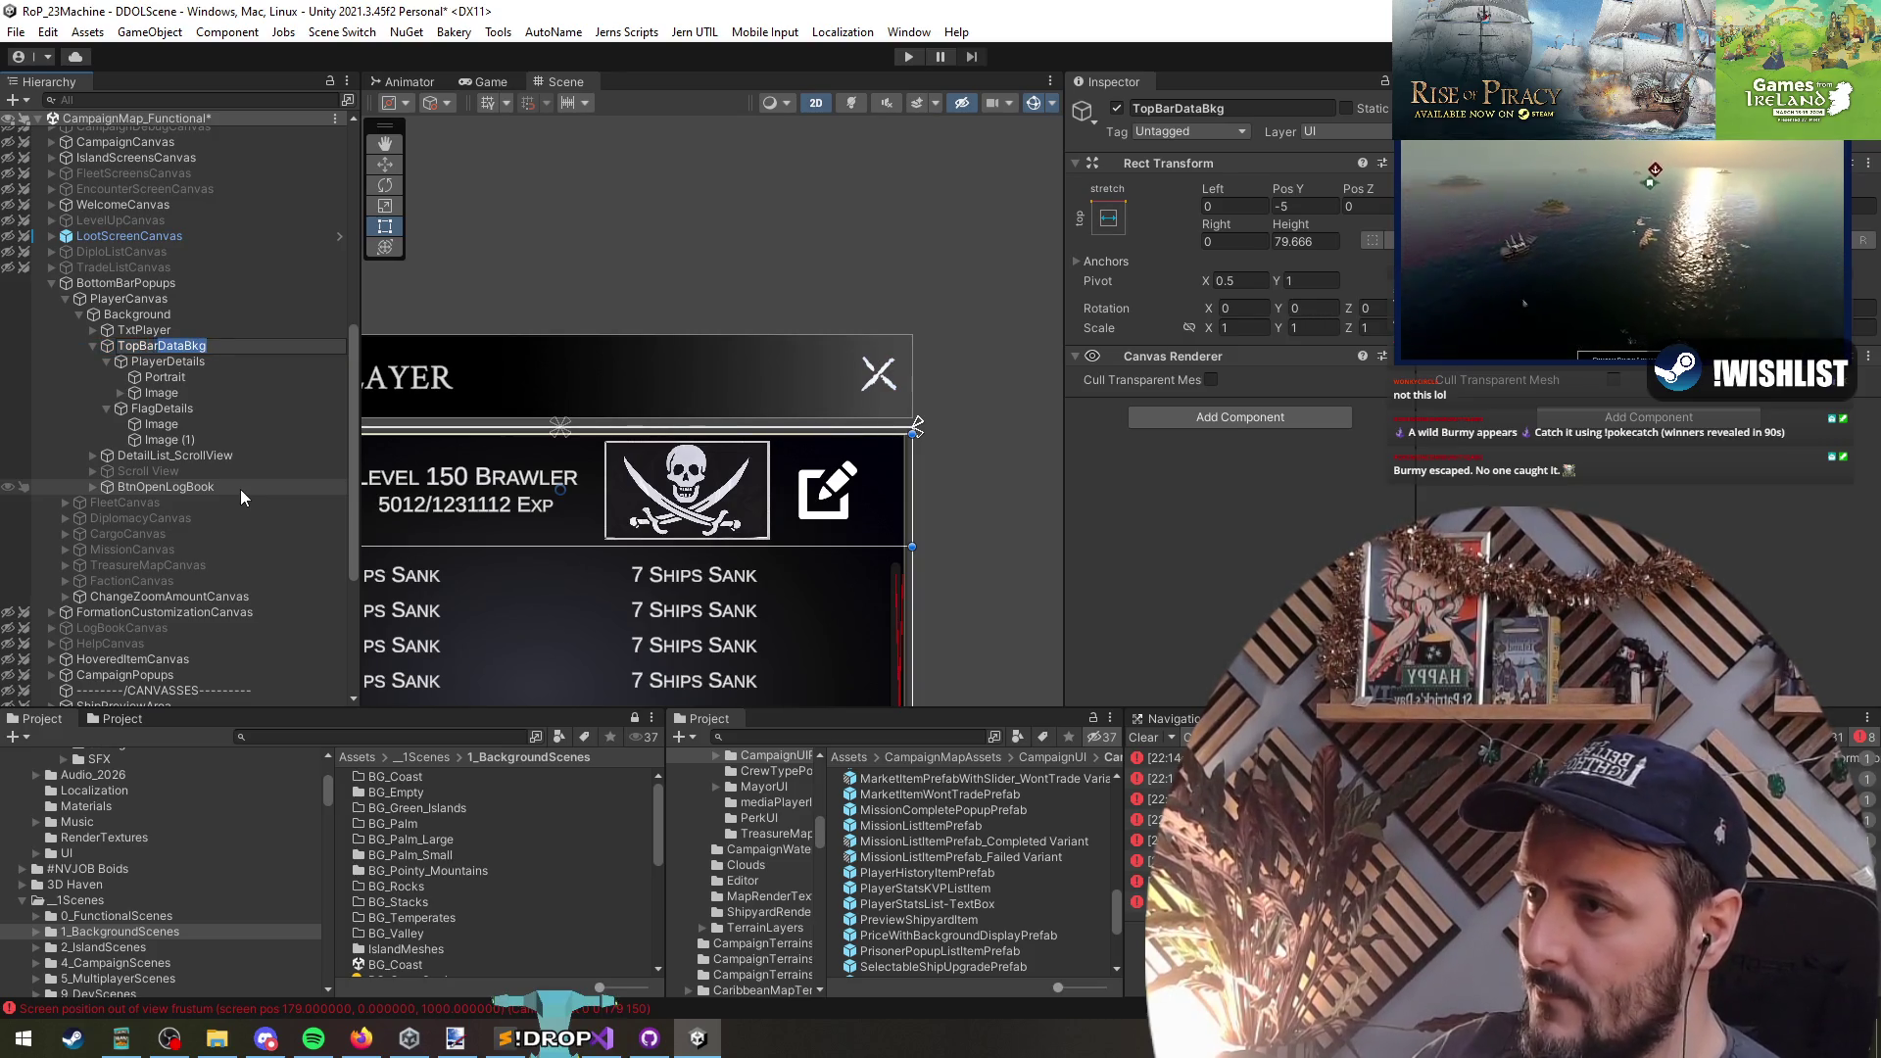
pyautogui.write('tails')
pyautogui.press('Return')
# - Extend the TopBarDetails name to TopBarDetailHolder
pyautogui.press('Down')
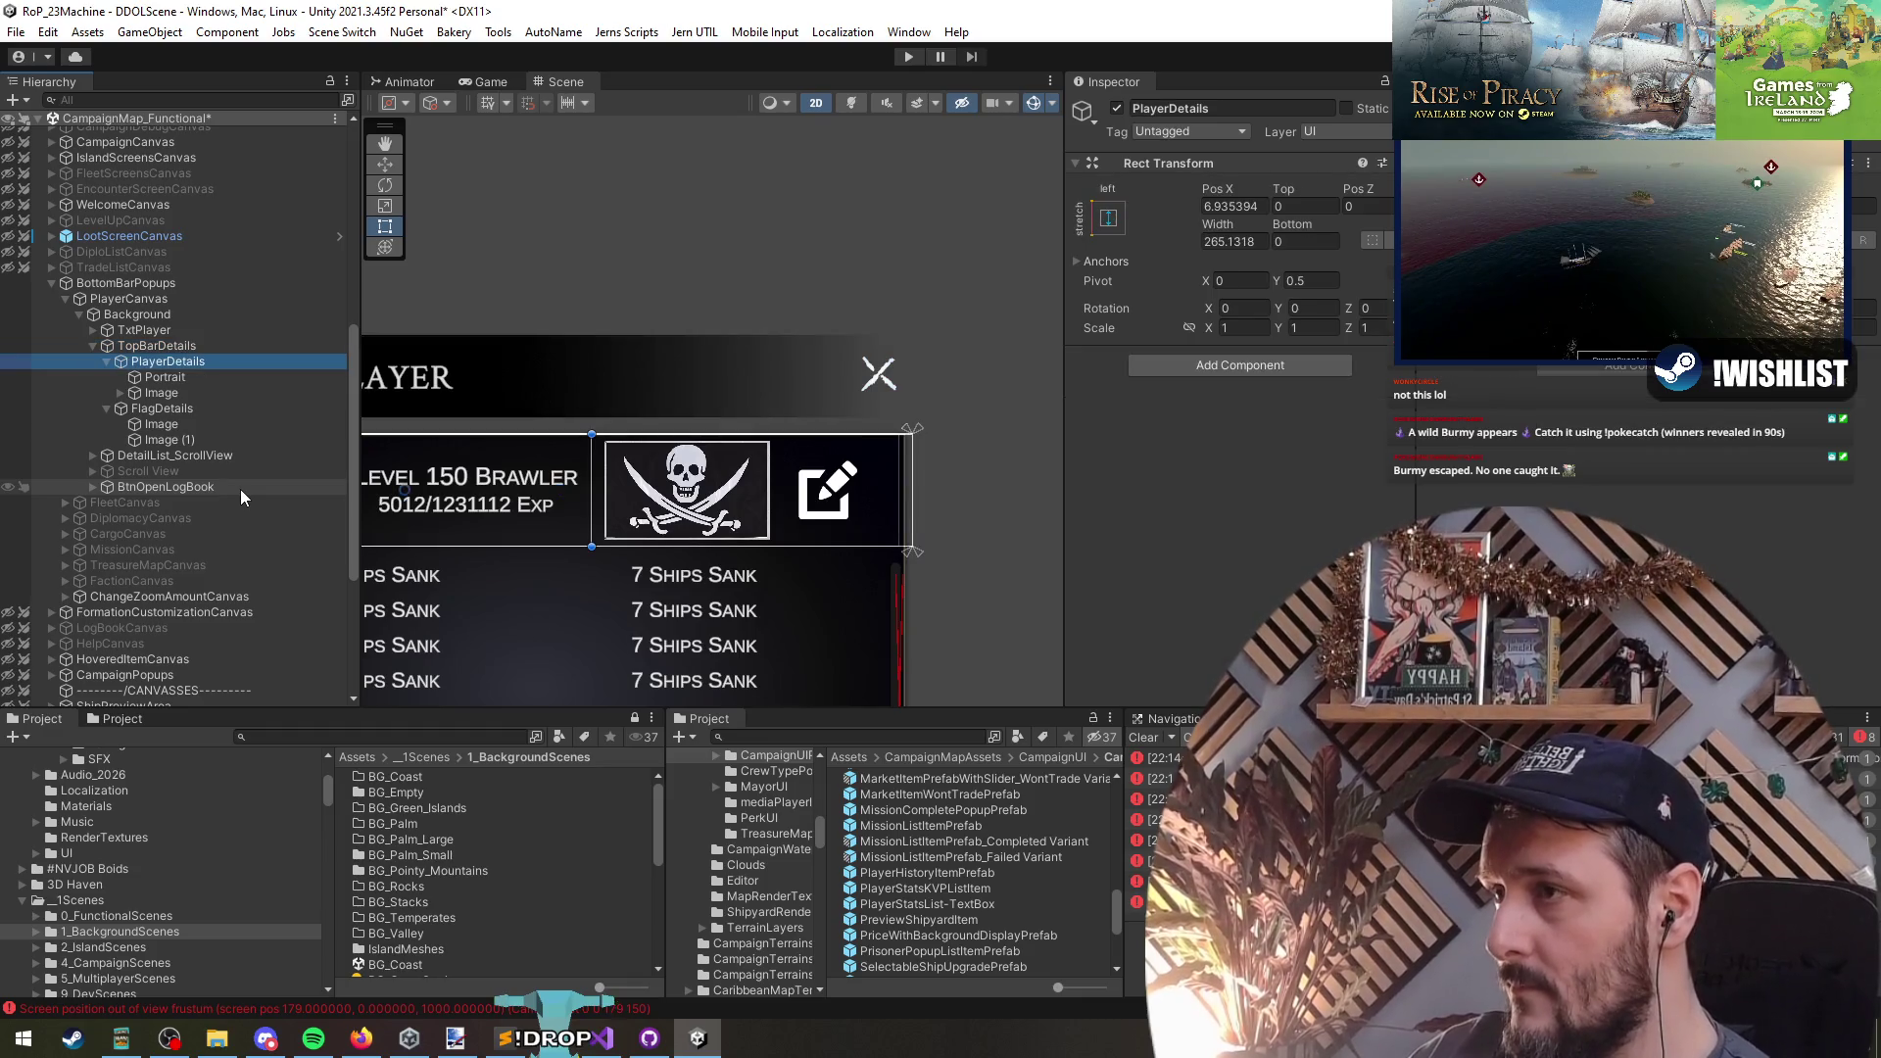
pyautogui.press('Up')
pyautogui.press('F2')
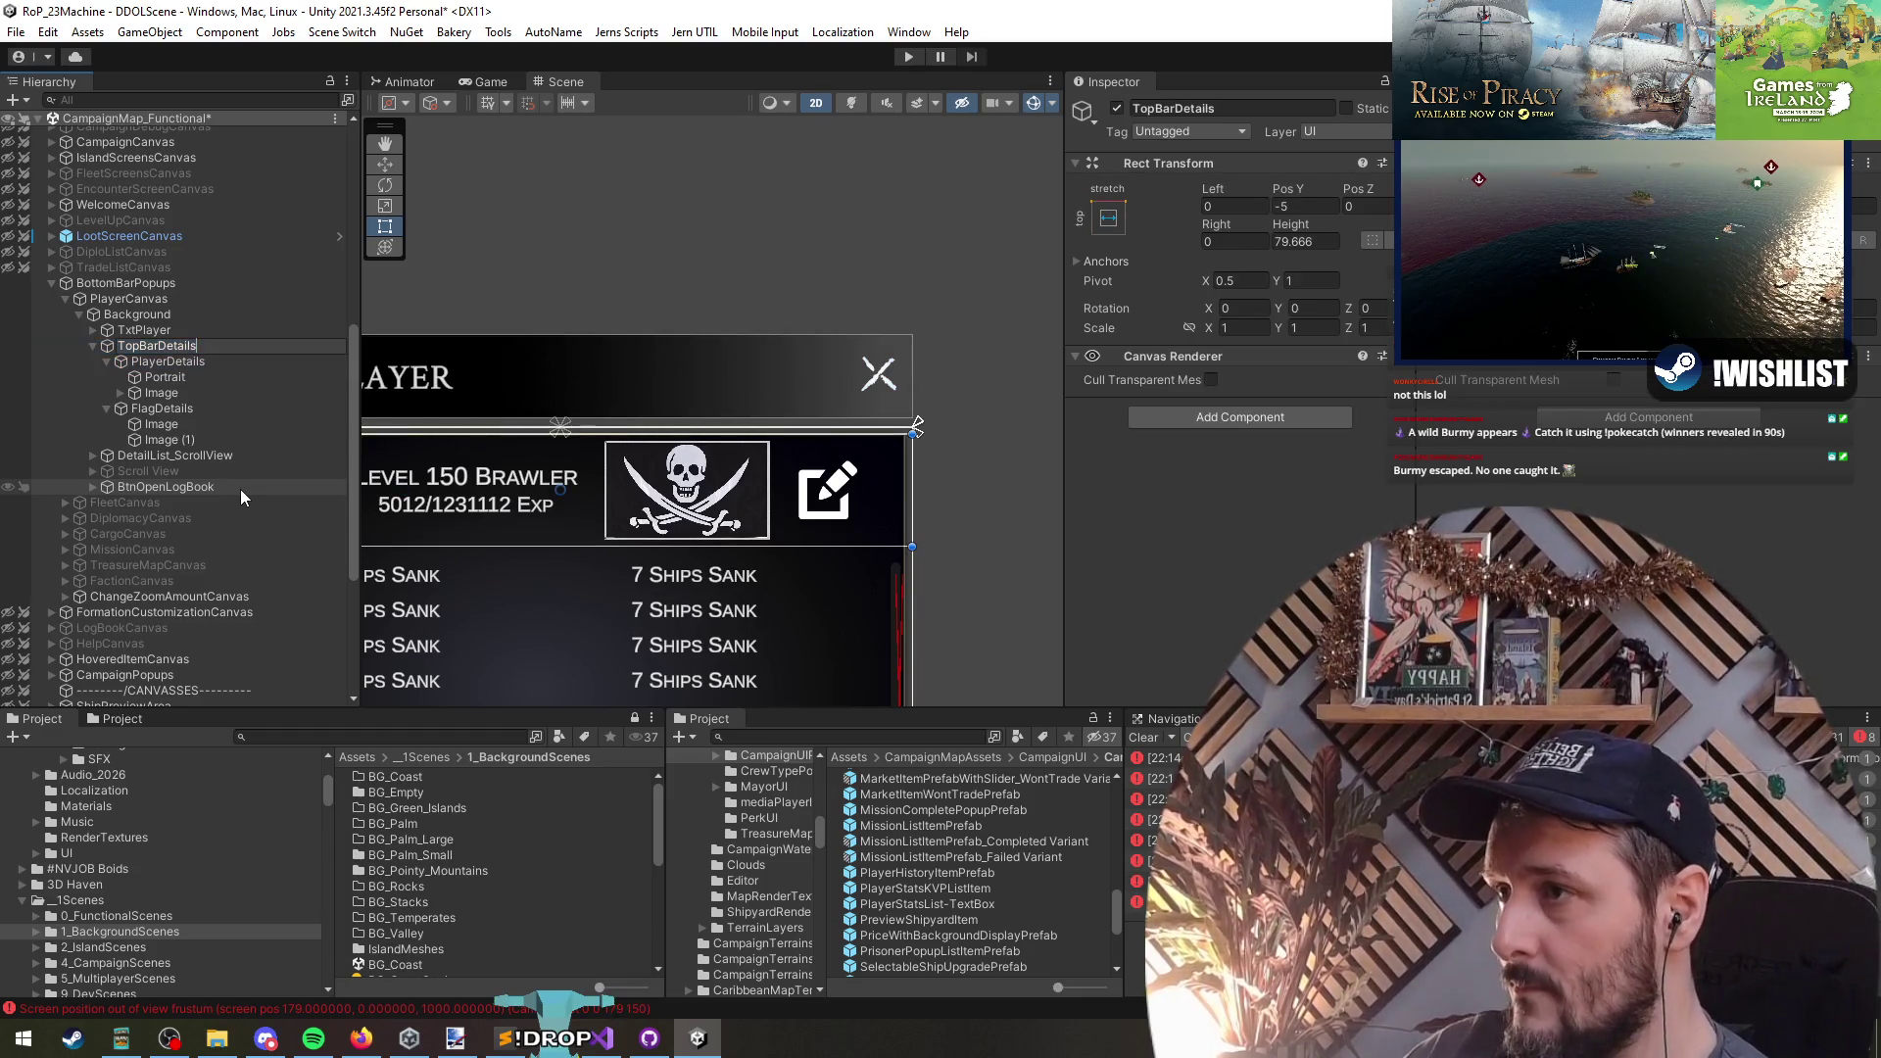
pyautogui.press('BackSpace')
pyautogui.write('Holder')
pyautogui.press('Return')
# - Rename the two flag images to BtnEdit and PlayerFlag
pyautogui.press('Down')
pyautogui.press('Down')
pyautogui.press('Down')
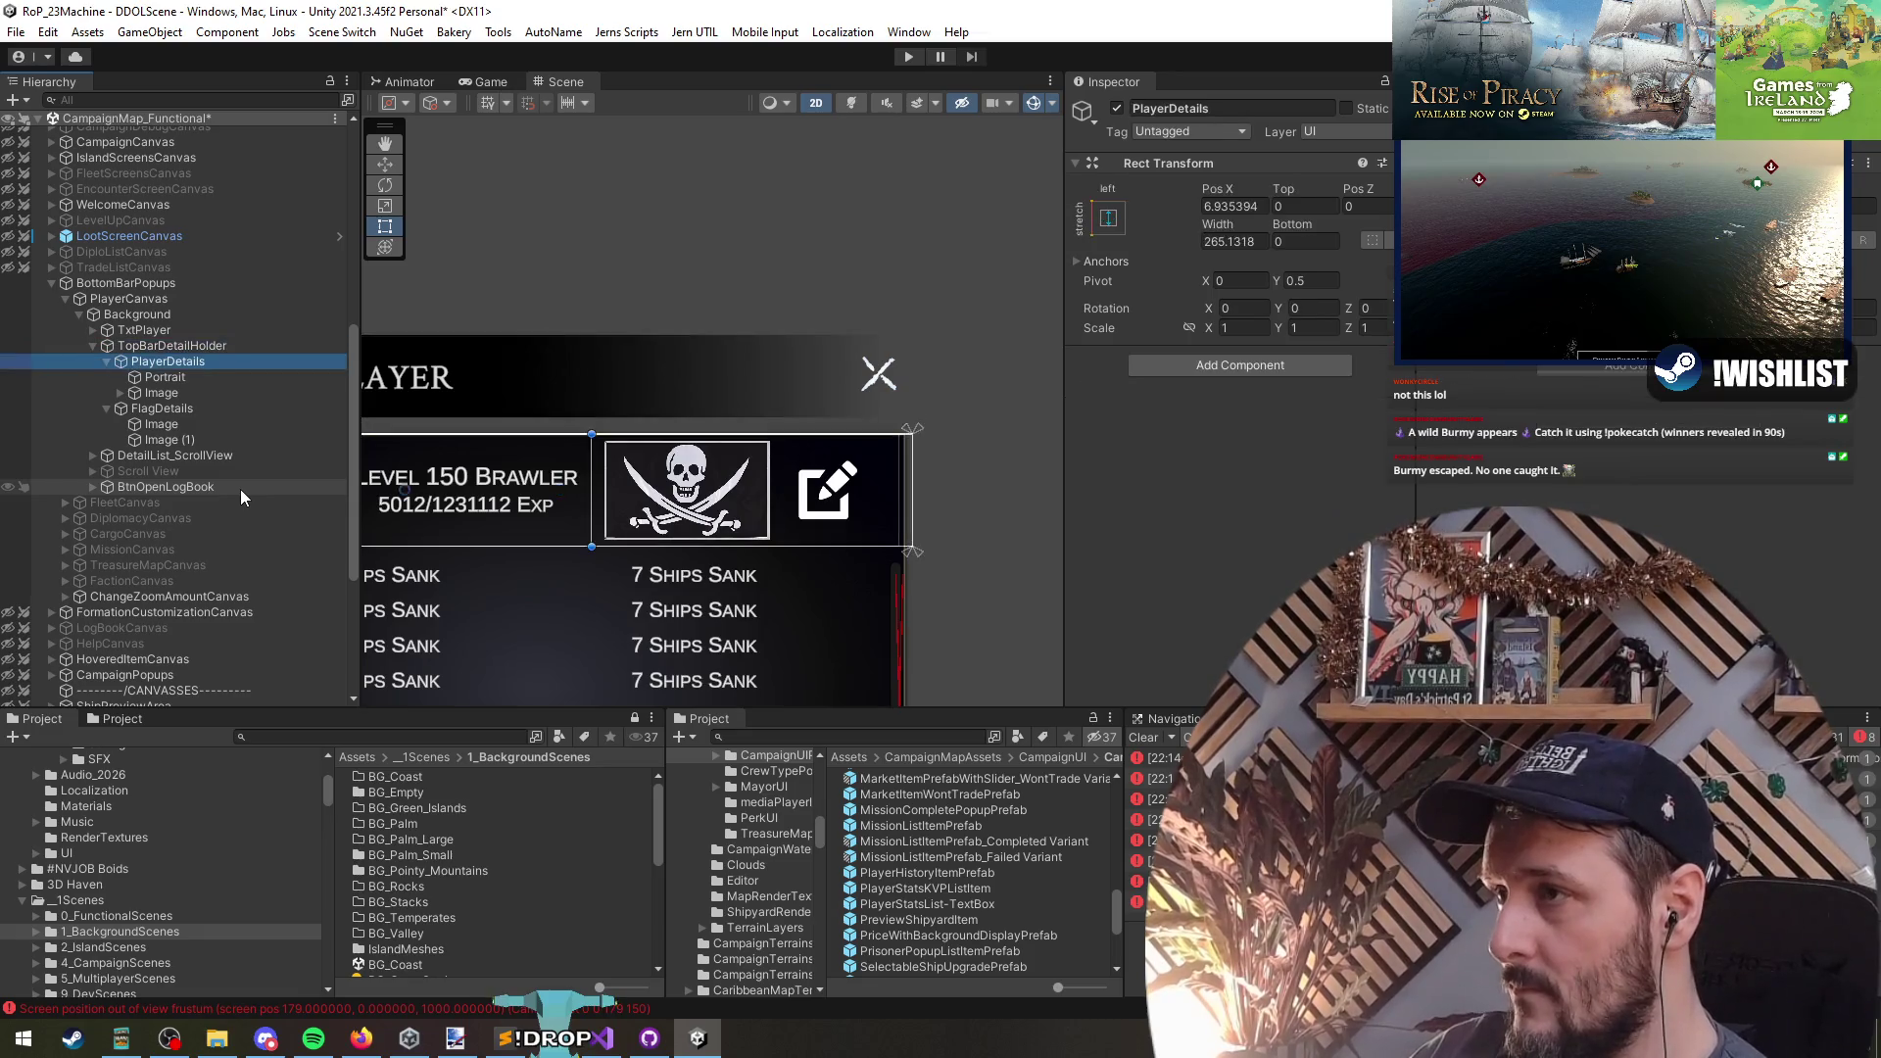
pyautogui.press('Down')
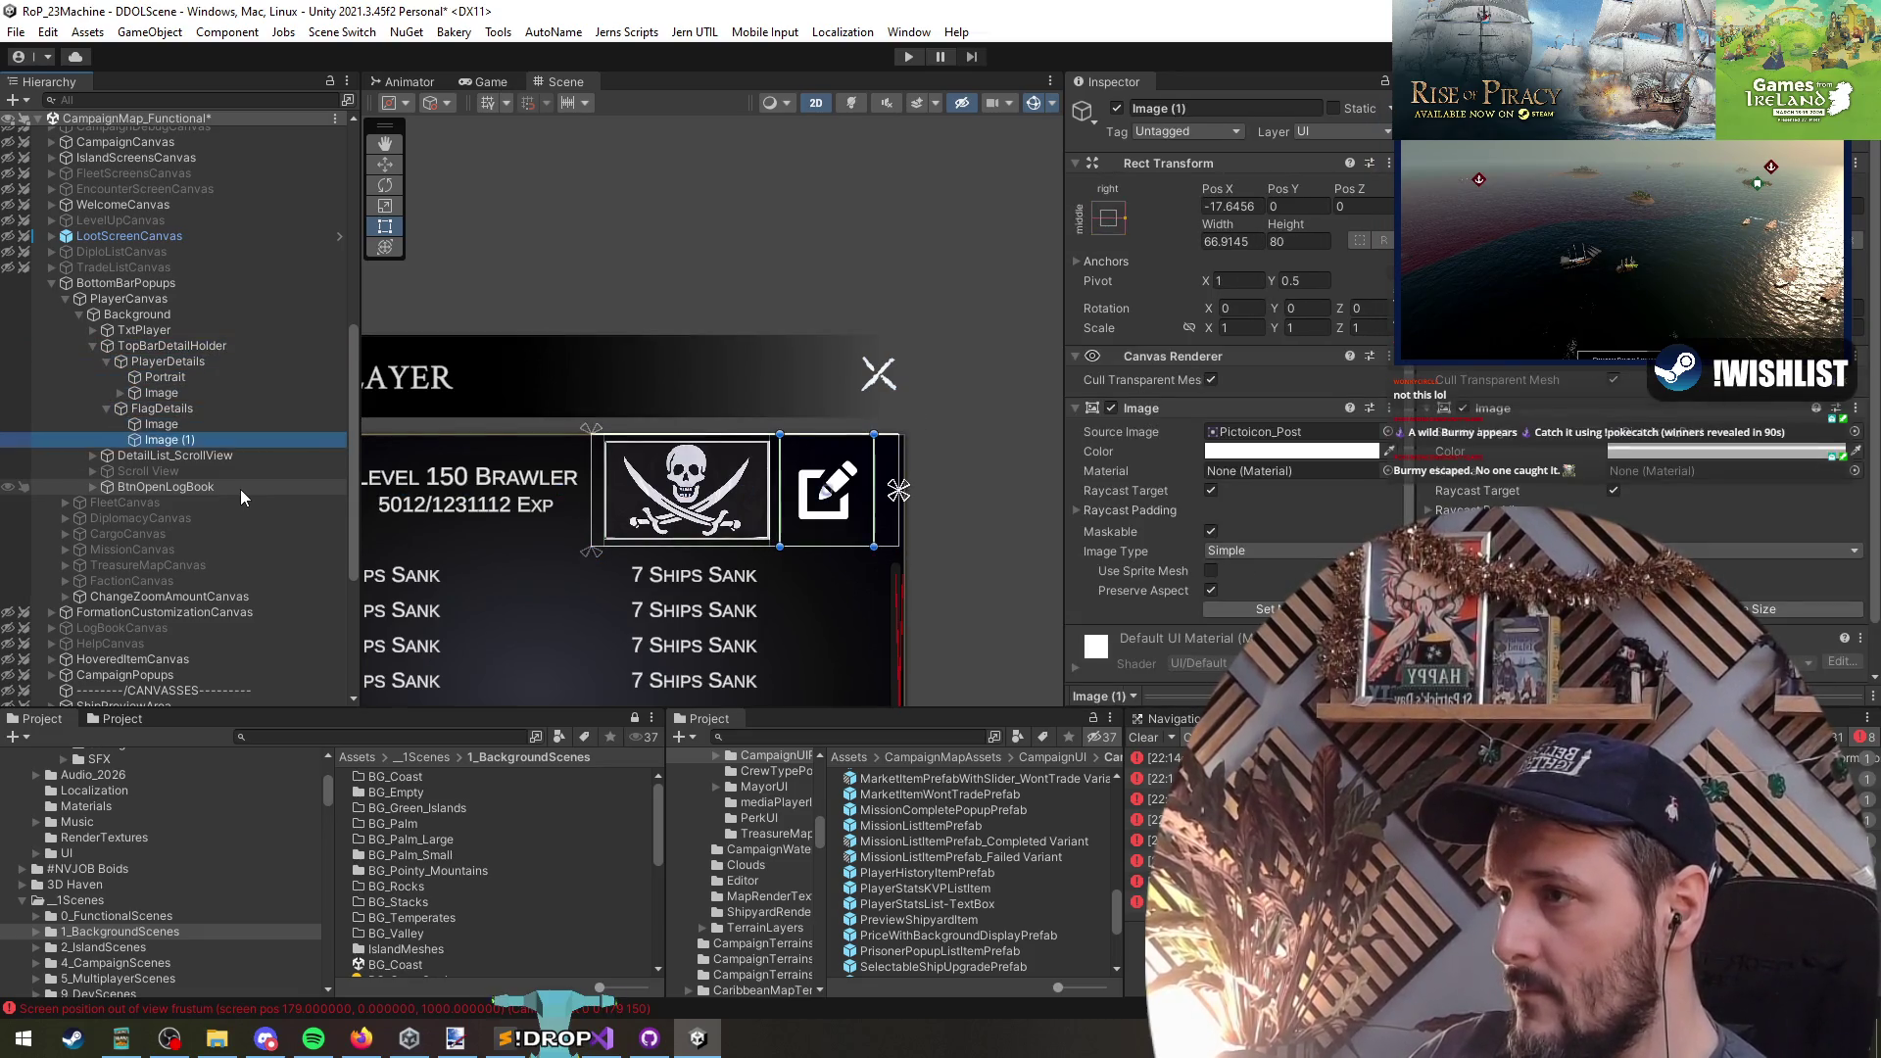
pyautogui.press('F2')
pyautogui.write('BtnEdit')
pyautogui.press('Return')
pyautogui.press('Up')
pyautogui.press('F2')
pyautogui.write('PlayerFlag')
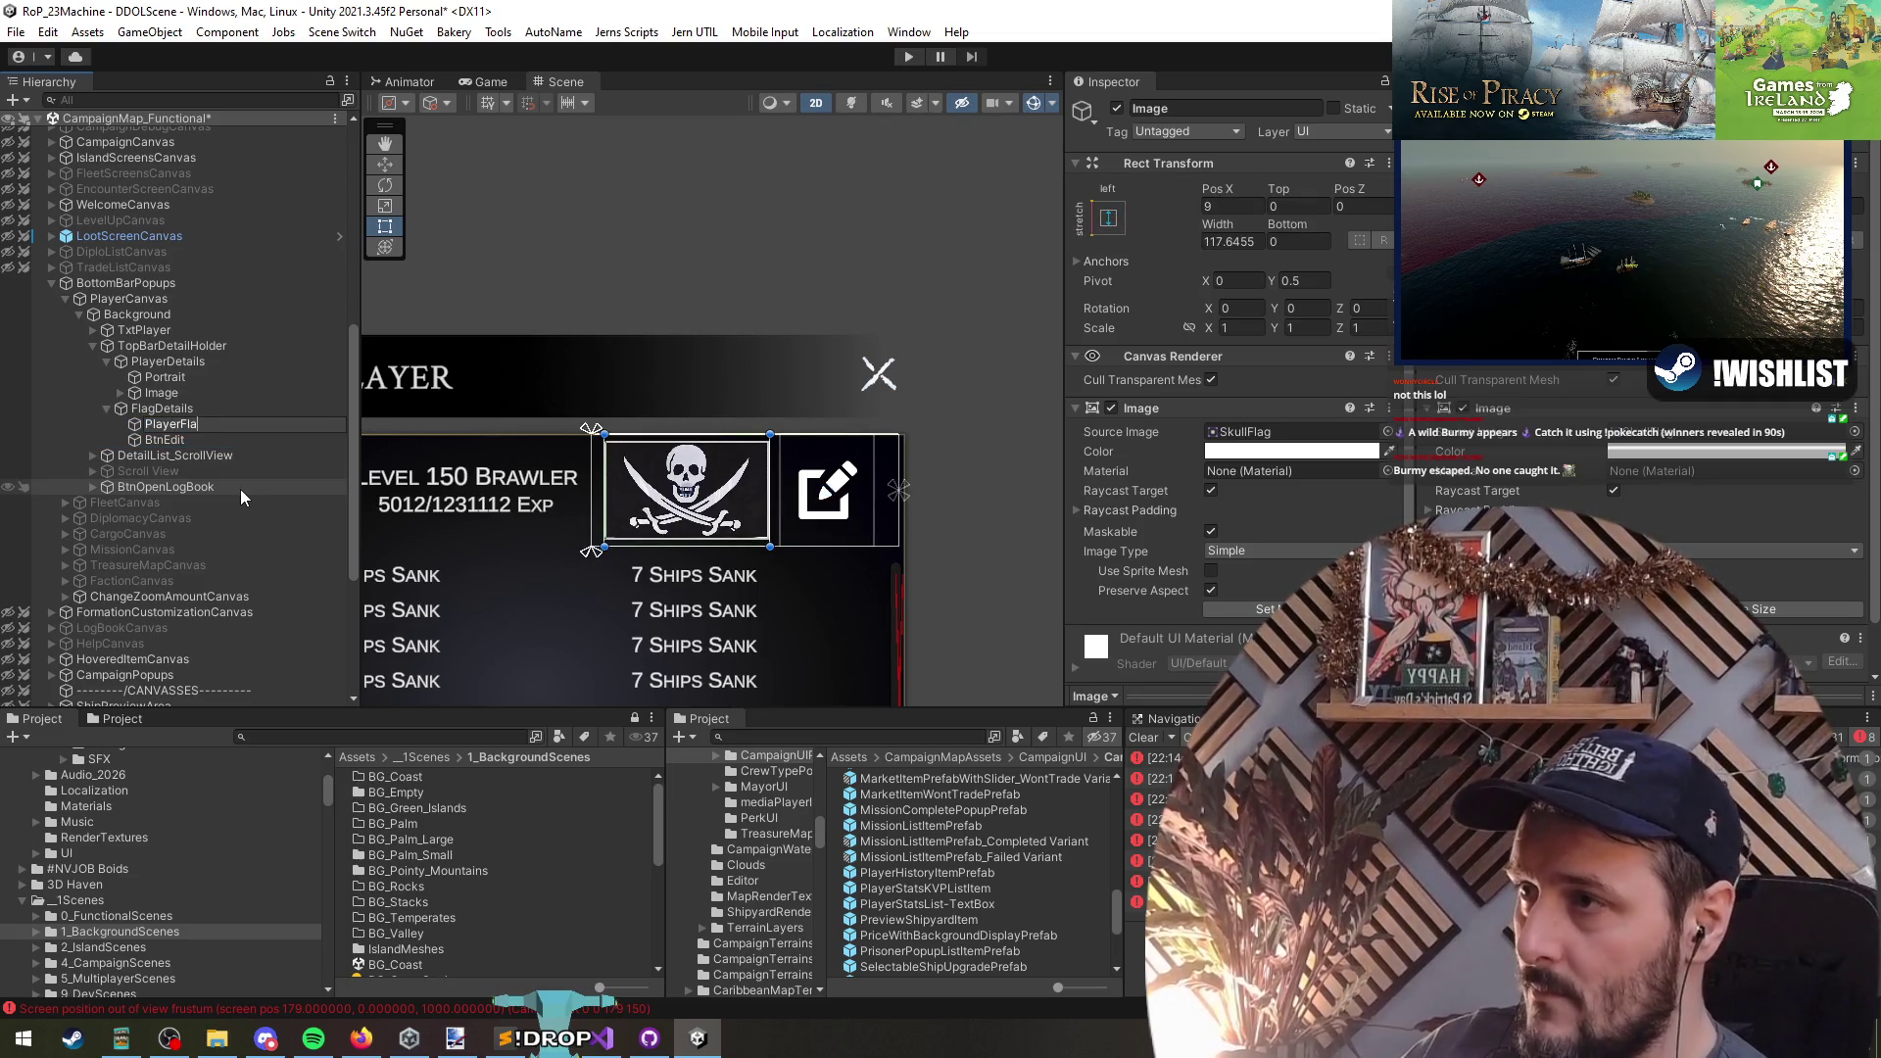
pyautogui.press('Return')
# - Rename the Image group under PlayerDetails to Details
pyautogui.press('Up')
pyautogui.press('Up')
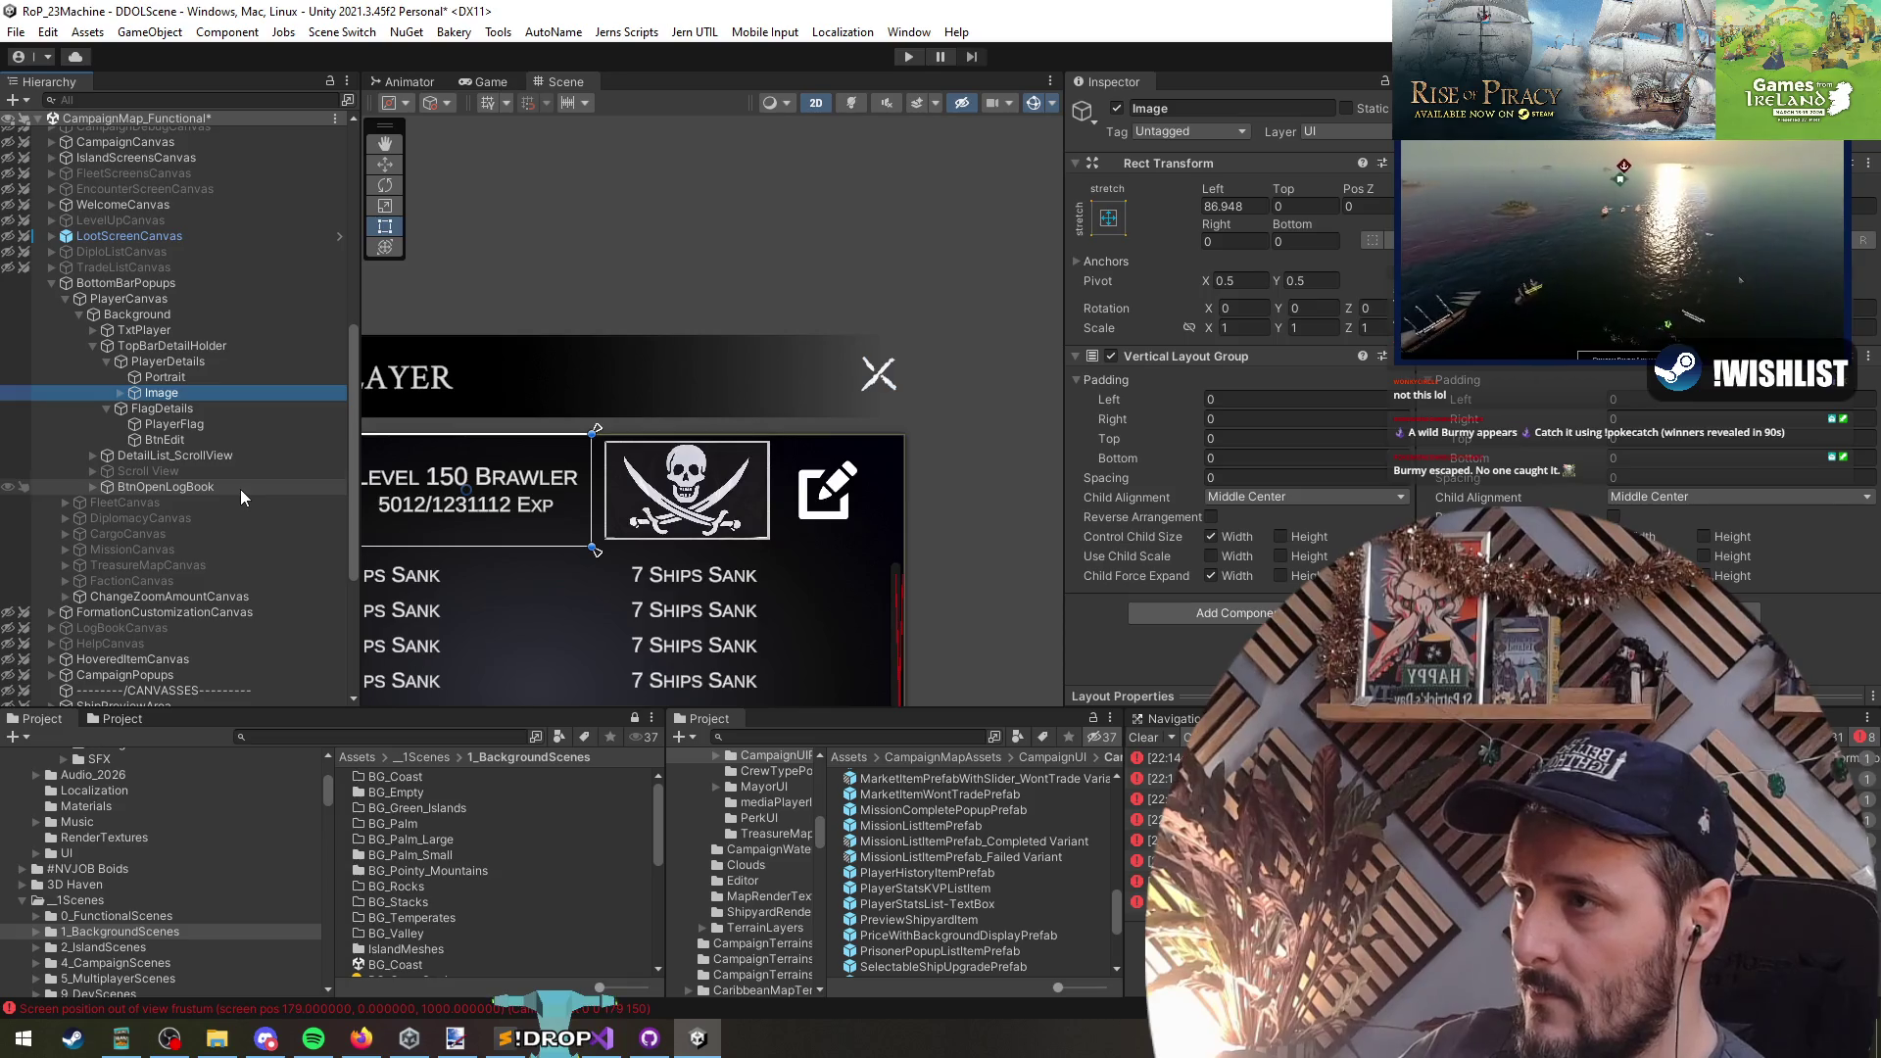
pyautogui.press('f')
pyautogui.moveTo(830, 372); pyautogui.dragTo(774, 416)
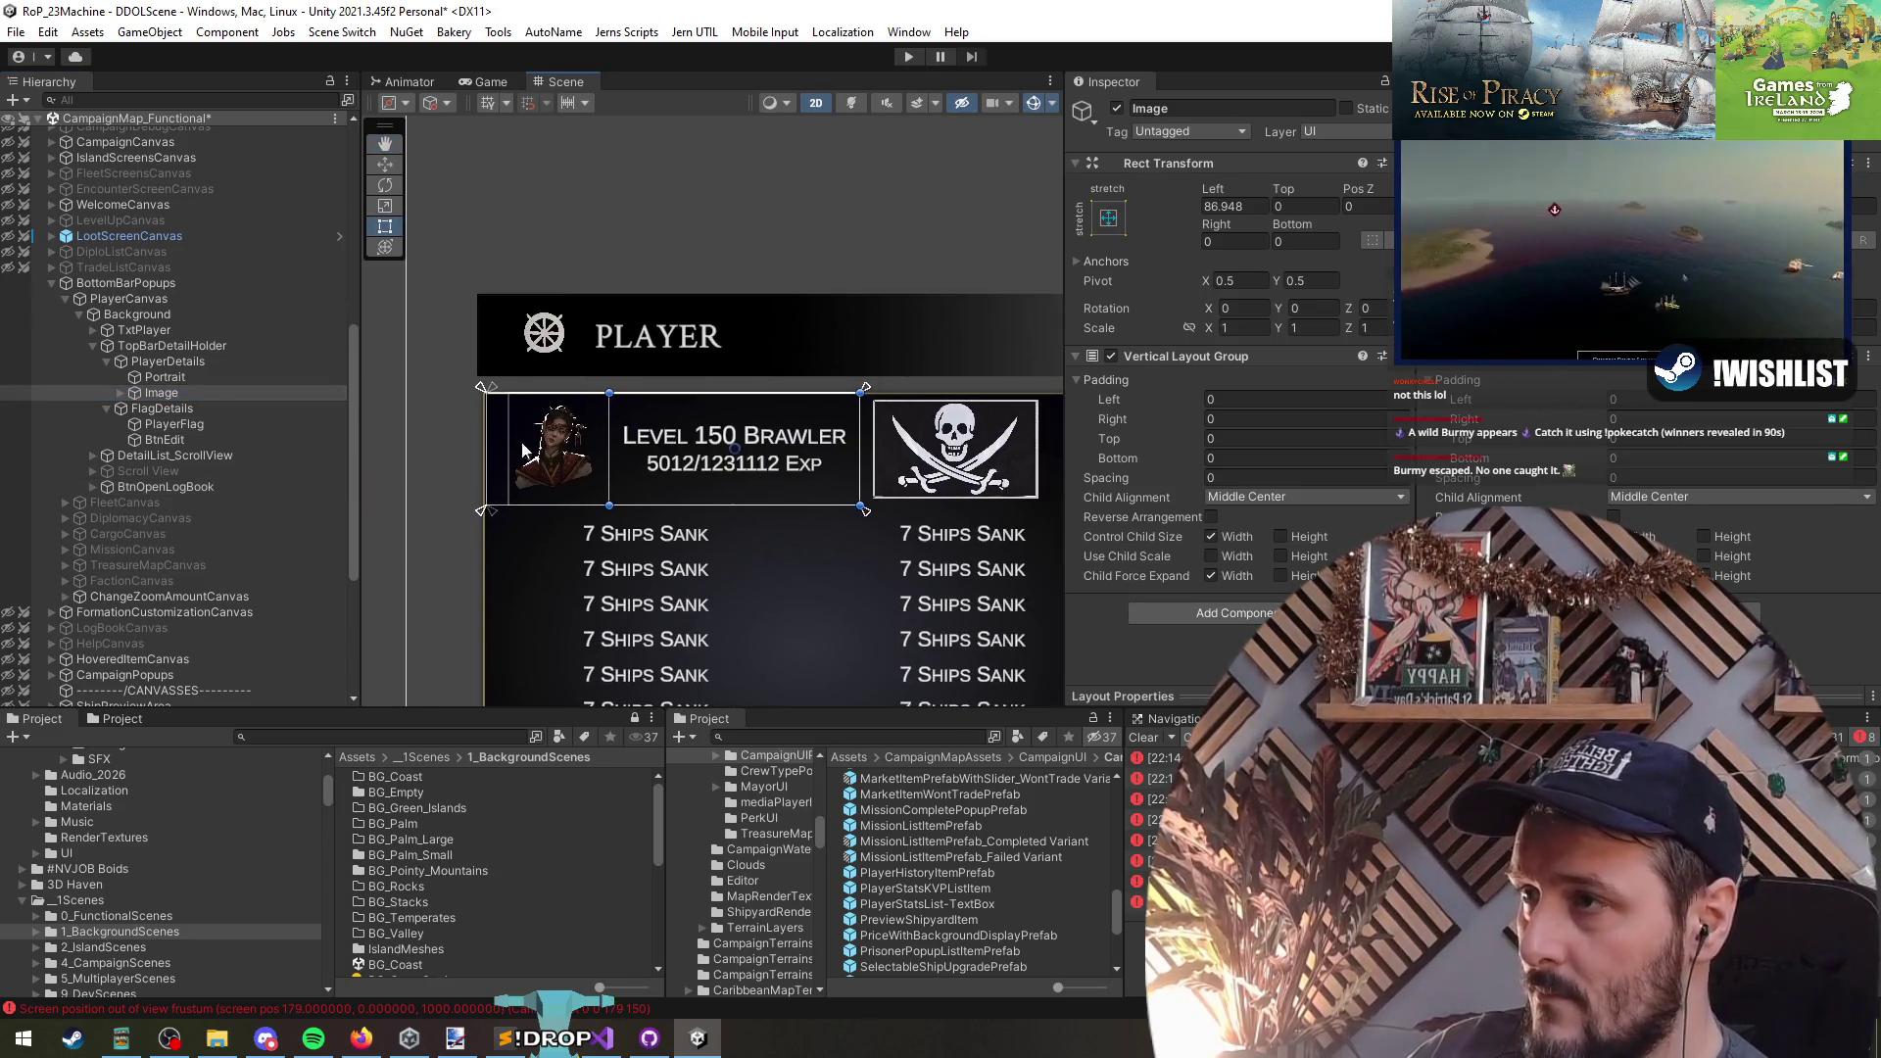
pyautogui.click(168, 402)
pyautogui.write('Details')
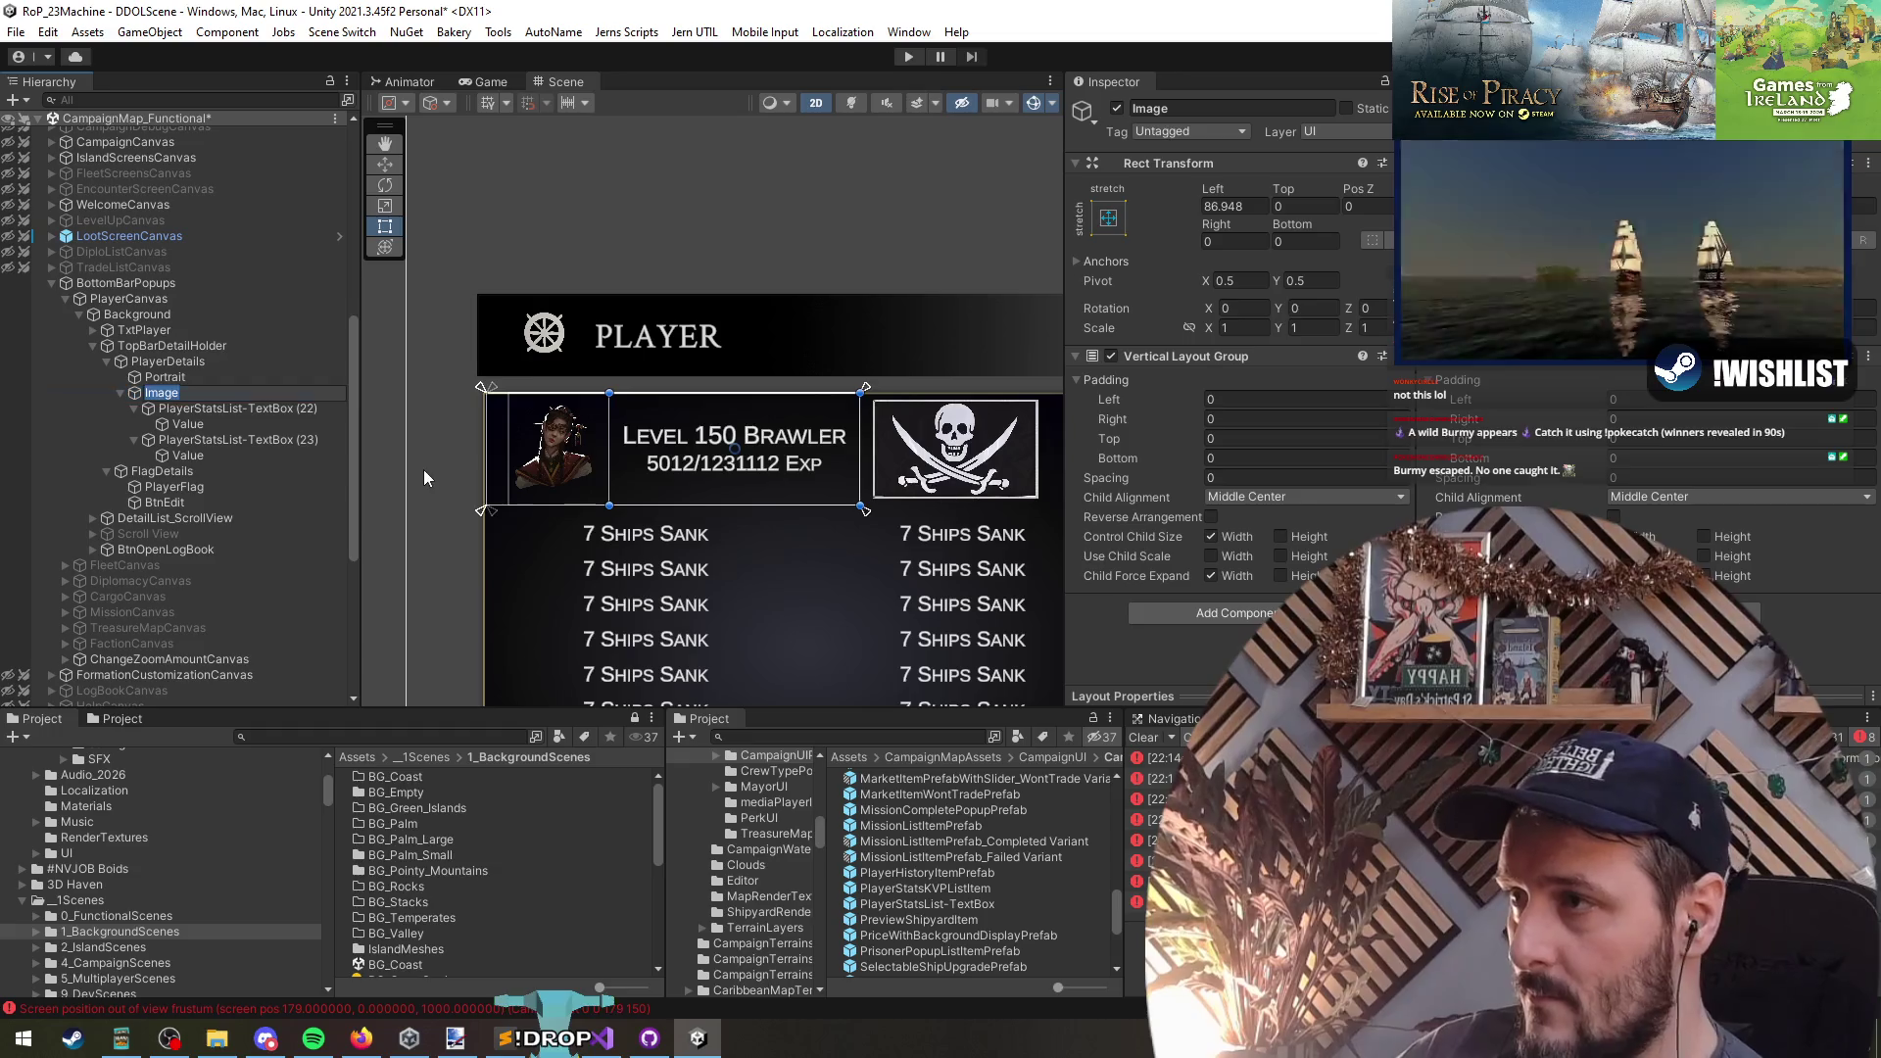
pyautogui.press('Return')
# - Rename the two text boxes to LevelDetails and ExpDetails
pyautogui.press('Down')
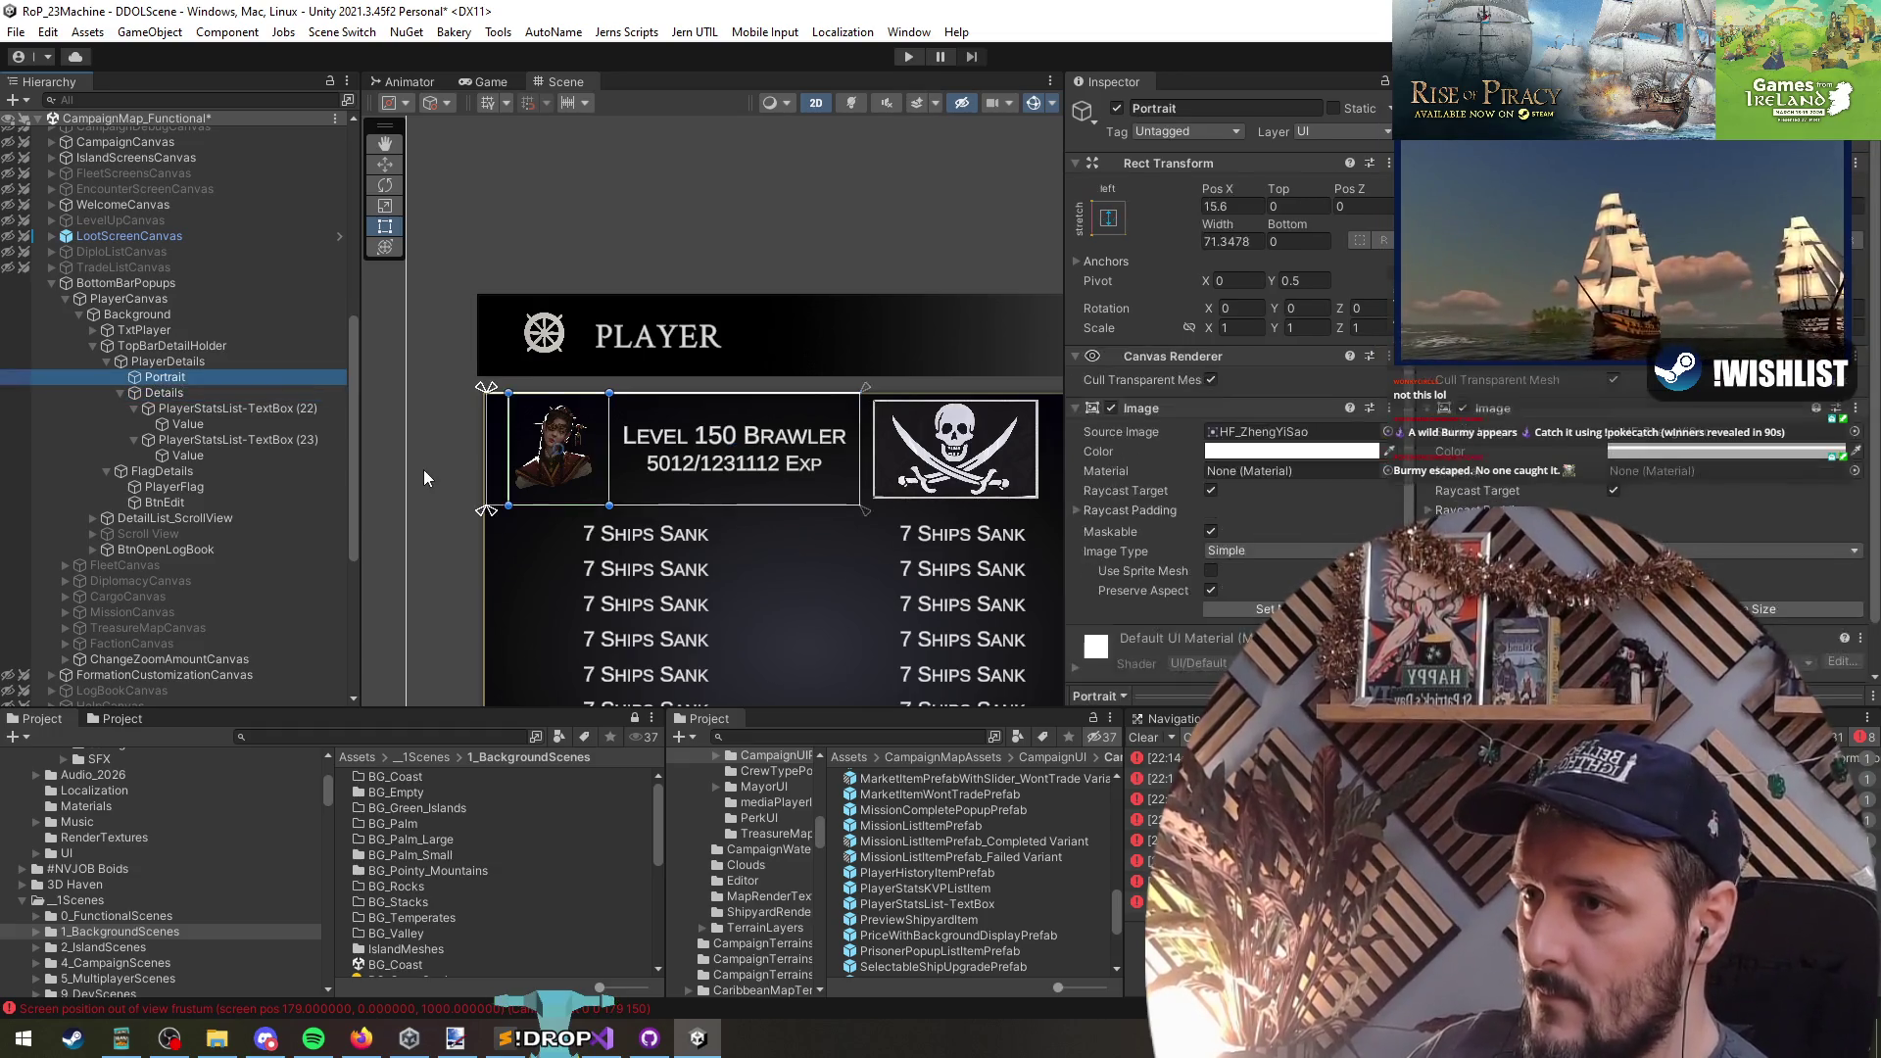
pyautogui.press('Left')
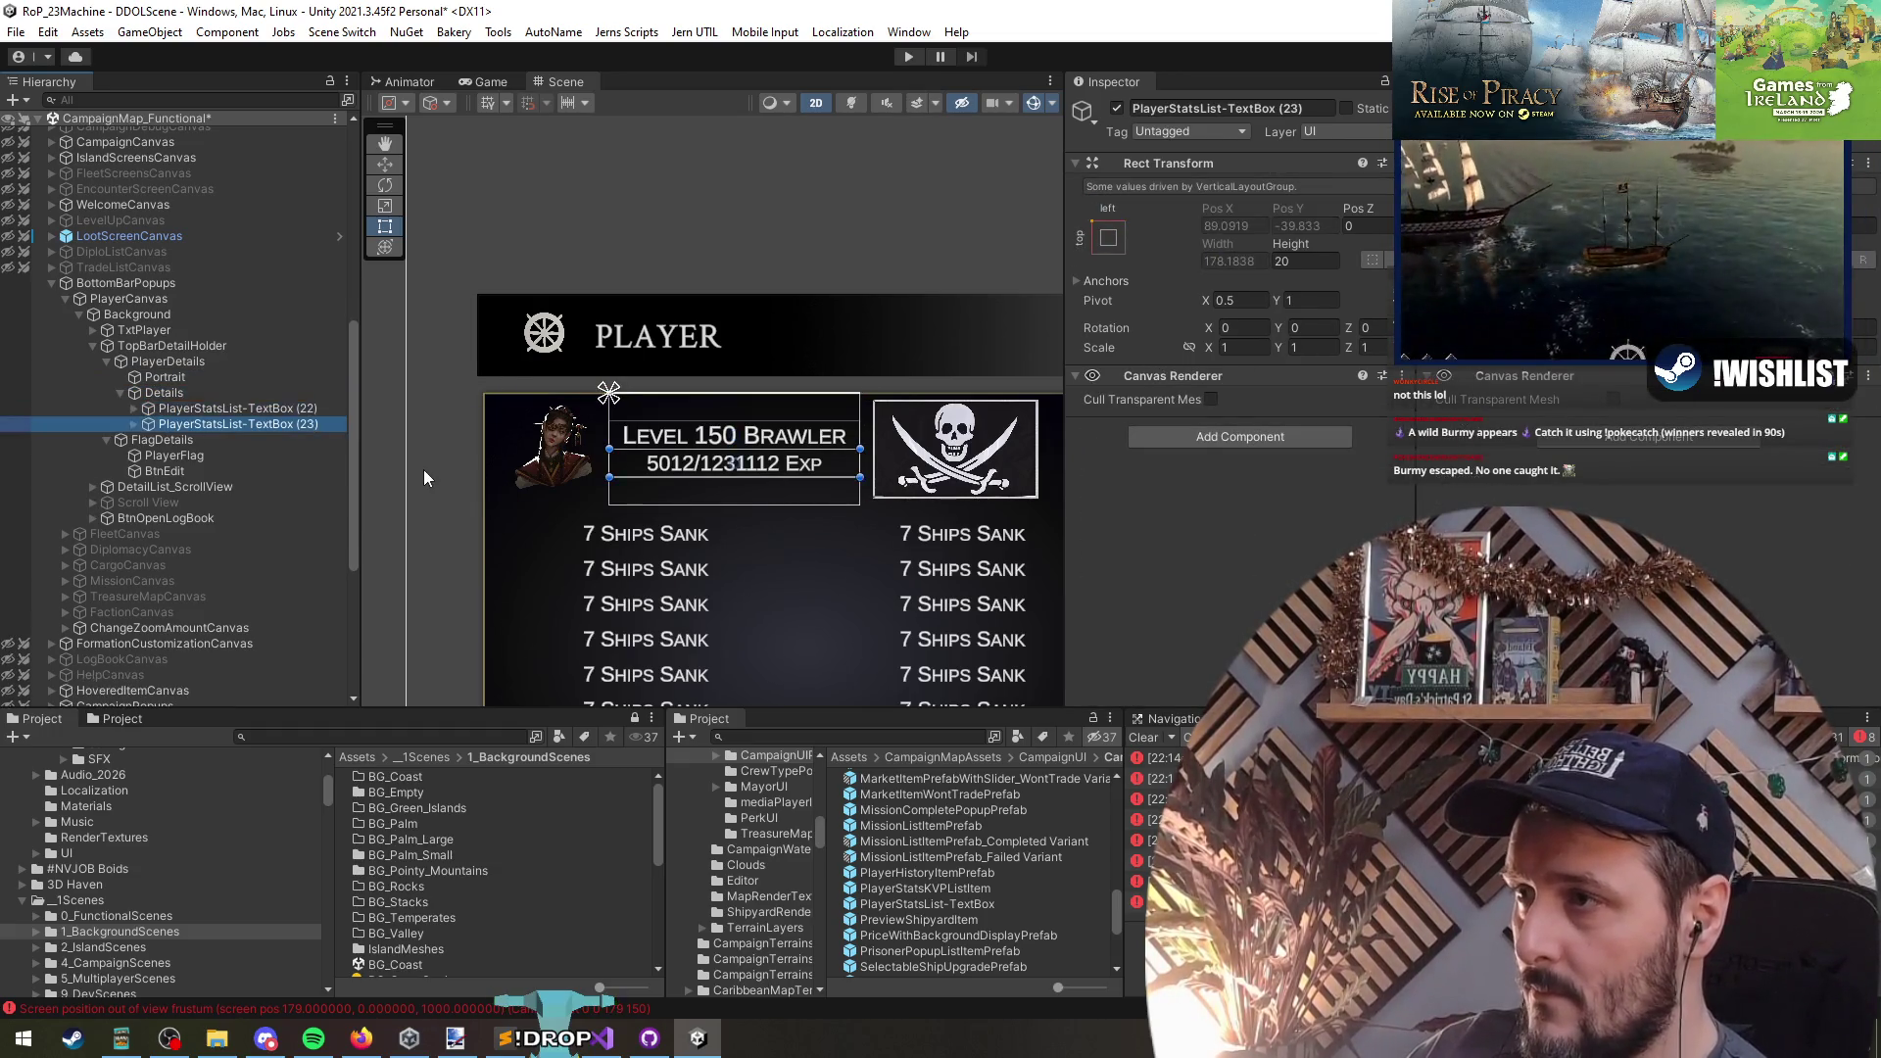
pyautogui.press('Down')
pyautogui.press('Left')
pyautogui.press('Up')
pyautogui.press('F2')
pyautogui.write('LevelDetails')
pyautogui.press('Return')
pyautogui.press('Down')
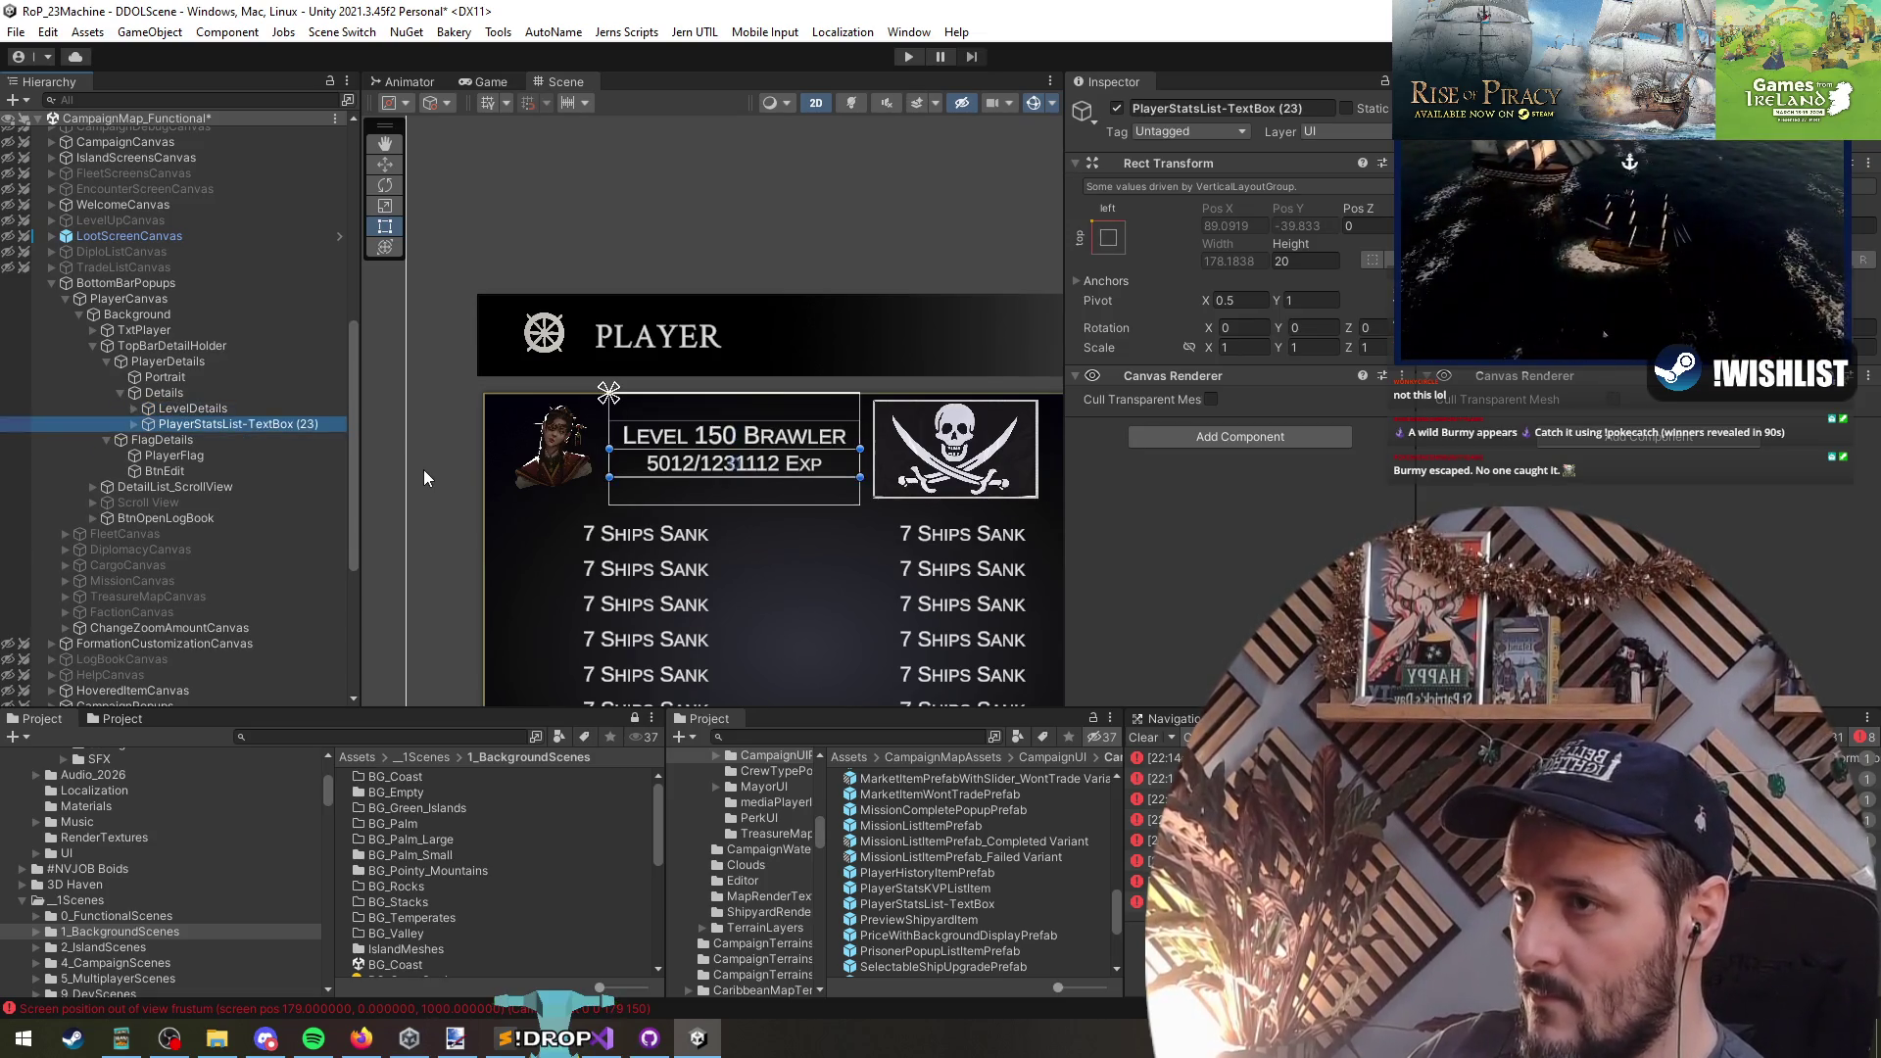
pyautogui.press('F2')
pyautogui.write('ExpDetails')
pyautogui.press('Return')
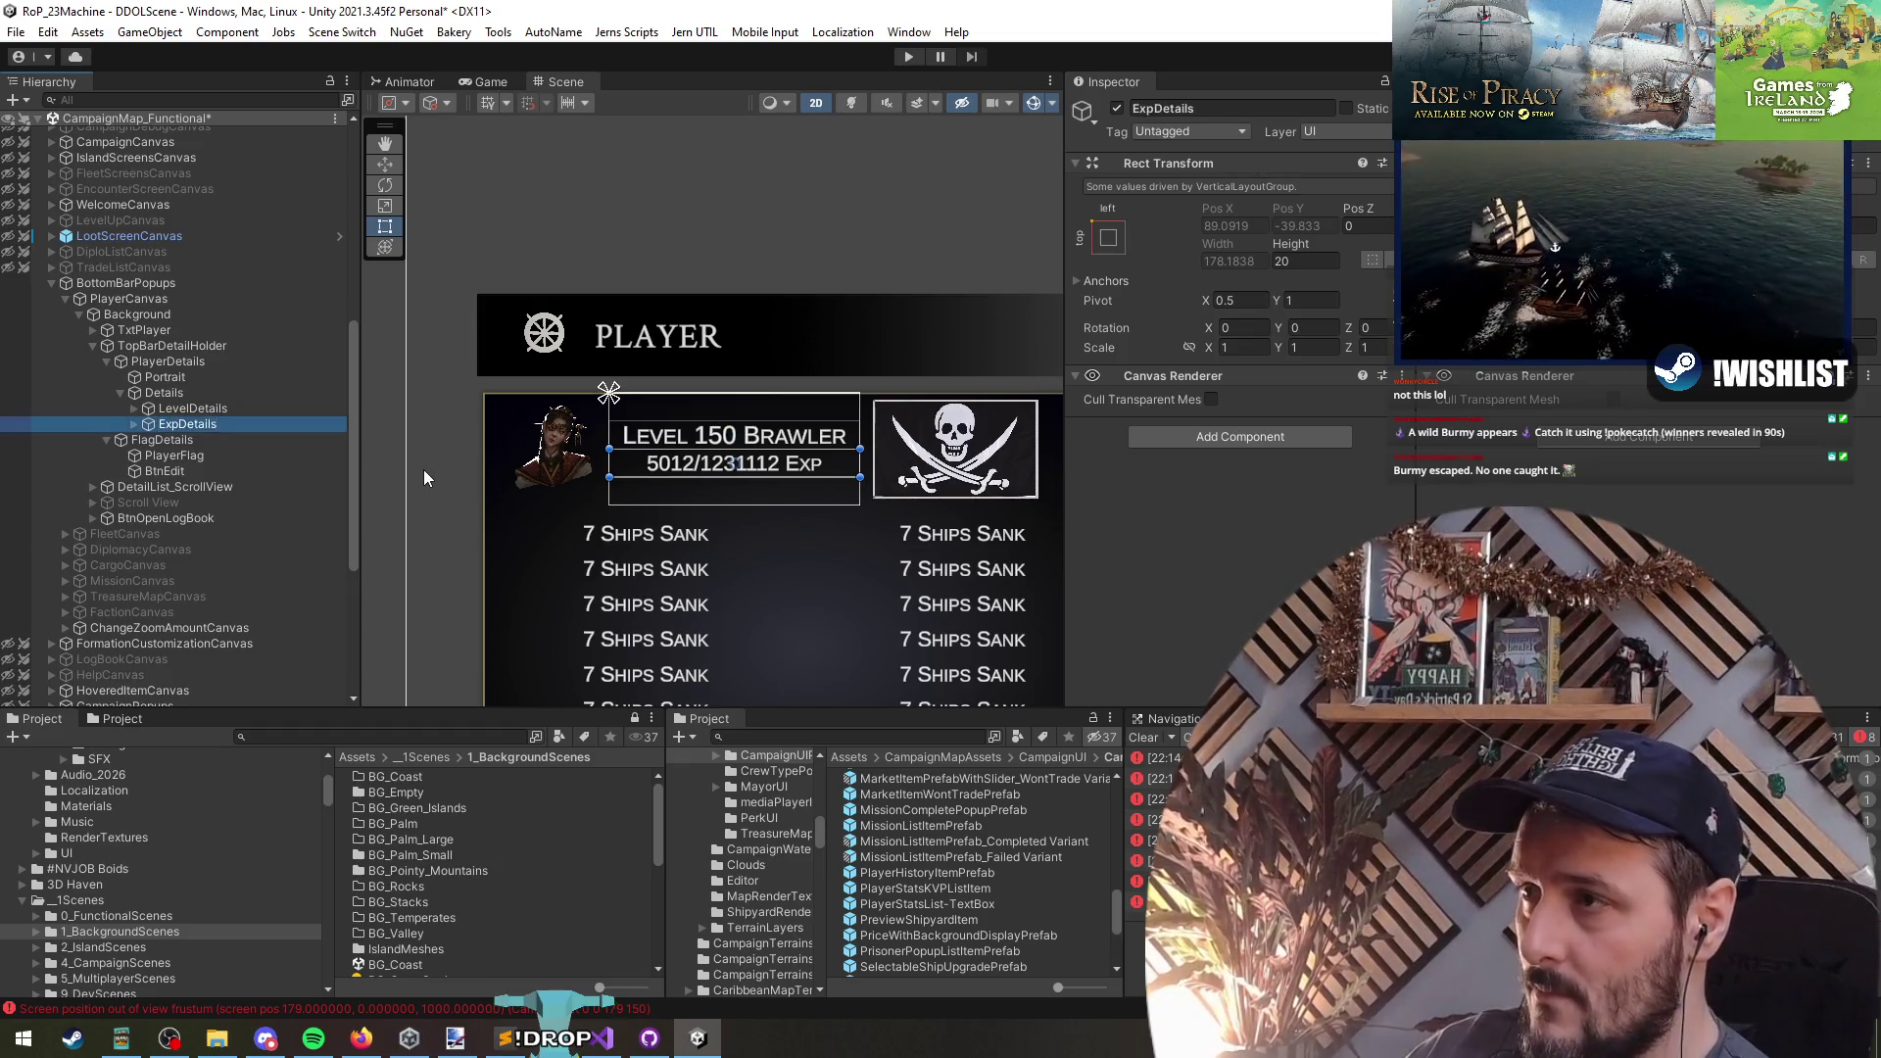
# - Set the Details Vertical Layout Group spacing to 5 and undo an accidental TopBarDetailHolder resize
pyautogui.press('Left')
pyautogui.moveTo(1105, 477); pyautogui.dragTo(1127, 477)
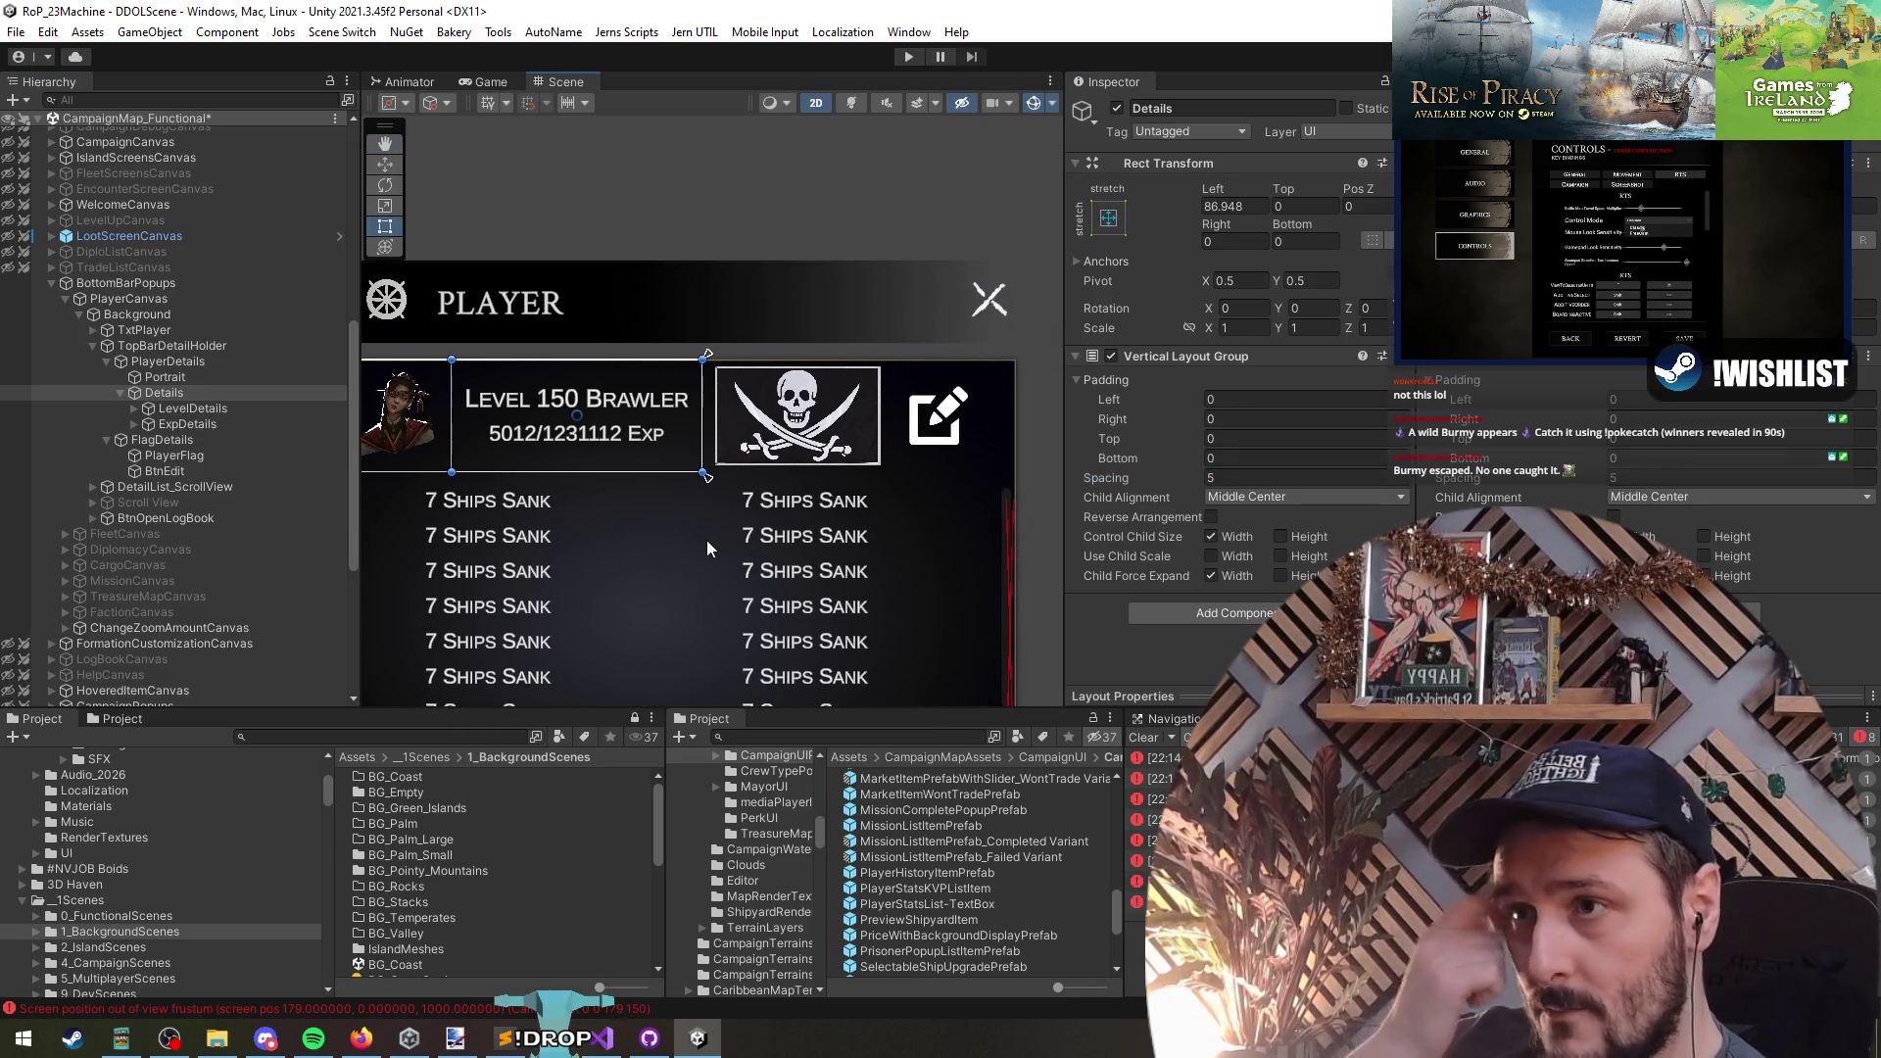
pyautogui.scroll(-2, 777, 555)
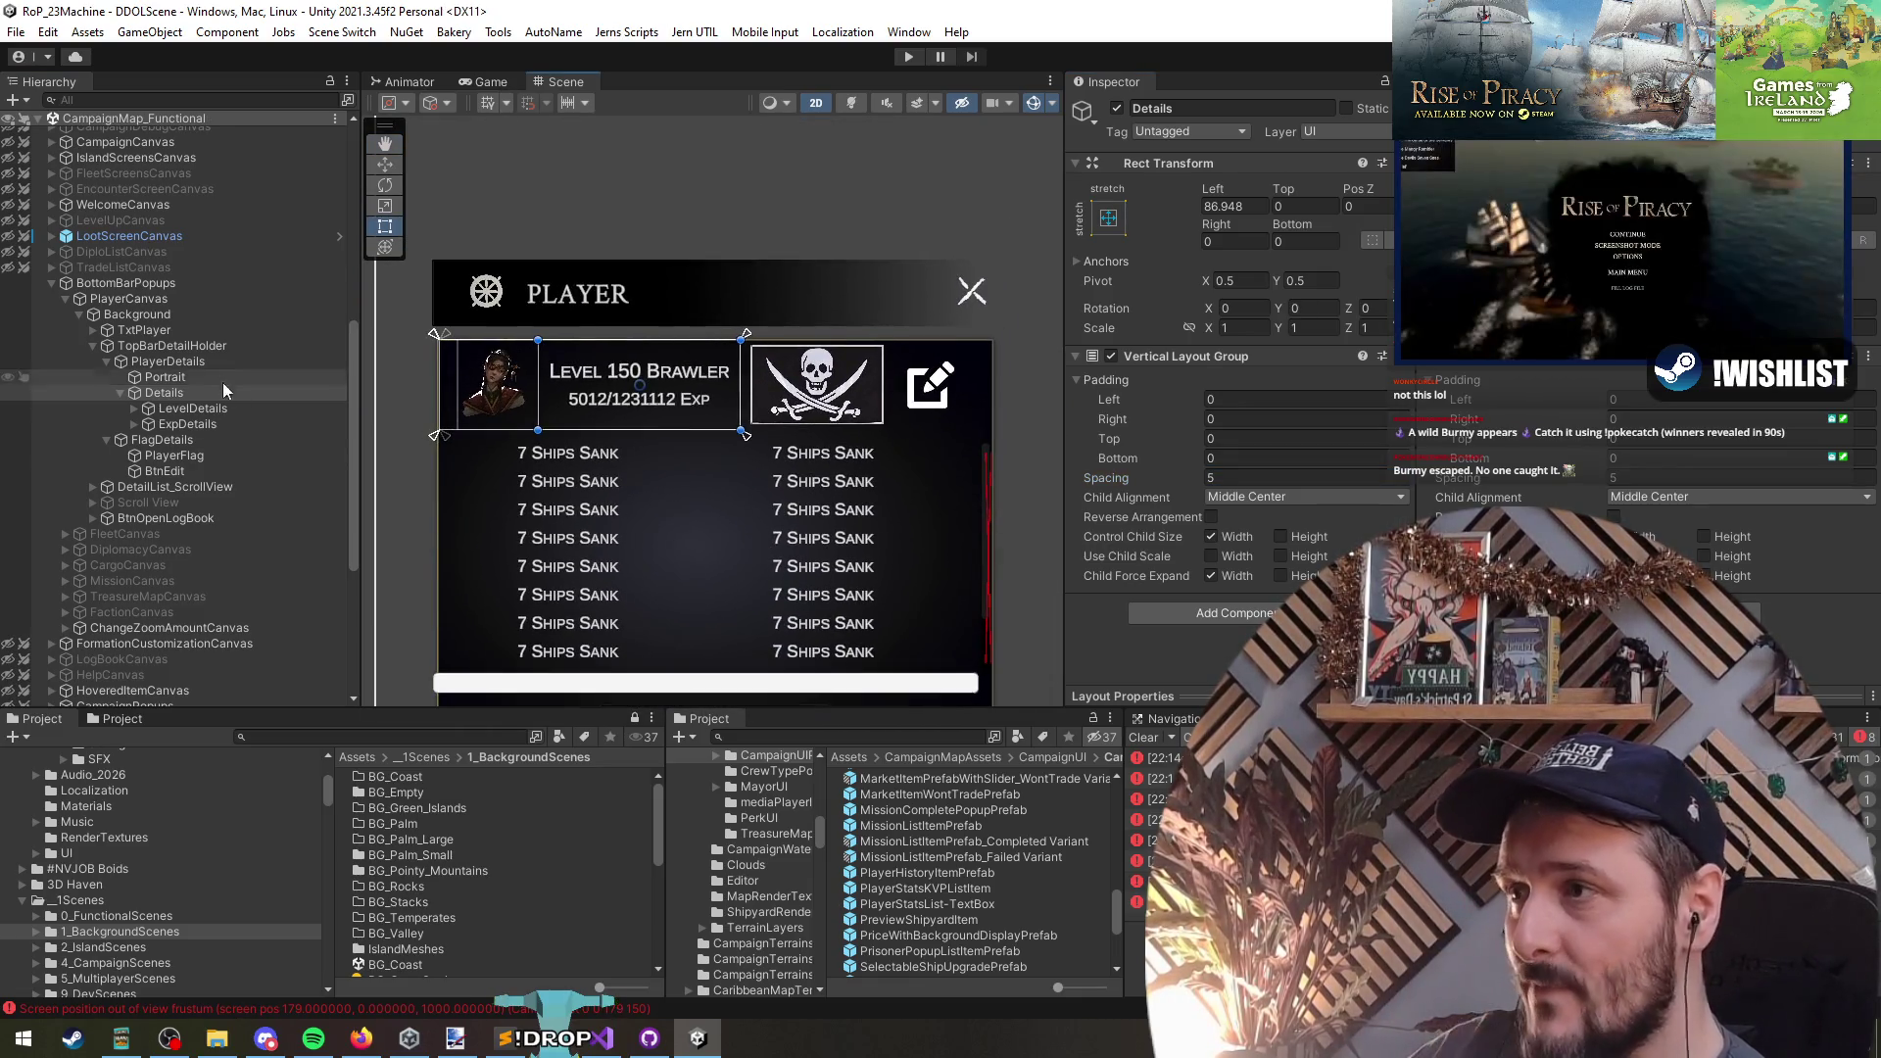
pyautogui.click(203, 347)
pyautogui.moveTo(769, 337); pyautogui.dragTo(758, 340)
pyautogui.hotkey('ctrl', 'z')
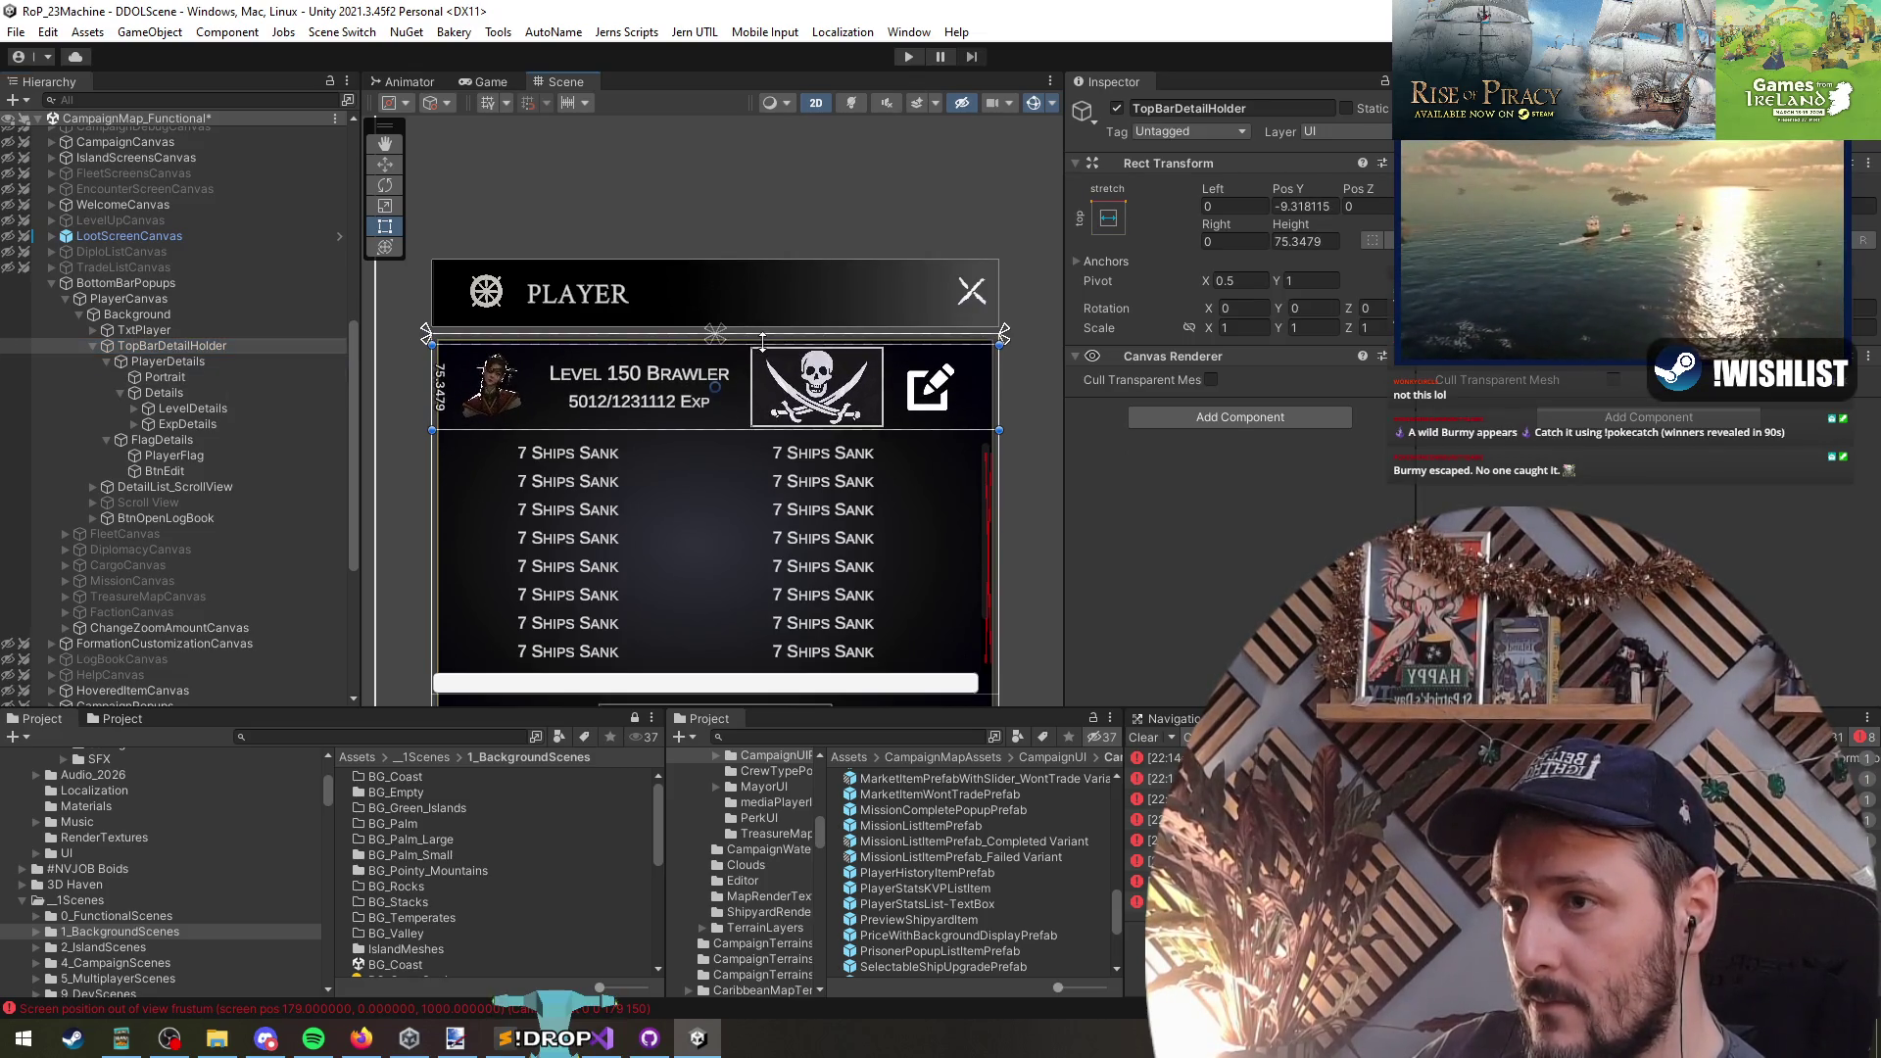
# - Nudge the header block slightly lower and drag DetailList_ScrollView's top edge down to 89.867
pyautogui.press('w')
pyautogui.moveTo(715, 328); pyautogui.dragTo(715, 334)
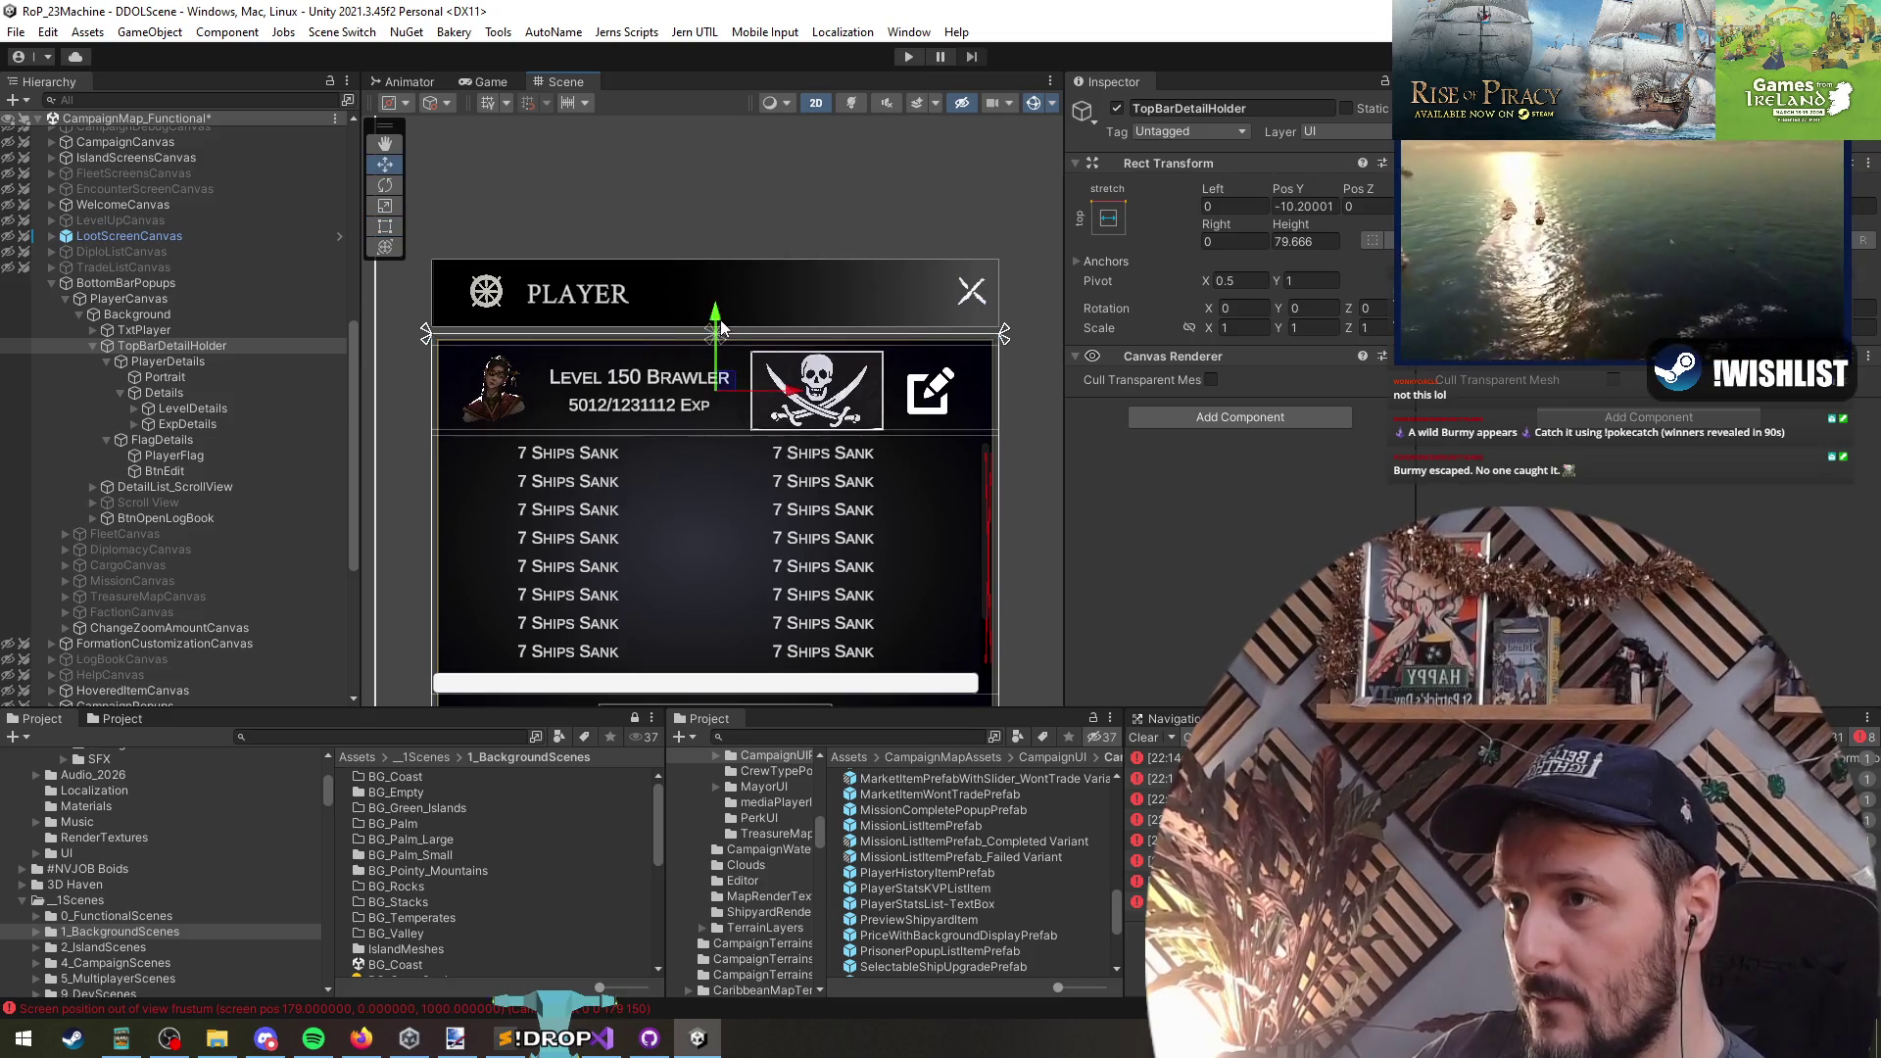
pyautogui.click(155, 439)
pyautogui.press('t')
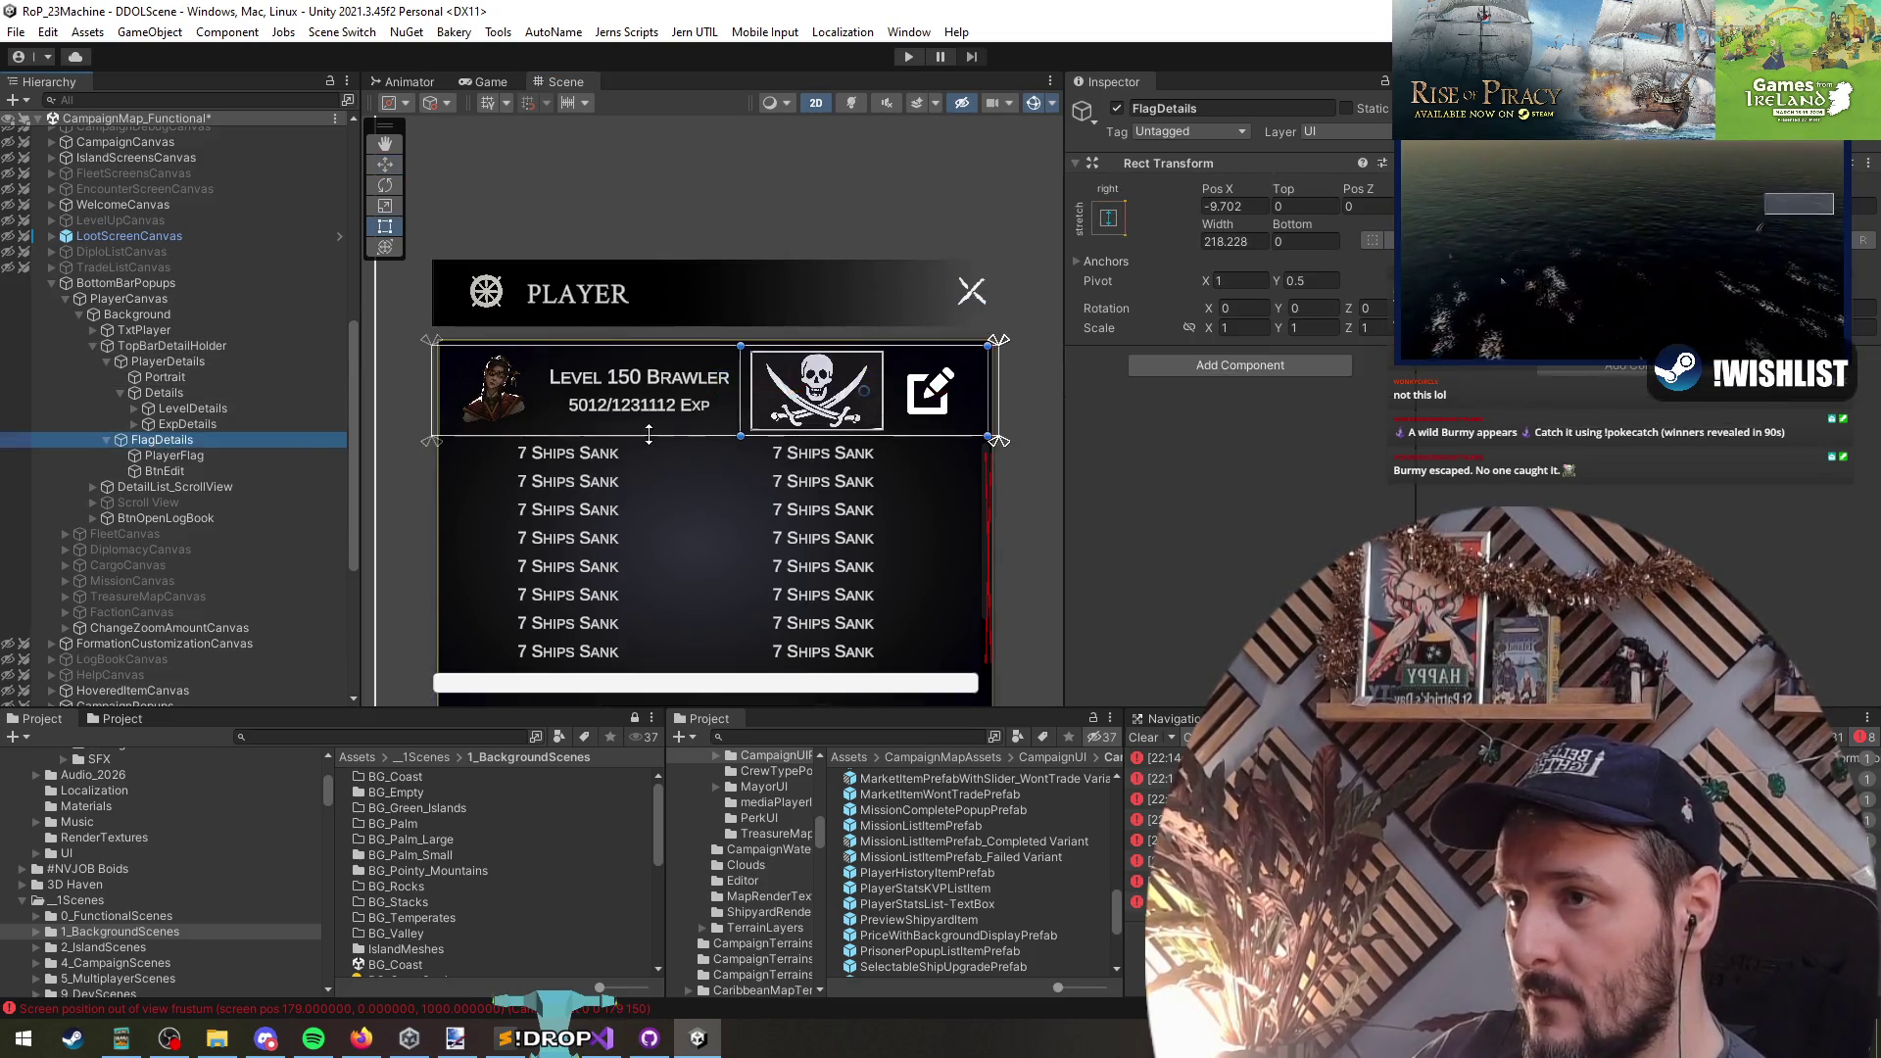
pyautogui.click(172, 502)
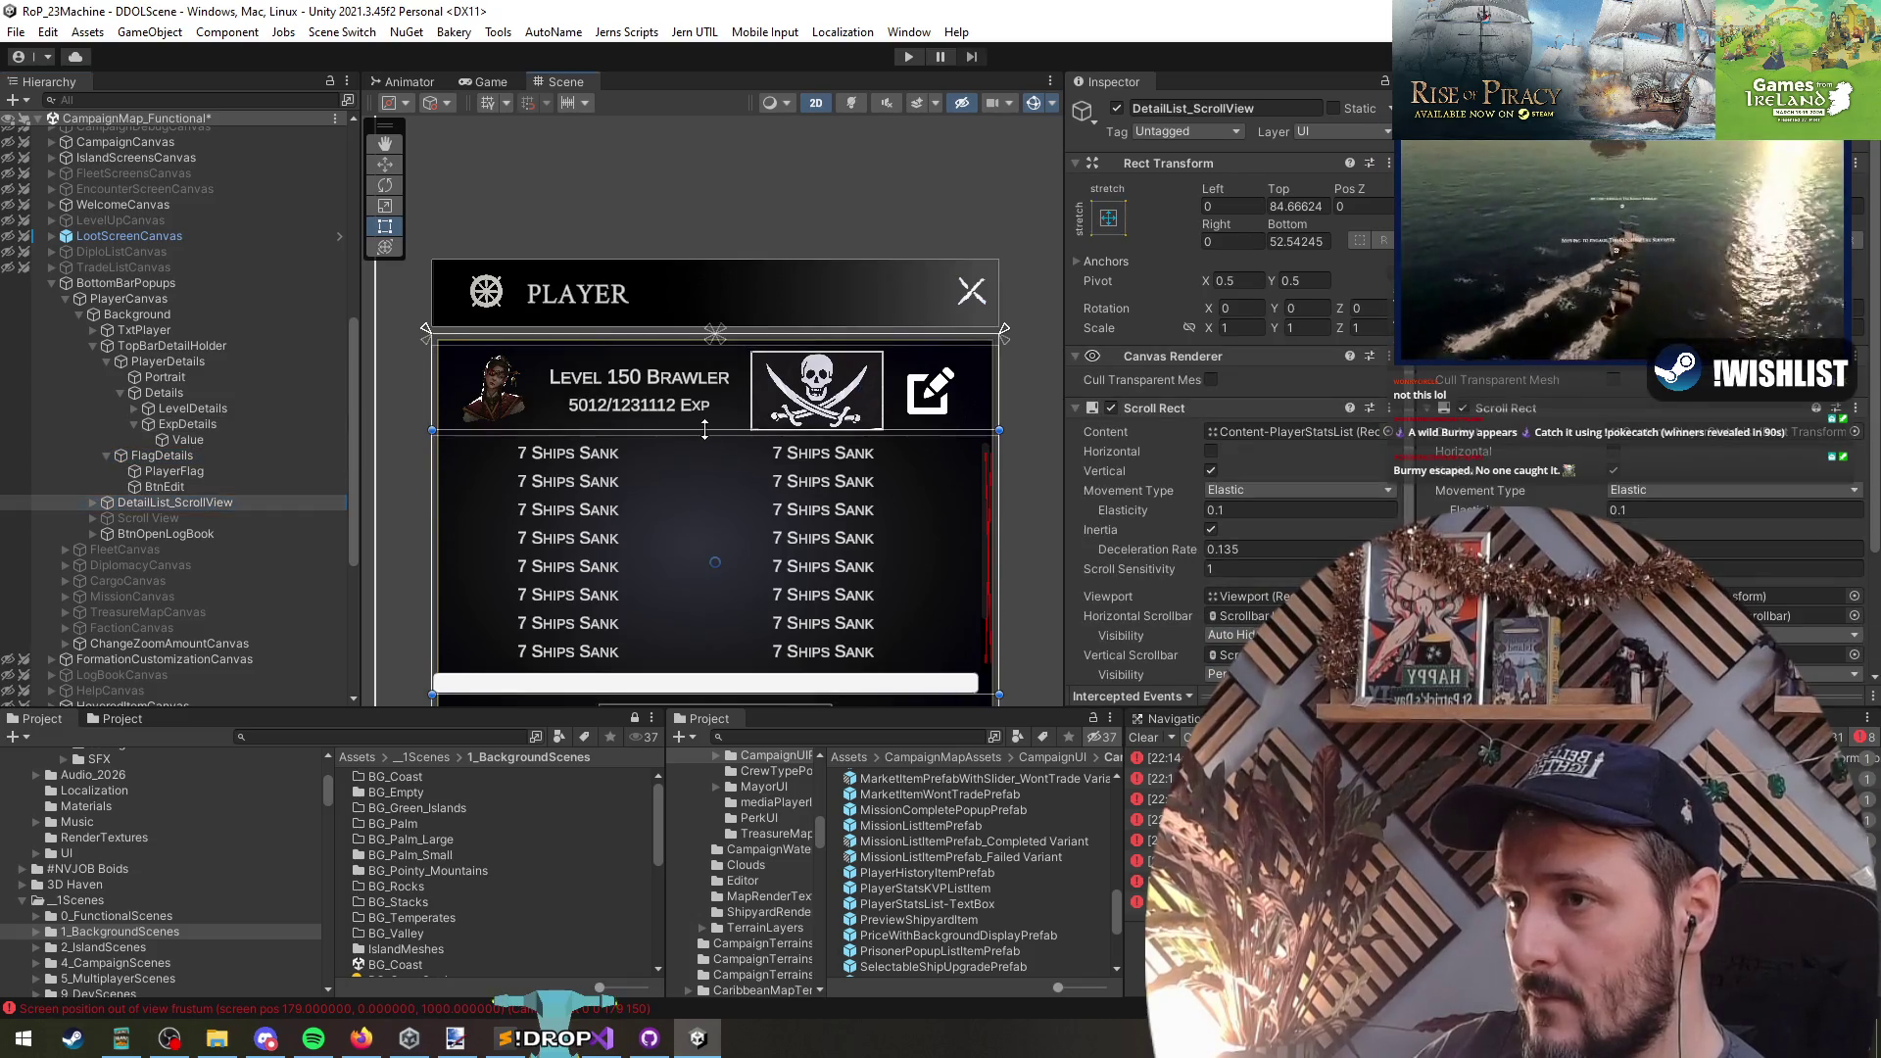
pyautogui.moveTo(704, 431); pyautogui.dragTo(703, 436)
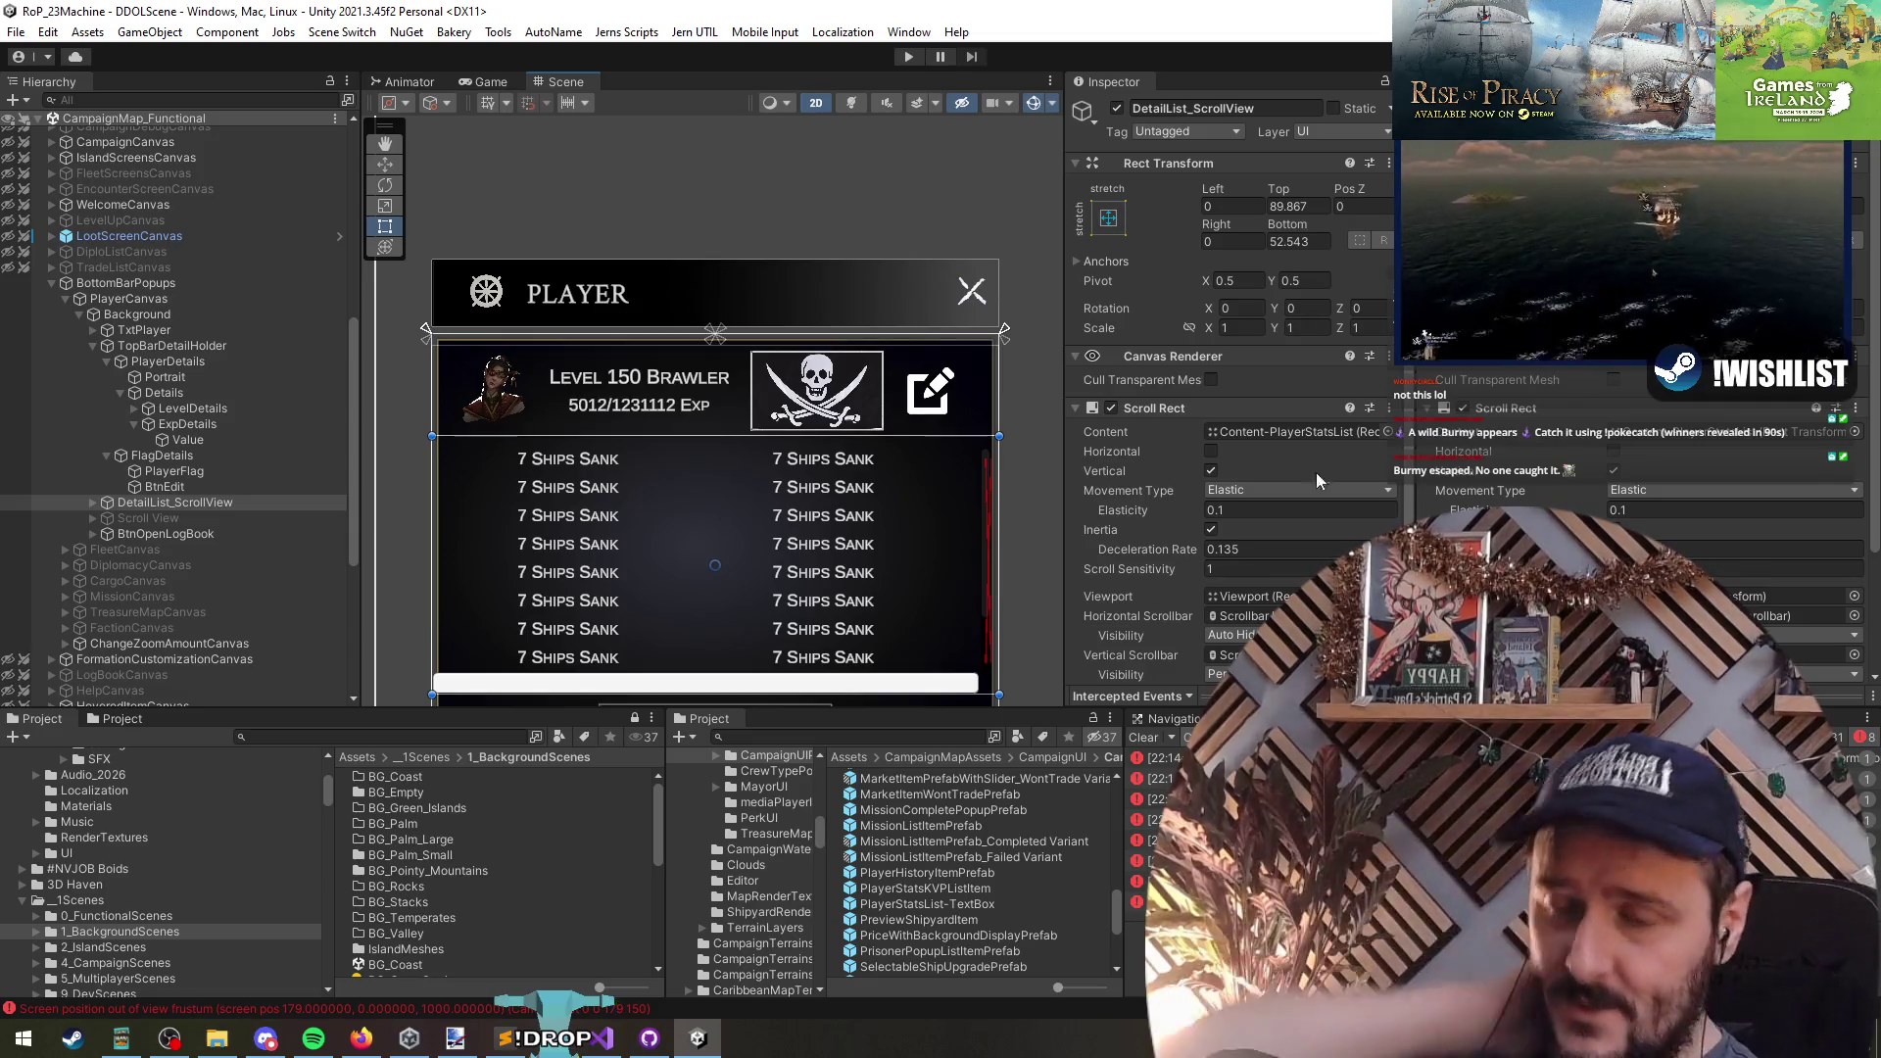
pyautogui.moveTo(844, 520); pyautogui.dragTo(838, 526)
pyautogui.scroll(3, 819, 492)
pyautogui.click(121, 502)
pyautogui.click(166, 459)
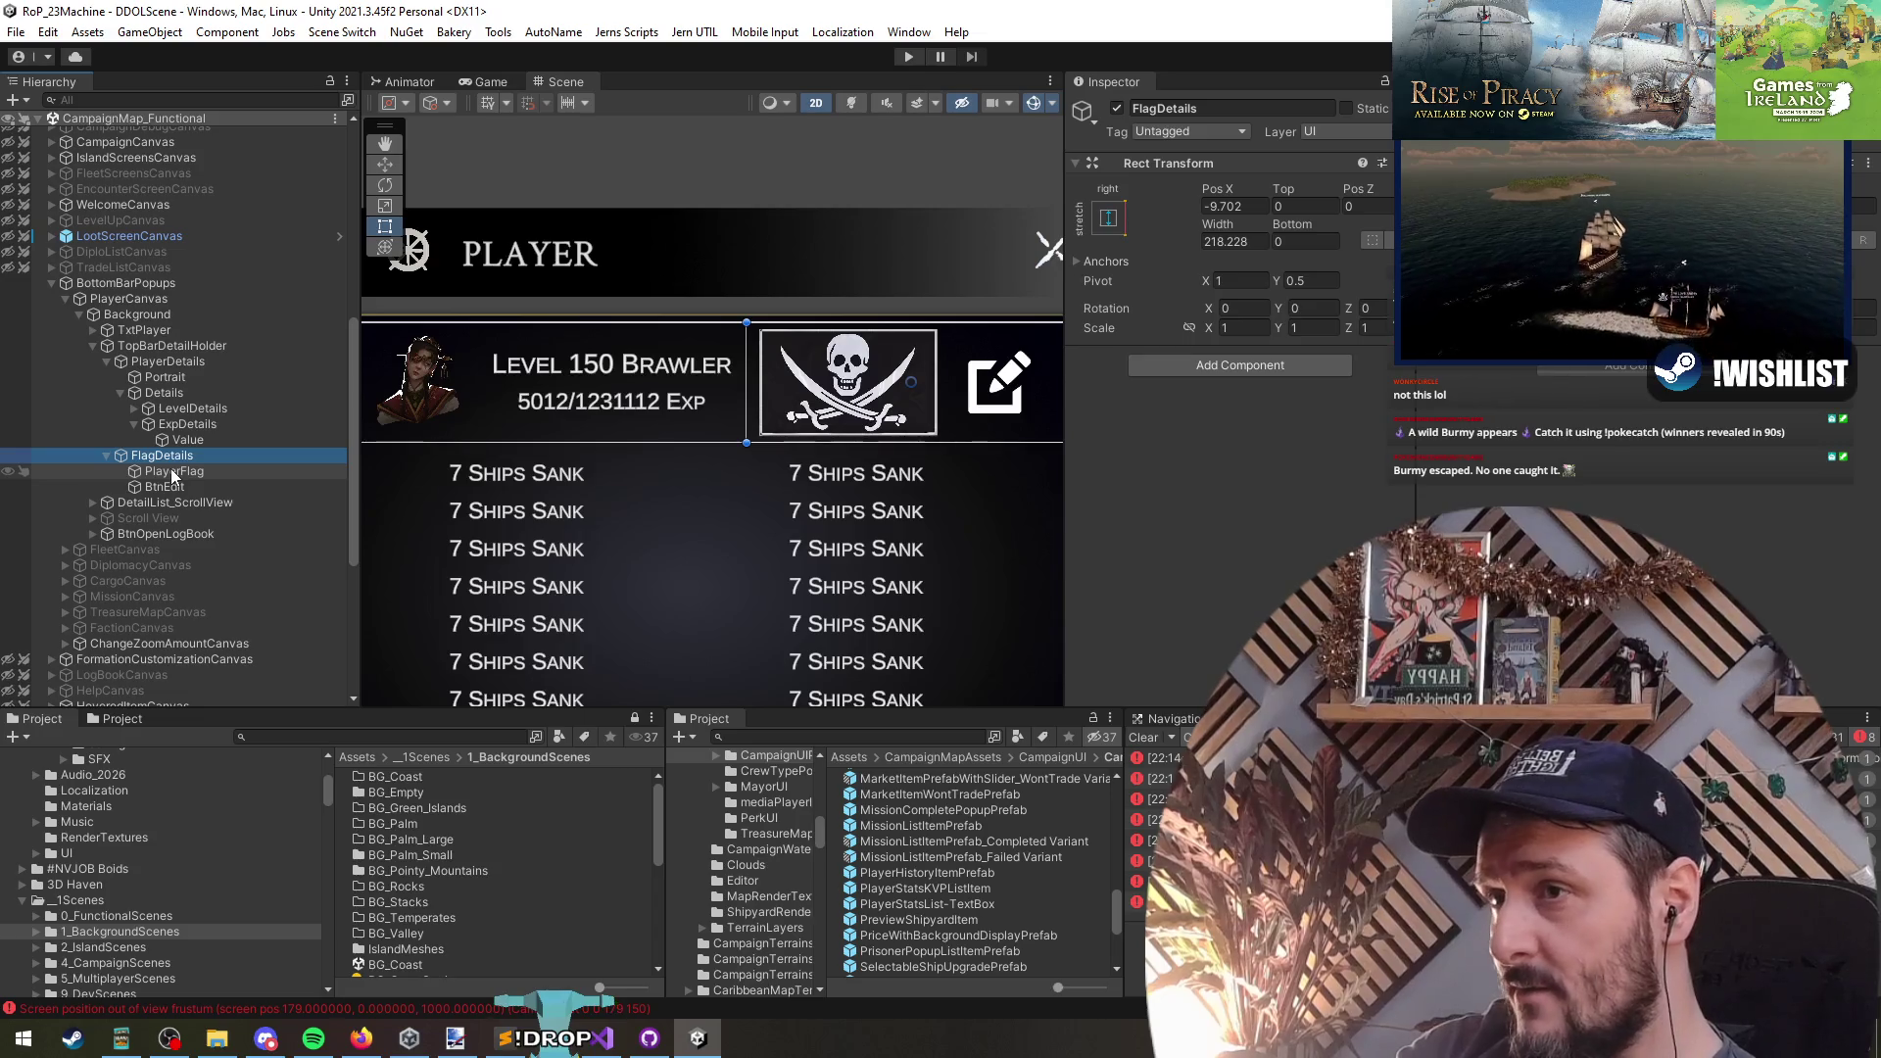
# - Set the PlayerFlag image's Rect Transform Top and Bottom insets to 10
pyautogui.doubleClick(175, 471)
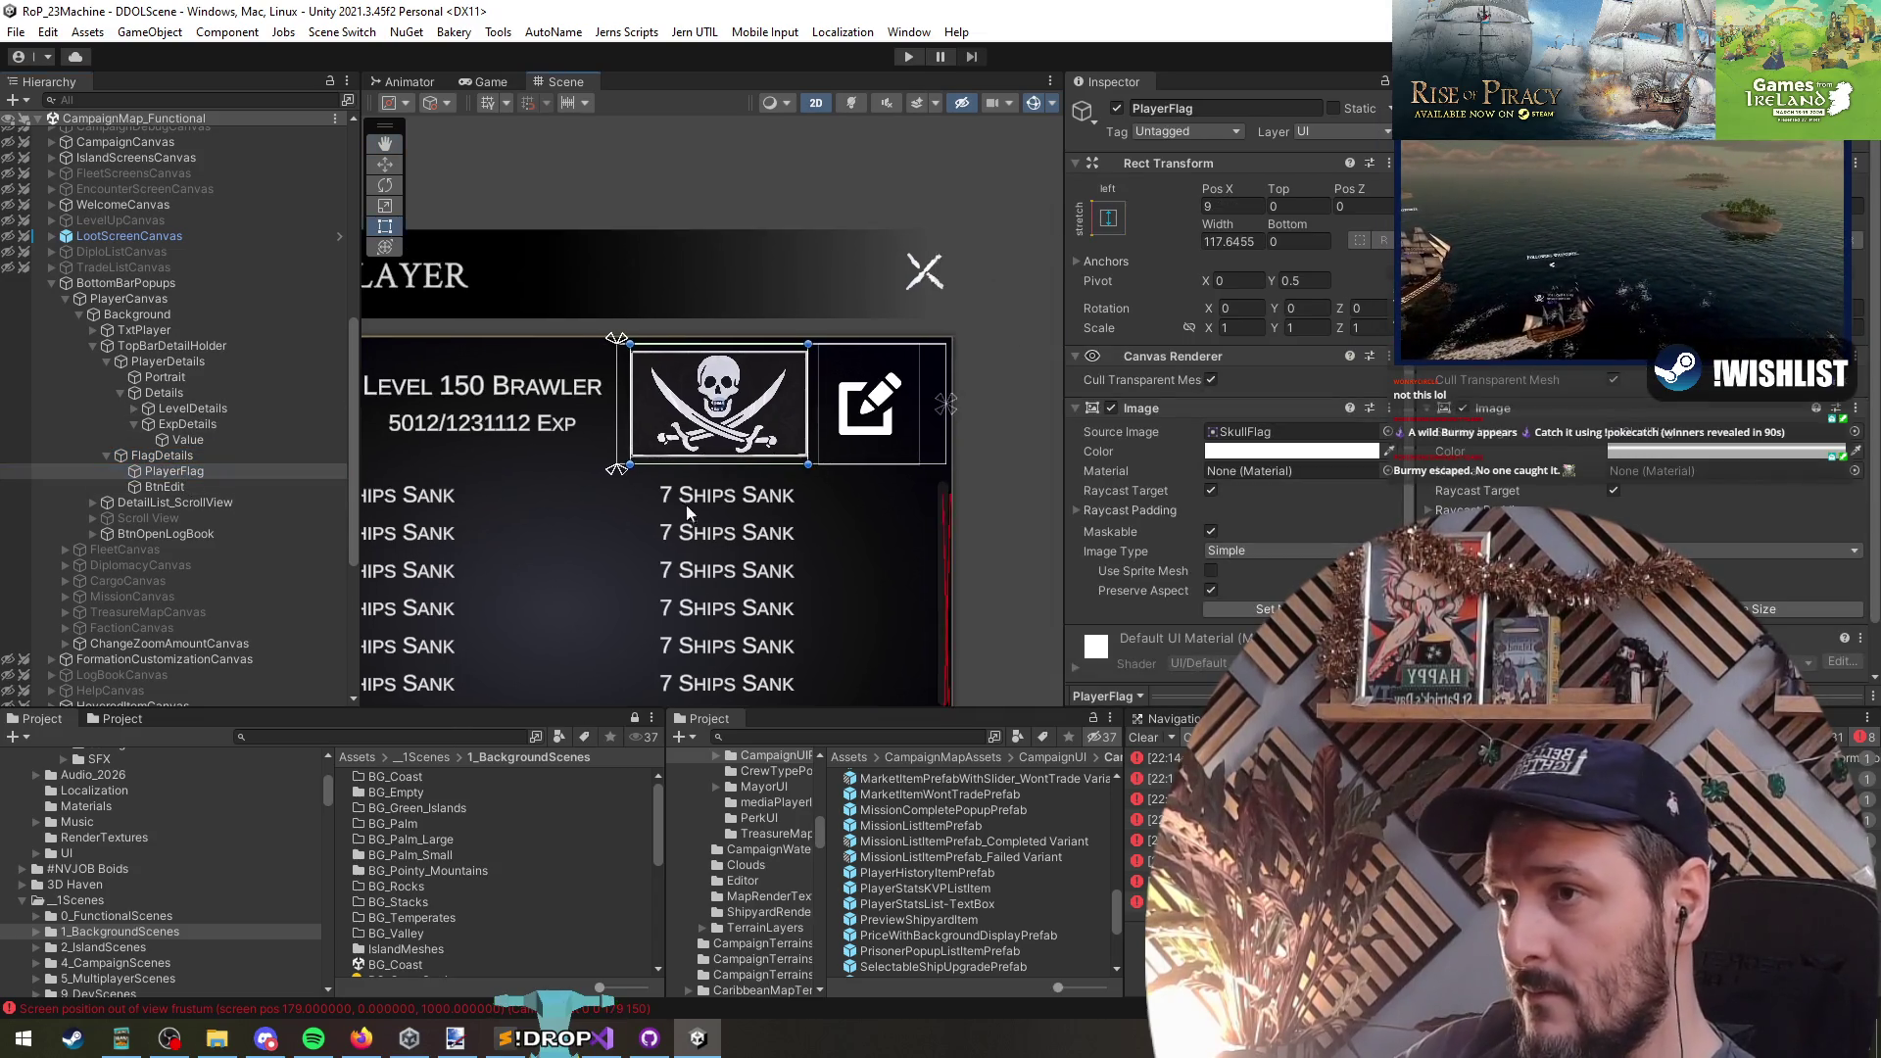
pyautogui.click(1233, 207)
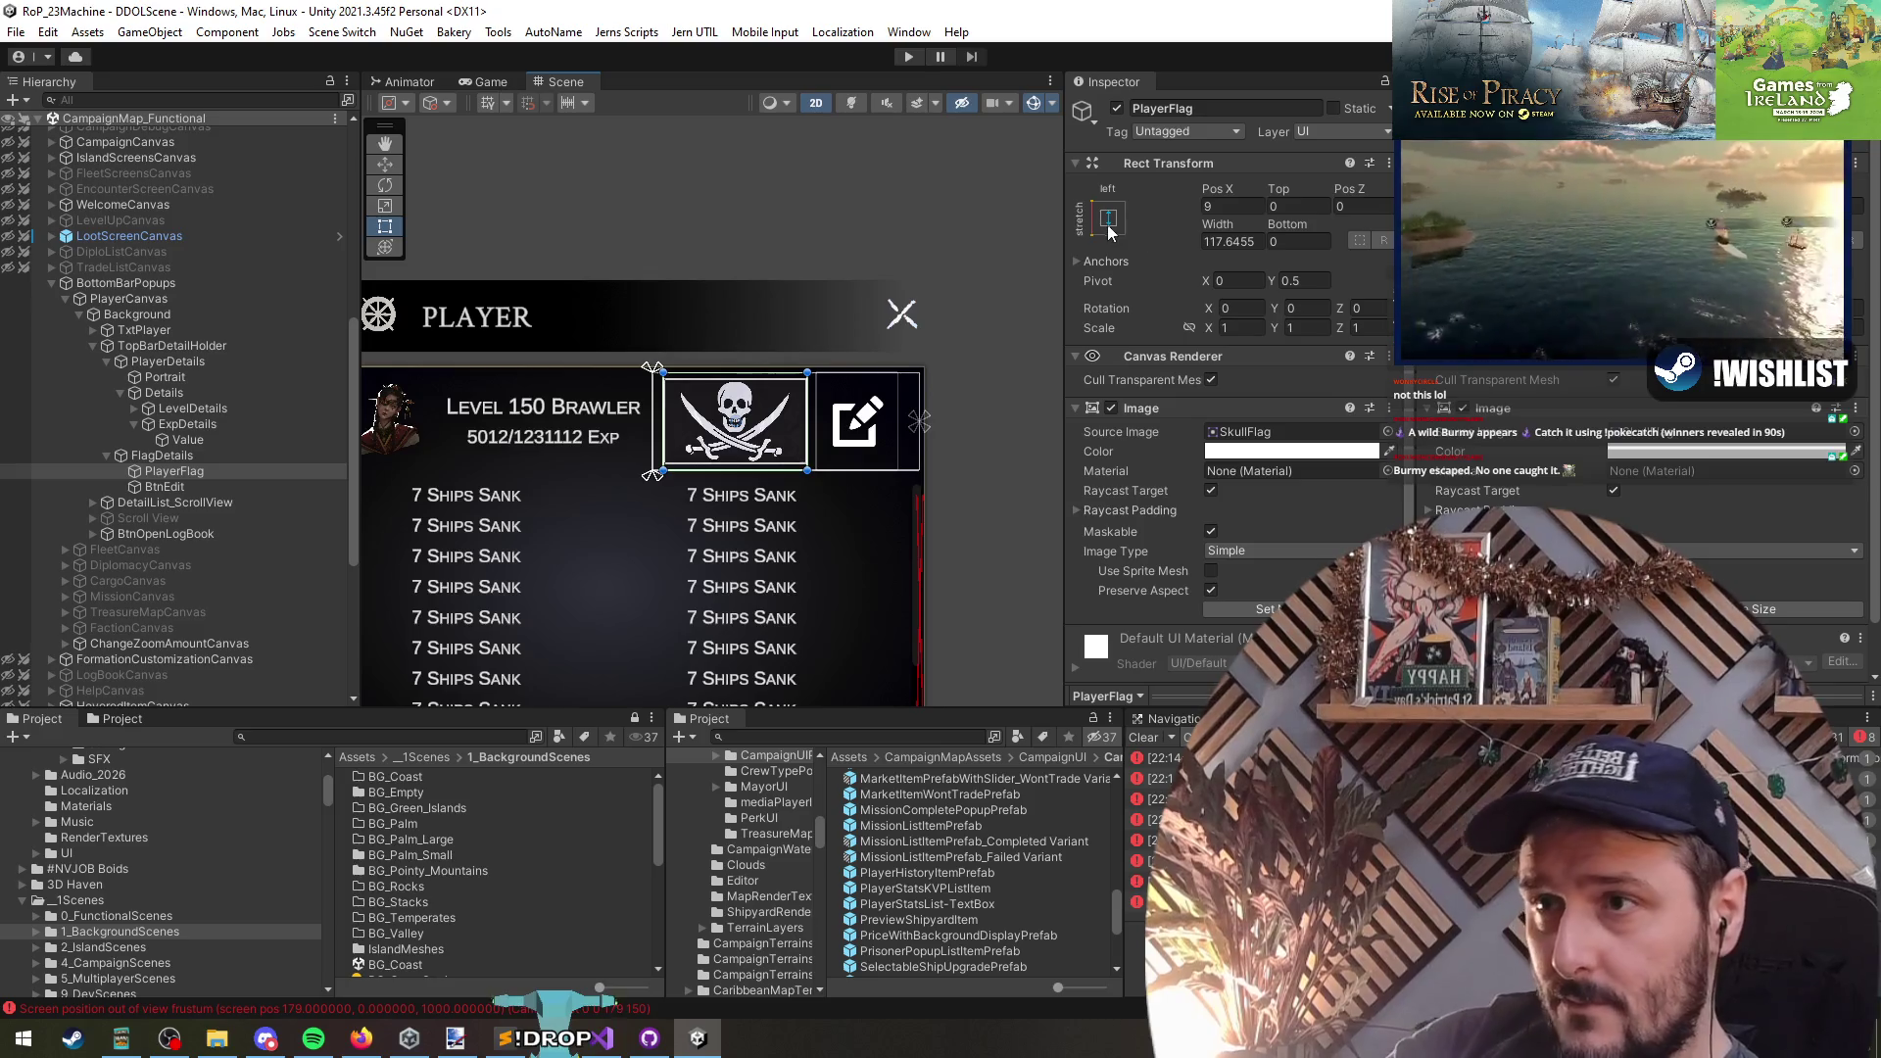
pyautogui.scroll(3, 712, 424)
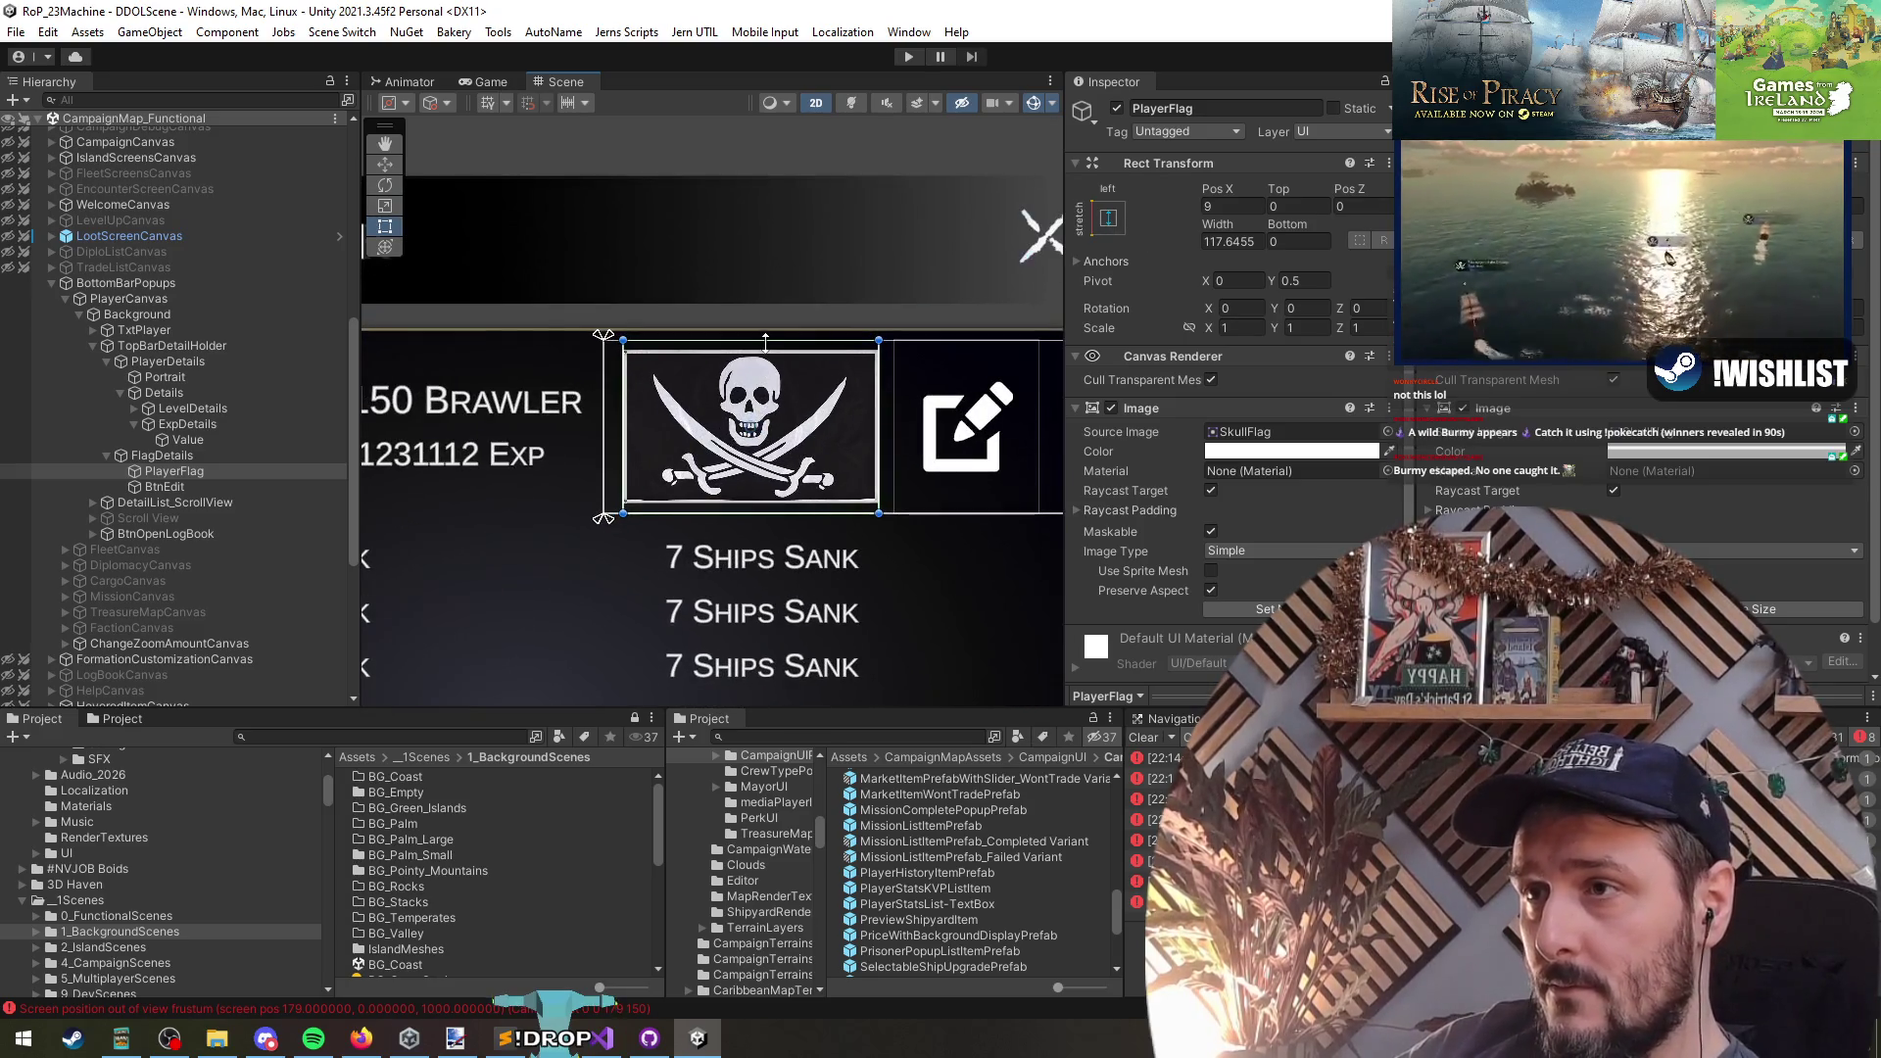
pyautogui.click(1297, 241)
pyautogui.write('5')
pyautogui.click(1287, 203)
pyautogui.write('5')
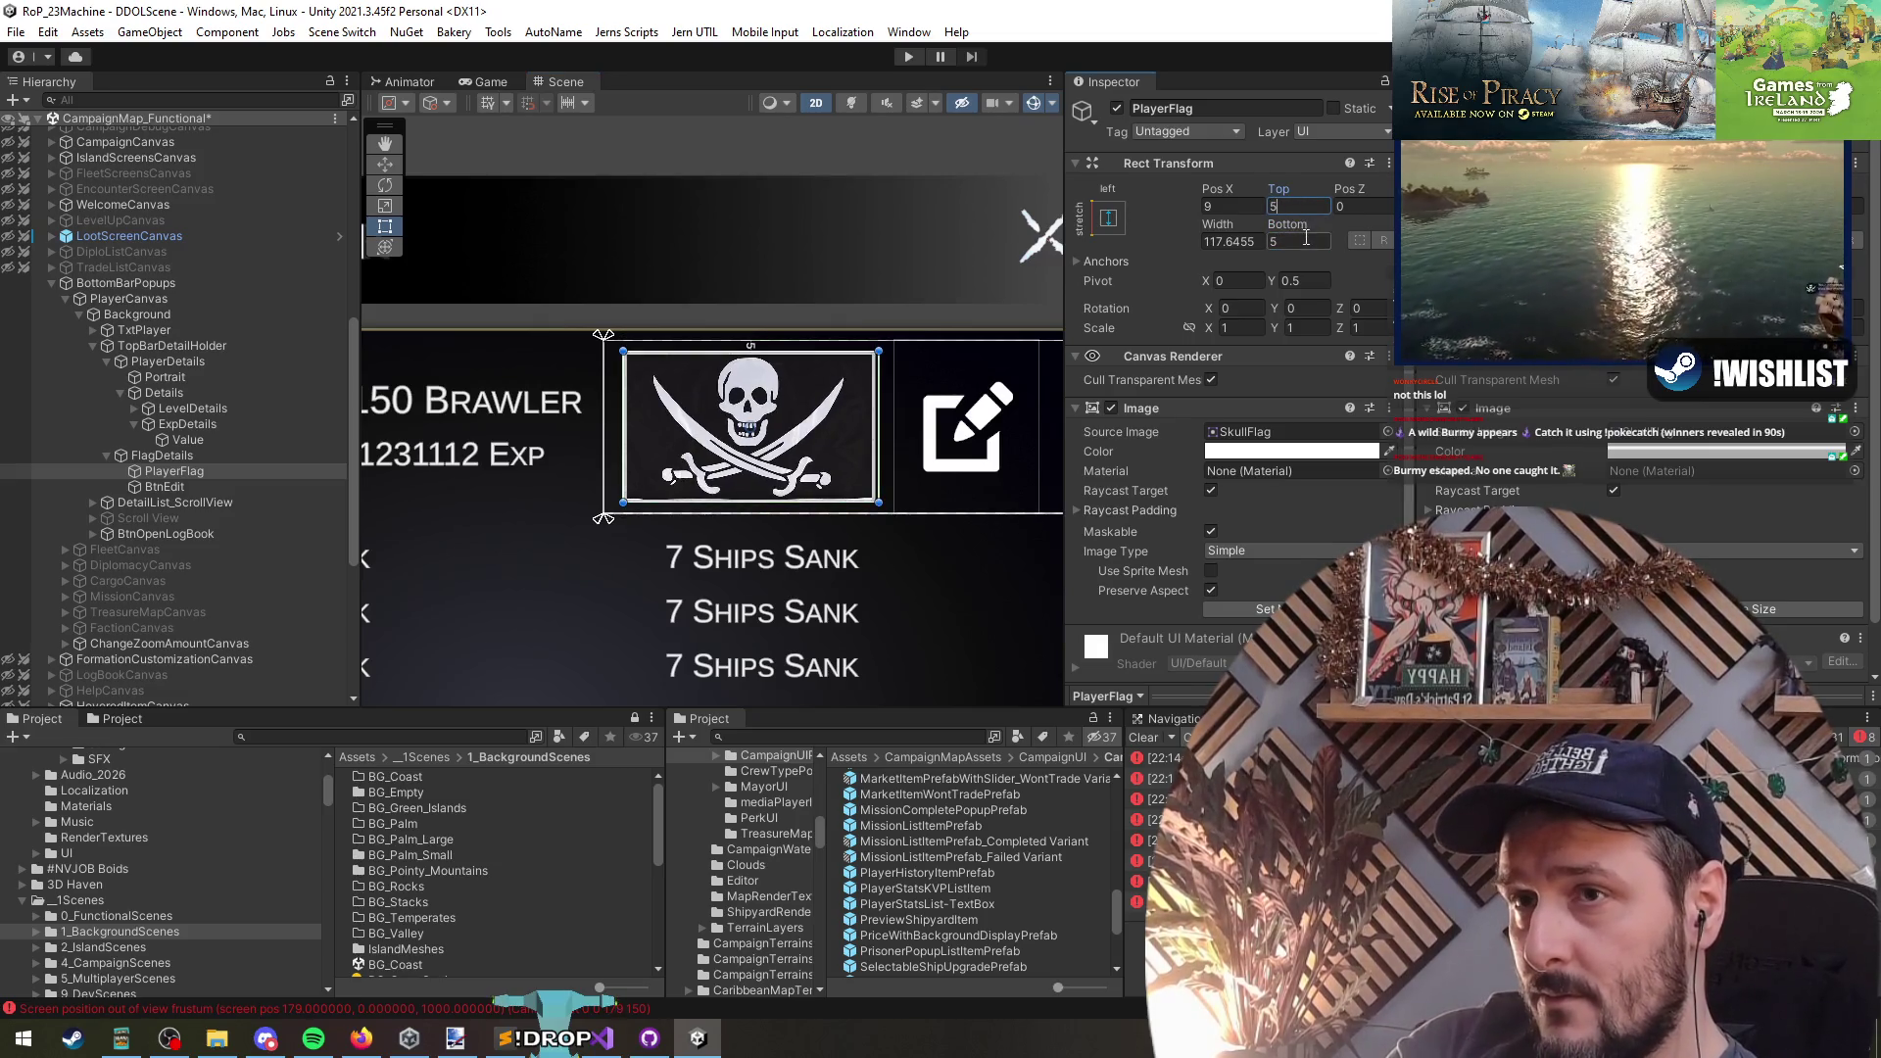
pyautogui.write('10')
pyautogui.click(1287, 206)
pyautogui.write('10')
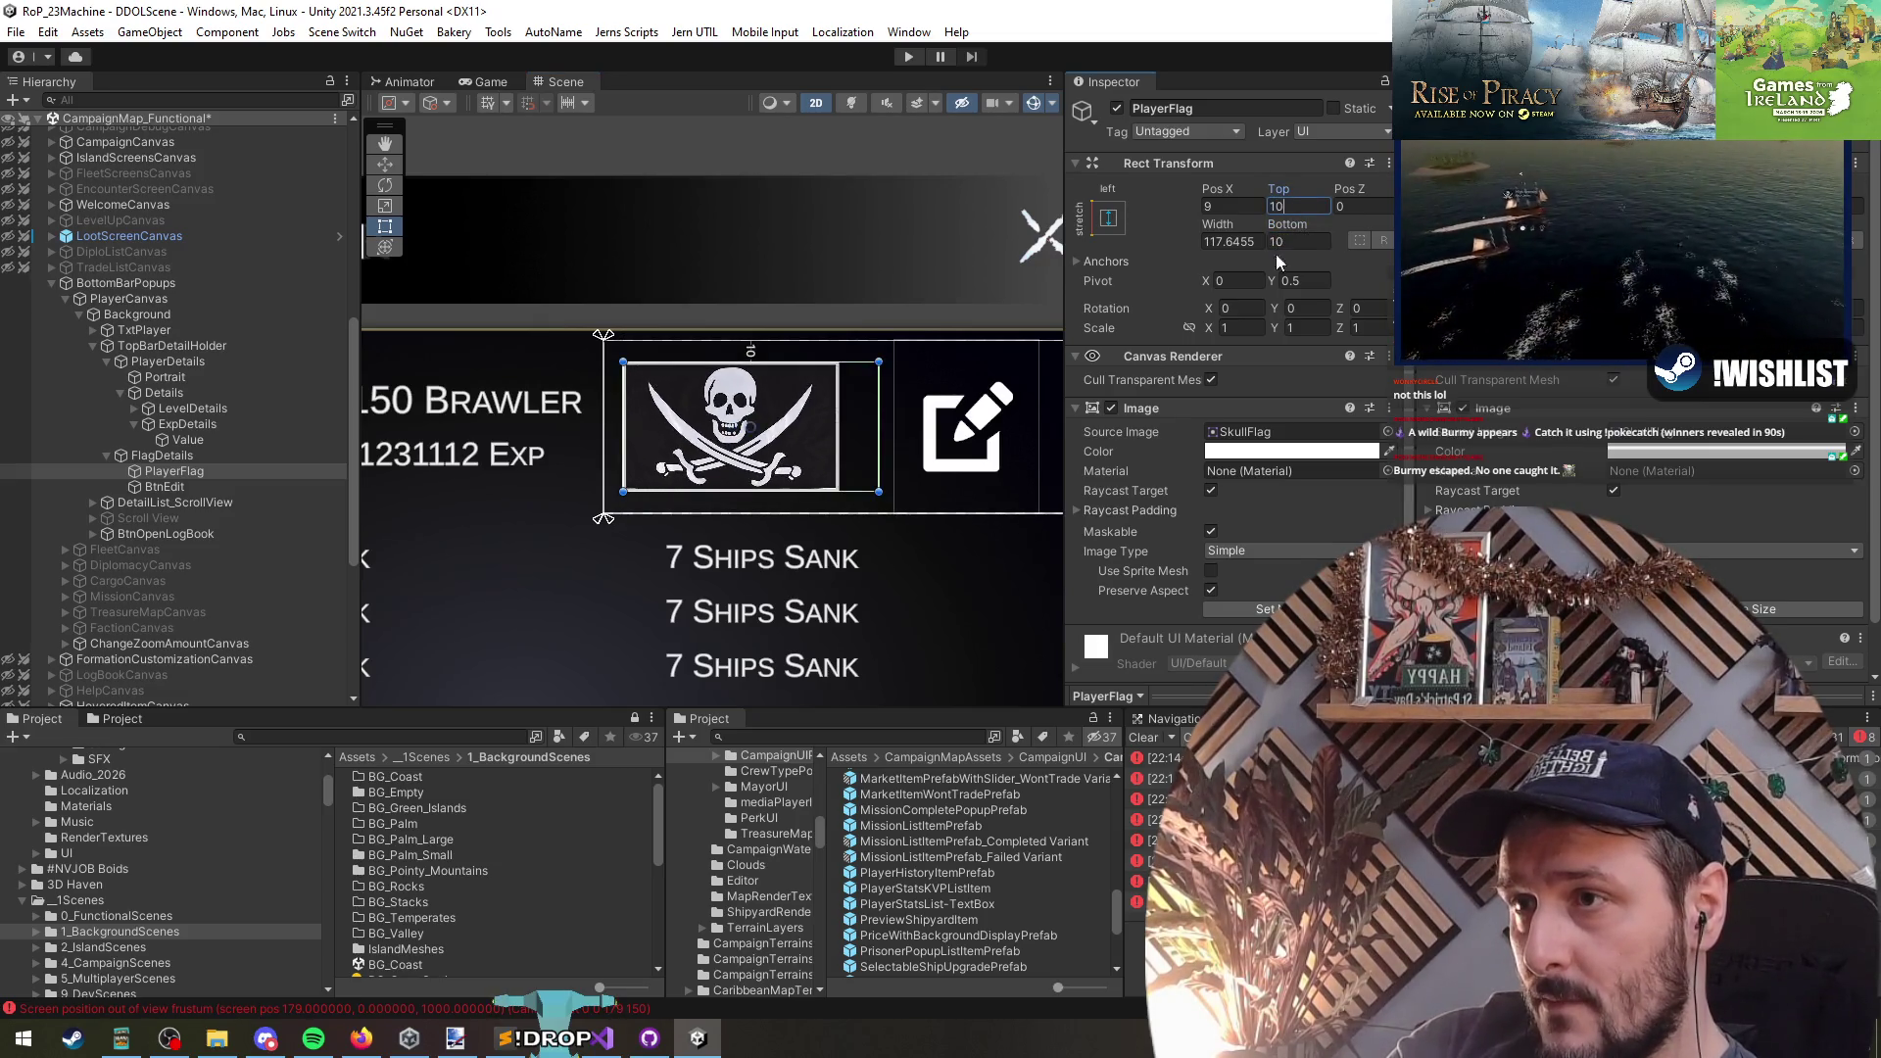
pyautogui.scroll(-2, 902, 411)
# - Deselect the flag to preview the header, then select the PlayerDetails object
pyautogui.click(444, 467)
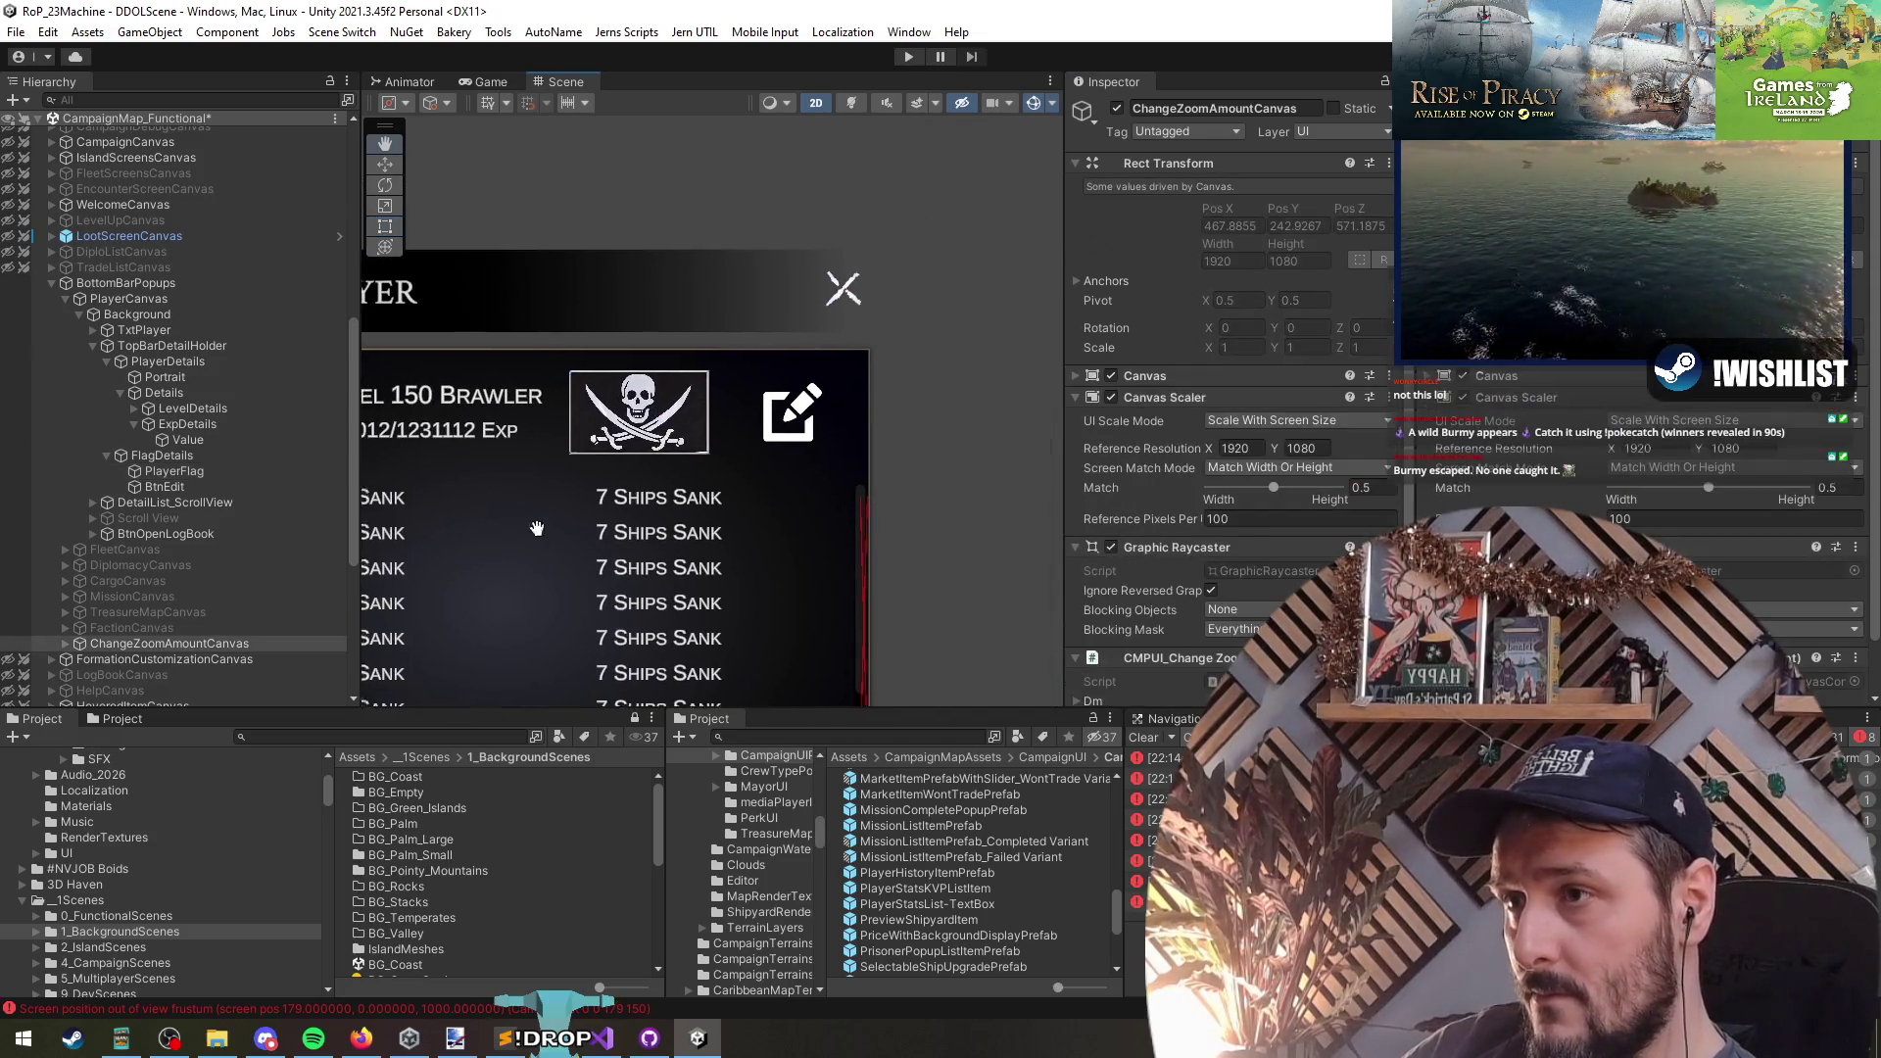
pyautogui.scroll(-2, 744, 441)
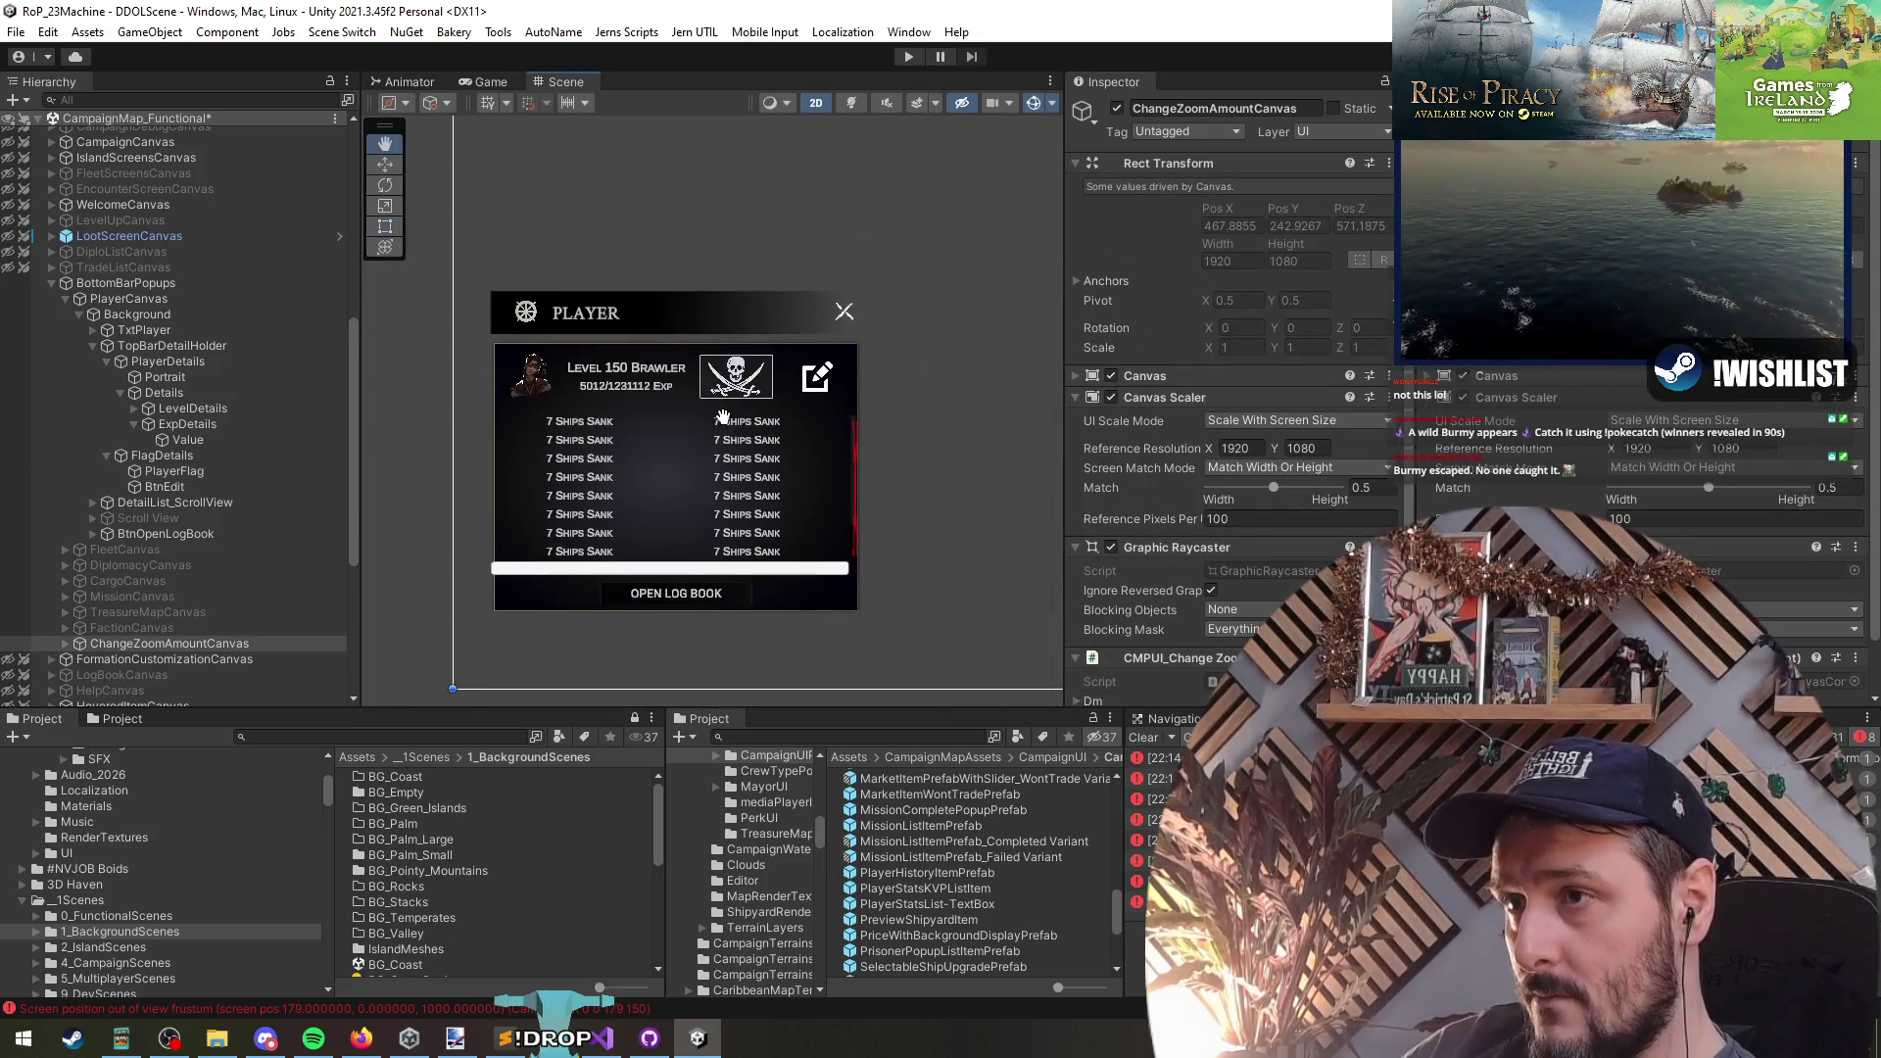
pyautogui.scroll(4, 758, 366)
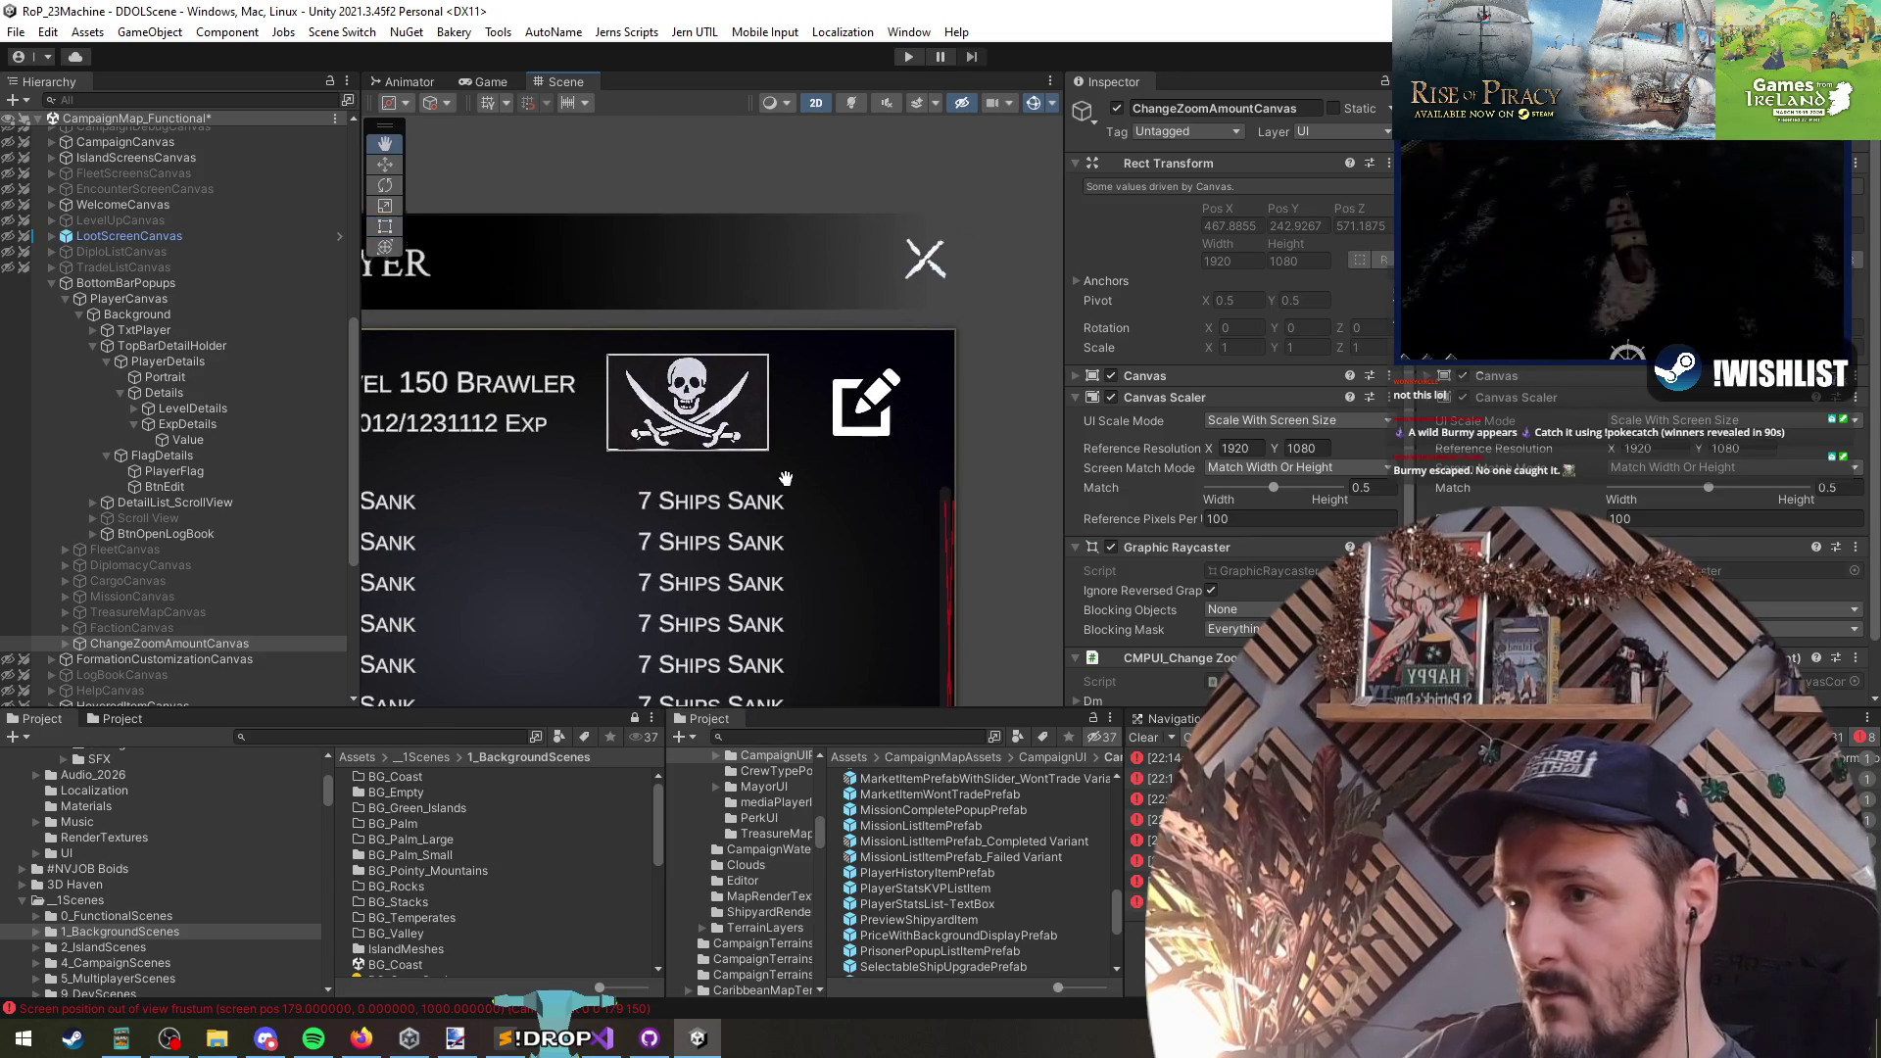
pyautogui.click(178, 535)
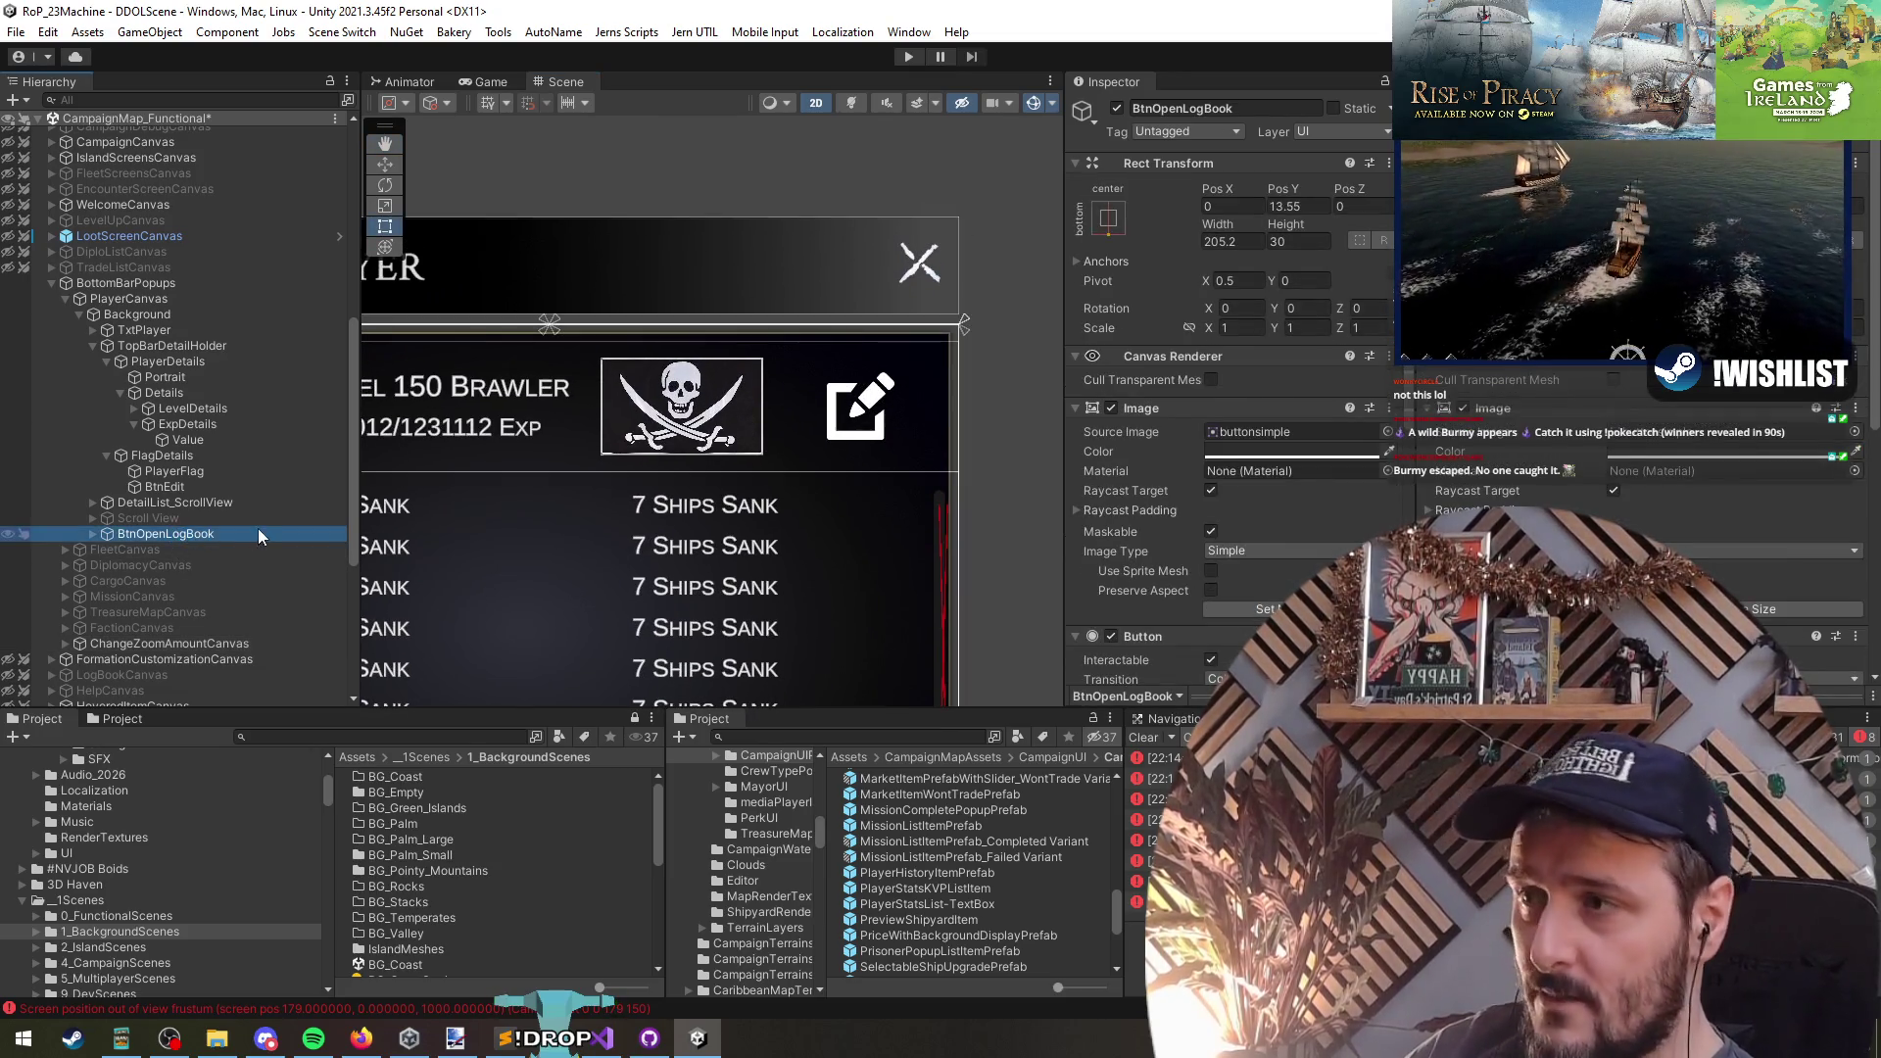
pyautogui.click(197, 361)
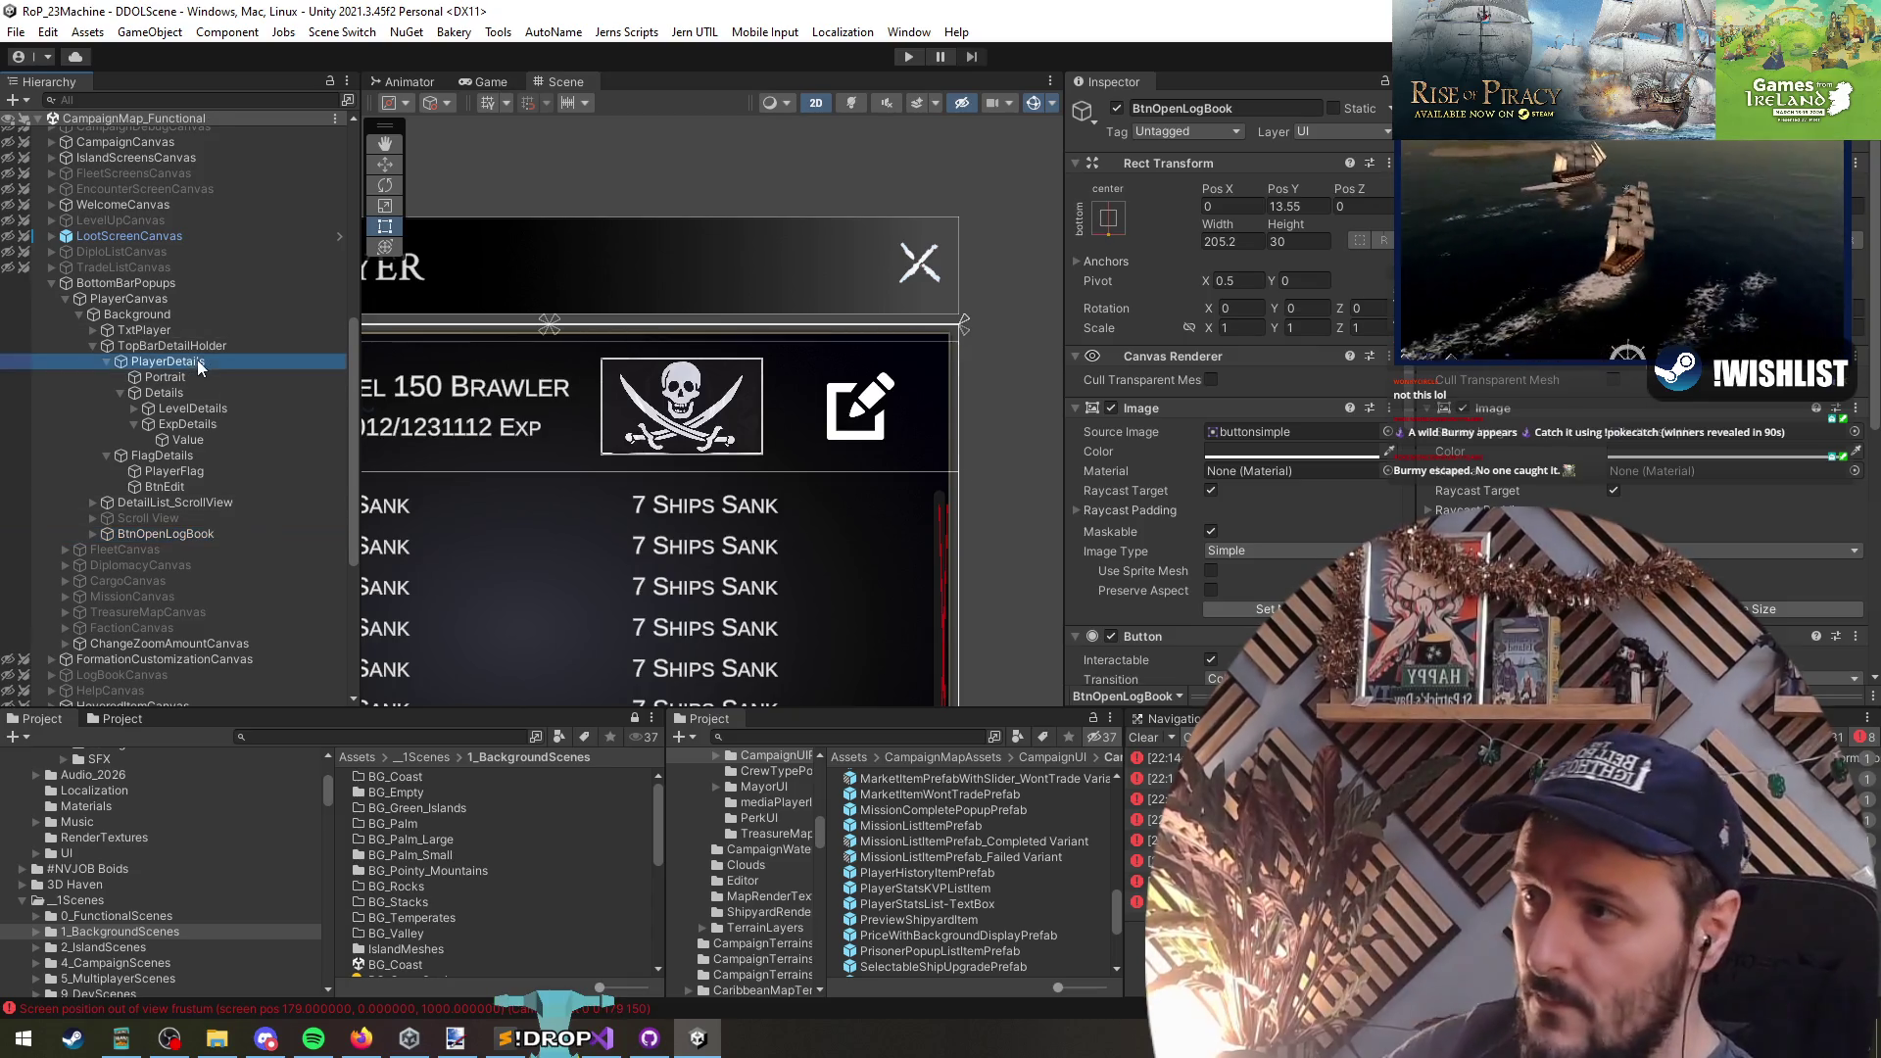
# - Add a Cursor Change On Mouse Over component to BtnEdit and set its Height to 40
pyautogui.click(178, 473)
pyautogui.click(194, 486)
pyautogui.scroll(-2, 1153, 475)
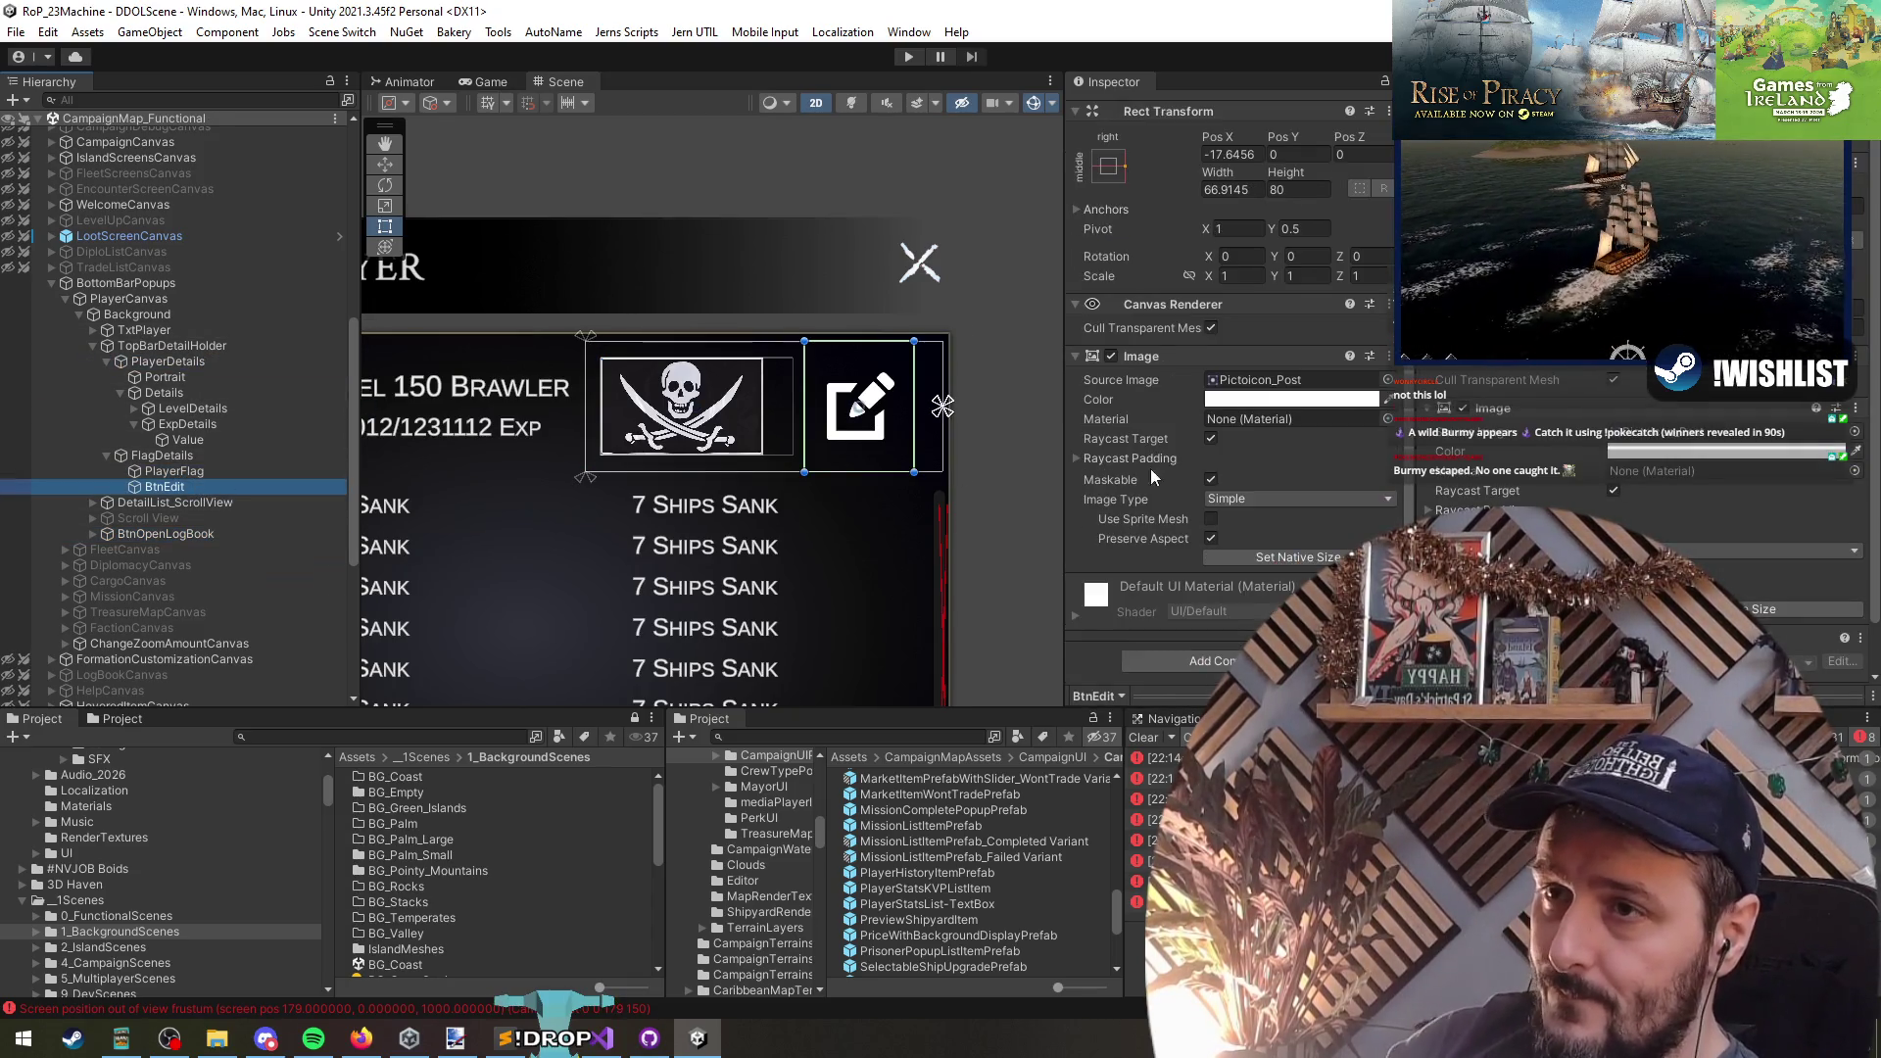
pyautogui.click(1201, 662)
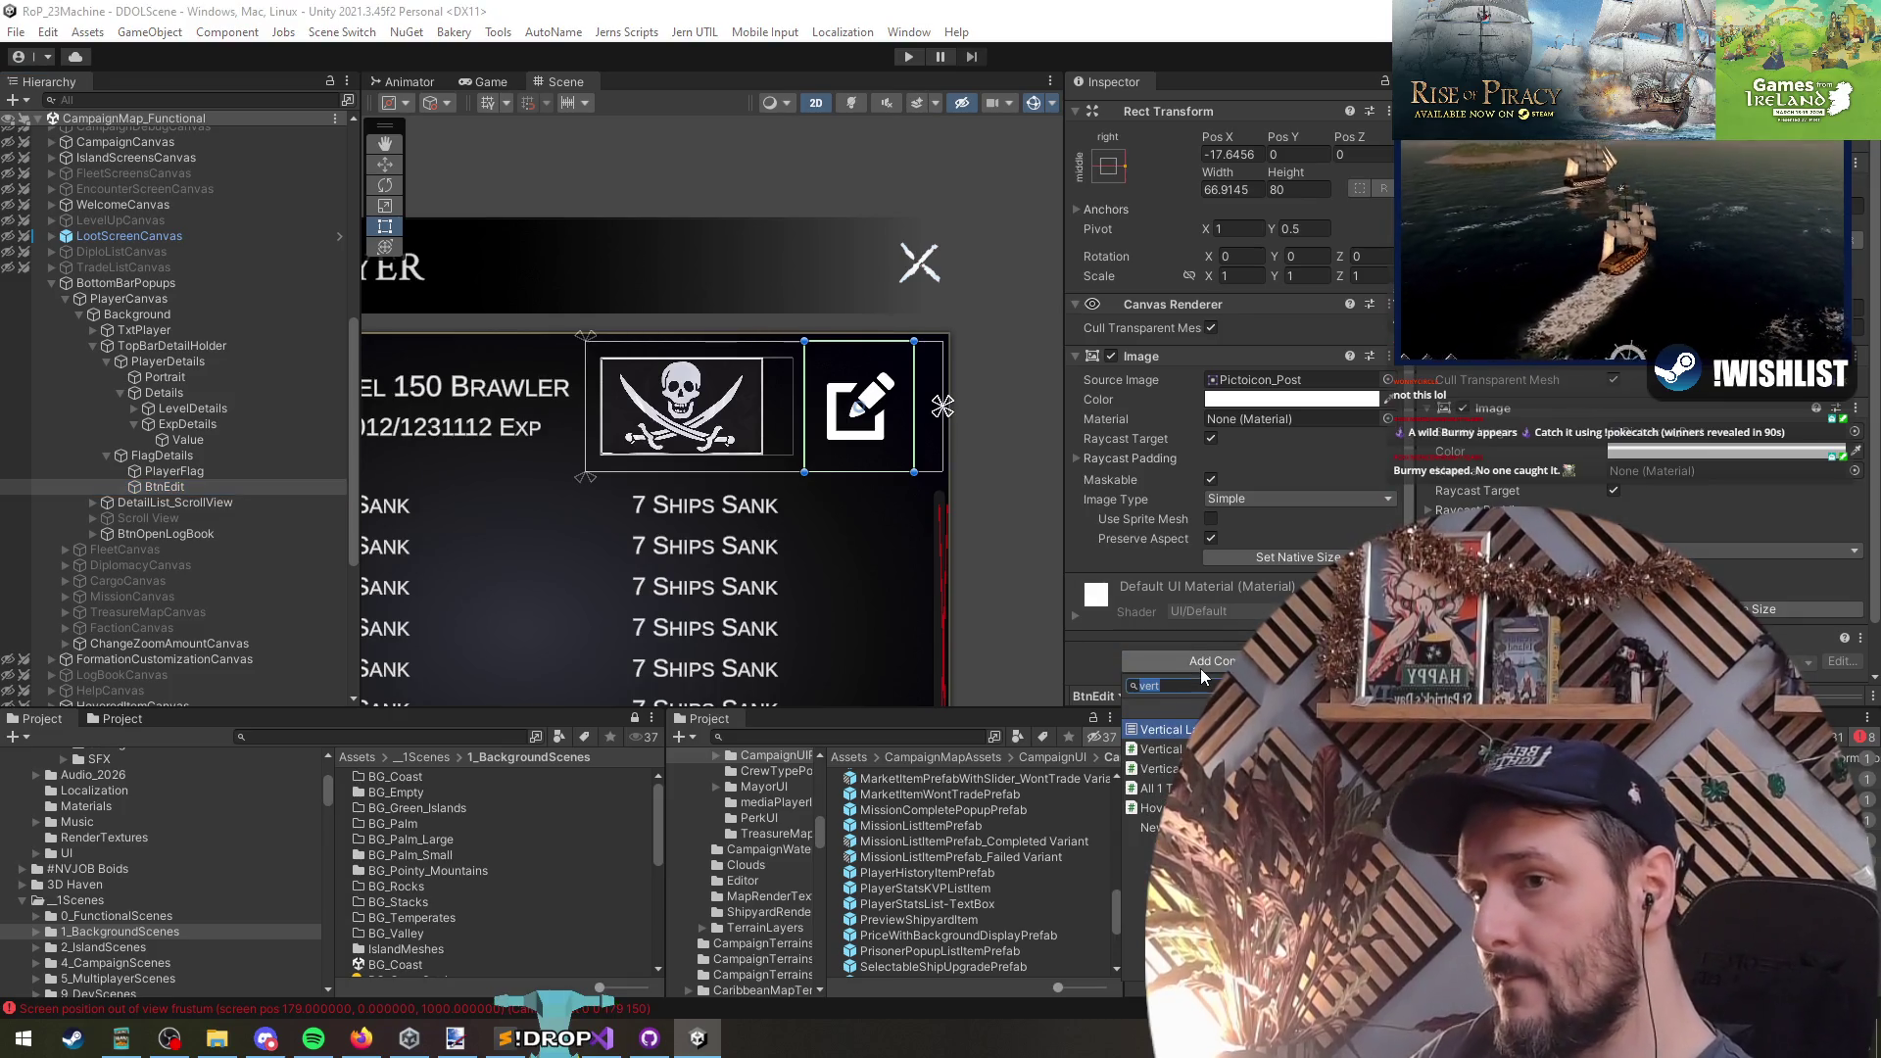
pyautogui.write('cursor')
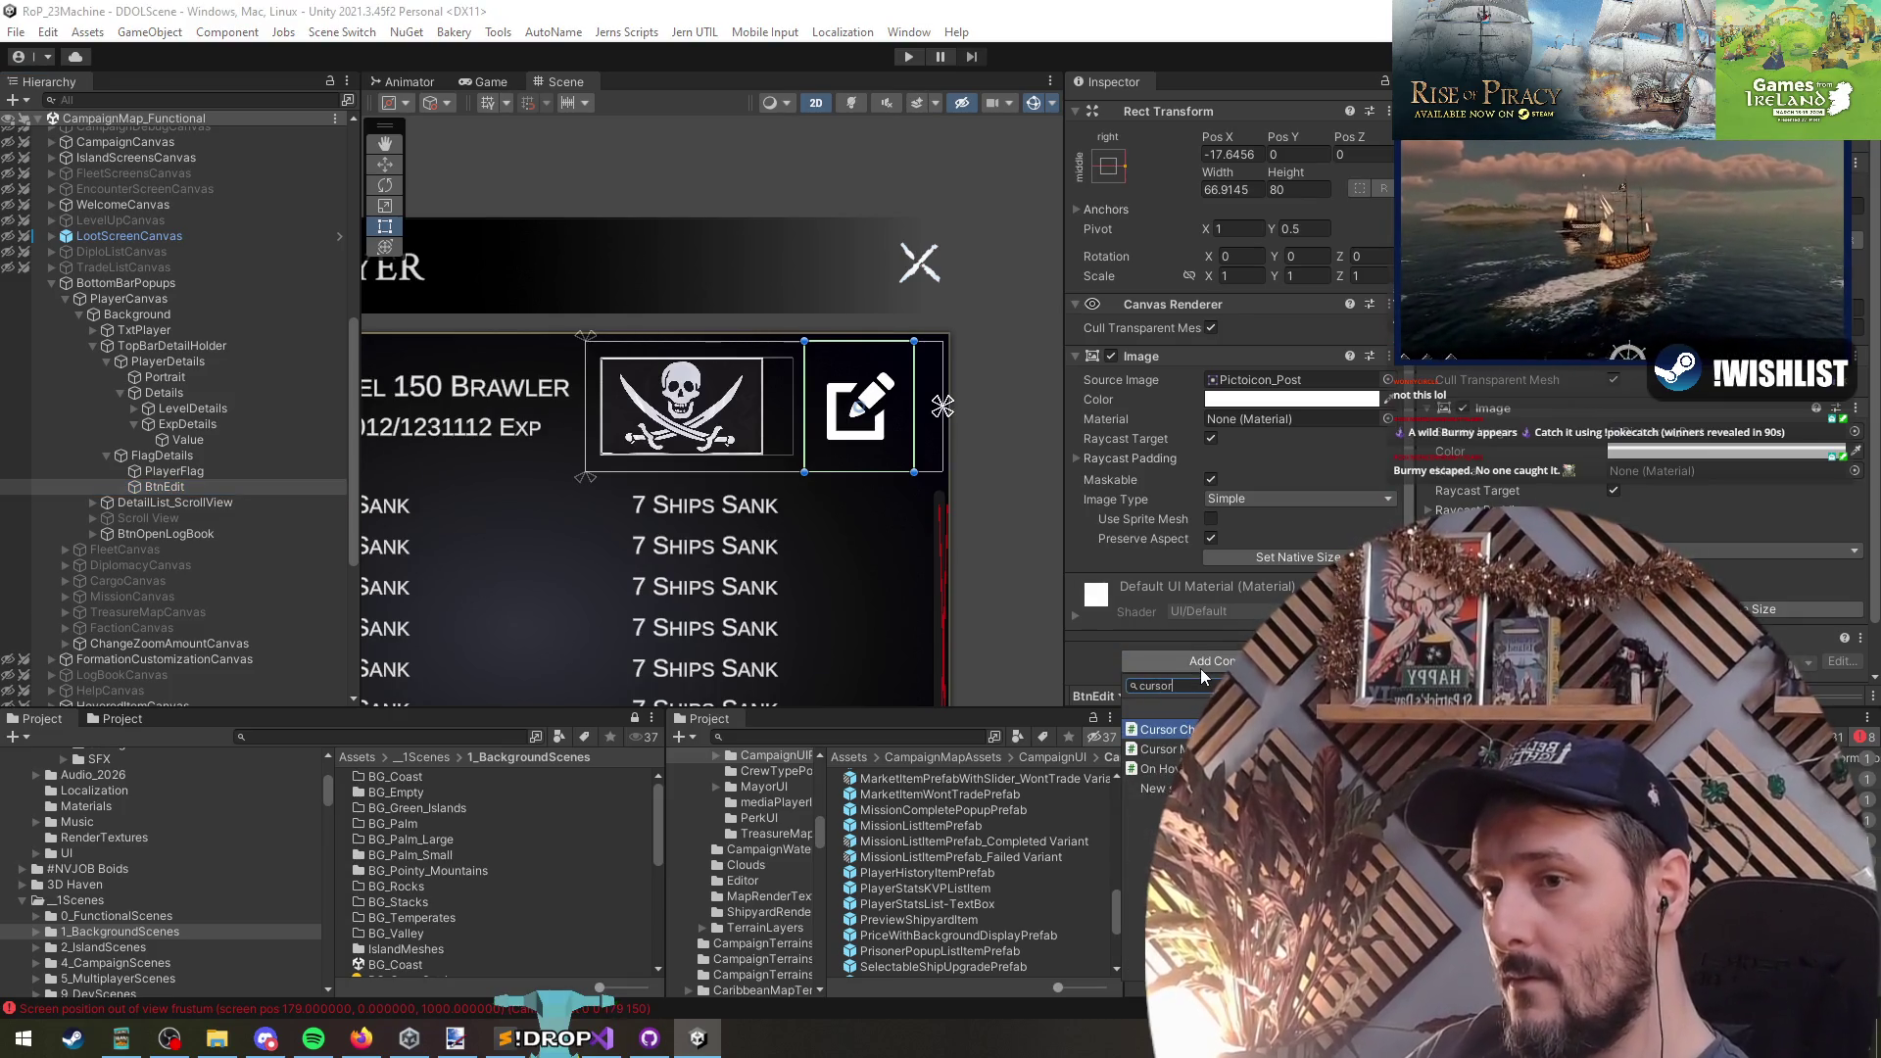
pyautogui.press('Return')
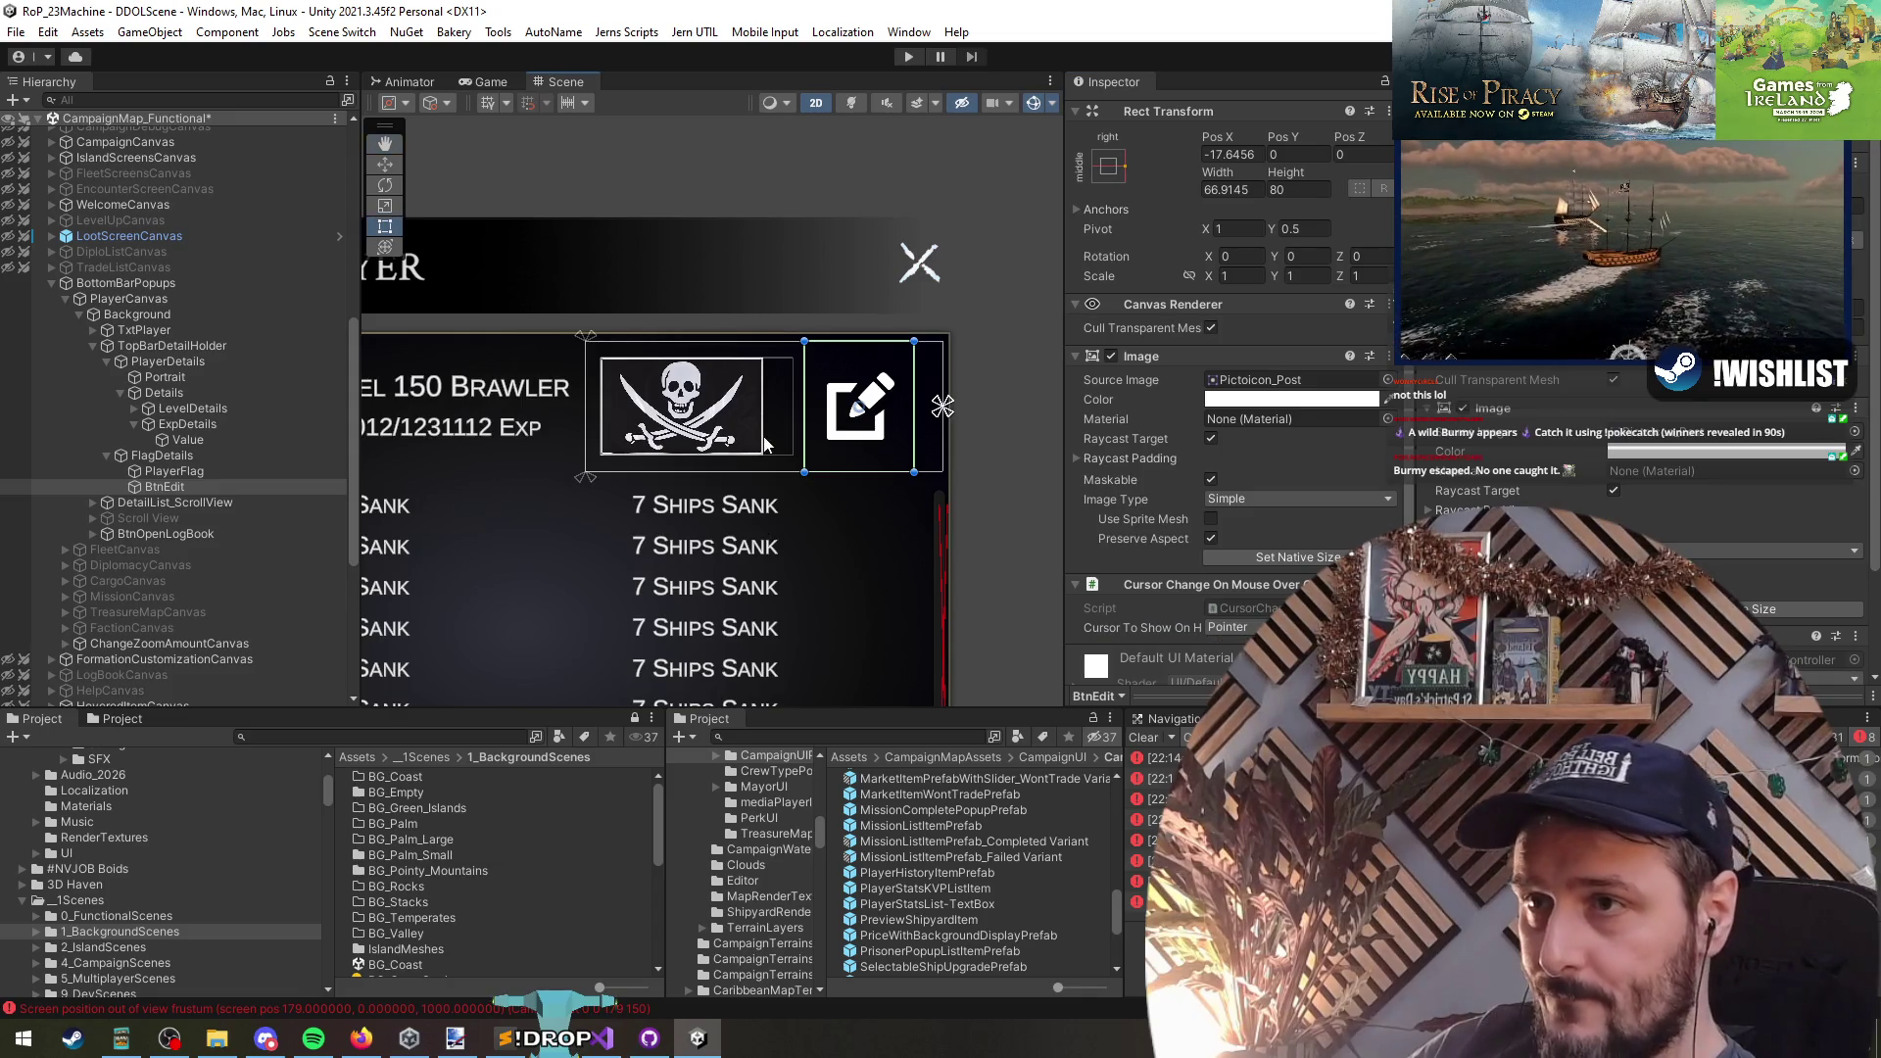
pyautogui.scroll(2, 810, 461)
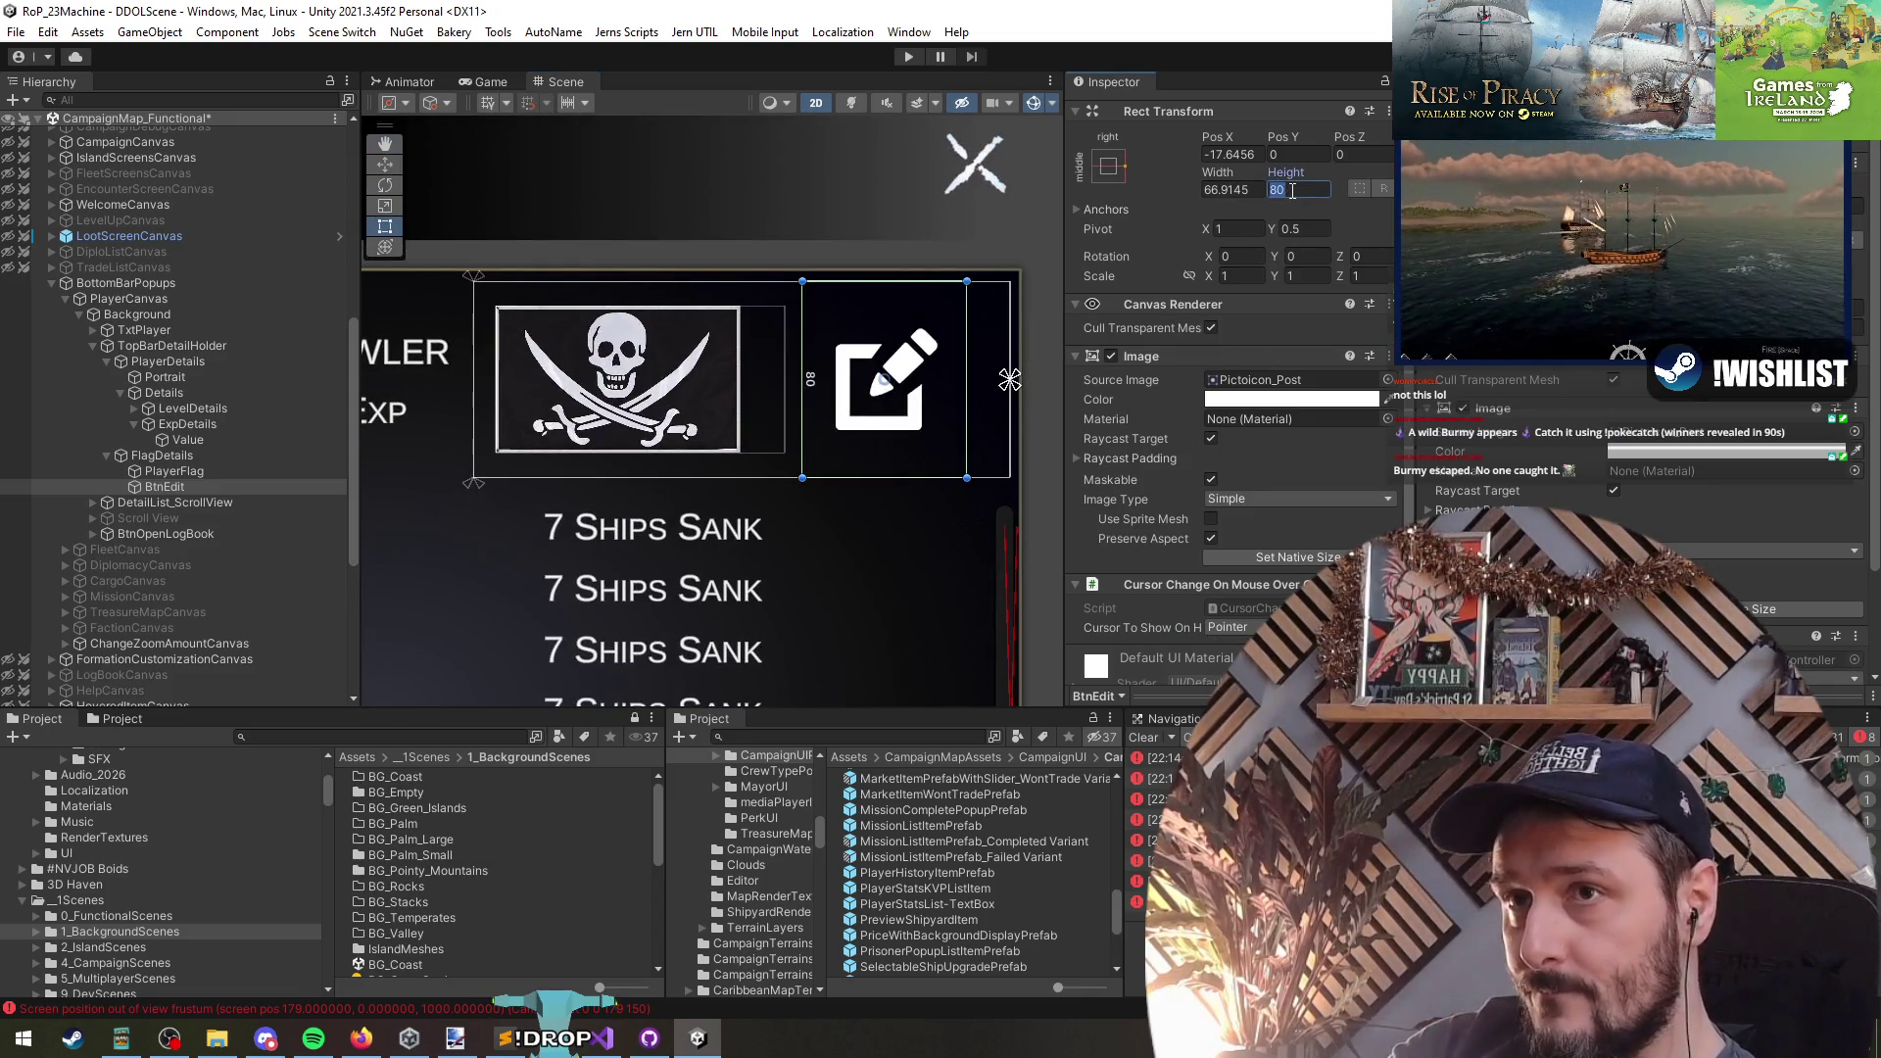
pyautogui.write('40')
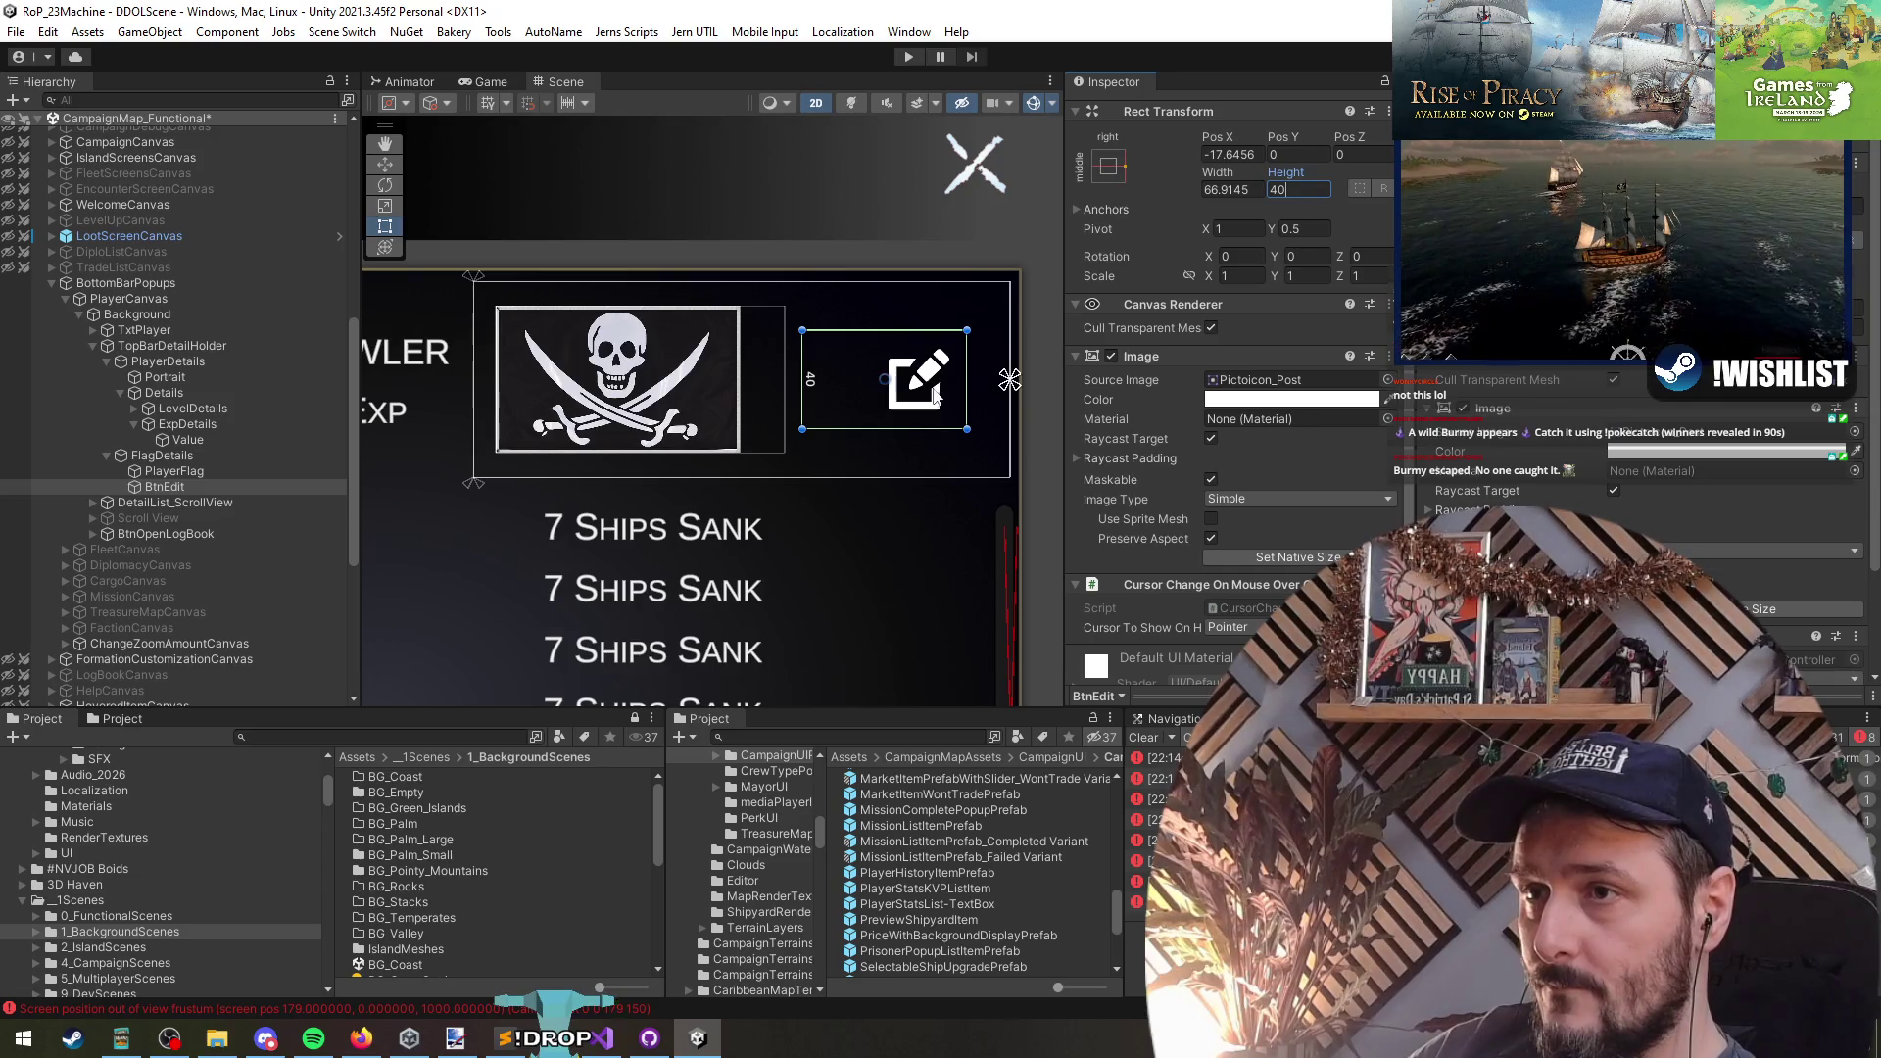
# - Narrow BtnEdit from its left edge and shift it left to Pos X -51.5 beside the flag
pyautogui.click(203, 471)
pyautogui.click(208, 486)
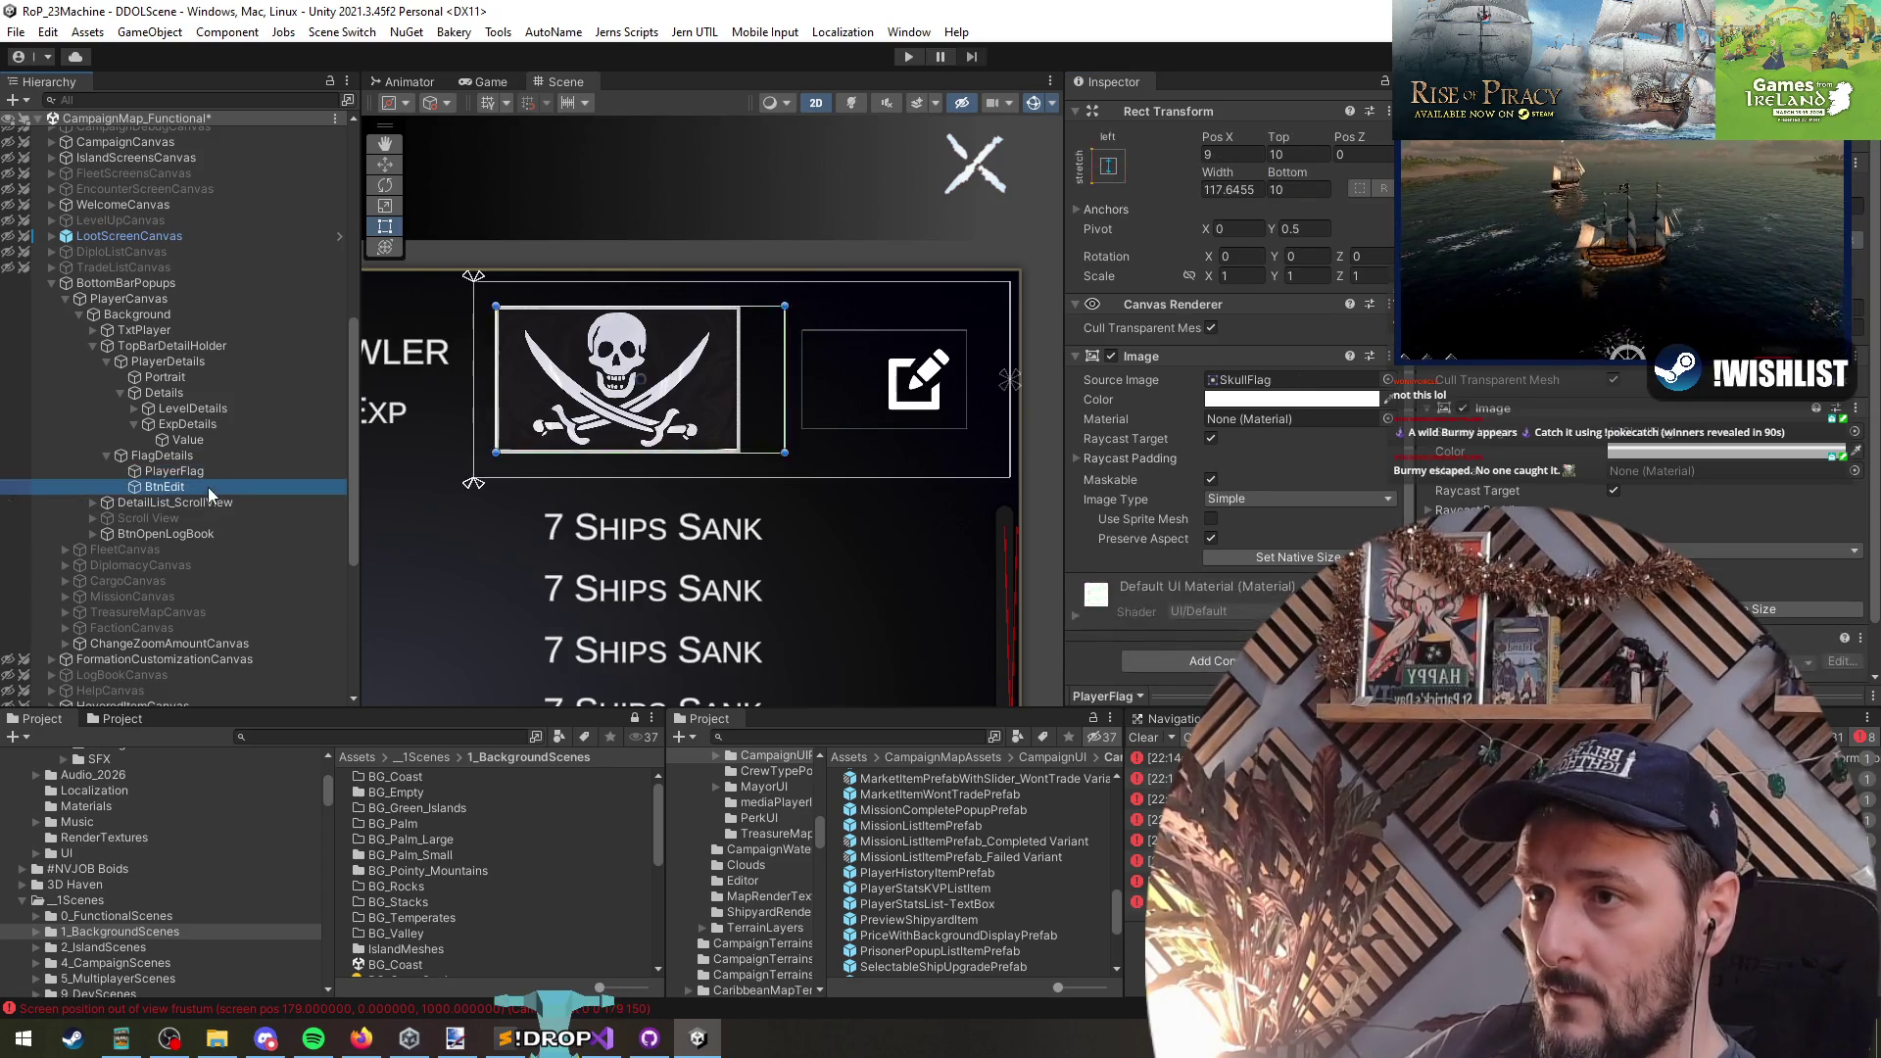
pyautogui.moveTo(801, 385); pyautogui.dragTo(861, 385)
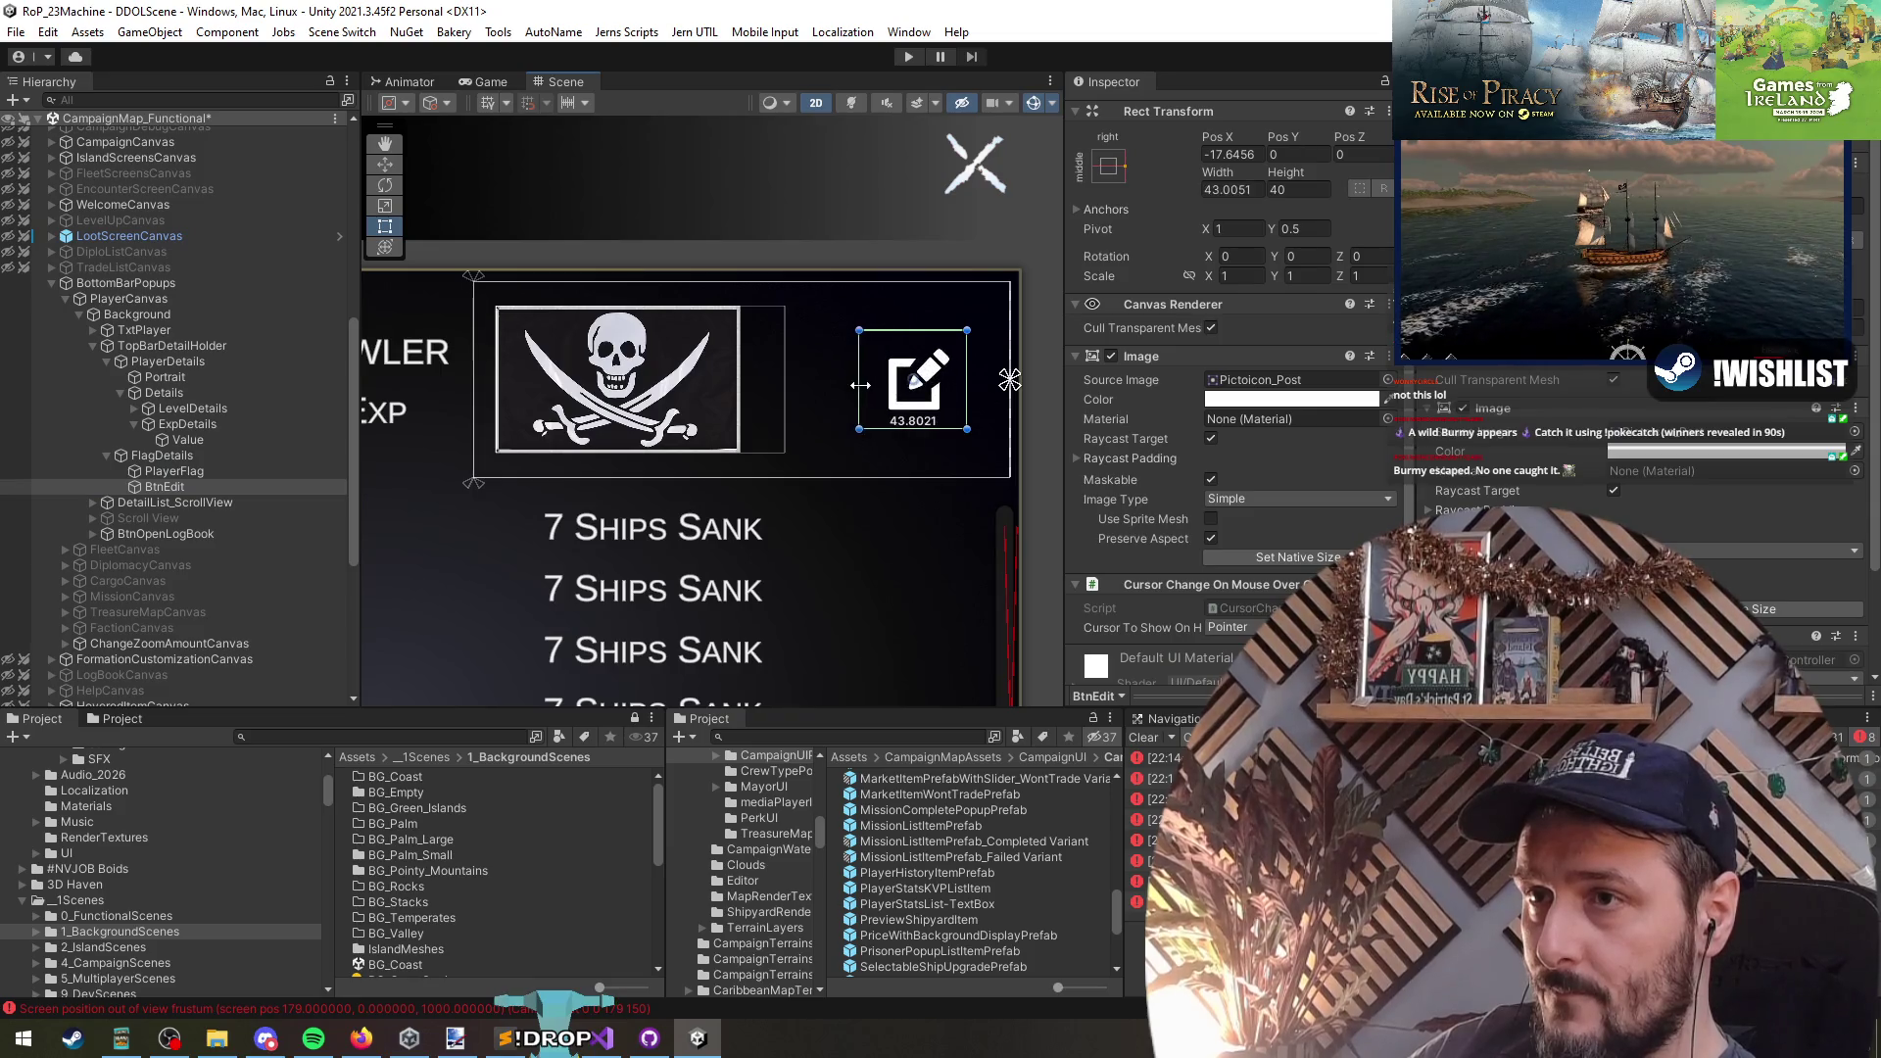
pyautogui.moveTo(996, 385); pyautogui.dragTo(909, 394)
pyautogui.scroll(-2, 909, 386)
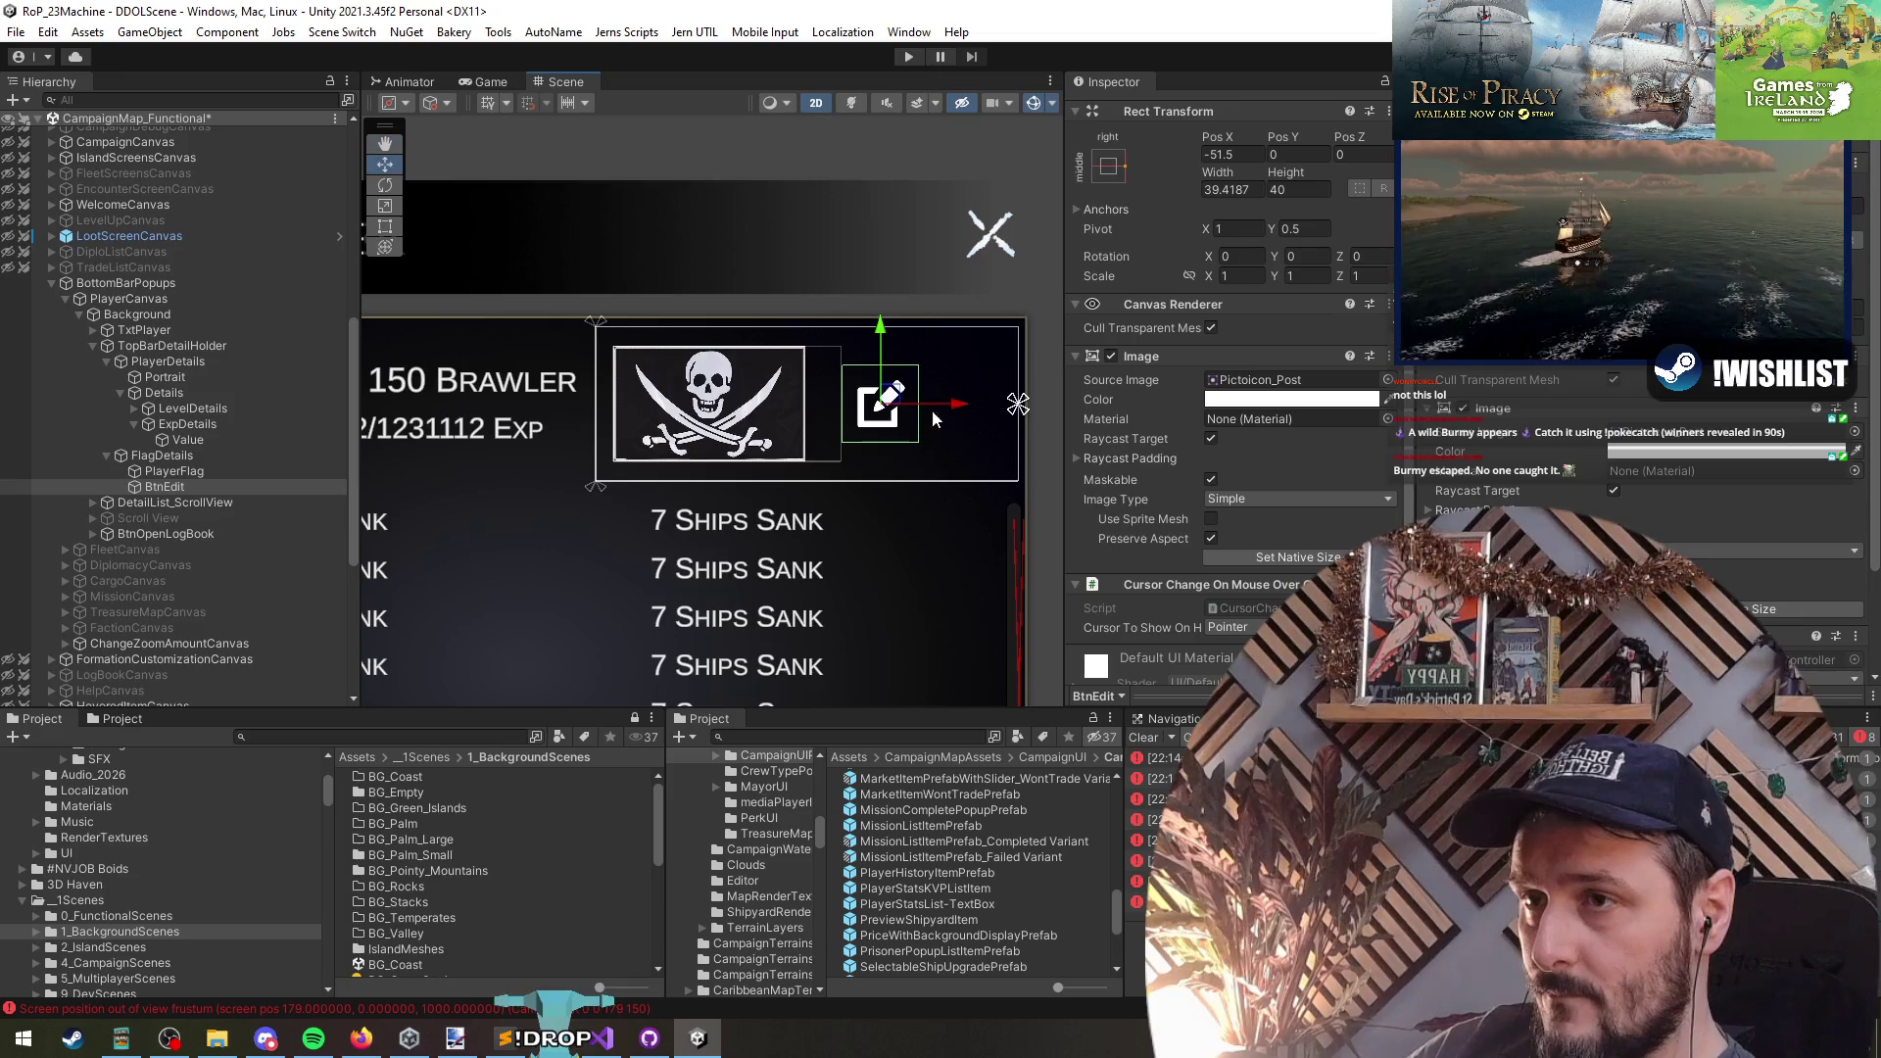
pyautogui.click(186, 456)
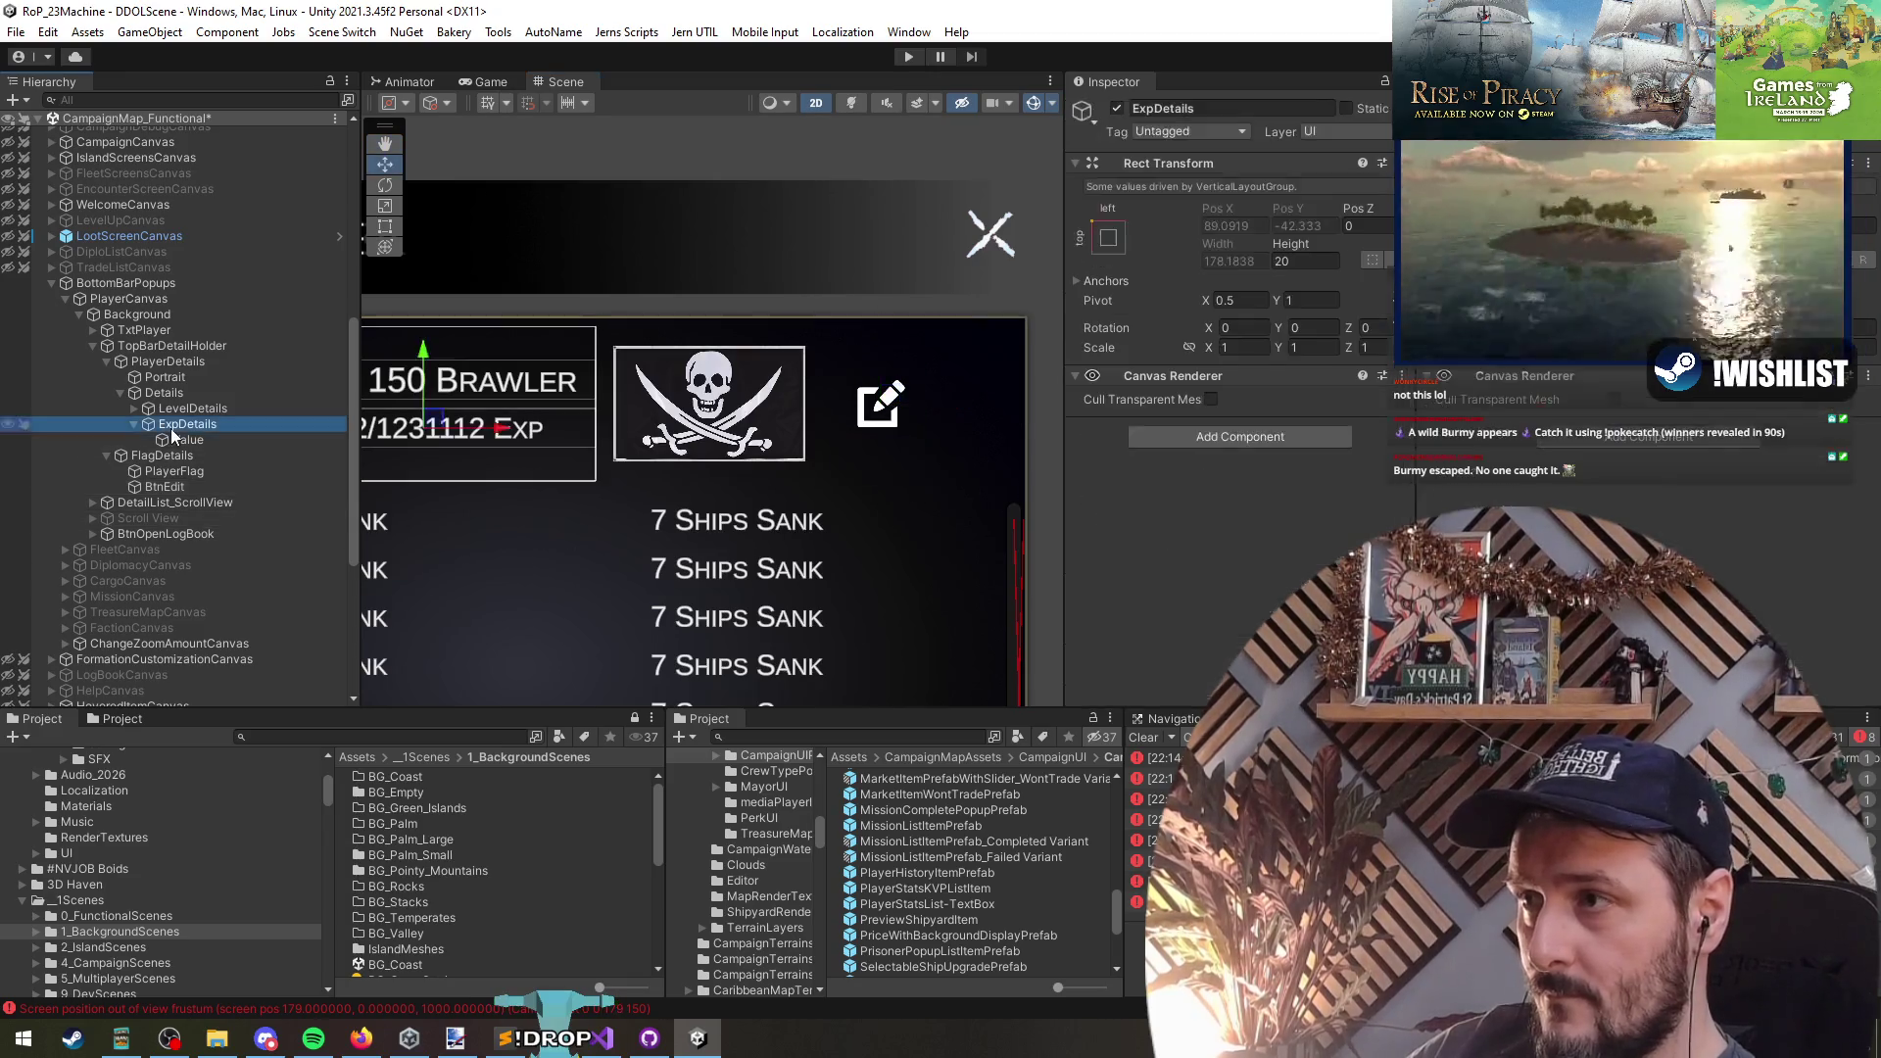
# - Save the scene with Ctrl+S
pyautogui.hotkey('ctrl', 's')
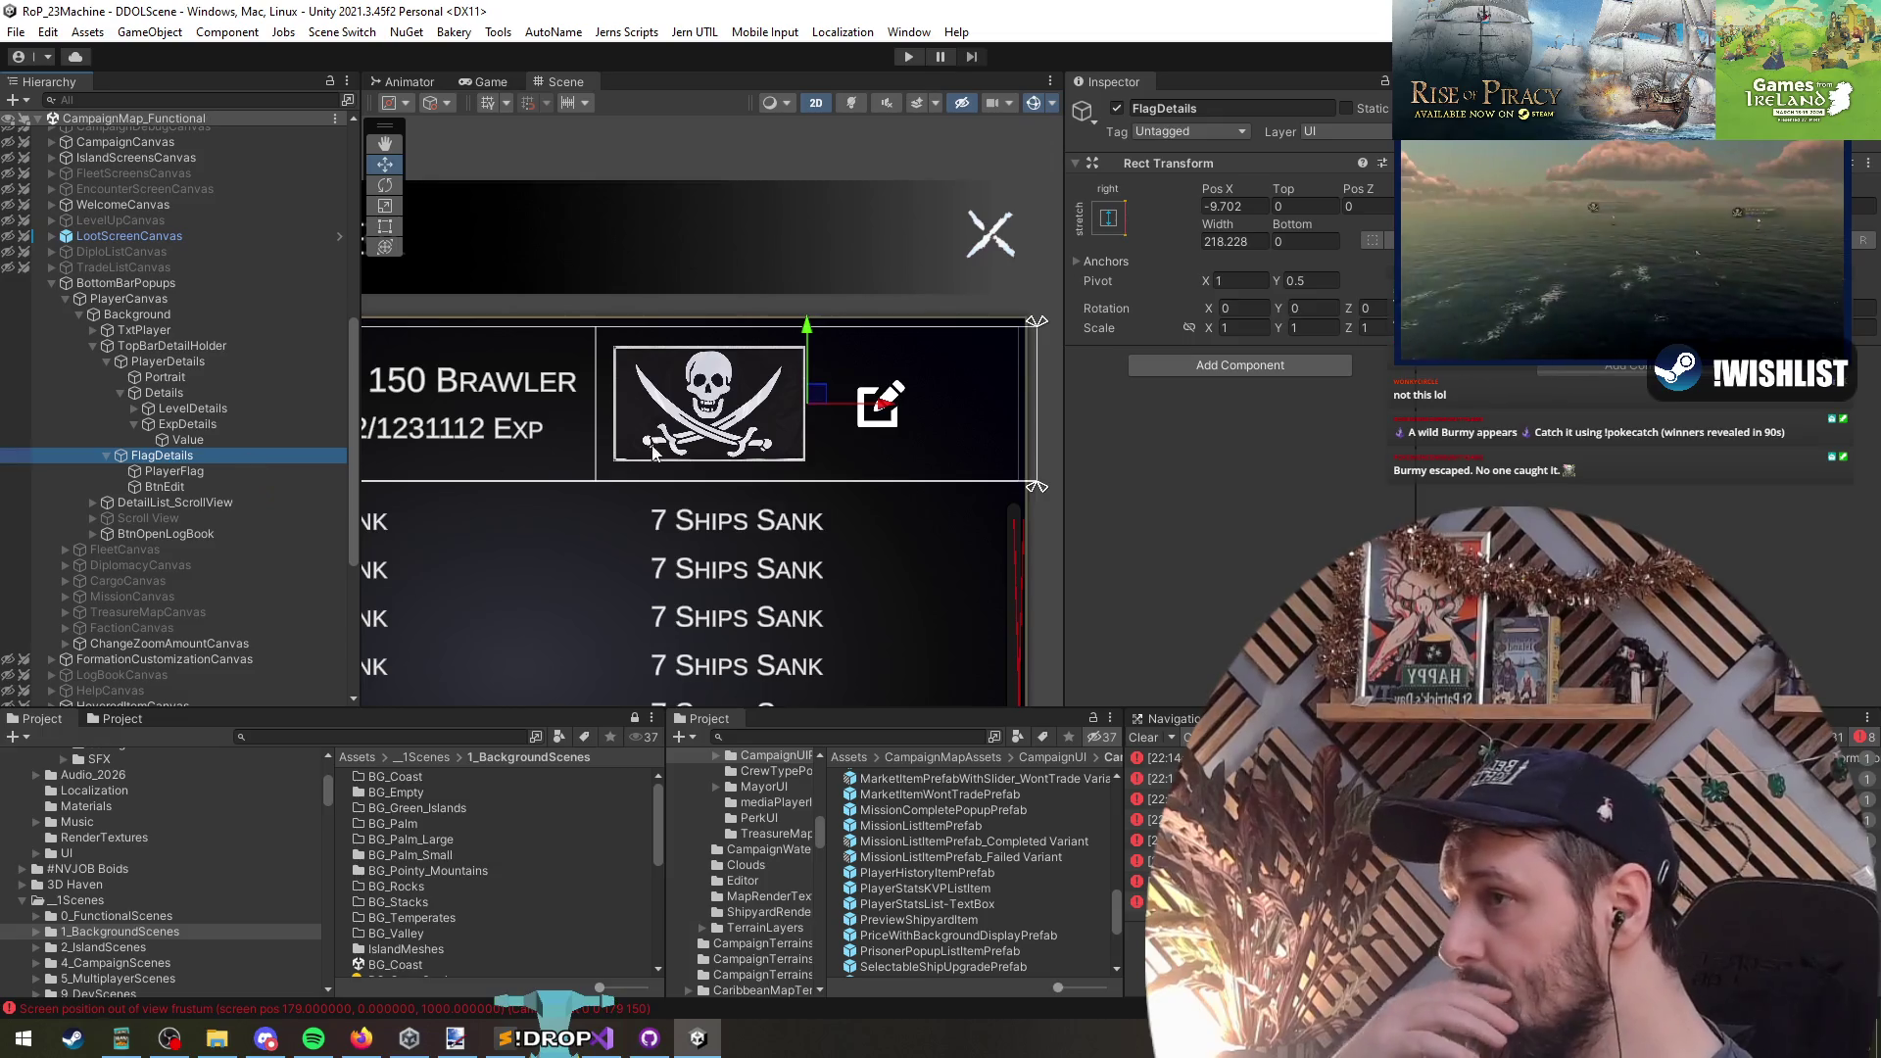
pyautogui.scroll(-1, 504, 456)
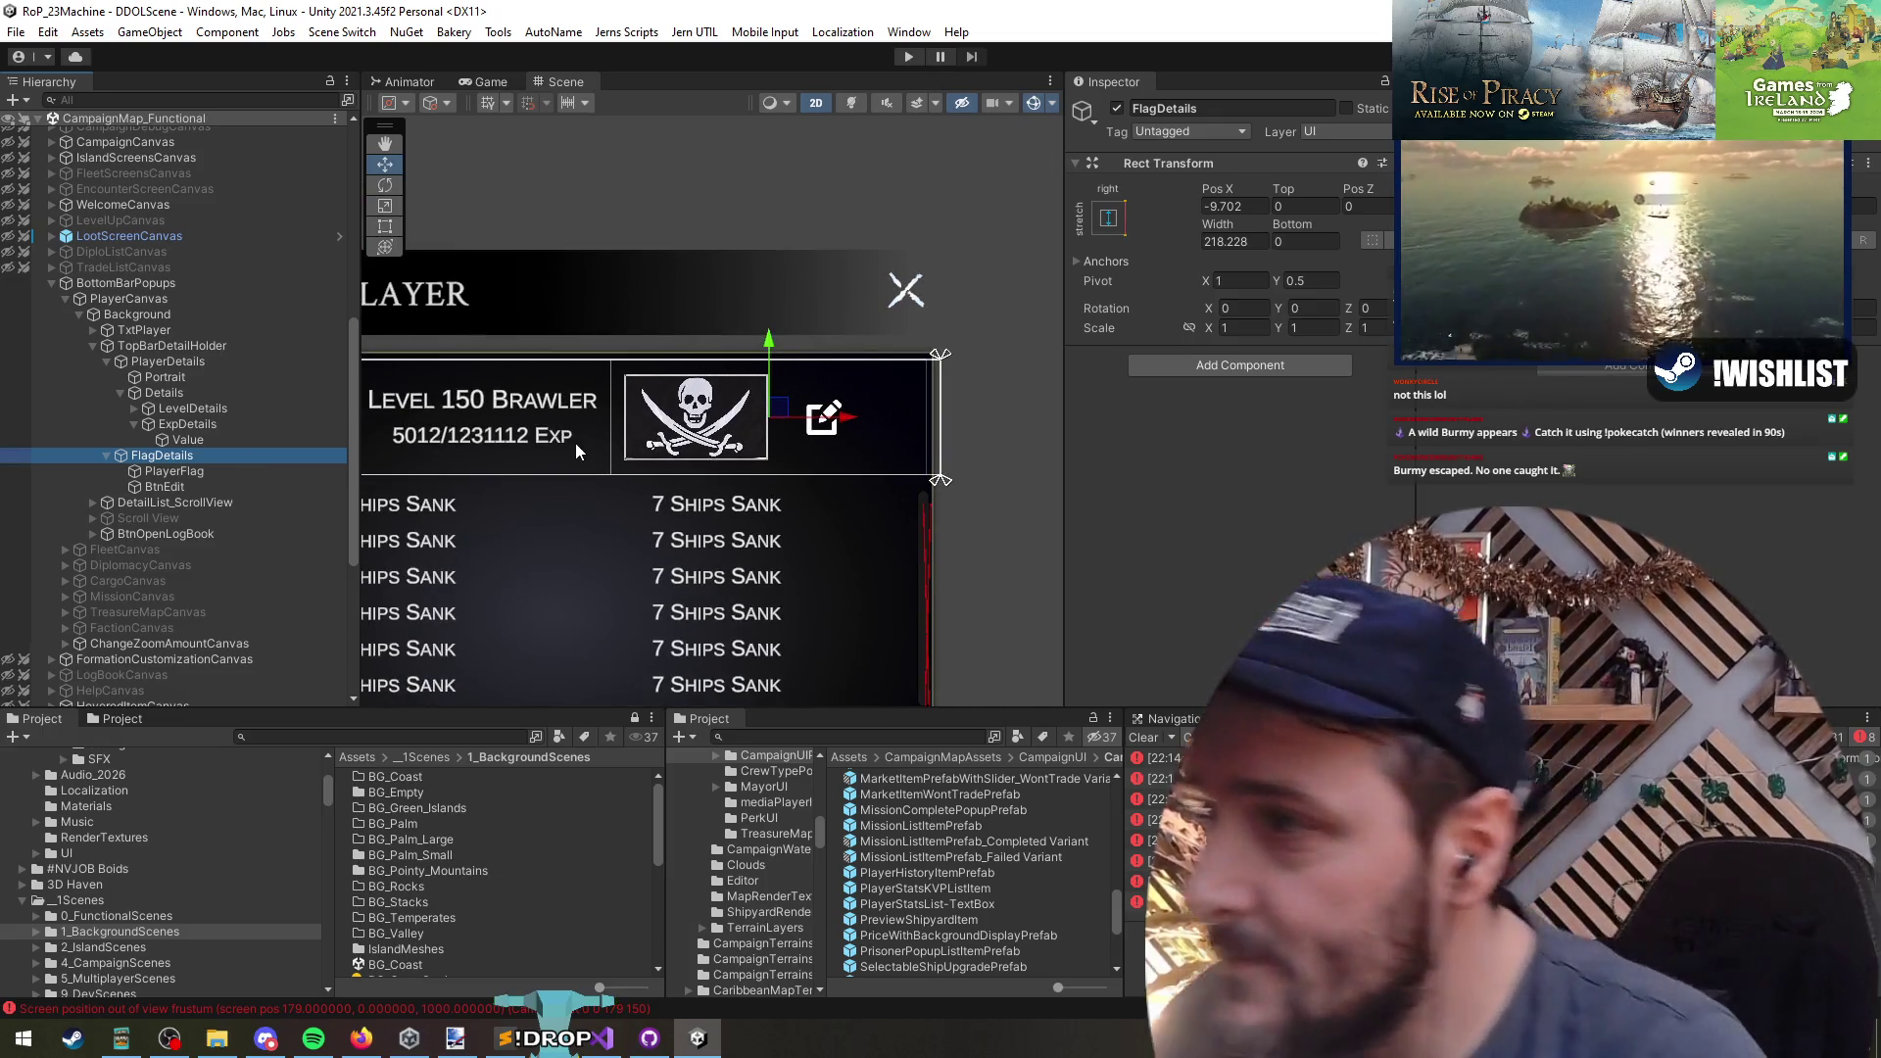
pyautogui.scroll(-1, 574, 443)
pyautogui.moveTo(611, 441)
pyautogui.mouseDown()
pyautogui.moveTo(725, 418)
pyautogui.moveTo(665, 383)
pyautogui.mouseUp()
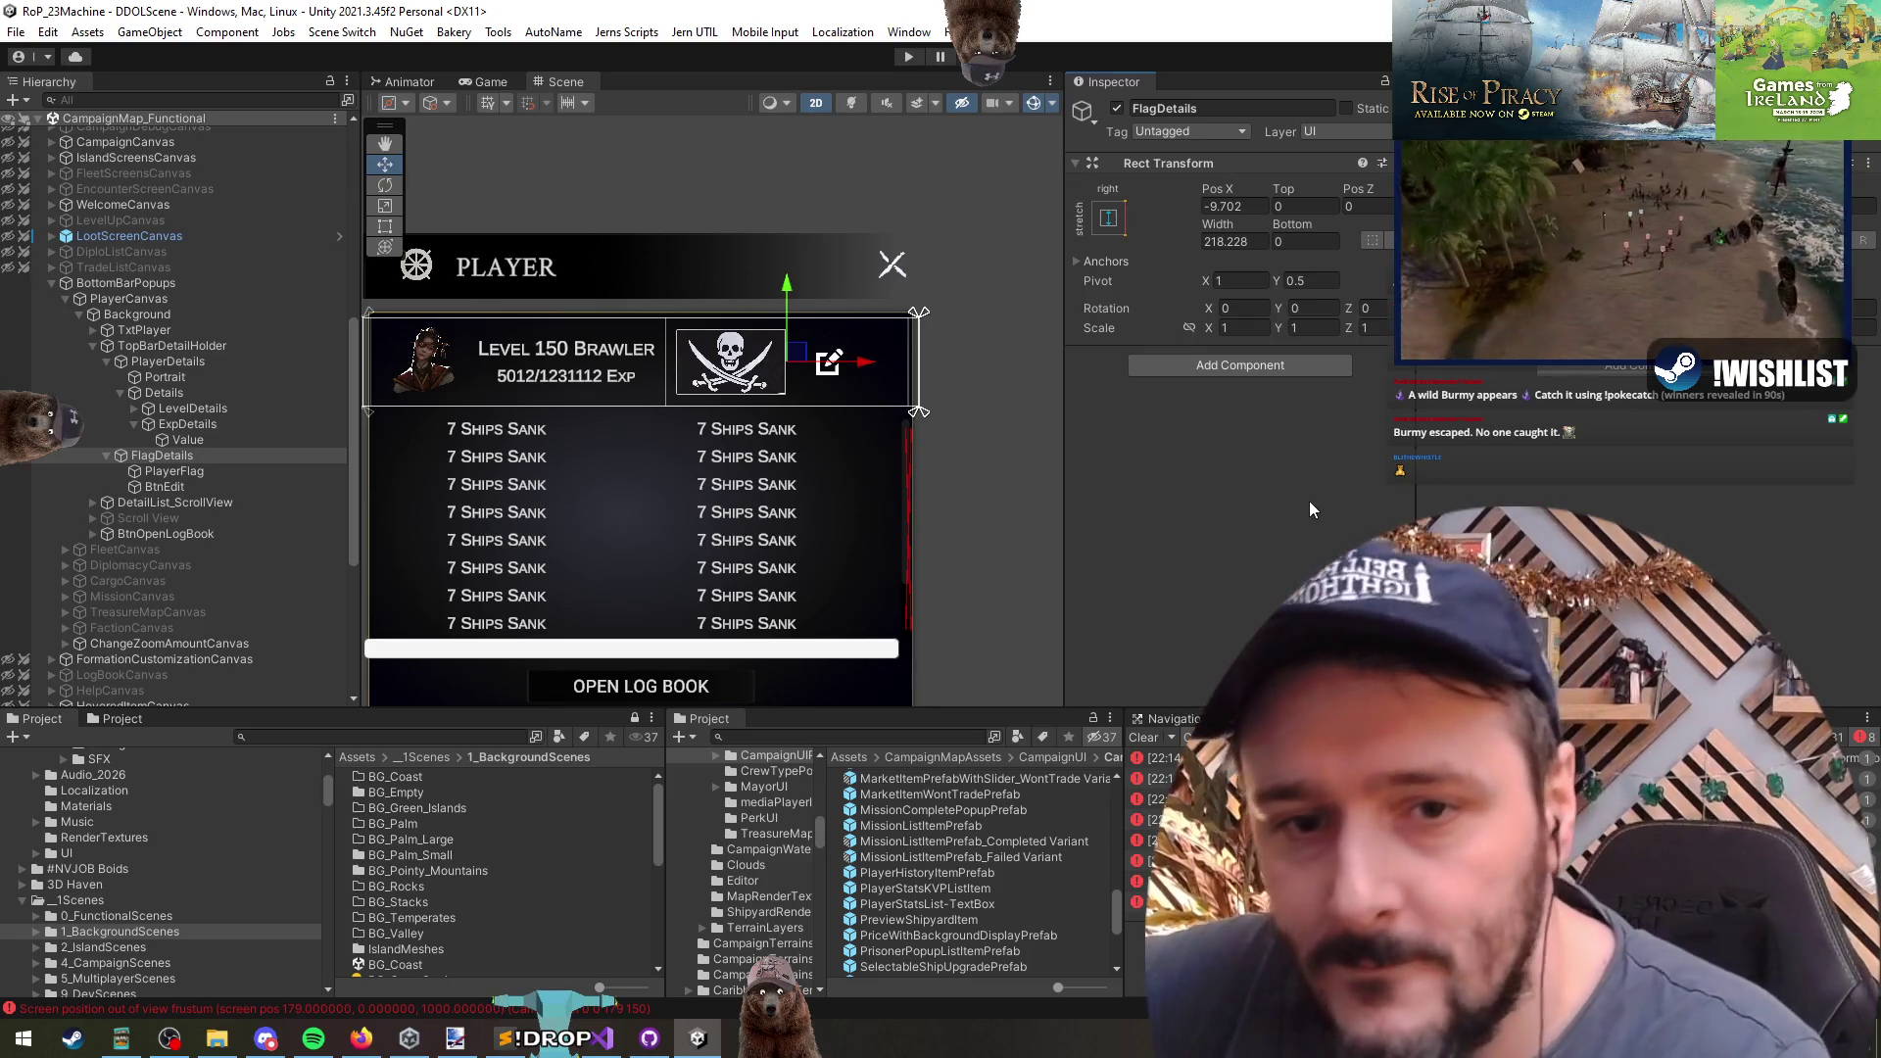
# - Open PlayerCanvas's CMPUI_PlayerCanvasController script in Visual Studio
pyautogui.moveTo(656, 431)
pyautogui.mouseDown()
pyautogui.moveTo(615, 516)
pyautogui.moveTo(539, 510)
pyautogui.mouseUp()
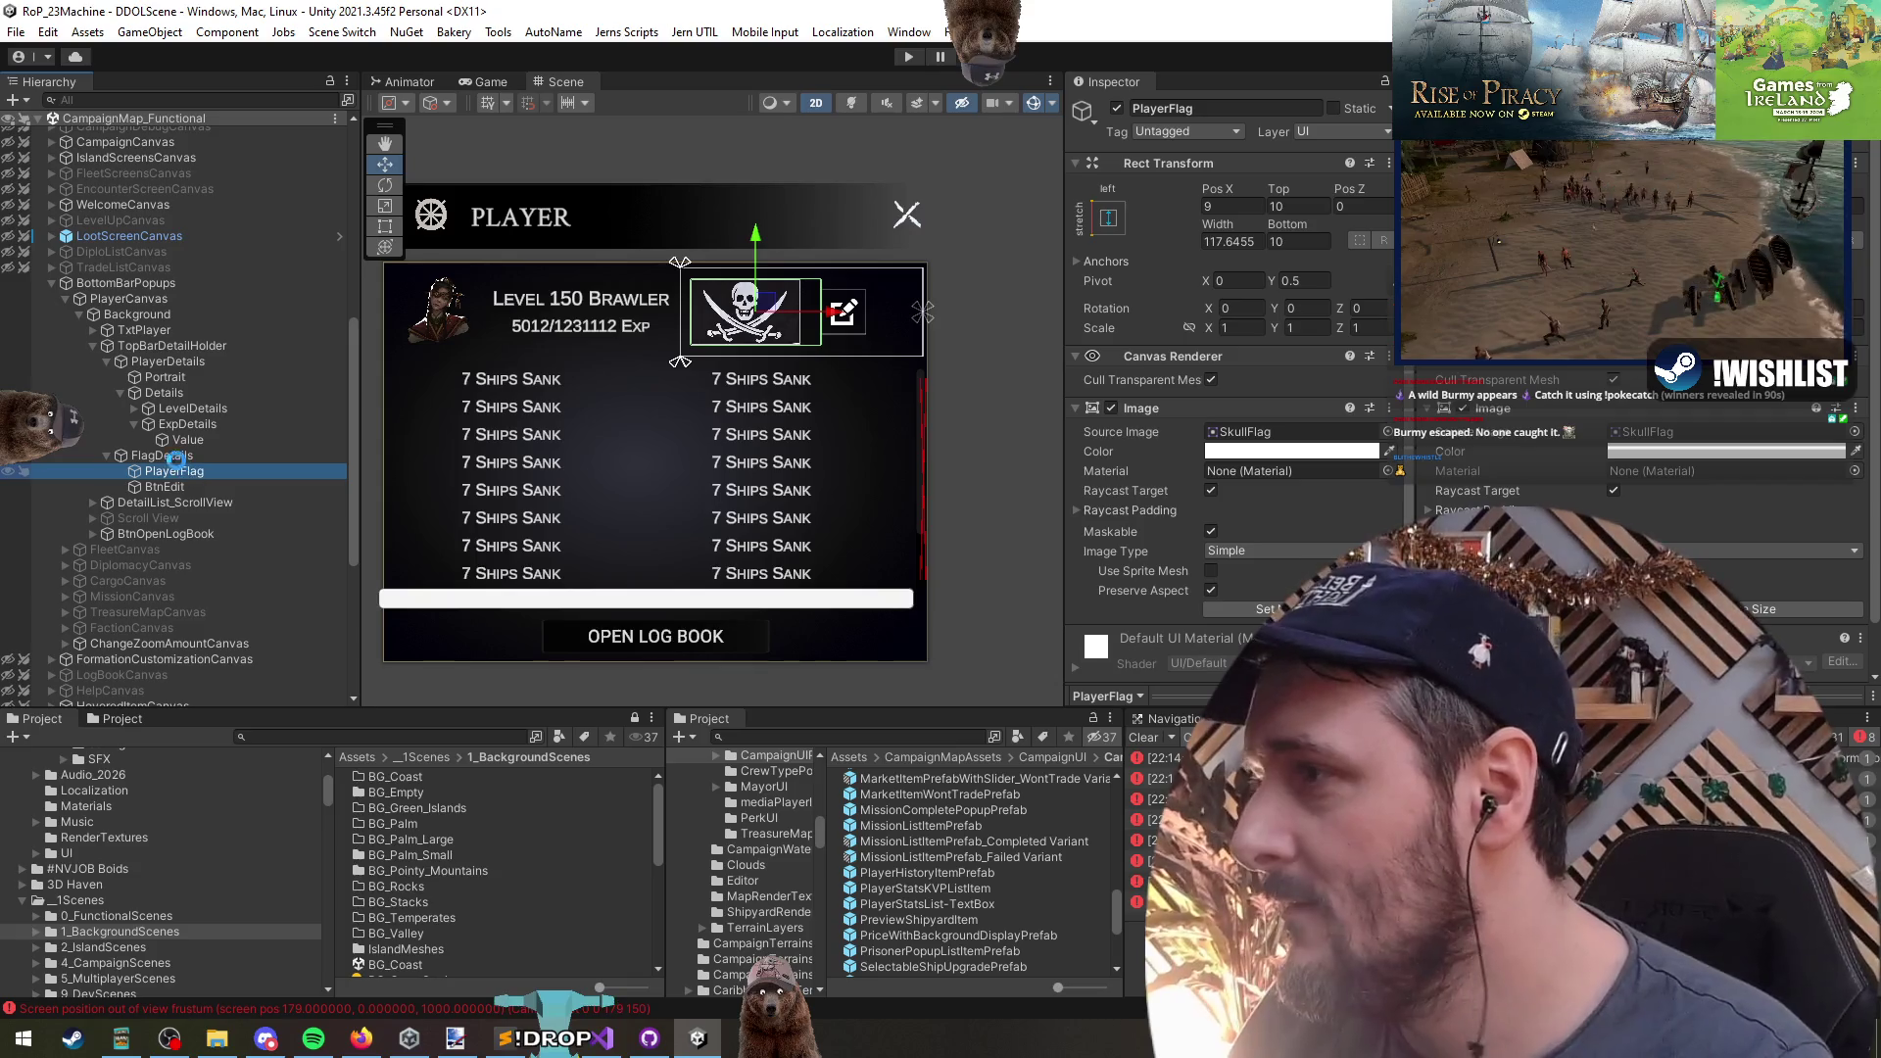
pyautogui.click(114, 282)
pyautogui.click(192, 298)
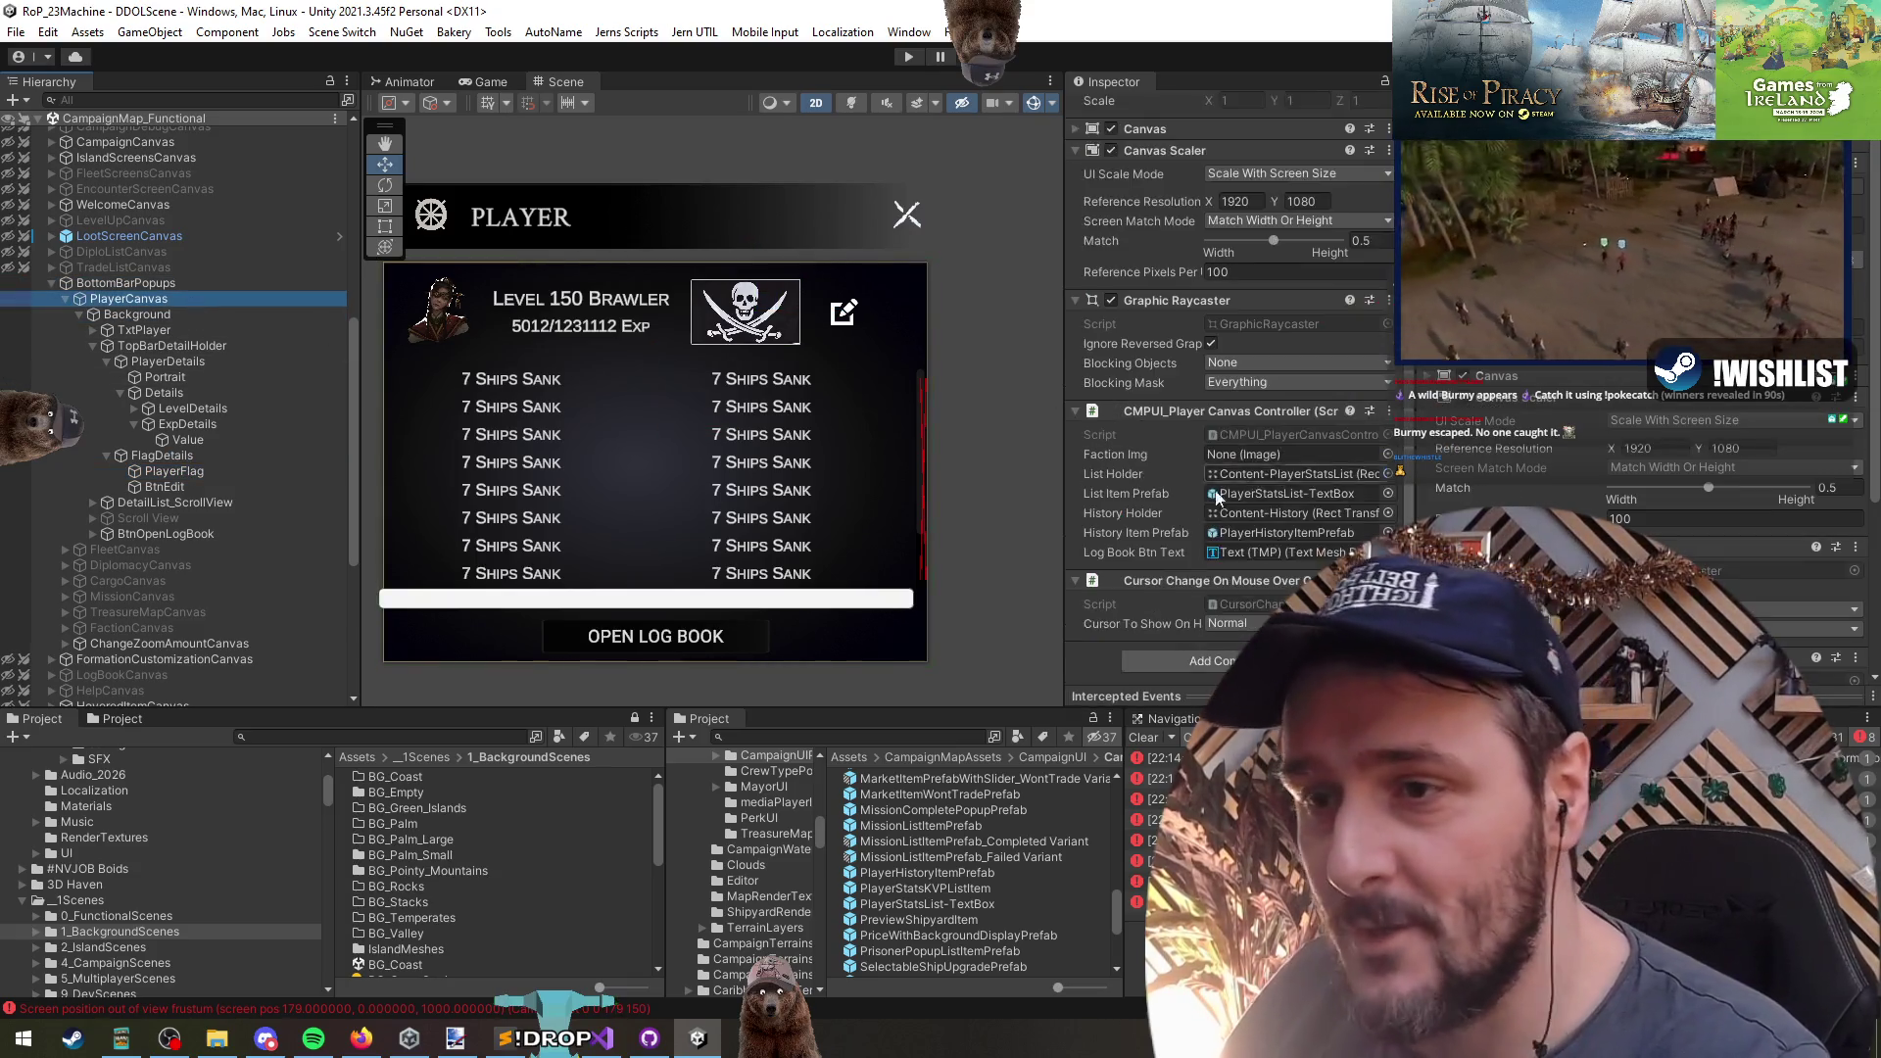
pyautogui.doubleClick(1249, 429)
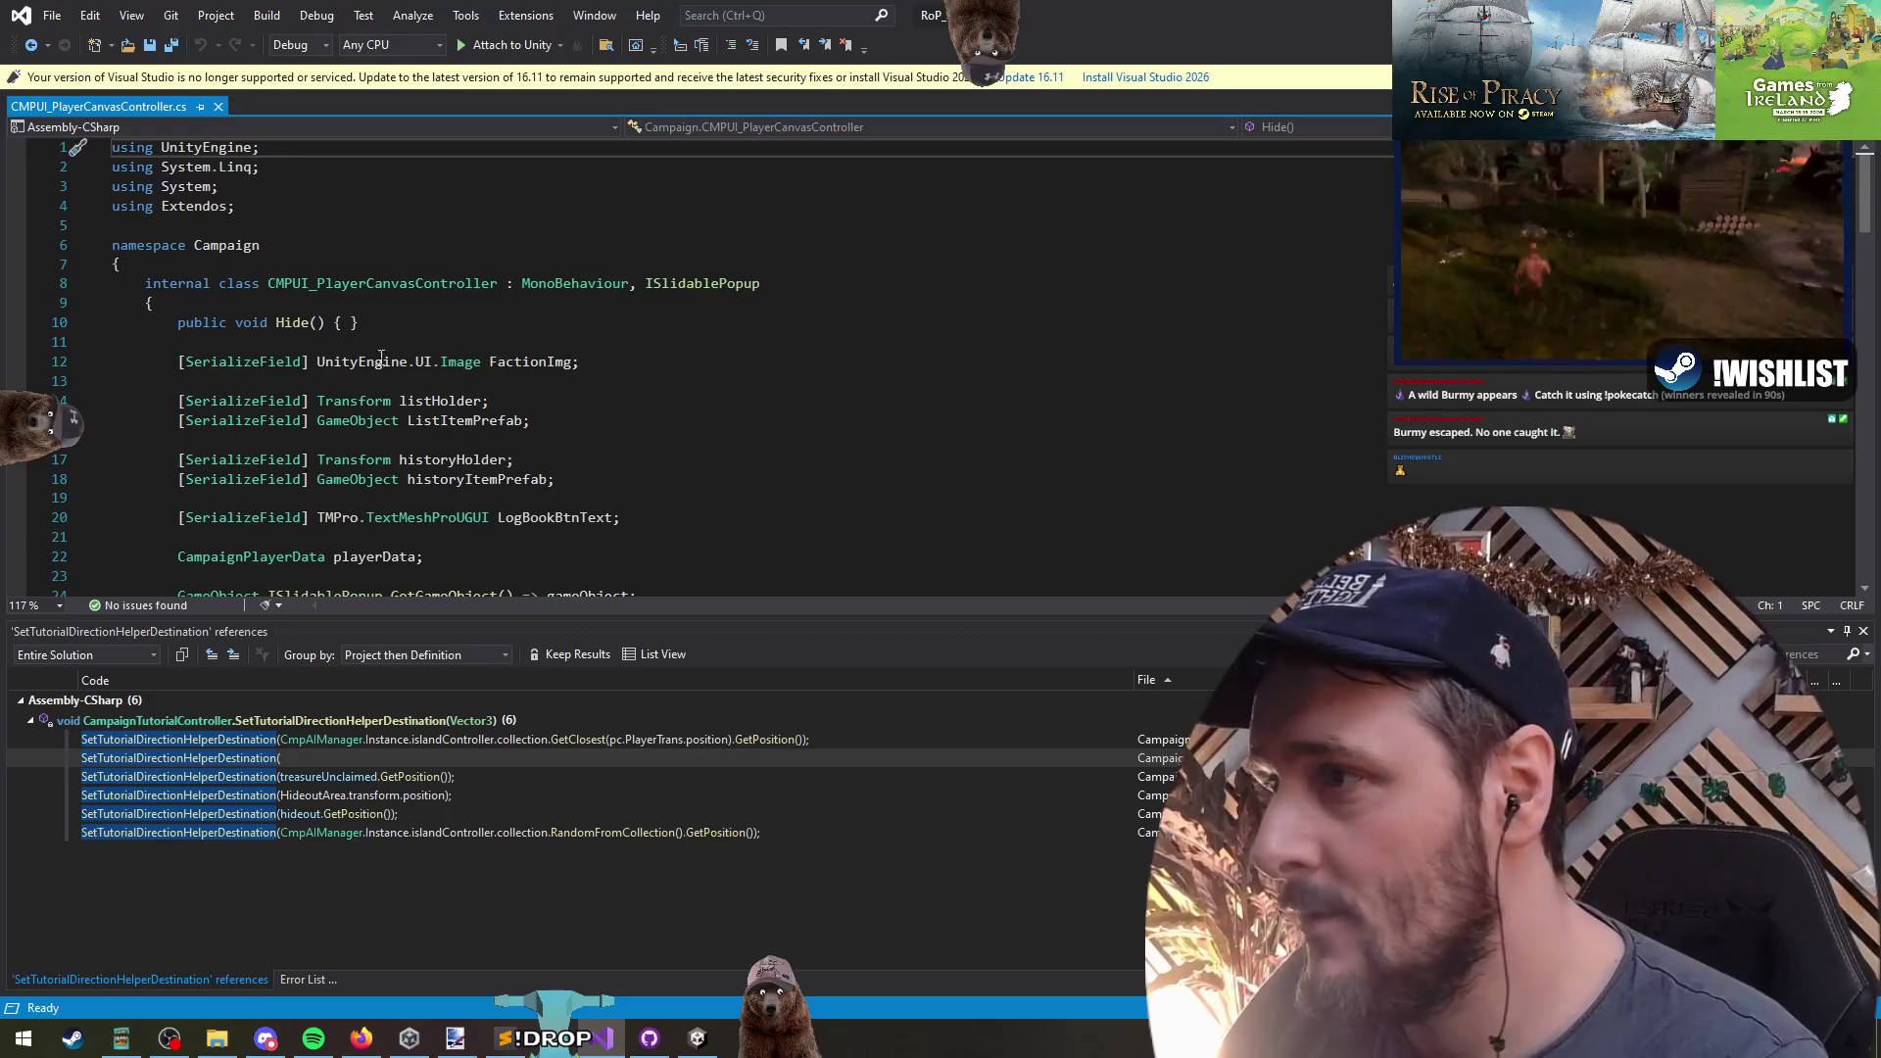
# - Remove the 'UnityEngine.UI.' prefix from FactionImg's Image type on line 12
pyautogui.click(543, 367)
pyautogui.click(620, 366)
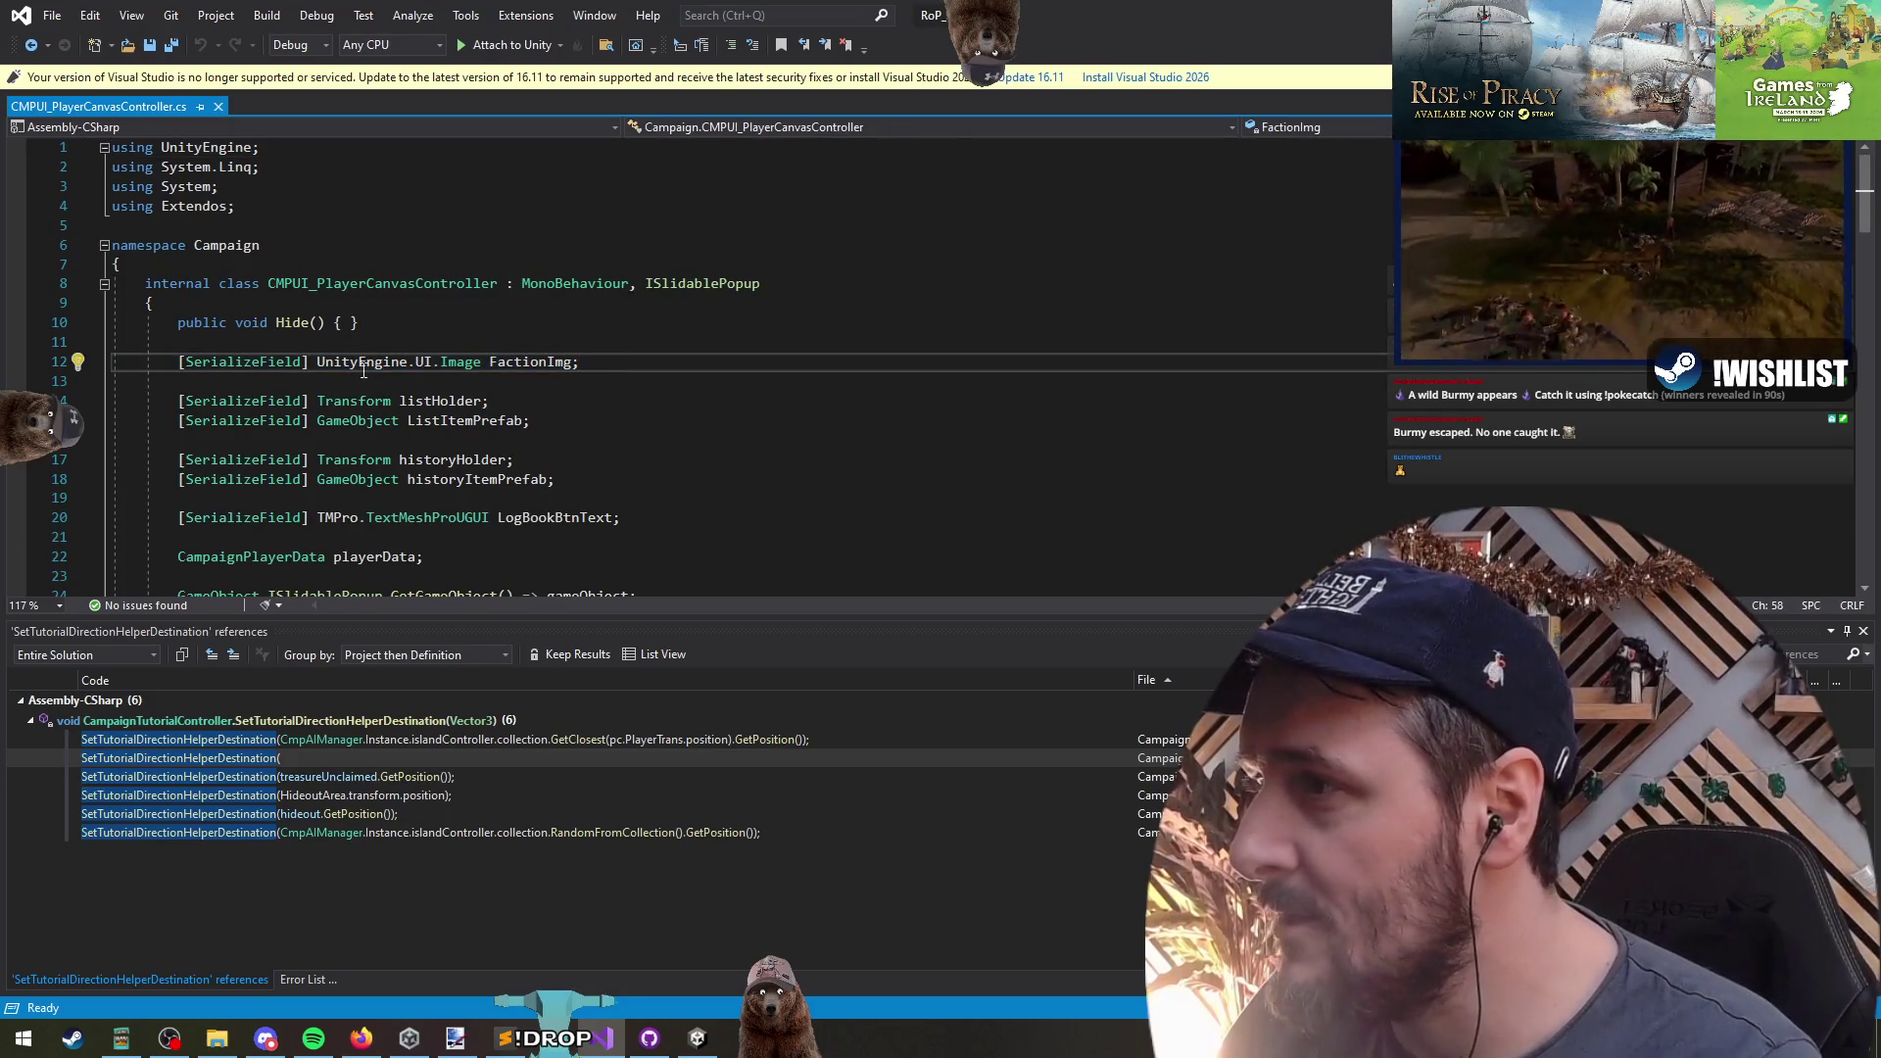
pyautogui.click(883, 345)
pyautogui.press('Down')
pyautogui.hotkey('ctrl', 'Right')
pyautogui.hotkey('ctrl', 'Right')
pyautogui.hotkey('ctrl', 'Right')
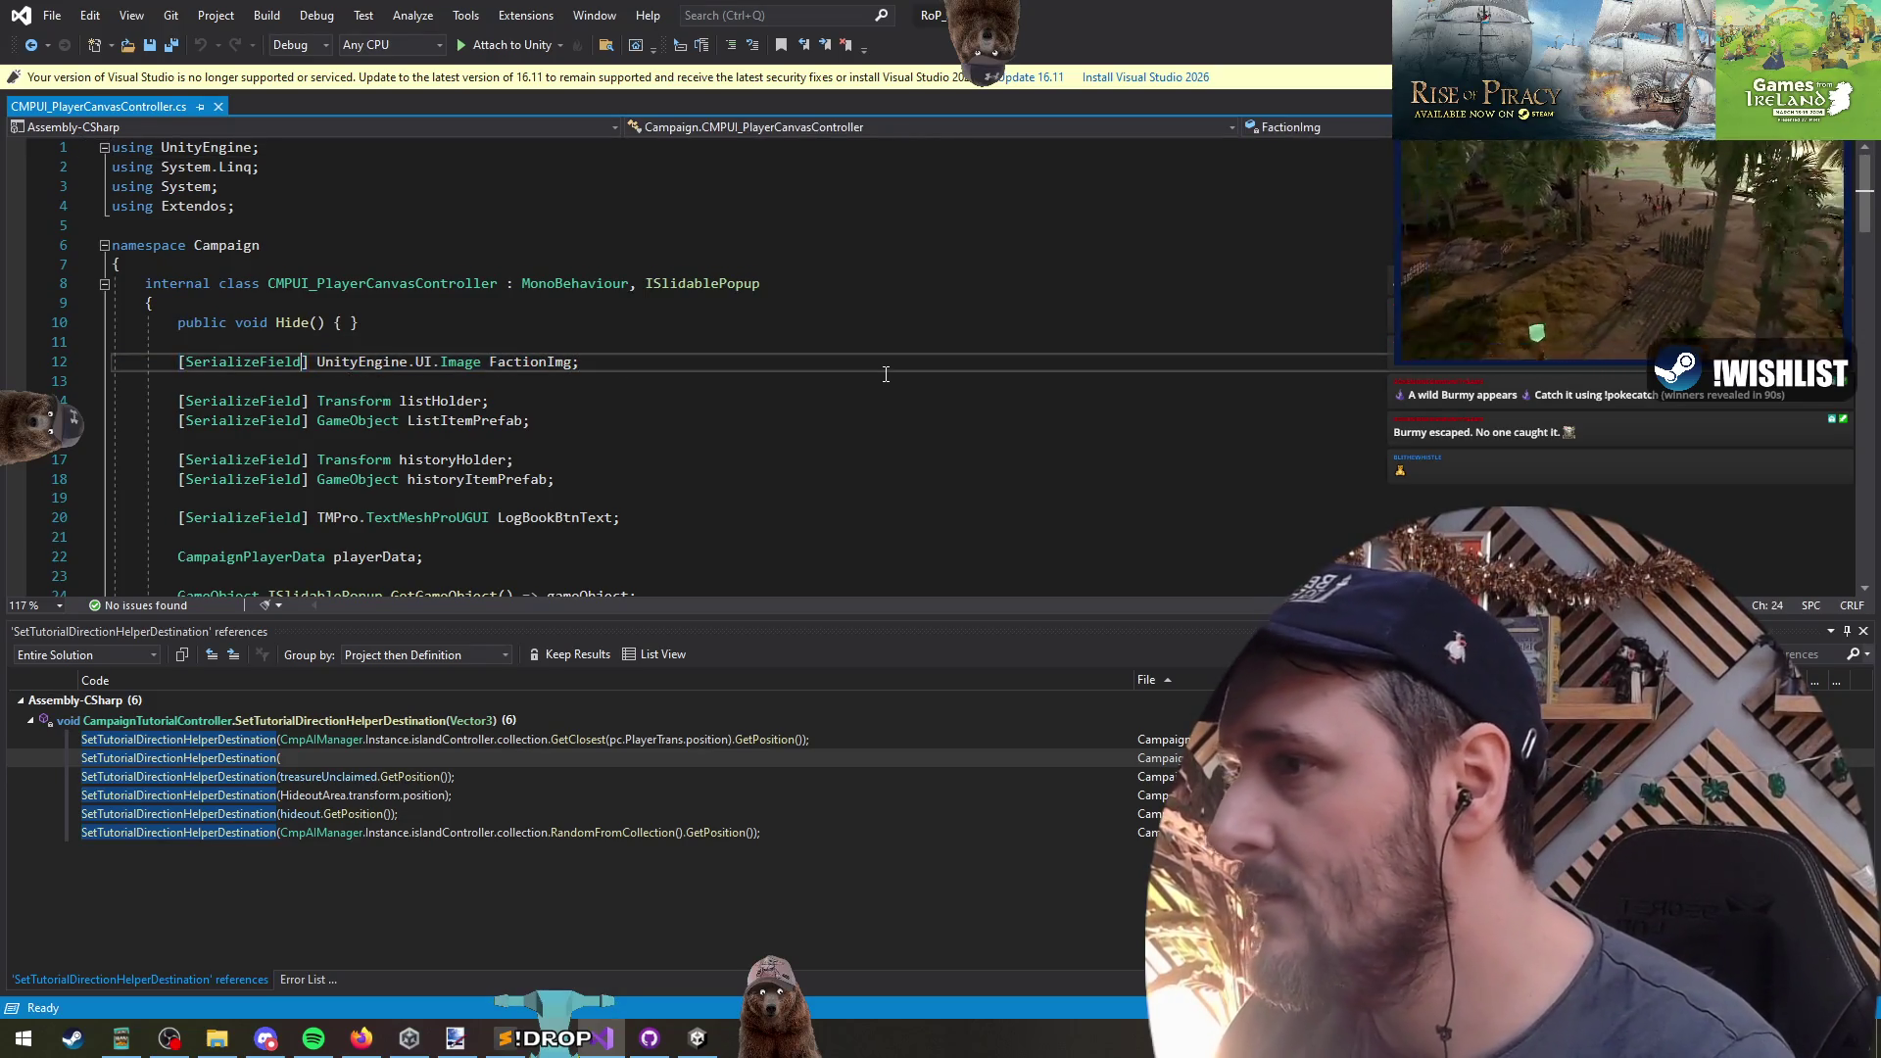
pyautogui.hotkey('ctrl', 'shift', 'Right')
pyautogui.press('BackSpace')
# - Add 'using UnityEngine.UI;' on line 5 and save the script
pyautogui.press('Up')
pyautogui.press('Up')
pyautogui.press('Up')
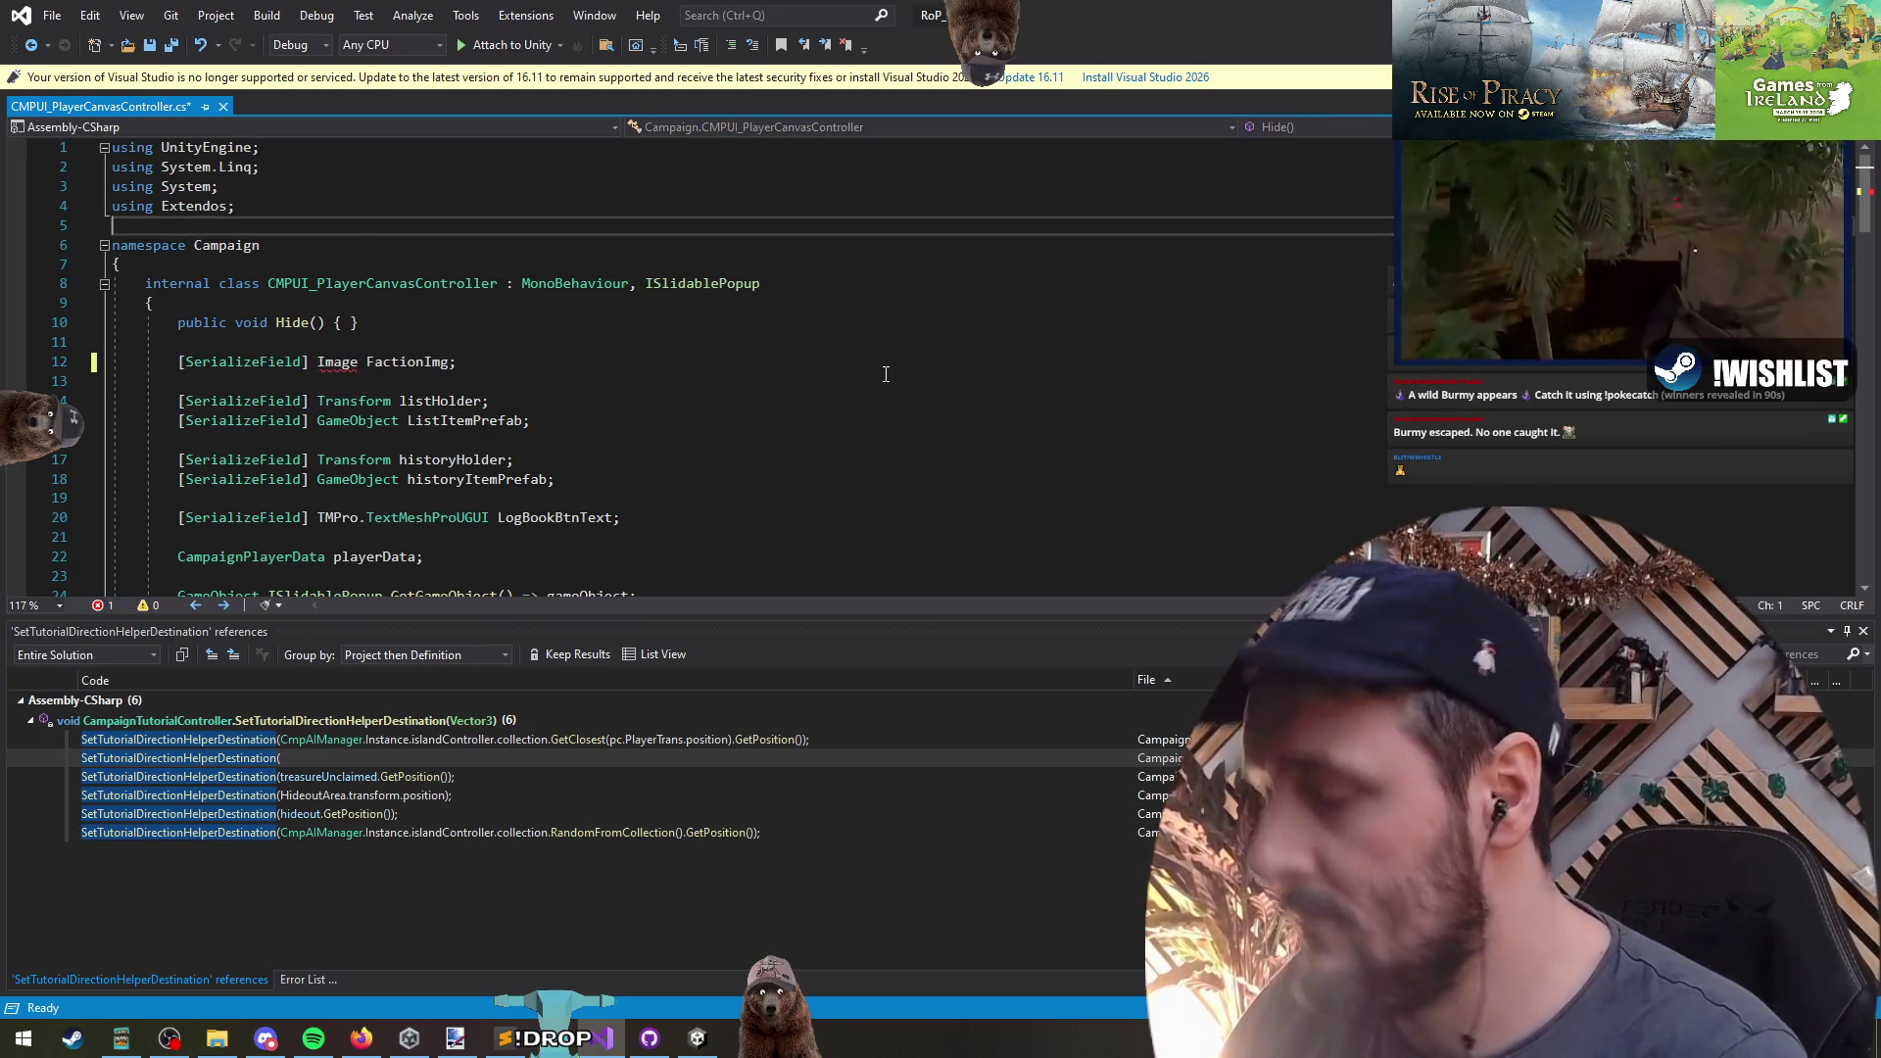
pyautogui.write('using UnityEngine.UI;')
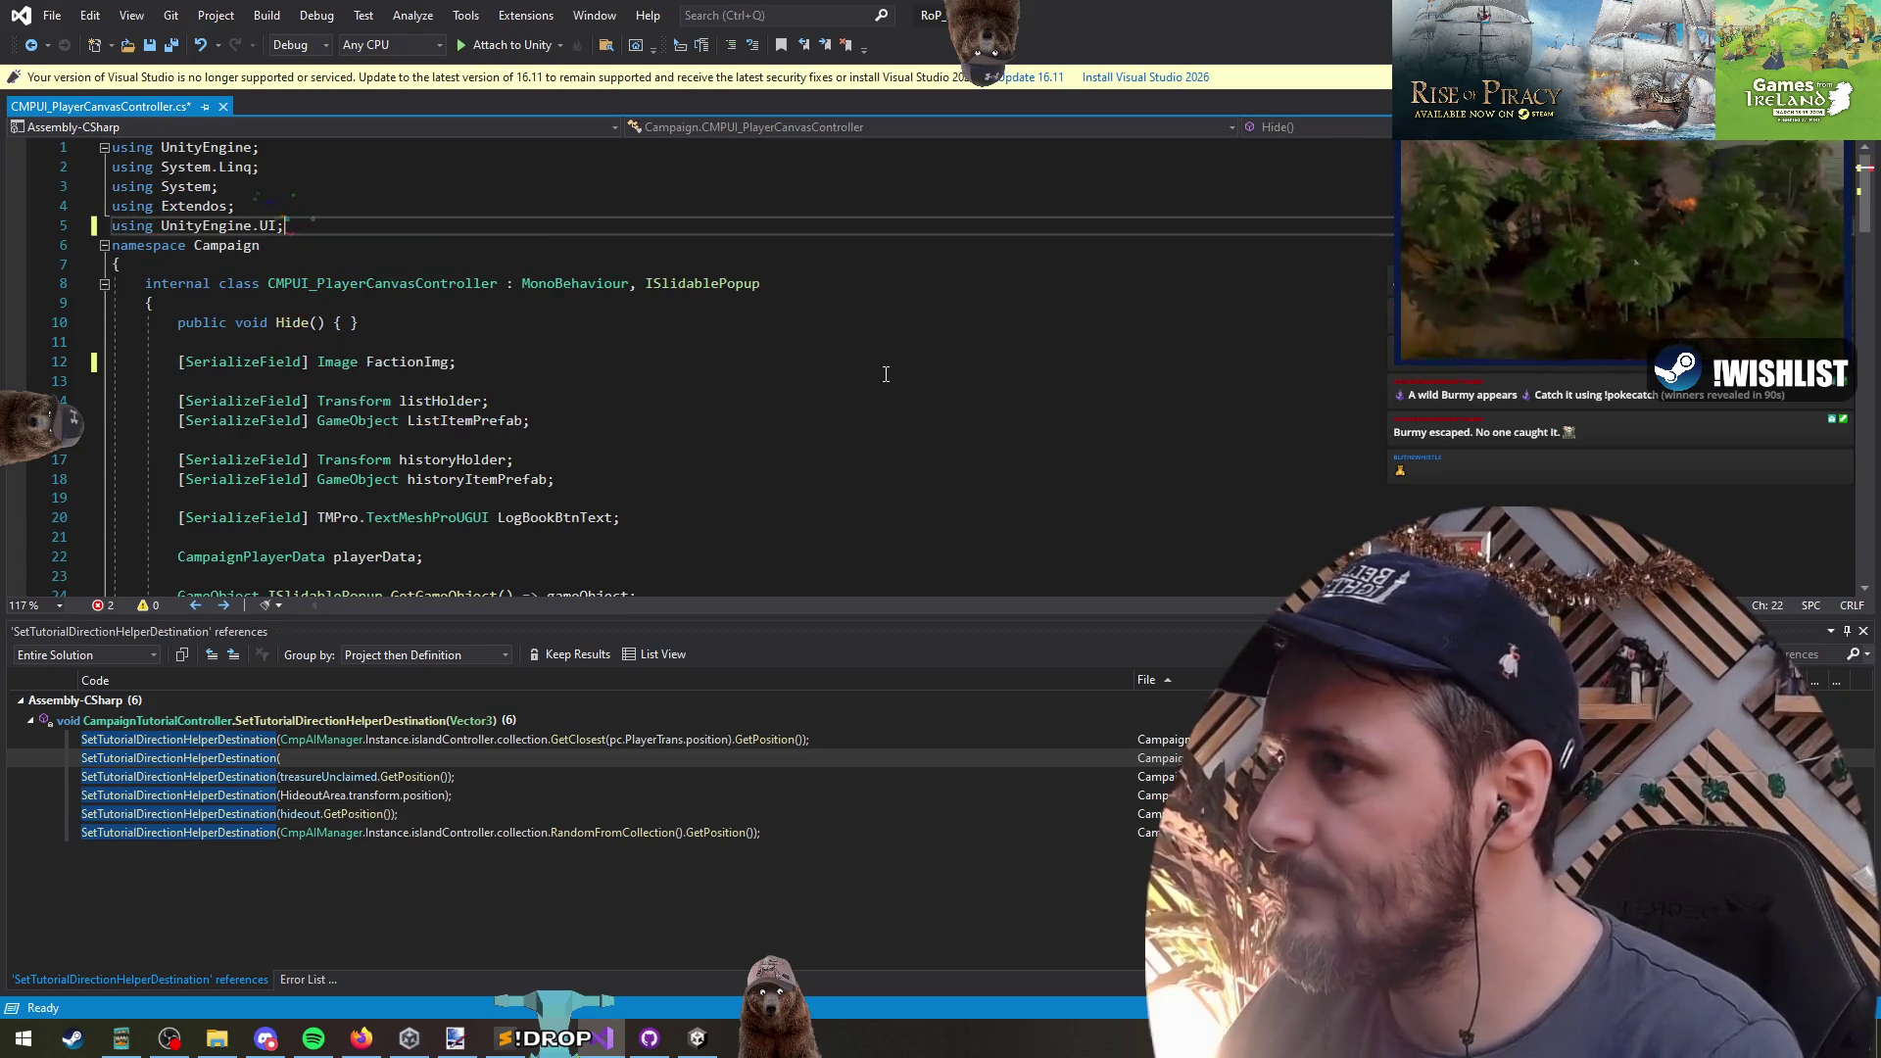
pyautogui.press('Return')
pyautogui.hotkey('ctrl', 's')
pyautogui.scroll(-3, 784, 392)
pyautogui.click(427, 342)
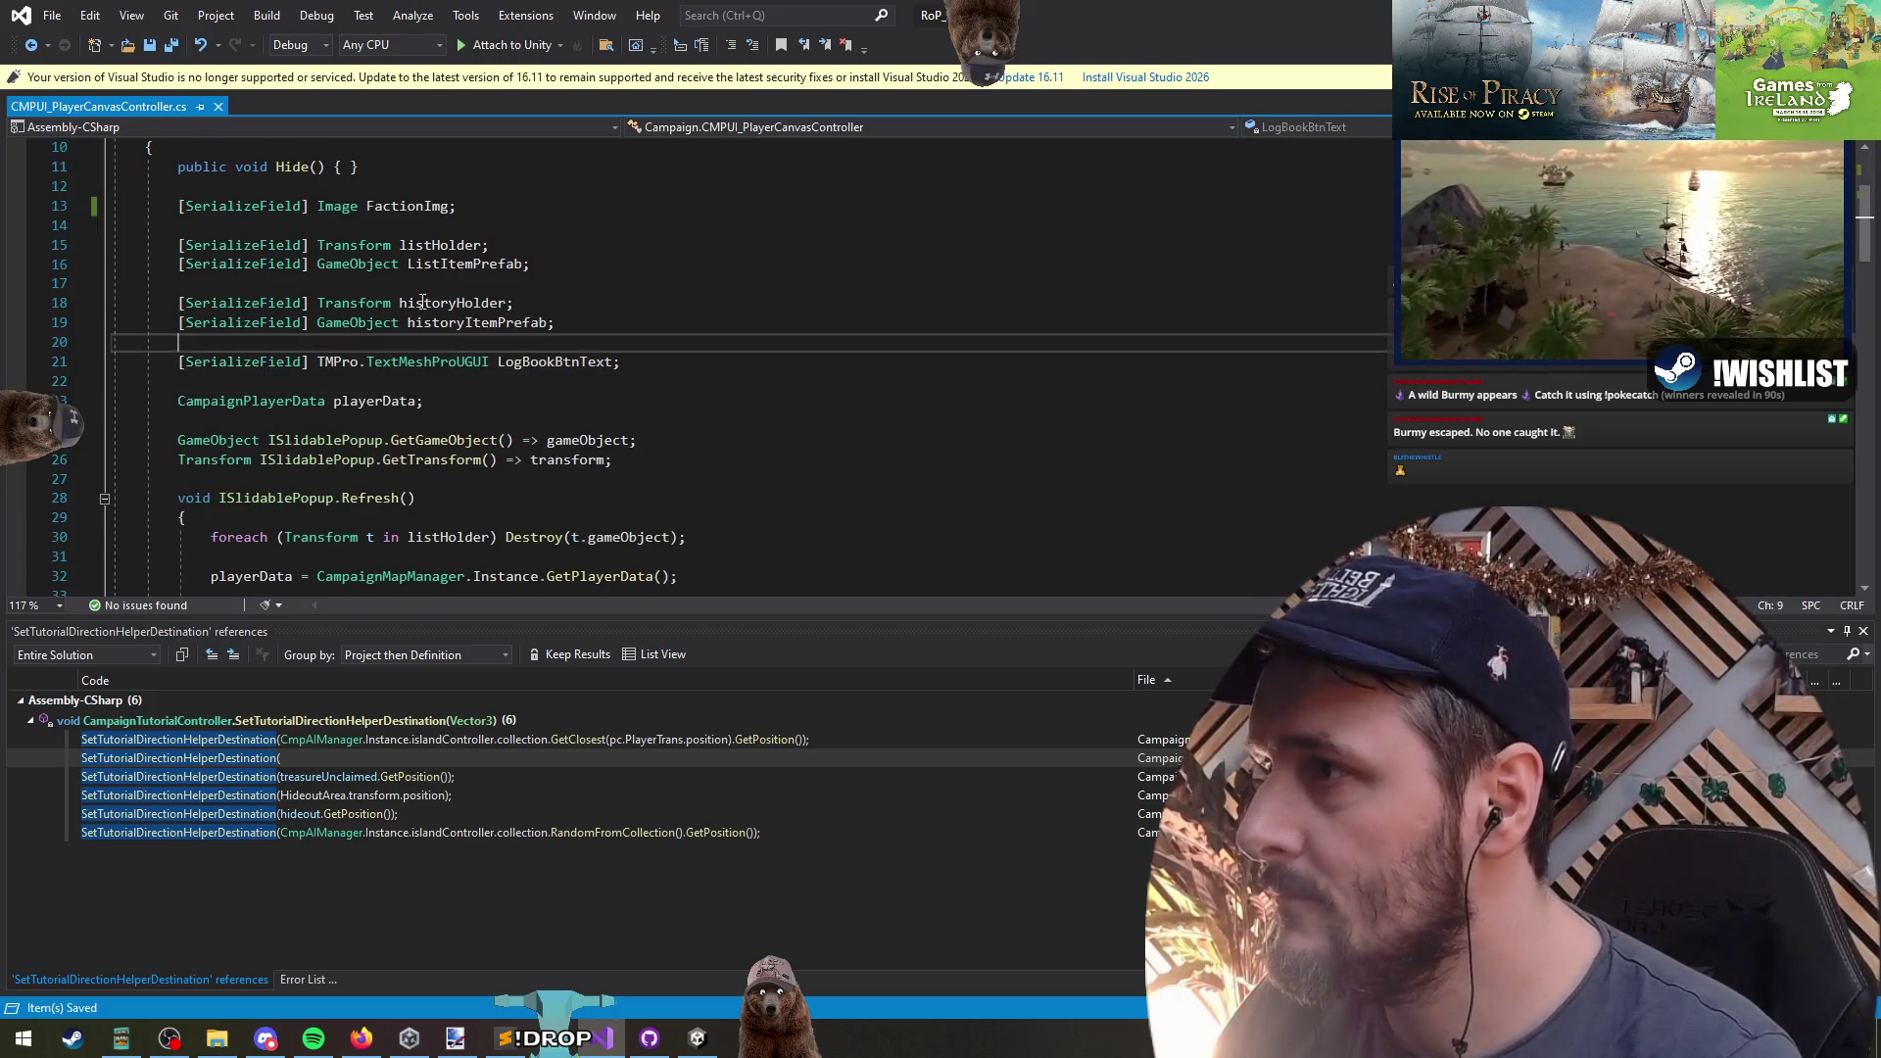